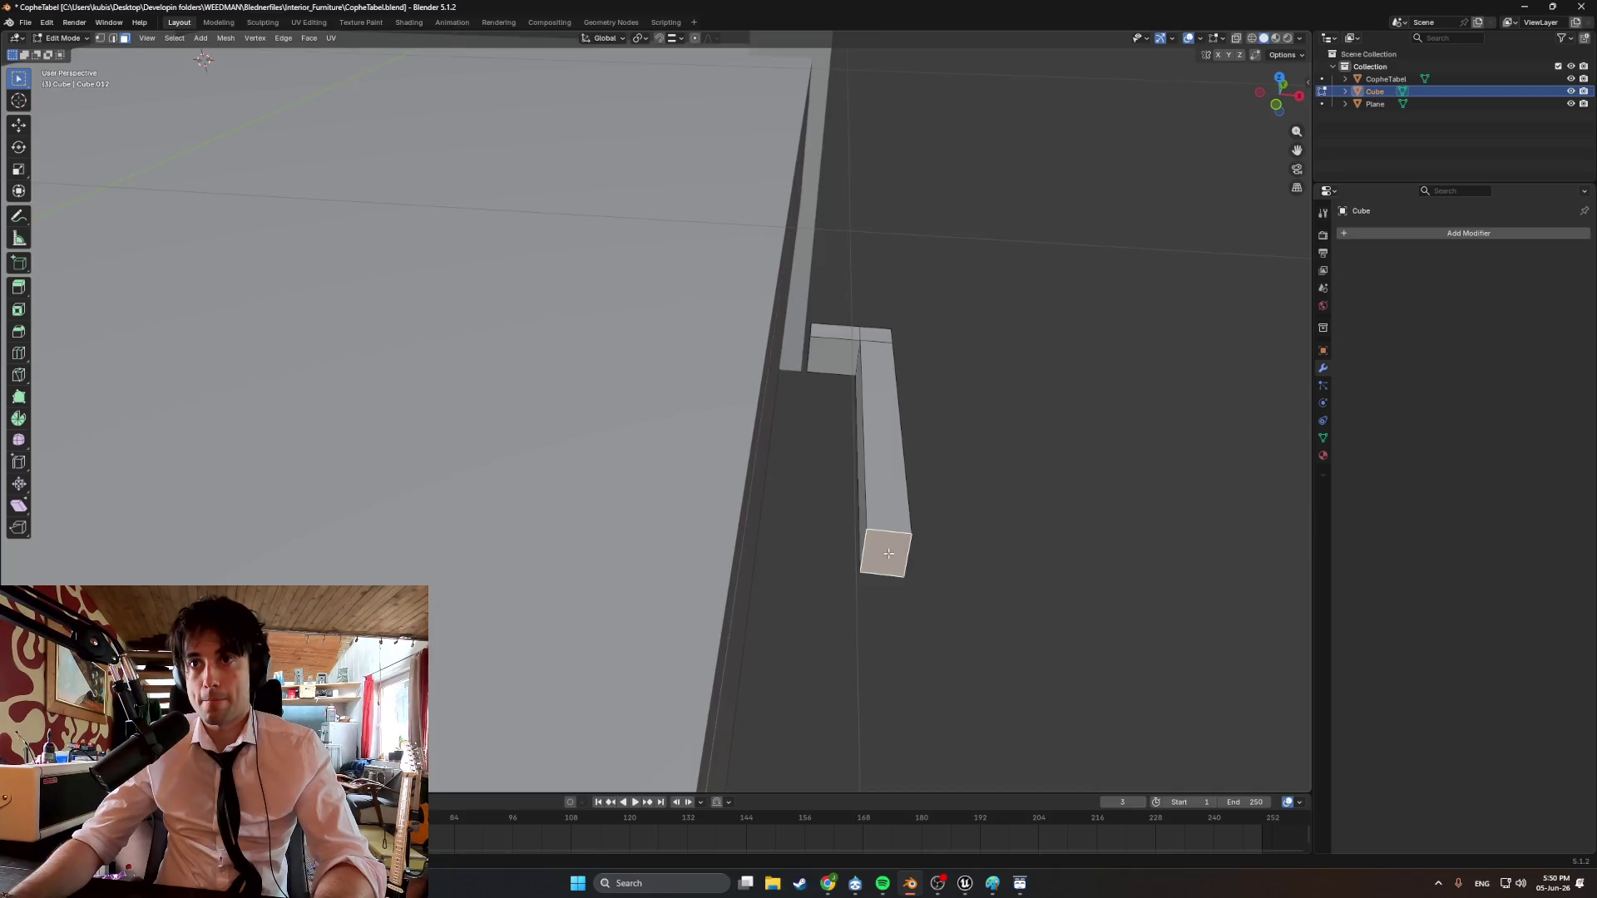
Shorten the handle bar by moving its end face along the Y axis.
{"action": "key", "text": "g"}
{"action": "key", "text": "z"}
{"action": "key", "text": "y"}
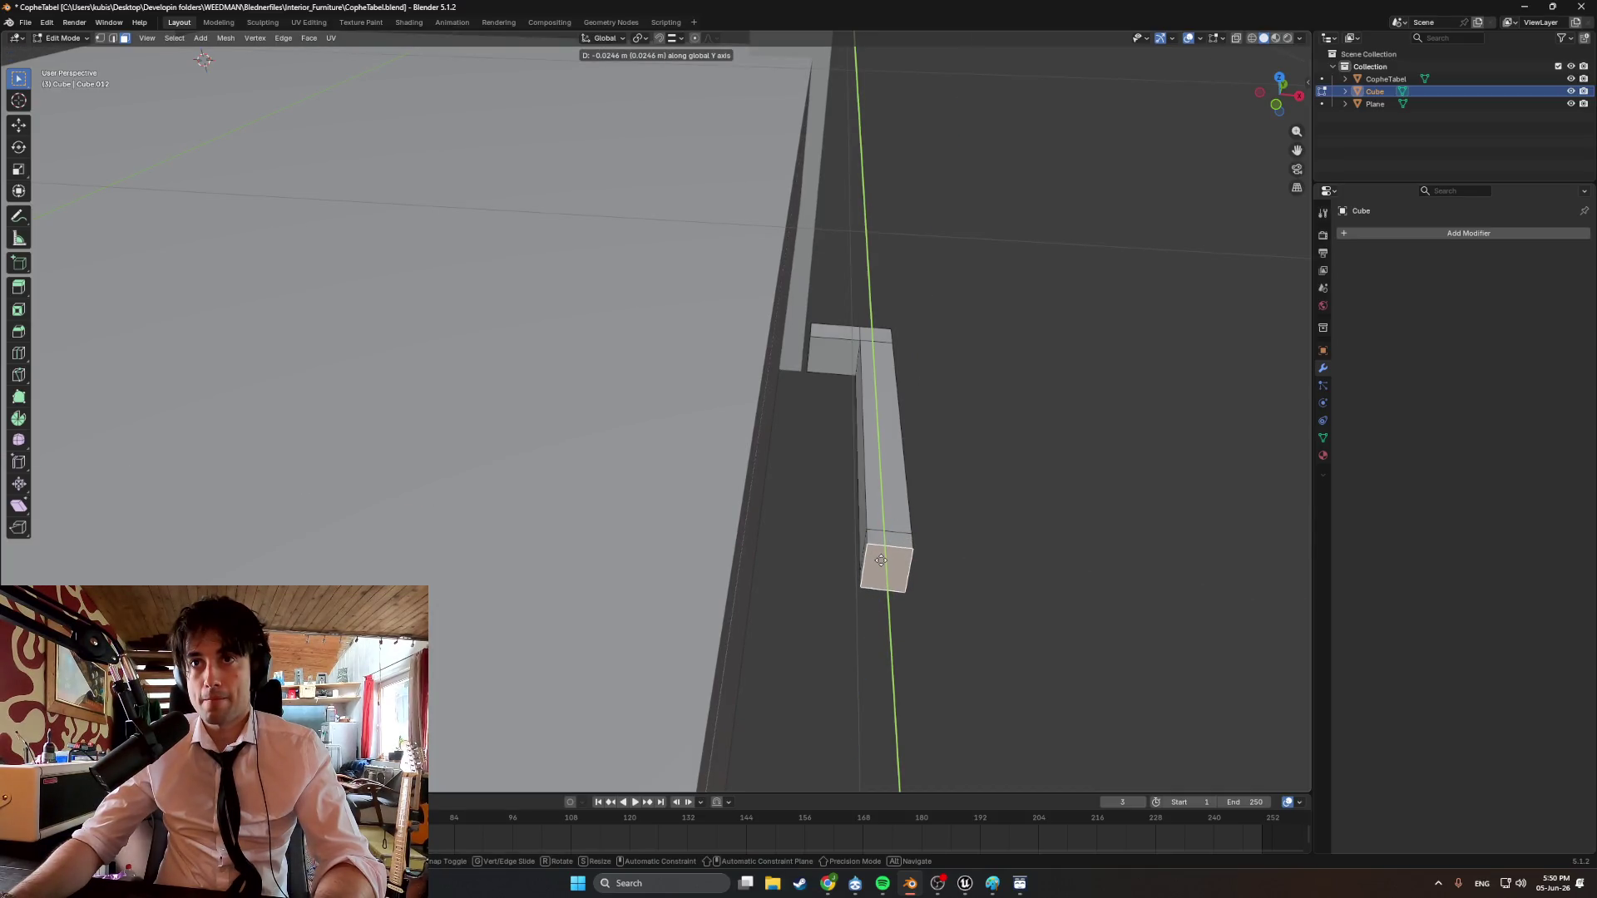
{"action": "left_click", "coordinate": [881, 560]}
{"action": "middle_click_drag", "start_coordinate": [881, 560], "coordinate": [765, 514]}
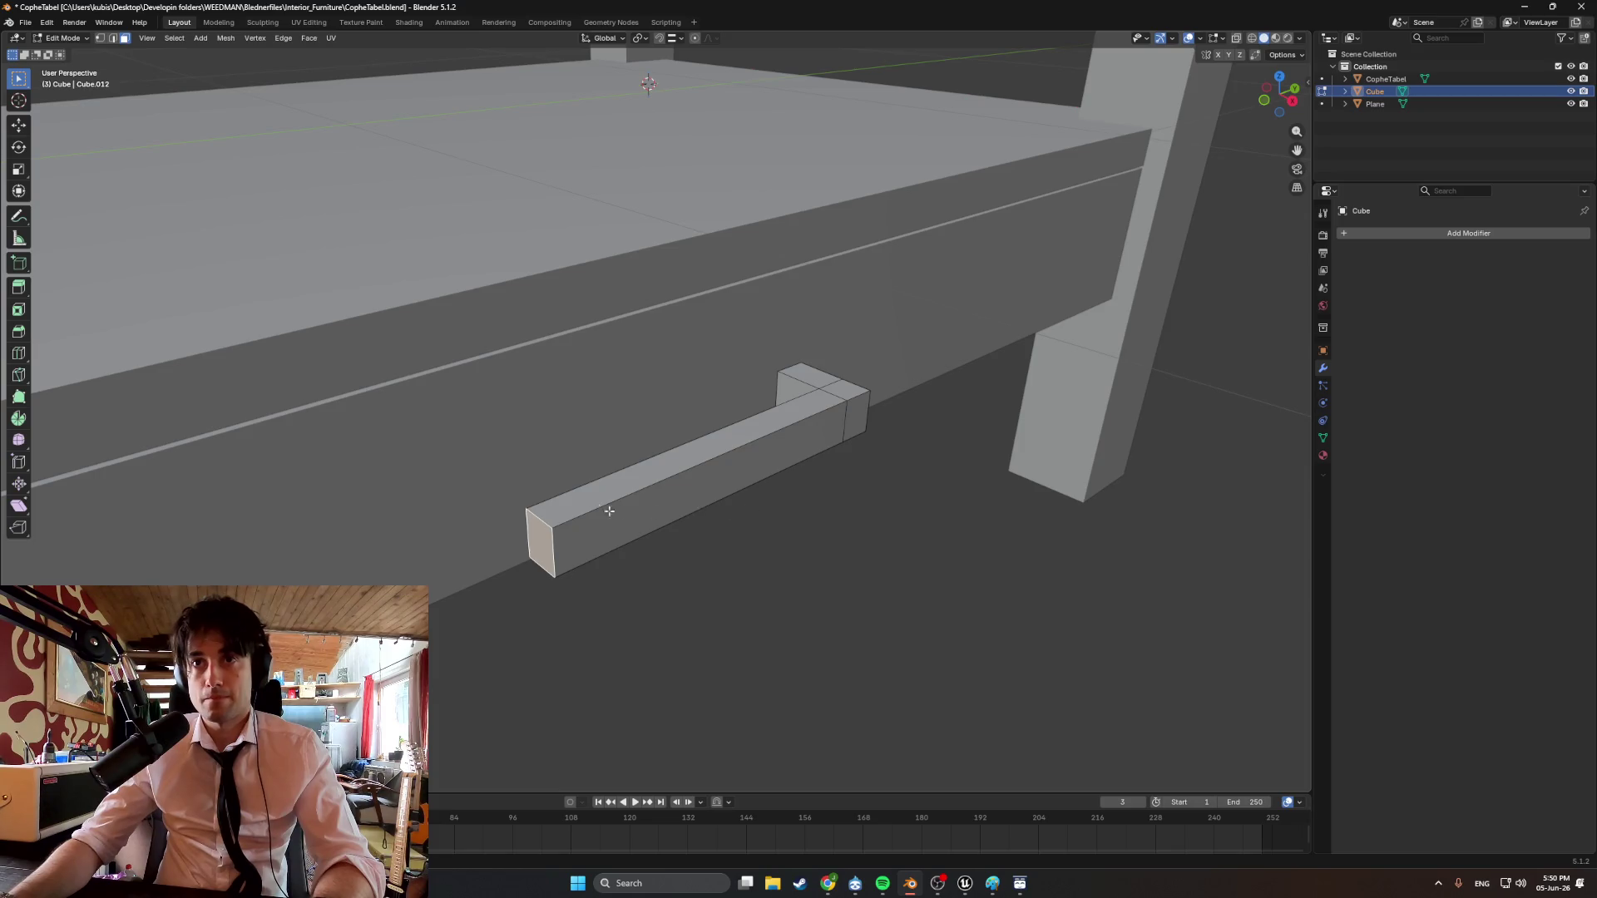
{"action": "middle_click_drag", "start_coordinate": [609, 511], "coordinate": [583, 511]}
{"action": "key", "text": "g"}
{"action": "key", "text": "x"}
{"action": "key", "text": "Escape"}
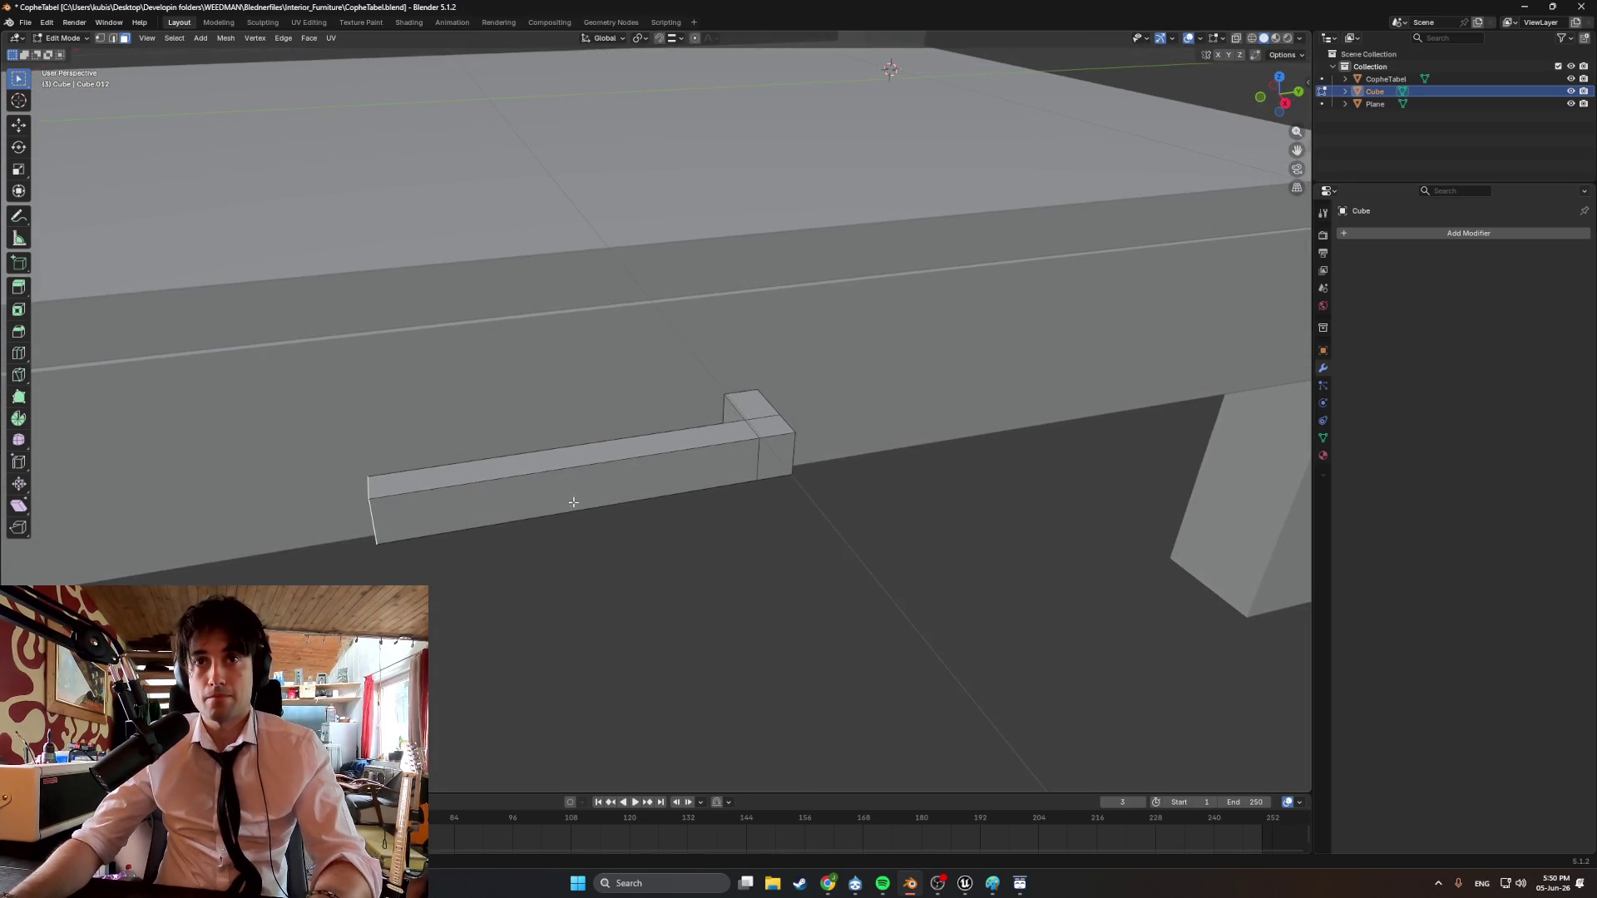
{"action": "key", "text": "ctrl+z"}
{"action": "key", "text": "g"}
{"action": "key", "text": "y"}
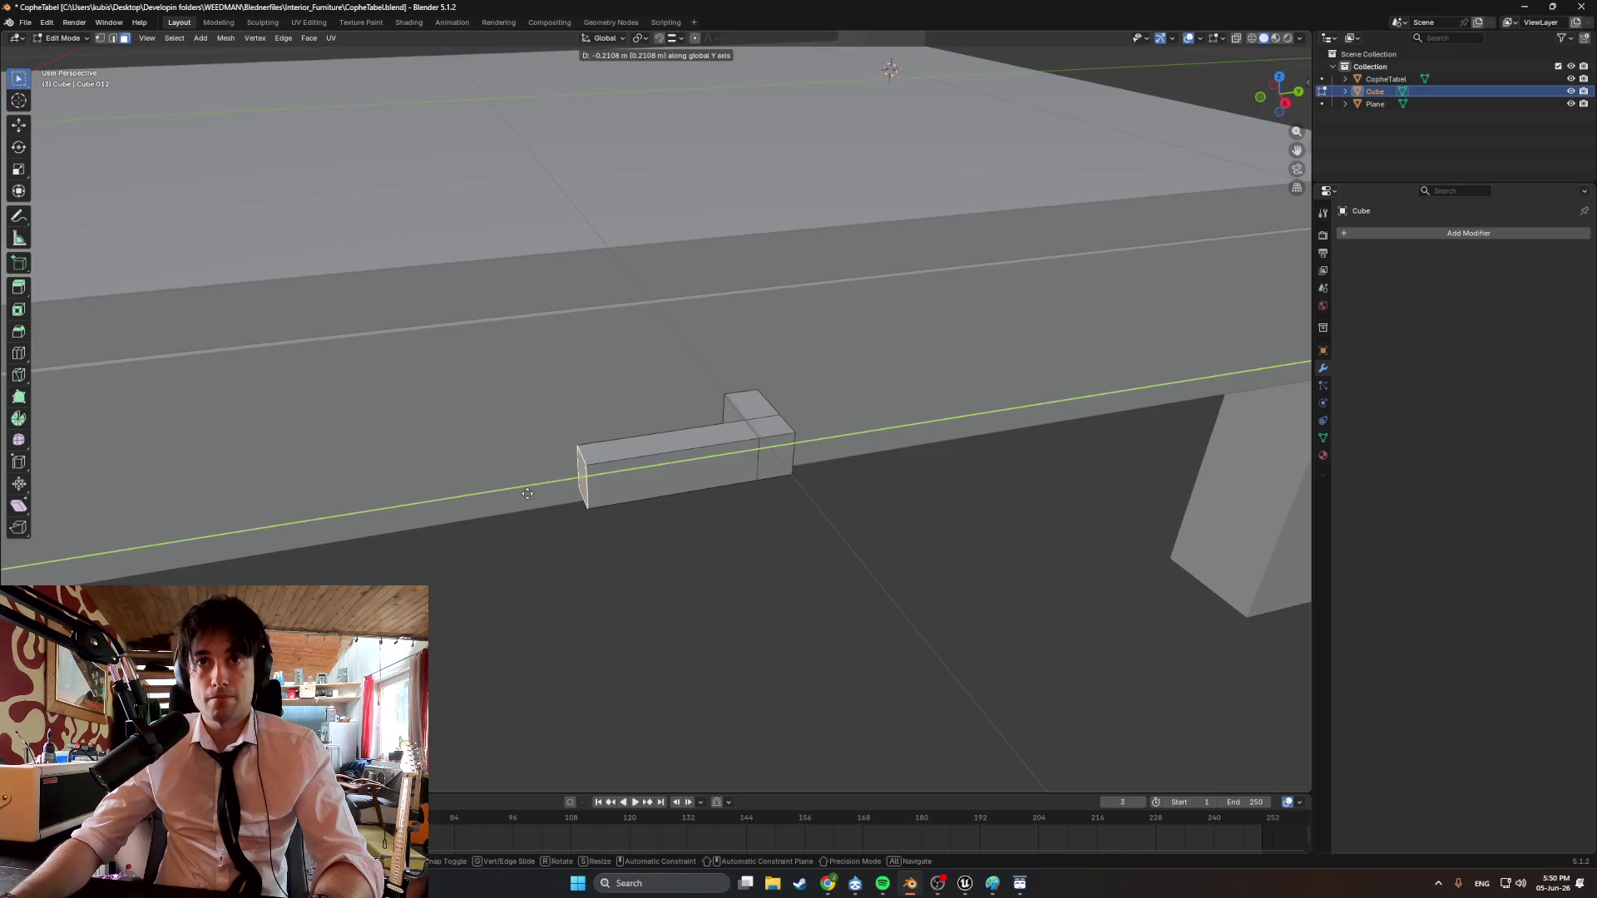
{"action": "left_click", "coordinate": [527, 493]}
{"action": "middle_click_drag", "start_coordinate": [596, 502], "coordinate": [624, 454]}
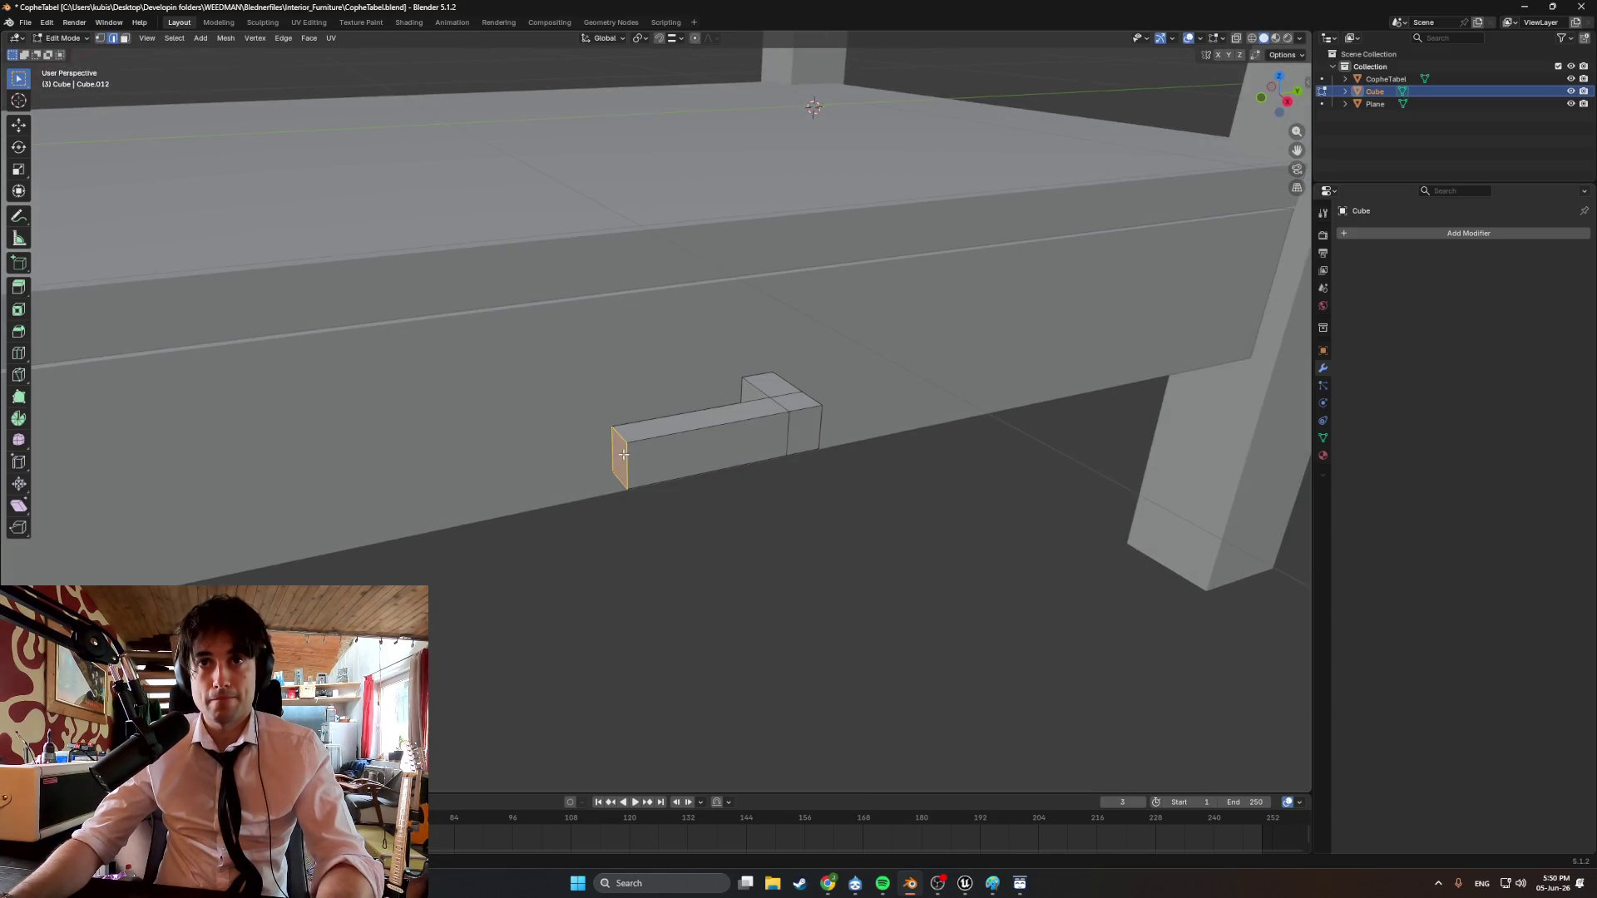
Place the 3D cursor at the bar's end and set the handle's origin there.
{"action": "key", "text": "alt+a"}
{"action": "right_click", "coordinate": [610, 473], "text": "shift"}
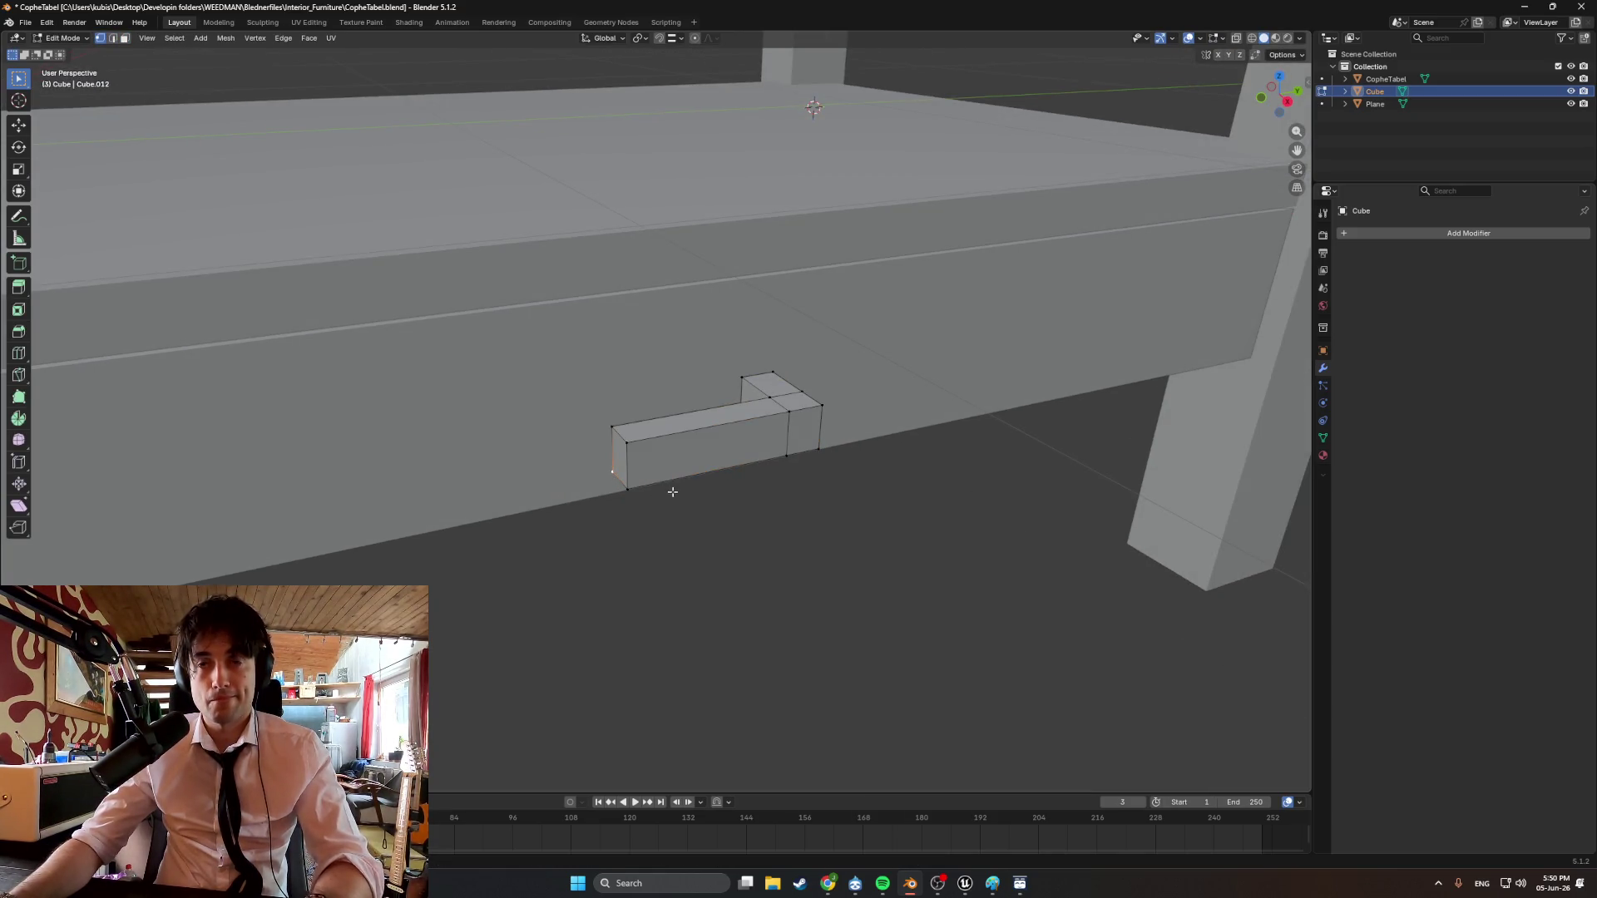
{"action": "key", "text": "Tab"}
{"action": "right_click", "coordinate": [676, 531]}
{"action": "mouse_move", "coordinate": [675, 530]}
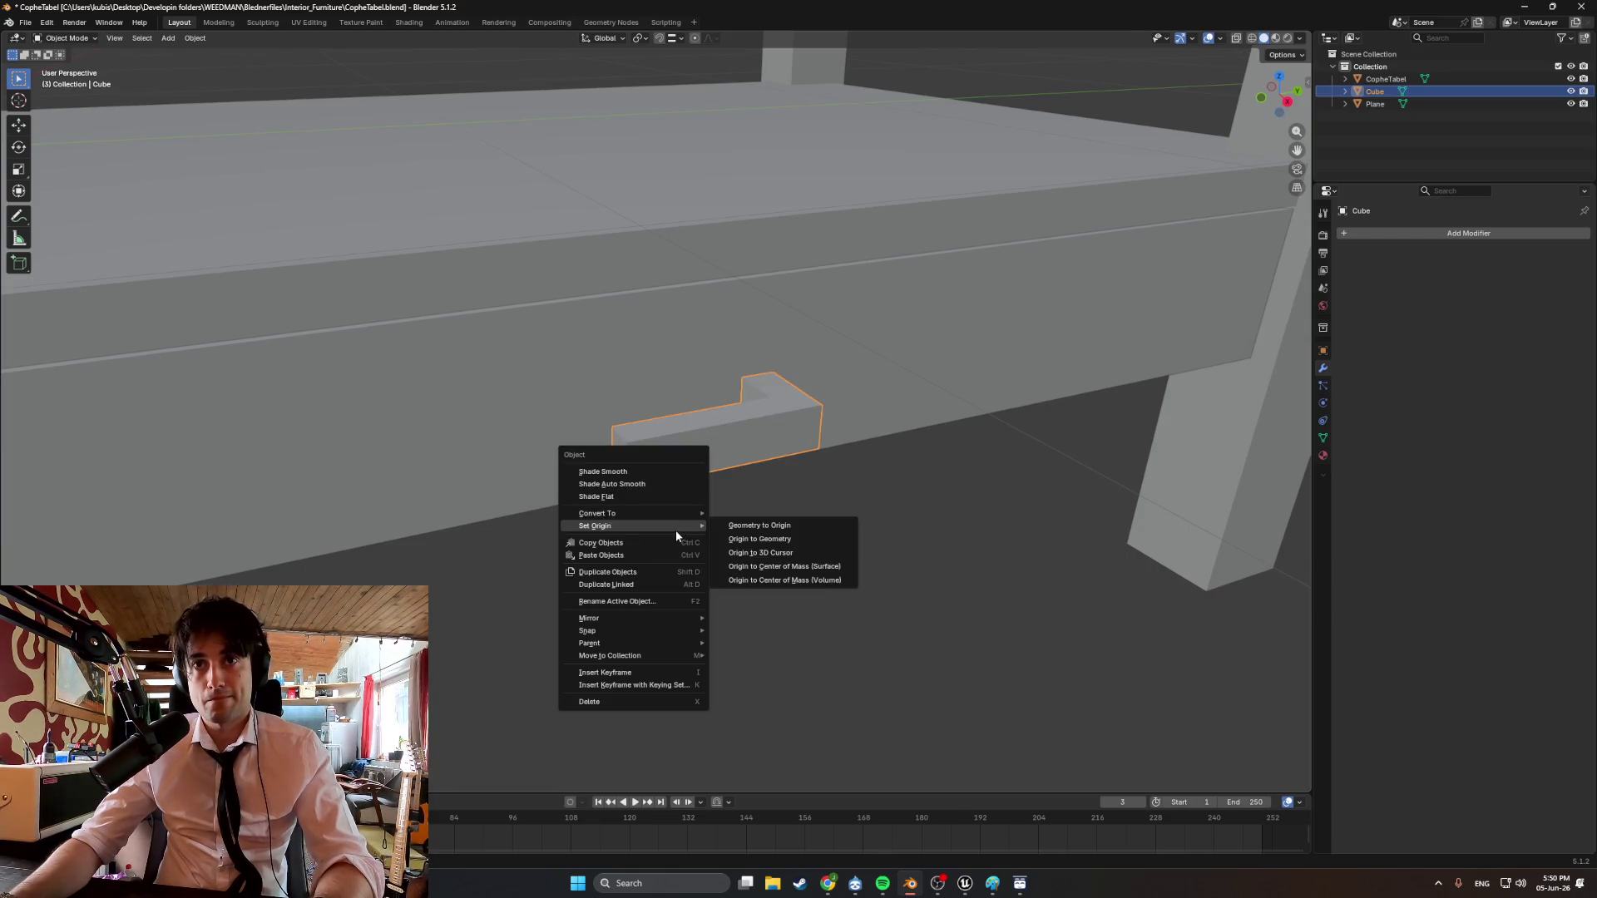
{"action": "left_click", "coordinate": [762, 551]}
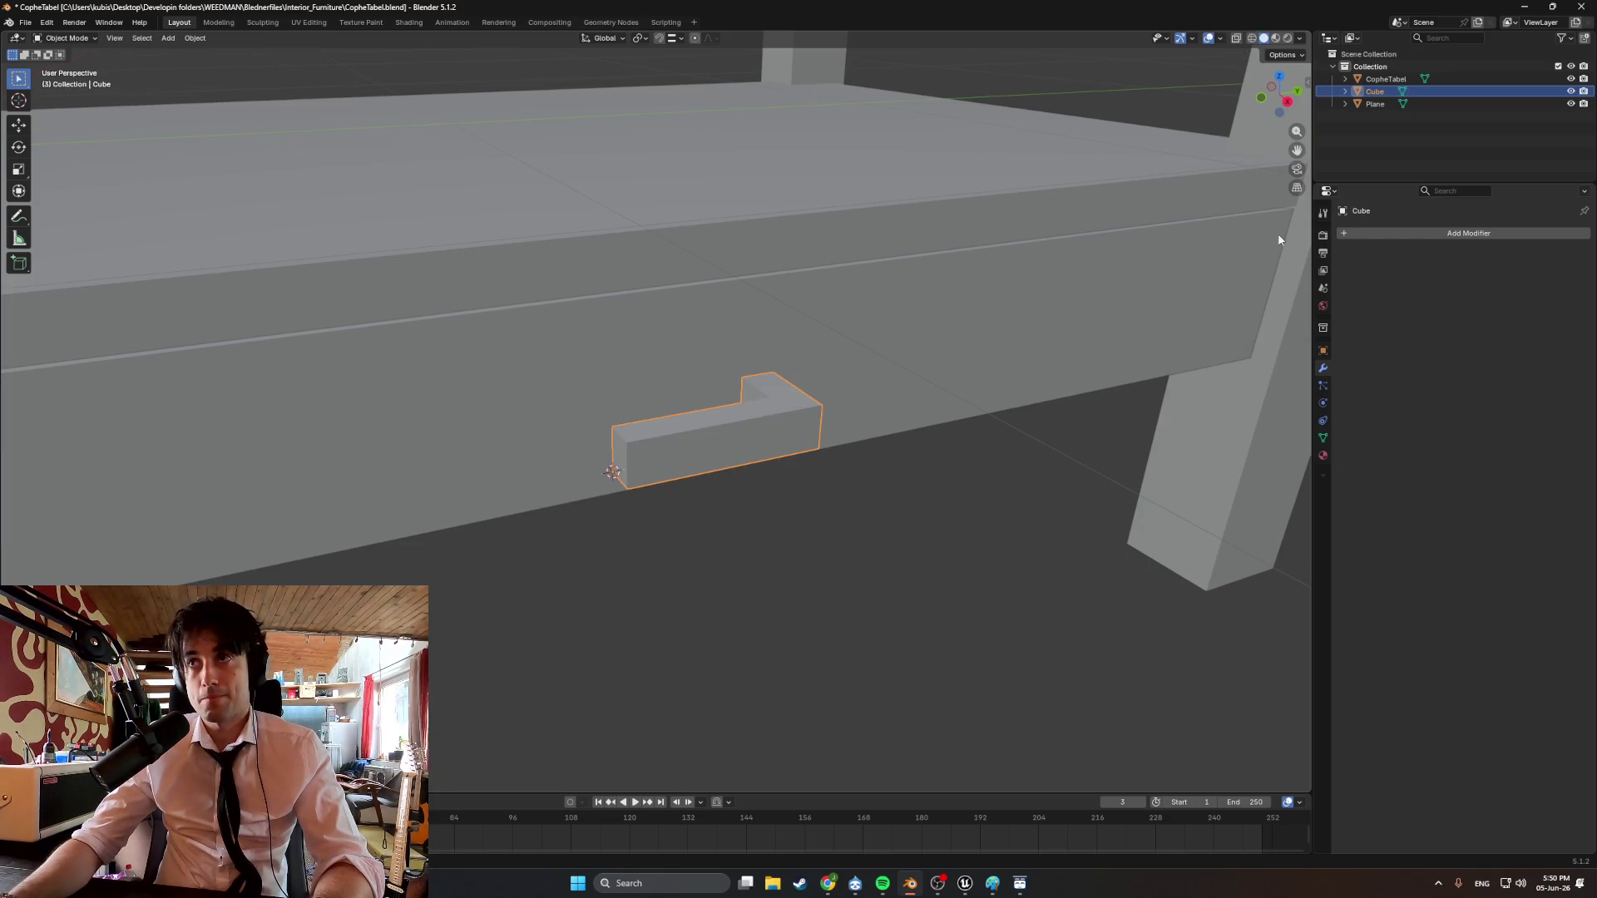
Add a Mirror modifier to the handle, mirroring on Y only with X turned off.
{"action": "left_click", "coordinate": [1376, 232]}
{"action": "type", "text": "mirror"}
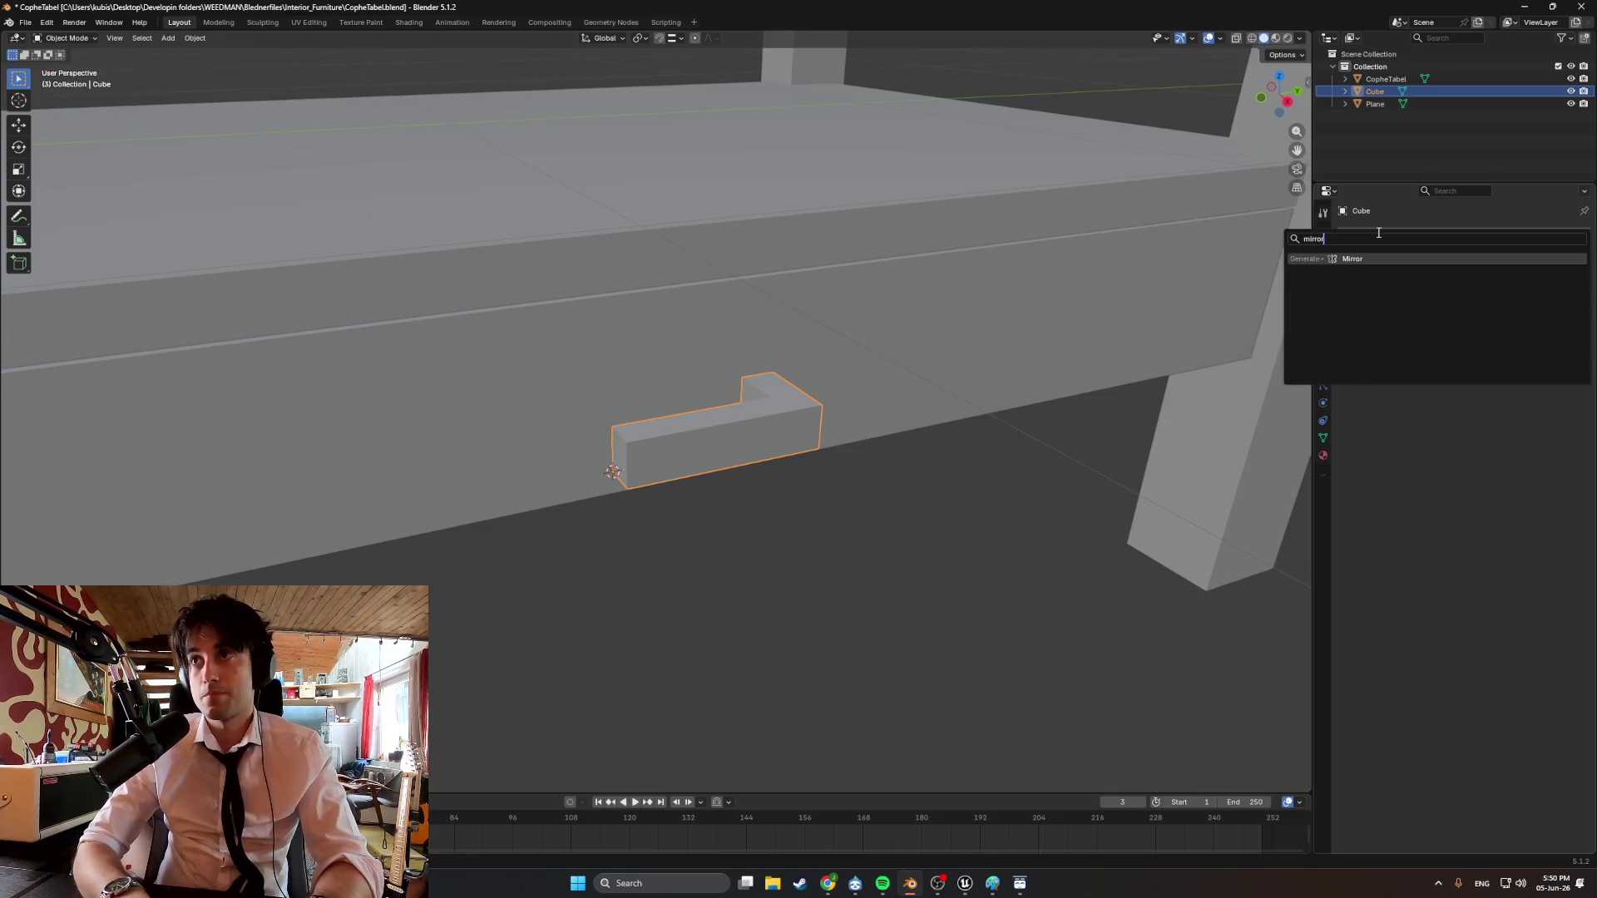
{"action": "key", "text": "Return"}
{"action": "left_click", "coordinate": [1484, 274]}
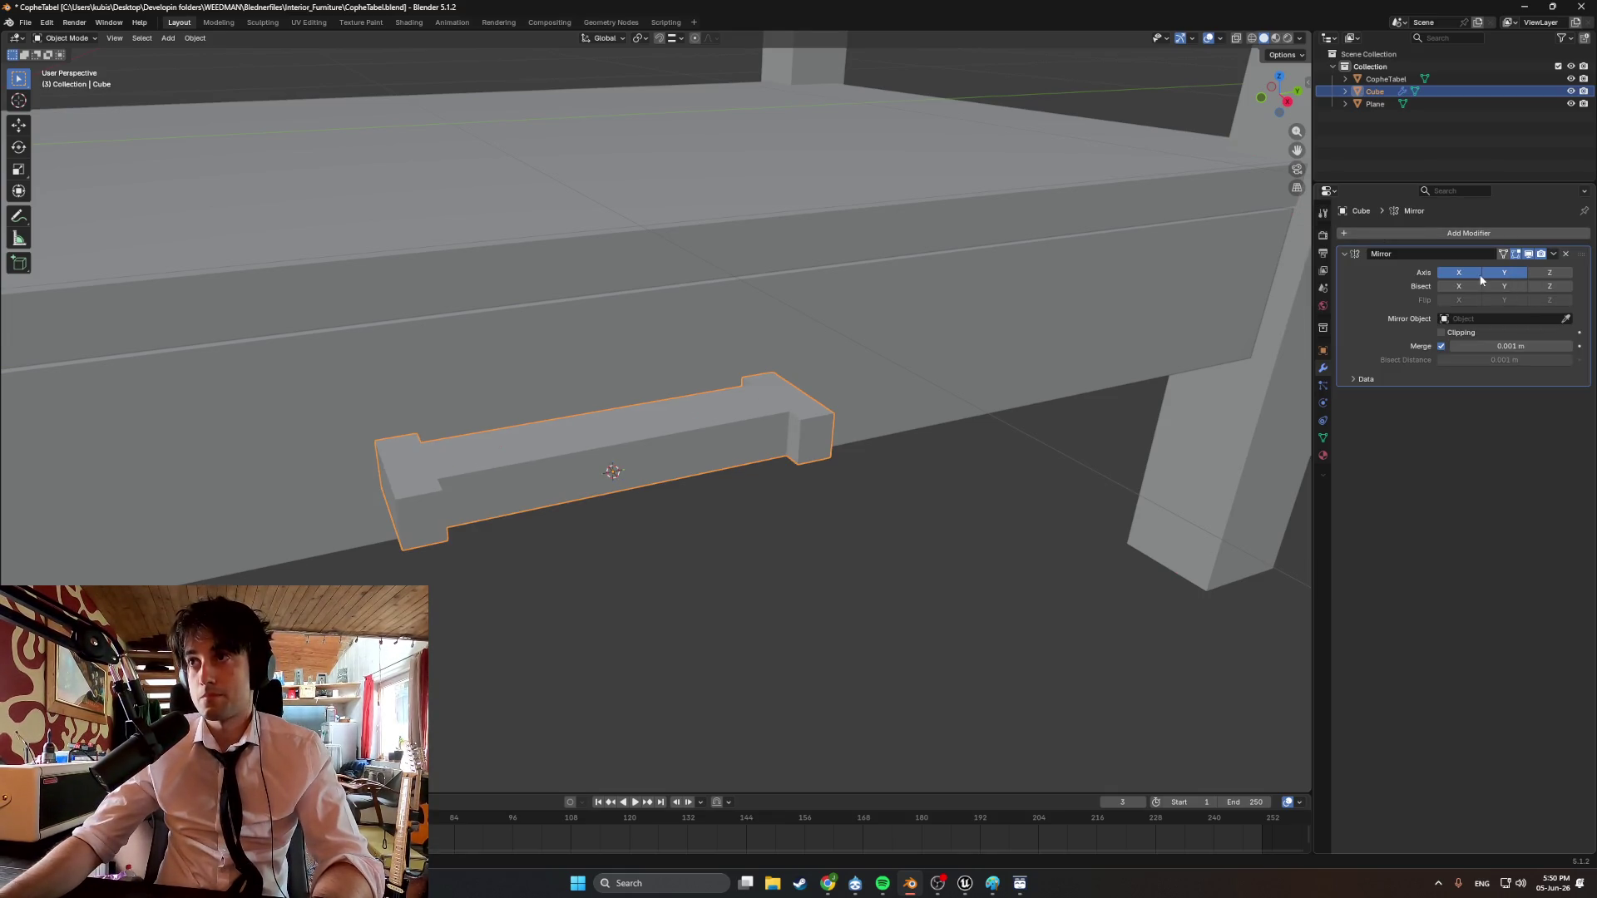
{"action": "left_click", "coordinate": [1442, 278]}
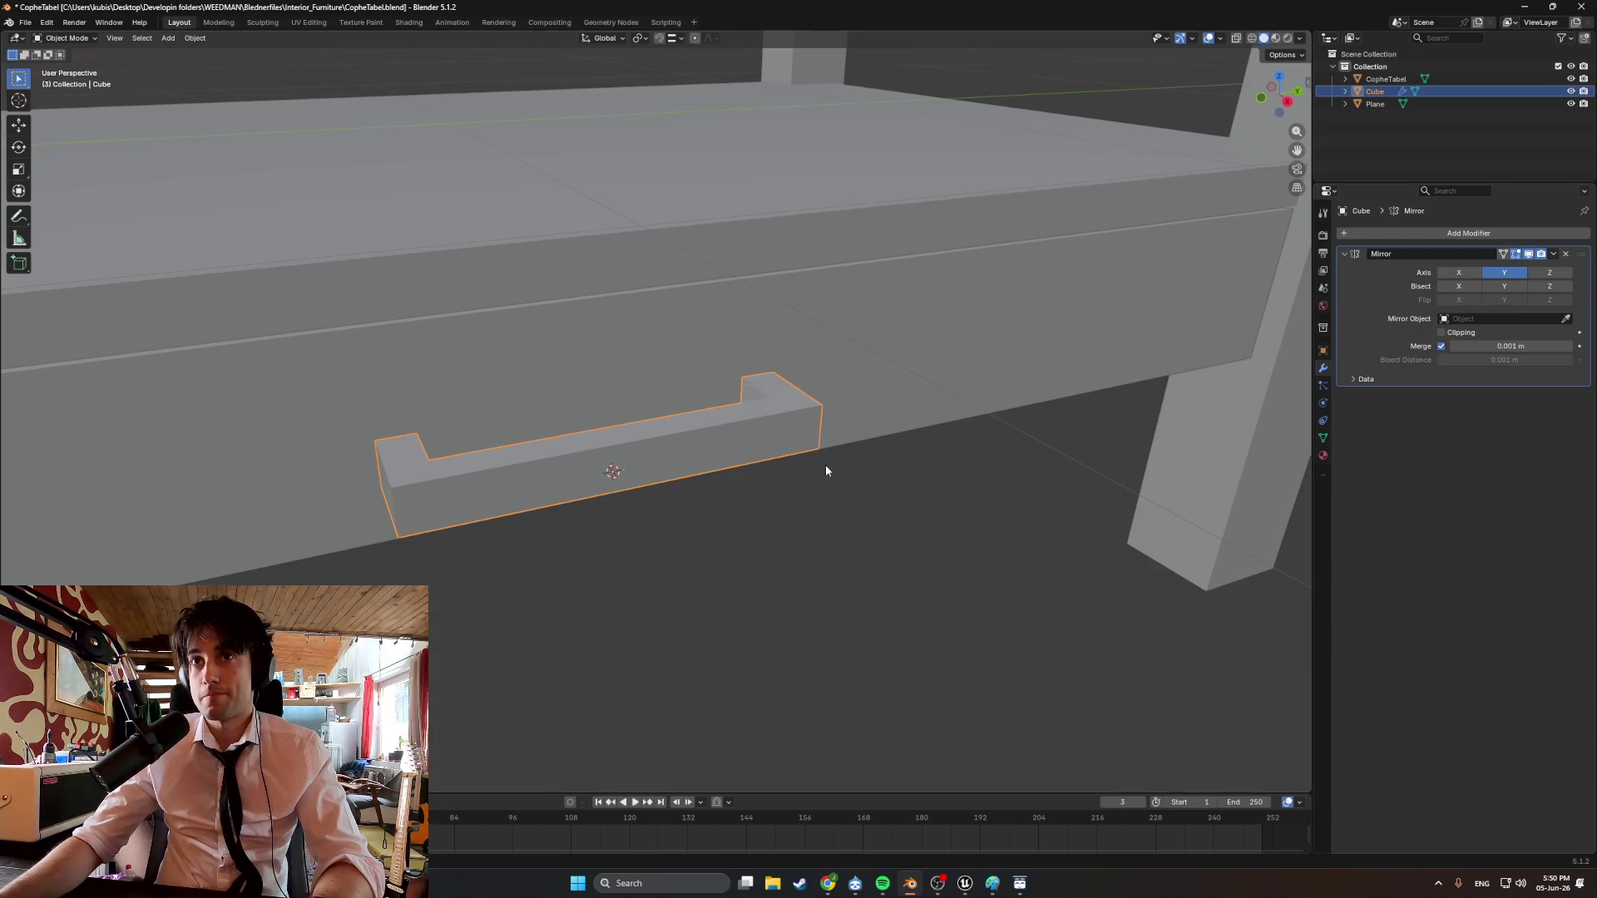
{"action": "mouse_move", "coordinate": [825, 466]}
{"action": "middle_mouse_down"}
{"action": "mouse_move", "coordinate": [802, 474]}
{"action": "mouse_move", "coordinate": [845, 471]}
{"action": "mouse_move", "coordinate": [743, 476]}
{"action": "mouse_move", "coordinate": [816, 454]}
{"action": "middle_mouse_up"}
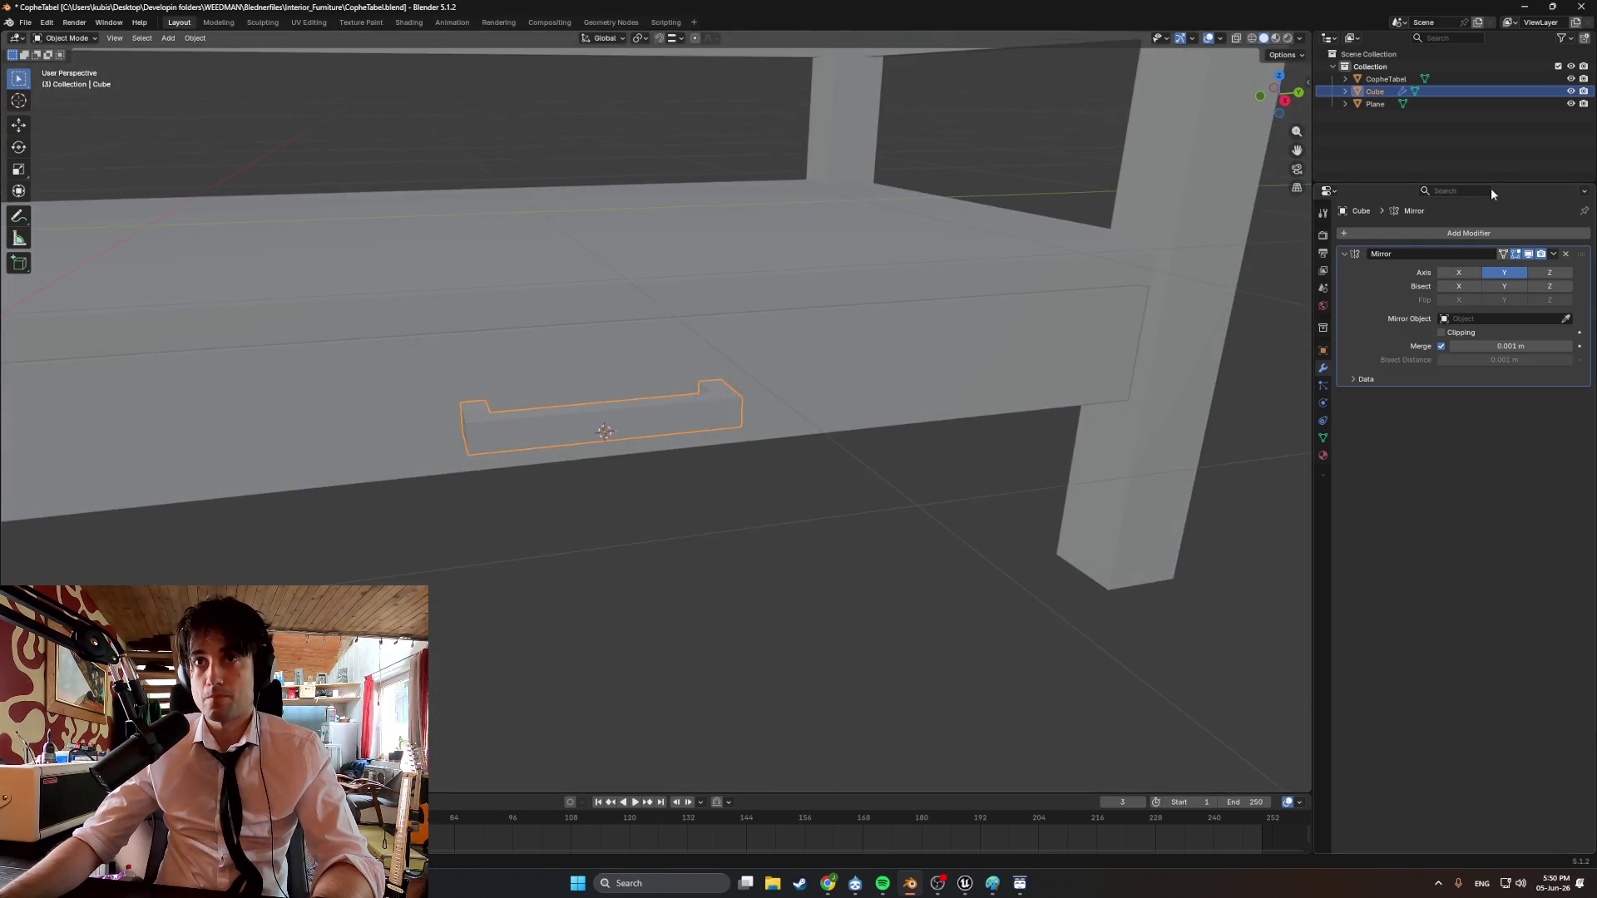
{"action": "mouse_move", "coordinate": [795, 397]}
{"action": "middle_mouse_down"}
{"action": "mouse_move", "coordinate": [777, 457]}
{"action": "mouse_move", "coordinate": [835, 425]}
{"action": "mouse_move", "coordinate": [832, 406]}
{"action": "middle_mouse_up"}
Apply the Mirror modifier permanently and reselect the U-shaped handle.
{"action": "left_click", "coordinate": [1553, 254]}
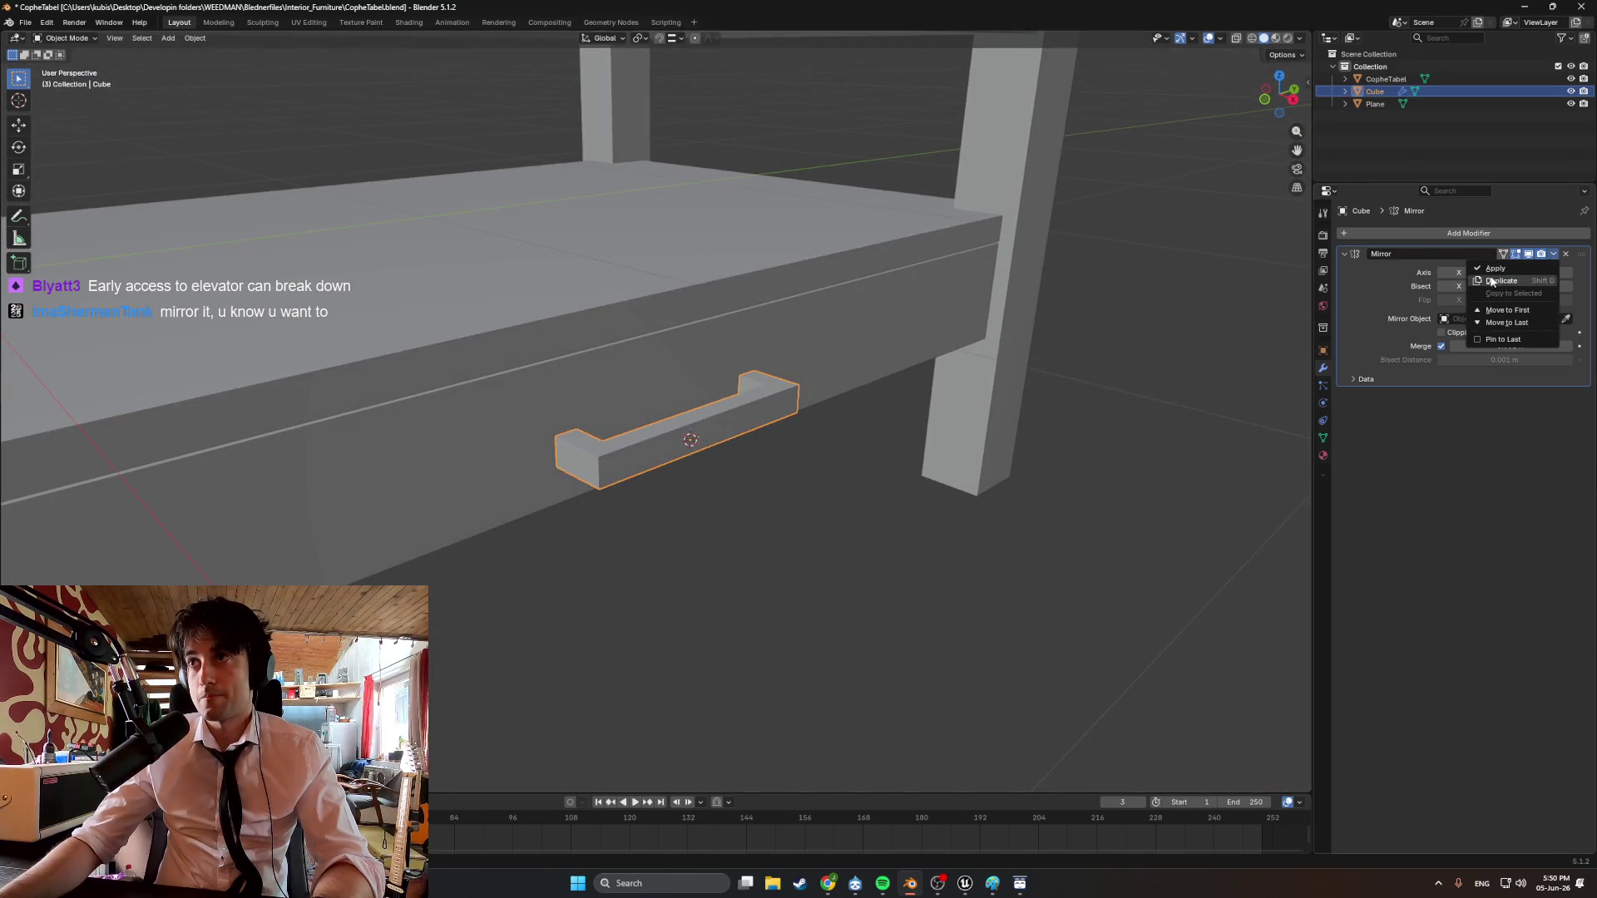
{"action": "left_click", "coordinate": [1498, 267]}
{"action": "left_click", "coordinate": [1002, 520]}
{"action": "middle_click_drag", "start_coordinate": [1002, 520], "coordinate": [703, 495]}
{"action": "left_click", "coordinate": [629, 441]}
{"action": "mouse_move", "coordinate": [629, 441]}
{"action": "middle_mouse_down"}
{"action": "mouse_move", "coordinate": [599, 428]}
{"action": "mouse_move", "coordinate": [576, 452]}
{"action": "mouse_move", "coordinate": [706, 406]}
{"action": "middle_mouse_up"}
{"action": "scroll", "coordinate": [705, 405], "scroll_direction": "up", "scroll_amount": 2}
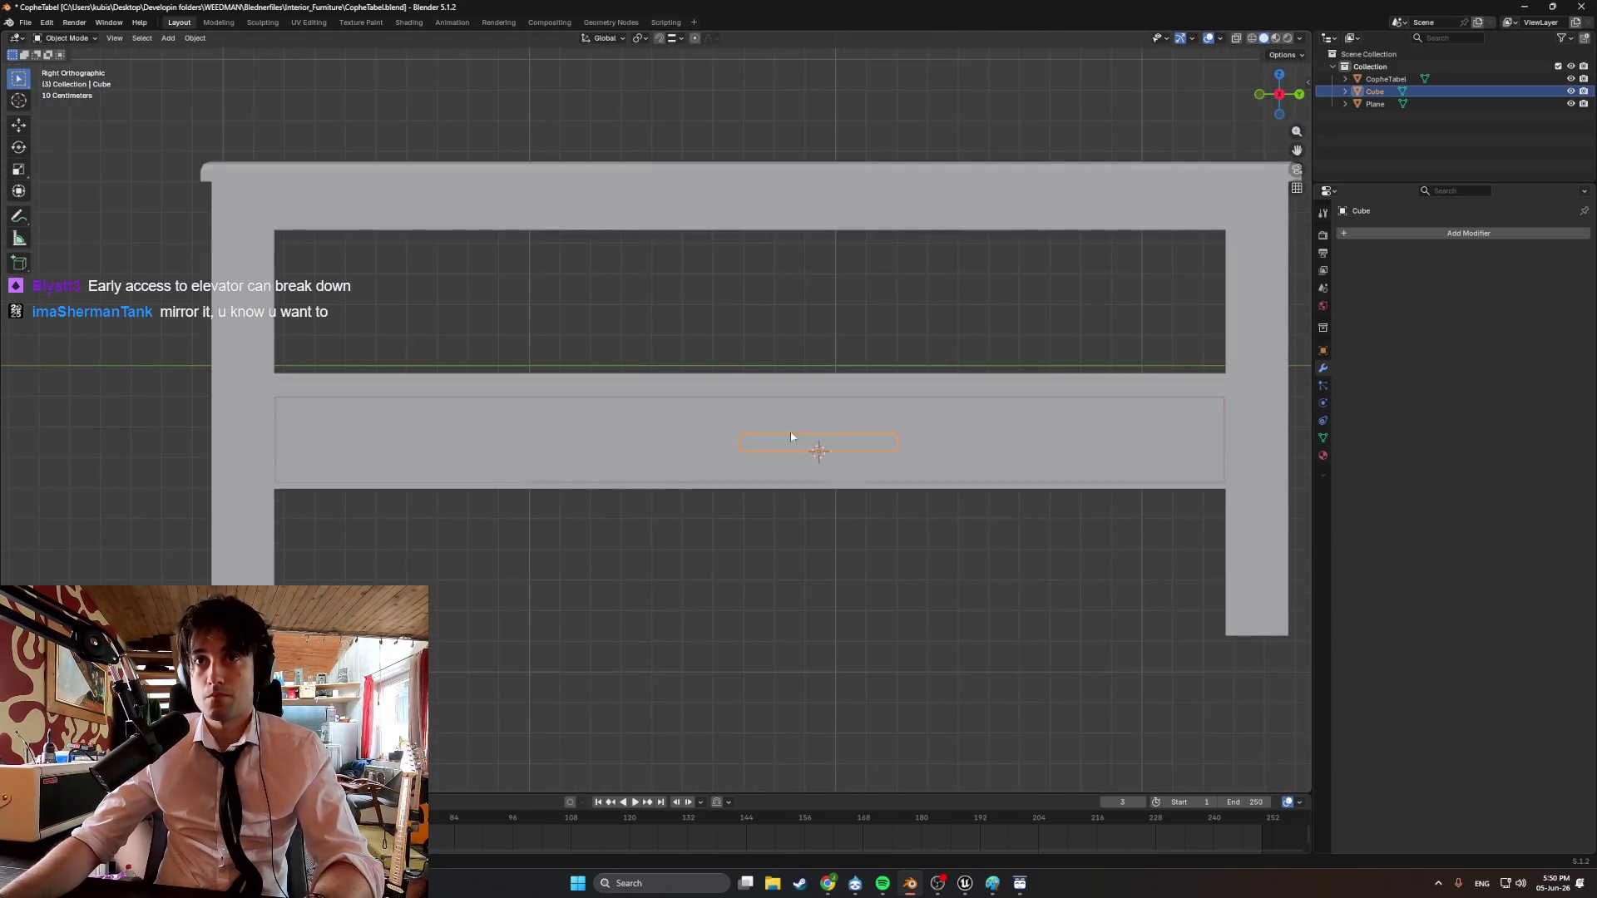
Slide the handle along Y to its new spot on the drawer front.
{"action": "key", "text": "g"}
{"action": "key", "text": "y"}
{"action": "left_click", "coordinate": [721, 443]}
{"action": "scroll", "coordinate": [730, 441], "scroll_direction": "down", "scroll_amount": 4}
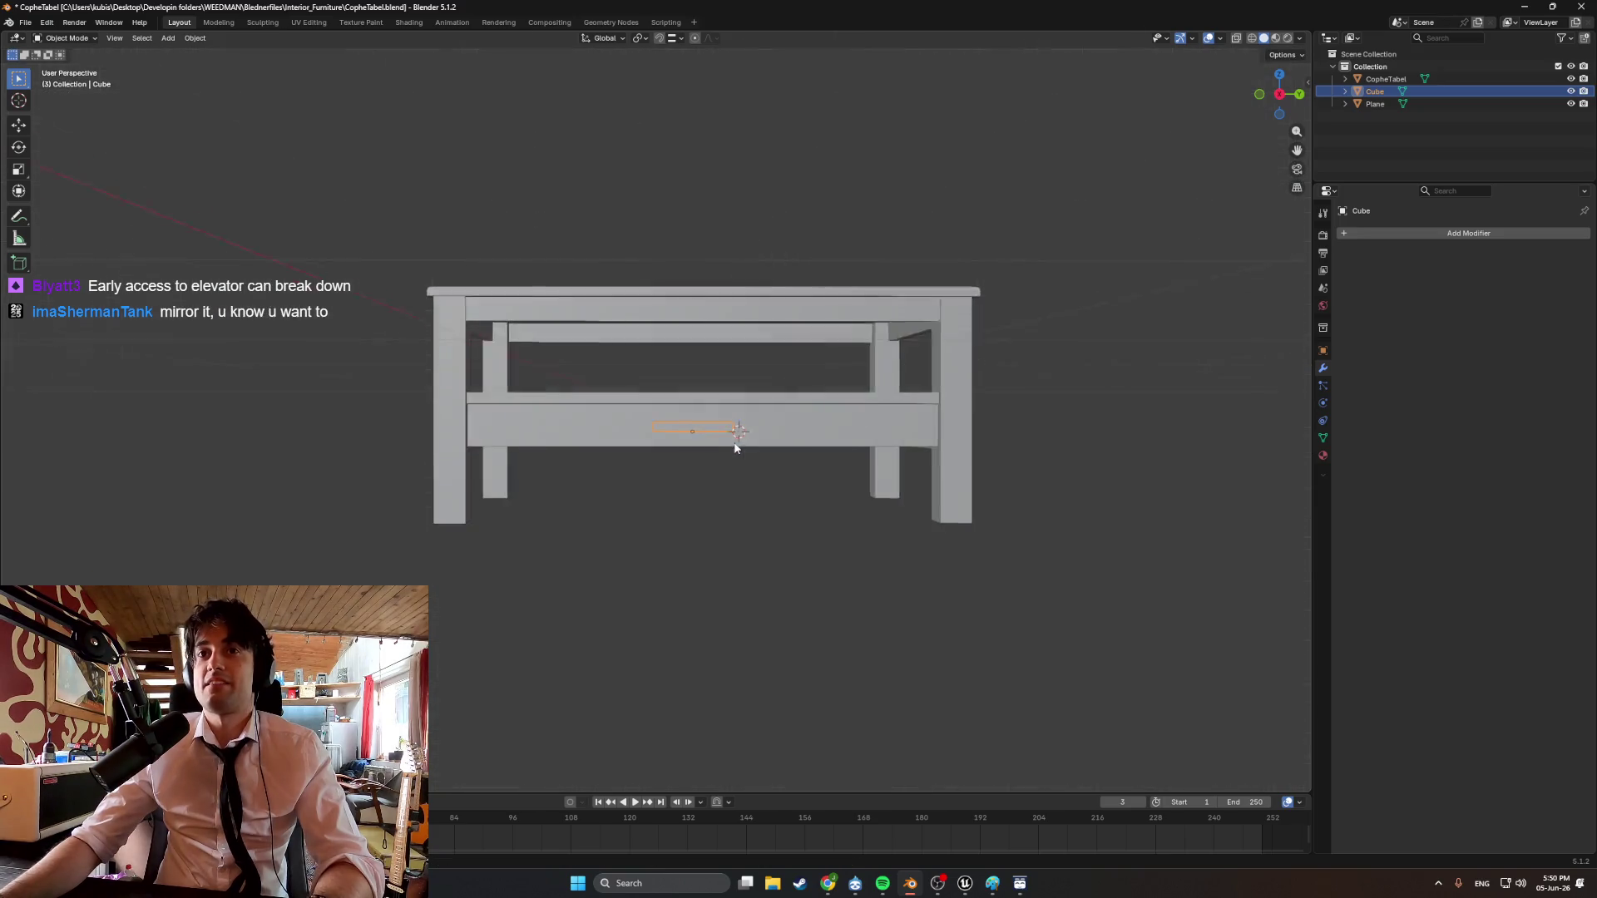
{"action": "mouse_move", "coordinate": [730, 441]}
{"action": "middle_mouse_down"}
{"action": "mouse_move", "coordinate": [728, 316]}
{"action": "mouse_move", "coordinate": [633, 416]}
{"action": "mouse_move", "coordinate": [695, 421]}
{"action": "mouse_move", "coordinate": [711, 517]}
{"action": "mouse_move", "coordinate": [698, 403]}
{"action": "mouse_move", "coordinate": [795, 374]}
{"action": "mouse_move", "coordinate": [745, 460]}
{"action": "mouse_move", "coordinate": [628, 249]}
{"action": "mouse_move", "coordinate": [736, 406]}
{"action": "mouse_move", "coordinate": [717, 401]}
{"action": "mouse_move", "coordinate": [734, 362]}
{"action": "mouse_move", "coordinate": [692, 463]}
{"action": "middle_mouse_up"}
{"action": "scroll", "coordinate": [728, 315], "scroll_direction": "up", "scroll_amount": 4}
{"action": "scroll", "coordinate": [710, 516], "scroll_direction": "down", "scroll_amount": 3}
Select the drawer front piece of the CopheTabel model.
{"action": "key", "text": "Tab"}
{"action": "scroll", "coordinate": [710, 516], "scroll_direction": "up", "scroll_amount": 5}
{"action": "scroll", "coordinate": [718, 486], "scroll_direction": "down", "scroll_amount": 3}
{"action": "key", "text": "Tab"}
{"action": "left_click", "coordinate": [724, 441]}
{"action": "left_click", "coordinate": [627, 241]}
{"action": "scroll", "coordinate": [706, 426], "scroll_direction": "up", "scroll_amount": 3}
{"action": "left_click", "coordinate": [694, 456]}
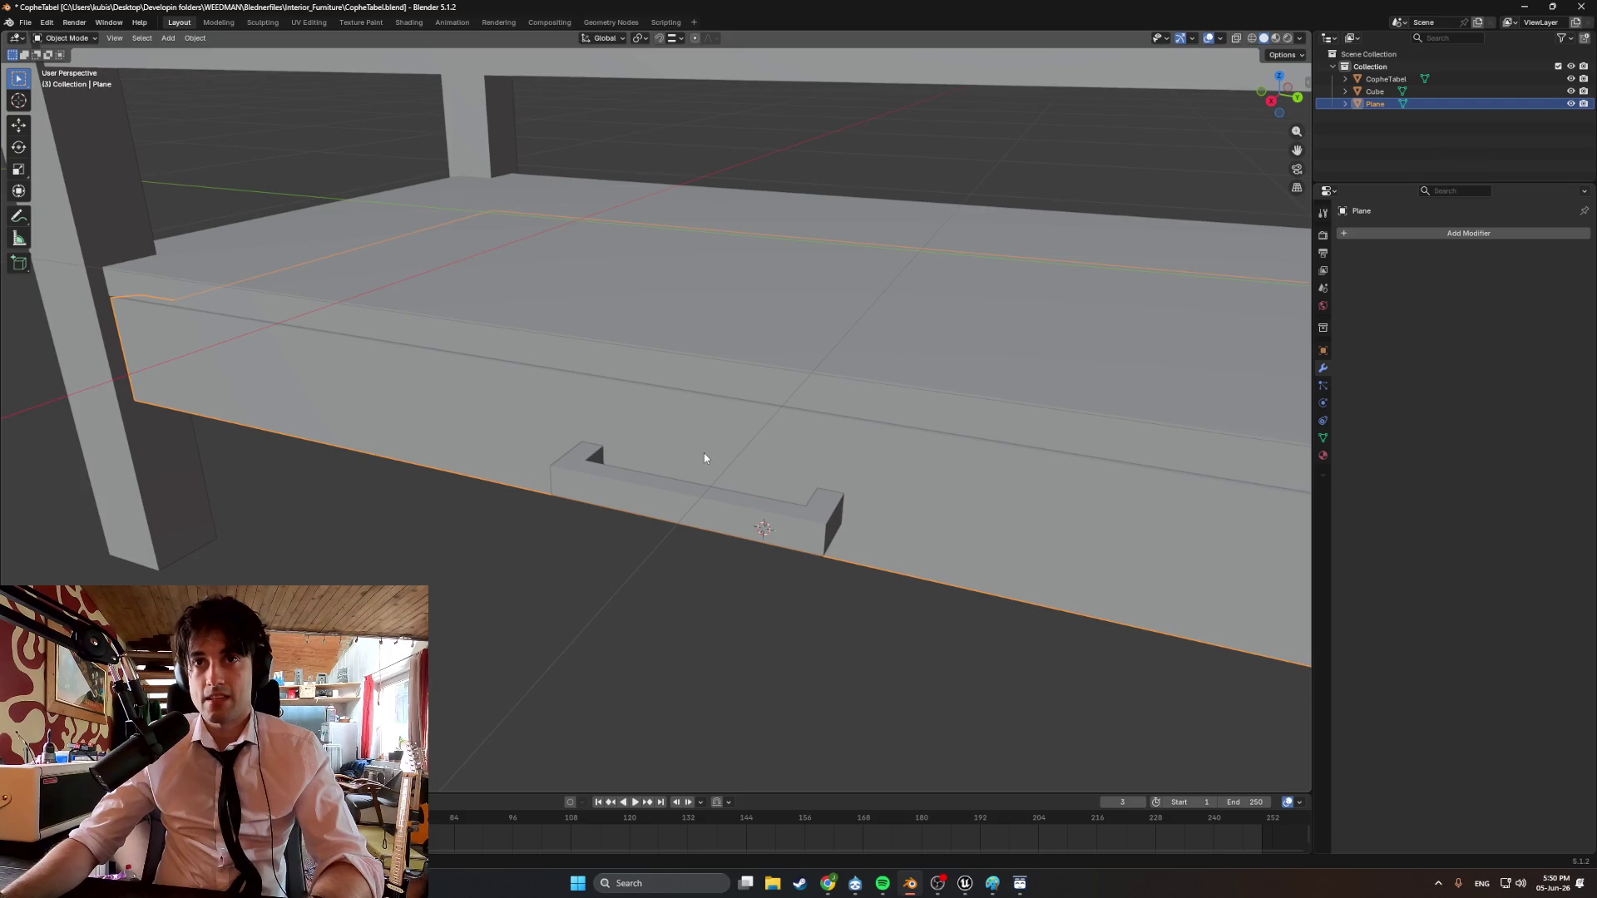
Add an edge loop exactly centred across the drawer front panel.
{"action": "key", "text": "Tab"}
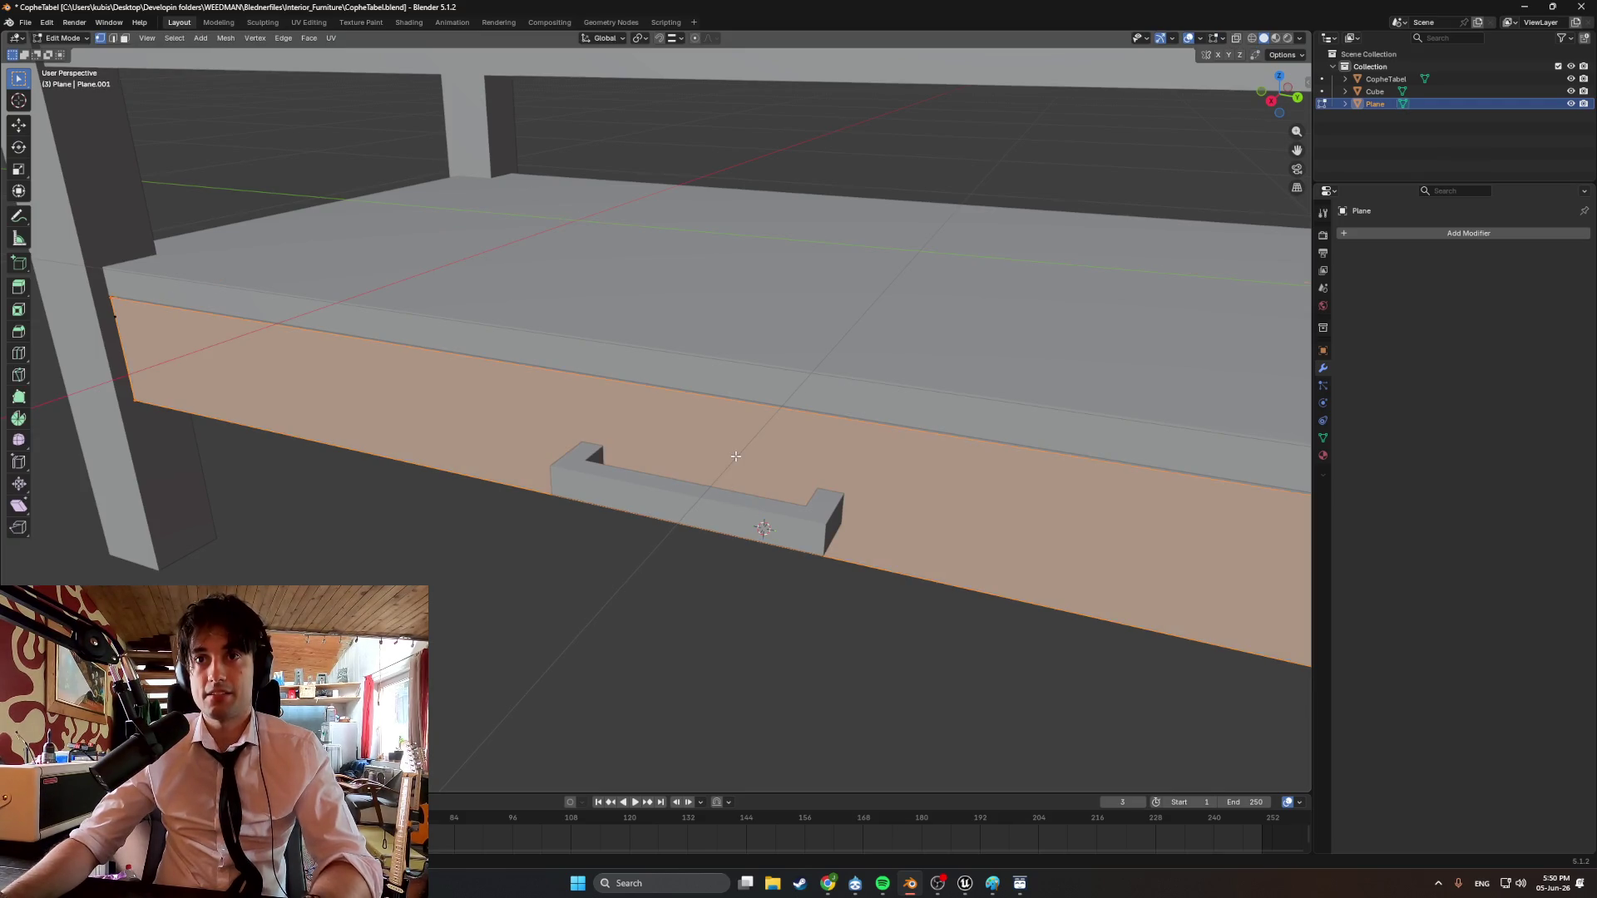
{"action": "key", "text": "ctrl+r"}
{"action": "key", "text": "Escape"}
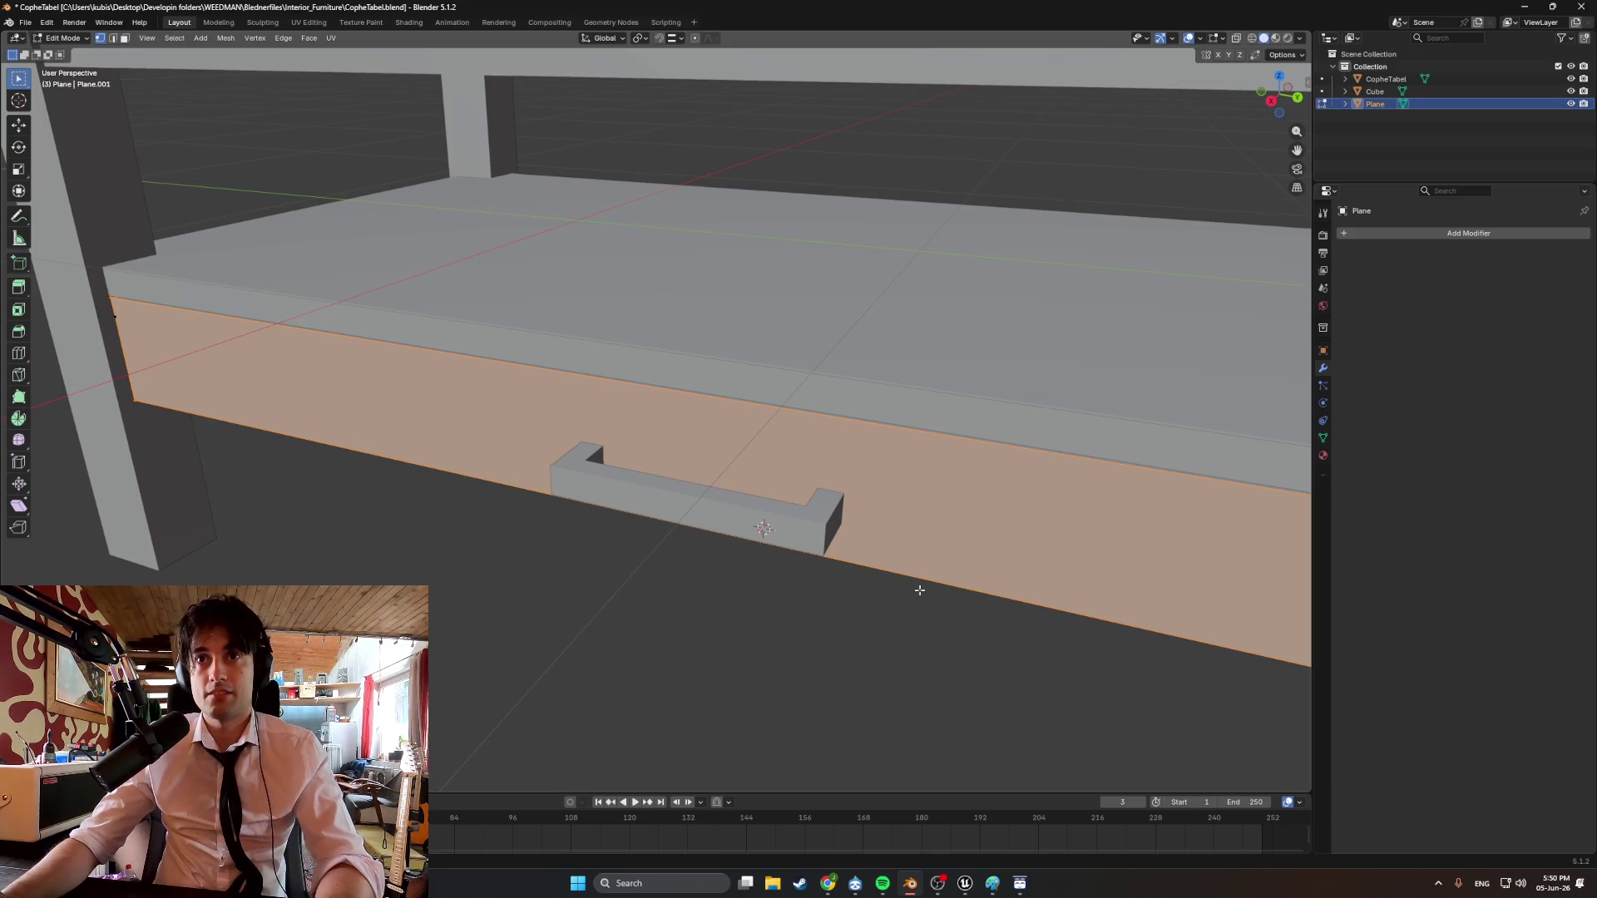
{"action": "key", "text": "ctrl+r"}
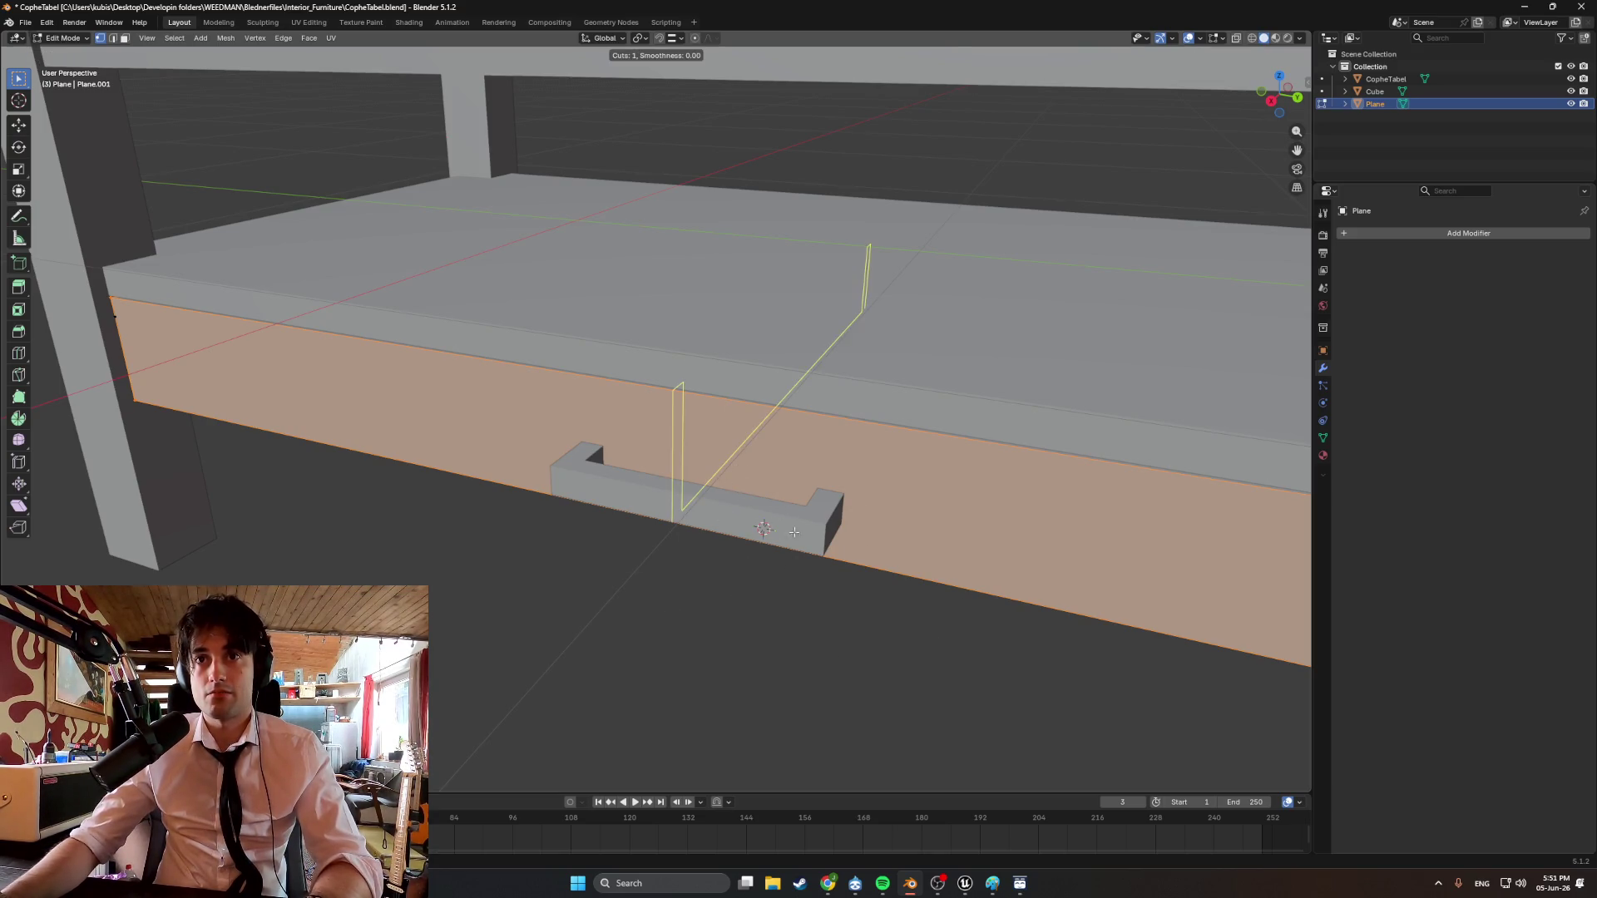
{"action": "left_click", "coordinate": [795, 532]}
{"action": "right_click", "coordinate": [686, 413]}
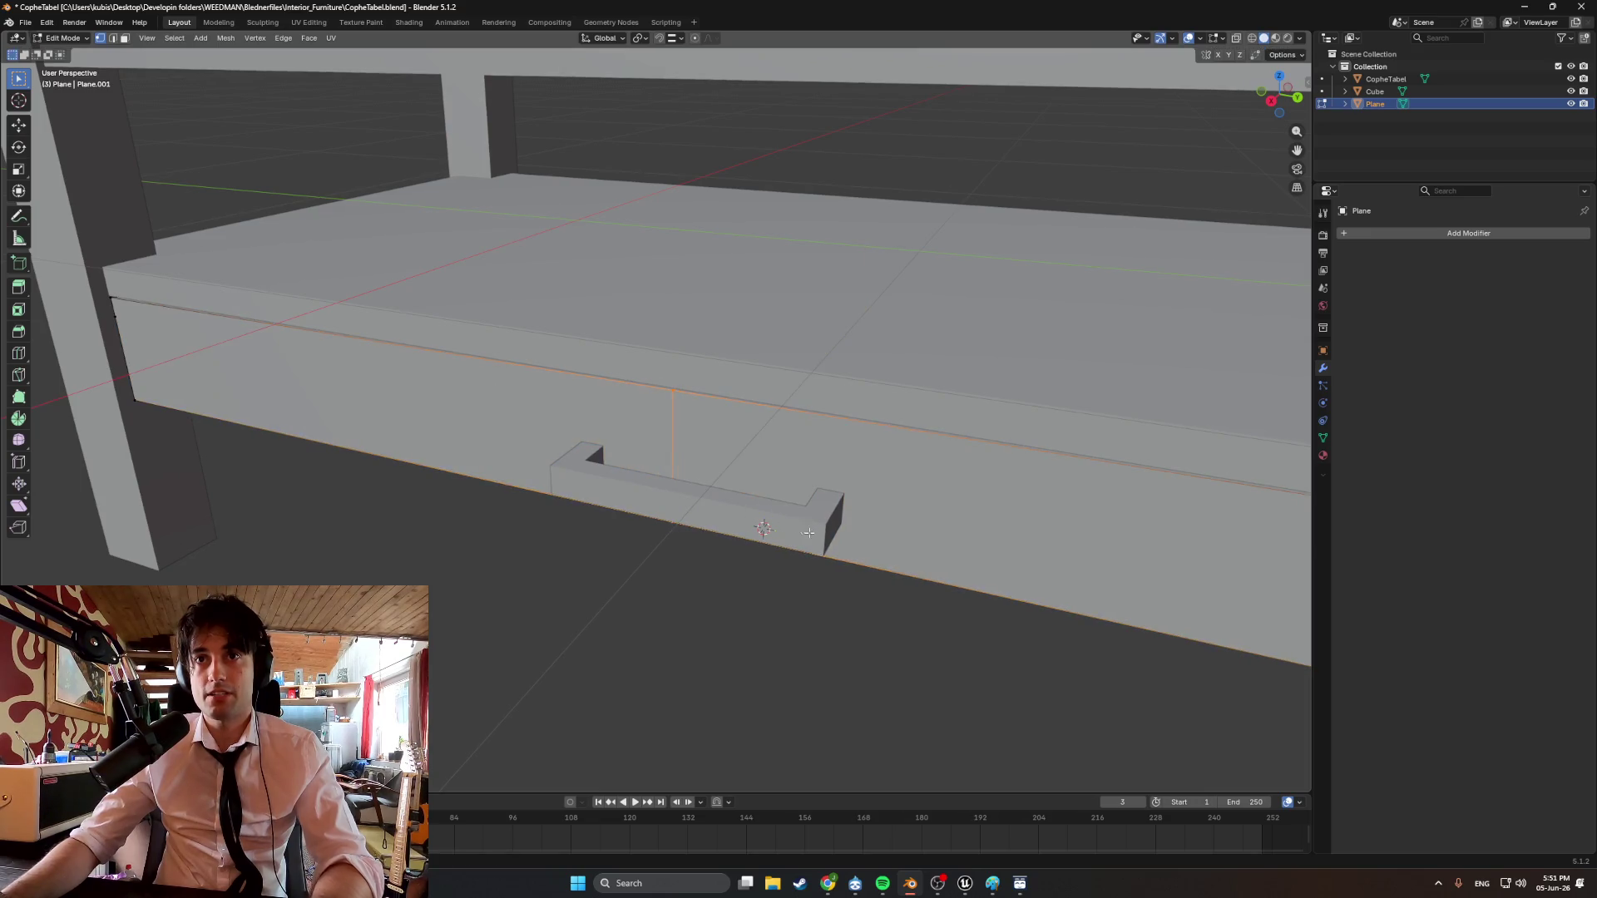
Snap the 3D cursor to a vertex on the new centre loop.
{"action": "left_click", "coordinate": [674, 390]}
{"action": "middle_click_drag", "start_coordinate": [671, 417], "coordinate": [681, 542]}
{"action": "key", "text": "shift+s"}
{"action": "left_click", "coordinate": [725, 646]}
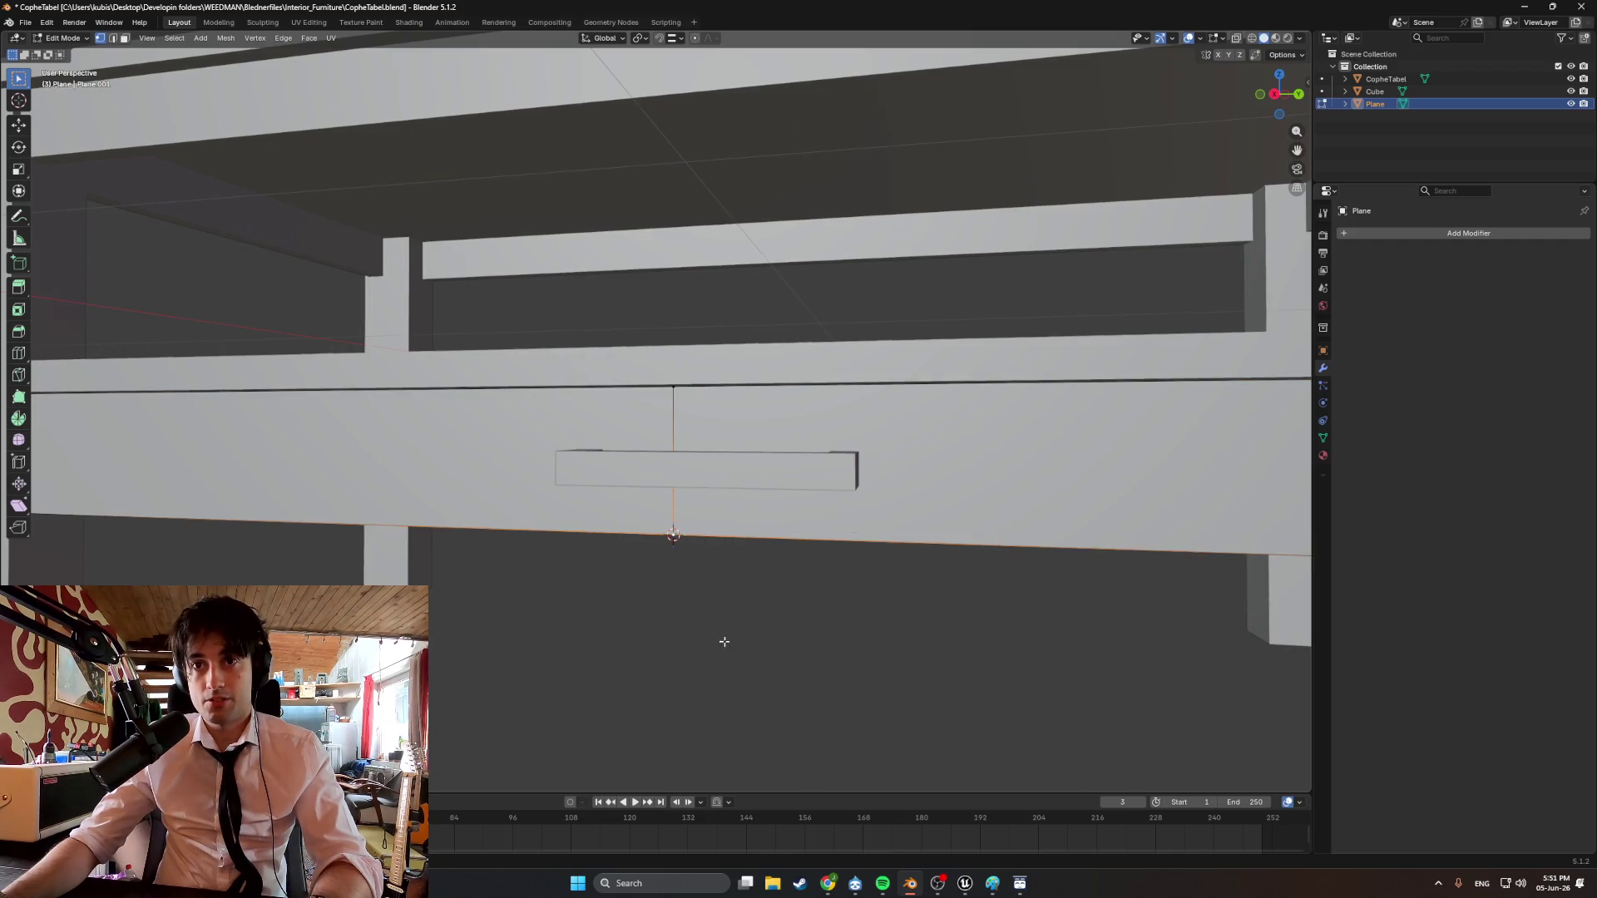
{"action": "mouse_move", "coordinate": [724, 642]}
{"action": "middle_mouse_down"}
{"action": "mouse_move", "coordinate": [702, 563]}
{"action": "mouse_move", "coordinate": [741, 546]}
{"action": "mouse_move", "coordinate": [675, 530]}
{"action": "middle_mouse_up"}
{"action": "key", "text": "ctrl+l"}
{"action": "key", "text": "Tab"}
In a side orthographic view, move the handle along Y to centre it on the drawer.
{"action": "left_click", "coordinate": [613, 472]}
{"action": "middle_click_drag", "start_coordinate": [612, 472], "coordinate": [860, 534]}
{"action": "key", "text": "KP_3"}
{"action": "scroll", "coordinate": [777, 507], "scroll_direction": "up", "scroll_amount": 5}
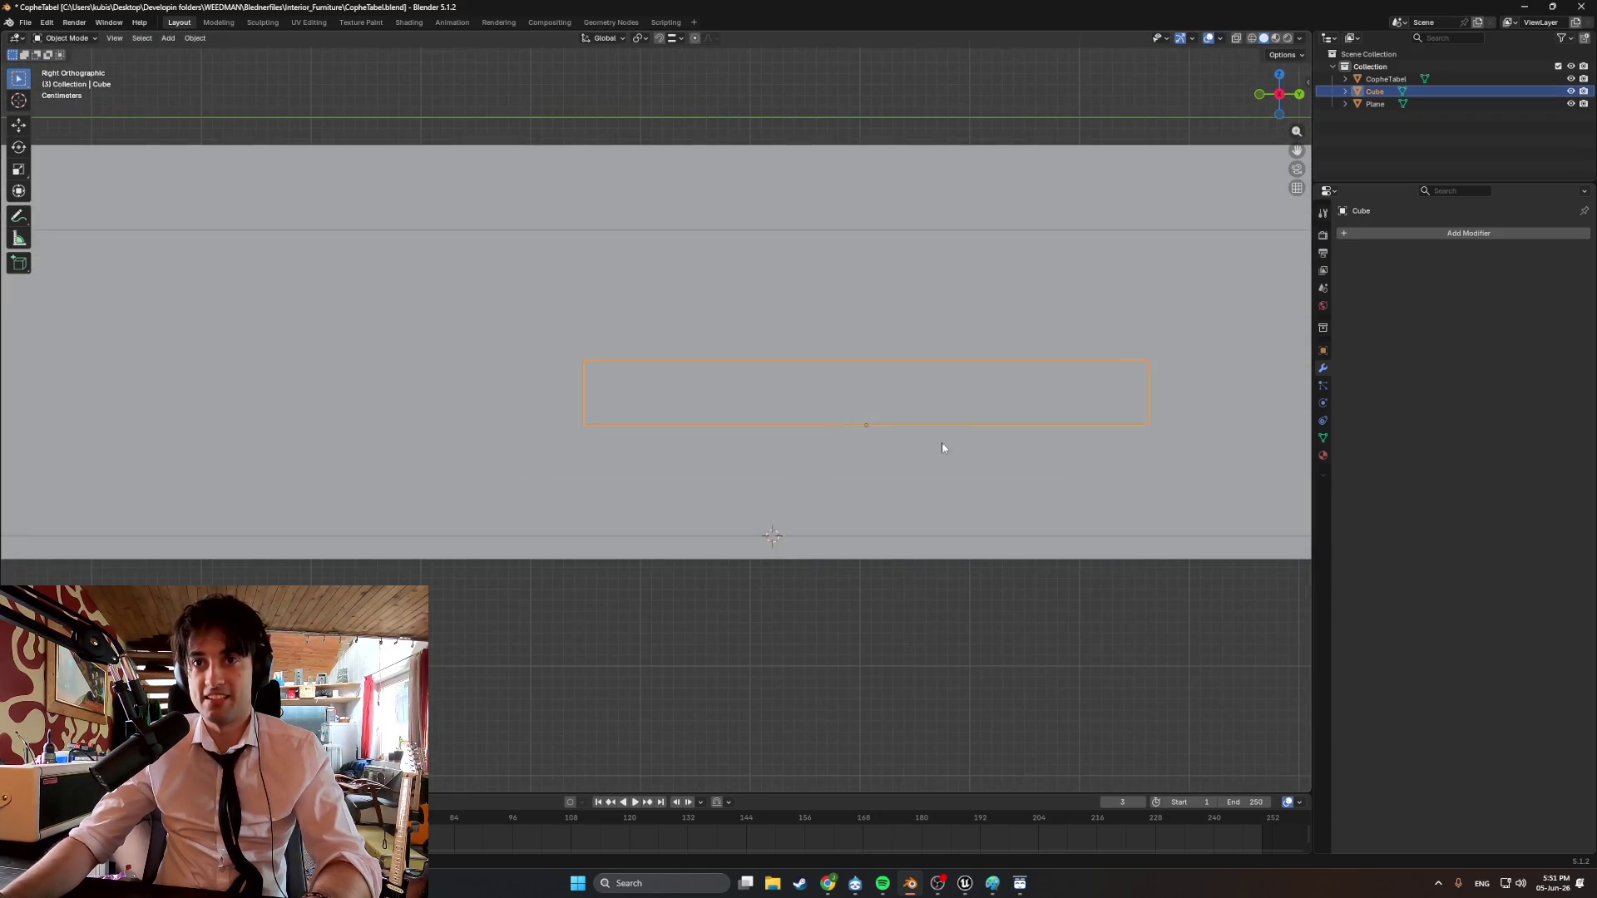
{"action": "key", "text": "g"}
{"action": "key", "text": "y"}
{"action": "left_click", "coordinate": [863, 444]}
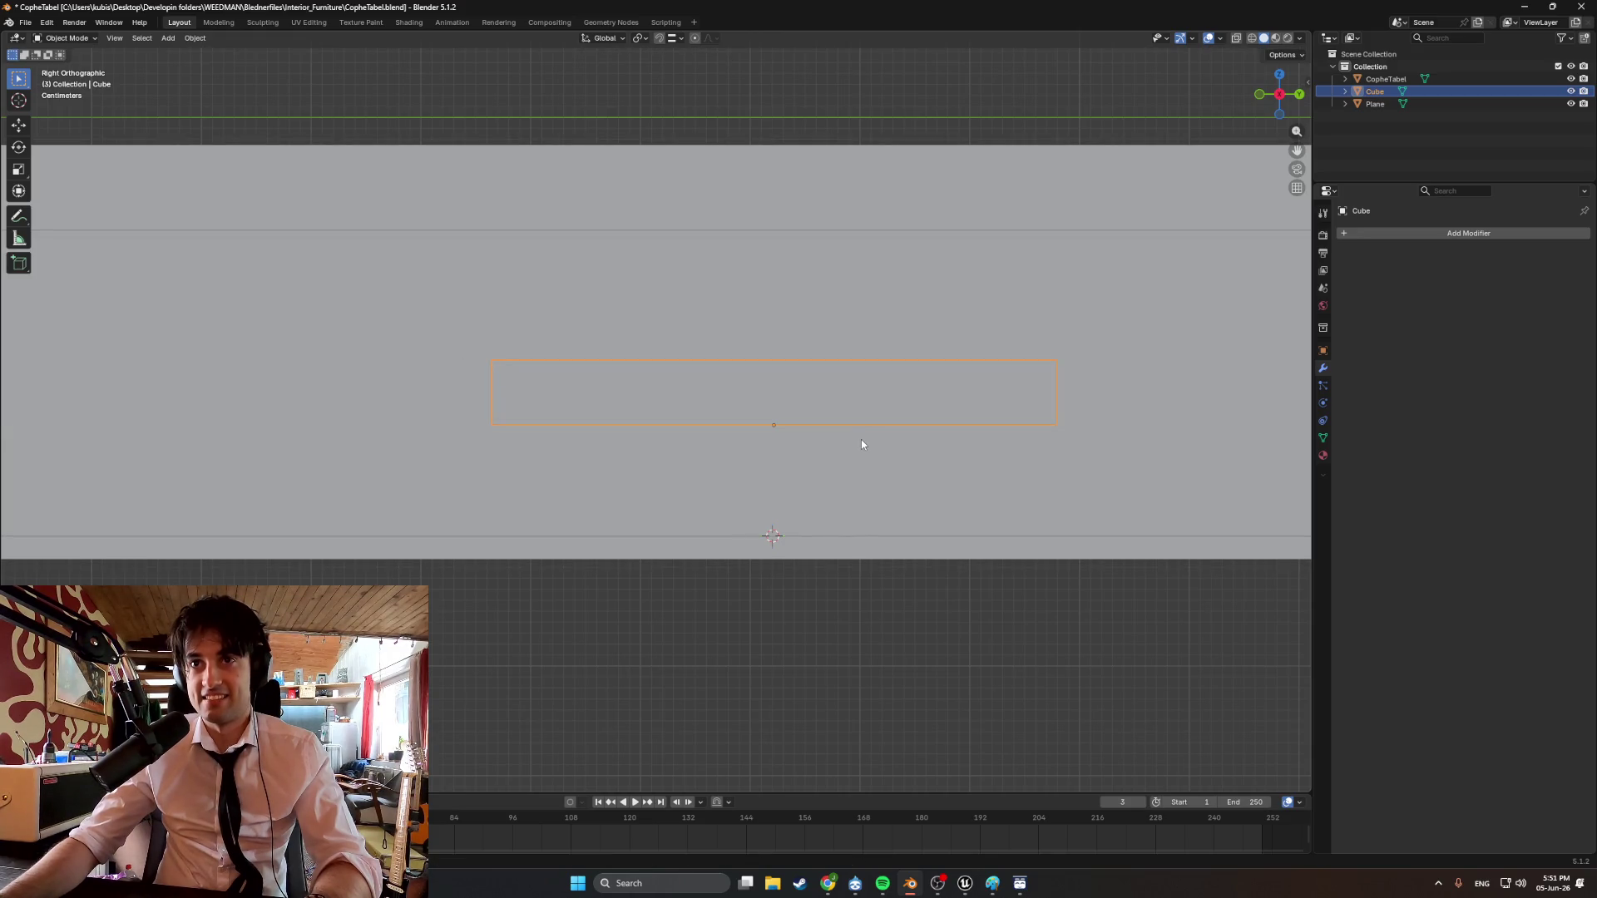
{"action": "scroll", "coordinate": [842, 472], "scroll_direction": "up", "scroll_amount": 3}
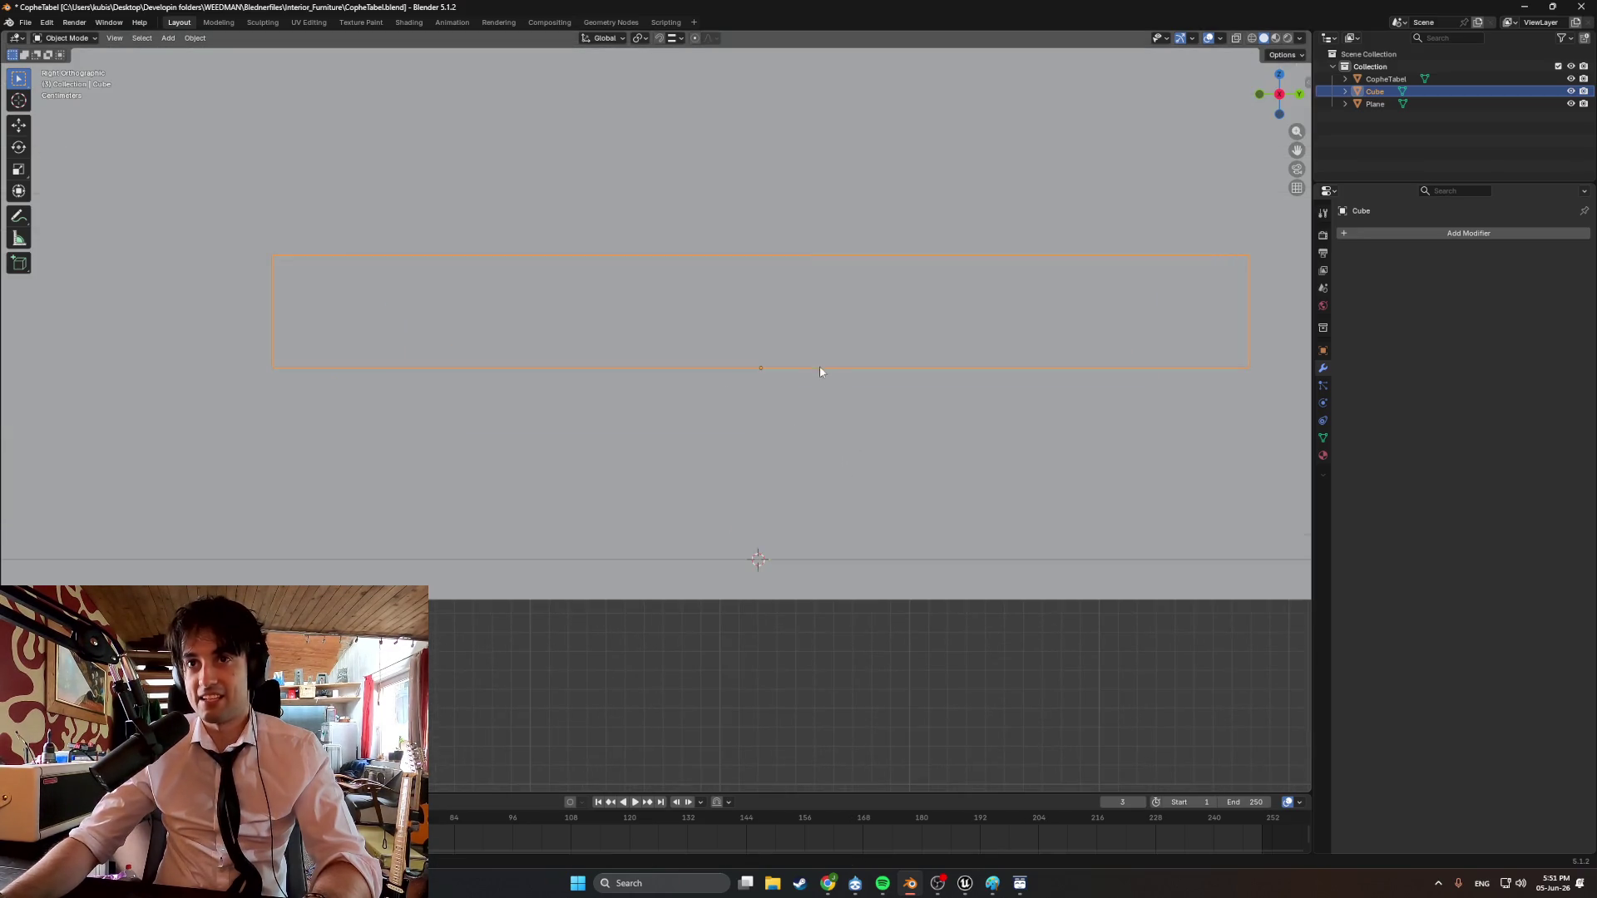
Move the handle along Z to its final height on the drawer front.
{"action": "key", "text": "g"}
{"action": "key", "text": "z"}
{"action": "left_click", "coordinate": [820, 366]}
{"action": "mouse_move", "coordinate": [820, 366]}
{"action": "middle_mouse_down"}
{"action": "mouse_move", "coordinate": [834, 385]}
{"action": "mouse_move", "coordinate": [775, 387]}
{"action": "middle_mouse_up"}
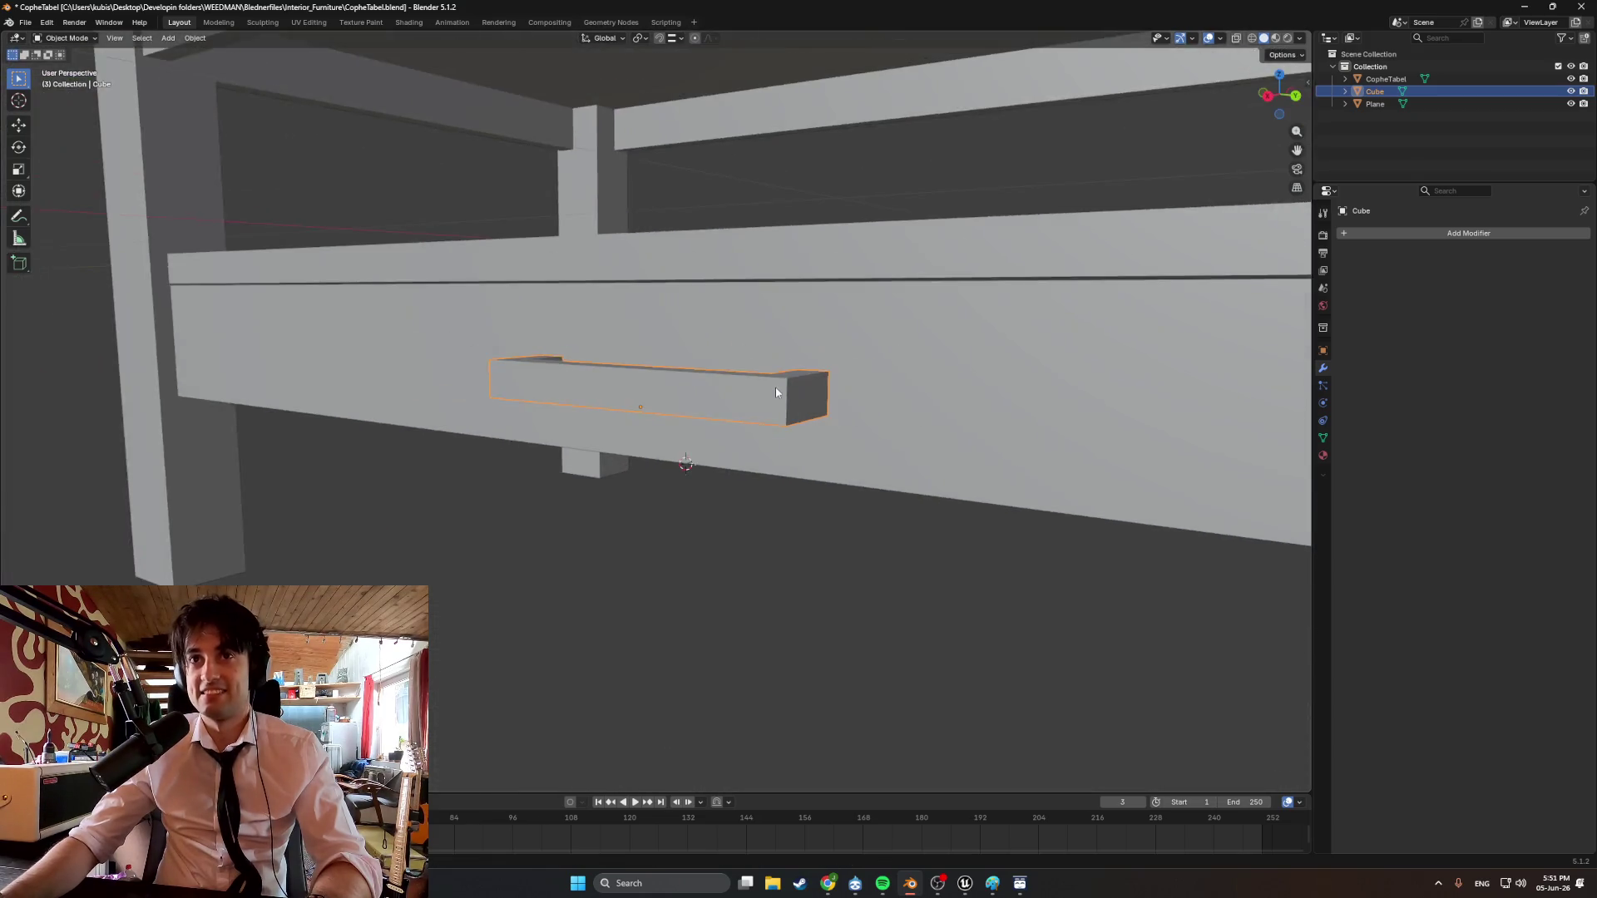
{"action": "scroll", "coordinate": [776, 387], "scroll_direction": "down", "scroll_amount": 5}
{"action": "scroll", "coordinate": [695, 402], "scroll_direction": "up", "scroll_amount": 8}
{"action": "mouse_move", "coordinate": [661, 412]}
{"action": "middle_mouse_down"}
{"action": "mouse_move", "coordinate": [639, 419]}
{"action": "mouse_move", "coordinate": [613, 372]}
{"action": "mouse_move", "coordinate": [628, 388]}
{"action": "mouse_move", "coordinate": [583, 424]}
{"action": "middle_mouse_up"}
{"action": "key", "text": "Tab"}
{"action": "scroll", "coordinate": [543, 474], "scroll_direction": "up", "scroll_amount": 5}
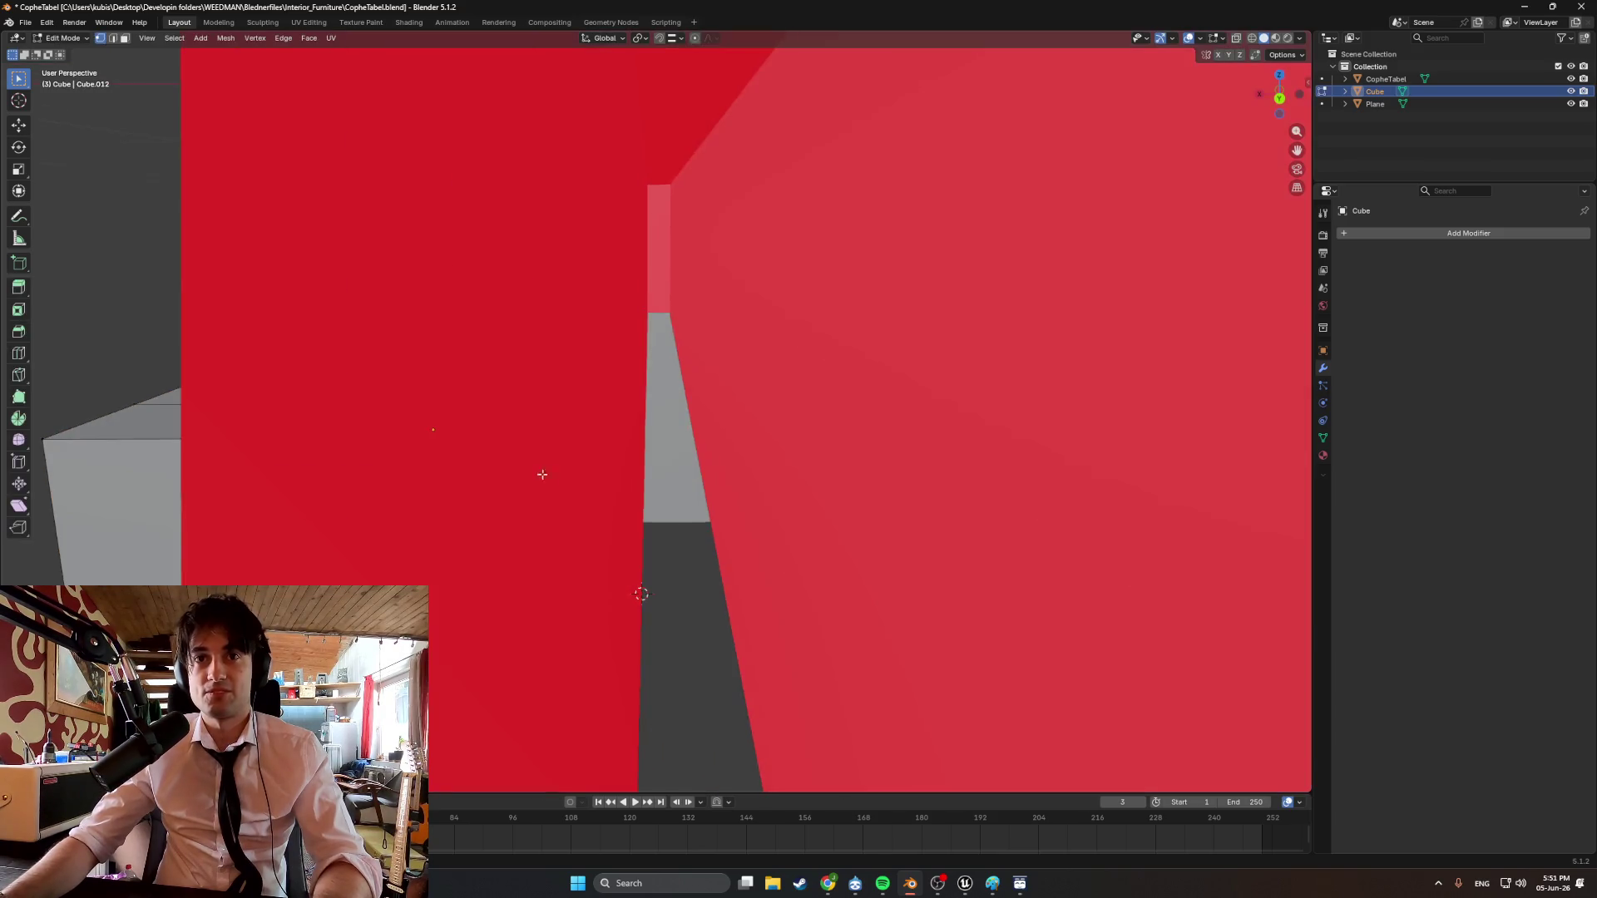
Select the handle's back faces against the drawer and delete them.
{"action": "scroll", "coordinate": [536, 466], "scroll_direction": "down", "scroll_amount": 4}
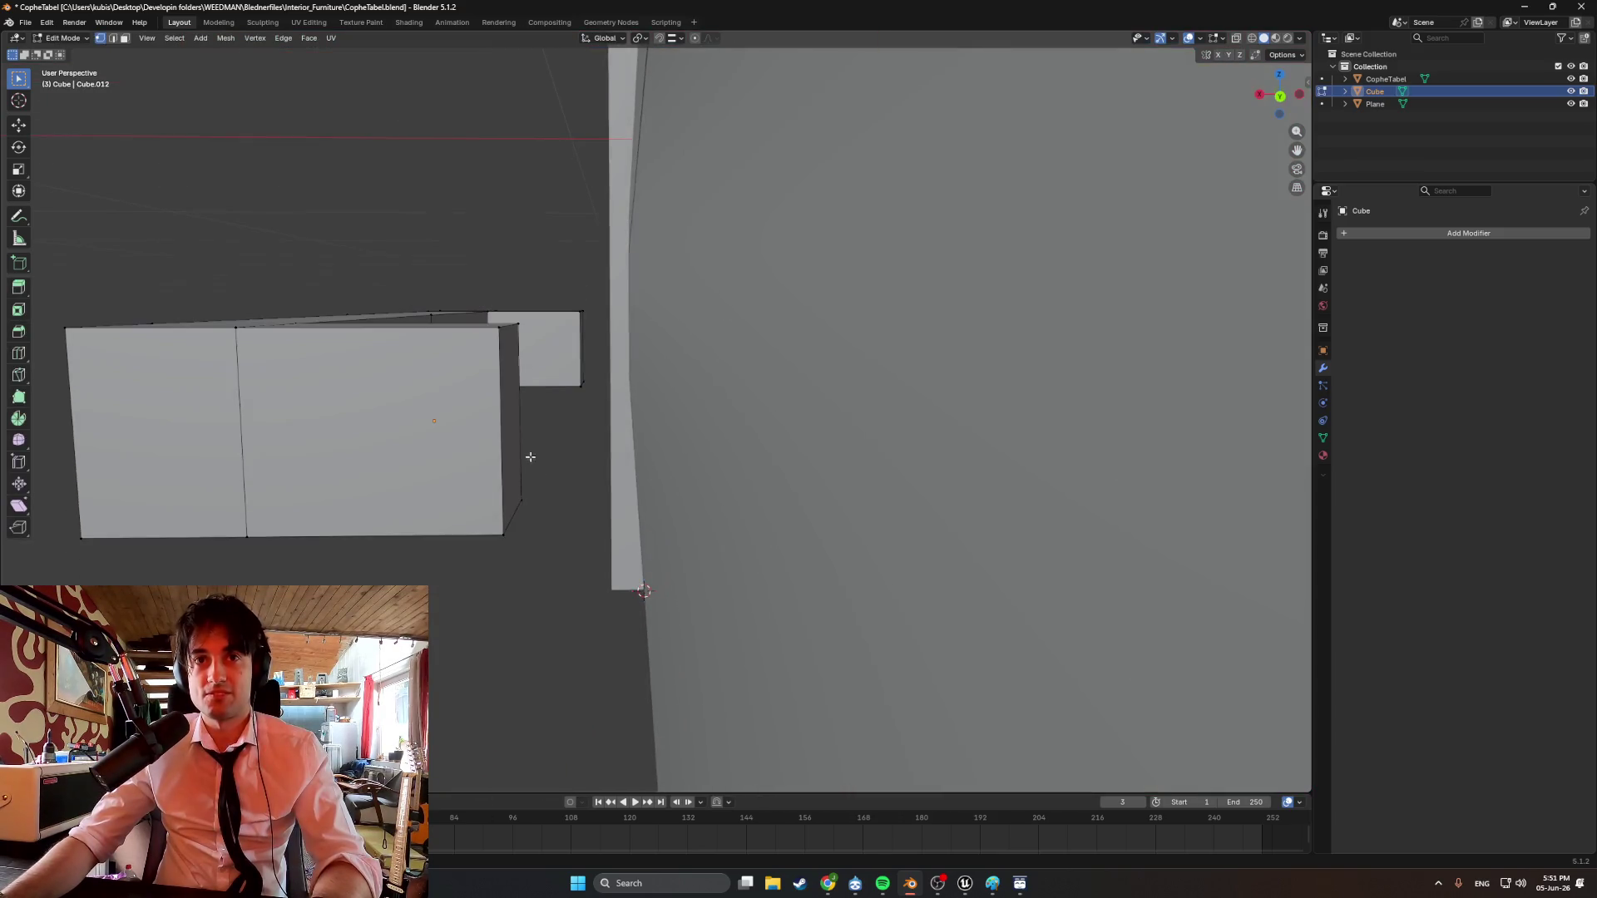
{"action": "left_click", "coordinate": [574, 351]}
{"action": "scroll", "coordinate": [578, 349], "scroll_direction": "up", "scroll_amount": 5}
{"action": "middle_click_drag", "start_coordinate": [578, 350], "coordinate": [528, 428]}
{"action": "scroll", "coordinate": [541, 465], "scroll_direction": "down", "scroll_amount": 5}
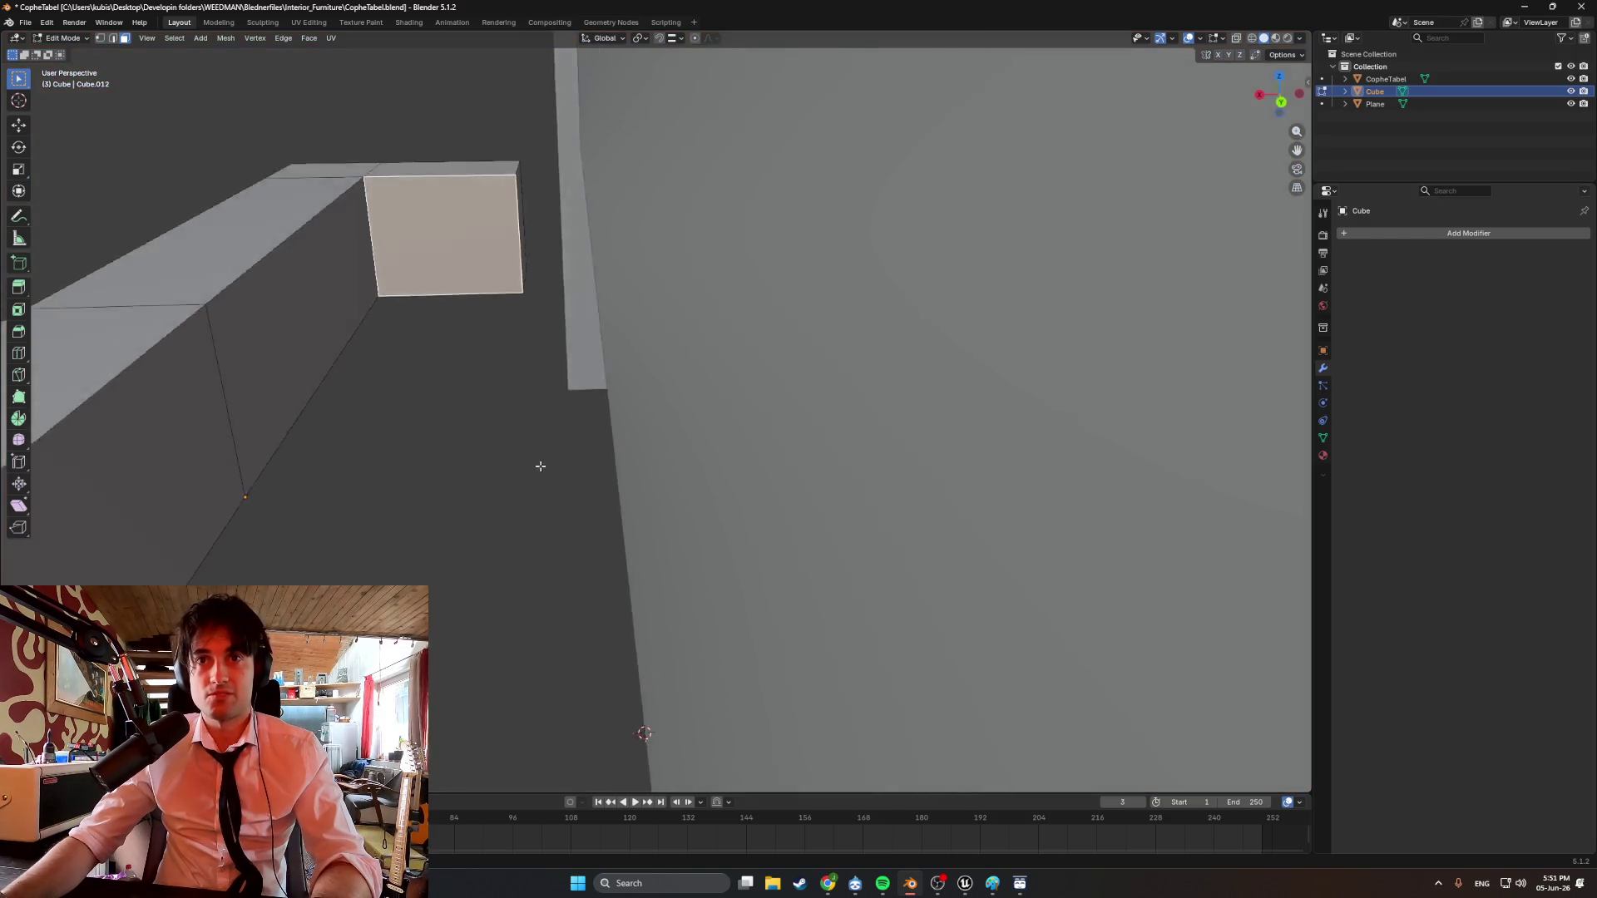
{"action": "scroll", "coordinate": [538, 499], "scroll_direction": "down", "scroll_amount": 5}
{"action": "key", "text": "Tab"}
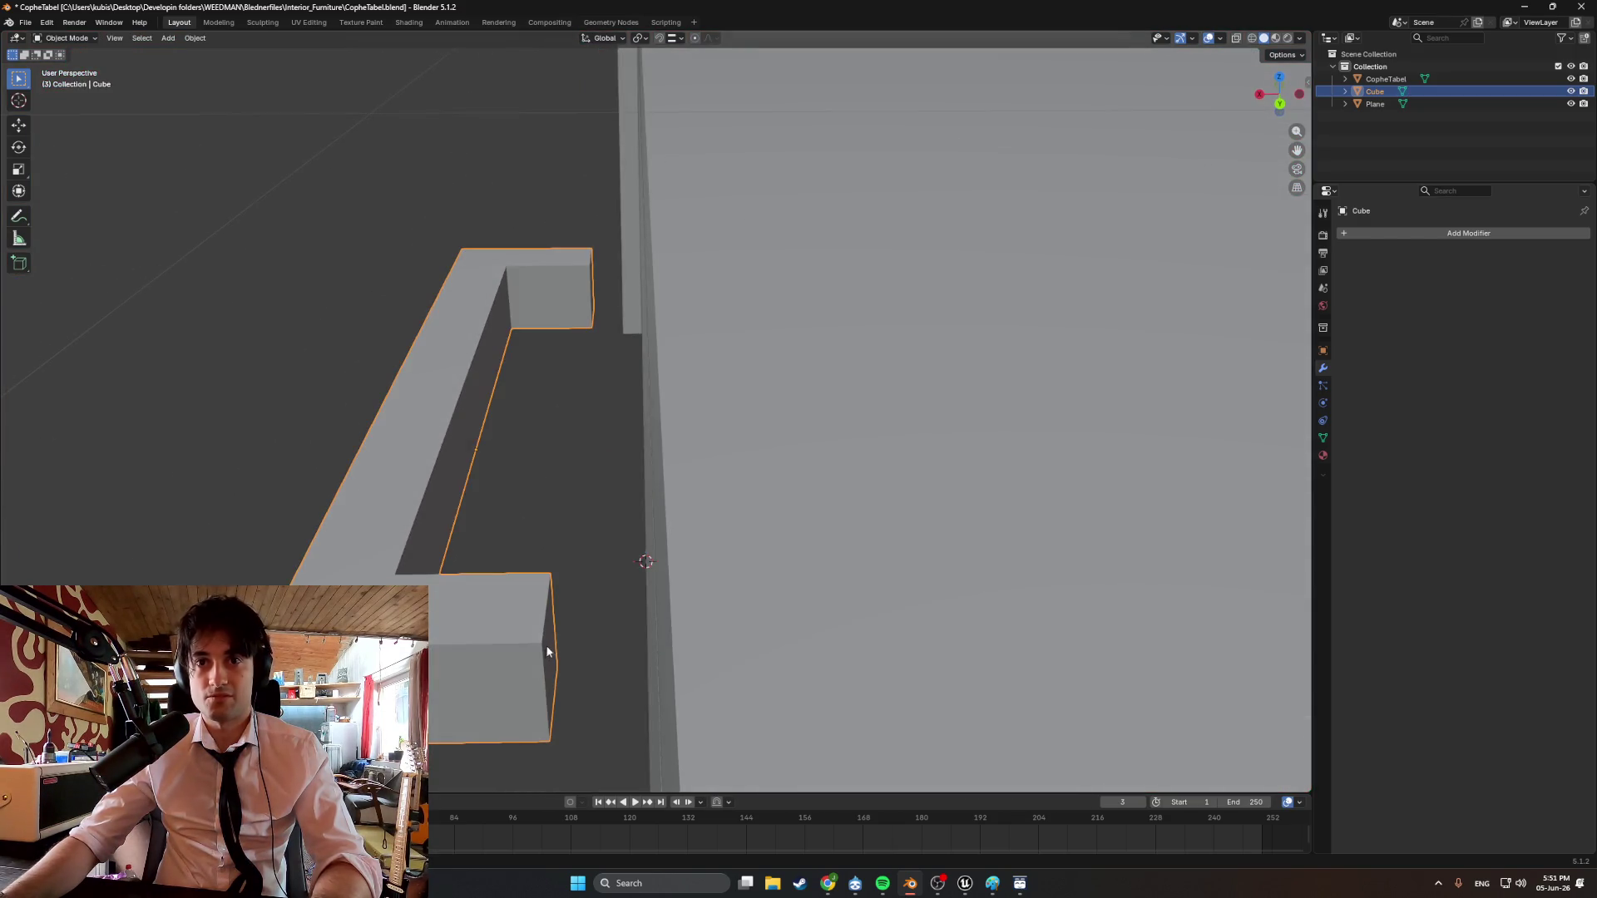
{"action": "key", "text": "Tab"}
{"action": "right_click", "coordinate": [574, 333]}
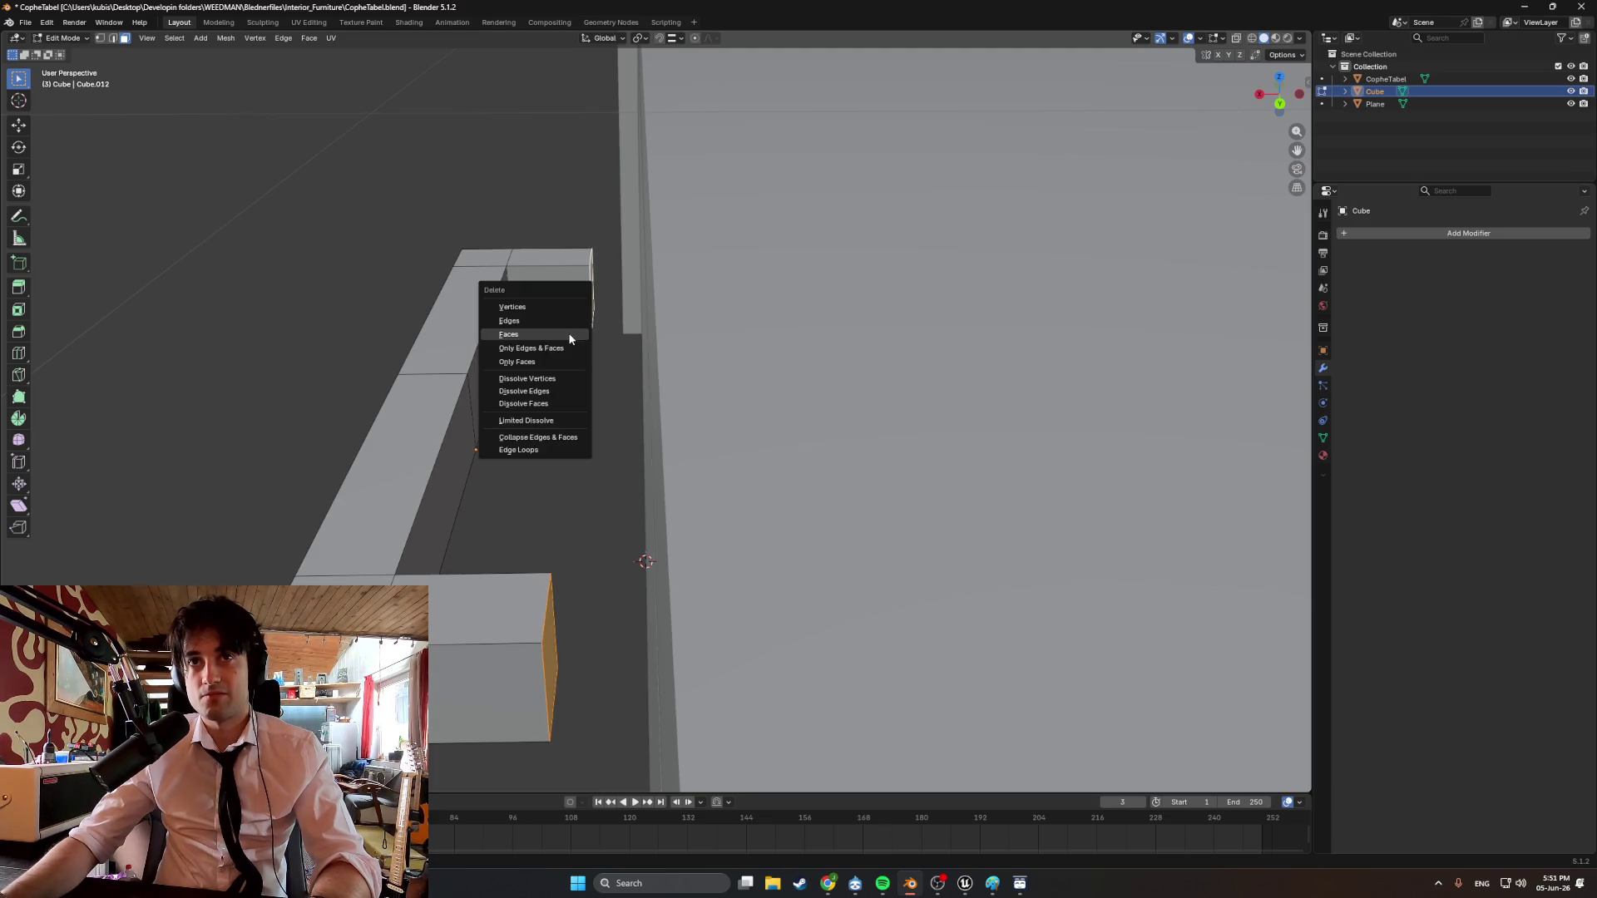
{"action": "left_click", "coordinate": [570, 337]}
Turn on X-ray shading and select the middle segment's front face.
{"action": "mouse_move", "coordinate": [570, 337]}
{"action": "middle_mouse_down"}
{"action": "mouse_move", "coordinate": [556, 344]}
{"action": "mouse_move", "coordinate": [706, 343]}
{"action": "mouse_move", "coordinate": [713, 360]}
{"action": "middle_mouse_up"}
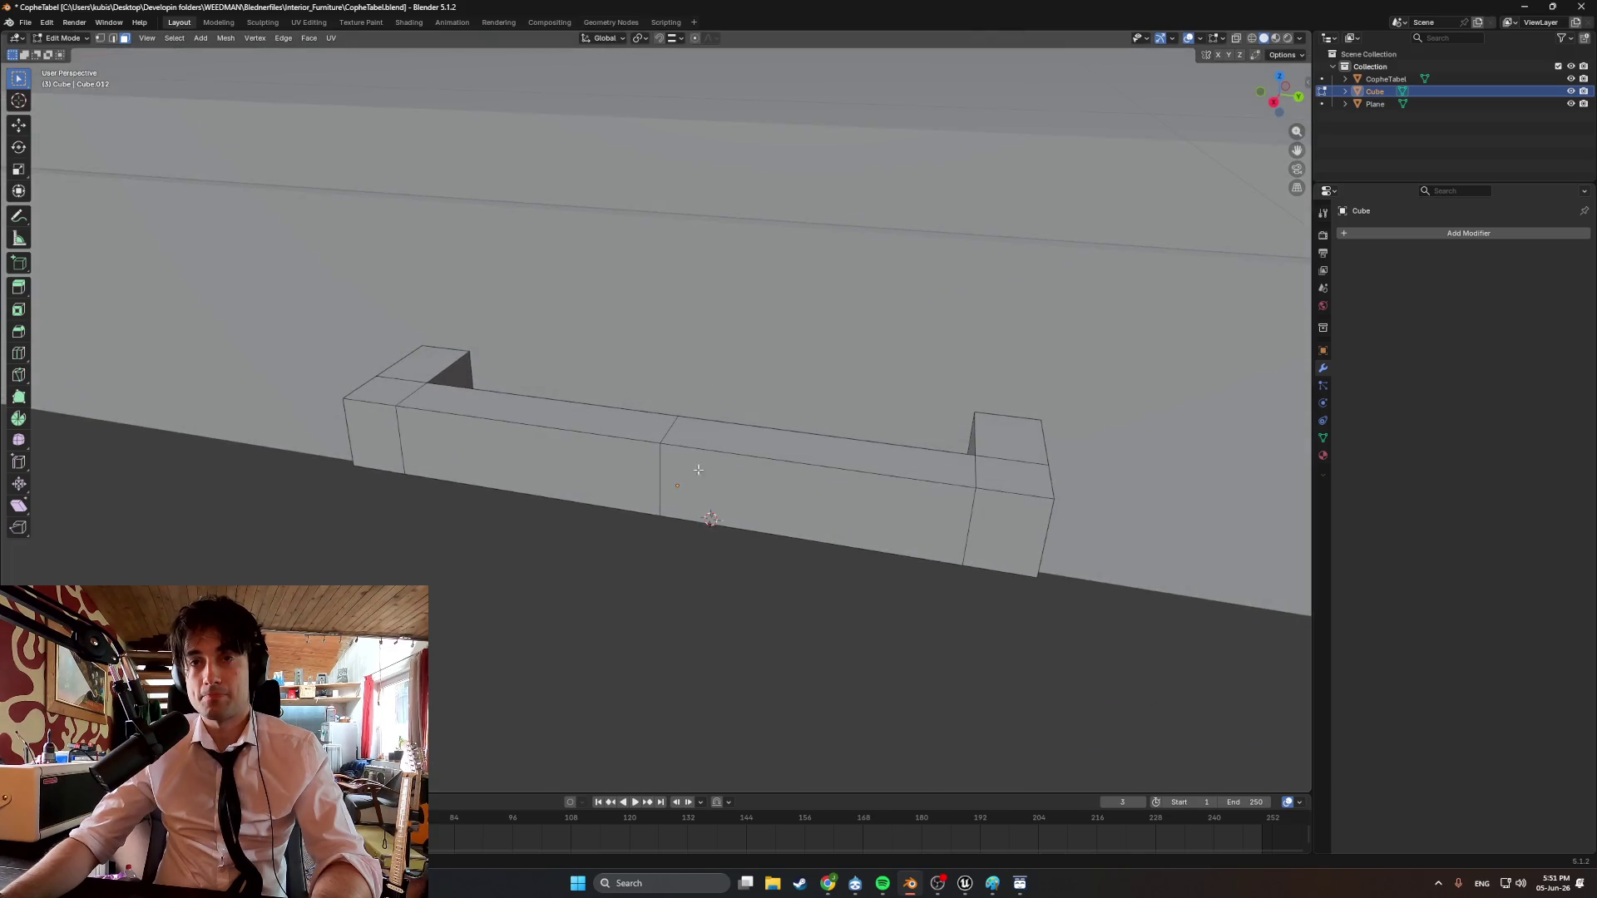
{"action": "scroll", "coordinate": [683, 471], "scroll_direction": "up", "scroll_amount": 2}
{"action": "mouse_move", "coordinate": [667, 424]}
{"action": "middle_mouse_down"}
{"action": "mouse_move", "coordinate": [696, 502]}
{"action": "mouse_move", "coordinate": [770, 595]}
{"action": "middle_mouse_up"}
{"action": "key", "text": "z"}
{"action": "left_click", "coordinate": [627, 546]}
{"action": "left_click", "coordinate": [627, 473]}
{"action": "middle_click_drag", "start_coordinate": [627, 474], "coordinate": [715, 495]}
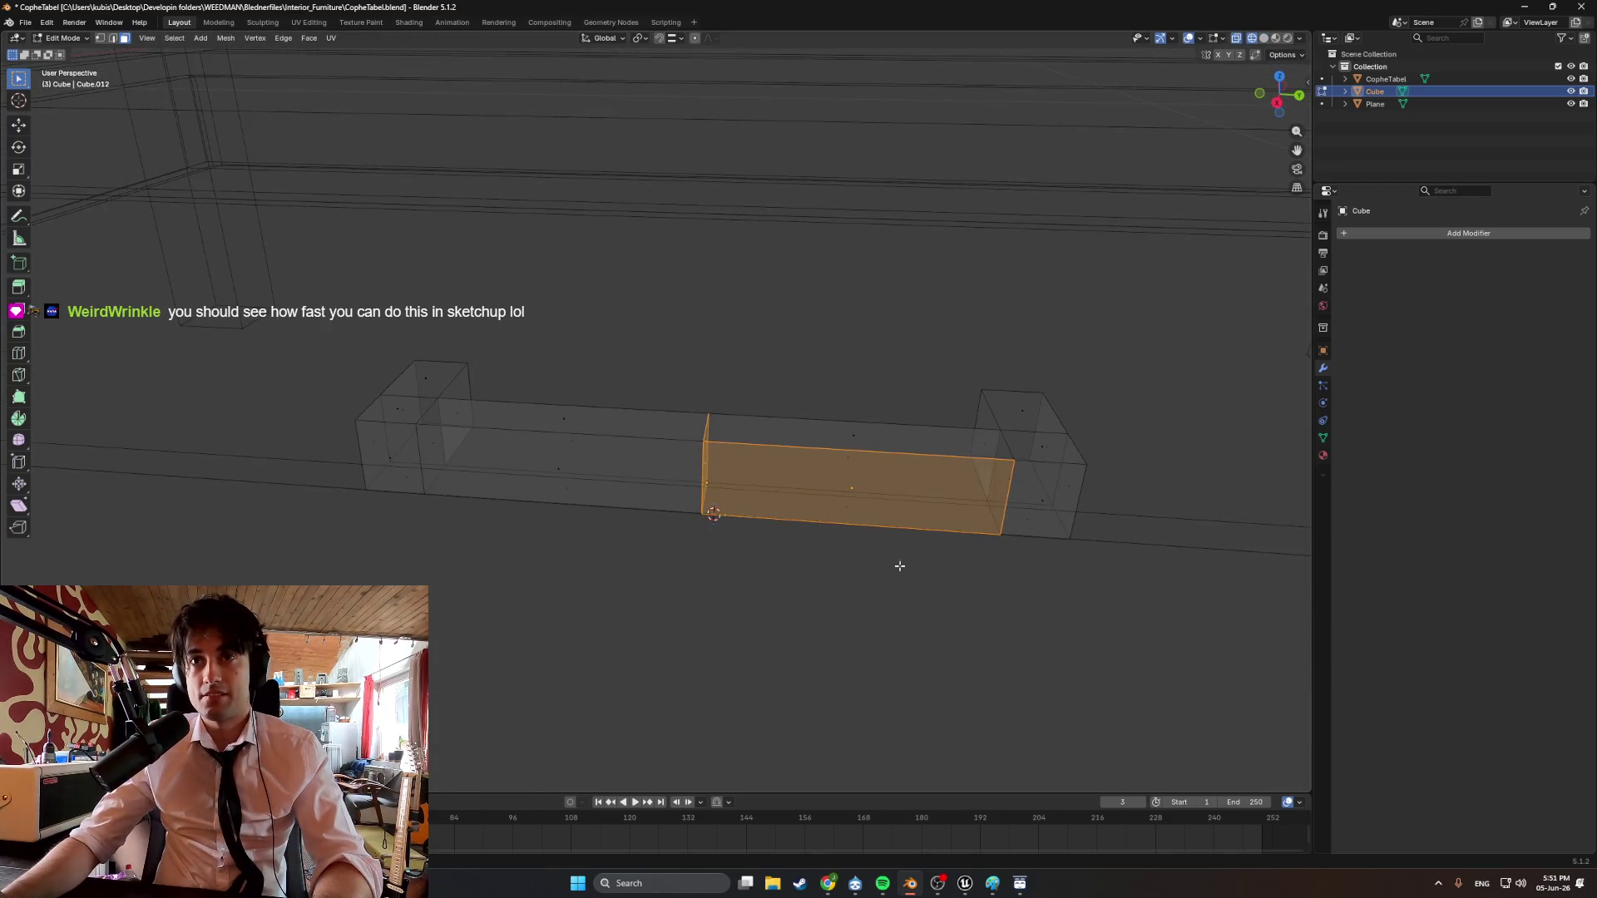
Box-select the handle's middle faces and delete them.
{"action": "left_click_drag", "start_coordinate": [900, 566], "coordinate": [521, 349]}
{"action": "key", "text": "x"}
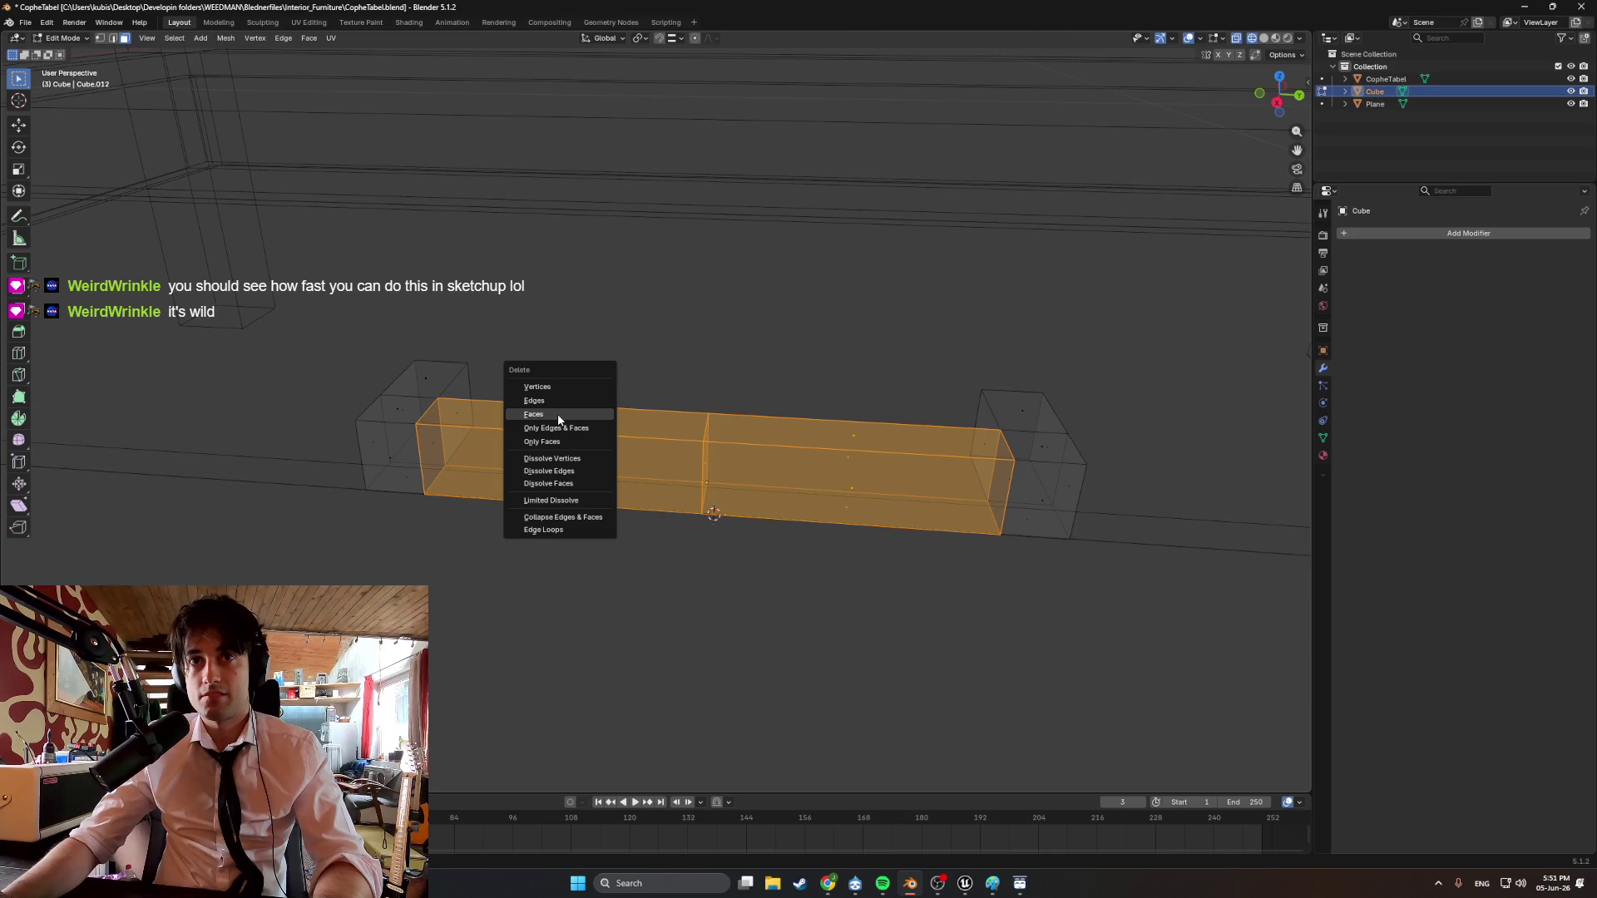
{"action": "left_click", "coordinate": [559, 416]}
Bridge the two end cubes' edge loops into a new long bar.
{"action": "middle_click_drag", "start_coordinate": [635, 421], "coordinate": [591, 450]}
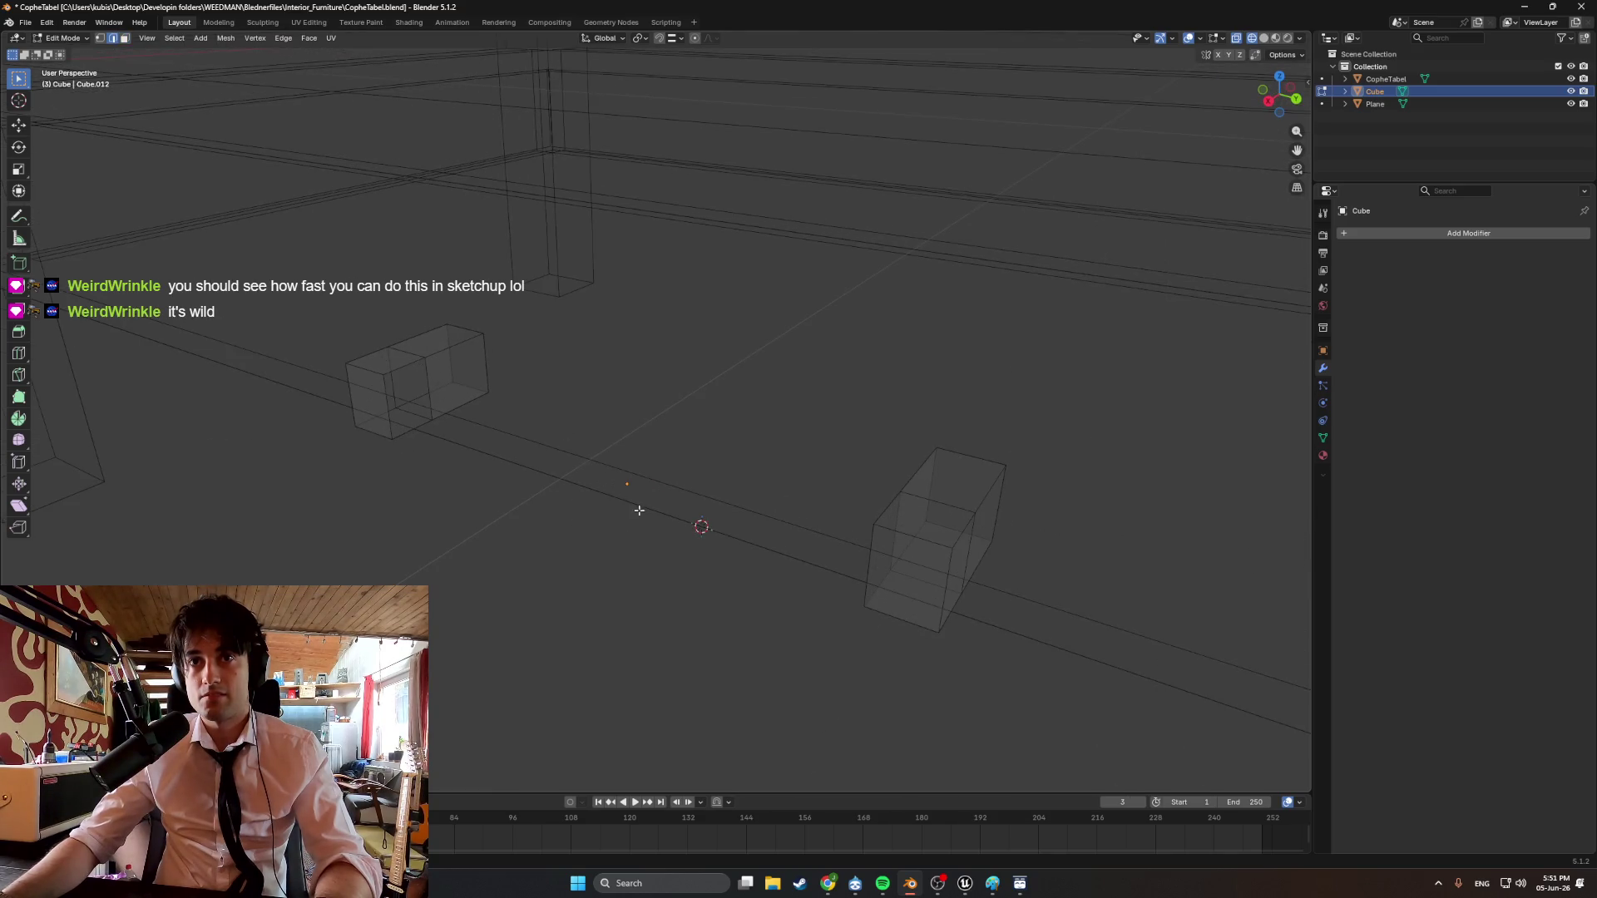
{"action": "mouse_move", "coordinate": [639, 510]}
{"action": "middle_mouse_down"}
{"action": "mouse_move", "coordinate": [596, 525]}
{"action": "mouse_move", "coordinate": [606, 509]}
{"action": "middle_mouse_up"}
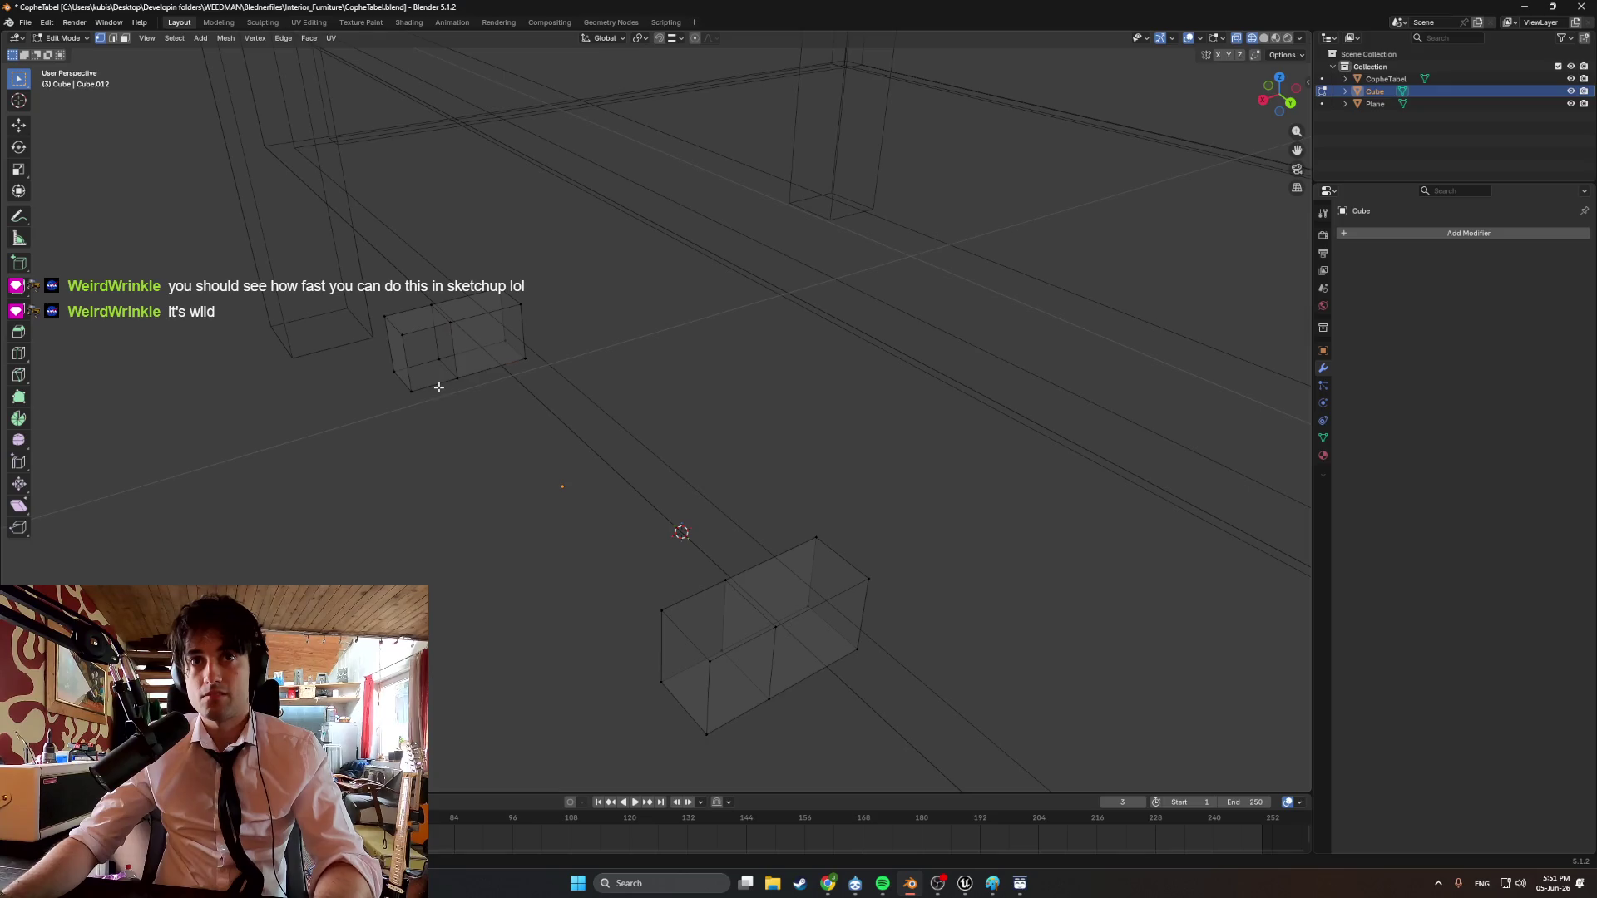
{"action": "middle_click_drag", "start_coordinate": [433, 387], "coordinate": [643, 435]}
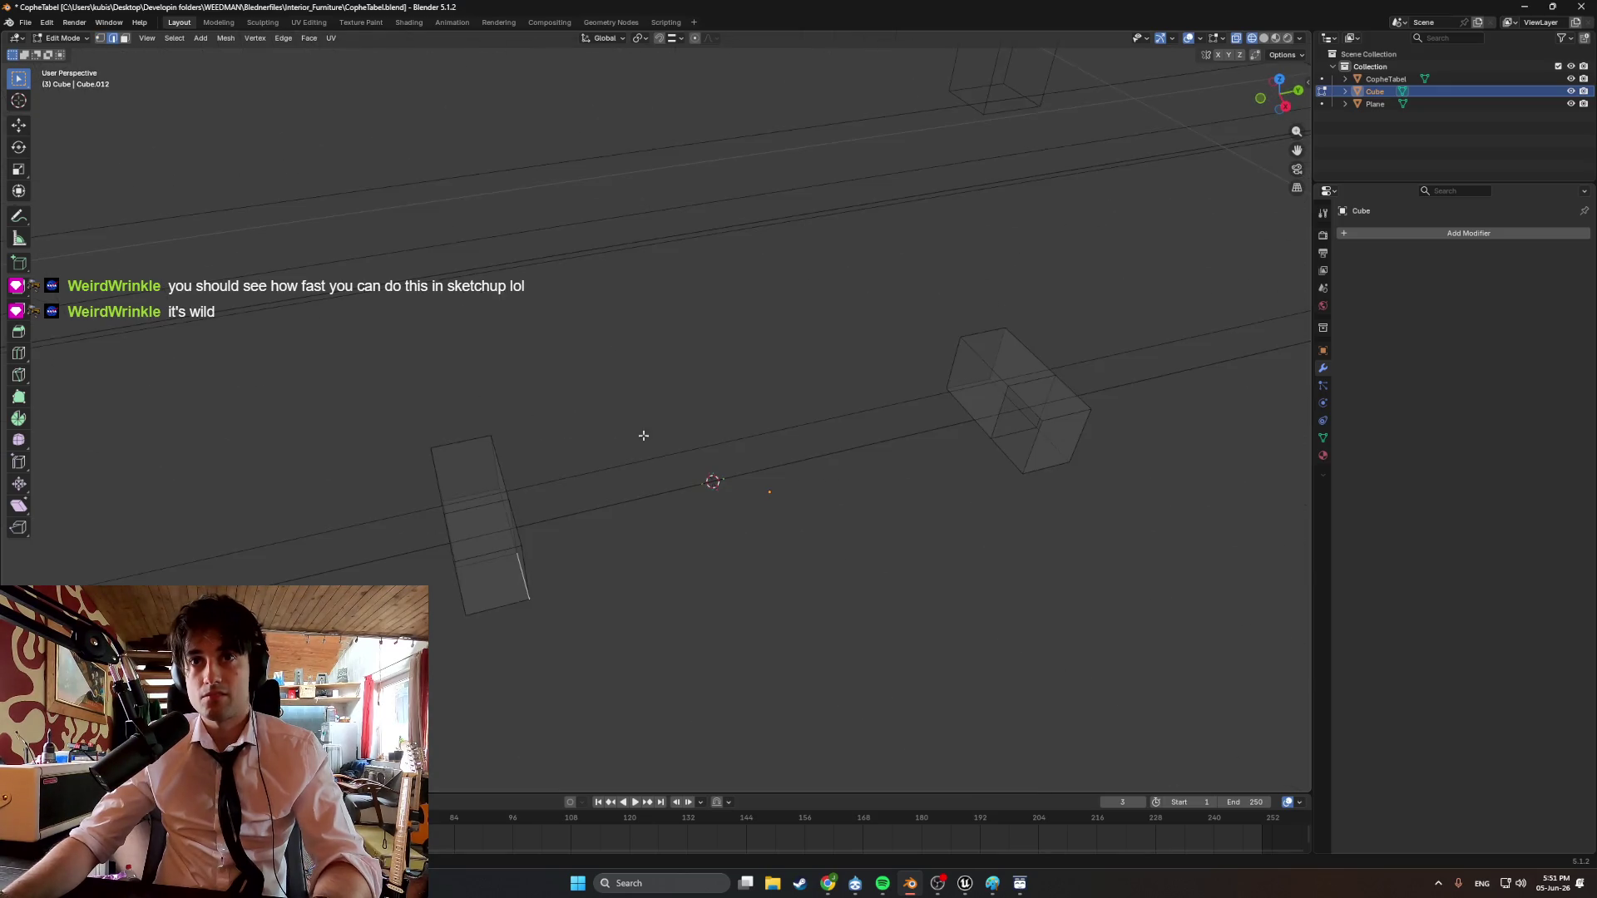
{"action": "right_click", "coordinate": [1005, 456]}
{"action": "left_click", "coordinate": [1008, 467]}
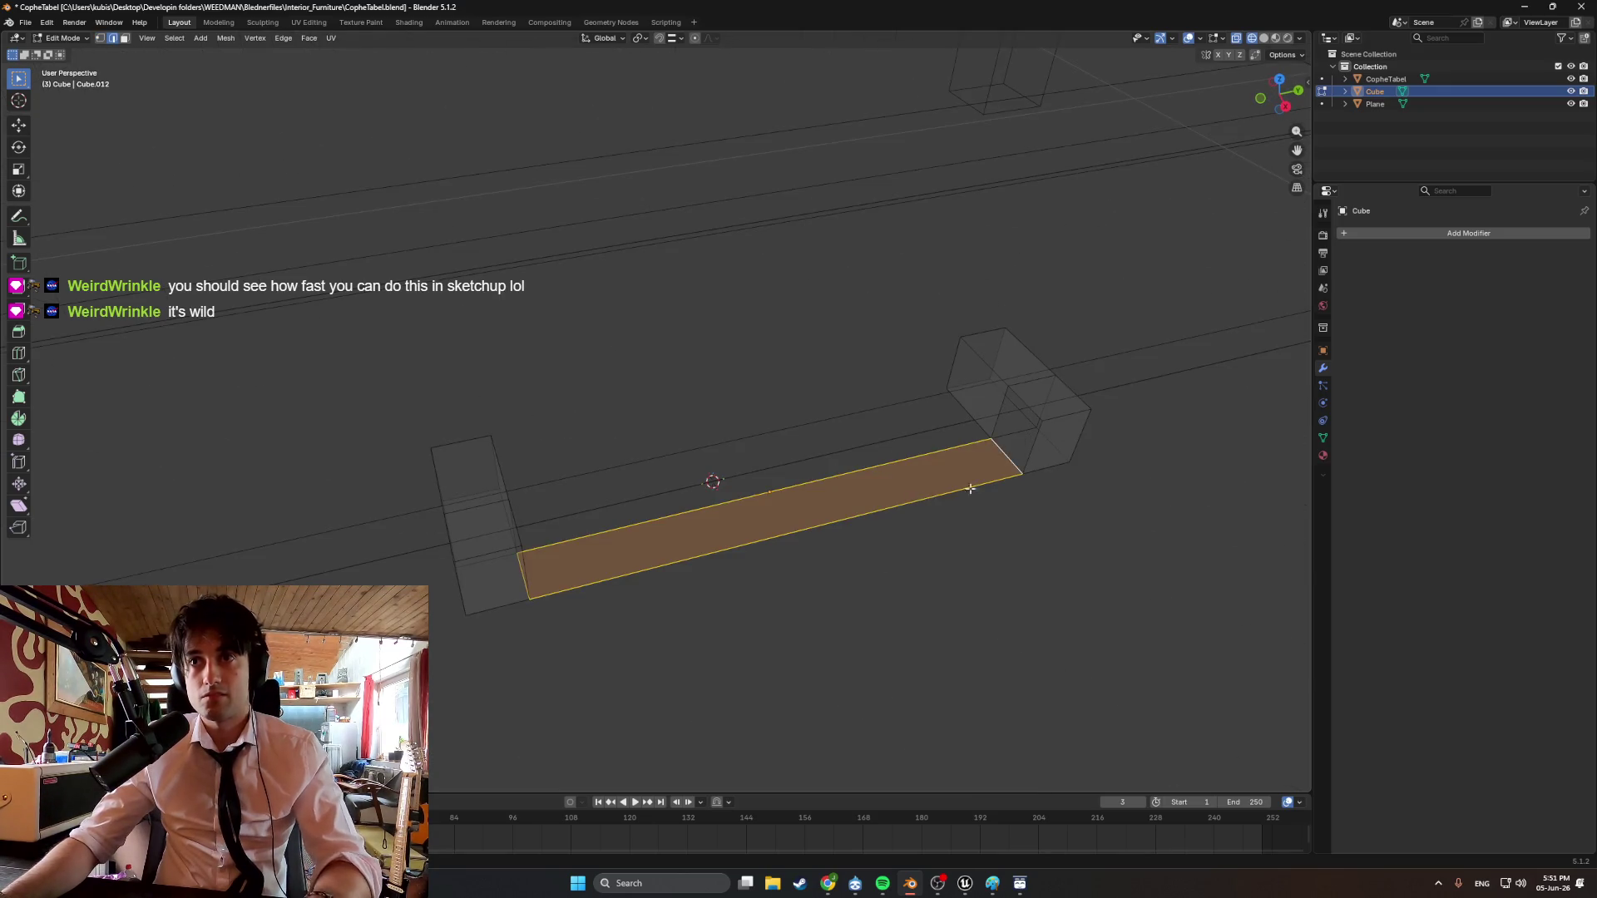
{"action": "mouse_move", "coordinate": [980, 473]}
{"action": "middle_mouse_down"}
{"action": "mouse_move", "coordinate": [410, 374]}
{"action": "mouse_move", "coordinate": [766, 436]}
{"action": "middle_mouse_up"}
Select the two top edges between the end cubes and fill the top face.
{"action": "left_click", "coordinate": [386, 415], "text": "alt"}
{"action": "left_click", "coordinate": [426, 395]}
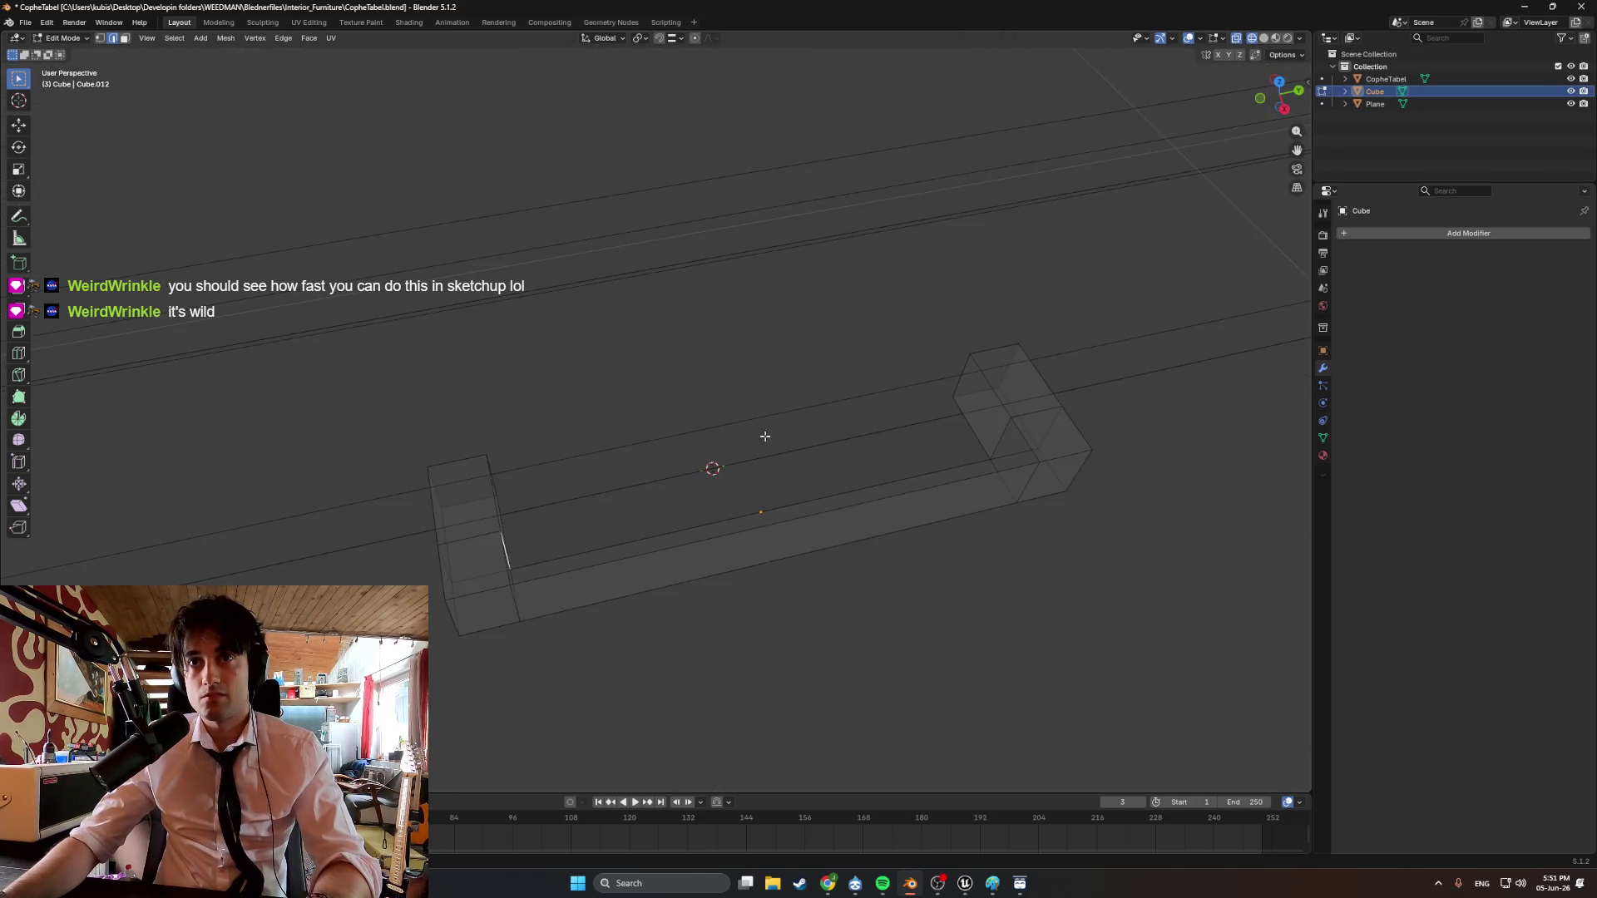
{"action": "left_click", "coordinate": [1008, 440]}
{"action": "left_click", "coordinate": [1026, 442], "text": "alt"}
{"action": "left_click", "coordinate": [1024, 444]}
{"action": "mouse_move", "coordinate": [480, 474]}
{"action": "middle_mouse_down"}
{"action": "mouse_move", "coordinate": [535, 526]}
{"action": "mouse_move", "coordinate": [390, 411]}
{"action": "middle_mouse_up"}
{"action": "left_click", "coordinate": [402, 431], "text": "alt+shift"}
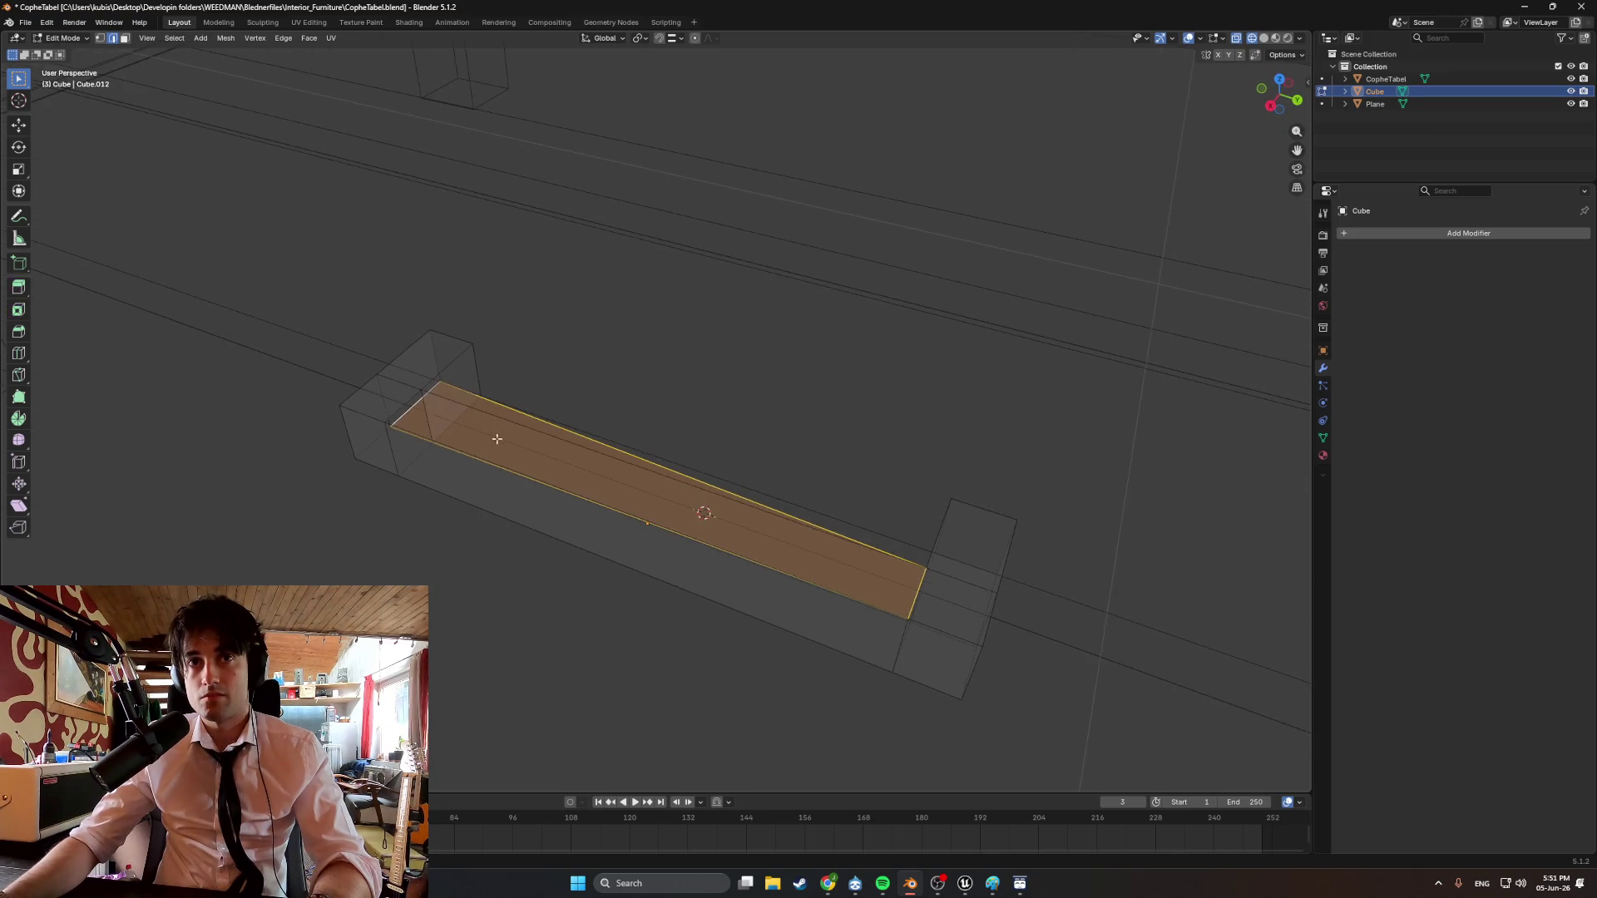
{"action": "left_click", "coordinate": [390, 411], "text": "shift"}
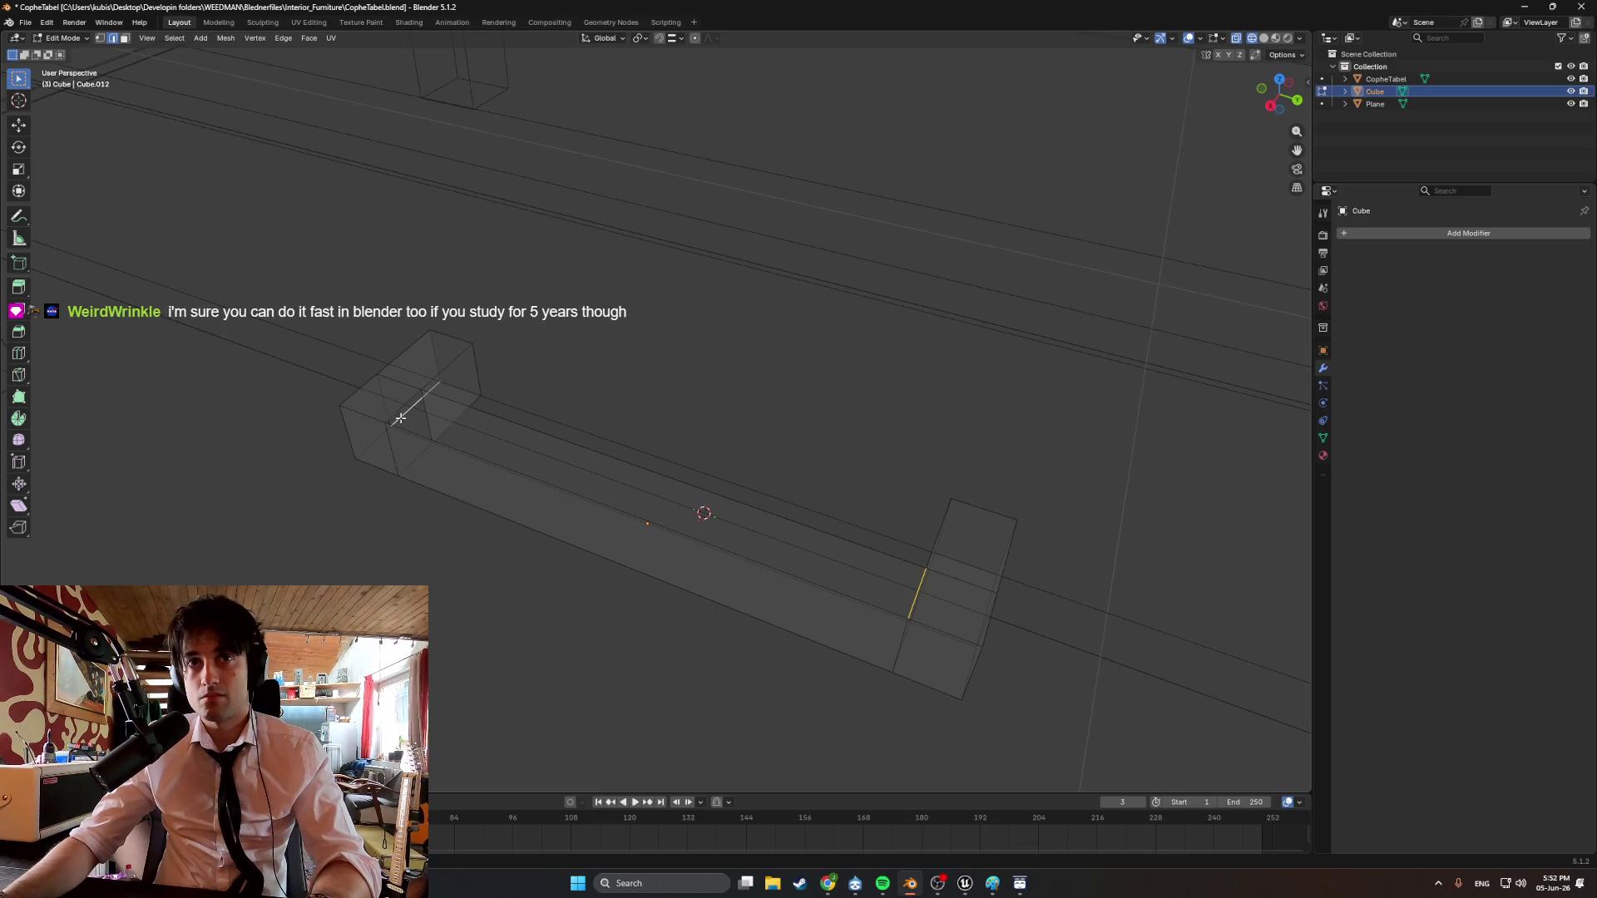
{"action": "left_click", "coordinate": [398, 411], "text": "ctrl"}
{"action": "middle_click_drag", "start_coordinate": [397, 411], "coordinate": [401, 410]}
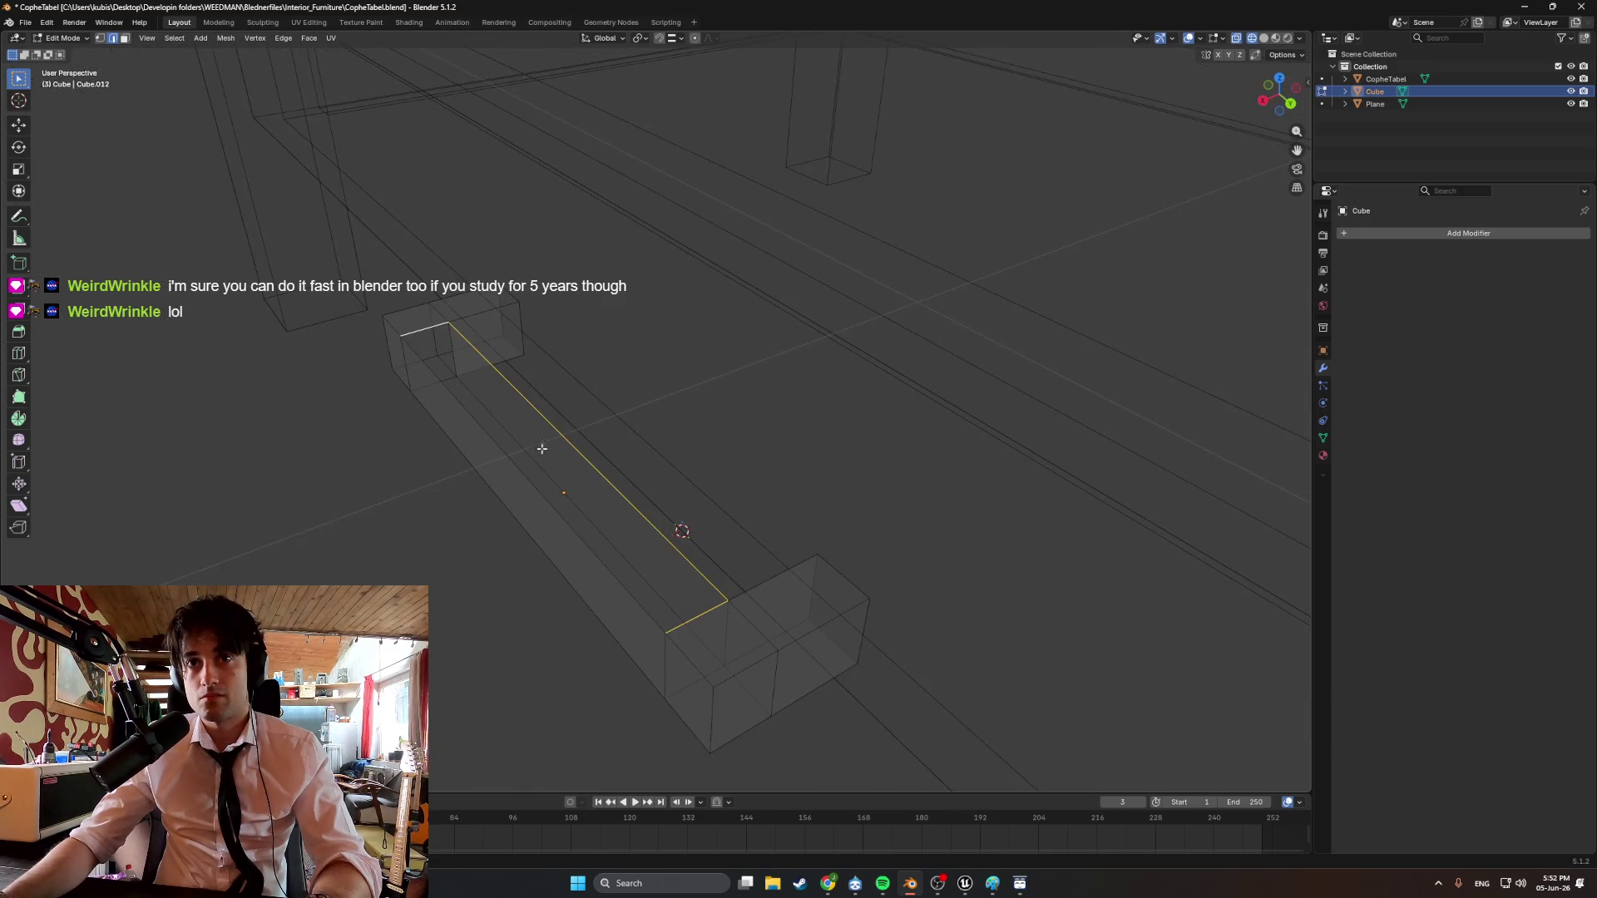
{"action": "key", "text": "f"}
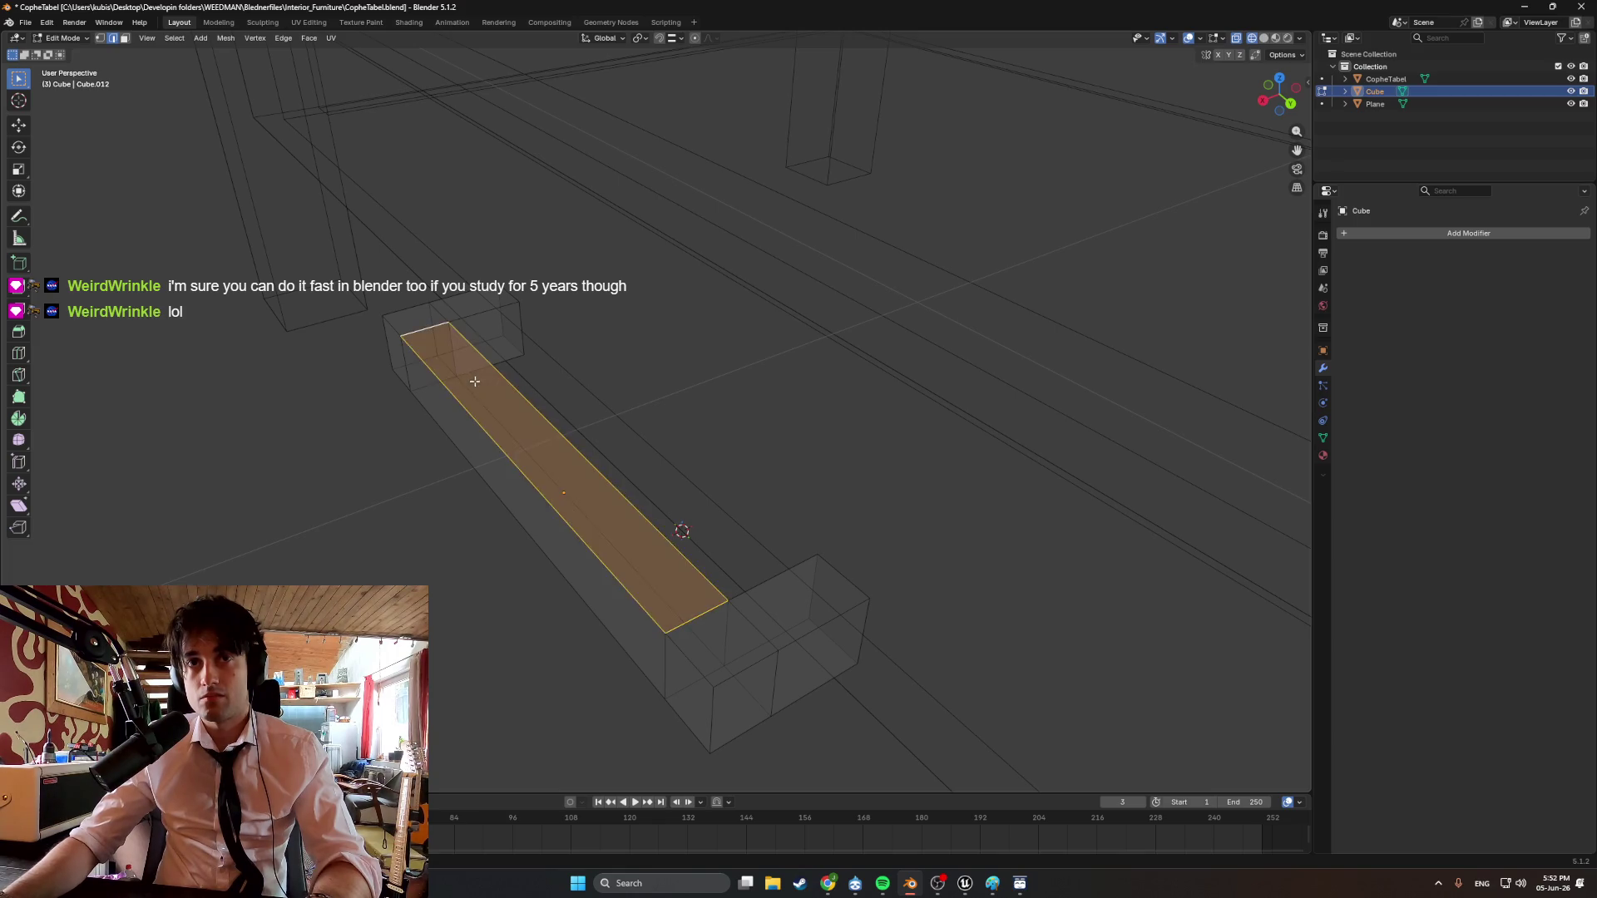
{"action": "mouse_move", "coordinate": [441, 360]}
{"action": "middle_mouse_down"}
{"action": "mouse_move", "coordinate": [606, 491]}
{"action": "mouse_move", "coordinate": [727, 489]}
{"action": "mouse_move", "coordinate": [727, 537]}
{"action": "middle_mouse_up"}
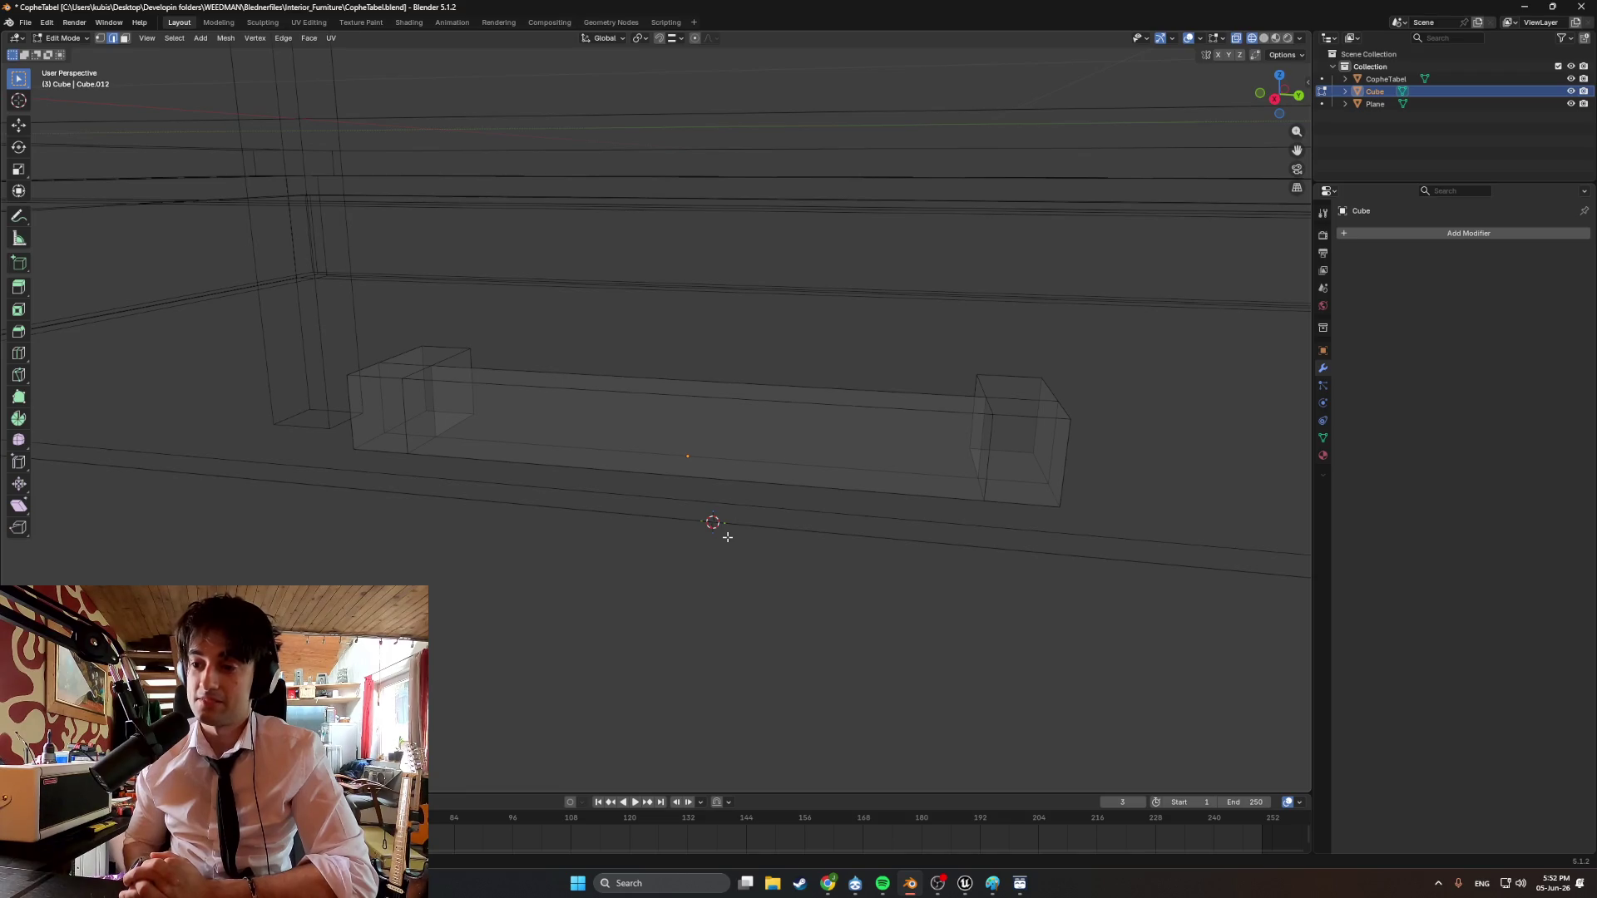
Move the whole handle object along X to sit beneath the tabletop's front edge.
{"action": "scroll", "coordinate": [749, 510], "scroll_direction": "down", "scroll_amount": 3}
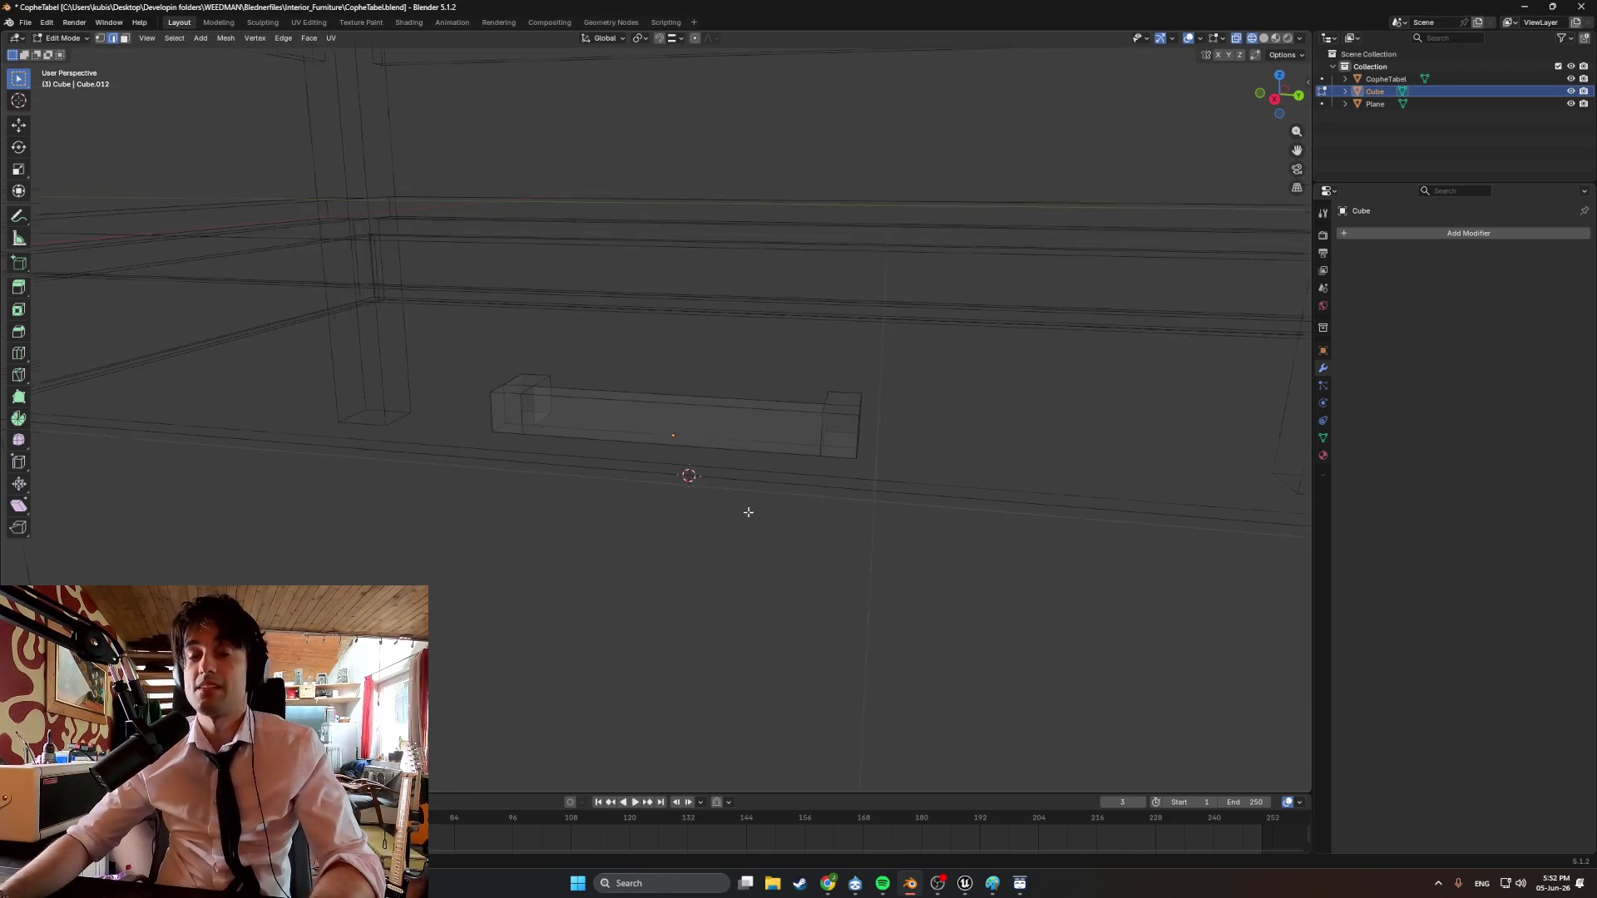
{"action": "mouse_move", "coordinate": [748, 510]}
{"action": "middle_mouse_down"}
{"action": "mouse_move", "coordinate": [688, 482]}
{"action": "mouse_move", "coordinate": [635, 507]}
{"action": "mouse_move", "coordinate": [635, 524]}
{"action": "mouse_move", "coordinate": [674, 535]}
{"action": "mouse_move", "coordinate": [505, 370]}
{"action": "middle_mouse_up"}
{"action": "key", "text": "Tab"}
{"action": "key", "text": "g"}
{"action": "key", "text": "x"}
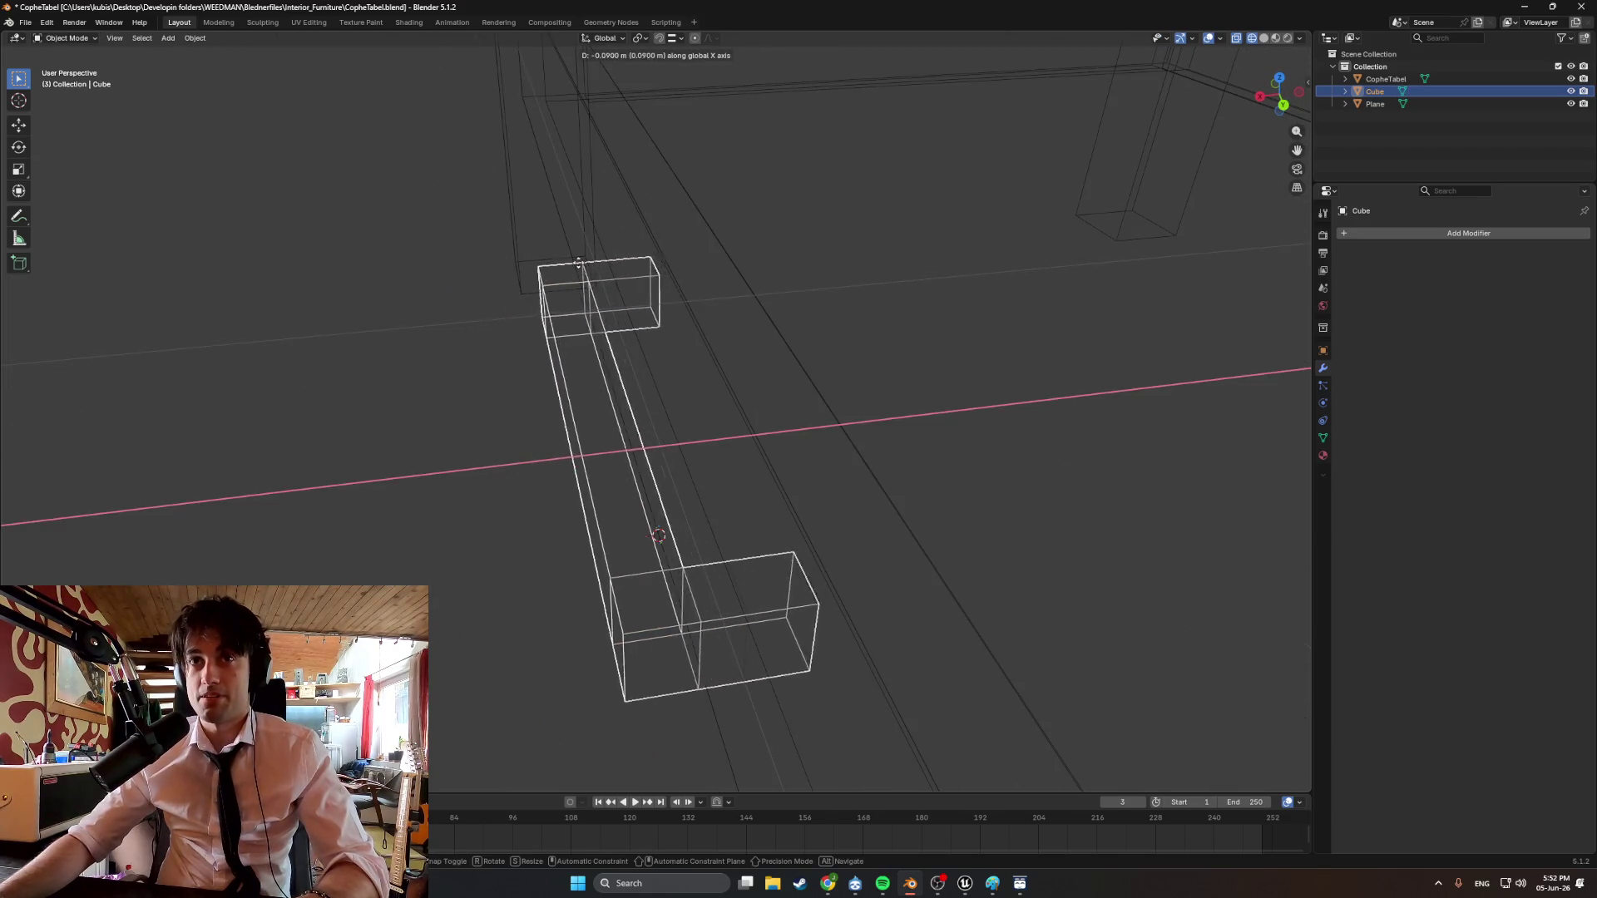
{"action": "key", "text": "ctrl"}
{"action": "left_click", "coordinate": [632, 275]}
{"action": "mouse_move", "coordinate": [633, 274]}
{"action": "middle_mouse_down"}
{"action": "mouse_move", "coordinate": [738, 239]}
{"action": "mouse_move", "coordinate": [890, 250]}
{"action": "mouse_move", "coordinate": [867, 282]}
{"action": "mouse_move", "coordinate": [906, 346]}
{"action": "mouse_move", "coordinate": [918, 332]}
{"action": "mouse_move", "coordinate": [660, 342]}
{"action": "mouse_move", "coordinate": [825, 291]}
{"action": "mouse_move", "coordinate": [717, 387]}
{"action": "mouse_move", "coordinate": [622, 376]}
{"action": "mouse_move", "coordinate": [835, 376]}
{"action": "mouse_move", "coordinate": [707, 416]}
{"action": "mouse_move", "coordinate": [628, 402]}
{"action": "mouse_move", "coordinate": [582, 421]}
{"action": "mouse_move", "coordinate": [606, 458]}
{"action": "middle_mouse_up"}
Return to solid shading and select the handle's end face in Edit Mode.
{"action": "key", "text": "shift+z"}
{"action": "scroll", "coordinate": [735, 375], "scroll_direction": "down", "scroll_amount": 5}
{"action": "scroll", "coordinate": [835, 376], "scroll_direction": "up", "scroll_amount": 4}
{"action": "scroll", "coordinate": [835, 376], "scroll_direction": "down", "scroll_amount": 4}
{"action": "scroll", "coordinate": [627, 402], "scroll_direction": "up", "scroll_amount": 6}
{"action": "key", "text": "Tab"}
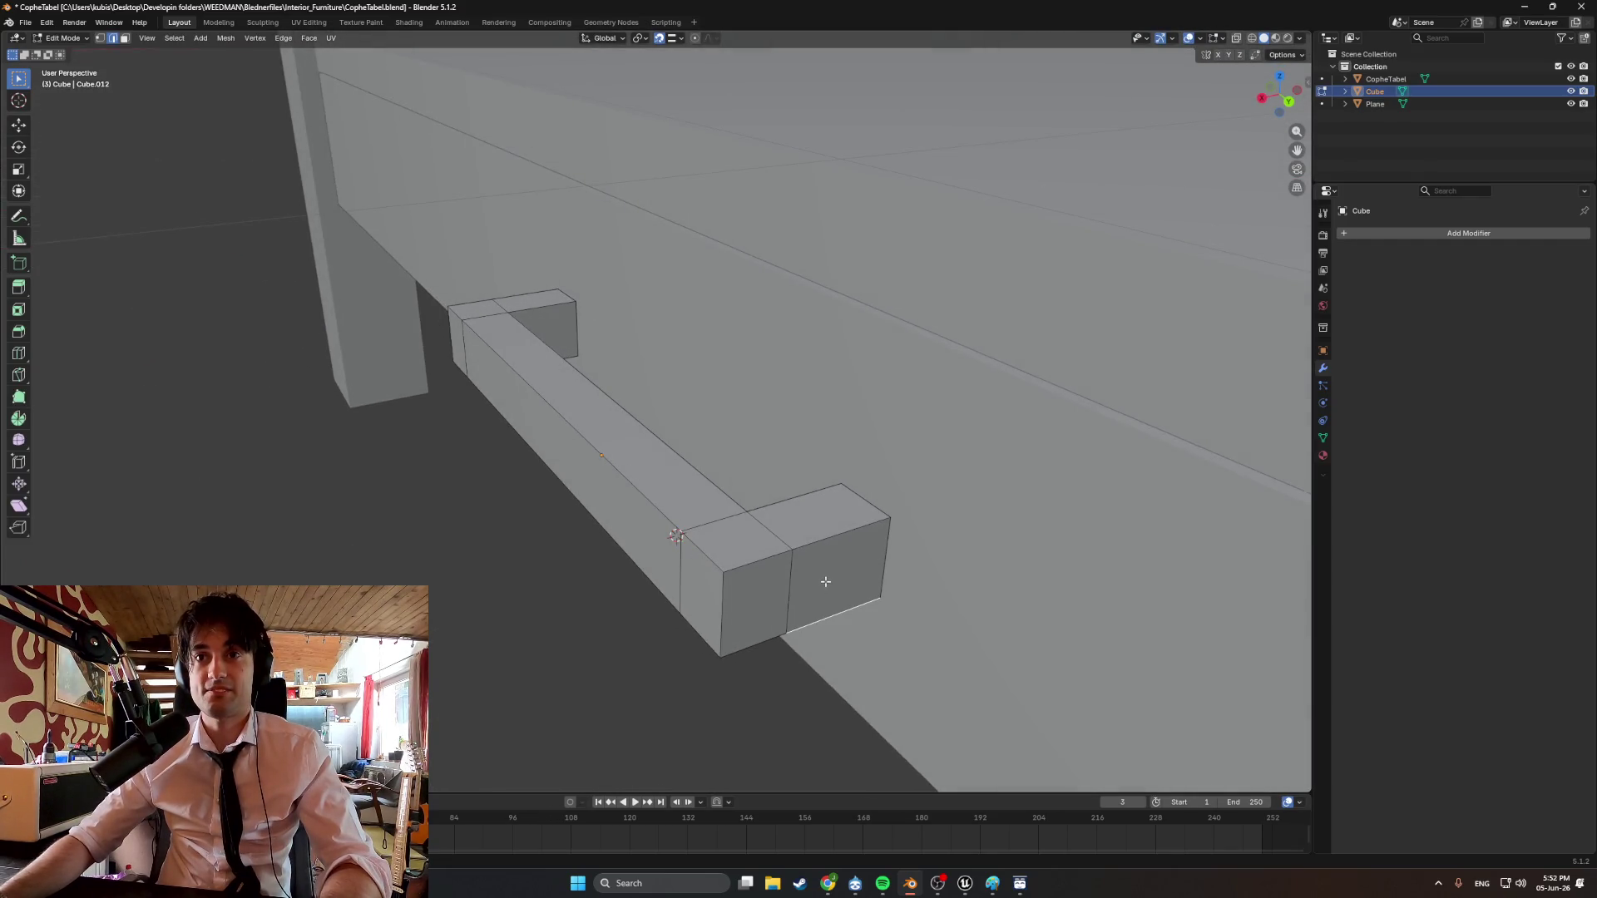
{"action": "left_click", "coordinate": [813, 579]}
{"action": "middle_click_drag", "start_coordinate": [814, 580], "coordinate": [975, 523]}
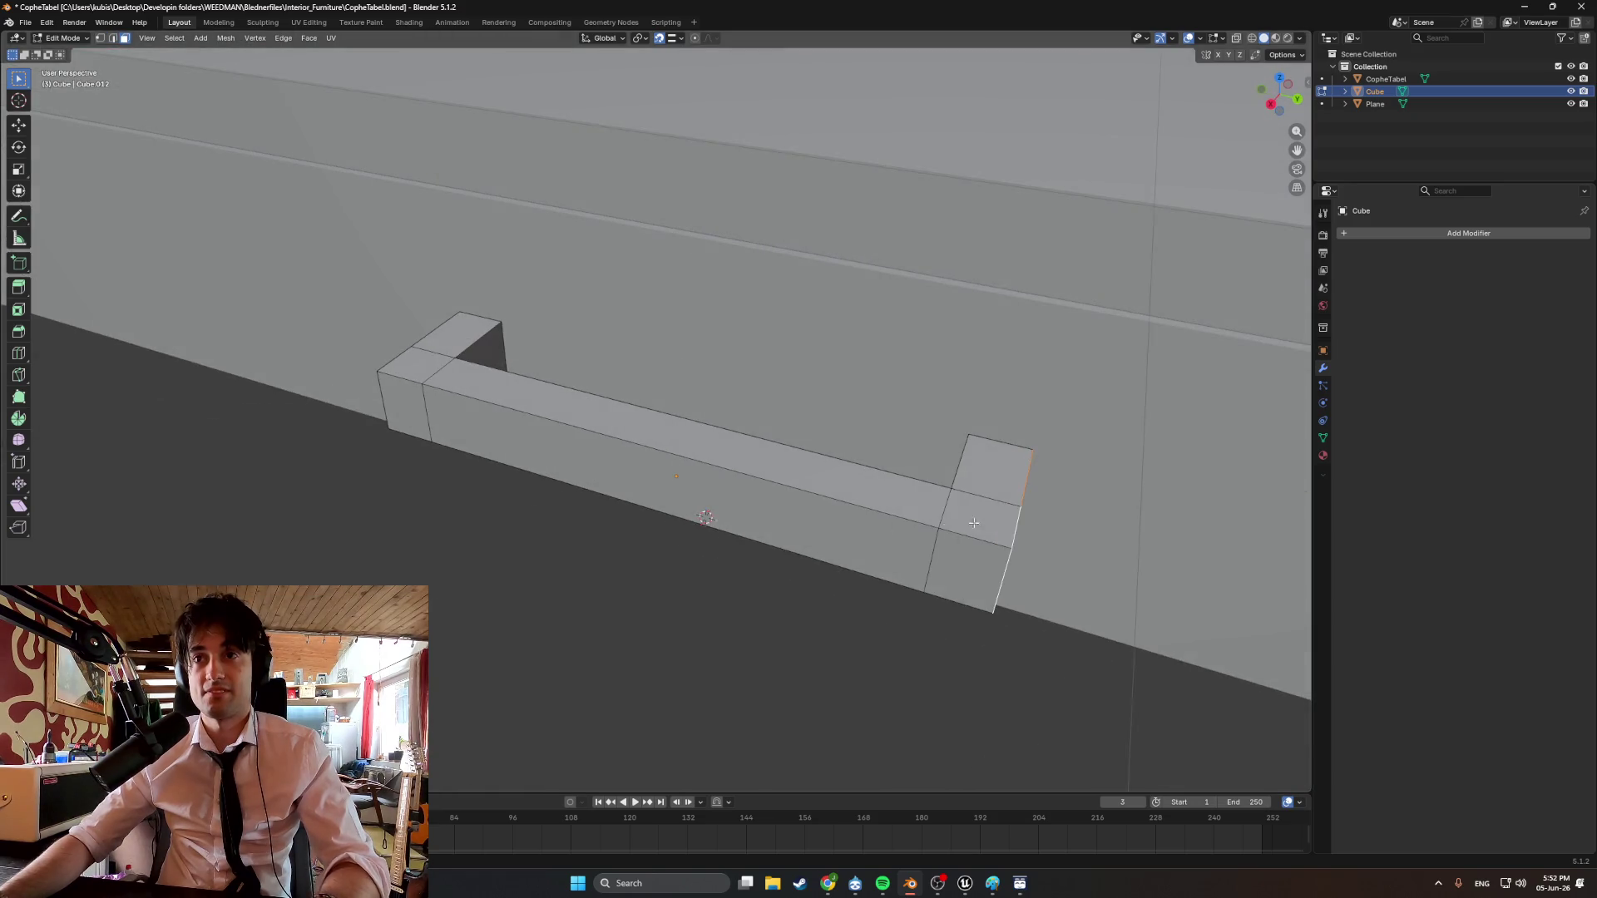
Slide the handle's end face freely along the Y axis twice to adjust it.
{"action": "key", "text": "g"}
{"action": "key", "text": "y"}
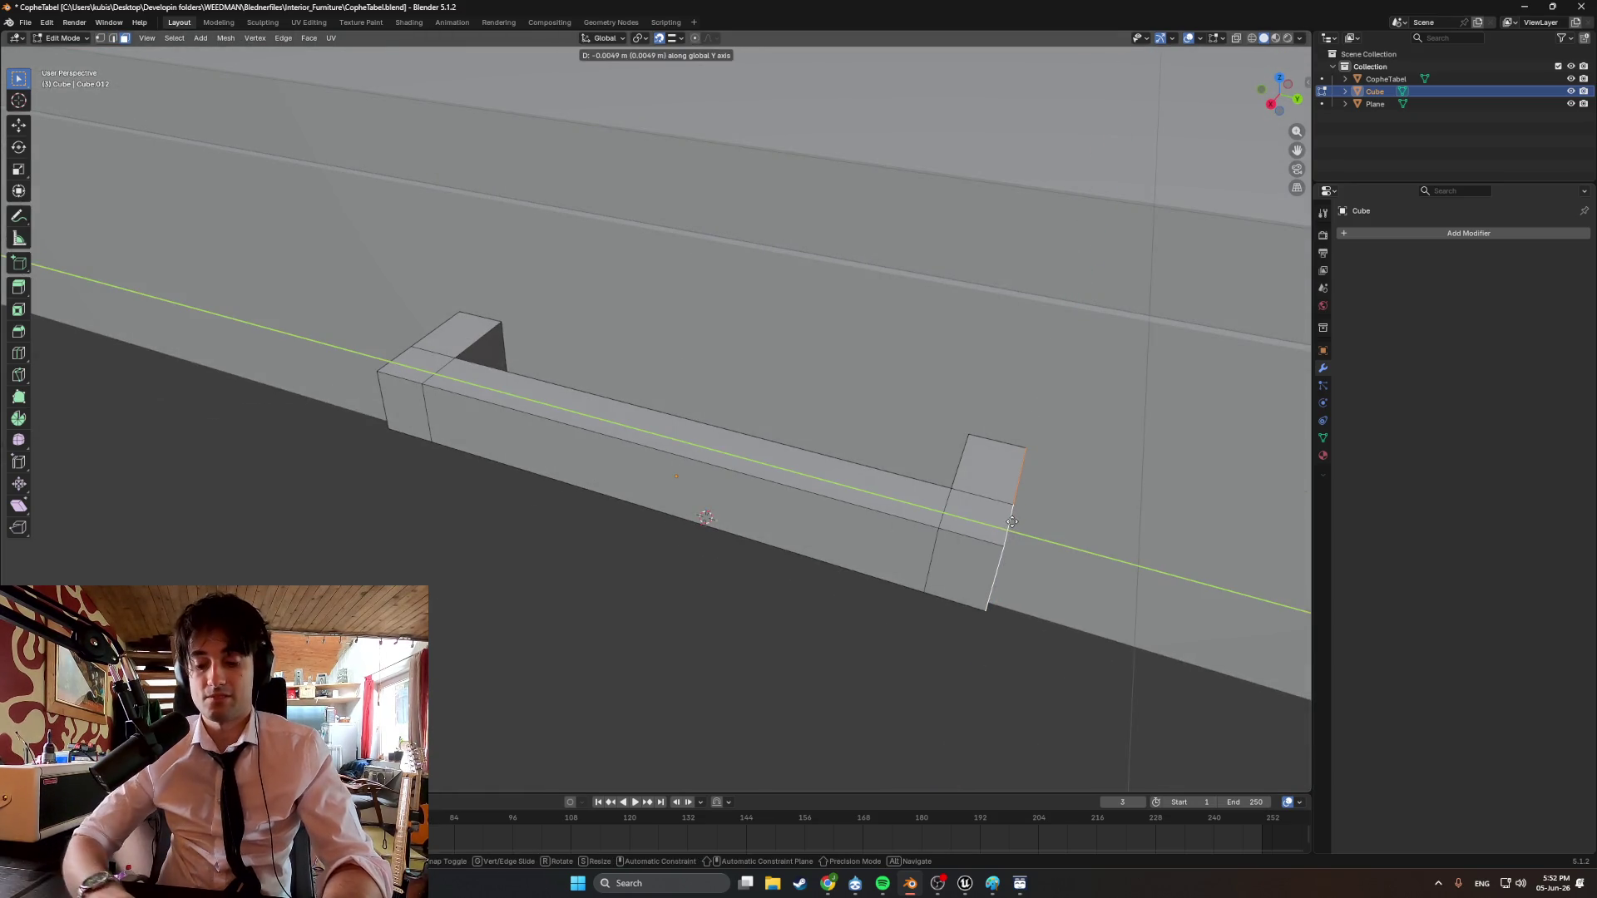
{"action": "left_click", "coordinate": [1013, 522]}
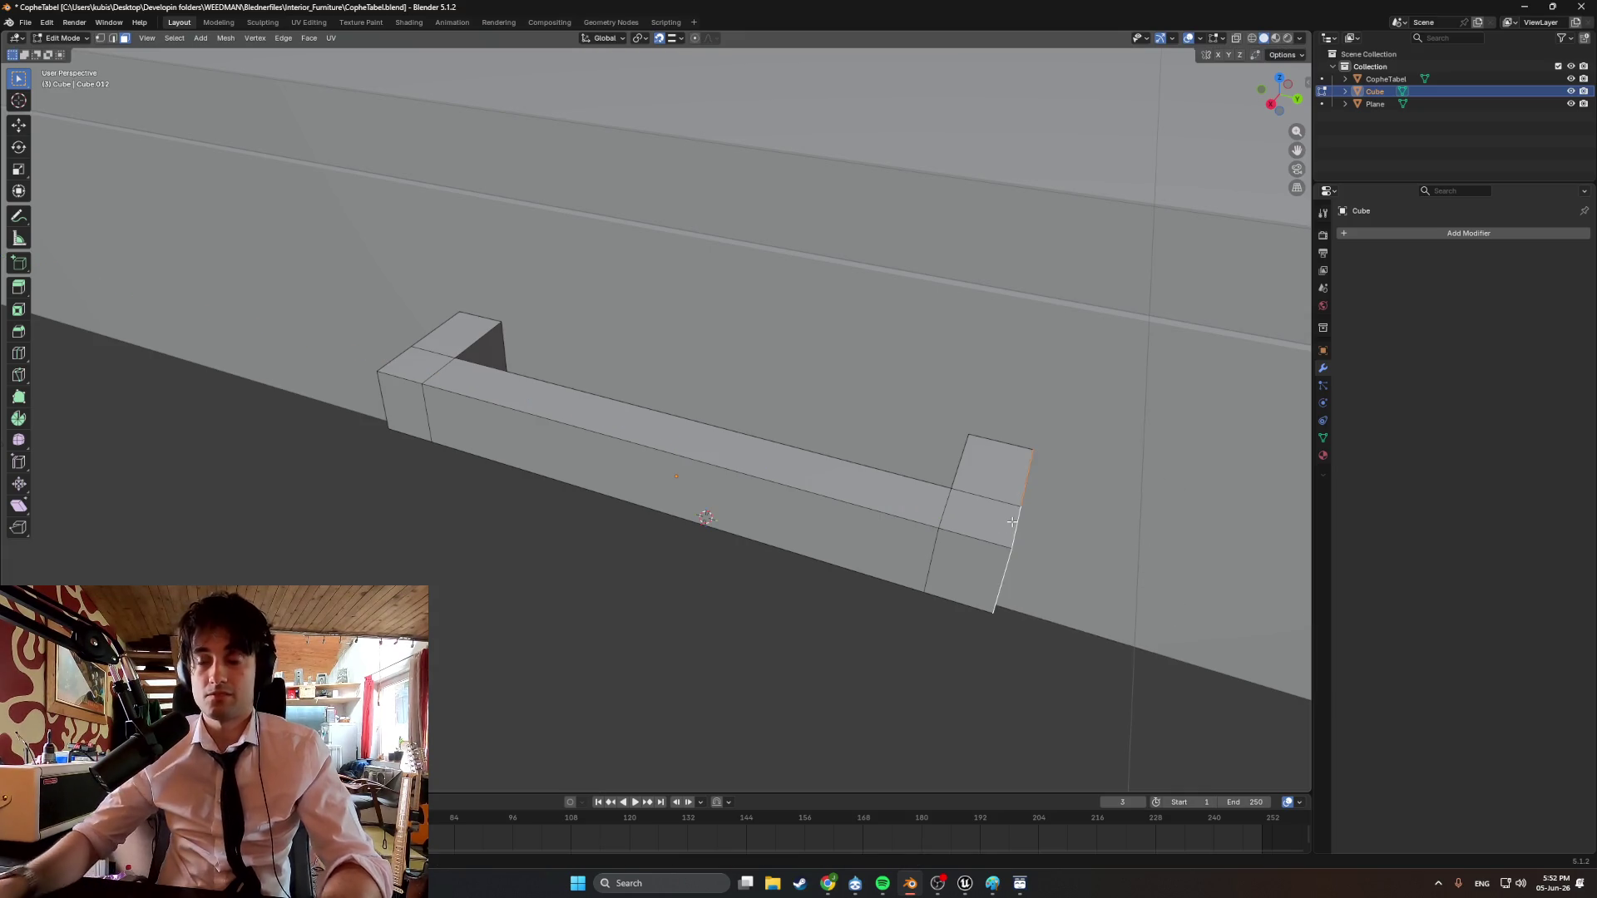
{"action": "key", "text": "g"}
{"action": "key", "text": "y"}
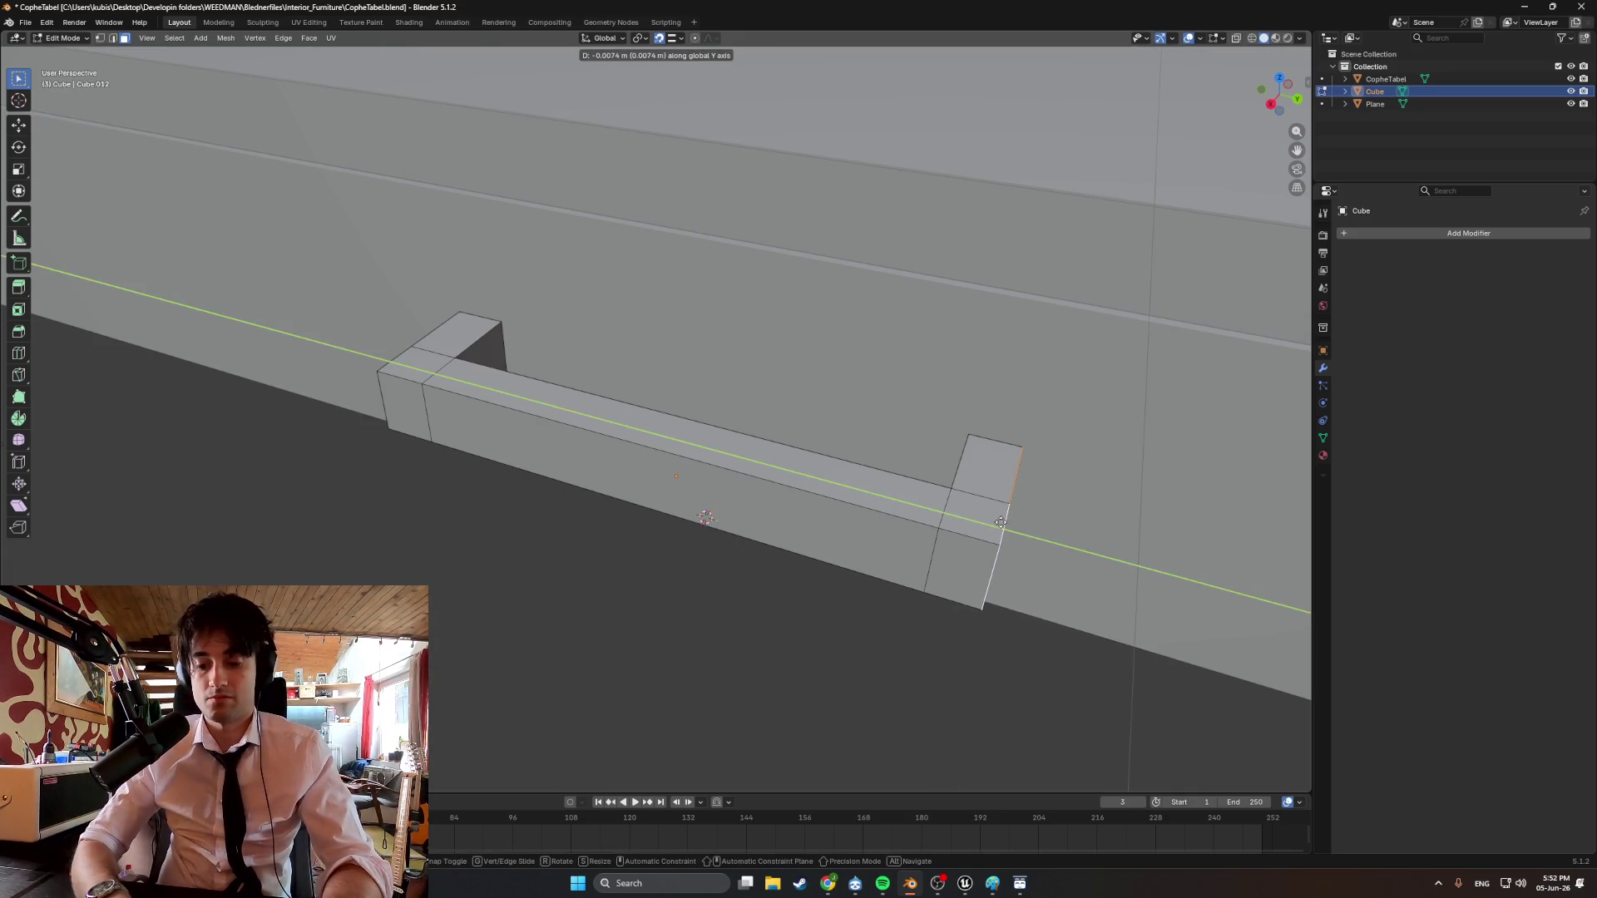
{"action": "left_click", "coordinate": [1001, 523]}
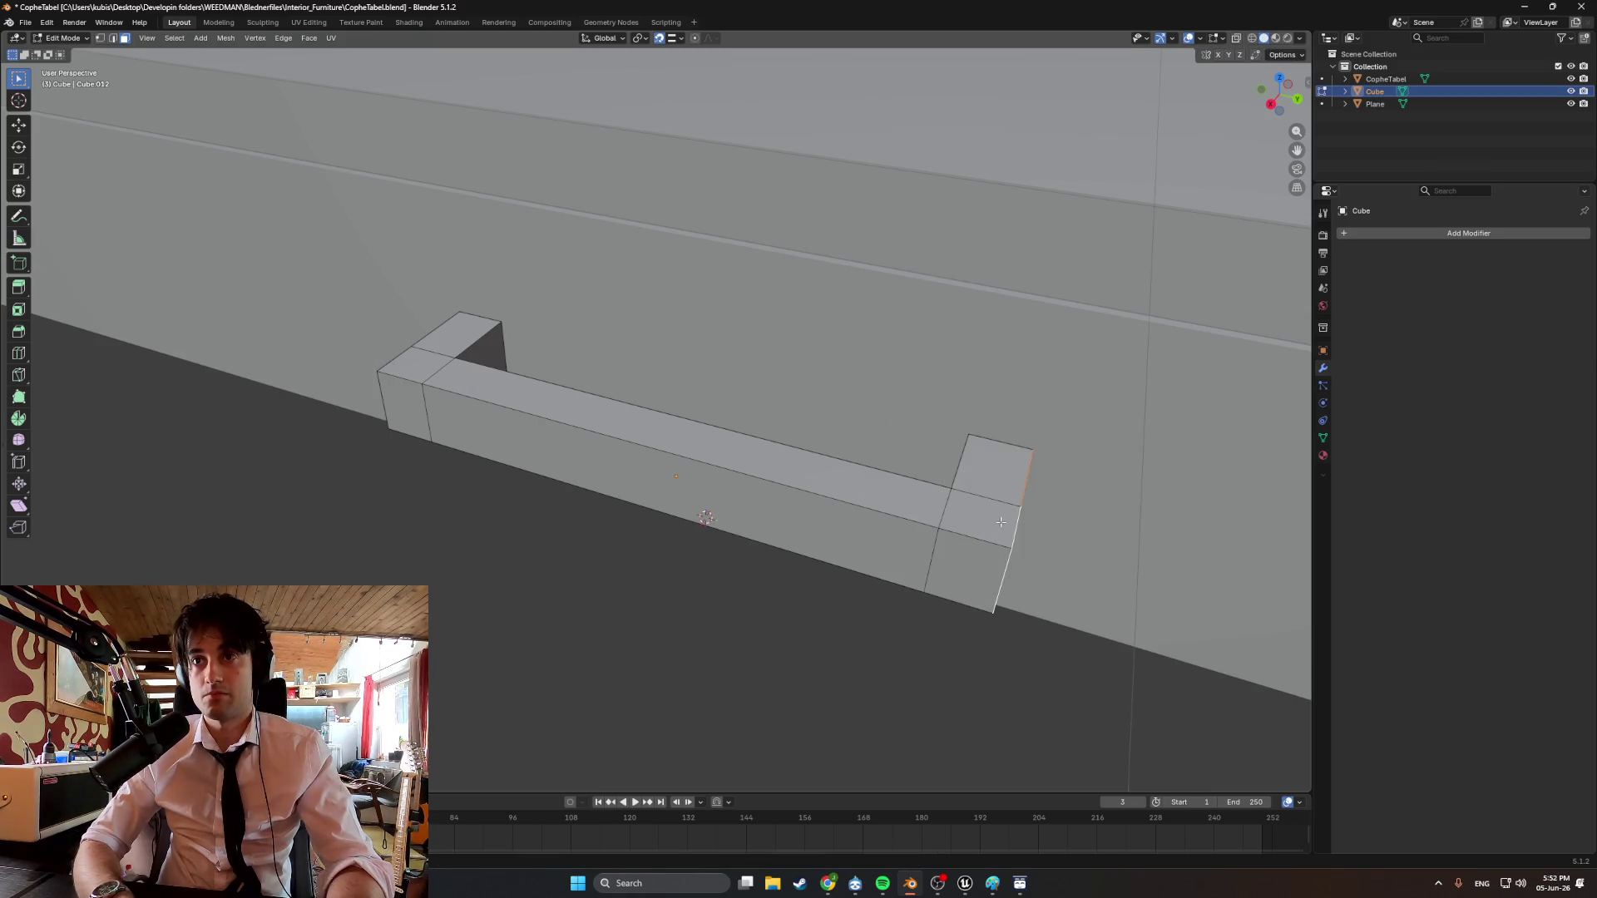
Retry typed negative Y offsets until the end face moves 1 cm along Y.
{"action": "key", "text": "g"}
{"action": "key", "text": "y"}
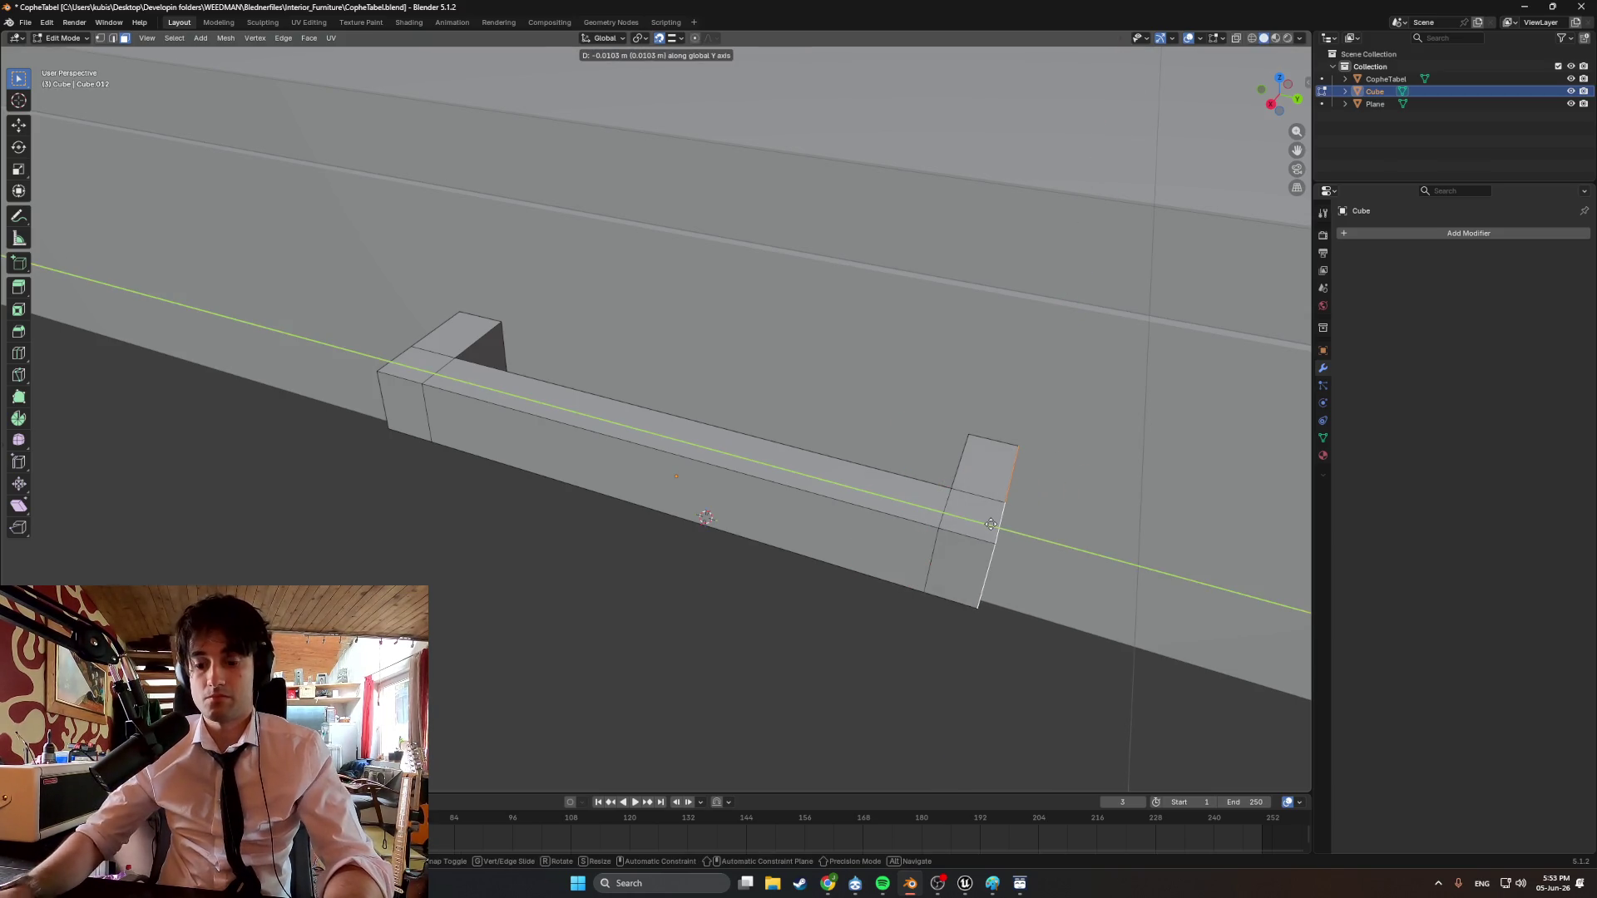
{"action": "key", "text": "minus"}
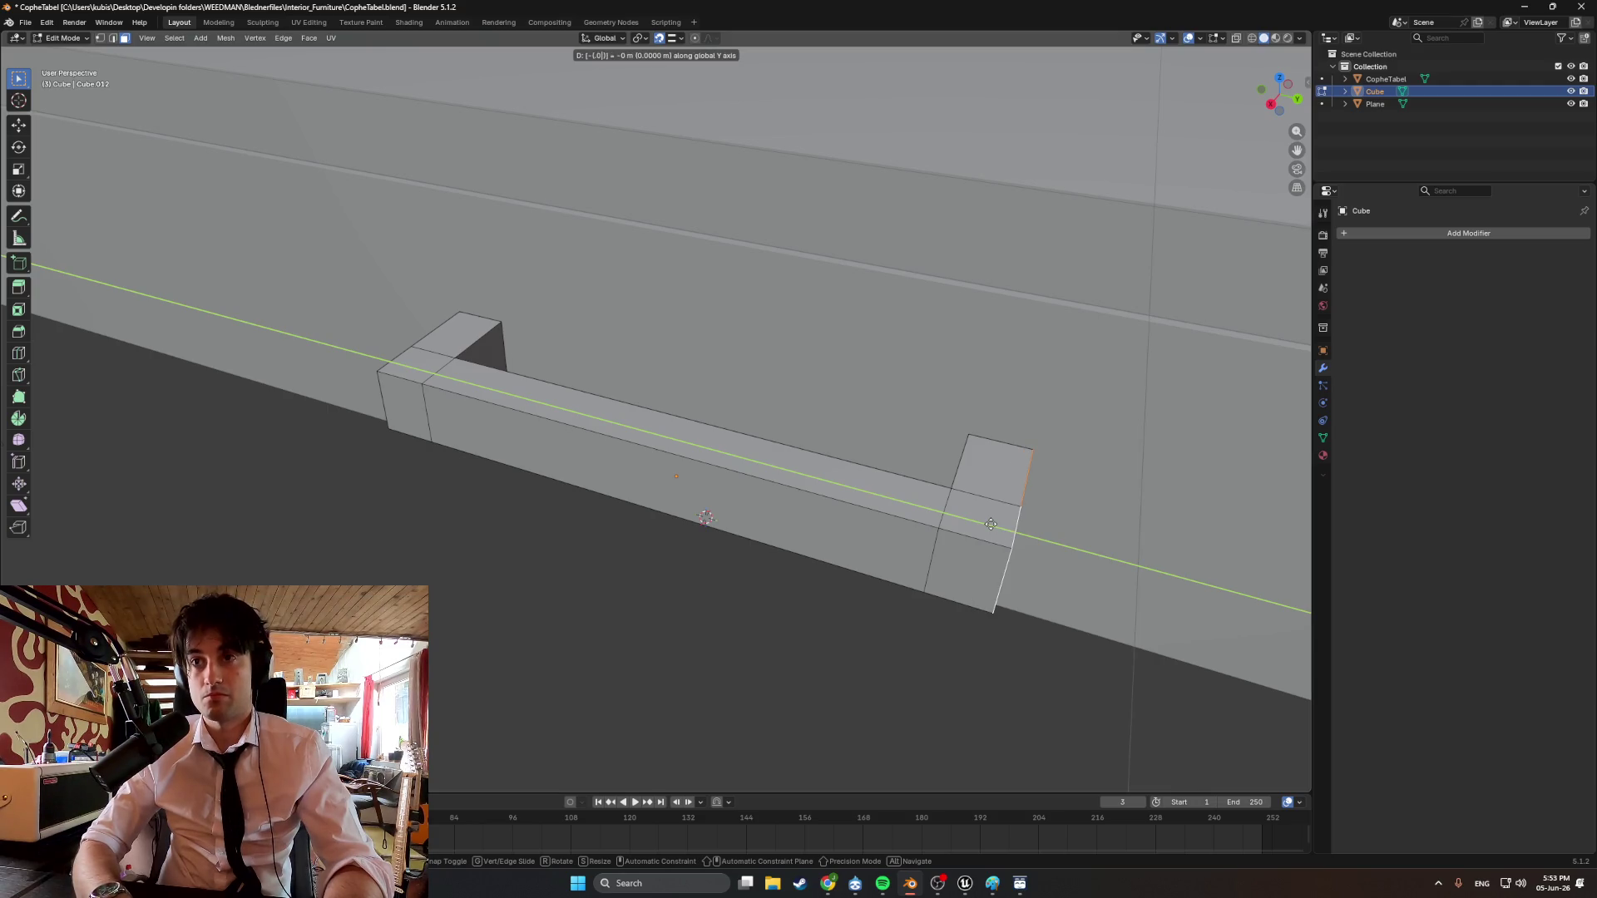
{"action": "type", "text": "2"}
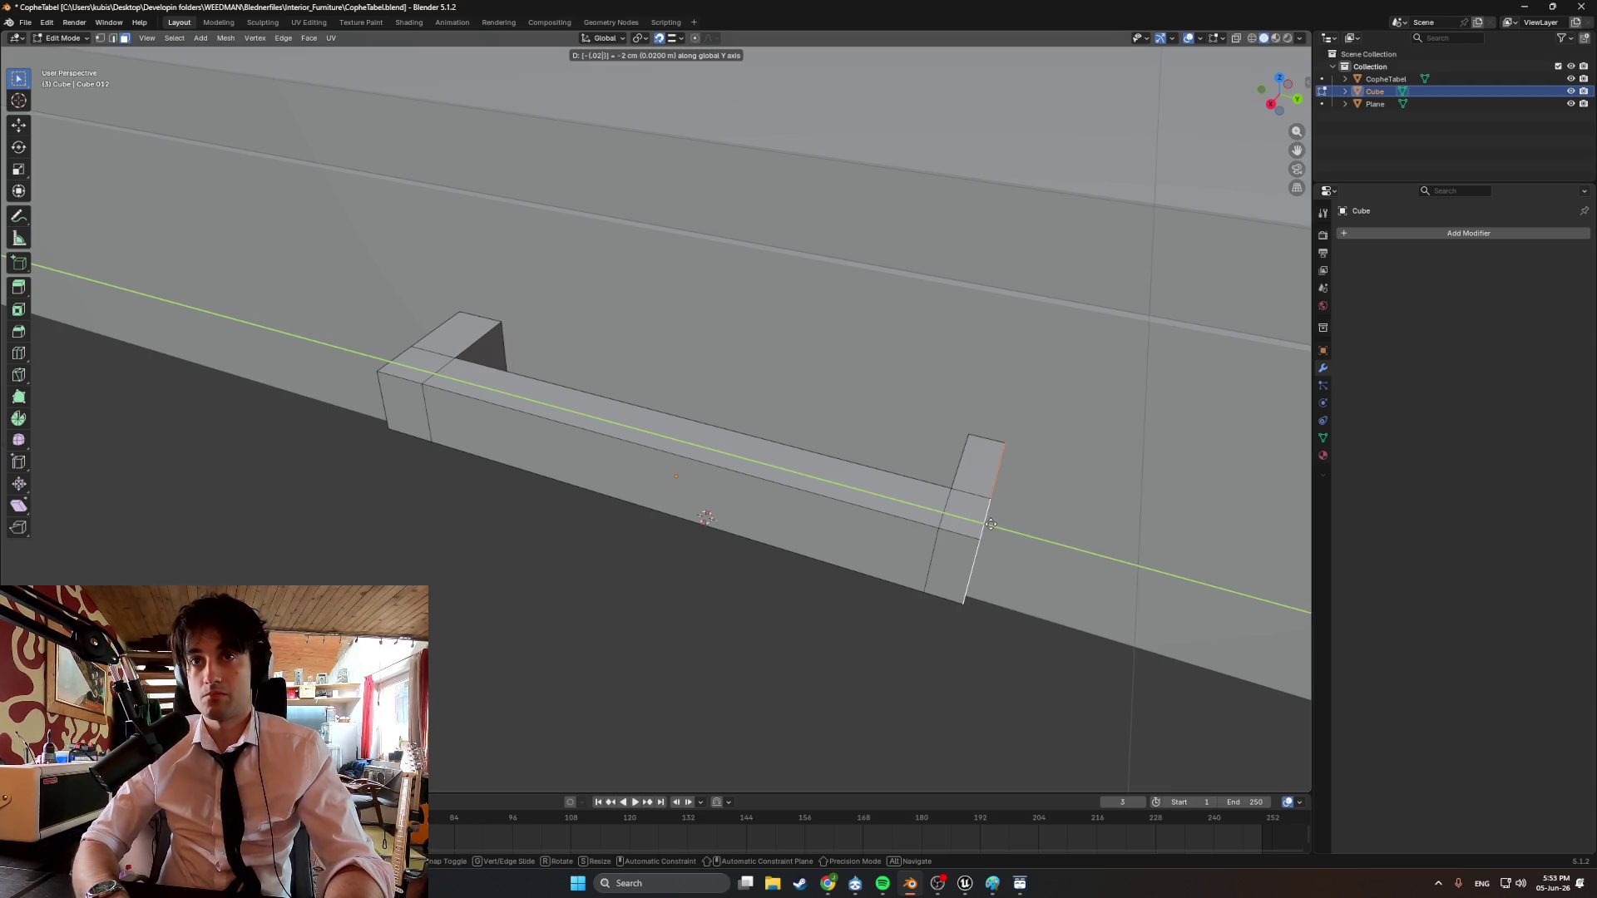
{"action": "key", "text": "Escape"}
{"action": "key", "text": "g"}
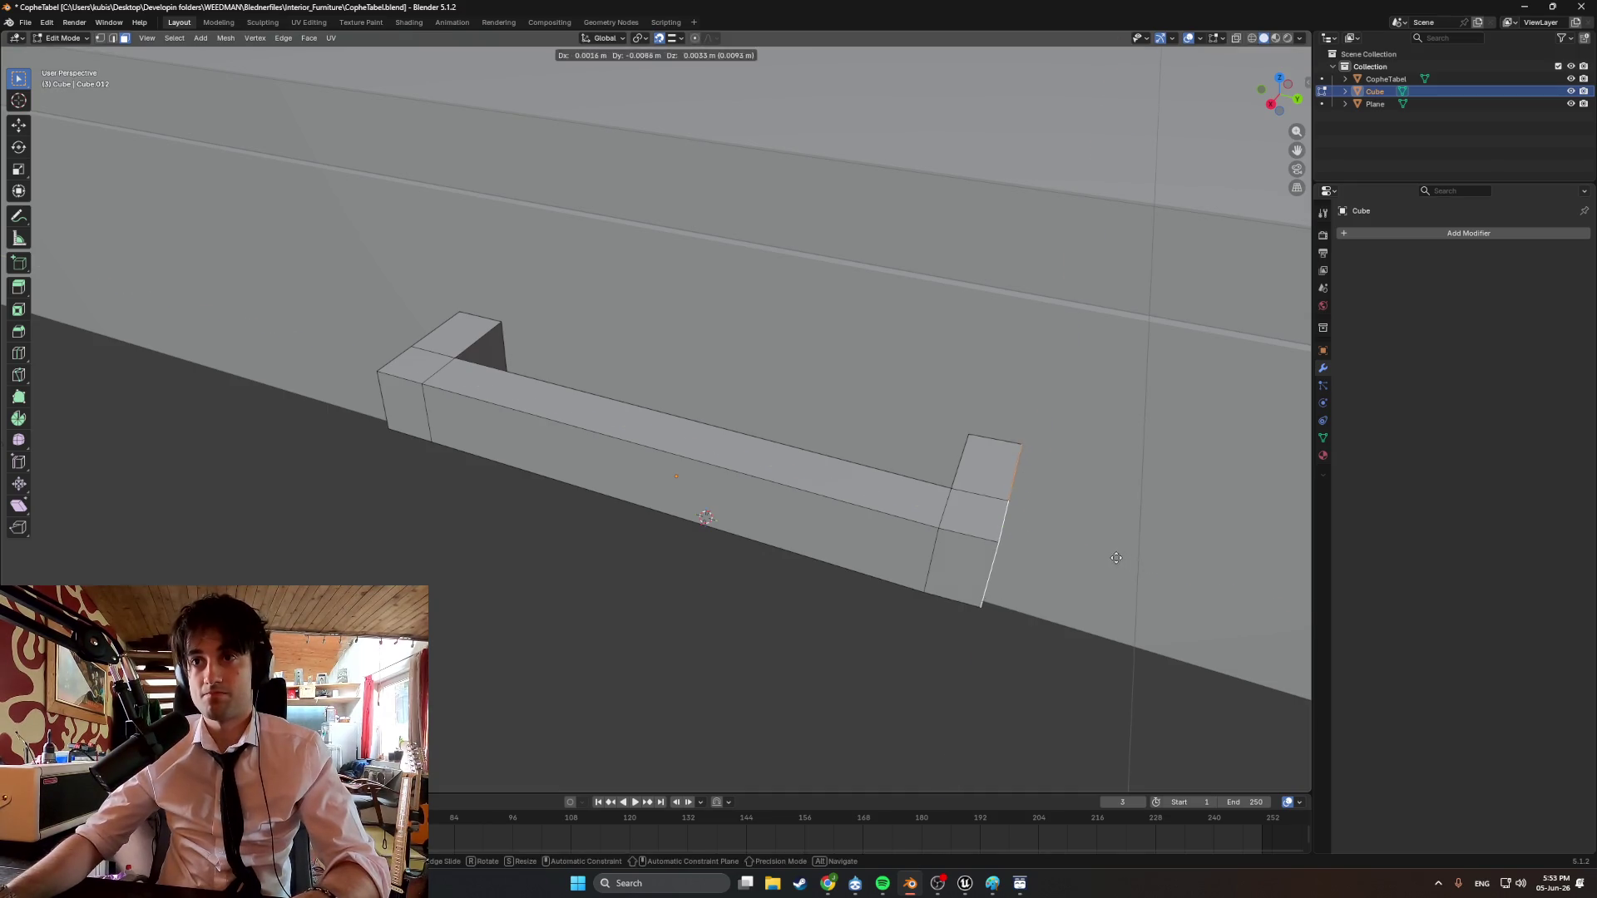
{"action": "type", "text": "y"}
{"action": "type", "text": "-"}
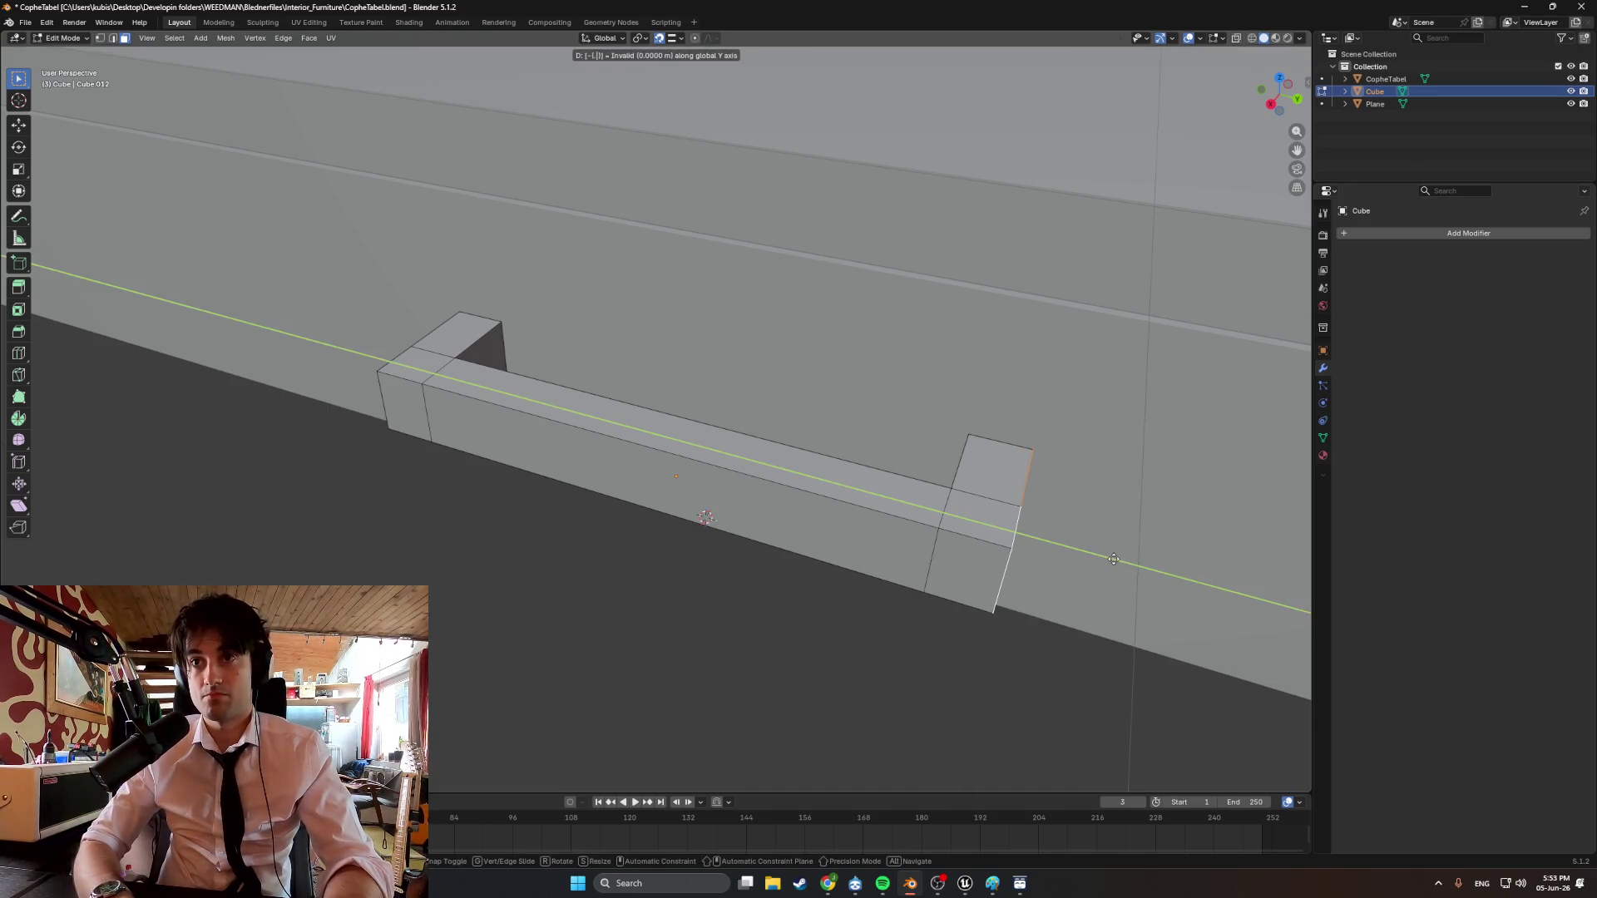
{"action": "key", "text": "Escape"}
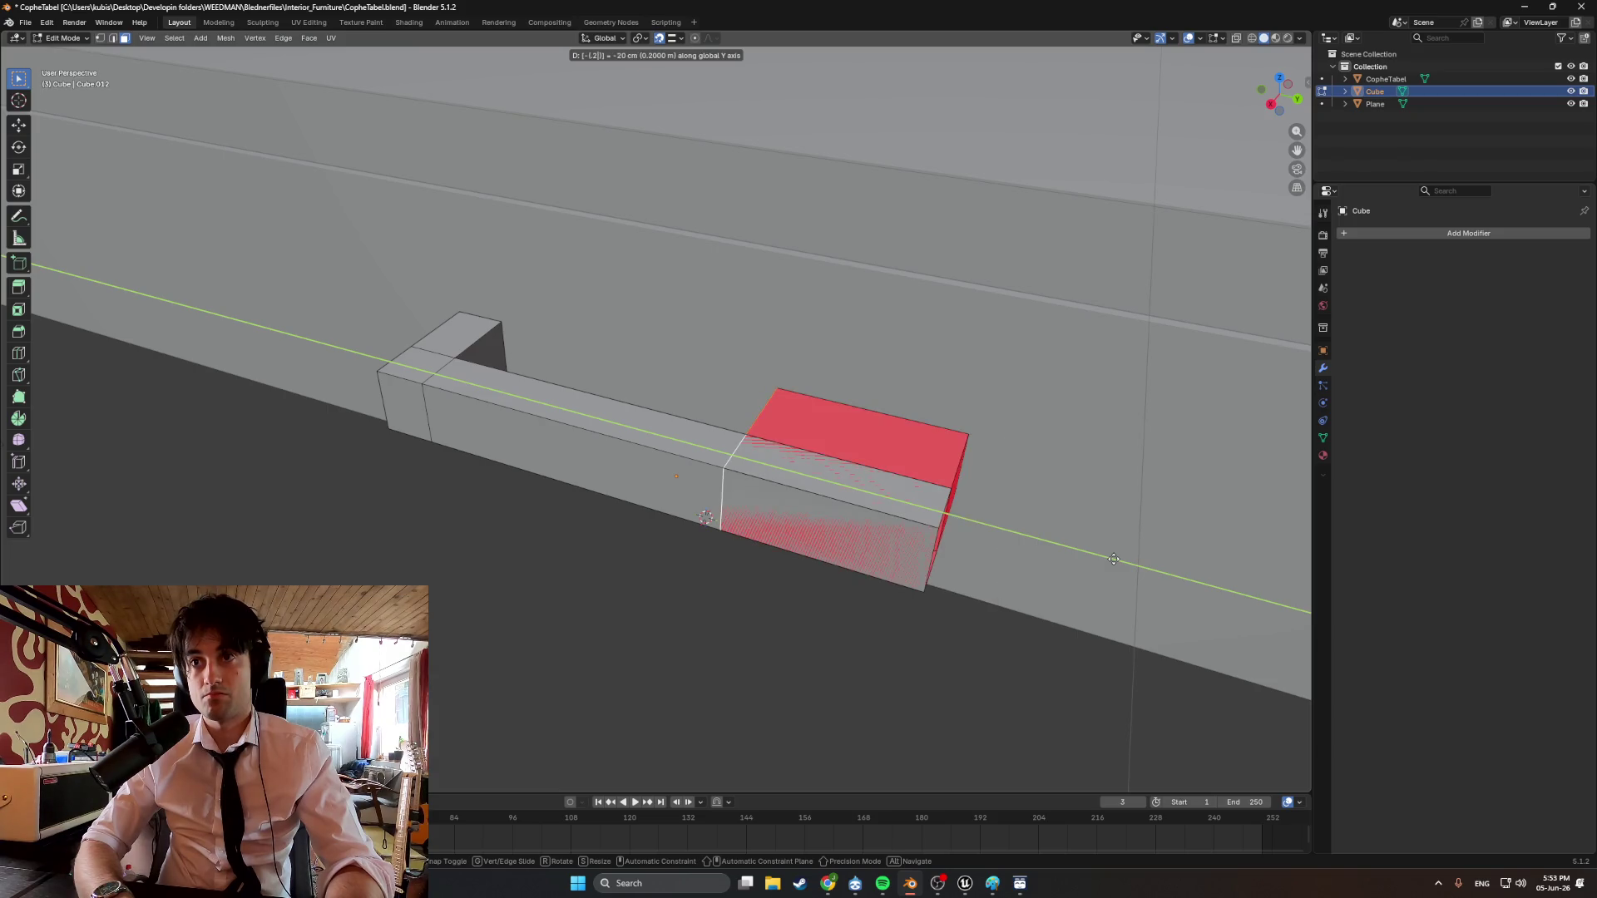
{"action": "type", "text": "gy"}
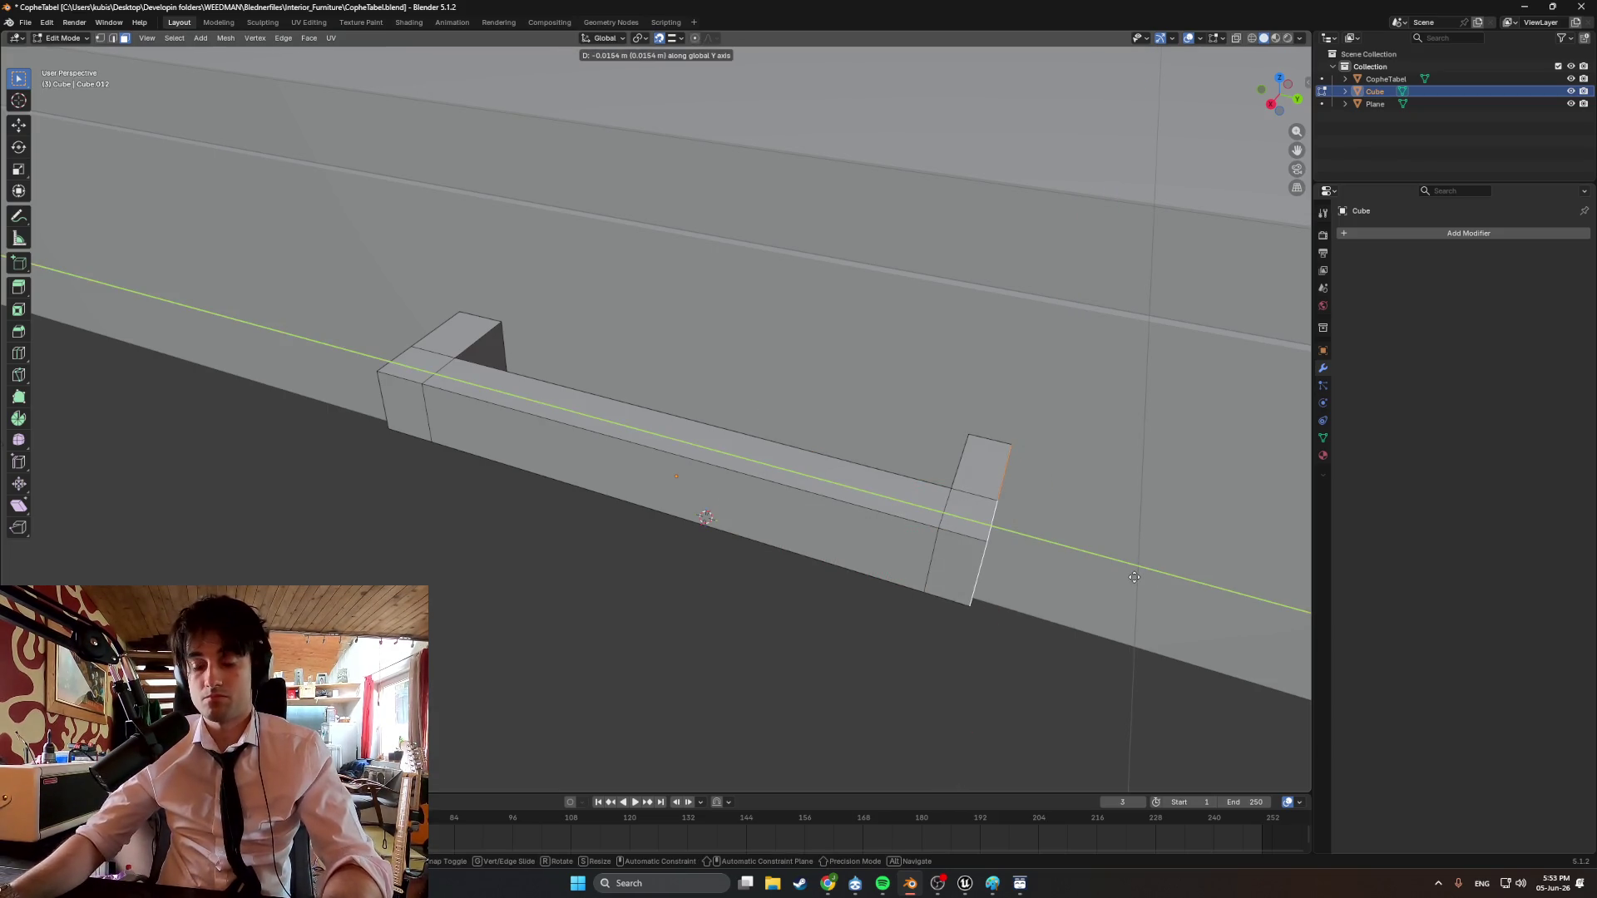
{"action": "type", "text": "-.01"}
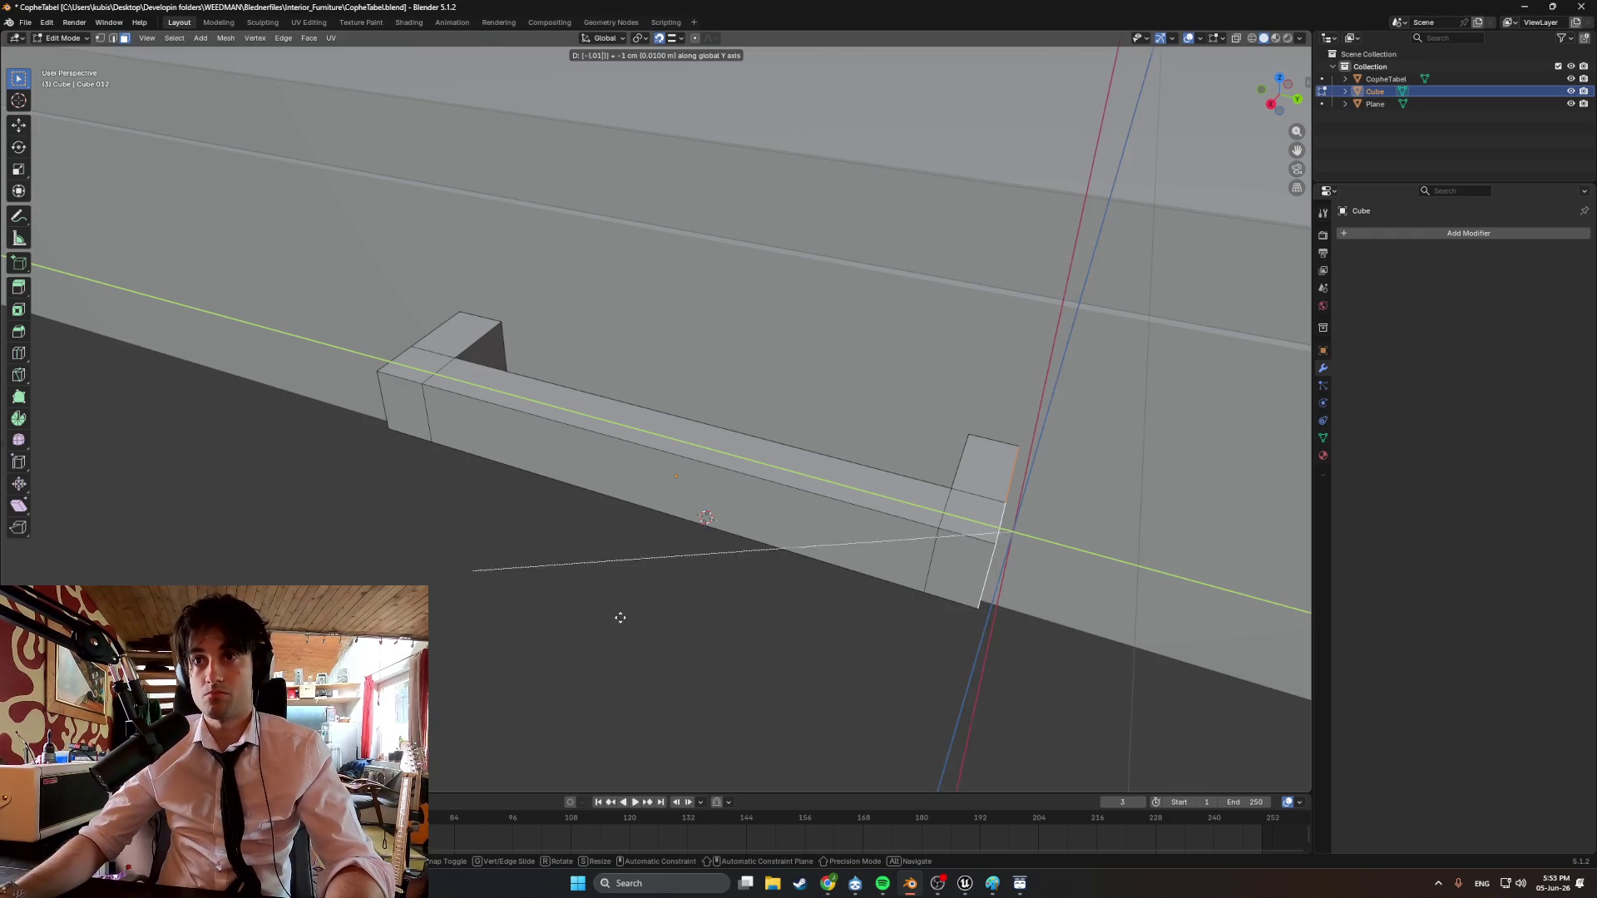
{"action": "left_click", "coordinate": [696, 613]}
{"action": "mouse_move", "coordinate": [696, 613]}
{"action": "middle_mouse_down"}
{"action": "mouse_move", "coordinate": [645, 624]}
{"action": "mouse_move", "coordinate": [687, 619]}
{"action": "middle_mouse_up"}
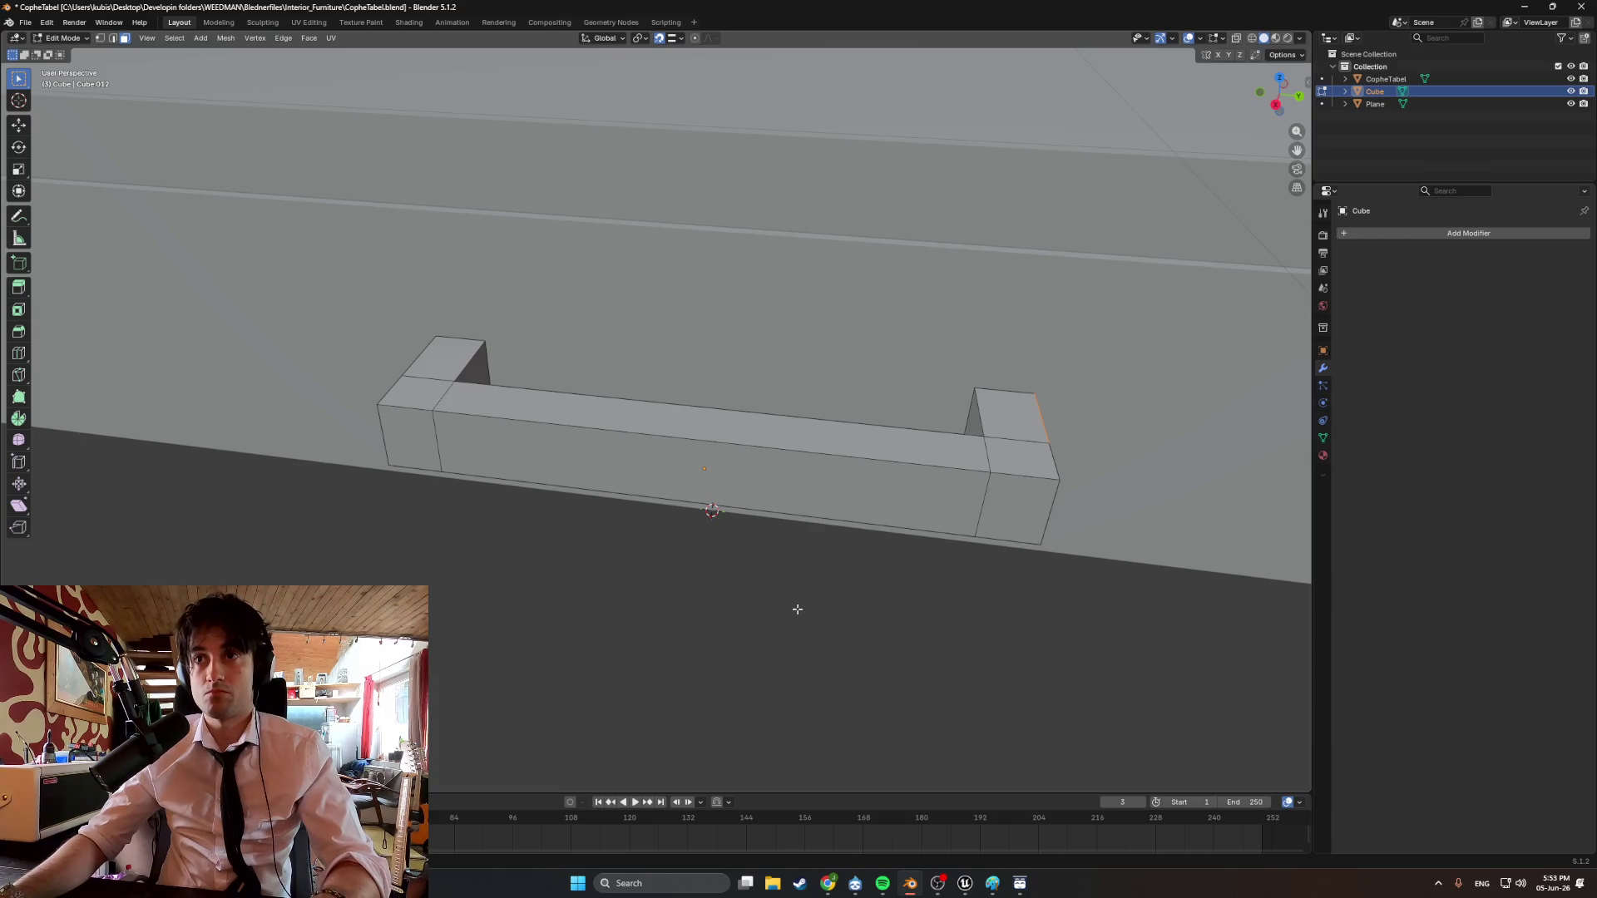
Move the selected handle end face -0.01 (1 cm) along the Y axis.
{"action": "middle_click_drag", "start_coordinate": [798, 609], "coordinate": [894, 462]}
{"action": "left_click", "coordinate": [893, 462]}
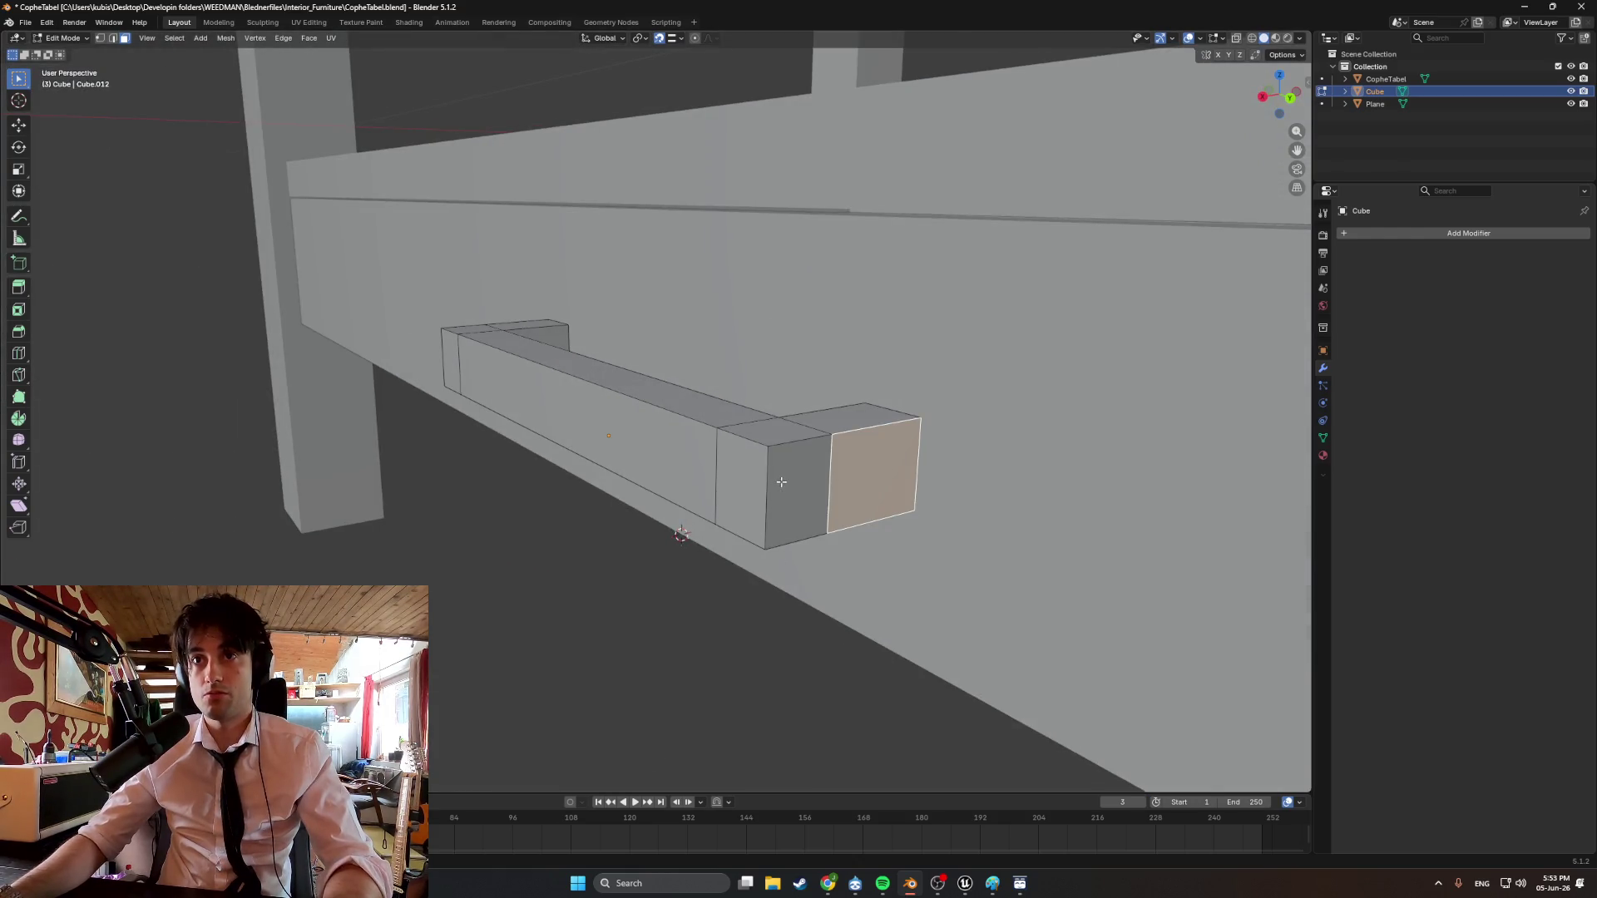
{"action": "middle_click_drag", "start_coordinate": [781, 481], "coordinate": [860, 542]}
{"action": "key", "text": "g"}
{"action": "key", "text": "y"}
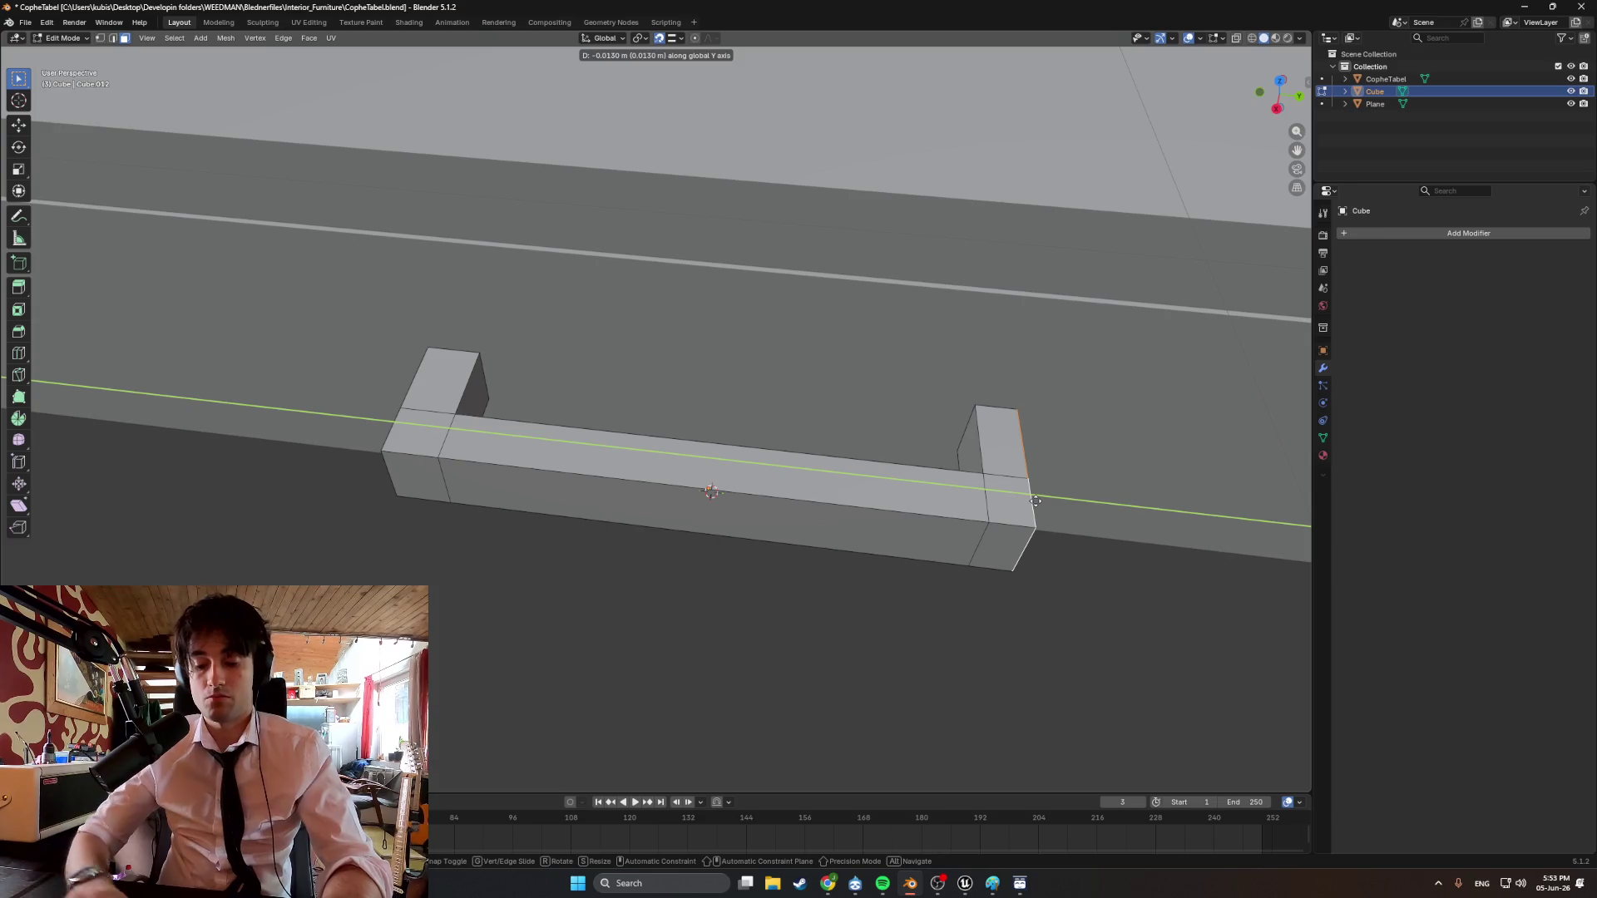
{"action": "key", "text": "minus"}
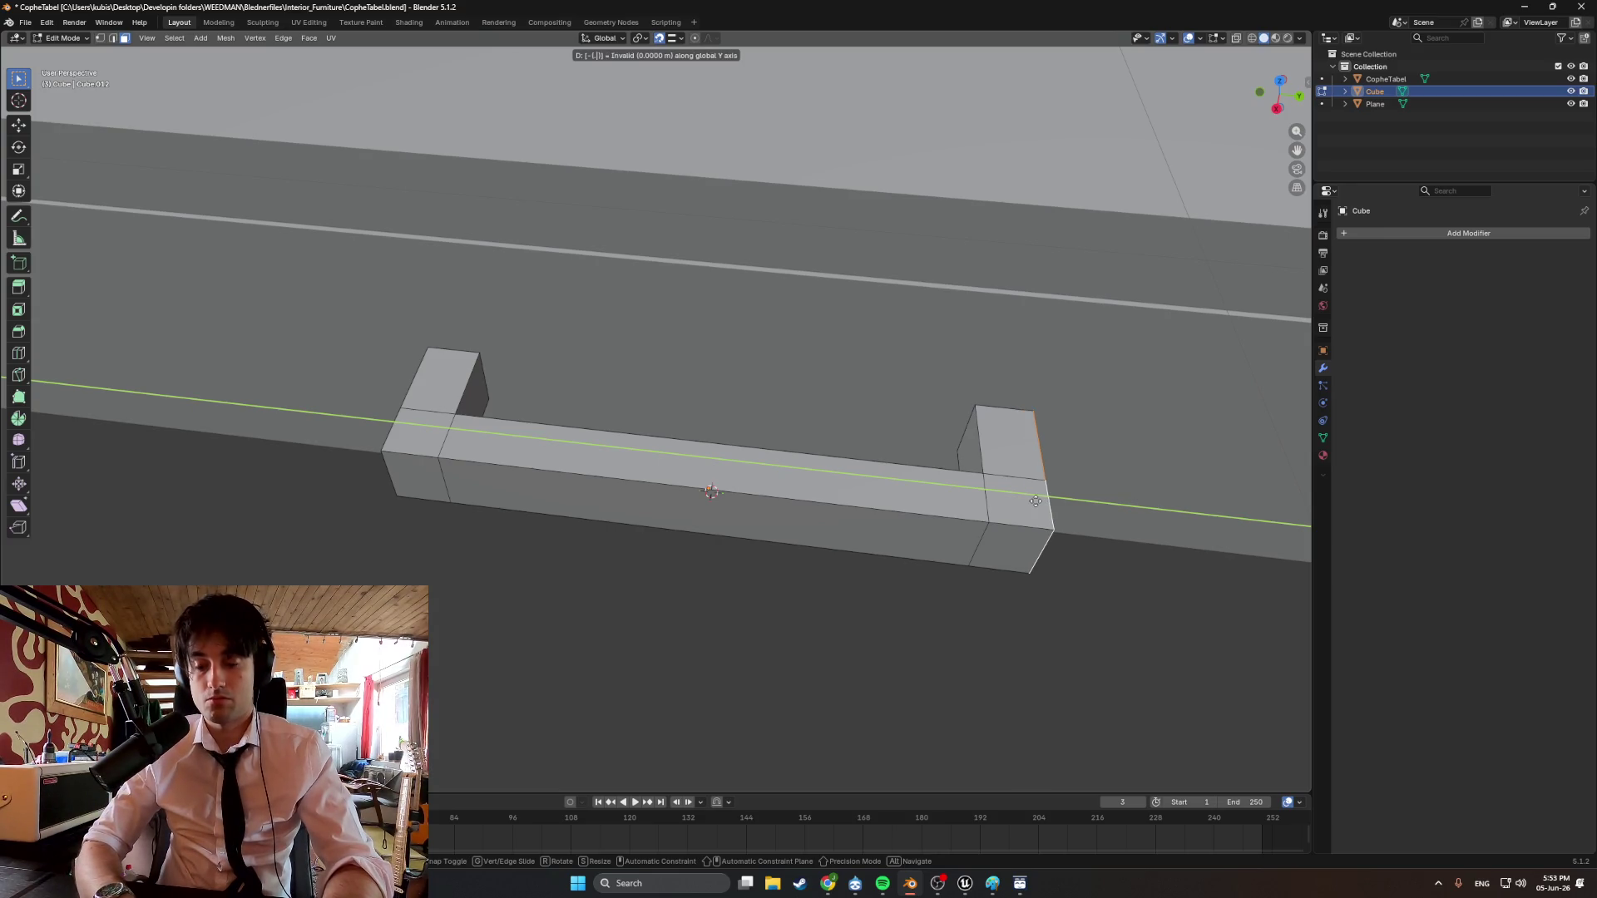
{"action": "type", "text": ".01"}
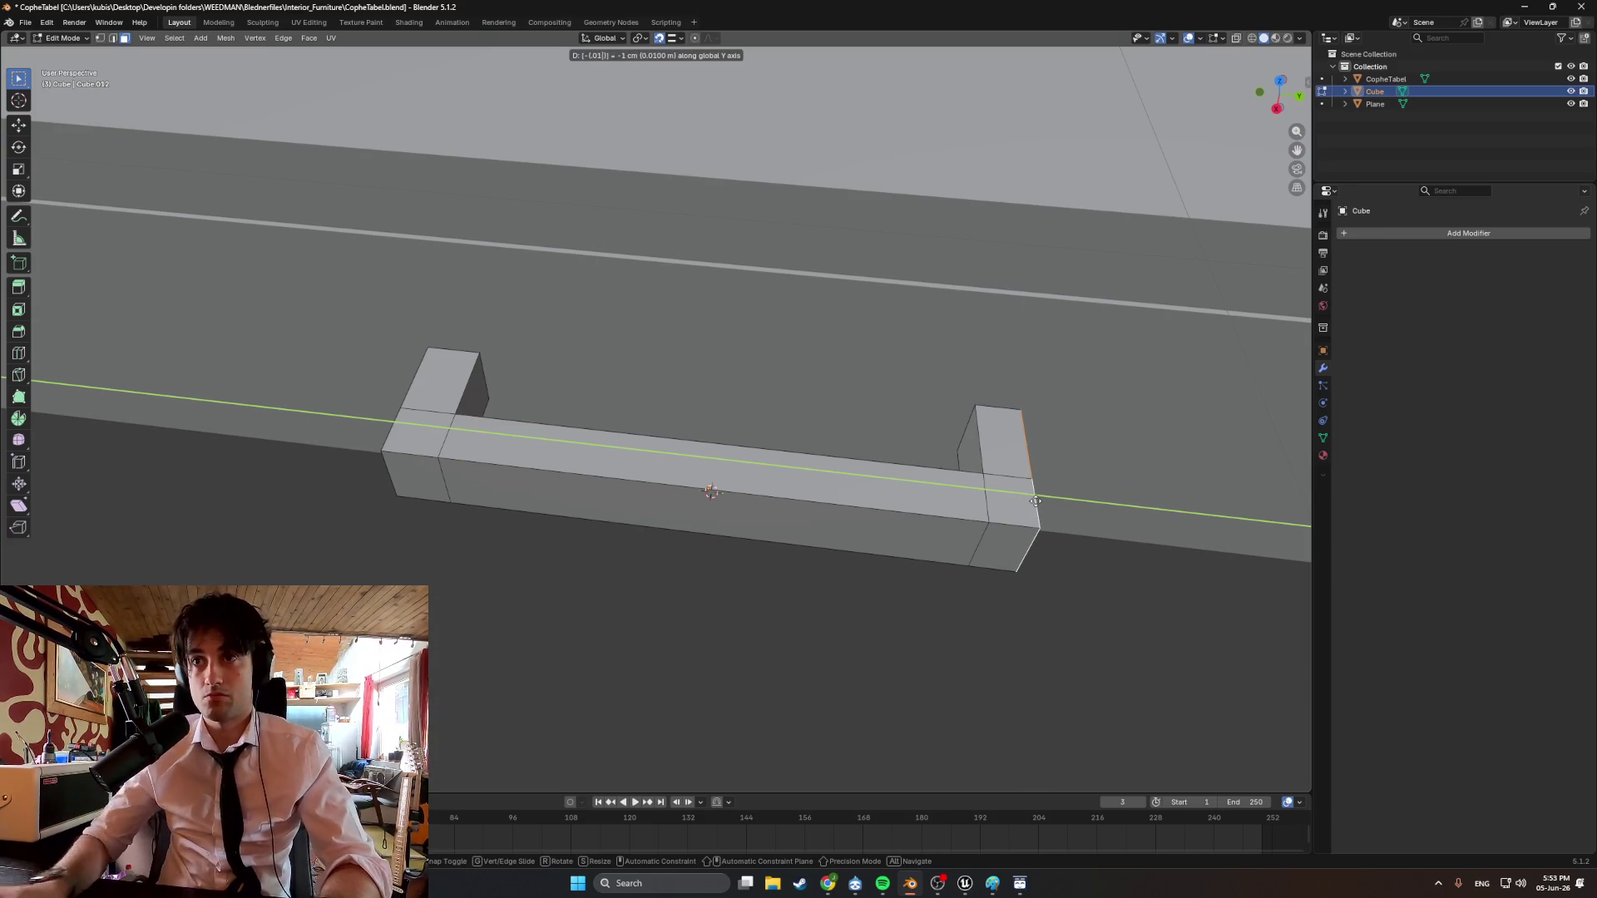
{"action": "key", "text": "Return"}
Pull the handle's left end face back along Y to shorten that end block.
{"action": "middle_click_drag", "start_coordinate": [724, 498], "coordinate": [829, 455]}
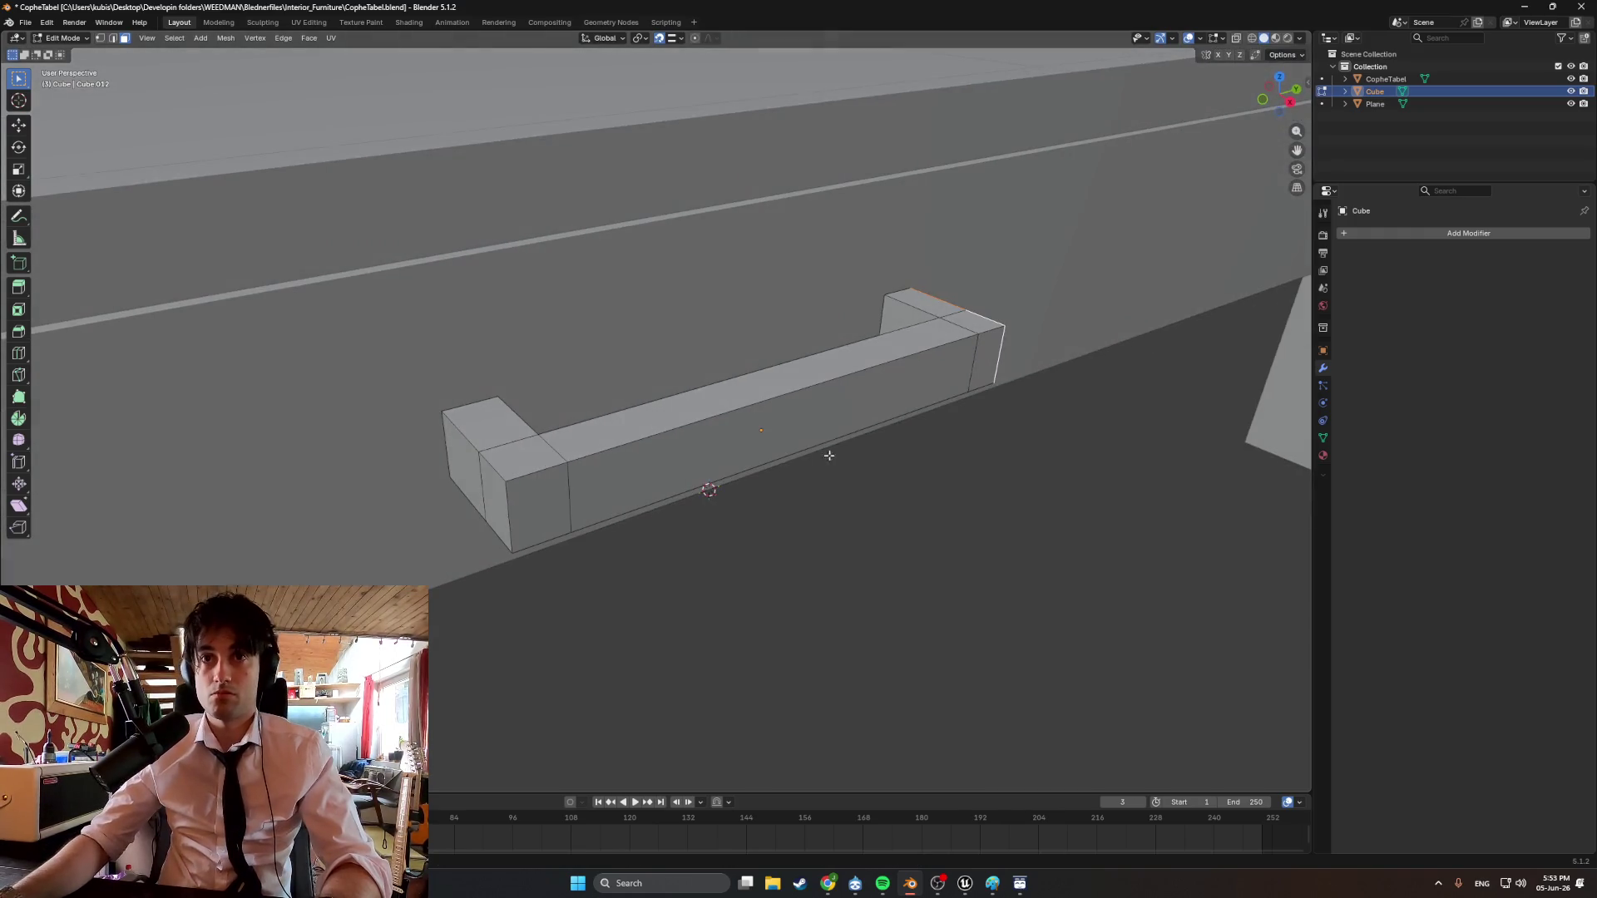
{"action": "left_click", "coordinate": [459, 468]}
{"action": "type", "text": "gy"}
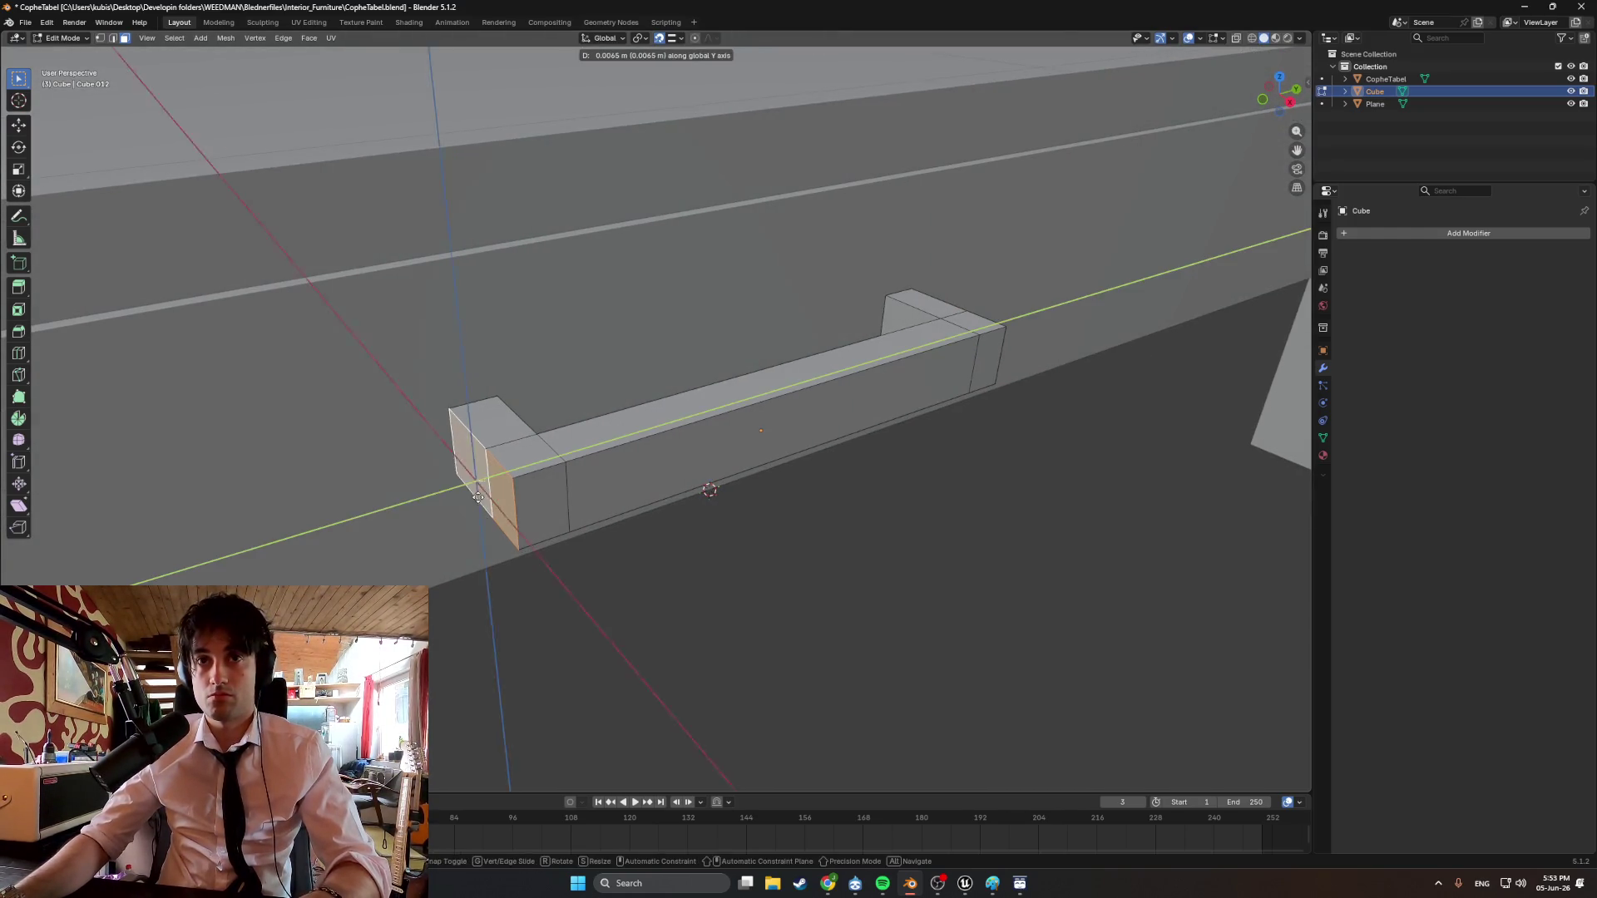
{"action": "type", "text": "."}
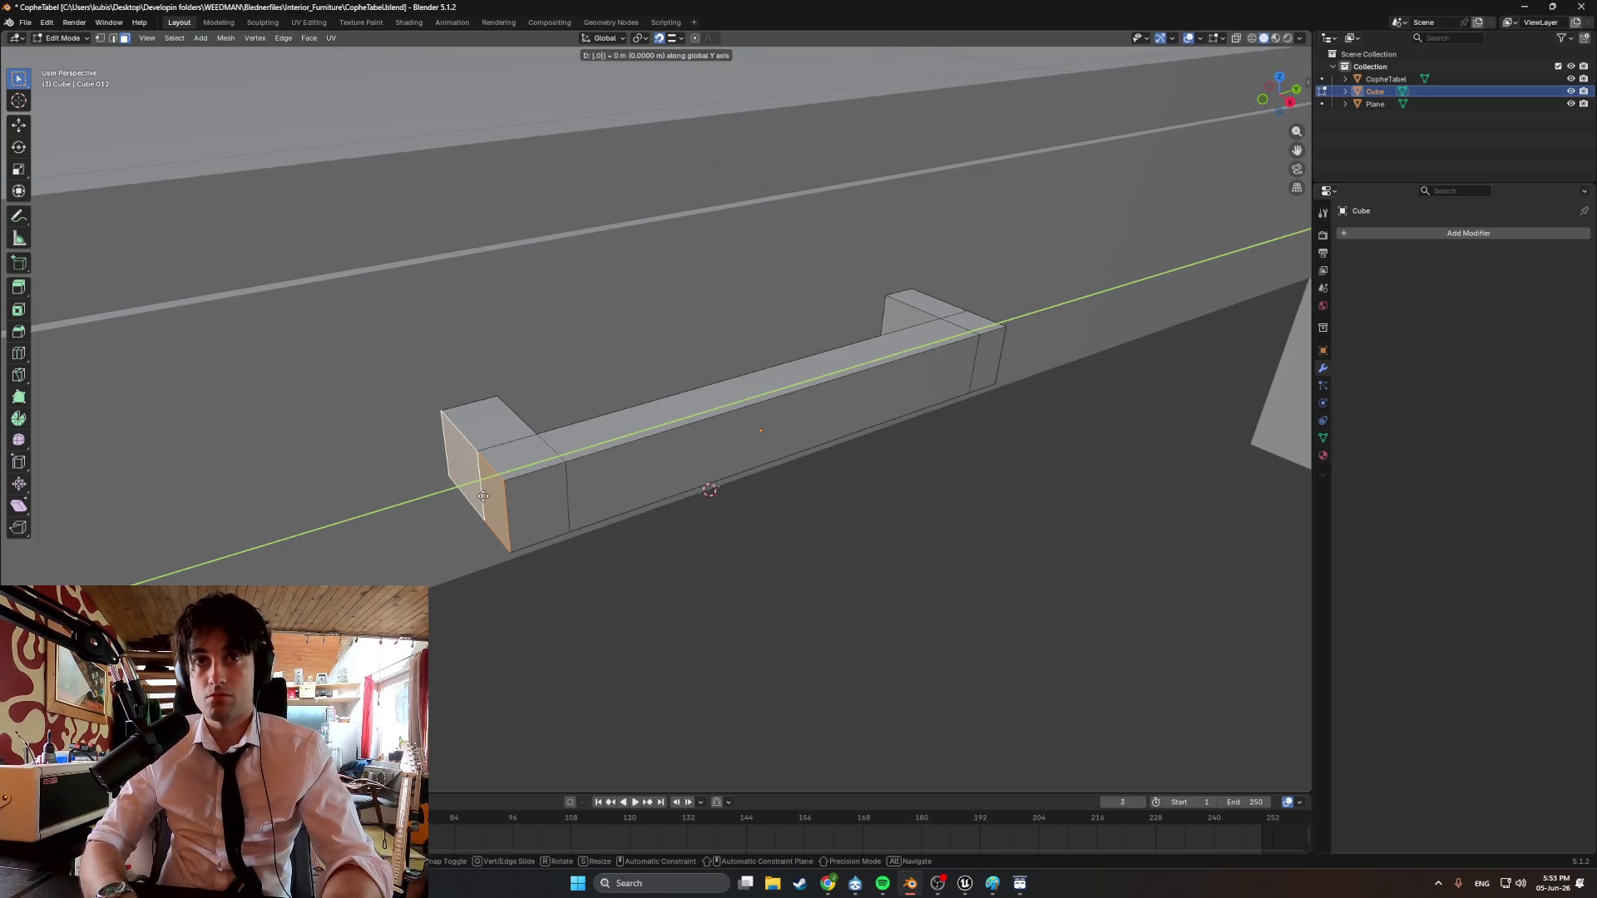
{"action": "type", "text": "1"}
{"action": "key", "text": "Return"}
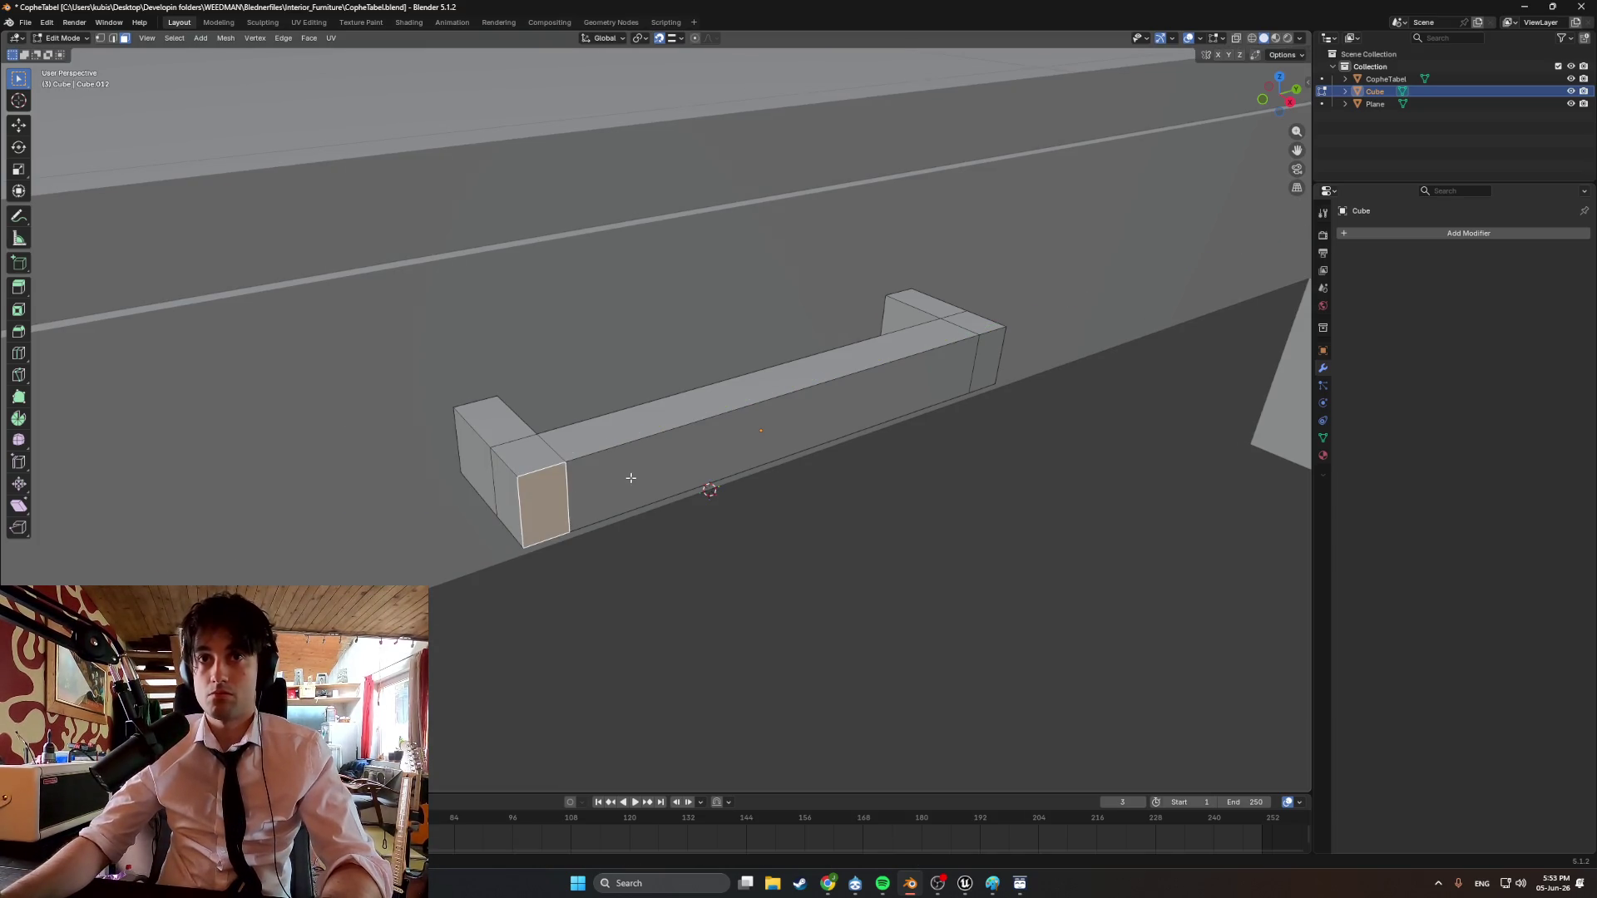
{"action": "left_click", "coordinate": [631, 478]}
{"action": "mouse_move", "coordinate": [631, 479]}
{"action": "middle_mouse_down"}
{"action": "mouse_move", "coordinate": [877, 416]}
{"action": "mouse_move", "coordinate": [706, 505]}
{"action": "mouse_move", "coordinate": [536, 484]}
{"action": "middle_mouse_up"}
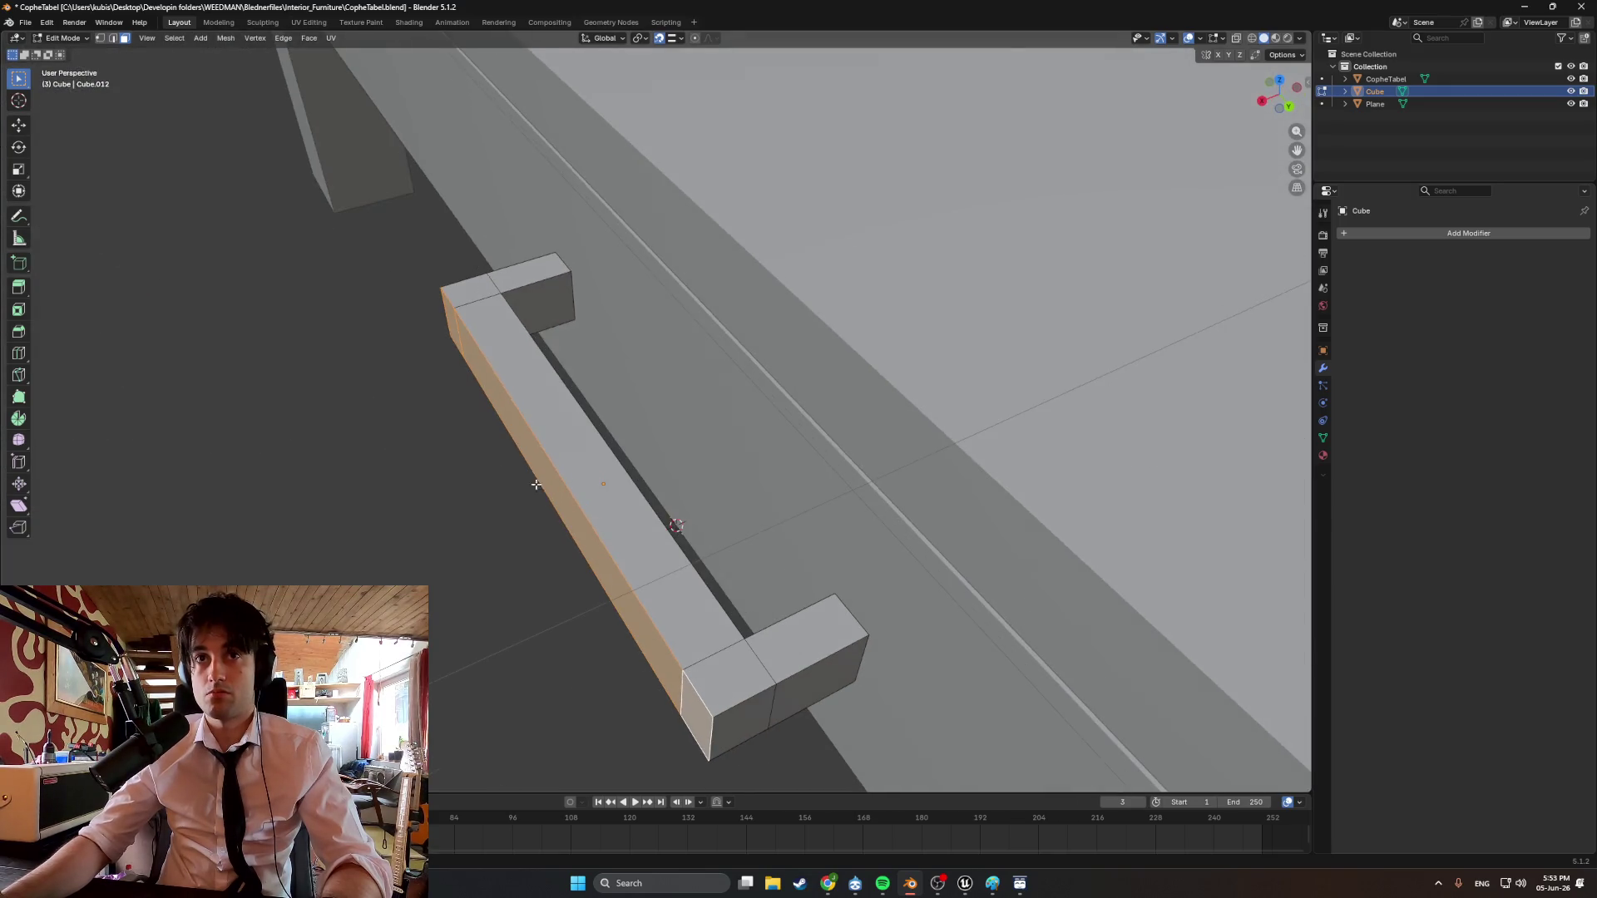
Move the grip bar's front face -0.01 along X, making the bar 1 cm thinner.
{"action": "key", "text": "g"}
{"action": "key", "text": "x"}
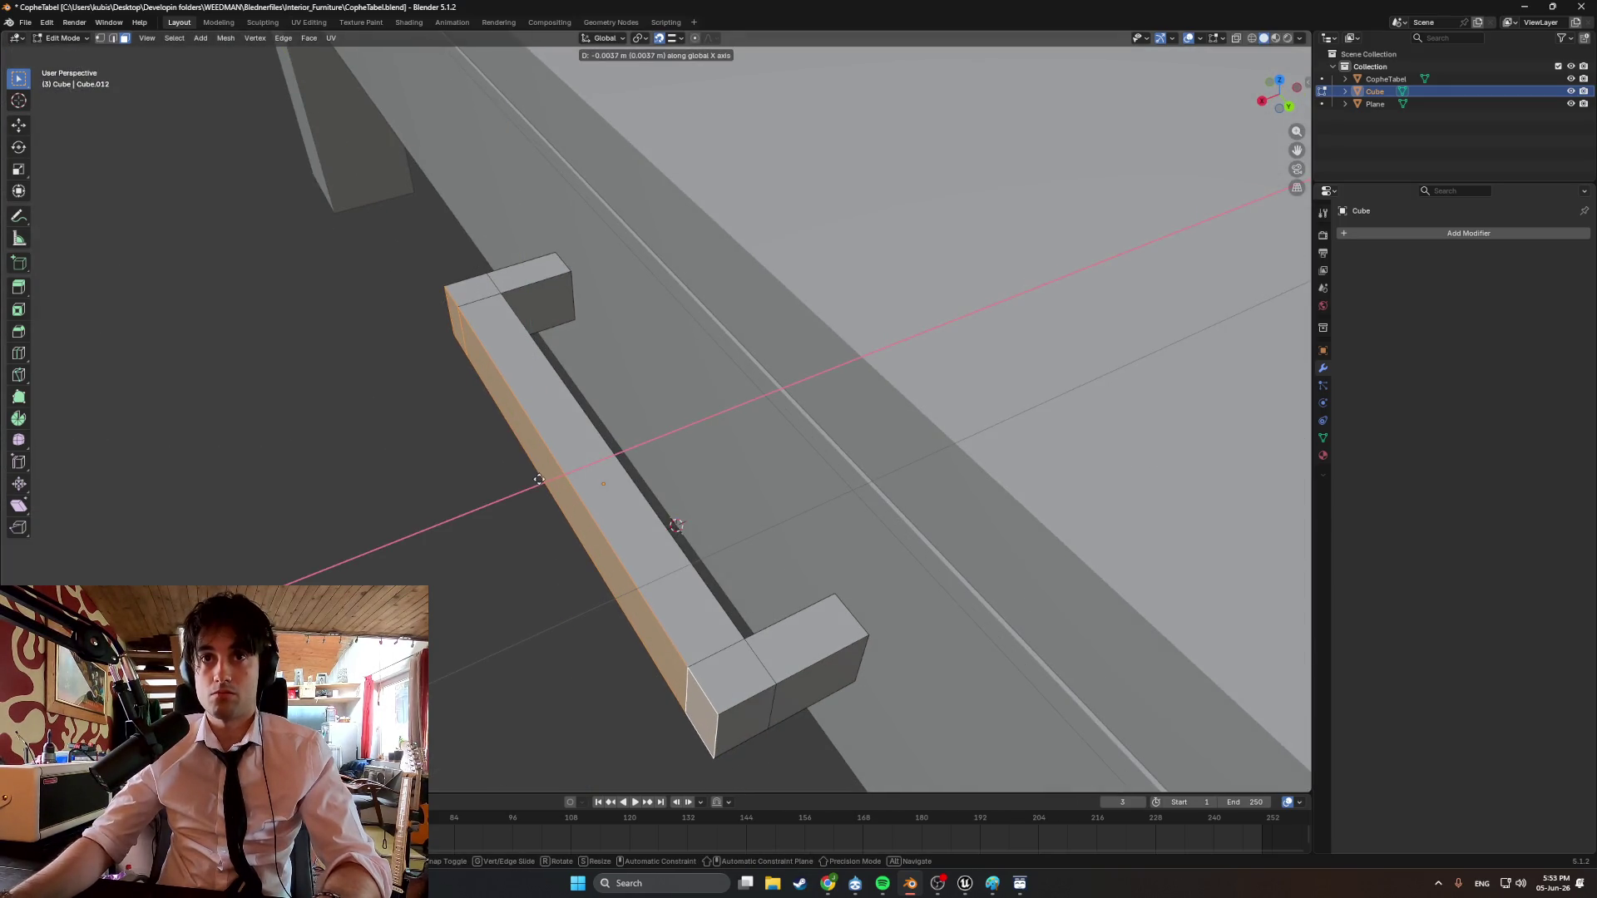
{"action": "key", "text": "BackSpace"}
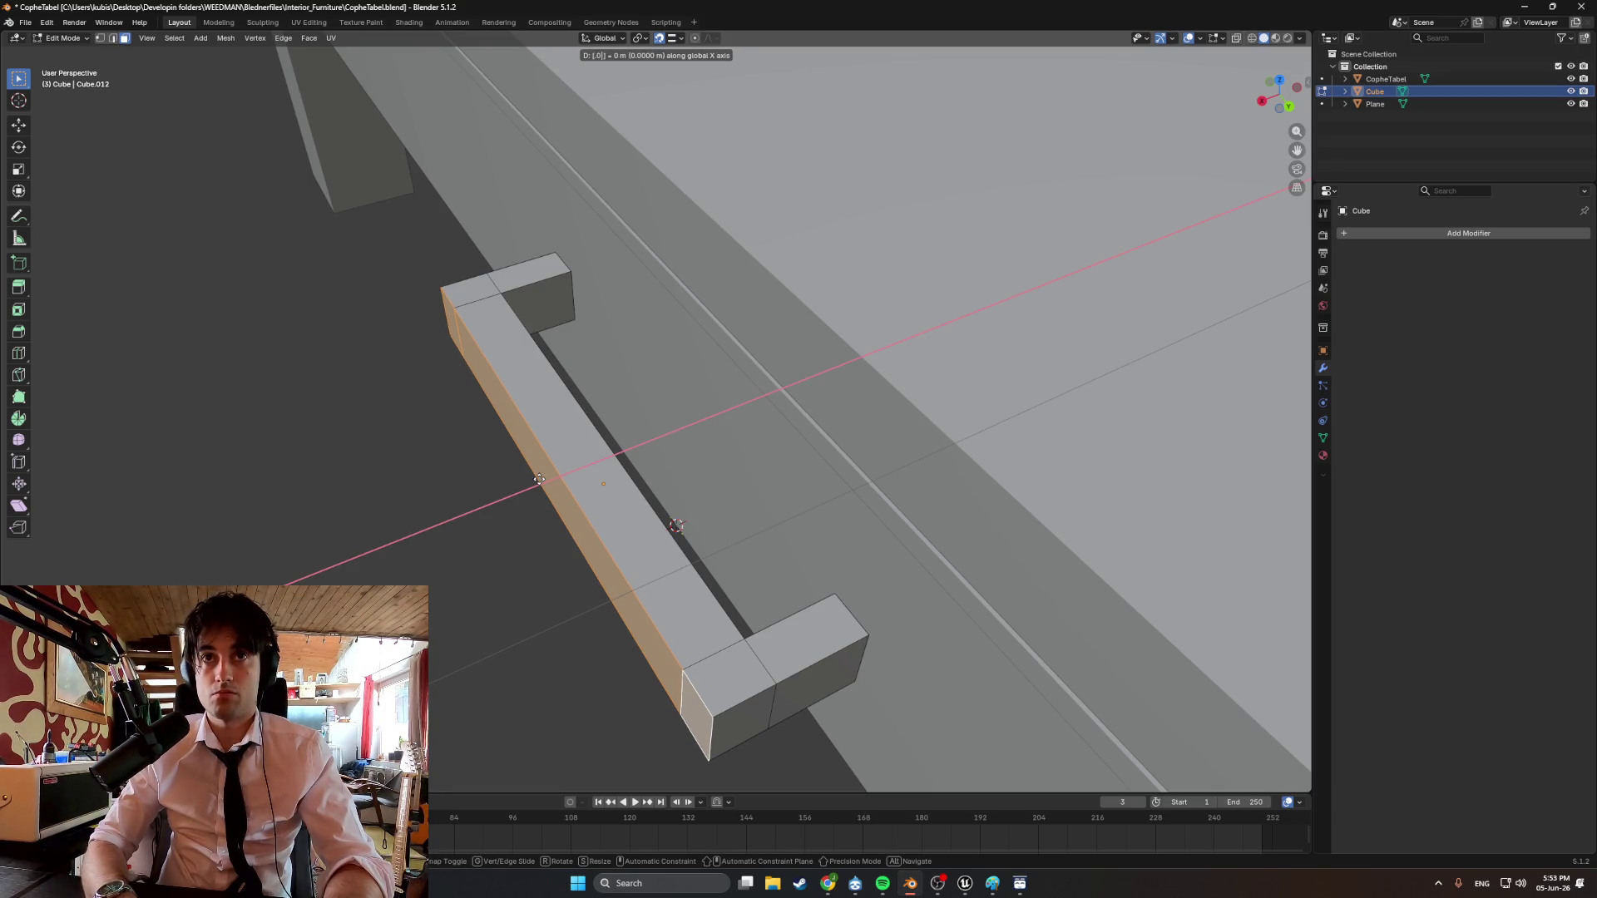
{"action": "key", "text": "BackSpace"}
{"action": "key", "text": "BackSpace"}
{"action": "key", "text": "BackSpace"}
{"action": "key", "text": "x"}
{"action": "key", "text": "x"}
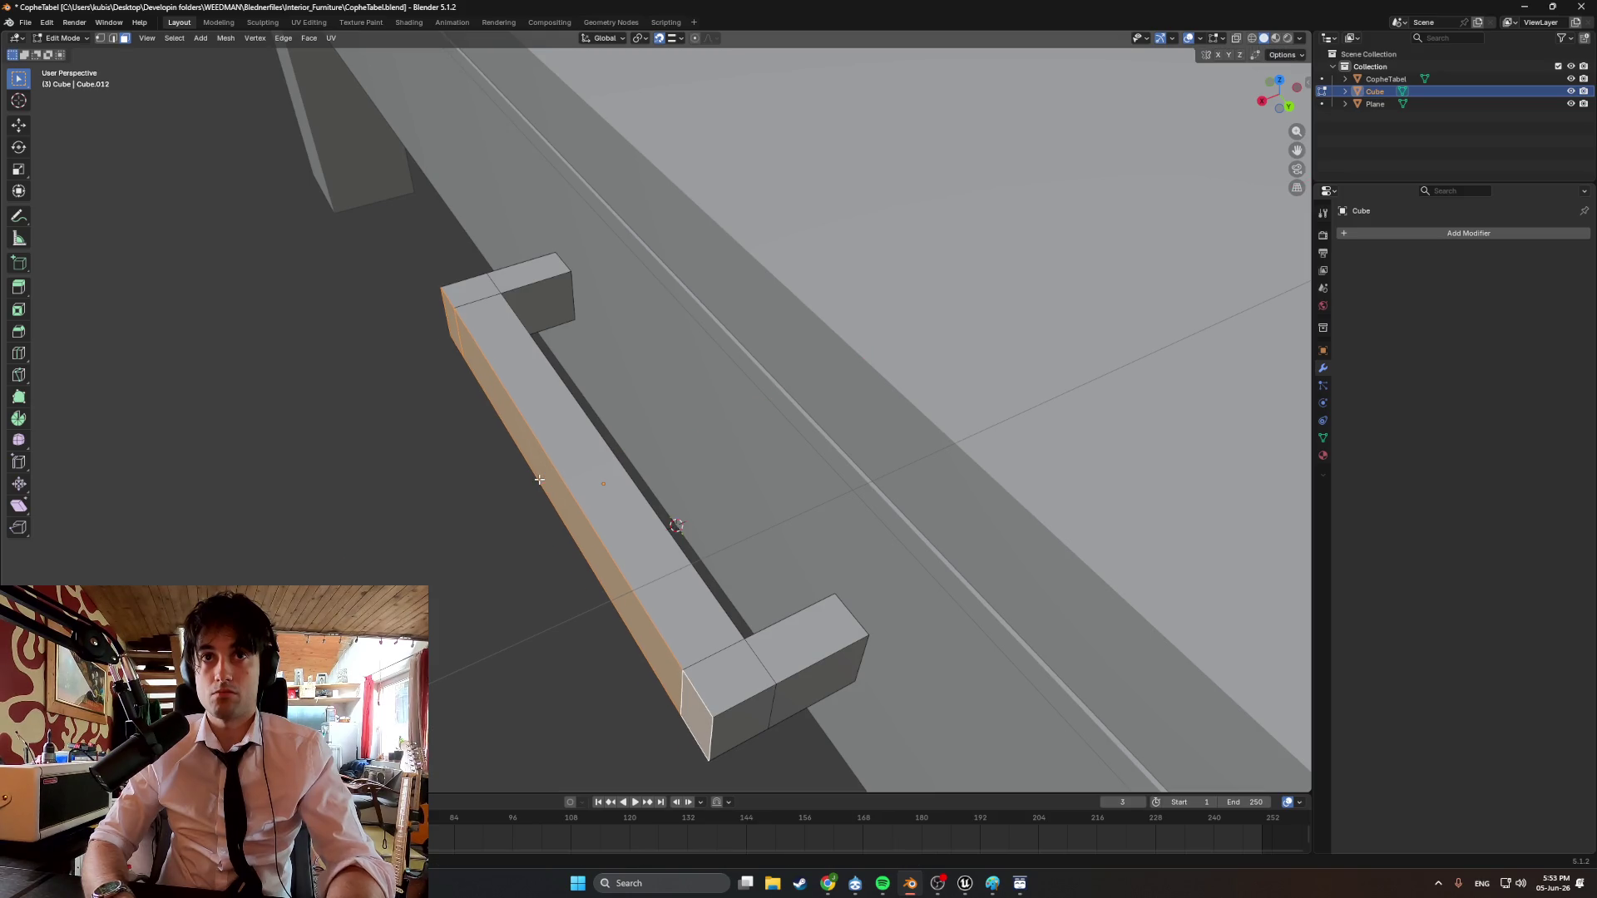
{"action": "key", "text": "x"}
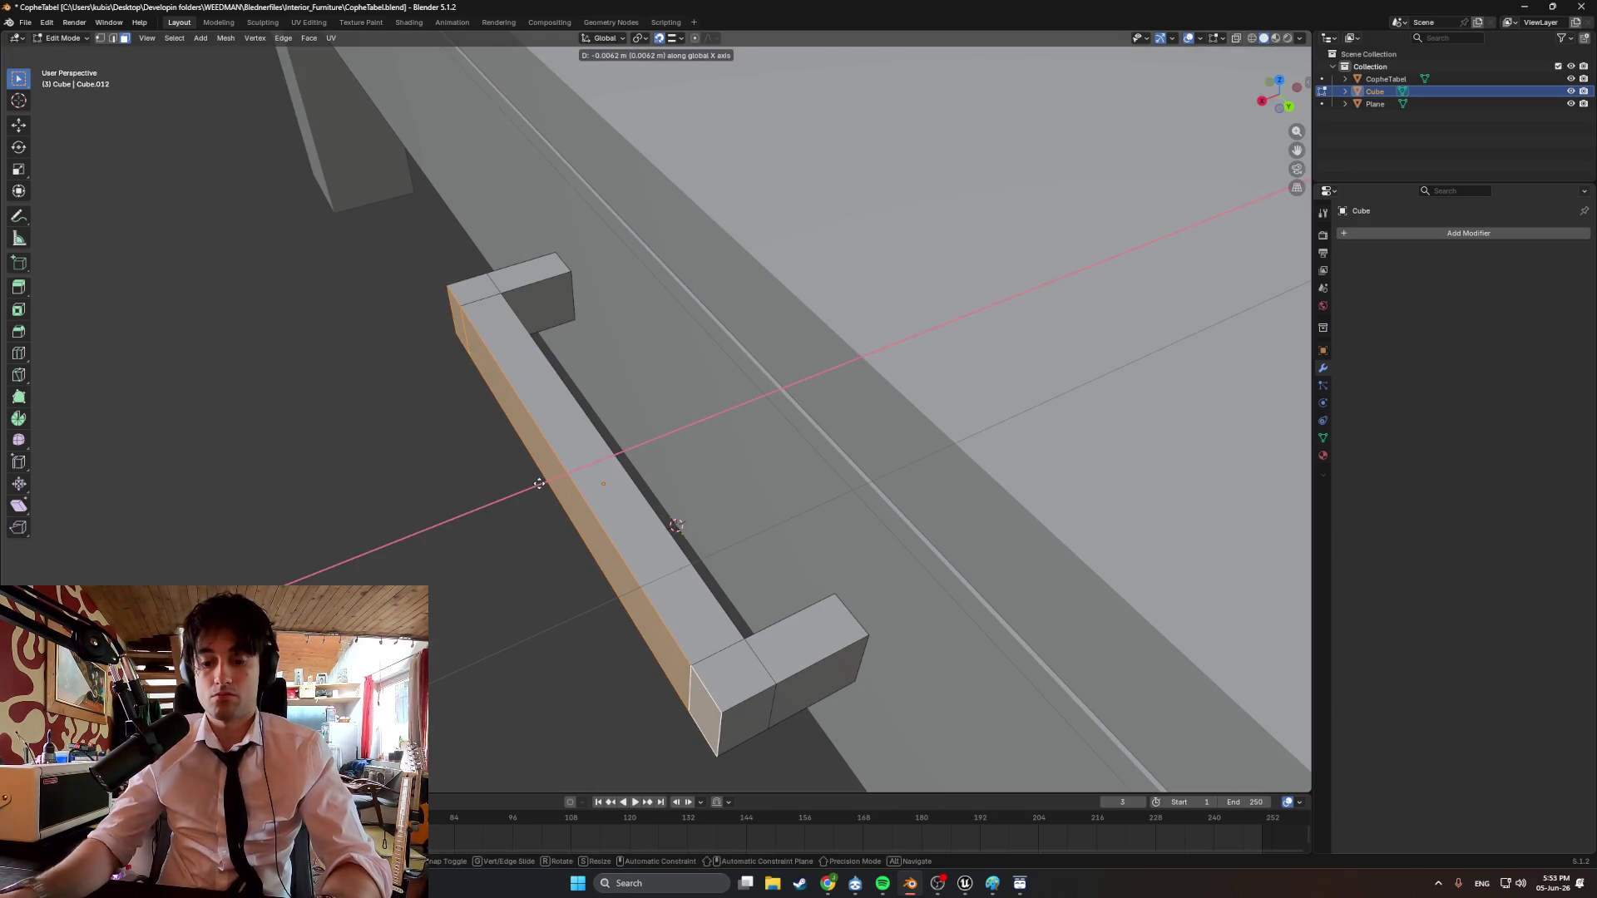
{"action": "key", "text": "minus"}
{"action": "type", "text": ".01"}
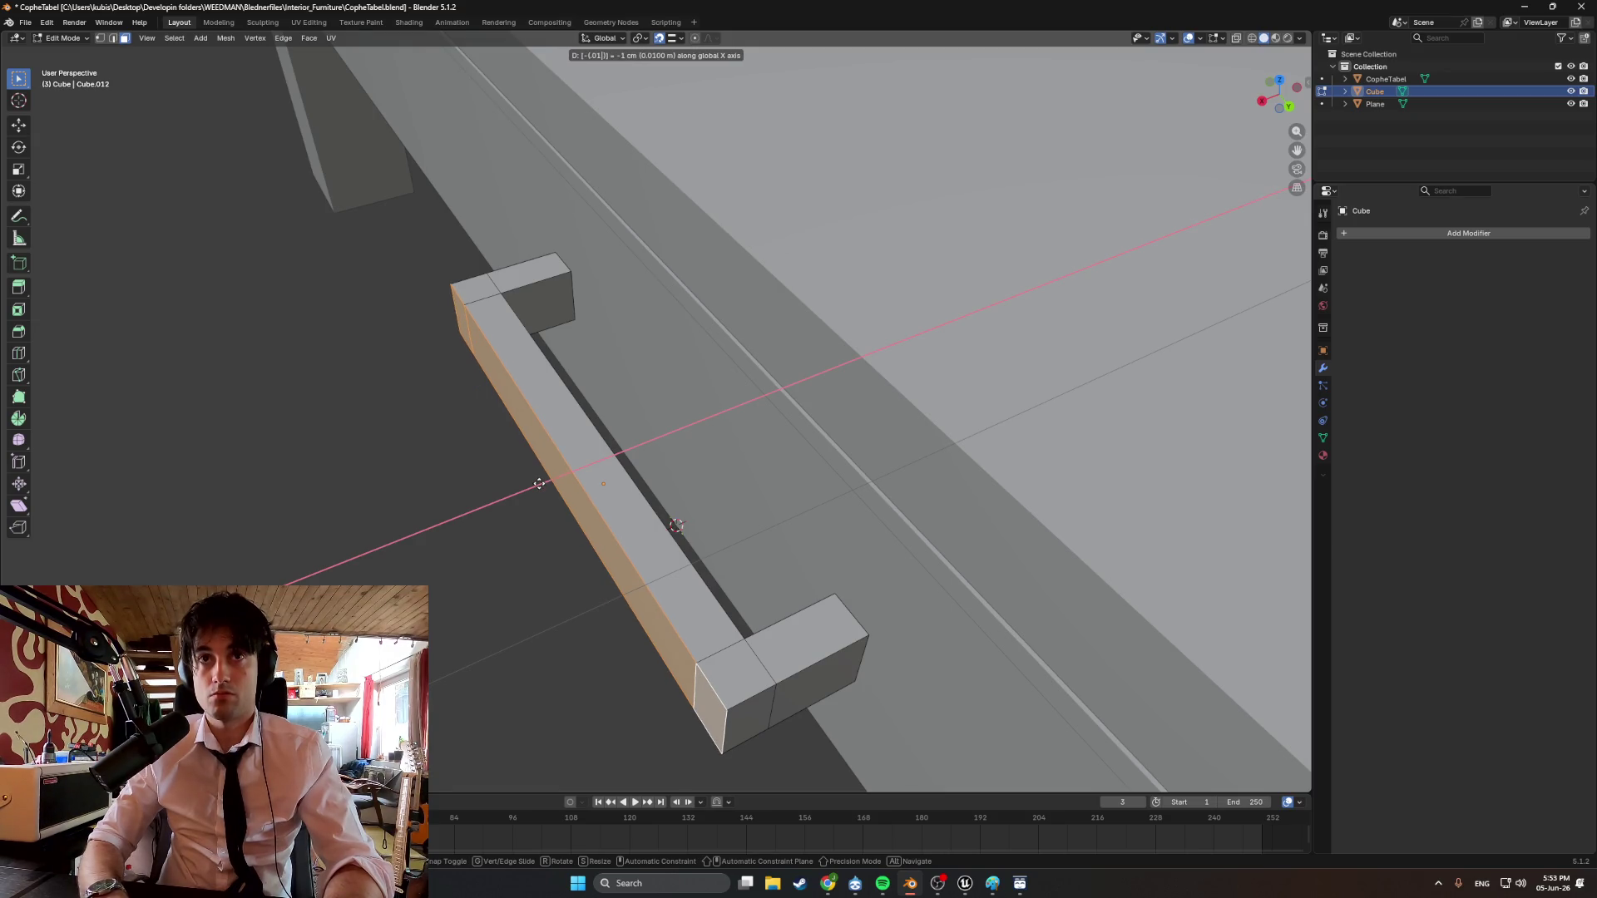
{"action": "key", "text": "Return"}
{"action": "mouse_move", "coordinate": [539, 484]}
{"action": "middle_mouse_down"}
{"action": "mouse_move", "coordinate": [856, 425]}
{"action": "mouse_move", "coordinate": [677, 407]}
{"action": "mouse_move", "coordinate": [560, 364]}
{"action": "mouse_move", "coordinate": [632, 416]}
{"action": "mouse_move", "coordinate": [724, 433]}
{"action": "mouse_move", "coordinate": [827, 385]}
{"action": "mouse_move", "coordinate": [726, 462]}
{"action": "mouse_move", "coordinate": [613, 446]}
{"action": "mouse_move", "coordinate": [649, 471]}
{"action": "mouse_move", "coordinate": [521, 446]}
{"action": "mouse_move", "coordinate": [648, 466]}
{"action": "middle_mouse_up"}
{"action": "scroll", "coordinate": [613, 446], "scroll_direction": "up", "scroll_amount": 5}
{"action": "scroll", "coordinate": [649, 470], "scroll_direction": "up", "scroll_amount": 2}
In X-ray view, box-select the grip section faces and move them along X.
{"action": "key", "text": "shift+z"}
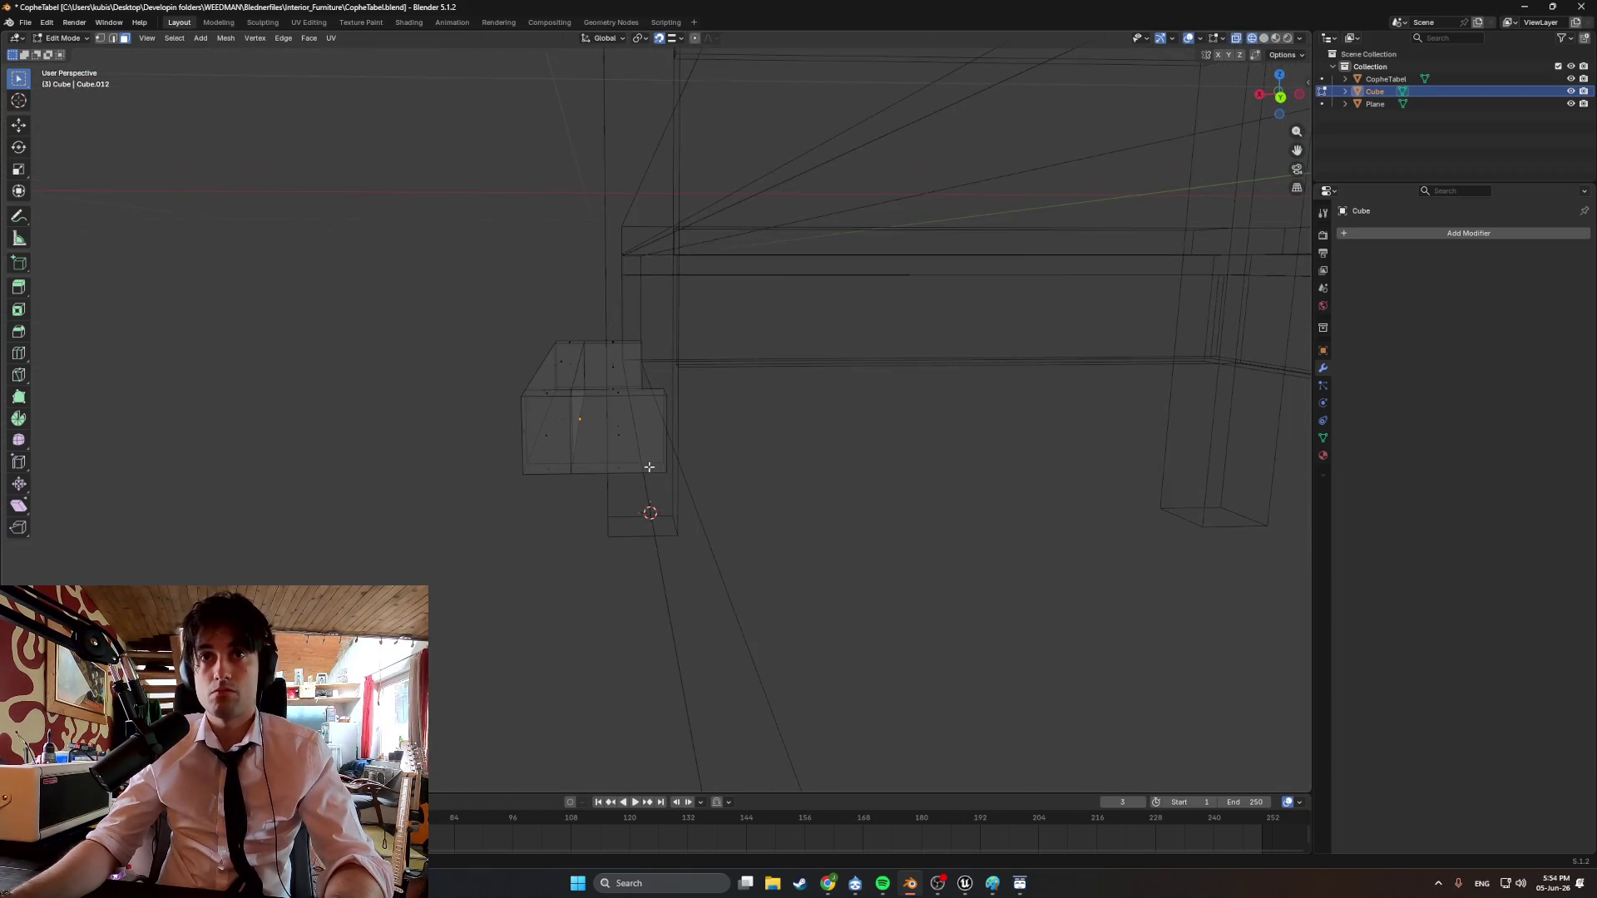
{"action": "left_click_drag", "start_coordinate": [596, 524], "coordinate": [480, 291]}
{"action": "mouse_move", "coordinate": [481, 292]}
{"action": "middle_mouse_down"}
{"action": "mouse_move", "coordinate": [510, 360]}
{"action": "mouse_move", "coordinate": [496, 378]}
{"action": "middle_mouse_up"}
{"action": "key", "text": "g"}
{"action": "key", "text": "x"}
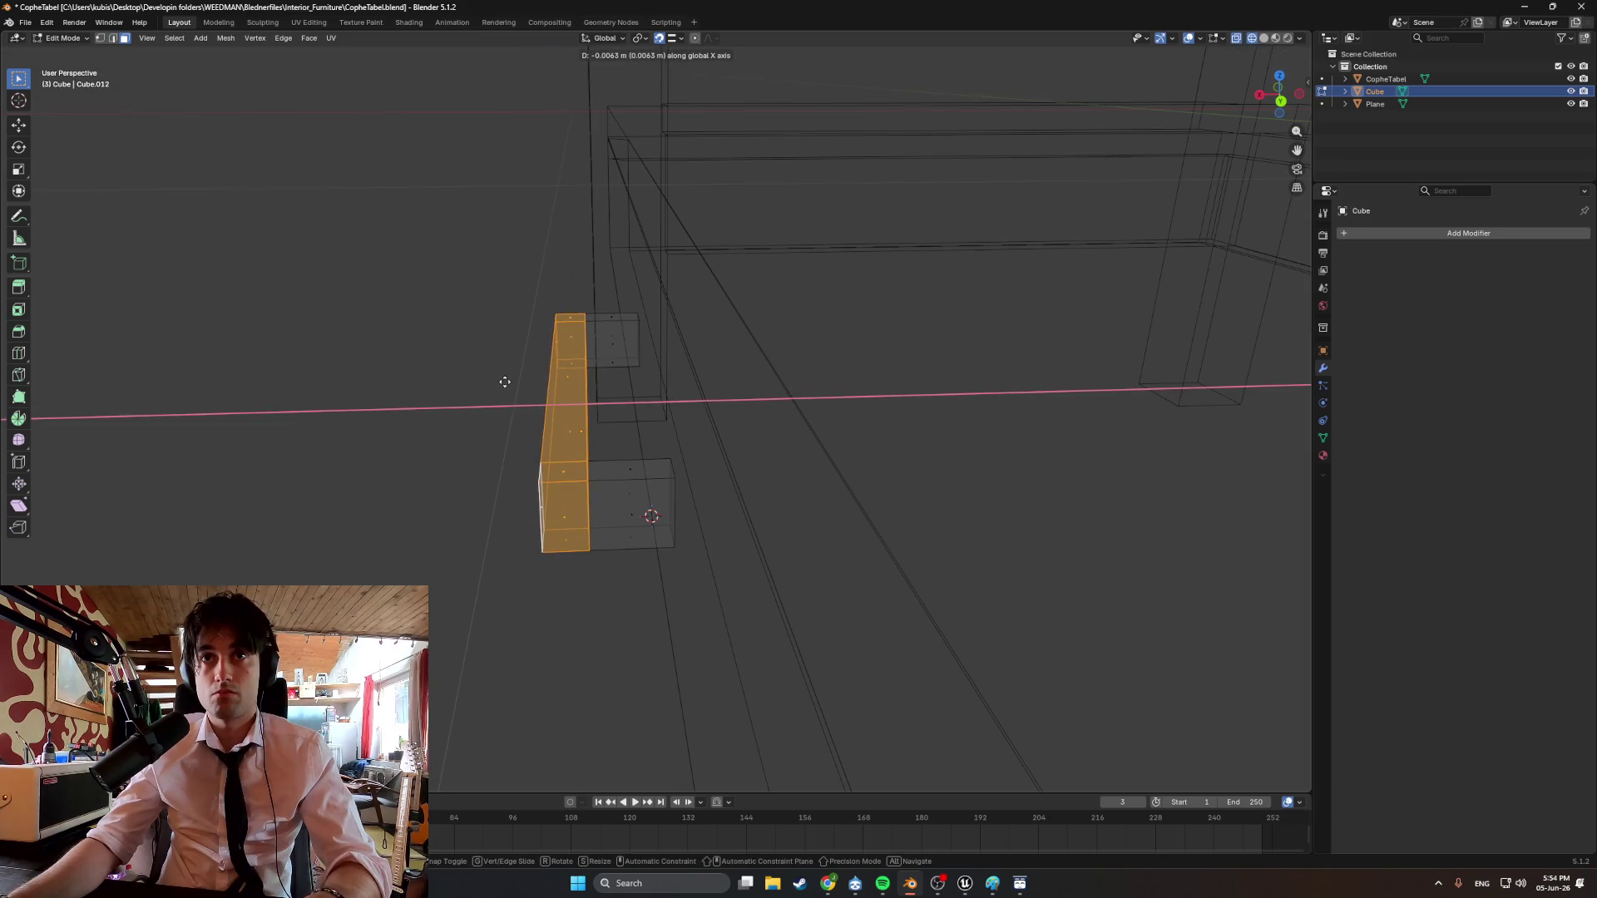
Confirm the grip's new position, return to solid display, and inspect the reshaped handle.
{"action": "left_click", "coordinate": [453, 425]}
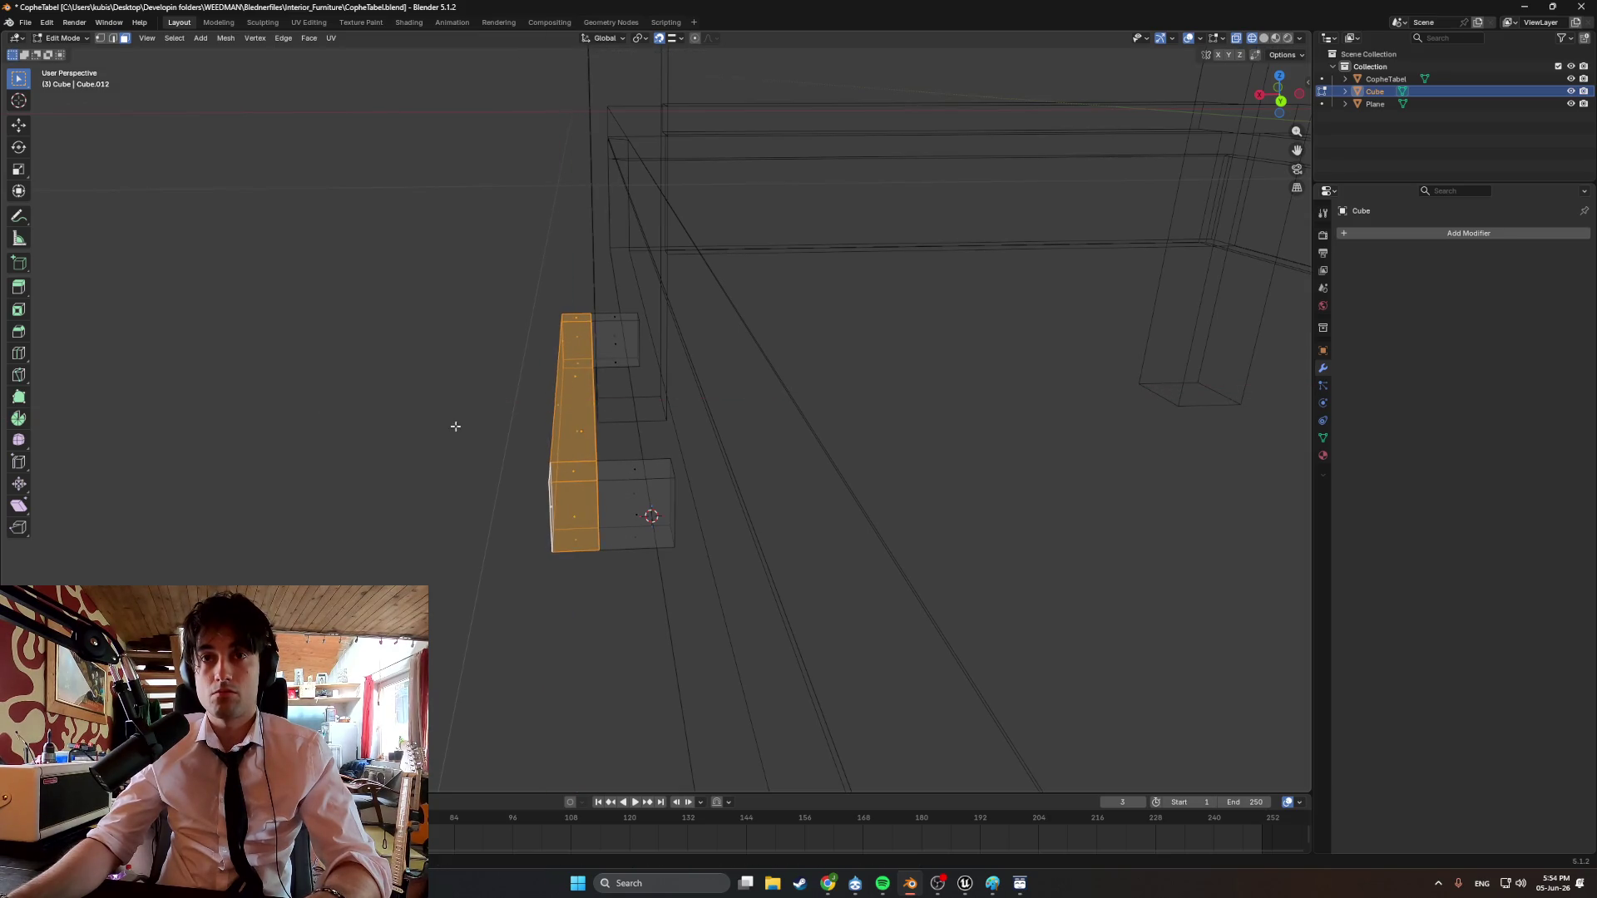
{"action": "key", "text": "alt+a"}
{"action": "mouse_move", "coordinate": [452, 424]}
{"action": "middle_mouse_down"}
{"action": "mouse_move", "coordinate": [492, 452]}
{"action": "mouse_move", "coordinate": [762, 450]}
{"action": "mouse_move", "coordinate": [849, 499]}
{"action": "mouse_move", "coordinate": [749, 441]}
{"action": "mouse_move", "coordinate": [635, 459]}
{"action": "mouse_move", "coordinate": [563, 446]}
{"action": "mouse_move", "coordinate": [587, 440]}
{"action": "middle_mouse_up"}
{"action": "key", "text": "shift+z"}
{"action": "scroll", "coordinate": [491, 453], "scroll_direction": "up", "scroll_amount": 3}
{"action": "scroll", "coordinate": [762, 449], "scroll_direction": "down", "scroll_amount": 5}
{"action": "scroll", "coordinate": [582, 449], "scroll_direction": "up", "scroll_amount": 4}
{"action": "mouse_move", "coordinate": [515, 508]}
{"action": "middle_mouse_down"}
{"action": "mouse_move", "coordinate": [671, 463]}
{"action": "mouse_move", "coordinate": [628, 489]}
{"action": "middle_mouse_up"}
{"action": "scroll", "coordinate": [627, 488], "scroll_direction": "down", "scroll_amount": 4}
{"action": "scroll", "coordinate": [530, 490], "scroll_direction": "up", "scroll_amount": 2}
{"action": "scroll", "coordinate": [666, 422], "scroll_direction": "down", "scroll_amount": 5}
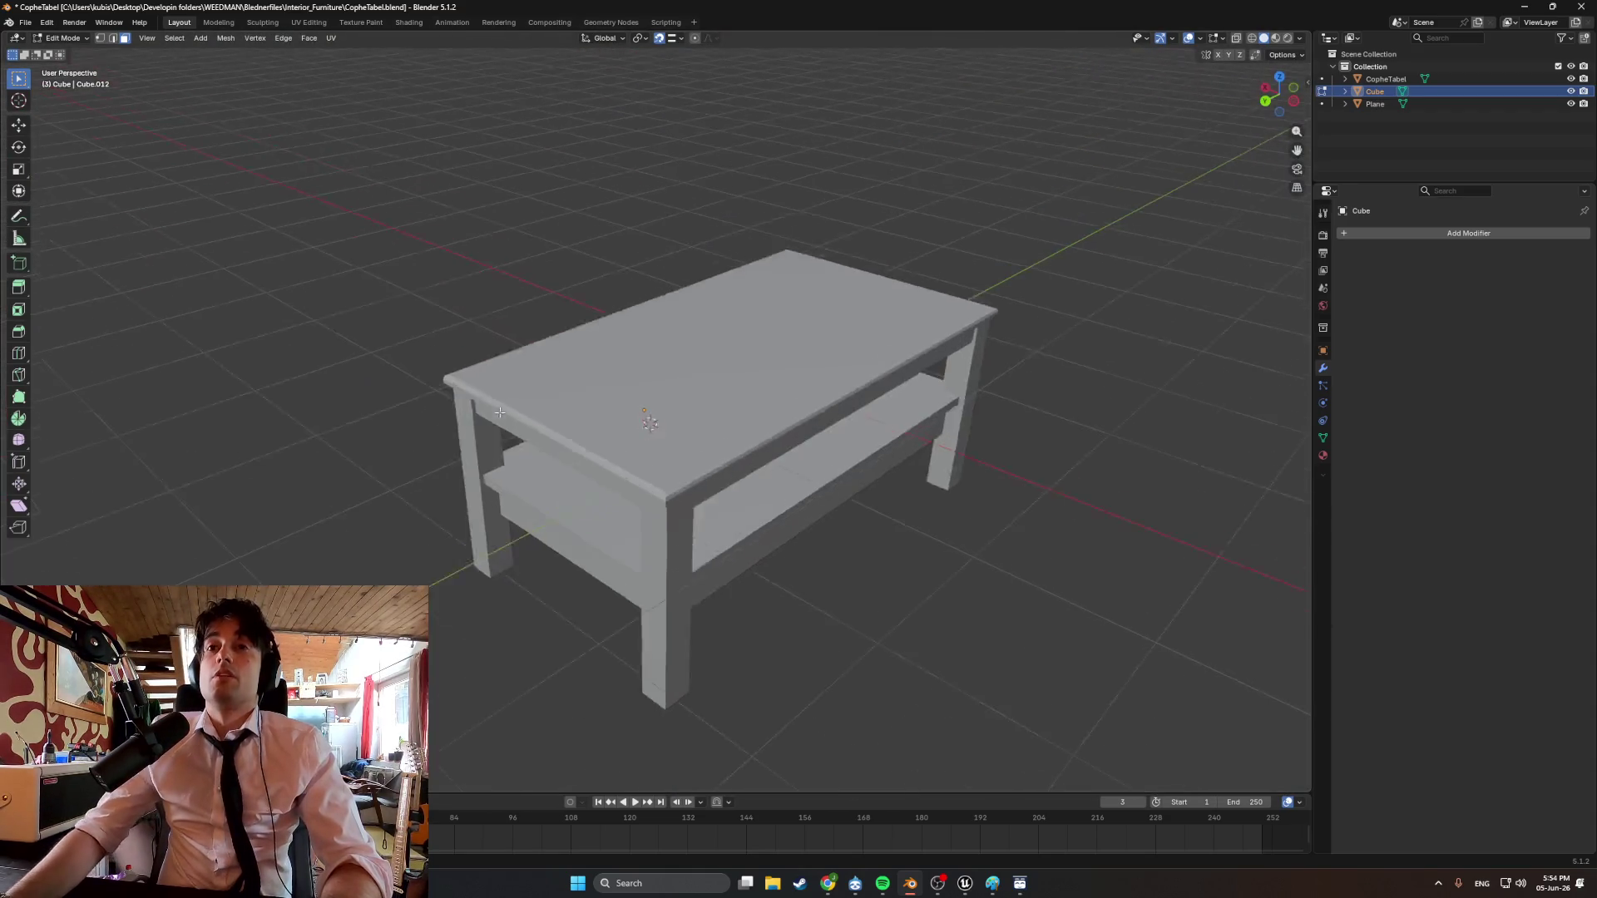
Orbit and zoom around the table to inspect the drawer handle.
{"action": "mouse_move", "coordinate": [649, 420]}
{"action": "middle_mouse_down"}
{"action": "mouse_move", "coordinate": [507, 396]}
{"action": "mouse_move", "coordinate": [604, 378]}
{"action": "middle_mouse_up"}
{"action": "scroll", "coordinate": [603, 379], "scroll_direction": "up", "scroll_amount": 2}
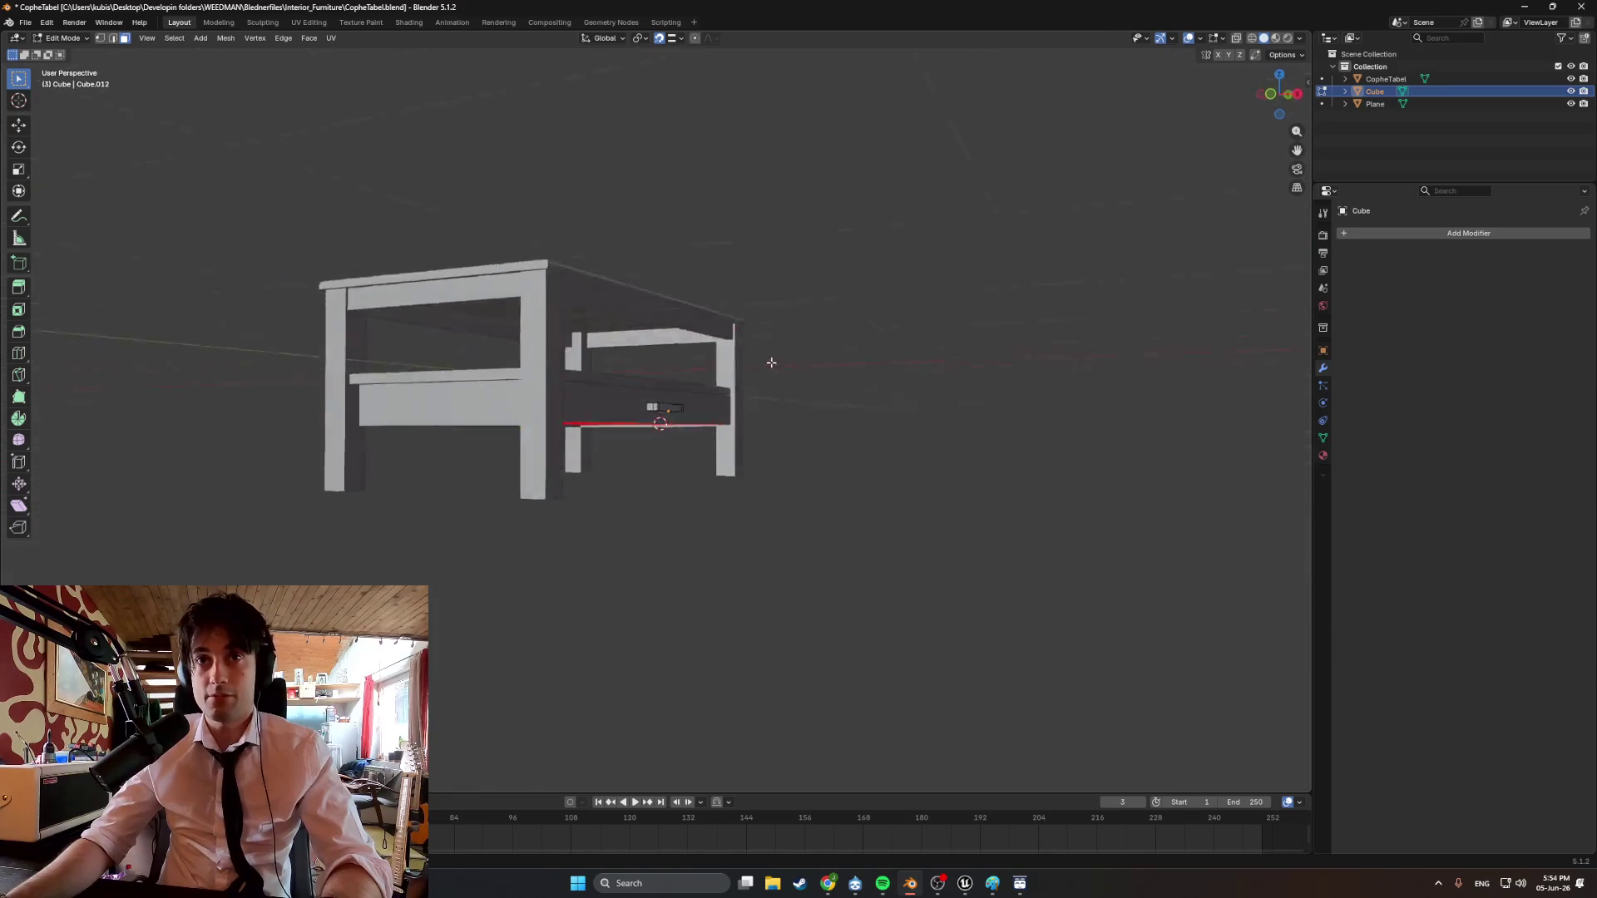
{"action": "scroll", "coordinate": [619, 403], "scroll_direction": "up", "scroll_amount": 3}
{"action": "mouse_move", "coordinate": [619, 403]}
{"action": "middle_mouse_down"}
{"action": "mouse_move", "coordinate": [673, 404]}
{"action": "mouse_move", "coordinate": [547, 360]}
{"action": "mouse_move", "coordinate": [424, 248]}
{"action": "mouse_move", "coordinate": [956, 399]}
{"action": "mouse_move", "coordinate": [865, 319]}
{"action": "mouse_move", "coordinate": [845, 328]}
{"action": "mouse_move", "coordinate": [852, 427]}
{"action": "mouse_move", "coordinate": [873, 391]}
{"action": "mouse_move", "coordinate": [731, 413]}
{"action": "mouse_move", "coordinate": [802, 460]}
{"action": "mouse_move", "coordinate": [749, 448]}
{"action": "mouse_move", "coordinate": [759, 434]}
{"action": "mouse_move", "coordinate": [698, 434]}
{"action": "mouse_move", "coordinate": [799, 372]}
{"action": "mouse_move", "coordinate": [770, 366]}
{"action": "middle_mouse_up"}
{"action": "scroll", "coordinate": [658, 406], "scroll_direction": "down", "scroll_amount": 3}
{"action": "scroll", "coordinate": [616, 382], "scroll_direction": "up", "scroll_amount": 4}
{"action": "scroll", "coordinate": [547, 359], "scroll_direction": "down", "scroll_amount": 5}
{"action": "scroll", "coordinate": [732, 414], "scroll_direction": "up", "scroll_amount": 5}
{"action": "scroll", "coordinate": [731, 413], "scroll_direction": "down", "scroll_amount": 5}
{"action": "scroll", "coordinate": [698, 434], "scroll_direction": "up", "scroll_amount": 3}
{"action": "scroll", "coordinate": [697, 433], "scroll_direction": "down", "scroll_amount": 5}
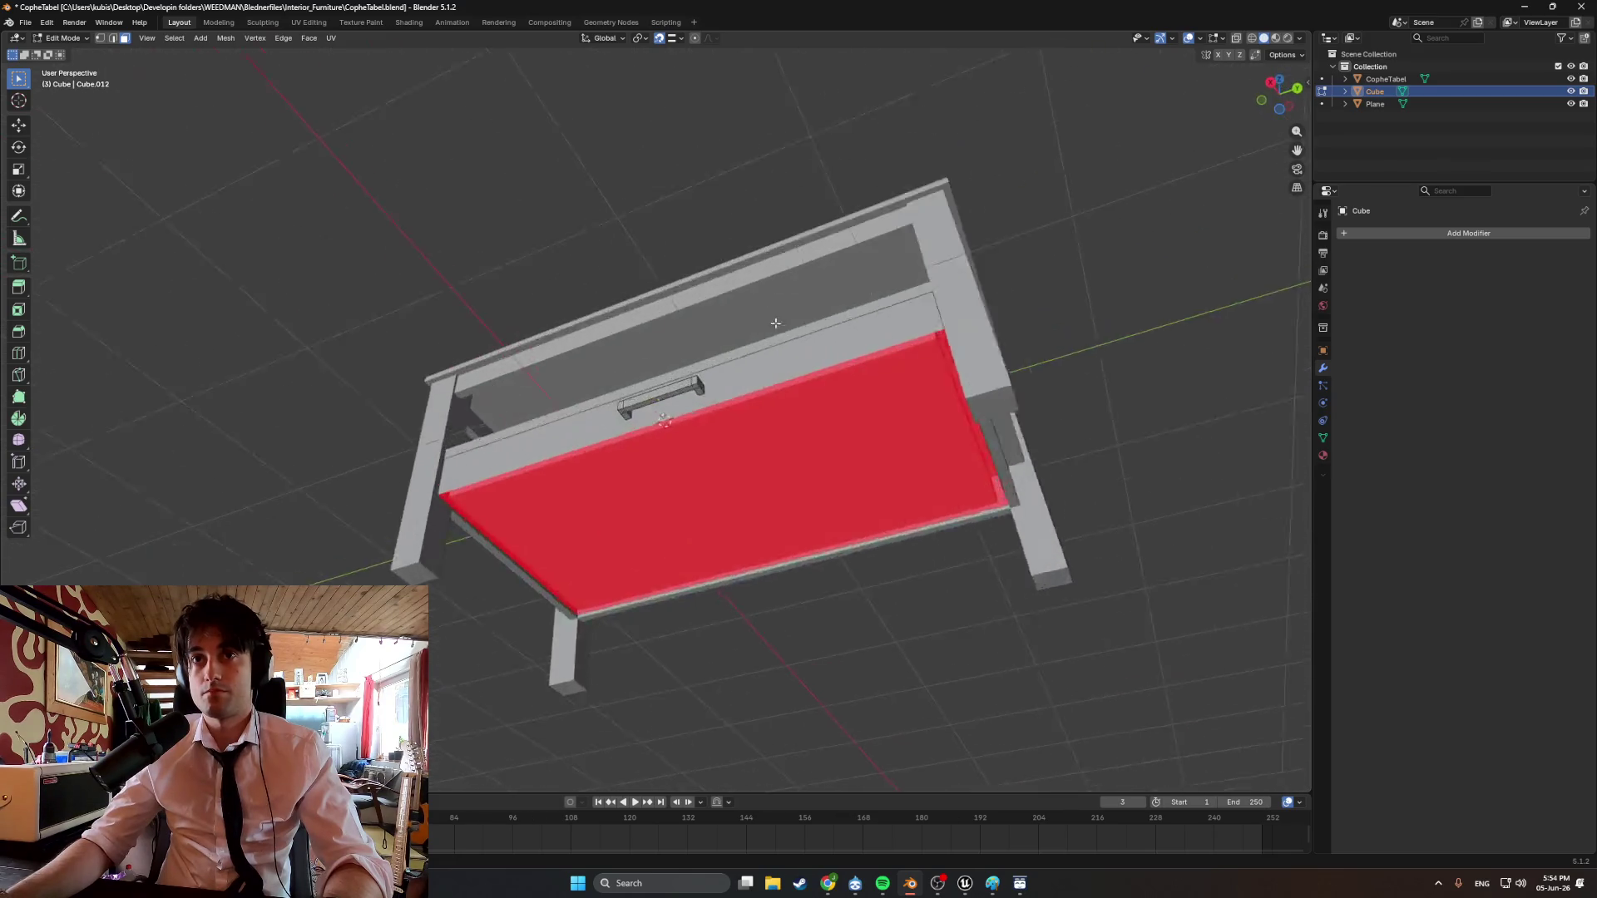
{"action": "scroll", "coordinate": [770, 366], "scroll_direction": "up", "scroll_amount": 5}
In Edit Mode, select the whole handle mesh and flip its face normals.
{"action": "key", "text": "Tab"}
{"action": "key", "text": "Tab"}
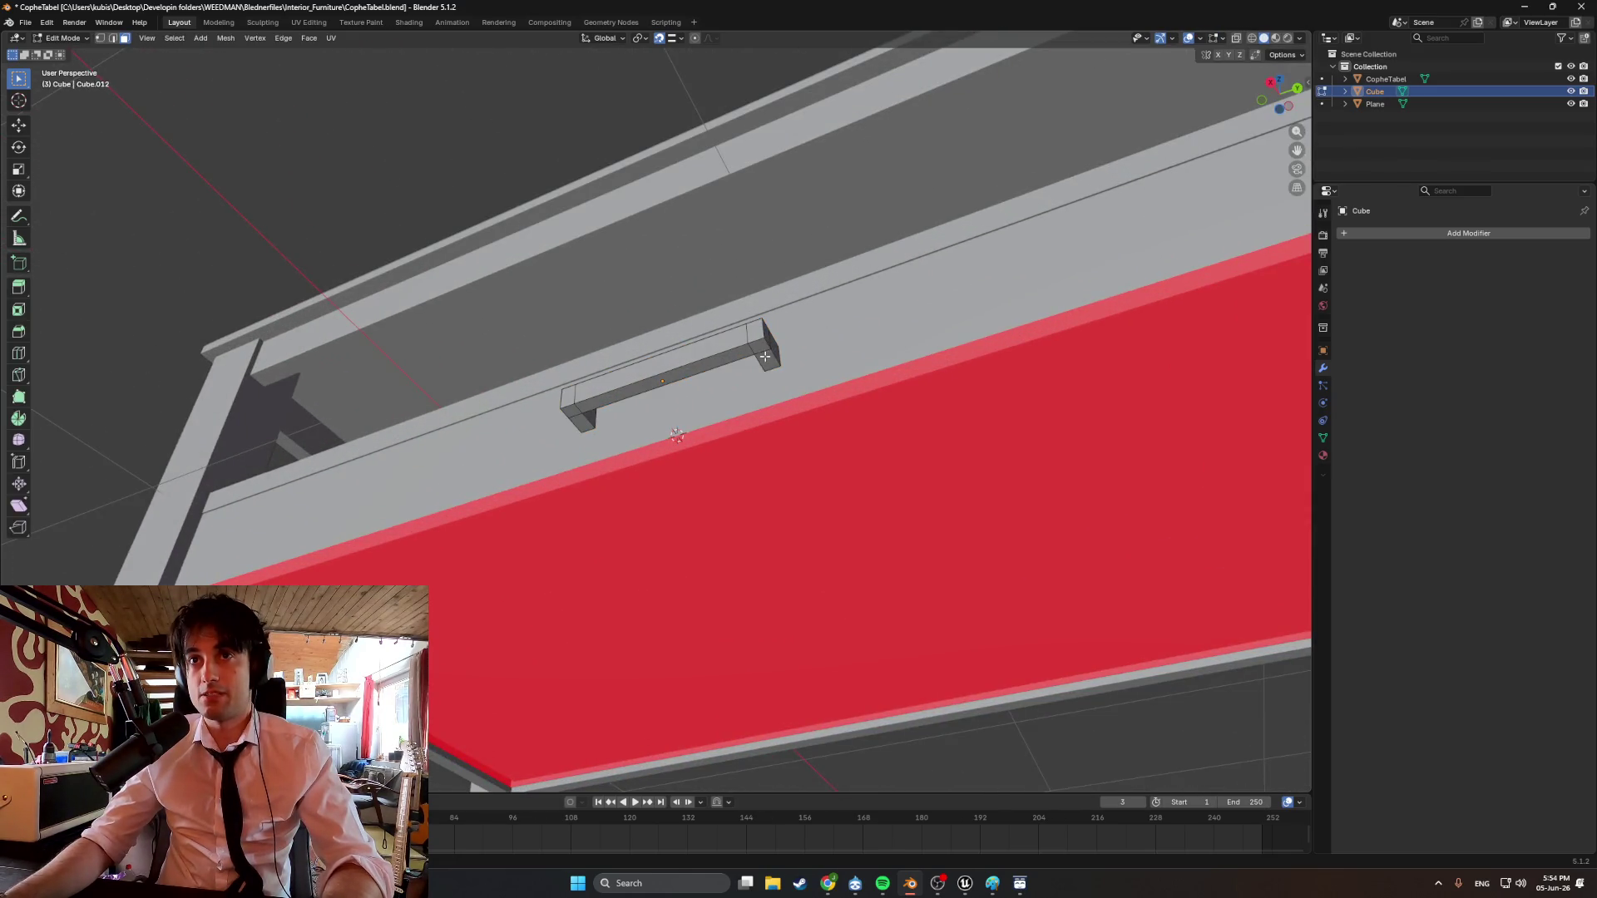
{"action": "left_click", "coordinate": [714, 366], "text": "shift"}
{"action": "key", "text": "ctrl+l"}
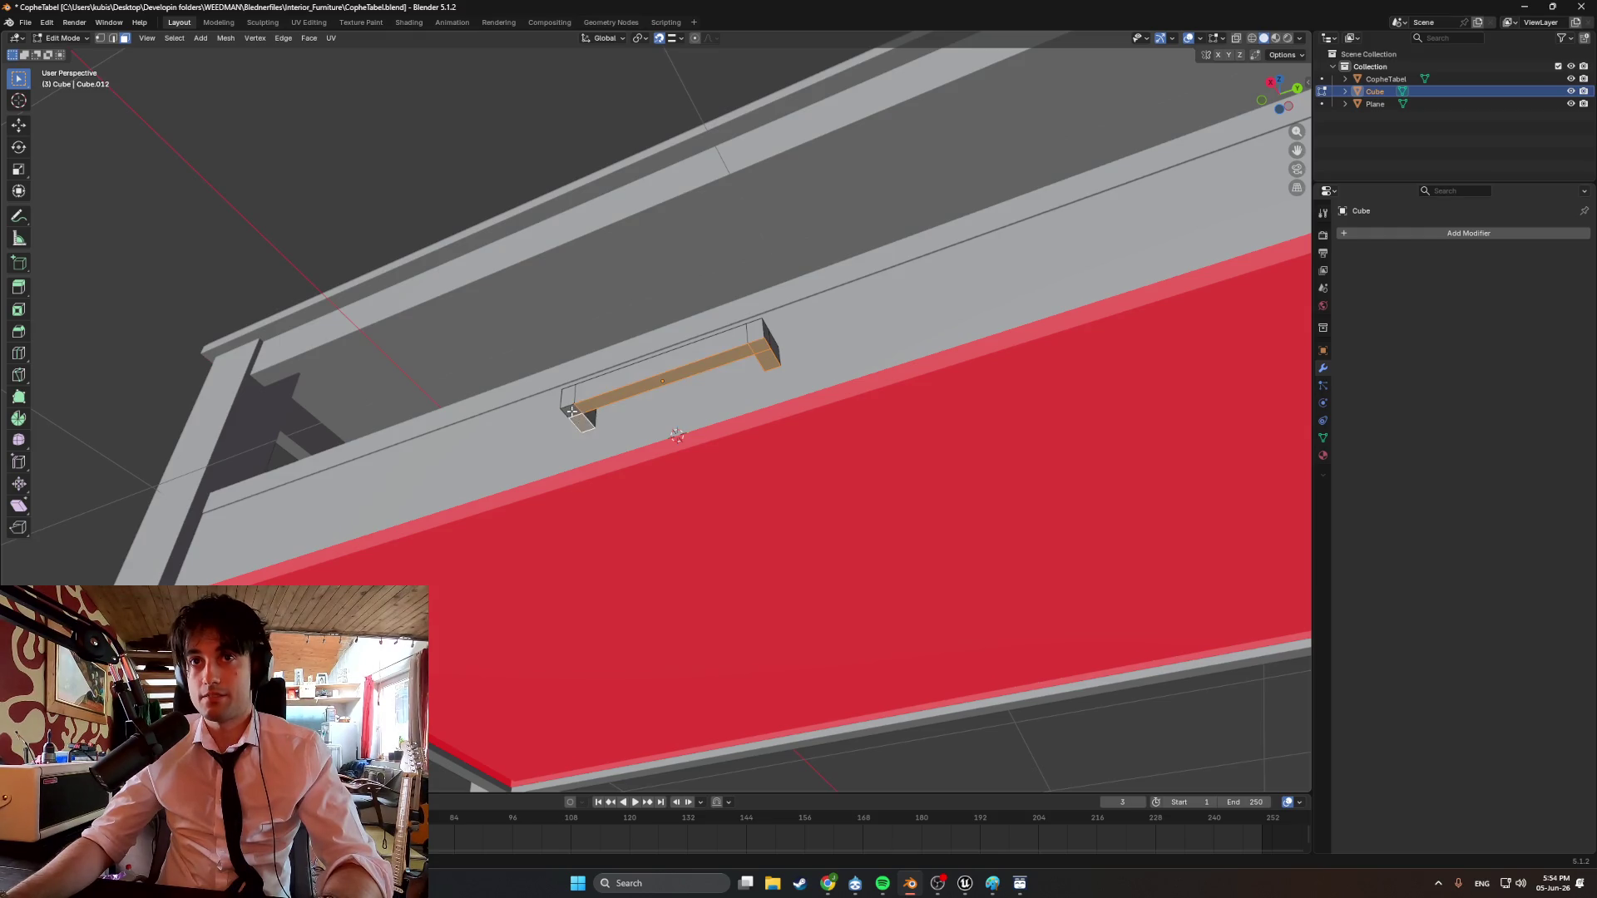
{"action": "right_click", "coordinate": [576, 407]}
{"action": "left_click", "coordinate": [576, 407]}
{"action": "mouse_move", "coordinate": [674, 388]}
{"action": "middle_mouse_down"}
{"action": "mouse_move", "coordinate": [649, 382]}
{"action": "mouse_move", "coordinate": [650, 365]}
{"action": "mouse_move", "coordinate": [841, 250]}
{"action": "middle_mouse_up"}
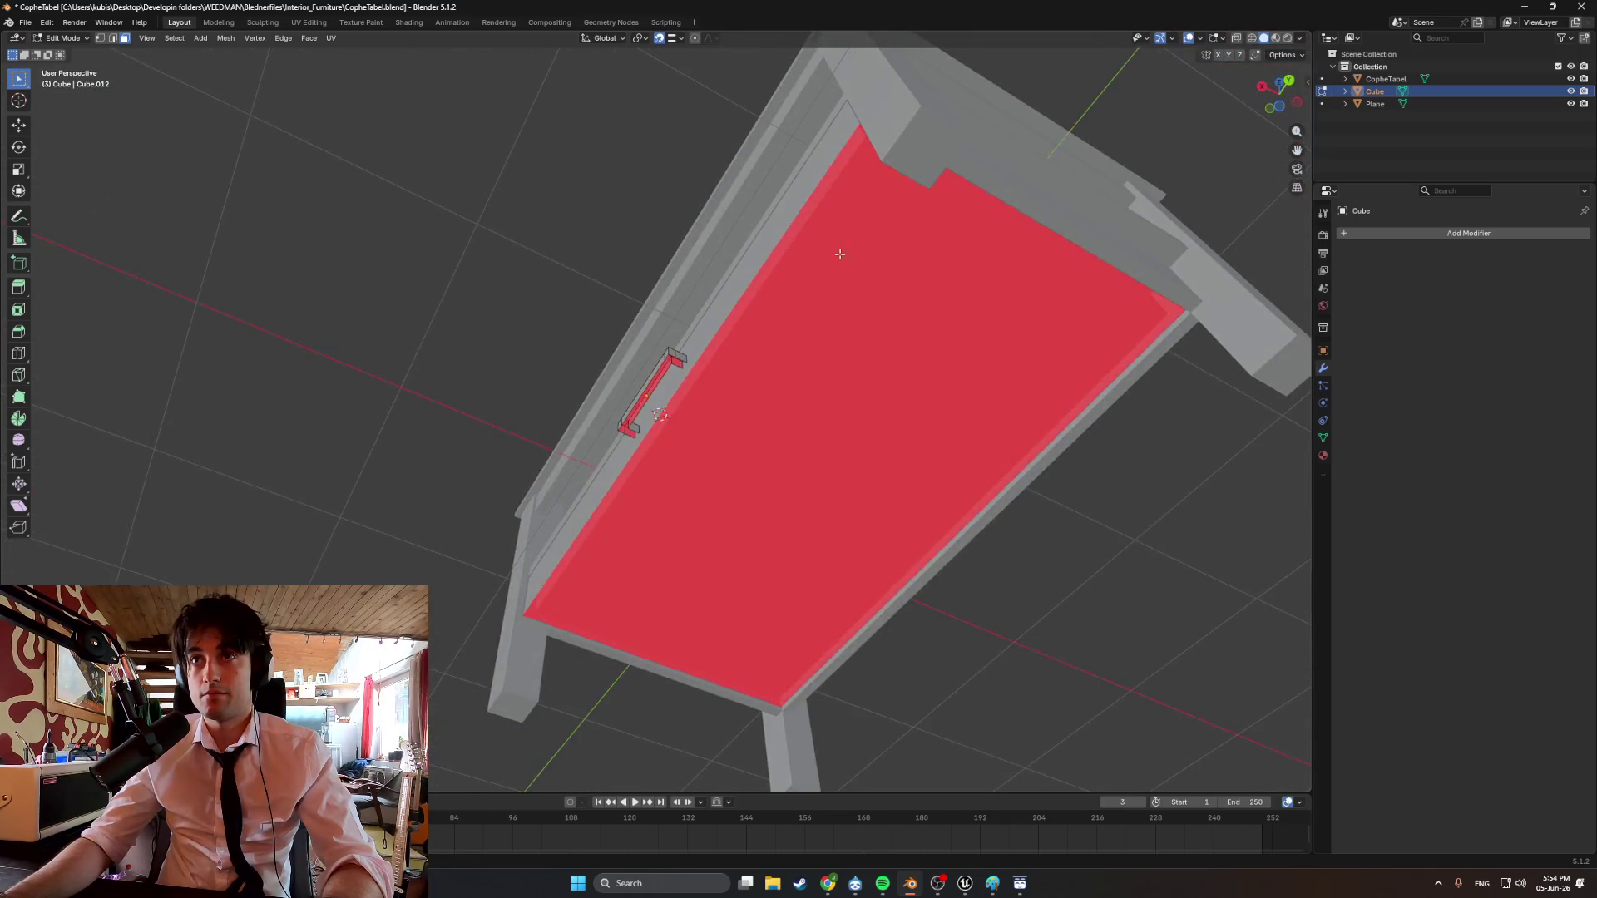
{"action": "left_click", "coordinate": [921, 144]}
Select the bottom faces of all the table legs.
{"action": "left_click", "coordinate": [1282, 360]}
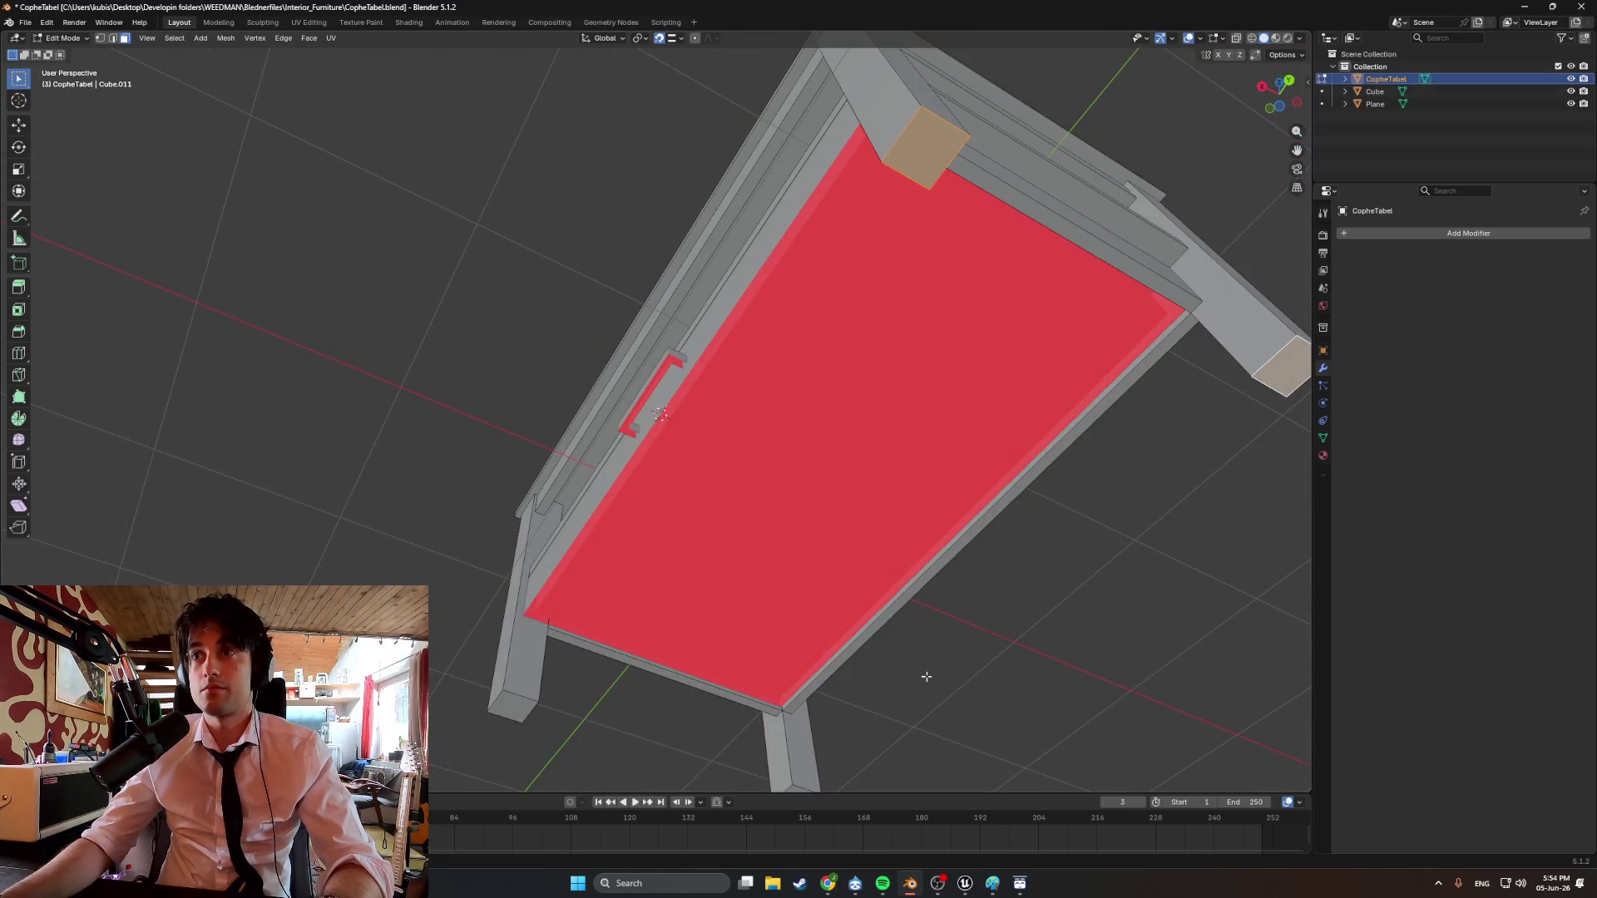
{"action": "mouse_move", "coordinate": [1281, 360]}
{"action": "middle_mouse_down"}
{"action": "mouse_move", "coordinate": [792, 642]}
{"action": "mouse_move", "coordinate": [849, 631]}
{"action": "mouse_move", "coordinate": [858, 681]}
{"action": "middle_mouse_up"}
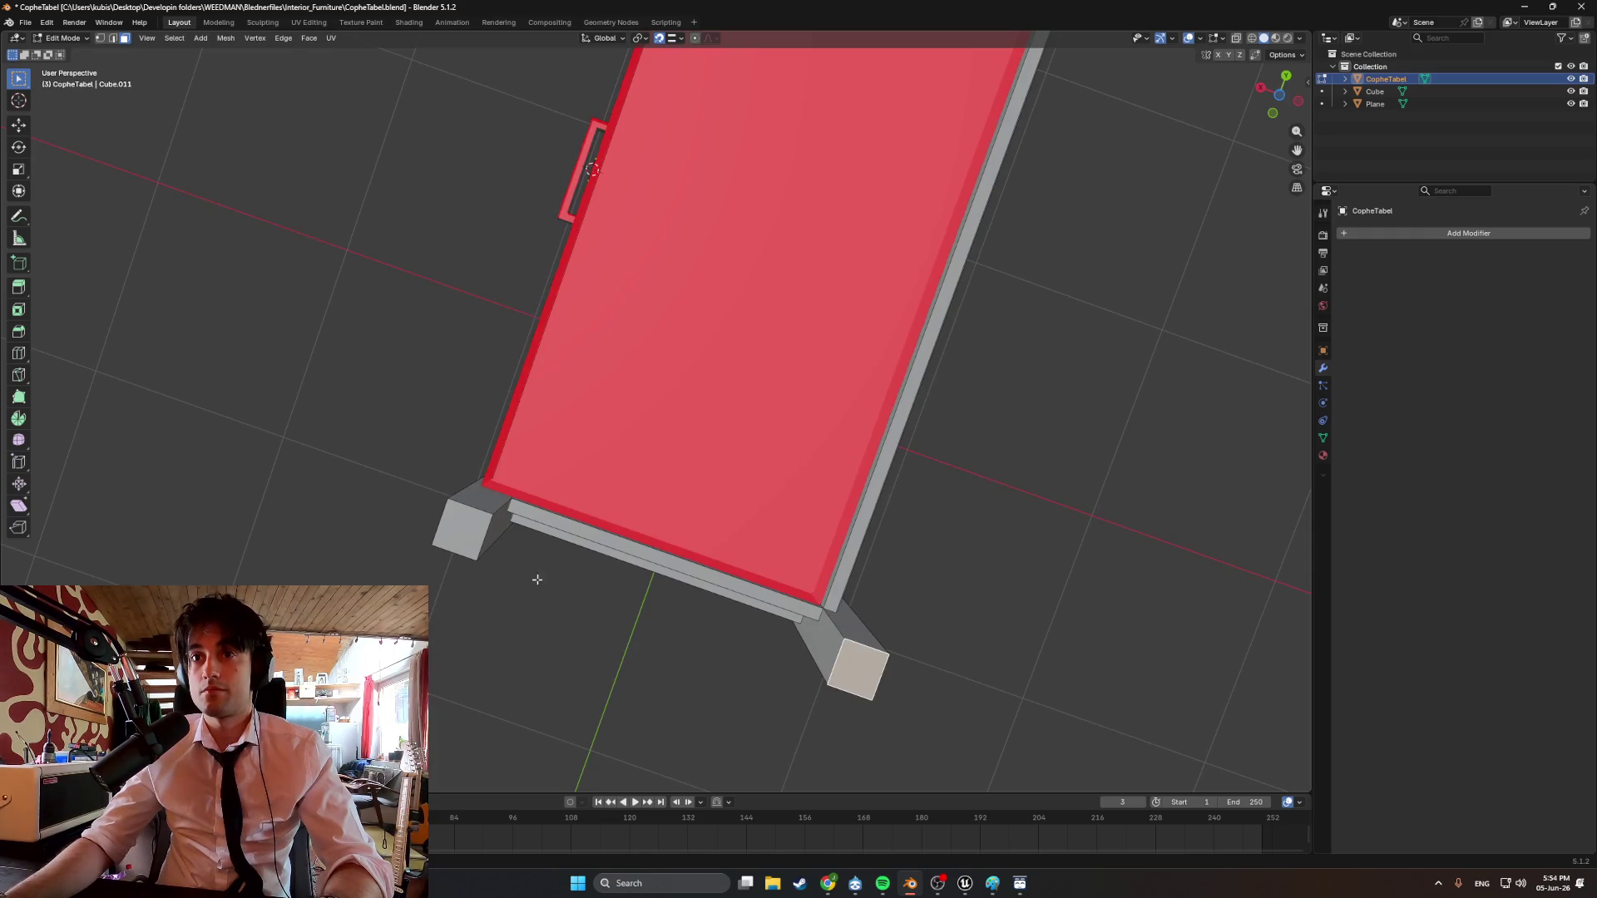
{"action": "mouse_move", "coordinate": [538, 579]}
{"action": "middle_mouse_down"}
{"action": "mouse_move", "coordinate": [688, 634]}
{"action": "mouse_move", "coordinate": [668, 634]}
{"action": "mouse_move", "coordinate": [699, 663]}
{"action": "mouse_move", "coordinate": [585, 553]}
{"action": "mouse_move", "coordinate": [573, 458]}
{"action": "middle_mouse_up"}
{"action": "key", "text": "x"}
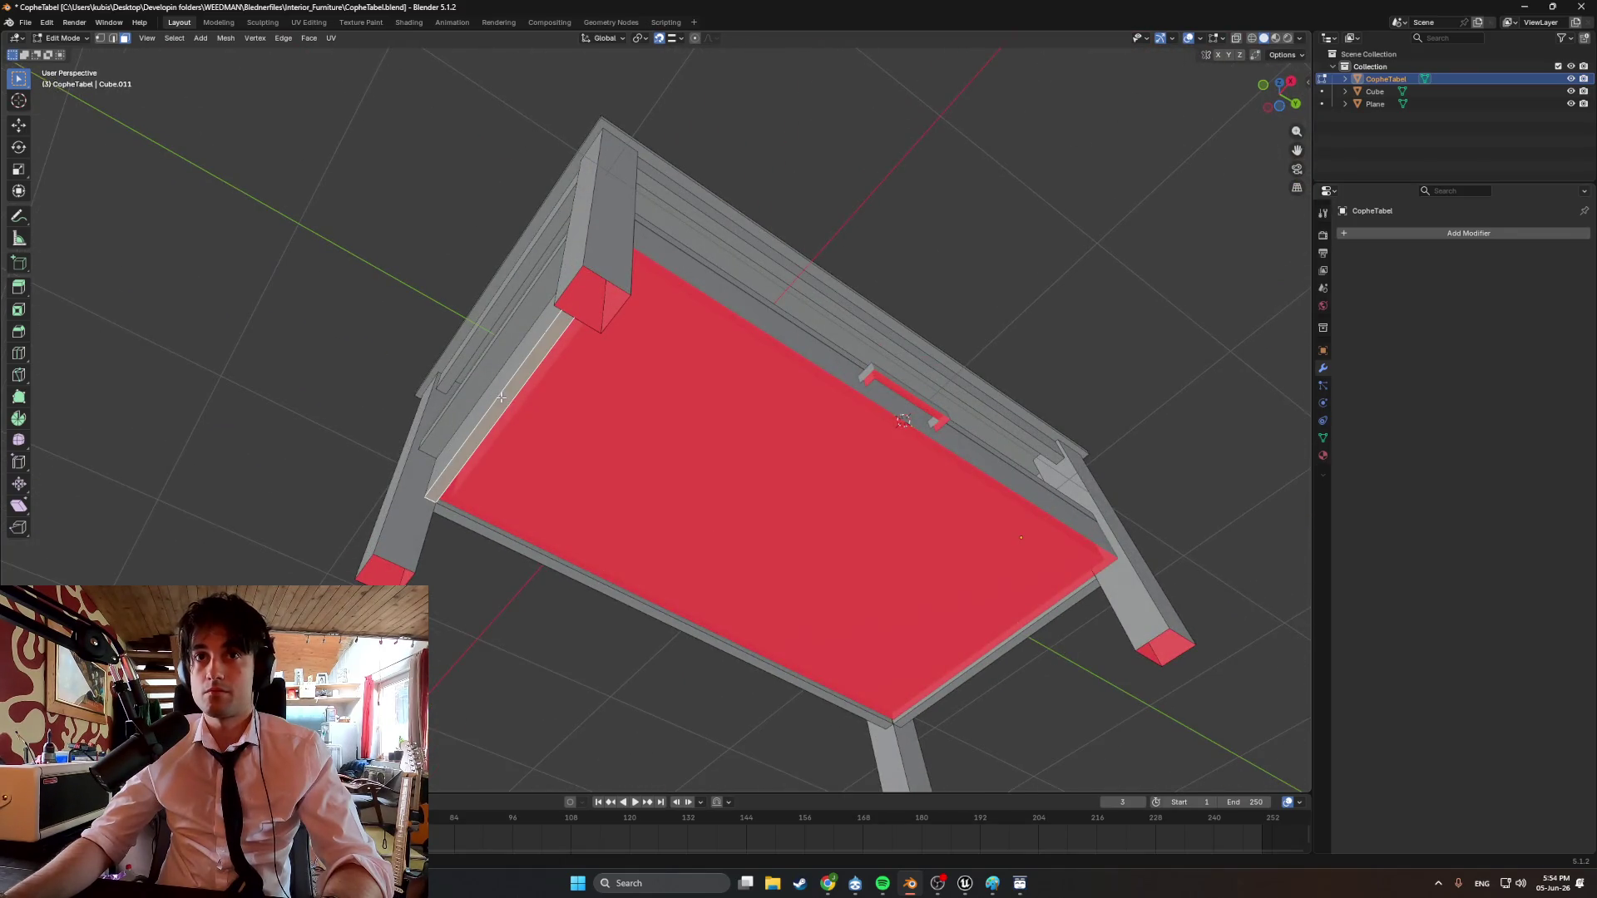
{"action": "mouse_move", "coordinate": [575, 574]}
{"action": "middle_mouse_down"}
{"action": "mouse_move", "coordinate": [641, 510]}
{"action": "mouse_move", "coordinate": [652, 452]}
{"action": "mouse_move", "coordinate": [917, 617]}
{"action": "middle_mouse_up"}
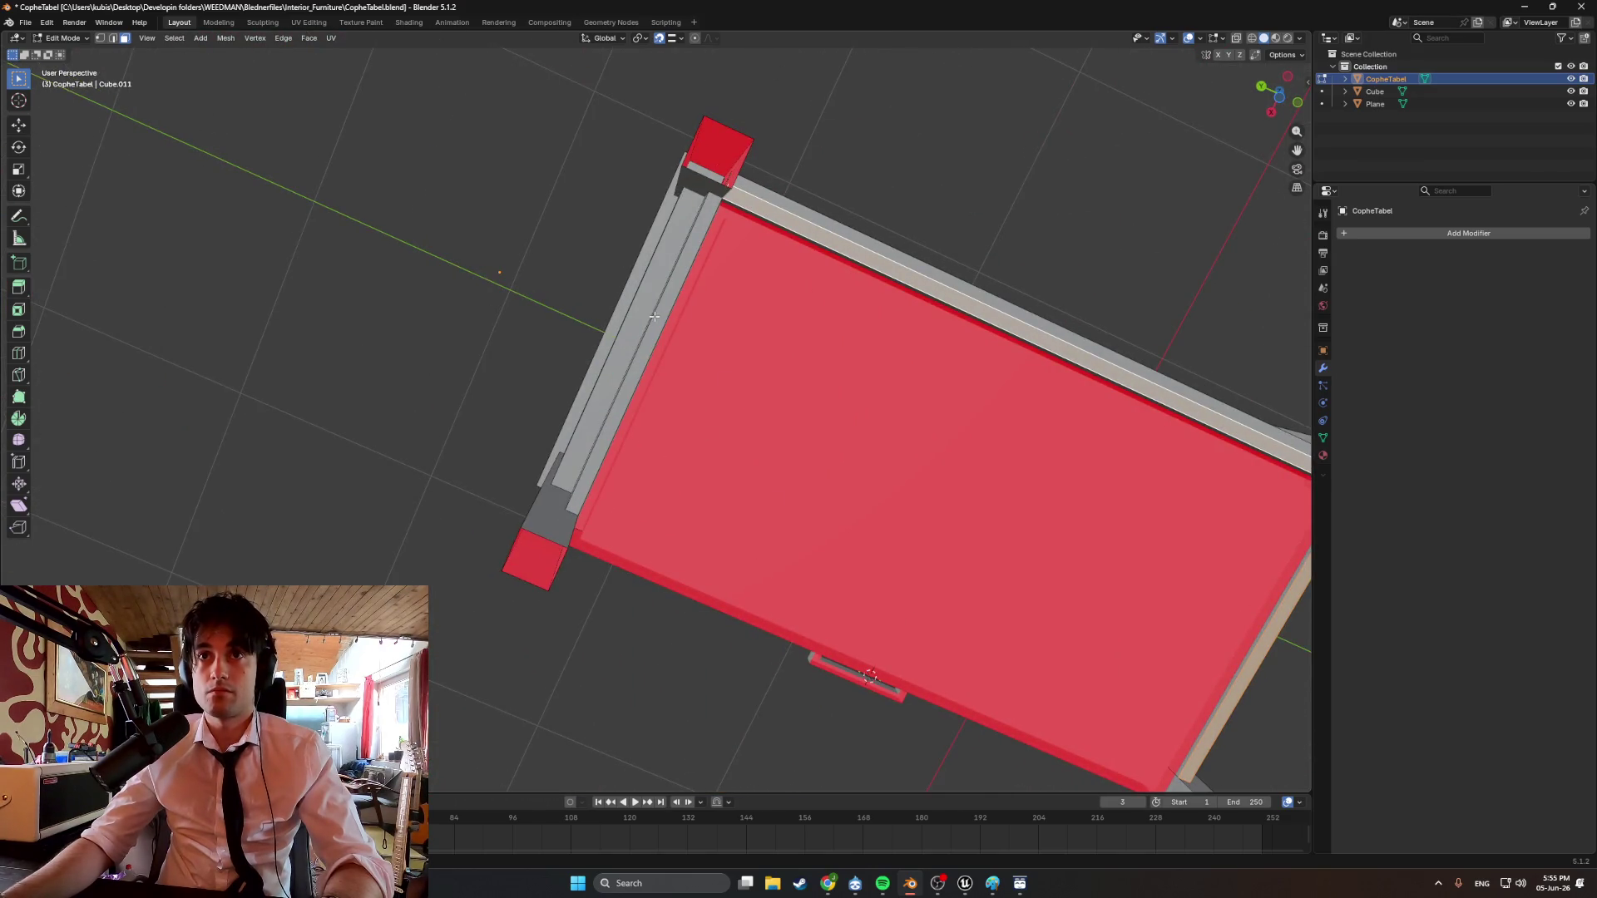
{"action": "mouse_move", "coordinate": [654, 316]}
{"action": "middle_mouse_down"}
{"action": "mouse_move", "coordinate": [873, 432]}
{"action": "mouse_move", "coordinate": [849, 417]}
{"action": "mouse_move", "coordinate": [874, 391]}
{"action": "mouse_move", "coordinate": [1030, 437]}
{"action": "mouse_move", "coordinate": [990, 475]}
{"action": "mouse_move", "coordinate": [921, 435]}
{"action": "mouse_move", "coordinate": [636, 454]}
{"action": "mouse_move", "coordinate": [482, 442]}
{"action": "mouse_move", "coordinate": [463, 495]}
{"action": "mouse_move", "coordinate": [883, 495]}
{"action": "mouse_move", "coordinate": [749, 481]}
{"action": "mouse_move", "coordinate": [781, 416]}
{"action": "mouse_move", "coordinate": [781, 489]}
{"action": "mouse_move", "coordinate": [984, 474]}
{"action": "mouse_move", "coordinate": [986, 453]}
{"action": "mouse_move", "coordinate": [928, 467]}
{"action": "mouse_move", "coordinate": [681, 435]}
{"action": "mouse_move", "coordinate": [767, 387]}
{"action": "middle_mouse_up"}
Delete the leg bottom faces, save CopheTabel.blend, and switch to the UV Editing workspace.
{"action": "key", "text": "x"}
{"action": "key", "text": "ctrl+s"}
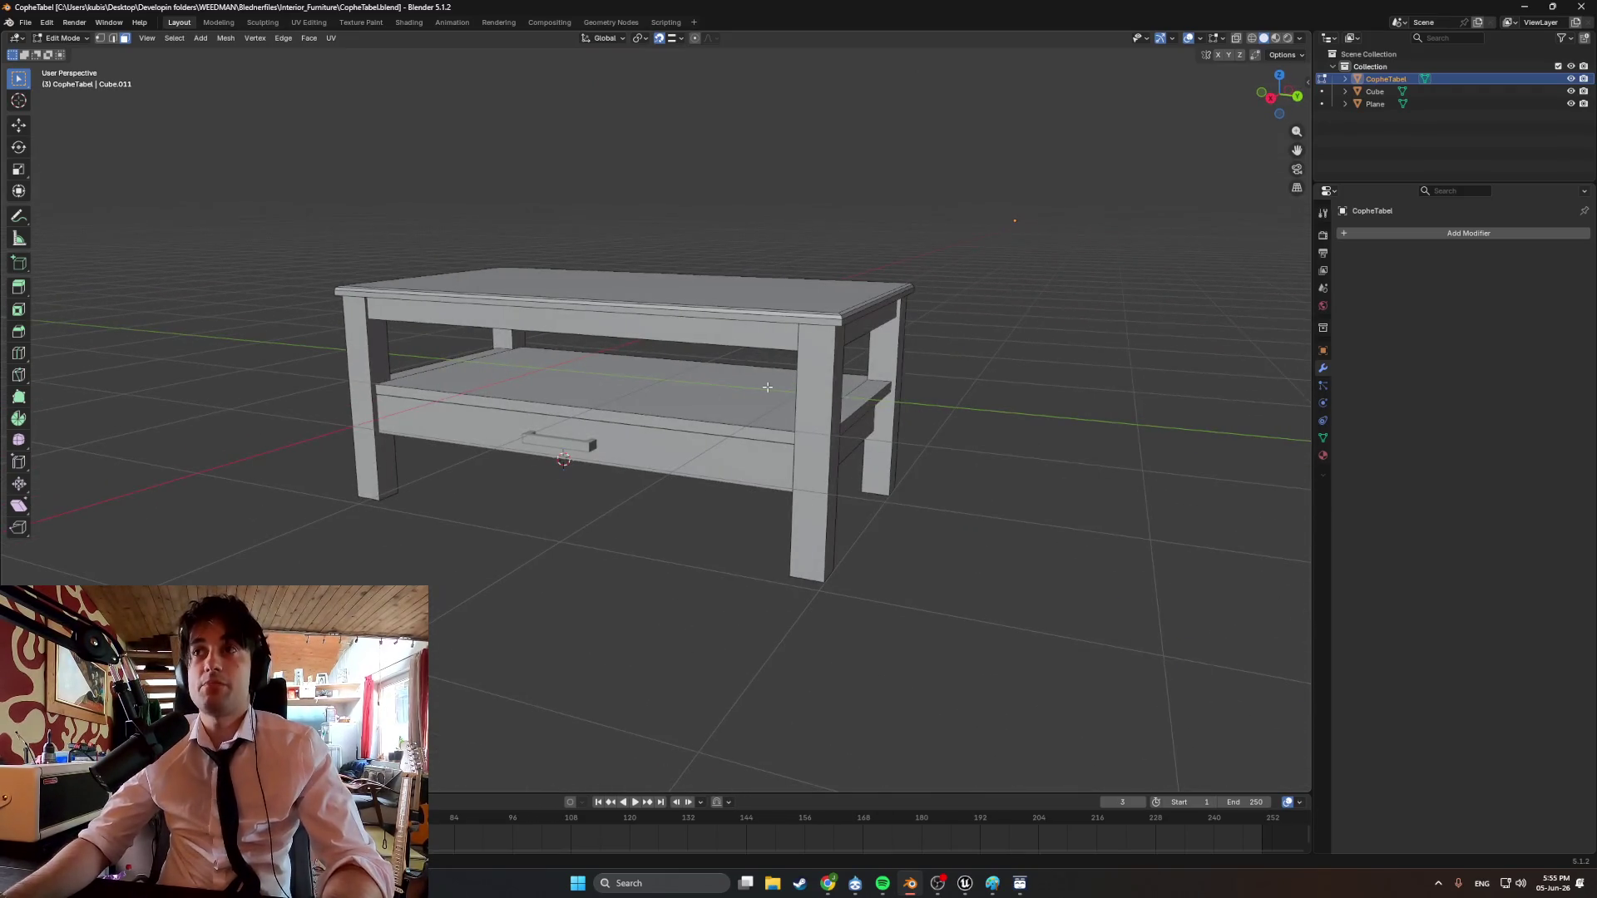
{"action": "left_click", "coordinate": [307, 22]}
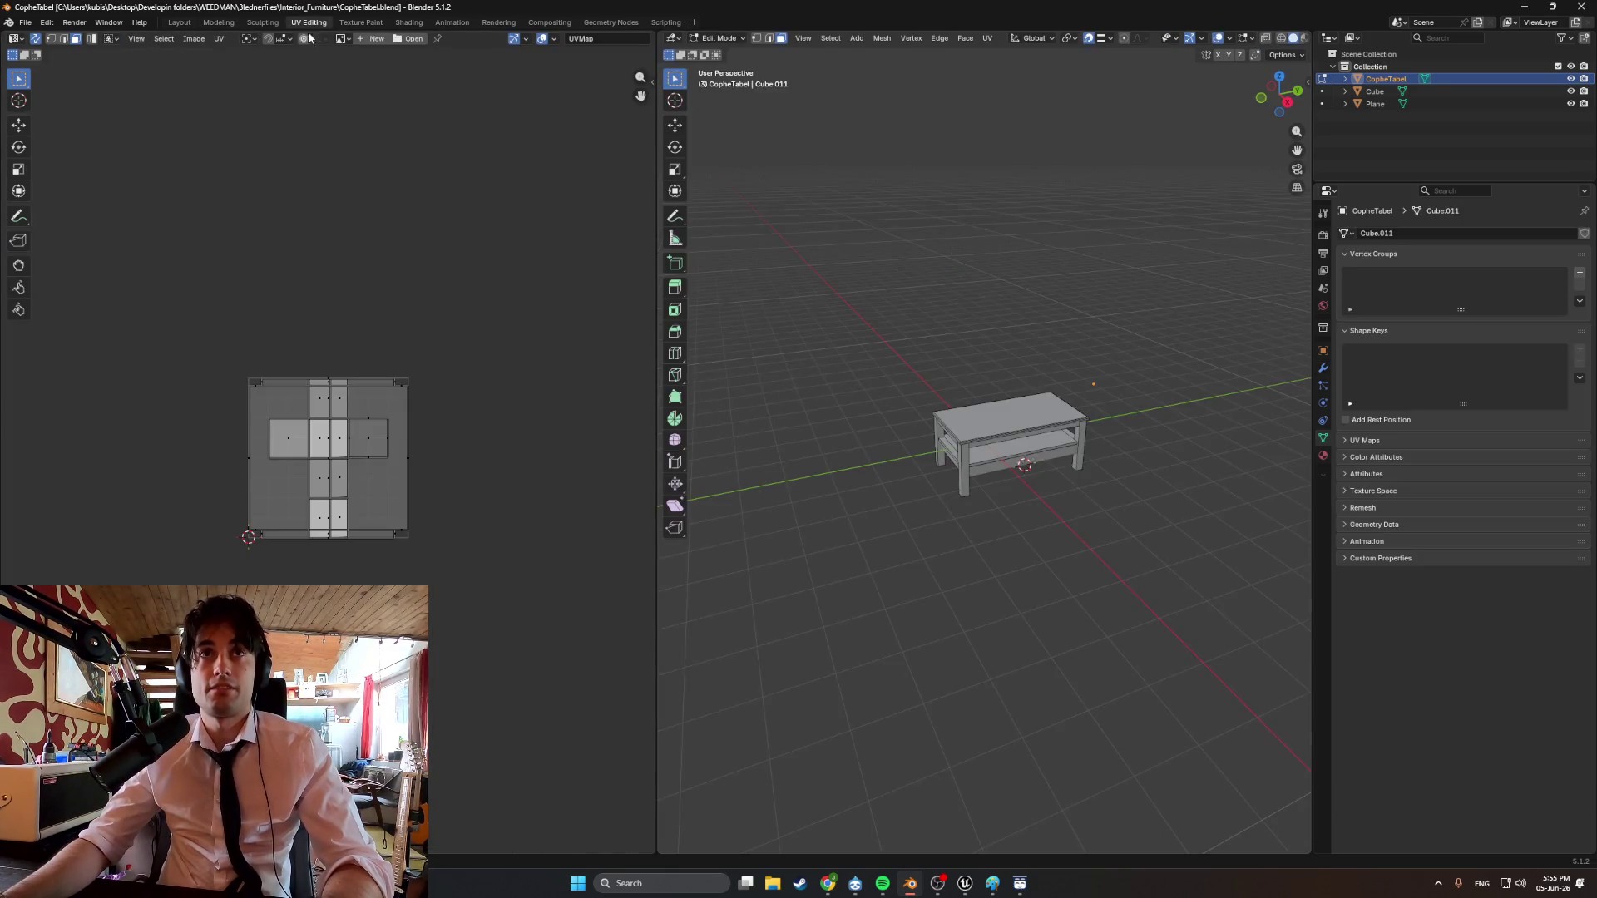
Load GenericWoodTexture.png from the Textures folder into the UV editor.
{"action": "scroll", "coordinate": [386, 103], "scroll_direction": "up", "scroll_amount": 3}
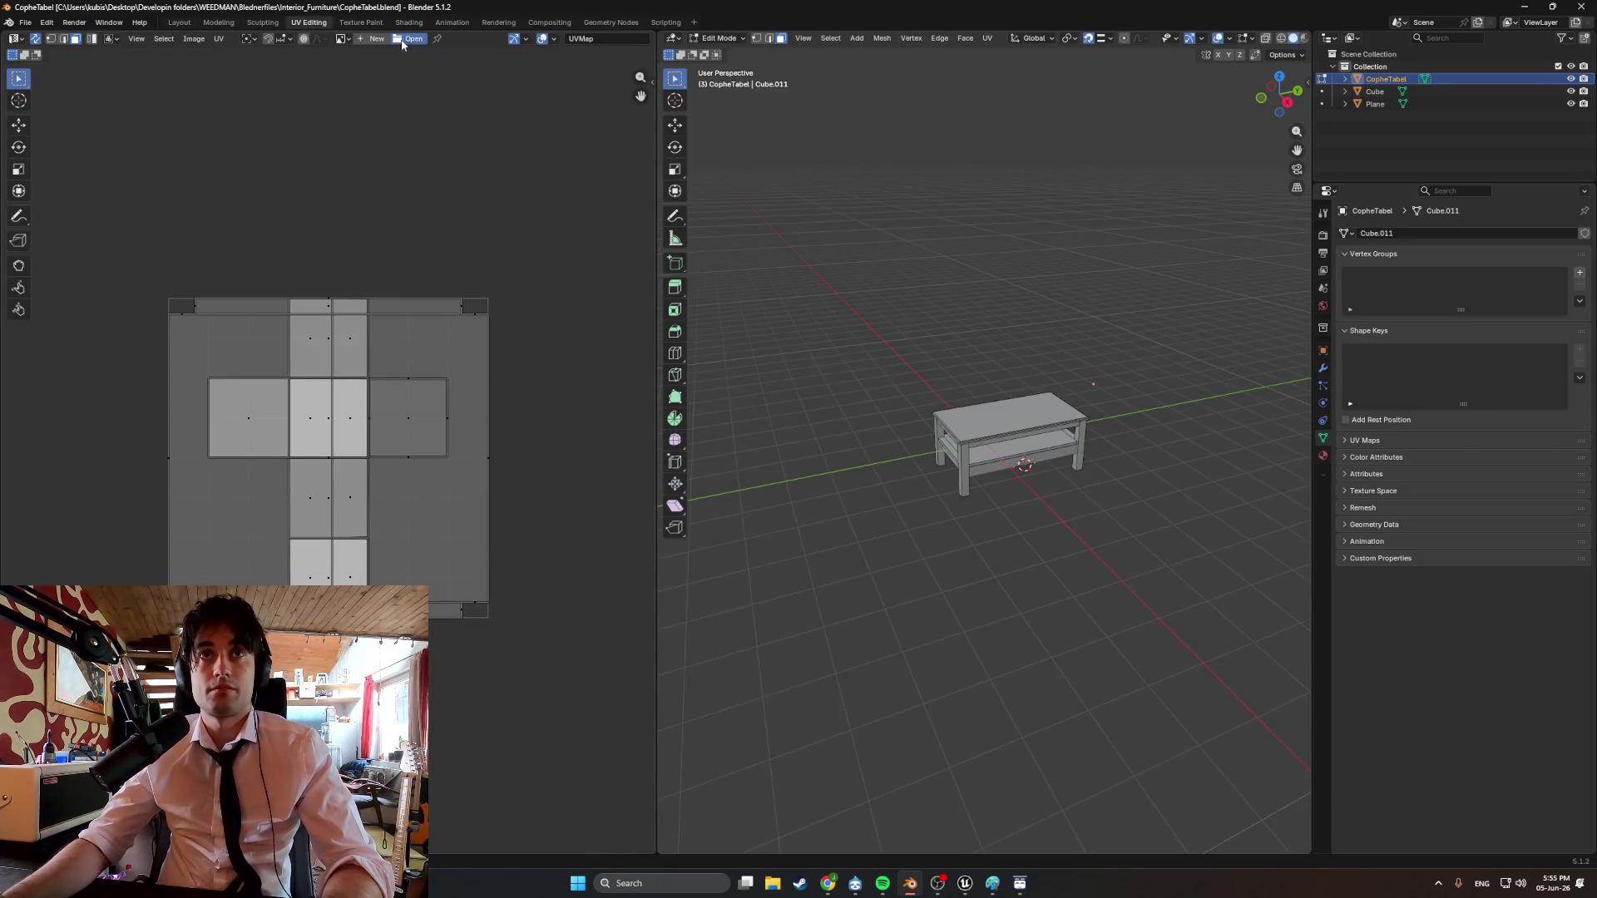
{"action": "left_click", "coordinate": [410, 39]}
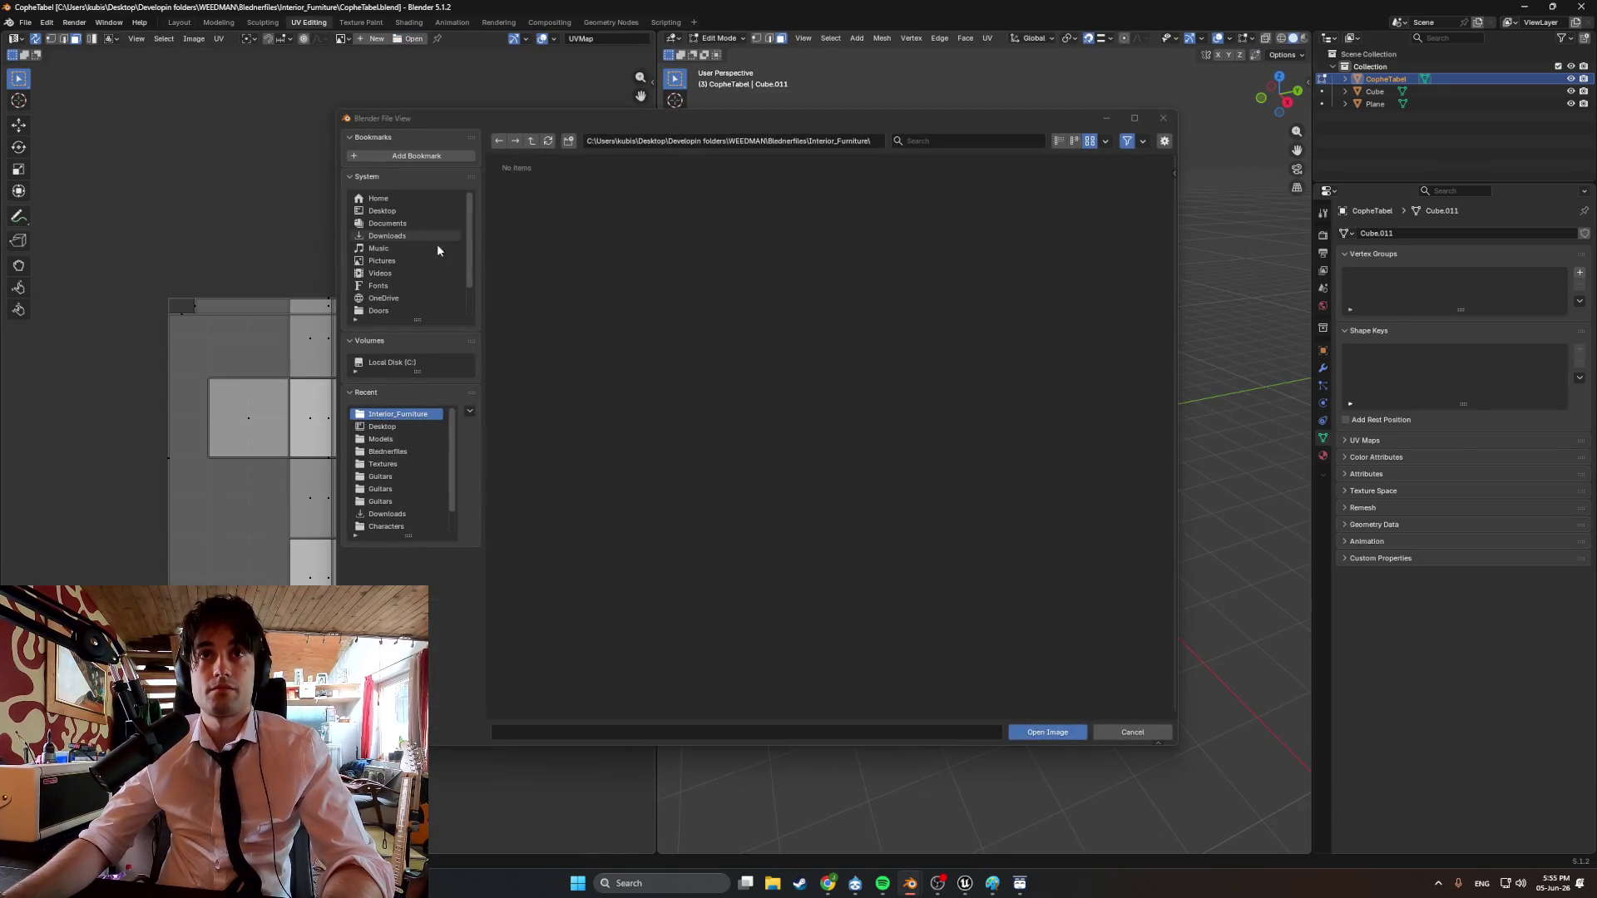
{"action": "left_click", "coordinate": [406, 451]}
{"action": "left_click", "coordinate": [406, 462]}
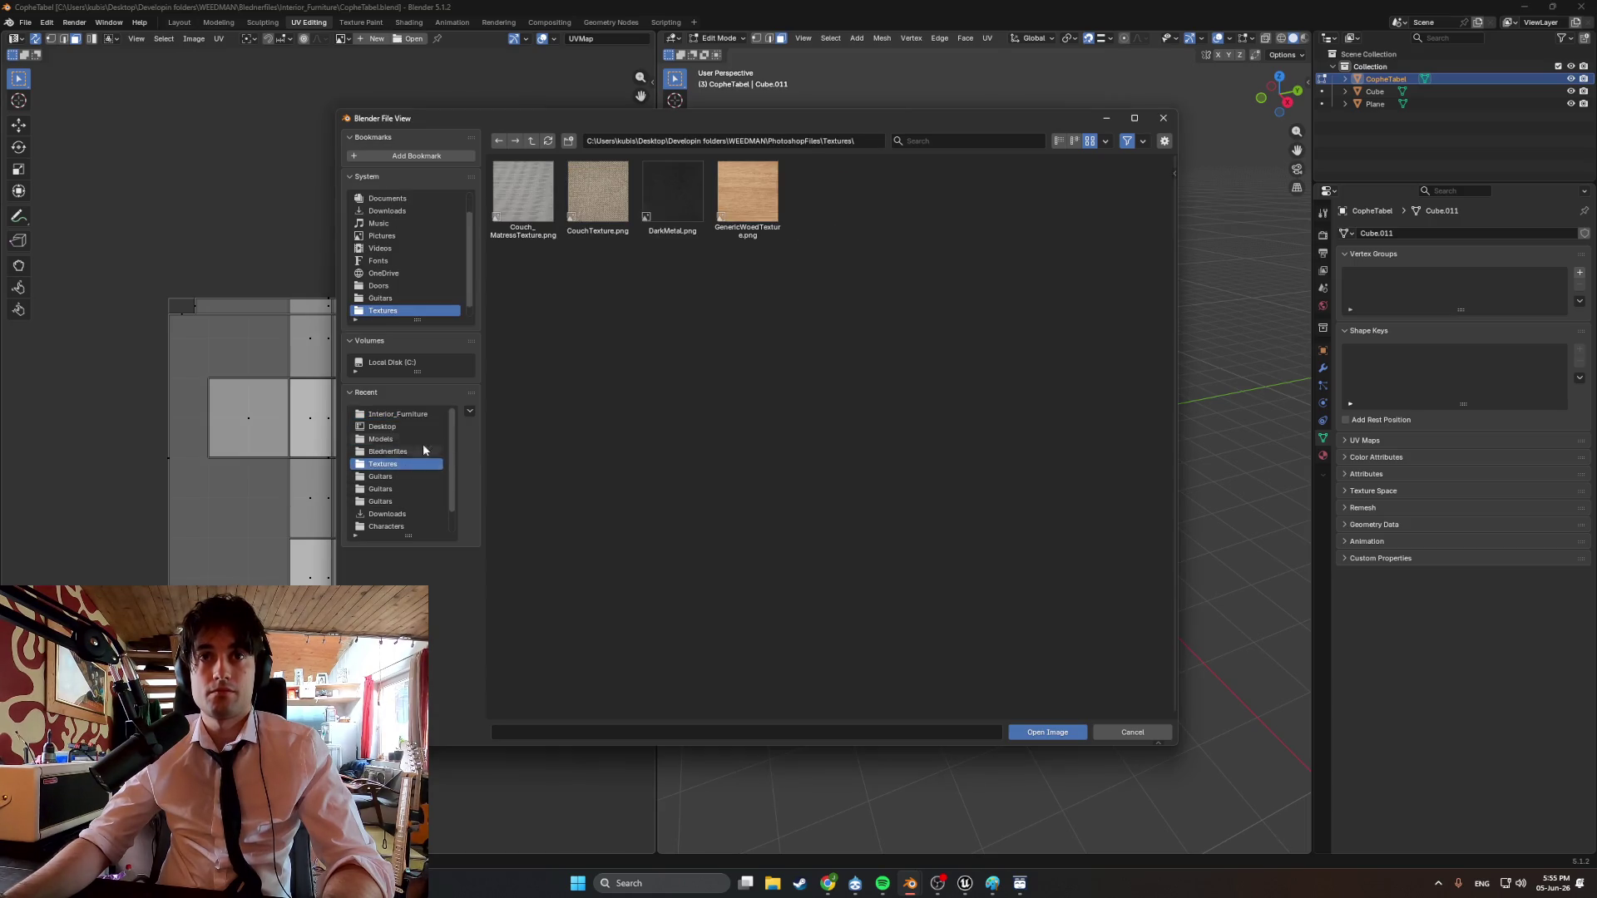
{"action": "double_click", "coordinate": [748, 195]}
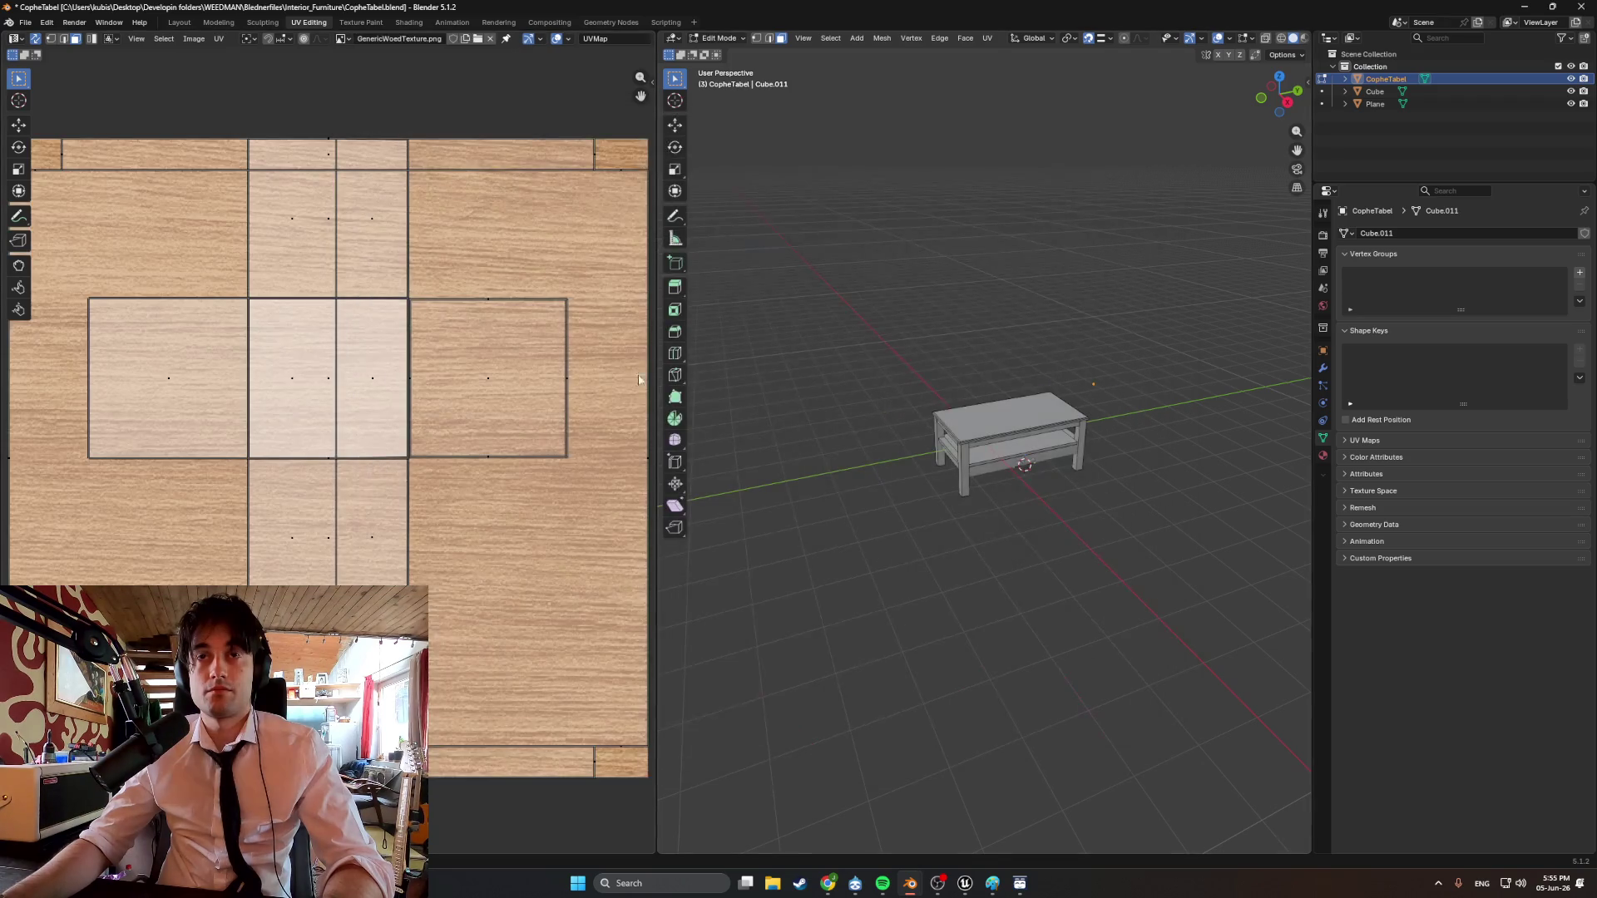
{"action": "scroll", "coordinate": [1044, 454], "scroll_direction": "up", "scroll_amount": 2}
{"action": "scroll", "coordinate": [1148, 270], "scroll_direction": "up", "scroll_amount": 5}
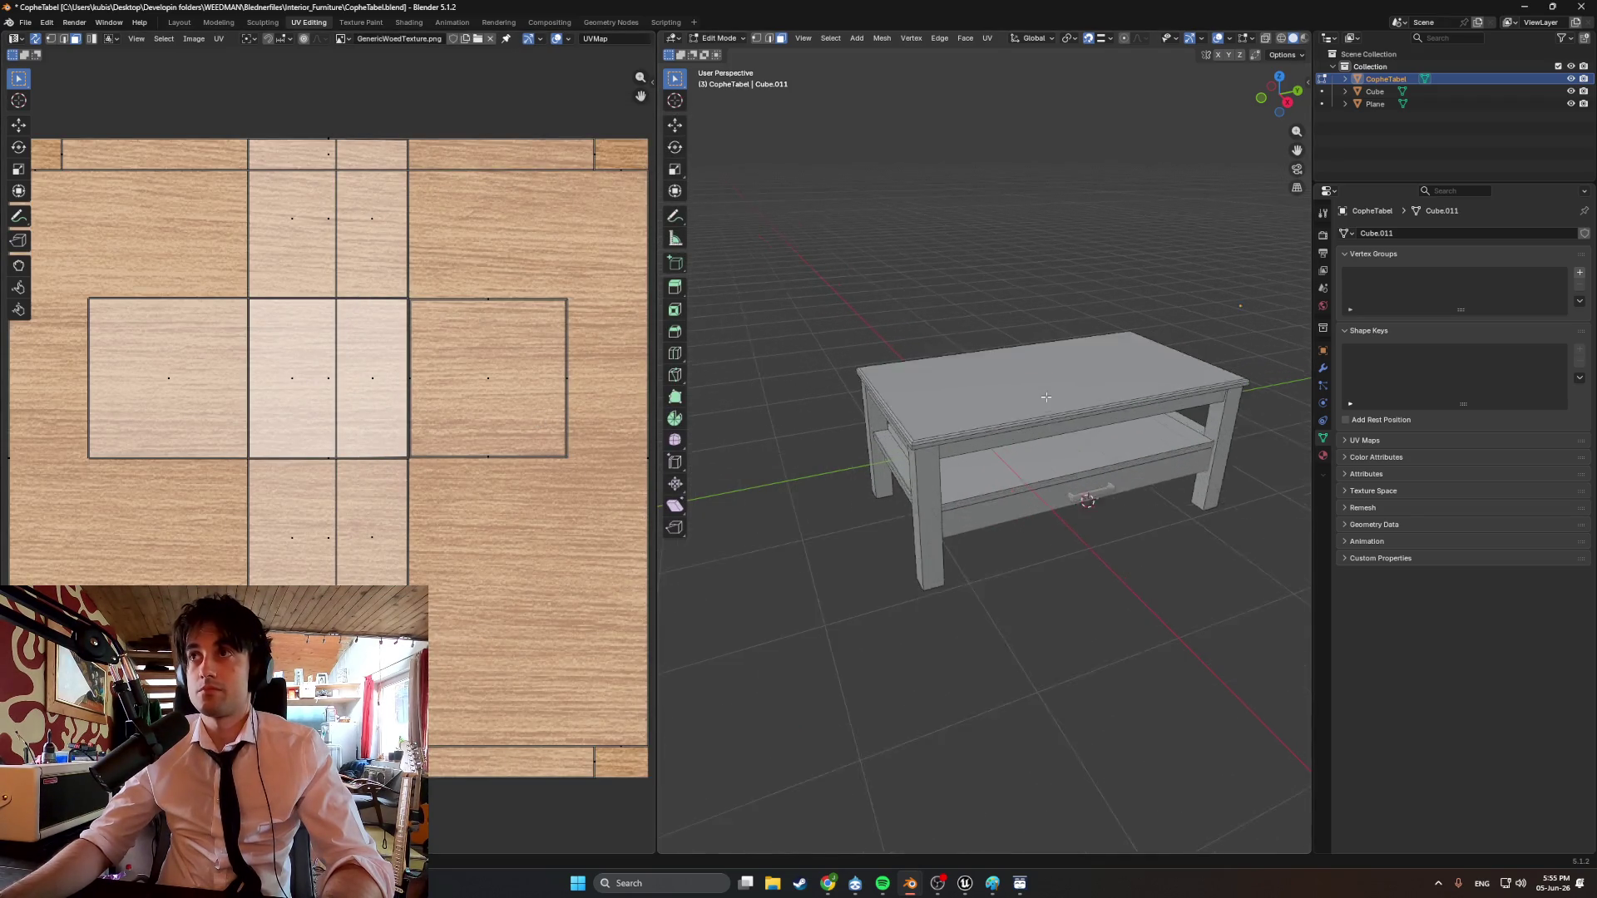
Select the Cube handle and Plane shelf together and return to Object Mode.
{"action": "left_click", "coordinate": [1379, 93]}
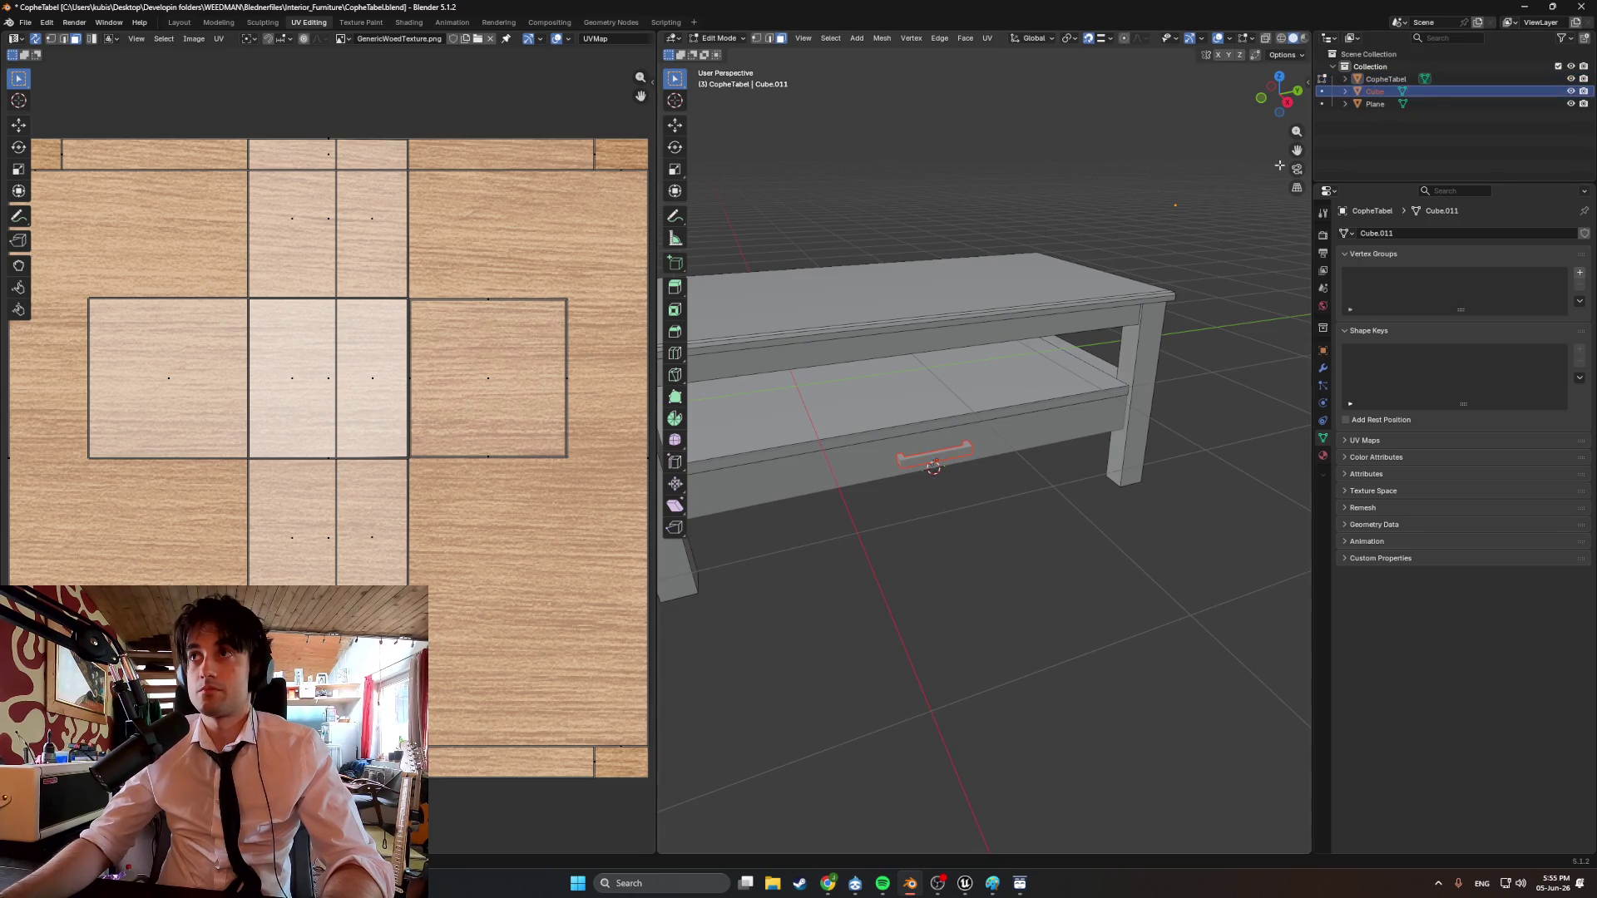
{"action": "left_click", "coordinate": [1363, 105]}
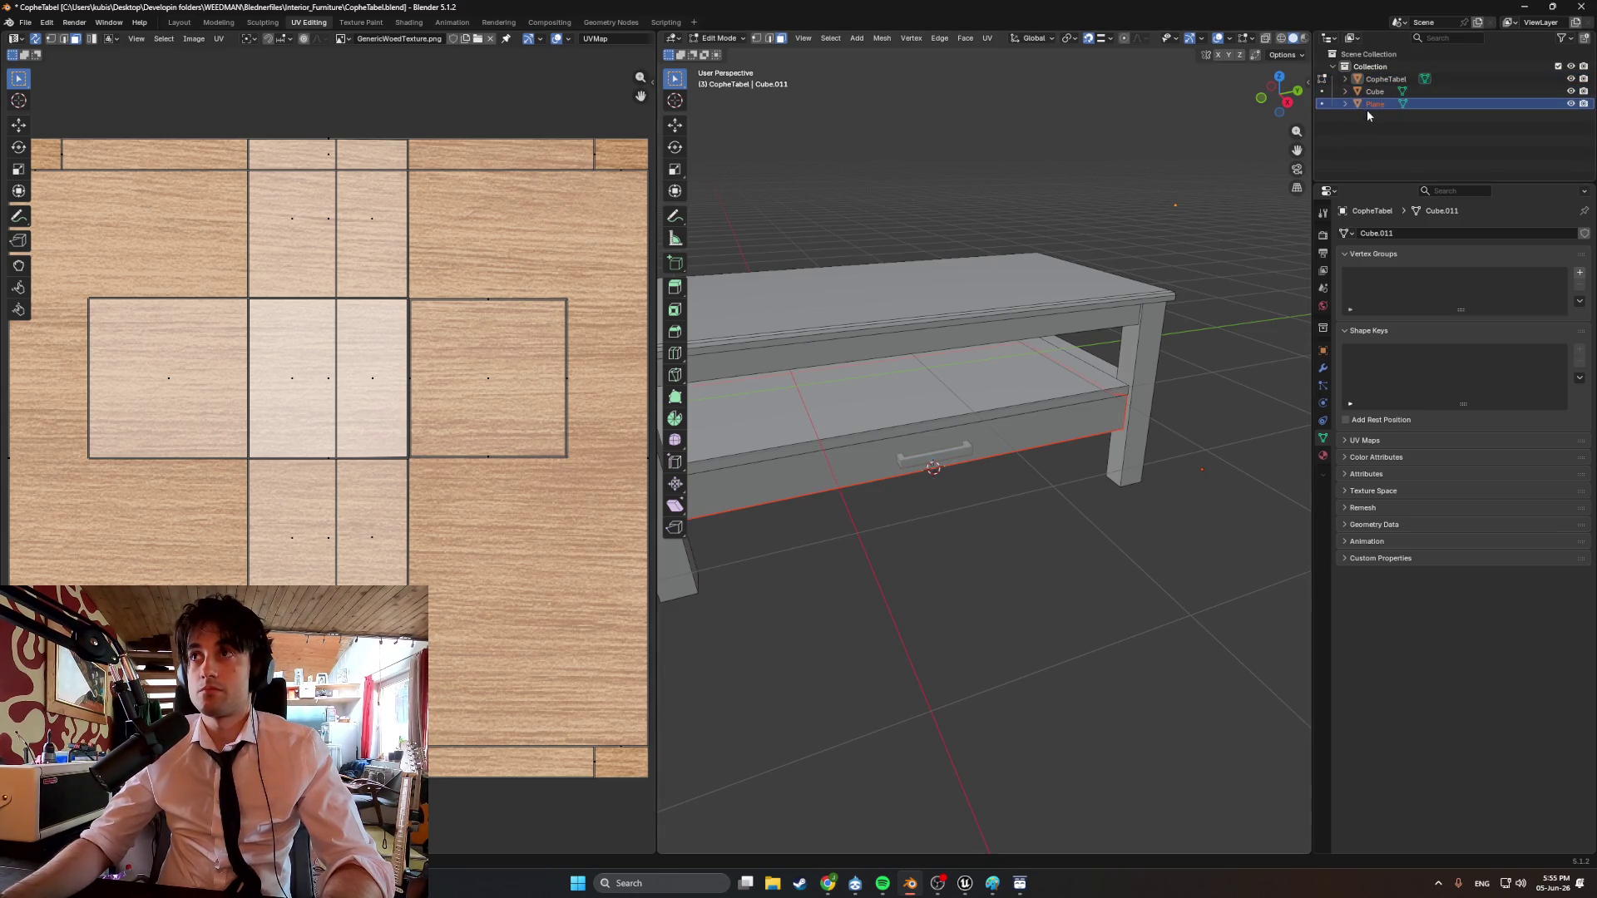
{"action": "left_click", "coordinate": [1368, 94], "text": "shift"}
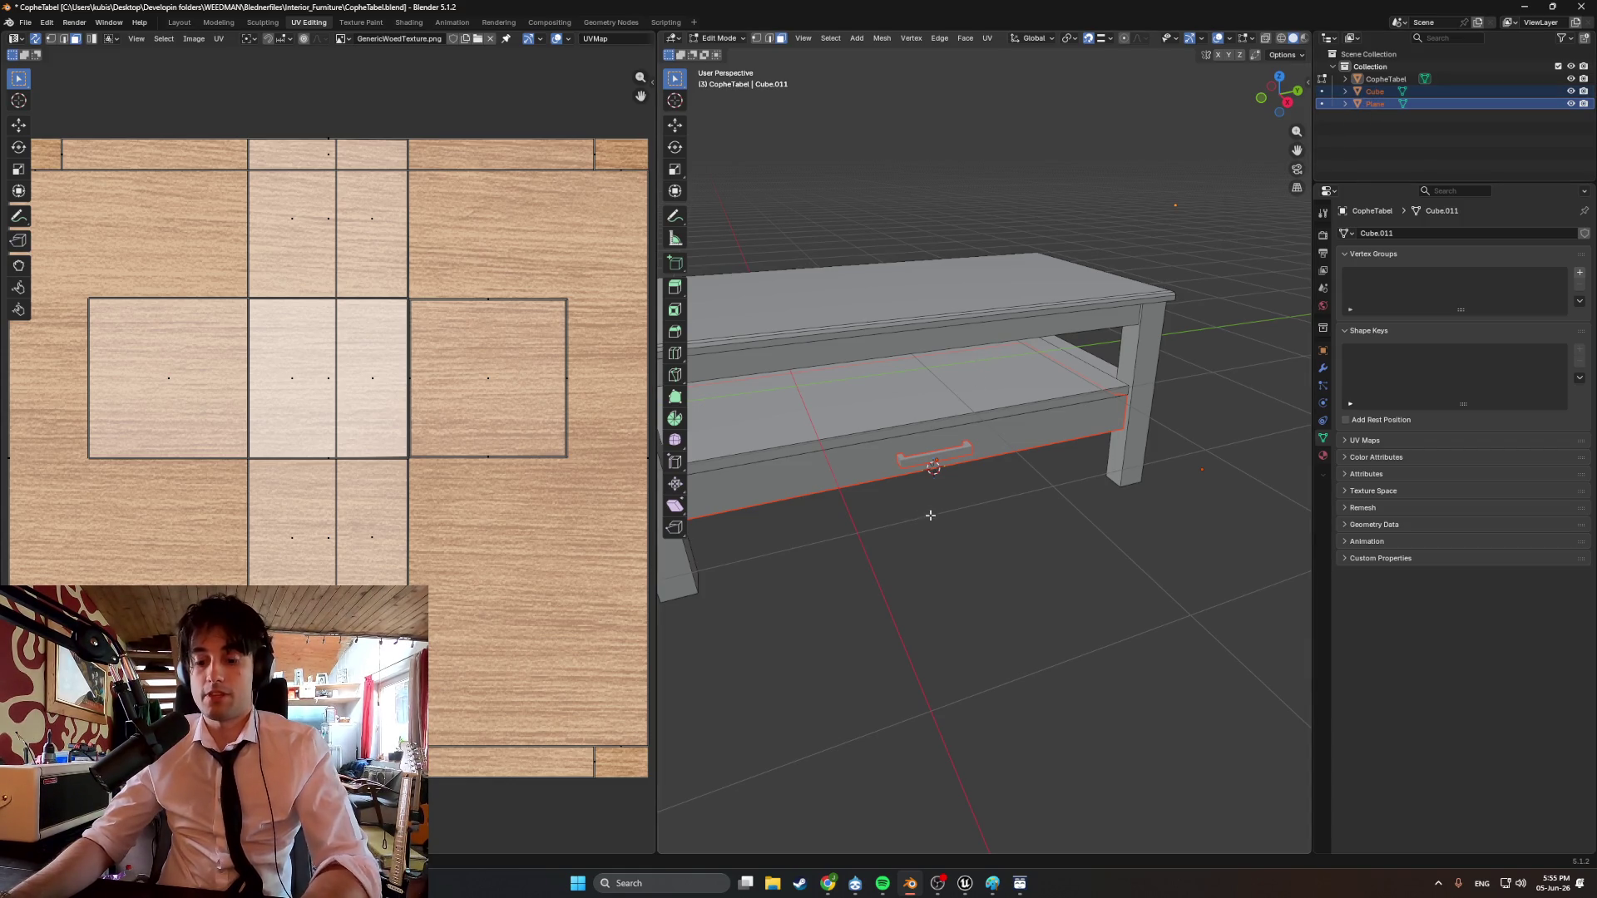
{"action": "middle_click_drag", "start_coordinate": [956, 520], "coordinate": [1013, 435]}
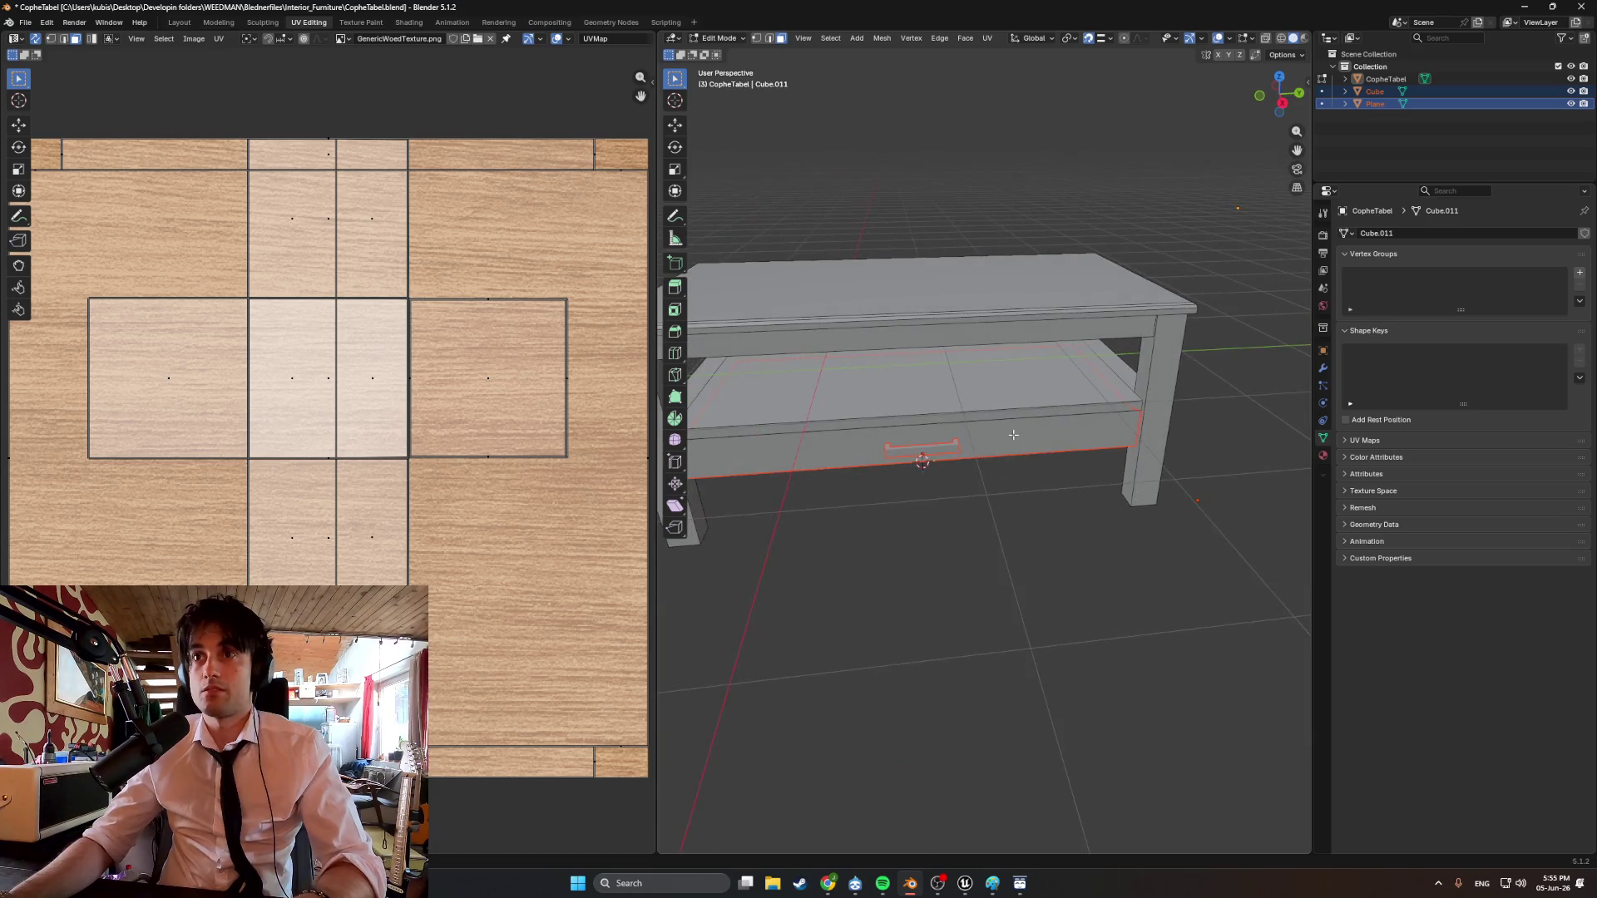
{"action": "key", "text": "Tab"}
{"action": "left_click", "coordinate": [999, 450]}
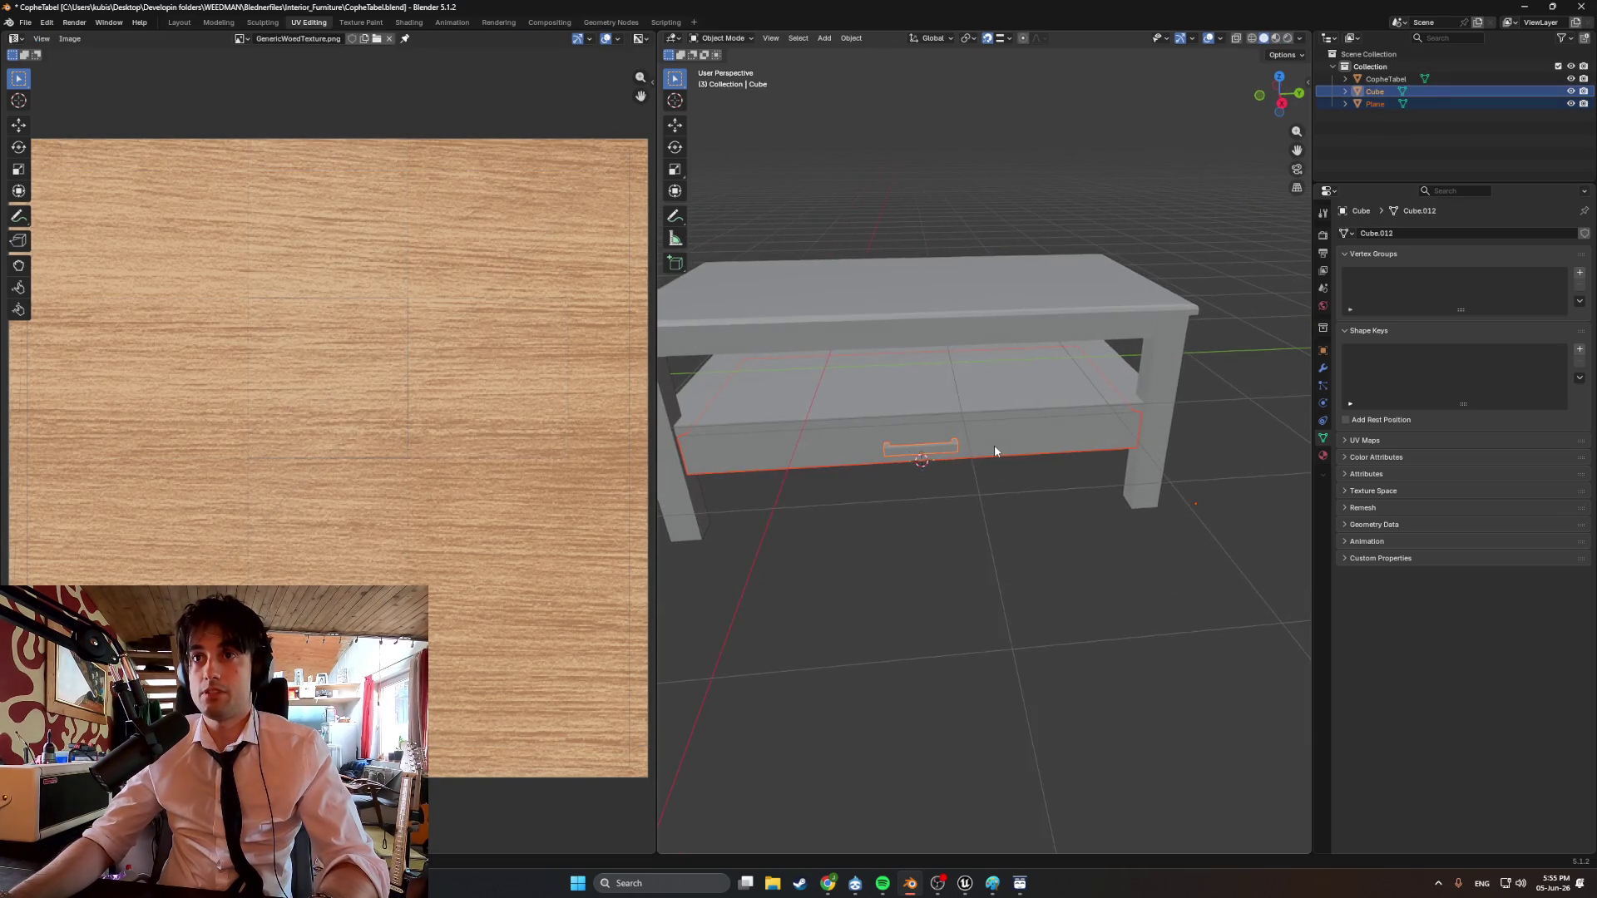
Join the handle into the shelf with Ctrl+J and rename it Cophe_Shelf.
{"action": "key", "text": "ctrl+j"}
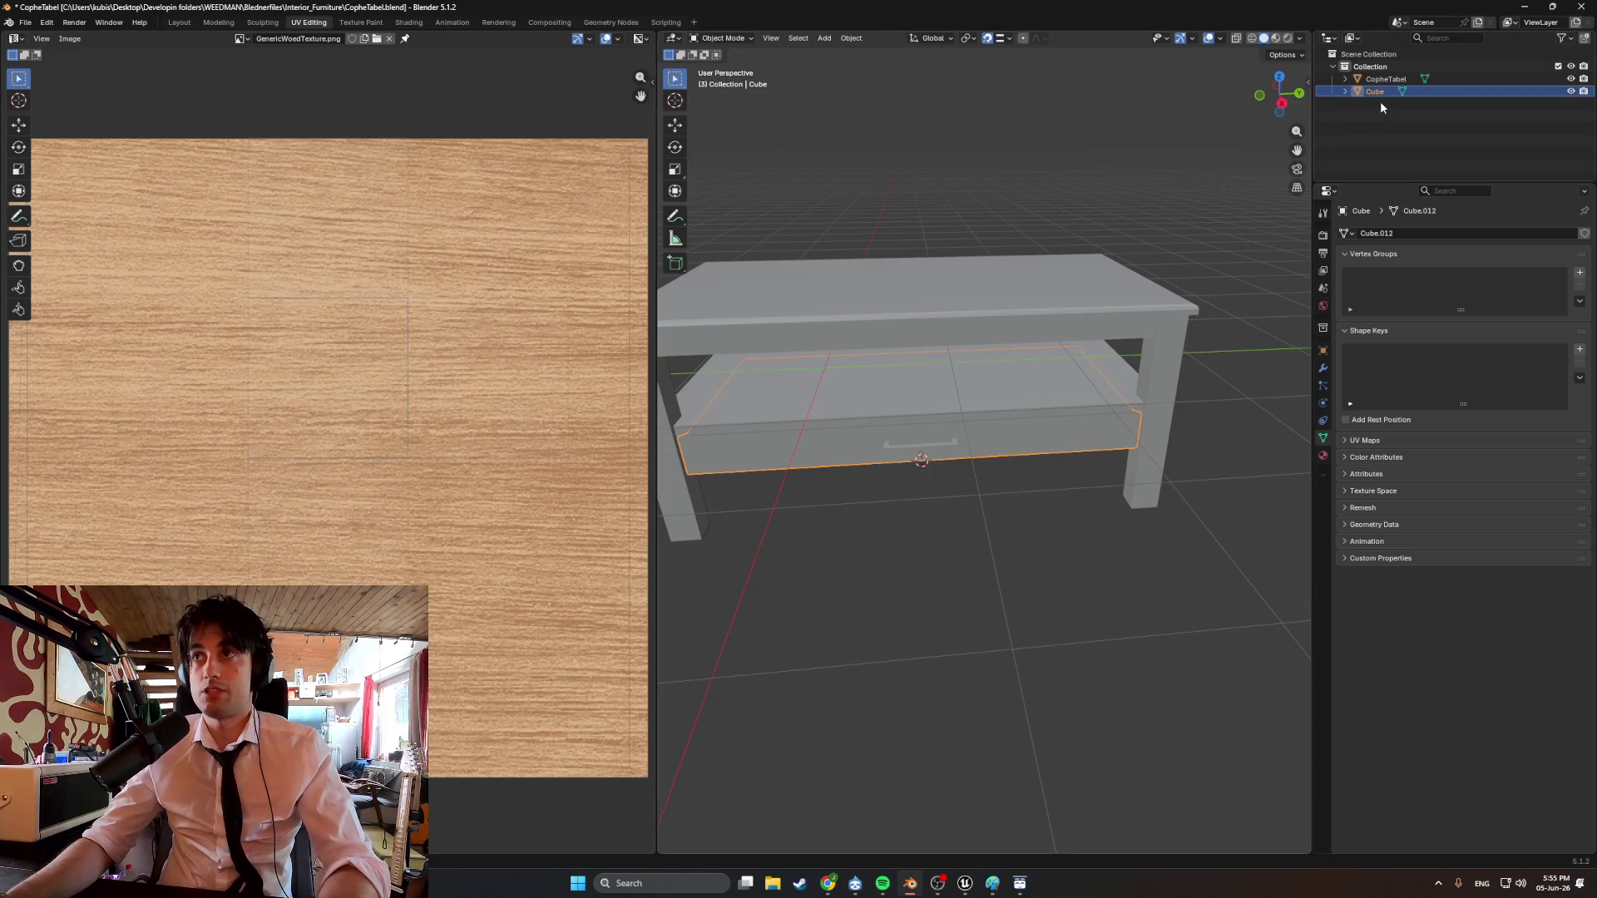
{"action": "double_click", "coordinate": [1381, 93]}
{"action": "type", "text": "Shelft"}
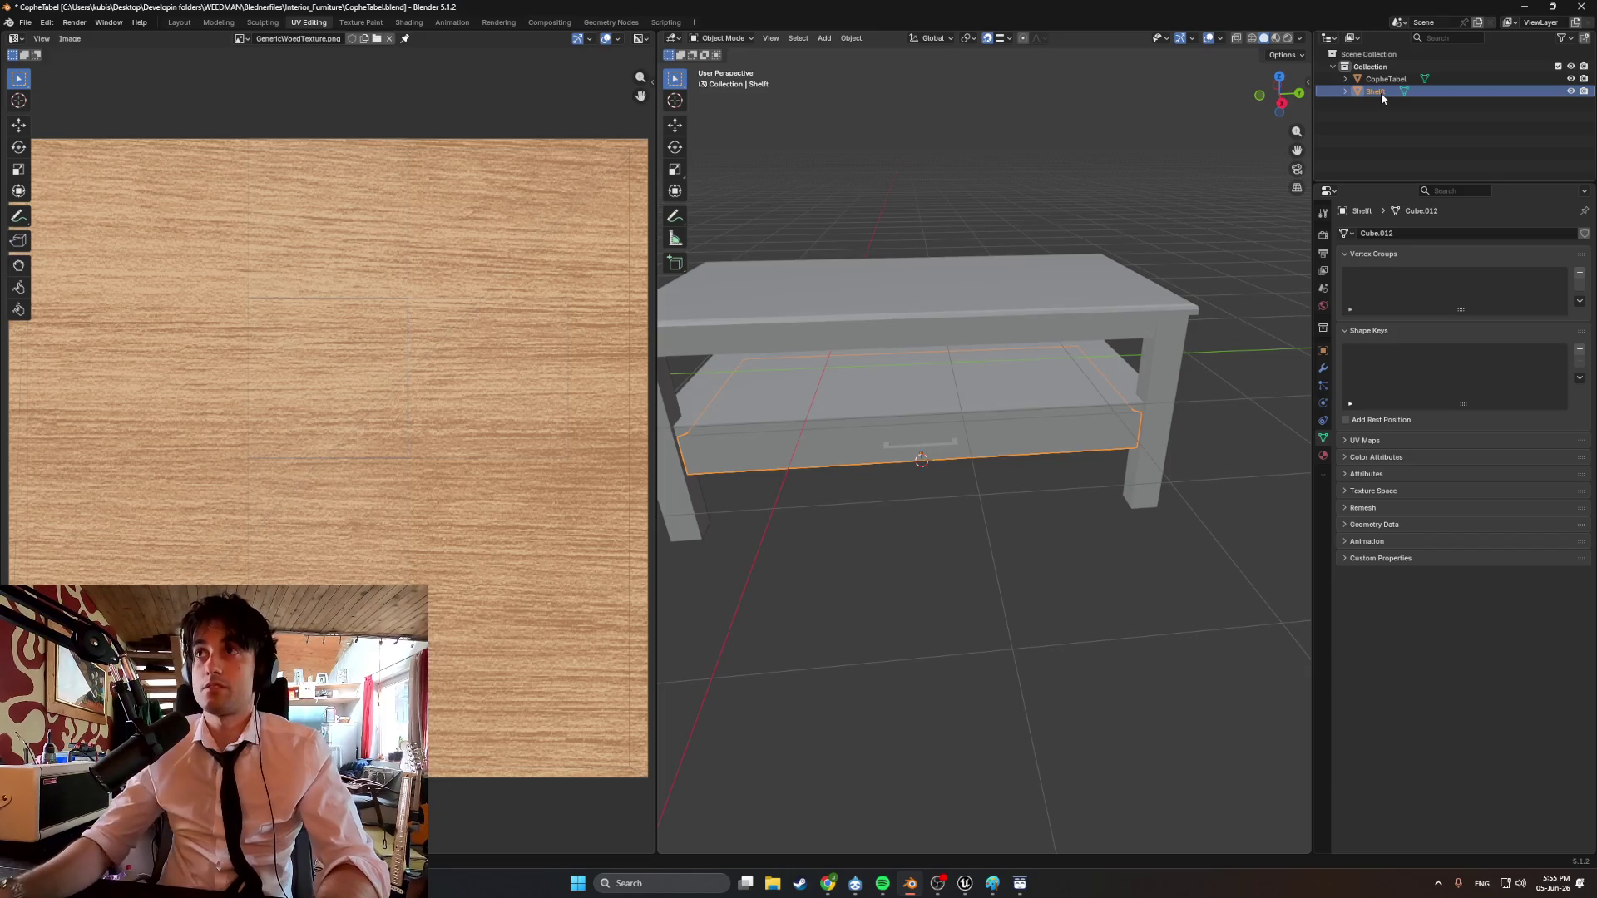
{"action": "left_click", "coordinate": [1382, 79]}
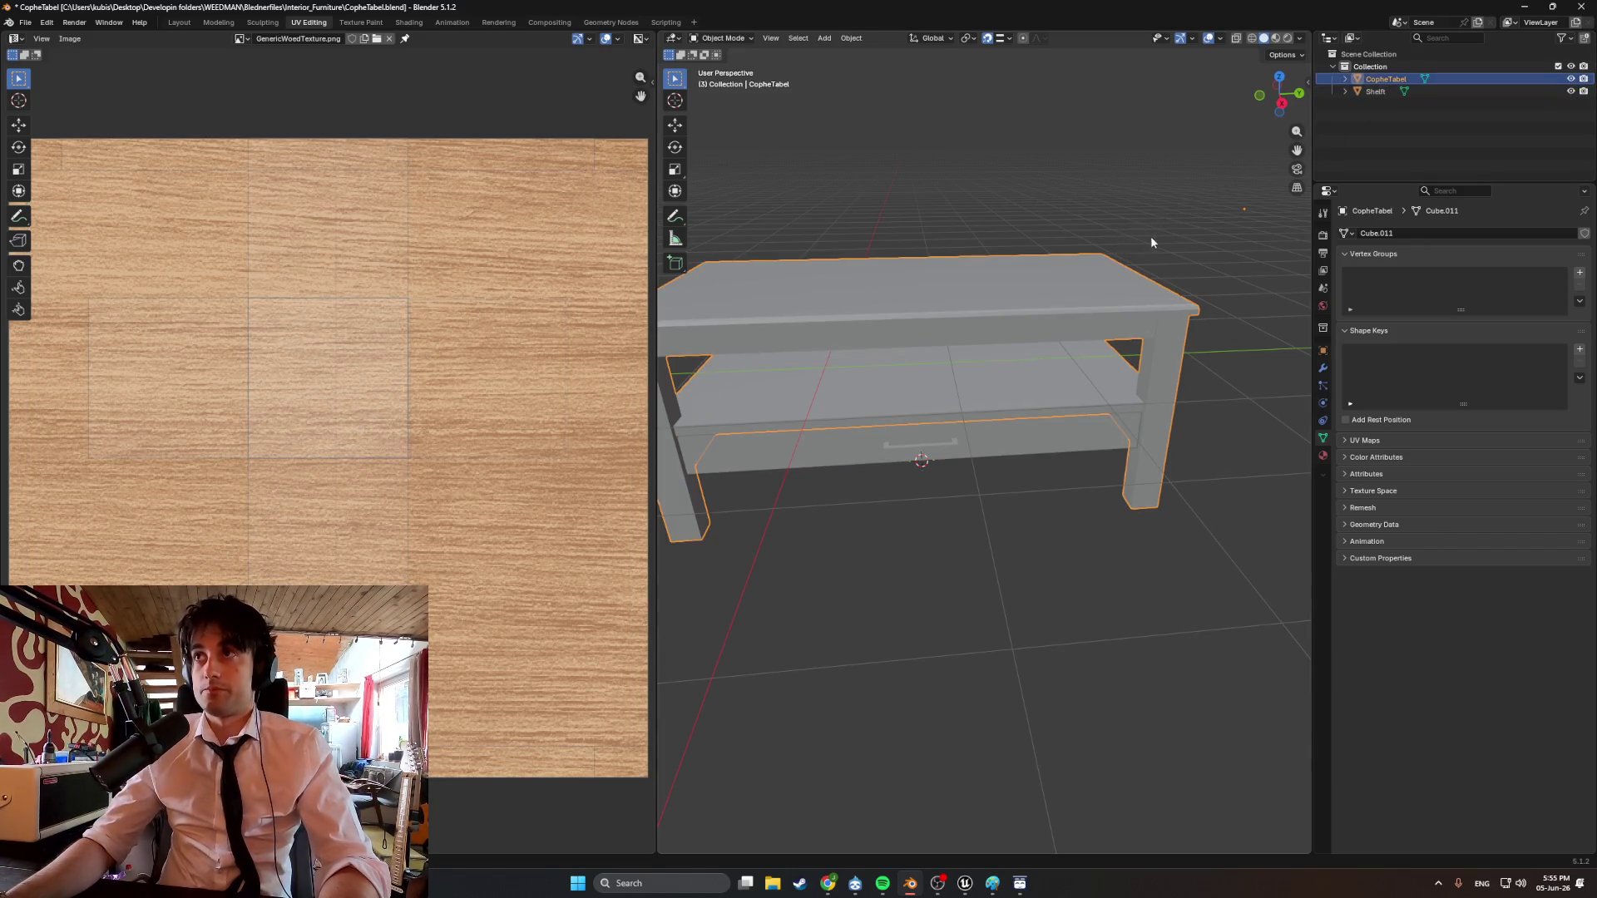
{"action": "middle_click_drag", "start_coordinate": [1150, 236], "coordinate": [1115, 230]}
{"action": "left_click", "coordinate": [1364, 107]}
{"action": "double_click", "coordinate": [1375, 92]}
{"action": "type", "text": "Cophe_"}
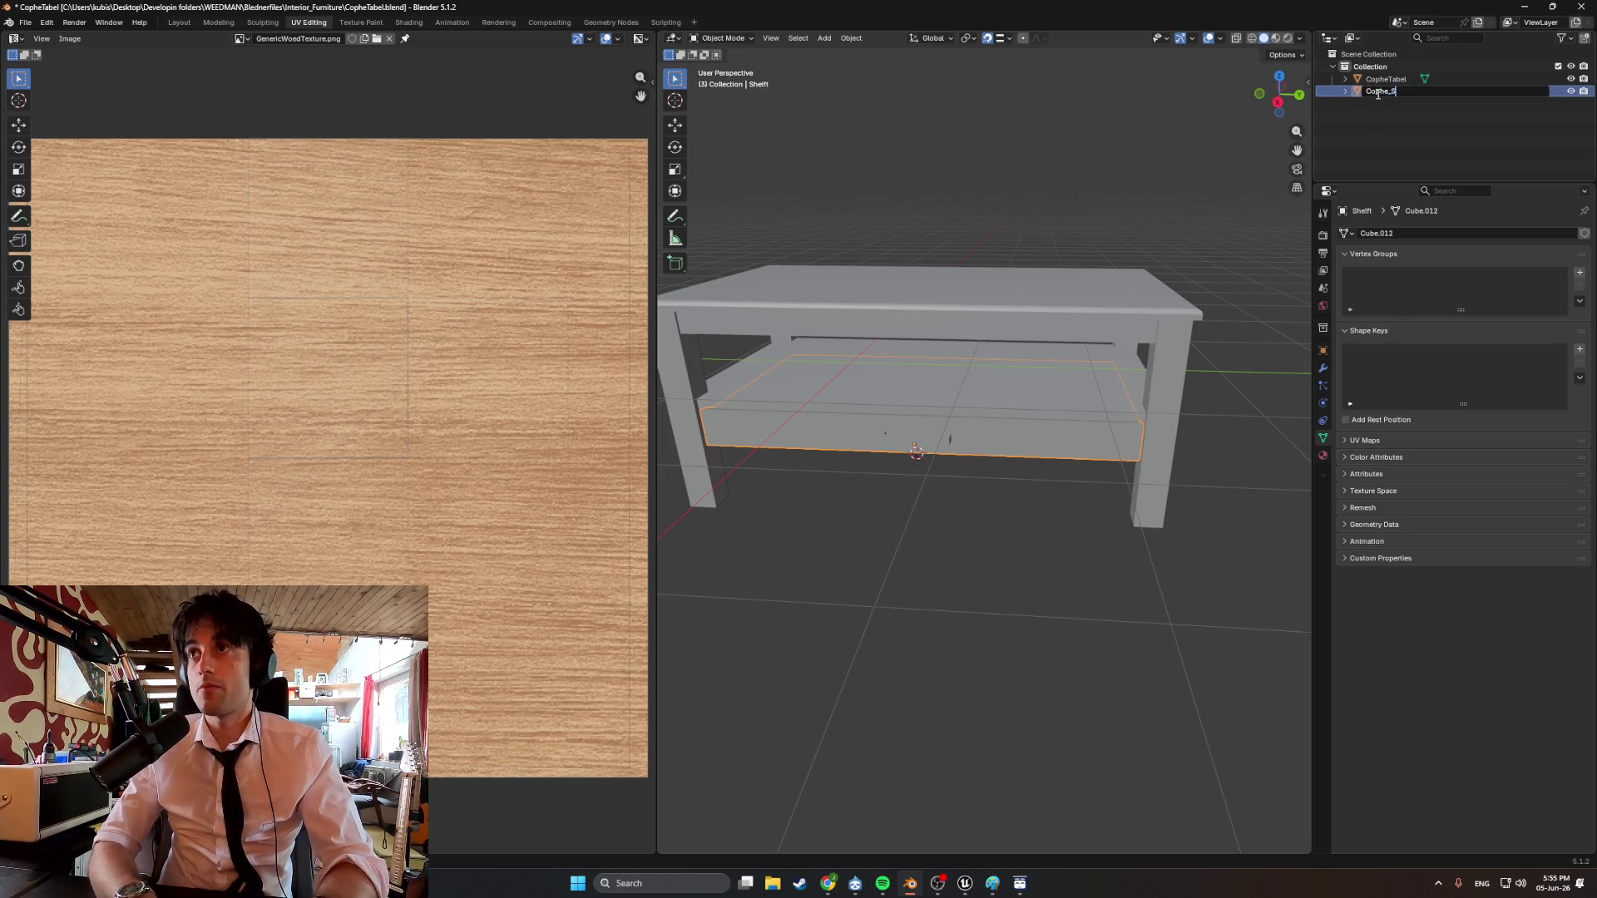
{"action": "type", "text": "f"}
{"action": "key", "text": "Return"}
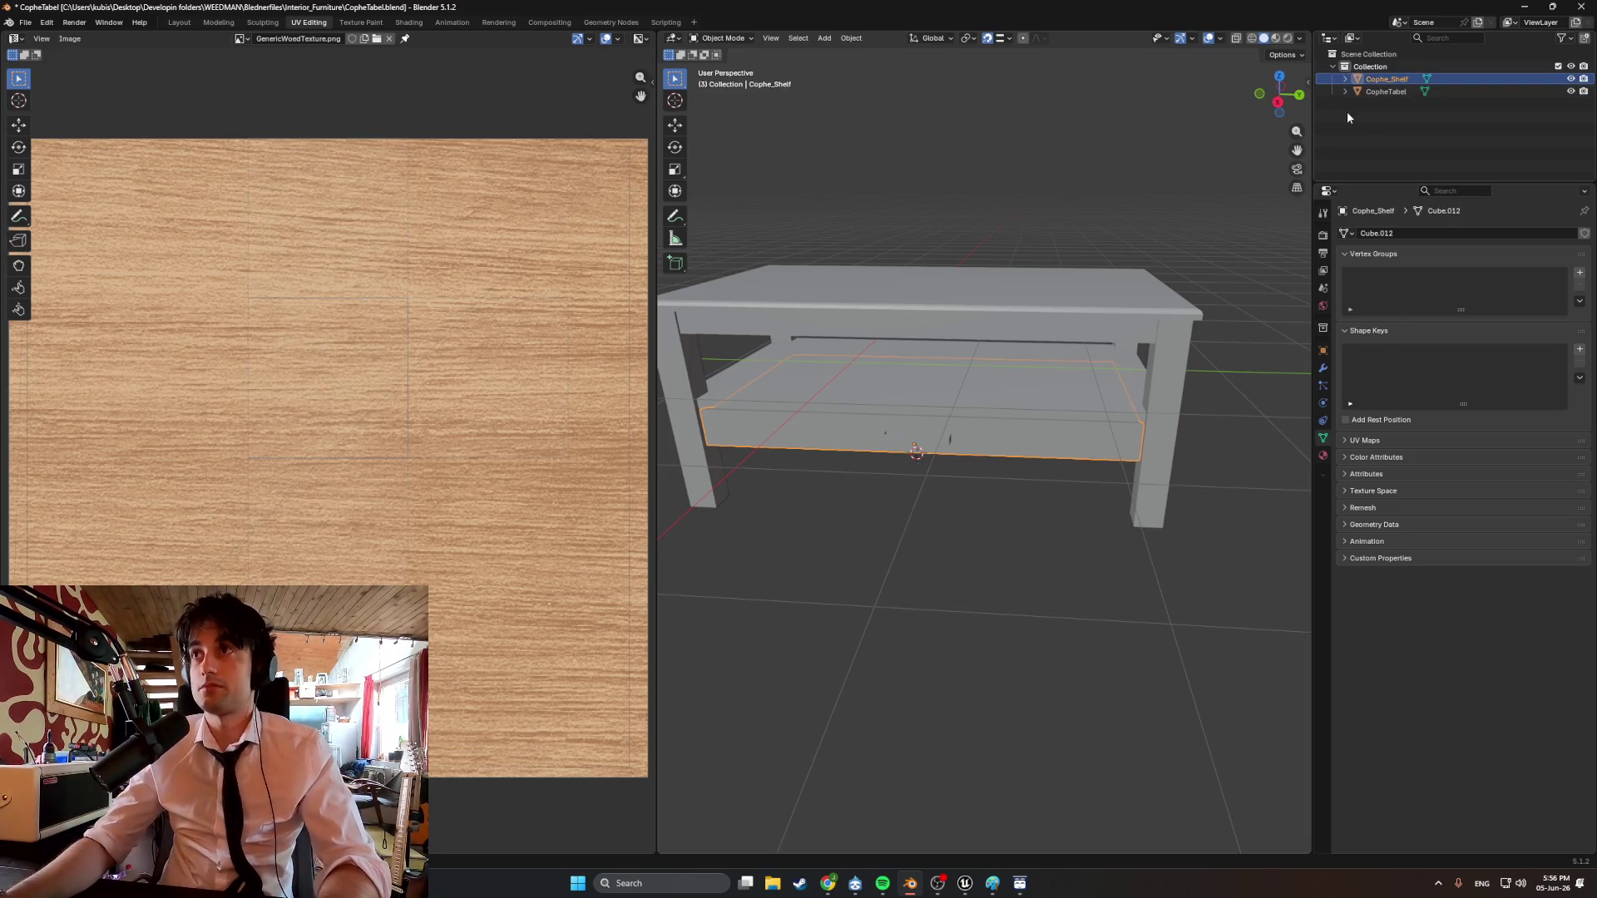
{"action": "left_click", "coordinate": [1076, 183]}
{"action": "mouse_move", "coordinate": [1076, 183]}
{"action": "middle_mouse_down"}
{"action": "mouse_move", "coordinate": [678, 371]}
{"action": "mouse_move", "coordinate": [882, 399]}
{"action": "mouse_move", "coordinate": [1010, 392]}
{"action": "mouse_move", "coordinate": [966, 350]}
{"action": "mouse_move", "coordinate": [991, 342]}
{"action": "mouse_move", "coordinate": [922, 327]}
{"action": "mouse_move", "coordinate": [952, 349]}
{"action": "middle_mouse_up"}
Select CopheTabel, go to its Material Properties, and add a new material.
{"action": "left_click", "coordinate": [967, 350]}
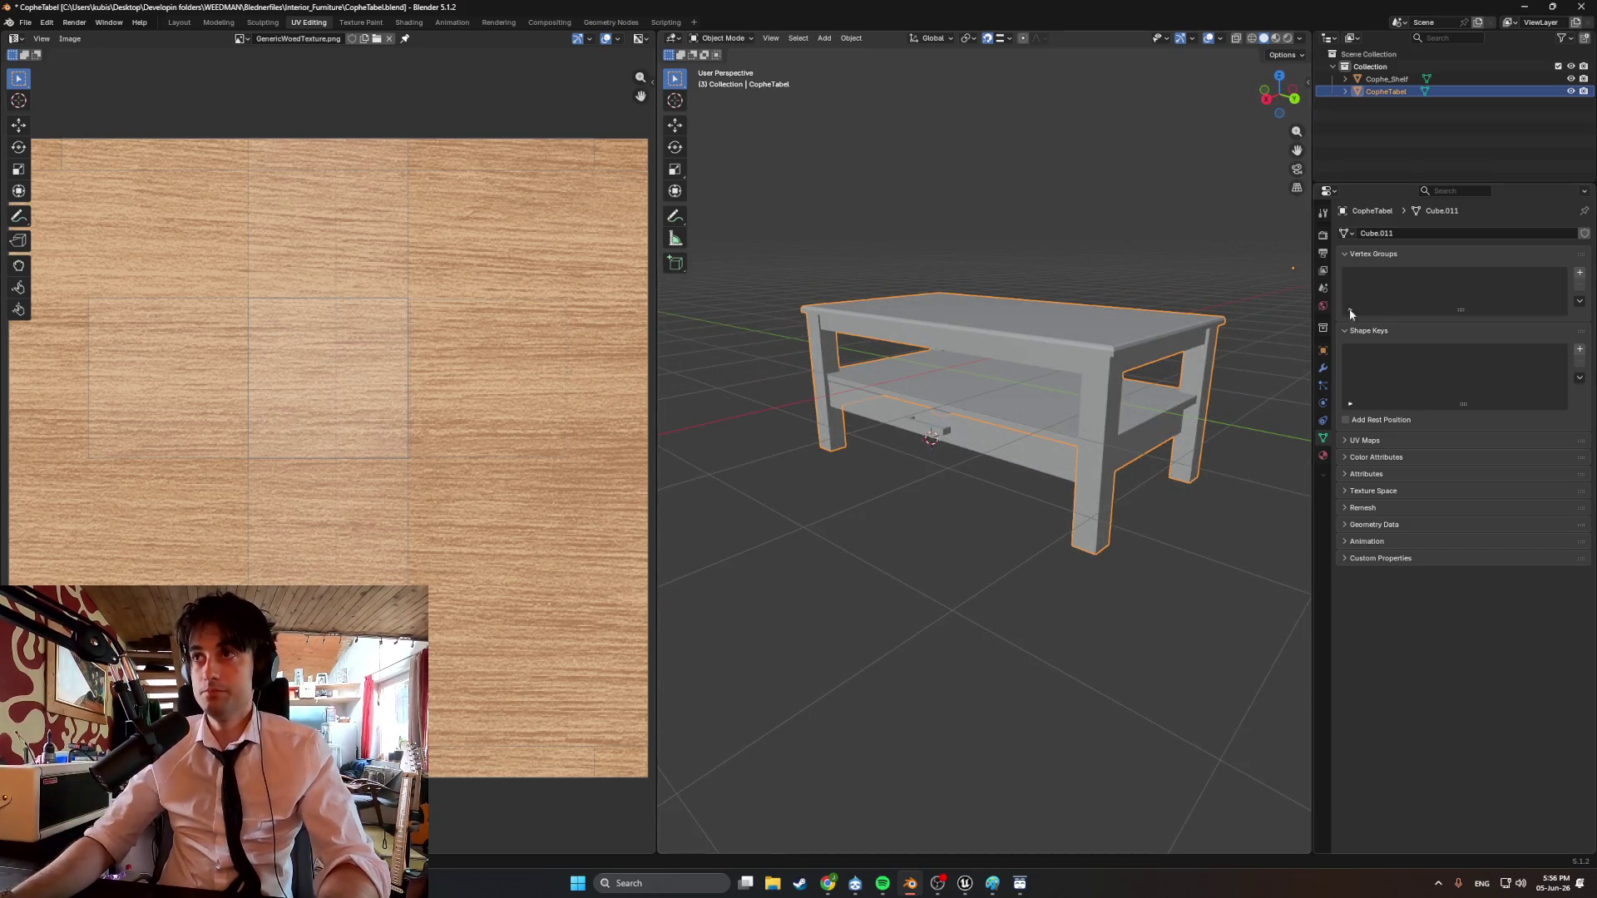
{"action": "left_click", "coordinate": [1348, 234]}
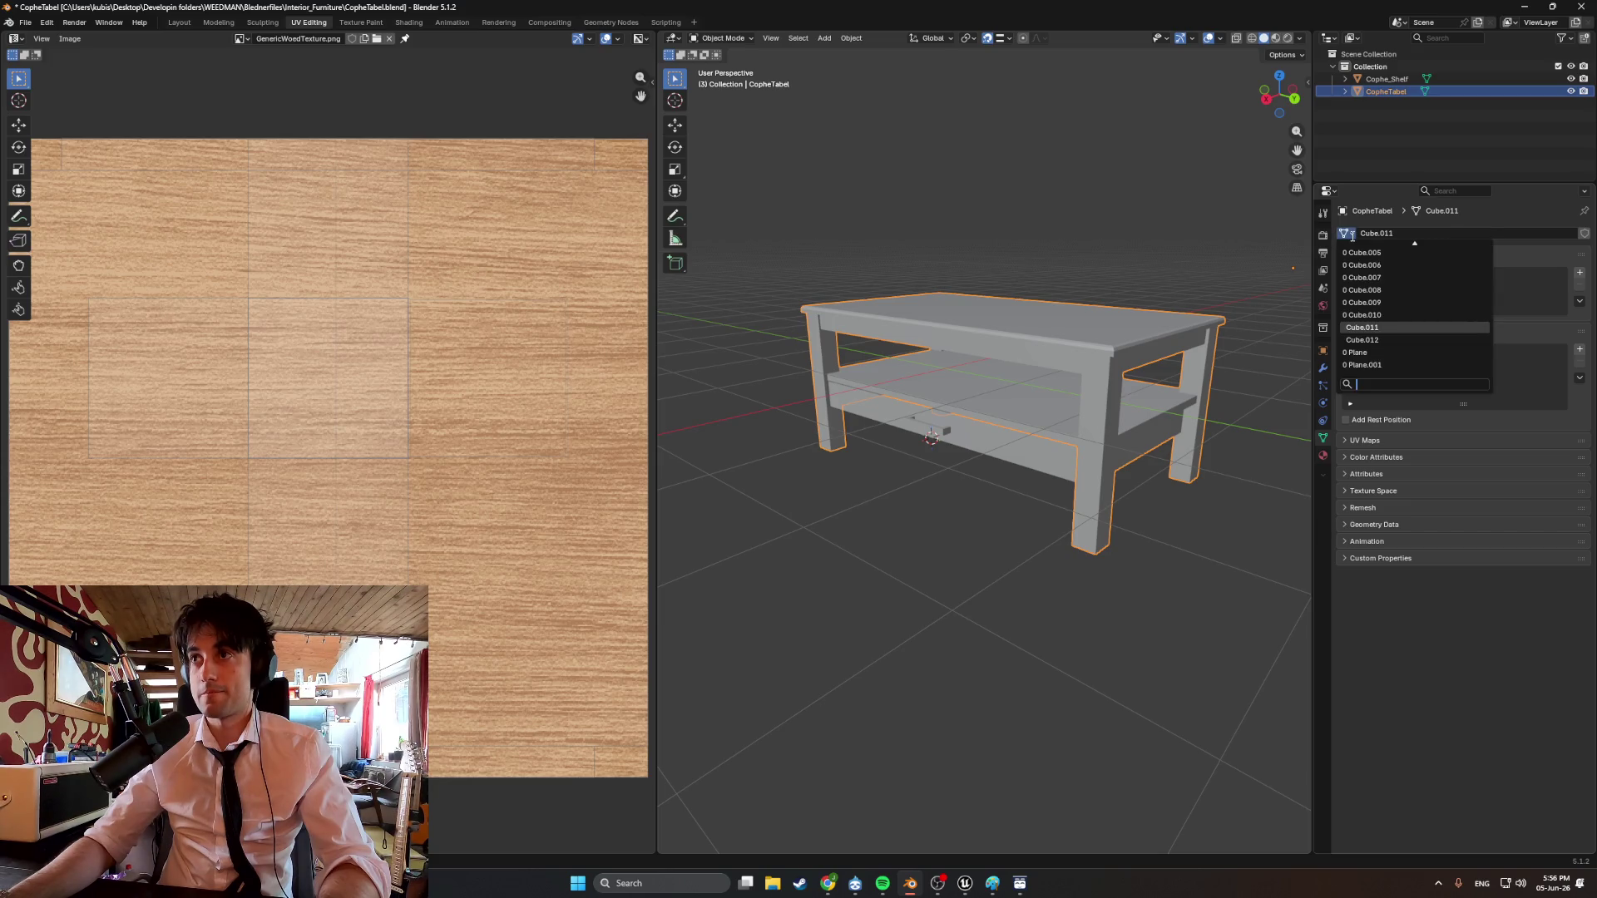
{"action": "left_click", "coordinate": [1399, 236]}
{"action": "left_click", "coordinate": [1322, 456]}
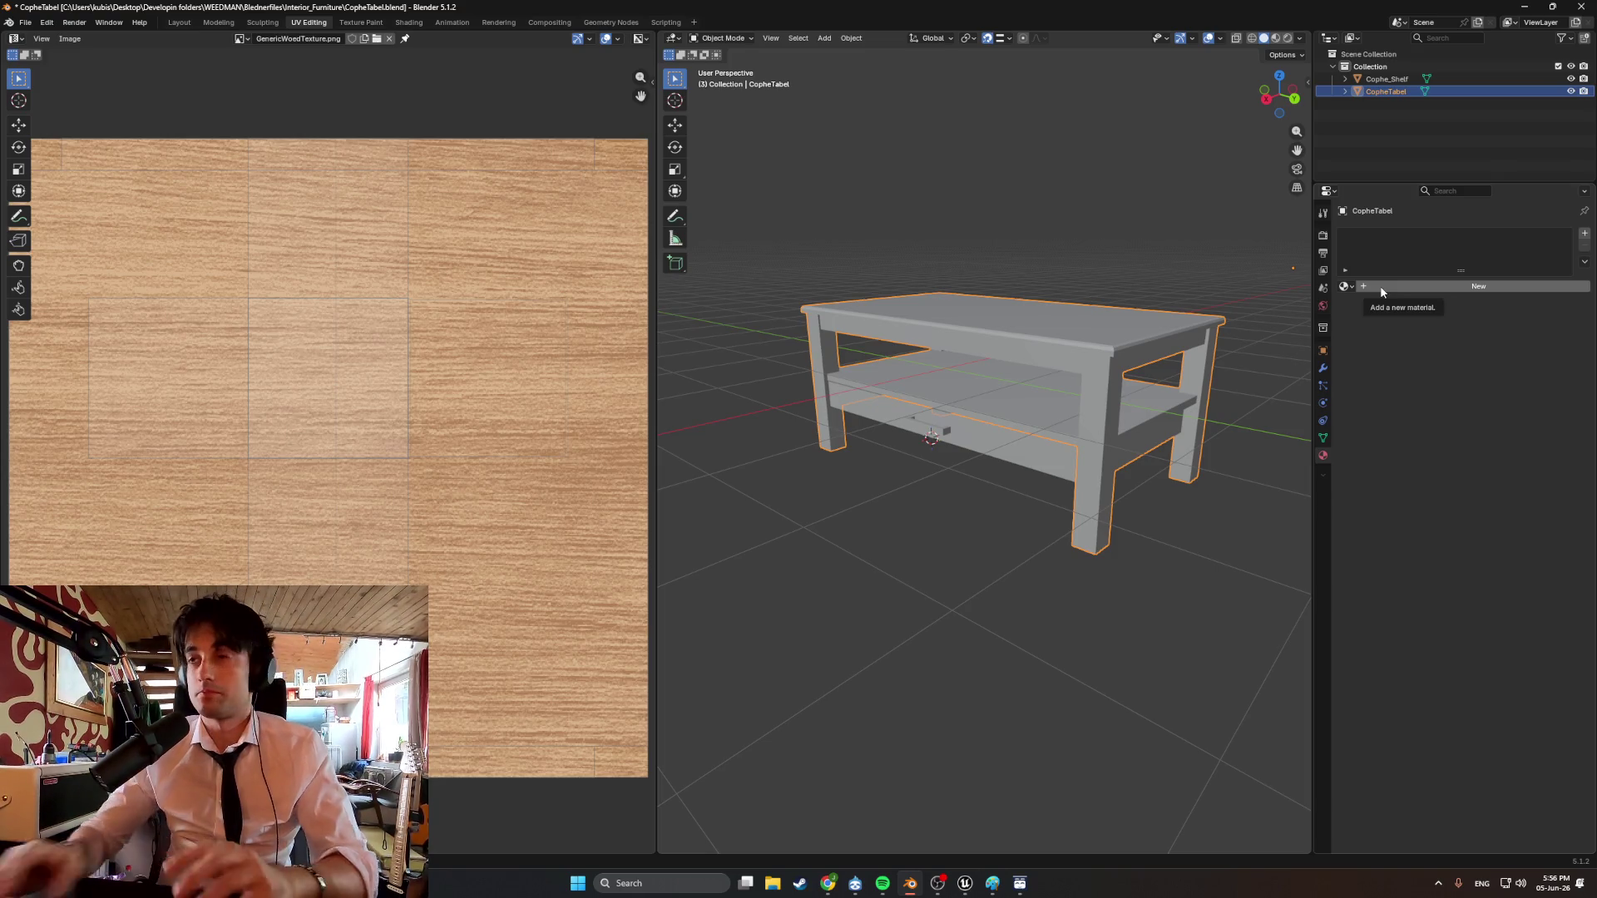
{"action": "left_click", "coordinate": [1382, 290]}
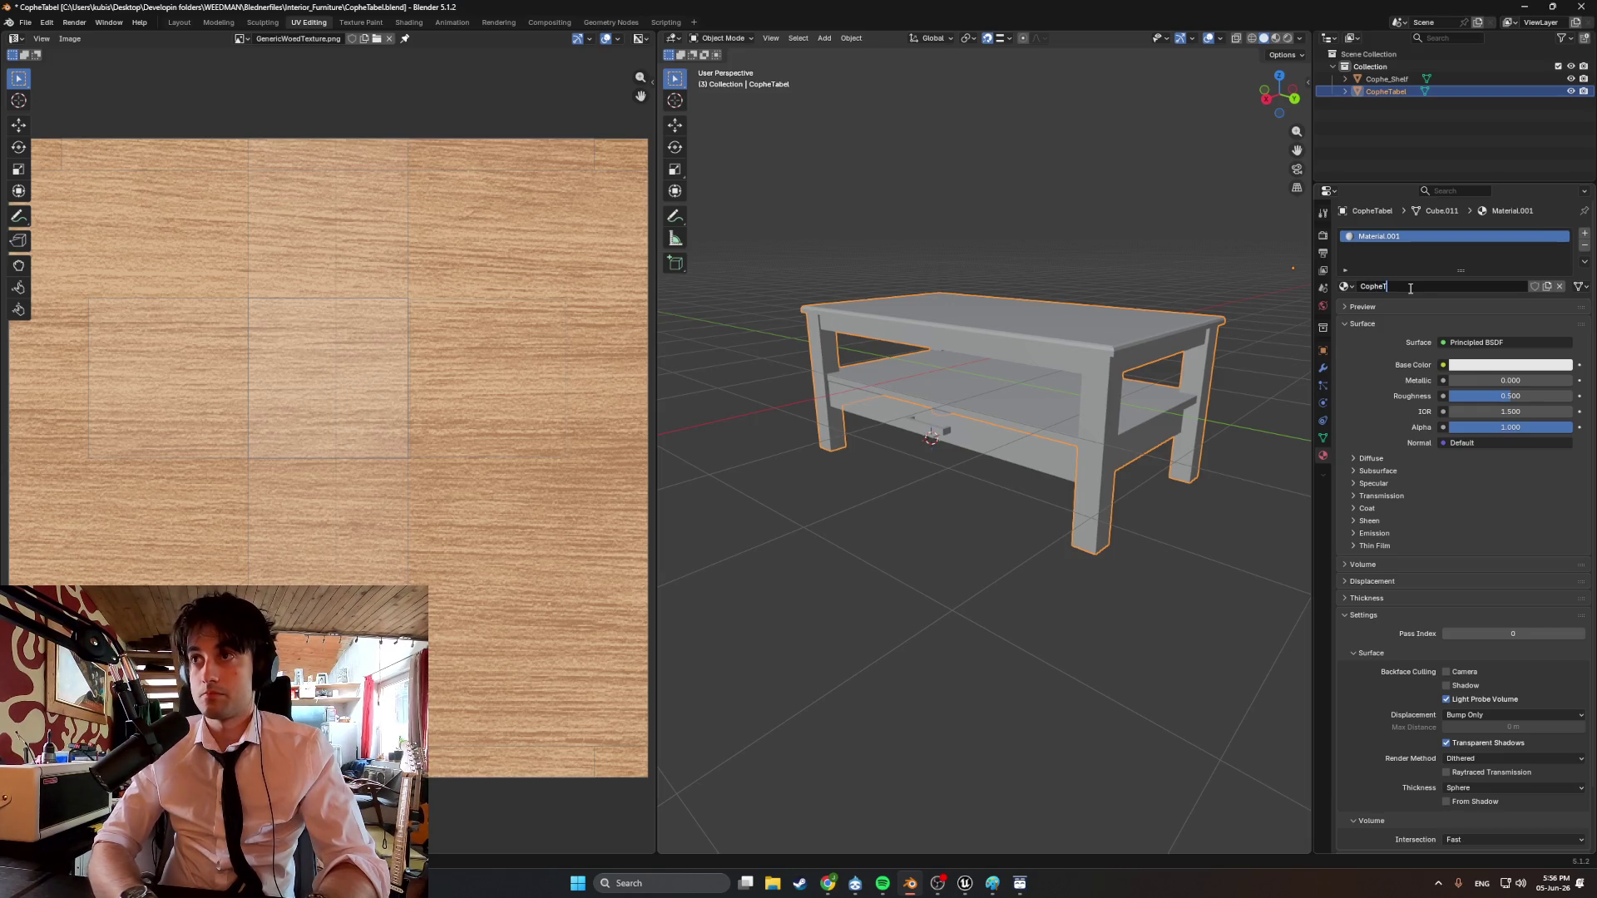
Name the material Cophe_Table_Mat and use GenericWoedTexture.png as its Base Color image texture.
{"action": "type", "text": "tabl"}
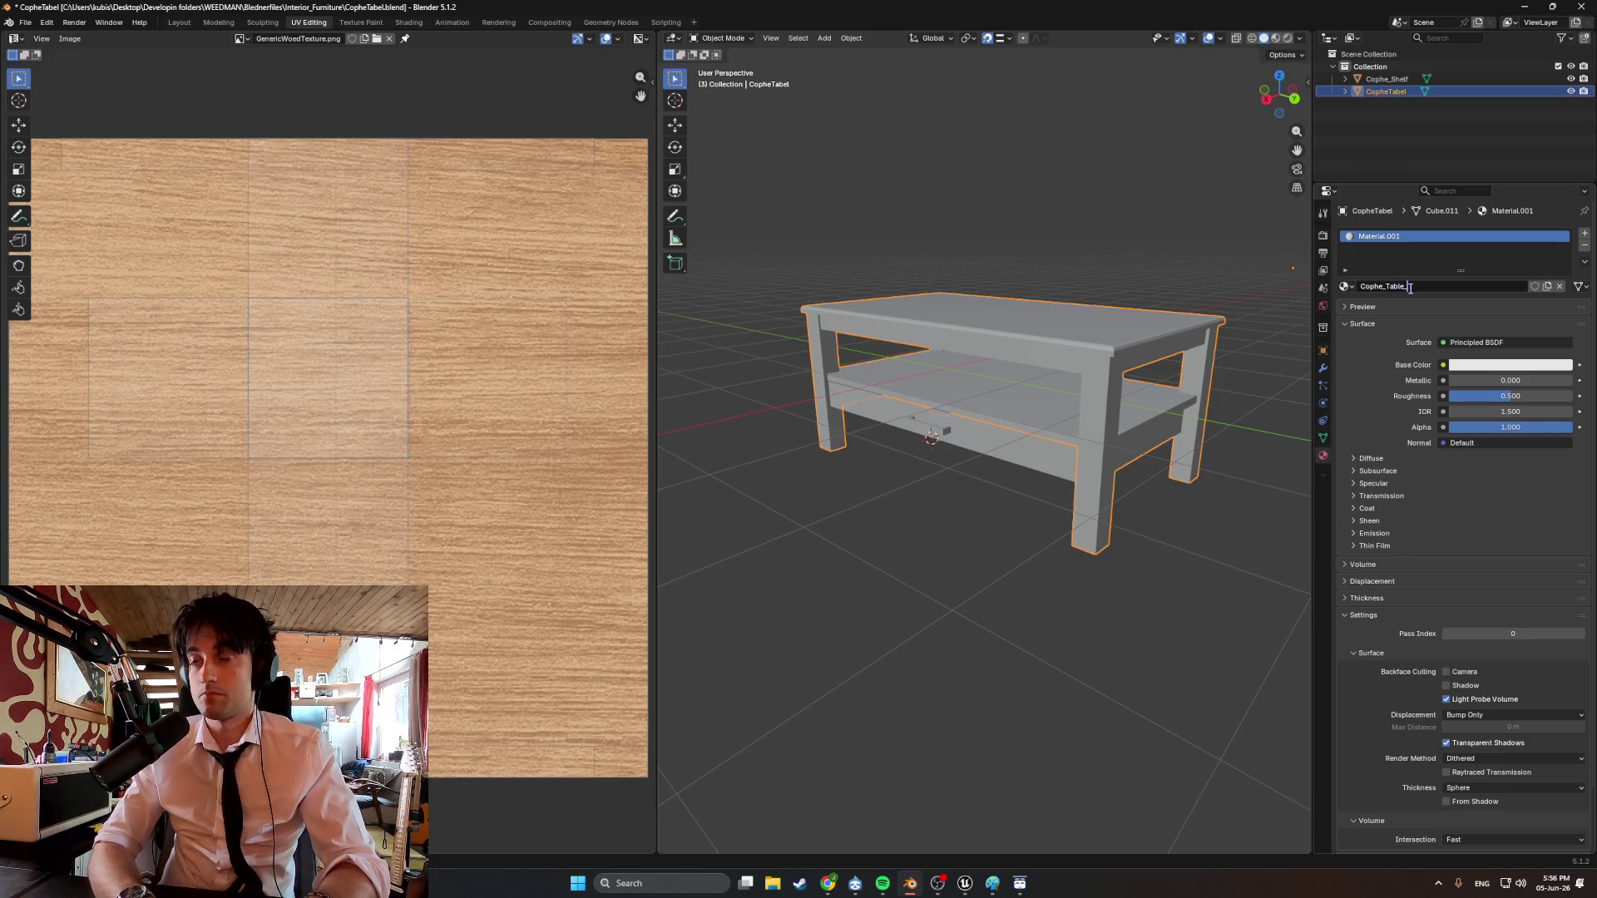
{"action": "type", "text": "Mat"}
{"action": "key", "text": "Return"}
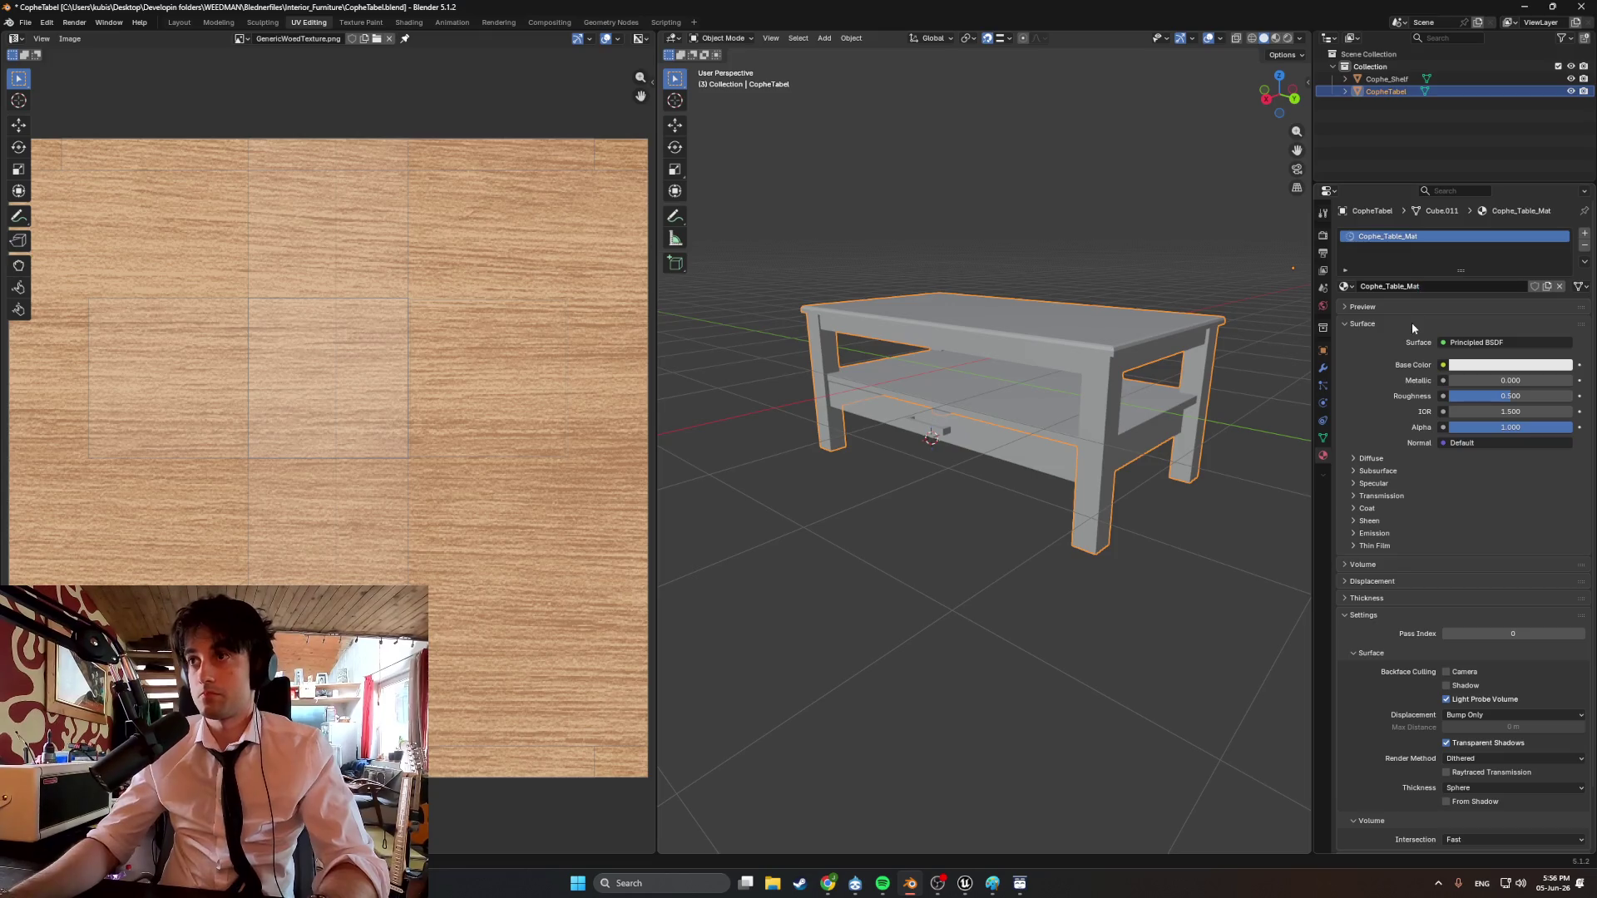
{"action": "left_click", "coordinate": [1445, 365]}
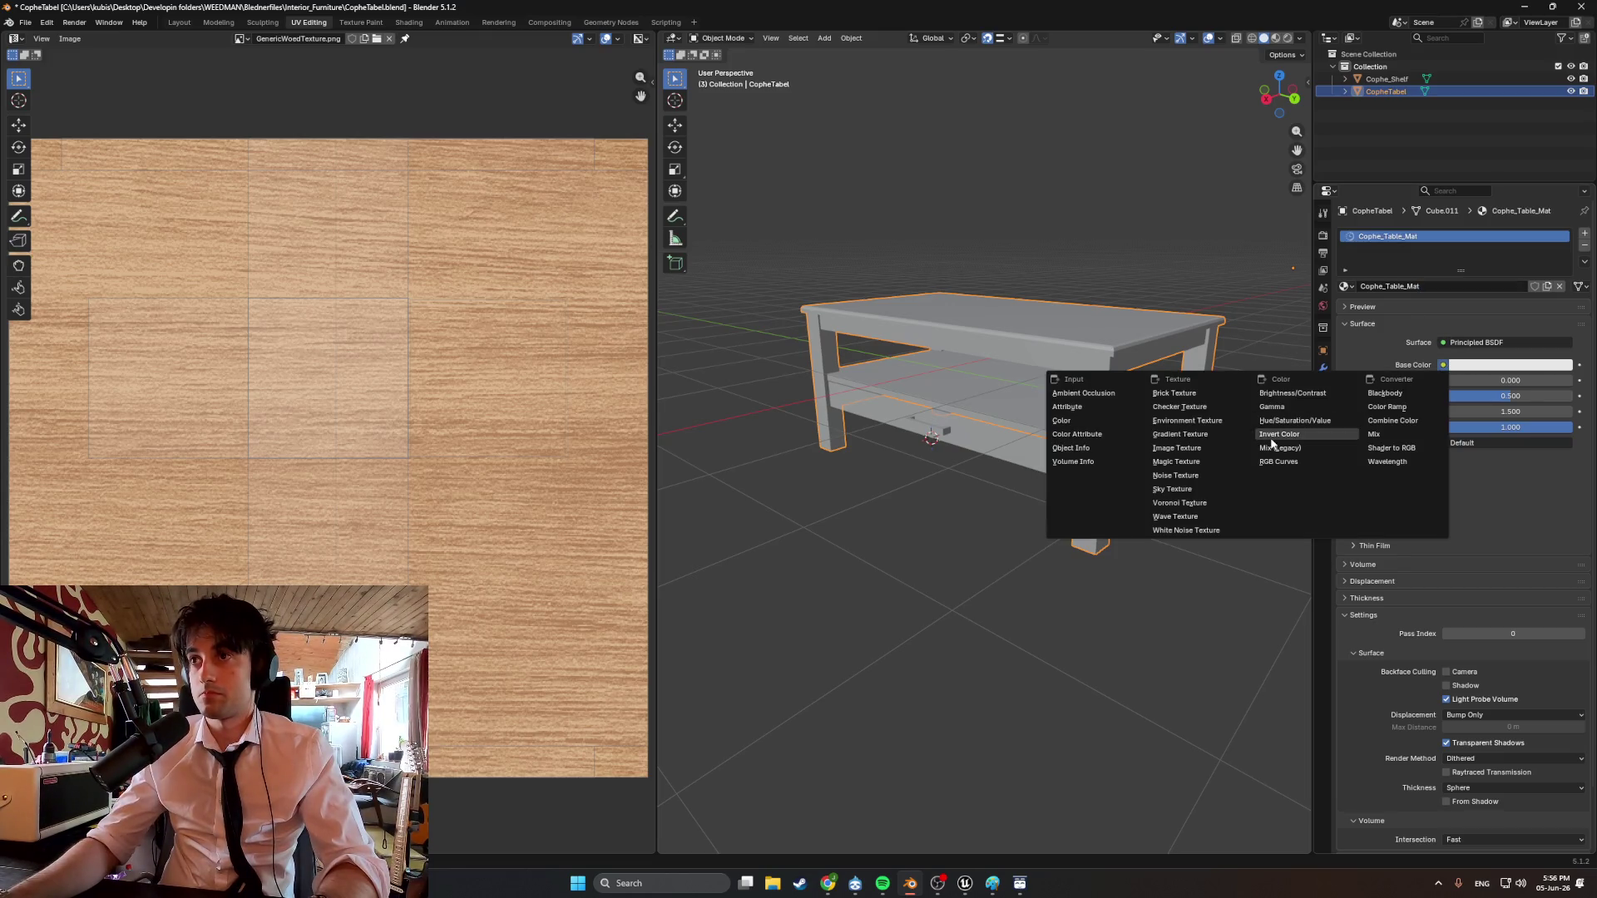
{"action": "left_click", "coordinate": [1219, 447]}
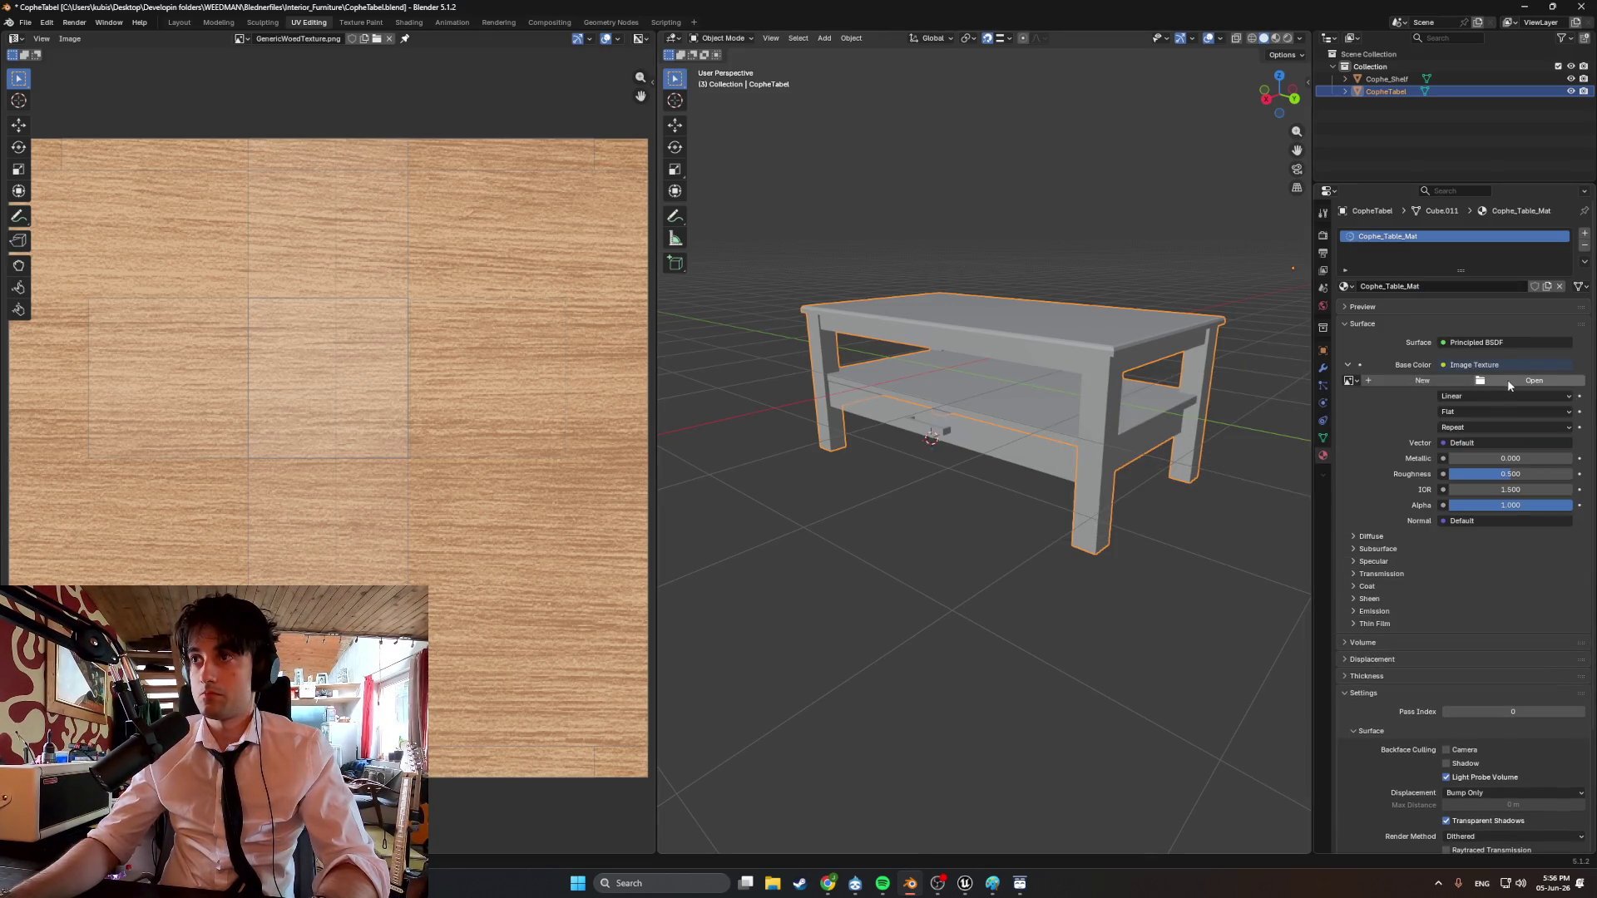
{"action": "left_click", "coordinate": [1492, 381]}
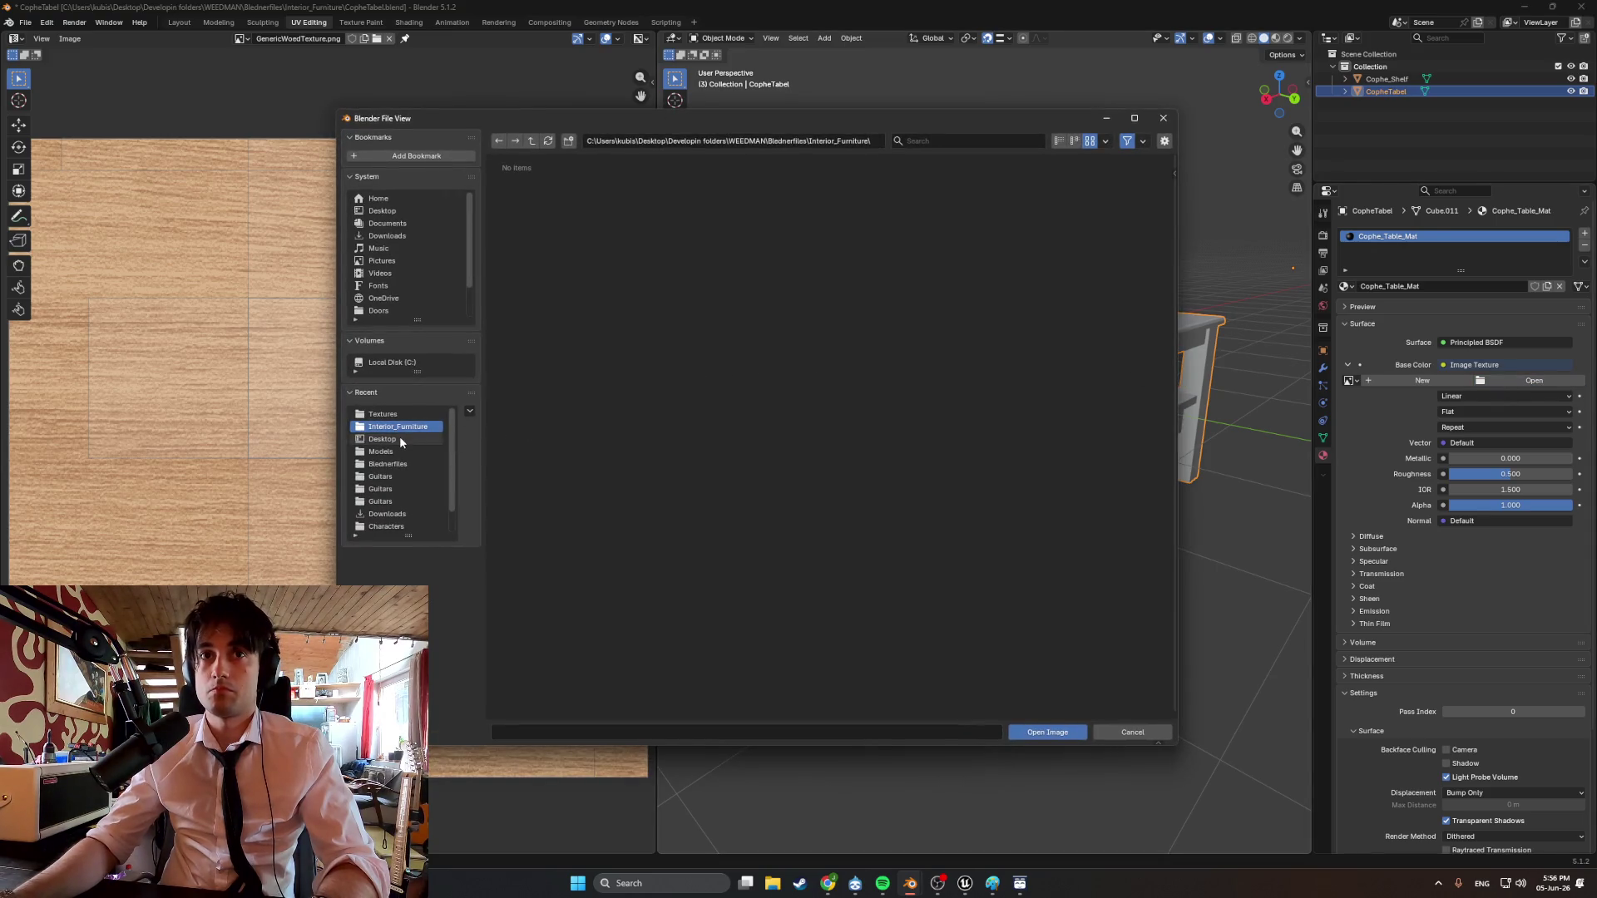
{"action": "left_click", "coordinate": [423, 414]}
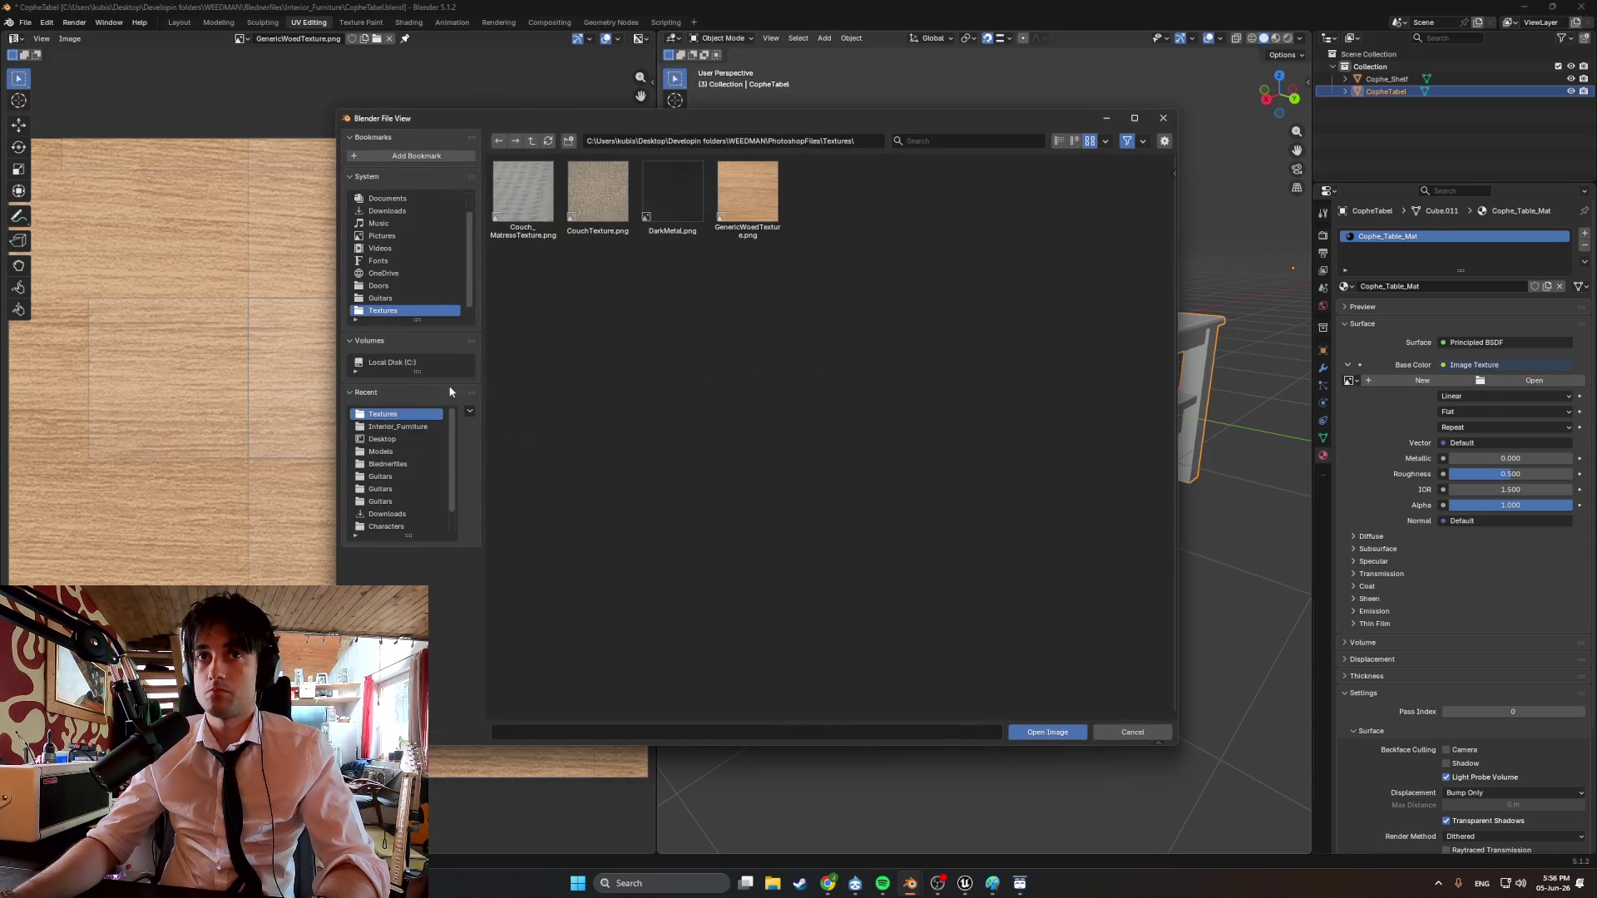
{"action": "double_click", "coordinate": [750, 208]}
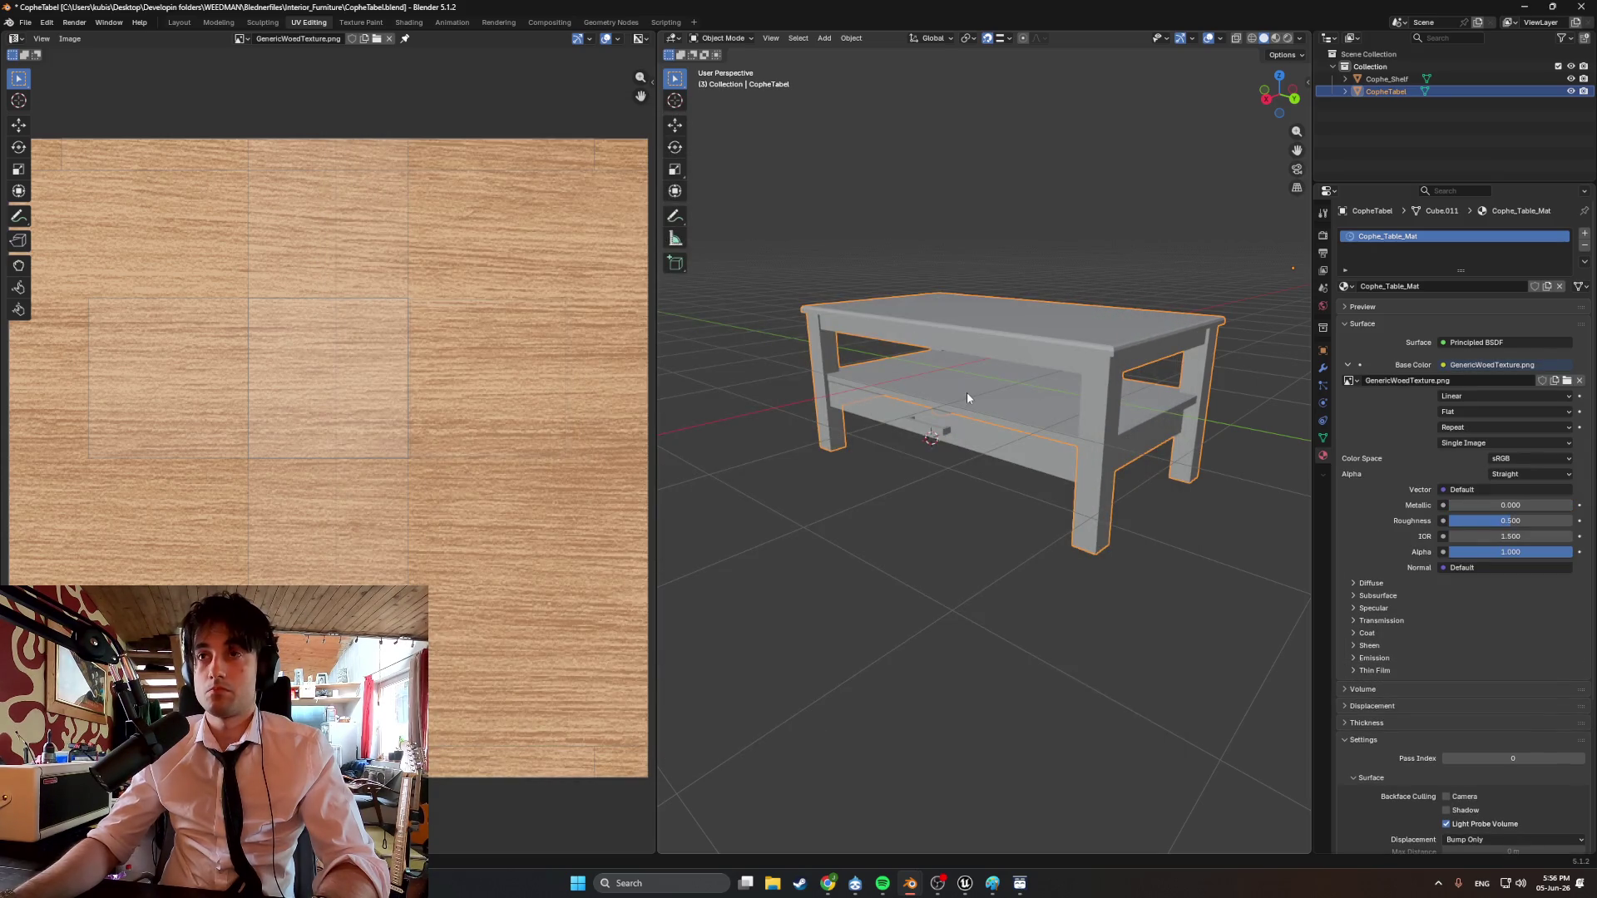
Switch the viewport to Material Preview and orbit around the textured table.
{"action": "key", "text": "z"}
{"action": "left_click", "coordinate": [951, 469]}
{"action": "mouse_move", "coordinate": [965, 428]}
{"action": "middle_mouse_down"}
{"action": "mouse_move", "coordinate": [986, 466]}
{"action": "mouse_move", "coordinate": [935, 459]}
{"action": "middle_mouse_up"}
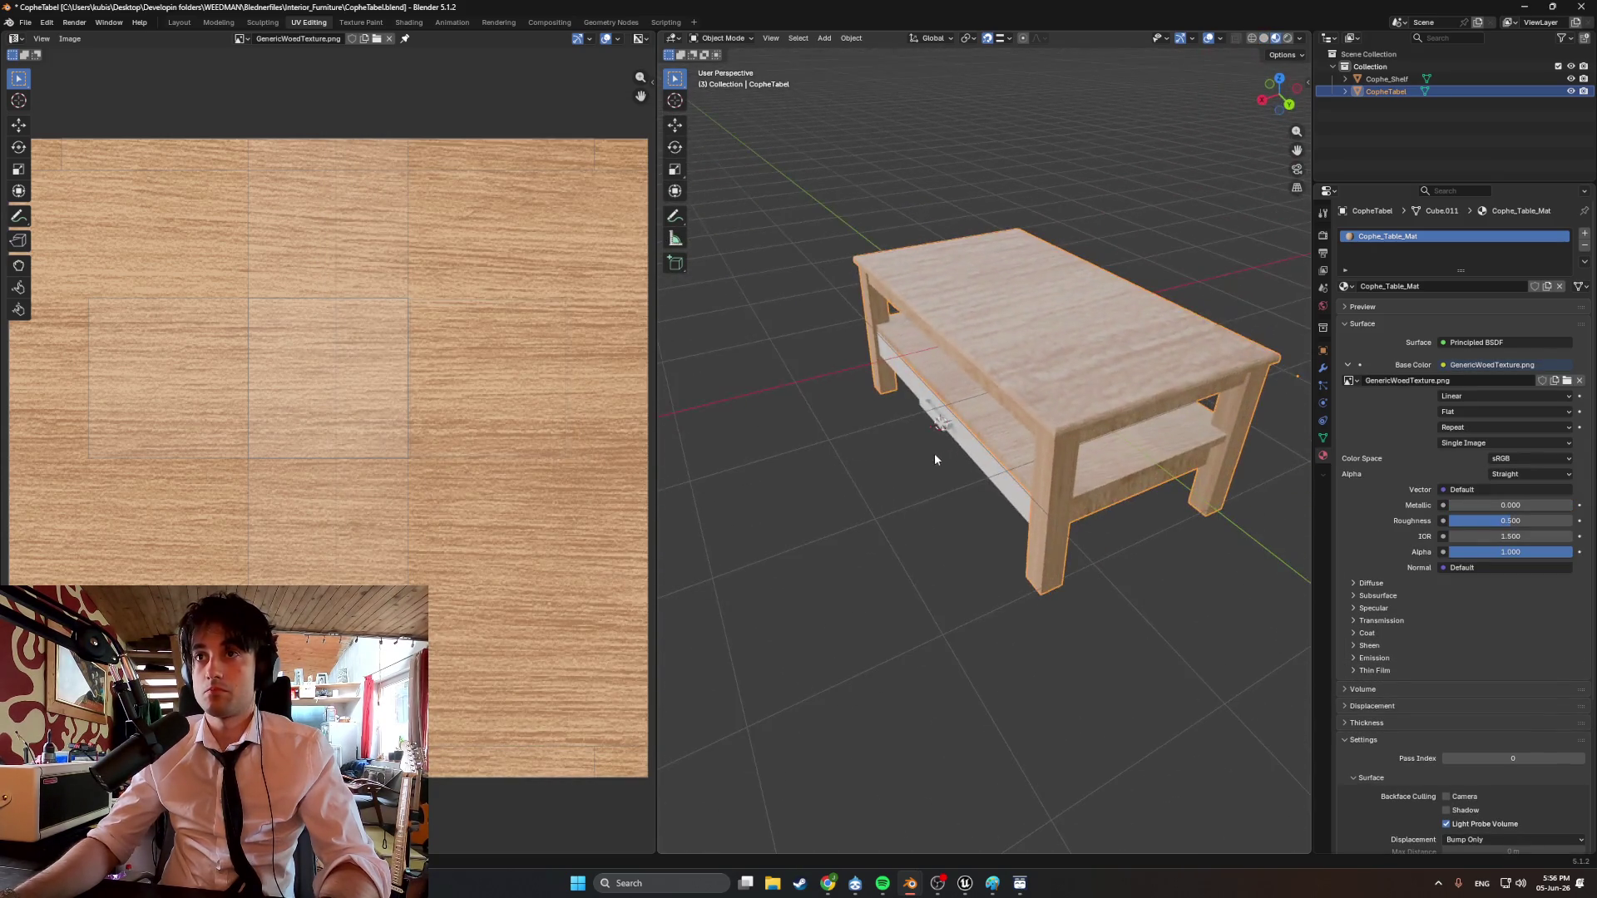
{"action": "scroll", "coordinate": [477, 391], "scroll_direction": "down", "scroll_amount": 3}
{"action": "scroll", "coordinate": [1081, 350], "scroll_direction": "up", "scroll_amount": 2}
{"action": "middle_click_drag", "start_coordinate": [1082, 349], "coordinate": [1166, 387]}
{"action": "scroll", "coordinate": [1058, 351], "scroll_direction": "down", "scroll_amount": 2}
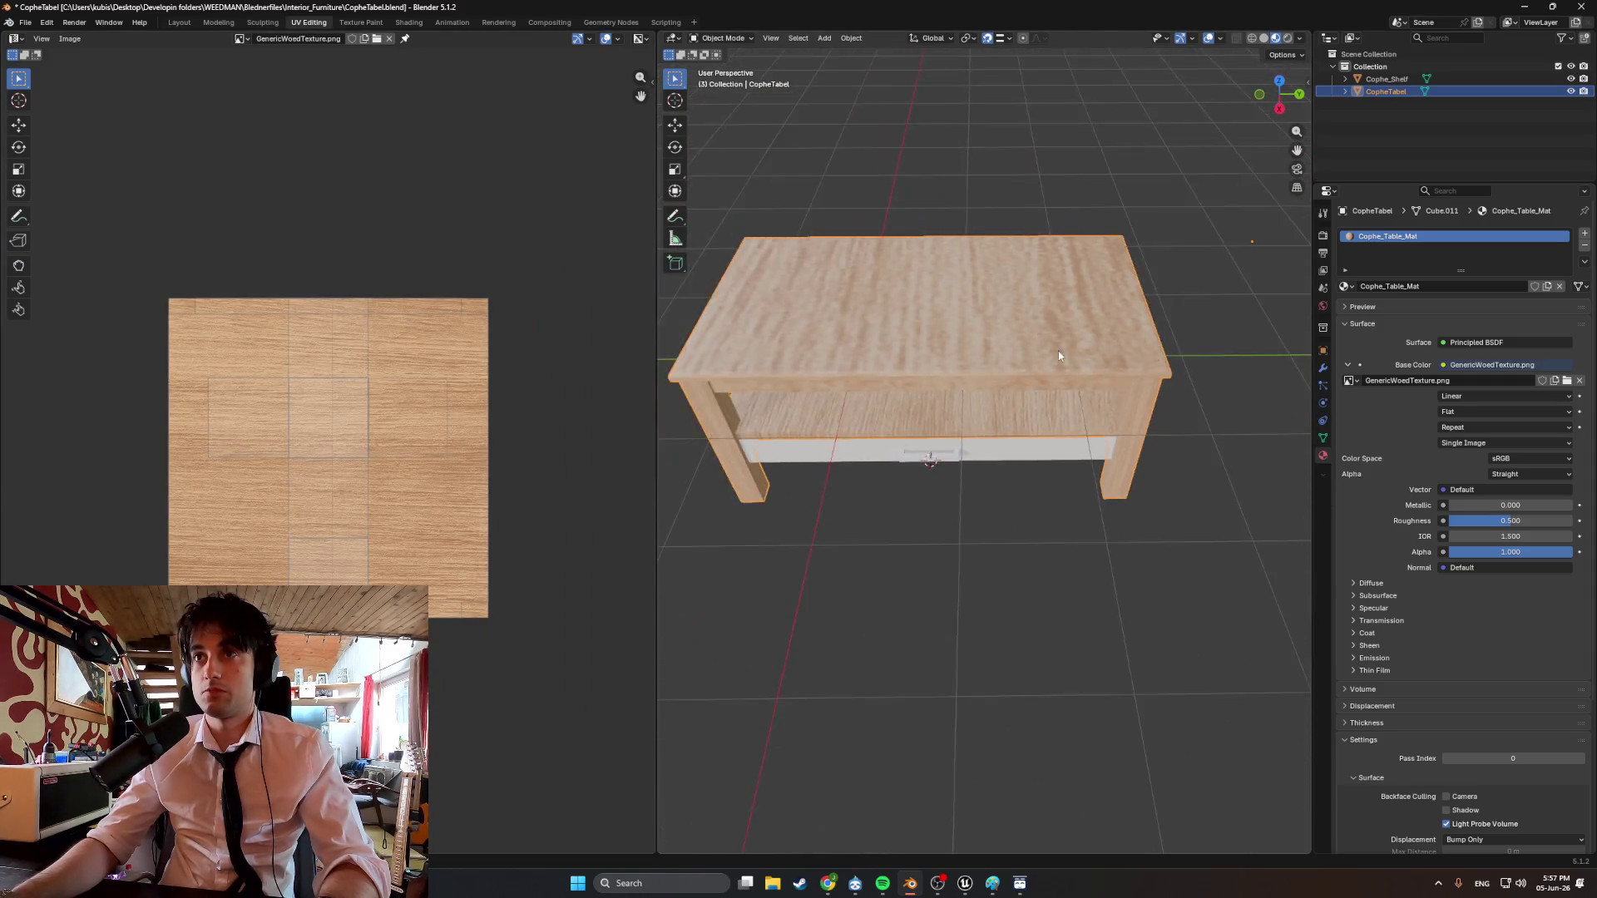
{"action": "mouse_move", "coordinate": [1058, 351]}
{"action": "middle_mouse_down"}
{"action": "mouse_move", "coordinate": [1170, 301]}
{"action": "mouse_move", "coordinate": [1062, 321]}
{"action": "mouse_move", "coordinate": [1015, 371]}
{"action": "middle_mouse_up"}
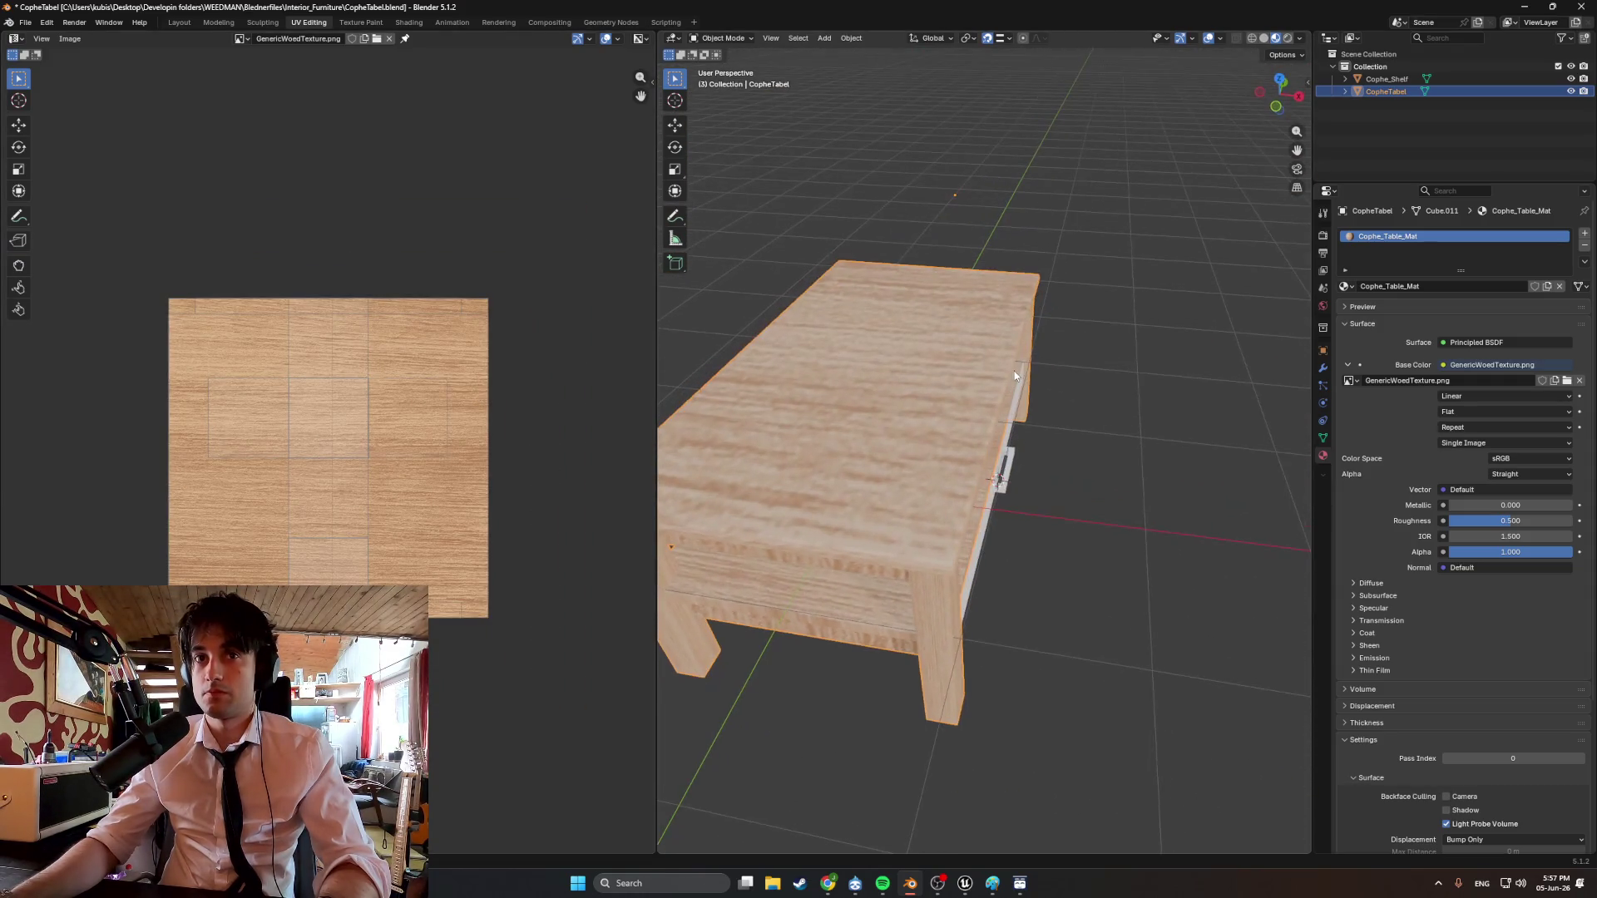
{"action": "mouse_move", "coordinate": [897, 398]}
{"action": "middle_mouse_down"}
{"action": "mouse_move", "coordinate": [872, 403]}
{"action": "mouse_move", "coordinate": [1055, 387]}
{"action": "middle_mouse_up"}
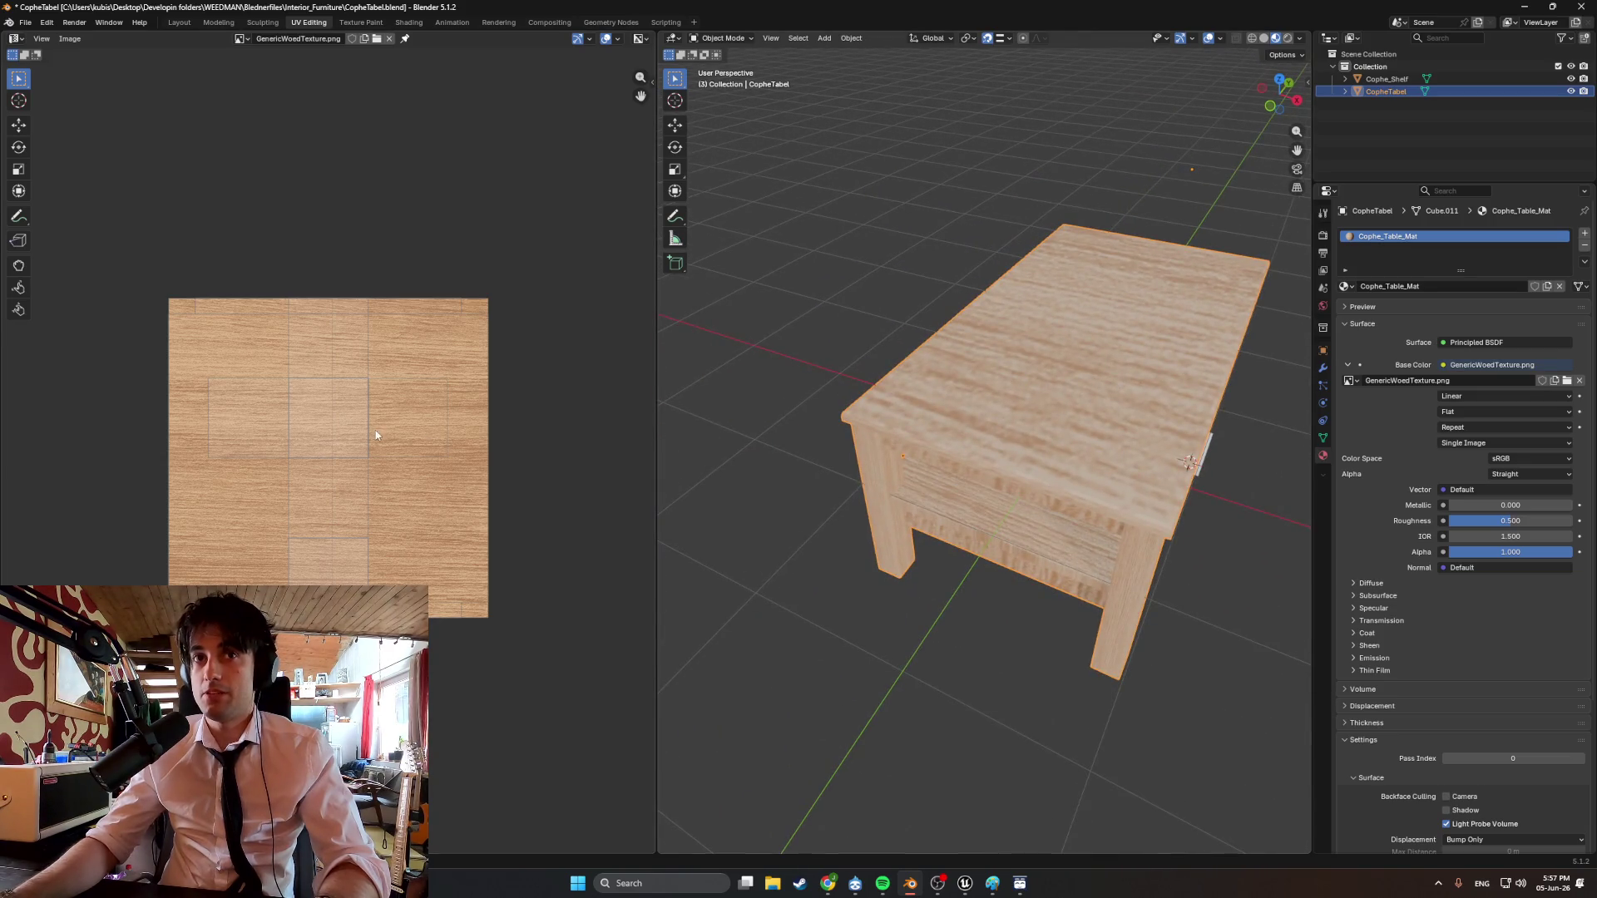
{"action": "middle_click_drag", "start_coordinate": [915, 399], "coordinate": [995, 406]}
Select the whole table mesh in Edit Mode and unwrap it with Smart UV Project.
{"action": "key", "text": "Tab"}
{"action": "key", "text": "a"}
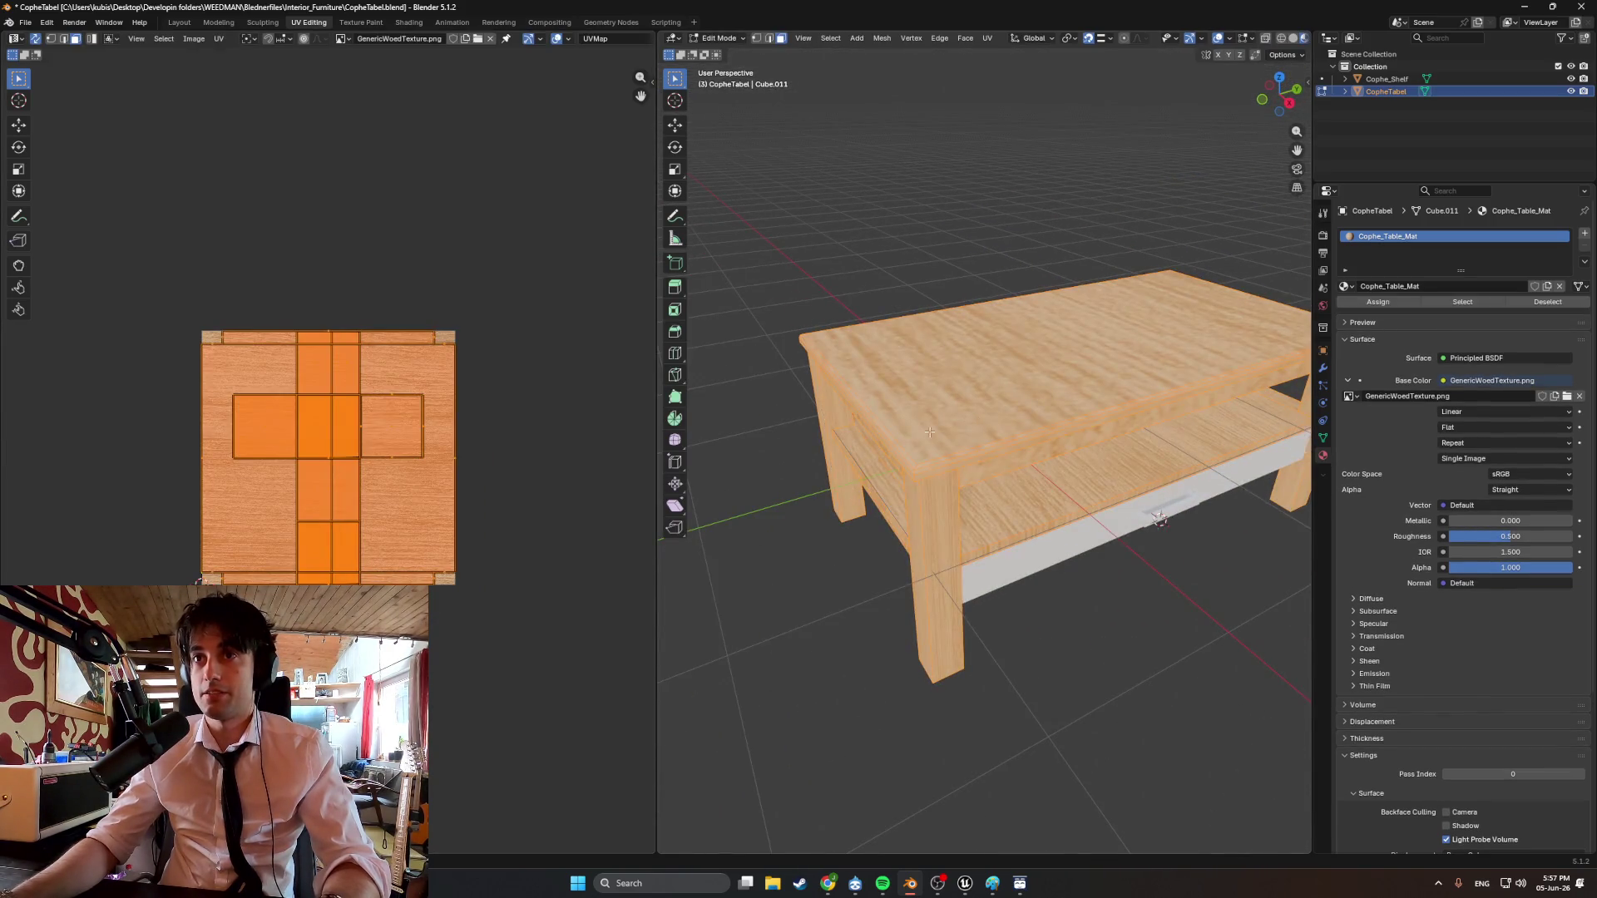
{"action": "right_click", "coordinate": [860, 457]}
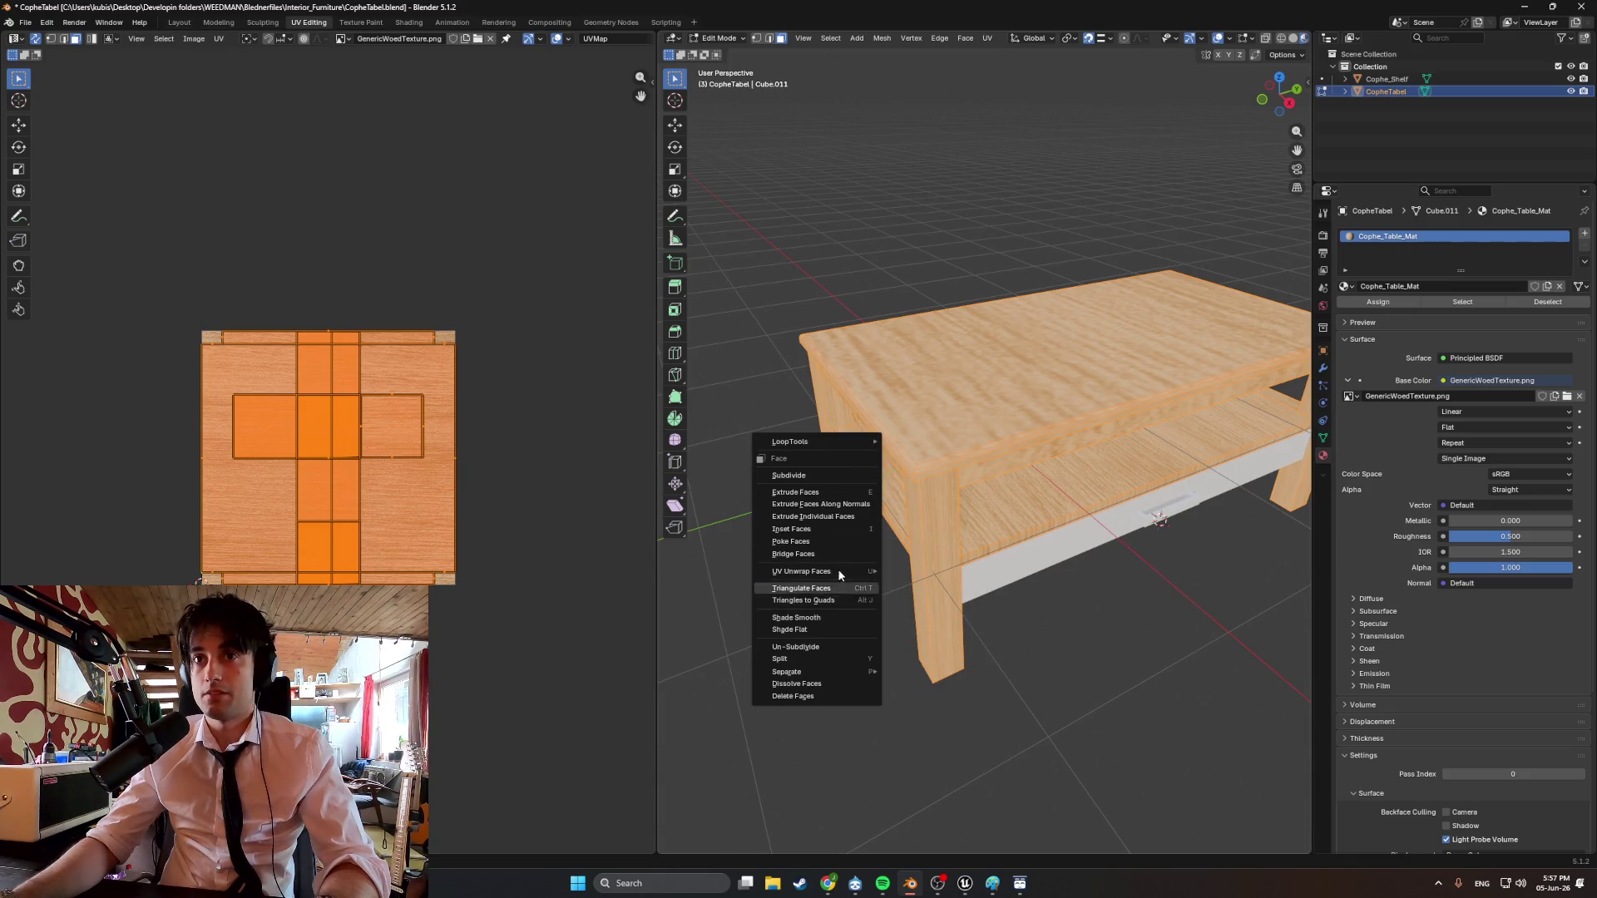
{"action": "right_click", "coordinate": [819, 522]}
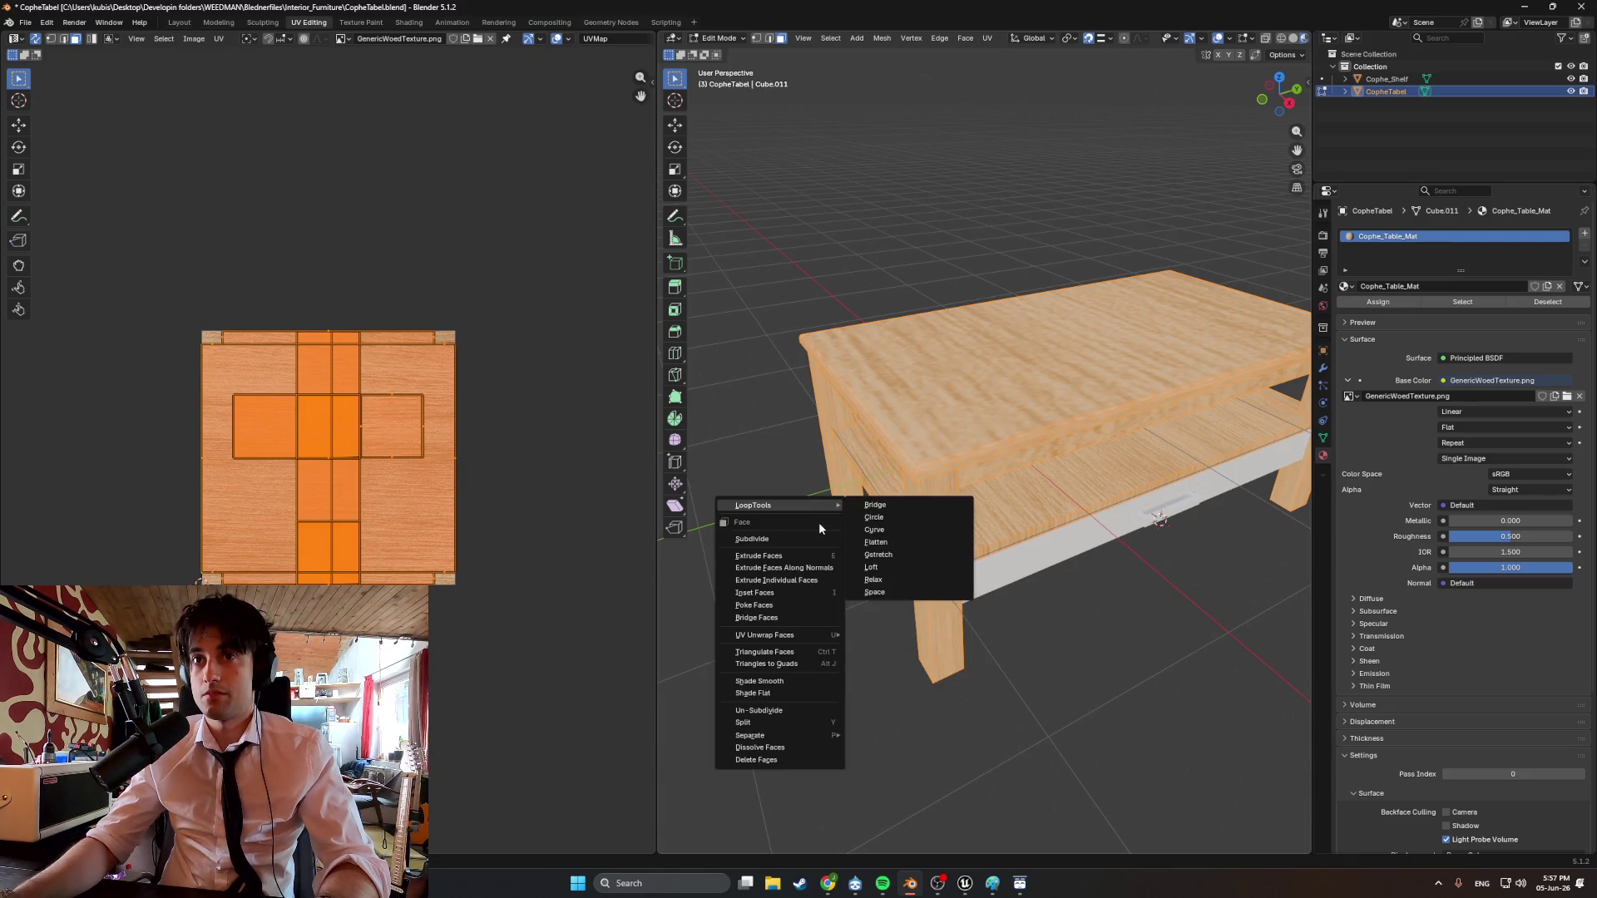
{"action": "key", "text": "u"}
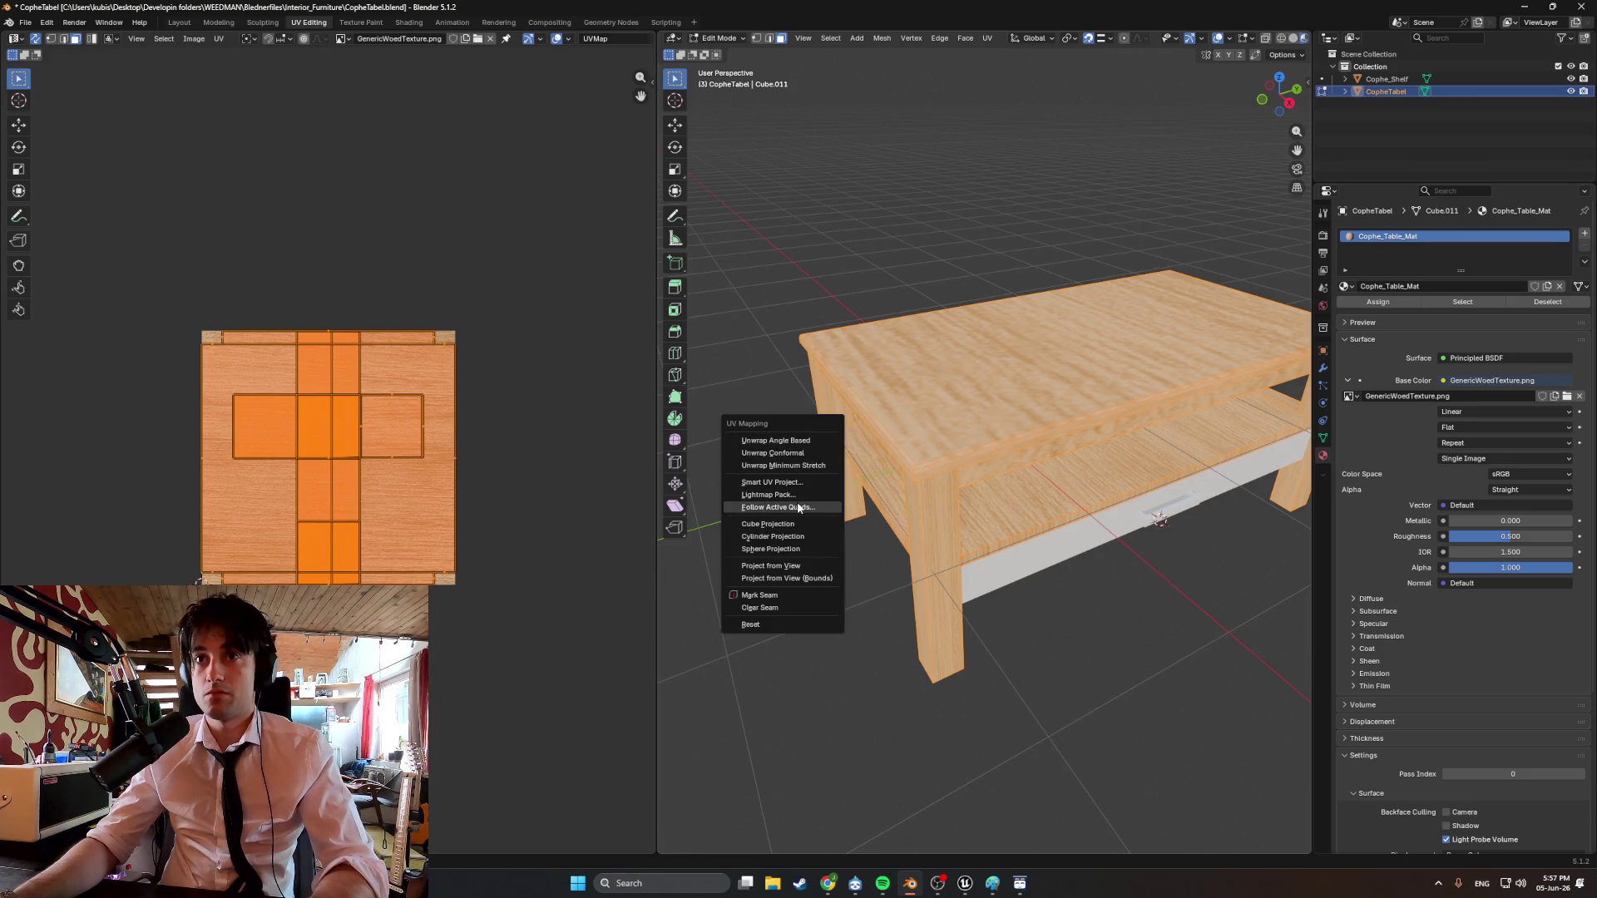
{"action": "left_click", "coordinate": [793, 483]}
{"action": "left_click", "coordinate": [795, 600]}
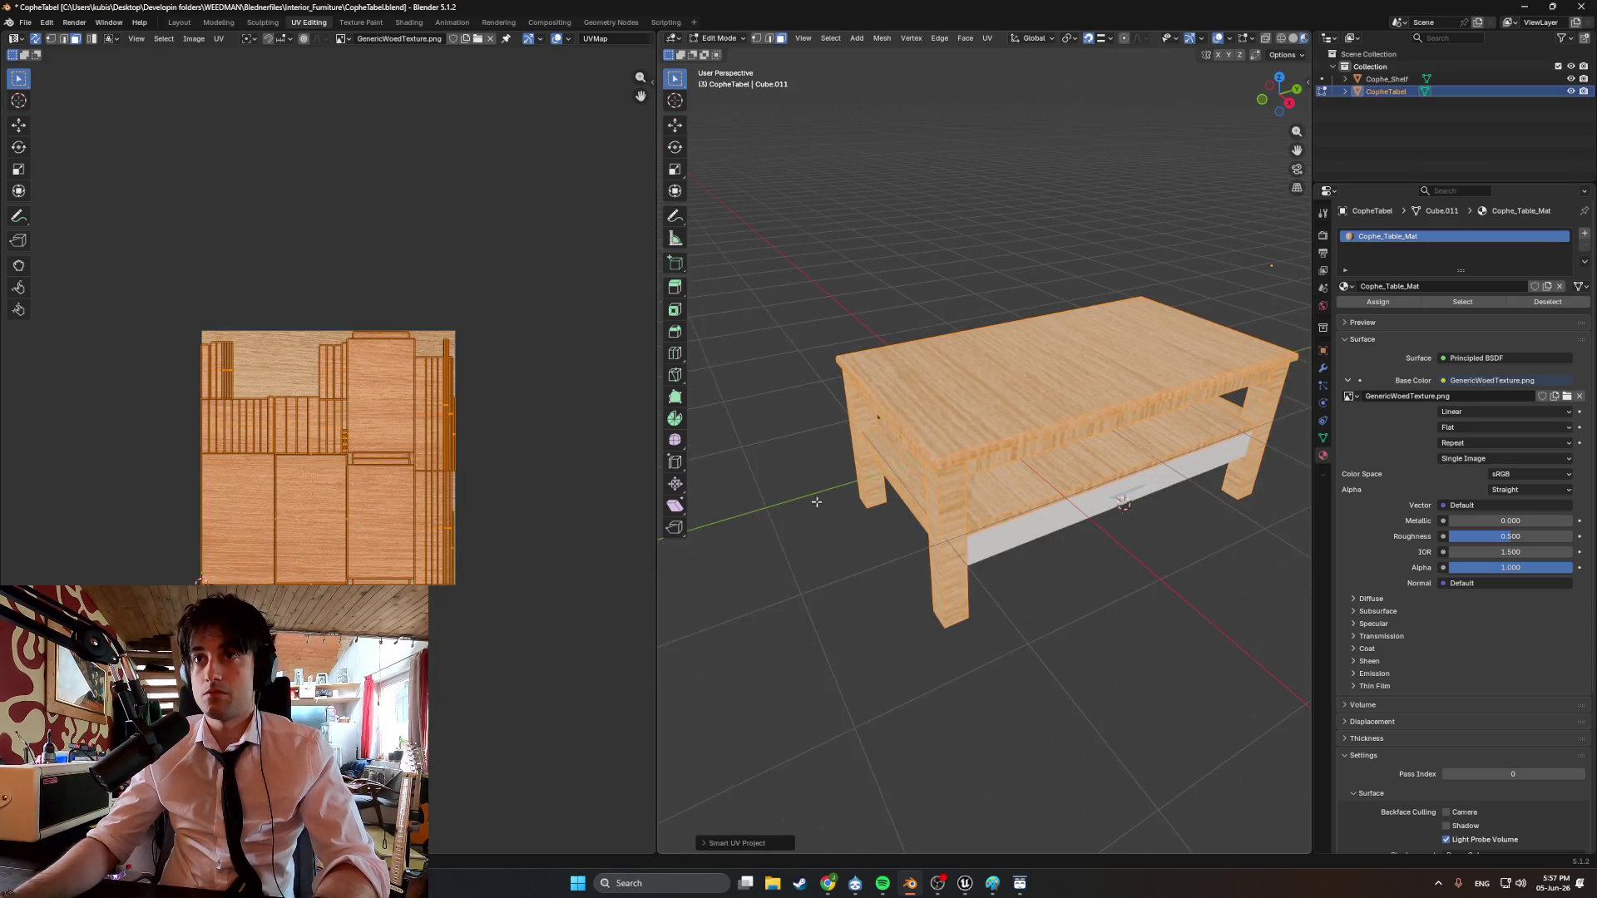
Scale the UV islands up, rotate them about 90 degrees, then shrink them to about half size.
{"action": "key", "text": "s"}
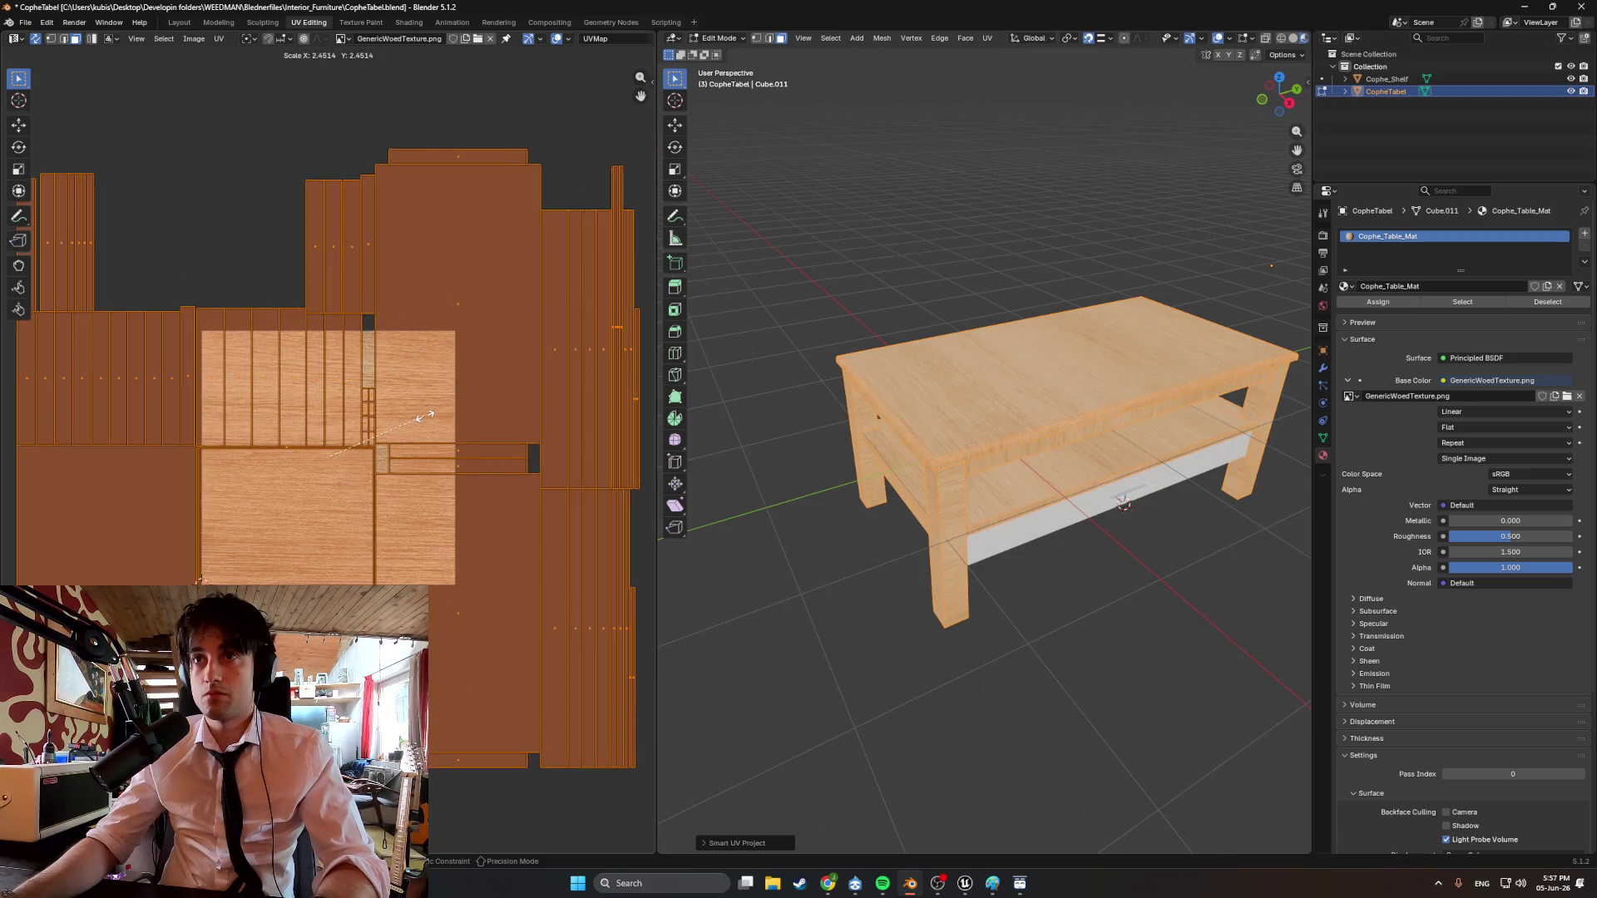
{"action": "left_click", "coordinate": [399, 421]}
{"action": "key", "text": "r"}
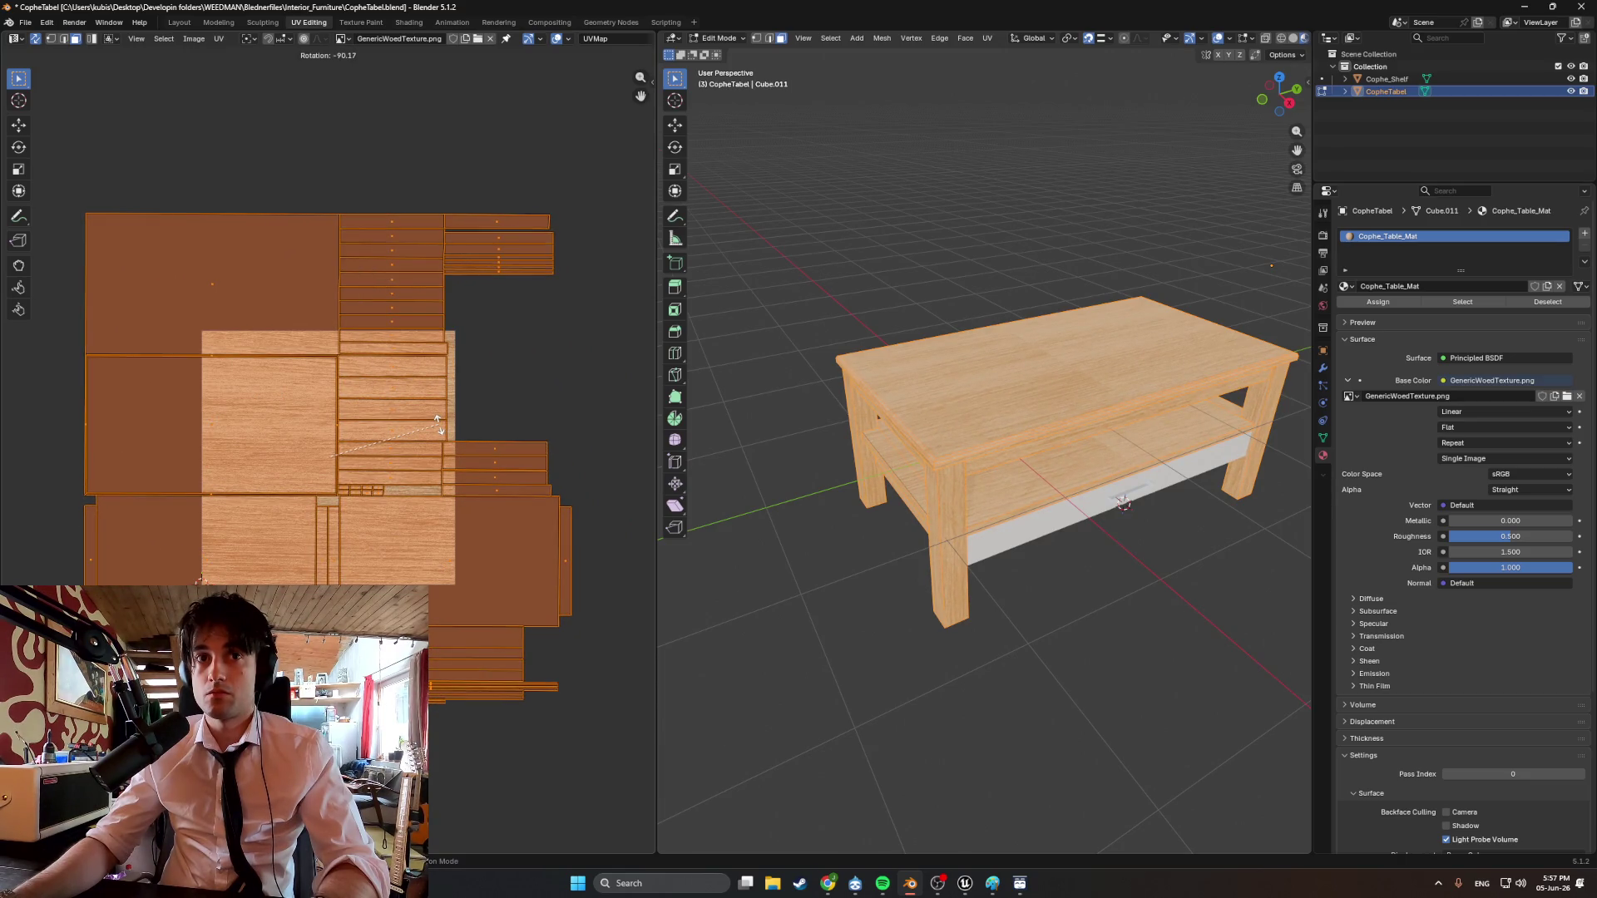
{"action": "scroll", "coordinate": [1053, 374], "scroll_direction": "up", "scroll_amount": 5}
{"action": "scroll", "coordinate": [1081, 407], "scroll_direction": "down", "scroll_amount": 3}
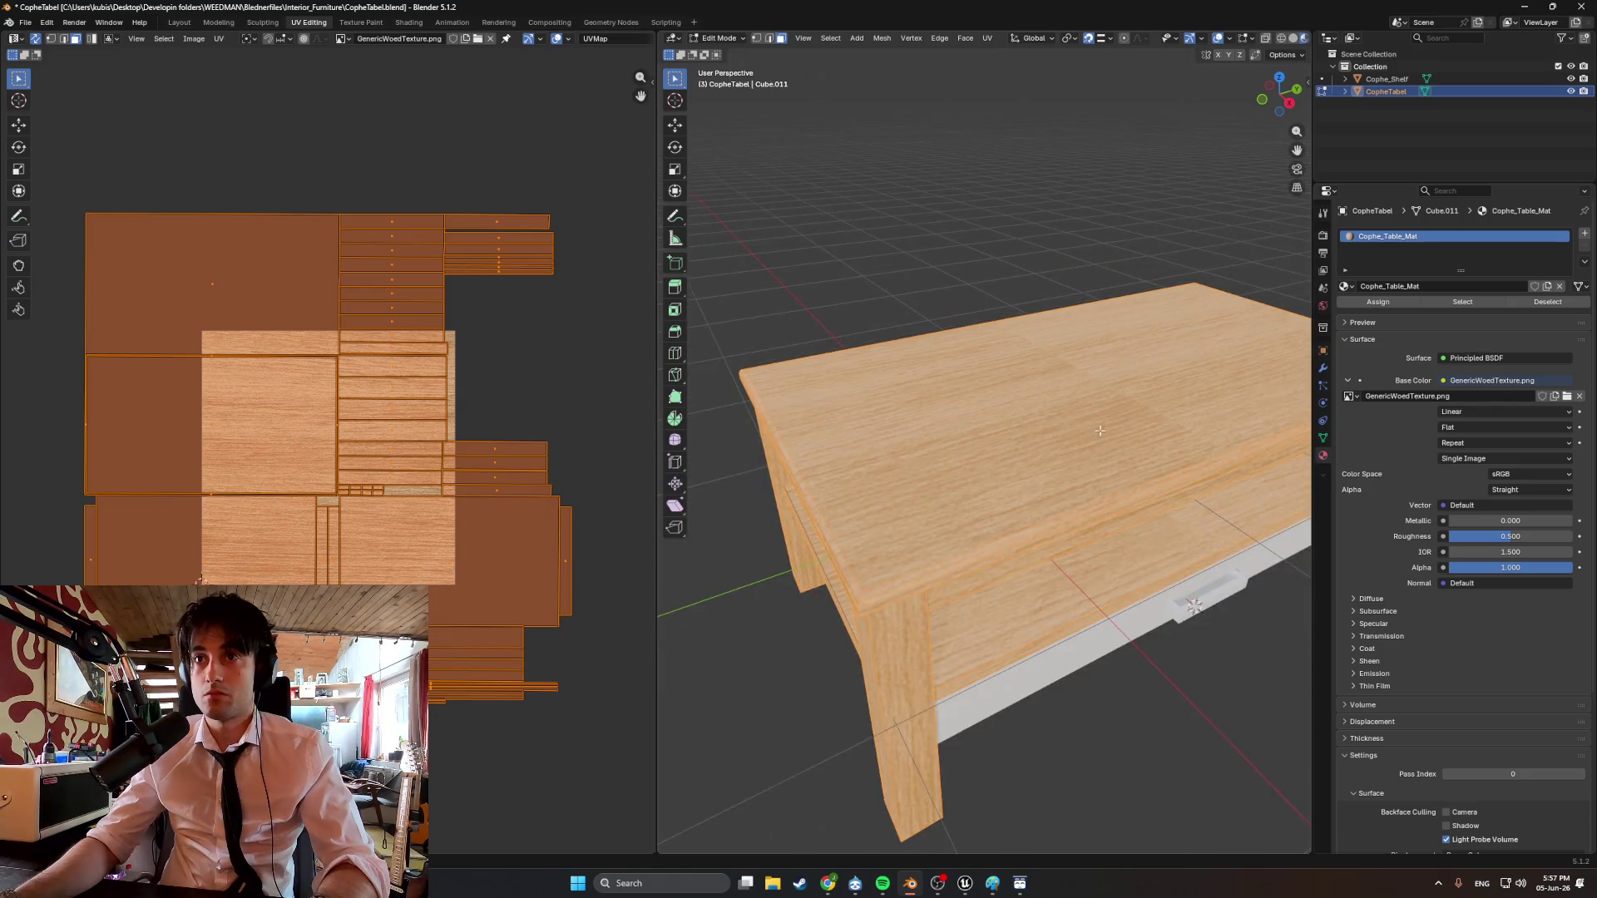
{"action": "key", "text": "s"}
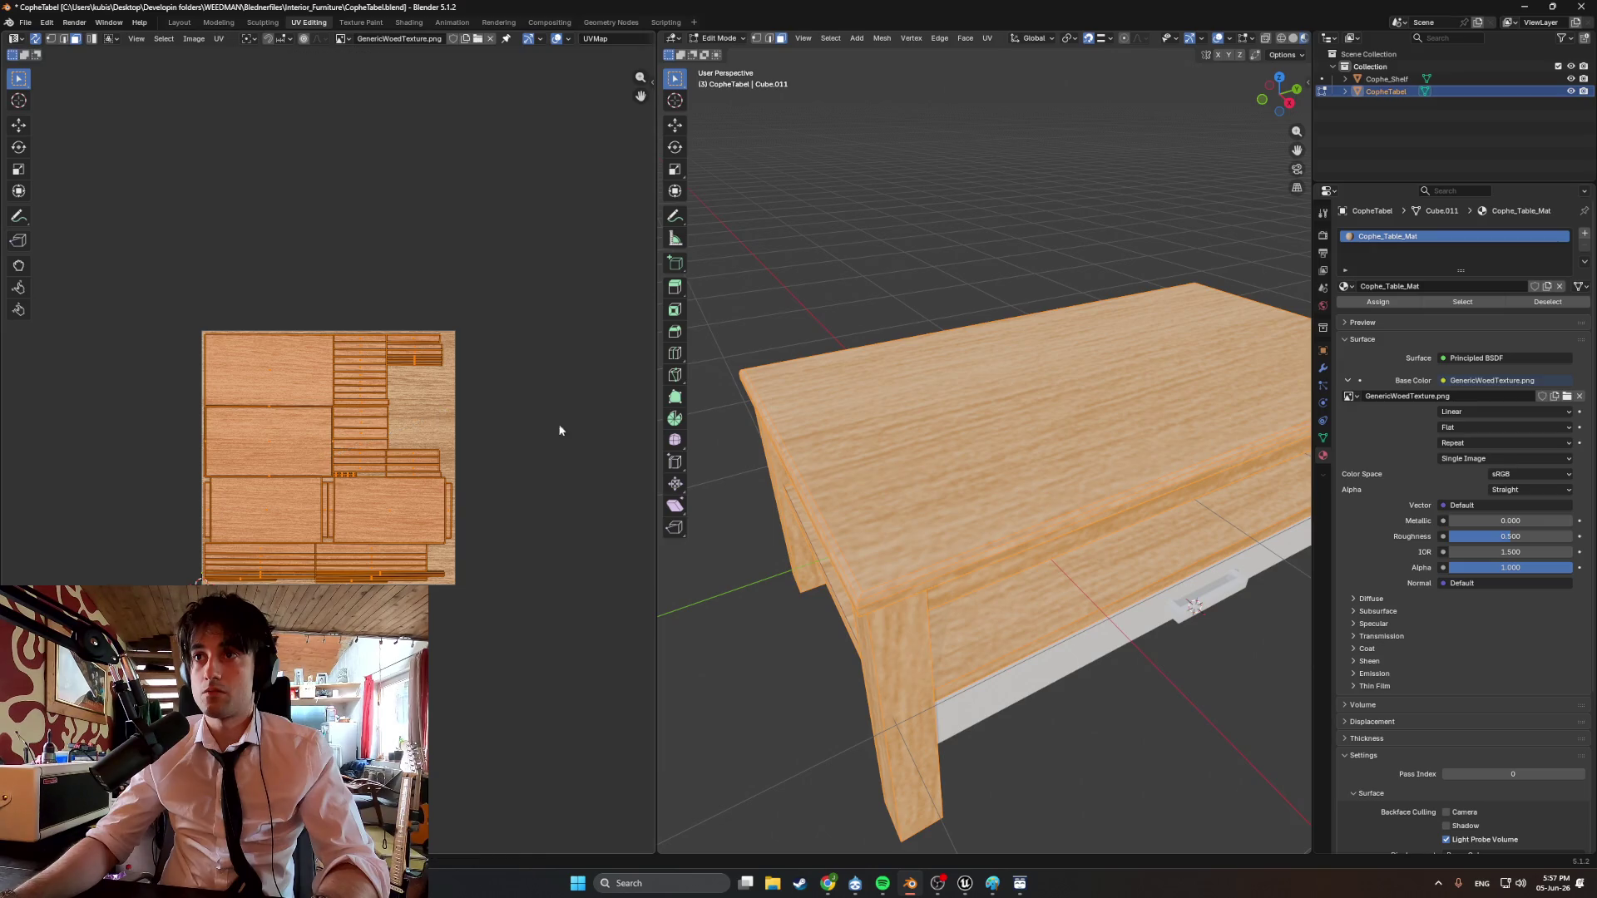
{"action": "scroll", "coordinate": [915, 416], "scroll_direction": "down", "scroll_amount": 2}
{"action": "mouse_move", "coordinate": [915, 416]}
{"action": "middle_mouse_down"}
{"action": "mouse_move", "coordinate": [898, 350]}
{"action": "mouse_move", "coordinate": [934, 277]}
{"action": "mouse_move", "coordinate": [820, 274]}
{"action": "mouse_move", "coordinate": [1106, 313]}
{"action": "mouse_move", "coordinate": [1130, 386]}
{"action": "mouse_move", "coordinate": [1009, 328]}
{"action": "mouse_move", "coordinate": [1047, 376]}
{"action": "mouse_move", "coordinate": [1003, 447]}
{"action": "middle_mouse_up"}
{"action": "scroll", "coordinate": [1130, 387], "scroll_direction": "up", "scroll_amount": 3}
{"action": "scroll", "coordinate": [1130, 387], "scroll_direction": "down", "scroll_amount": 3}
{"action": "scroll", "coordinate": [1003, 447], "scroll_direction": "up", "scroll_amount": 4}
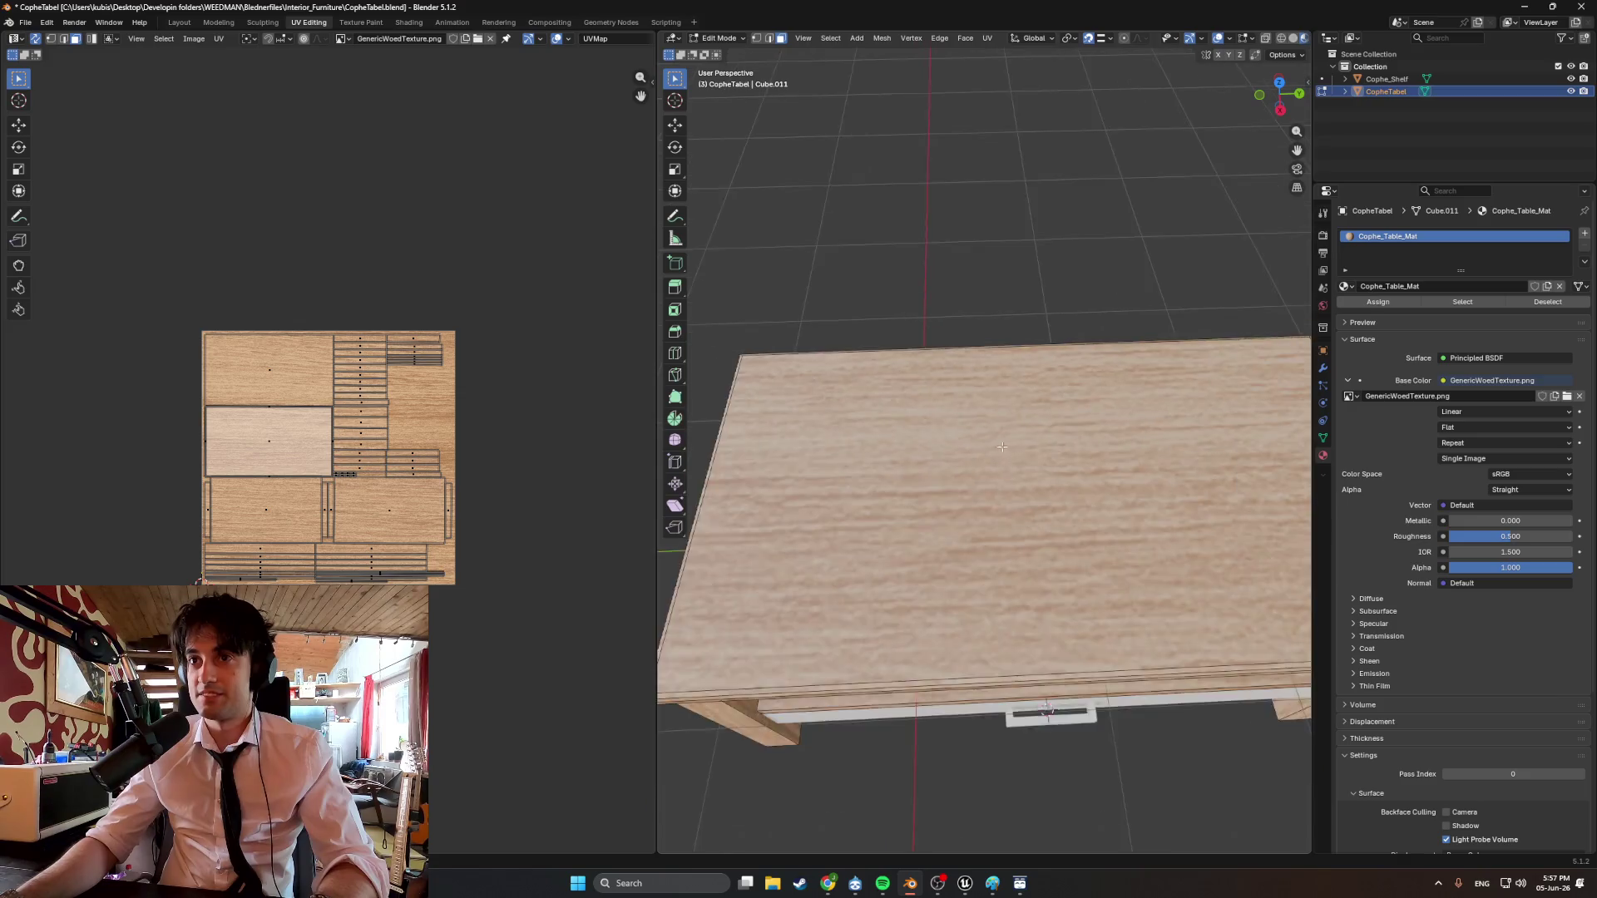
{"action": "scroll", "coordinate": [1002, 447], "scroll_direction": "down", "scroll_amount": 2}
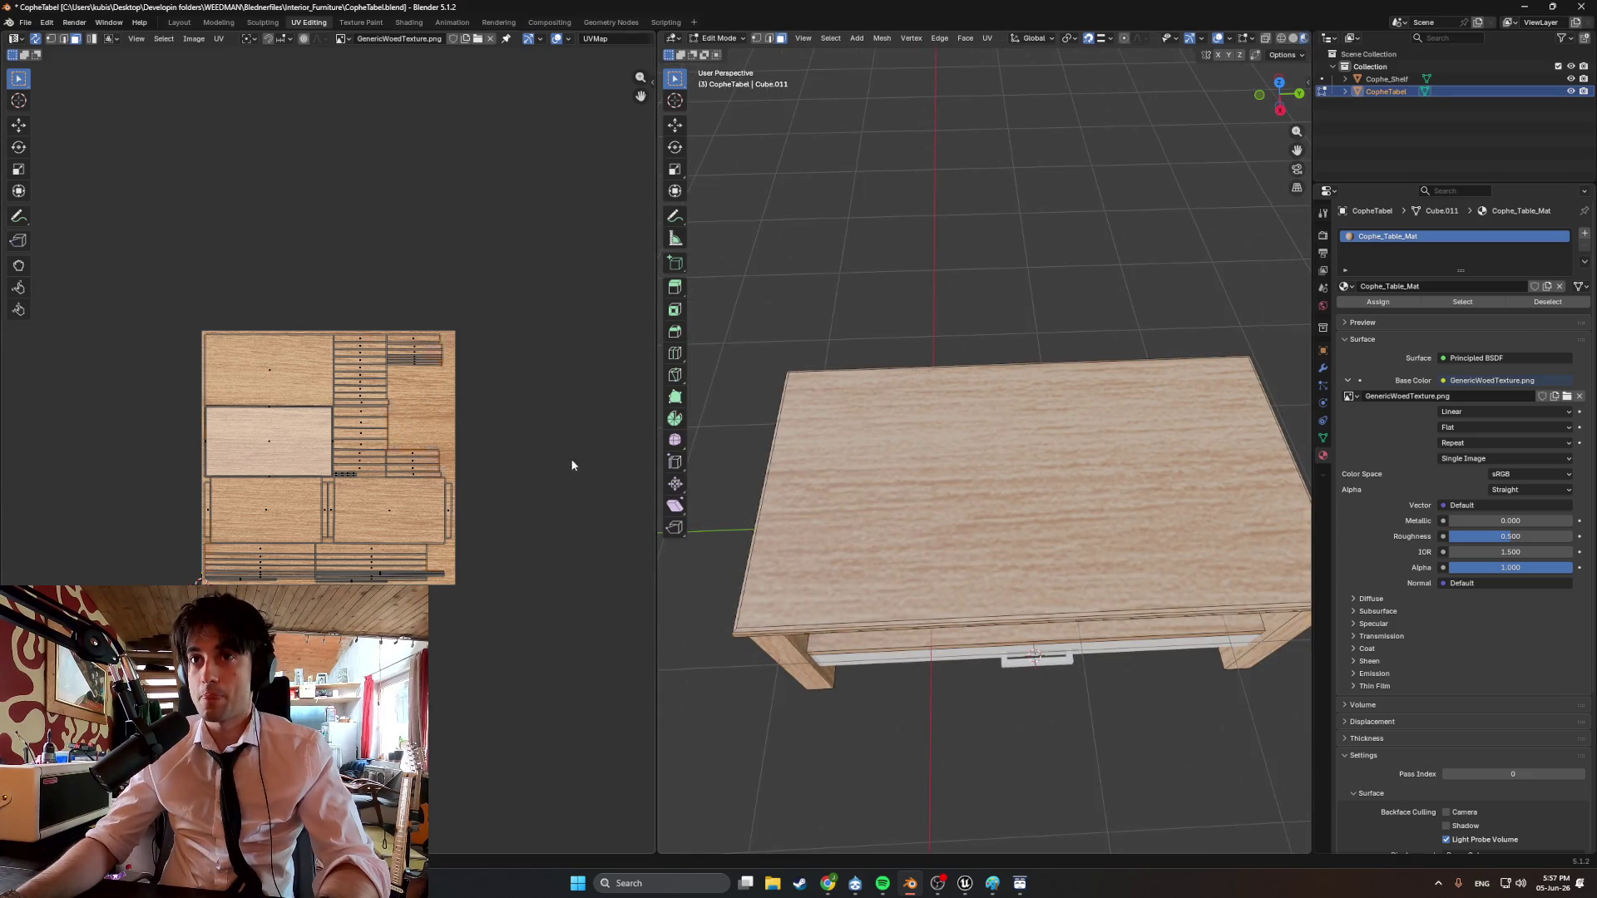
Select all UV islands, scale them up larger, then inspect the table and drawer.
{"action": "key", "text": "a"}
{"action": "key", "text": "s"}
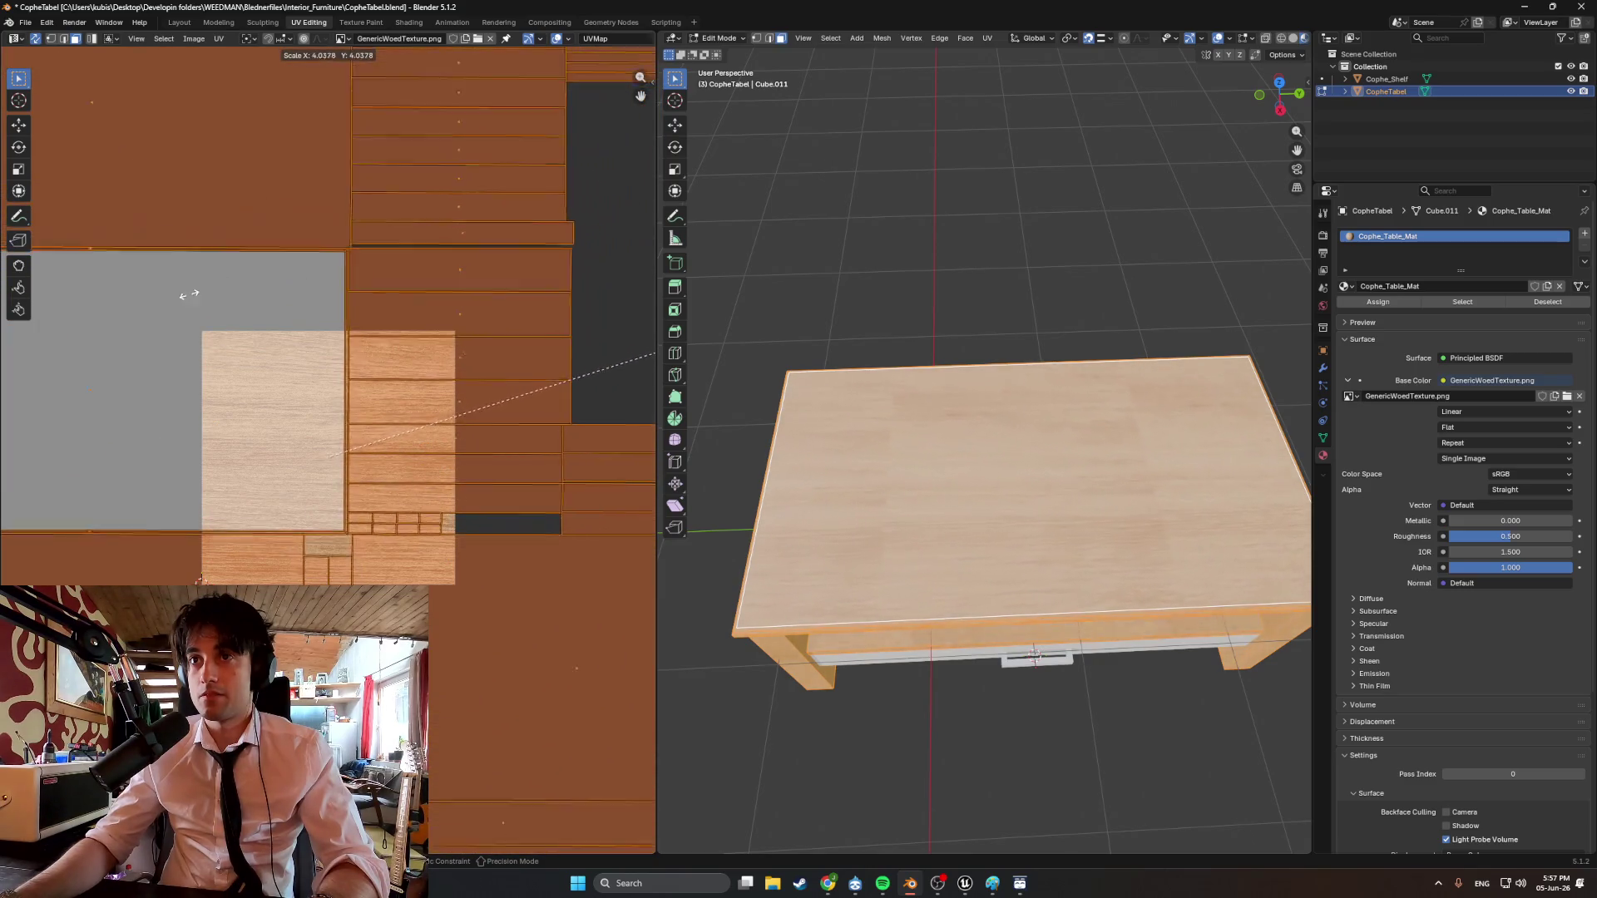
{"action": "left_click", "coordinate": [114, 410]}
{"action": "key", "text": "alt+a"}
{"action": "mouse_move", "coordinate": [890, 283]}
{"action": "middle_mouse_down"}
{"action": "mouse_move", "coordinate": [852, 257]}
{"action": "mouse_move", "coordinate": [985, 246]}
{"action": "mouse_move", "coordinate": [902, 327]}
{"action": "middle_mouse_up"}
{"action": "scroll", "coordinate": [902, 328], "scroll_direction": "up", "scroll_amount": 5}
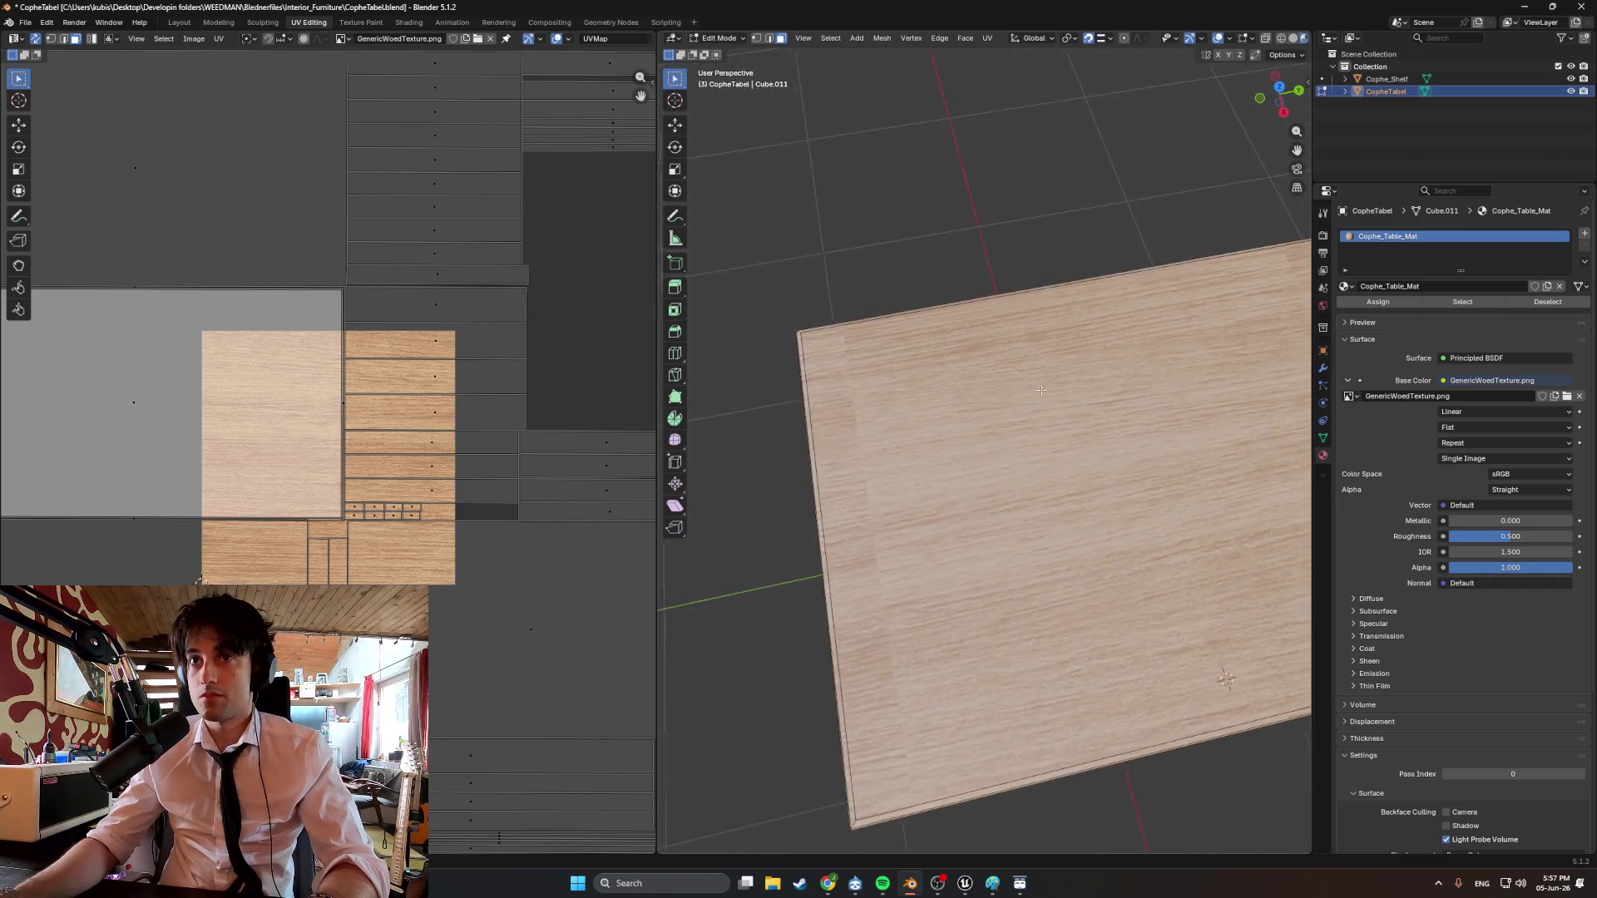
{"action": "middle_click_drag", "start_coordinate": [1041, 390], "coordinate": [775, 396]}
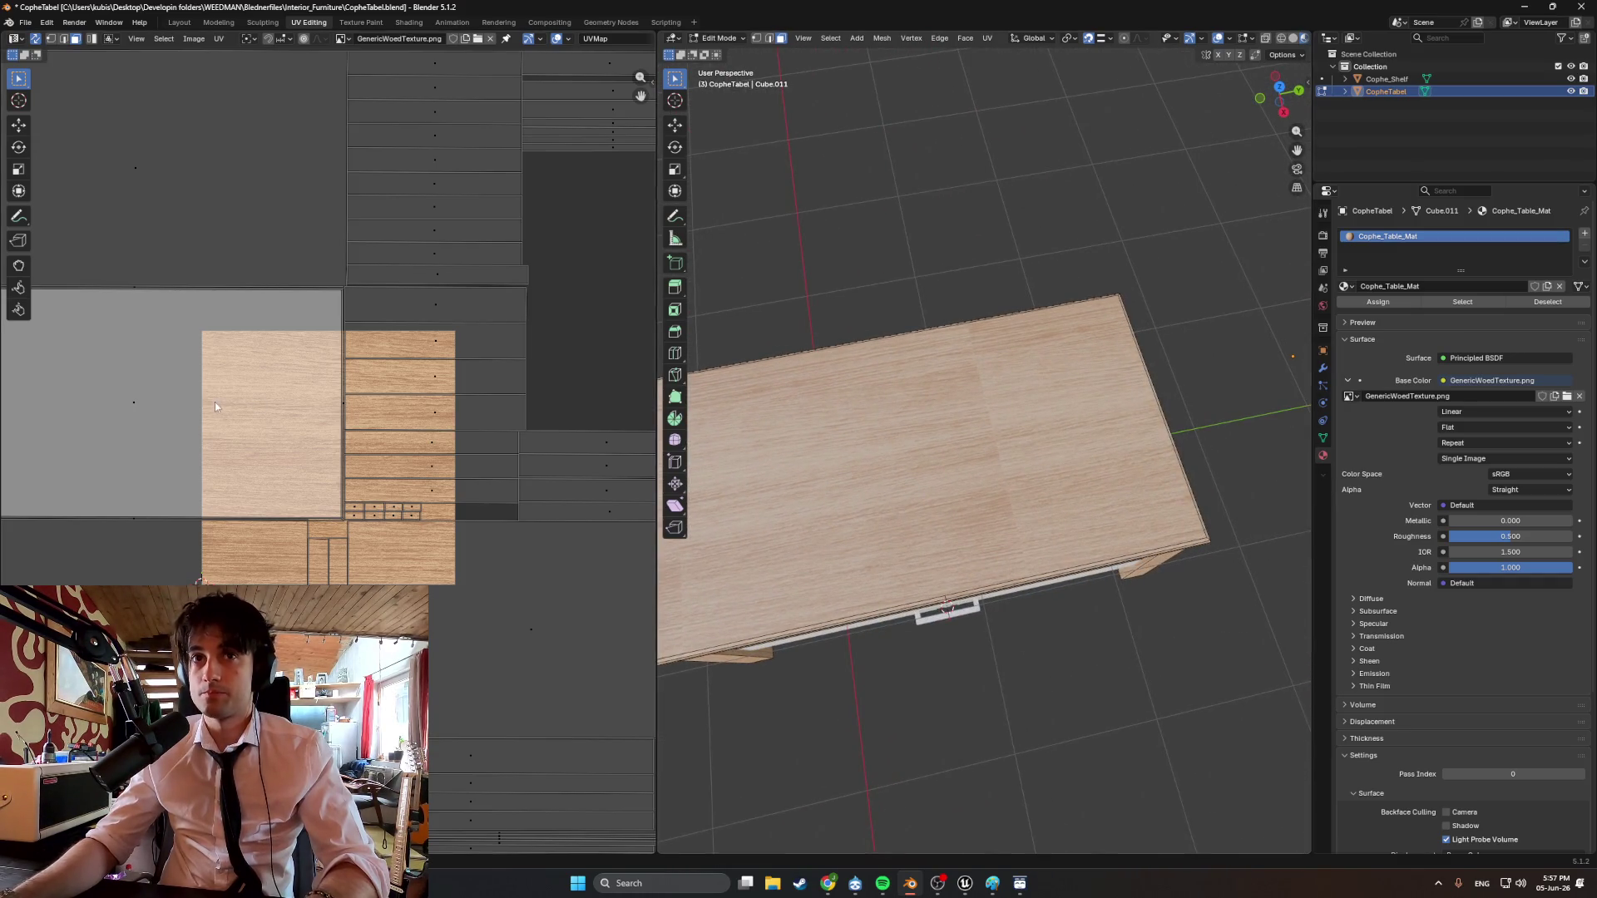
Move all UV islands to a new position and pack them inside the texture.
{"action": "key", "text": "a"}
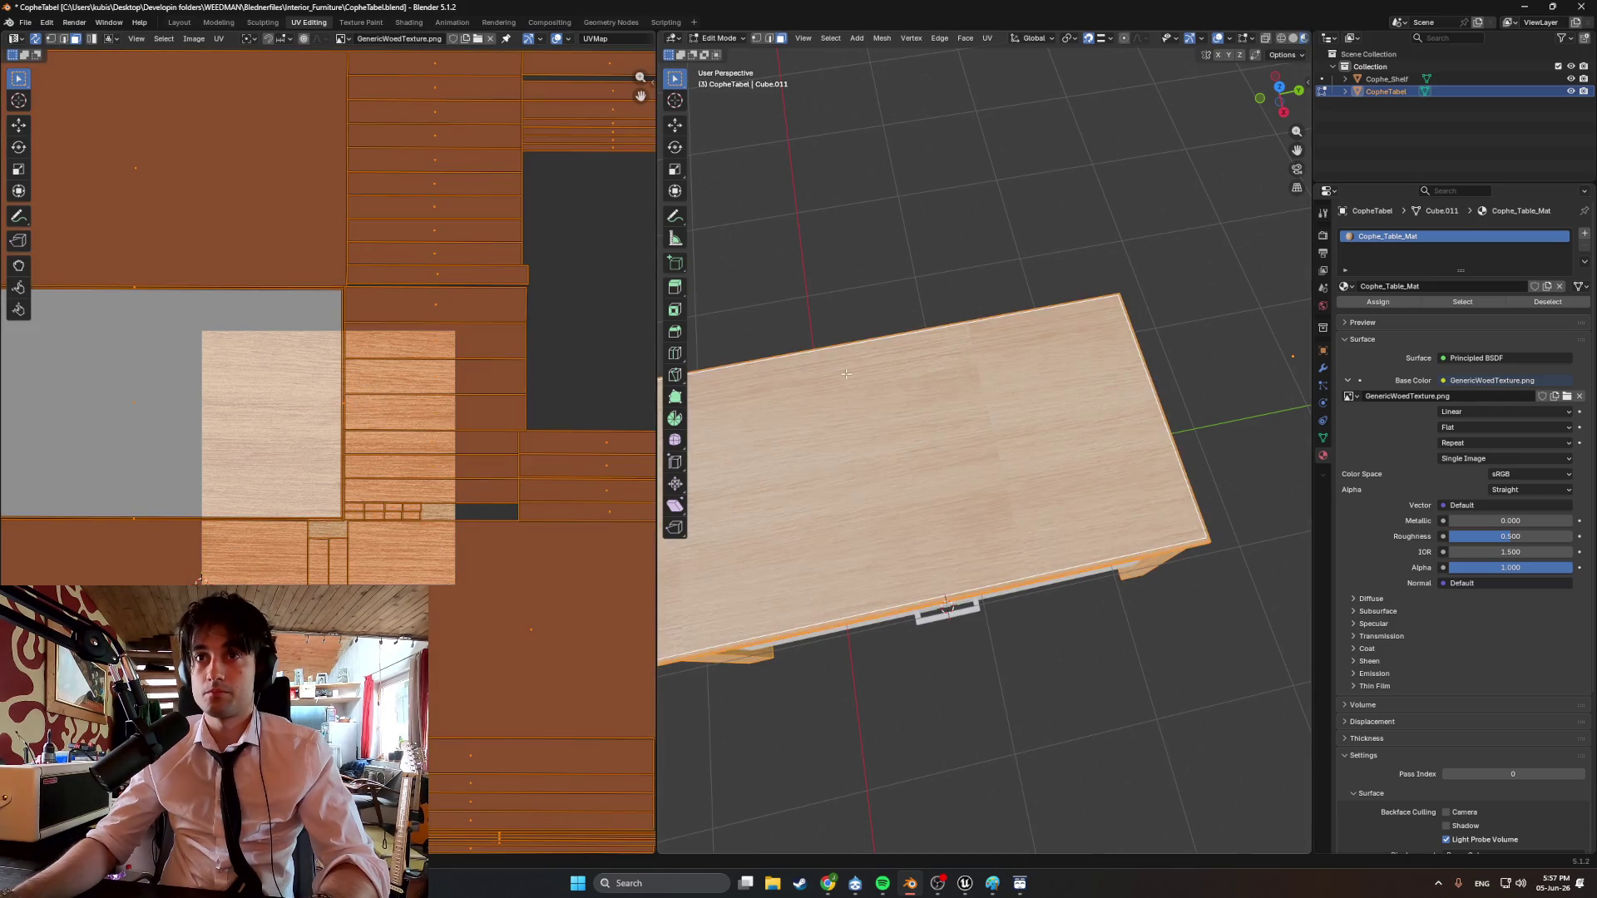
{"action": "key", "text": "g"}
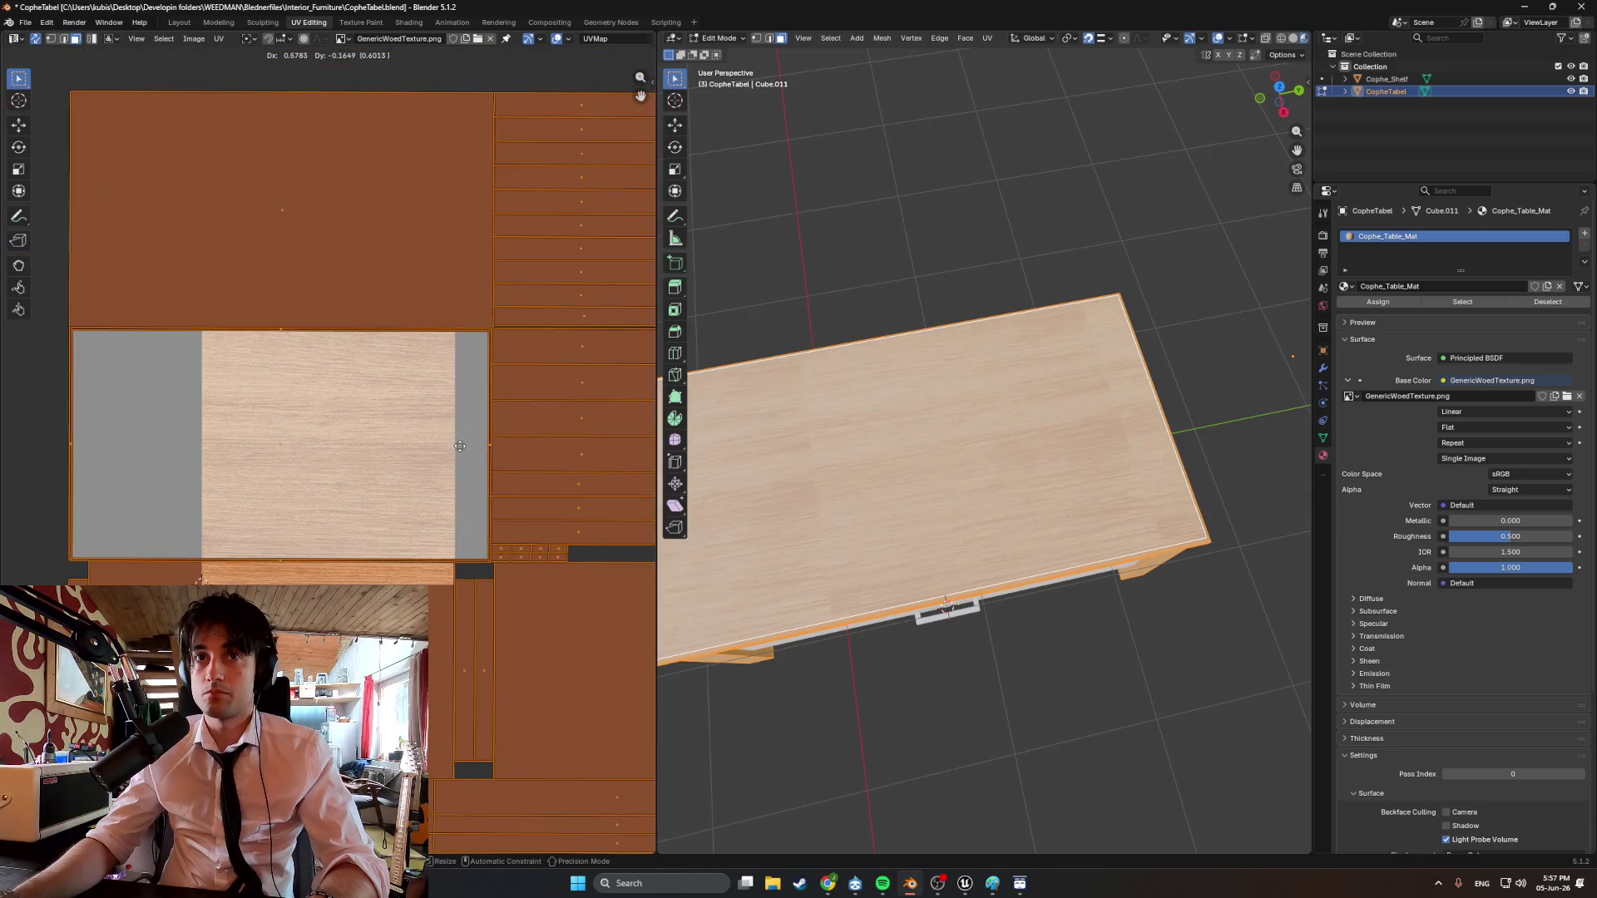
{"action": "left_click", "coordinate": [442, 407]}
{"action": "middle_click_drag", "start_coordinate": [442, 407], "coordinate": [419, 384]}
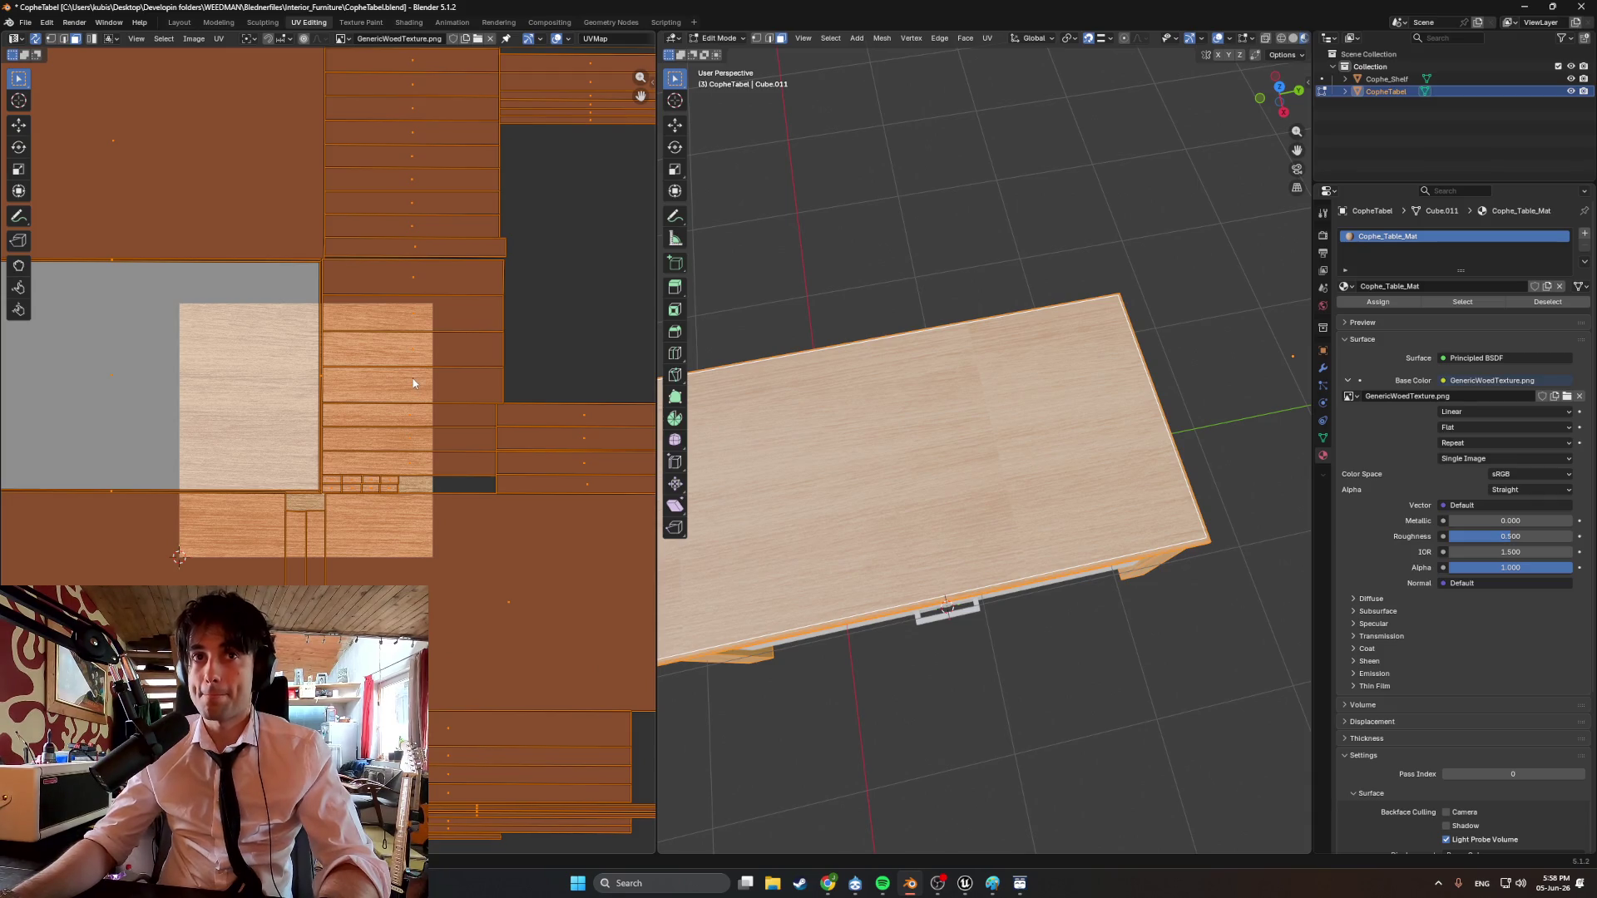
{"action": "key", "text": "ctrl+p"}
{"action": "key", "text": "ctrl+z"}
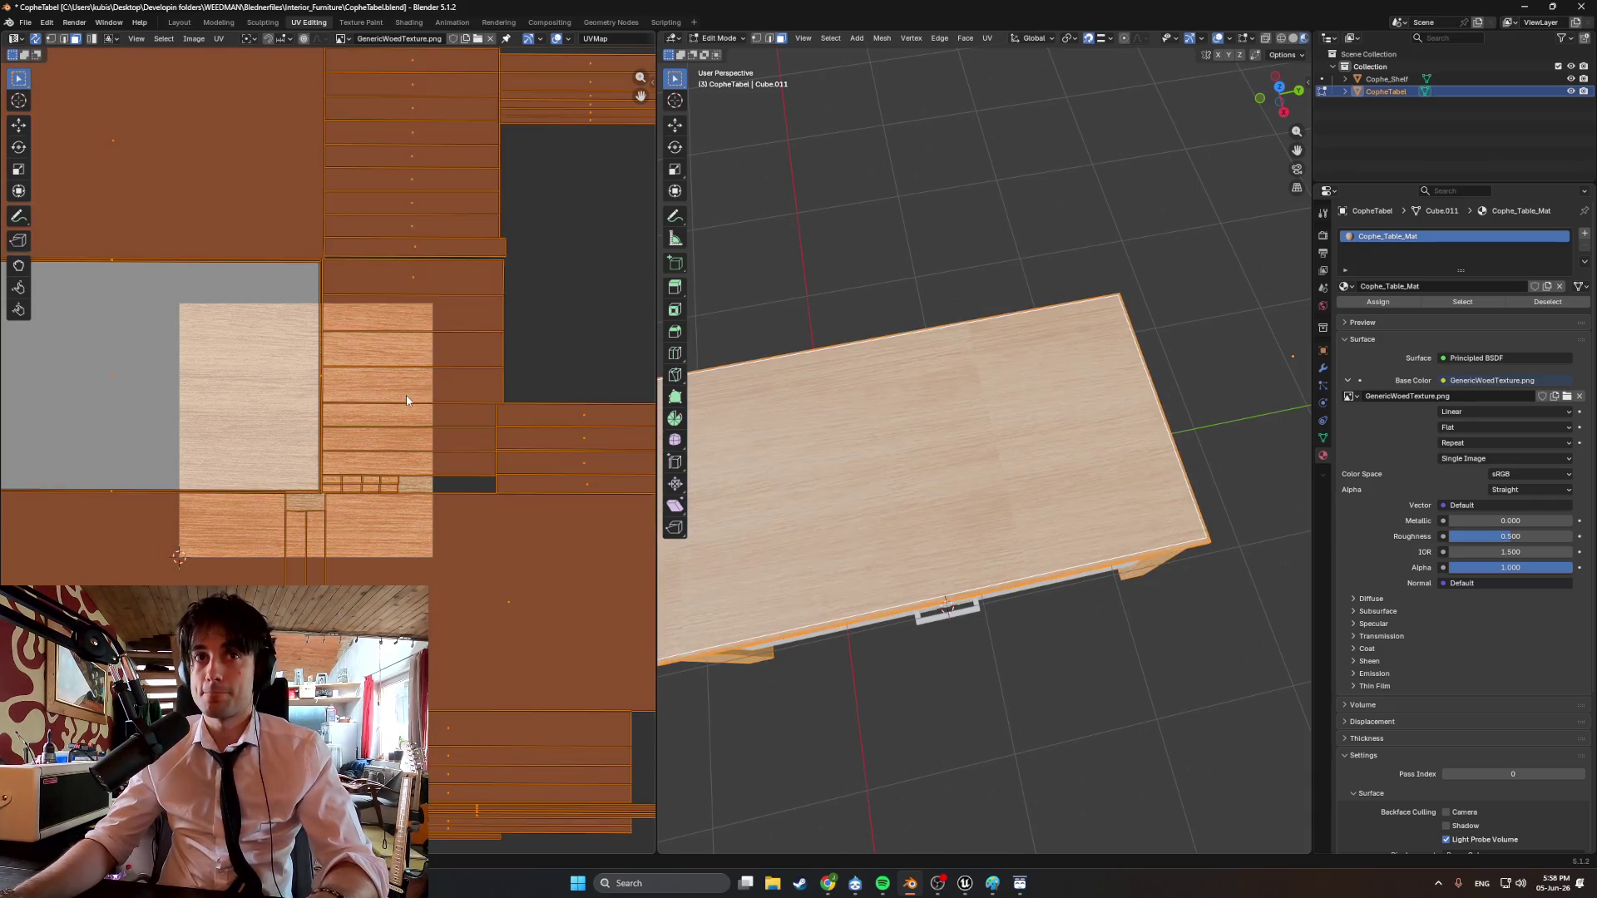
{"action": "key", "text": "ctrl+shift+z"}
Pick a single UV face and start moving it, then cancel the move.
{"action": "scroll", "coordinate": [313, 396], "scroll_direction": "up", "scroll_amount": 2}
{"action": "middle_click_drag", "start_coordinate": [870, 516], "coordinate": [865, 453]}
{"action": "key", "text": "alt+a"}
{"action": "left_click", "coordinate": [151, 369]}
{"action": "key", "text": "g"}
{"action": "right_click", "coordinate": [231, 390]}
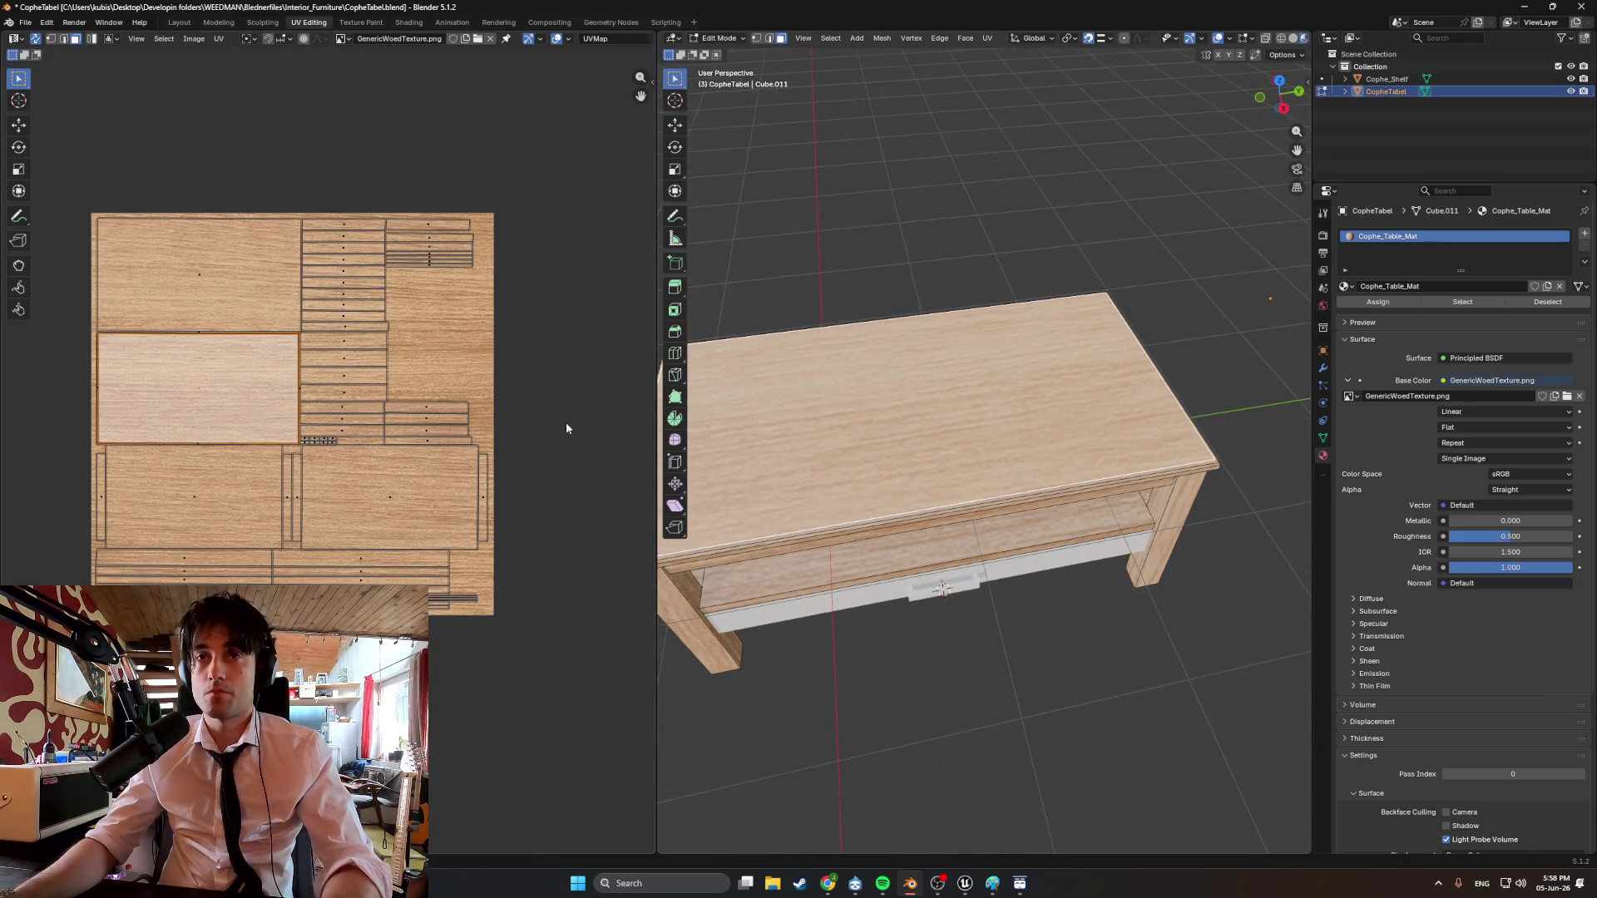
Re-unwrap the table mesh with Smart UV Project and view it from the top.
{"action": "middle_click_drag", "start_coordinate": [882, 391], "coordinate": [926, 408]}
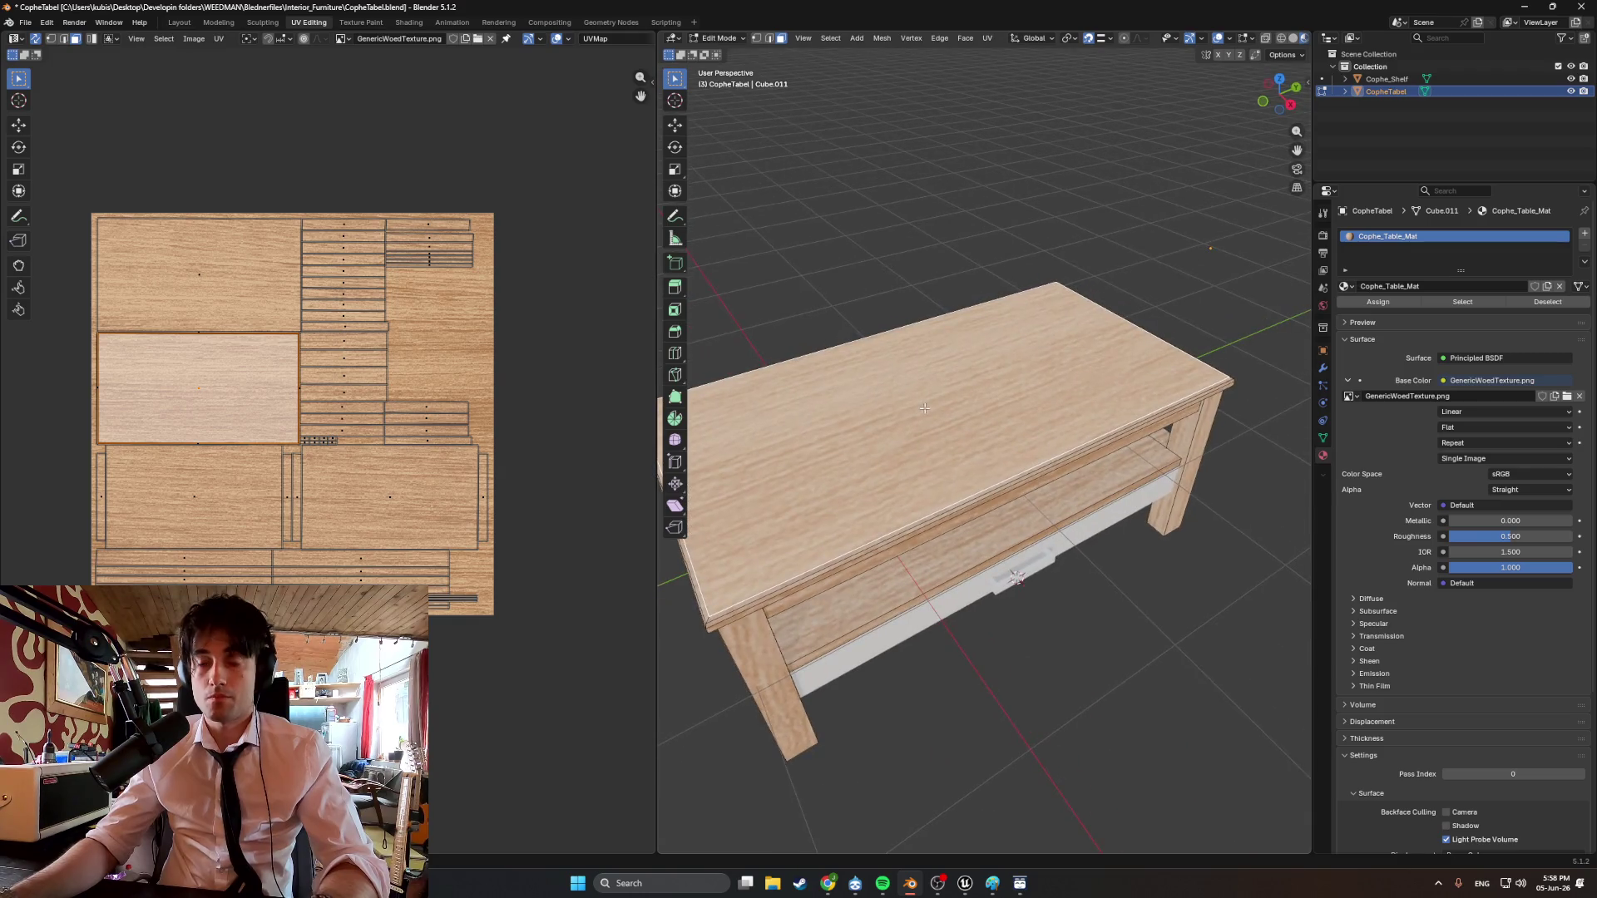
{"action": "key", "text": "u"}
{"action": "left_click", "coordinate": [880, 528]}
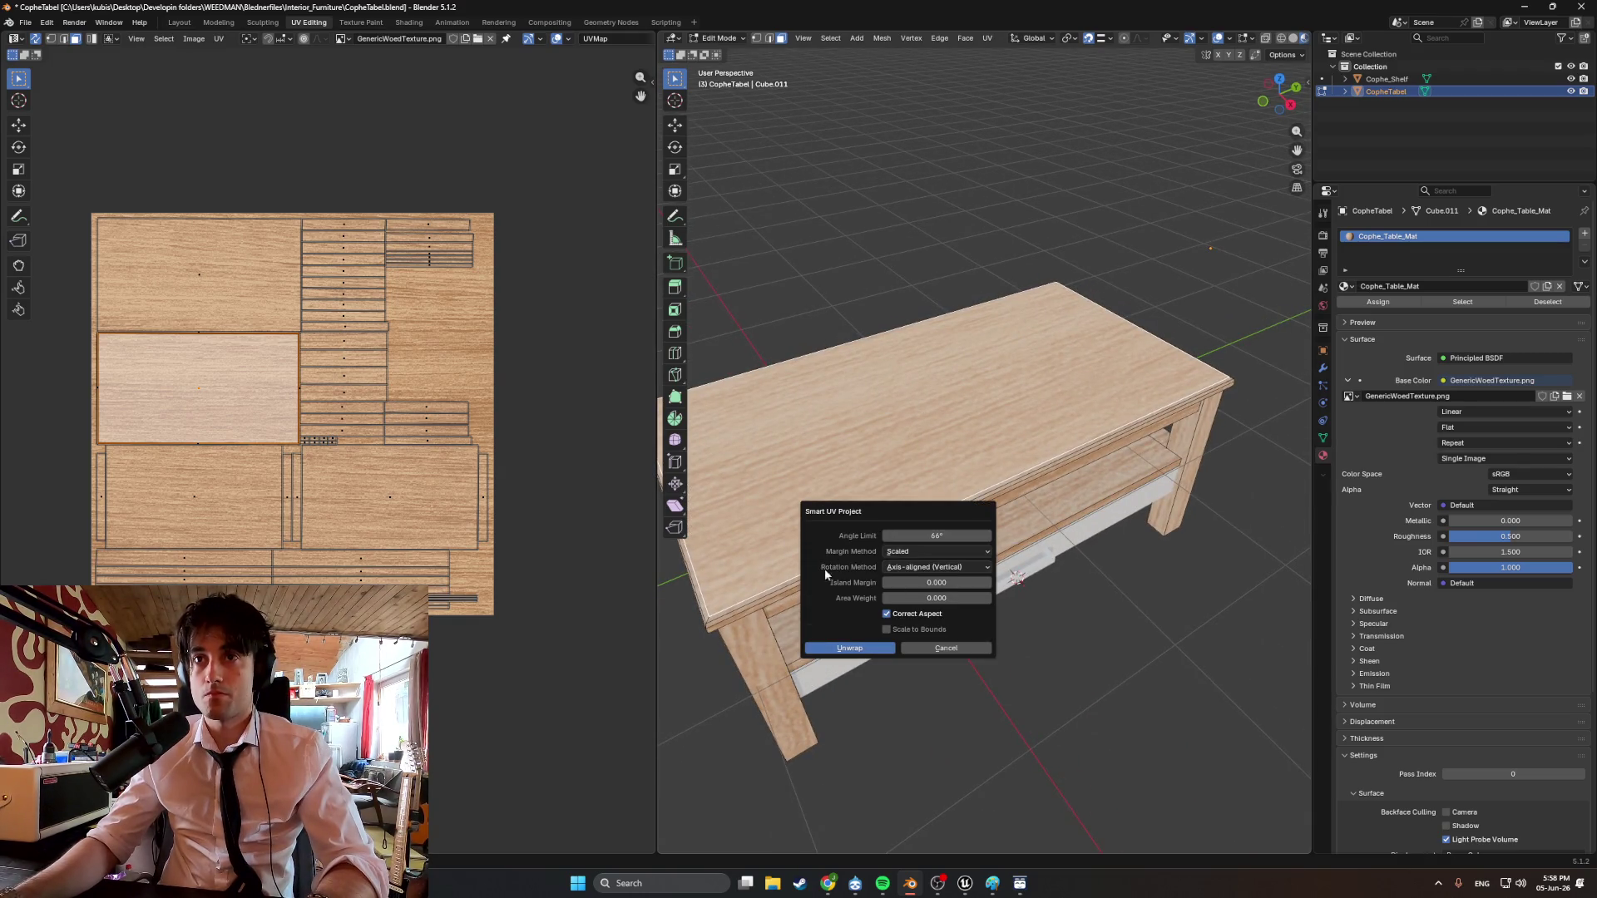
{"action": "left_click", "coordinate": [860, 646]}
{"action": "middle_click_drag", "start_coordinate": [865, 632], "coordinate": [1025, 415]}
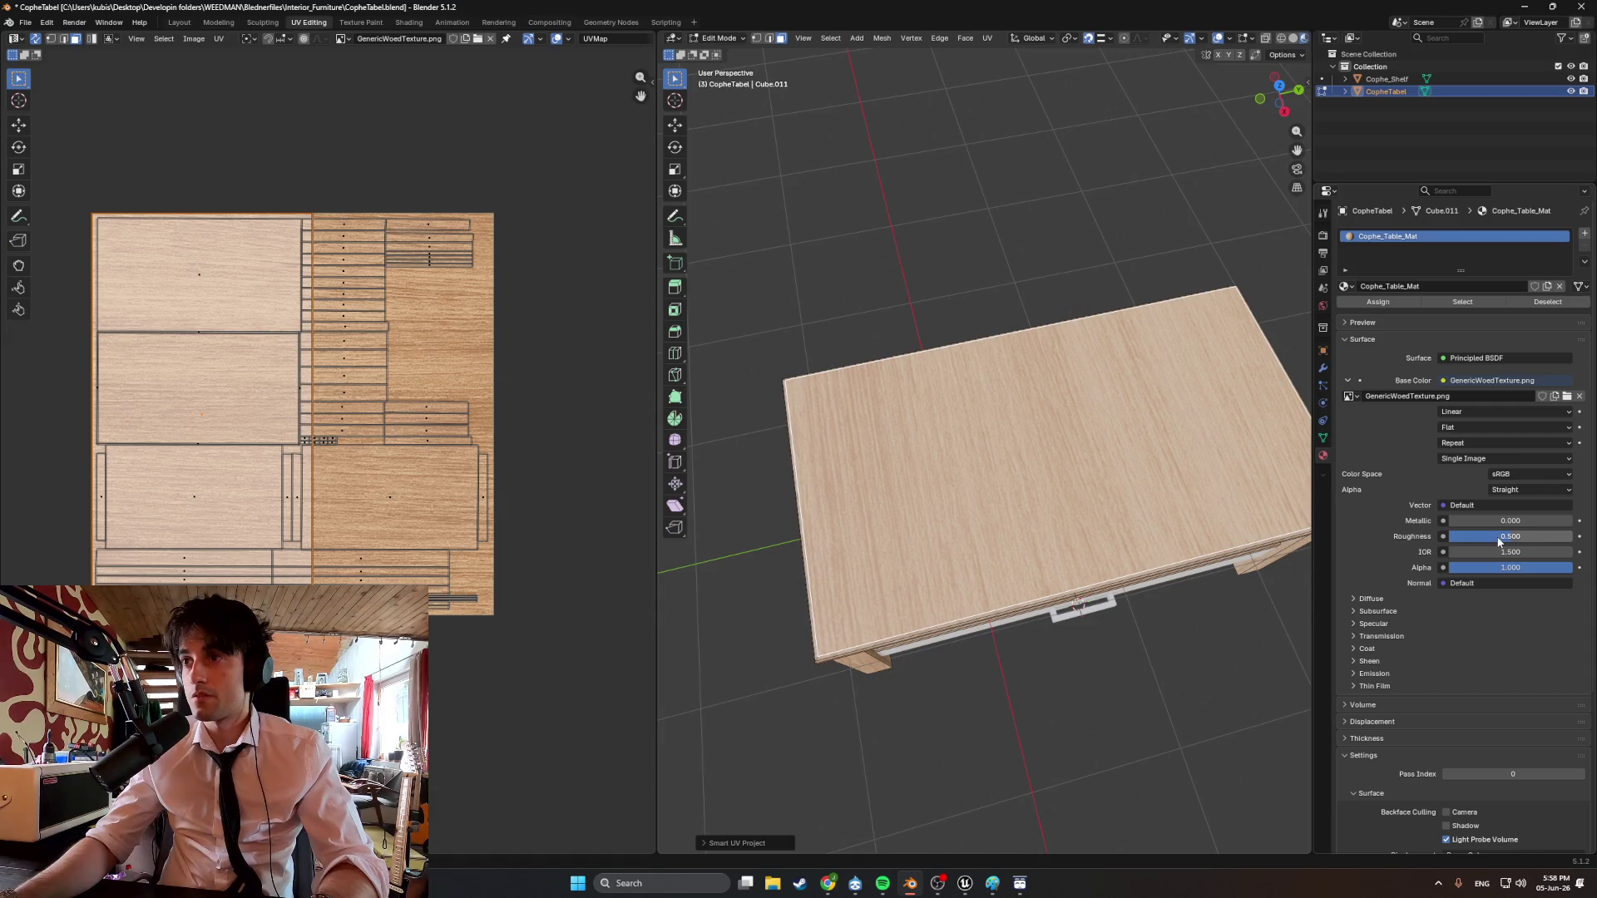
Rotate the tabletop's UV island about 90 degrees and slide it onto clean wood texture.
{"action": "middle_click_drag", "start_coordinate": [925, 416], "coordinate": [857, 383]}
{"action": "scroll", "coordinate": [853, 381], "scroll_direction": "up", "scroll_amount": 3}
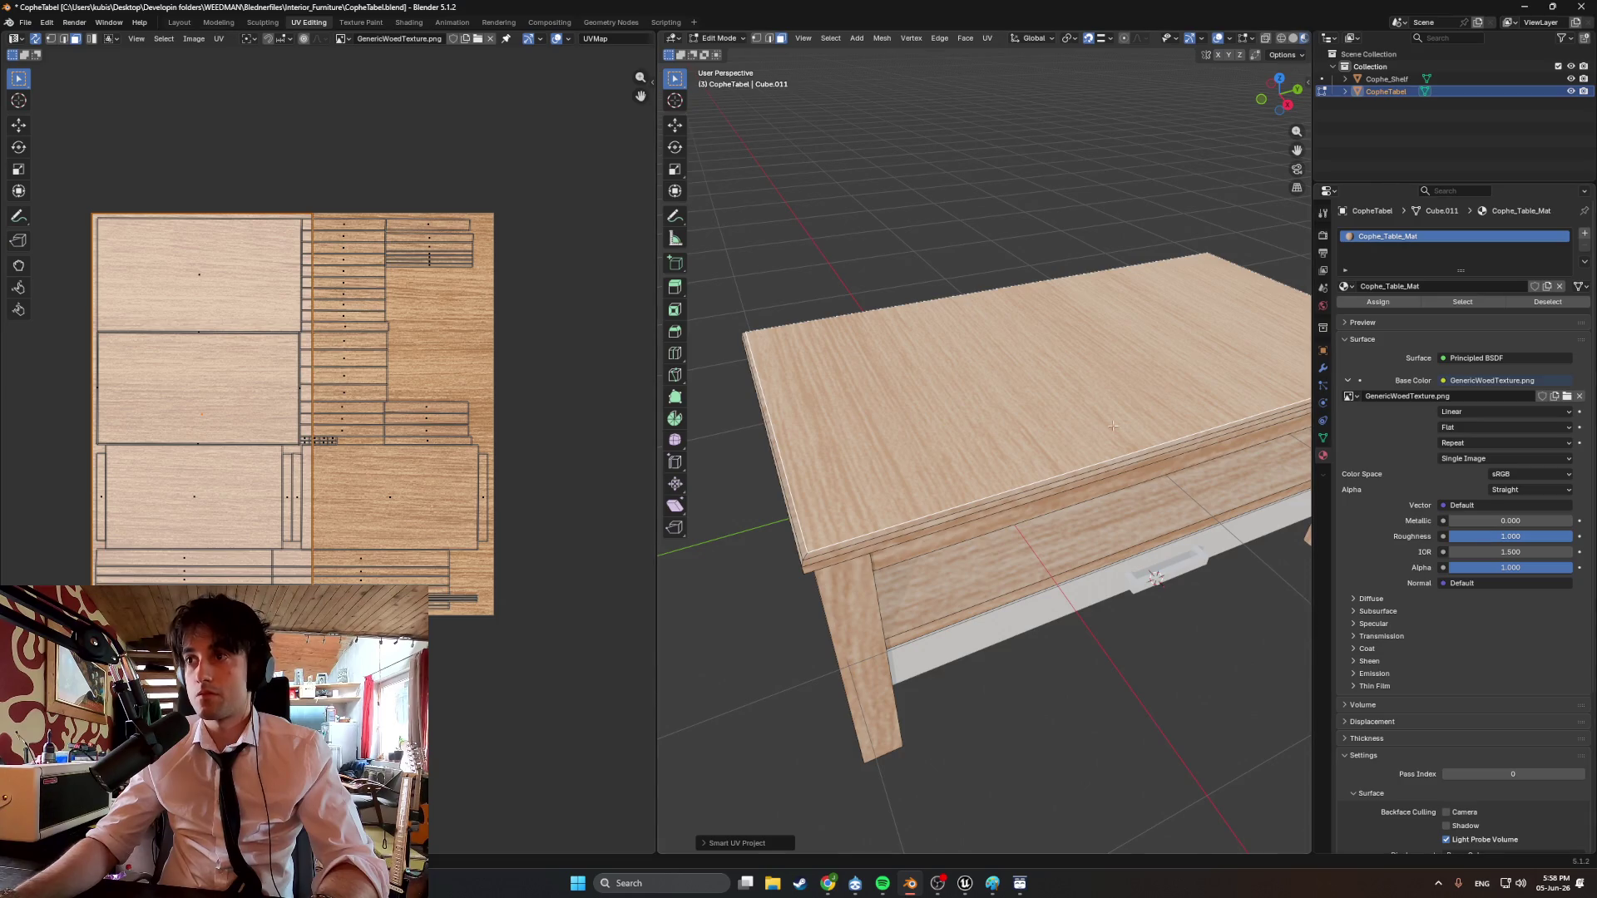
{"action": "middle_click_drag", "start_coordinate": [1113, 426], "coordinate": [988, 413]}
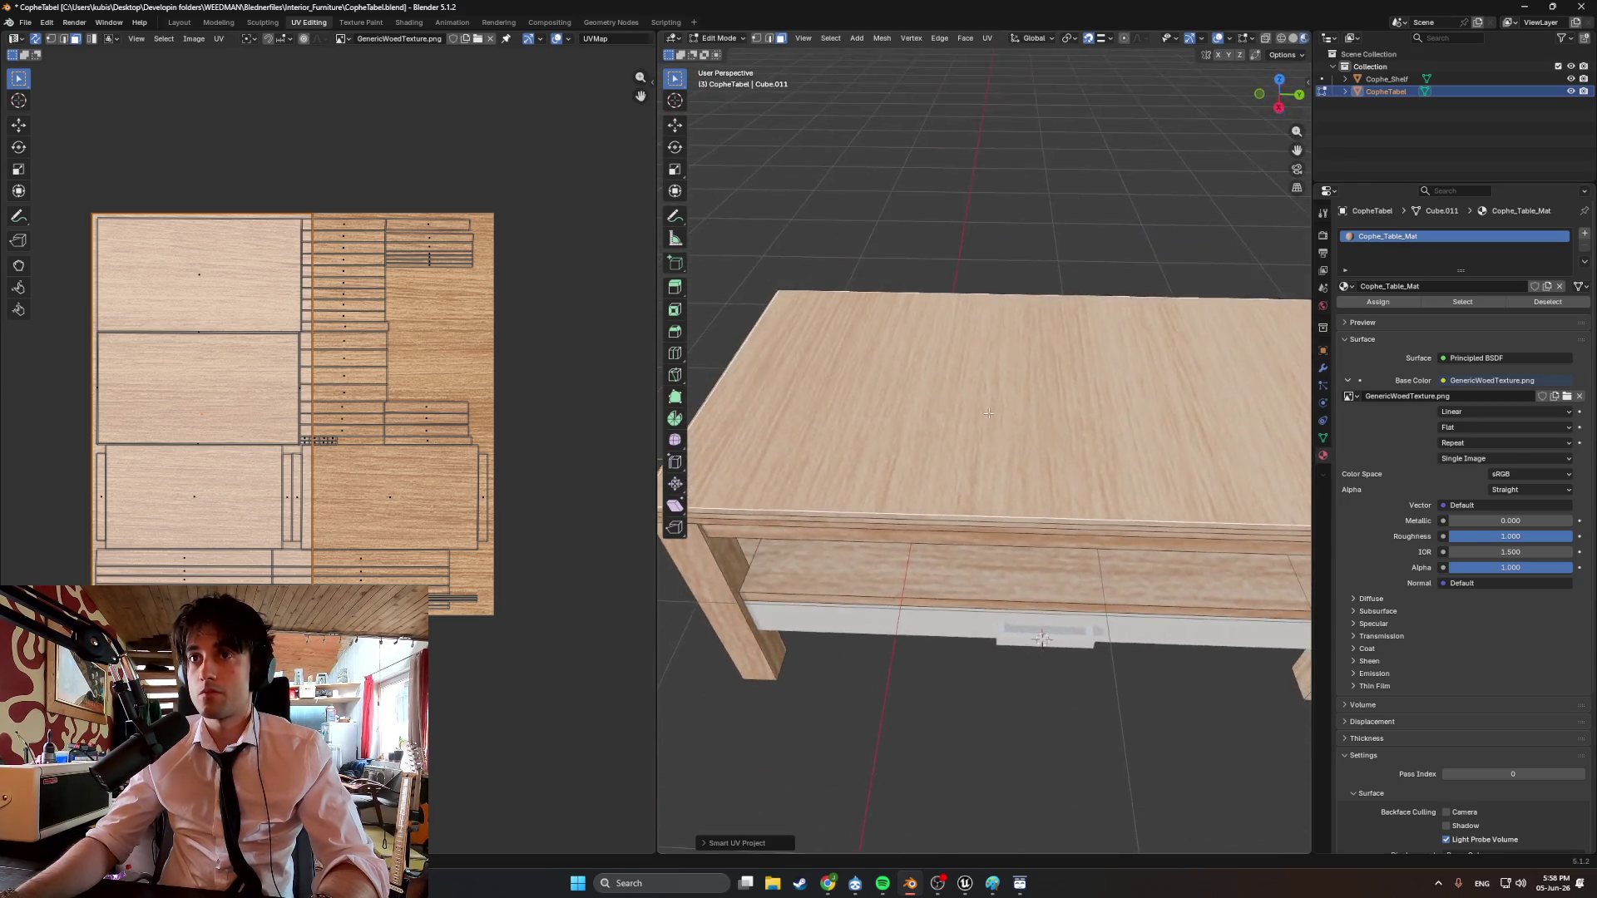
{"action": "scroll", "coordinate": [989, 412], "scroll_direction": "down", "scroll_amount": 2}
{"action": "left_click", "coordinate": [270, 337]}
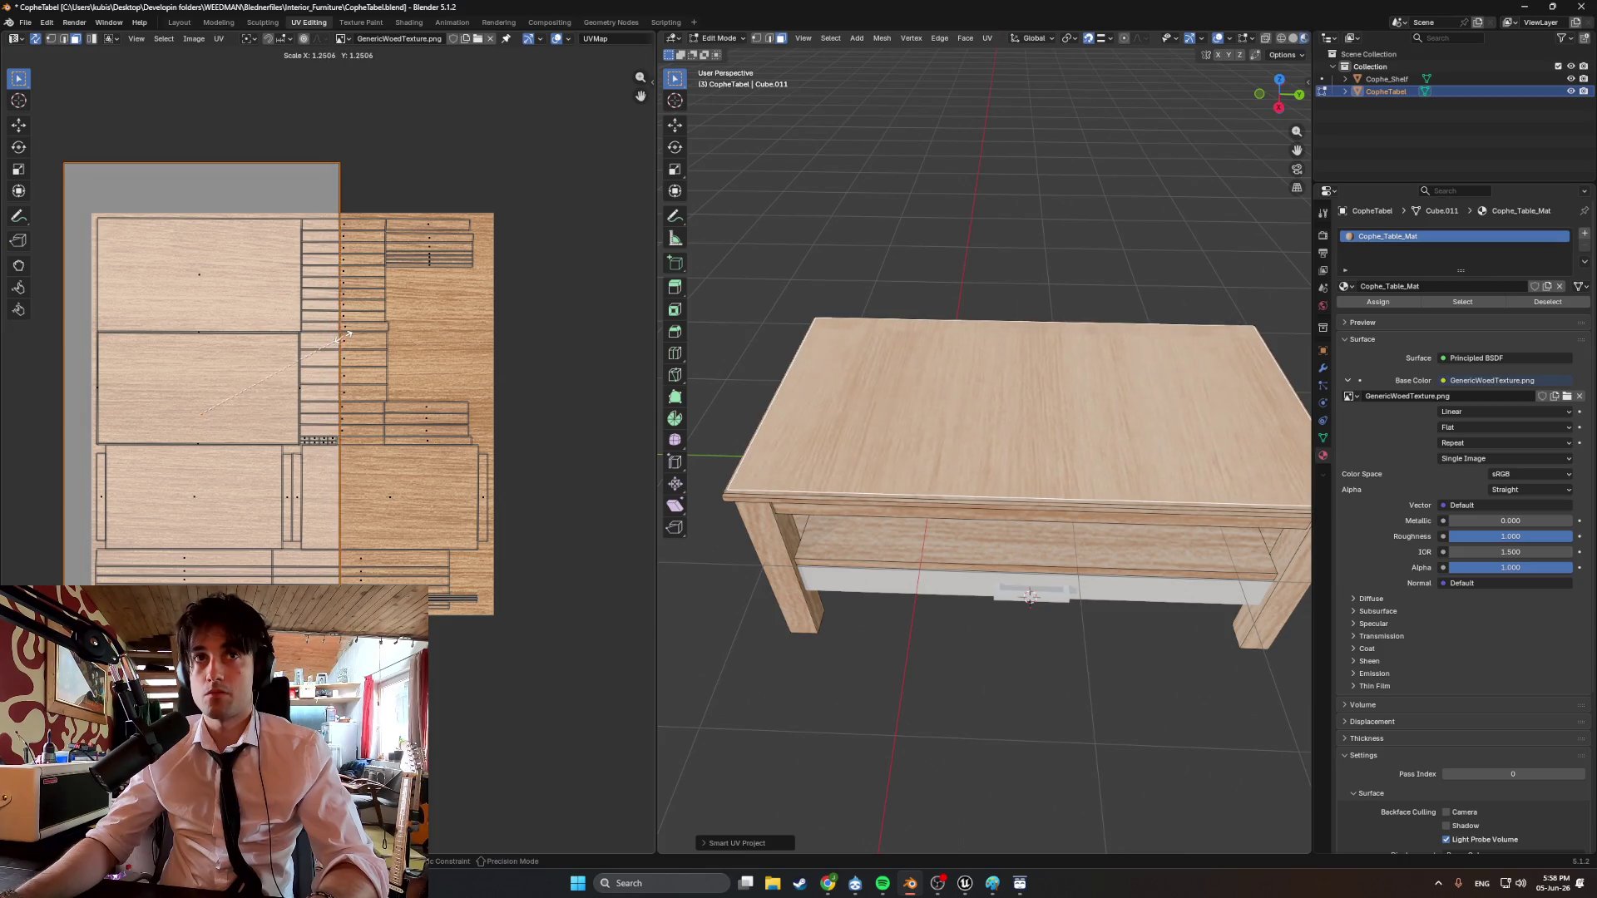
{"action": "key", "text": "r"}
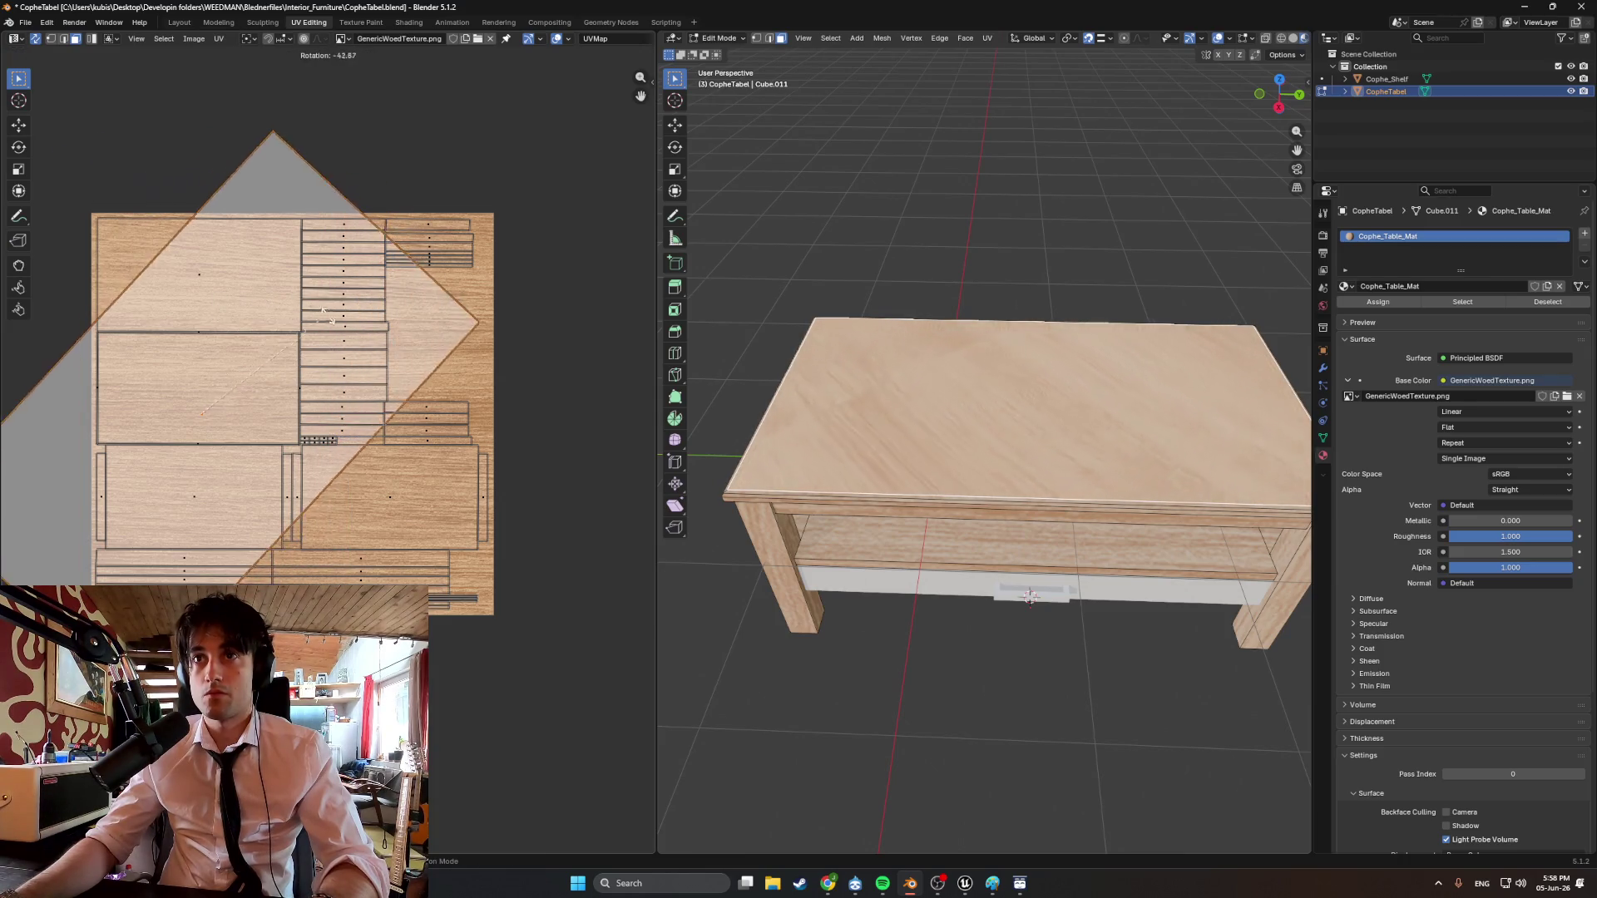
{"action": "left_click", "coordinate": [441, 450]}
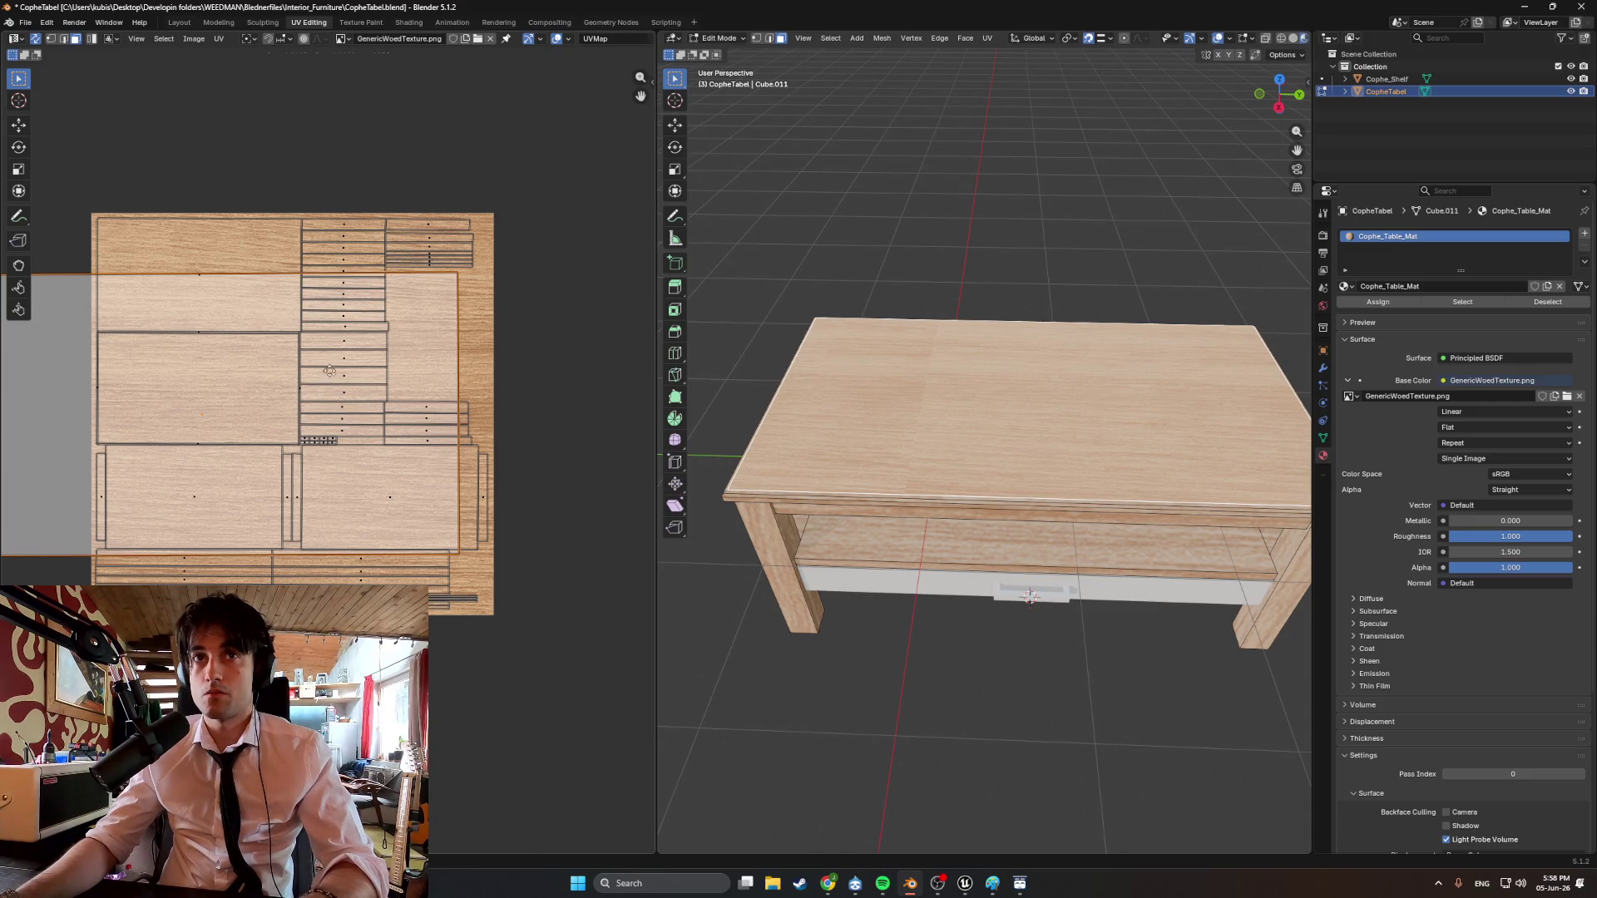
{"action": "scroll", "coordinate": [213, 374], "scroll_direction": "left", "scroll_amount": 5, "text": "ctrl"}
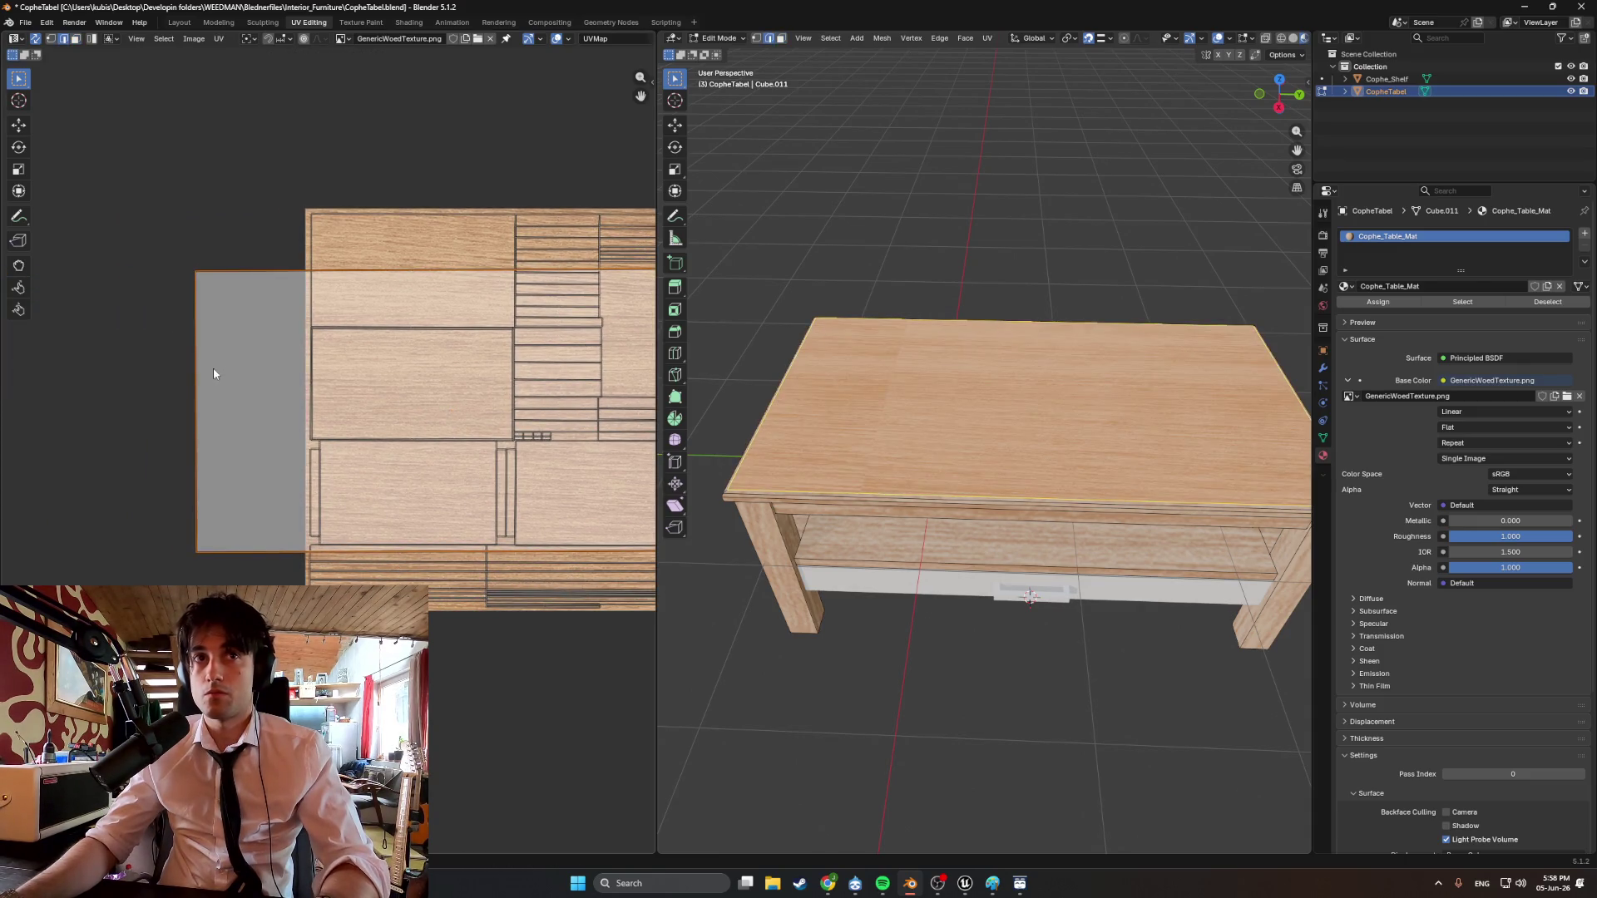
{"action": "key", "text": "g"}
{"action": "left_click", "coordinate": [403, 250]}
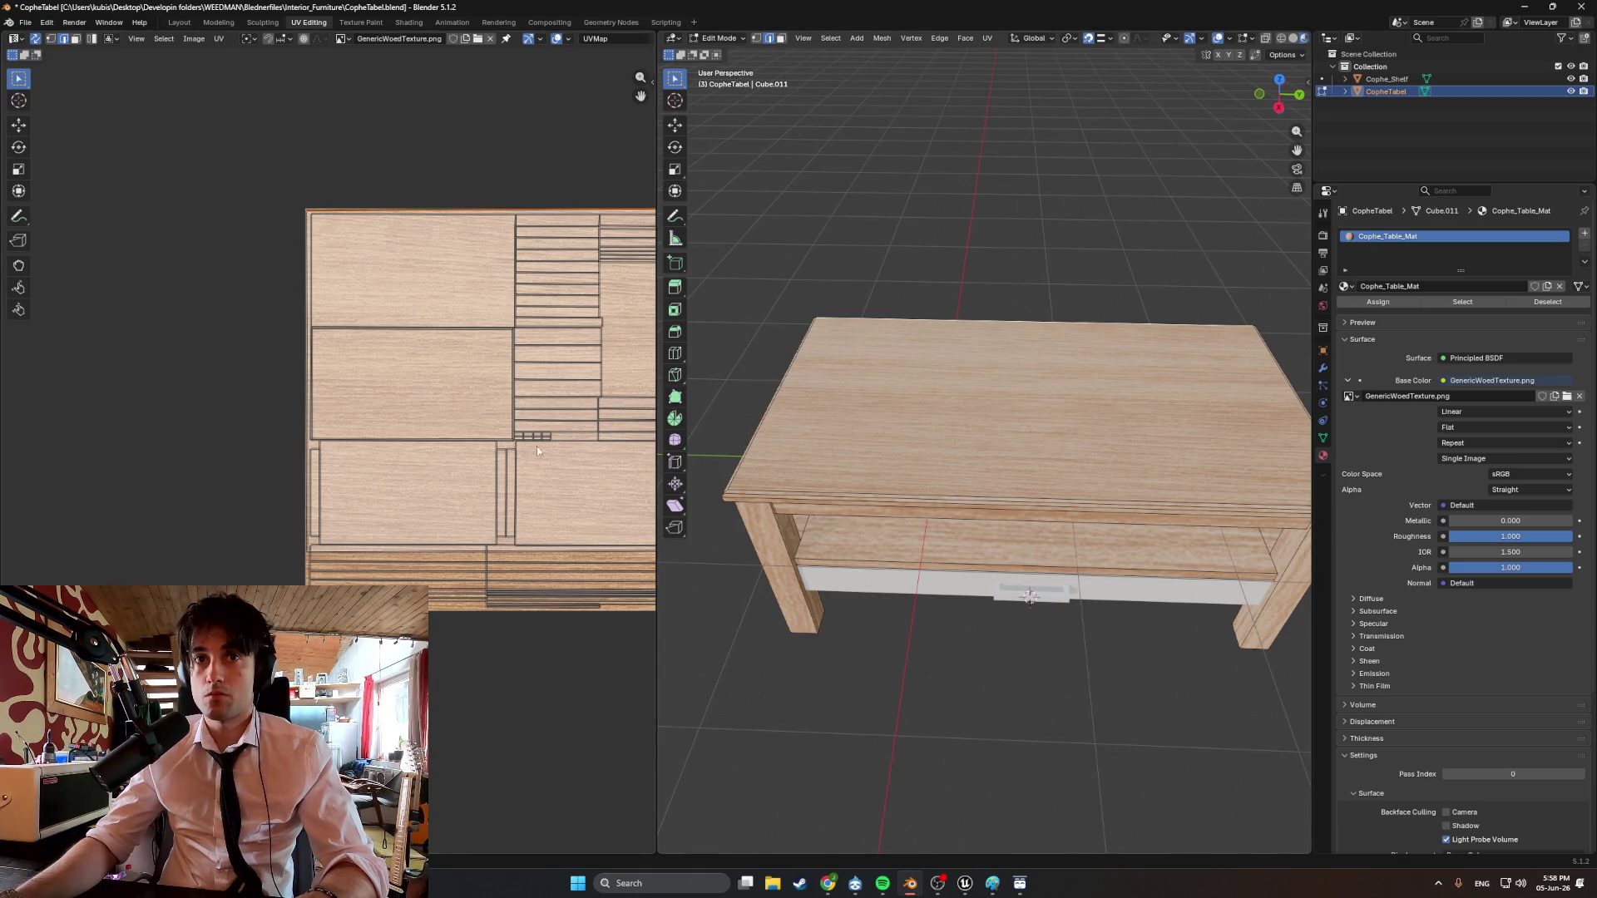
Move the tabletop front-edge UV island downward, then return to Object Mode to view the result.
{"action": "left_click", "coordinate": [309, 557]}
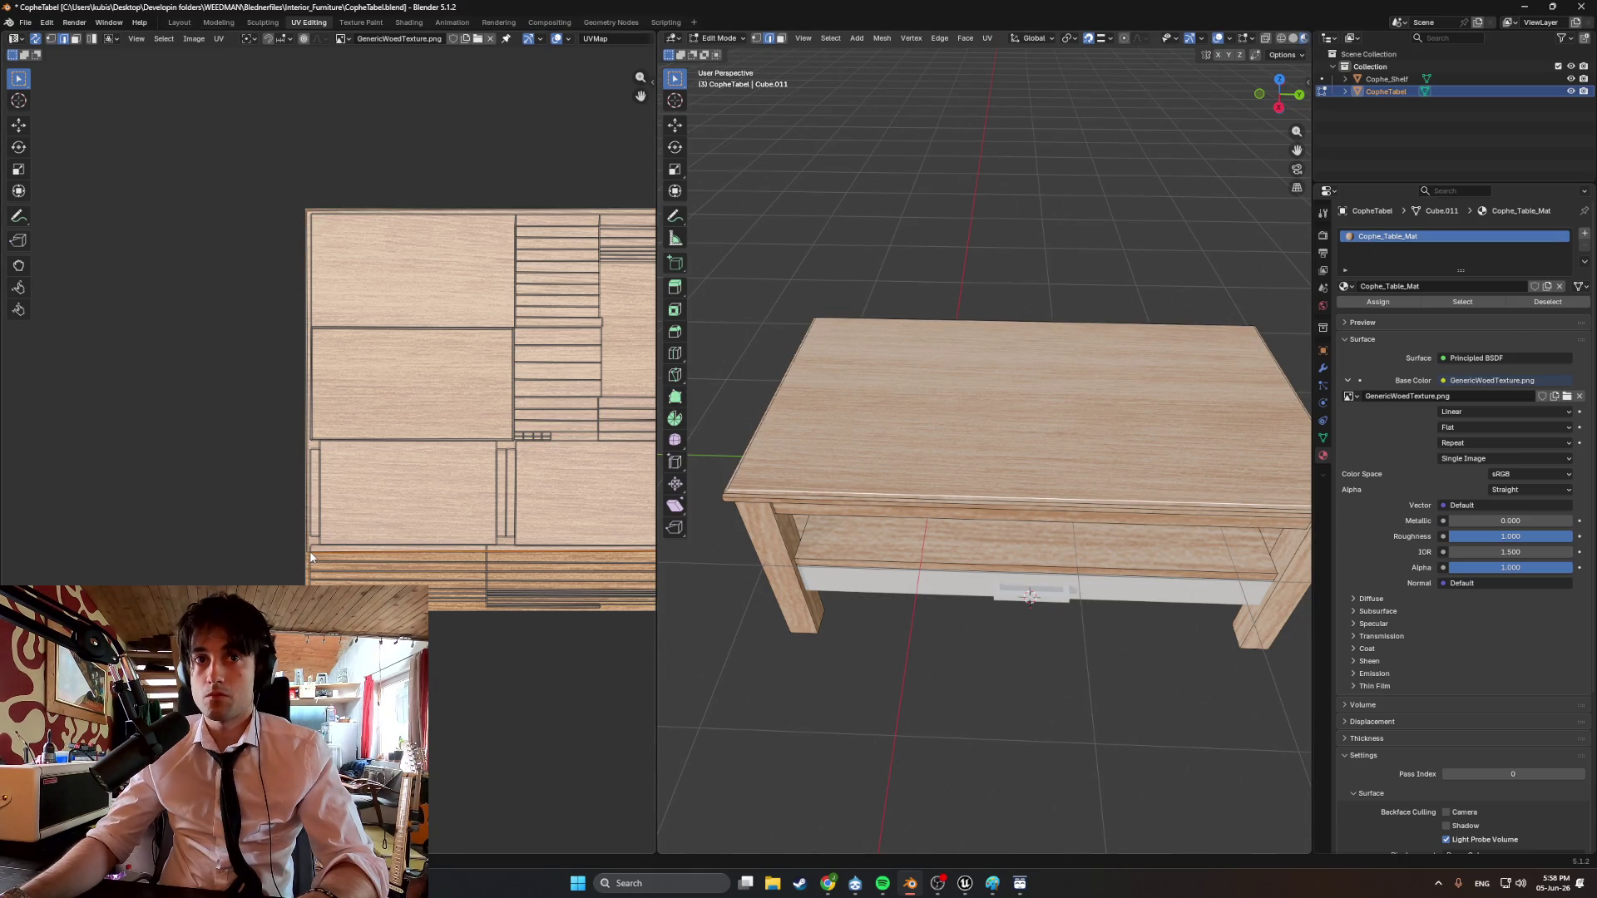
{"action": "key", "text": "g"}
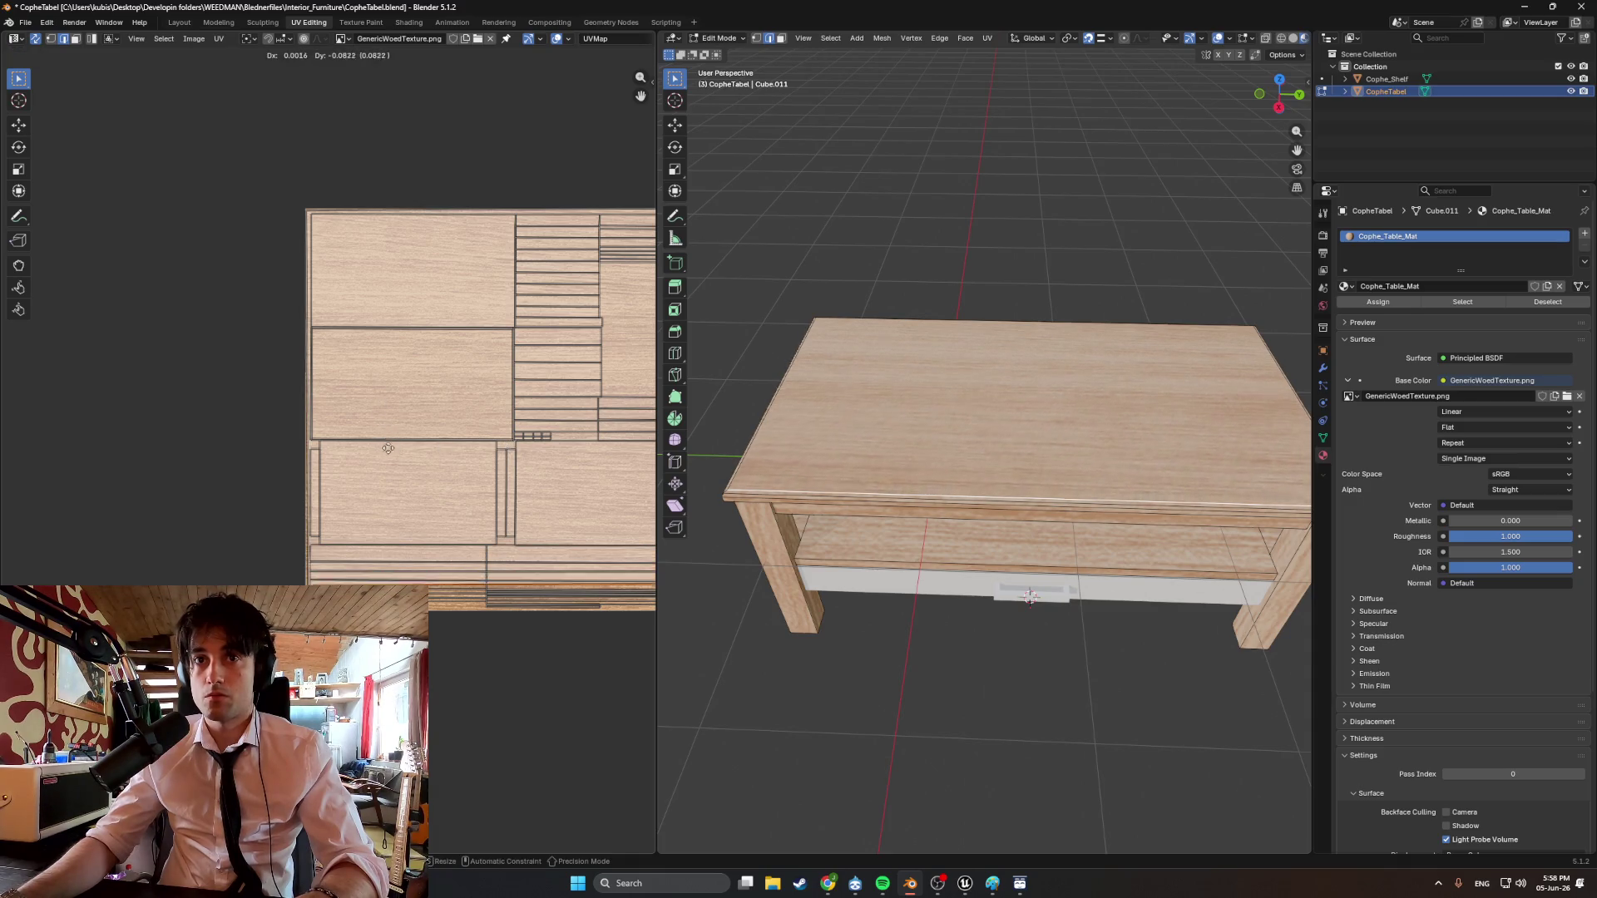
{"action": "left_click", "coordinate": [384, 471]}
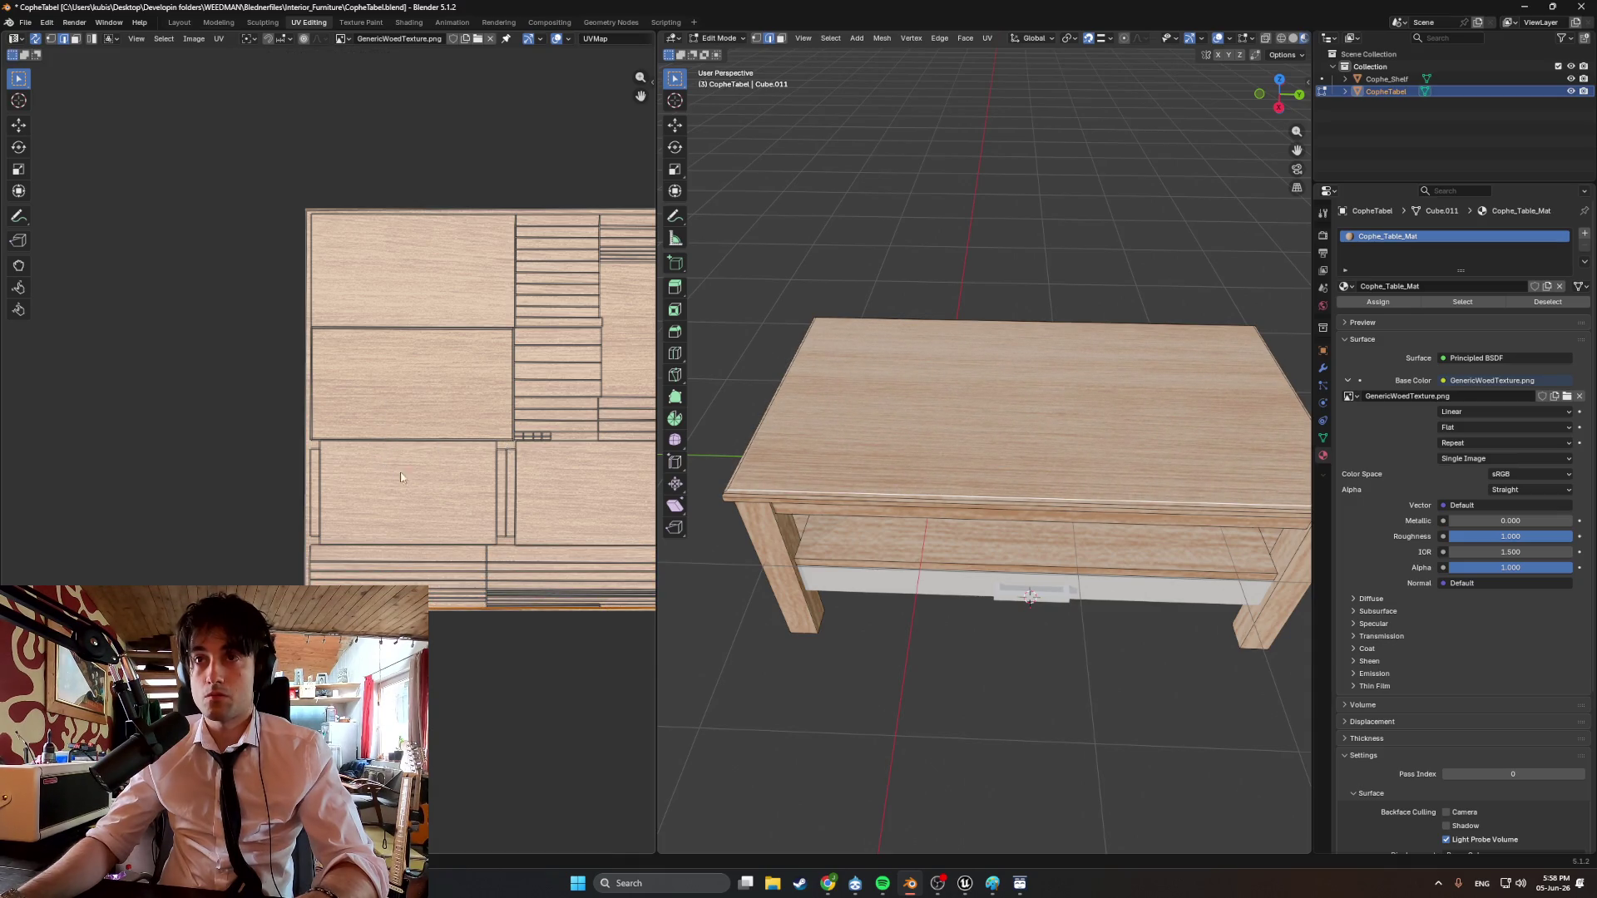
{"action": "key", "text": "Tab"}
{"action": "middle_click_drag", "start_coordinate": [856, 535], "coordinate": [970, 292]}
{"action": "scroll", "coordinate": [990, 333], "scroll_direction": "up", "scroll_amount": 5}
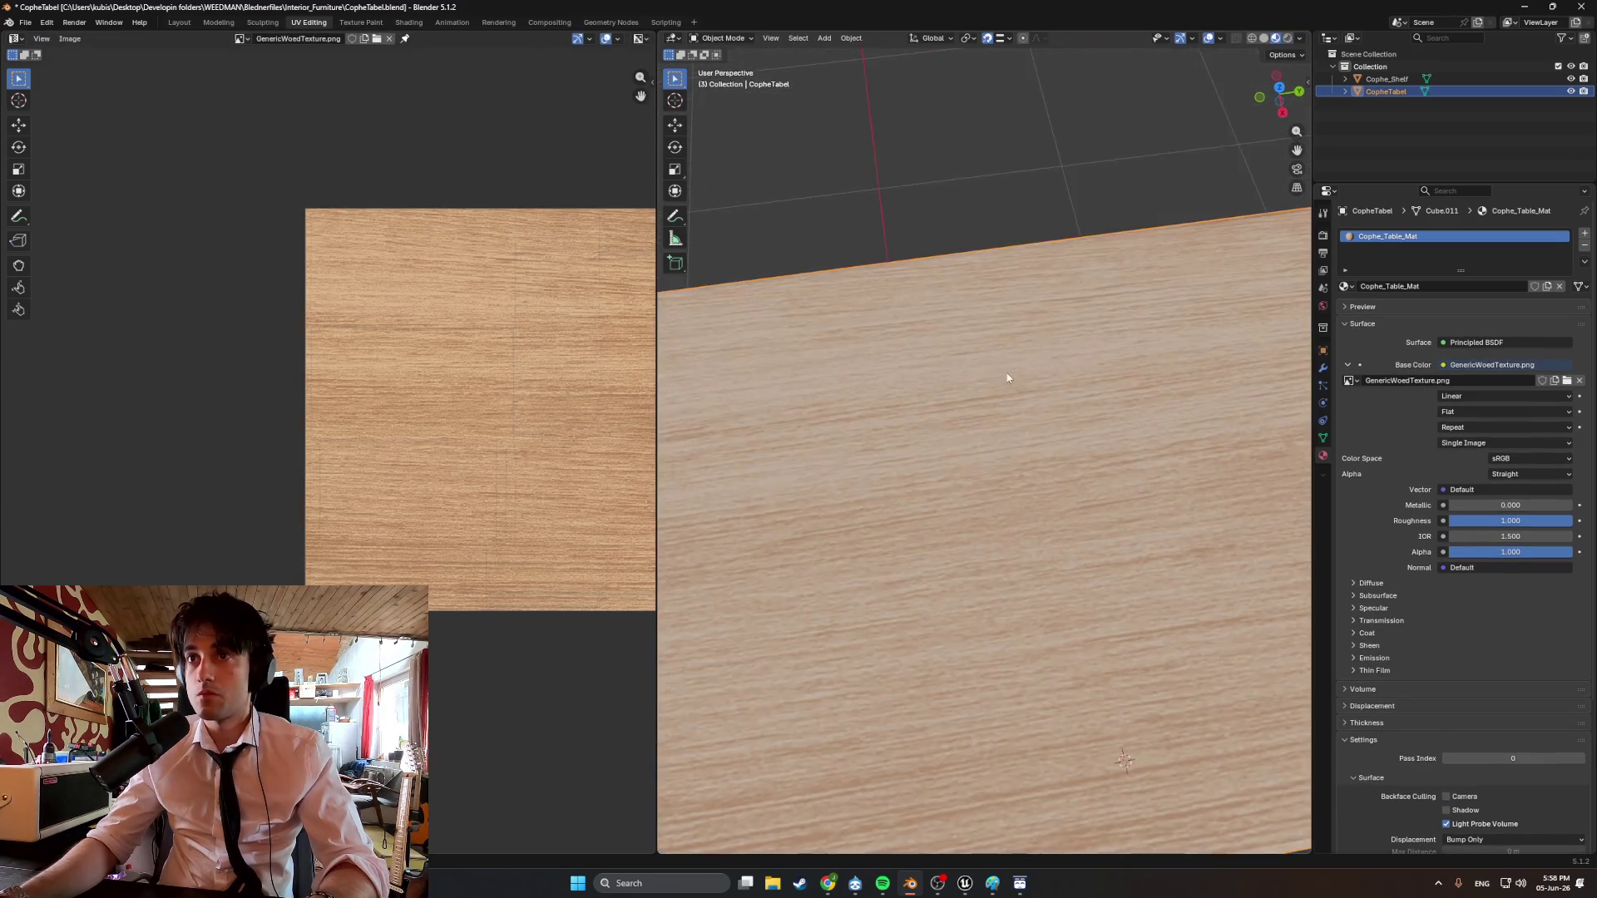
Return to Edit Mode, select the entire table mesh and inspect its UV layout.
{"action": "key", "text": "Tab"}
{"action": "mouse_move", "coordinate": [1009, 374]}
{"action": "middle_mouse_down"}
{"action": "mouse_move", "coordinate": [785, 332]}
{"action": "mouse_move", "coordinate": [920, 327]}
{"action": "mouse_move", "coordinate": [1007, 292]}
{"action": "mouse_move", "coordinate": [975, 235]}
{"action": "mouse_move", "coordinate": [1026, 275]}
{"action": "mouse_move", "coordinate": [1023, 299]}
{"action": "mouse_move", "coordinate": [870, 363]}
{"action": "middle_mouse_up"}
{"action": "scroll", "coordinate": [1007, 292], "scroll_direction": "down", "scroll_amount": 5}
{"action": "scroll", "coordinate": [1027, 274], "scroll_direction": "up", "scroll_amount": 3}
{"action": "scroll", "coordinate": [1023, 315], "scroll_direction": "up", "scroll_amount": 3}
{"action": "scroll", "coordinate": [1023, 316], "scroll_direction": "down", "scroll_amount": 2}
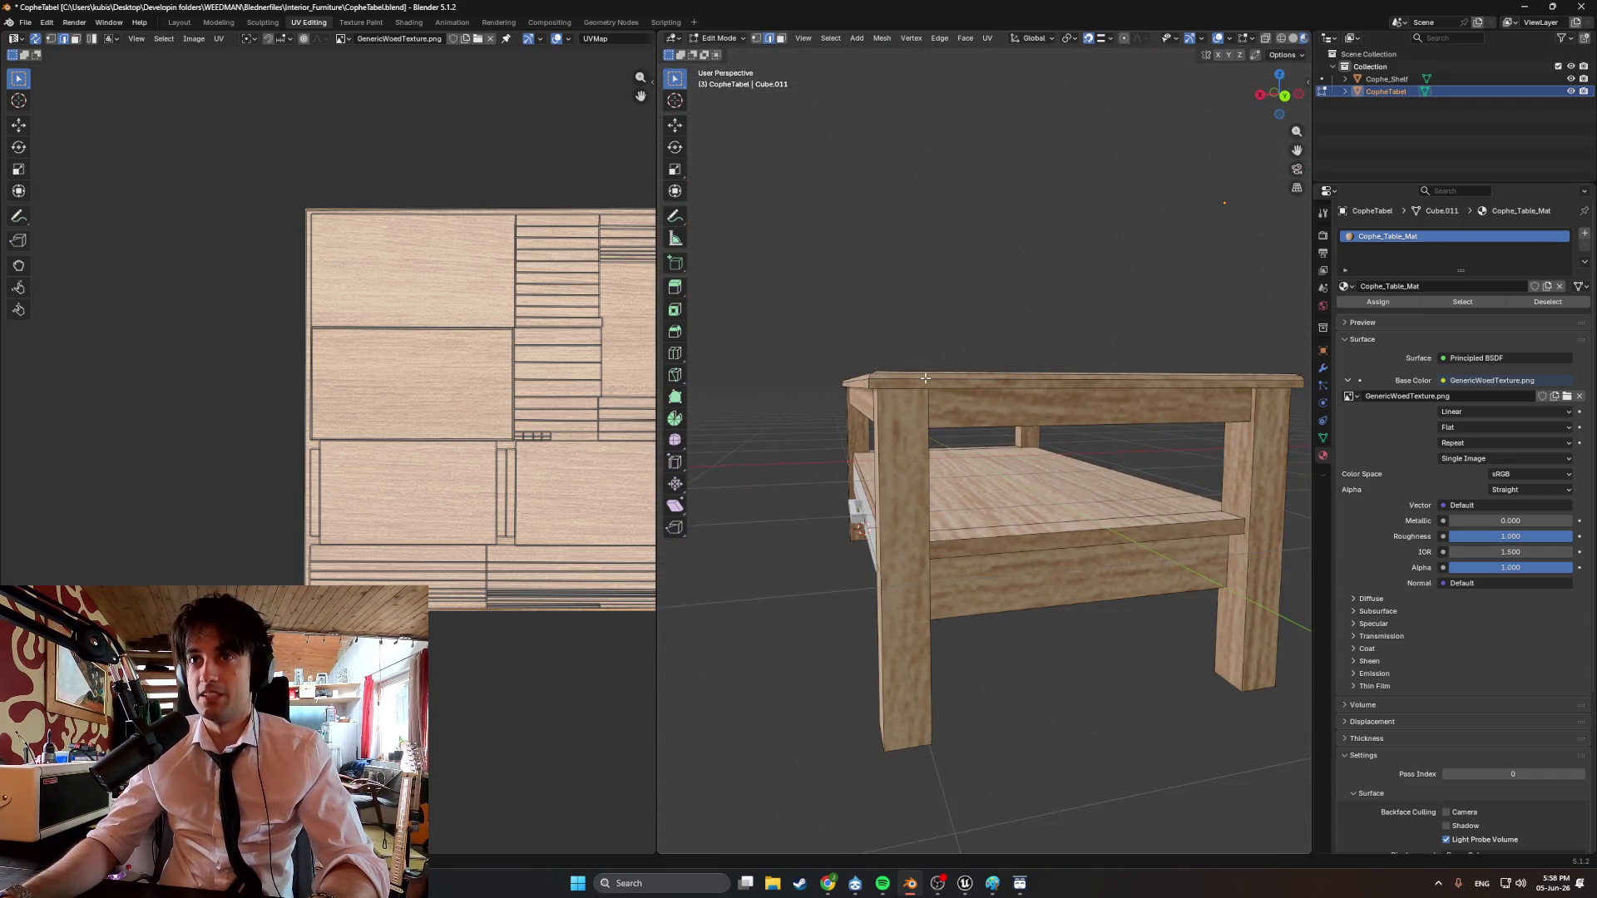
{"action": "middle_click_drag", "start_coordinate": [953, 432], "coordinate": [974, 401]}
{"action": "key", "text": "a"}
{"action": "scroll", "coordinate": [938, 402], "scroll_direction": "up", "scroll_amount": 2}
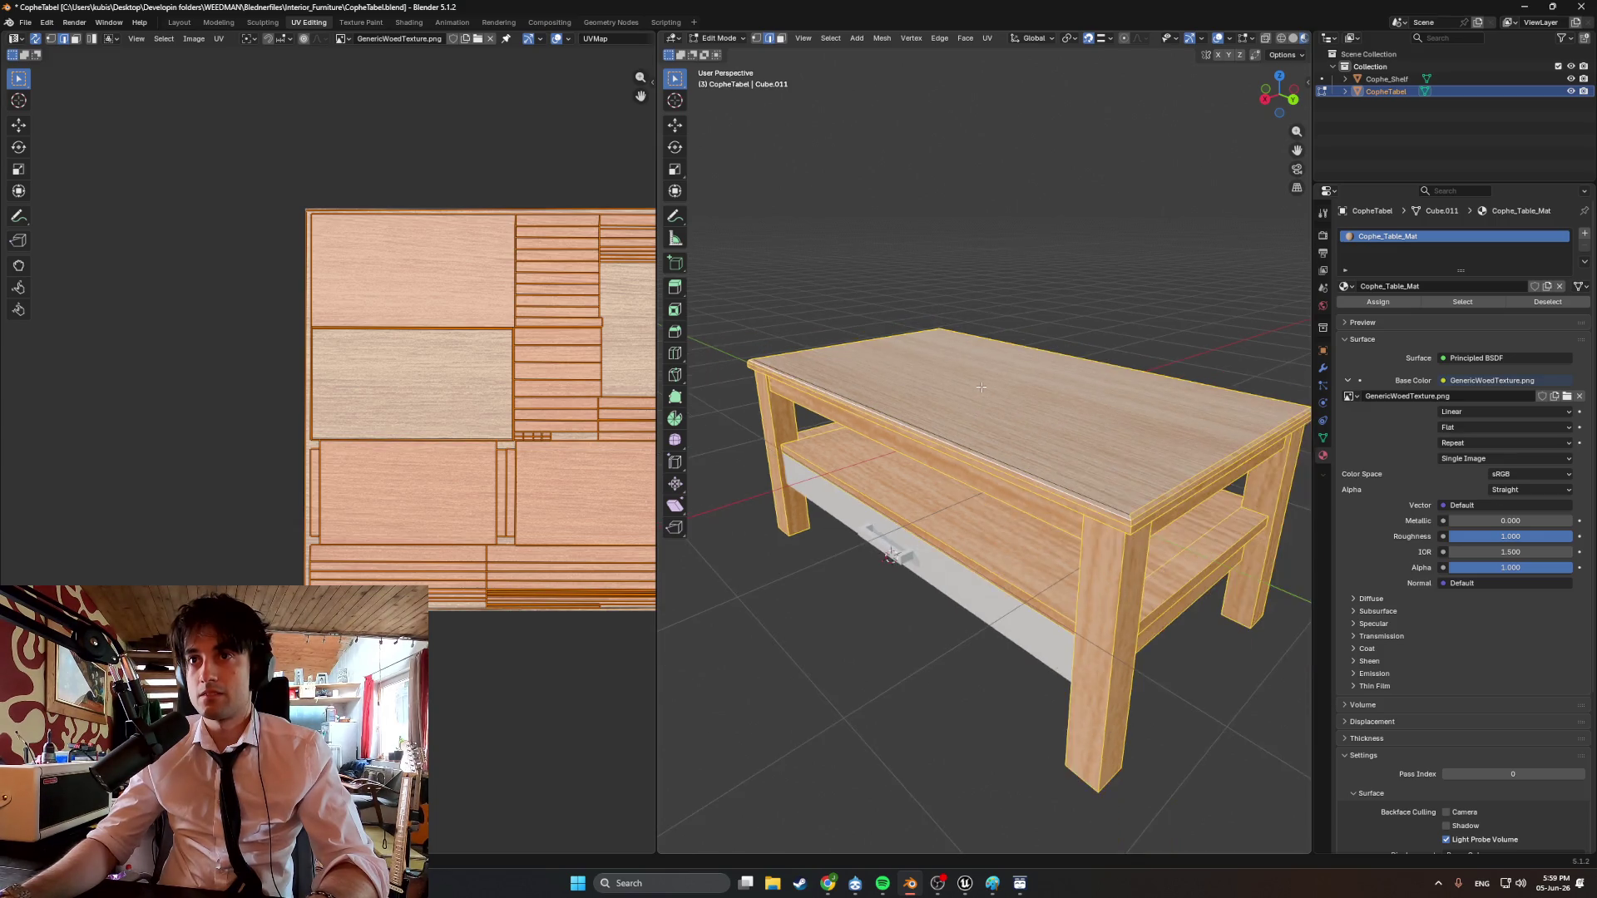
{"action": "scroll", "coordinate": [973, 413], "scroll_direction": "up", "scroll_amount": 2}
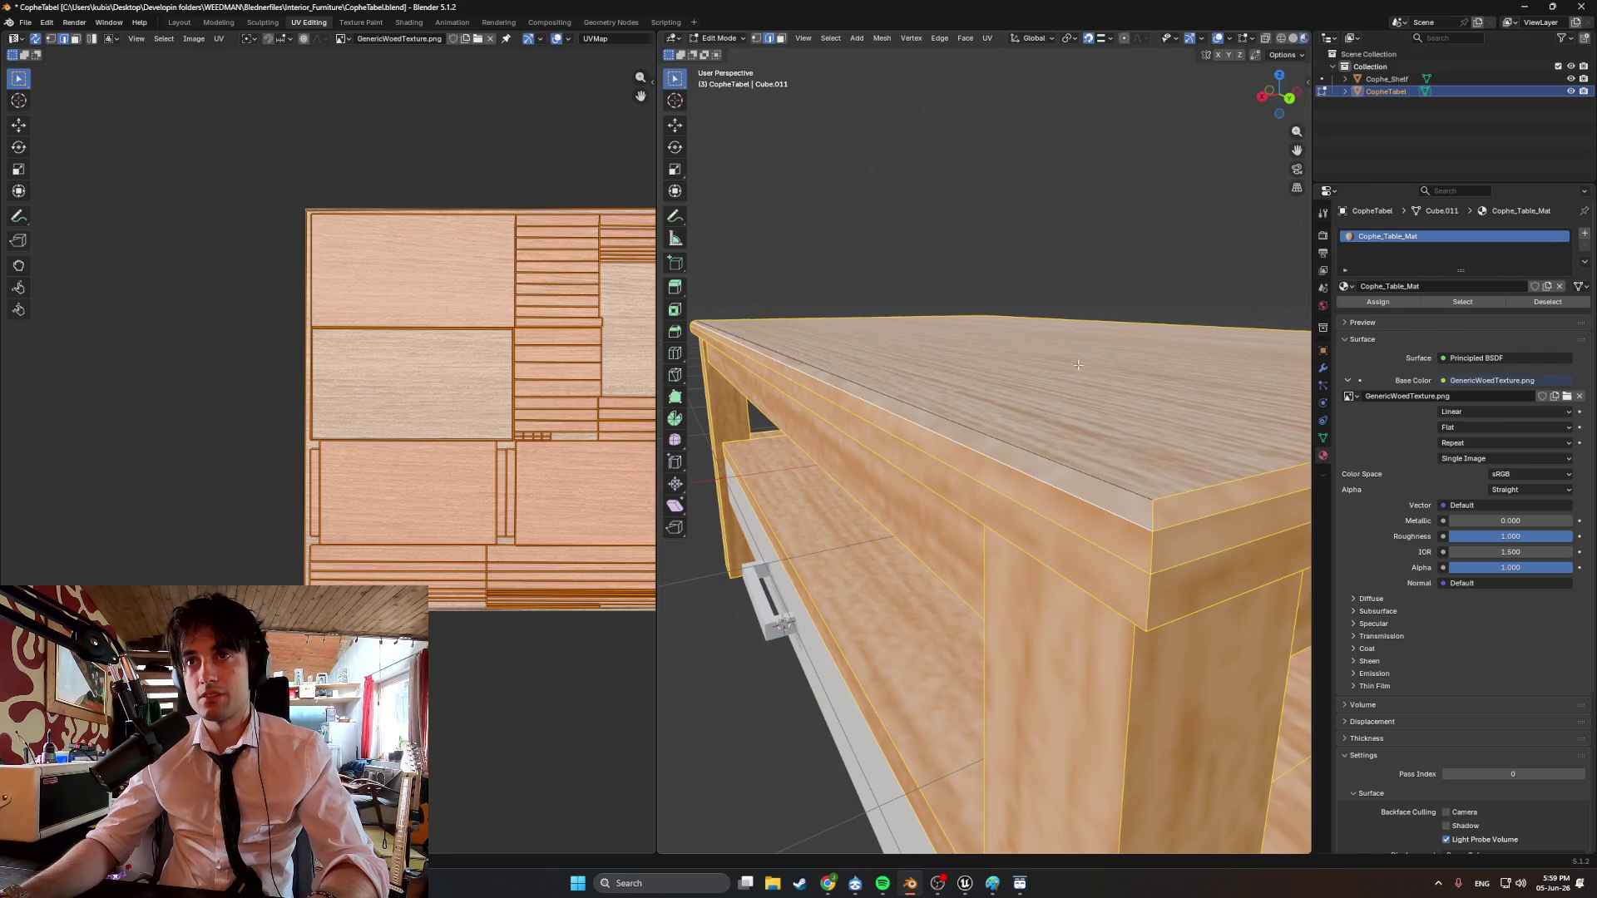
{"action": "scroll", "coordinate": [1078, 366], "scroll_direction": "up", "scroll_amount": 5}
In face select mode, pick the narrow top-edge face strip, then reselect the whole mesh.
{"action": "key", "text": "alt+a"}
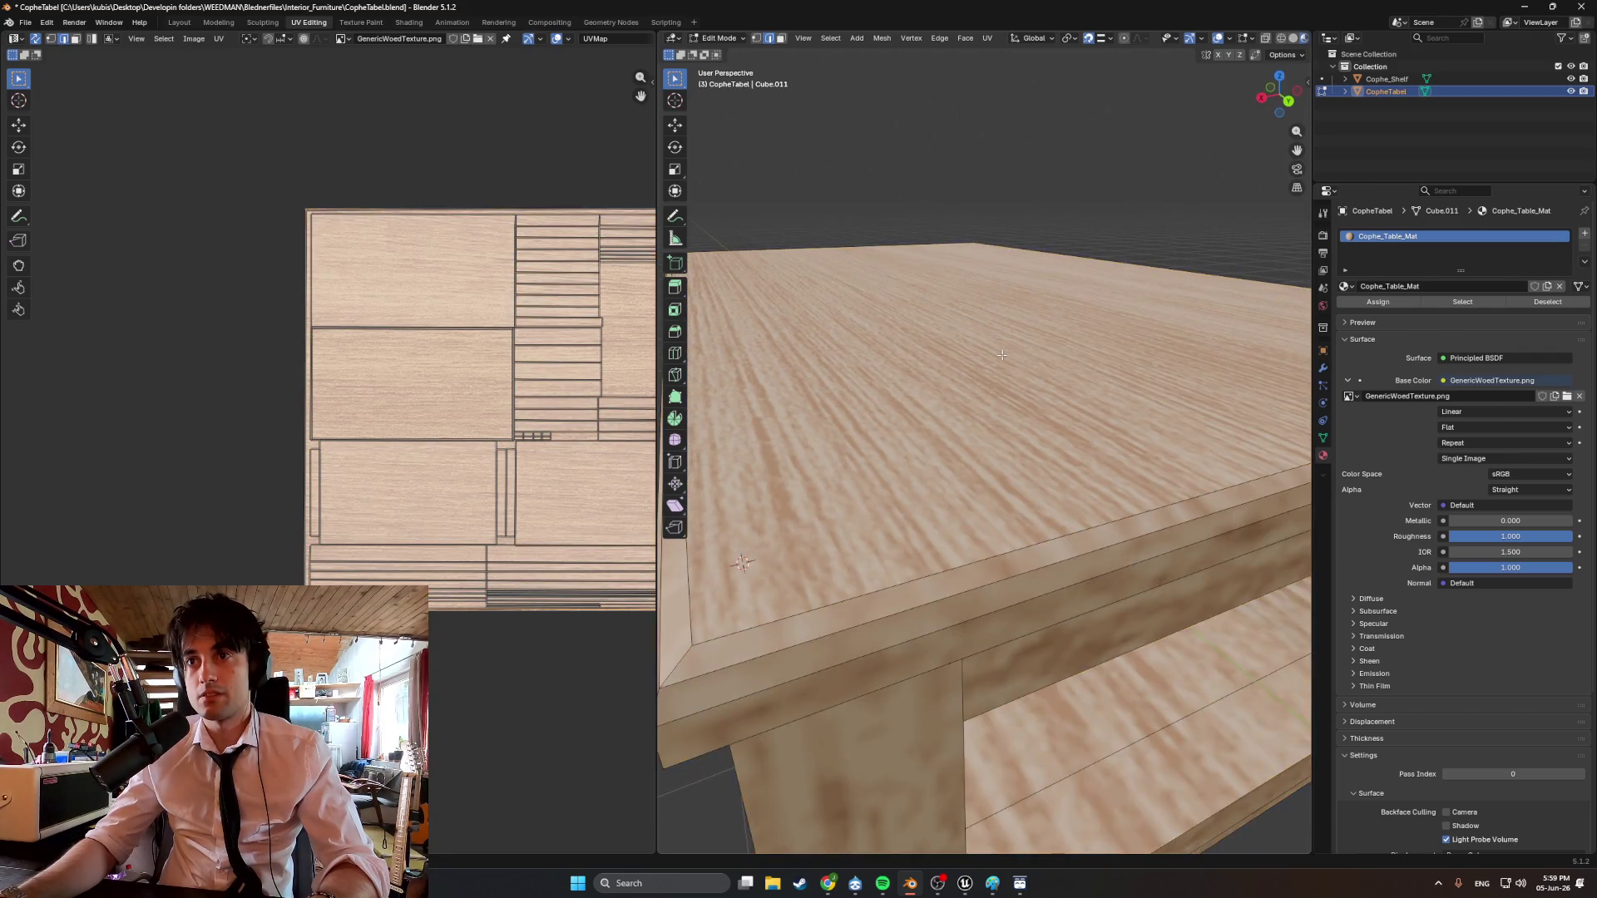
{"action": "middle_click_drag", "start_coordinate": [1003, 355], "coordinate": [1002, 426]}
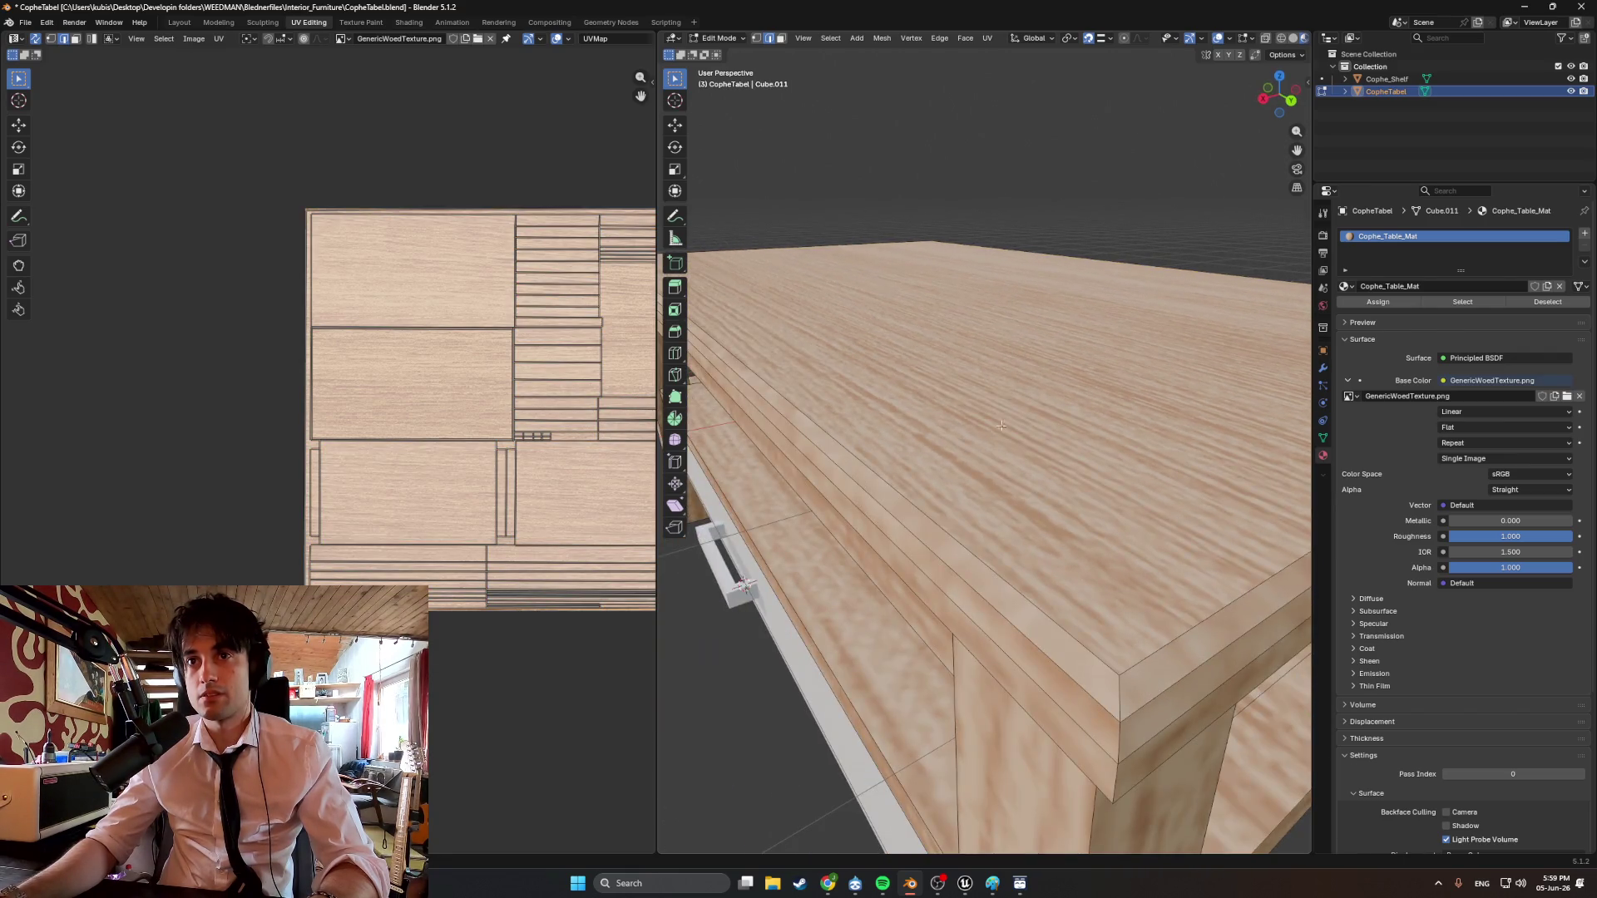
{"action": "key", "text": "3"}
{"action": "left_click", "coordinate": [929, 528]}
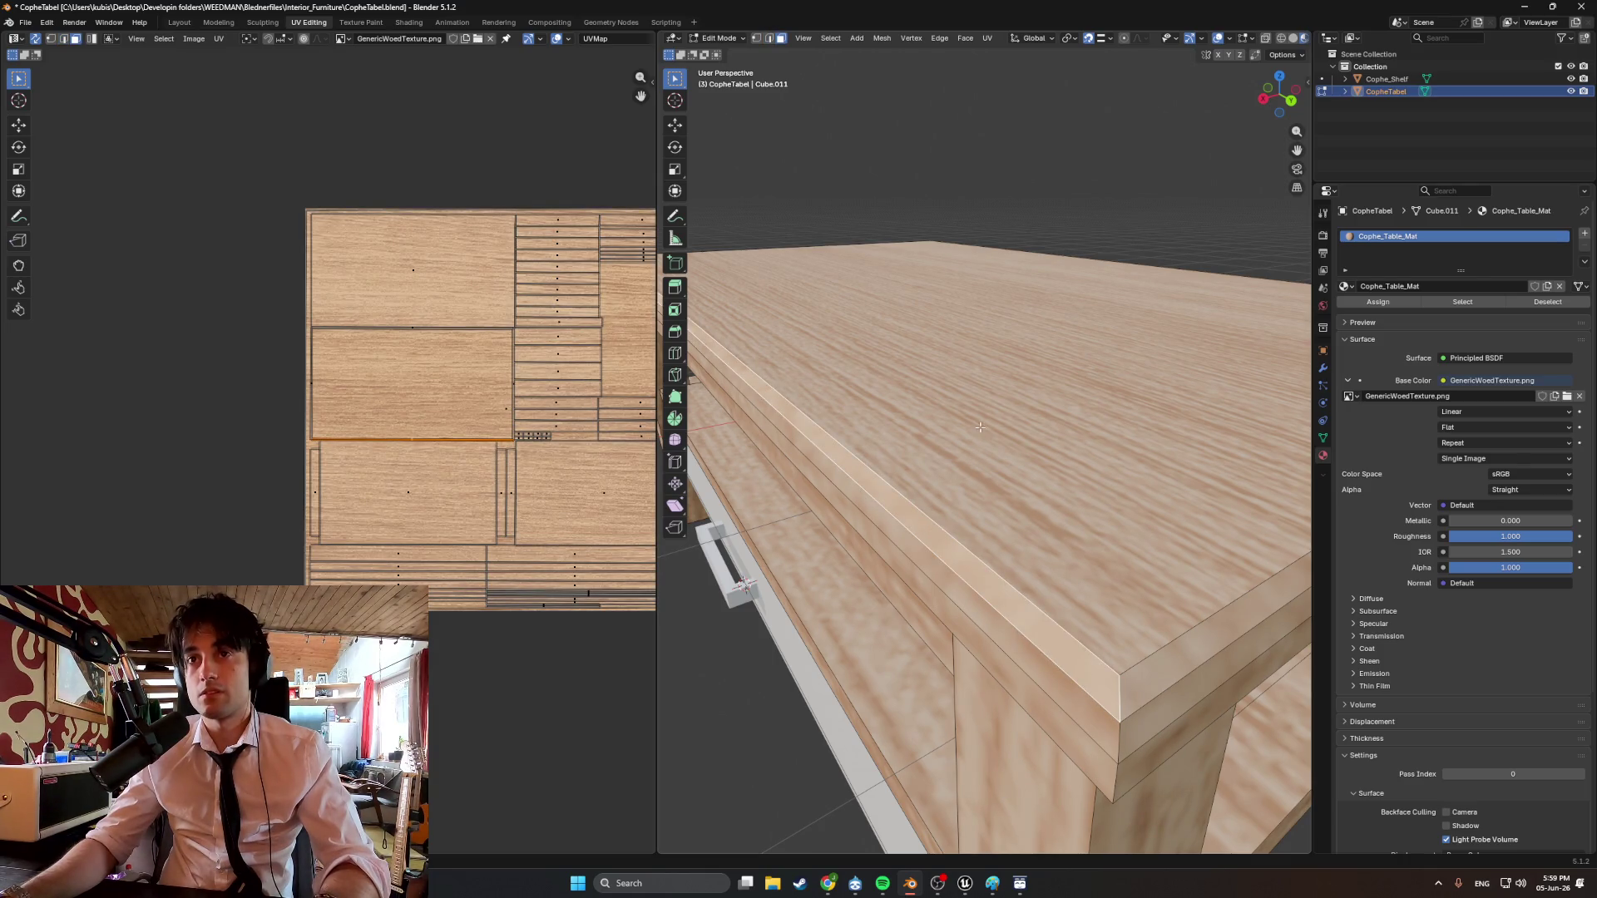
{"action": "scroll", "coordinate": [981, 427], "scroll_direction": "down", "scroll_amount": 3}
{"action": "key", "text": "a"}
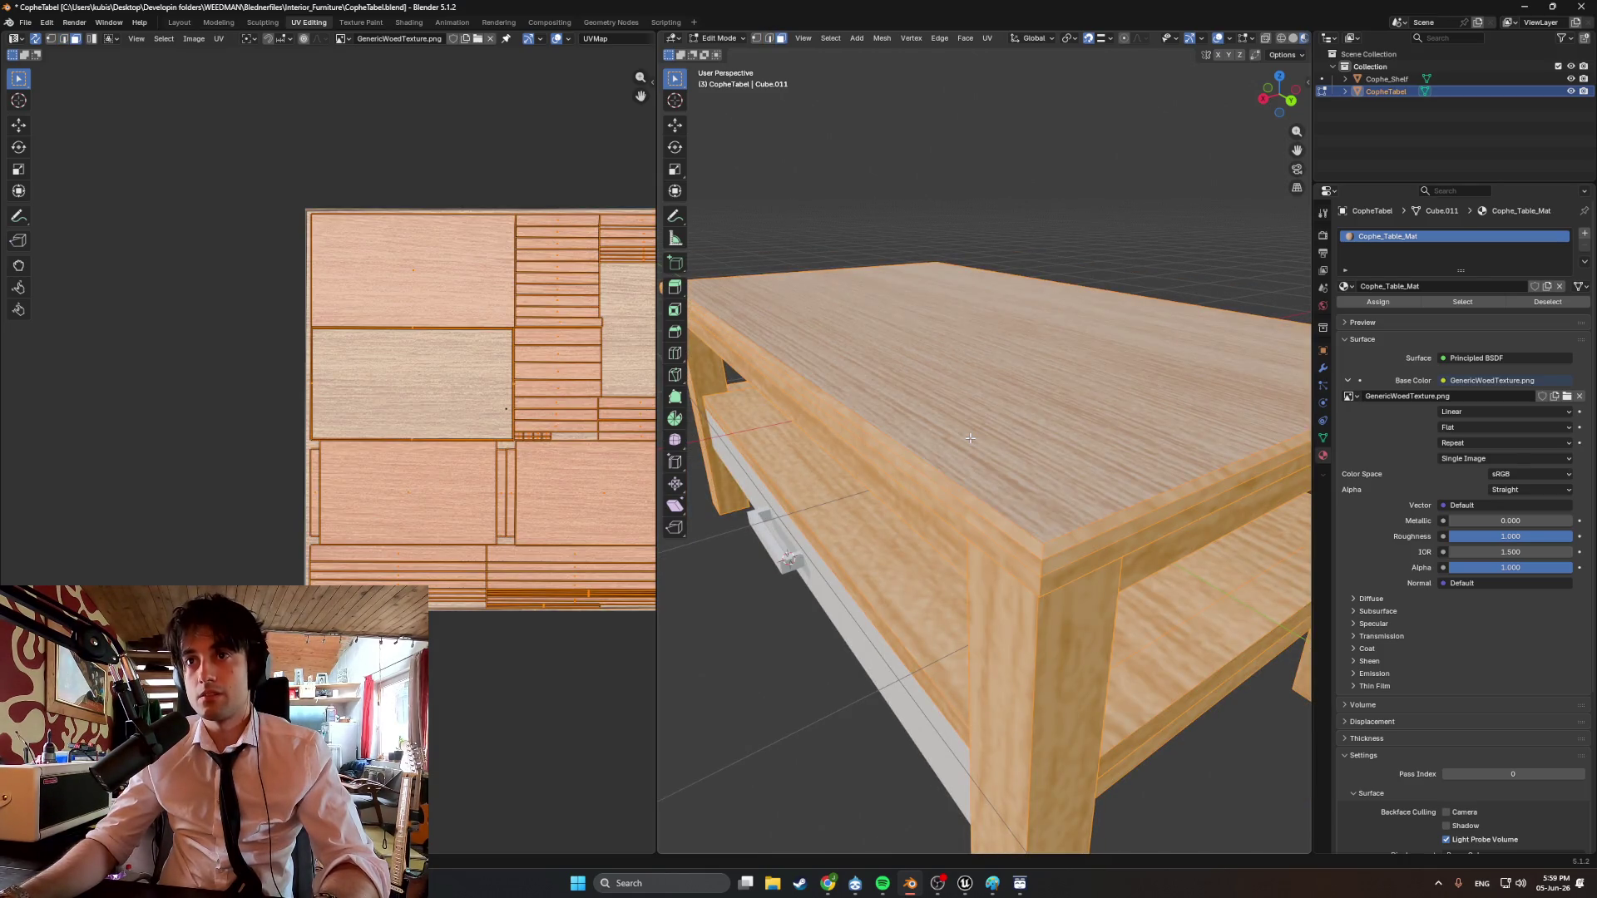
{"action": "scroll", "coordinate": [969, 420], "scroll_direction": "down", "scroll_amount": 4}
{"action": "mouse_move", "coordinate": [969, 420]}
{"action": "middle_mouse_down"}
{"action": "mouse_move", "coordinate": [998, 408]}
{"action": "mouse_move", "coordinate": [946, 403]}
{"action": "mouse_move", "coordinate": [923, 357]}
{"action": "middle_mouse_up"}
Scale the selected UV islands up about 4.34 times and return to Object Mode.
{"action": "scroll", "coordinate": [936, 383], "scroll_direction": "up", "scroll_amount": 4}
{"action": "scroll", "coordinate": [531, 381], "scroll_direction": "down", "scroll_amount": 2}
{"action": "scroll", "coordinate": [532, 385], "scroll_direction": "right", "scroll_amount": 2, "text": "ctrl"}
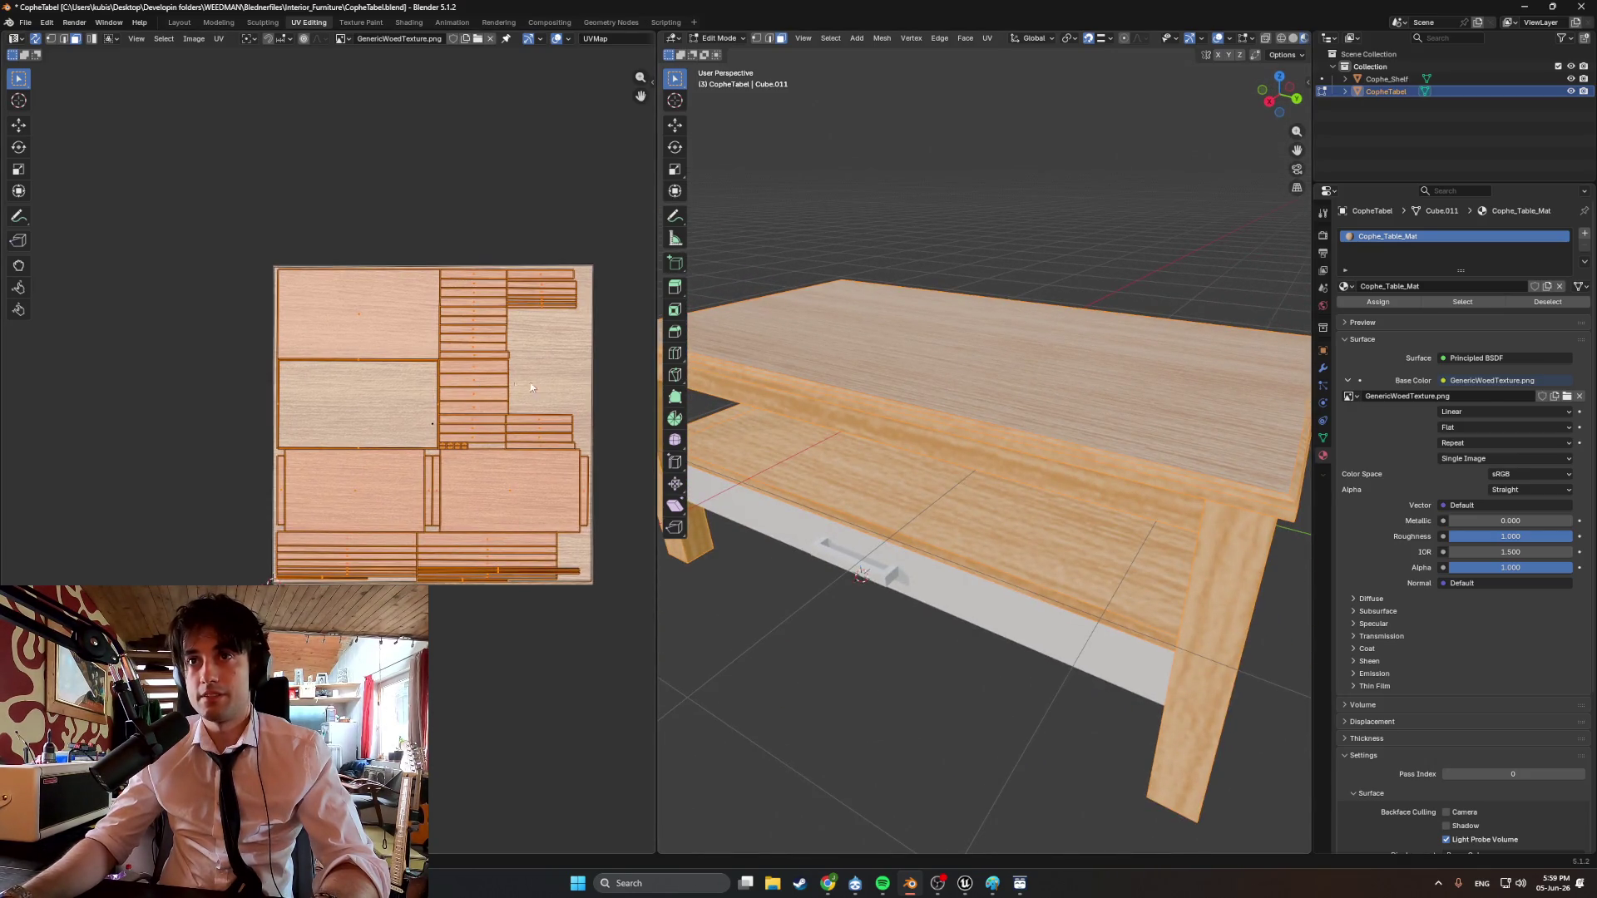
{"action": "key", "text": "s"}
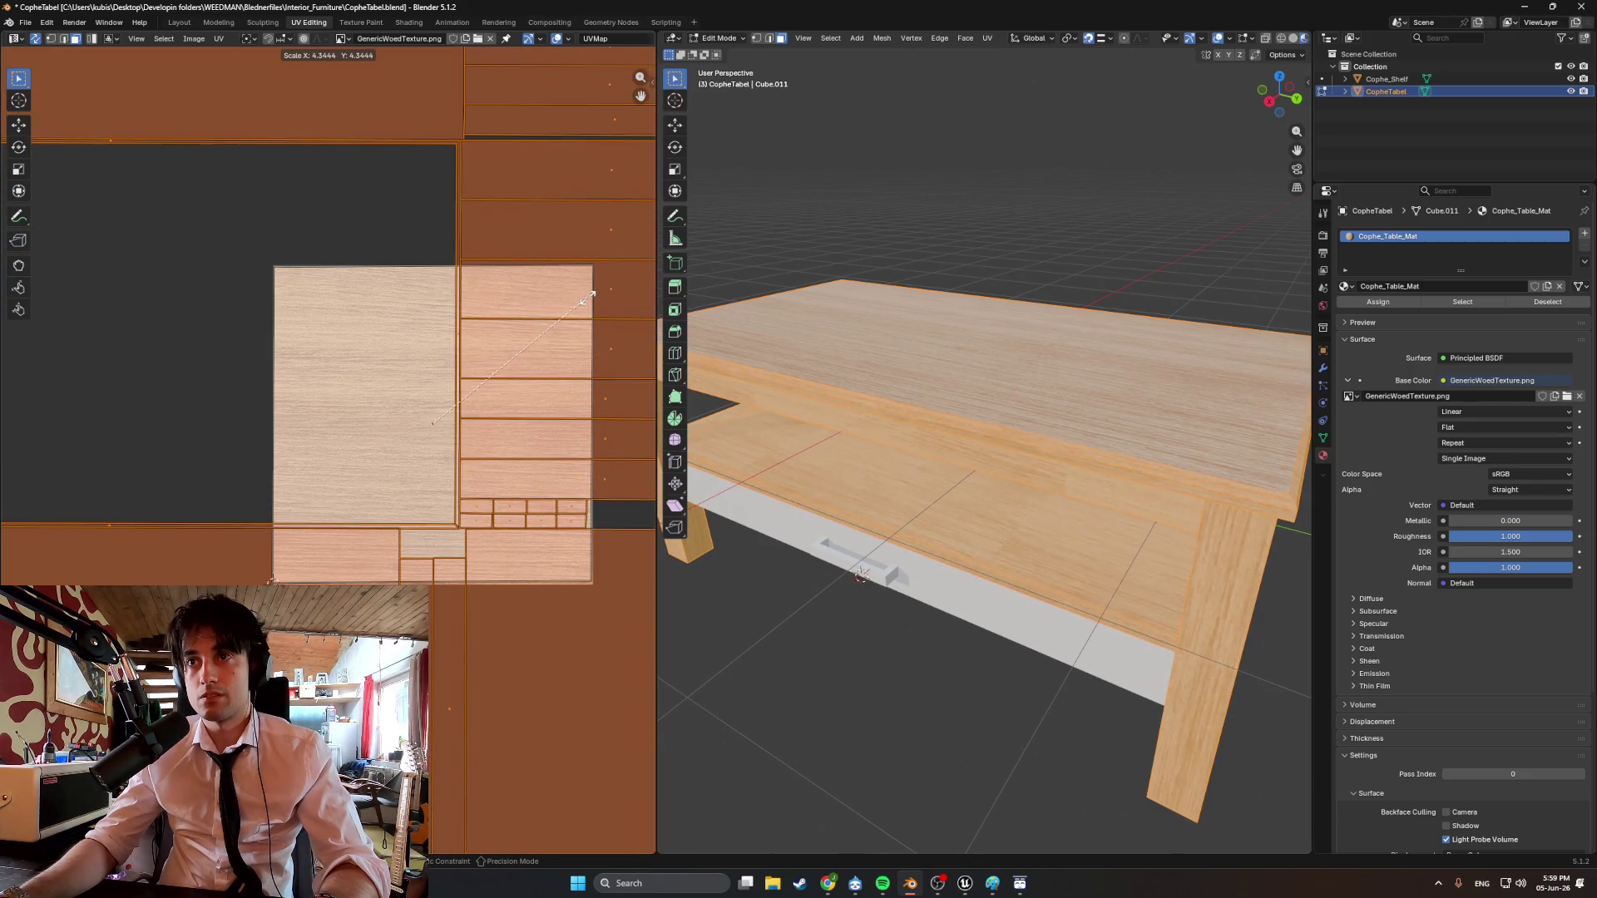
{"action": "left_click", "coordinate": [588, 302]}
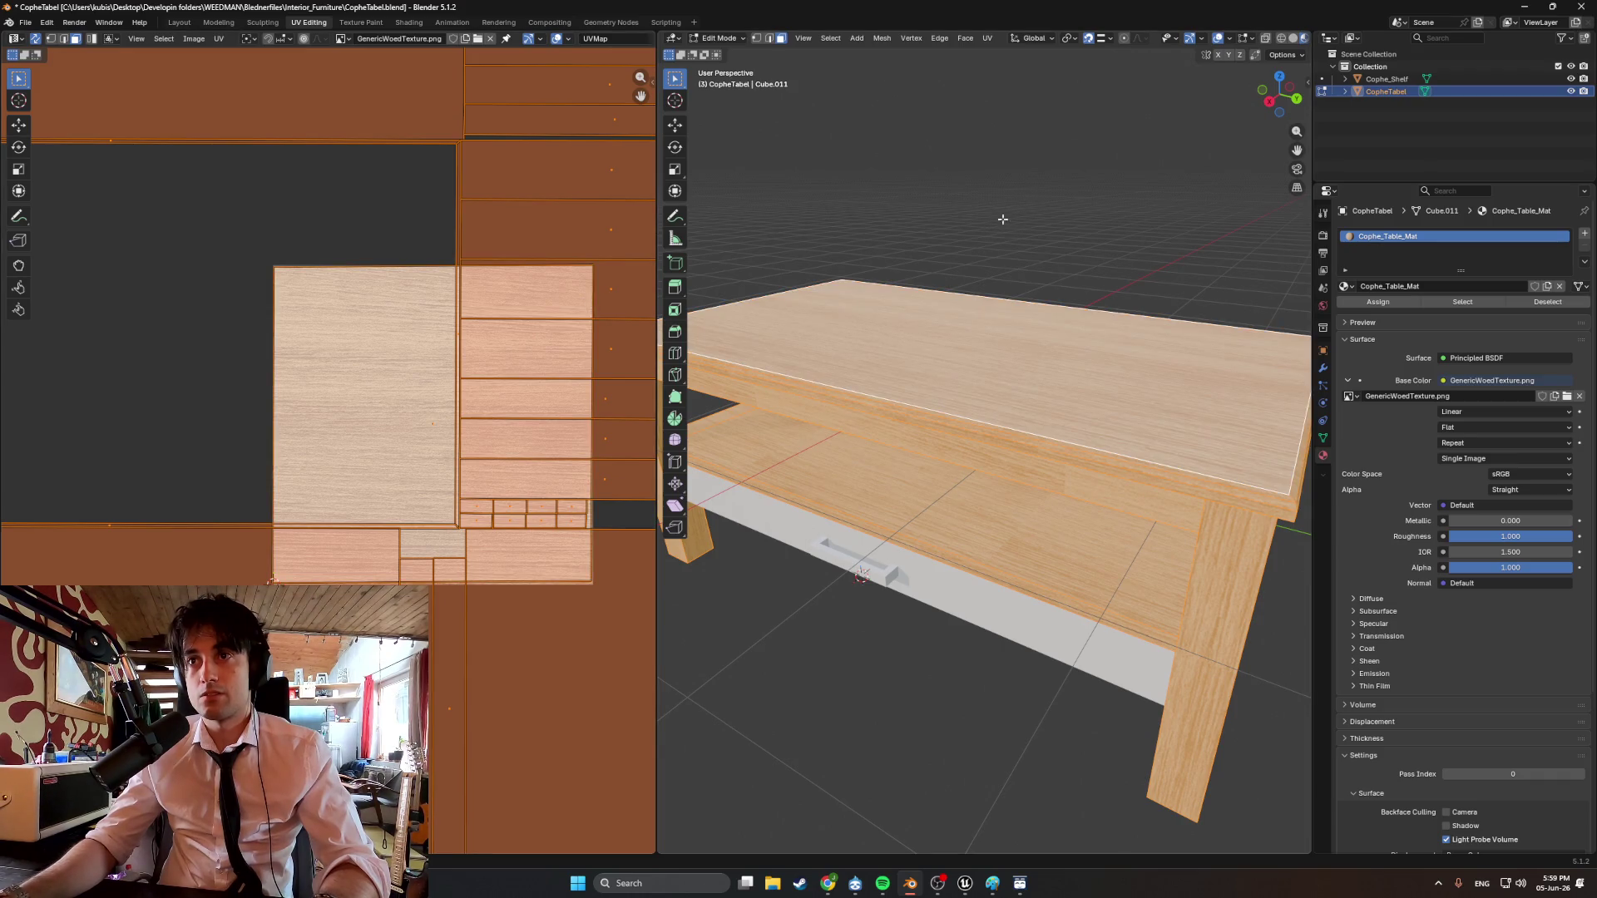
{"action": "key", "text": "Tab"}
{"action": "mouse_move", "coordinate": [1002, 219]}
{"action": "middle_mouse_down"}
{"action": "mouse_move", "coordinate": [1045, 241]}
{"action": "mouse_move", "coordinate": [1133, 221]}
{"action": "mouse_move", "coordinate": [1109, 271]}
{"action": "mouse_move", "coordinate": [1130, 271]}
{"action": "mouse_move", "coordinate": [1000, 302]}
{"action": "middle_mouse_up"}
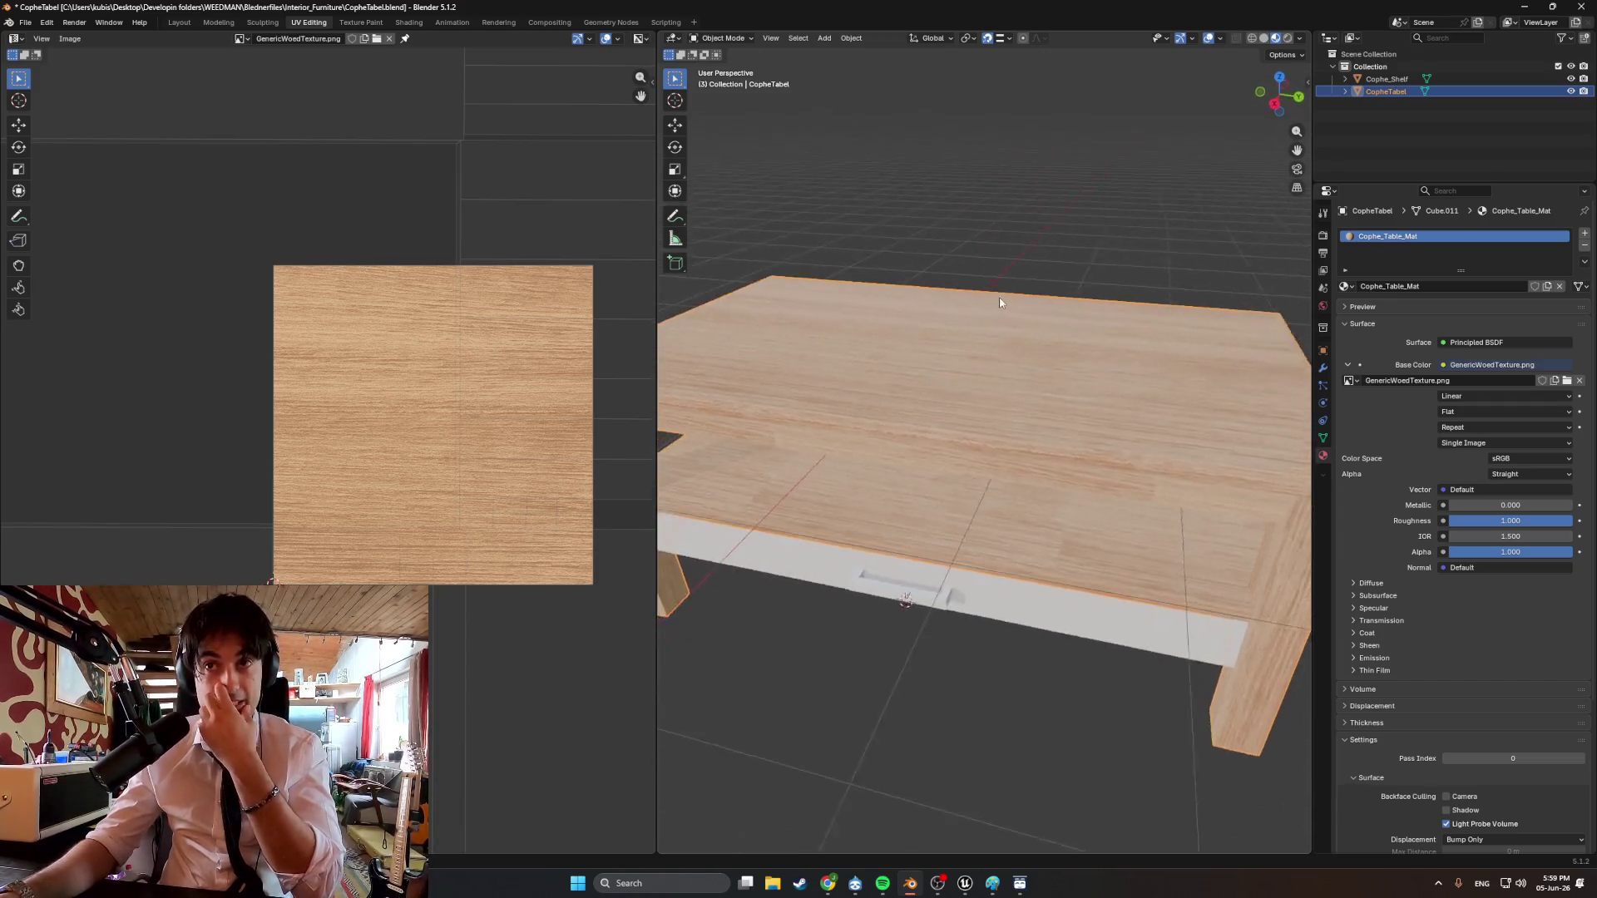
{"action": "scroll", "coordinate": [1001, 302], "scroll_direction": "down", "scroll_amount": 6}
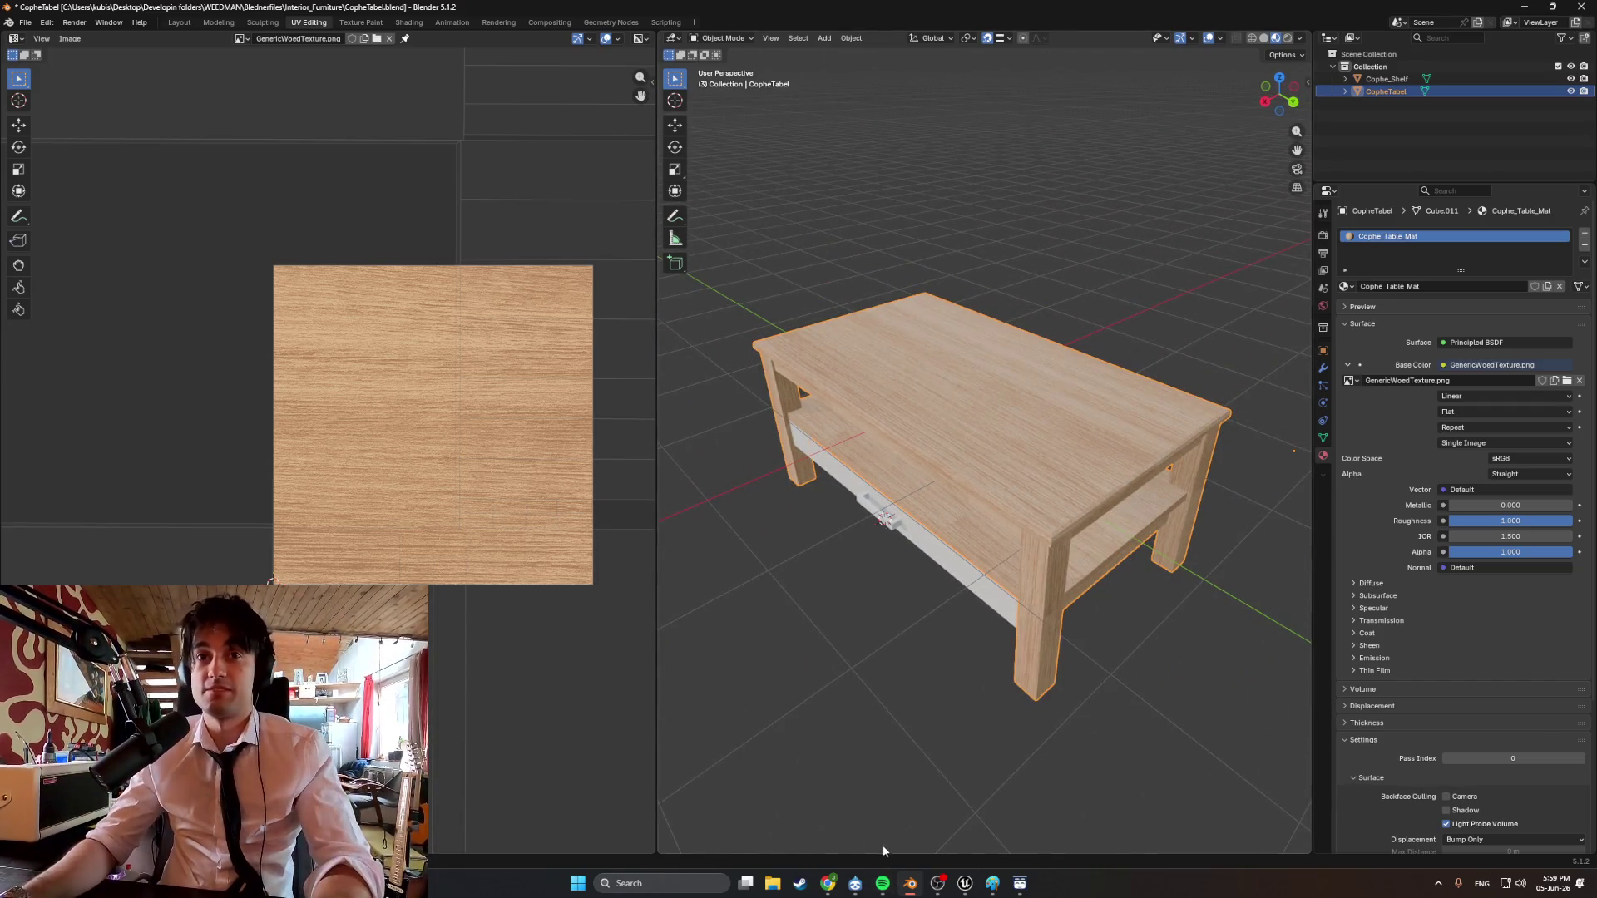
Bring Chrome forward, search for 'glued together wood texture' and show image results.
{"action": "mouse_move", "coordinate": [832, 885]}
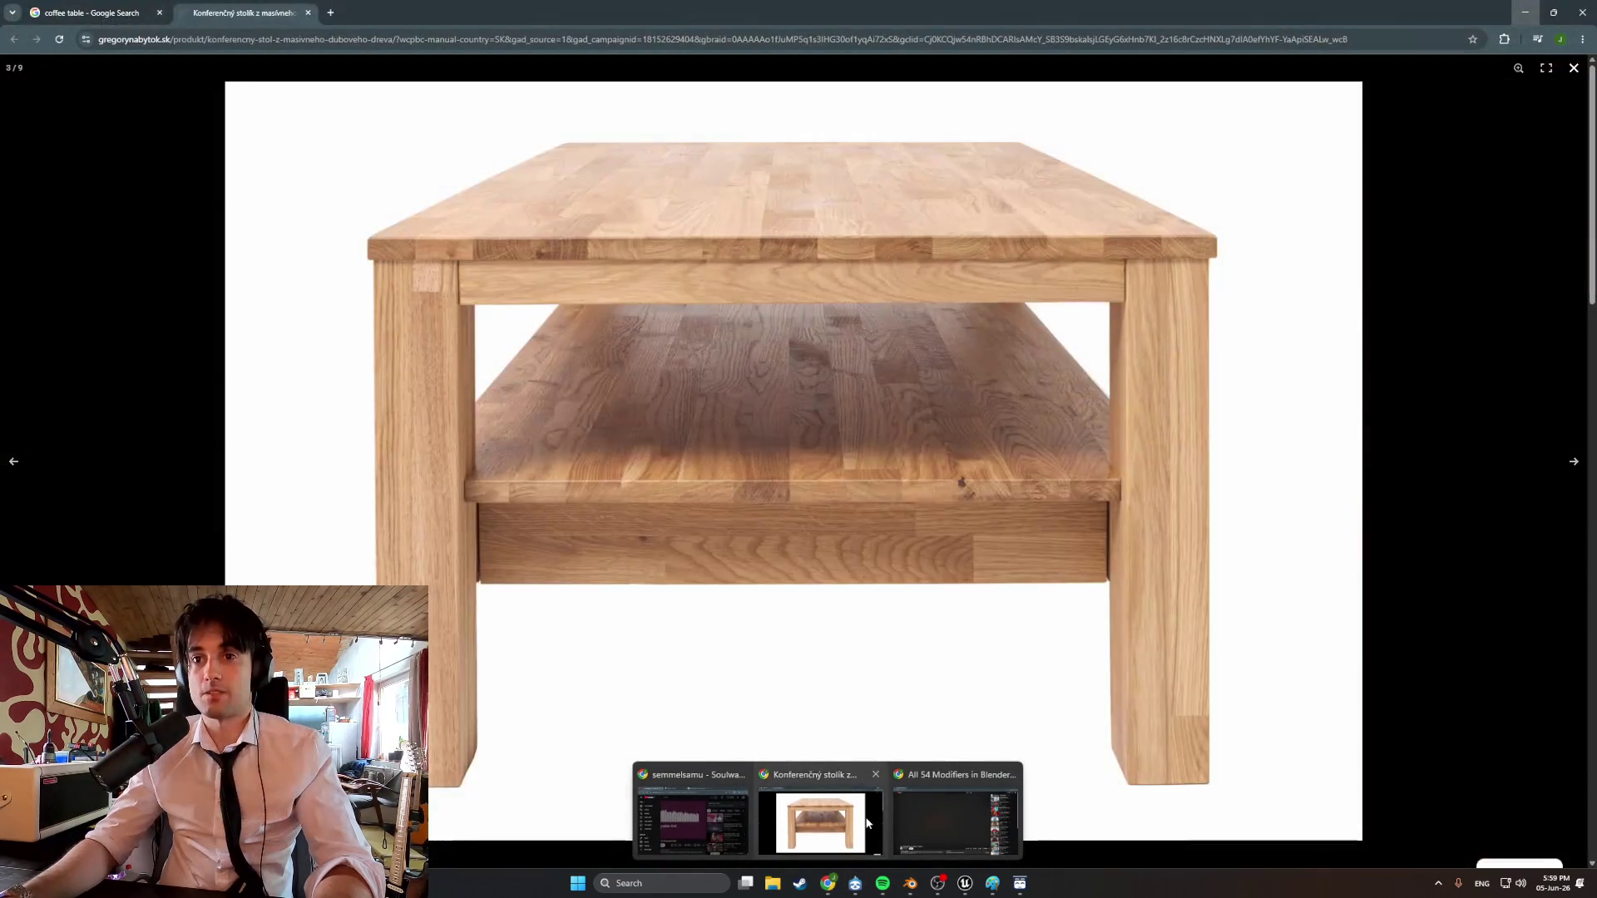
{"action": "left_click", "coordinate": [866, 819]}
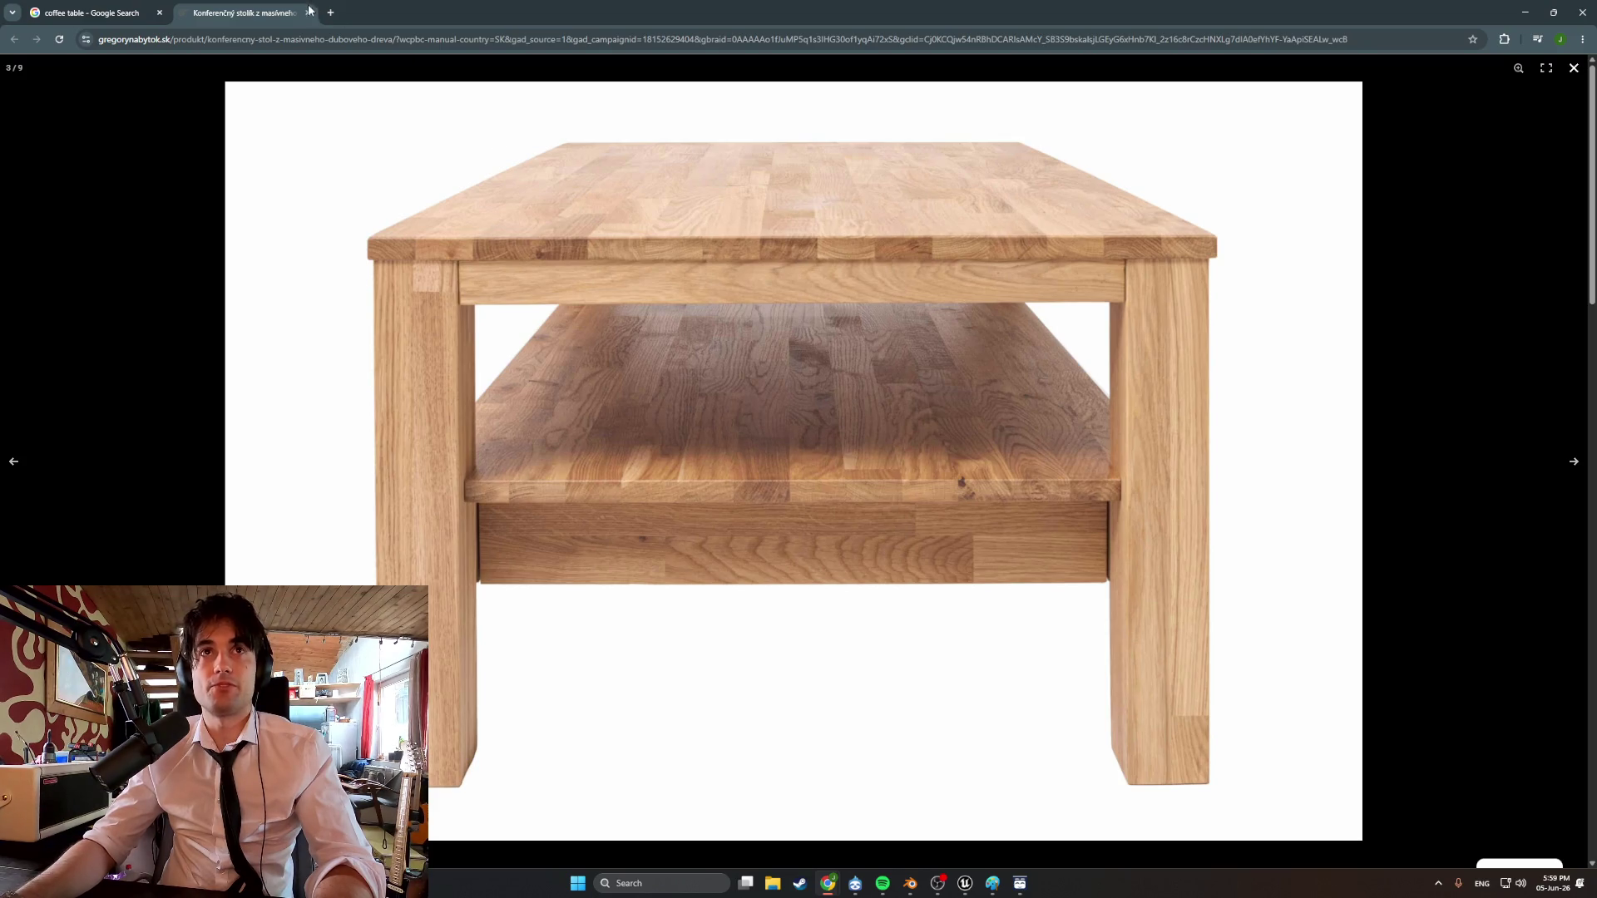
{"action": "left_click", "coordinate": [303, 35]}
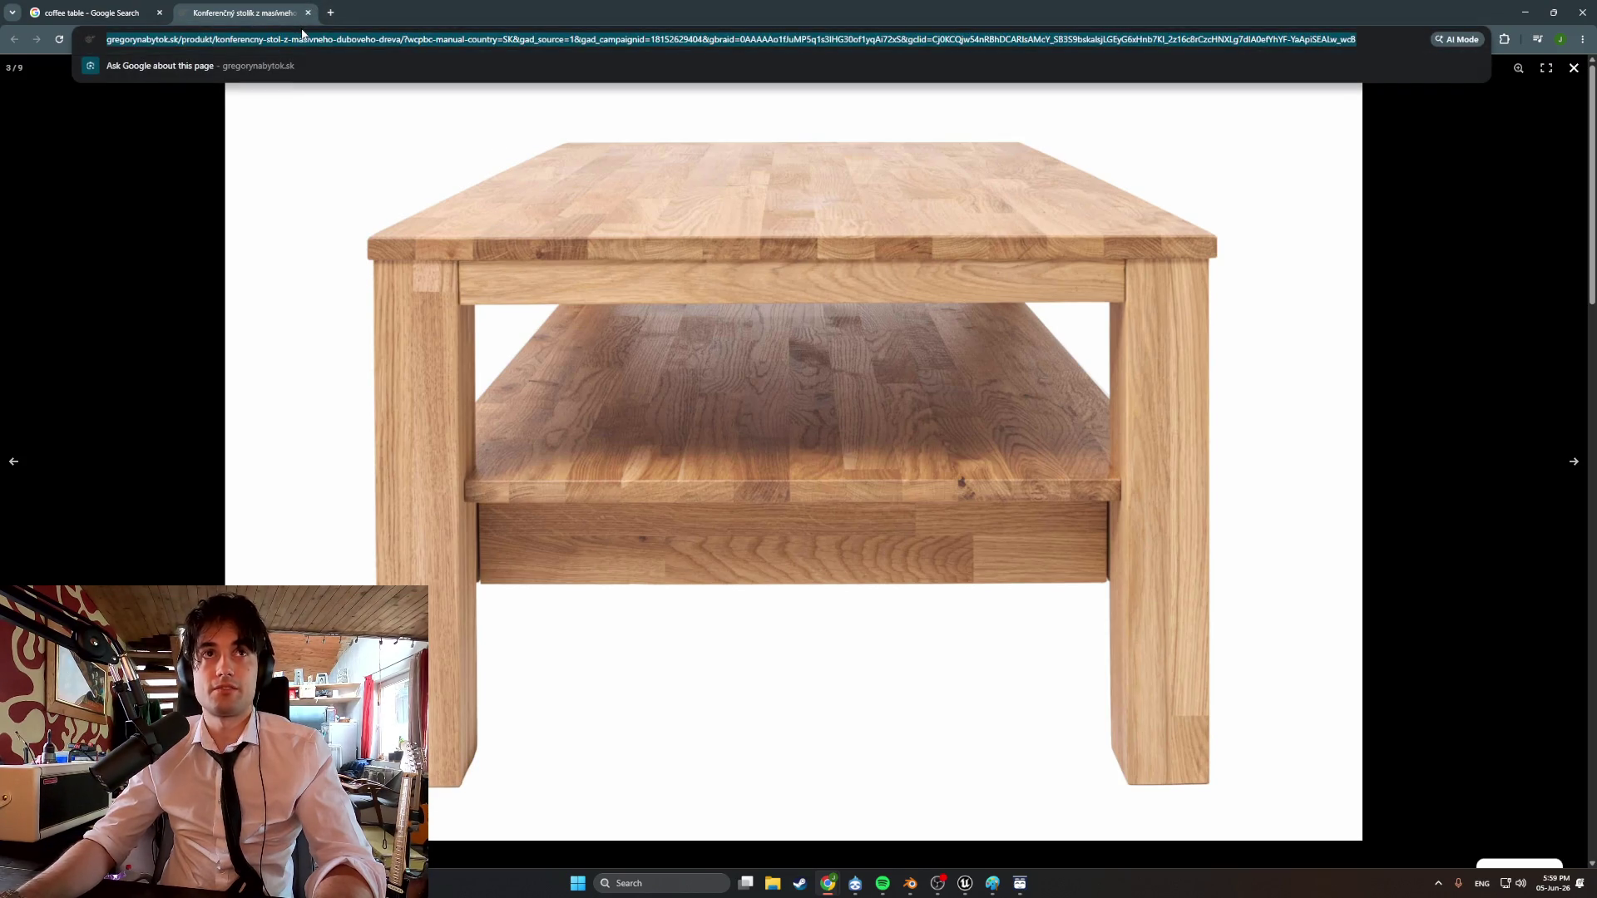
{"action": "type", "text": "glued "}
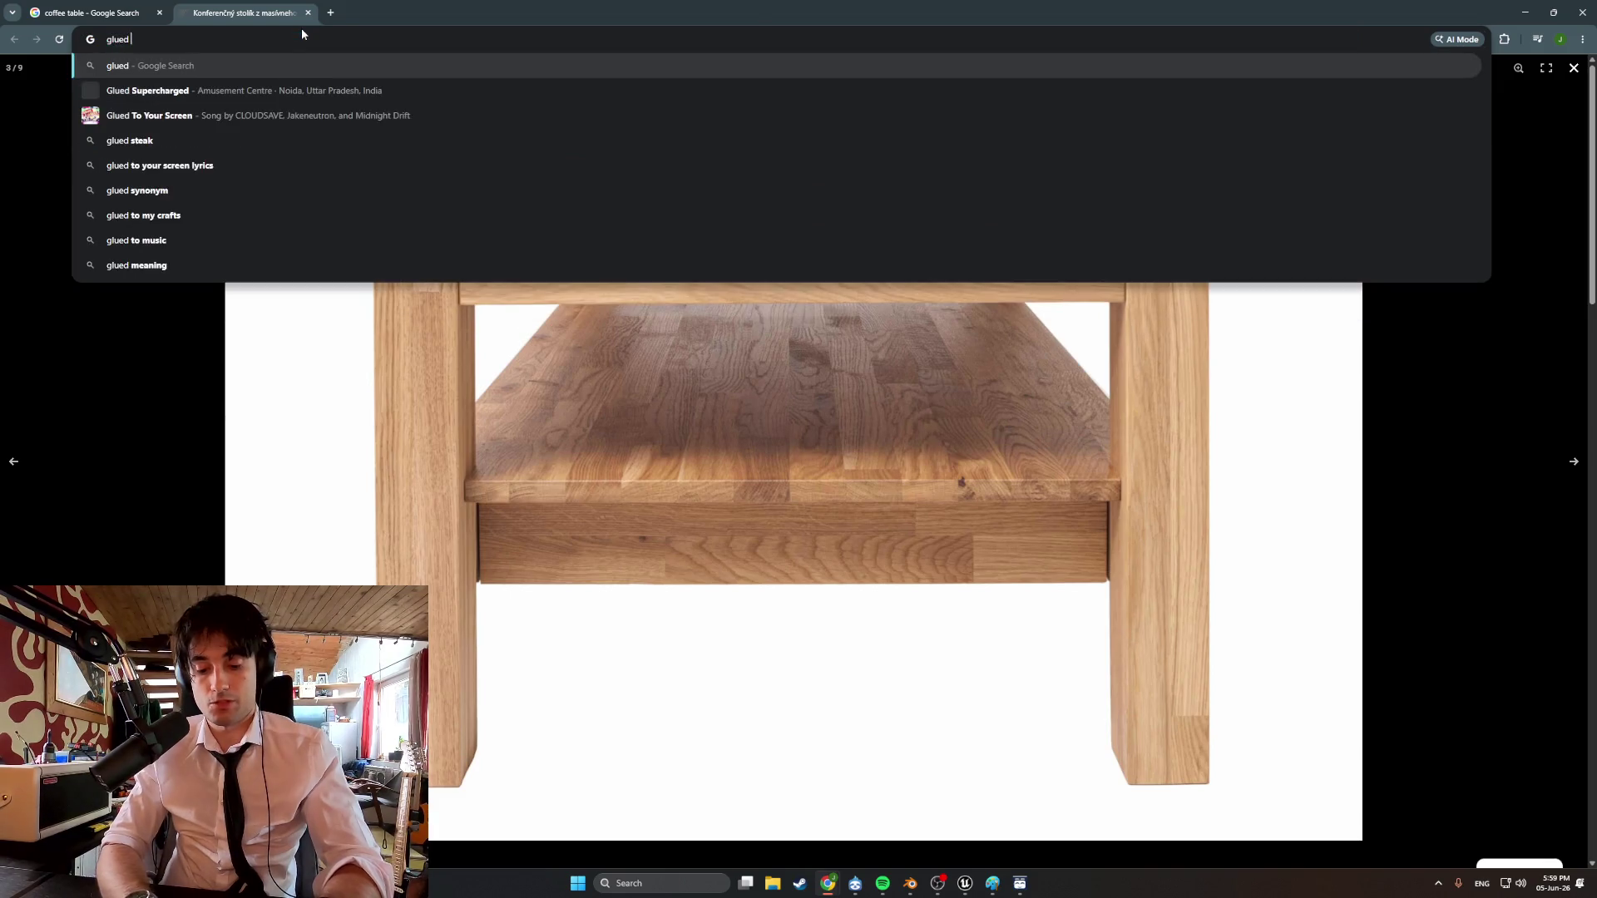
{"action": "type", "text": "together wood texture"}
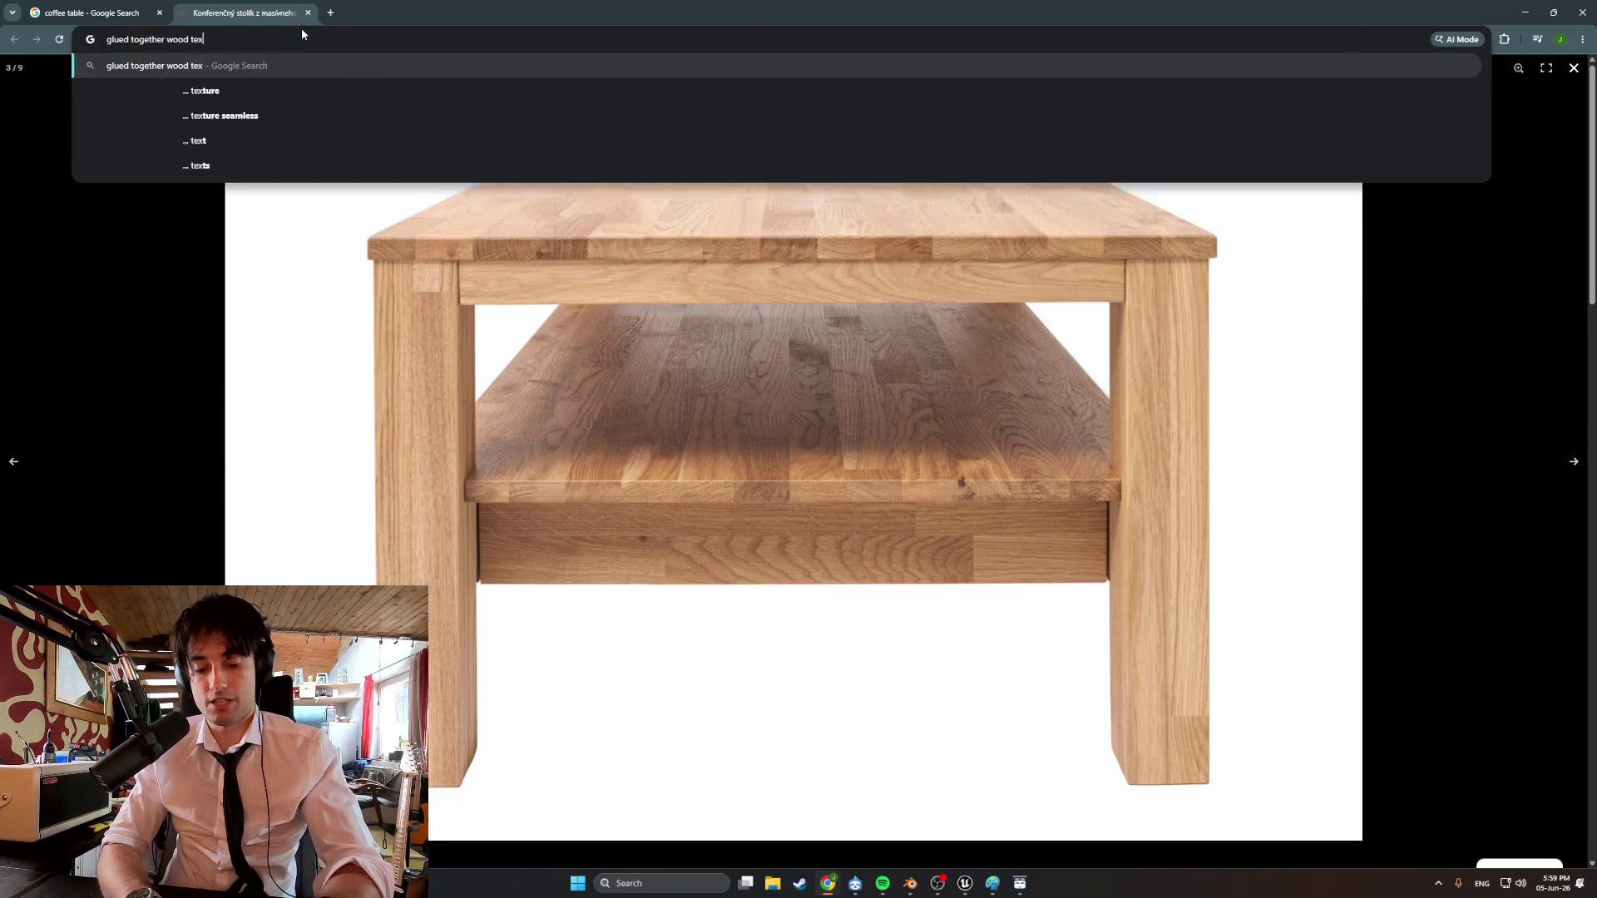
{"action": "key", "text": "Return"}
{"action": "left_click", "coordinate": [291, 146]}
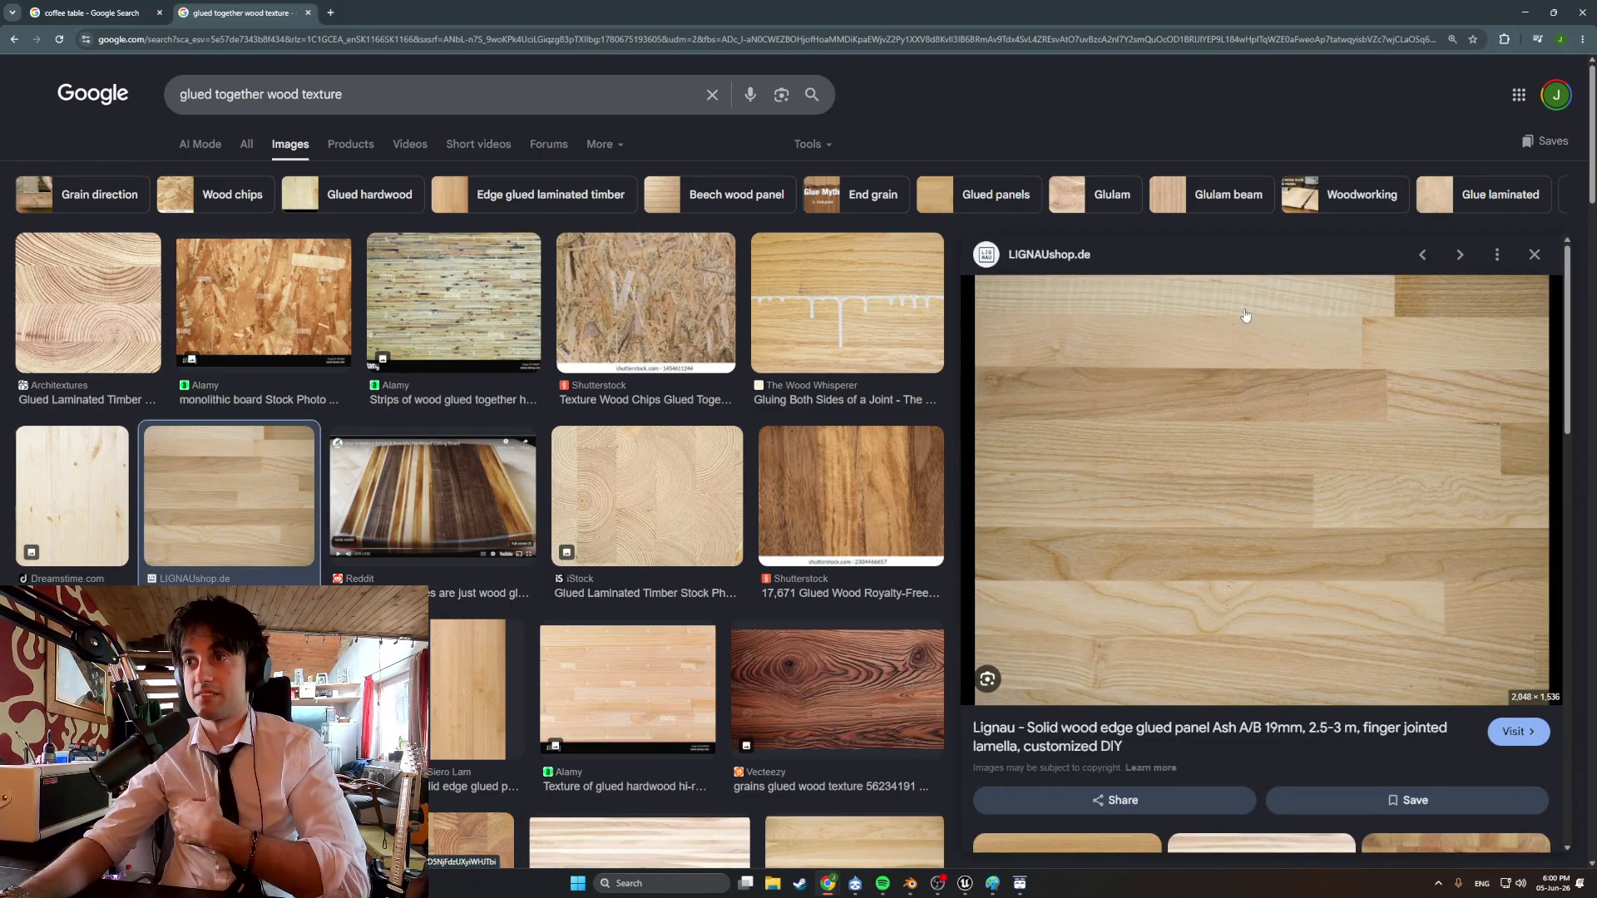
Scroll the image results and screen-capture the glued wood panel preview.
{"action": "scroll", "coordinate": [766, 555], "scroll_direction": "down", "scroll_amount": 3}
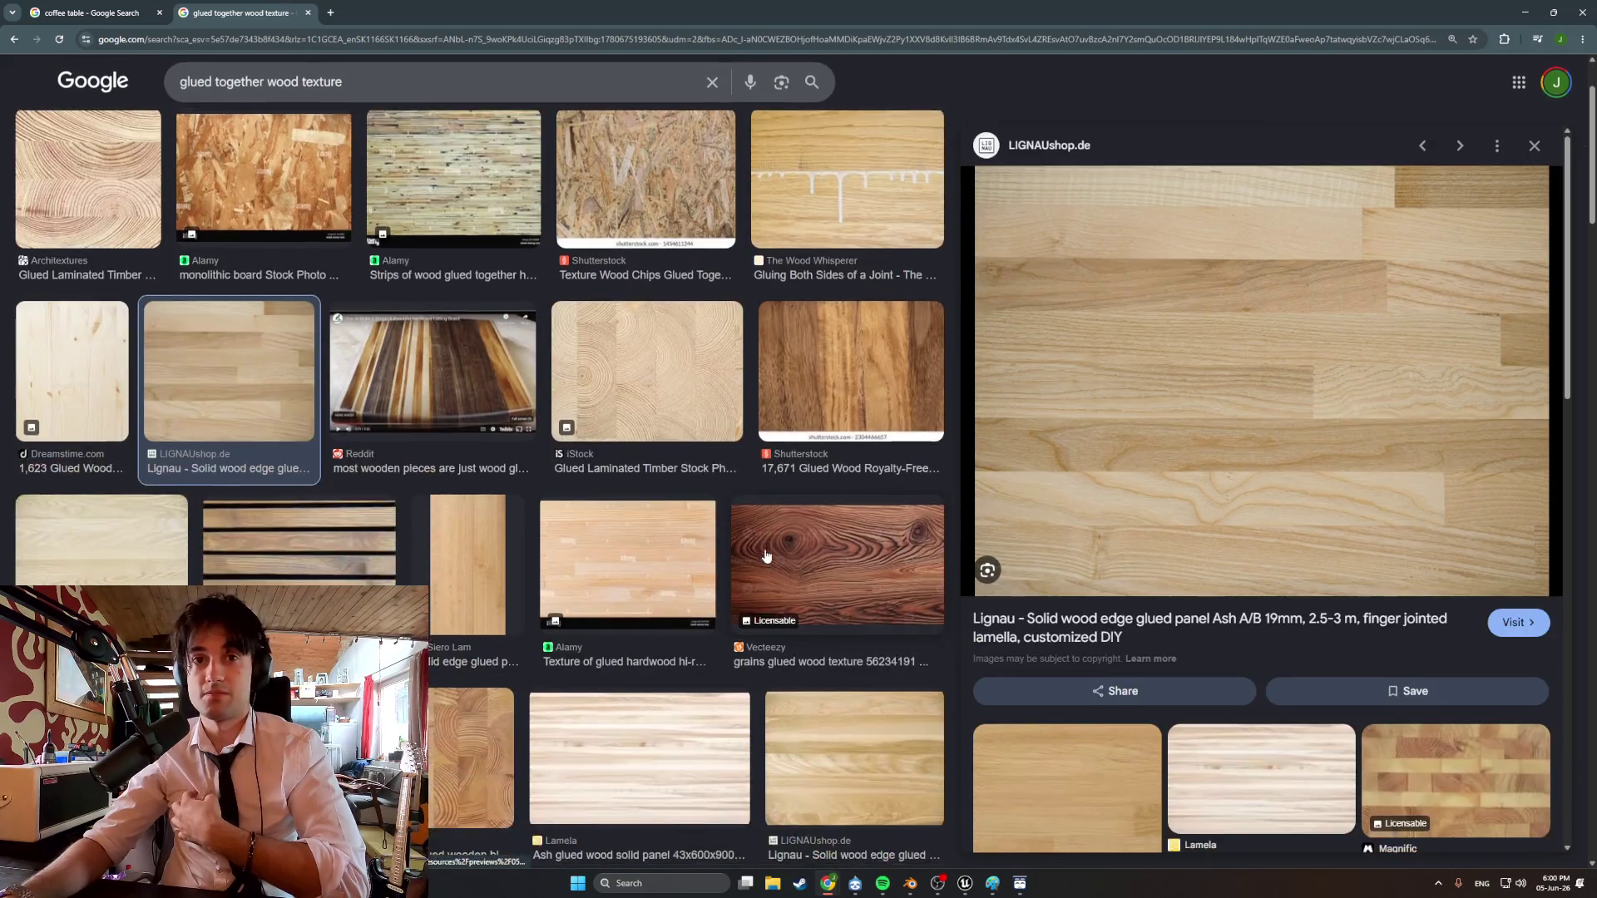
{"action": "scroll", "coordinate": [766, 555], "scroll_direction": "down", "scroll_amount": 5}
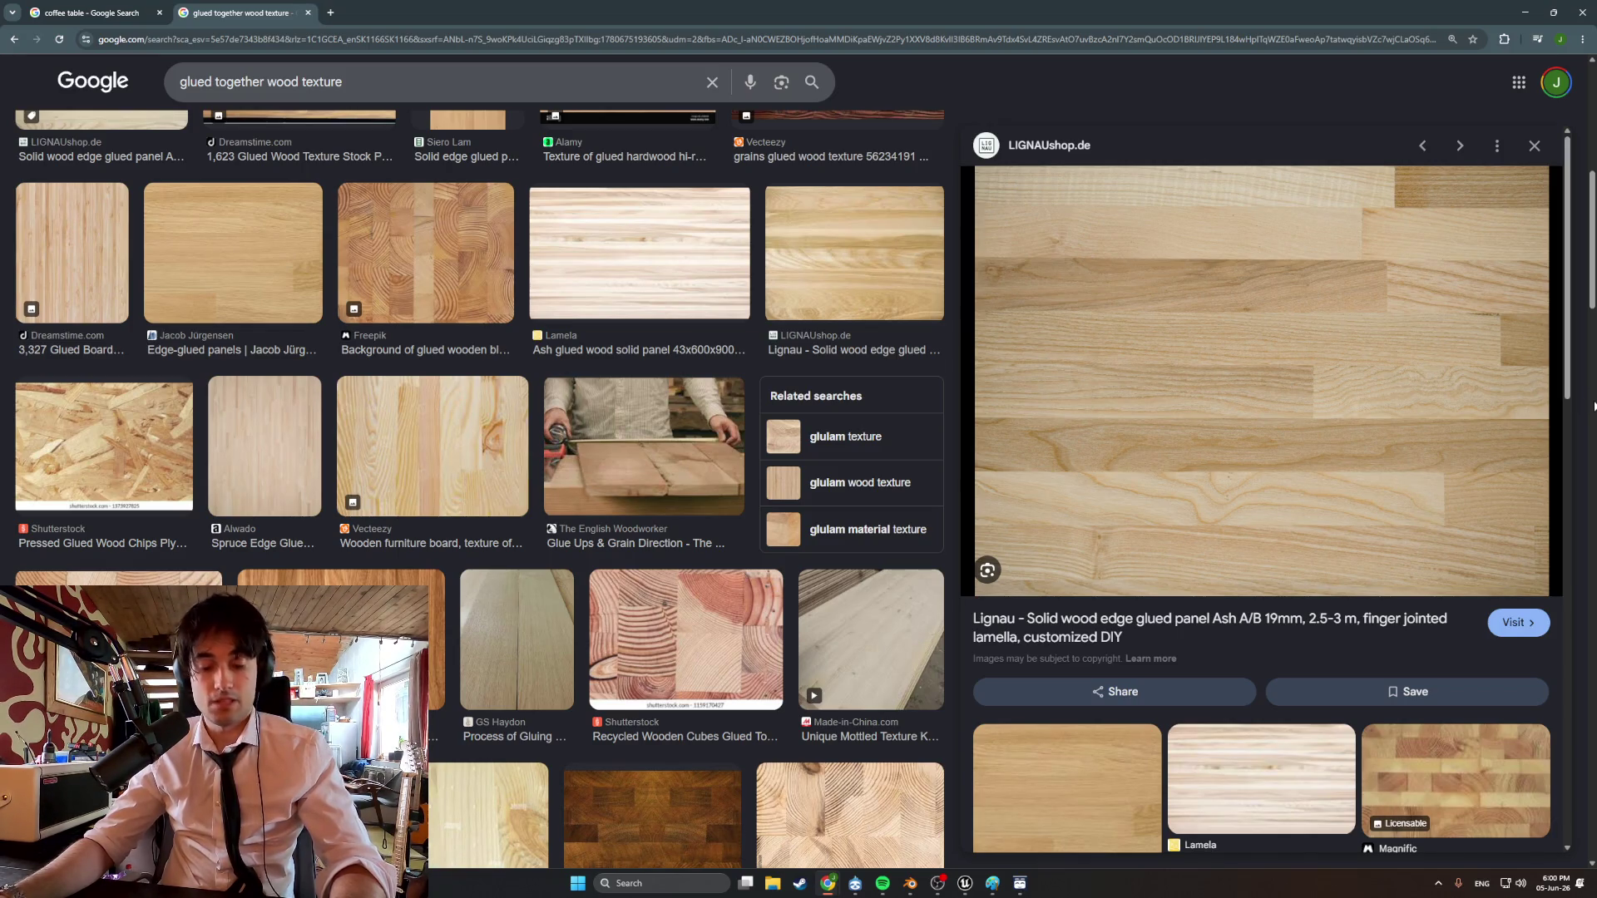
{"action": "key", "text": "super+shift+s"}
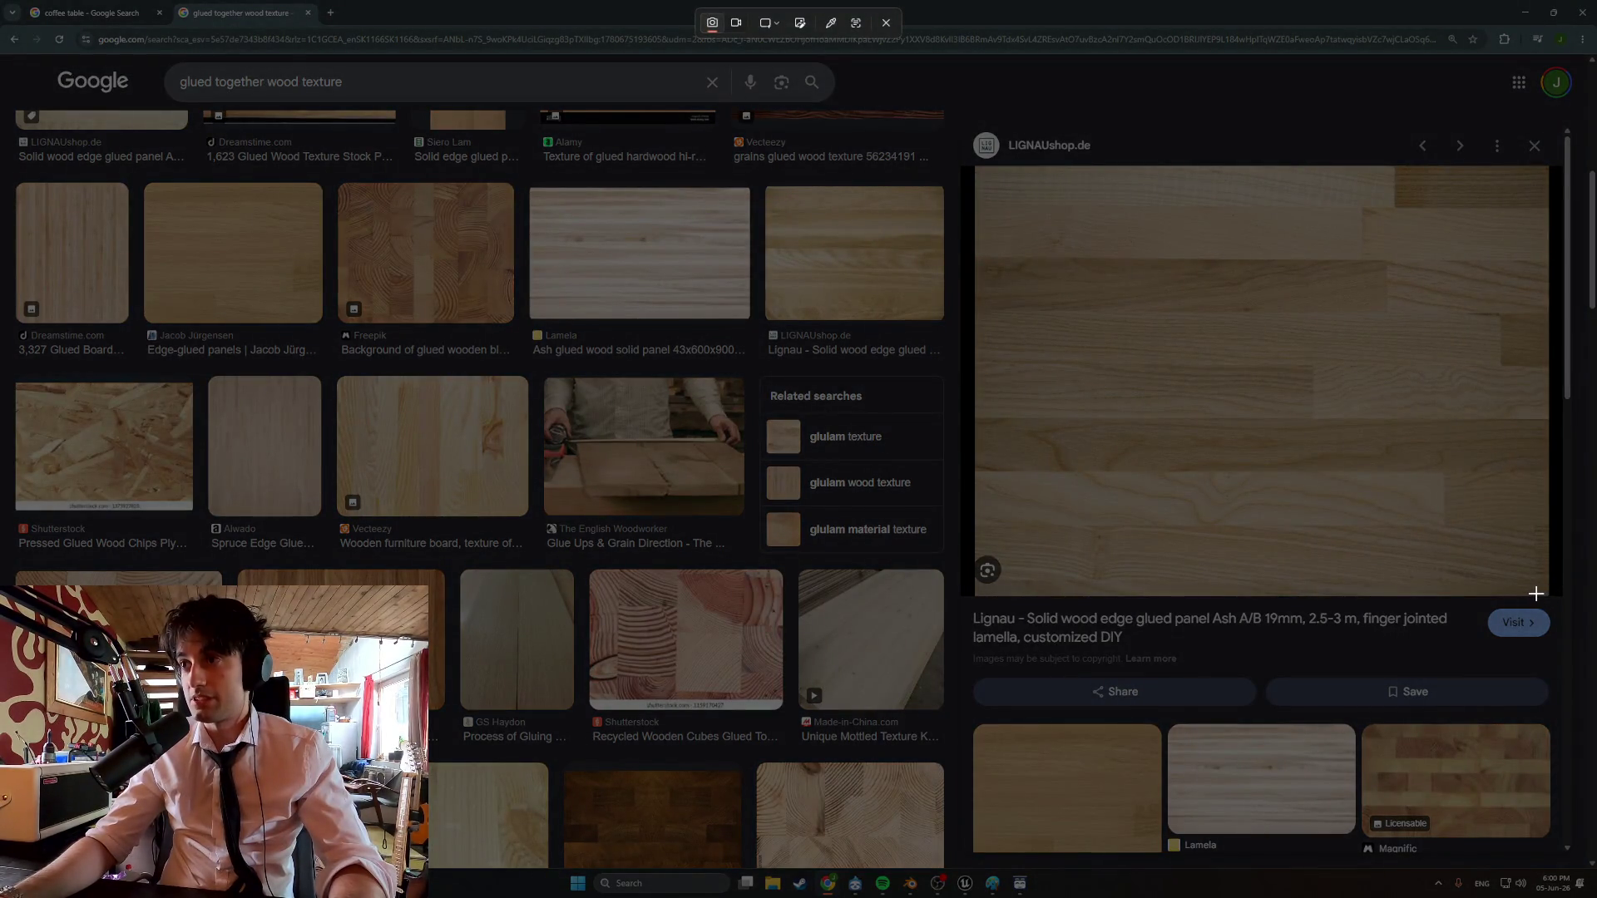
{"action": "mouse_move", "coordinate": [1538, 595]}
{"action": "left_mouse_down"}
{"action": "mouse_move", "coordinate": [1397, 266]}
{"action": "mouse_move", "coordinate": [1148, 180]}
{"action": "mouse_move", "coordinate": [993, 173]}
{"action": "mouse_move", "coordinate": [1015, 170]}
{"action": "left_mouse_up"}
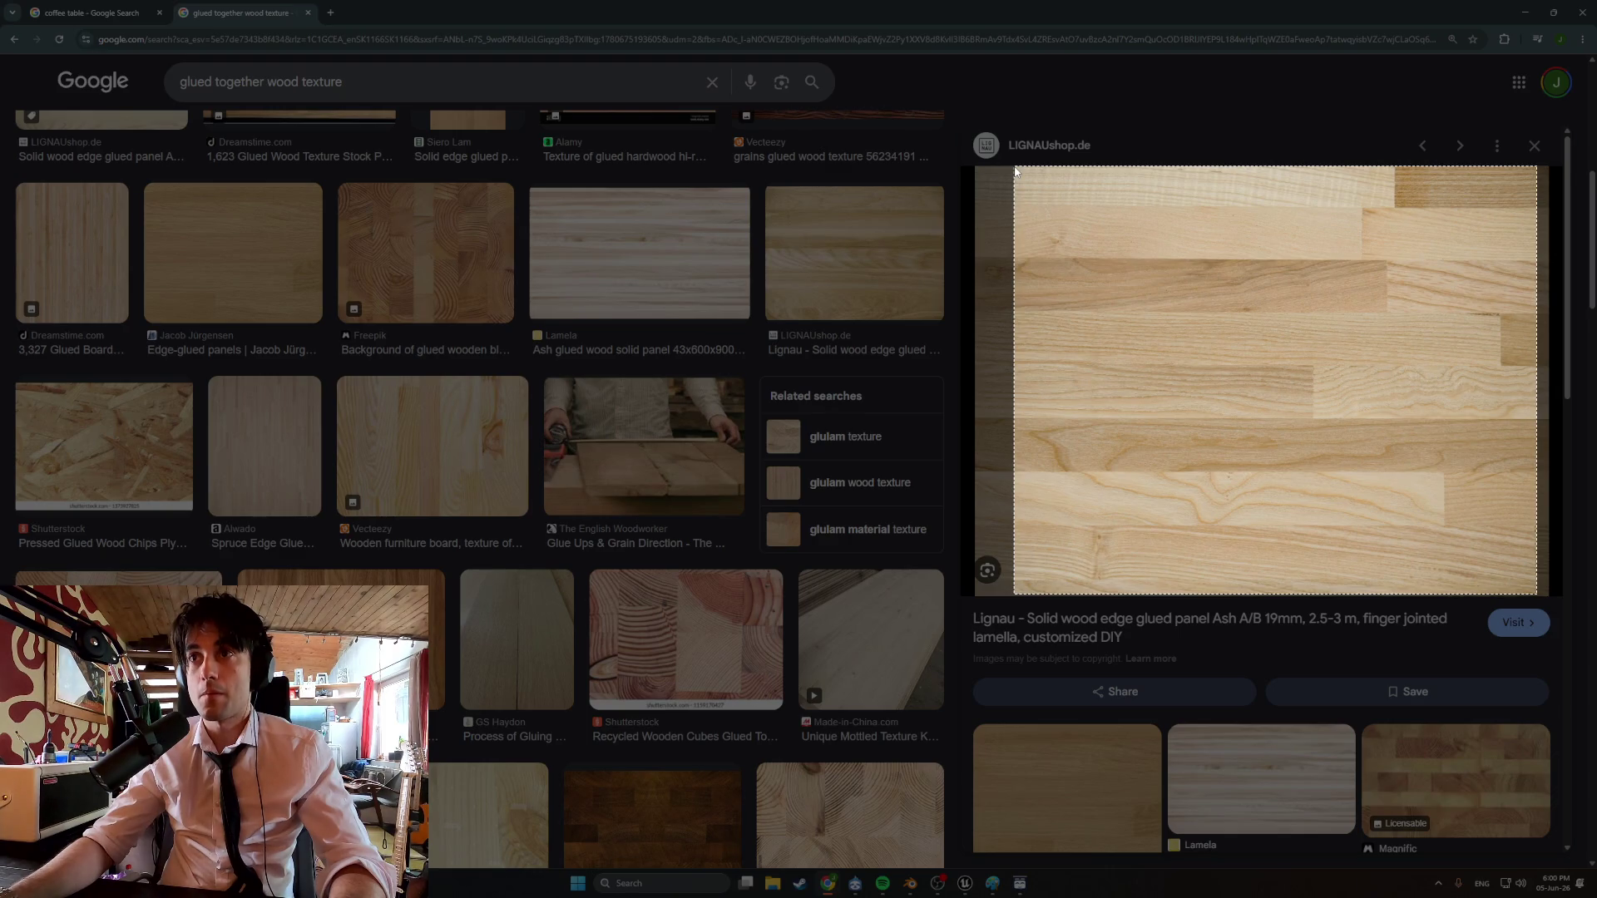
{"action": "left_click_drag", "start_coordinate": [1016, 172], "coordinate": [1016, 171]}
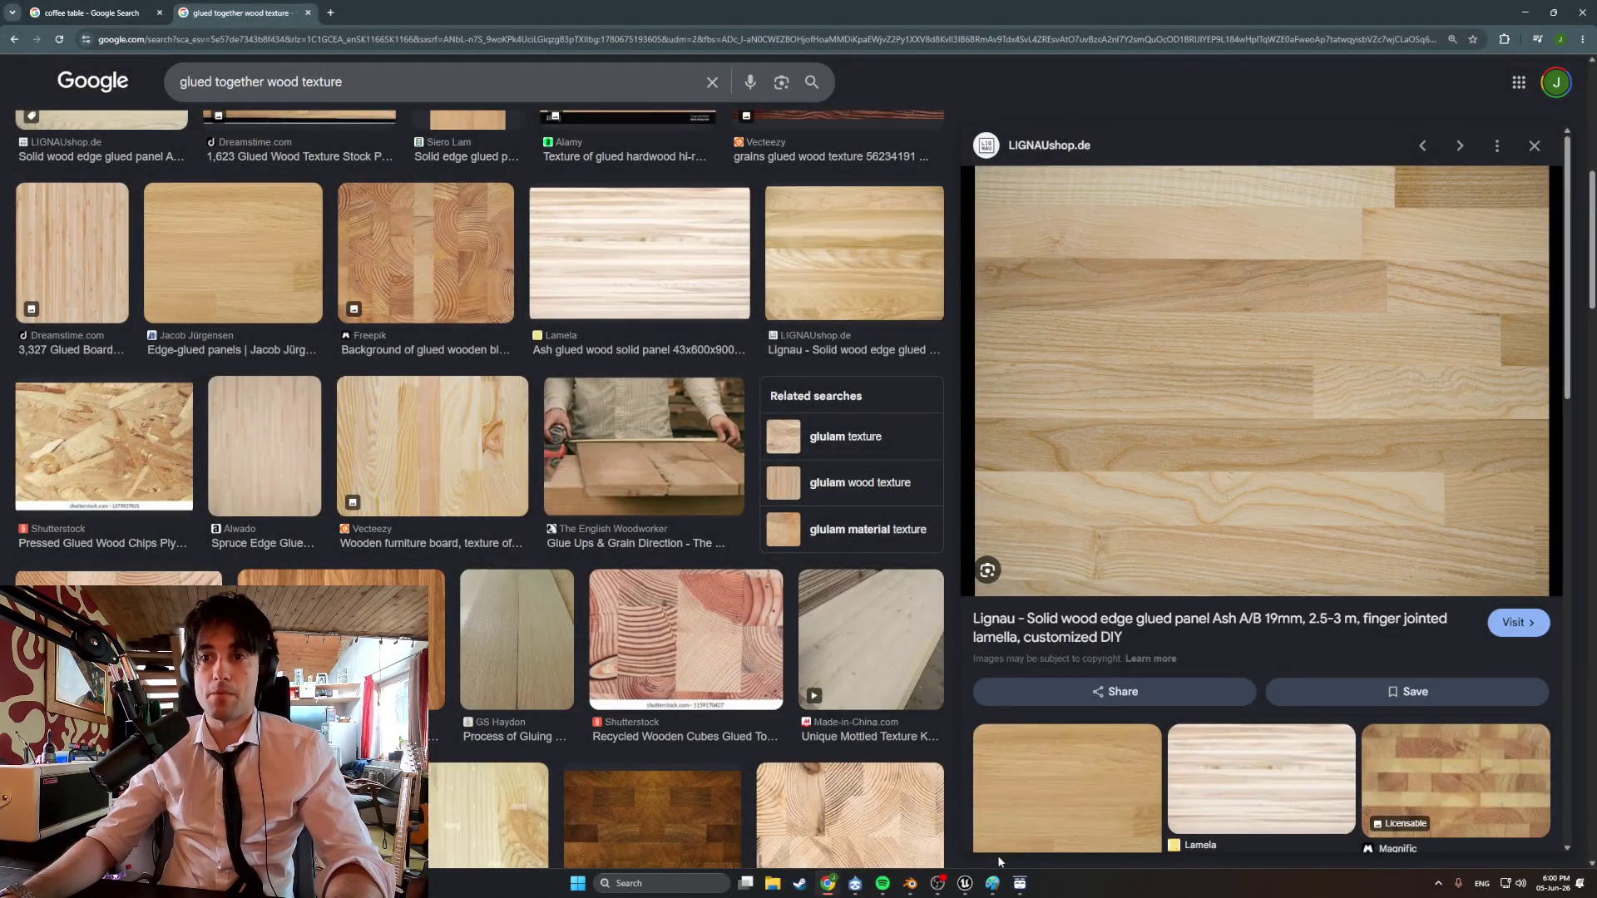
Launch Photoshop from the Windows search.
{"action": "key", "text": "super"}
{"action": "type", "text": "pho"}
{"action": "key", "text": "Return"}
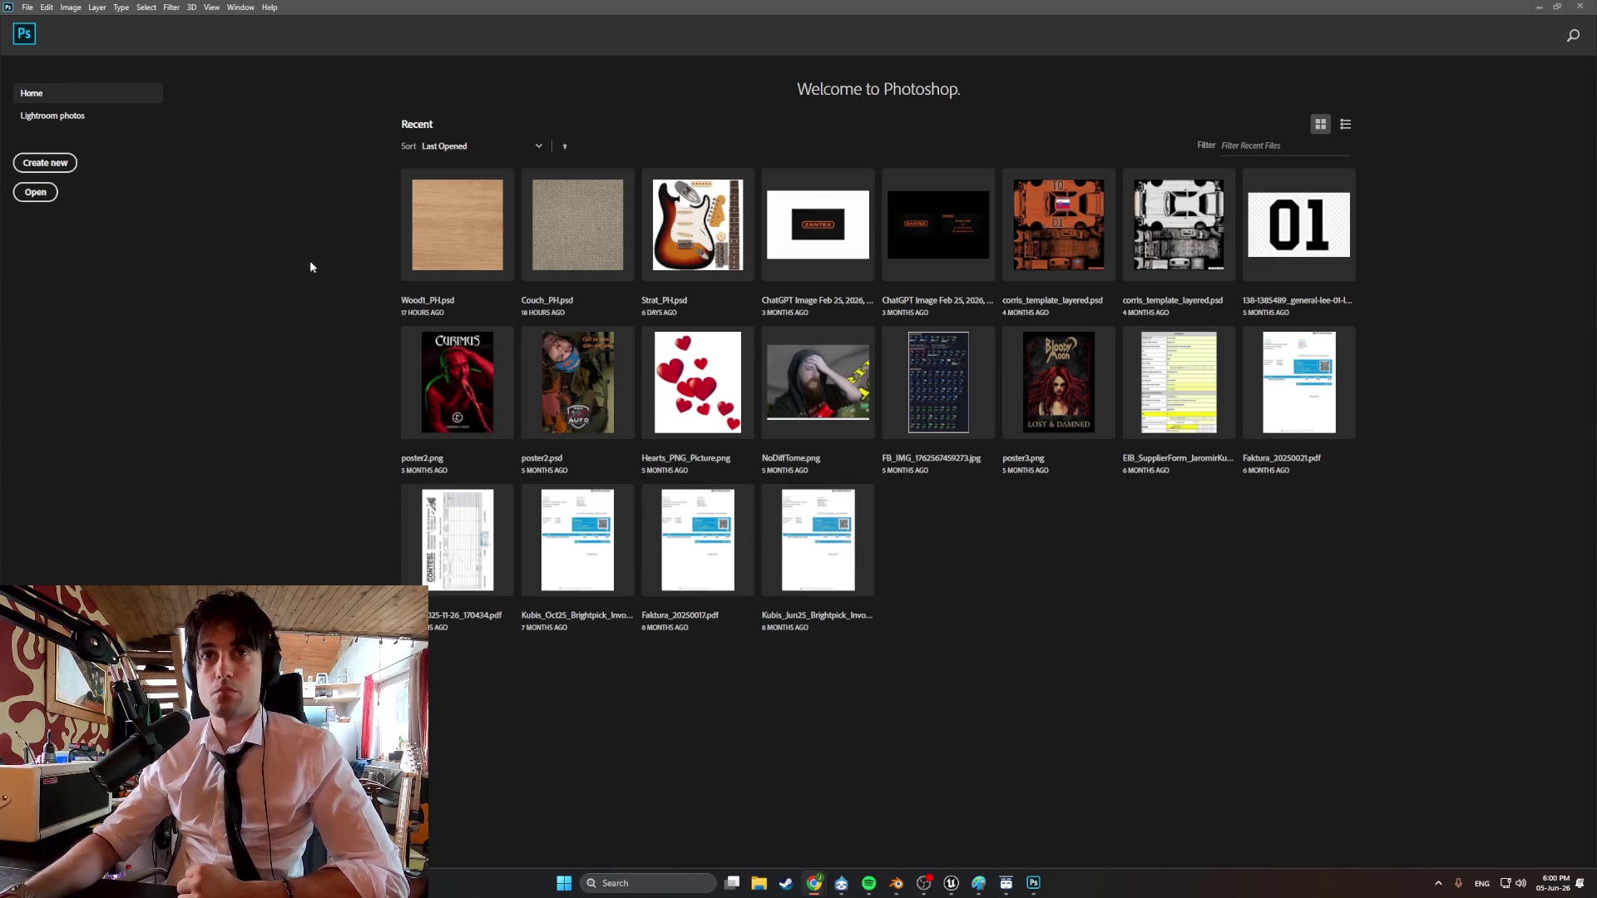
Create a new 512×512 px document and paste the captured wood texture as Layer 1.
{"action": "left_click", "coordinate": [42, 161]}
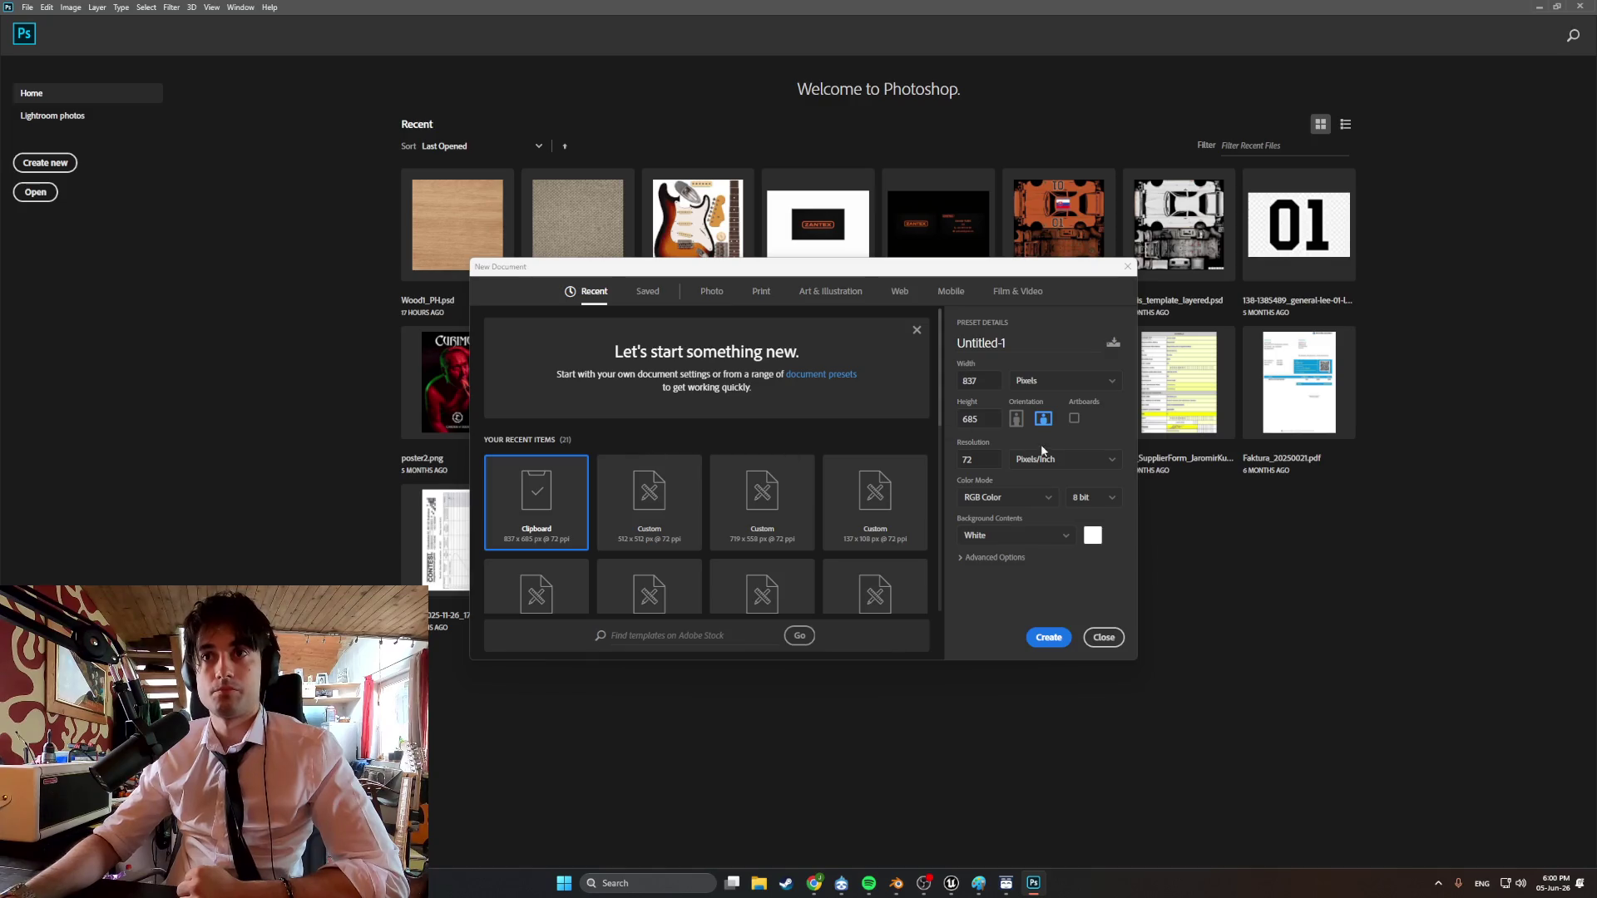
{"action": "left_click", "coordinate": [648, 503]}
{"action": "left_click", "coordinate": [1041, 641]}
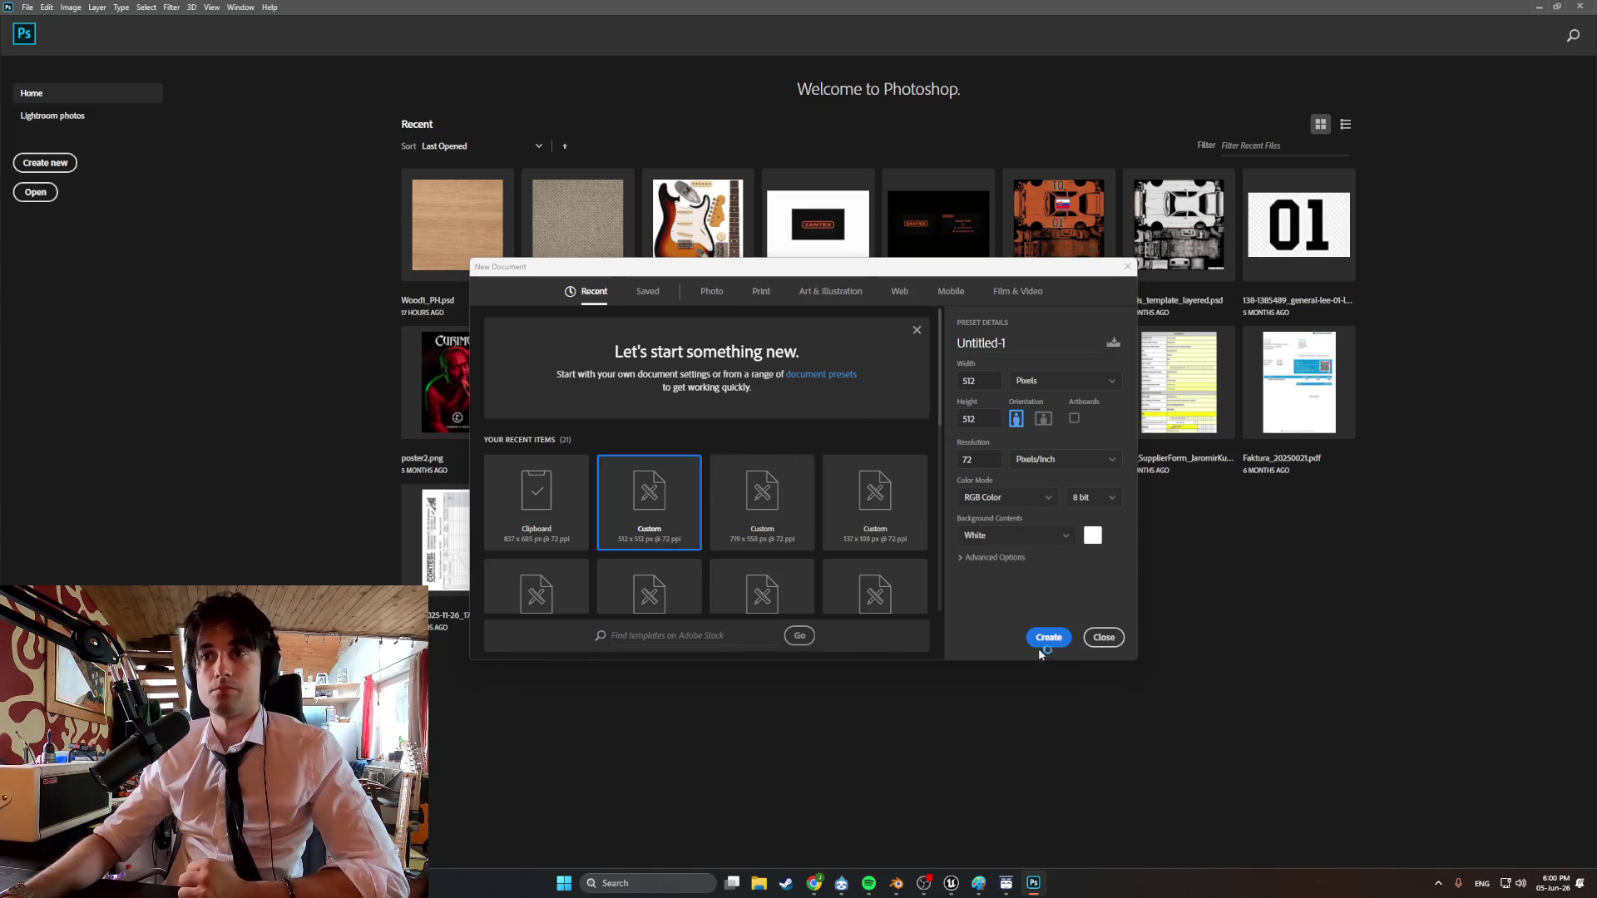
{"action": "key", "text": "ctrl+v"}
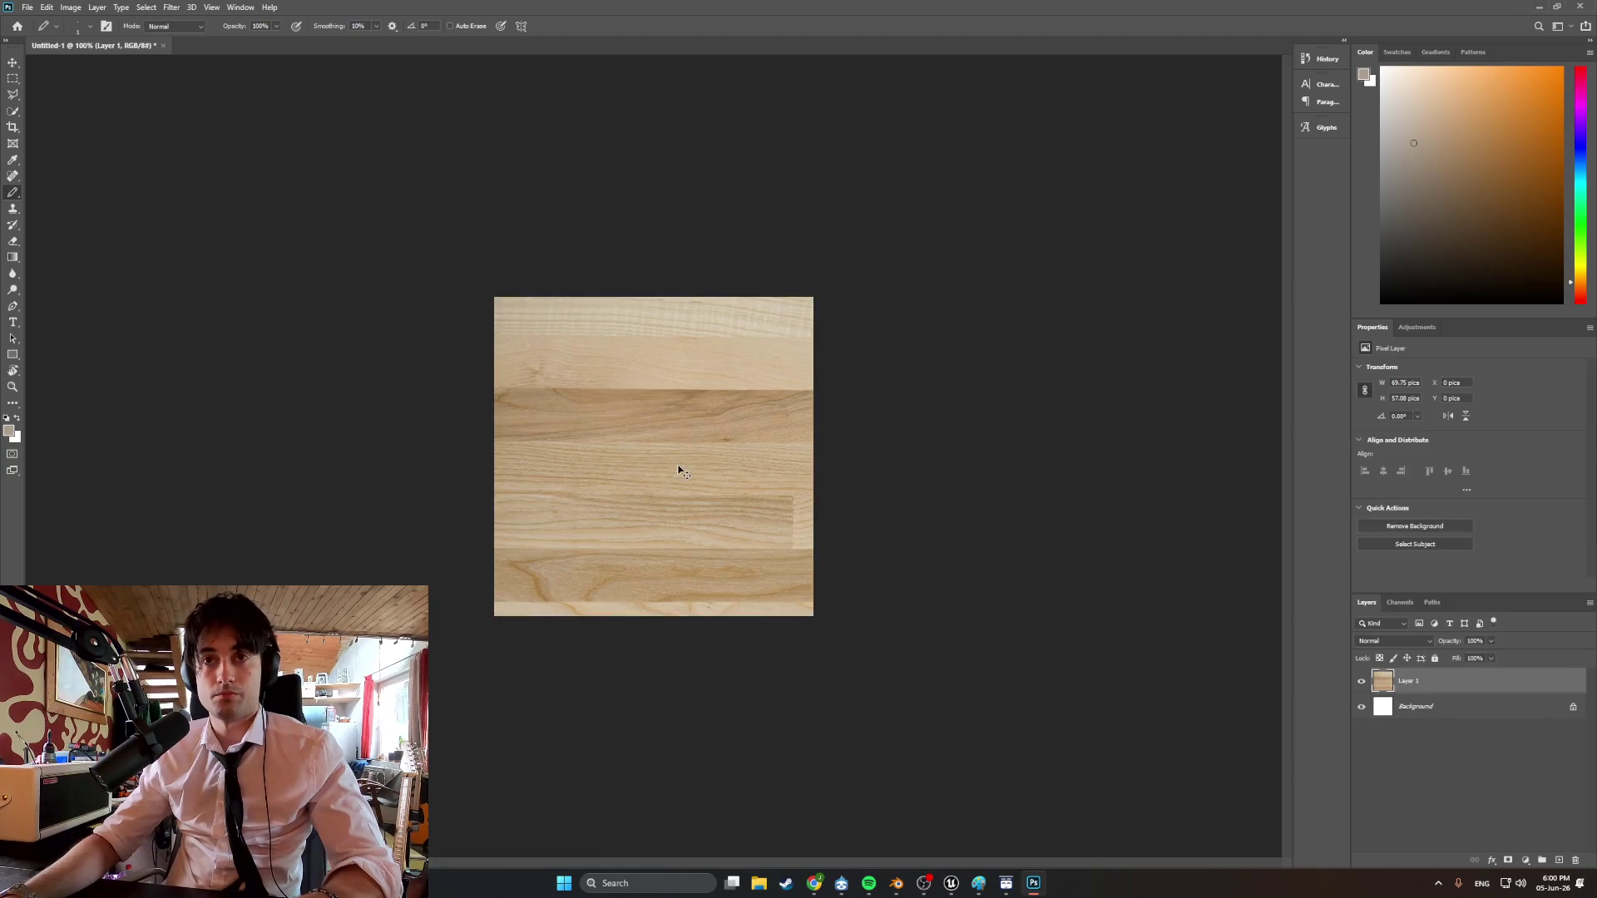
Free-transform the pasted wood layer so it covers the whole 512 px canvas.
{"action": "key", "text": "ctrl+t"}
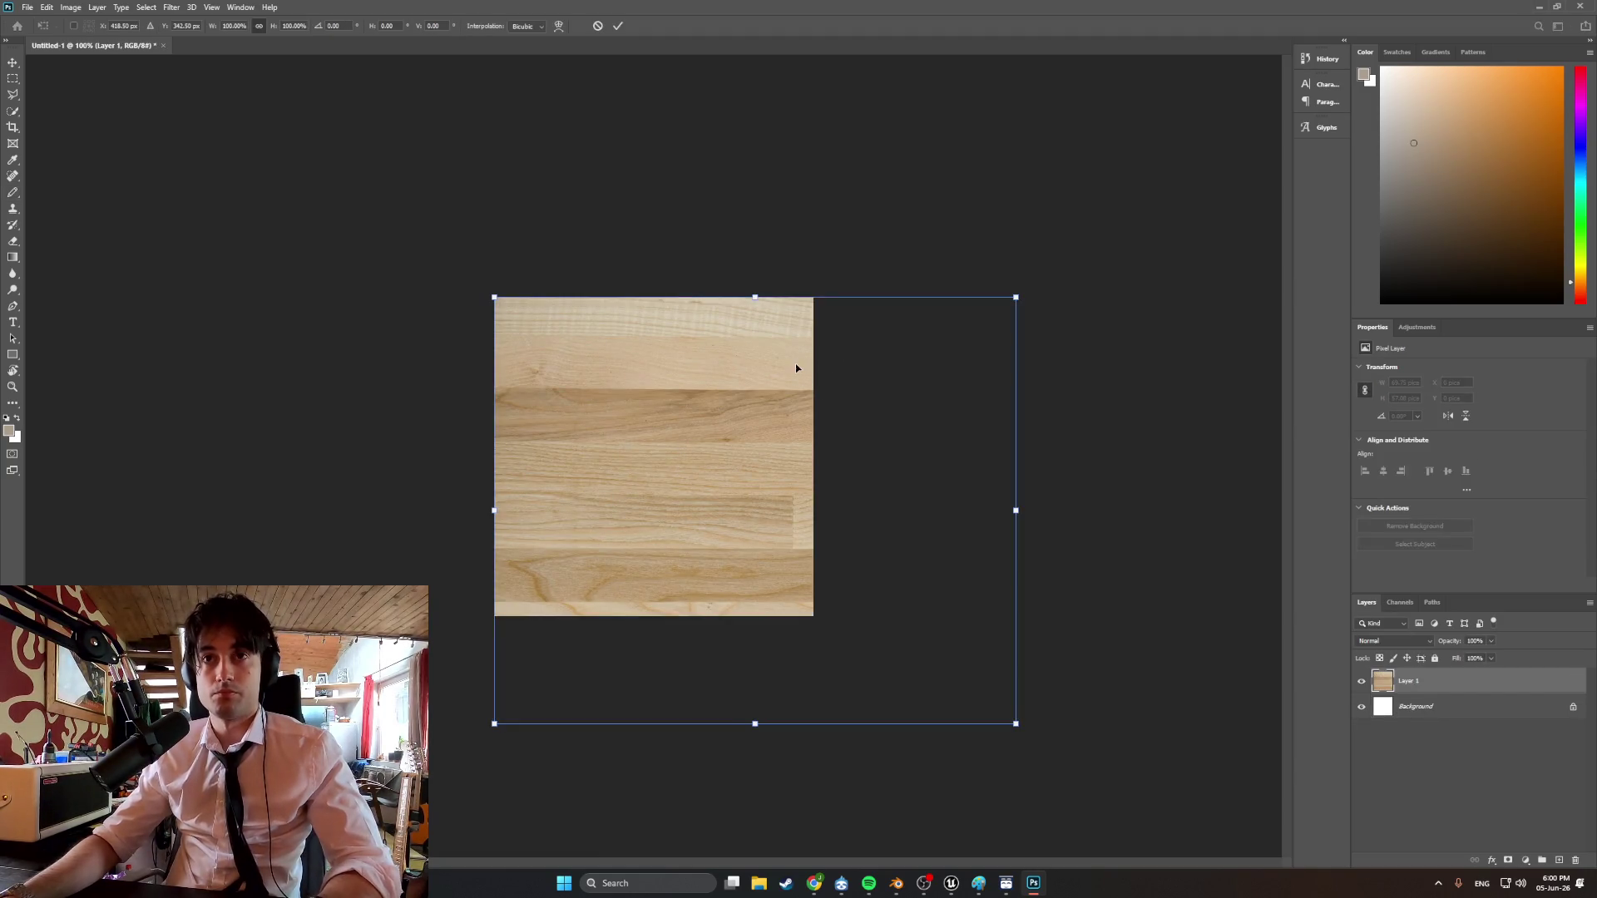
{"action": "mouse_move", "coordinate": [1016, 721]}
{"action": "left_mouse_down"}
{"action": "mouse_move", "coordinate": [773, 591]}
{"action": "mouse_move", "coordinate": [788, 596]}
{"action": "left_mouse_up"}
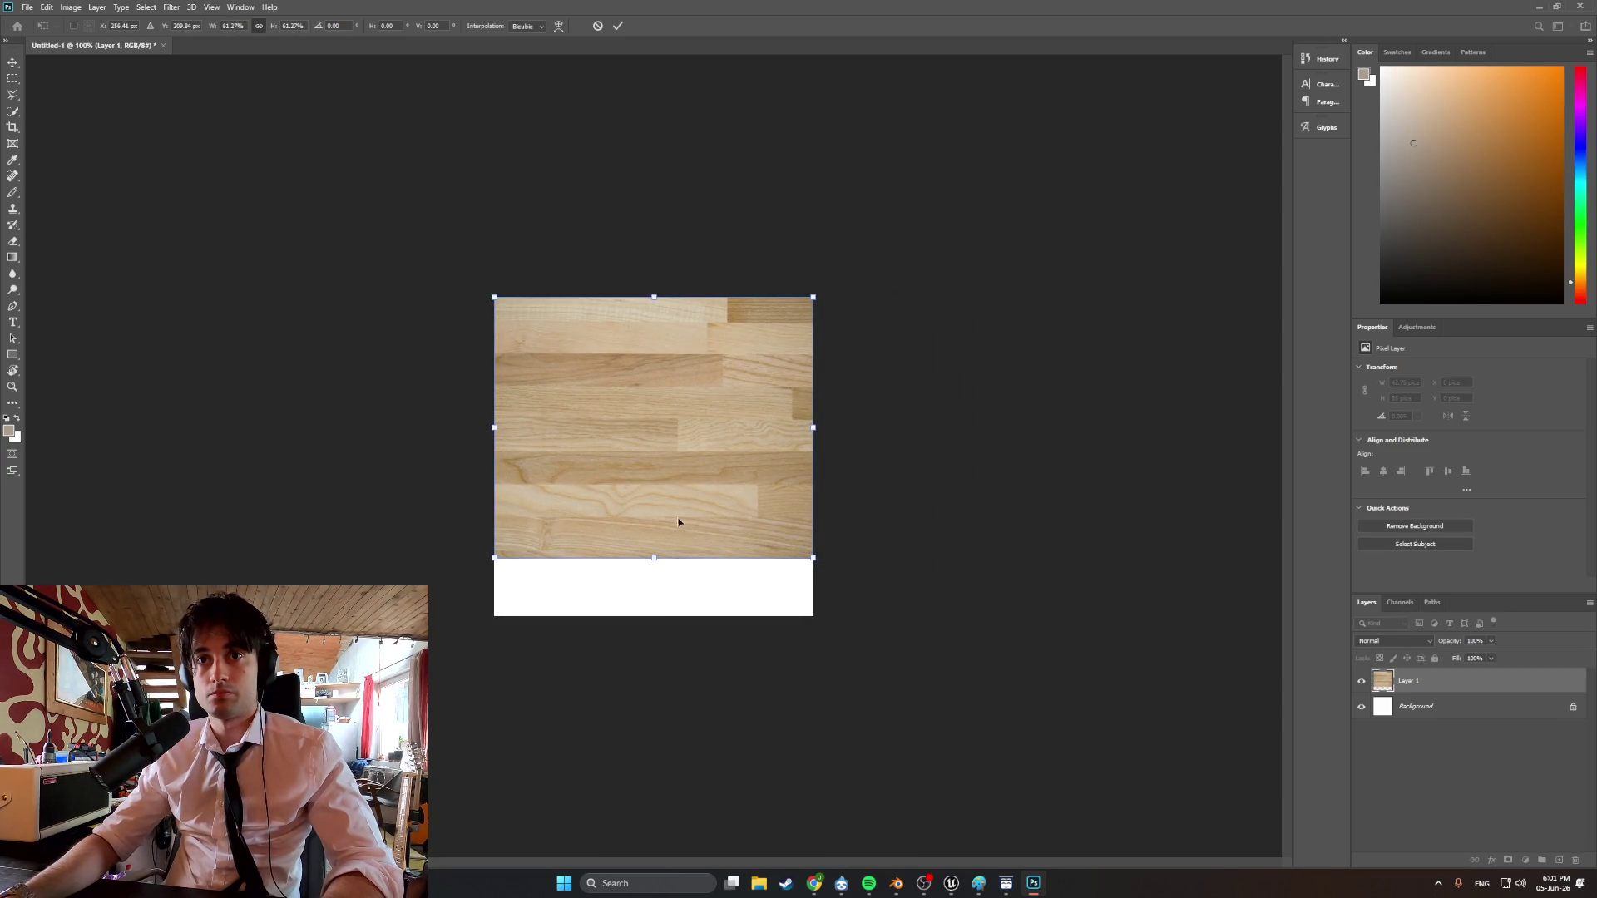
{"action": "mouse_move", "coordinate": [678, 460]}
{"action": "left_mouse_down"}
{"action": "mouse_move", "coordinate": [680, 508]}
{"action": "mouse_move", "coordinate": [813, 515]}
{"action": "mouse_move", "coordinate": [681, 518]}
{"action": "left_mouse_up"}
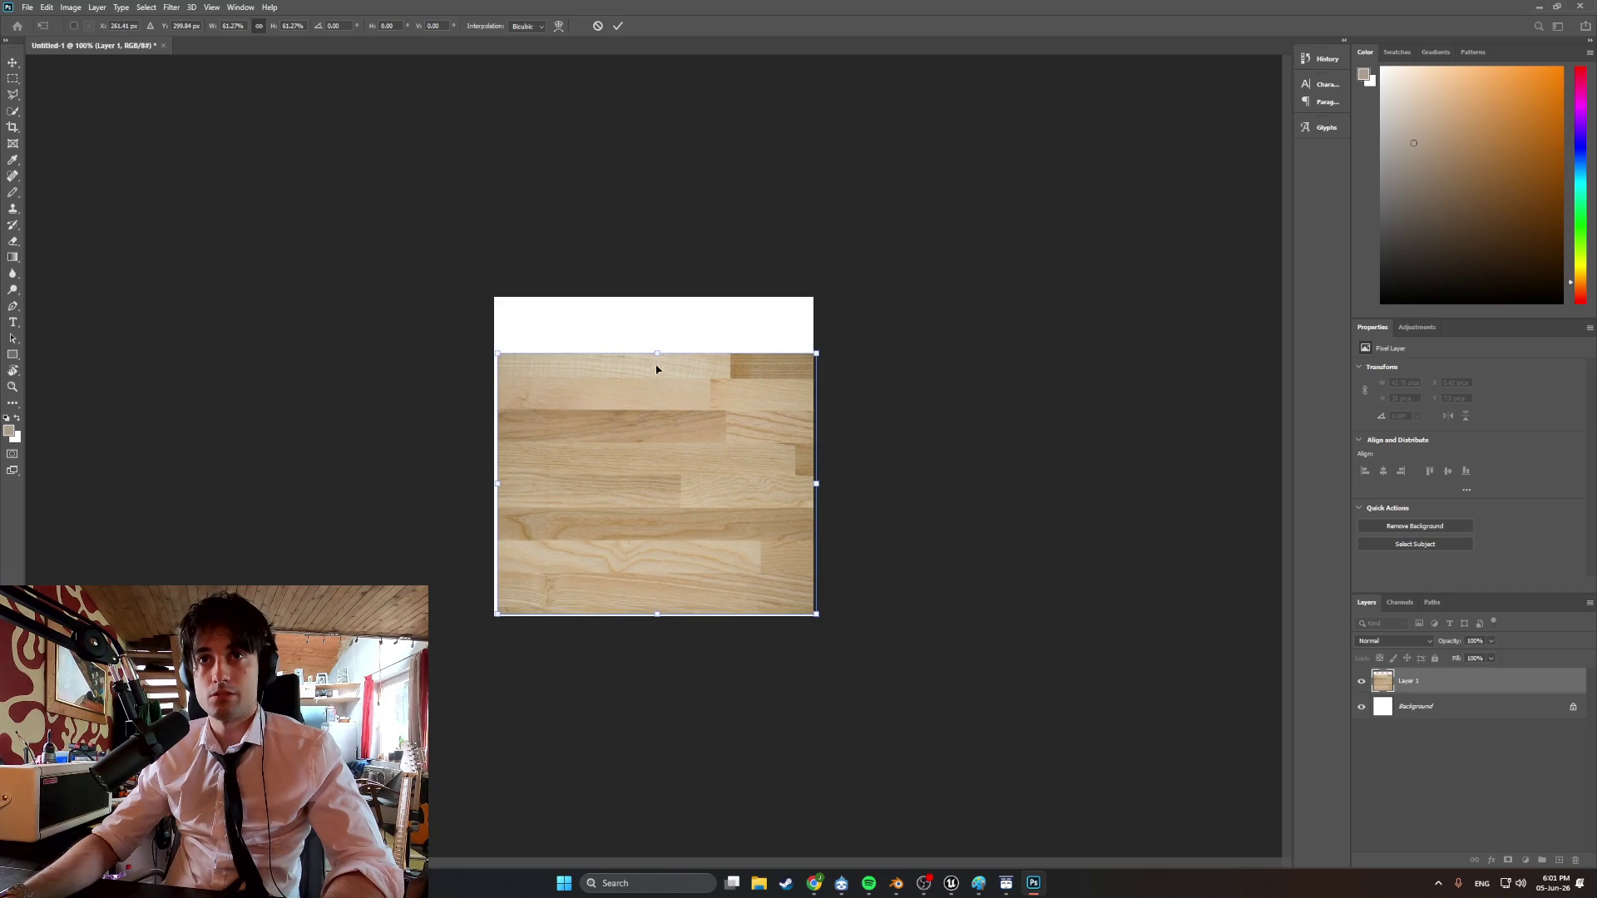
{"action": "mouse_move", "coordinate": [657, 354]}
{"action": "left_mouse_down"}
{"action": "mouse_move", "coordinate": [664, 292]}
{"action": "mouse_move", "coordinate": [671, 372]}
{"action": "left_mouse_up"}
{"action": "left_click_drag", "start_coordinate": [660, 613], "coordinate": [660, 619]}
{"action": "mouse_move", "coordinate": [665, 561]}
{"action": "left_mouse_down"}
{"action": "mouse_move", "coordinate": [699, 550]}
{"action": "mouse_move", "coordinate": [637, 545]}
{"action": "mouse_move", "coordinate": [648, 552]}
{"action": "left_mouse_up"}
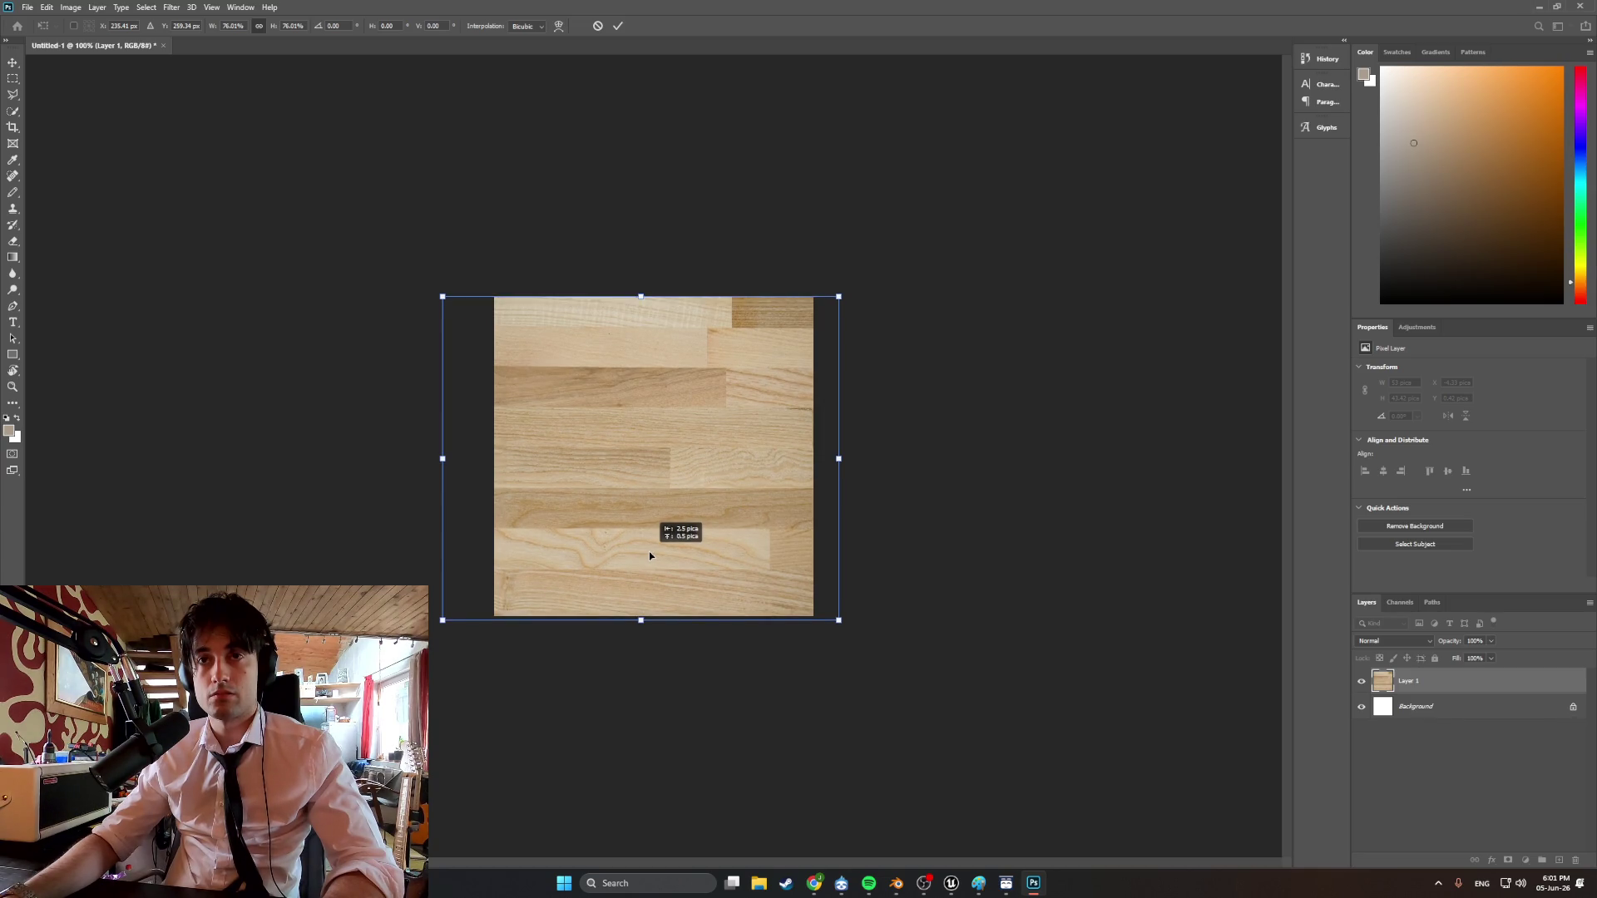
{"action": "left_click_drag", "start_coordinate": [650, 555], "coordinate": [650, 554]}
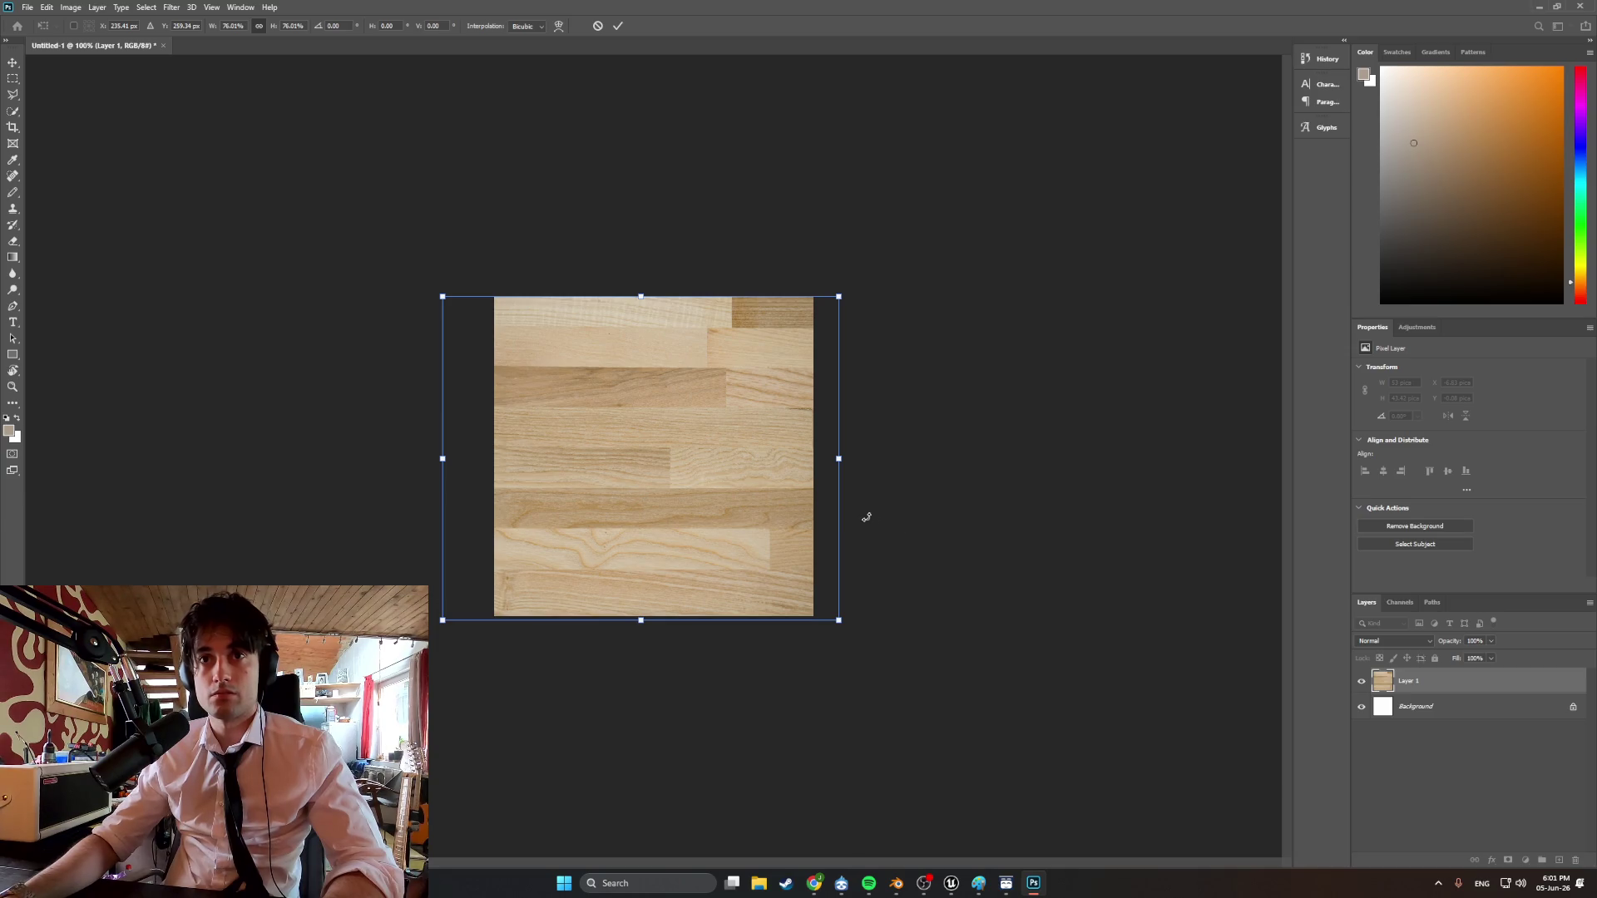
{"action": "scroll", "coordinate": [802, 515], "scroll_direction": "up", "scroll_amount": 3, "text": "alt"}
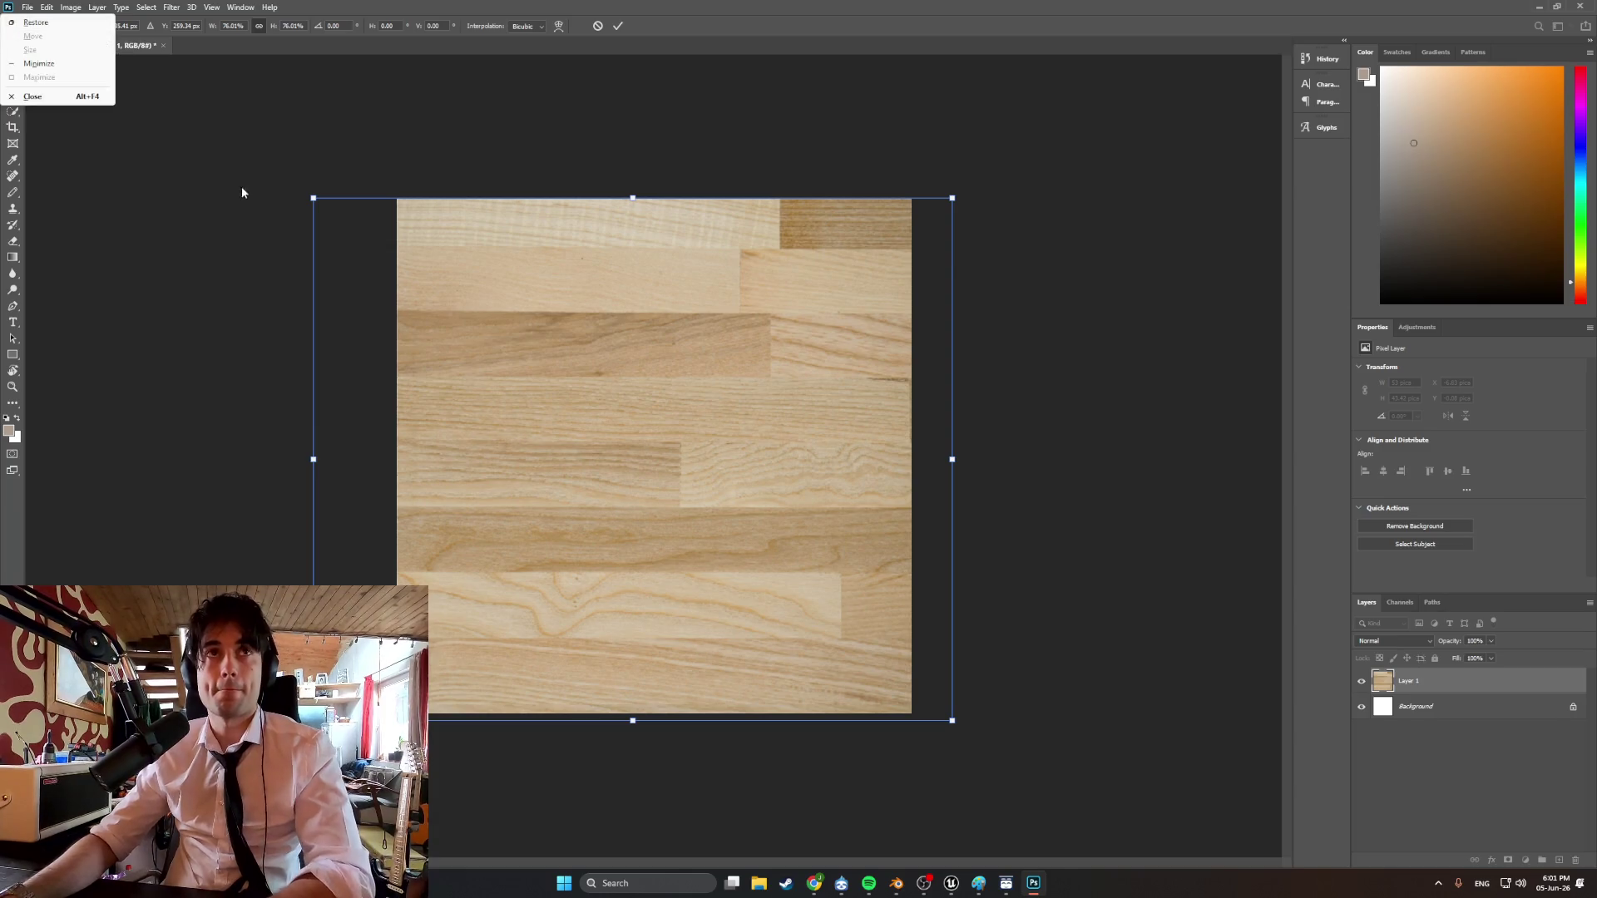
{"action": "key", "text": "b"}
Convert the image to Indexed Color mode, accepting the layer flatten.
{"action": "left_click", "coordinate": [71, 7]}
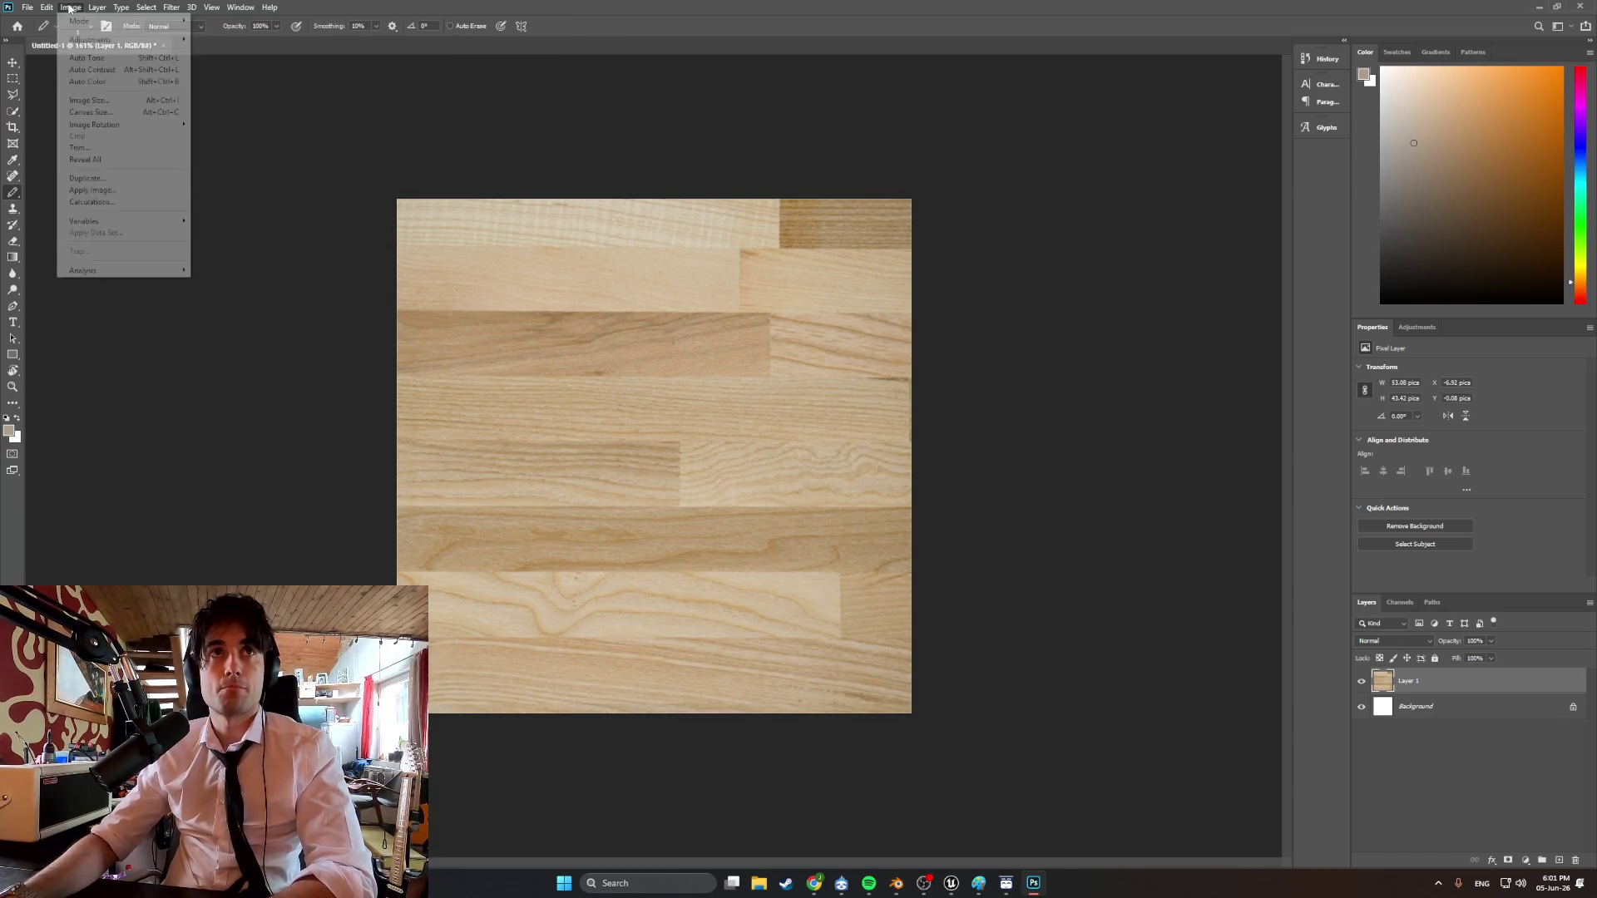
{"action": "mouse_move", "coordinate": [86, 23]}
{"action": "left_click", "coordinate": [223, 56]}
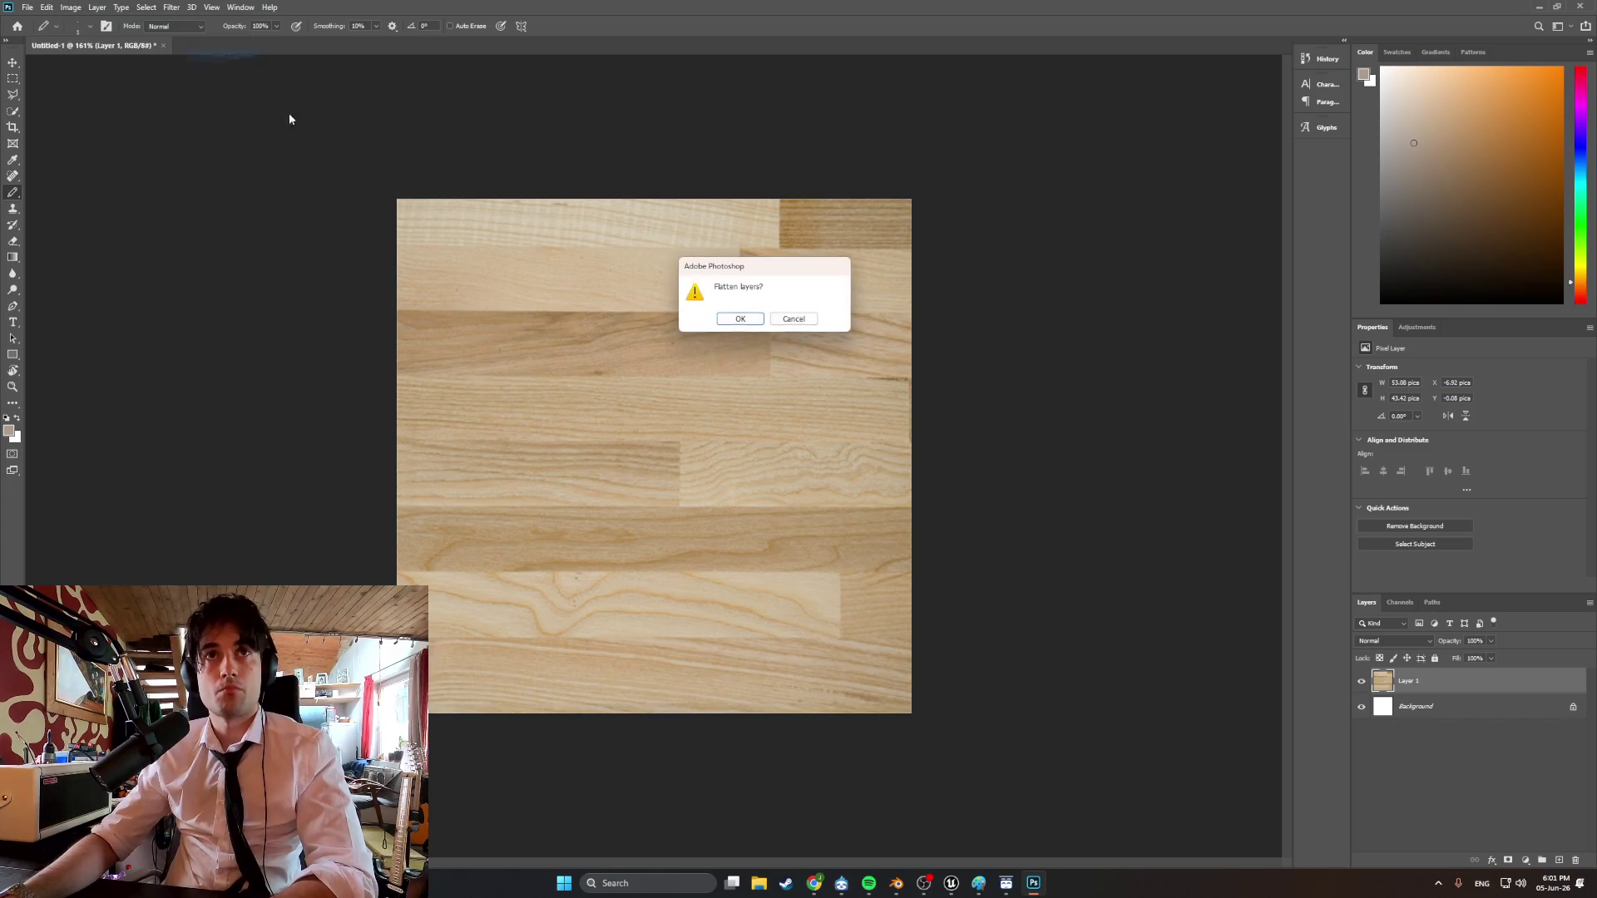
{"action": "left_click", "coordinate": [751, 321]}
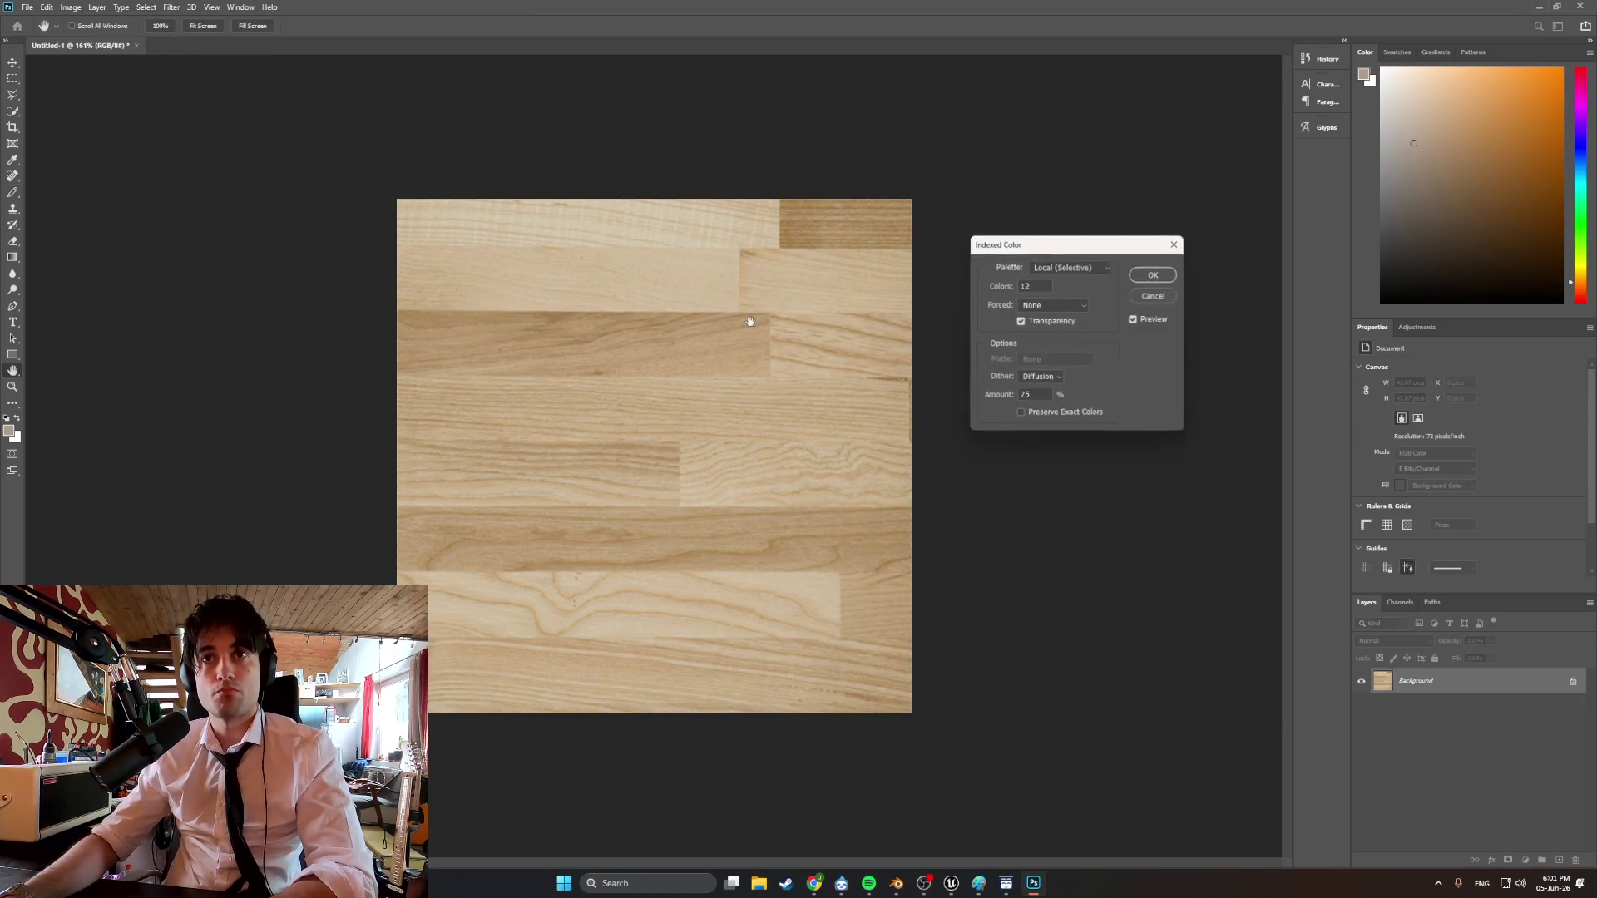
Try a 6-colour indexed conversion on the wood texture, undo it, and close the File menu.
{"action": "double_click", "coordinate": [1032, 286]}
{"action": "type", "text": "6"}
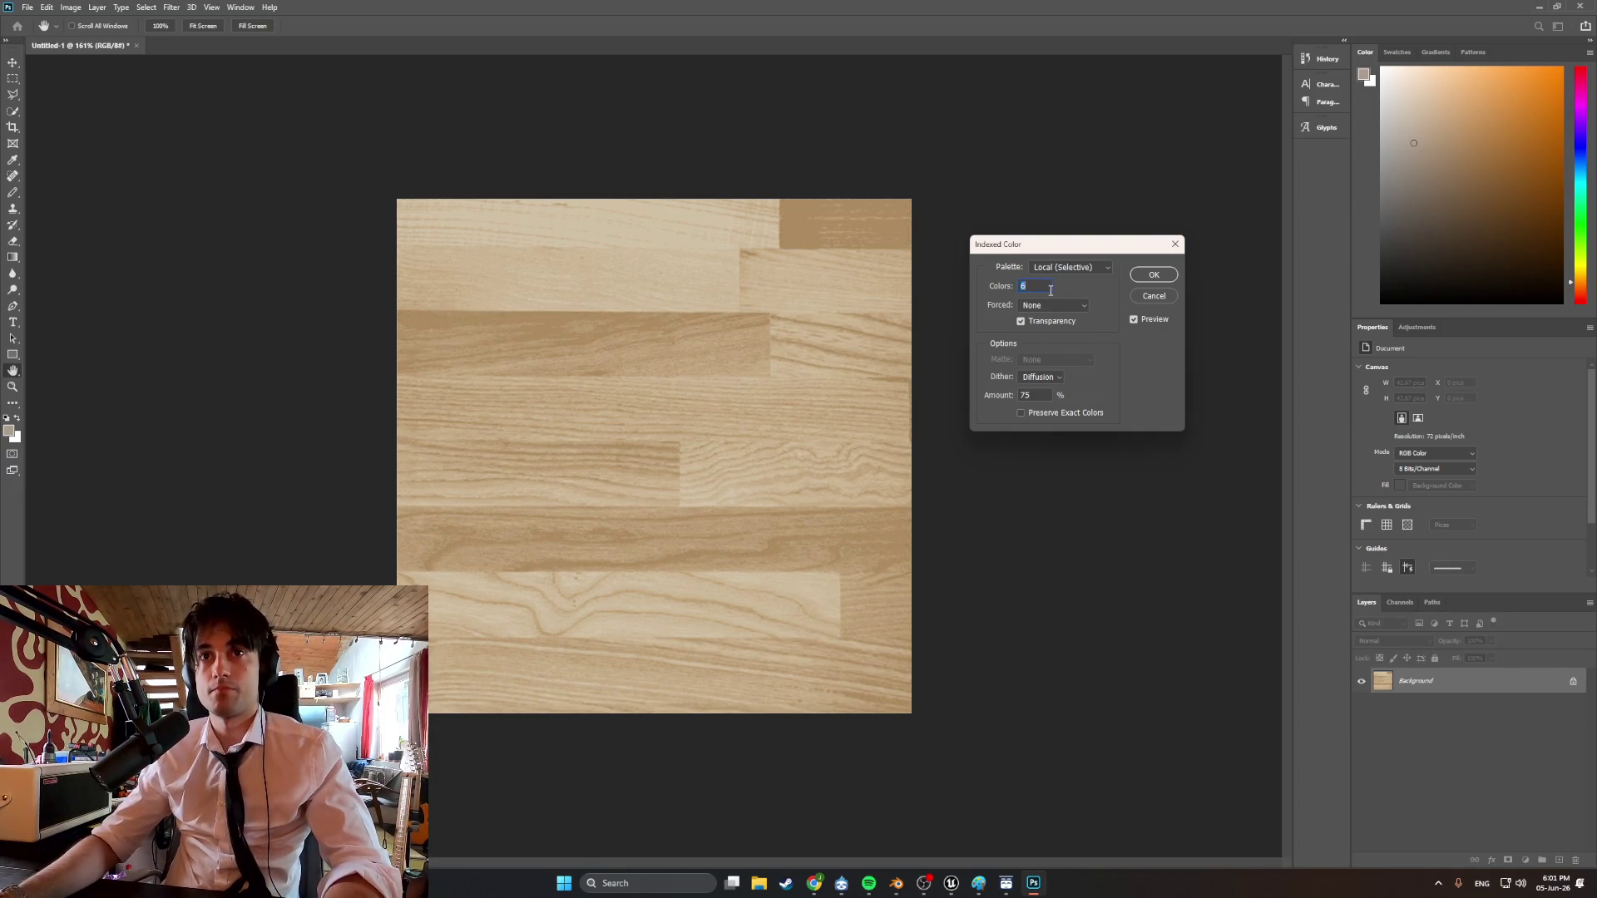
{"action": "key", "text": "Return"}
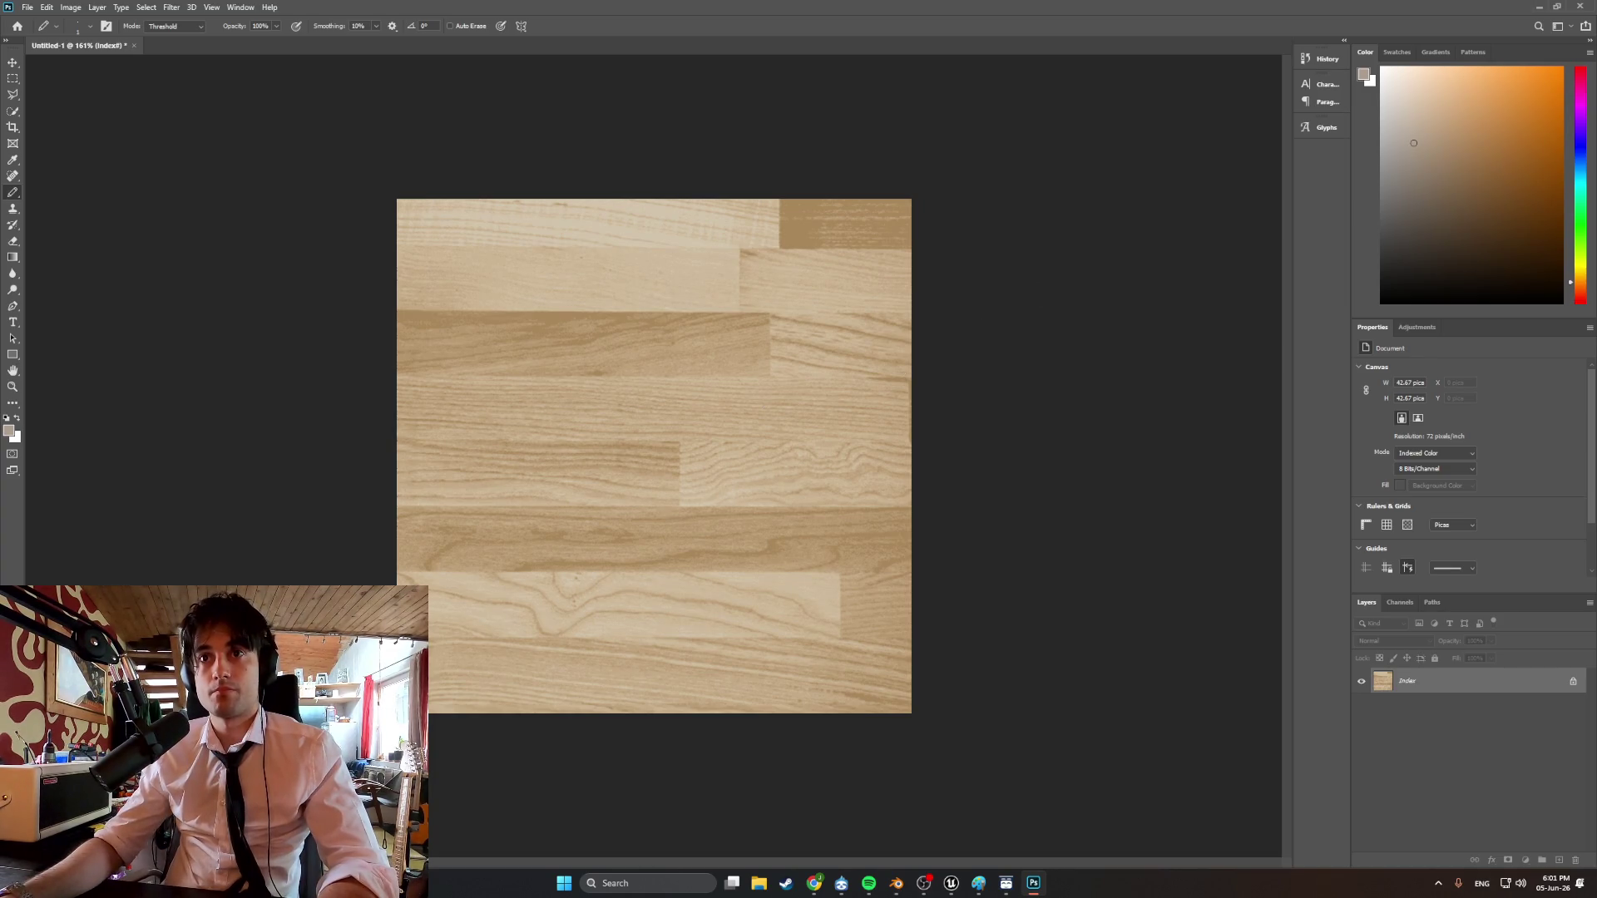
{"action": "key", "text": "ctrl+z"}
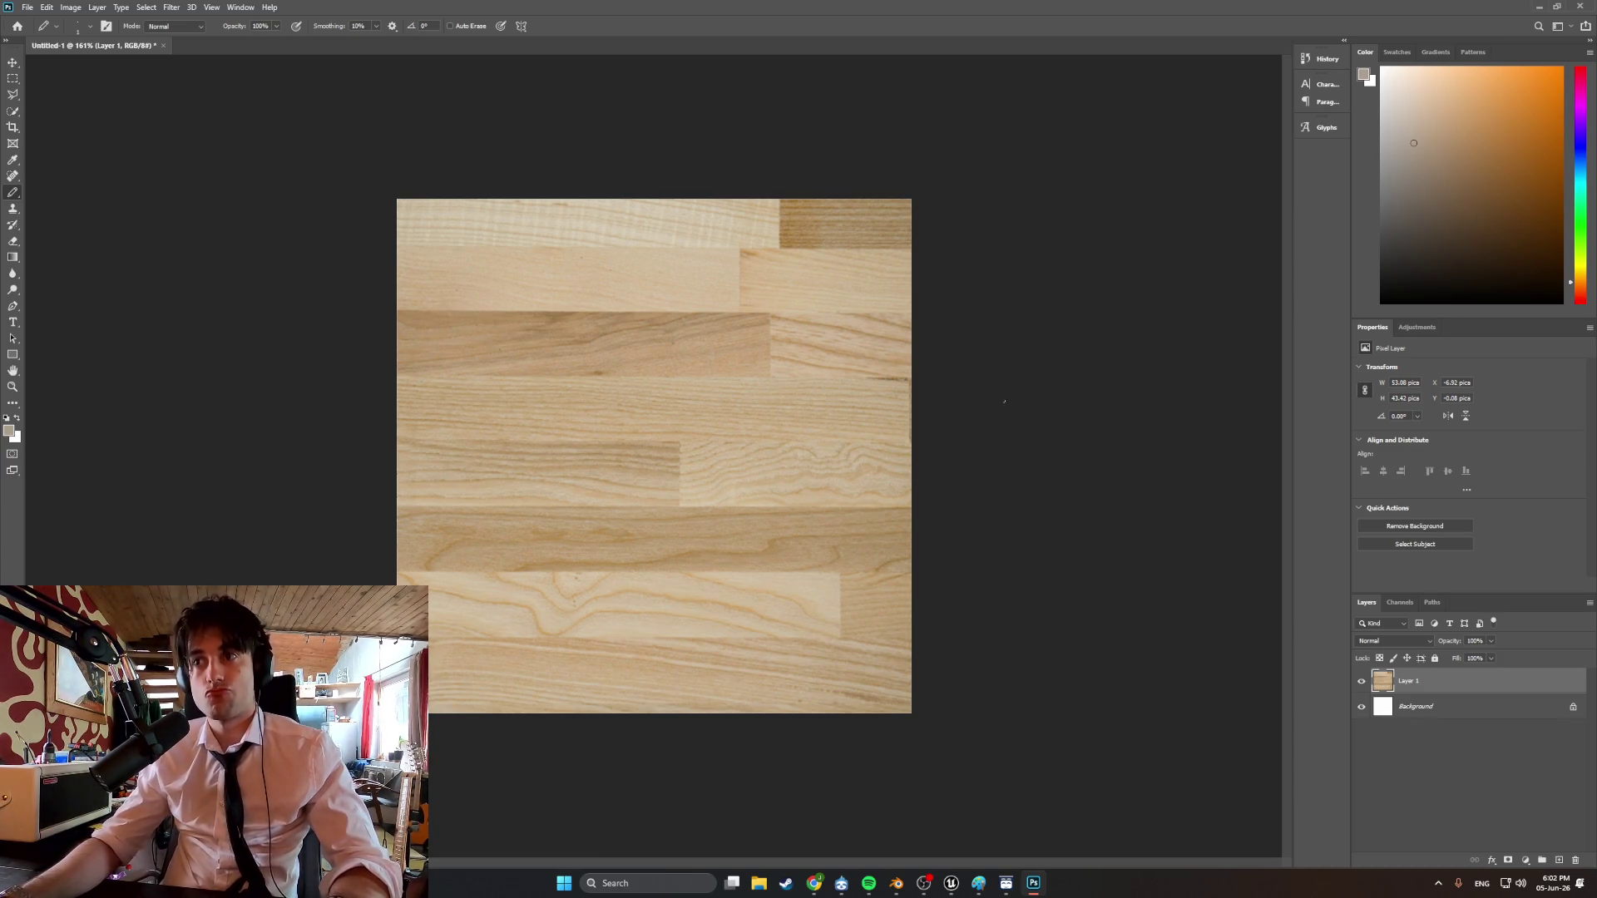
{"action": "left_click", "coordinate": [30, 8]}
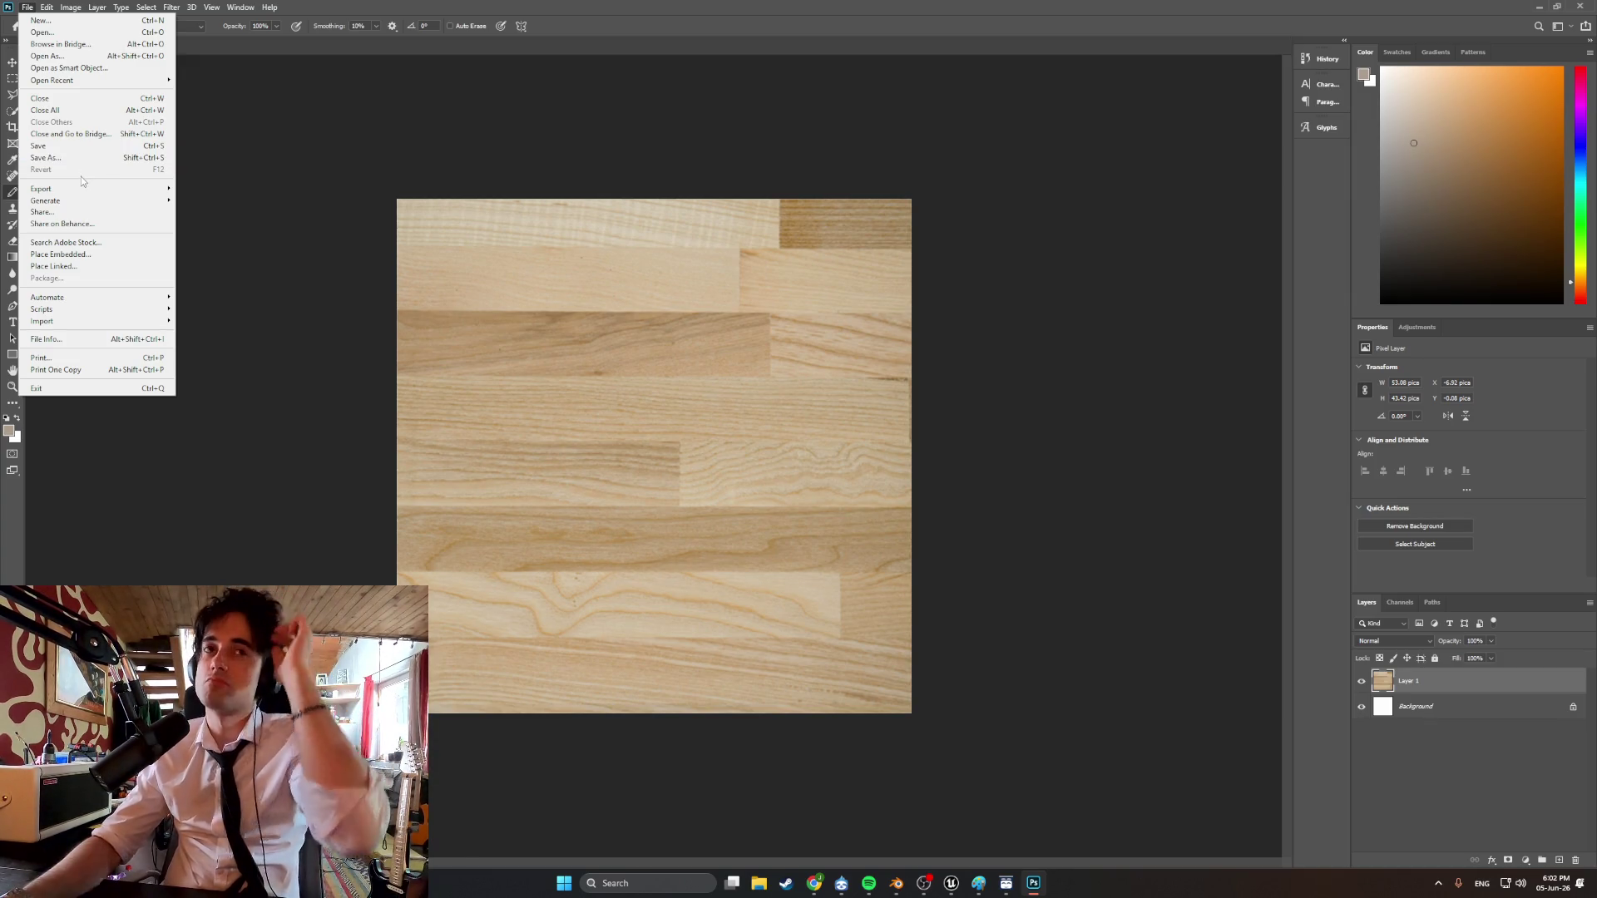
{"action": "left_click", "coordinate": [195, 121]}
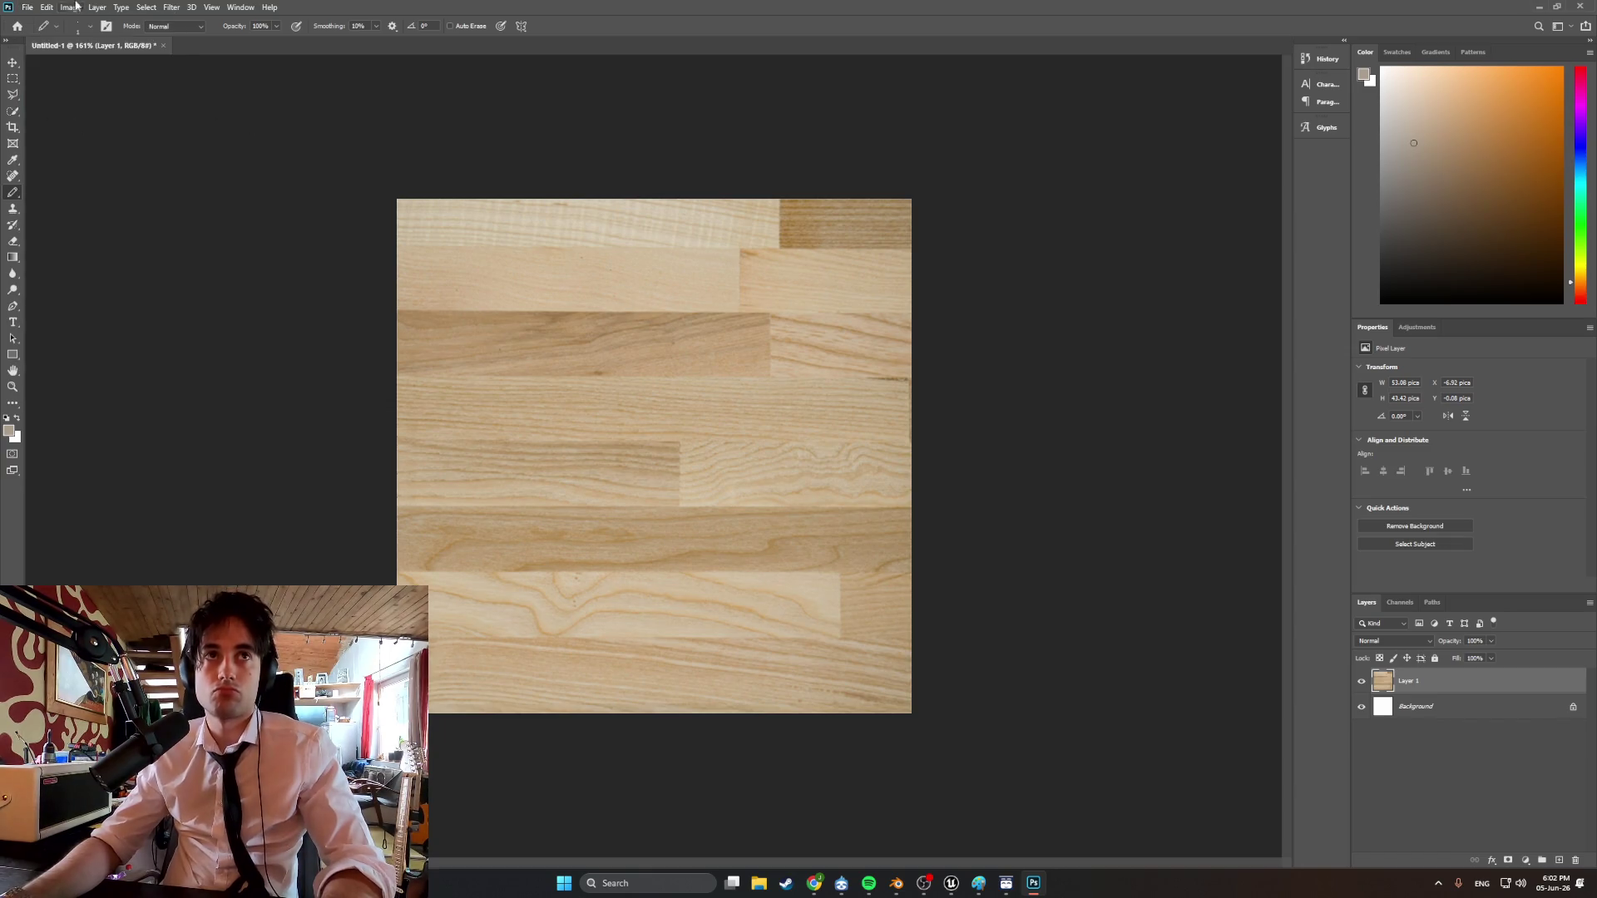
Darken the wood texture with Levels: black input 32, midtone 0.75, output white 234.
{"action": "left_click", "coordinate": [71, 7]}
{"action": "mouse_move", "coordinate": [150, 40]}
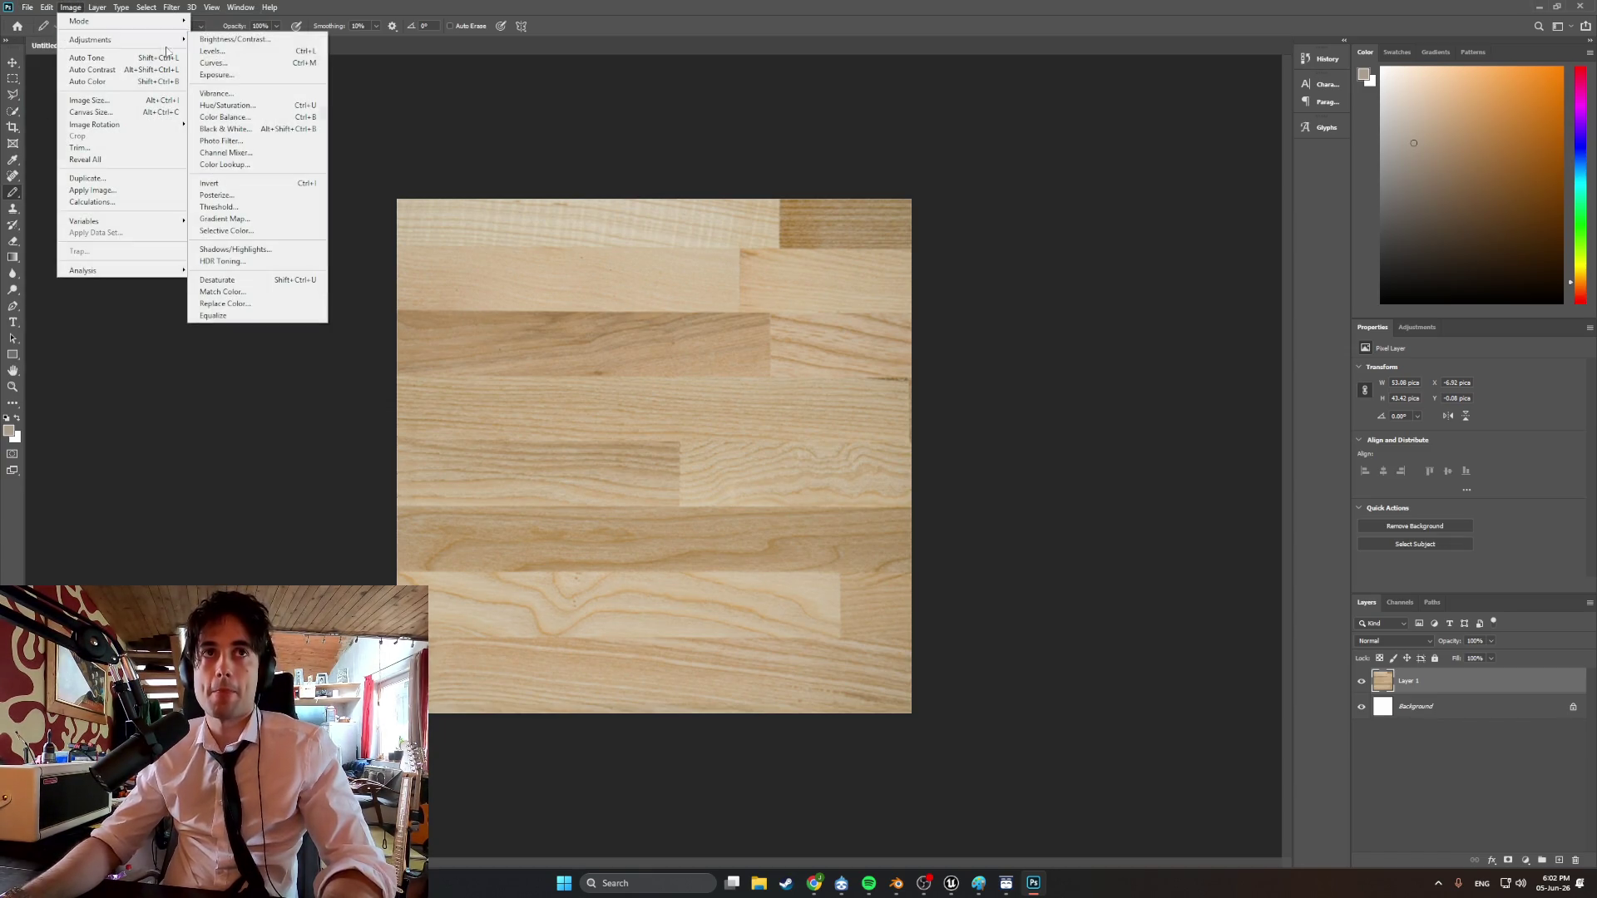
{"action": "left_click", "coordinate": [222, 42]}
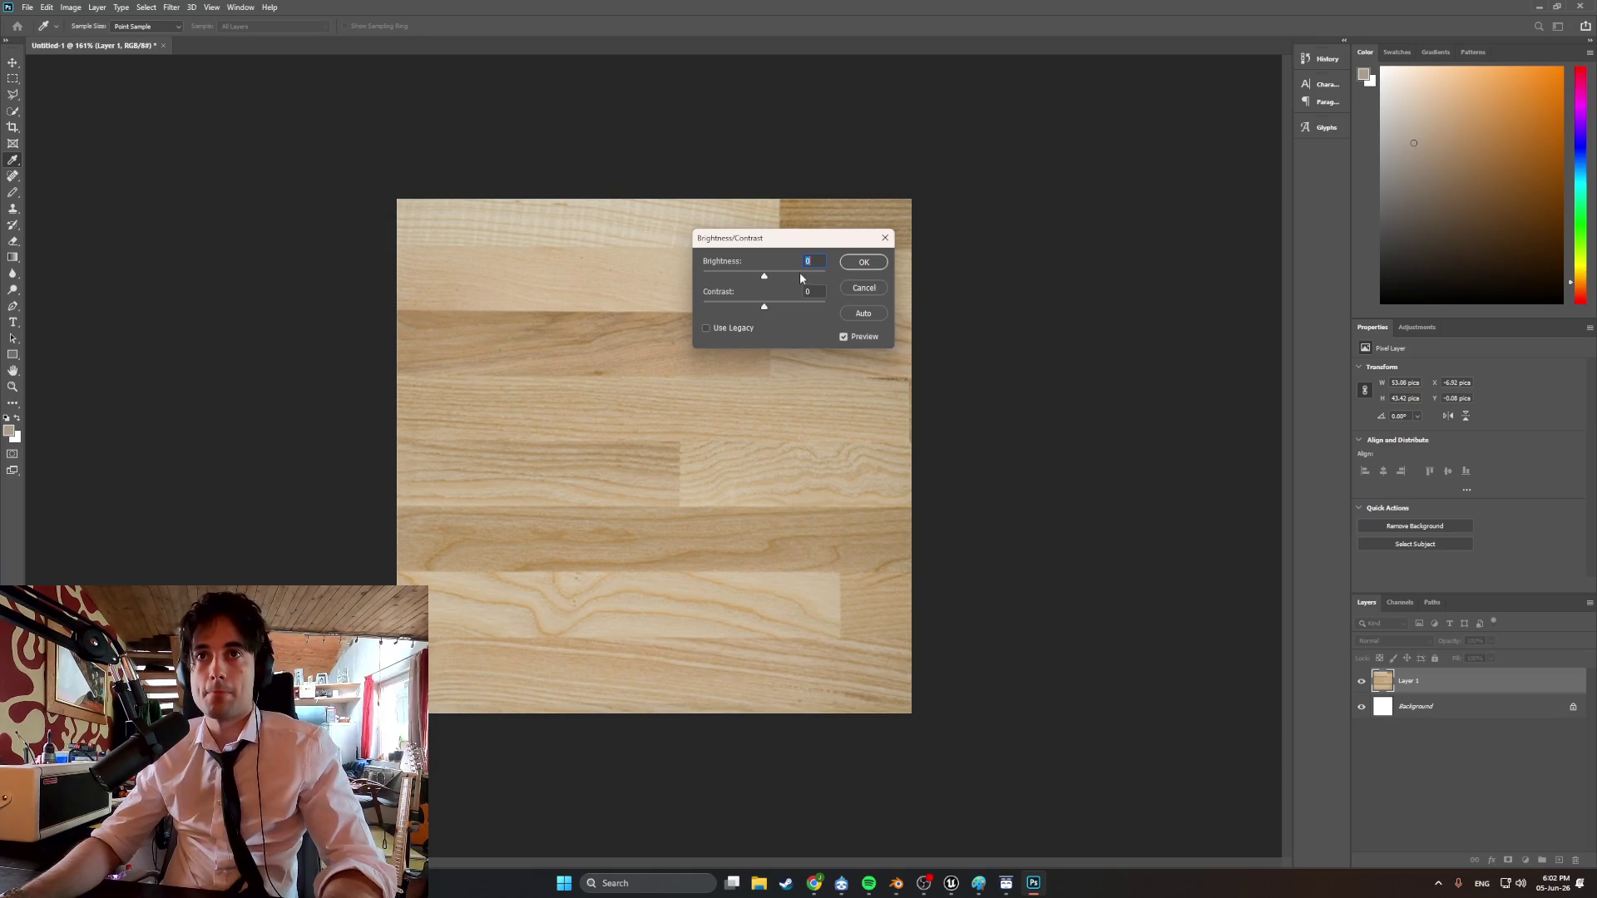
{"action": "left_click", "coordinate": [885, 238]}
{"action": "left_click", "coordinate": [71, 8]}
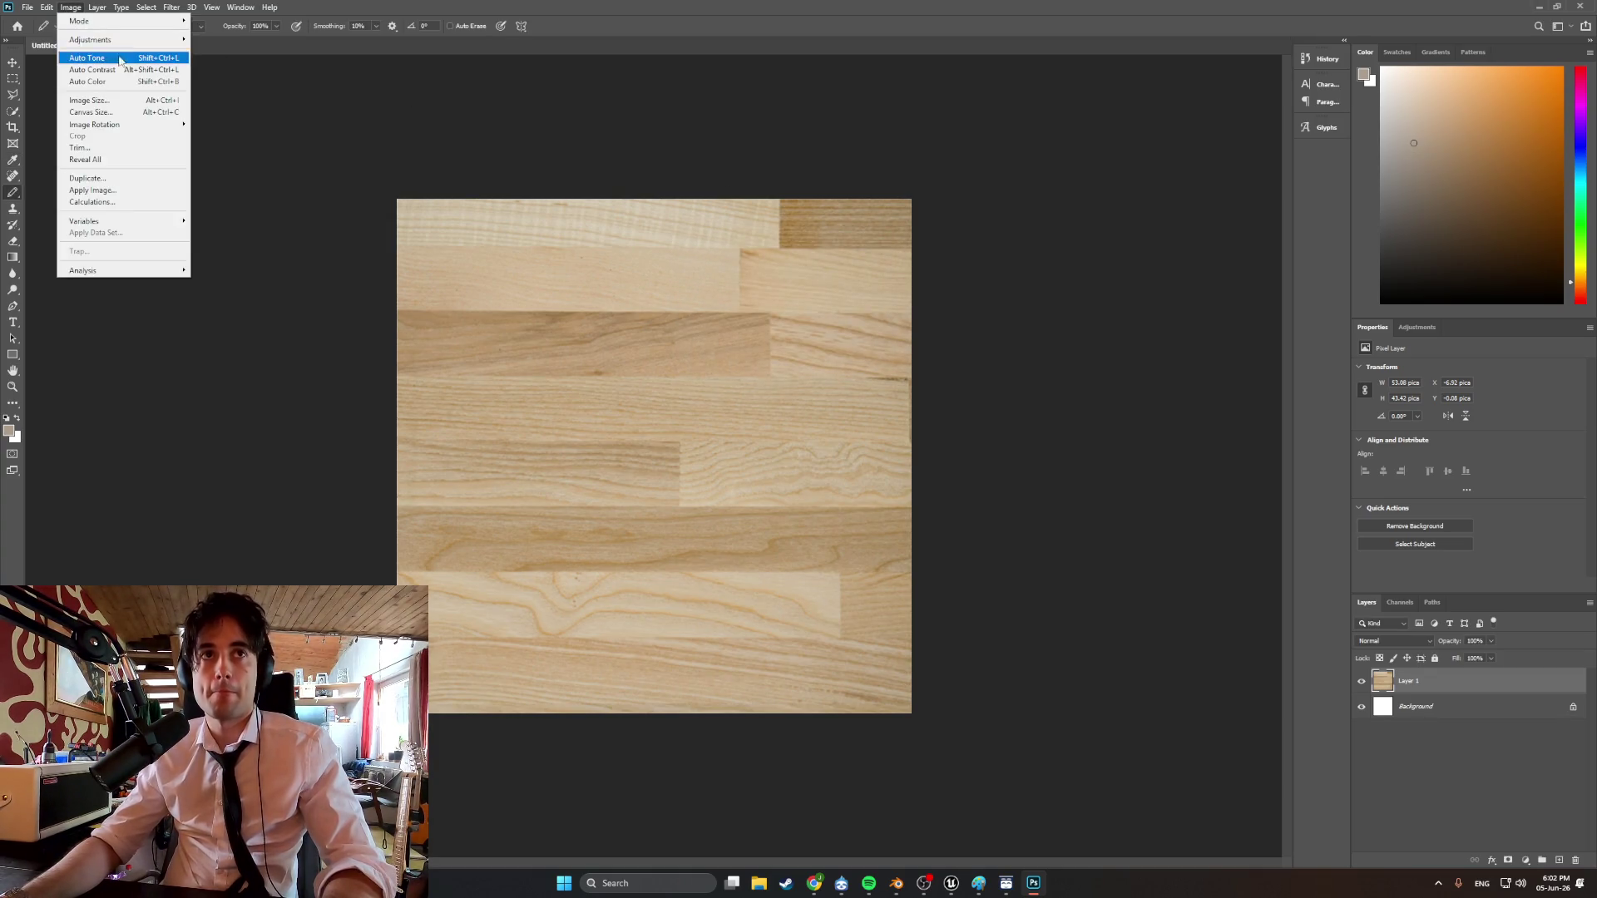
{"action": "mouse_move", "coordinate": [135, 42]}
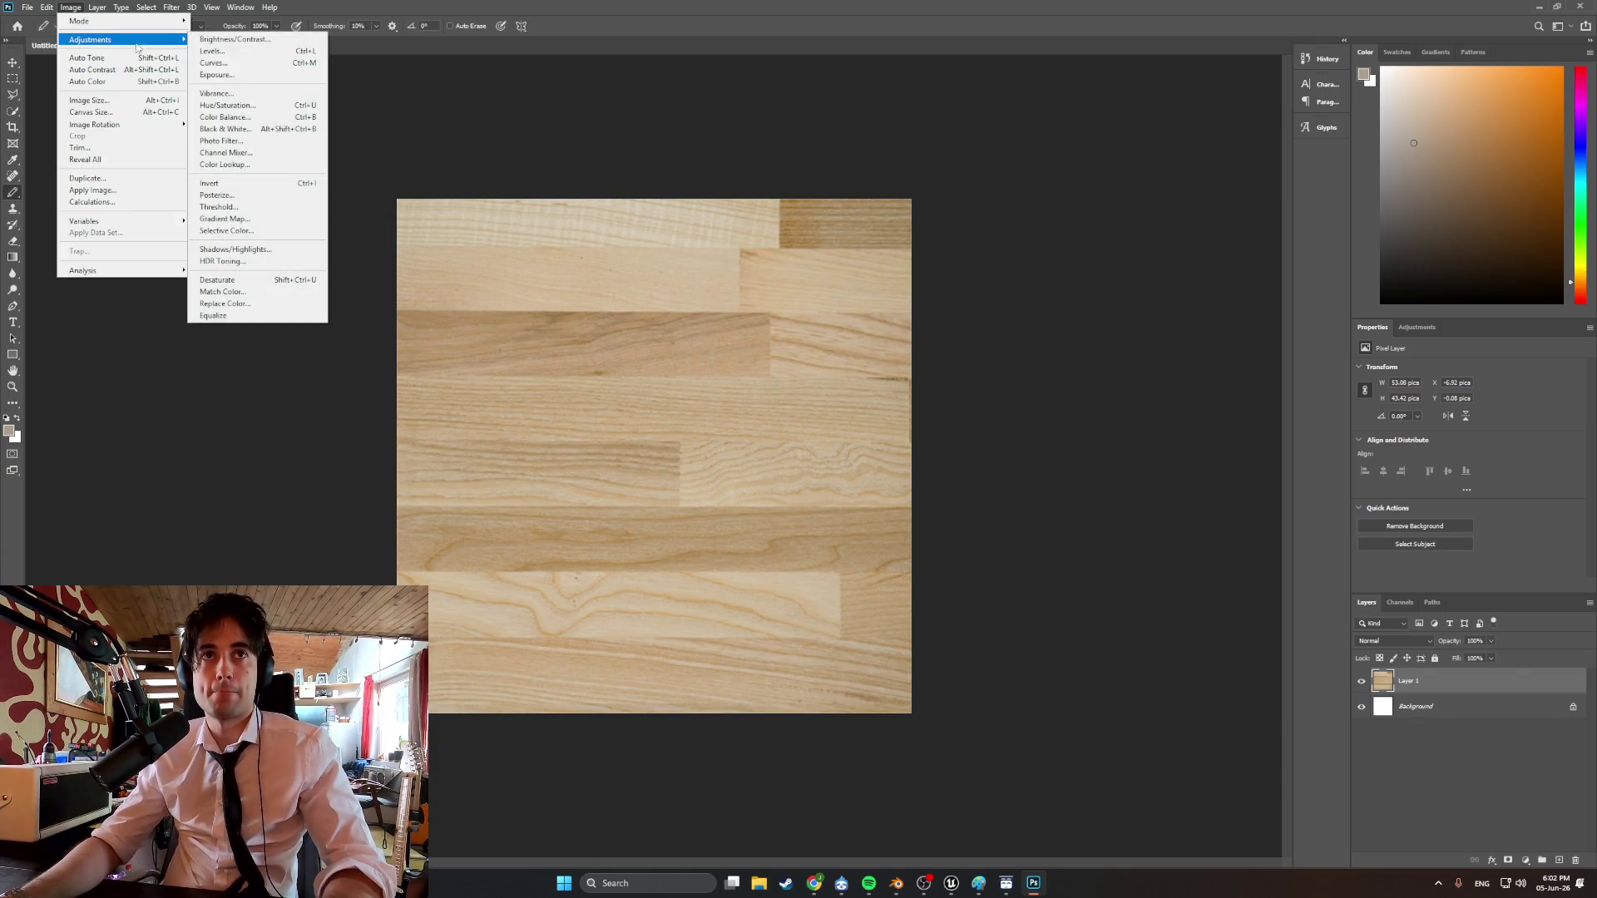
{"action": "left_click", "coordinate": [217, 50]}
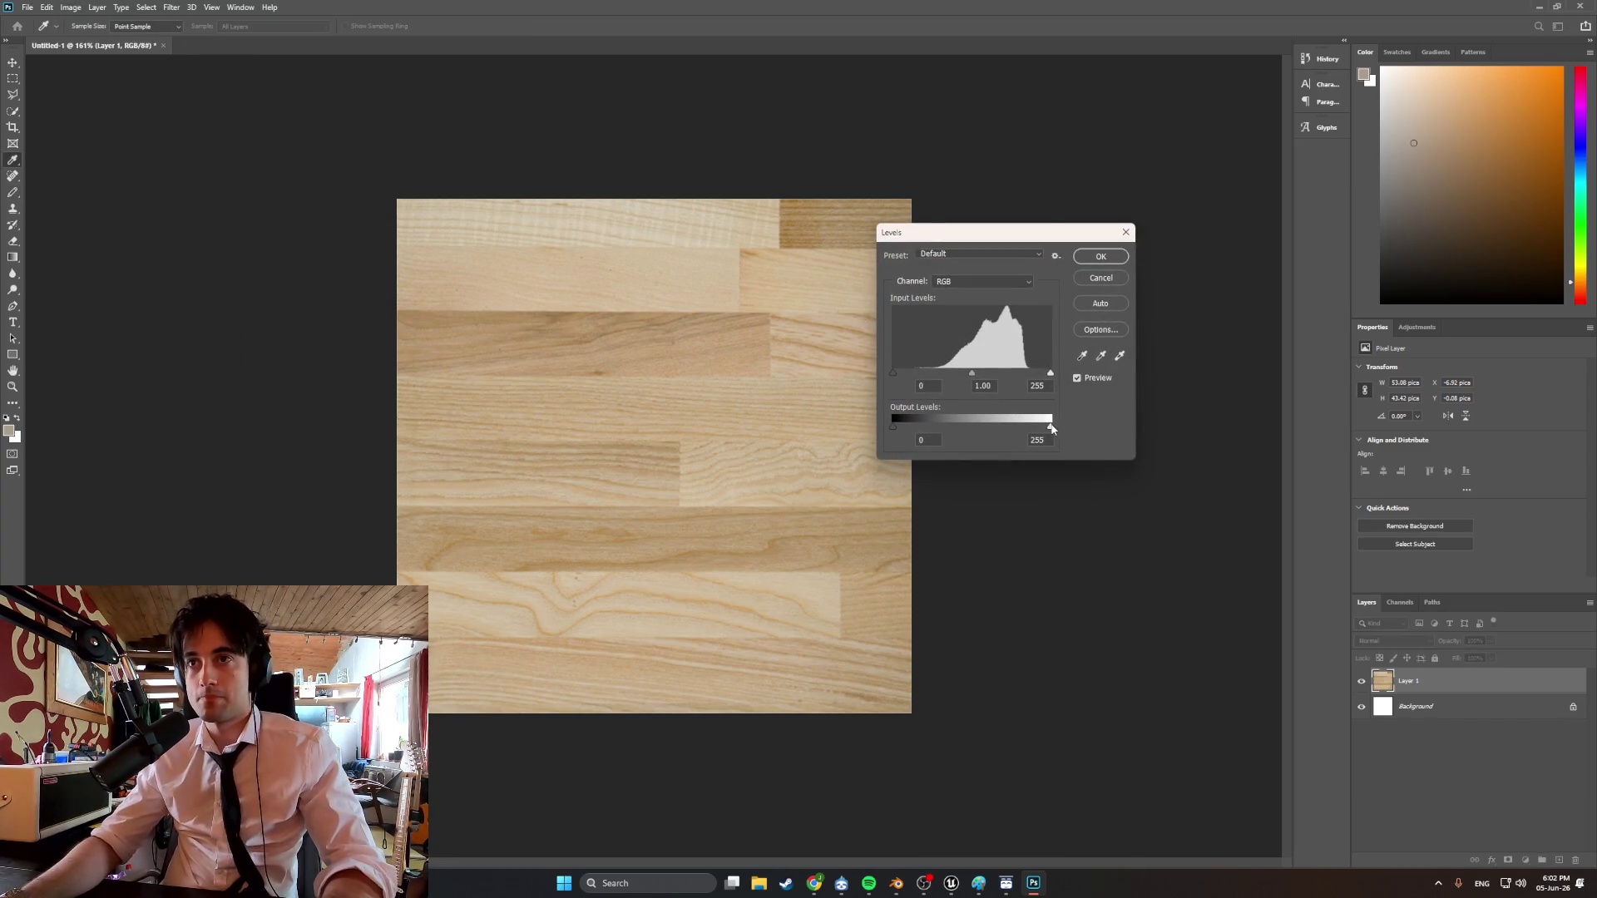
{"action": "mouse_move", "coordinate": [1052, 428]}
{"action": "left_mouse_down"}
{"action": "mouse_move", "coordinate": [1031, 426]}
{"action": "mouse_move", "coordinate": [1058, 427]}
{"action": "left_mouse_up"}
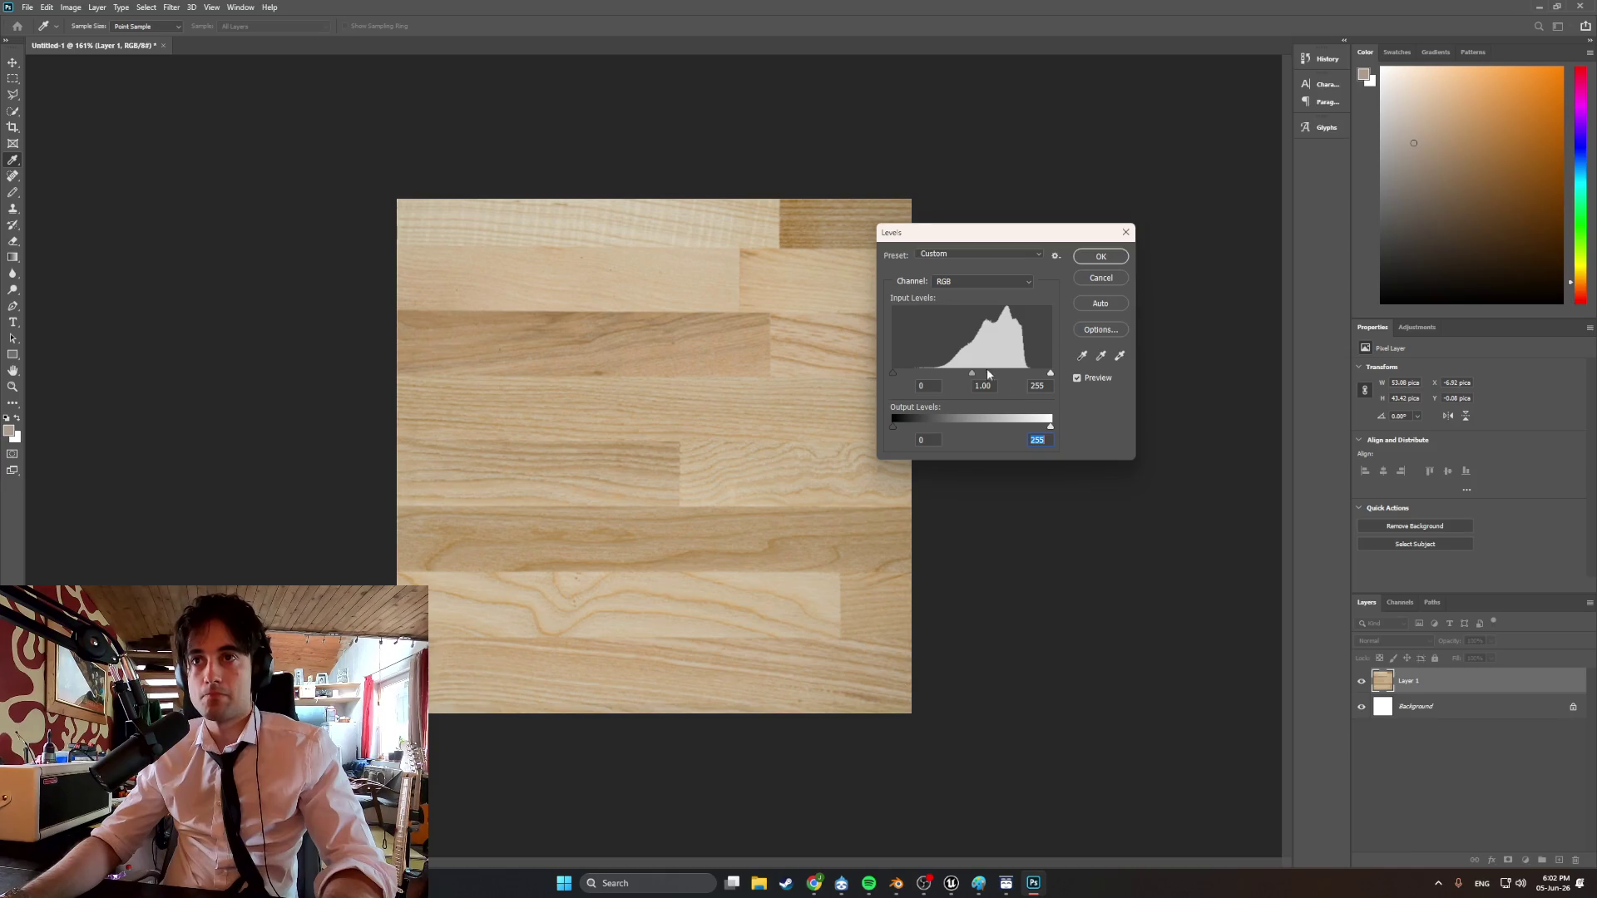
{"action": "mouse_move", "coordinate": [975, 374]}
{"action": "left_mouse_down"}
{"action": "mouse_move", "coordinate": [960, 371]}
{"action": "mouse_move", "coordinate": [1048, 375]}
{"action": "left_mouse_up"}
{"action": "left_click_drag", "start_coordinate": [895, 373], "coordinate": [923, 374]}
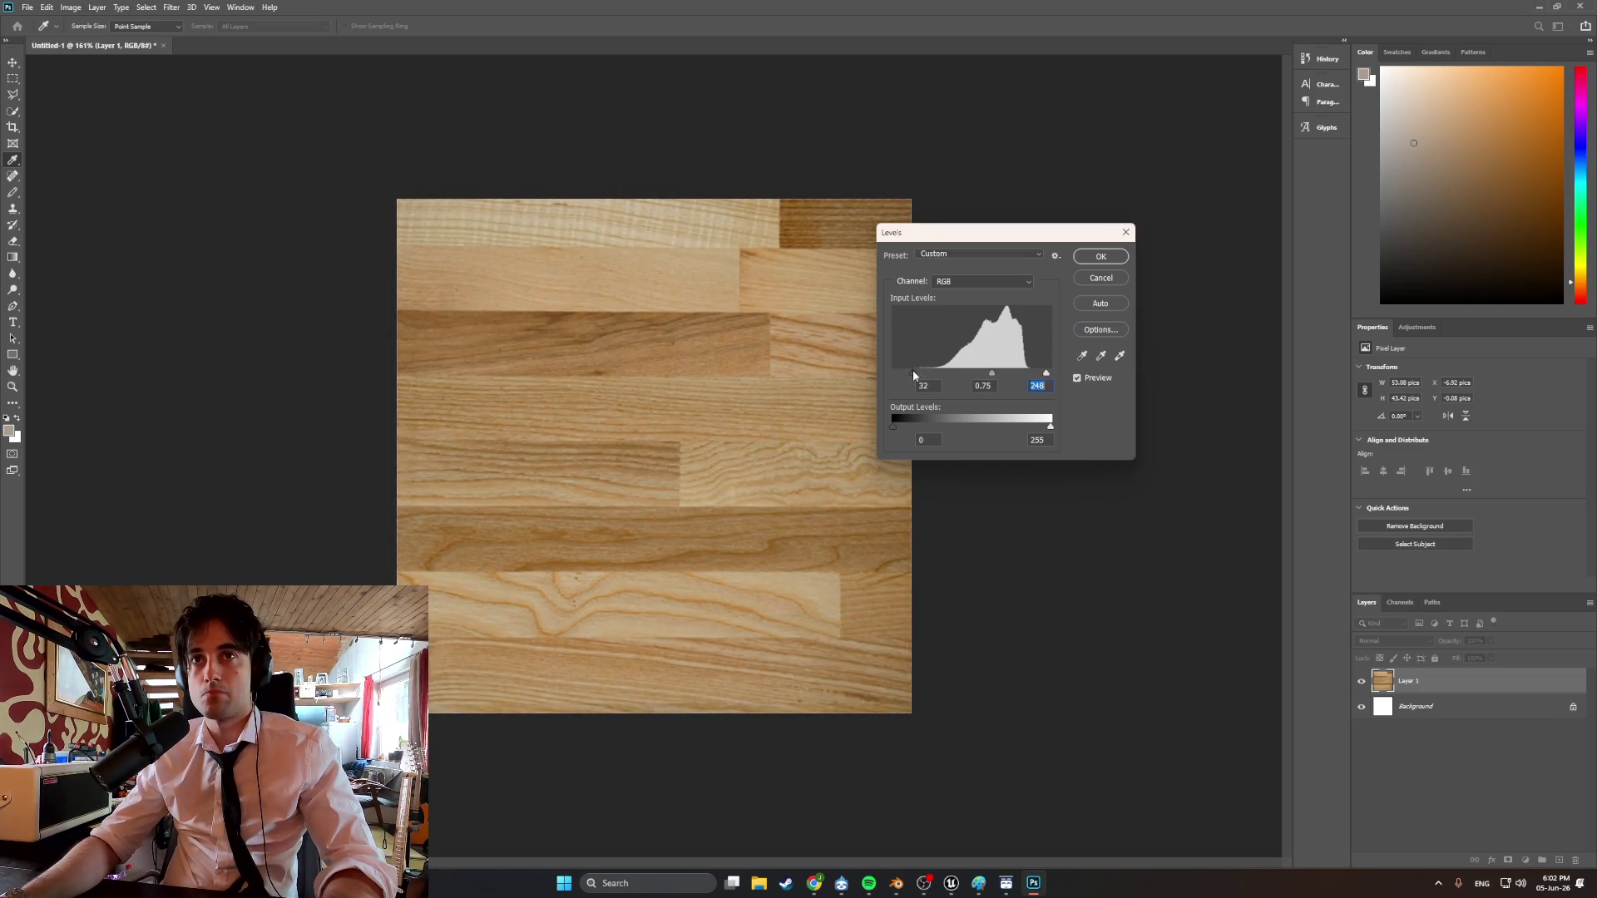
{"action": "left_click", "coordinate": [913, 373]}
{"action": "mouse_move", "coordinate": [1050, 427]}
{"action": "left_mouse_down"}
{"action": "mouse_move", "coordinate": [1072, 426]}
{"action": "mouse_move", "coordinate": [1045, 424]}
{"action": "left_mouse_up"}
{"action": "left_click", "coordinate": [1100, 256]}
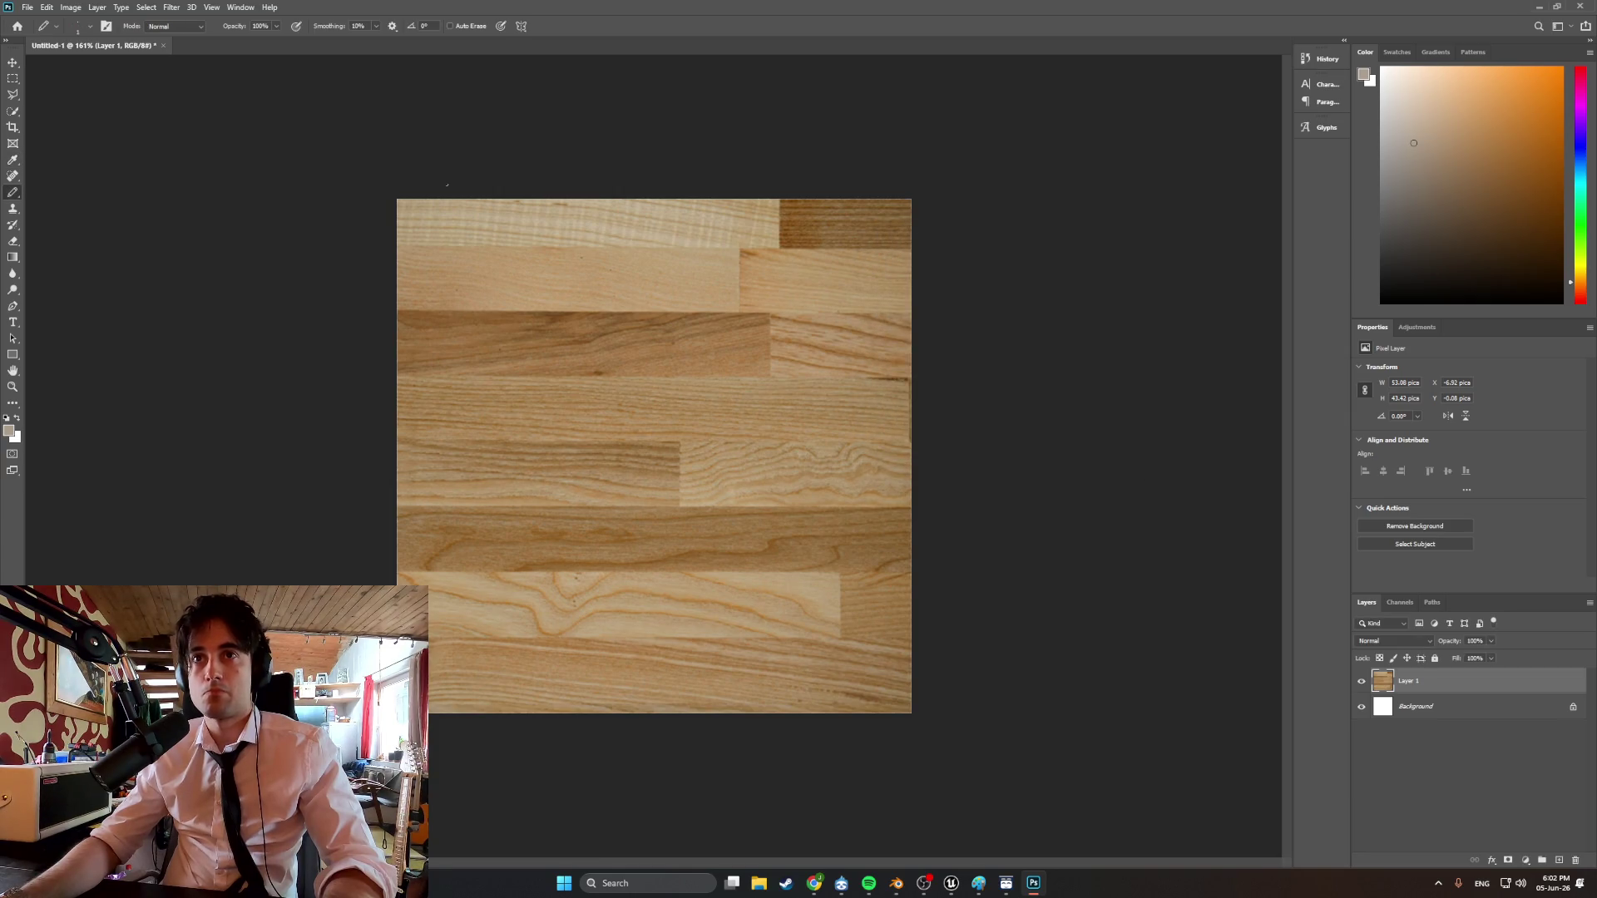
Deepen the texture's shadows with Curves by lowering the curve's dark end.
{"action": "left_click", "coordinate": [70, 8]}
{"action": "mouse_move", "coordinate": [150, 39]}
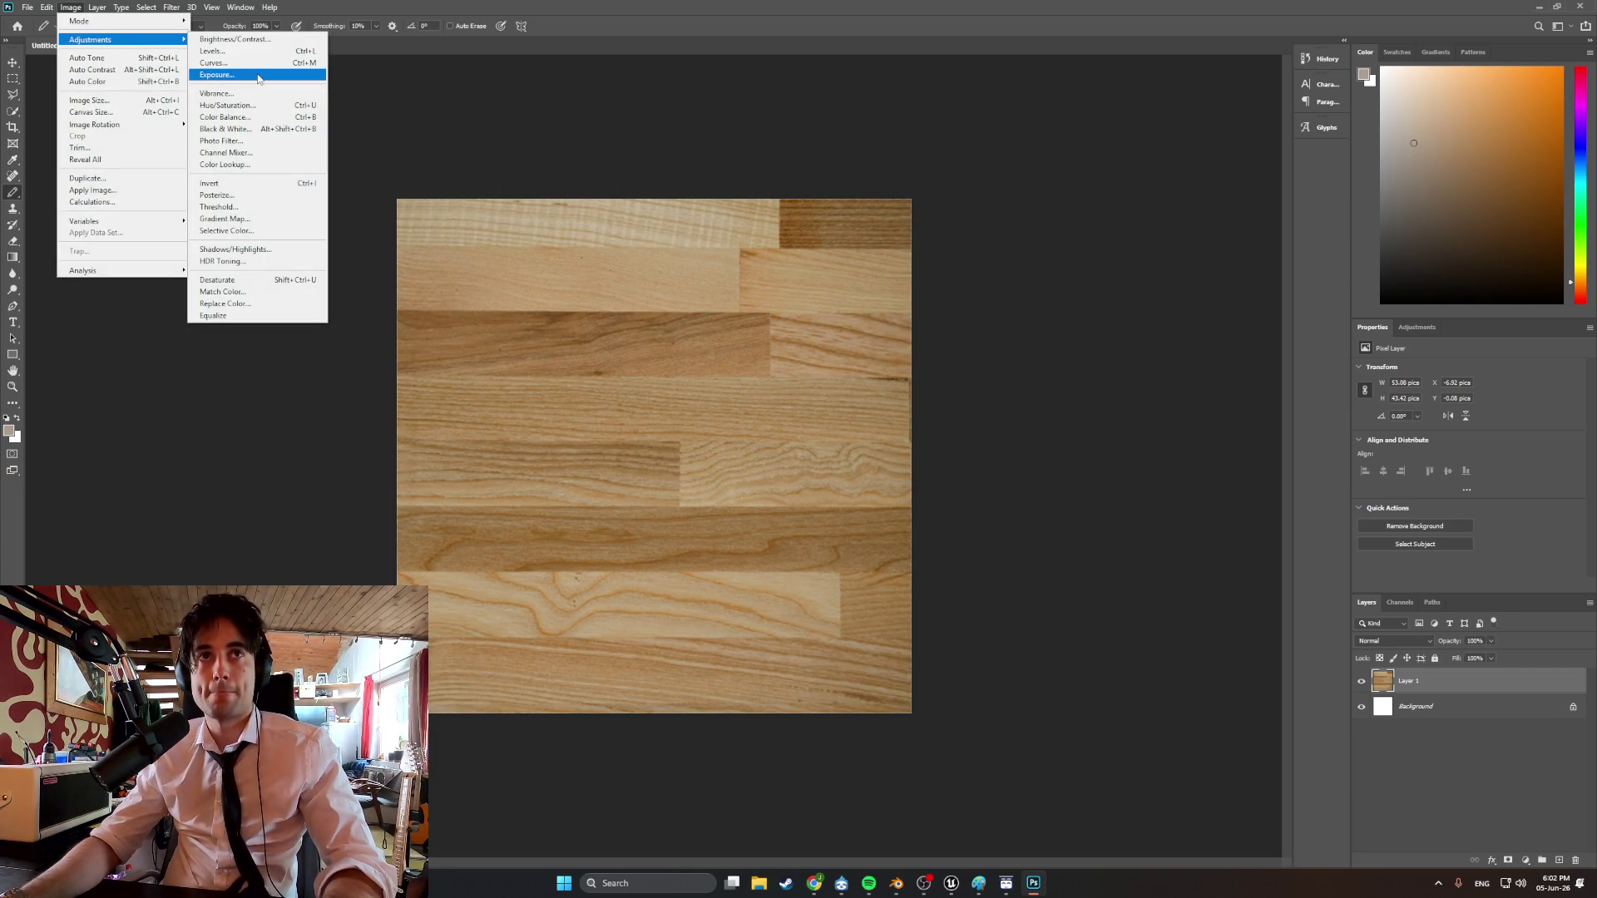
{"action": "left_click", "coordinate": [218, 63]}
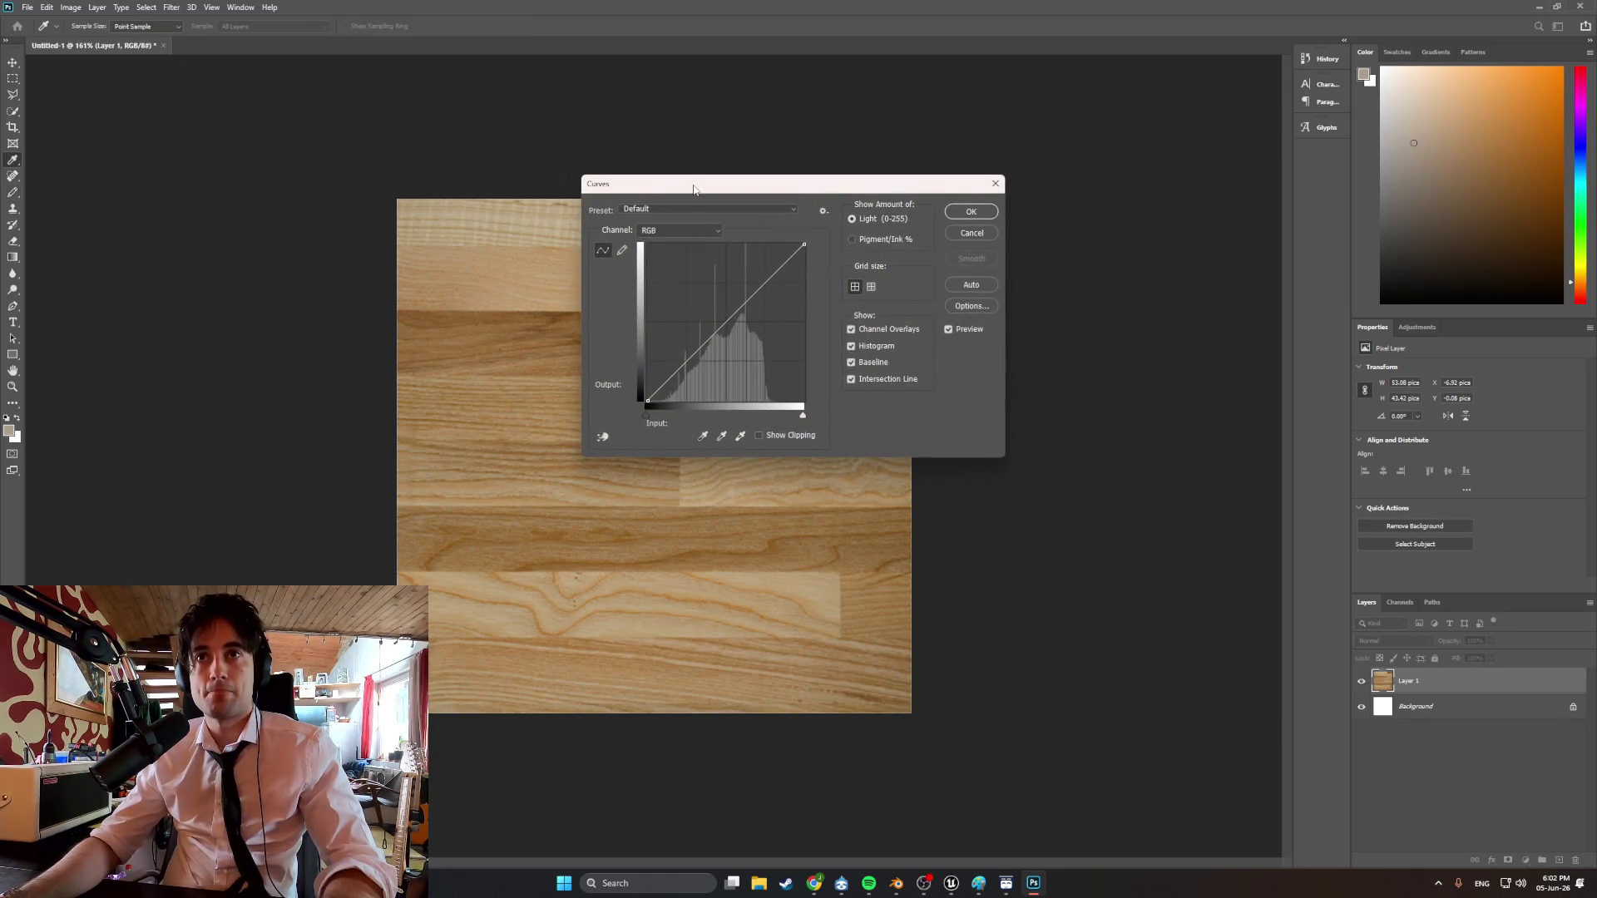
{"action": "left_click_drag", "start_coordinate": [694, 189], "coordinate": [904, 241]}
{"action": "mouse_move", "coordinate": [858, 452]}
{"action": "left_mouse_down"}
{"action": "mouse_move", "coordinate": [939, 406]}
{"action": "mouse_move", "coordinate": [875, 437]}
{"action": "left_mouse_up"}
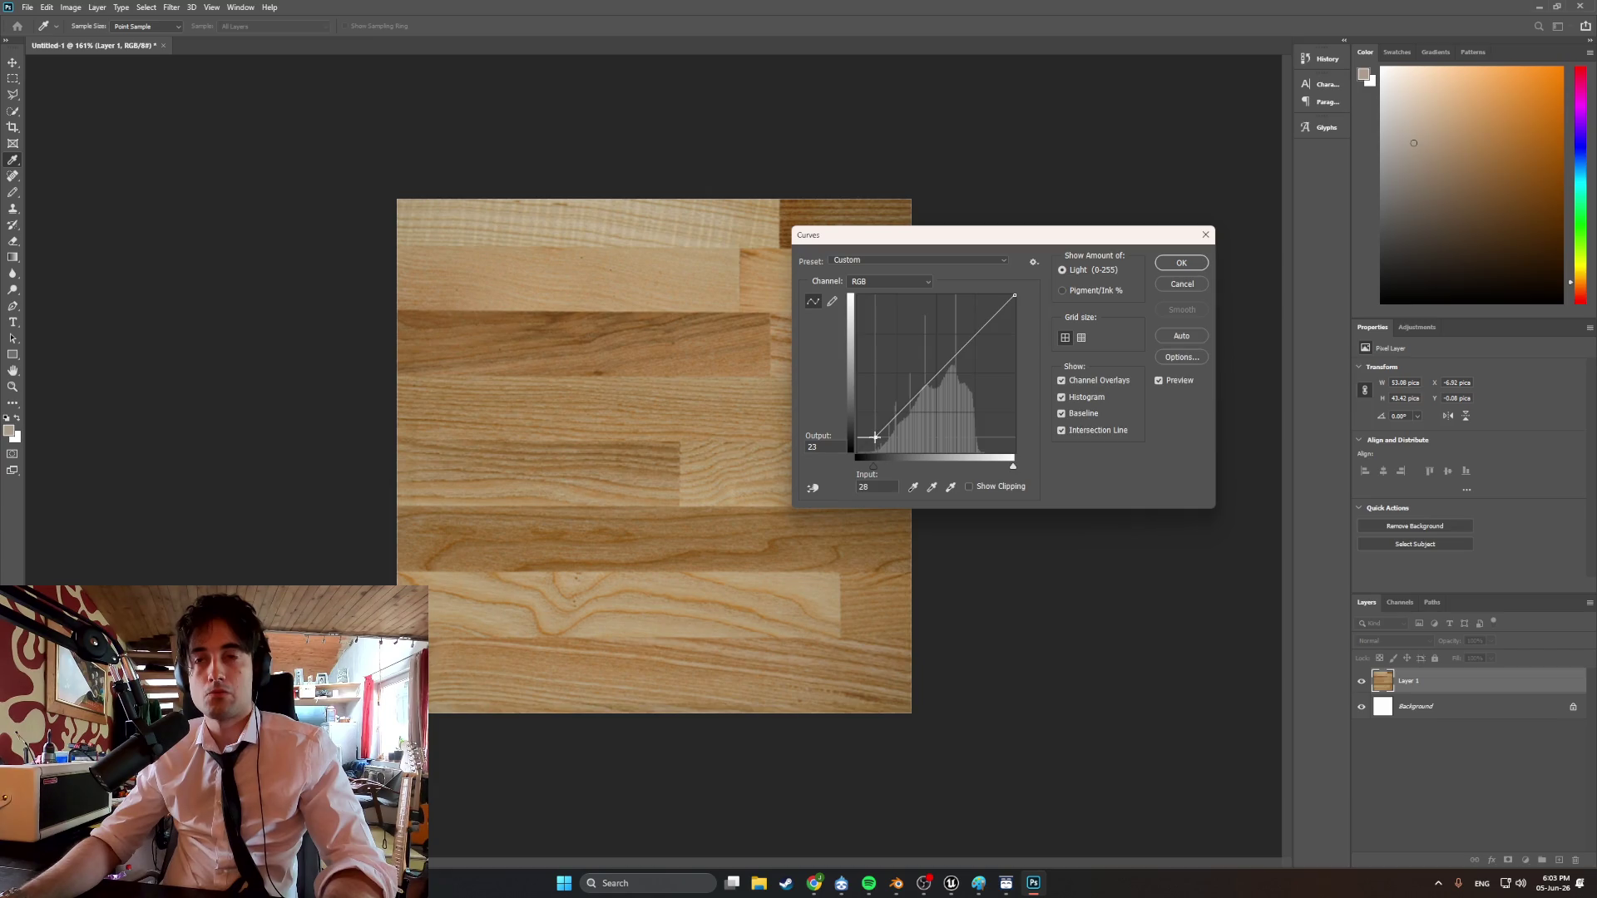
{"action": "left_click_drag", "start_coordinate": [875, 437], "coordinate": [876, 438]}
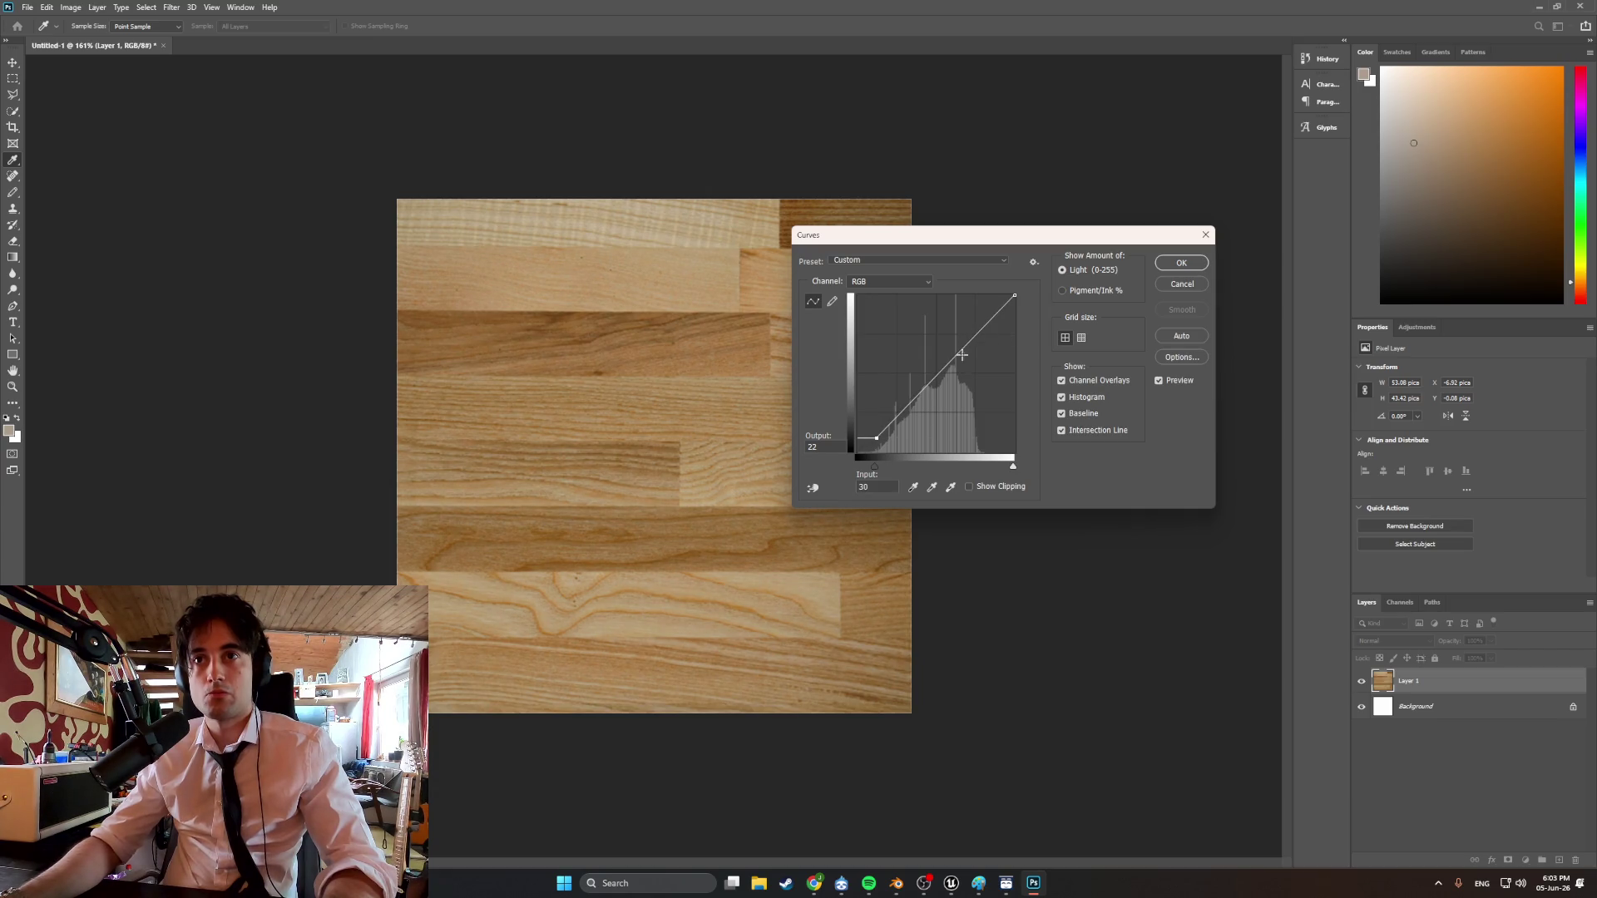
{"action": "left_click", "coordinate": [1178, 265]}
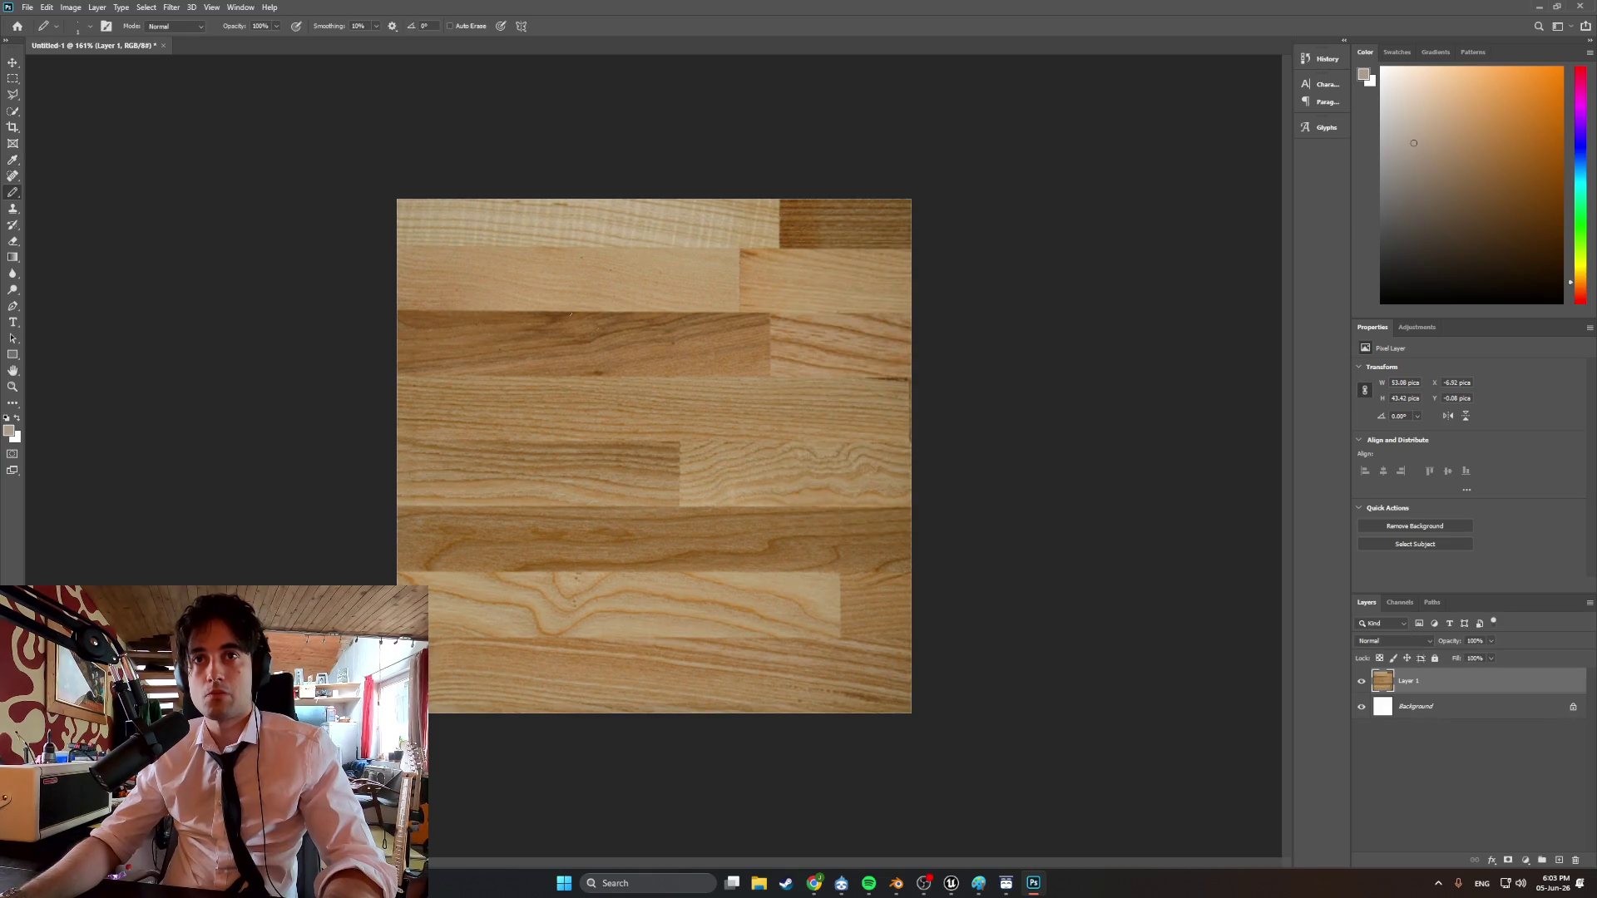
{"action": "left_click", "coordinate": [27, 7]}
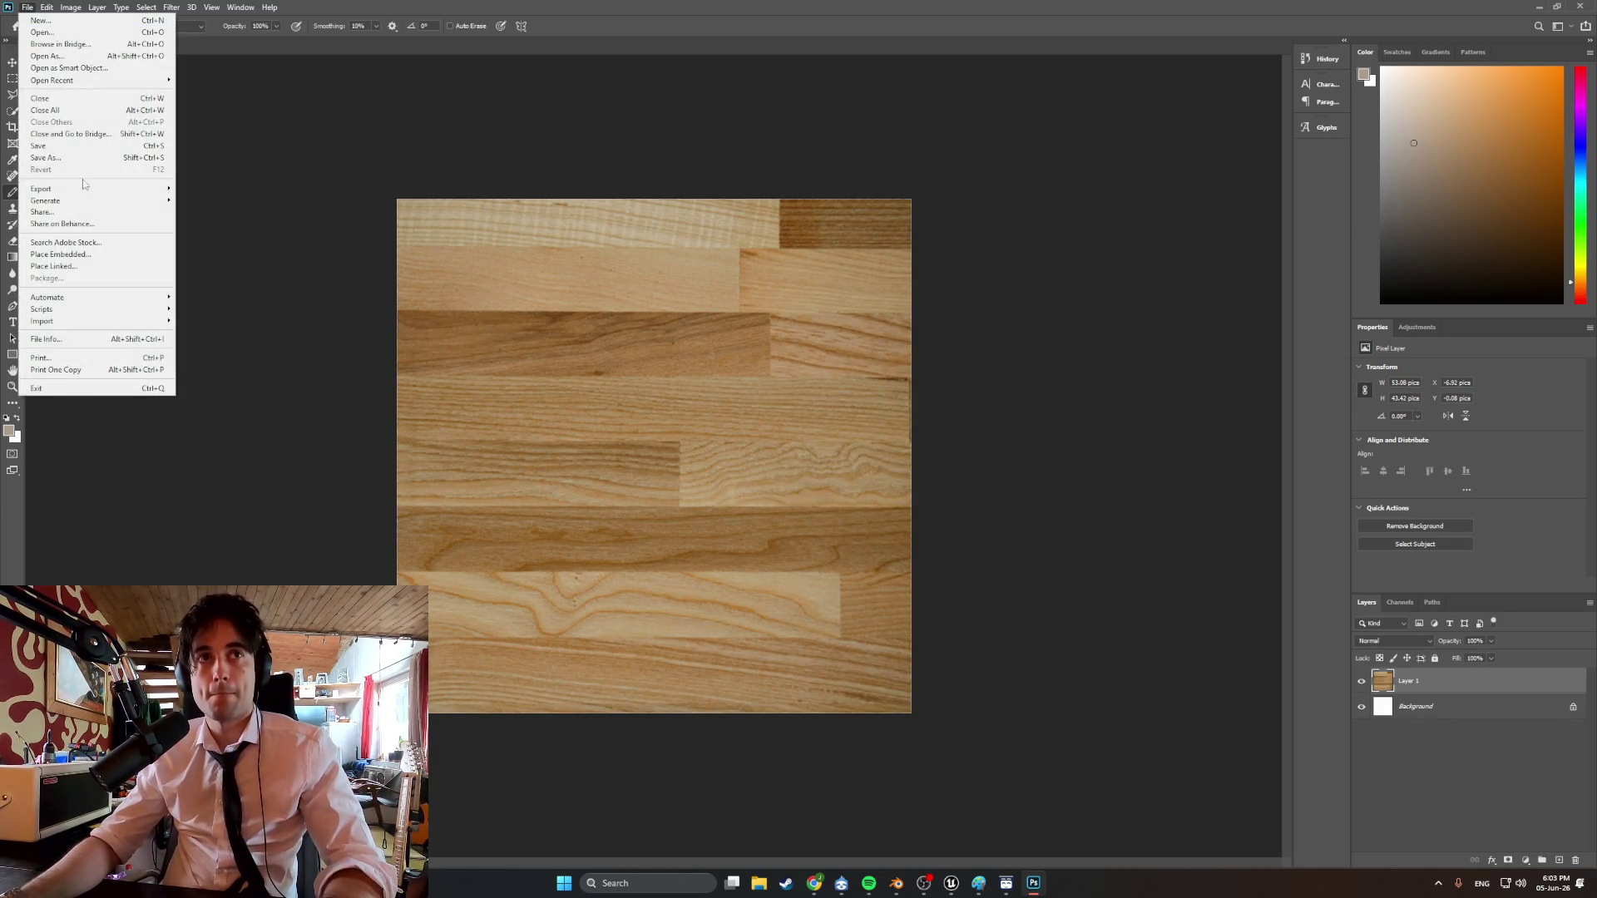
Save the texture as GenericWood2texture in Desktop > Developin folders > WEEDMAN > PhotoshopFiles > Textures.
{"action": "mouse_move", "coordinate": [92, 188]}
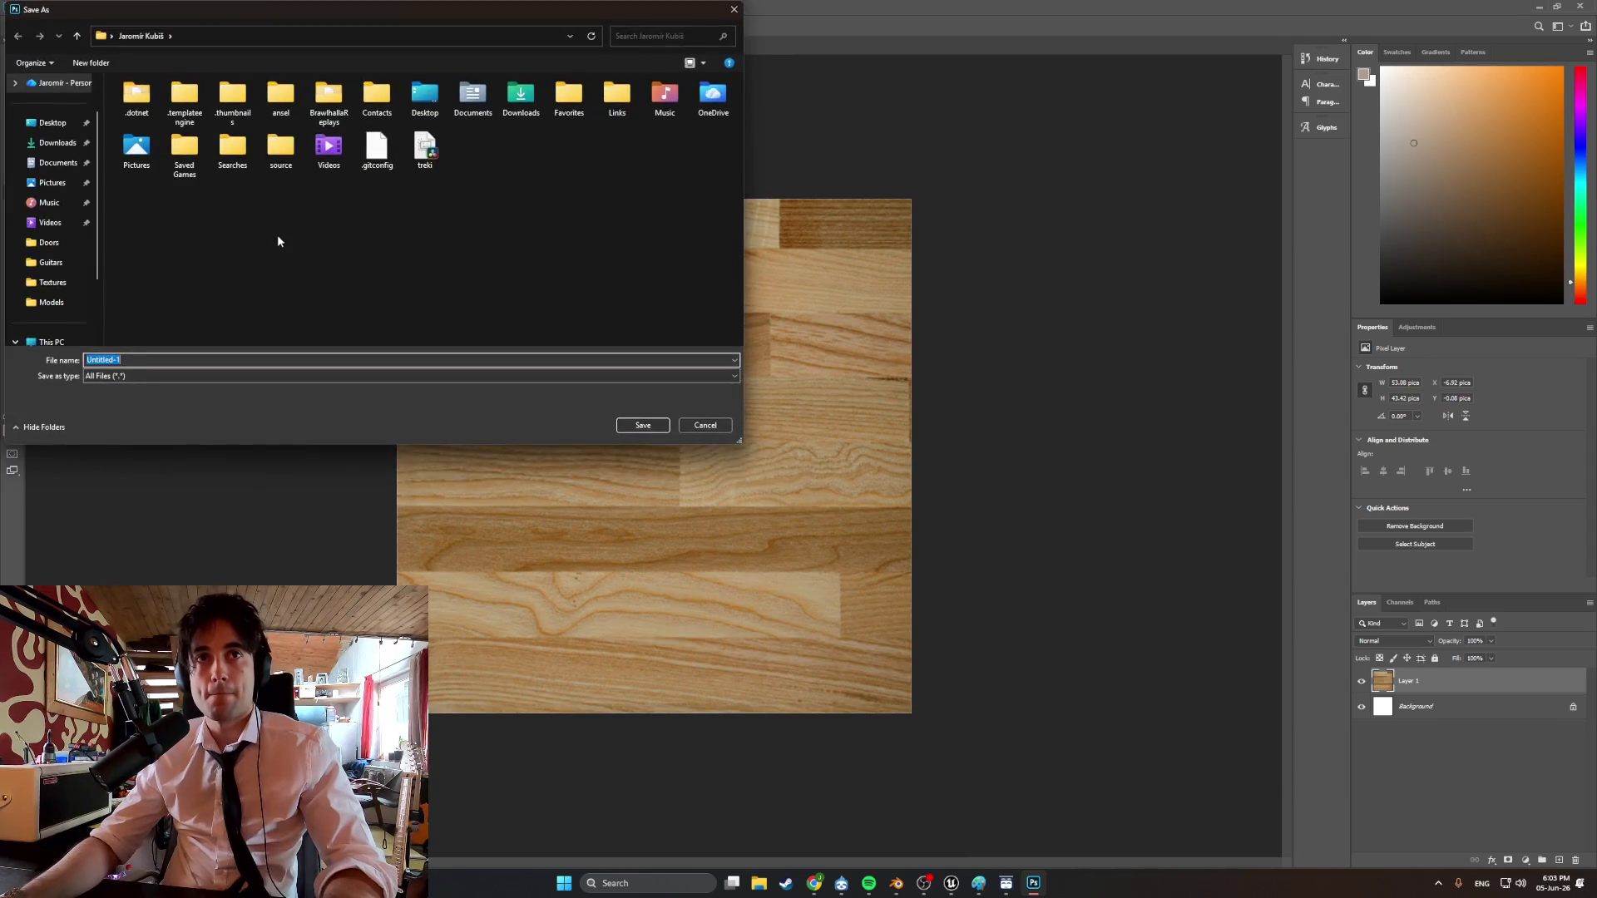
{"action": "left_click", "coordinate": [52, 122]}
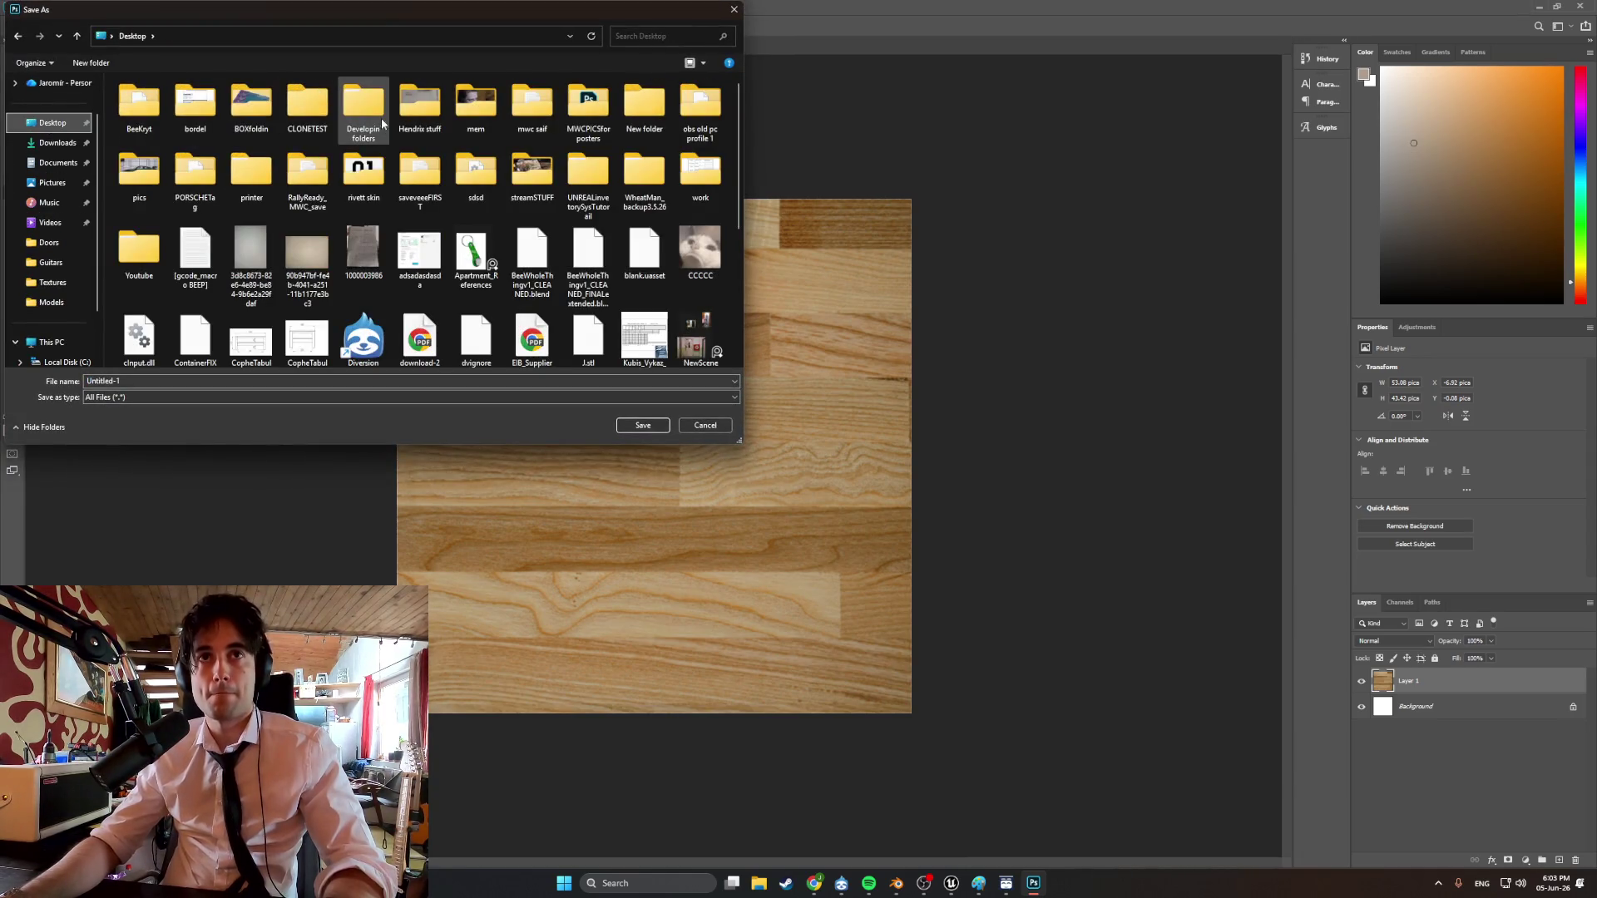
{"action": "double_click", "coordinate": [385, 122]}
{"action": "double_click", "coordinate": [195, 292]}
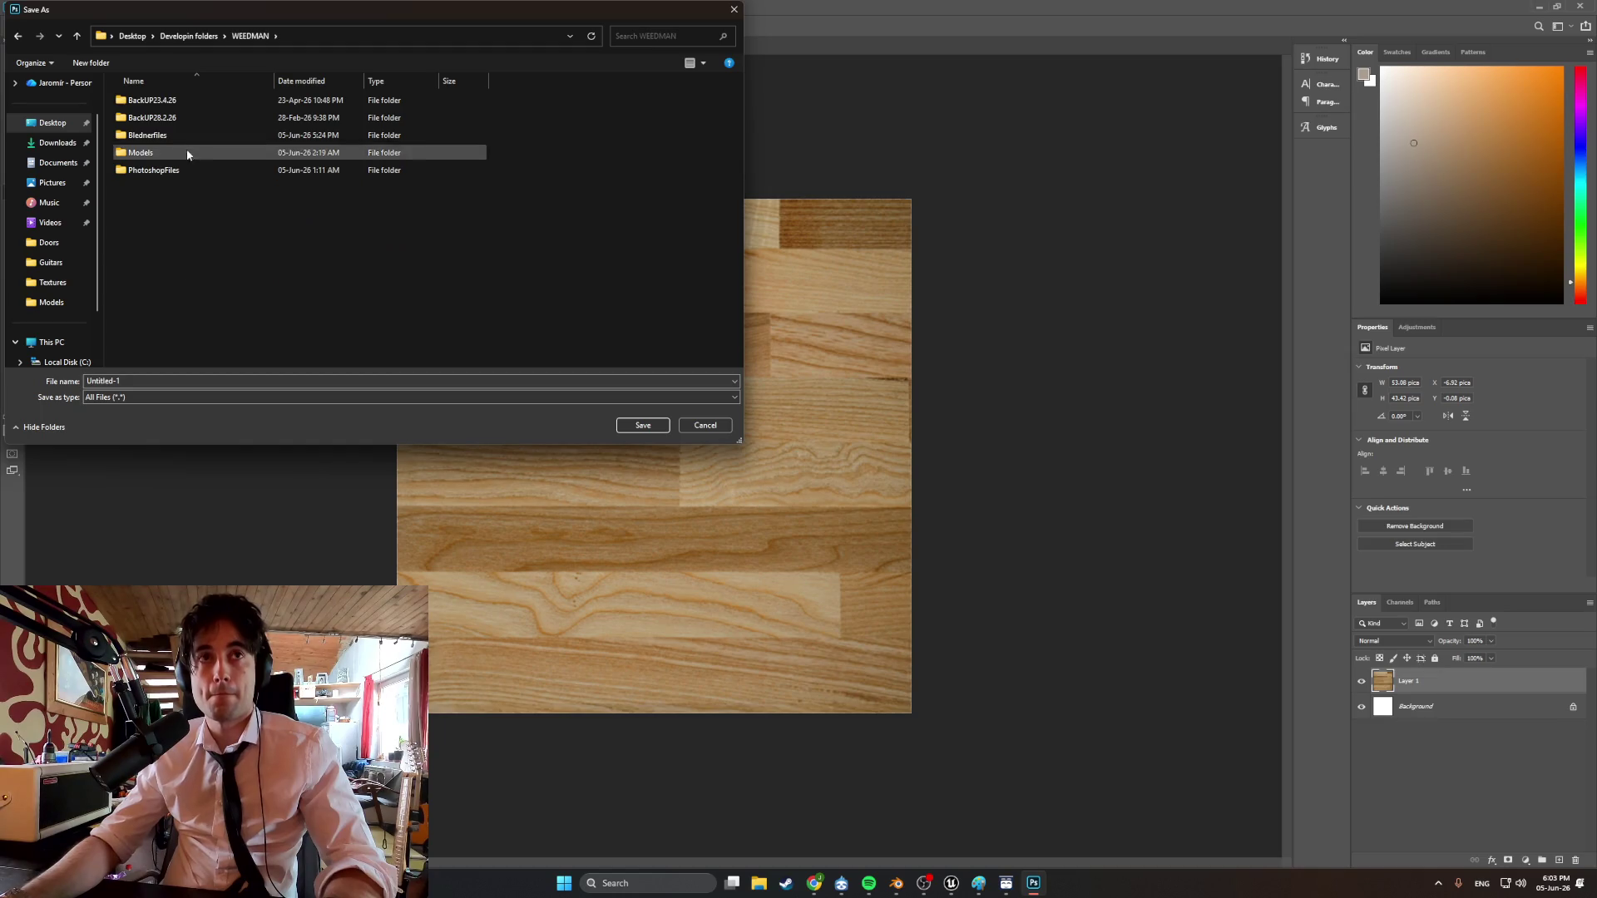
{"action": "double_click", "coordinate": [188, 172]}
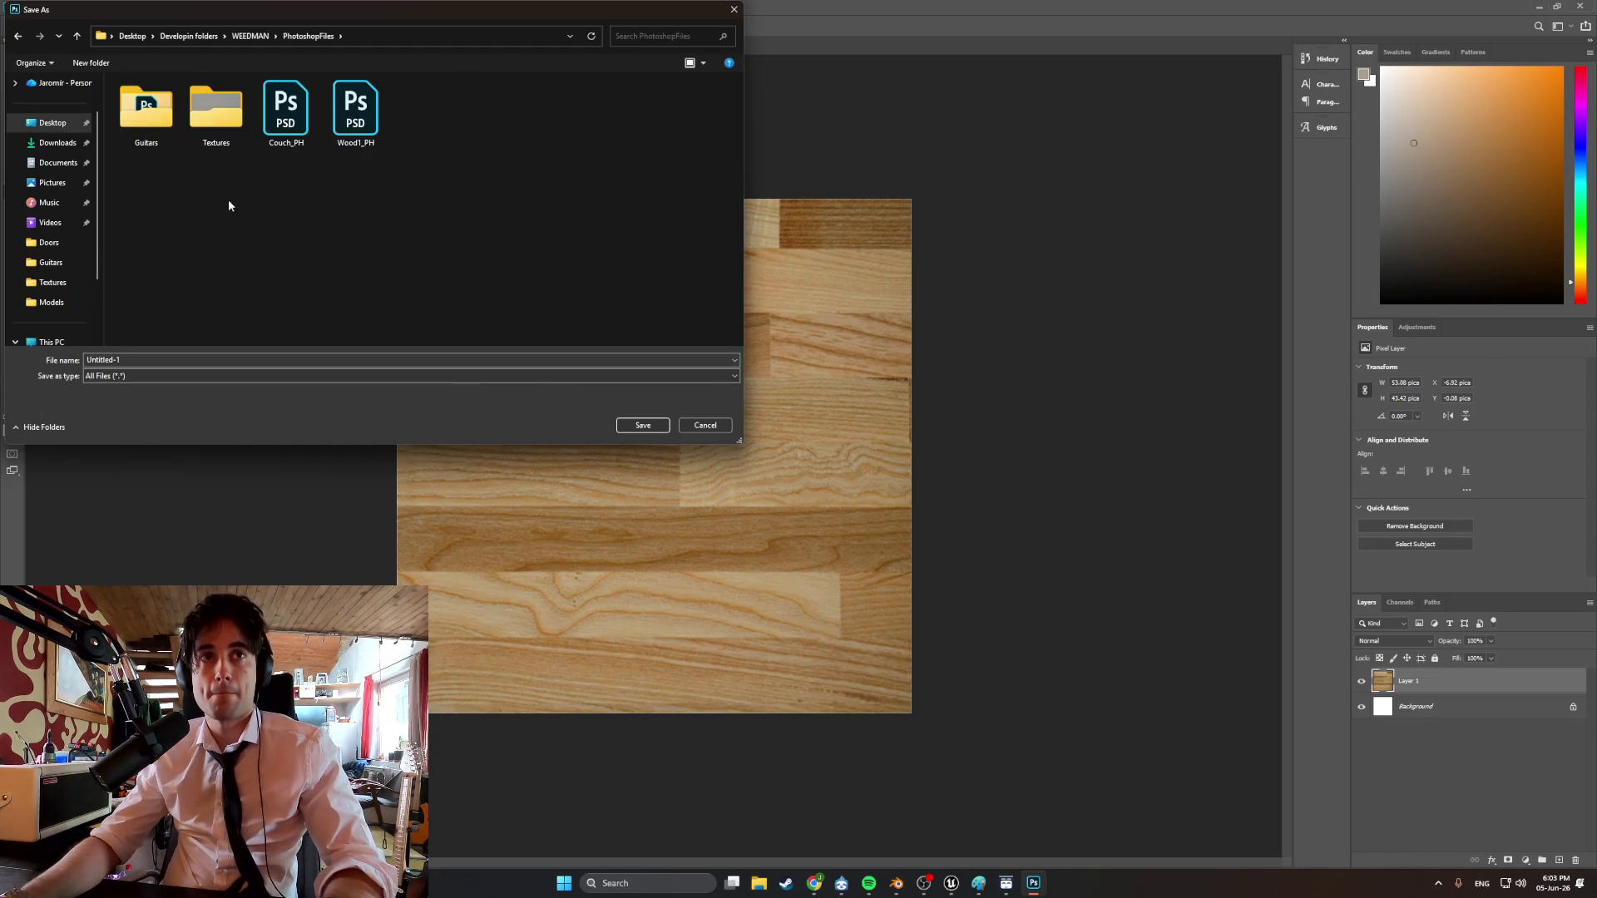
{"action": "double_click", "coordinate": [225, 129]}
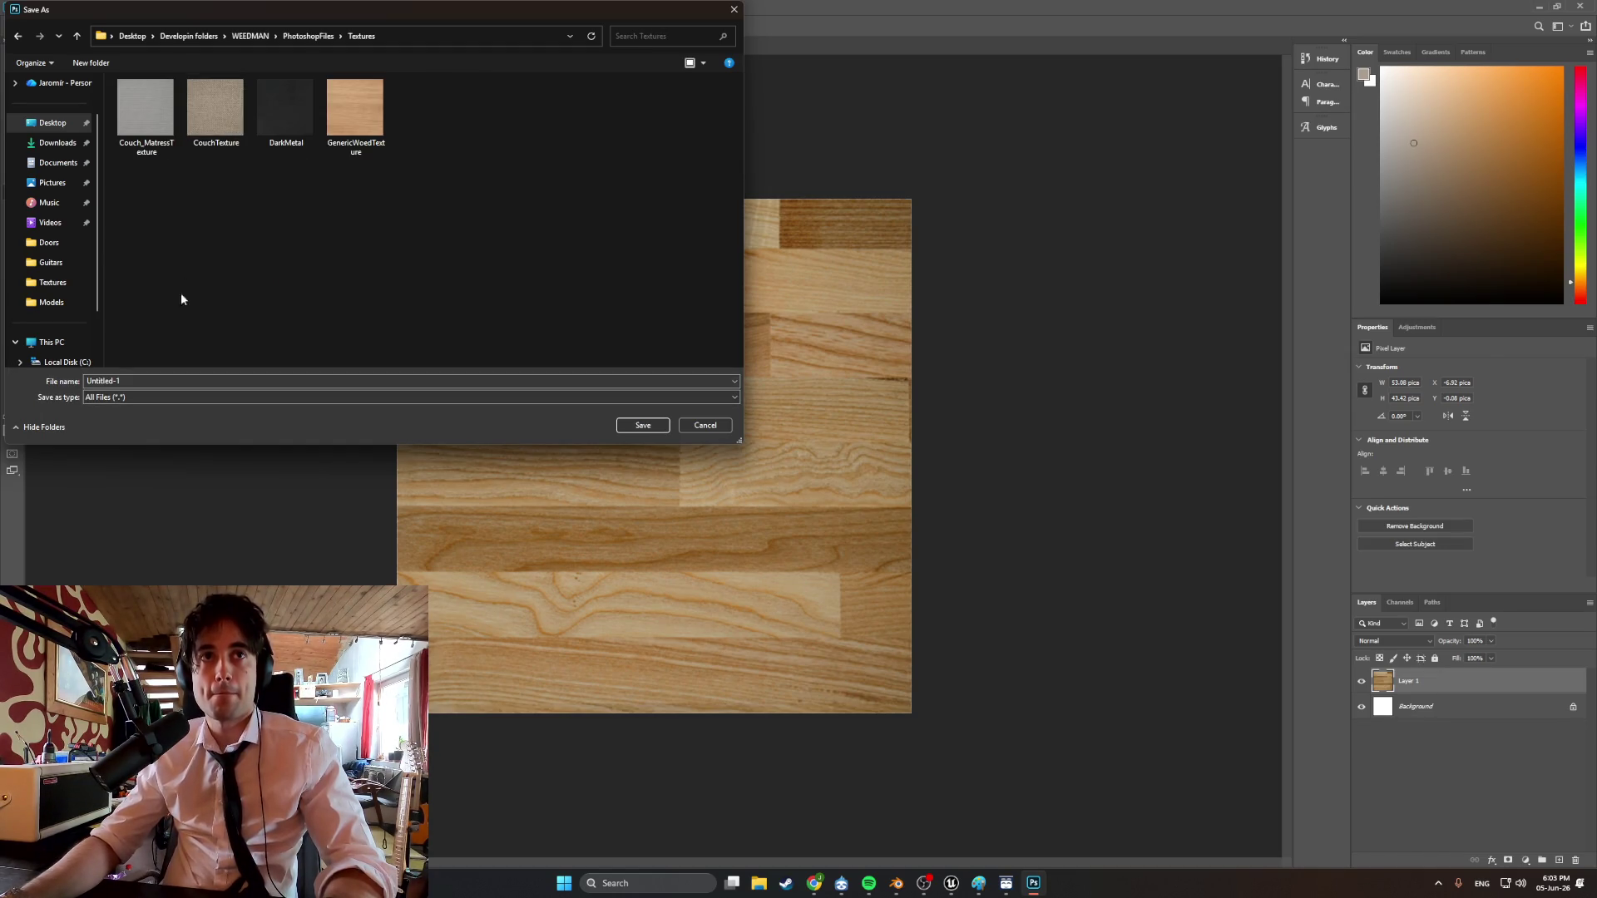
{"action": "left_click", "coordinate": [157, 381]}
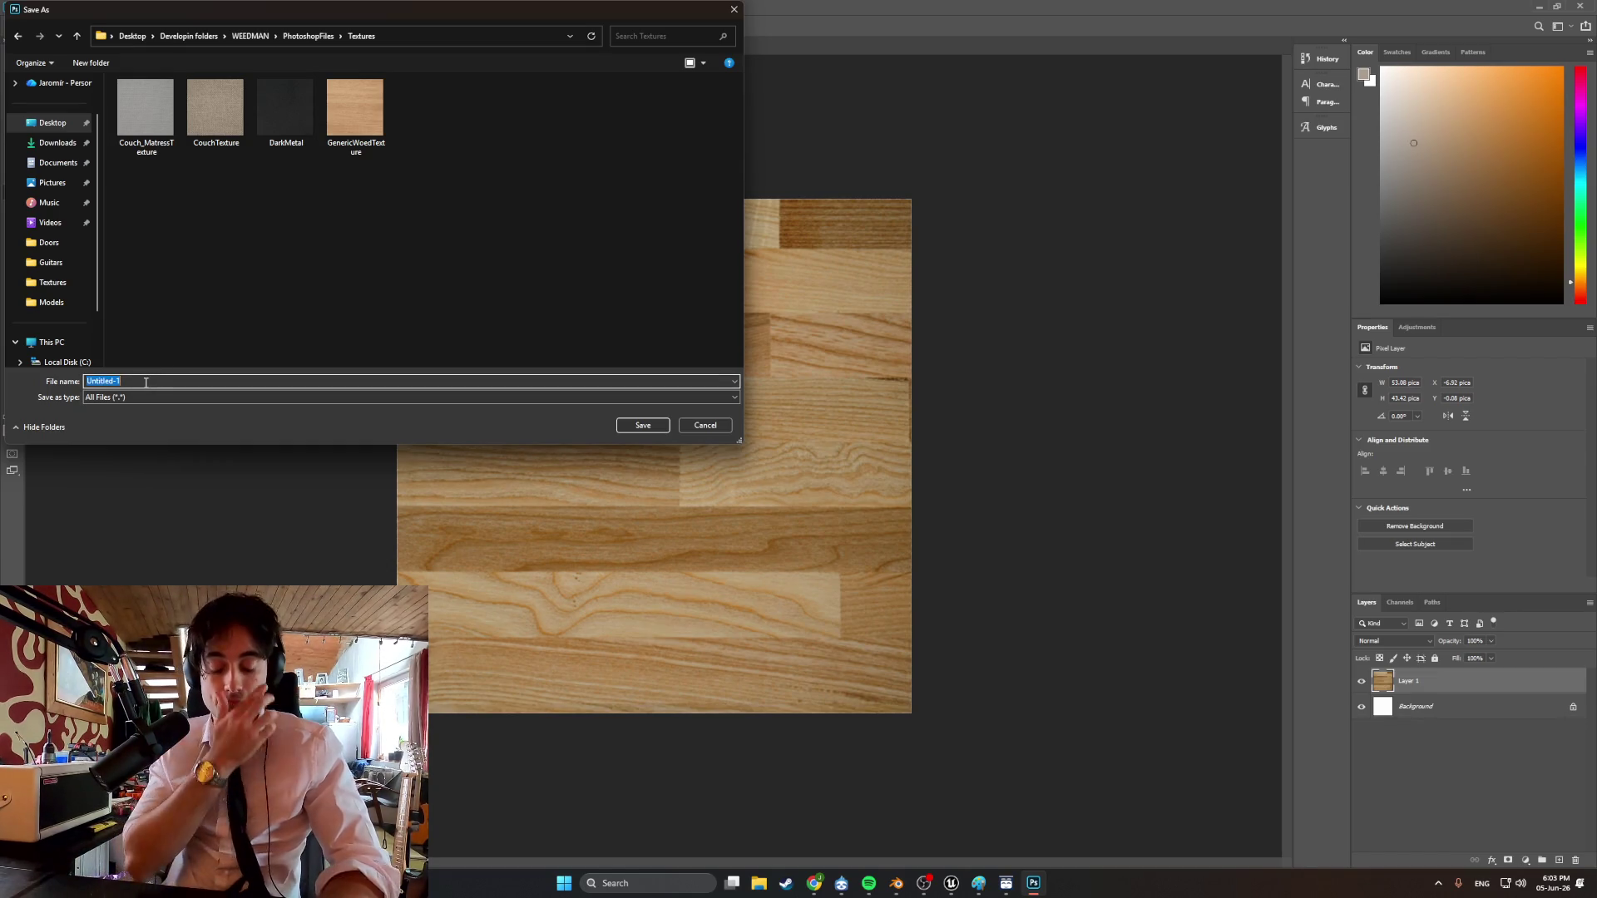
{"action": "type", "text": "Gener"}
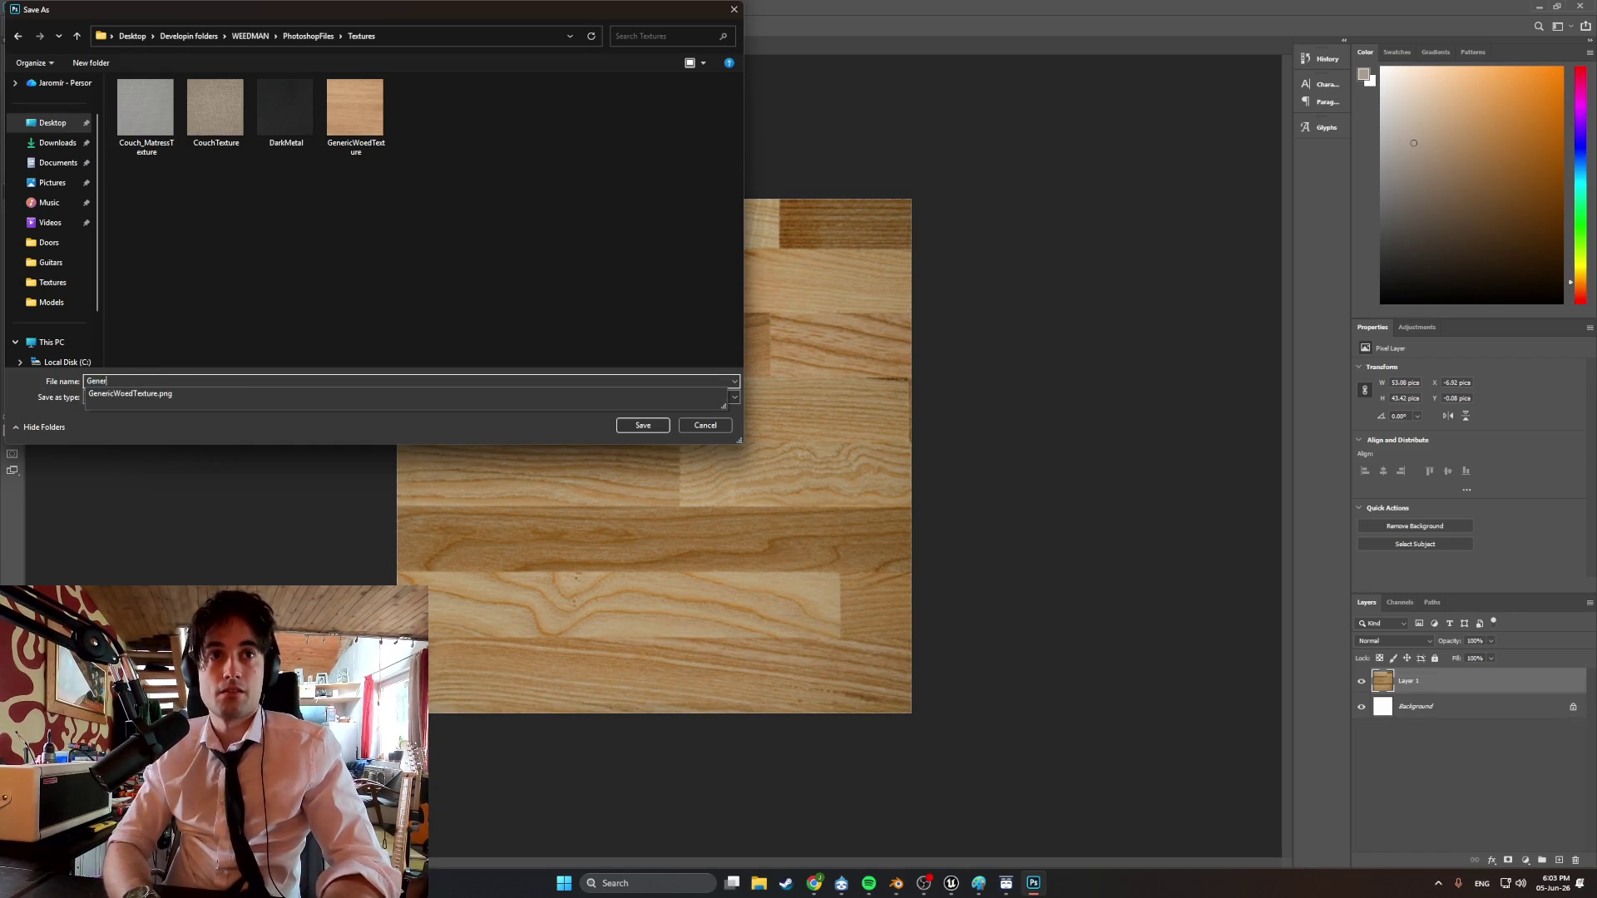
{"action": "type", "text": "icWood"}
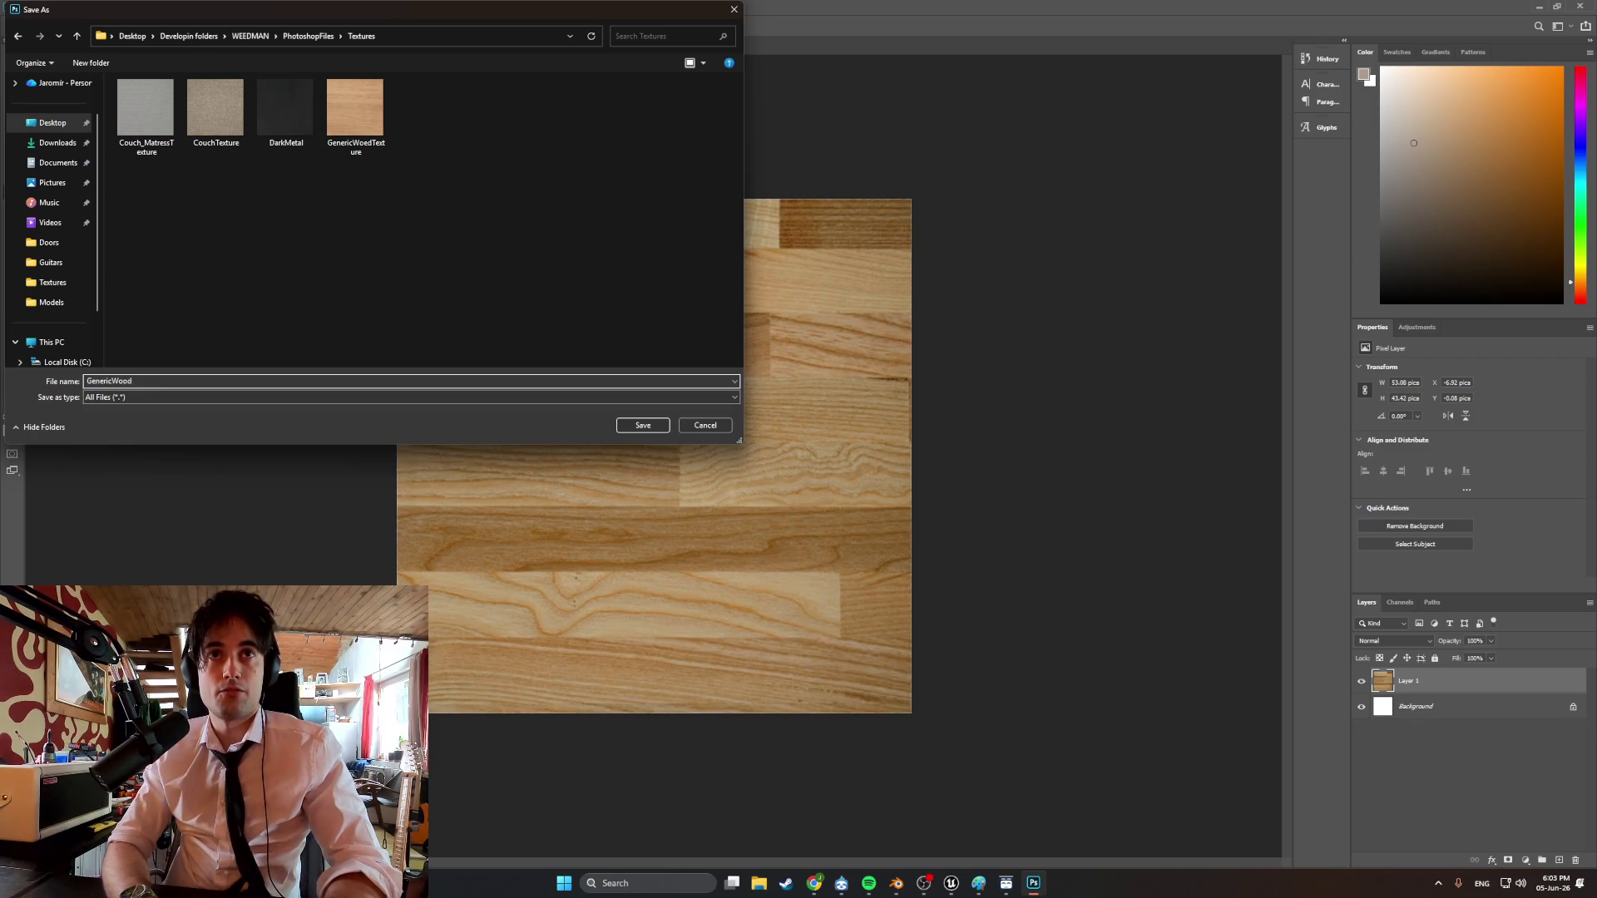
{"action": "type", "text": "2texture"}
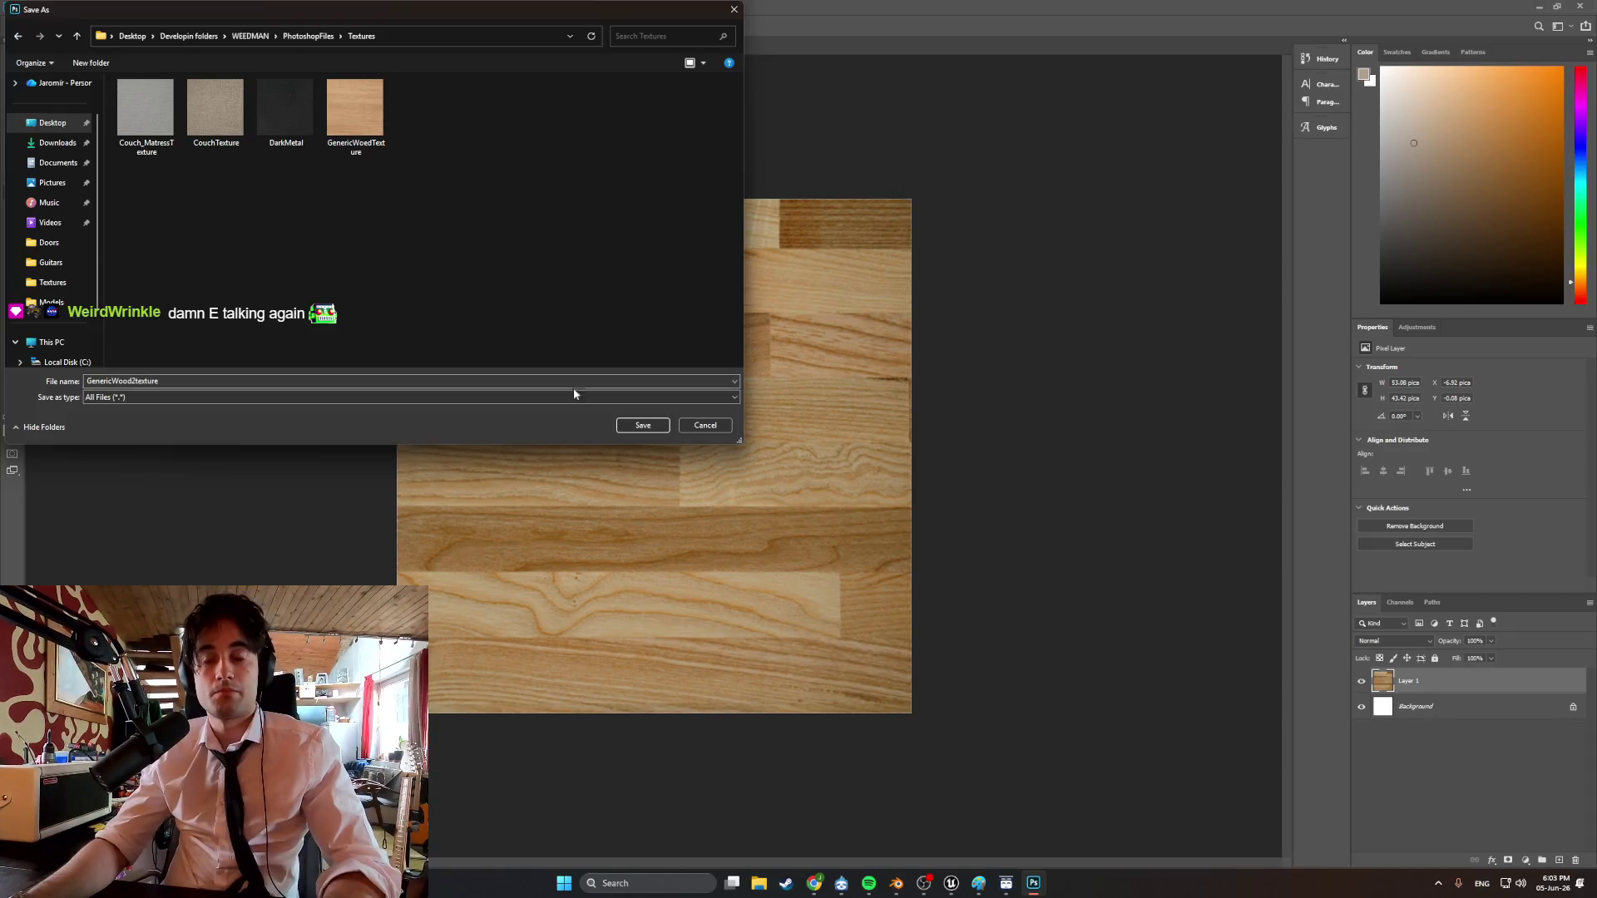
{"action": "left_click", "coordinate": [642, 425]}
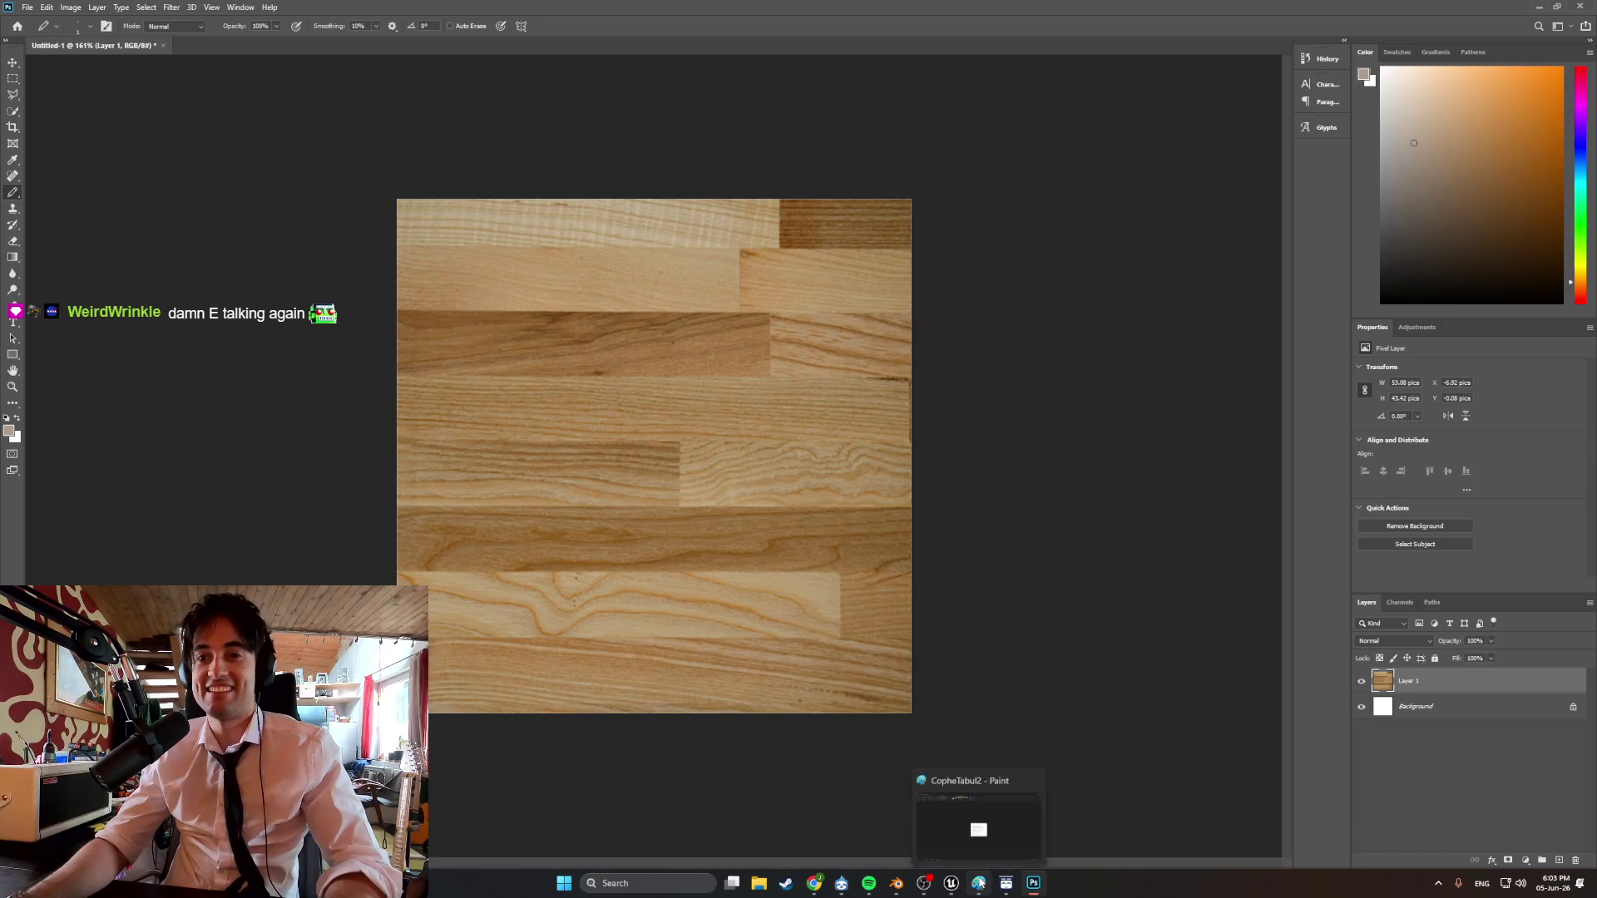
{"action": "mouse_move", "coordinate": [951, 888]}
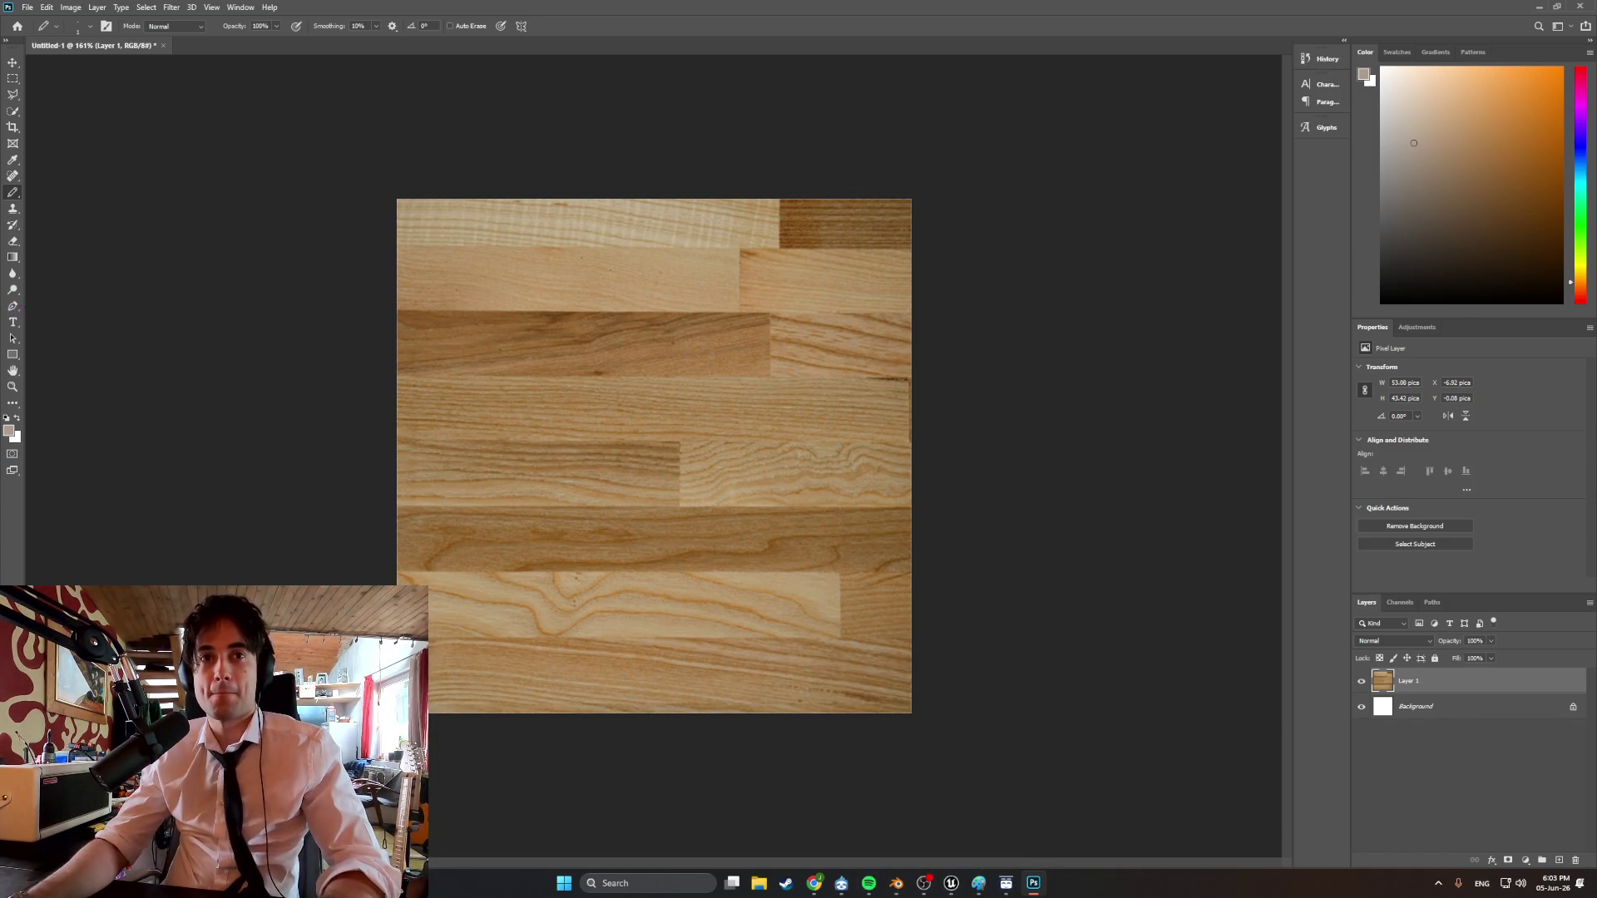
Back in Blender, load GenericWood2texture.png into the UV Editor in place of the old wood image.
{"action": "left_click", "coordinate": [895, 880]}
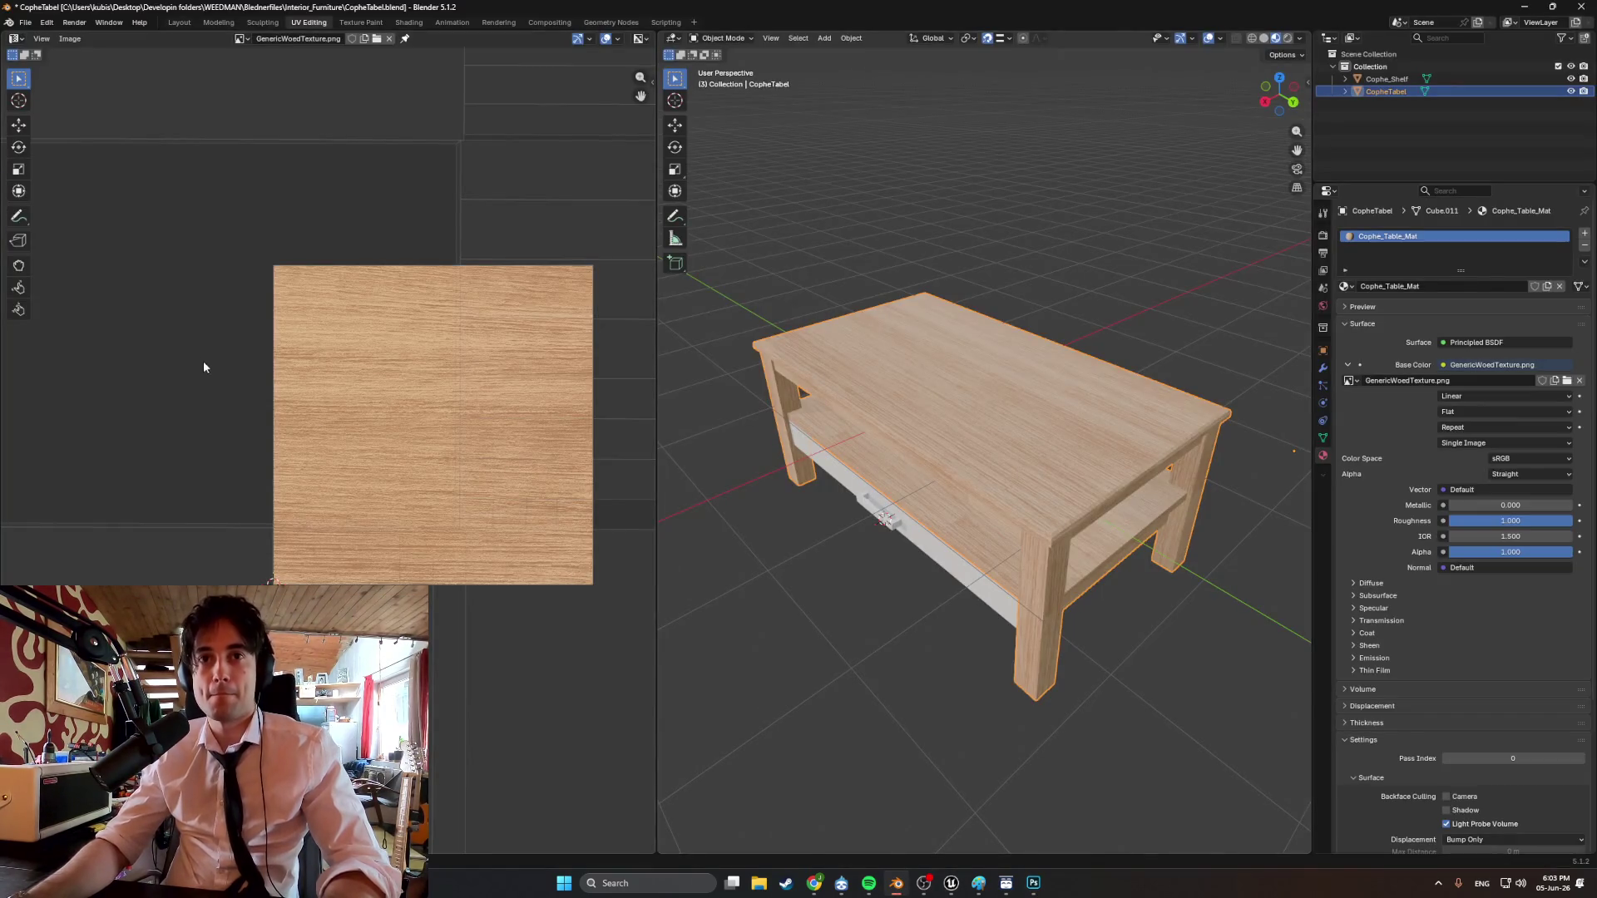
{"action": "left_click", "coordinate": [387, 39]}
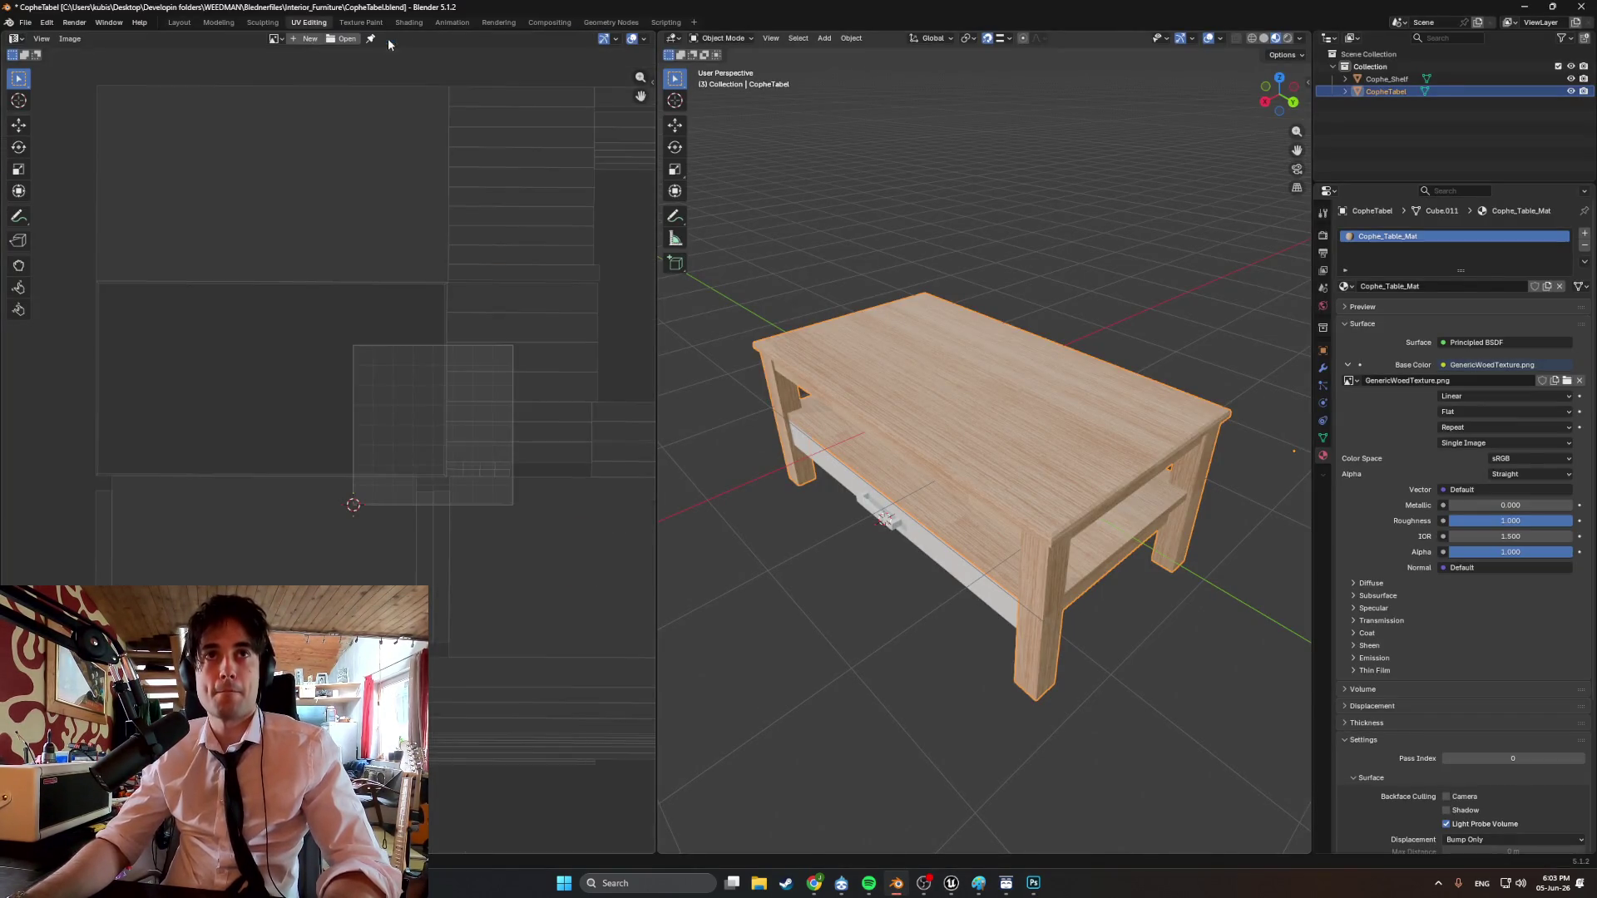
{"action": "left_click", "coordinate": [345, 39]}
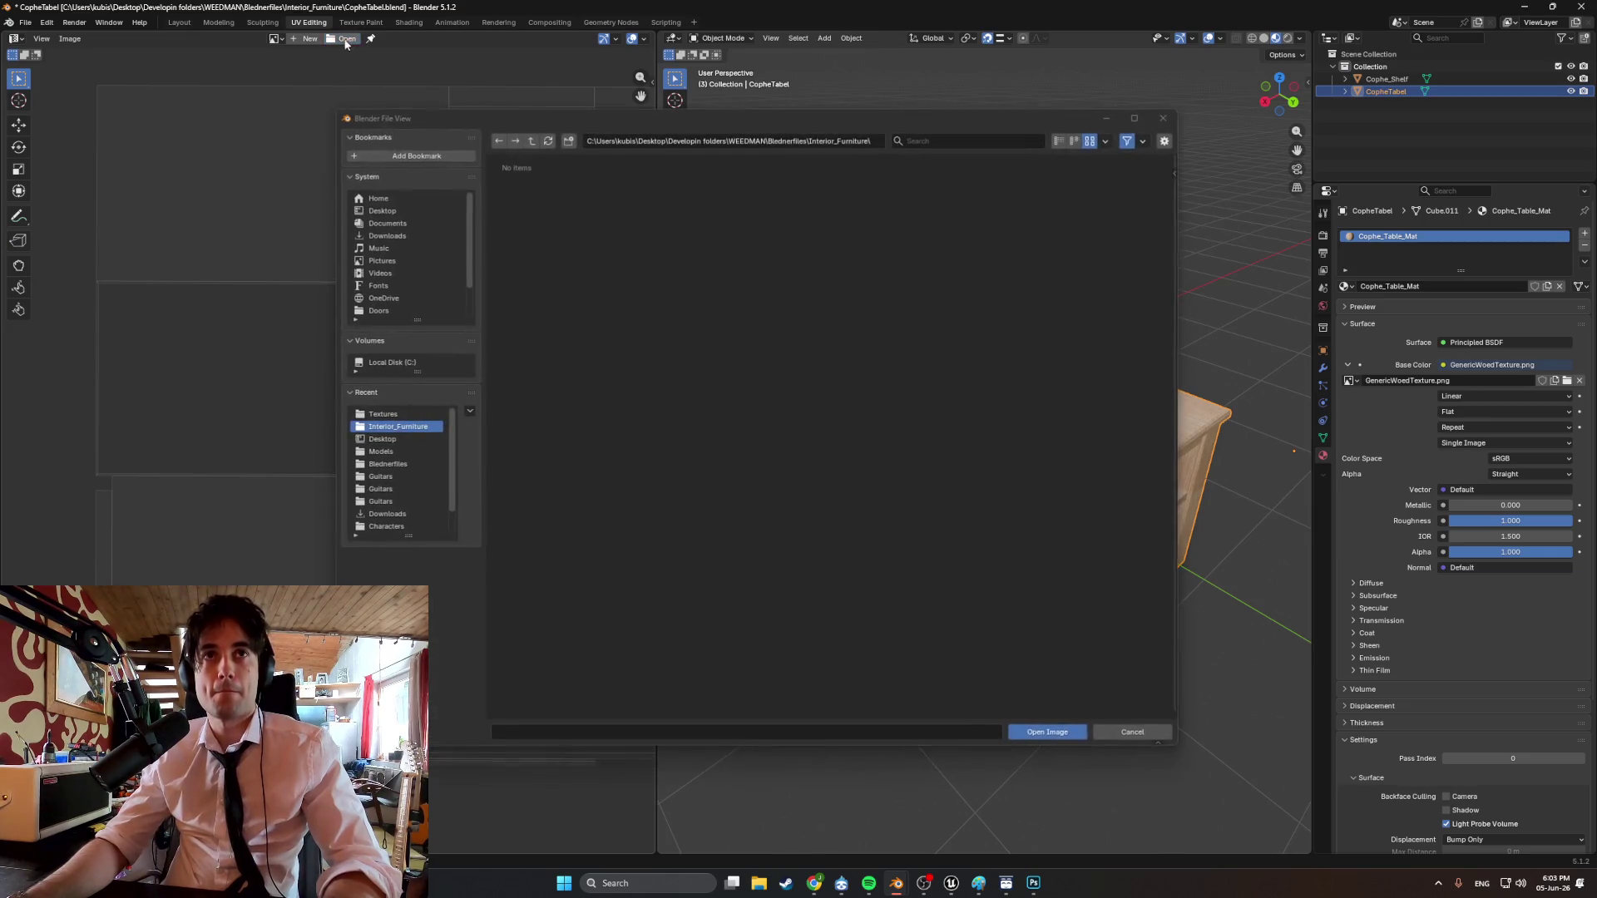
{"action": "left_click", "coordinate": [406, 415]}
{"action": "double_click", "coordinate": [804, 216]}
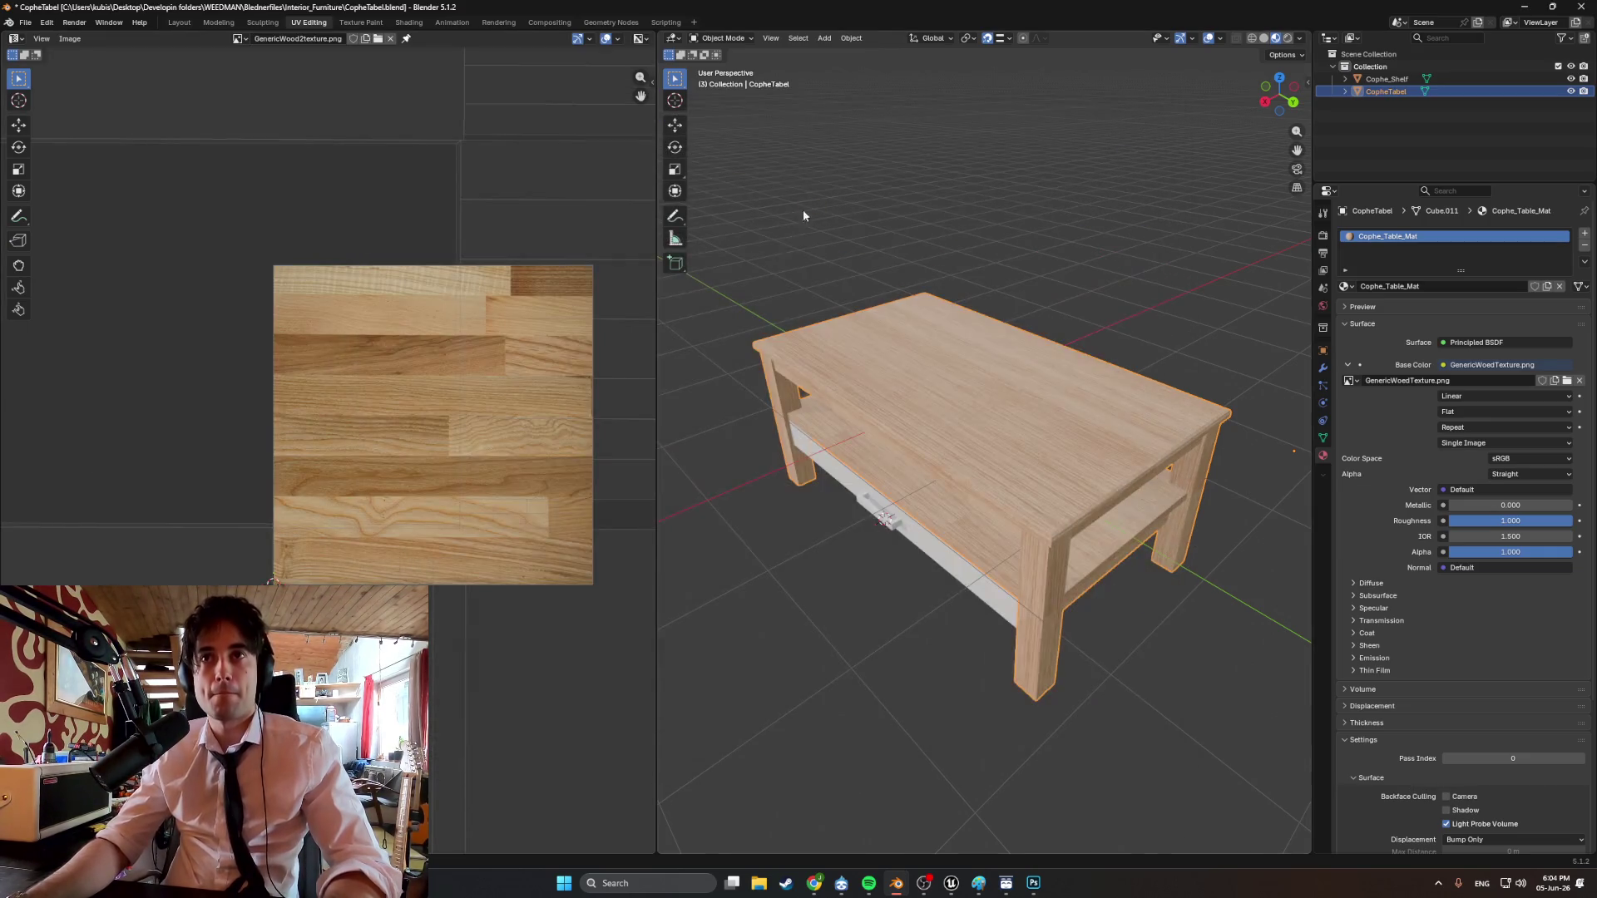
{"action": "scroll", "coordinate": [470, 398], "scroll_direction": "down", "scroll_amount": 5}
{"action": "scroll", "coordinate": [458, 393], "scroll_direction": "up", "scroll_amount": 2}
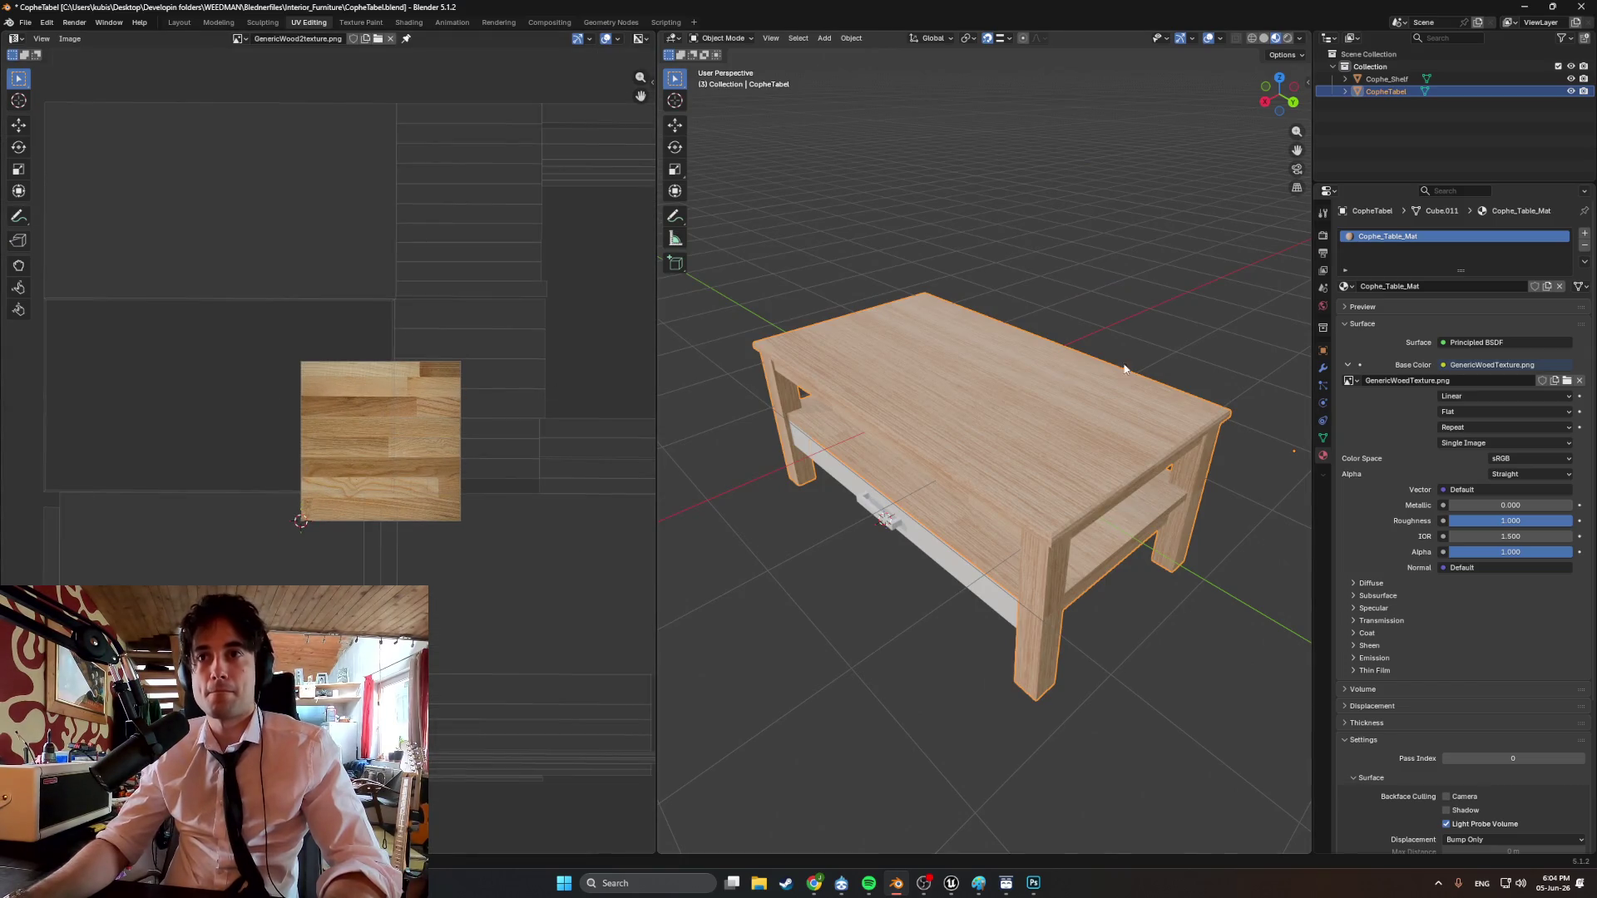
Replace the material's Base Color image with GenericWood2texture.png and orbit around to inspect the table.
{"action": "left_click", "coordinate": [1579, 382]}
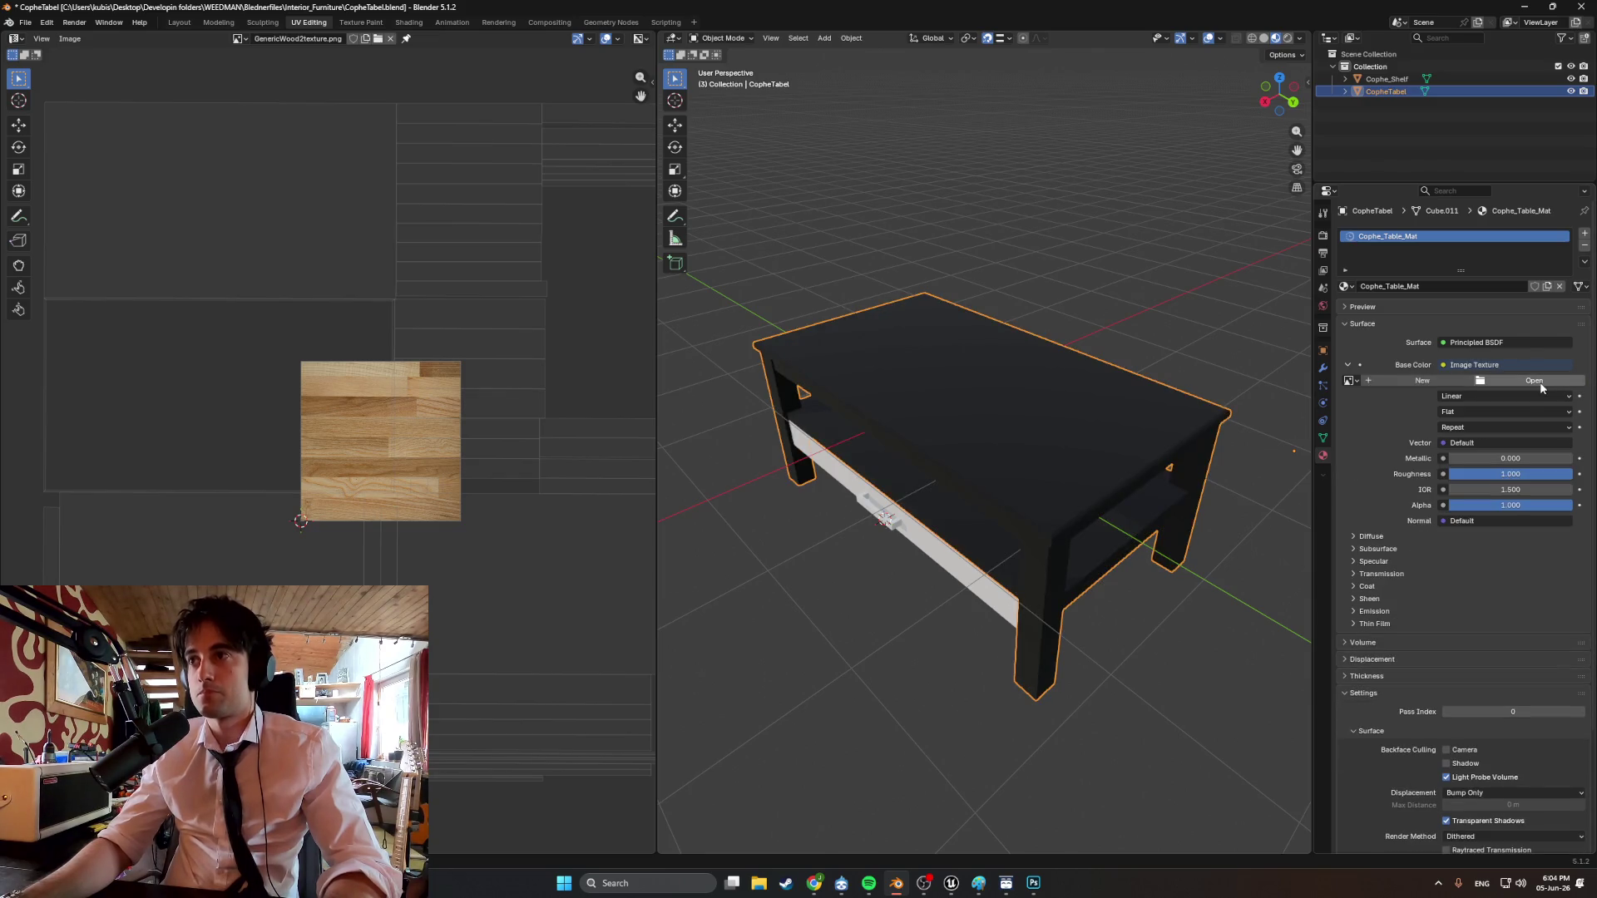
{"action": "left_click", "coordinate": [1540, 383]}
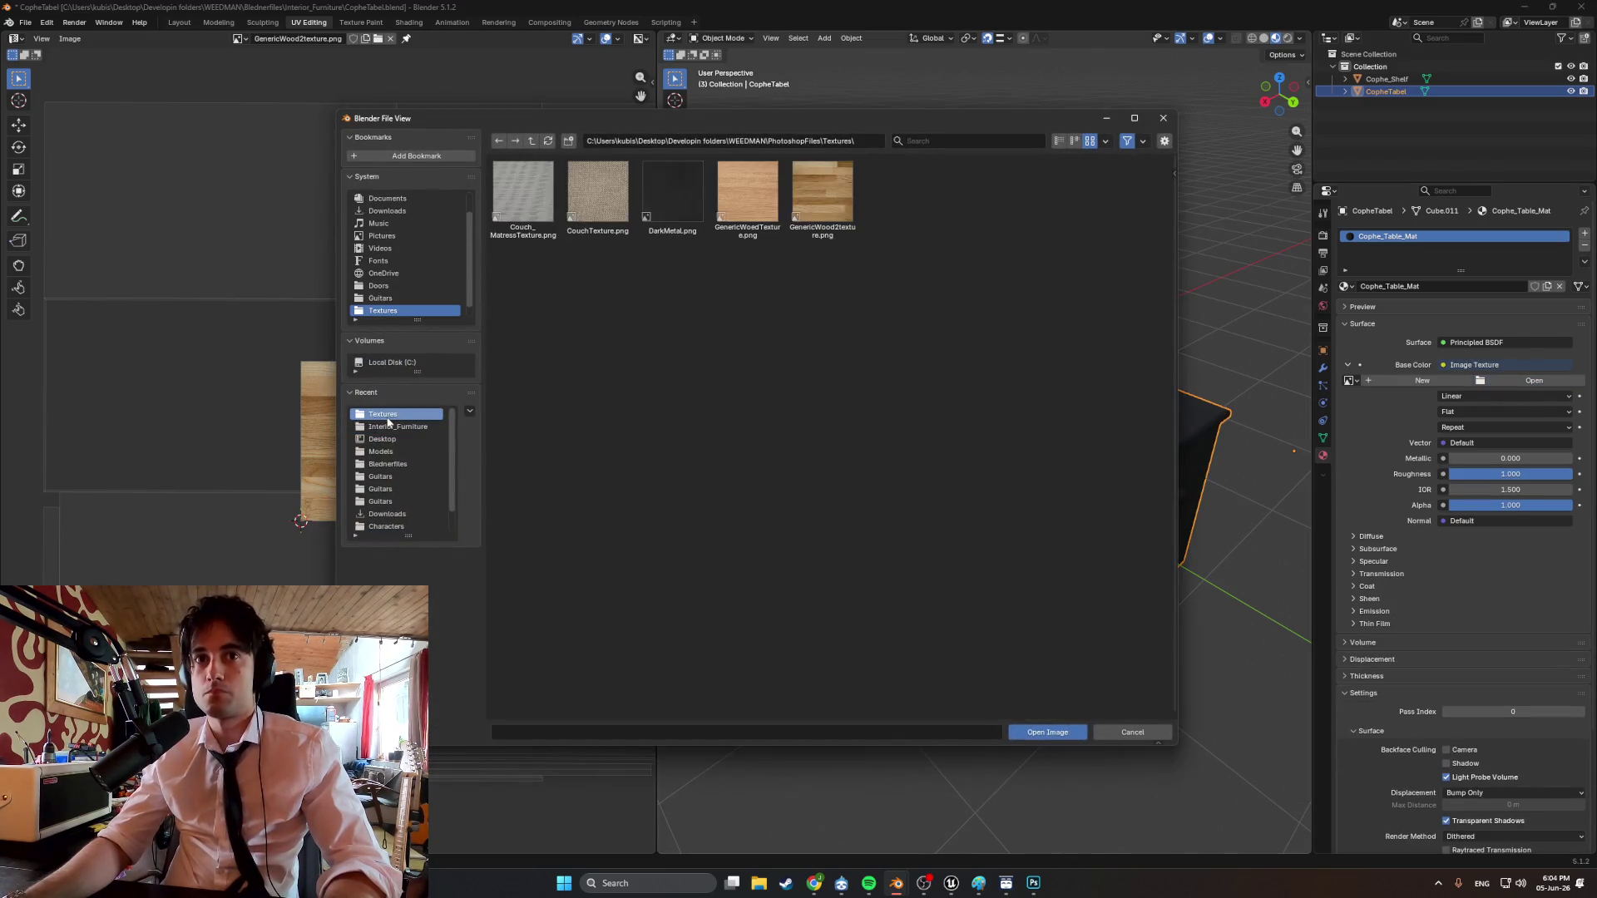
{"action": "double_click", "coordinate": [822, 193]}
{"action": "mouse_move", "coordinate": [832, 208]}
{"action": "middle_mouse_down"}
{"action": "mouse_move", "coordinate": [976, 249]}
{"action": "mouse_move", "coordinate": [891, 257]}
{"action": "mouse_move", "coordinate": [990, 245]}
{"action": "mouse_move", "coordinate": [952, 271]}
{"action": "mouse_move", "coordinate": [1082, 453]}
{"action": "mouse_move", "coordinate": [1045, 457]}
{"action": "mouse_move", "coordinate": [974, 407]}
{"action": "mouse_move", "coordinate": [946, 417]}
{"action": "mouse_move", "coordinate": [1043, 405]}
{"action": "mouse_move", "coordinate": [1066, 407]}
{"action": "mouse_move", "coordinate": [926, 457]}
{"action": "mouse_move", "coordinate": [1016, 405]}
{"action": "mouse_move", "coordinate": [1000, 452]}
{"action": "mouse_move", "coordinate": [1106, 421]}
{"action": "mouse_move", "coordinate": [931, 371]}
{"action": "mouse_move", "coordinate": [1004, 383]}
{"action": "mouse_move", "coordinate": [1030, 372]}
{"action": "mouse_move", "coordinate": [1018, 337]}
{"action": "mouse_move", "coordinate": [914, 356]}
{"action": "mouse_move", "coordinate": [984, 421]}
{"action": "mouse_move", "coordinate": [1006, 392]}
{"action": "mouse_move", "coordinate": [990, 385]}
{"action": "mouse_move", "coordinate": [801, 368]}
{"action": "middle_mouse_up"}
{"action": "scroll", "coordinate": [952, 271], "scroll_direction": "up", "scroll_amount": 3}
{"action": "scroll", "coordinate": [1082, 453], "scroll_direction": "down", "scroll_amount": 4}
{"action": "scroll", "coordinate": [1000, 451], "scroll_direction": "up", "scroll_amount": 4}
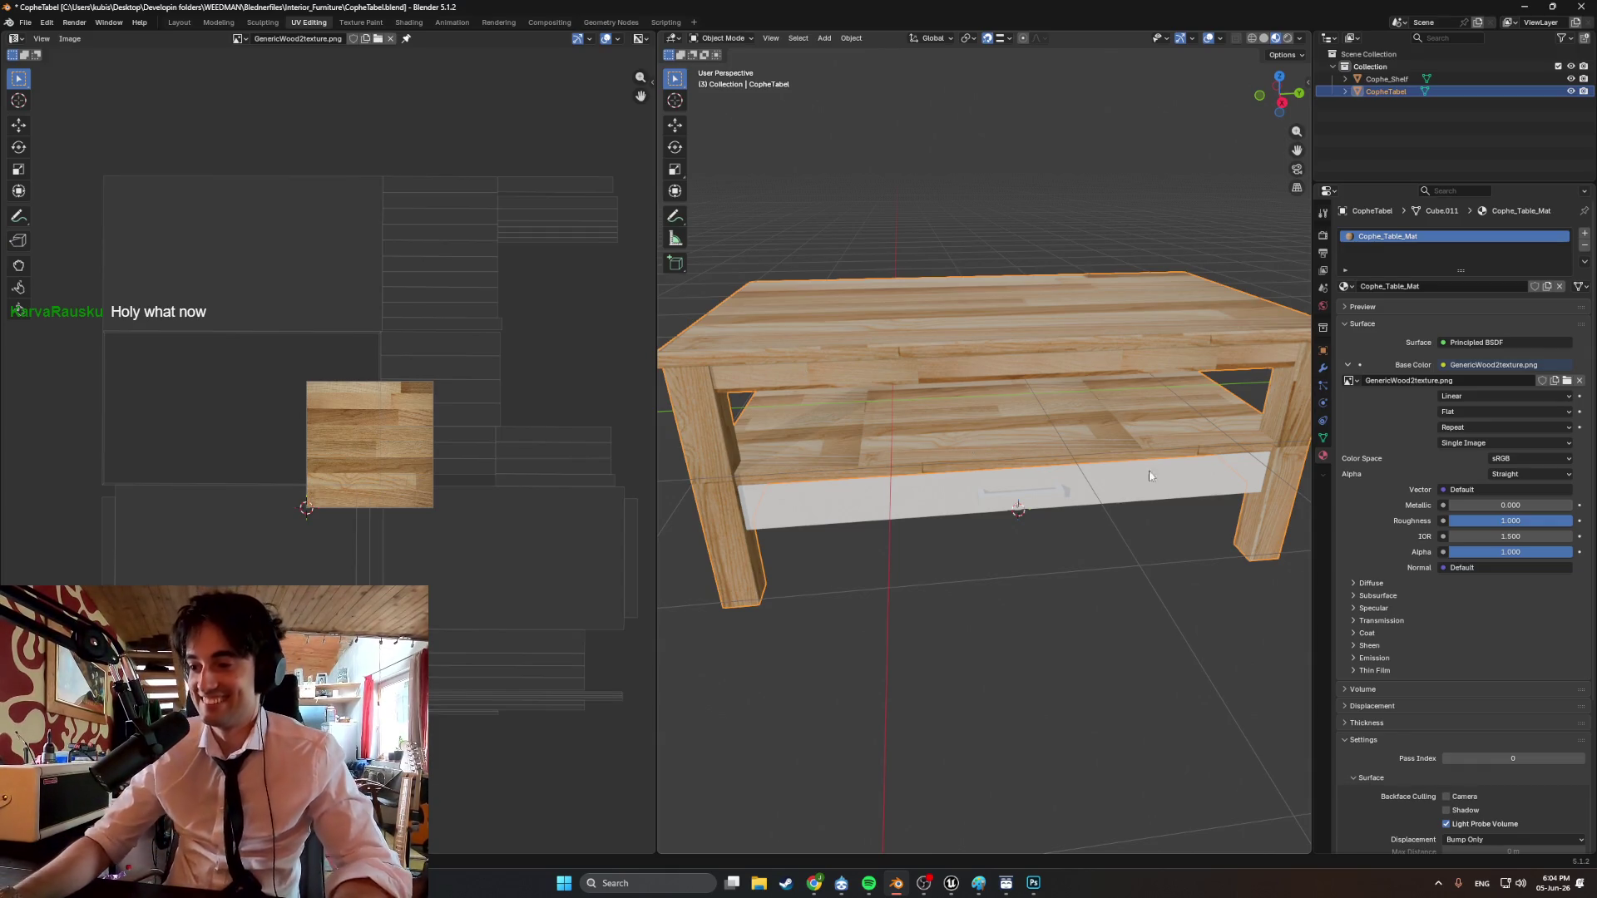
{"action": "mouse_move", "coordinate": [1117, 409]}
{"action": "middle_mouse_down"}
{"action": "mouse_move", "coordinate": [993, 388]}
{"action": "mouse_move", "coordinate": [948, 401]}
{"action": "mouse_move", "coordinate": [930, 381]}
{"action": "mouse_move", "coordinate": [980, 371]}
{"action": "mouse_move", "coordinate": [1119, 393]}
{"action": "middle_mouse_up"}
{"action": "scroll", "coordinate": [957, 358], "scroll_direction": "up", "scroll_amount": 4}
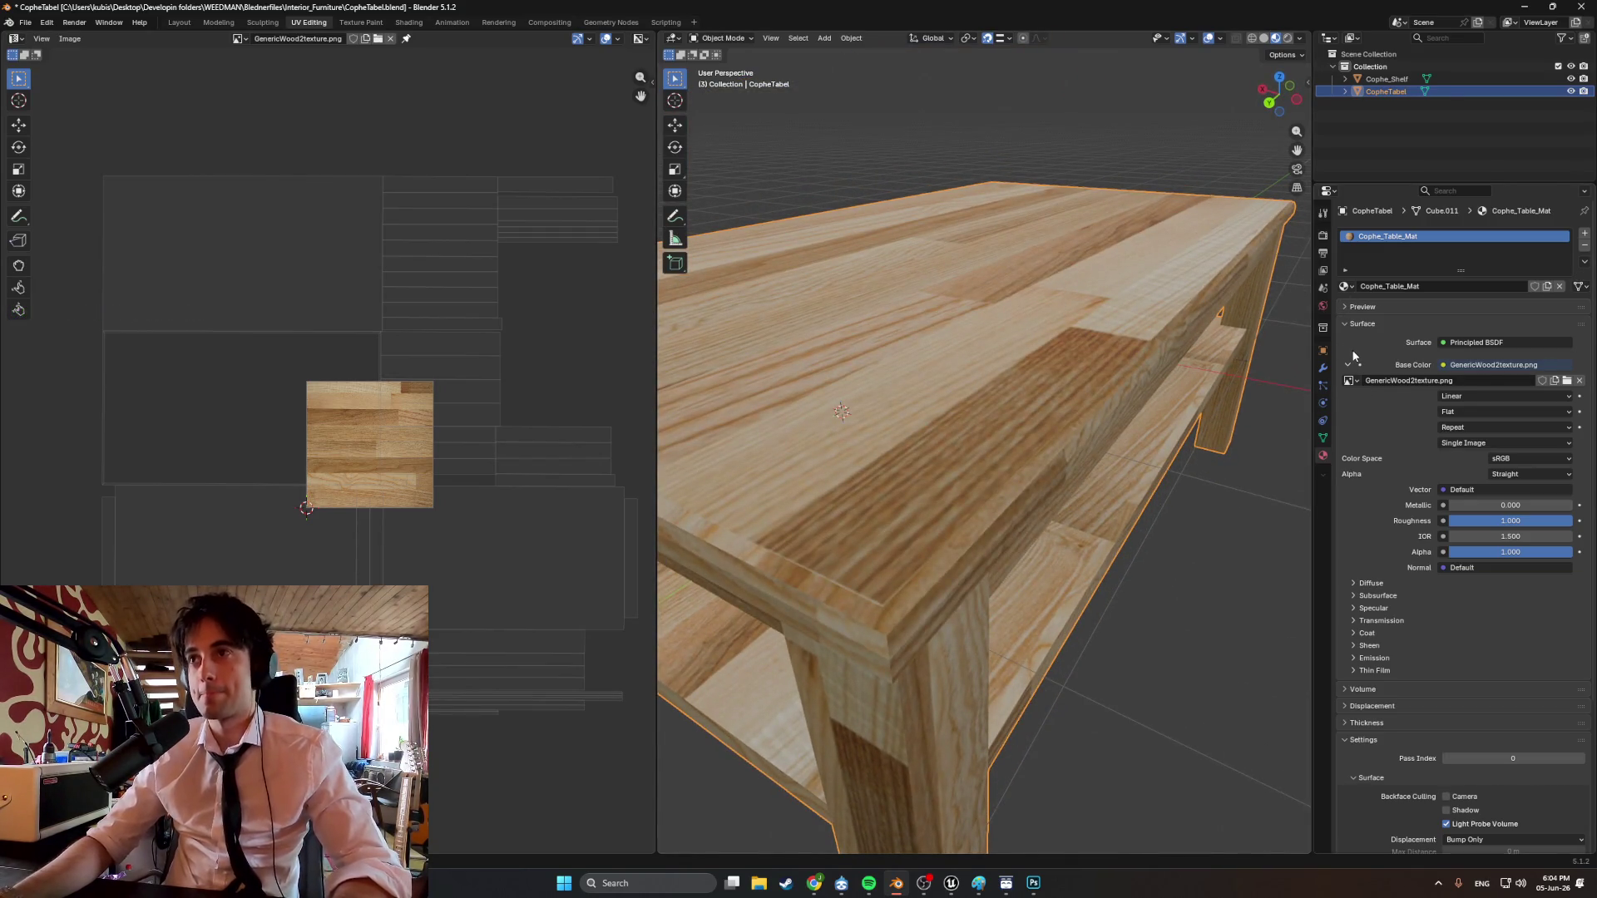
{"action": "middle_click_drag", "start_coordinate": [1089, 447], "coordinate": [1035, 457]}
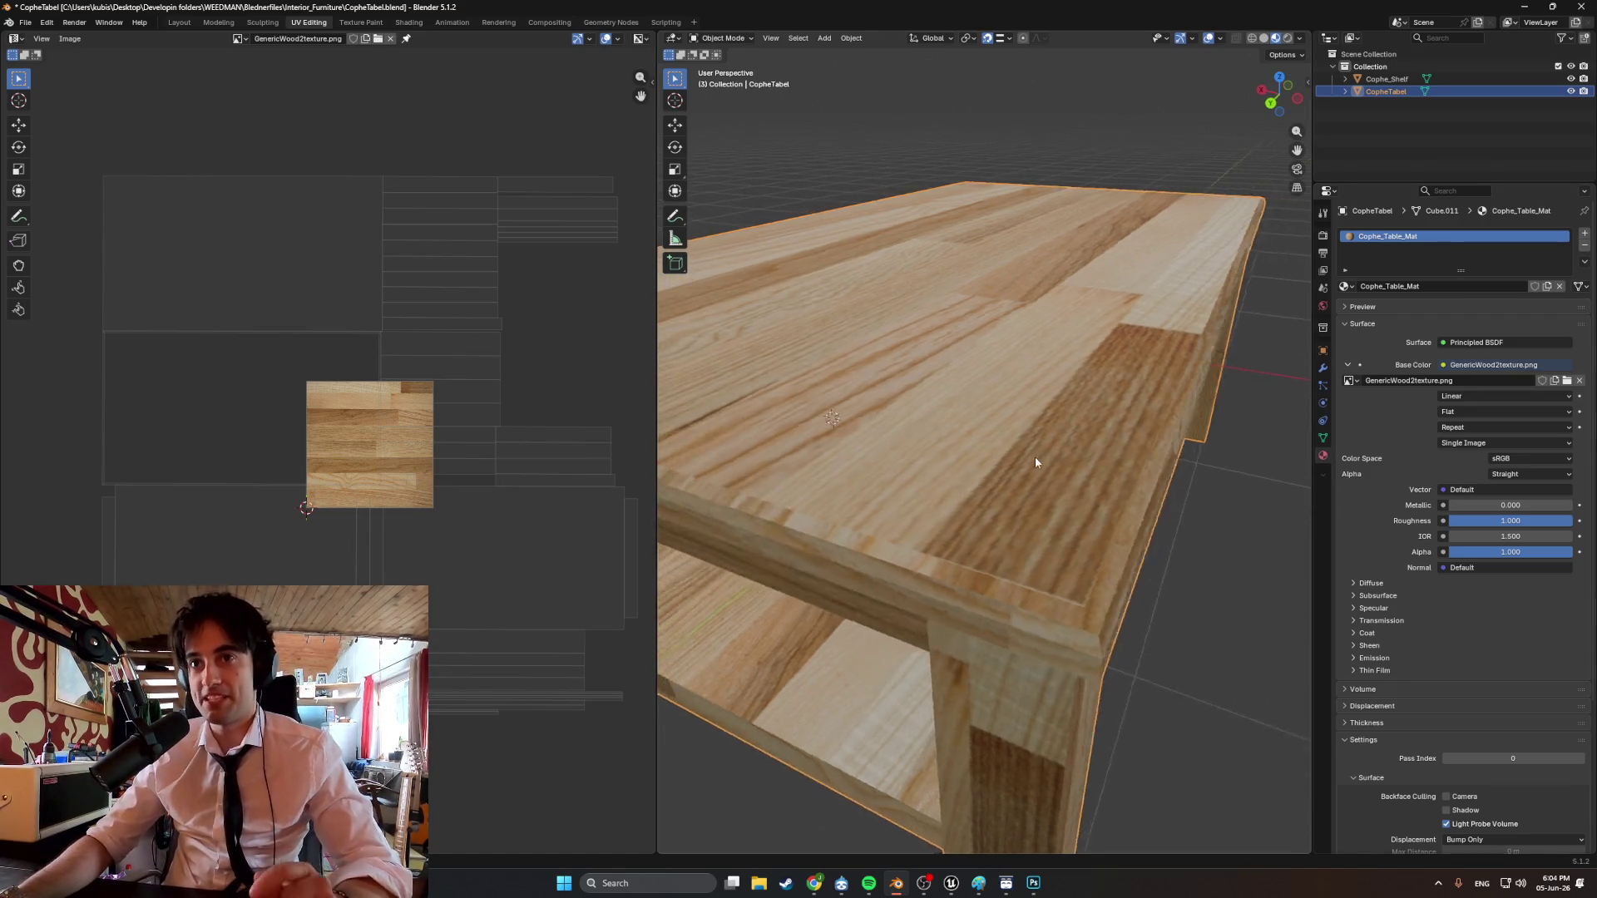
{"action": "scroll", "coordinate": [1051, 454], "scroll_direction": "up", "scroll_amount": 3}
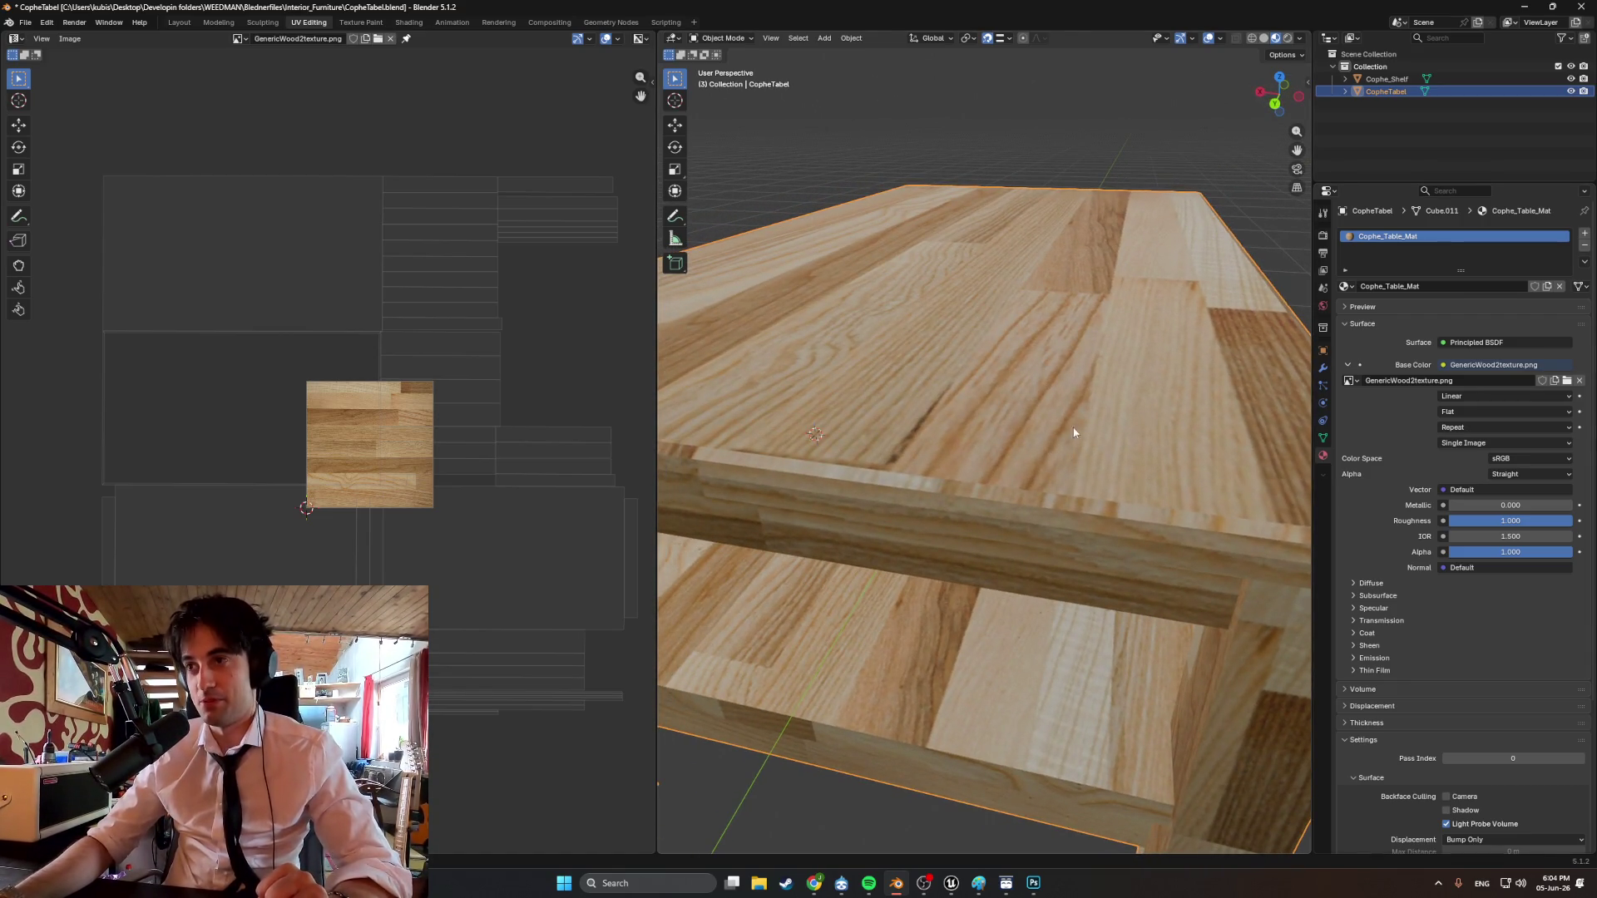
{"action": "left_click", "coordinate": [403, 25]}
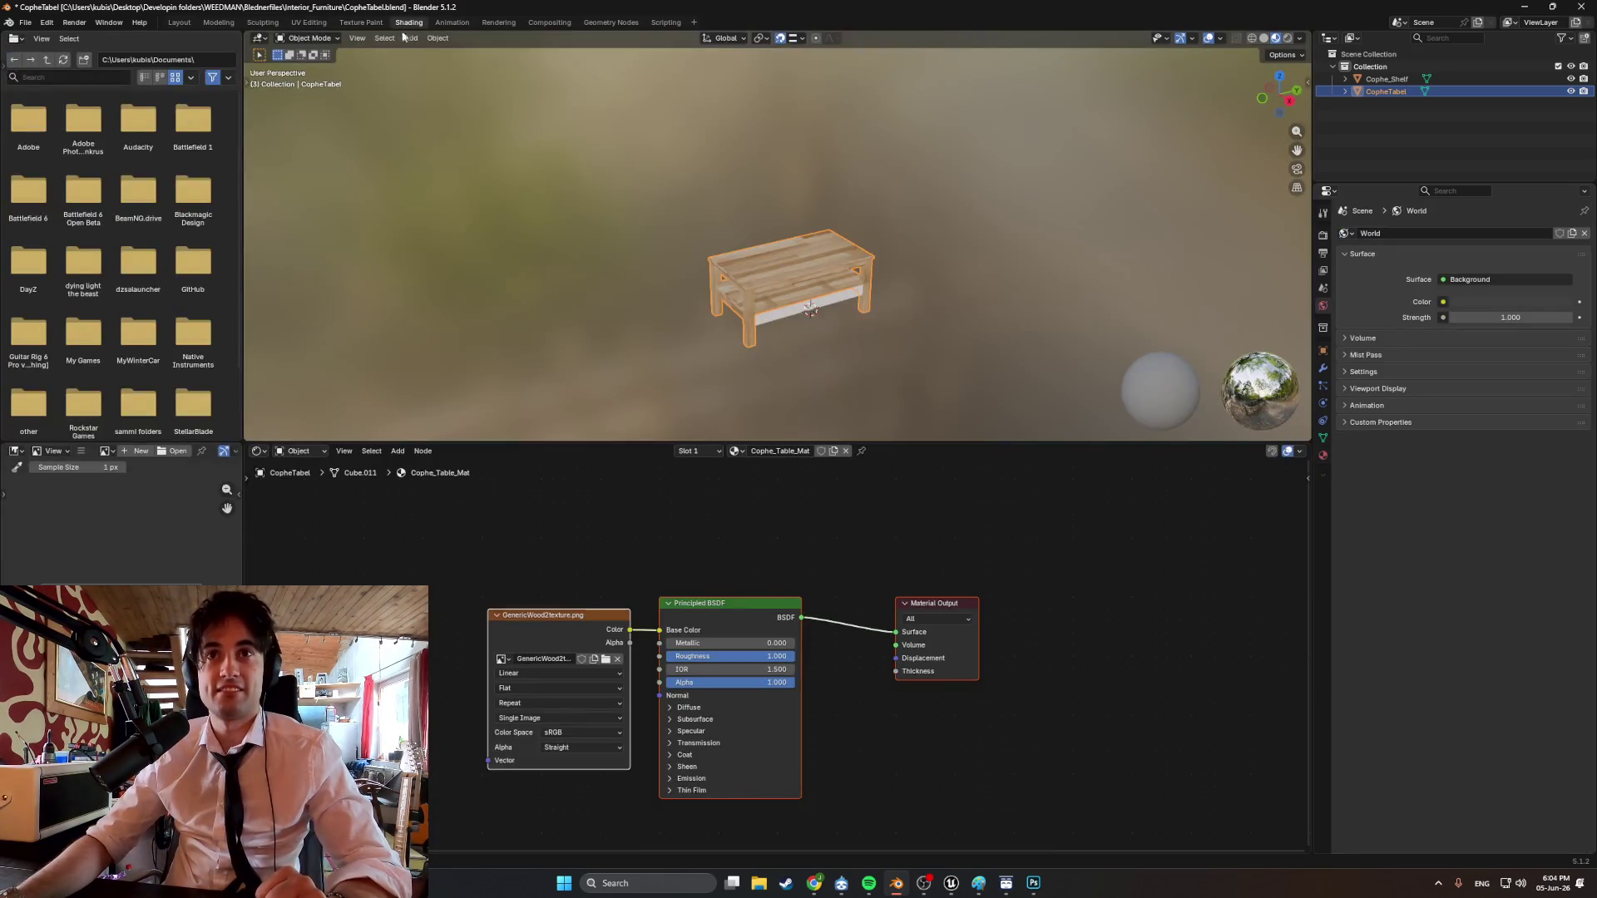
Set the Image Texture node's interpolation to Closest and return to the Modeling workspace.
{"action": "left_click", "coordinate": [554, 676]}
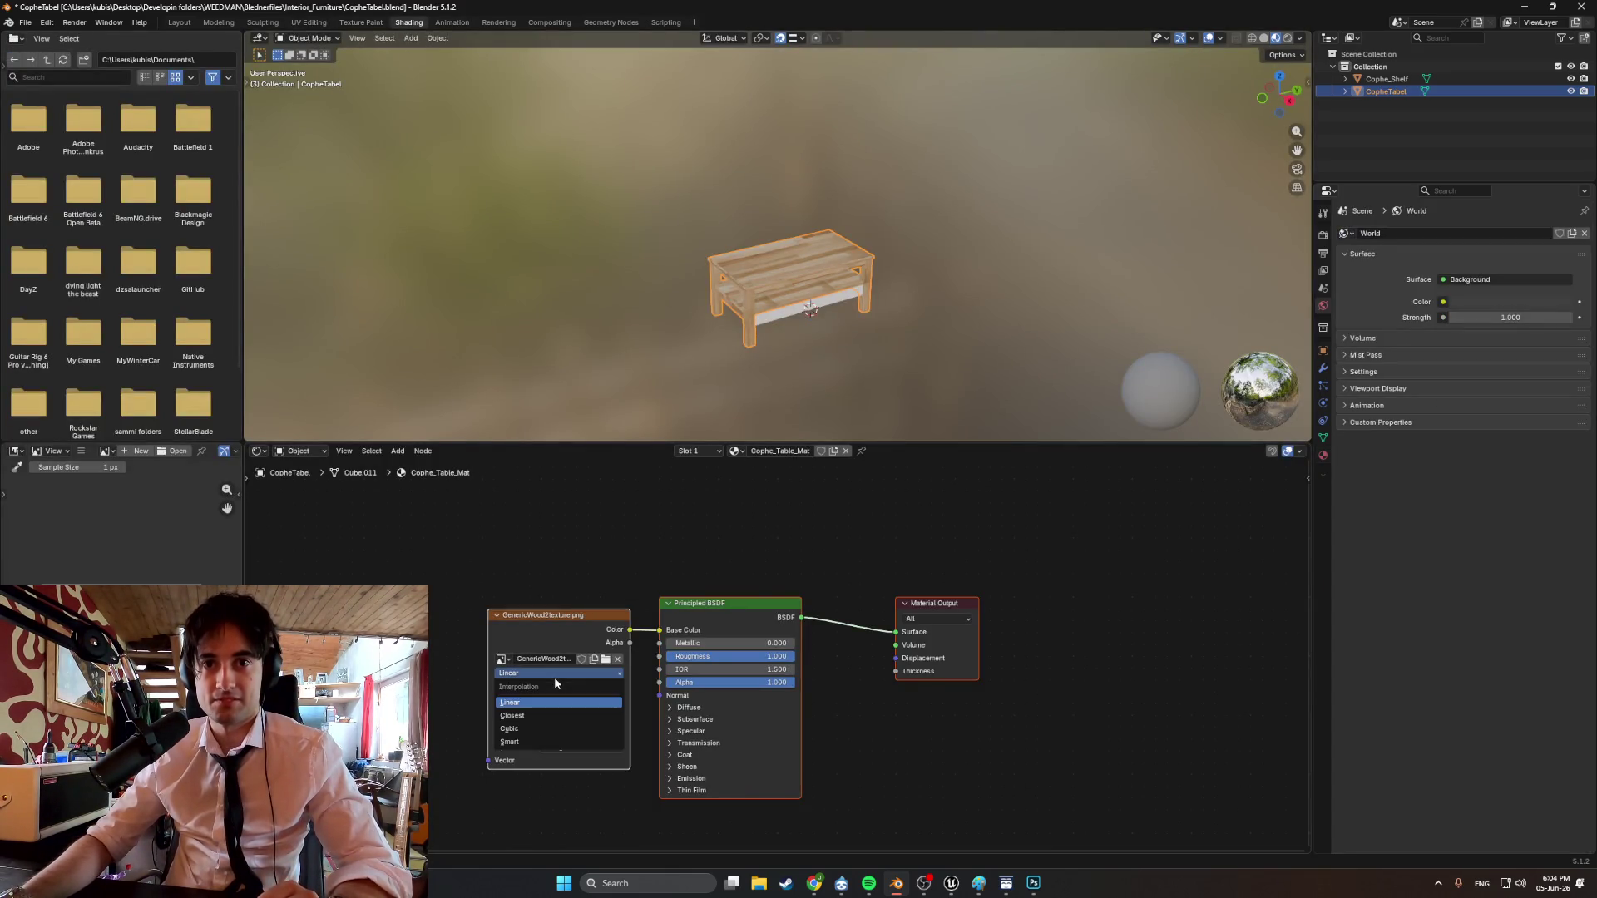
{"action": "left_click", "coordinate": [543, 715]}
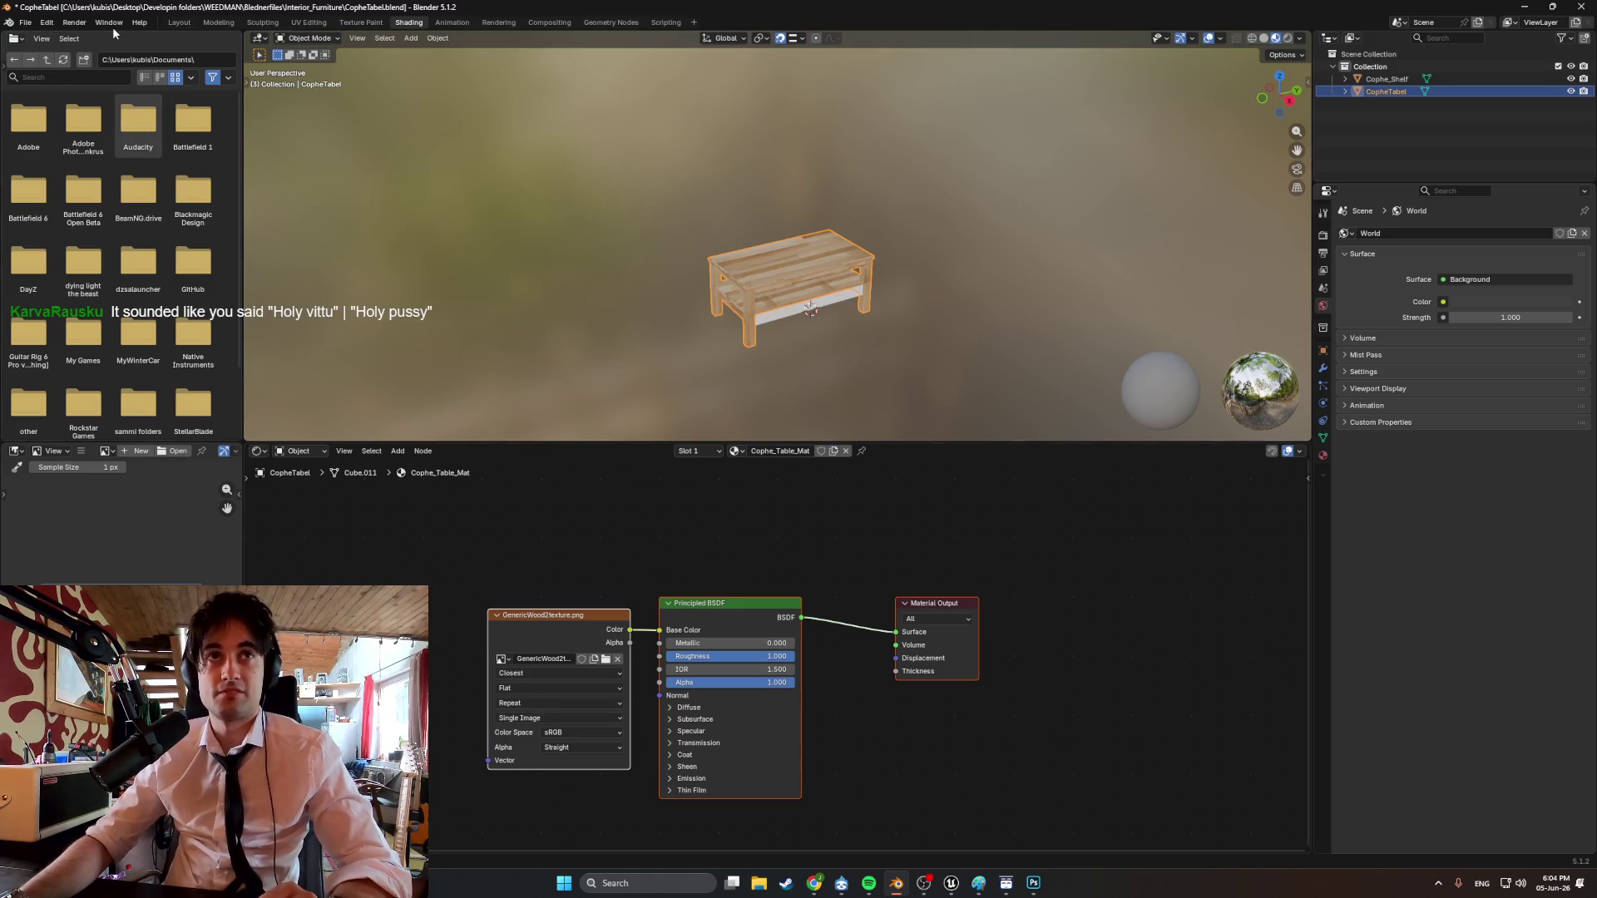
{"action": "left_click", "coordinate": [218, 23]}
{"action": "scroll", "coordinate": [674, 493], "scroll_direction": "up", "scroll_amount": 8}
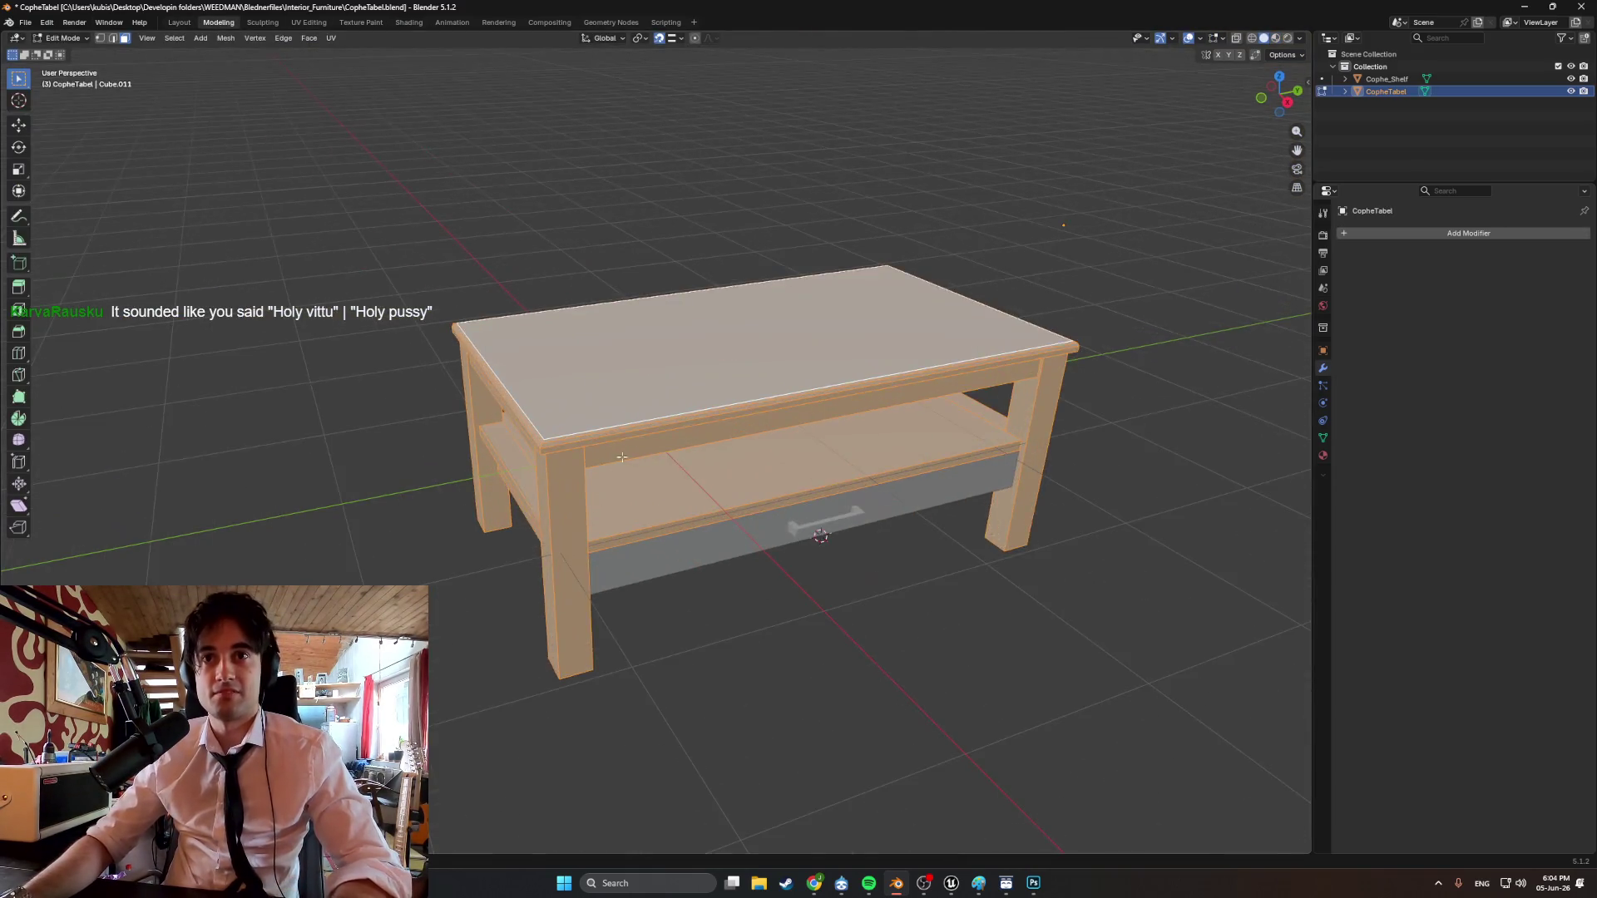
{"action": "mouse_move", "coordinate": [674, 493]}
{"action": "middle_mouse_down"}
{"action": "mouse_move", "coordinate": [717, 464]}
{"action": "mouse_move", "coordinate": [720, 423]}
{"action": "middle_mouse_up"}
{"action": "scroll", "coordinate": [714, 473], "scroll_direction": "up", "scroll_amount": 5}
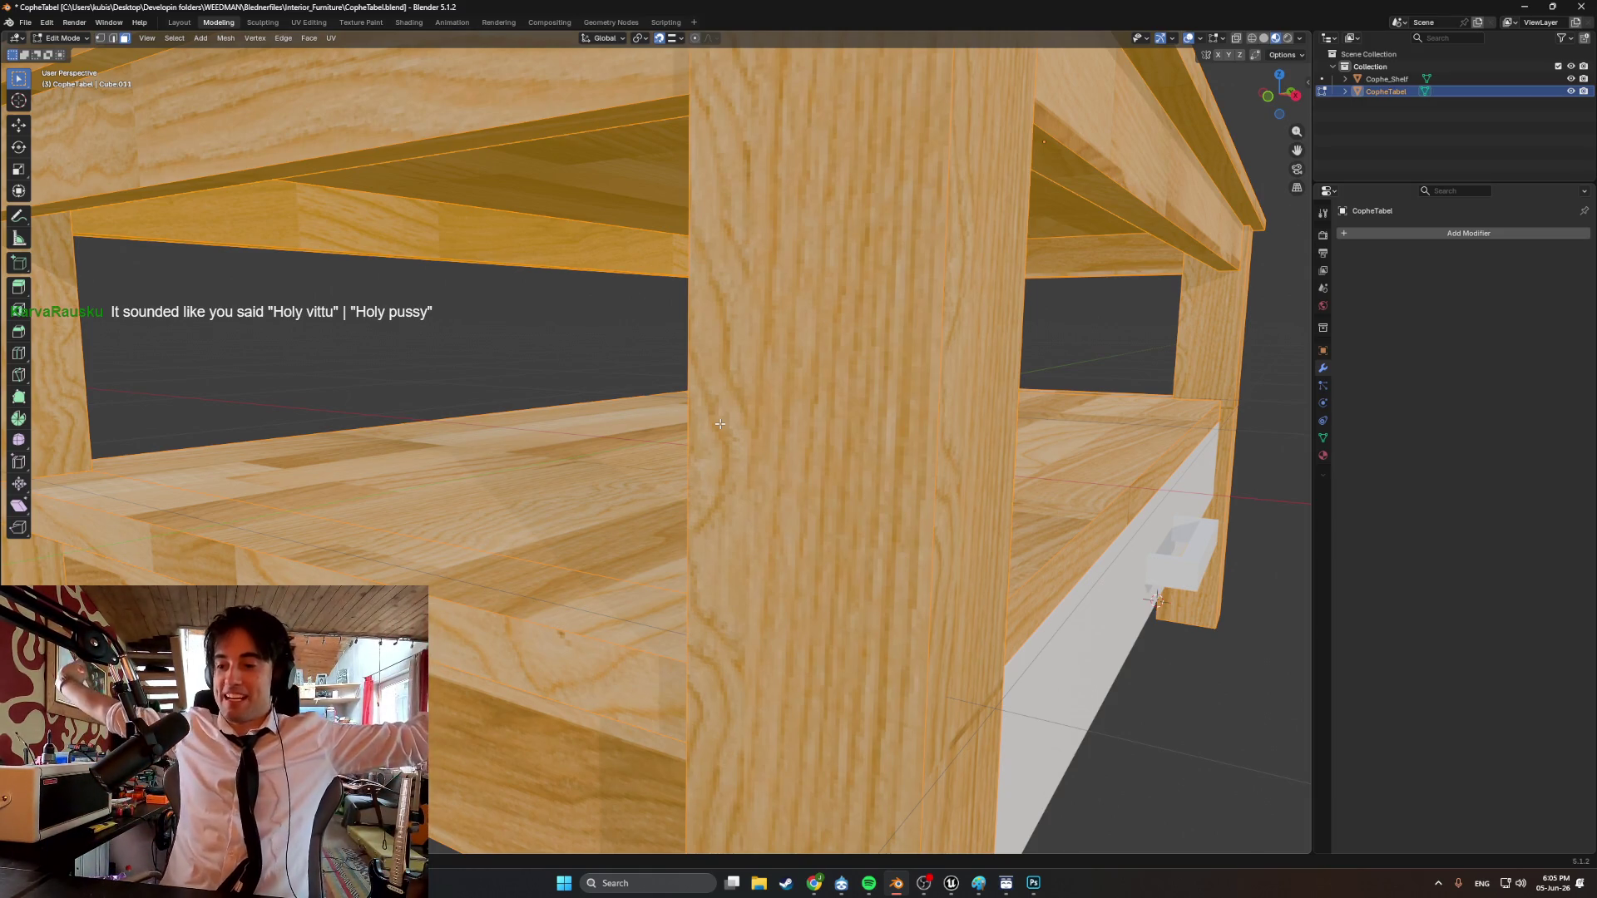
{"action": "key", "text": "alt+Tab"}
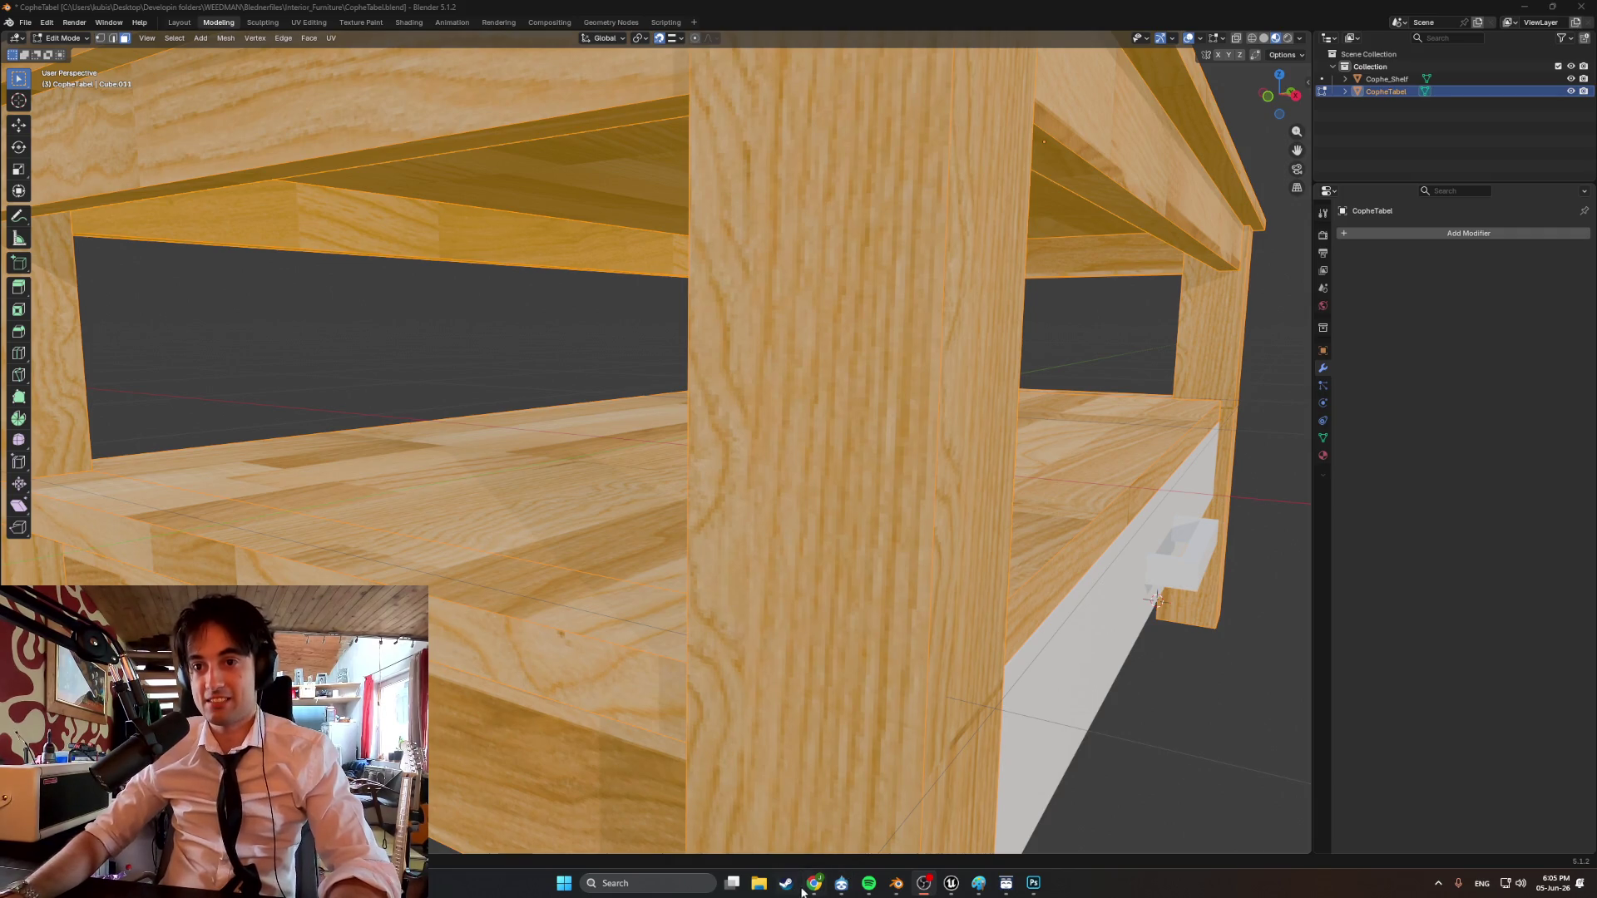
{"action": "mouse_move", "coordinate": [805, 891]}
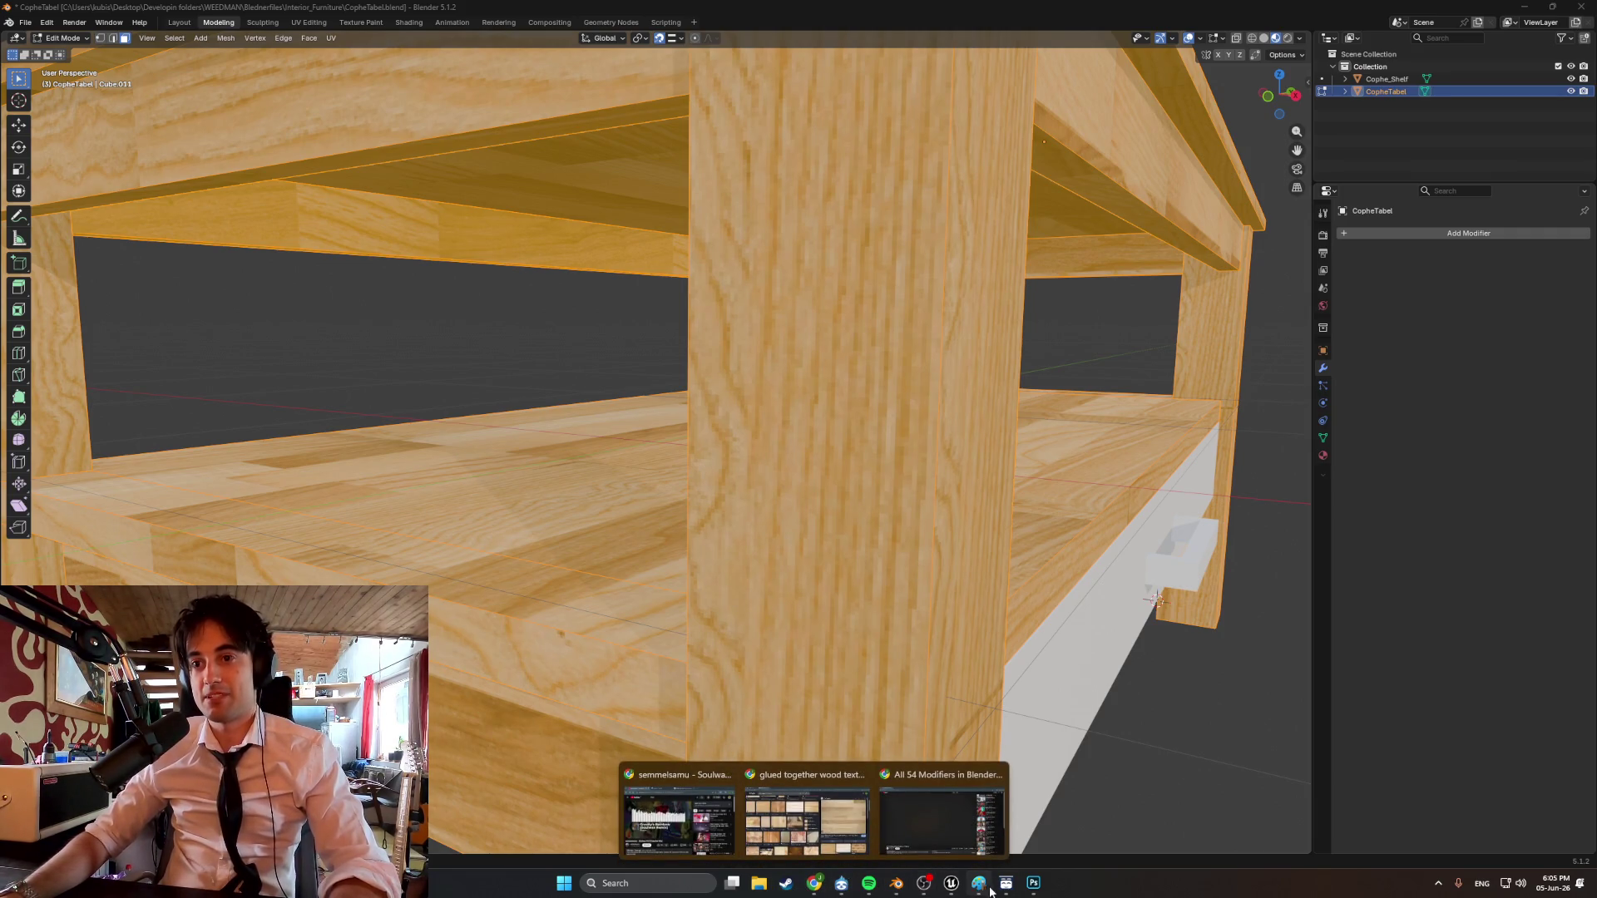
Restore SAMMI Core, edit Deck 1 and test-run the VITTU button's commands three times.
{"action": "left_click", "coordinate": [841, 884]}
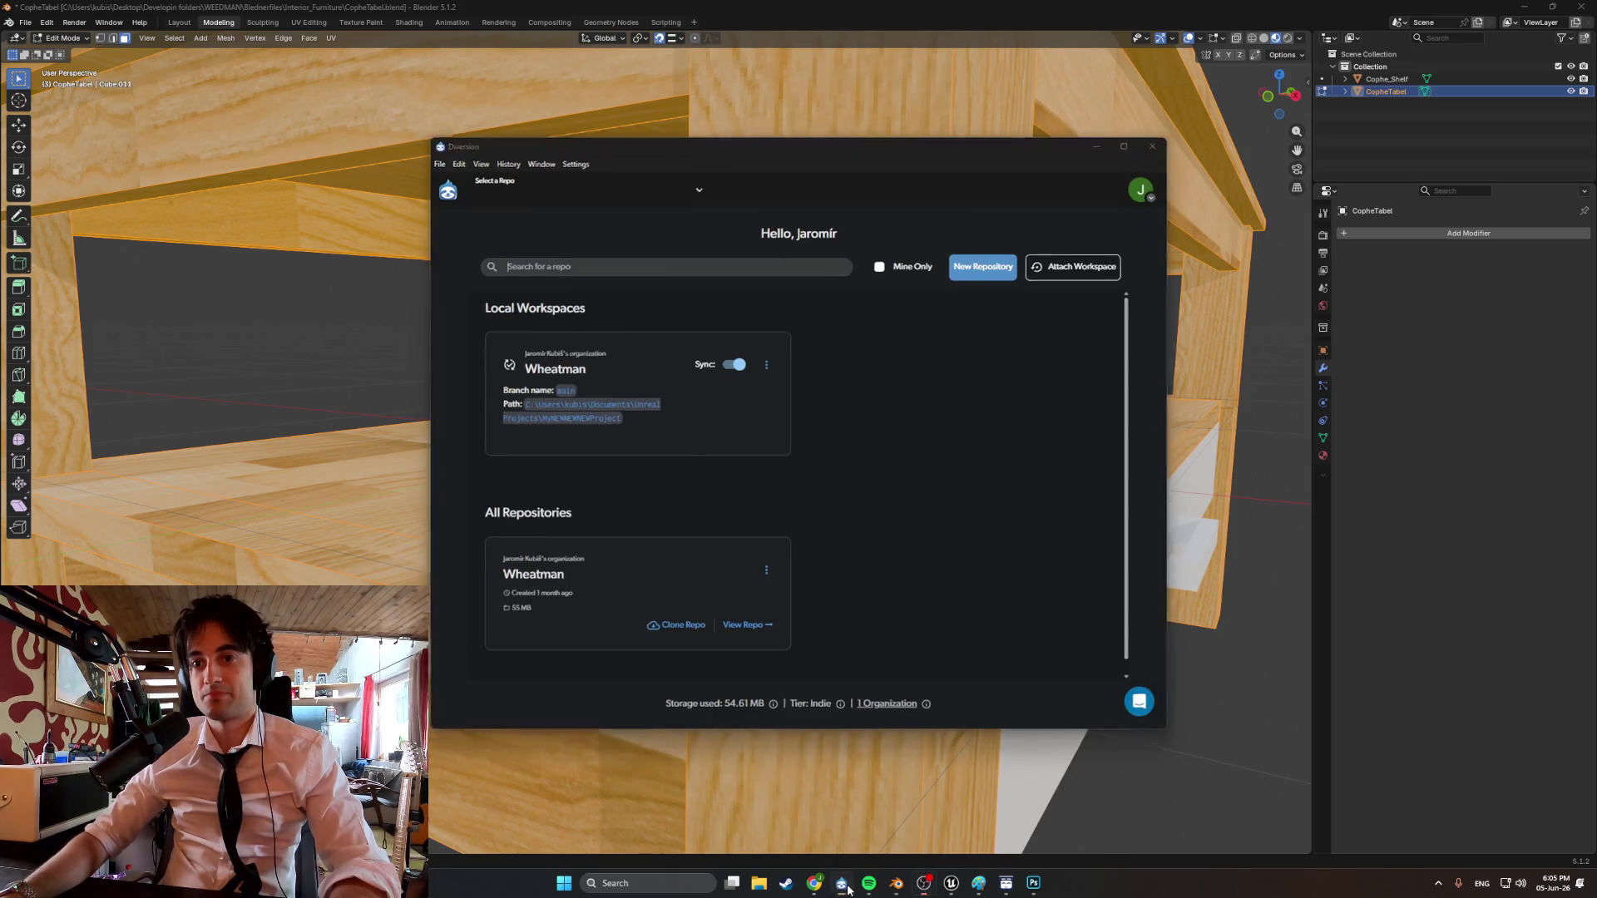
{"action": "left_click", "coordinate": [841, 884]}
{"action": "left_click", "coordinate": [979, 884]}
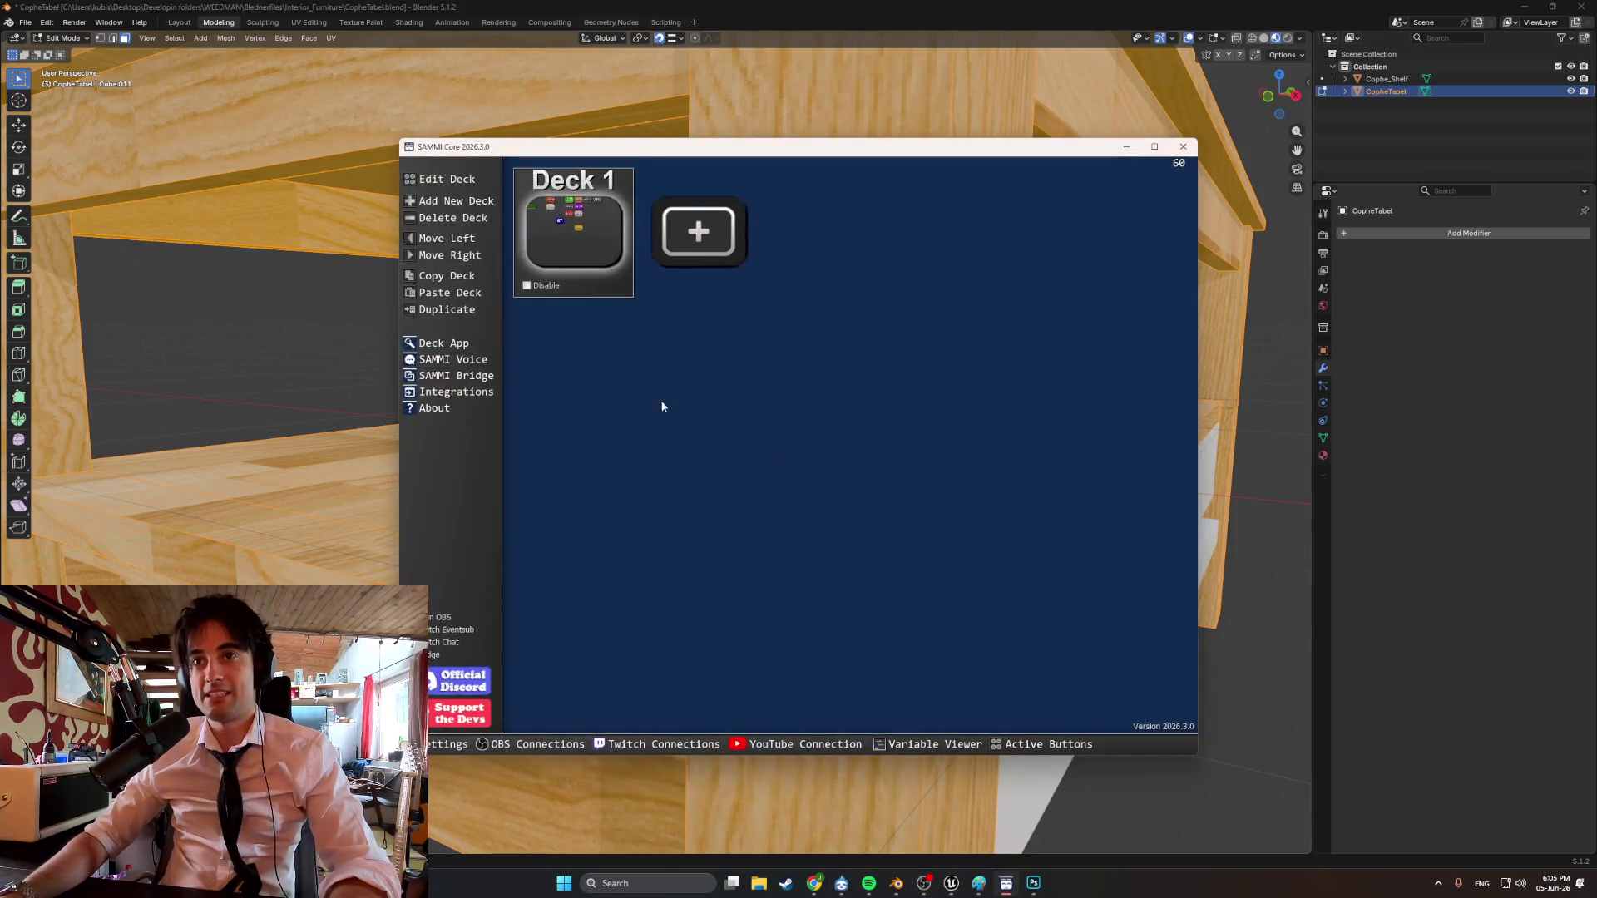
{"action": "left_click", "coordinate": [583, 242]}
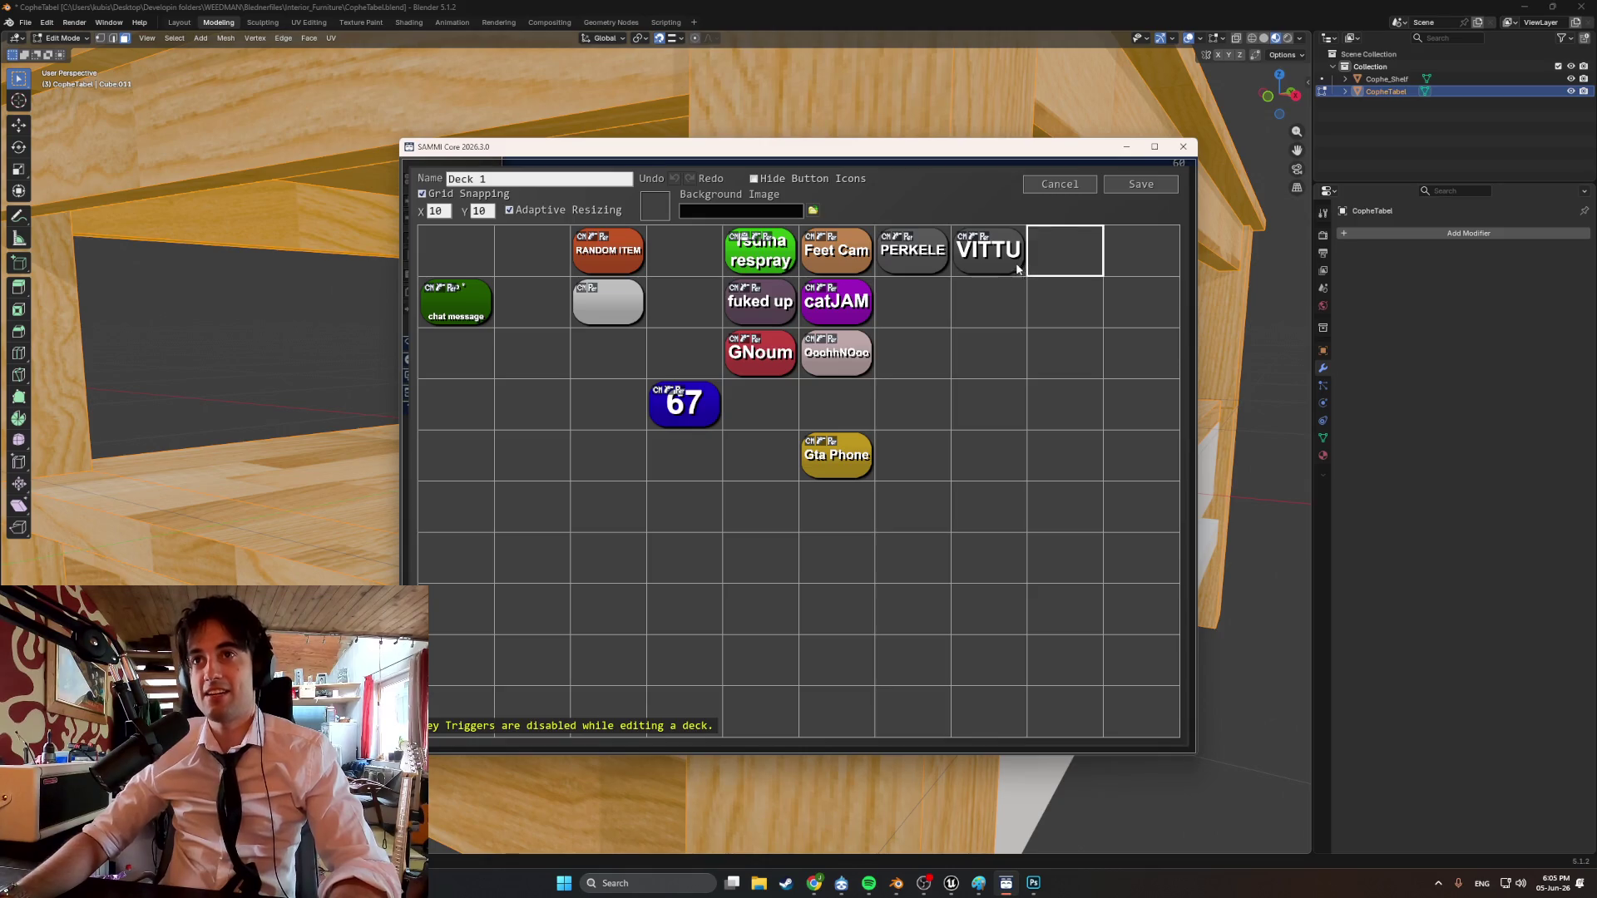
{"action": "double_click", "coordinate": [1016, 268]}
{"action": "left_click", "coordinate": [1028, 730]}
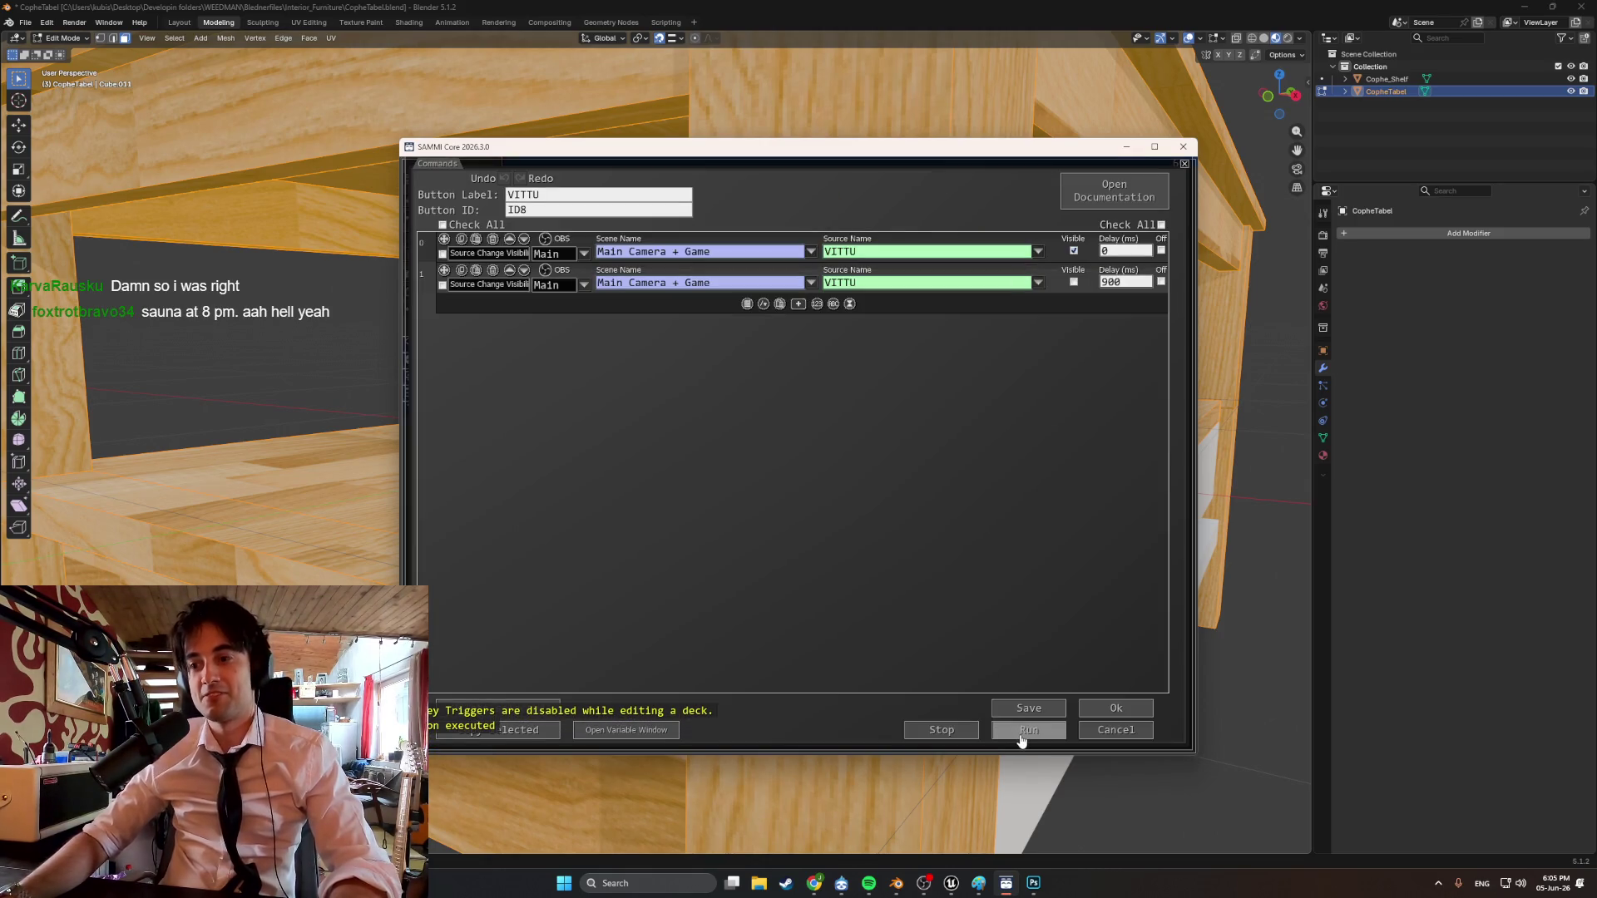
{"action": "left_click", "coordinate": [1023, 740]}
{"action": "left_click", "coordinate": [1023, 739]}
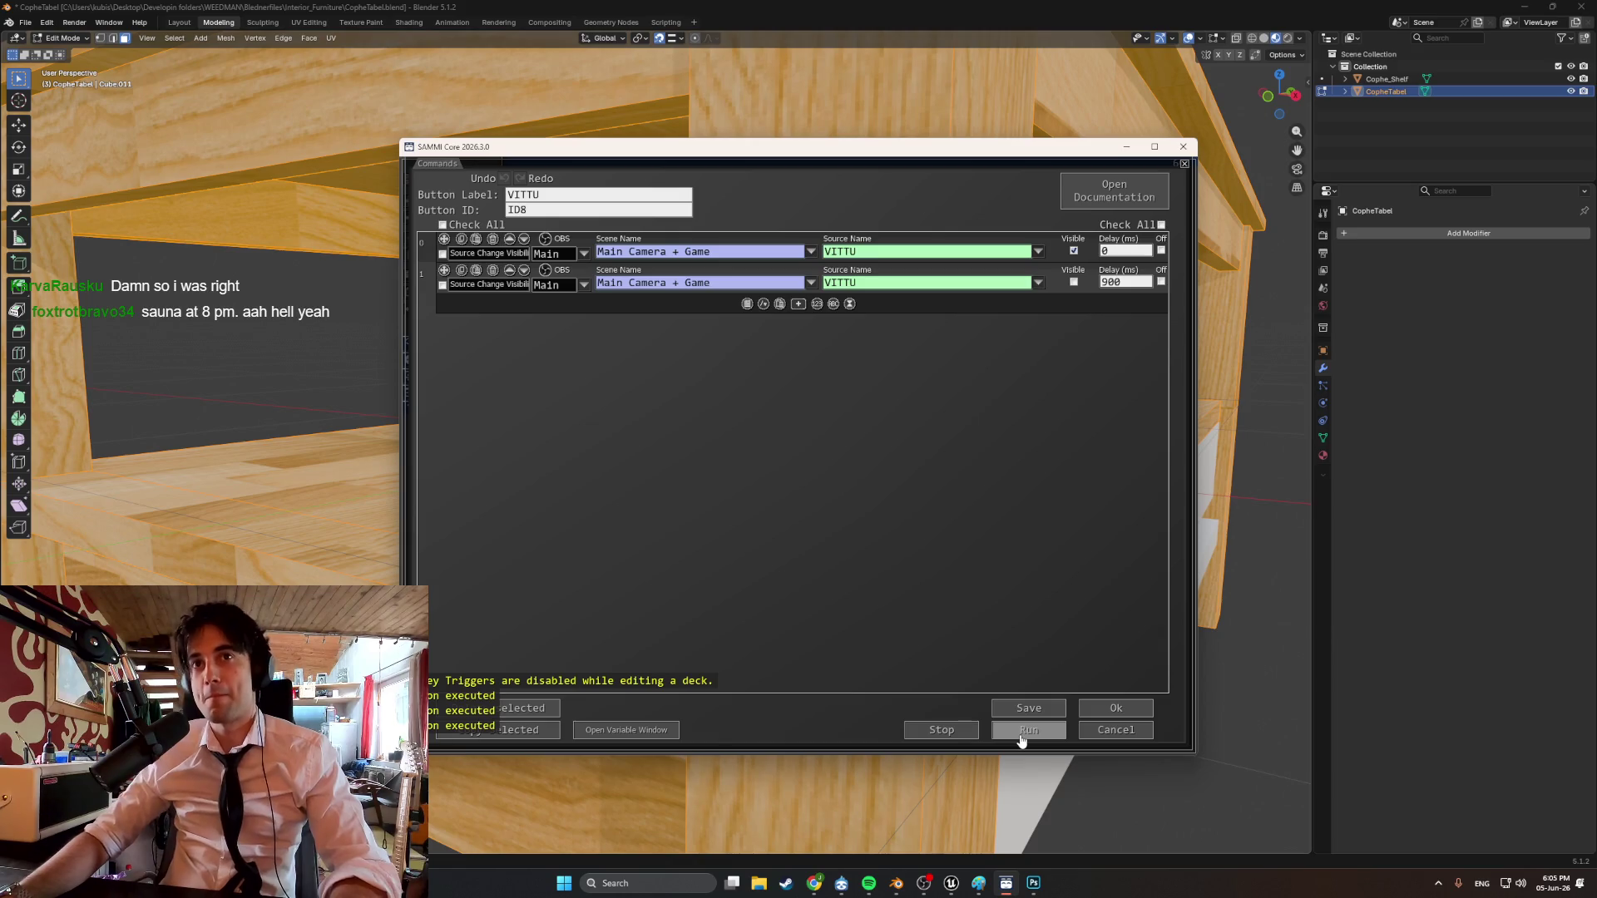
{"action": "left_click", "coordinate": [1115, 708]}
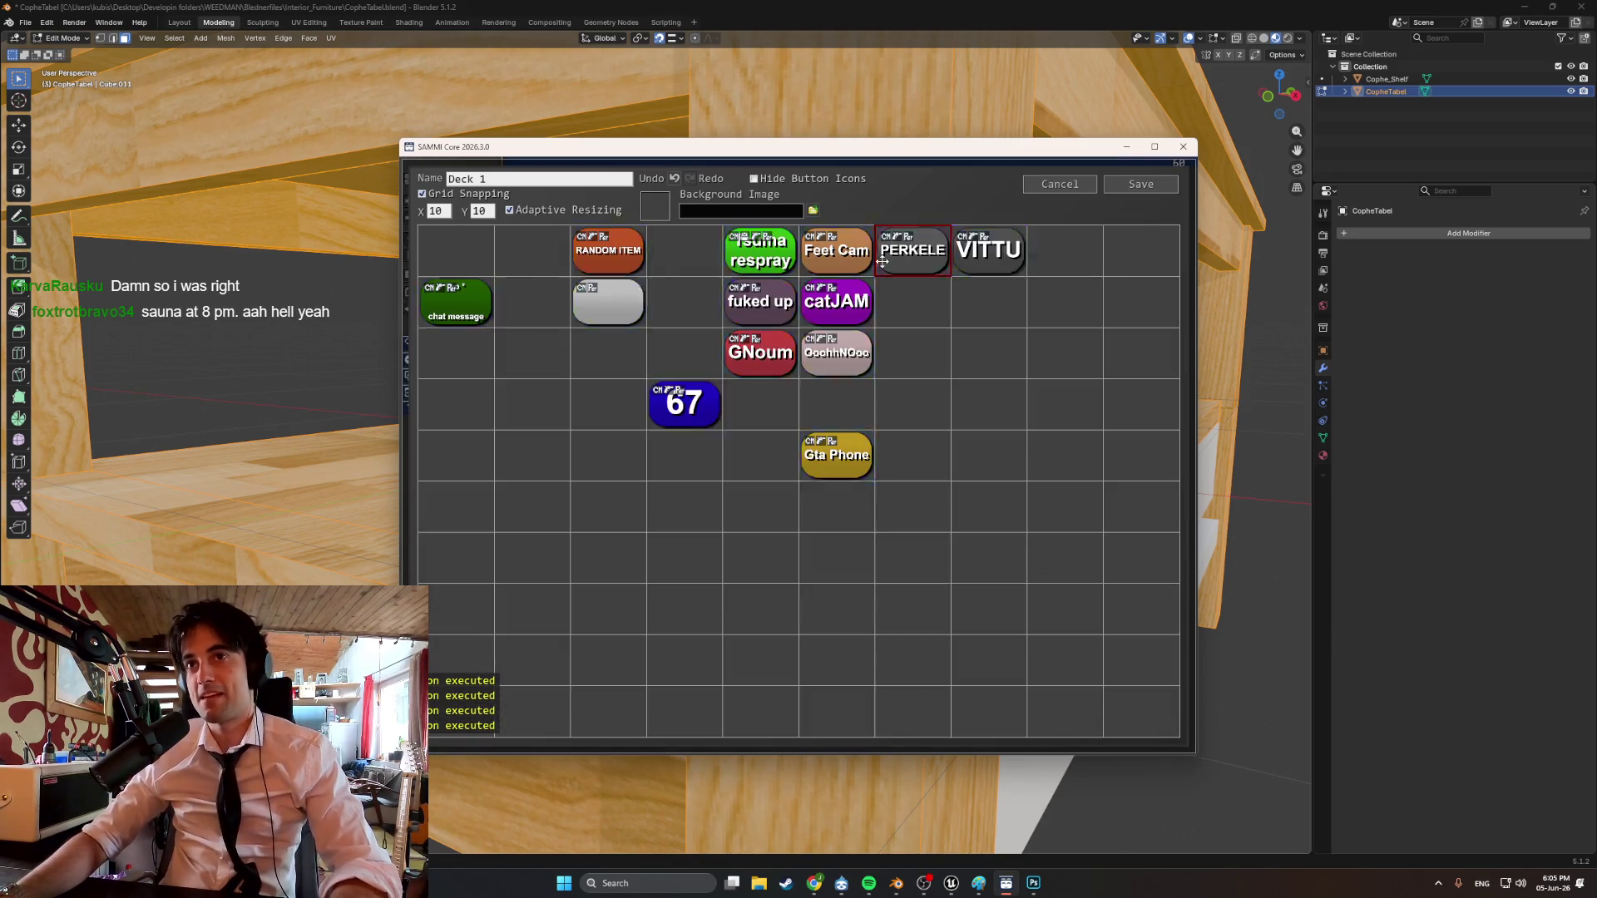
Test-run the PERKELE button twice, save Deck 1, and minimize SAMMI Core.
{"action": "double_click", "coordinate": [882, 262]}
{"action": "left_click", "coordinate": [1052, 737]}
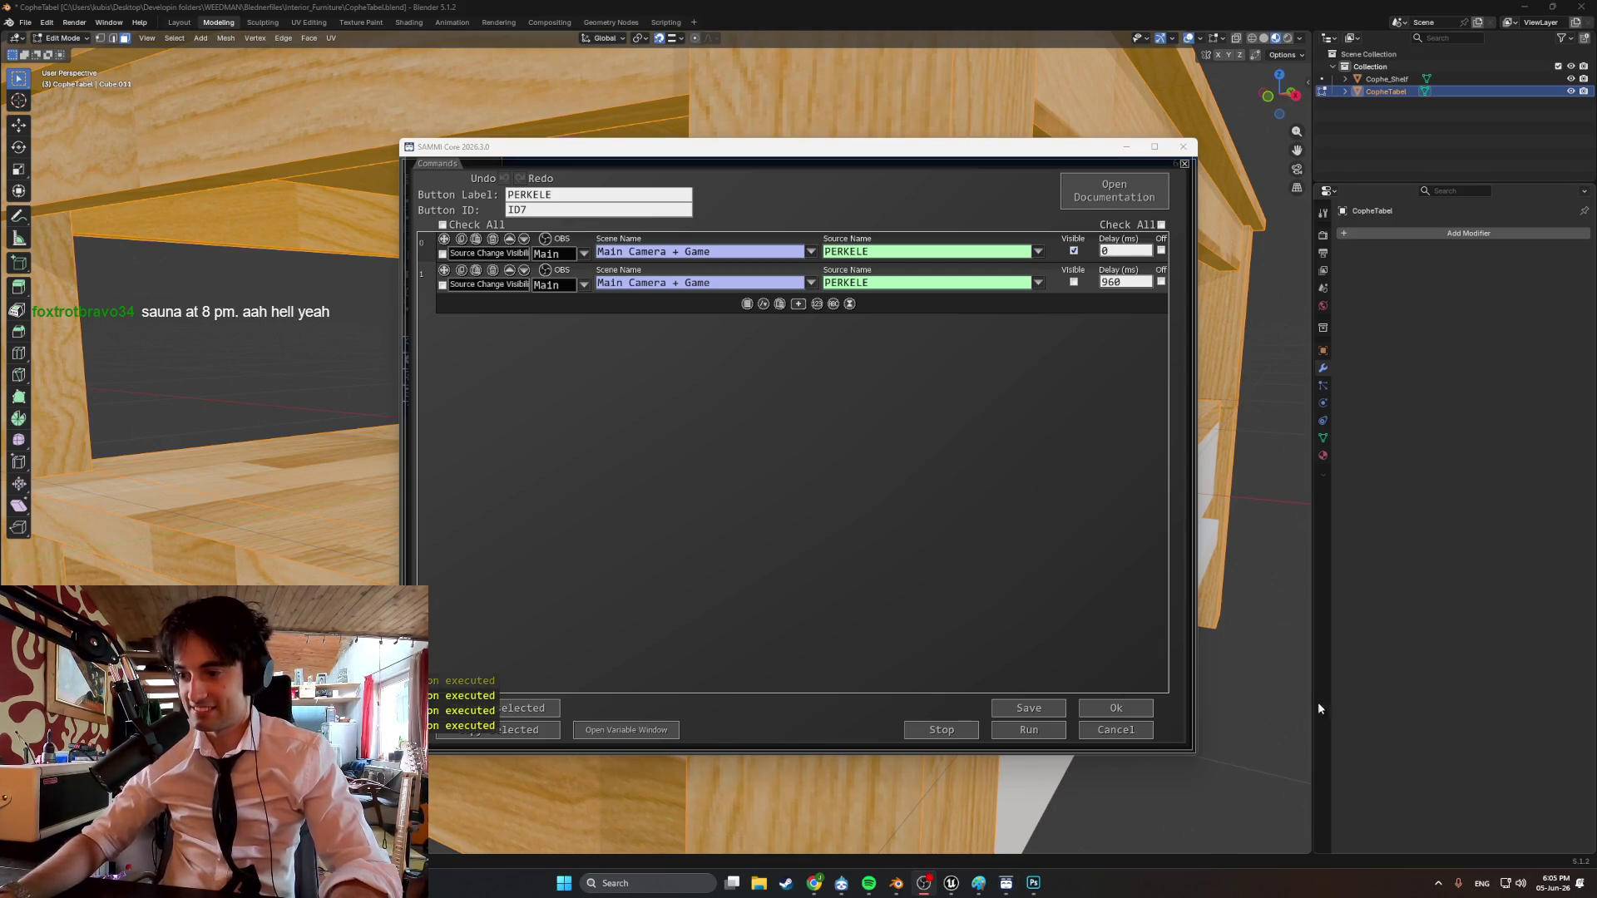
{"action": "left_click", "coordinate": [1034, 730]}
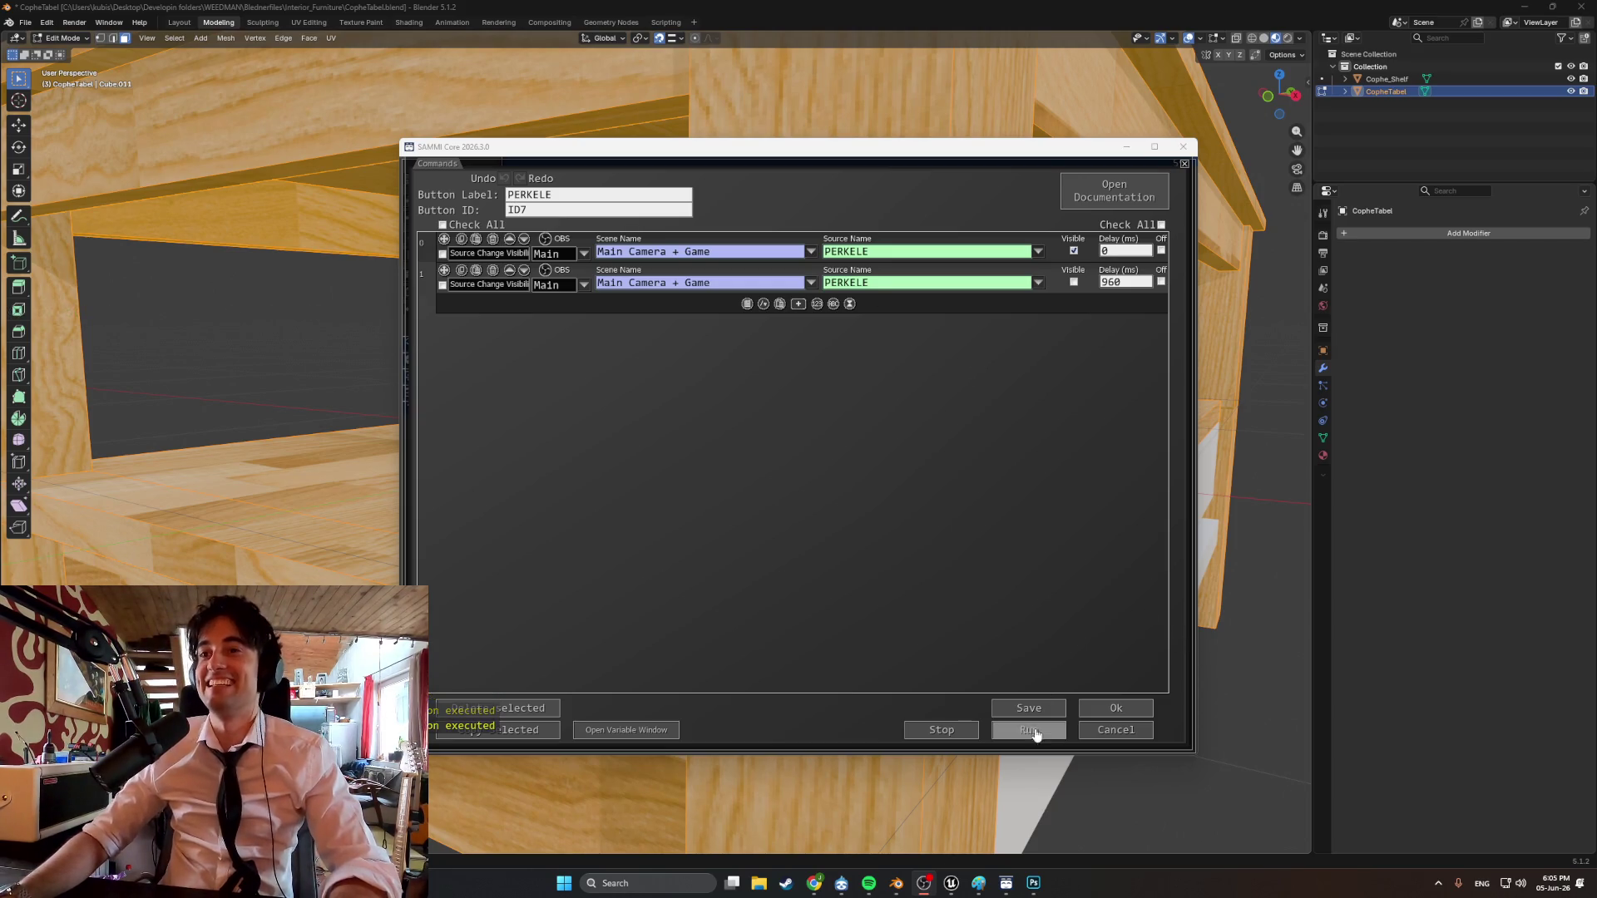
{"action": "left_click", "coordinate": [1105, 705]}
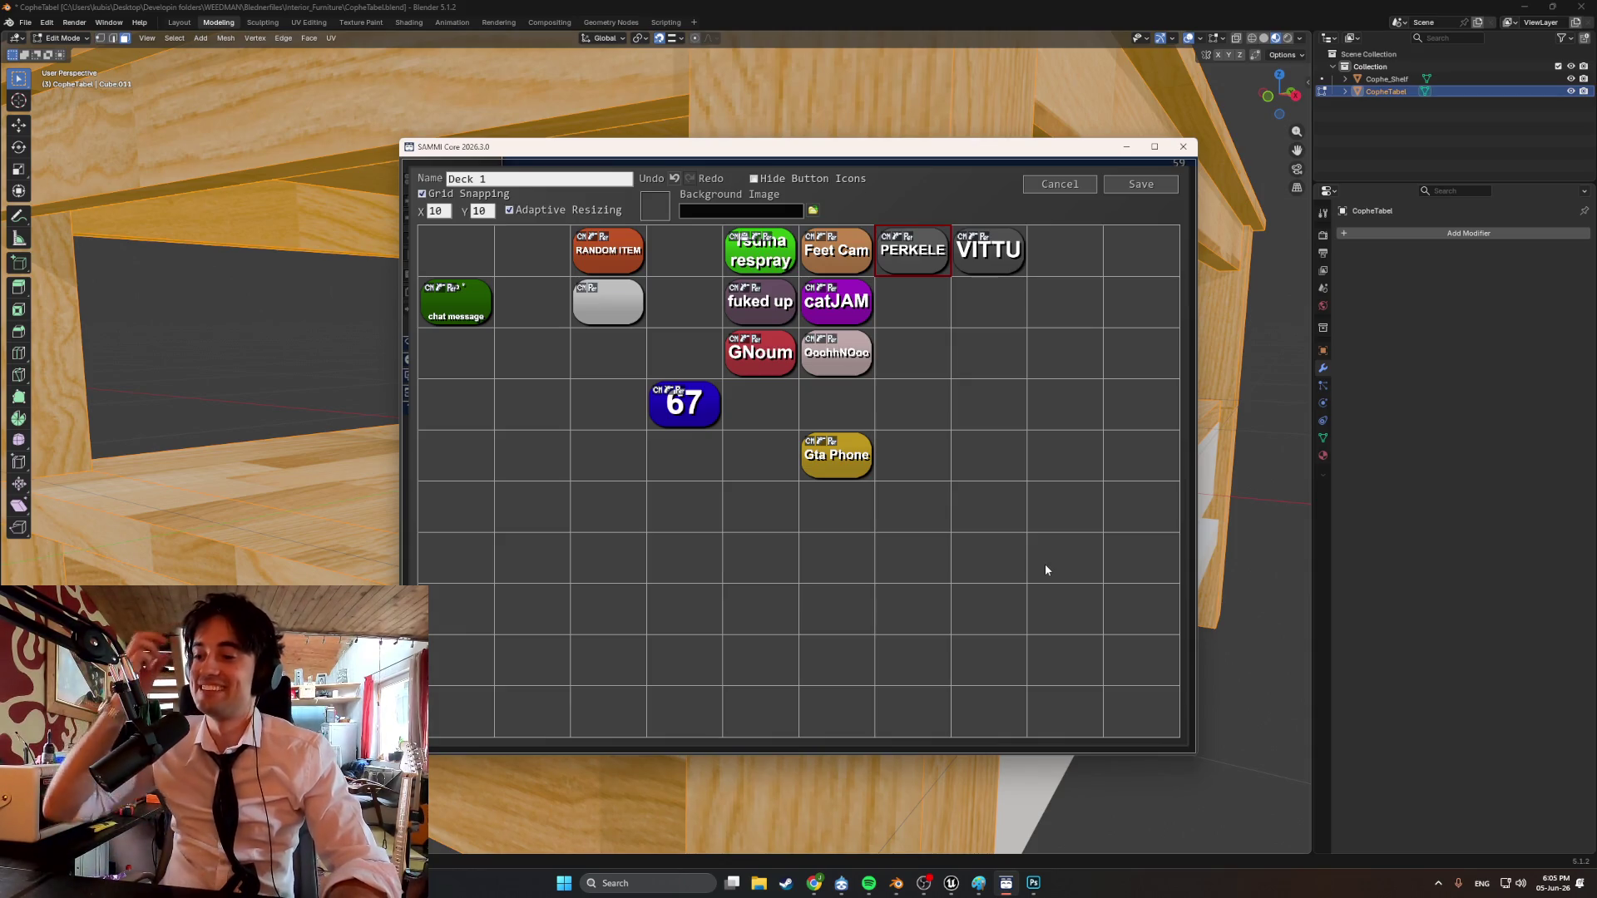
{"action": "left_click", "coordinate": [1118, 186]}
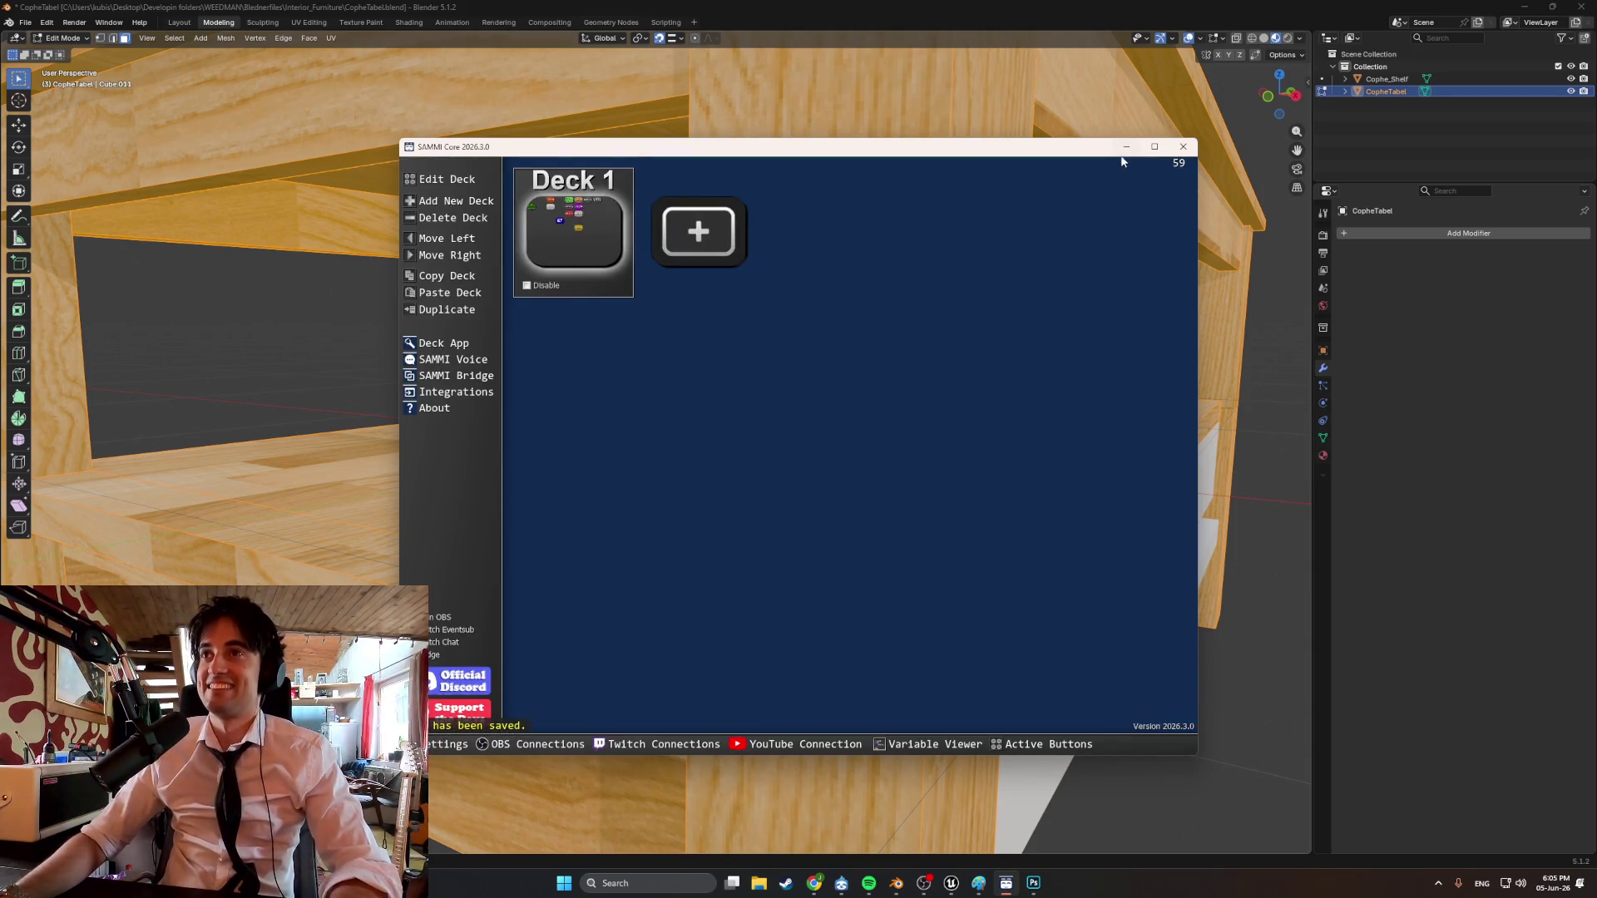
{"action": "left_click", "coordinate": [1126, 147]}
{"action": "scroll", "coordinate": [706, 476], "scroll_direction": "up", "scroll_amount": 2}
Orbit and zoom to examine the table from underneath, then back out to view the whole table.
{"action": "scroll", "coordinate": [707, 476], "scroll_direction": "down", "scroll_amount": 6}
{"action": "scroll", "coordinate": [706, 475], "scroll_direction": "up", "scroll_amount": 4}
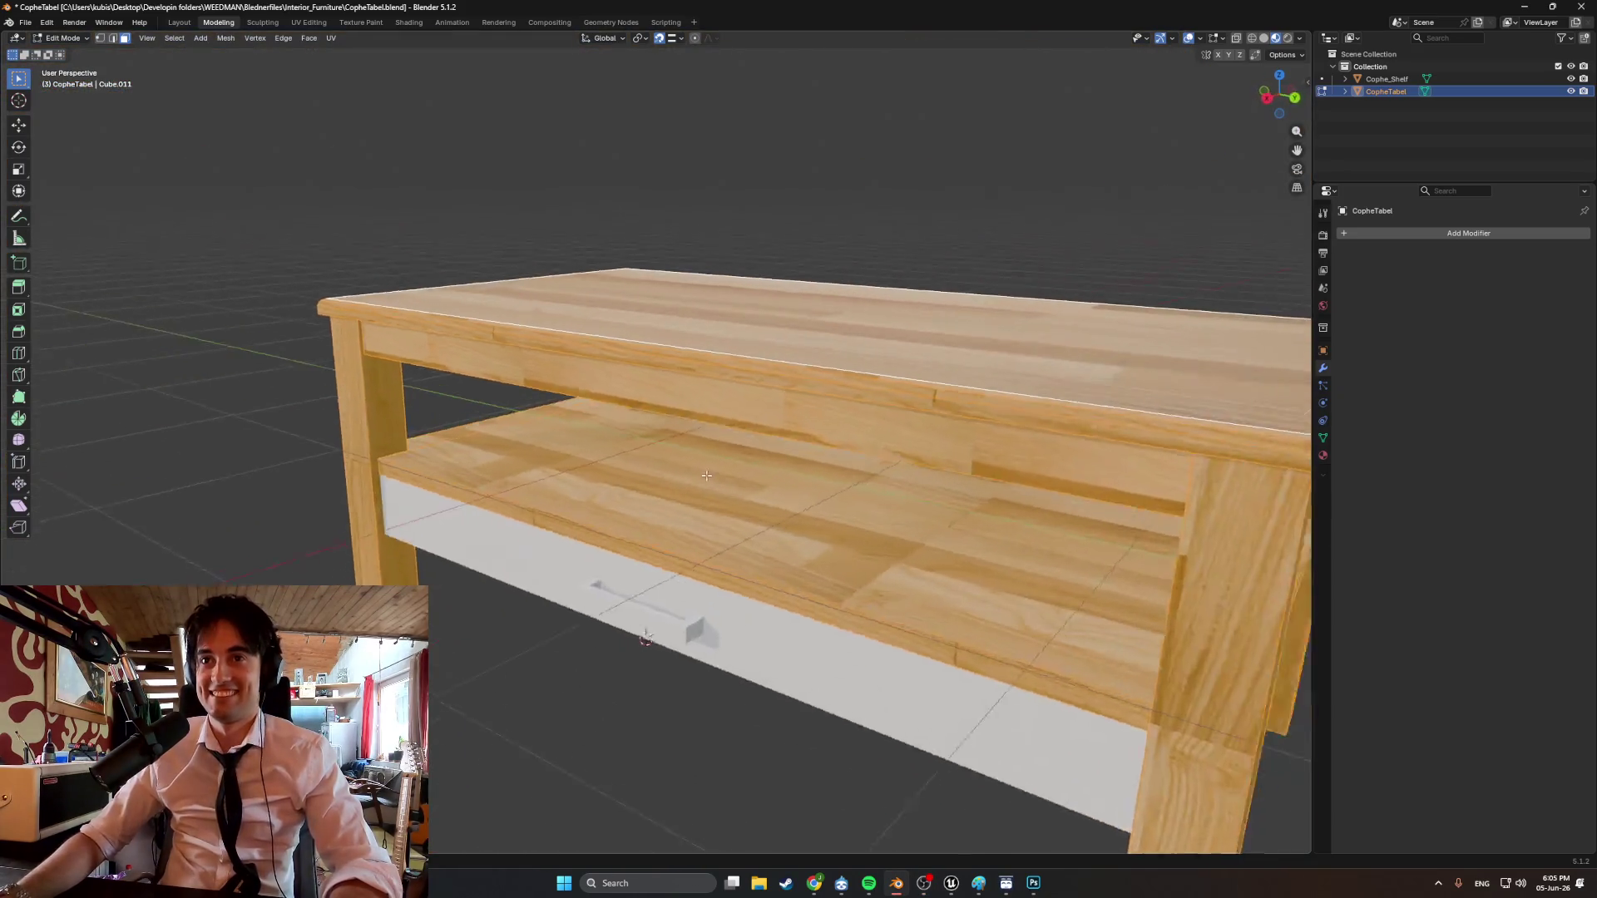
{"action": "scroll", "coordinate": [706, 476], "scroll_direction": "down", "scroll_amount": 3}
{"action": "mouse_move", "coordinate": [707, 476]}
{"action": "middle_mouse_down"}
{"action": "mouse_move", "coordinate": [712, 383]}
{"action": "mouse_move", "coordinate": [697, 473]}
{"action": "mouse_move", "coordinate": [718, 529]}
{"action": "mouse_move", "coordinate": [680, 487]}
{"action": "mouse_move", "coordinate": [606, 531]}
{"action": "mouse_move", "coordinate": [646, 502]}
{"action": "mouse_move", "coordinate": [587, 502]}
{"action": "mouse_move", "coordinate": [1050, 549]}
{"action": "mouse_move", "coordinate": [553, 473]}
{"action": "mouse_move", "coordinate": [756, 467]}
{"action": "mouse_move", "coordinate": [626, 473]}
{"action": "mouse_move", "coordinate": [640, 480]}
{"action": "middle_mouse_up"}
{"action": "scroll", "coordinate": [699, 503], "scroll_direction": "up", "scroll_amount": 3}
{"action": "scroll", "coordinate": [558, 572], "scroll_direction": "down", "scroll_amount": 5}
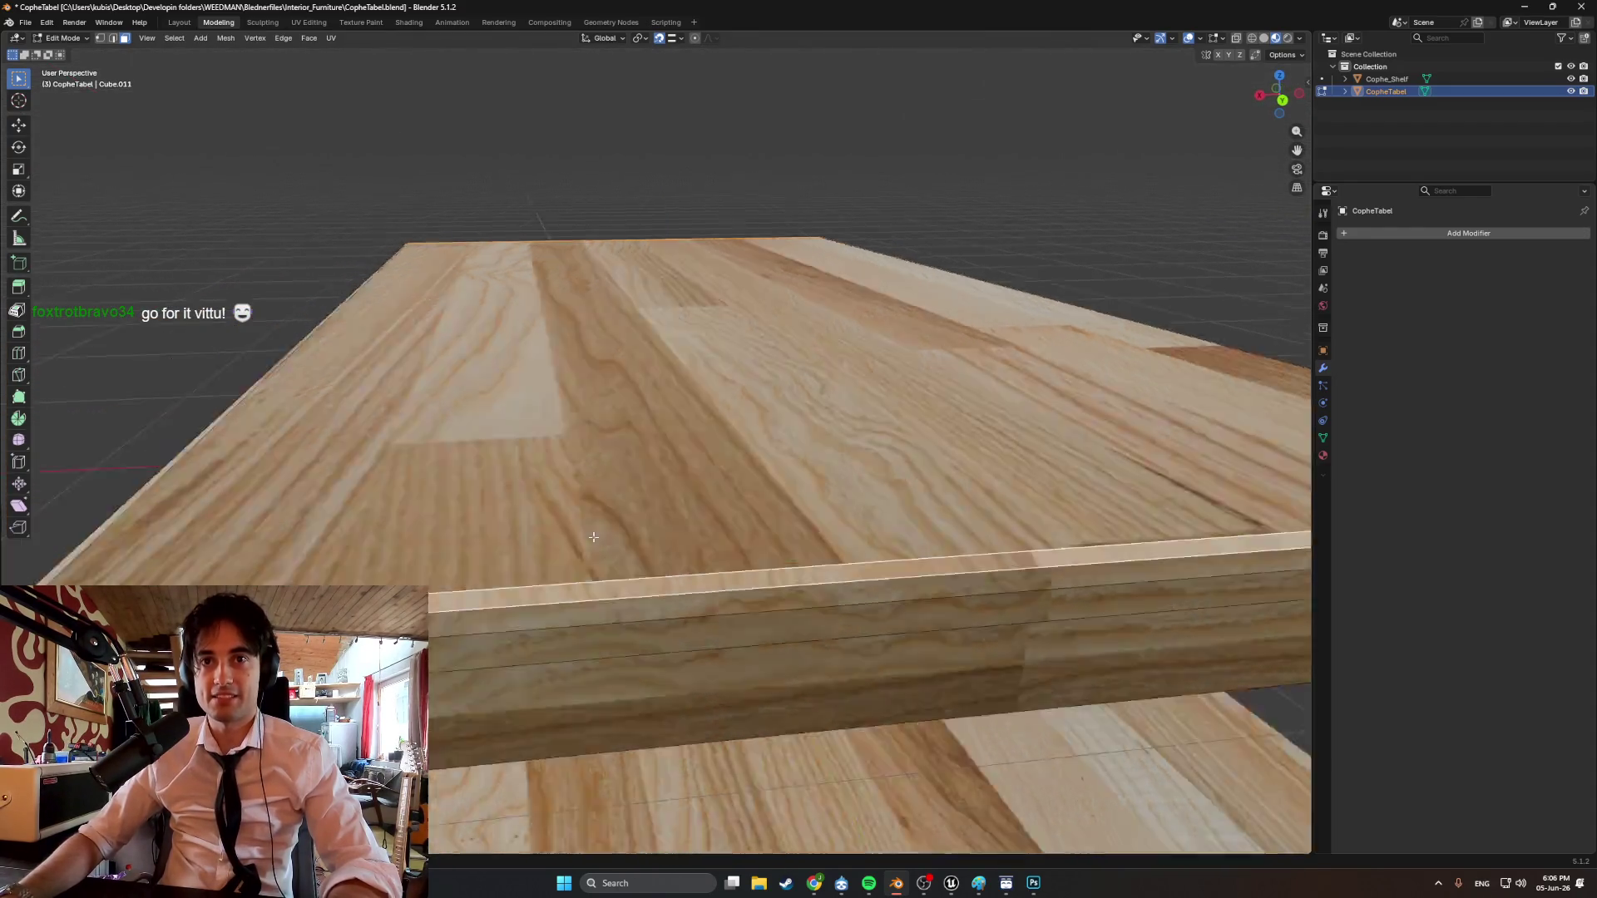
{"action": "middle_click_drag", "start_coordinate": [559, 573], "coordinate": [534, 497]}
{"action": "scroll", "coordinate": [535, 497], "scroll_direction": "down", "scroll_amount": 5}
Re-unwrap the table mesh with Smart UV Project (66° angle limit, vertical axis-aligned rotation).
{"action": "key", "text": "u"}
{"action": "left_click", "coordinate": [522, 453]}
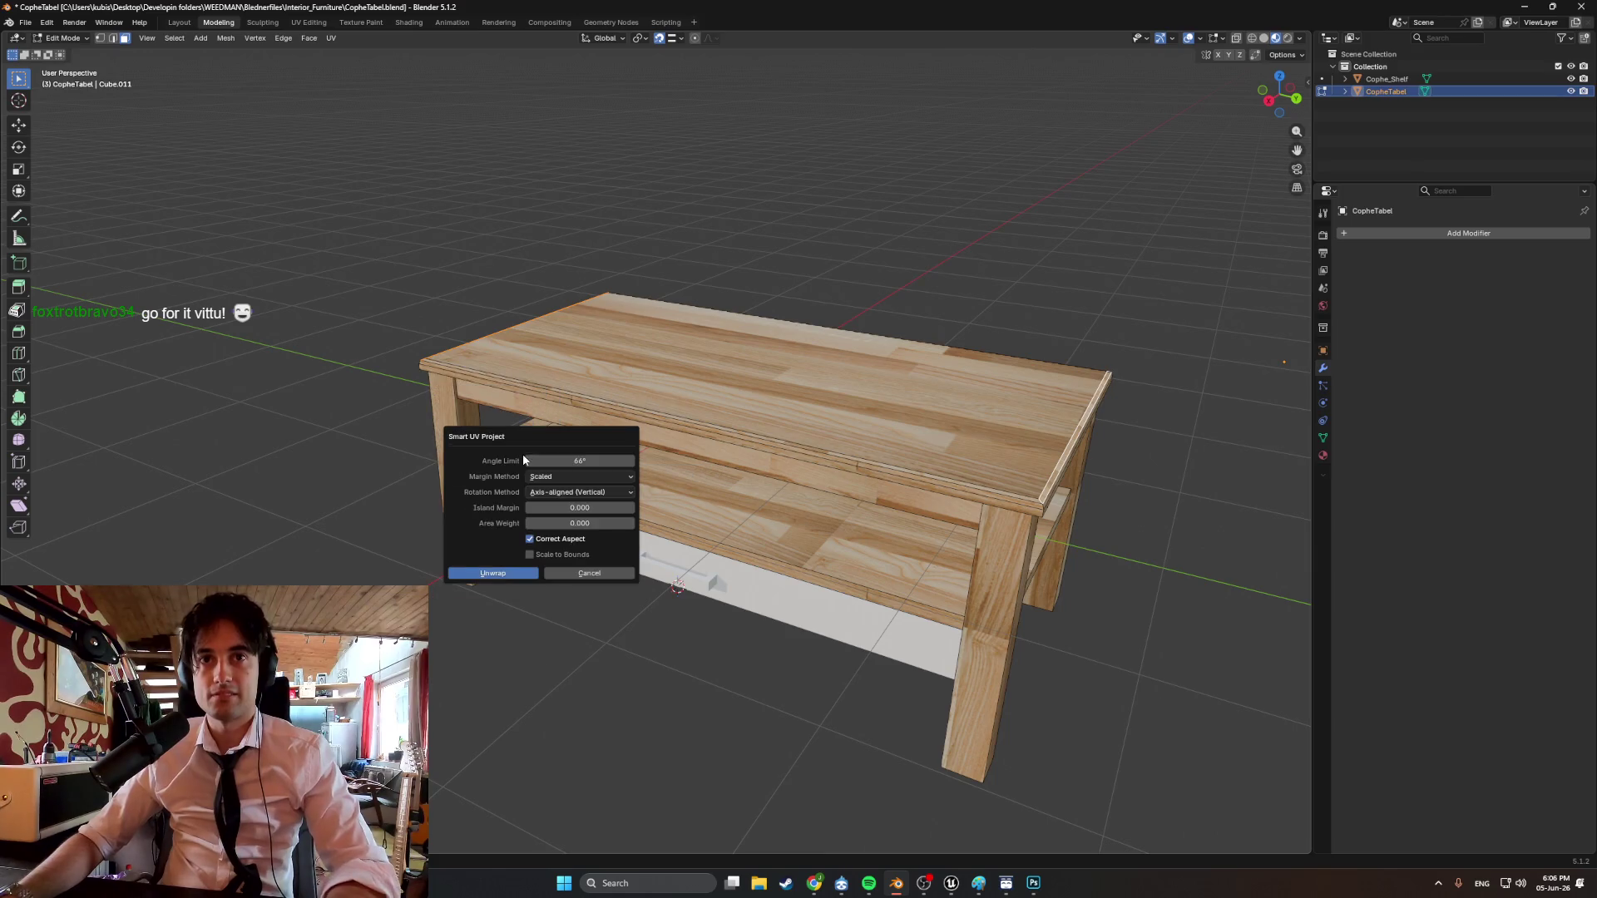
{"action": "left_click", "coordinate": [494, 575]}
In UV Editing, move the selected tabletop edge's UVs to a new spot on the texture.
{"action": "left_click", "coordinate": [308, 22]}
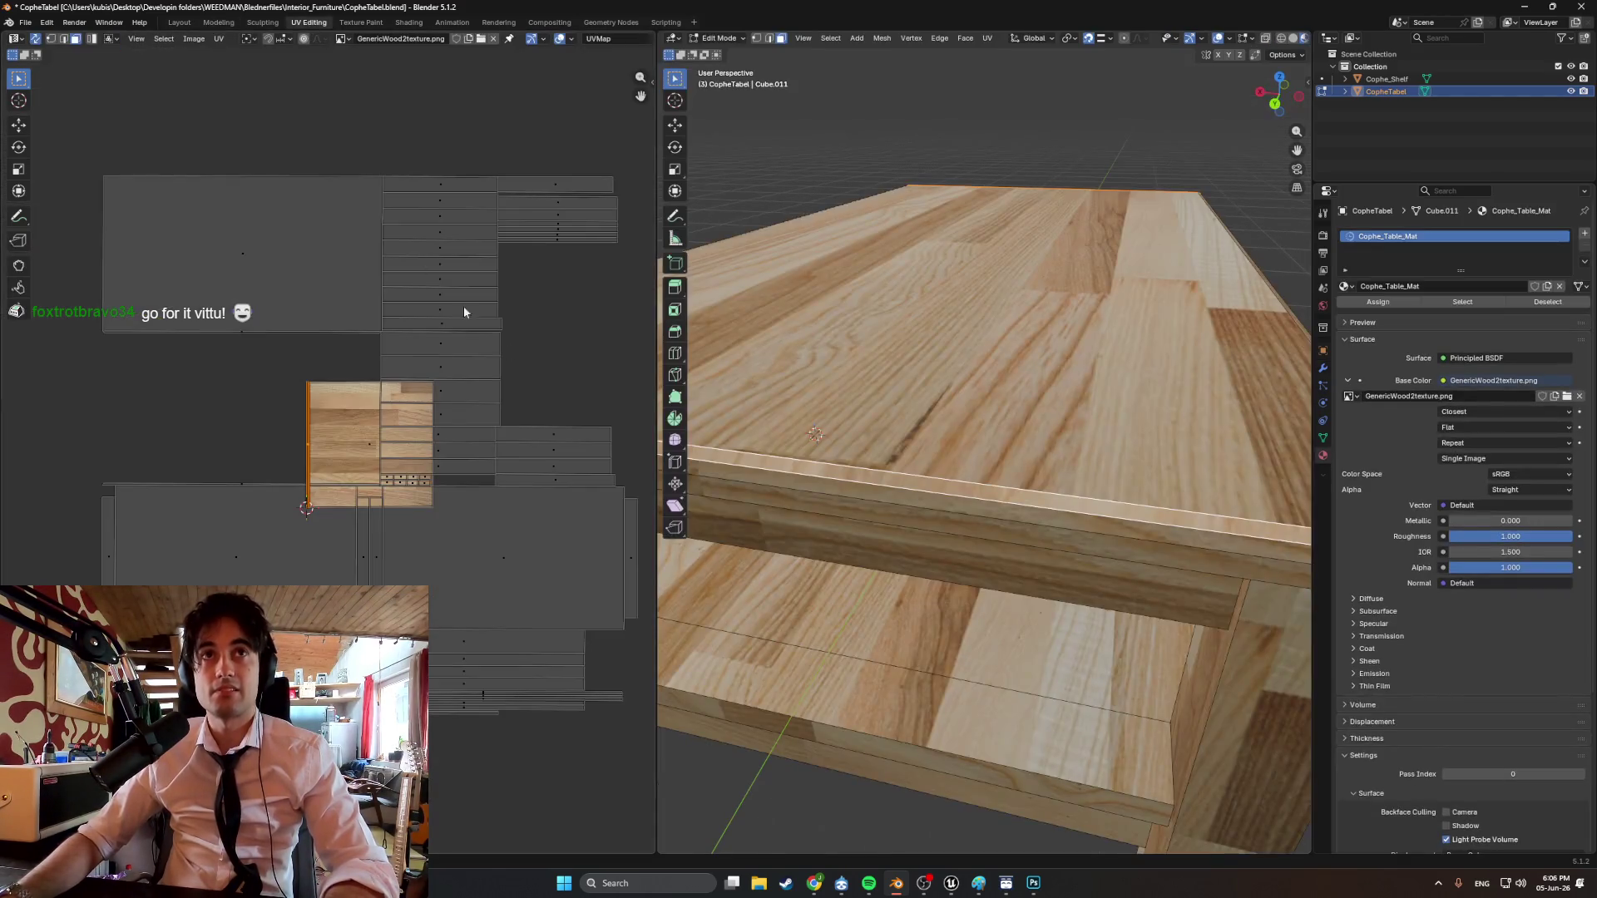
{"action": "mouse_move", "coordinate": [832, 466]}
{"action": "middle_mouse_down"}
{"action": "mouse_move", "coordinate": [797, 472]}
{"action": "mouse_move", "coordinate": [808, 488]}
{"action": "mouse_move", "coordinate": [954, 511]}
{"action": "middle_mouse_up"}
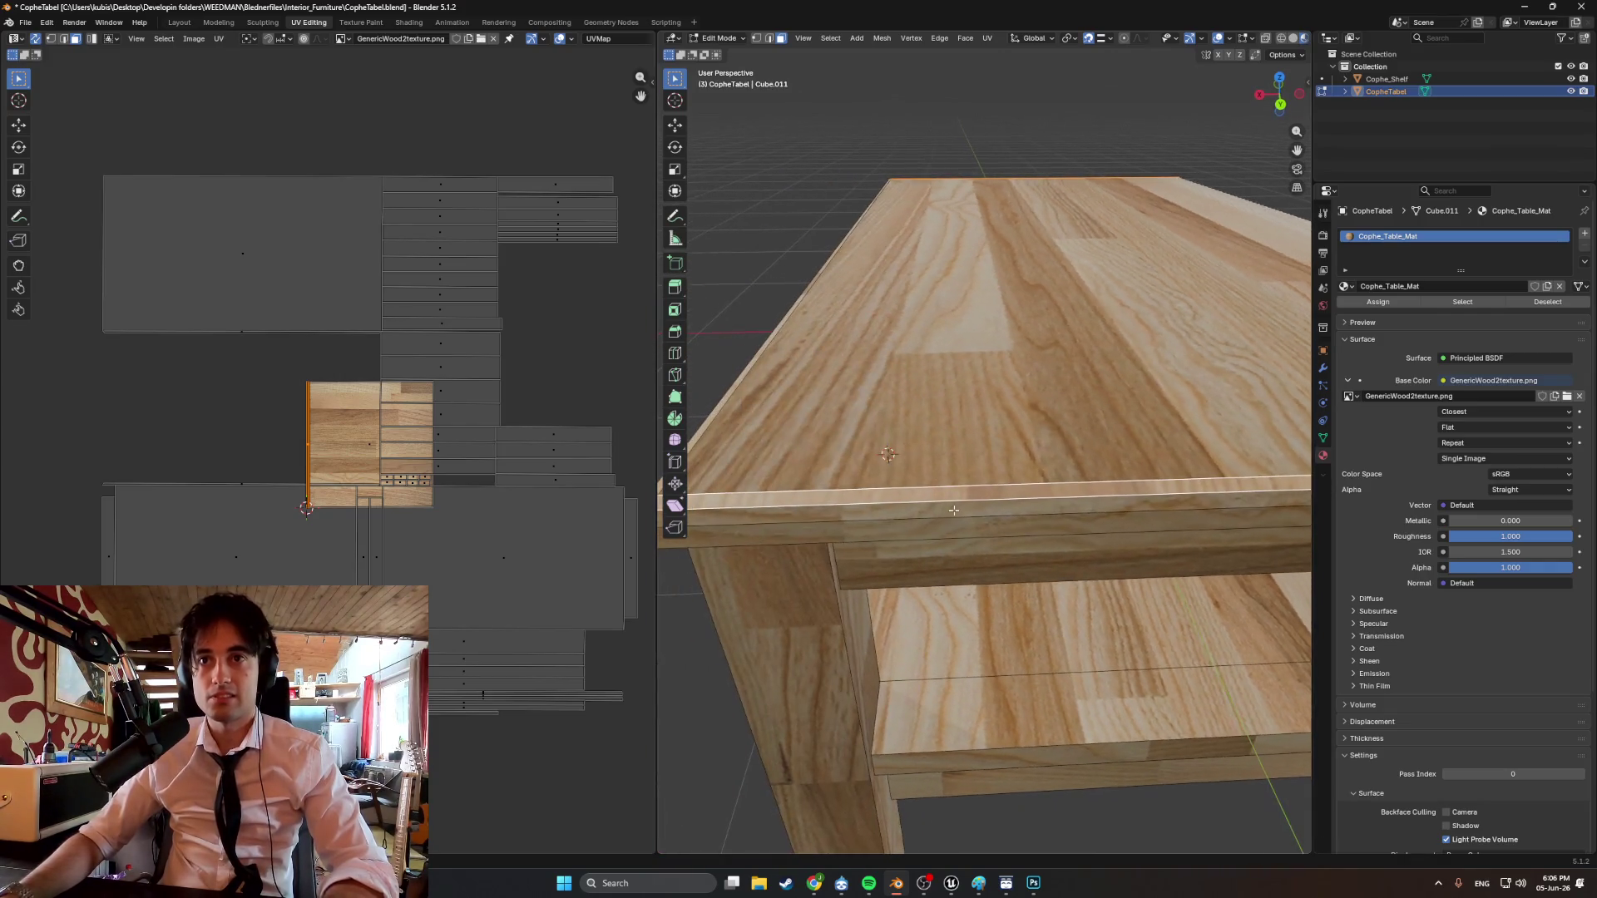
{"action": "key", "text": "g"}
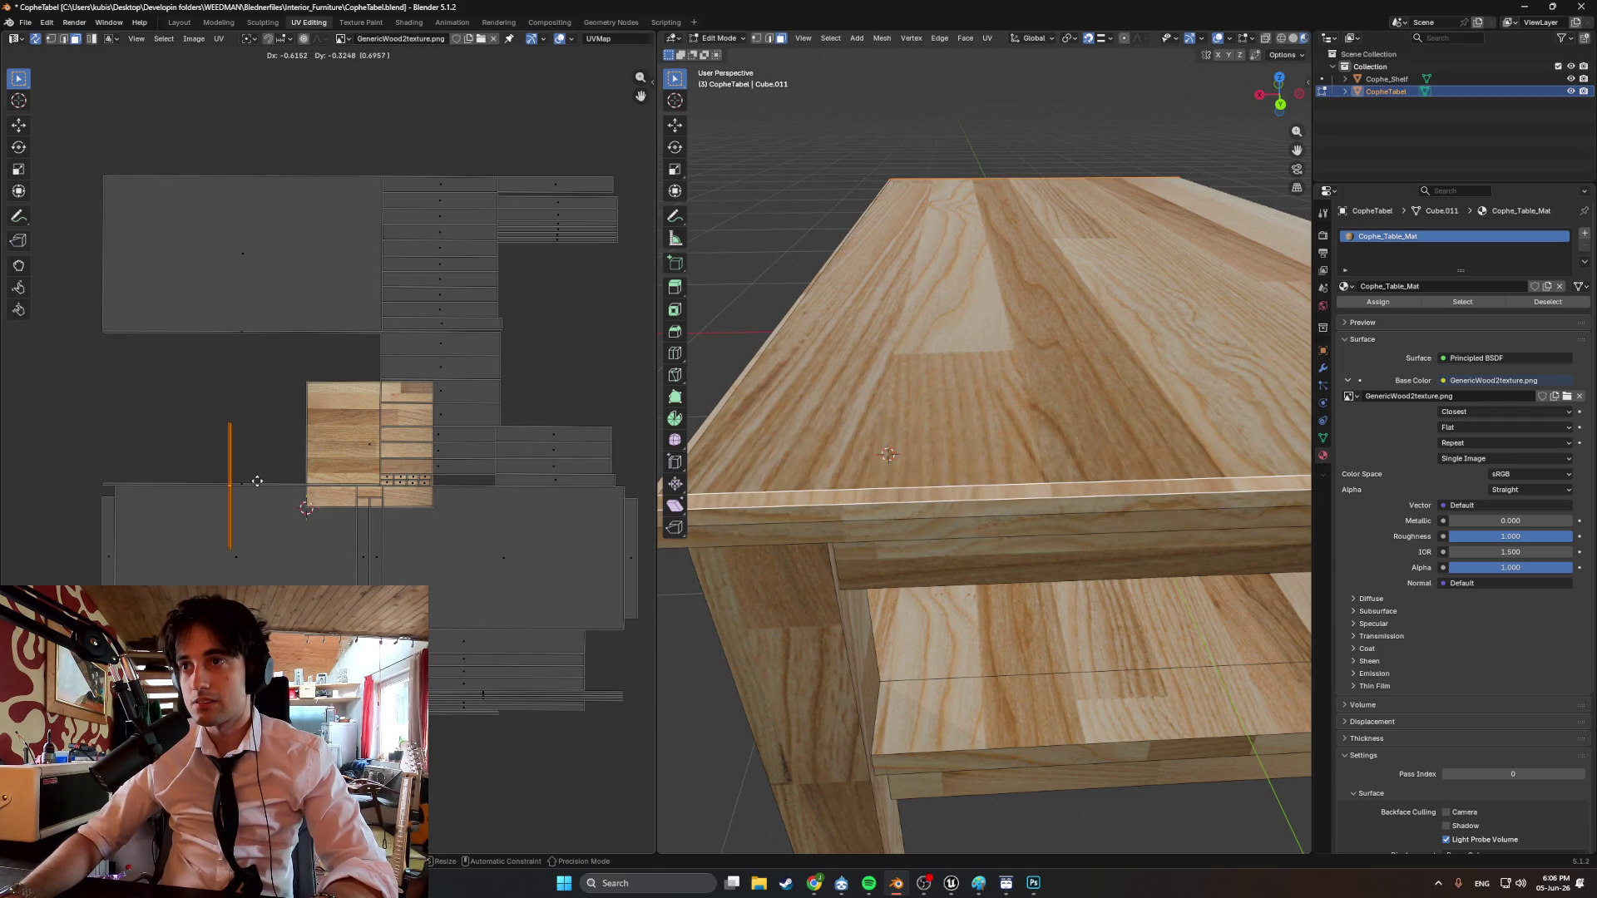
{"action": "left_click", "coordinate": [255, 482]}
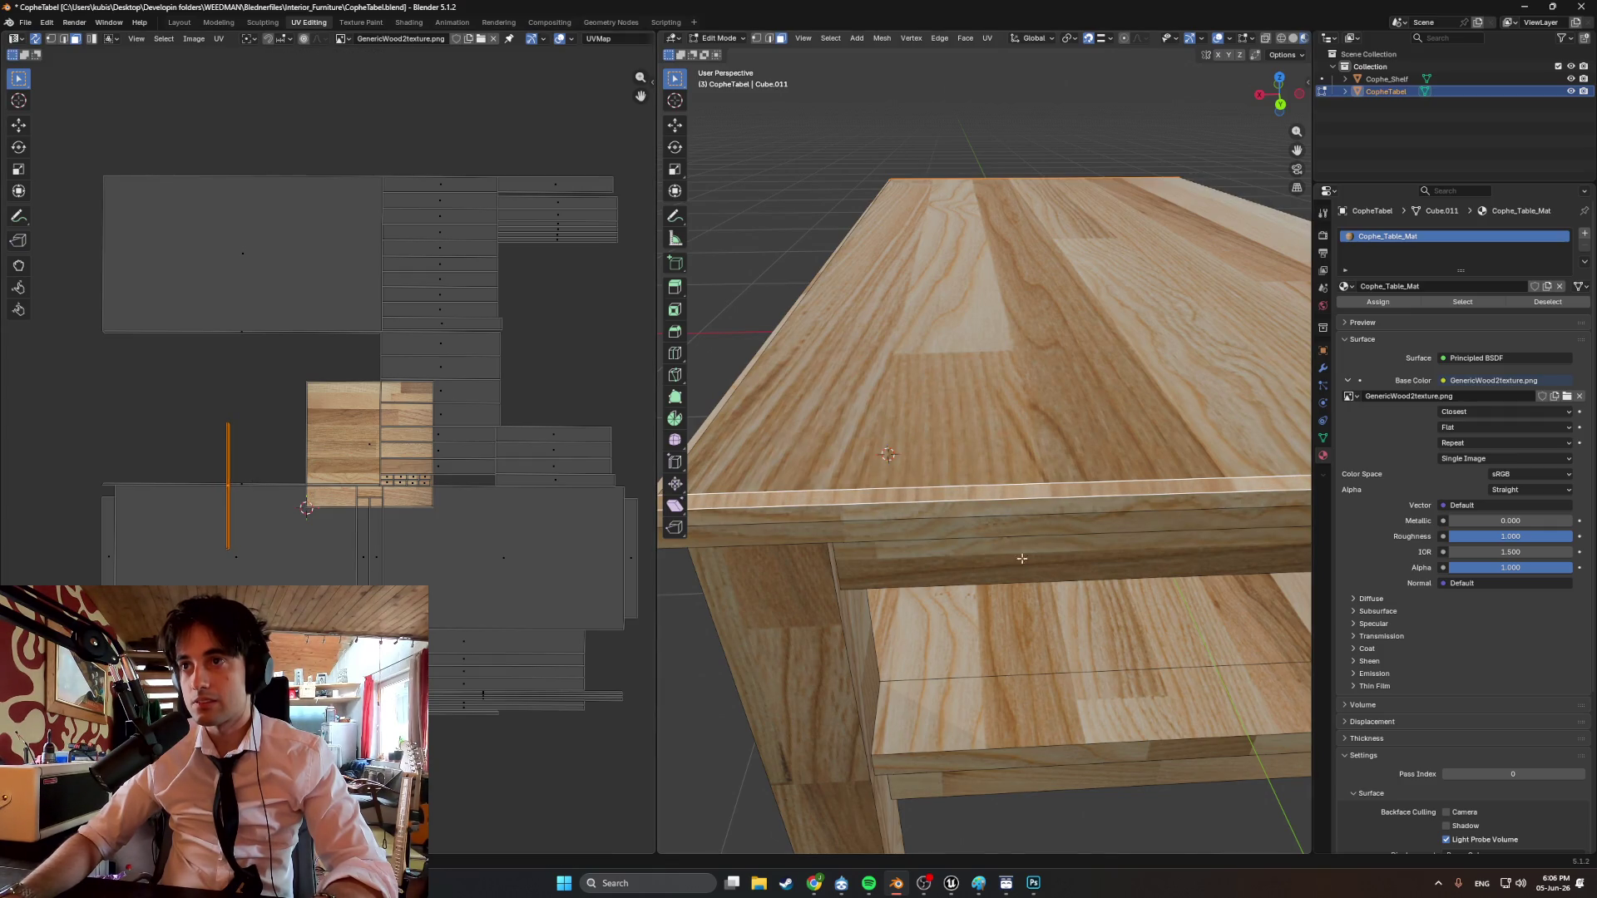
{"action": "middle_click_drag", "start_coordinate": [1021, 558], "coordinate": [1068, 544]}
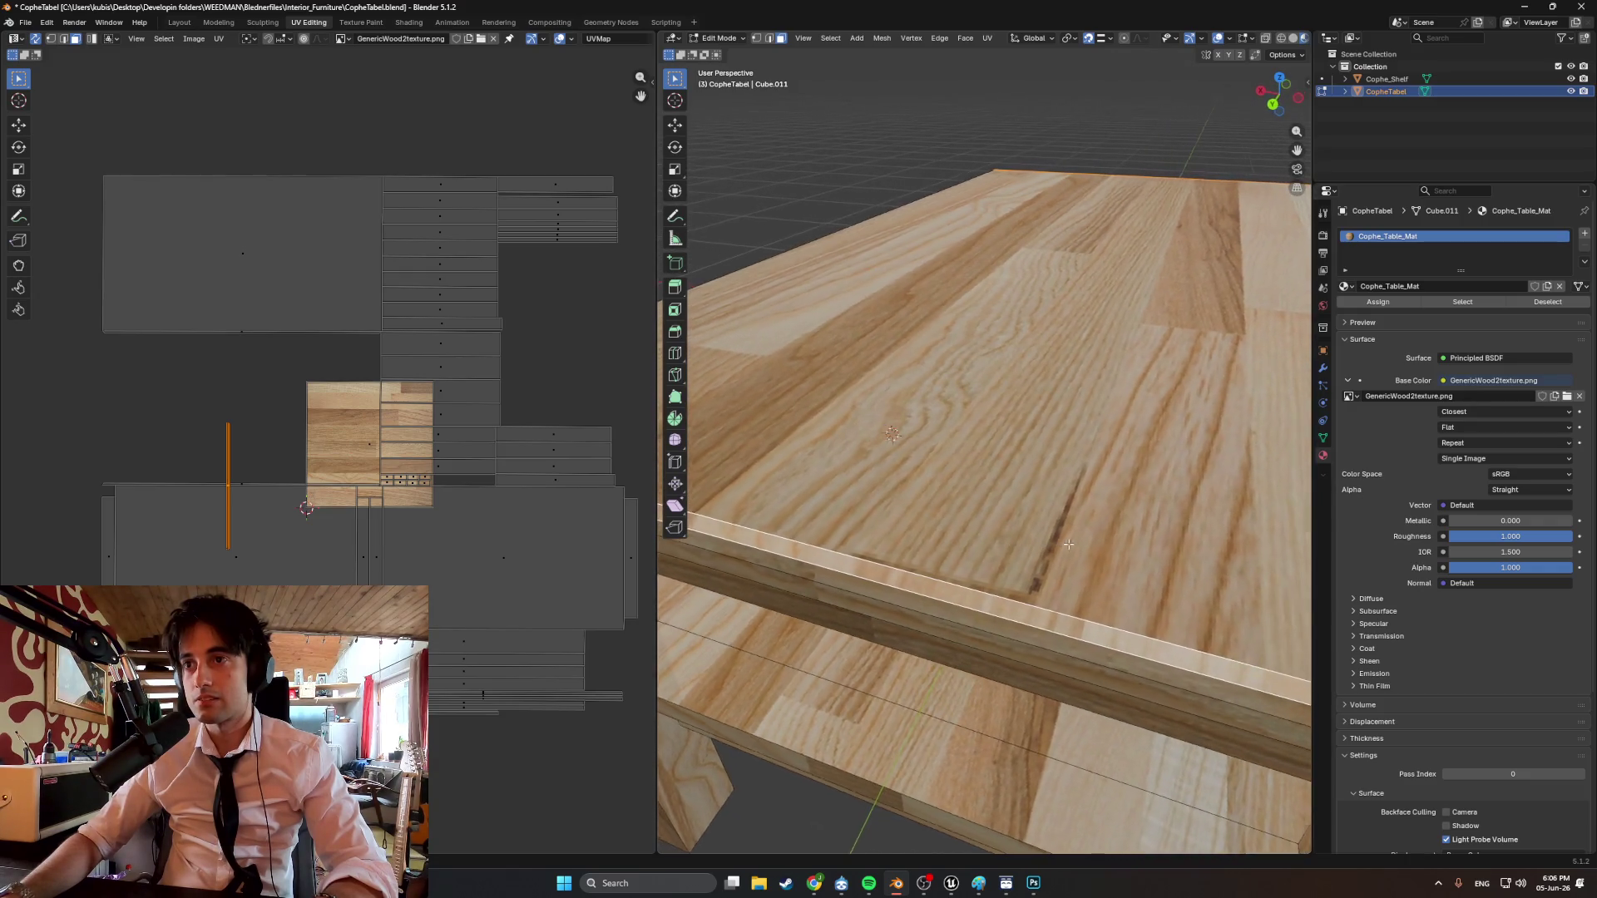
{"action": "scroll", "coordinate": [1066, 543], "scroll_direction": "down", "scroll_amount": 5}
{"action": "left_click", "coordinate": [1223, 448]}
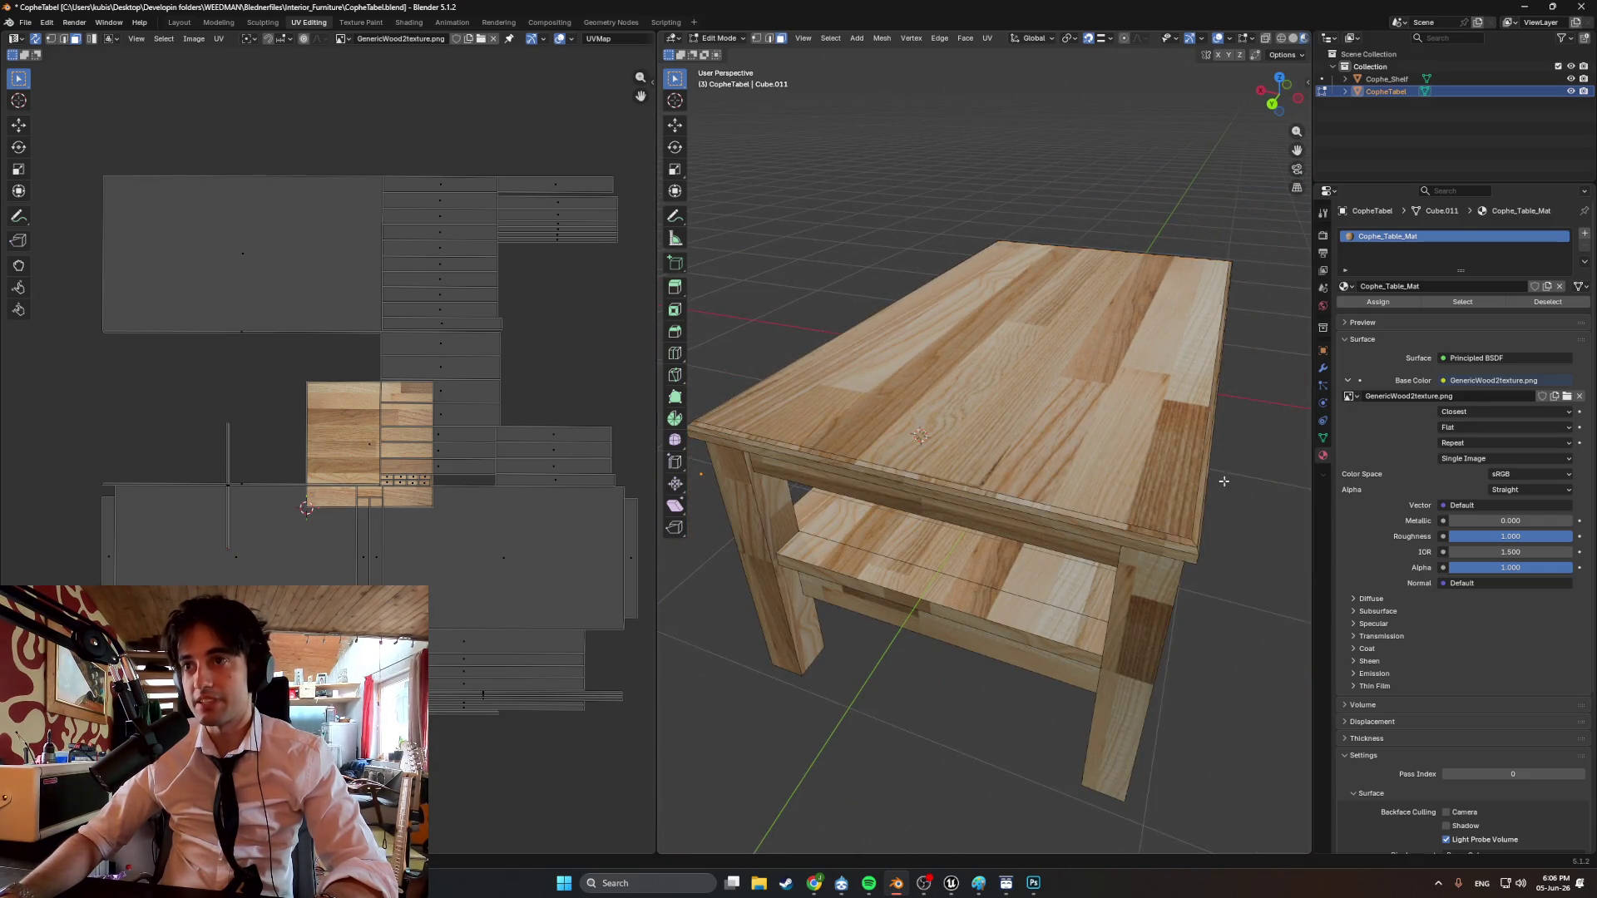
Select the tabletop's front edge and slide its UVs onto grain matching the top.
{"action": "mouse_move", "coordinate": [1223, 448]}
{"action": "middle_mouse_down"}
{"action": "mouse_move", "coordinate": [1158, 504]}
{"action": "mouse_move", "coordinate": [1213, 511]}
{"action": "middle_mouse_up"}
{"action": "scroll", "coordinate": [995, 481], "scroll_direction": "down", "scroll_amount": 3}
{"action": "middle_click_drag", "start_coordinate": [995, 481], "coordinate": [963, 476]}
{"action": "scroll", "coordinate": [963, 476], "scroll_direction": "up", "scroll_amount": 4}
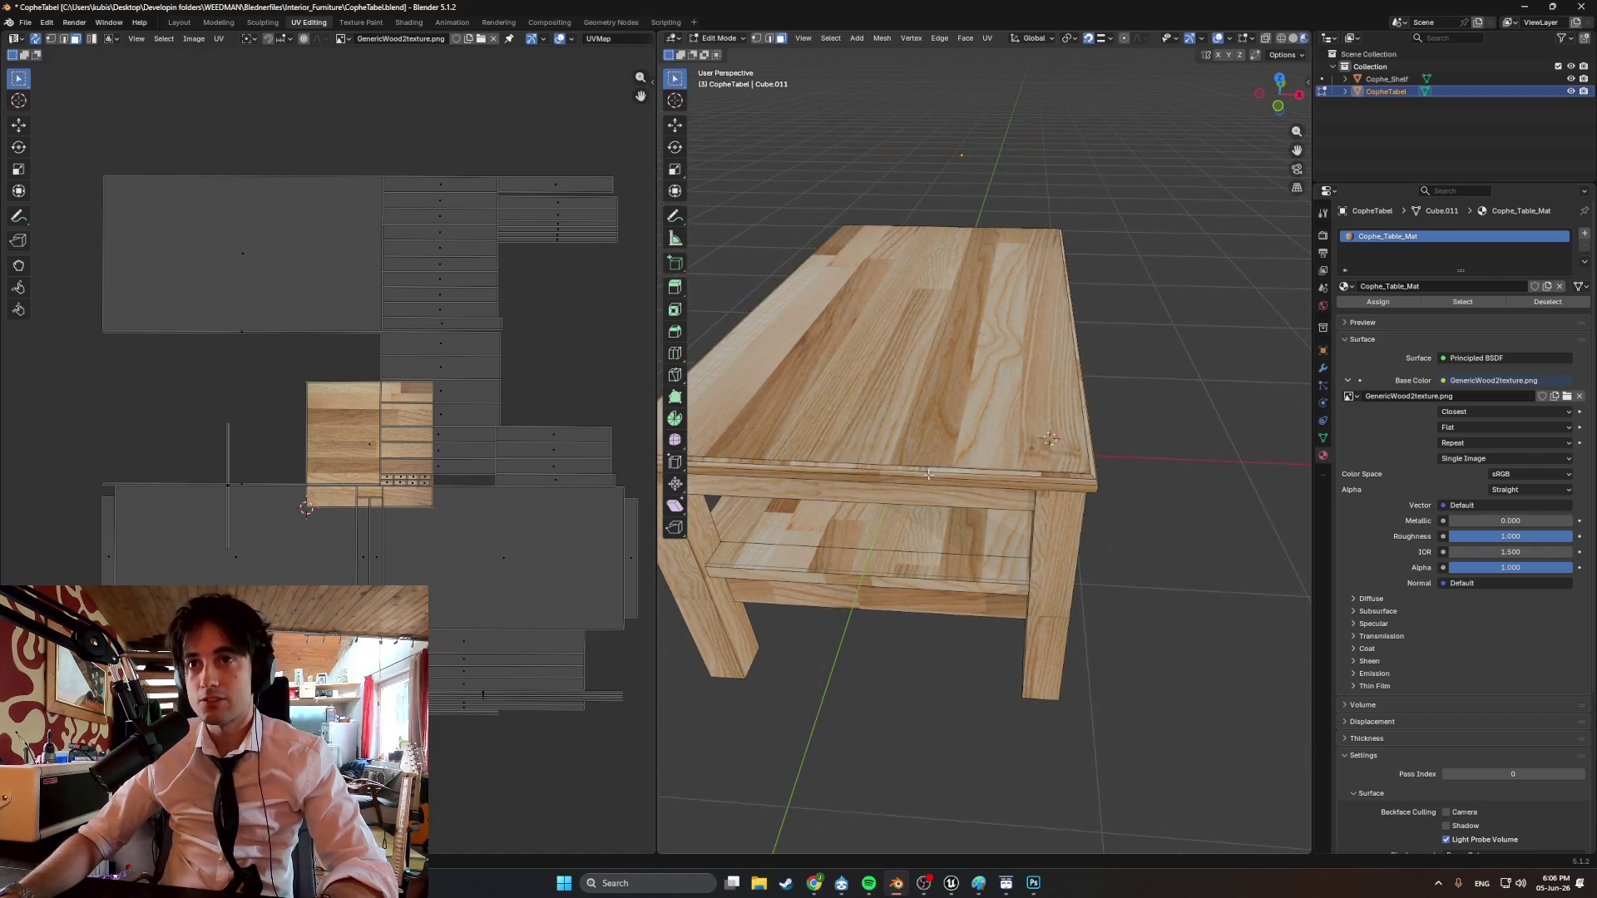
{"action": "left_click", "coordinate": [921, 470]}
{"action": "scroll", "coordinate": [421, 466], "scroll_direction": "up", "scroll_amount": 3}
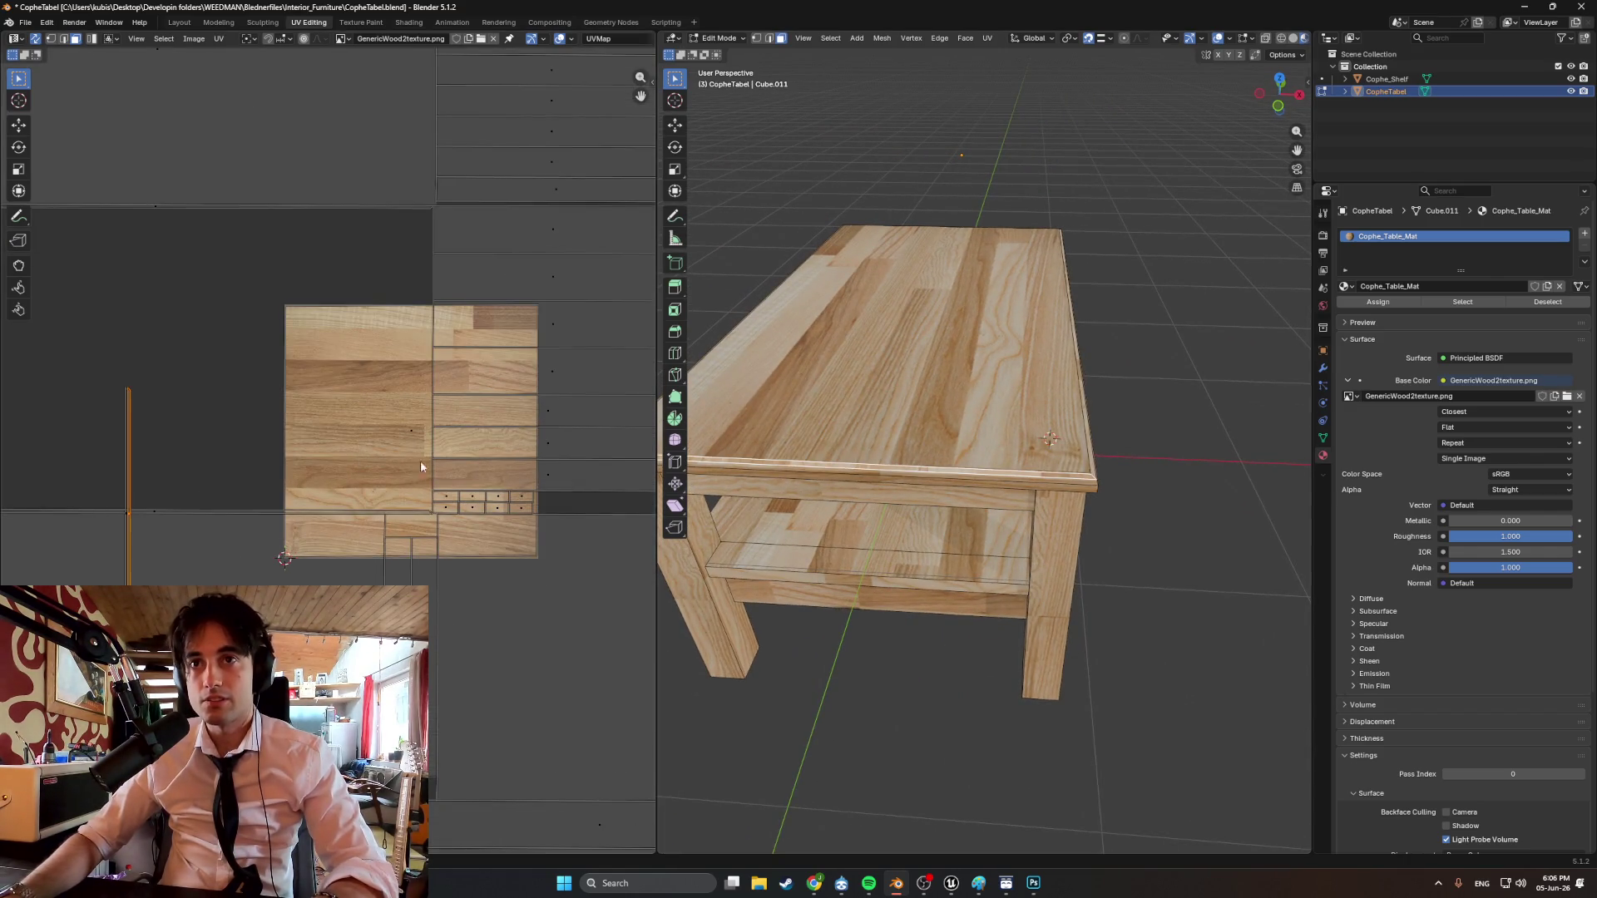
{"action": "middle_click_drag", "start_coordinate": [901, 462], "coordinate": [1087, 469]}
{"action": "middle_click_drag", "start_coordinate": [952, 447], "coordinate": [848, 465]}
{"action": "key", "text": "g"}
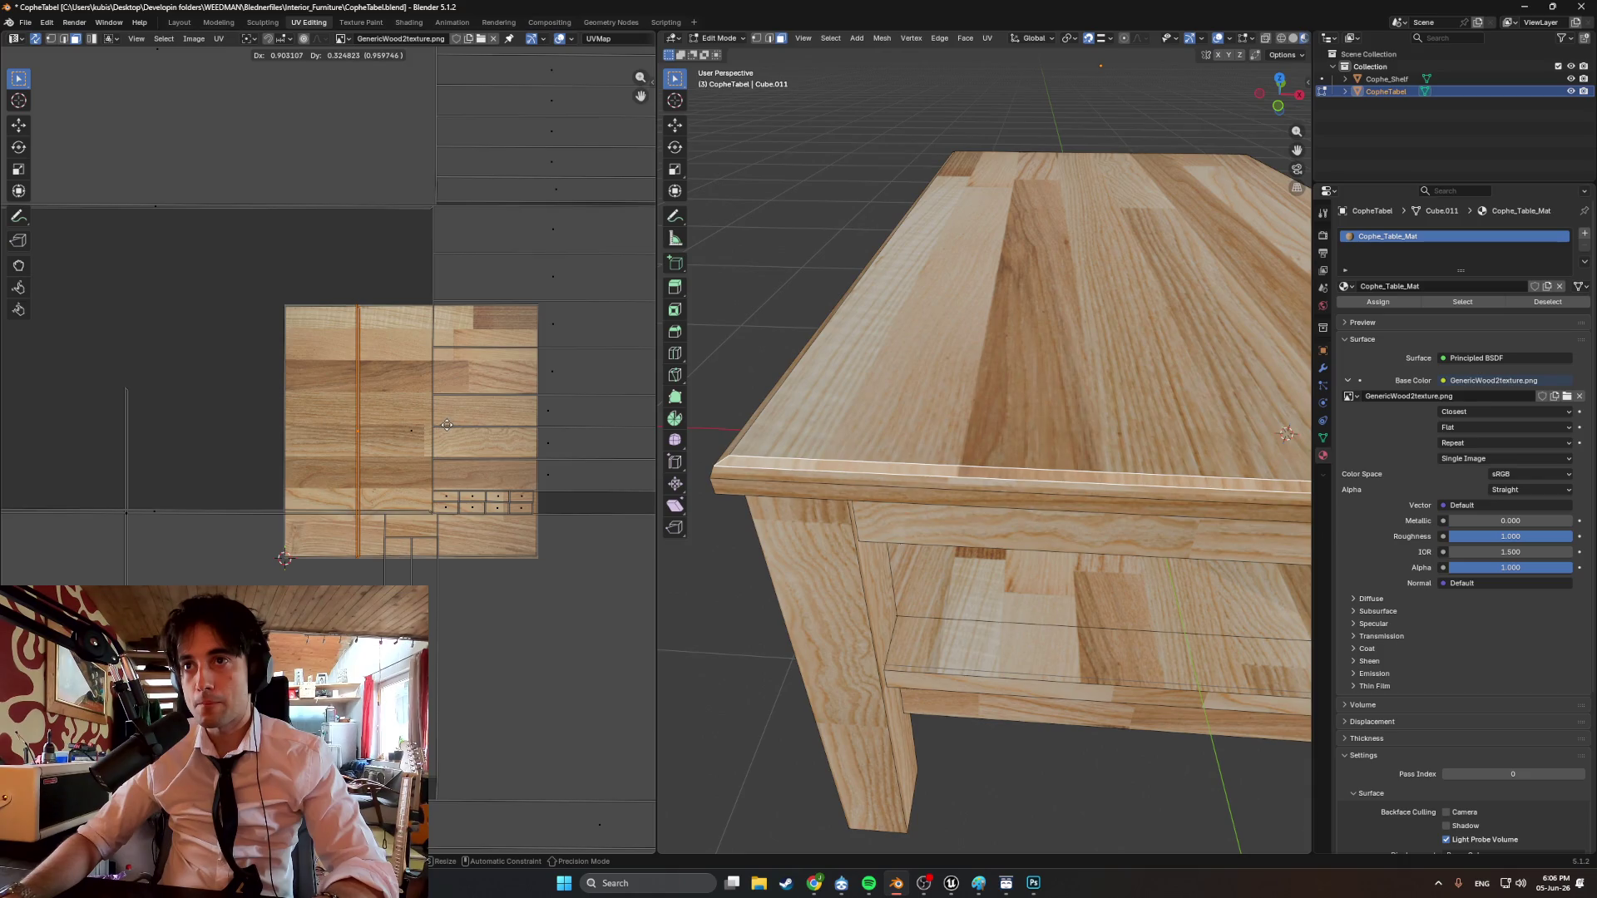
{"action": "left_click", "coordinate": [447, 430]}
Orbit down to the lower shelf and select the front face of a leg.
{"action": "scroll", "coordinate": [778, 493], "scroll_direction": "up", "scroll_amount": 3}
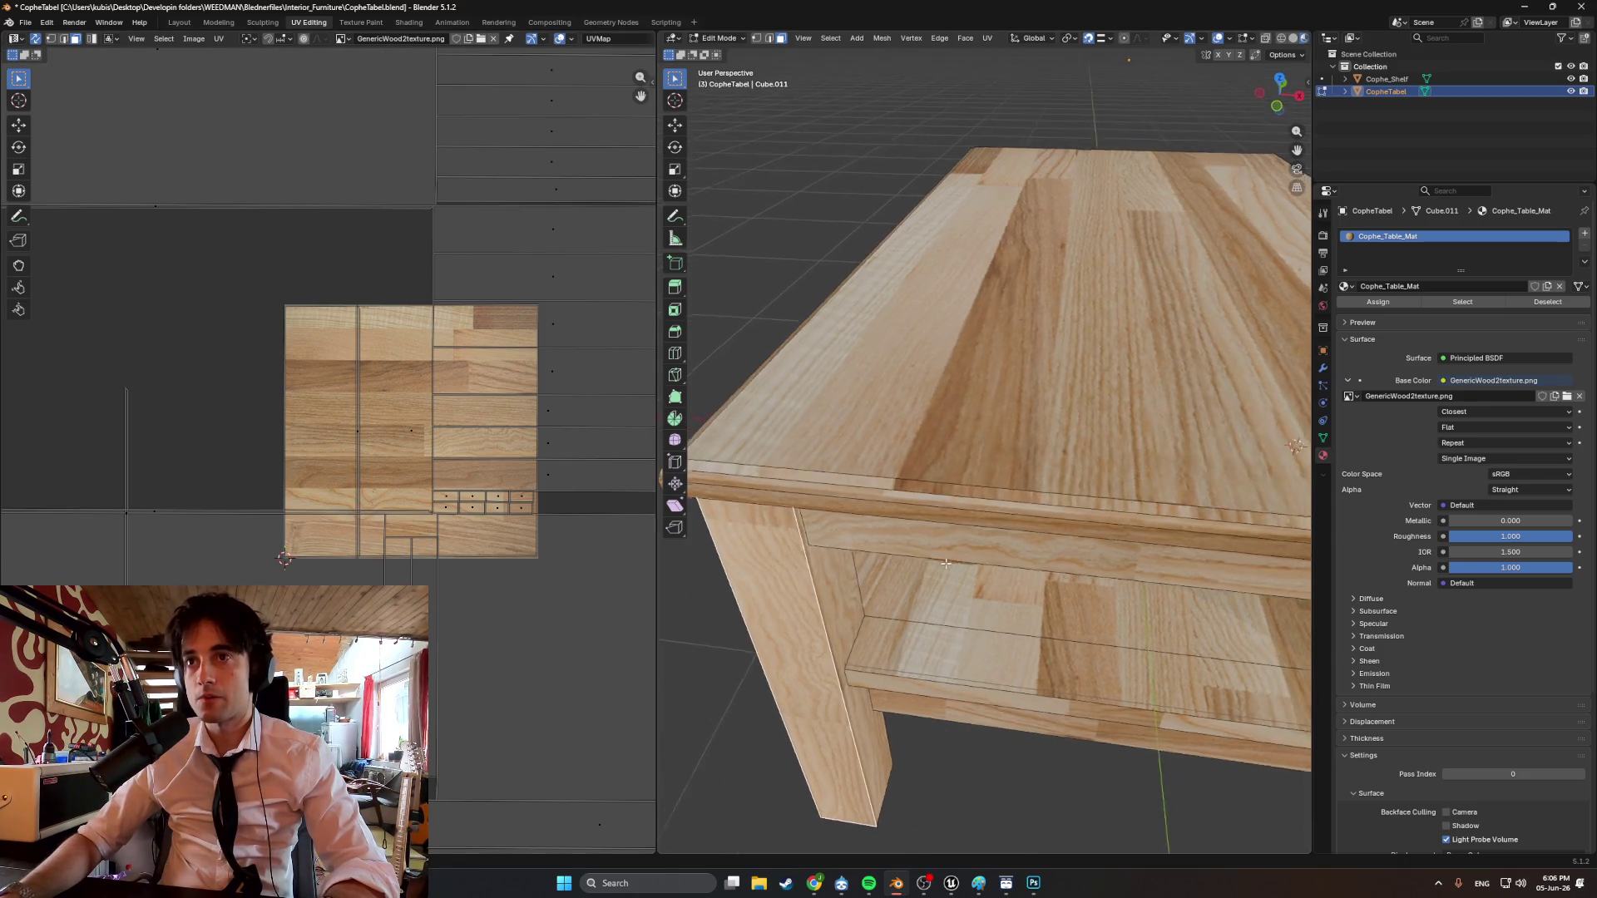
{"action": "mouse_move", "coordinate": [778, 494]}
{"action": "middle_mouse_down"}
{"action": "mouse_move", "coordinate": [921, 554]}
{"action": "mouse_move", "coordinate": [904, 544]}
{"action": "mouse_move", "coordinate": [989, 493]}
{"action": "mouse_move", "coordinate": [796, 489]}
{"action": "mouse_move", "coordinate": [968, 497]}
{"action": "mouse_move", "coordinate": [1008, 545]}
{"action": "mouse_move", "coordinate": [1082, 541]}
{"action": "middle_mouse_up"}
{"action": "scroll", "coordinate": [921, 554], "scroll_direction": "down", "scroll_amount": 3}
{"action": "scroll", "coordinate": [904, 545], "scroll_direction": "up", "scroll_amount": 3}
{"action": "scroll", "coordinate": [906, 544], "scroll_direction": "down", "scroll_amount": 4}
{"action": "scroll", "coordinate": [931, 527], "scroll_direction": "up", "scroll_amount": 4}
{"action": "scroll", "coordinate": [931, 527], "scroll_direction": "down", "scroll_amount": 4}
{"action": "scroll", "coordinate": [989, 492], "scroll_direction": "up", "scroll_amount": 3}
{"action": "scroll", "coordinate": [982, 511], "scroll_direction": "up", "scroll_amount": 5}
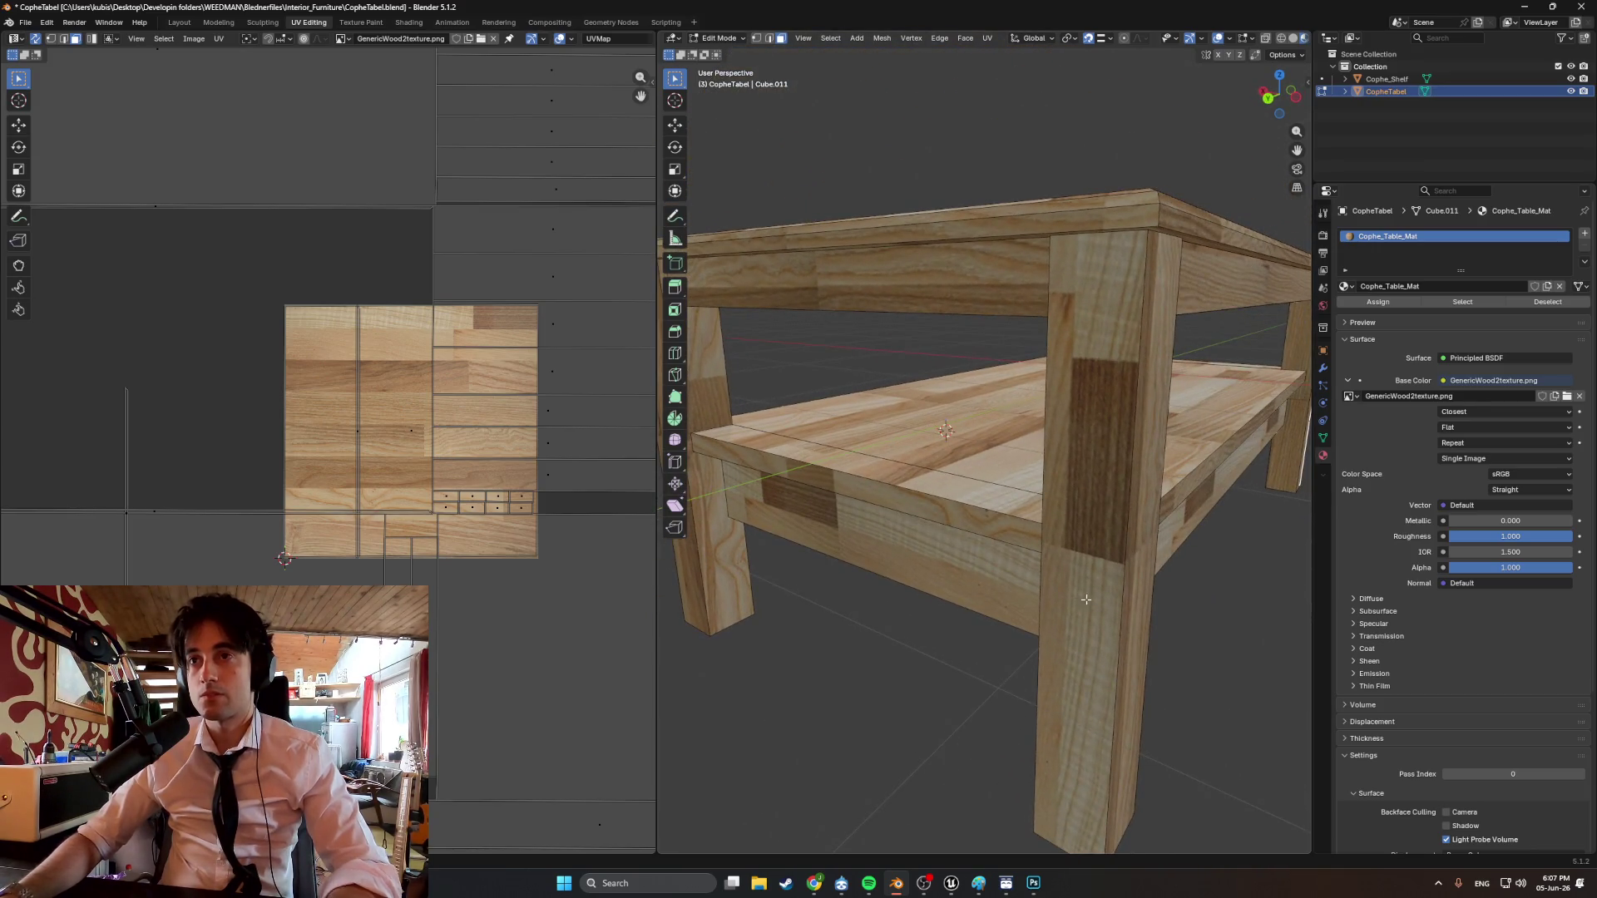
{"action": "left_click", "coordinate": [1081, 541]}
{"action": "scroll", "coordinate": [499, 374], "scroll_direction": "down", "scroll_amount": 1}
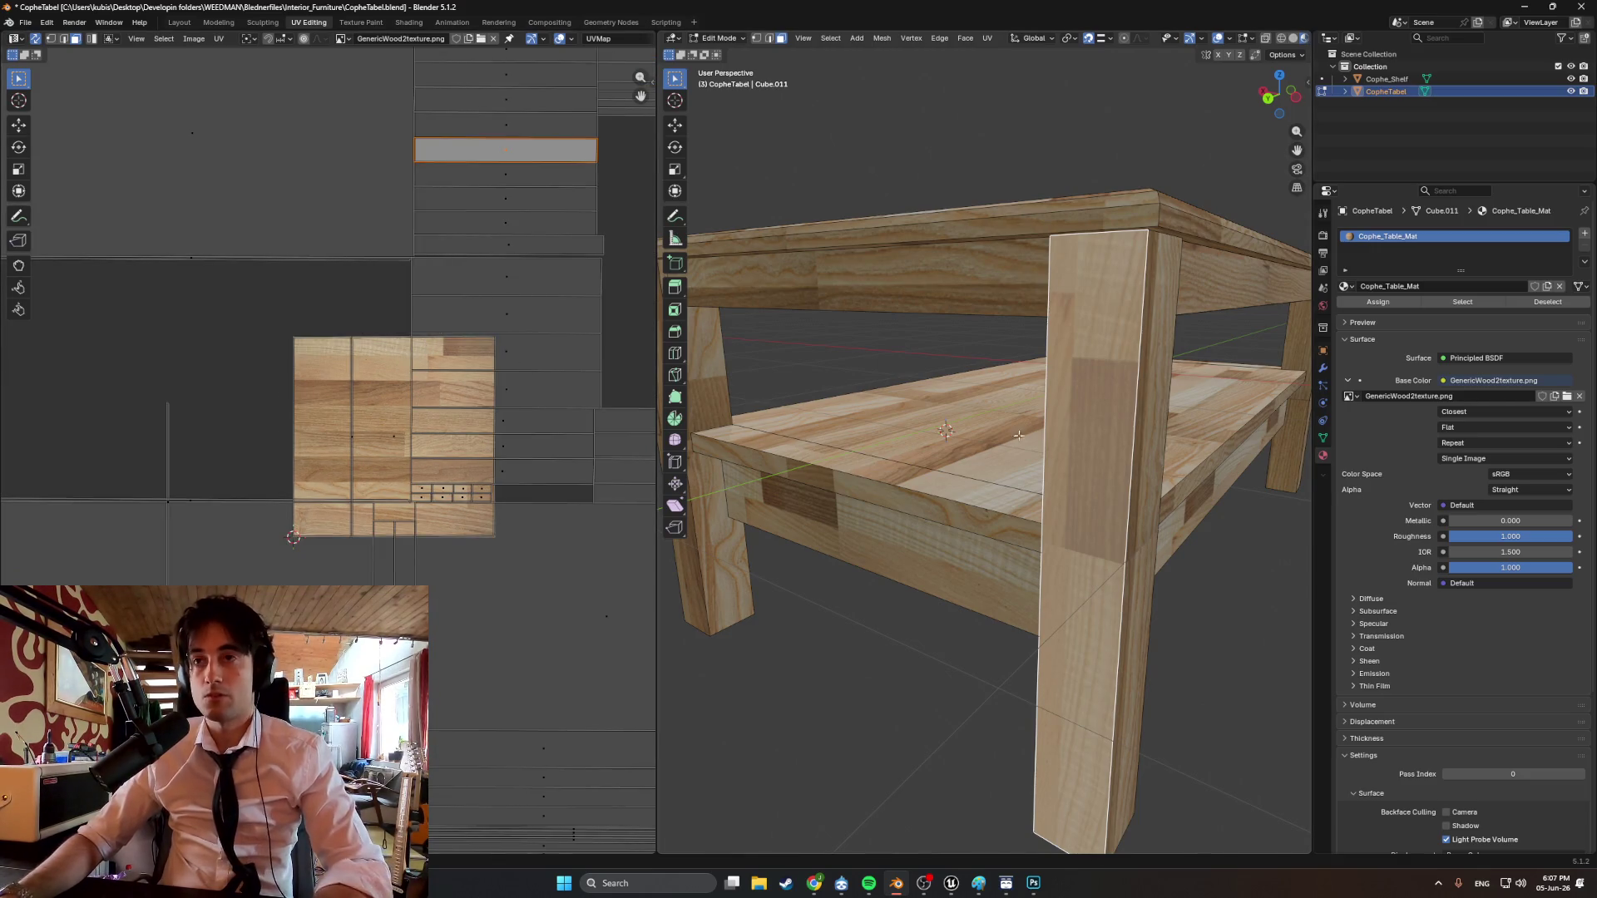
Smart UV Project the front leg face and rotate its UV strip -90 degrees to lie horizontal.
{"action": "key", "text": "u"}
{"action": "left_click", "coordinate": [948, 437]}
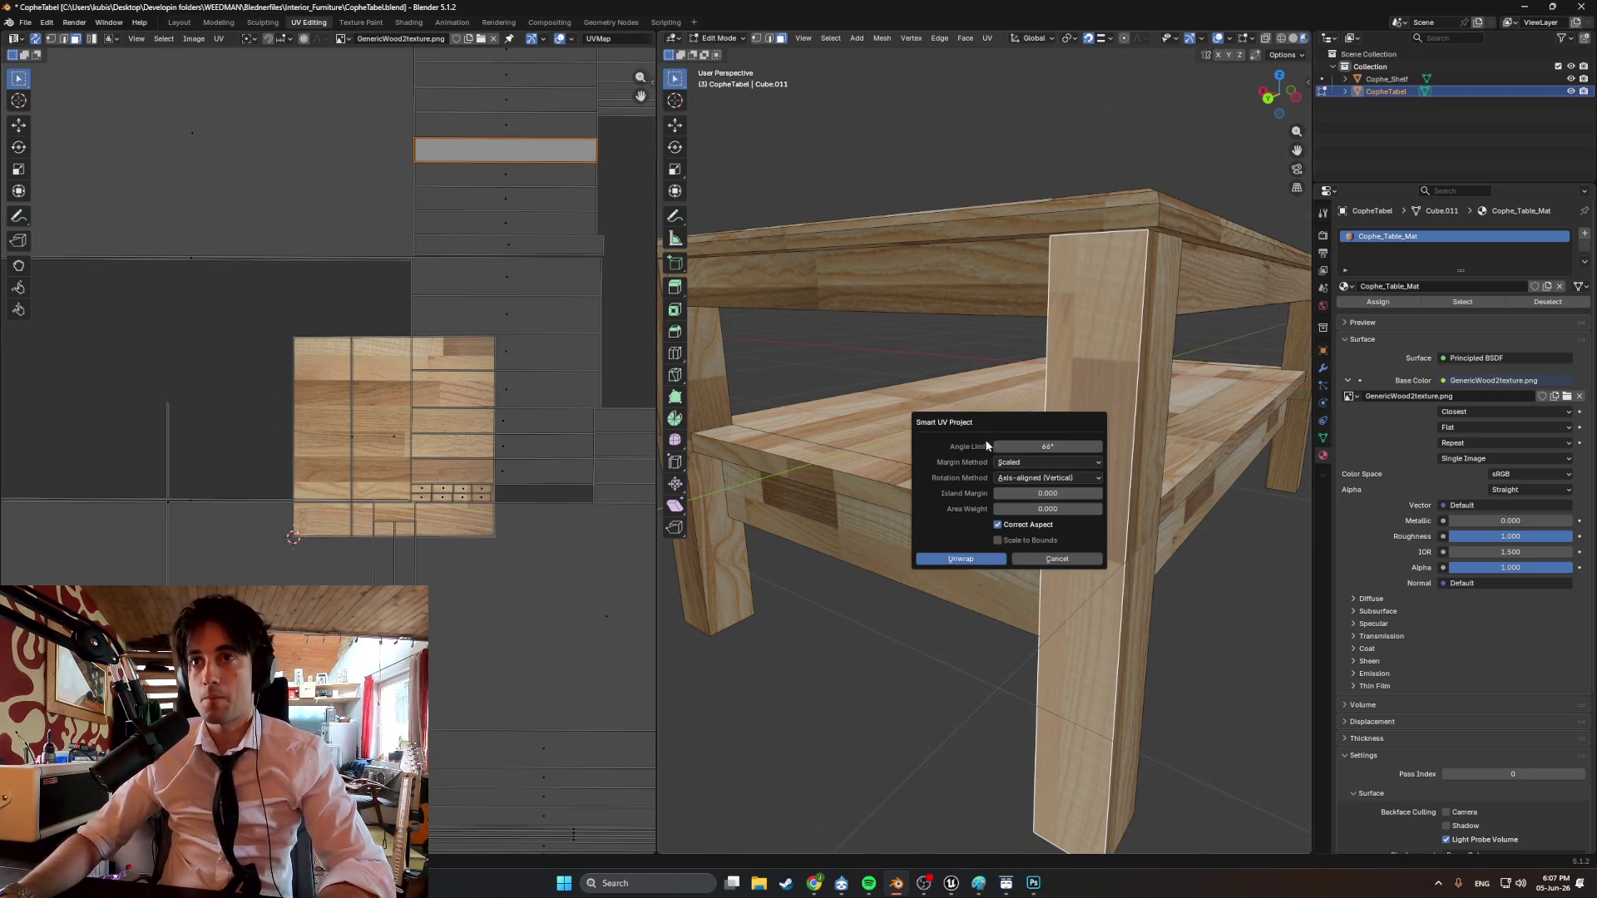
{"action": "left_click", "coordinate": [961, 560]}
{"action": "key", "text": "r"}
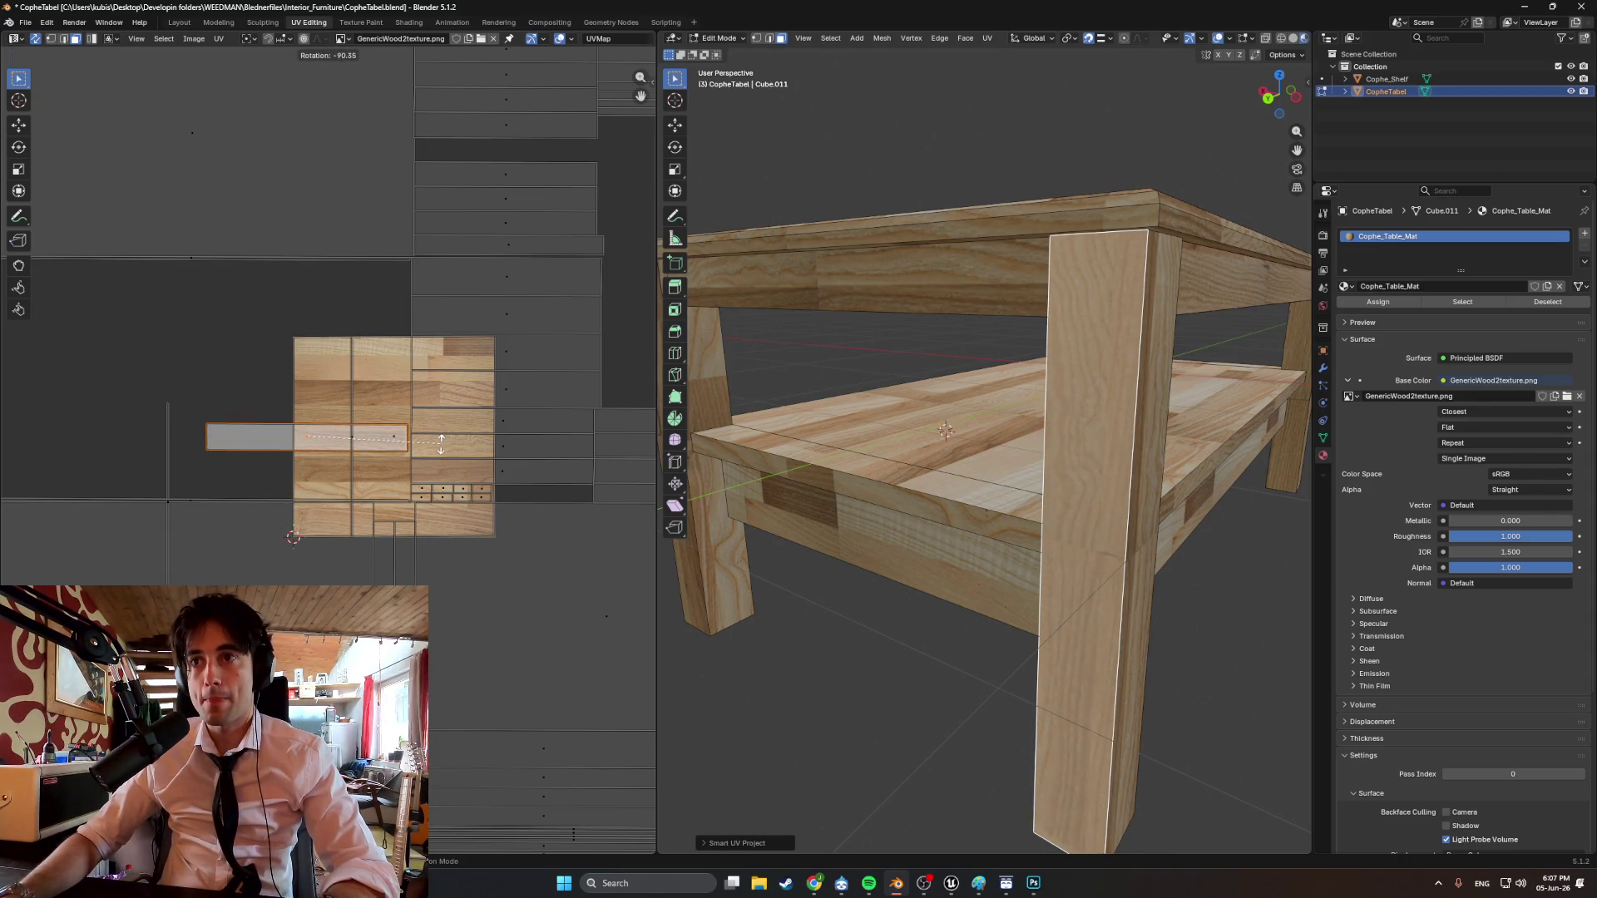
{"action": "left_click", "coordinate": [441, 441]}
Place the leg strip on the texture's upper boards and scale it down to fit one board.
{"action": "key", "text": "g"}
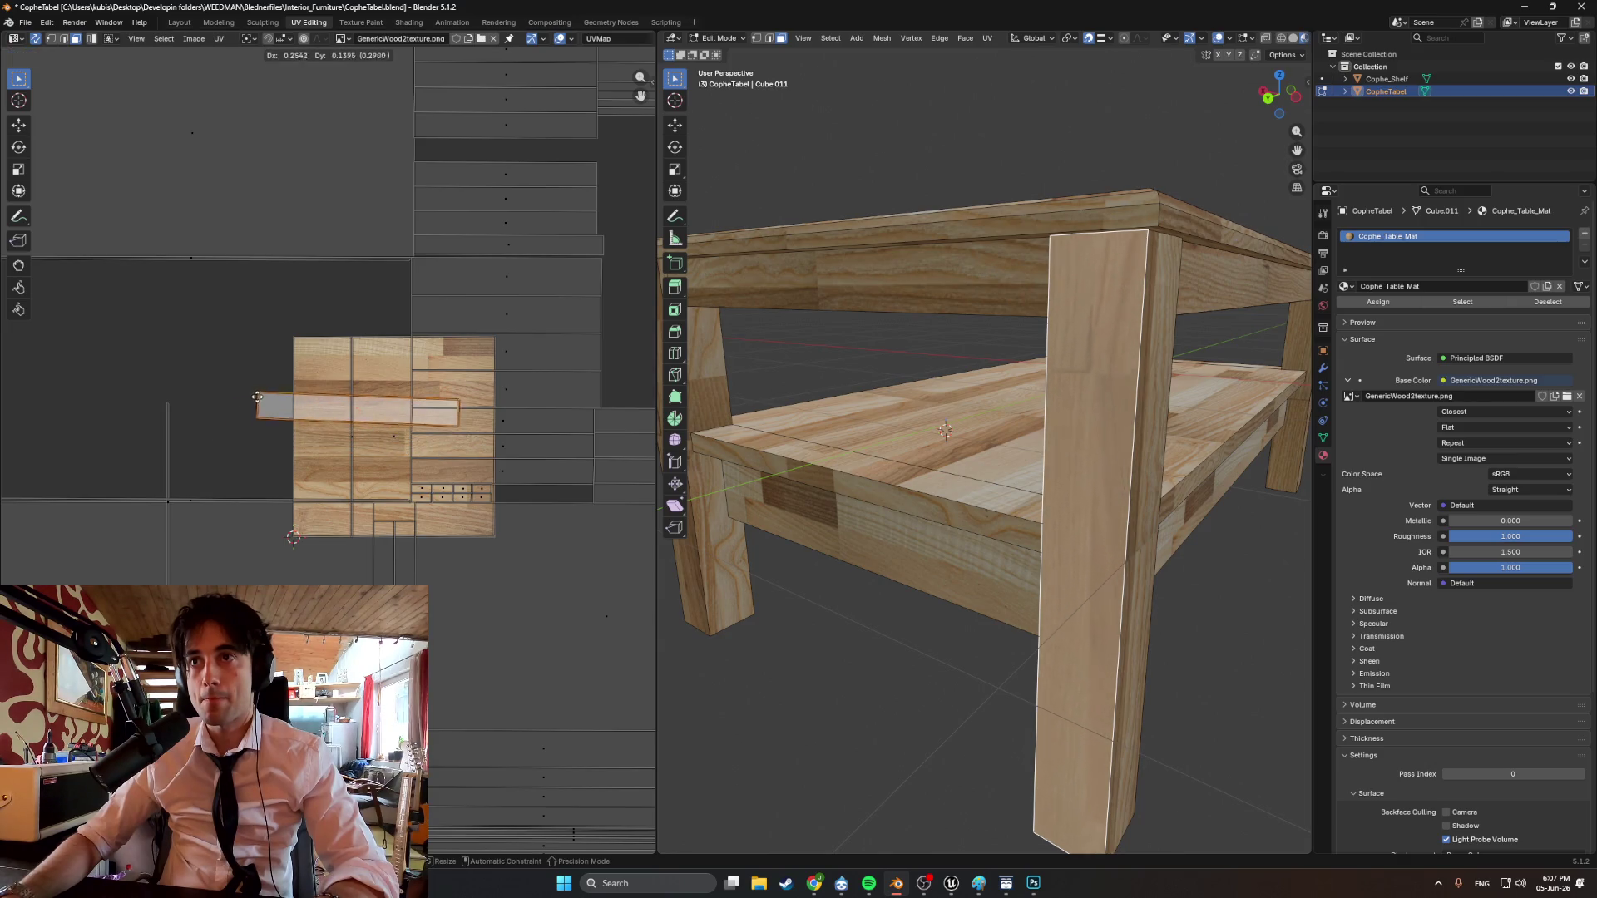
{"action": "left_click", "coordinate": [257, 354]}
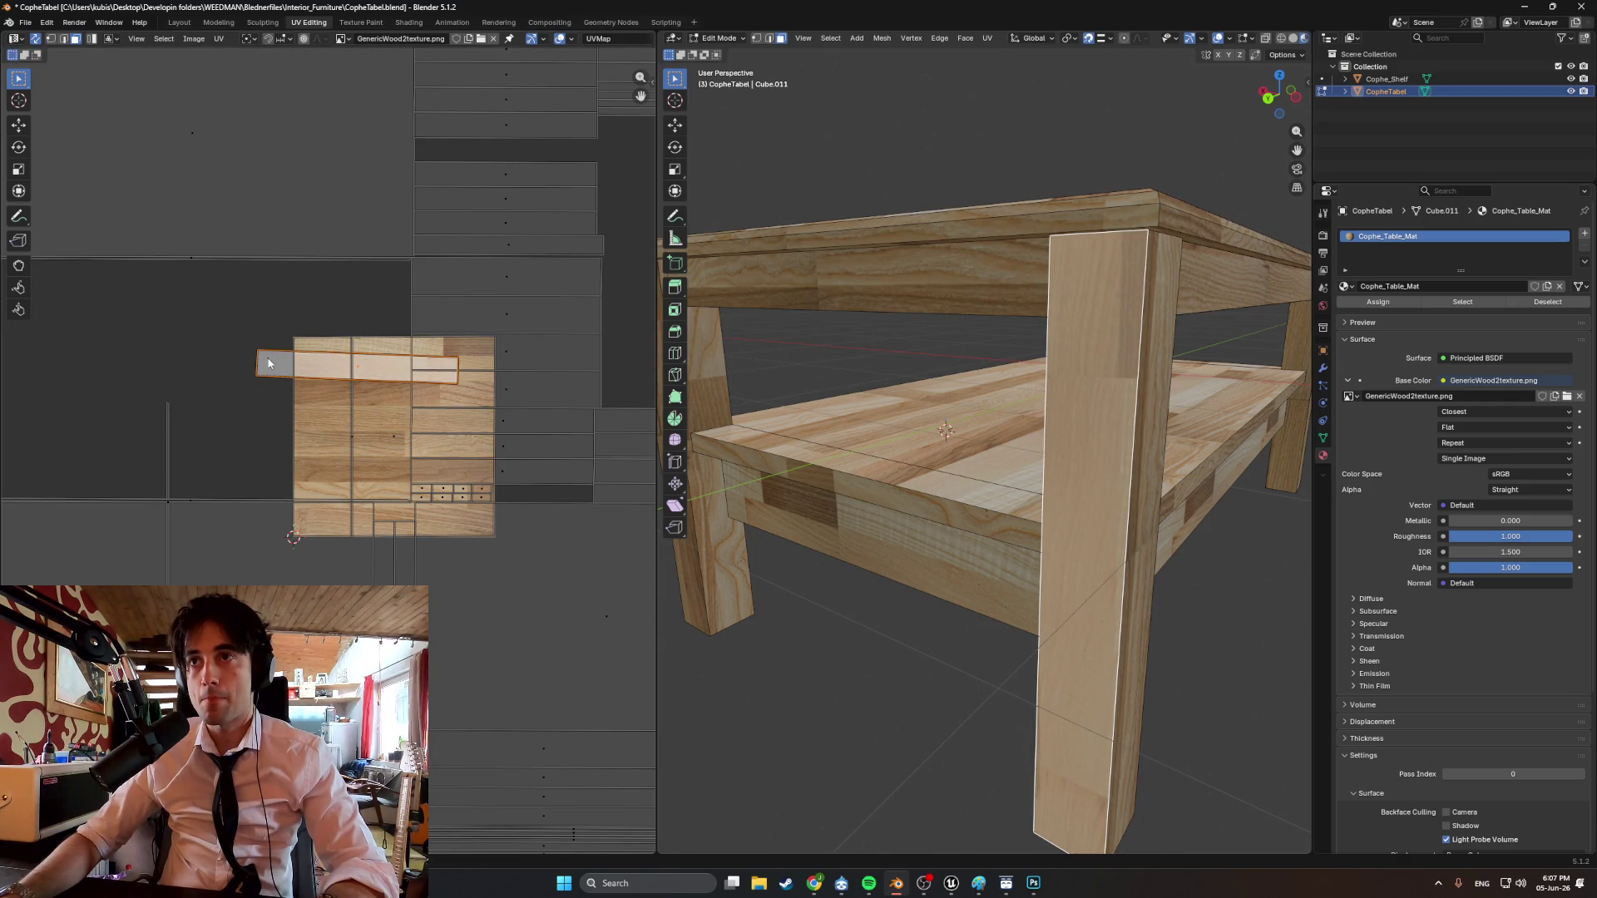
{"action": "key", "text": "r"}
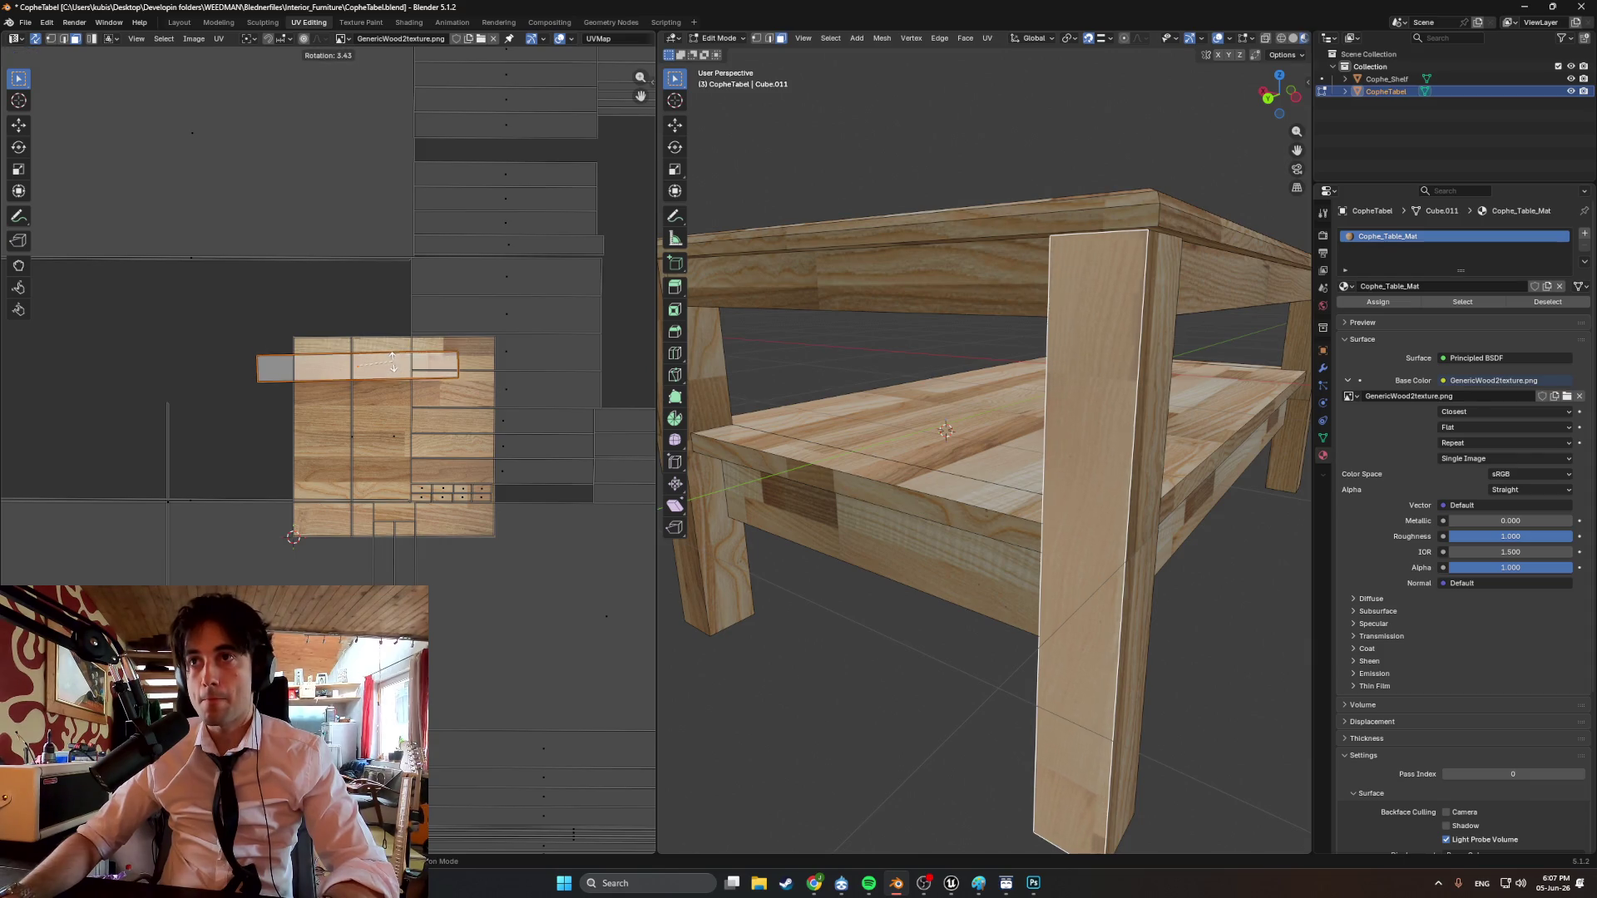
{"action": "key", "text": "g"}
{"action": "left_click", "coordinate": [317, 379]}
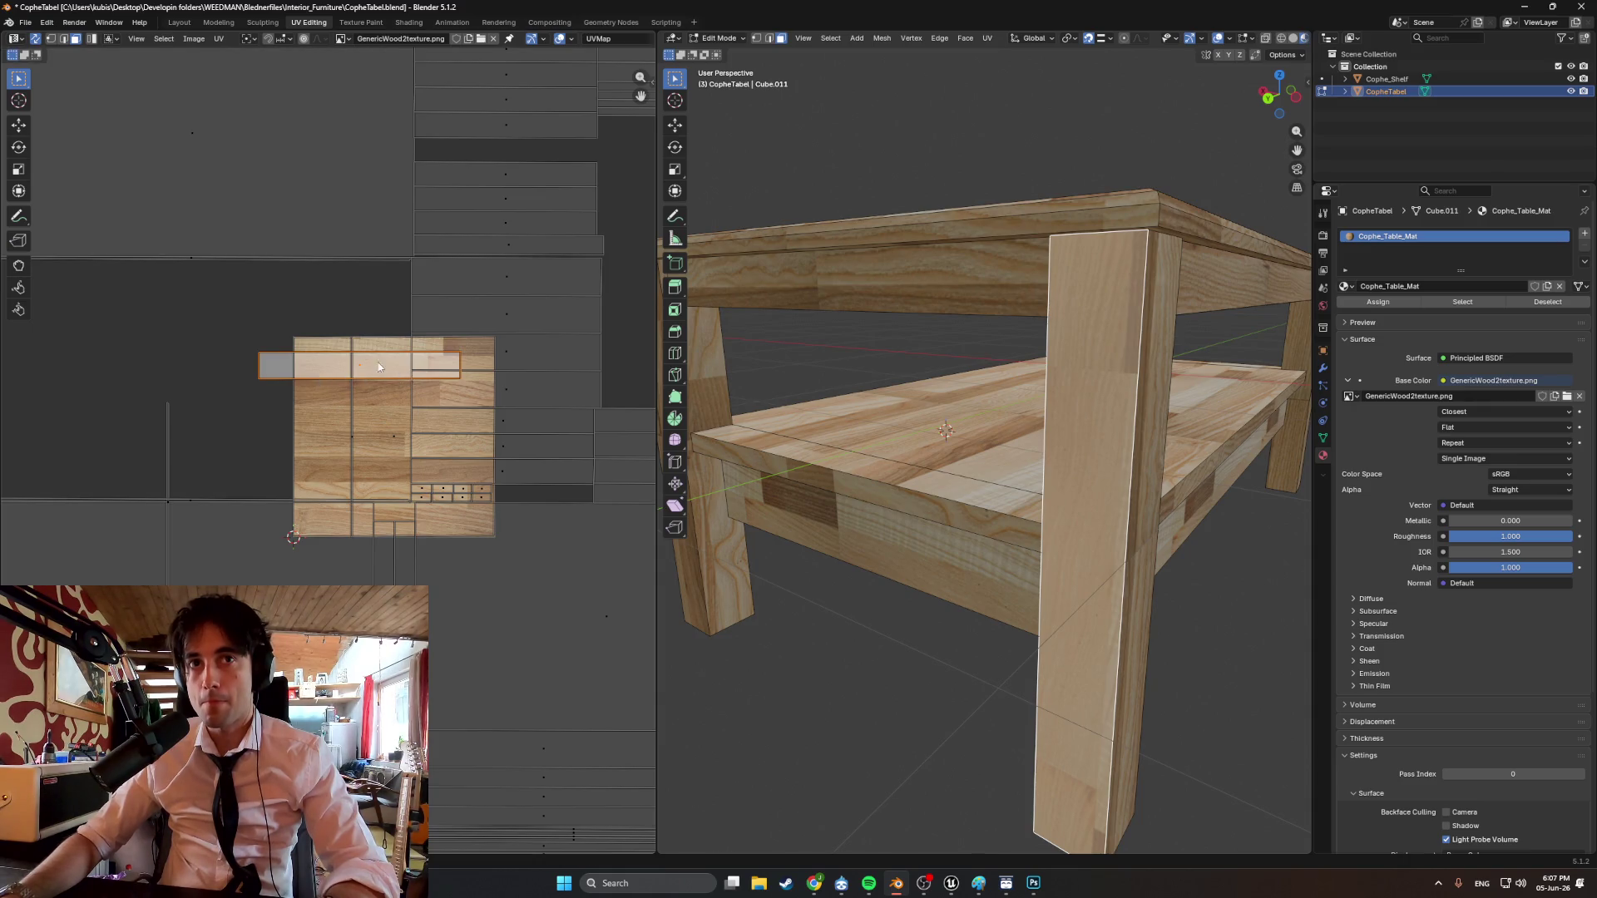
{"action": "scroll", "coordinate": [379, 367], "scroll_direction": "up", "scroll_amount": 4}
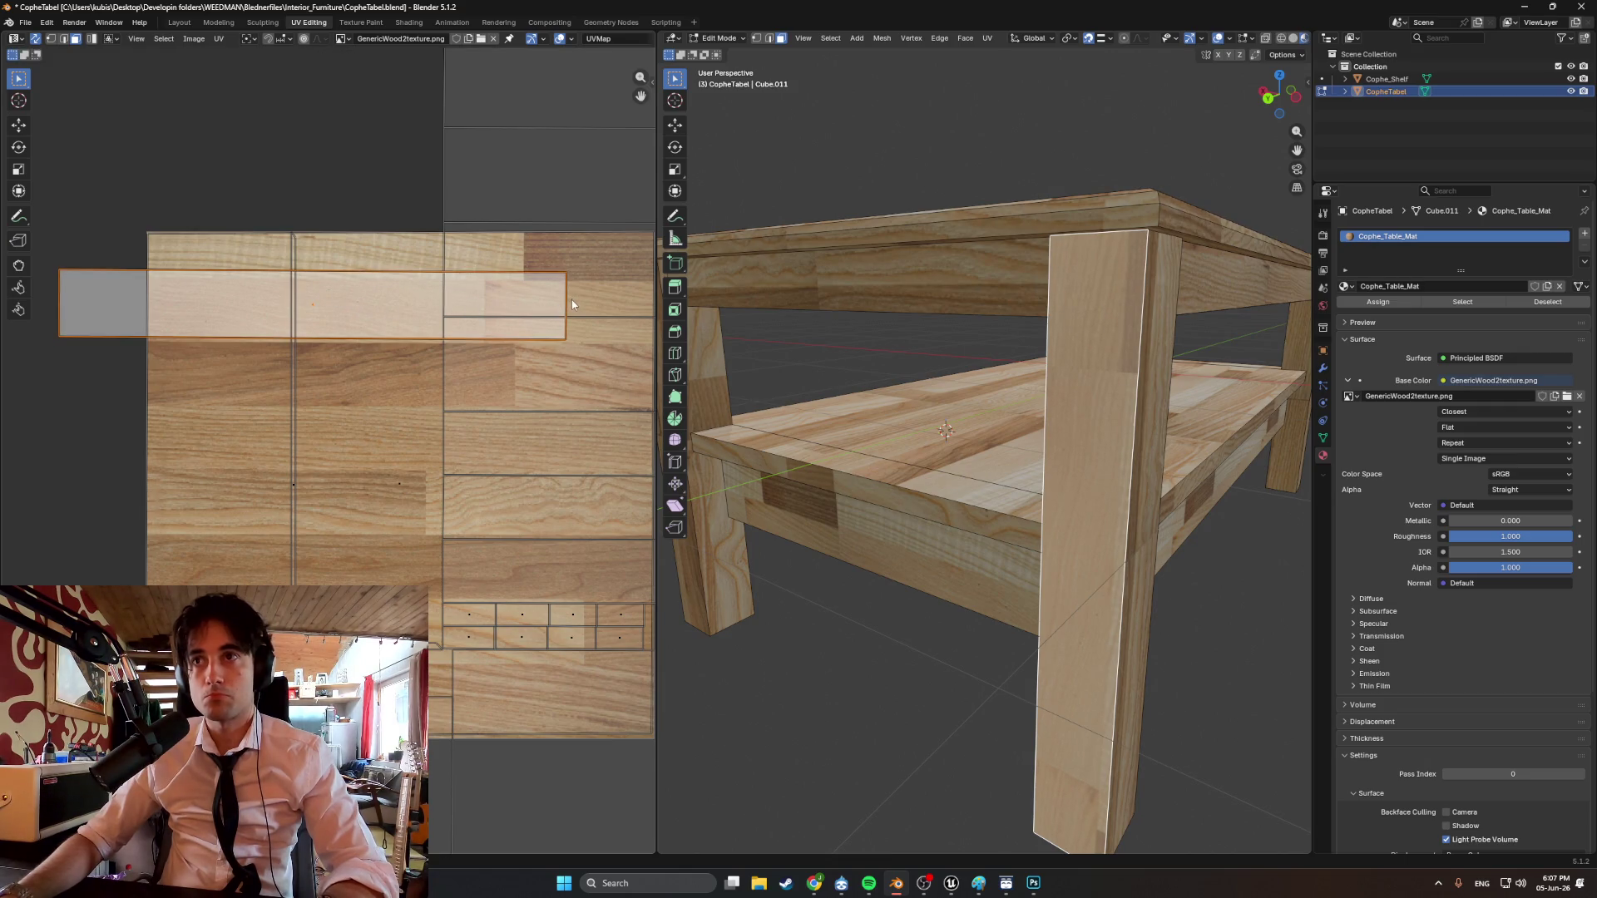
{"action": "key", "text": "s"}
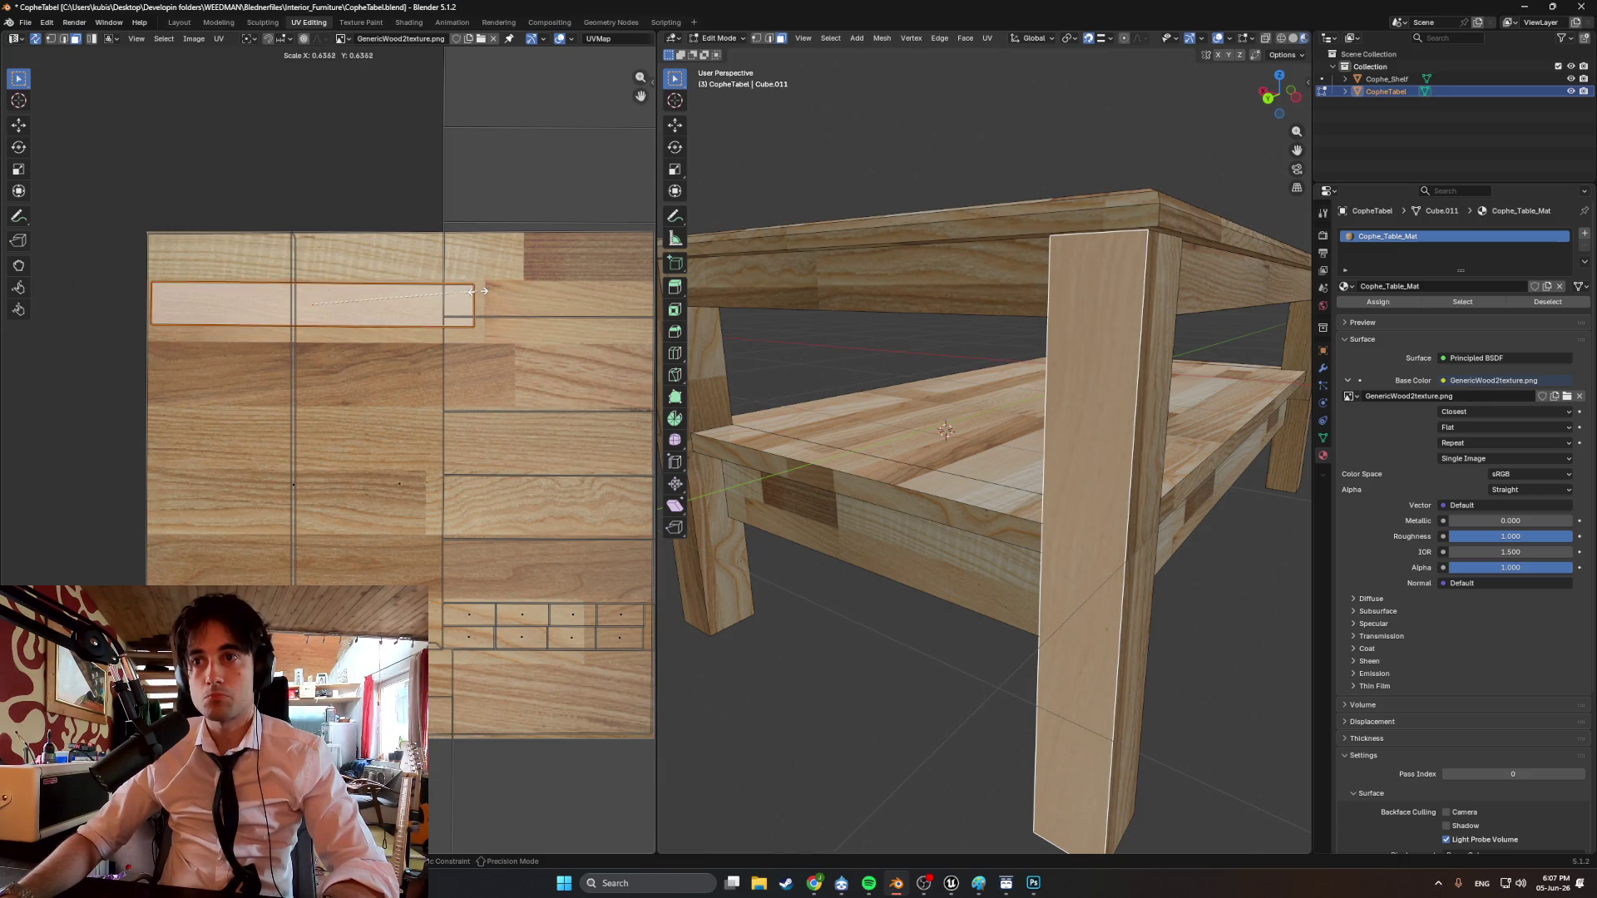
{"action": "key", "text": "g"}
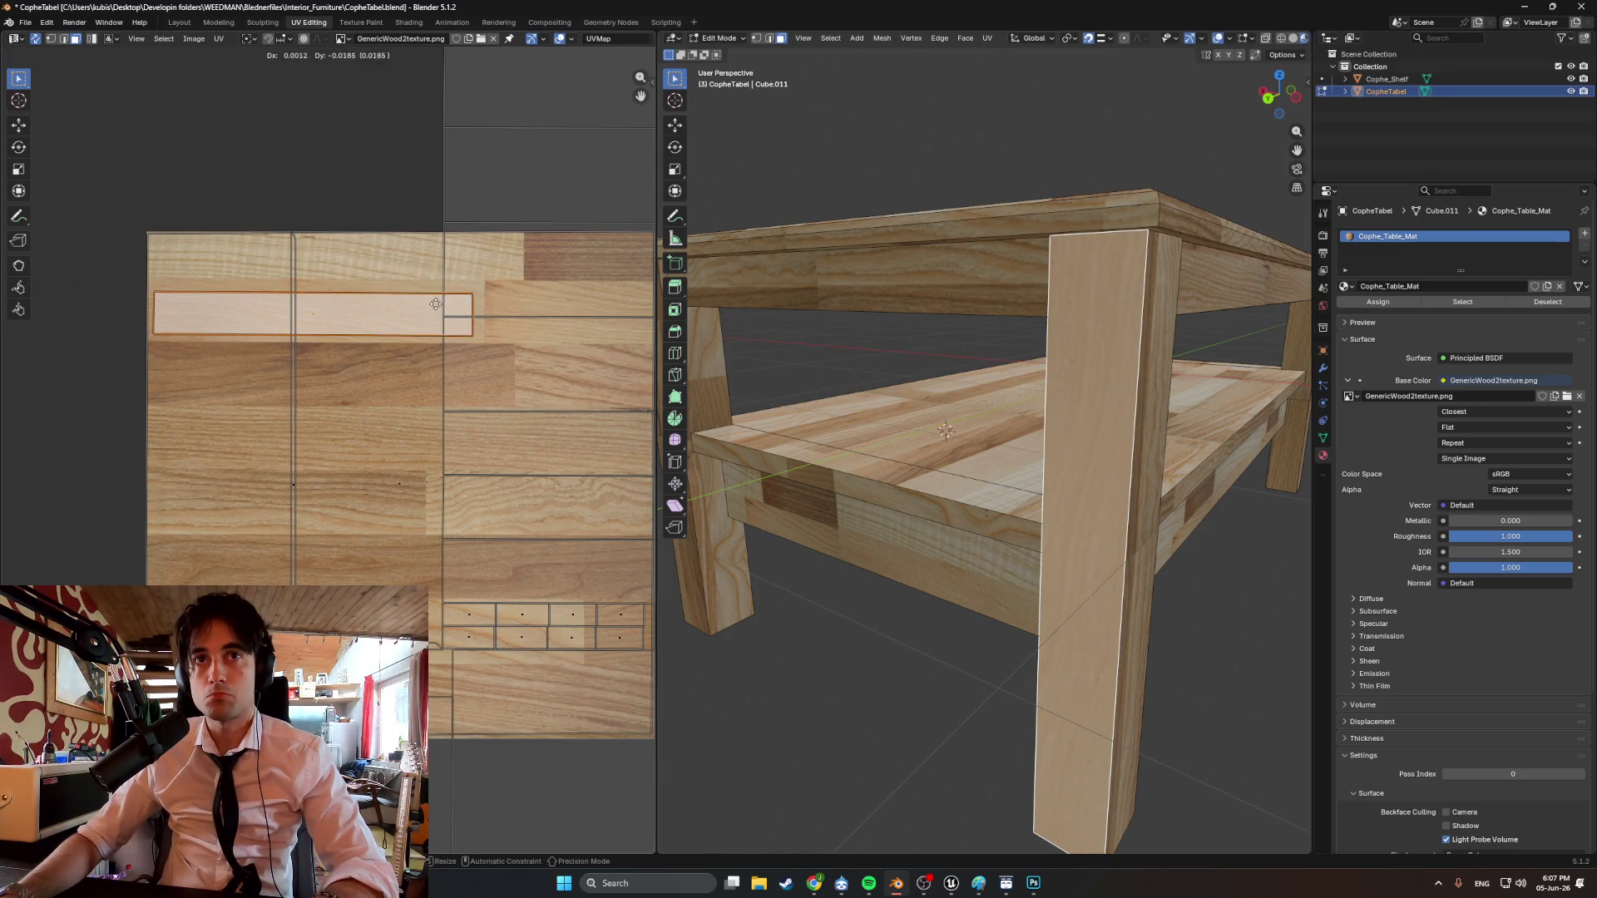
{"action": "left_click", "coordinate": [386, 304]}
Slide the strip's top edge along, then raise it vertically to match the board.
{"action": "left_click", "coordinate": [380, 295]}
{"action": "key", "text": "g"}
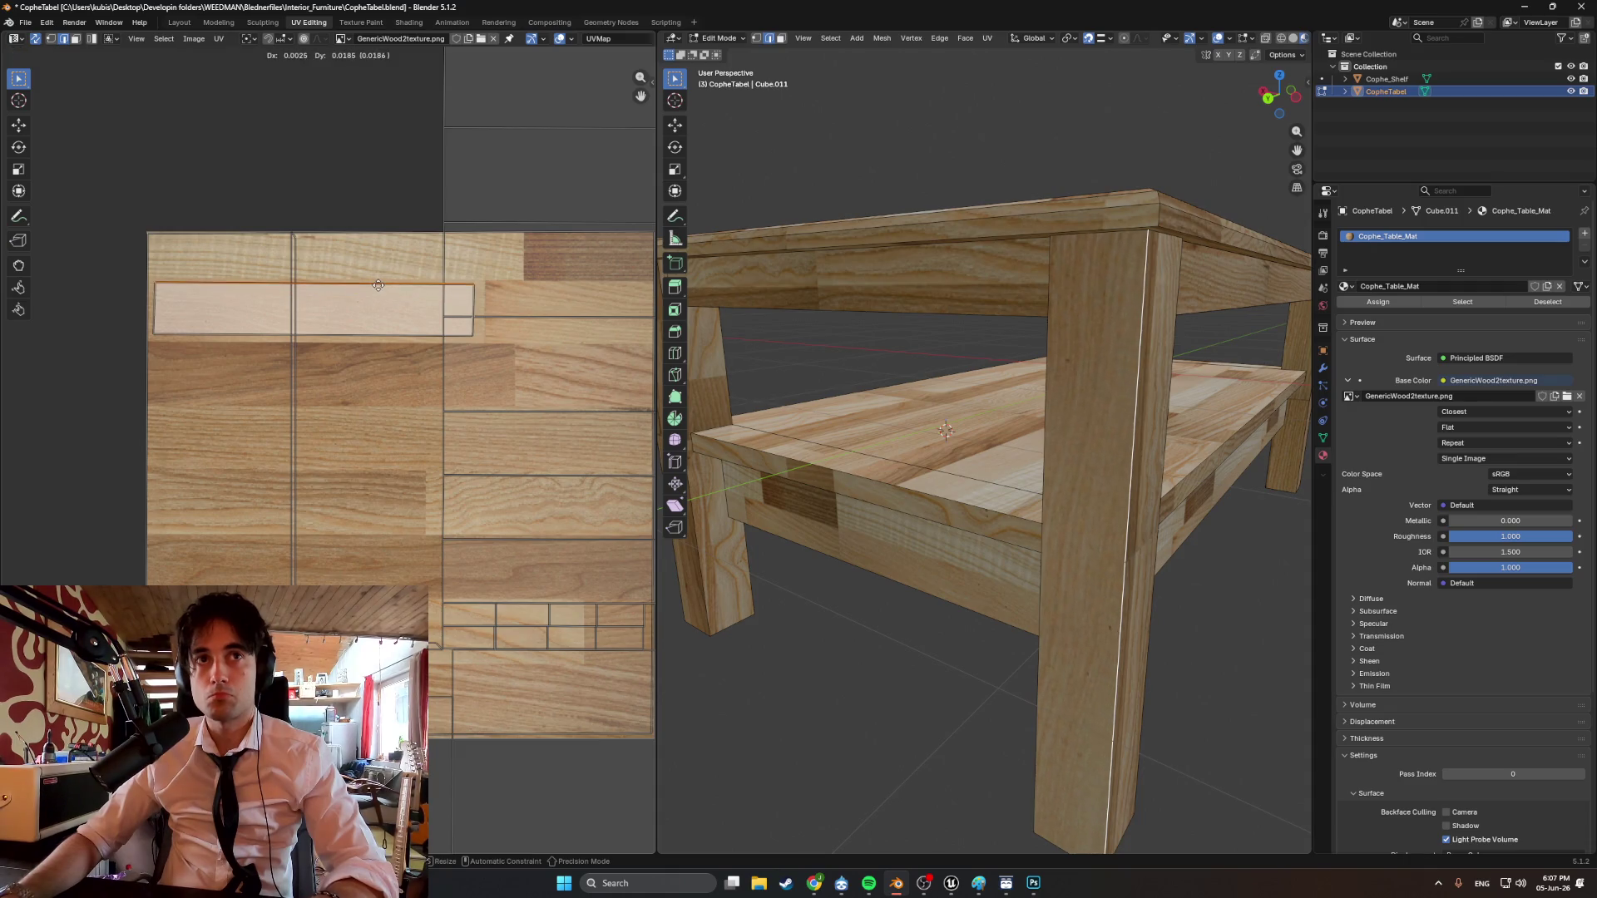
{"action": "key", "text": "g"}
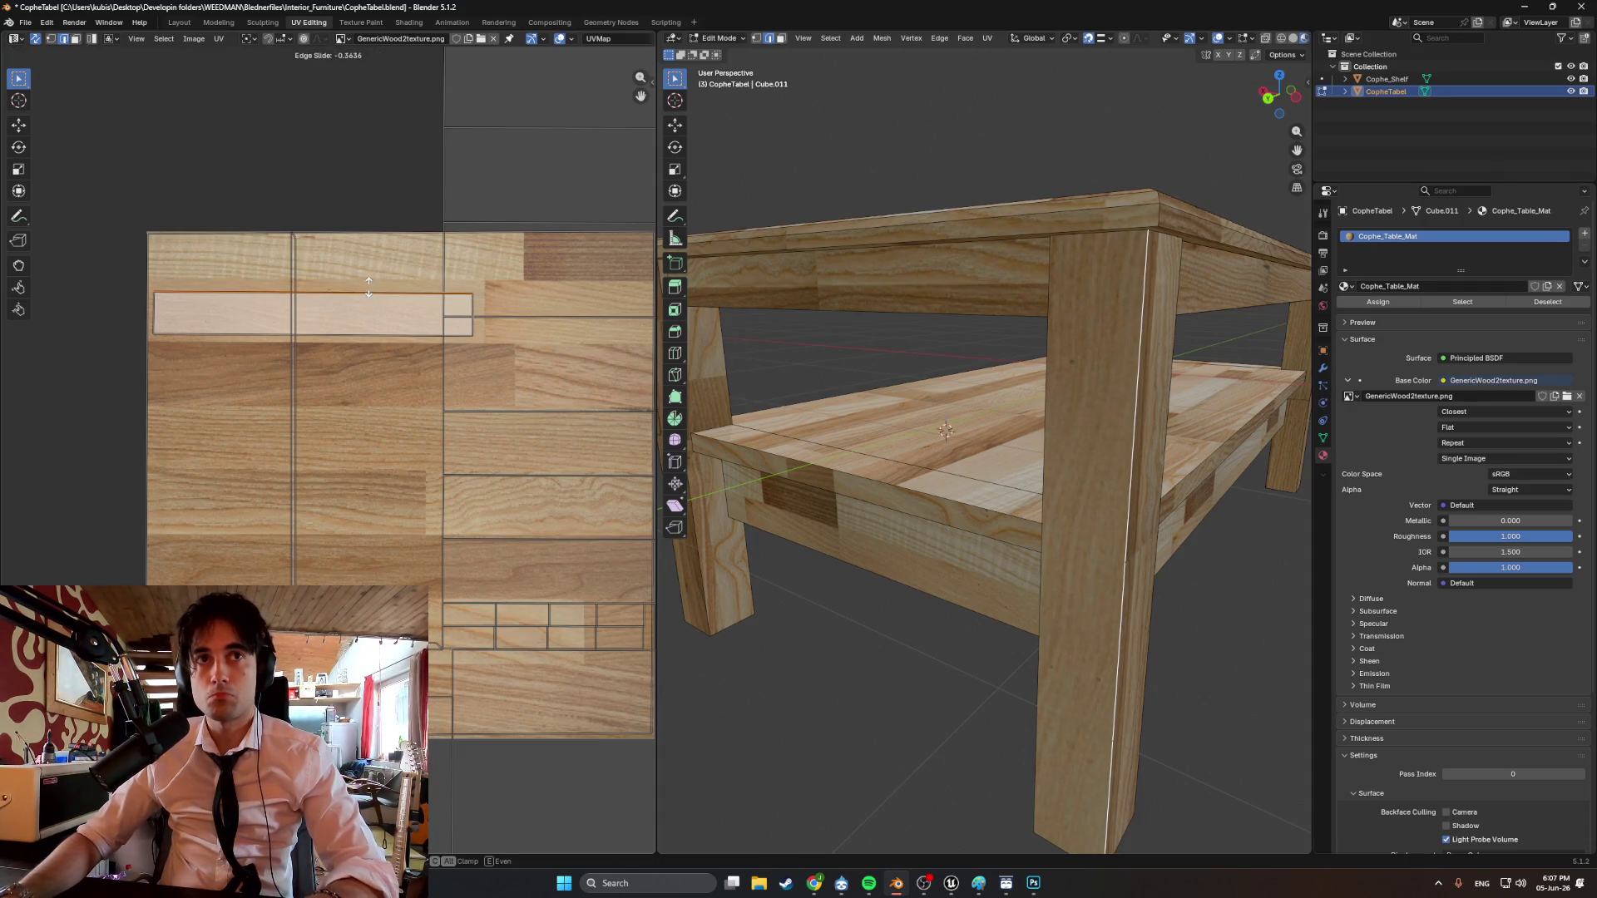
{"action": "left_click", "coordinate": [364, 291]}
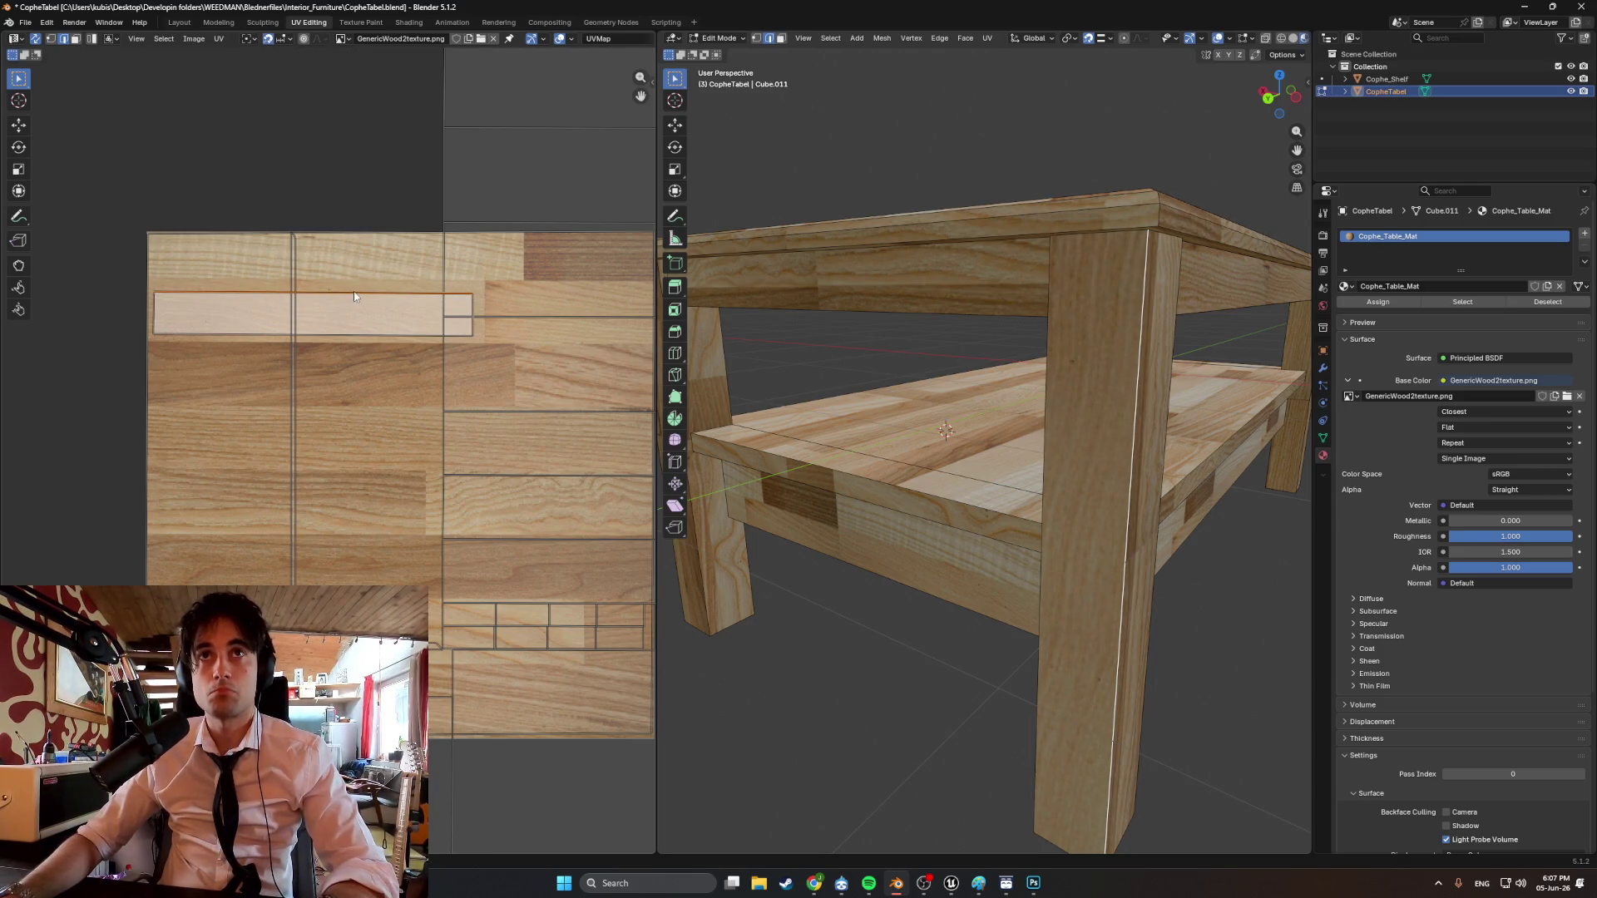
{"action": "key", "text": "g"}
{"action": "key", "text": "y"}
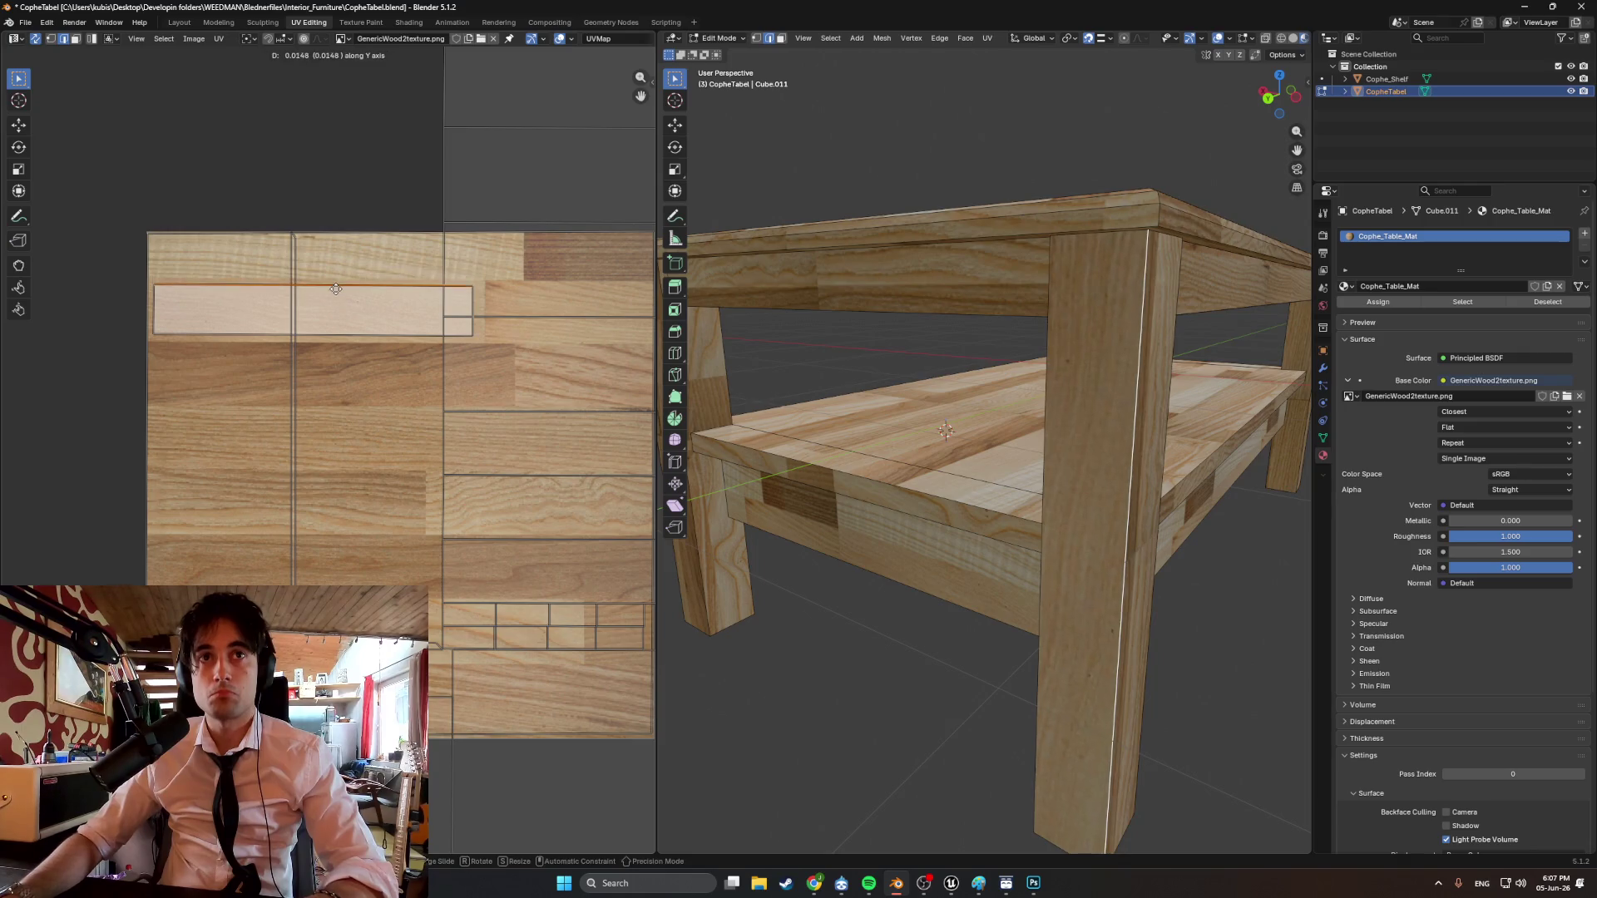
{"action": "left_click", "coordinate": [337, 290]}
Lower the strip's bottom edge and extend its right and left edges to cover the board.
{"action": "left_click", "coordinate": [339, 335]}
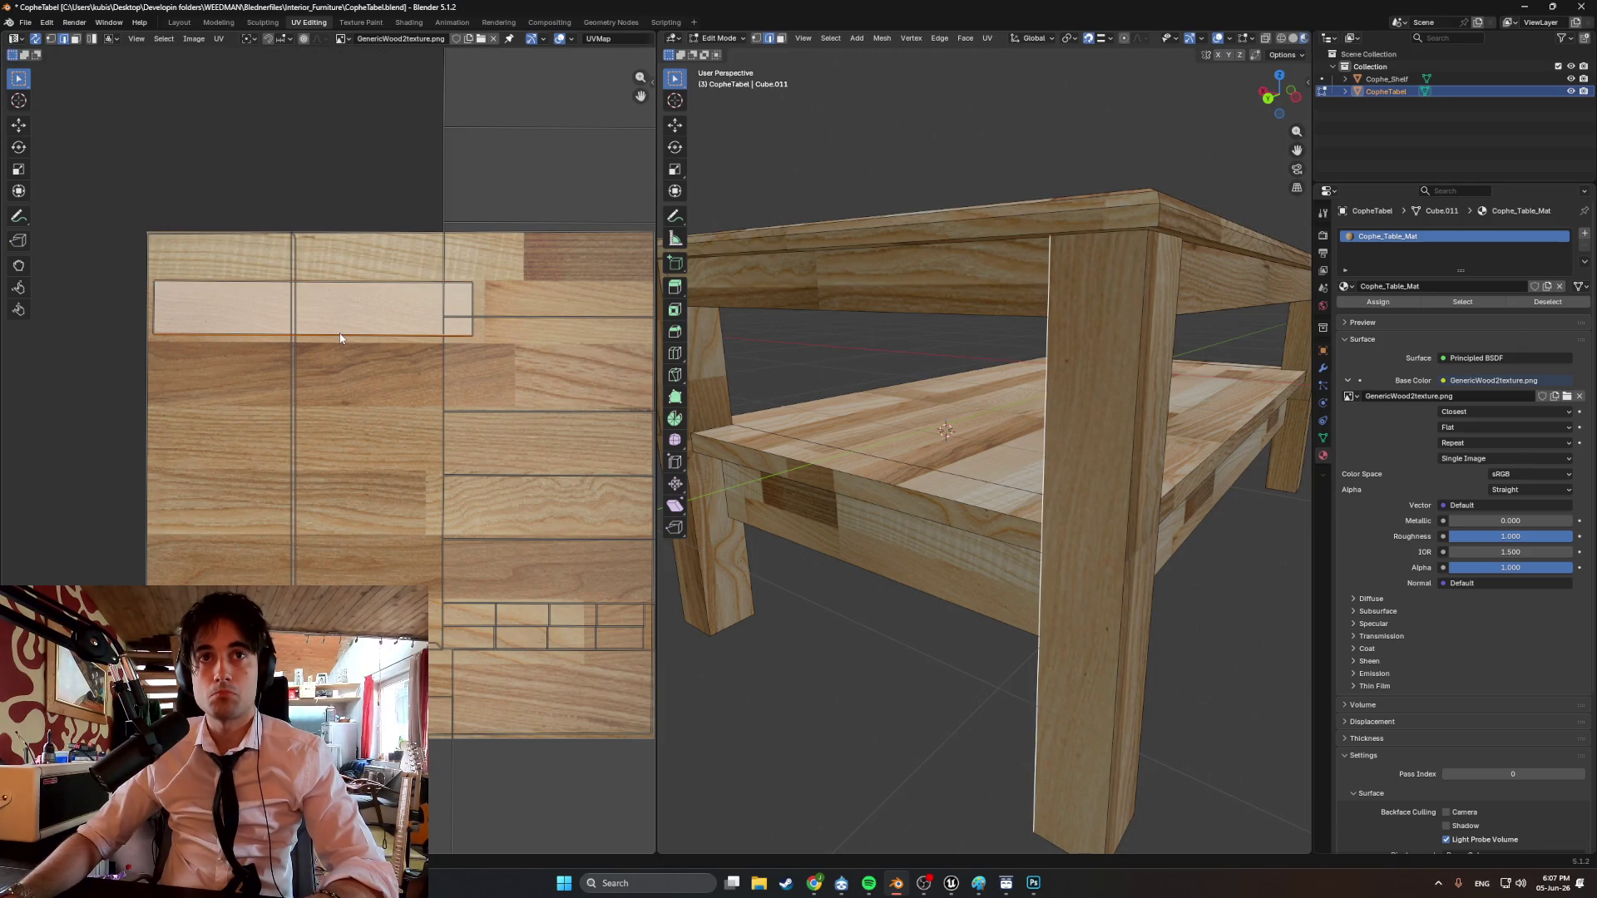
{"action": "left_click", "coordinate": [524, 337]}
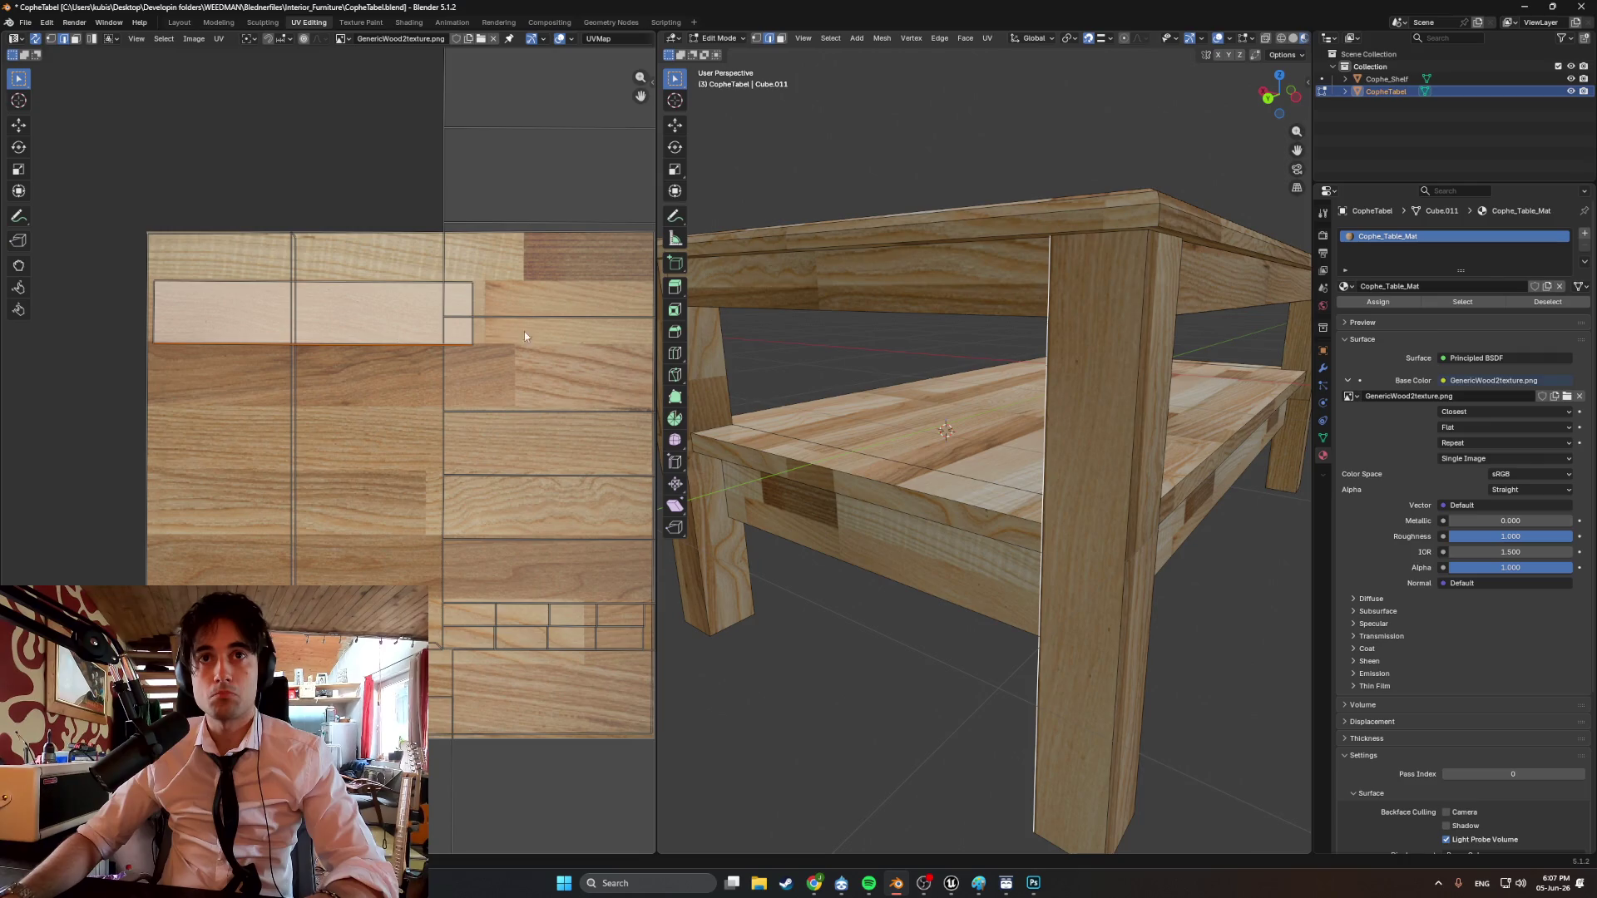
{"action": "key", "text": "g"}
{"action": "left_click", "coordinate": [482, 312]}
{"action": "left_click", "coordinate": [158, 313]}
{"action": "key", "text": "g"}
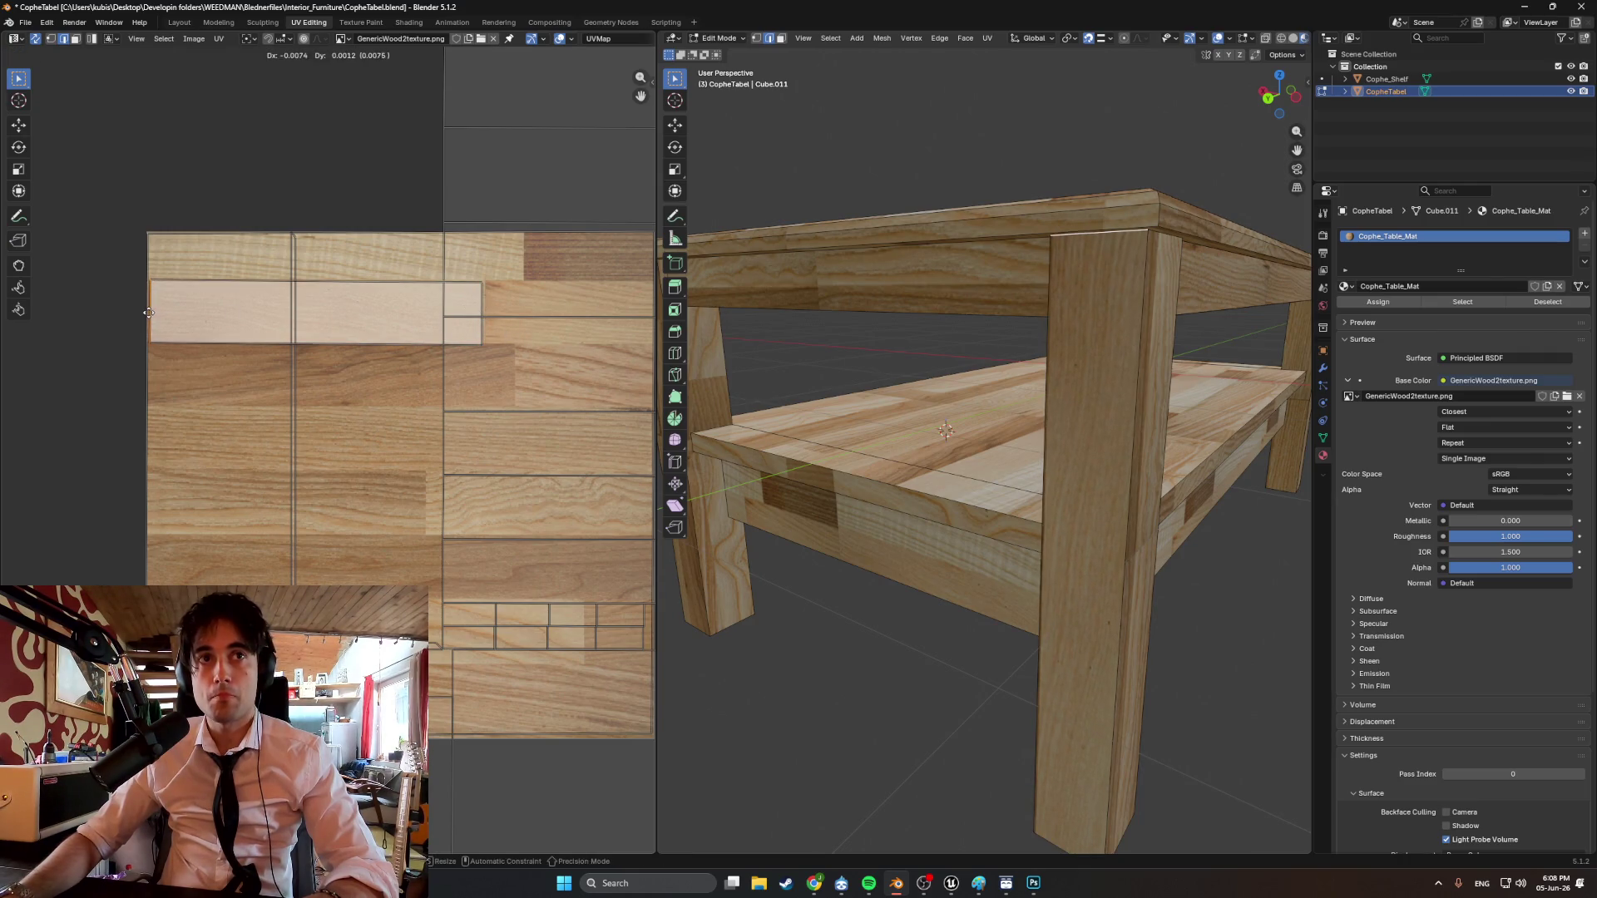
{"action": "left_click", "coordinate": [148, 313]}
{"action": "mouse_move", "coordinate": [948, 429]}
{"action": "middle_mouse_down"}
{"action": "mouse_move", "coordinate": [992, 427]}
{"action": "mouse_move", "coordinate": [977, 408]}
{"action": "mouse_move", "coordinate": [938, 419]}
{"action": "middle_mouse_up"}
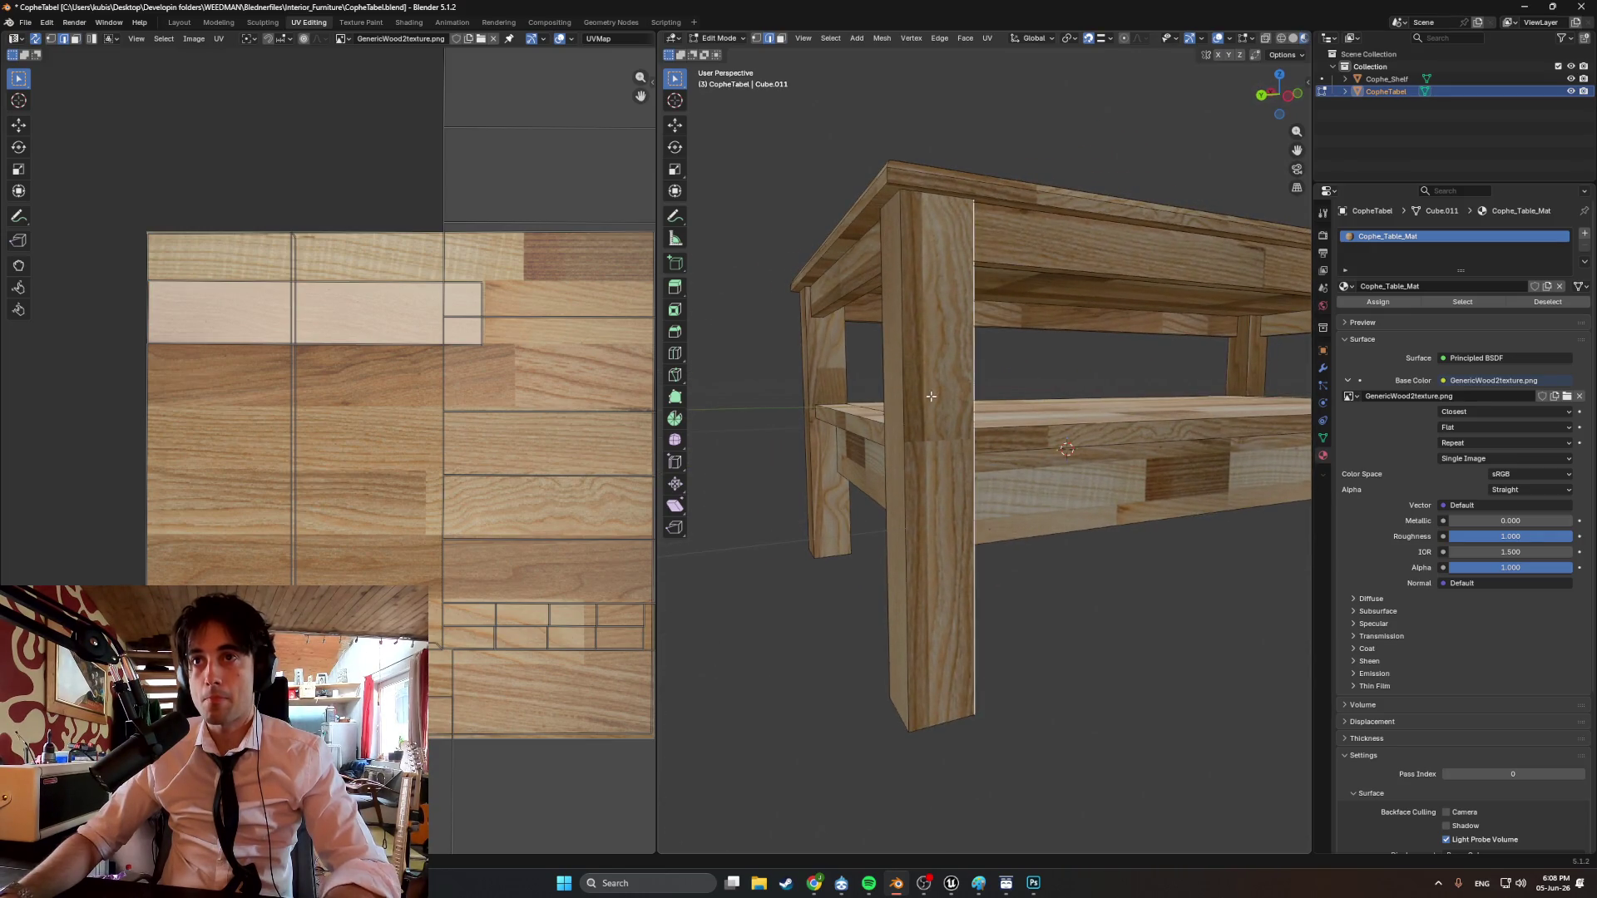
{"action": "left_click", "coordinate": [931, 397]}
{"action": "key", "text": "u"}
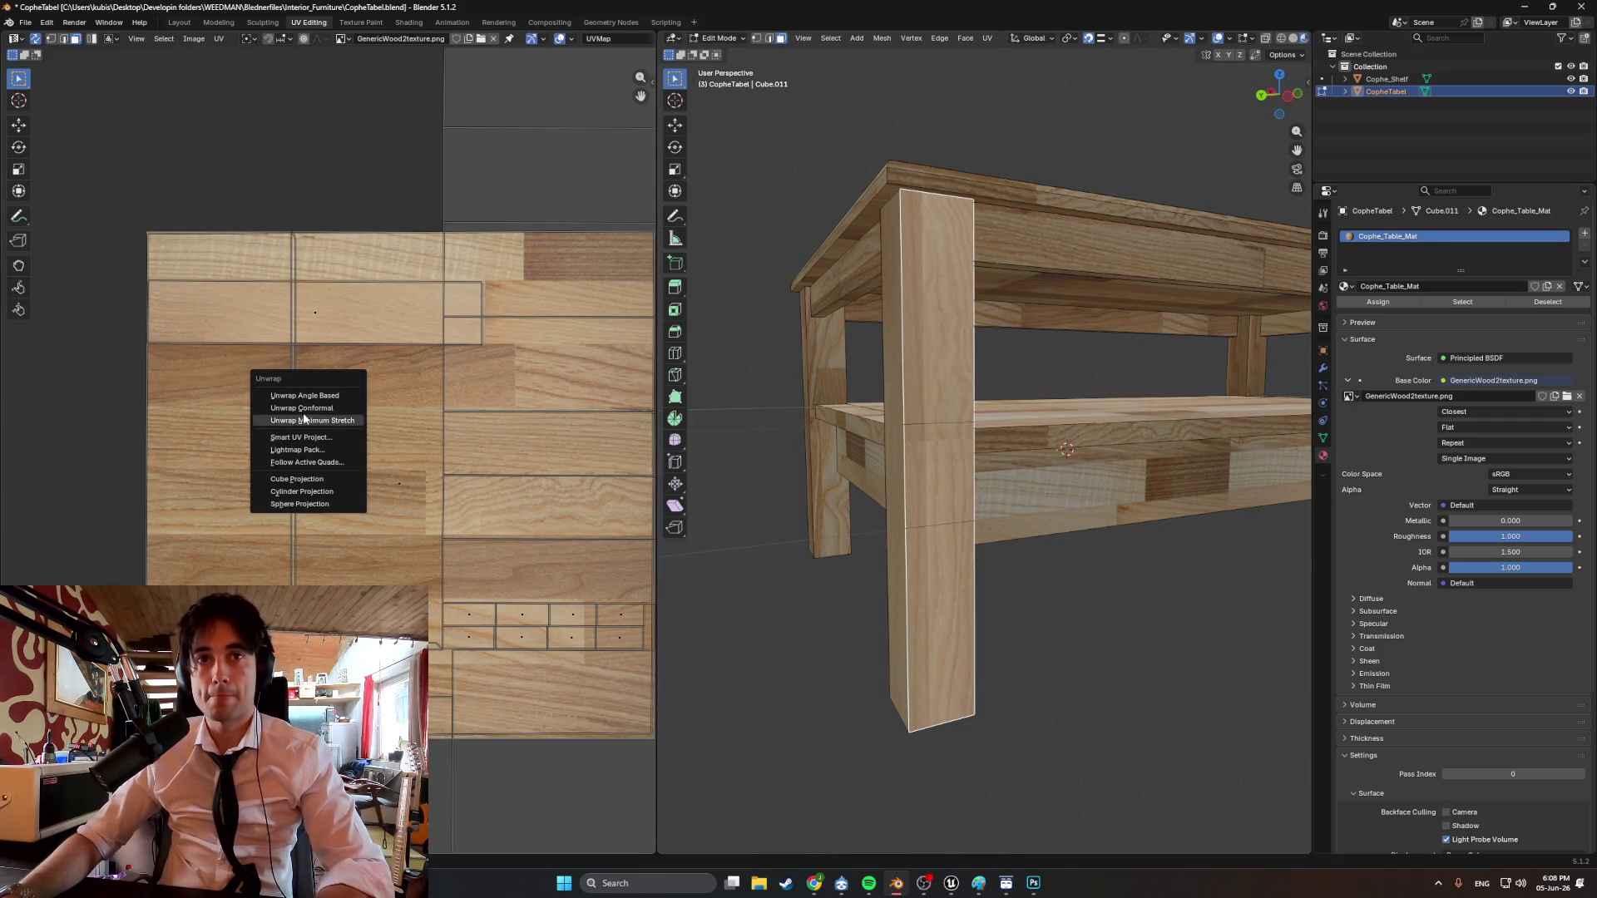
{"action": "mouse_move", "coordinate": [788, 535]}
{"action": "middle_mouse_down"}
{"action": "mouse_move", "coordinate": [1022, 544]}
{"action": "mouse_move", "coordinate": [943, 501]}
{"action": "mouse_move", "coordinate": [879, 503]}
{"action": "mouse_move", "coordinate": [970, 458]}
{"action": "mouse_move", "coordinate": [913, 460]}
{"action": "middle_mouse_up"}
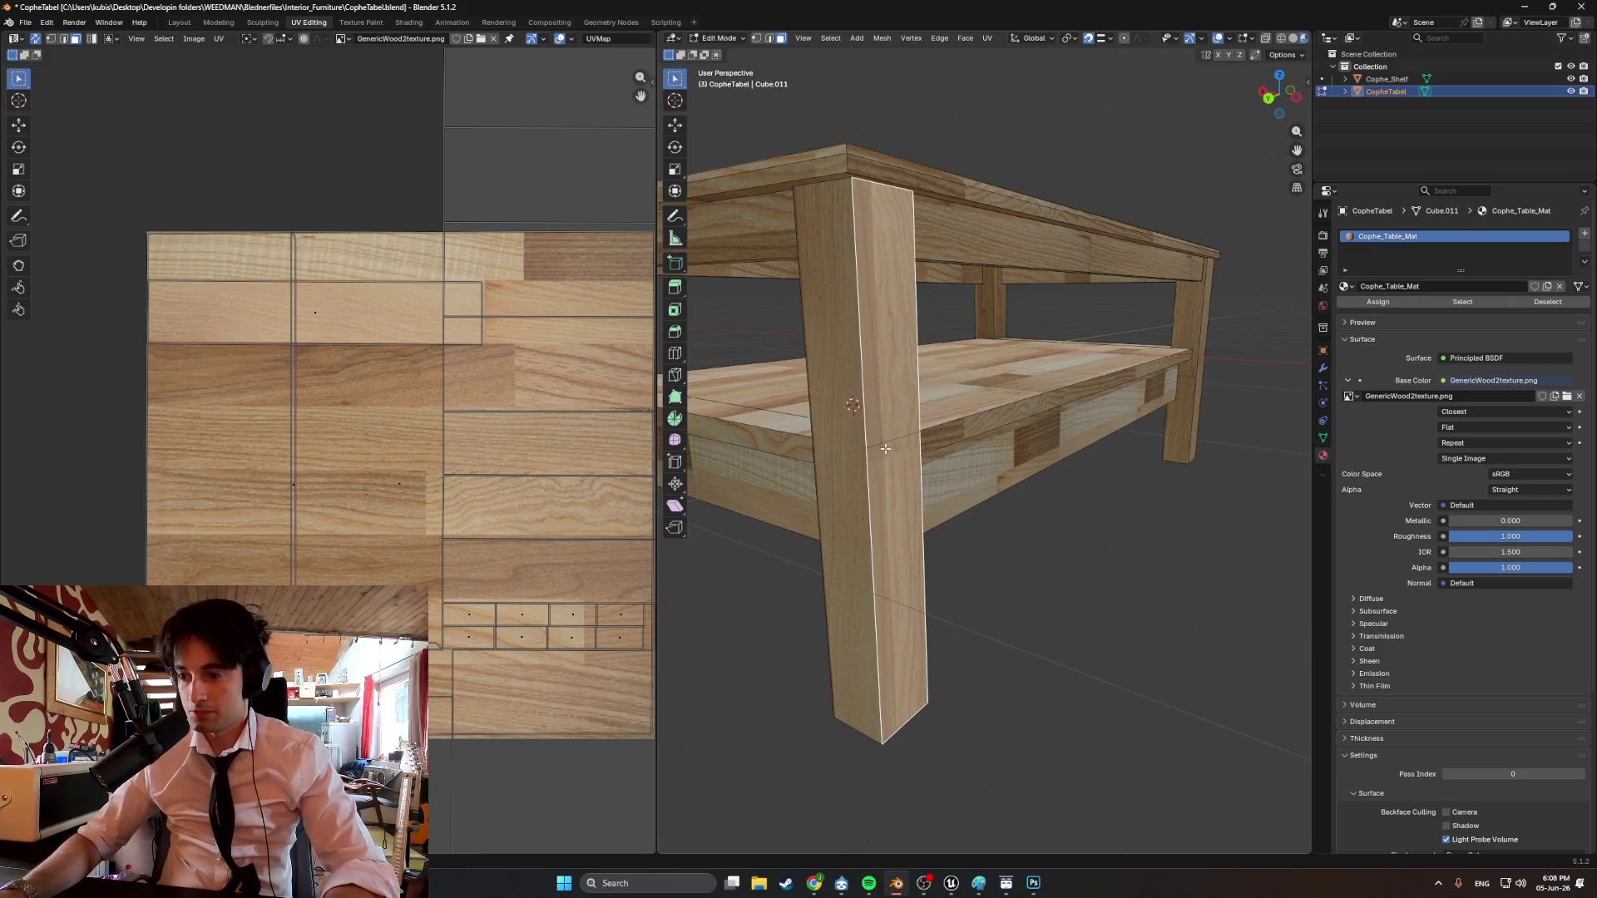
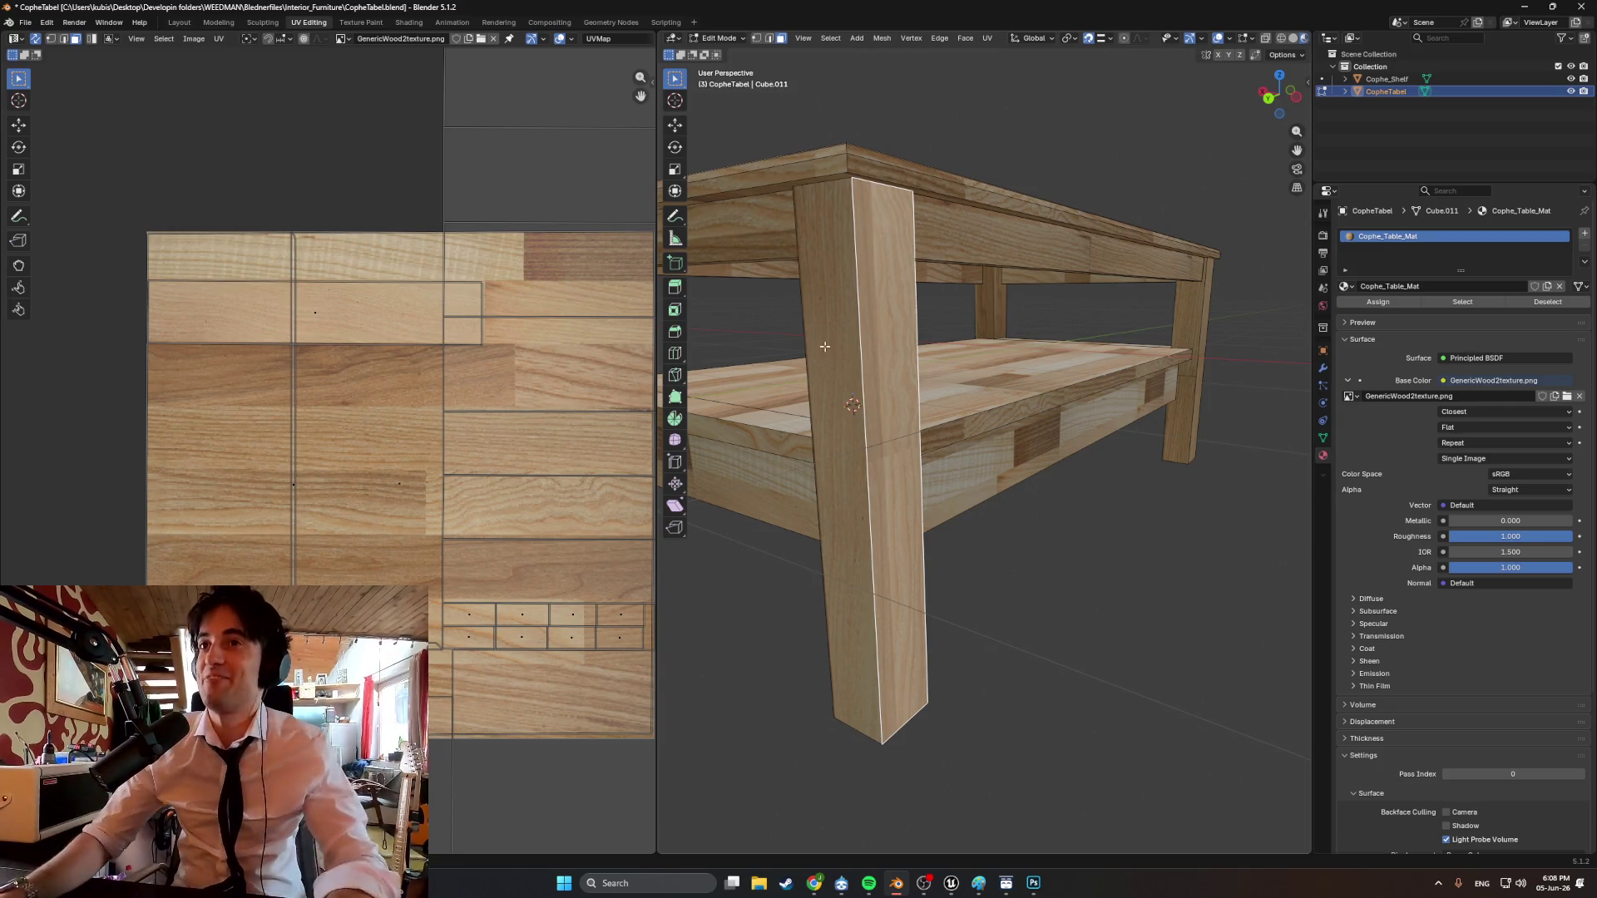
Smart UV Project the front leg and rotate its UV island a quarter turn.
{"action": "middle_click_drag", "start_coordinate": [825, 346], "coordinate": [986, 480]}
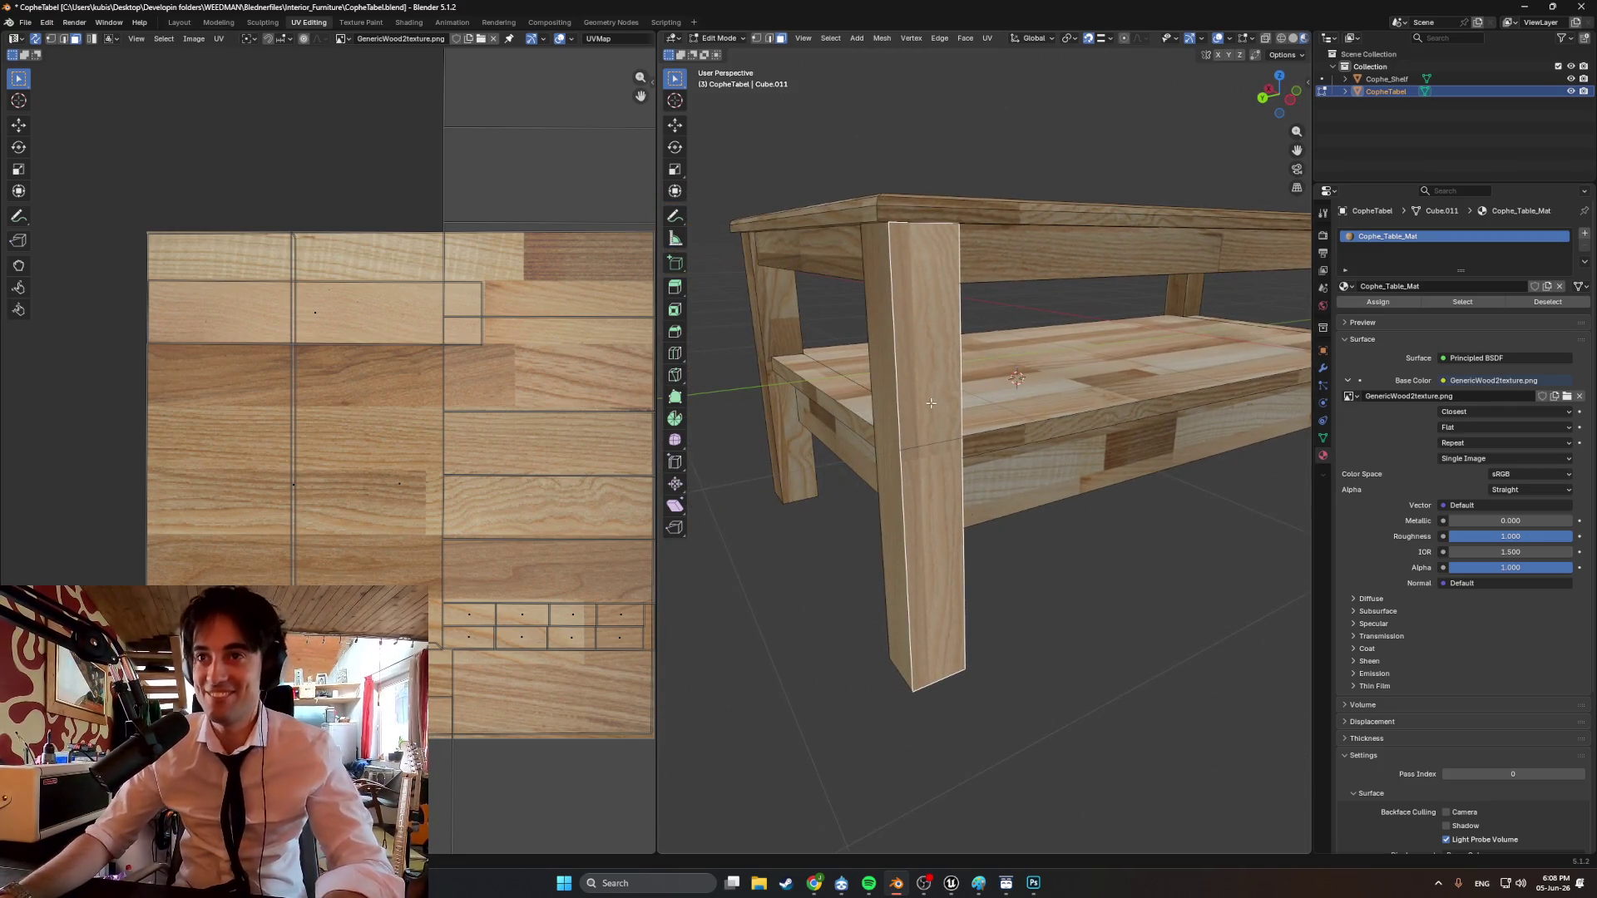
{"action": "key", "text": "u"}
{"action": "left_click", "coordinate": [807, 501]}
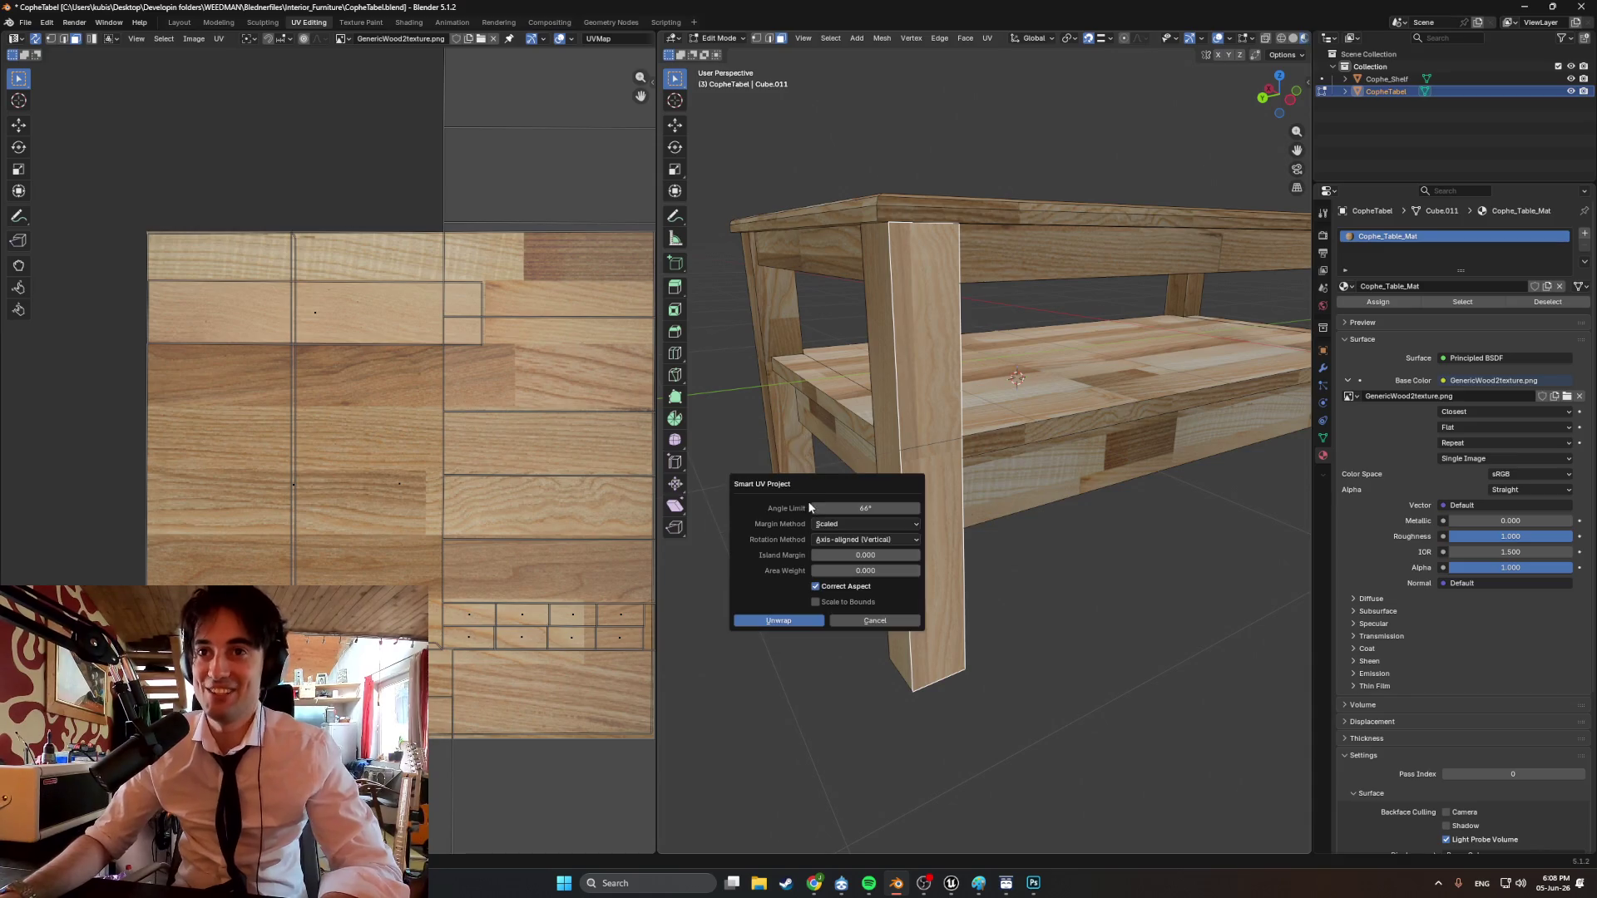
{"action": "left_click", "coordinate": [791, 620]}
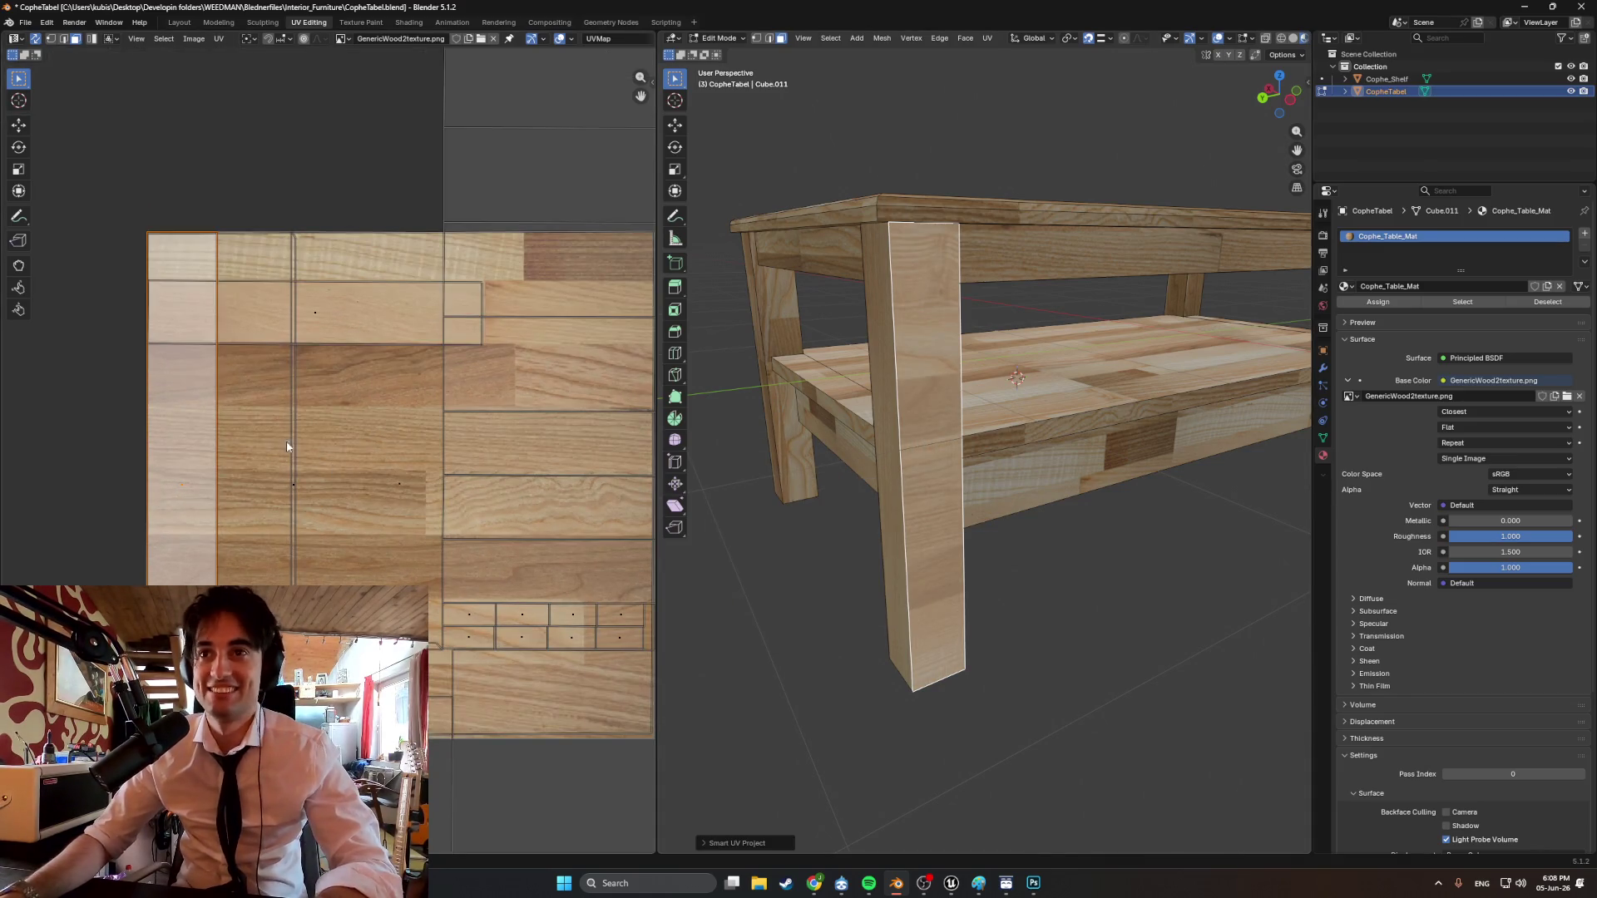
{"action": "key", "text": "r"}
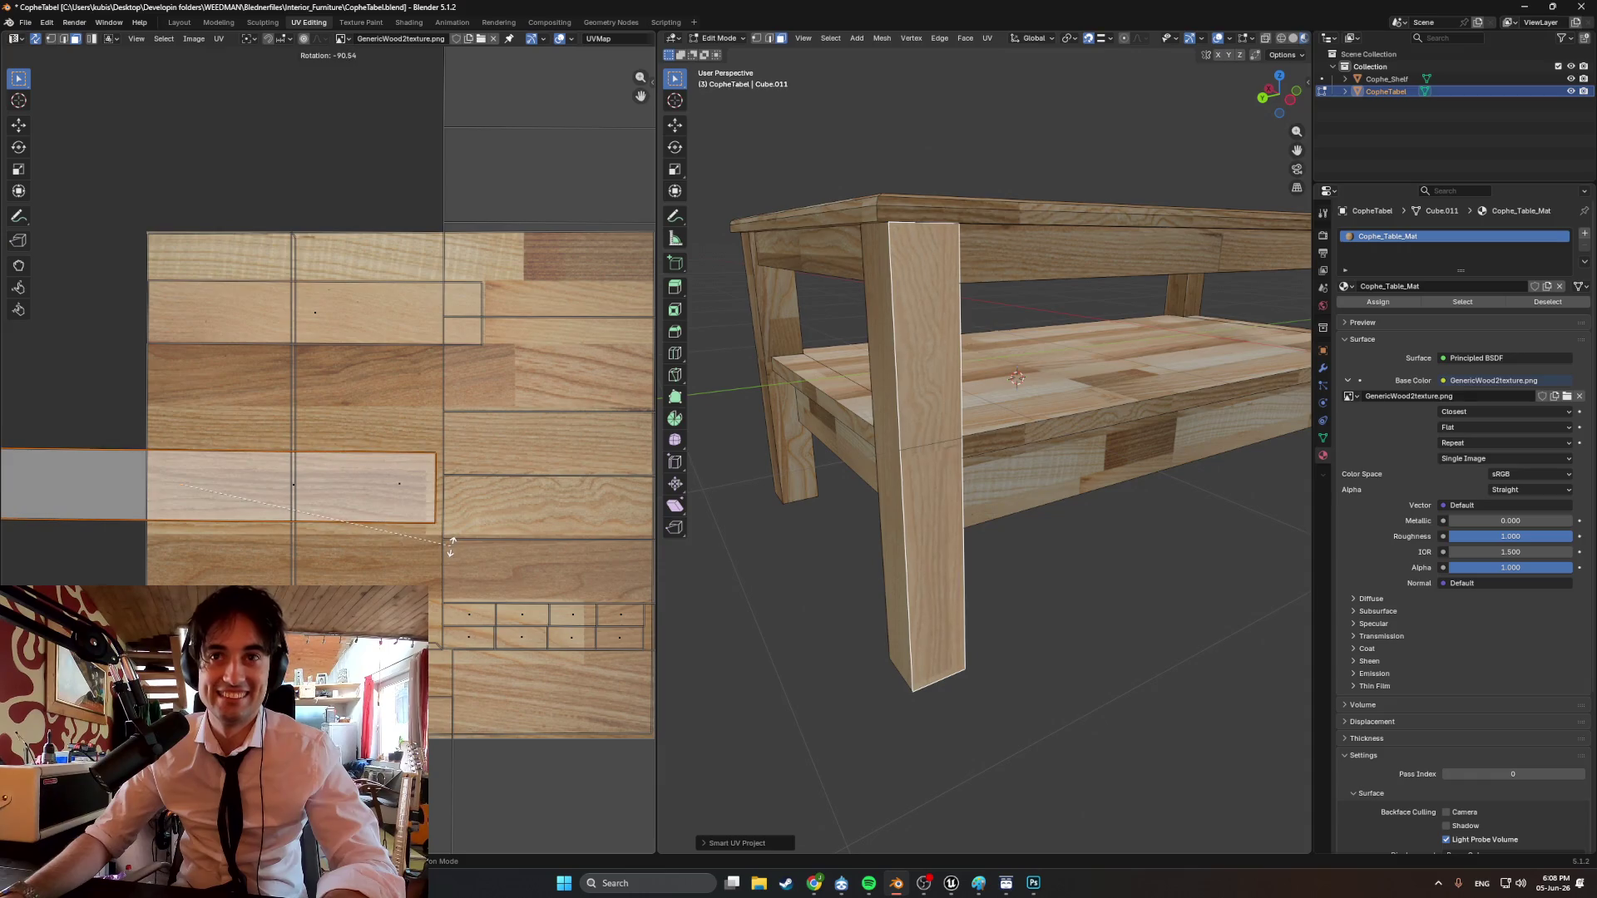
{"action": "left_click", "coordinate": [451, 547]}
Move the leg's UV strip onto a light plank row of the wood texture.
{"action": "middle_click_drag", "start_coordinate": [342, 480], "coordinate": [451, 462]}
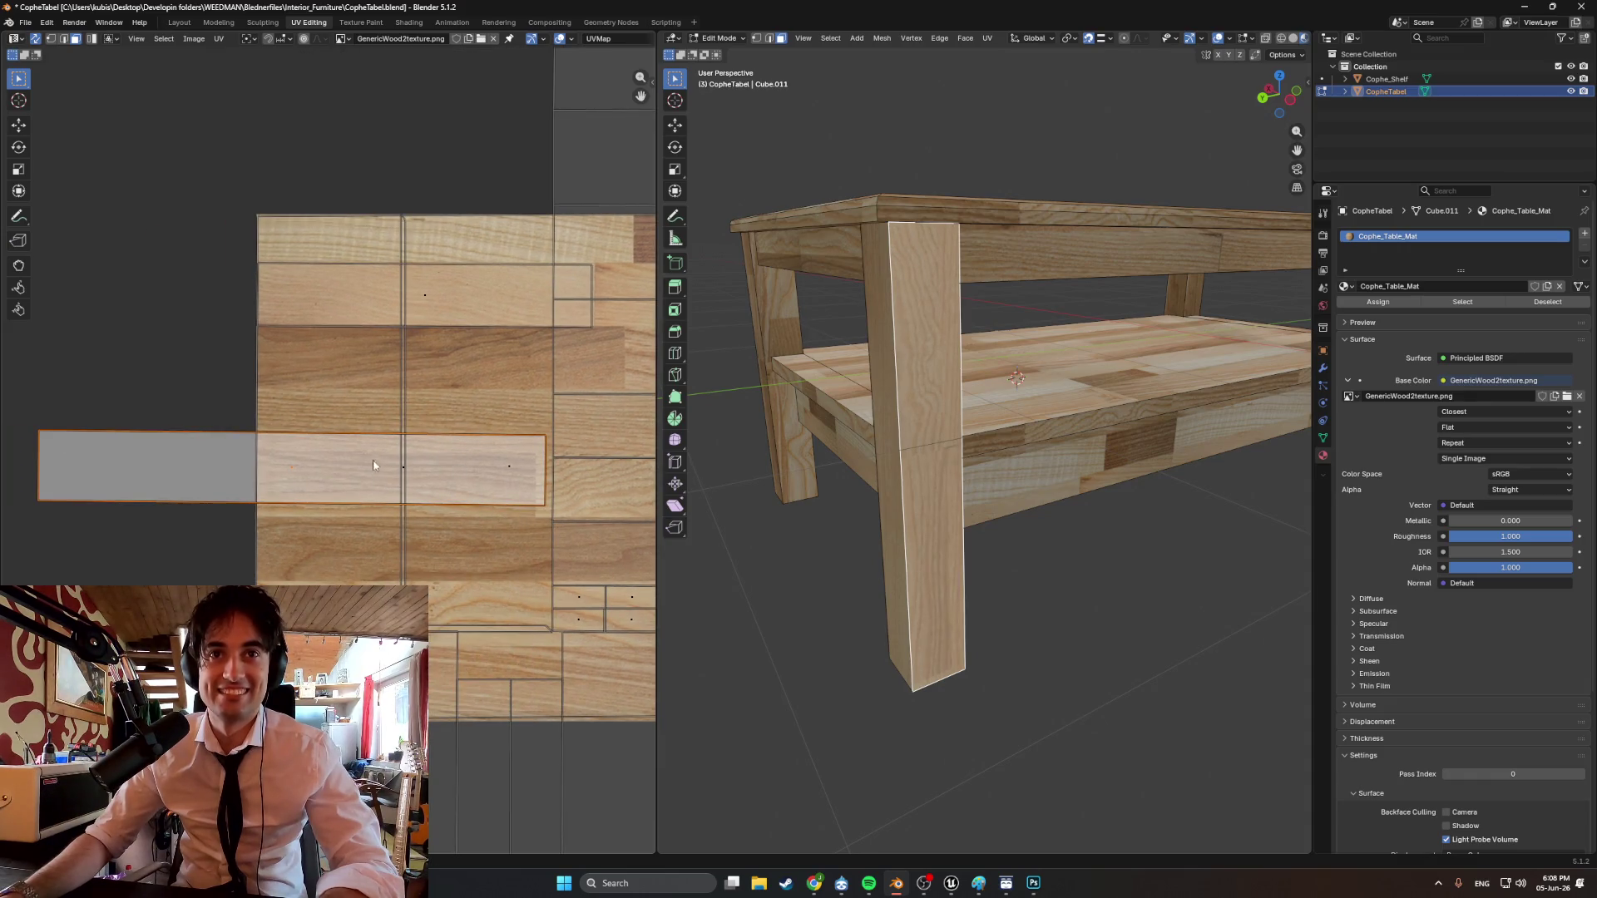
{"action": "key", "text": "g"}
{"action": "left_click", "coordinate": [529, 414]}
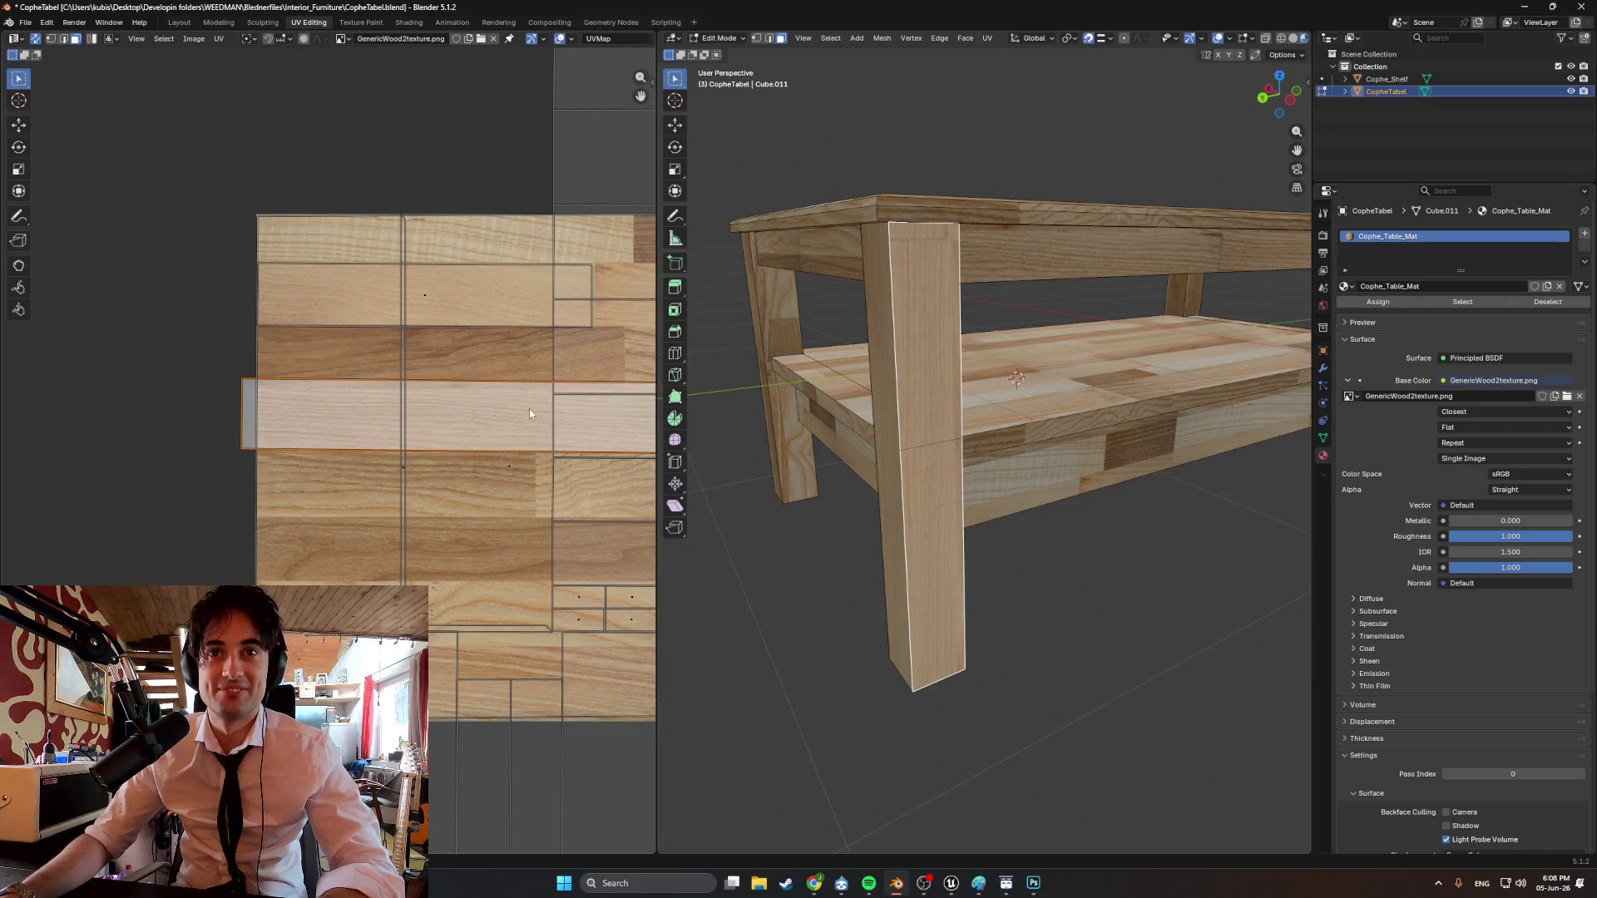
{"action": "middle_click_drag", "start_coordinate": [466, 367], "coordinate": [452, 463]}
{"action": "key", "text": "g"}
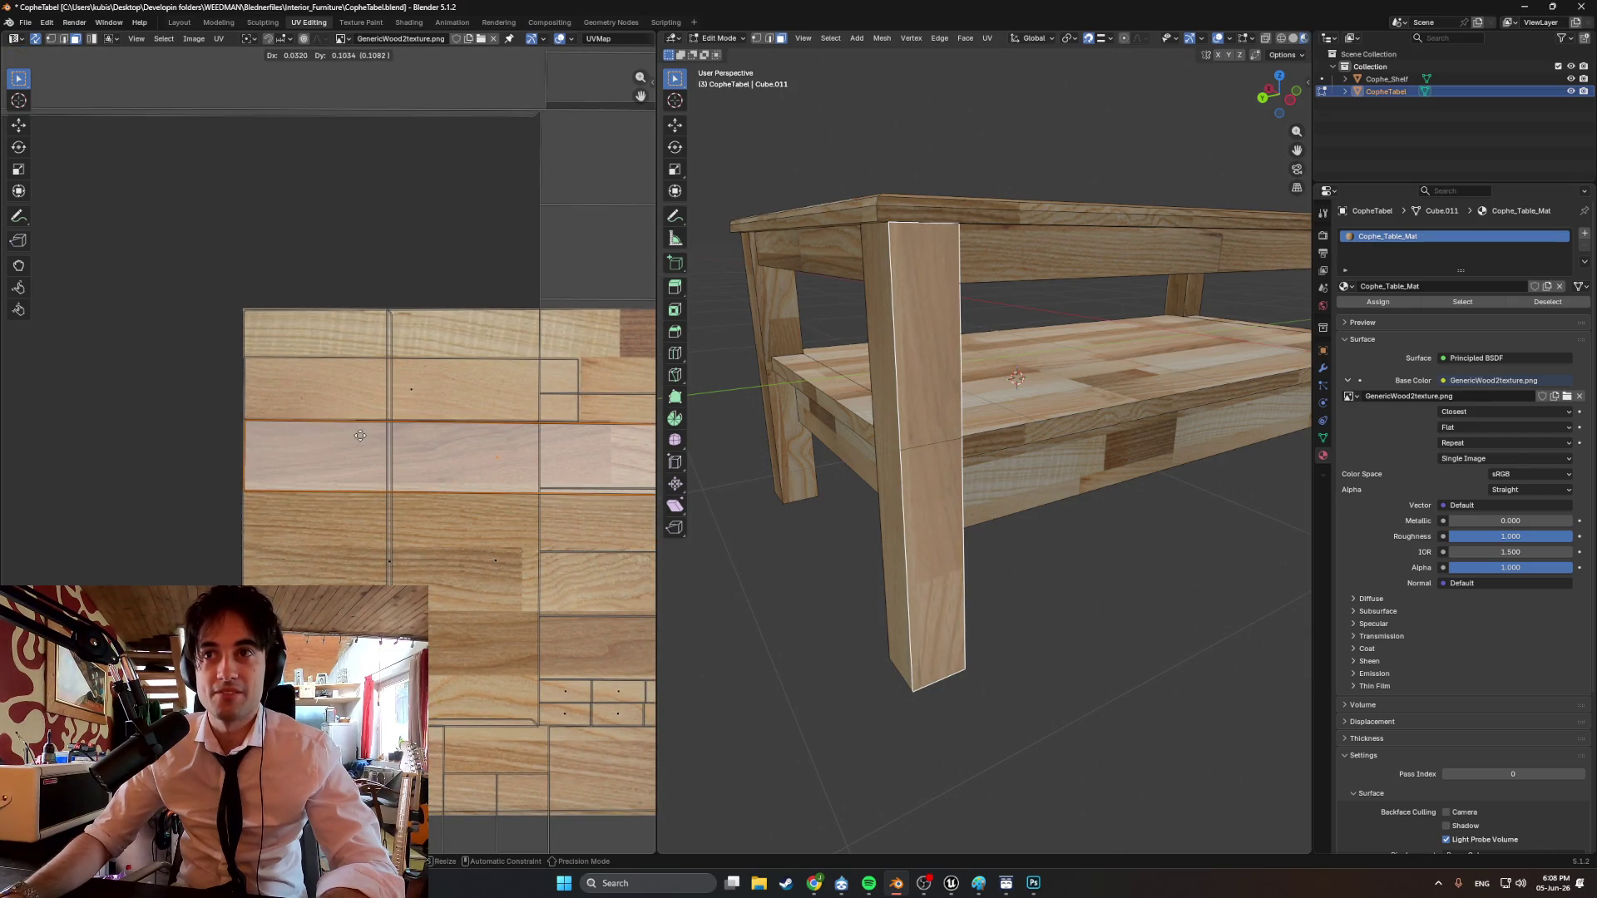
{"action": "left_click", "coordinate": [362, 434]}
Nudge one edge of the UV strip slightly upward.
{"action": "scroll", "coordinate": [289, 453], "scroll_direction": "up", "scroll_amount": 2}
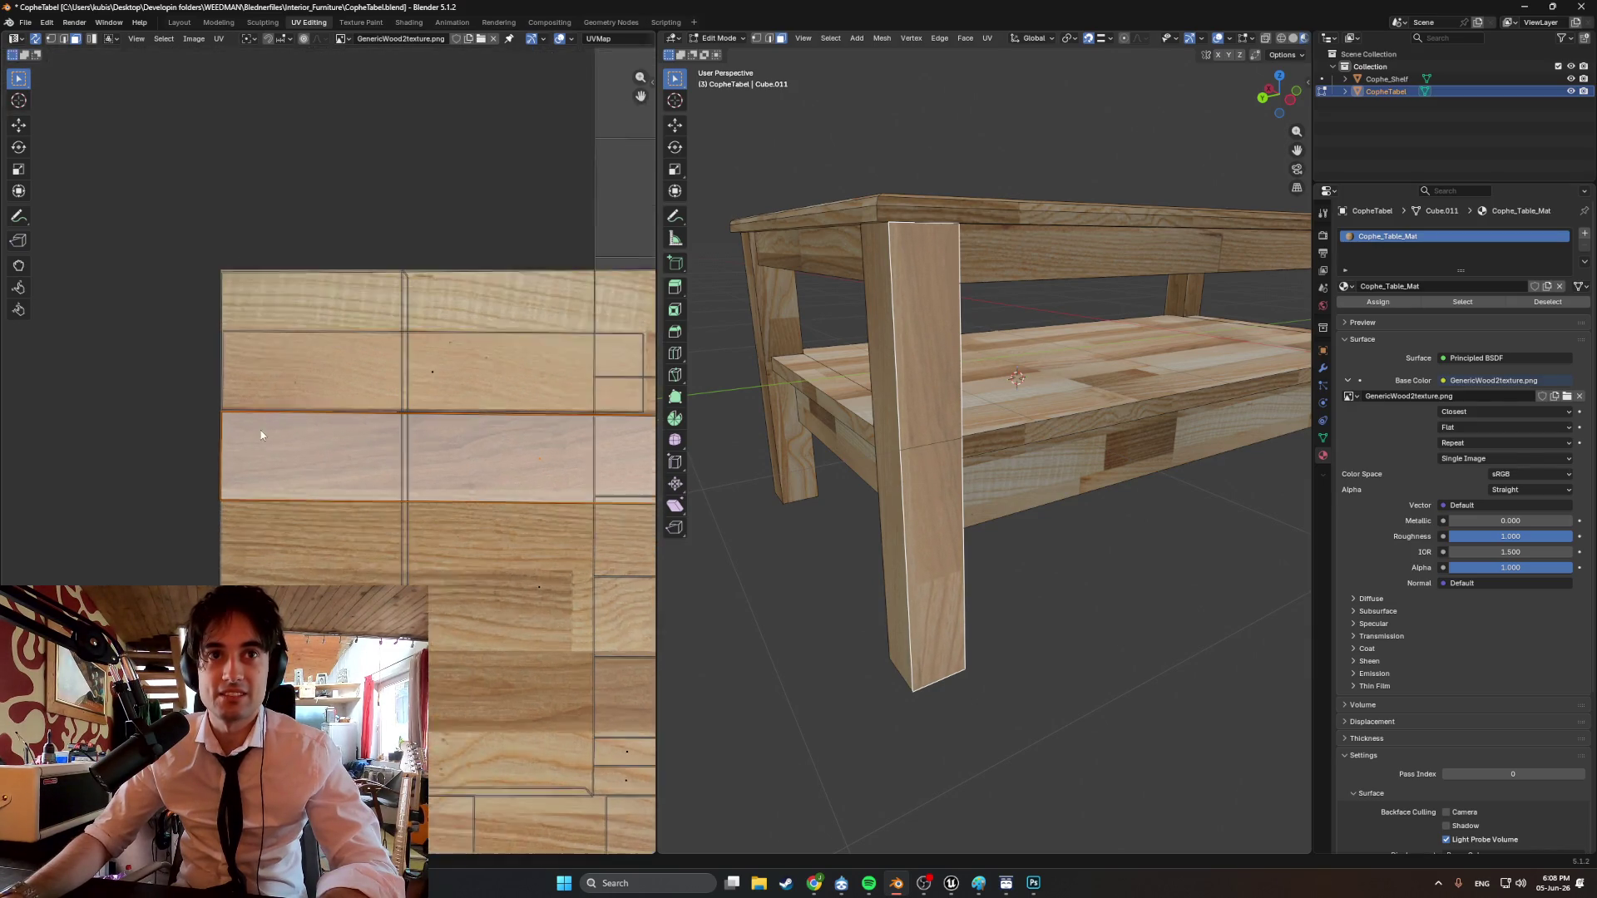
{"action": "left_click", "coordinate": [301, 510]}
{"action": "key", "text": "g"}
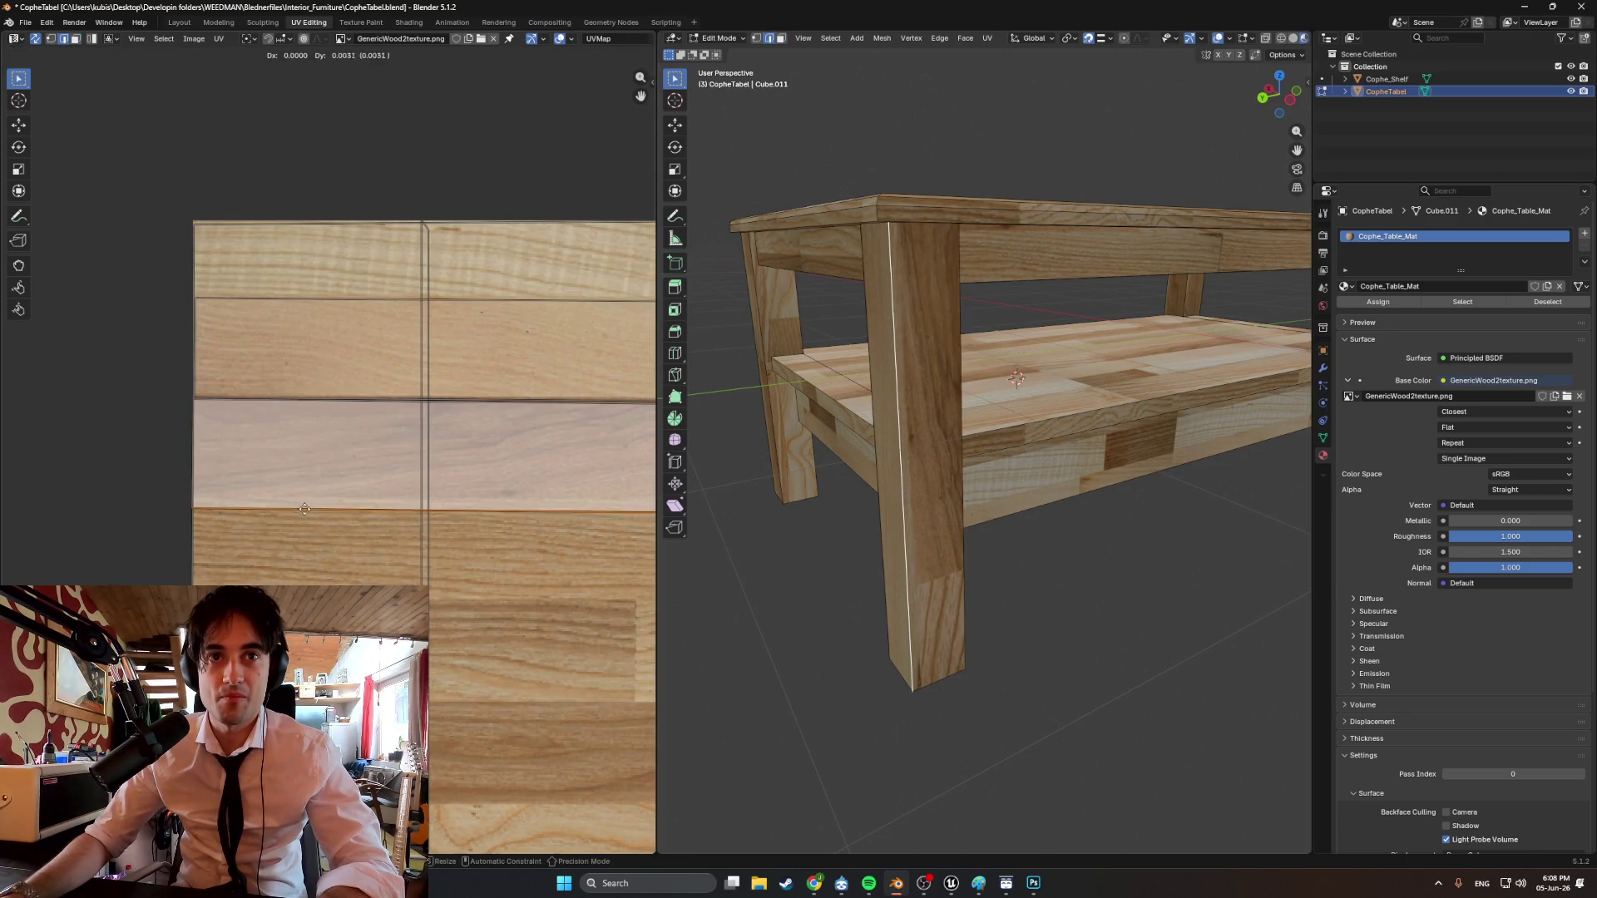
{"action": "left_click", "coordinate": [303, 495]}
{"action": "scroll", "coordinate": [400, 483], "scroll_direction": "down", "scroll_amount": 3}
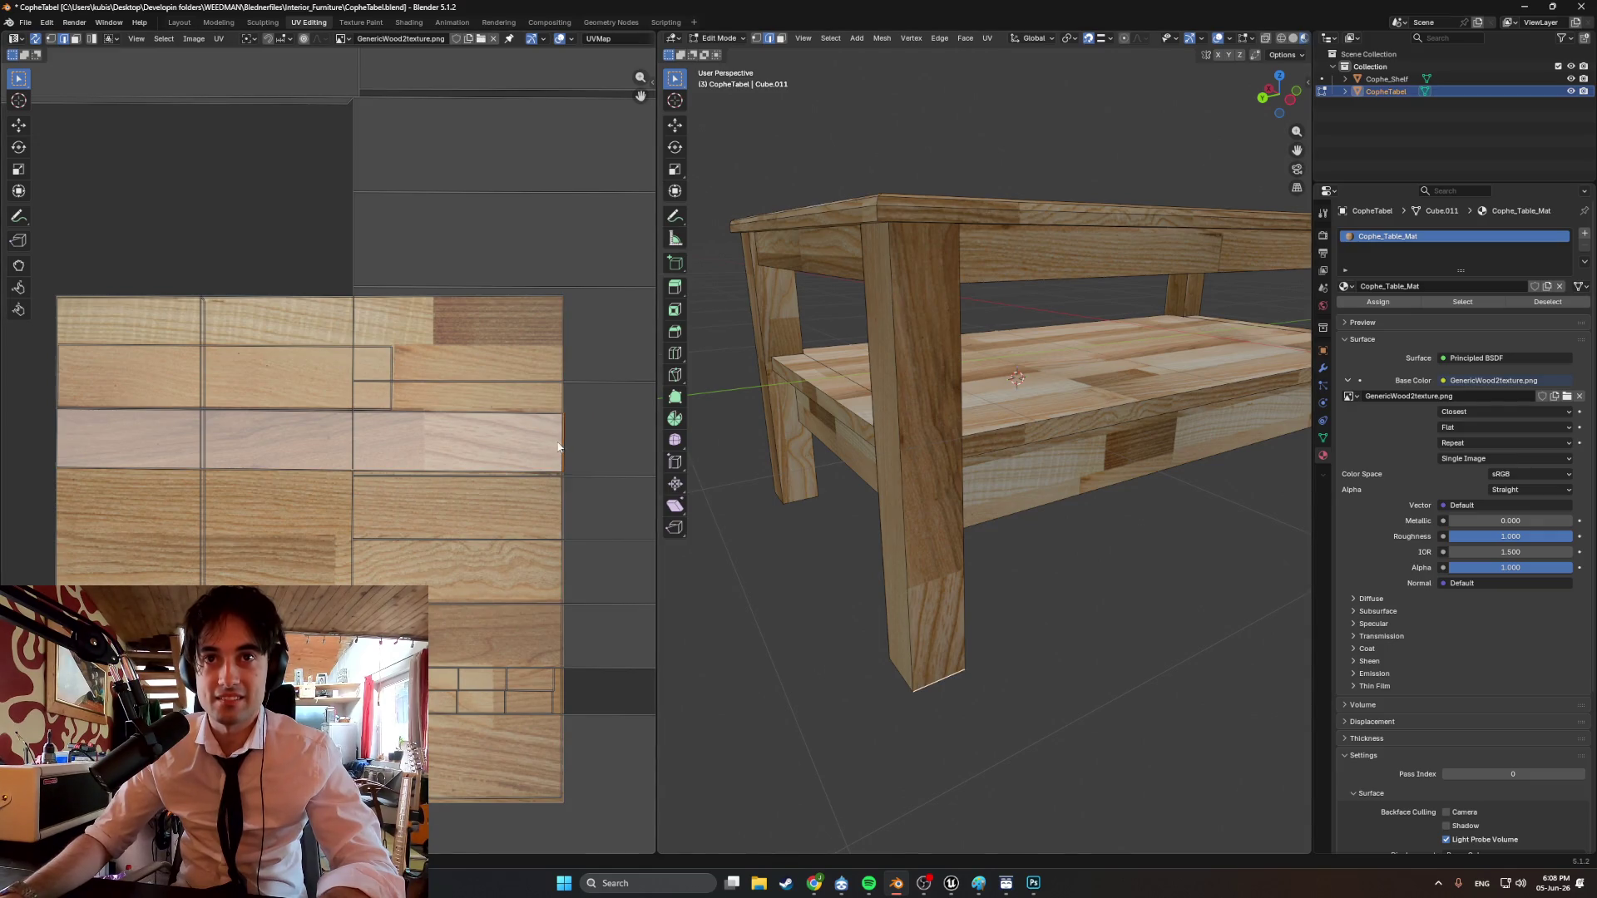
{"action": "scroll", "coordinate": [515, 441], "scroll_direction": "up", "scroll_amount": 2}
{"action": "scroll", "coordinate": [515, 440], "scroll_direction": "down", "scroll_amount": 2}
Shorten the UV strip from its right end with an X-constrained move.
{"action": "key", "text": "g"}
{"action": "key", "text": "x"}
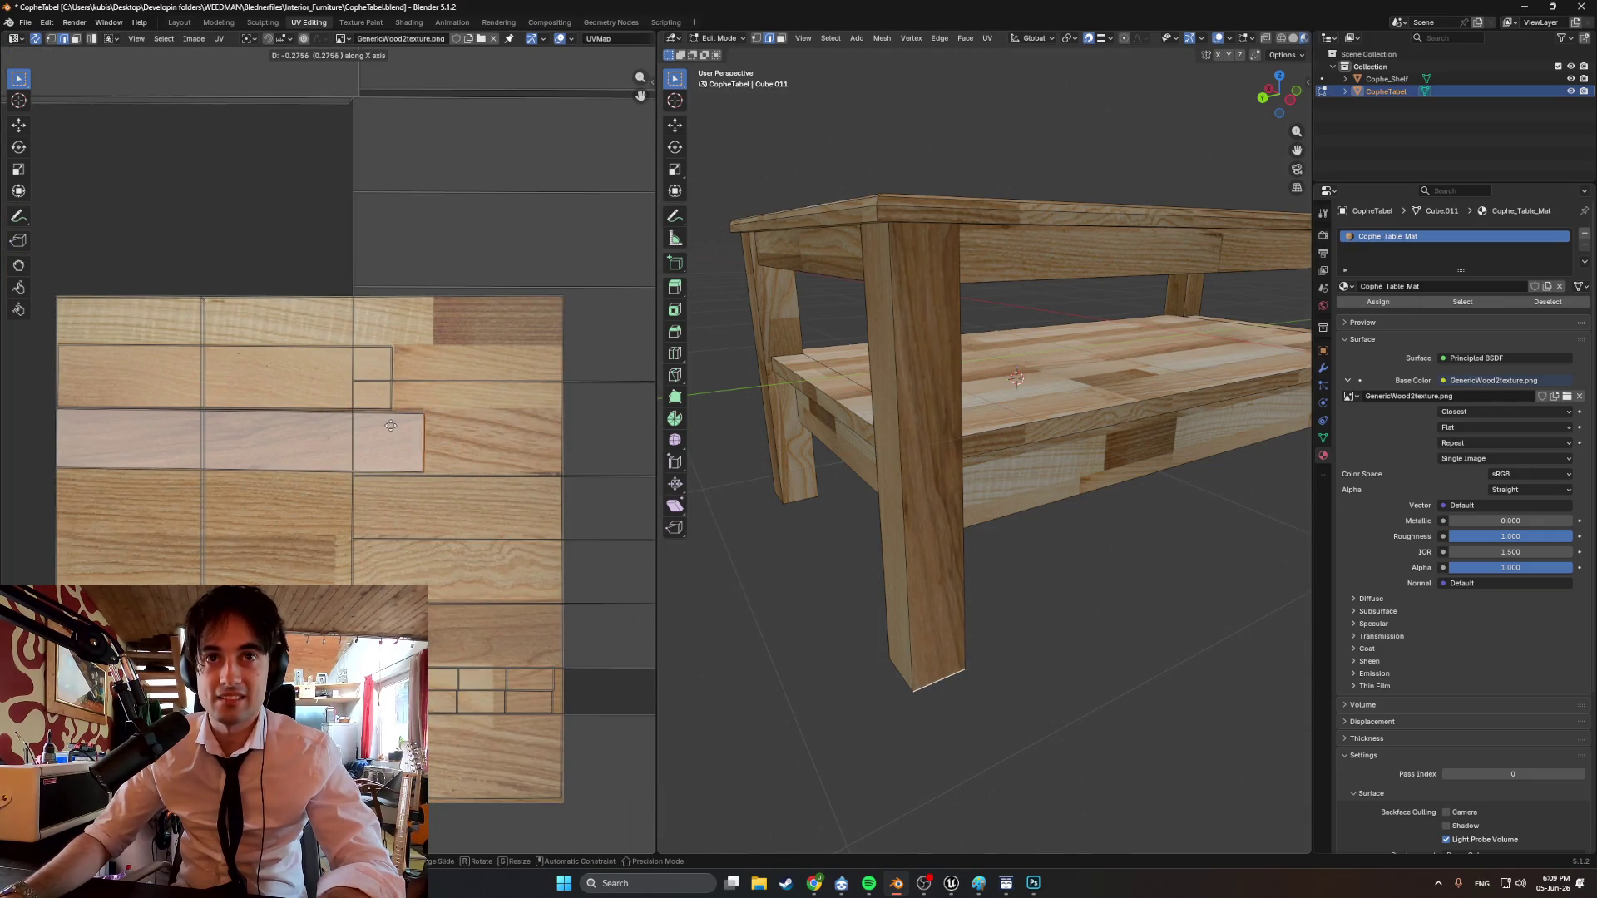
{"action": "left_click", "coordinate": [389, 426]}
{"action": "scroll", "coordinate": [421, 445], "scroll_direction": "up", "scroll_amount": 1}
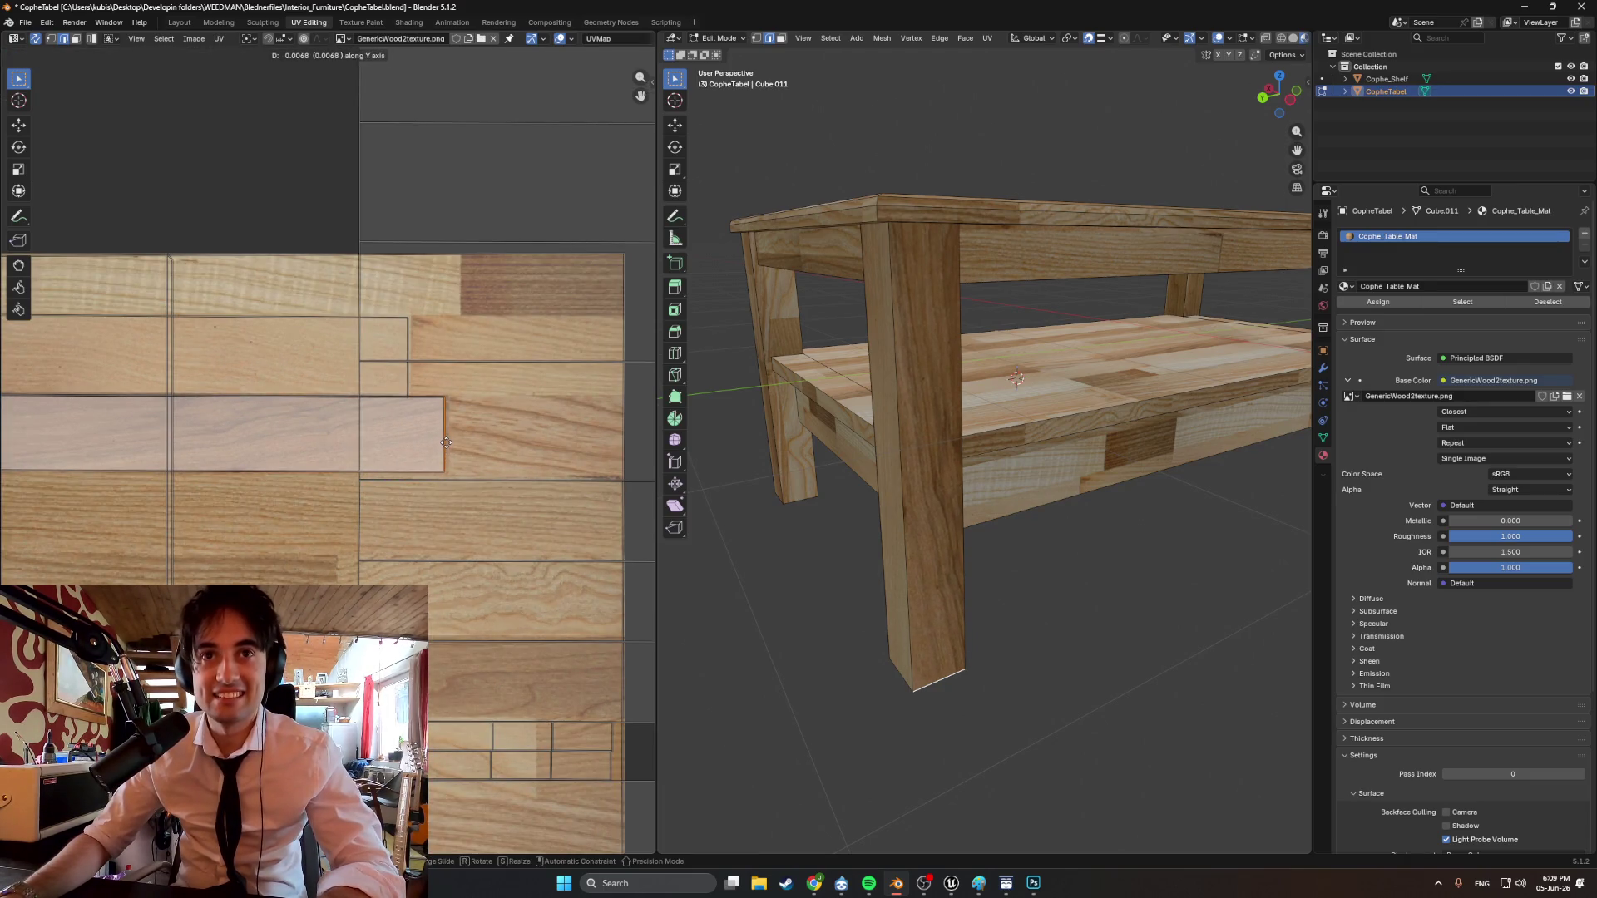
{"action": "middle_click_drag", "start_coordinate": [392, 453], "coordinate": [453, 466]}
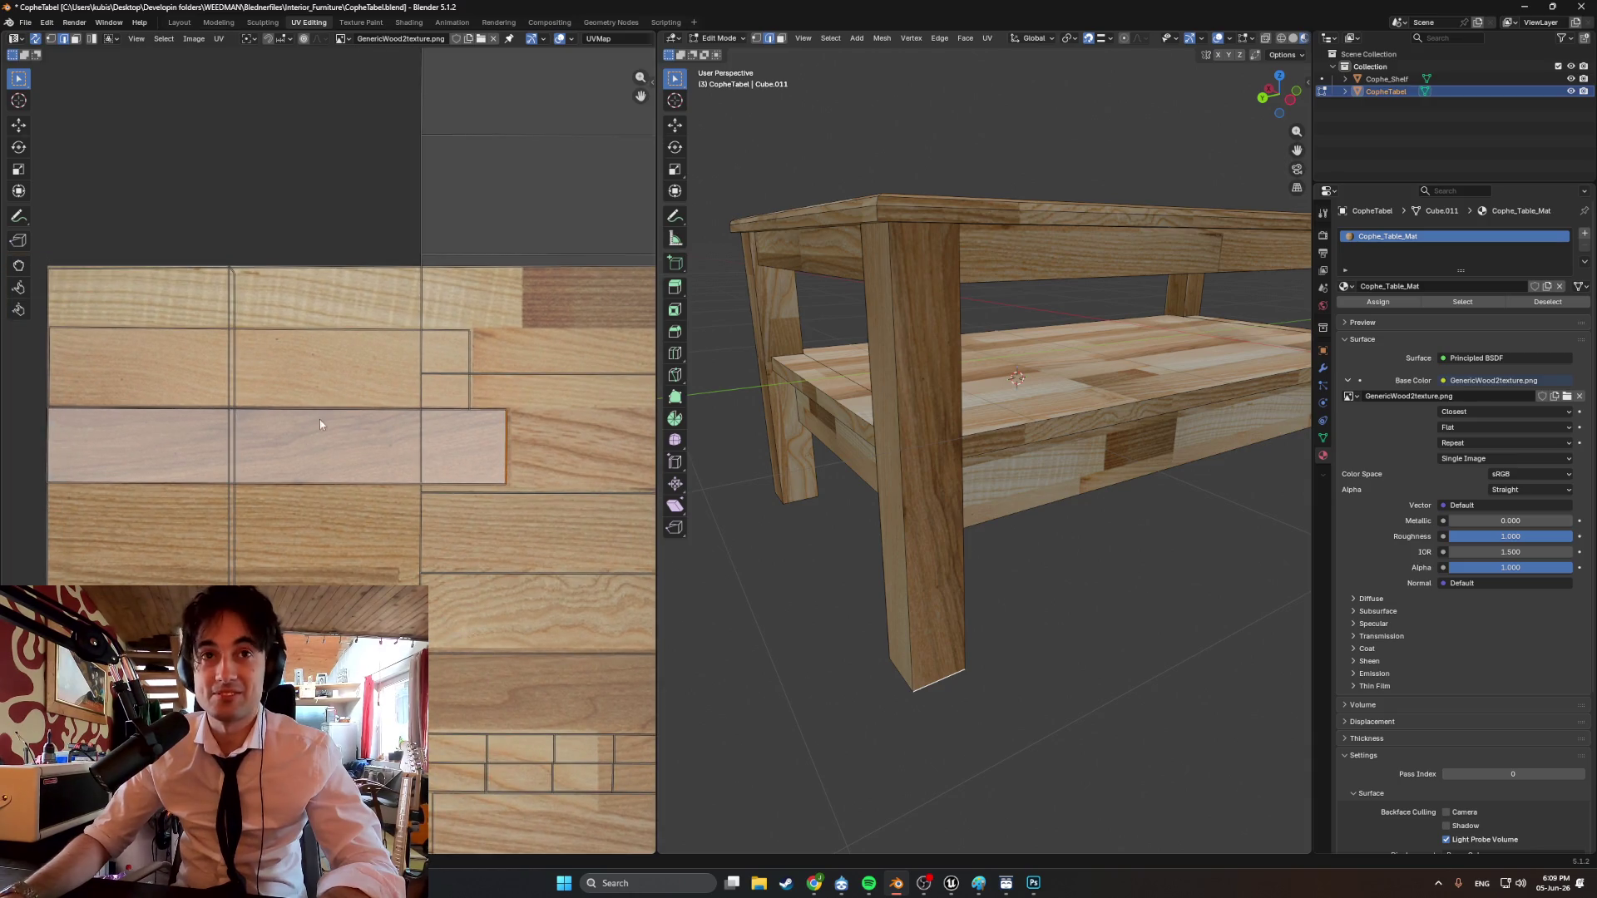
Reposition the strip, then drop the upper strip onto a lower plank row.
{"action": "key", "text": "g"}
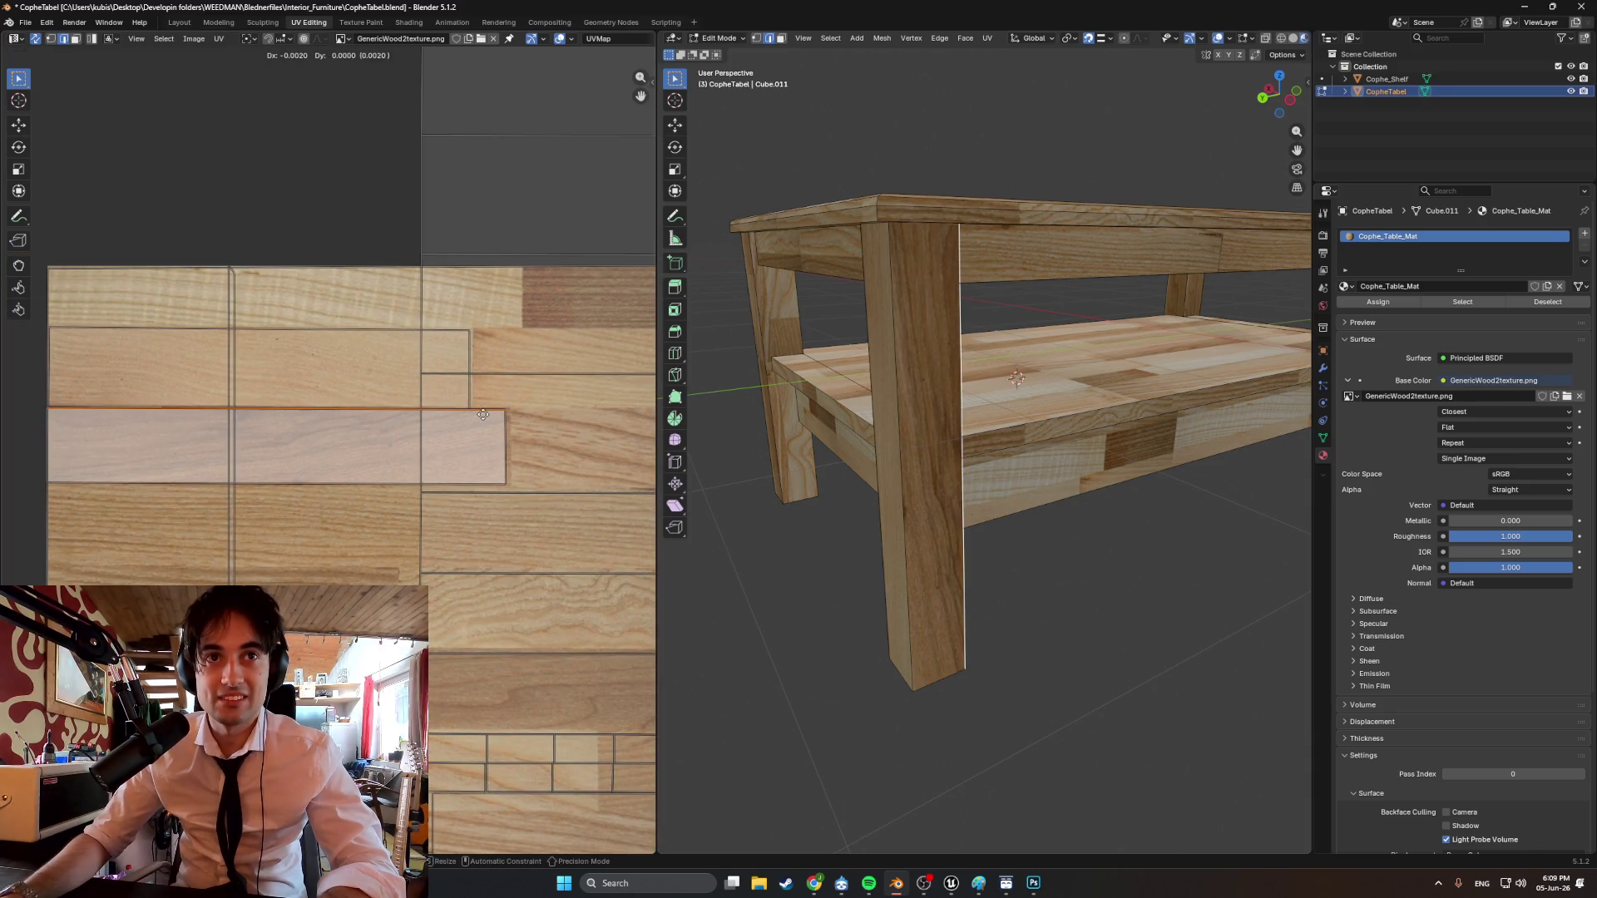
{"action": "left_click", "coordinate": [483, 415]}
{"action": "left_click", "coordinate": [295, 372]}
{"action": "key", "text": "g"}
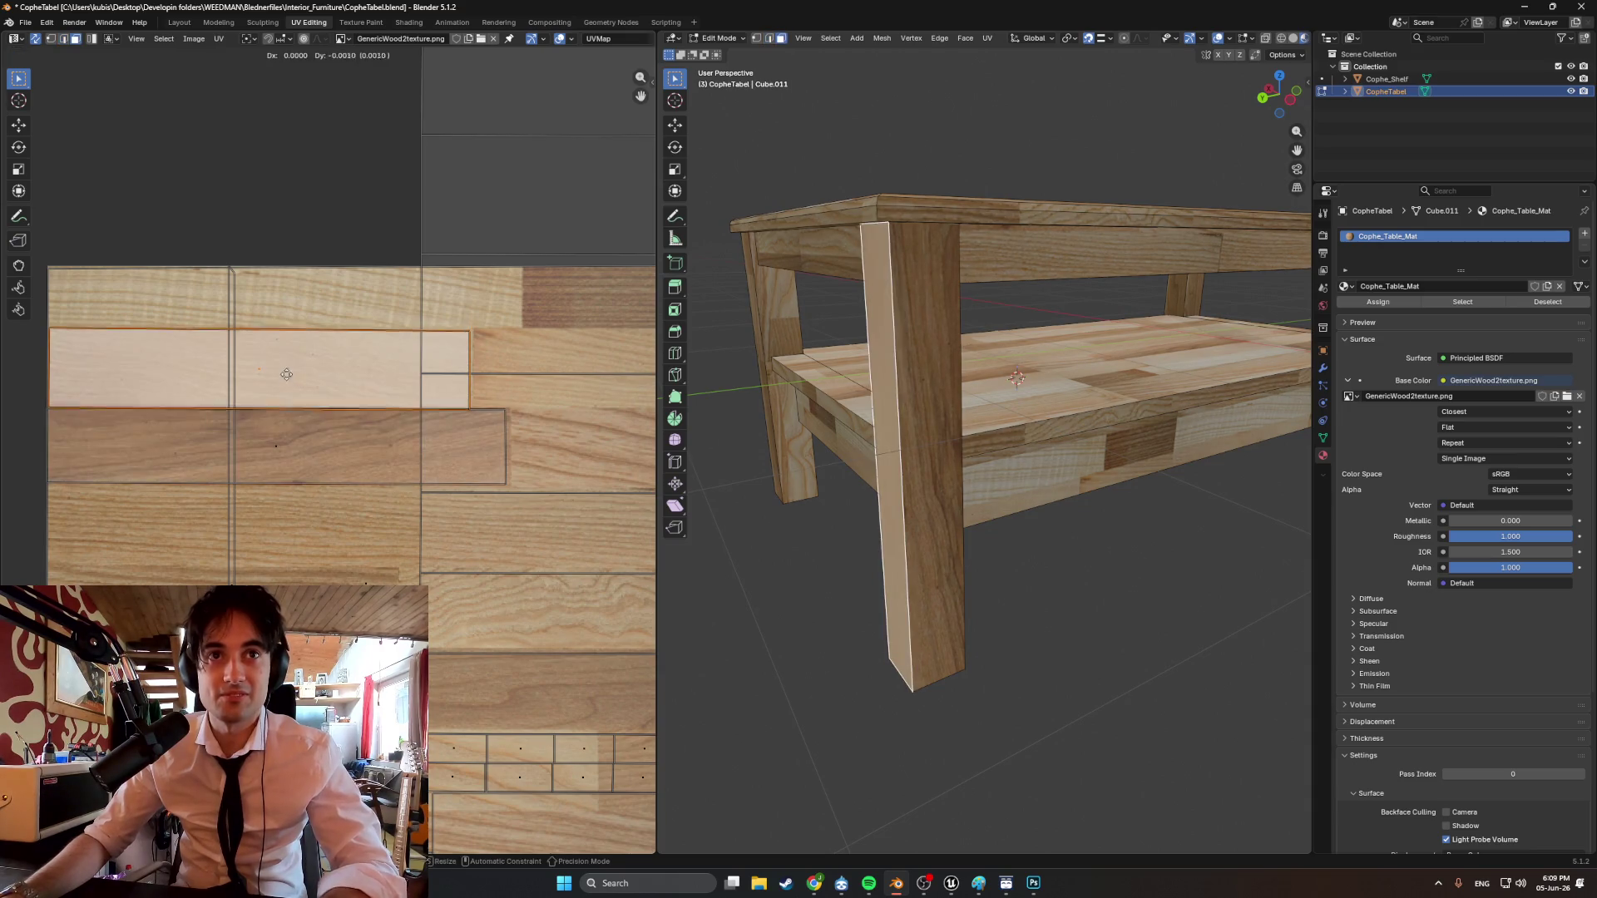
{"action": "left_click", "coordinate": [346, 457]}
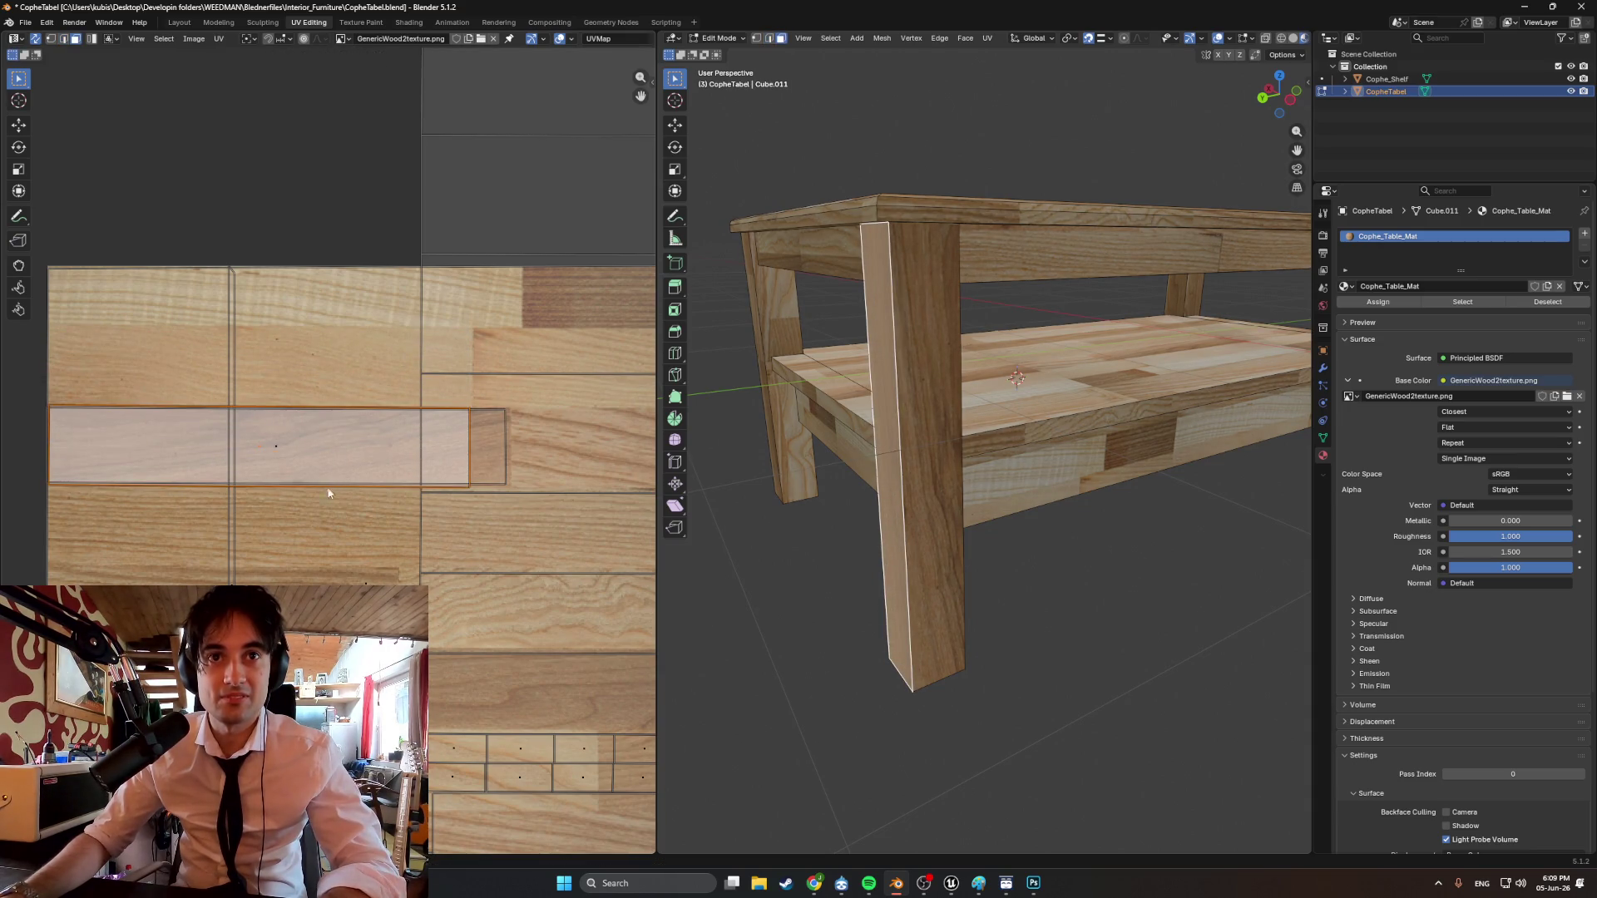
In edge select mode, adjust the strip's bottom and top edges to the plank.
{"action": "key", "text": "alt+a"}
{"action": "key", "text": "2"}
{"action": "left_click", "coordinate": [326, 483]}
{"action": "key", "text": "g"}
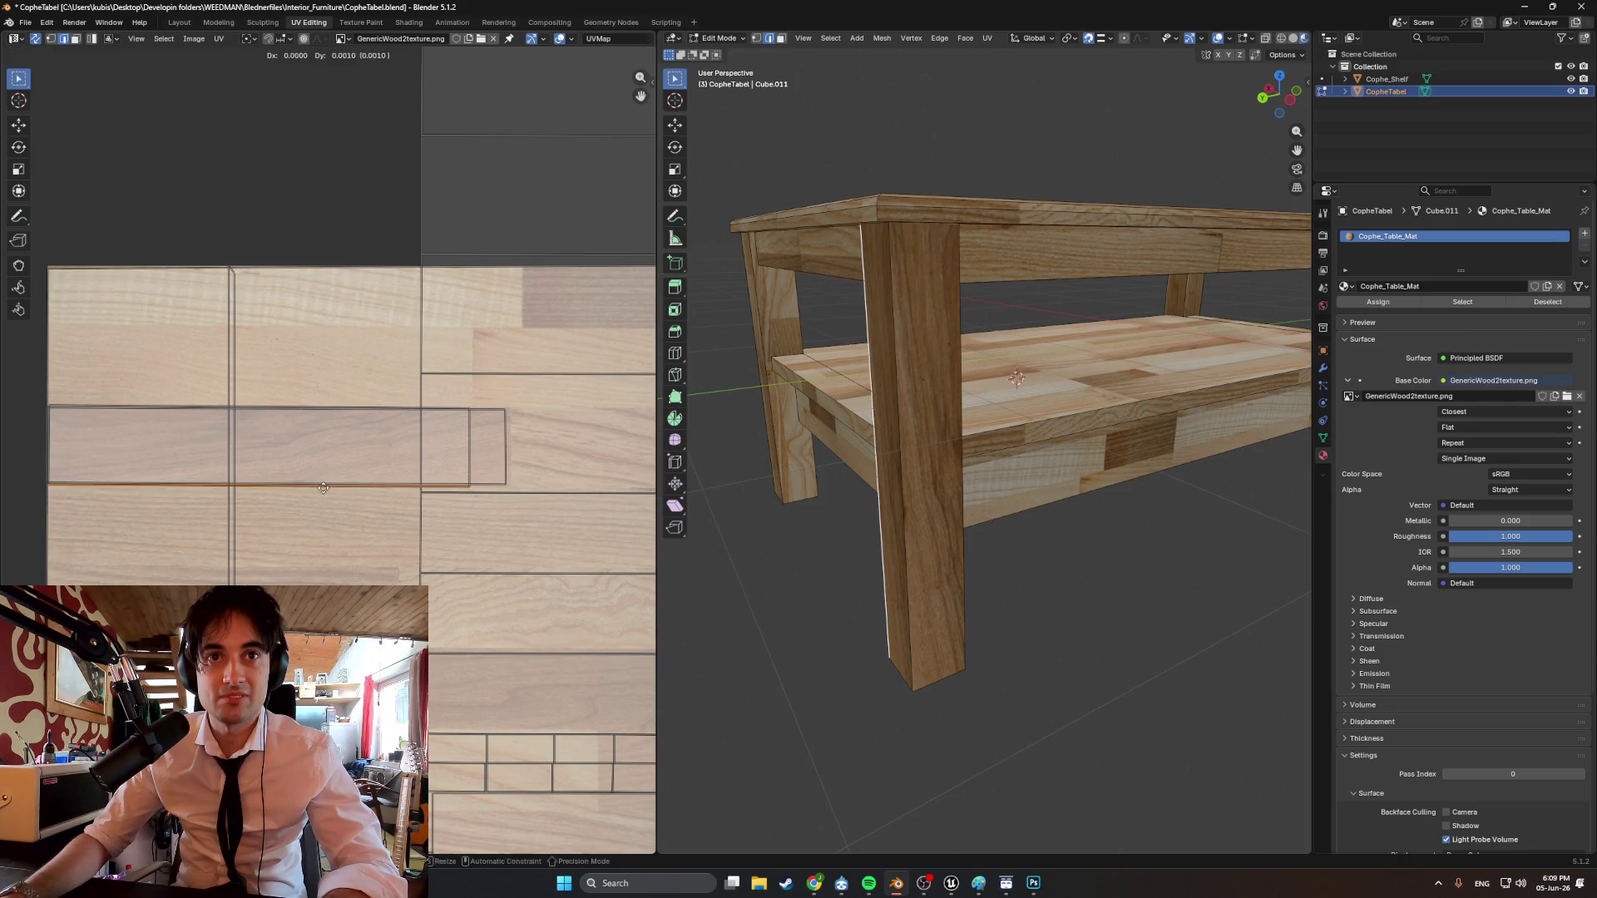
{"action": "left_click", "coordinate": [323, 488]}
{"action": "left_click", "coordinate": [302, 411]}
{"action": "key", "text": "g"}
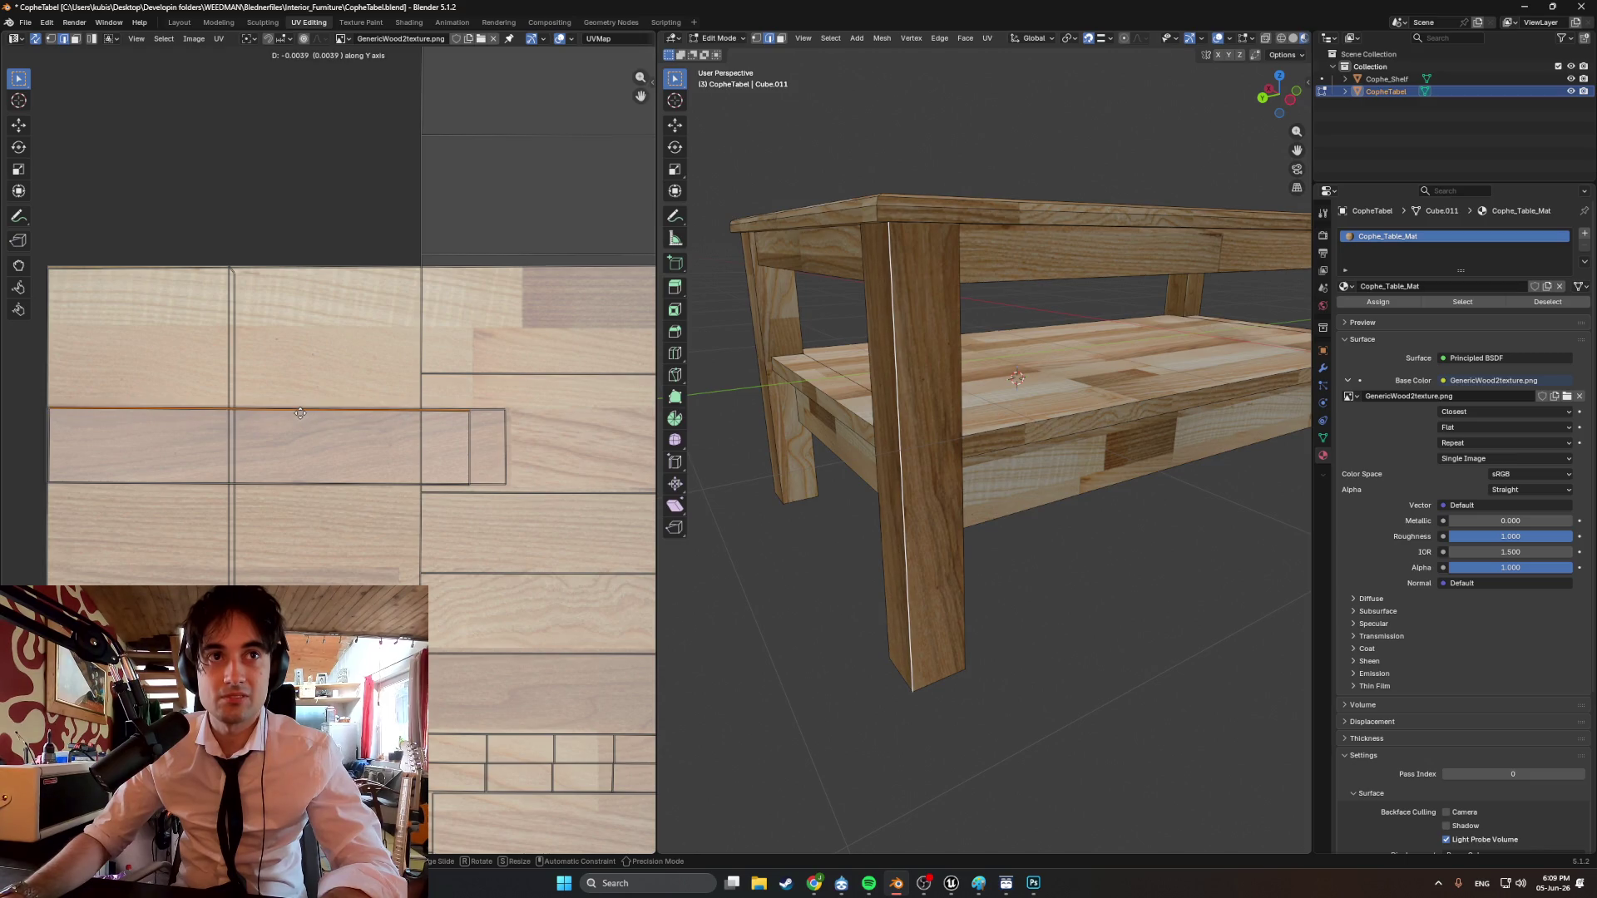
{"action": "left_click", "coordinate": [300, 413]}
Extend the strip's right edge slightly along X.
{"action": "left_click", "coordinate": [466, 441]}
{"action": "key", "text": "g"}
{"action": "key", "text": "x"}
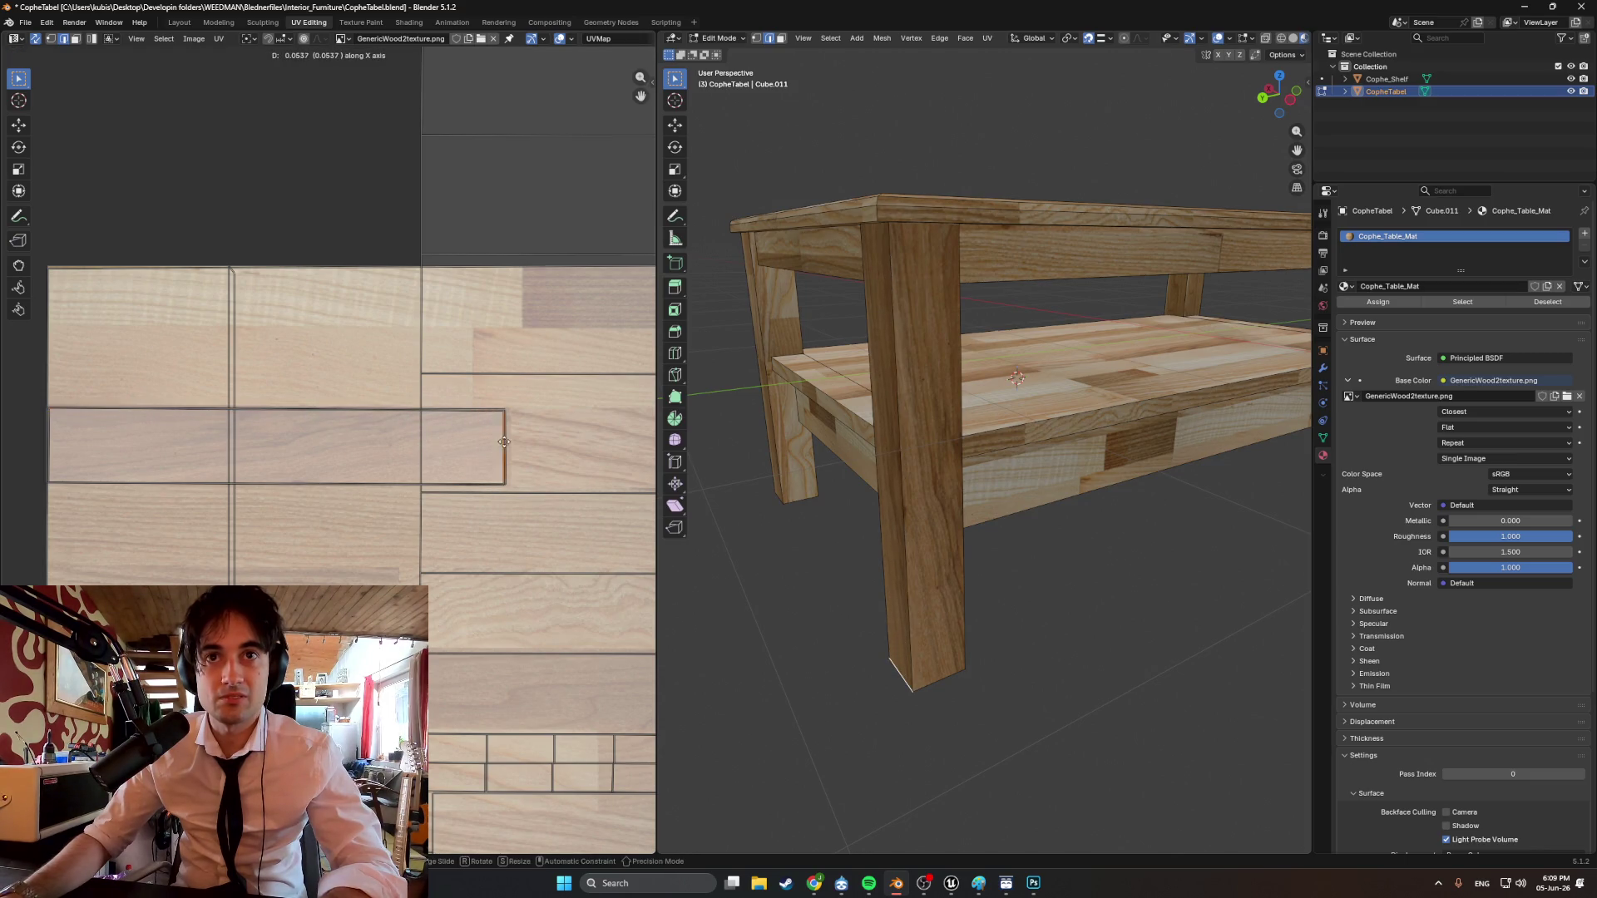
{"action": "left_click", "coordinate": [504, 441]}
{"action": "mouse_move", "coordinate": [882, 466]}
{"action": "middle_mouse_down"}
{"action": "mouse_move", "coordinate": [903, 486]}
{"action": "mouse_move", "coordinate": [877, 491]}
{"action": "mouse_move", "coordinate": [1040, 499]}
{"action": "mouse_move", "coordinate": [964, 498]}
{"action": "middle_mouse_up"}
{"action": "scroll", "coordinate": [907, 491], "scroll_direction": "down", "scroll_amount": 5}
{"action": "scroll", "coordinate": [915, 494], "scroll_direction": "up", "scroll_amount": 4}
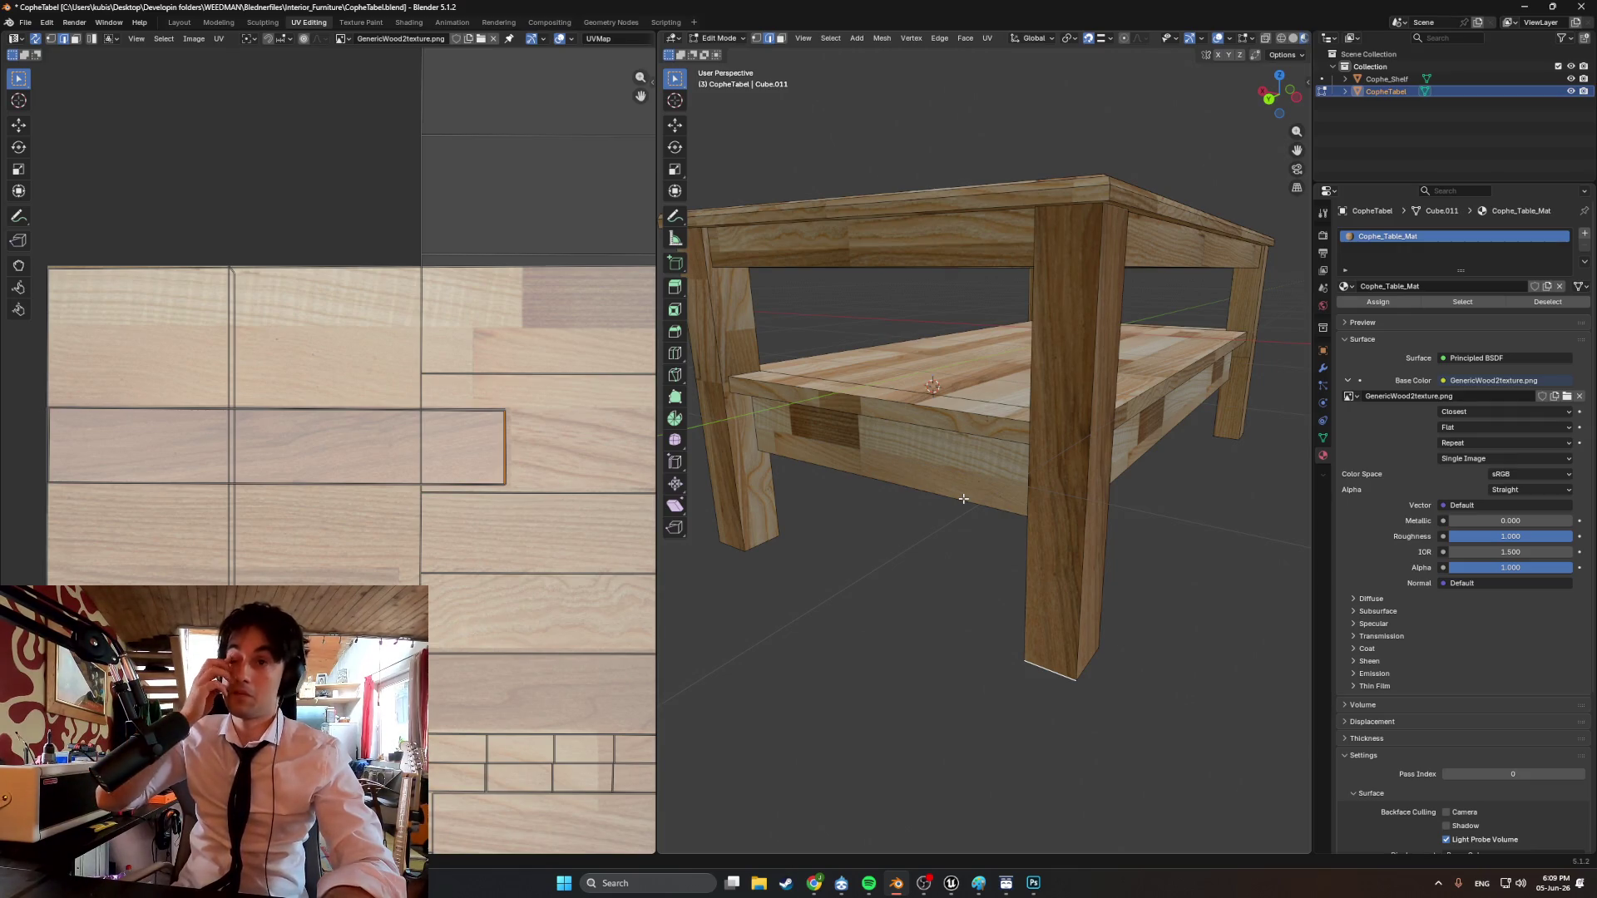
{"action": "middle_click_drag", "start_coordinate": [963, 498], "coordinate": [965, 488]}
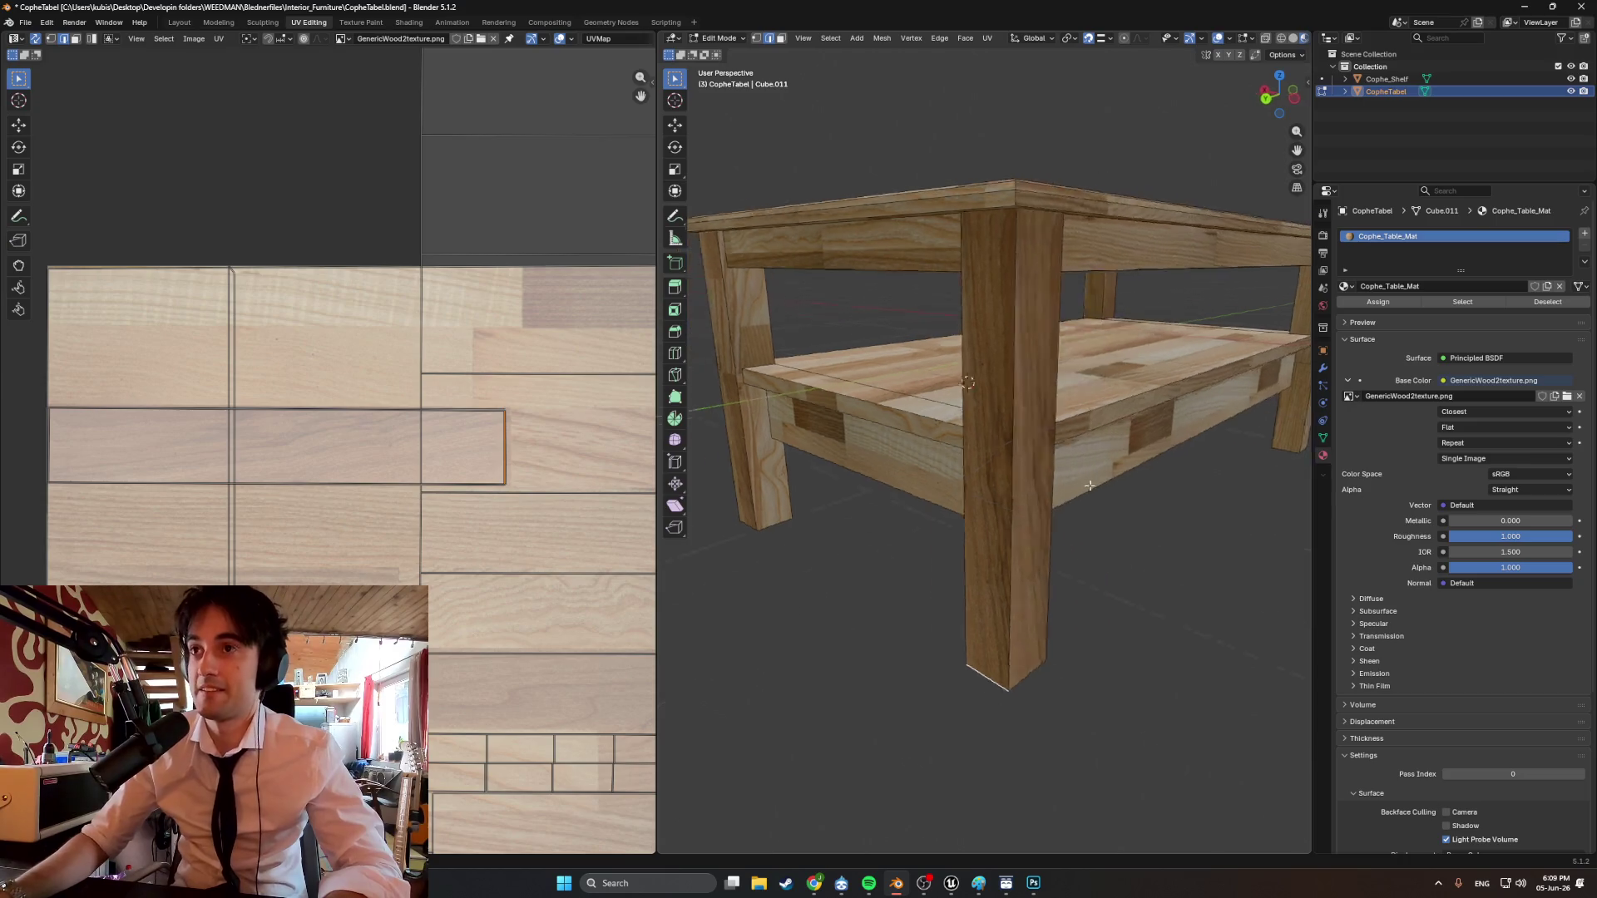
{"action": "scroll", "coordinate": [965, 486], "scroll_direction": "up", "scroll_amount": 3}
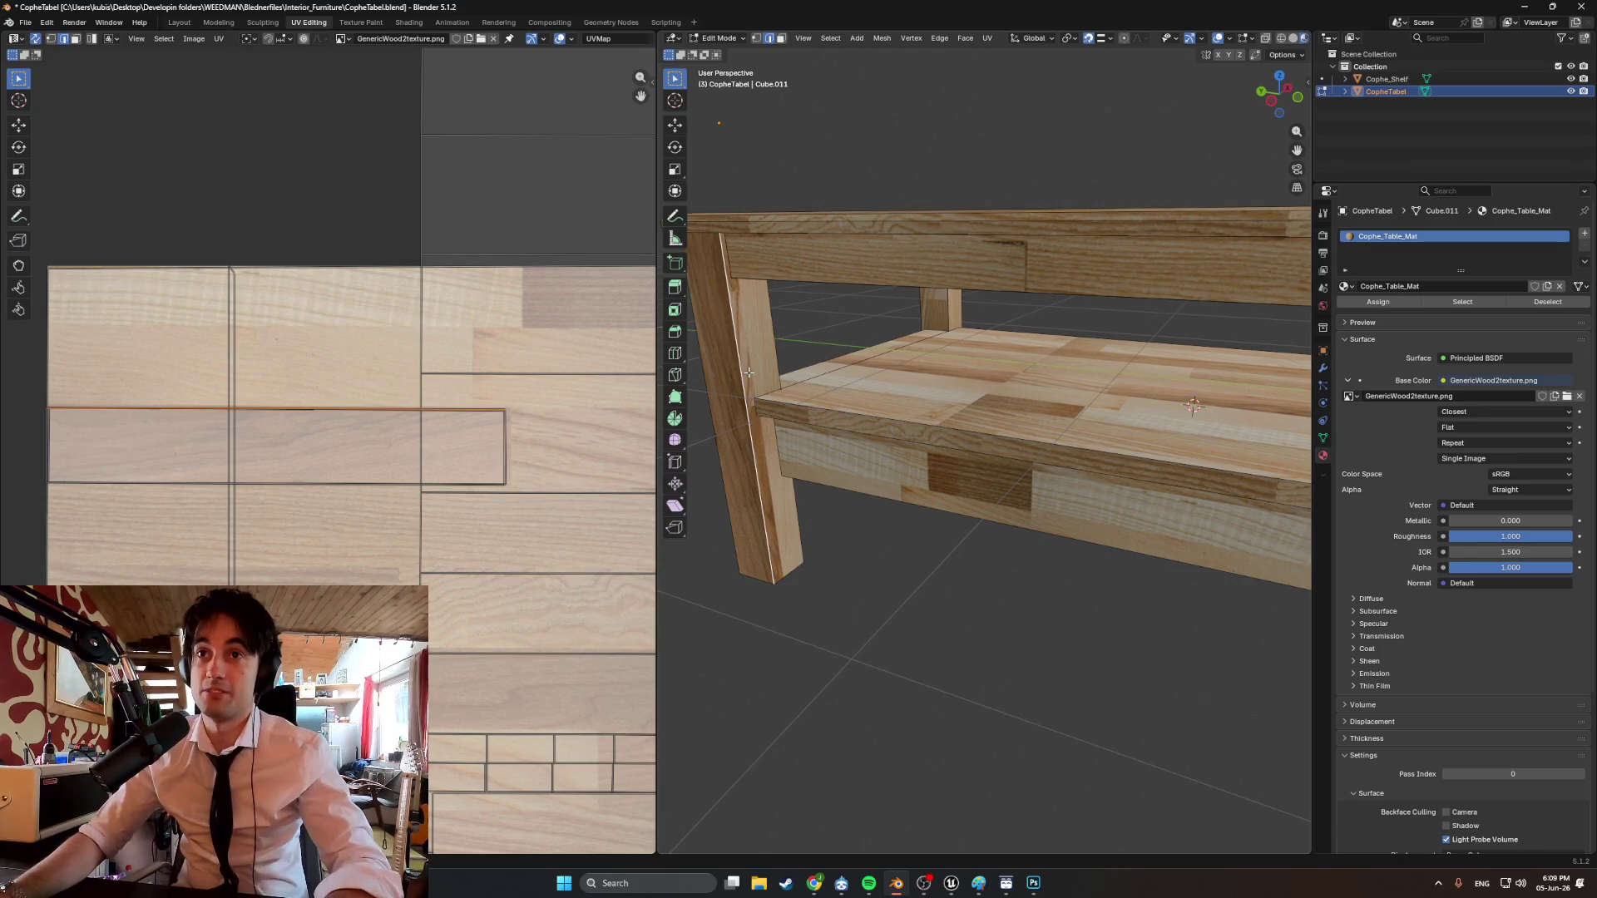
{"action": "middle_click_drag", "start_coordinate": [789, 434], "coordinate": [700, 328]}
{"action": "scroll", "coordinate": [700, 328], "scroll_direction": "down", "scroll_amount": 5}
{"action": "mouse_move", "coordinate": [920, 327]}
{"action": "middle_mouse_down"}
{"action": "mouse_move", "coordinate": [956, 432]}
{"action": "mouse_move", "coordinate": [898, 421]}
{"action": "mouse_move", "coordinate": [1095, 497]}
{"action": "mouse_move", "coordinate": [1075, 493]}
{"action": "mouse_move", "coordinate": [1073, 454]}
{"action": "middle_mouse_up"}
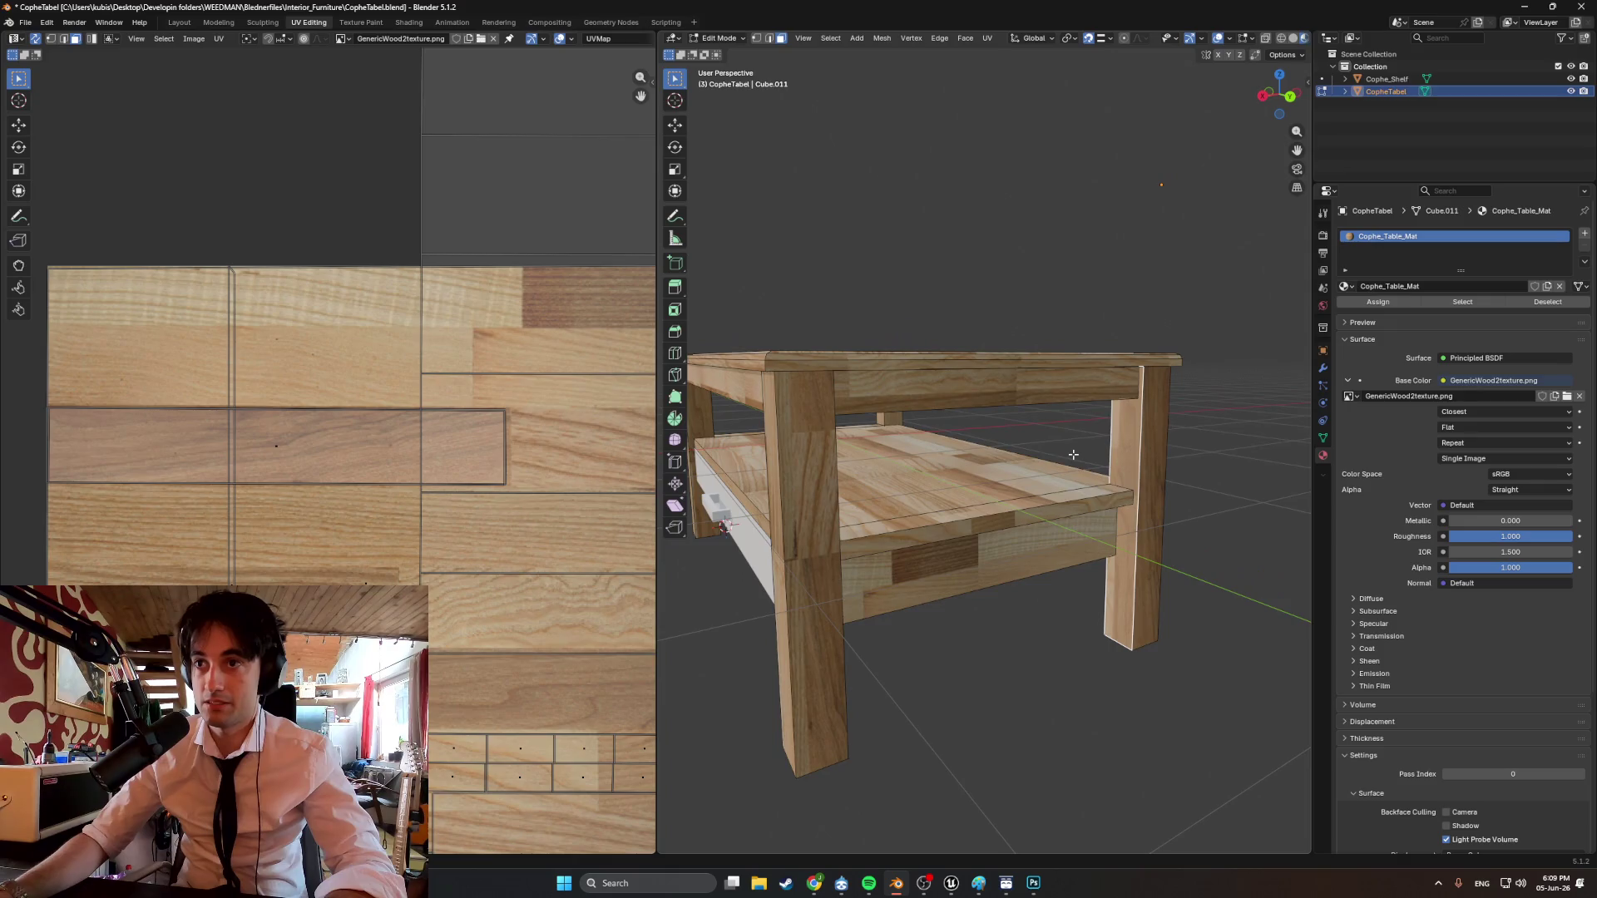
Re-run Smart UV Project on the strip after cancelling a first attempt.
{"action": "key", "text": "u"}
{"action": "left_click", "coordinate": [1118, 470]}
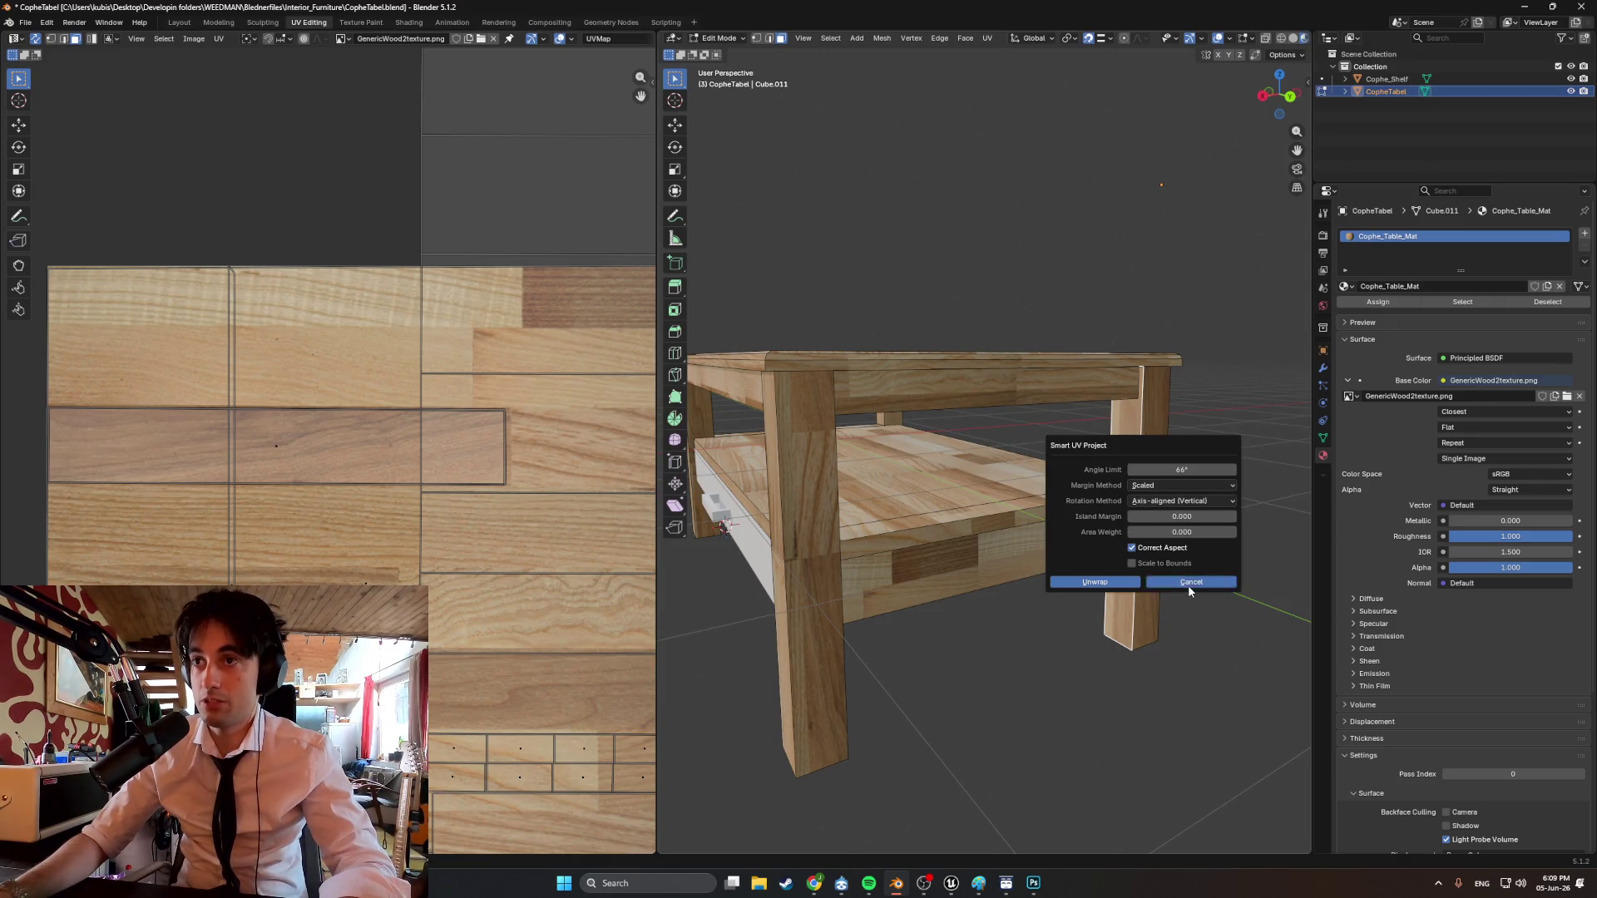
{"action": "left_click", "coordinate": [1188, 585]}
{"action": "key", "text": "u"}
{"action": "left_click", "coordinate": [1096, 469]}
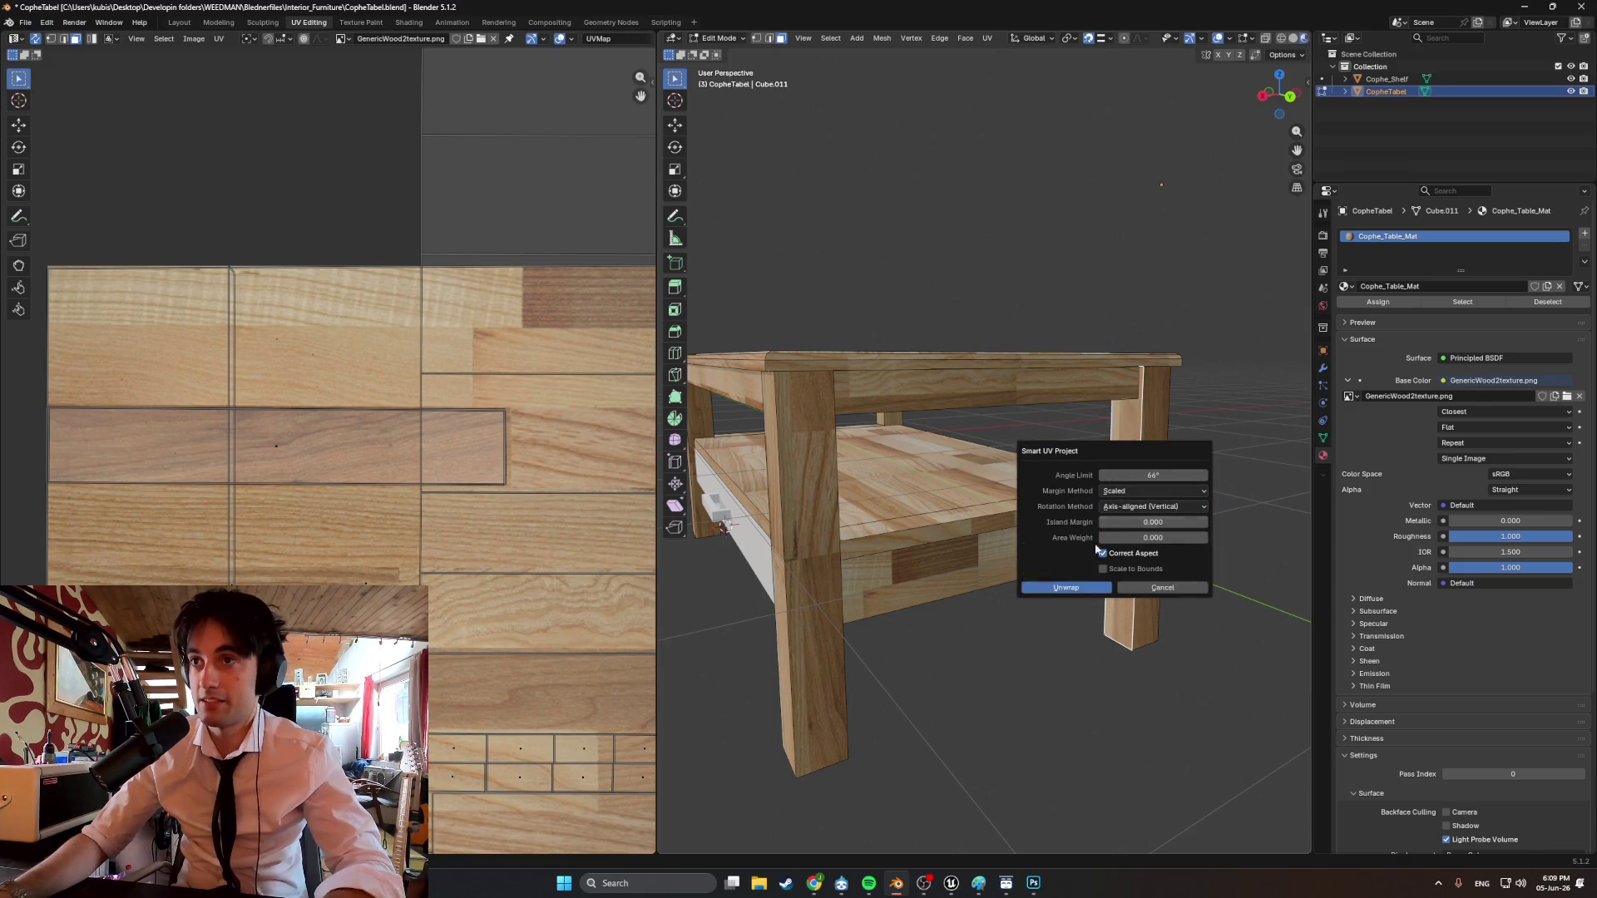
{"action": "left_click", "coordinate": [1072, 596]}
{"action": "scroll", "coordinate": [156, 477], "scroll_direction": "down", "scroll_amount": 1}
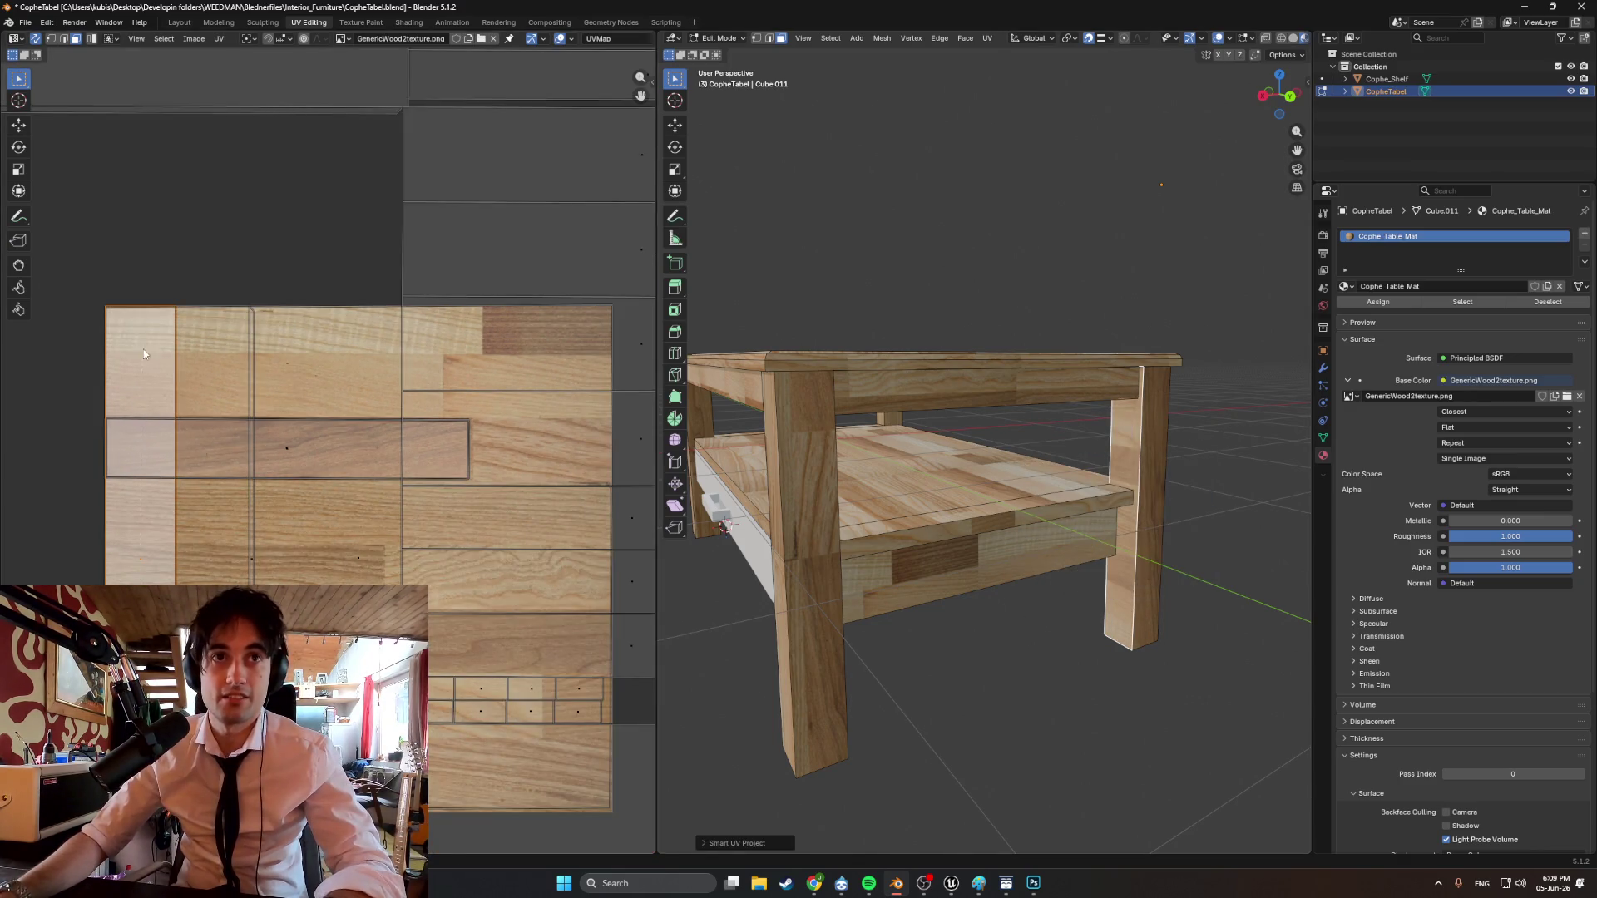
Rotate the new UV island so it lies horizontally.
{"action": "key", "text": "r"}
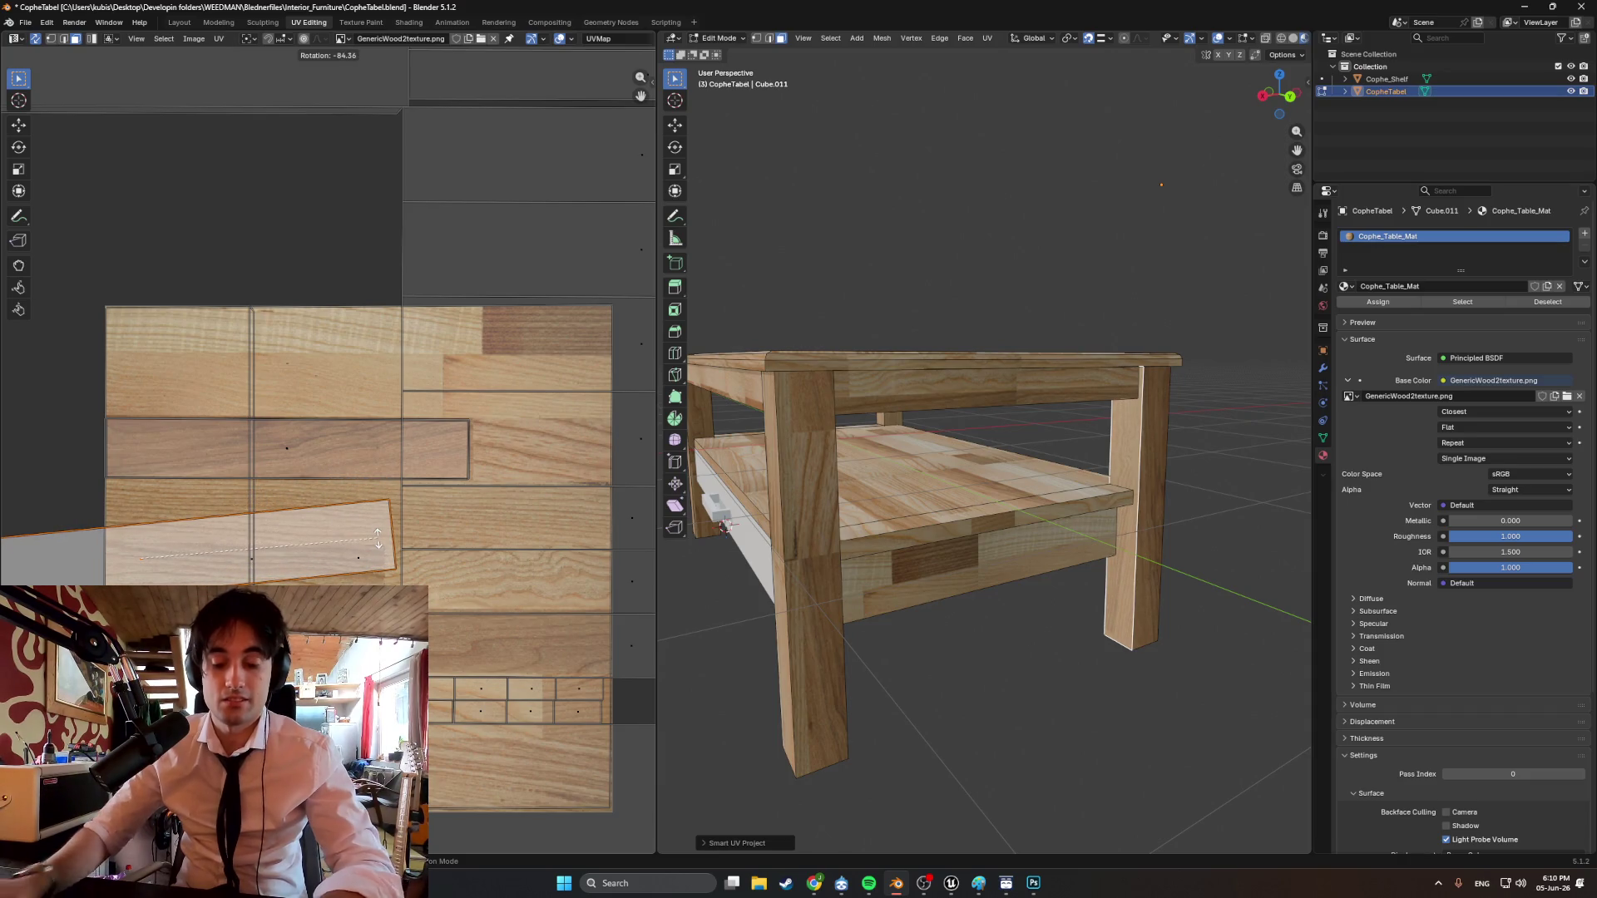
{"action": "type", "text": "90"}
{"action": "left_click", "coordinate": [379, 539]}
{"action": "key", "text": "g"}
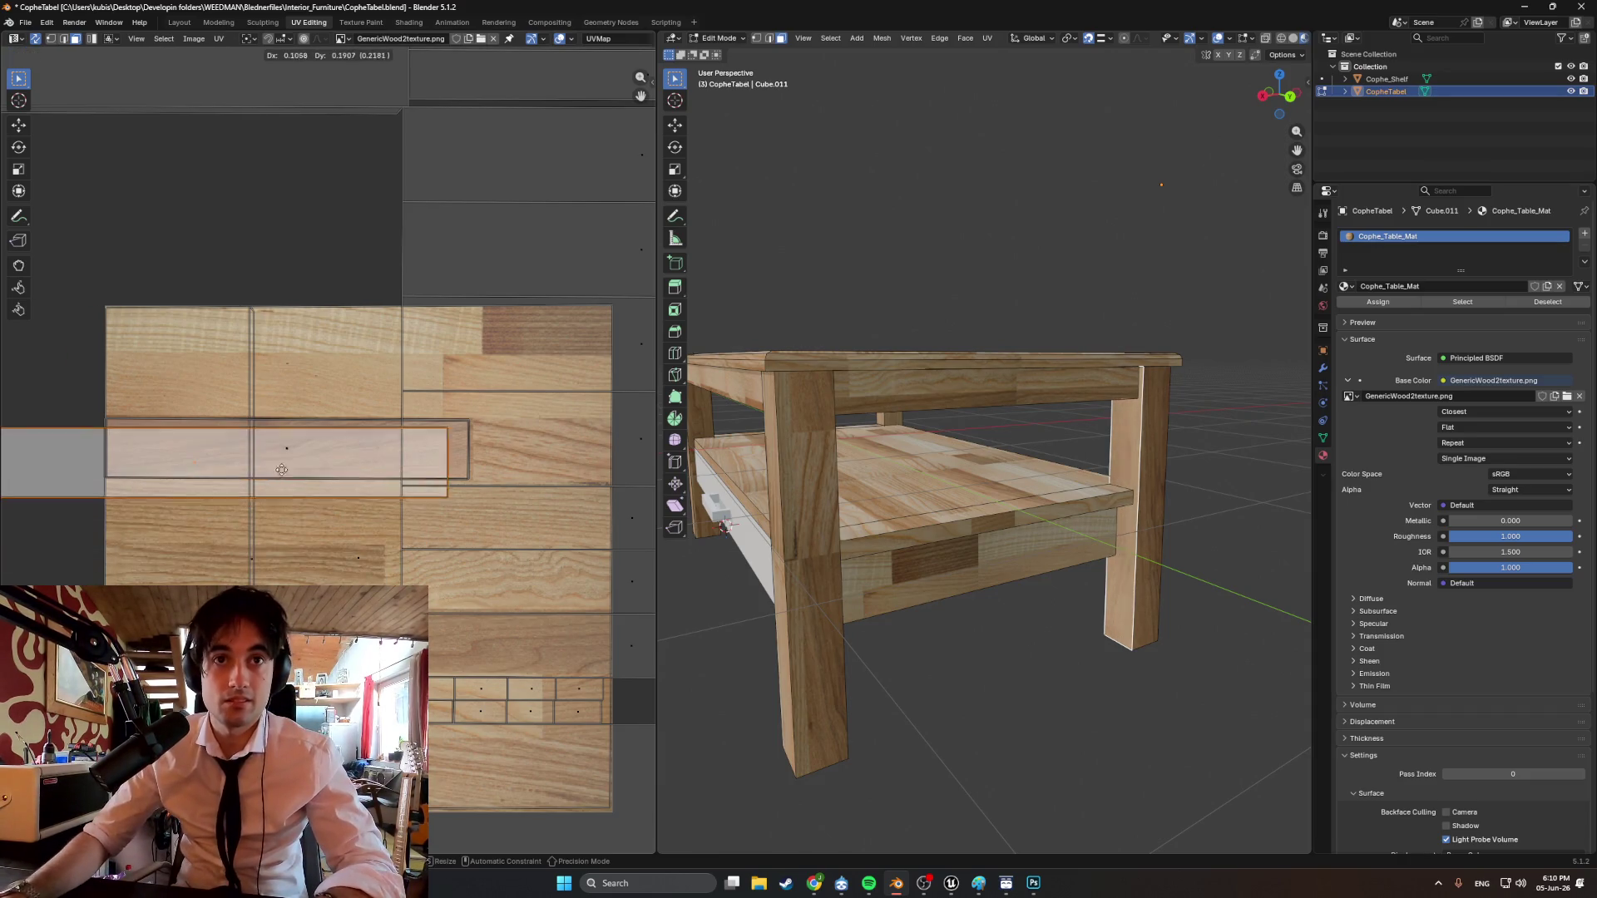
{"action": "scroll", "coordinate": [301, 464], "scroll_direction": "up", "scroll_amount": 2}
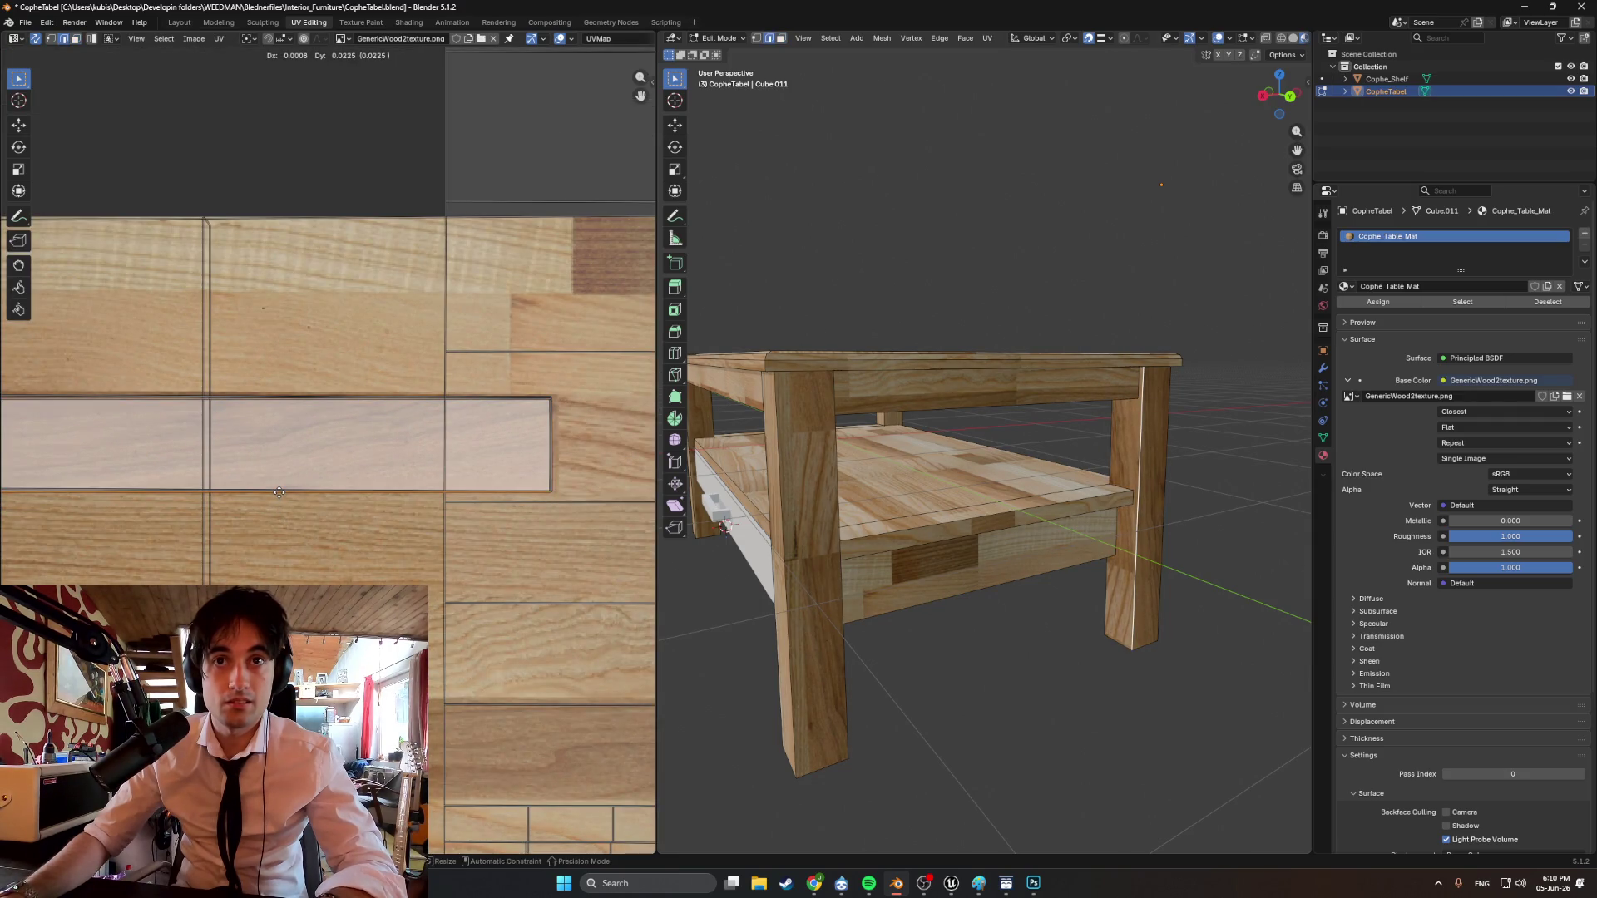
Slide the long pale strip along X onto the wood texture.
{"action": "mouse_move", "coordinate": [178, 466]}
{"action": "middle_mouse_down"}
{"action": "mouse_move", "coordinate": [311, 489]}
{"action": "mouse_move", "coordinate": [114, 487]}
{"action": "middle_mouse_up"}
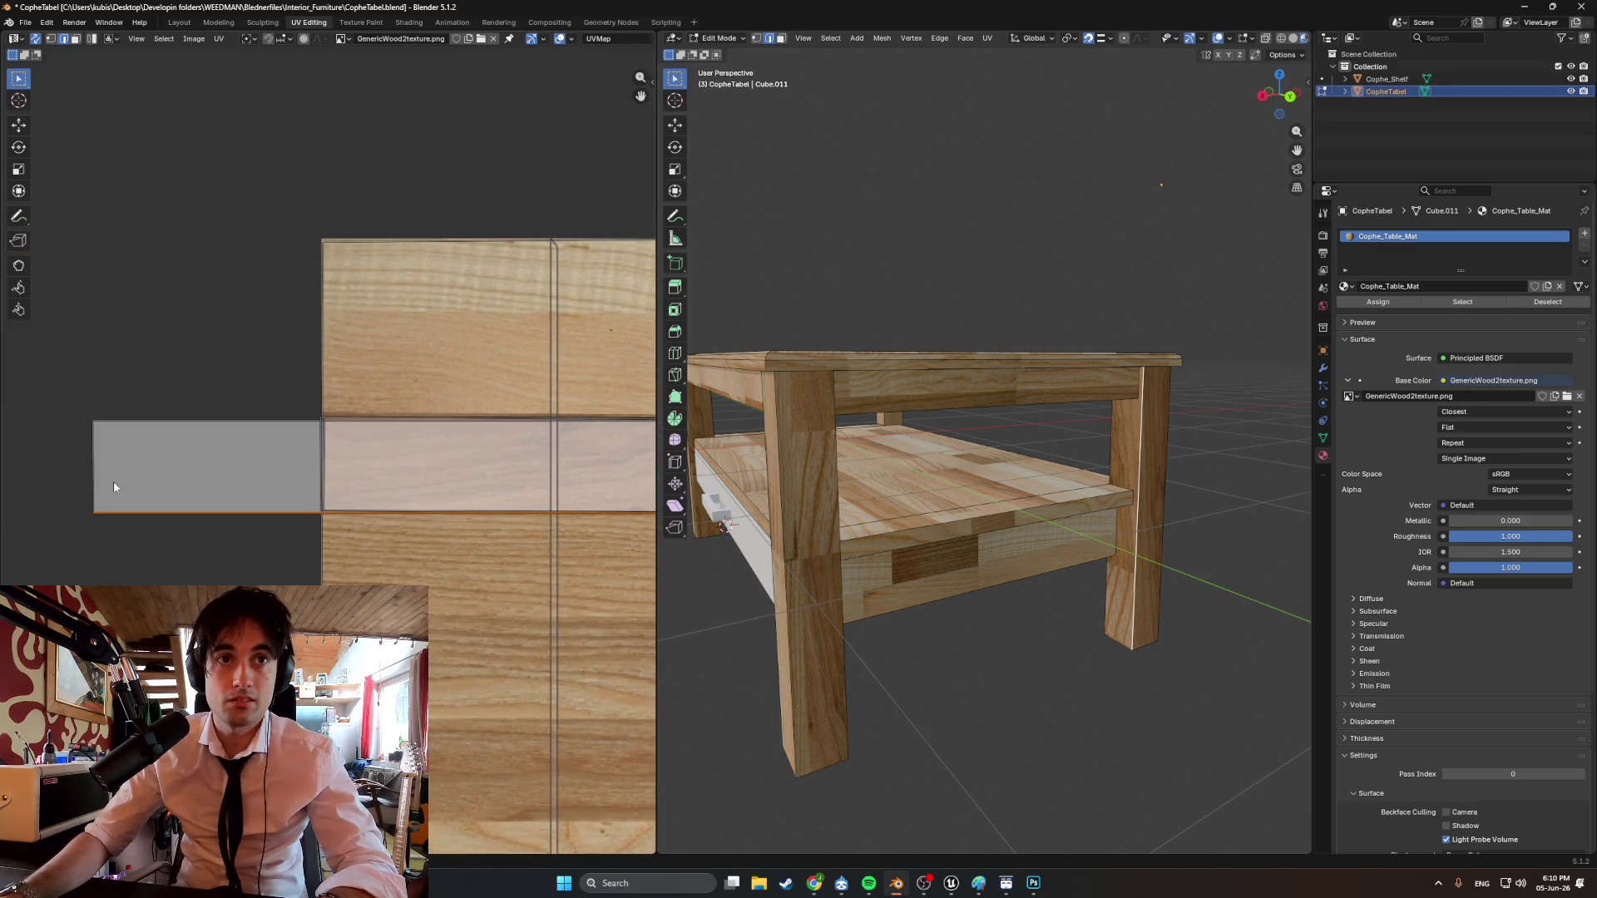
{"action": "key", "text": "g"}
{"action": "key", "text": "x"}
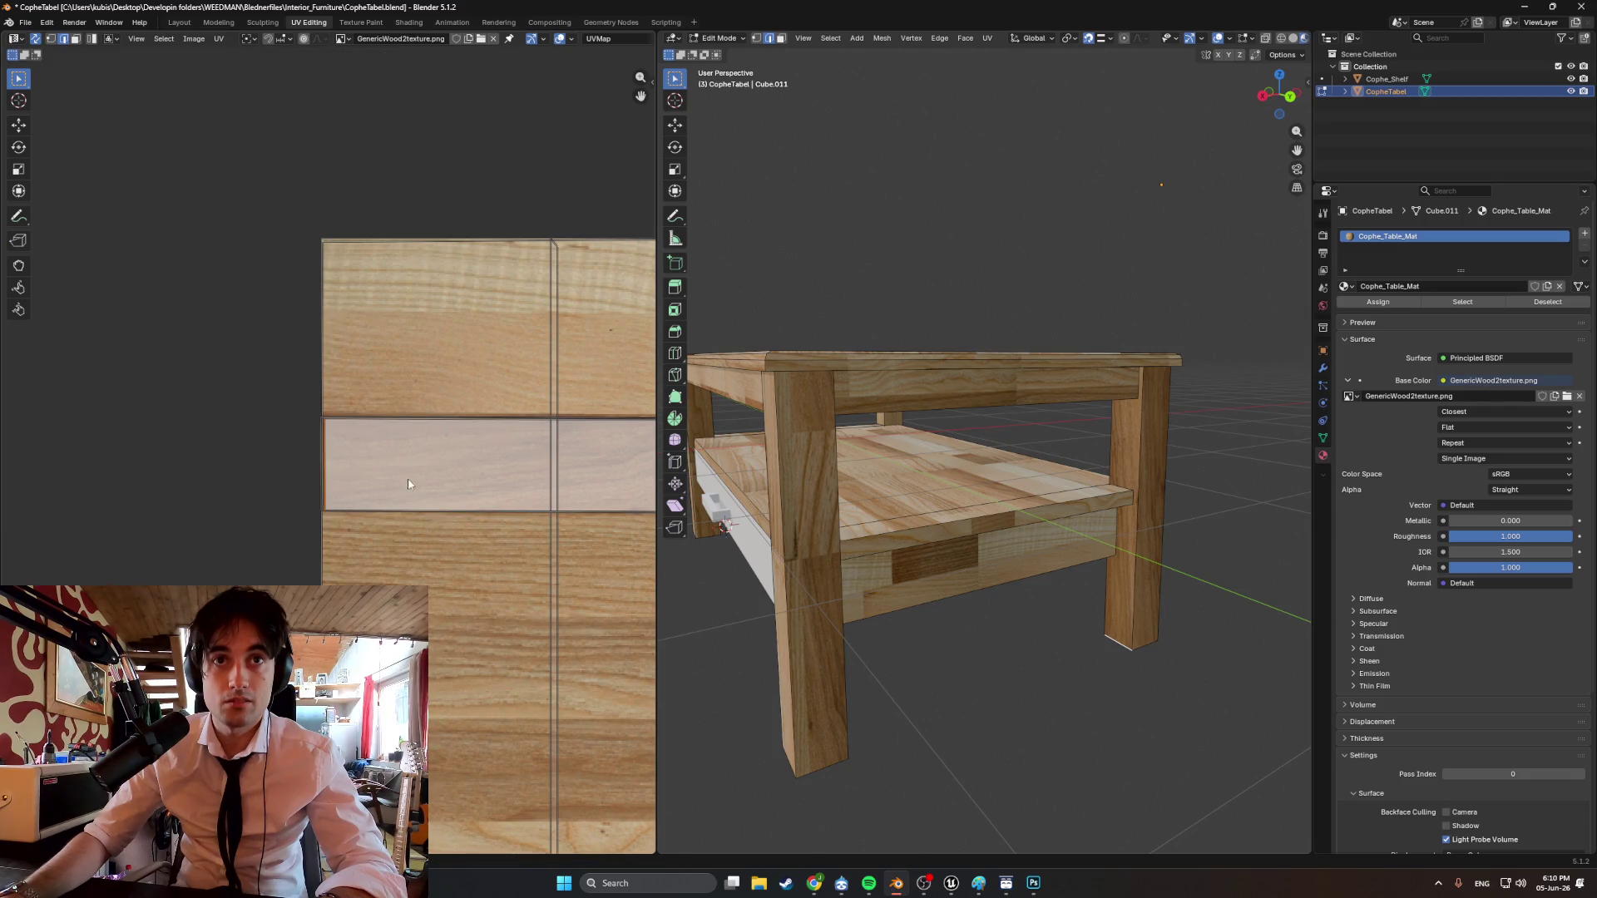
{"action": "scroll", "coordinate": [407, 483], "scroll_direction": "down", "scroll_amount": 1}
{"action": "middle_click_drag", "start_coordinate": [408, 483], "coordinate": [108, 467]}
{"action": "middle_click_drag", "start_coordinate": [832, 582], "coordinate": [912, 599]}
{"action": "scroll", "coordinate": [804, 595], "scroll_direction": "up", "scroll_amount": 3}
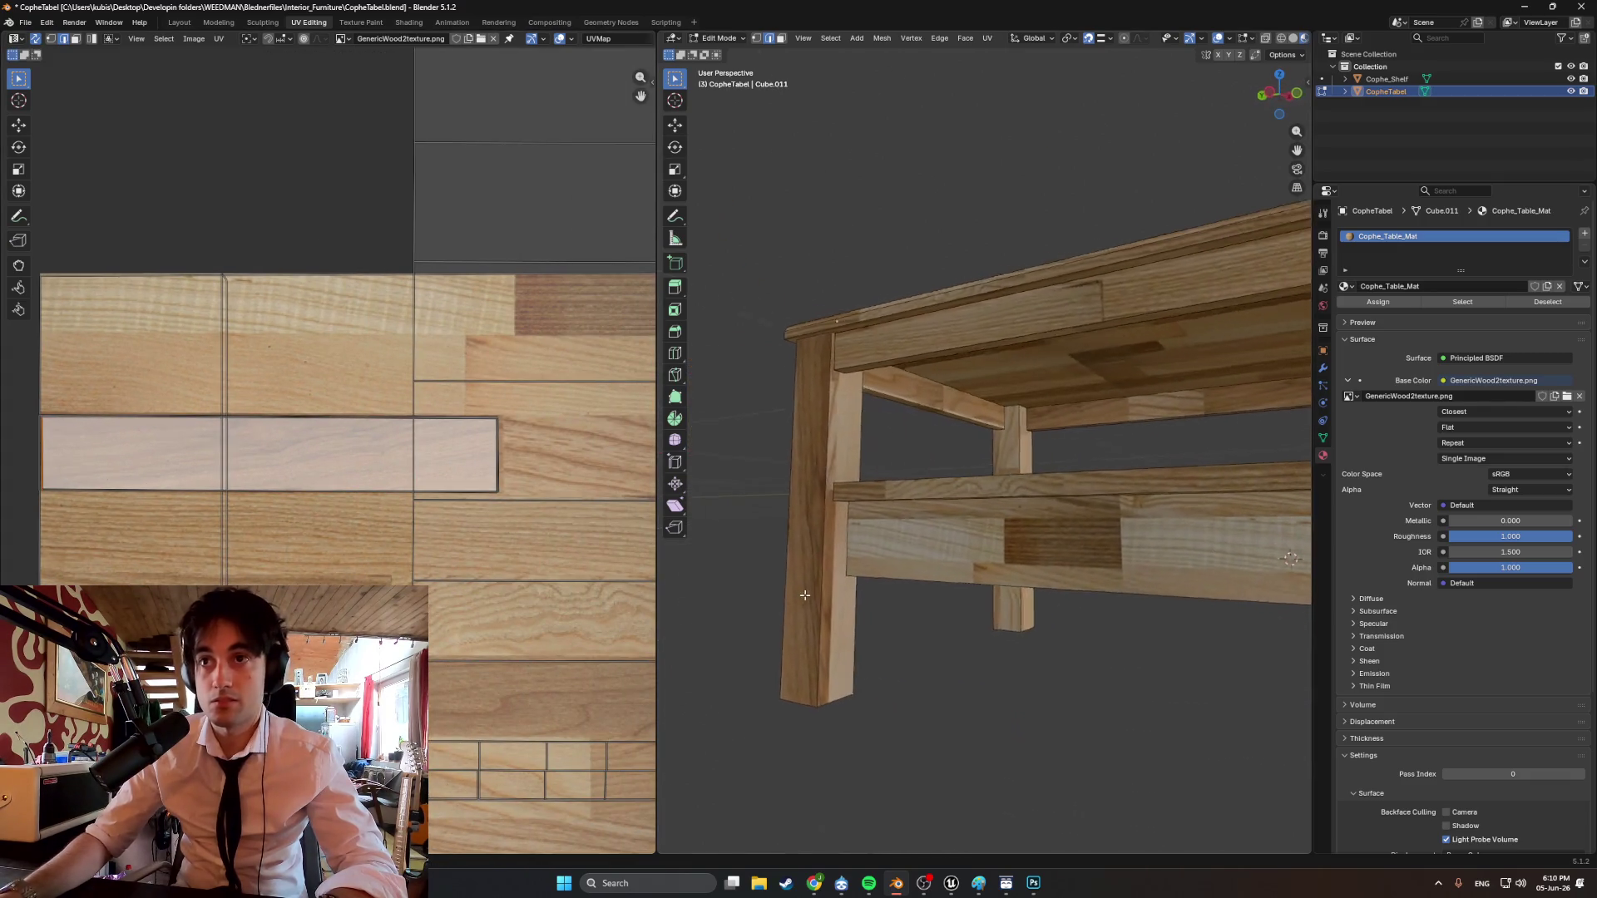
Select the front leg face and Smart UV Project it.
{"action": "left_click", "coordinate": [806, 591]}
{"action": "scroll", "coordinate": [807, 586], "scroll_direction": "up", "scroll_amount": 1}
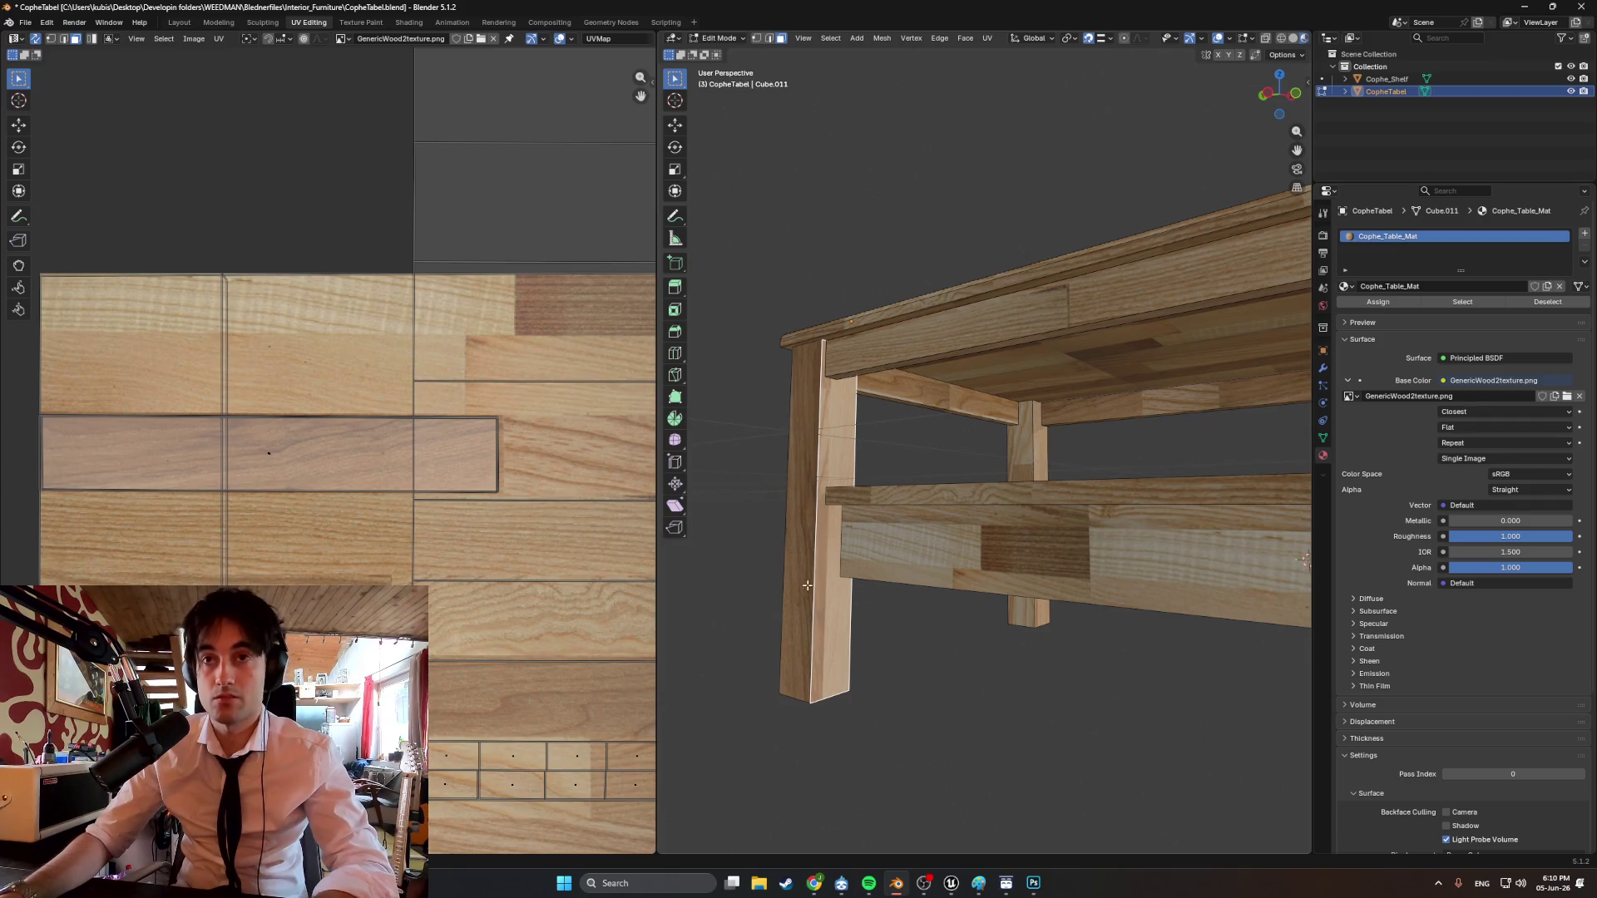
{"action": "key", "text": "u"}
{"action": "left_click", "coordinate": [774, 586]}
{"action": "left_click", "coordinate": [743, 703]}
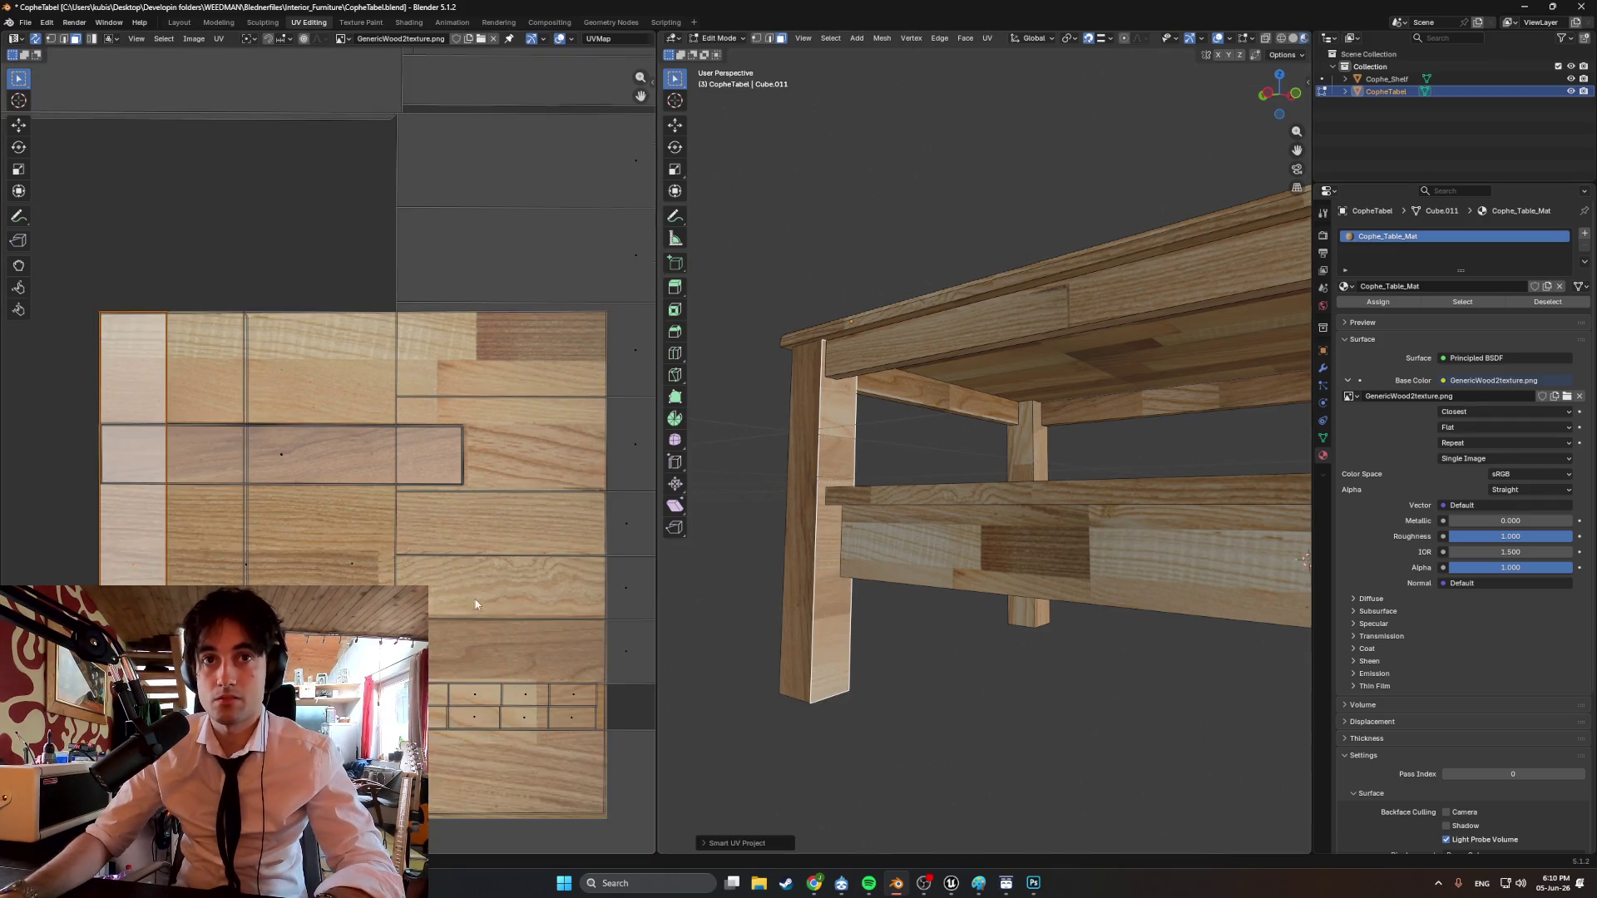
Rotate the narrow leg island 90° and begin repositioning it.
{"action": "key", "text": "r"}
{"action": "left_click", "coordinate": [166, 422]}
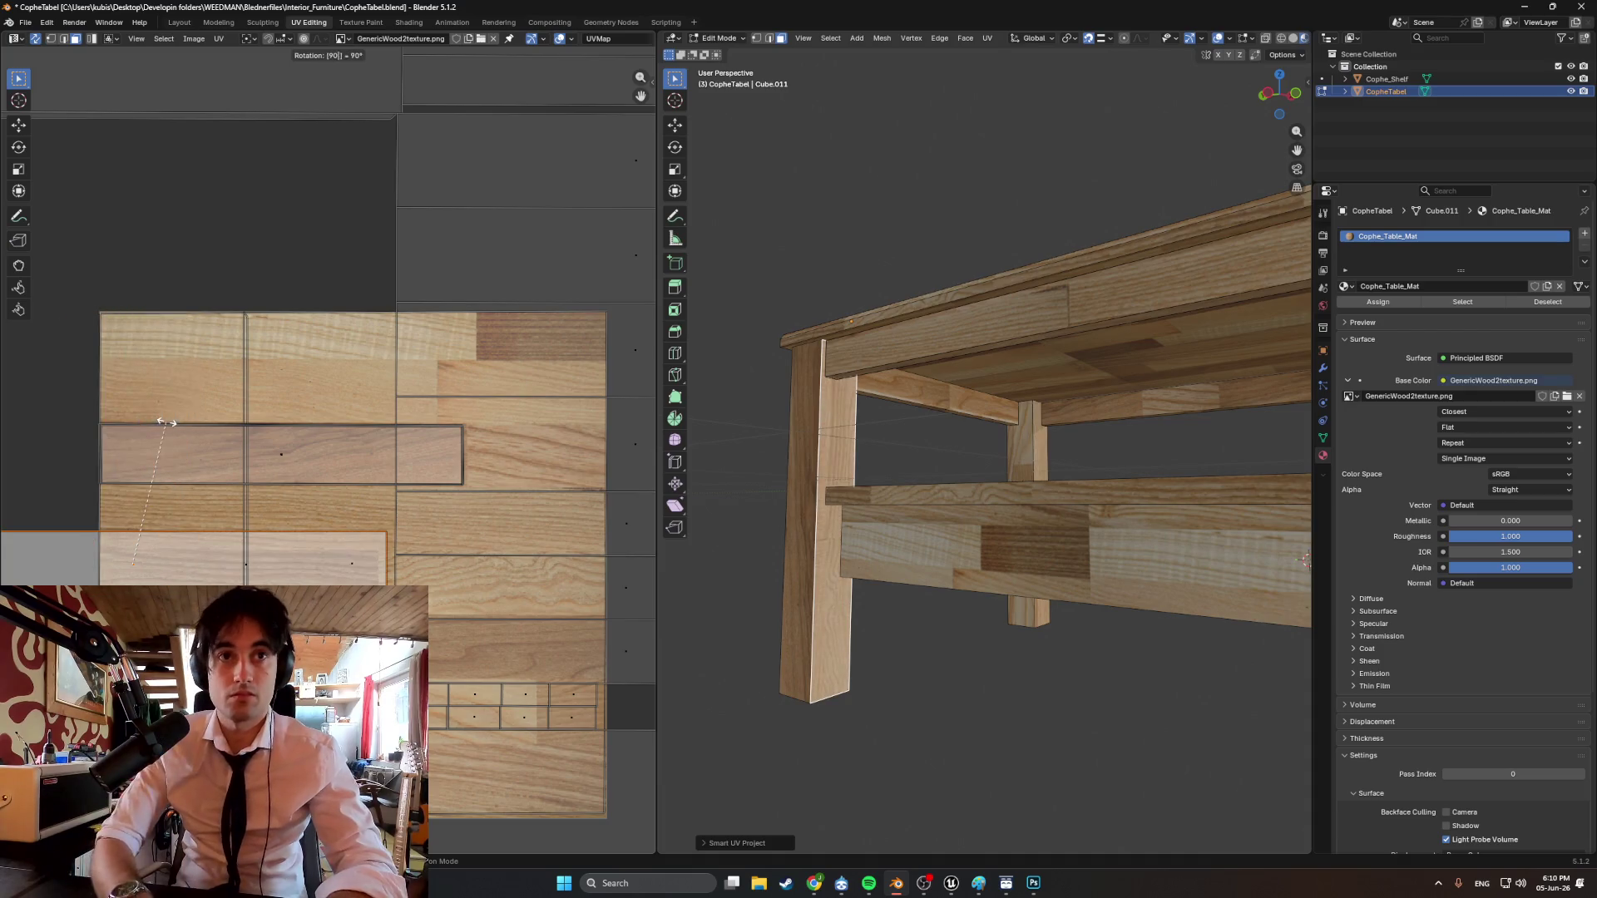
{"action": "key", "text": "g"}
{"action": "key", "text": "y"}
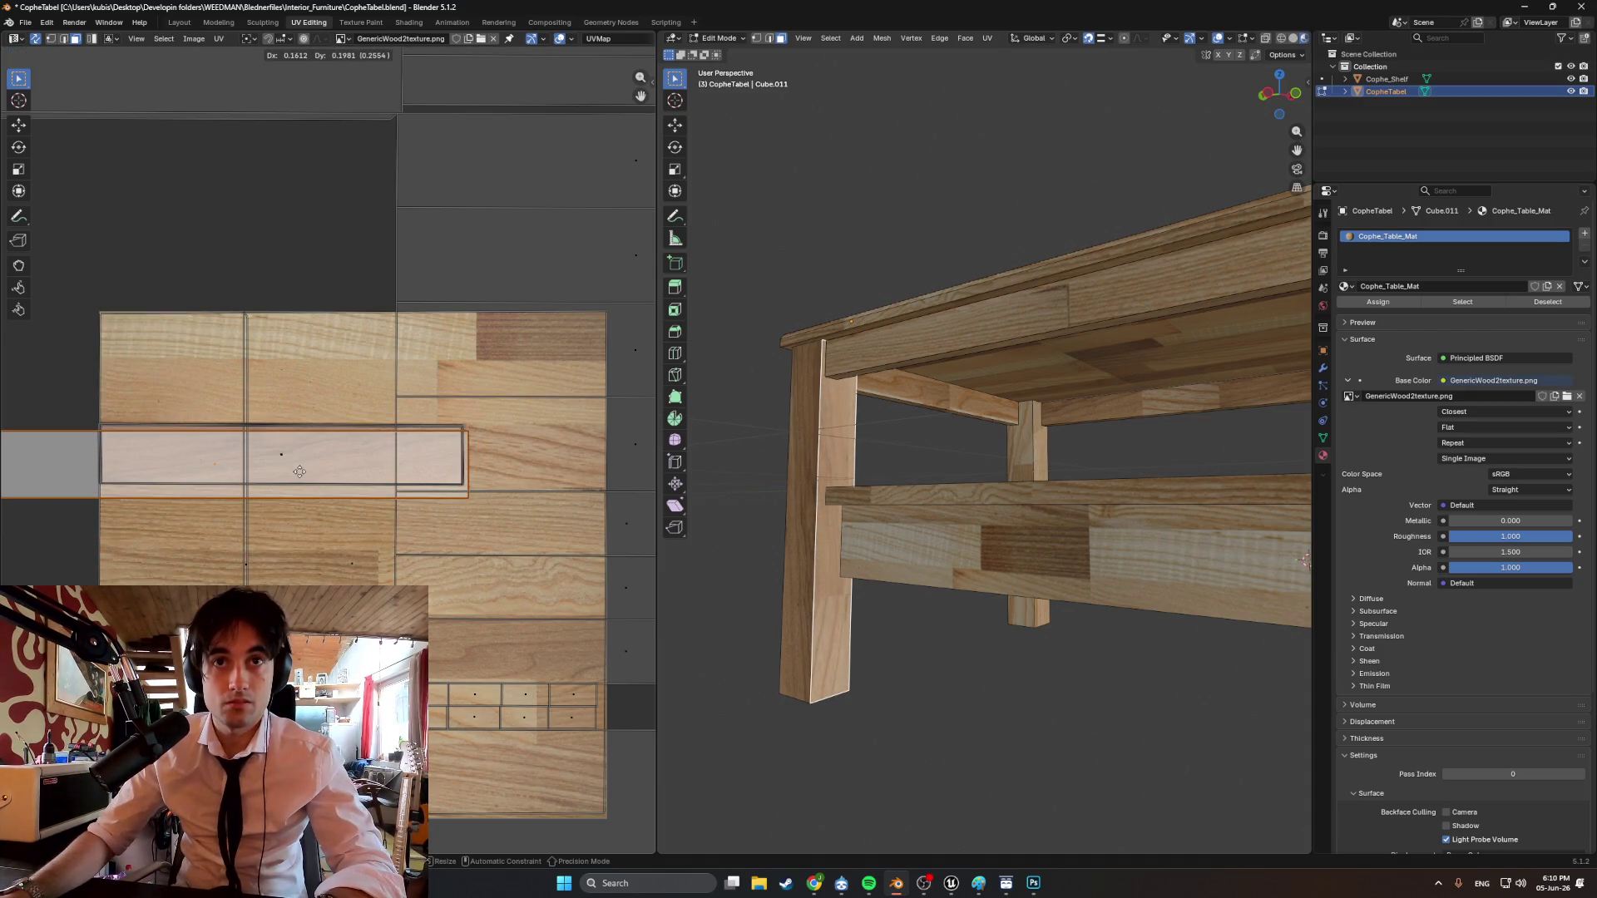
{"action": "key", "text": "y"}
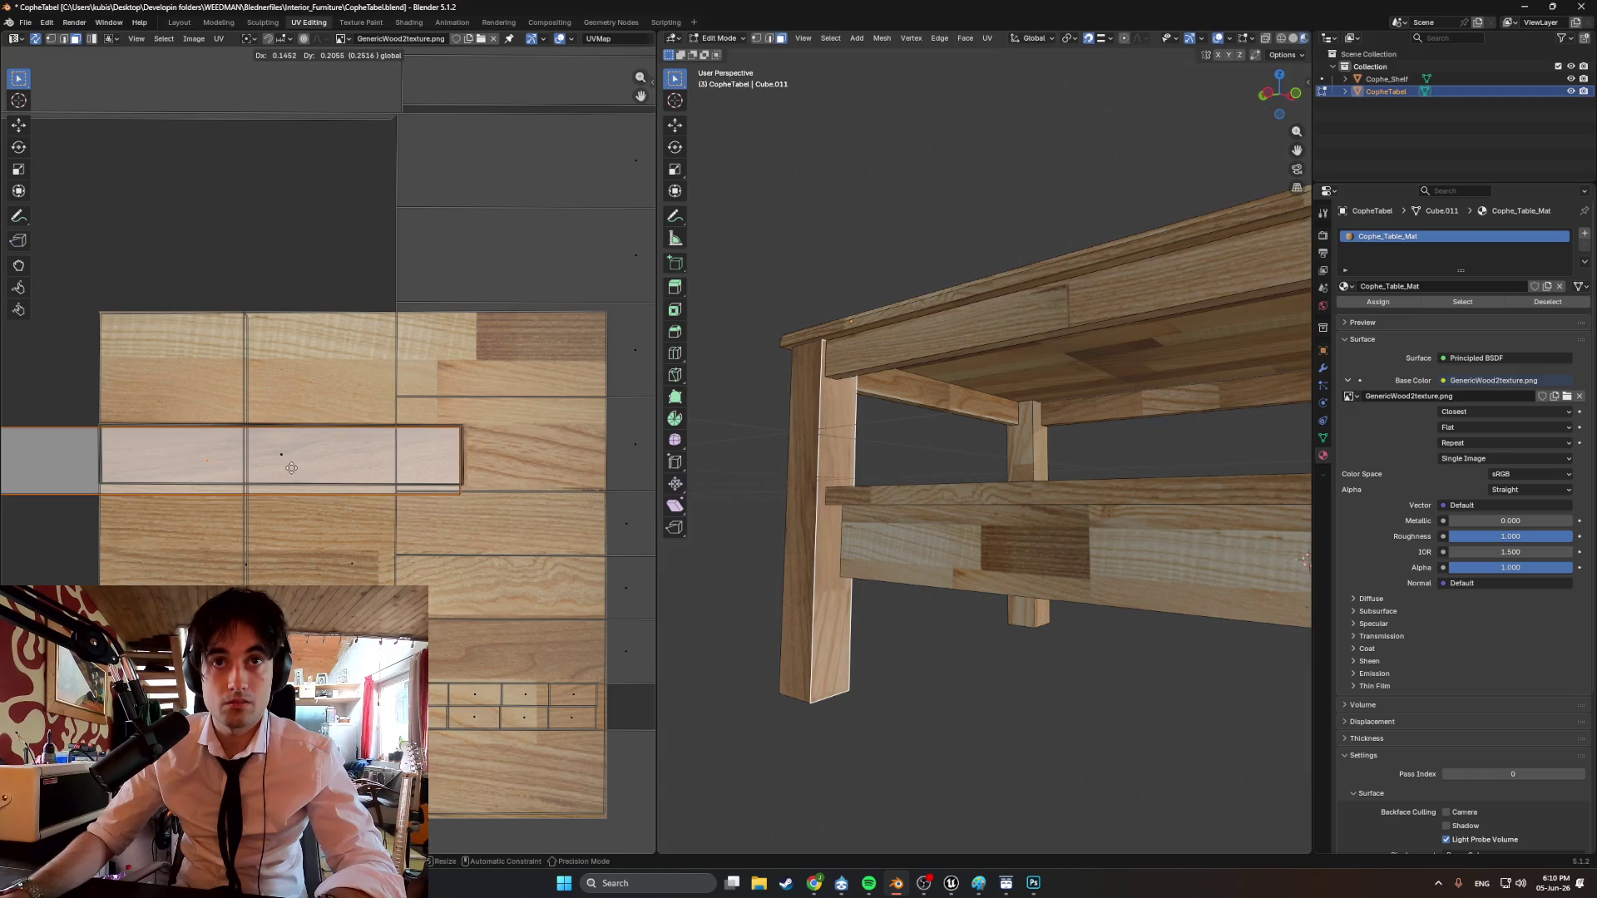
{"action": "scroll", "coordinate": [296, 467], "scroll_direction": "up", "scroll_amount": 2}
Fine-tune the island horizontally onto the pale plank row.
{"action": "key", "text": "g"}
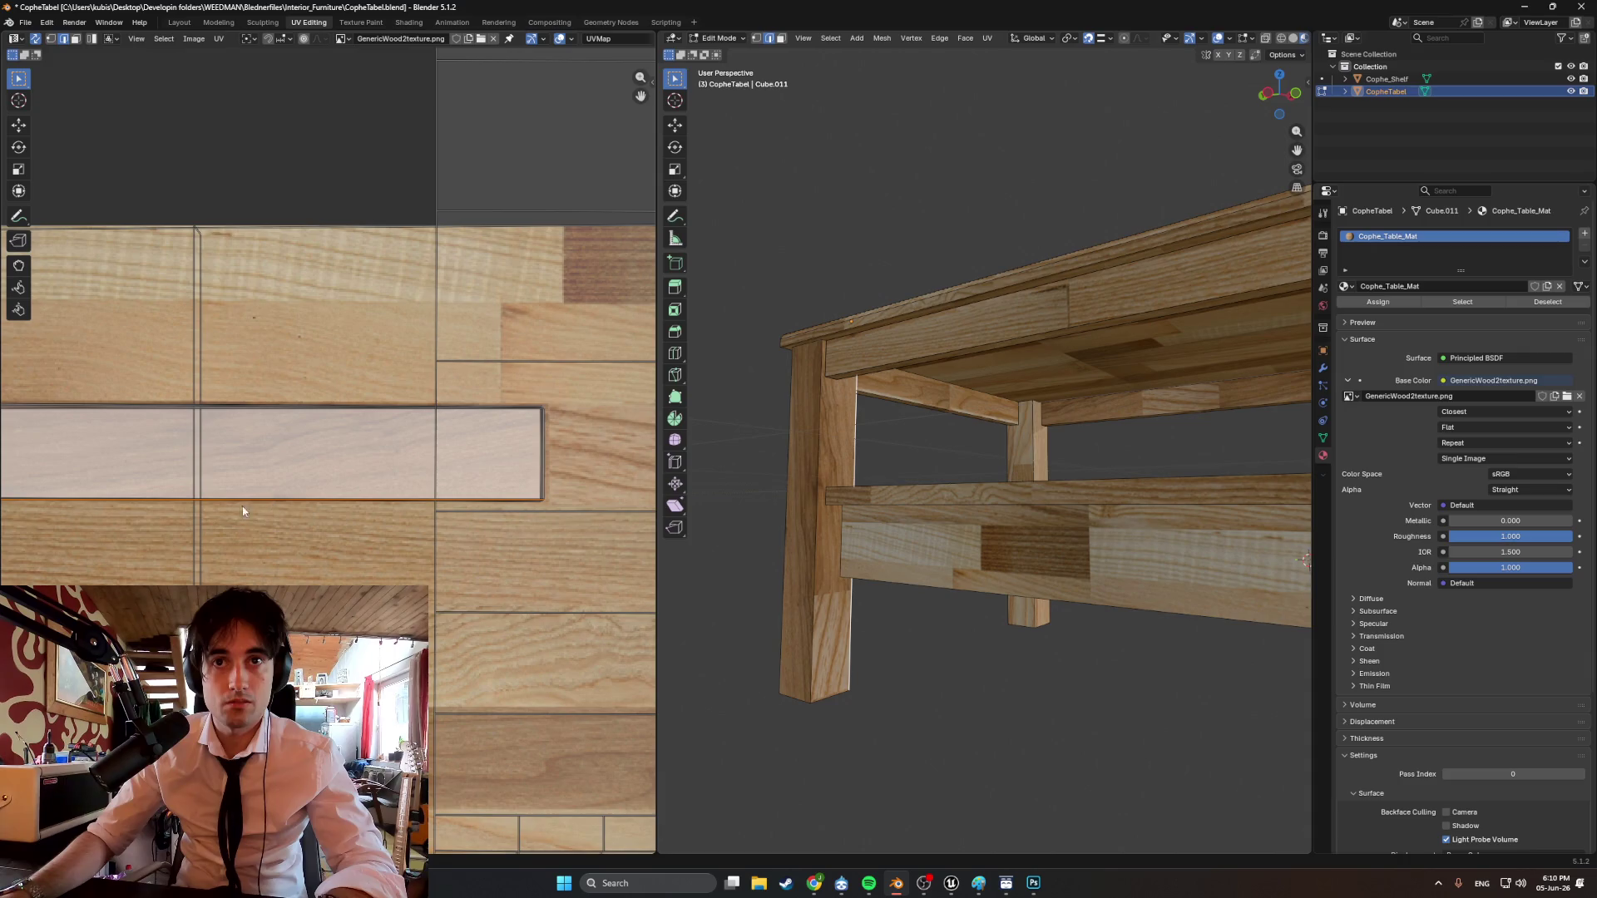
{"action": "scroll", "coordinate": [94, 504], "scroll_direction": "left", "scroll_amount": 5}
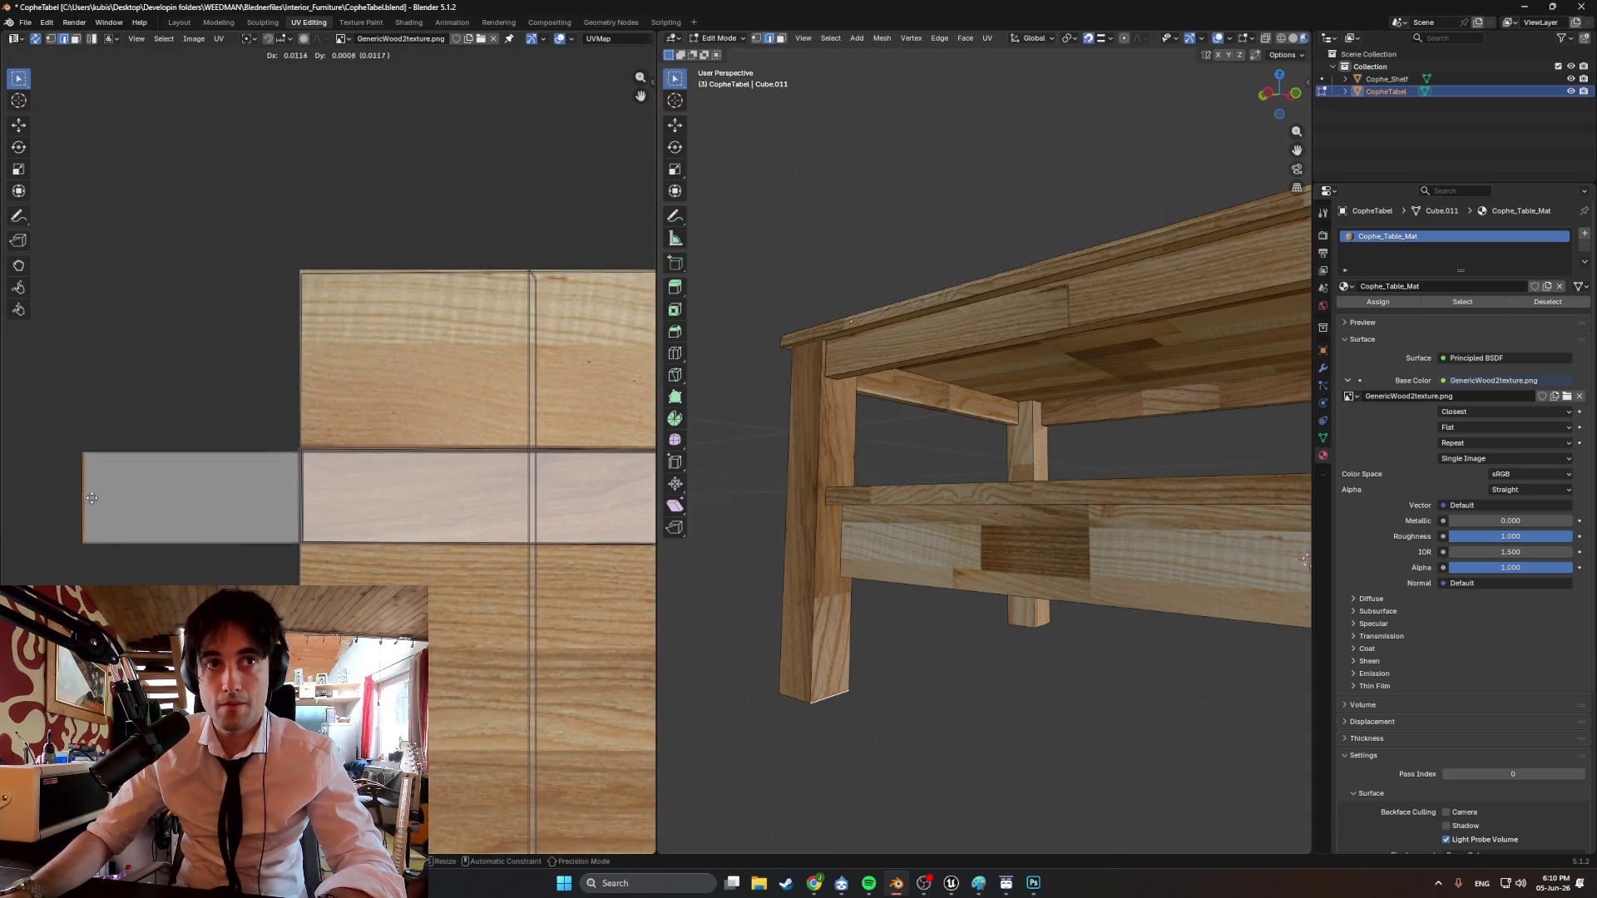
{"action": "key", "text": "g"}
{"action": "key", "text": "x"}
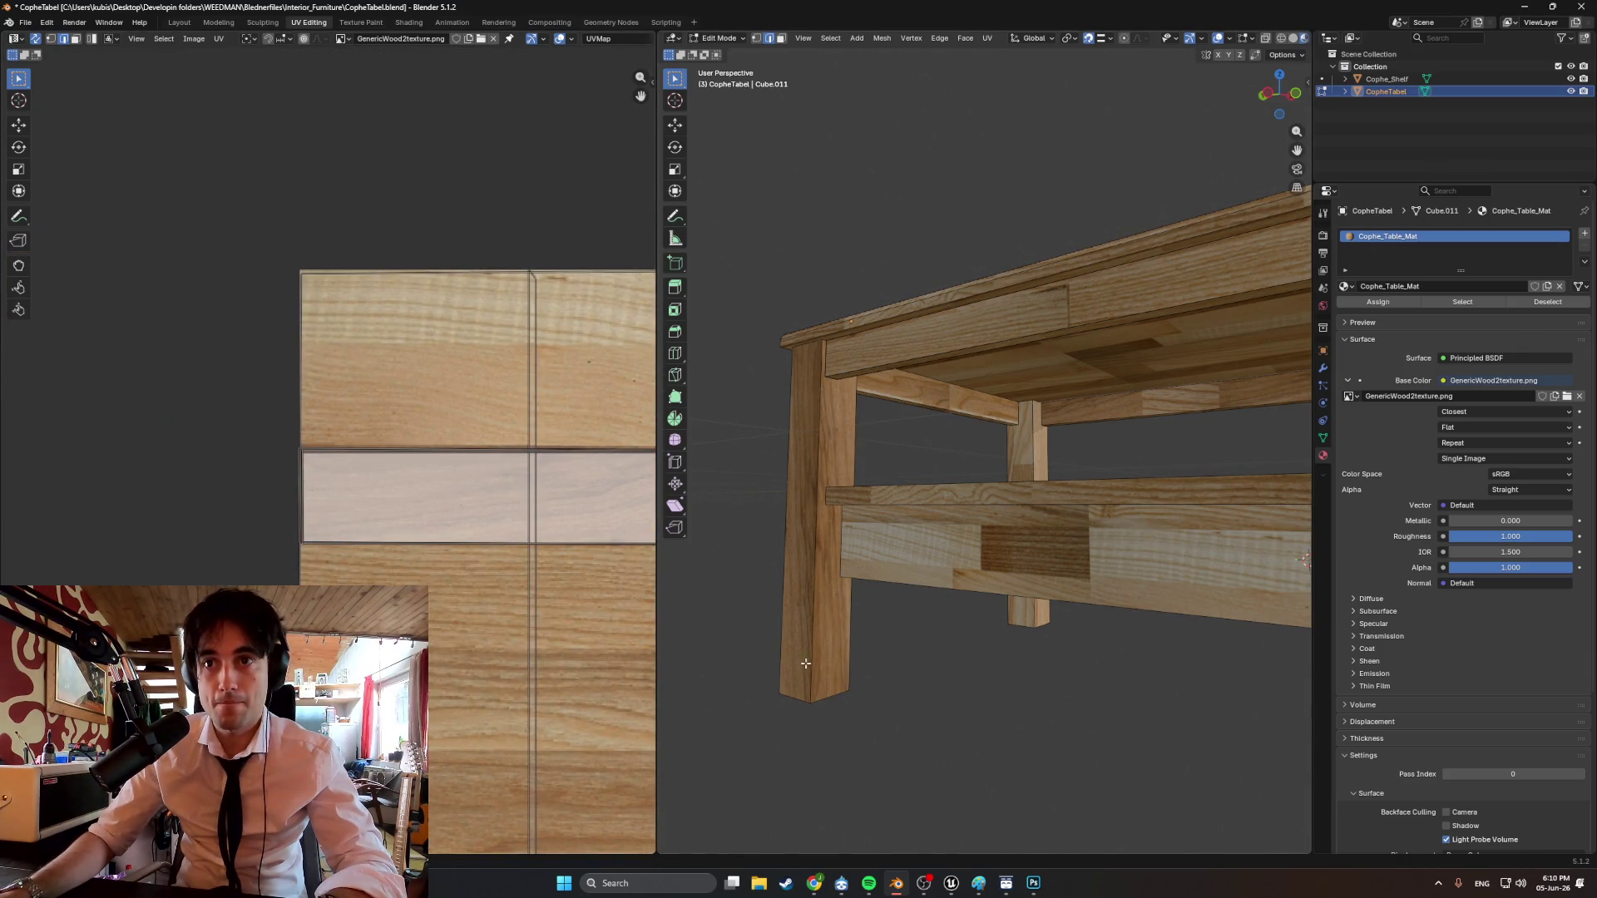
{"action": "mouse_move", "coordinate": [805, 663]}
{"action": "middle_mouse_down"}
{"action": "mouse_move", "coordinate": [882, 719]}
{"action": "mouse_move", "coordinate": [910, 688]}
{"action": "mouse_move", "coordinate": [1034, 659]}
{"action": "mouse_move", "coordinate": [1077, 688]}
{"action": "mouse_move", "coordinate": [881, 688]}
{"action": "mouse_move", "coordinate": [1084, 677]}
{"action": "mouse_move", "coordinate": [927, 666]}
{"action": "mouse_move", "coordinate": [970, 666]}
{"action": "mouse_move", "coordinate": [965, 718]}
{"action": "mouse_move", "coordinate": [925, 706]}
{"action": "middle_mouse_up"}
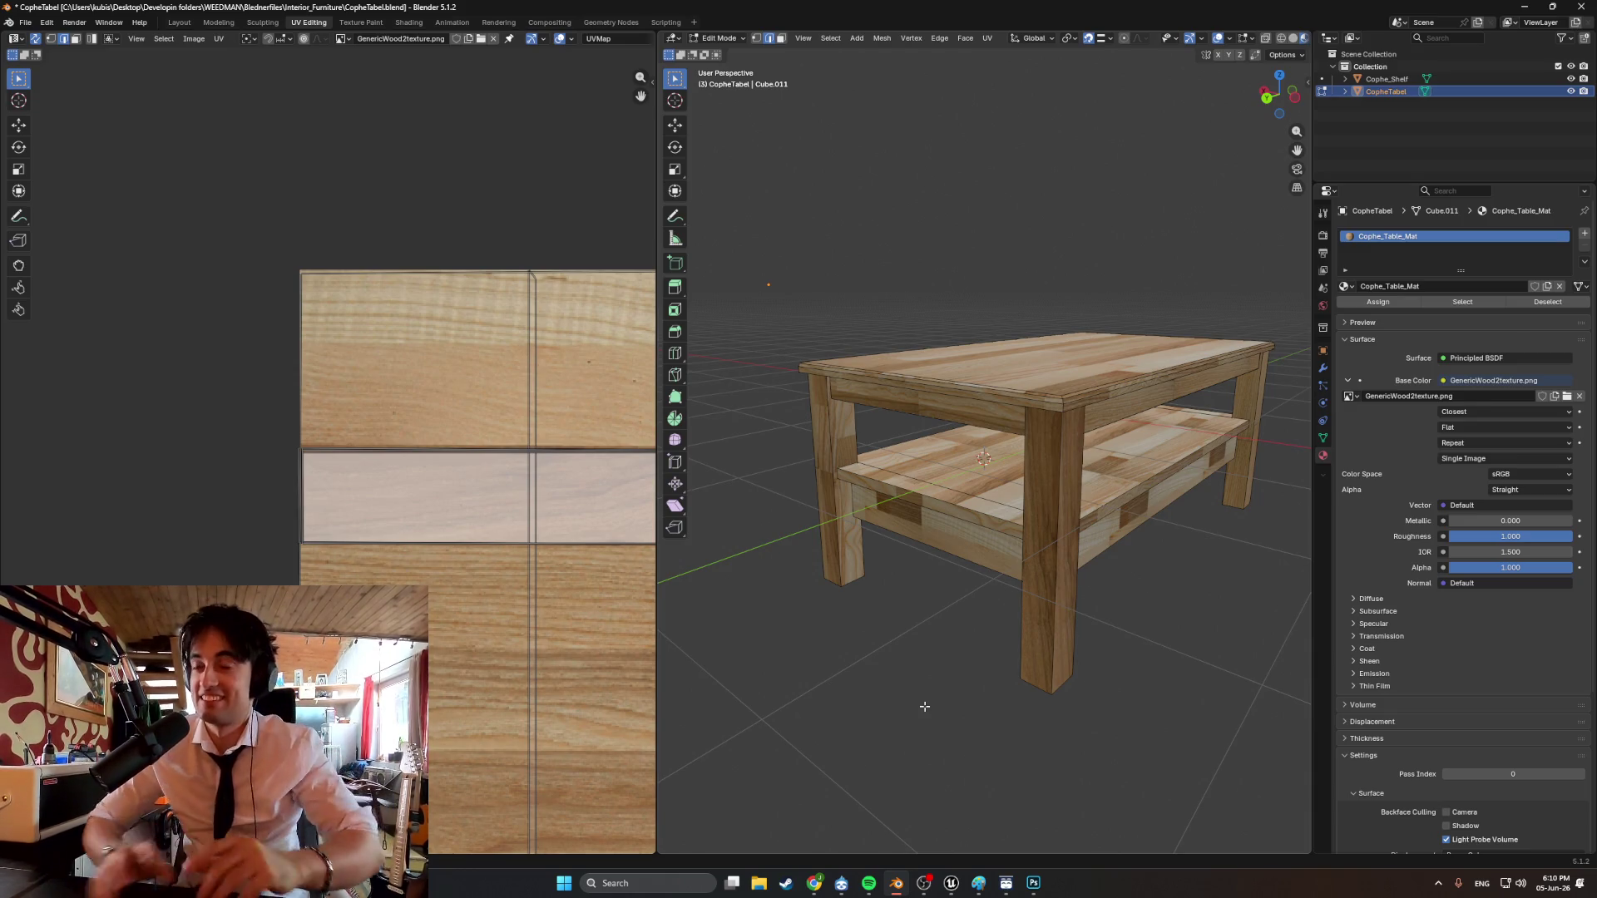
Orbit around the table to check the wood grain on top, shelf and legs, then go to Modeling.
{"action": "mouse_move", "coordinate": [925, 706]}
{"action": "middle_mouse_down"}
{"action": "mouse_move", "coordinate": [1050, 659]}
{"action": "mouse_move", "coordinate": [956, 649]}
{"action": "mouse_move", "coordinate": [1031, 656]}
{"action": "mouse_move", "coordinate": [982, 620]}
{"action": "middle_mouse_up"}
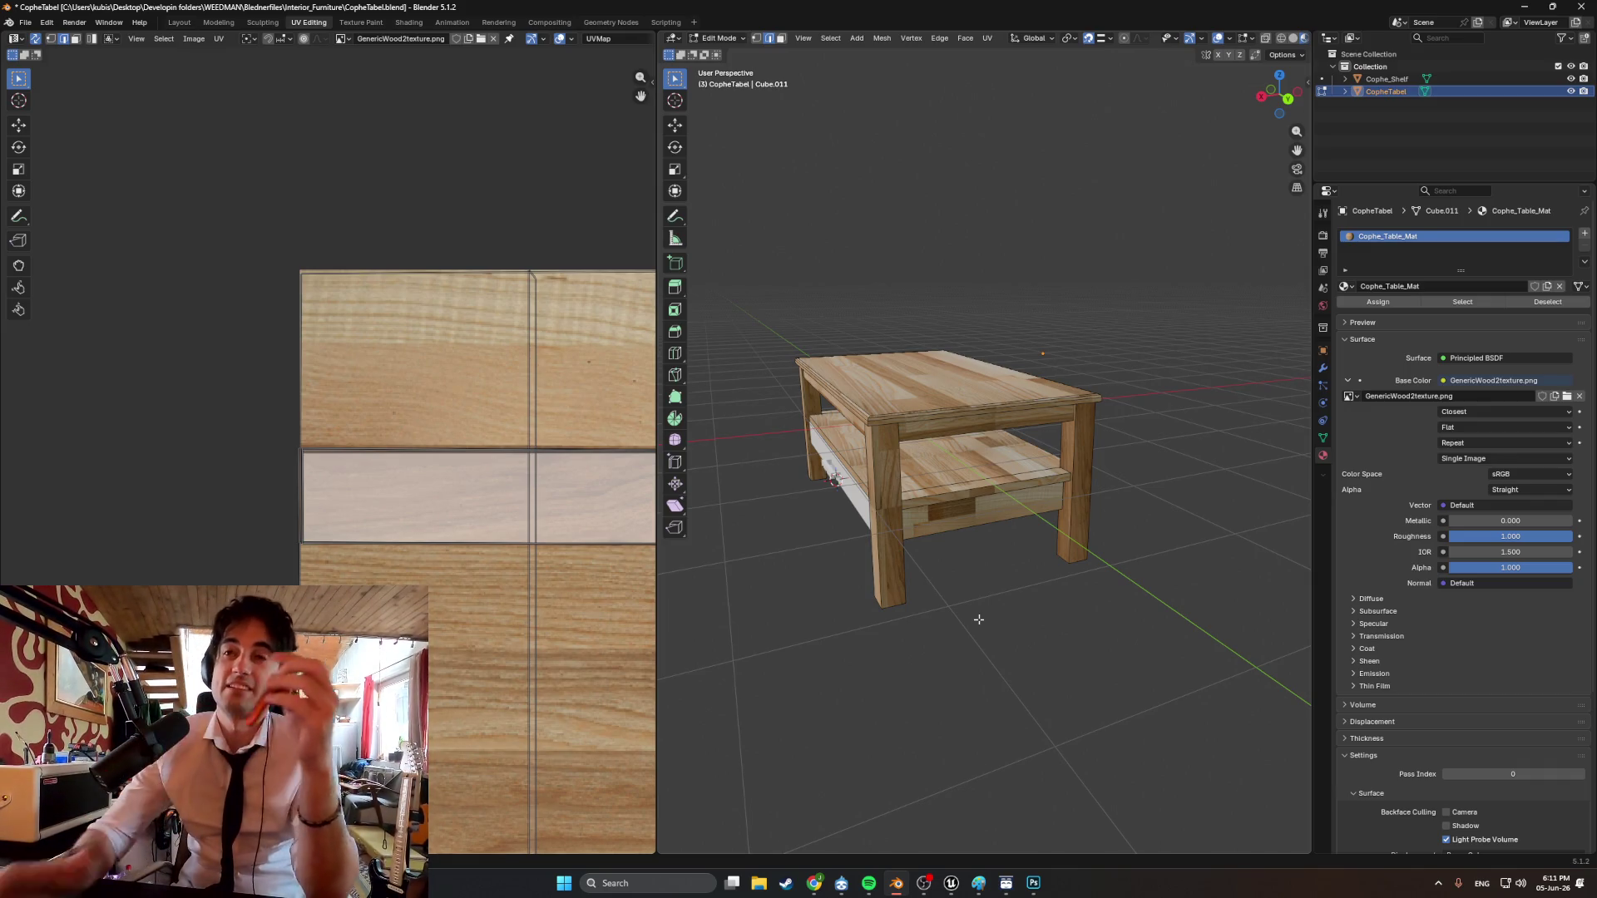
{"action": "mouse_move", "coordinate": [849, 558]}
{"action": "middle_mouse_down"}
{"action": "mouse_move", "coordinate": [831, 535]}
{"action": "mouse_move", "coordinate": [1073, 391]}
{"action": "mouse_move", "coordinate": [1115, 403]}
{"action": "middle_mouse_up"}
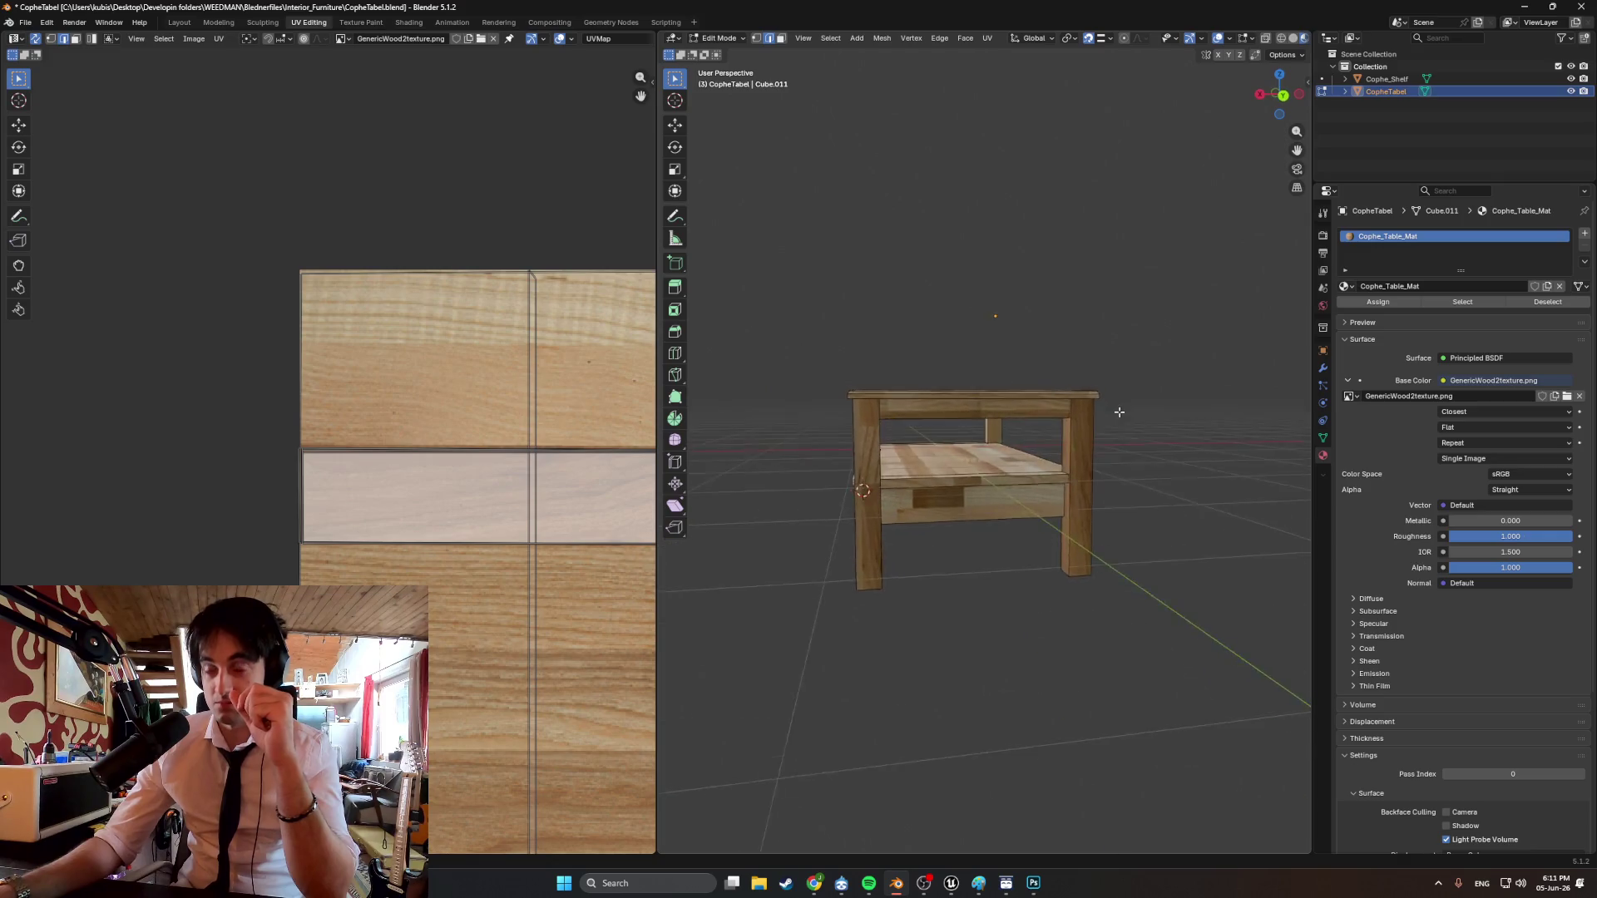
{"action": "scroll", "coordinate": [1023, 428], "scroll_direction": "up", "scroll_amount": 6}
{"action": "mouse_move", "coordinate": [943, 433]}
{"action": "middle_mouse_down"}
{"action": "mouse_move", "coordinate": [873, 435]}
{"action": "mouse_move", "coordinate": [923, 439]}
{"action": "mouse_move", "coordinate": [923, 463]}
{"action": "mouse_move", "coordinate": [854, 493]}
{"action": "middle_mouse_up"}
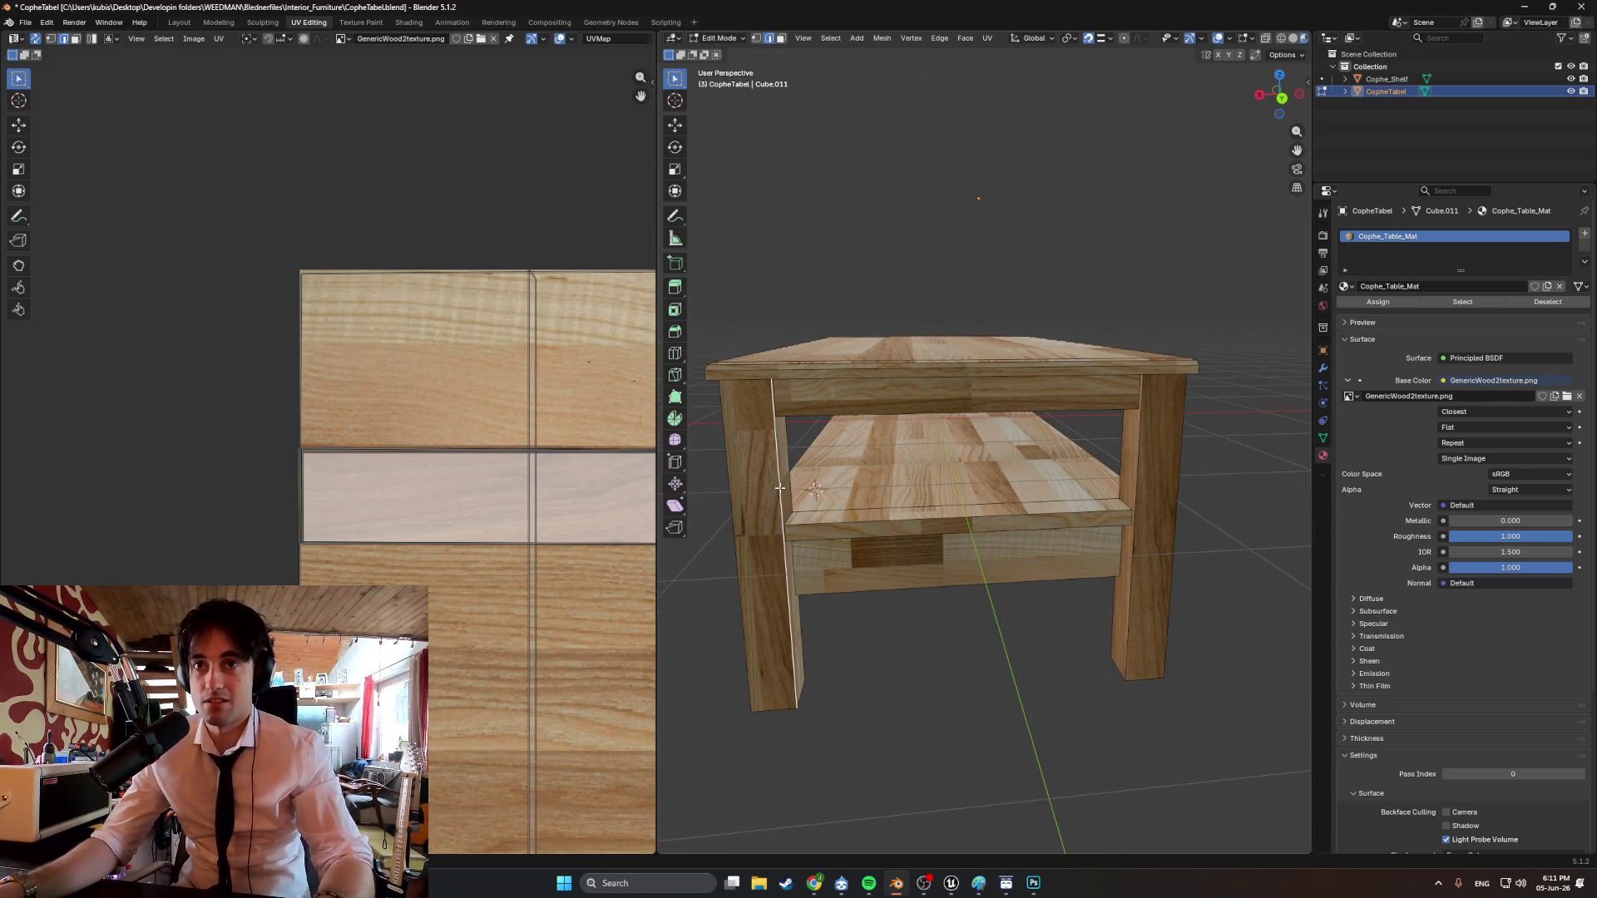
{"action": "middle_click_drag", "start_coordinate": [760, 487], "coordinate": [954, 468]}
{"action": "scroll", "coordinate": [954, 467], "scroll_direction": "up", "scroll_amount": 3}
{"action": "left_click", "coordinate": [1152, 470]}
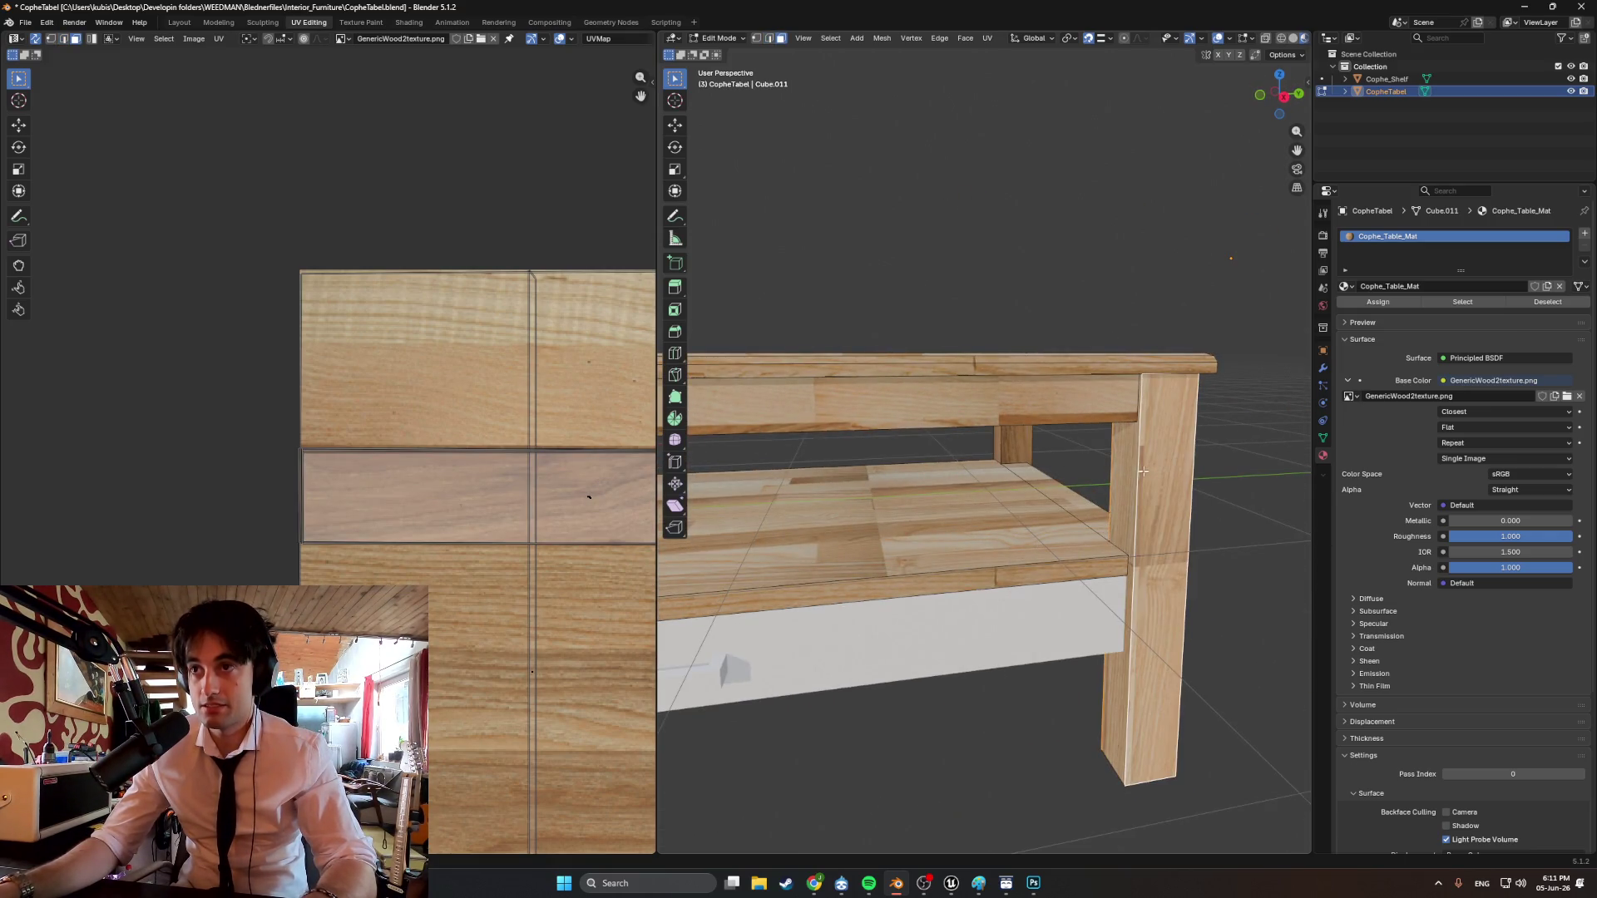
{"action": "left_click", "coordinate": [219, 22]}
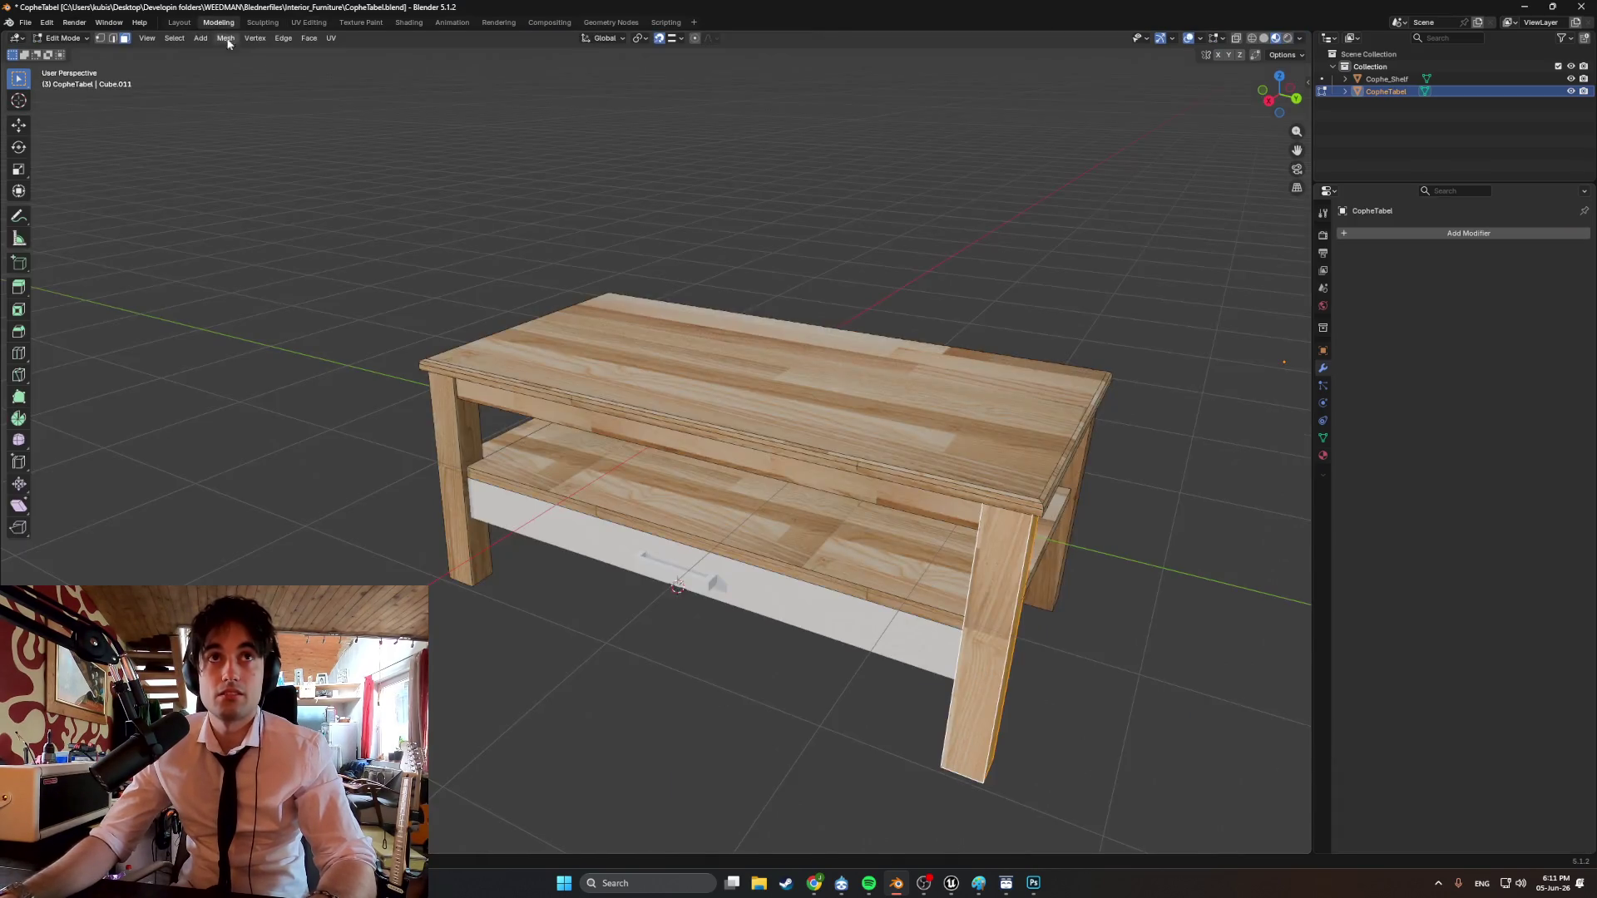
Delete the front leg's badly textured front and side faces.
{"action": "middle_click_drag", "start_coordinate": [649, 283], "coordinate": [671, 267]}
{"action": "left_click", "coordinate": [674, 495]}
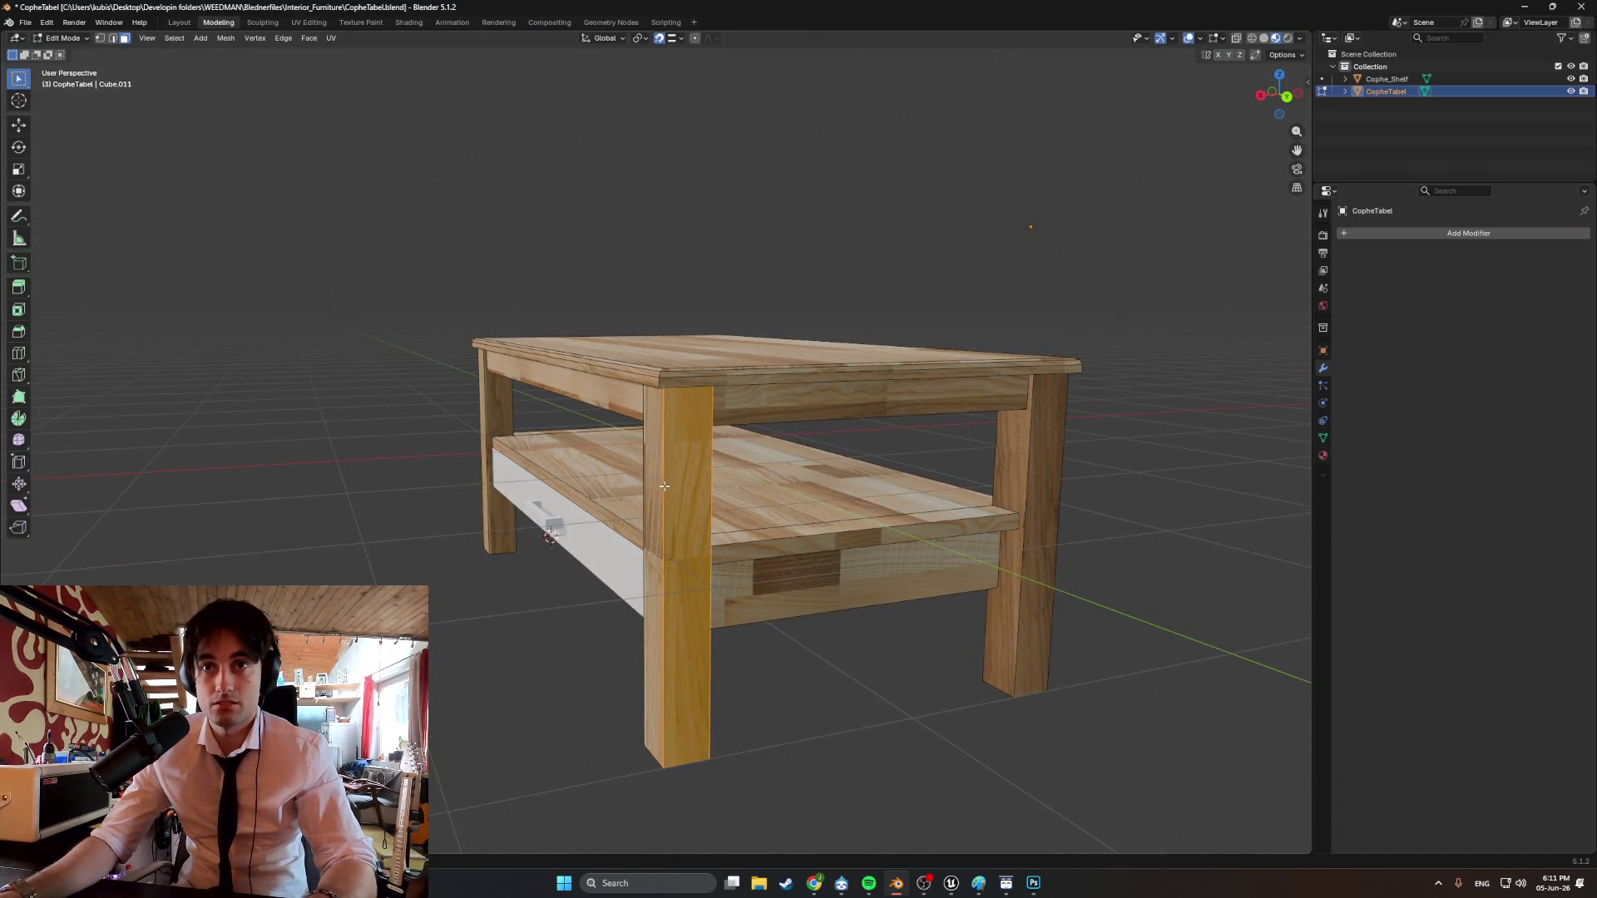
{"action": "left_click", "coordinate": [664, 487], "text": "shift"}
{"action": "mouse_move", "coordinate": [664, 487]}
{"action": "middle_mouse_down"}
{"action": "mouse_move", "coordinate": [998, 416]}
{"action": "mouse_move", "coordinate": [749, 424]}
{"action": "middle_mouse_up"}
{"action": "key", "text": "x"}
{"action": "left_click", "coordinate": [317, 449]}
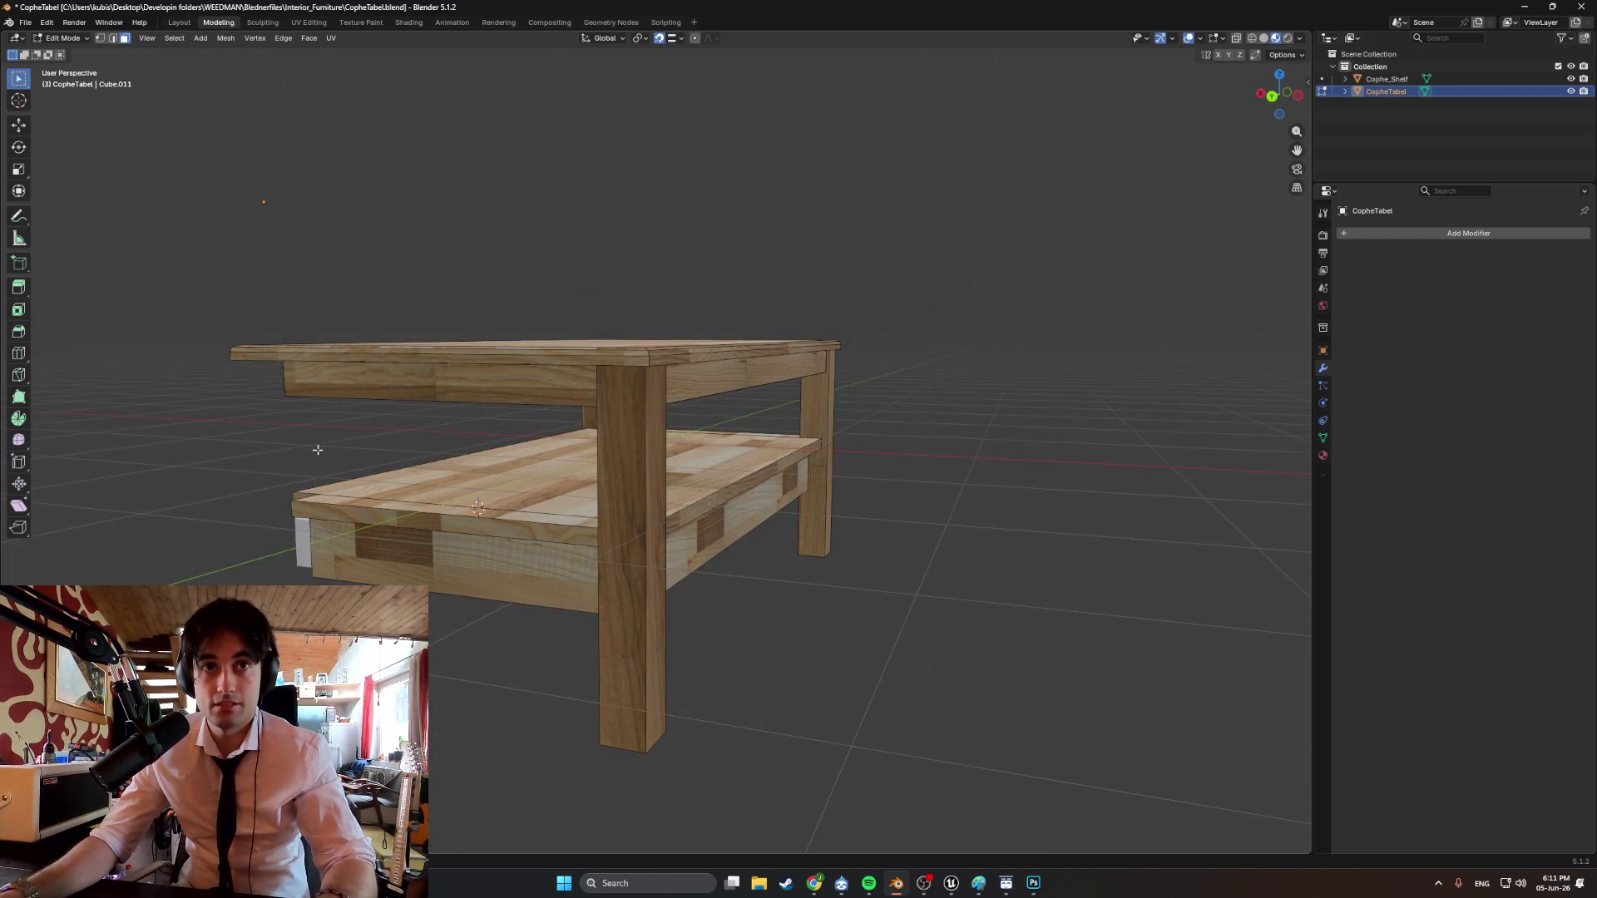
{"action": "middle_click_drag", "start_coordinate": [317, 449], "coordinate": [351, 446]}
{"action": "mouse_move", "coordinate": [743, 480]}
{"action": "middle_mouse_down"}
{"action": "mouse_move", "coordinate": [301, 410]}
{"action": "mouse_move", "coordinate": [619, 442]}
{"action": "middle_mouse_up"}
Select the left leg, return to material preview, and slide it along X.
{"action": "left_click", "coordinate": [312, 408]}
{"action": "key", "text": "shift+z"}
{"action": "key", "text": "shift+z"}
{"action": "key", "text": "z"}
{"action": "left_click", "coordinate": [645, 570]}
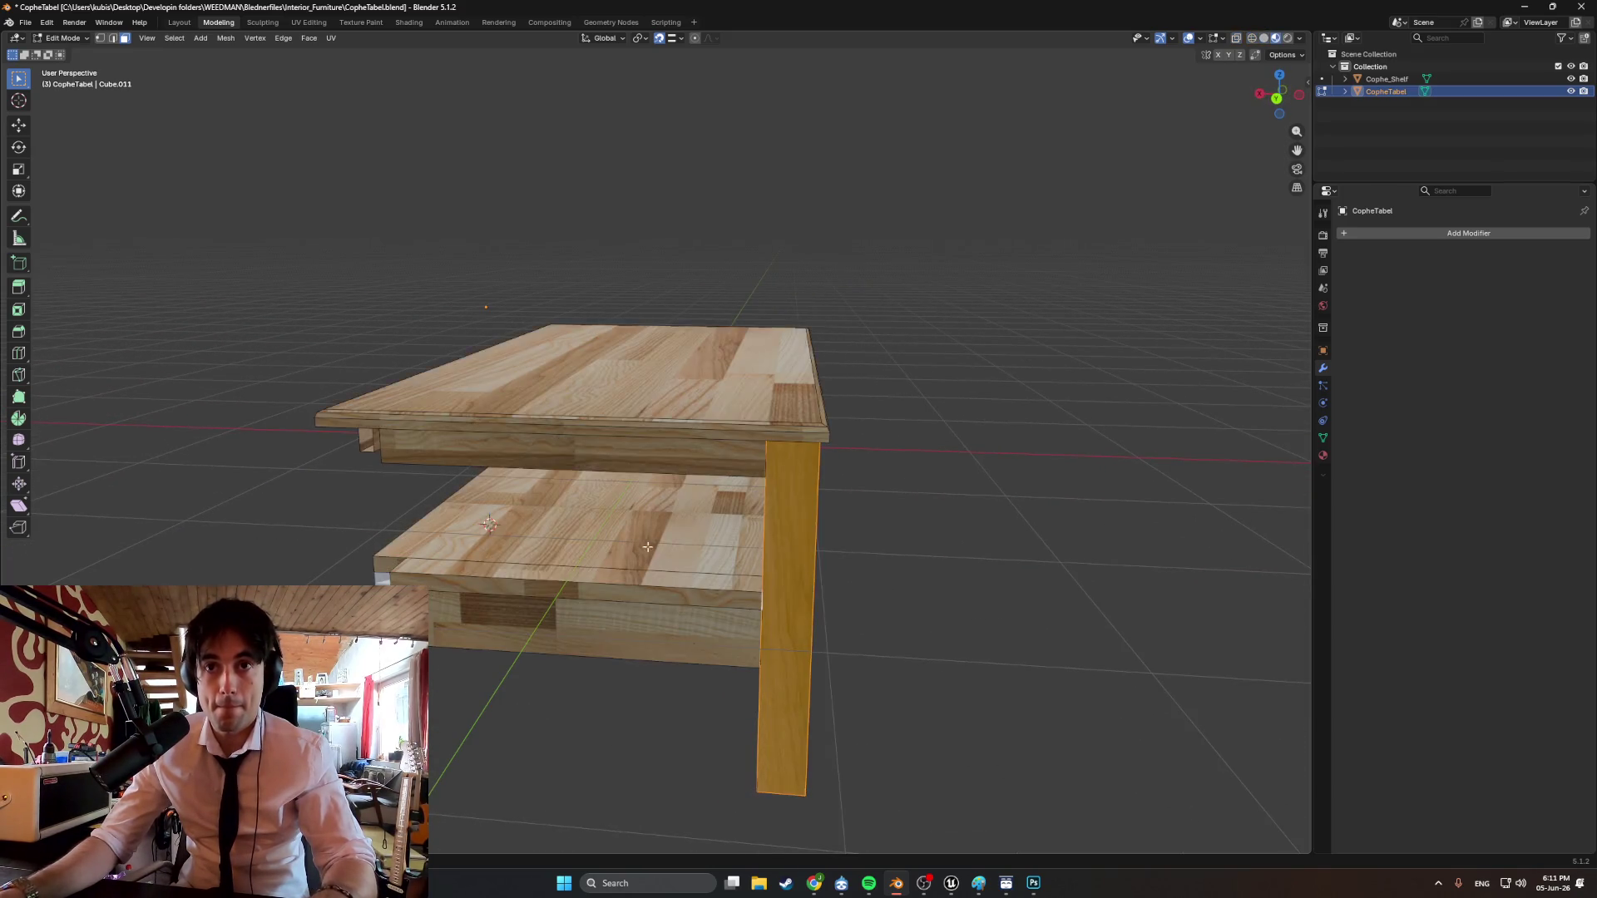
{"action": "mouse_move", "coordinate": [646, 571]}
{"action": "middle_mouse_down"}
{"action": "mouse_move", "coordinate": [743, 484]}
{"action": "mouse_move", "coordinate": [819, 533]}
{"action": "mouse_move", "coordinate": [834, 463]}
{"action": "middle_mouse_up"}
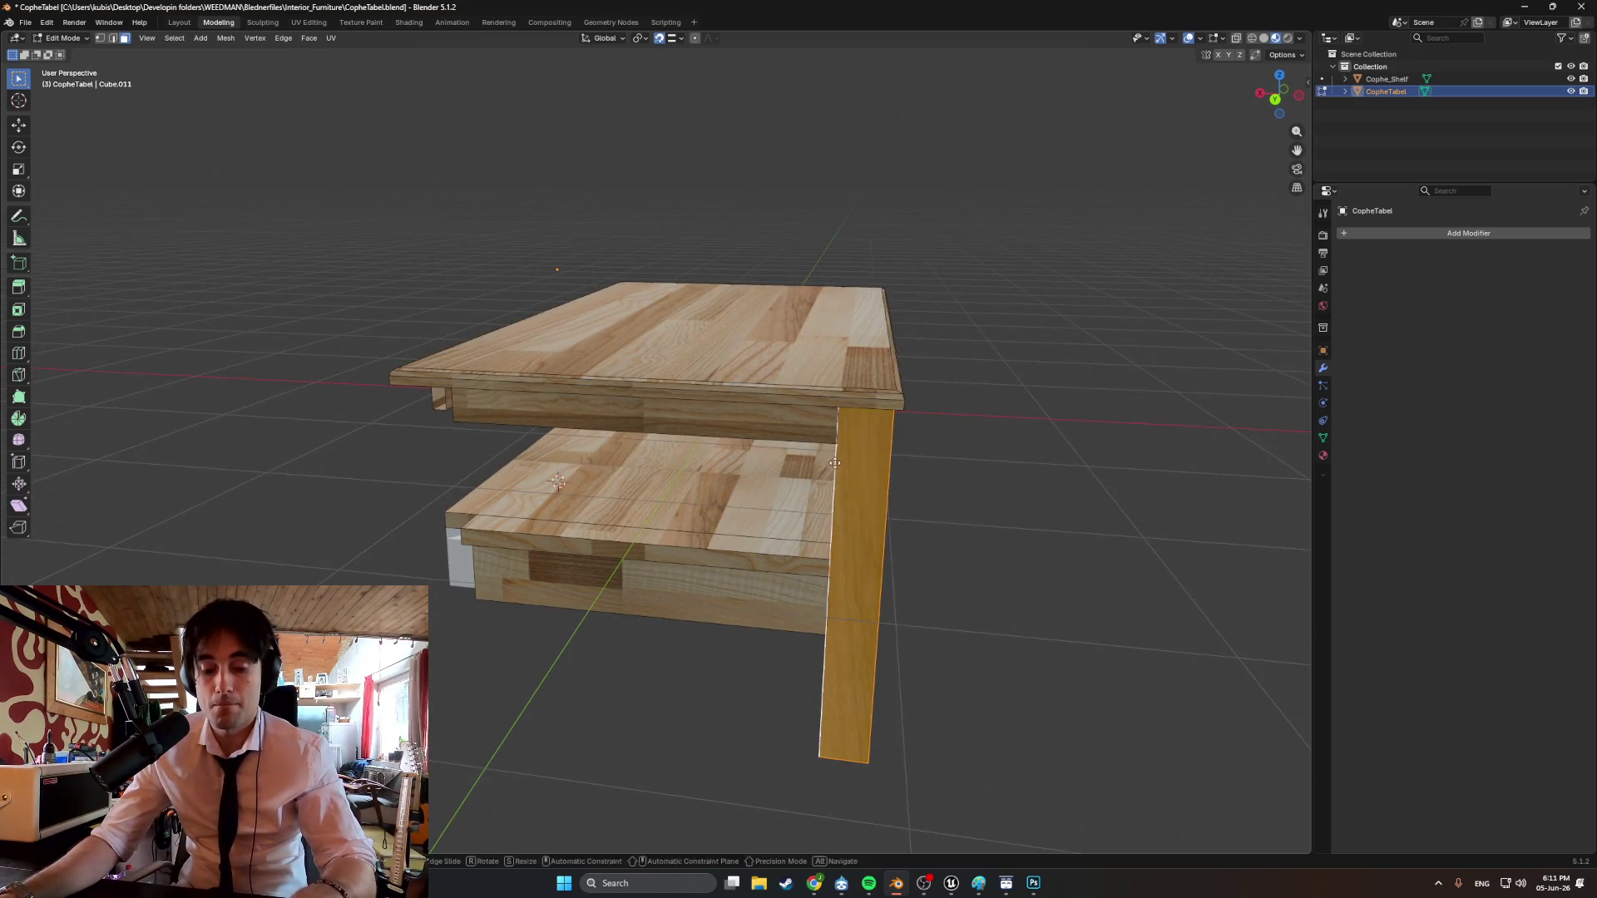
{"action": "key", "text": "x"}
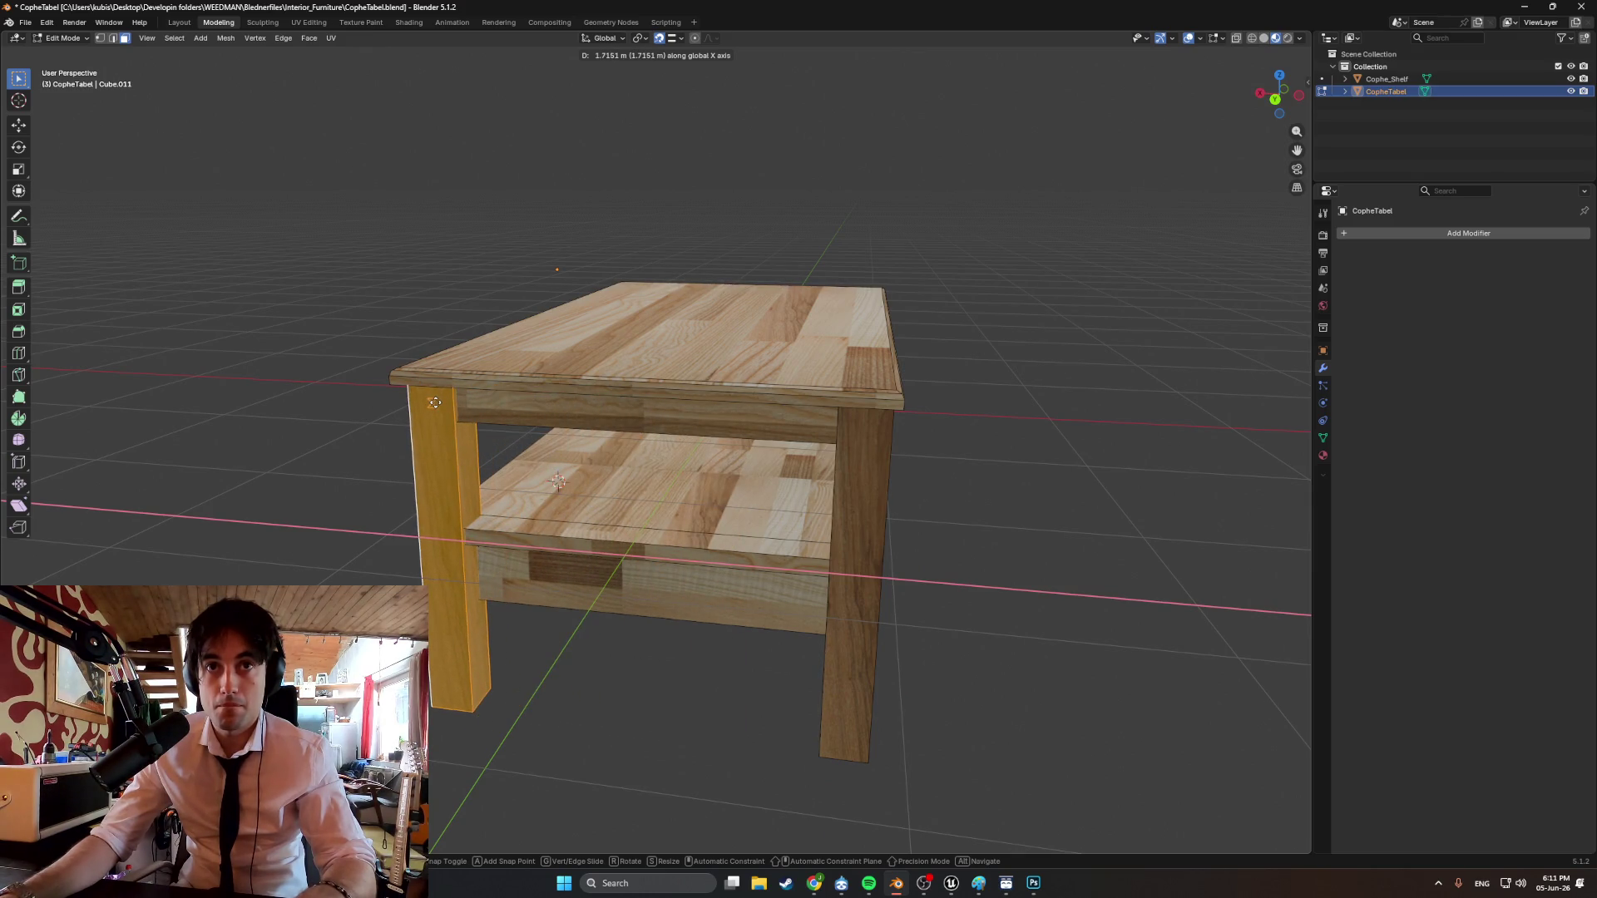
{"action": "left_click", "coordinate": [431, 400]}
{"action": "middle_click_drag", "start_coordinate": [431, 400], "coordinate": [803, 411]}
Slide the right table leg along X to the table's near front corner.
{"action": "key", "text": "g"}
{"action": "key", "text": "x"}
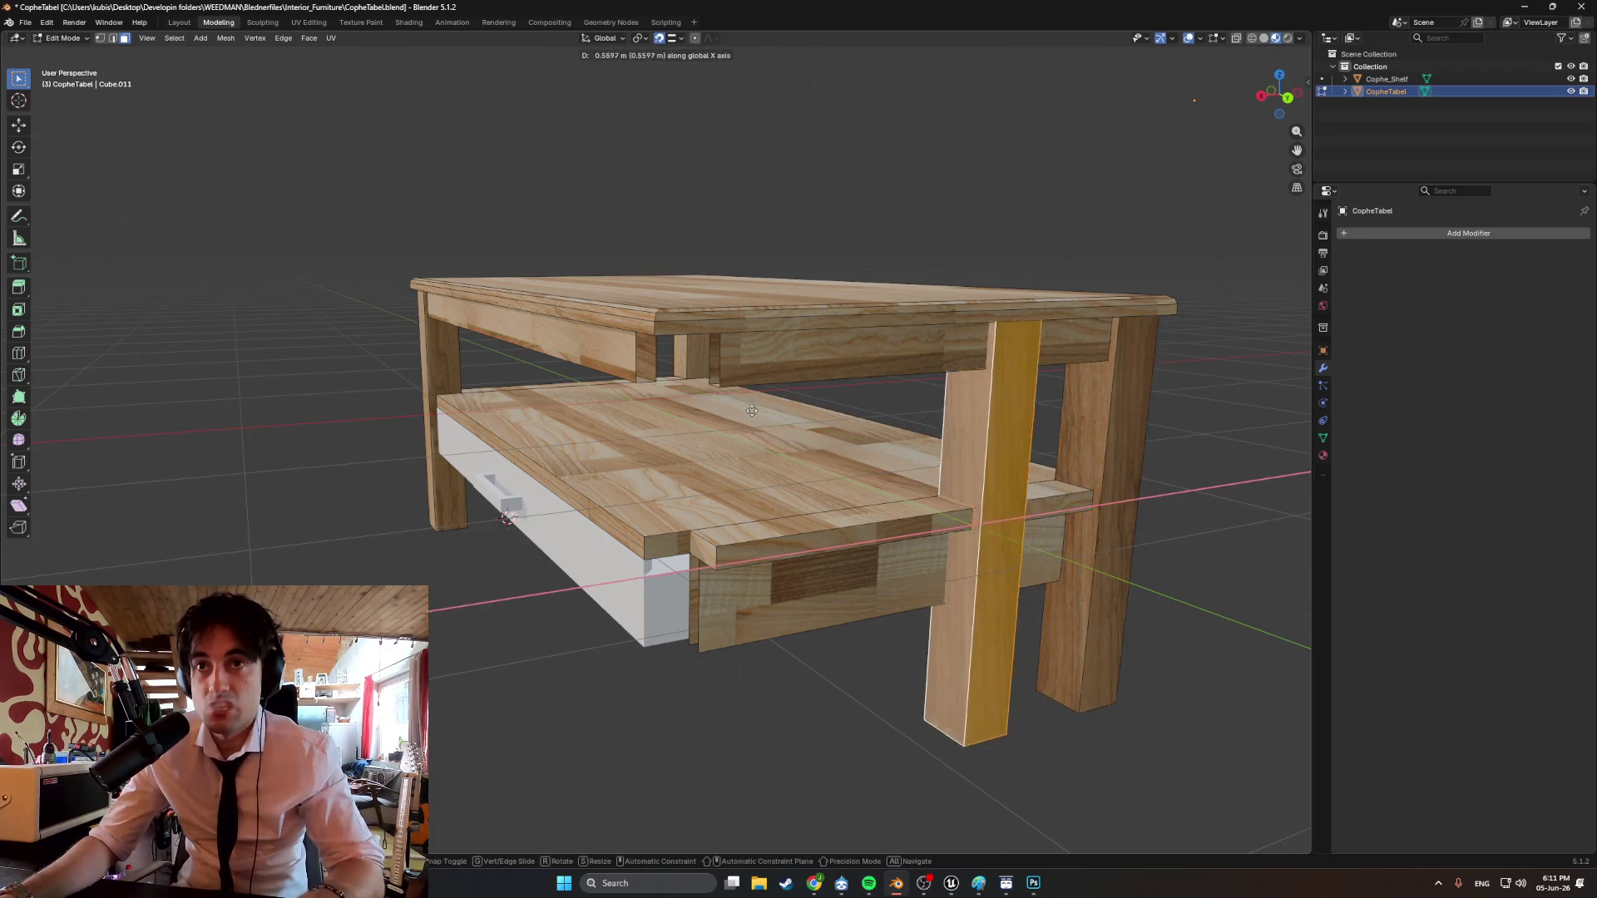
{"action": "key", "text": "x"}
{"action": "key", "text": "x"}
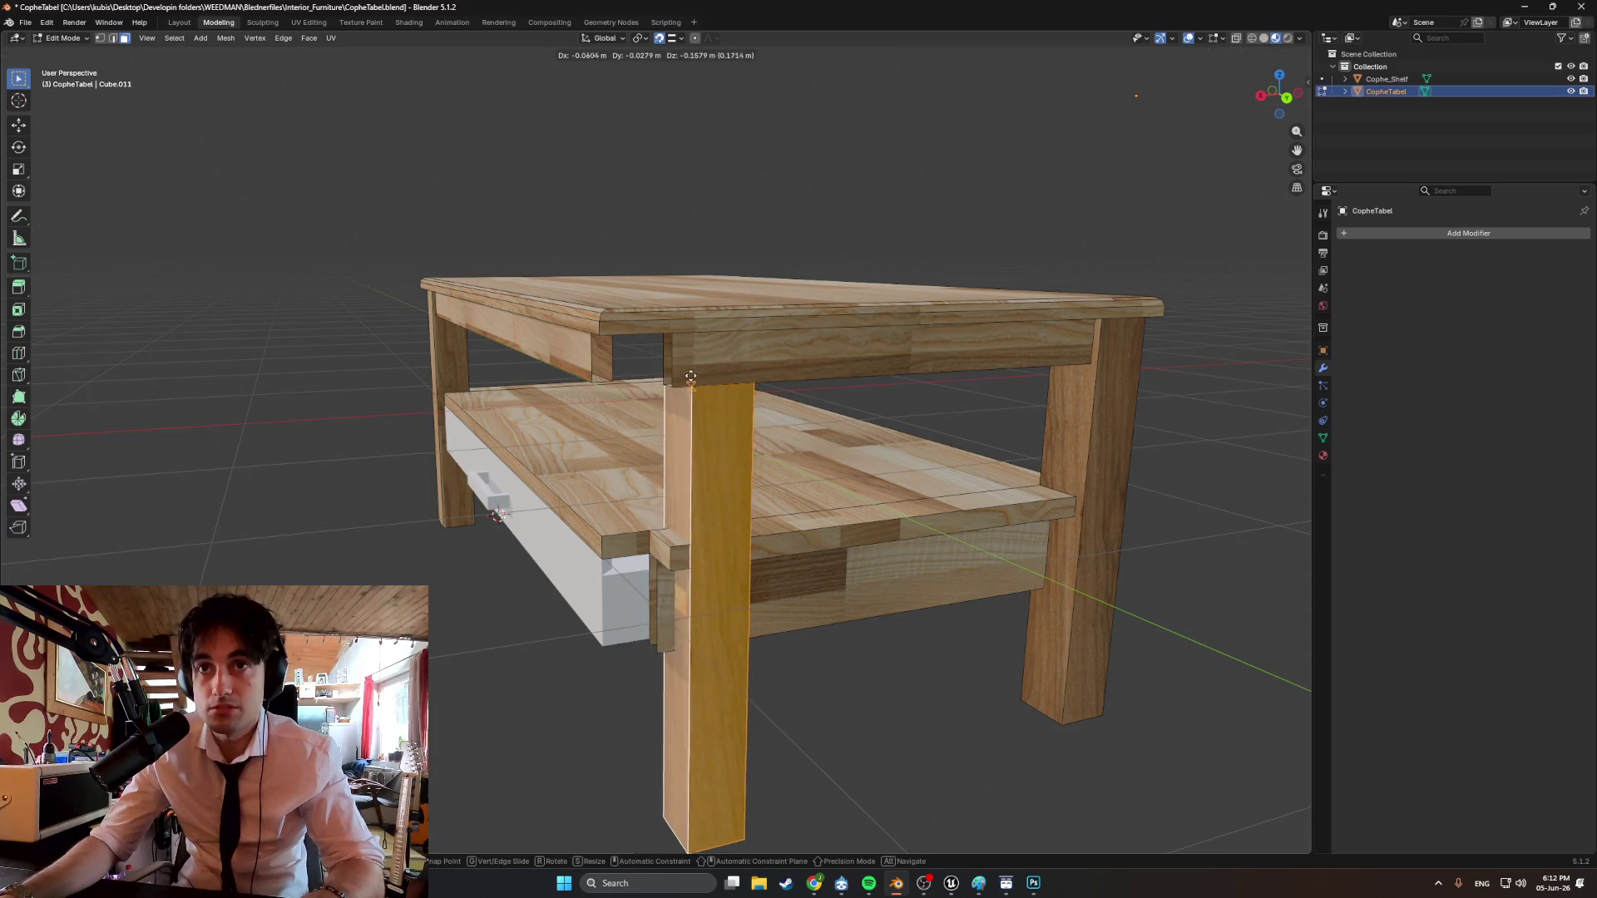
{"action": "left_click", "coordinate": [699, 379]}
{"action": "mouse_move", "coordinate": [699, 378]}
{"action": "middle_mouse_down"}
{"action": "mouse_move", "coordinate": [748, 387]}
{"action": "mouse_move", "coordinate": [632, 391]}
{"action": "mouse_move", "coordinate": [468, 351]}
{"action": "mouse_move", "coordinate": [501, 337]}
{"action": "middle_mouse_up"}
Snap the 3D cursor to the top edge of the leg.
{"action": "scroll", "coordinate": [467, 351], "scroll_direction": "up", "scroll_amount": 5}
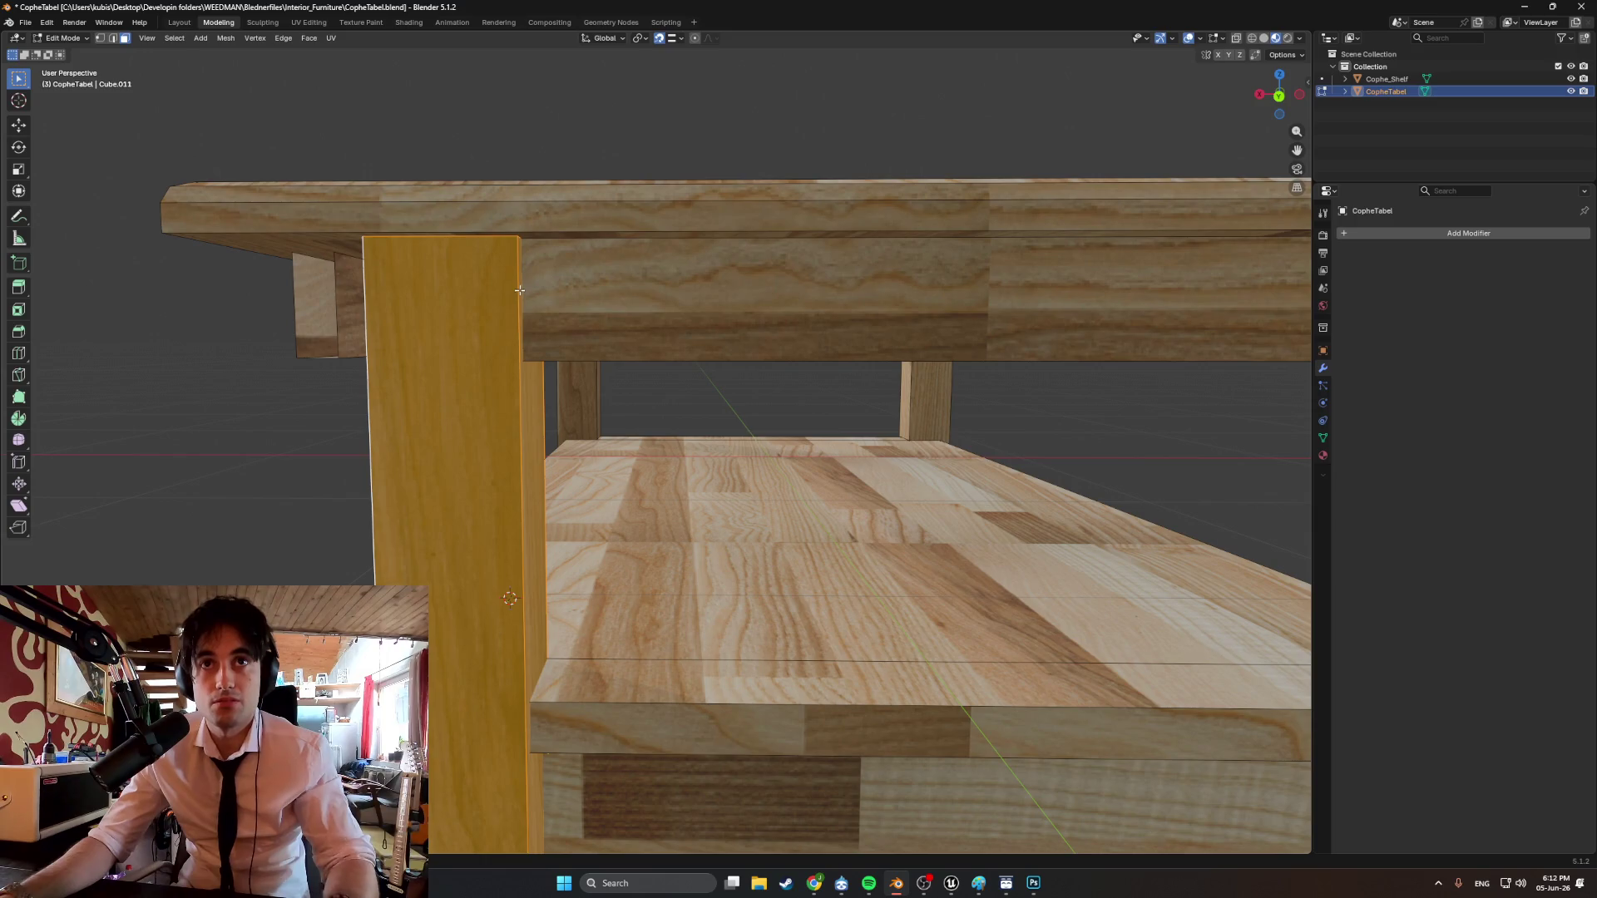
{"action": "key", "text": "Tab"}
{"action": "key", "text": "Tab"}
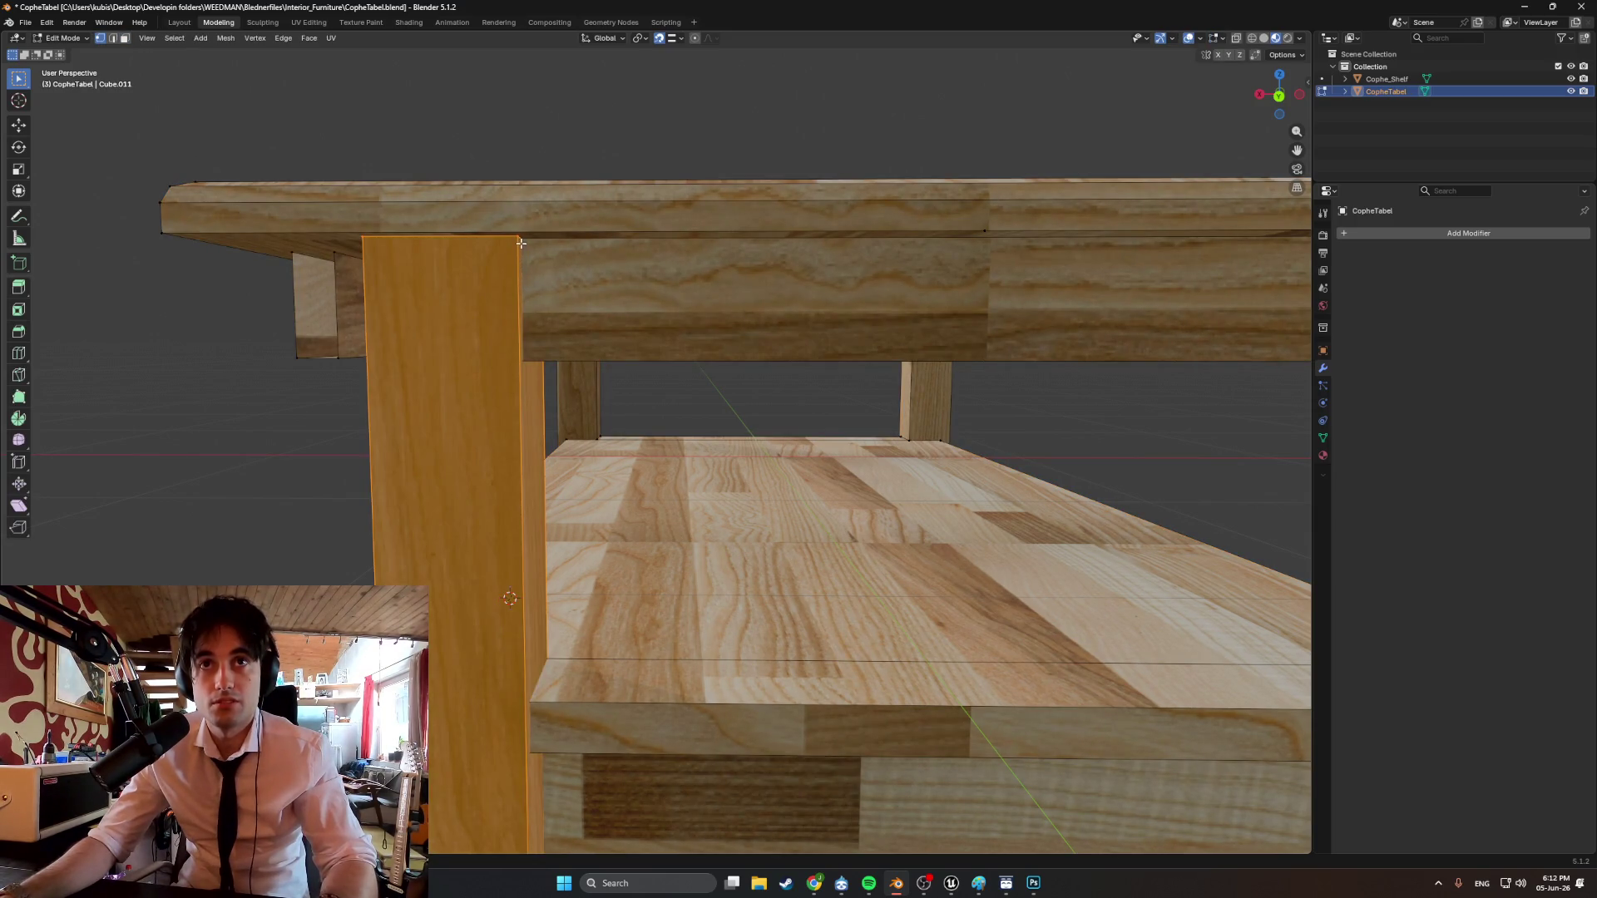
{"action": "left_click", "coordinate": [510, 265]}
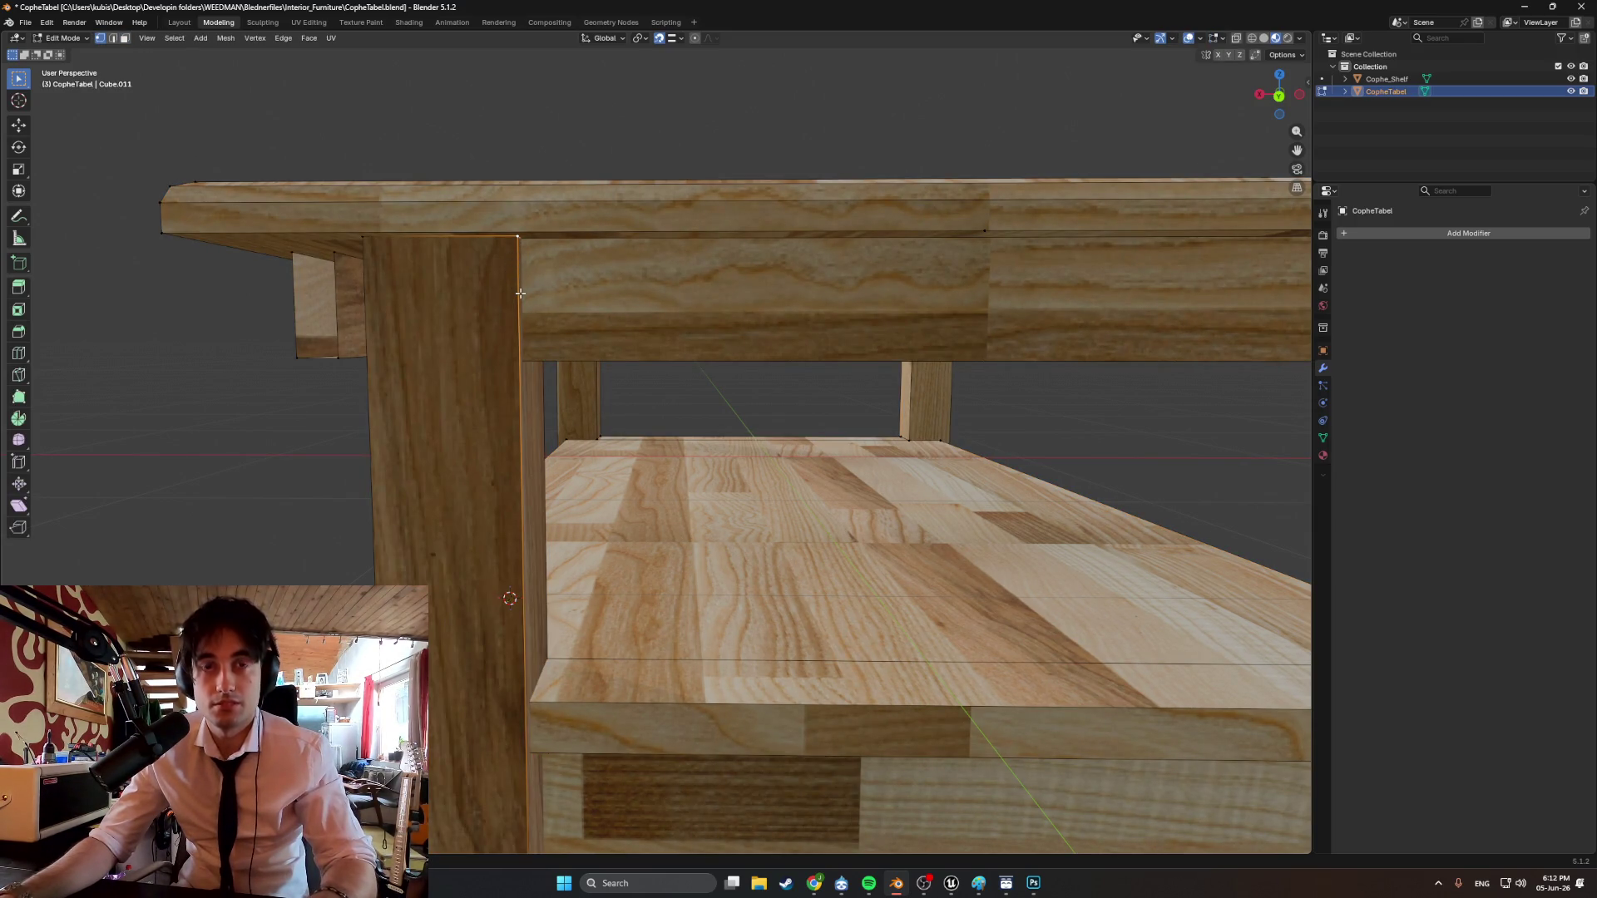
{"action": "key", "text": "shift+s"}
{"action": "left_click", "coordinate": [536, 346]}
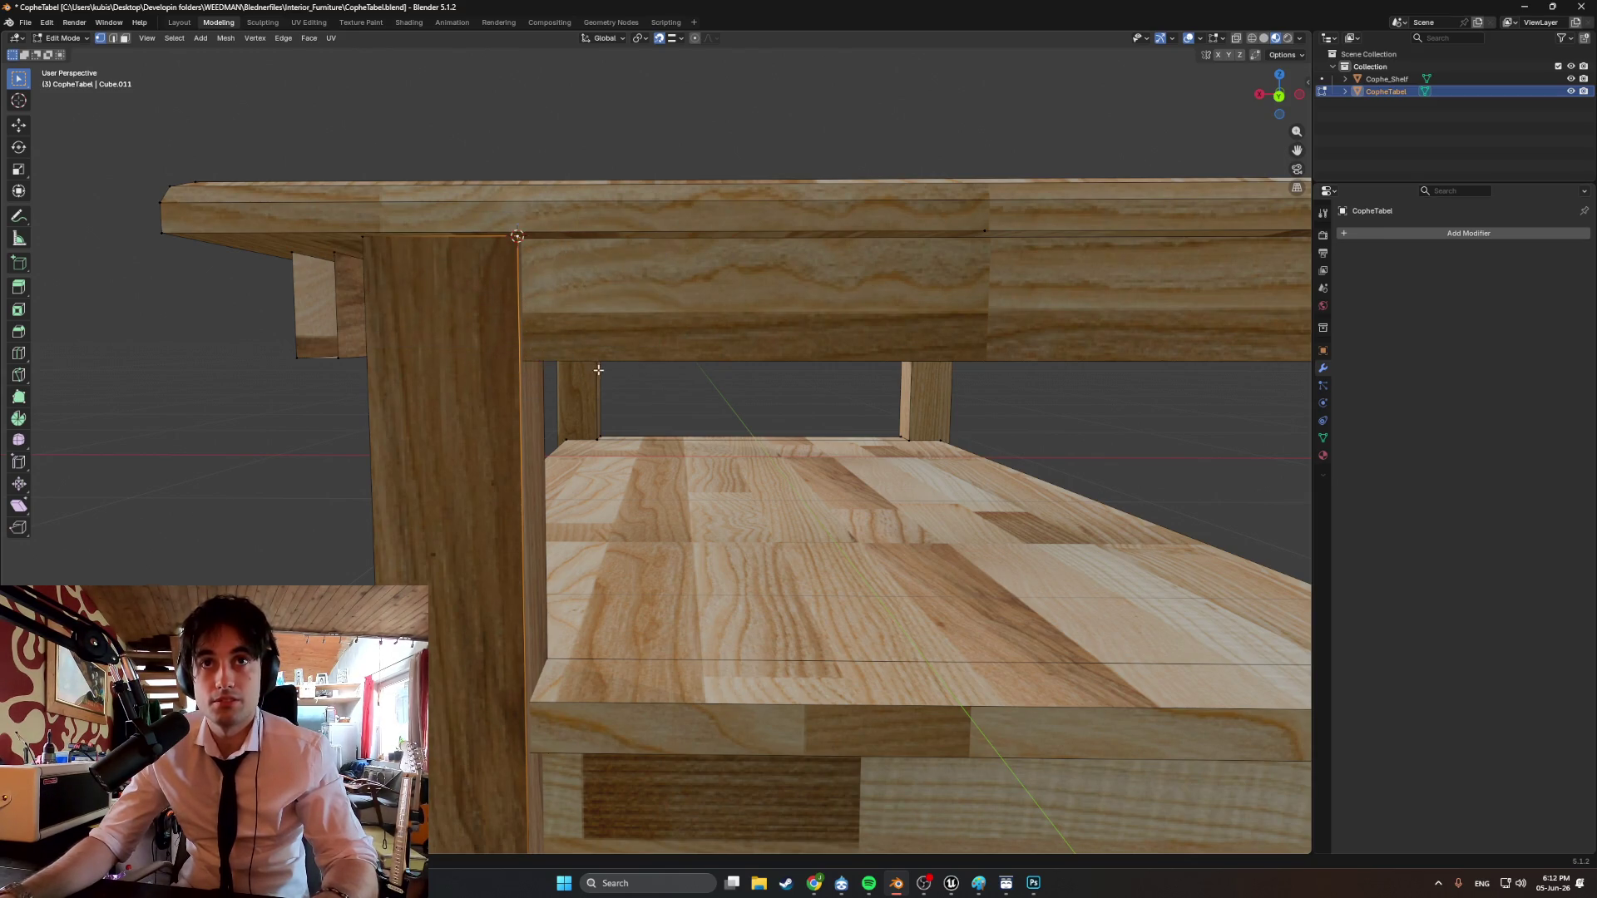
{"action": "key", "text": "Tab"}
Set the table's origin to the 3D cursor and view it in wireframe.
{"action": "right_click", "coordinate": [603, 391]}
{"action": "mouse_move", "coordinate": [611, 448]}
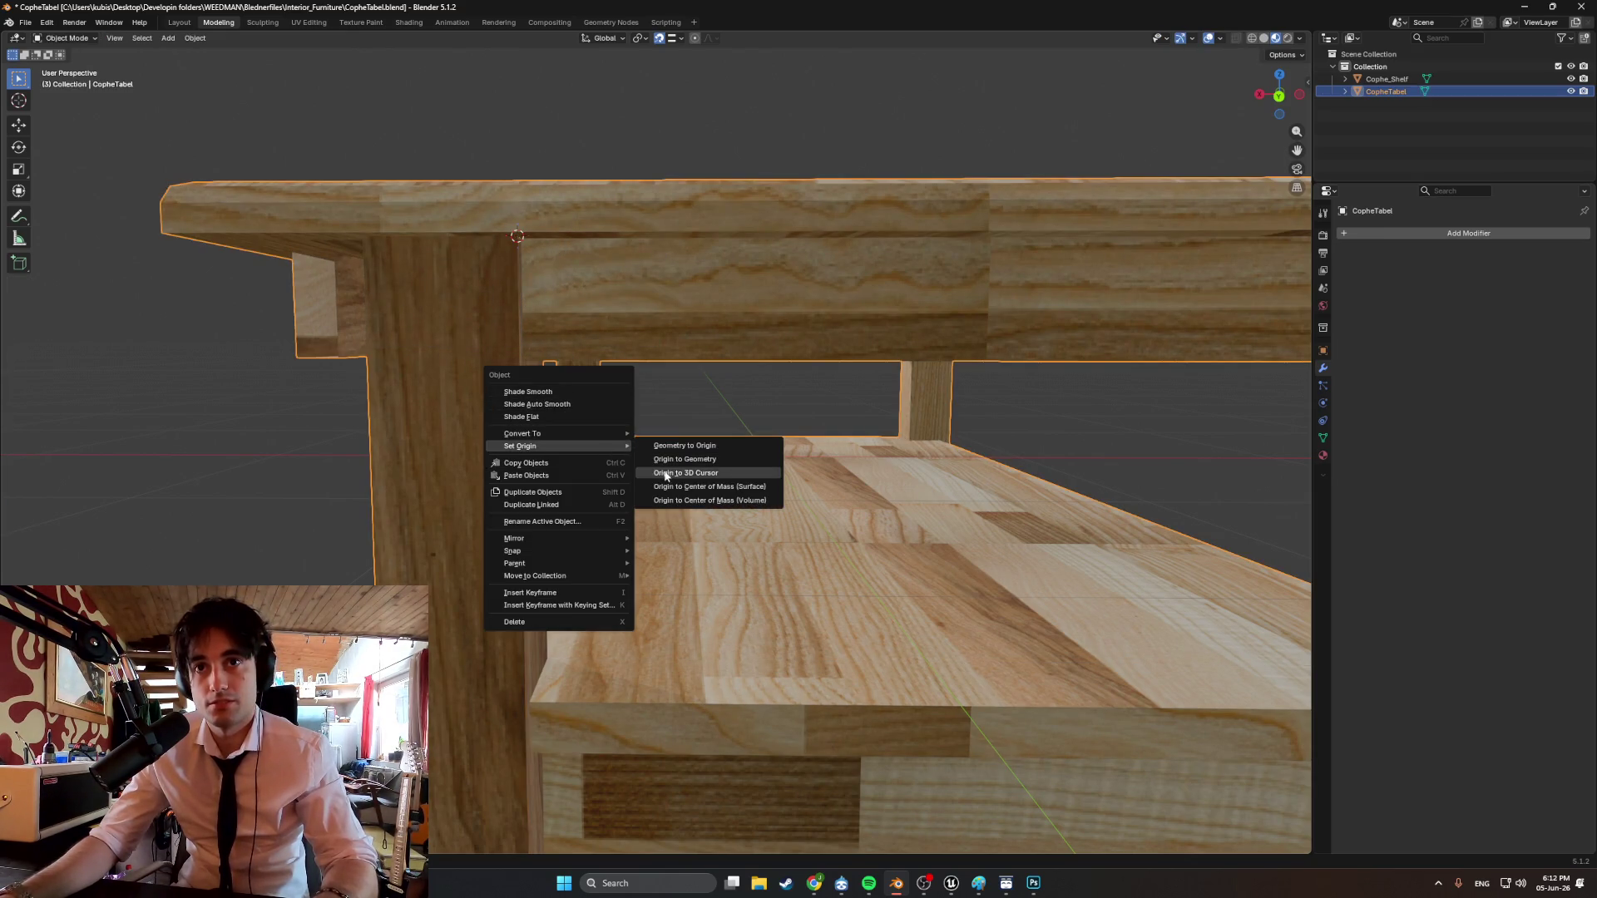
{"action": "left_click", "coordinate": [668, 476]}
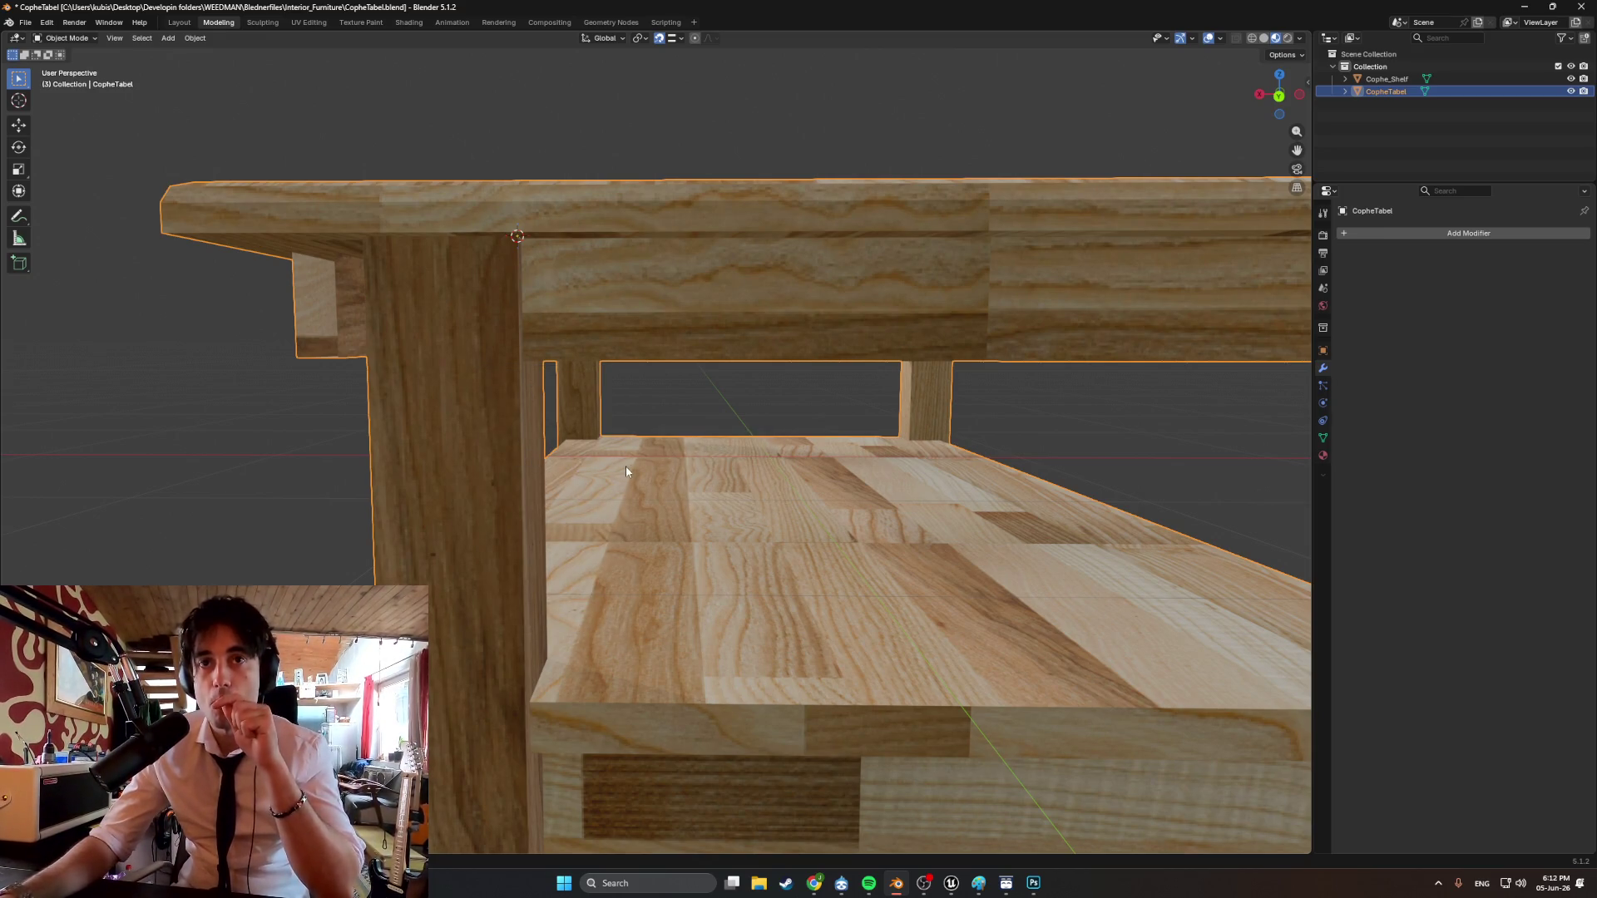
{"action": "key", "text": "shift+z"}
{"action": "scroll", "coordinate": [599, 467], "scroll_direction": "up", "scroll_amount": 4}
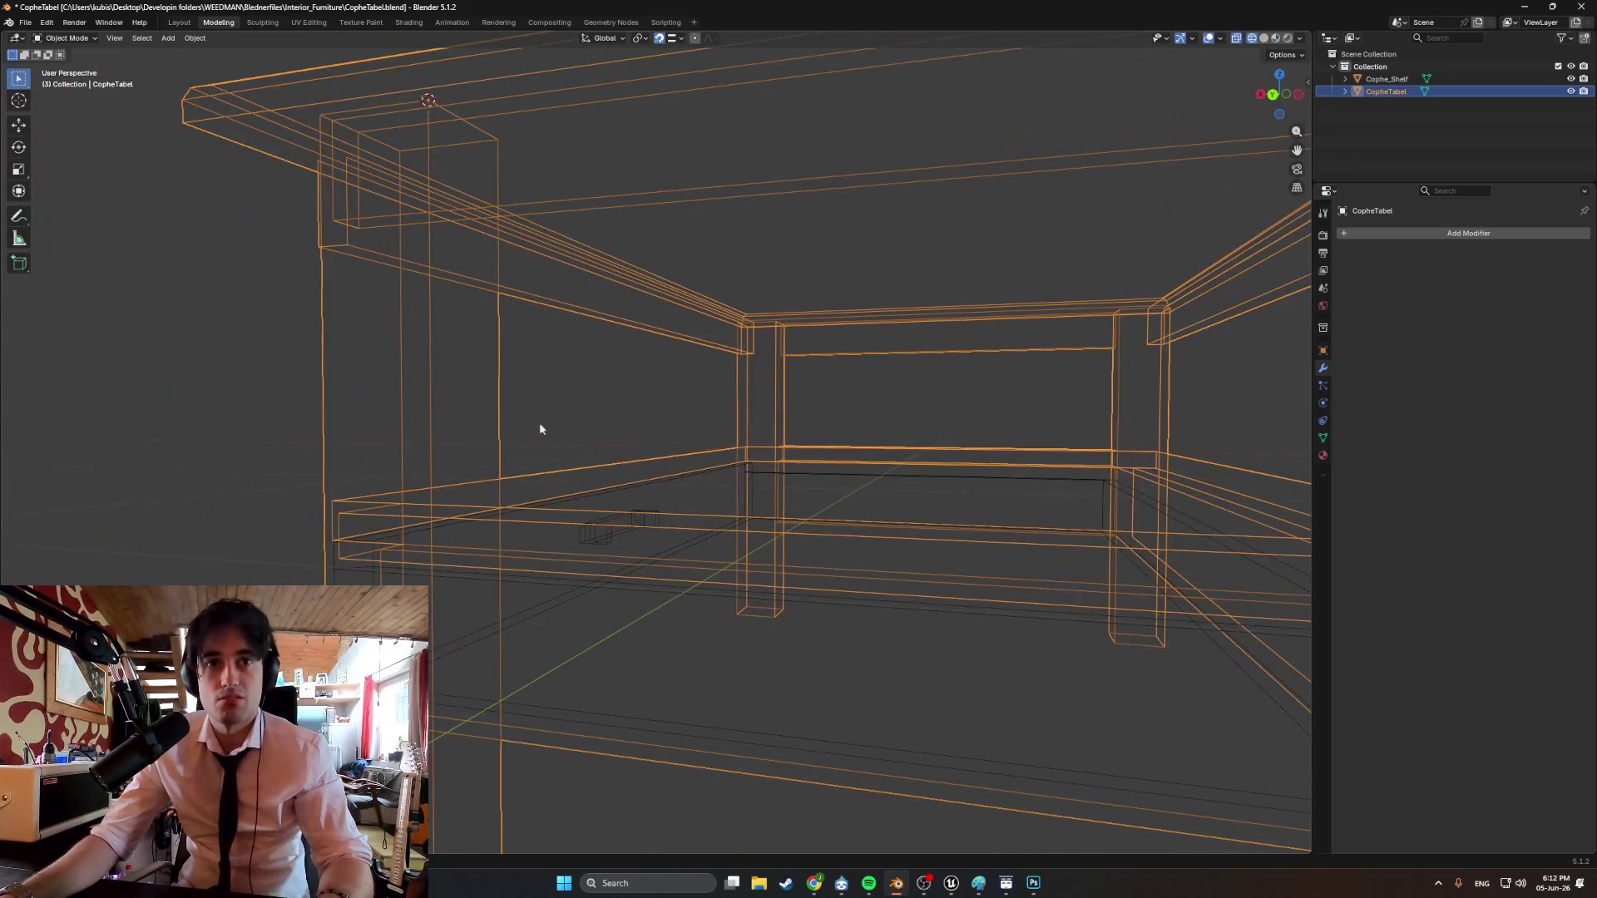
In Edit Mode, select the leg's front and side faces and move them along X.
{"action": "key", "text": "Tab"}
{"action": "key", "text": "Tab"}
{"action": "key", "text": "Tab"}
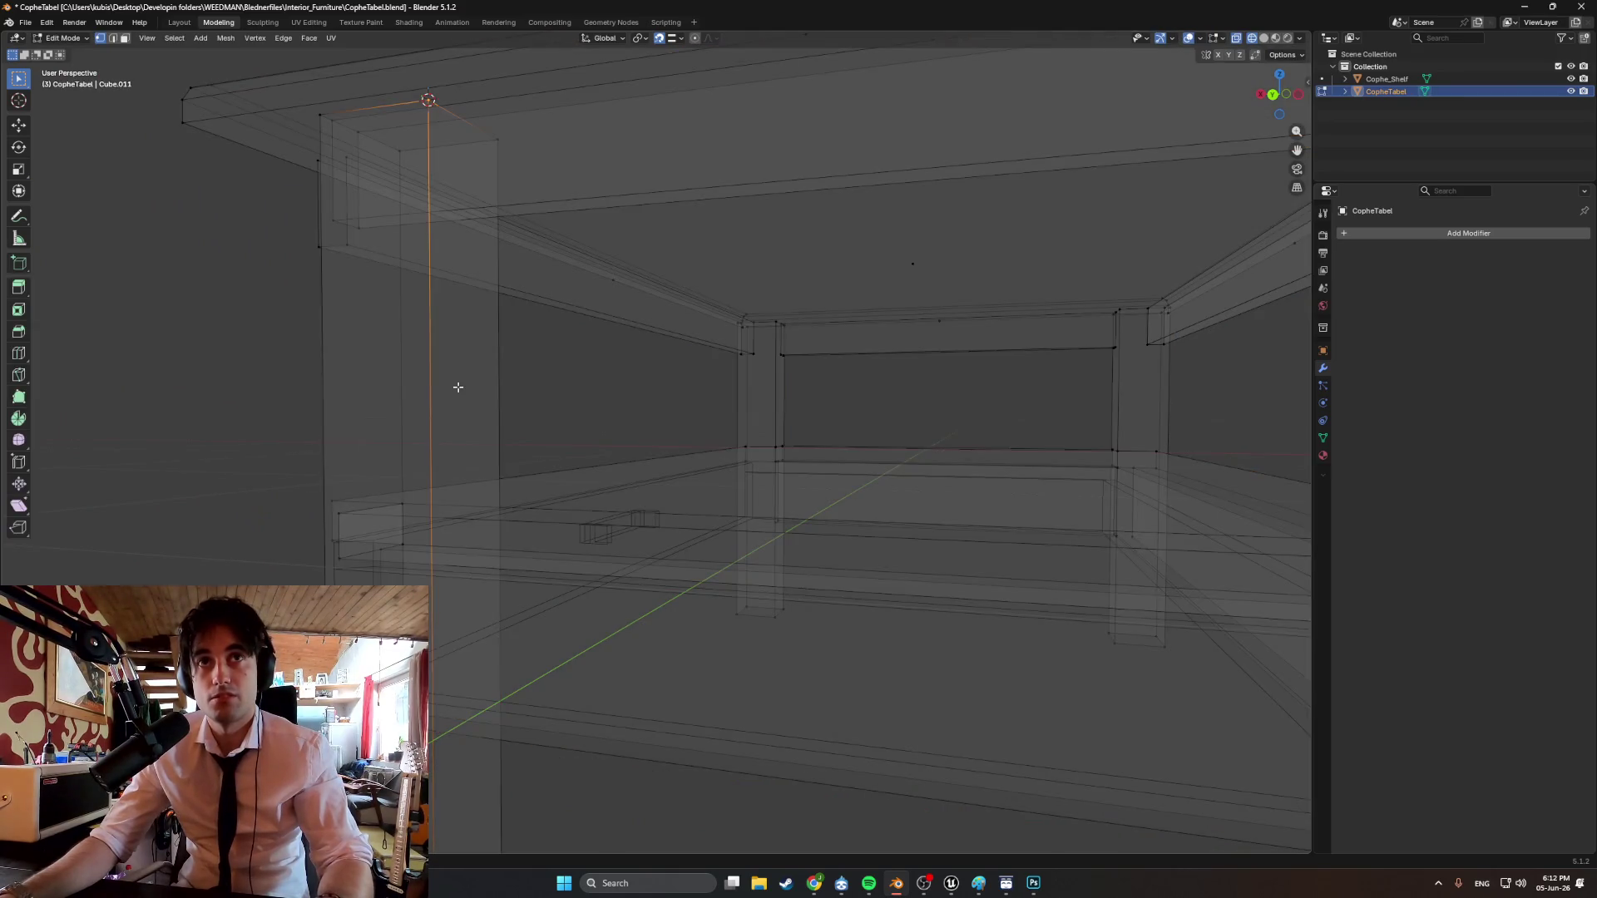
{"action": "left_click", "coordinate": [459, 574]}
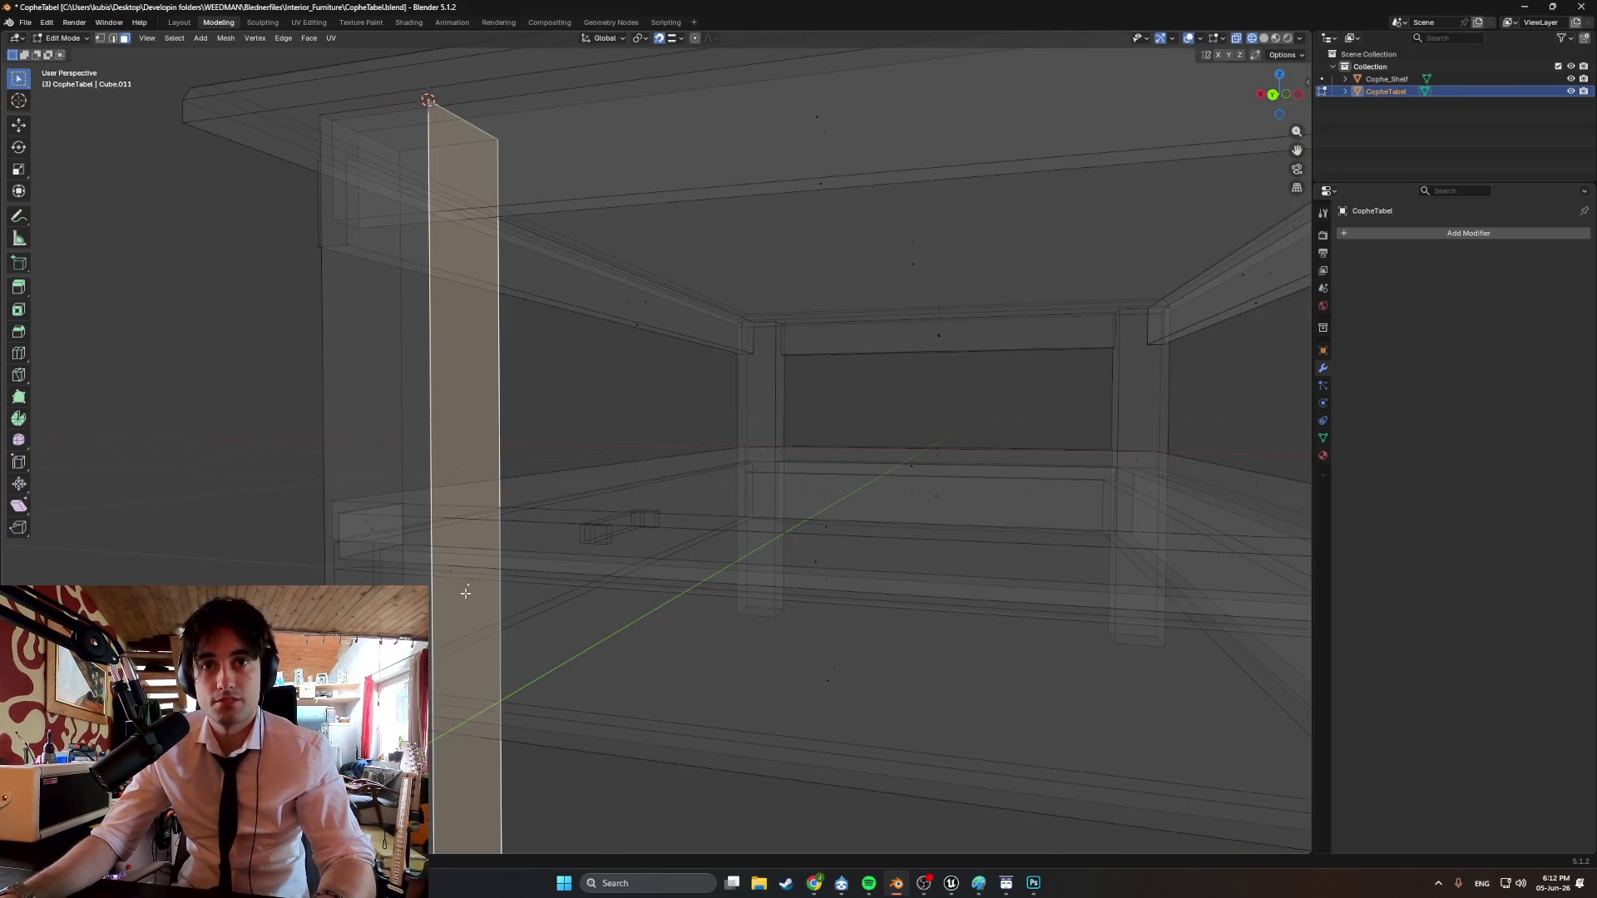
{"action": "left_click", "coordinate": [370, 580], "text": "shift"}
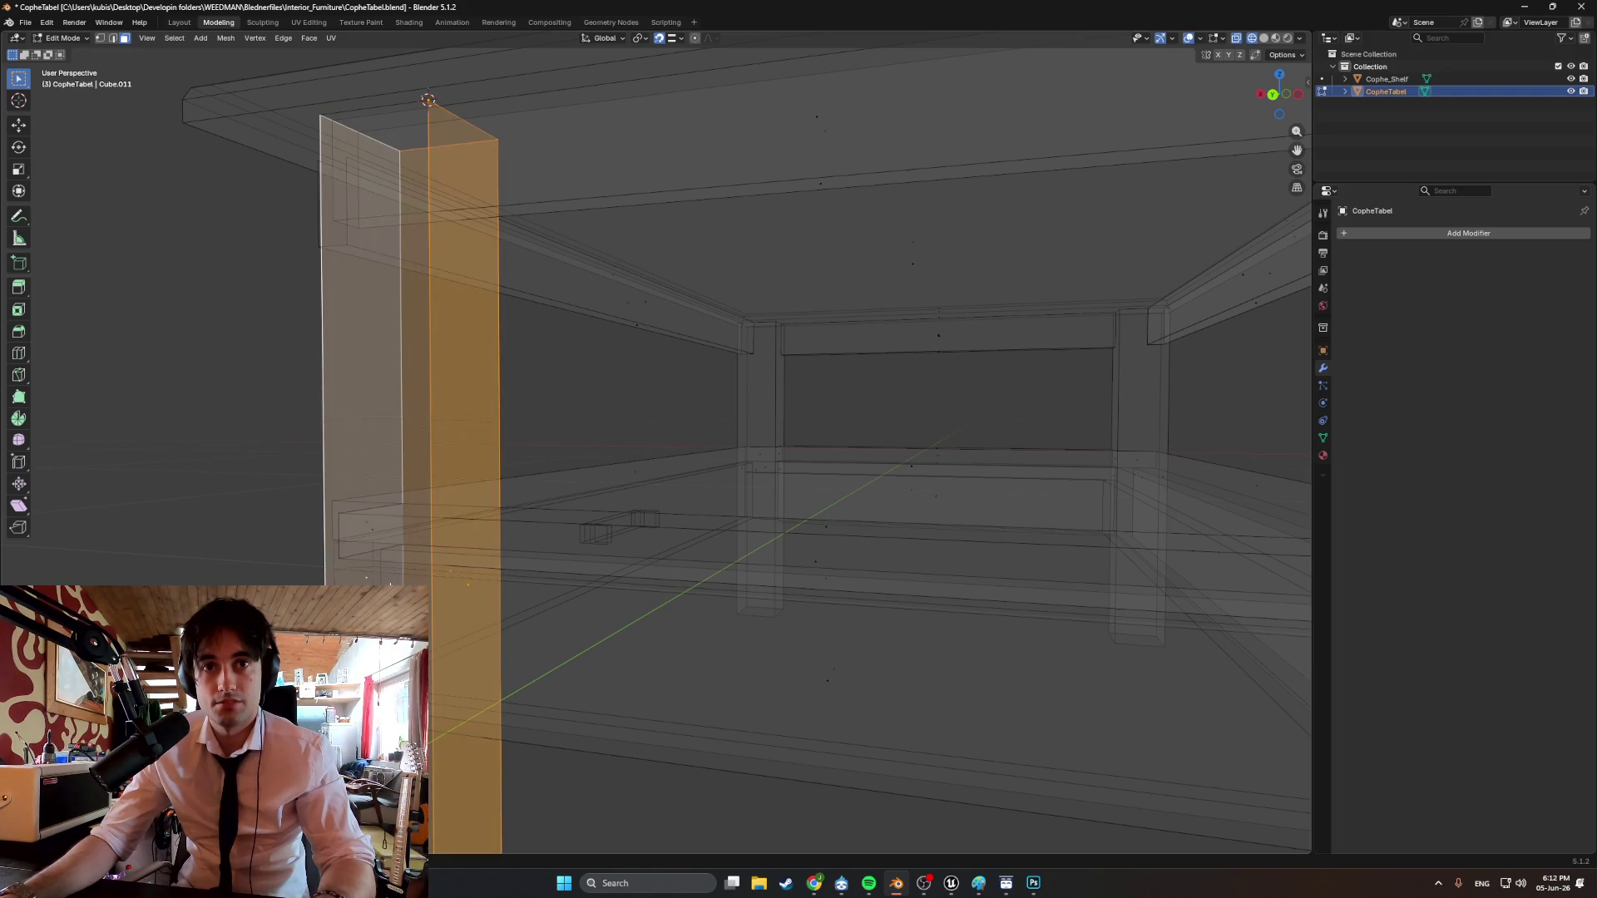
{"action": "key", "text": "KP_Decimal"}
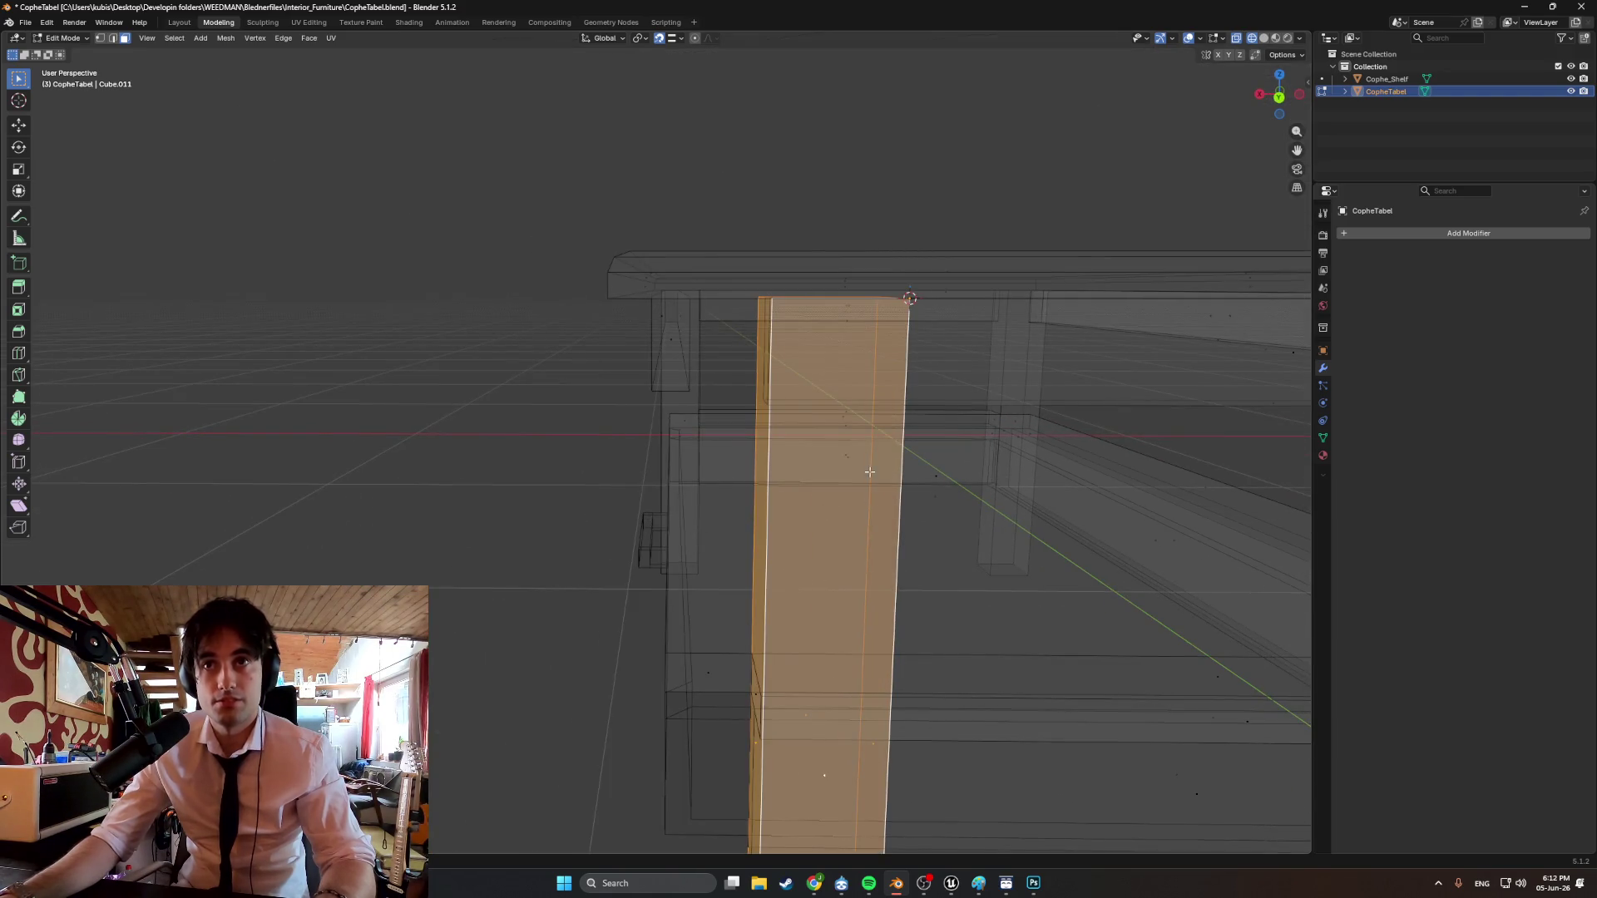
{"action": "key", "text": "g"}
{"action": "key", "text": "x"}
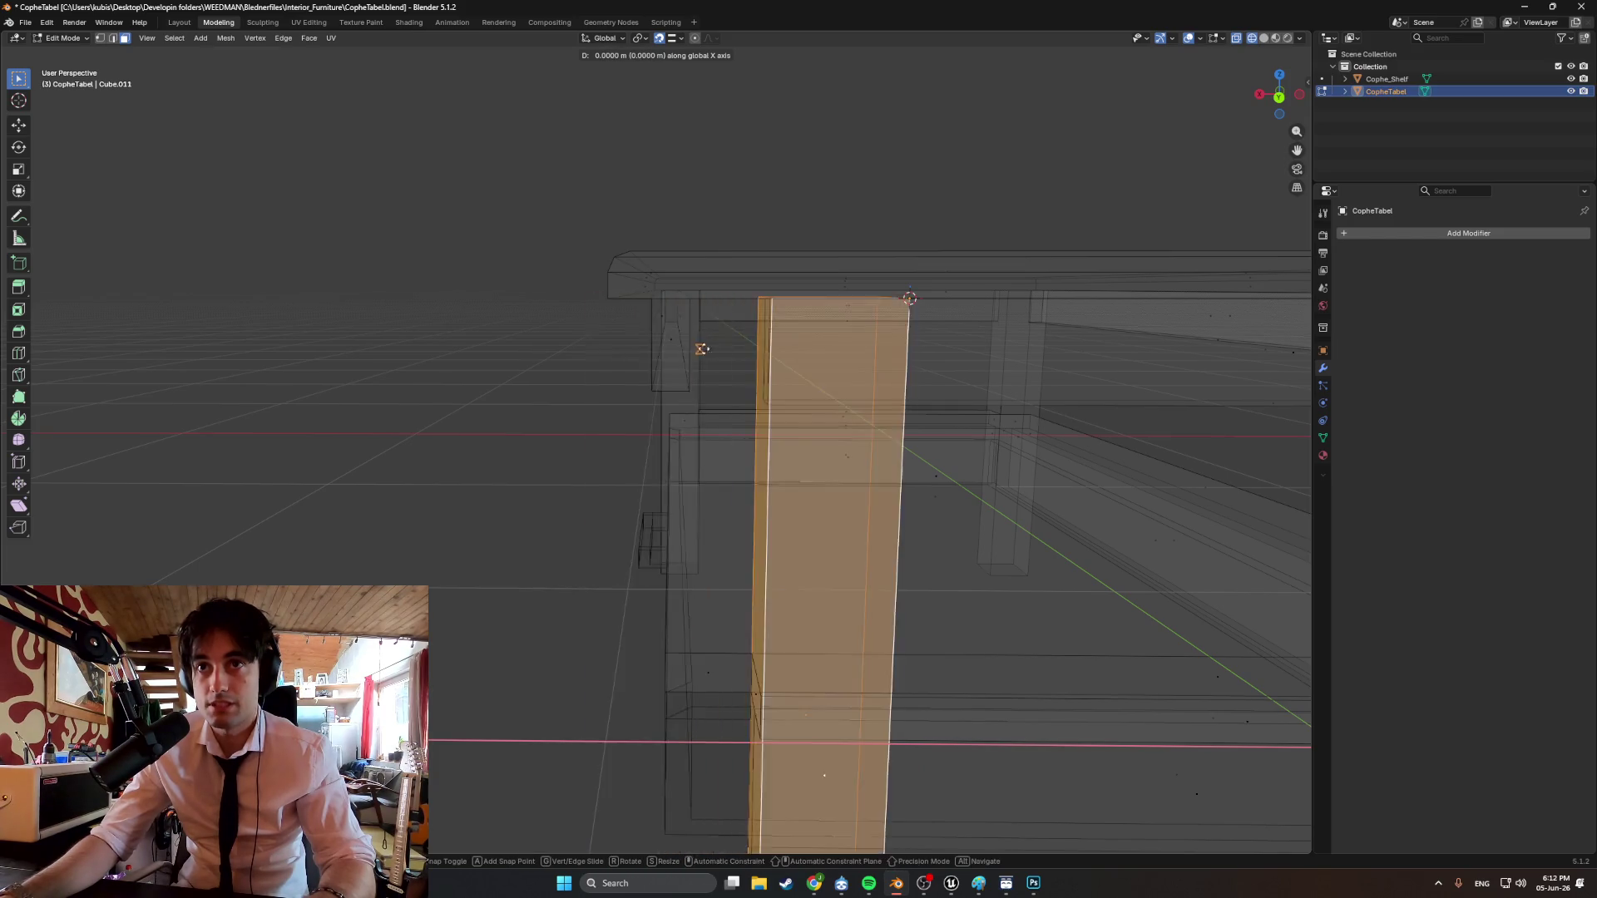
{"action": "left_click", "coordinate": [645, 333]}
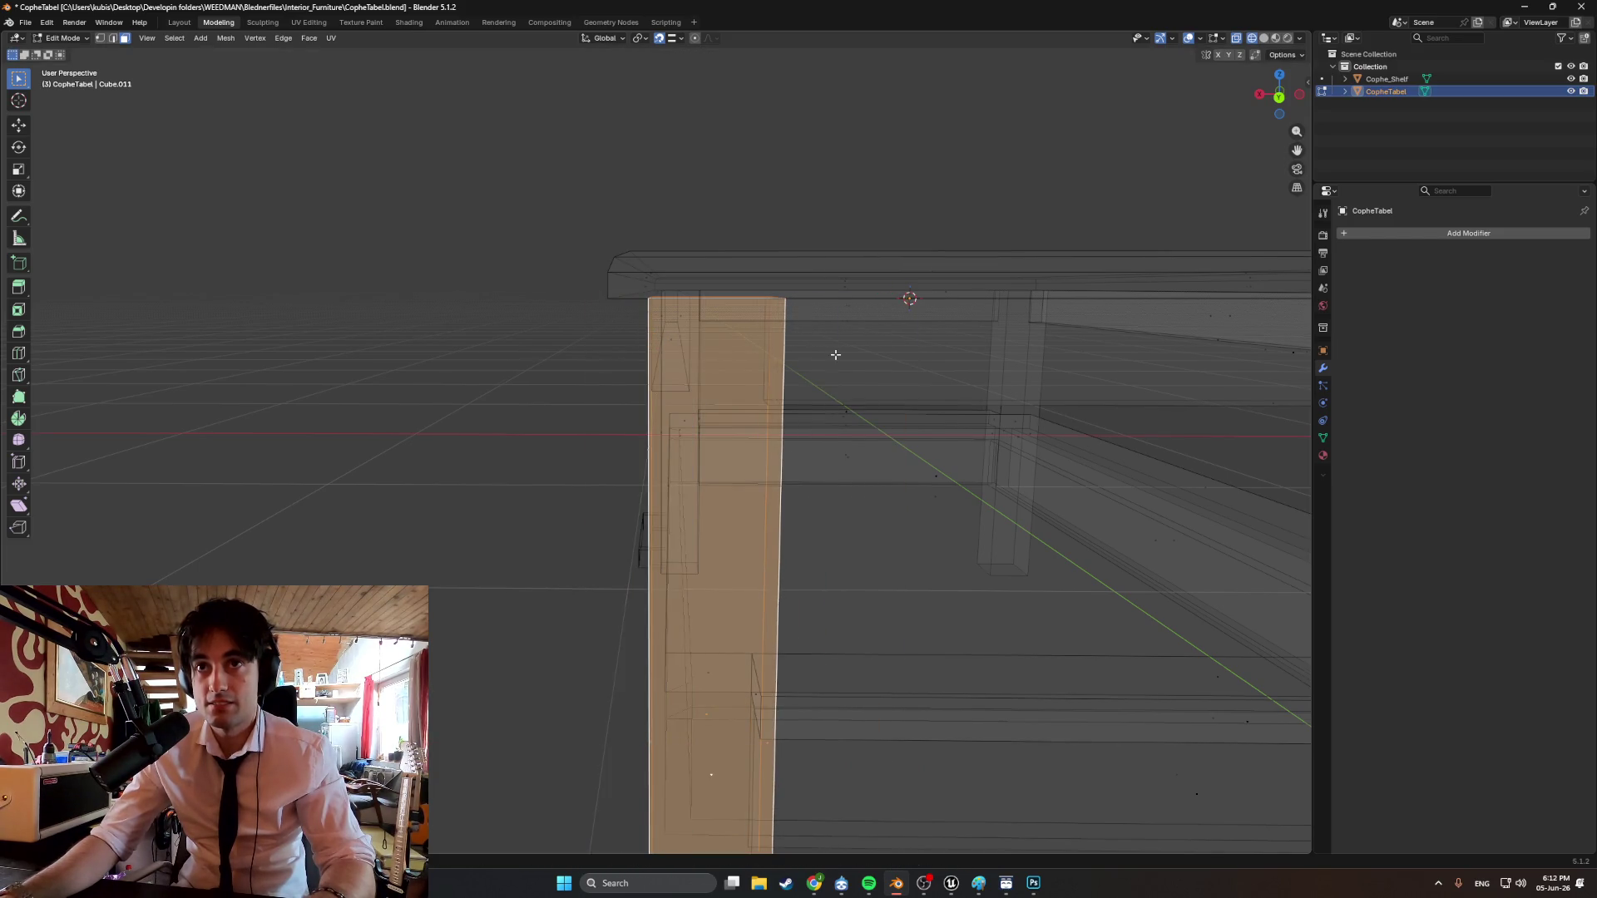
{"action": "mouse_move", "coordinate": [834, 353]}
{"action": "middle_mouse_down"}
{"action": "mouse_move", "coordinate": [639, 395]}
{"action": "mouse_move", "coordinate": [713, 426]}
{"action": "middle_mouse_up"}
Shift the leg along X with vertex snapping until it lines up with the tabletop.
{"action": "key", "text": "g"}
{"action": "key", "text": "x"}
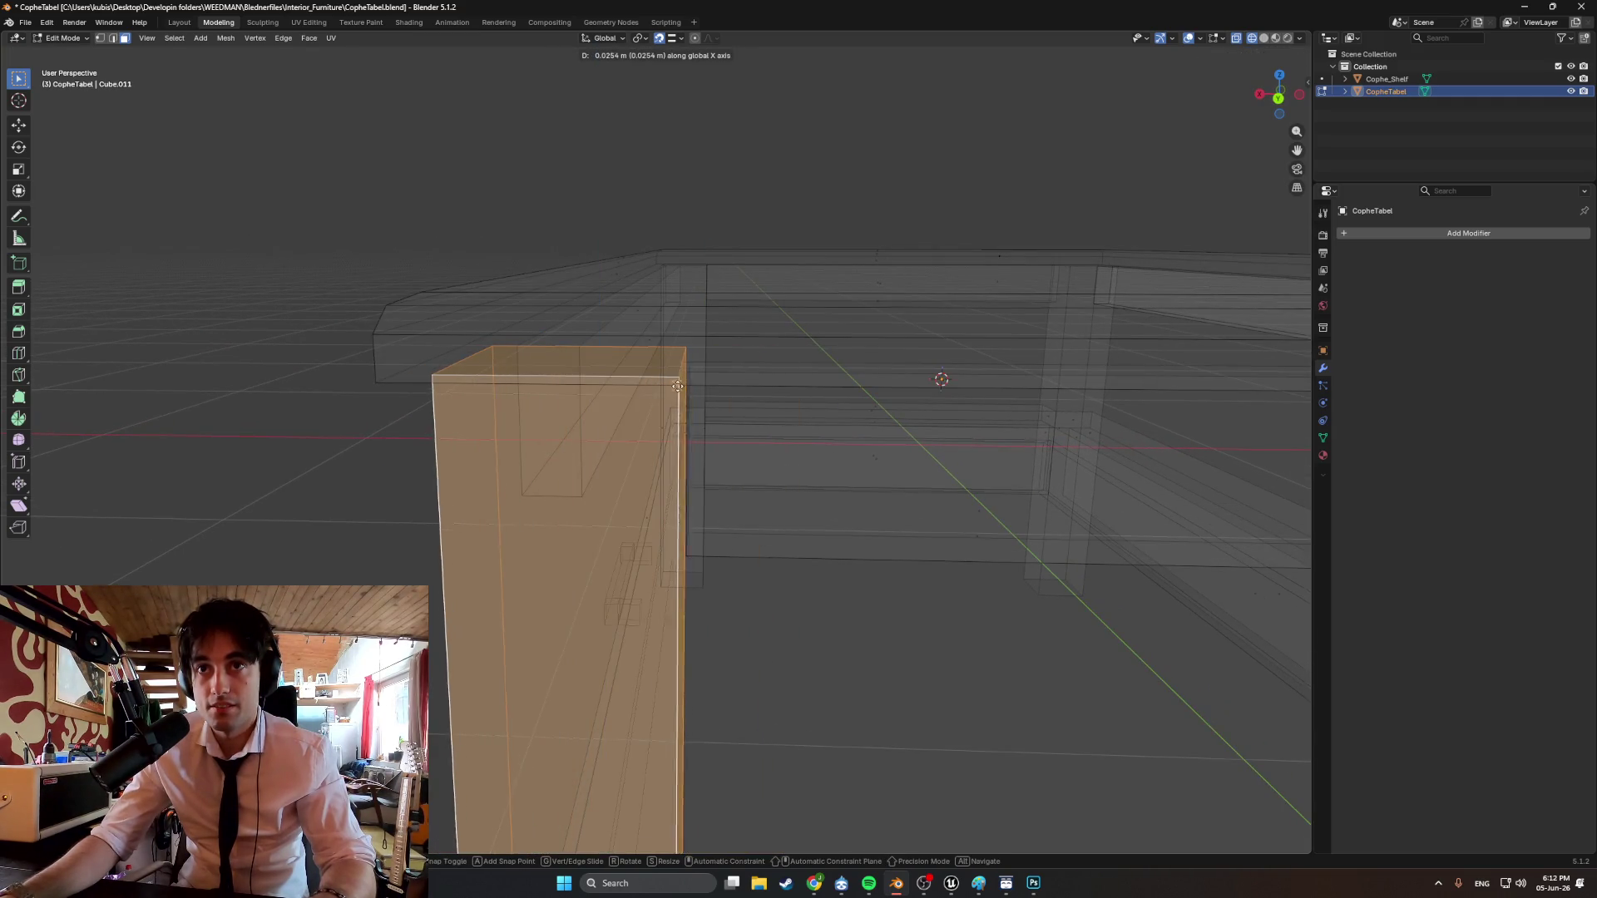
{"action": "left_click", "coordinate": [660, 144]}
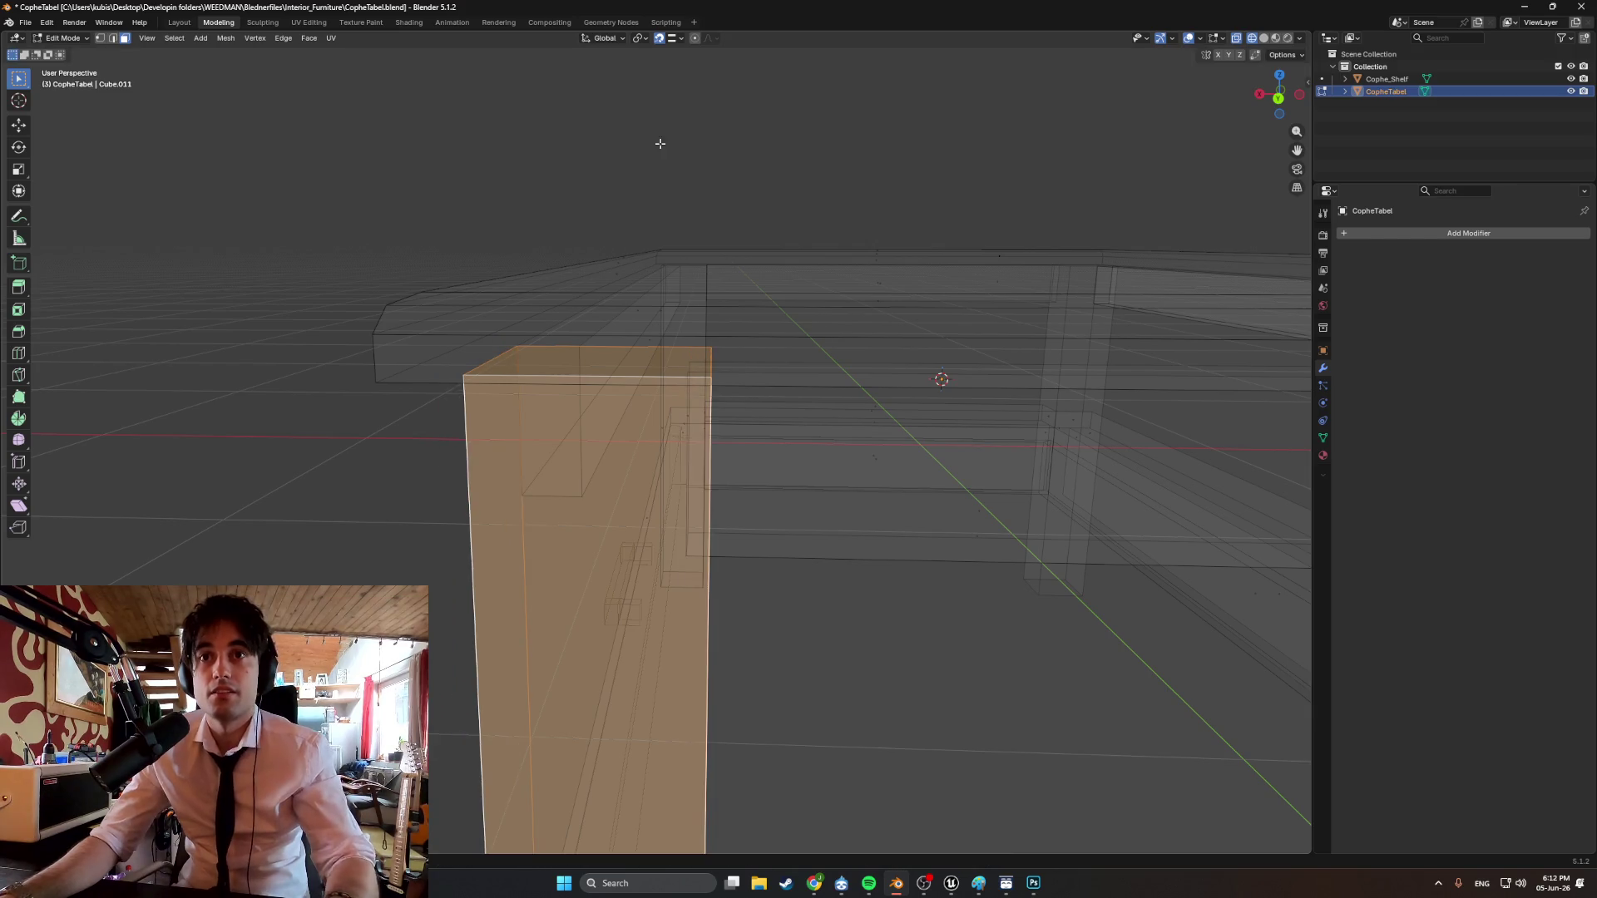
{"action": "left_click", "coordinate": [678, 39]}
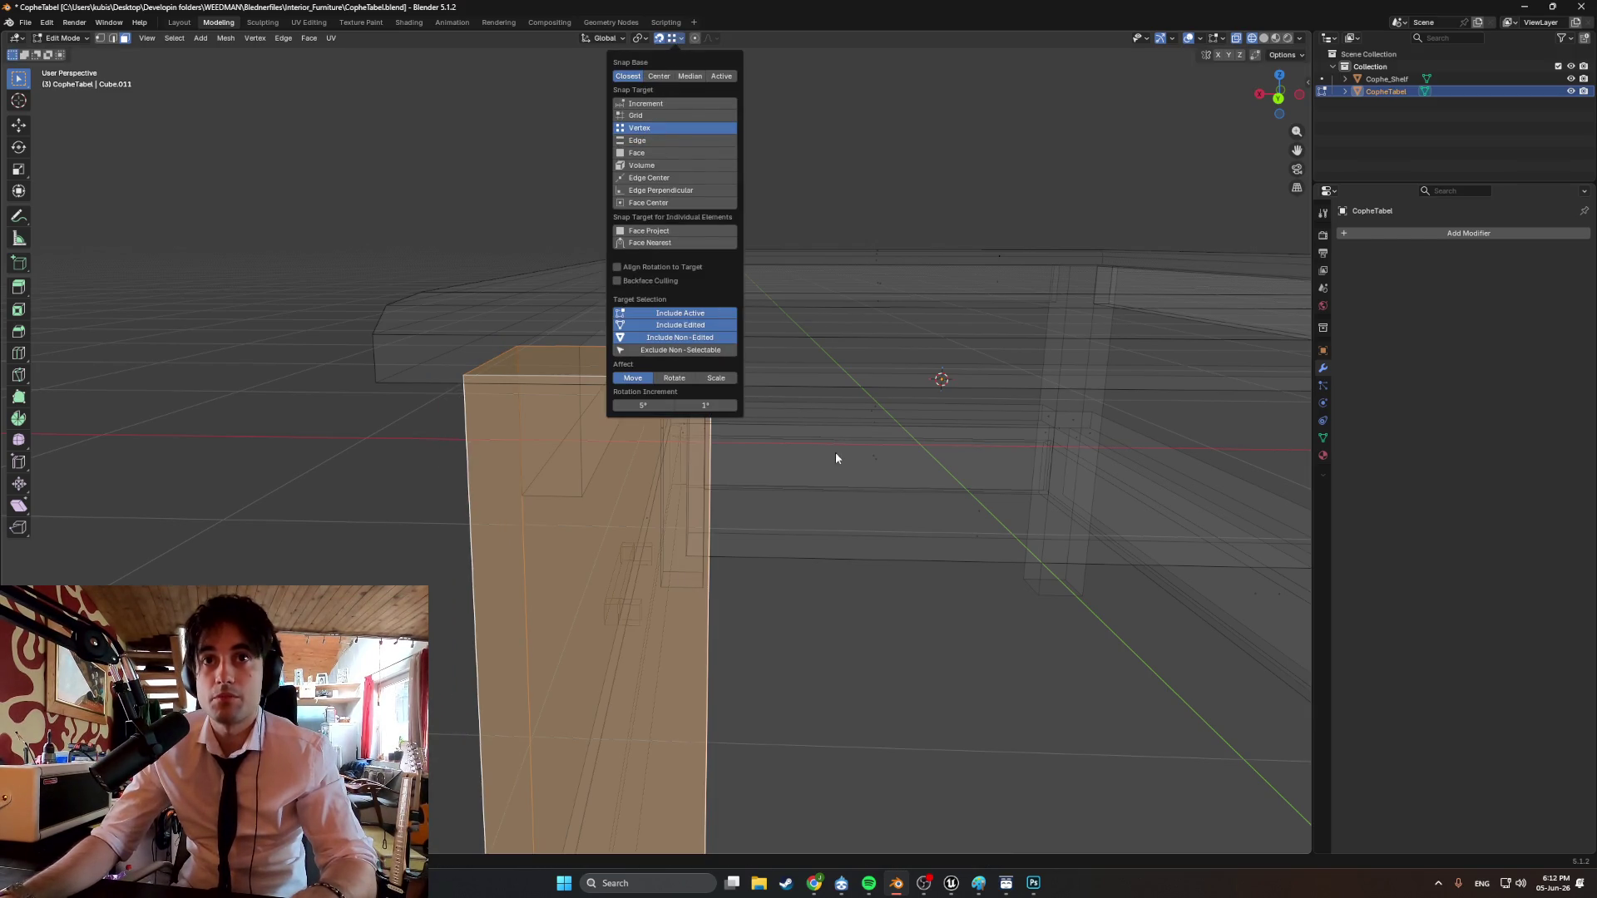
{"action": "key", "text": "g"}
{"action": "key", "text": "x"}
{"action": "left_click", "coordinate": [688, 370]}
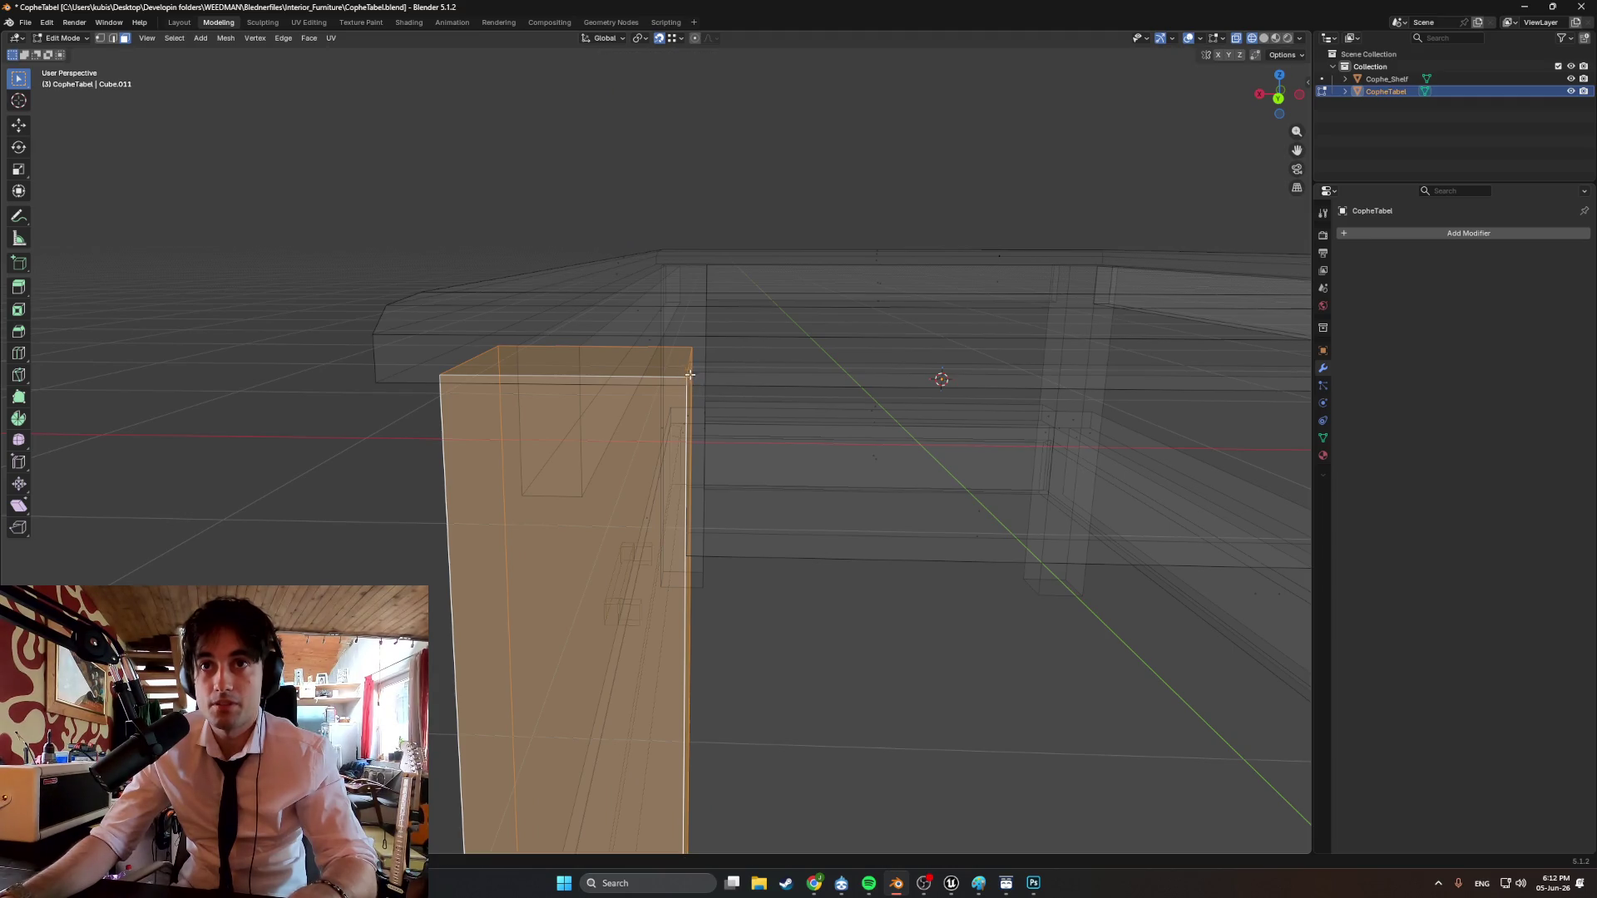
Return to material preview and orbit to the front of the table.
{"action": "scroll", "coordinate": [666, 391], "scroll_direction": "up", "scroll_amount": 5}
{"action": "scroll", "coordinate": [654, 402], "scroll_direction": "down", "scroll_amount": 5}
{"action": "scroll", "coordinate": [656, 403], "scroll_direction": "down", "scroll_amount": 8}
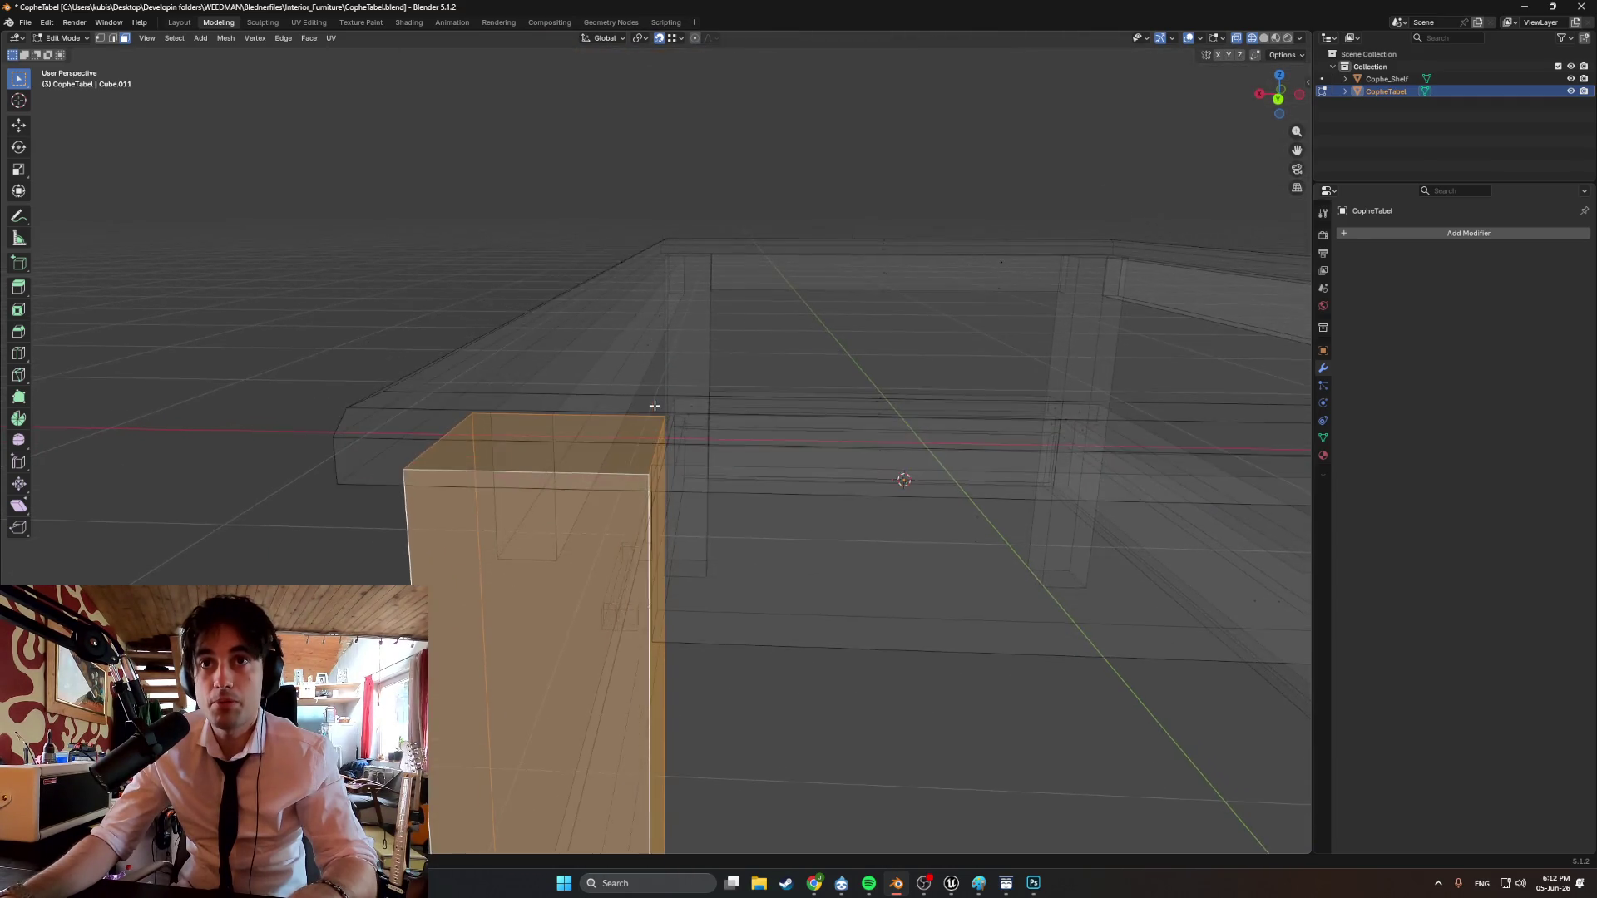
{"action": "middle_click_drag", "start_coordinate": [661, 406], "coordinate": [649, 411]}
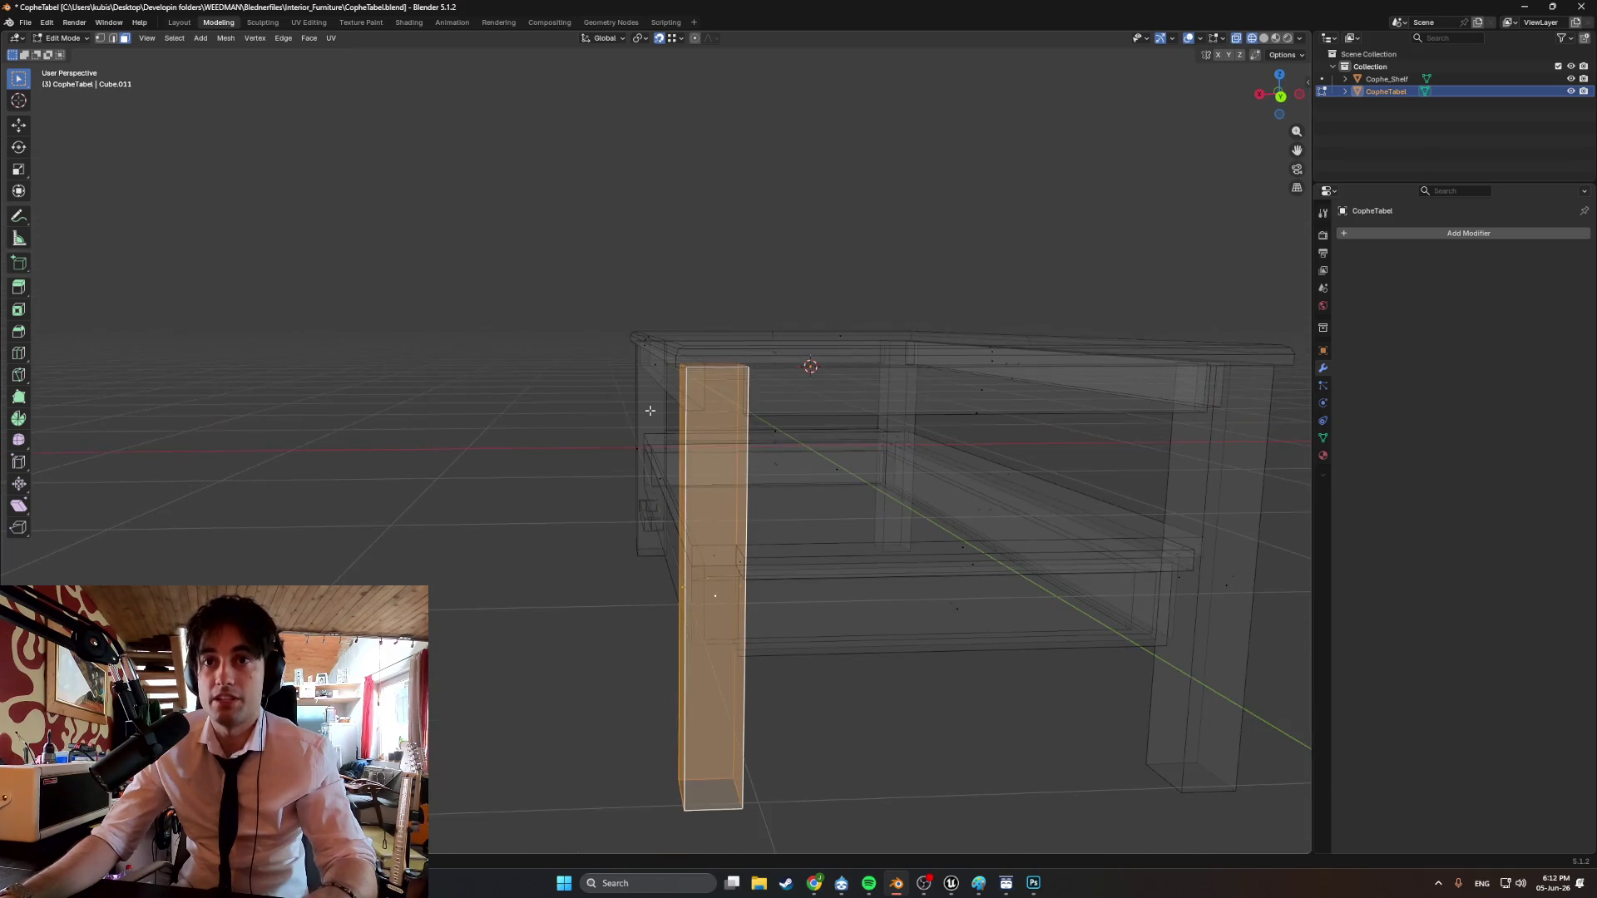
{"action": "left_click", "coordinate": [595, 501]}
{"action": "mouse_move", "coordinate": [596, 500]}
{"action": "middle_mouse_down"}
{"action": "mouse_move", "coordinate": [546, 442]}
{"action": "mouse_move", "coordinate": [654, 457]}
{"action": "mouse_move", "coordinate": [566, 358]}
{"action": "mouse_move", "coordinate": [527, 382]}
{"action": "mouse_move", "coordinate": [482, 435]}
{"action": "mouse_move", "coordinate": [749, 428]}
{"action": "mouse_move", "coordinate": [641, 459]}
{"action": "middle_mouse_up"}
Orbit from the tabletop back to a front view and select the lower shelf's top face.
{"action": "scroll", "coordinate": [641, 459], "scroll_direction": "down", "scroll_amount": 2}
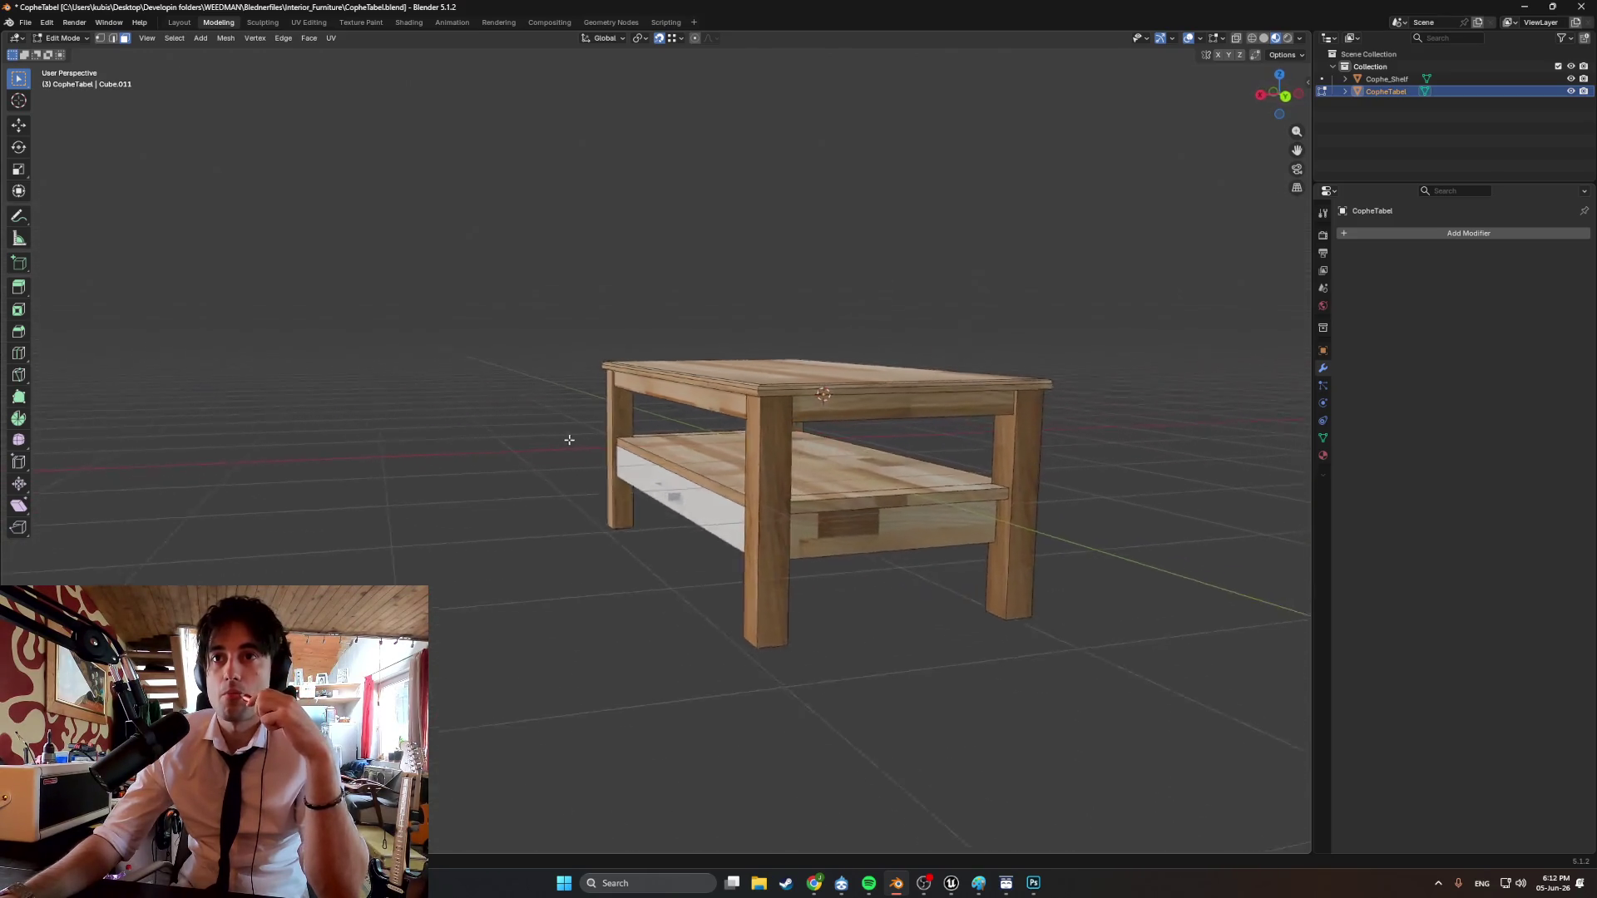
{"action": "mouse_move", "coordinate": [525, 435]}
{"action": "middle_mouse_down"}
{"action": "mouse_move", "coordinate": [396, 464]}
{"action": "mouse_move", "coordinate": [154, 459]}
{"action": "middle_mouse_up"}
{"action": "scroll", "coordinate": [525, 438], "scroll_direction": "up", "scroll_amount": 3}
{"action": "mouse_move", "coordinate": [424, 441]}
{"action": "middle_mouse_down"}
{"action": "mouse_move", "coordinate": [586, 438]}
{"action": "mouse_move", "coordinate": [565, 461]}
{"action": "mouse_move", "coordinate": [617, 434]}
{"action": "mouse_move", "coordinate": [390, 403]}
{"action": "middle_mouse_up"}
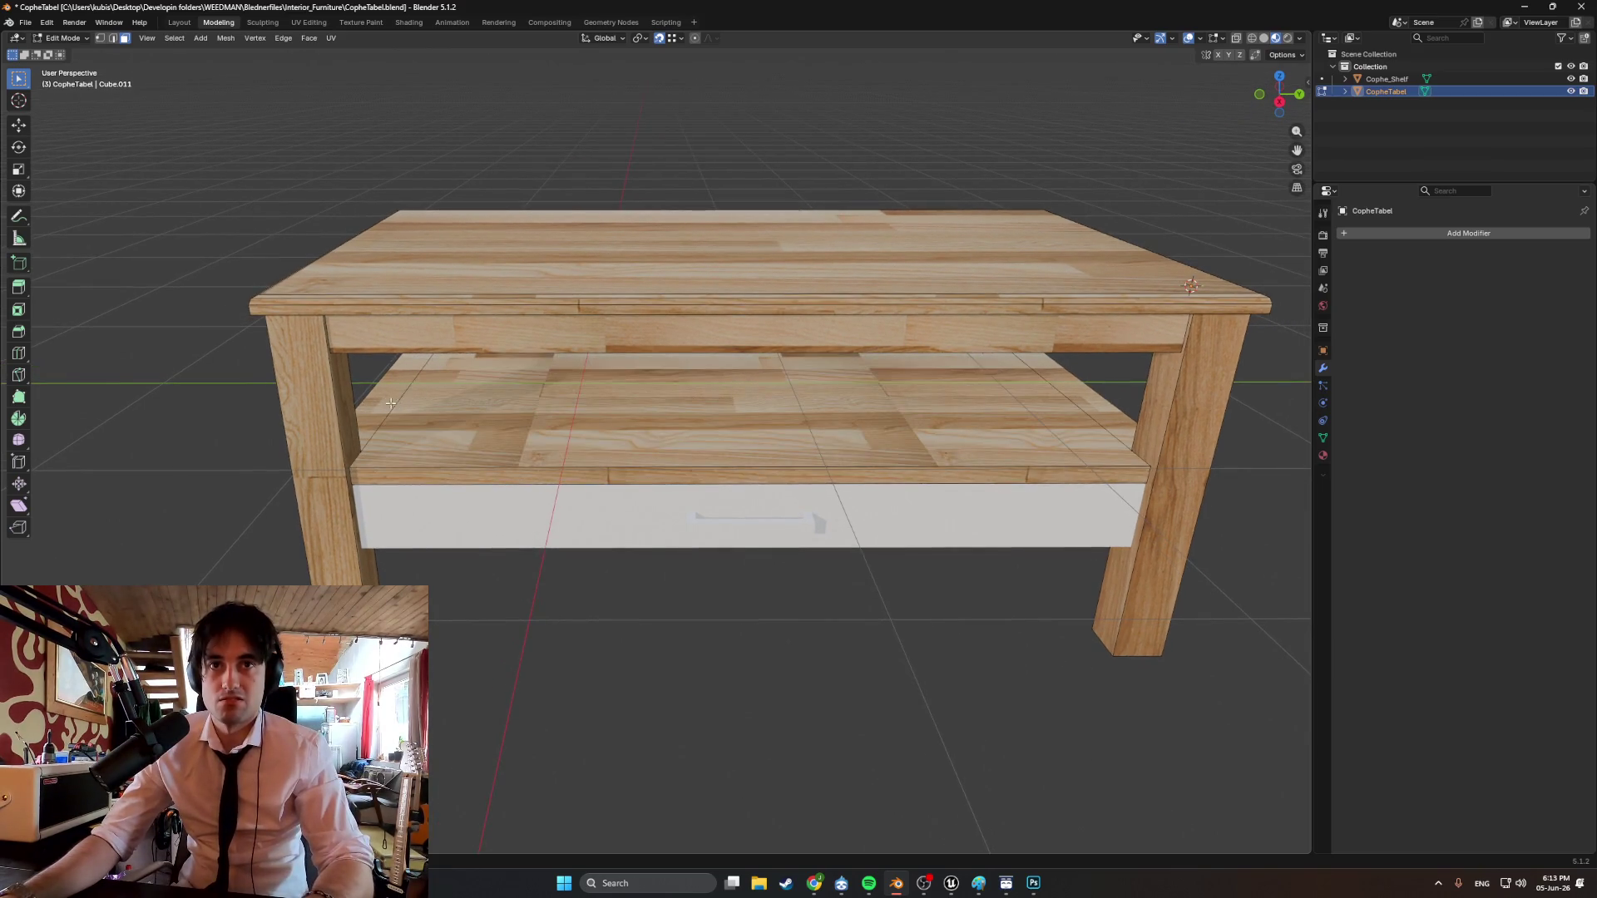
{"action": "left_click", "coordinate": [862, 404]}
{"action": "middle_click_drag", "start_coordinate": [1062, 386], "coordinate": [766, 507]}
Smart UV Project the shelf top and rotate its UV island 90° in the UV Editor.
{"action": "key", "text": "u"}
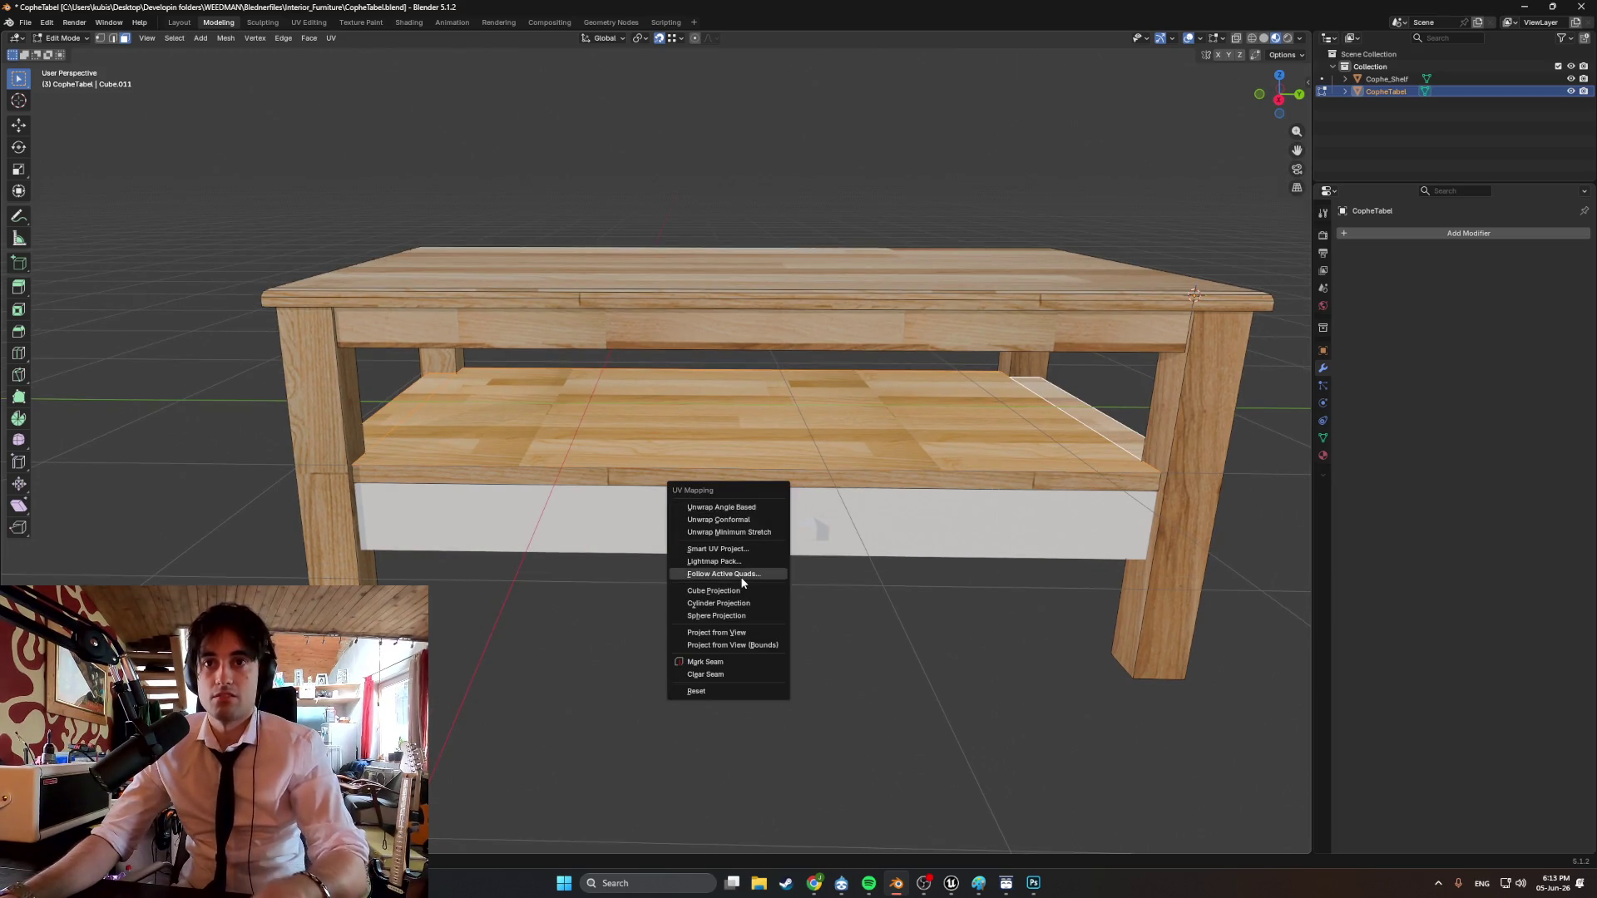
{"action": "left_click", "coordinate": [743, 550]}
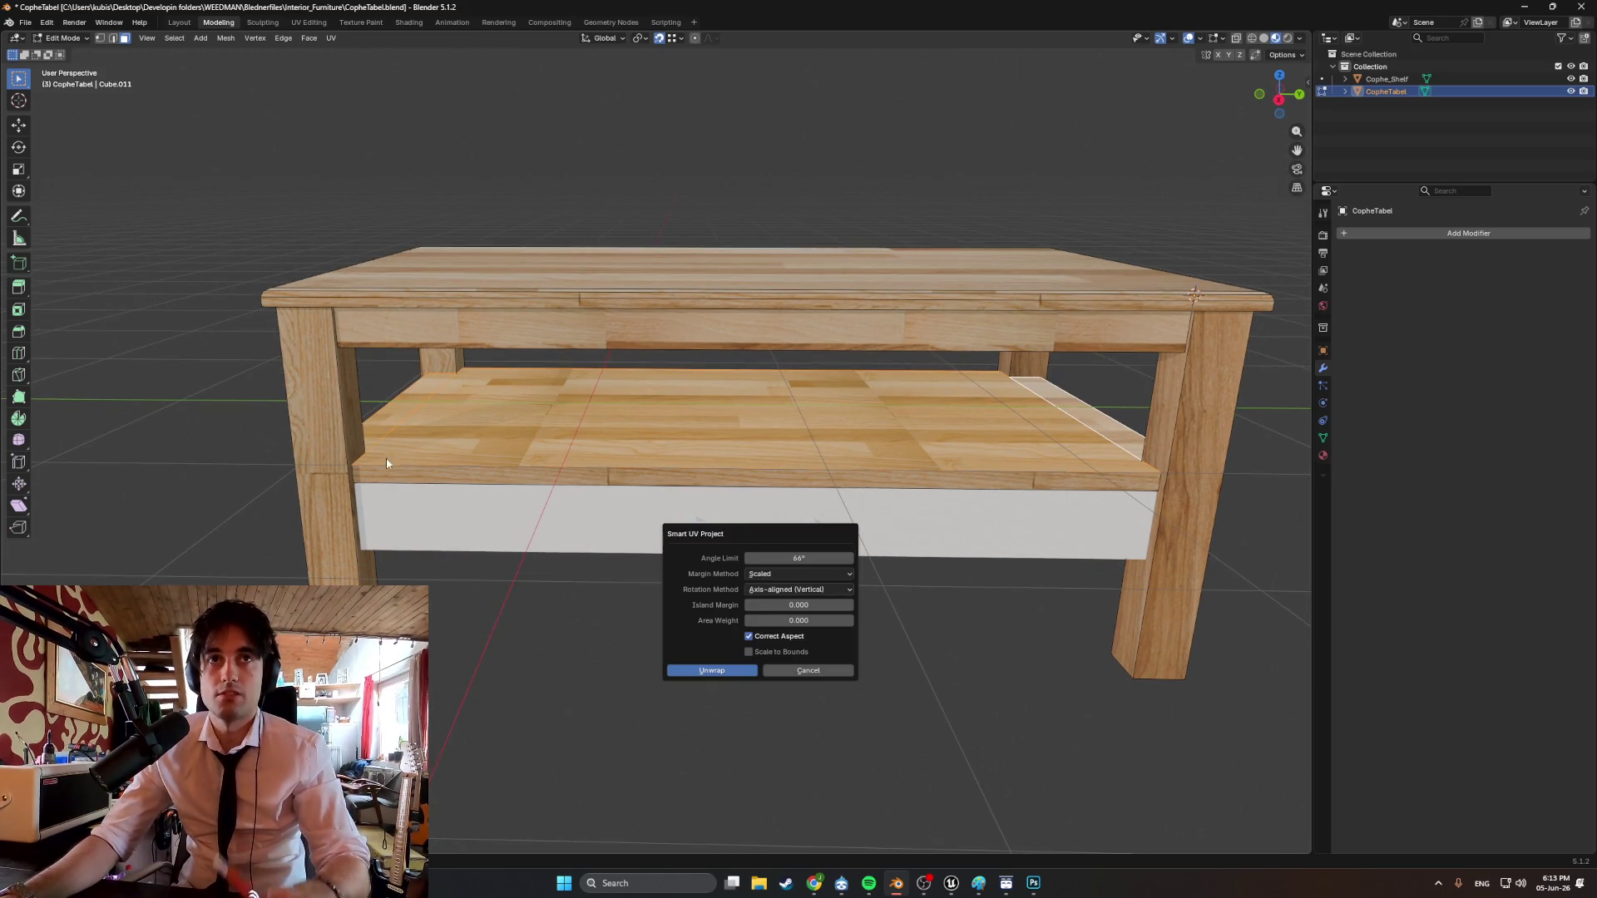
{"action": "left_click", "coordinate": [692, 671]}
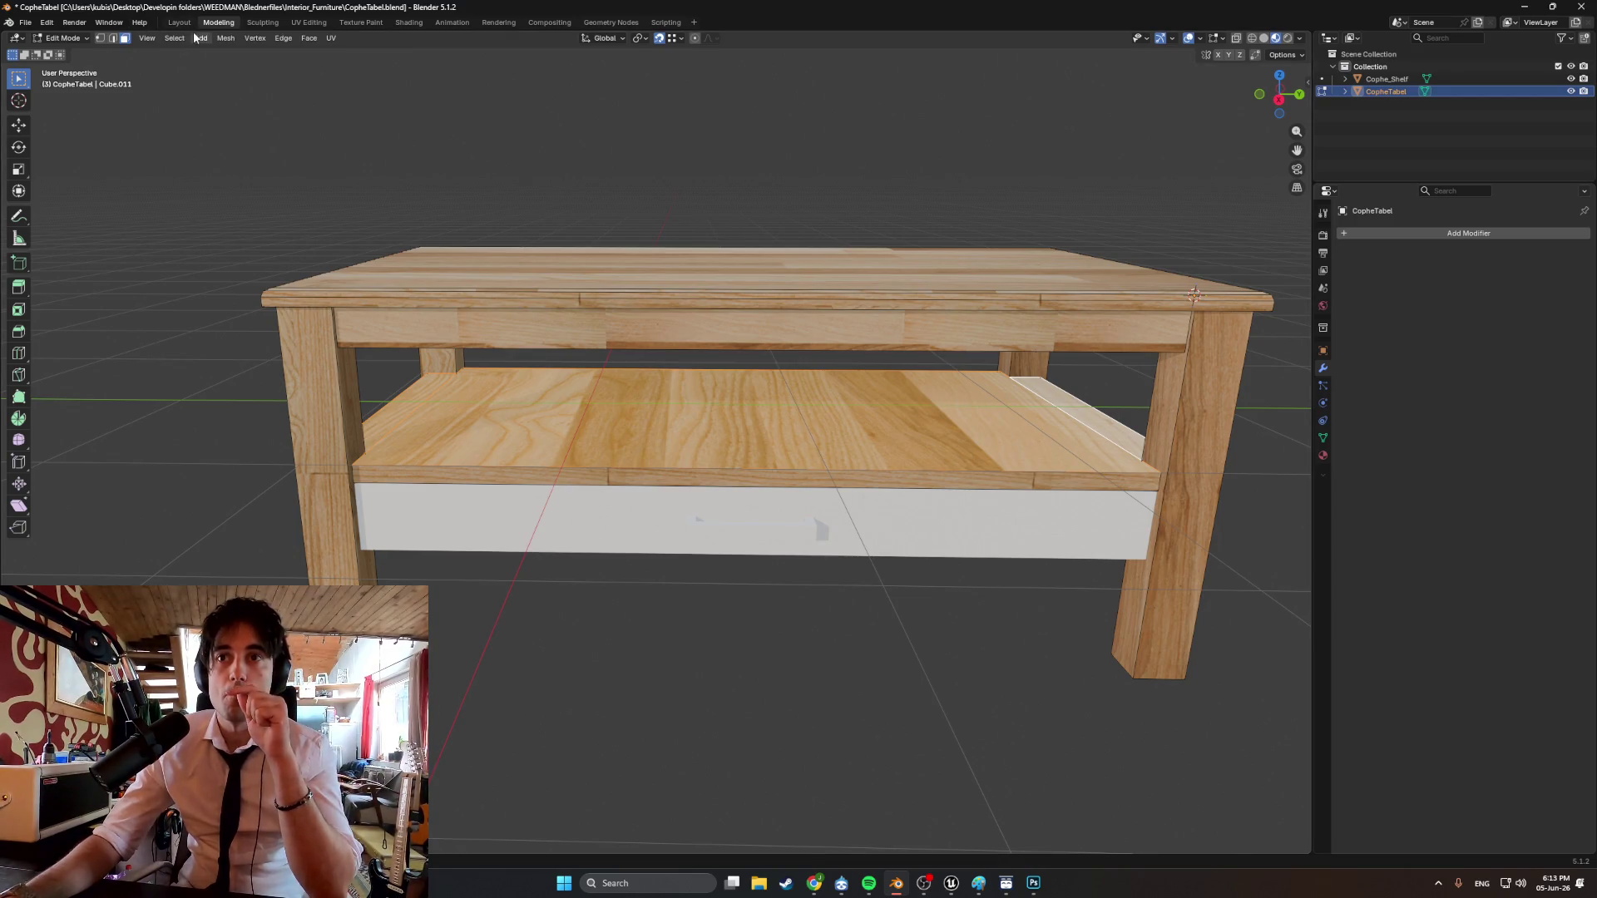
{"action": "left_click", "coordinate": [308, 23]}
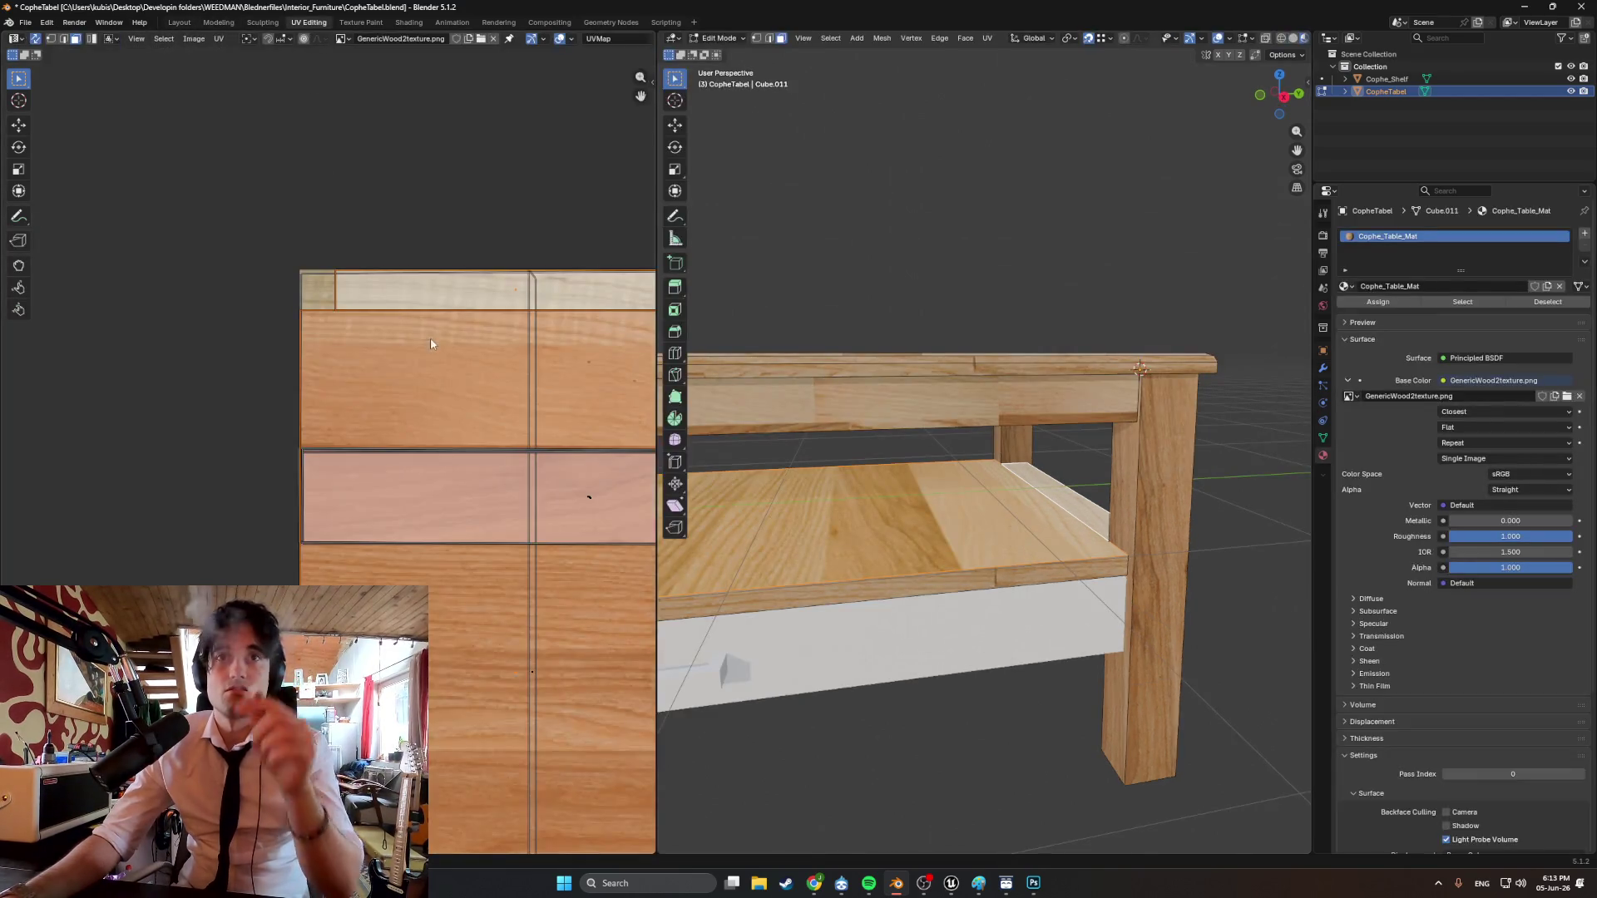
{"action": "scroll", "coordinate": [331, 385], "scroll_direction": "down", "scroll_amount": 3}
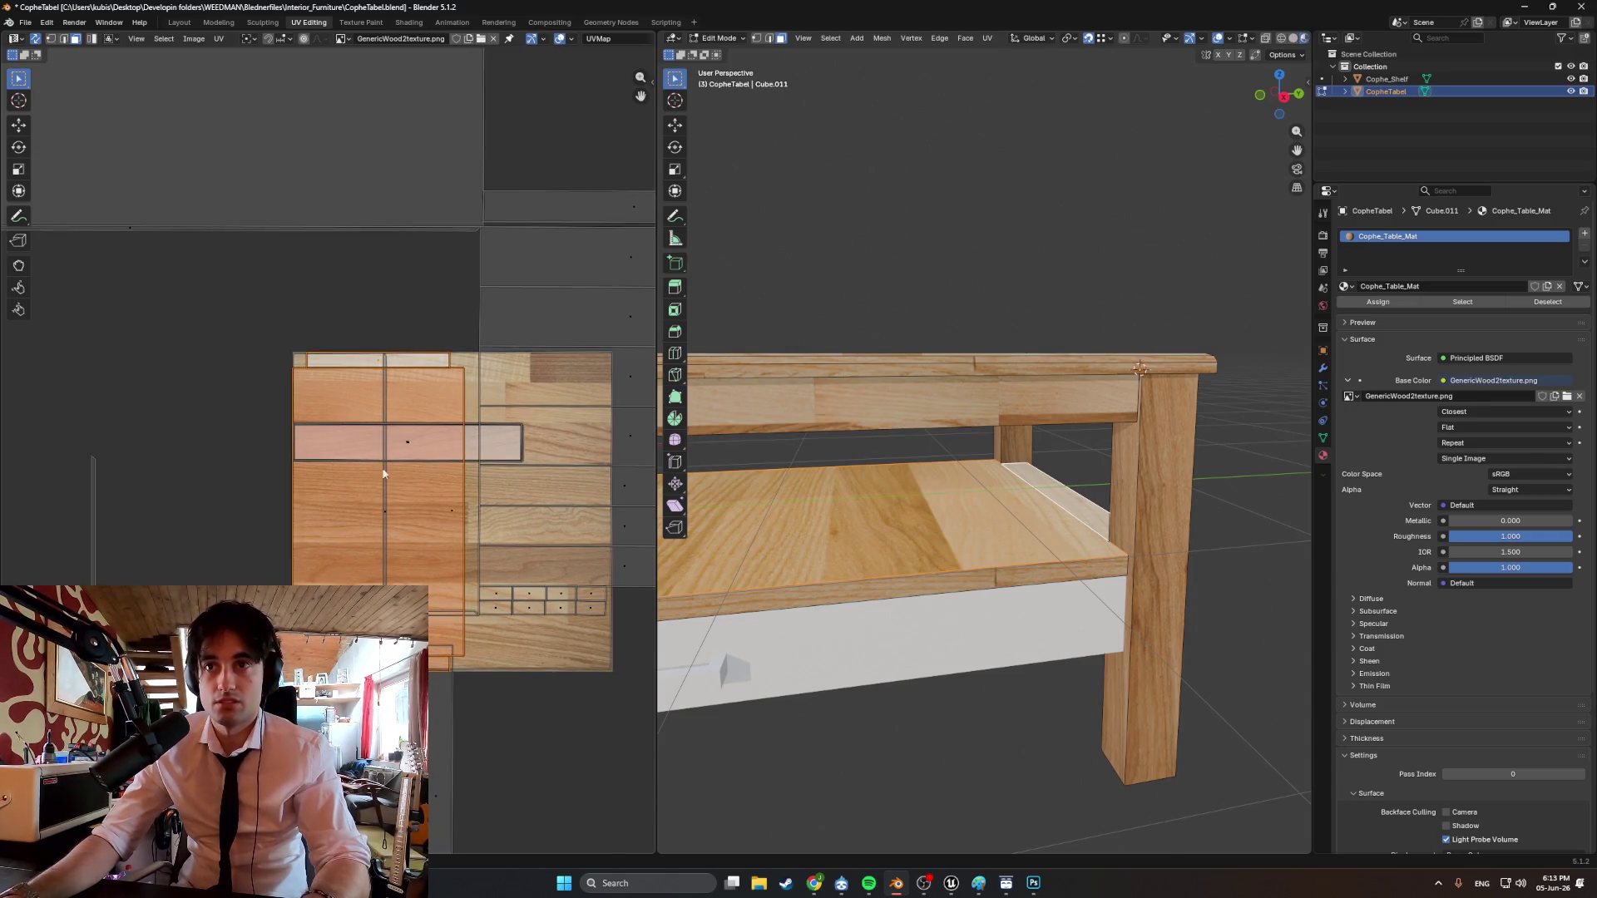
{"action": "key", "text": "r"}
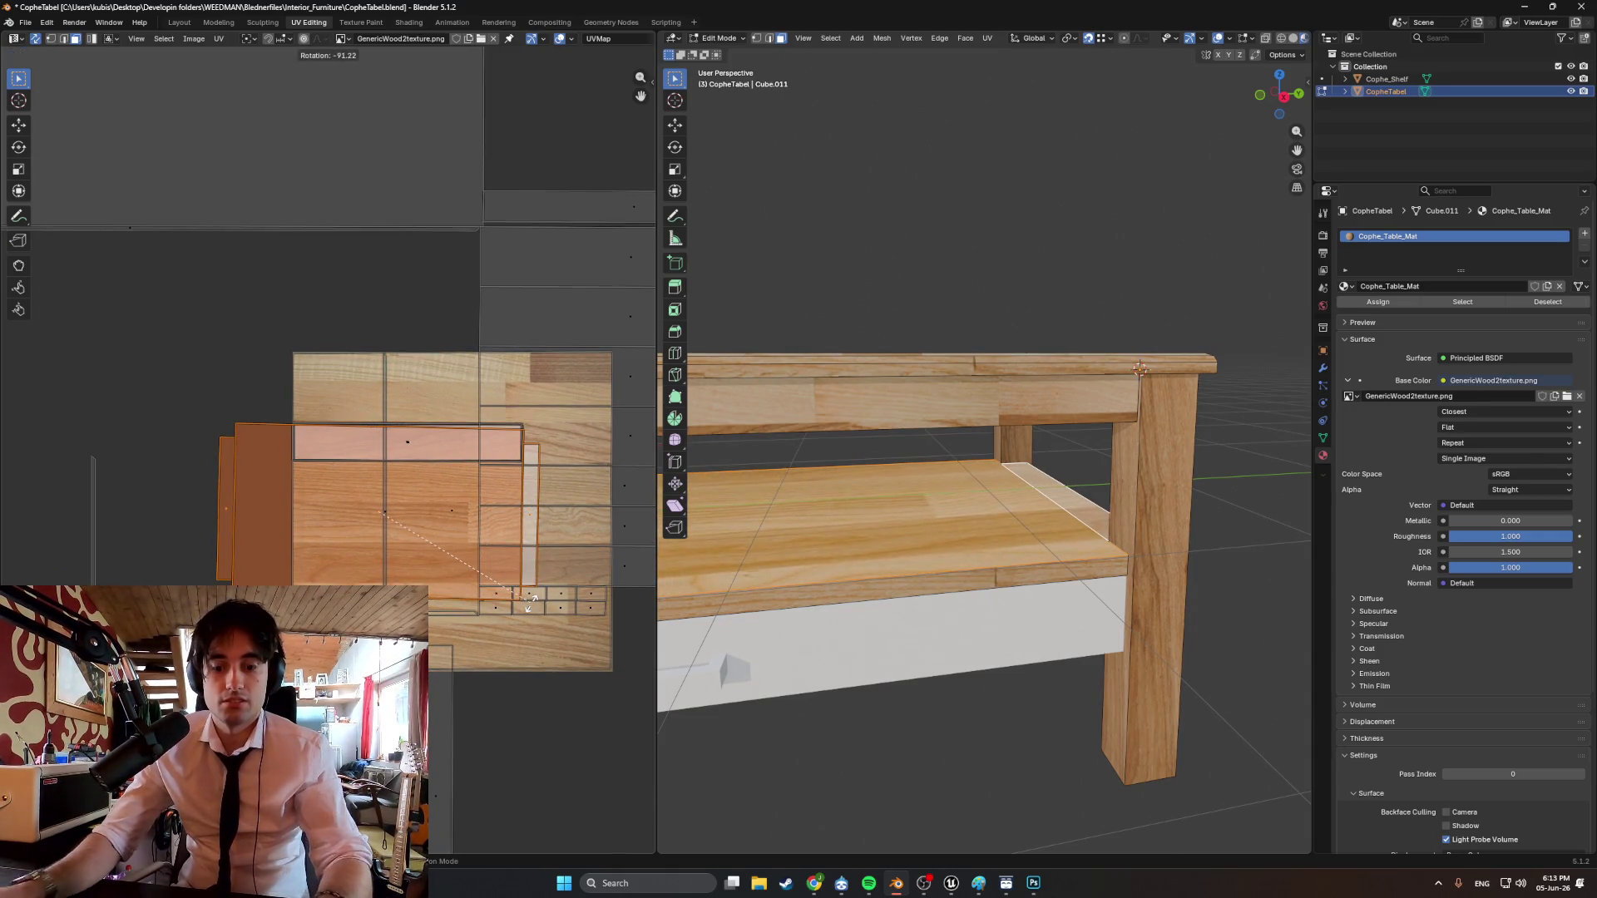
{"action": "type", "text": "90"}
Slide the shelf's UV island along X, then select its thin left and horizontal strips.
{"action": "key", "text": "g"}
{"action": "key", "text": "x"}
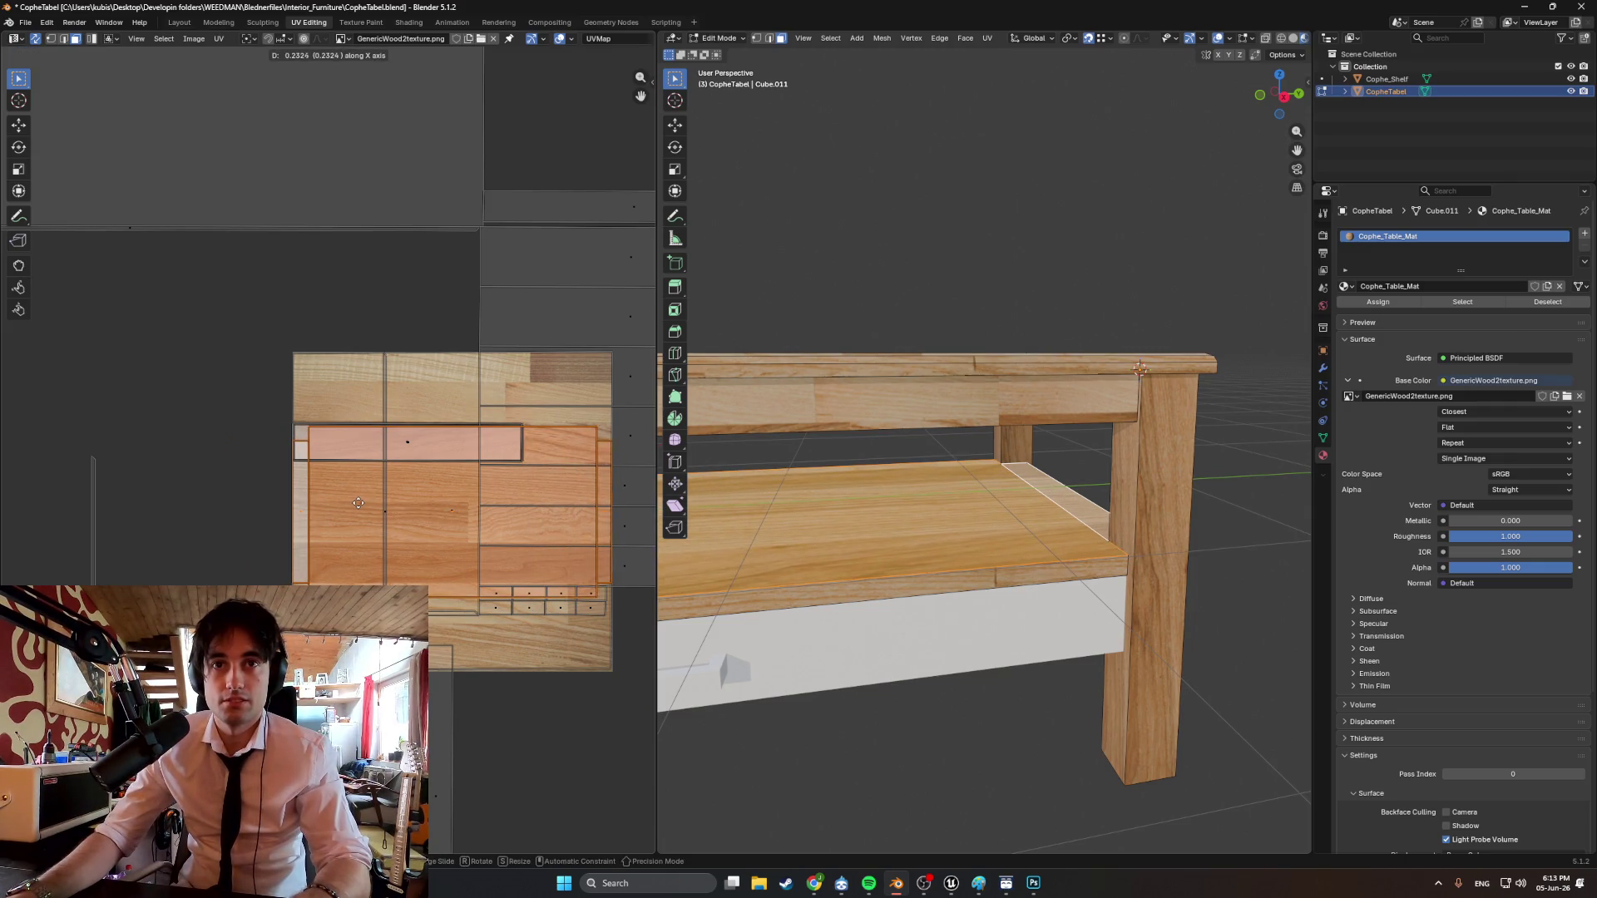
{"action": "left_click", "coordinate": [358, 503]}
{"action": "middle_click_drag", "start_coordinate": [798, 532], "coordinate": [842, 589]}
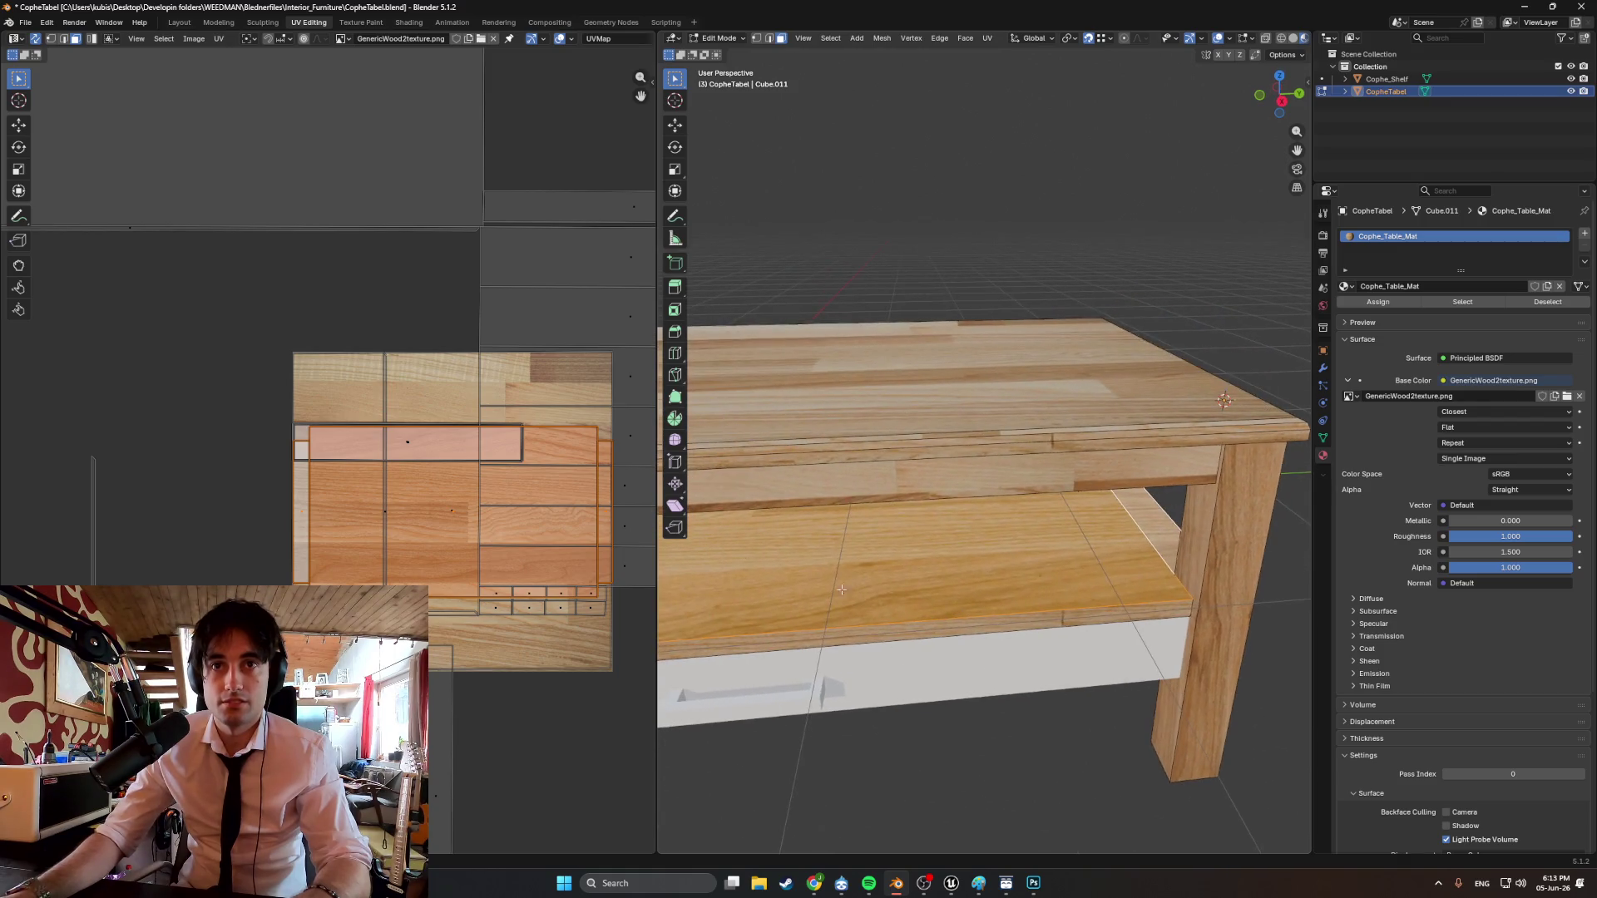
{"action": "left_click", "coordinate": [308, 446]}
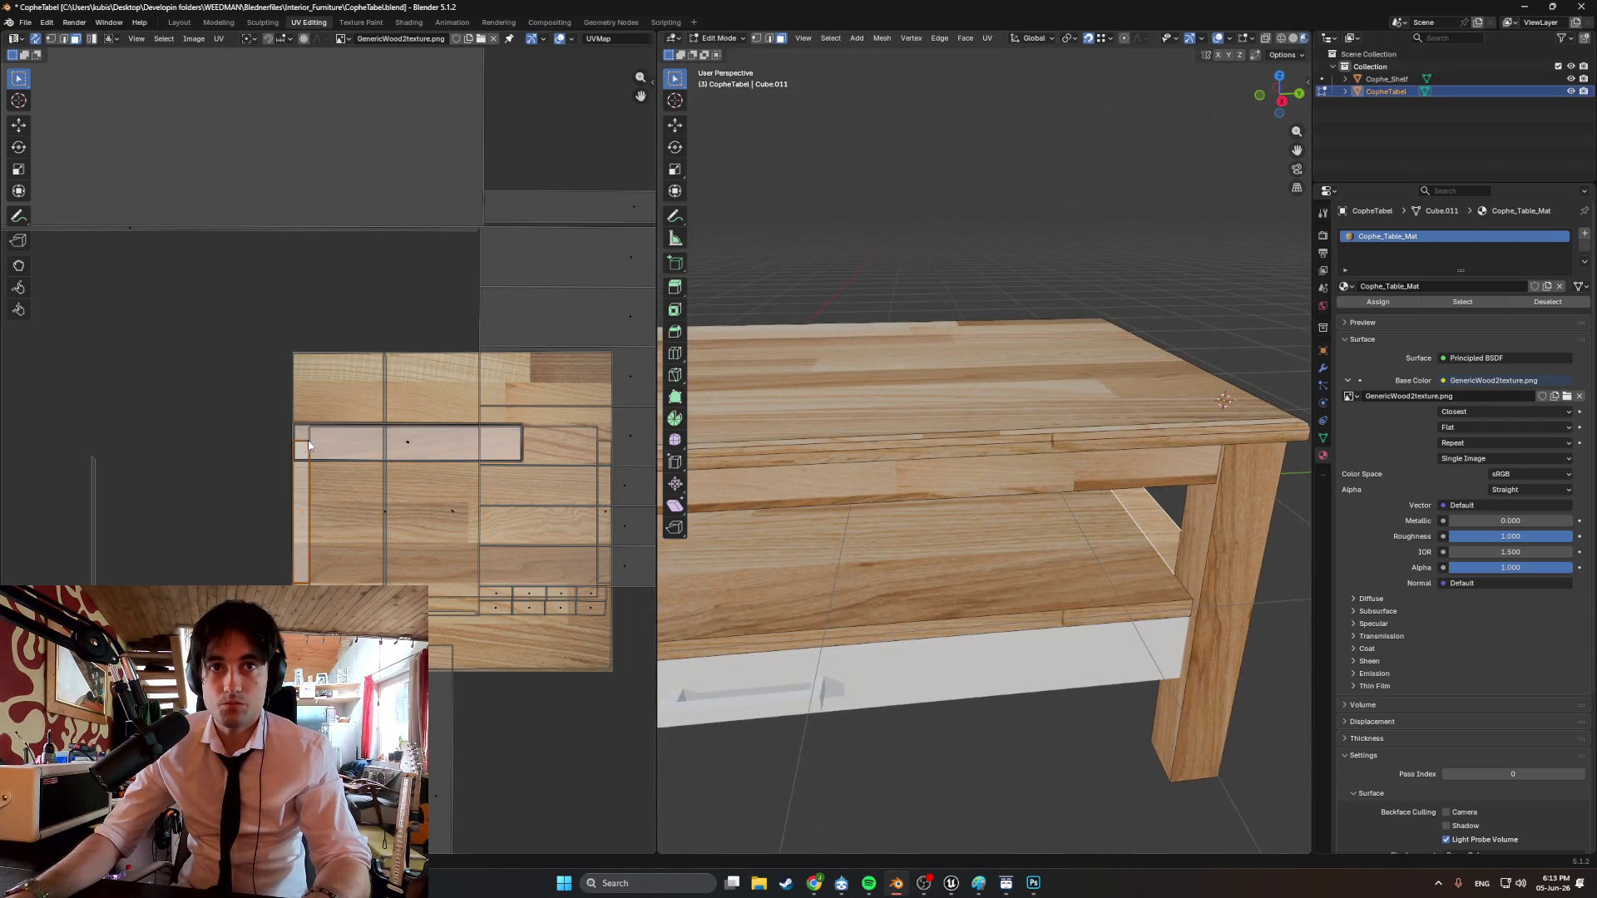
{"action": "left_click", "coordinate": [356, 431], "text": "shift"}
{"action": "scroll", "coordinate": [346, 470], "scroll_direction": "up", "scroll_amount": 2}
{"action": "middle_click_drag", "start_coordinate": [832, 499], "coordinate": [882, 478]}
Move the shelf's UV edge and islands vertically along Y, then return to Object Mode.
{"action": "key", "text": "Tab"}
{"action": "key", "text": "Tab"}
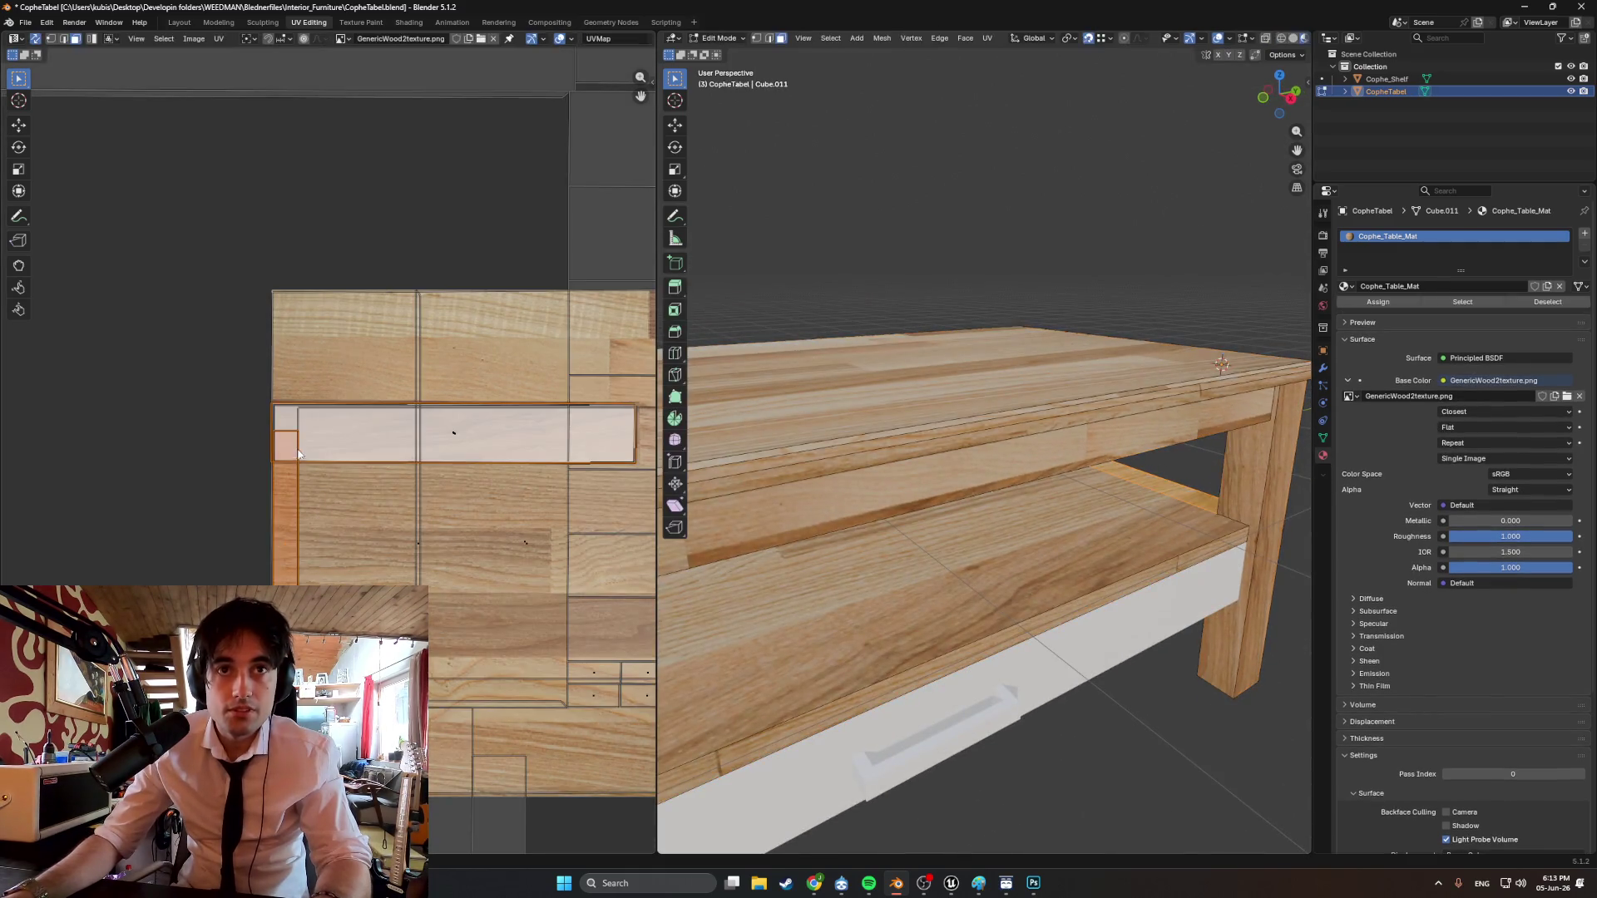
{"action": "left_click", "coordinate": [330, 407]}
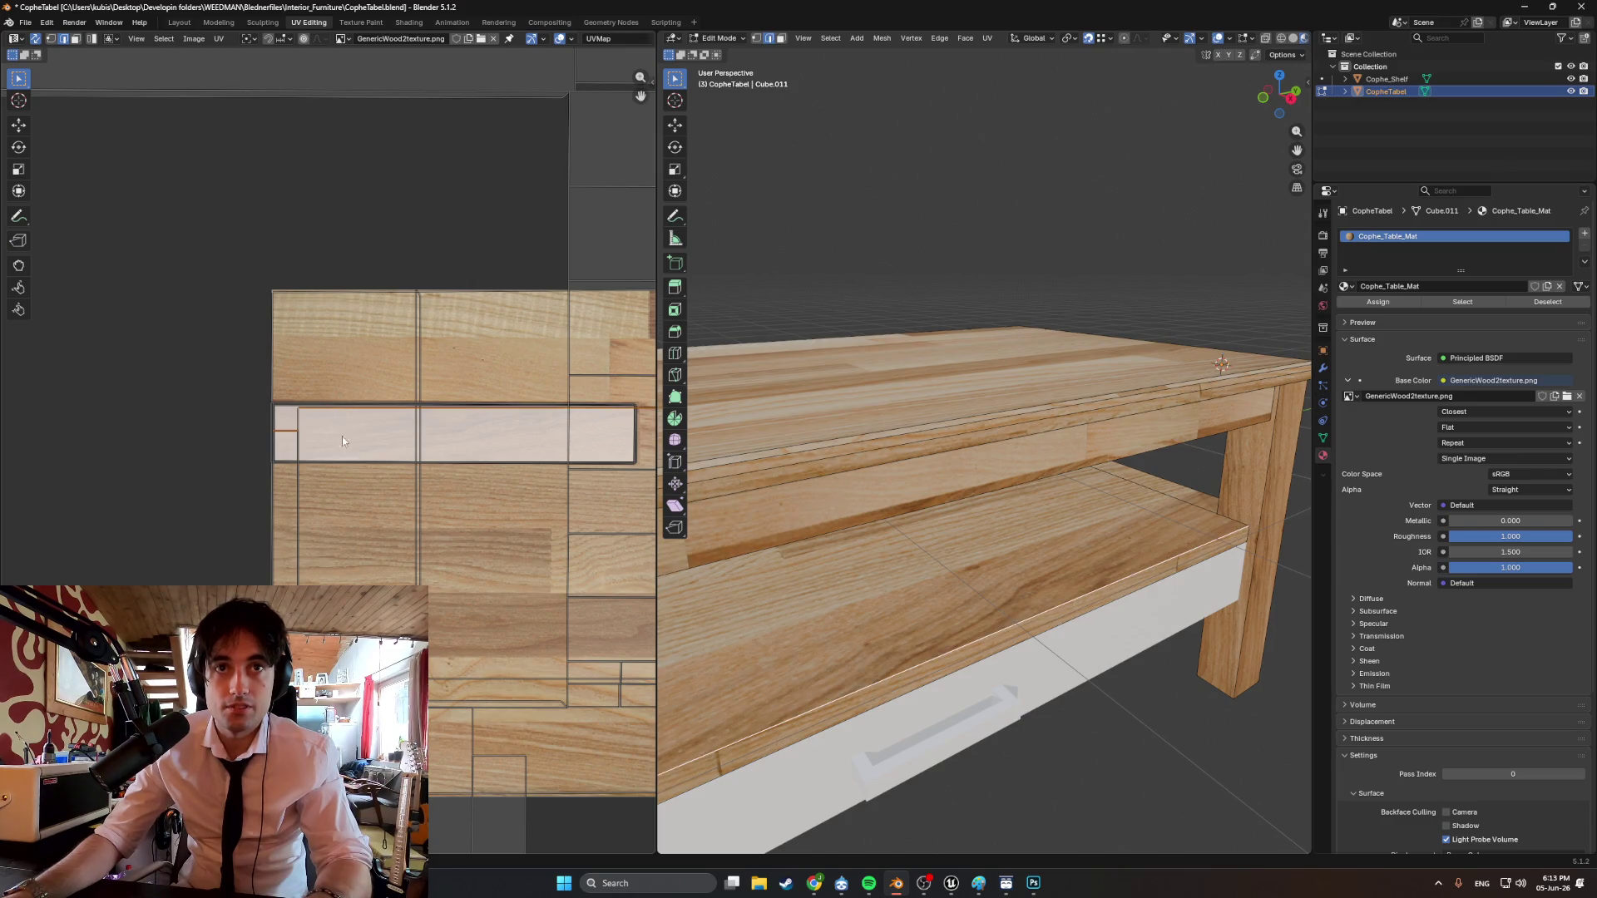
{"action": "middle_click_drag", "start_coordinate": [371, 526], "coordinate": [179, 489]}
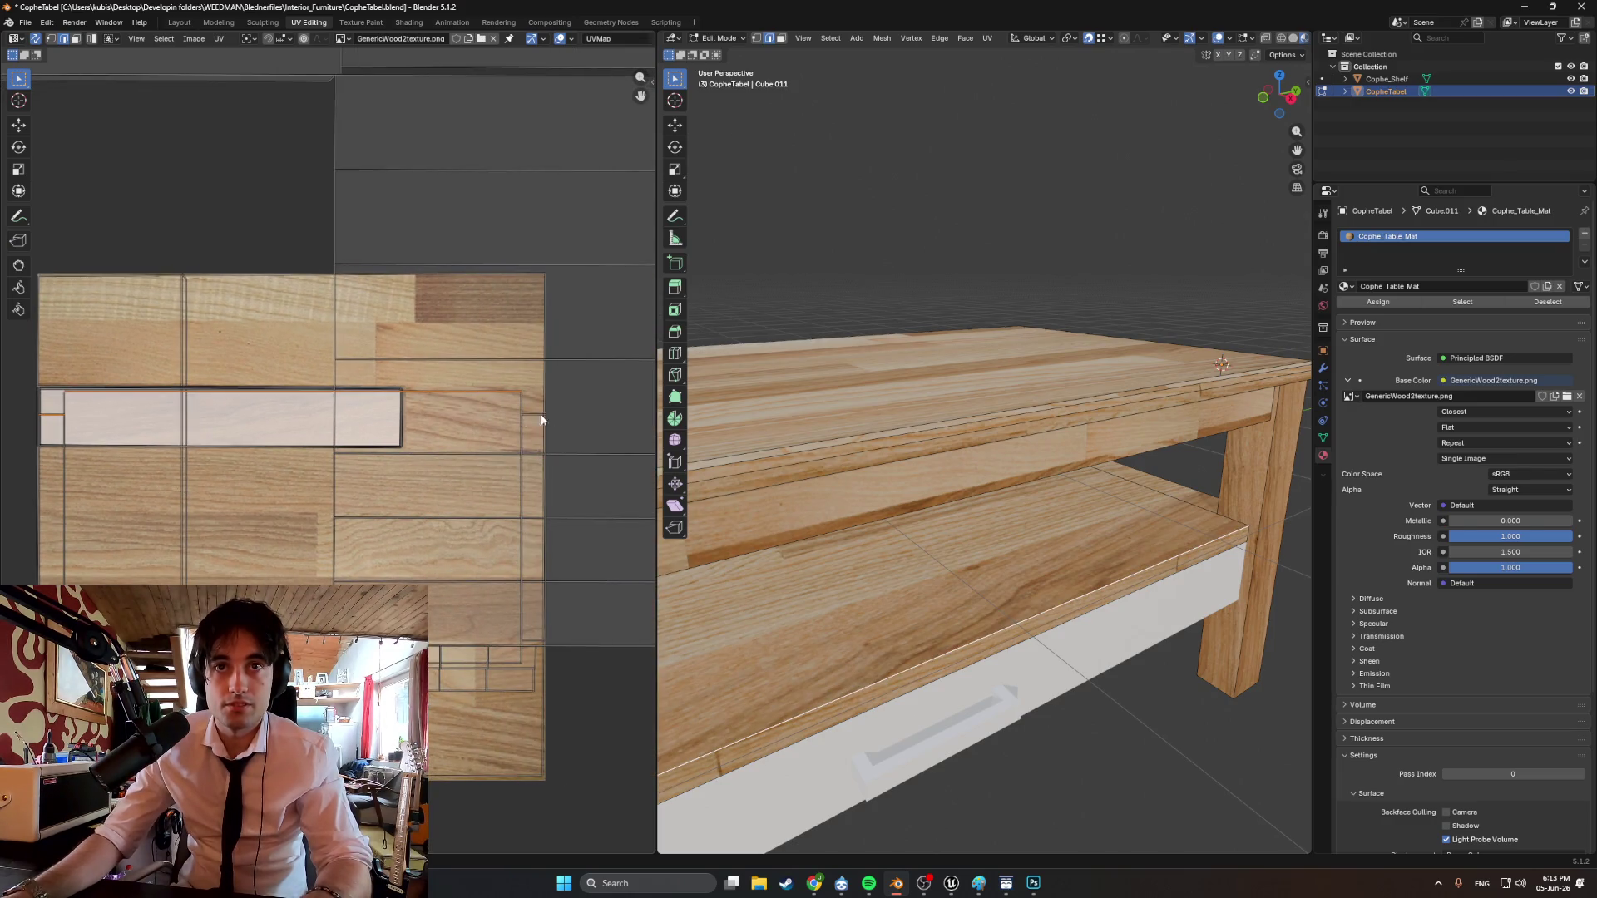
{"action": "key", "text": "g"}
{"action": "key", "text": "y"}
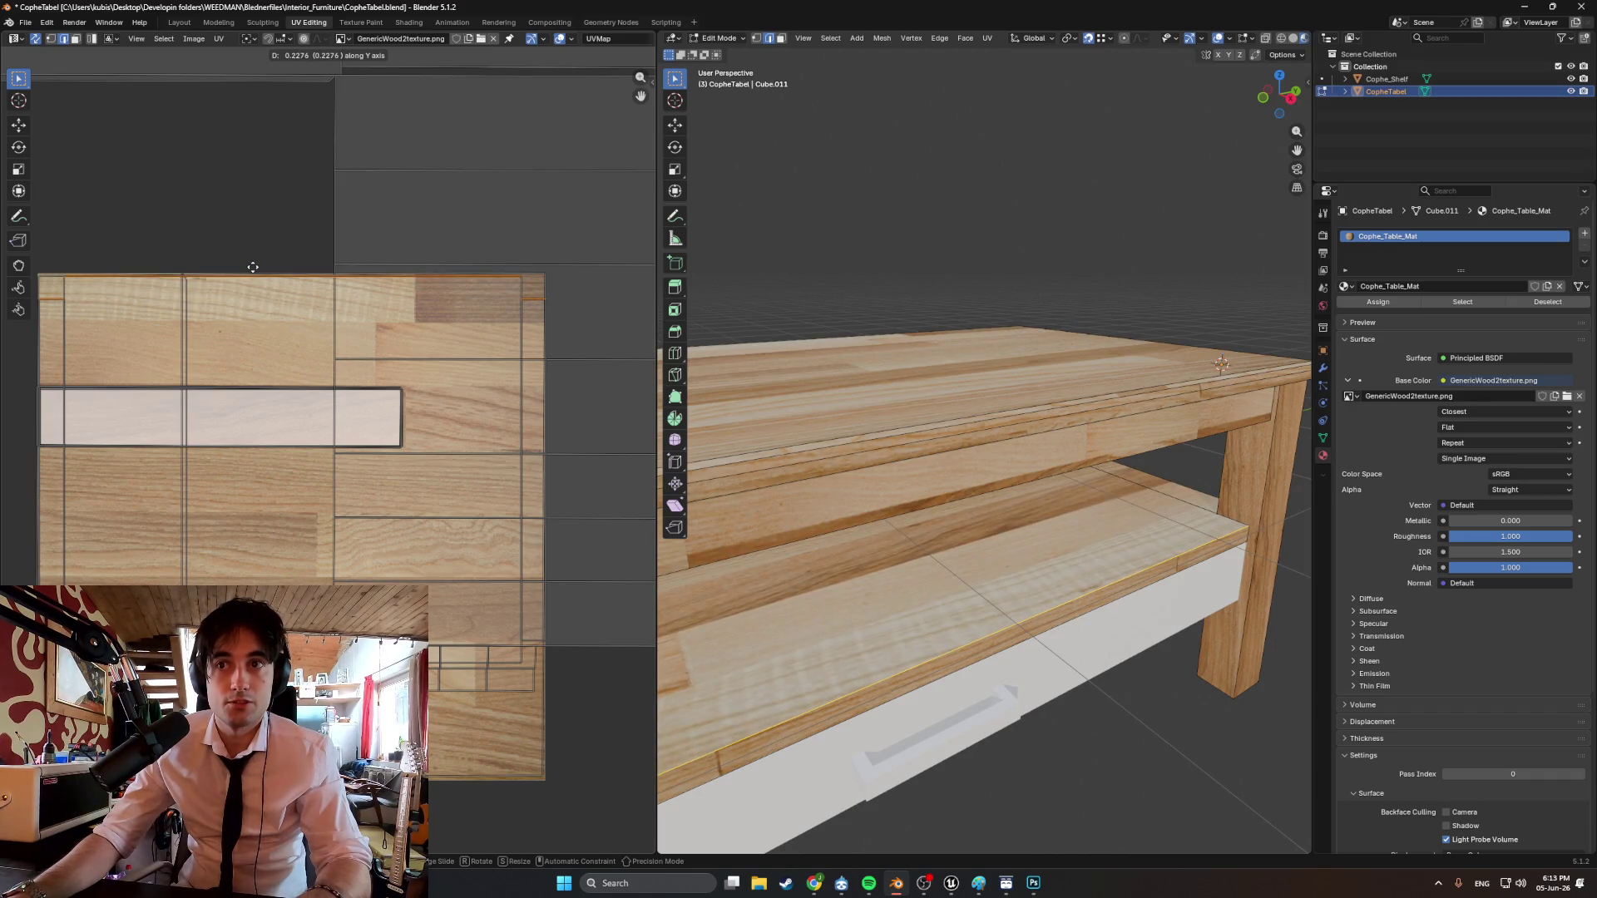
{"action": "middle_click_drag", "start_coordinate": [254, 333], "coordinate": [373, 230]}
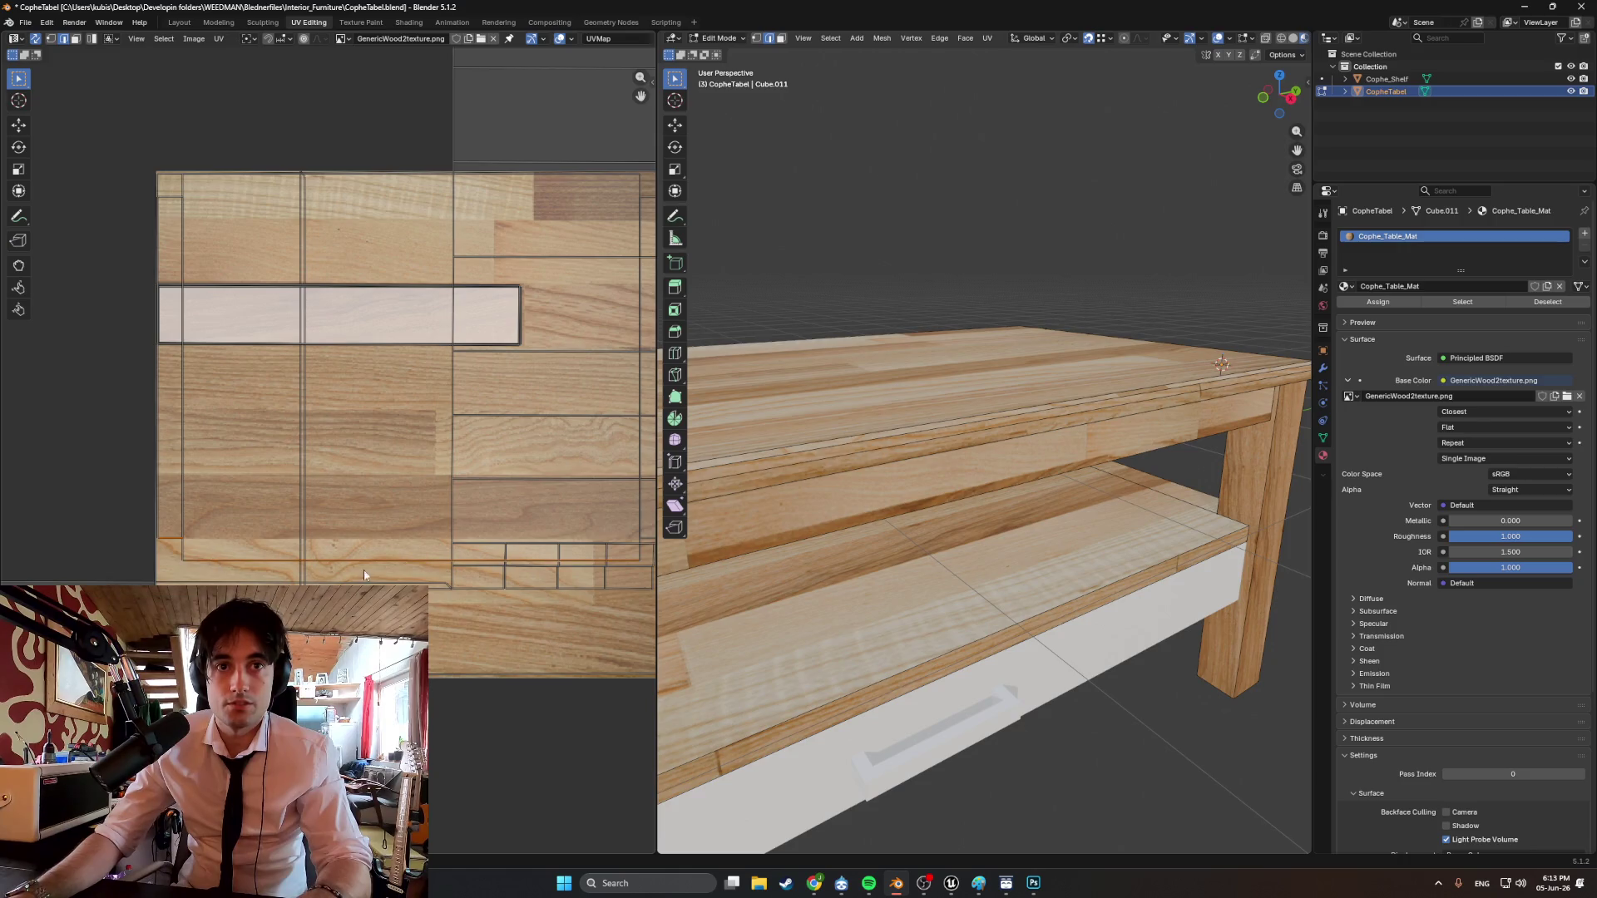
{"action": "middle_click_drag", "start_coordinate": [364, 576], "coordinate": [197, 536]}
{"action": "key", "text": "g"}
{"action": "key", "text": "y"}
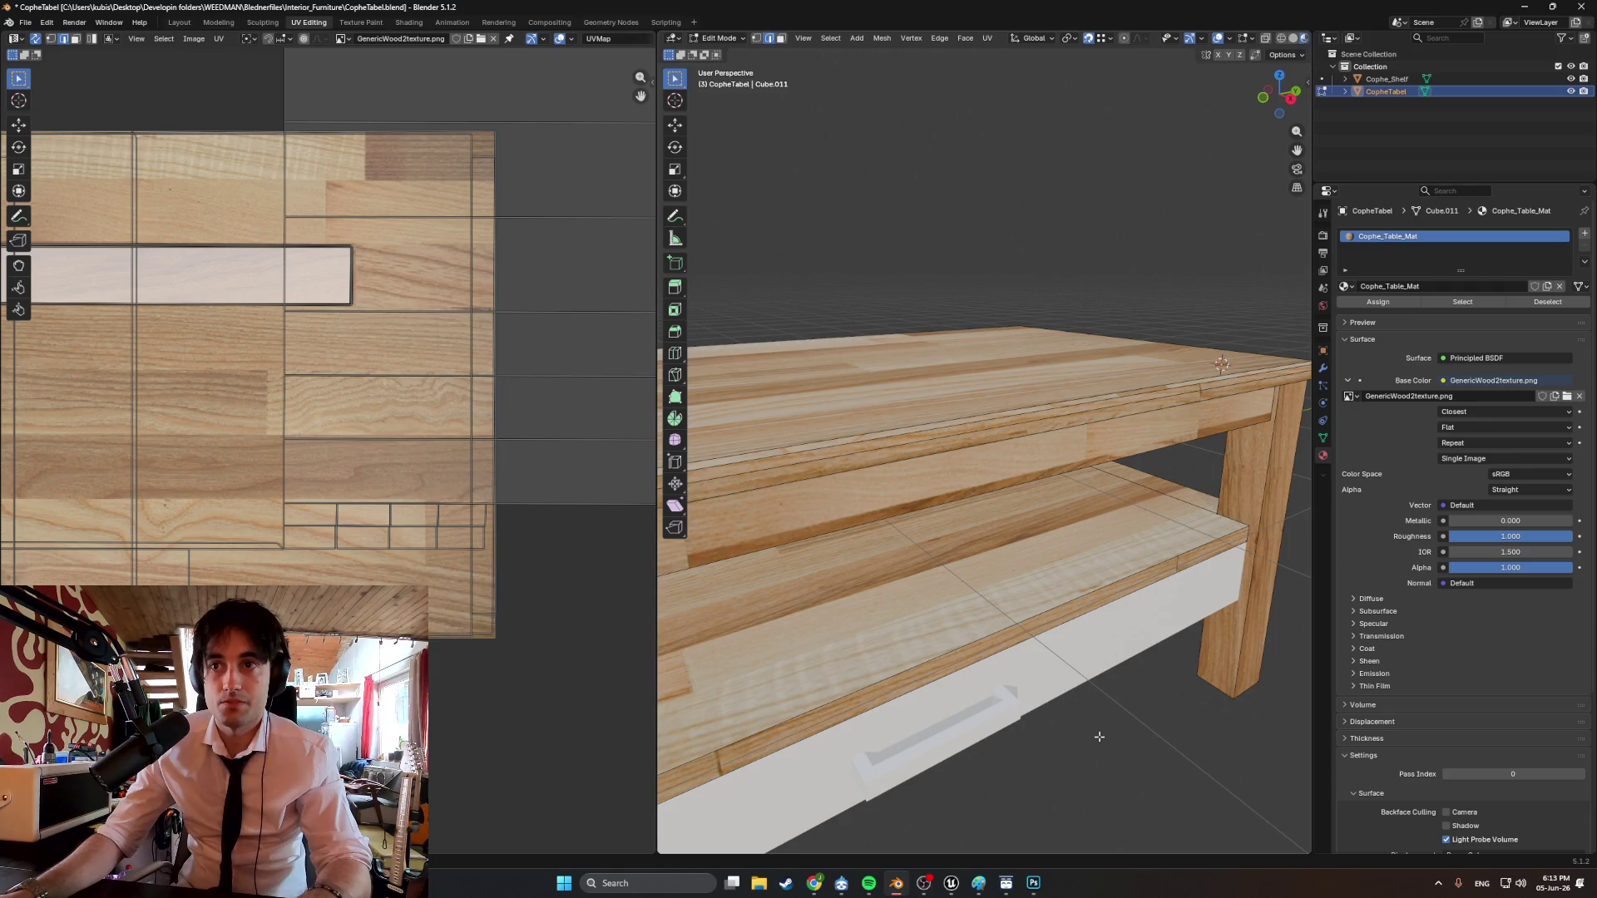
{"action": "scroll", "coordinate": [1099, 737], "scroll_direction": "down", "scroll_amount": 5}
{"action": "key", "text": "Tab"}
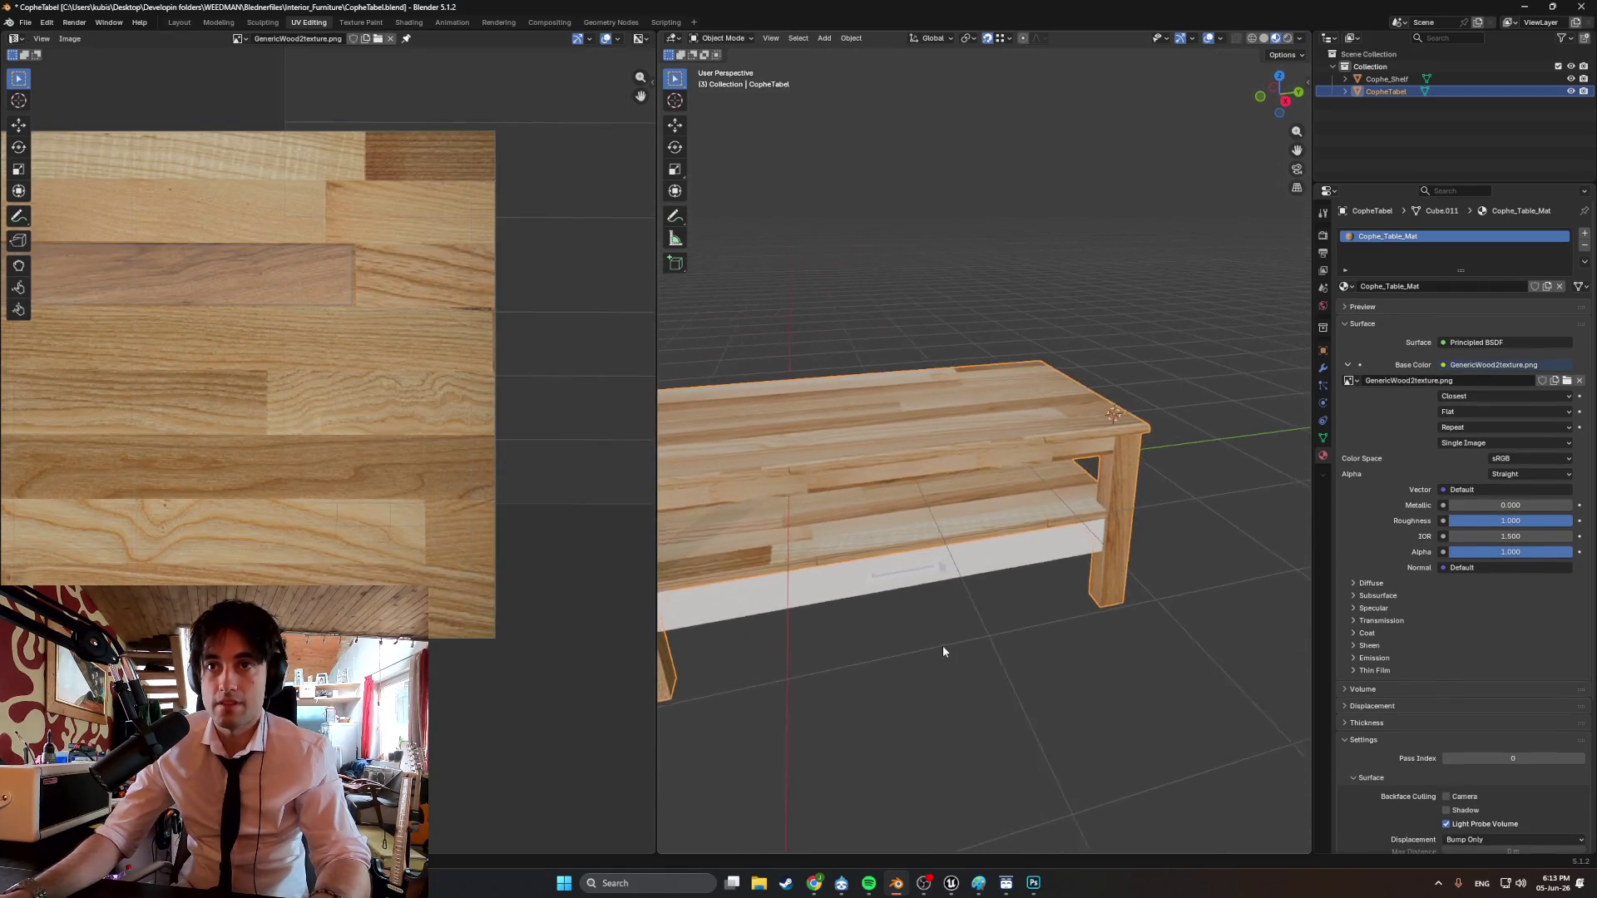
Orbit around the textured table to inspect it from the left end and low front angles.
{"action": "mouse_move", "coordinate": [944, 651]}
{"action": "middle_mouse_down"}
{"action": "mouse_move", "coordinate": [1048, 637]}
{"action": "mouse_move", "coordinate": [873, 642]}
{"action": "mouse_move", "coordinate": [849, 664]}
{"action": "mouse_move", "coordinate": [1000, 631]}
{"action": "mouse_move", "coordinate": [994, 648]}
{"action": "mouse_move", "coordinate": [937, 641]}
{"action": "middle_mouse_up"}
{"action": "left_click", "coordinate": [984, 641]}
{"action": "scroll", "coordinate": [880, 549], "scroll_direction": "up", "scroll_amount": 3}
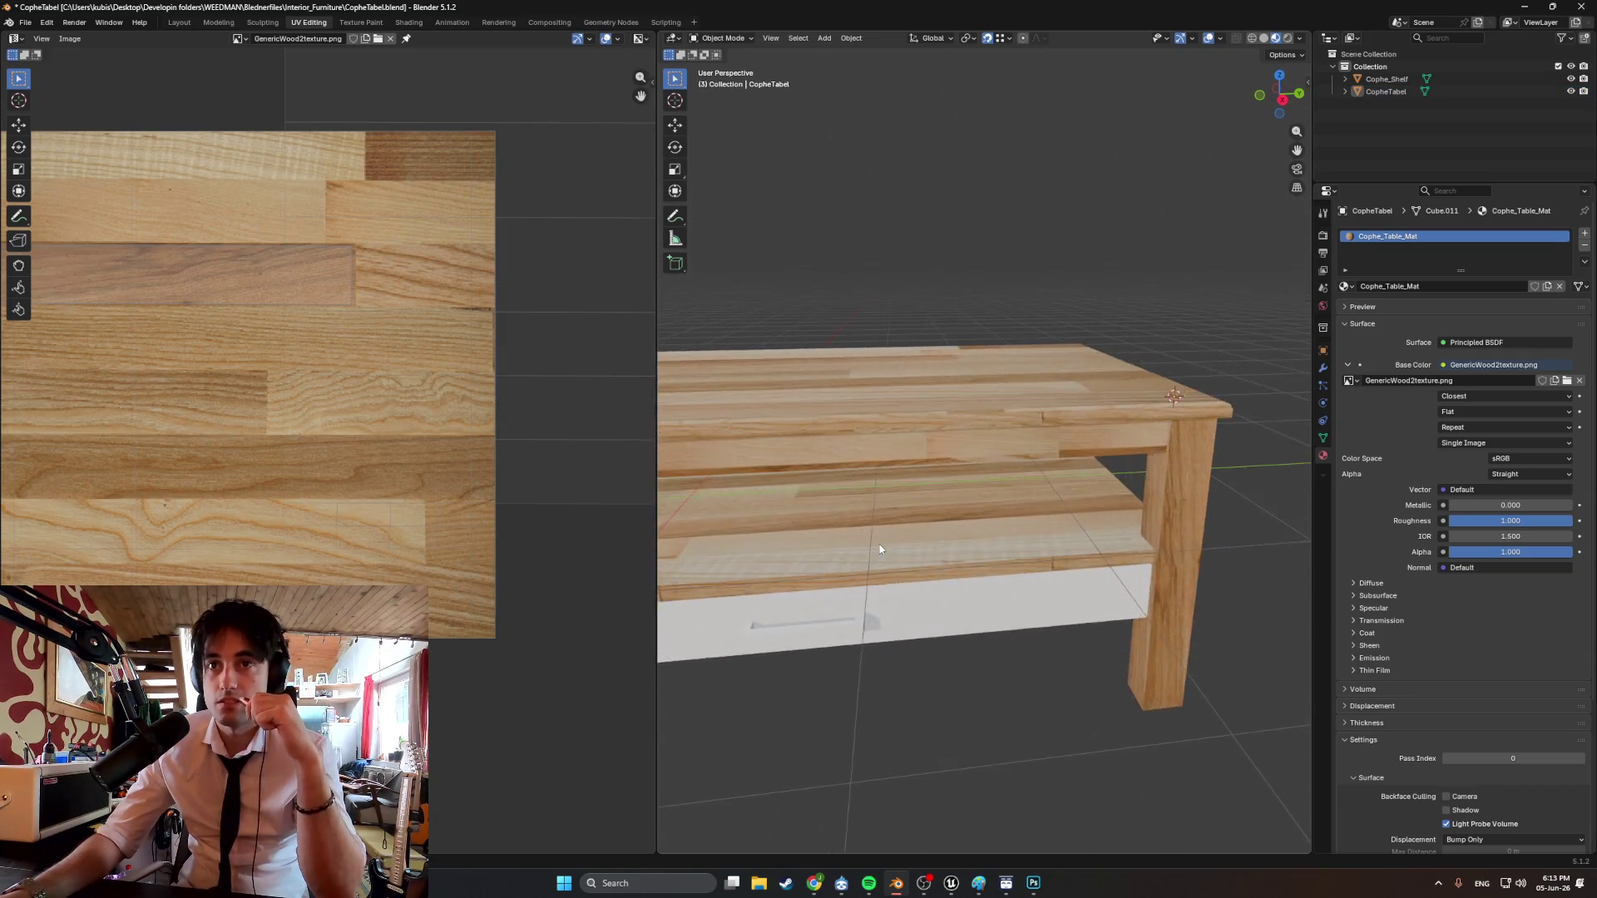
{"action": "mouse_move", "coordinate": [880, 550]}
{"action": "middle_mouse_down"}
{"action": "mouse_move", "coordinate": [848, 565]}
{"action": "mouse_move", "coordinate": [1088, 536]}
{"action": "mouse_move", "coordinate": [1055, 527]}
{"action": "mouse_move", "coordinate": [939, 567]}
{"action": "mouse_move", "coordinate": [992, 545]}
{"action": "mouse_move", "coordinate": [981, 513]}
{"action": "mouse_move", "coordinate": [990, 567]}
{"action": "mouse_move", "coordinate": [914, 604]}
{"action": "mouse_move", "coordinate": [1102, 563]}
{"action": "mouse_move", "coordinate": [842, 556]}
{"action": "mouse_move", "coordinate": [920, 526]}
{"action": "mouse_move", "coordinate": [918, 555]}
{"action": "middle_mouse_up"}
{"action": "scroll", "coordinate": [990, 557], "scroll_direction": "down", "scroll_amount": 2}
{"action": "scroll", "coordinate": [918, 549], "scroll_direction": "up", "scroll_amount": 5}
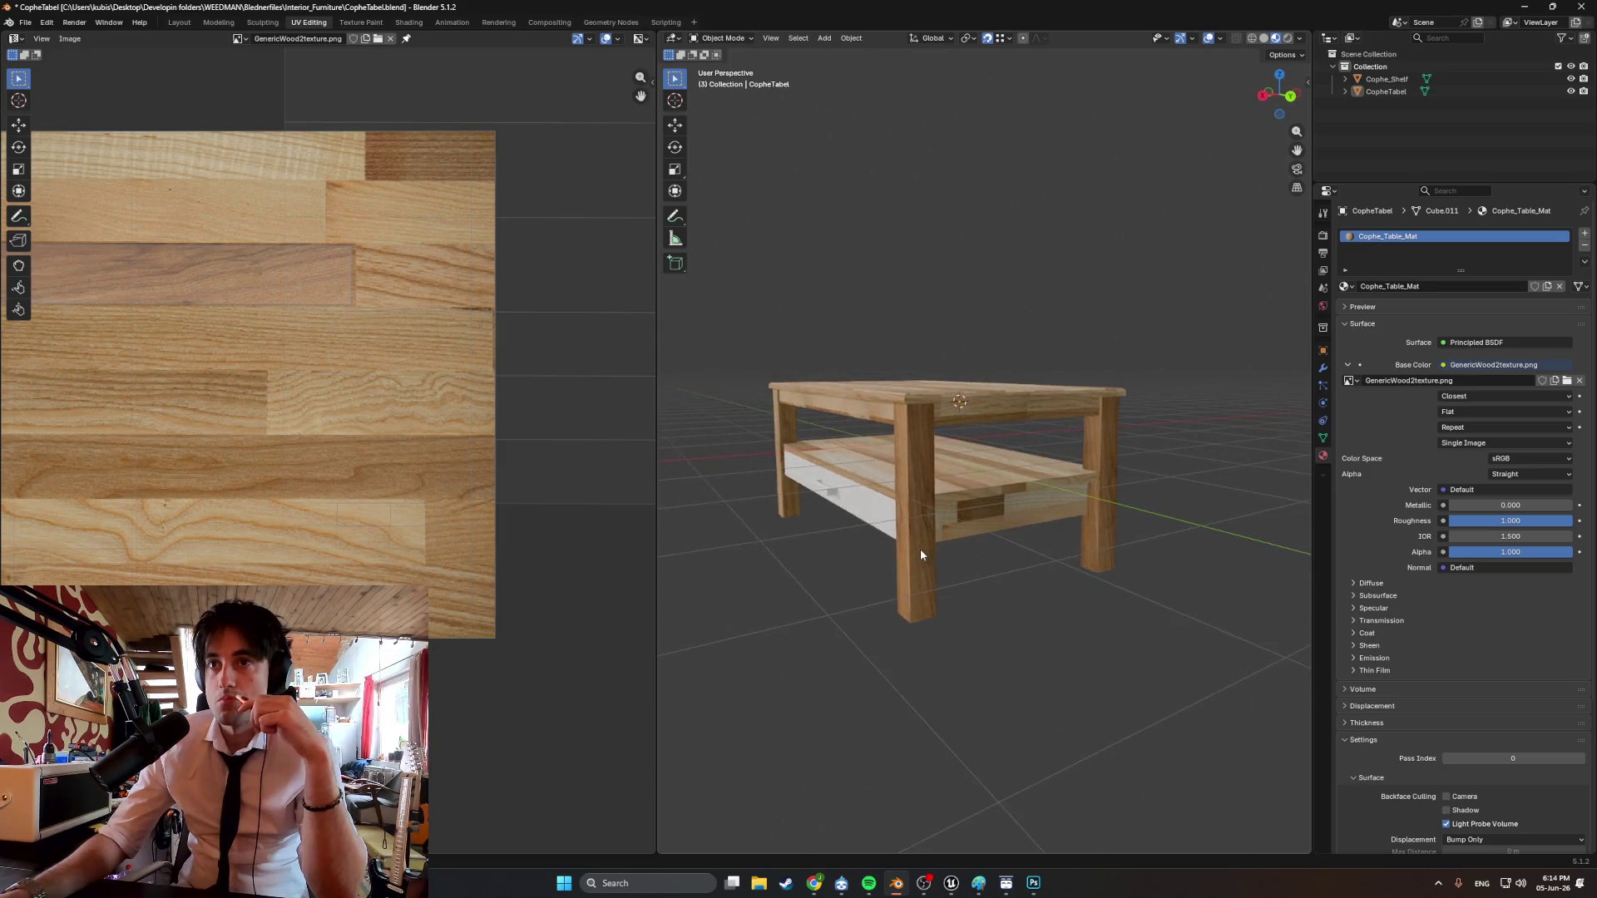
{"action": "mouse_move", "coordinate": [868, 616]}
{"action": "middle_mouse_down"}
{"action": "mouse_move", "coordinate": [1086, 620]}
{"action": "mouse_move", "coordinate": [875, 519]}
{"action": "mouse_move", "coordinate": [884, 556]}
{"action": "mouse_move", "coordinate": [915, 569]}
{"action": "mouse_move", "coordinate": [858, 505]}
{"action": "mouse_move", "coordinate": [823, 496]}
{"action": "mouse_move", "coordinate": [891, 575]}
{"action": "mouse_move", "coordinate": [938, 588]}
{"action": "mouse_move", "coordinate": [1233, 616]}
{"action": "mouse_move", "coordinate": [1202, 604]}
{"action": "mouse_move", "coordinate": [1238, 594]}
{"action": "mouse_move", "coordinate": [1230, 560]}
{"action": "mouse_move", "coordinate": [884, 557]}
{"action": "middle_mouse_up"}
Enter face-select Edit Mode on the table in X-ray wireframe and pick a front-right leg face.
{"action": "left_click", "coordinate": [891, 553]}
{"action": "key", "text": "Tab"}
{"action": "key", "text": "3"}
{"action": "left_click", "coordinate": [823, 524]}
{"action": "left_click", "coordinate": [879, 560]}
{"action": "mouse_move", "coordinate": [744, 565]}
{"action": "middle_mouse_down"}
{"action": "mouse_move", "coordinate": [1095, 503]}
{"action": "mouse_move", "coordinate": [918, 573]}
{"action": "middle_mouse_up"}
Delete three selected faces of the front leg.
{"action": "scroll", "coordinate": [918, 573], "scroll_direction": "down", "scroll_amount": 4}
{"action": "left_click", "coordinate": [955, 557], "text": "shift"}
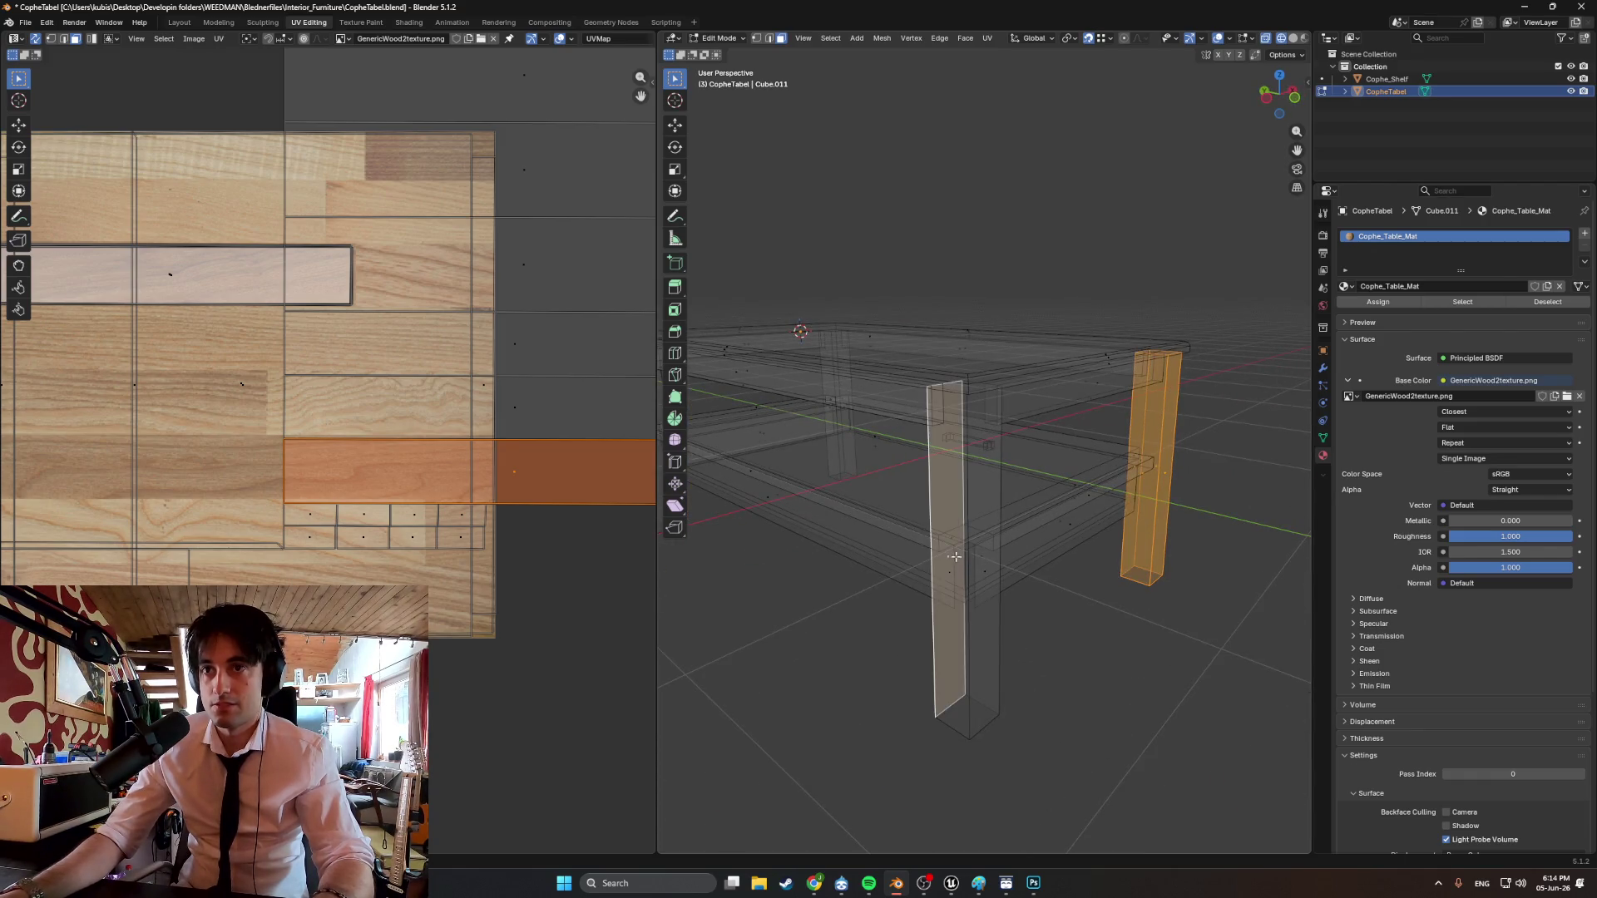
{"action": "left_click", "coordinate": [975, 560], "text": "shift"}
{"action": "left_click", "coordinate": [953, 578], "text": "shift"}
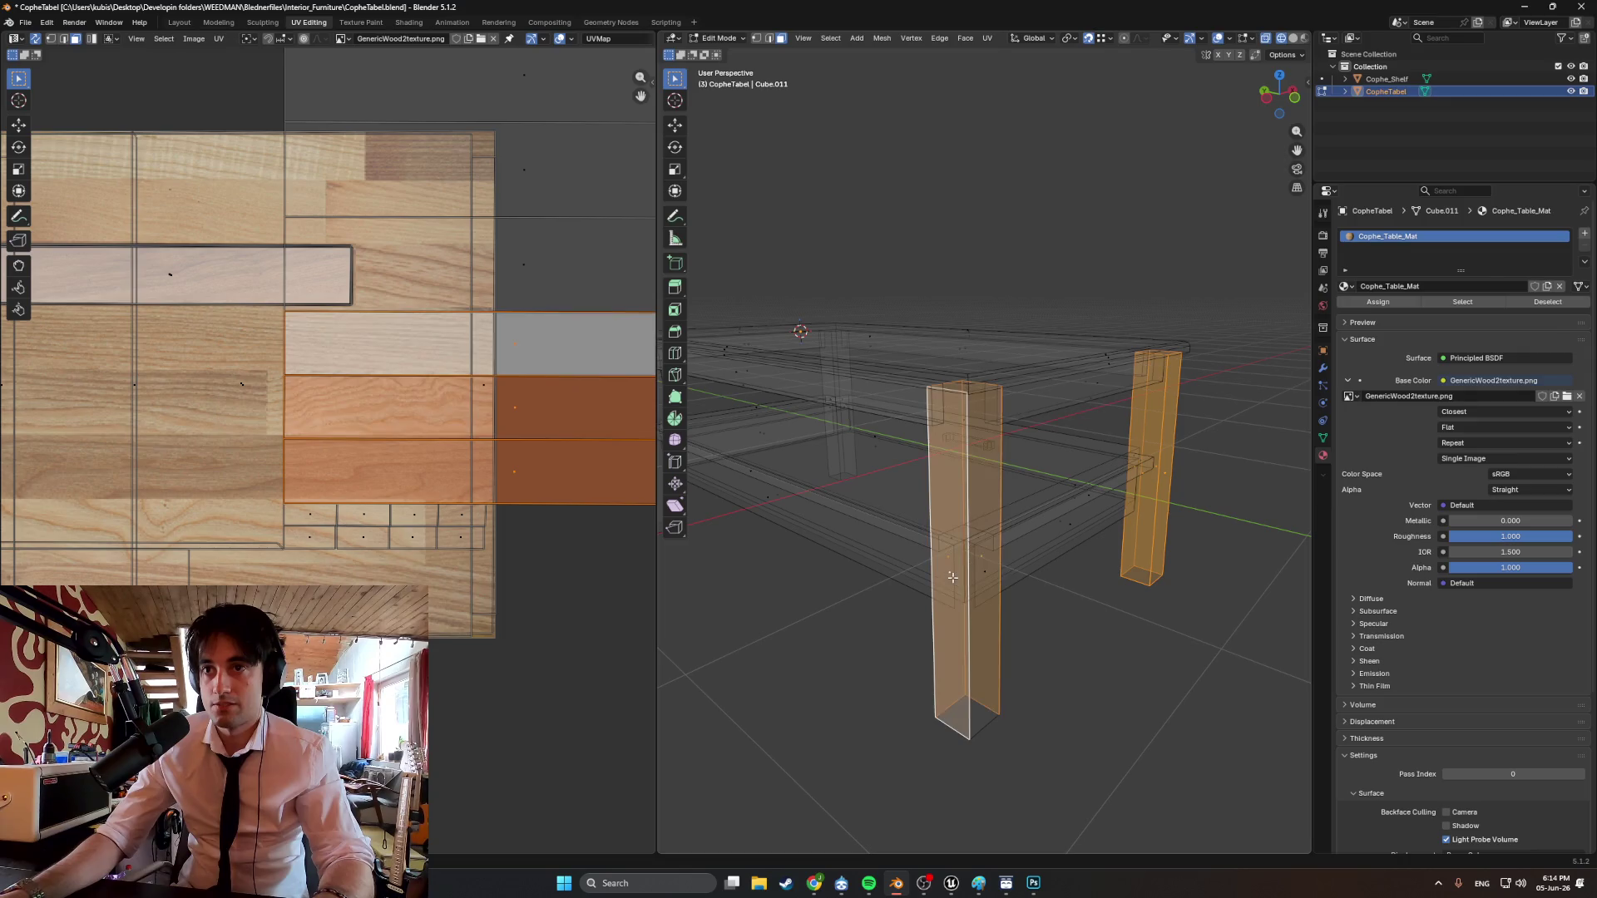
{"action": "key", "text": "x"}
{"action": "left_click", "coordinate": [968, 577]}
{"action": "mouse_move", "coordinate": [968, 577]}
{"action": "middle_mouse_down"}
{"action": "mouse_move", "coordinate": [1052, 577]}
{"action": "mouse_move", "coordinate": [899, 560]}
{"action": "mouse_move", "coordinate": [1034, 552]}
{"action": "mouse_move", "coordinate": [1007, 513]}
{"action": "middle_mouse_up"}
{"action": "scroll", "coordinate": [1464, 500], "scroll_direction": "down", "scroll_amount": 1}
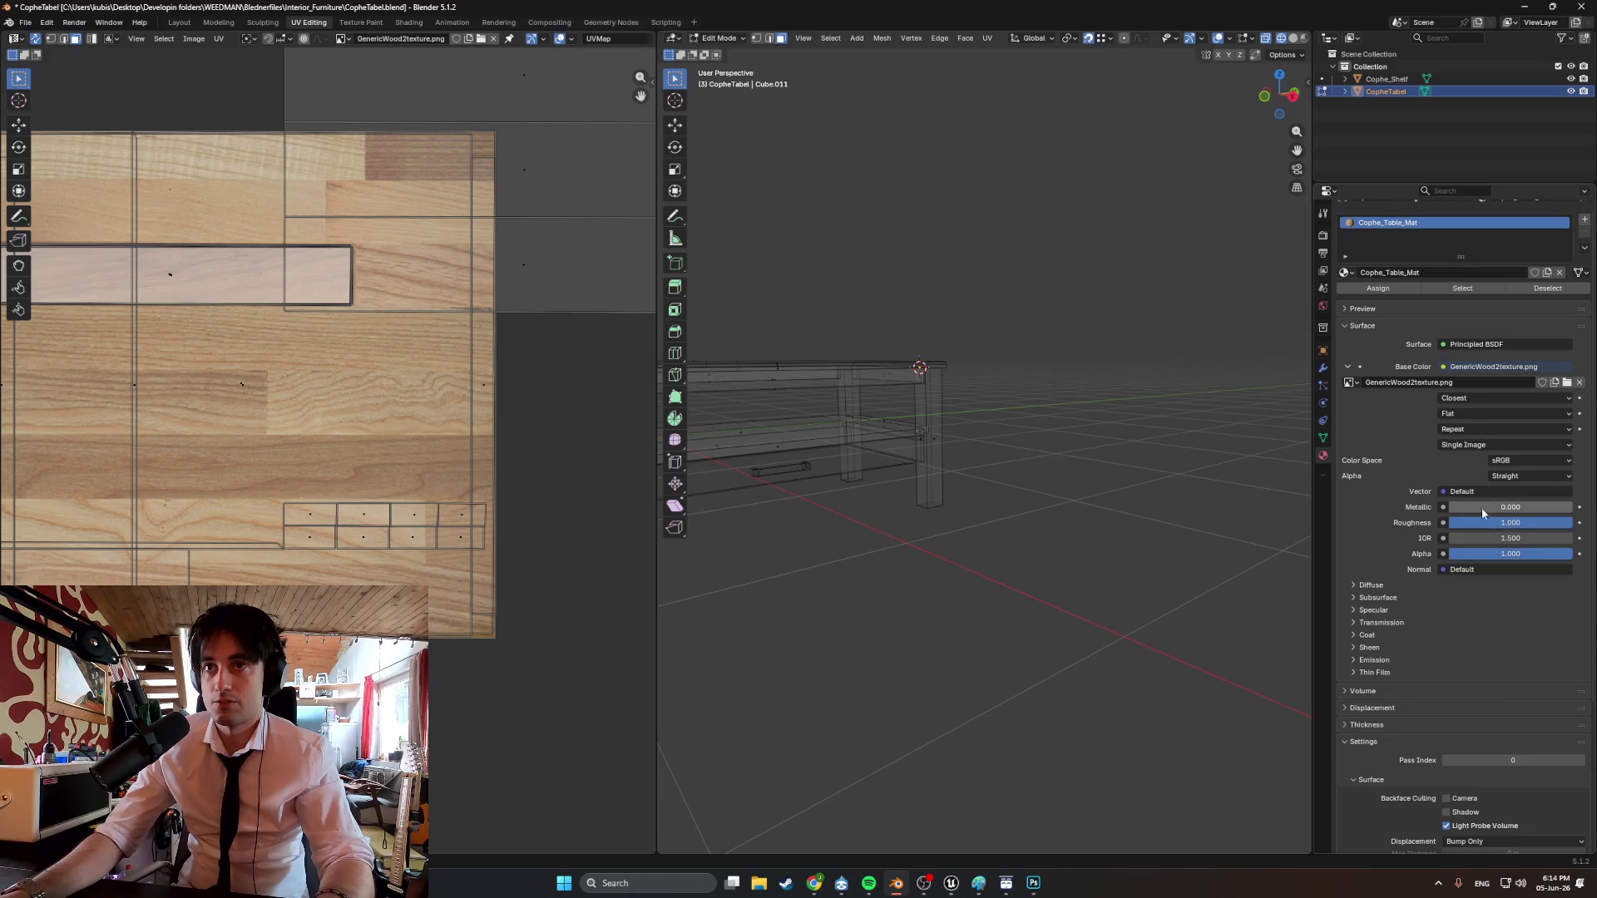
{"action": "mouse_move", "coordinate": [1153, 483]}
{"action": "middle_mouse_down"}
{"action": "mouse_move", "coordinate": [1052, 474]}
{"action": "mouse_move", "coordinate": [1030, 574]}
{"action": "mouse_move", "coordinate": [284, 97]}
{"action": "middle_mouse_up"}
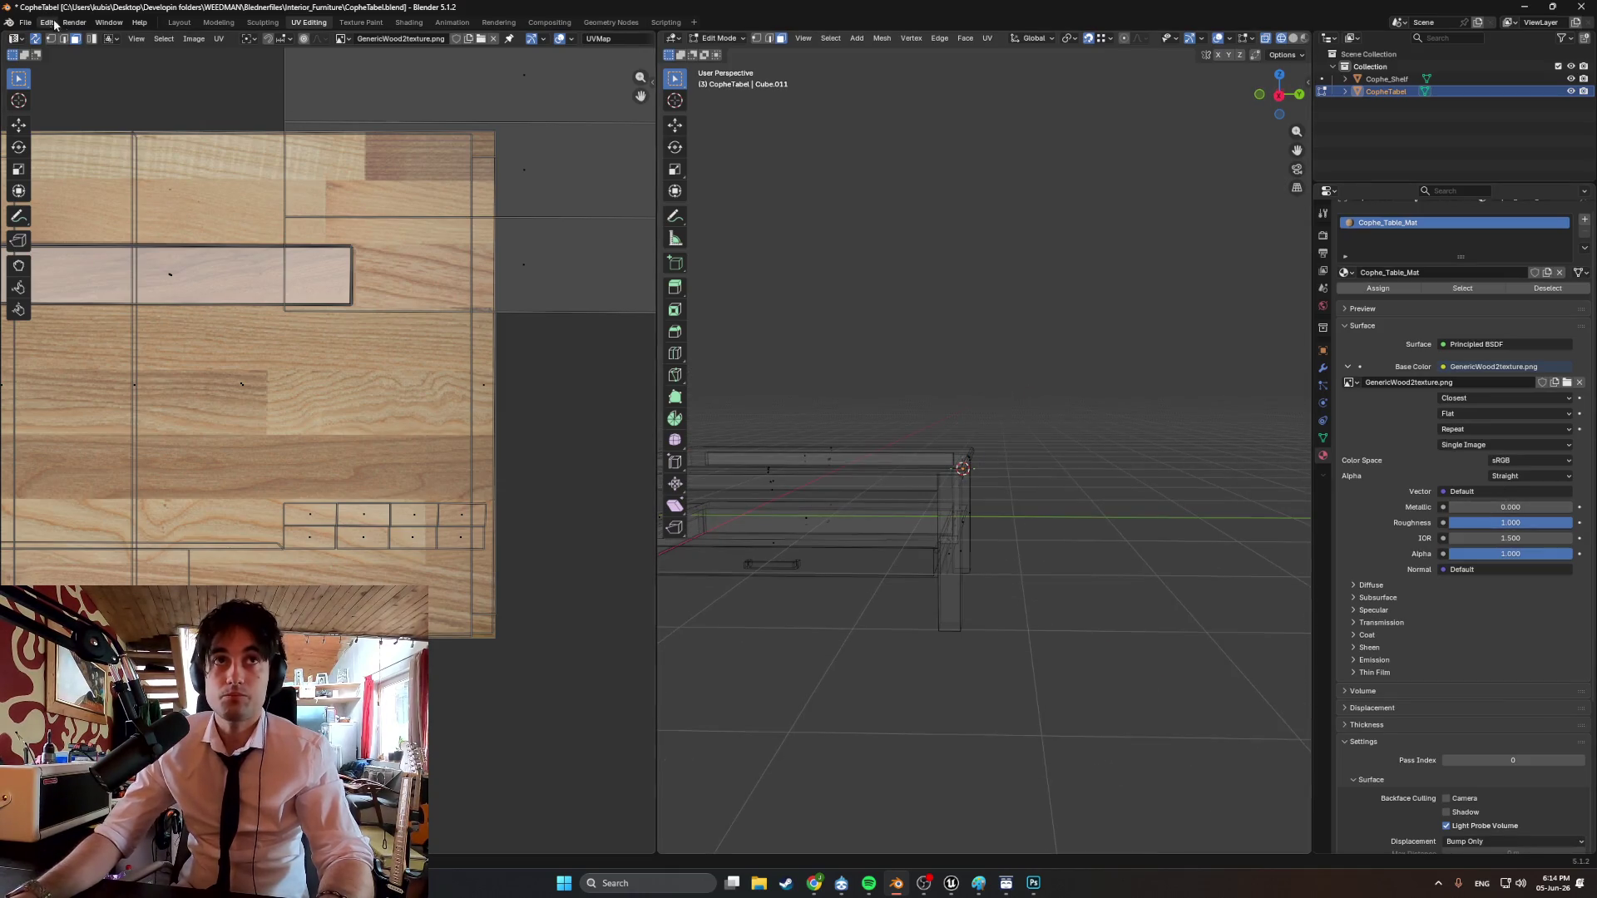
In the Modeling workspace with wireframe shading, select the vertical faces of the near leg.
{"action": "left_click", "coordinate": [218, 22]}
{"action": "scroll", "coordinate": [945, 588], "scroll_direction": "up", "scroll_amount": 3}
{"action": "mouse_move", "coordinate": [945, 588]}
{"action": "middle_mouse_down"}
{"action": "mouse_move", "coordinate": [677, 521]}
{"action": "mouse_move", "coordinate": [770, 385]}
{"action": "mouse_move", "coordinate": [748, 372]}
{"action": "middle_mouse_up"}
{"action": "left_click", "coordinate": [624, 373]}
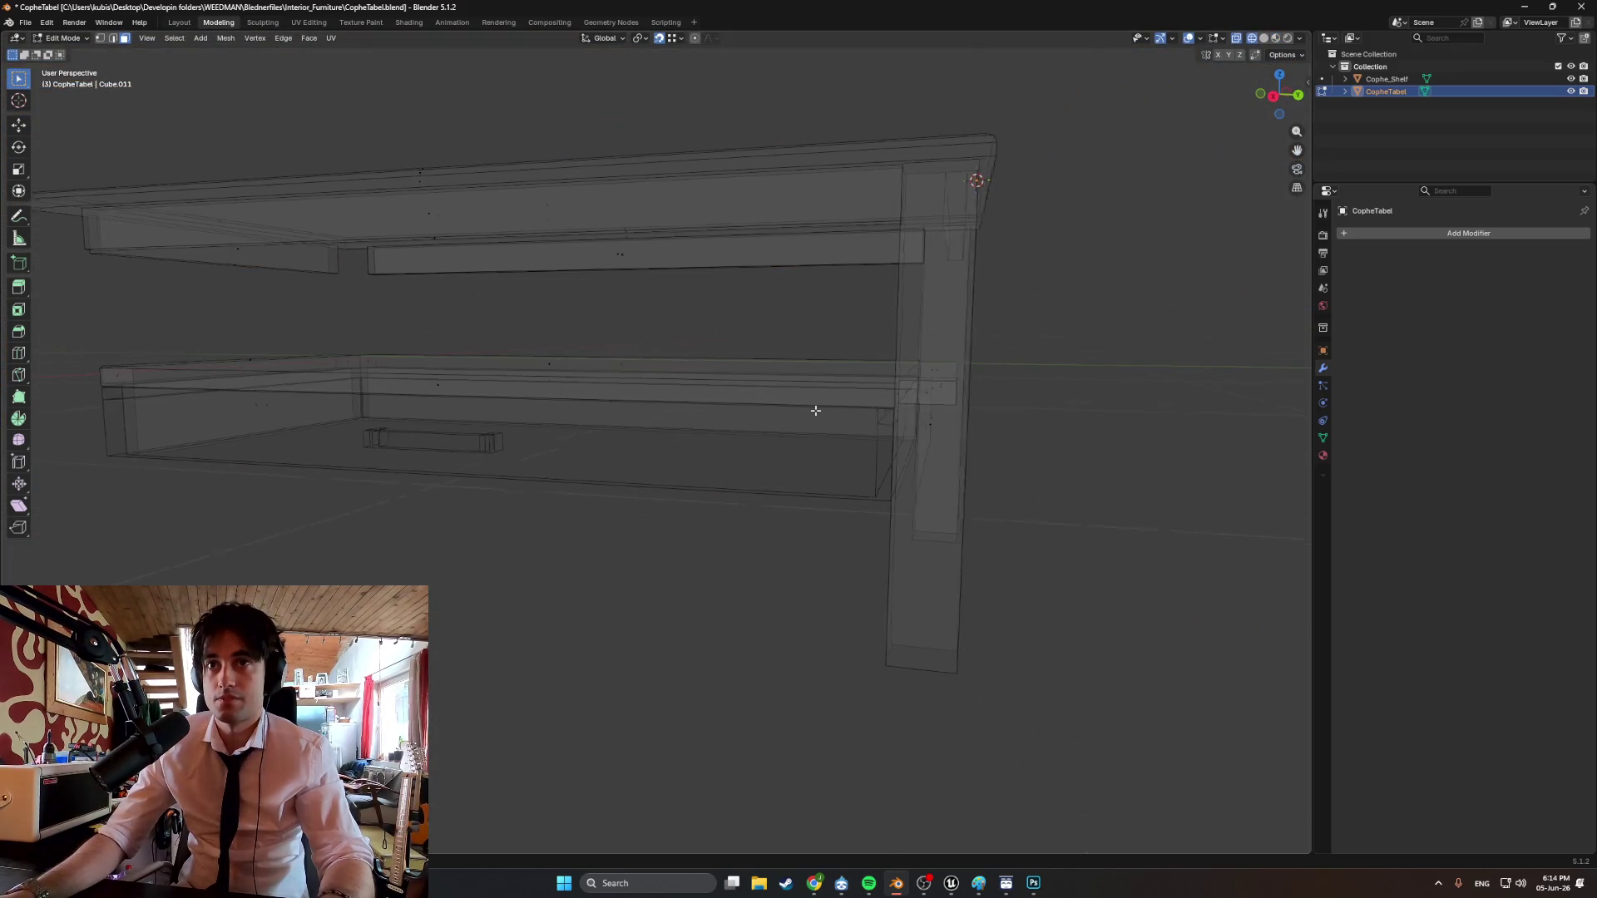
{"action": "middle_click_drag", "start_coordinate": [813, 414], "coordinate": [816, 405]}
{"action": "middle_click_drag", "start_coordinate": [978, 424], "coordinate": [837, 478]}
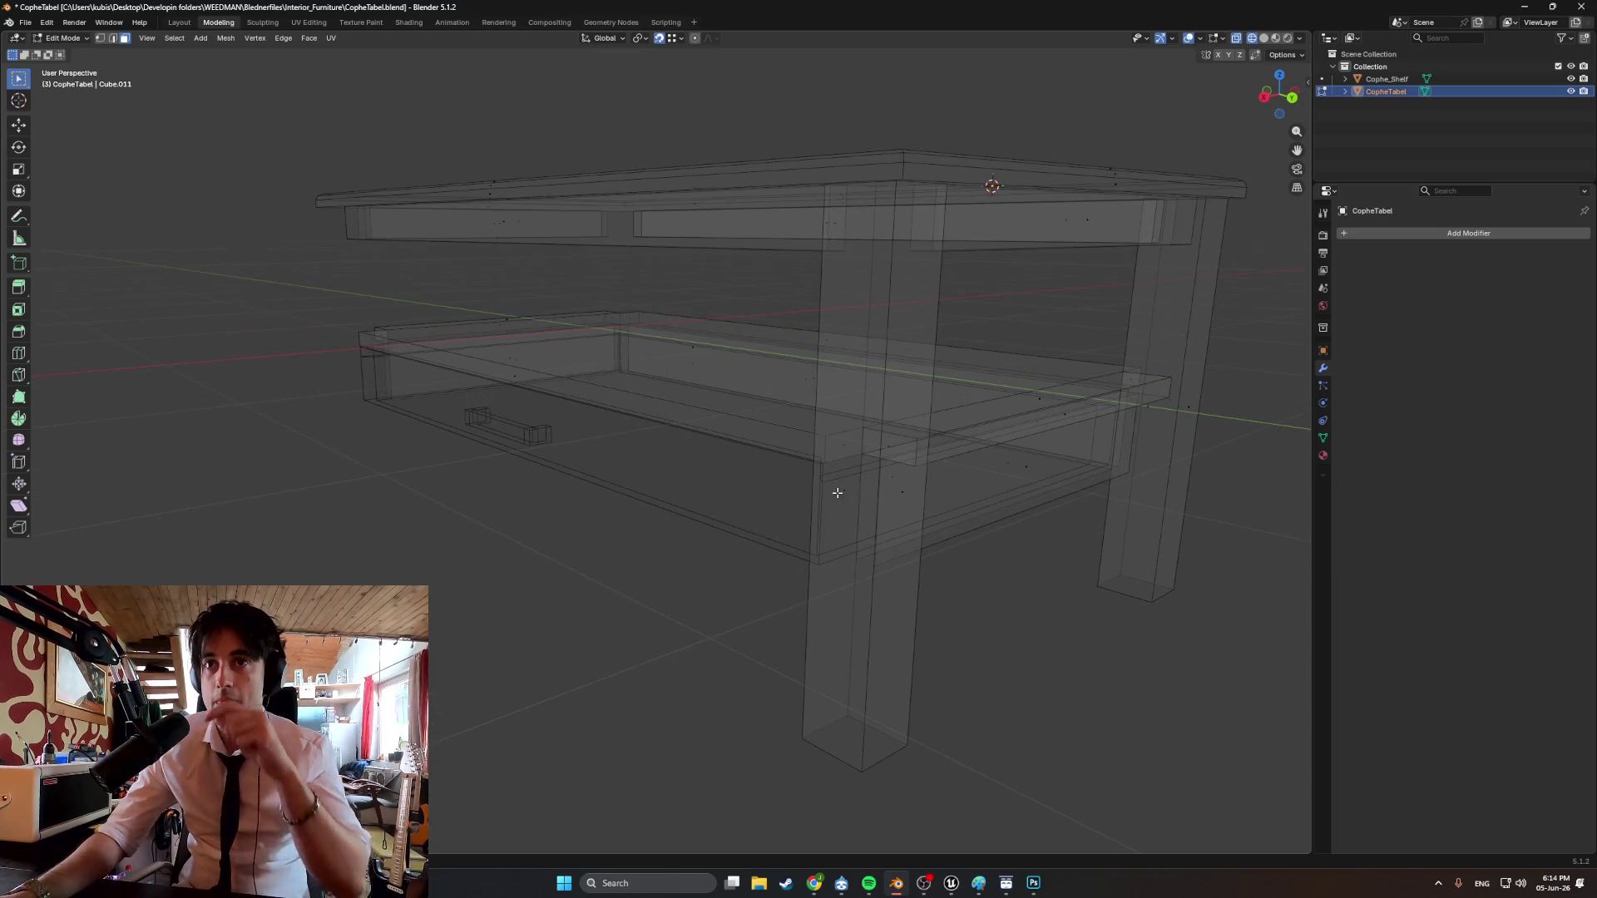
{"action": "left_click", "coordinate": [894, 477]}
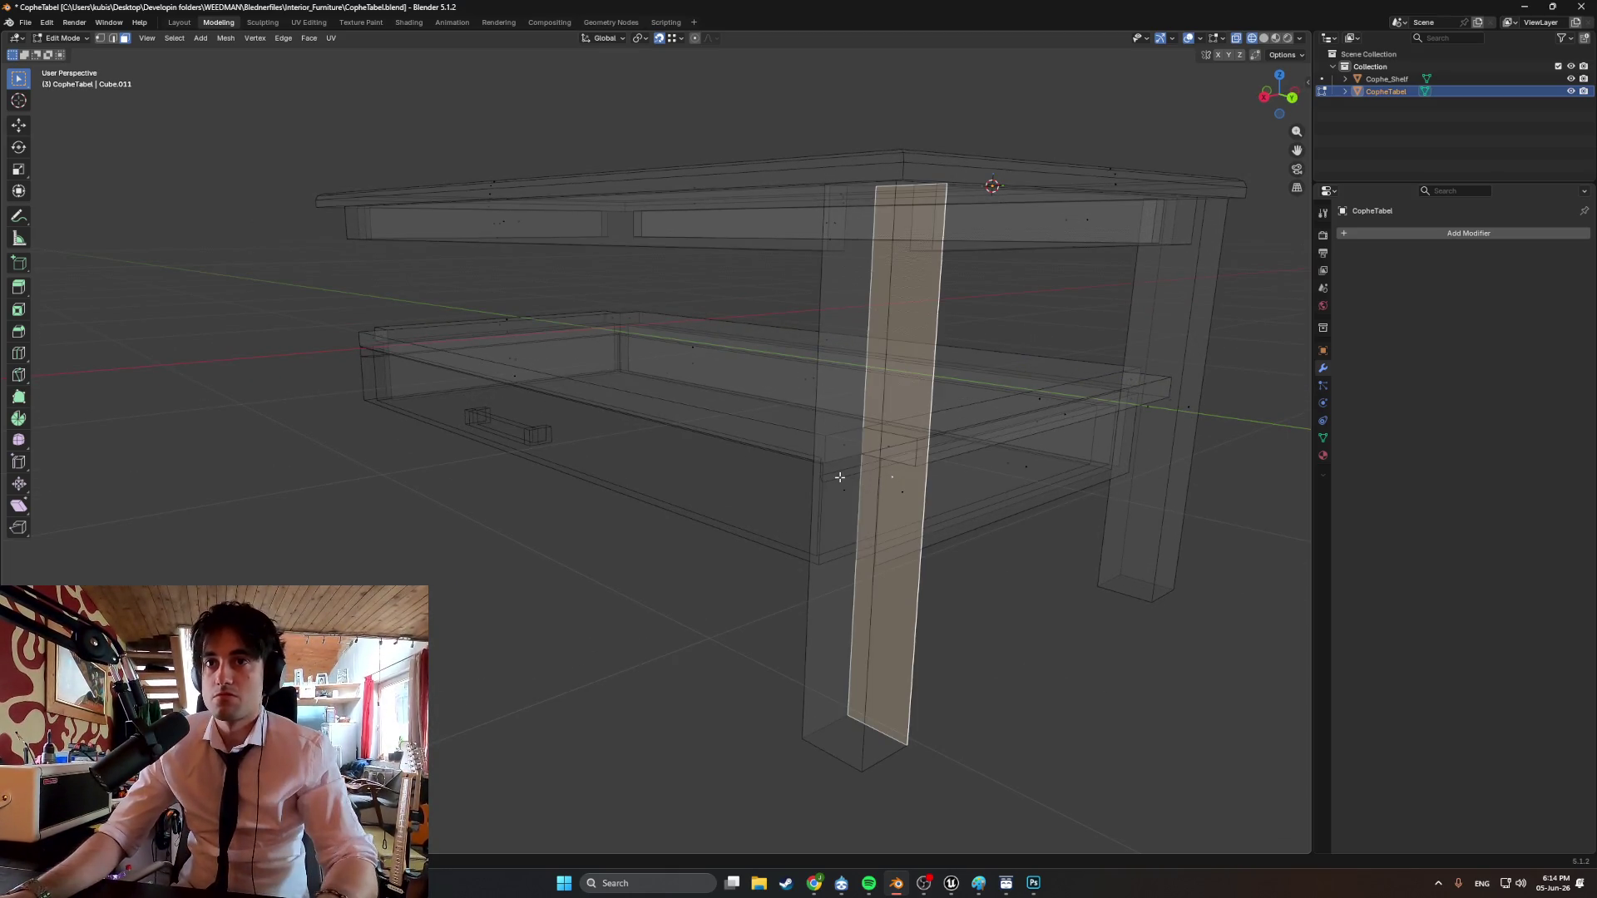
{"action": "left_click", "coordinate": [840, 477], "text": "shift"}
{"action": "left_click", "coordinate": [898, 489], "text": "shift"}
{"action": "left_click", "coordinate": [898, 489], "text": "shift"}
Add four more faces of the near leg to the selection.
{"action": "mouse_move", "coordinate": [1152, 417]}
{"action": "middle_mouse_down"}
{"action": "mouse_move", "coordinate": [965, 408]}
{"action": "mouse_move", "coordinate": [752, 549]}
{"action": "mouse_move", "coordinate": [834, 505]}
{"action": "middle_mouse_up"}
{"action": "left_click", "coordinate": [862, 520], "text": "shift"}
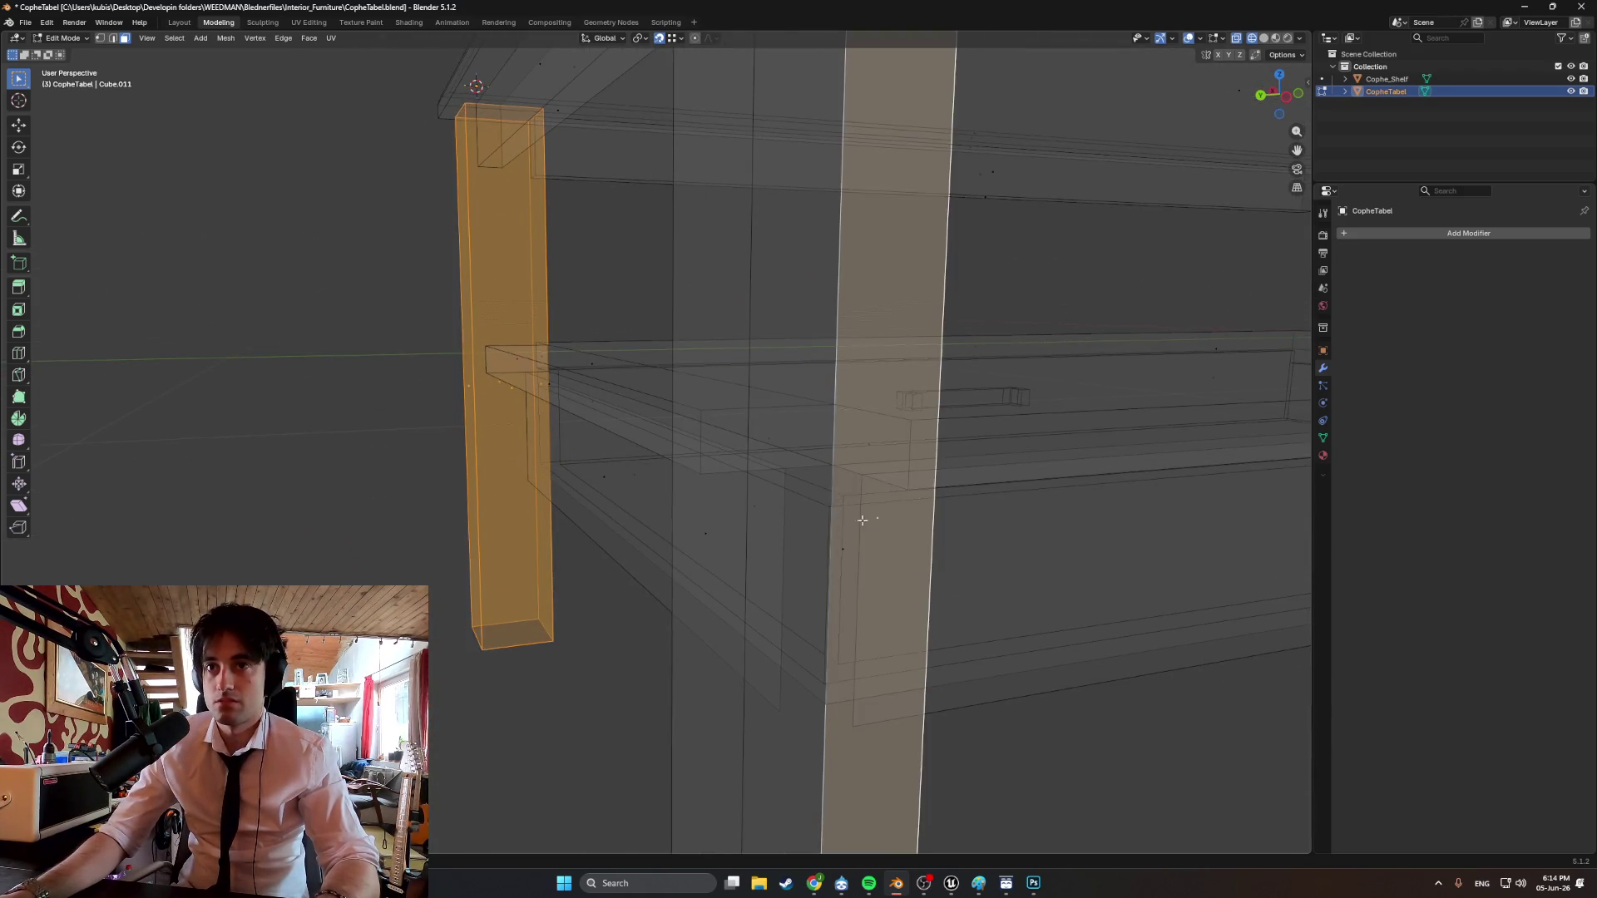
{"action": "left_click", "coordinate": [756, 507], "text": "shift"}
{"action": "left_click", "coordinate": [712, 537], "text": "shift"}
{"action": "left_click", "coordinate": [842, 552], "text": "shift"}
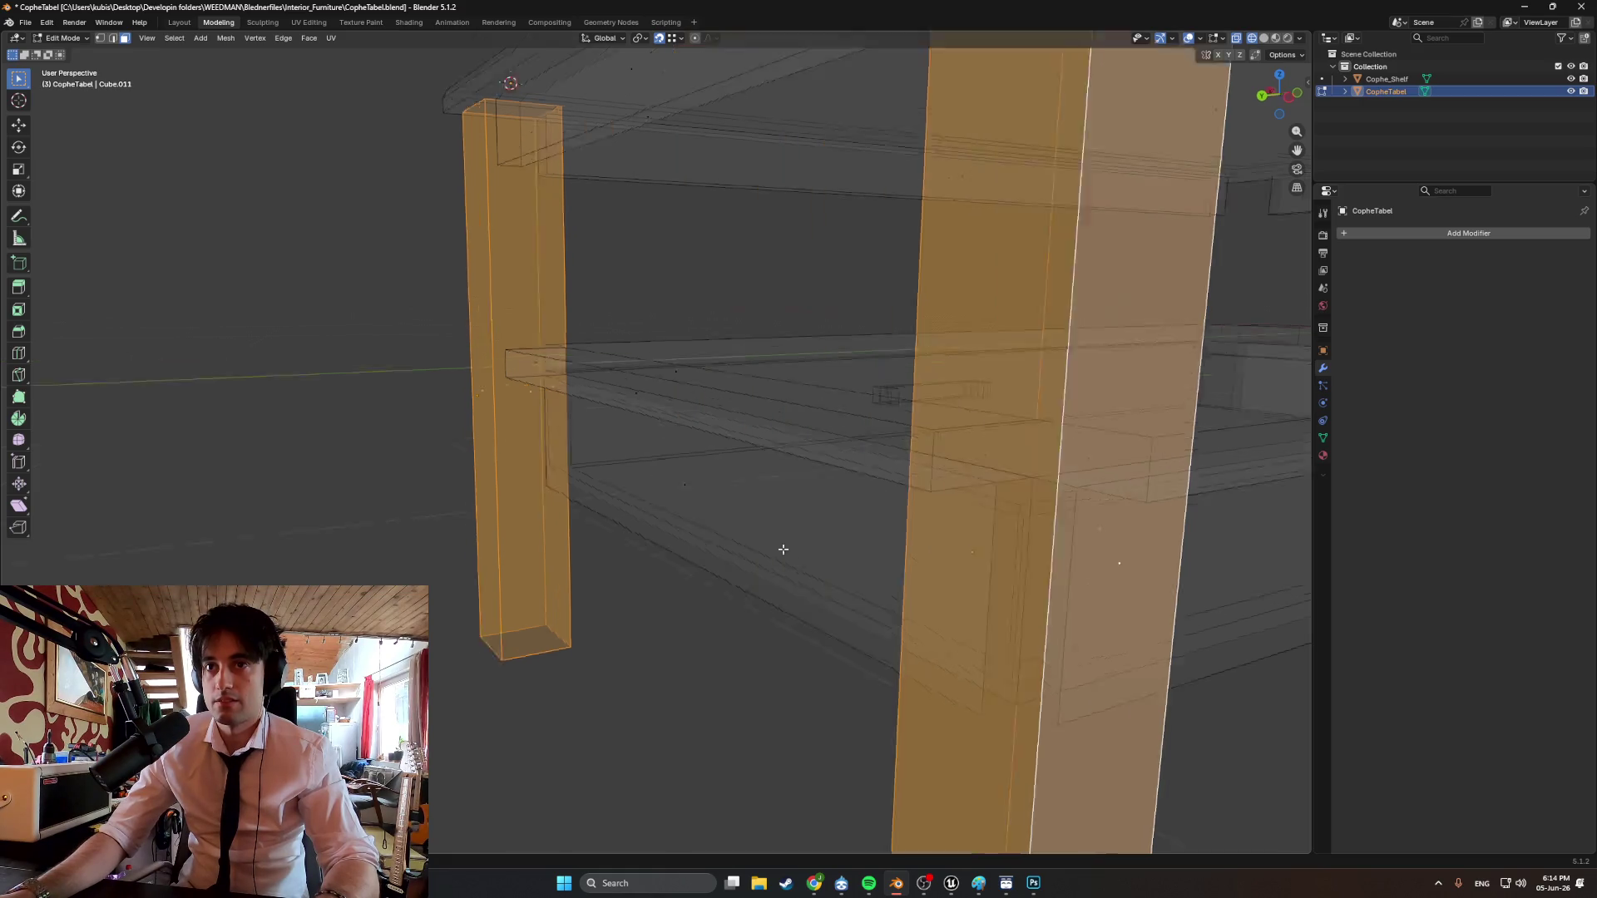
{"action": "scroll", "coordinate": [781, 549], "scroll_direction": "down", "scroll_amount": 5}
{"action": "mouse_move", "coordinate": [791, 457]}
{"action": "middle_mouse_down"}
{"action": "mouse_move", "coordinate": [577, 435]}
{"action": "mouse_move", "coordinate": [777, 447]}
{"action": "middle_mouse_up"}
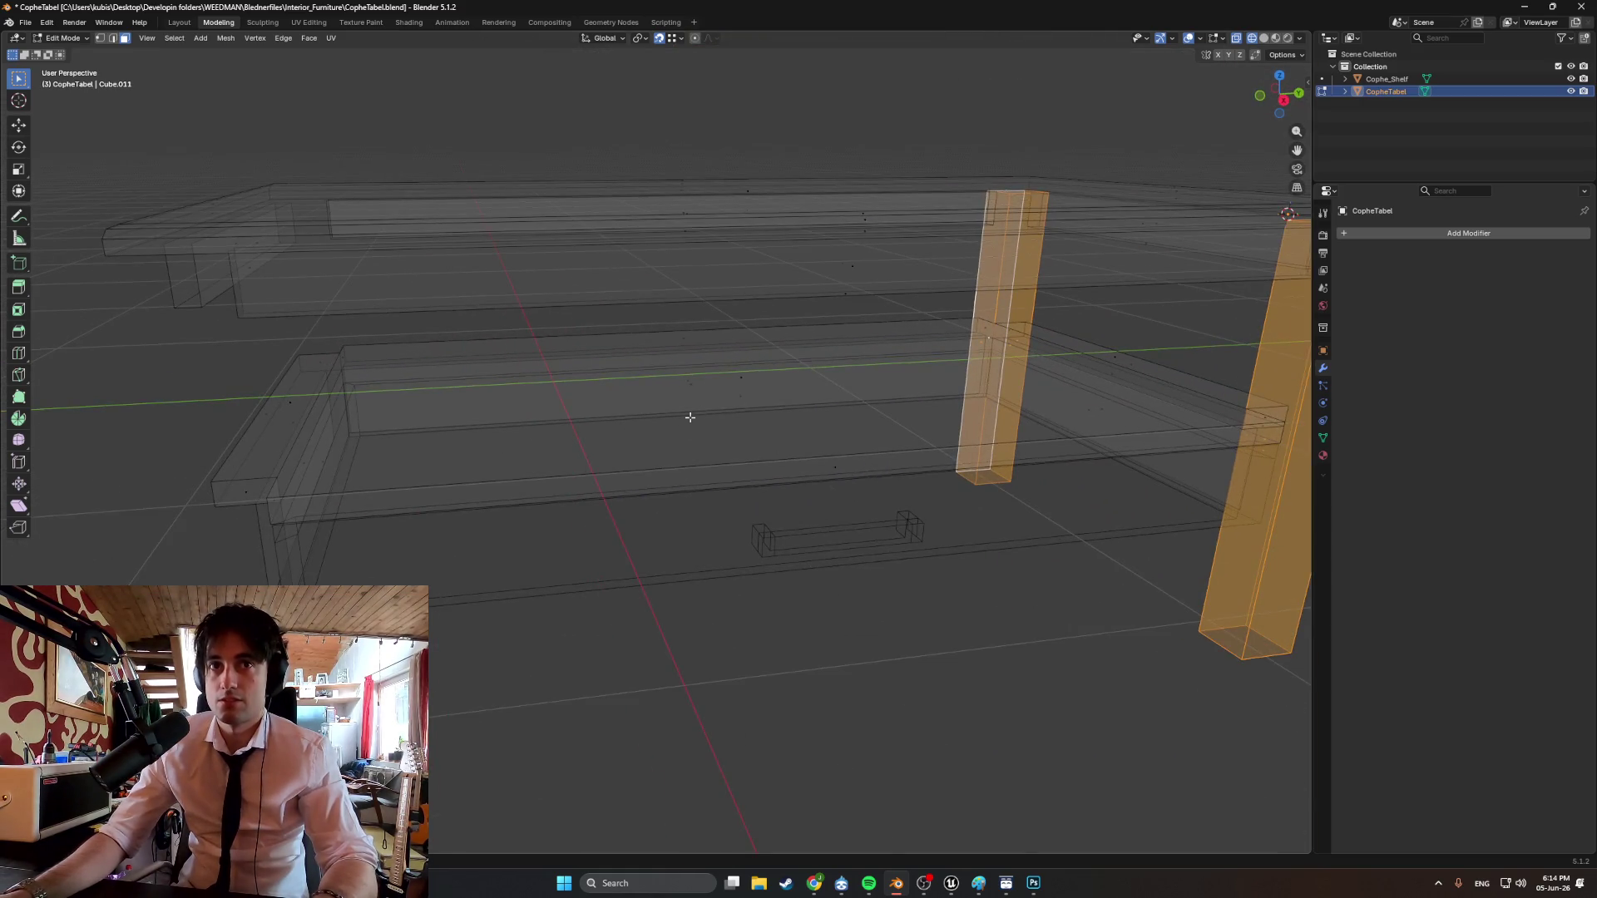
Move the selected leg faces along the global Y axis, then nudge them again on Y.
{"action": "key", "text": "g"}
{"action": "key", "text": "g"}
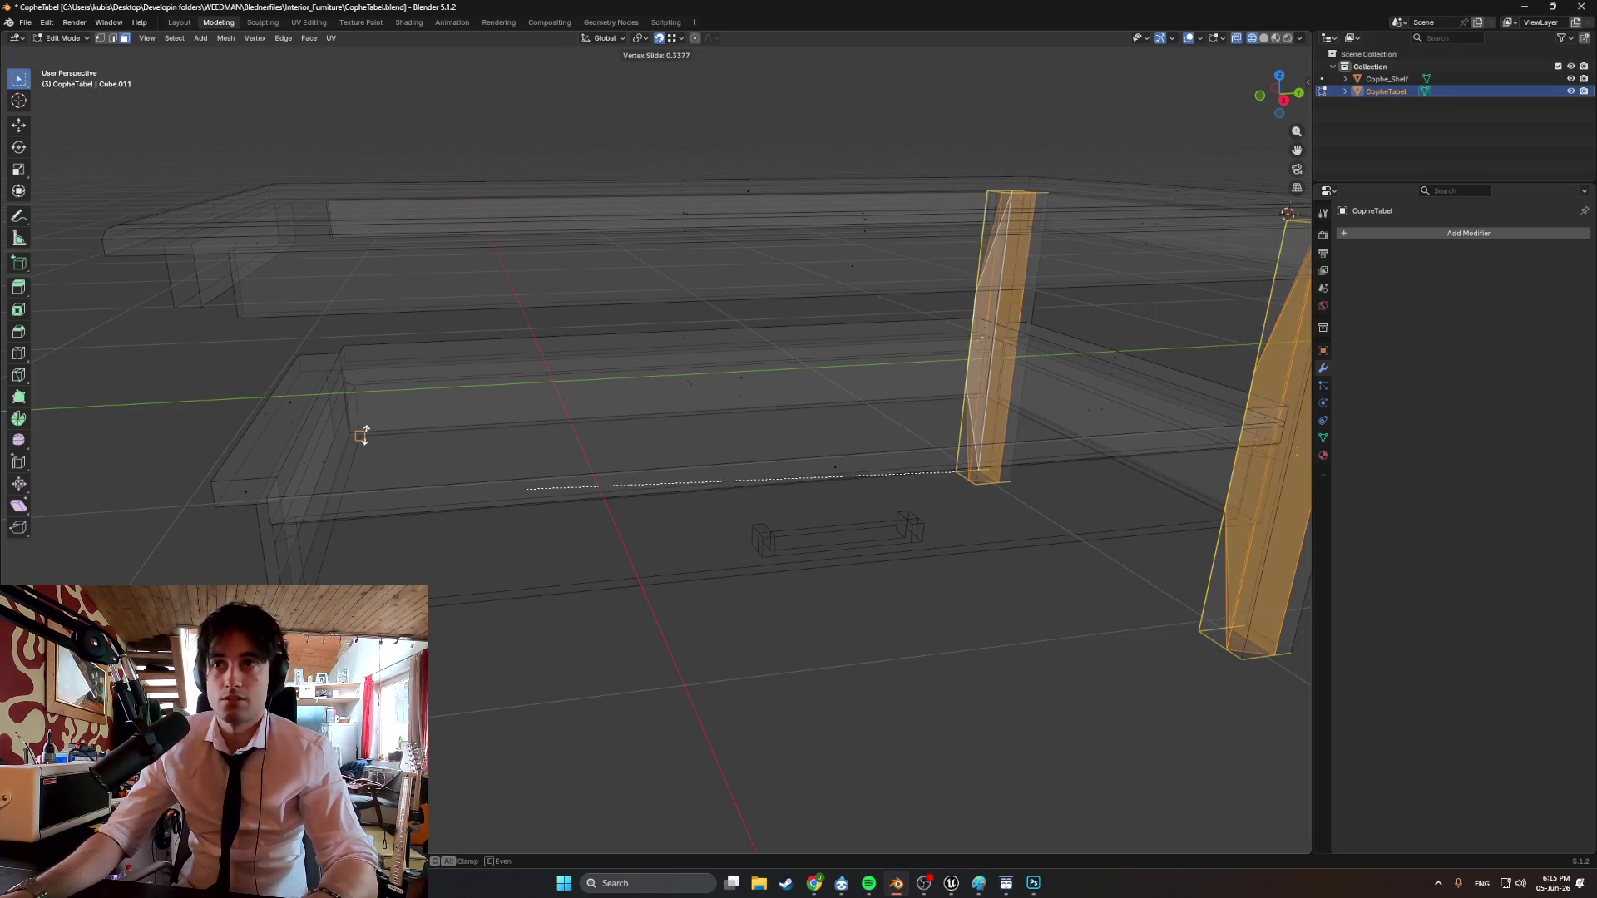
{"action": "key", "text": "g"}
{"action": "key", "text": "y"}
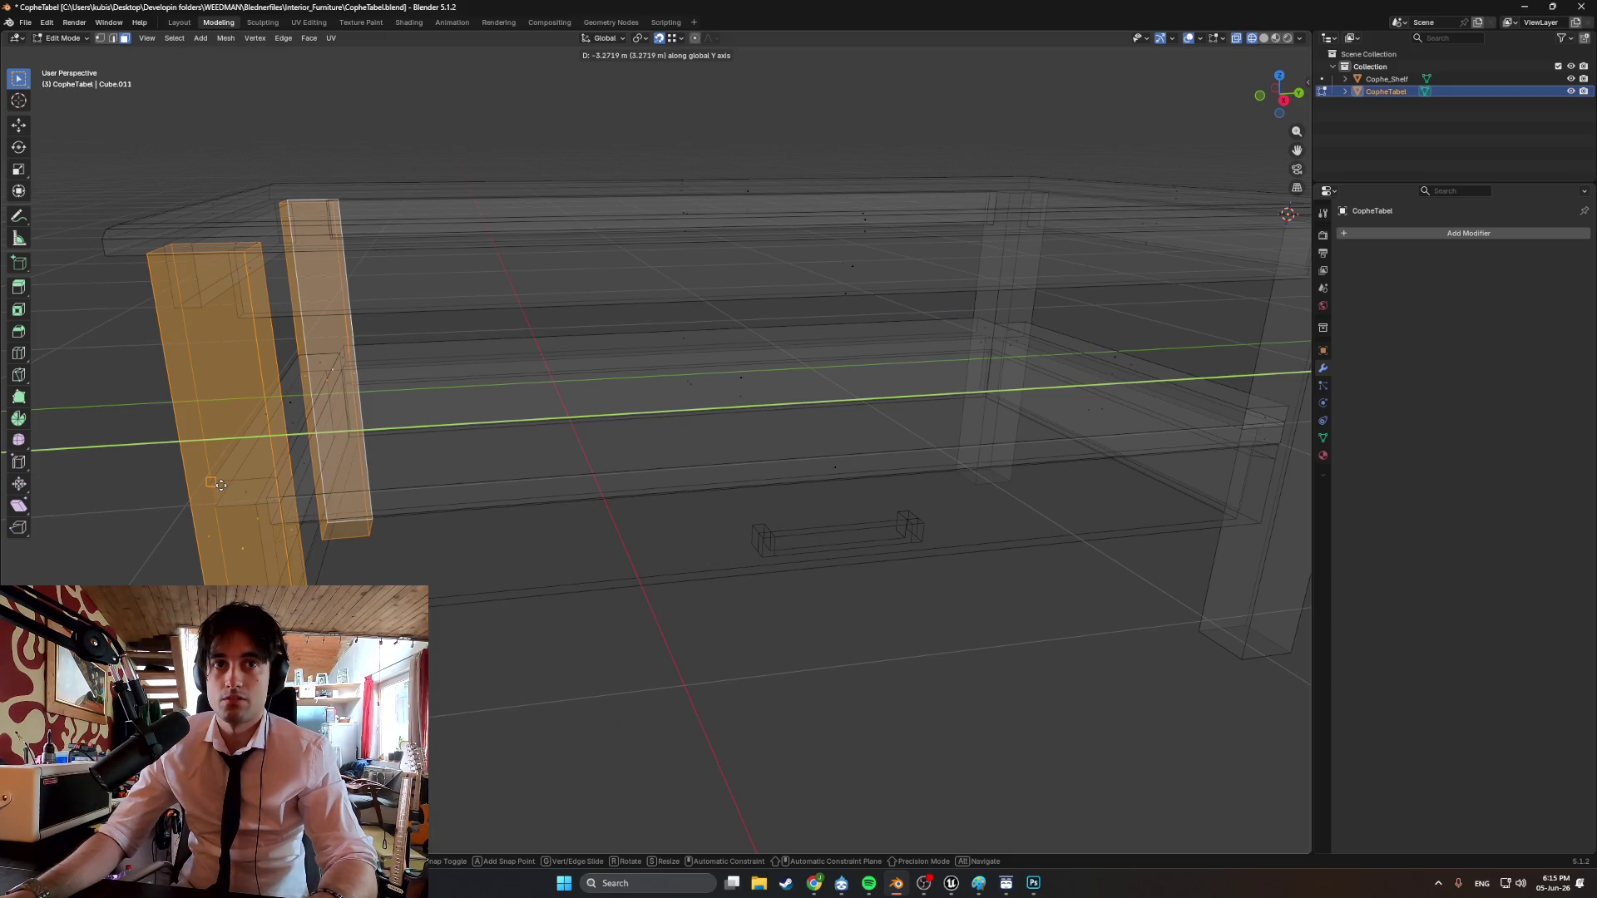
{"action": "left_click", "coordinate": [216, 487]}
{"action": "middle_click_drag", "start_coordinate": [217, 487], "coordinate": [317, 442]}
{"action": "scroll", "coordinate": [317, 443], "scroll_direction": "down", "scroll_amount": 3}
{"action": "key", "text": "g"}
{"action": "key", "text": "y"}
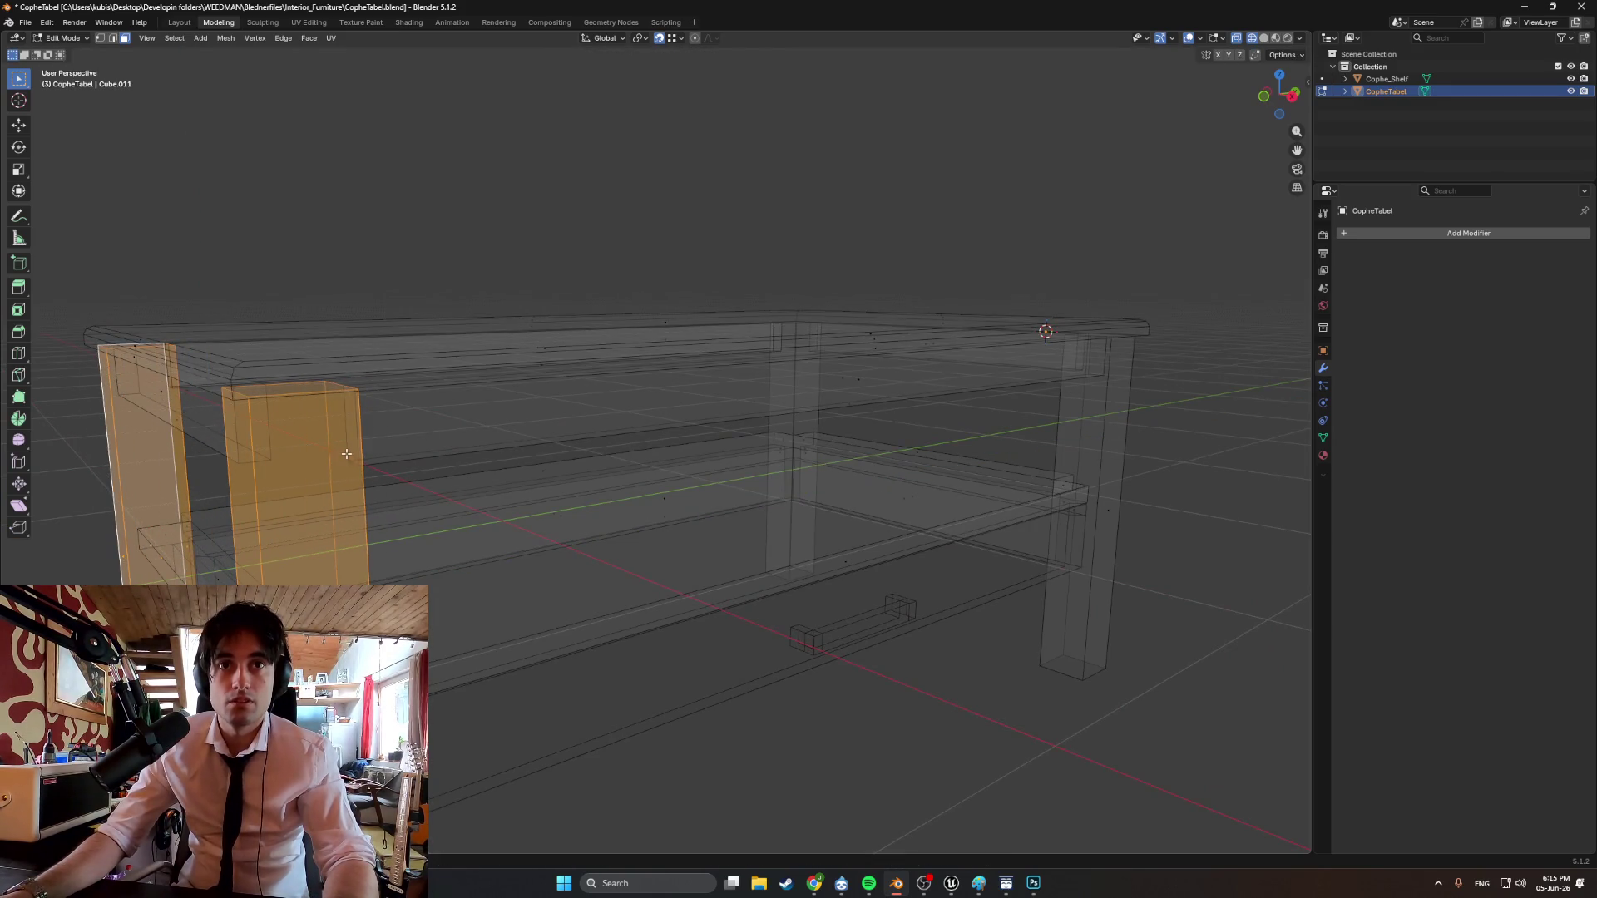
Switch the viewport to Material Preview to see the wood-textured table.
{"action": "mouse_move", "coordinate": [346, 454]}
{"action": "middle_mouse_down"}
{"action": "mouse_move", "coordinate": [666, 641]}
{"action": "mouse_move", "coordinate": [504, 503]}
{"action": "mouse_move", "coordinate": [592, 602]}
{"action": "middle_mouse_up"}
{"action": "key", "text": "z"}
{"action": "left_click", "coordinate": [580, 674]}
{"action": "scroll", "coordinate": [571, 616], "scroll_direction": "down", "scroll_amount": 3}
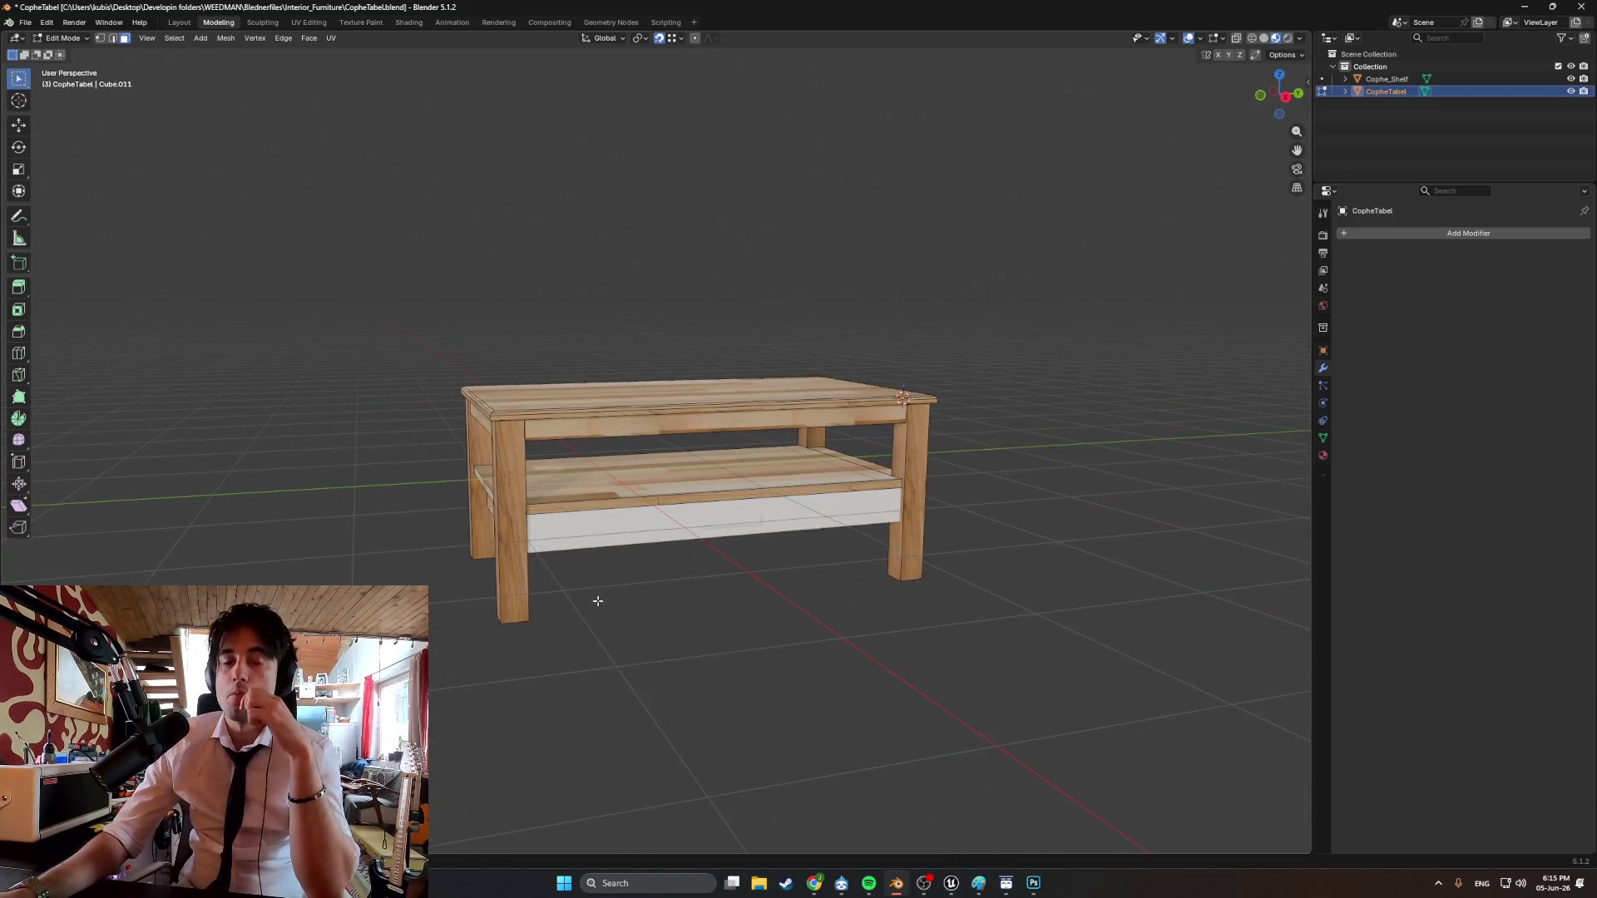
{"action": "mouse_move", "coordinate": [753, 595]}
{"action": "middle_mouse_down"}
{"action": "mouse_move", "coordinate": [571, 578]}
{"action": "mouse_move", "coordinate": [591, 607]}
{"action": "mouse_move", "coordinate": [802, 588]}
{"action": "mouse_move", "coordinate": [816, 553]}
{"action": "mouse_move", "coordinate": [1001, 552]}
{"action": "mouse_move", "coordinate": [891, 502]}
{"action": "mouse_move", "coordinate": [541, 599]}
{"action": "mouse_move", "coordinate": [582, 587]}
{"action": "mouse_move", "coordinate": [536, 576]}
{"action": "mouse_move", "coordinate": [713, 560]}
{"action": "mouse_move", "coordinate": [844, 581]}
{"action": "middle_mouse_up"}
{"action": "scroll", "coordinate": [844, 580], "scroll_direction": "up", "scroll_amount": 6}
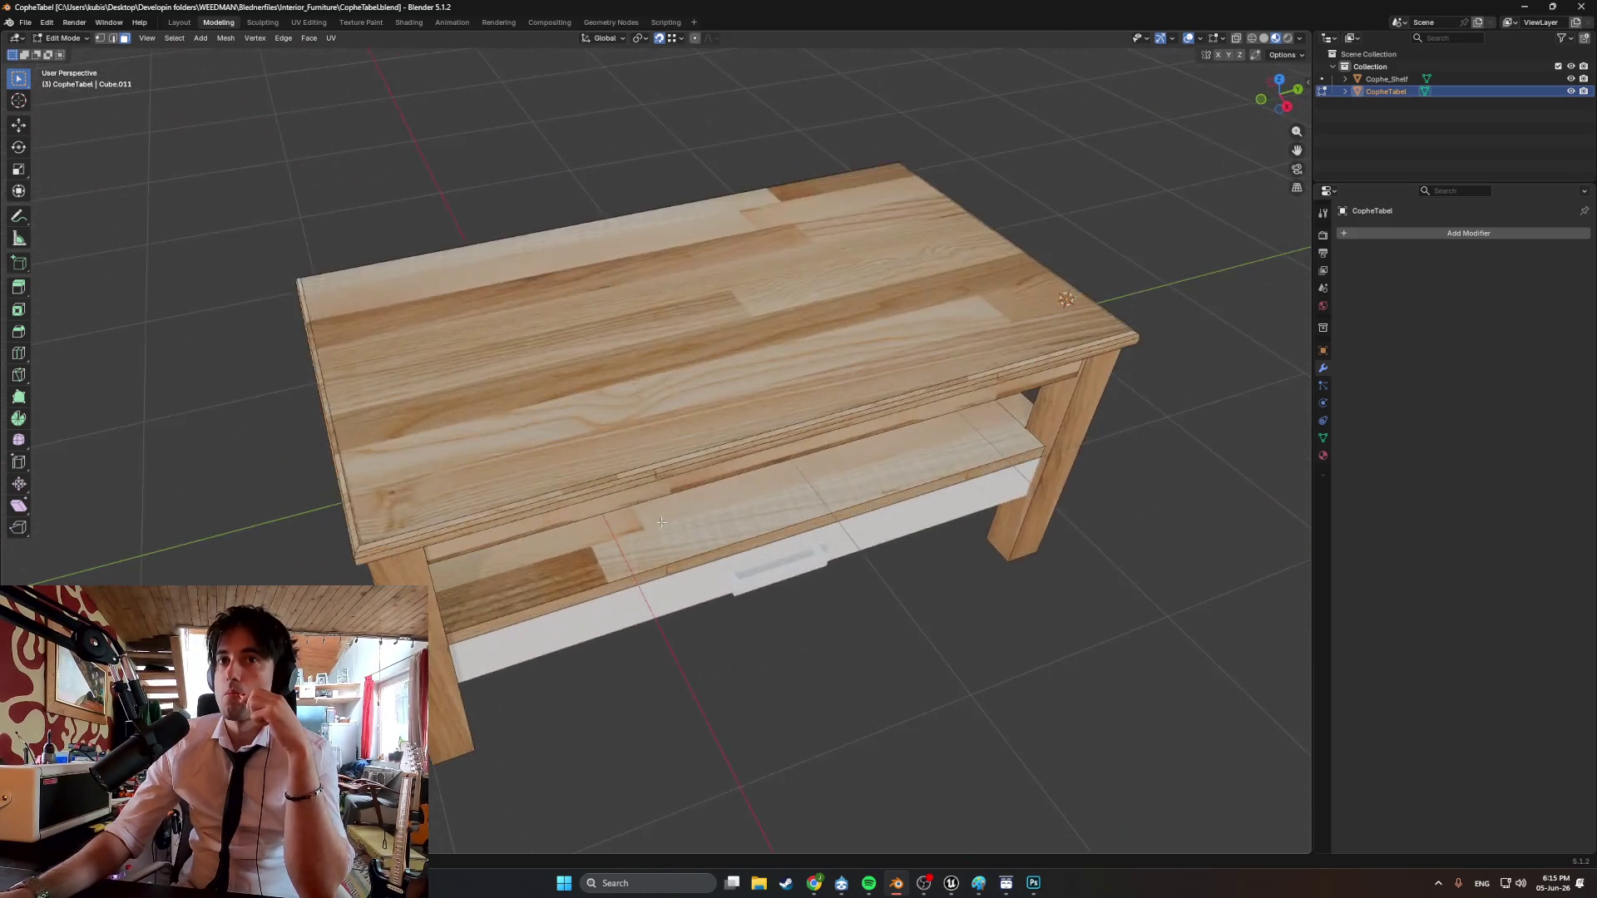
{"action": "scroll", "coordinate": [596, 544], "scroll_direction": "down", "scroll_amount": 8}
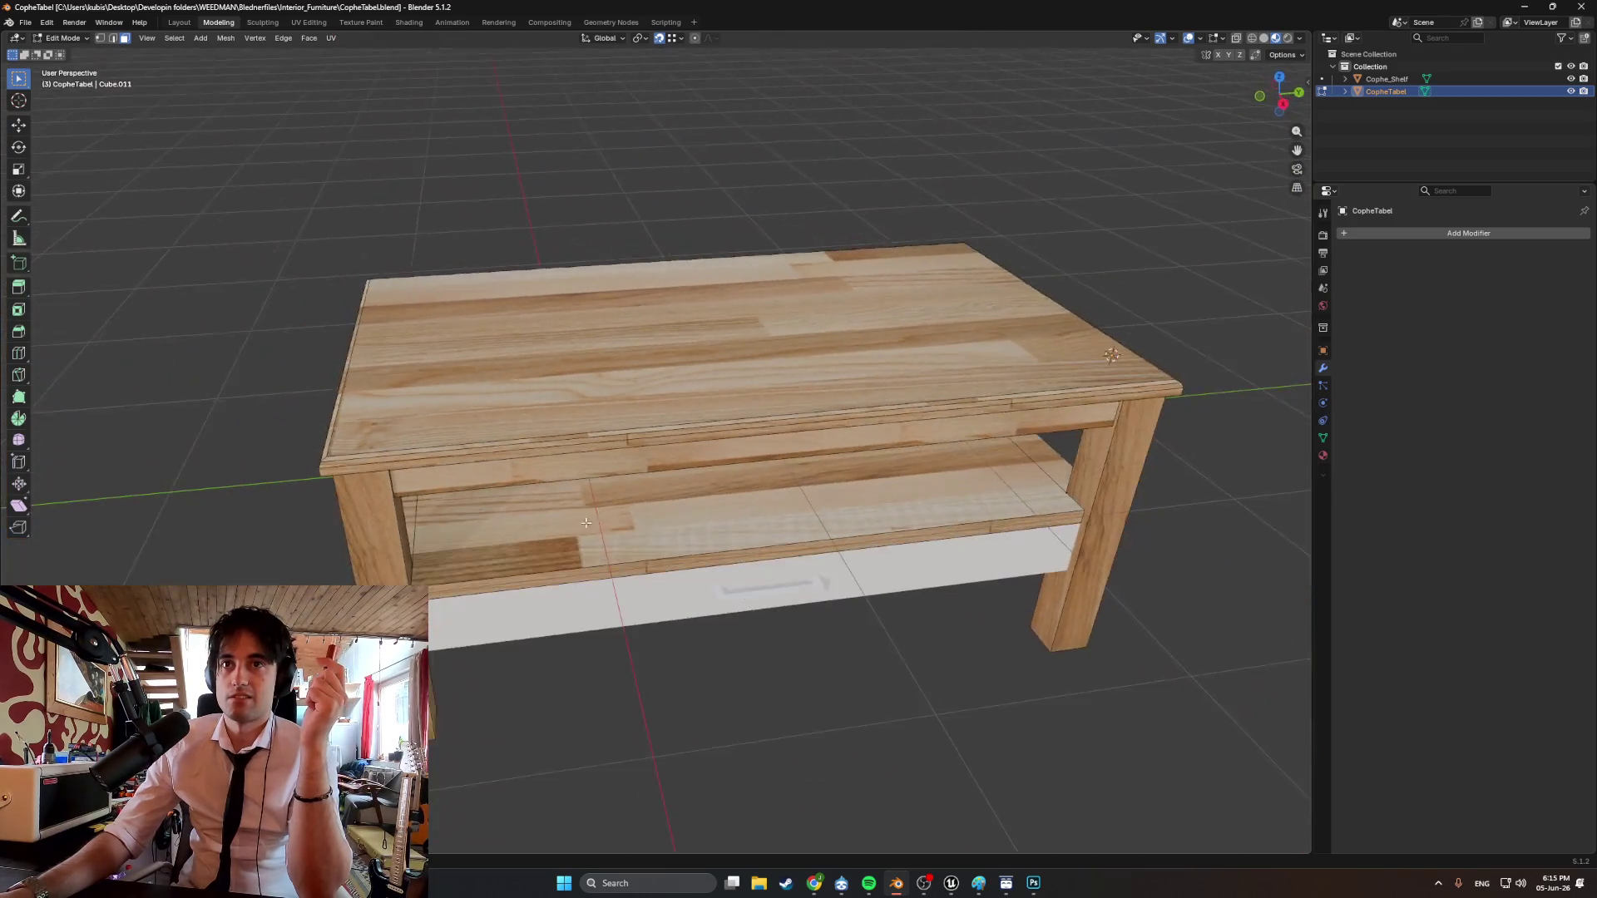
{"action": "middle_click_drag", "start_coordinate": [587, 523], "coordinate": [594, 518]}
{"action": "scroll", "coordinate": [595, 517], "scroll_direction": "up", "scroll_amount": 10}
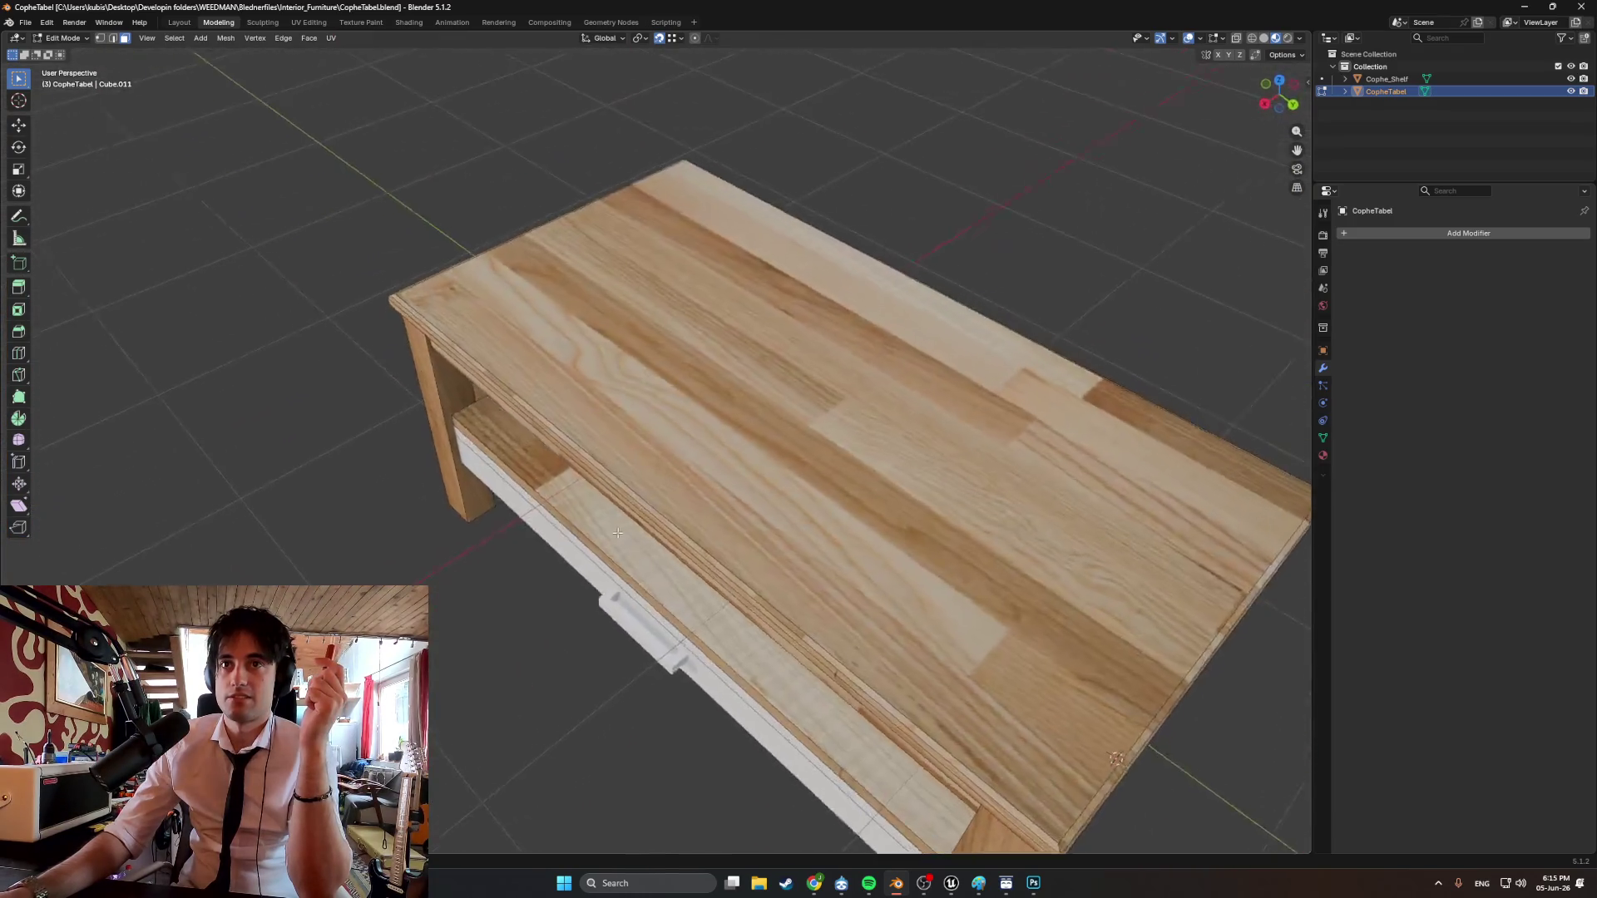
{"action": "scroll", "coordinate": [599, 516], "scroll_direction": "down", "scroll_amount": 8}
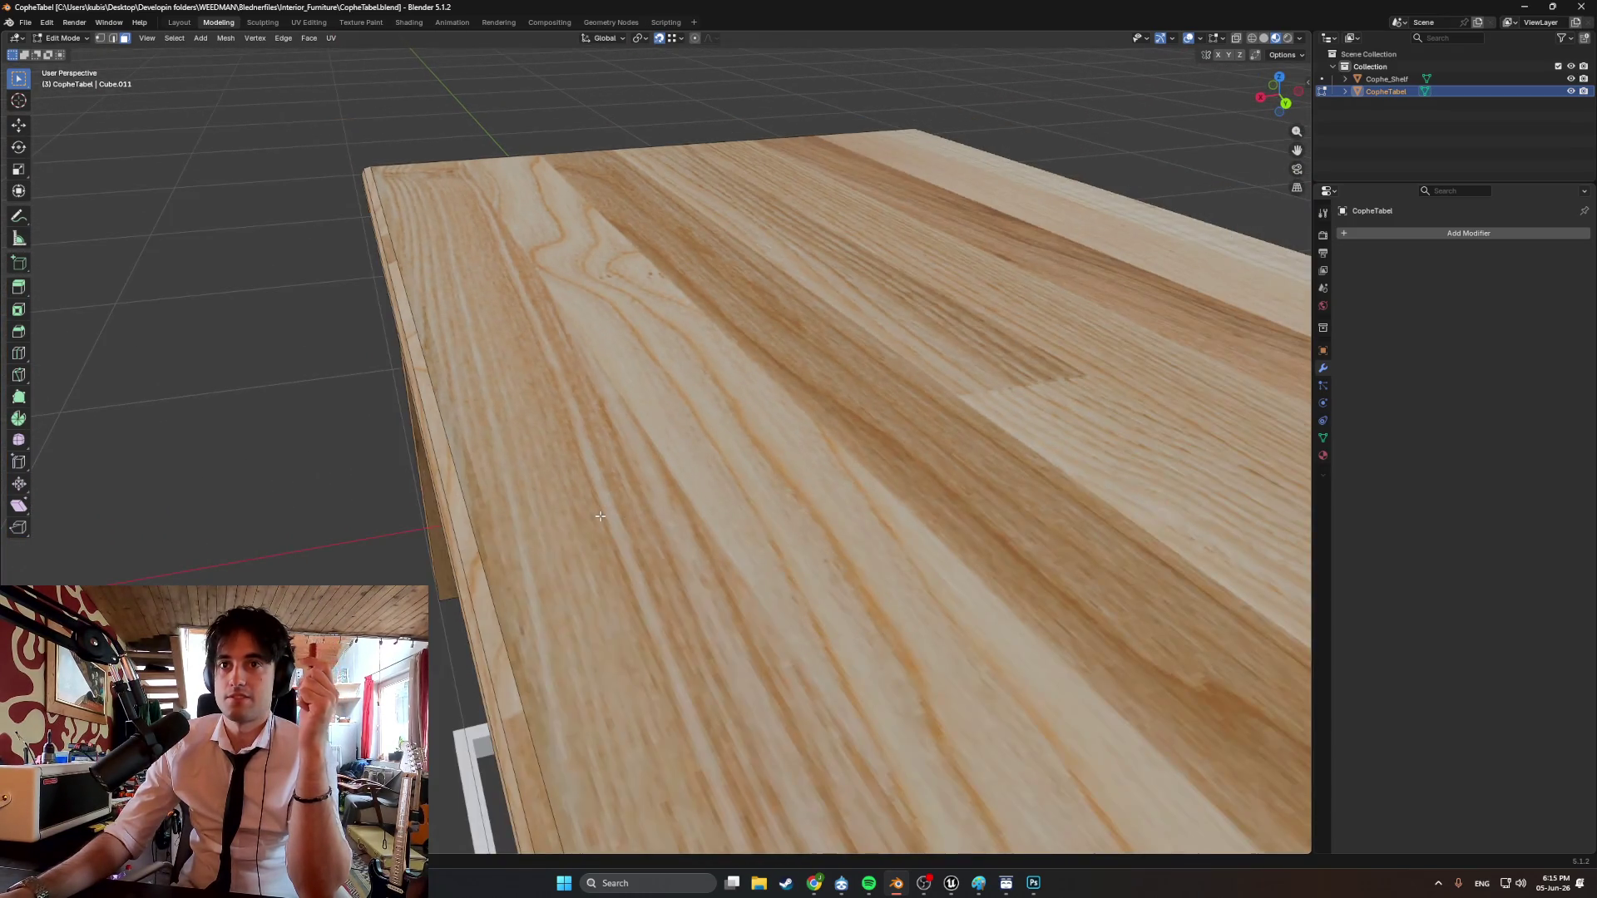
{"action": "middle_click_drag", "start_coordinate": [600, 515], "coordinate": [655, 506]}
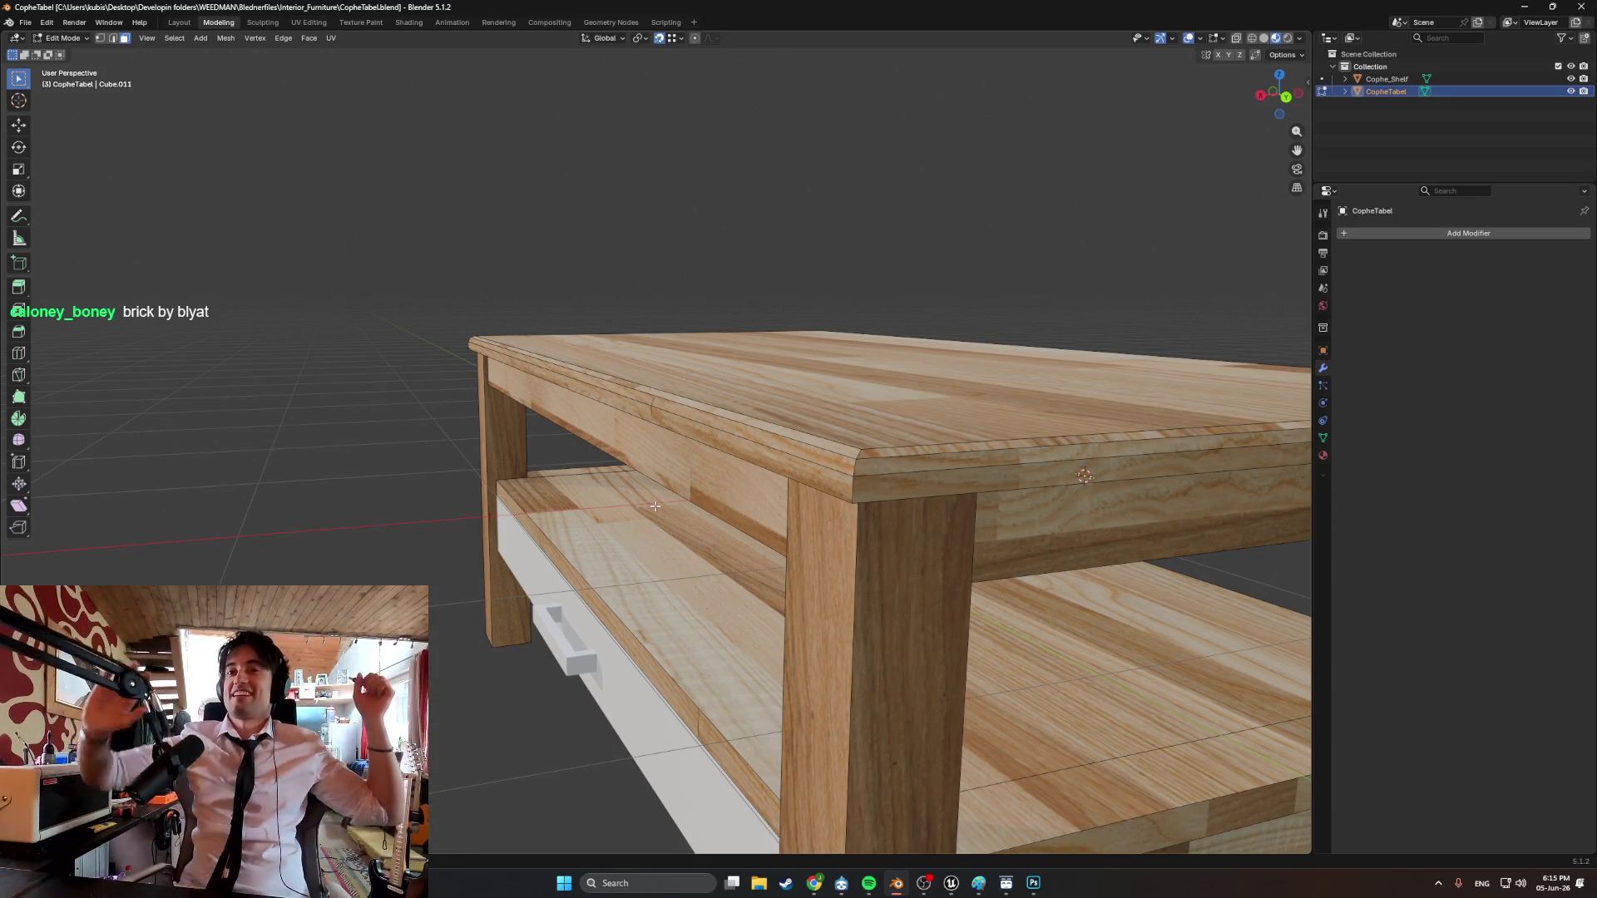
{"action": "scroll", "coordinate": [662, 579], "scroll_direction": "down", "scroll_amount": 8}
{"action": "mouse_move", "coordinate": [662, 579]}
{"action": "middle_mouse_down"}
{"action": "mouse_move", "coordinate": [677, 634]}
{"action": "mouse_move", "coordinate": [723, 635]}
{"action": "mouse_move", "coordinate": [693, 649]}
{"action": "mouse_move", "coordinate": [703, 699]}
{"action": "middle_mouse_up"}
{"action": "scroll", "coordinate": [722, 634], "scroll_direction": "up", "scroll_amount": 4}
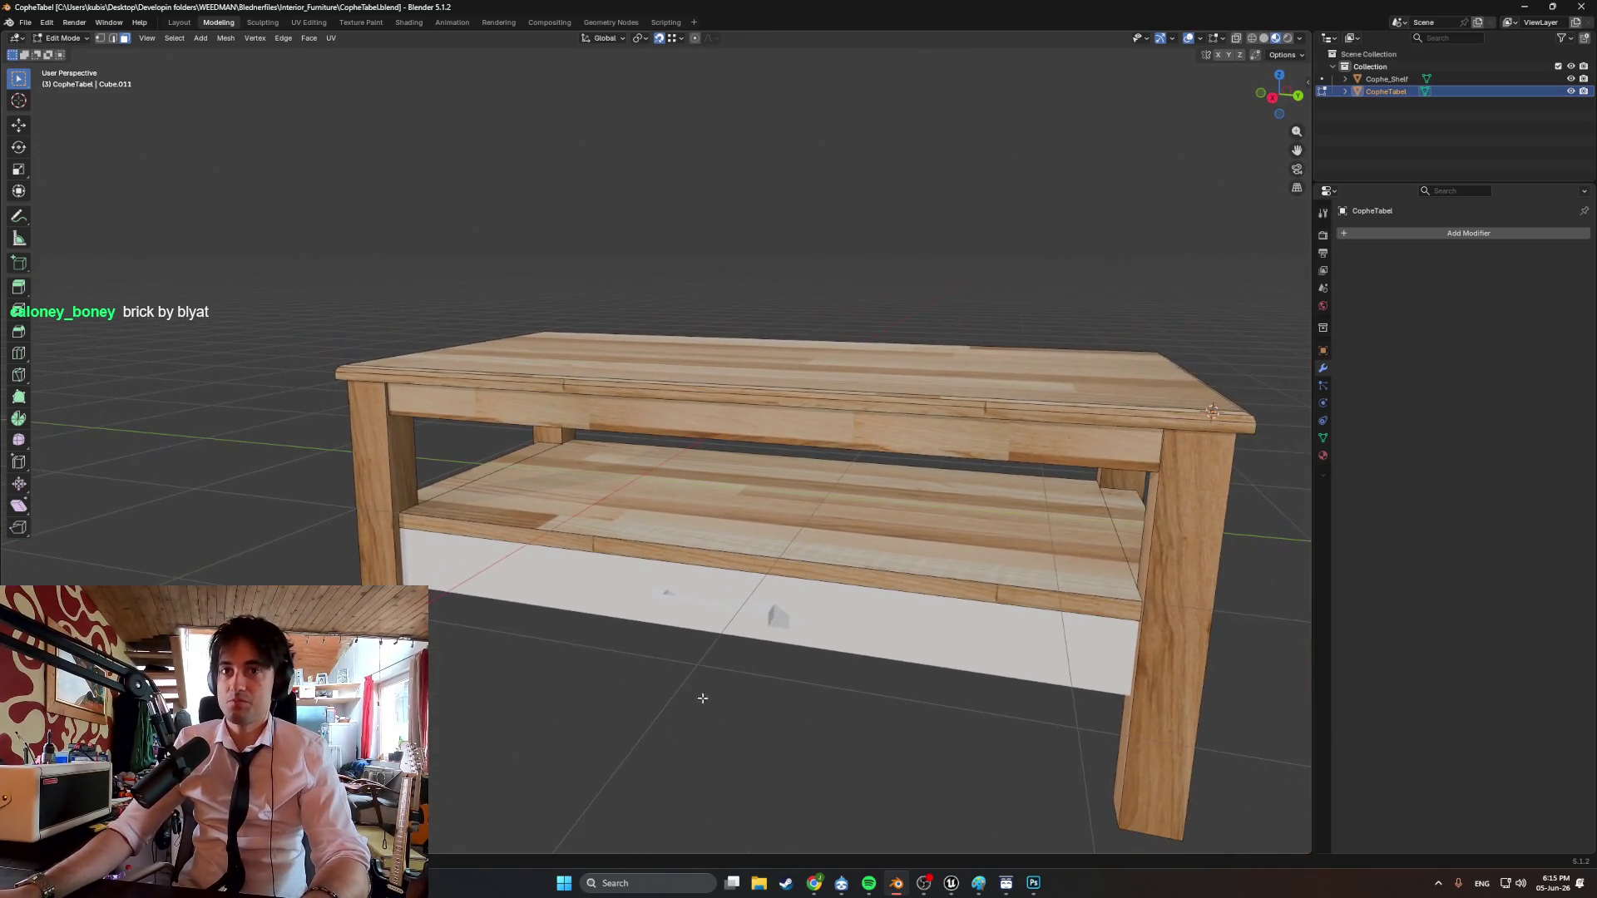
{"action": "mouse_move", "coordinate": [807, 683]}
{"action": "middle_mouse_down"}
{"action": "mouse_move", "coordinate": [570, 499]}
{"action": "mouse_move", "coordinate": [653, 485]}
{"action": "mouse_move", "coordinate": [670, 568]}
{"action": "mouse_move", "coordinate": [841, 527]}
{"action": "mouse_move", "coordinate": [991, 541]}
{"action": "middle_mouse_up"}
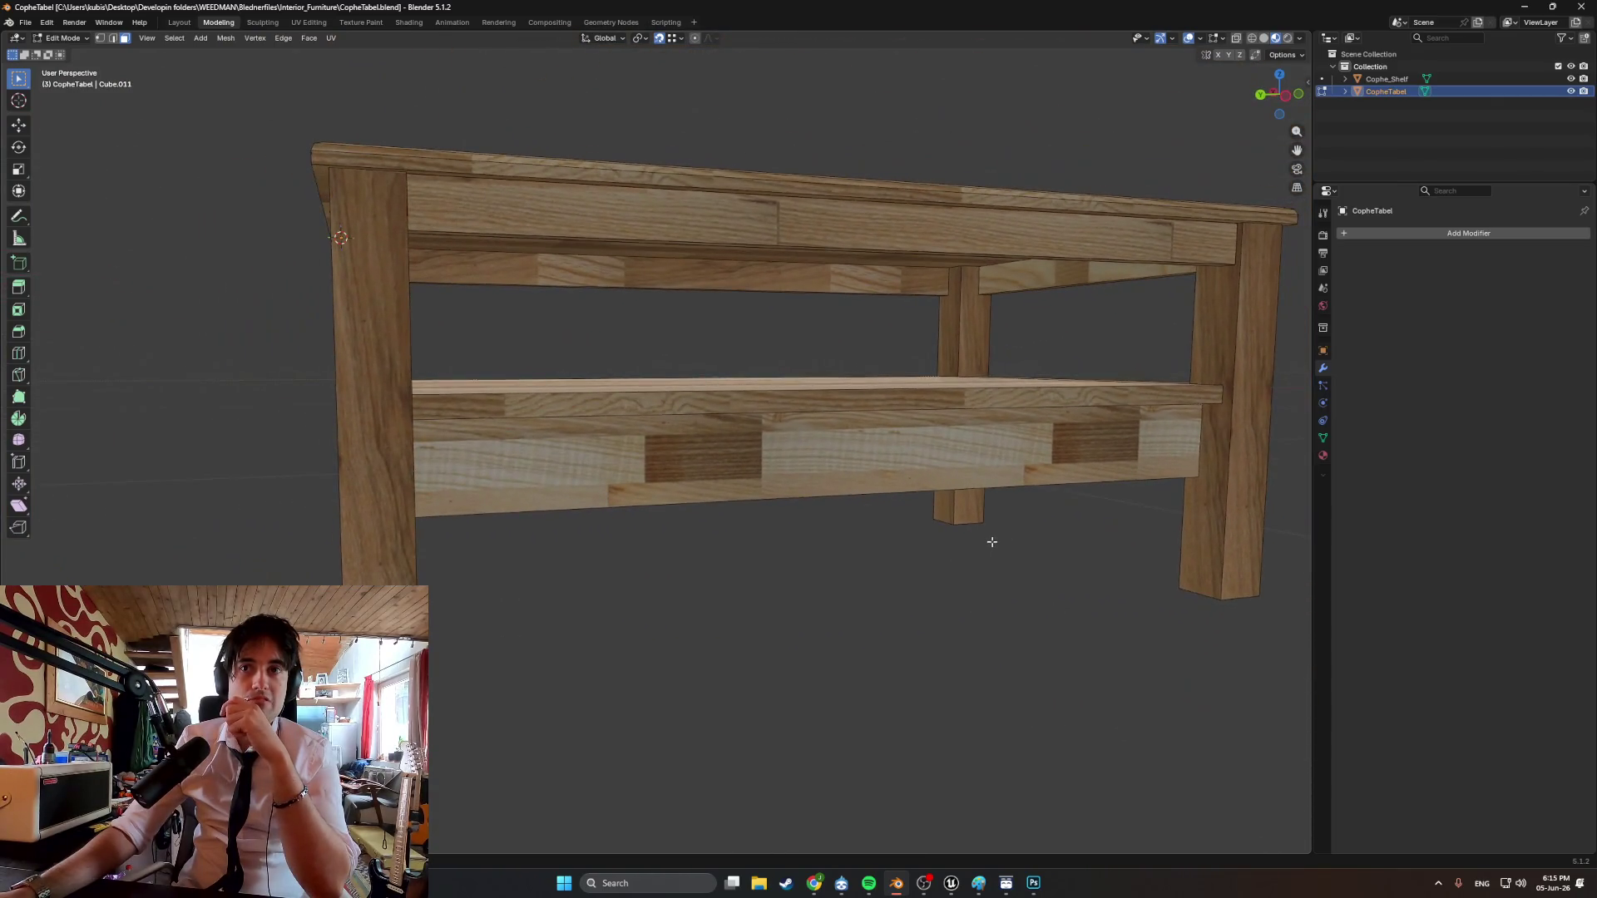
Smart UV Project the lower plank's front face and rotate its island 90° (r90).
{"action": "left_click", "coordinate": [750, 472]}
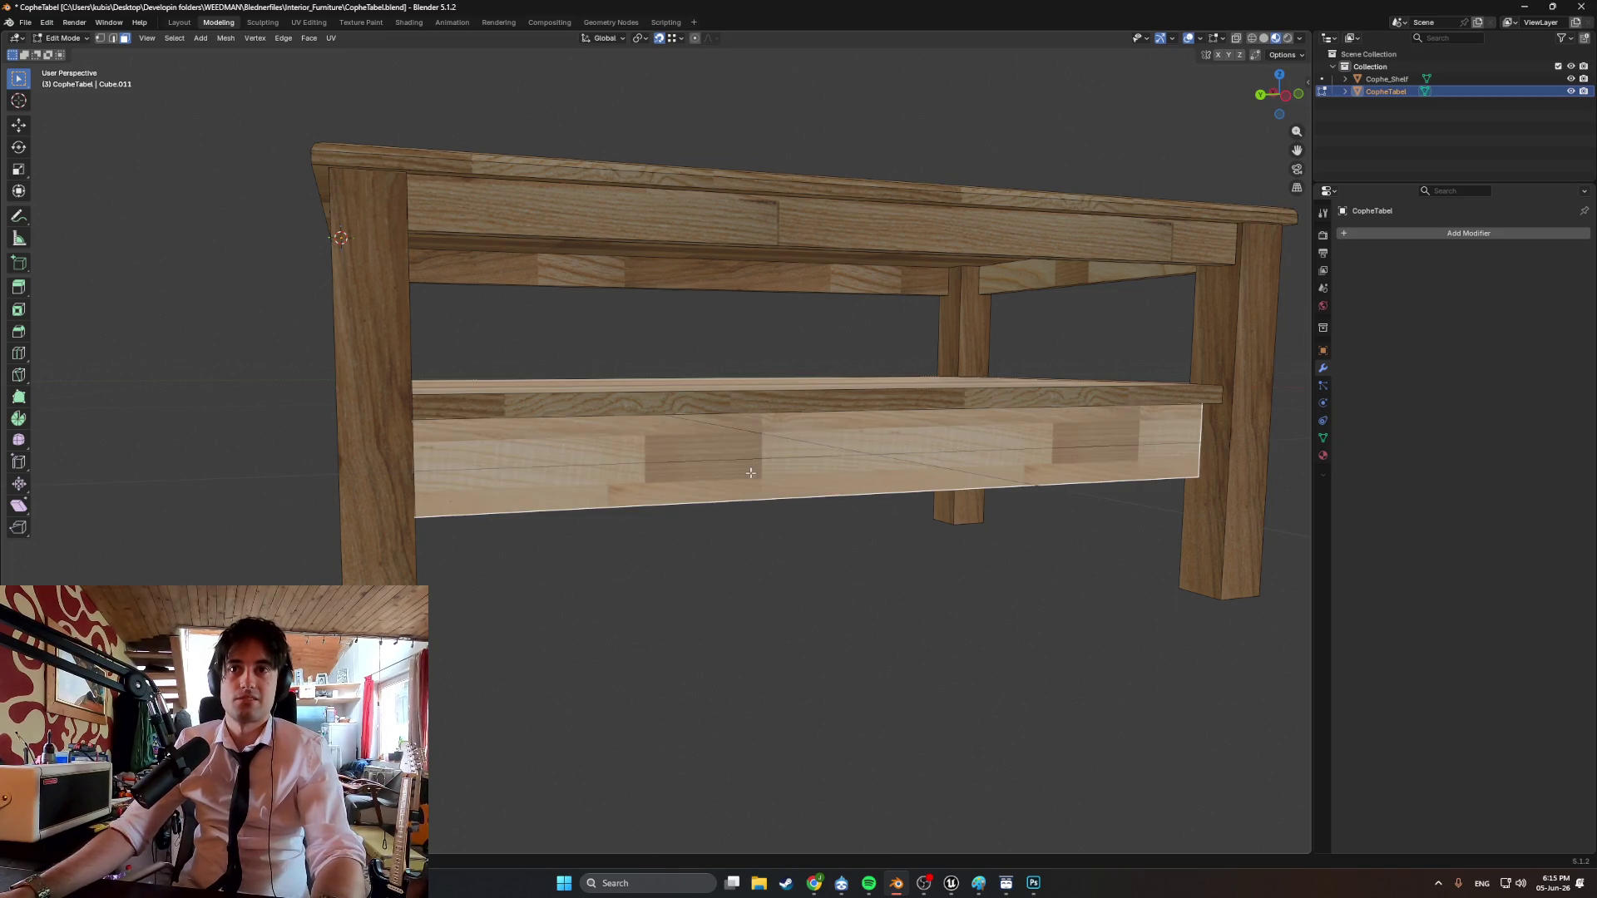
{"action": "key", "text": "u"}
{"action": "left_click", "coordinate": [715, 511]}
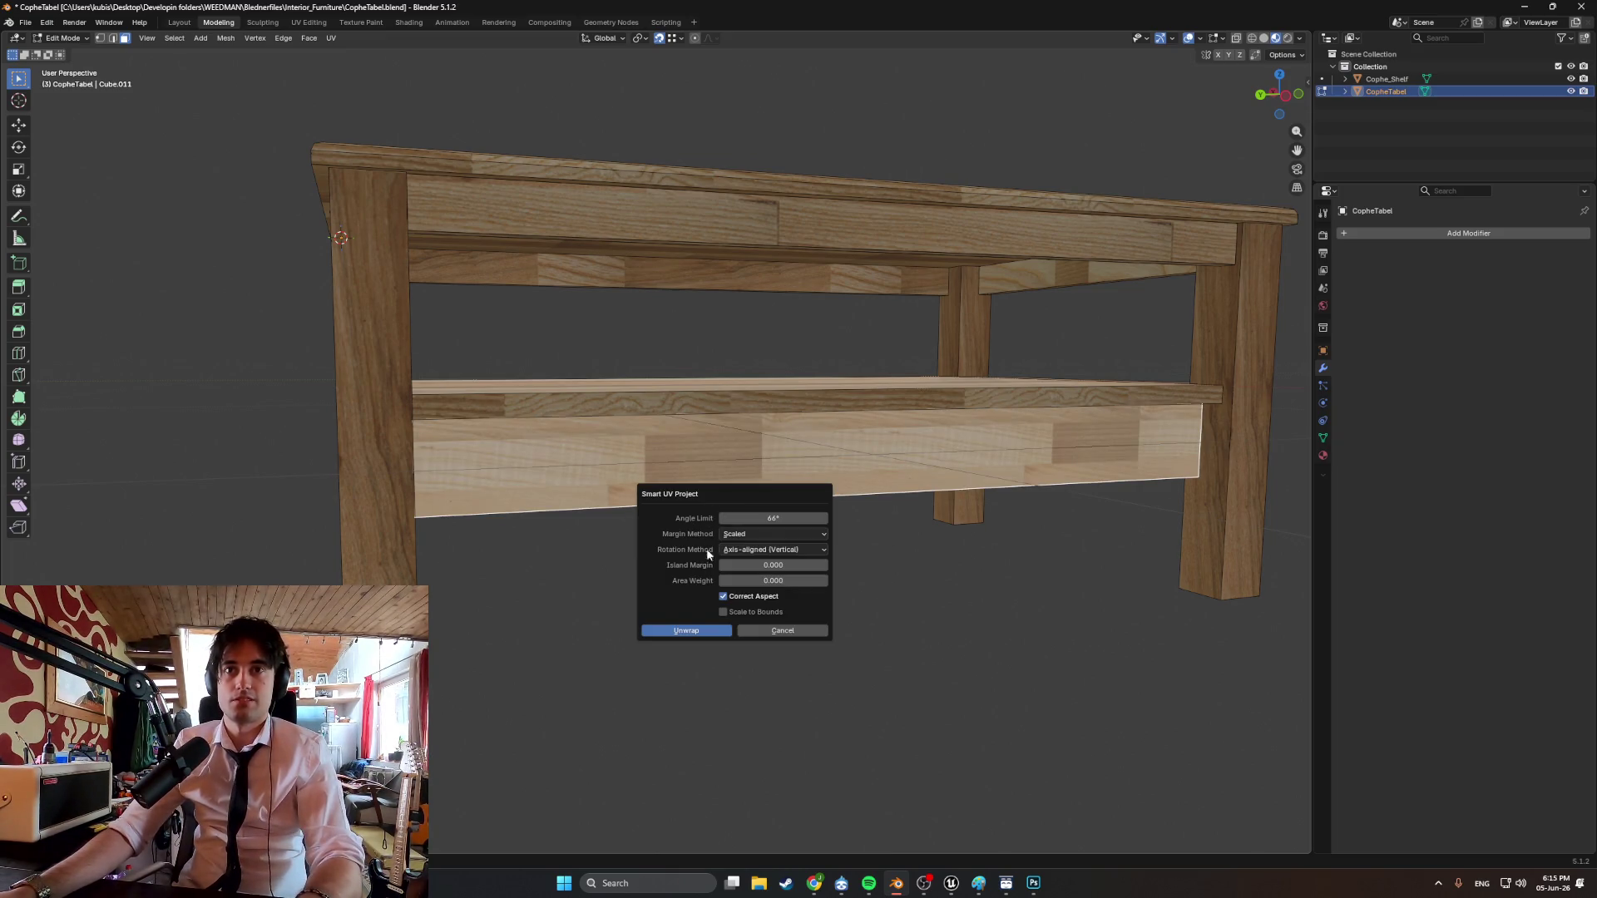
{"action": "left_click", "coordinate": [681, 631]}
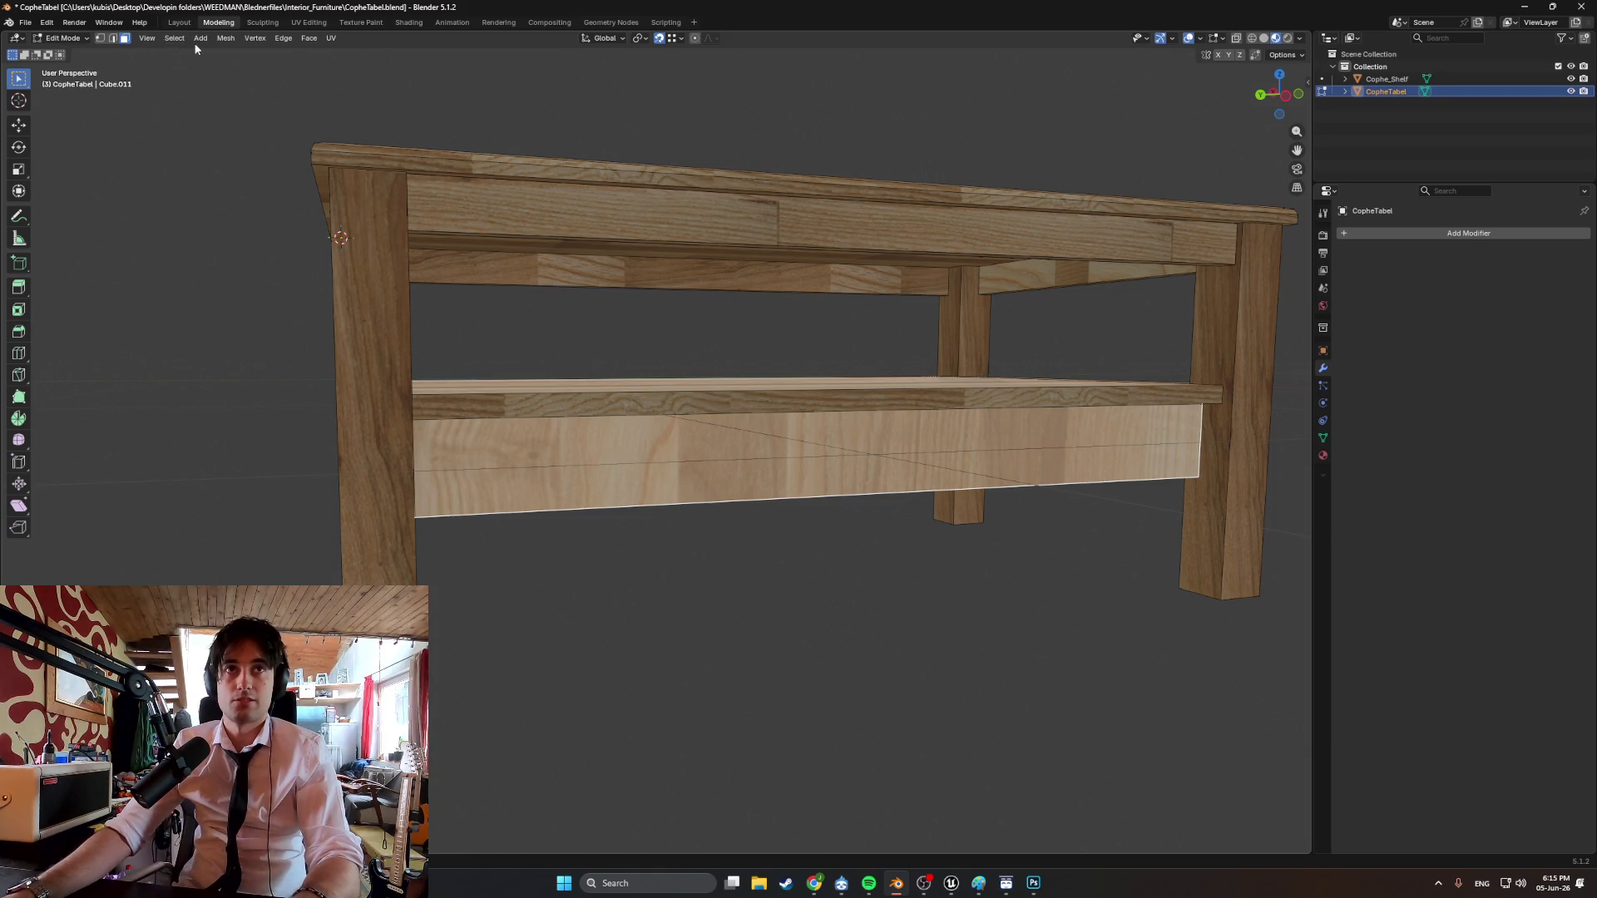
{"action": "left_click", "coordinate": [308, 23]}
{"action": "scroll", "coordinate": [352, 183], "scroll_direction": "down", "scroll_amount": 3}
{"action": "middle_click_drag", "start_coordinate": [239, 325], "coordinate": [364, 378]}
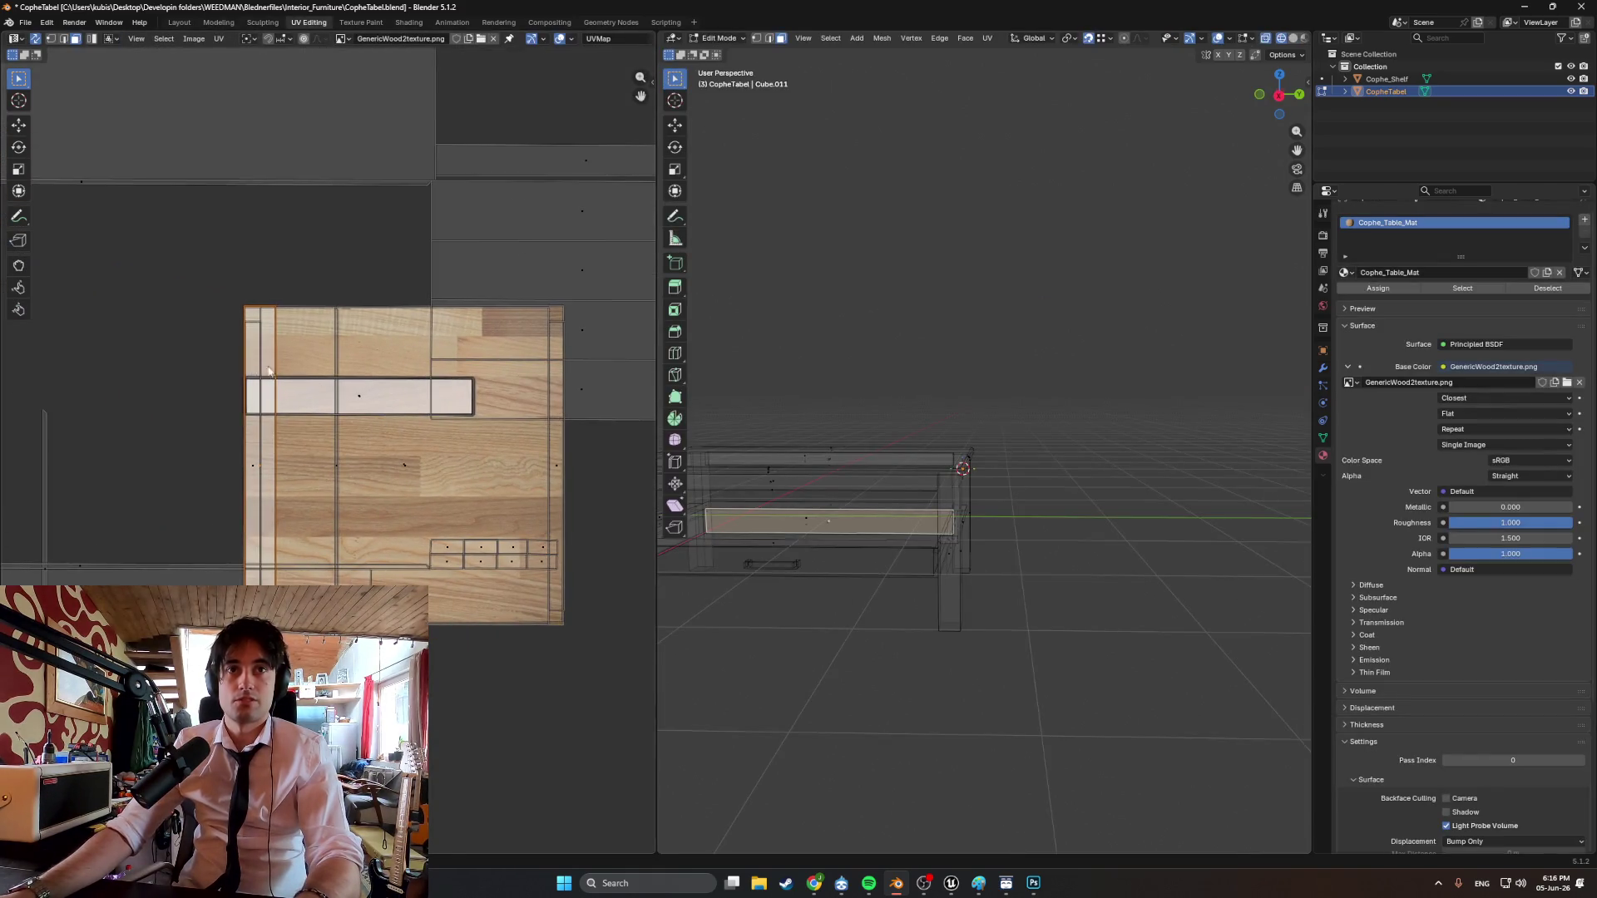
{"action": "type", "text": "r90"}
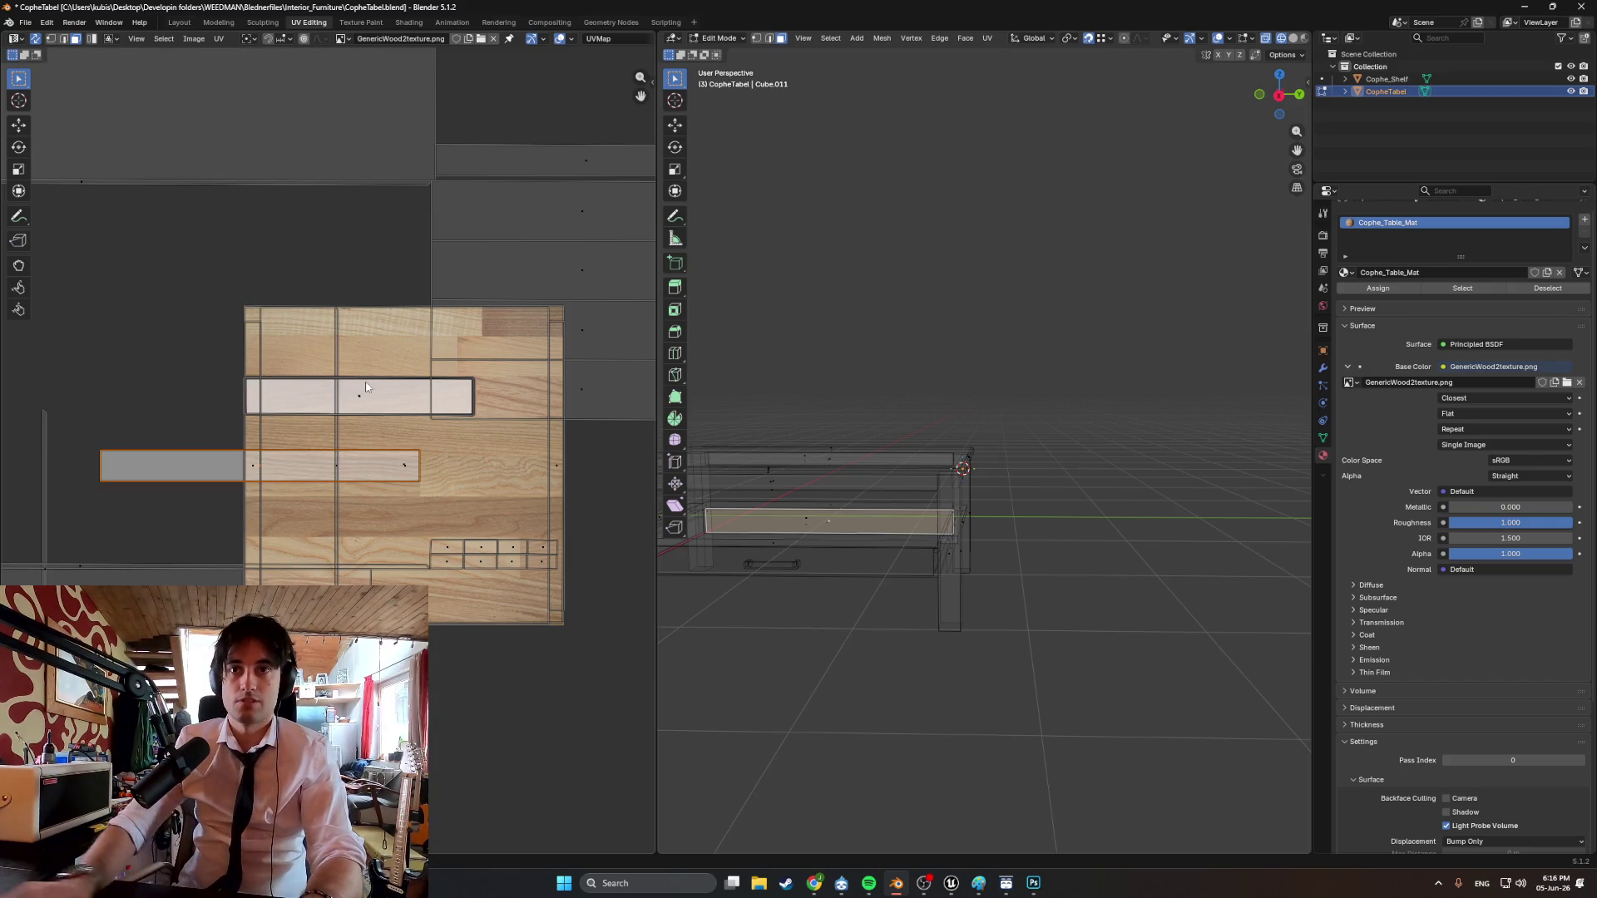
With Material Preview on, move the plank's UV island and its long horizontal edge across the wood.
{"action": "left_click", "coordinate": [988, 620]}
{"action": "mouse_move", "coordinate": [998, 624]}
{"action": "middle_mouse_down"}
{"action": "mouse_move", "coordinate": [756, 589]}
{"action": "mouse_move", "coordinate": [773, 613]}
{"action": "mouse_move", "coordinate": [989, 639]}
{"action": "middle_mouse_up"}
{"action": "key", "text": "g"}
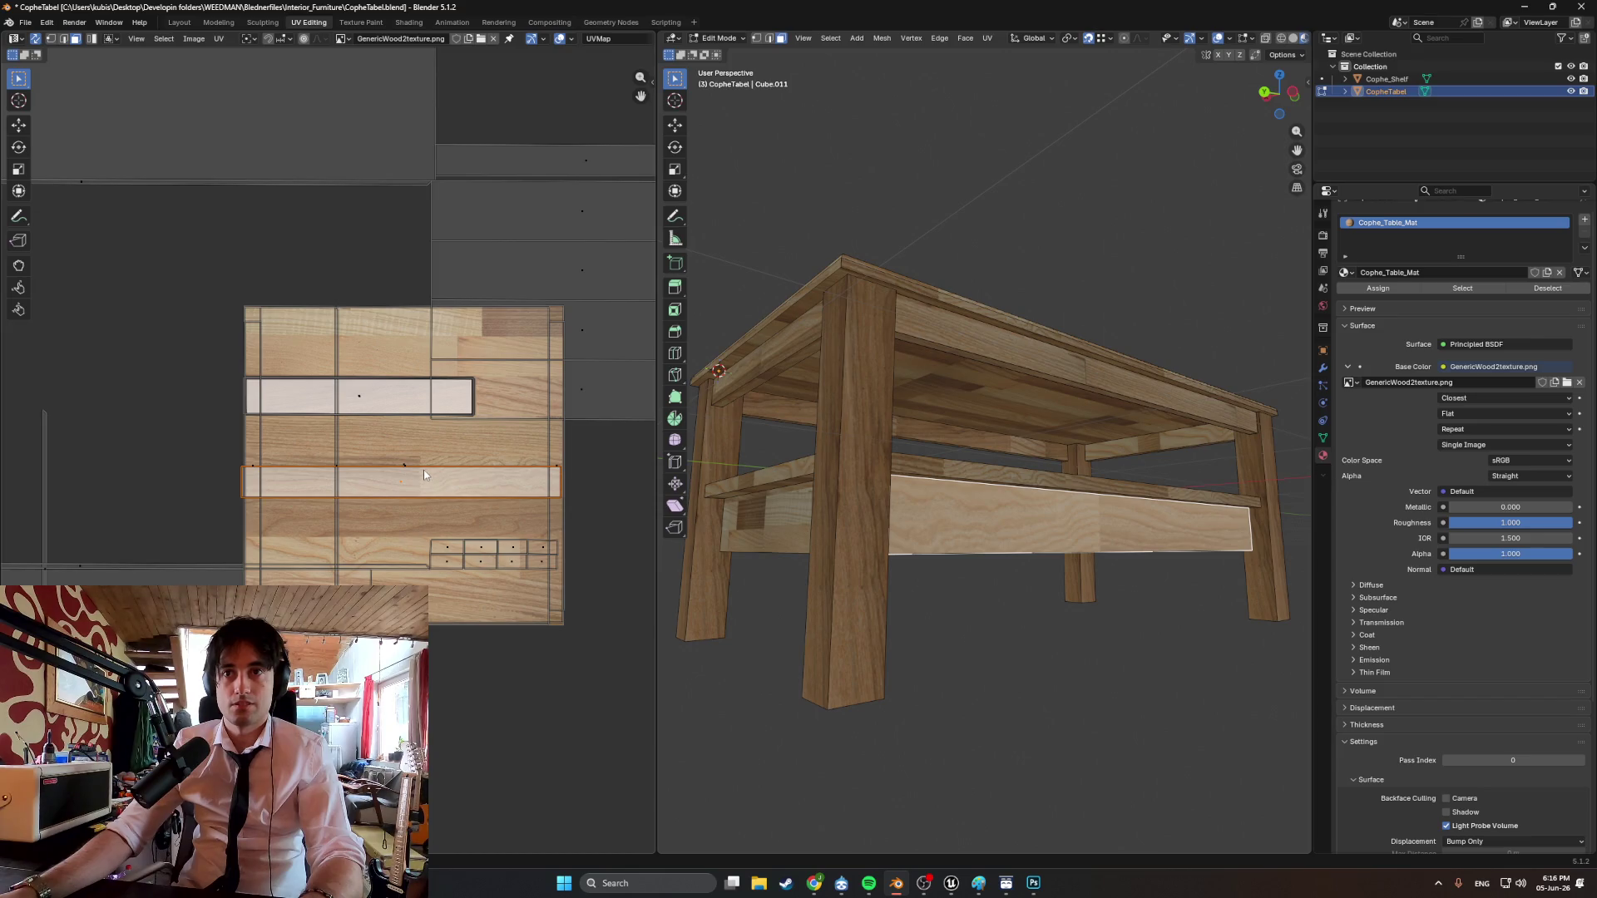
{"action": "left_click", "coordinate": [422, 467]}
{"action": "left_click", "coordinate": [459, 472]}
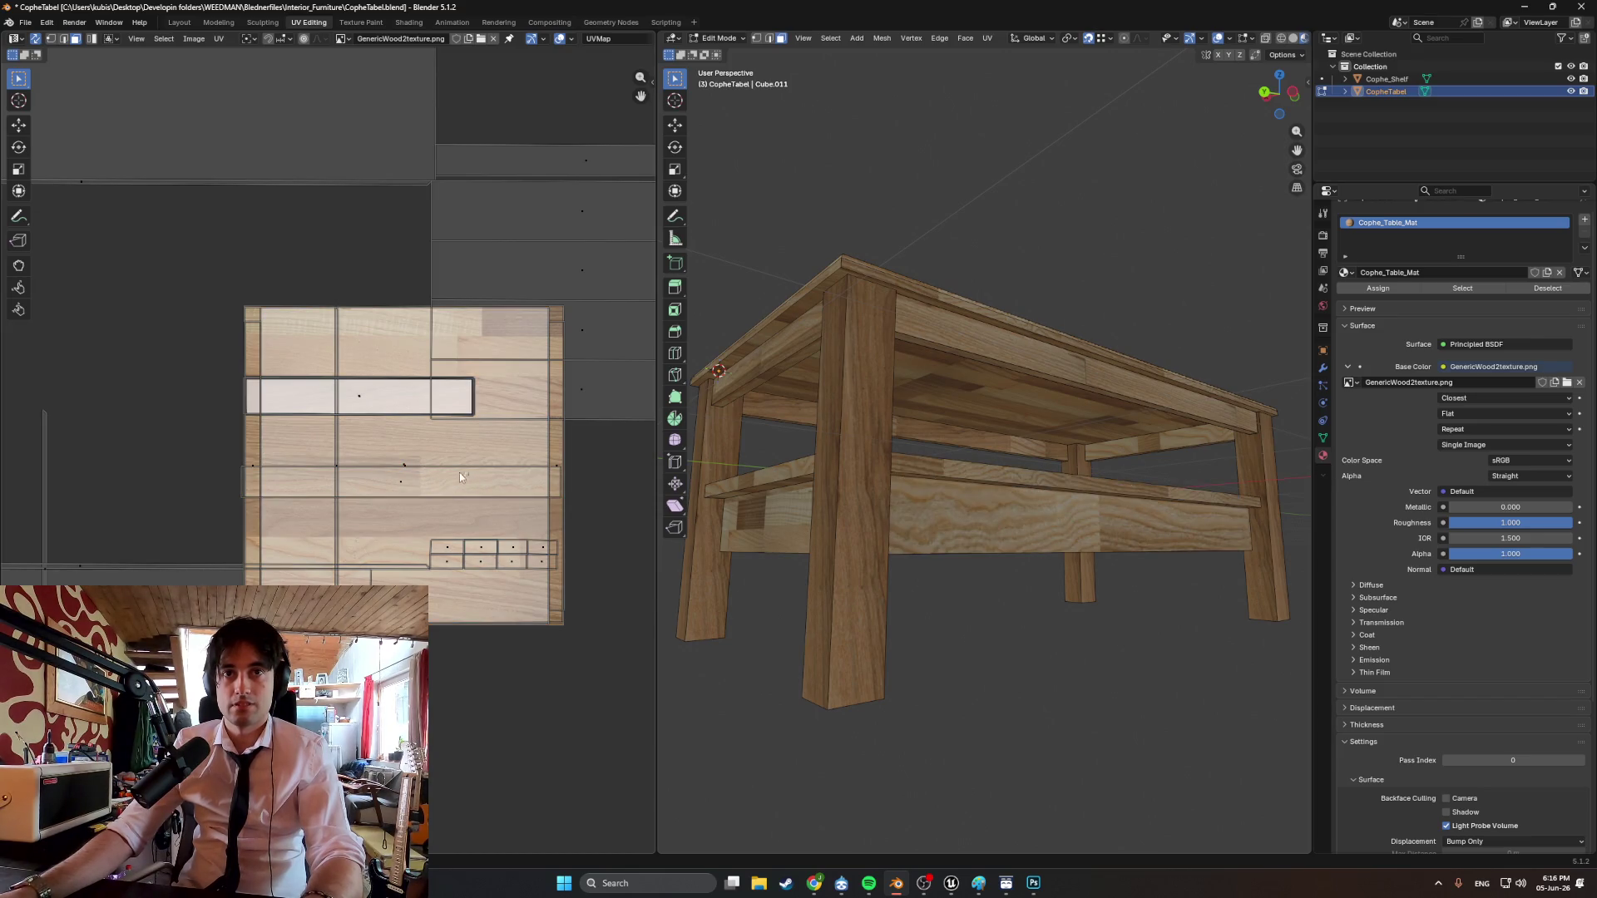
{"action": "left_click", "coordinate": [441, 467]}
{"action": "key", "text": "g"}
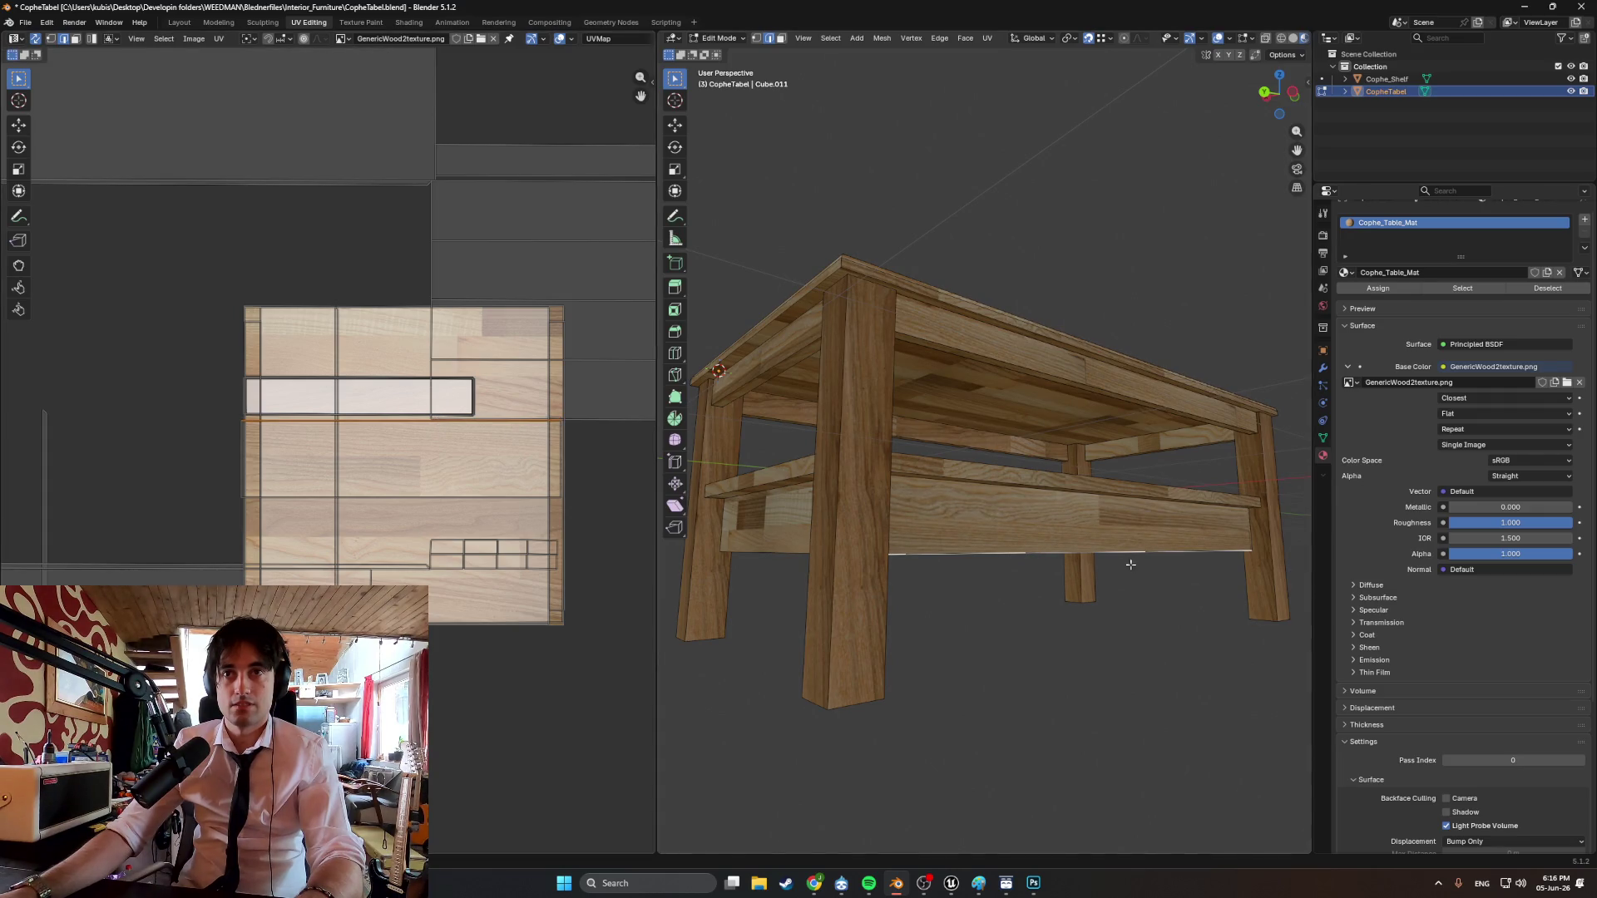
Orbit around the table from the side, corner and underneath to check the shelf.
{"action": "middle_click_drag", "start_coordinate": [1130, 565], "coordinate": [437, 445]}
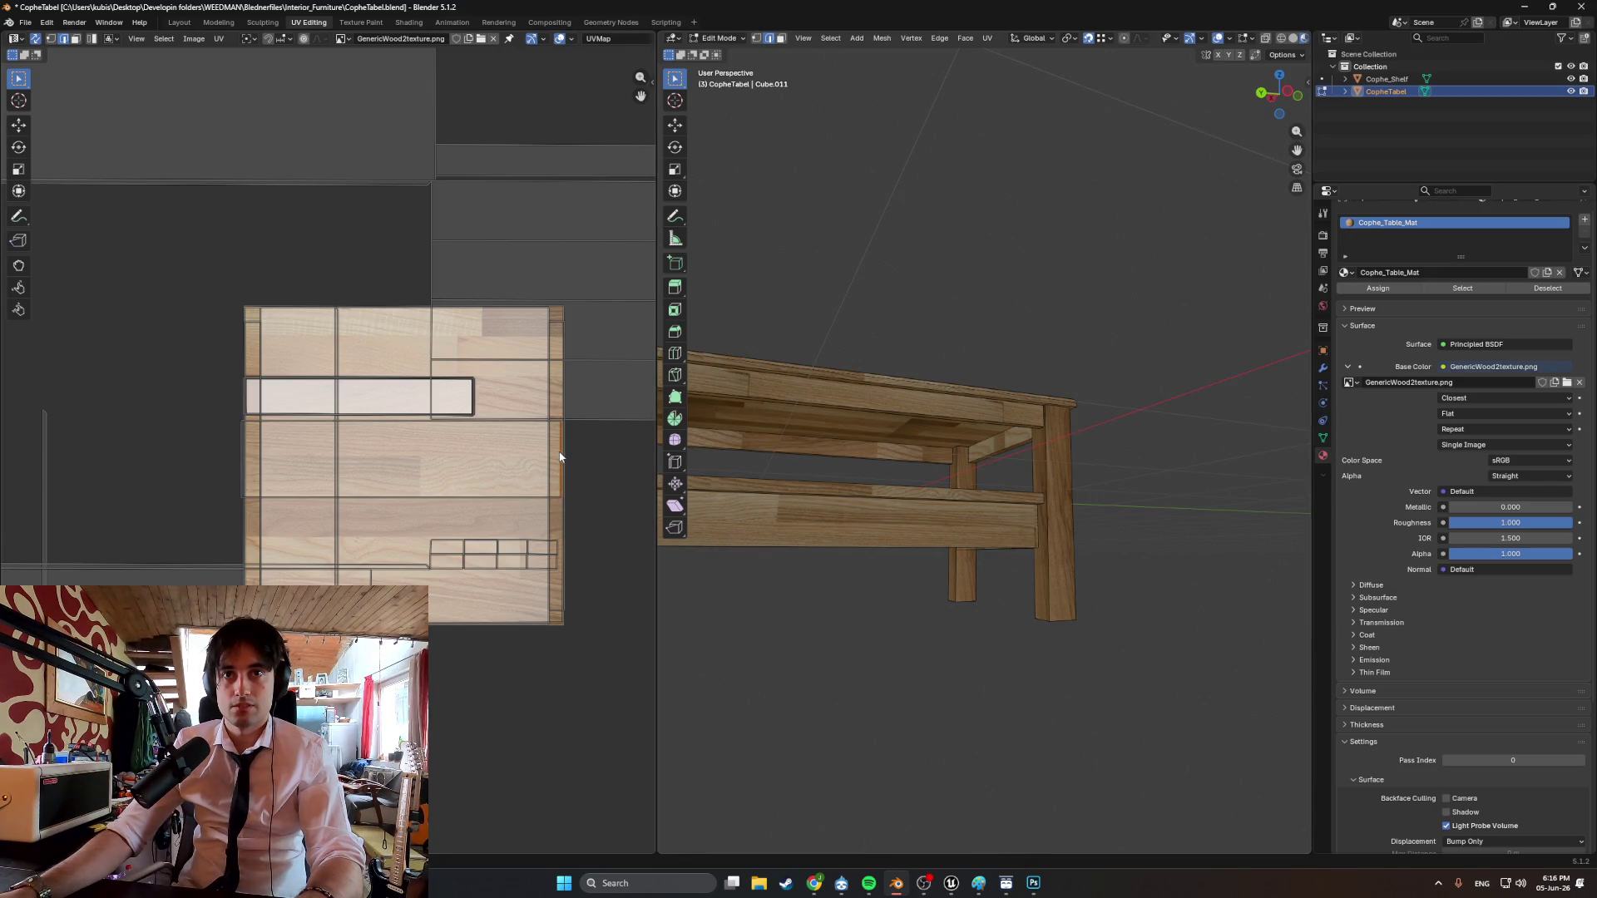
{"action": "key", "text": "g"}
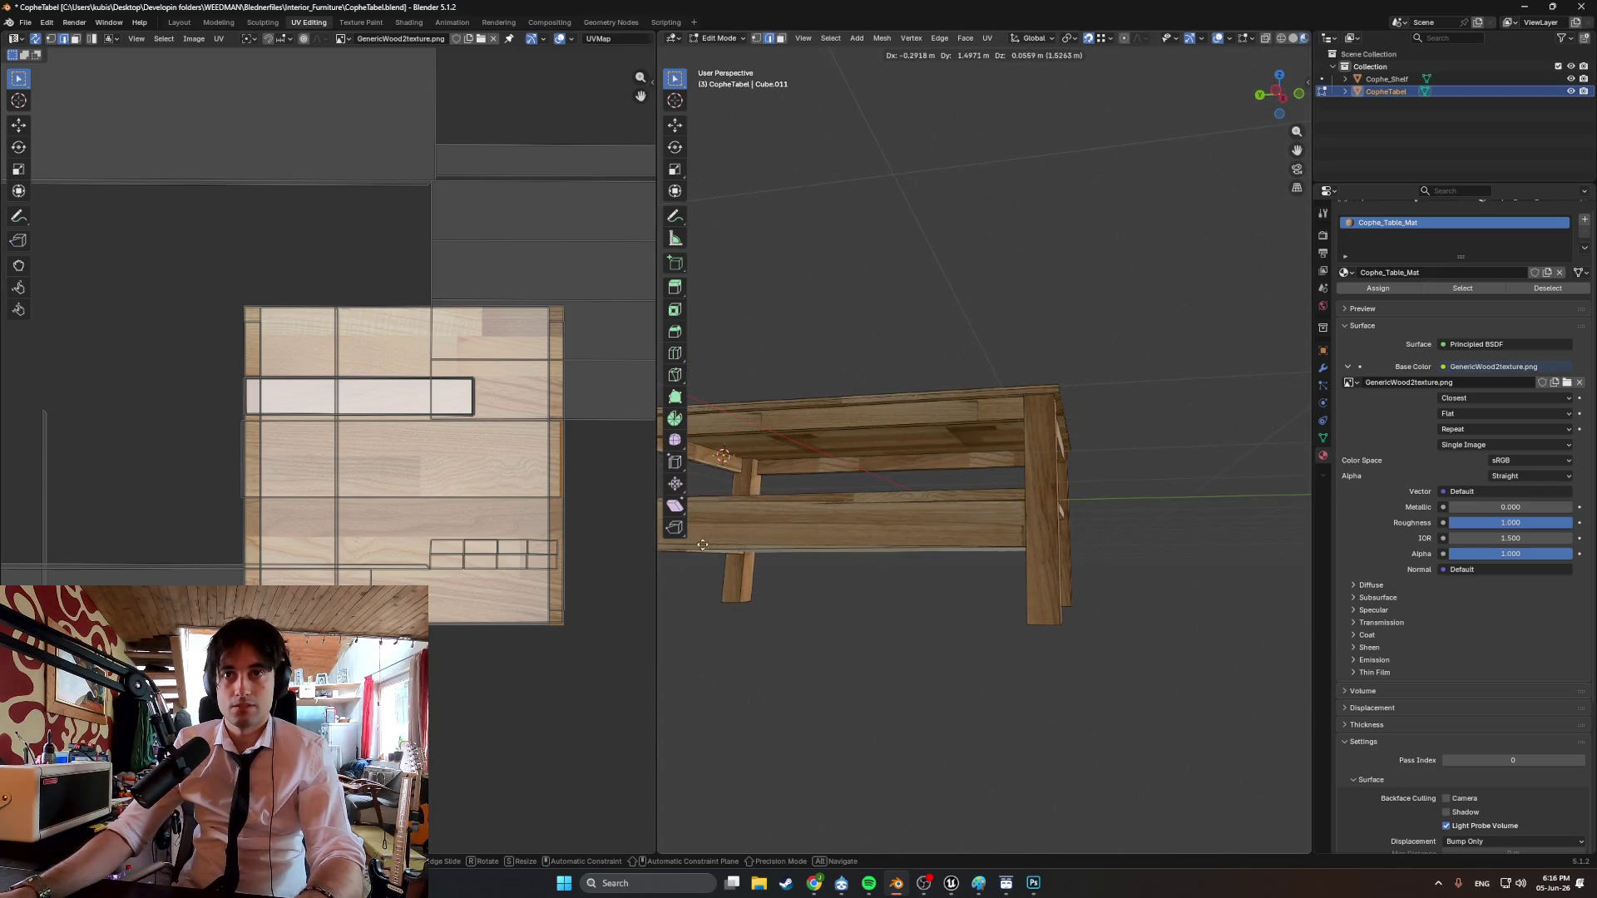
{"action": "left_click", "coordinate": [839, 536]}
{"action": "middle_click_drag", "start_coordinate": [838, 536], "coordinate": [762, 543]}
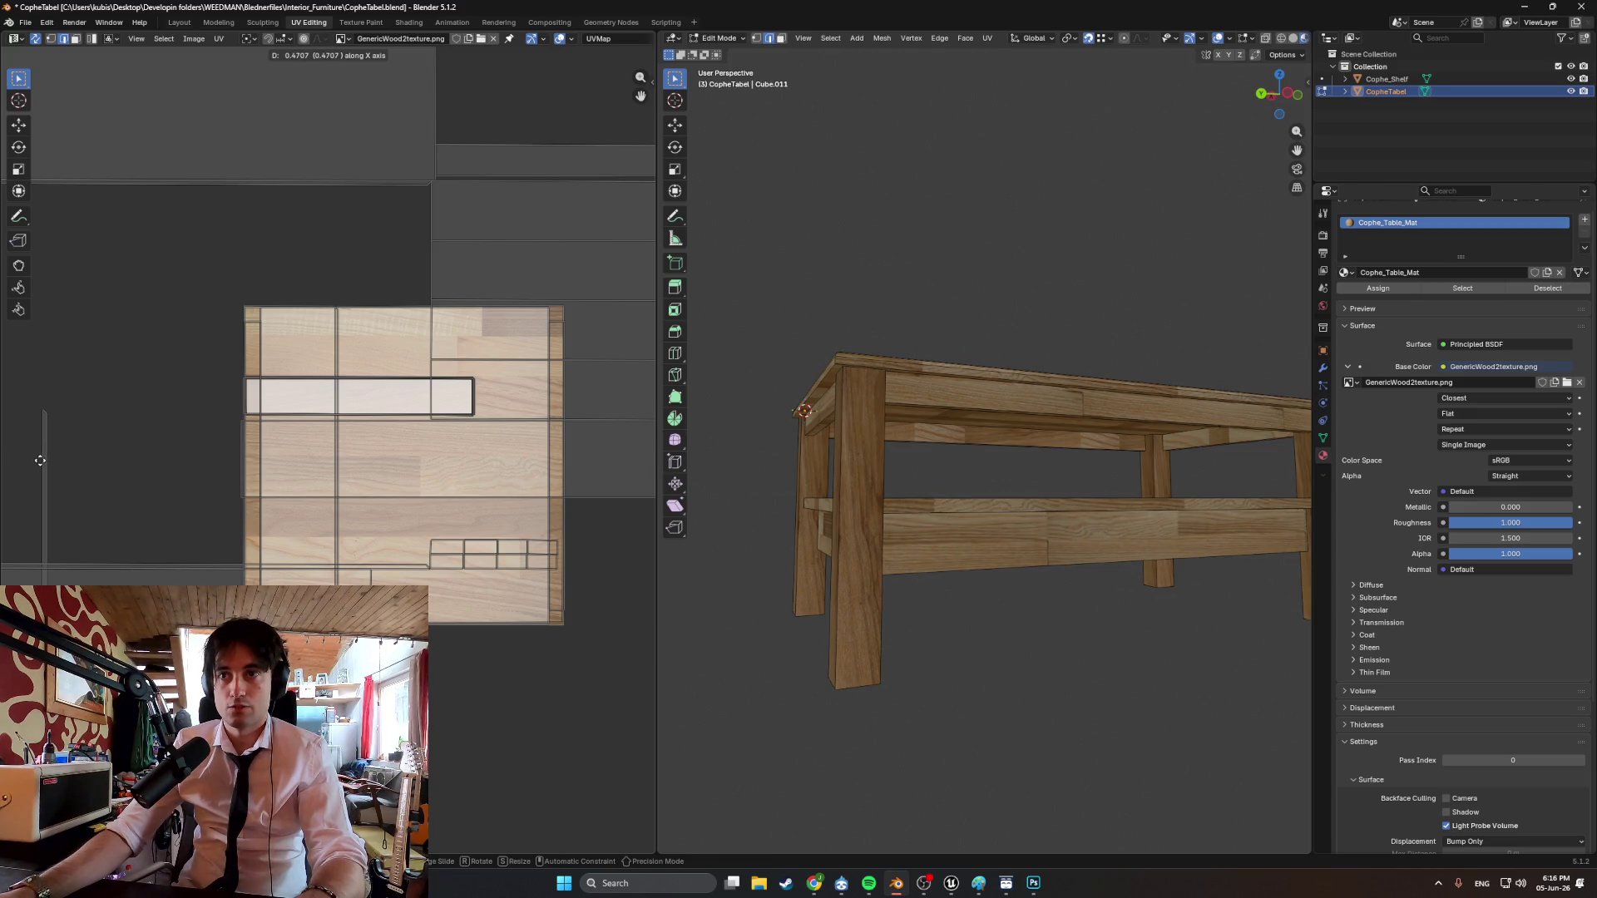
{"action": "mouse_move", "coordinate": [836, 689]}
{"action": "middle_mouse_down"}
{"action": "mouse_move", "coordinate": [710, 682]}
{"action": "mouse_move", "coordinate": [845, 645]}
{"action": "mouse_move", "coordinate": [870, 663]}
{"action": "mouse_move", "coordinate": [841, 656]}
{"action": "mouse_move", "coordinate": [877, 638]}
{"action": "middle_mouse_up"}
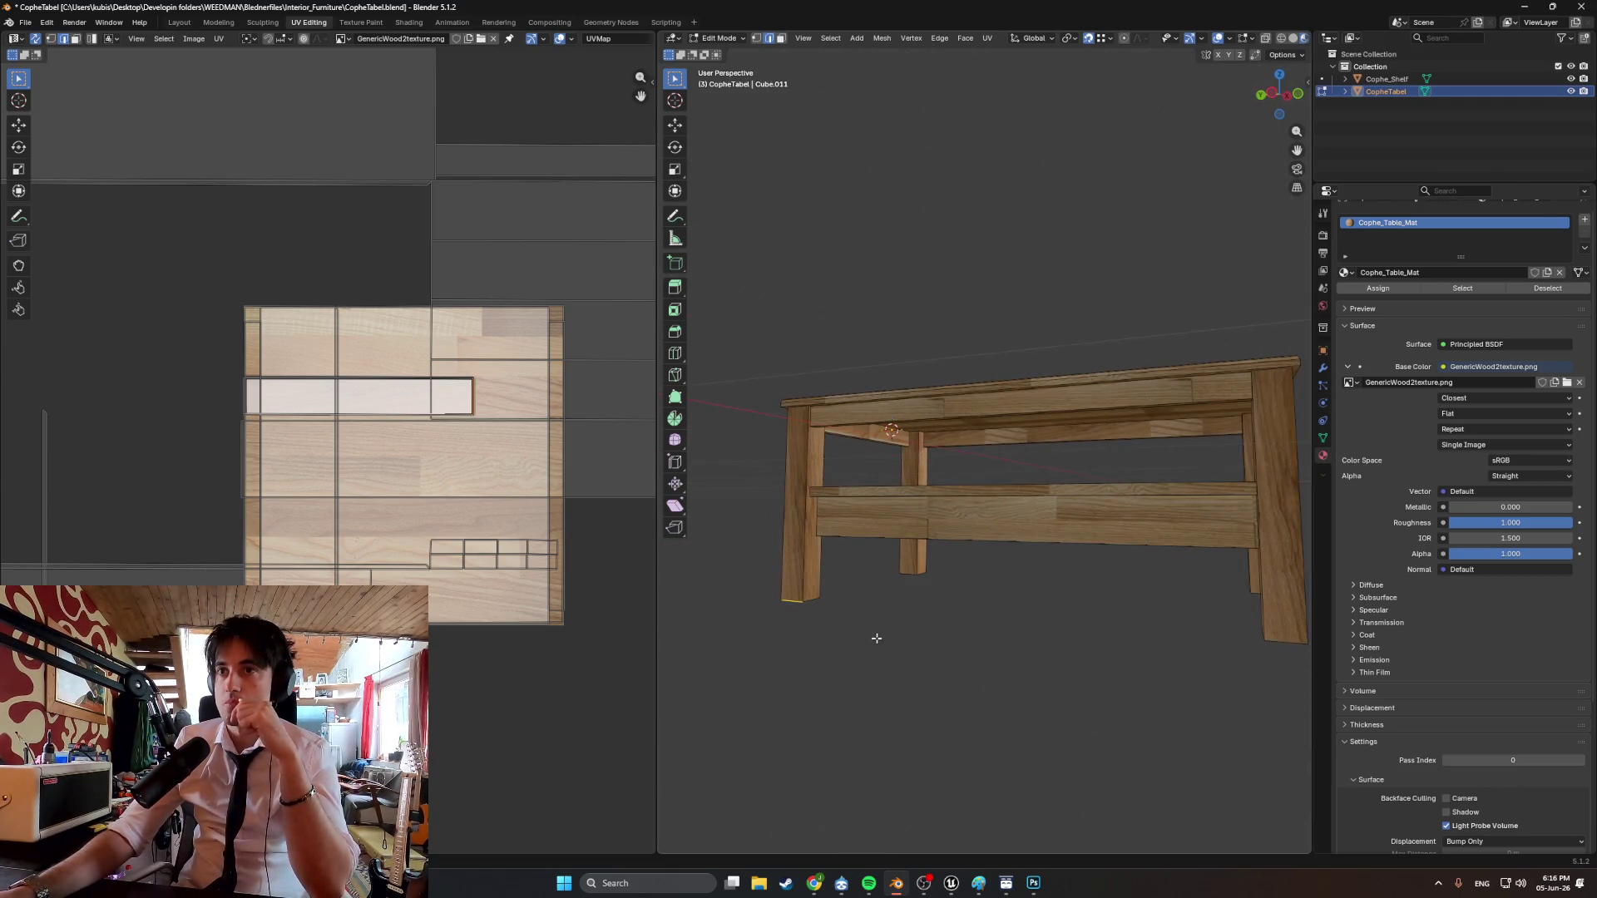
{"action": "mouse_move", "coordinate": [955, 604]}
{"action": "middle_mouse_down"}
{"action": "mouse_move", "coordinate": [1002, 606]}
{"action": "mouse_move", "coordinate": [876, 574]}
{"action": "mouse_move", "coordinate": [957, 618]}
{"action": "middle_mouse_up"}
{"action": "middle_click_drag", "start_coordinate": [966, 617], "coordinate": [894, 542]}
Smart UV Project the shelf's front face, rotate the strip 90° and place it on the wood texture.
{"action": "left_click", "coordinate": [886, 535]}
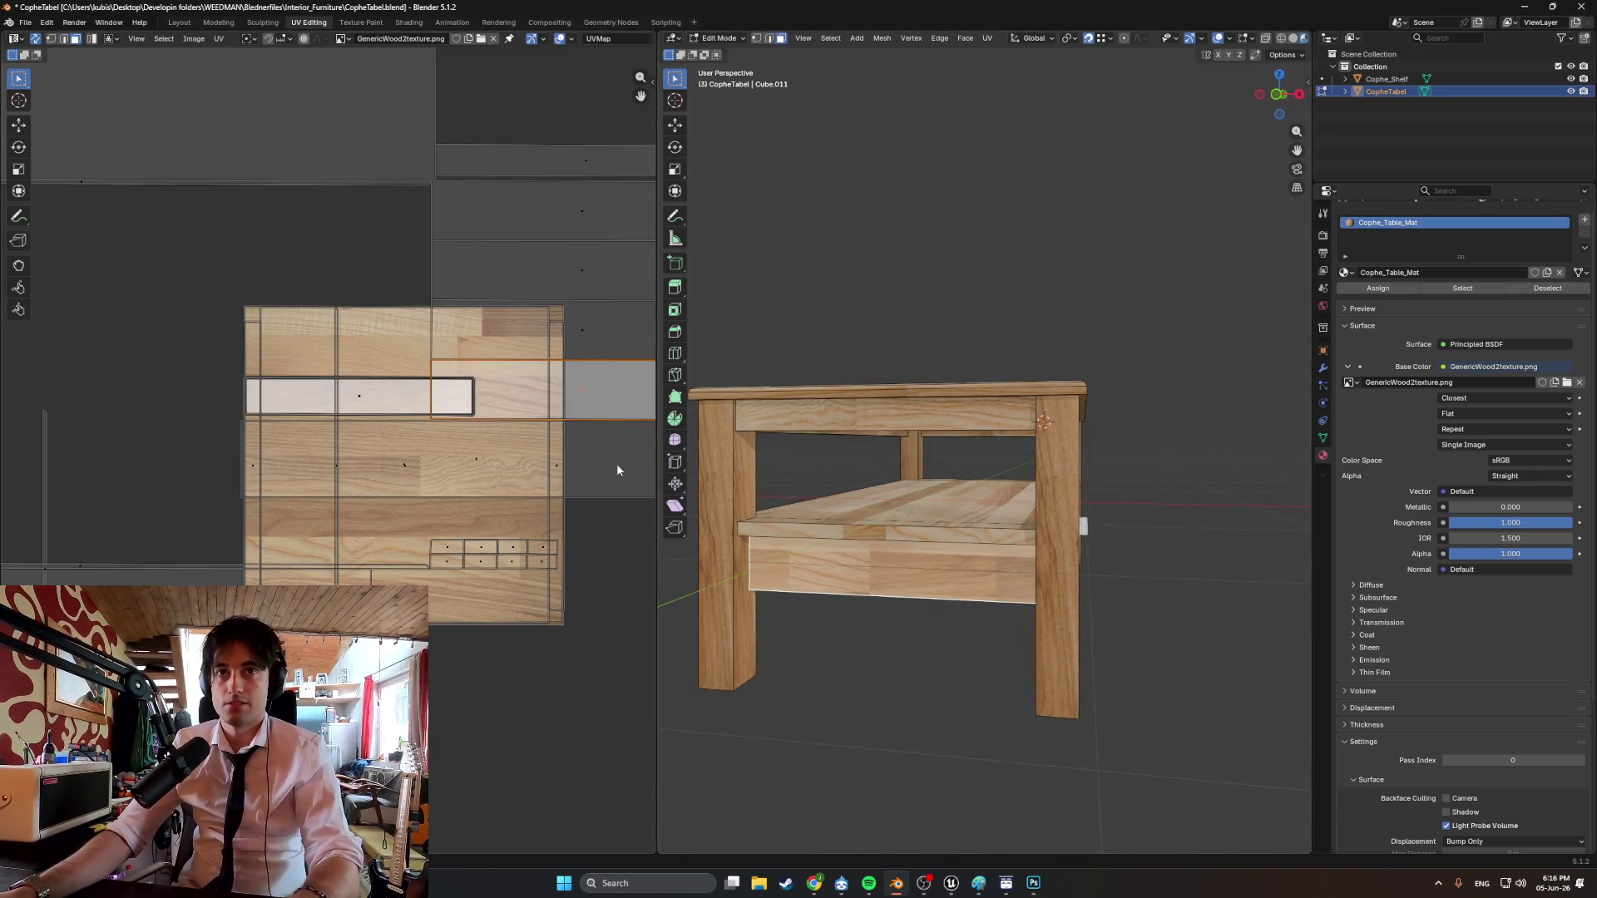
{"action": "key", "text": "u"}
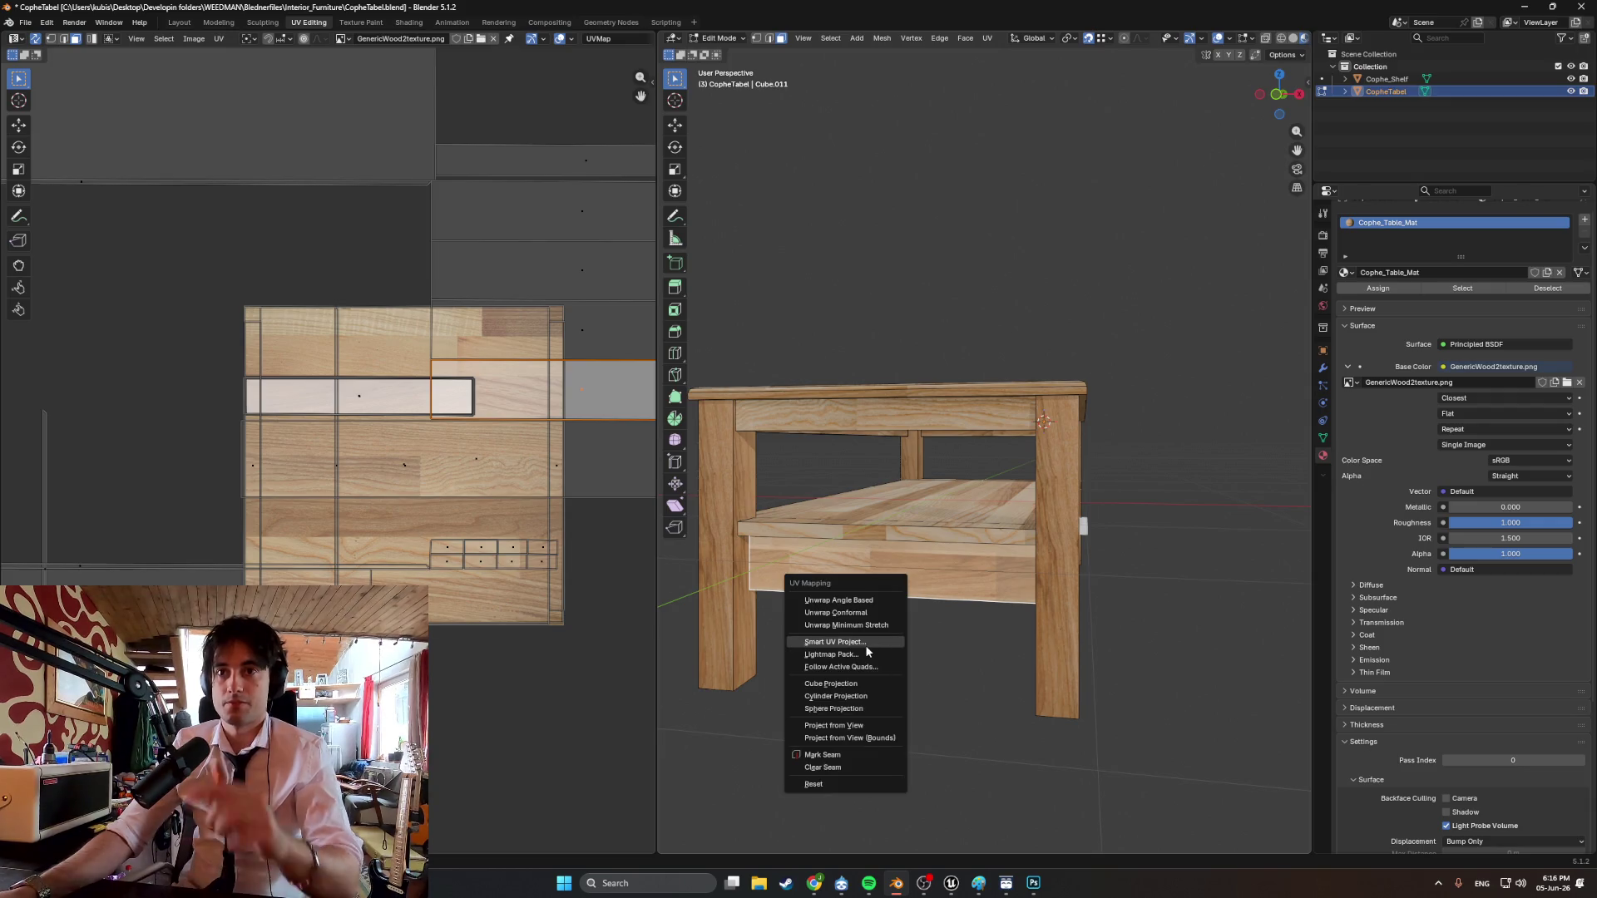
{"action": "left_click", "coordinate": [865, 646]}
{"action": "left_click", "coordinate": [834, 764]}
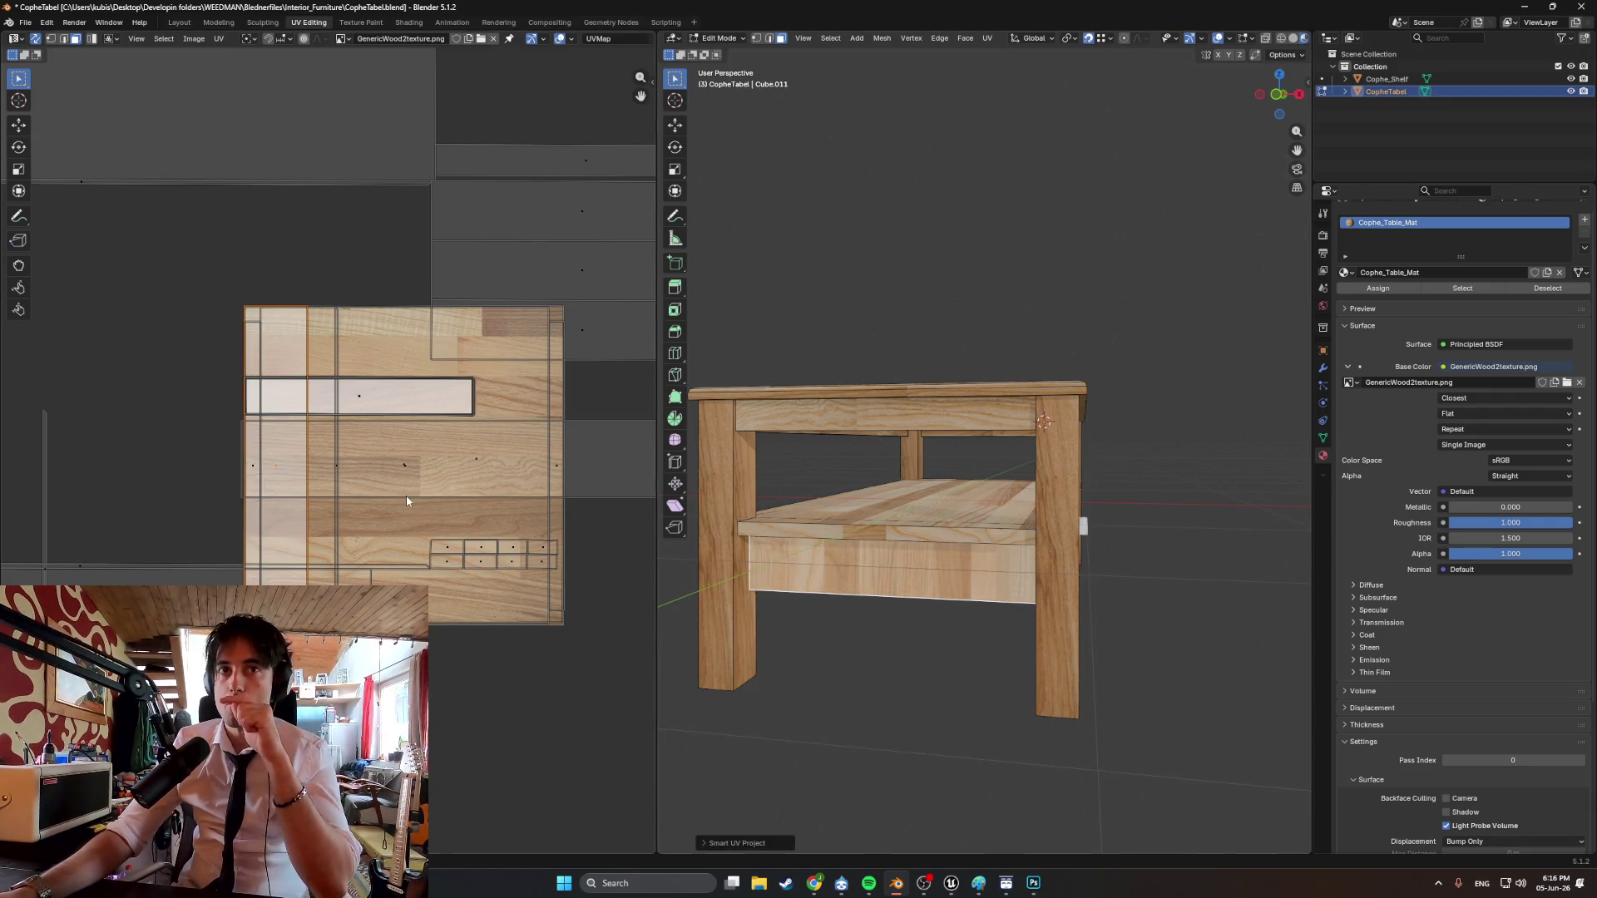
{"action": "type", "text": "r"}
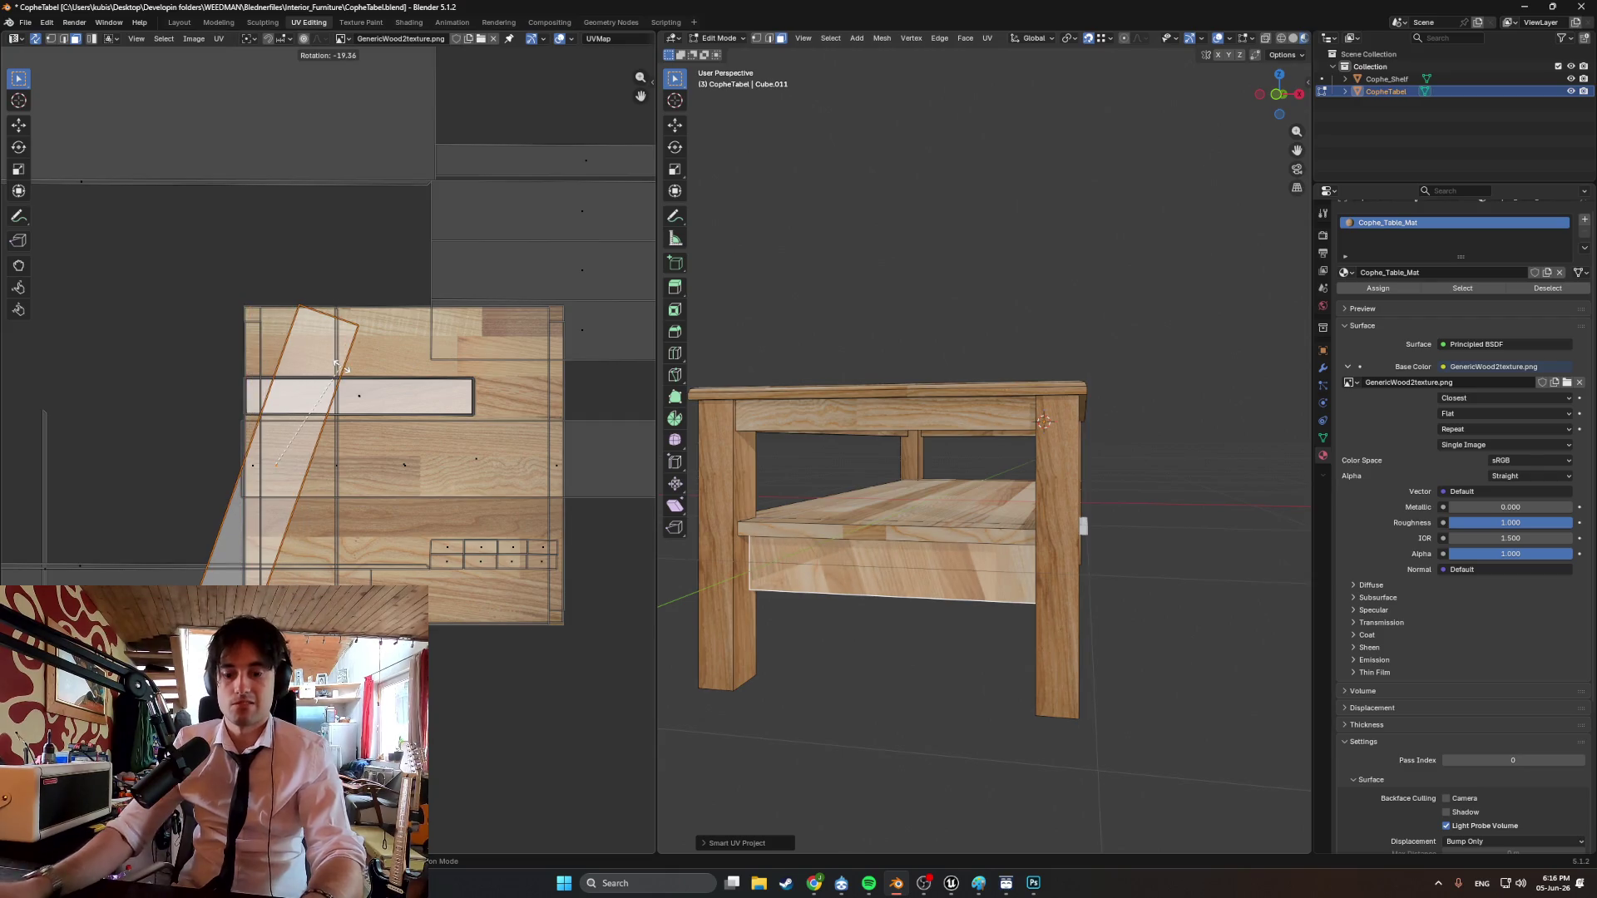
{"action": "type", "text": "90"}
{"action": "key", "text": "Return"}
{"action": "key", "text": "g"}
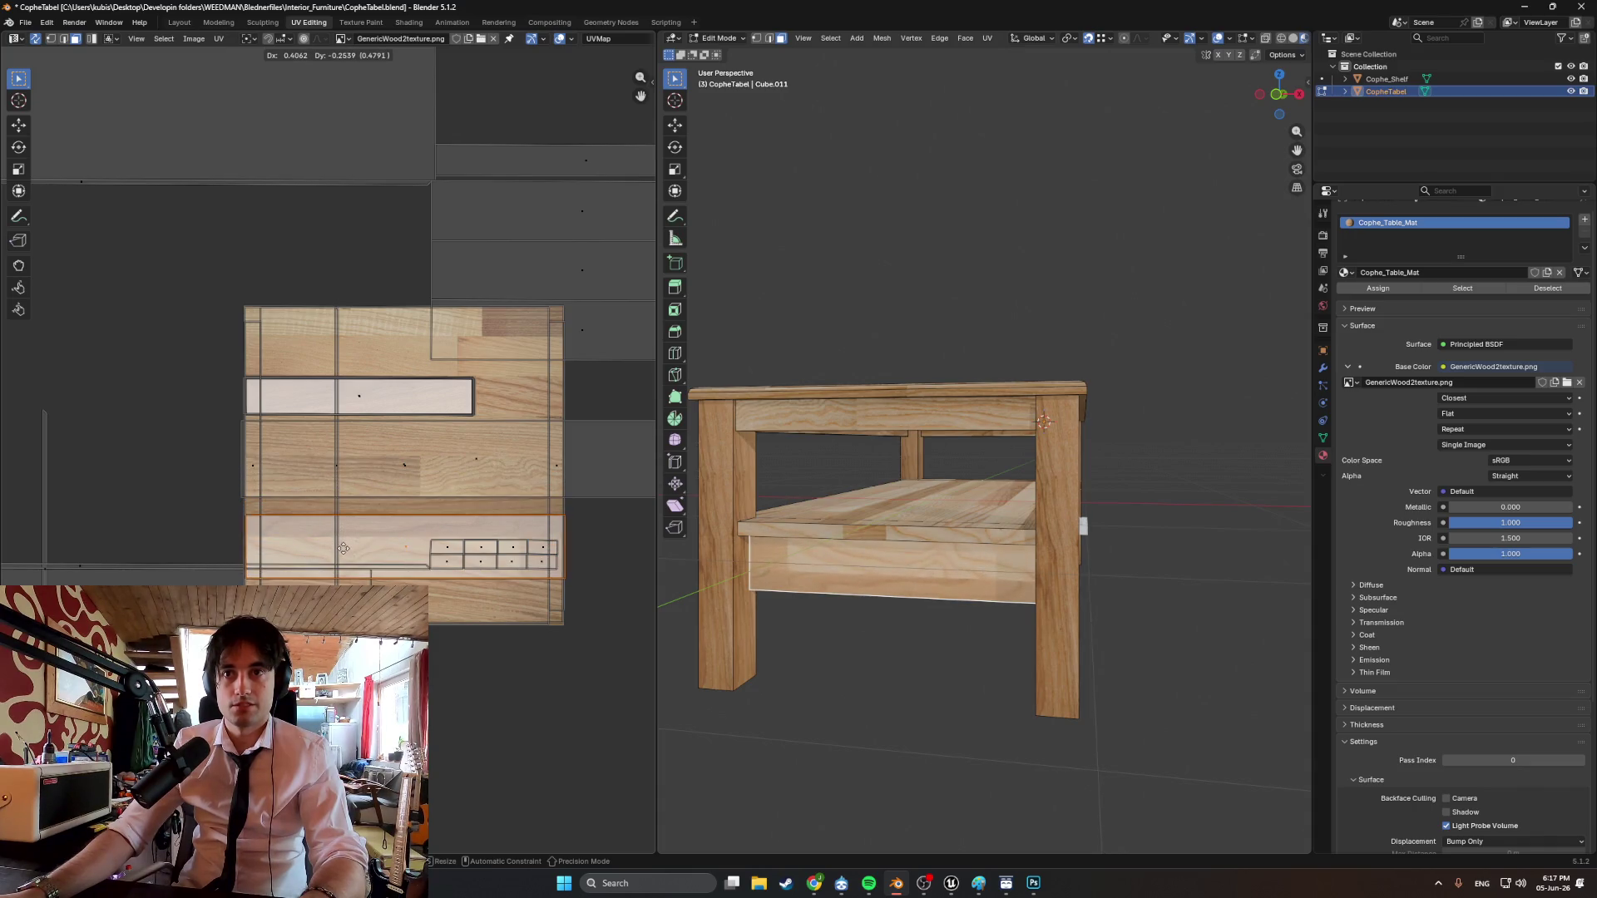
{"action": "left_click", "coordinate": [343, 547]}
{"action": "key", "text": "g"}
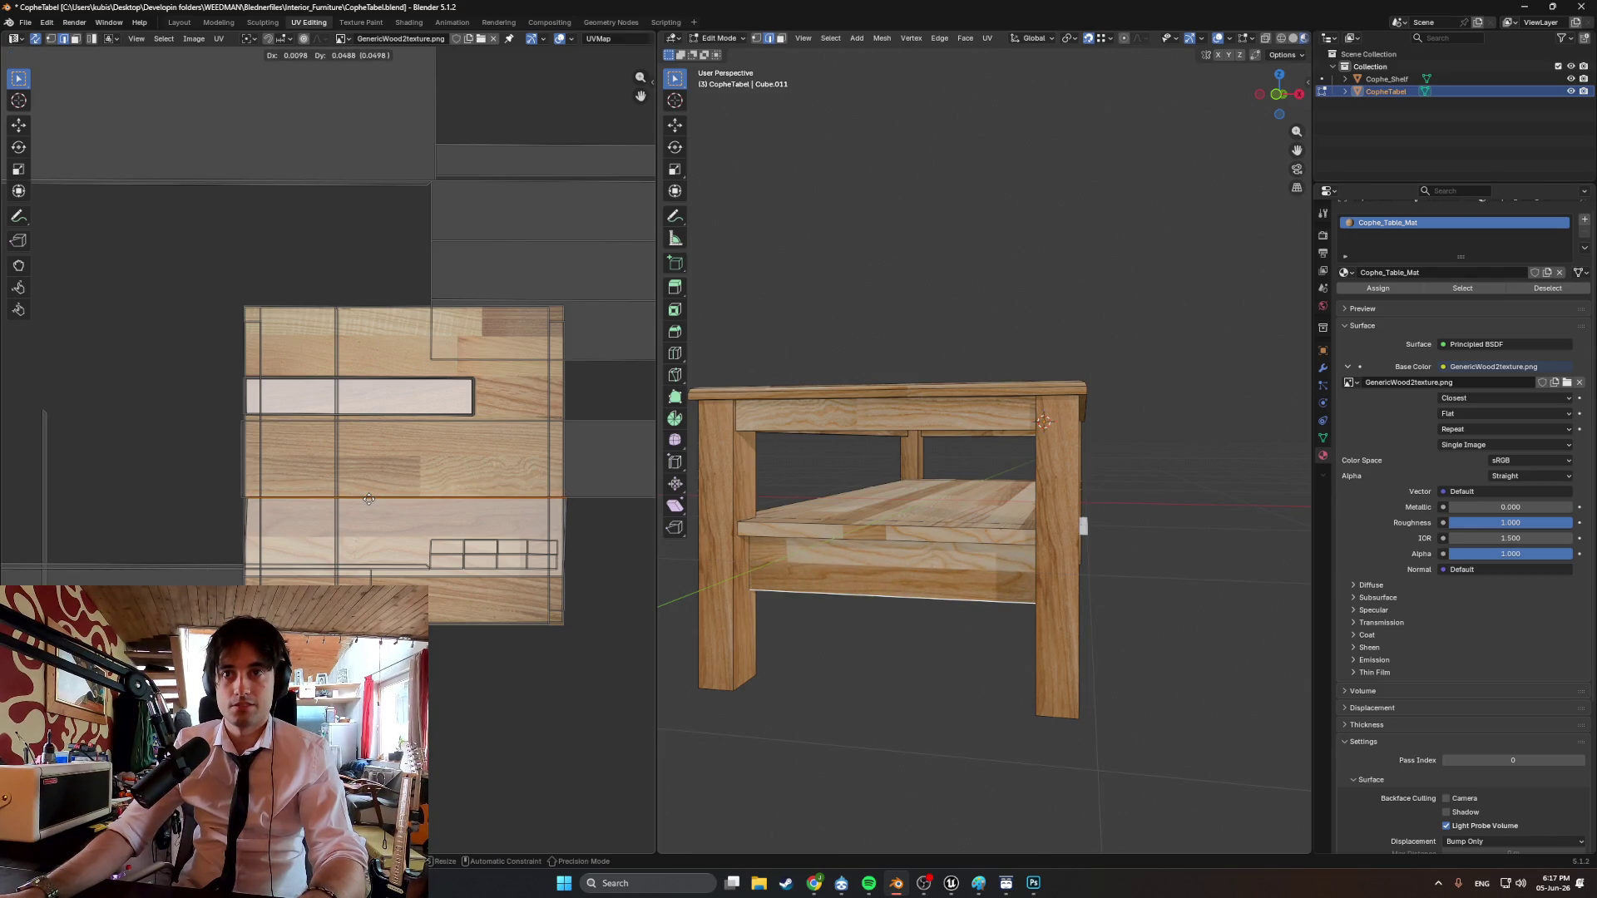
{"action": "mouse_move", "coordinate": [914, 544]}
{"action": "middle_mouse_down"}
{"action": "mouse_move", "coordinate": [1306, 527]}
{"action": "mouse_move", "coordinate": [1040, 549]}
{"action": "middle_mouse_up"}
{"action": "scroll", "coordinate": [985, 554], "scroll_direction": "up", "scroll_amount": 3}
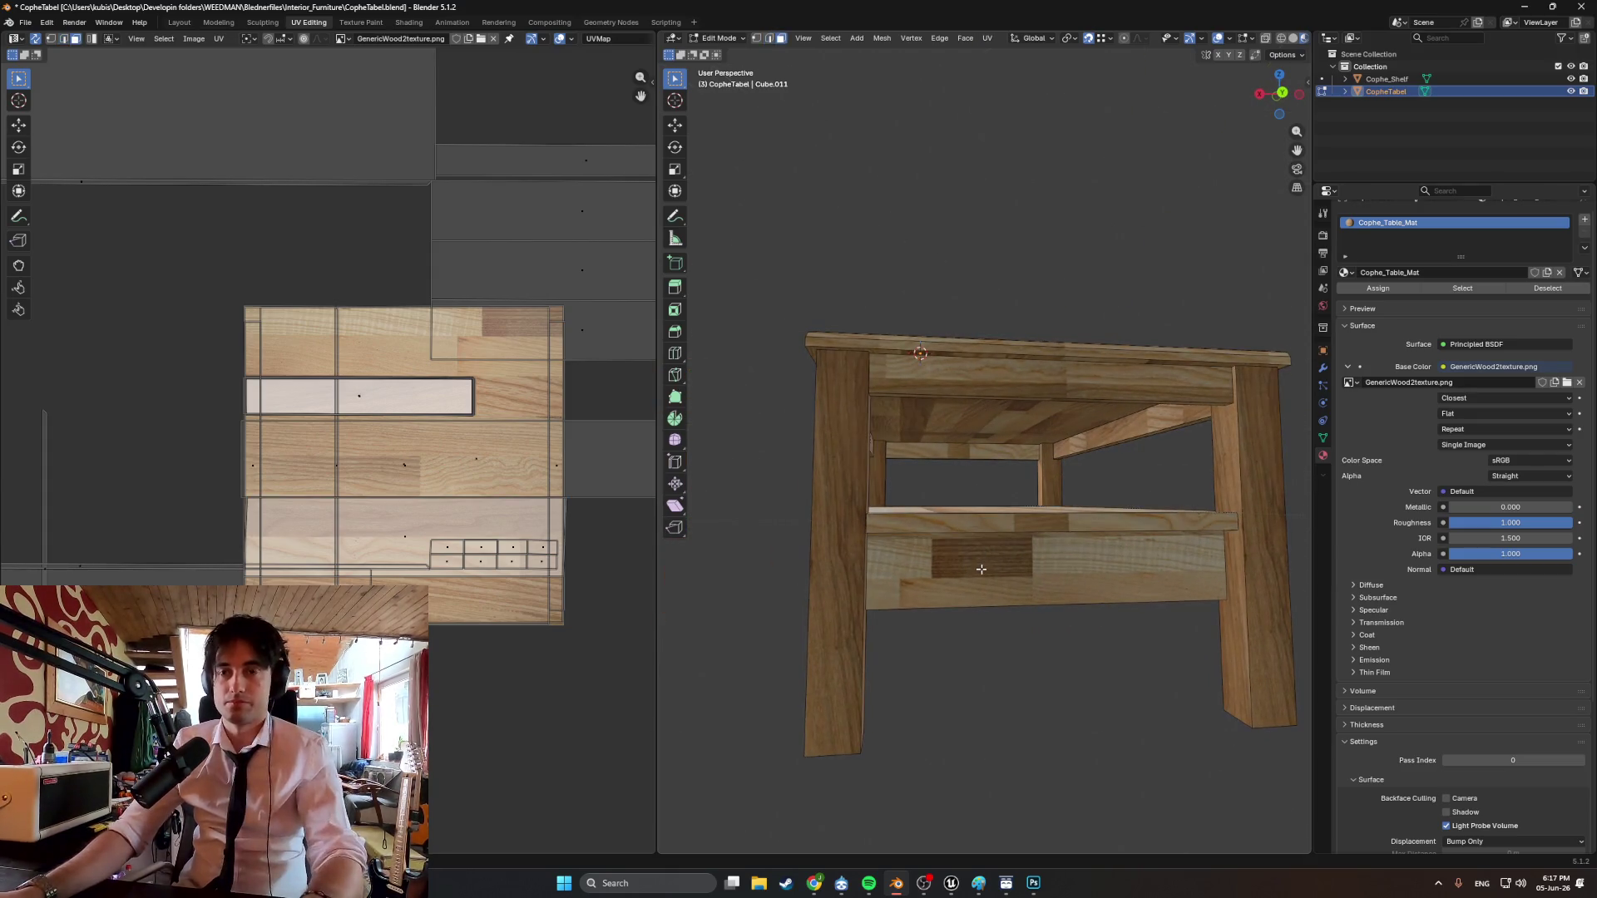
Select the front apron face and orbit up to look down on the tabletop.
{"action": "left_click", "coordinate": [951, 579]}
{"action": "mouse_move", "coordinate": [983, 559]}
{"action": "middle_mouse_down"}
{"action": "mouse_move", "coordinate": [1060, 603]}
{"action": "mouse_move", "coordinate": [979, 556]}
{"action": "mouse_move", "coordinate": [988, 564]}
{"action": "mouse_move", "coordinate": [952, 580]}
{"action": "mouse_move", "coordinate": [1022, 585]}
{"action": "mouse_move", "coordinate": [999, 546]}
{"action": "middle_mouse_up"}
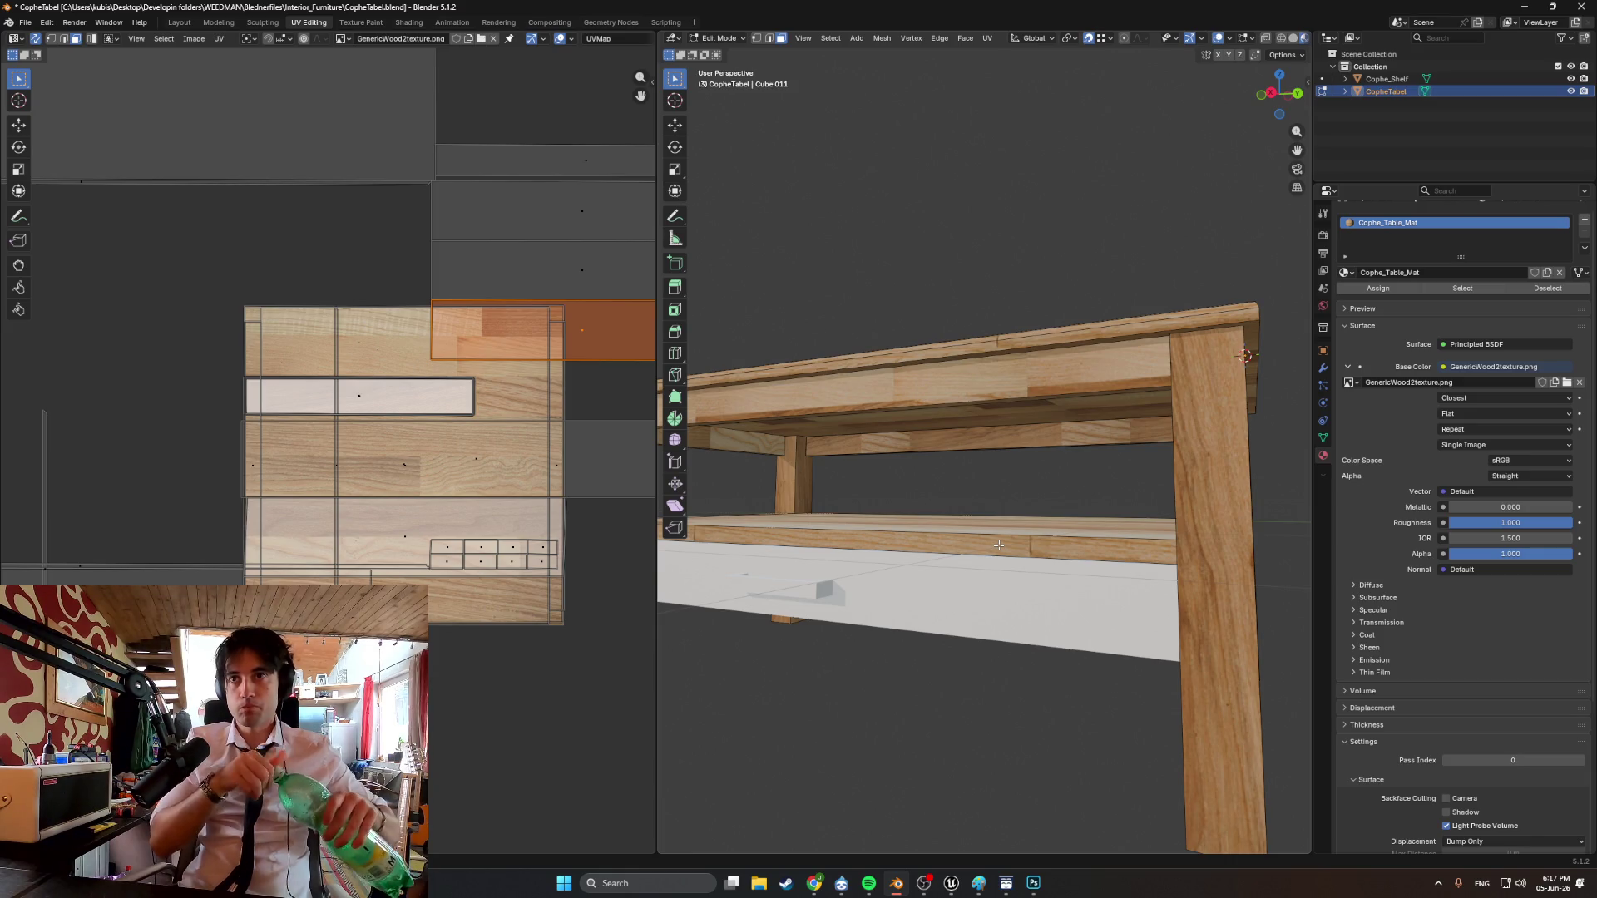
{"action": "mouse_move", "coordinate": [998, 546]}
{"action": "middle_mouse_down"}
{"action": "mouse_move", "coordinate": [1010, 568]}
{"action": "mouse_move", "coordinate": [892, 522]}
{"action": "middle_mouse_up"}
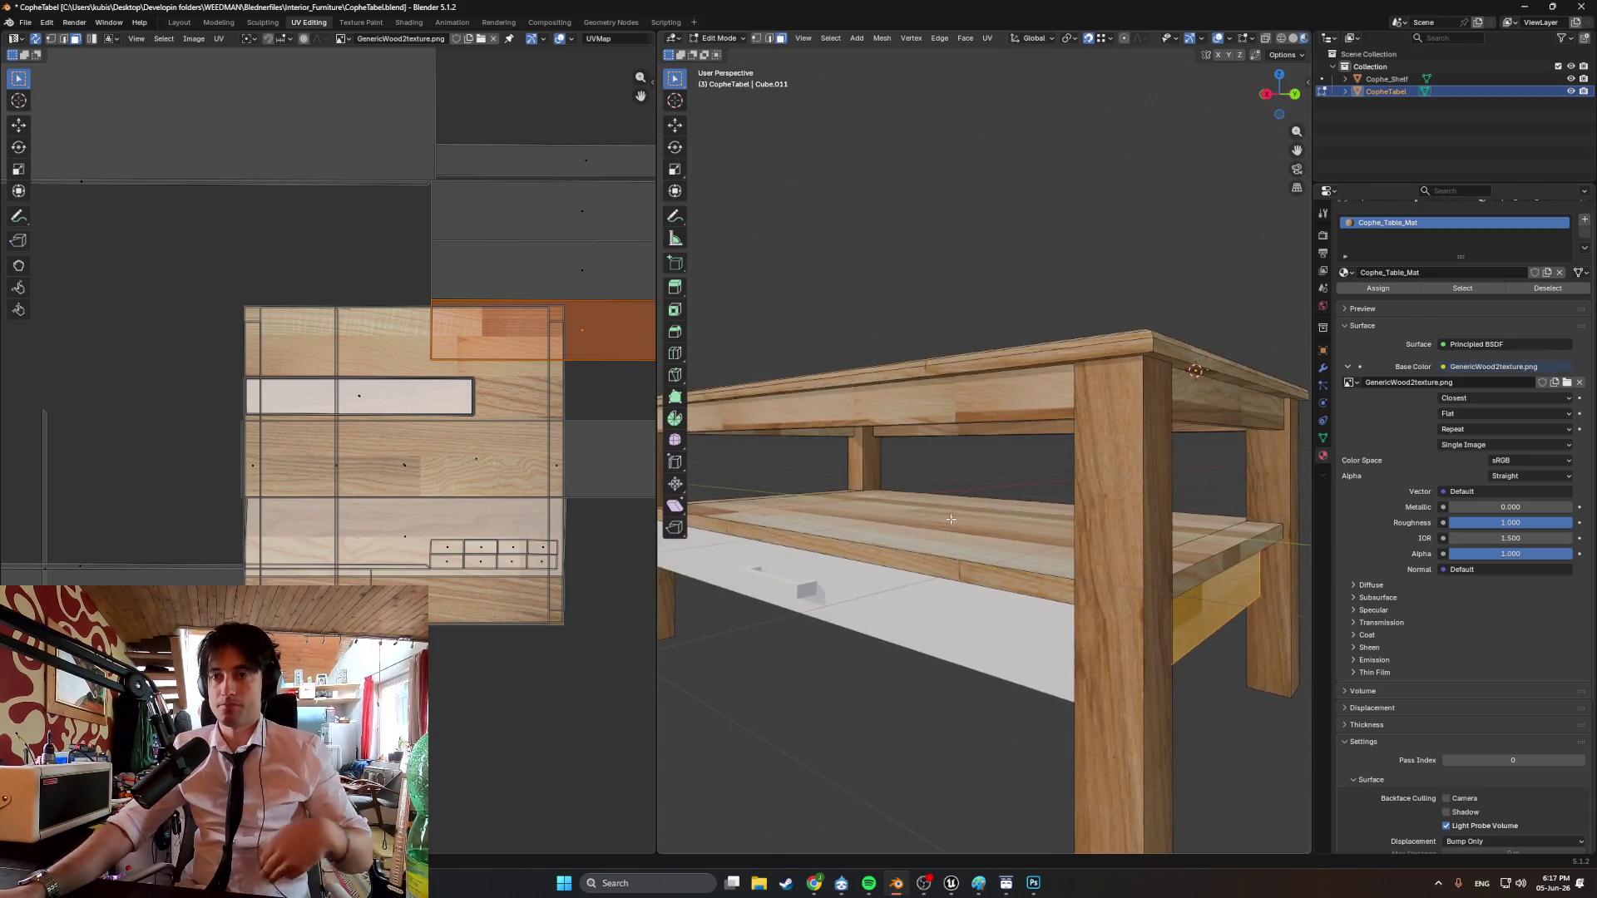
{"action": "scroll", "coordinate": [892, 523], "scroll_direction": "up", "scroll_amount": 4}
Smart UV Project the shelf's front face and slide the new island vertically along Y.
{"action": "key", "text": "u"}
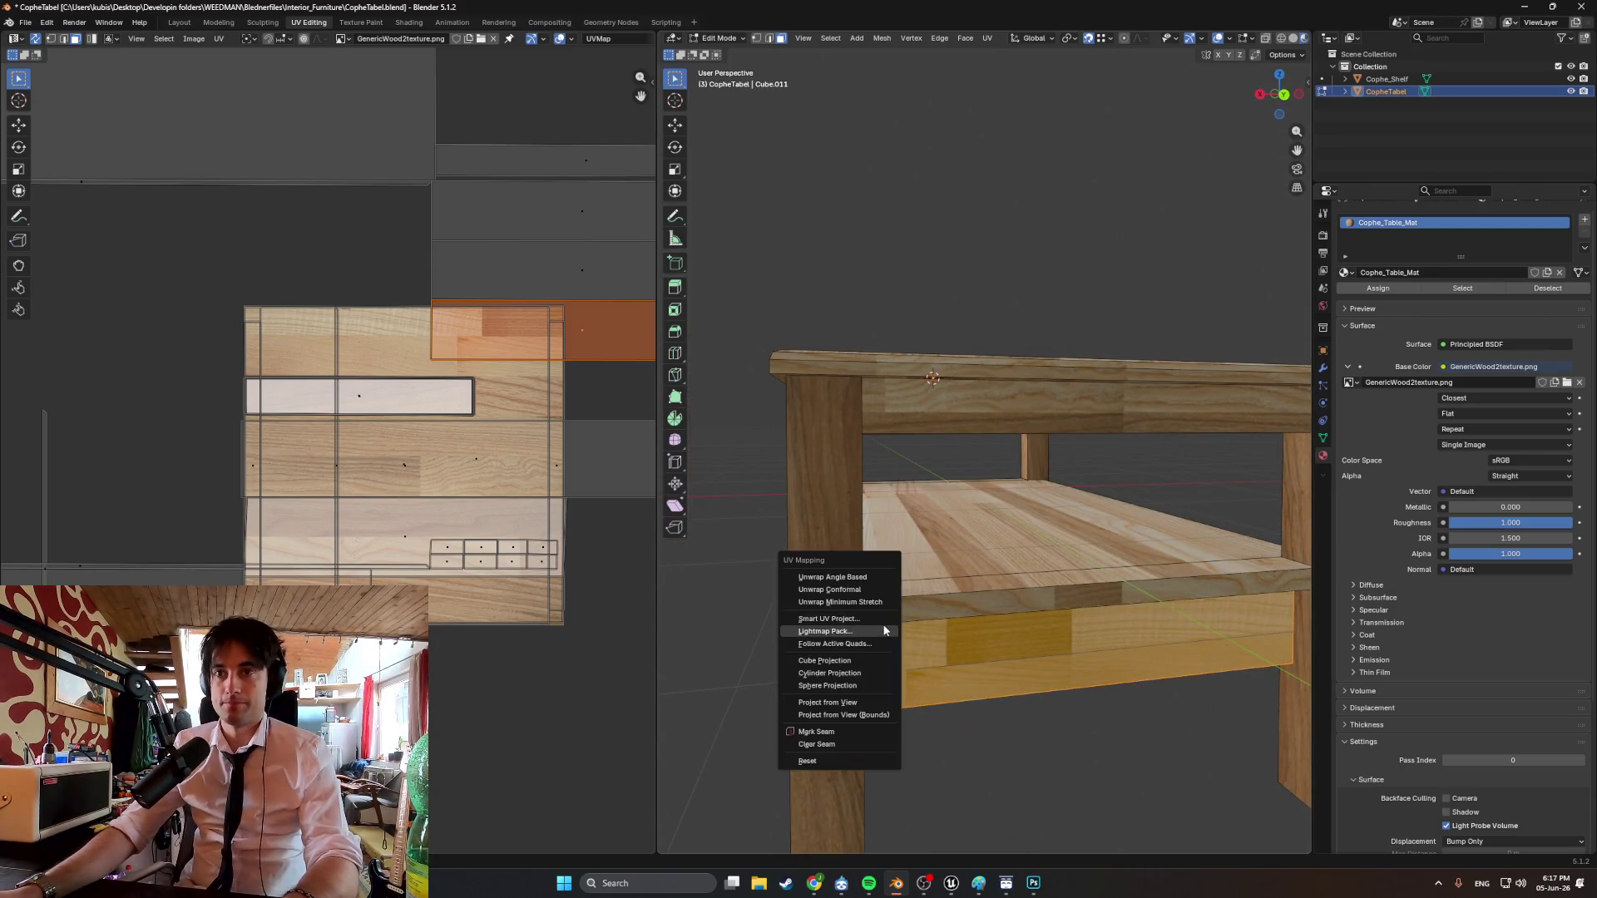
{"action": "left_click", "coordinate": [869, 618]}
{"action": "left_click", "coordinate": [851, 737]}
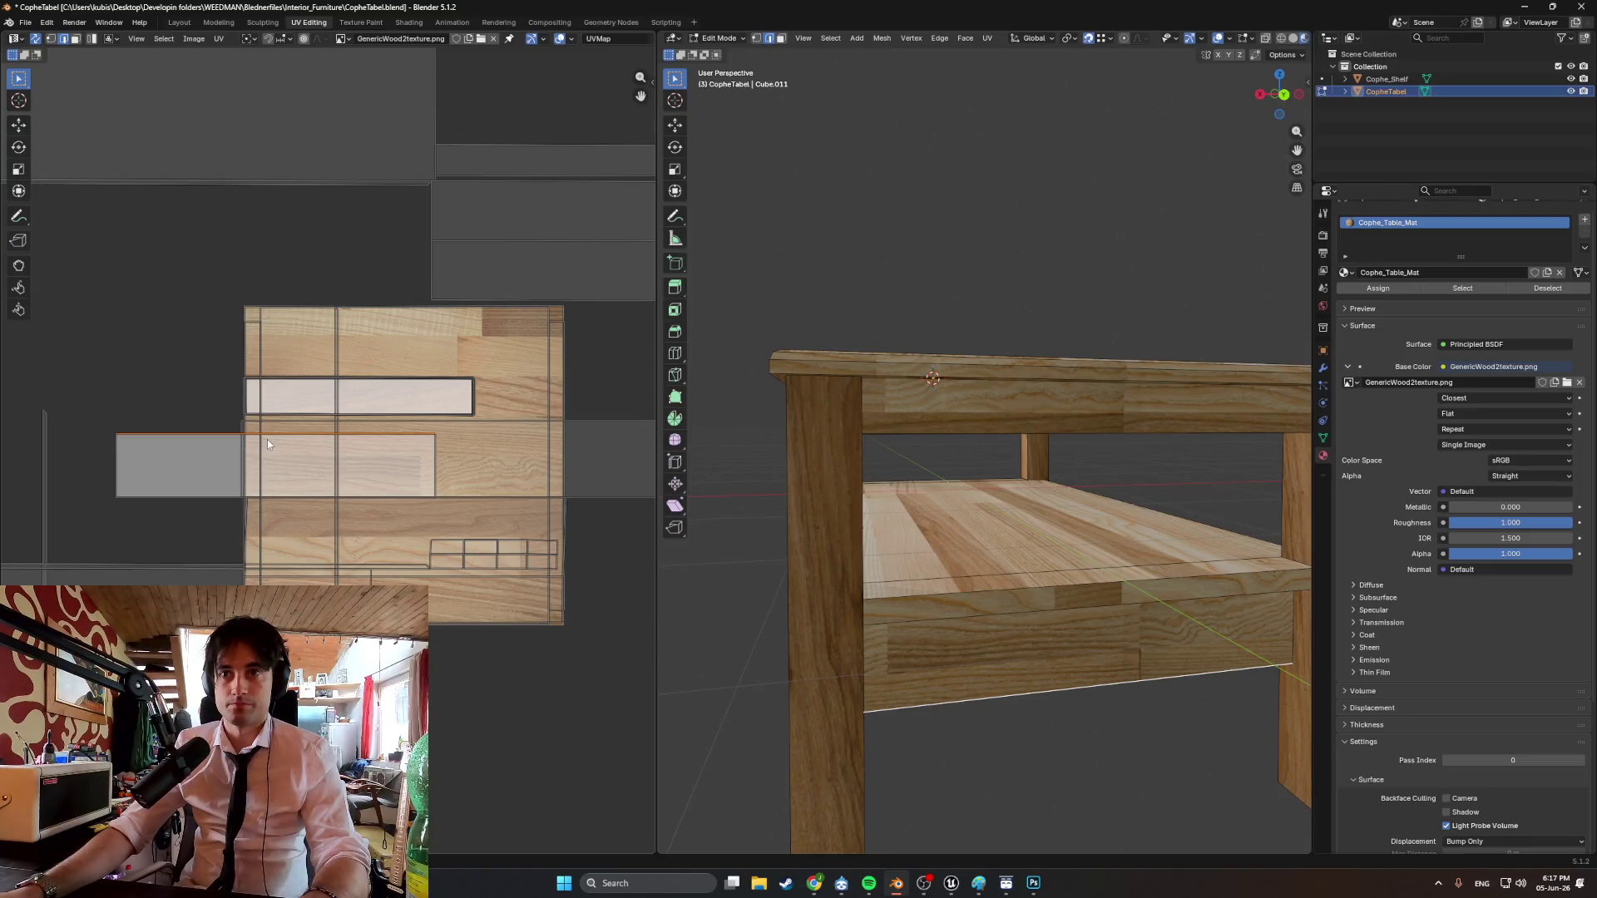
{"action": "key", "text": "g"}
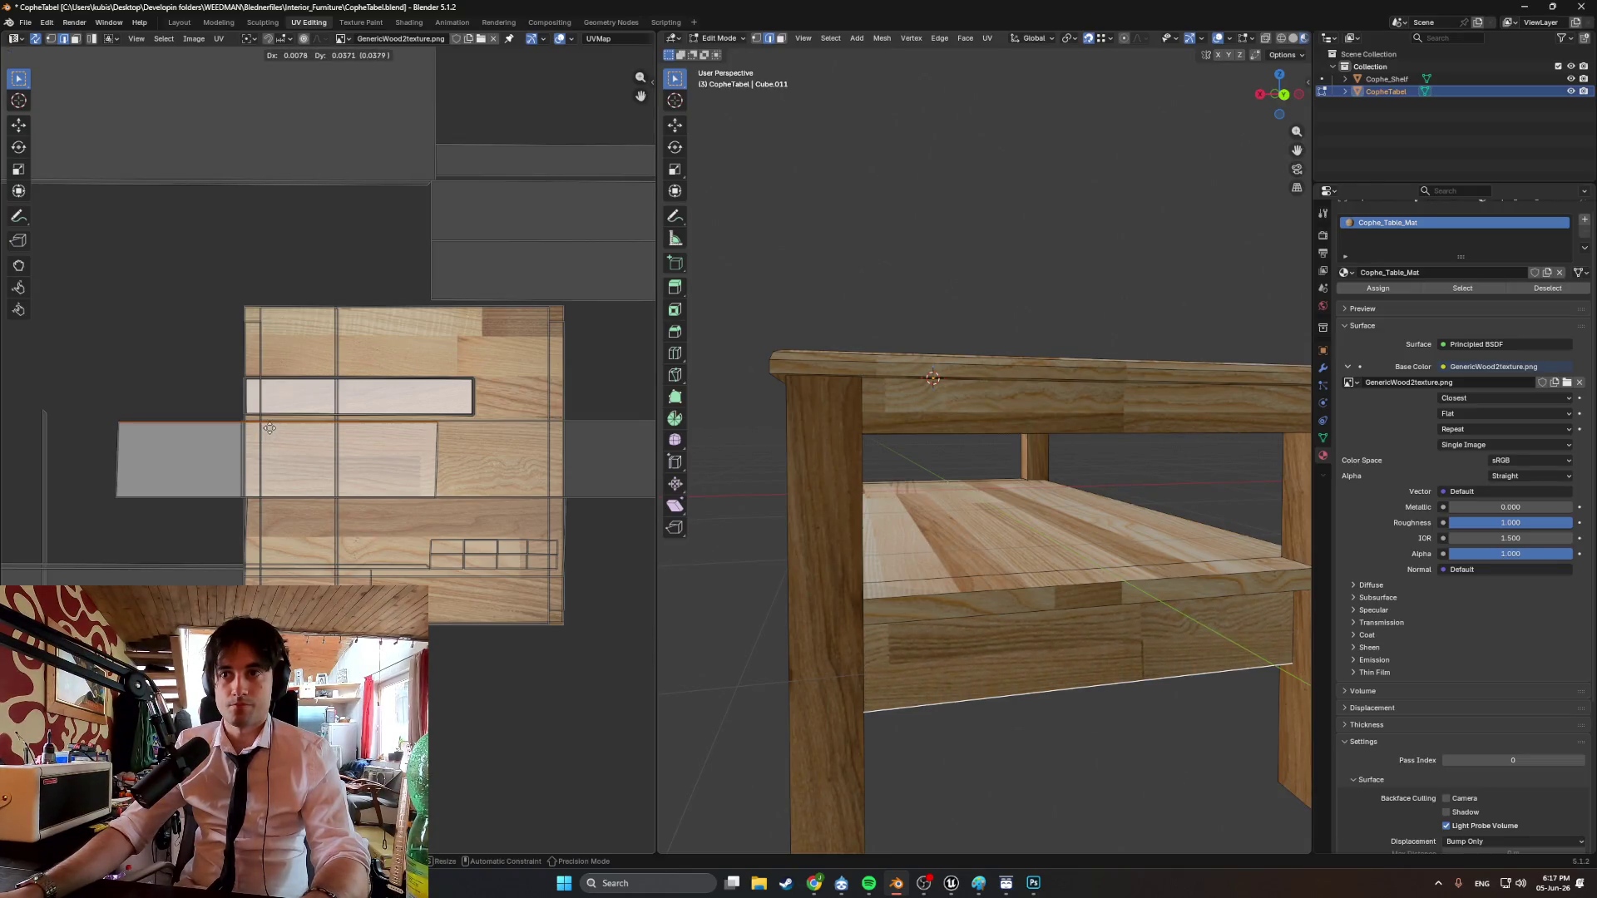
{"action": "key", "text": "x"}
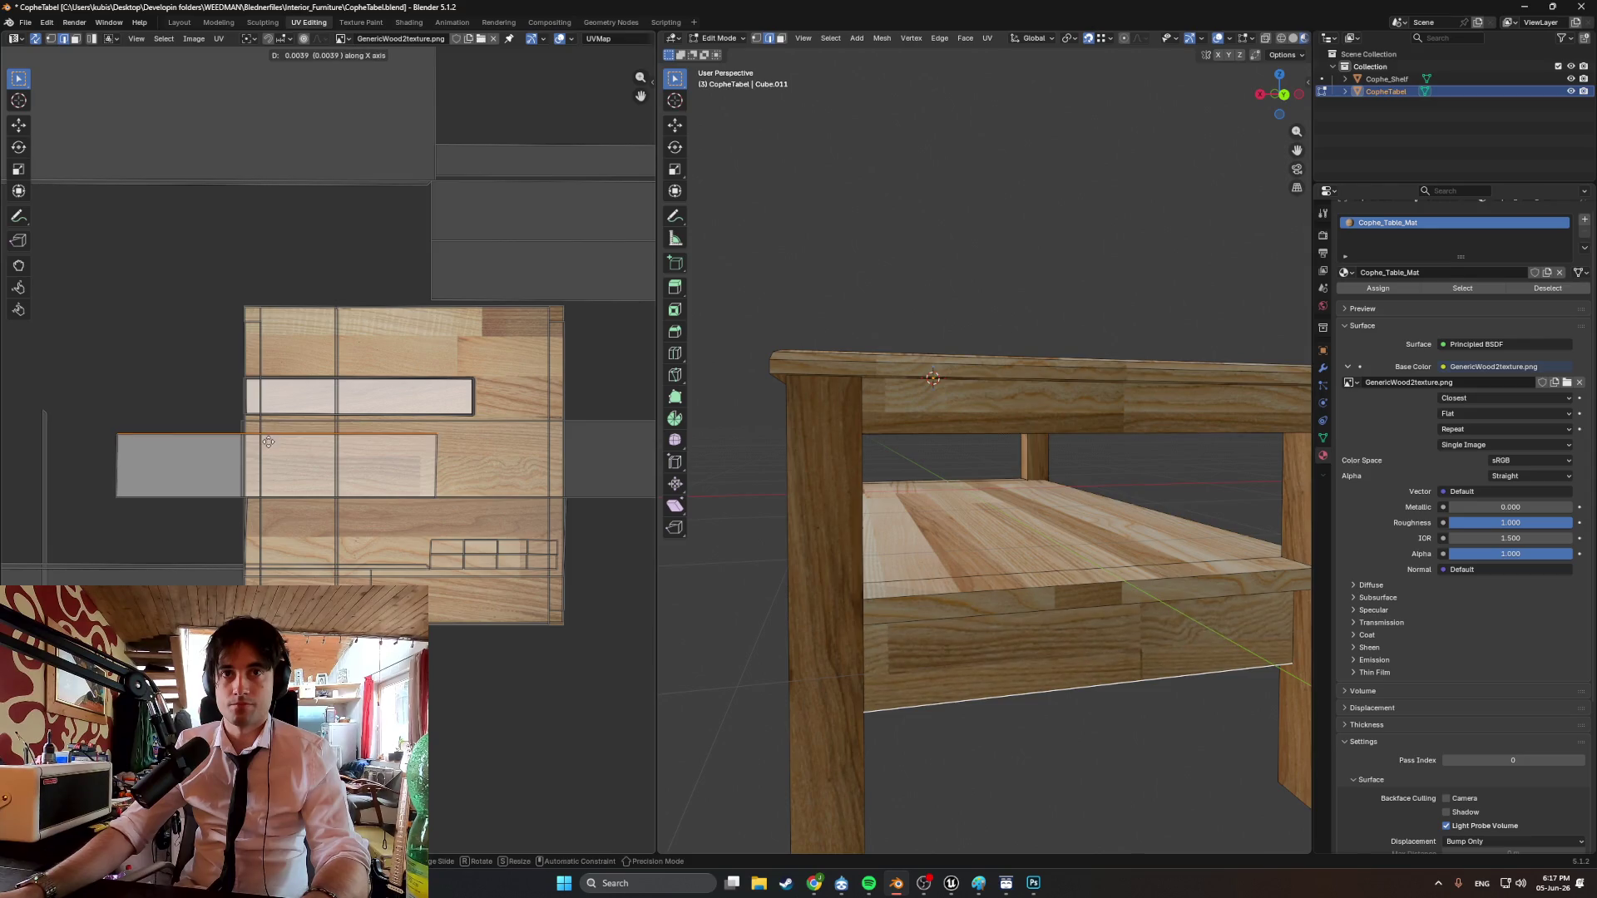
{"action": "key", "text": "y"}
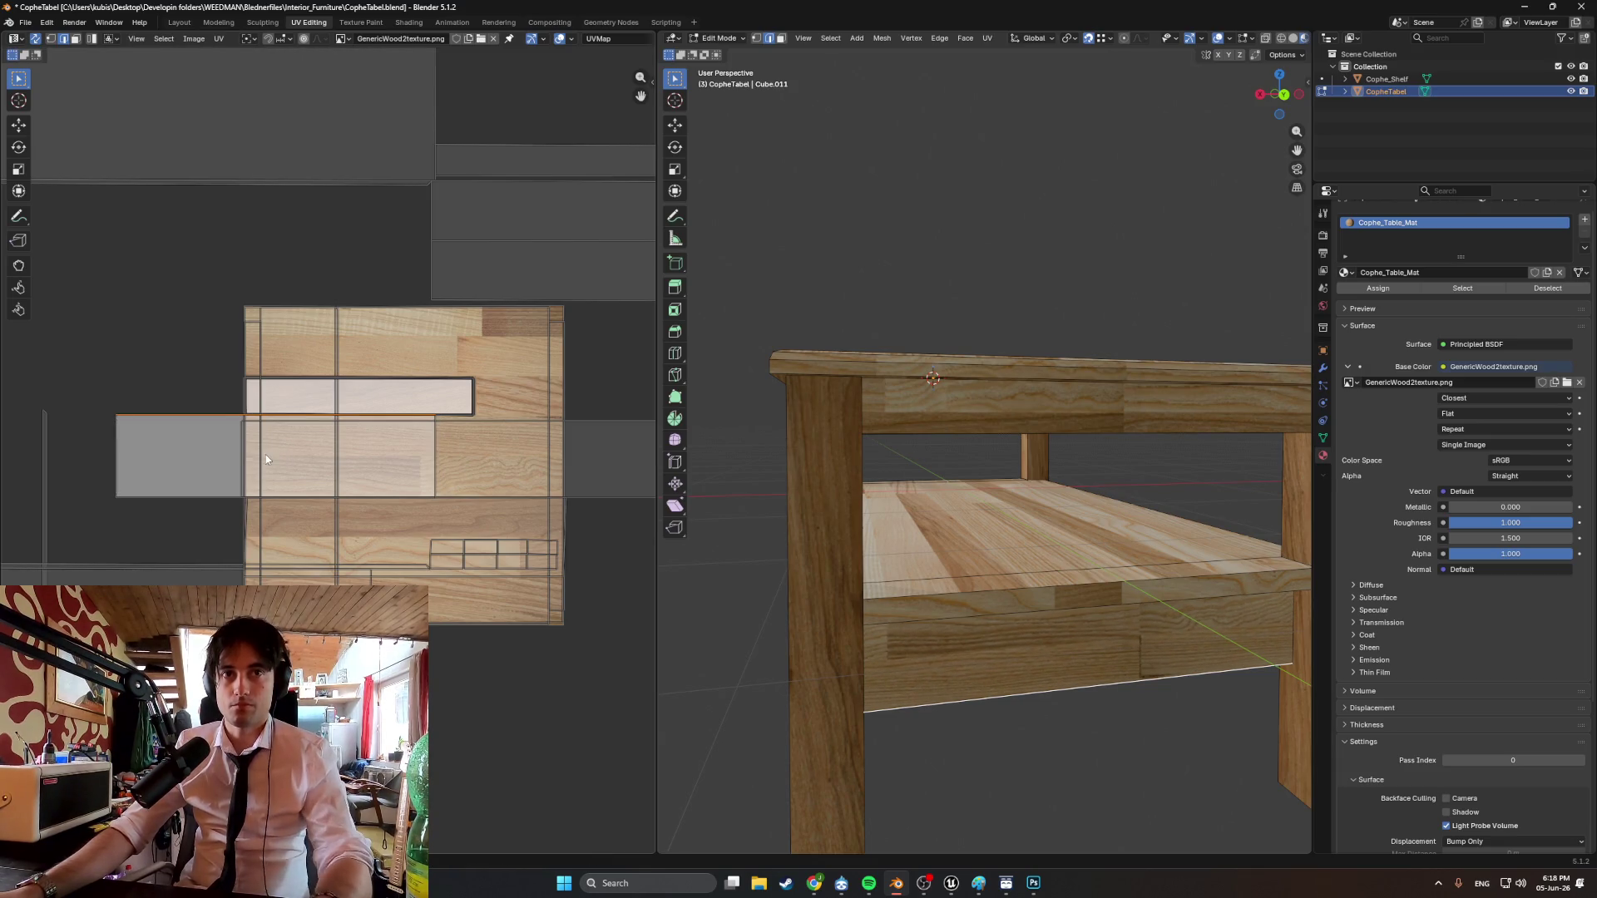
Move the front apron's UV island over the wood, then select the drawer front face.
{"action": "left_click", "coordinate": [1014, 664]}
{"action": "key", "text": "g"}
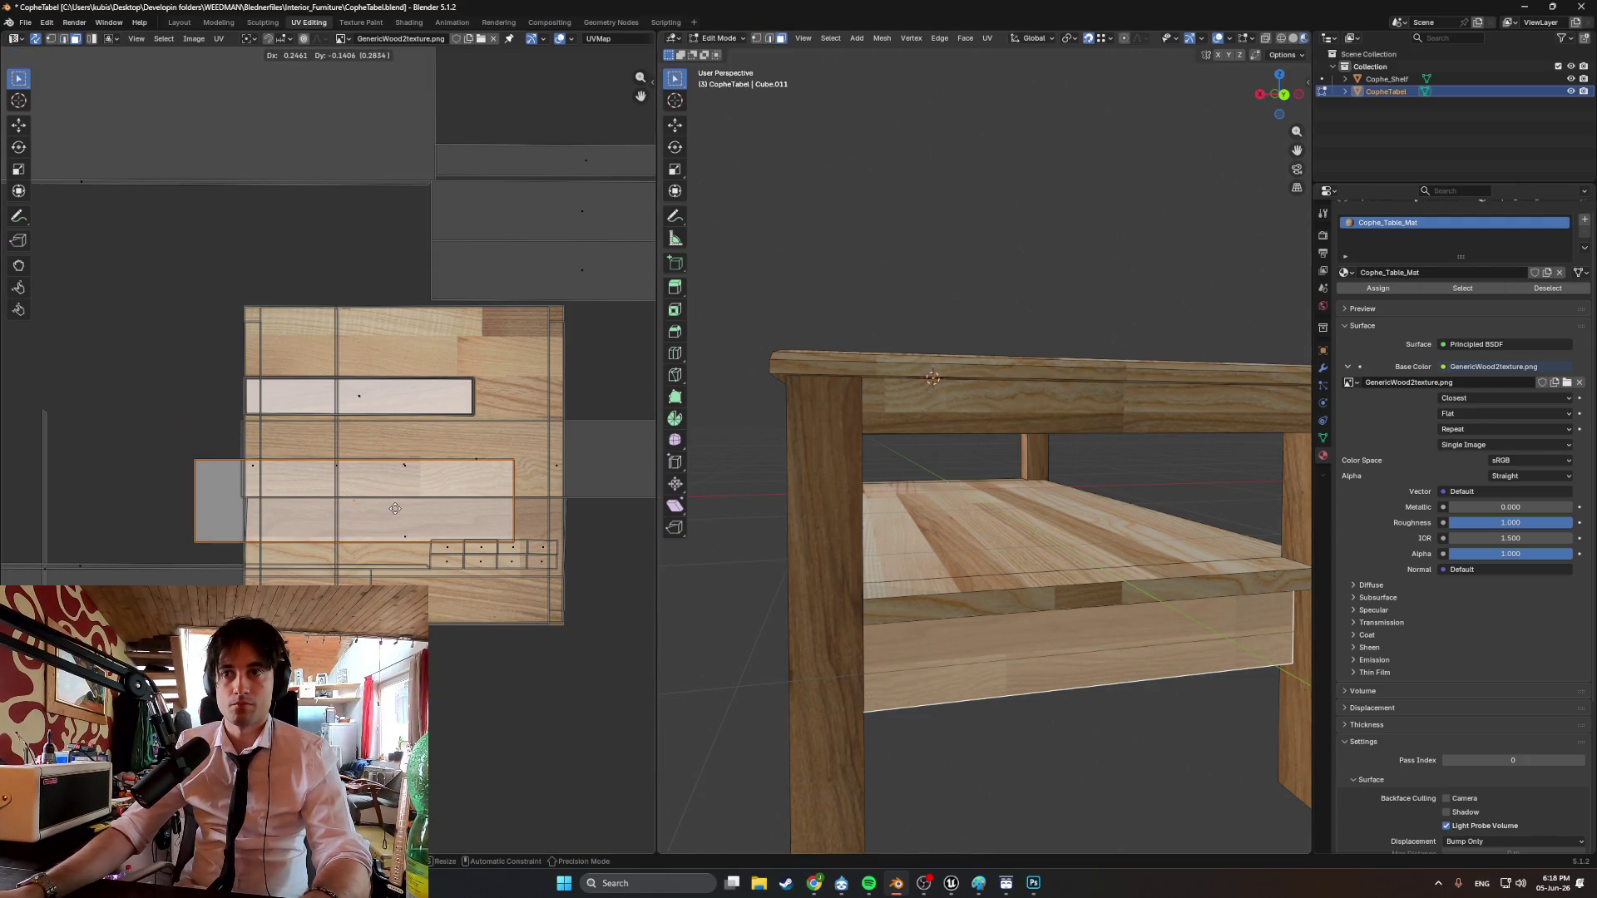
{"action": "mouse_move", "coordinate": [745, 671]}
{"action": "middle_mouse_down"}
{"action": "mouse_move", "coordinate": [776, 670]}
{"action": "mouse_move", "coordinate": [732, 666]}
{"action": "mouse_move", "coordinate": [989, 684]}
{"action": "mouse_move", "coordinate": [941, 463]}
{"action": "middle_mouse_up"}
{"action": "left_click", "coordinate": [940, 463]}
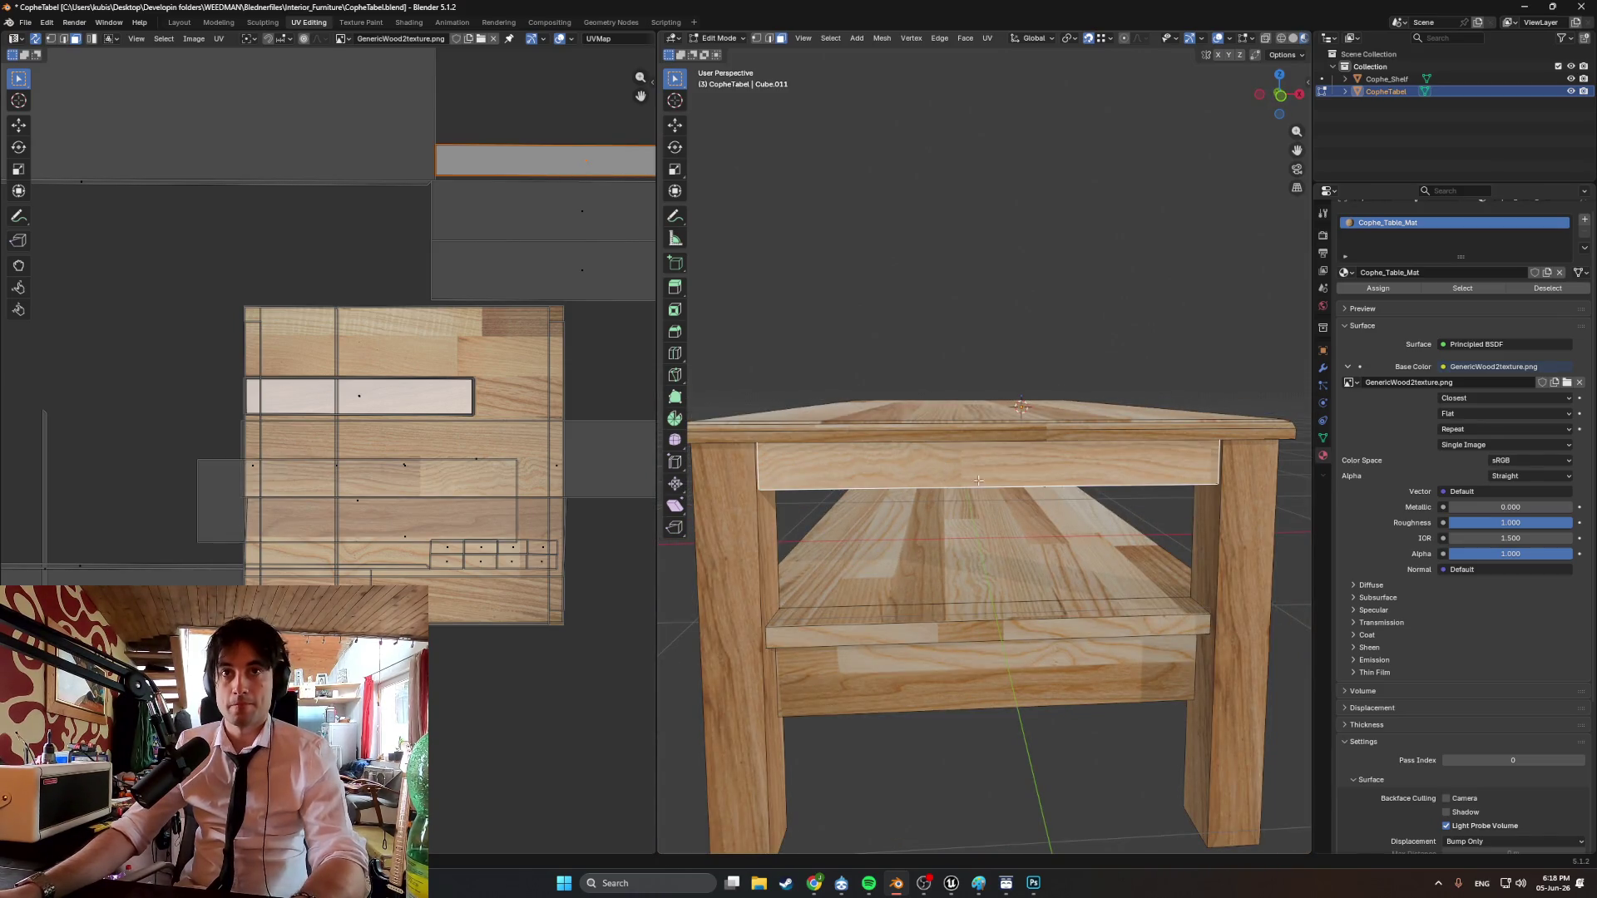
Smart-UV-unwrap the selected face, rotate its strip 90° and move it across the texture.
{"action": "key", "text": "u"}
{"action": "left_click", "coordinate": [969, 503]}
{"action": "left_click", "coordinate": [929, 622]}
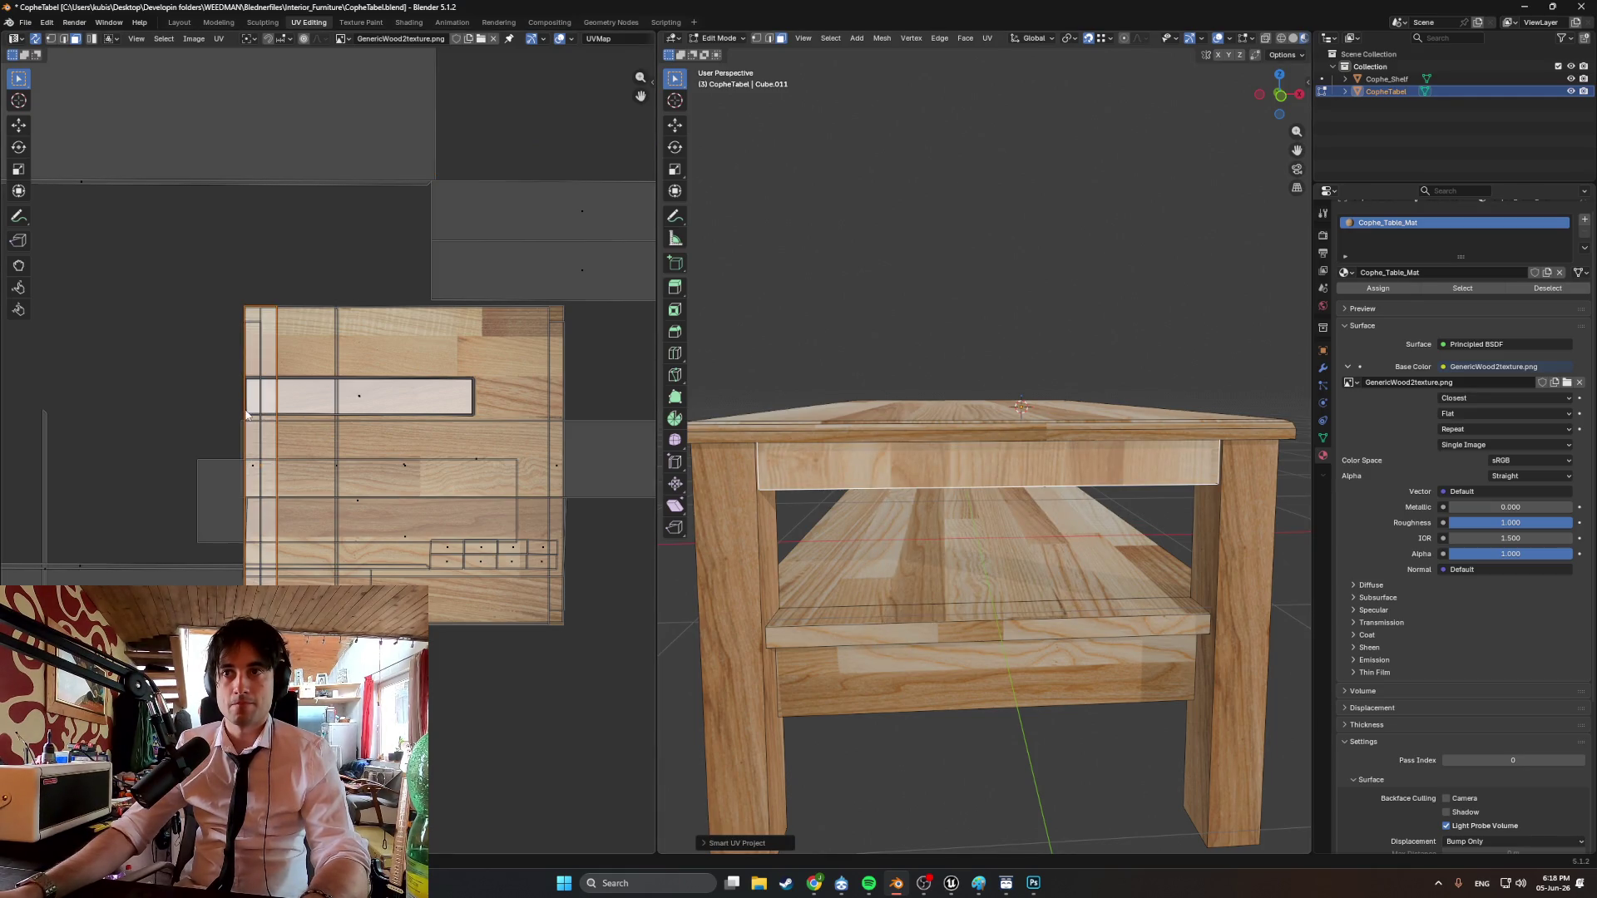
{"action": "middle_click_drag", "start_coordinate": [824, 532], "coordinate": [858, 525]}
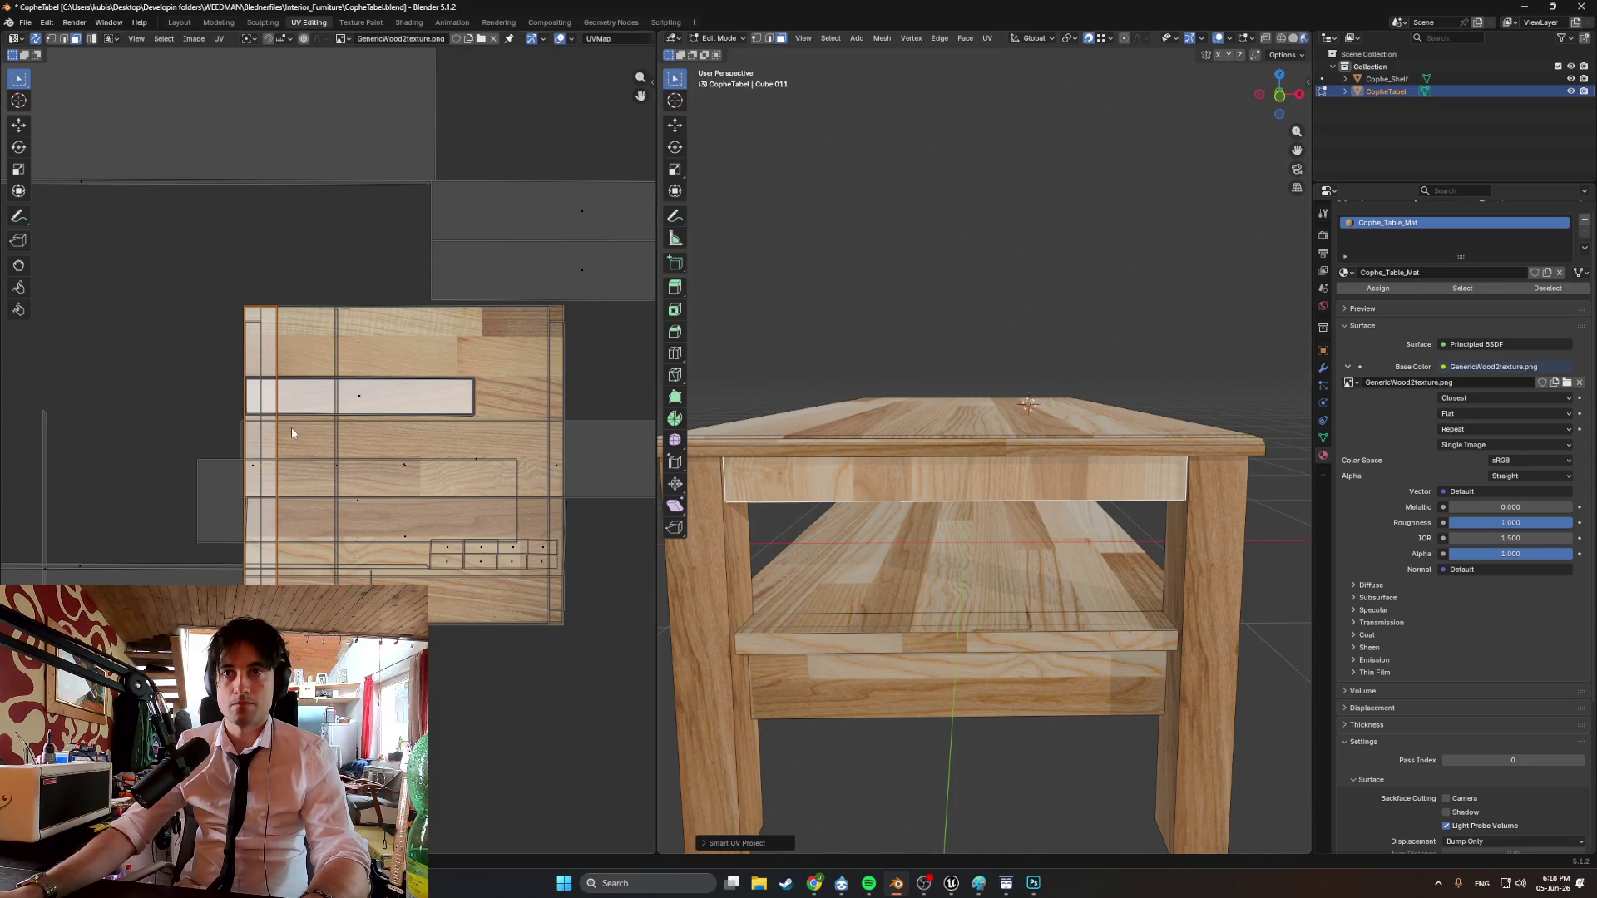
{"action": "type", "text": "r90"}
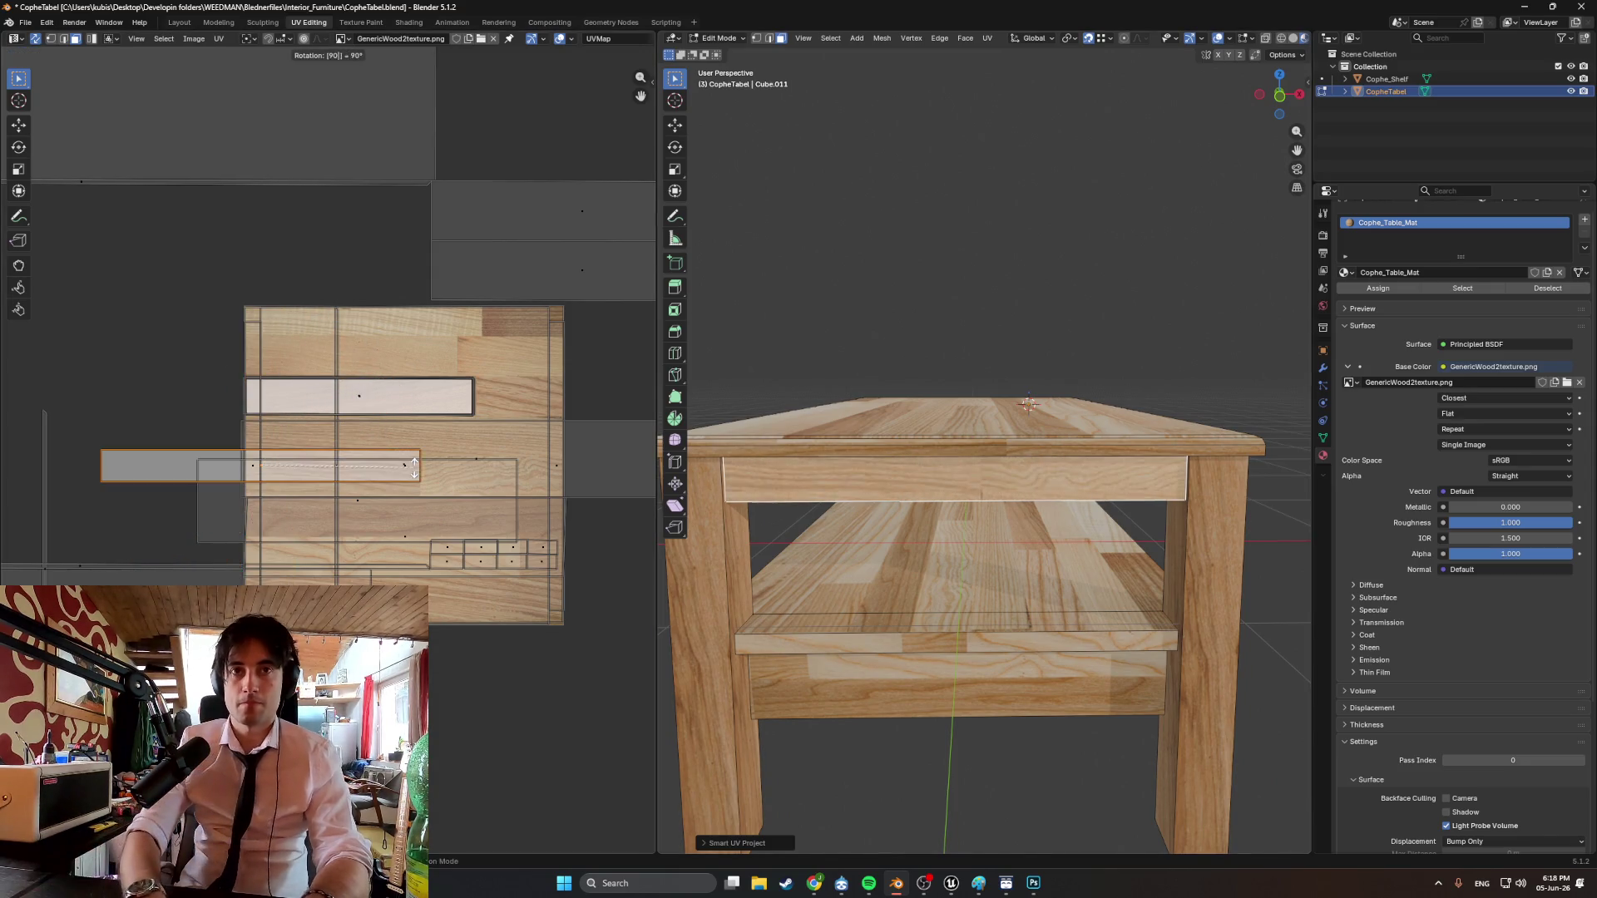
{"action": "key", "text": "Return"}
{"action": "key", "text": "g"}
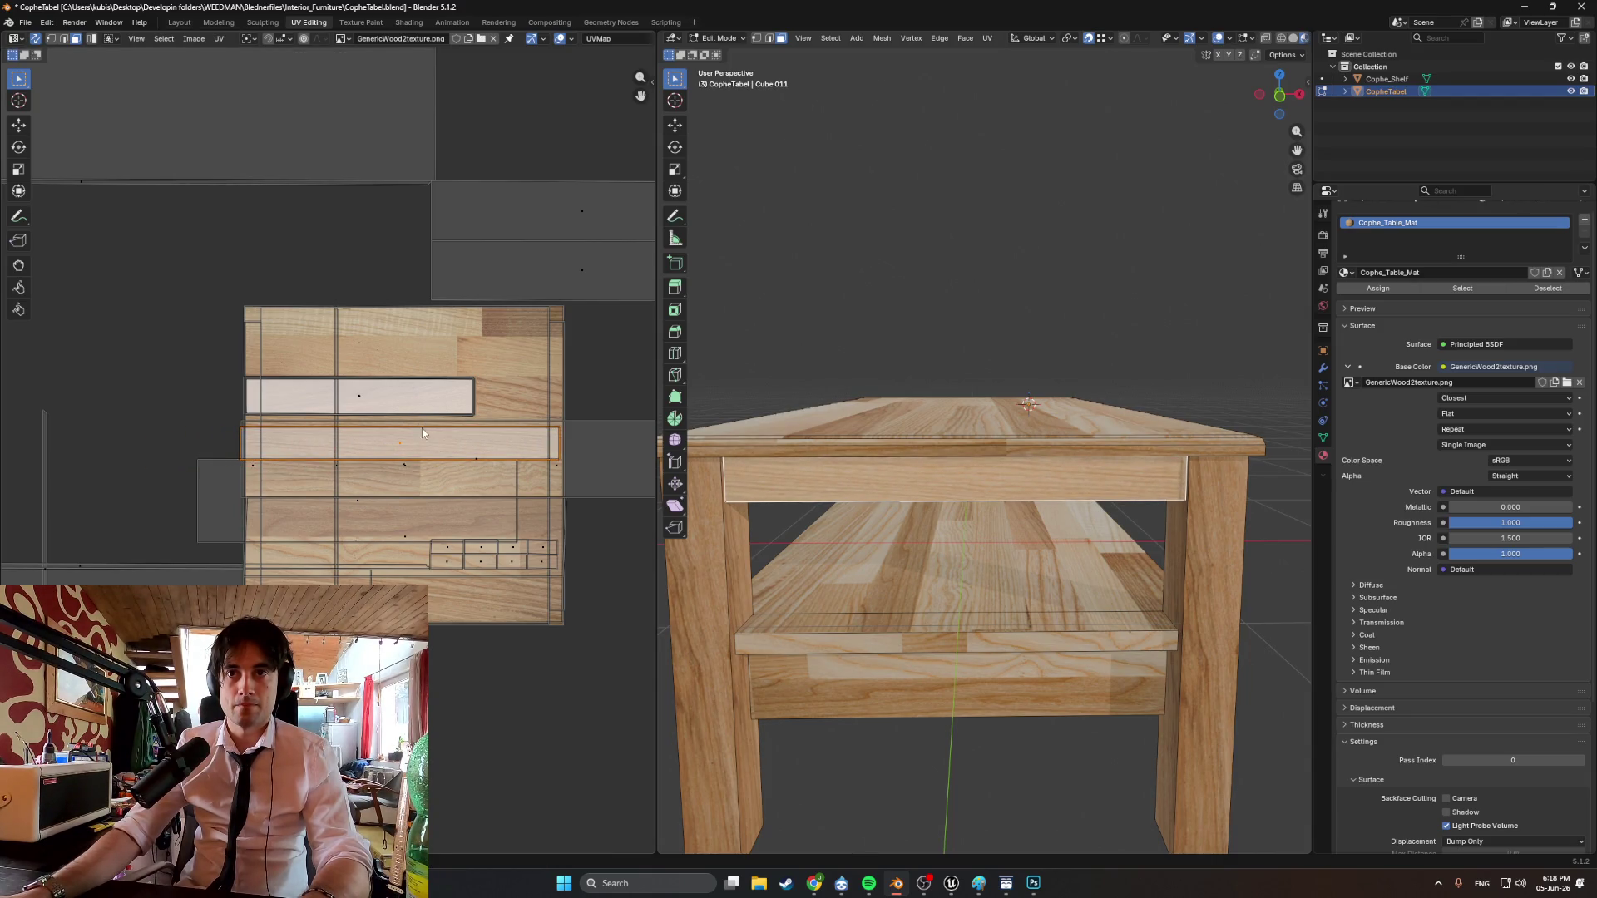
Unwrap the tabletop's front rail, rotate its strip 90° and place it on the wood.
{"action": "left_click", "coordinate": [957, 574]}
{"action": "mouse_move", "coordinate": [957, 574]}
{"action": "middle_mouse_down"}
{"action": "mouse_move", "coordinate": [892, 562]}
{"action": "mouse_move", "coordinate": [931, 524]}
{"action": "mouse_move", "coordinate": [886, 460]}
{"action": "middle_mouse_up"}
{"action": "left_click", "coordinate": [886, 460]}
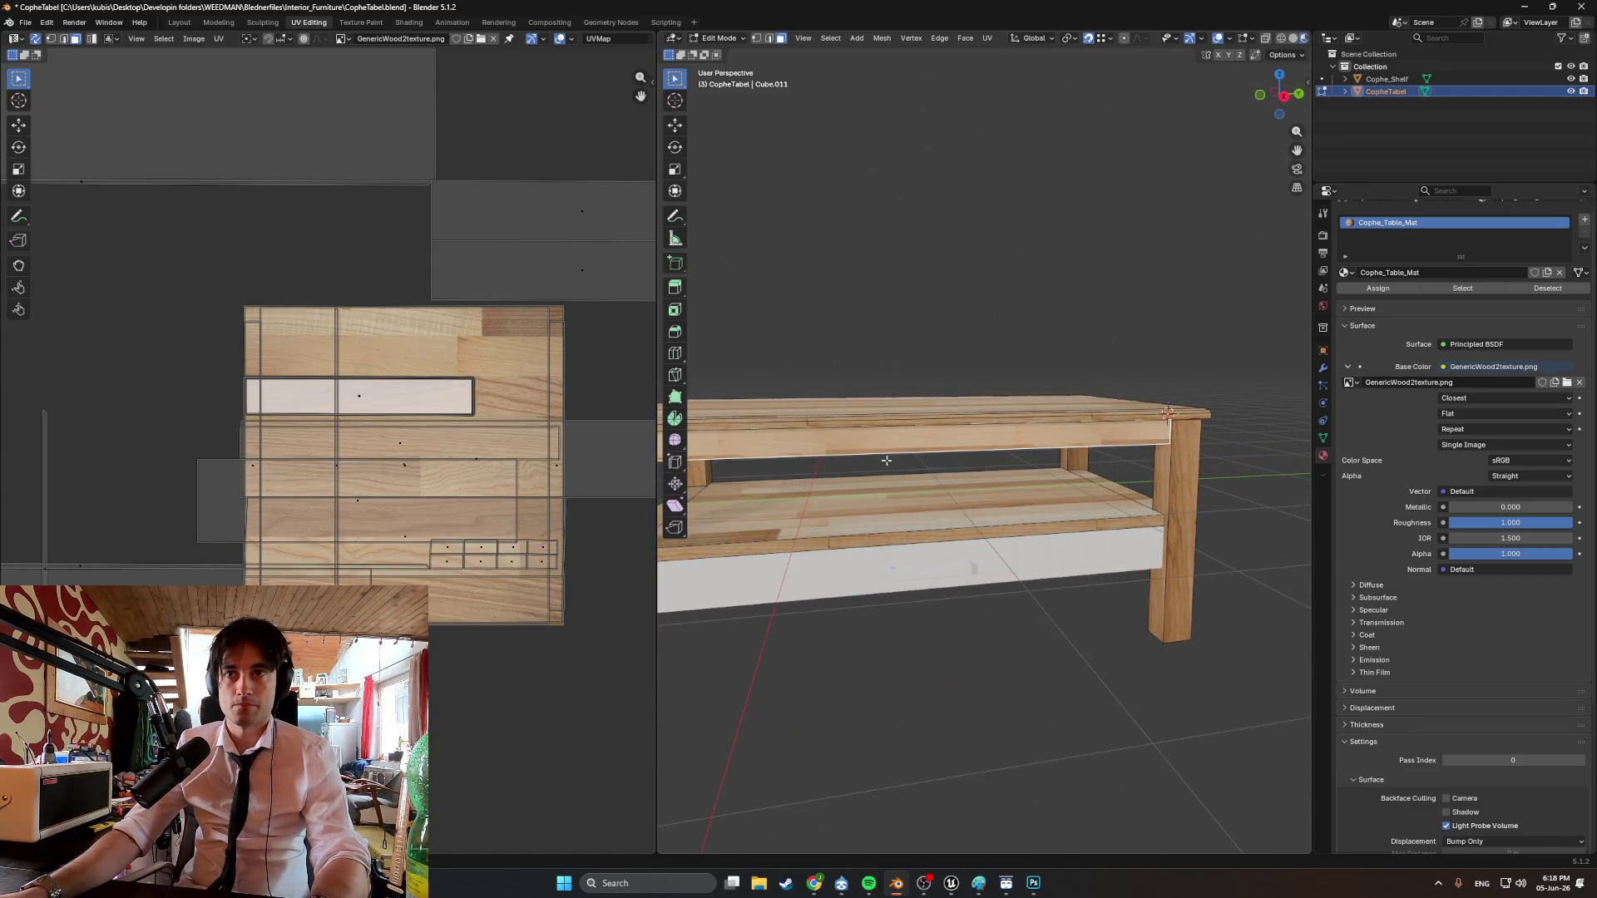
{"action": "key", "text": "u"}
{"action": "left_click", "coordinate": [824, 468]}
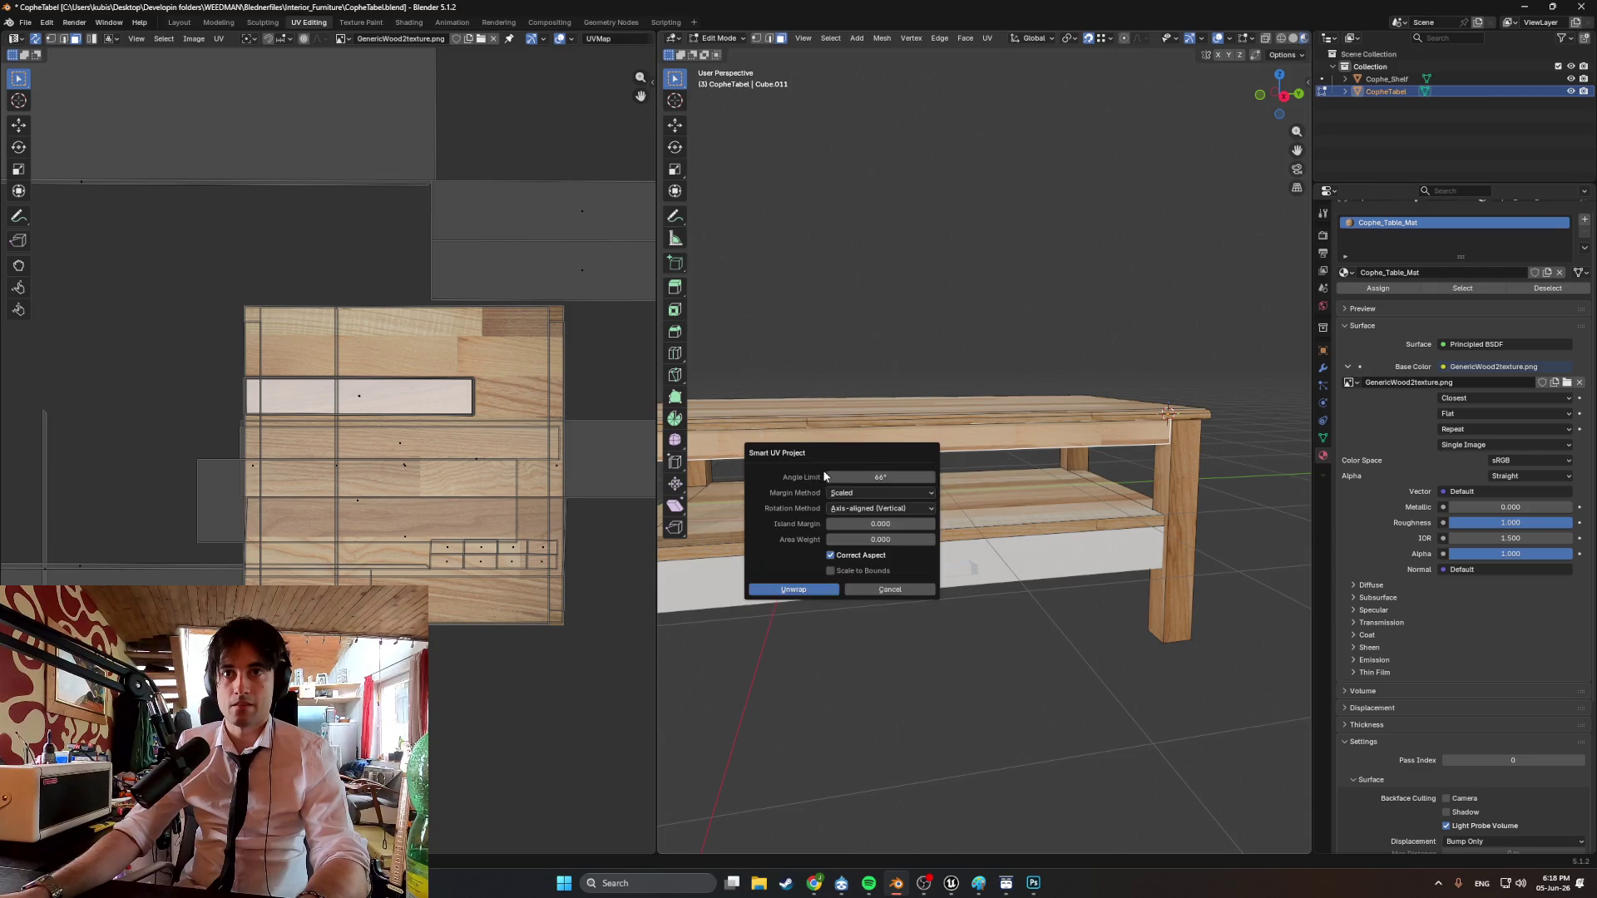
{"action": "left_click", "coordinate": [832, 589]}
{"action": "type", "text": "r"}
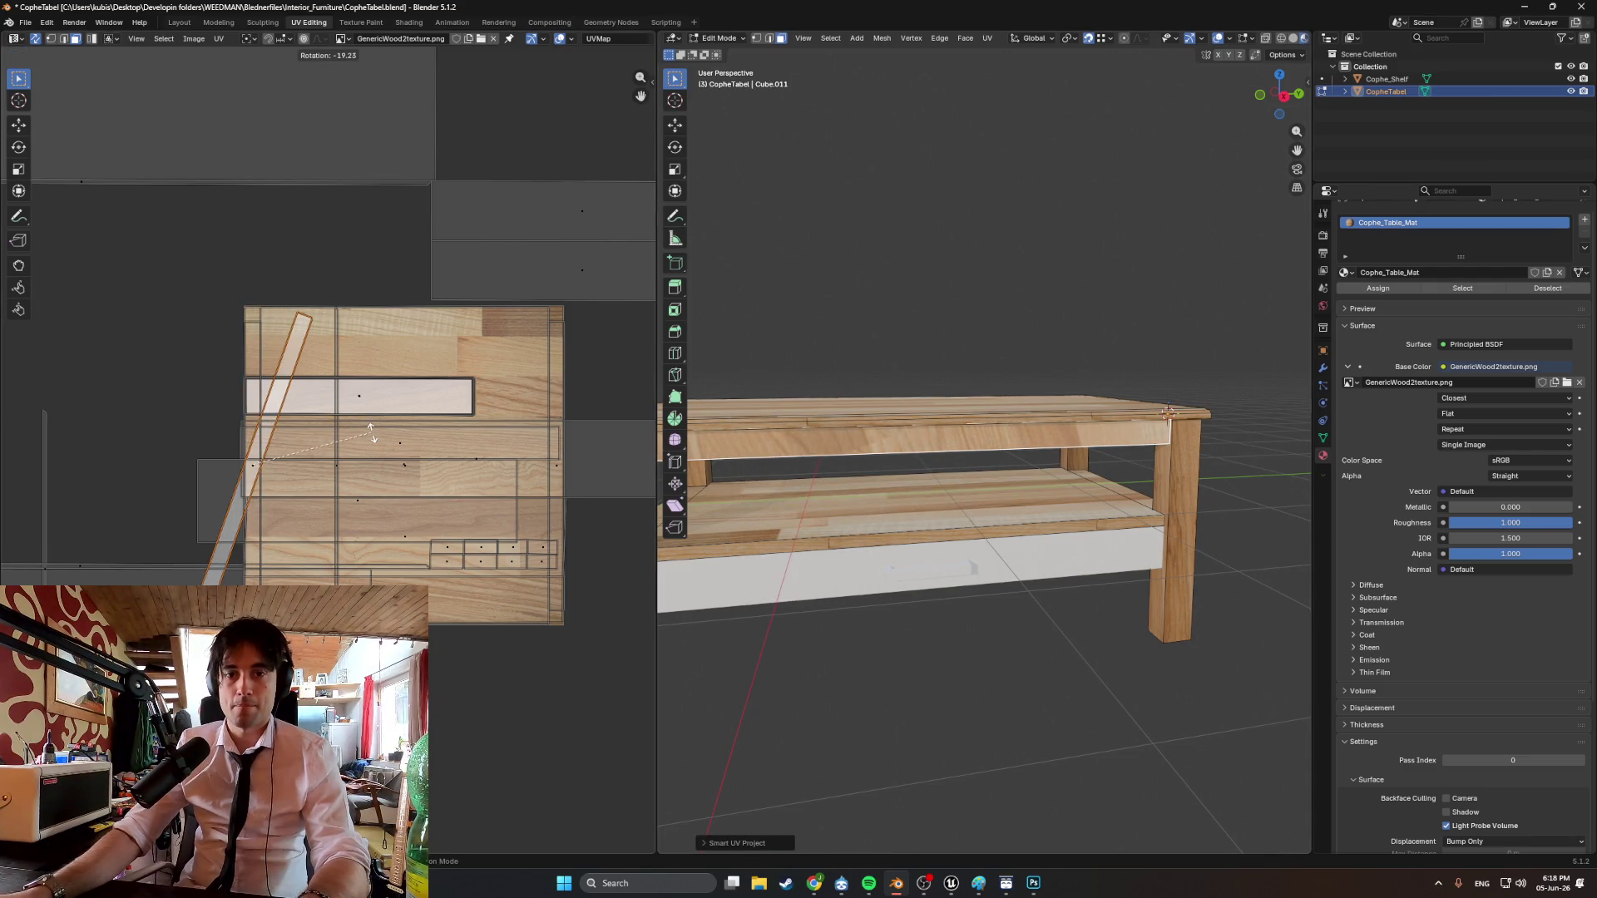
{"action": "type", "text": "90"}
{"action": "key", "text": "Return"}
{"action": "key", "text": "g"}
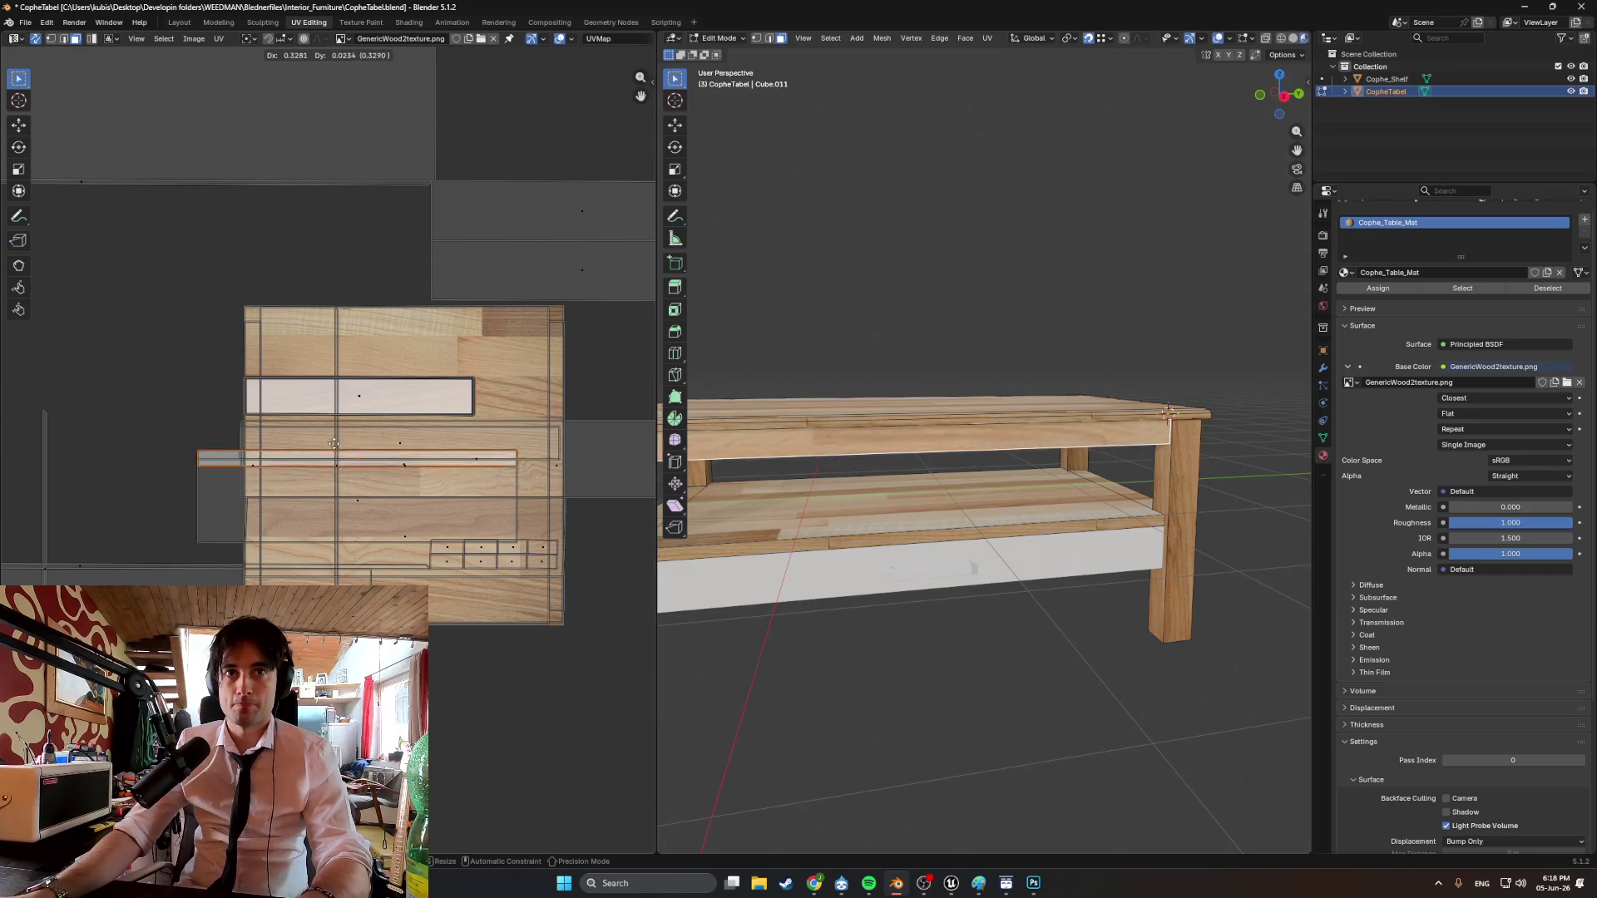
{"action": "left_click", "coordinate": [374, 437]}
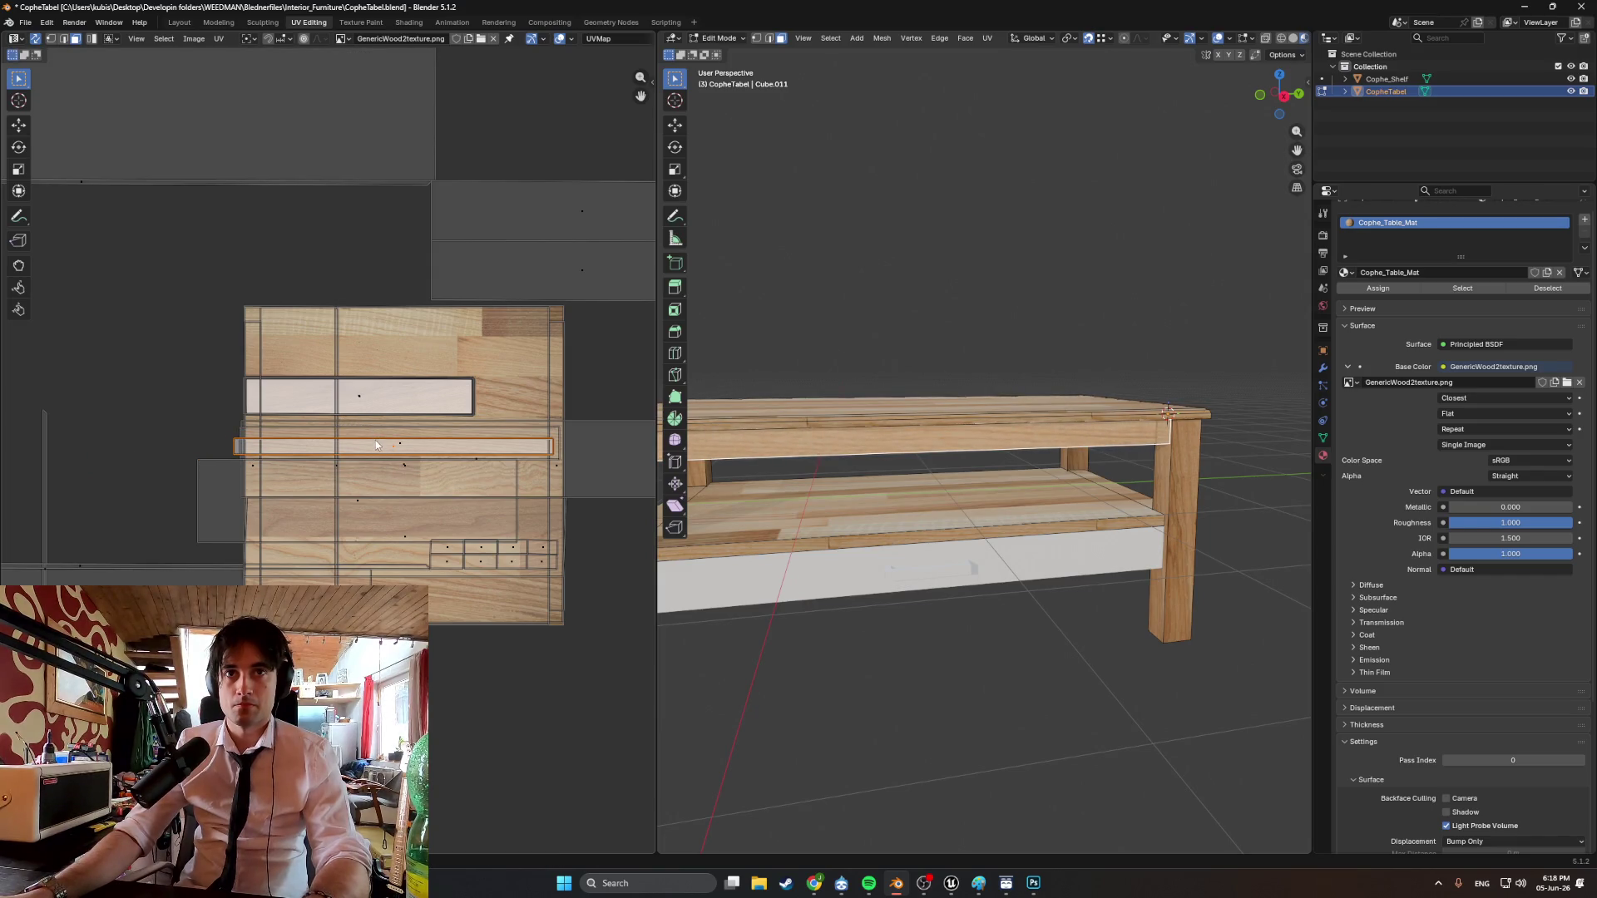
In edge select, move one edge of the rail's UV strip to stretch it.
{"action": "scroll", "coordinate": [371, 450], "scroll_direction": "up", "scroll_amount": 2}
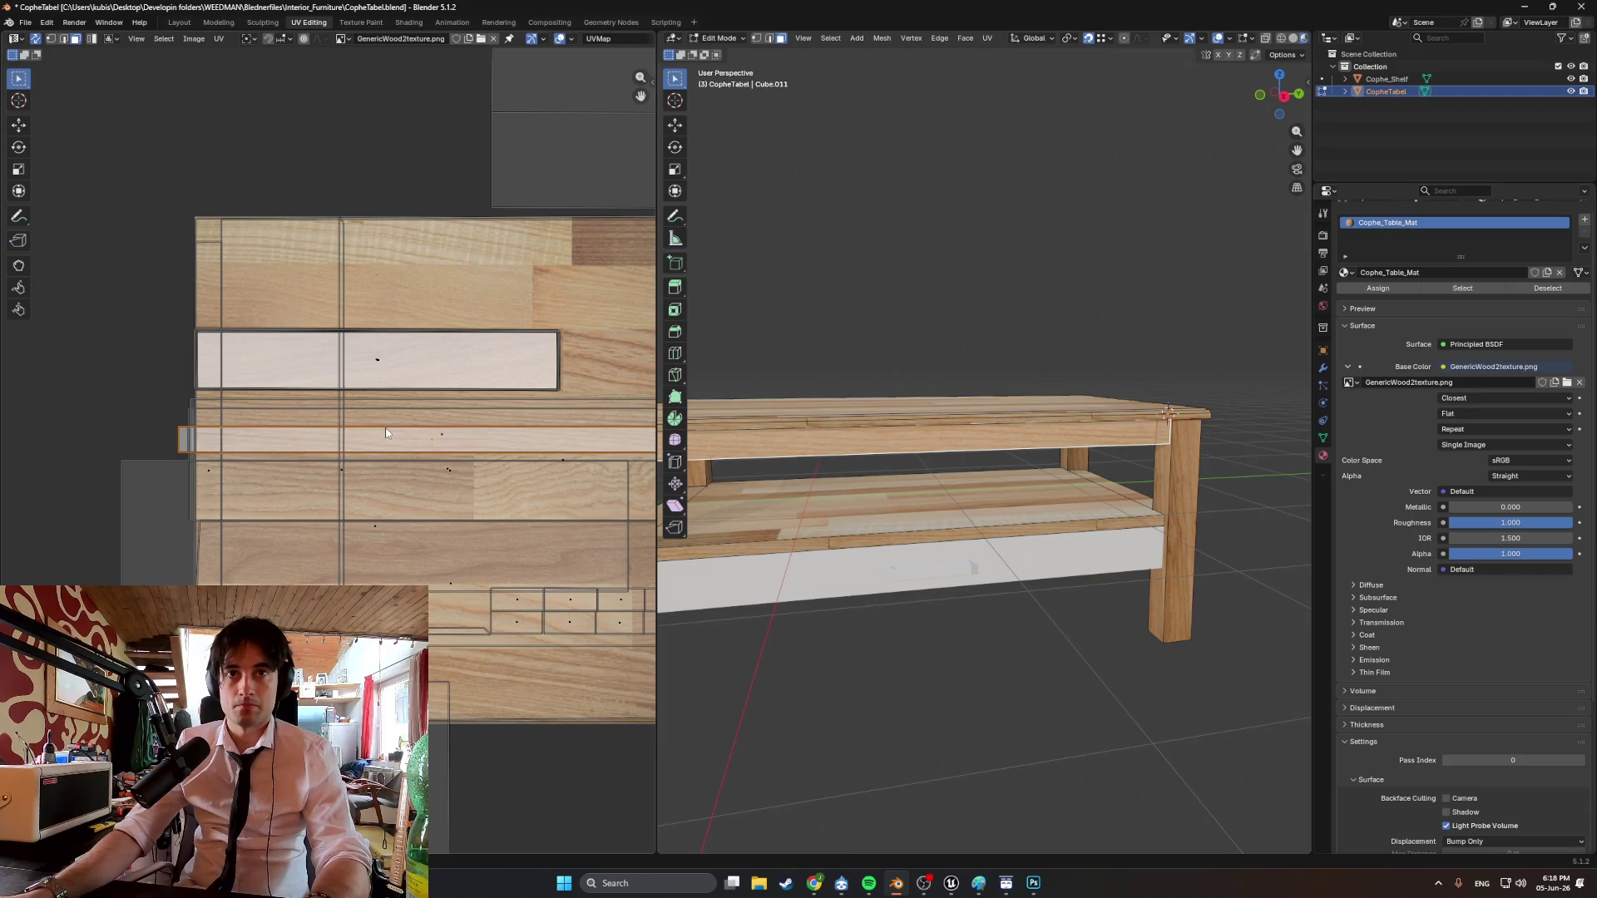
{"action": "key", "text": "ctrl+z"}
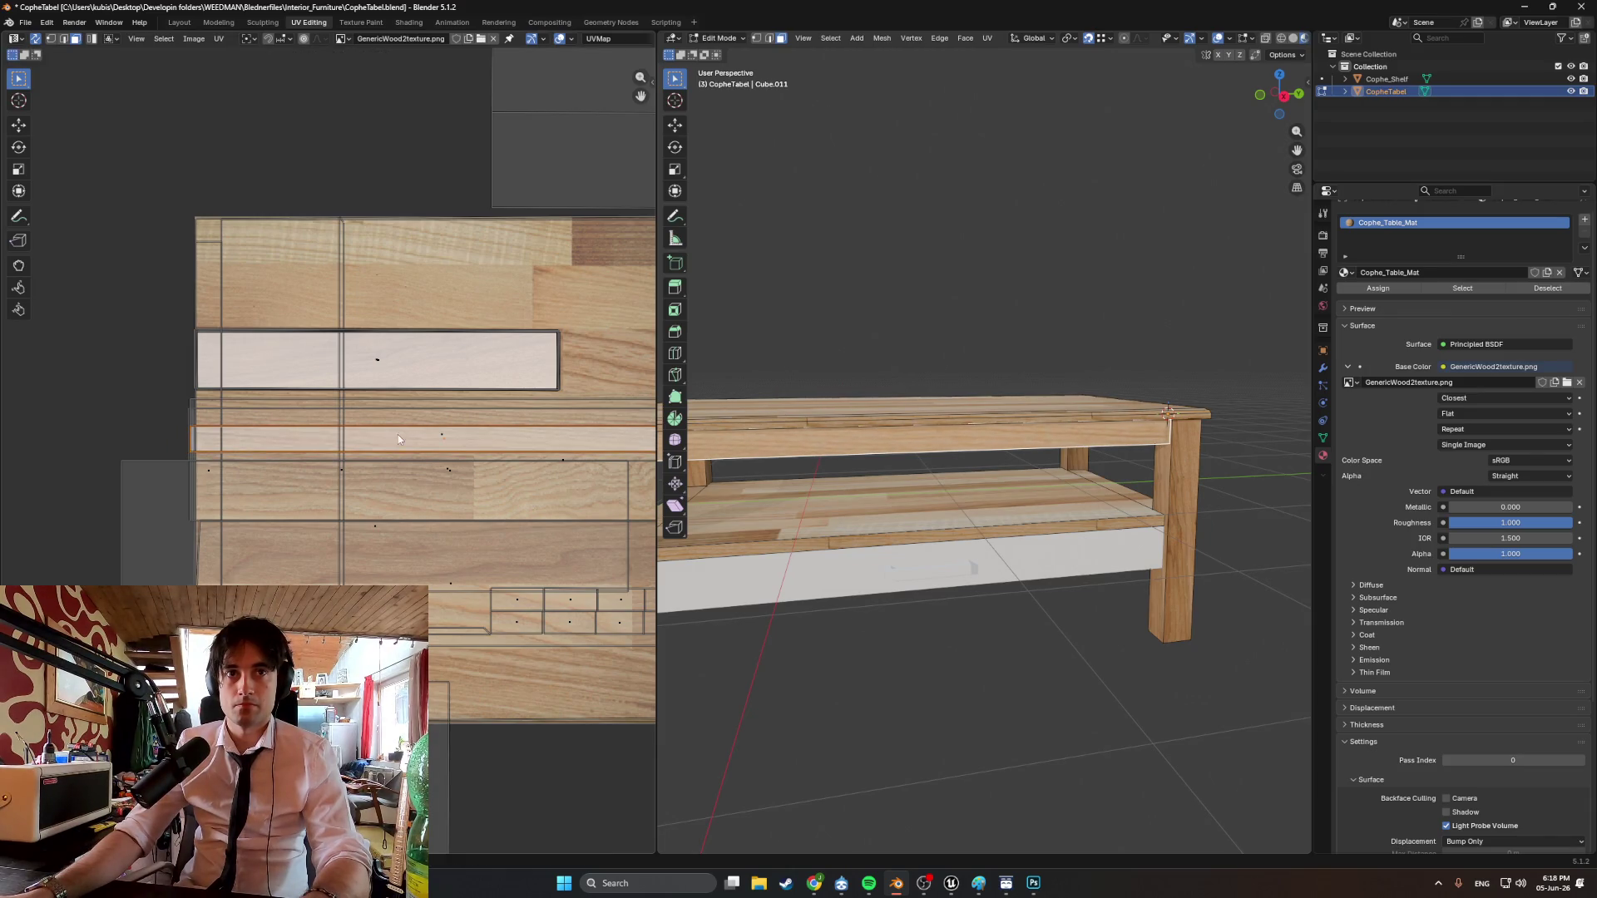
{"action": "key", "text": "2"}
{"action": "left_click", "coordinate": [406, 429]}
{"action": "key", "text": "g"}
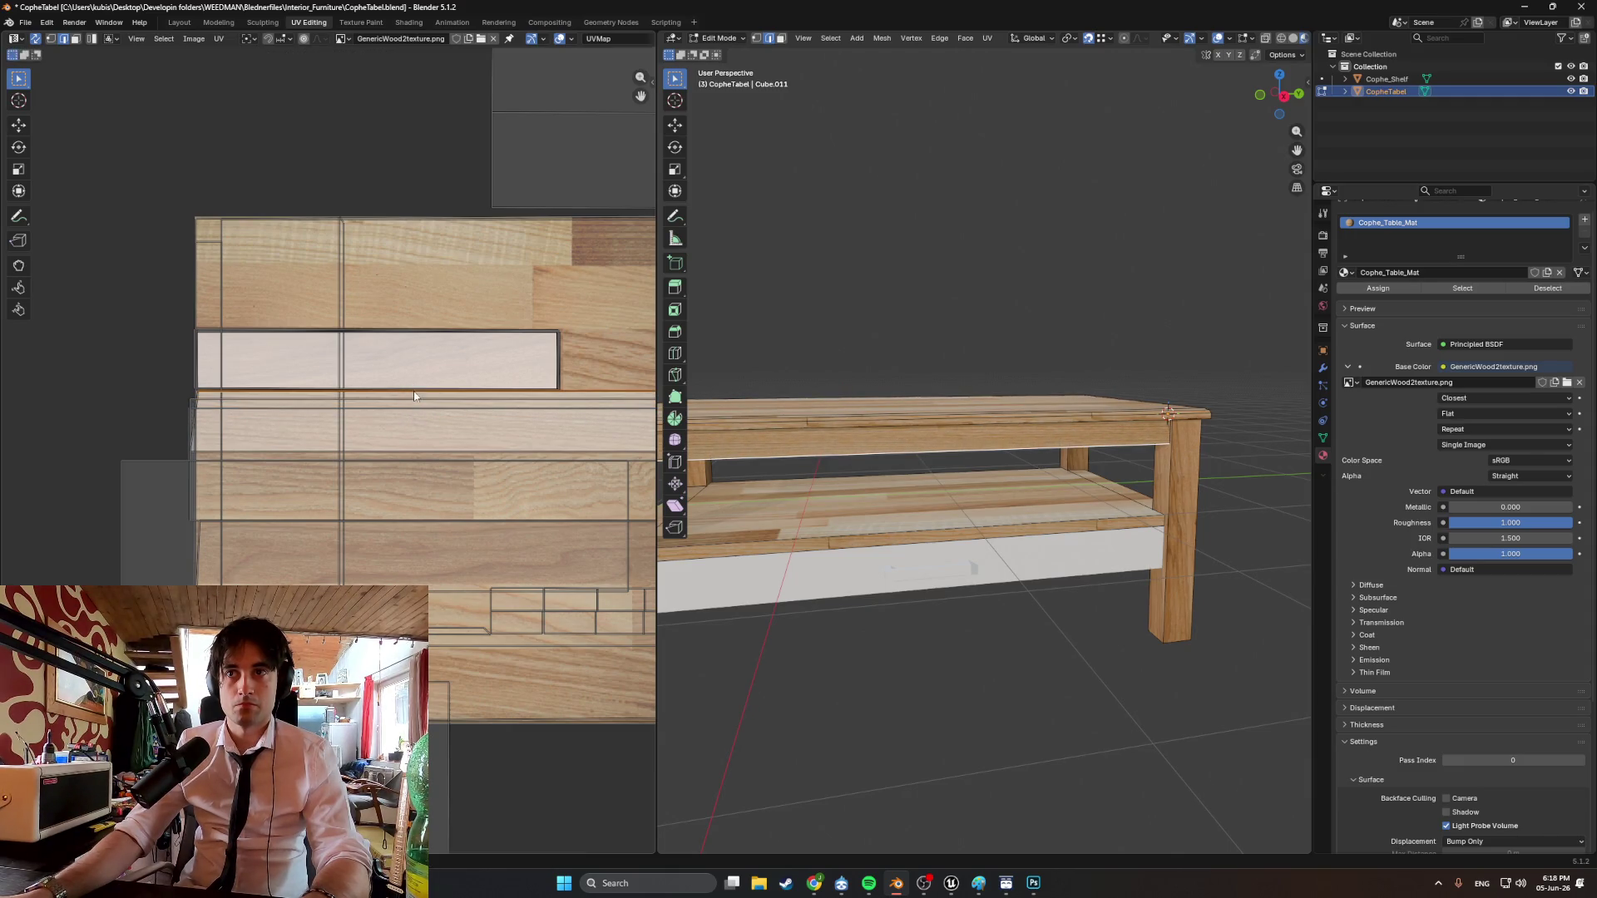
{"action": "mouse_move", "coordinate": [857, 490]}
{"action": "middle_mouse_down"}
{"action": "mouse_move", "coordinate": [1295, 488]}
{"action": "mouse_move", "coordinate": [1024, 492]}
{"action": "middle_mouse_up"}
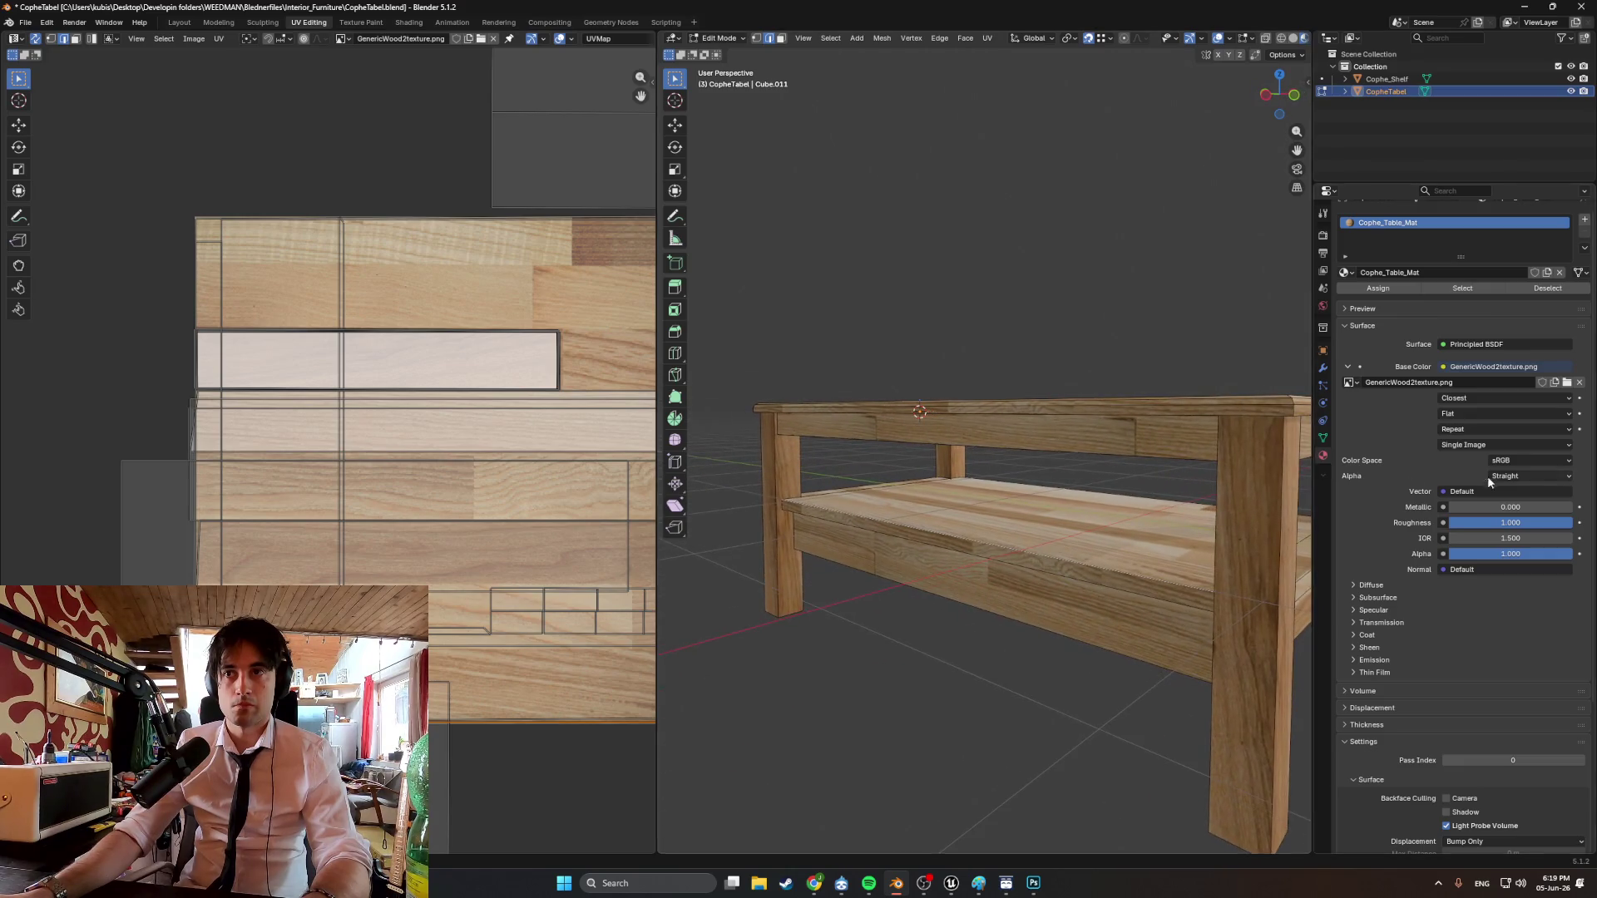
Unwrap the next top rail, turn its island horizontal, place it on the wood and stretch its top edge.
{"action": "left_click", "coordinate": [1090, 441]}
{"action": "middle_click_drag", "start_coordinate": [1090, 441], "coordinate": [1034, 466]}
{"action": "key", "text": "u"}
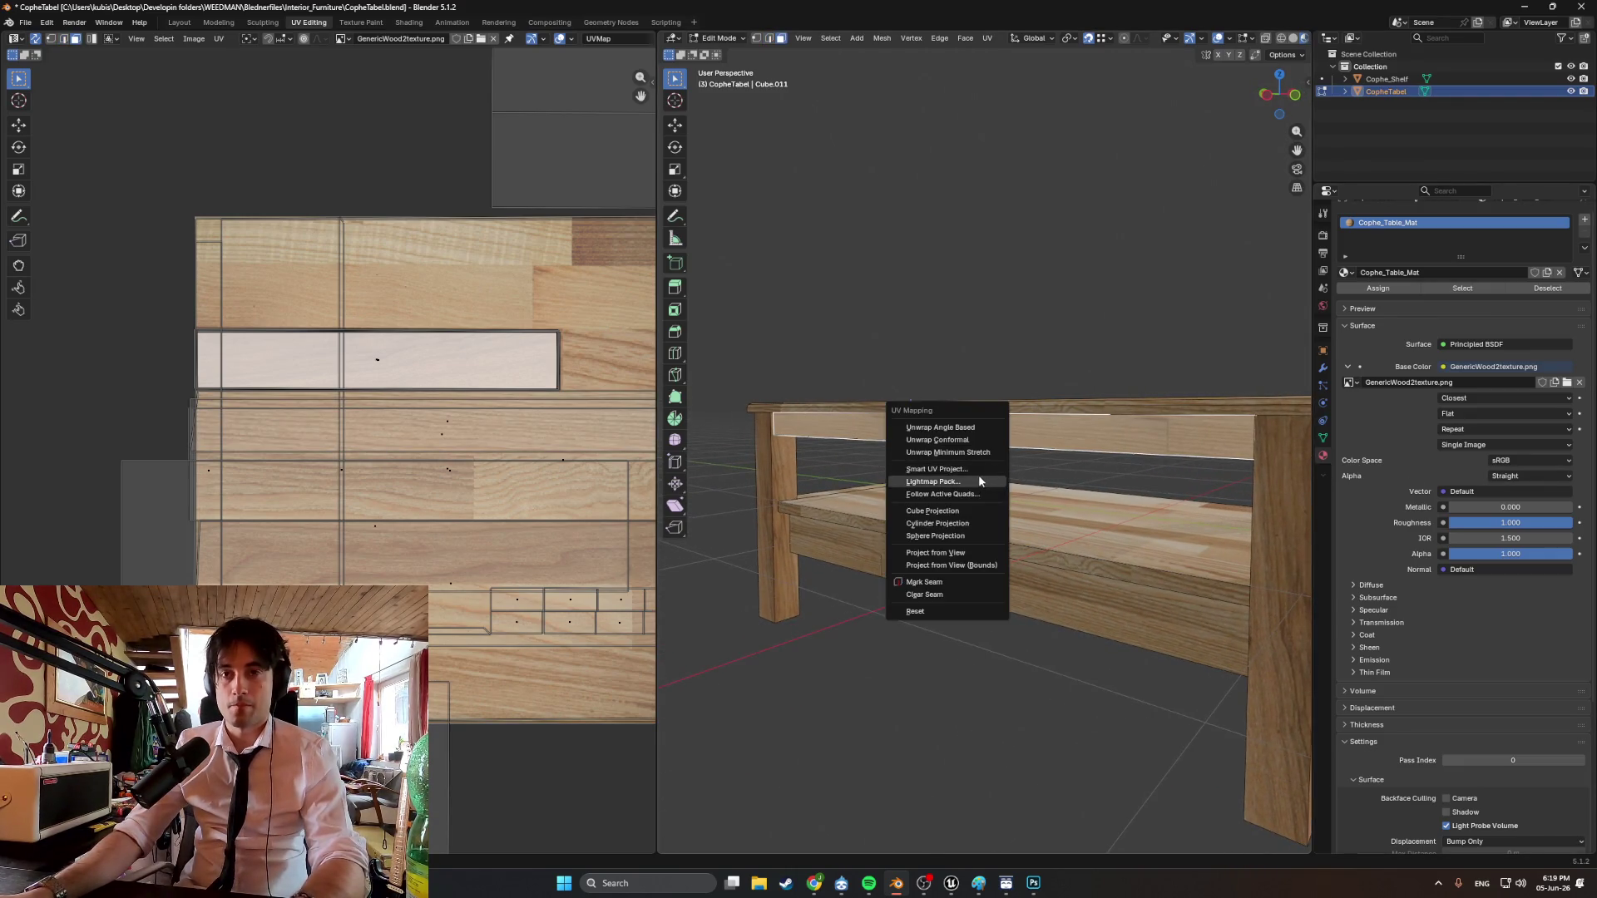
{"action": "left_click", "coordinate": [980, 469]}
{"action": "left_click", "coordinate": [974, 590]}
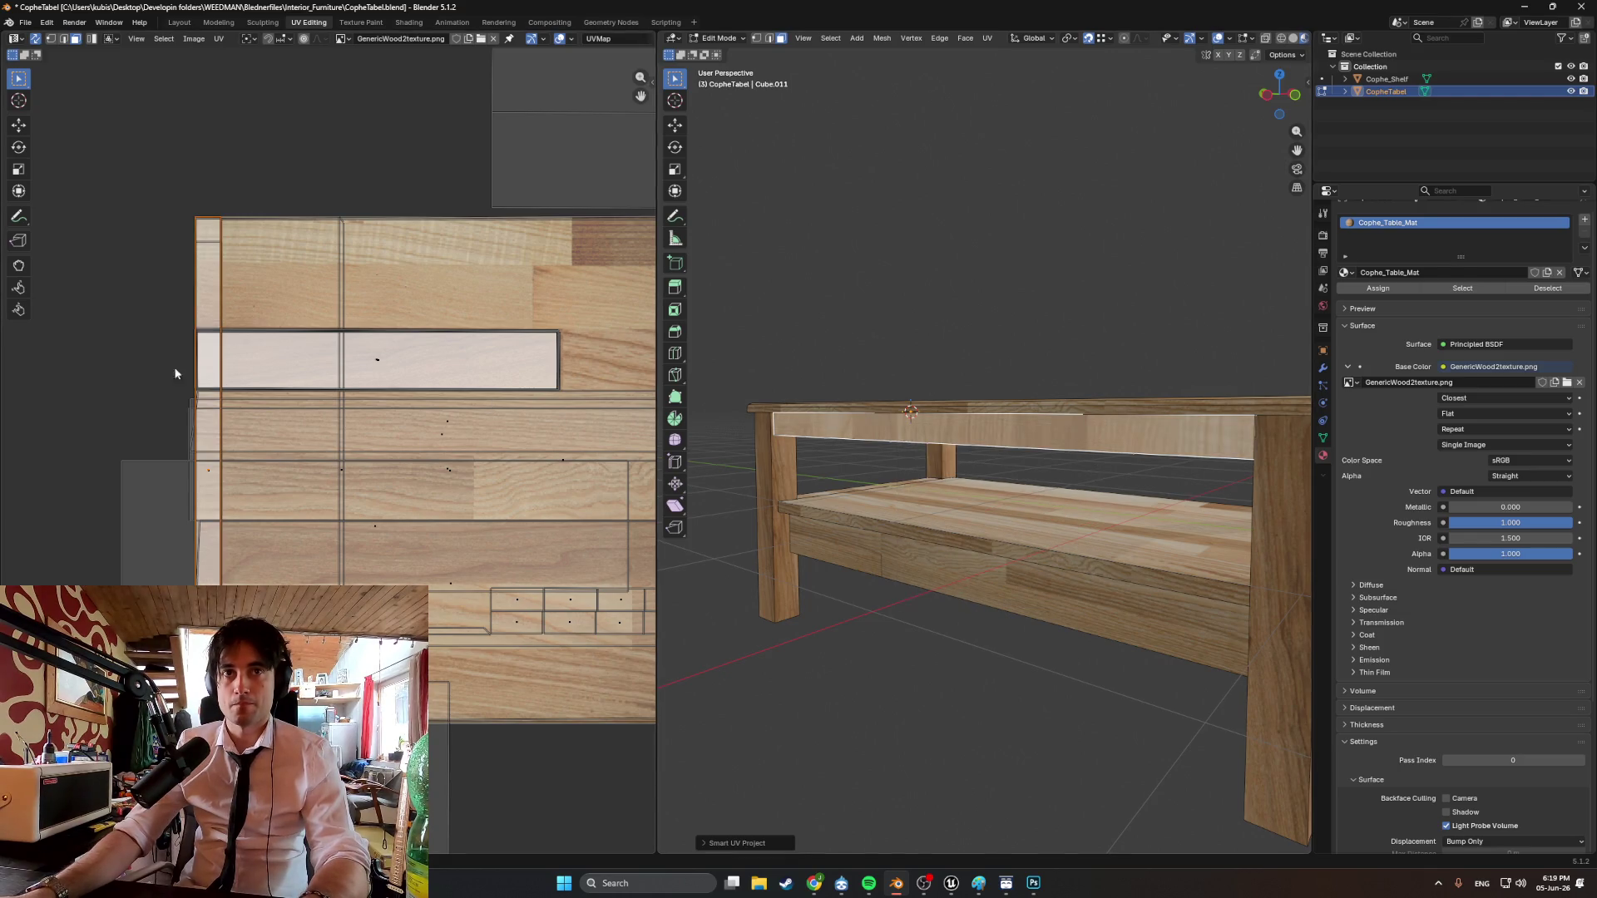
{"action": "key", "text": "r"}
{"action": "key", "text": "g"}
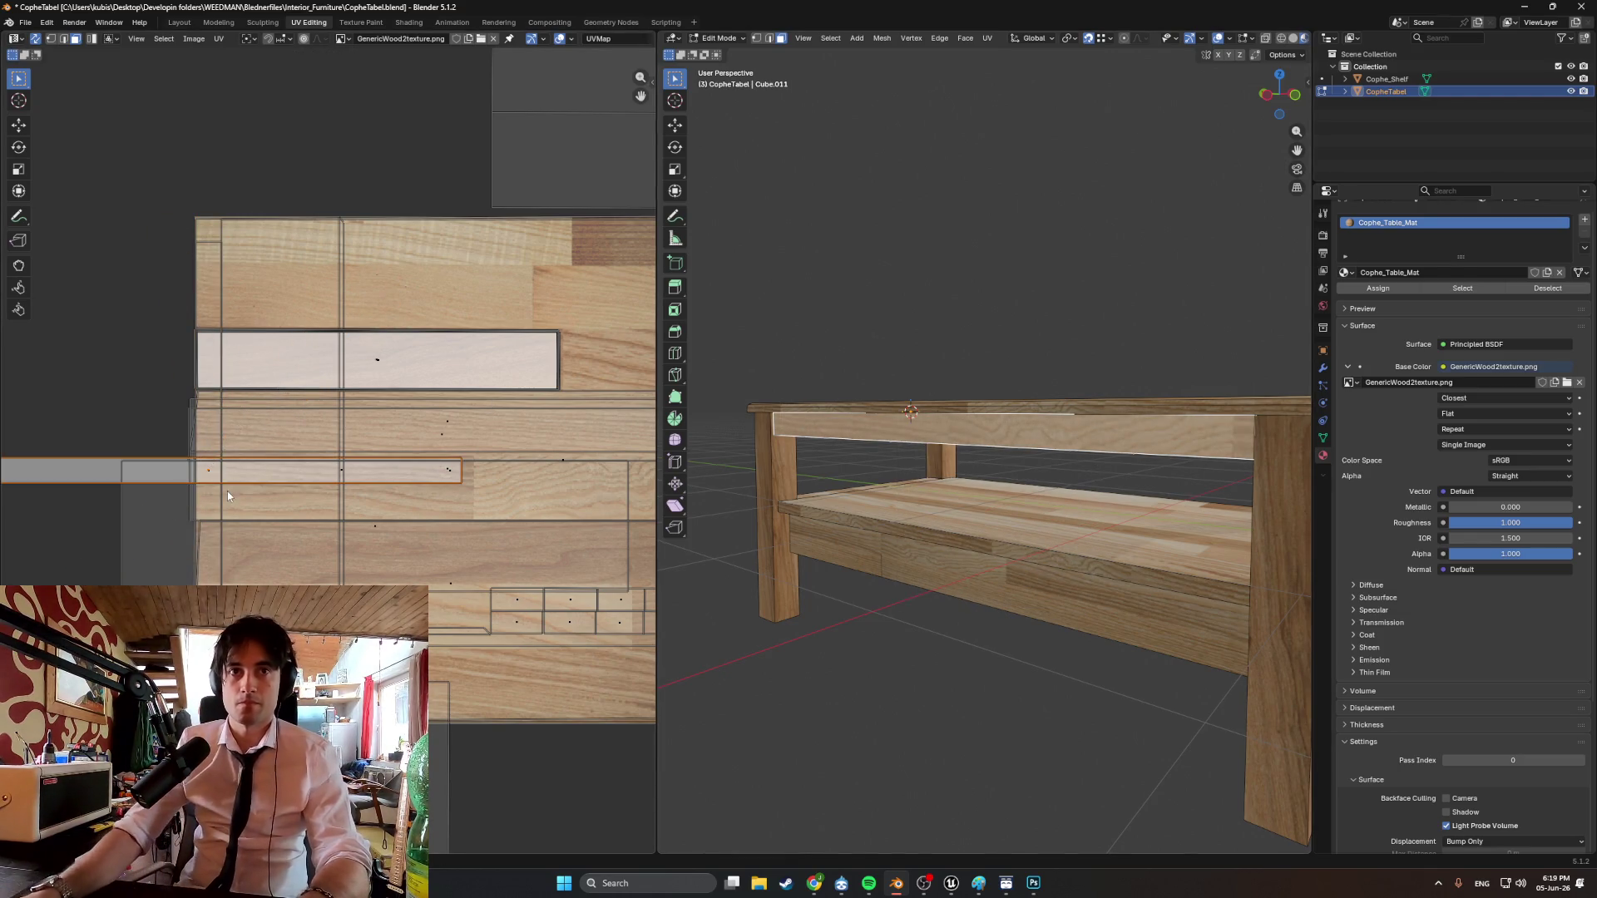
{"action": "left_click", "coordinate": [503, 286]}
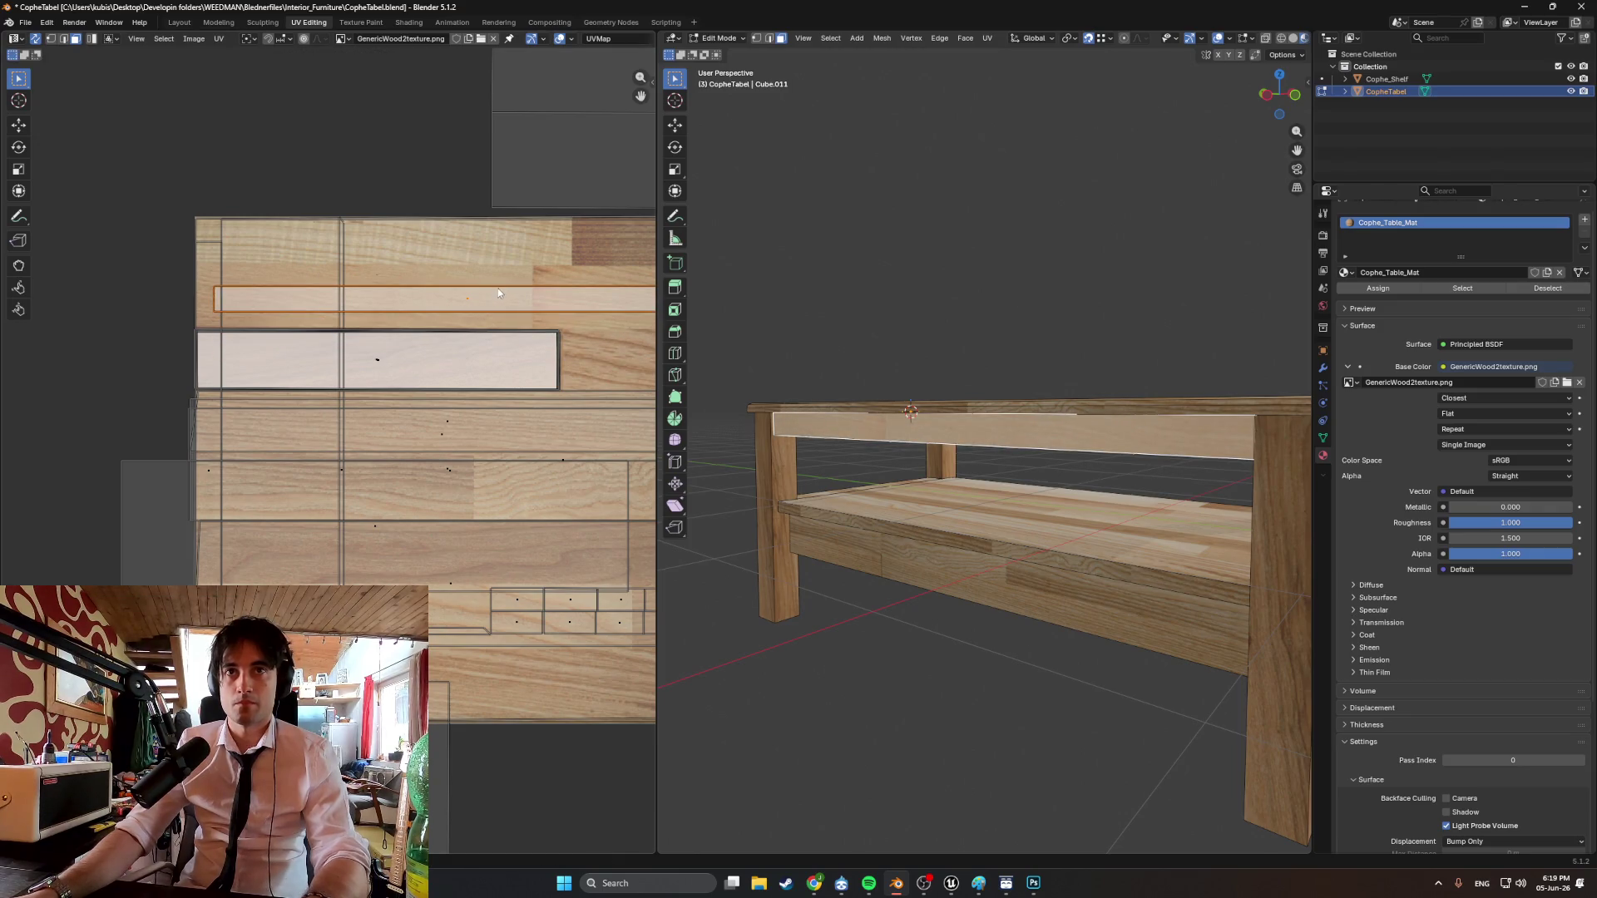
{"action": "key", "text": "2"}
{"action": "mouse_move", "coordinate": [497, 288]}
{"action": "left_mouse_down"}
{"action": "mouse_move", "coordinate": [499, 268]}
{"action": "mouse_move", "coordinate": [493, 331]}
{"action": "left_mouse_up"}
Select the front apron face and drop its UV island onto the wood texture.
{"action": "mouse_move", "coordinate": [961, 334]}
{"action": "middle_mouse_down"}
{"action": "mouse_move", "coordinate": [898, 335]}
{"action": "mouse_move", "coordinate": [987, 332]}
{"action": "mouse_move", "coordinate": [770, 338]}
{"action": "mouse_move", "coordinate": [881, 342]}
{"action": "mouse_move", "coordinate": [799, 386]}
{"action": "mouse_move", "coordinate": [824, 360]}
{"action": "mouse_move", "coordinate": [801, 377]}
{"action": "mouse_move", "coordinate": [902, 377]}
{"action": "mouse_move", "coordinate": [795, 374]}
{"action": "middle_mouse_up"}
{"action": "scroll", "coordinate": [770, 339], "scroll_direction": "down", "scroll_amount": 4}
{"action": "scroll", "coordinate": [797, 374], "scroll_direction": "up", "scroll_amount": 5}
{"action": "middle_click_drag", "start_coordinate": [1001, 422], "coordinate": [990, 420]}
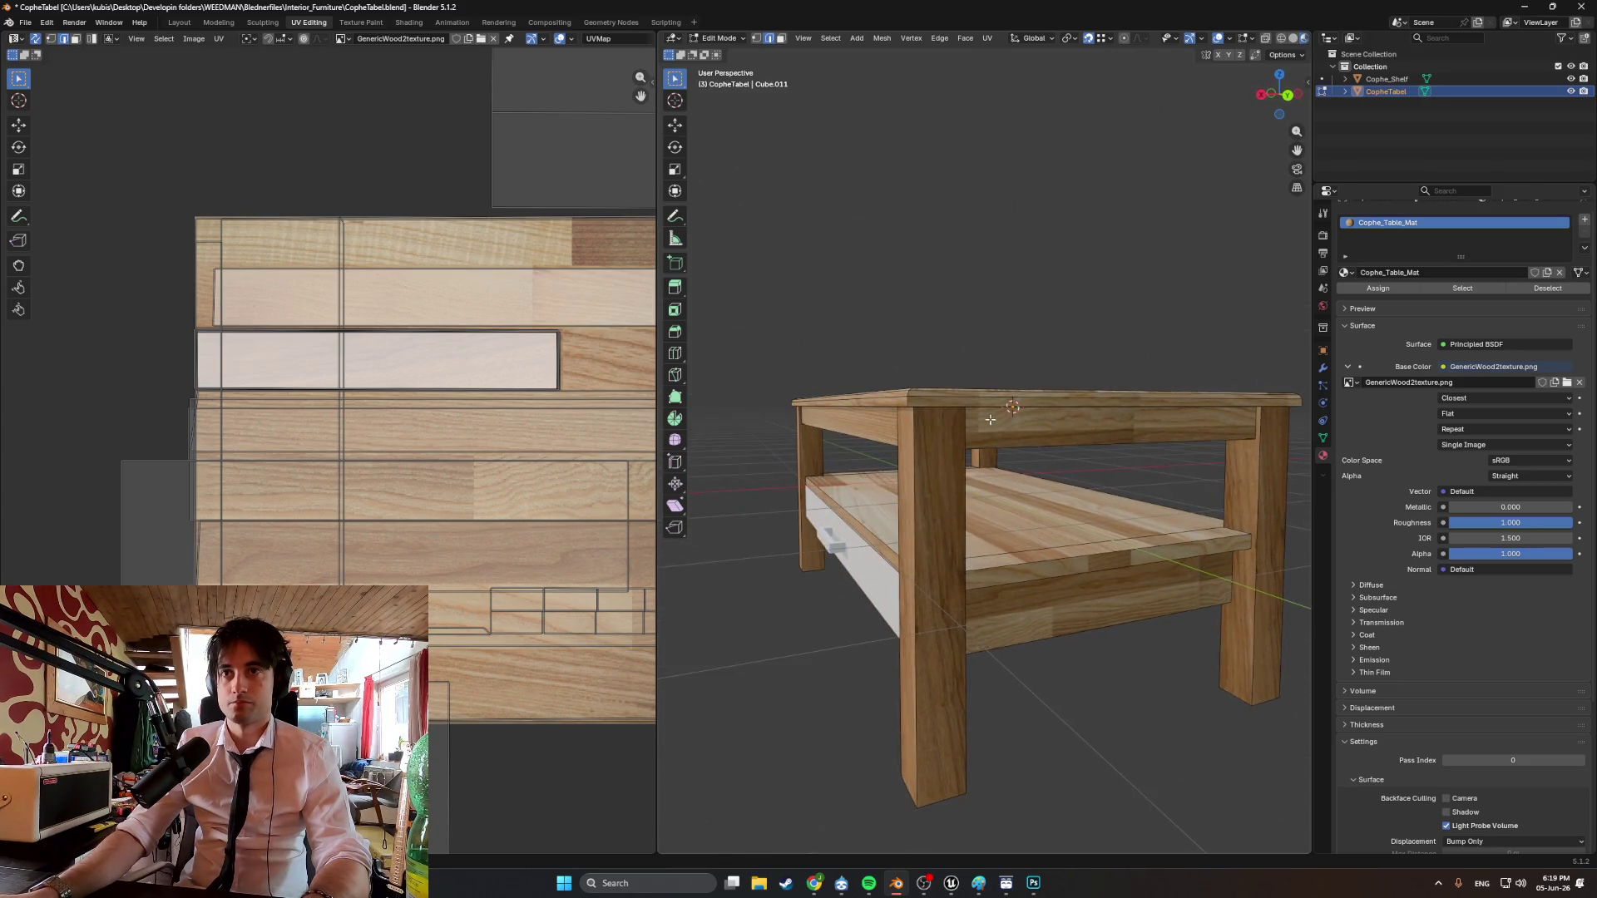
{"action": "left_click", "coordinate": [1019, 429]}
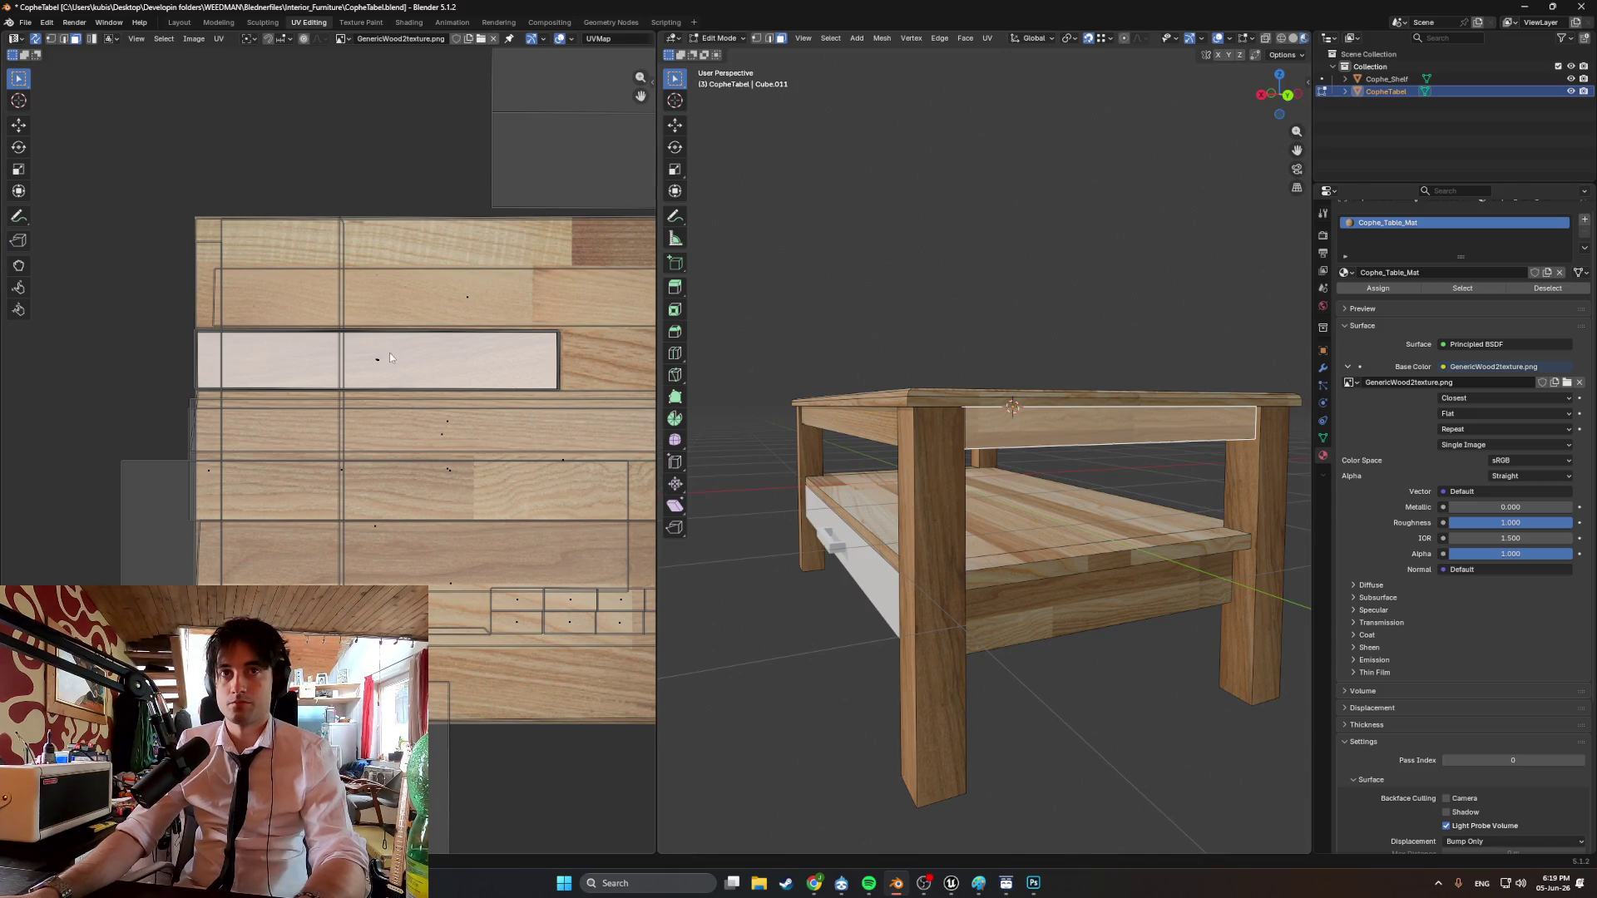
{"action": "key", "text": "g"}
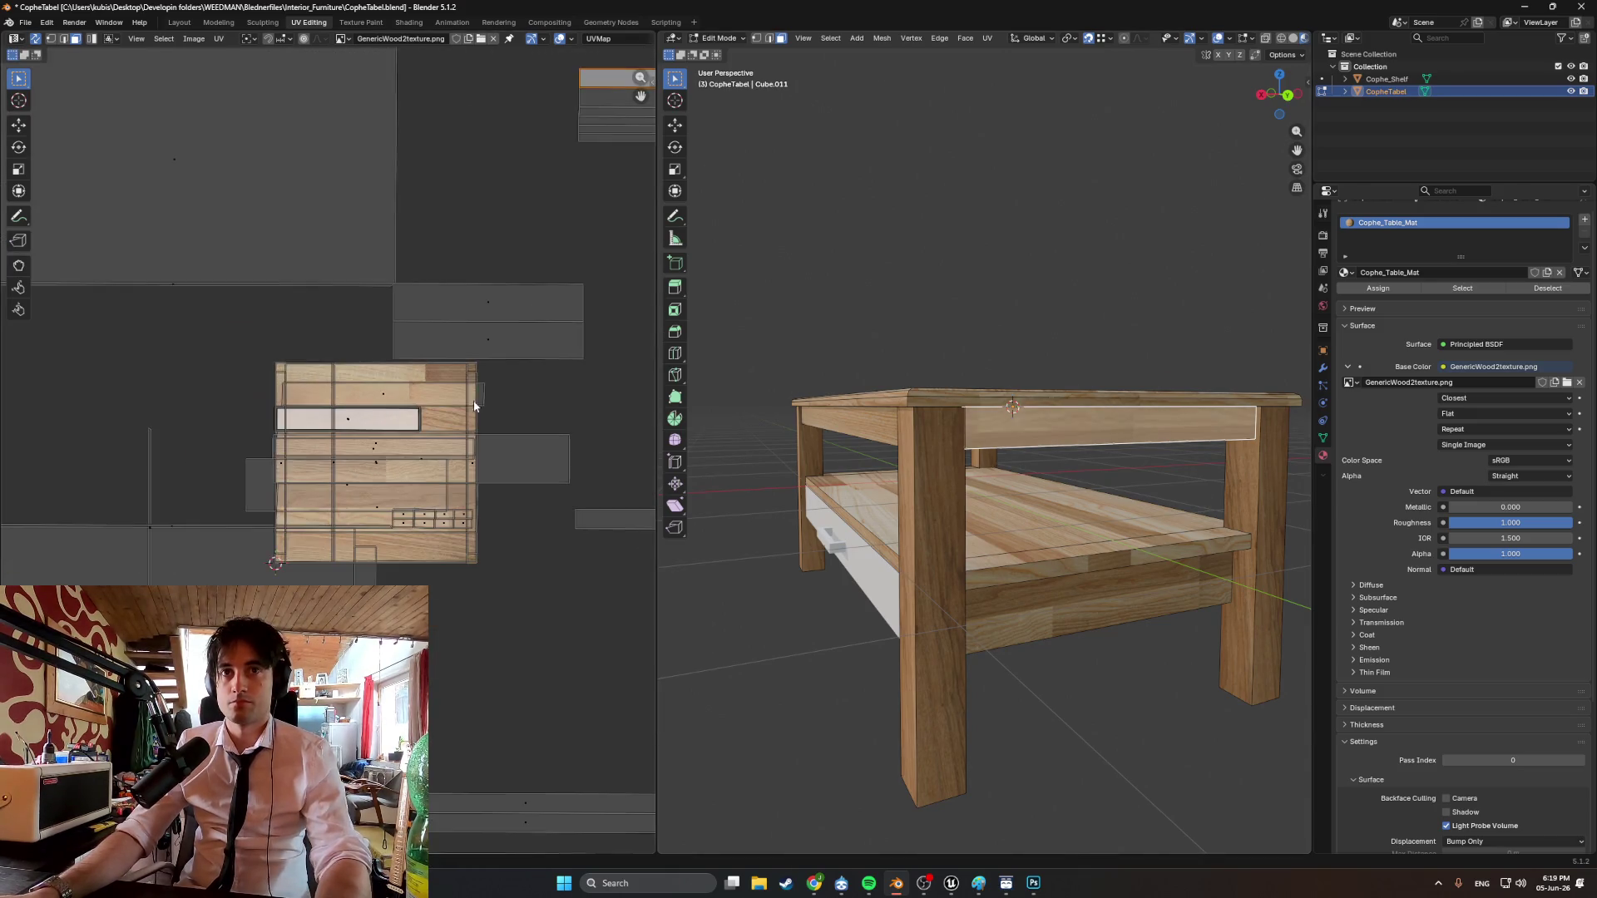
{"action": "scroll", "coordinate": [330, 460], "scroll_direction": "down", "scroll_amount": 5}
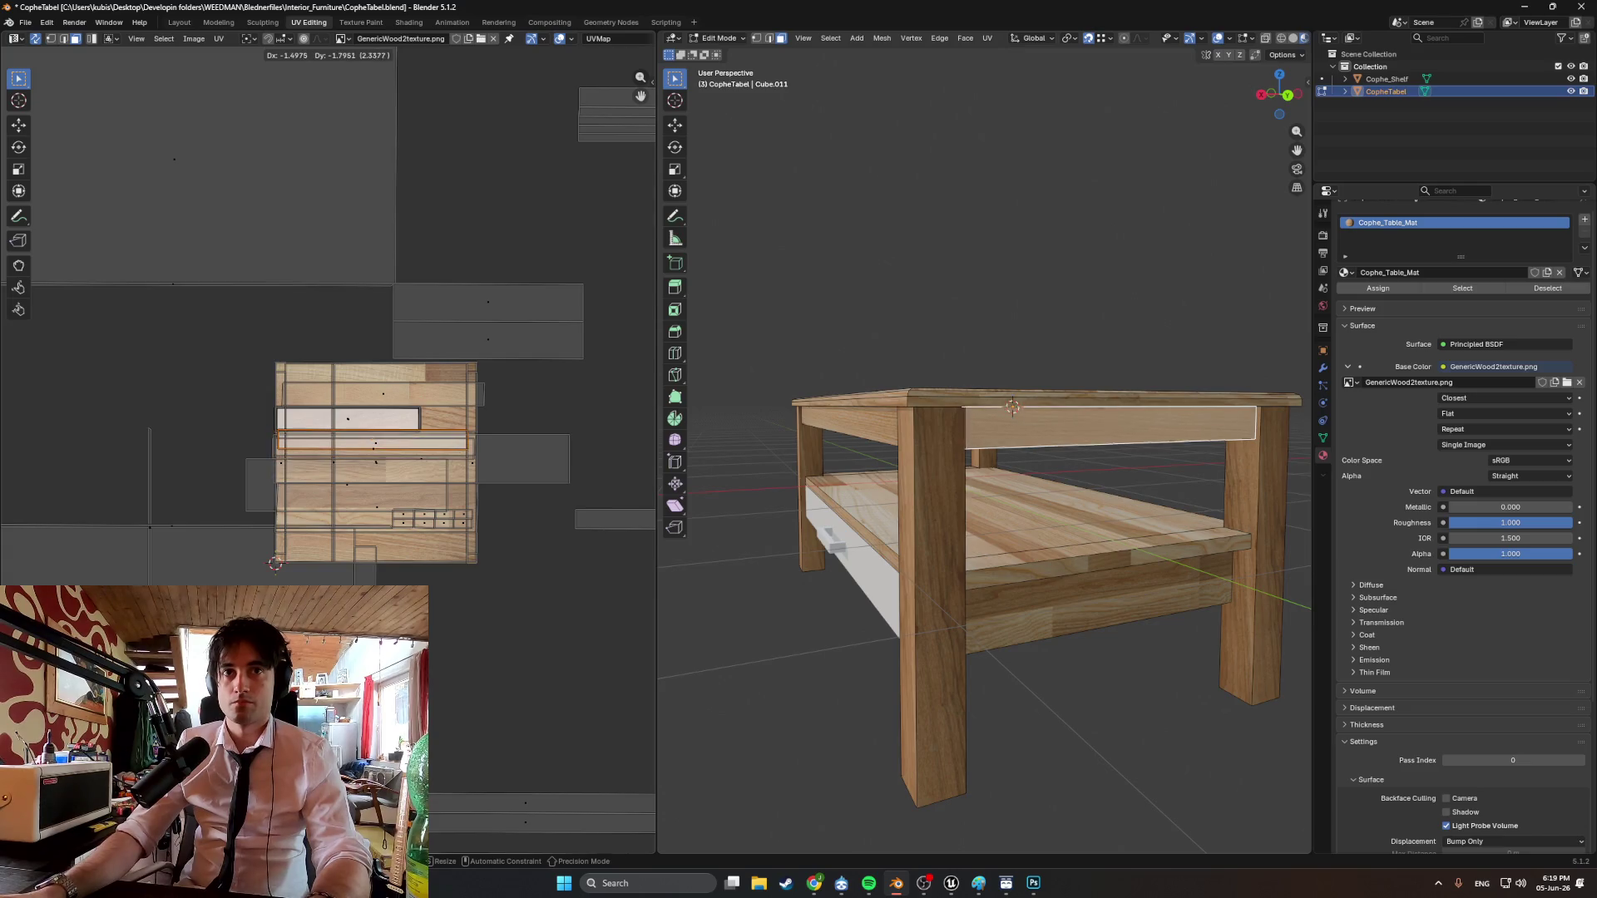
{"action": "left_click", "coordinate": [373, 452]}
Nudge the apron island downward into its final position on the texture.
{"action": "scroll", "coordinate": [373, 451], "scroll_direction": "up", "scroll_amount": 1}
{"action": "scroll", "coordinate": [373, 451], "scroll_direction": "up", "scroll_amount": 3}
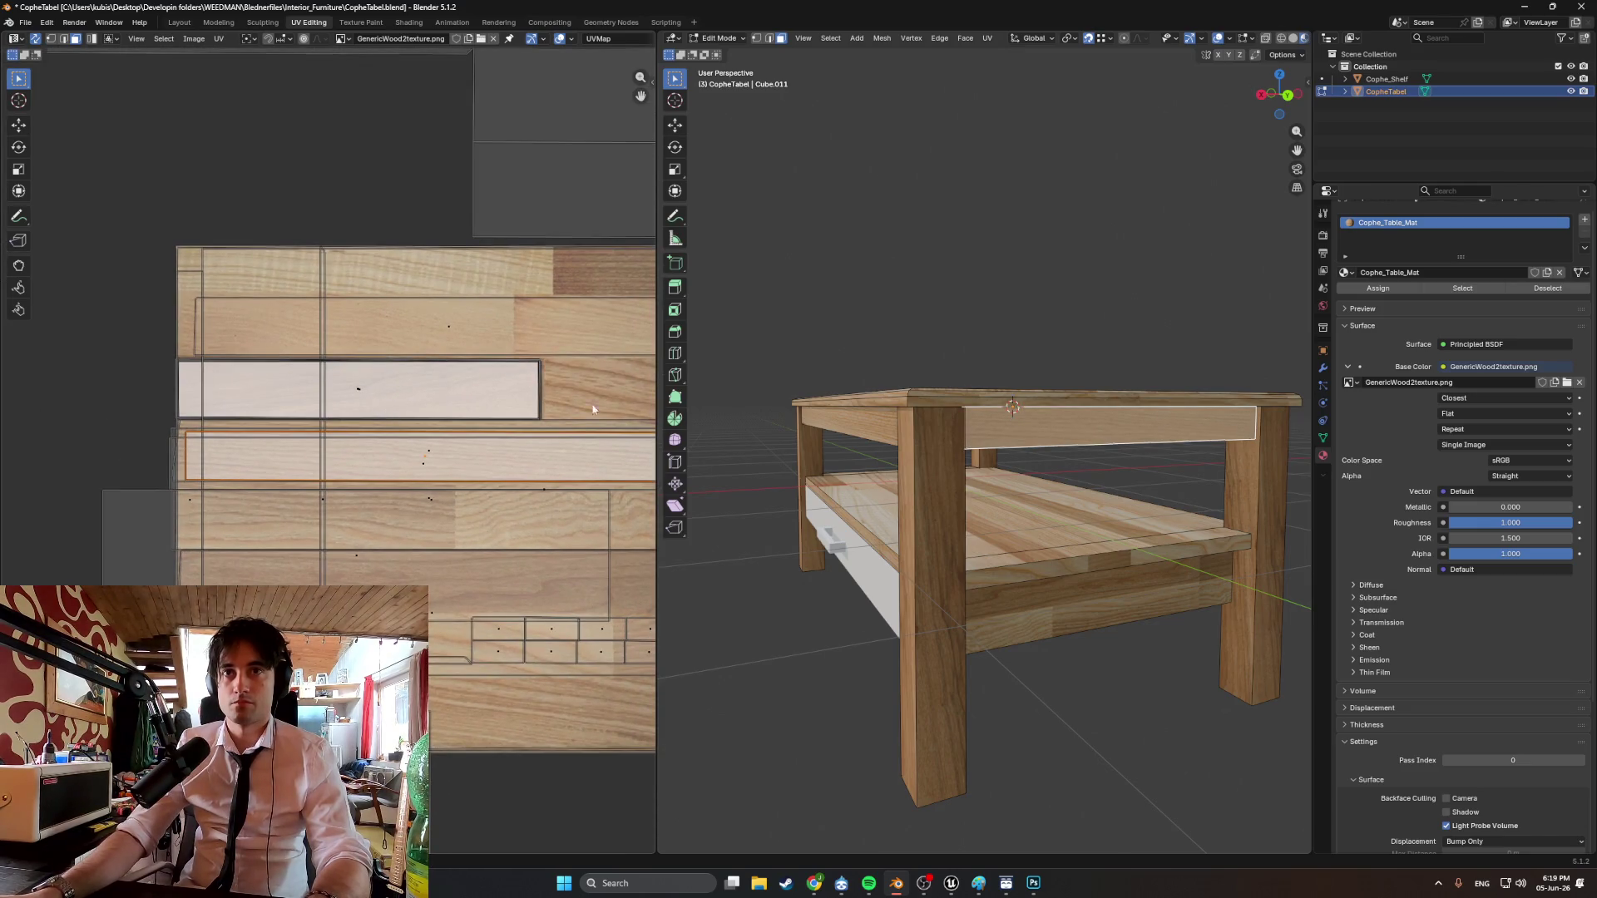
{"action": "middle_click_drag", "start_coordinate": [996, 434], "coordinate": [848, 441]}
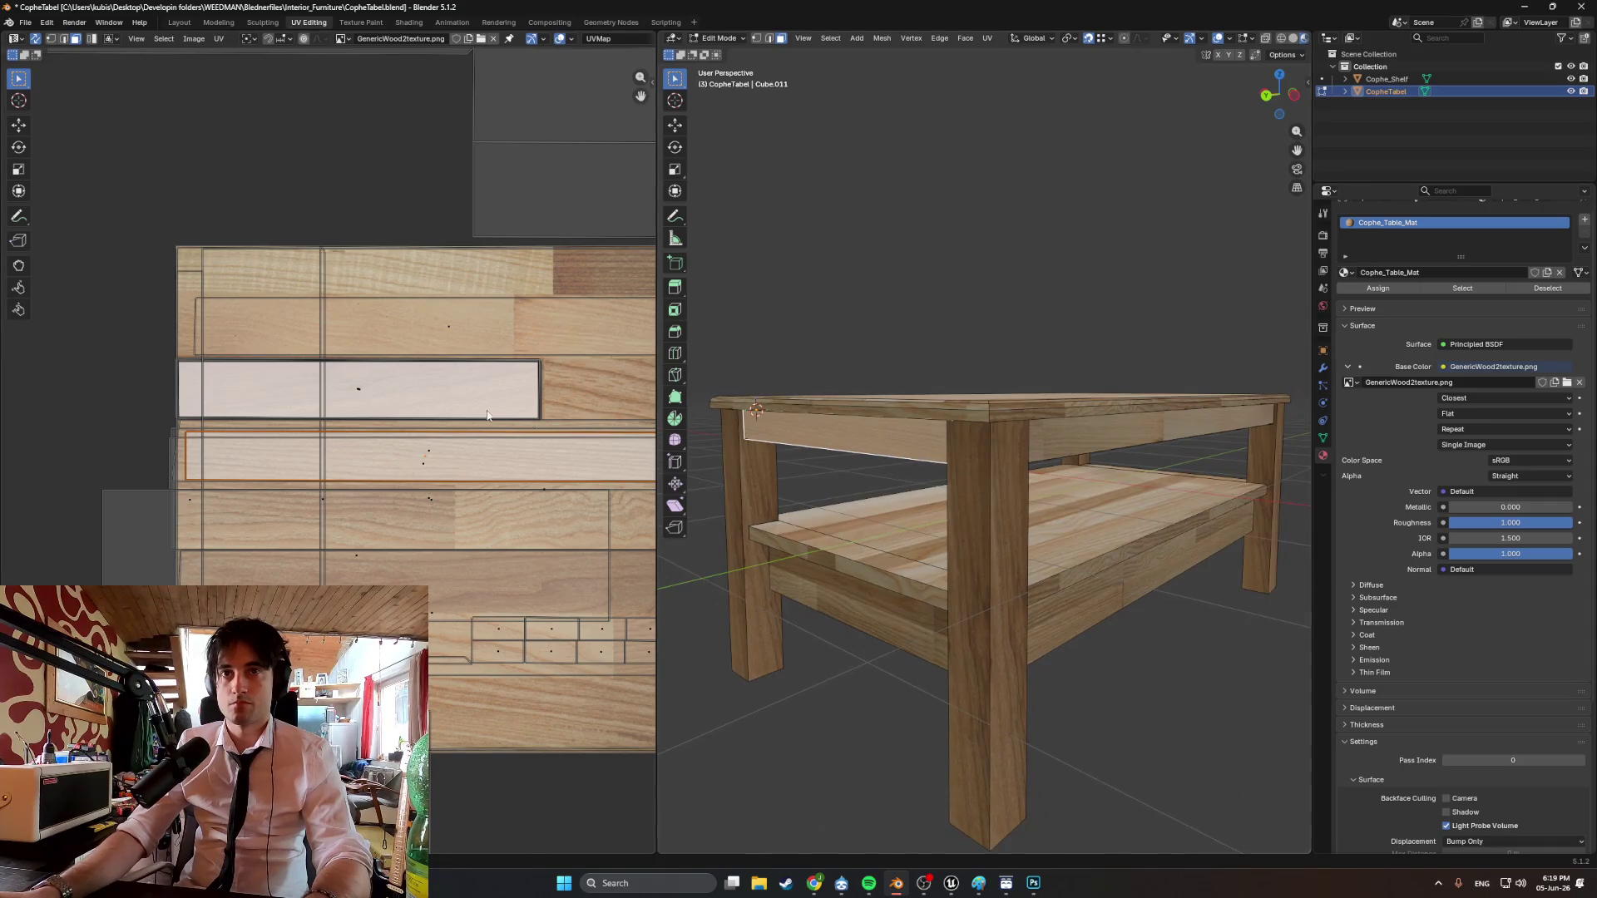
{"action": "key", "text": "g"}
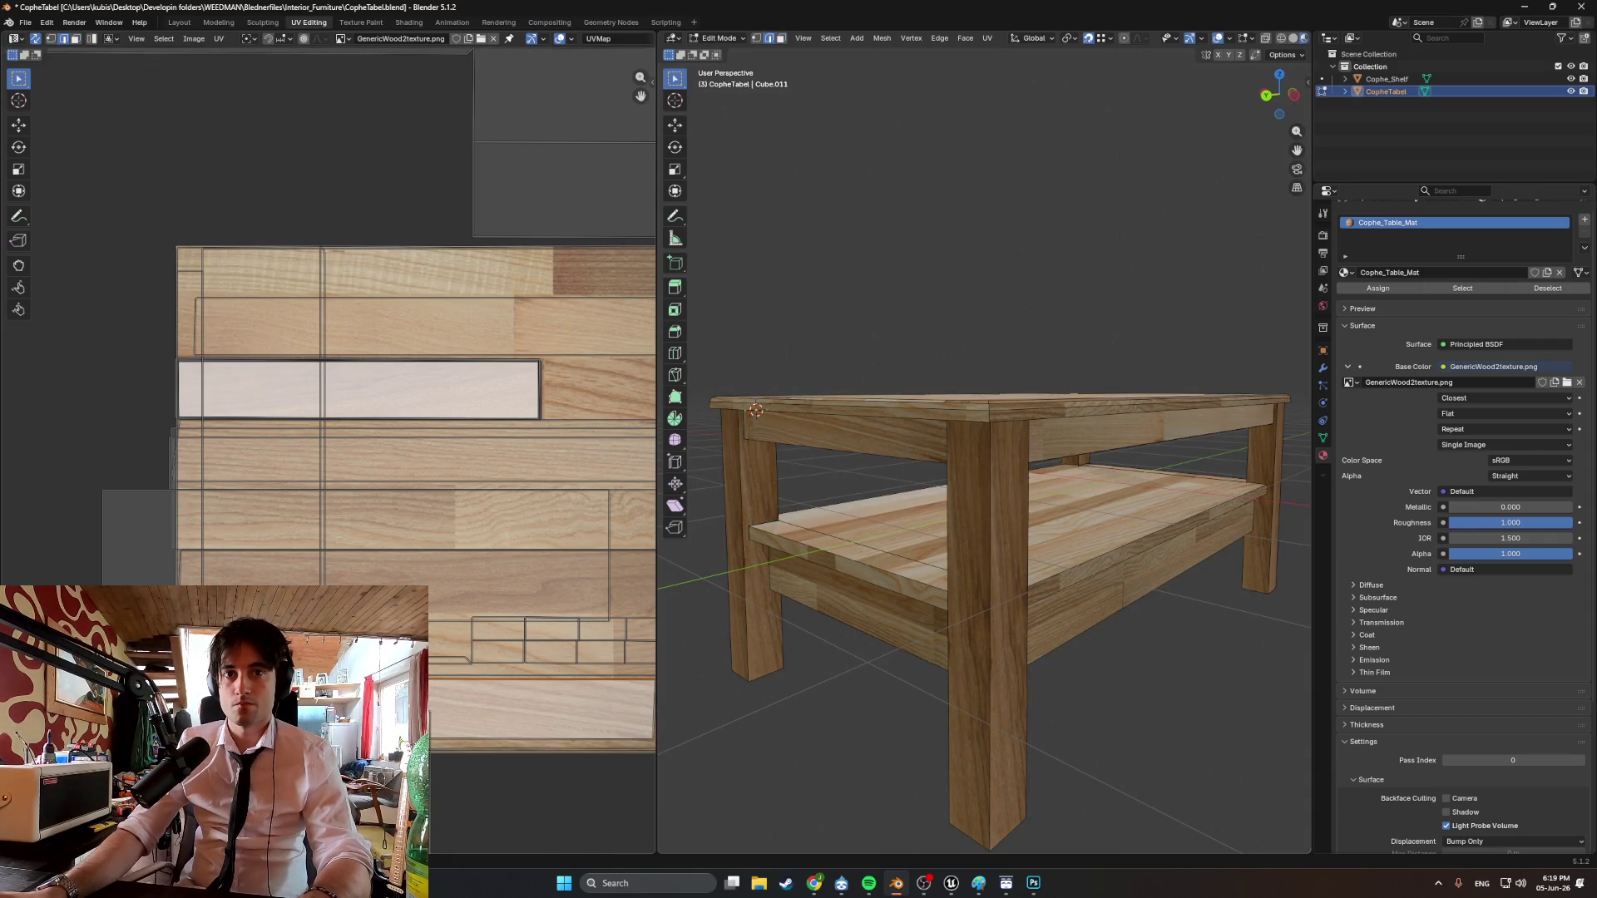
{"action": "key", "text": "g"}
{"action": "left_click", "coordinate": [450, 745]}
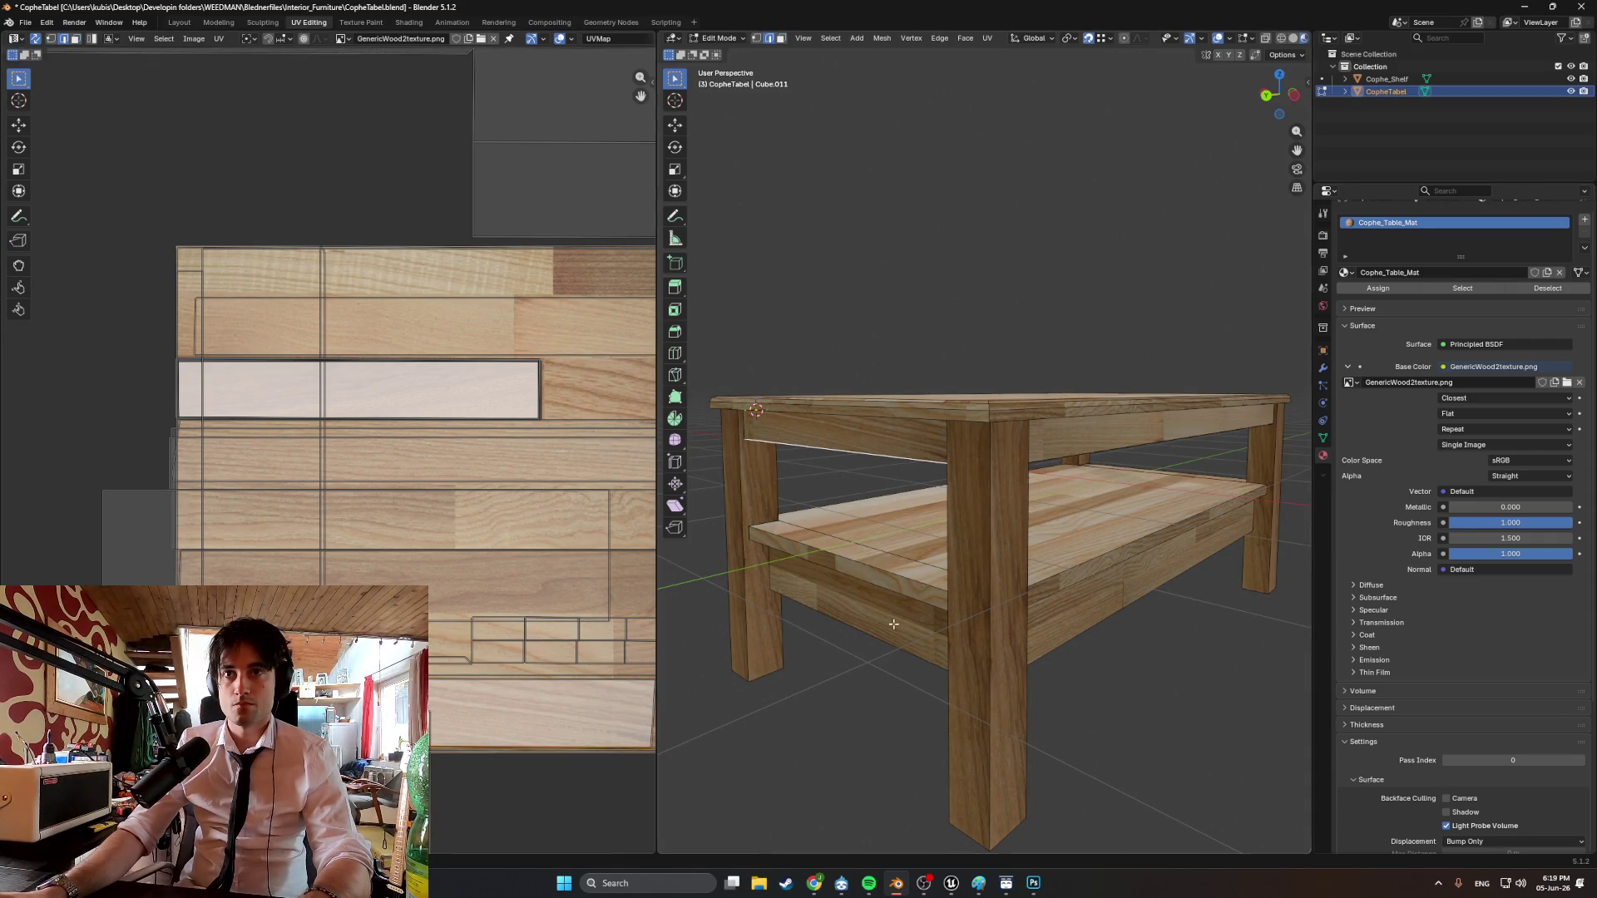
Select the lower shelf's front face and bring up the Smart UV Project settings.
{"action": "mouse_move", "coordinate": [836, 470]}
{"action": "middle_mouse_down"}
{"action": "mouse_move", "coordinate": [1173, 467]}
{"action": "mouse_move", "coordinate": [1014, 470]}
{"action": "mouse_move", "coordinate": [1105, 478]}
{"action": "mouse_move", "coordinate": [920, 457]}
{"action": "mouse_move", "coordinate": [998, 460]}
{"action": "mouse_move", "coordinate": [1008, 483]}
{"action": "mouse_move", "coordinate": [961, 570]}
{"action": "middle_mouse_up"}
{"action": "scroll", "coordinate": [1185, 460], "scroll_direction": "up", "scroll_amount": 4}
{"action": "scroll", "coordinate": [1198, 458], "scroll_direction": "down", "scroll_amount": 5}
{"action": "scroll", "coordinate": [1018, 460], "scroll_direction": "up", "scroll_amount": 3}
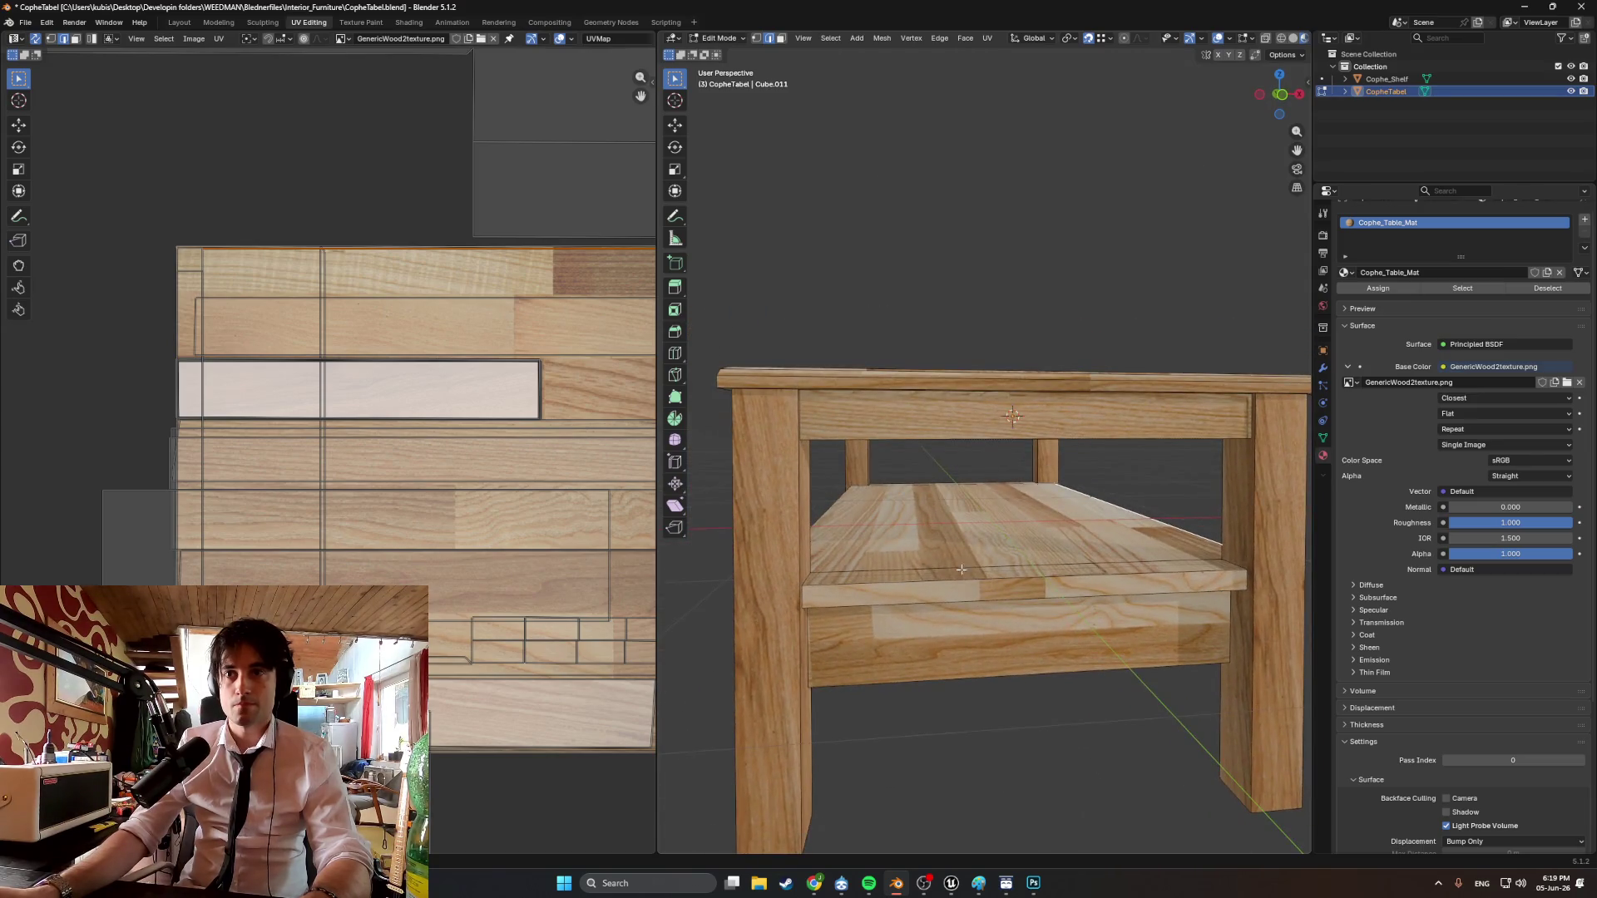
{"action": "key", "text": "u"}
{"action": "left_click", "coordinate": [954, 596]}
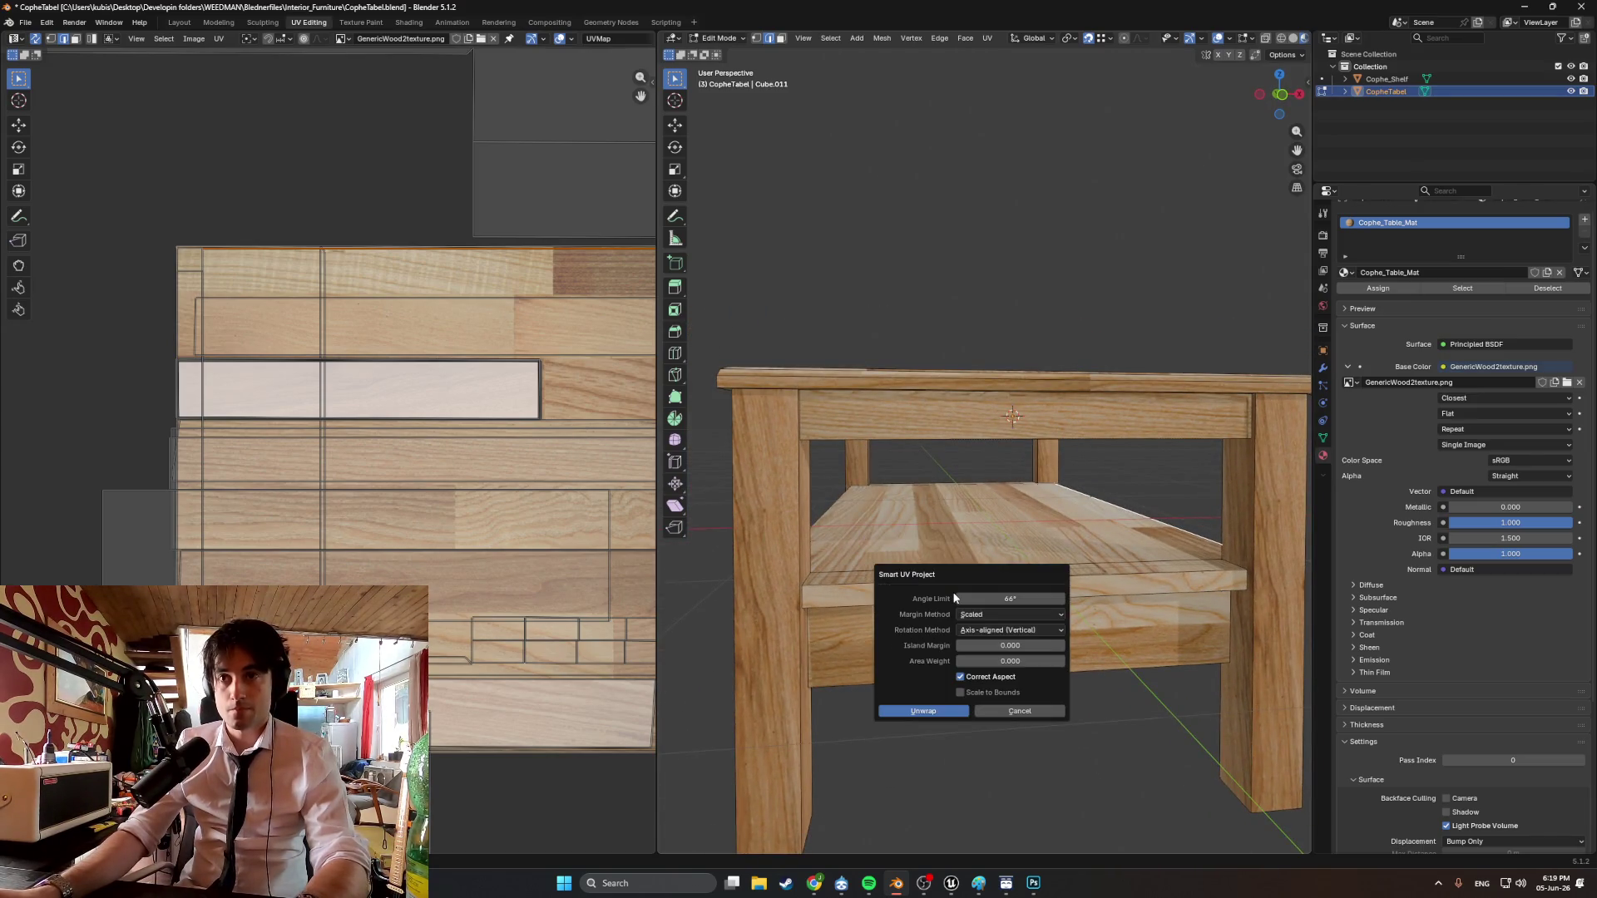
Run Smart UV Project on the shelf front and move its UV strip onto the wood texture.
{"action": "key", "text": "Return"}
{"action": "left_click", "coordinate": [946, 594]}
{"action": "scroll", "coordinate": [349, 374], "scroll_direction": "down", "scroll_amount": 4}
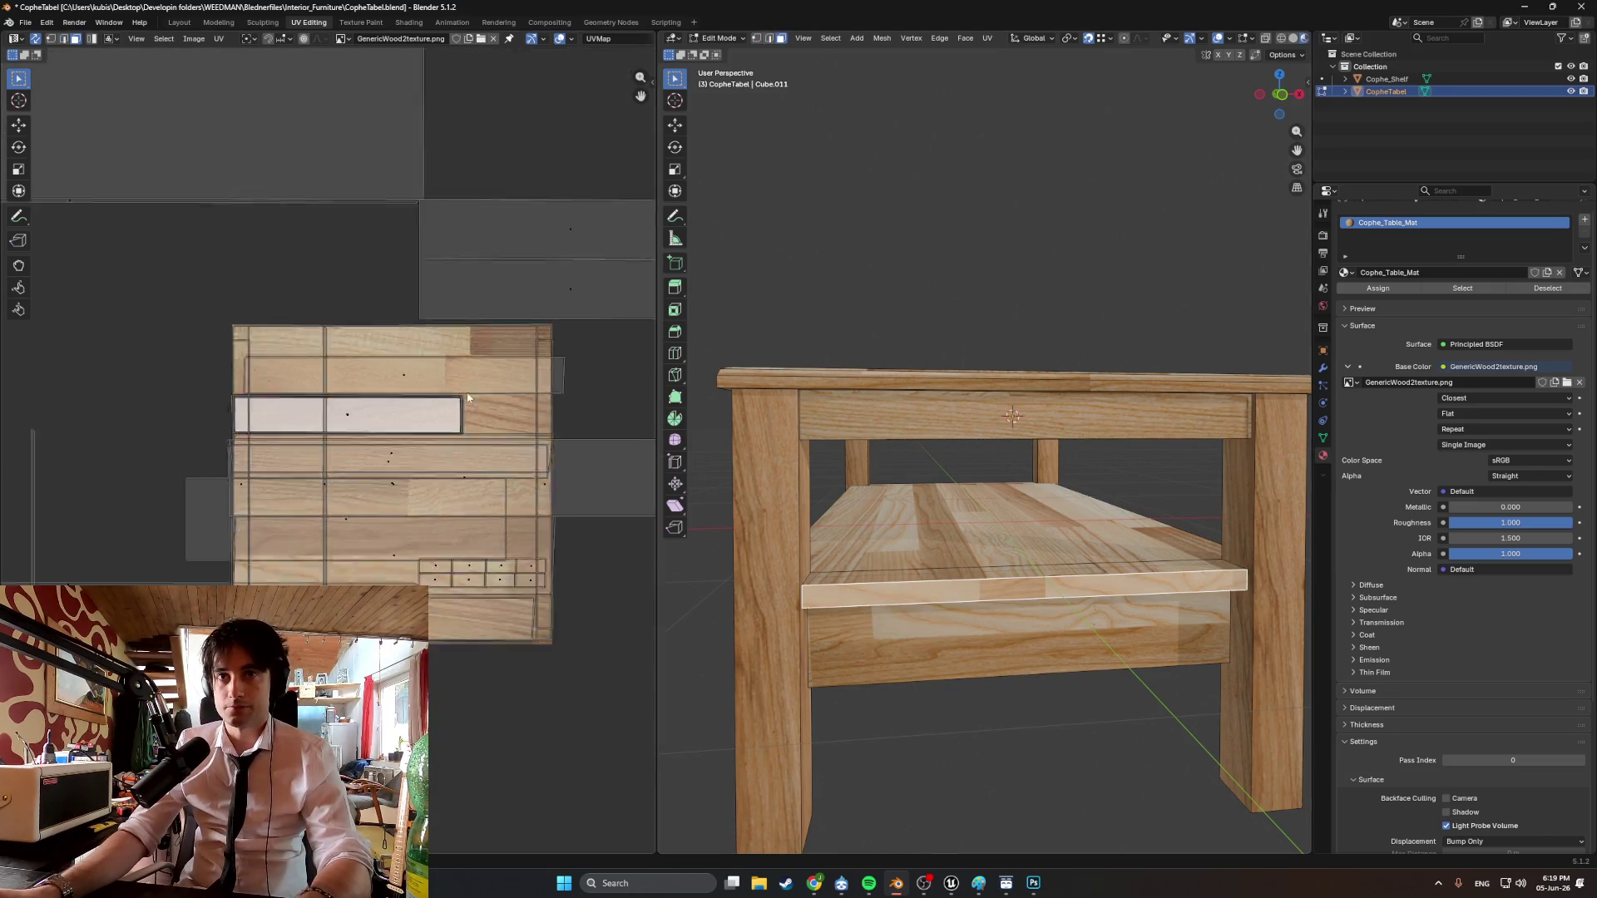
{"action": "scroll", "coordinate": [349, 374], "scroll_direction": "up", "scroll_amount": 2}
{"action": "key", "text": "g"}
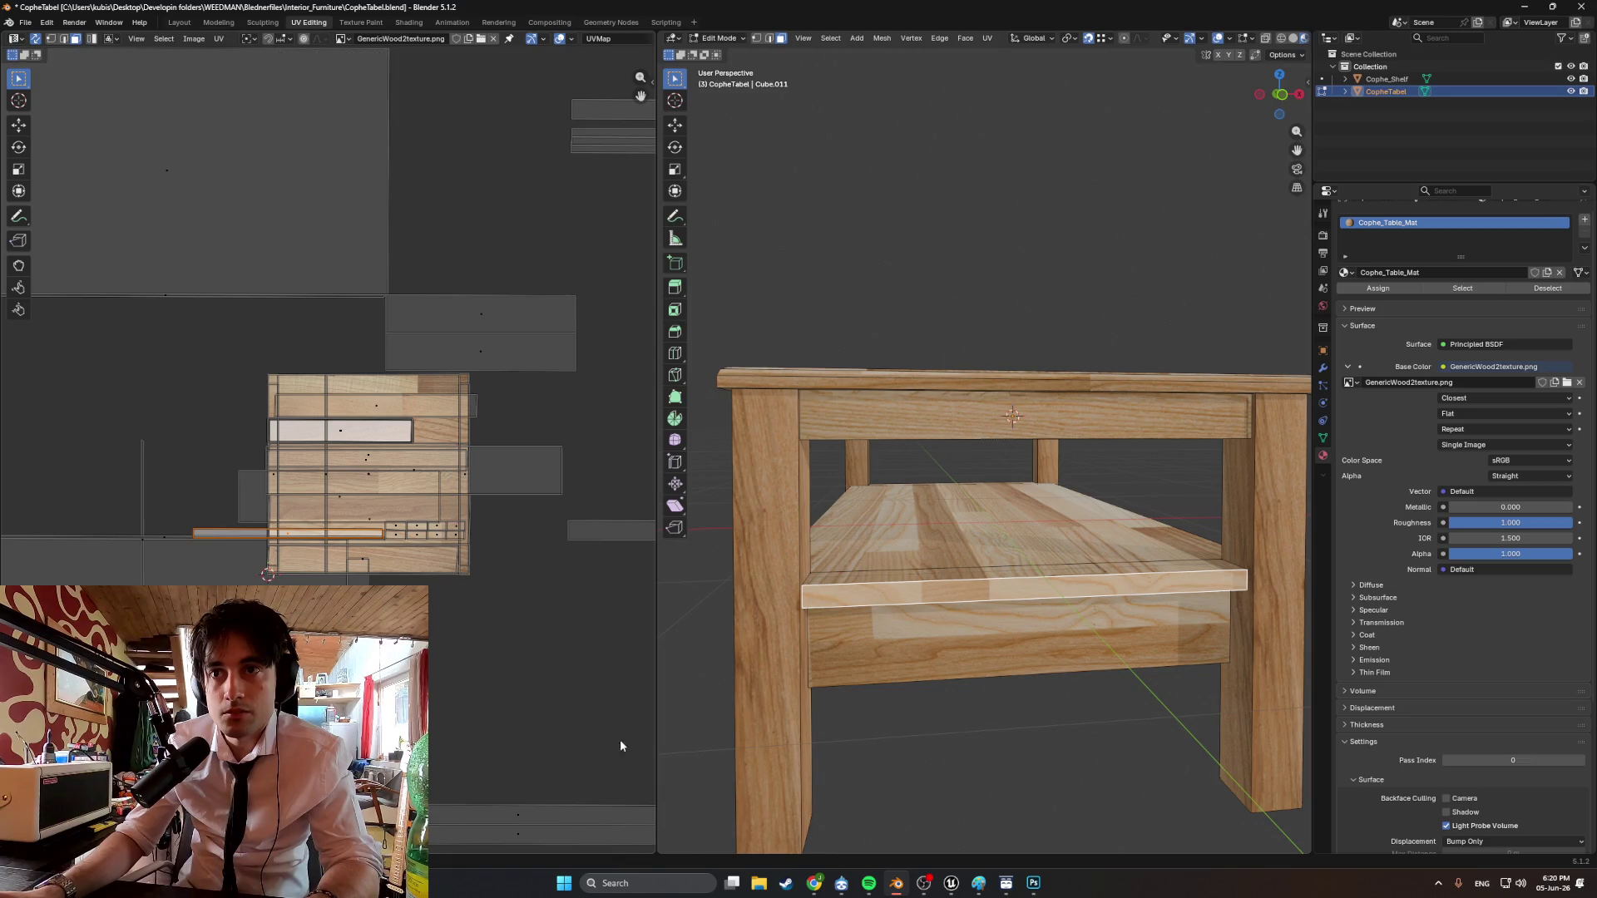
Switch to Object Mode and view the textured table from an angled side.
{"action": "key", "text": "Tab"}
{"action": "mouse_move", "coordinate": [962, 732]}
{"action": "middle_mouse_down"}
{"action": "mouse_move", "coordinate": [907, 687]}
{"action": "mouse_move", "coordinate": [839, 538]}
{"action": "middle_mouse_up"}
{"action": "scroll", "coordinate": [829, 522], "scroll_direction": "up", "scroll_amount": 5}
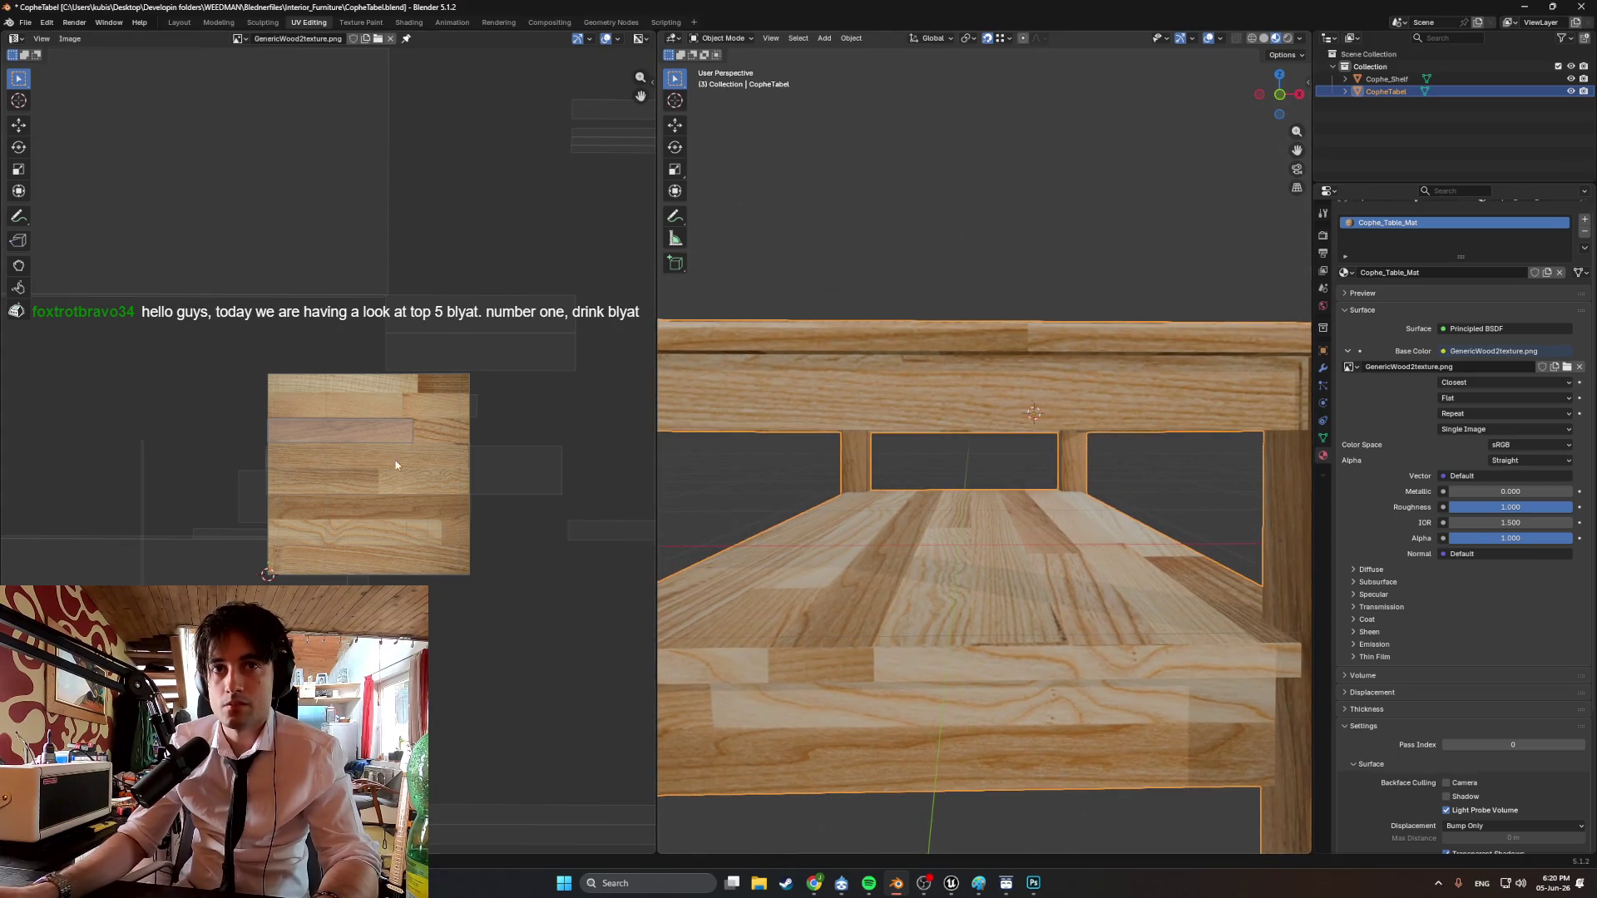
{"action": "scroll", "coordinate": [392, 468], "scroll_direction": "up", "scroll_amount": 1}
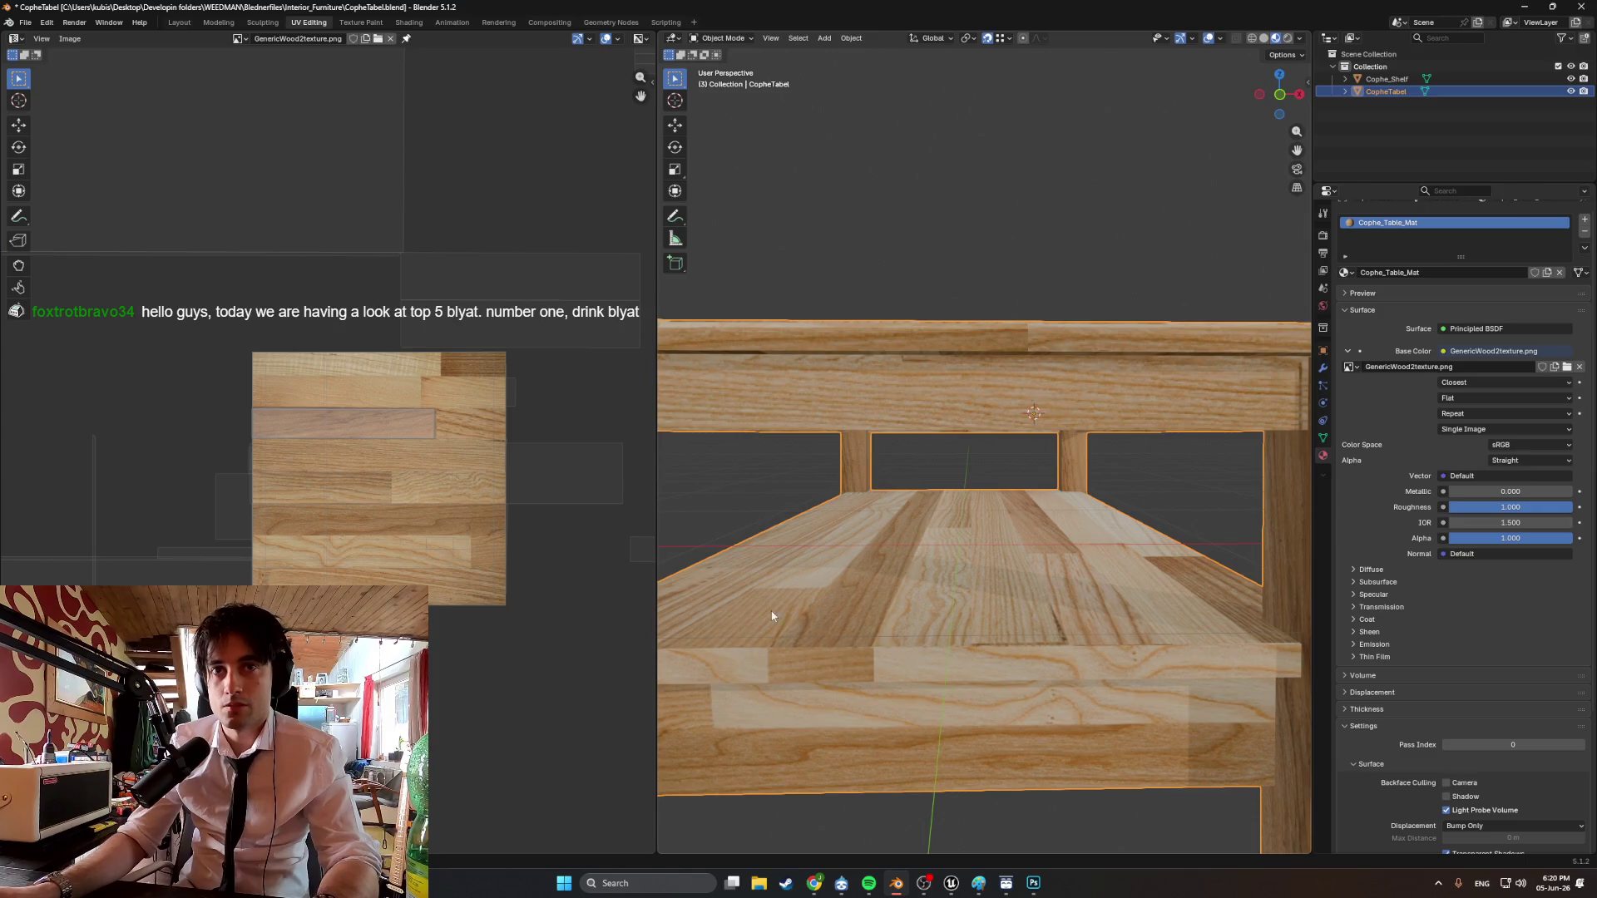
Back in Edit Mode, select the shelf's front-edge face and move its UV island upward.
{"action": "key", "text": "Tab"}
{"action": "scroll", "coordinate": [414, 491], "scroll_direction": "up", "scroll_amount": 1}
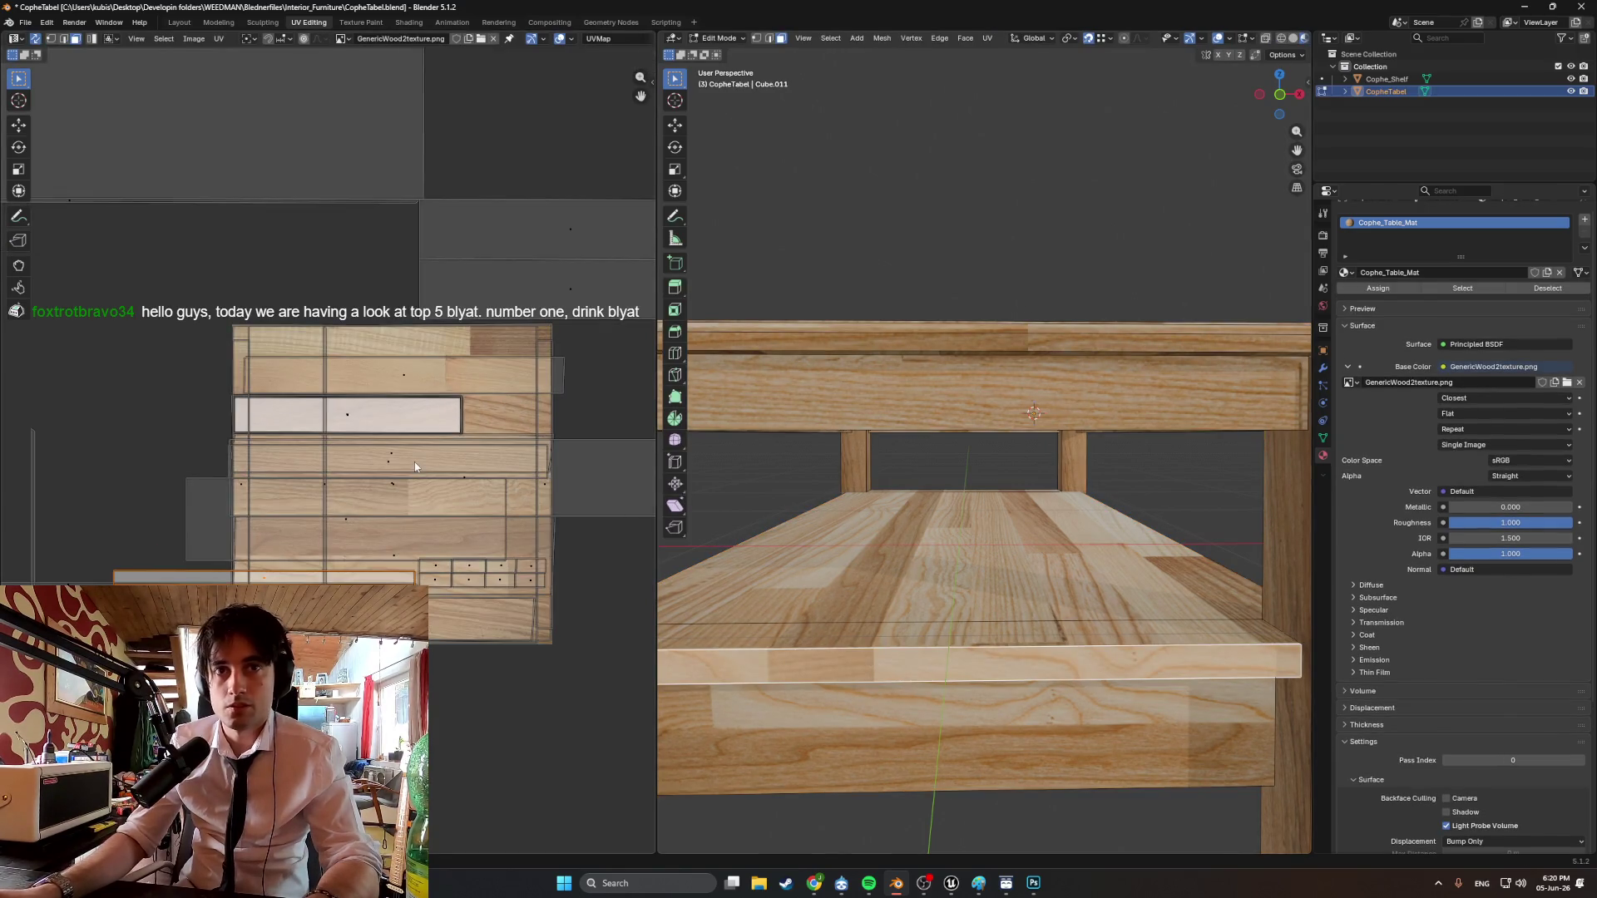
{"action": "mouse_move", "coordinate": [1052, 610]}
{"action": "middle_mouse_down"}
{"action": "mouse_move", "coordinate": [1204, 652]}
{"action": "mouse_move", "coordinate": [877, 646]}
{"action": "mouse_move", "coordinate": [965, 581]}
{"action": "middle_mouse_up"}
{"action": "scroll", "coordinate": [1156, 641], "scroll_direction": "down", "scroll_amount": 5}
{"action": "left_click", "coordinate": [959, 565]}
{"action": "key", "text": "g"}
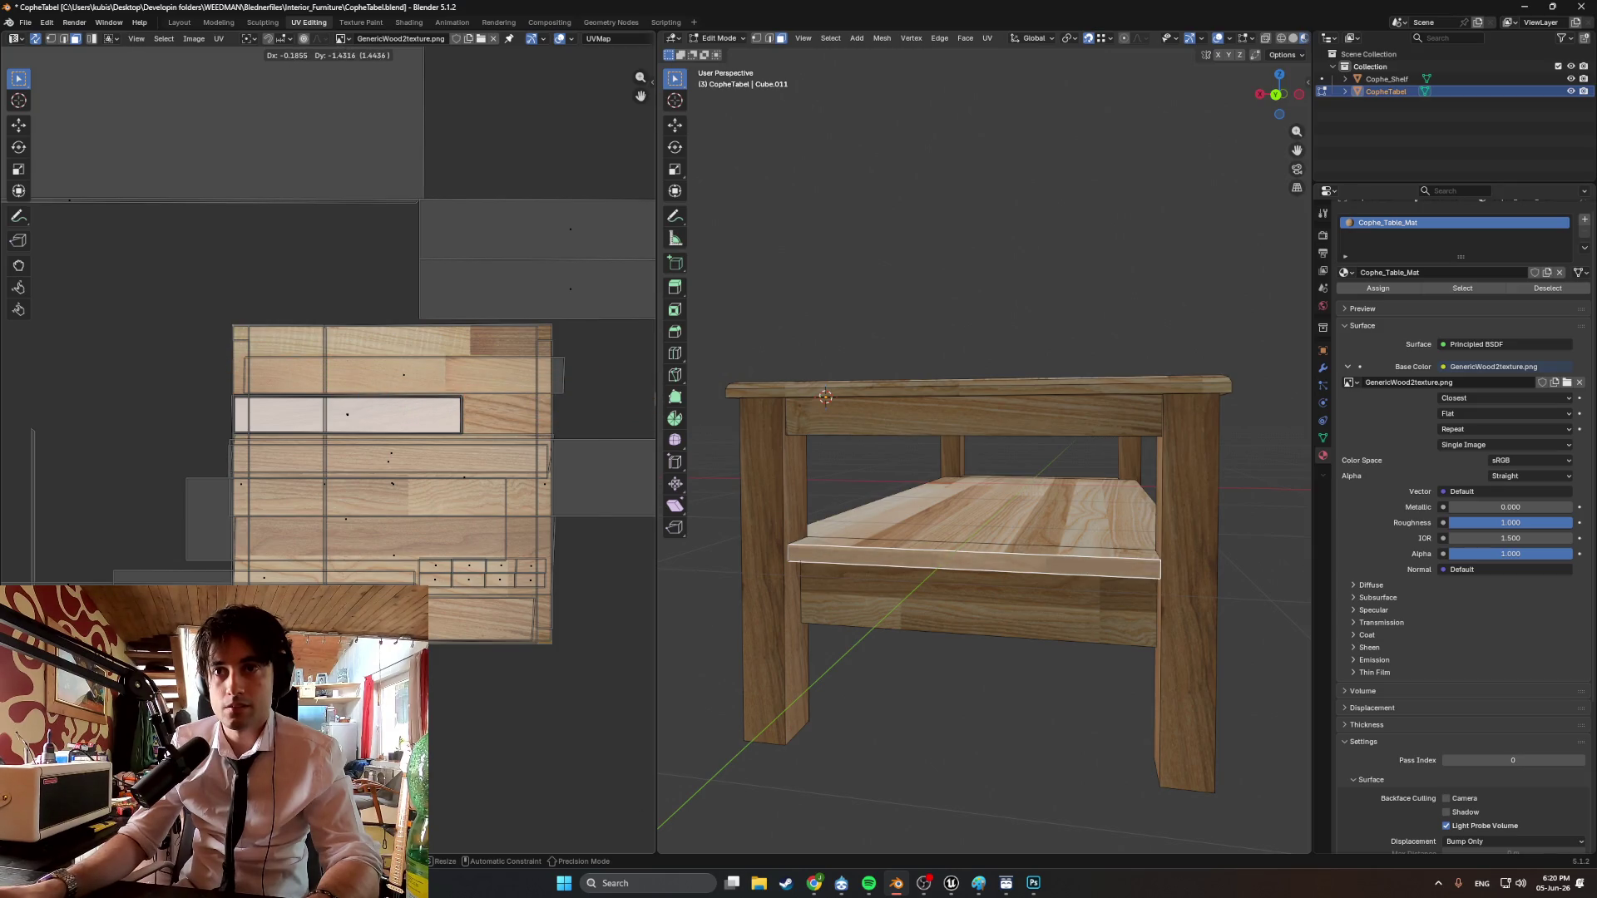
{"action": "left_click", "coordinate": [91, 223]}
Slide and stretch the front-edge strip horizontally along the top plank row.
{"action": "key", "text": "g"}
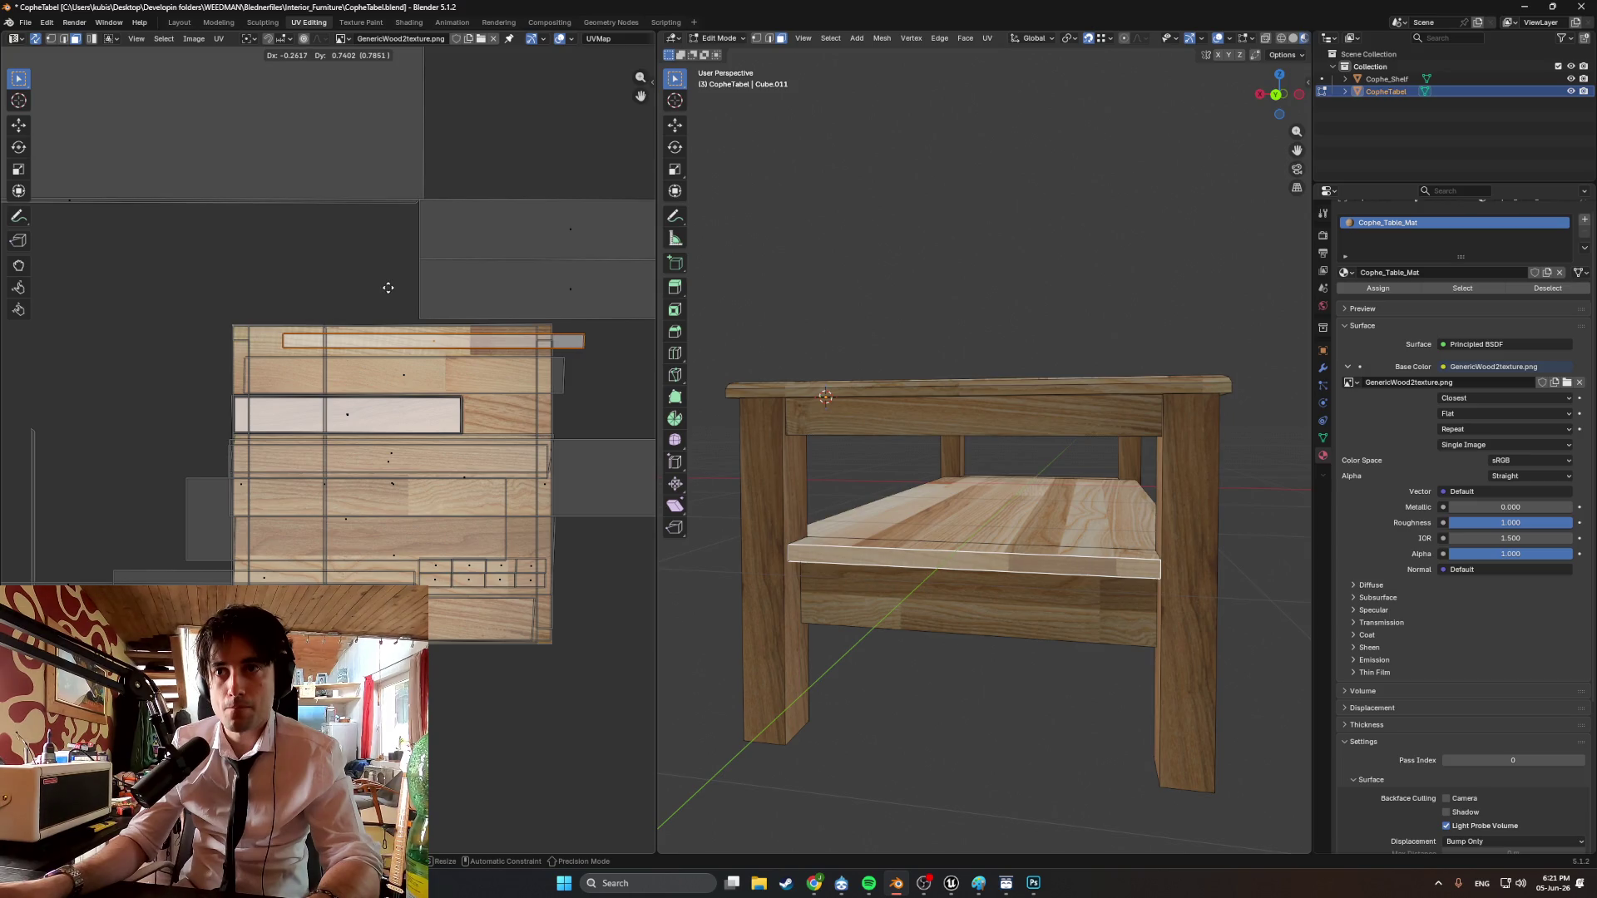
{"action": "key", "text": "2"}
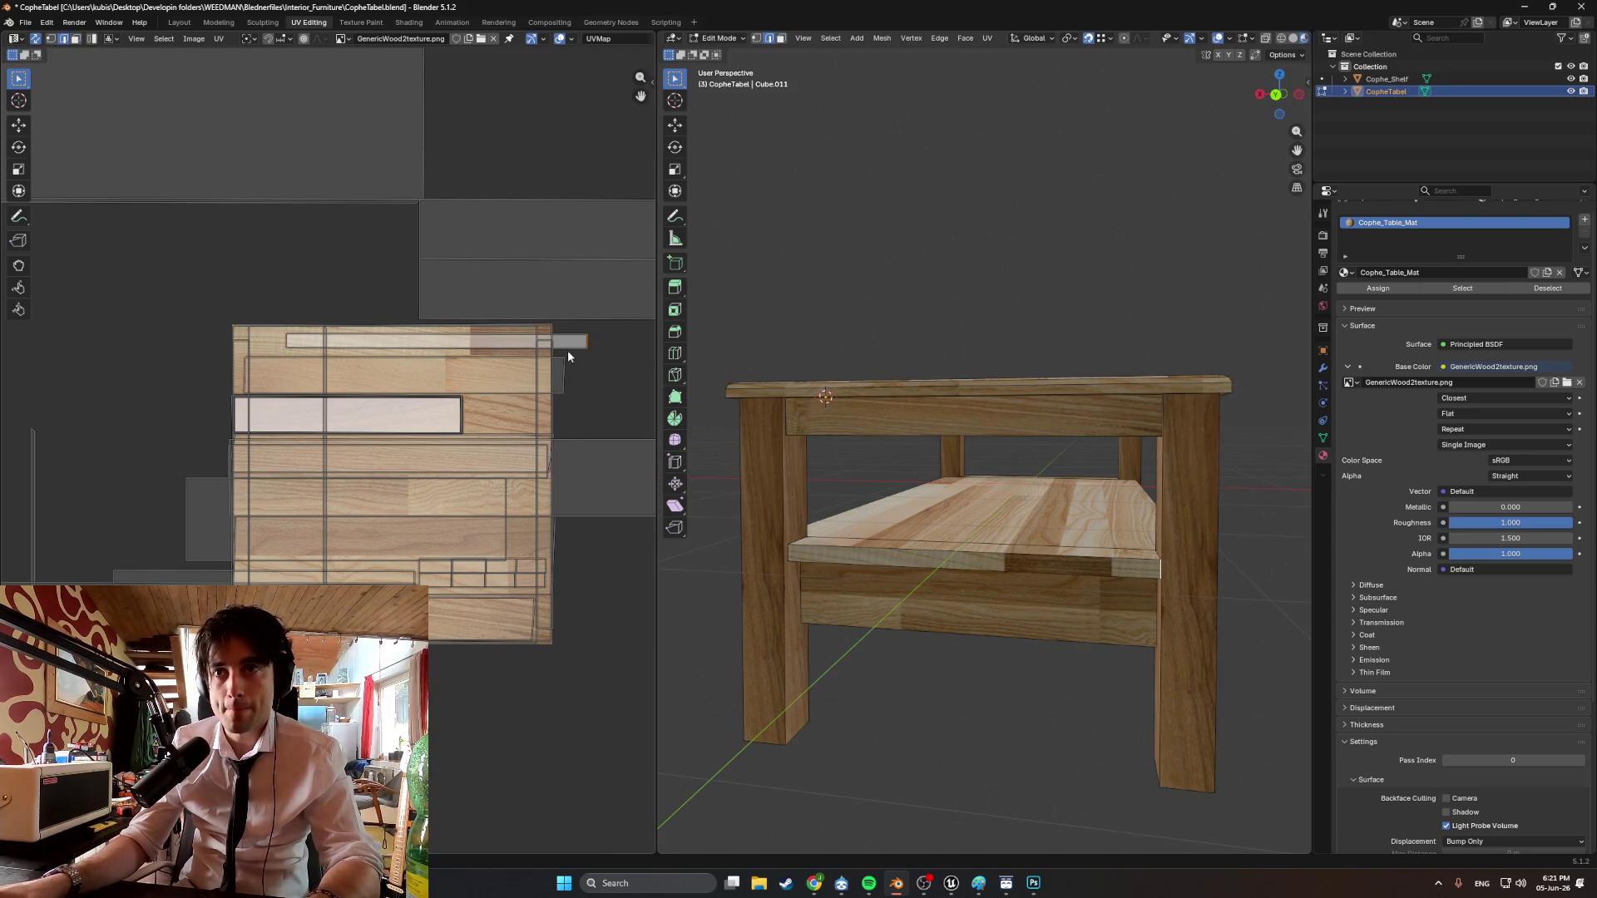
{"action": "key", "text": "g"}
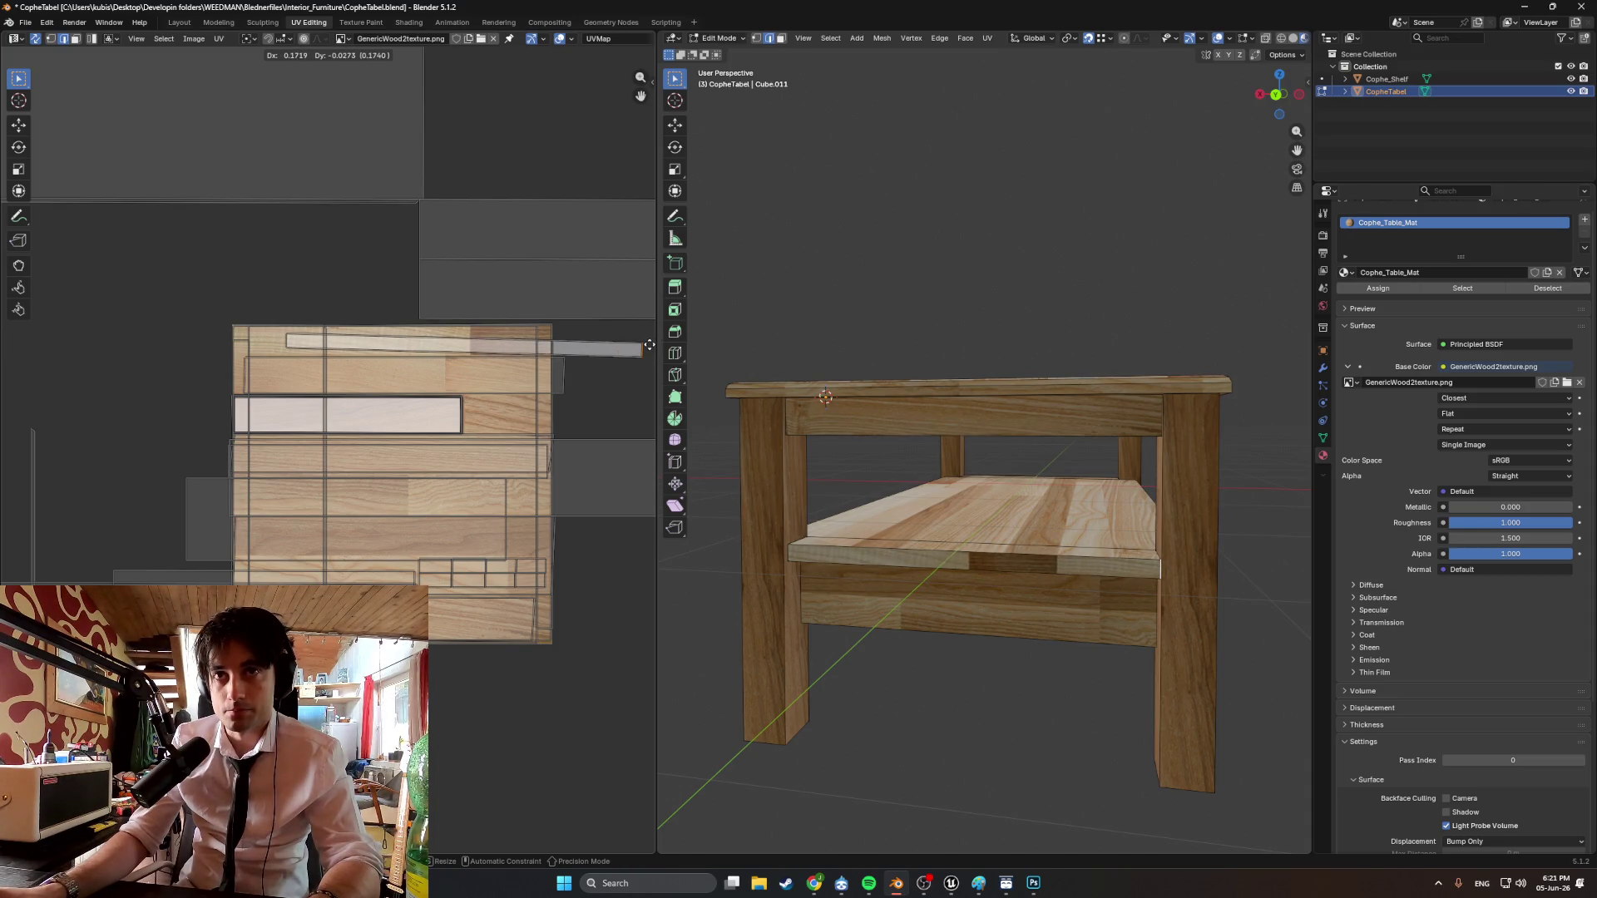
{"action": "key", "text": "x"}
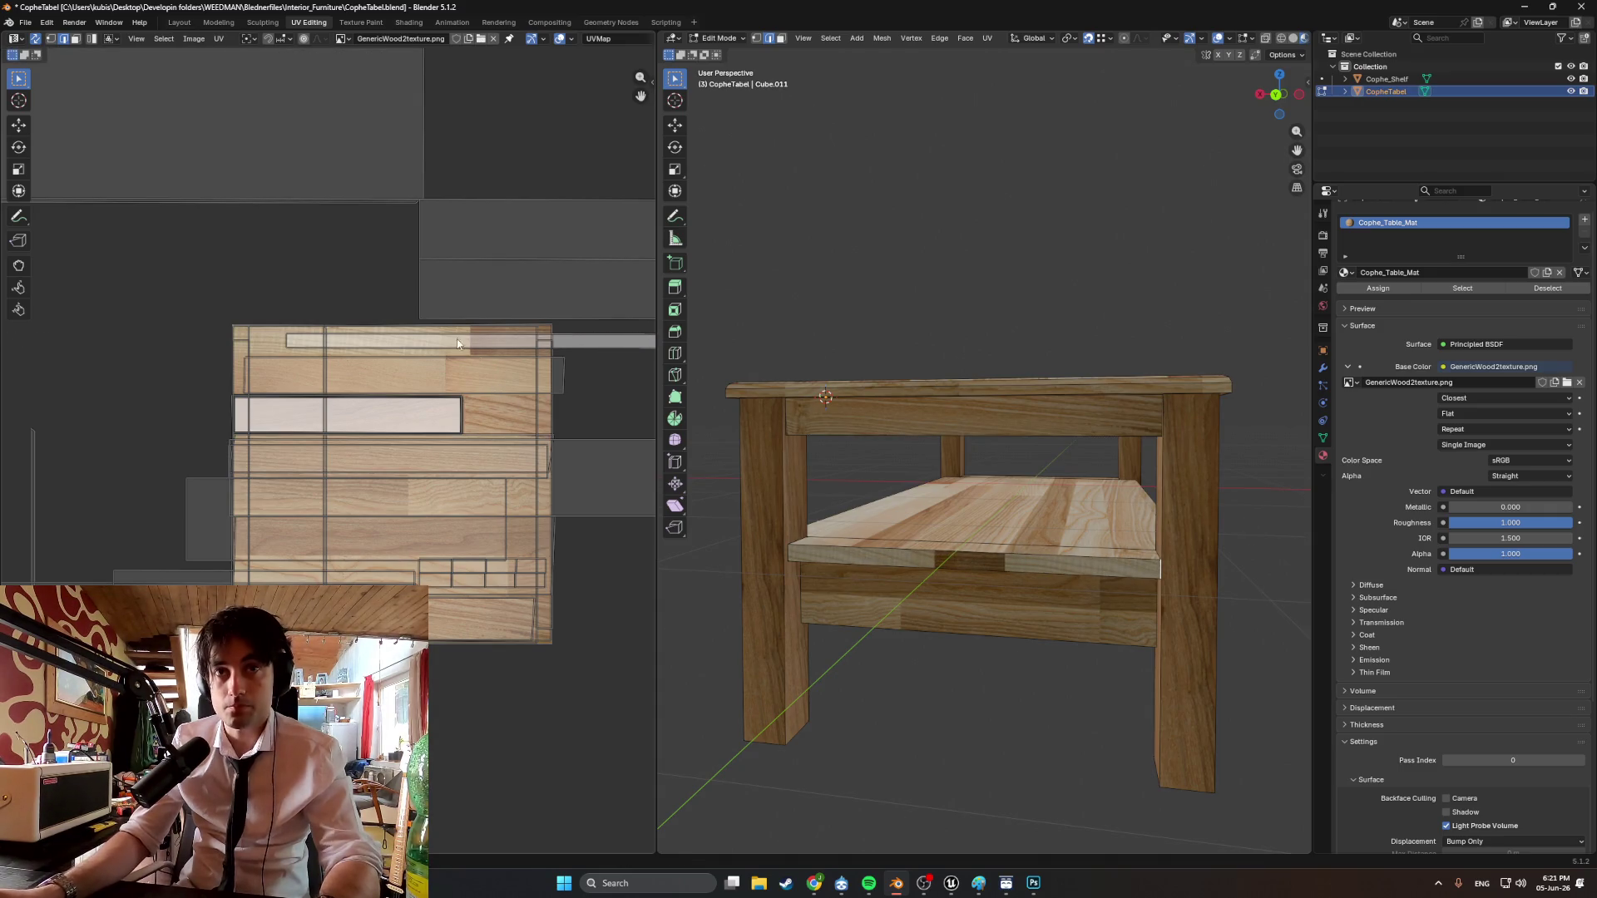
{"action": "left_click", "coordinate": [913, 539]}
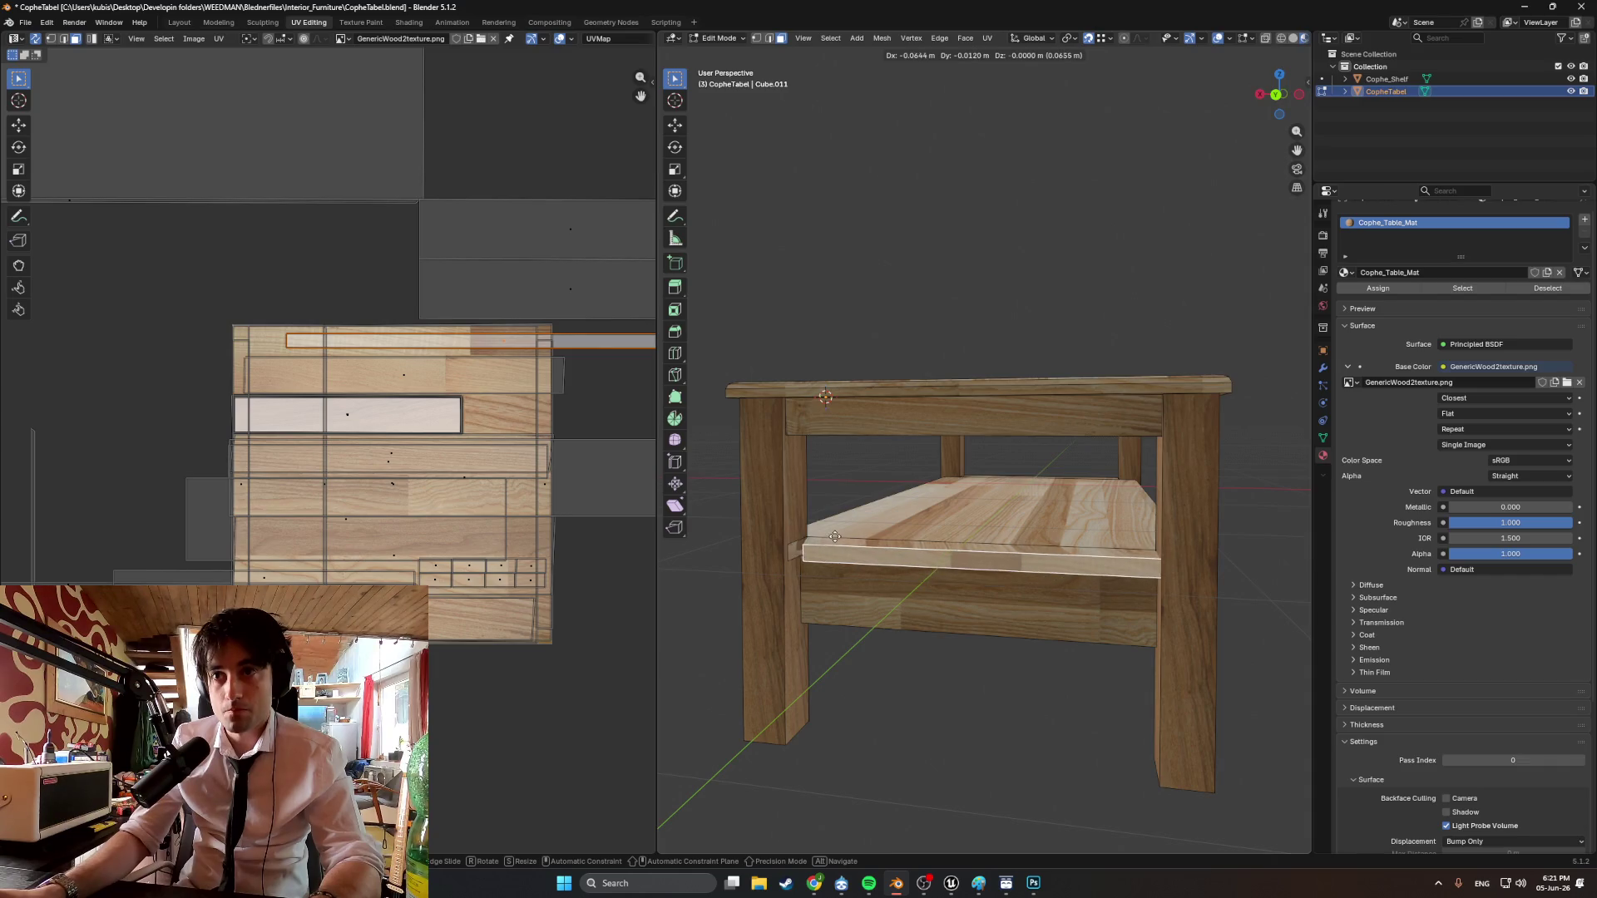
{"action": "key", "text": "g"}
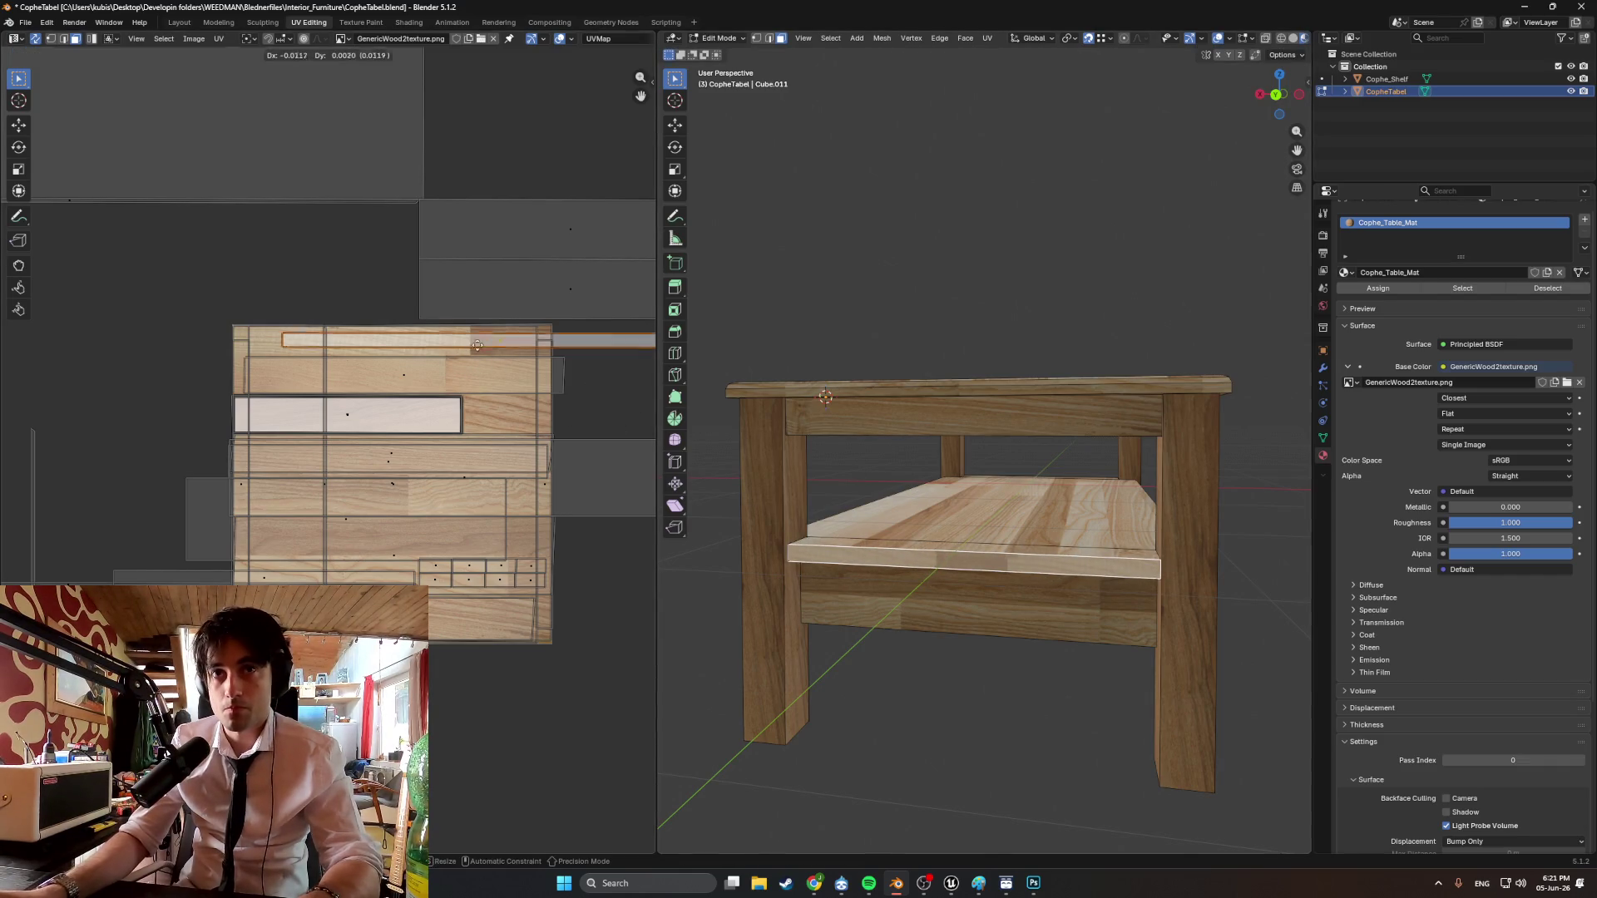
{"action": "left_click", "coordinate": [420, 348]}
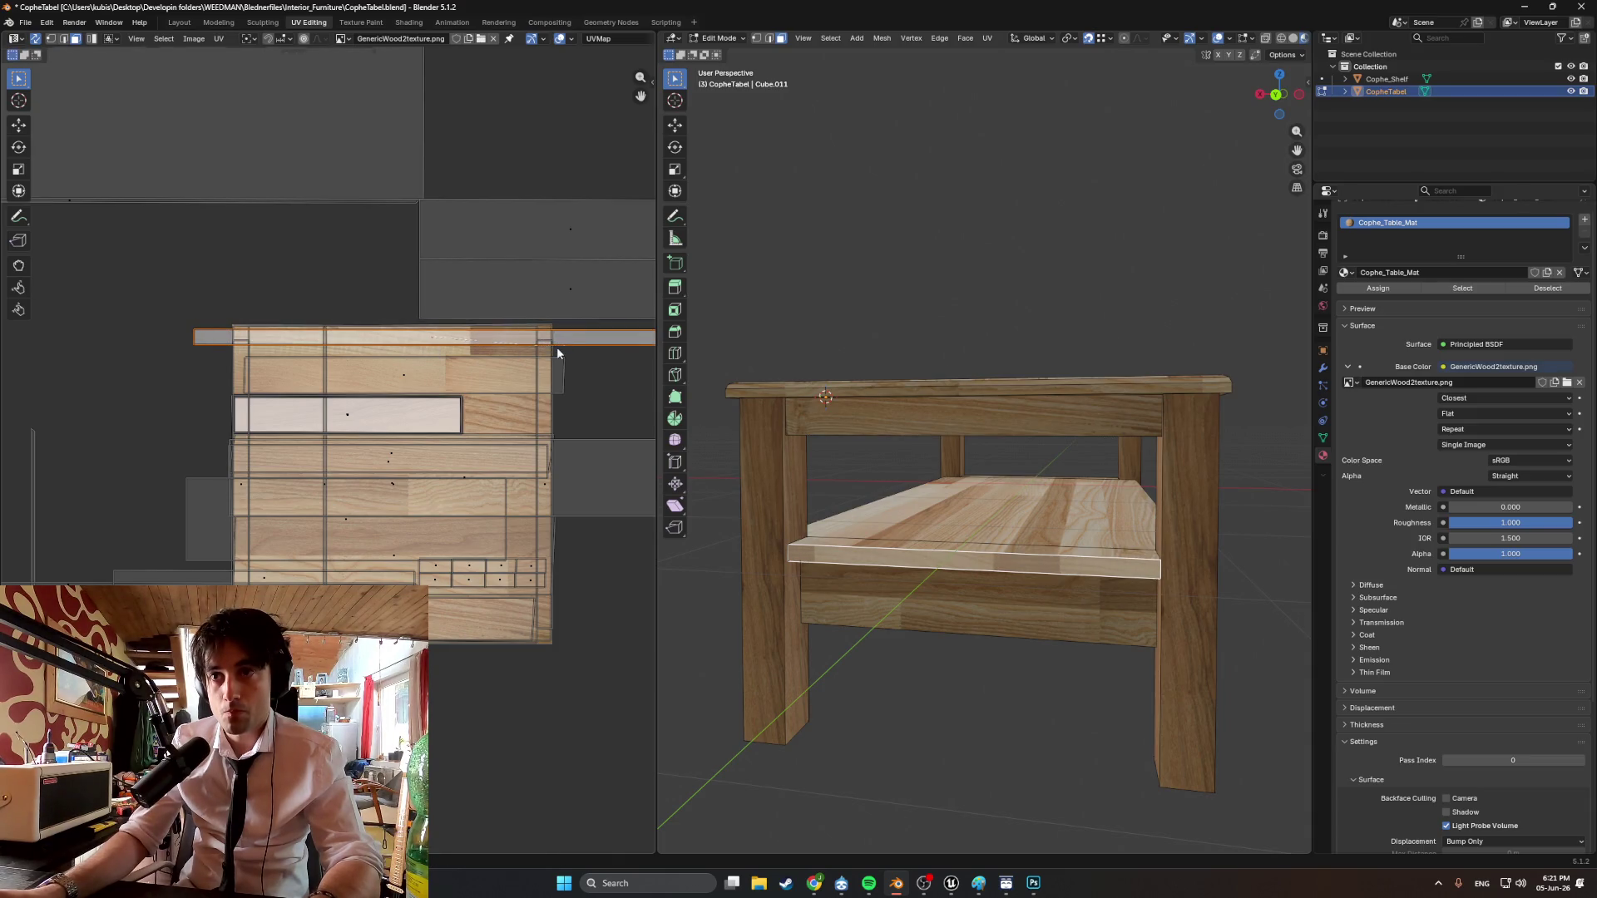
Move the shelf's front-edge UV strip to a new spot on the texture.
{"action": "scroll", "coordinate": [557, 352], "scroll_direction": "up", "scroll_amount": 4}
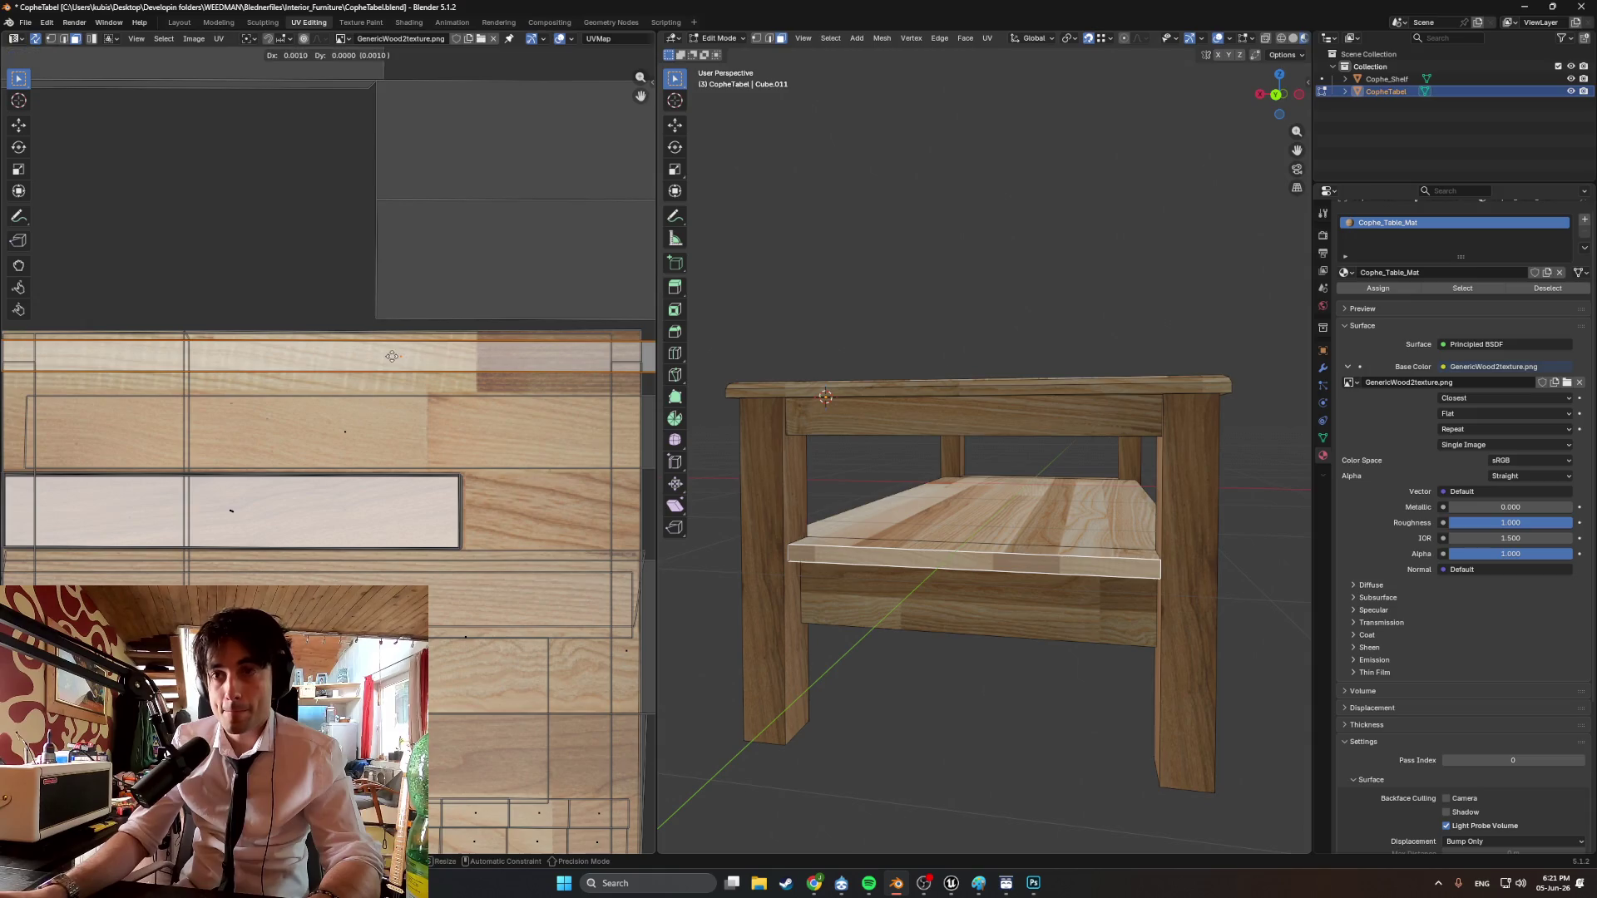
{"action": "scroll", "coordinate": [907, 500], "scroll_direction": "up", "scroll_amount": 6}
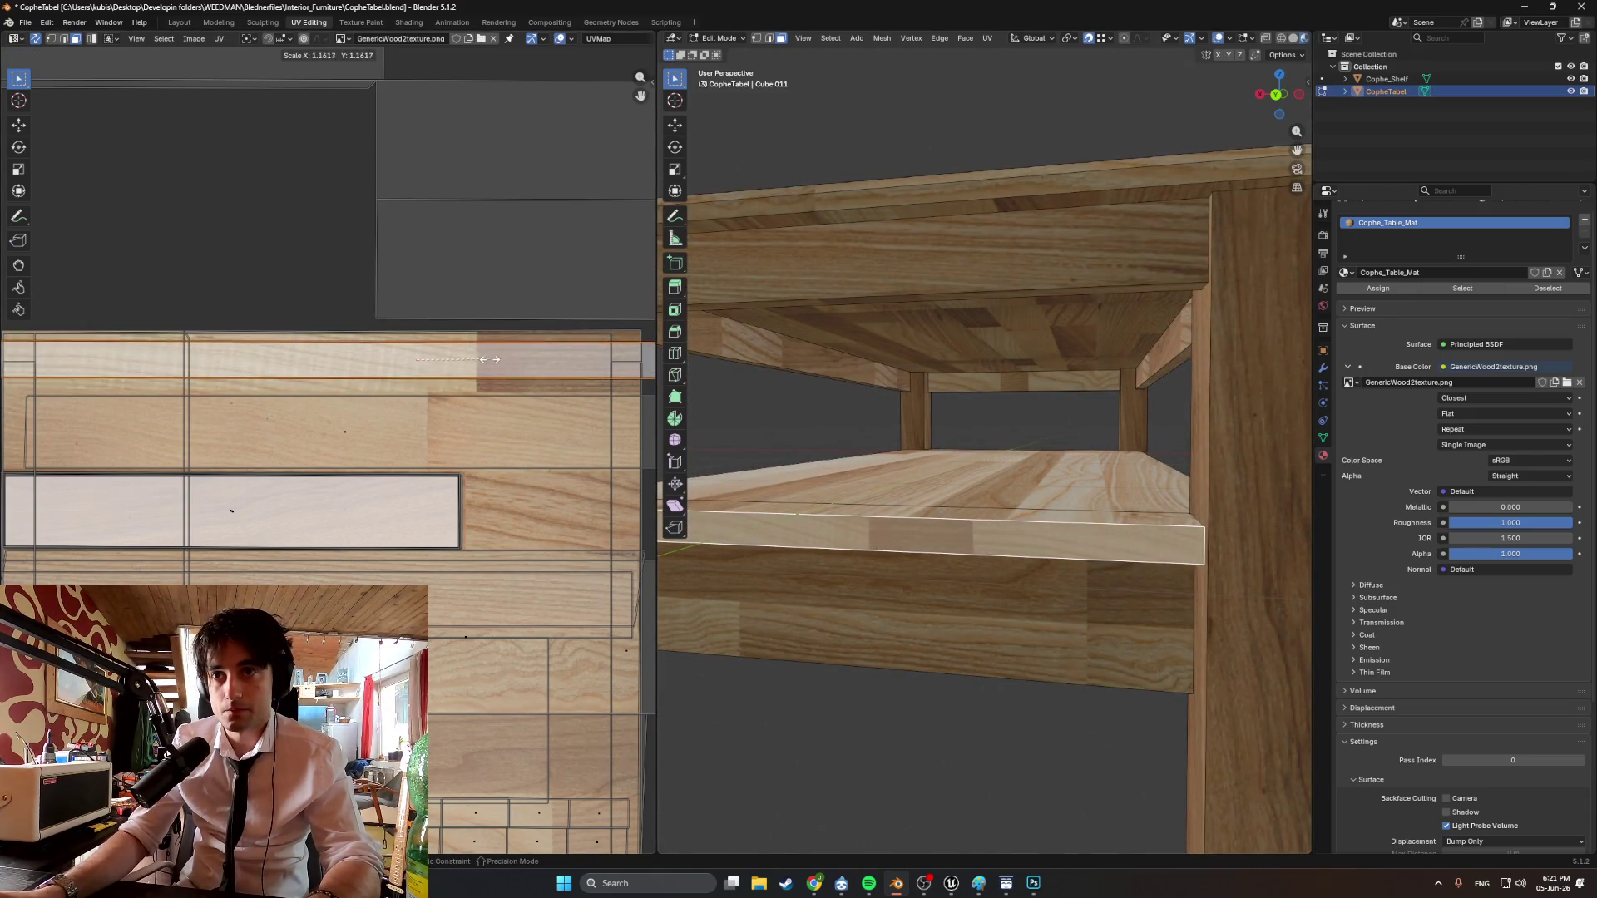
{"action": "key", "text": "g"}
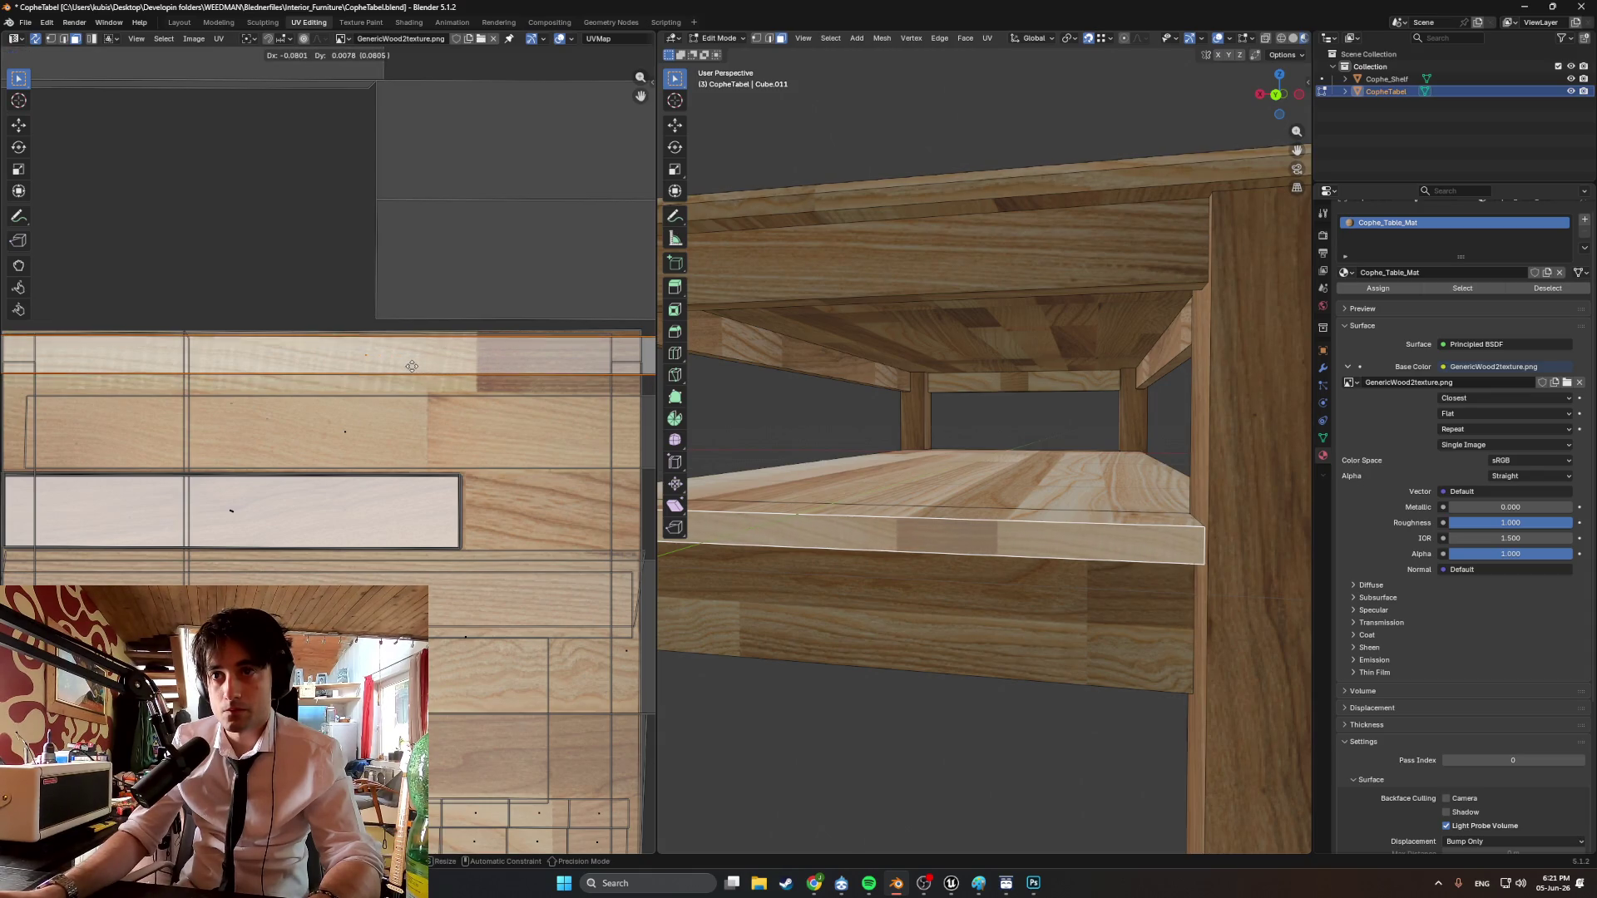
{"action": "scroll", "coordinate": [915, 499], "scroll_direction": "up", "scroll_amount": 4}
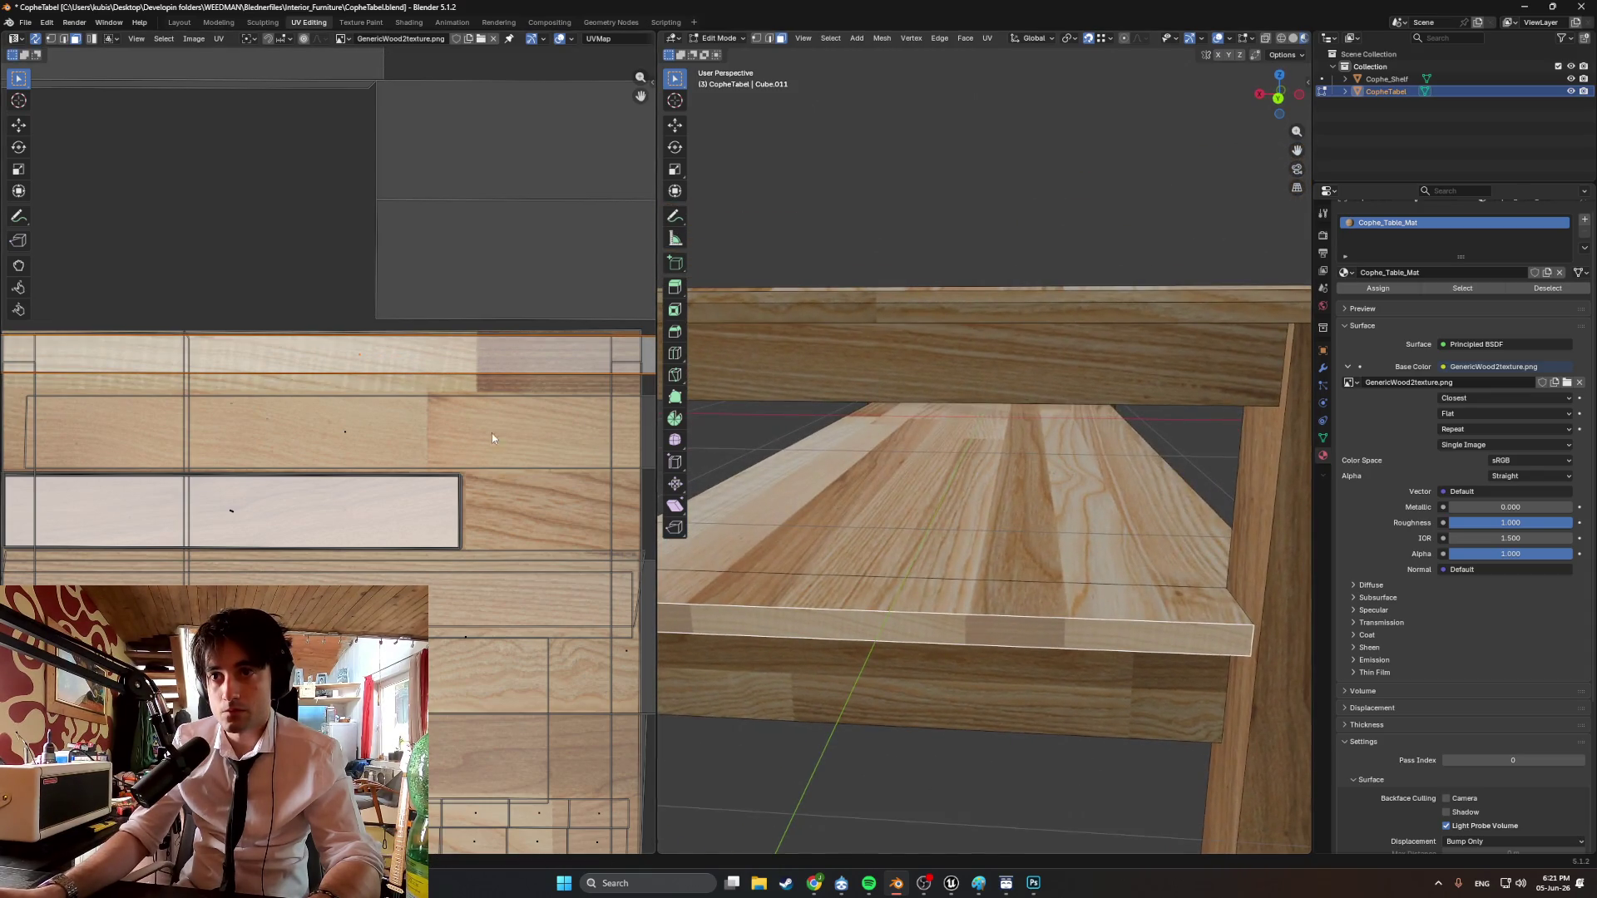
{"action": "key", "text": "g"}
{"action": "left_click", "coordinate": [481, 416]}
{"action": "scroll", "coordinate": [1123, 510], "scroll_direction": "down", "scroll_amount": 4}
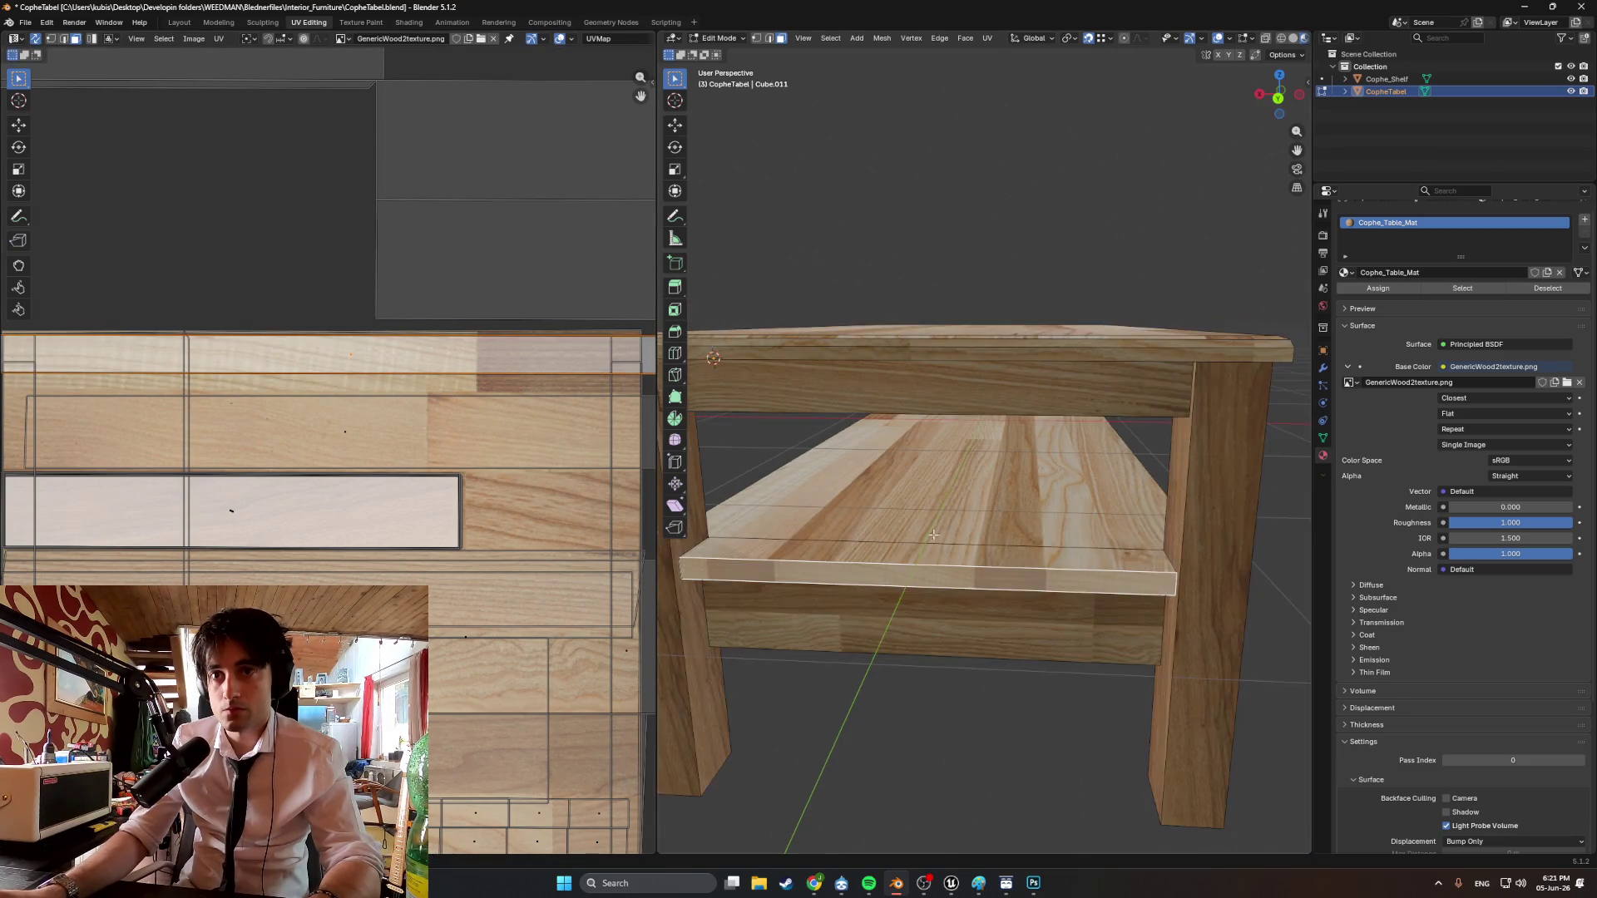
Select the shelf's front-edge face and slide its UV strip horizontally along the X axis.
{"action": "left_click", "coordinate": [1123, 510]}
{"action": "scroll", "coordinate": [811, 530], "scroll_direction": "up", "scroll_amount": 3}
{"action": "middle_click_drag", "start_coordinate": [811, 530], "coordinate": [732, 533]}
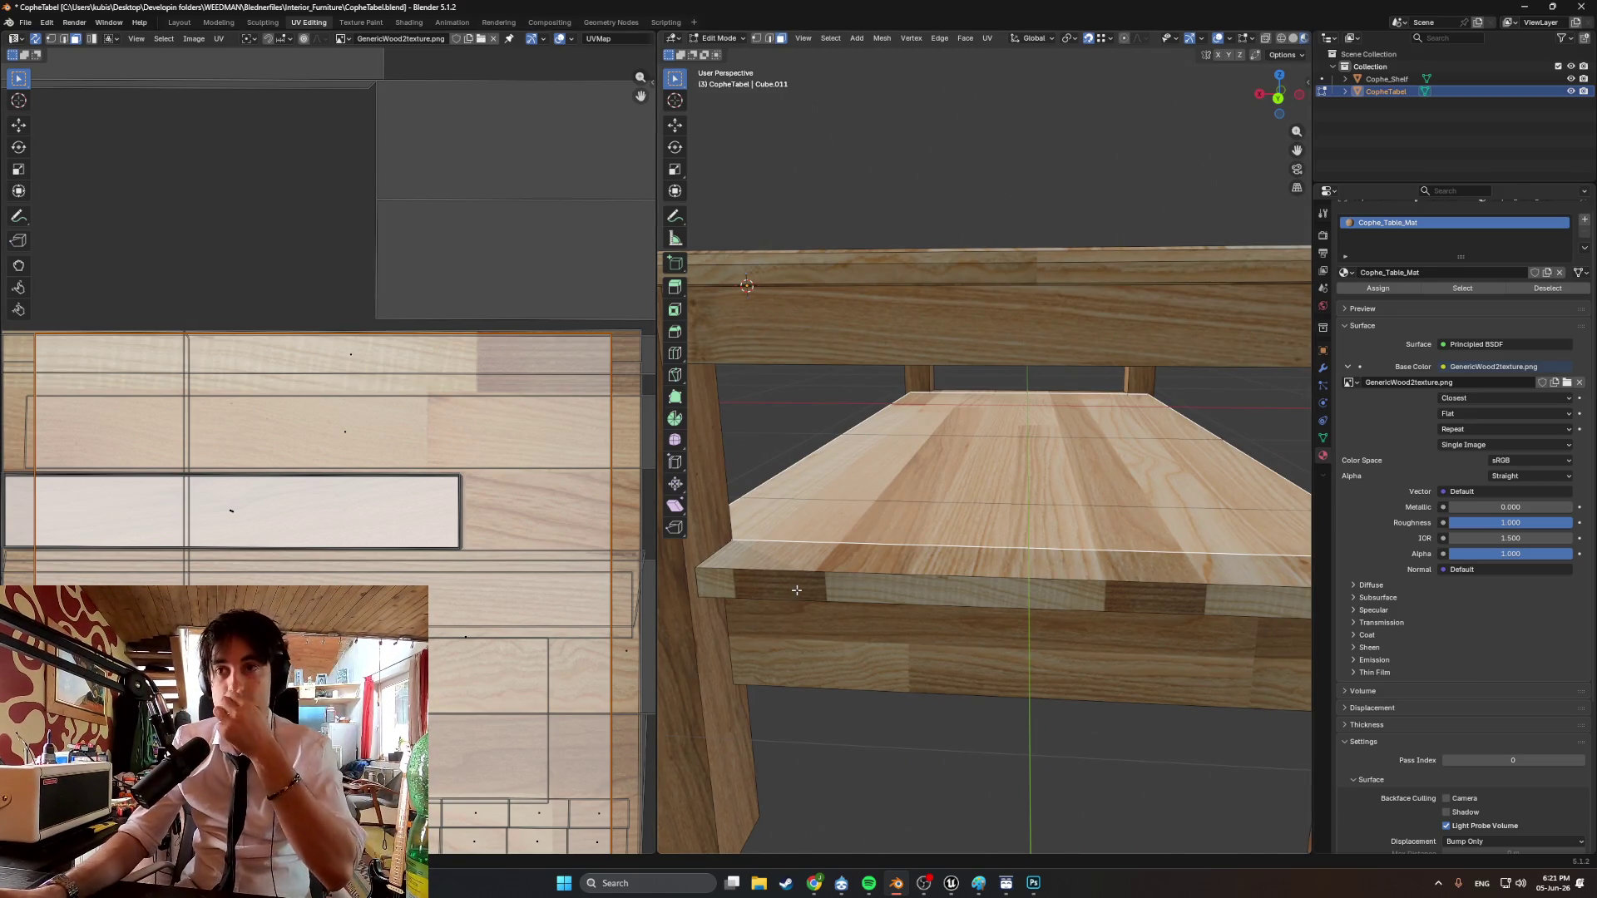
{"action": "scroll", "coordinate": [796, 590], "scroll_direction": "down", "scroll_amount": 2}
{"action": "scroll", "coordinate": [375, 401], "scroll_direction": "down", "scroll_amount": 2}
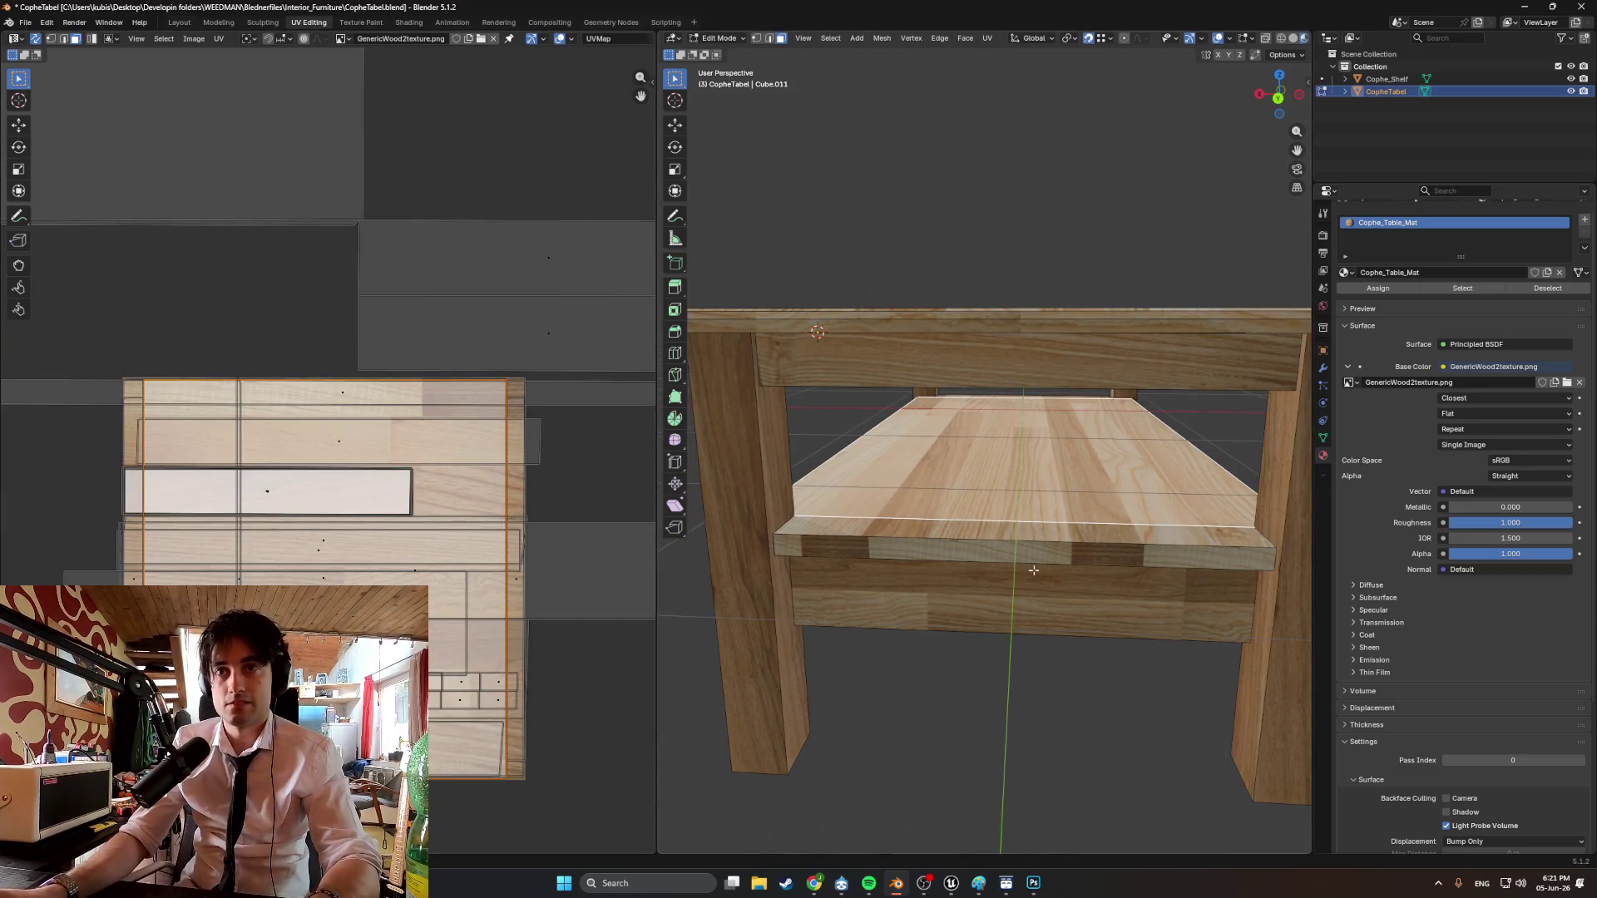
{"action": "left_click", "coordinate": [983, 553]}
{"action": "key", "text": "g"}
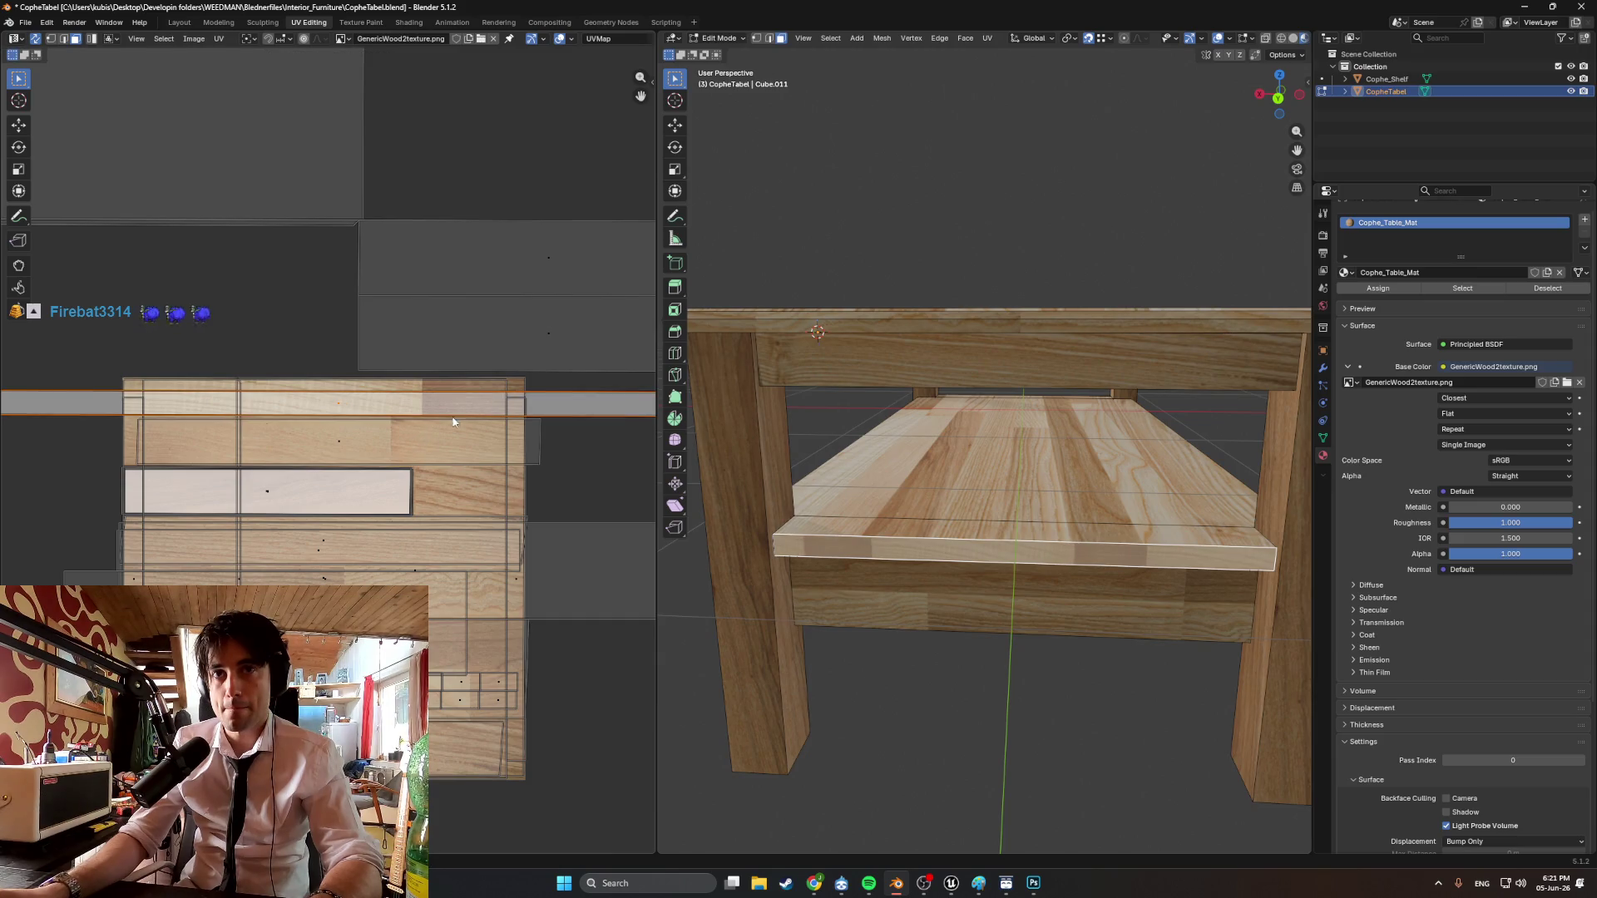
{"action": "scroll", "coordinate": [453, 421], "scroll_direction": "down", "scroll_amount": 2}
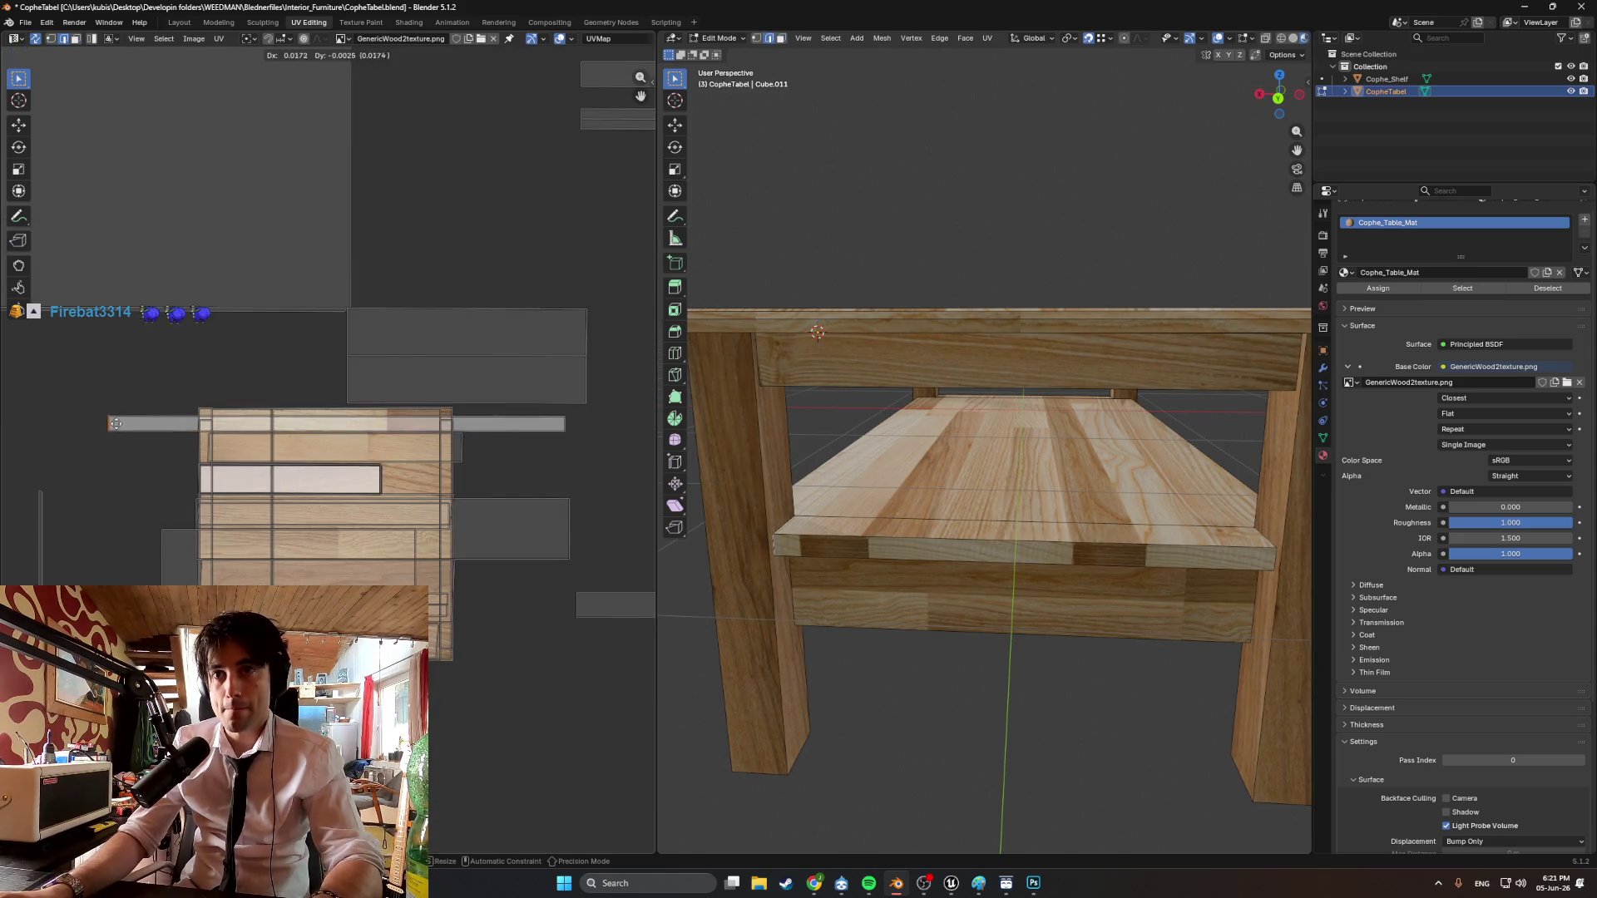
{"action": "key", "text": "x"}
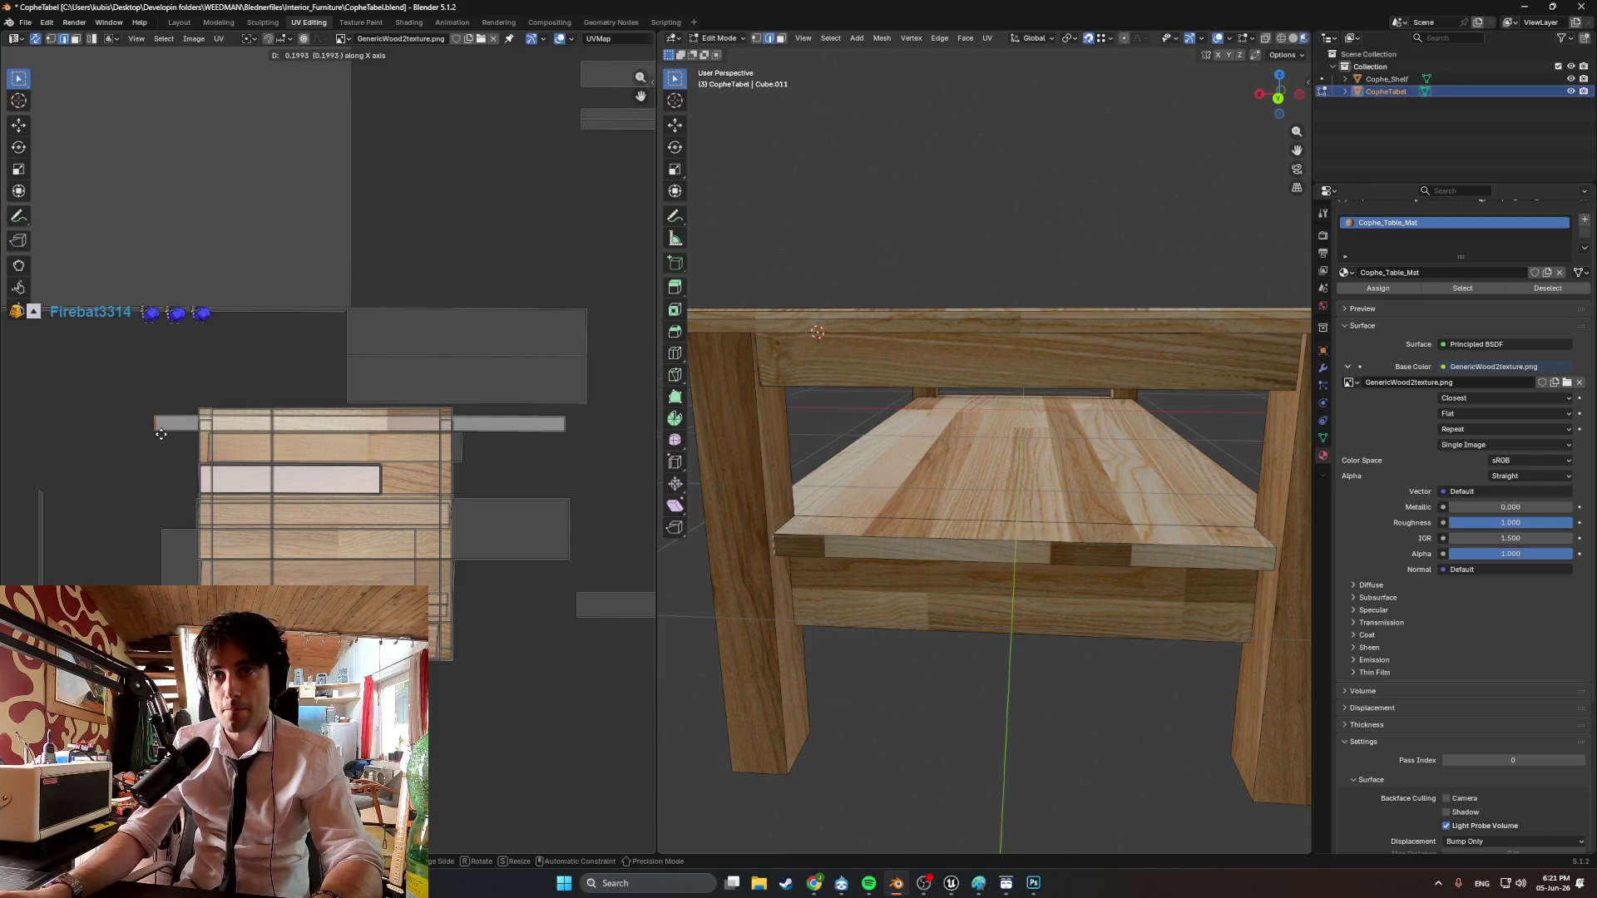
Place the strip at the island's left edge, then reselect the shelf front to move it again.
{"action": "key", "text": "g"}
{"action": "left_click", "coordinate": [366, 428]}
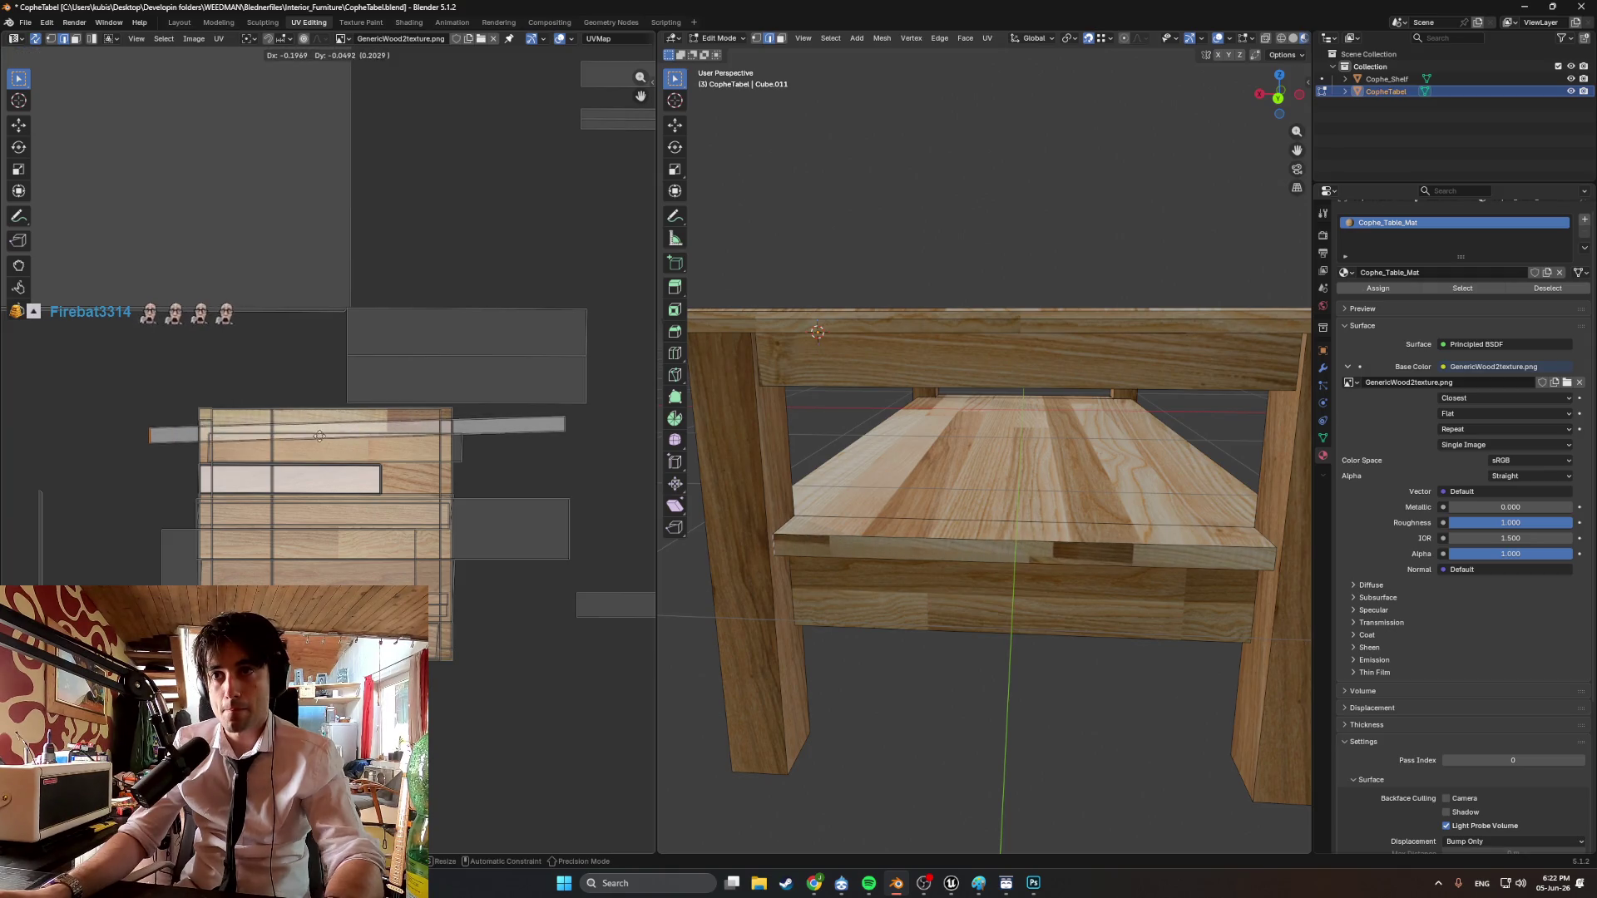
{"action": "left_click", "coordinate": [980, 554]}
{"action": "key", "text": "g"}
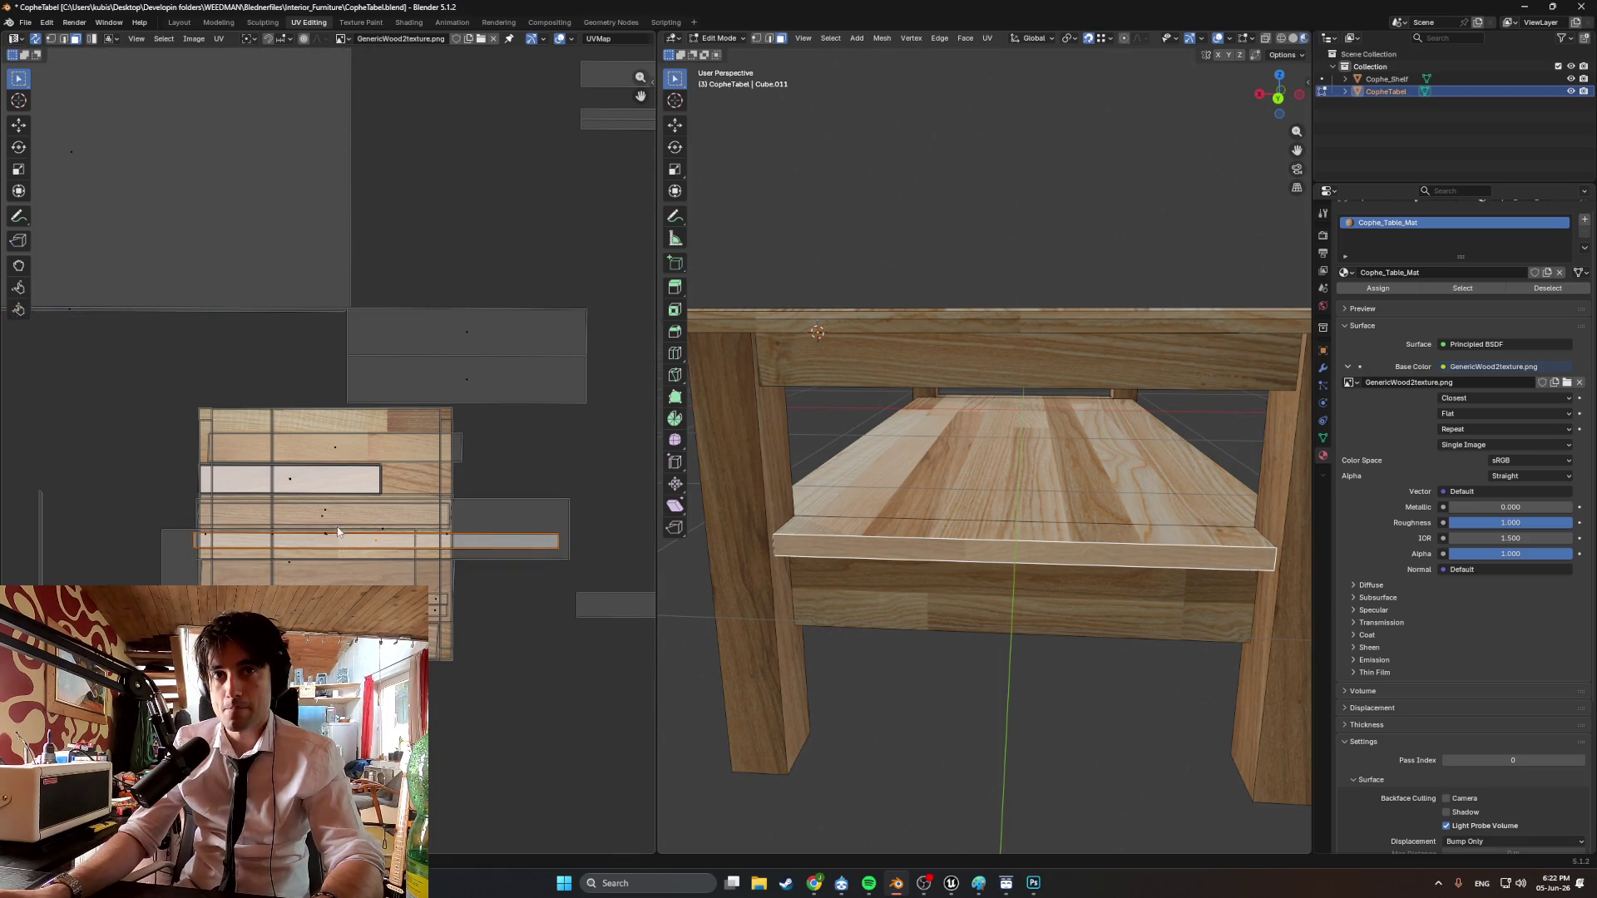
Rotate the shelf front's UV strip upright and move it to the right.
{"action": "key", "text": "r"}
{"action": "left_click", "coordinate": [366, 505]}
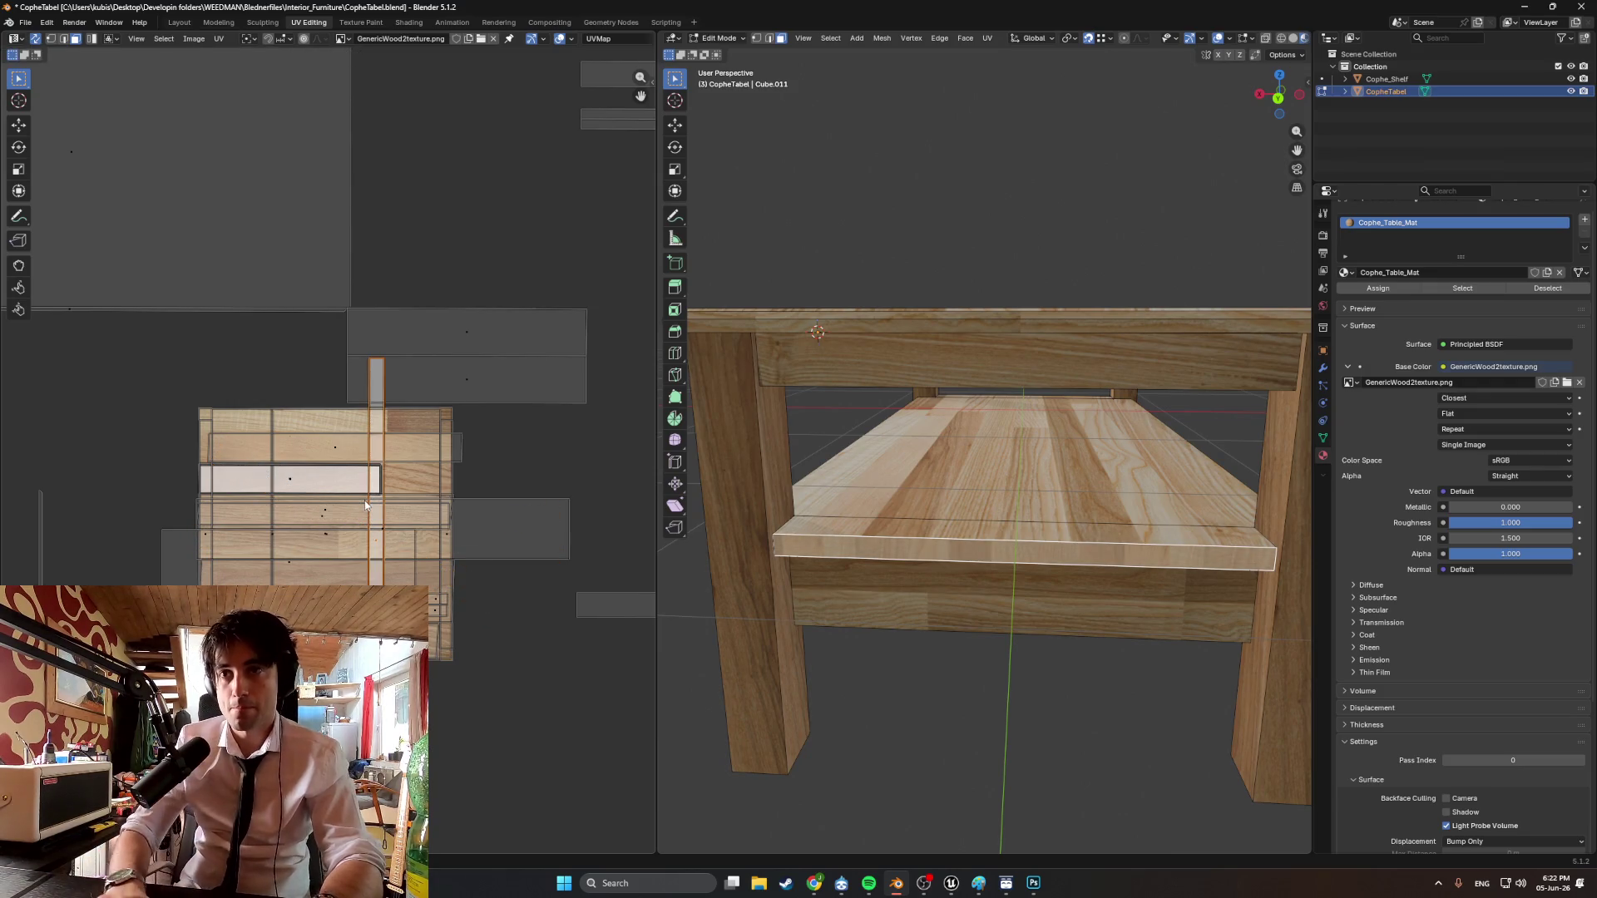
{"action": "scroll", "coordinate": [421, 466], "scroll_direction": "up", "scroll_amount": 2}
{"action": "key", "text": "g"}
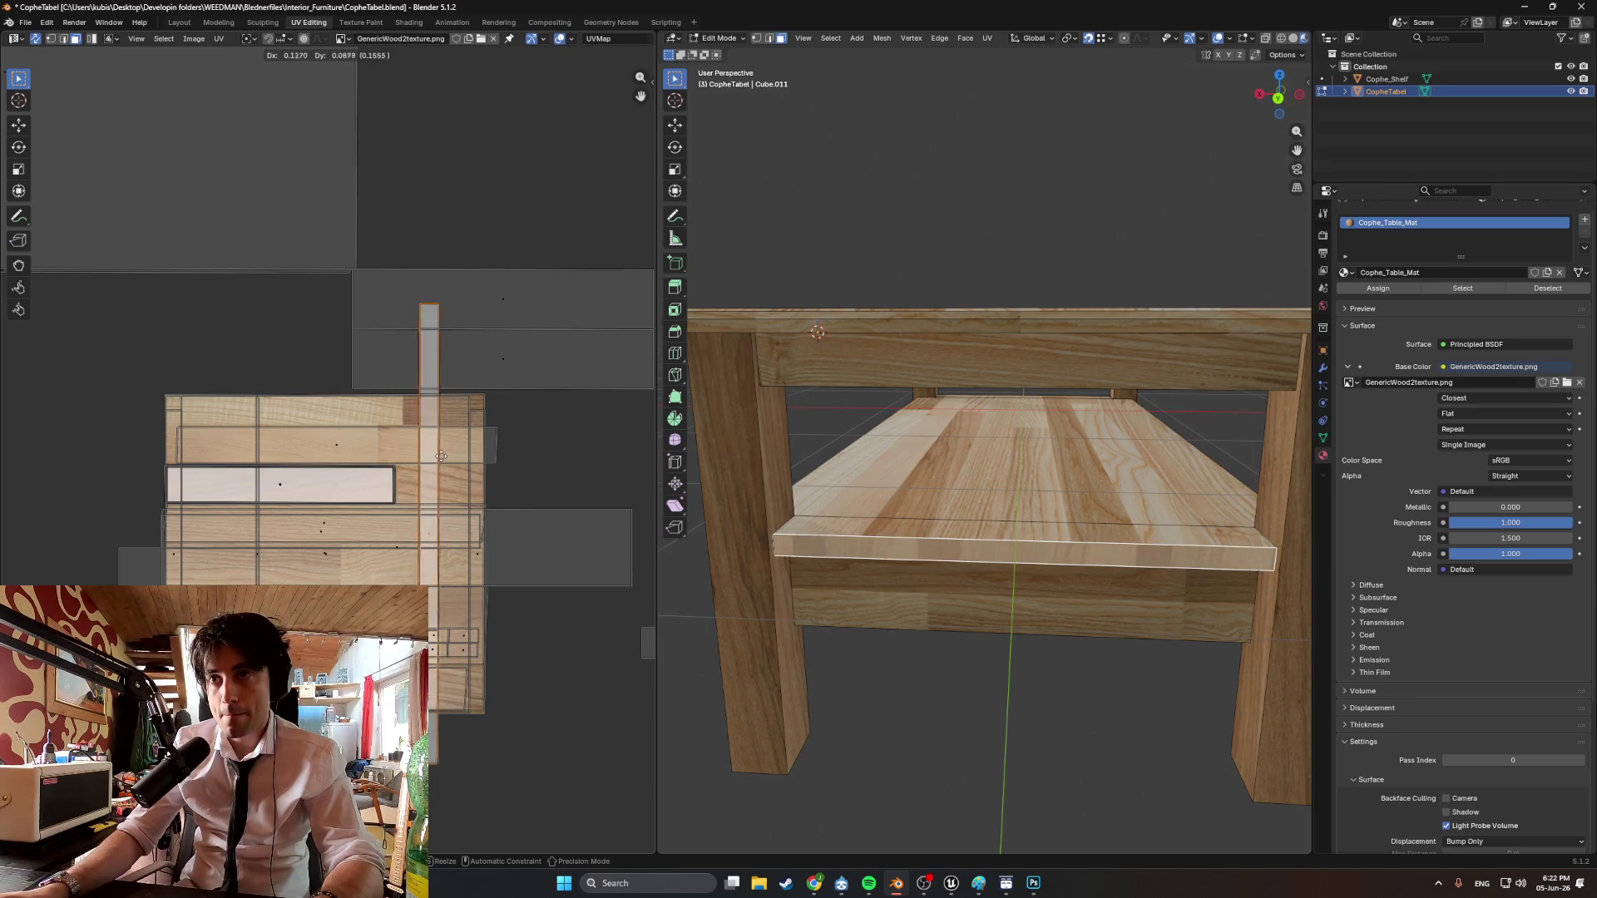
Adjust the strip's edges, pulling the top edge down vertically, then reposition the whole strip.
{"action": "key", "text": "2"}
{"action": "left_click", "coordinate": [442, 484]}
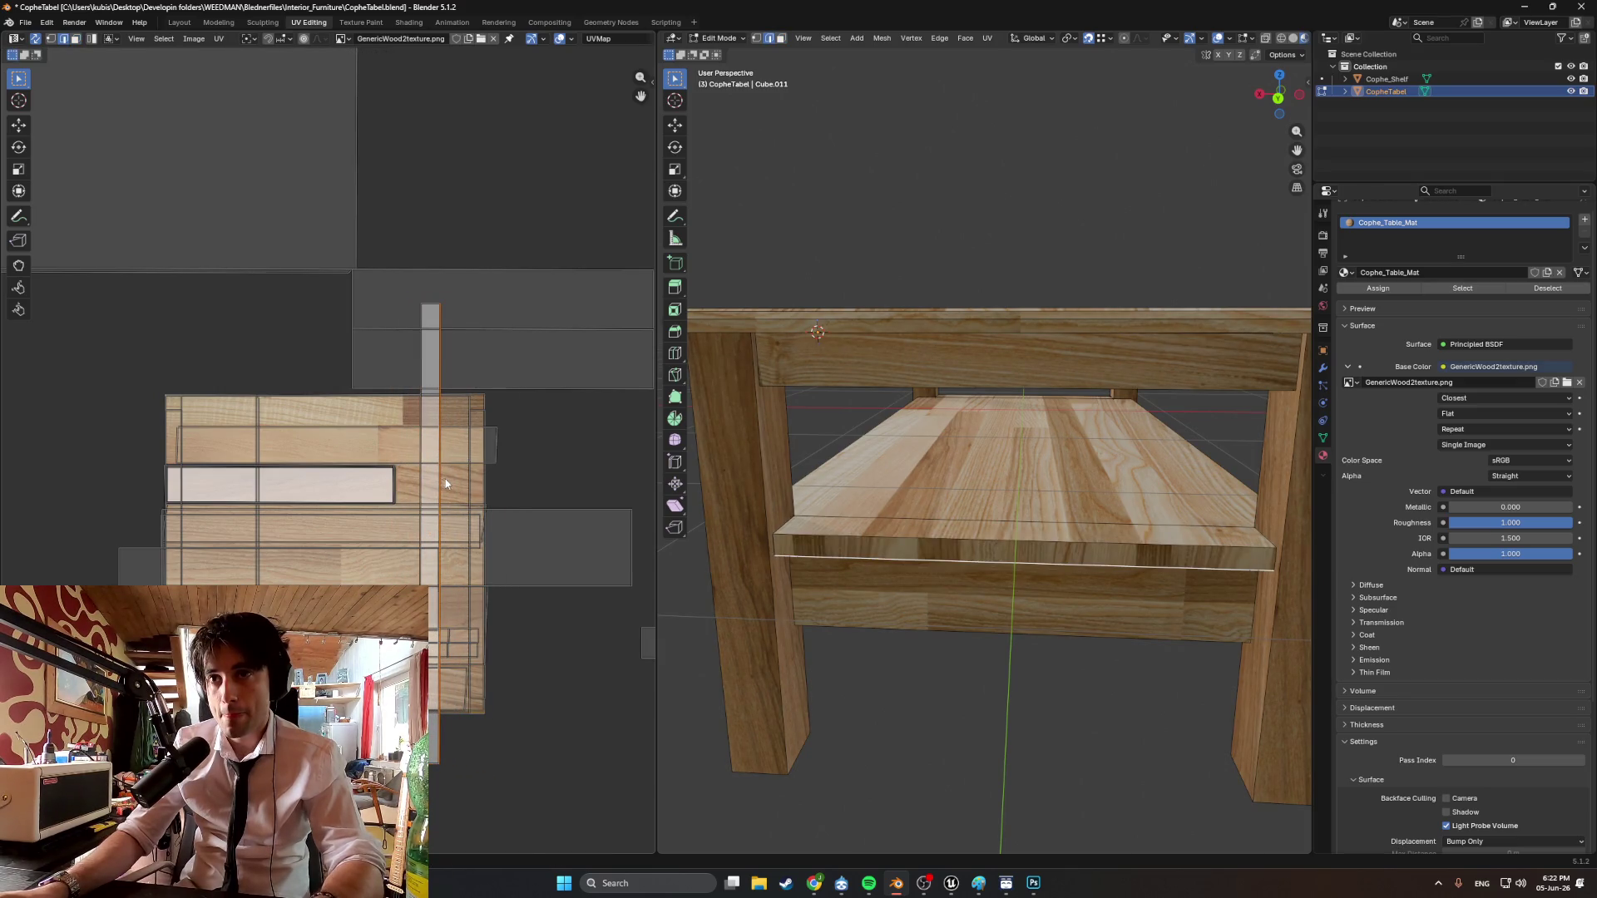
{"action": "key", "text": "g"}
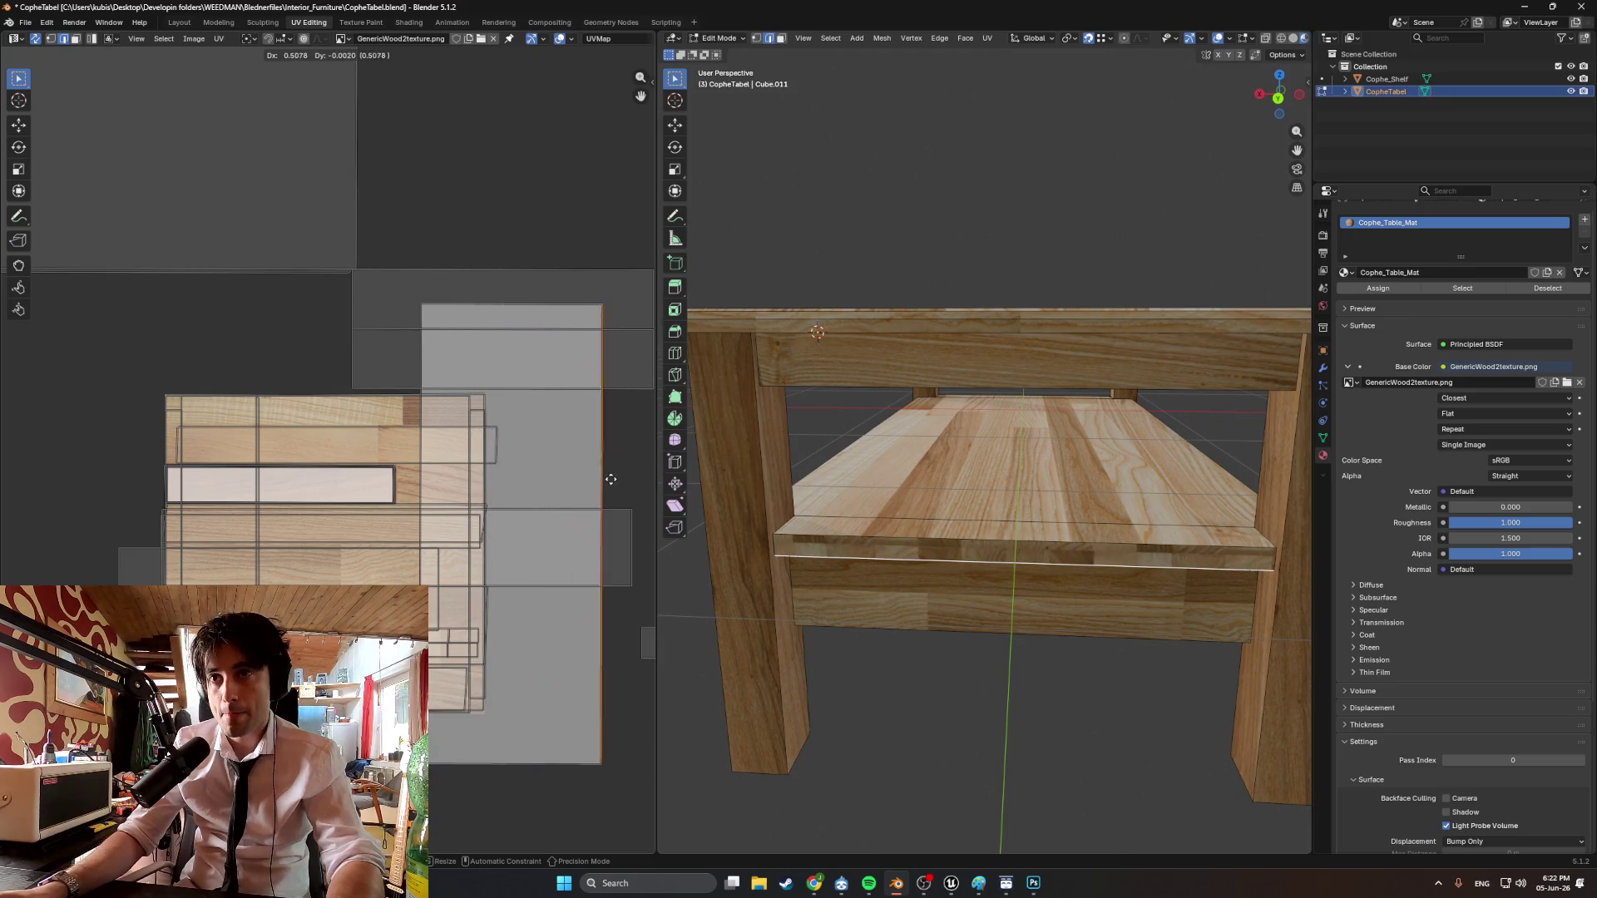
{"action": "key", "text": "Escape"}
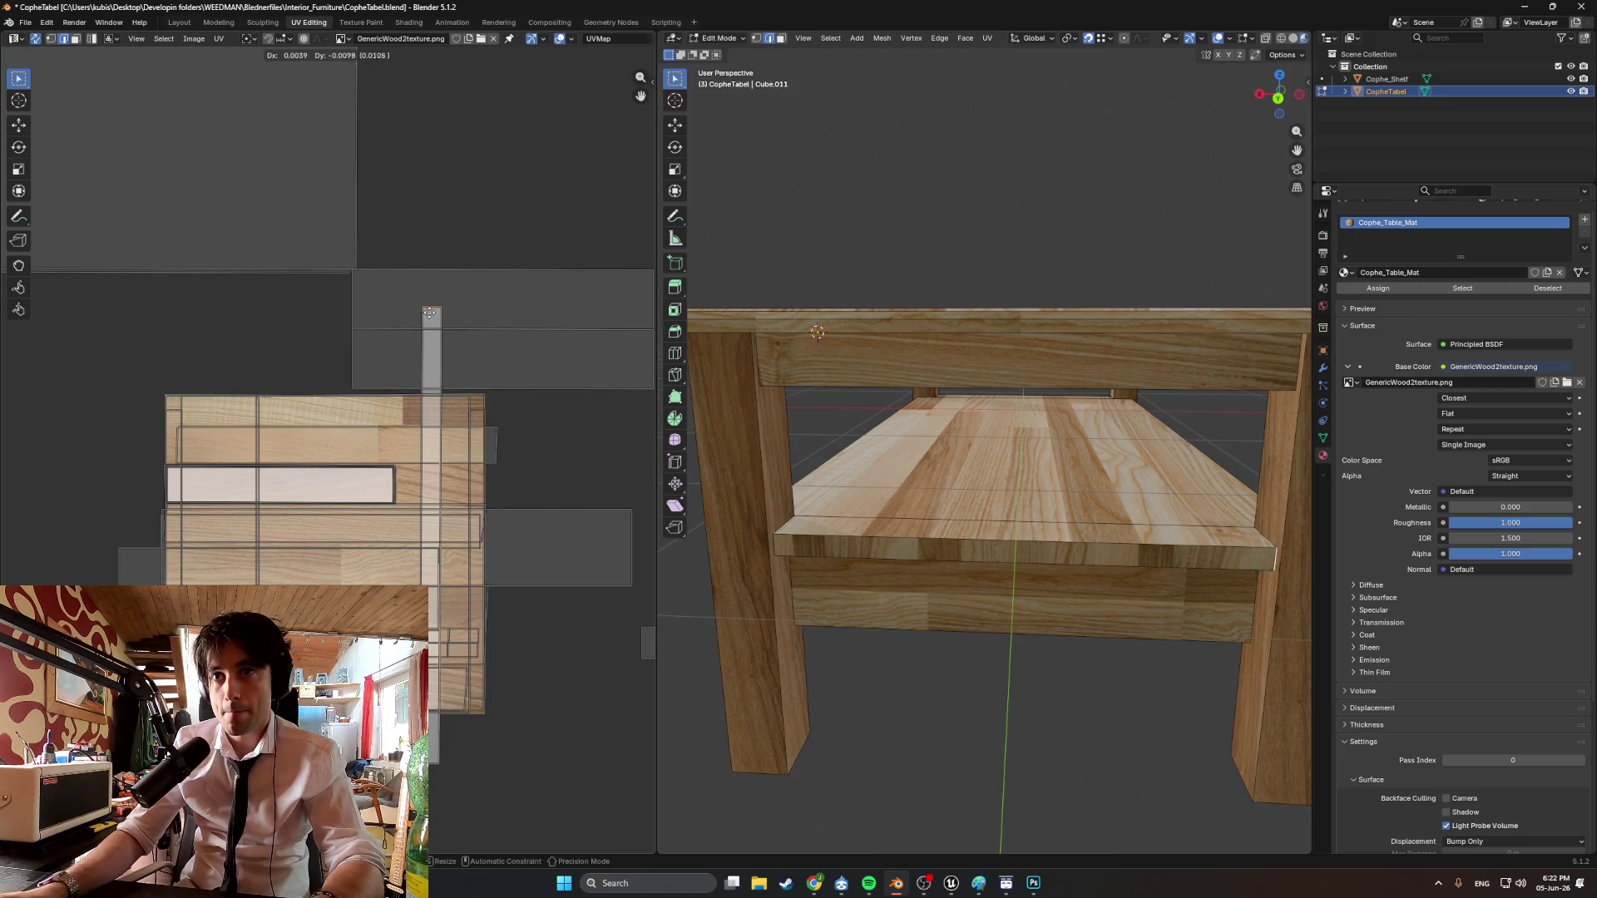
{"action": "key", "text": "y"}
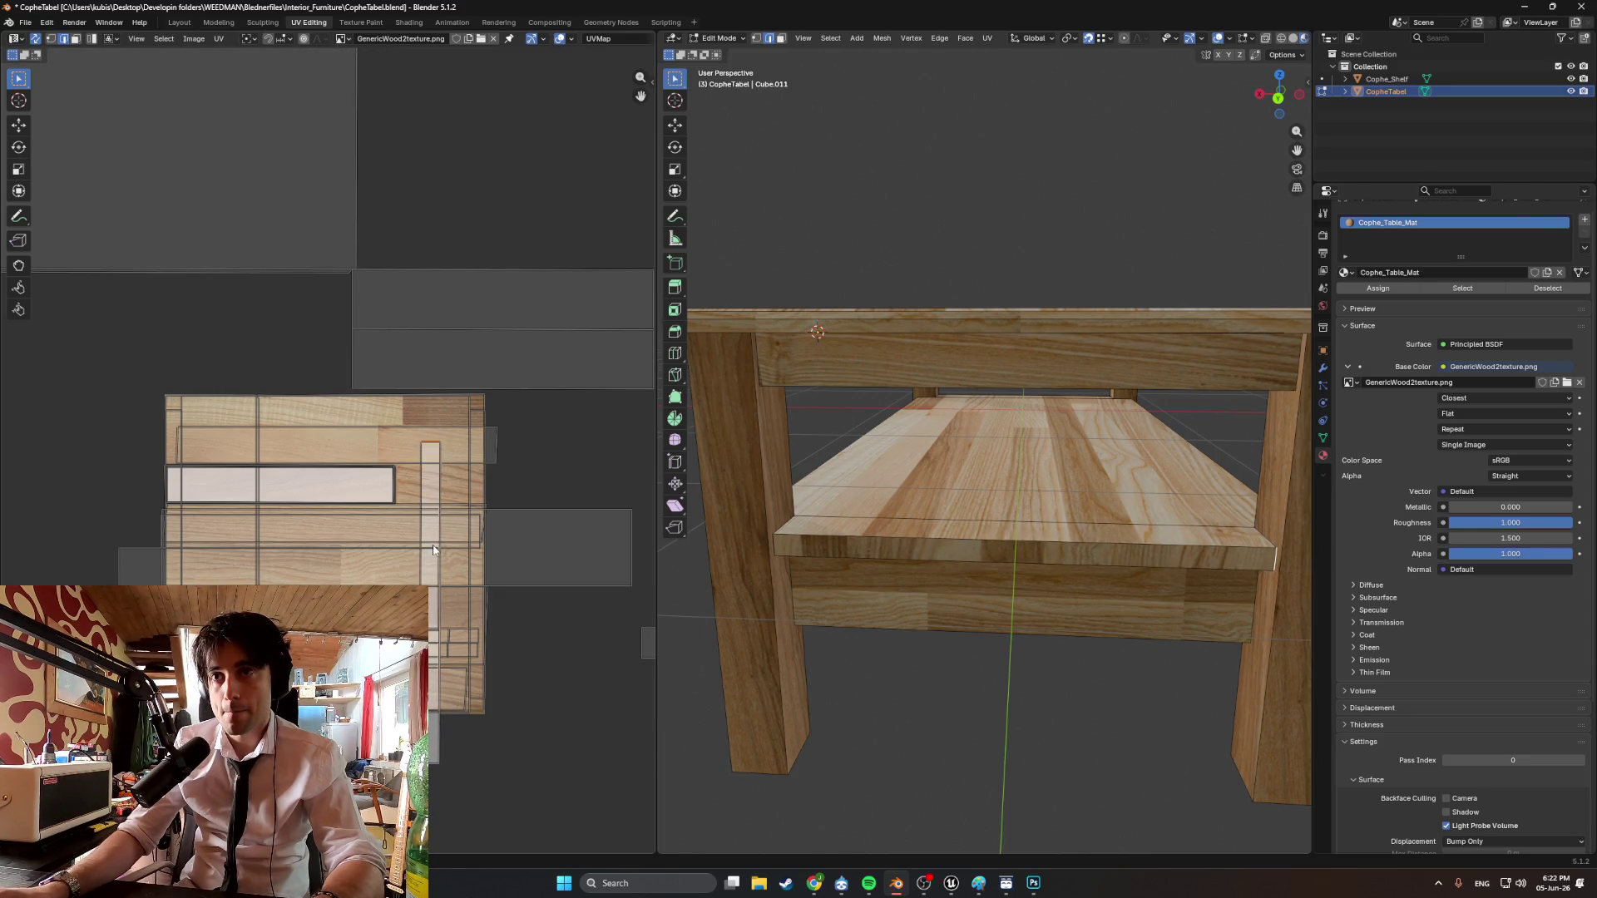
{"action": "left_click", "coordinate": [777, 552]}
{"action": "key", "text": "g"}
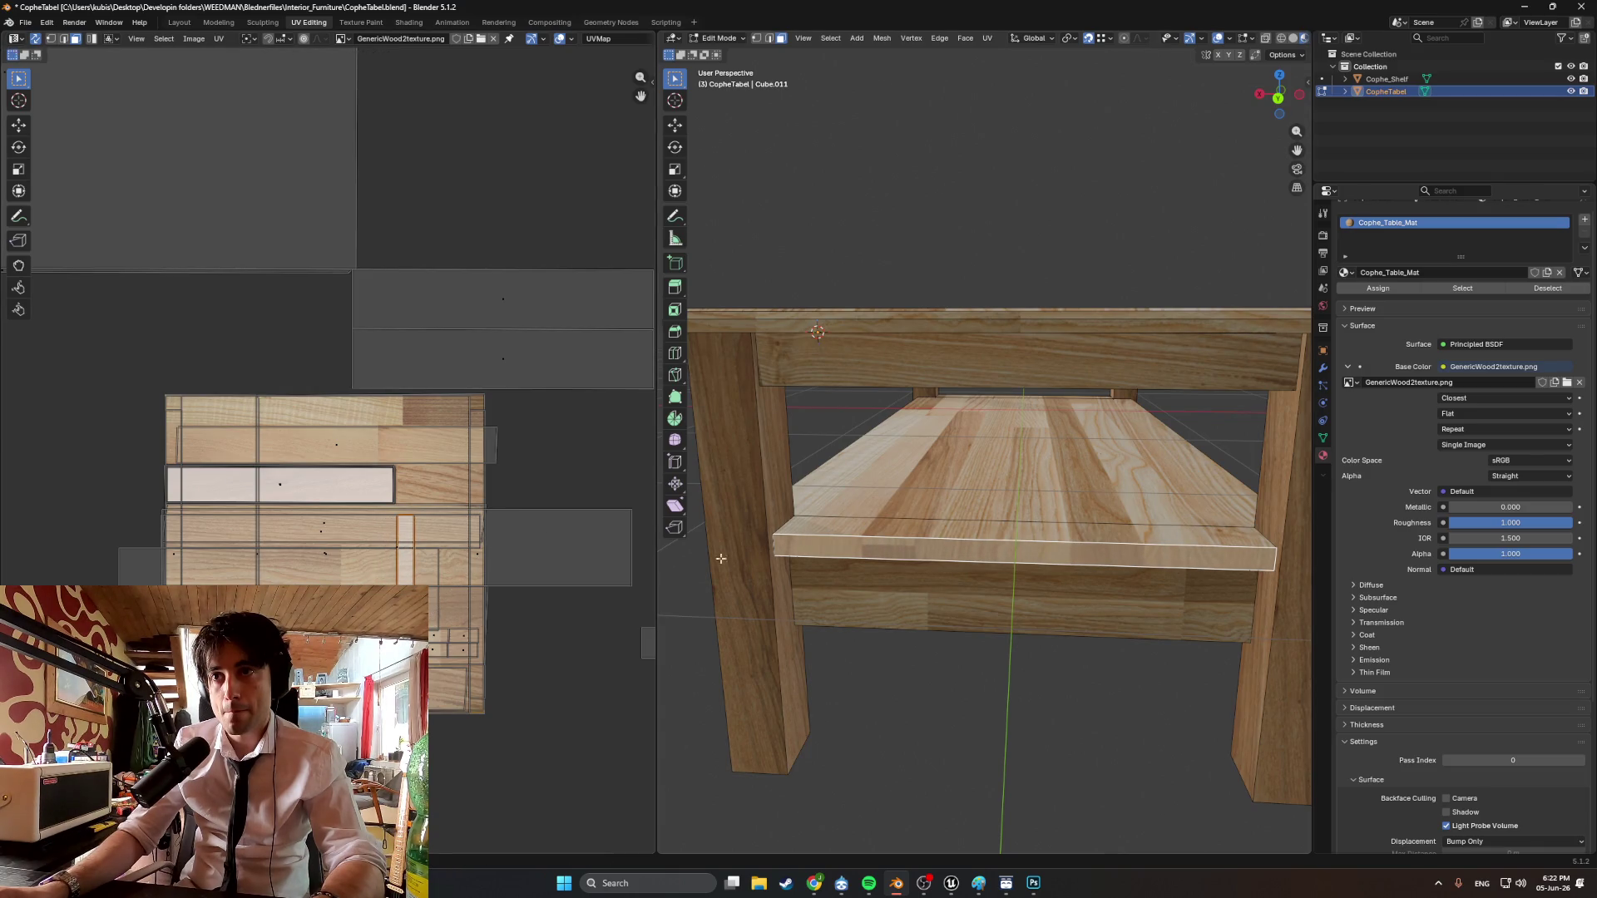
Deselect the shelf and orbit around the table to check the wood grain.
{"action": "left_click", "coordinate": [981, 660]}
{"action": "mouse_move", "coordinate": [981, 660]}
{"action": "middle_mouse_down"}
{"action": "mouse_move", "coordinate": [927, 657]}
{"action": "mouse_move", "coordinate": [981, 665]}
{"action": "mouse_move", "coordinate": [969, 601]}
{"action": "mouse_move", "coordinate": [894, 599]}
{"action": "middle_mouse_up"}
{"action": "scroll", "coordinate": [981, 653], "scroll_direction": "down", "scroll_amount": 5}
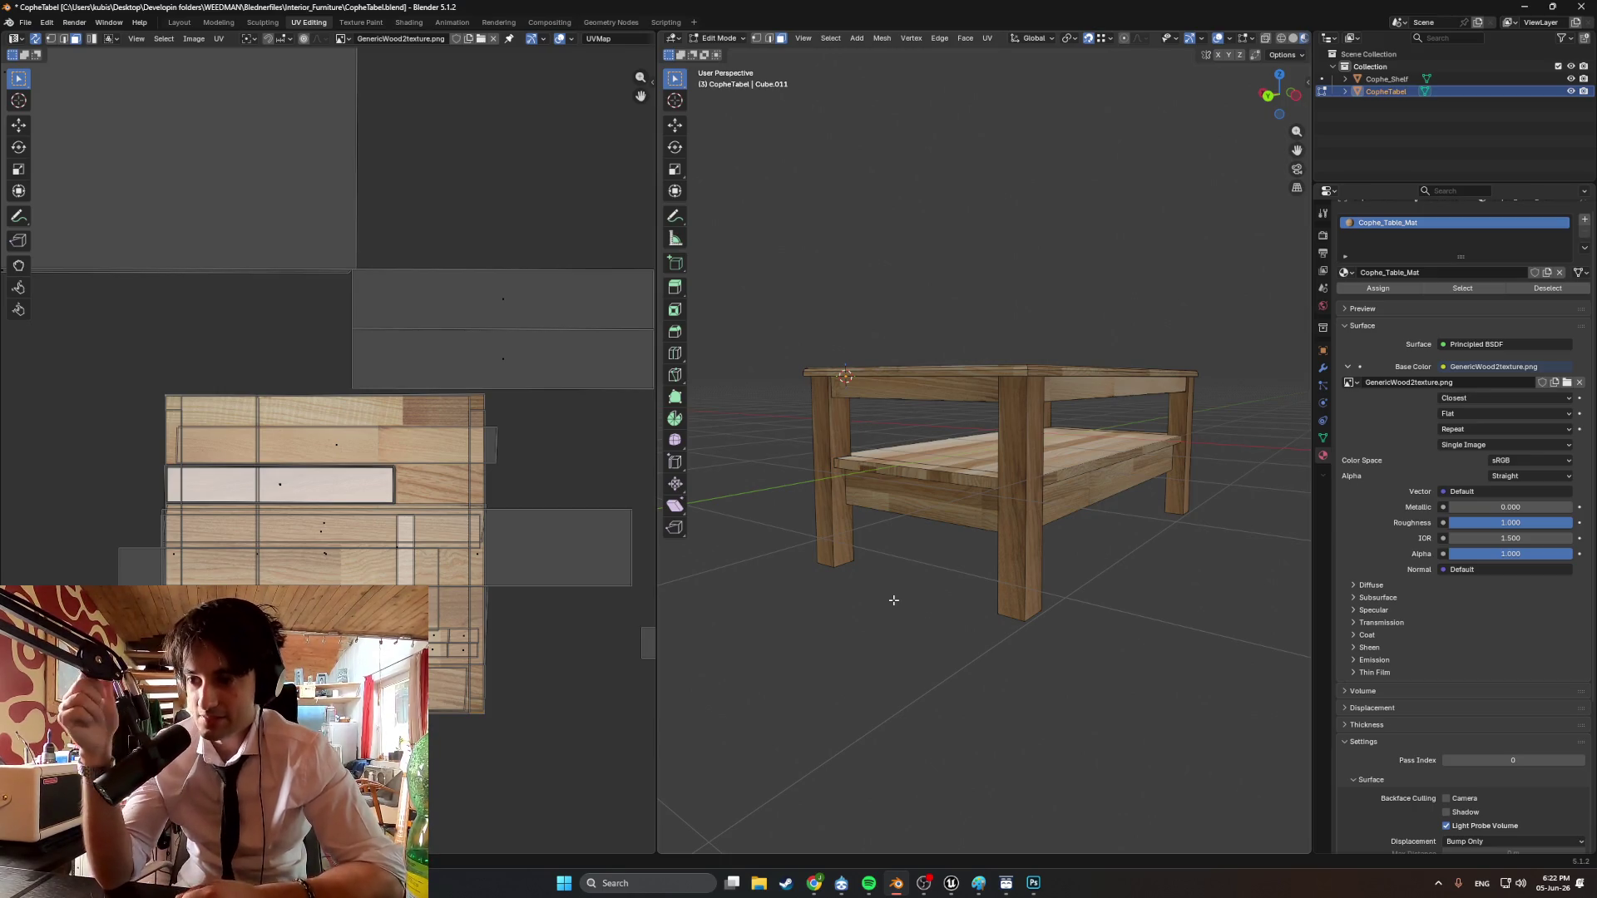
Return to Object Mode and save the blend file.
{"action": "mouse_move", "coordinate": [965, 303]}
{"action": "middle_mouse_down"}
{"action": "mouse_move", "coordinate": [1001, 307]}
{"action": "mouse_move", "coordinate": [968, 537]}
{"action": "mouse_move", "coordinate": [945, 406]}
{"action": "middle_mouse_up"}
{"action": "scroll", "coordinate": [968, 537], "scroll_direction": "up", "scroll_amount": 3}
{"action": "key", "text": "Tab"}
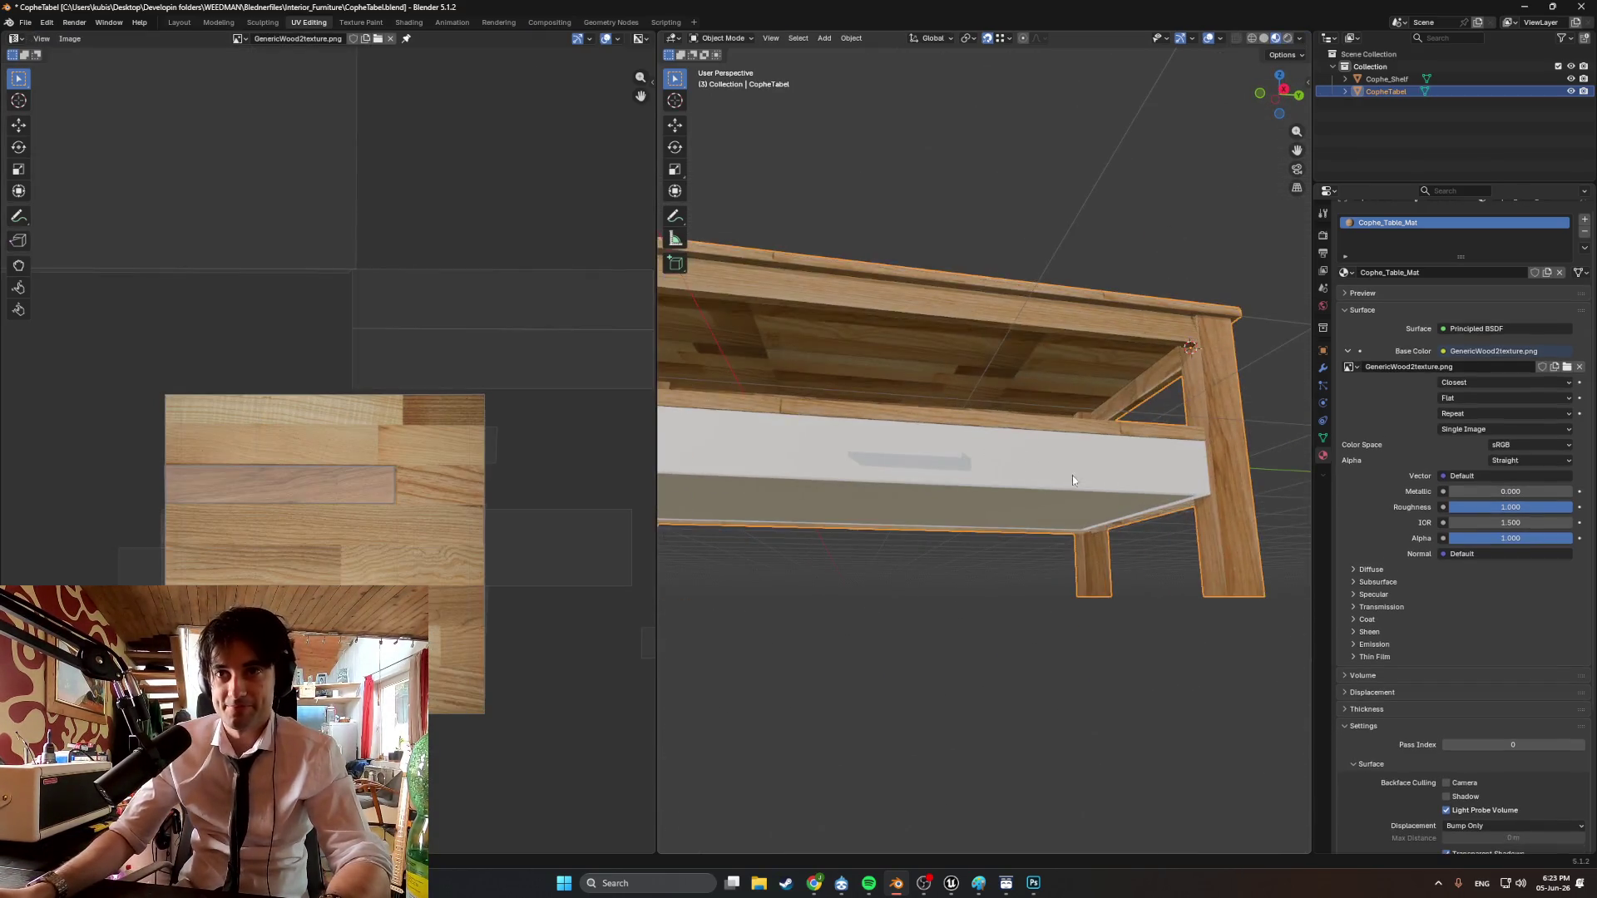
{"action": "mouse_move", "coordinate": [1071, 476]}
{"action": "middle_mouse_down"}
{"action": "mouse_move", "coordinate": [931, 537]}
{"action": "mouse_move", "coordinate": [1110, 529]}
{"action": "mouse_move", "coordinate": [1028, 468]}
{"action": "mouse_move", "coordinate": [1055, 486]}
{"action": "mouse_move", "coordinate": [930, 481]}
{"action": "mouse_move", "coordinate": [973, 467]}
{"action": "mouse_move", "coordinate": [881, 414]}
{"action": "mouse_move", "coordinate": [813, 488]}
{"action": "mouse_move", "coordinate": [981, 509]}
{"action": "mouse_move", "coordinate": [1124, 493]}
{"action": "mouse_move", "coordinate": [1156, 458]}
{"action": "mouse_move", "coordinate": [1098, 422]}
{"action": "mouse_move", "coordinate": [1077, 469]}
{"action": "mouse_move", "coordinate": [1151, 457]}
{"action": "mouse_move", "coordinate": [1081, 490]}
{"action": "mouse_move", "coordinate": [1016, 471]}
{"action": "mouse_move", "coordinate": [955, 527]}
{"action": "mouse_move", "coordinate": [958, 416]}
{"action": "mouse_move", "coordinate": [987, 446]}
{"action": "mouse_move", "coordinate": [935, 494]}
{"action": "mouse_move", "coordinate": [941, 567]}
{"action": "mouse_move", "coordinate": [1036, 487]}
{"action": "mouse_move", "coordinate": [1035, 461]}
{"action": "mouse_move", "coordinate": [926, 406]}
{"action": "mouse_move", "coordinate": [910, 471]}
{"action": "mouse_move", "coordinate": [1003, 467]}
{"action": "mouse_move", "coordinate": [961, 477]}
{"action": "middle_mouse_up"}
{"action": "scroll", "coordinate": [1110, 529], "scroll_direction": "down", "scroll_amount": 5}
{"action": "key", "text": "ctrl+s"}
Re-enter Edit Mode and select all of the table's geometry.
{"action": "scroll", "coordinate": [913, 475], "scroll_direction": "up", "scroll_amount": 5}
{"action": "key", "text": "Tab"}
{"action": "scroll", "coordinate": [961, 466], "scroll_direction": "down", "scroll_amount": 3}
{"action": "key", "text": "a"}
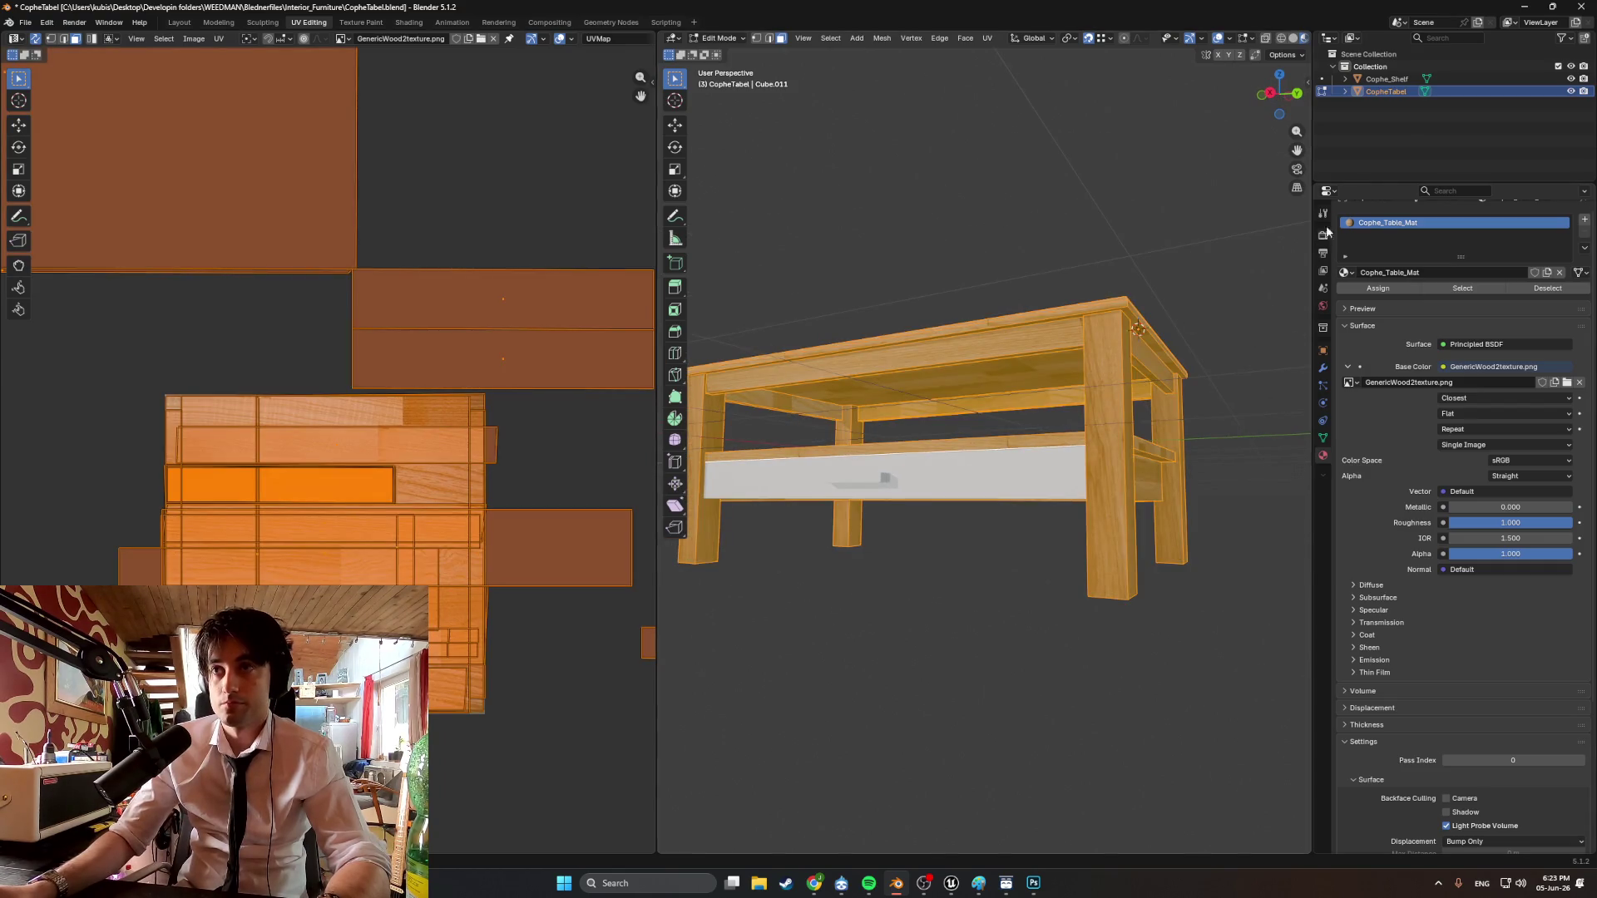
{"action": "middle_click_drag", "start_coordinate": [1260, 215], "coordinate": [1298, 166]}
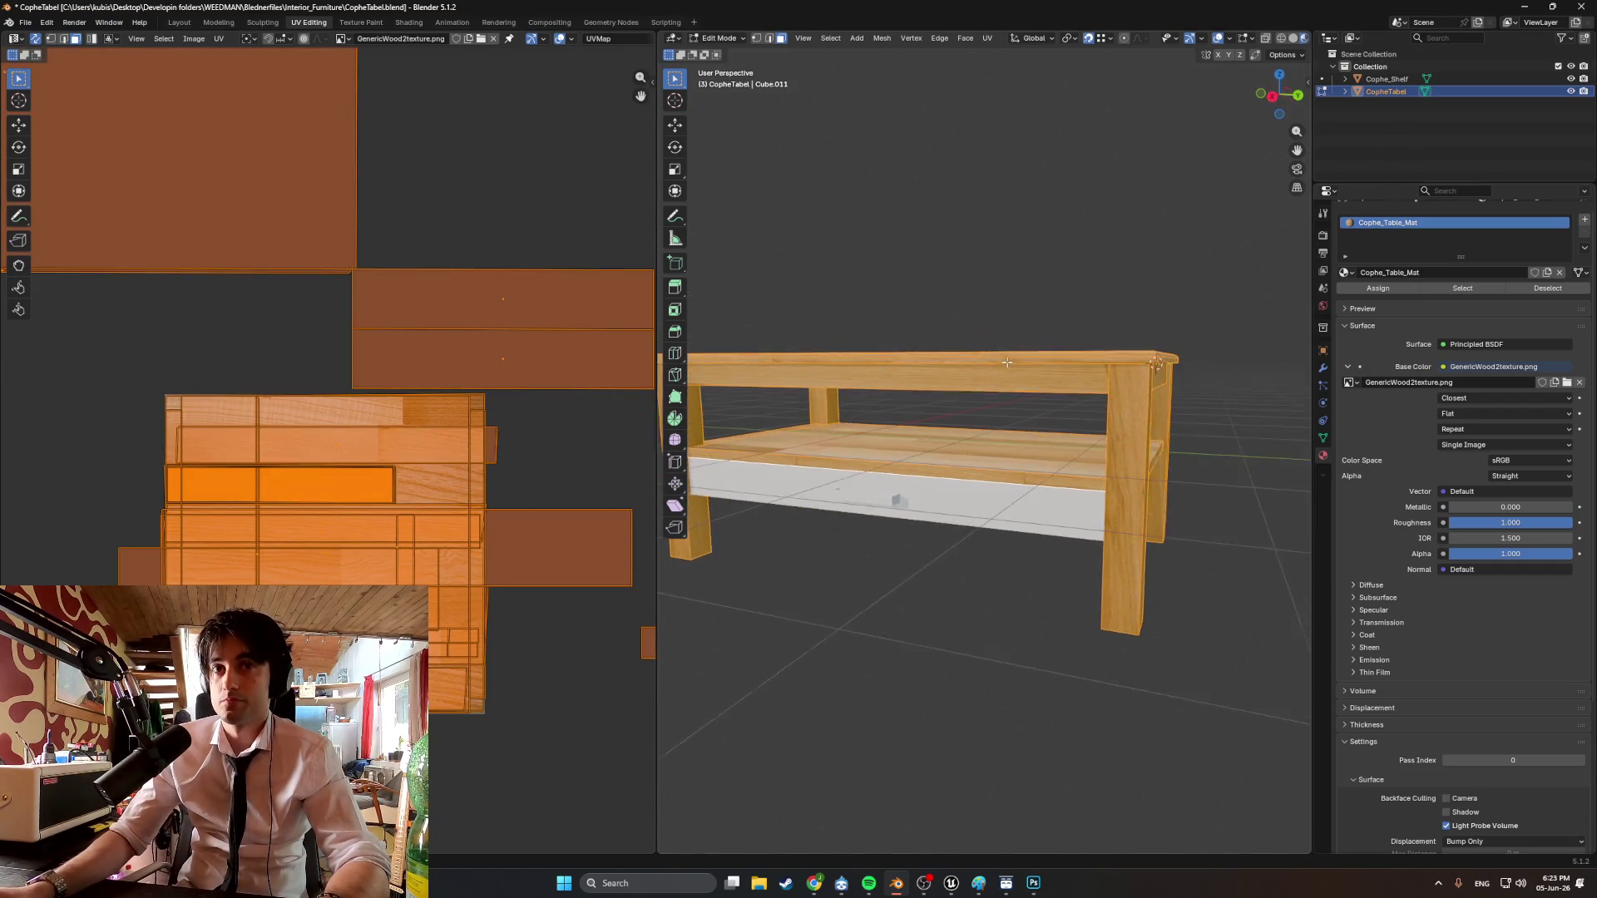
Hide CopheTabel, show Cophe_Shelf in the Outliner, and select the drawer tray in Object Mode.
{"action": "left_click", "coordinate": [1572, 80]}
{"action": "left_click_drag", "start_coordinate": [1571, 90], "coordinate": [1571, 78]}
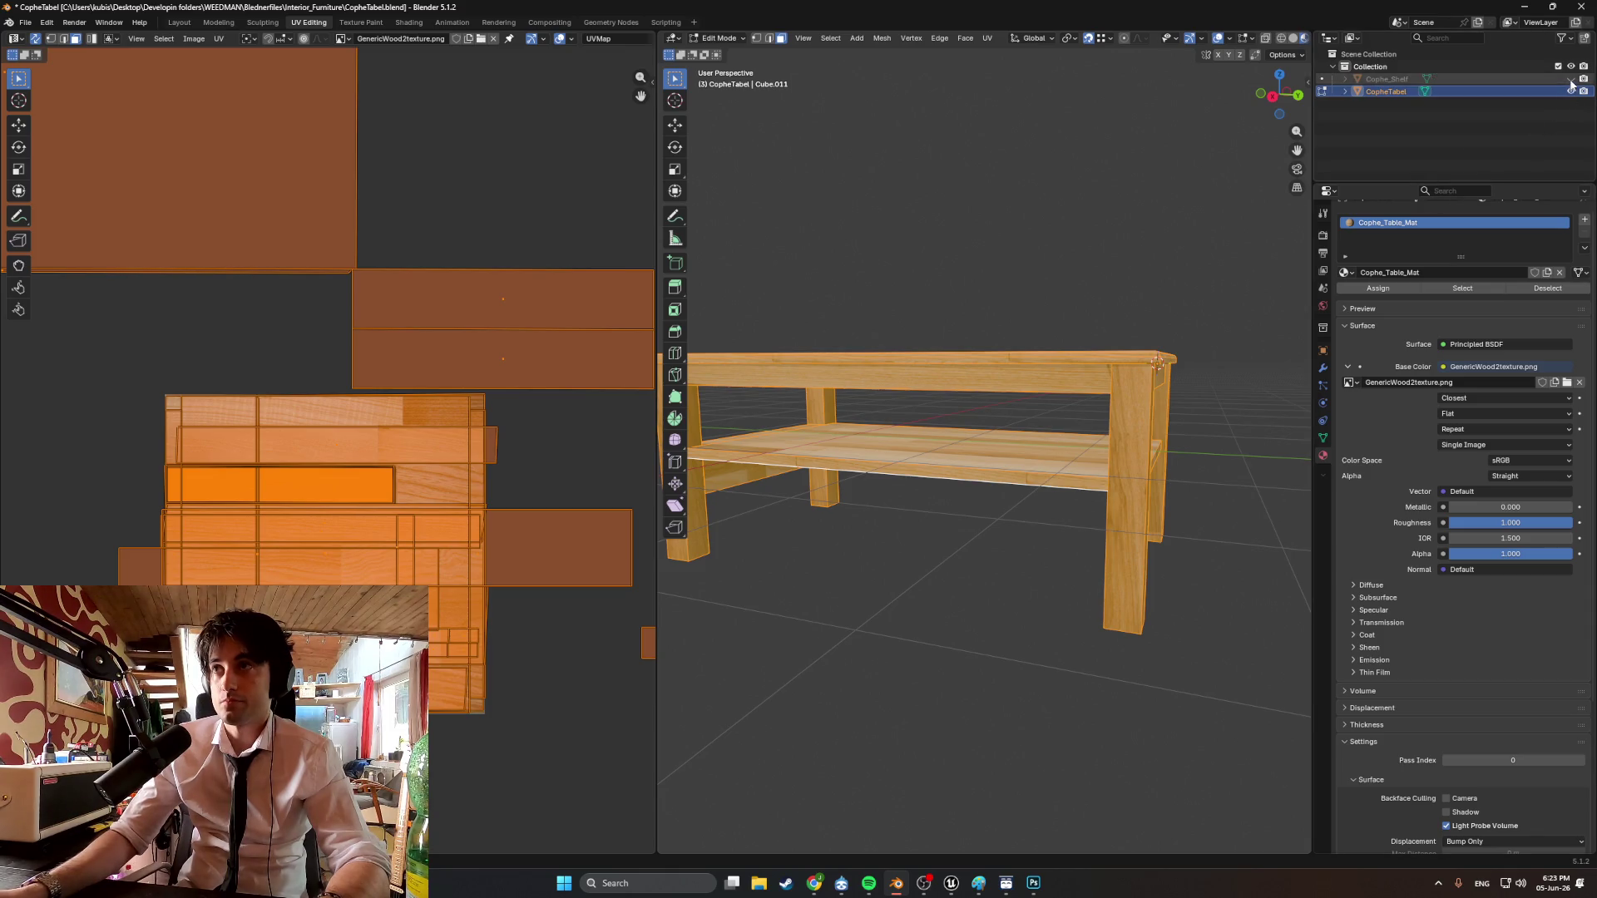
{"action": "scroll", "coordinate": [966, 494], "scroll_direction": "up", "scroll_amount": 3}
{"action": "mouse_move", "coordinate": [966, 494]}
{"action": "middle_mouse_down"}
{"action": "mouse_move", "coordinate": [1028, 530]}
{"action": "mouse_move", "coordinate": [1093, 517]}
{"action": "middle_mouse_up"}
{"action": "key", "text": "Tab"}
{"action": "left_click", "coordinate": [1067, 551]}
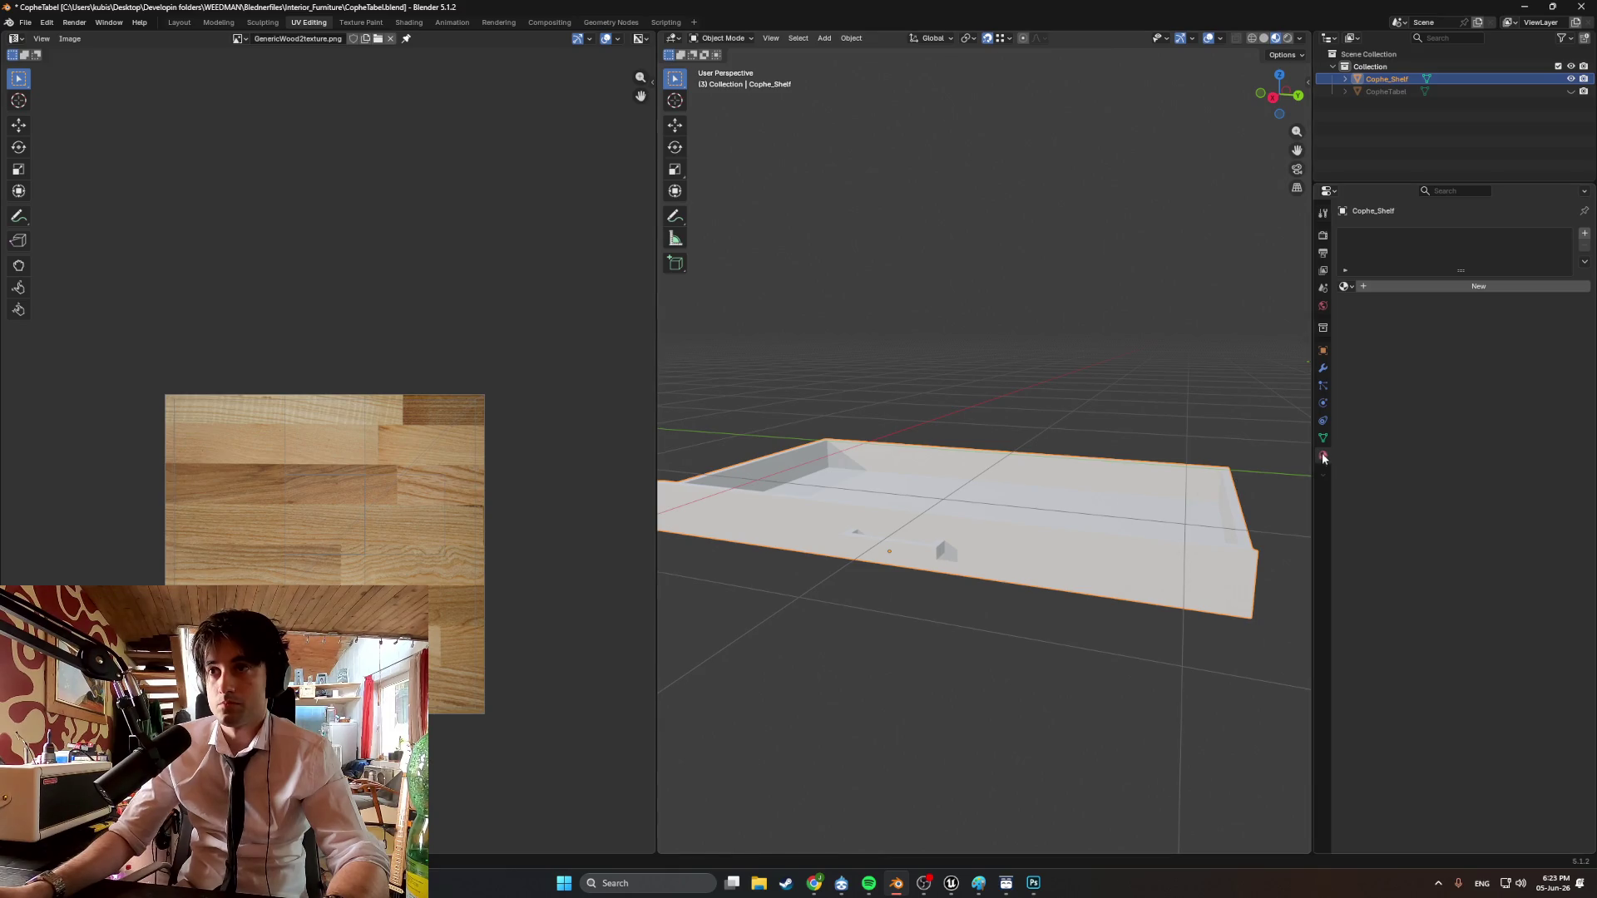
Assign the existing Cophe_Table_Mat wood material to the Cophe_Shelf drawer tray.
{"action": "left_click", "coordinate": [1345, 287]}
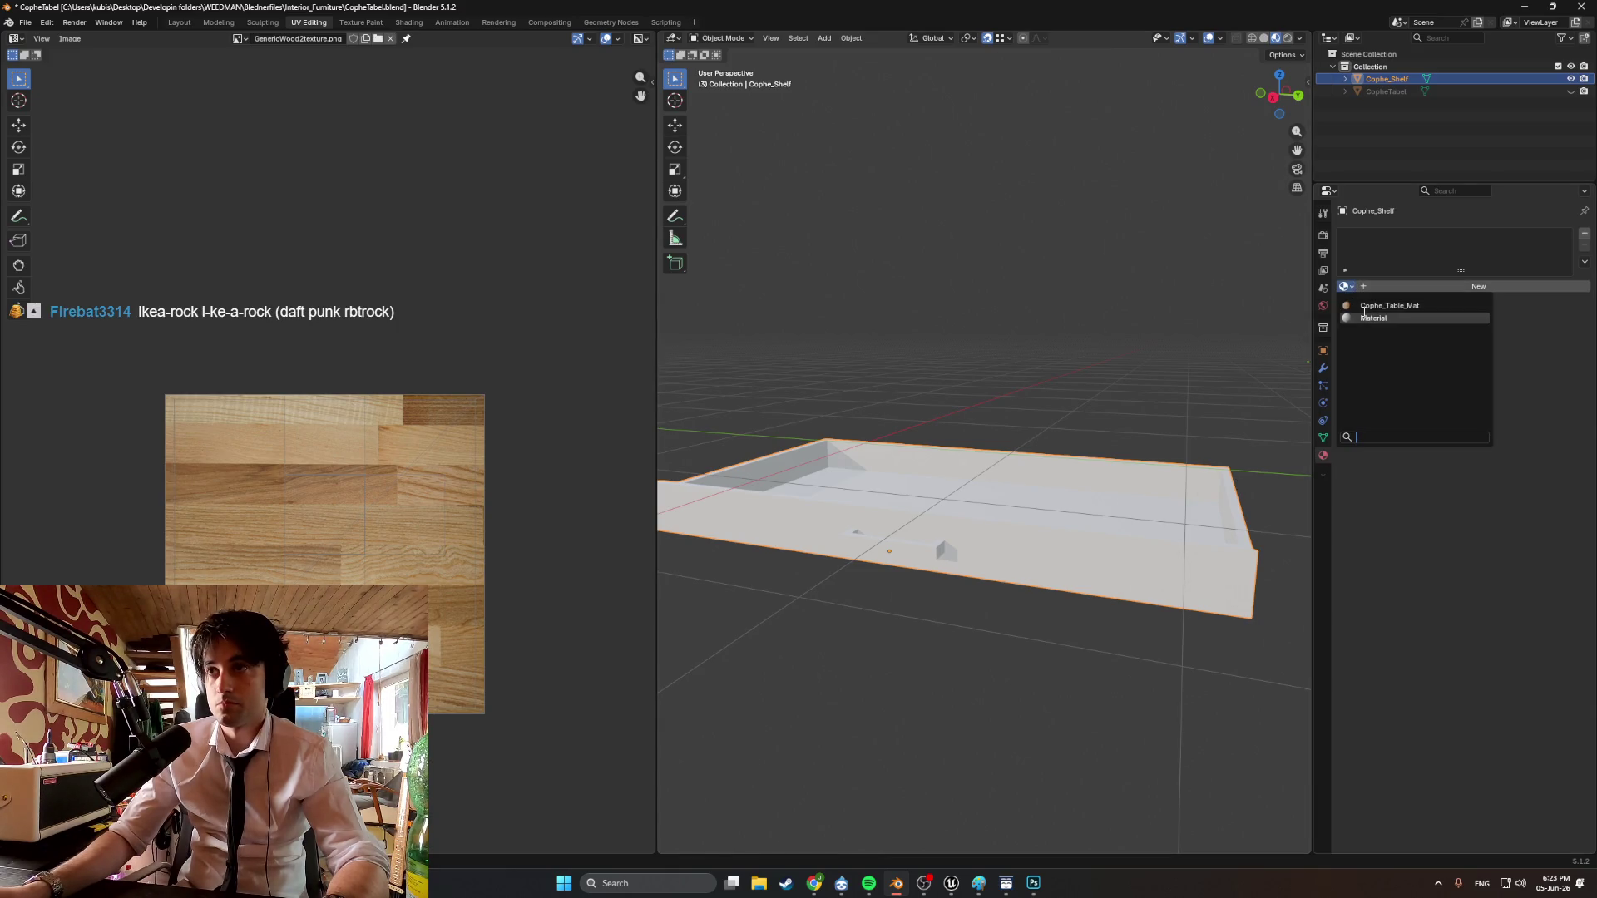
{"action": "left_click", "coordinate": [1388, 306]}
{"action": "middle_click_drag", "start_coordinate": [1281, 350], "coordinate": [982, 442]}
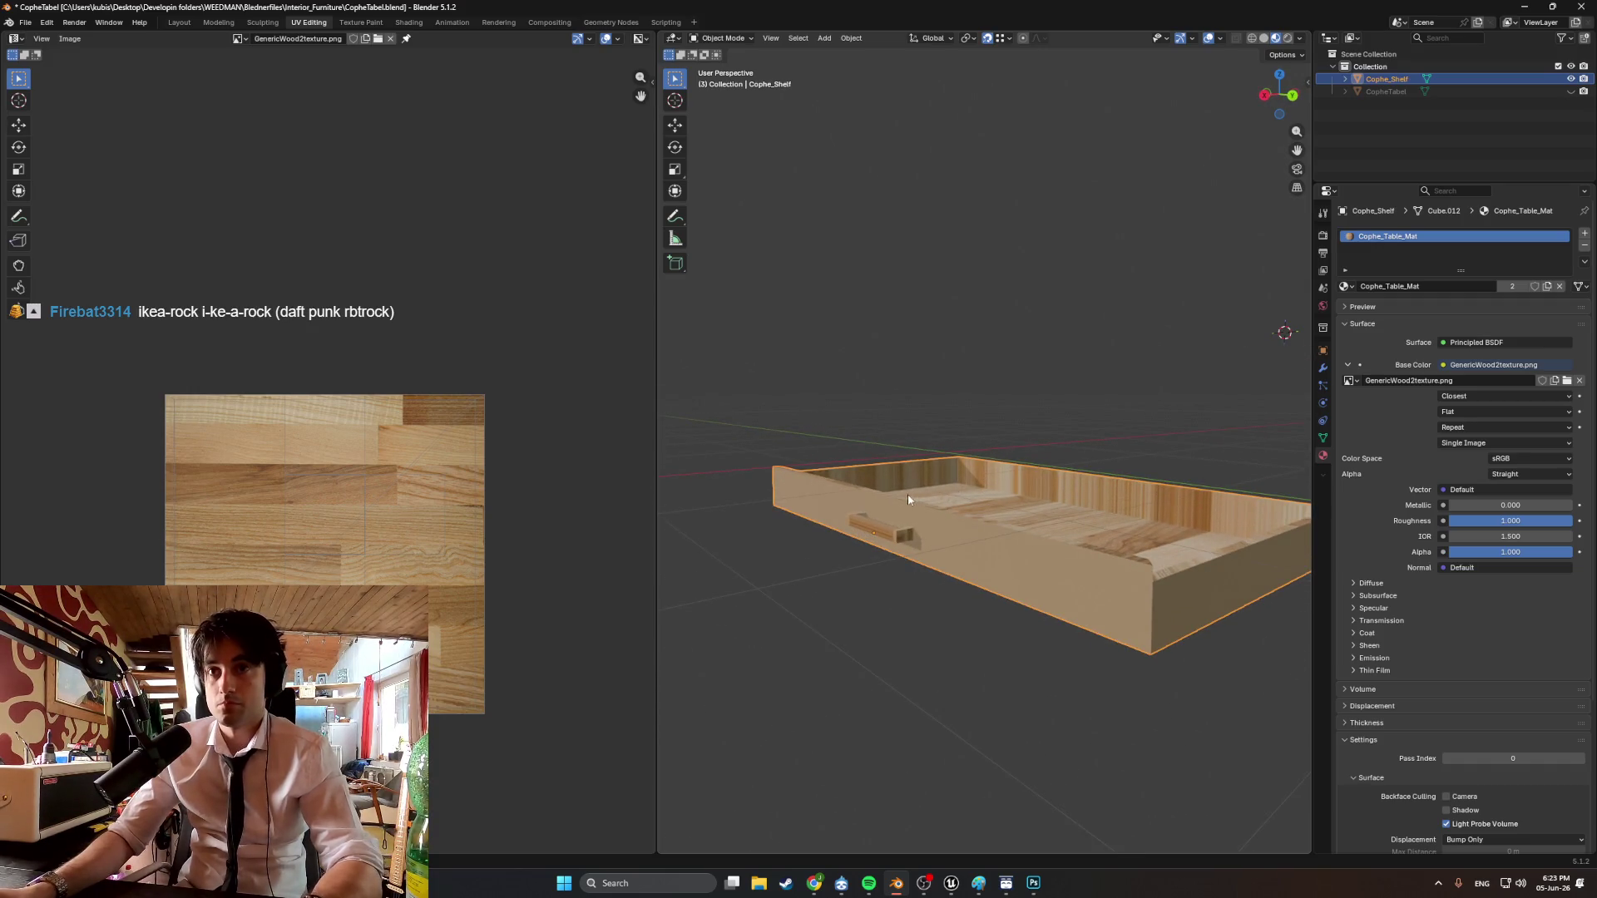
Re-unwrap all of the tray's faces with Smart UV Project.
{"action": "key", "text": "Tab"}
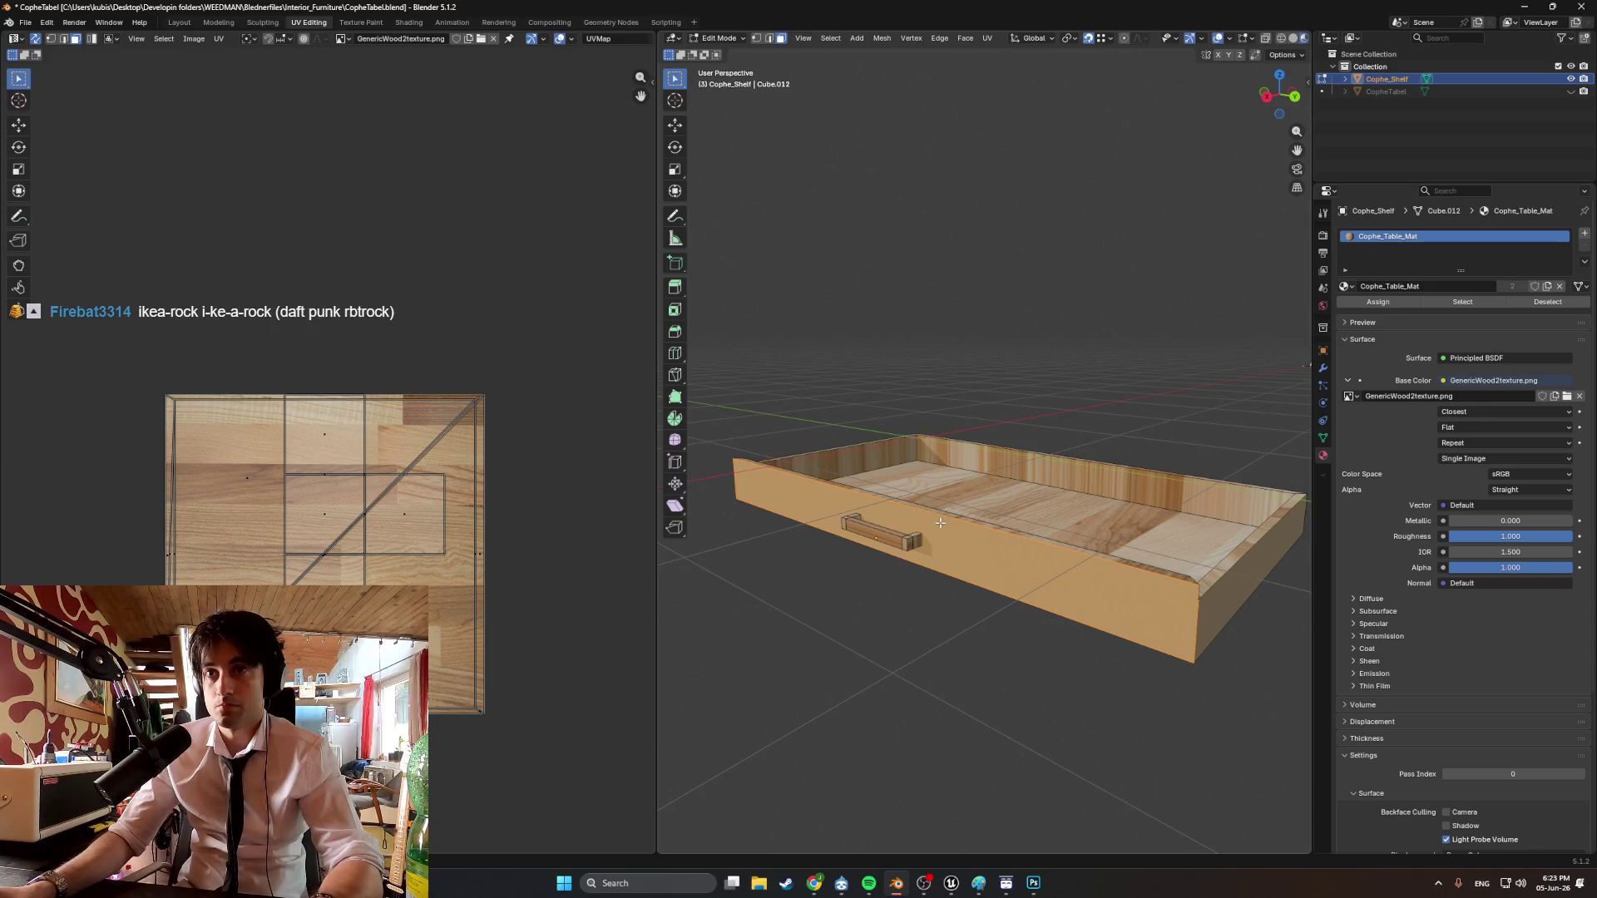
{"action": "key", "text": "a"}
{"action": "middle_click_drag", "start_coordinate": [942, 531], "coordinate": [958, 524]}
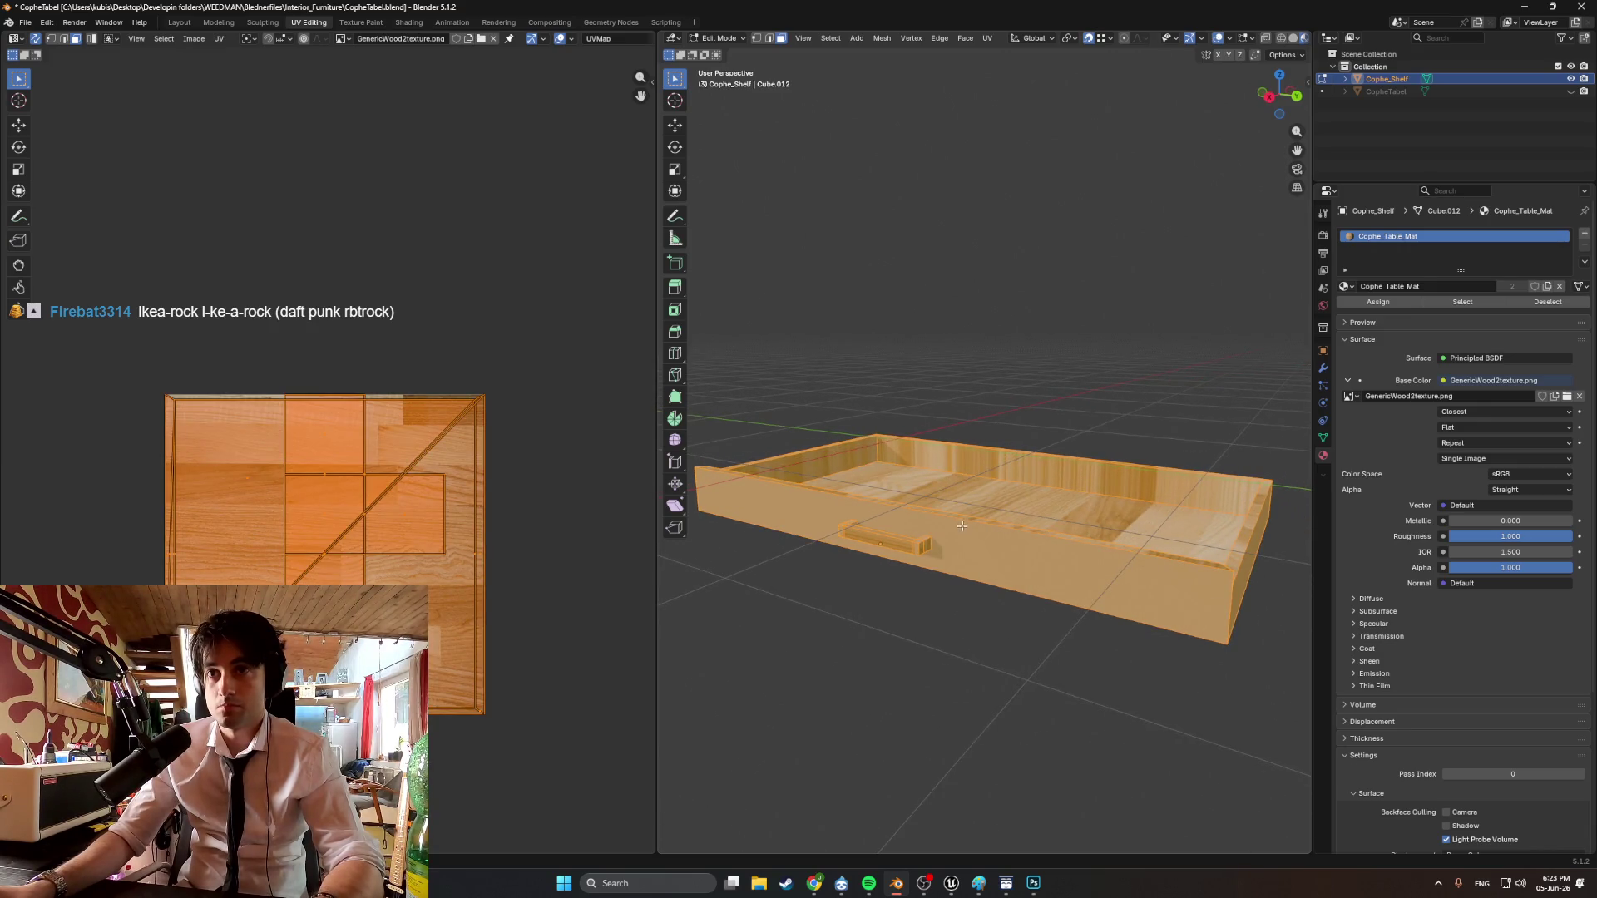
{"action": "key", "text": "u"}
{"action": "left_click", "coordinate": [951, 514]}
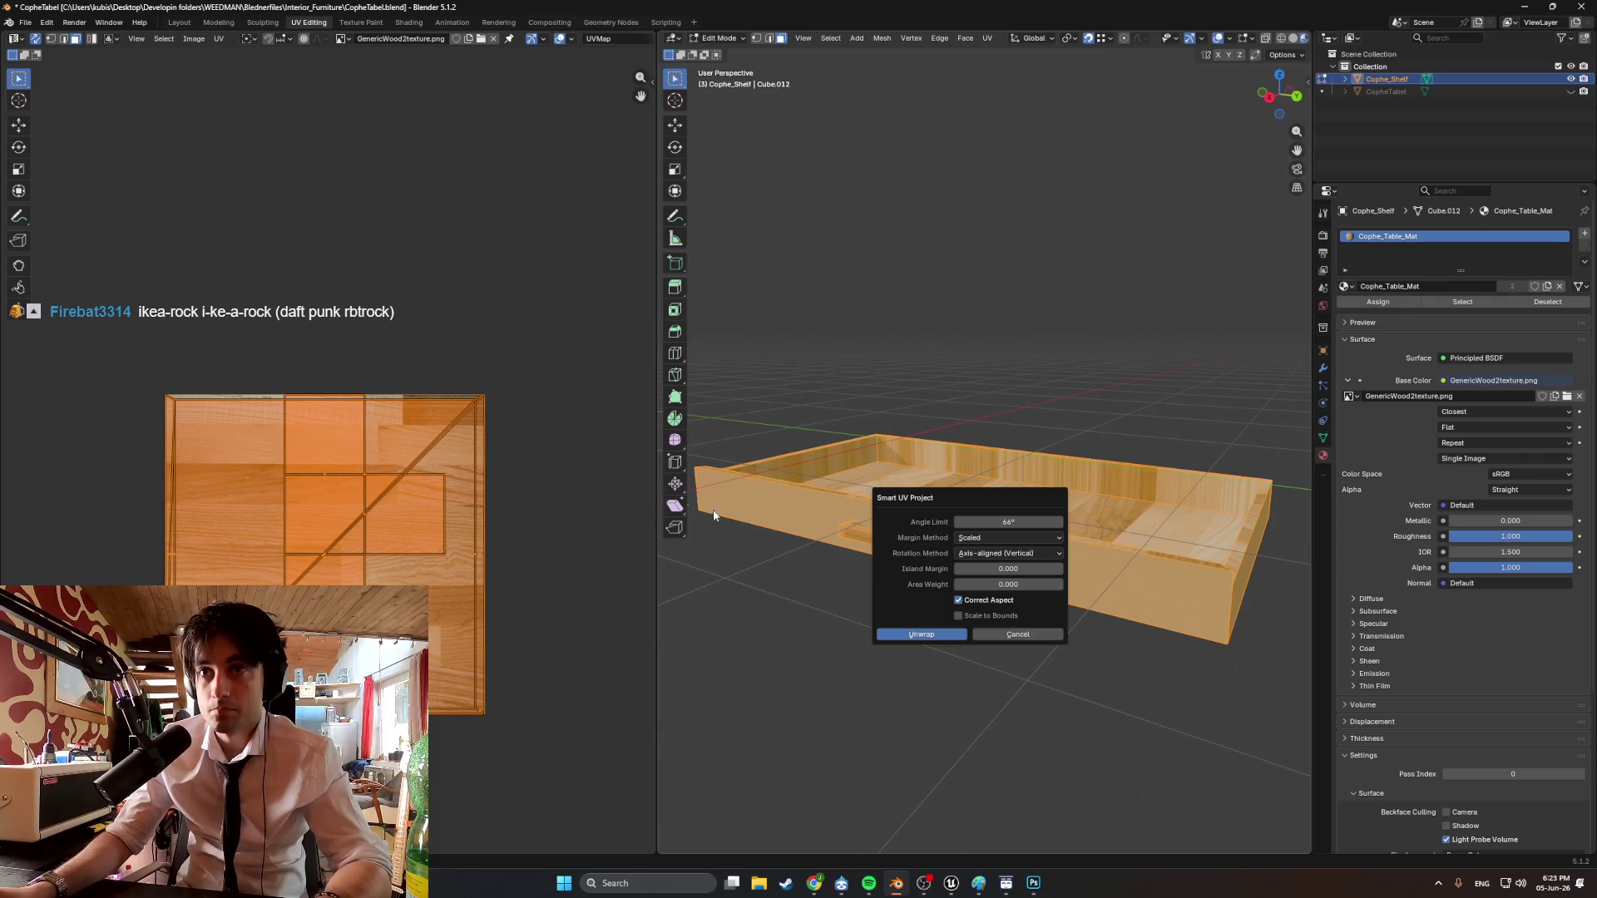
{"action": "left_click", "coordinate": [932, 635]}
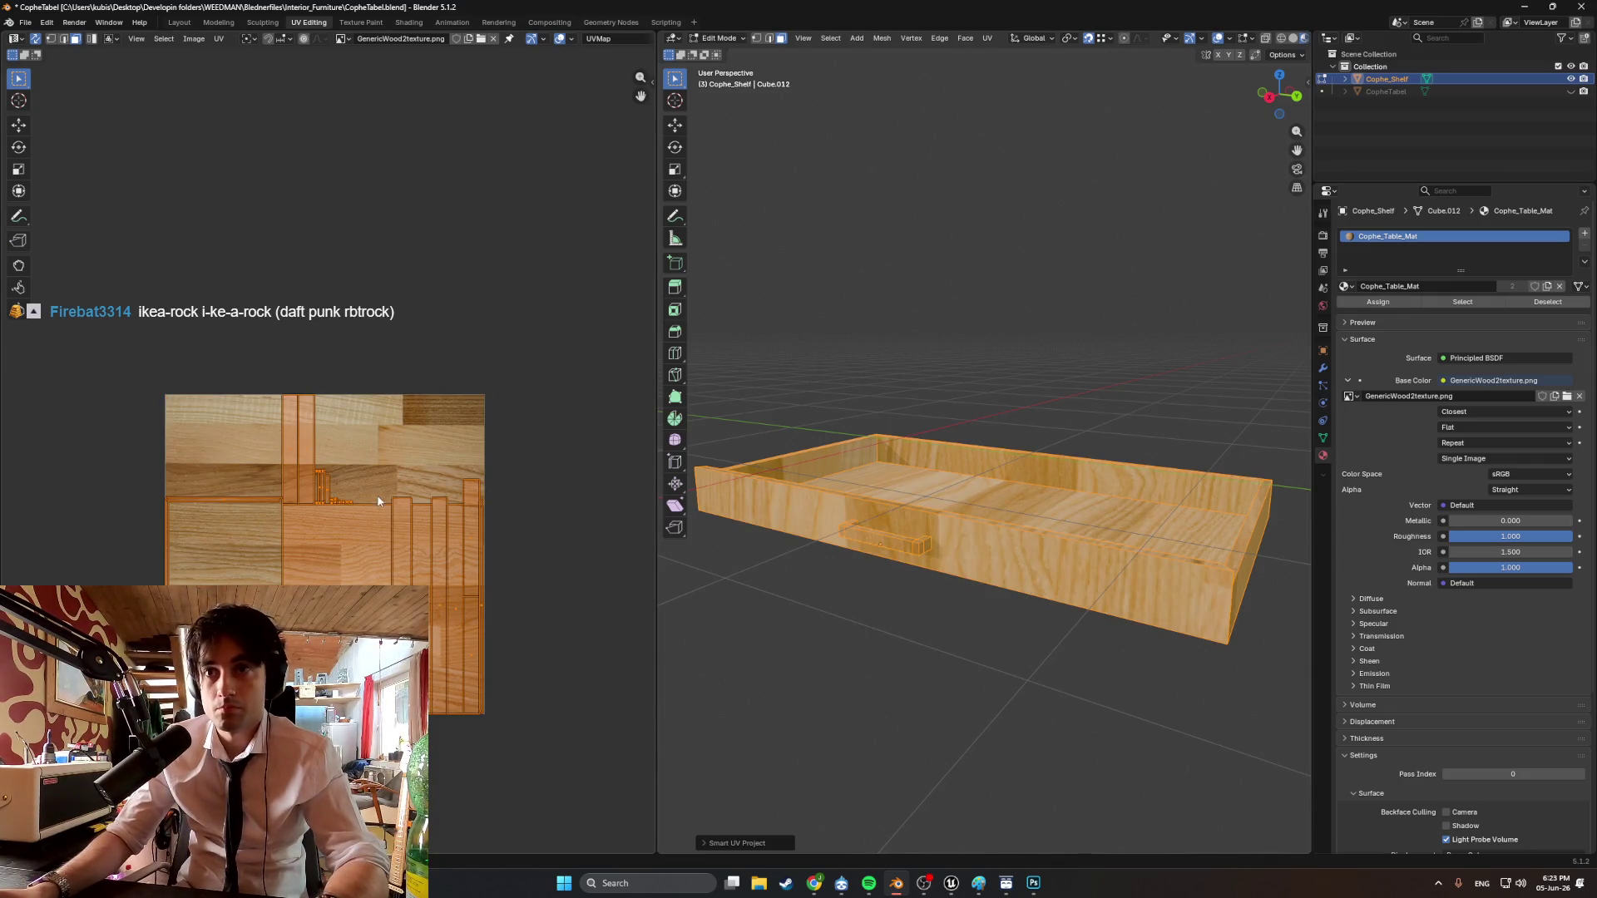
Rotate the UV islands by -90°, enlarge them and move them over the wood grain.
{"action": "key", "text": "r"}
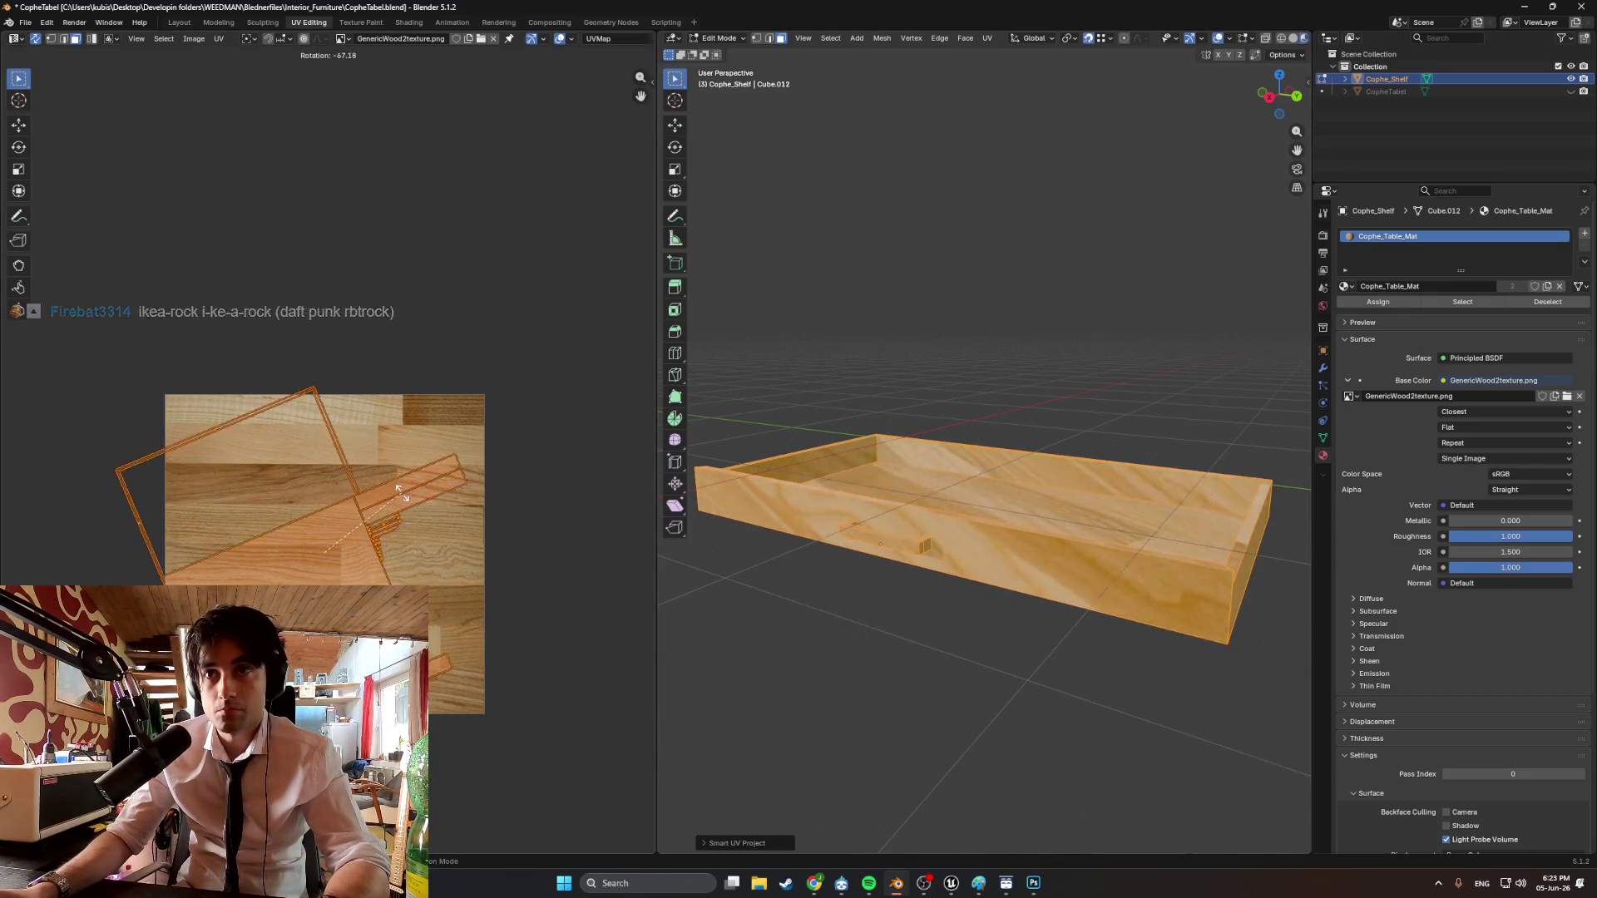
{"action": "left_click", "coordinate": [399, 520]}
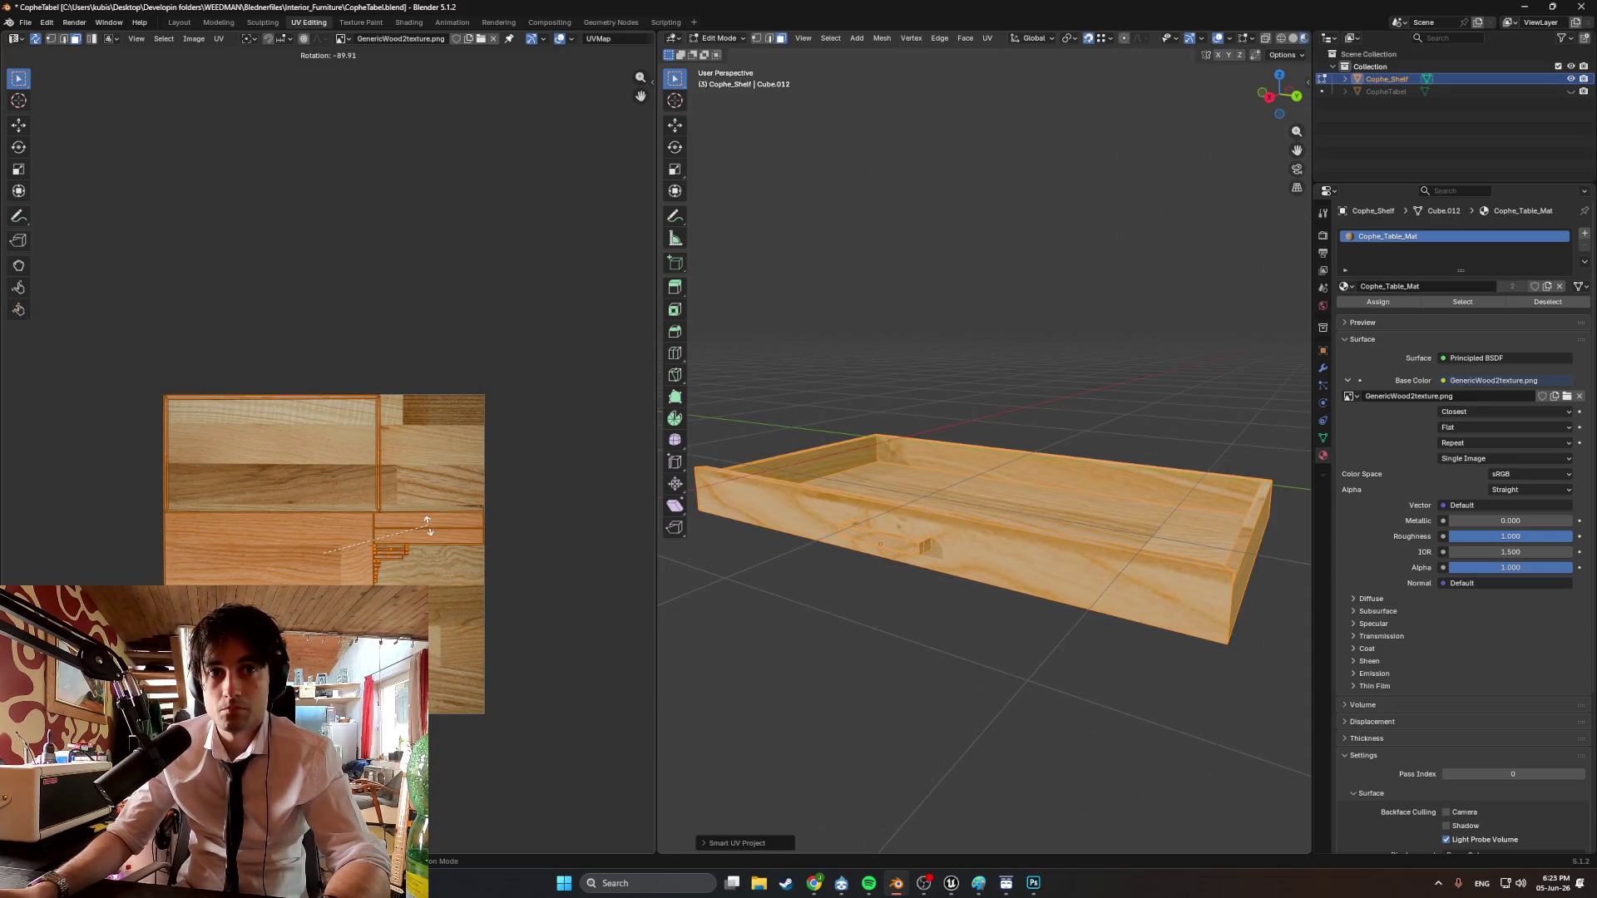
{"action": "key", "text": "s"}
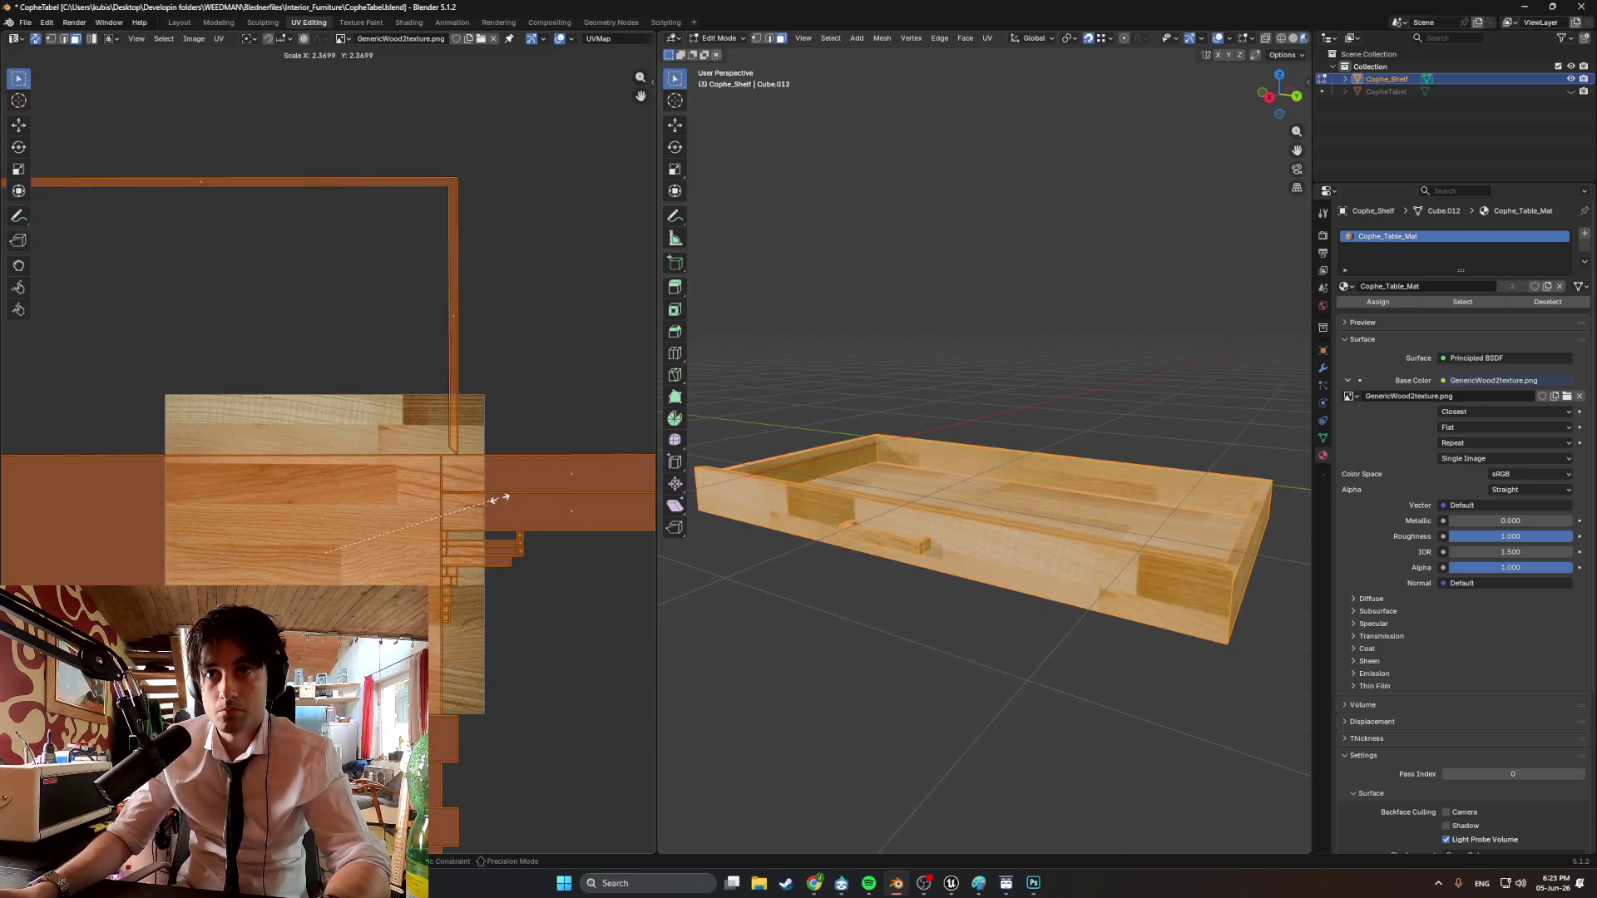
{"action": "left_click", "coordinate": [450, 513]}
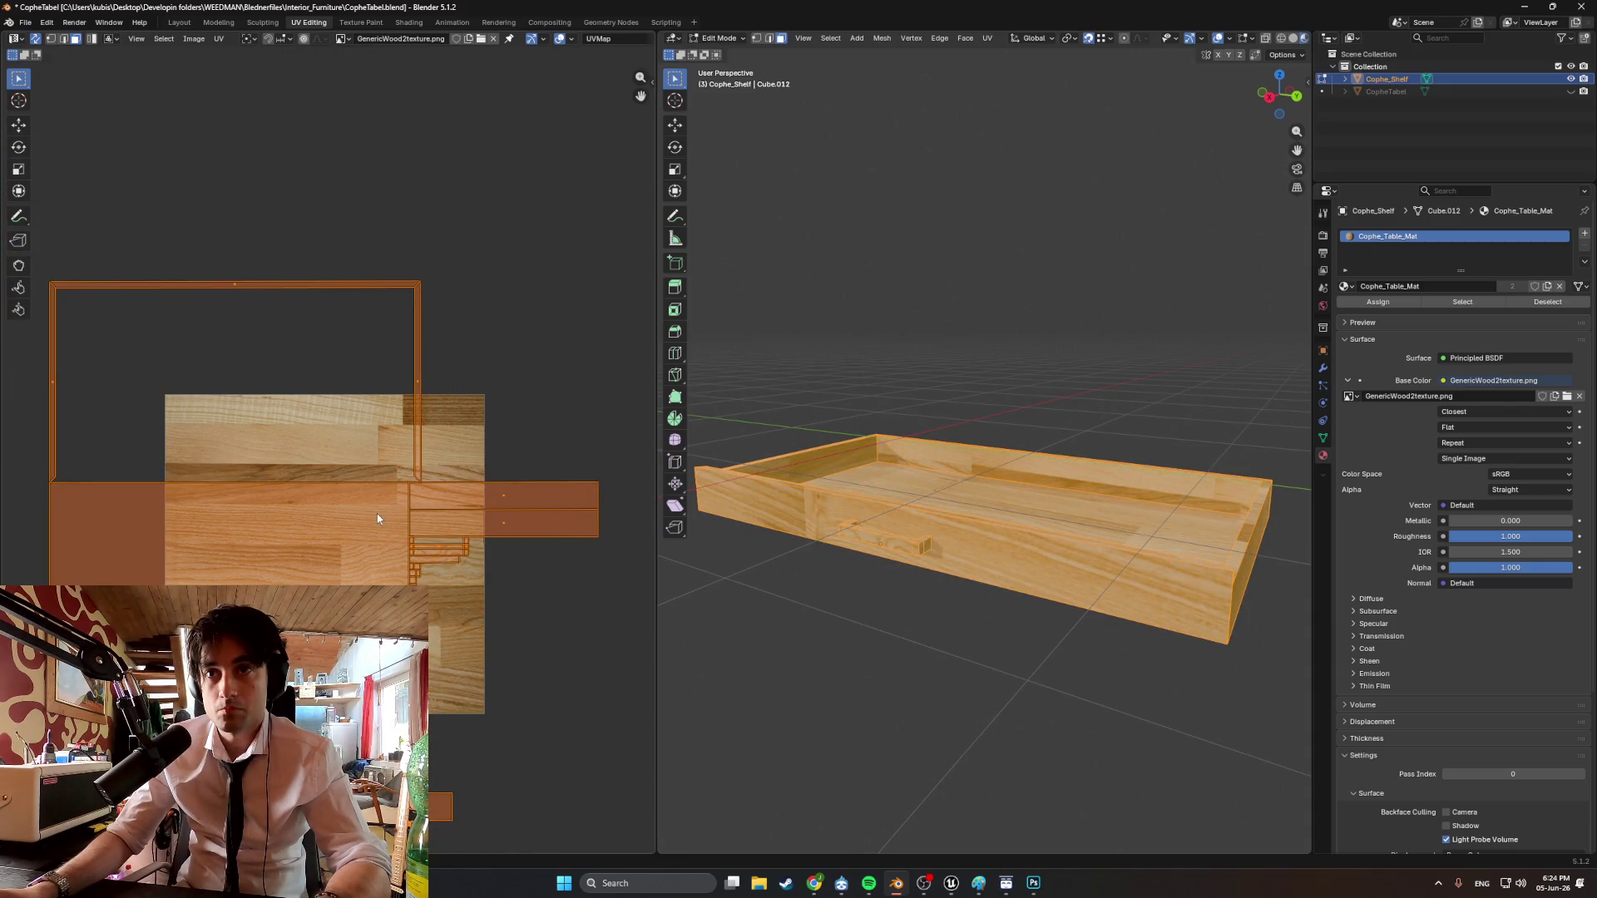
{"action": "key", "text": "g"}
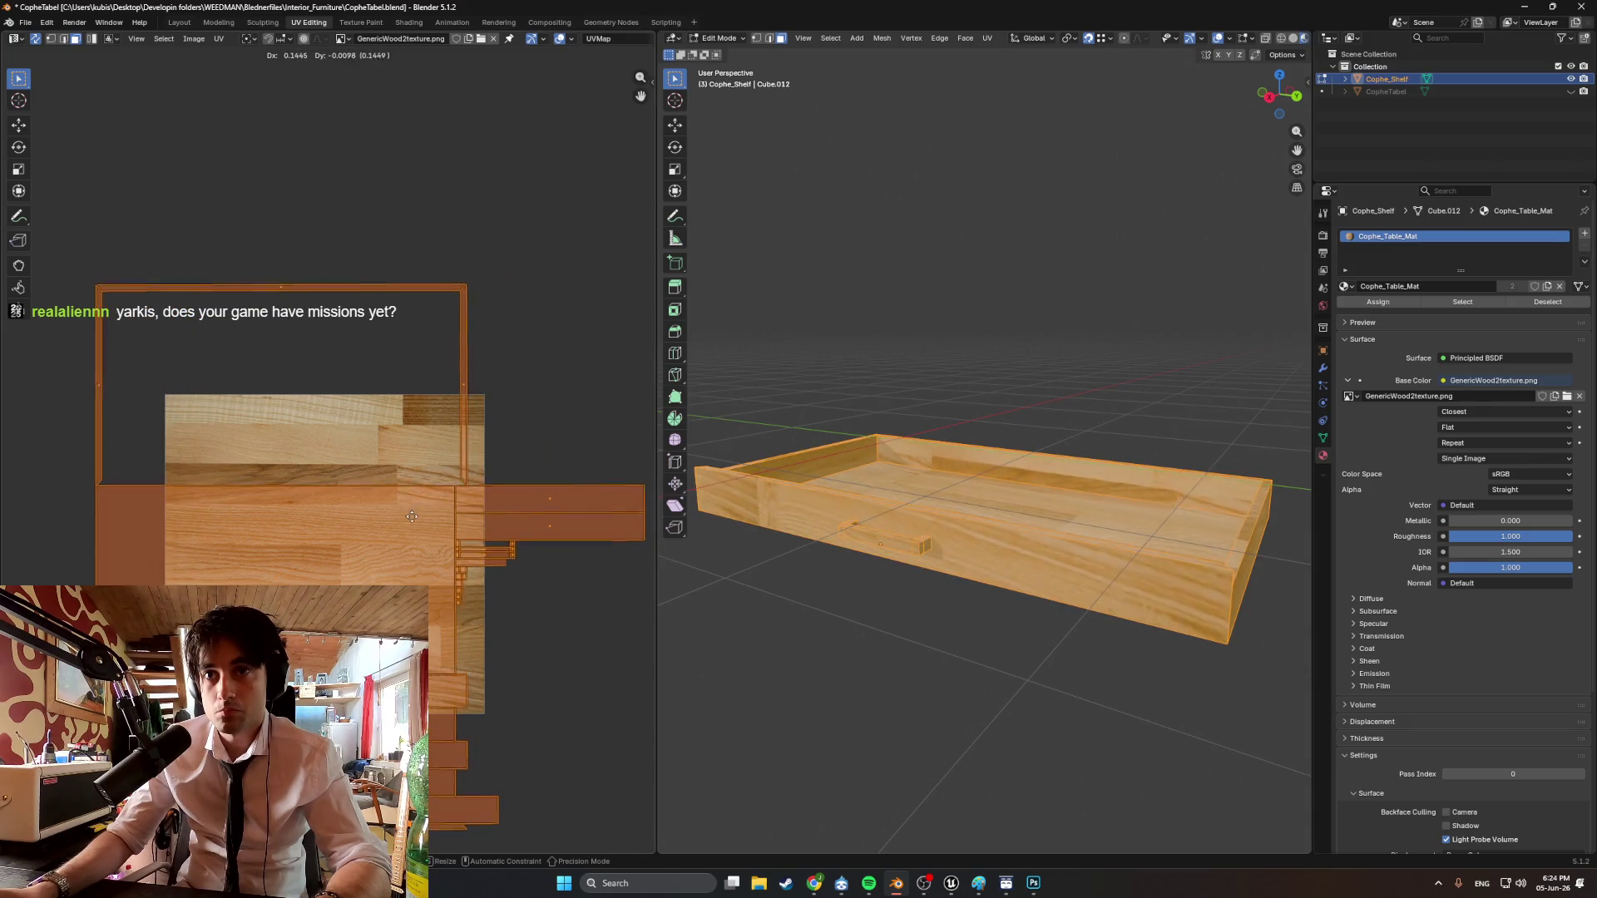
{"action": "left_click", "coordinate": [414, 522]}
Fine-tune the UV islands' scale and position on the grain image, then deselect the faces.
{"action": "key", "text": "s"}
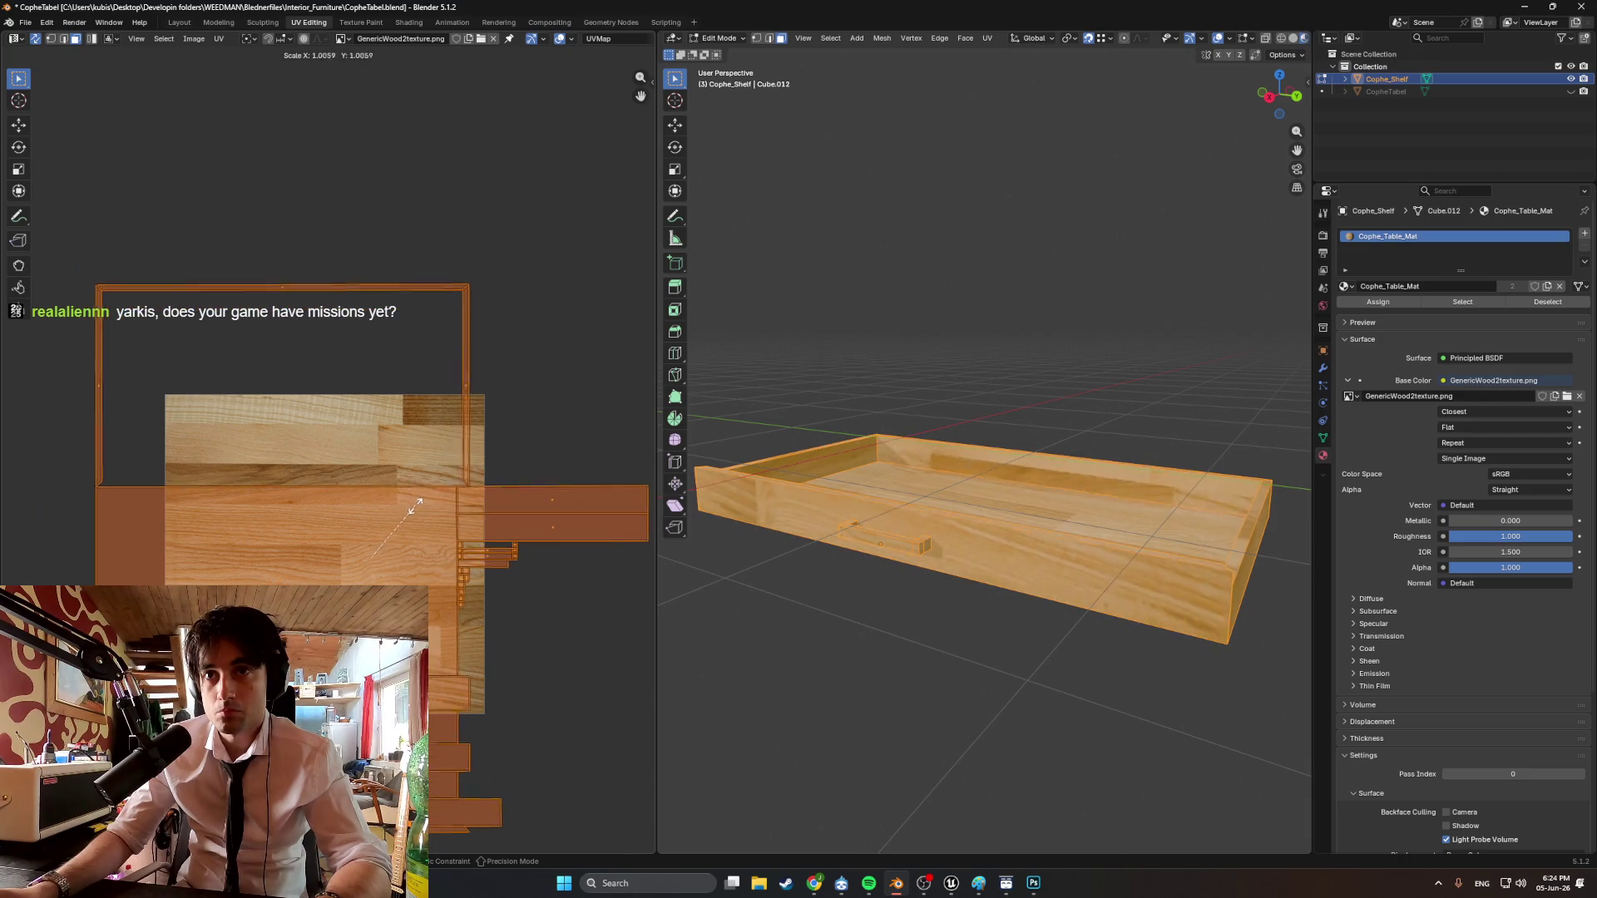
{"action": "key", "text": "g"}
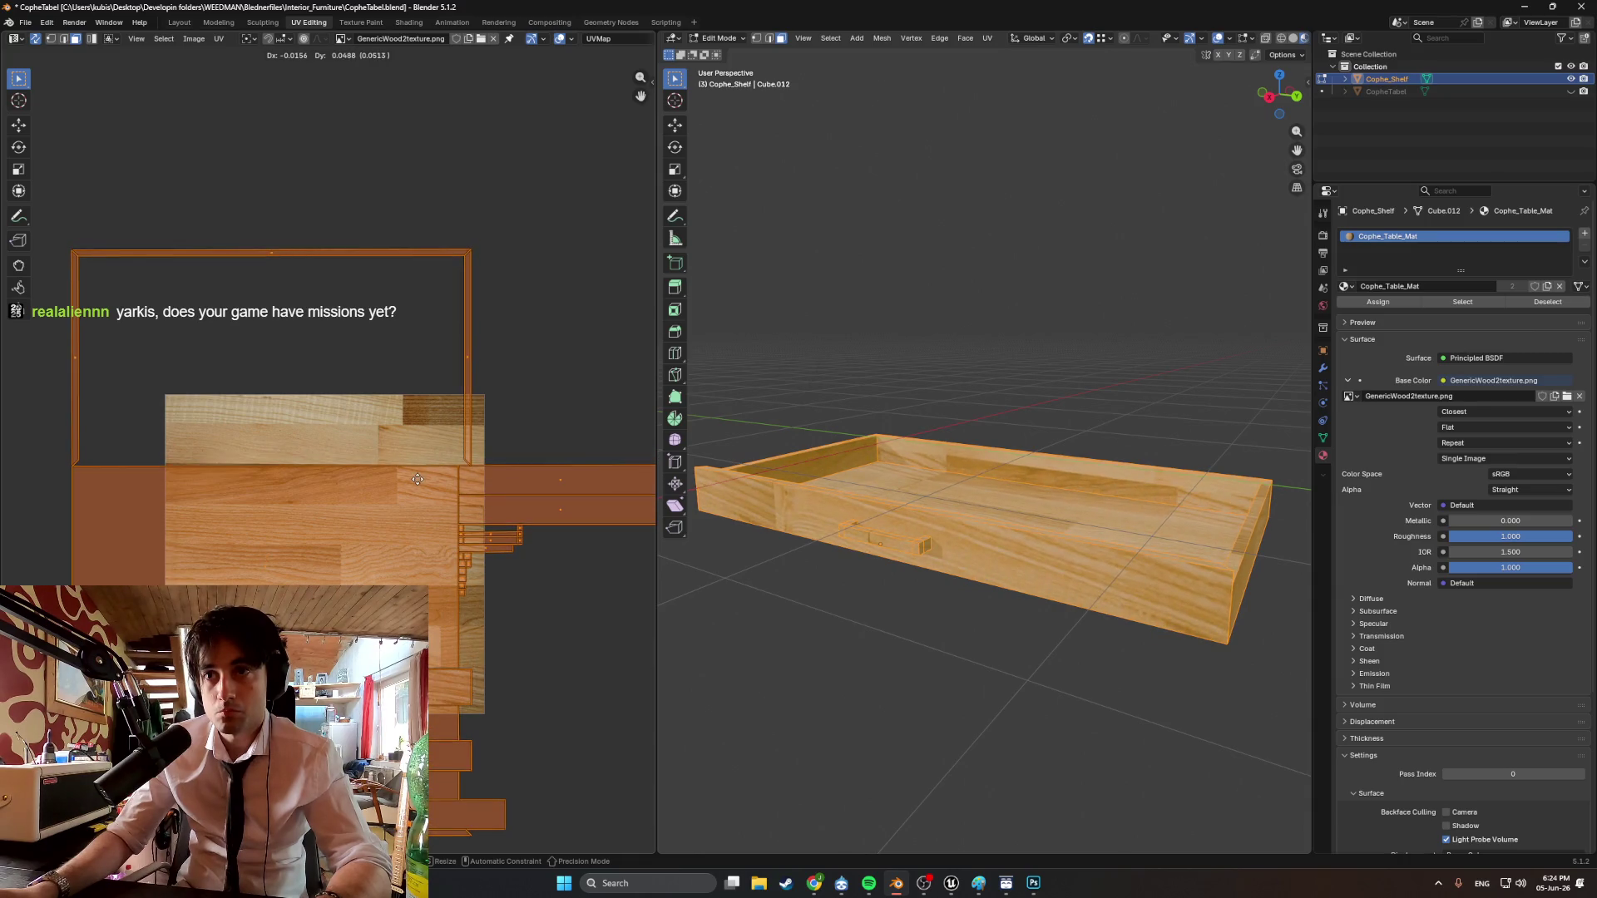
{"action": "left_click", "coordinate": [378, 504]}
{"action": "key", "text": "s"}
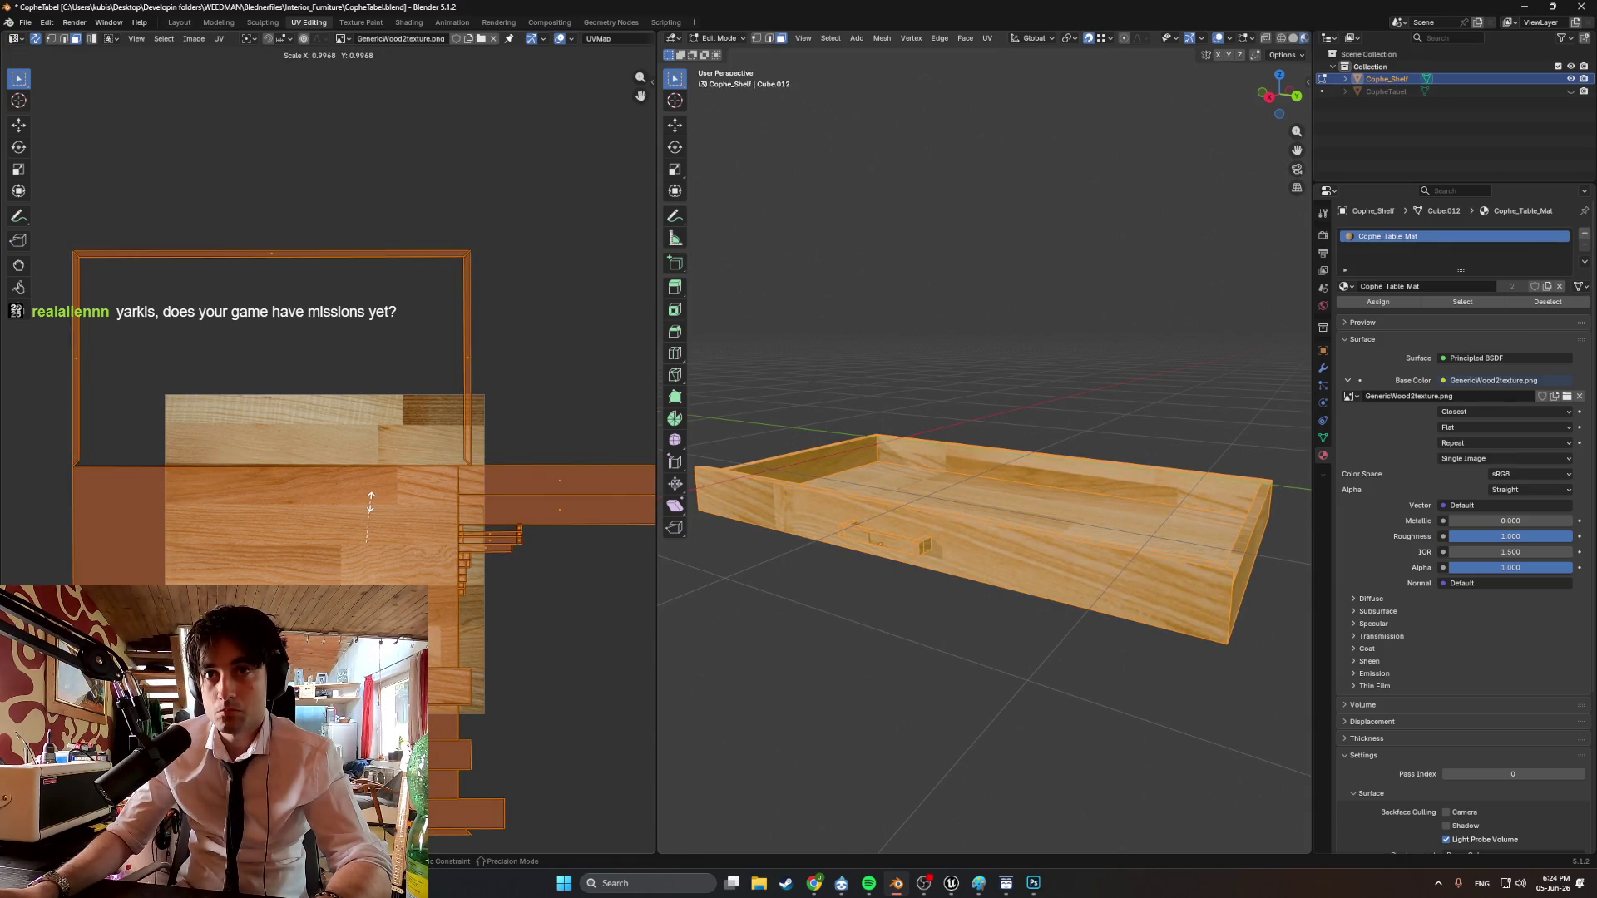
{"action": "key", "text": "g"}
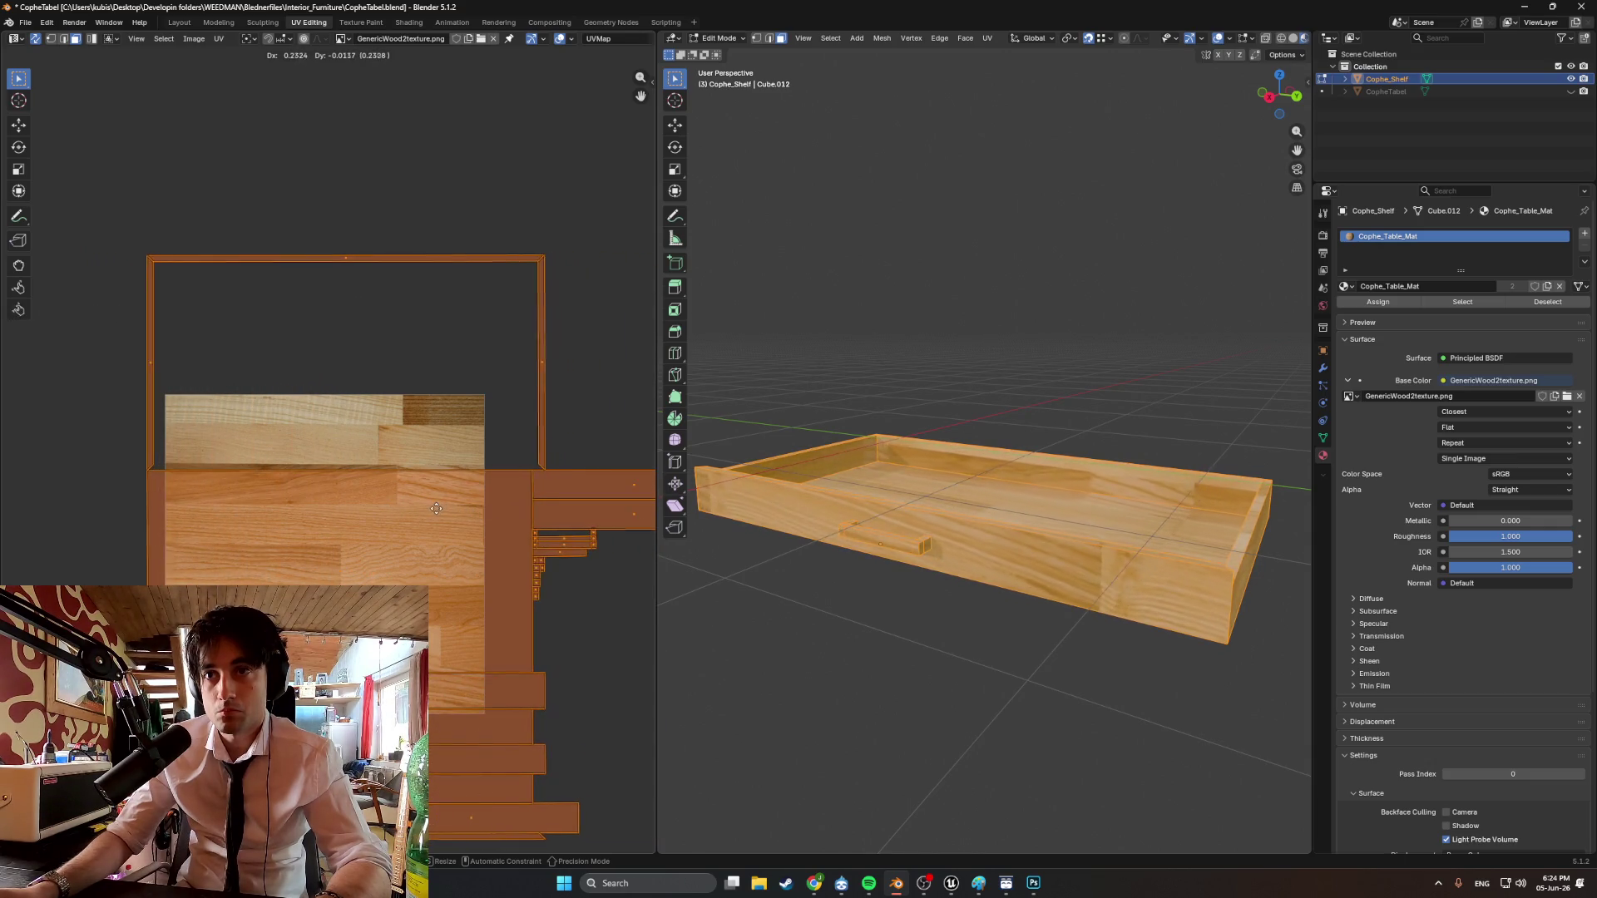
{"action": "left_click", "coordinate": [535, 517]}
{"action": "key", "text": "alt+a"}
{"action": "mouse_move", "coordinate": [987, 382]}
{"action": "middle_mouse_down"}
{"action": "mouse_move", "coordinate": [891, 382]}
{"action": "mouse_move", "coordinate": [867, 460]}
{"action": "middle_mouse_up"}
{"action": "scroll", "coordinate": [867, 460], "scroll_direction": "up", "scroll_amount": 4}
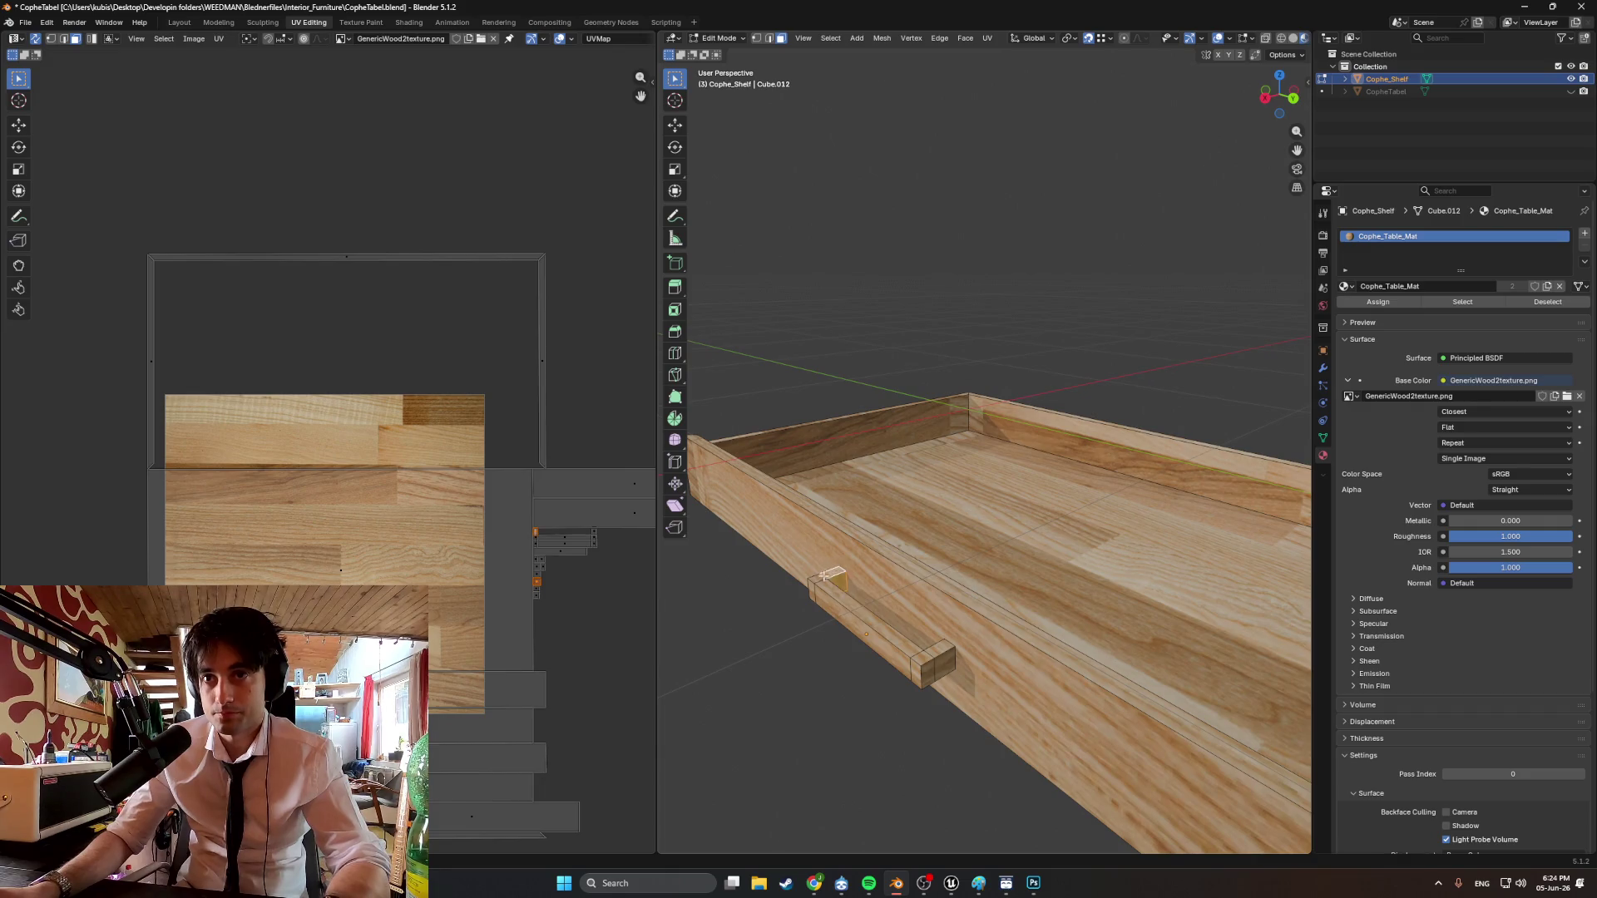
Select the handle bar and pick its front face and end caps for inspection.
{"action": "key", "text": "l"}
{"action": "left_click", "coordinate": [929, 659], "text": "shift"}
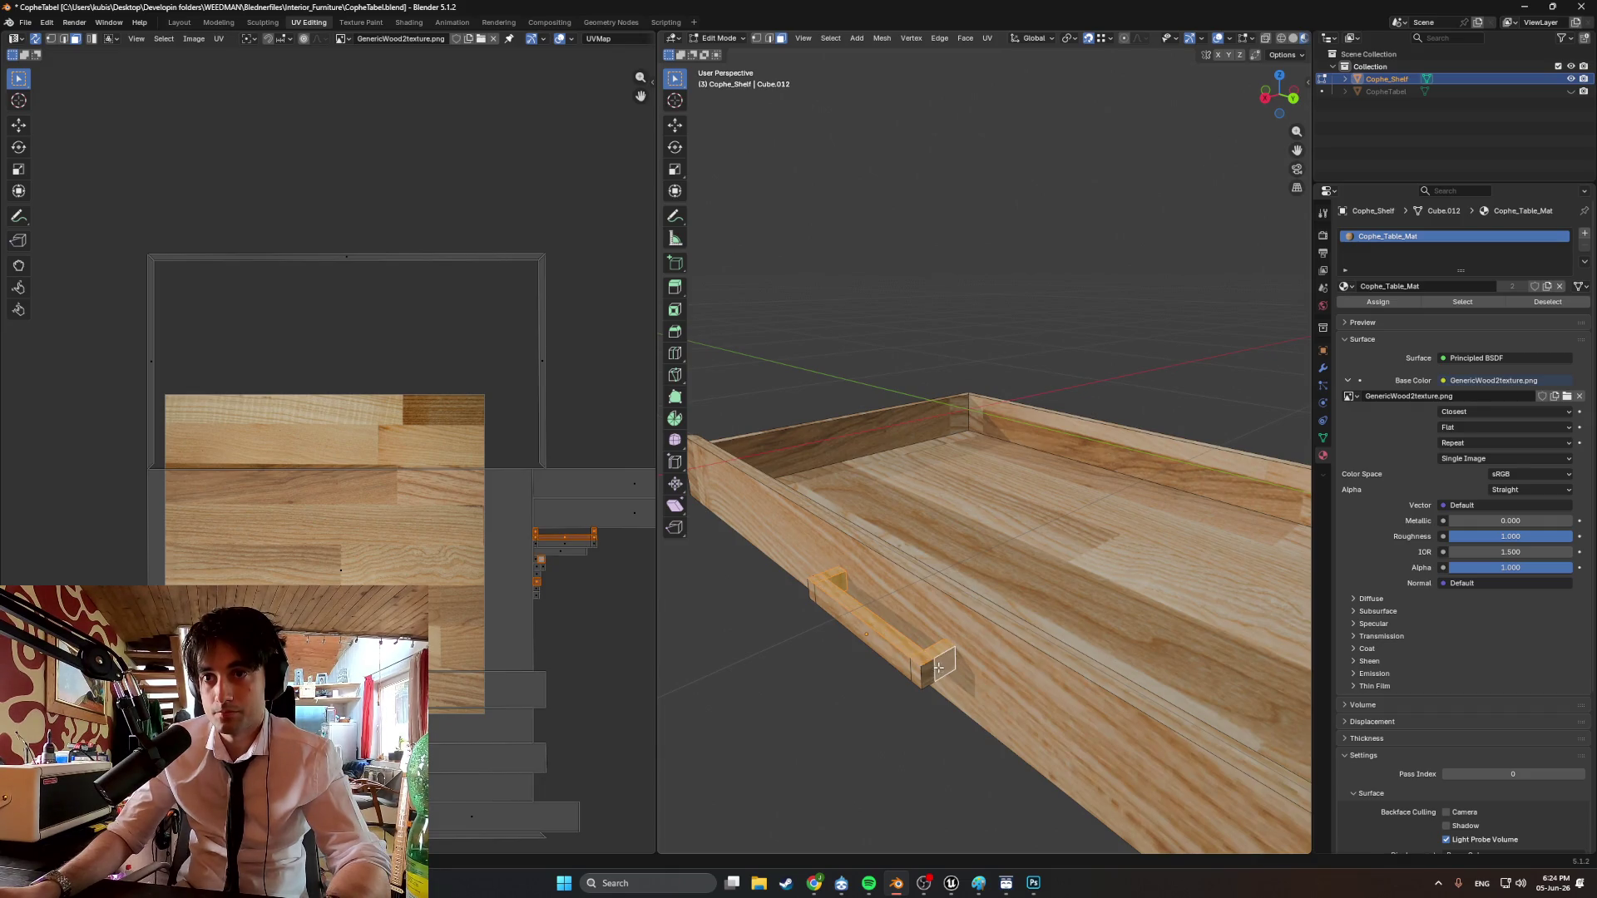
{"action": "left_click", "coordinate": [908, 669]}
{"action": "middle_click_drag", "start_coordinate": [908, 669], "coordinate": [1021, 599]}
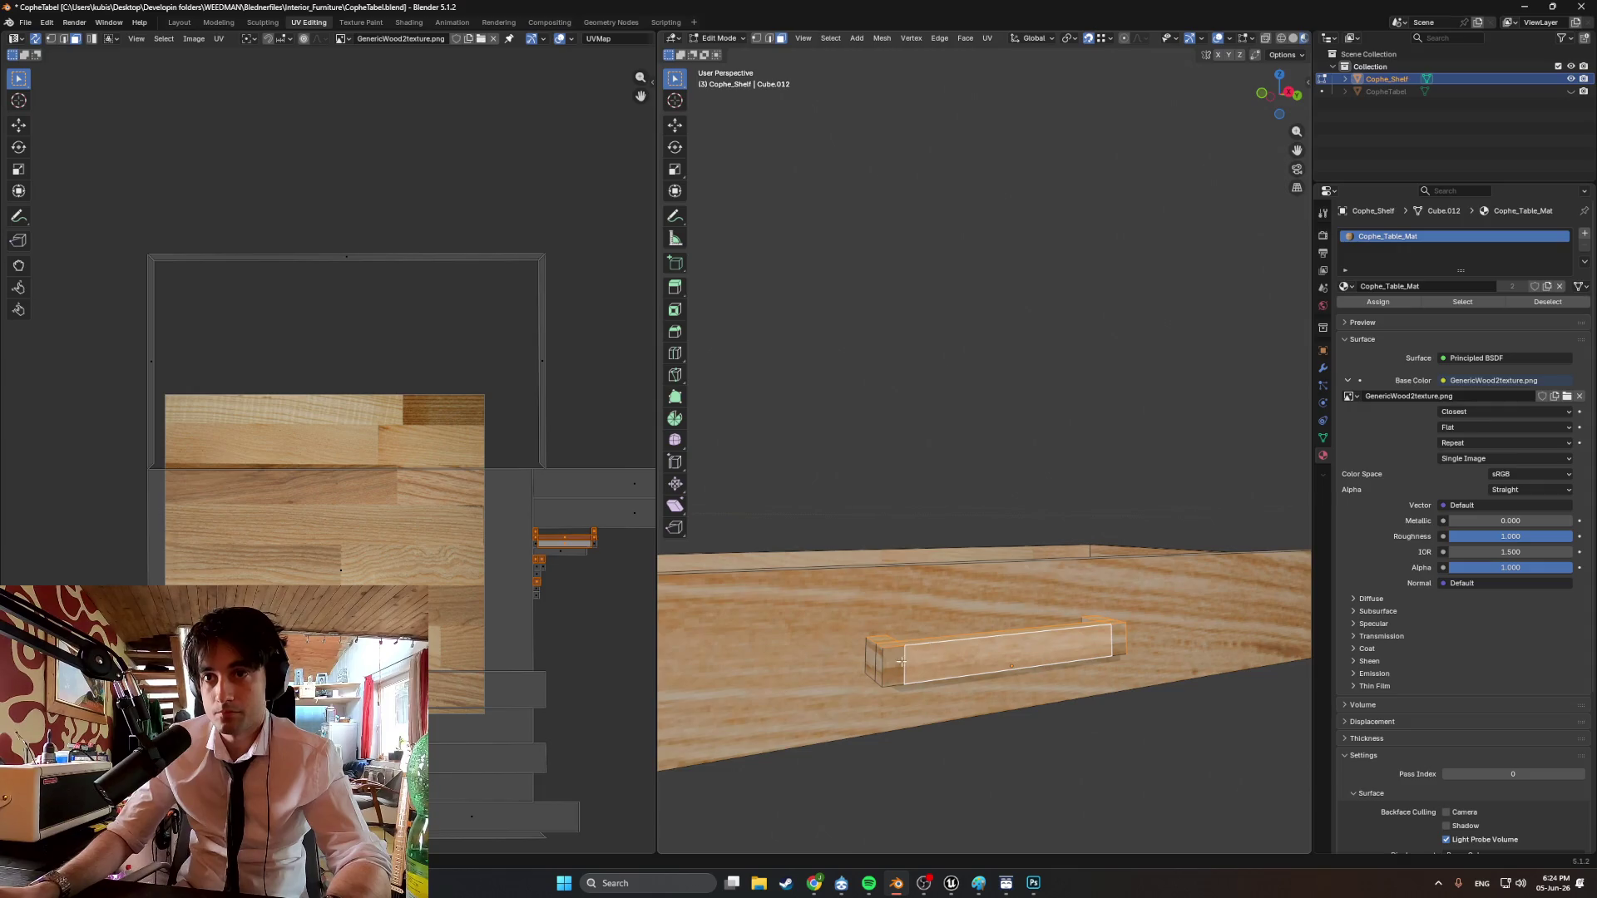
{"action": "left_click", "coordinate": [875, 659], "text": "shift"}
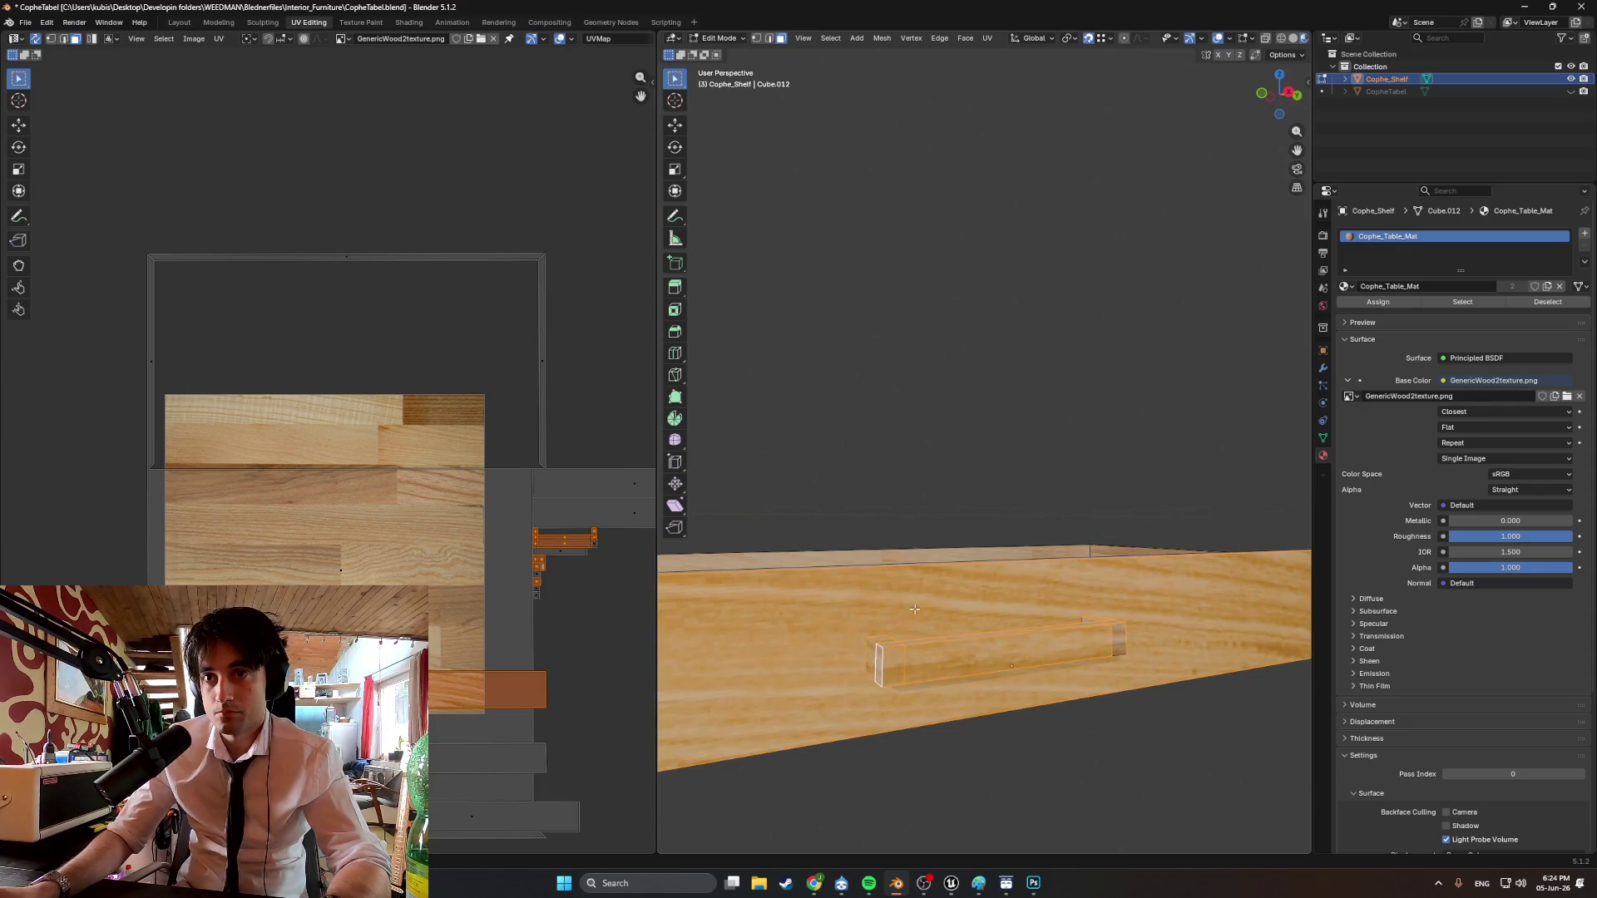
{"action": "middle_click_drag", "start_coordinate": [914, 610], "coordinate": [1031, 620]}
{"action": "left_click", "coordinate": [1039, 620], "text": "shift"}
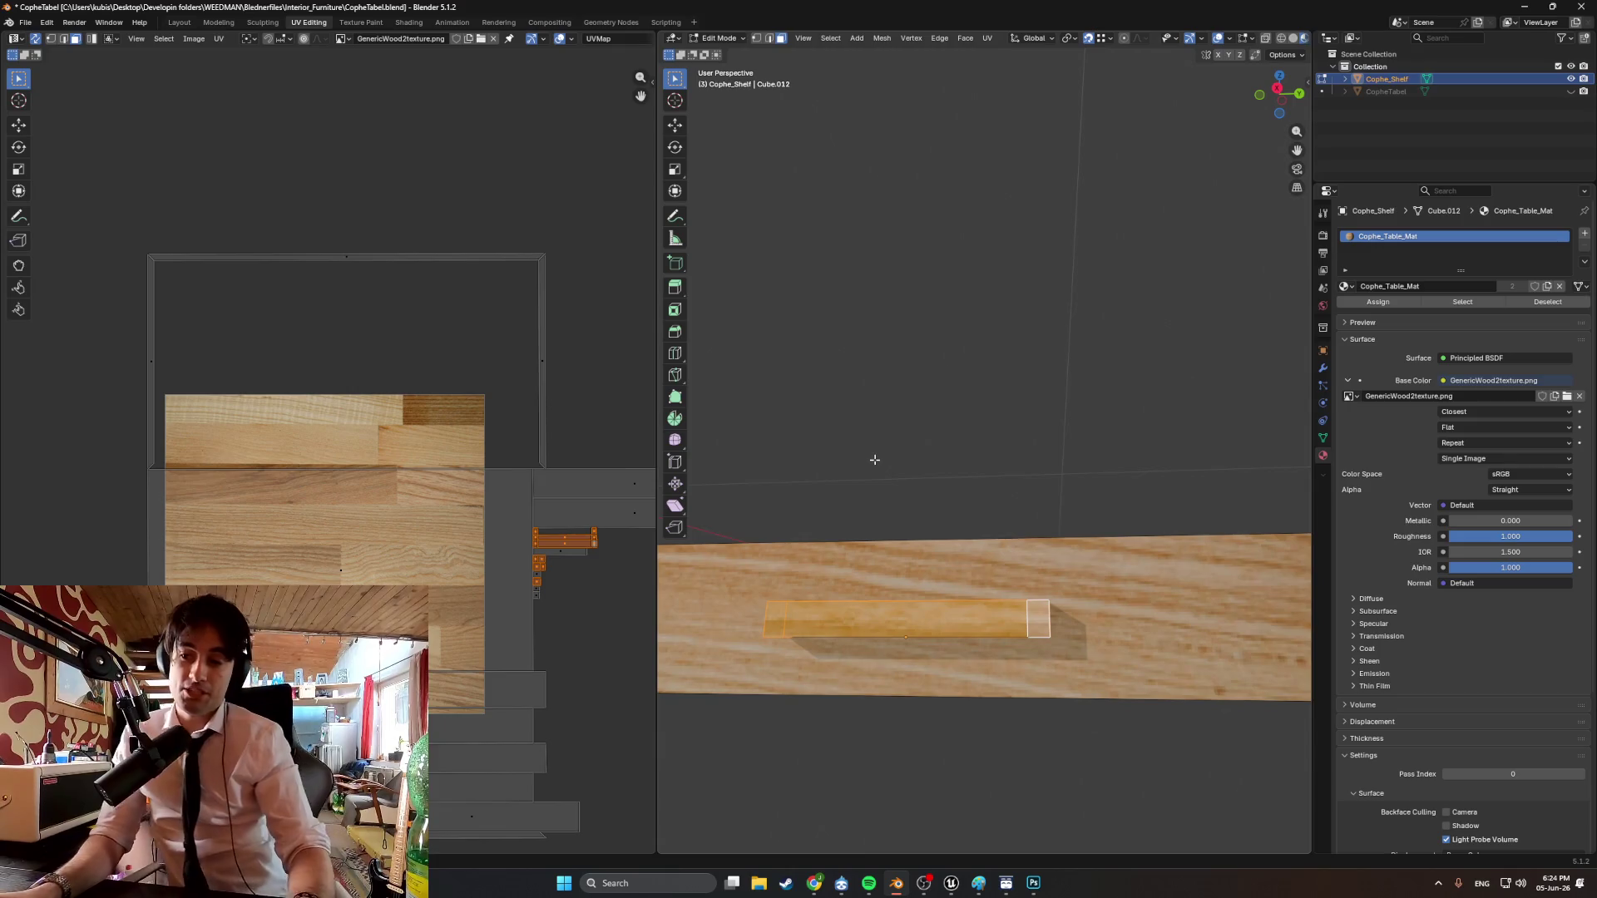
Inspect the handle from above and along the shelf edge, then switch to Unreal Engine.
{"action": "mouse_move", "coordinate": [983, 430]}
{"action": "middle_mouse_down"}
{"action": "mouse_move", "coordinate": [1033, 602]}
{"action": "mouse_move", "coordinate": [993, 495]}
{"action": "mouse_move", "coordinate": [942, 492]}
{"action": "middle_mouse_up"}
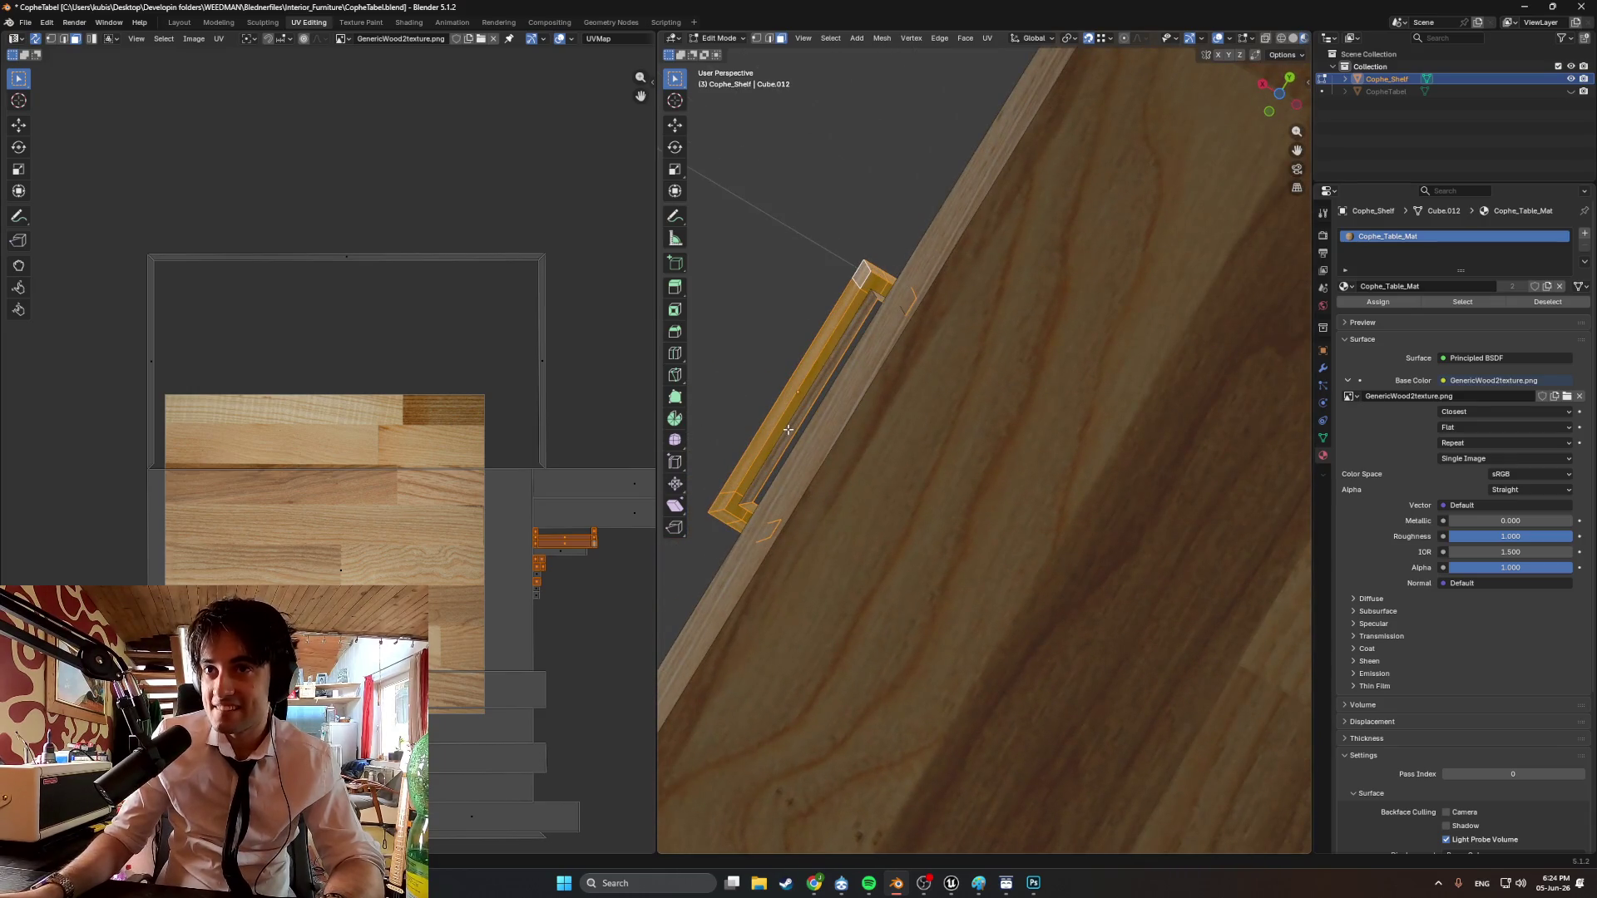
{"action": "mouse_move", "coordinate": [787, 429]}
{"action": "middle_mouse_down"}
{"action": "mouse_move", "coordinate": [683, 492]}
{"action": "mouse_move", "coordinate": [1561, 564]}
{"action": "middle_mouse_up"}
{"action": "mouse_move", "coordinate": [1133, 537]}
{"action": "middle_mouse_down"}
{"action": "mouse_move", "coordinate": [945, 581]}
{"action": "mouse_move", "coordinate": [955, 540]}
{"action": "mouse_move", "coordinate": [1092, 564]}
{"action": "middle_mouse_up"}
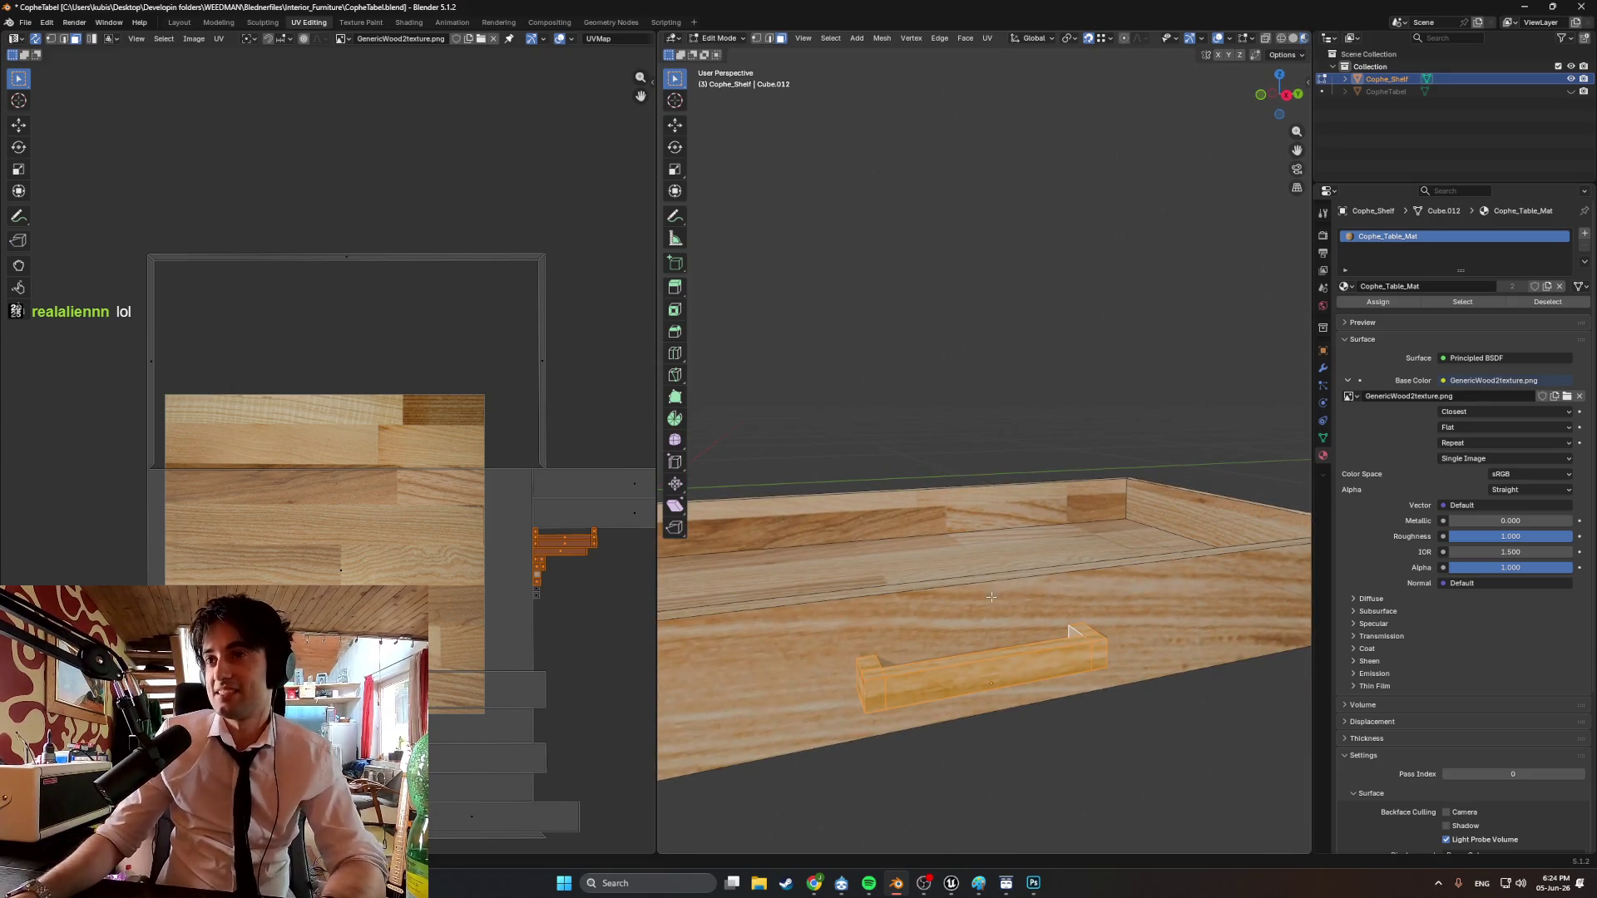
{"action": "left_click", "coordinate": [958, 885]}
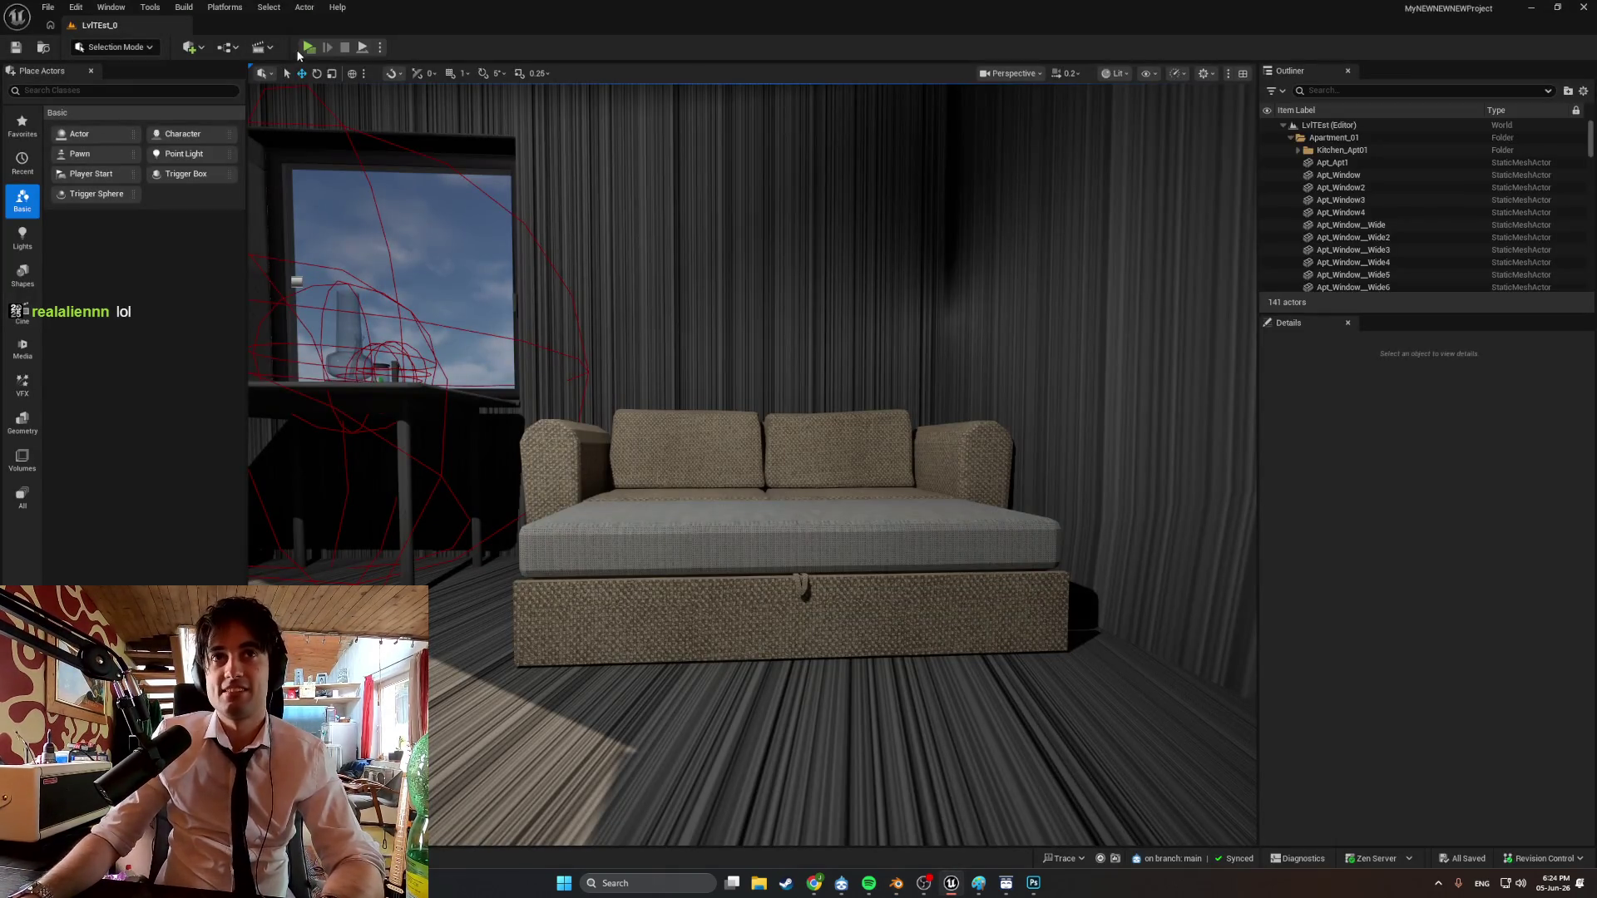
Play-test the level, hitting rhythm notes with F, G, H and J, then exit with Esc.
{"action": "left_click", "coordinate": [307, 47]}
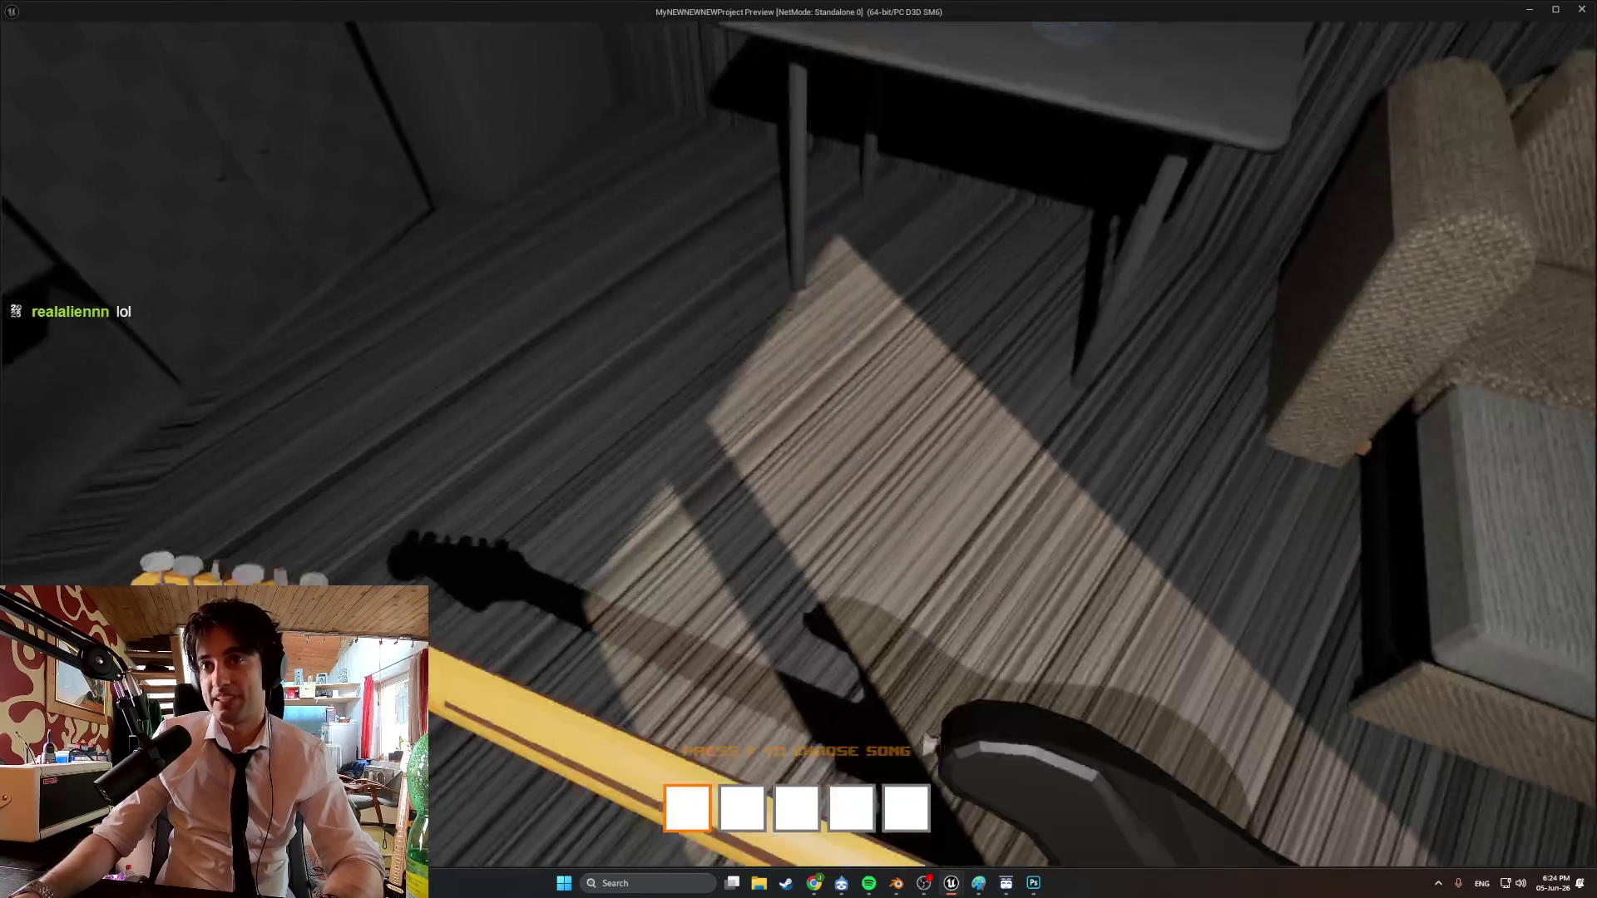
{"action": "key", "text": "f"}
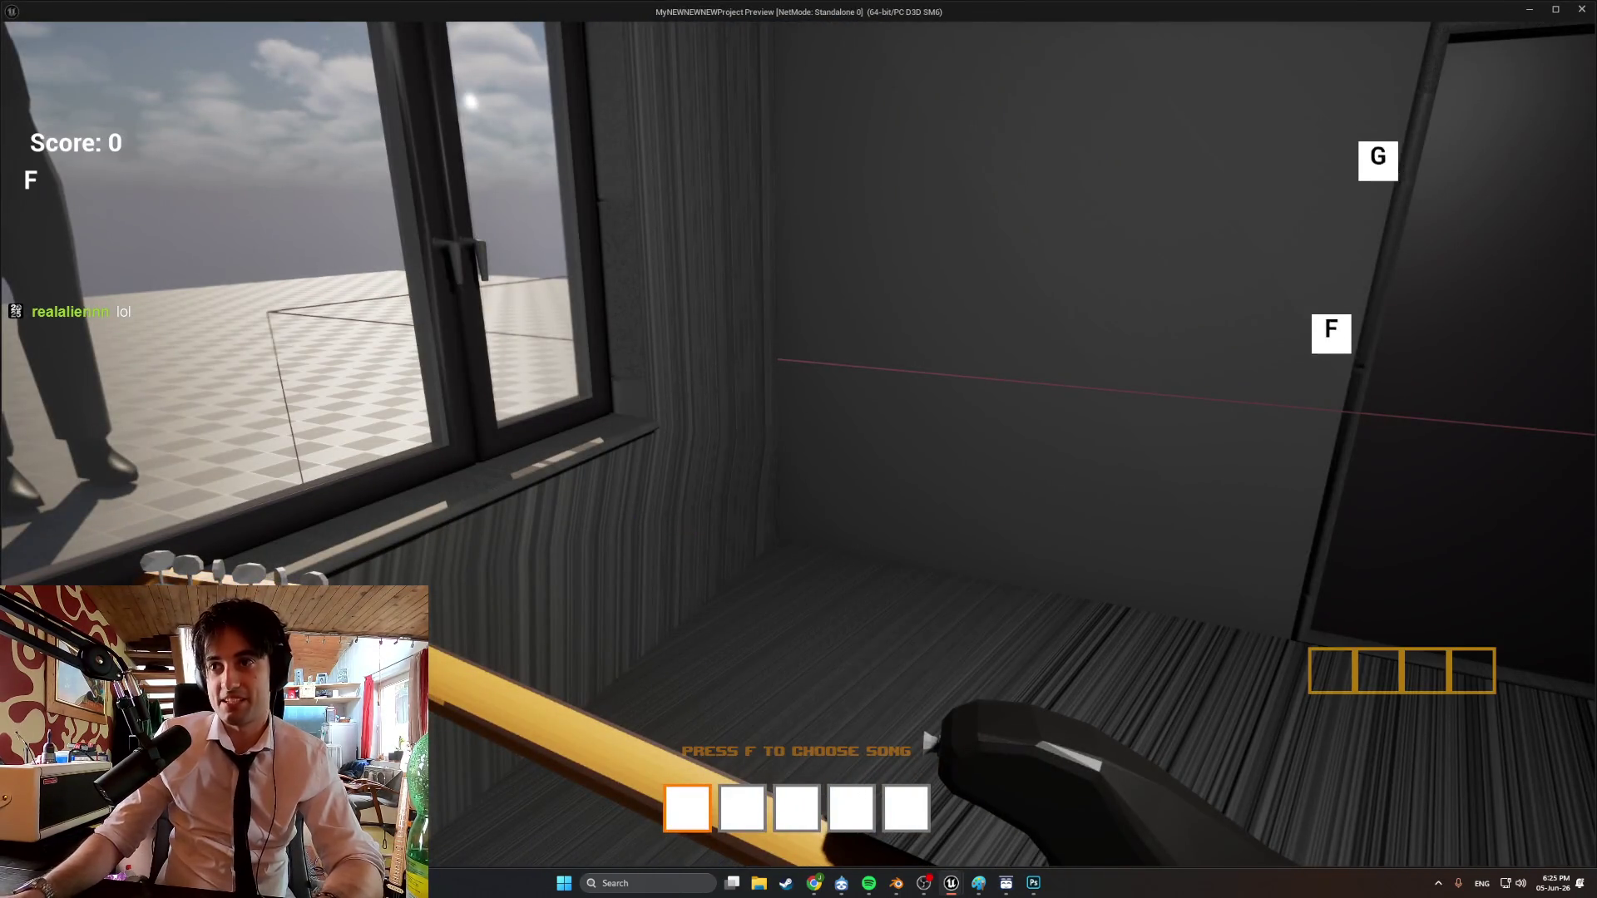
{"action": "key", "text": "f"}
{"action": "key", "text": "g"}
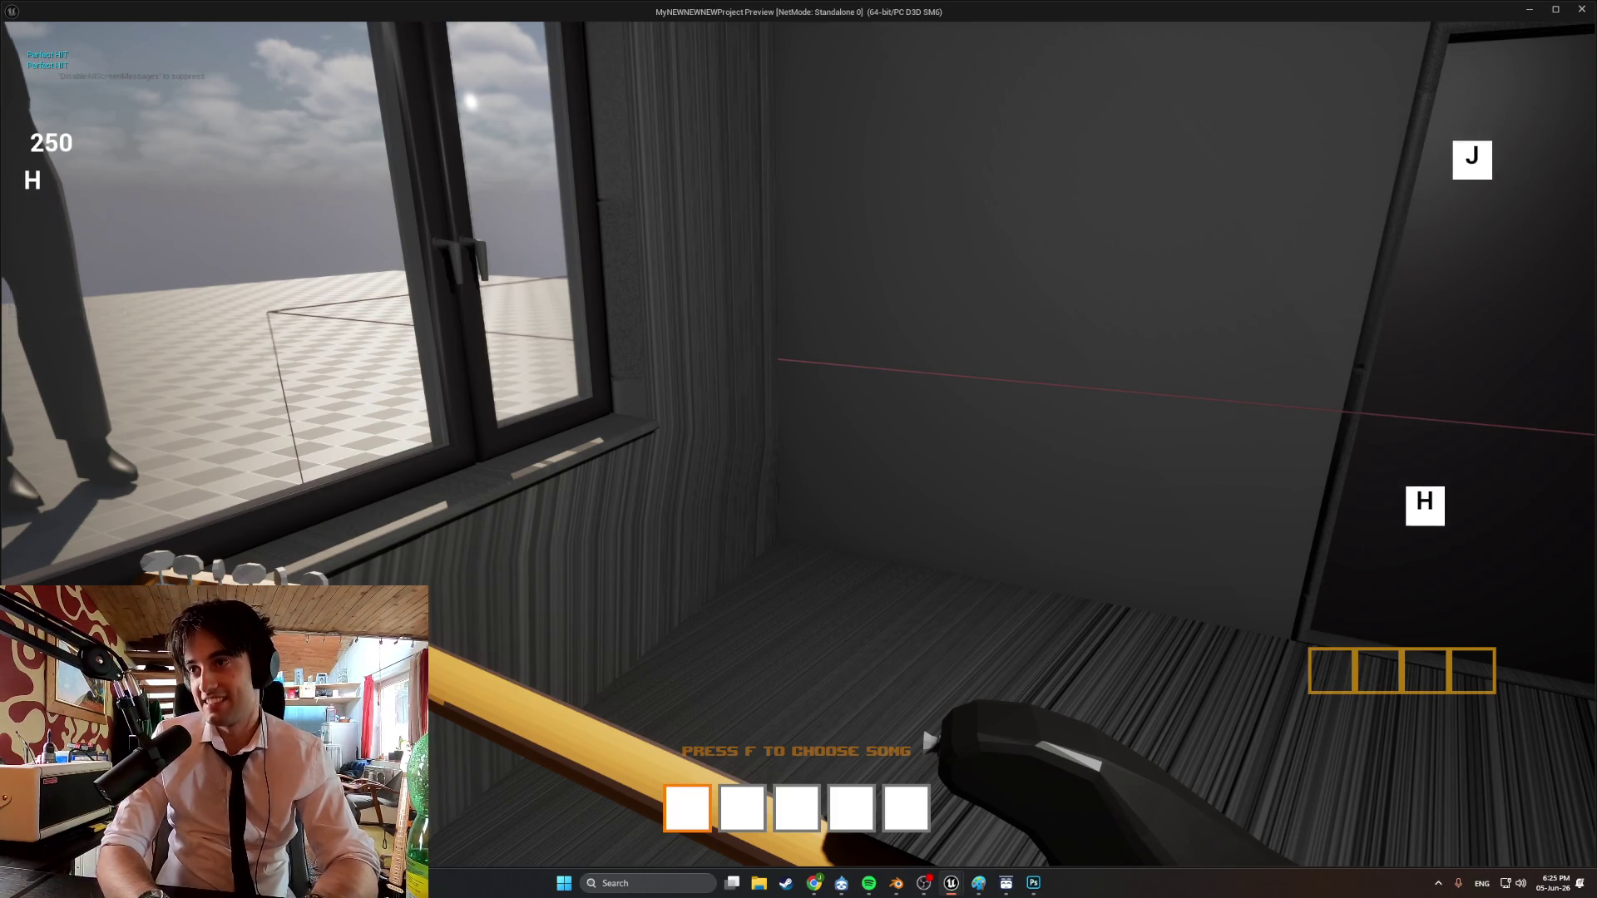
{"action": "key", "text": "h"}
{"action": "key", "text": "j"}
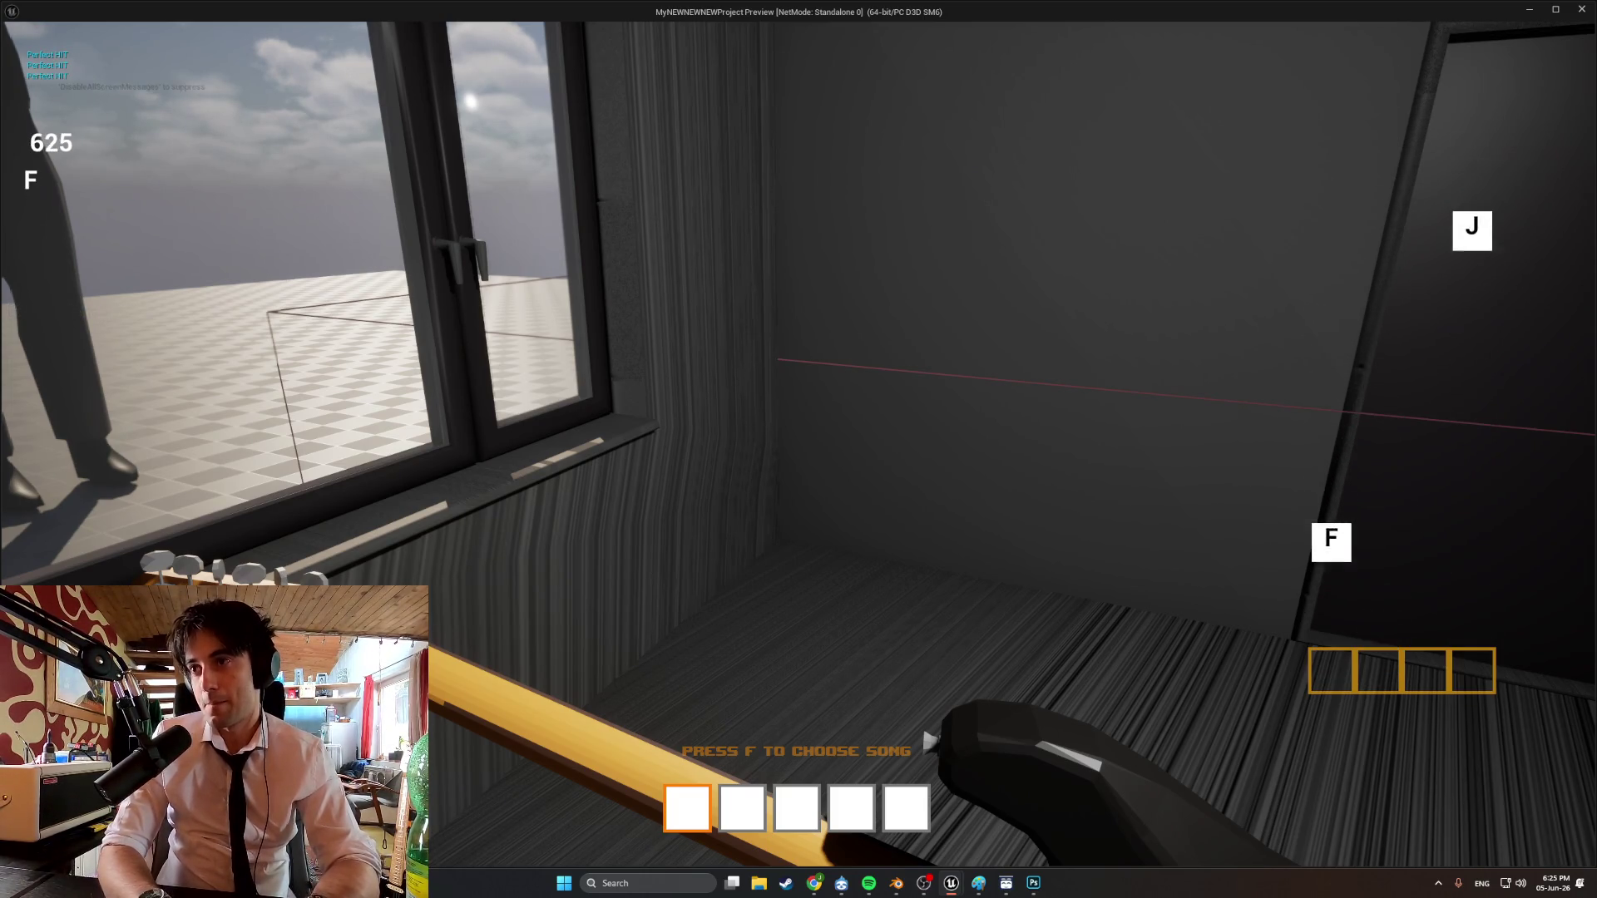
{"action": "key", "text": "f"}
{"action": "key", "text": "j"}
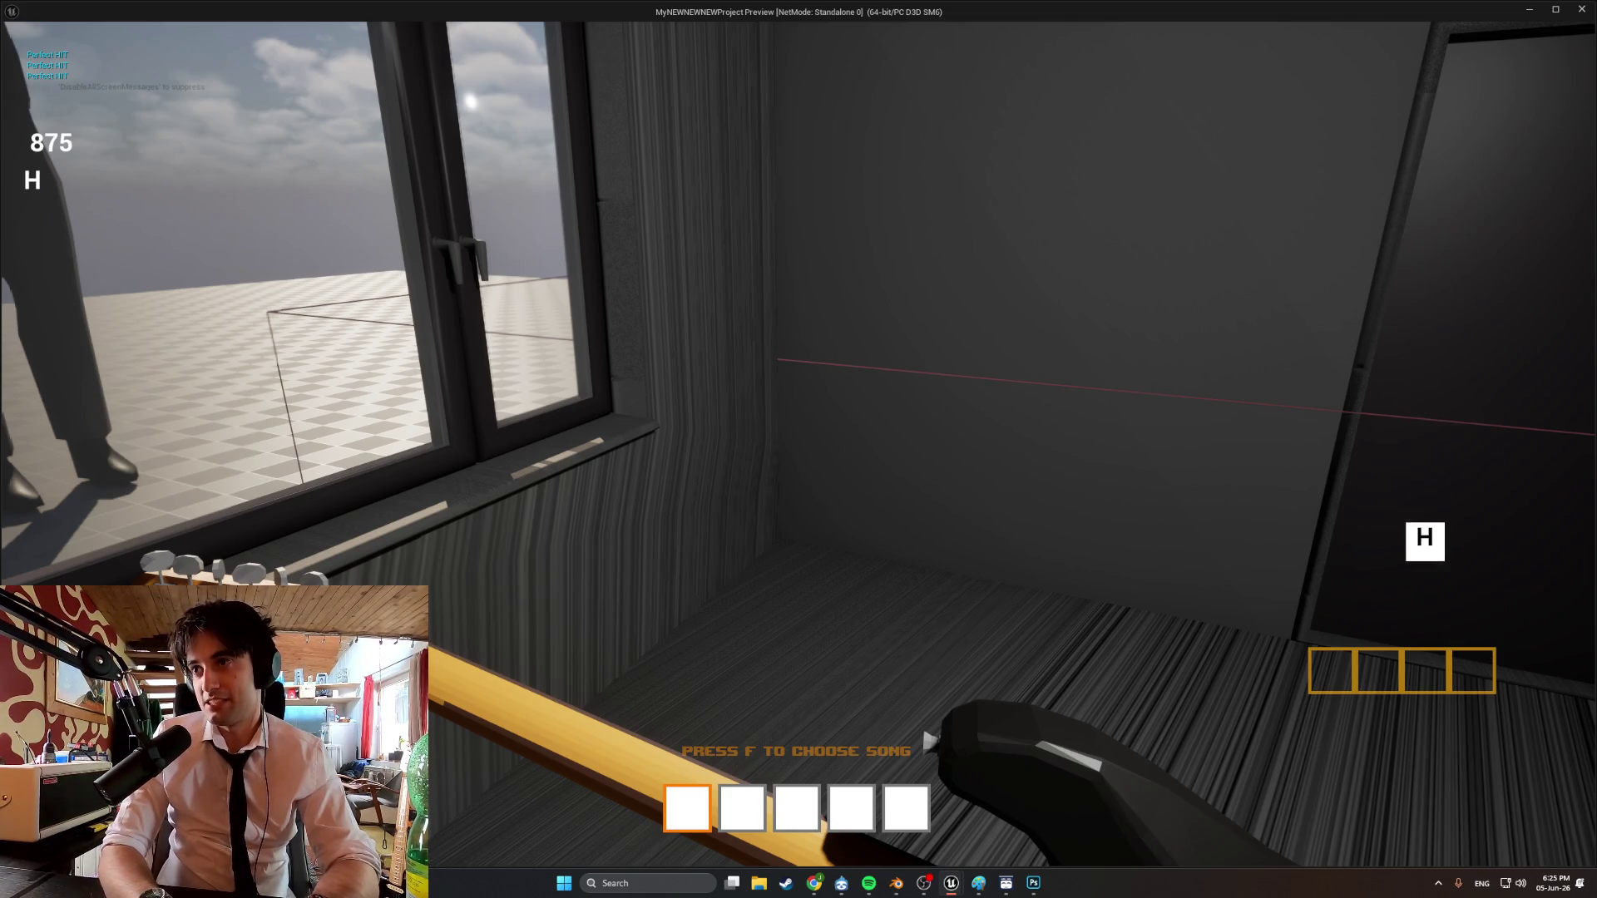
{"action": "key", "text": "h"}
{"action": "key", "text": "Escape"}
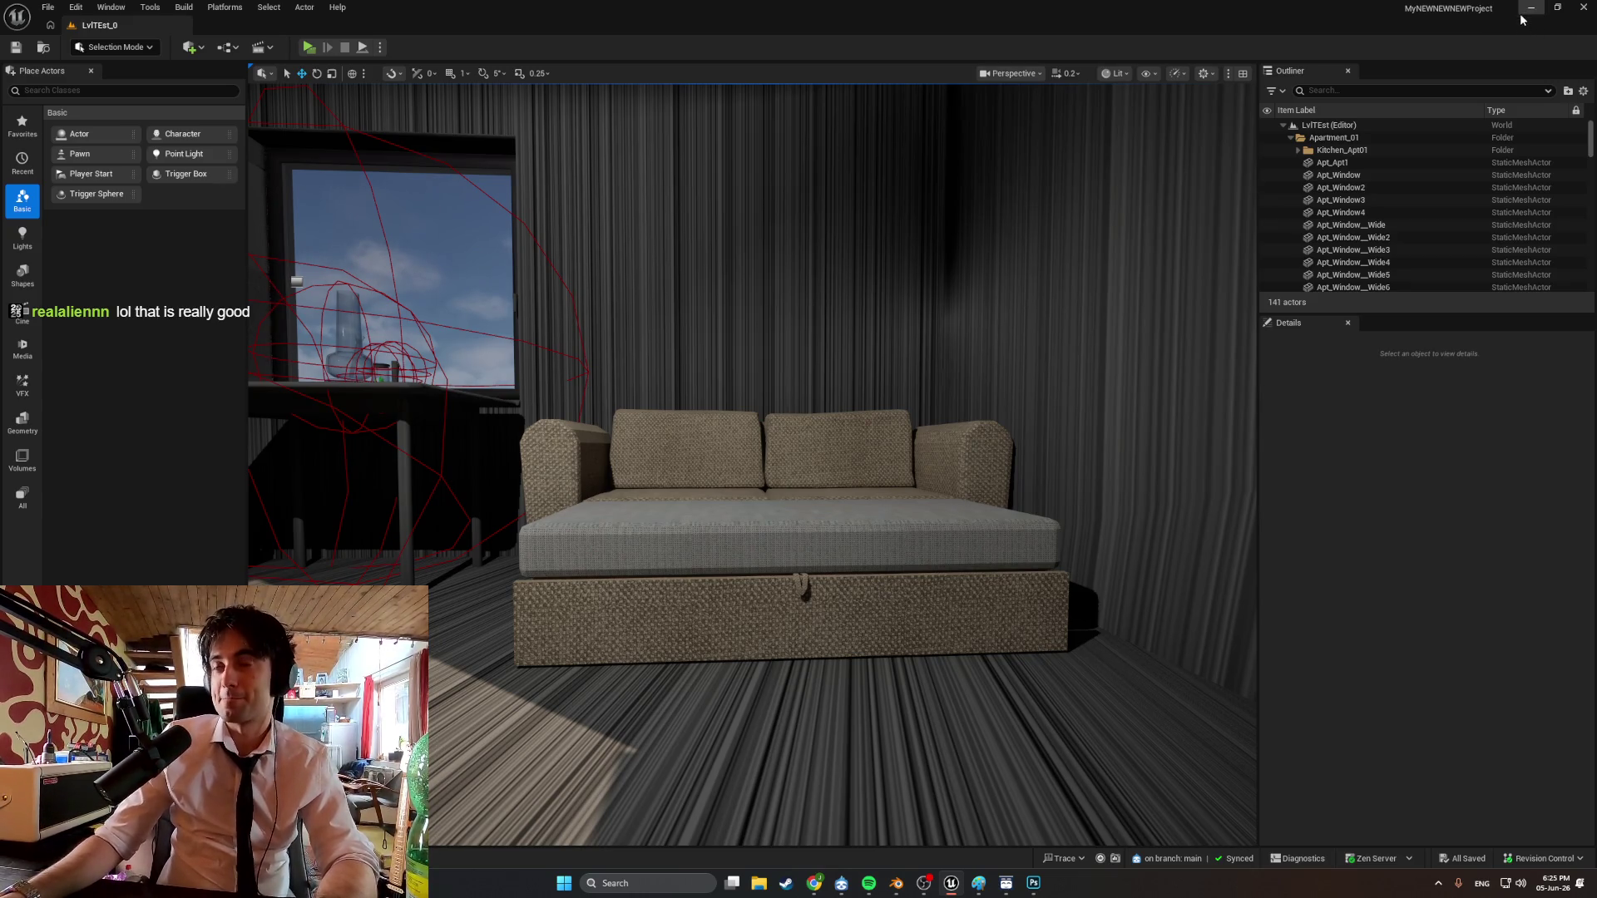
{"action": "left_click", "coordinate": [1528, 10]}
Add a second material slot on the shelf with a new material named Cophe_Handle.
{"action": "middle_click_drag", "start_coordinate": [989, 421], "coordinate": [935, 436]}
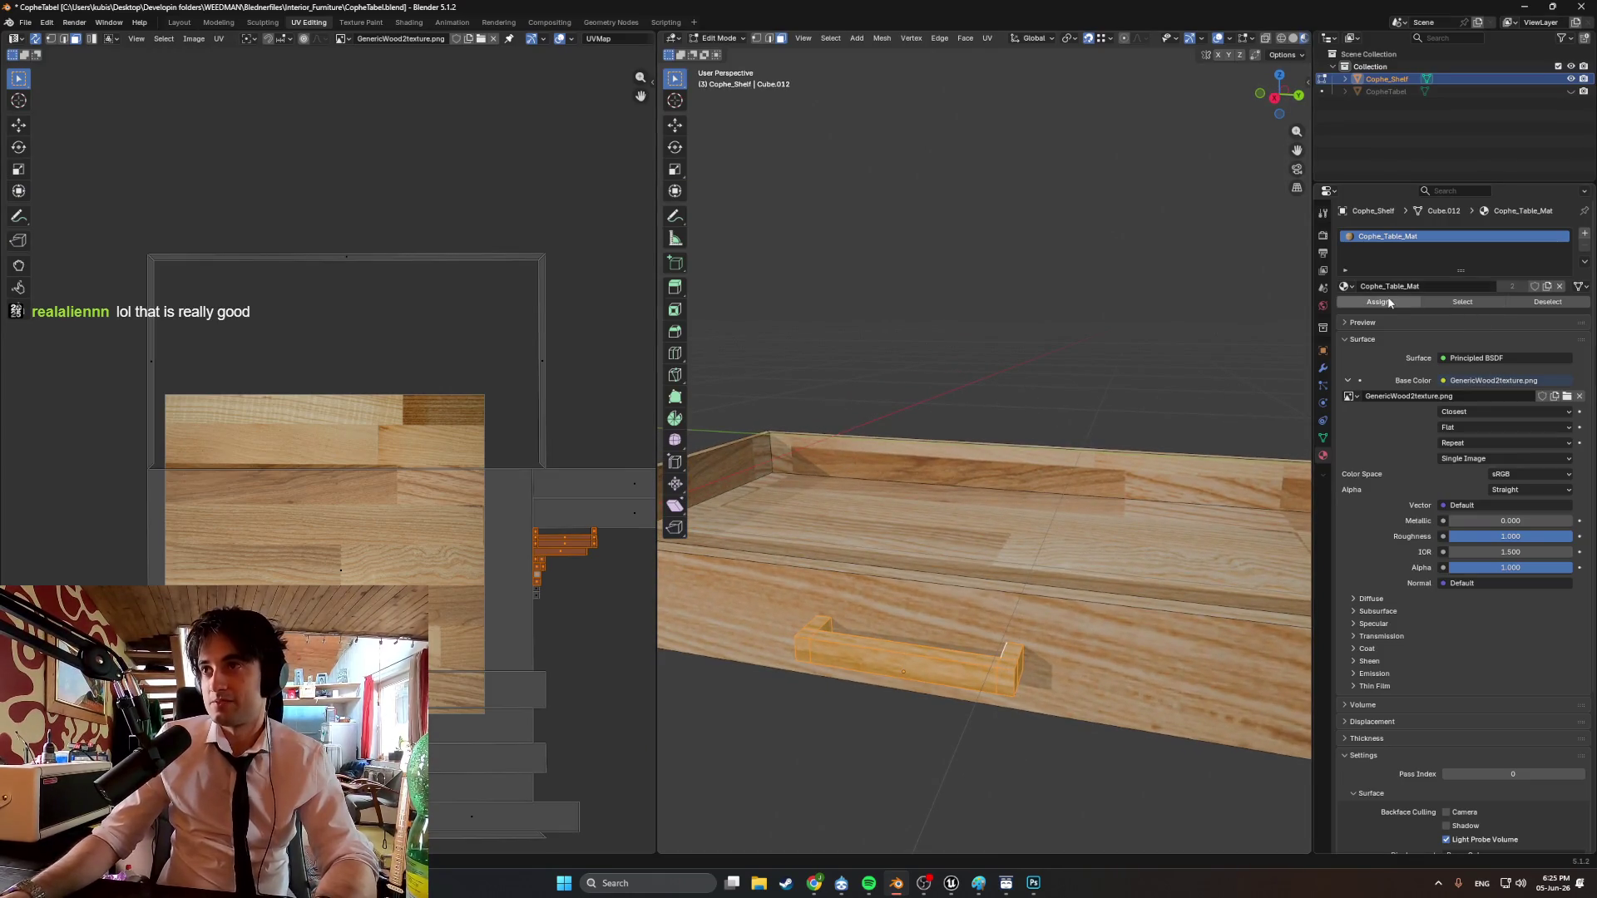
{"action": "left_click", "coordinate": [1584, 234]}
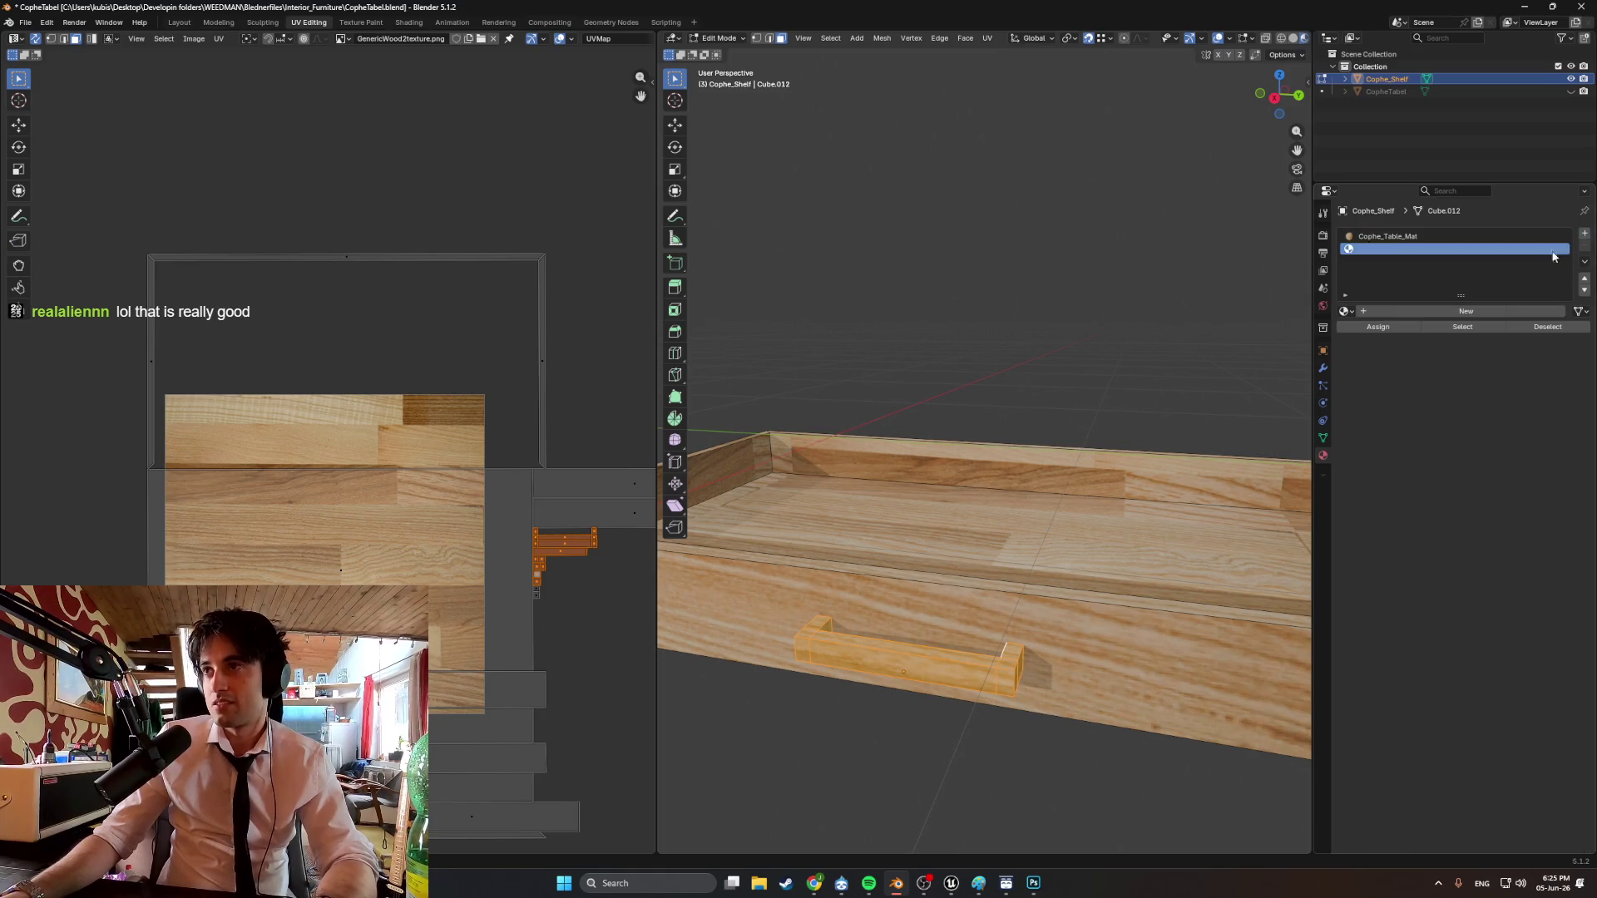
{"action": "left_click", "coordinate": [1410, 309]}
{"action": "type", "text": "Cophe_Handle"}
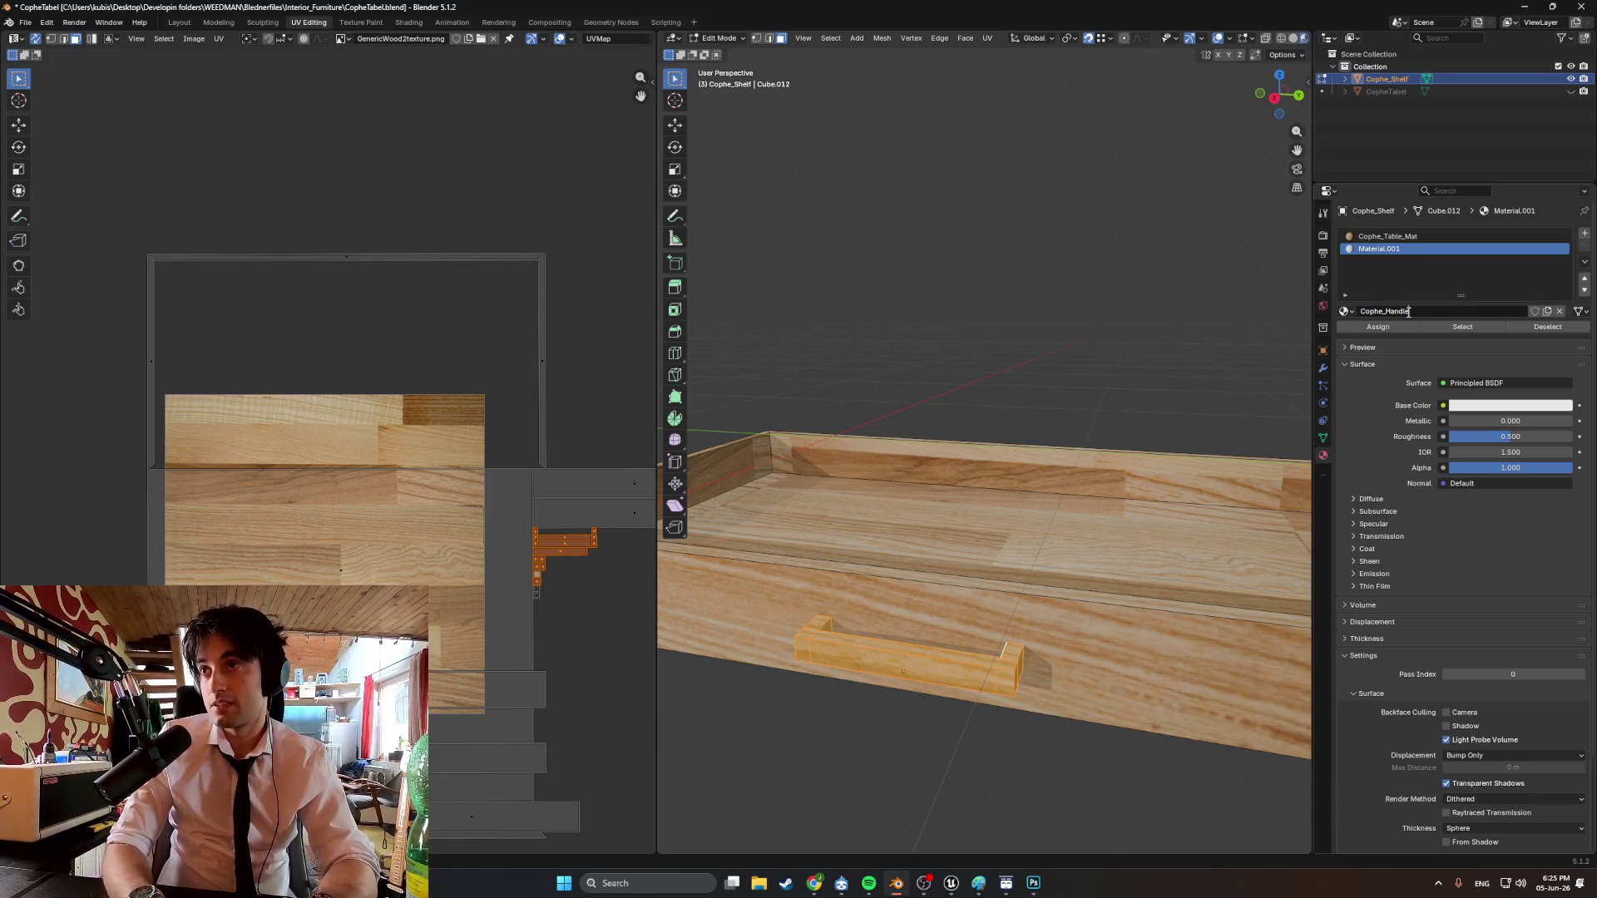
{"action": "key", "text": "Return"}
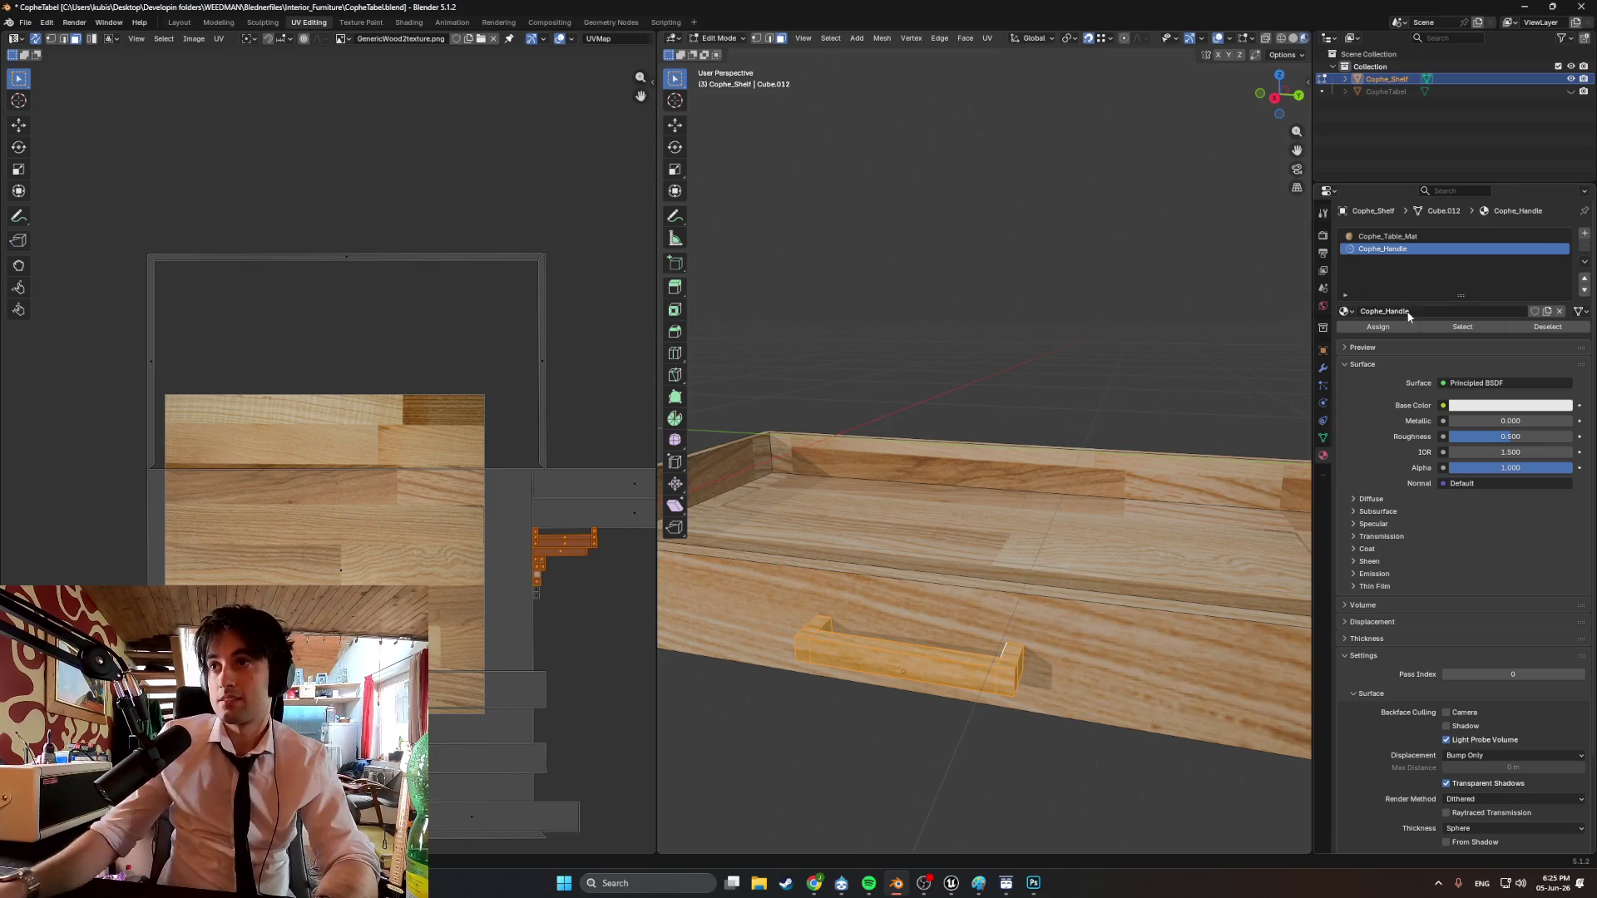
Drive Cophe_Handle's Base Color with an Image Texture loading DarkMetal.png.
{"action": "left_click", "coordinate": [1444, 406]}
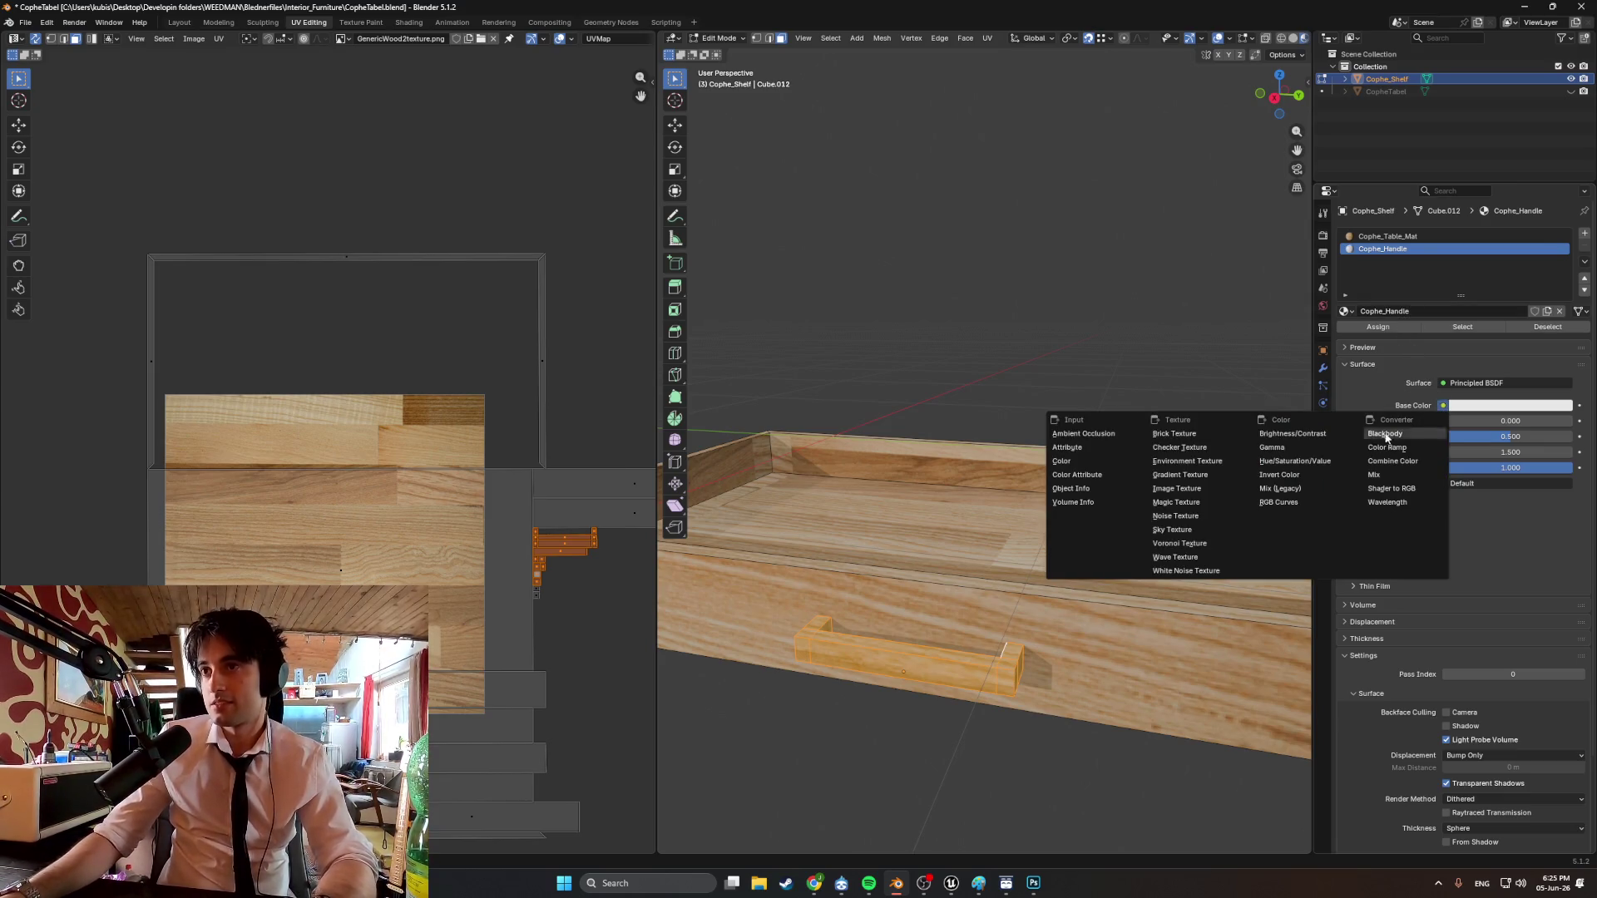
{"action": "left_click", "coordinate": [1198, 489]}
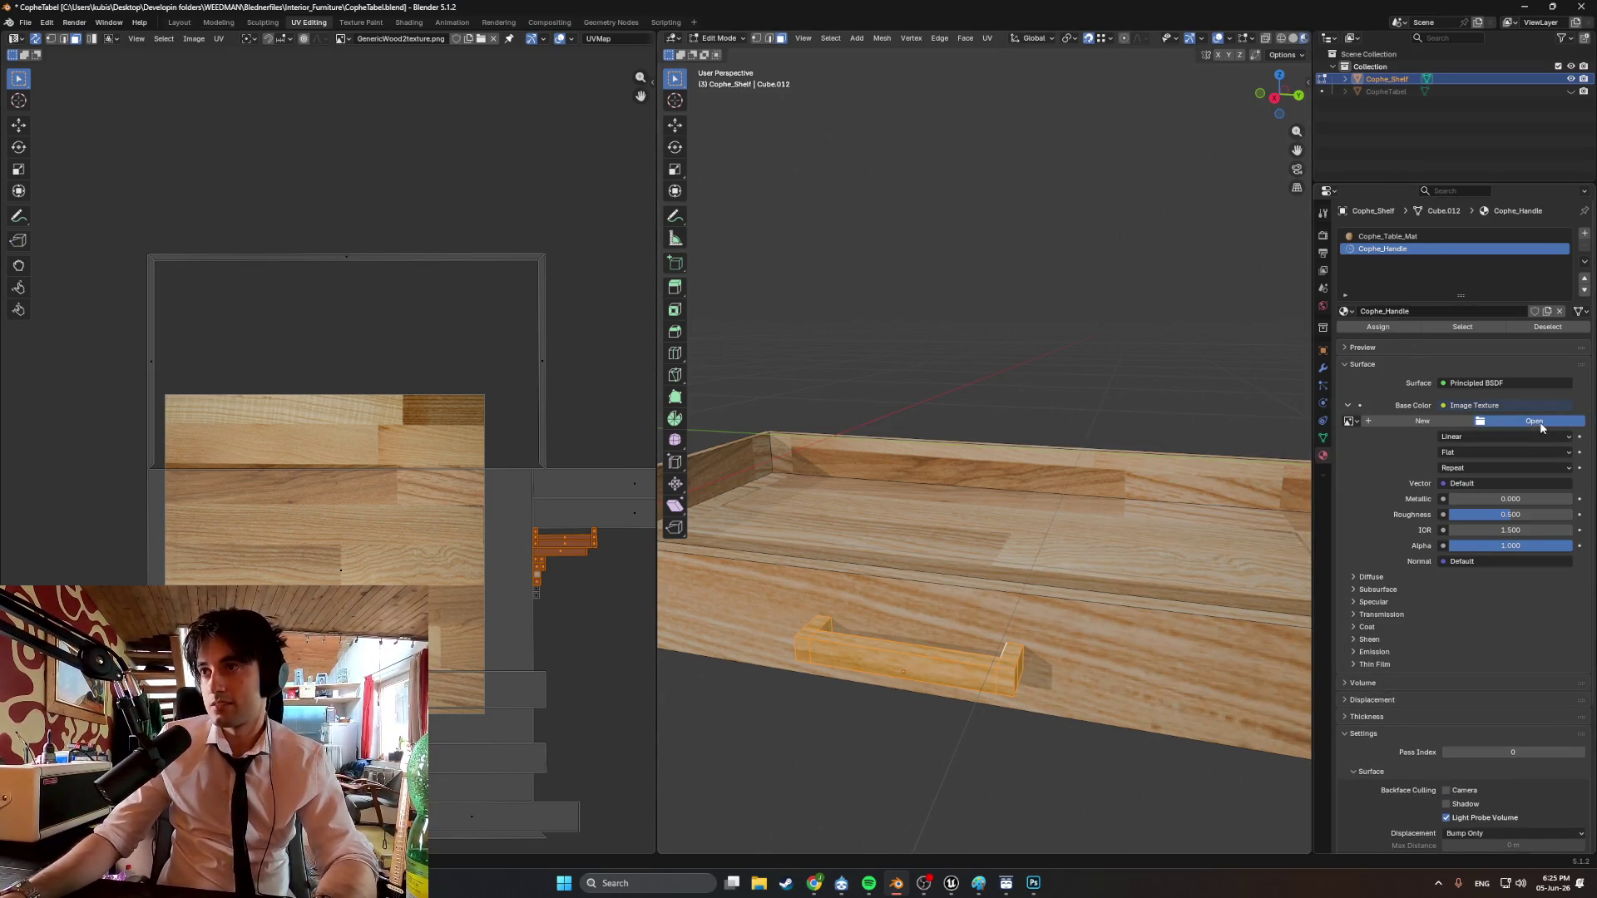
{"action": "left_click", "coordinate": [1538, 423]}
{"action": "left_click", "coordinate": [425, 412]}
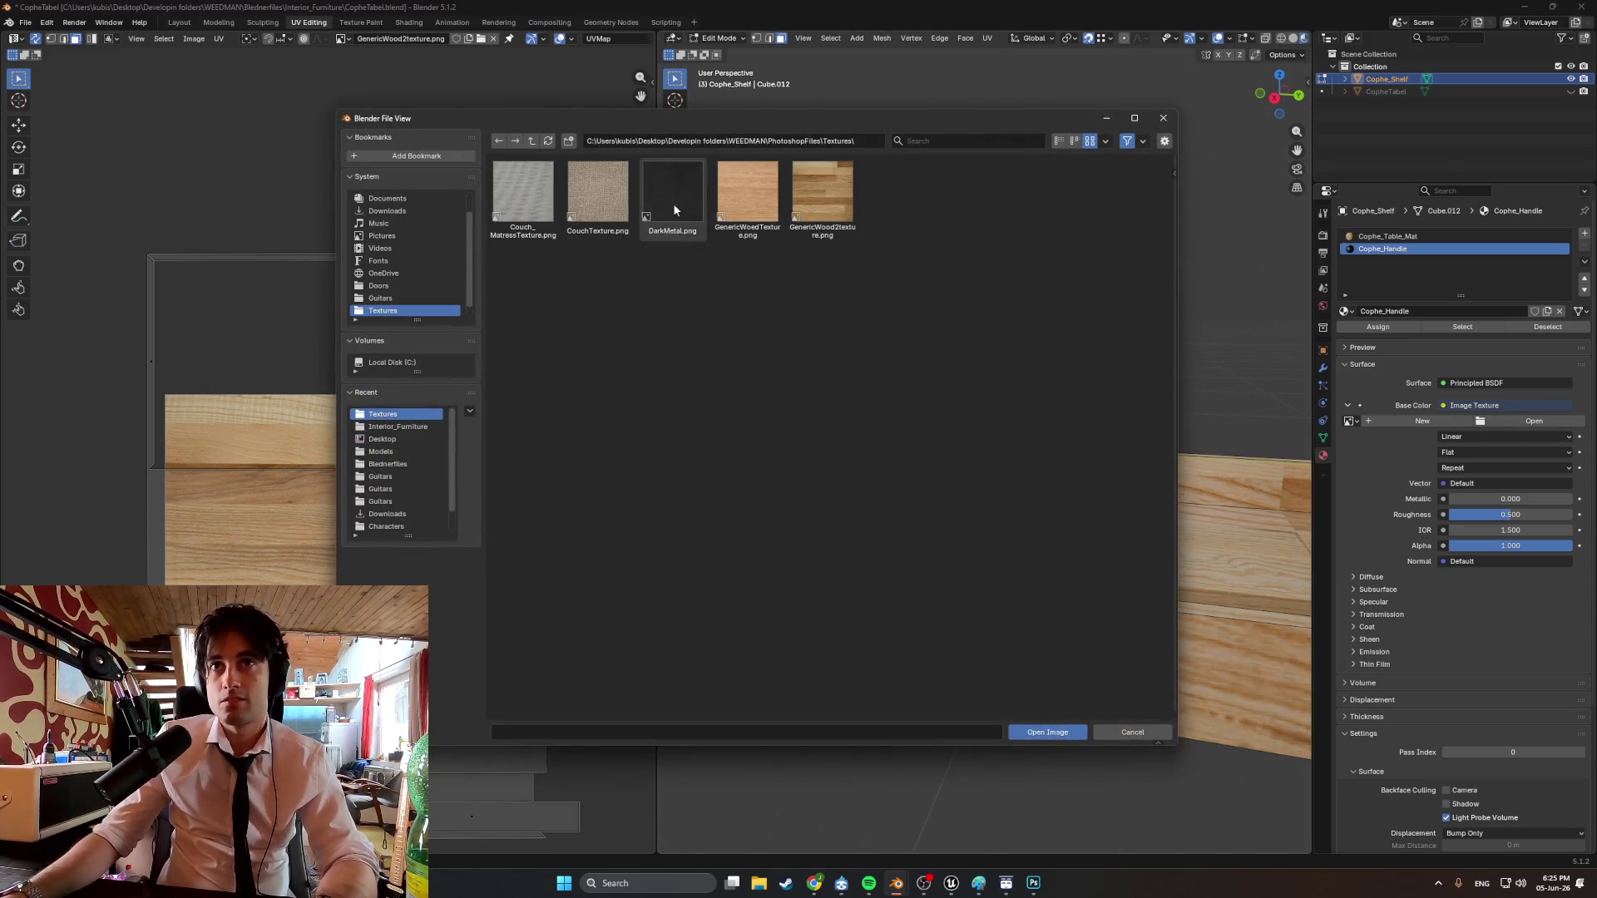
{"action": "double_click", "coordinate": [673, 209]}
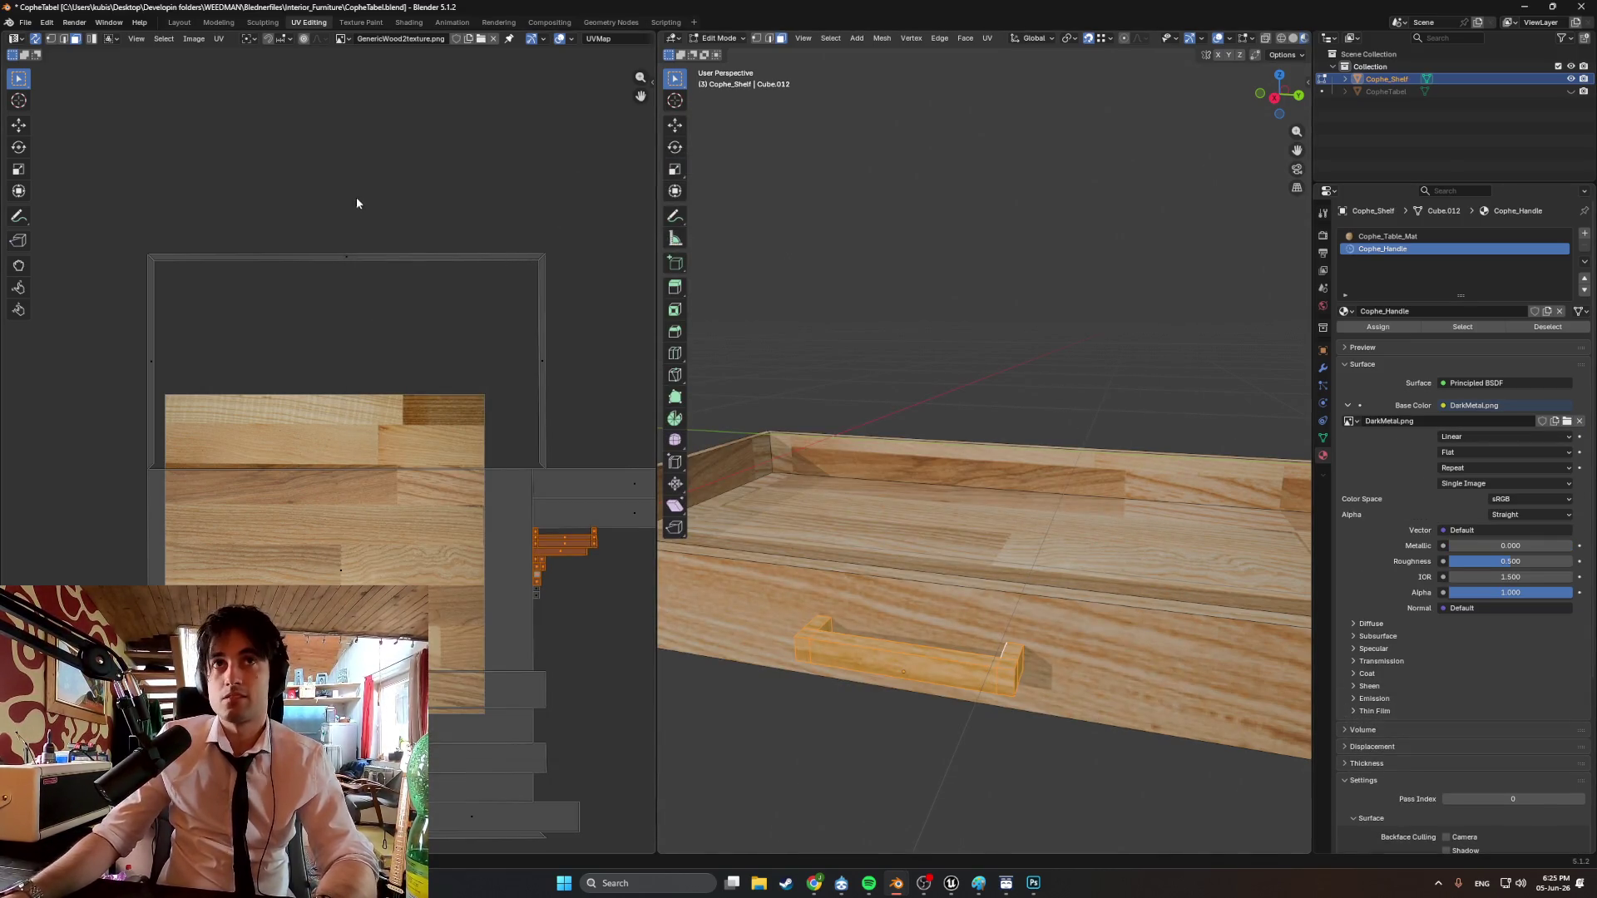
Display DarkMetal.png as the UV editor's background image.
{"action": "left_click", "coordinate": [342, 40]}
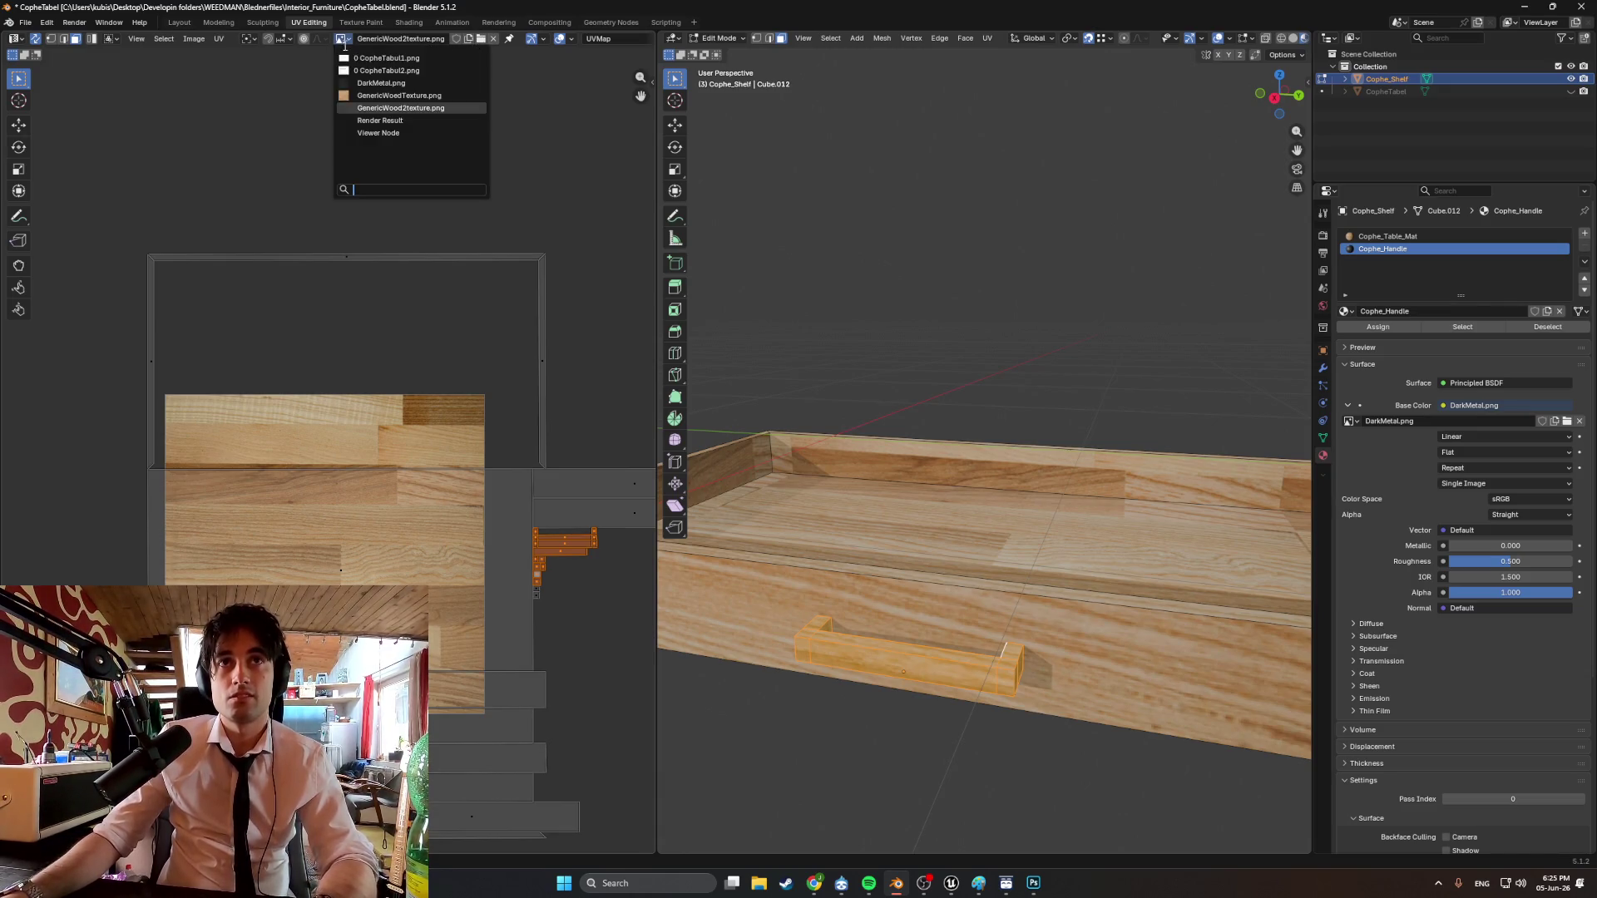
{"action": "left_click", "coordinate": [381, 84]}
{"action": "middle_click_drag", "start_coordinate": [749, 466], "coordinate": [699, 488]}
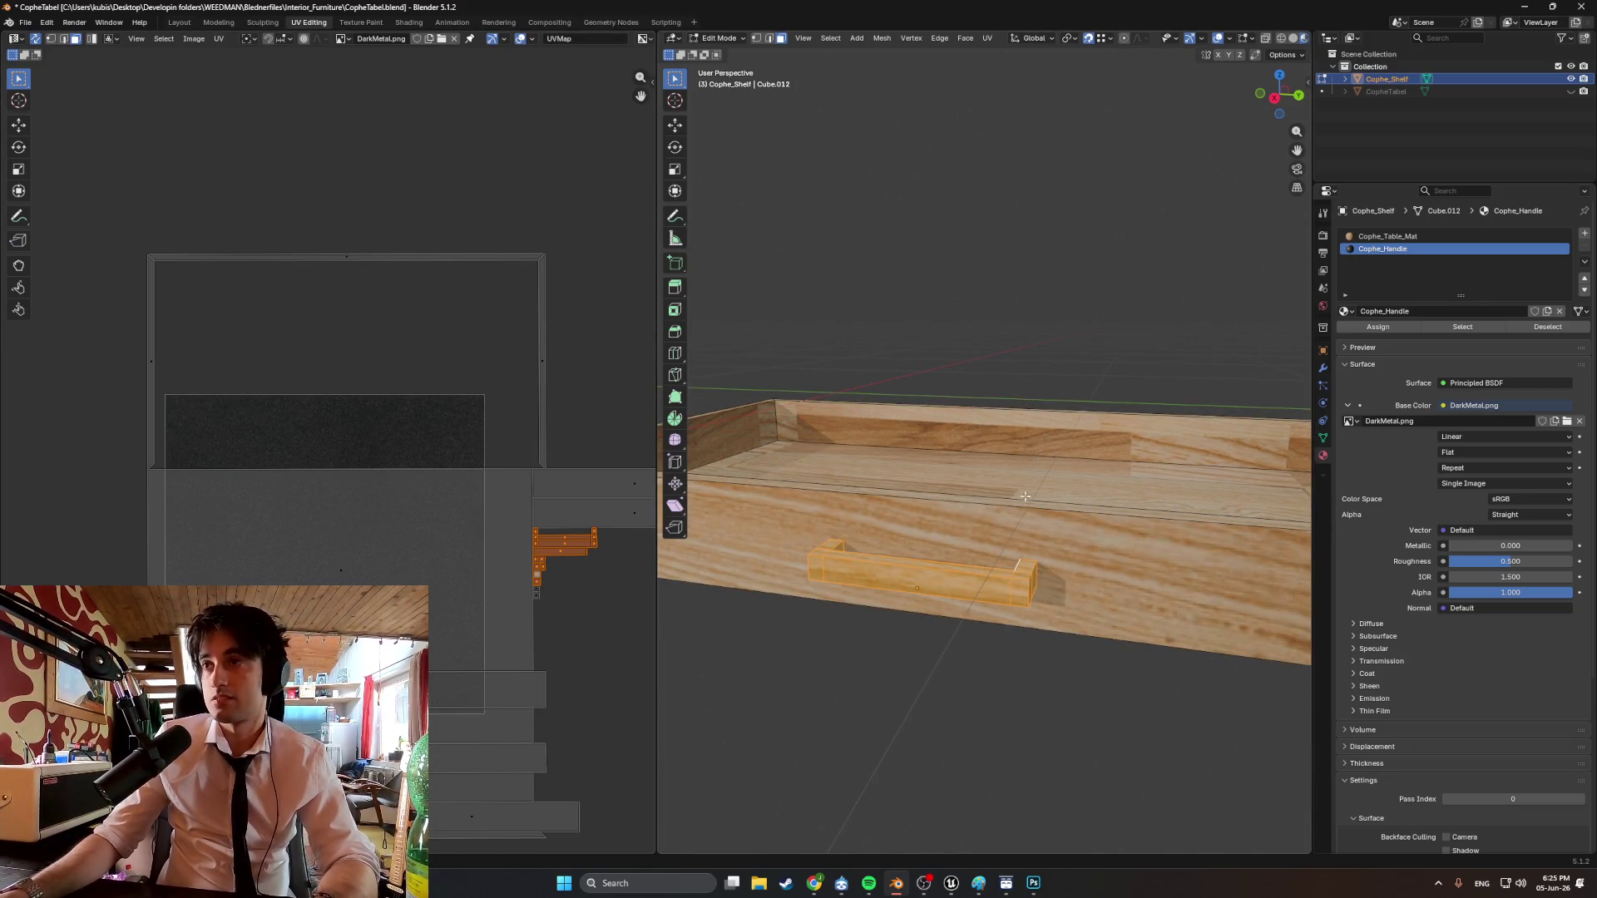
Assign Cophe_Handle to the handle and fit its UV island over the dark metal texture.
{"action": "left_click", "coordinate": [1401, 328]}
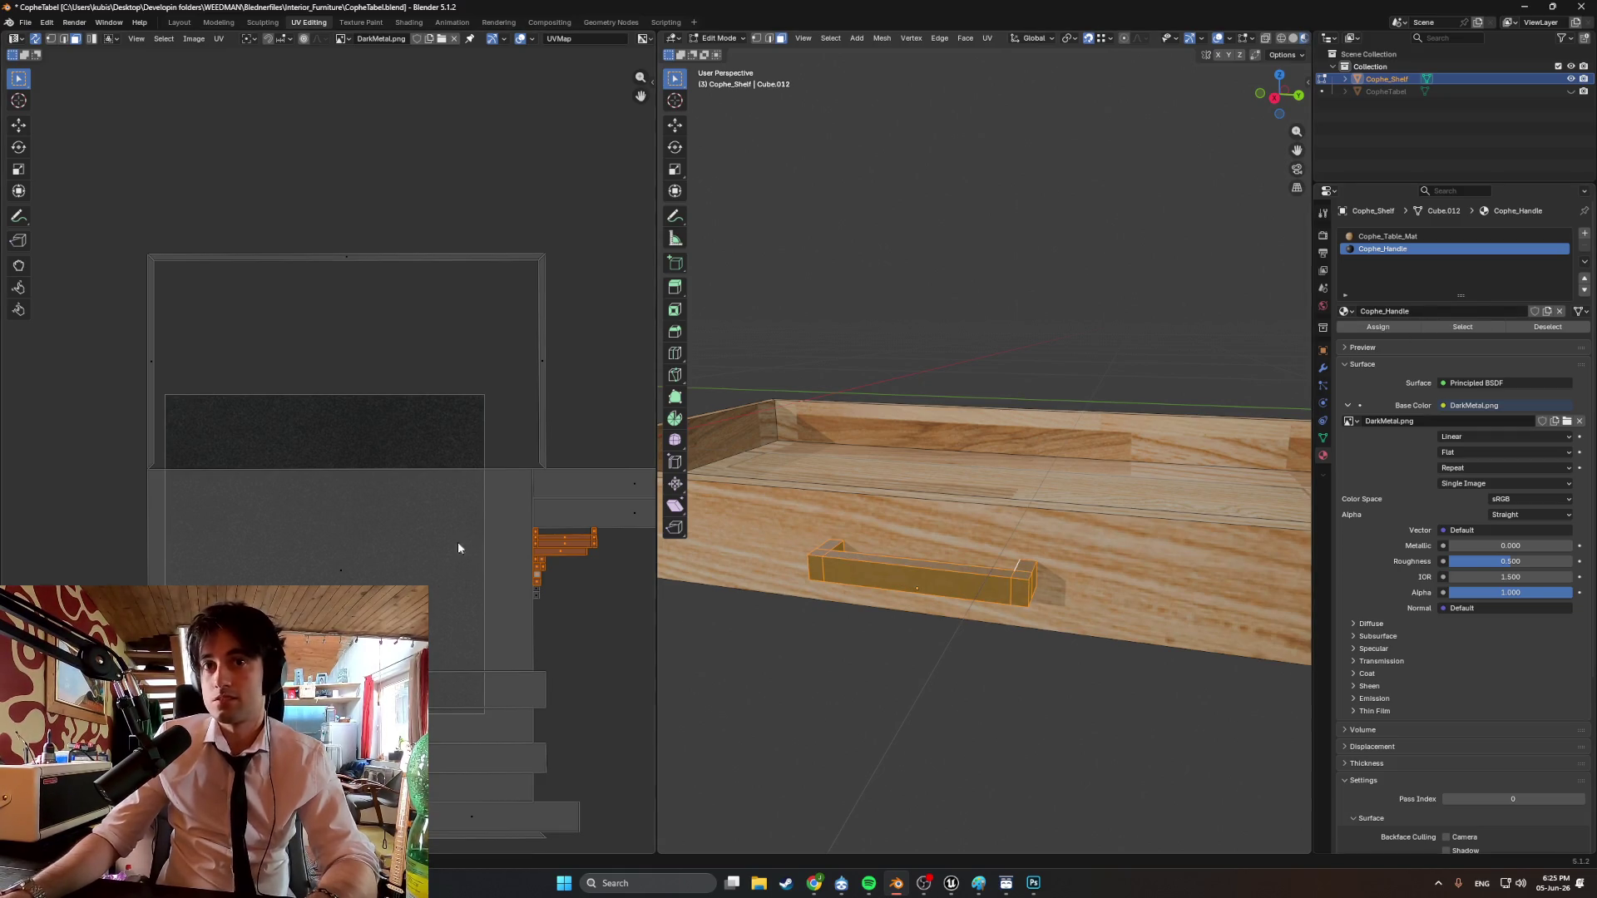
{"action": "key", "text": "g"}
{"action": "left_click", "coordinate": [349, 533]}
{"action": "key", "text": "s"}
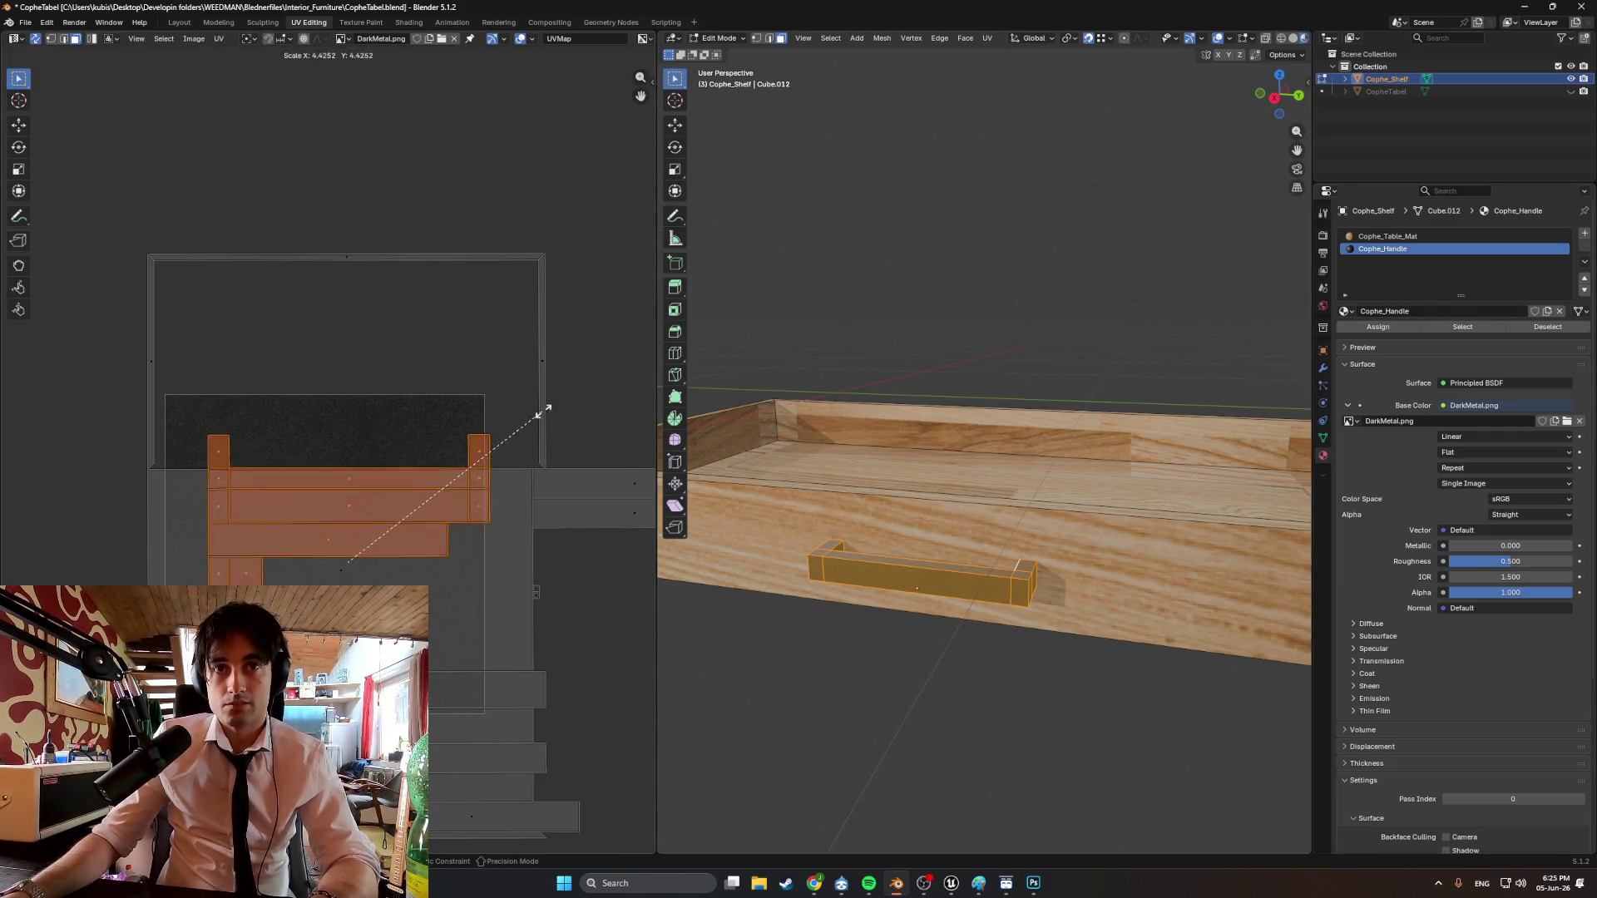
{"action": "left_click", "coordinate": [446, 470]}
{"action": "key", "text": "g"}
{"action": "left_click", "coordinate": [313, 481]}
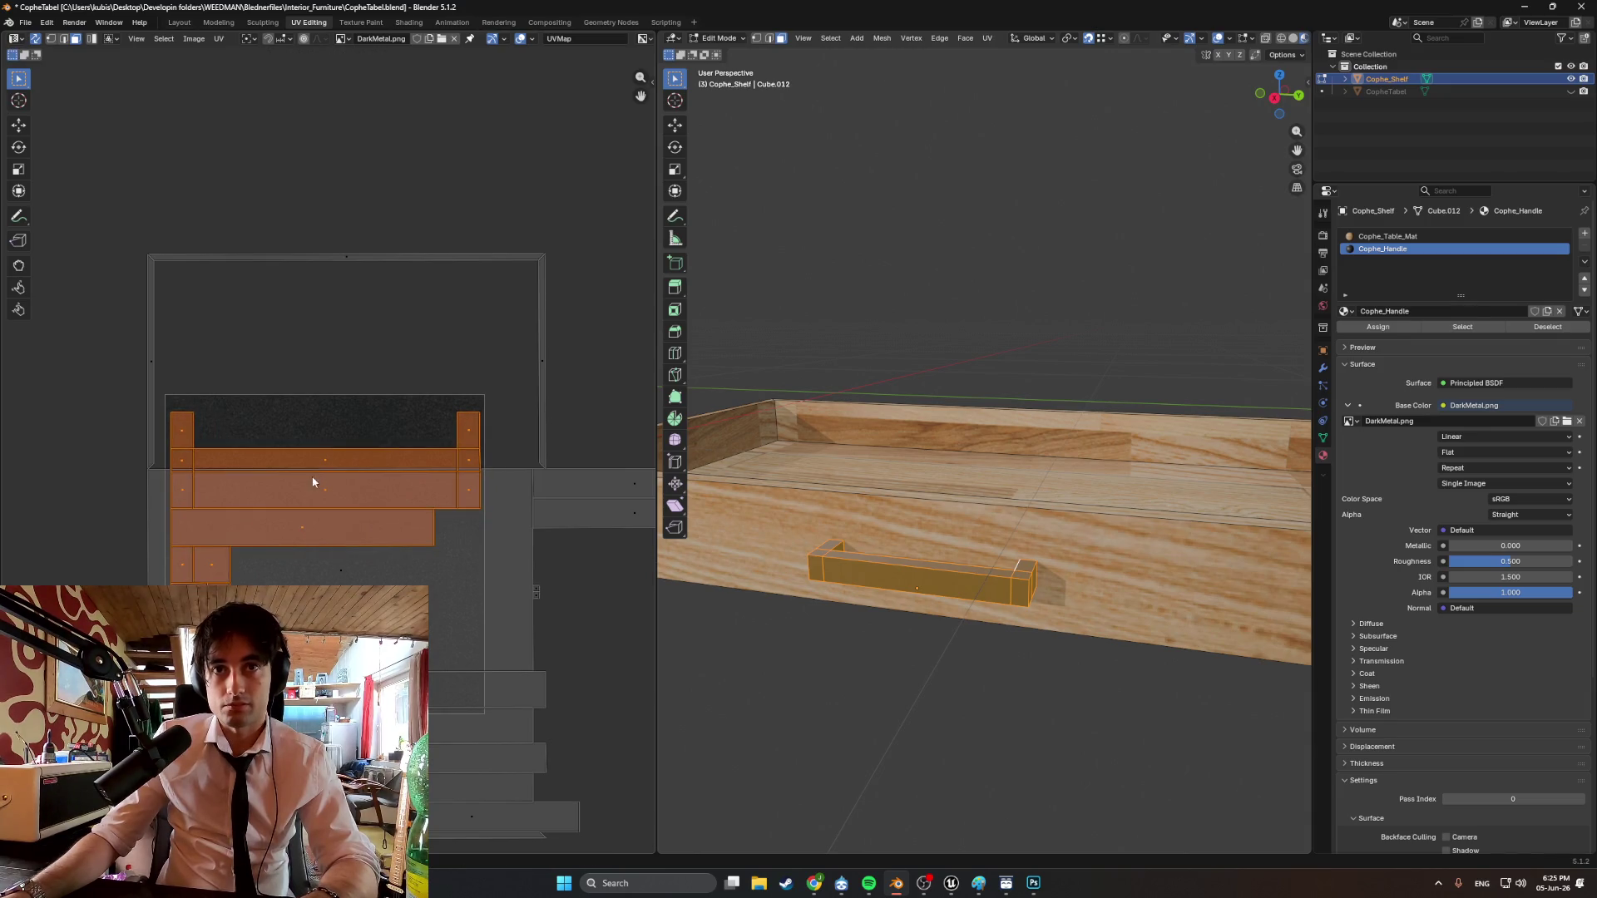
{"action": "left_click", "coordinate": [918, 714]}
Lower the Cophe_Handle material's roughness to 0.274.
{"action": "mouse_move", "coordinate": [927, 660]}
{"action": "middle_mouse_down"}
{"action": "mouse_move", "coordinate": [888, 634]}
{"action": "mouse_move", "coordinate": [960, 668]}
{"action": "mouse_move", "coordinate": [988, 638]}
{"action": "mouse_move", "coordinate": [1045, 641]}
{"action": "mouse_move", "coordinate": [988, 666]}
{"action": "mouse_move", "coordinate": [910, 664]}
{"action": "middle_mouse_up"}
{"action": "left_click_drag", "start_coordinate": [1513, 566], "coordinate": [1471, 565]}
{"action": "mouse_move", "coordinate": [940, 582]}
{"action": "middle_mouse_down"}
{"action": "mouse_move", "coordinate": [922, 491]}
{"action": "mouse_move", "coordinate": [948, 545]}
{"action": "middle_mouse_up"}
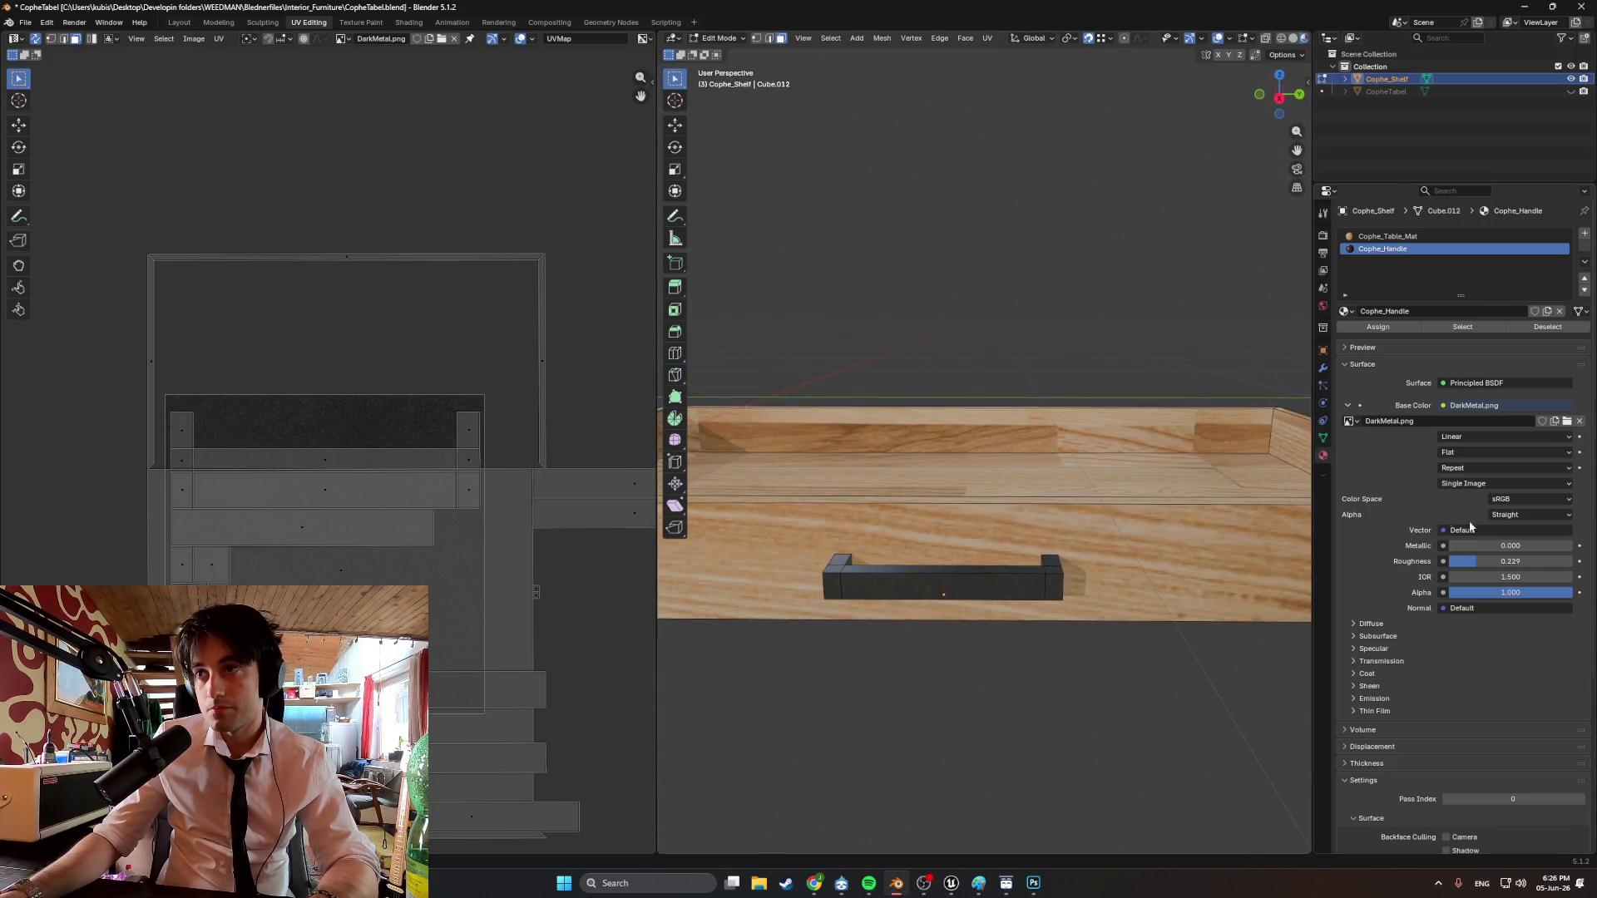
{"action": "left_click_drag", "start_coordinate": [1483, 559], "coordinate": [1490, 559]}
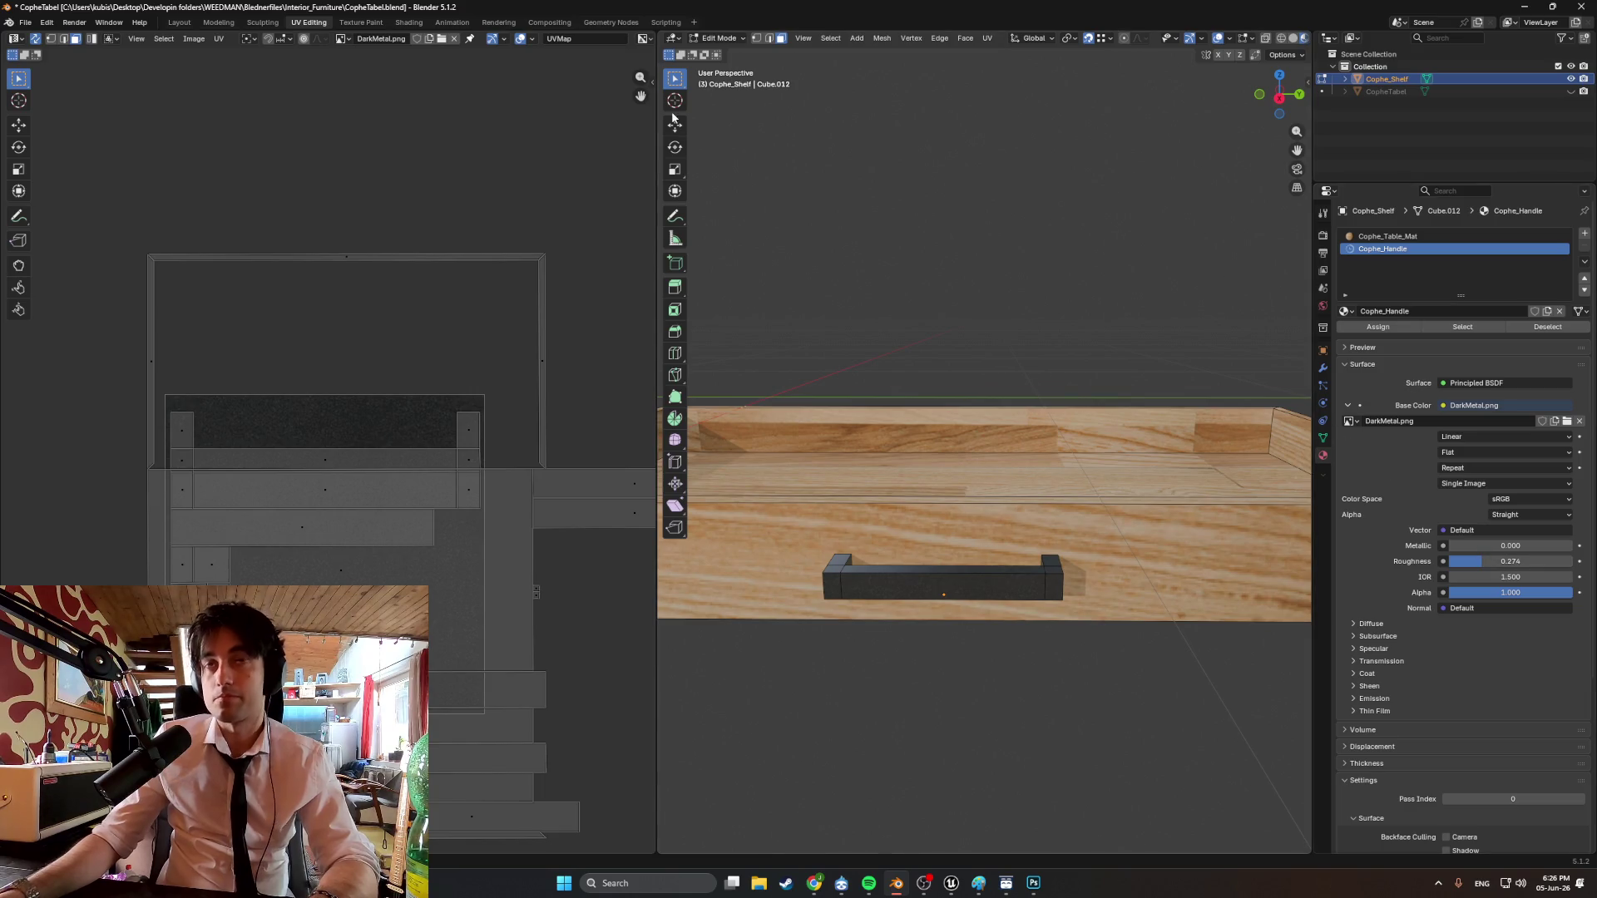
{"action": "left_click", "coordinate": [406, 23]}
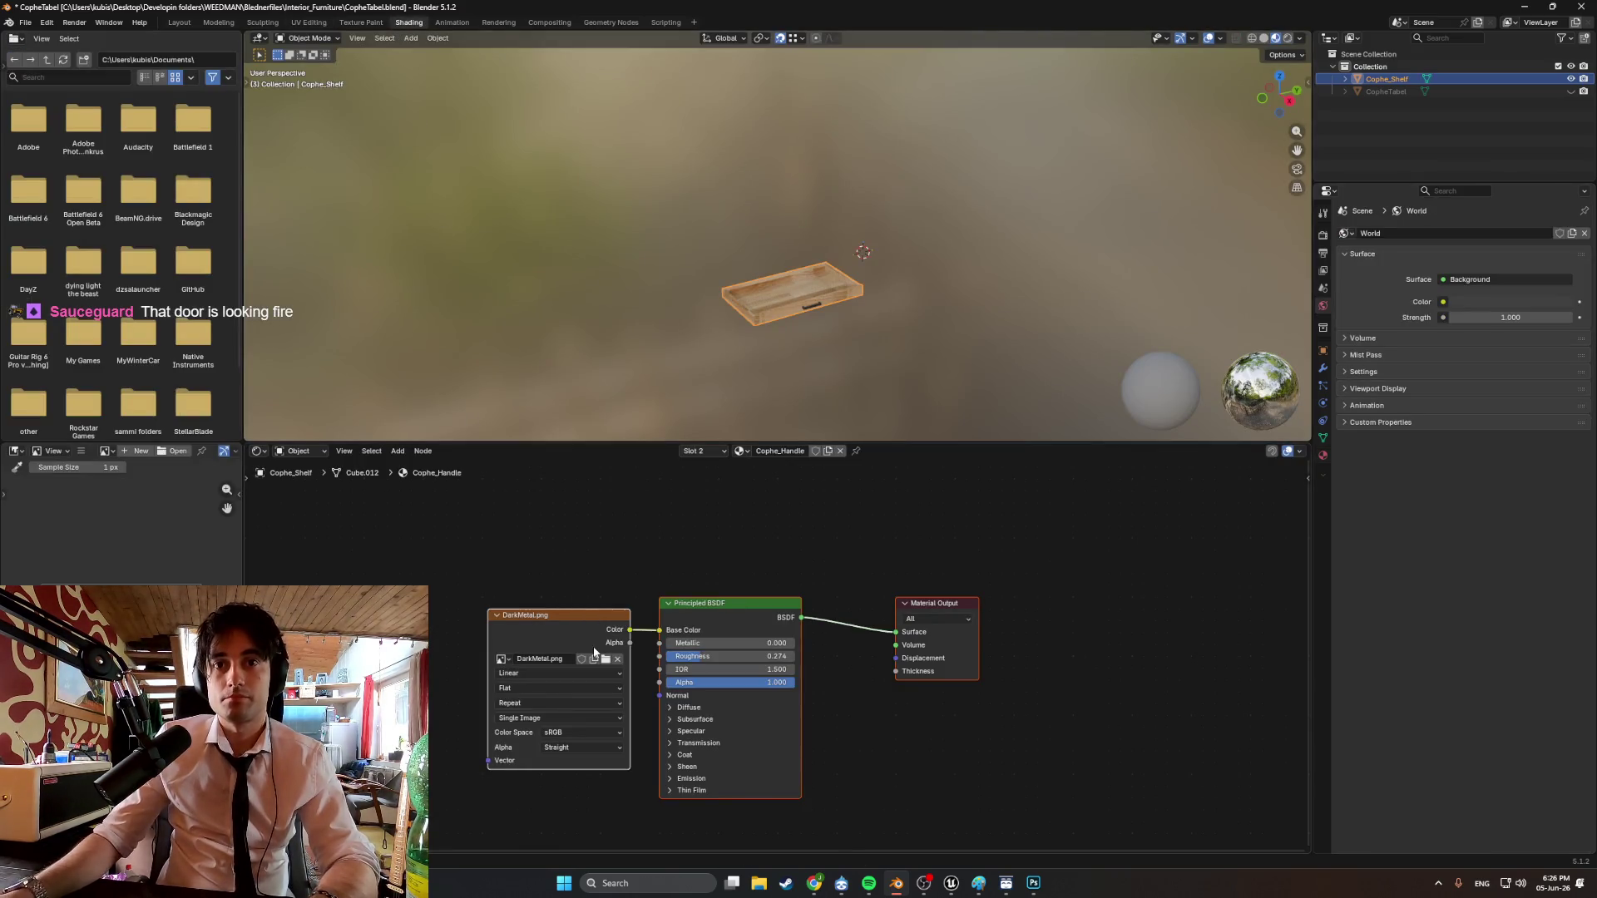
Set the metal Image Texture's interpolation to Closest.
{"action": "left_click", "coordinate": [554, 674]}
{"action": "left_click", "coordinate": [541, 711]}
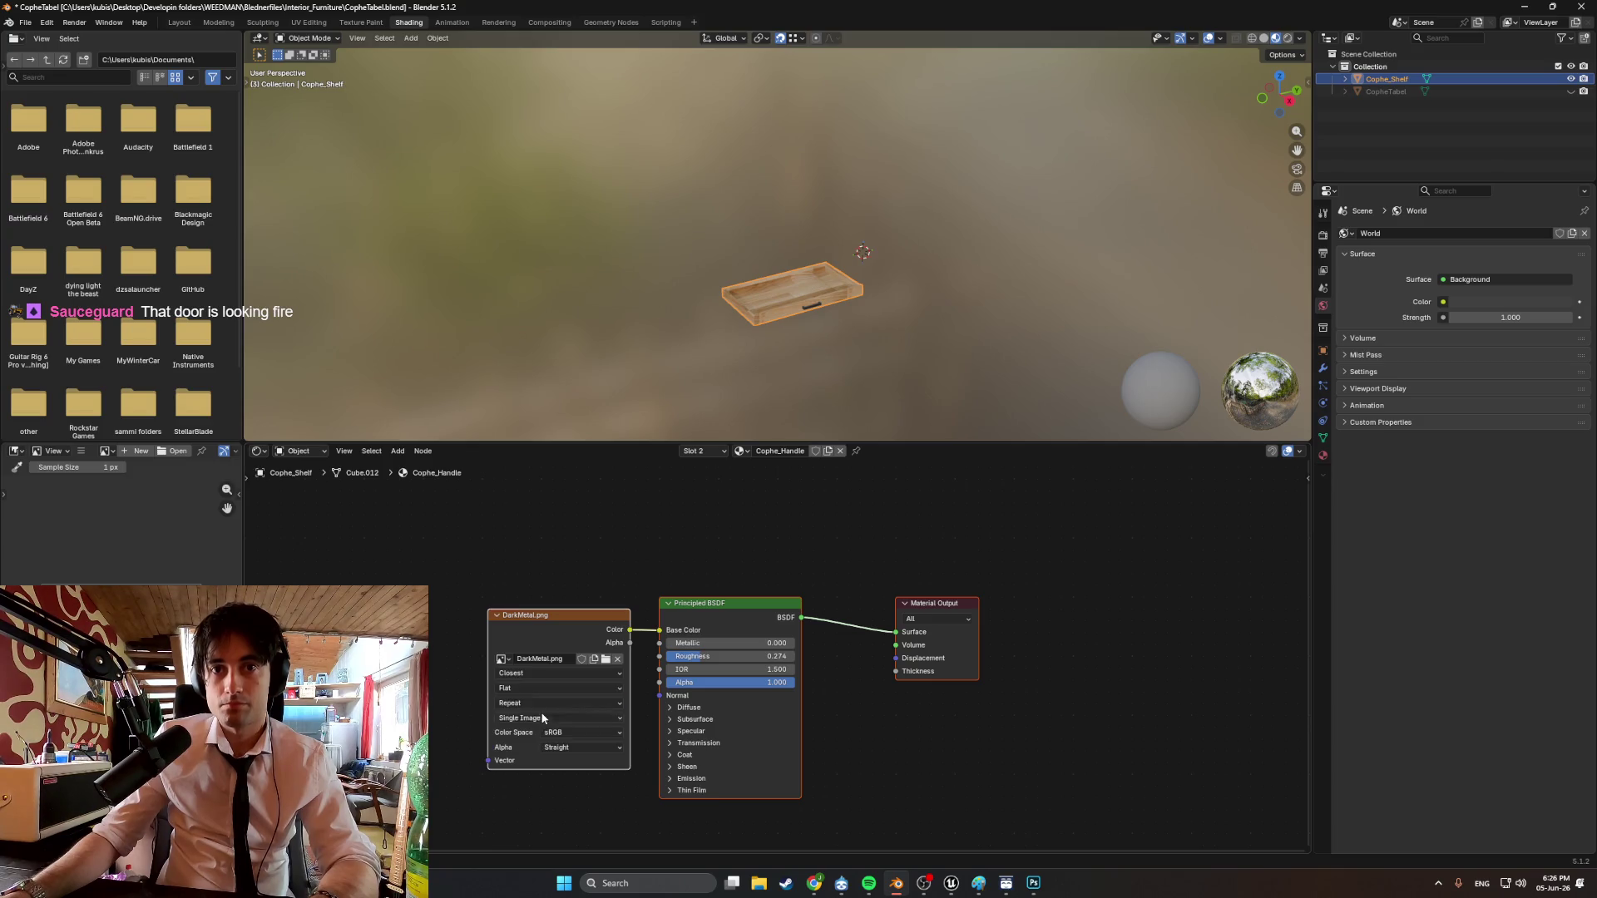
{"action": "left_click", "coordinate": [218, 23]}
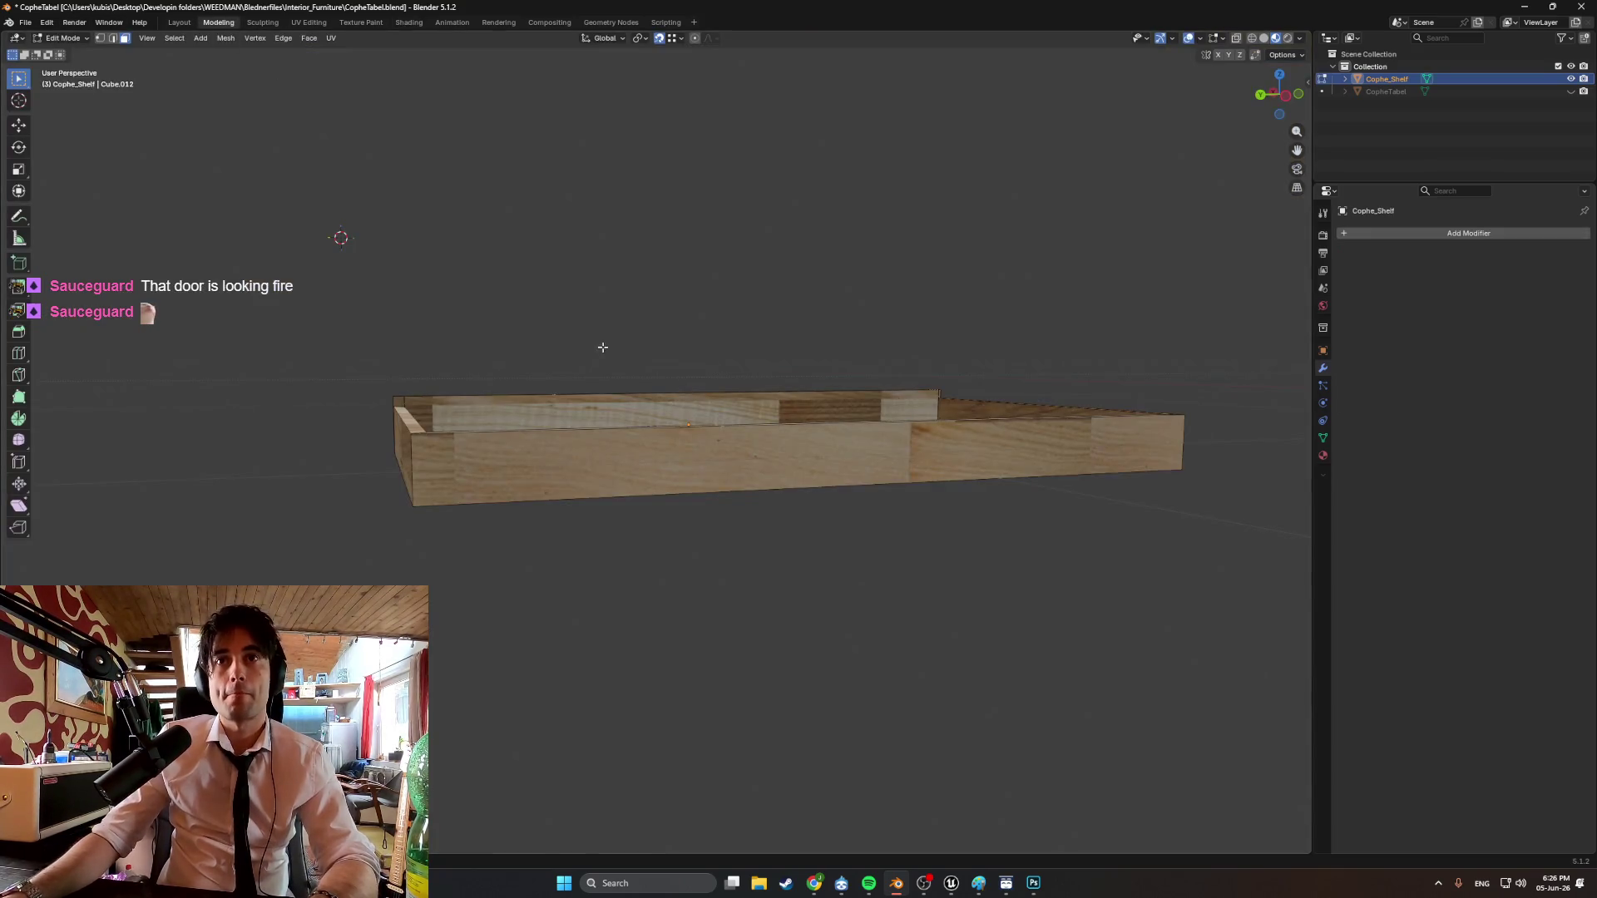
{"action": "mouse_move", "coordinate": [603, 347]}
{"action": "middle_mouse_down"}
{"action": "mouse_move", "coordinate": [557, 322]}
{"action": "mouse_move", "coordinate": [749, 335]}
{"action": "mouse_move", "coordinate": [574, 328]}
{"action": "mouse_move", "coordinate": [613, 310]}
{"action": "mouse_move", "coordinate": [599, 335]}
{"action": "mouse_move", "coordinate": [575, 334]}
{"action": "middle_mouse_up"}
Unhide the CopheTabel object to show the full table and save the blend file.
{"action": "left_click", "coordinate": [1571, 91]}
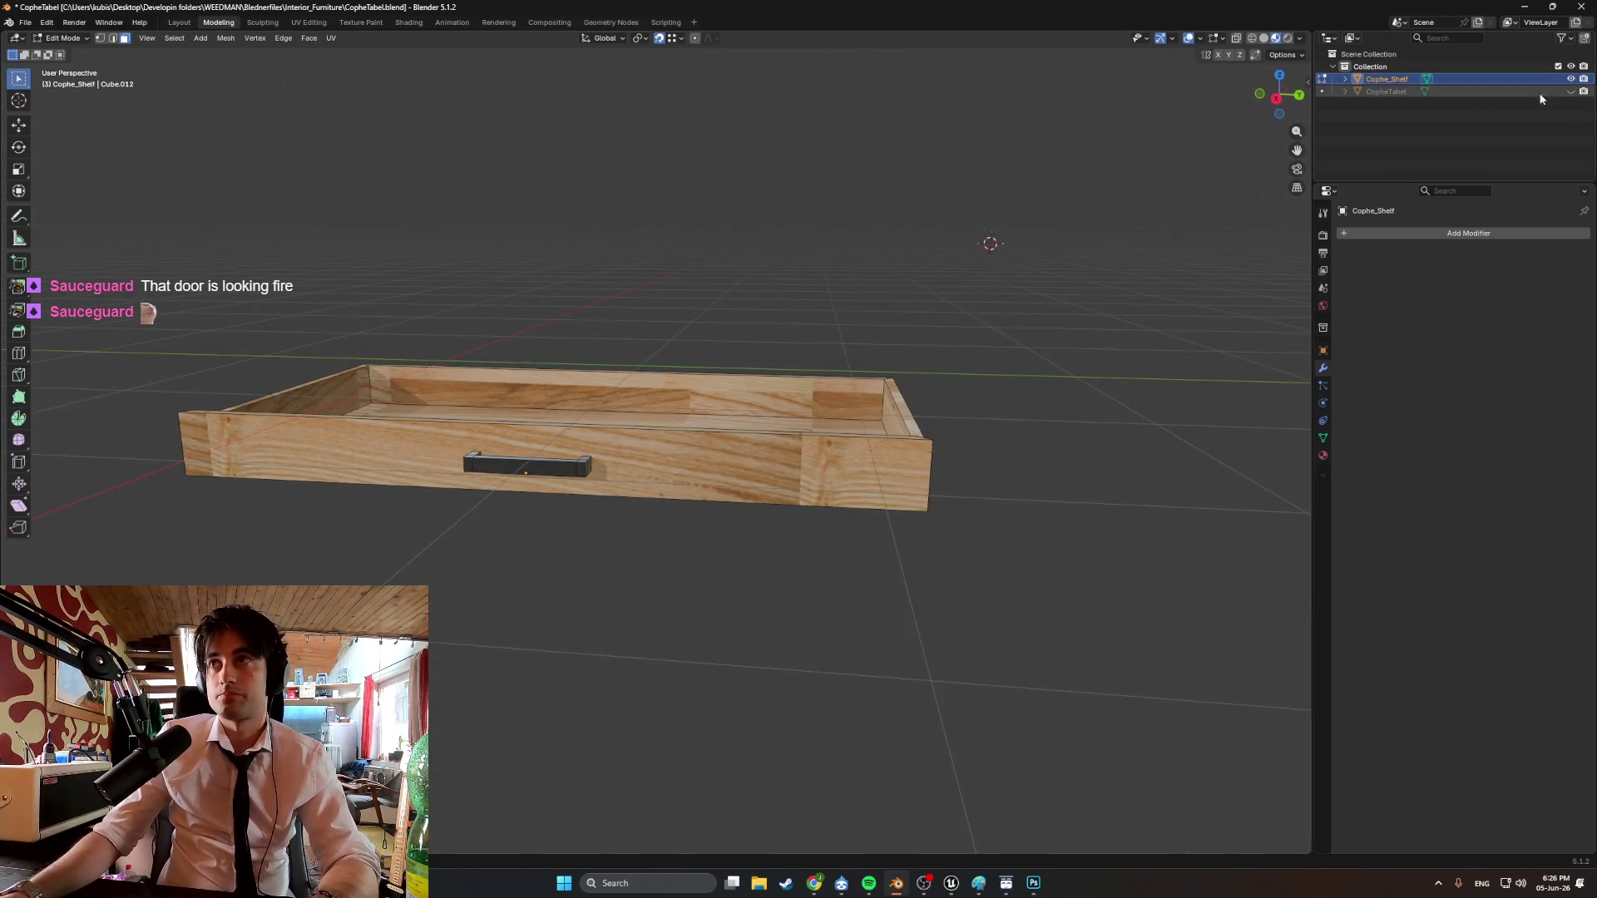
{"action": "scroll", "coordinate": [990, 296], "scroll_direction": "down", "scroll_amount": 2}
{"action": "mouse_move", "coordinate": [932, 413]}
{"action": "middle_mouse_down"}
{"action": "mouse_move", "coordinate": [873, 391]}
{"action": "mouse_move", "coordinate": [1015, 392]}
{"action": "mouse_move", "coordinate": [934, 428]}
{"action": "mouse_move", "coordinate": [1078, 431]}
{"action": "mouse_move", "coordinate": [820, 509]}
{"action": "mouse_move", "coordinate": [840, 496]}
{"action": "mouse_move", "coordinate": [799, 482]}
{"action": "mouse_move", "coordinate": [764, 515]}
{"action": "middle_mouse_up"}
{"action": "key", "text": "ctrl+s"}
Start an FBX (.fbx) export of the table, targeting CopheTabel.fbx.
{"action": "scroll", "coordinate": [1077, 431], "scroll_direction": "up", "scroll_amount": 3}
{"action": "scroll", "coordinate": [764, 515], "scroll_direction": "down", "scroll_amount": 4}
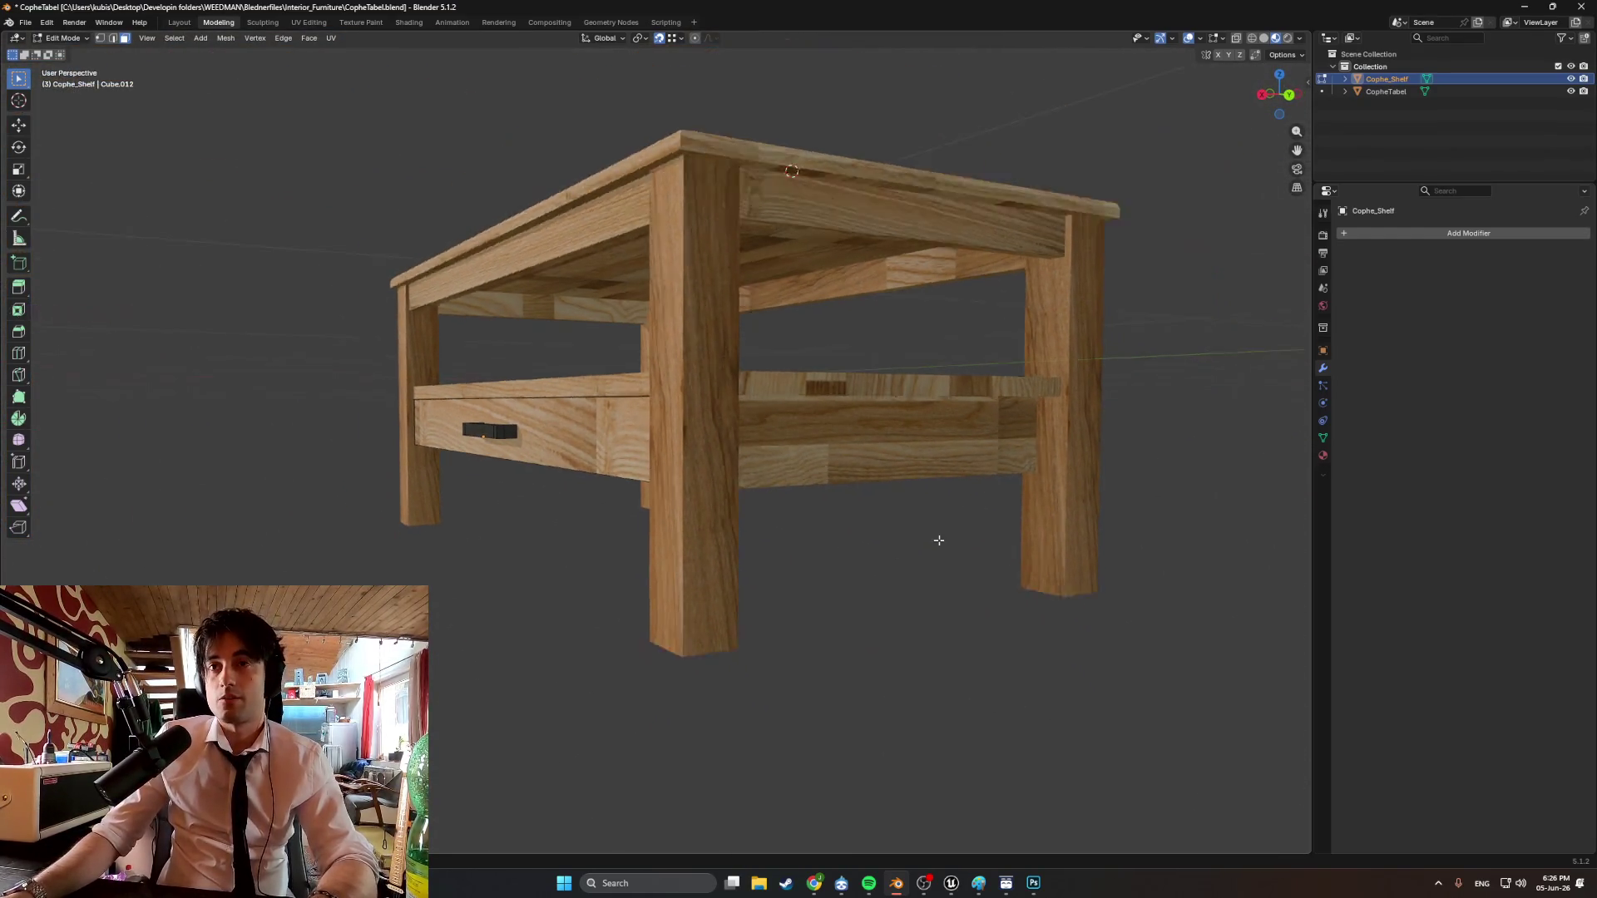
{"action": "mouse_move", "coordinate": [938, 541]}
{"action": "middle_mouse_down"}
{"action": "mouse_move", "coordinate": [816, 560]}
{"action": "mouse_move", "coordinate": [1026, 531]}
{"action": "mouse_move", "coordinate": [906, 492]}
{"action": "mouse_move", "coordinate": [889, 350]}
{"action": "mouse_move", "coordinate": [927, 449]}
{"action": "mouse_move", "coordinate": [891, 531]}
{"action": "mouse_move", "coordinate": [874, 524]}
{"action": "middle_mouse_up"}
{"action": "left_click", "coordinate": [26, 24]}
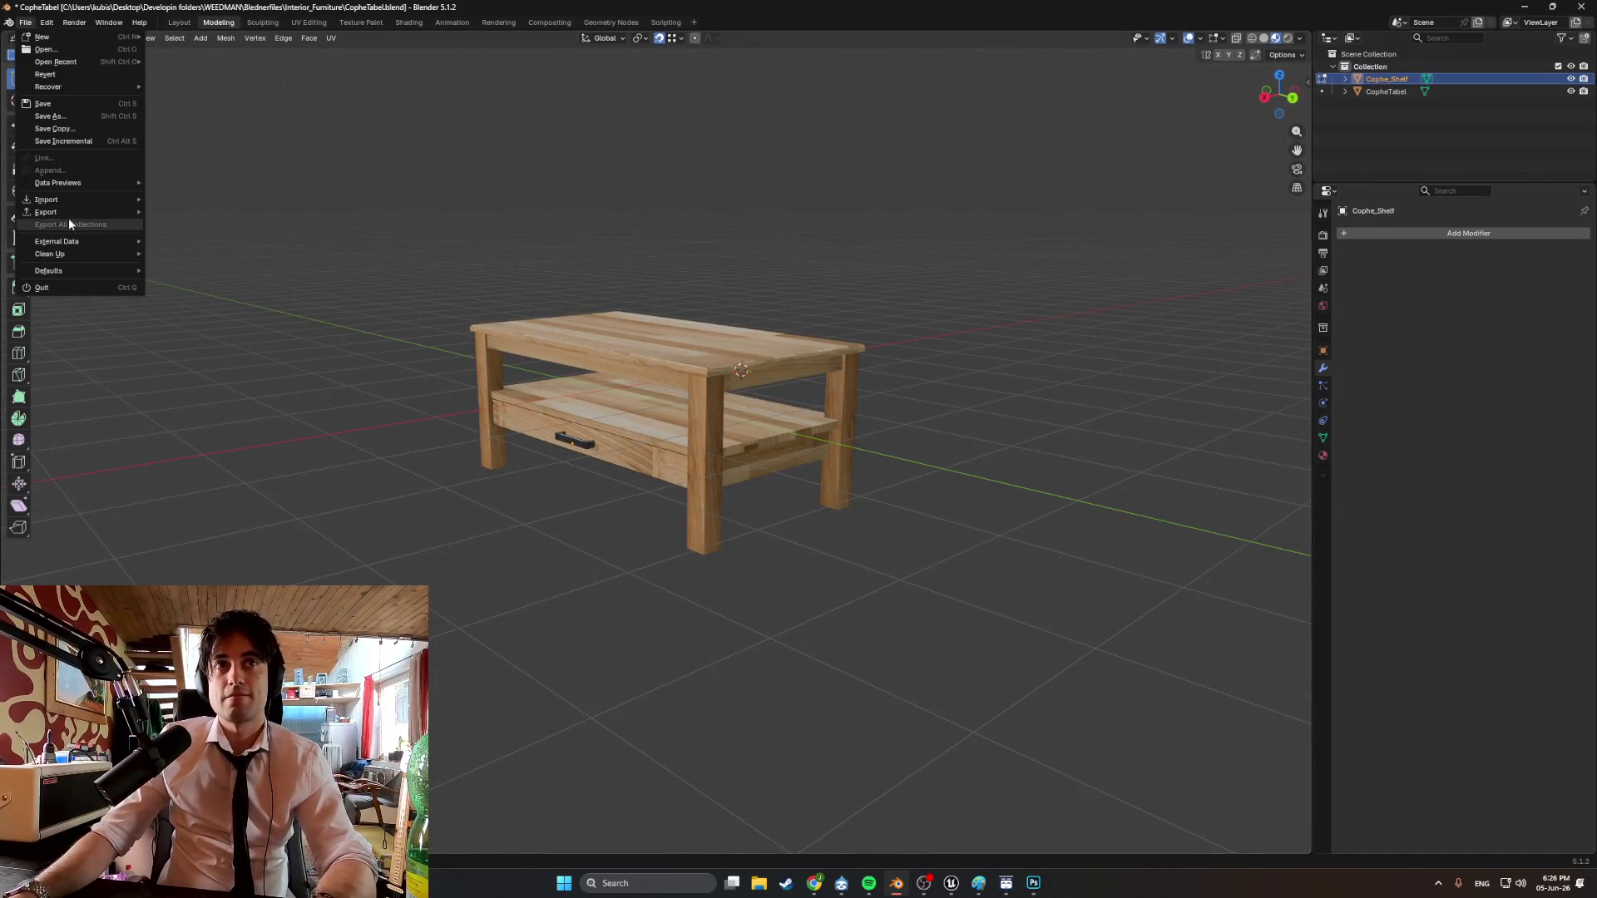
{"action": "mouse_move", "coordinate": [73, 212]}
{"action": "left_click", "coordinate": [208, 315]}
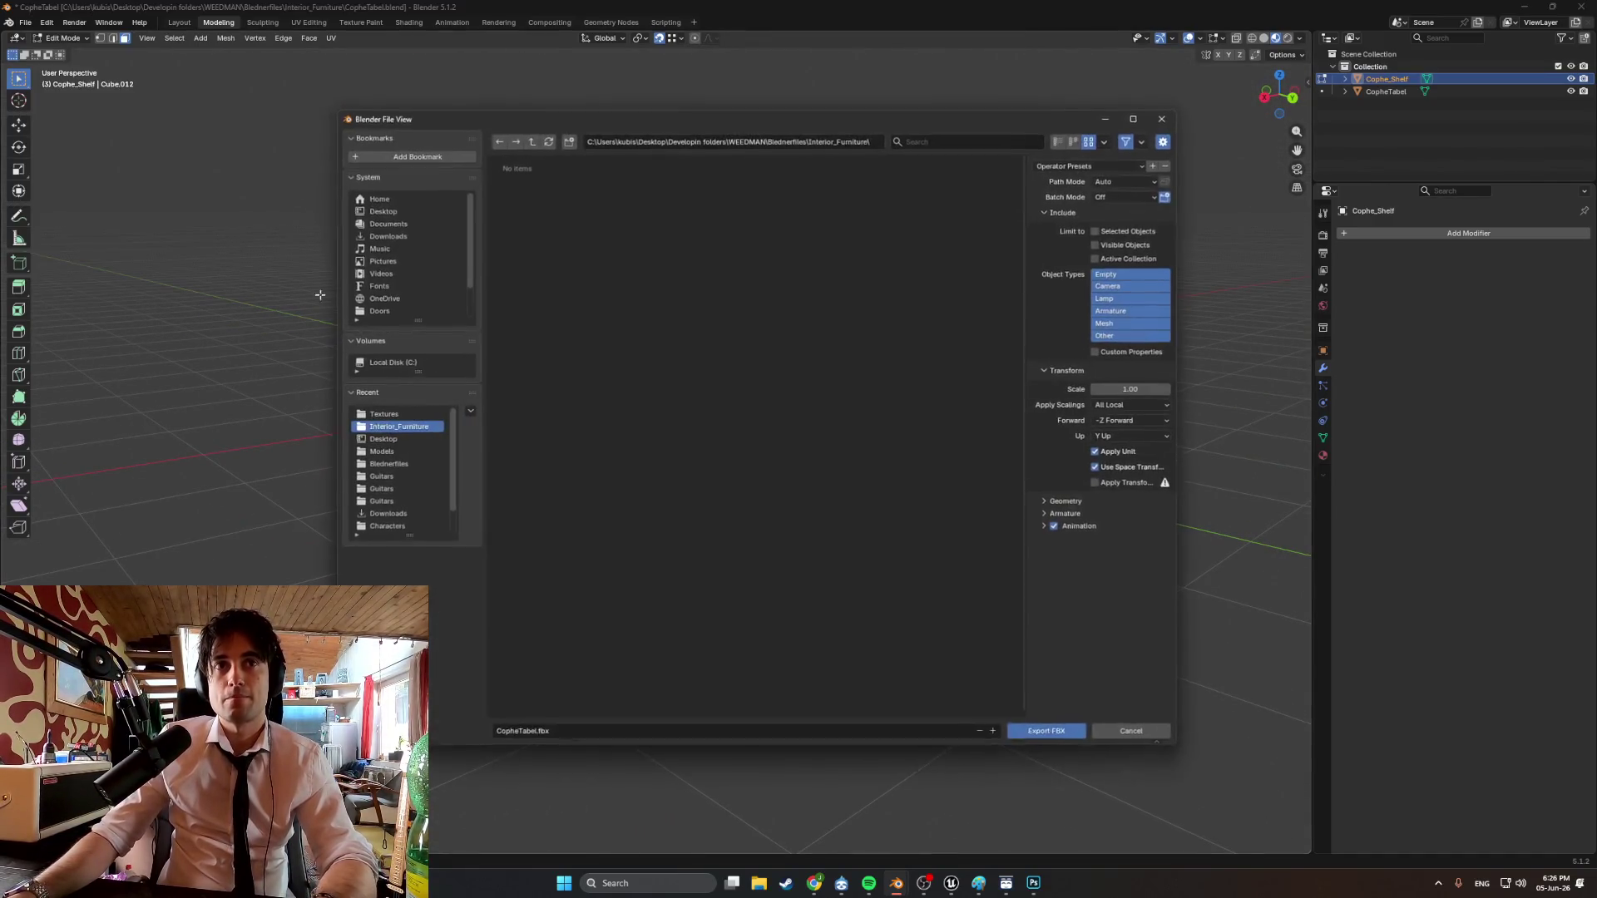
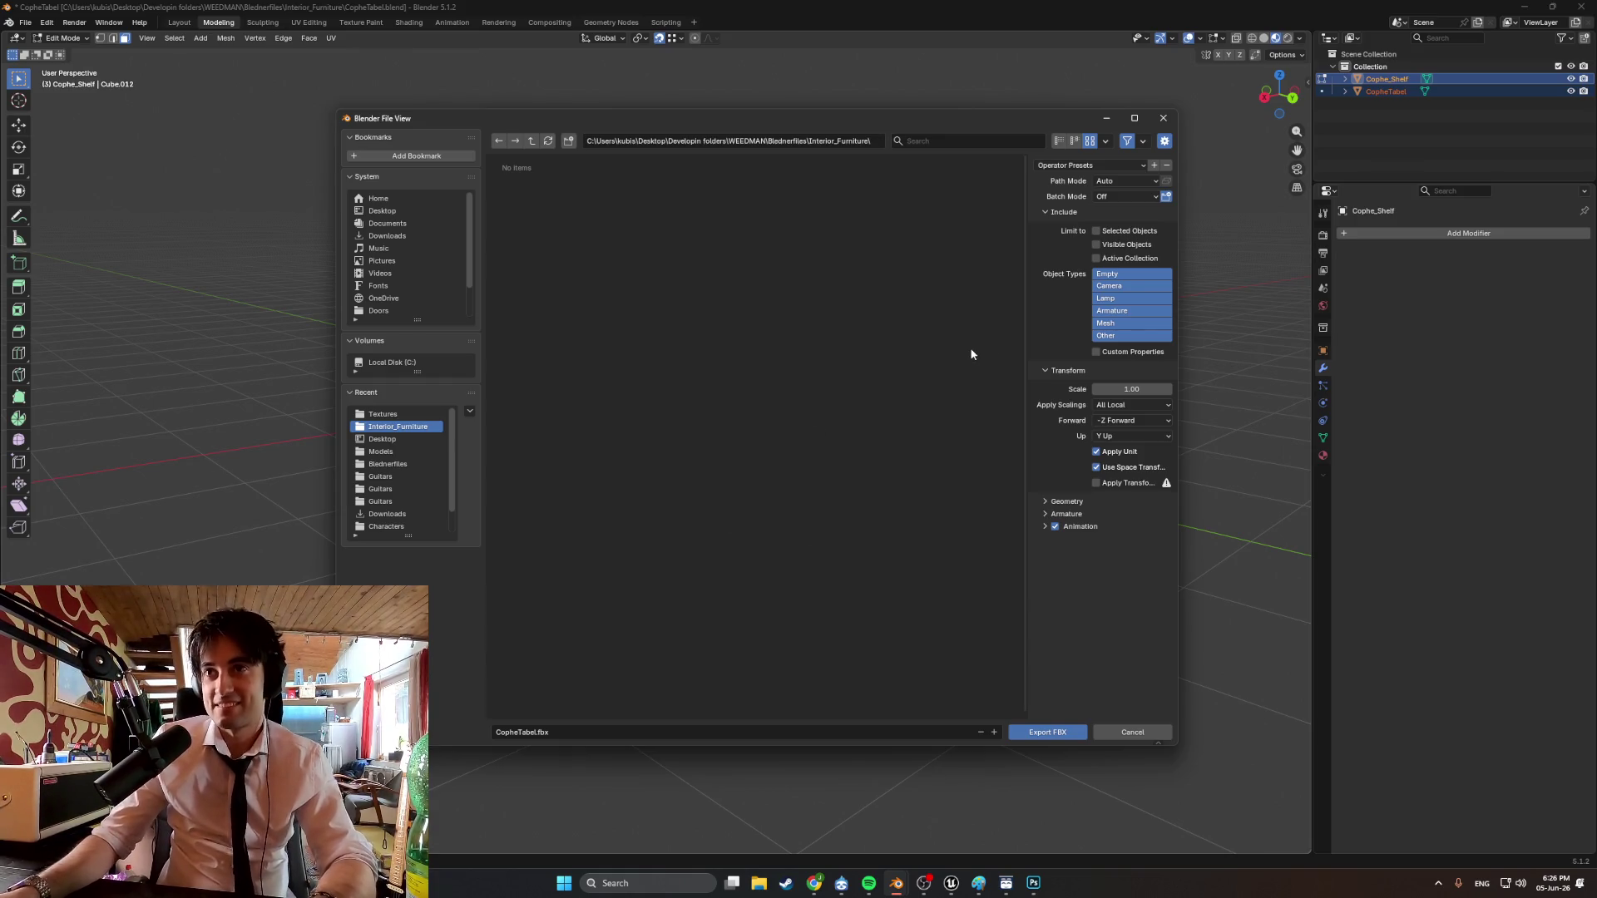
Limit the FBX export to selected objects, keeping geometry smoothing set to Face.
{"action": "left_click", "coordinate": [1097, 232]}
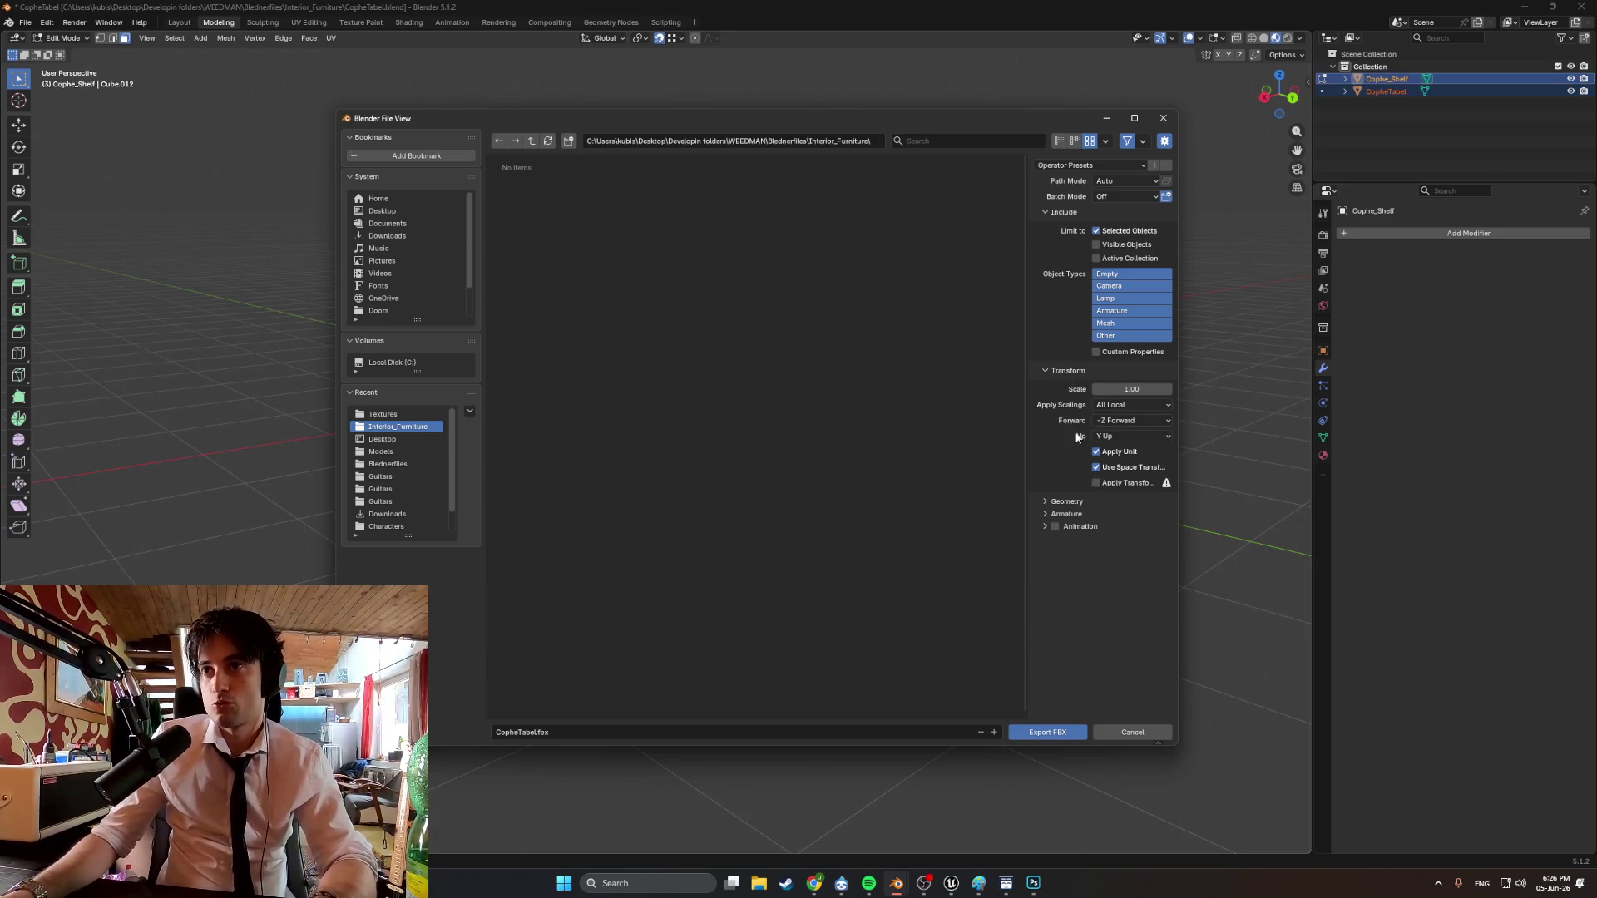
{"action": "left_click", "coordinate": [1050, 501]}
{"action": "left_click", "coordinate": [1125, 516]}
{"action": "left_click", "coordinate": [1115, 553]}
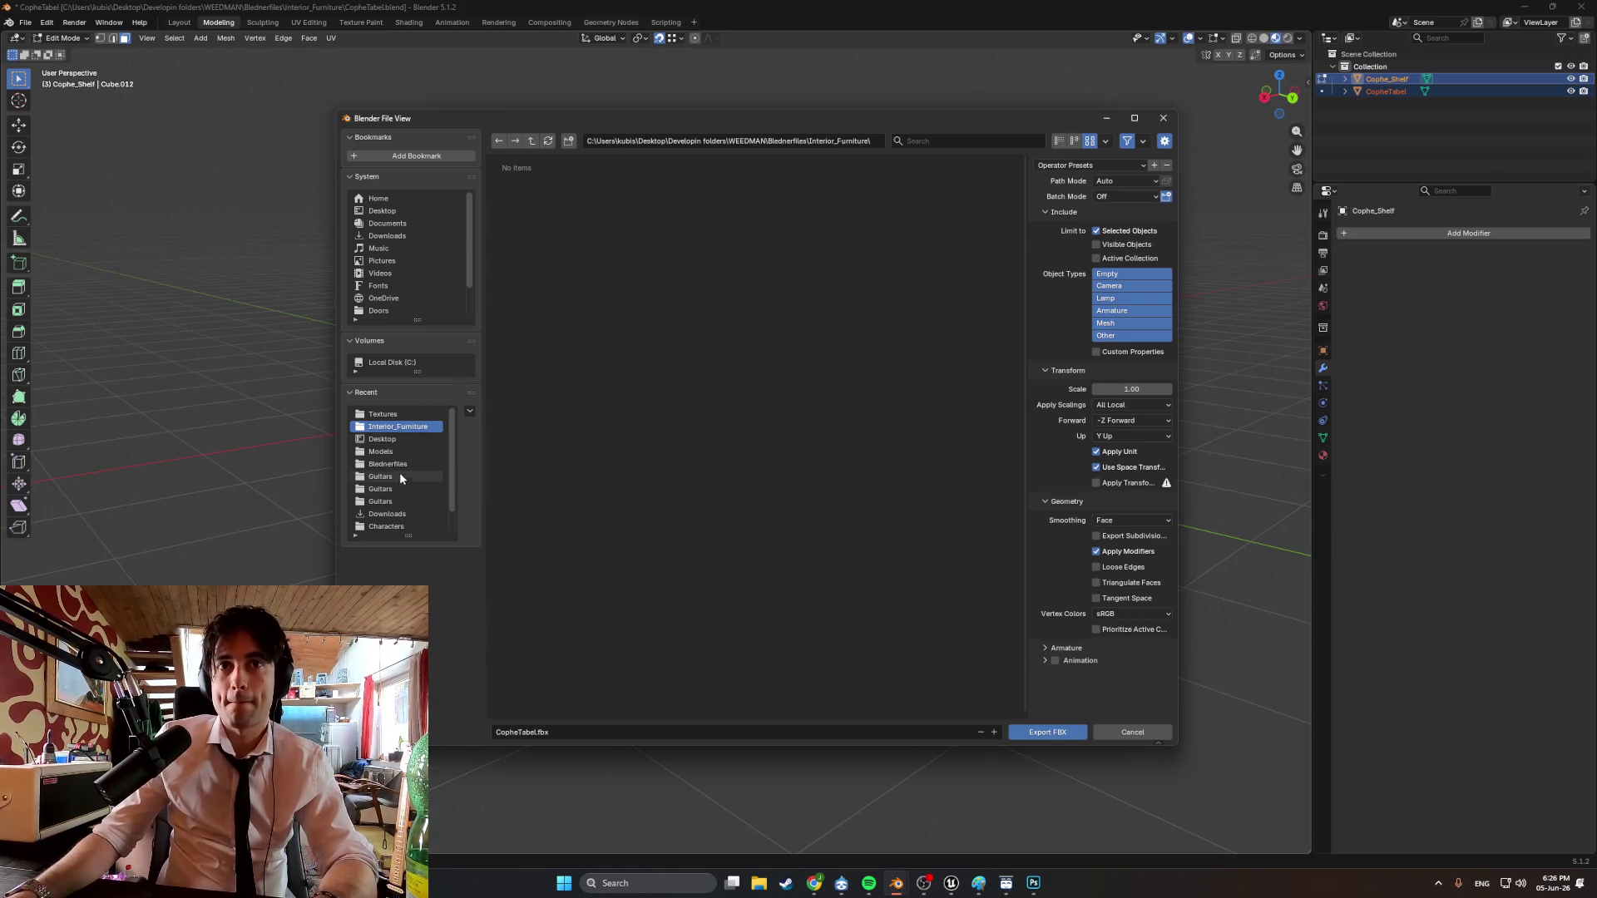
Create a Furniture folder in Models\StartingApartment and export the table there as CopheTabel.fbx.
{"action": "left_click", "coordinate": [406, 452]}
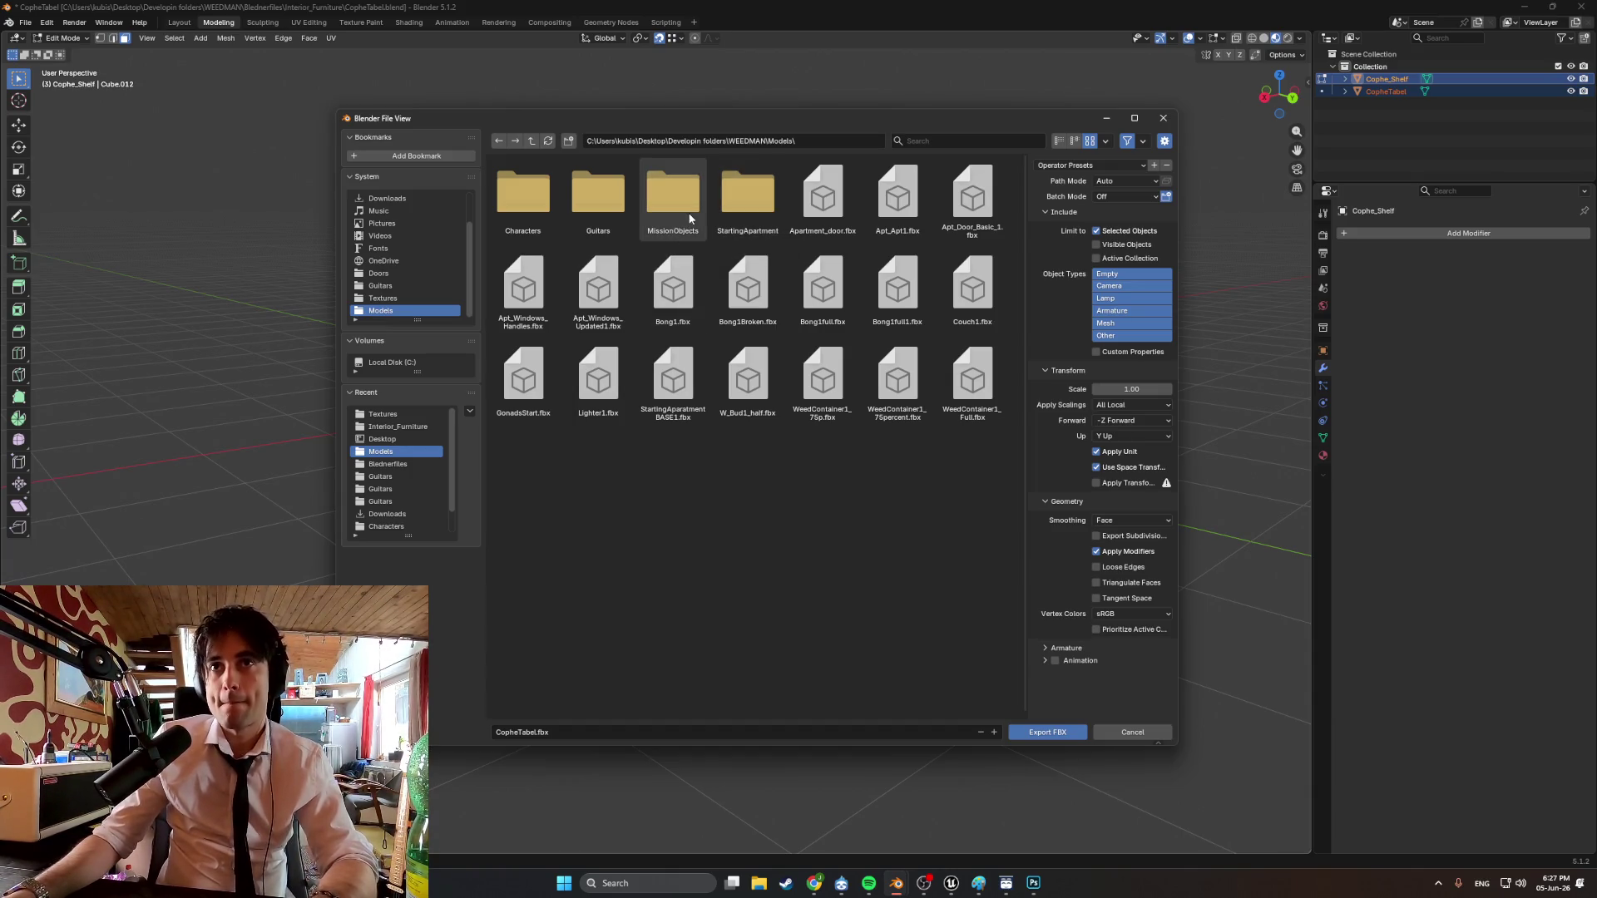
{"action": "double_click", "coordinate": [743, 204]}
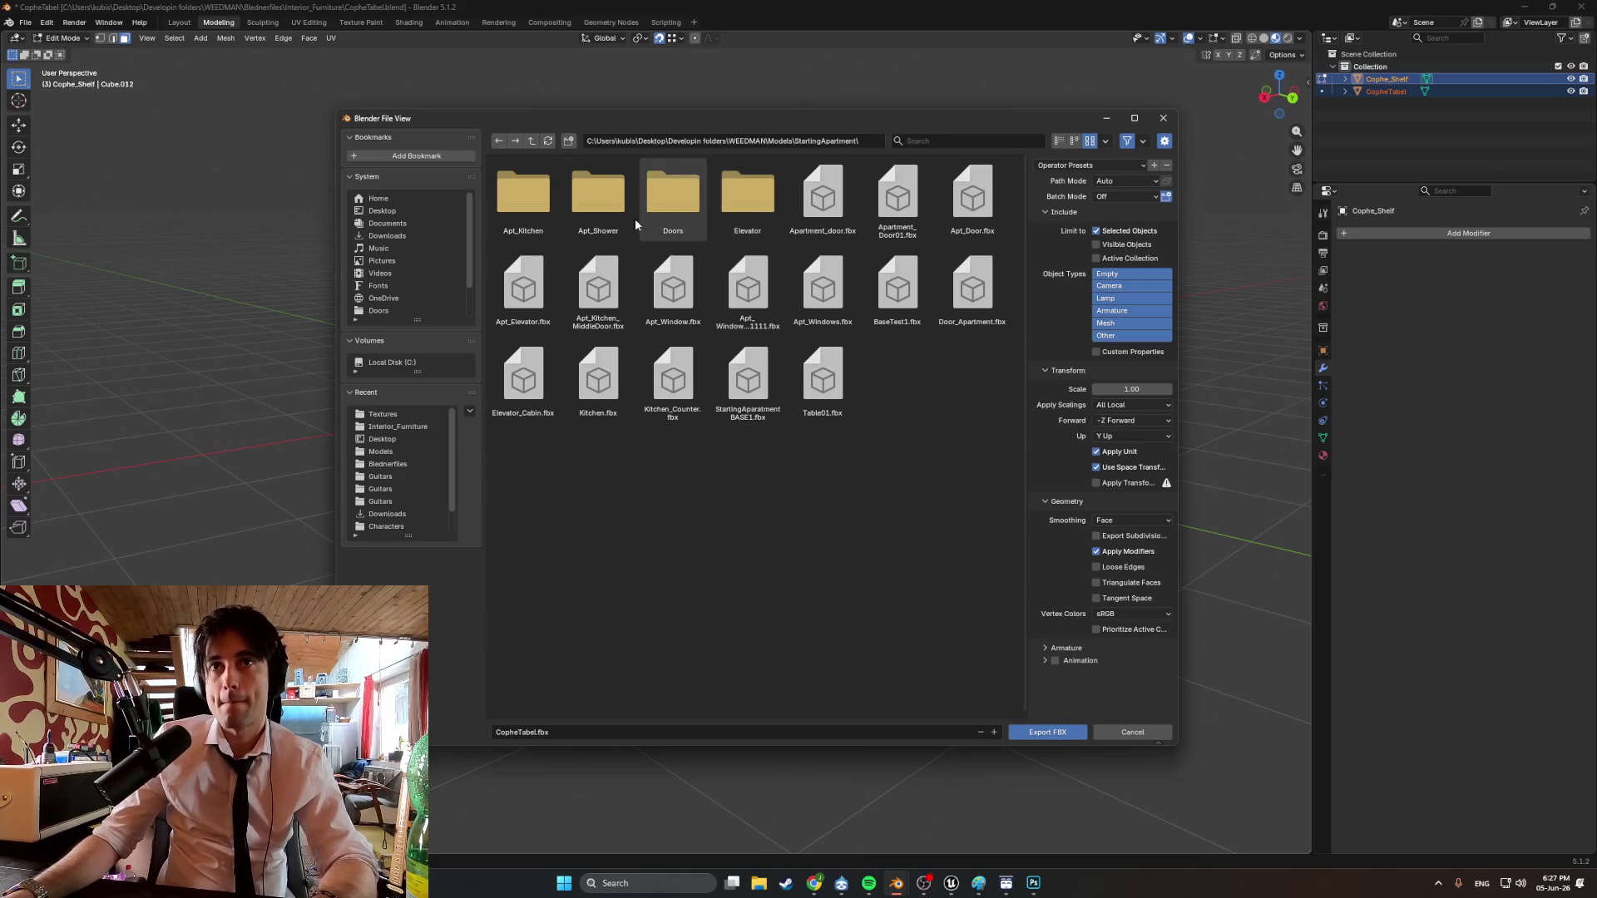
{"action": "left_click", "coordinate": [497, 143]}
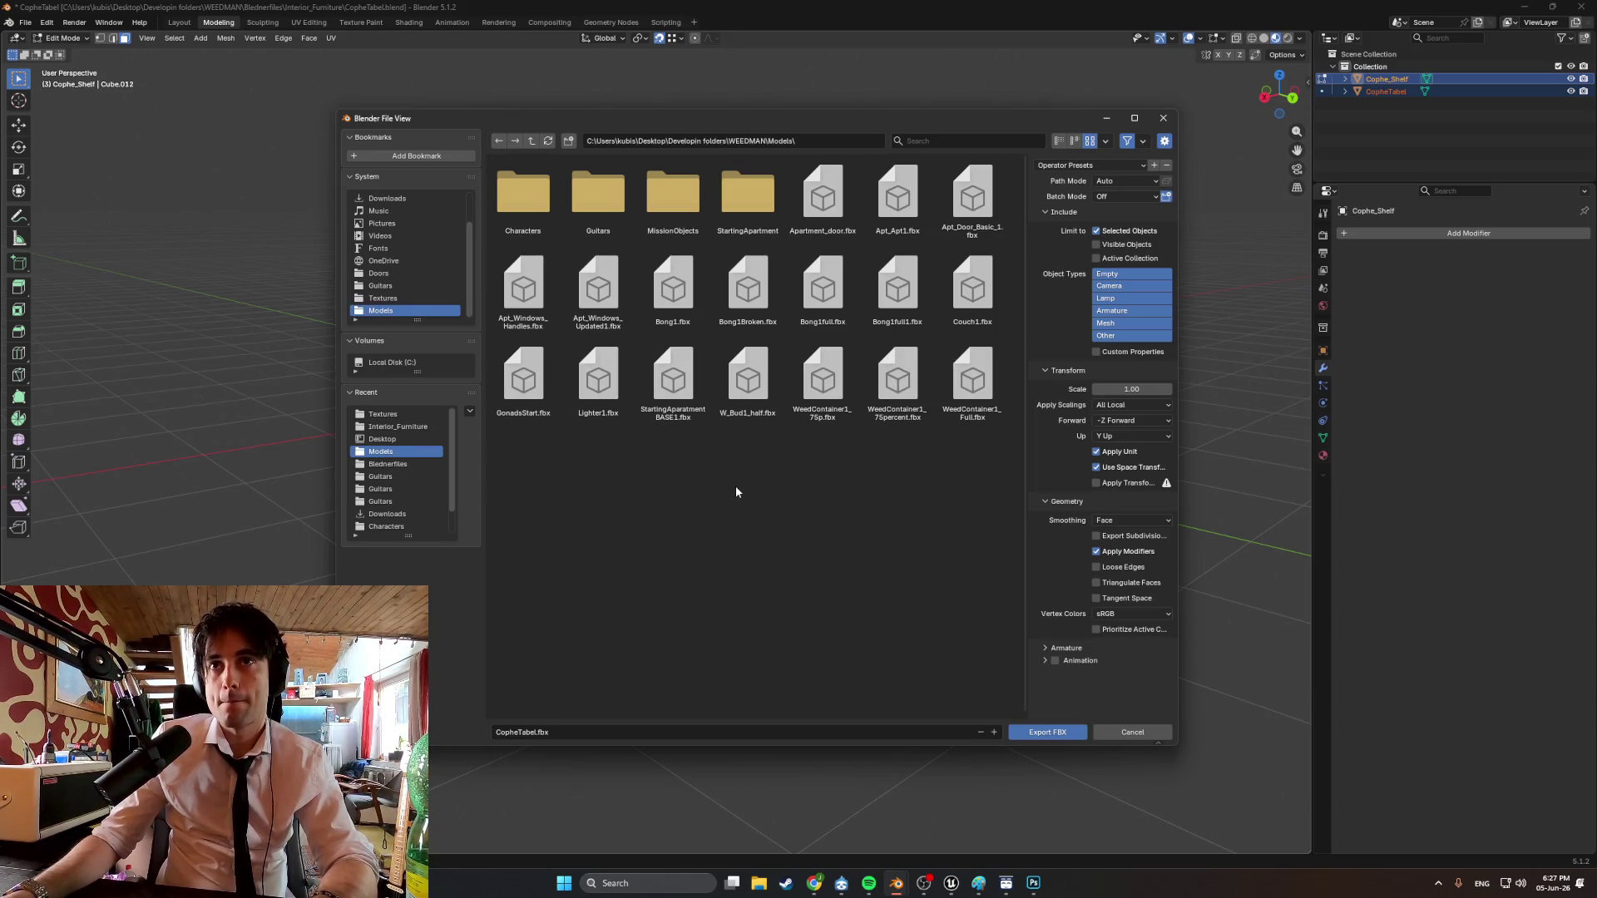
{"action": "left_click", "coordinate": [748, 196]}
{"action": "right_click", "coordinate": [651, 485]}
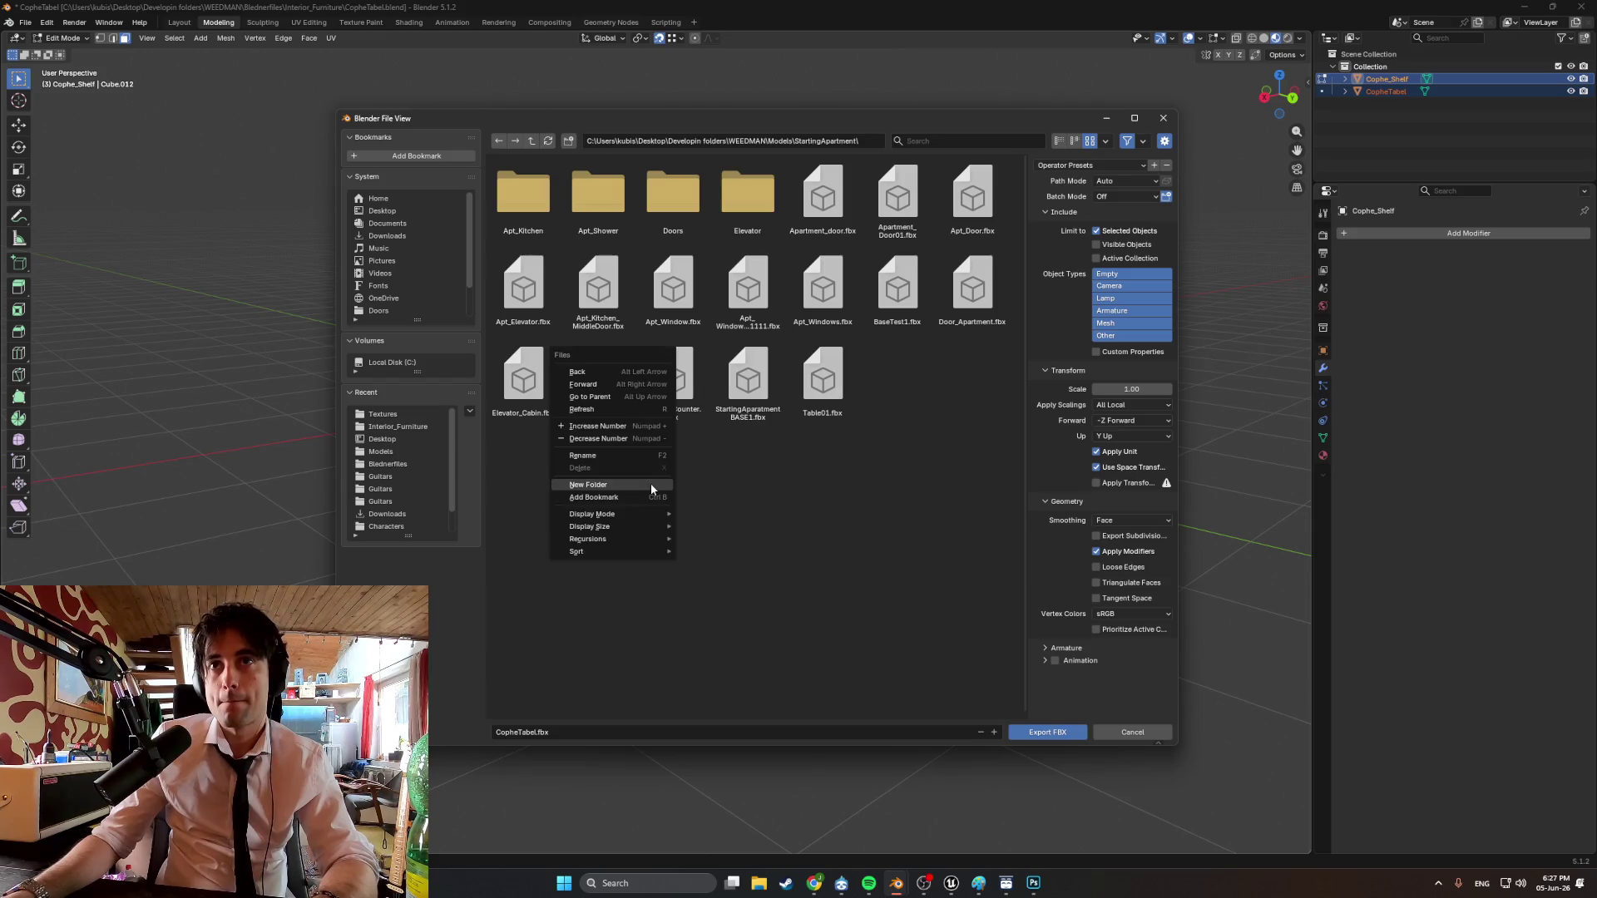
{"action": "left_click", "coordinate": [648, 486]}
{"action": "type", "text": "Furniture"}
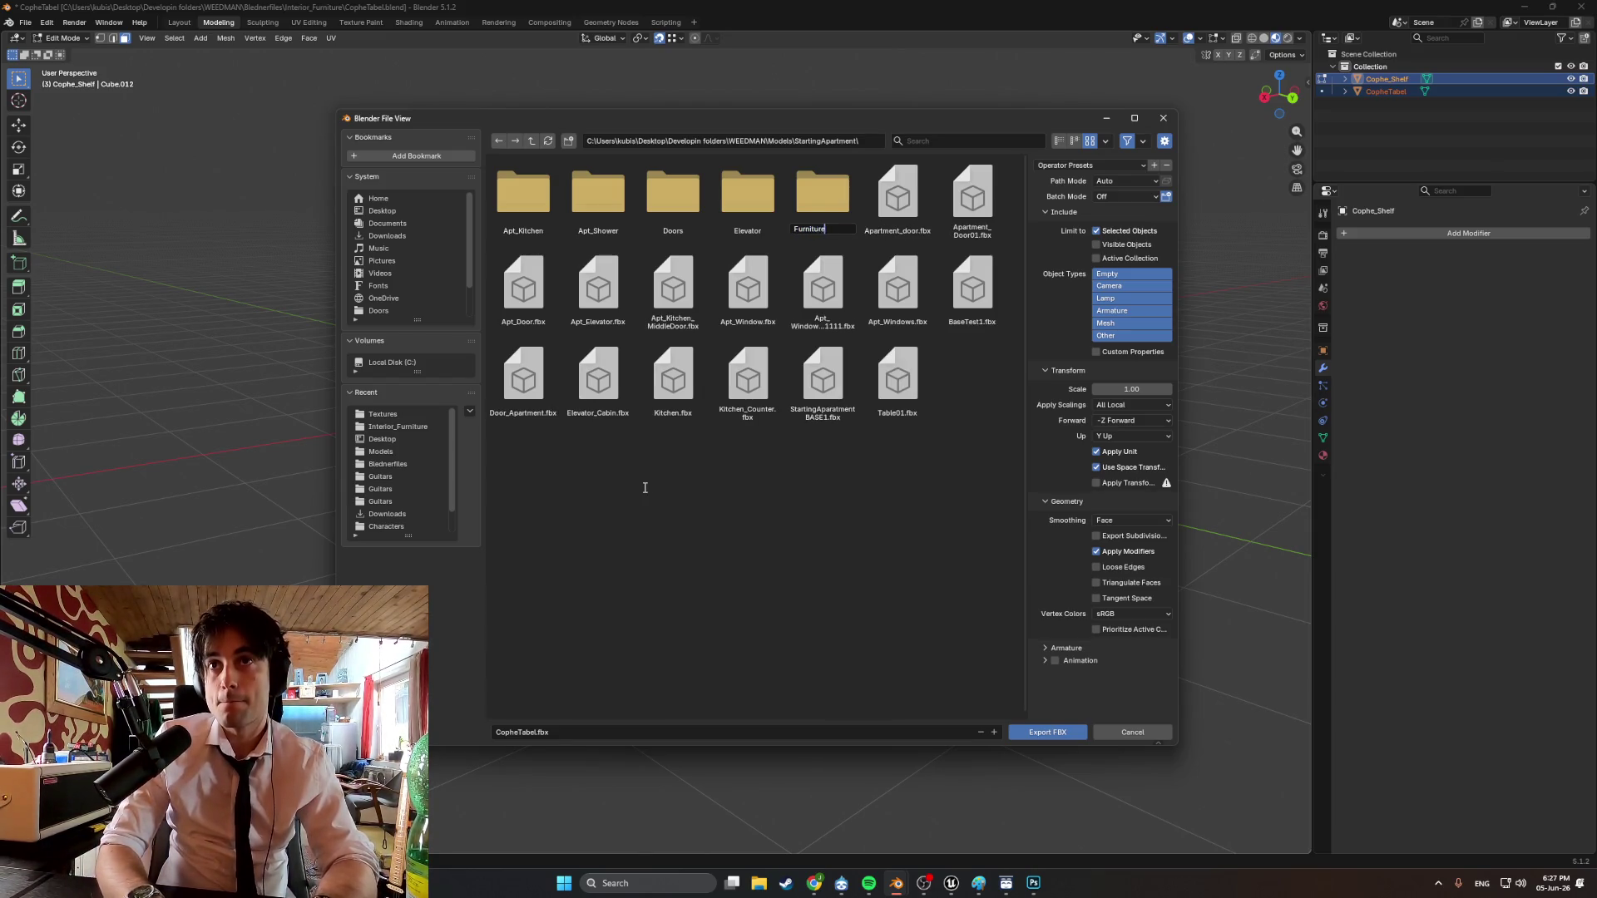
{"action": "key", "text": "Return"}
{"action": "double_click", "coordinate": [844, 226]}
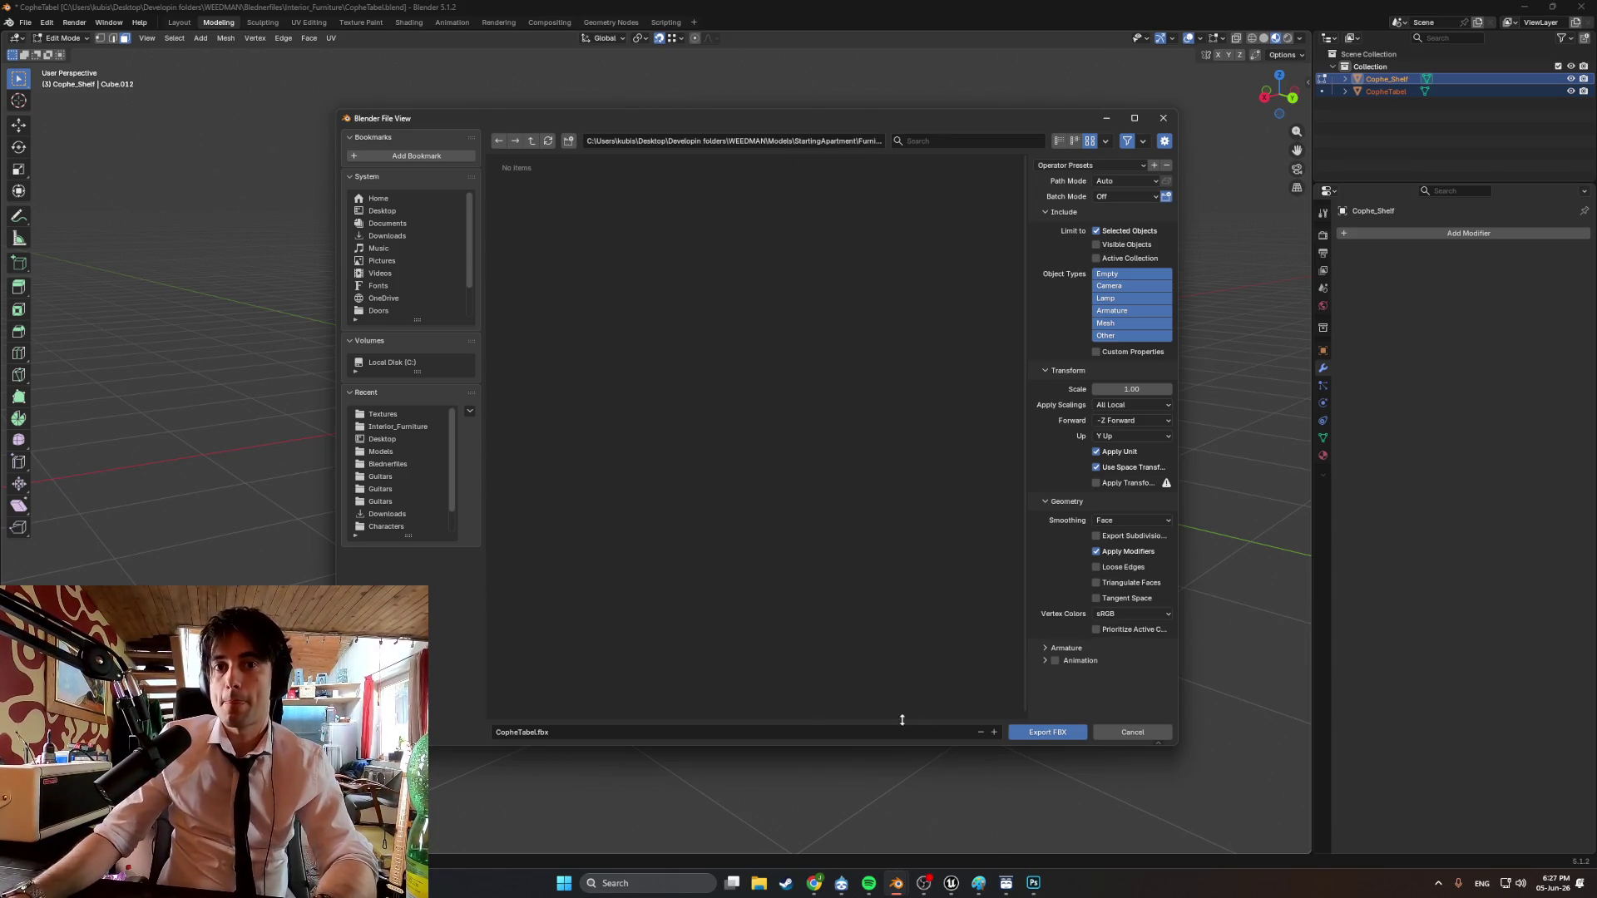
{"action": "left_click", "coordinate": [1046, 732]}
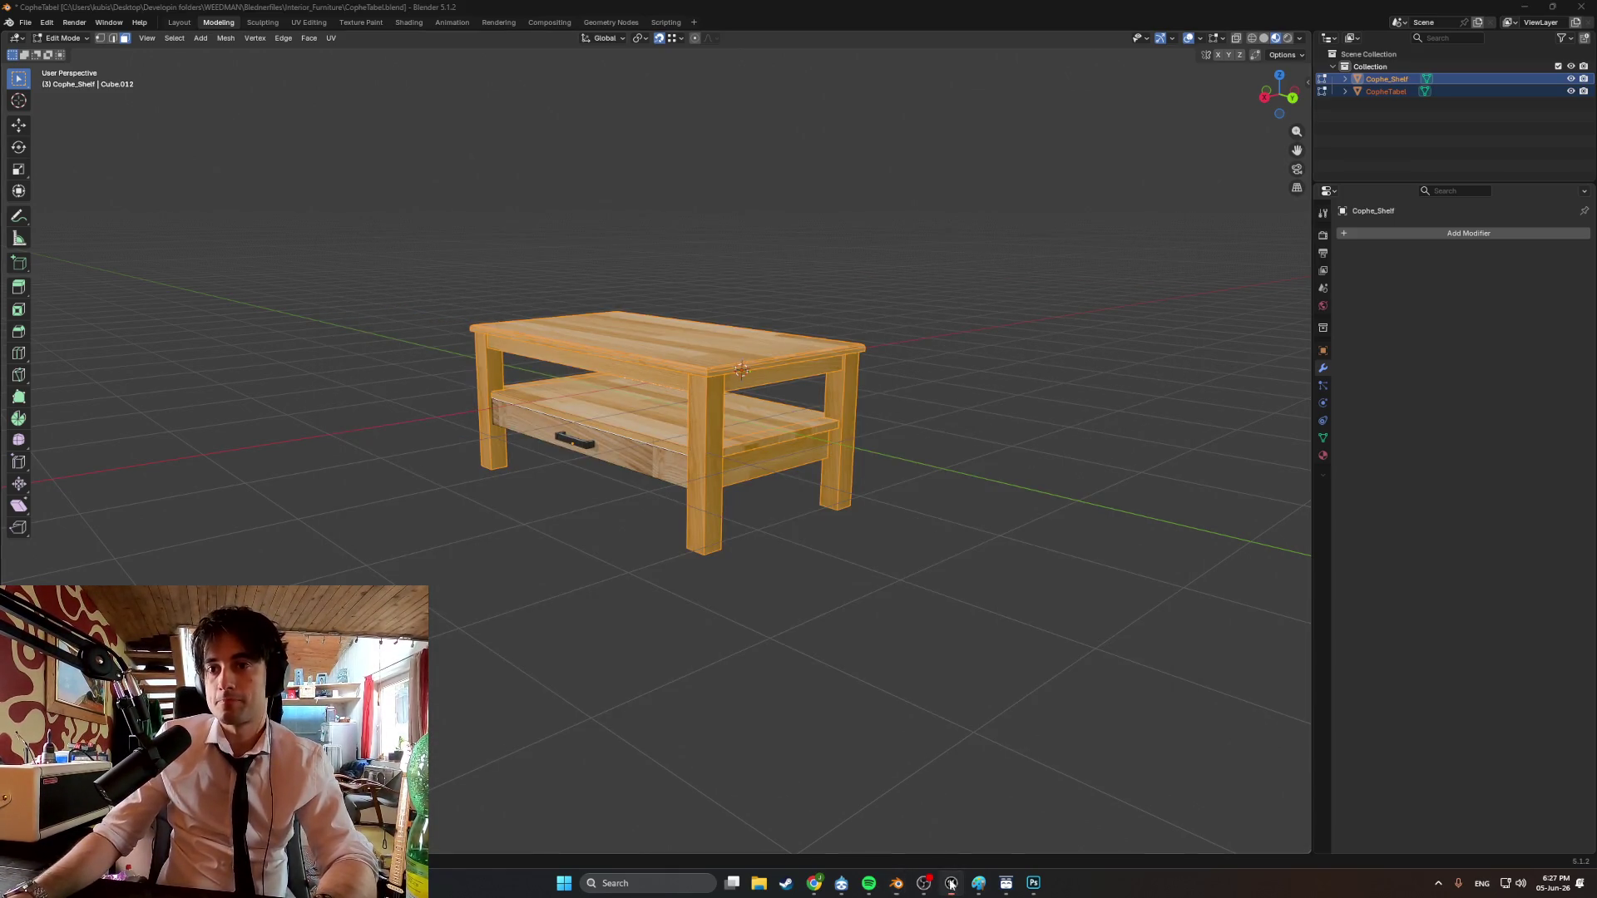
Bring up the coffee table reference drawing marked 700 and 554 in Paint.
{"action": "left_click", "coordinate": [951, 885]}
{"action": "left_click", "coordinate": [951, 884]}
{"action": "middle_click_drag", "start_coordinate": [932, 416], "coordinate": [937, 315]}
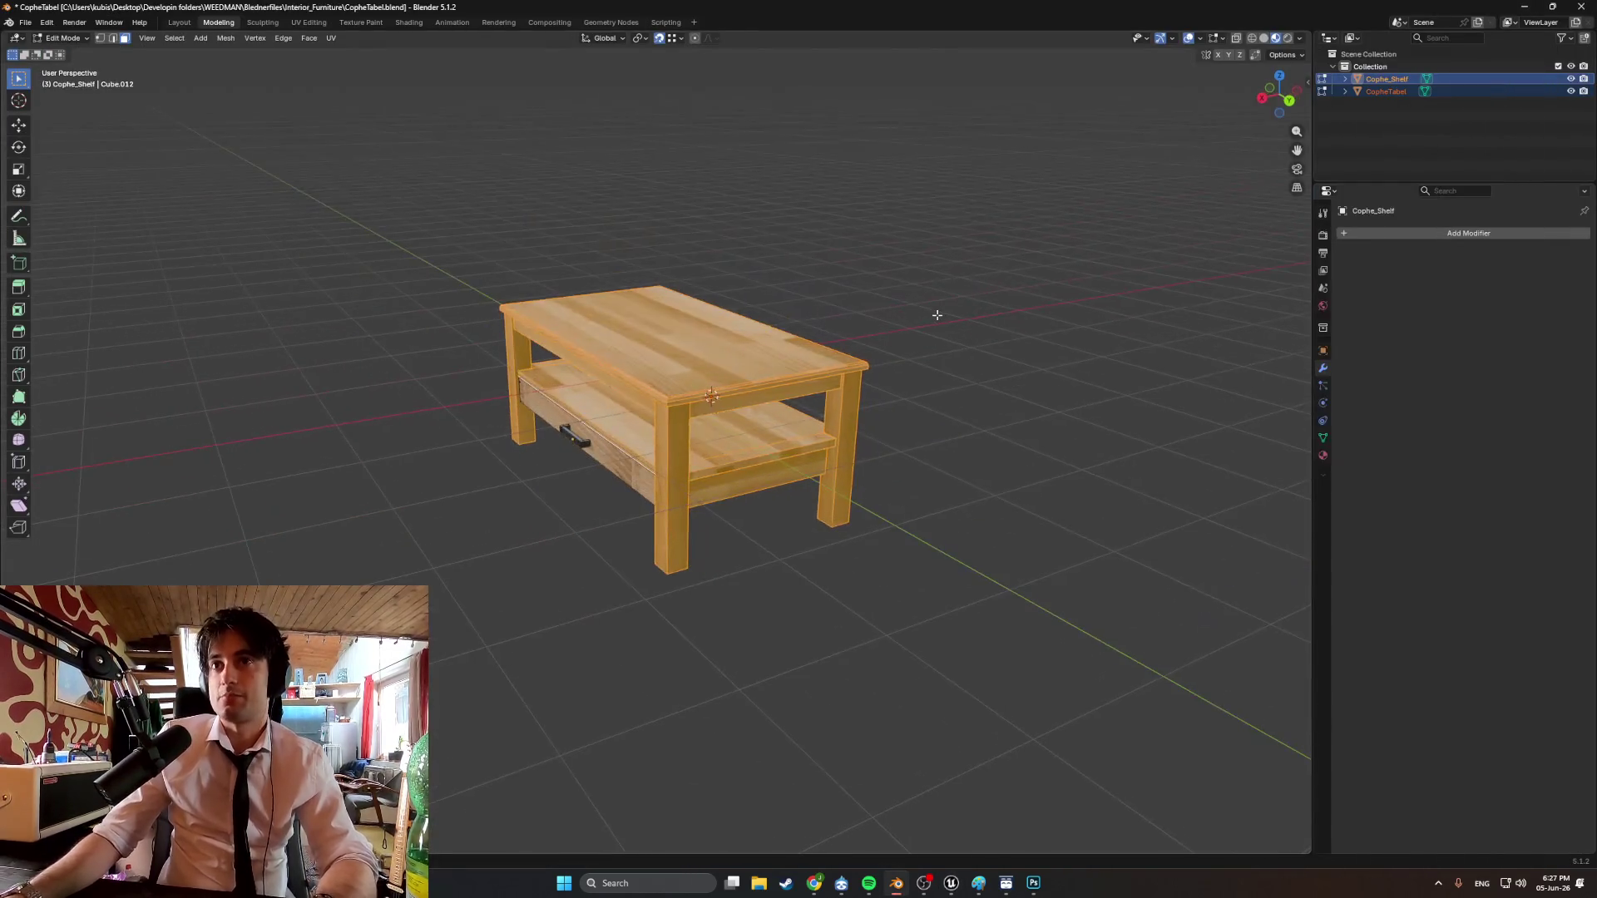
{"action": "mouse_move", "coordinate": [924, 885]}
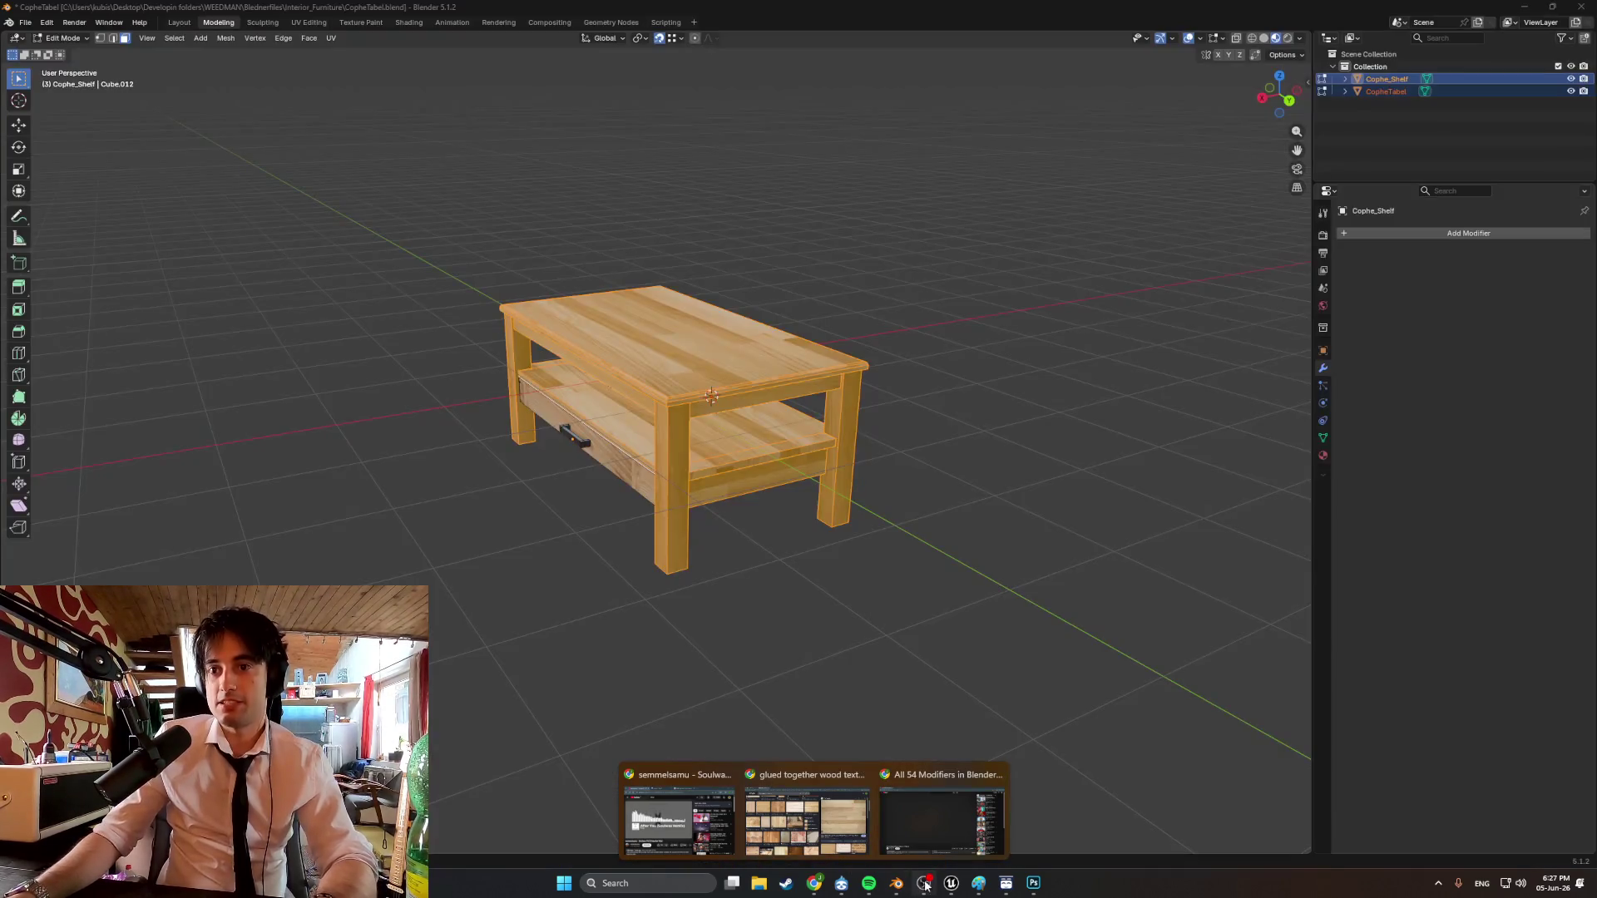
{"action": "left_click", "coordinate": [979, 889]}
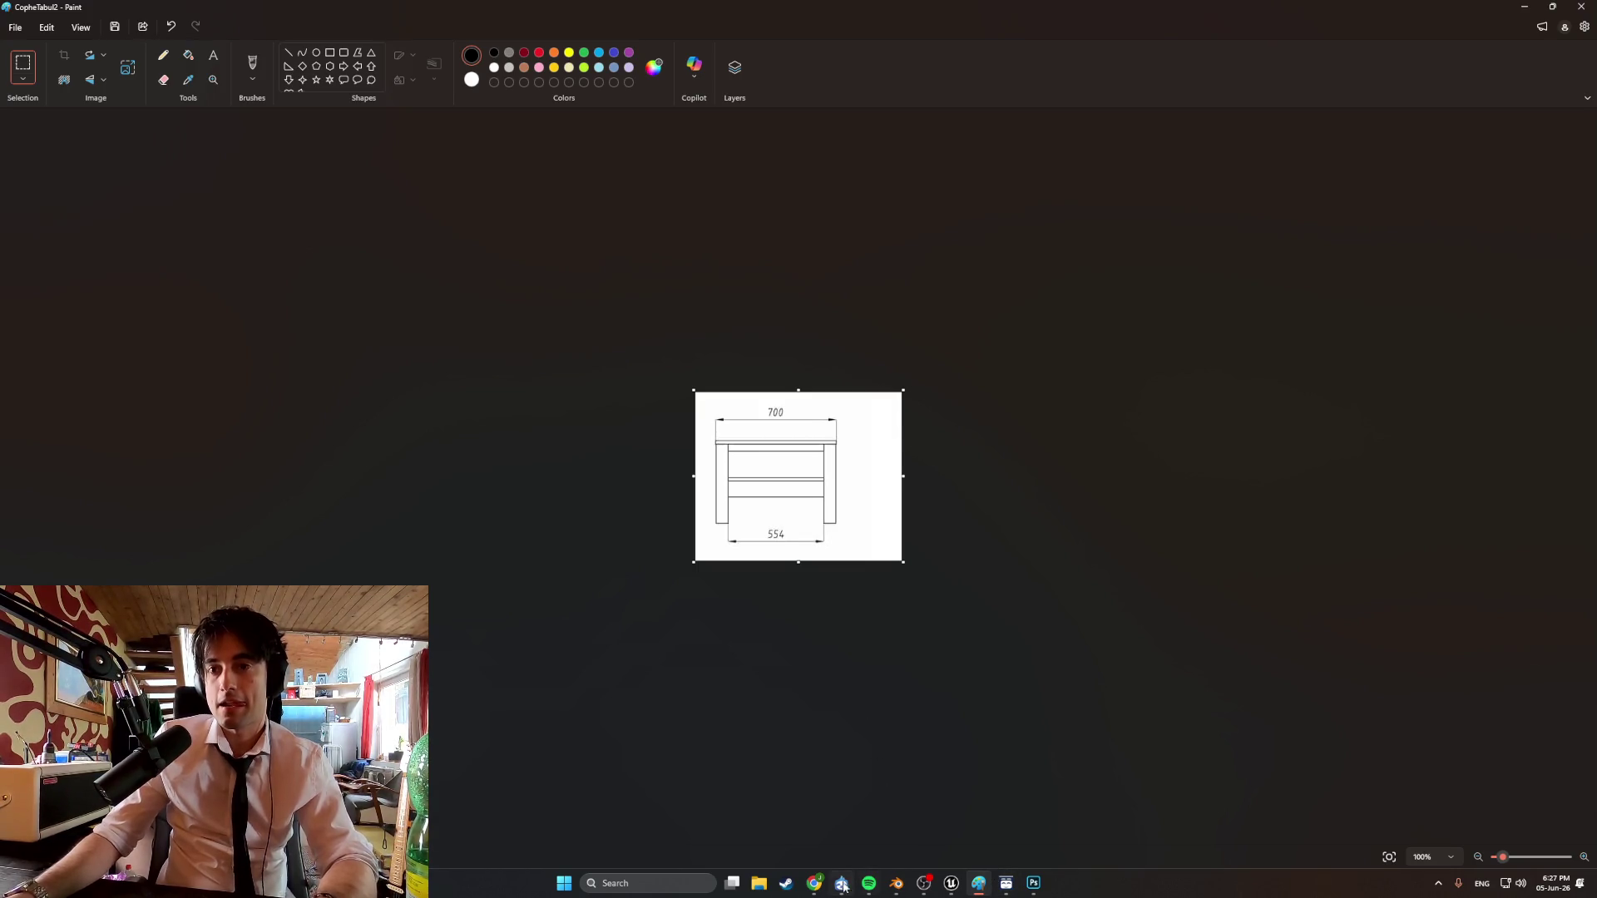
Open a sponsored Porto coffee table product page and view its photo and dimension drawing.
{"action": "mouse_move", "coordinate": [843, 887]}
{"action": "left_click", "coordinate": [832, 761]}
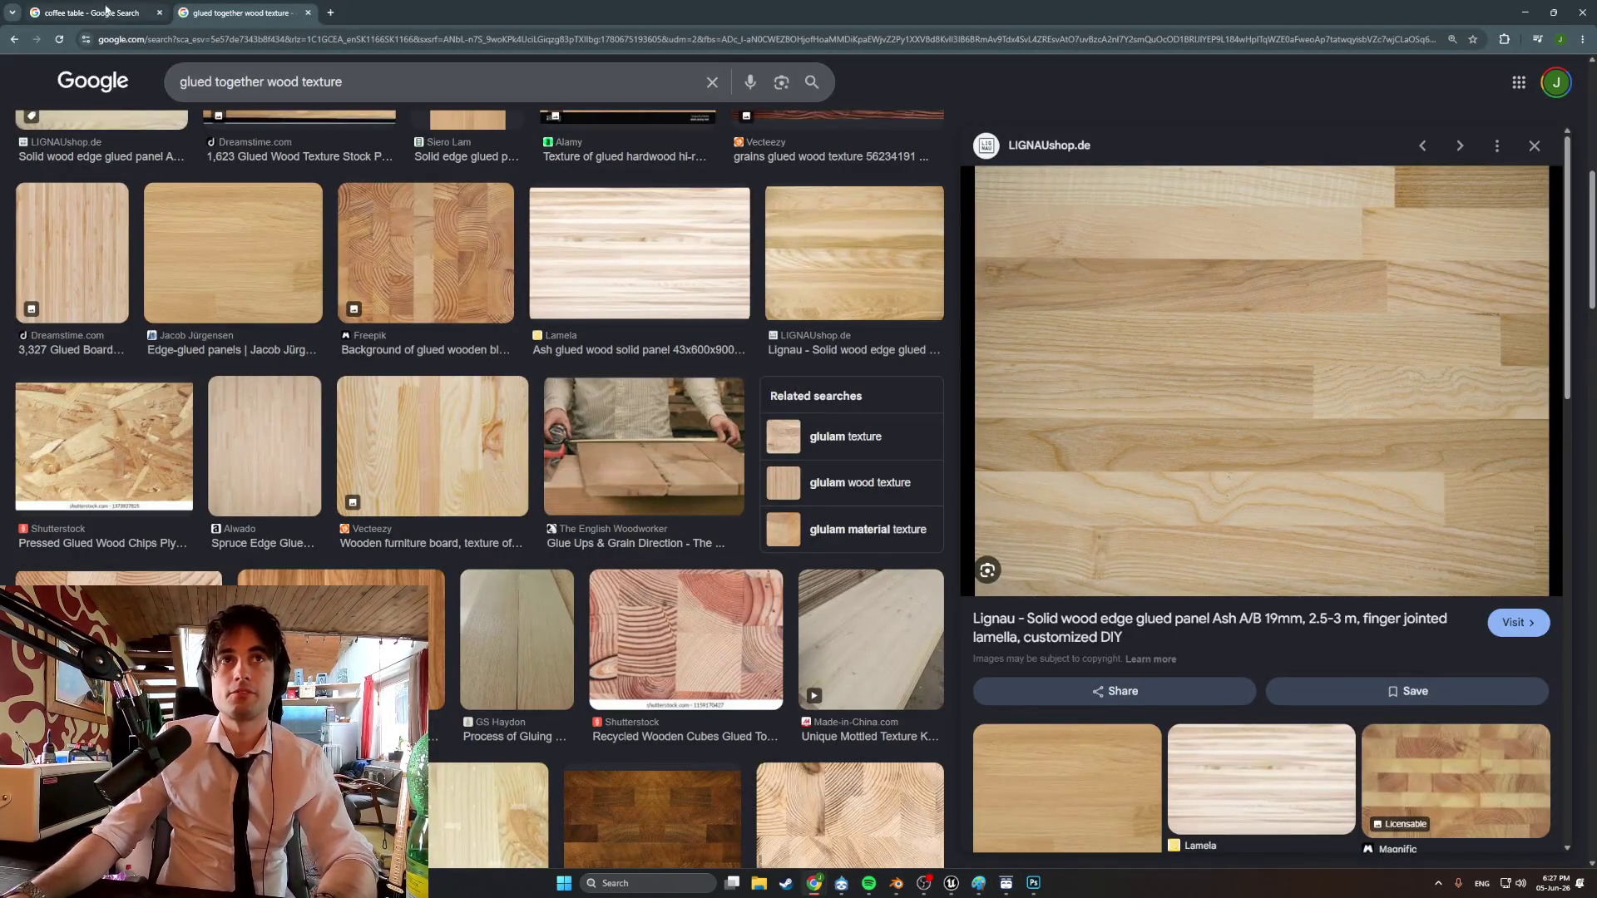
{"action": "left_click", "coordinate": [106, 10]}
{"action": "left_click", "coordinate": [209, 345]}
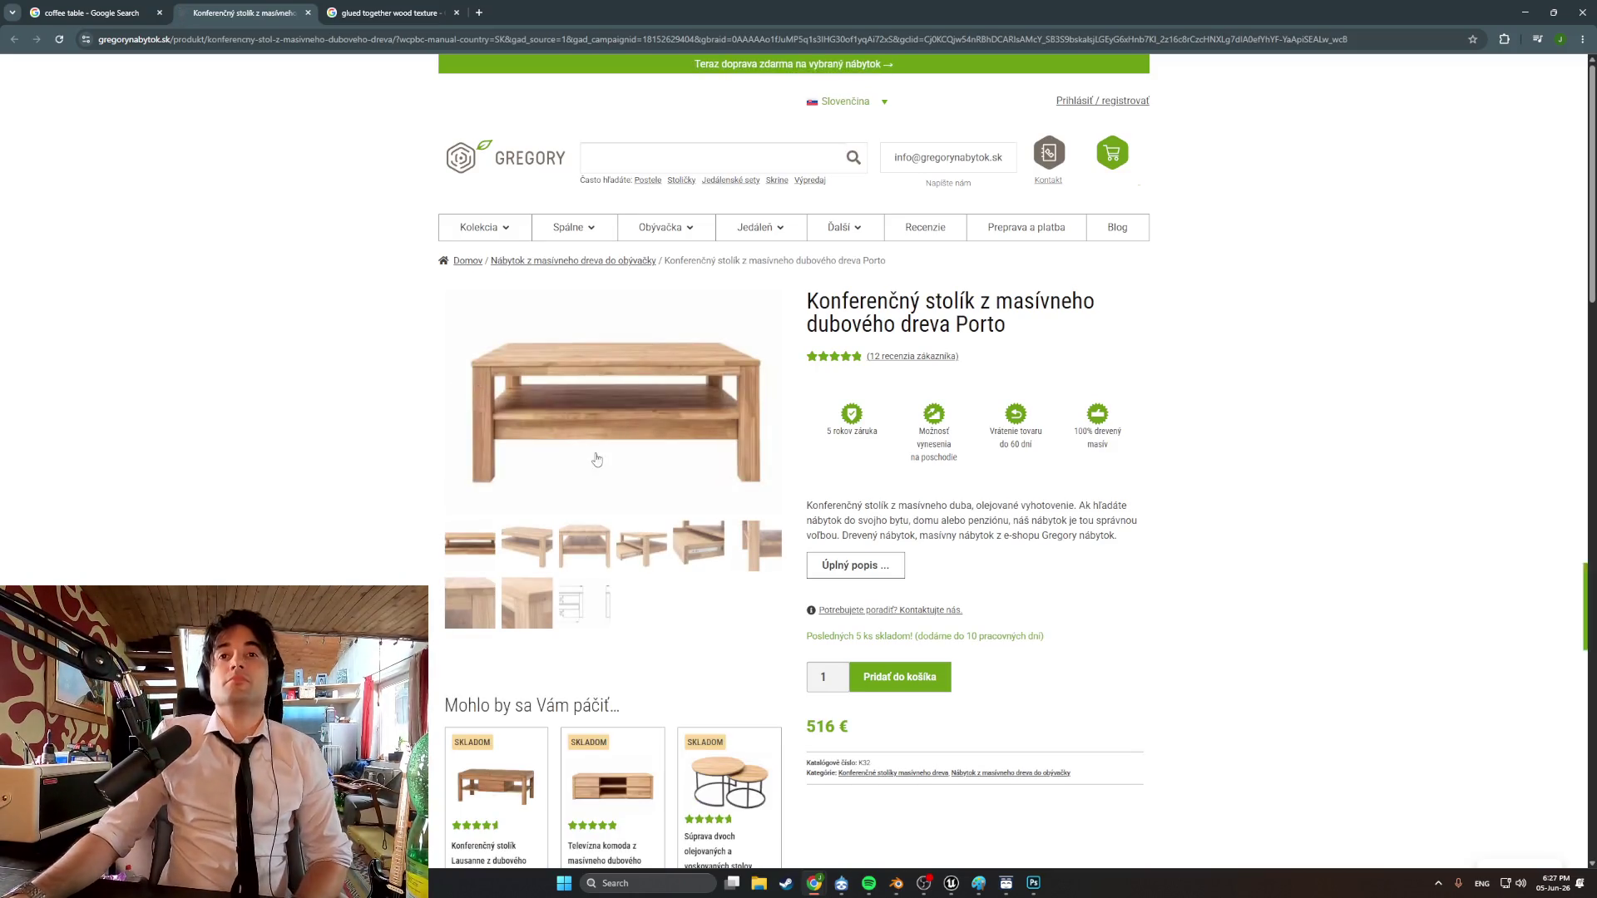
{"action": "left_click", "coordinate": [597, 459]}
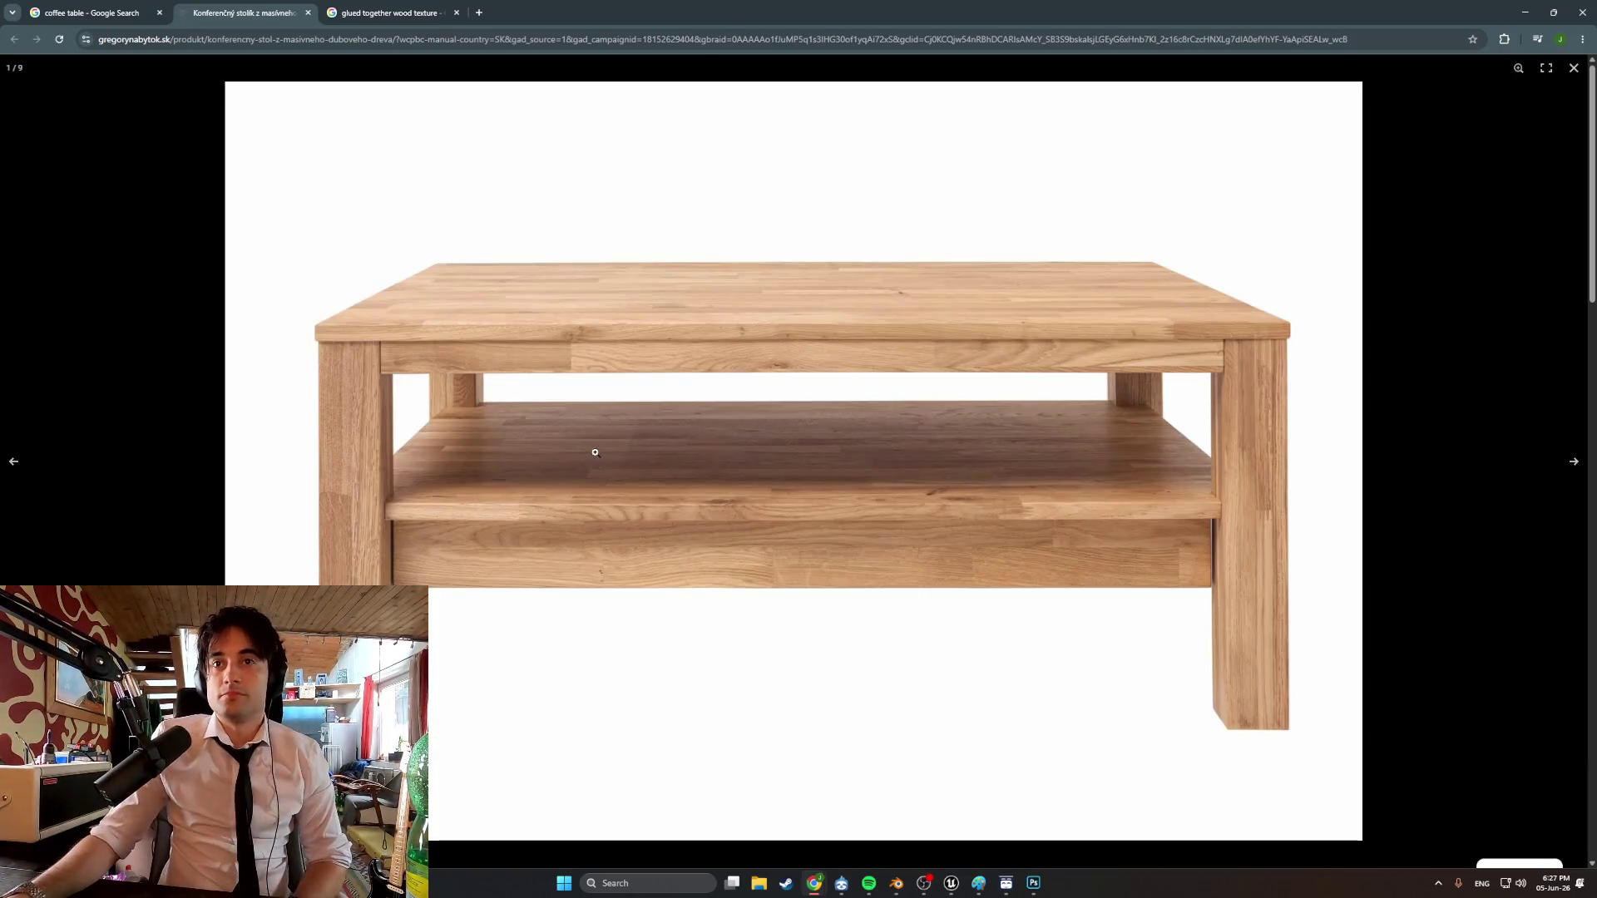
{"action": "left_click", "coordinate": [1572, 69]}
{"action": "left_click", "coordinate": [585, 501]}
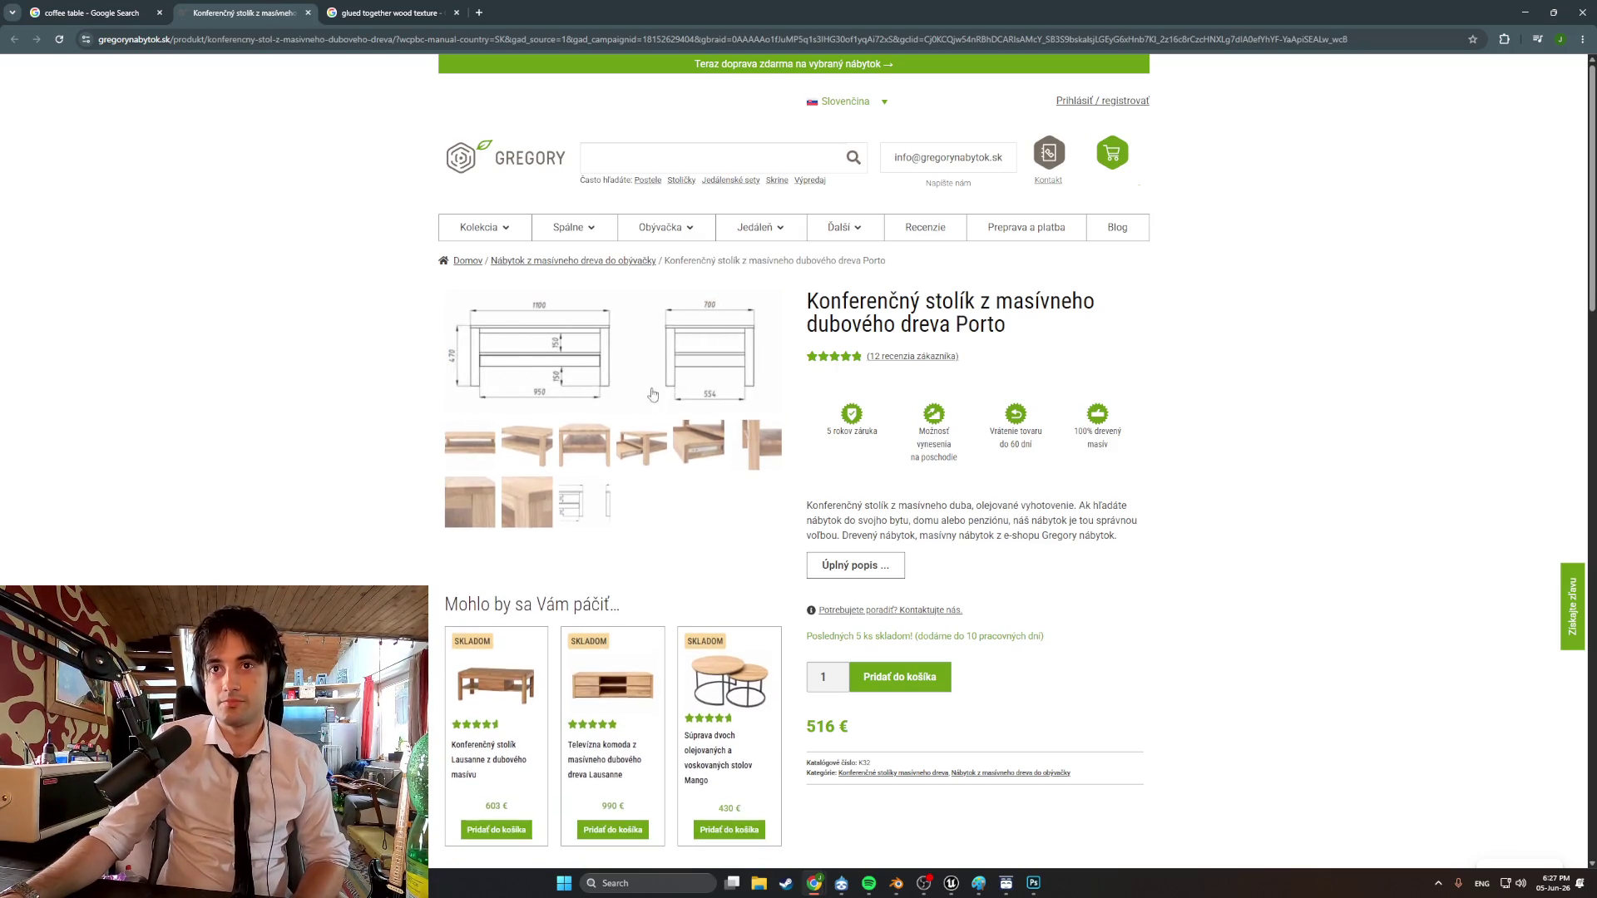
{"action": "left_click", "coordinate": [652, 394]}
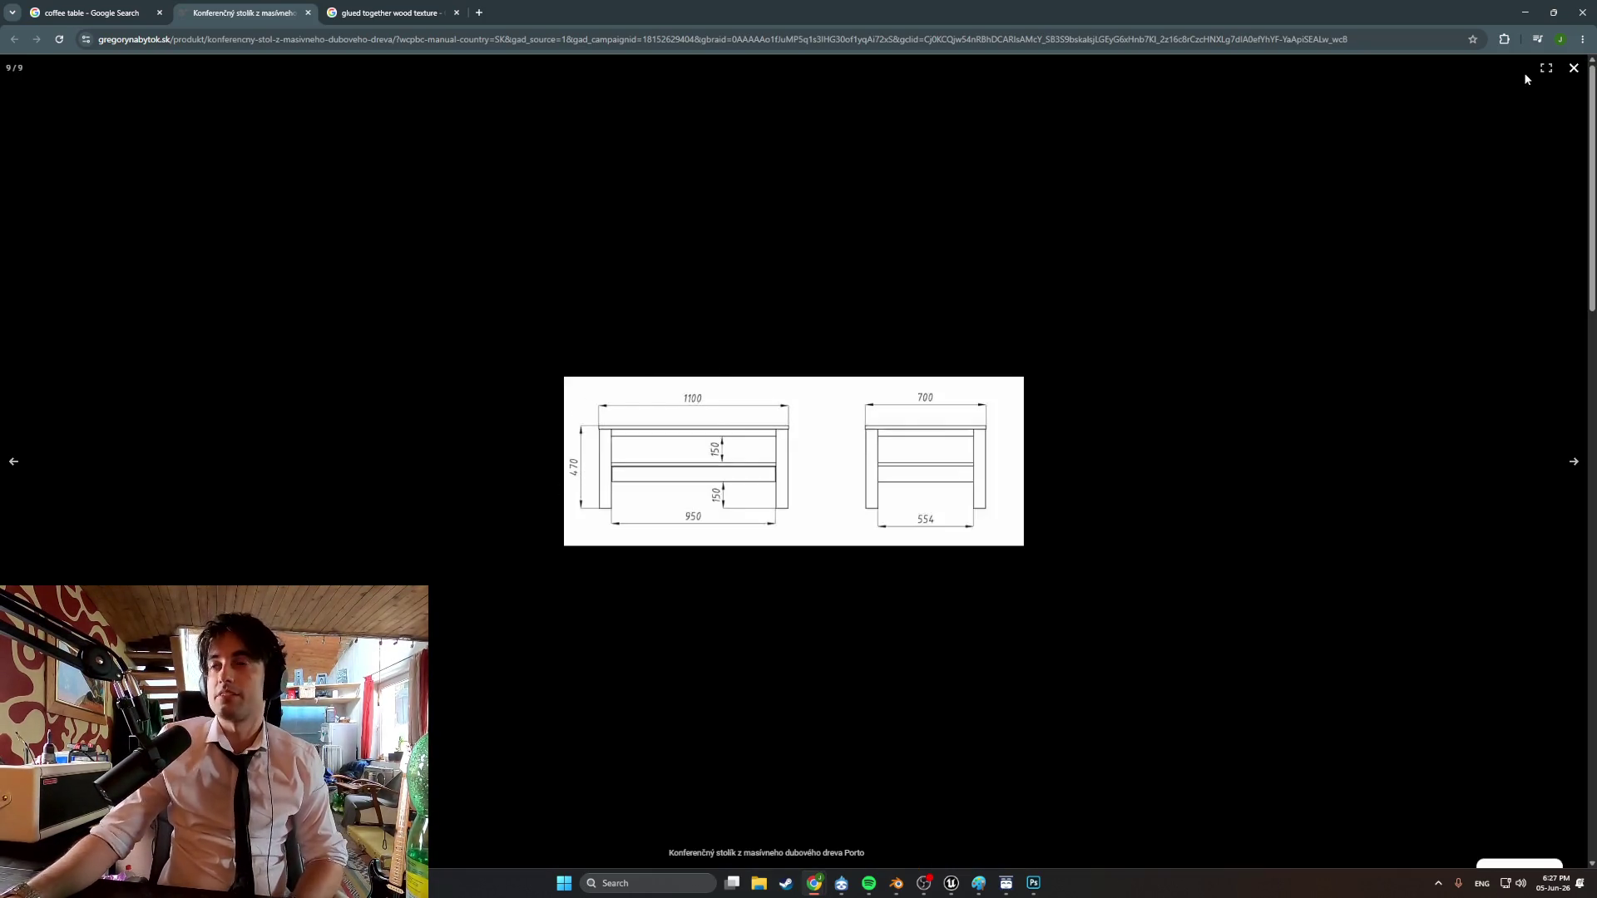
{"action": "left_click", "coordinate": [1572, 70]}
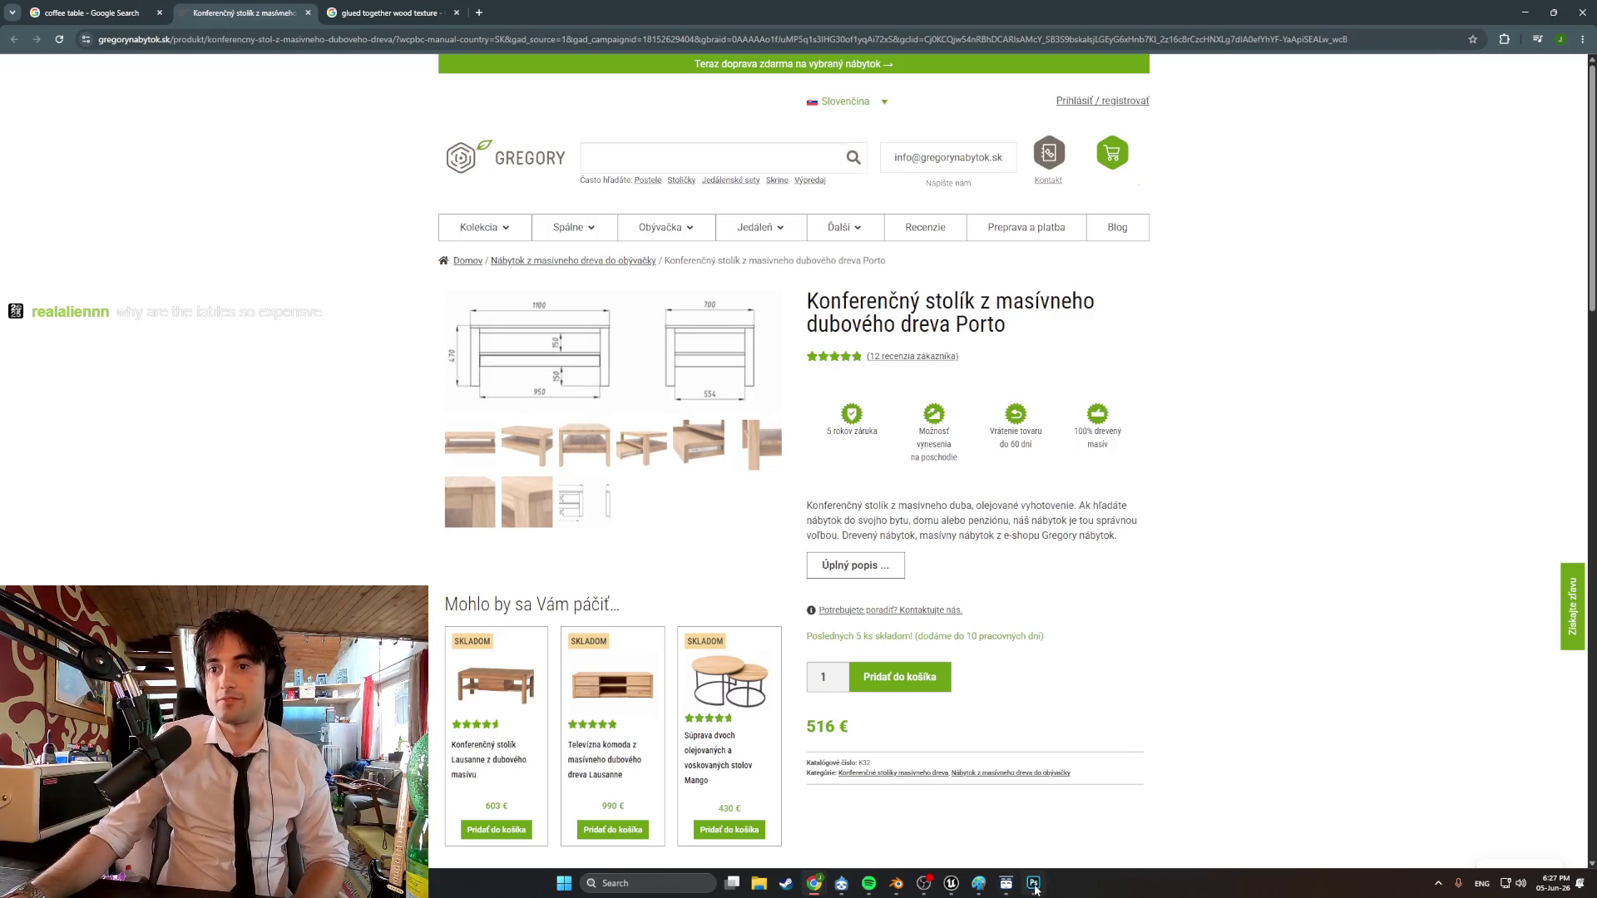
Switch back to the Blender table model and orbit around it.
{"action": "left_click", "coordinate": [1033, 884]}
{"action": "left_click", "coordinate": [951, 883]}
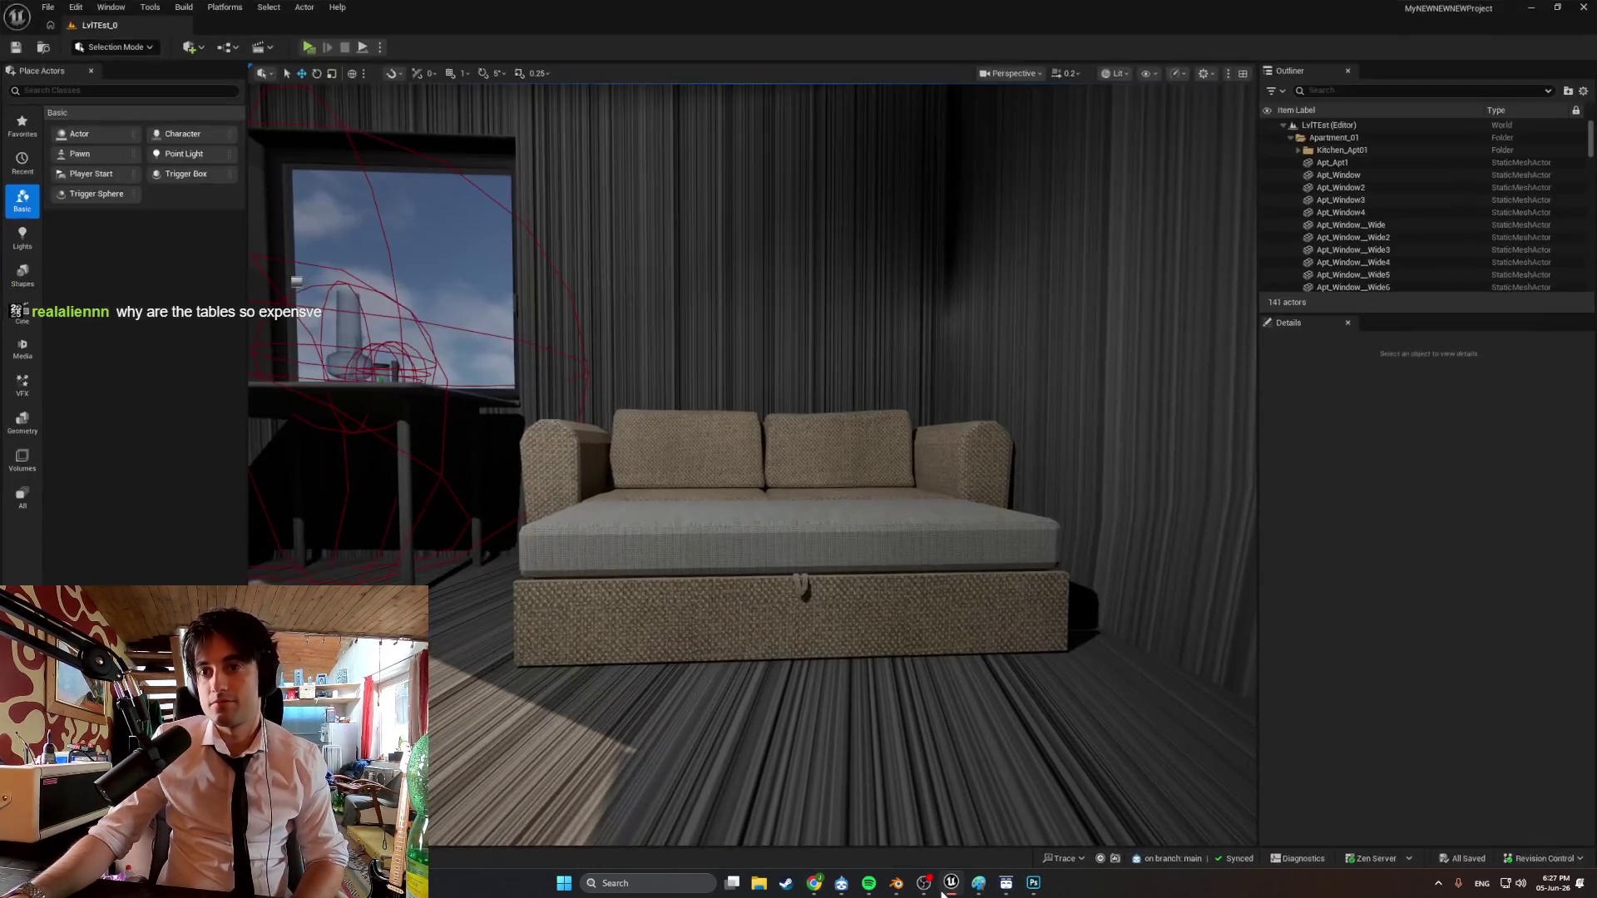
{"action": "left_click", "coordinate": [894, 885]}
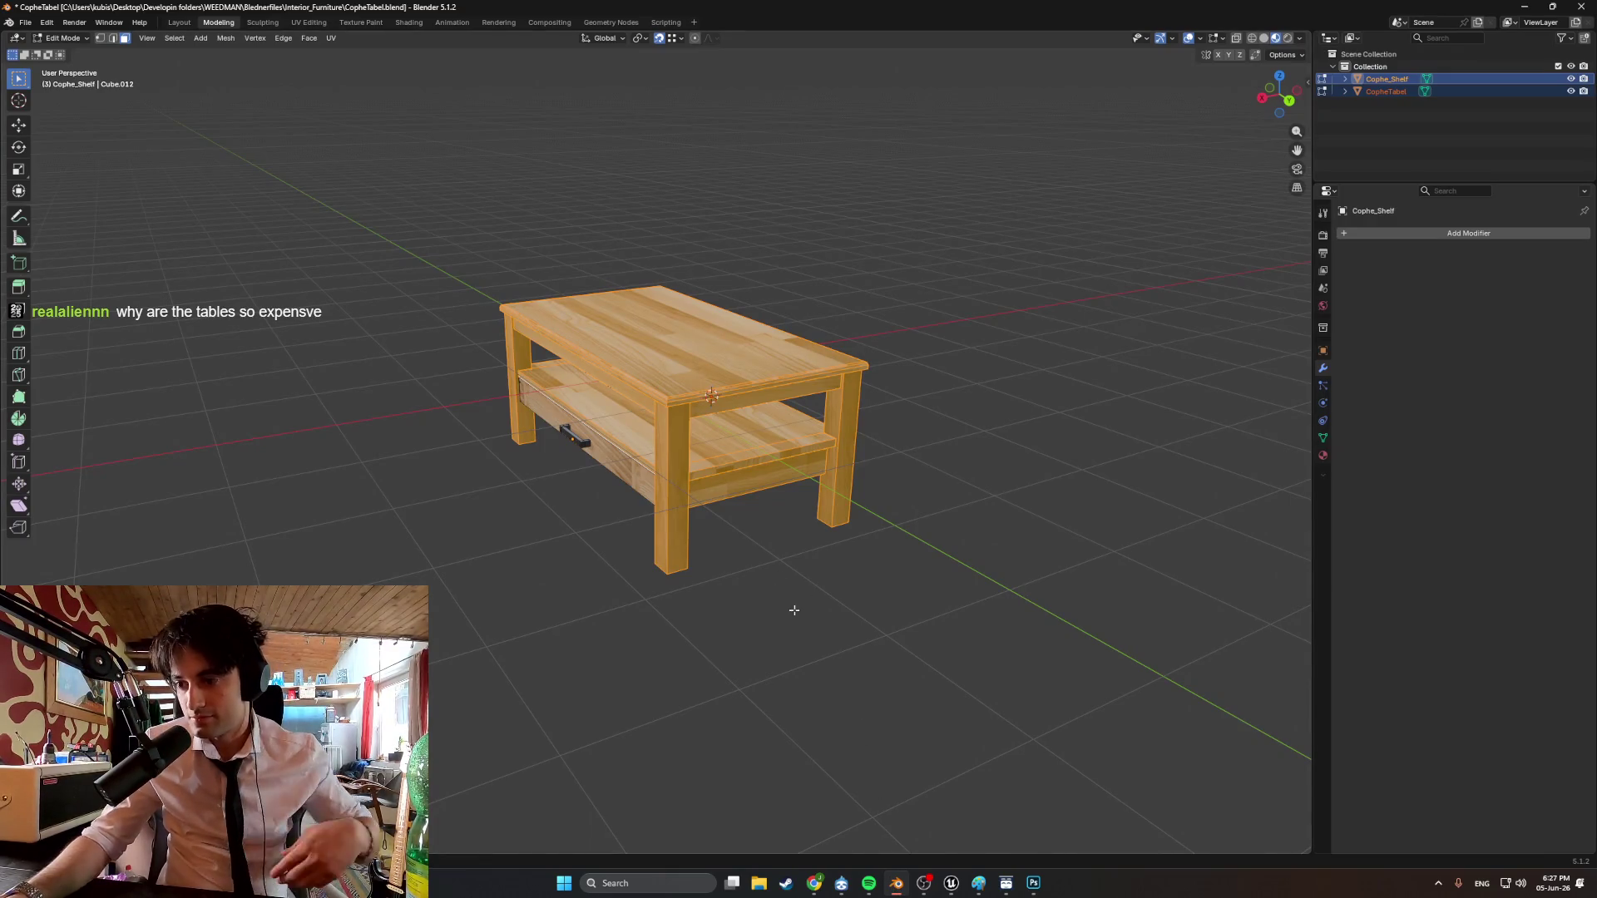
{"action": "mouse_move", "coordinate": [794, 610]}
{"action": "middle_mouse_down"}
{"action": "mouse_move", "coordinate": [716, 541]}
{"action": "mouse_move", "coordinate": [661, 547]}
{"action": "middle_mouse_up"}
{"action": "mouse_move", "coordinate": [754, 612]}
{"action": "middle_mouse_down"}
{"action": "mouse_move", "coordinate": [787, 560]}
{"action": "mouse_move", "coordinate": [800, 753]}
{"action": "middle_mouse_up"}
Browse the Korund oak table photos, then return to the Porto page and Blender.
{"action": "left_click", "coordinate": [824, 878]}
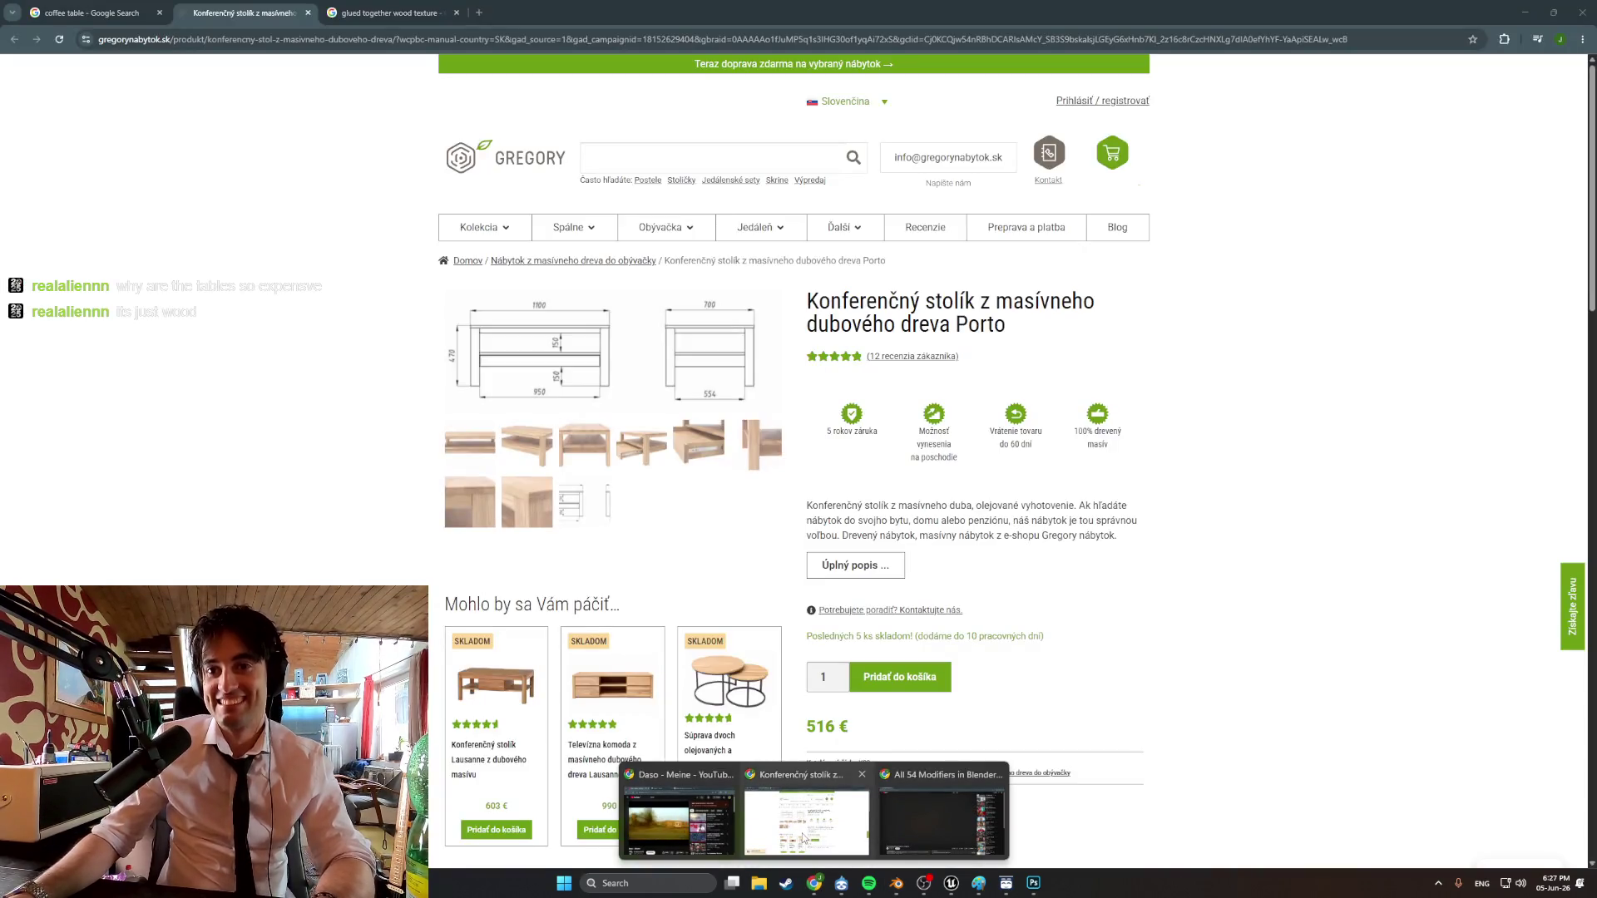
{"action": "left_click", "coordinate": [804, 838]}
{"action": "scroll", "coordinate": [563, 402], "scroll_direction": "down", "scroll_amount": 3}
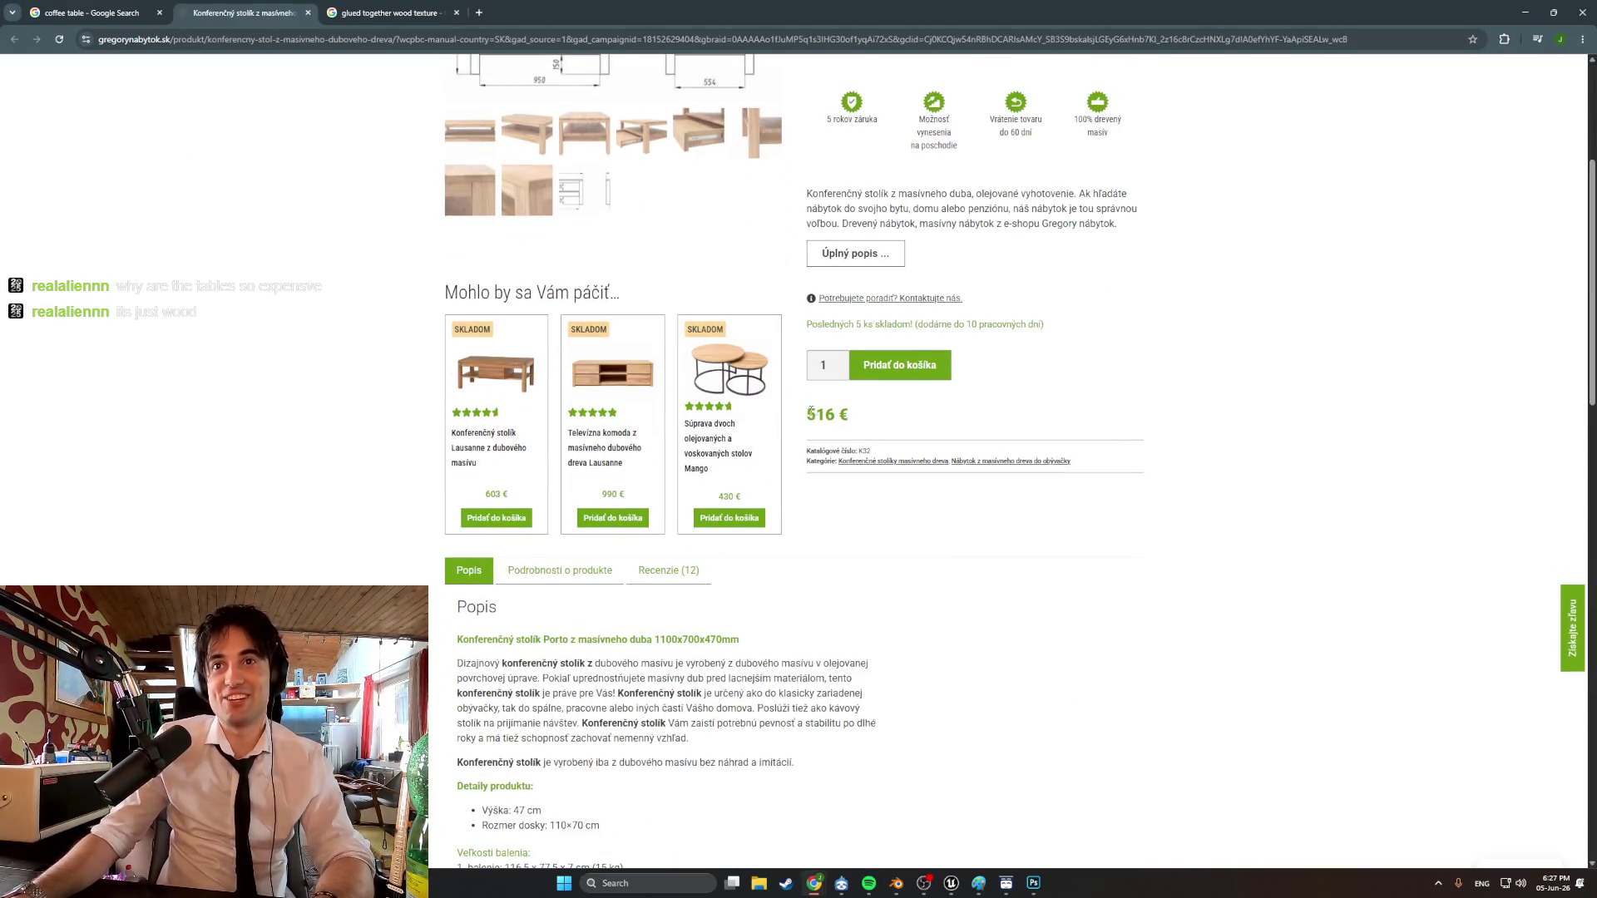
{"action": "left_click", "coordinate": [91, 12]}
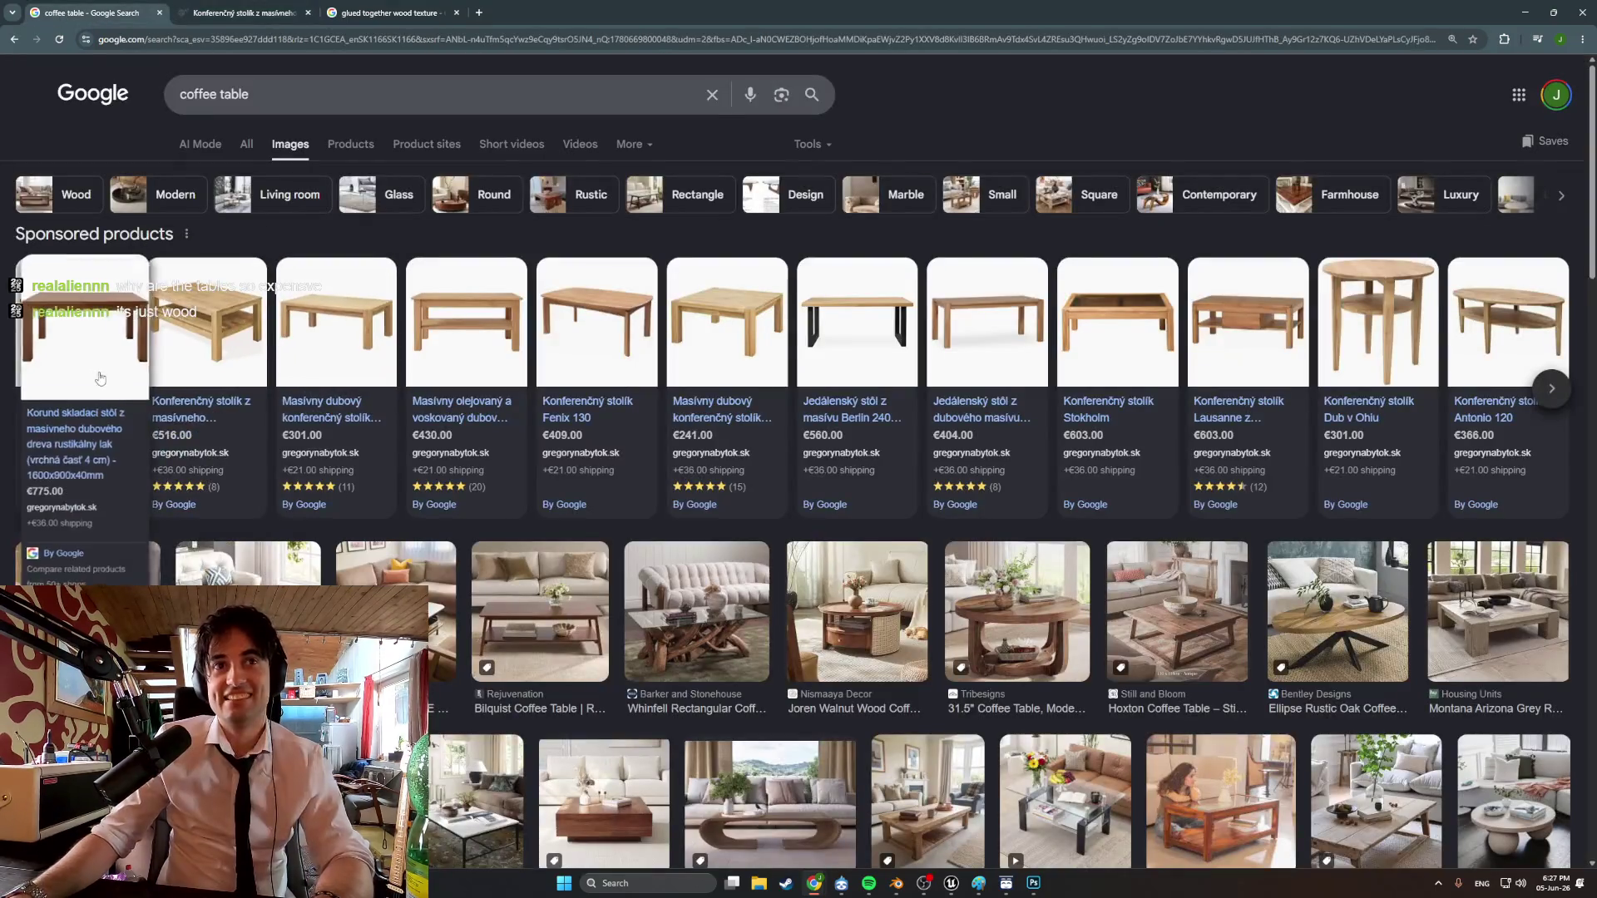
{"action": "left_click", "coordinate": [73, 376]}
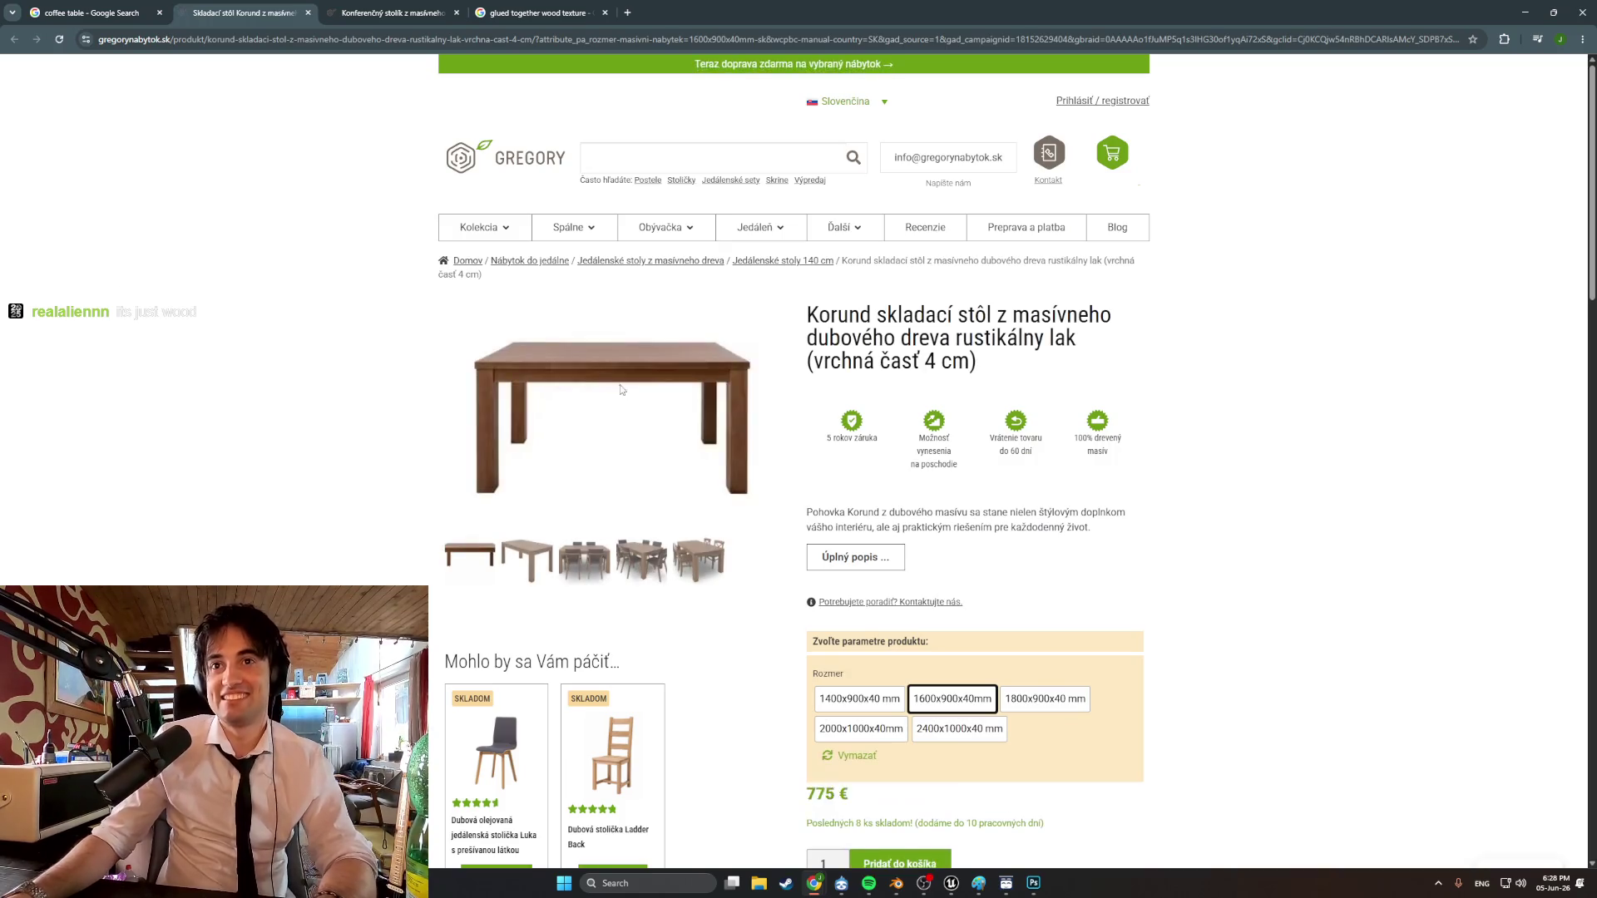
{"action": "left_click", "coordinate": [620, 386]}
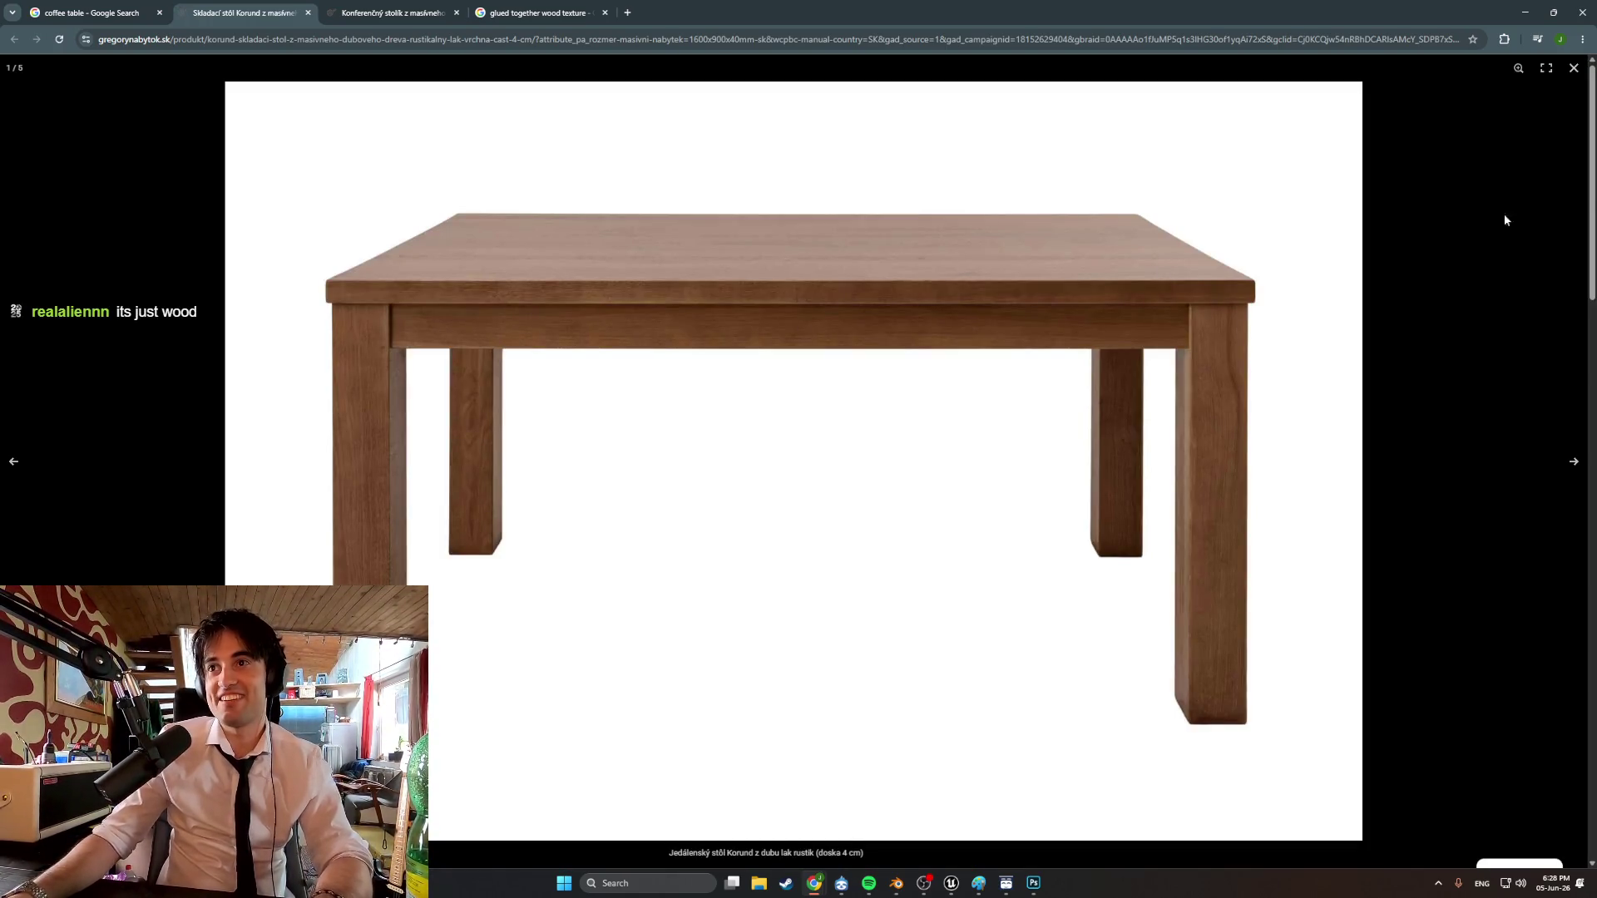
{"action": "left_click", "coordinate": [1573, 461]}
{"action": "left_click", "coordinate": [1574, 463]}
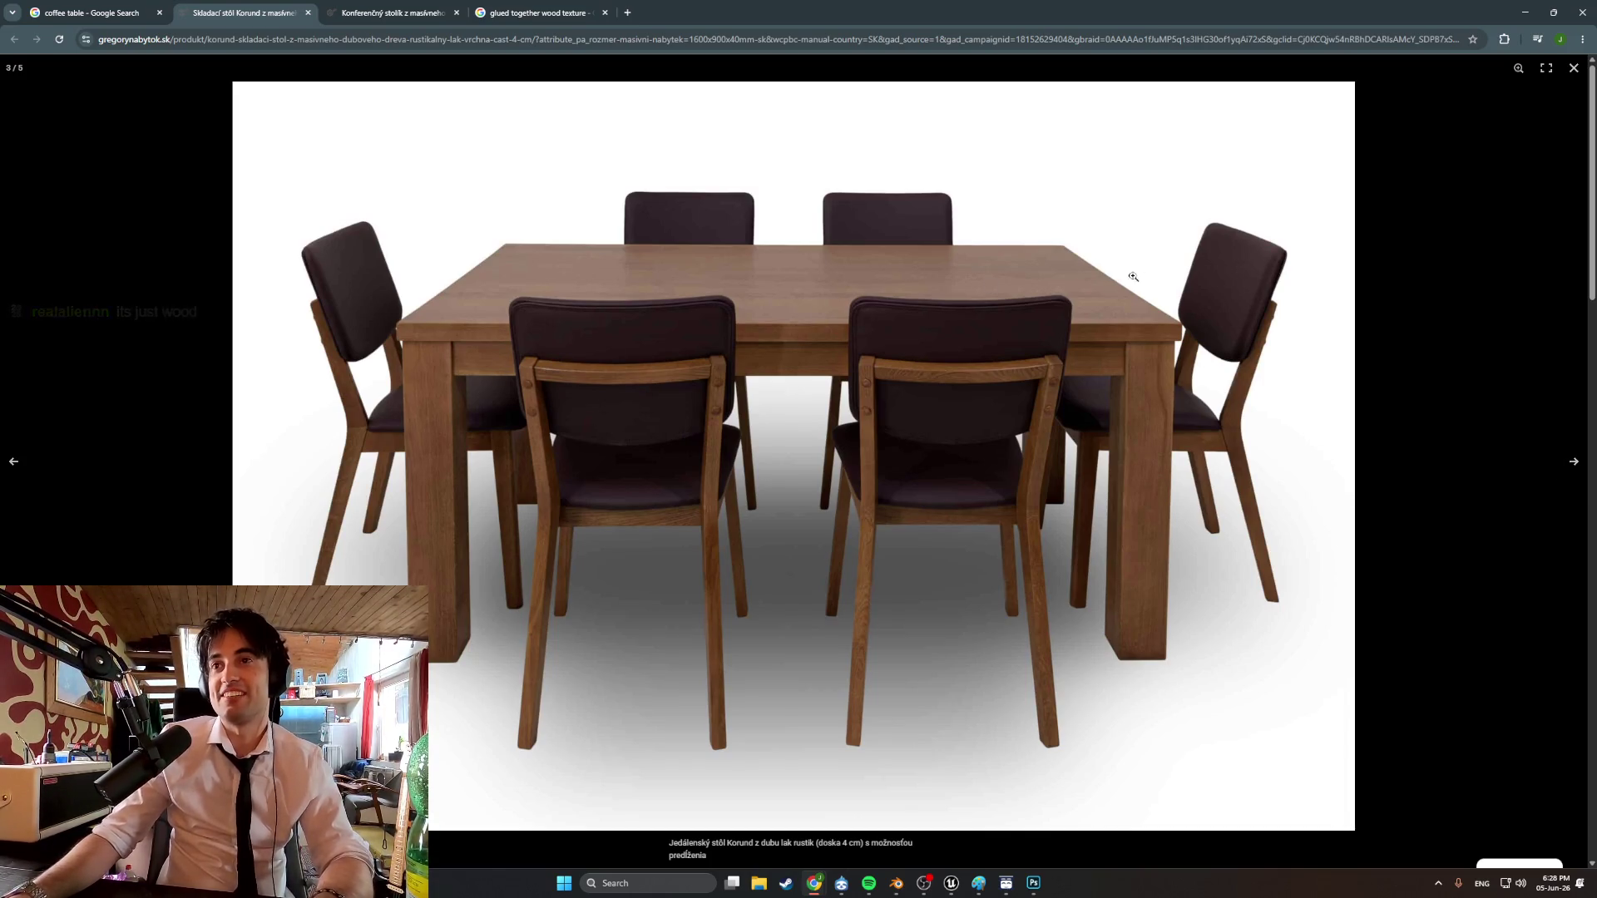
{"action": "left_click", "coordinate": [390, 13]}
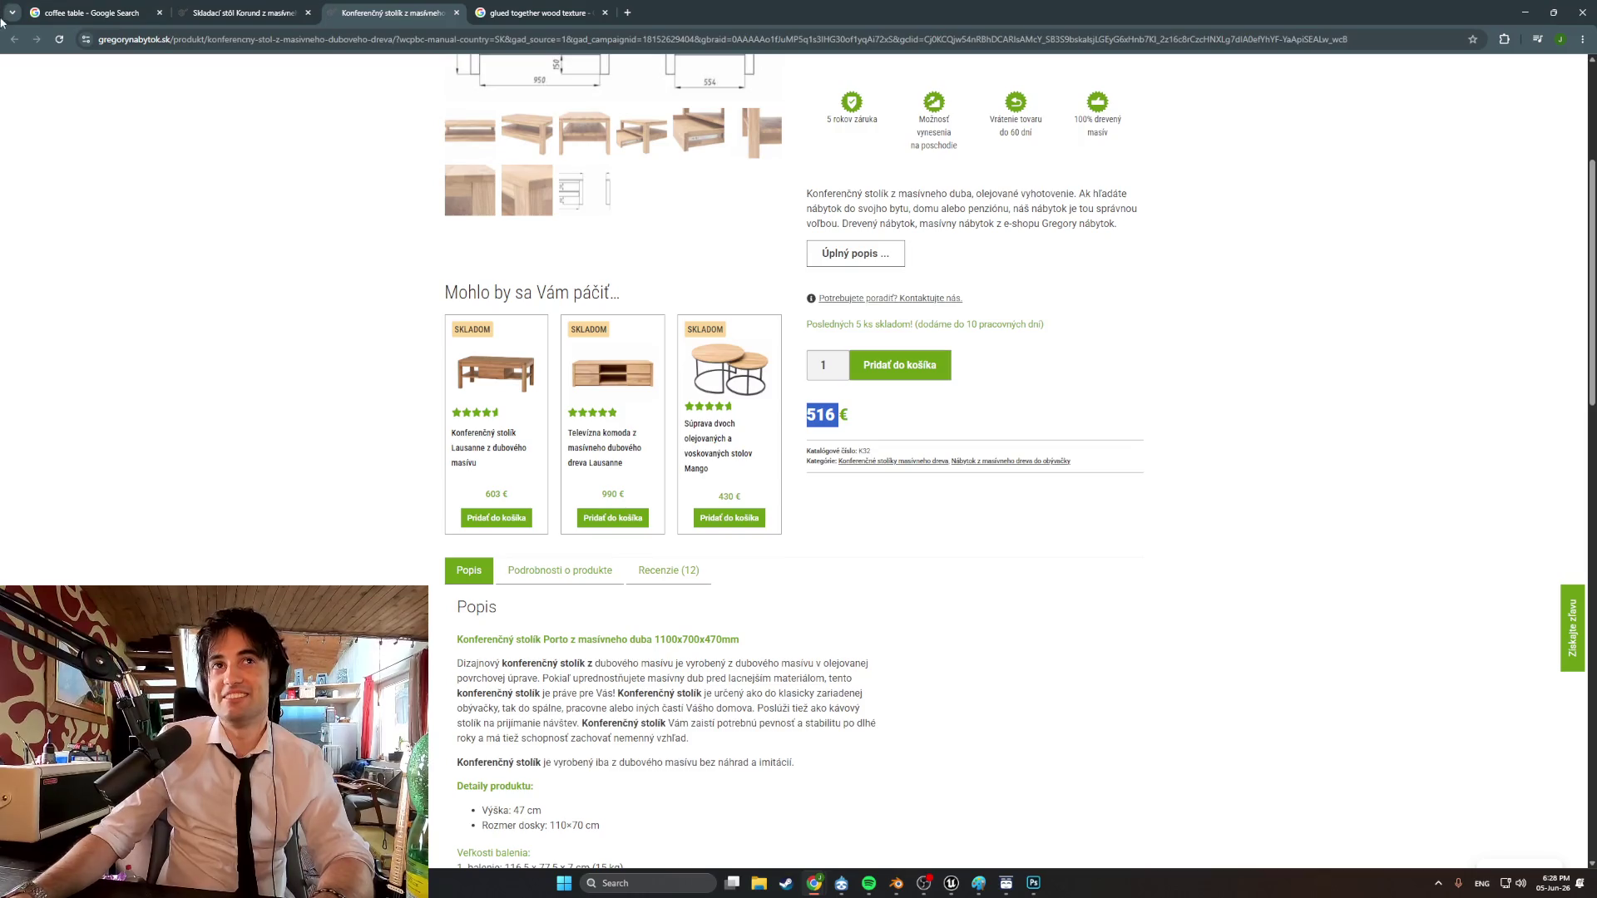
{"action": "scroll", "coordinate": [619, 461], "scroll_direction": "up", "scroll_amount": 3}
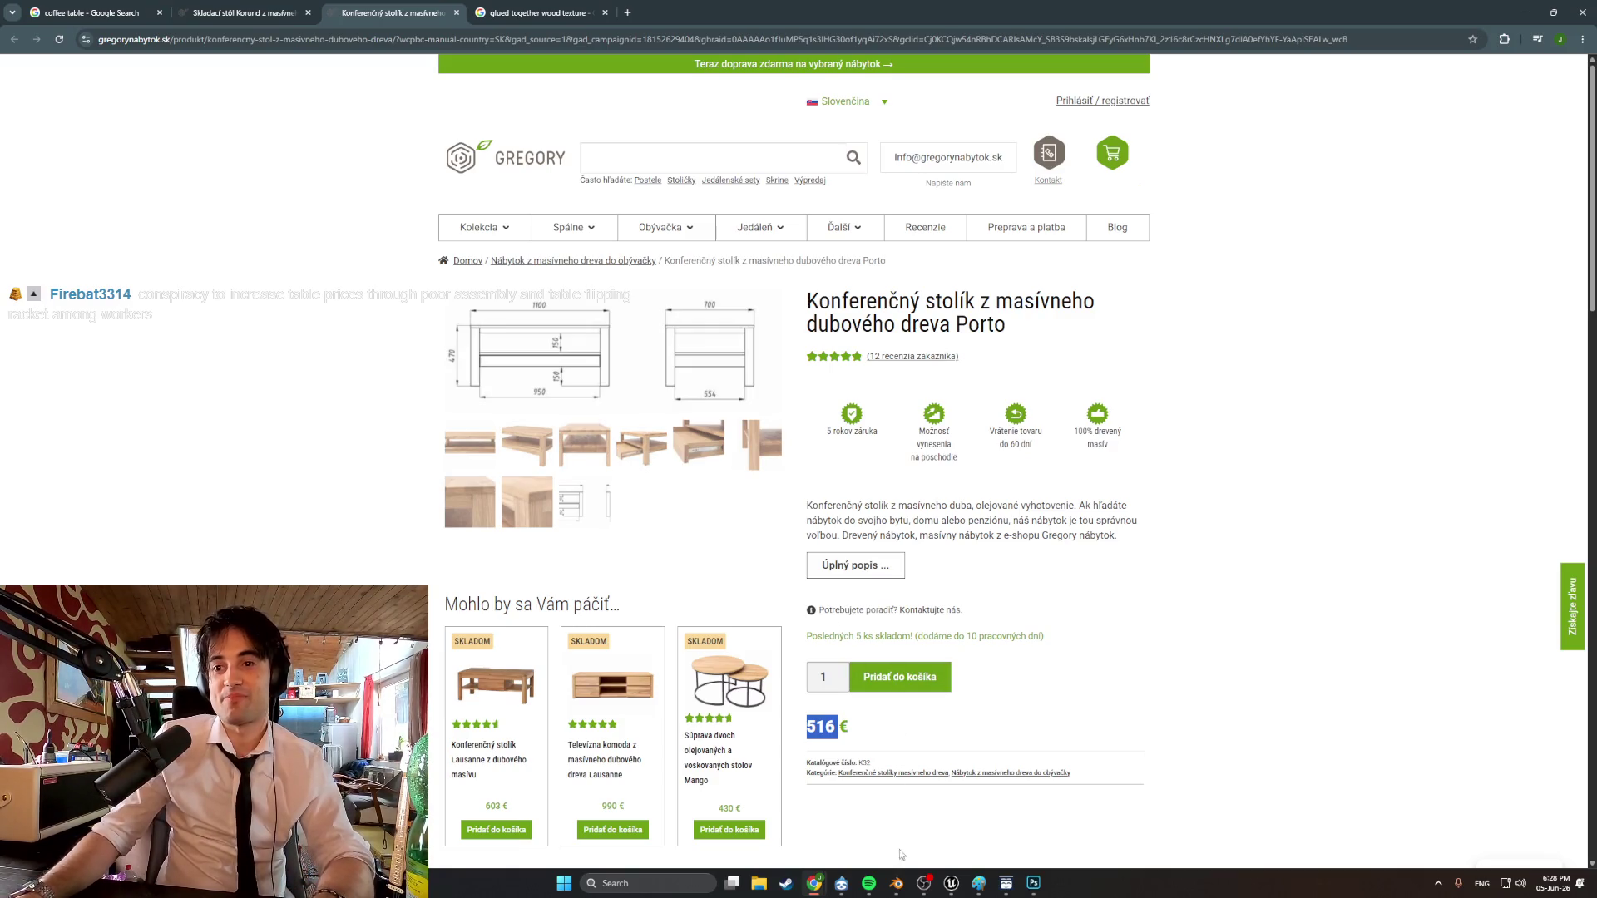
{"action": "left_click", "coordinate": [896, 884]}
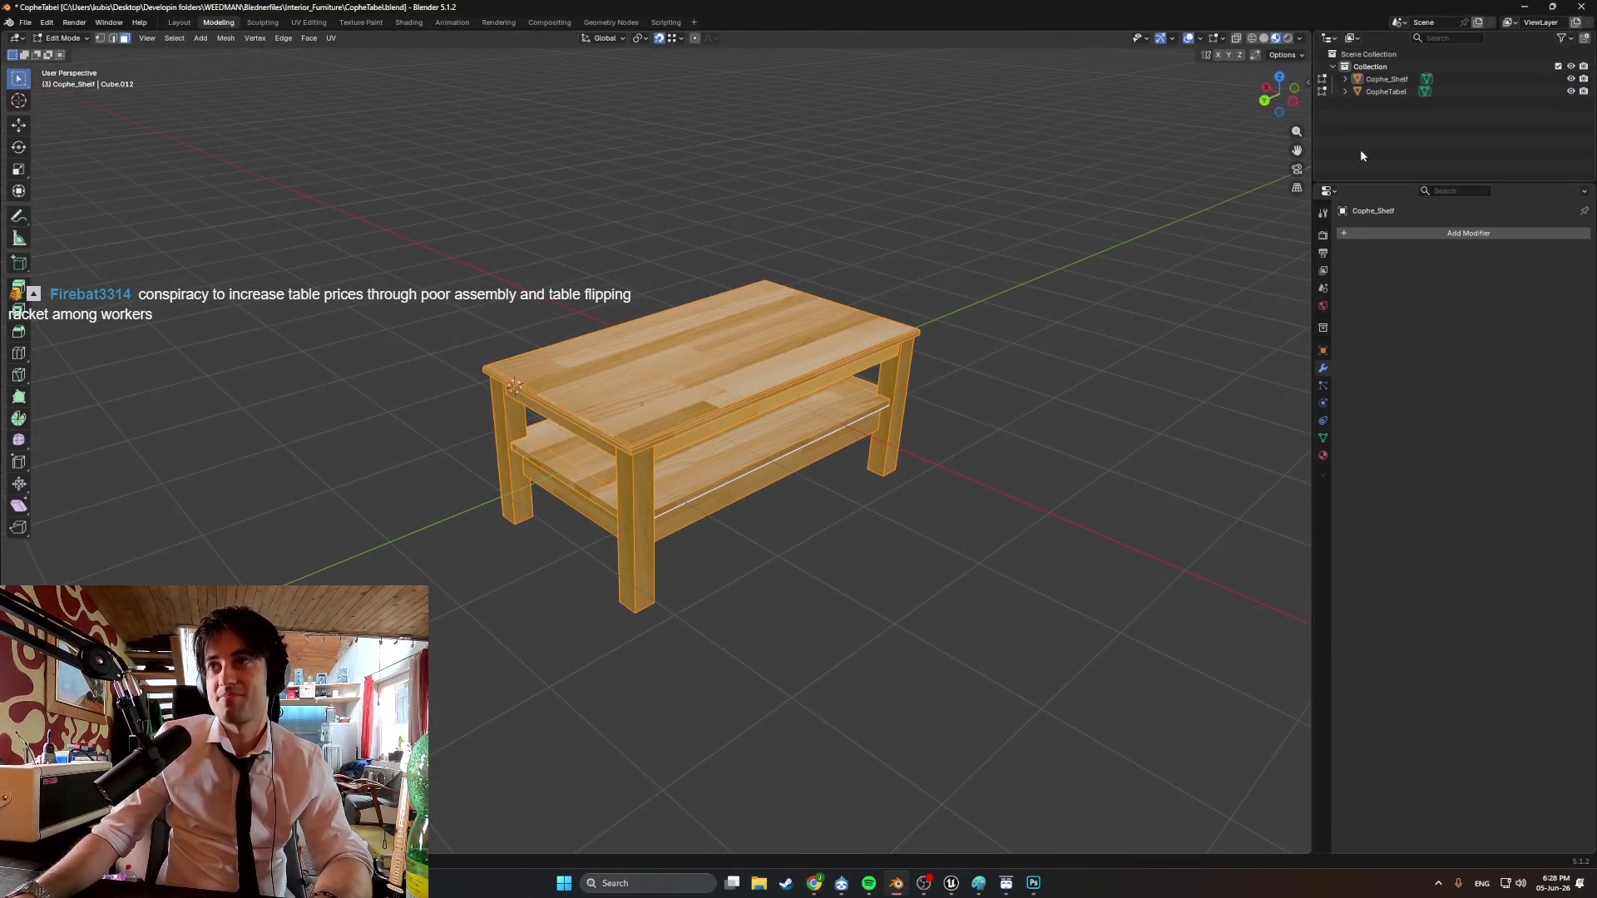
Add a plane to the shelf mesh and separate it into its own object.
{"action": "mouse_move", "coordinate": [1231, 239]}
{"action": "middle_mouse_down"}
{"action": "mouse_move", "coordinate": [1045, 246]}
{"action": "mouse_move", "coordinate": [724, 339]}
{"action": "middle_mouse_up"}
{"action": "key", "text": "shift+a"}
{"action": "left_click", "coordinate": [947, 274]}
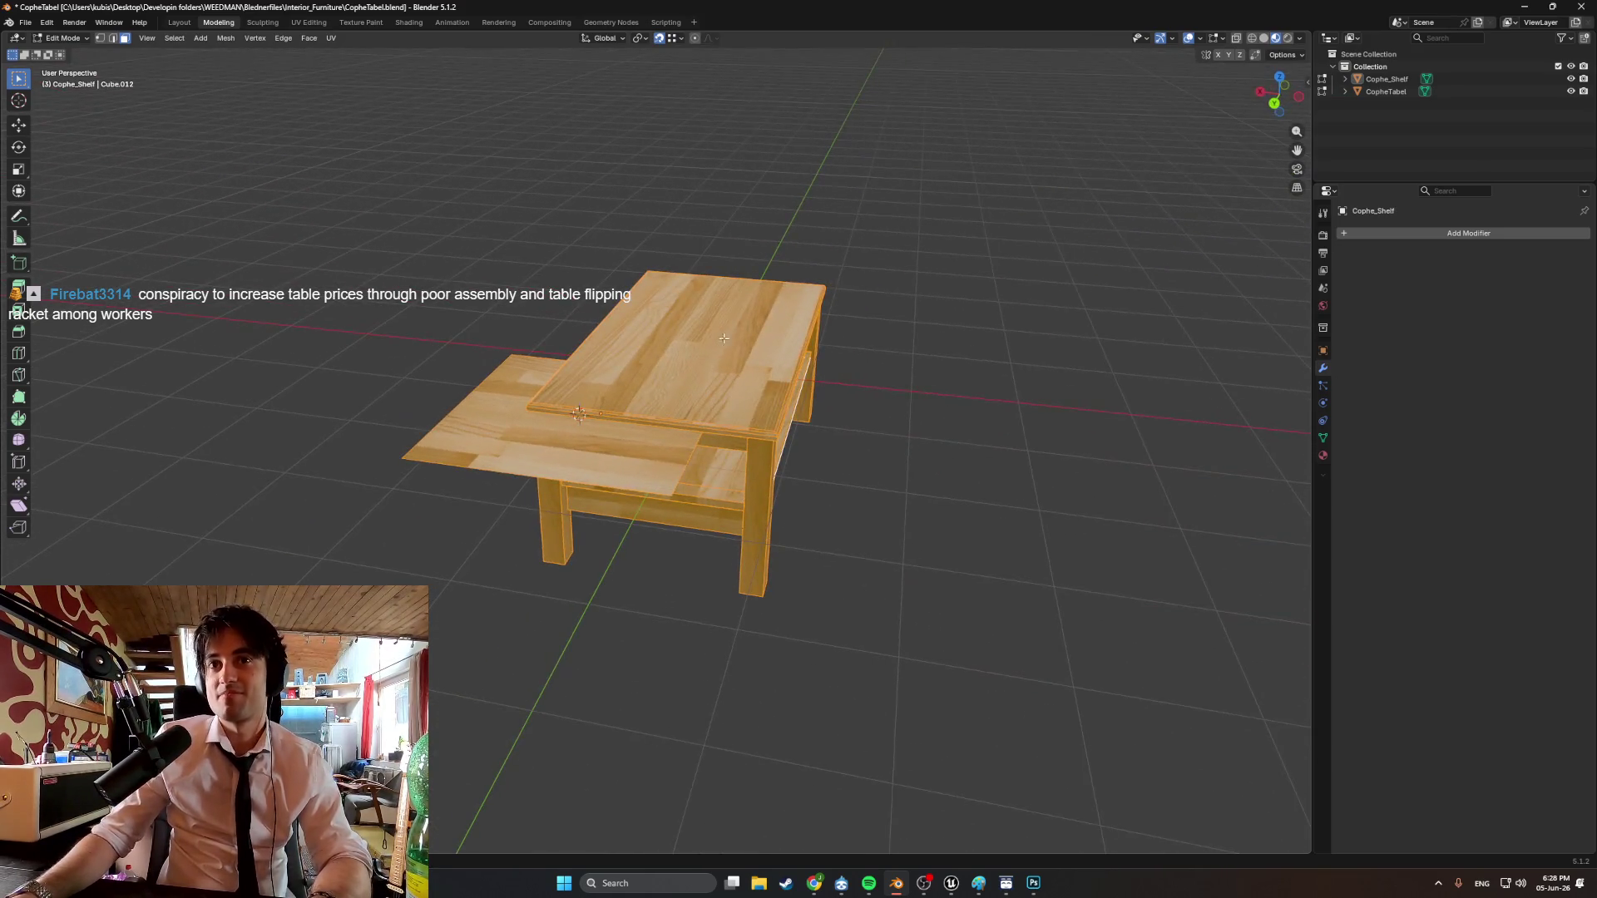
{"action": "left_click", "coordinate": [395, 465]}
{"action": "left_click", "coordinate": [482, 442]}
{"action": "key", "text": "p"}
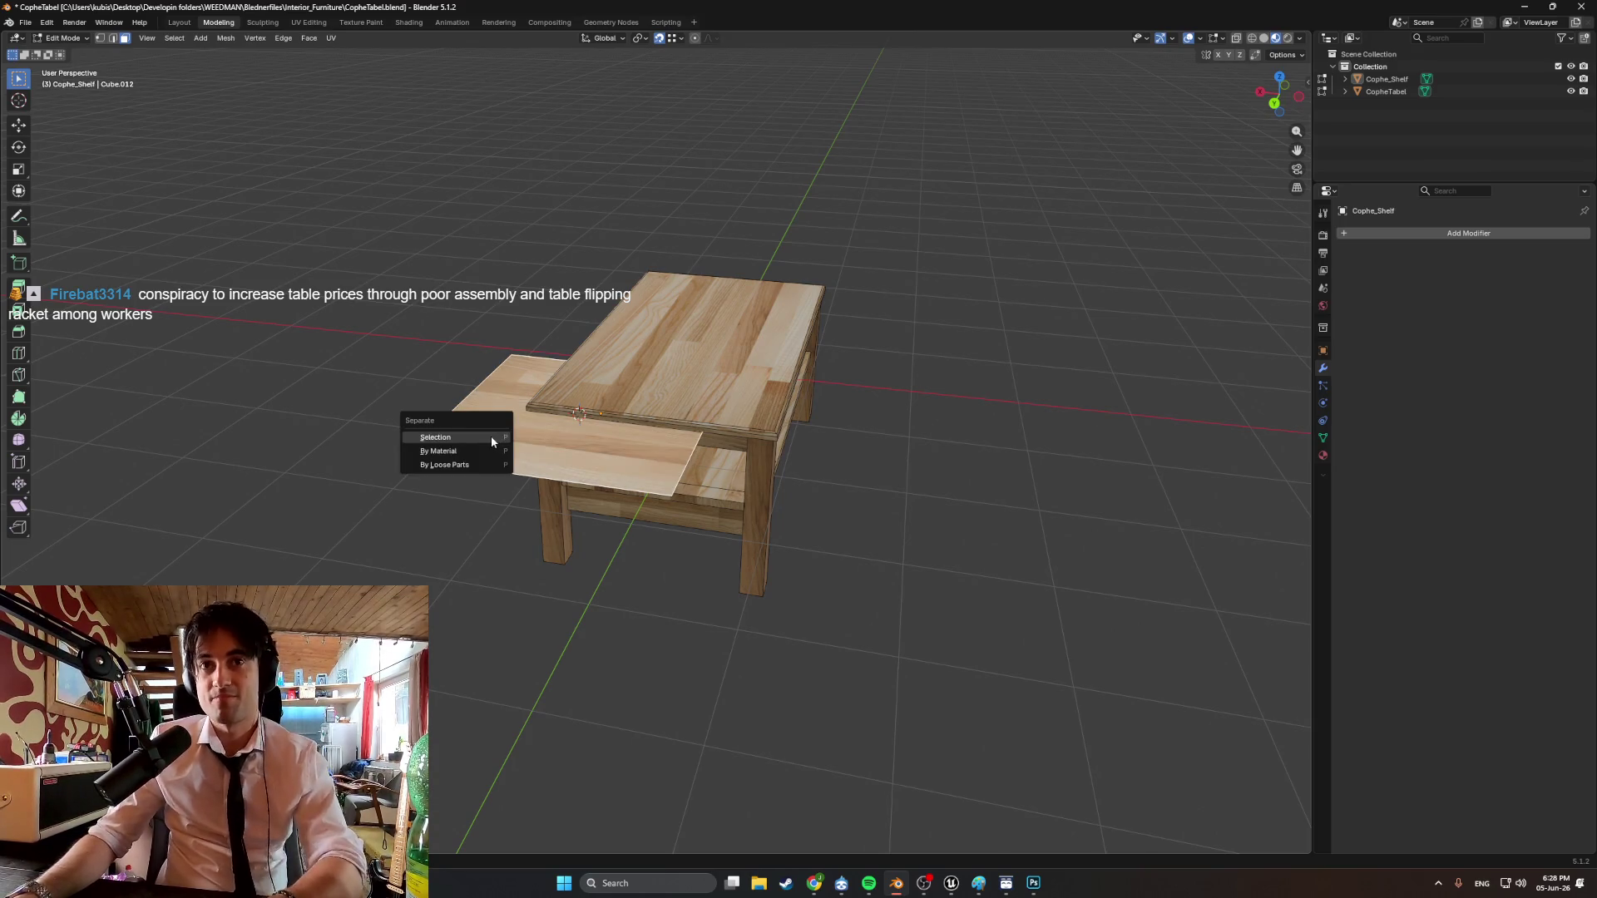
{"action": "left_click", "coordinate": [489, 436]}
Move the separated plane to the left of the table and rotate it about Y.
{"action": "key", "text": "Tab"}
{"action": "left_click", "coordinate": [519, 425]}
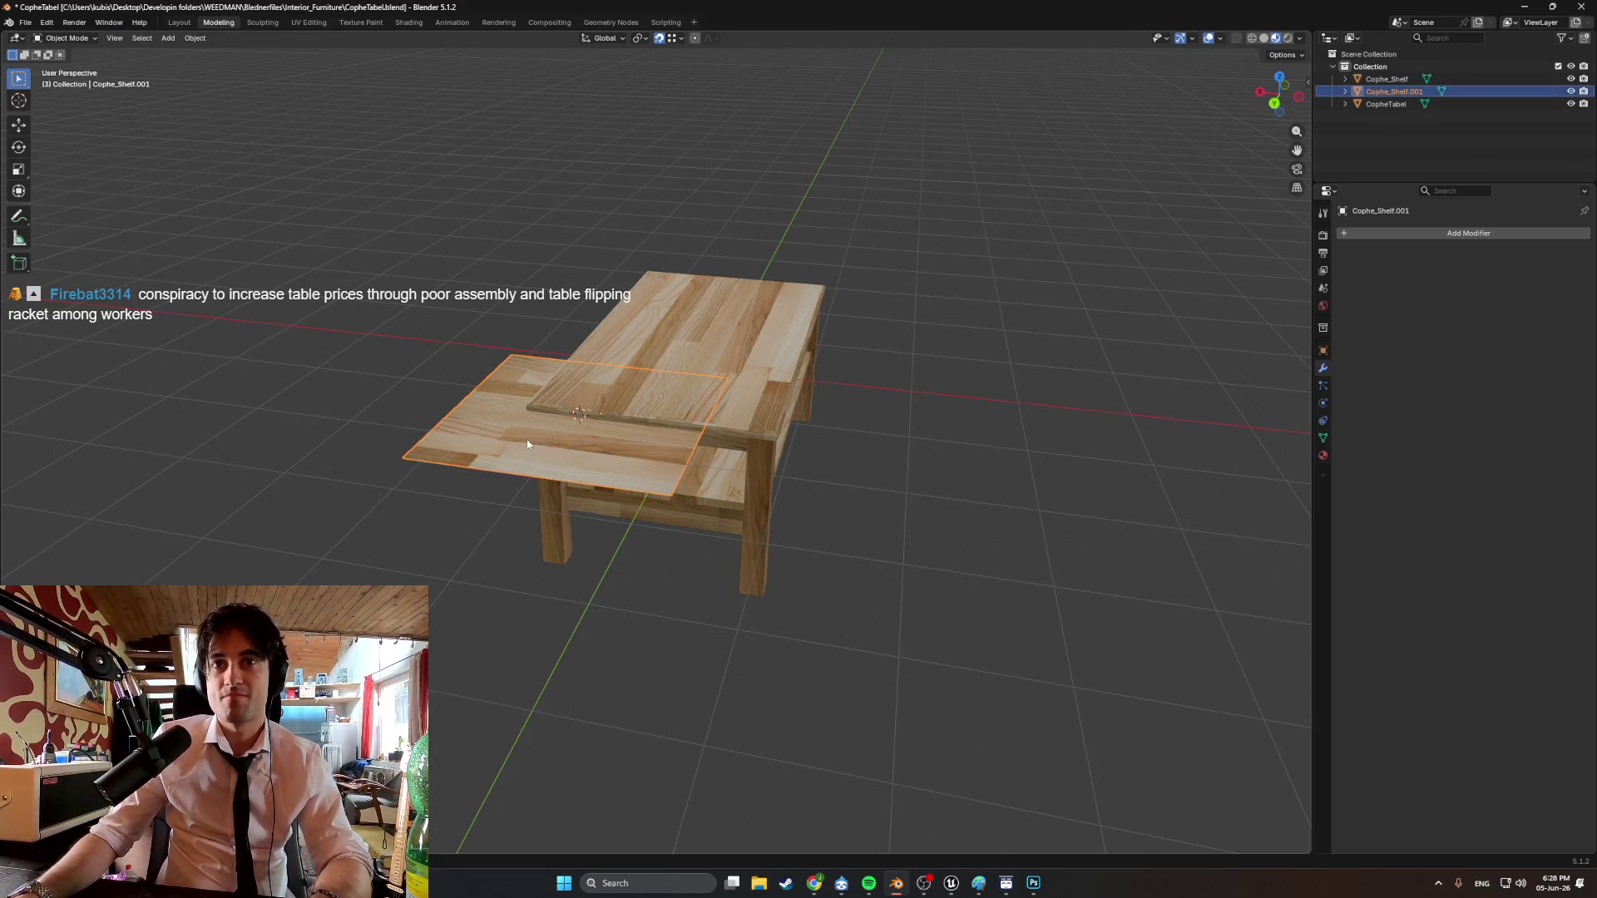
{"action": "key", "text": "g"}
{"action": "left_click", "coordinate": [457, 419]}
{"action": "middle_click_drag", "start_coordinate": [403, 388], "coordinate": [424, 391]}
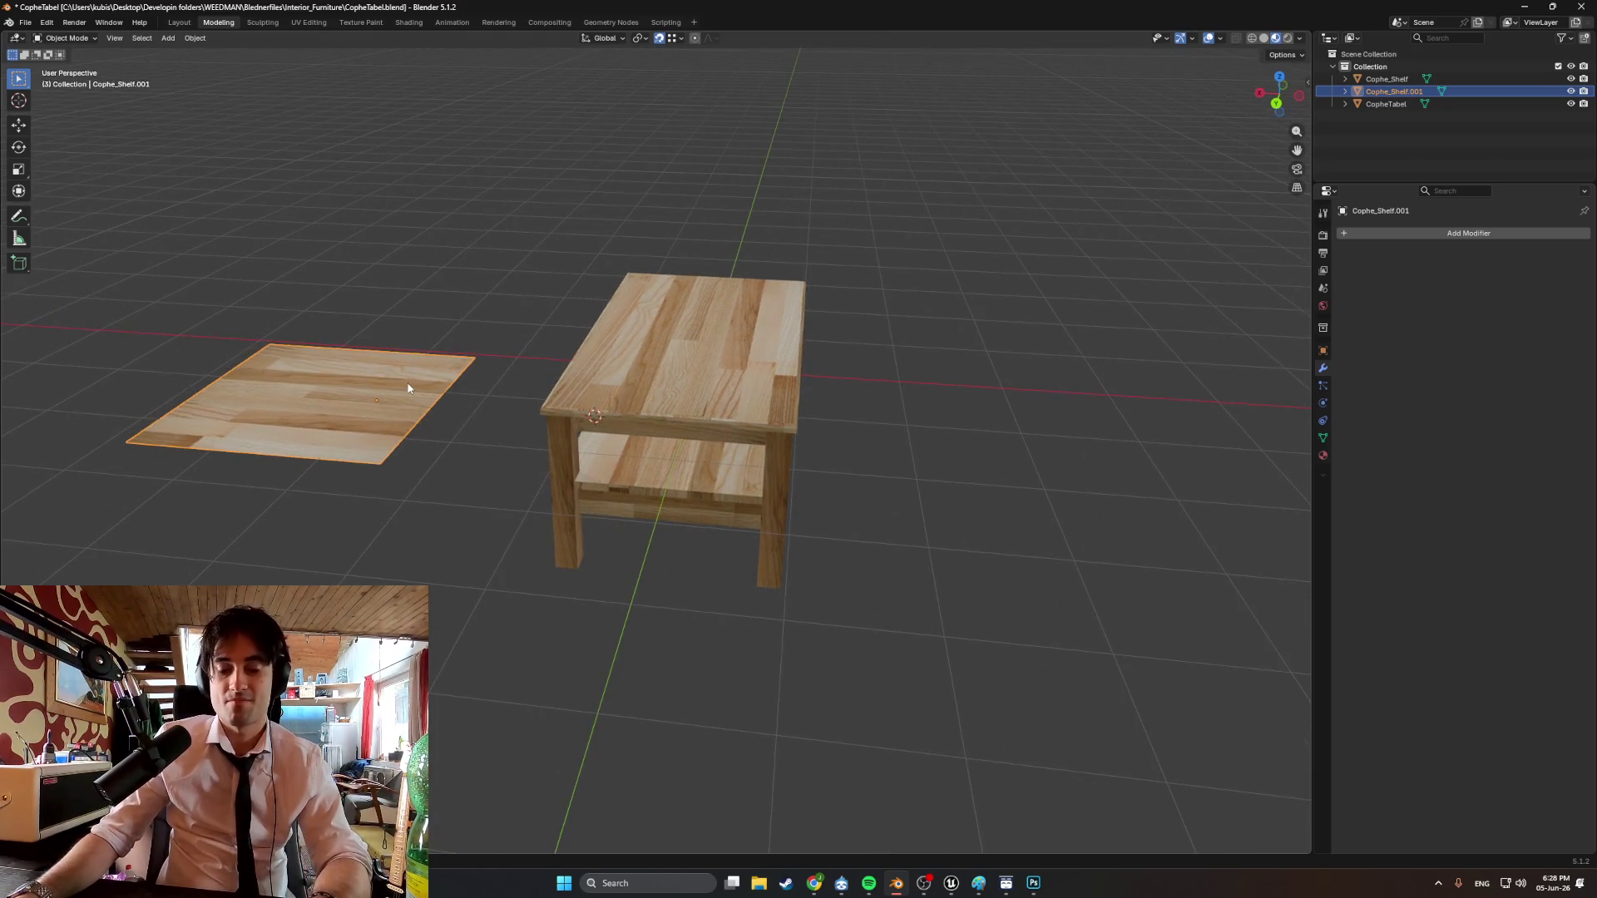
{"action": "key", "text": "r"}
{"action": "key", "text": "y"}
{"action": "left_click", "coordinate": [435, 403]}
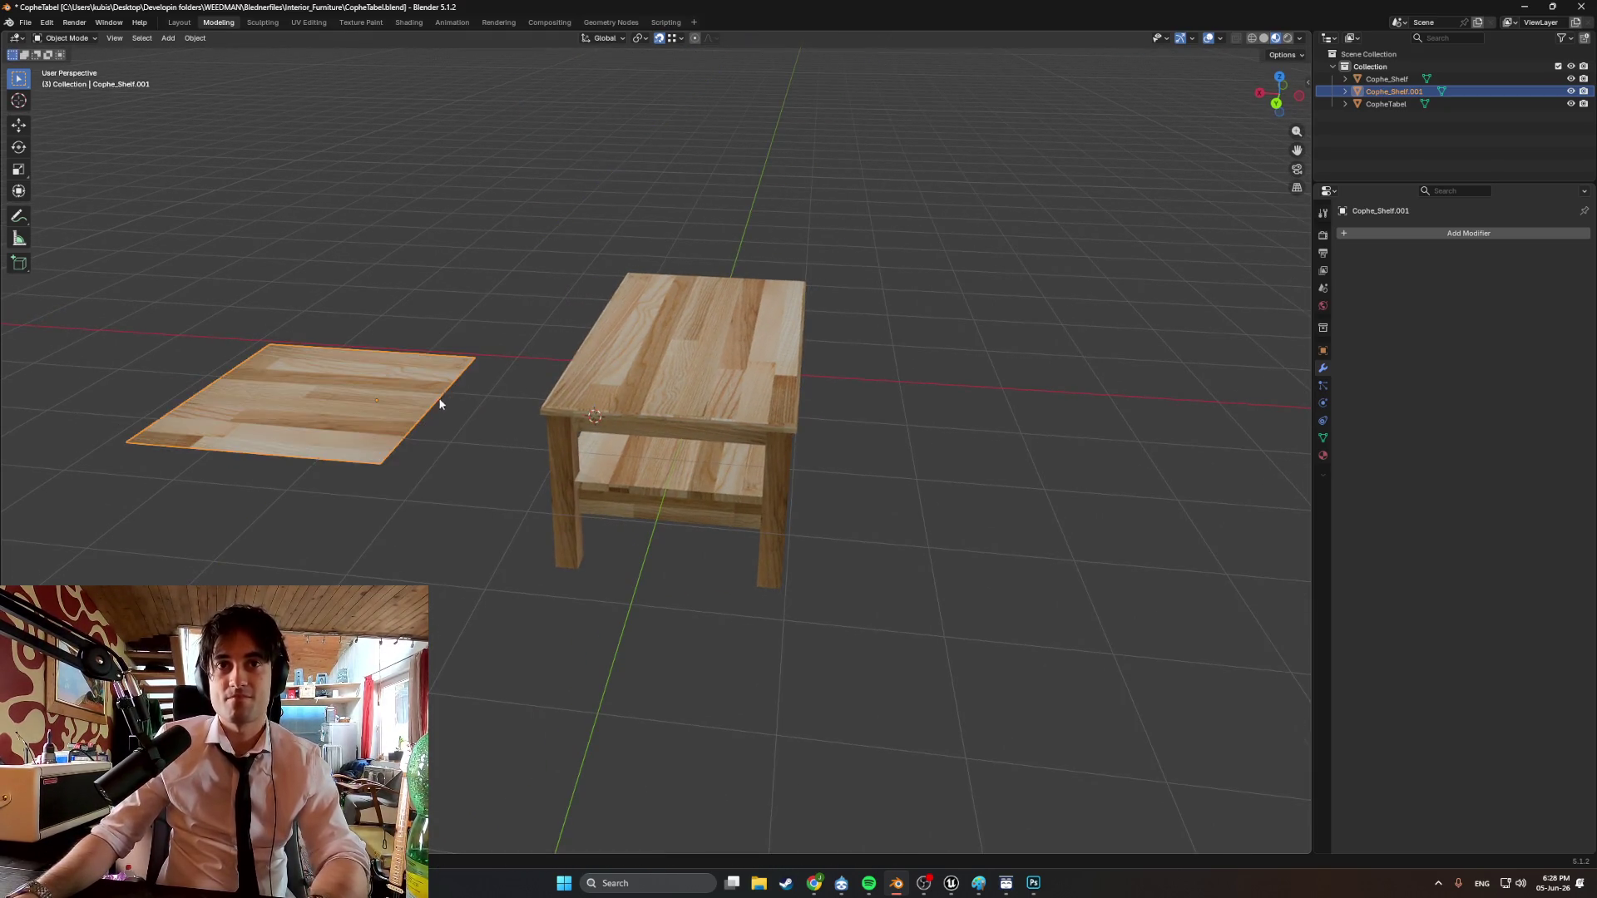
Set the separated plane's origin to its geometry.
{"action": "key", "text": "Tab"}
{"action": "right_click", "coordinate": [347, 392]}
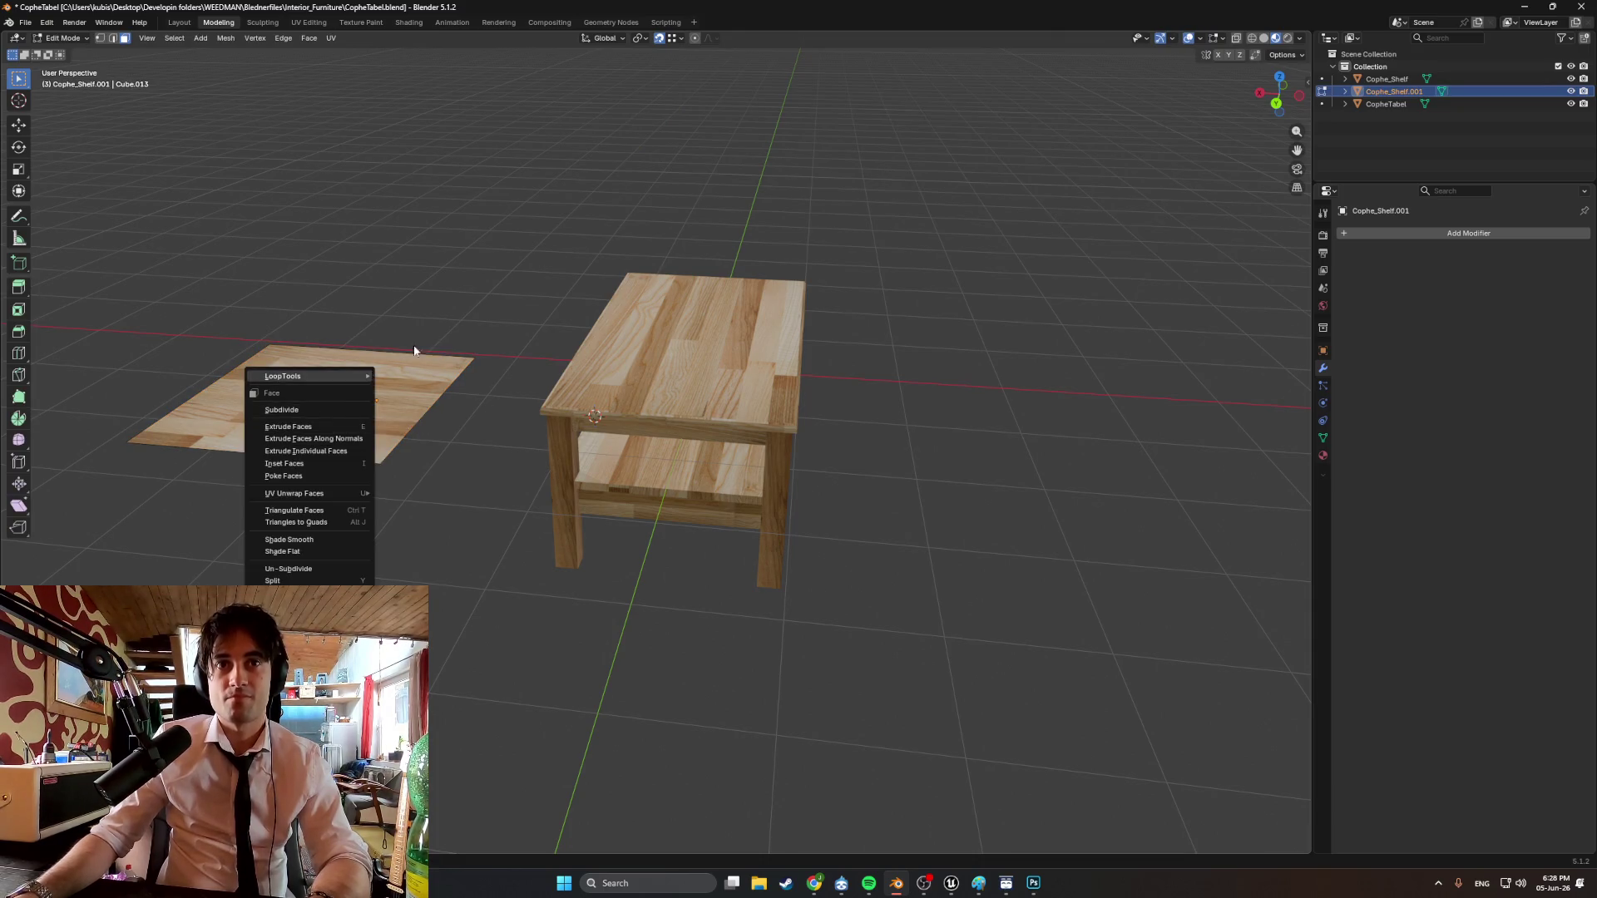
{"action": "key", "text": "Escape"}
{"action": "key", "text": "Tab"}
{"action": "right_click", "coordinate": [363, 393]}
{"action": "mouse_move", "coordinate": [359, 444]}
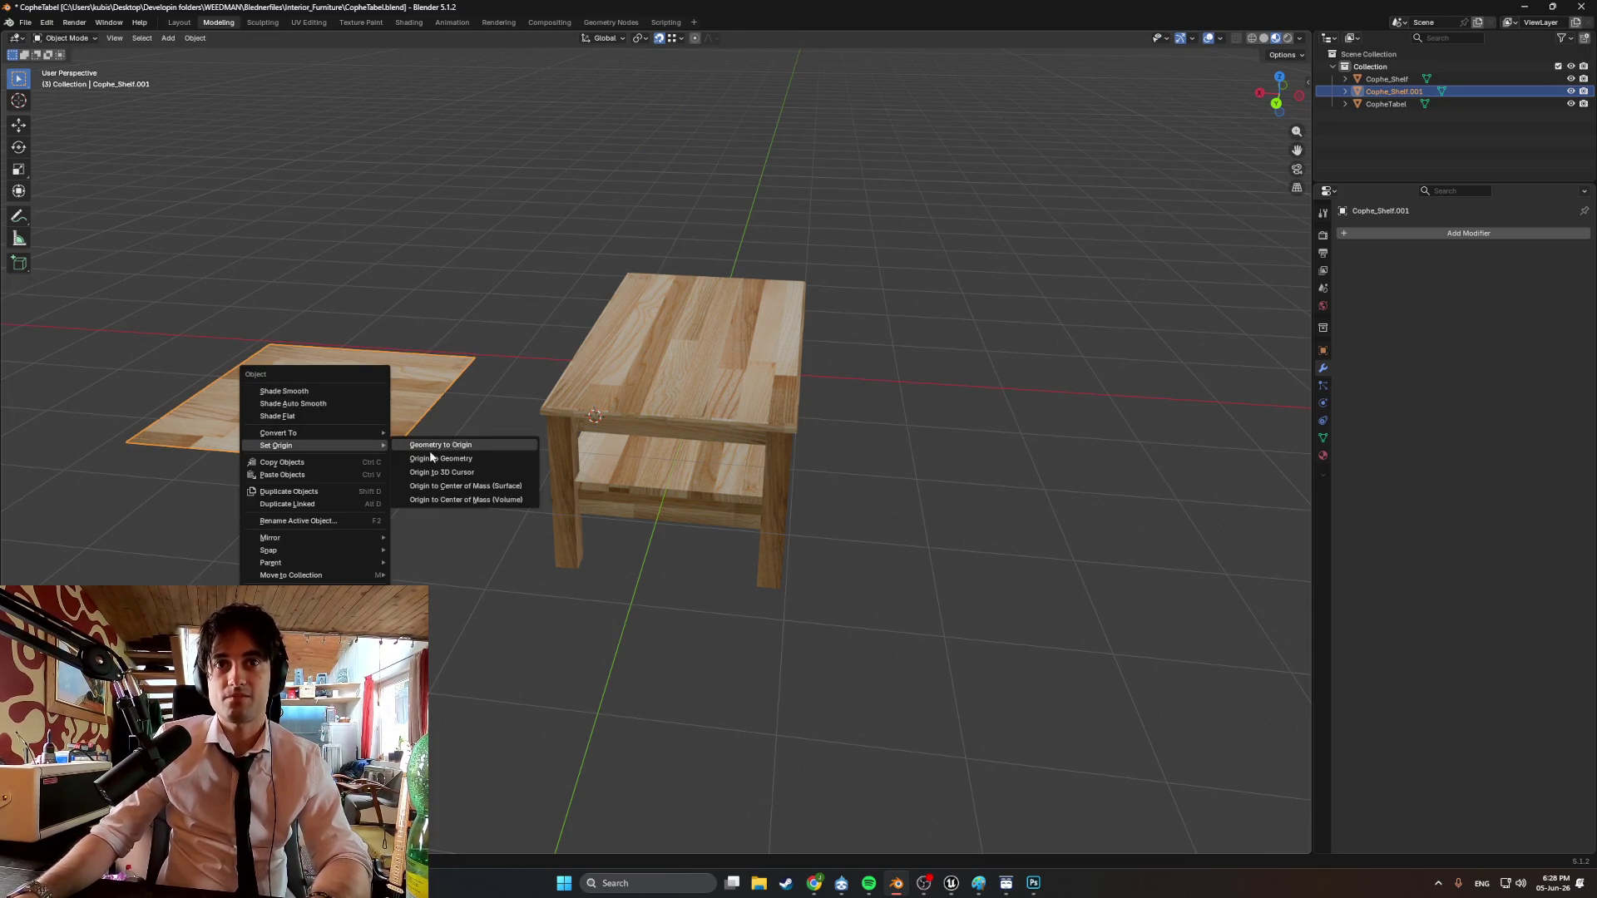
{"action": "left_click", "coordinate": [428, 456]}
Rotate the plane 90 degrees about Y so it stands upright.
{"action": "middle_click_drag", "start_coordinate": [427, 456], "coordinate": [366, 406]}
{"action": "key", "text": "r"}
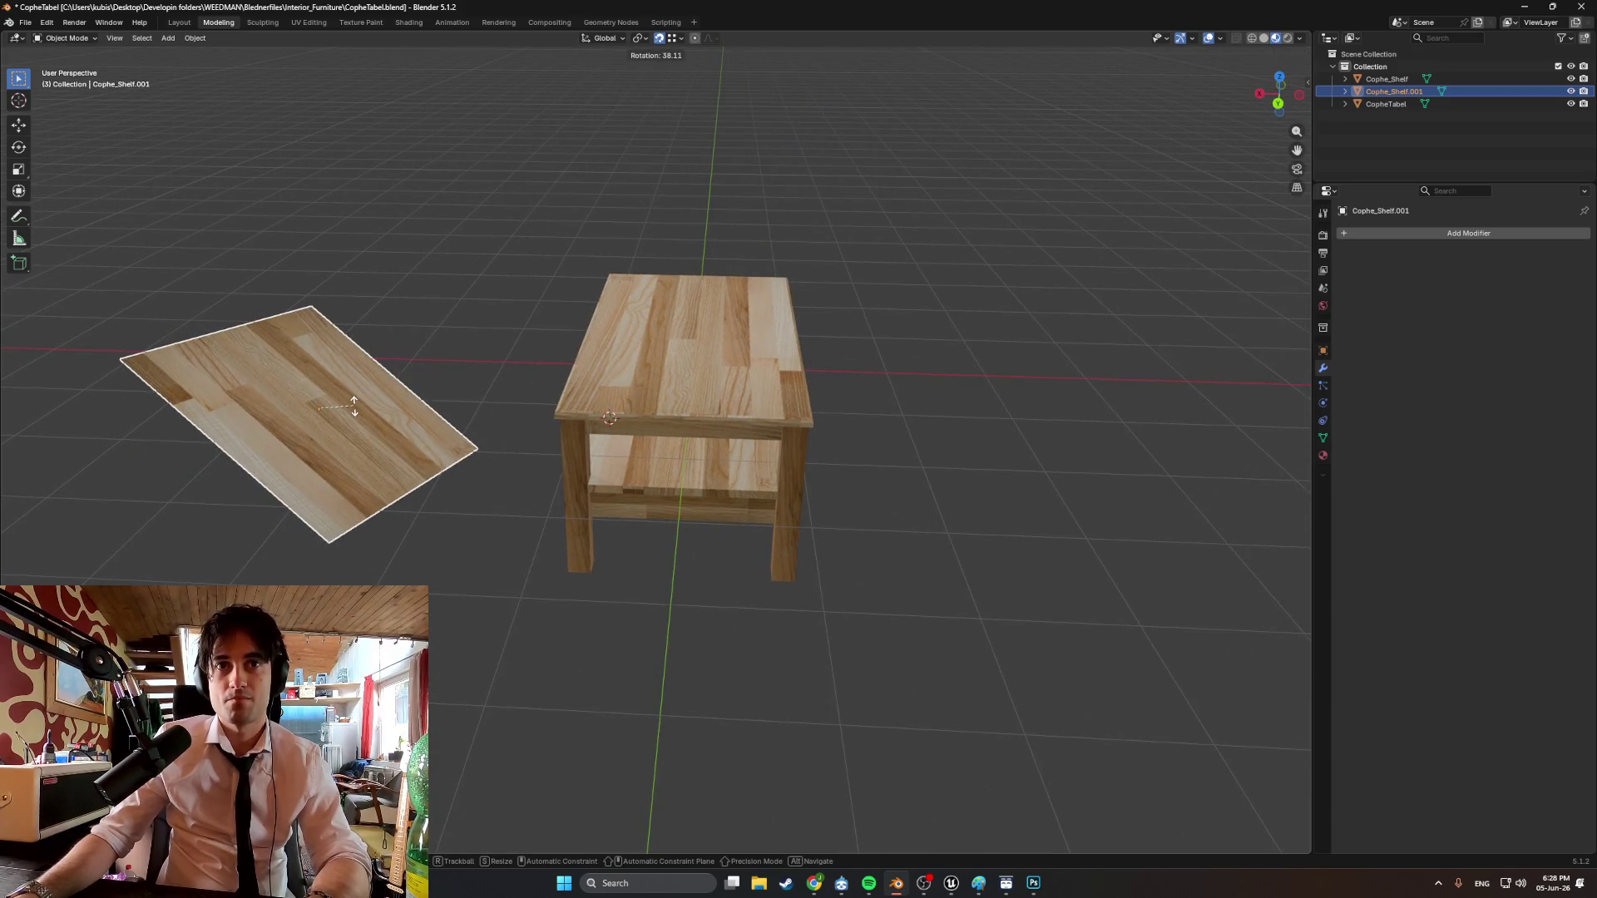
{"action": "type", "text": "y"}
{"action": "type", "text": "90"}
{"action": "key", "text": "Return"}
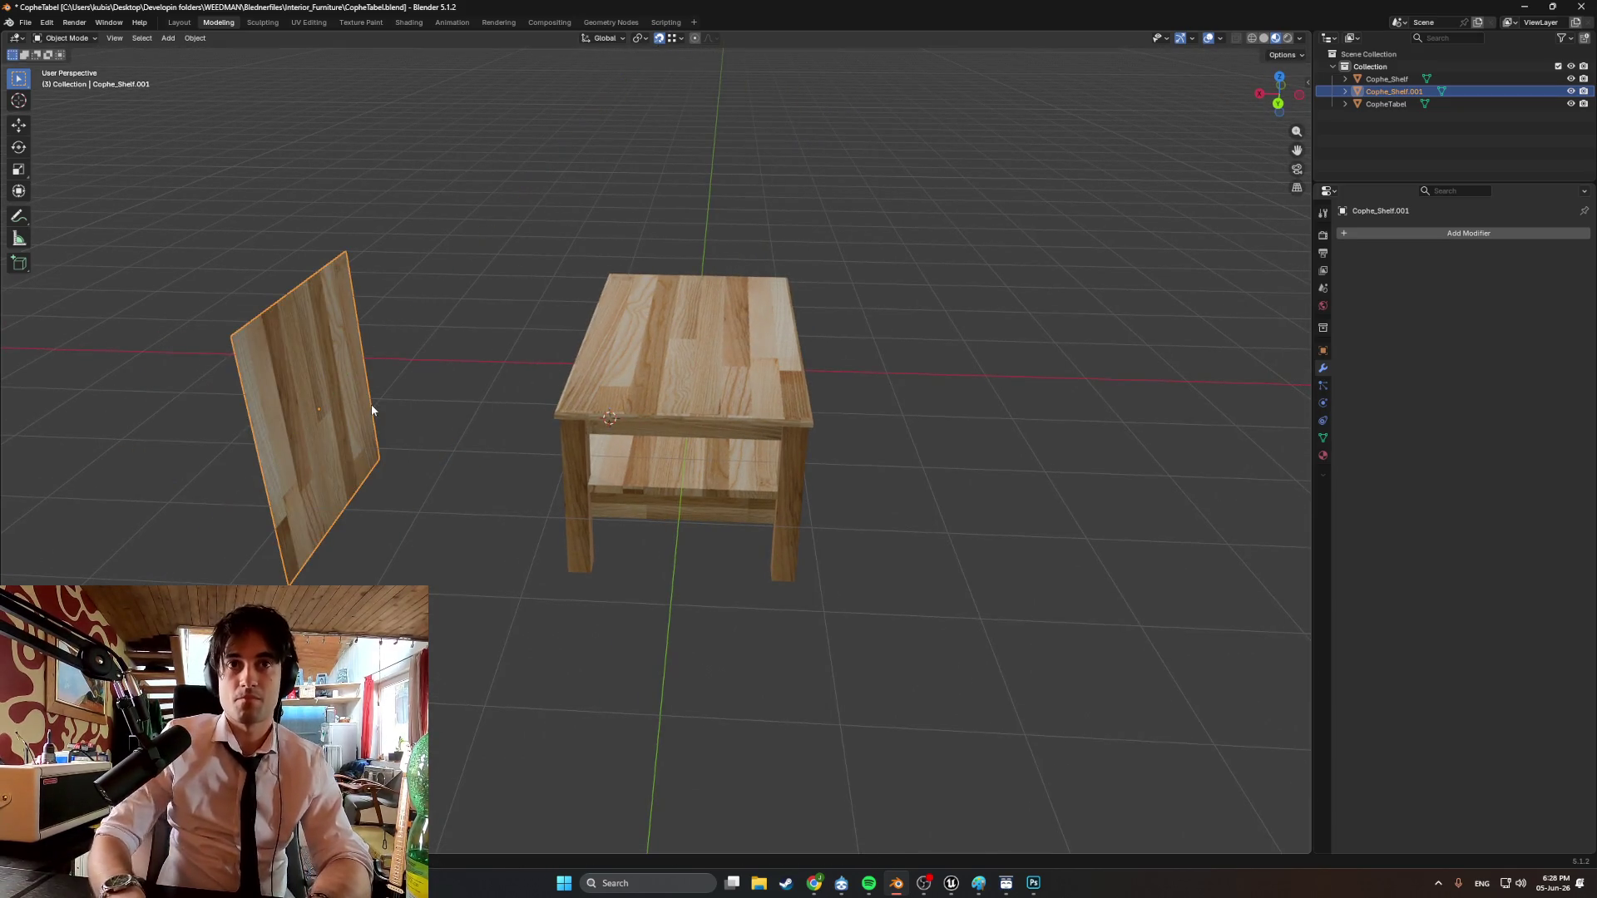
{"action": "middle_click_drag", "start_coordinate": [292, 372], "coordinate": [343, 323]}
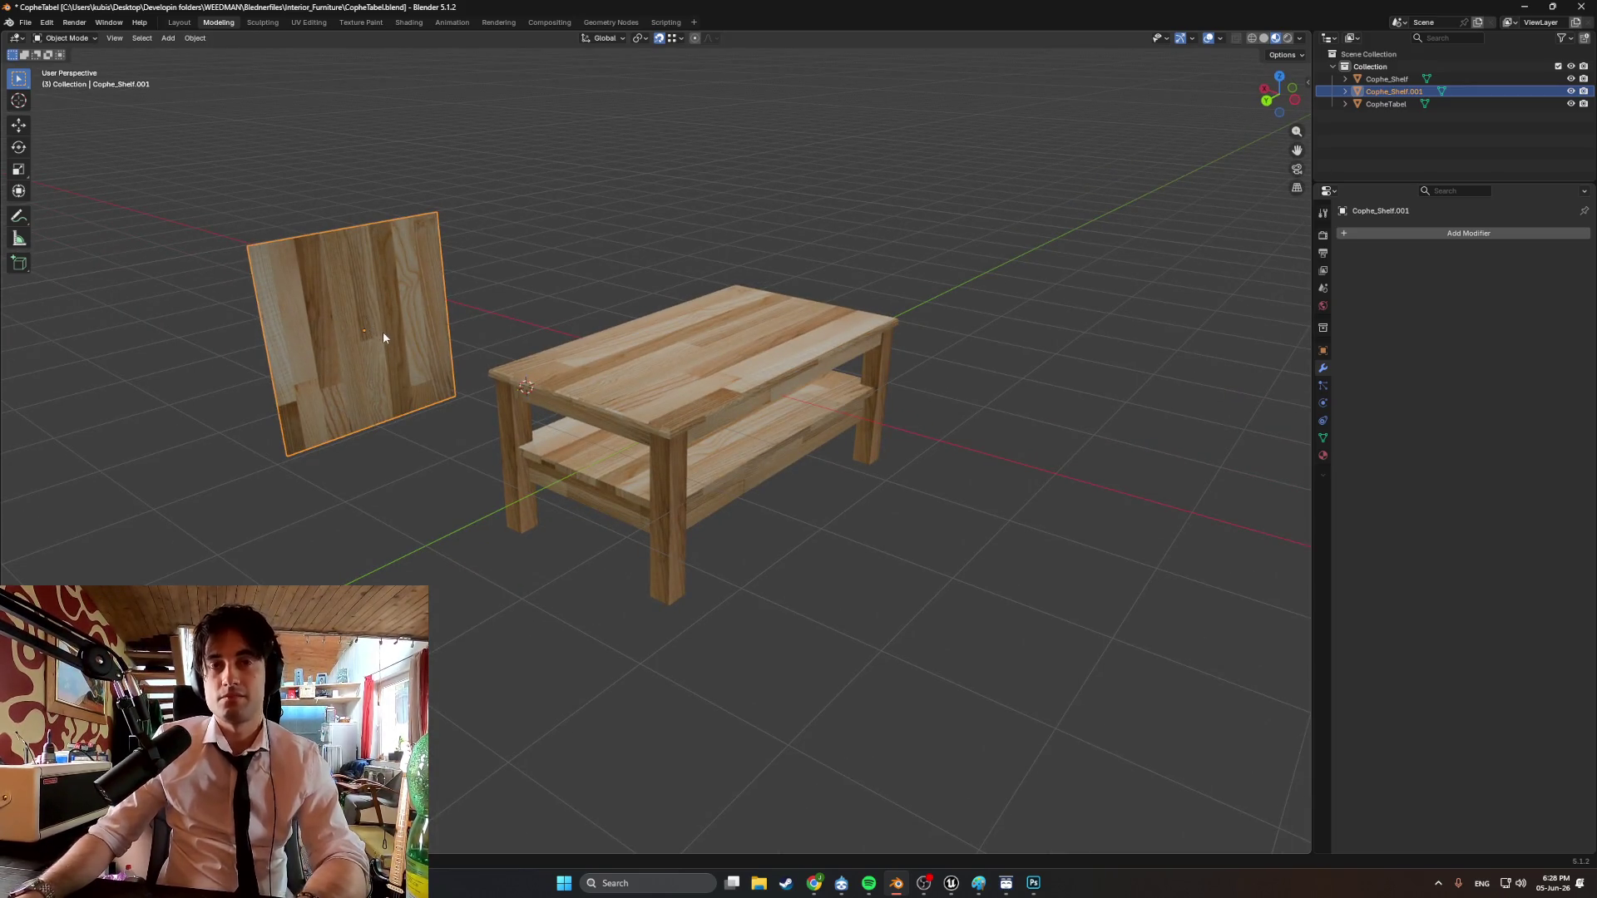
{"action": "middle_click_drag", "start_coordinate": [385, 338], "coordinate": [518, 365]}
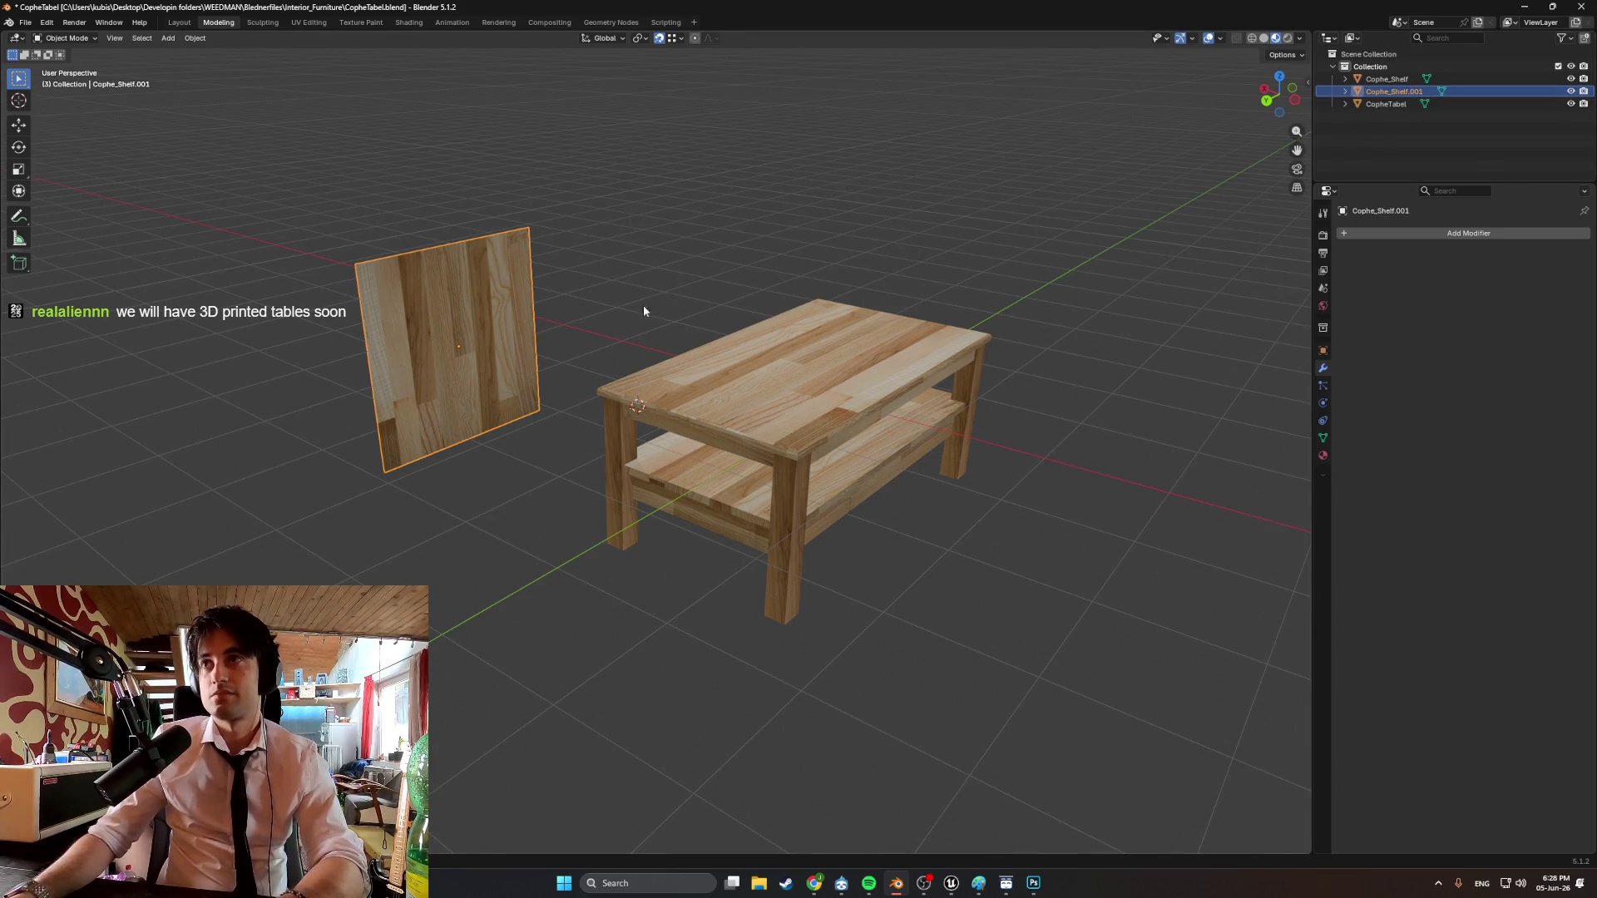
Delete the separated plane, then add a new plane scaled to 0.2.
{"action": "key", "text": "x"}
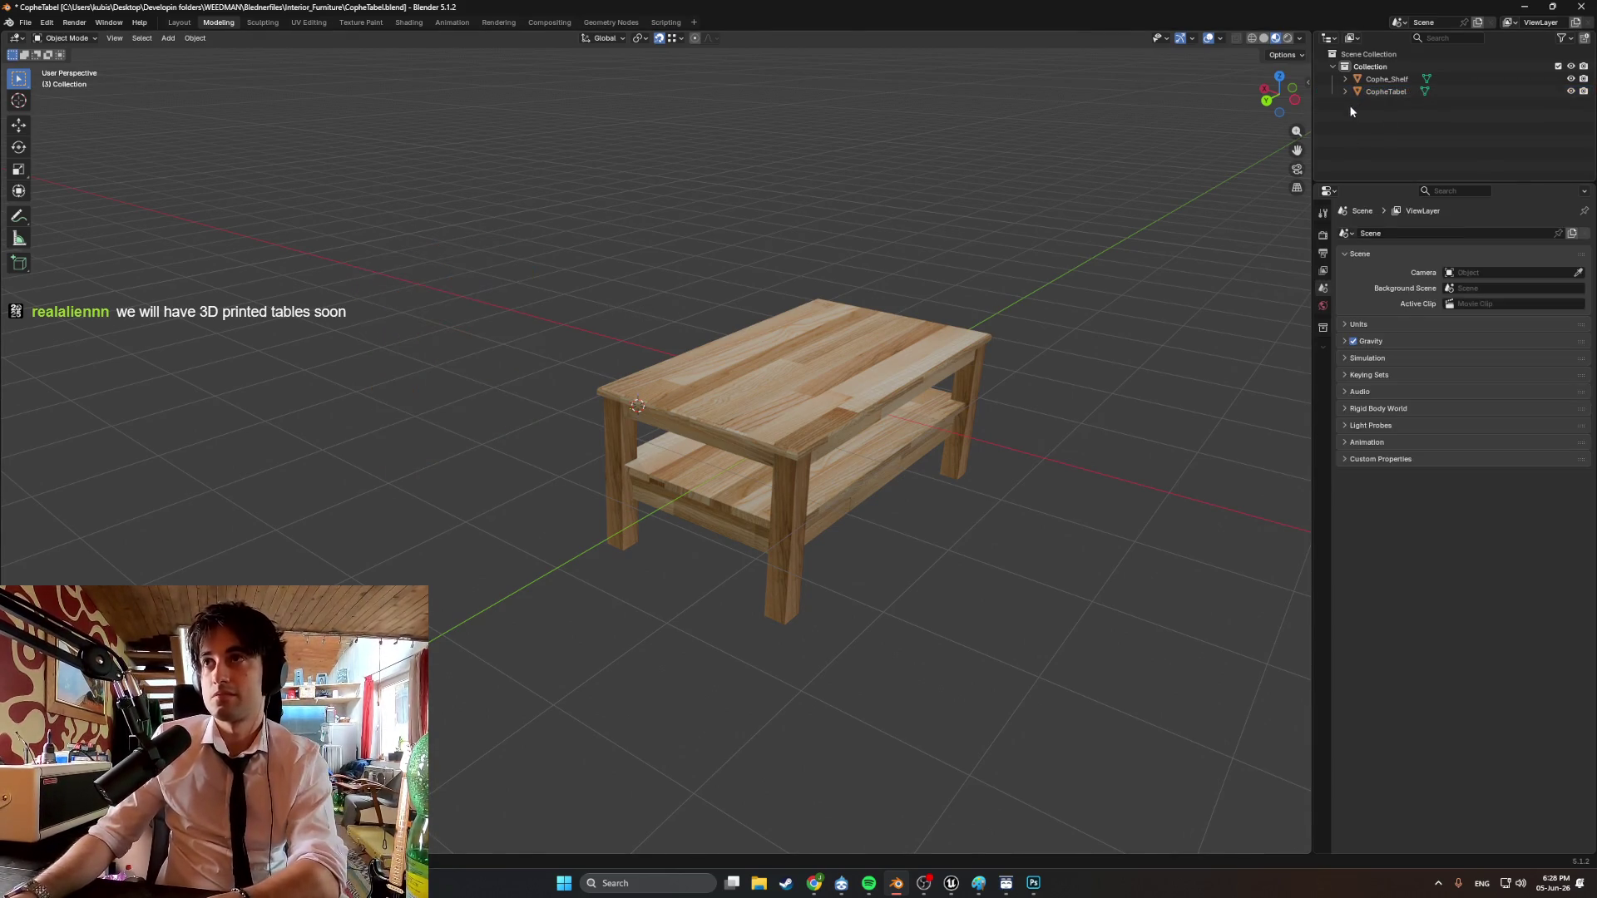
{"action": "middle_click_drag", "start_coordinate": [647, 353], "coordinate": [773, 336]}
{"action": "key", "text": "shift+a"}
{"action": "mouse_move", "coordinate": [453, 391]}
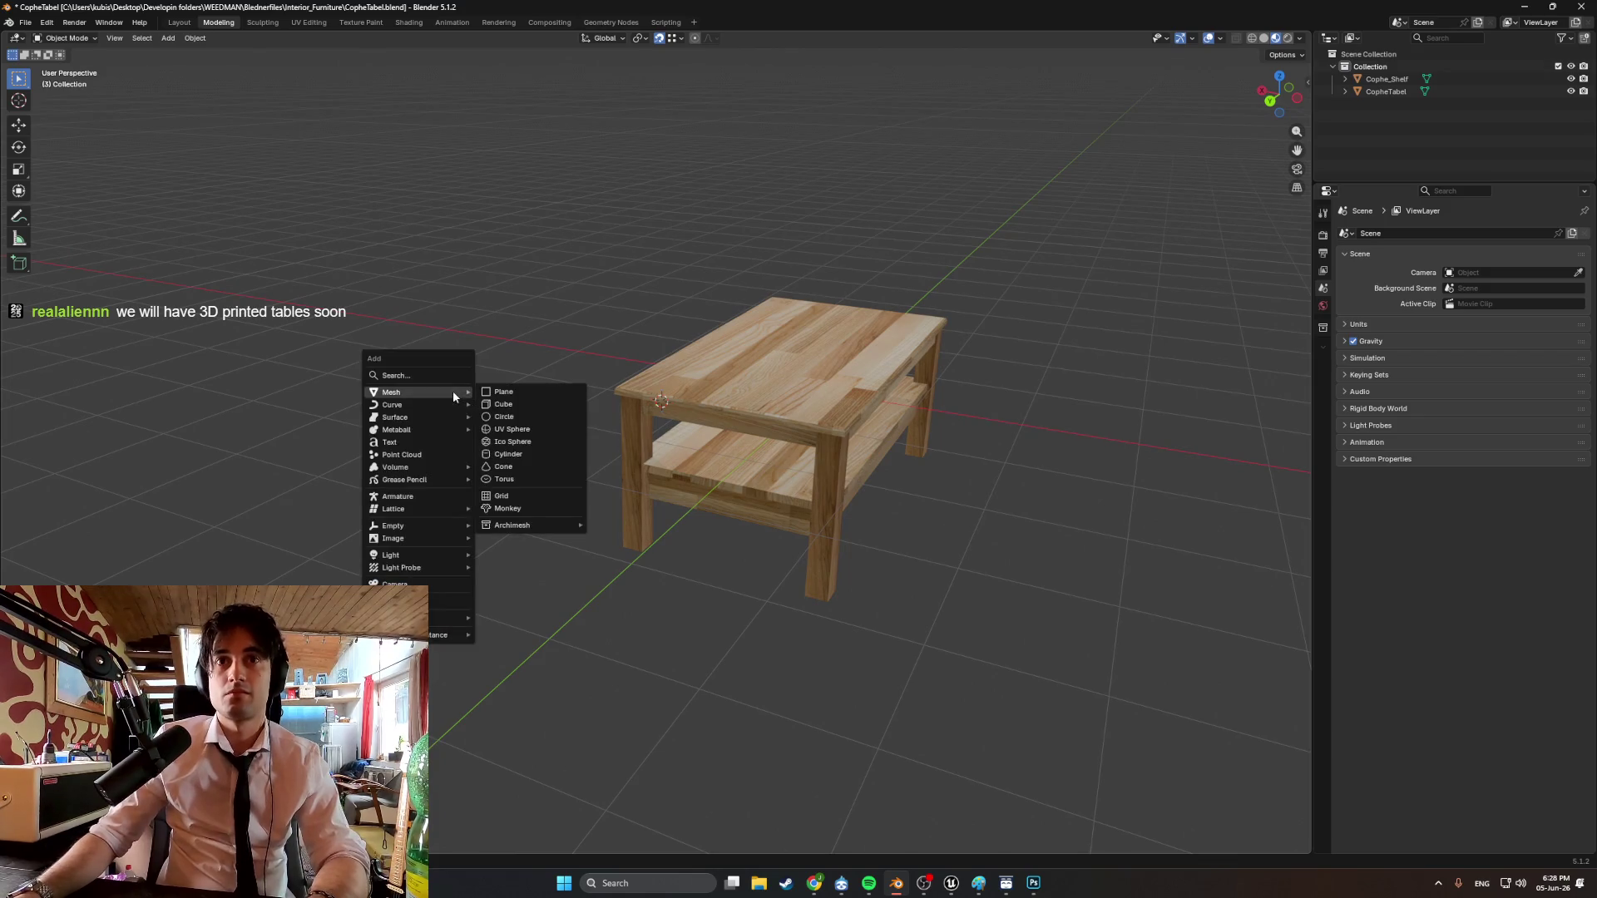
{"action": "left_click", "coordinate": [541, 391]}
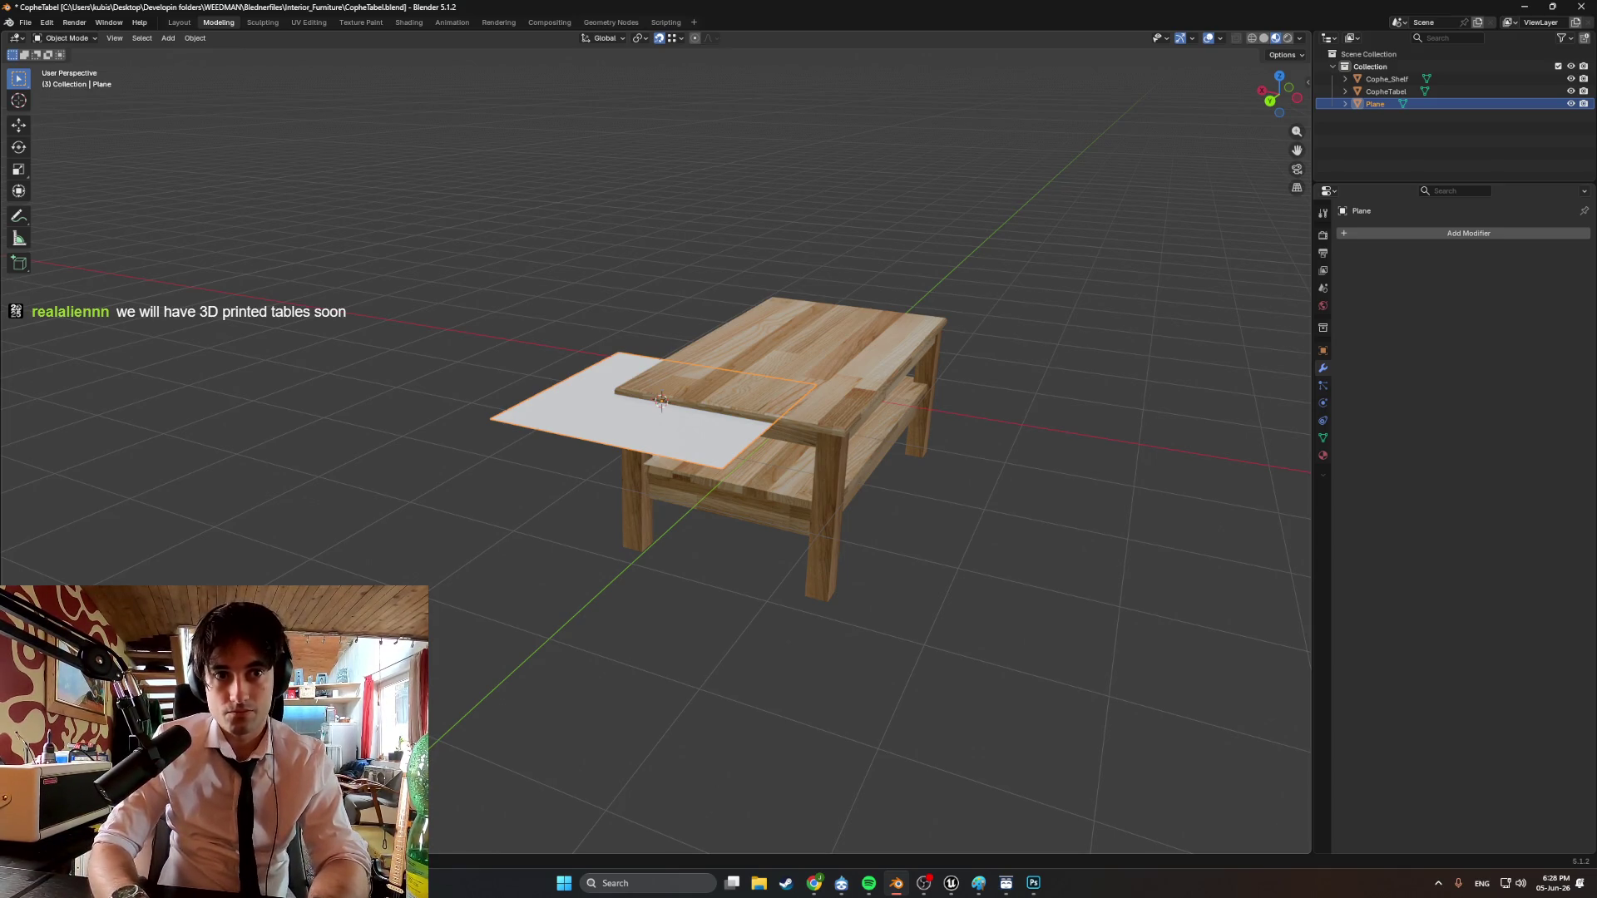
{"action": "type", "text": "s0.2"}
{"action": "key", "text": "Return"}
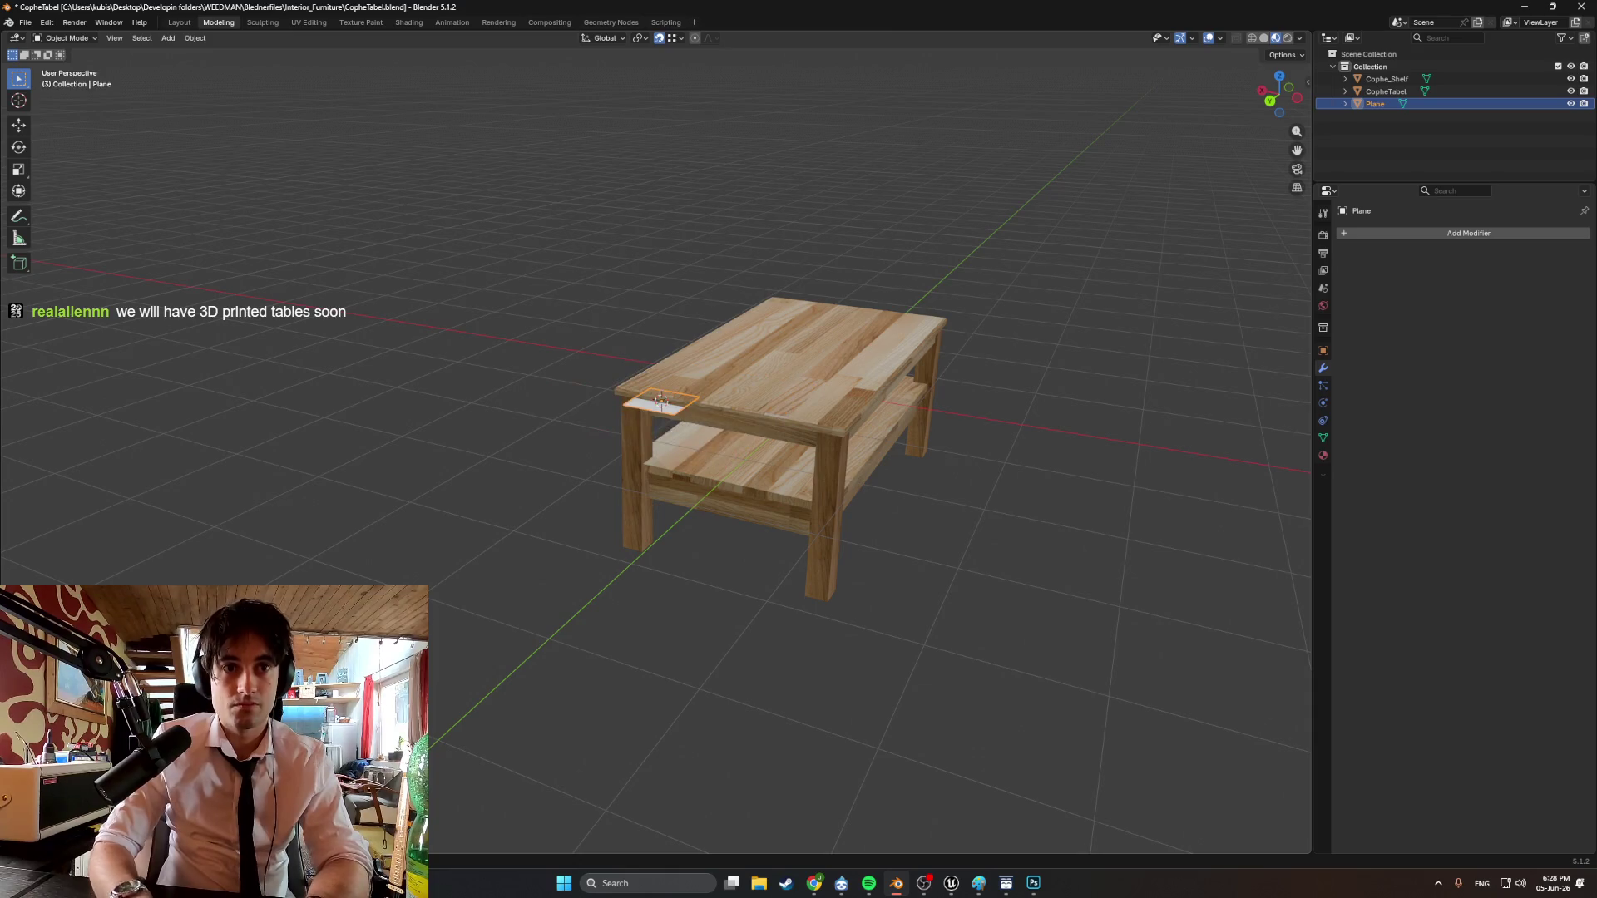
Move the small plane to the floor by a table leg and rotate it upright about Z.
{"action": "scroll", "coordinate": [610, 398], "scroll_direction": "up", "scroll_amount": 8}
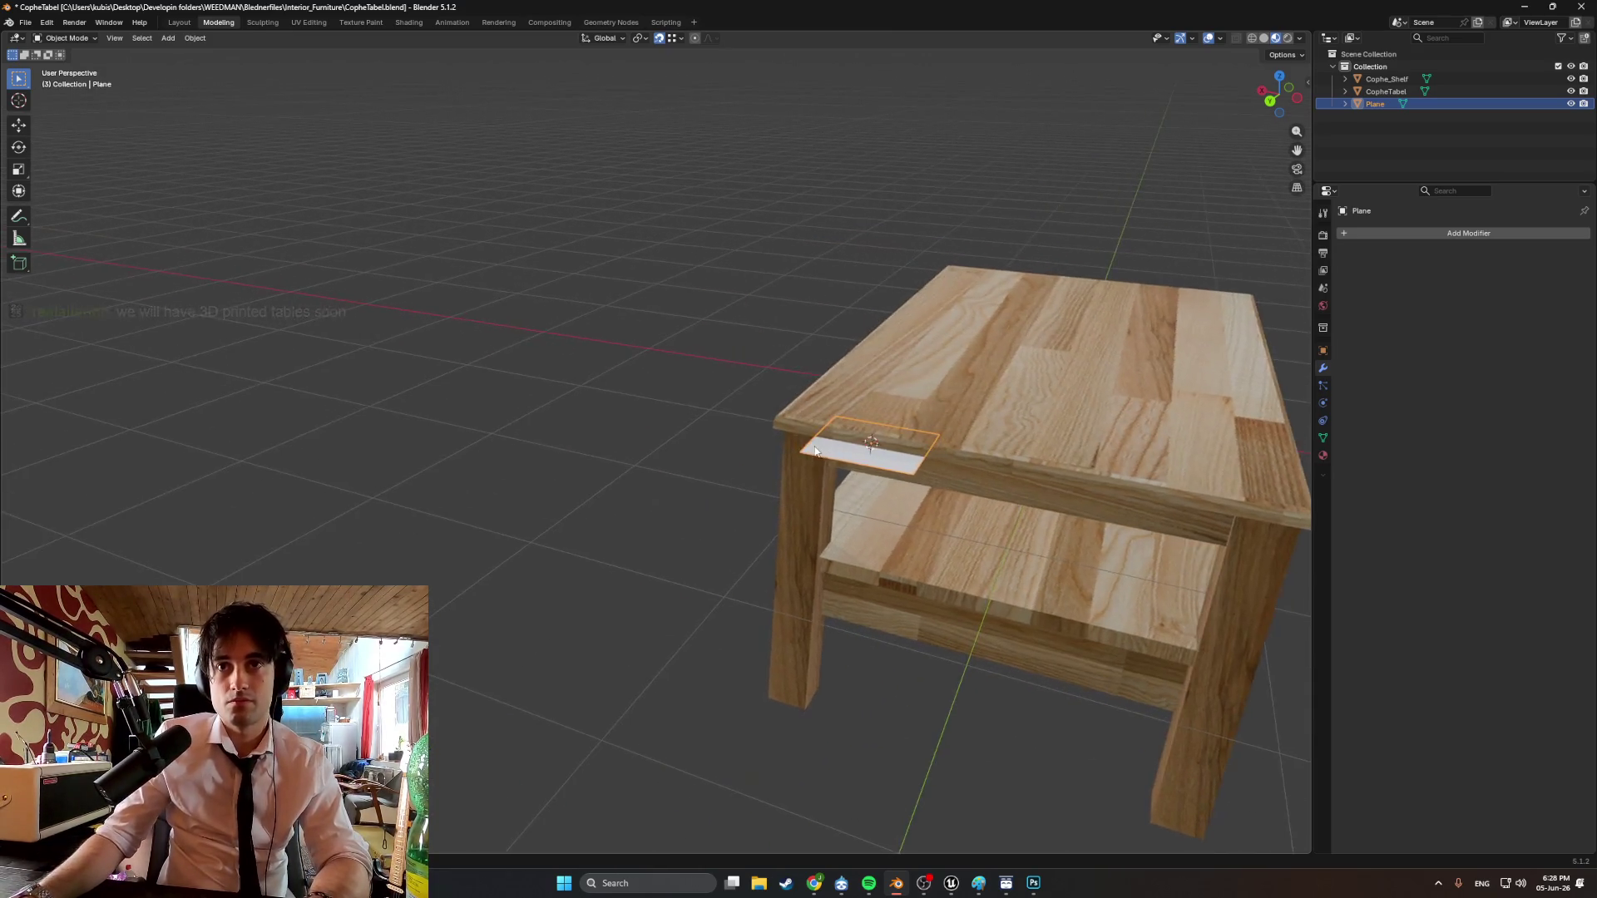
{"action": "mouse_move", "coordinate": [842, 453]}
{"action": "middle_mouse_down"}
{"action": "mouse_move", "coordinate": [880, 396]}
{"action": "mouse_move", "coordinate": [897, 275]}
{"action": "middle_mouse_up"}
{"action": "scroll", "coordinate": [850, 400], "scroll_direction": "up", "scroll_amount": 2}
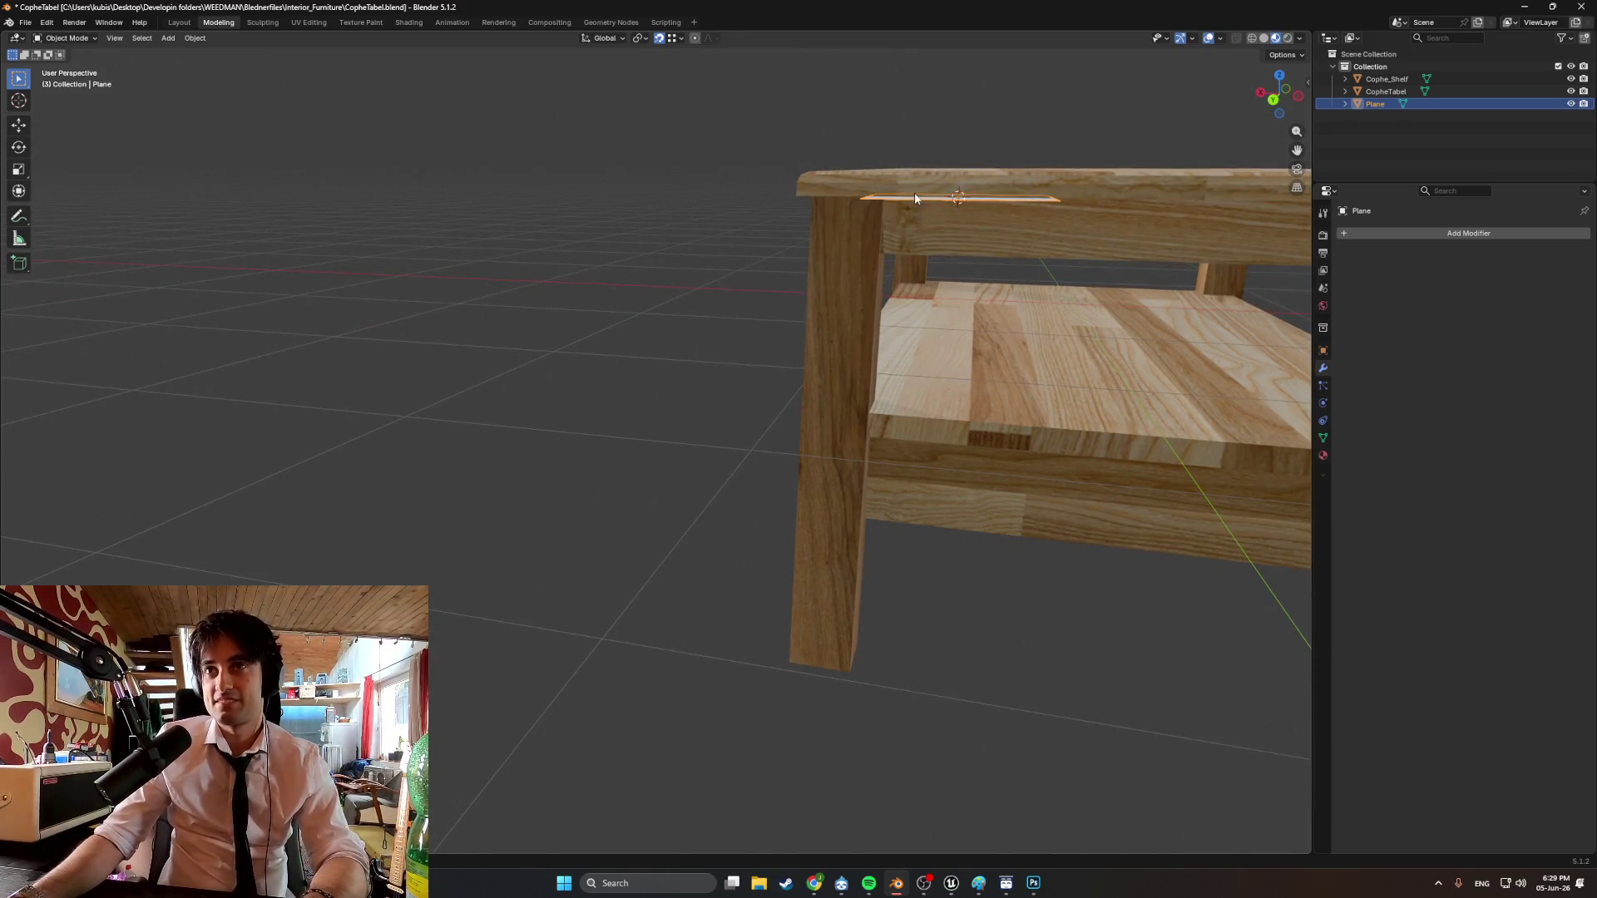
{"action": "key", "text": "g"}
{"action": "left_click", "coordinate": [895, 640]}
{"action": "key", "text": "r"}
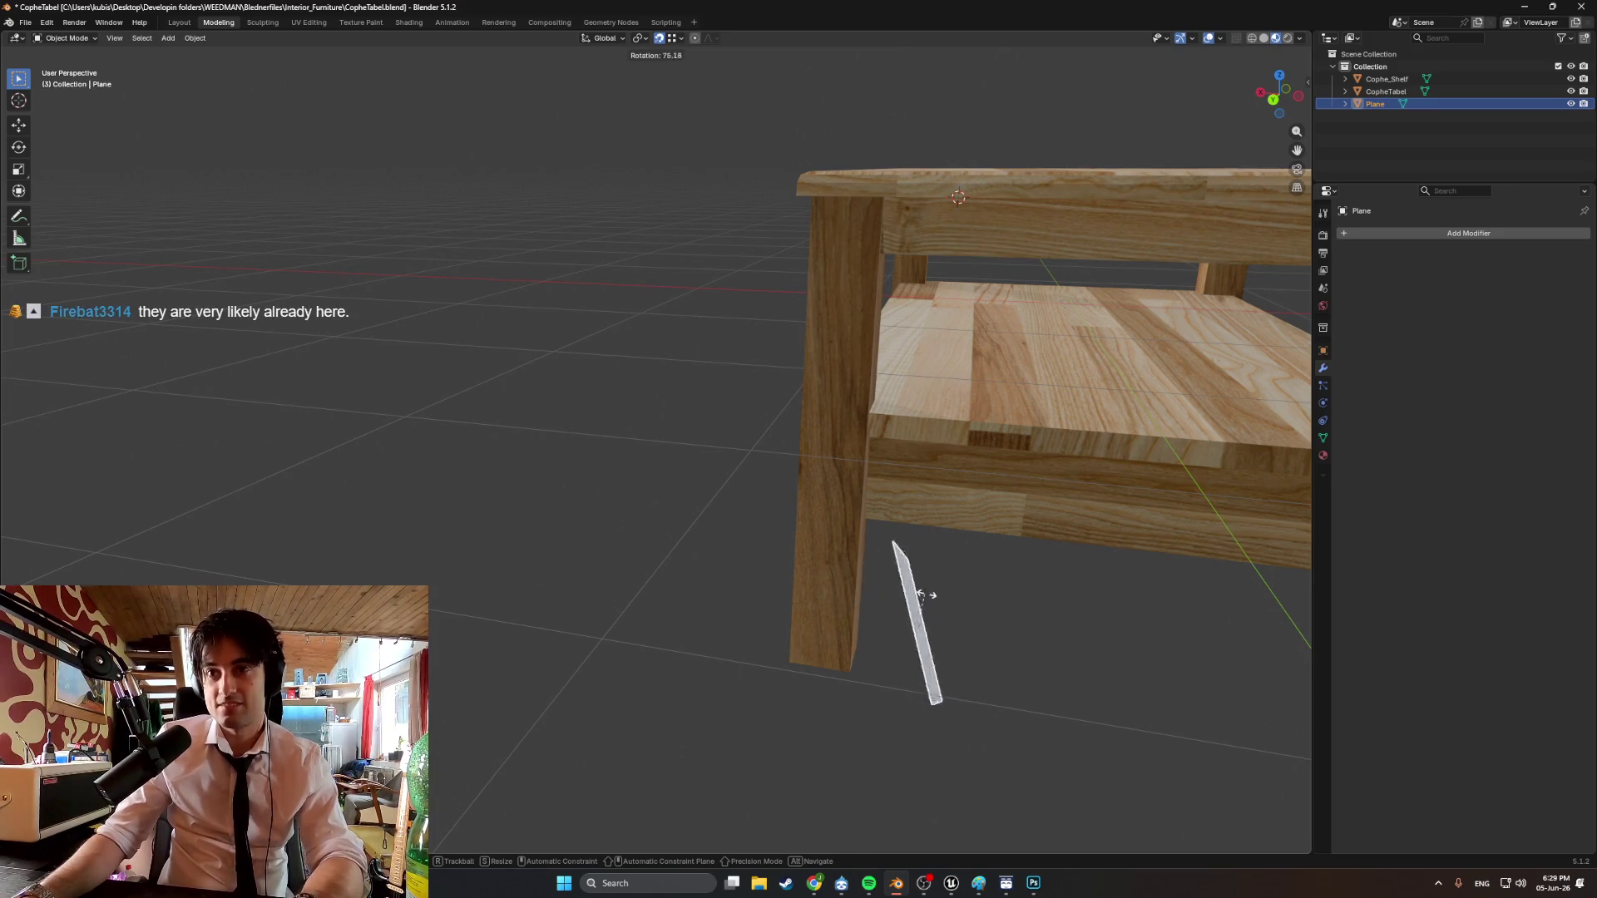
{"action": "key", "text": "z"}
{"action": "left_click", "coordinate": [926, 598]}
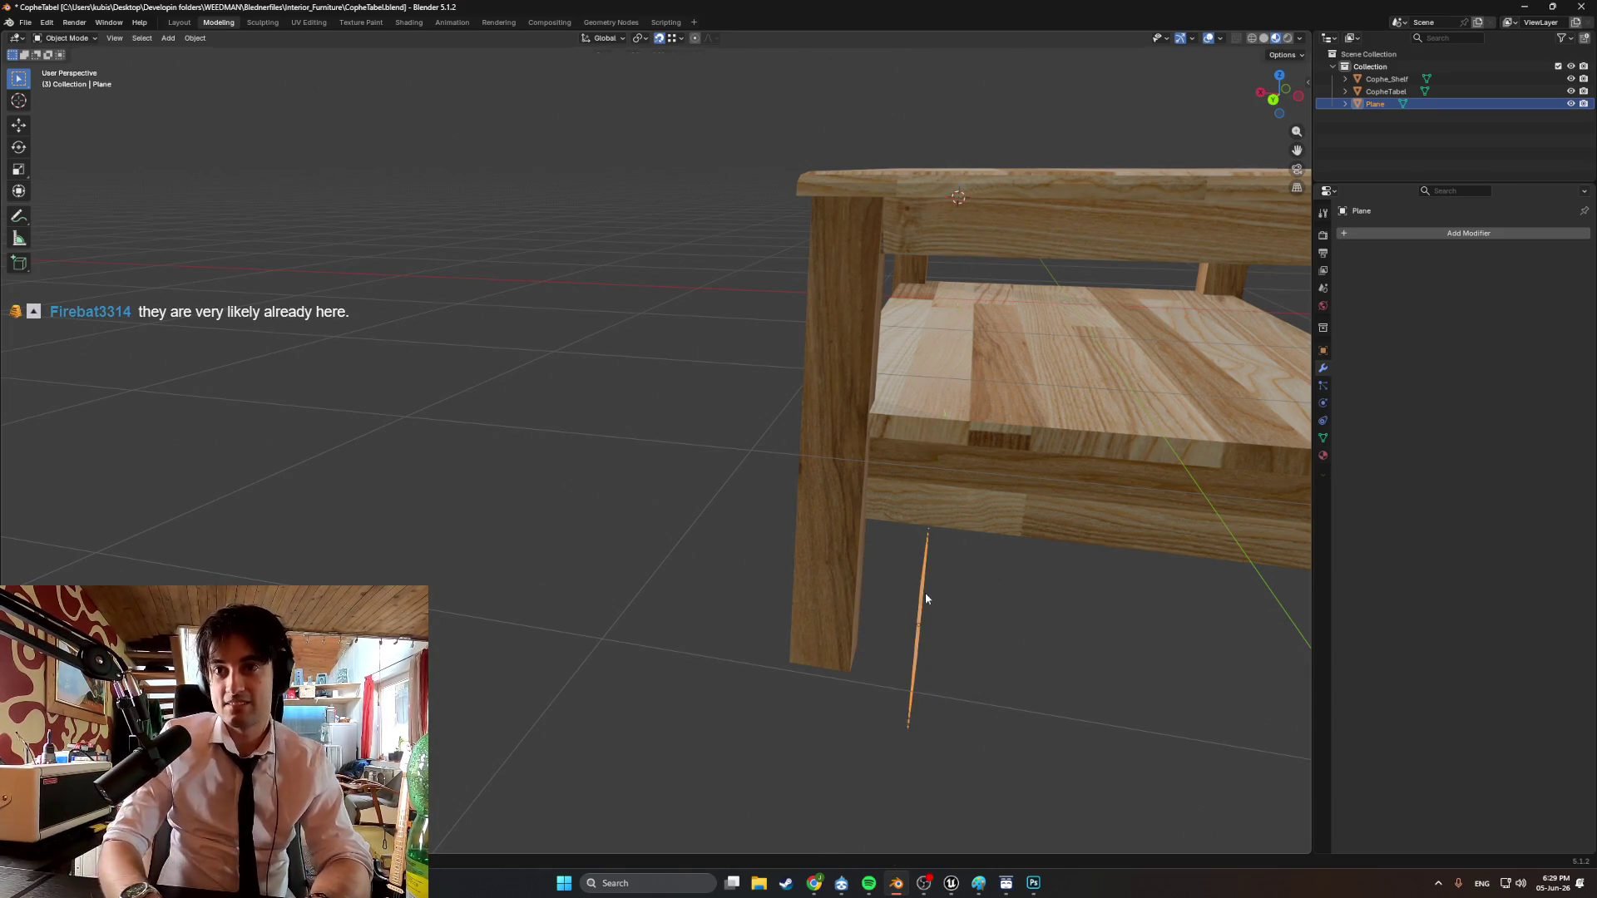
Slide the plane along X beside the leg, then select shelf and table with the table active.
{"action": "key", "text": "ctrl+KP_1"}
{"action": "key", "text": "g"}
{"action": "key", "text": "x"}
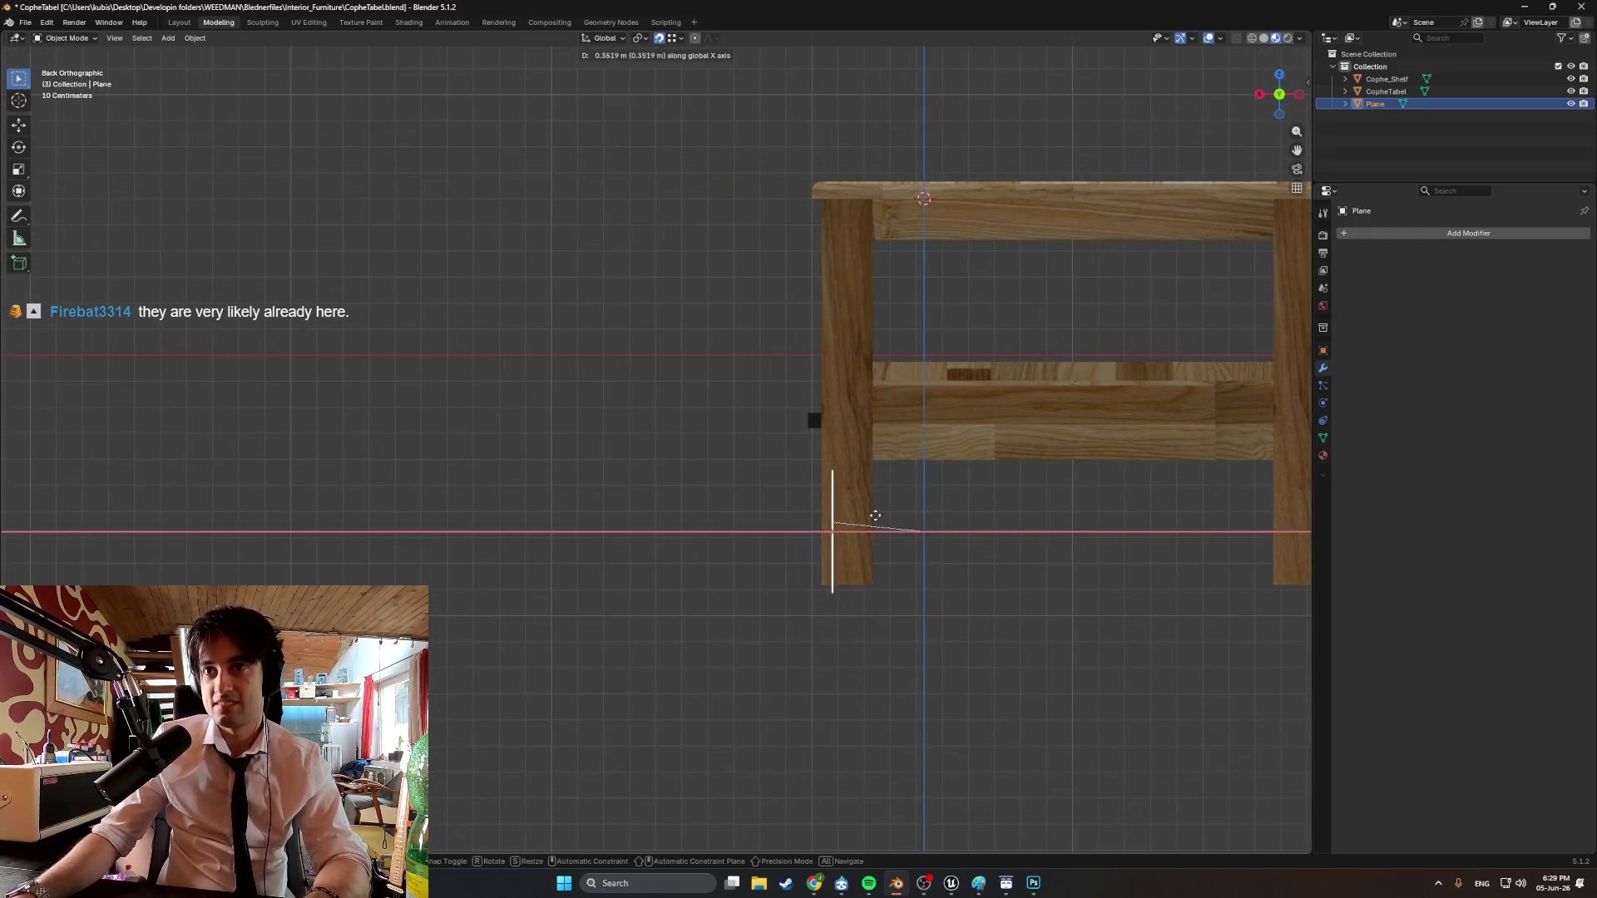
{"action": "left_click", "coordinate": [705, 515]}
{"action": "mouse_move", "coordinate": [705, 515]}
{"action": "middle_mouse_down"}
{"action": "mouse_move", "coordinate": [832, 532]}
{"action": "mouse_move", "coordinate": [782, 534]}
{"action": "mouse_move", "coordinate": [771, 553]}
{"action": "mouse_move", "coordinate": [873, 535]}
{"action": "middle_mouse_up"}
{"action": "left_click", "coordinate": [891, 435]}
{"action": "left_click", "coordinate": [715, 565], "text": "shift"}
{"action": "left_click", "coordinate": [890, 435], "text": "shift"}
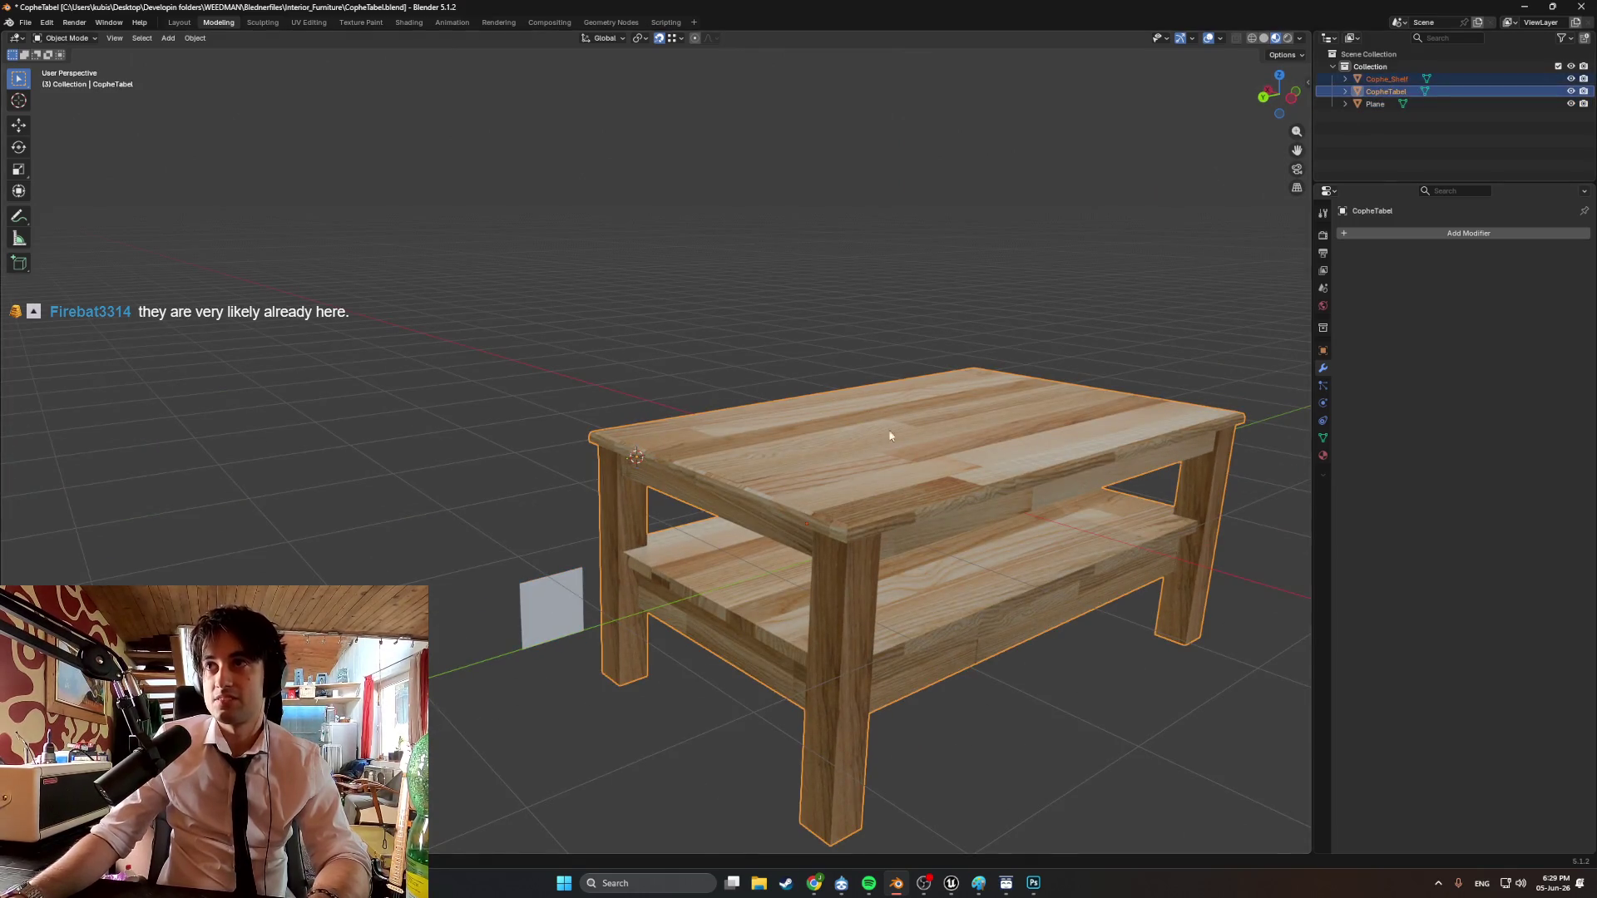
Set the coffee table's origin to its geometry.
{"action": "key", "text": "ctrl+KP_3"}
{"action": "mouse_move", "coordinate": [977, 406]}
{"action": "middle_mouse_down"}
{"action": "mouse_move", "coordinate": [935, 446]}
{"action": "mouse_move", "coordinate": [735, 322]}
{"action": "middle_mouse_up"}
{"action": "right_click", "coordinate": [736, 365]}
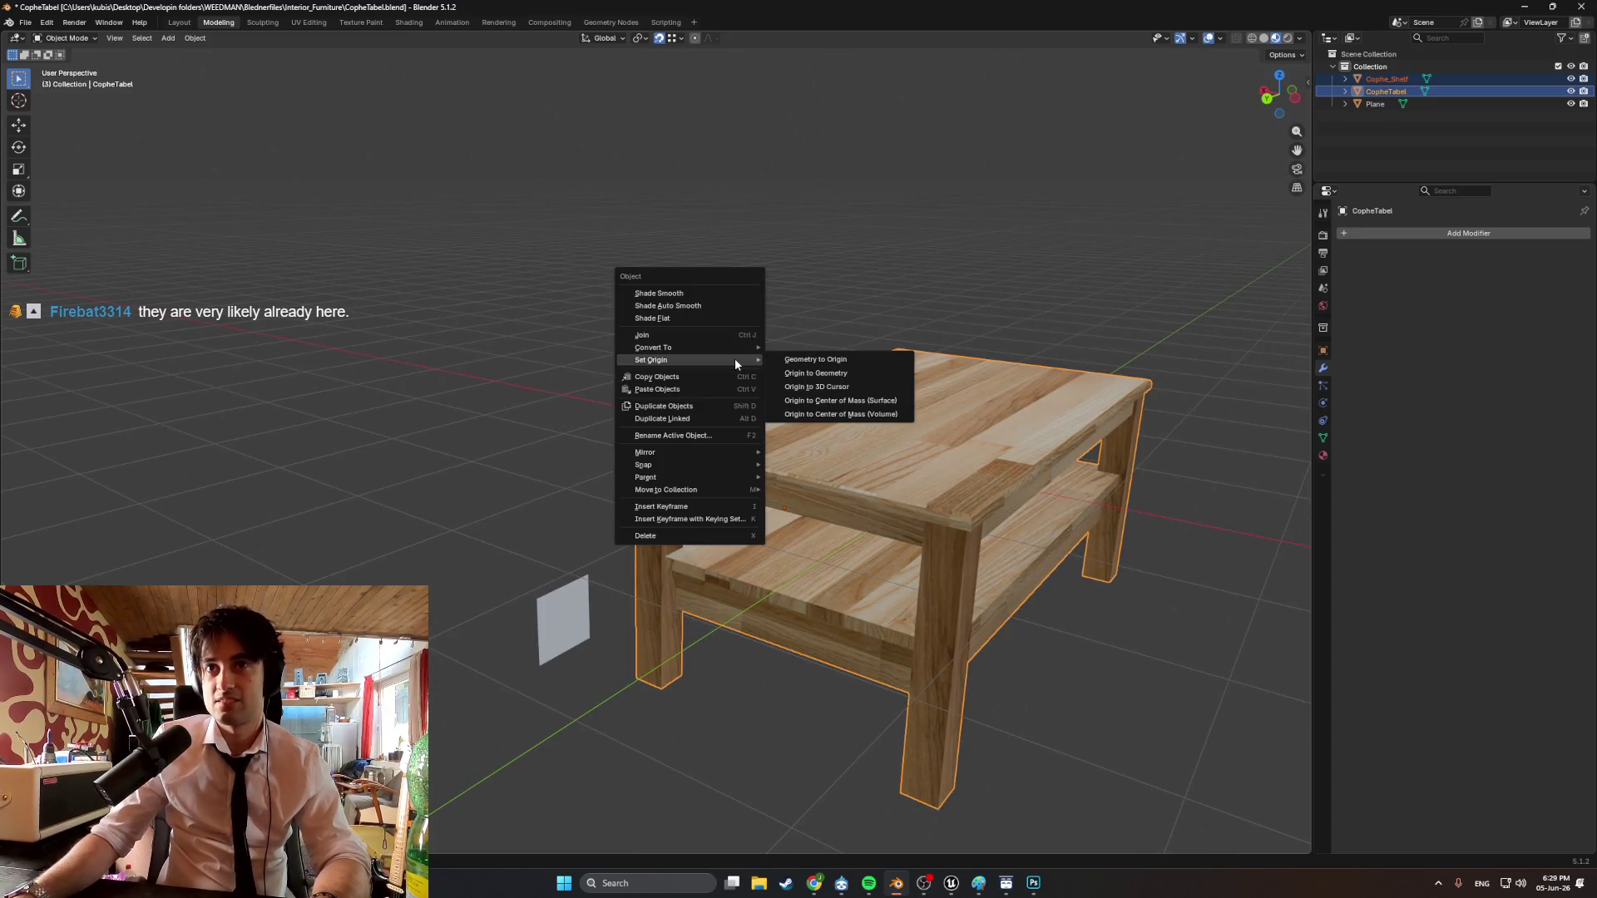
{"action": "left_click", "coordinate": [822, 378]}
In orthographic left view, lower the table along Z to line up with the grey square.
{"action": "mouse_move", "coordinate": [910, 421]}
{"action": "middle_mouse_down"}
{"action": "mouse_move", "coordinate": [1005, 410]}
{"action": "mouse_move", "coordinate": [873, 477]}
{"action": "middle_mouse_up"}
{"action": "scroll", "coordinate": [1003, 410], "scroll_direction": "down", "scroll_amount": 4}
{"action": "key", "text": "KP_5"}
{"action": "key", "text": "ctrl+KP_3"}
{"action": "scroll", "coordinate": [902, 491], "scroll_direction": "up", "scroll_amount": 4}
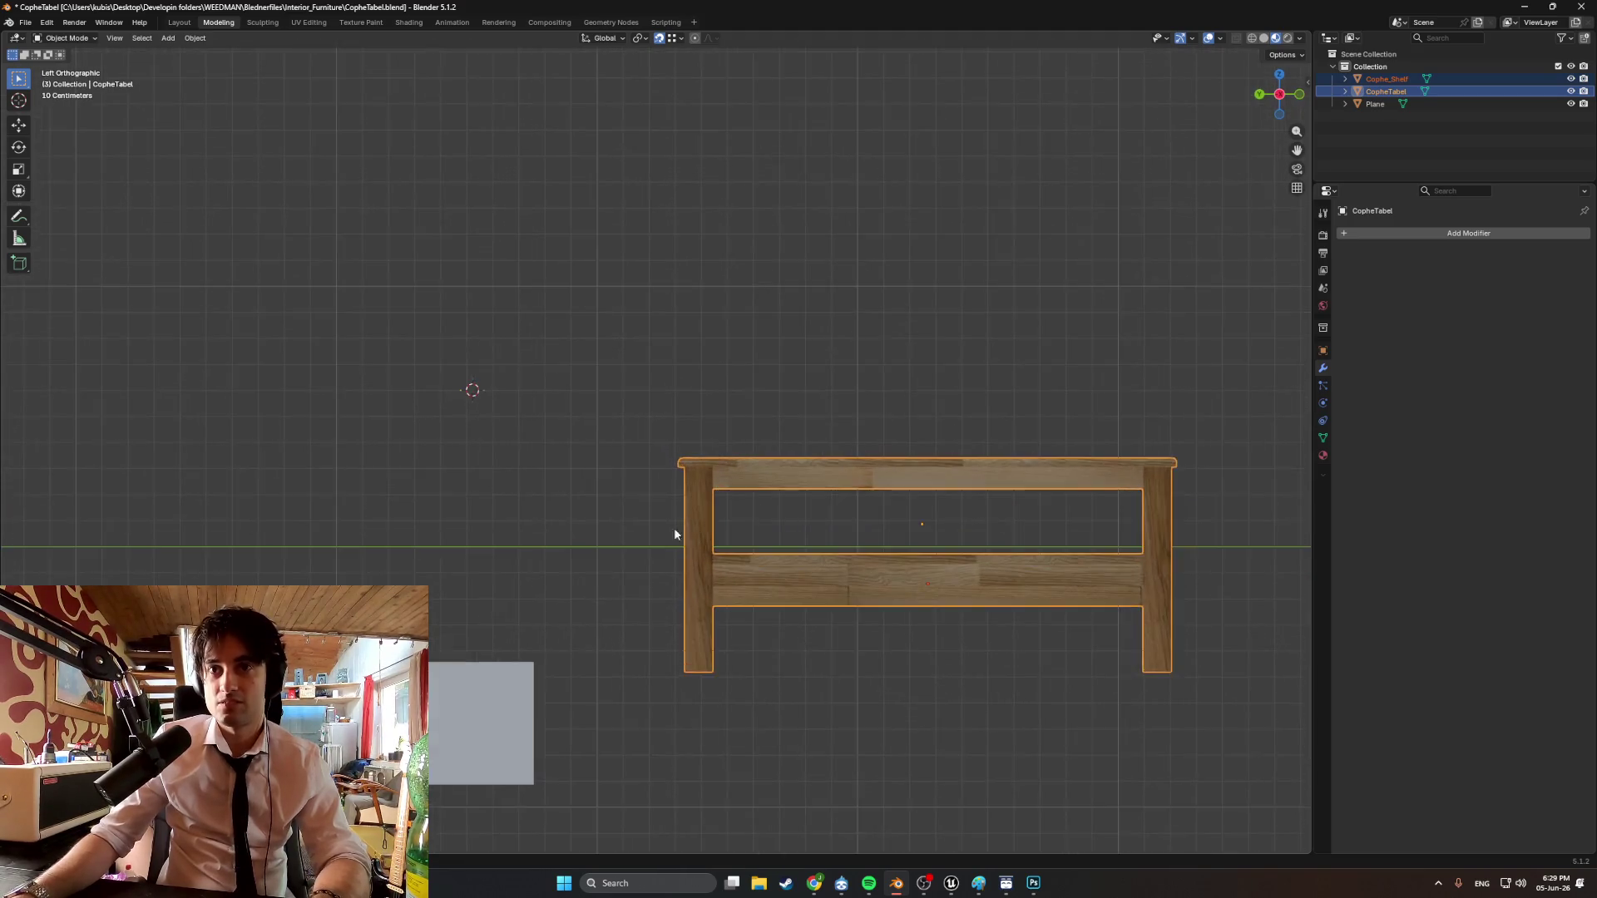
{"action": "key", "text": "g"}
{"action": "key", "text": "y"}
{"action": "key", "text": "z"}
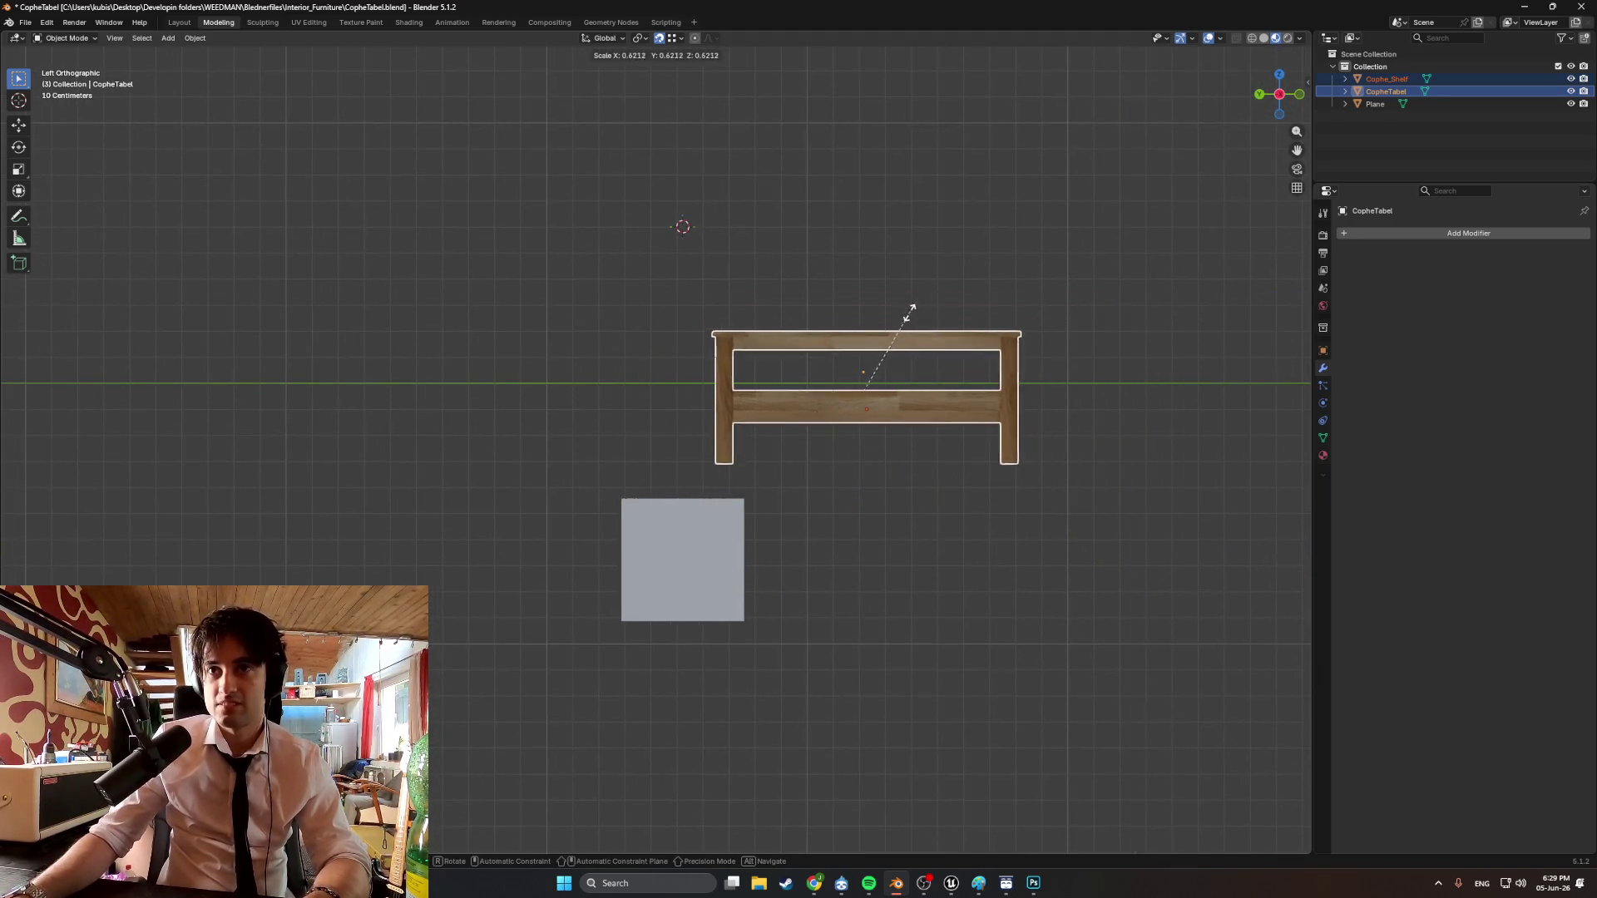
{"action": "left_click", "coordinate": [830, 487]}
Try scaling the table and moving it along Y, cancelling both changes.
{"action": "scroll", "coordinate": [901, 574], "scroll_direction": "up", "scroll_amount": 3}
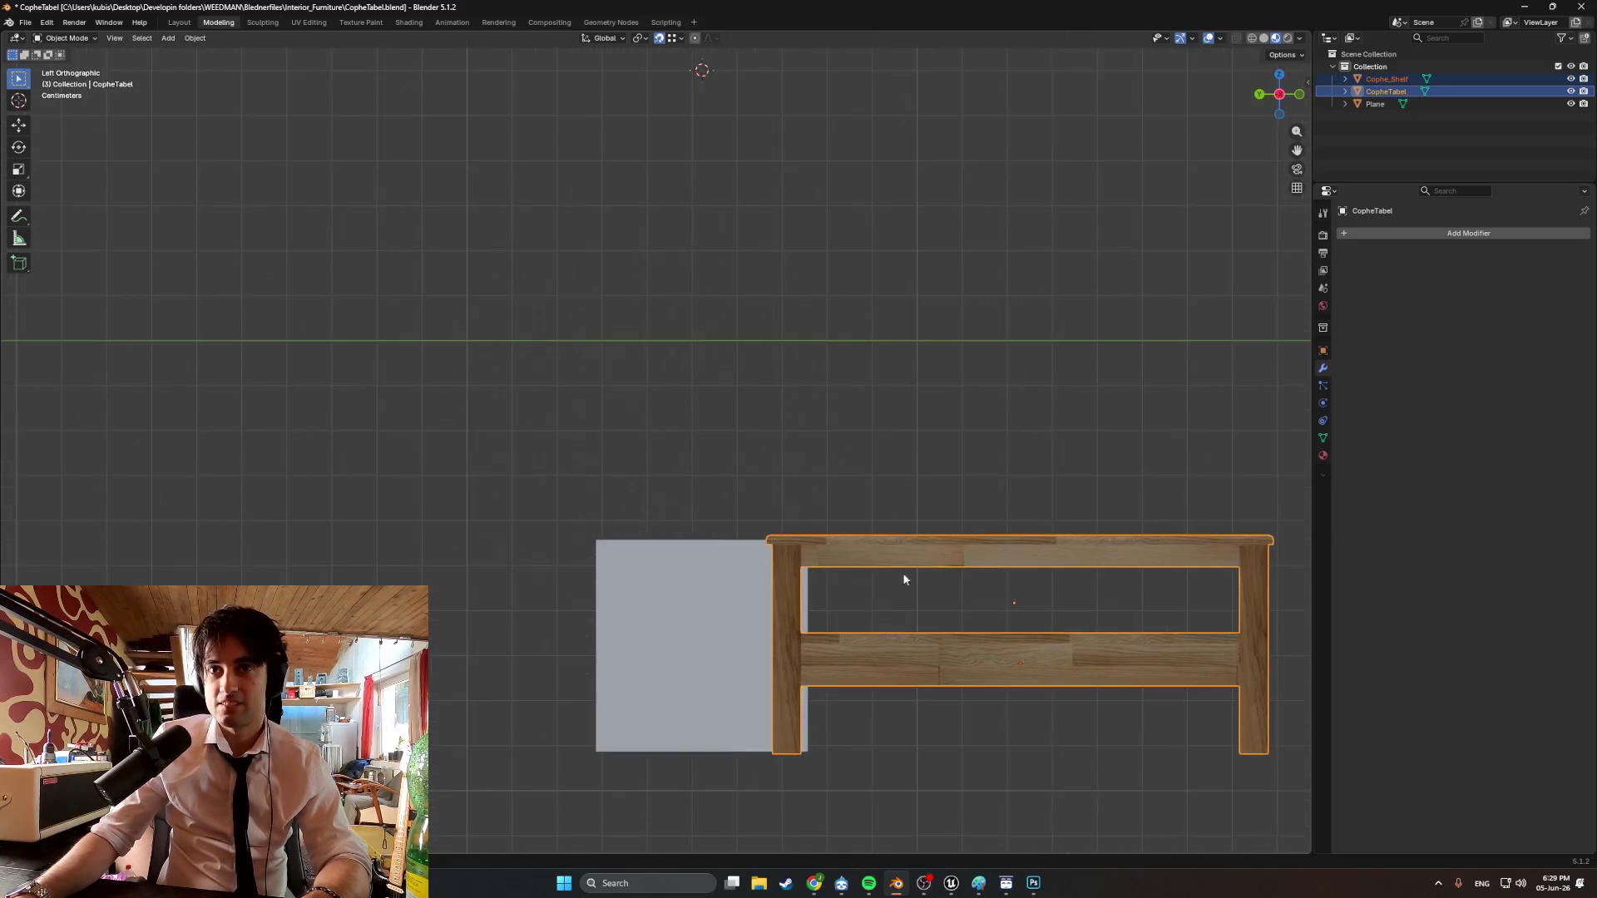
{"action": "key", "text": "s"}
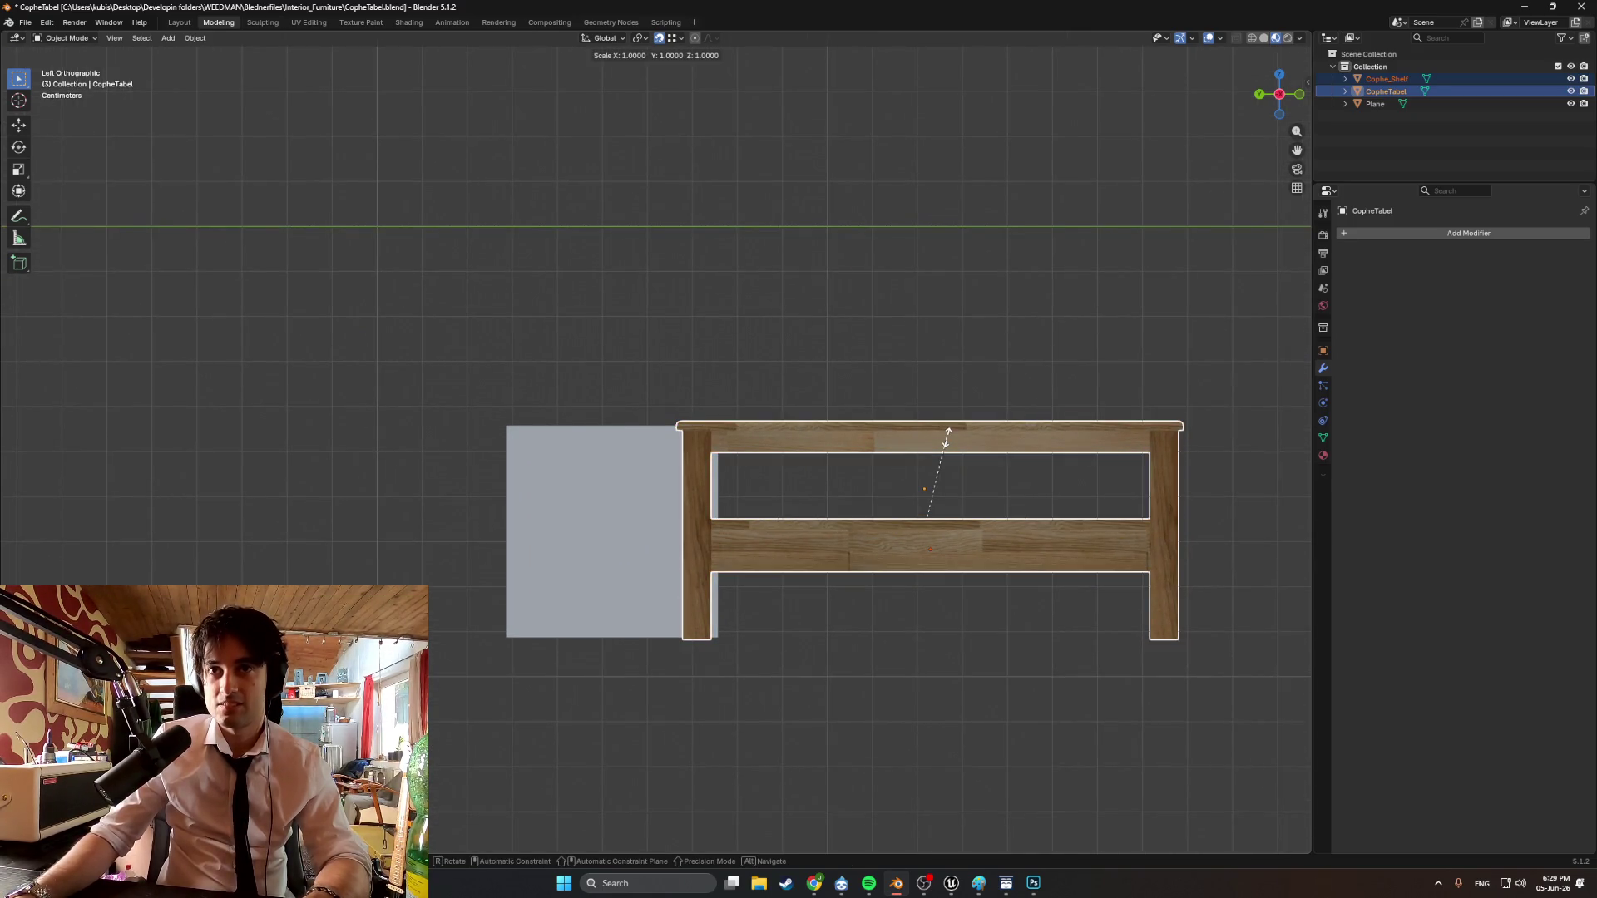
{"action": "right_click", "coordinate": [947, 445]}
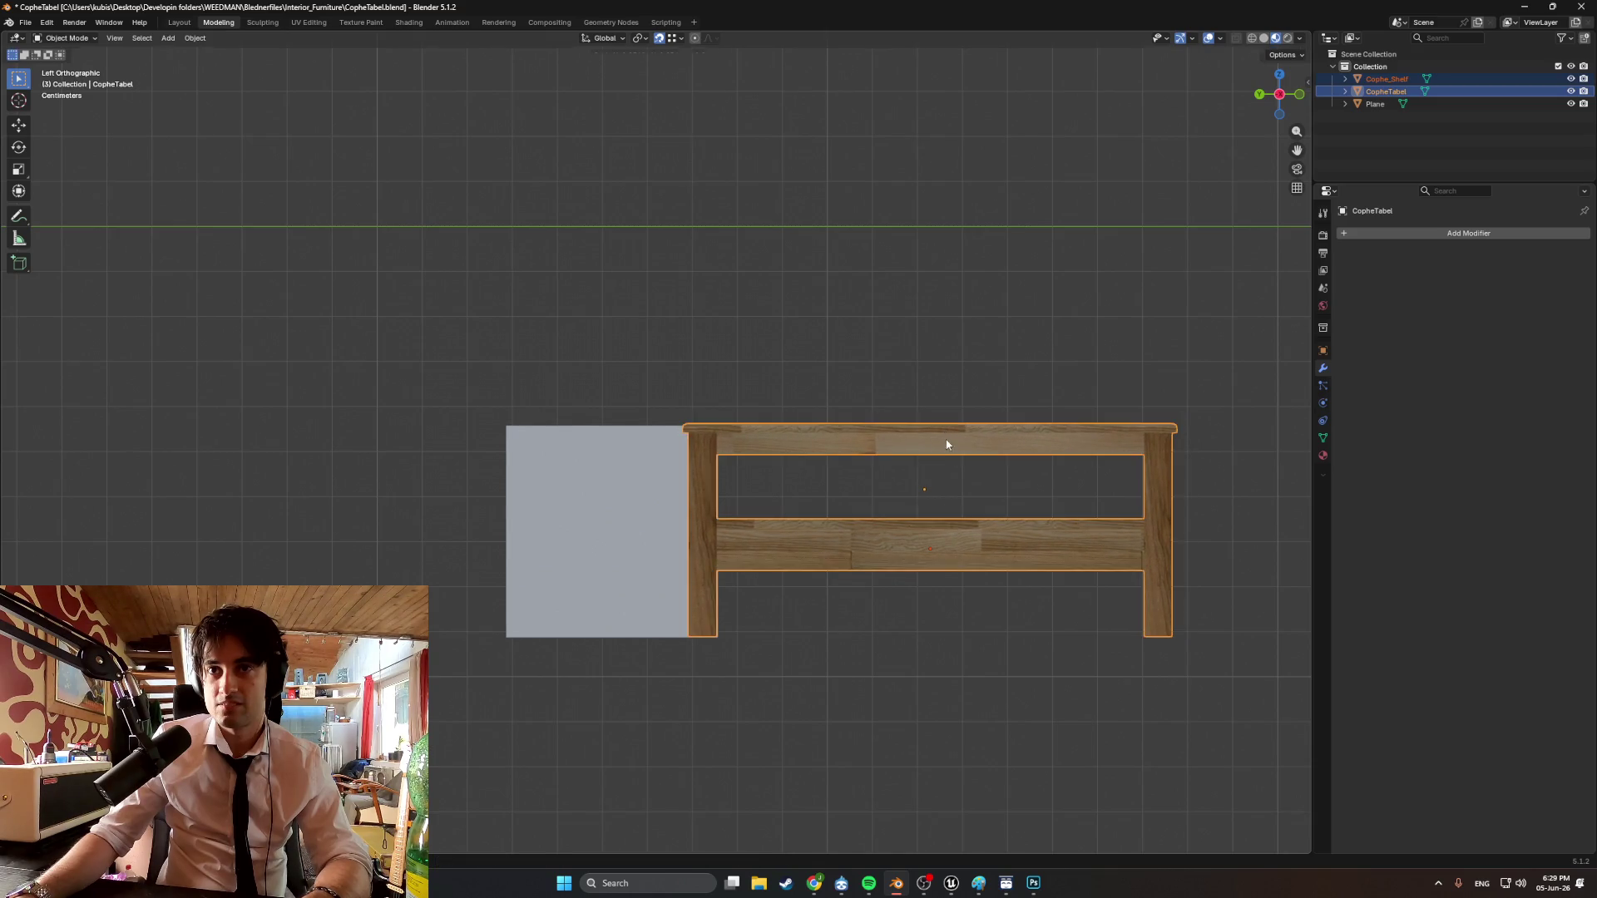
{"action": "key", "text": "g"}
{"action": "key", "text": "y"}
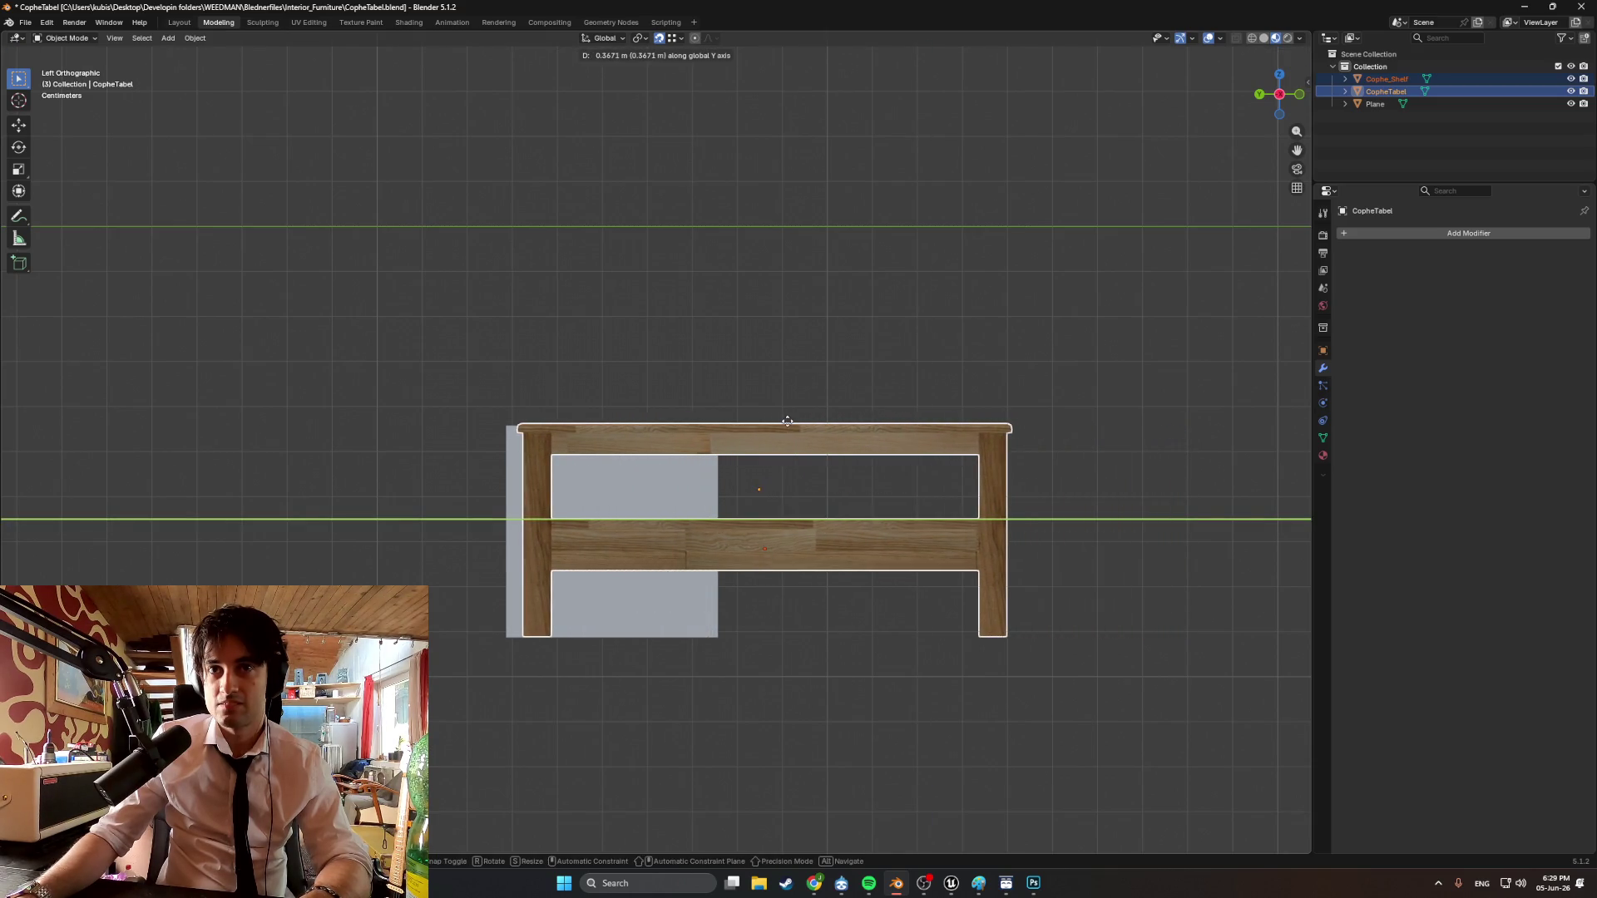
{"action": "right_click", "coordinate": [788, 422]}
{"action": "mouse_move", "coordinate": [725, 445]}
{"action": "middle_mouse_down"}
{"action": "mouse_move", "coordinate": [805, 451]}
{"action": "mouse_move", "coordinate": [622, 466]}
{"action": "mouse_move", "coordinate": [890, 440]}
{"action": "mouse_move", "coordinate": [646, 495]}
{"action": "mouse_move", "coordinate": [677, 503]}
{"action": "mouse_move", "coordinate": [665, 516]}
{"action": "middle_mouse_up"}
Delete the grey reference square and reselect the coffee table.
{"action": "key", "text": "Tab"}
{"action": "key", "text": "Tab"}
{"action": "left_click", "coordinate": [624, 463]}
{"action": "key", "text": "x"}
{"action": "left_click", "coordinate": [623, 468]}
{"action": "left_click", "coordinate": [508, 514]}
Move the coffee table to the world origin by zeroing its Location X, Y and Z.
{"action": "key", "text": "g"}
{"action": "key", "text": "z"}
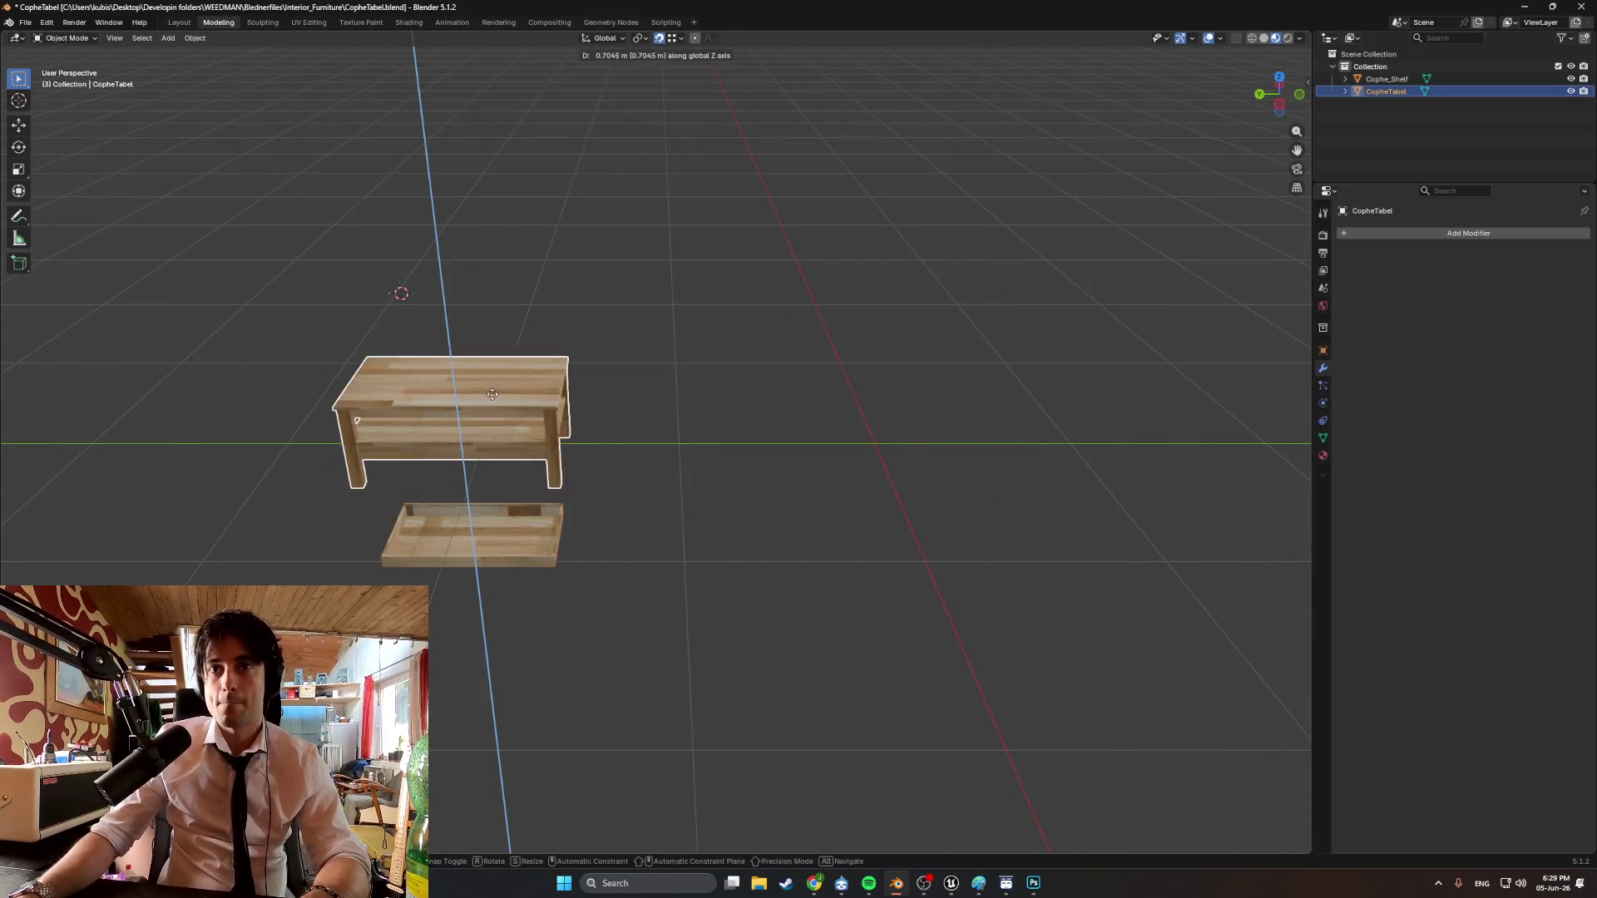
{"action": "key", "text": "y"}
{"action": "left_click", "coordinate": [852, 440]}
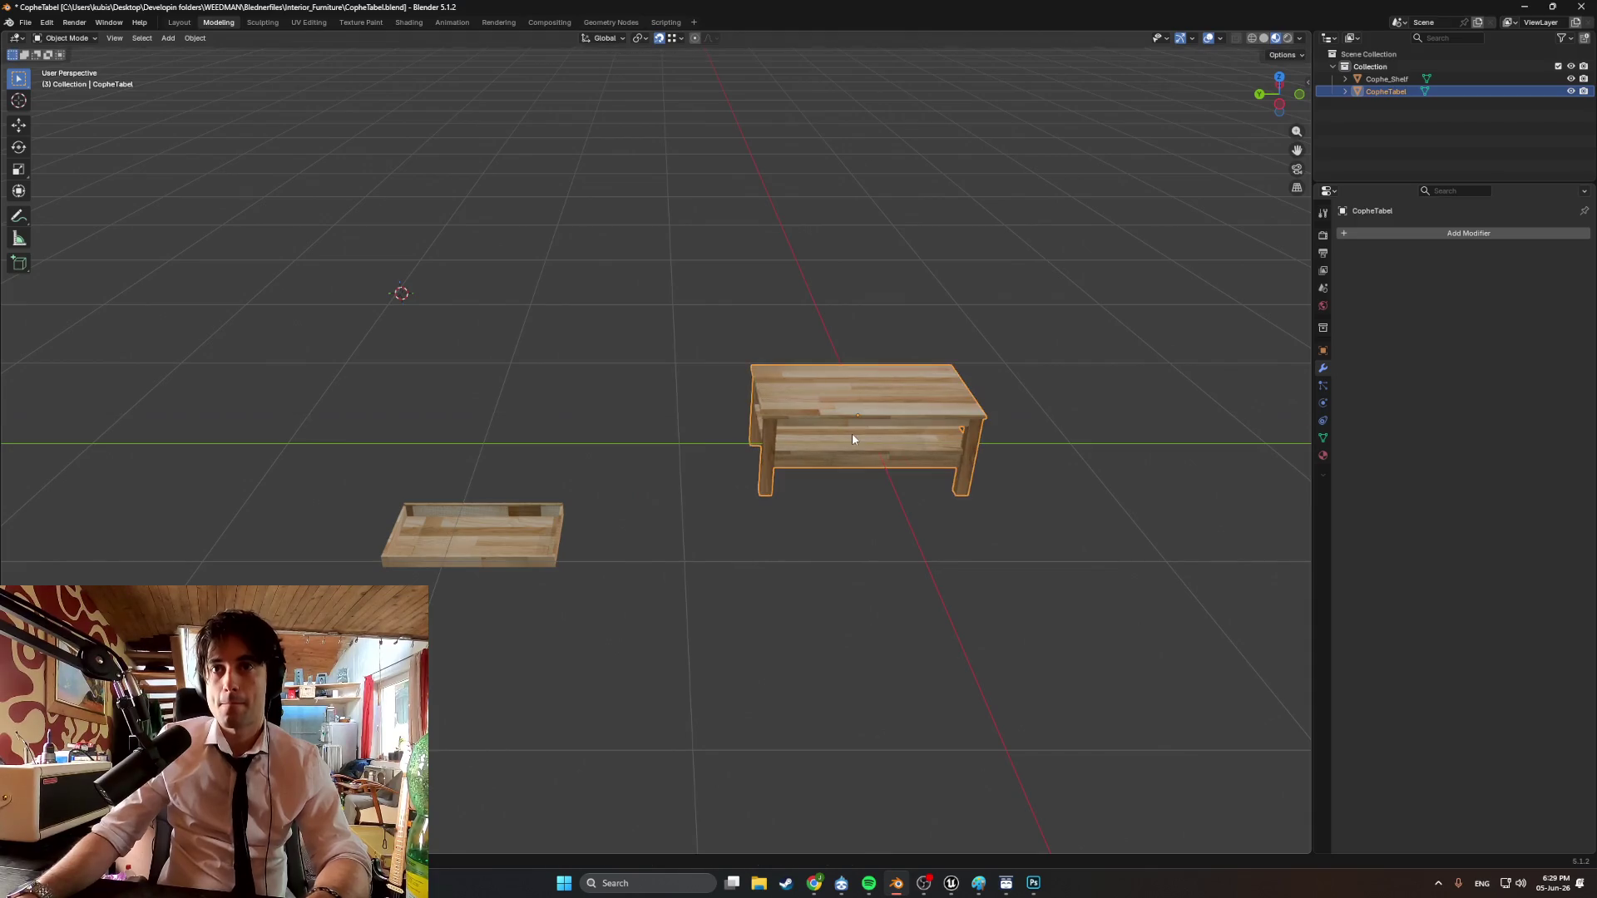
{"action": "left_click", "coordinate": [1308, 81]}
{"action": "left_click", "coordinate": [1227, 101]}
{"action": "type", "text": "0"}
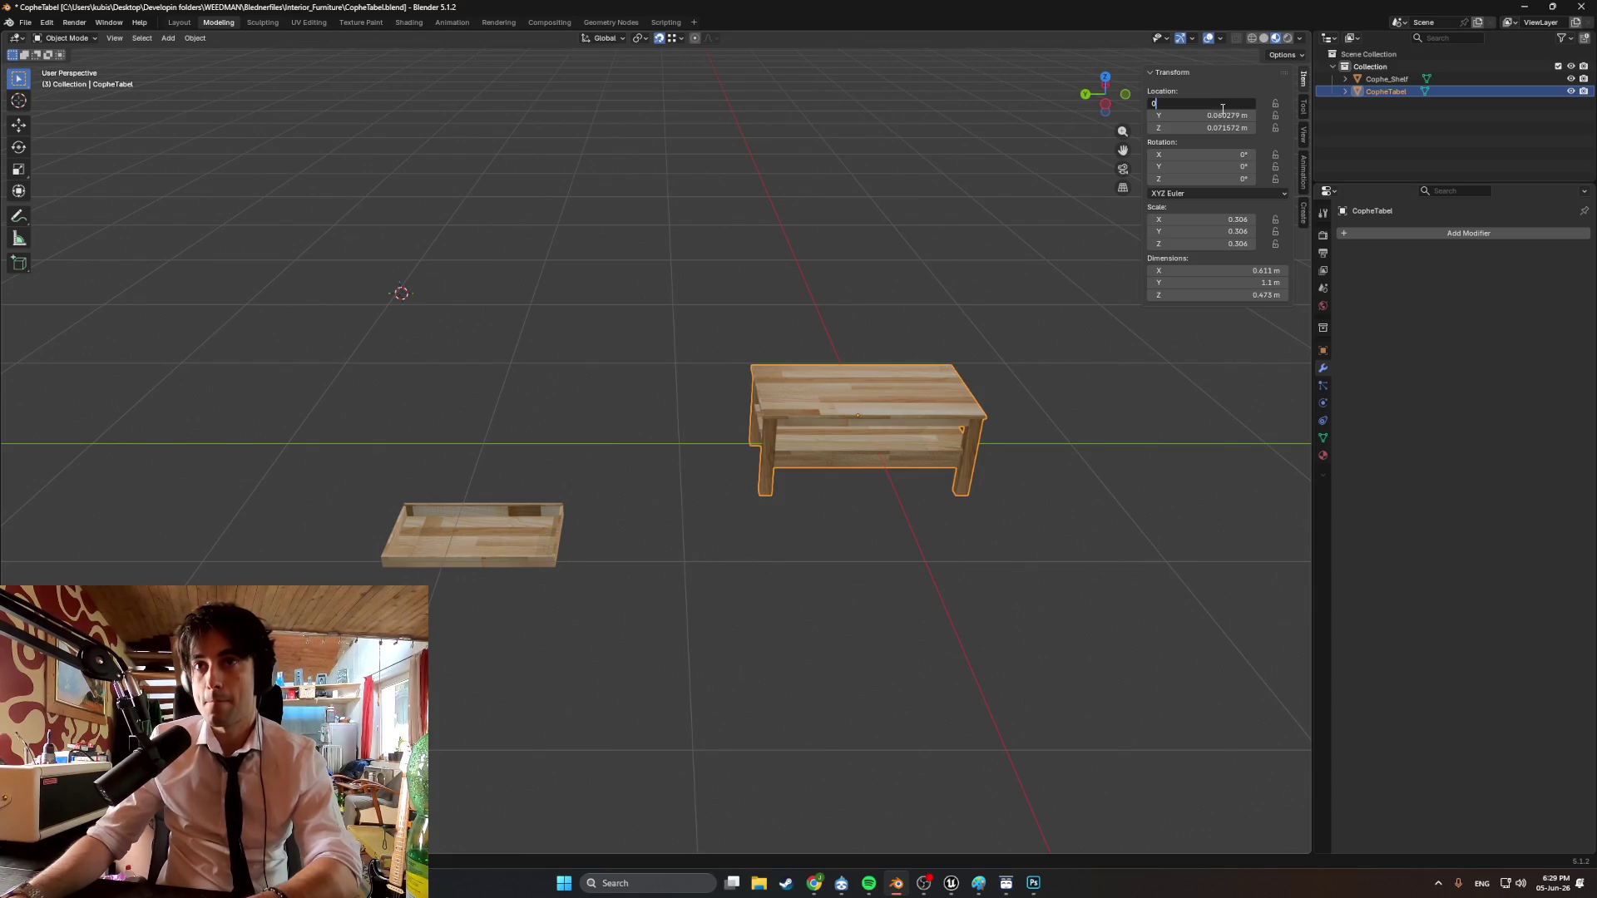
{"action": "key", "text": "Return"}
{"action": "left_click", "coordinate": [1234, 125]}
{"action": "type", "text": "0"}
{"action": "key", "text": "Return"}
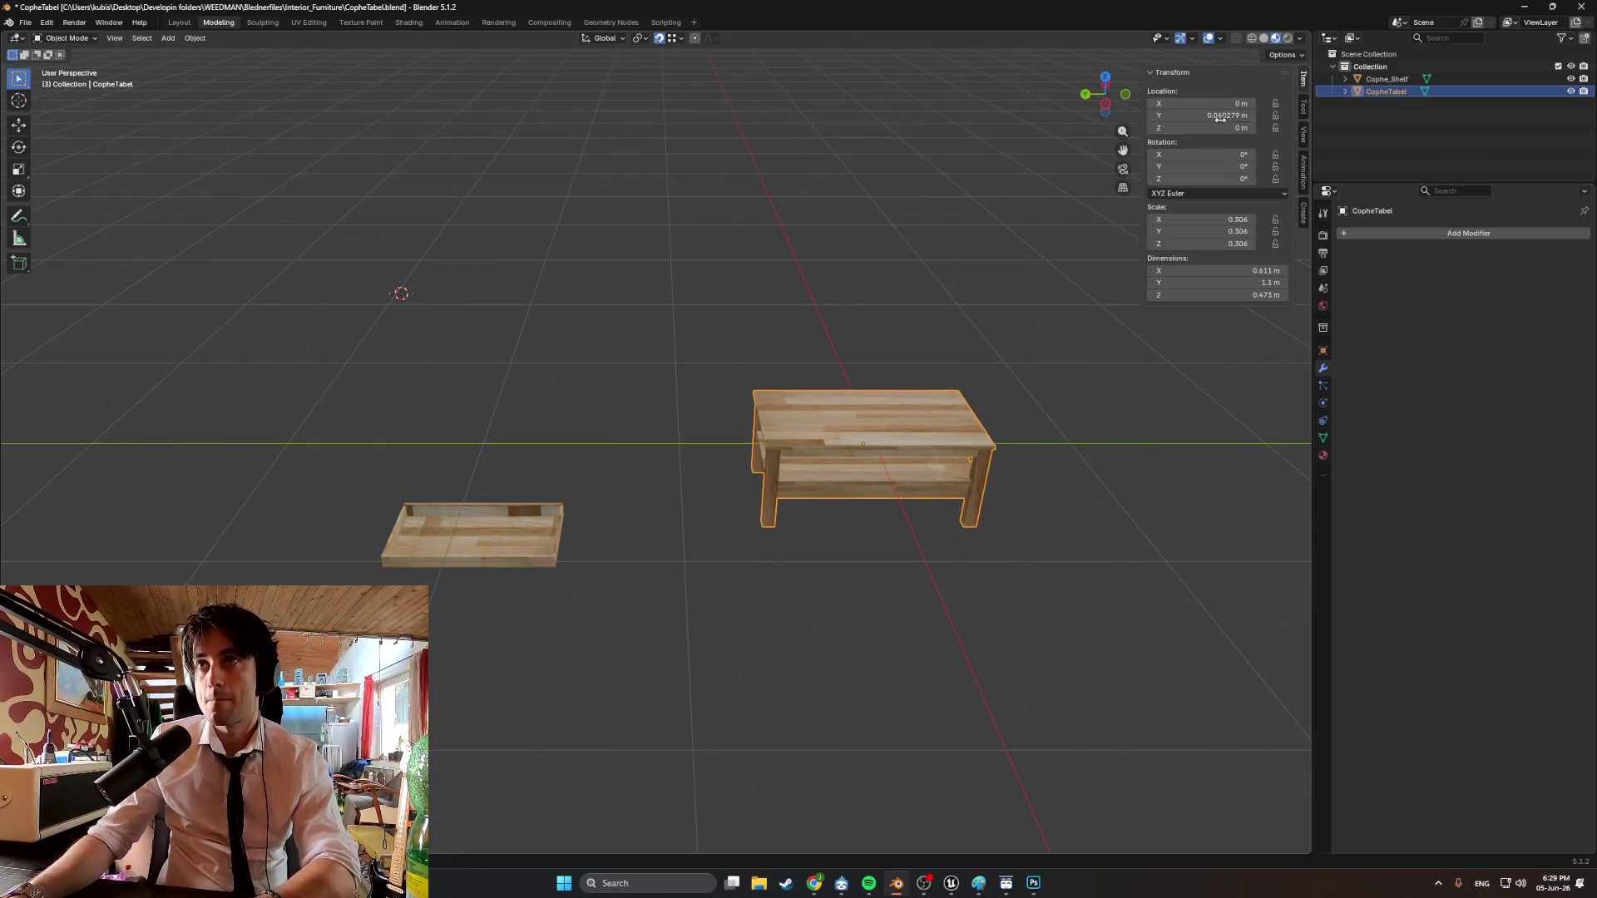
{"action": "left_click", "coordinate": [1227, 115]}
{"action": "type", "text": "0"}
{"action": "key", "text": "Return"}
{"action": "left_click", "coordinate": [874, 332]}
Select the loose shelf and set its Location X, Y and Z to 0.
{"action": "left_click", "coordinate": [503, 553]}
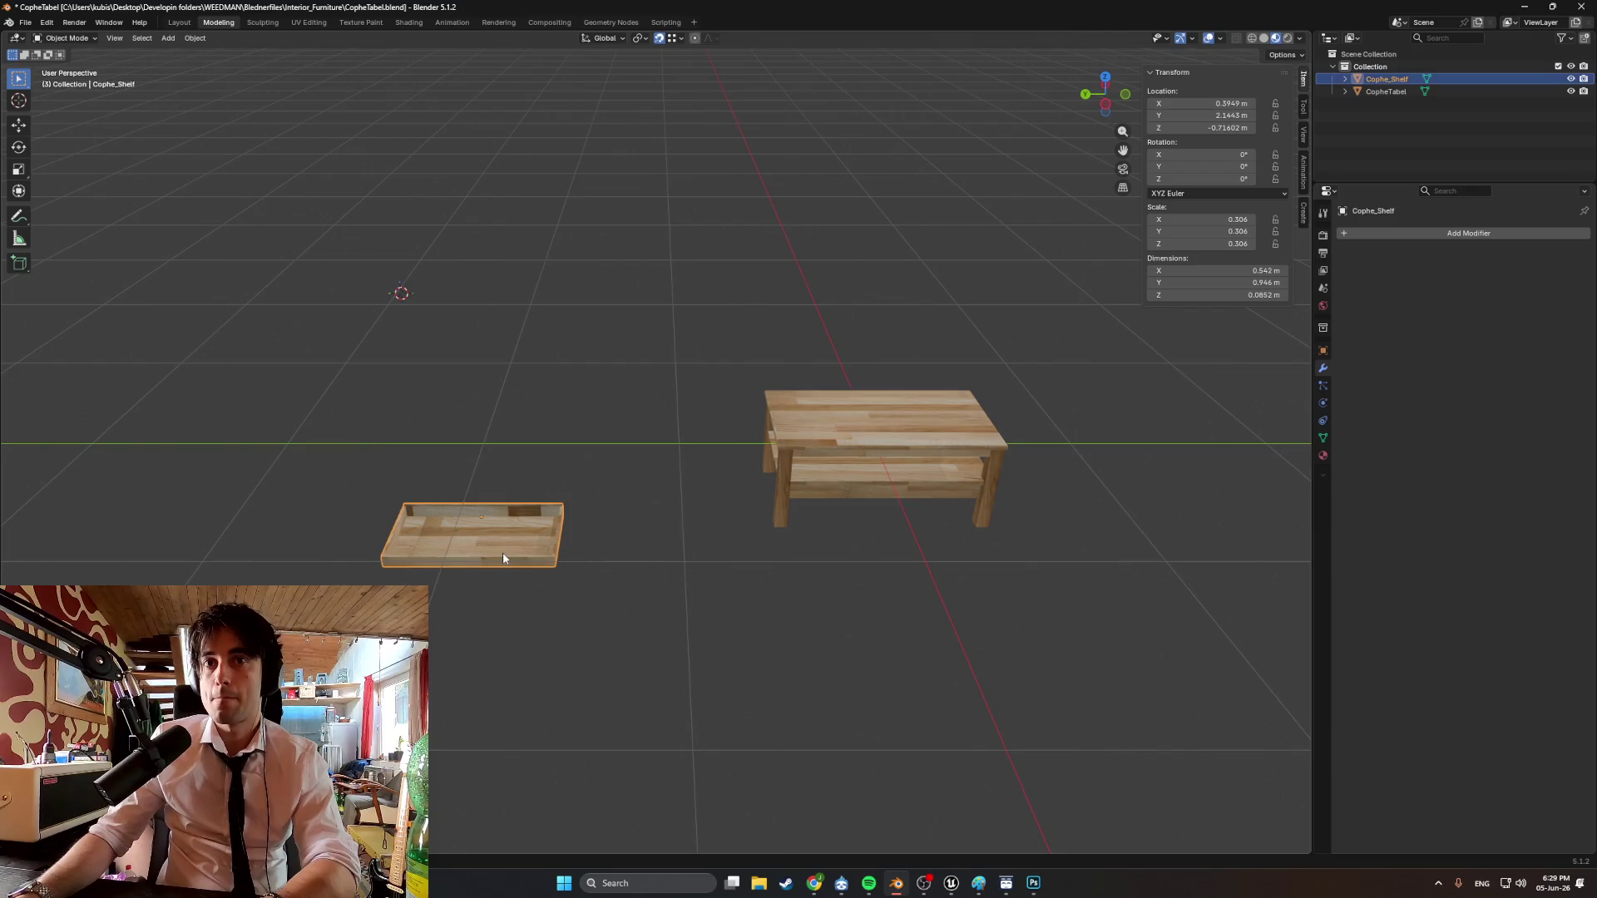
{"action": "left_click", "coordinate": [1232, 104]}
{"action": "type", "text": "0"}
{"action": "key", "text": "Return"}
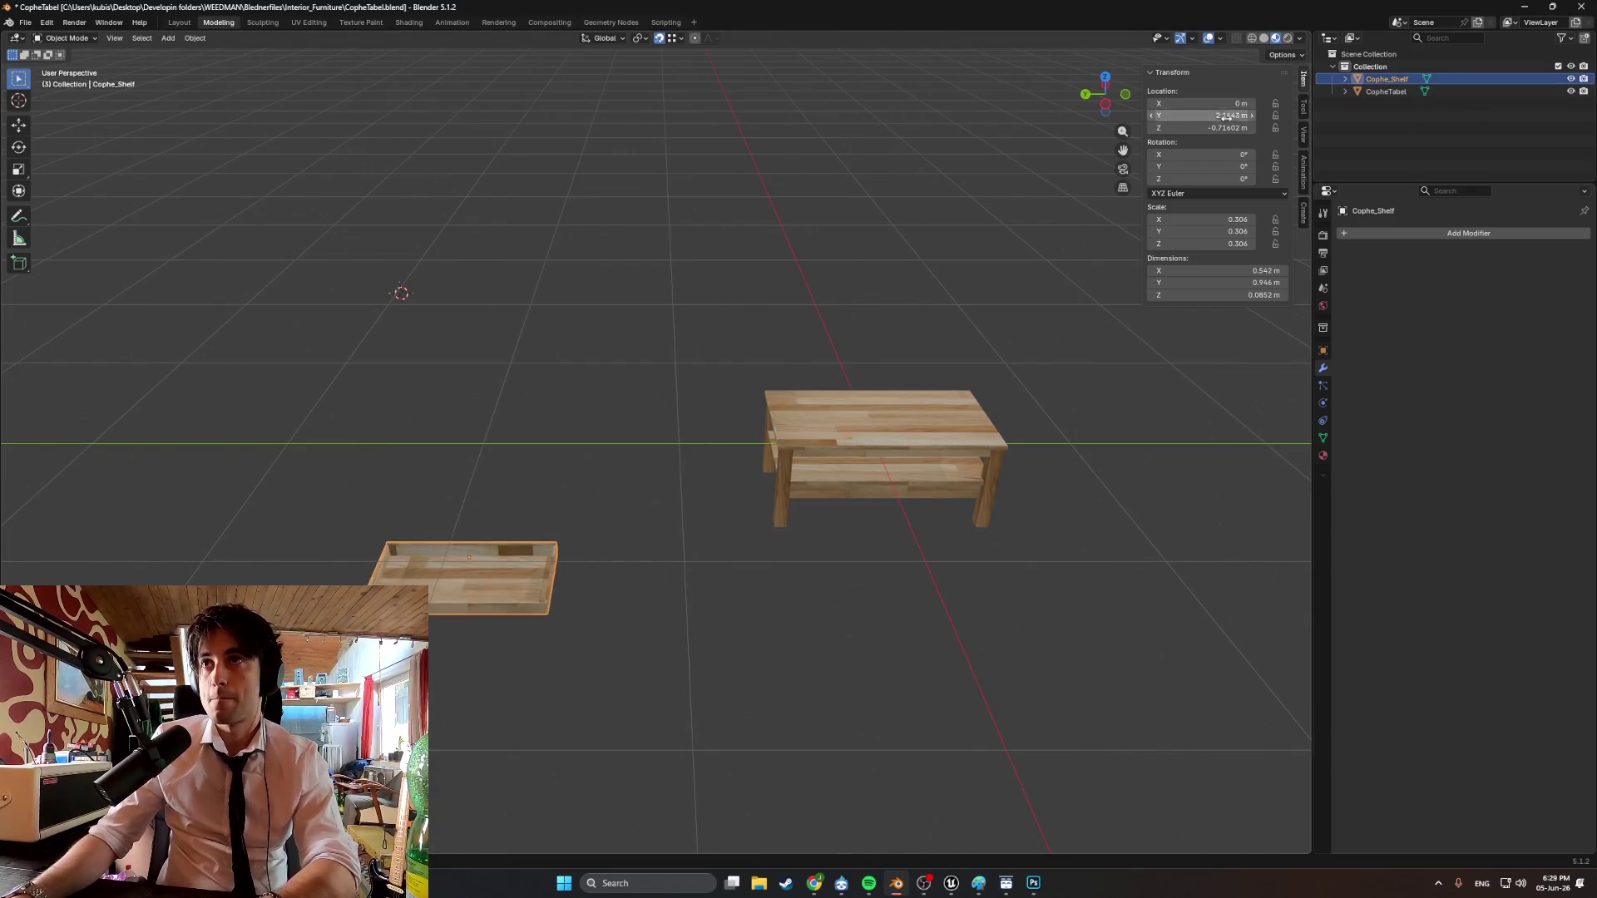
{"action": "left_click", "coordinate": [1231, 115]}
{"action": "type", "text": "0"}
{"action": "key", "text": "Return"}
{"action": "left_click", "coordinate": [1216, 128]}
{"action": "type", "text": "0"}
{"action": "key", "text": "Return"}
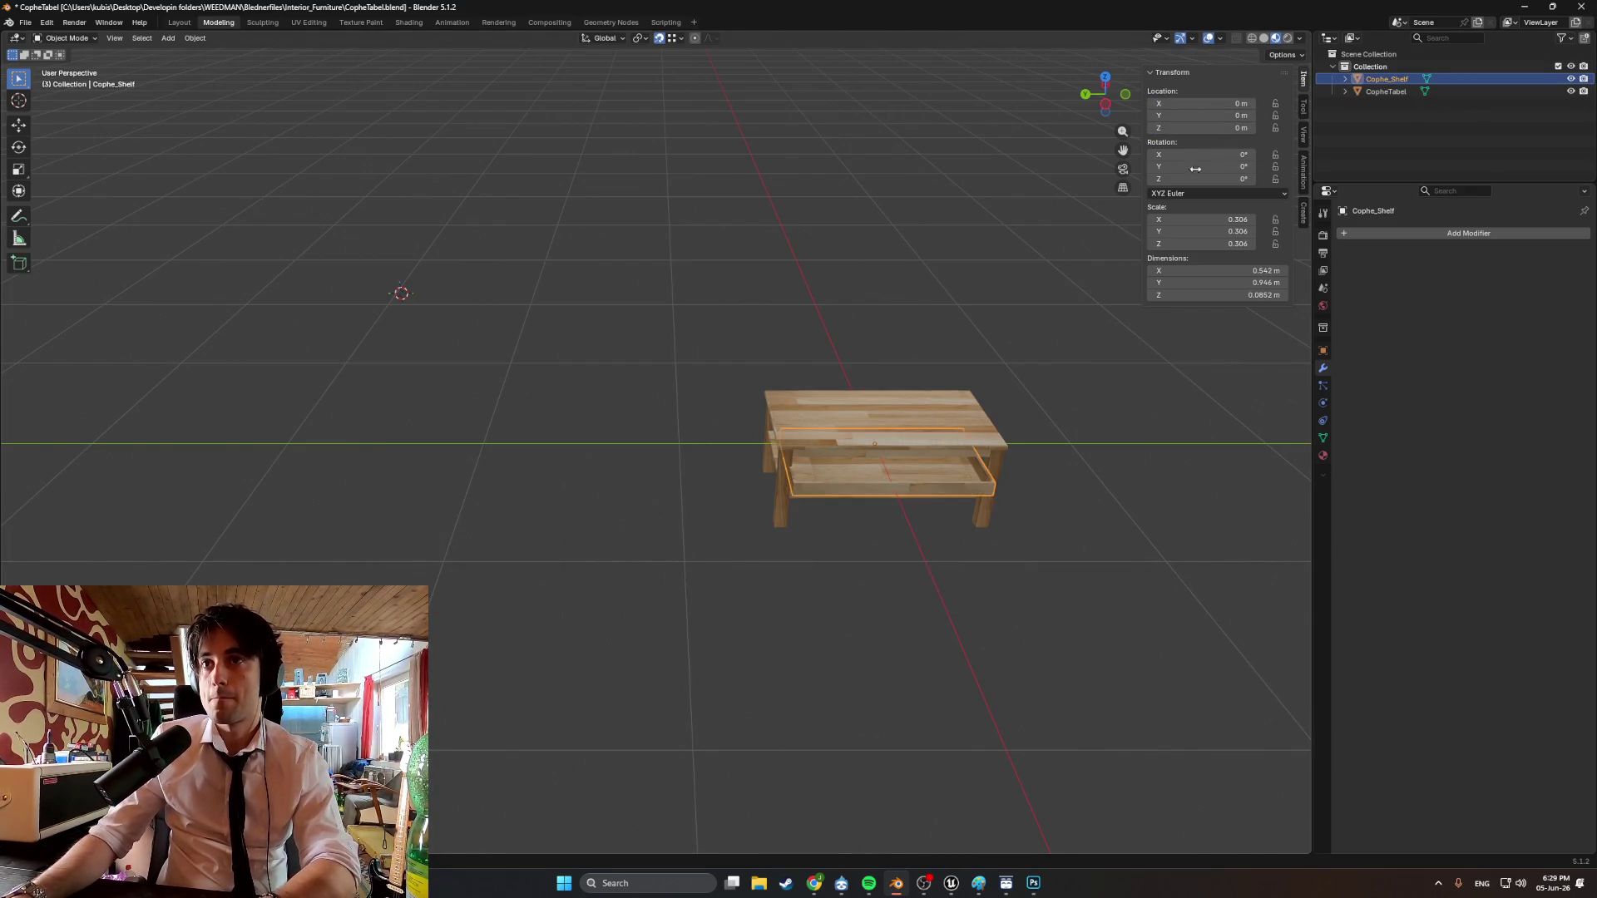
{"action": "left_click", "coordinate": [1051, 448]}
{"action": "mouse_move", "coordinate": [1051, 448]}
{"action": "middle_mouse_down"}
{"action": "mouse_move", "coordinate": [945, 353]}
{"action": "mouse_move", "coordinate": [692, 442]}
{"action": "mouse_move", "coordinate": [548, 446]}
{"action": "mouse_move", "coordinate": [674, 427]}
{"action": "mouse_move", "coordinate": [716, 449]}
{"action": "mouse_move", "coordinate": [684, 459]}
{"action": "mouse_move", "coordinate": [732, 442]}
{"action": "mouse_move", "coordinate": [553, 460]}
{"action": "mouse_move", "coordinate": [667, 435]}
{"action": "mouse_move", "coordinate": [802, 460]}
{"action": "mouse_move", "coordinate": [709, 437]}
{"action": "middle_mouse_up"}
{"action": "scroll", "coordinate": [897, 376], "scroll_direction": "up", "scroll_amount": 4}
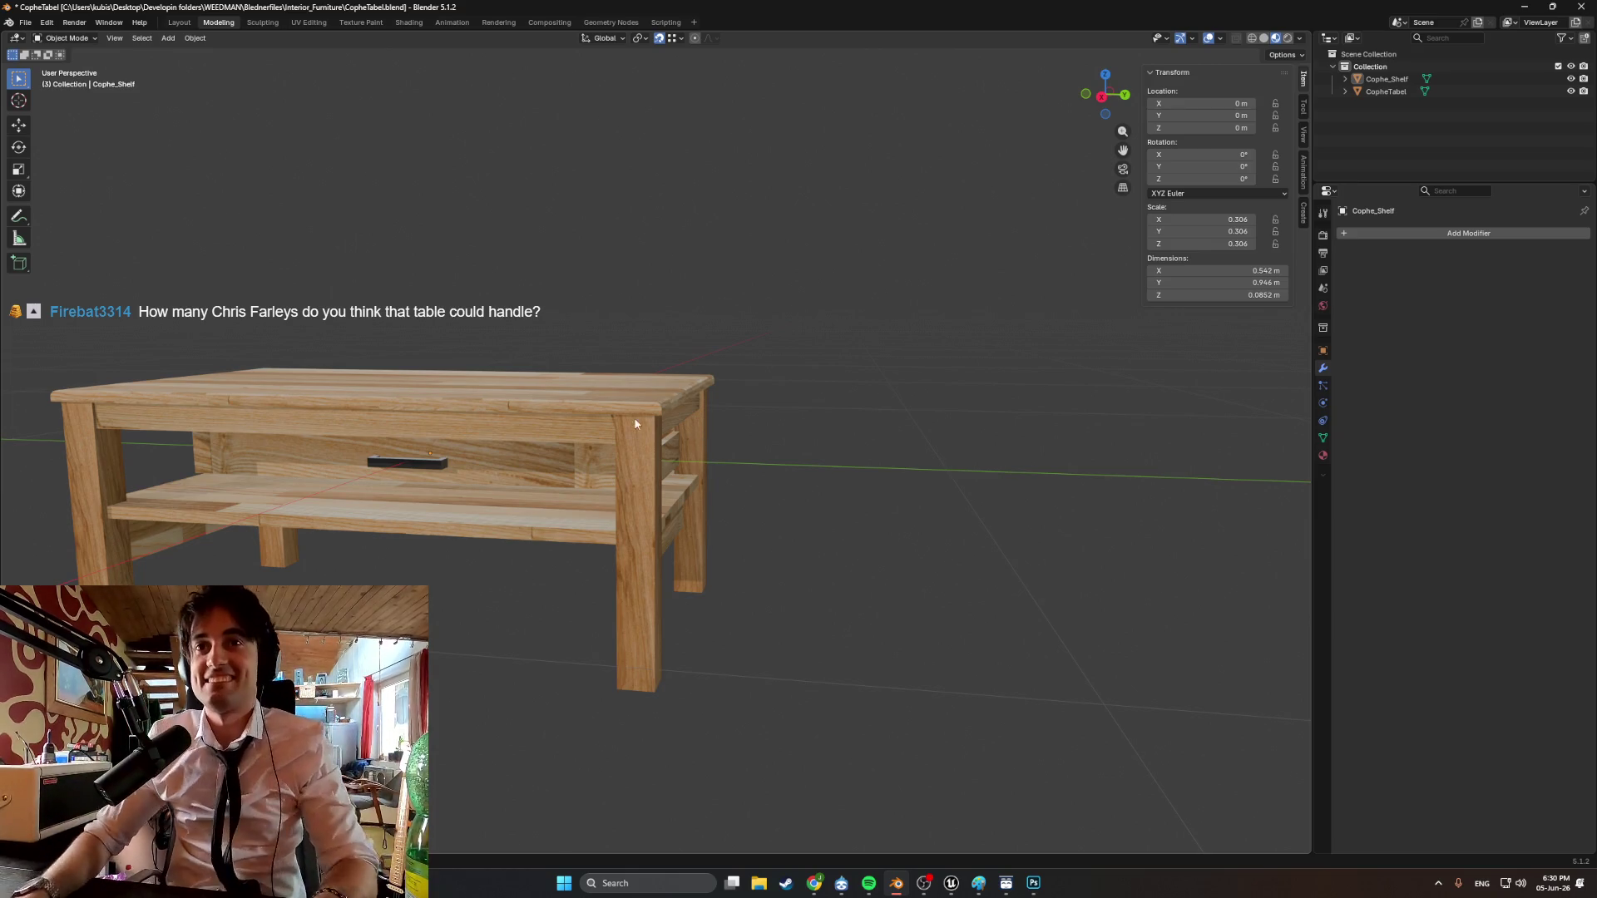
Select CopheTabel and export it as FBX, overwriting CopheTabel.fbx.
{"action": "left_click", "coordinate": [642, 436]}
{"action": "middle_click_drag", "start_coordinate": [642, 424], "coordinate": [736, 465]}
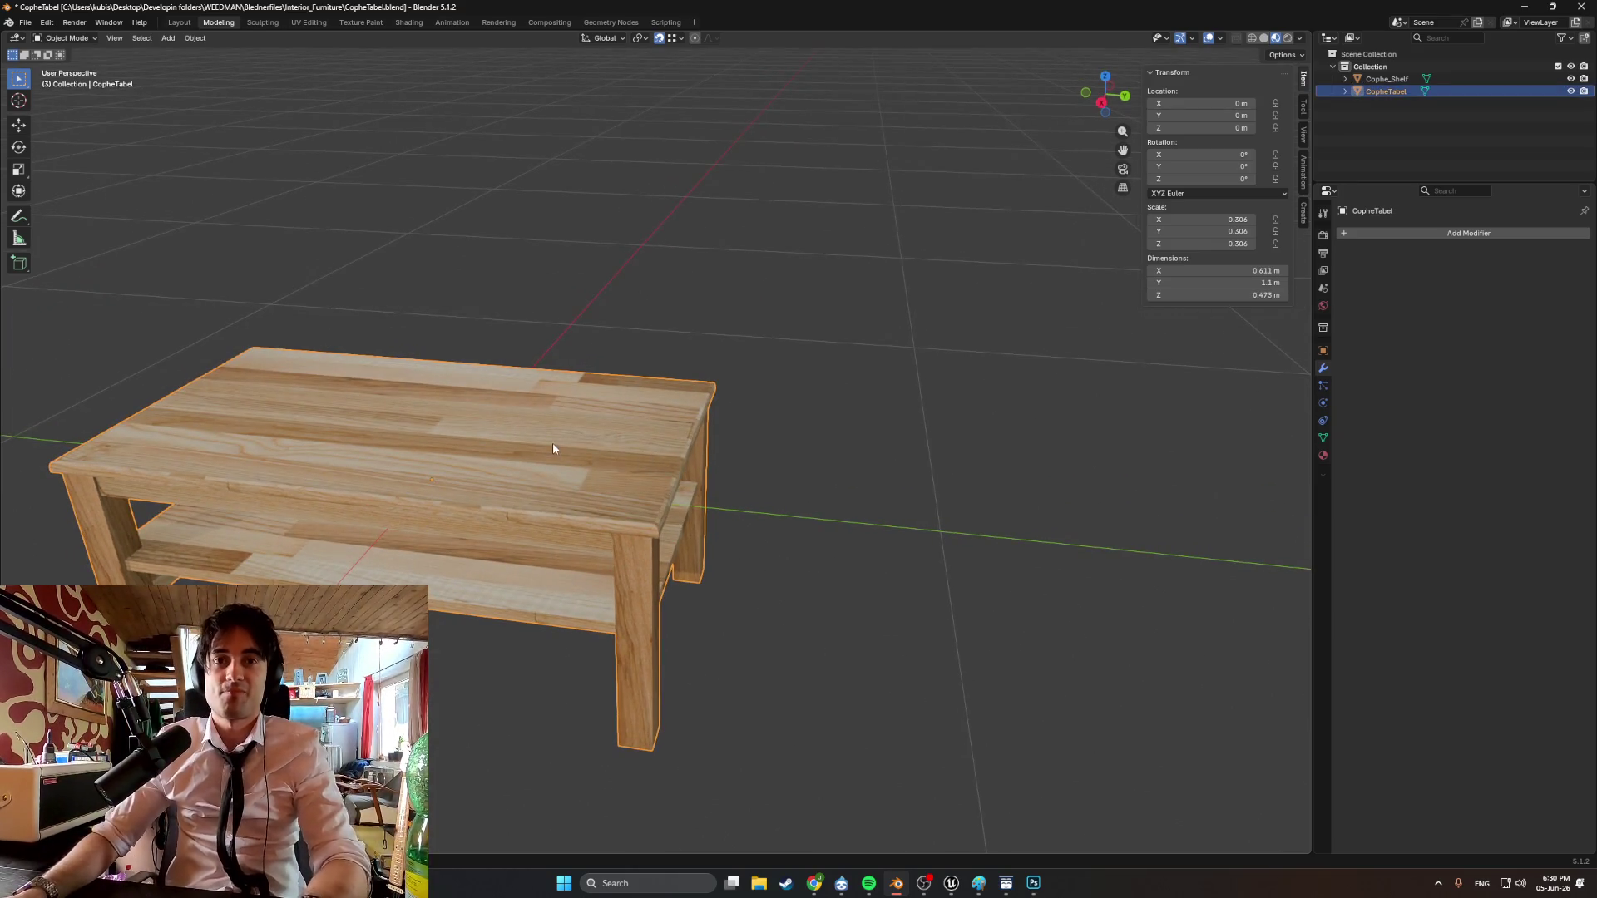
{"action": "middle_click_drag", "start_coordinate": [553, 449], "coordinate": [768, 466]}
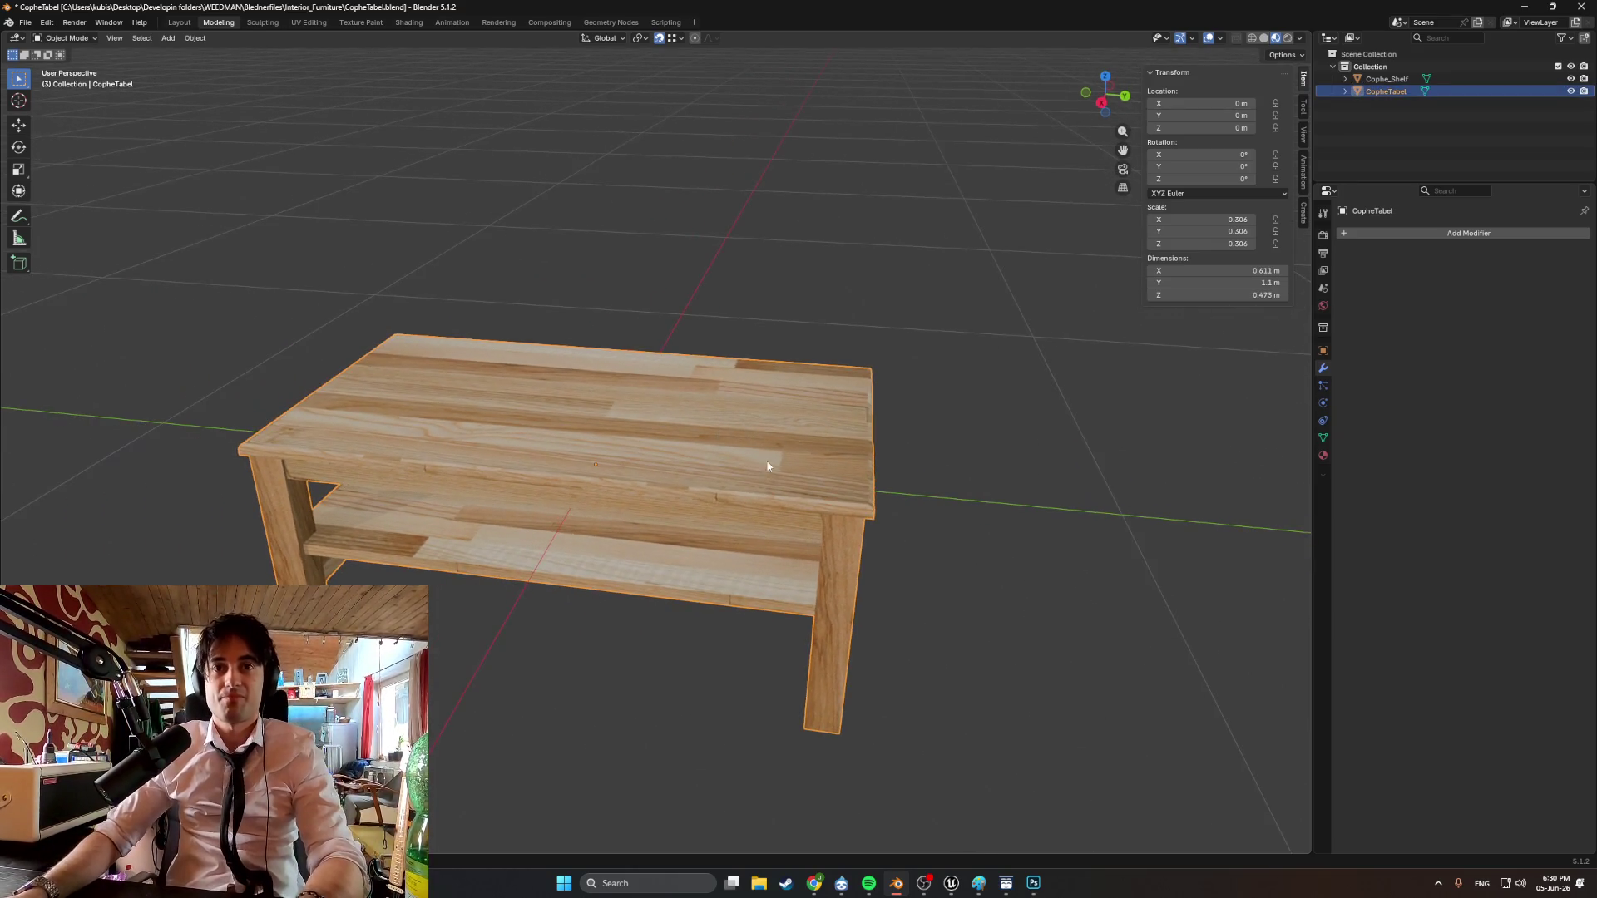
{"action": "left_click", "coordinate": [25, 23]}
{"action": "mouse_move", "coordinate": [77, 206]}
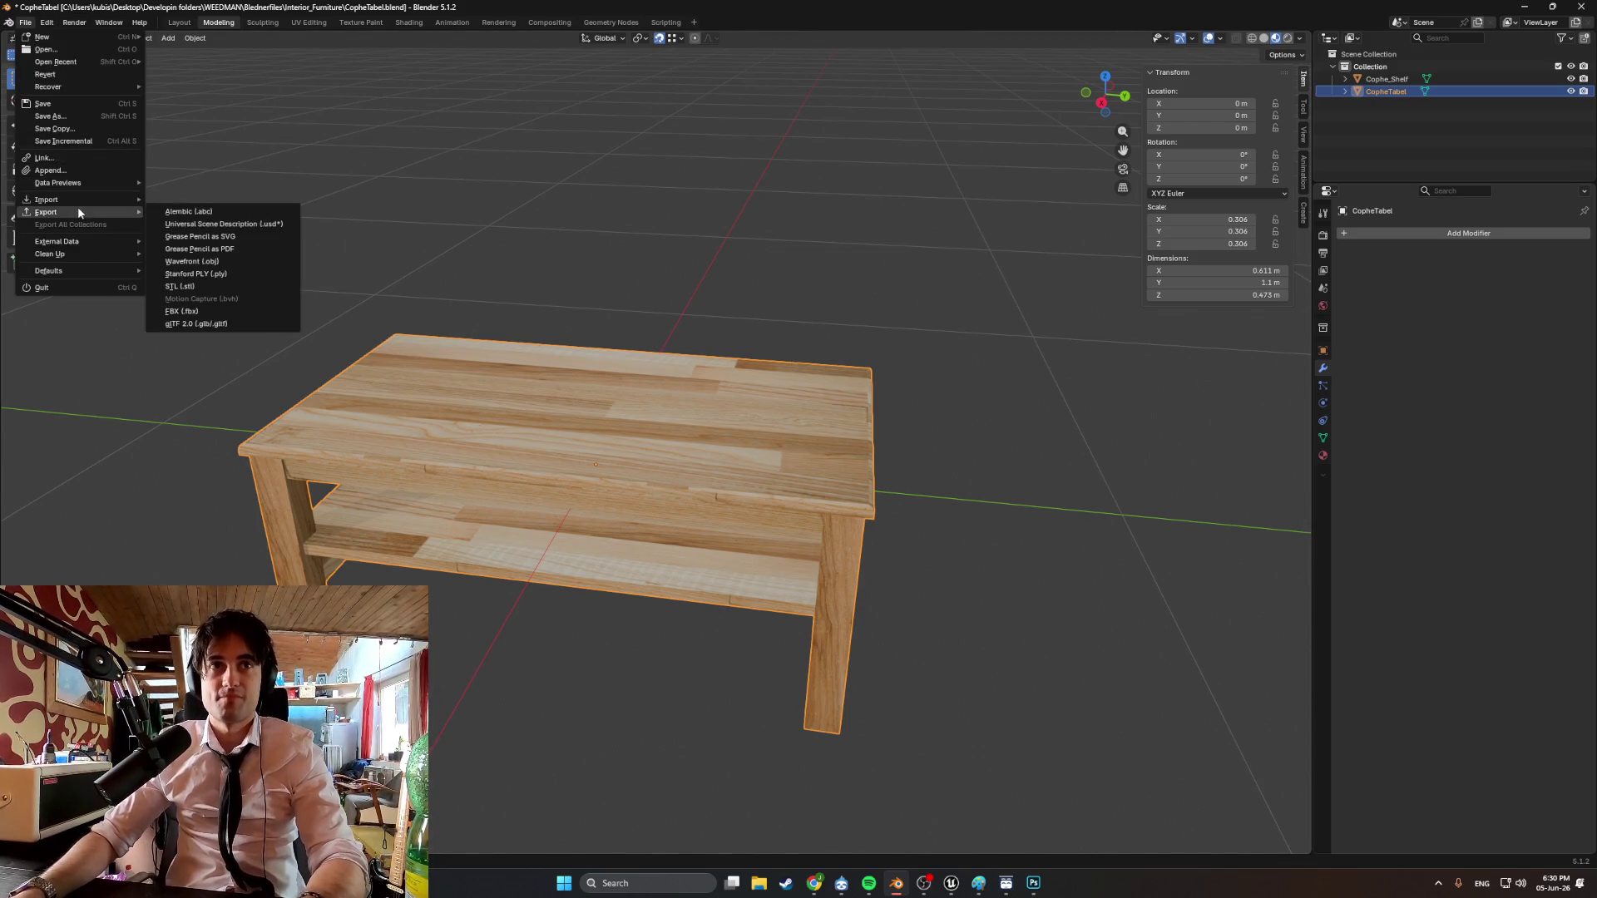
{"action": "left_click", "coordinate": [226, 307]}
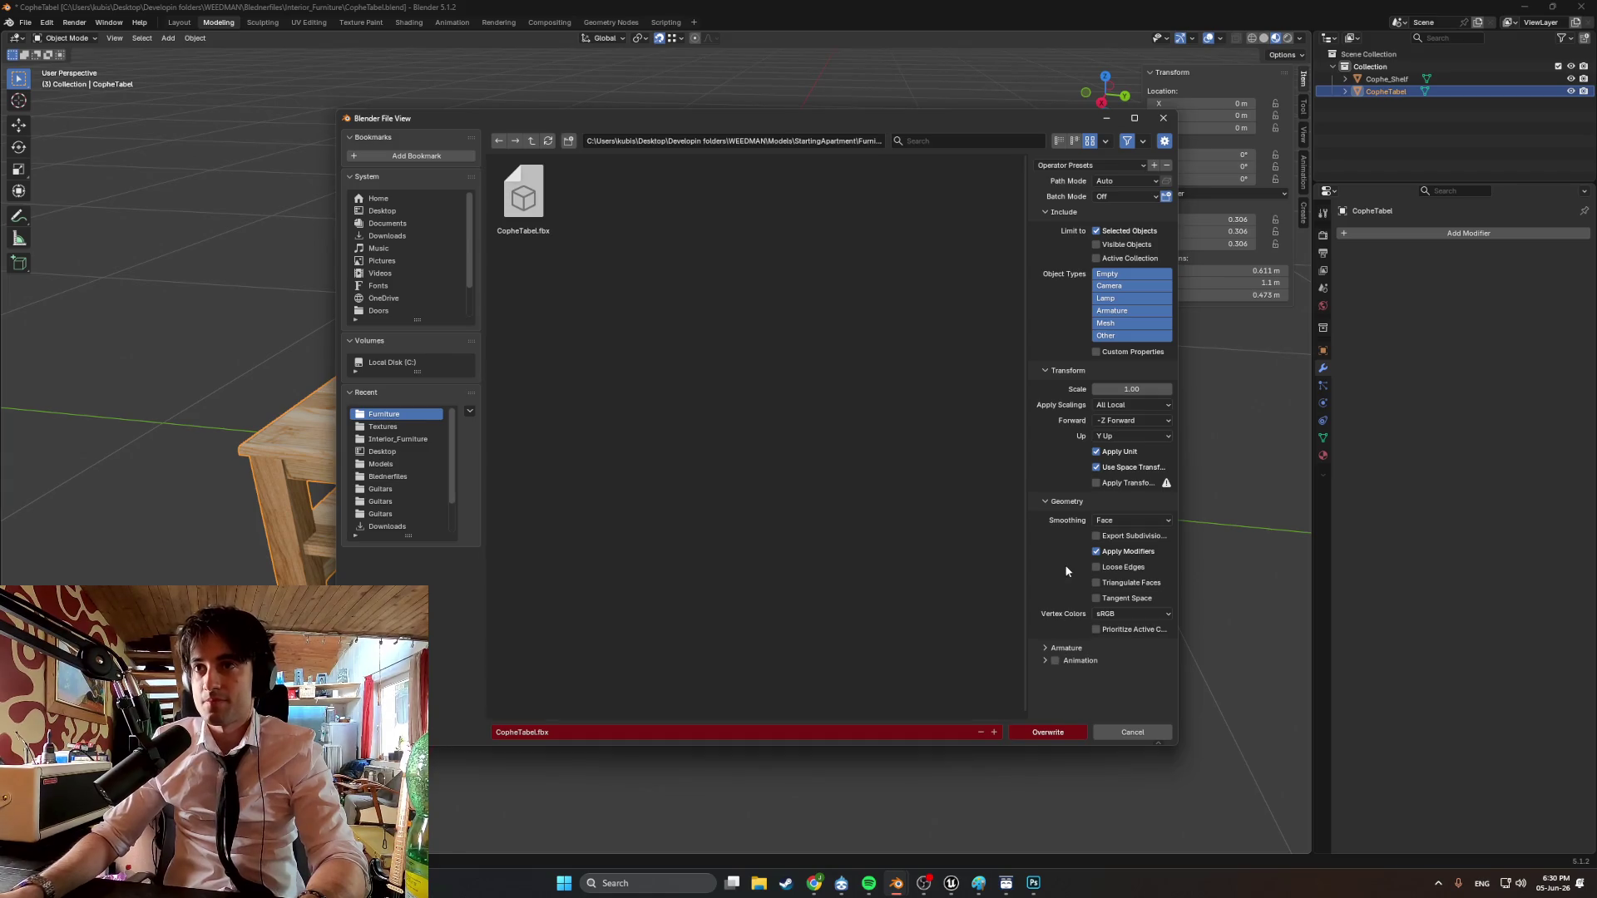
{"action": "left_click", "coordinate": [1044, 732]}
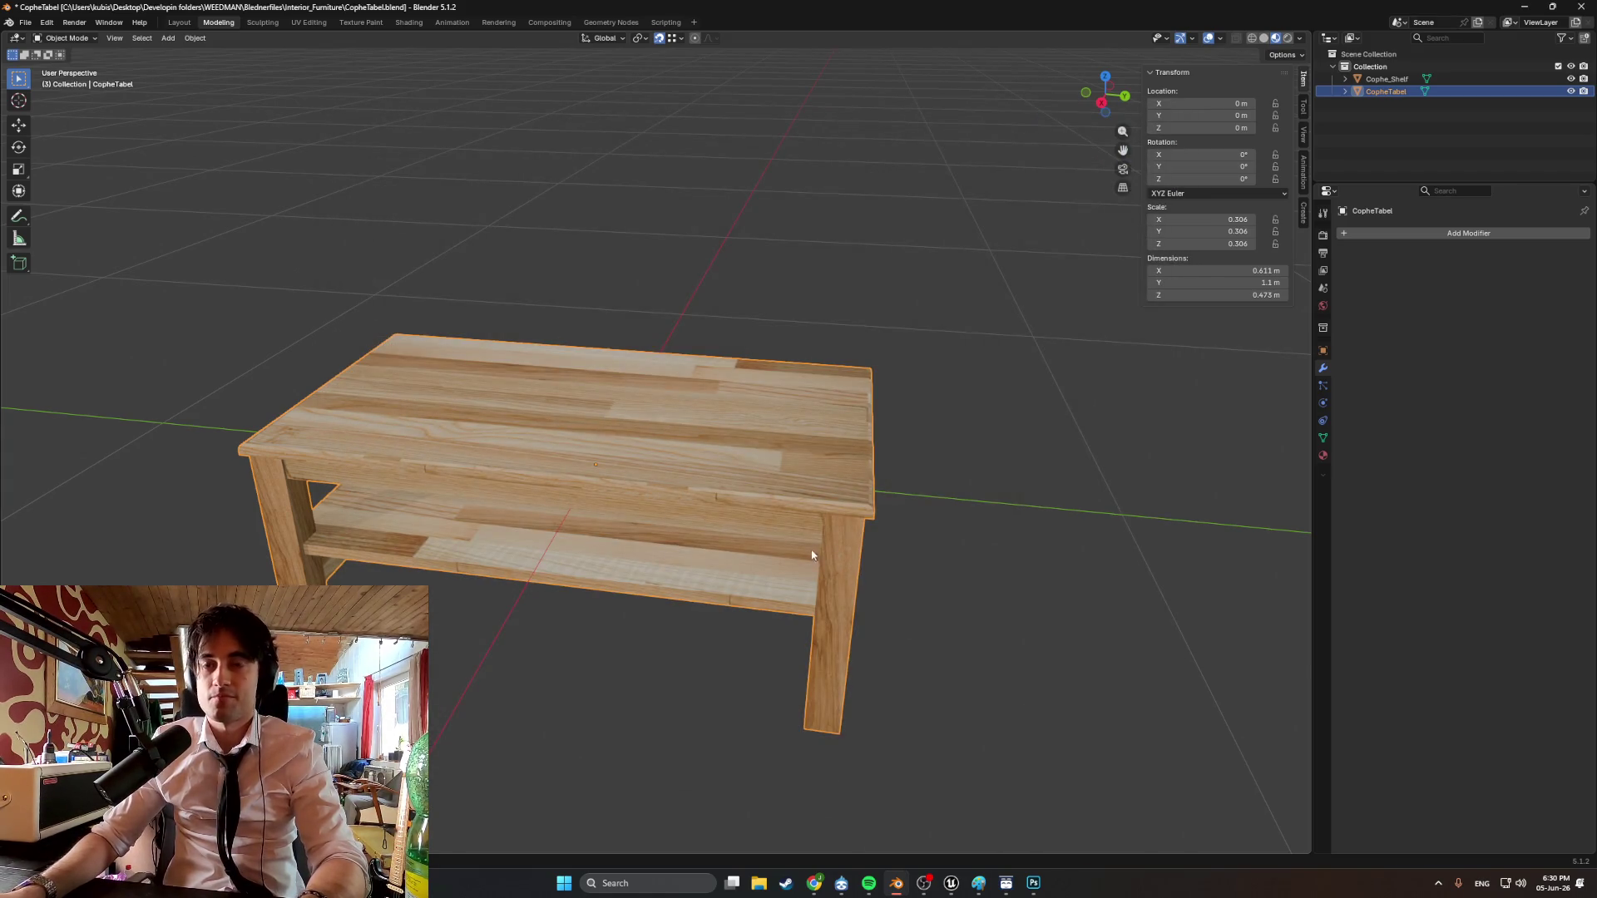
Select the shelf and export it as CopheTabel_Shelf.fbx.
{"action": "middle_click_drag", "start_coordinate": [813, 555], "coordinate": [780, 515]}
{"action": "left_click", "coordinate": [630, 436]}
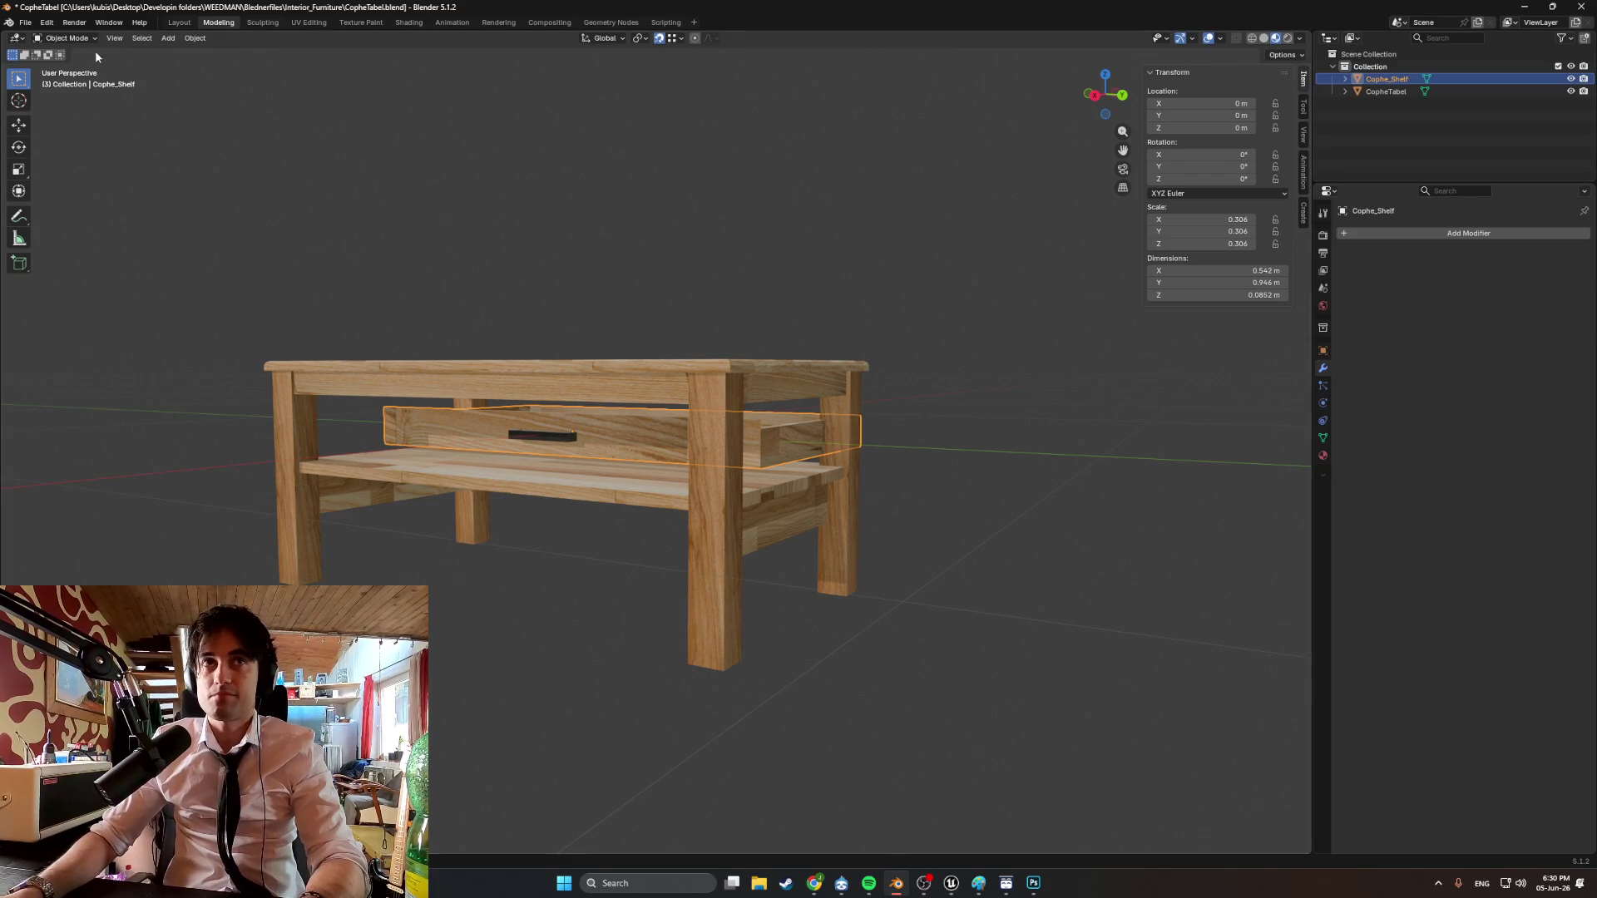
{"action": "left_click", "coordinate": [25, 22]}
{"action": "mouse_move", "coordinate": [87, 214]}
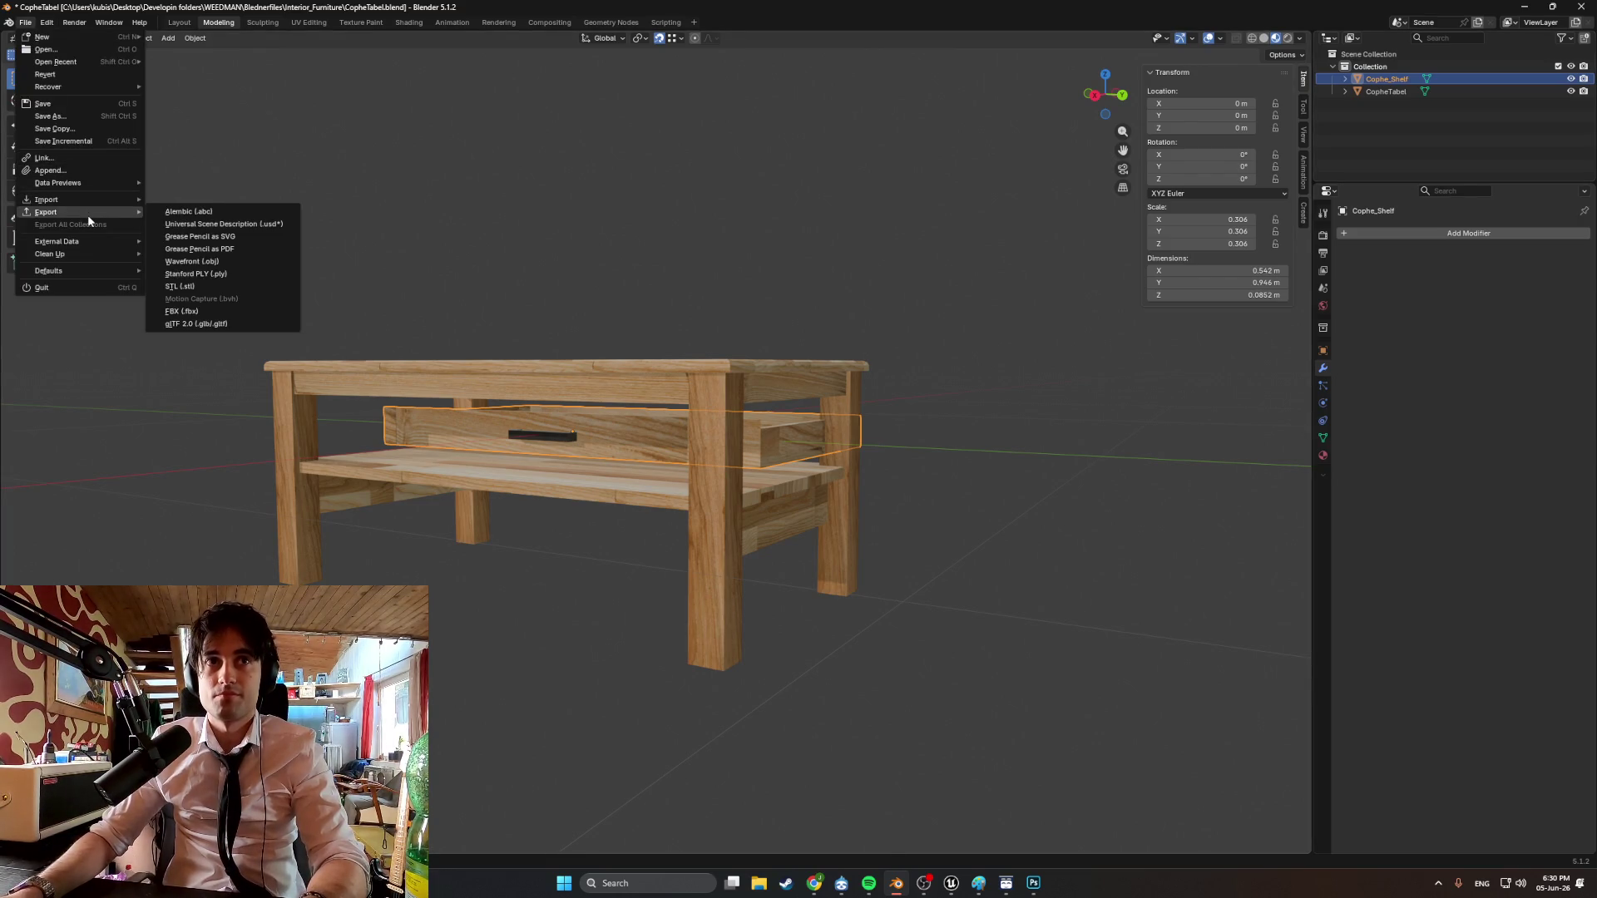
{"action": "left_click", "coordinate": [208, 311]}
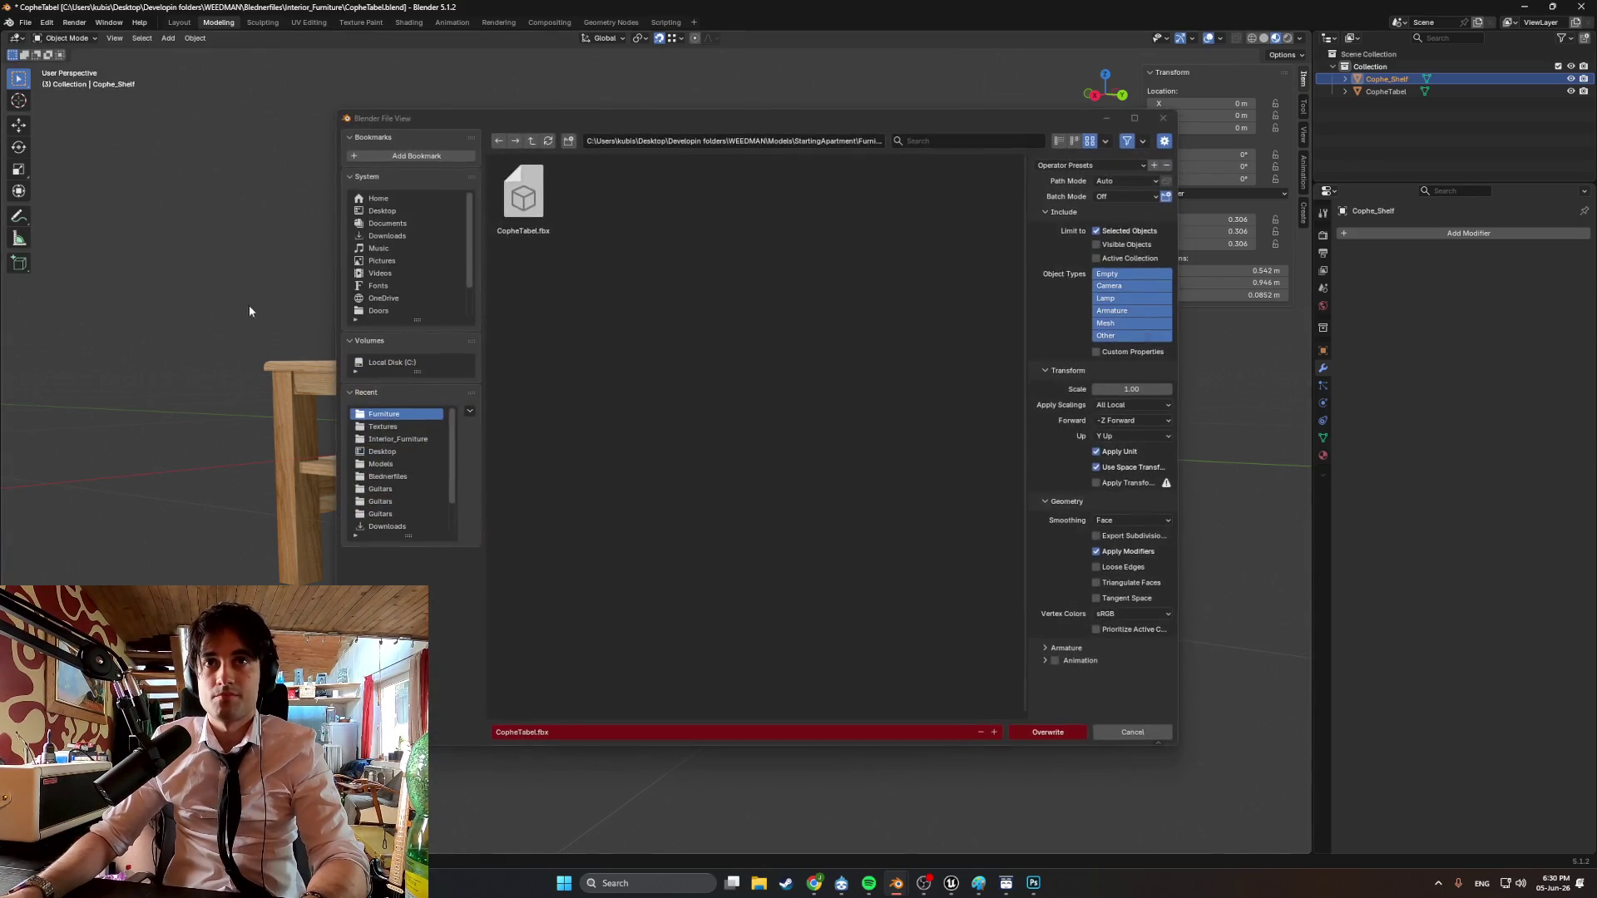
{"action": "left_click", "coordinate": [537, 732]}
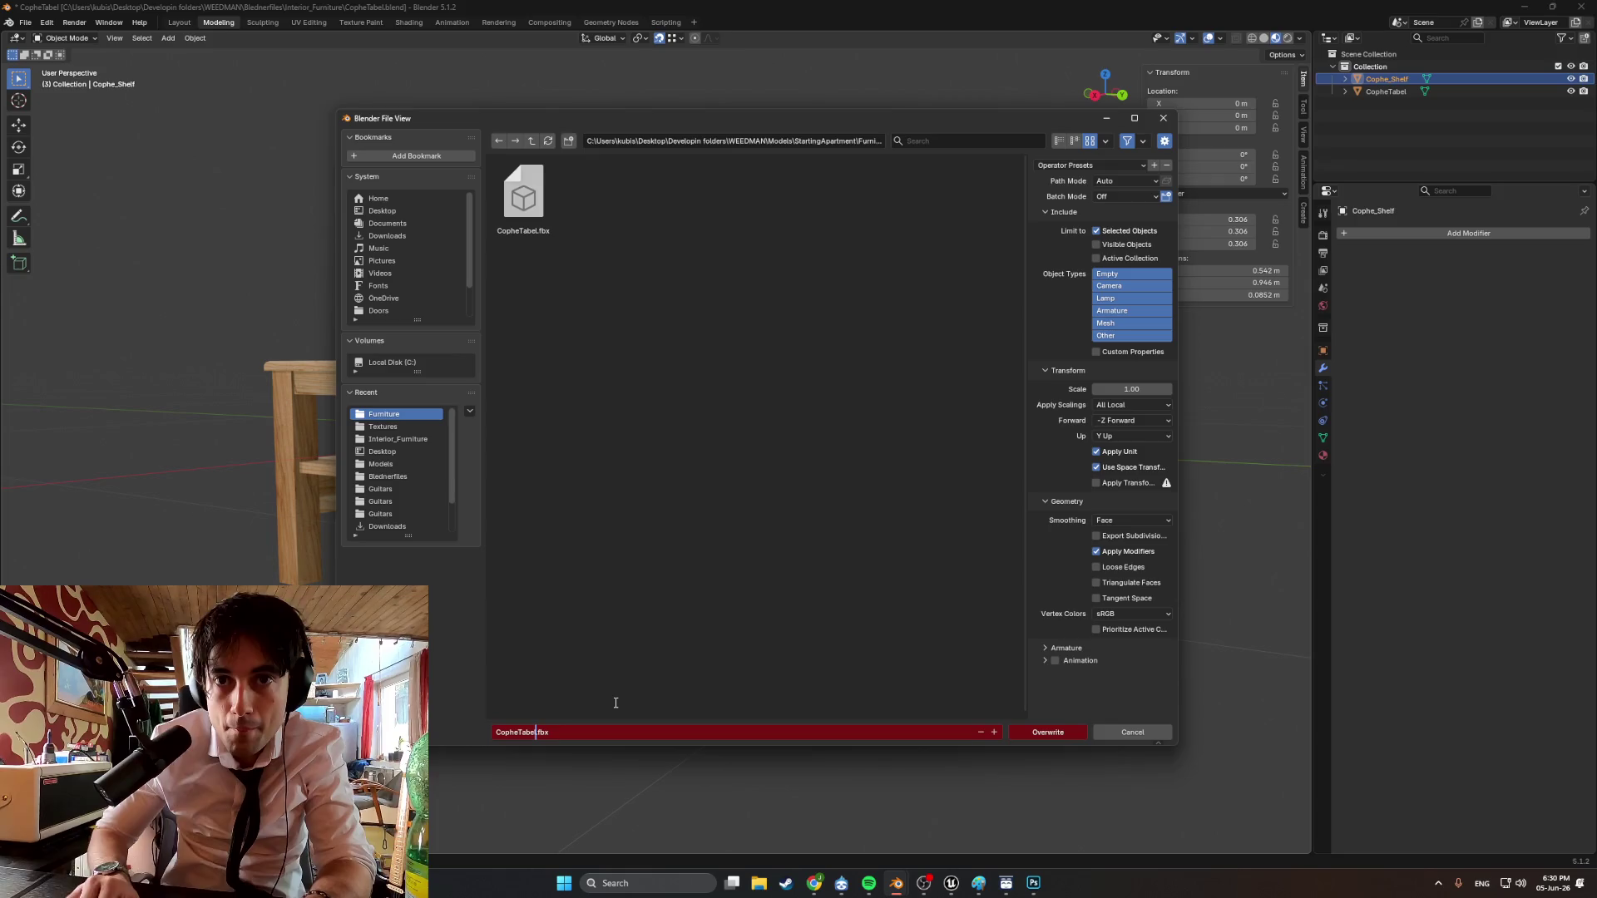
{"action": "type", "text": "_"}
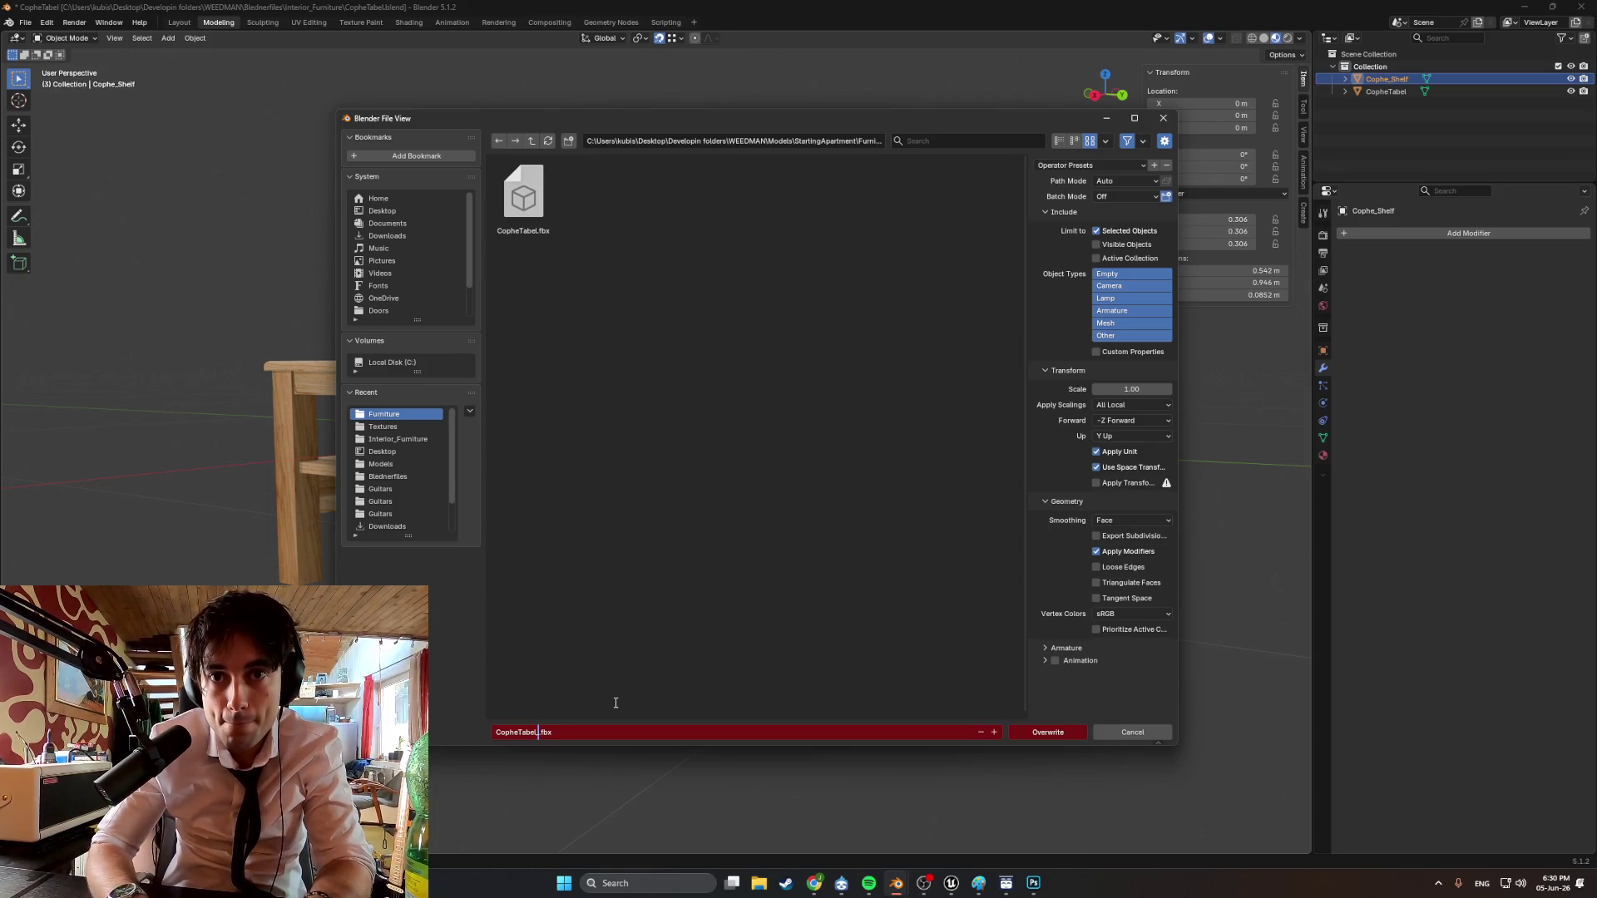
{"action": "type", "text": "Shelf"}
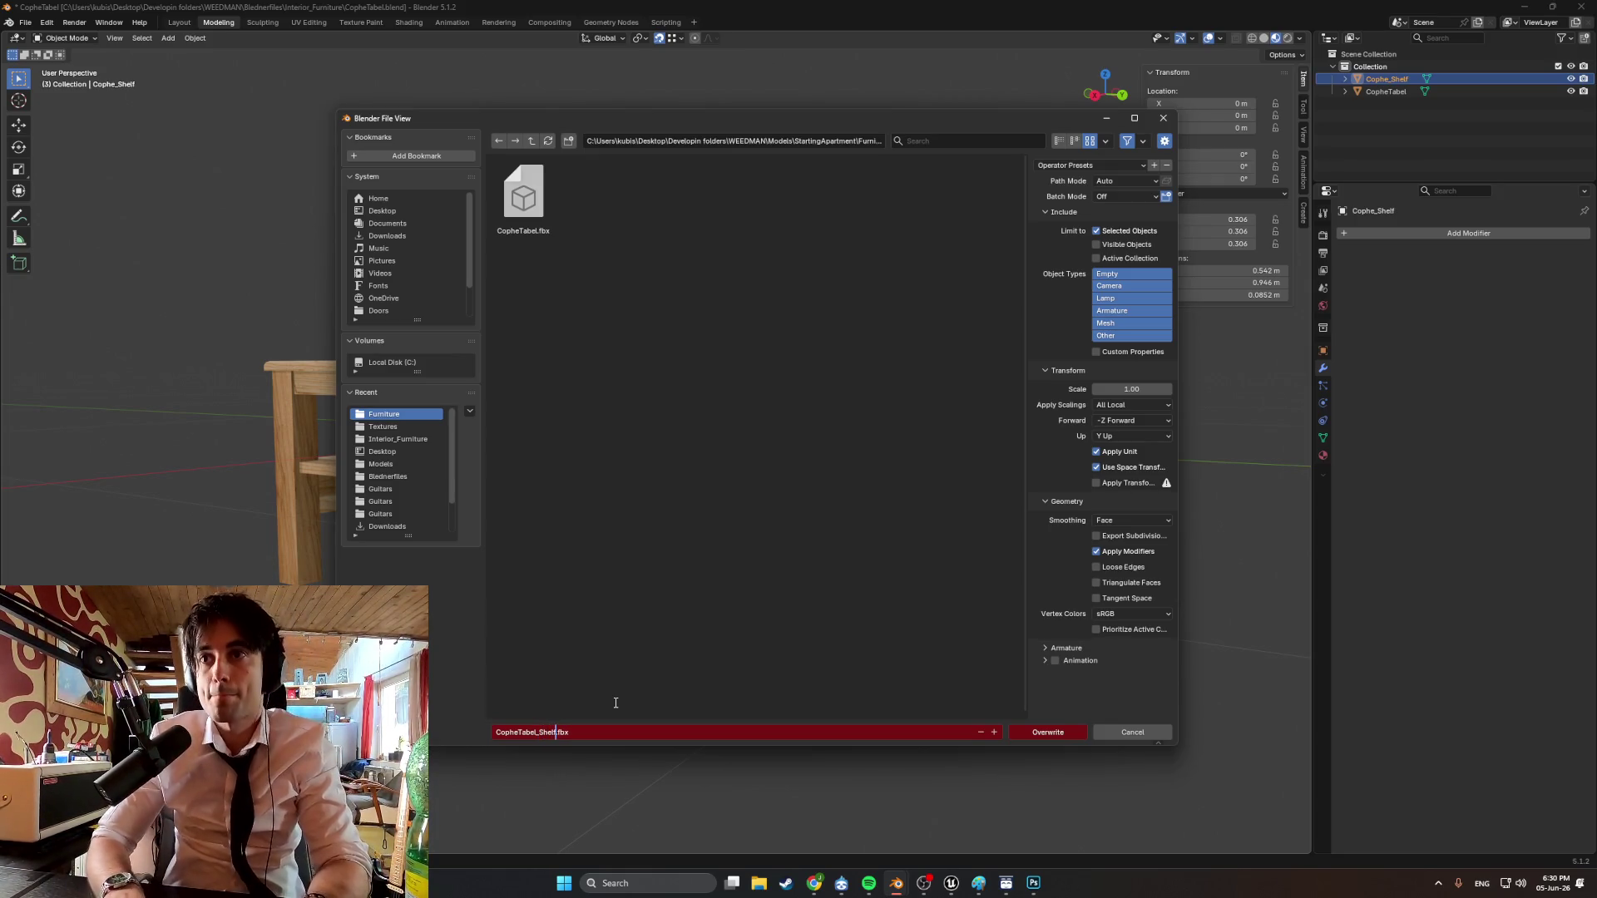
{"action": "key", "text": "Return"}
{"action": "left_click", "coordinate": [1056, 737]}
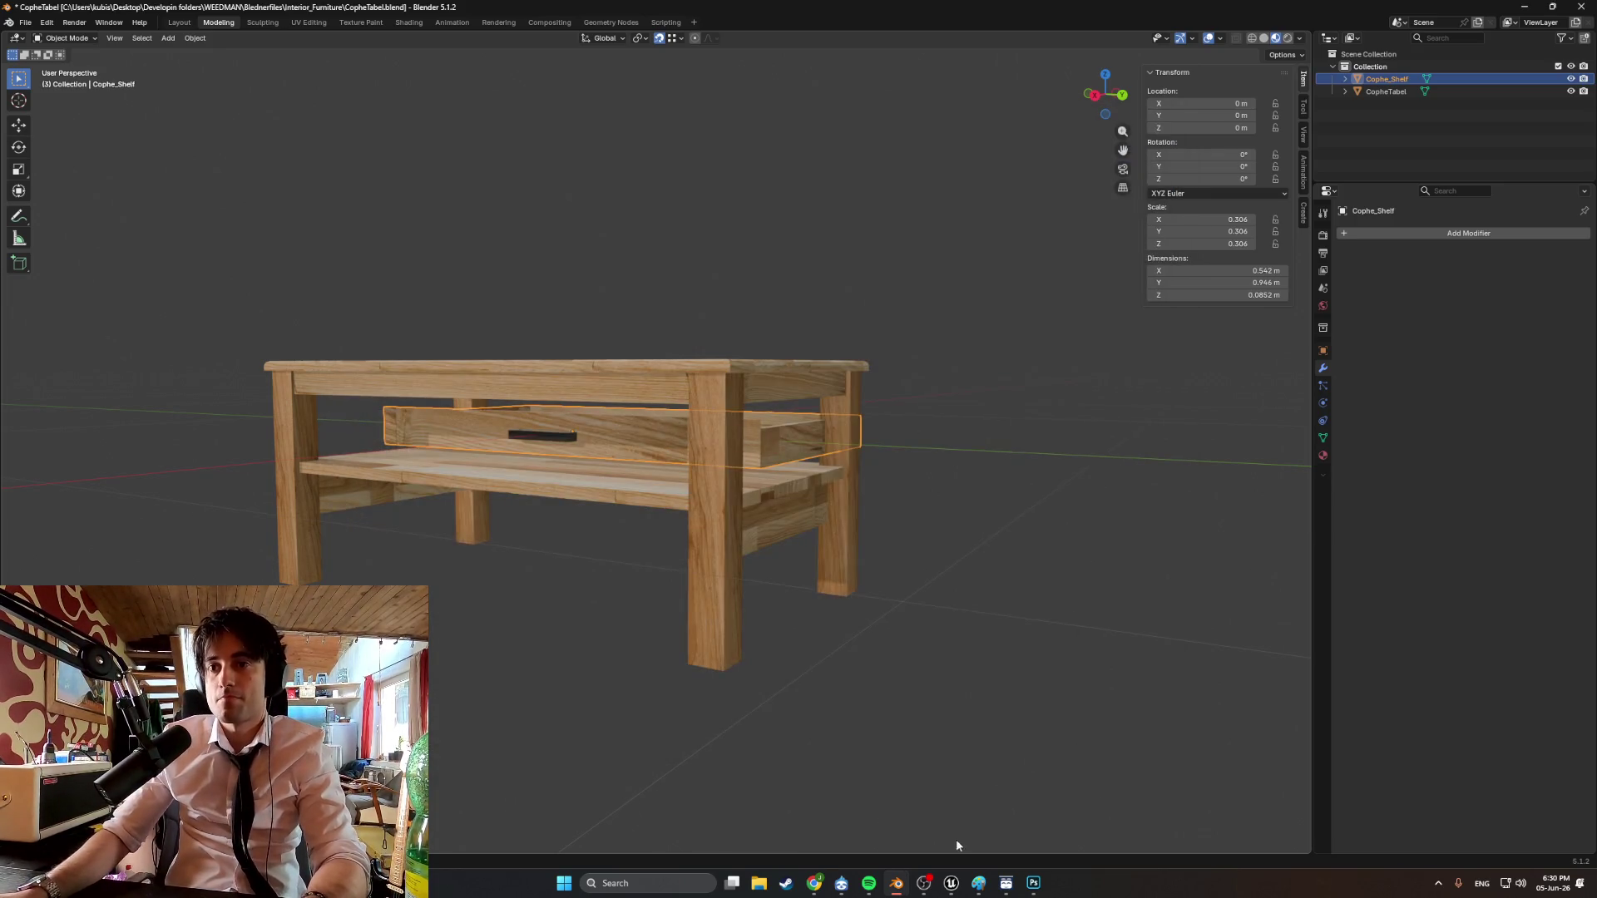
{"action": "left_click", "coordinate": [951, 884]}
{"action": "mouse_move", "coordinate": [823, 677]}
{"action": "right_mouse_down"}
{"action": "mouse_move", "coordinate": [702, 542]}
{"action": "mouse_move", "coordinate": [582, 499]}
{"action": "mouse_move", "coordinate": [699, 506]}
{"action": "right_mouse_up"}
Open the Content Drawer at Apt_Furniture and check its right-click creation menu.
{"action": "key", "text": "ctrl+space"}
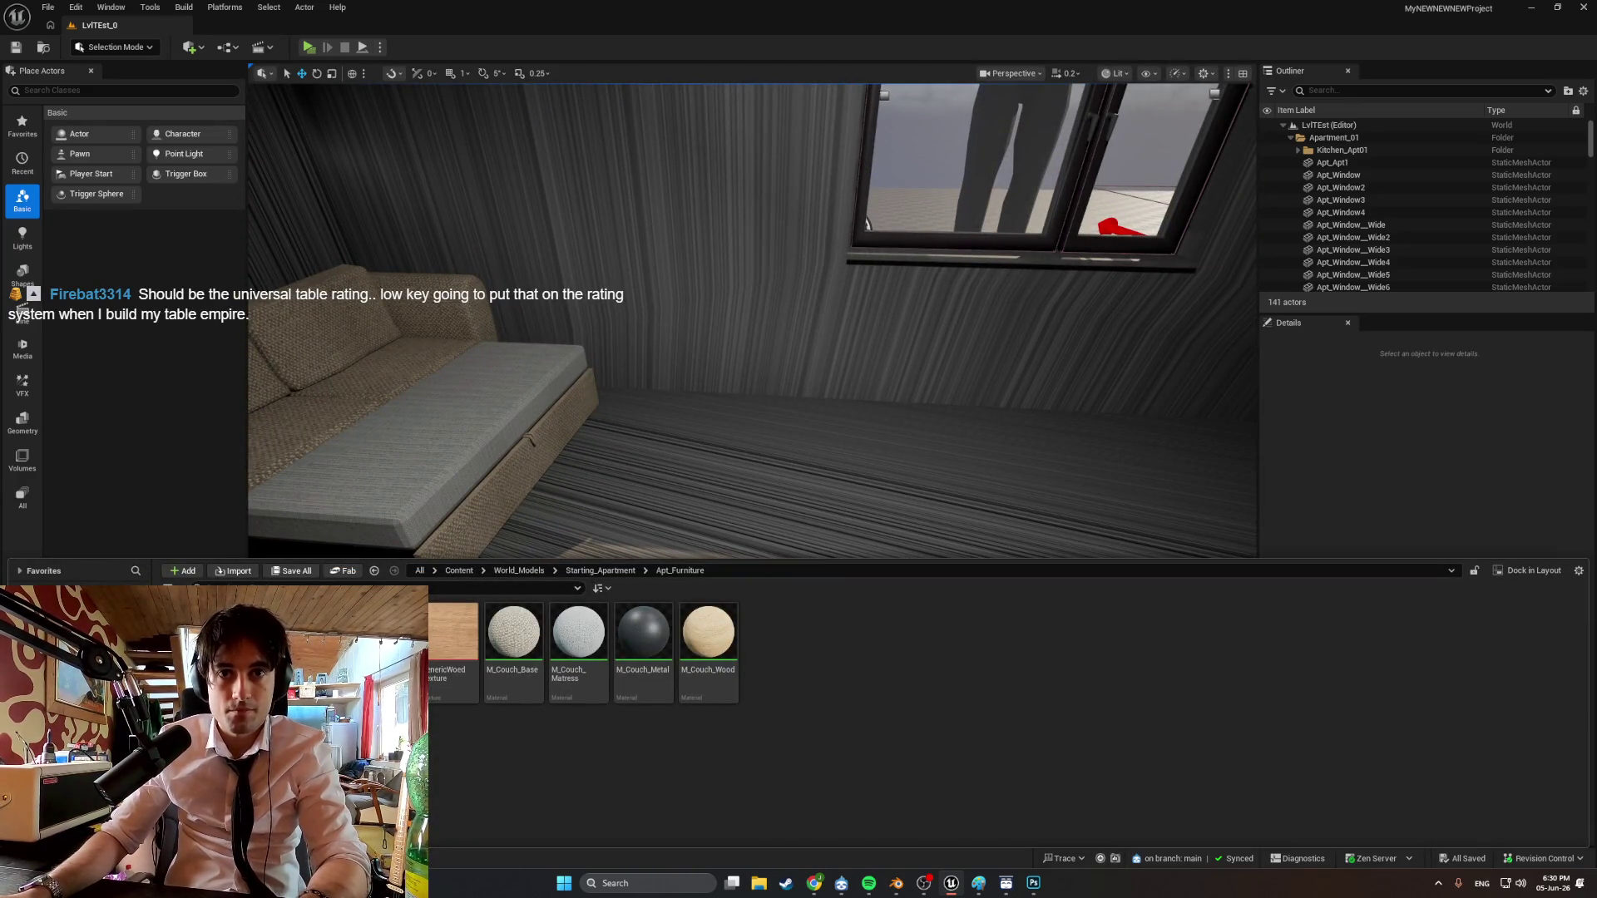
{"action": "right_click", "coordinate": [788, 658]}
{"action": "left_click", "coordinate": [830, 786]}
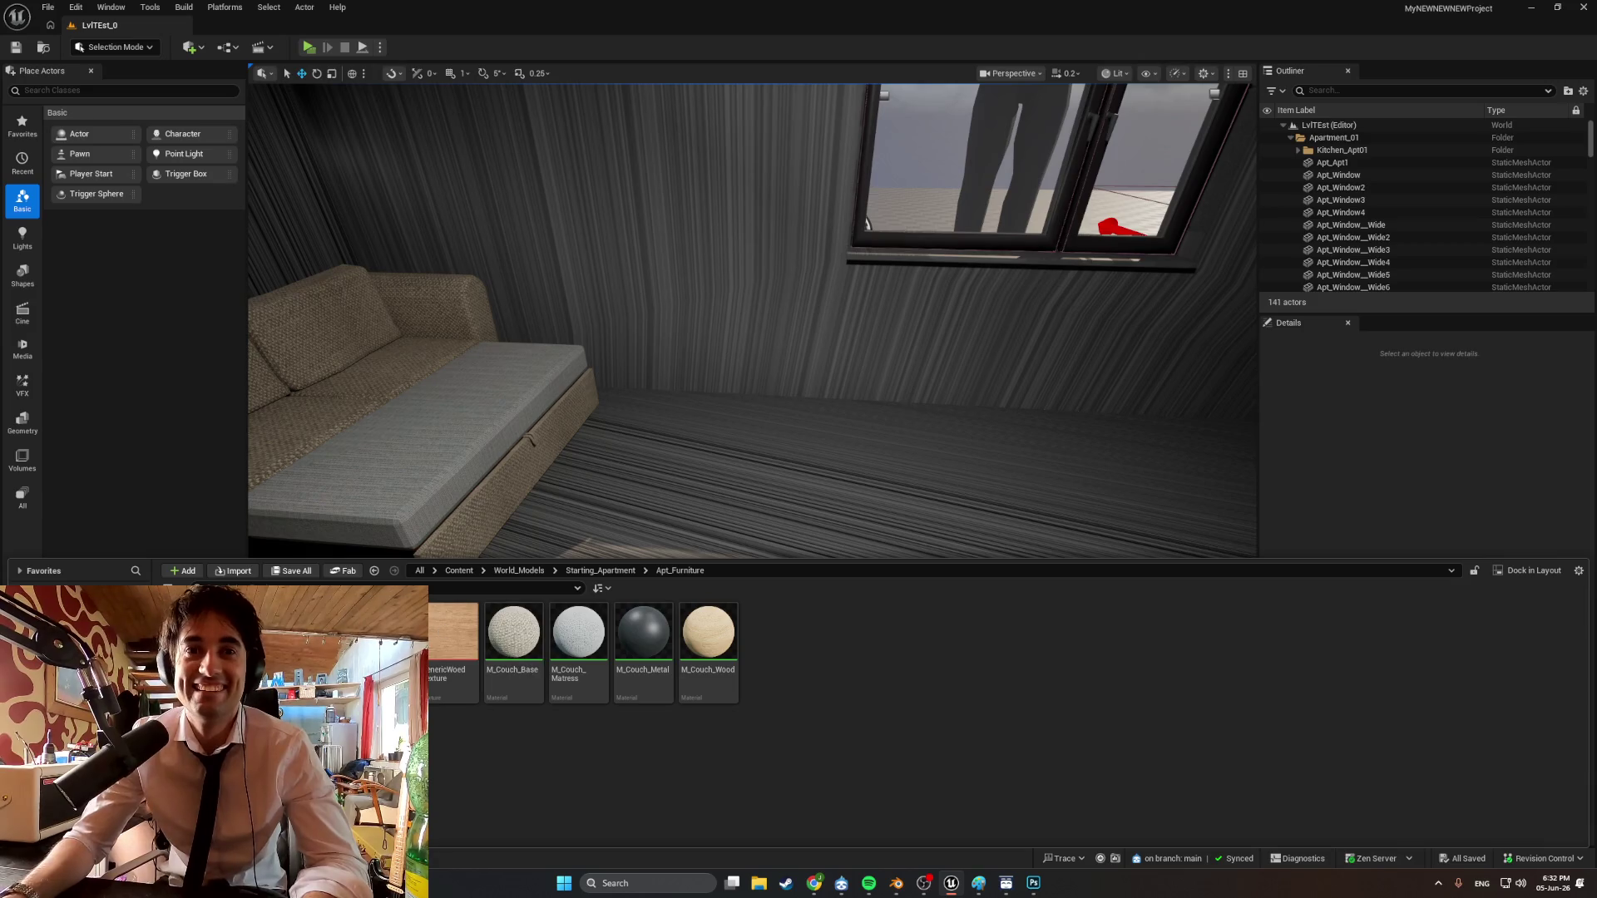
Browse between Materials and Apt_Furniture and select the four couch materials.
{"action": "right_click", "coordinate": [787, 668]}
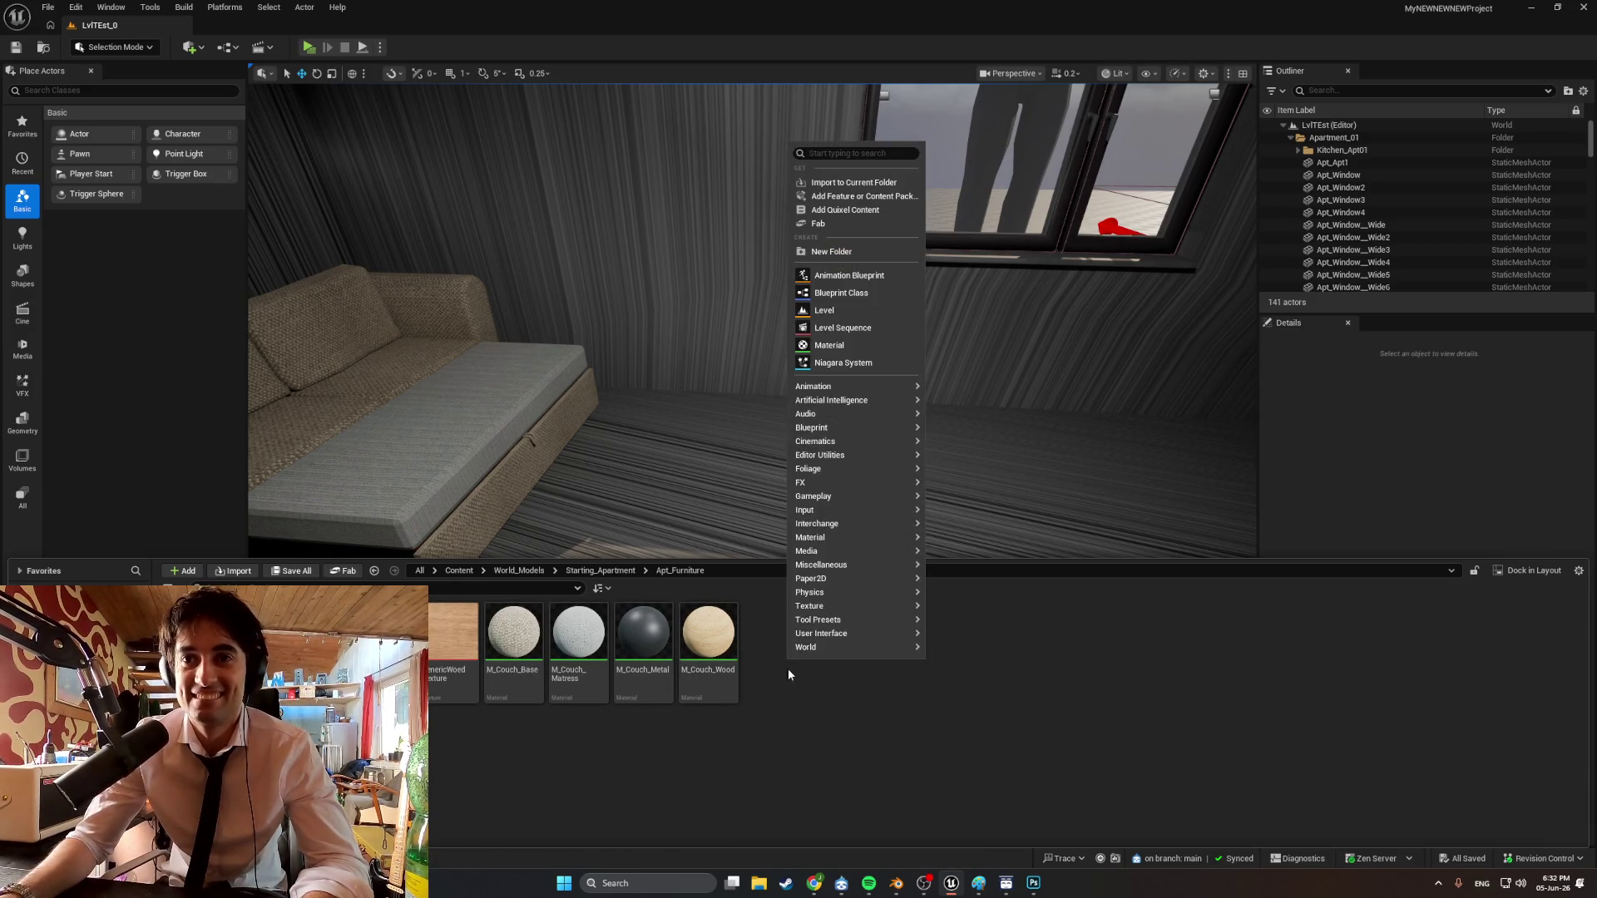
{"action": "left_click", "coordinate": [787, 708]}
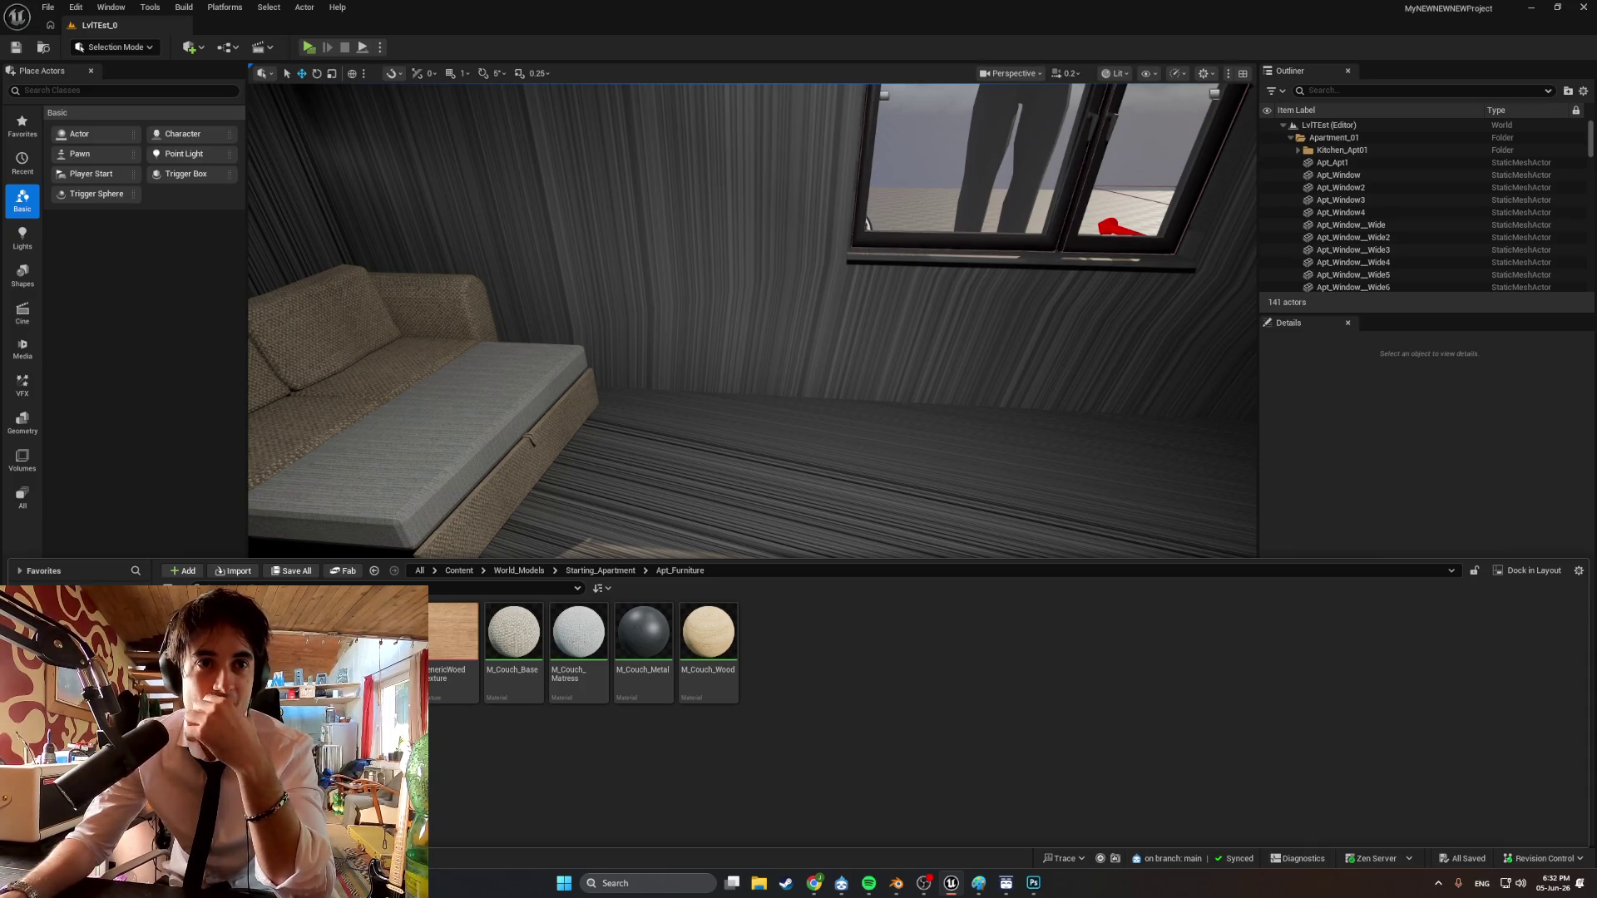
{"action": "key", "text": "alt+Left"}
{"action": "key", "text": "alt+Left"}
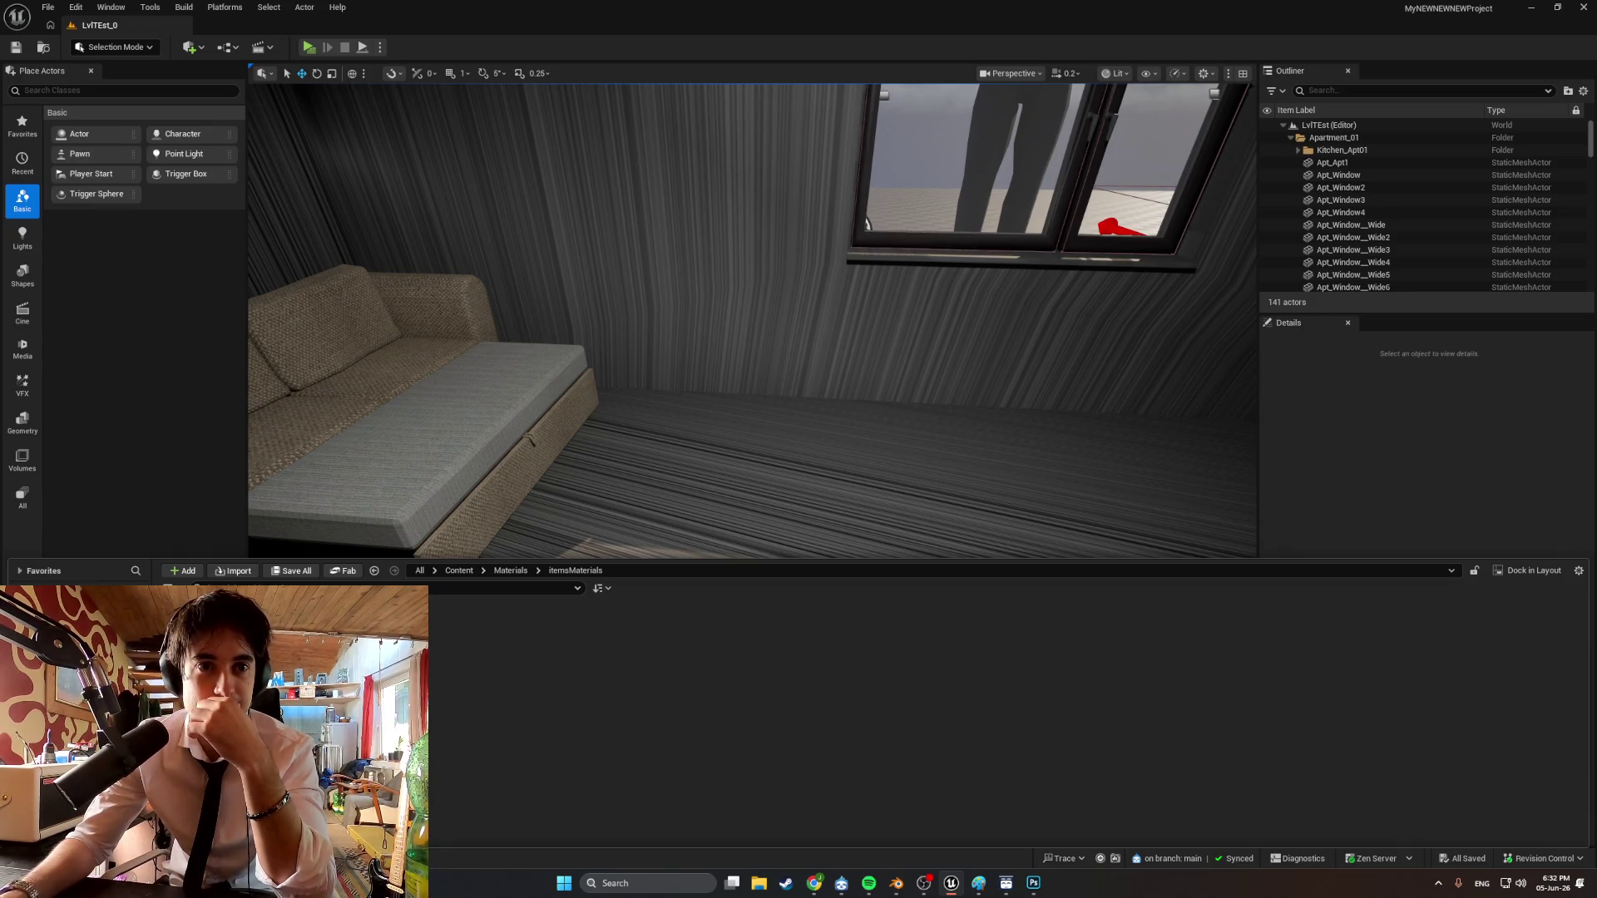
{"action": "key", "text": "alt+Right"}
{"action": "key", "text": "alt+Right"}
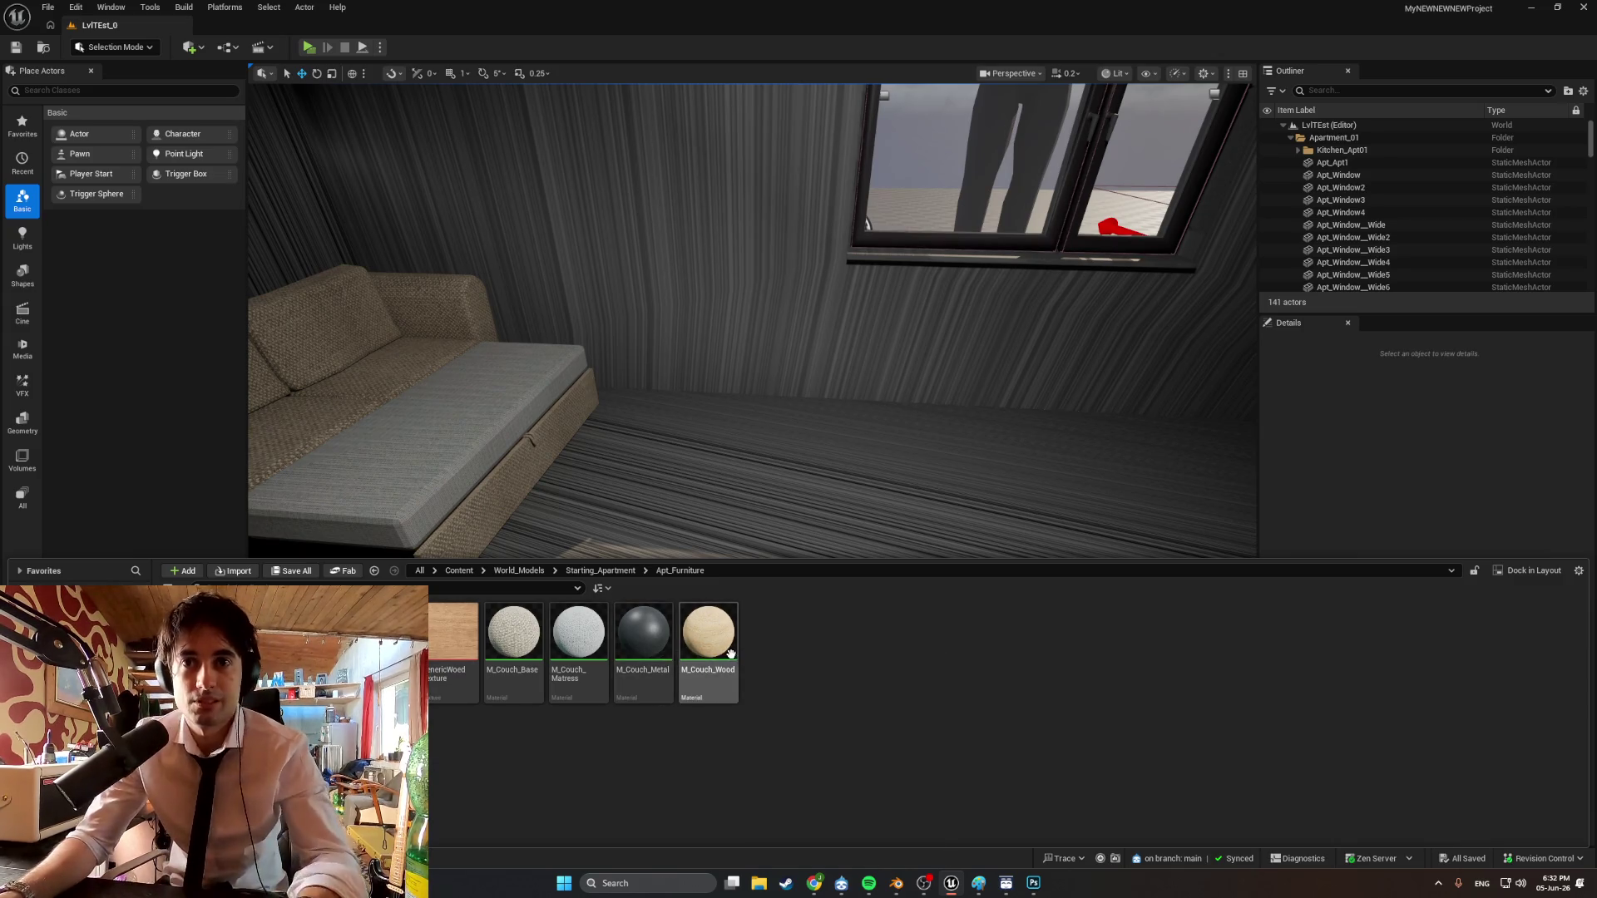
{"action": "left_click", "coordinate": [730, 654]}
{"action": "left_click", "coordinate": [510, 657], "text": "shift"}
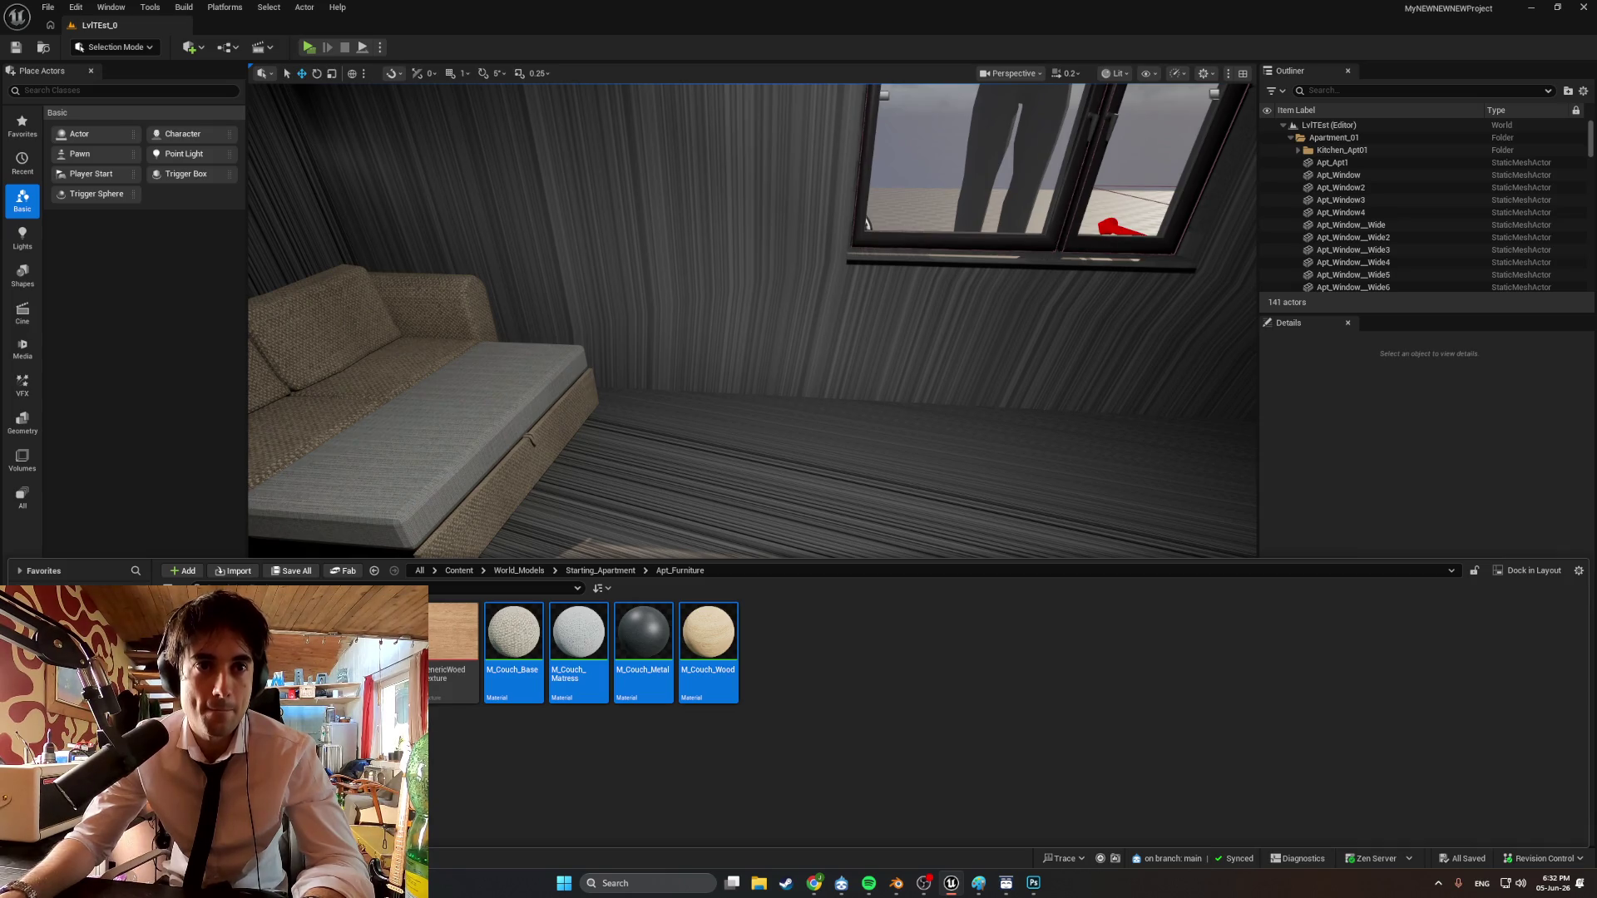
Add a new folder inside the empty Materials folder.
{"action": "left_click", "coordinate": [75, 616]}
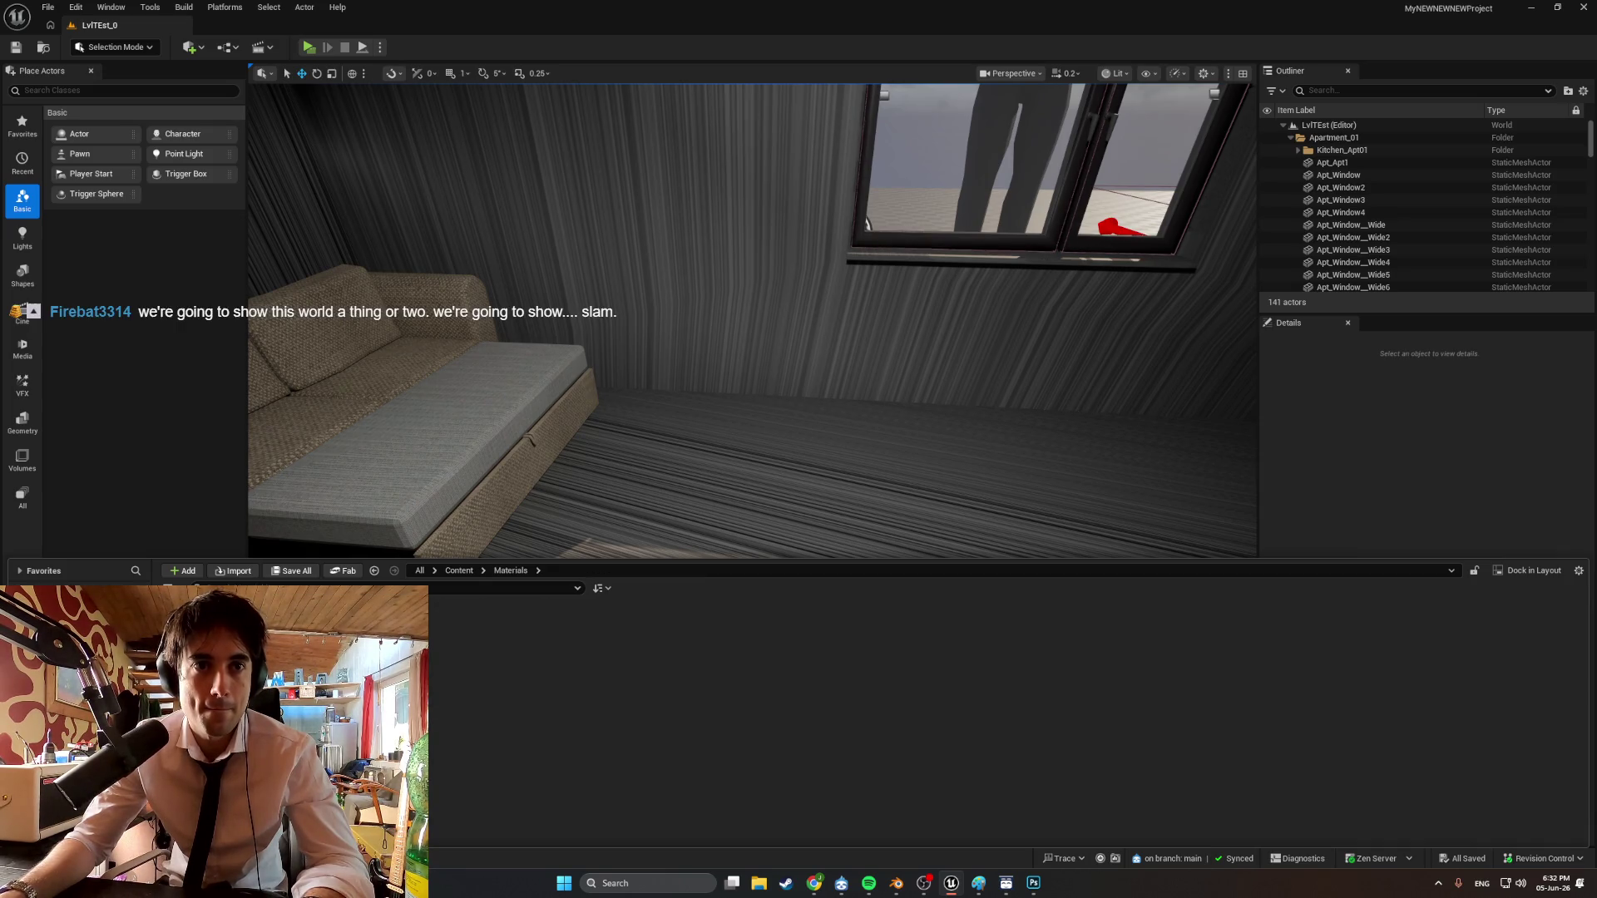
{"action": "right_click", "coordinate": [301, 652]}
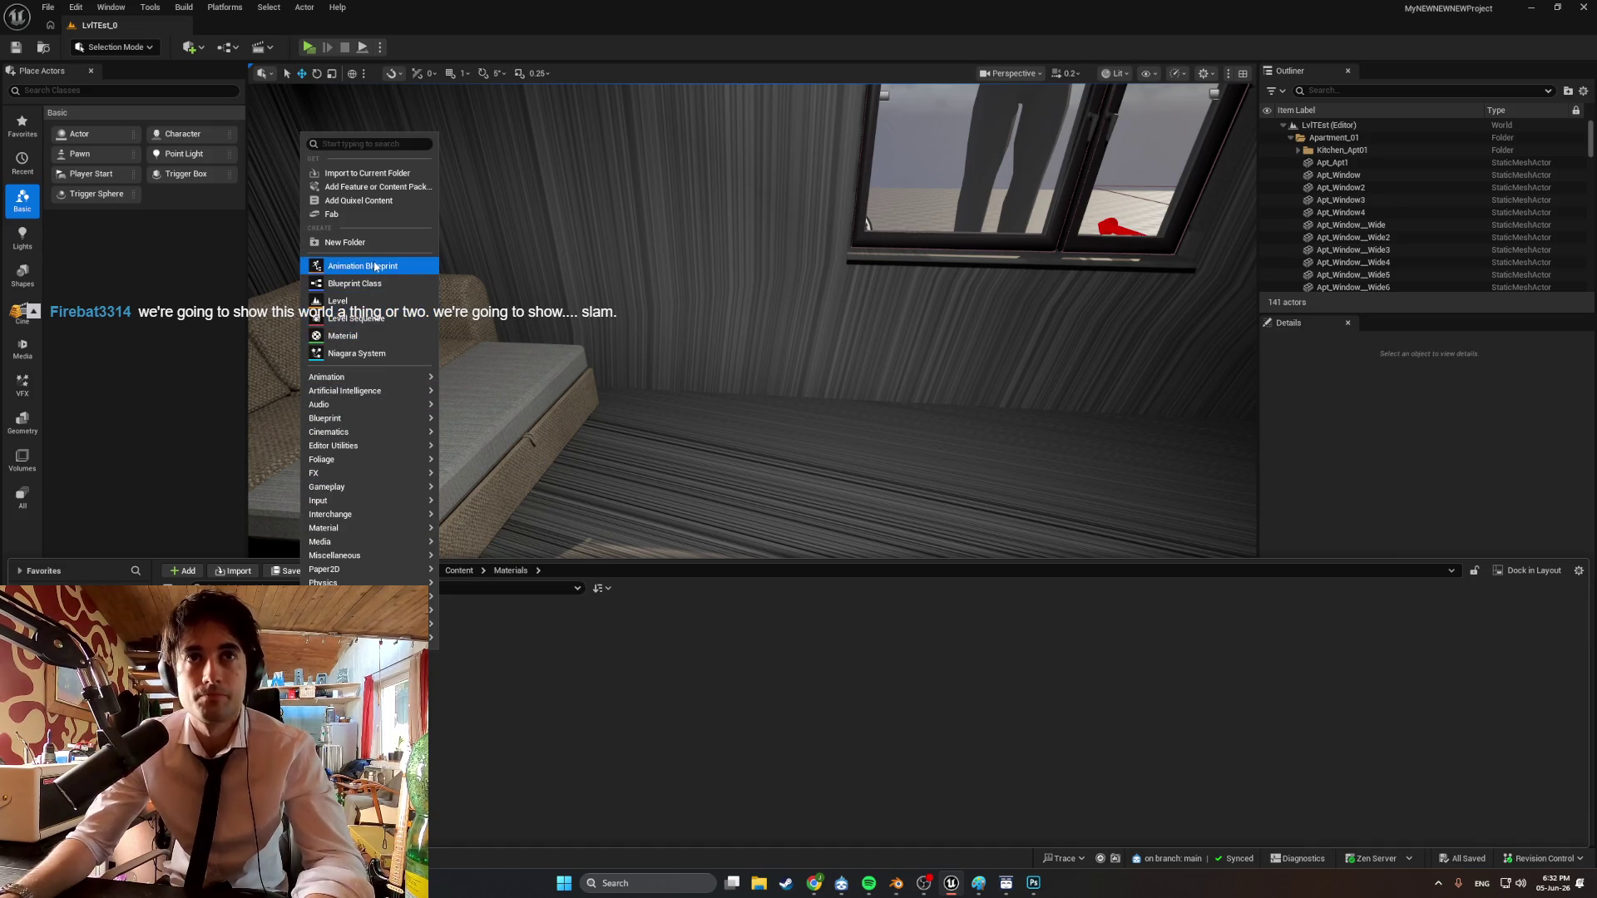
{"action": "left_click", "coordinate": [367, 244]}
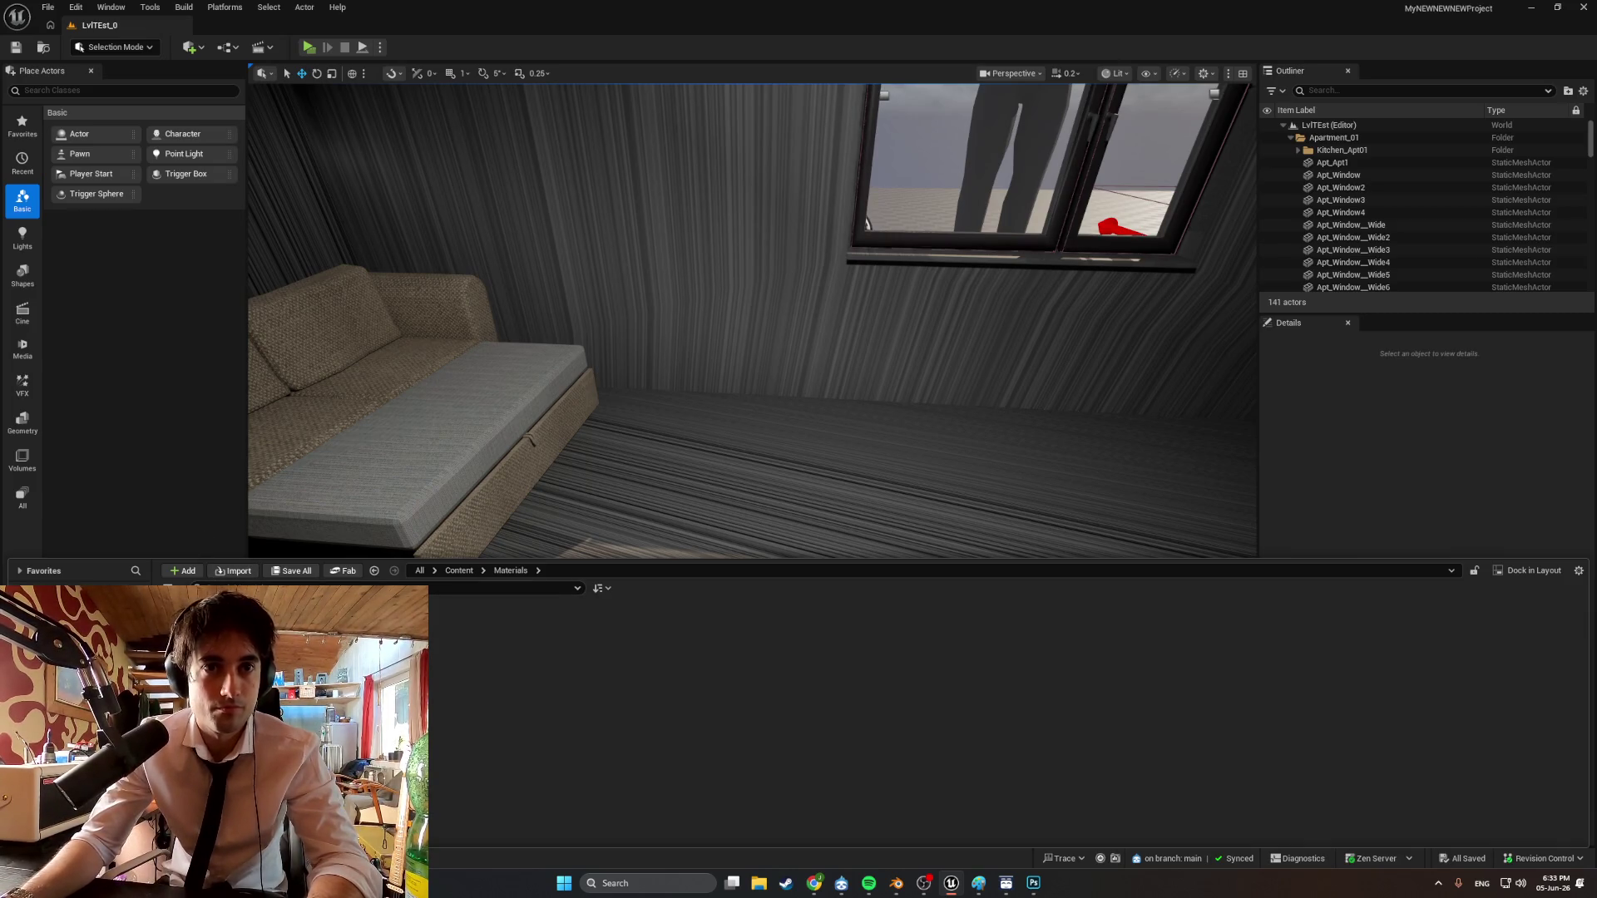
Delete M_Couch_Base through M_Couch_Wood from Apt_Furniture and go up to Content.
{"action": "left_click", "coordinate": [192, 616]}
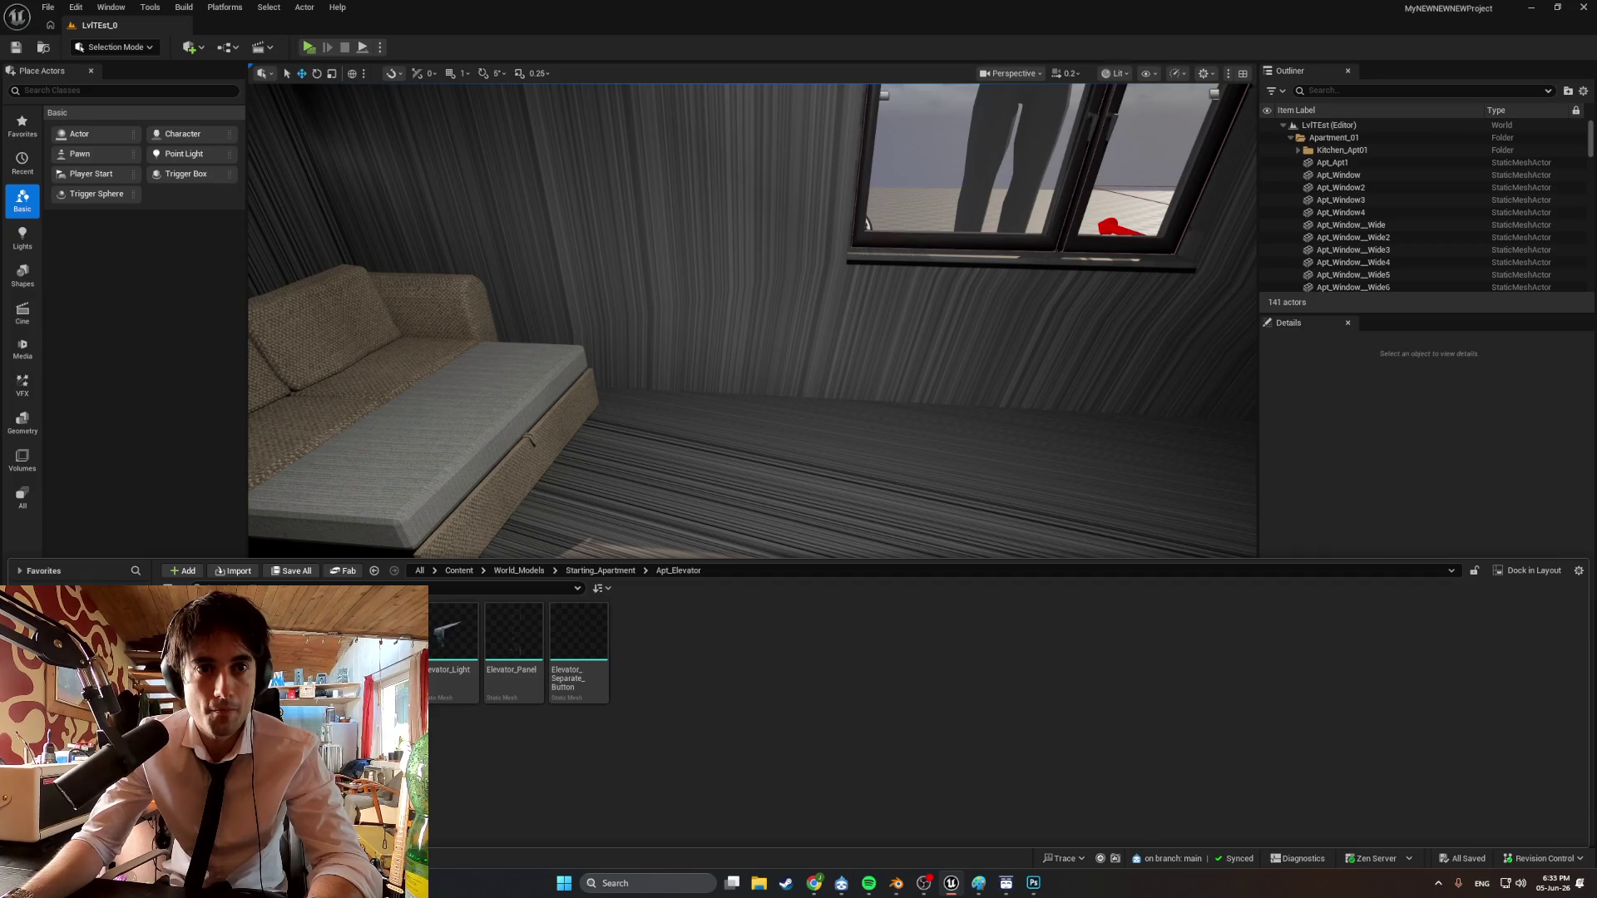
{"action": "left_click", "coordinate": [708, 637]}
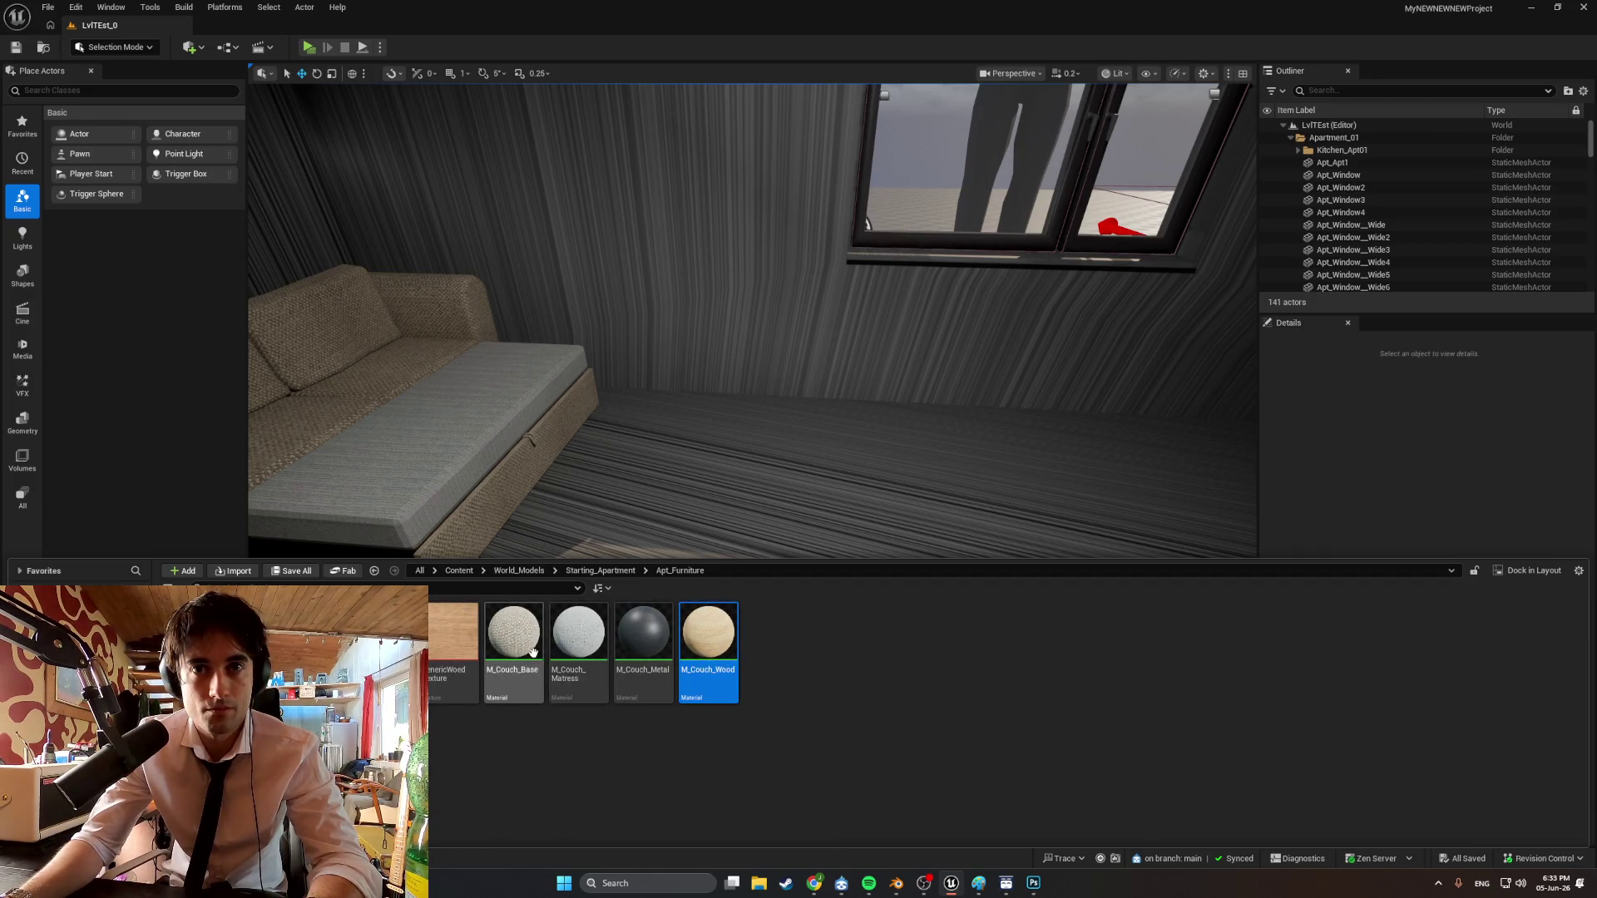
{"action": "left_click", "coordinate": [509, 665], "text": "shift"}
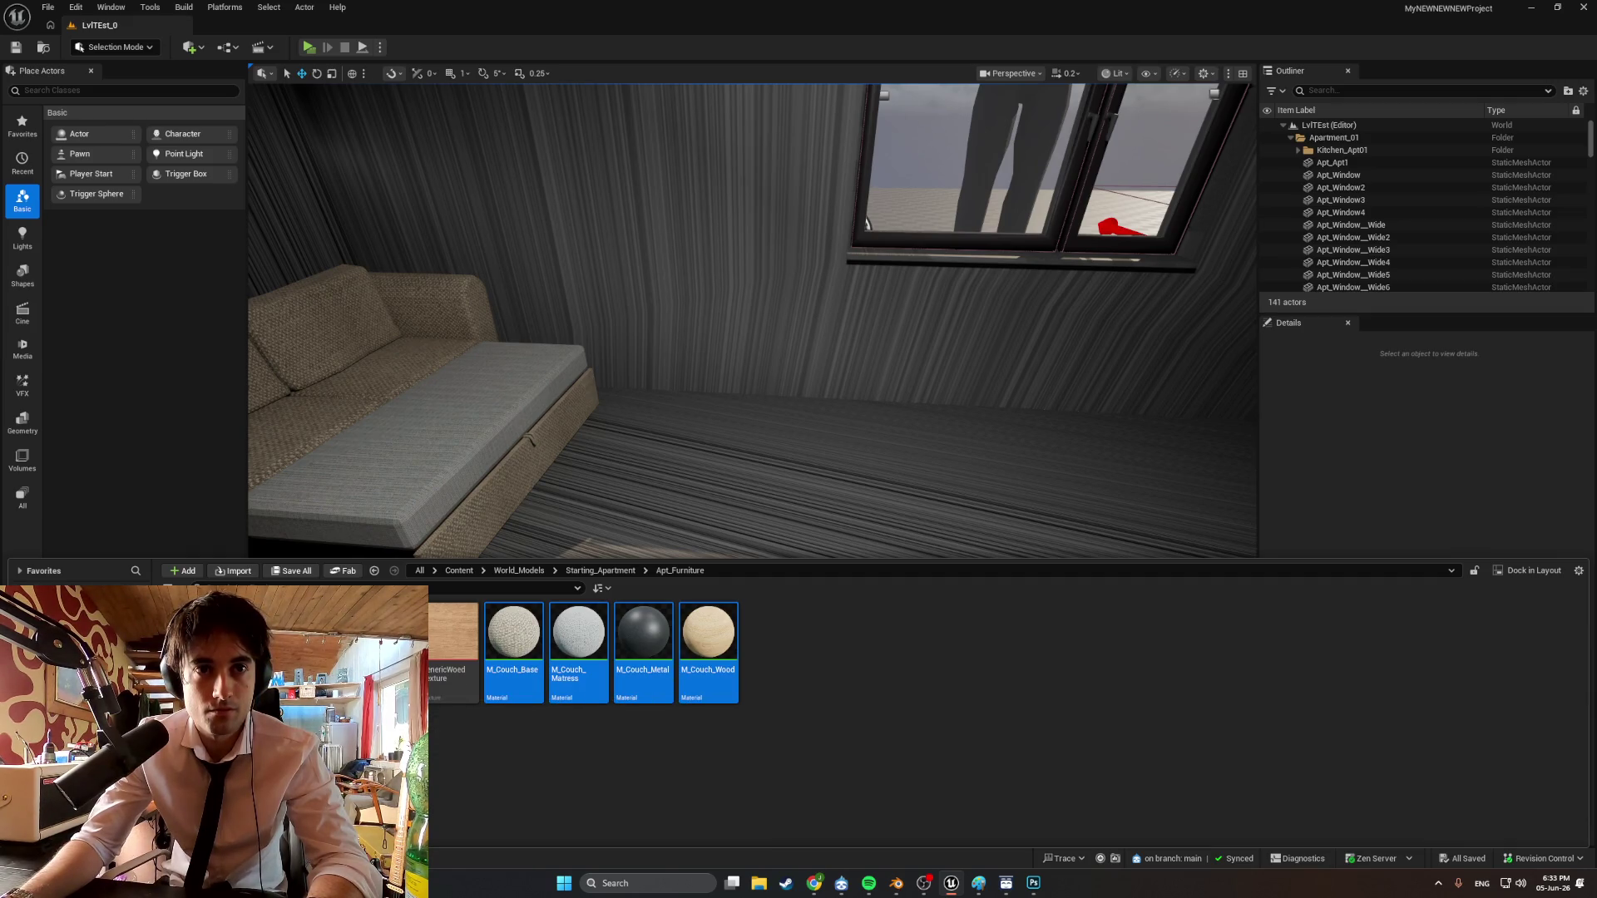
{"action": "key", "text": "Delete"}
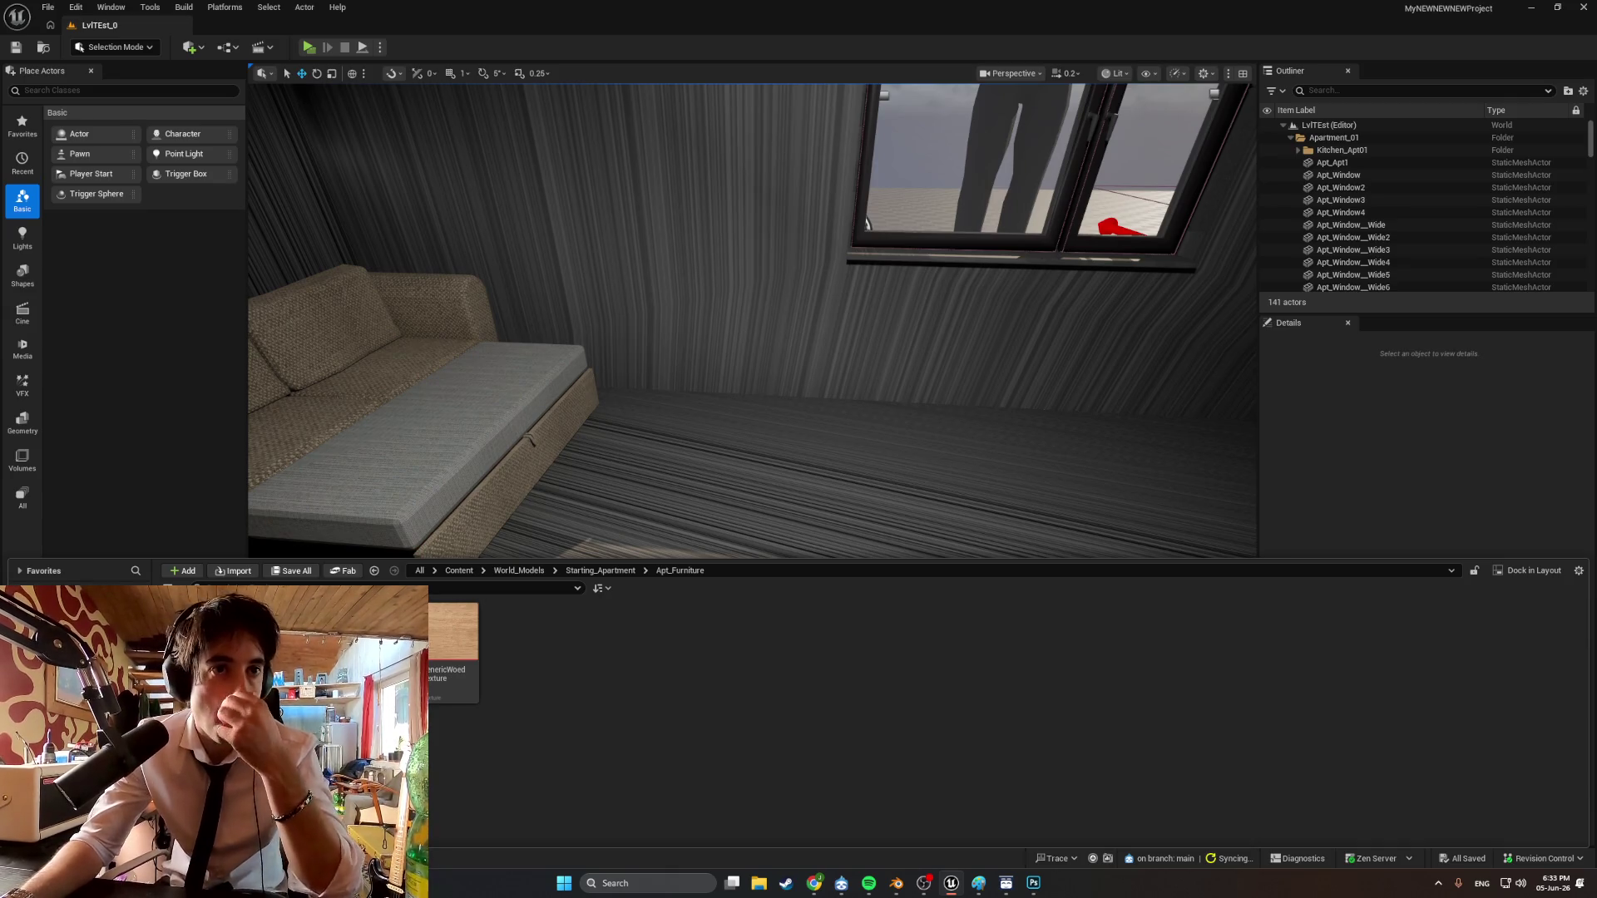
{"action": "left_click", "coordinate": [458, 571]}
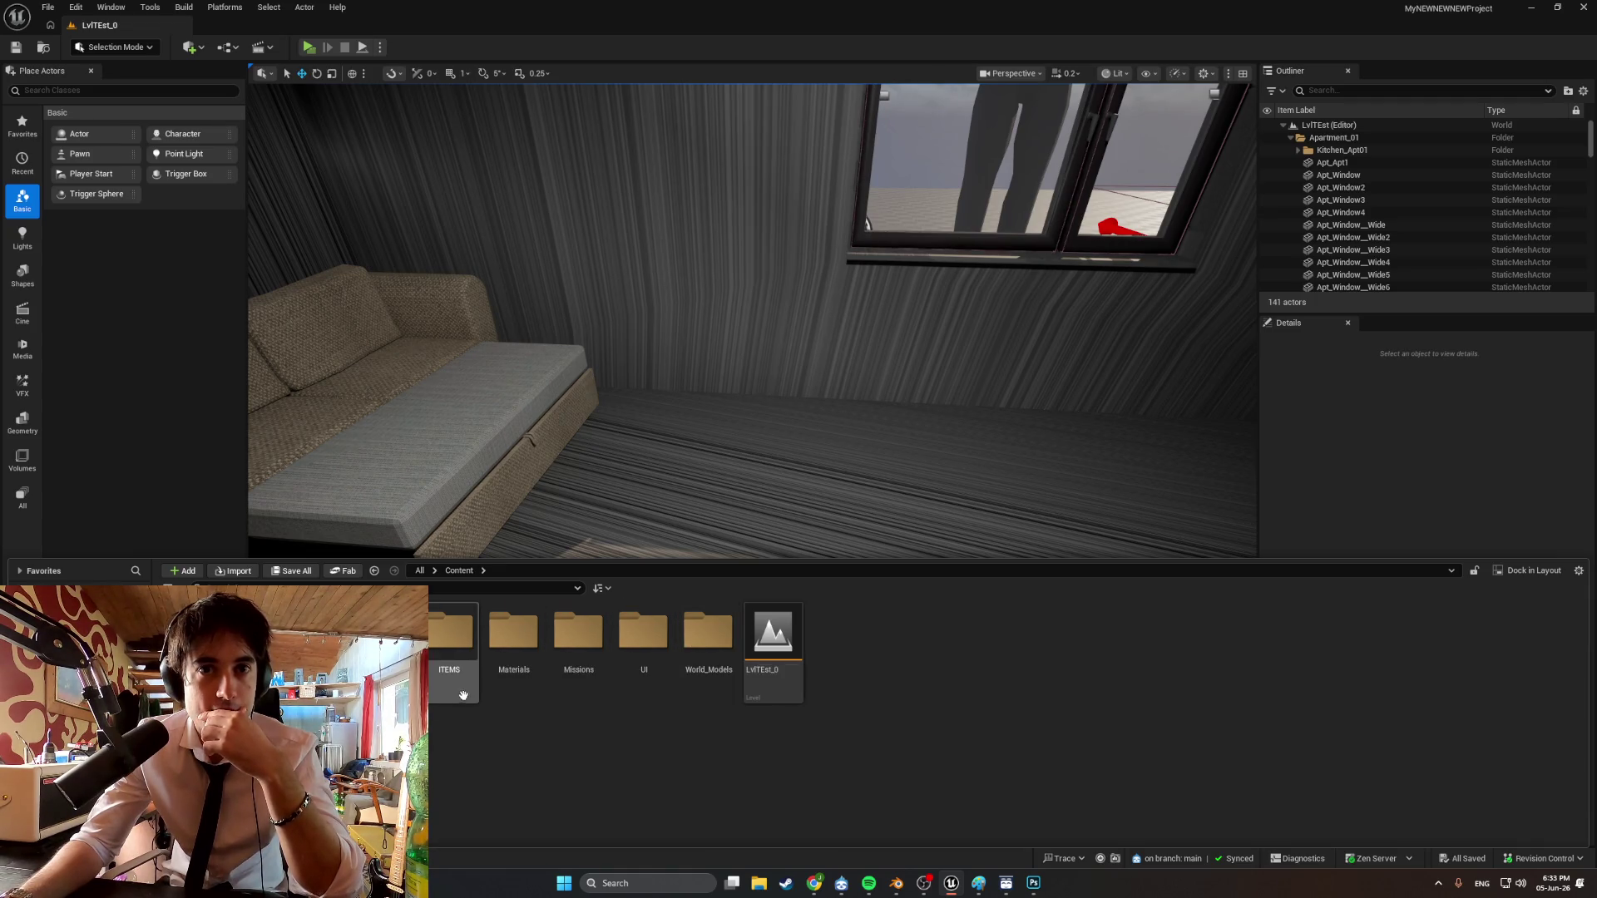
Create a Textures folder under Content and delete the GenericWood texture.
{"action": "right_click", "coordinate": [910, 670]}
{"action": "left_click", "coordinate": [956, 262]}
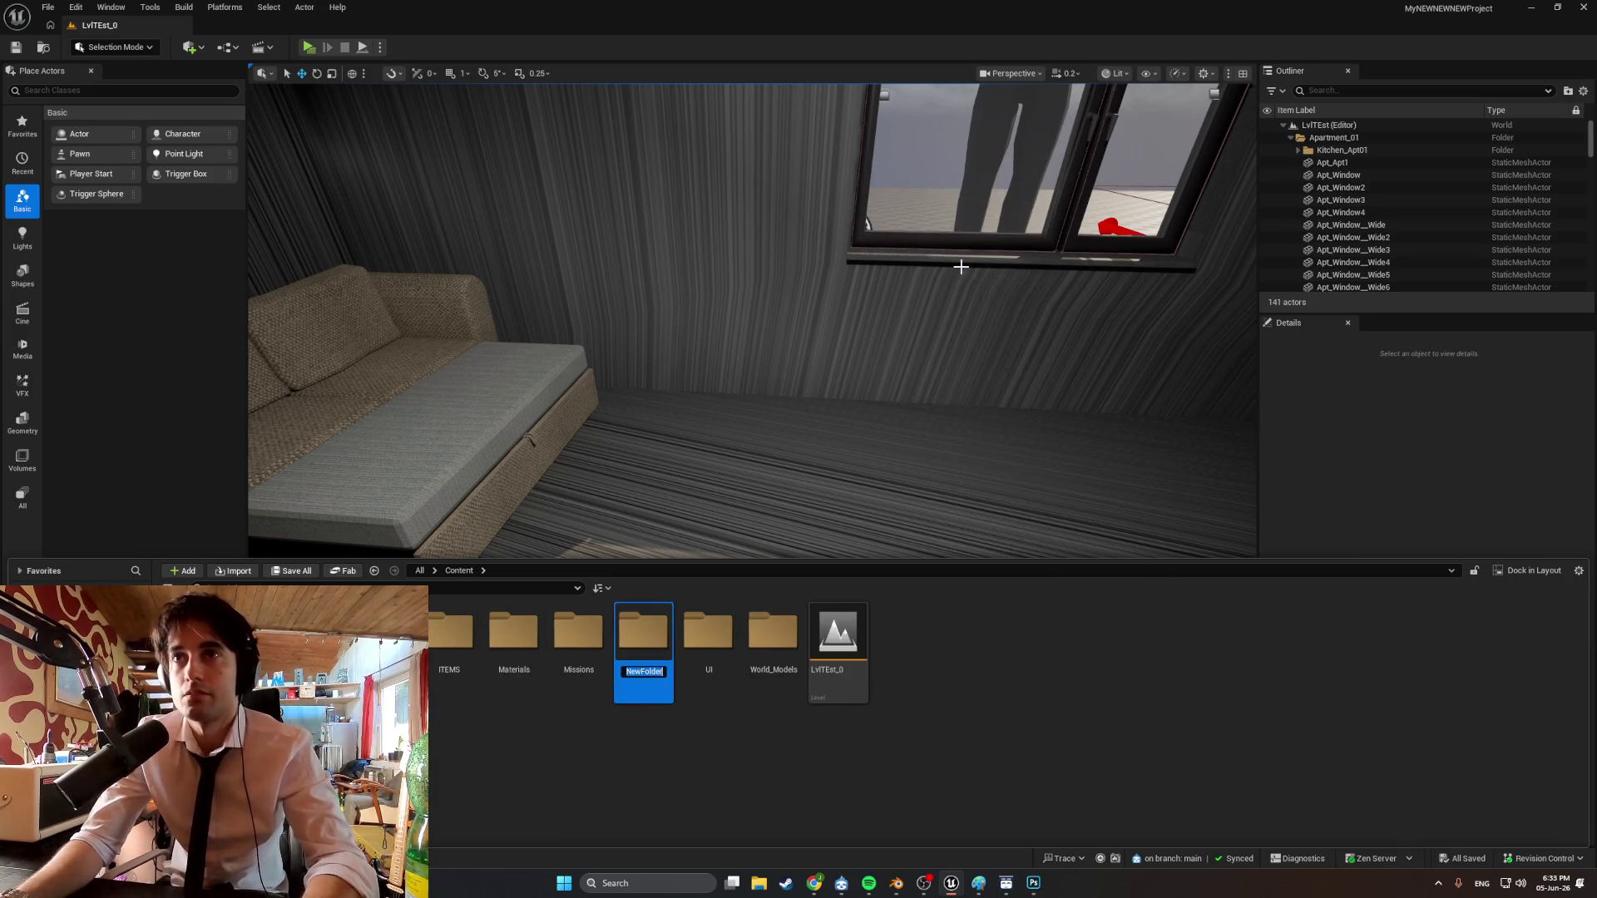
{"action": "type", "text": "Text"}
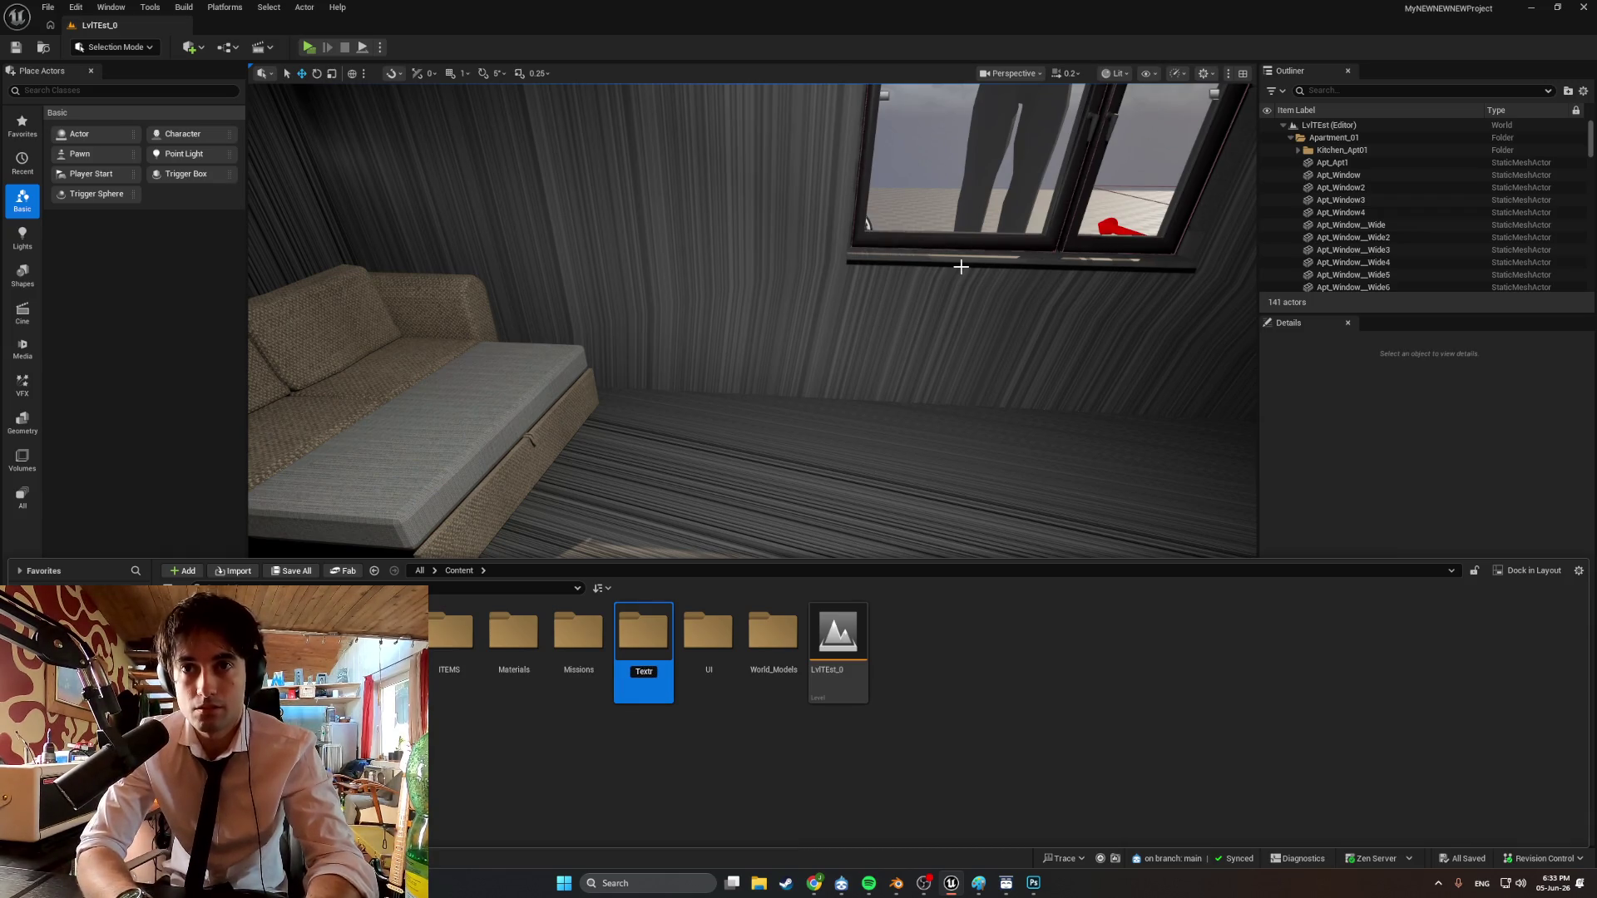
{"action": "type", "text": "ures"}
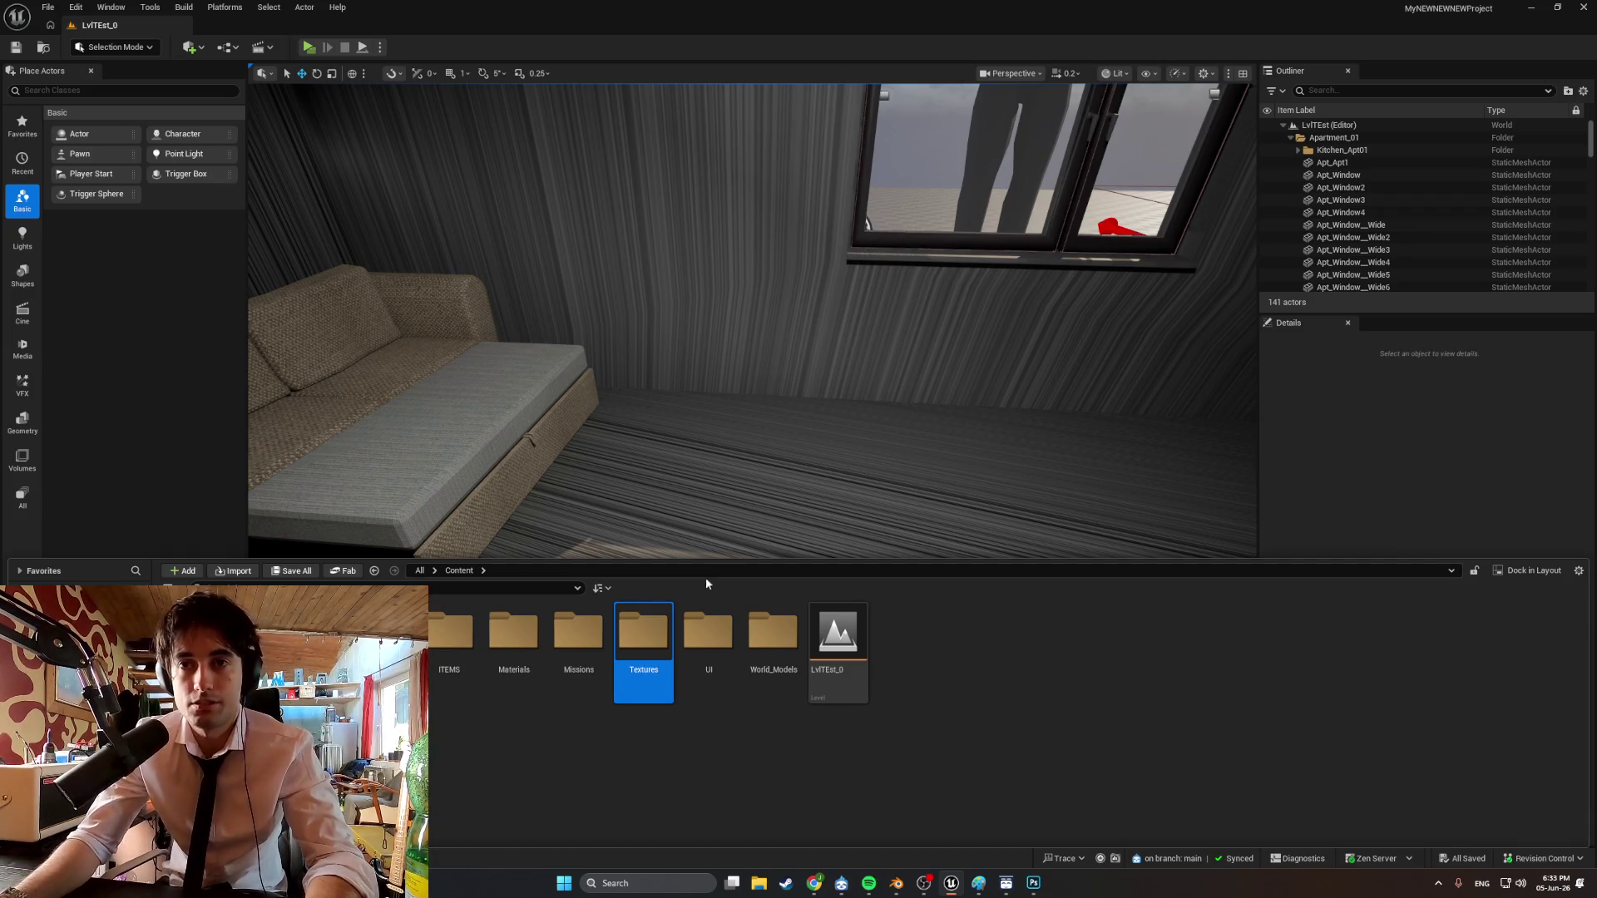
{"action": "double_click", "coordinate": [625, 648]}
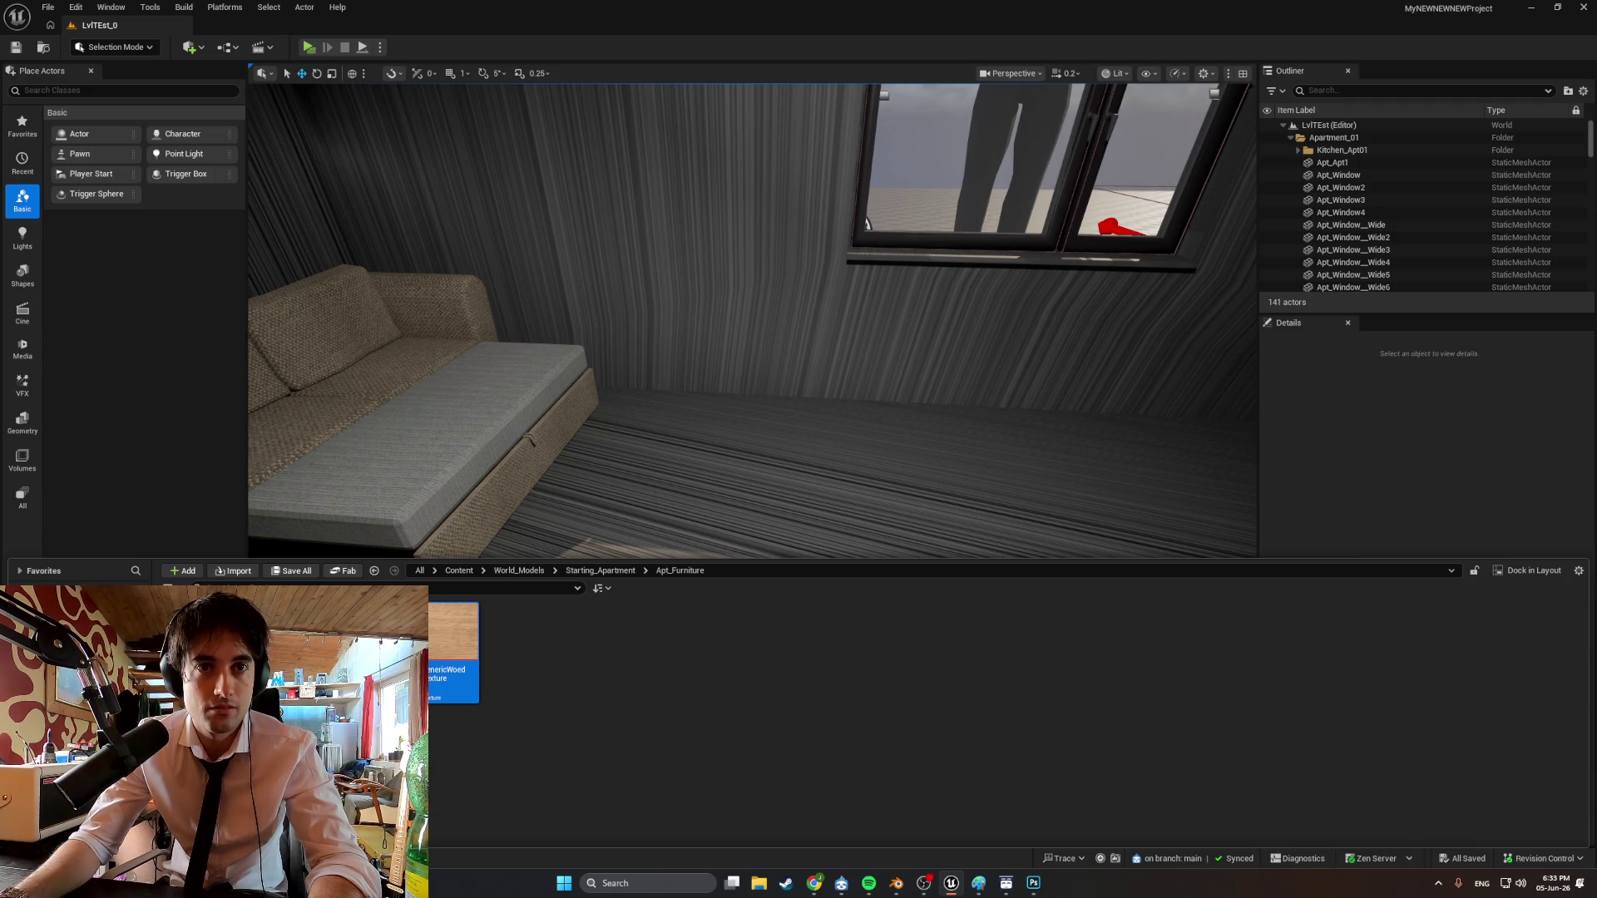
{"action": "key", "text": "Delete"}
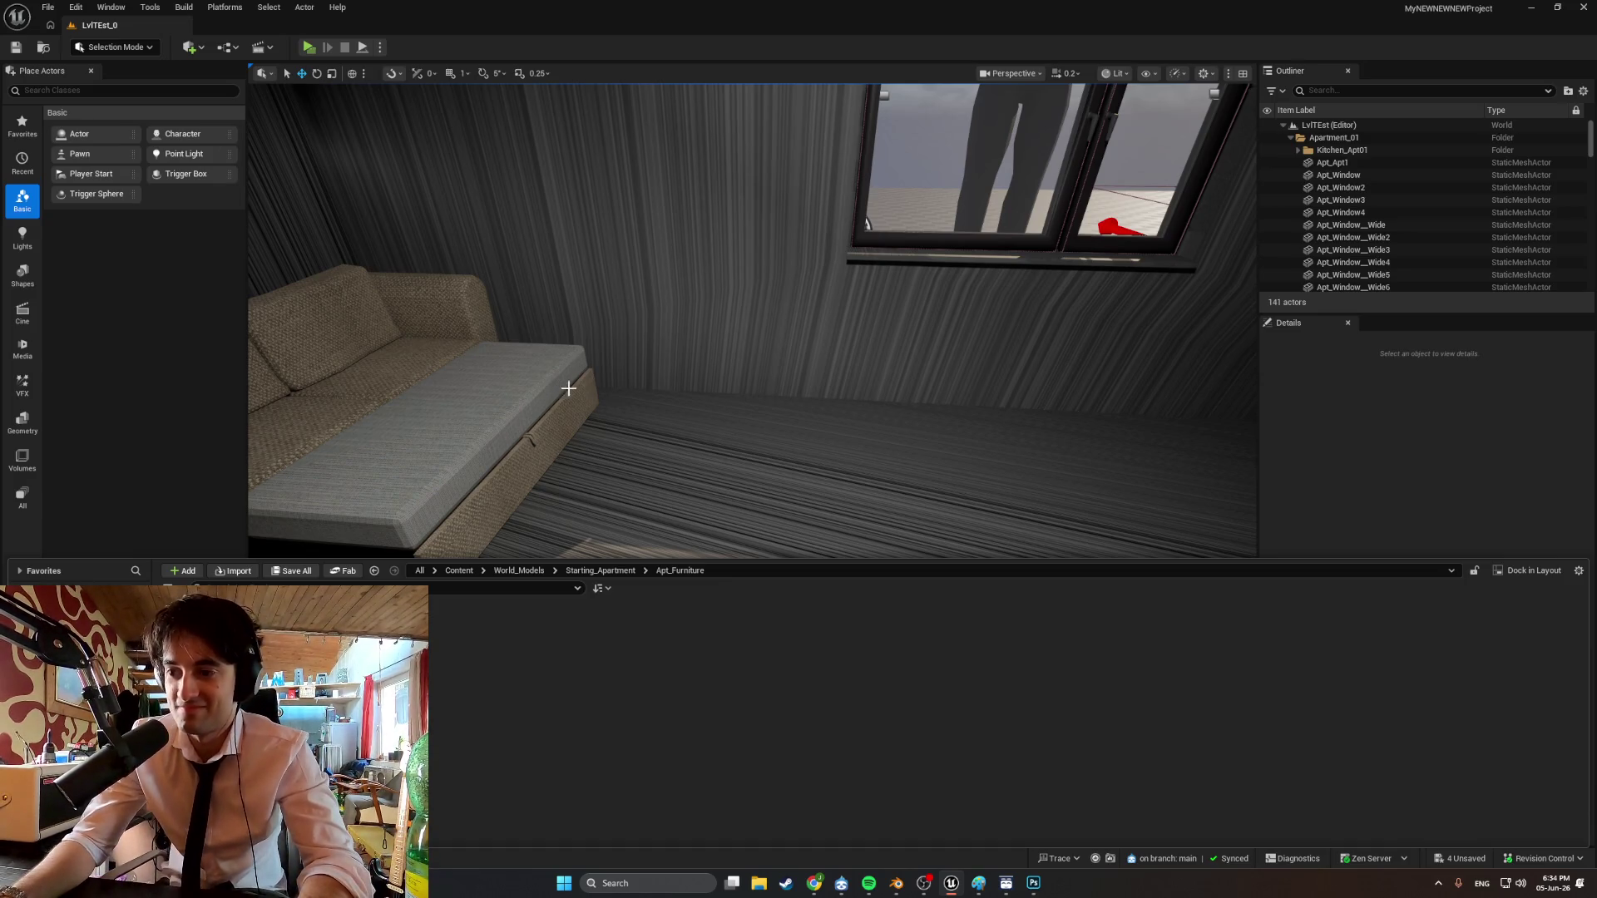
{"action": "left_click", "coordinate": [621, 382]}
Import CopheTabel.fbx from Desktop > Developin folders > WEEDMAN > Models > StartingApartment > Furniture.
{"action": "mouse_move", "coordinate": [617, 506]}
{"action": "right_mouse_down"}
{"action": "mouse_move", "coordinate": [656, 542]}
{"action": "mouse_move", "coordinate": [603, 530]}
{"action": "mouse_move", "coordinate": [658, 543]}
{"action": "right_mouse_up"}
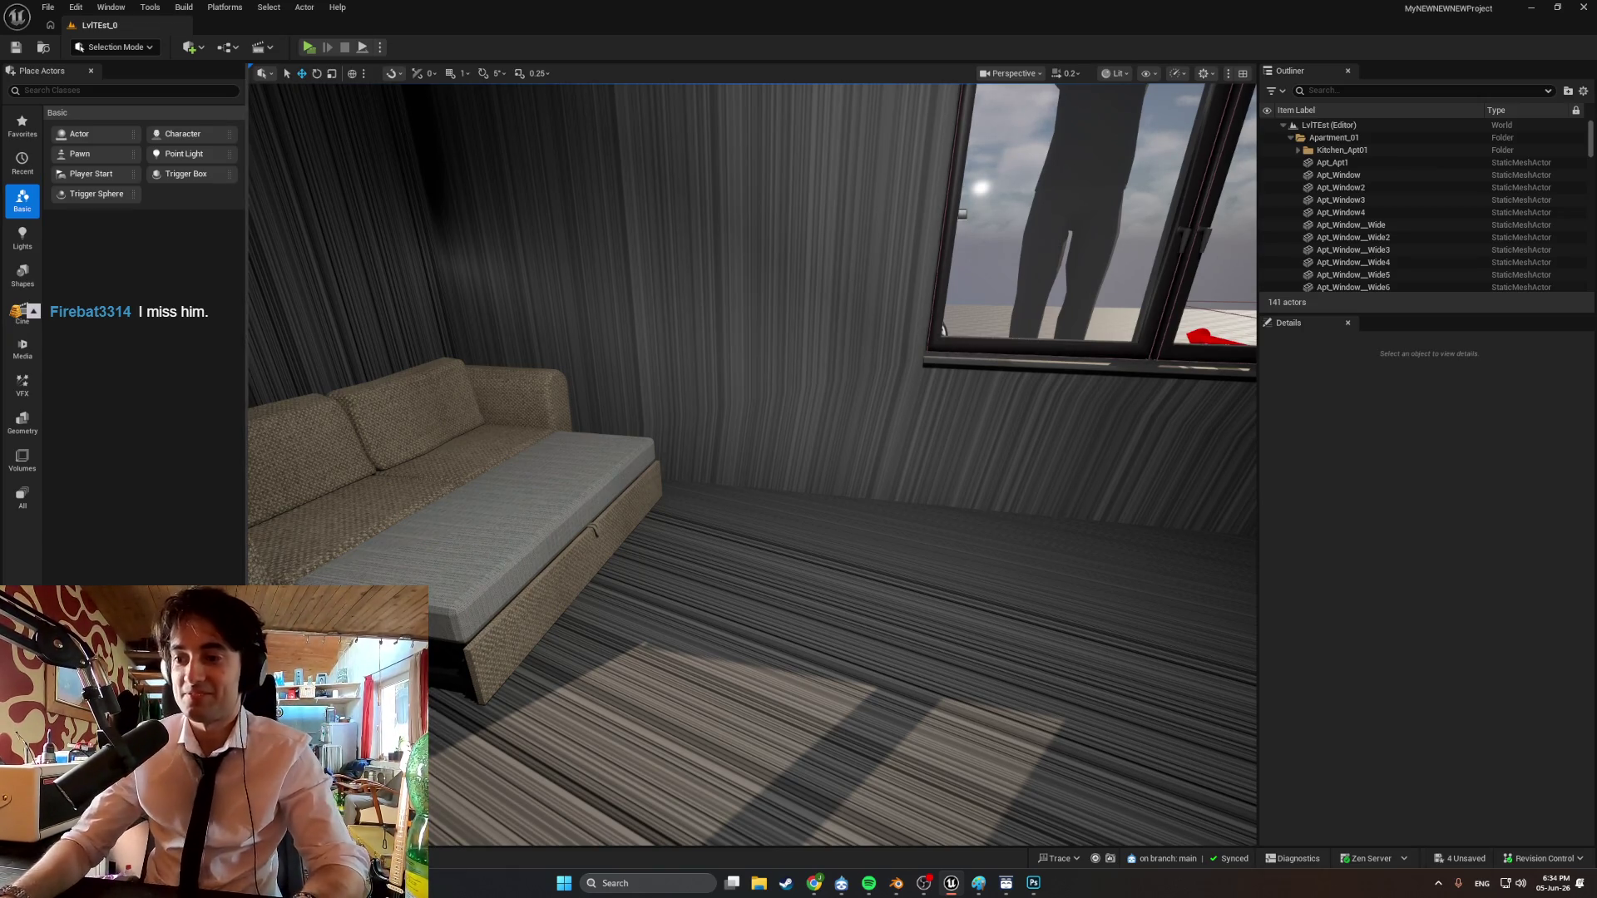
{"action": "key", "text": "ctrl+space"}
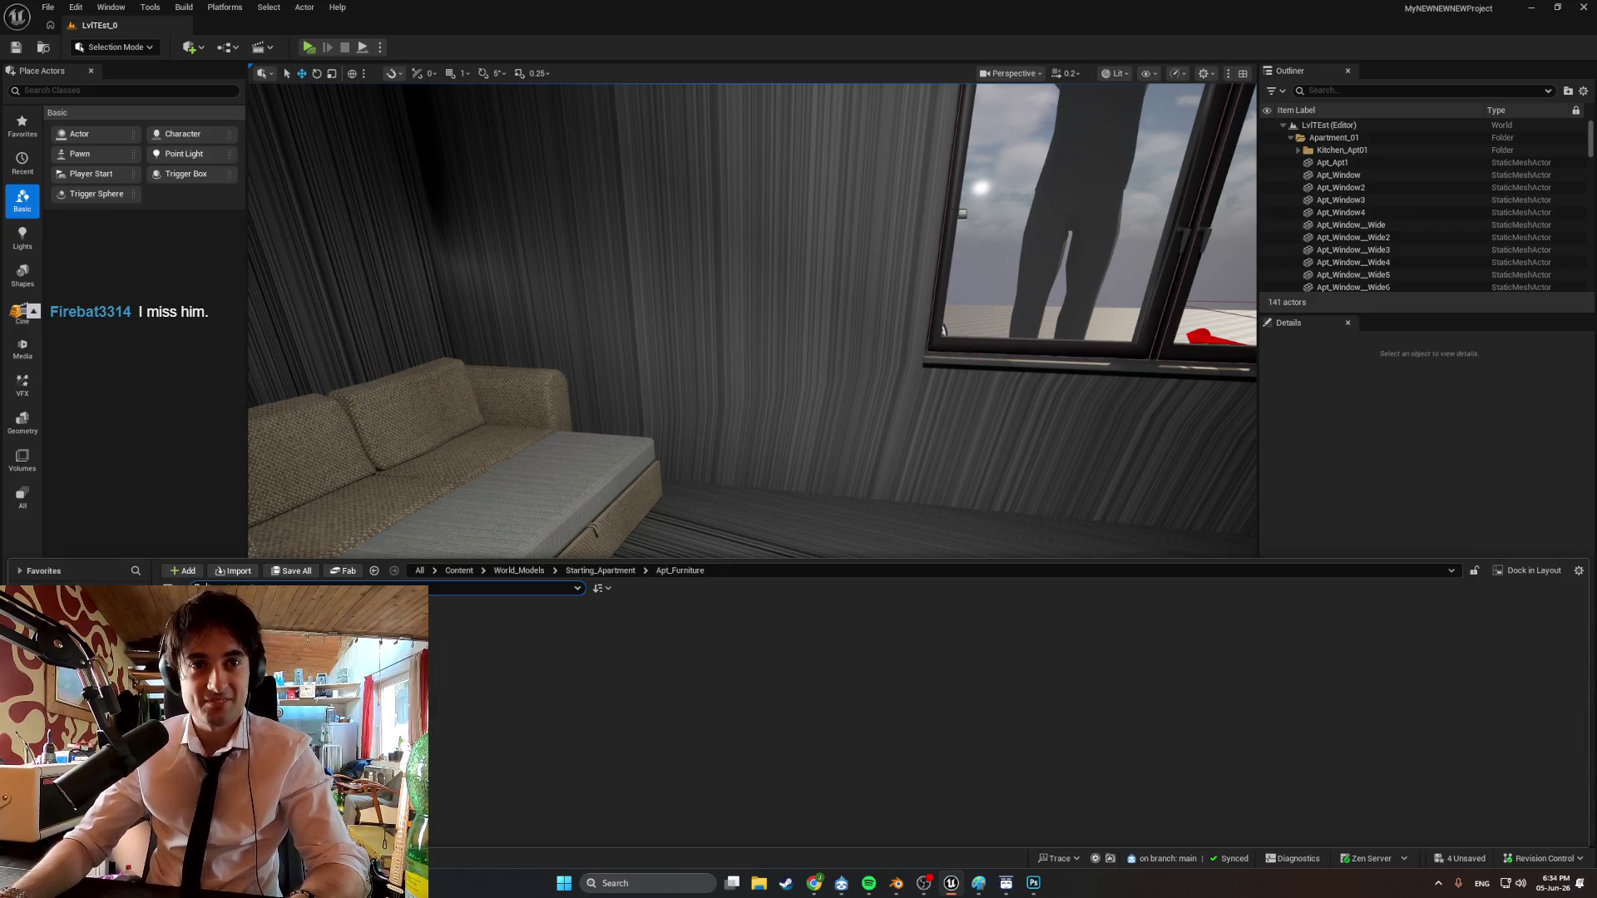
{"action": "left_click", "coordinate": [236, 576]}
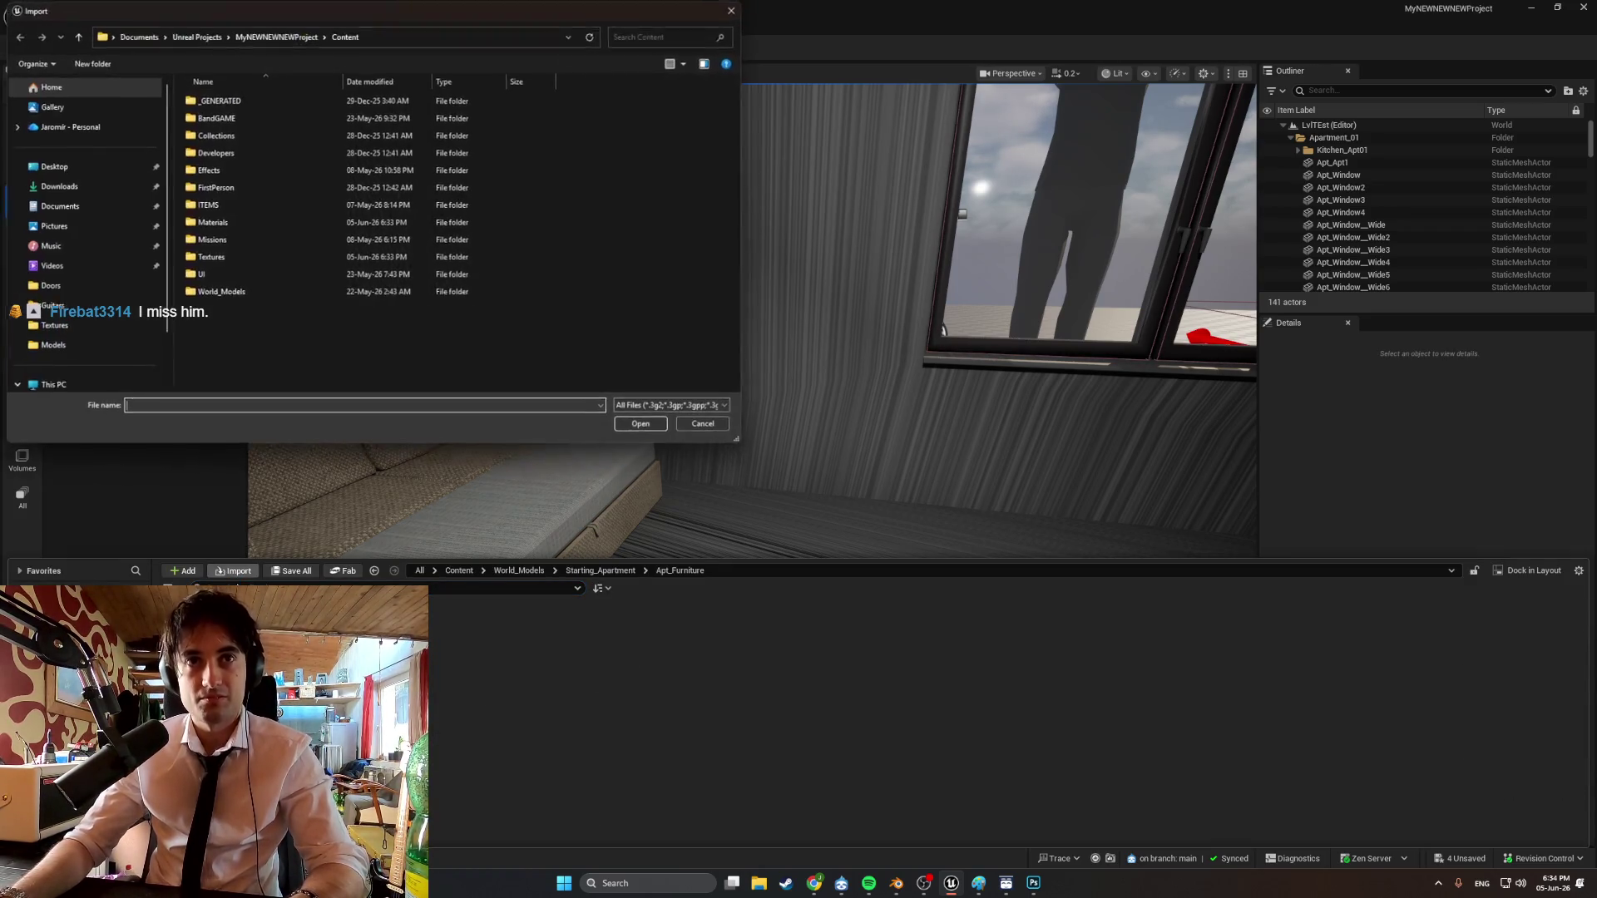
{"action": "left_click", "coordinate": [53, 166]}
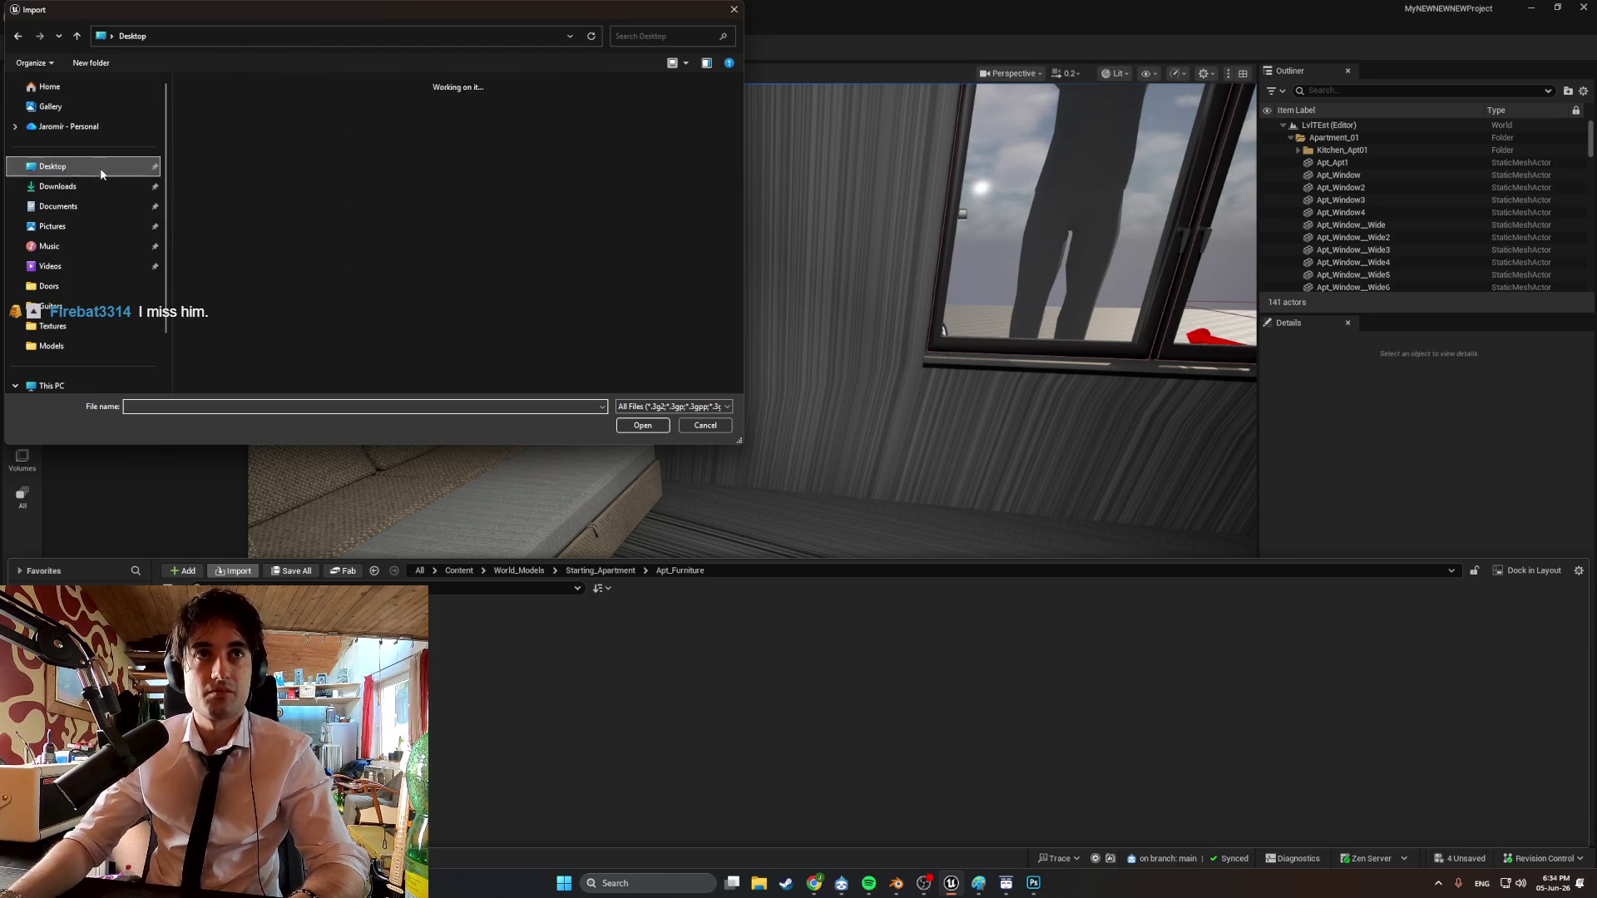
{"action": "double_click", "coordinate": [453, 124]}
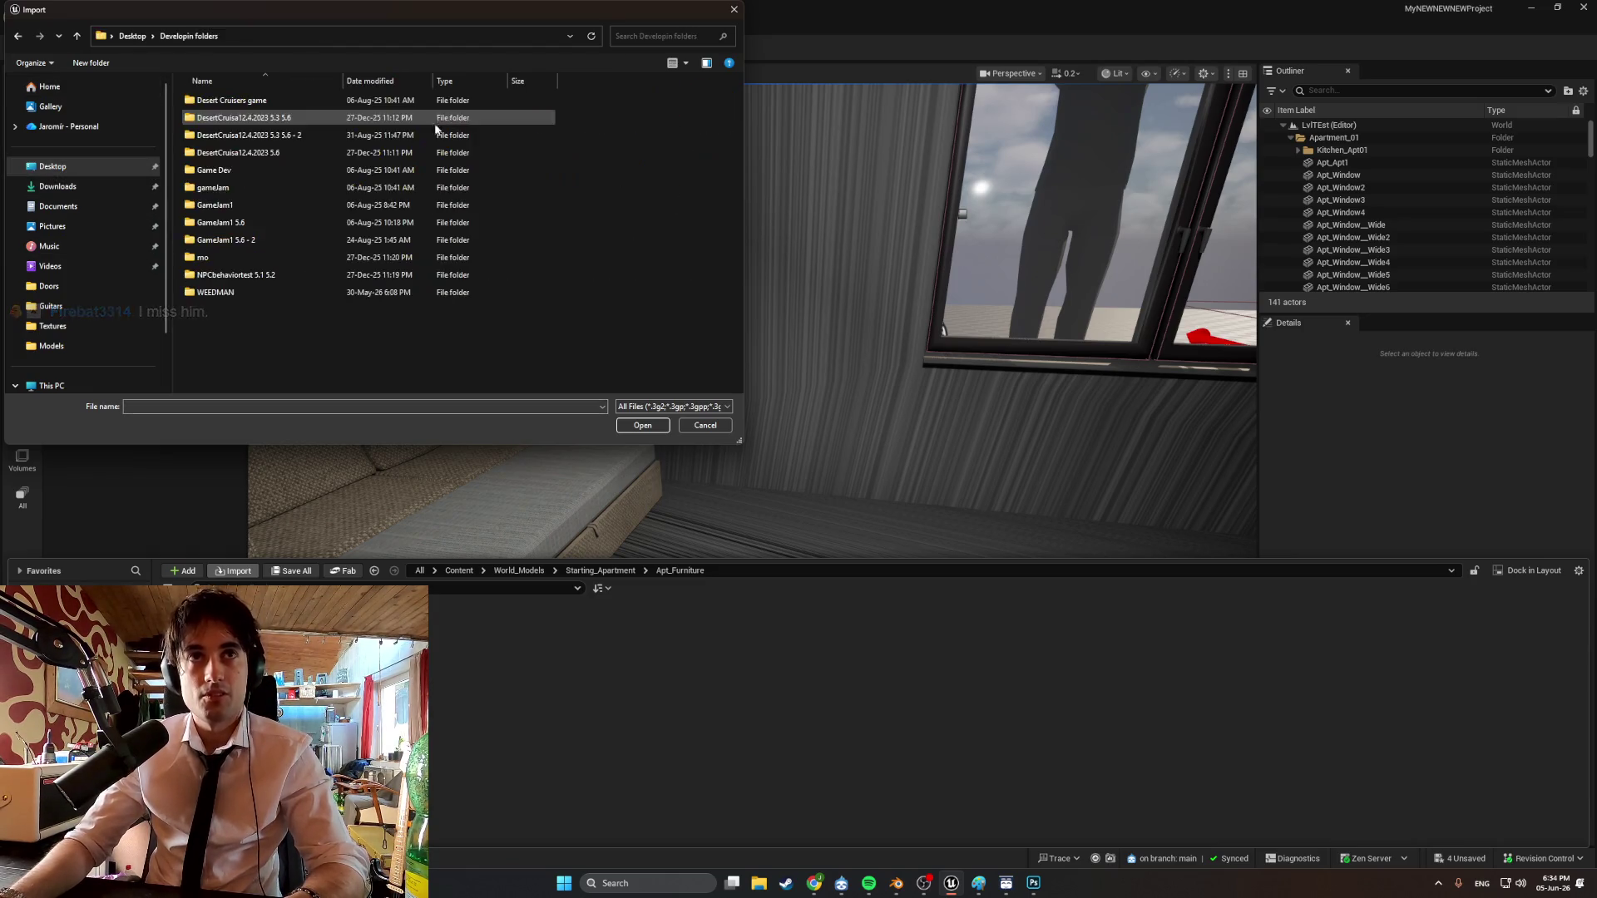
{"action": "double_click", "coordinate": [245, 292]}
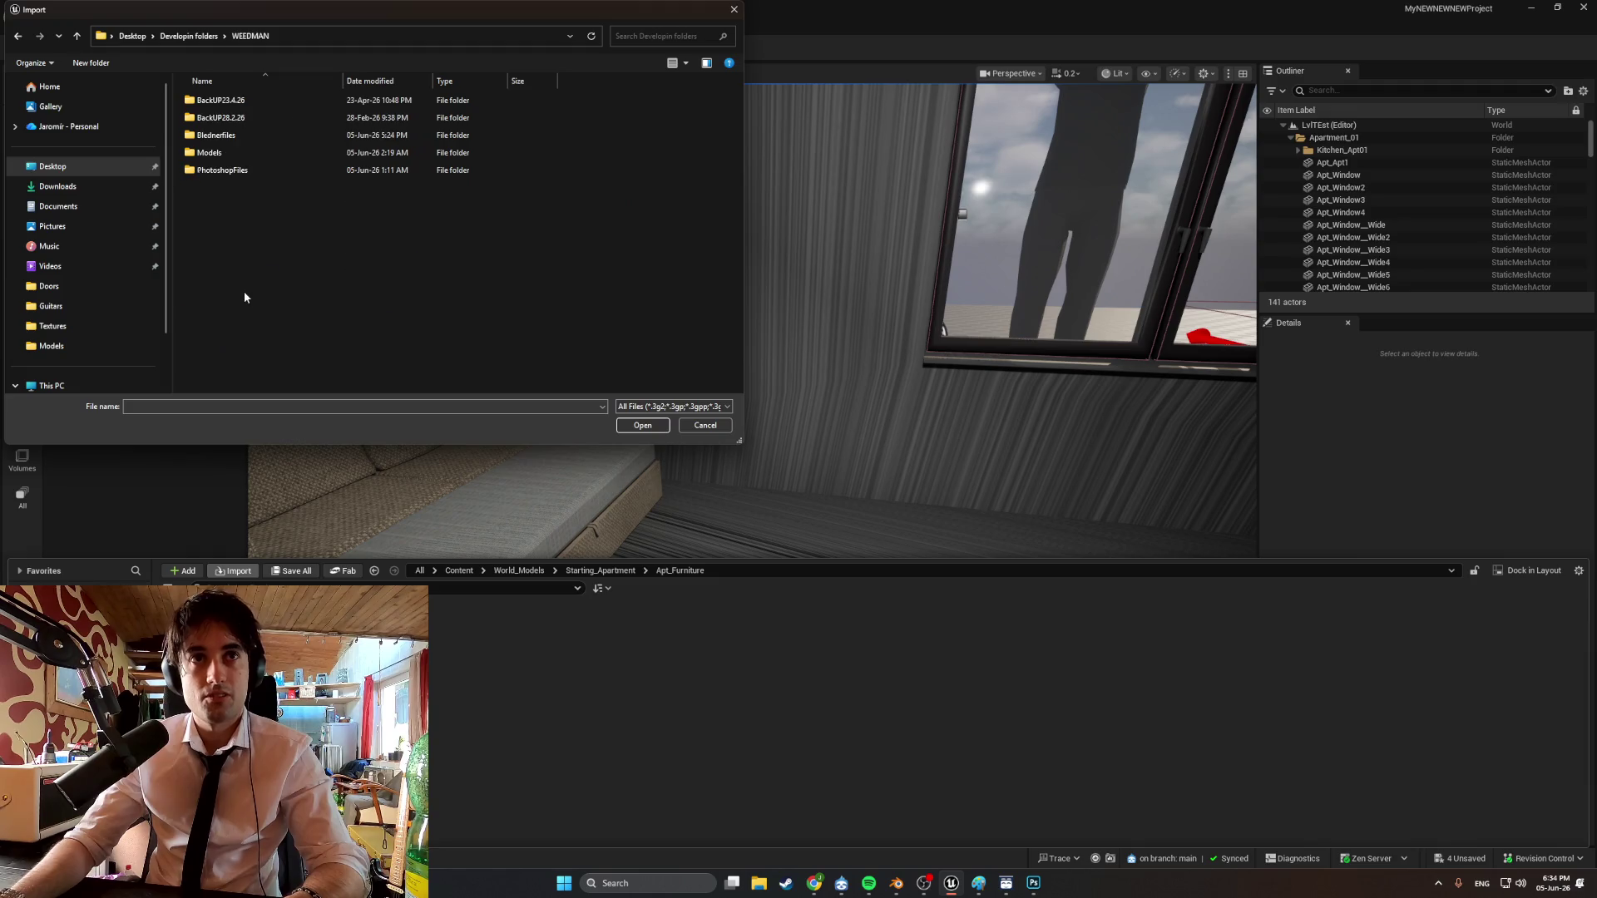
{"action": "double_click", "coordinate": [250, 154]}
{"action": "double_click", "coordinate": [263, 156]}
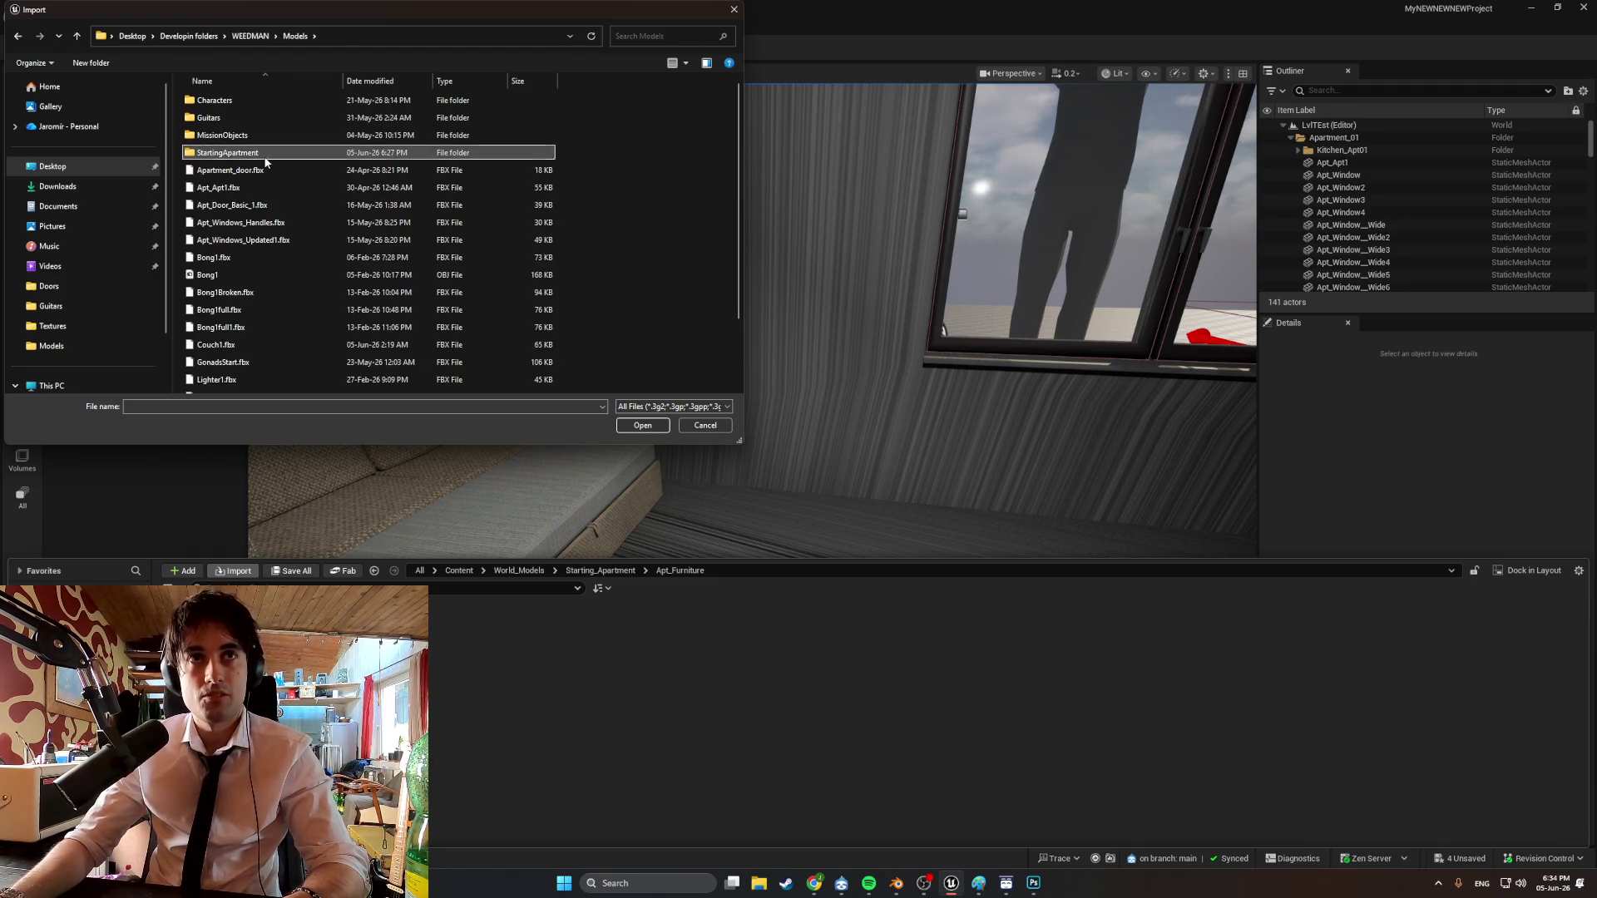
{"action": "double_click", "coordinate": [248, 168]}
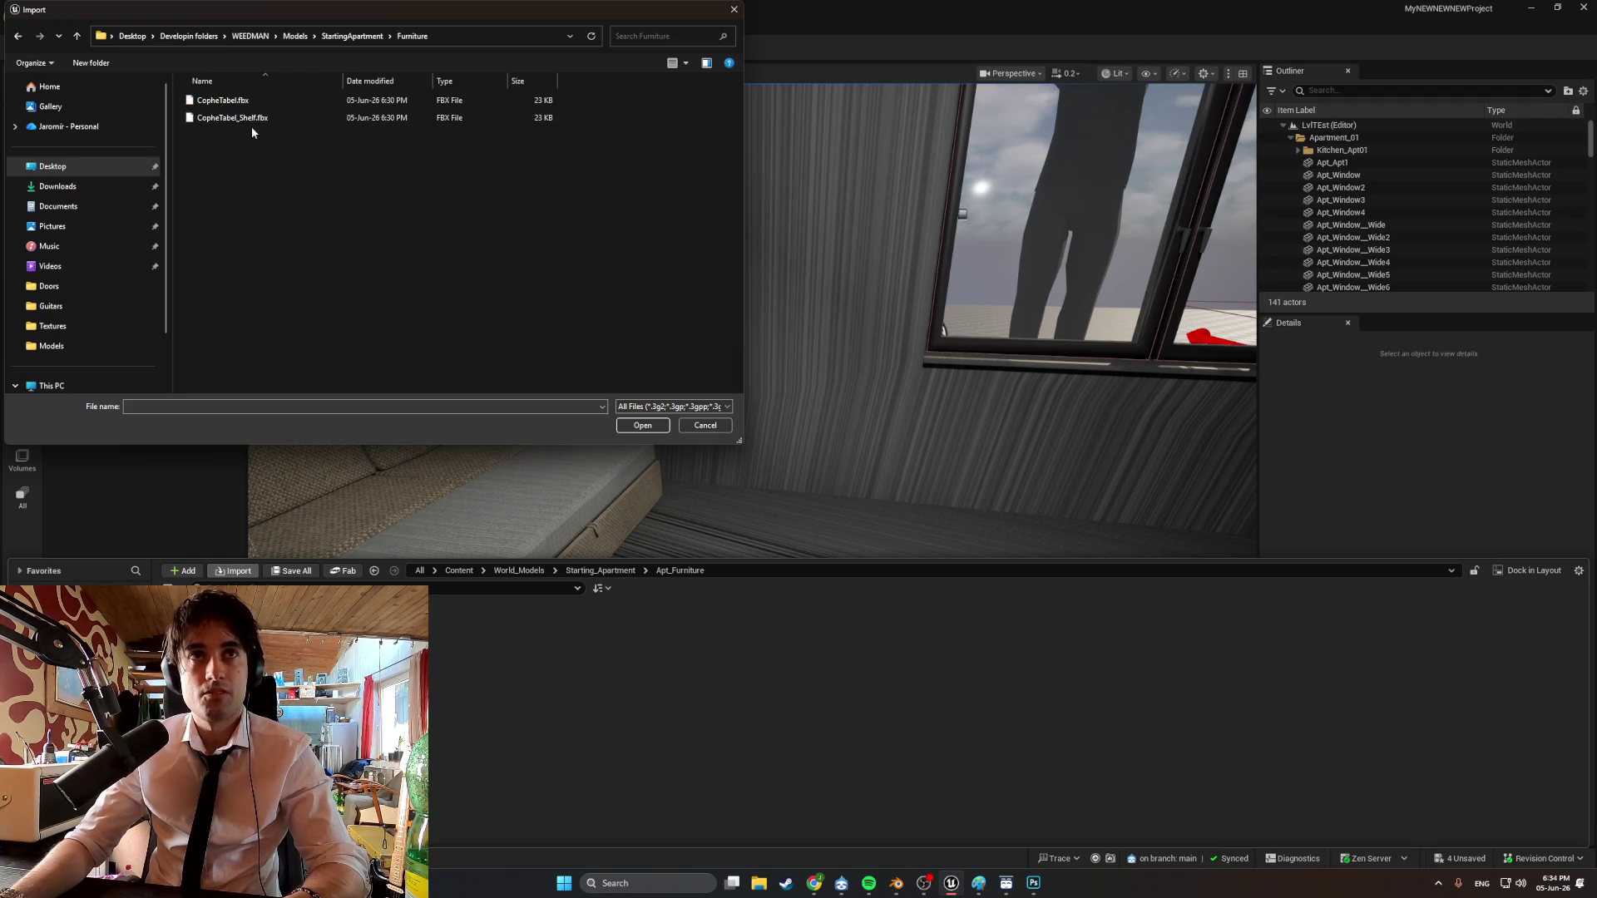
{"action": "double_click", "coordinate": [265, 100]}
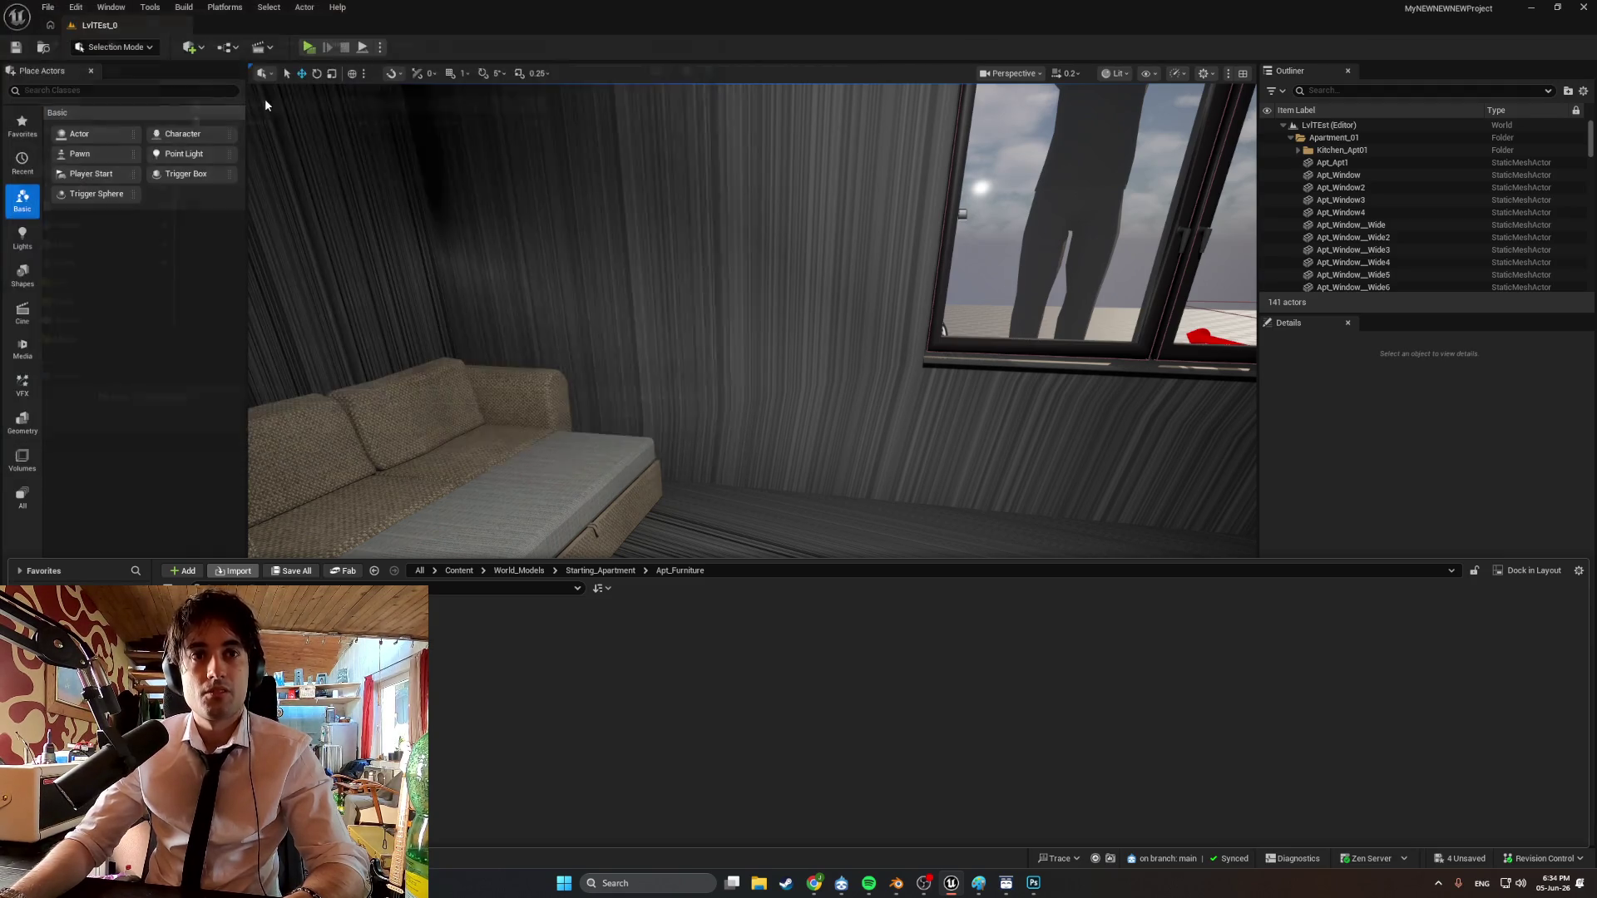
{"action": "left_click", "coordinate": [970, 816]}
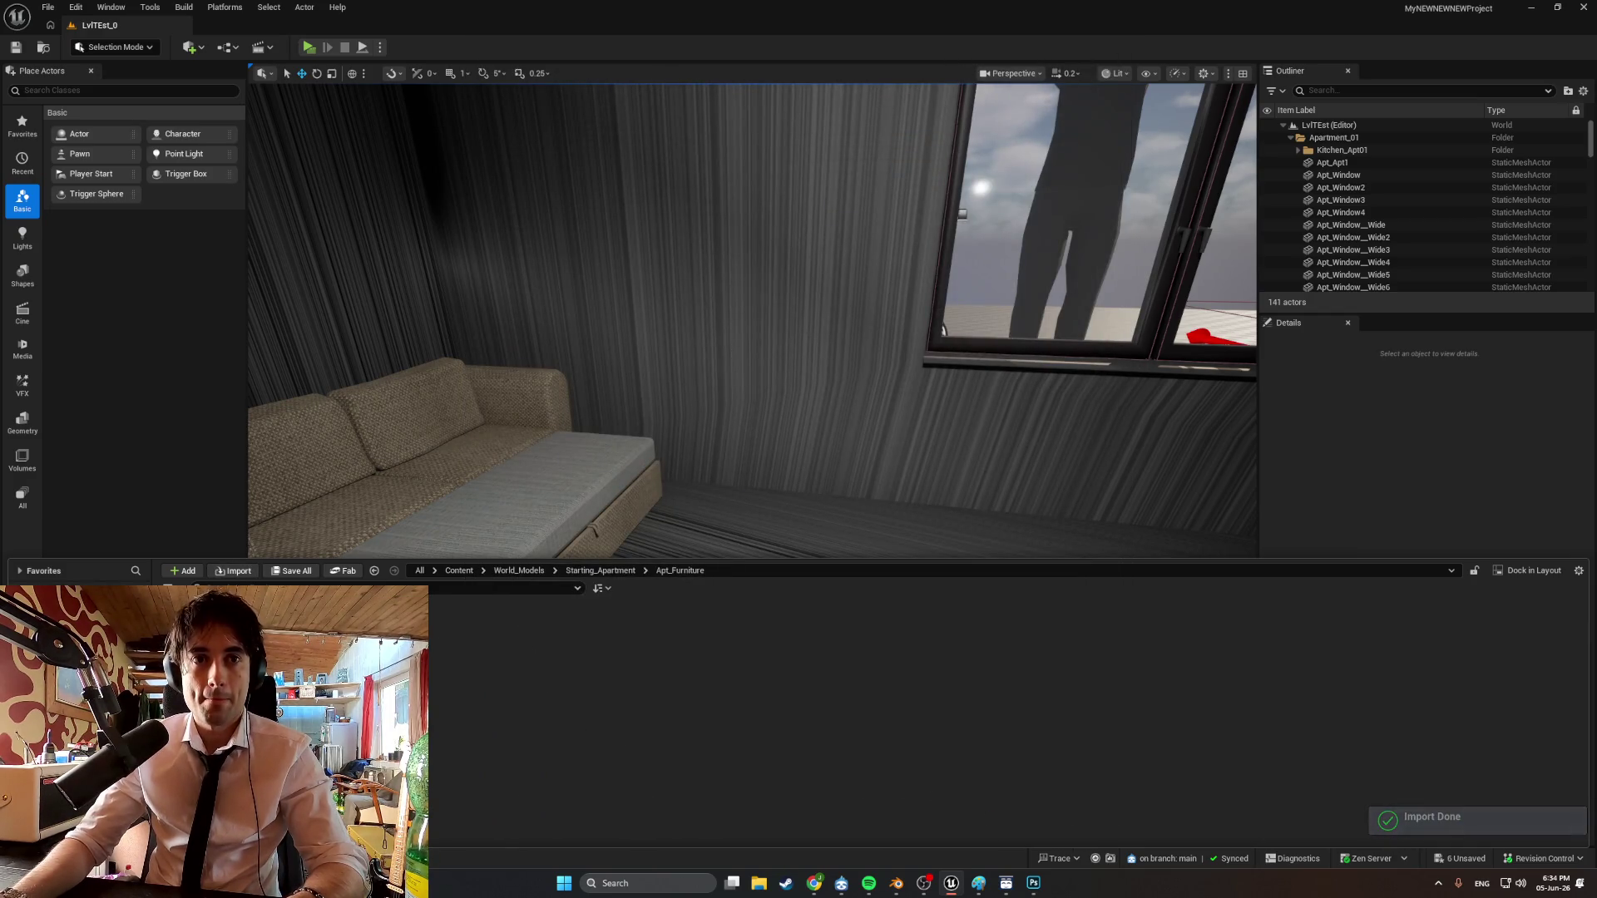
Drag CopheTabel into the level beside the sofa and raise it onto the floor.
{"action": "right_click_drag", "start_coordinate": [716, 506], "coordinate": [688, 553]}
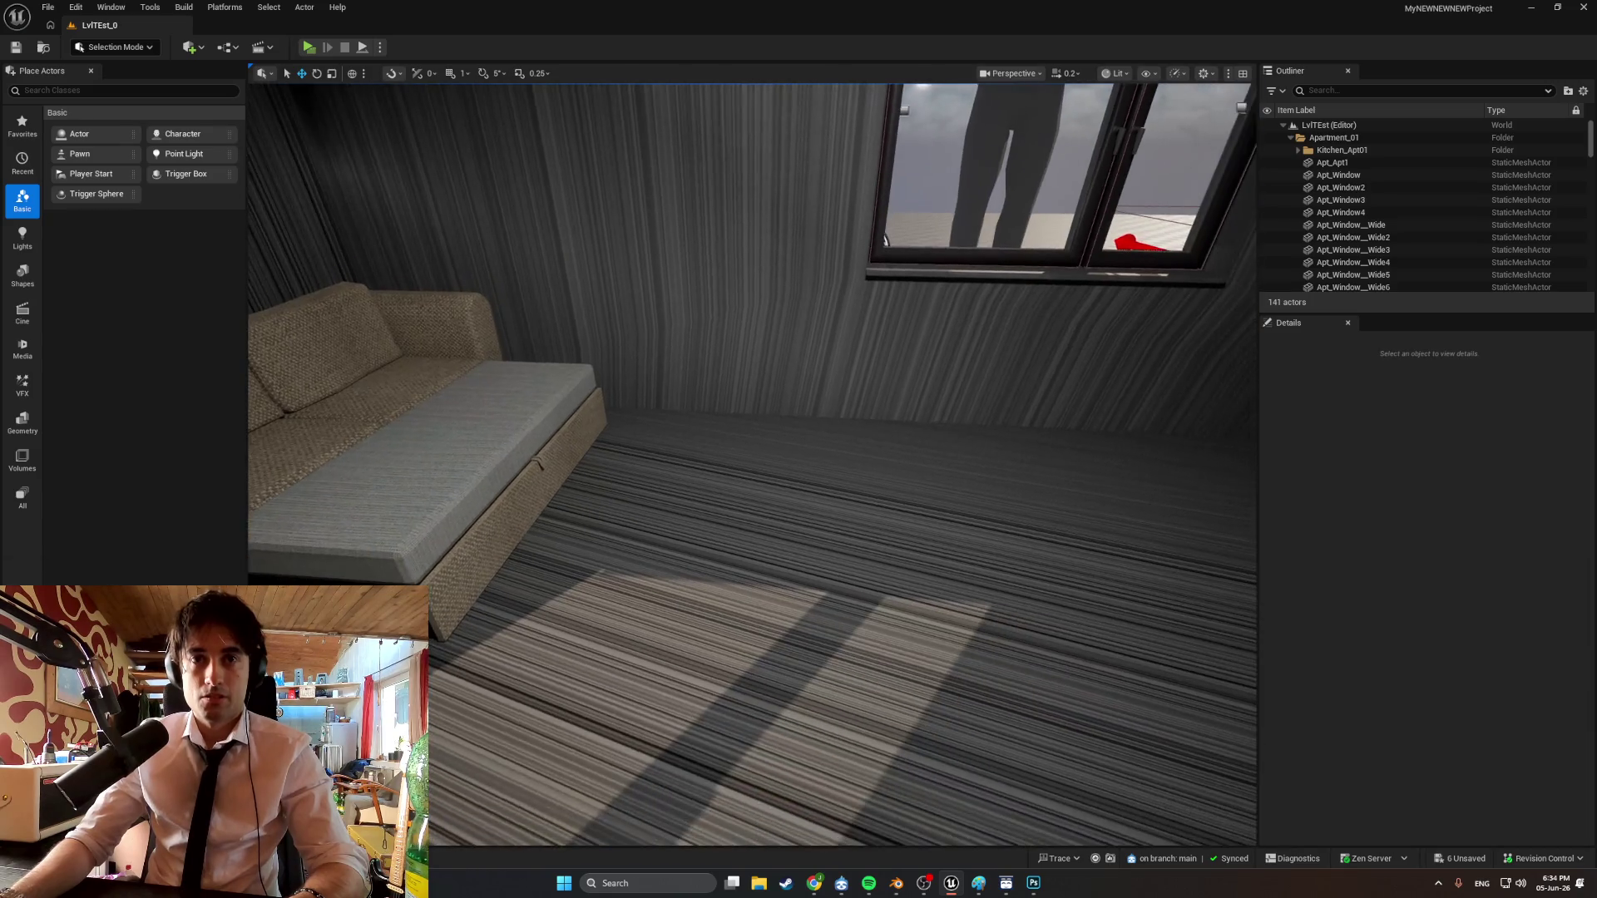
{"action": "mouse_move", "coordinate": [466, 632]}
{"action": "left_mouse_down"}
{"action": "mouse_move", "coordinate": [713, 517]}
{"action": "mouse_move", "coordinate": [767, 510]}
{"action": "left_mouse_up"}
{"action": "mouse_move", "coordinate": [889, 505]}
{"action": "right_mouse_down"}
{"action": "mouse_move", "coordinate": [867, 491]}
{"action": "mouse_move", "coordinate": [832, 516]}
{"action": "mouse_move", "coordinate": [798, 491]}
{"action": "mouse_move", "coordinate": [948, 510]}
{"action": "right_mouse_up"}
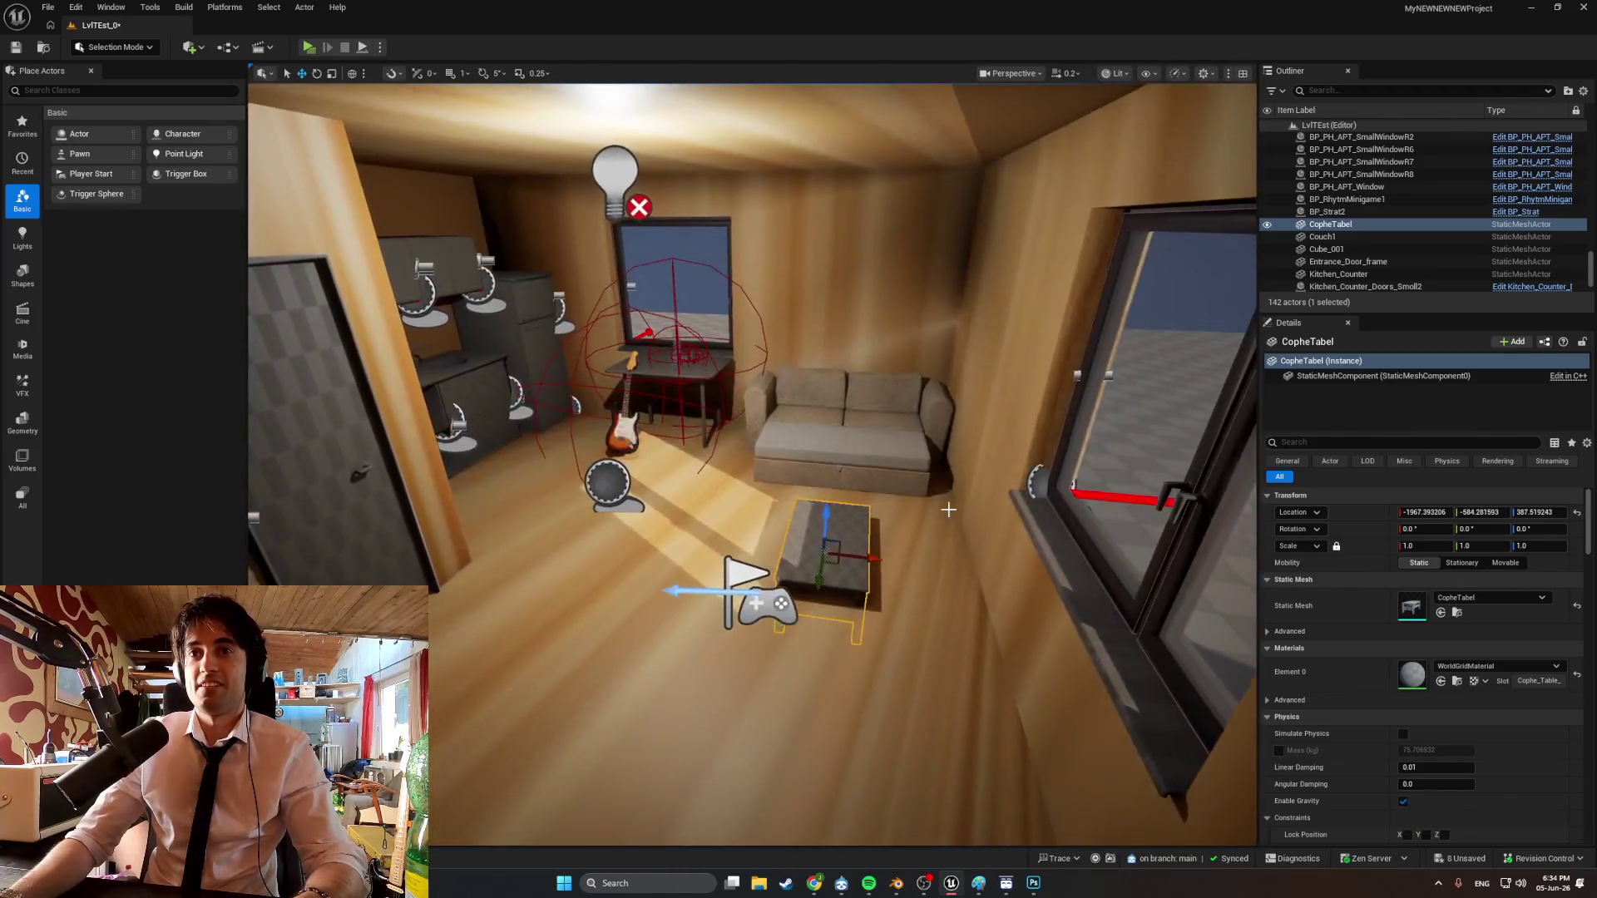
{"action": "key", "text": "ctrl+z"}
{"action": "key", "text": "ctrl+space"}
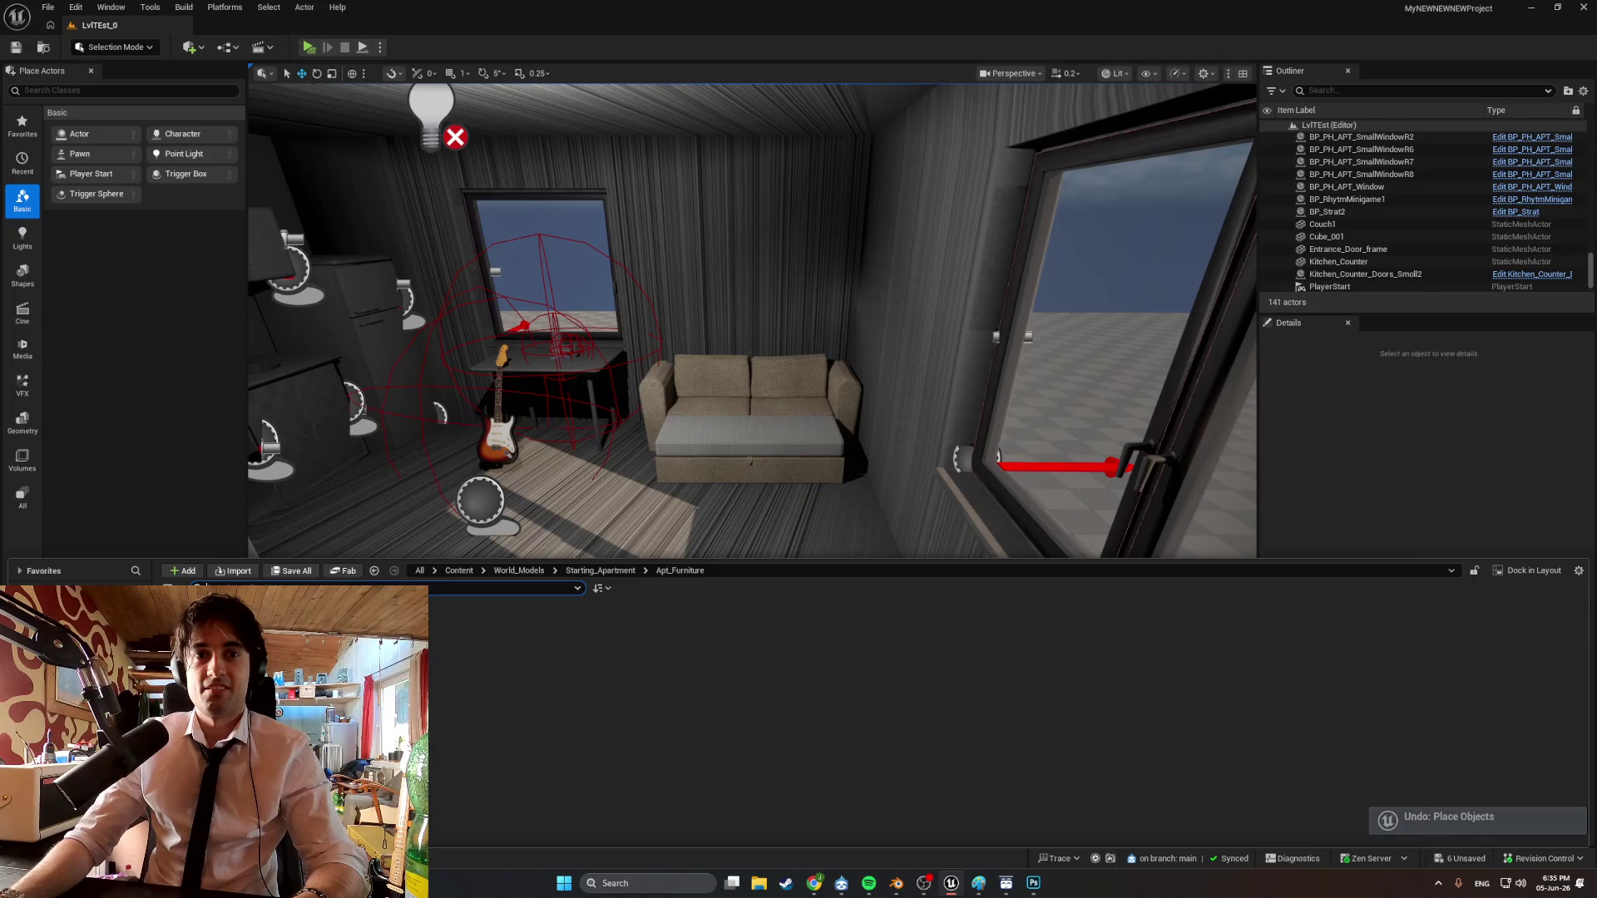
{"action": "mouse_move", "coordinate": [482, 657]}
{"action": "left_mouse_down"}
{"action": "mouse_move", "coordinate": [748, 535]}
{"action": "mouse_move", "coordinate": [805, 552]}
{"action": "left_mouse_up"}
{"action": "right_click_drag", "start_coordinate": [805, 552], "coordinate": [789, 533]}
{"action": "left_click_drag", "start_coordinate": [789, 533], "coordinate": [775, 441]}
{"action": "mouse_move", "coordinate": [769, 447]}
{"action": "right_mouse_down"}
{"action": "mouse_move", "coordinate": [637, 470]}
{"action": "mouse_move", "coordinate": [515, 591]}
{"action": "right_mouse_up"}
Open the CopheTabel mesh in a maximized Static Mesh Editor.
{"action": "key", "text": "ctrl+space"}
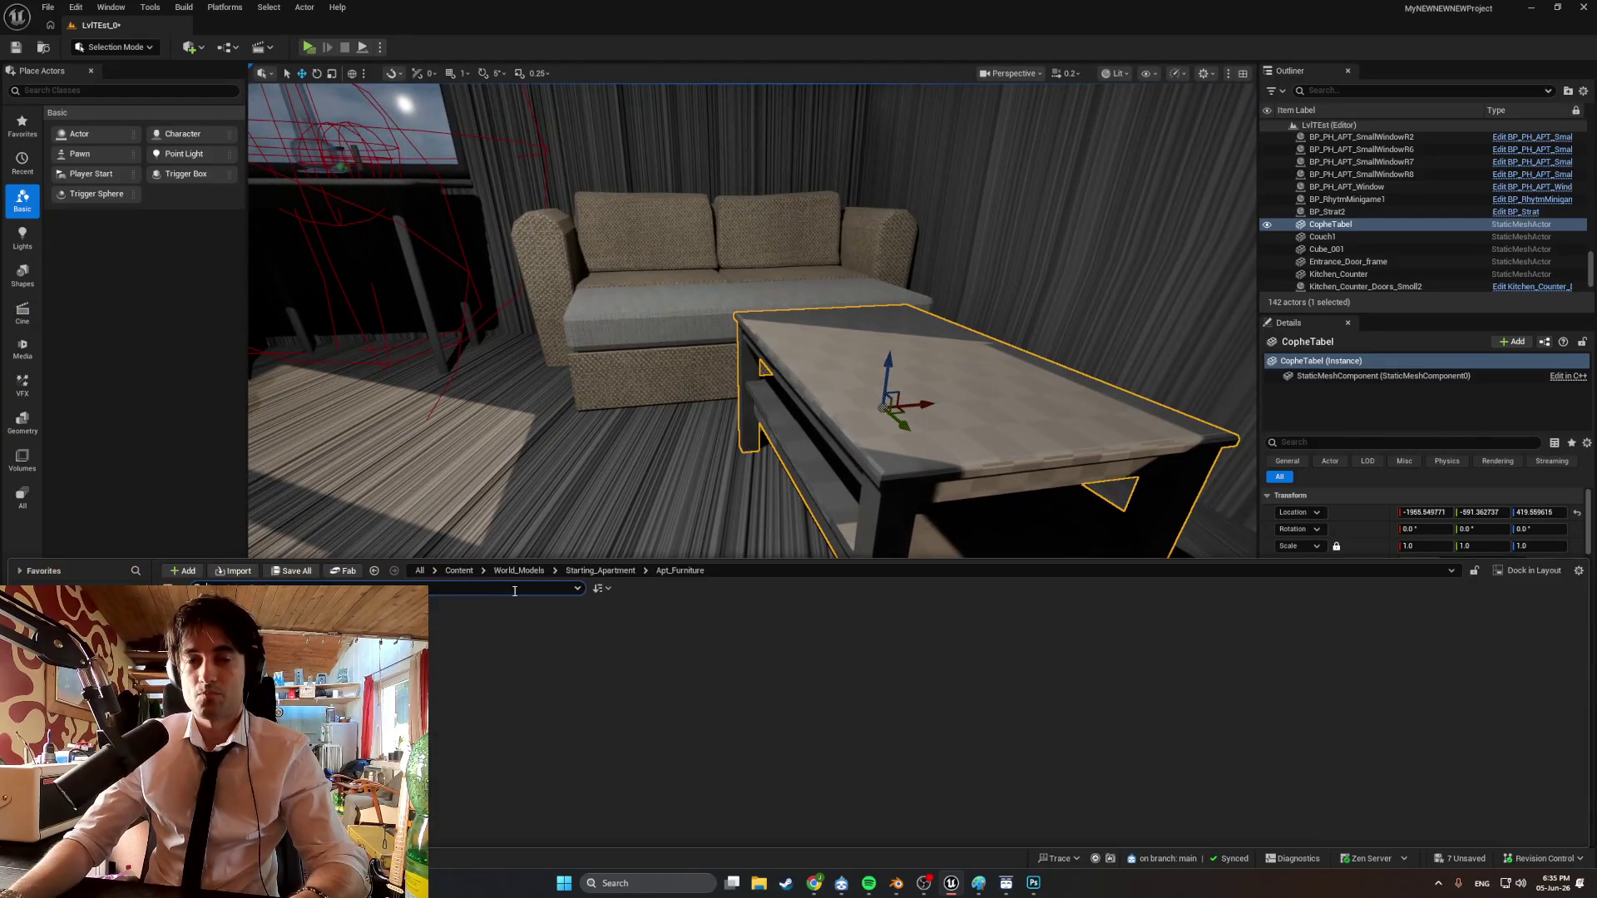
{"action": "key", "text": "ctrl+e"}
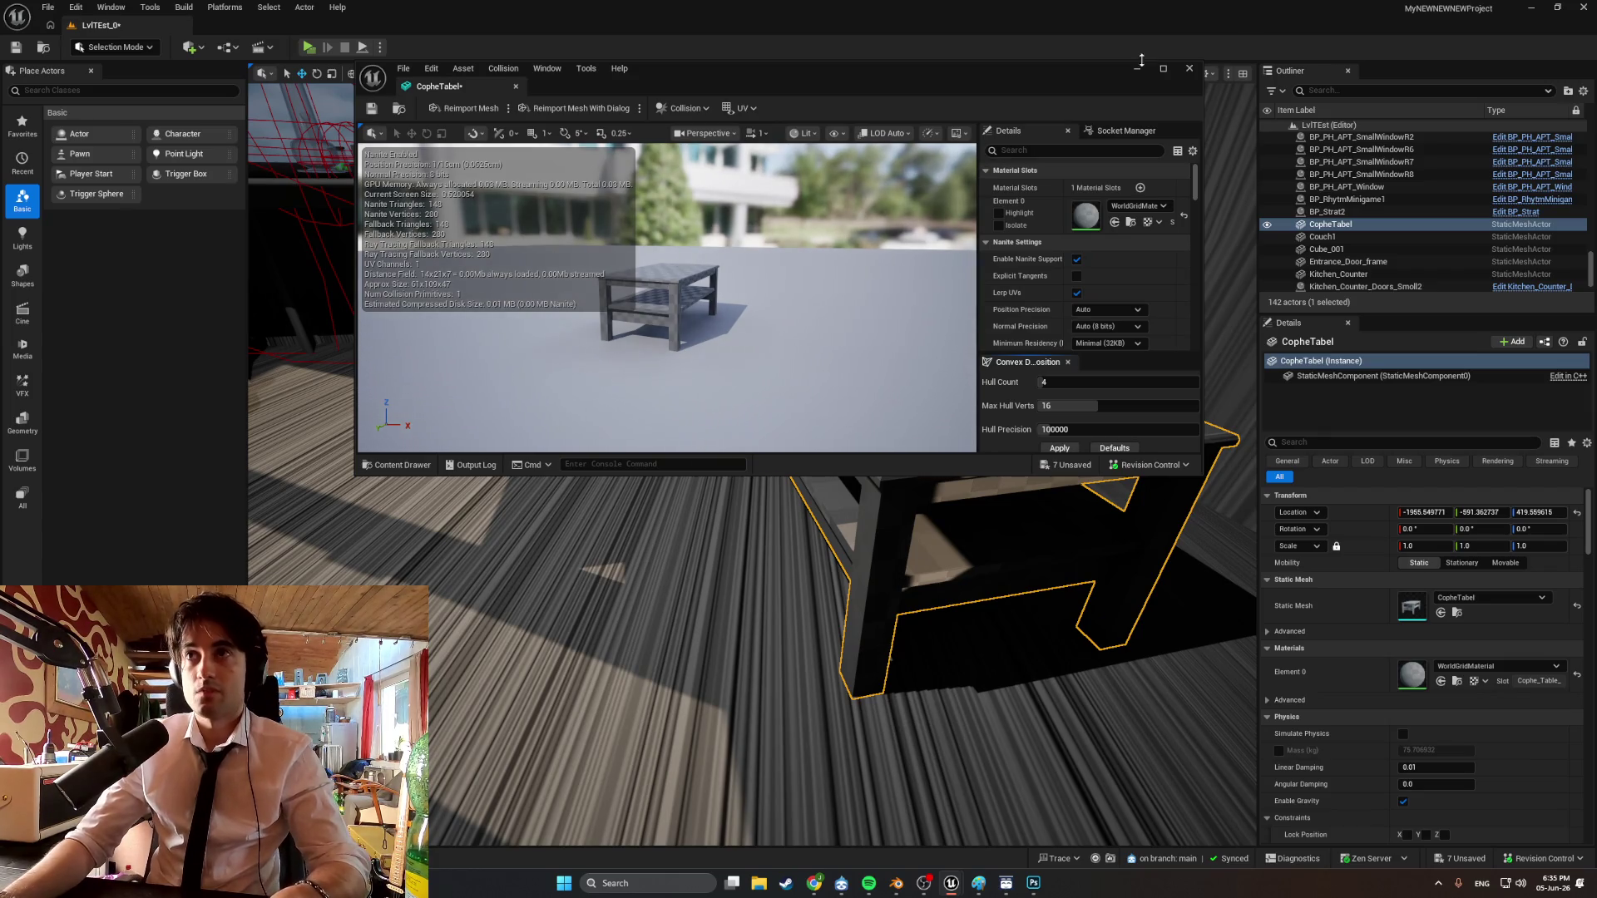
{"action": "left_click", "coordinate": [1163, 68]}
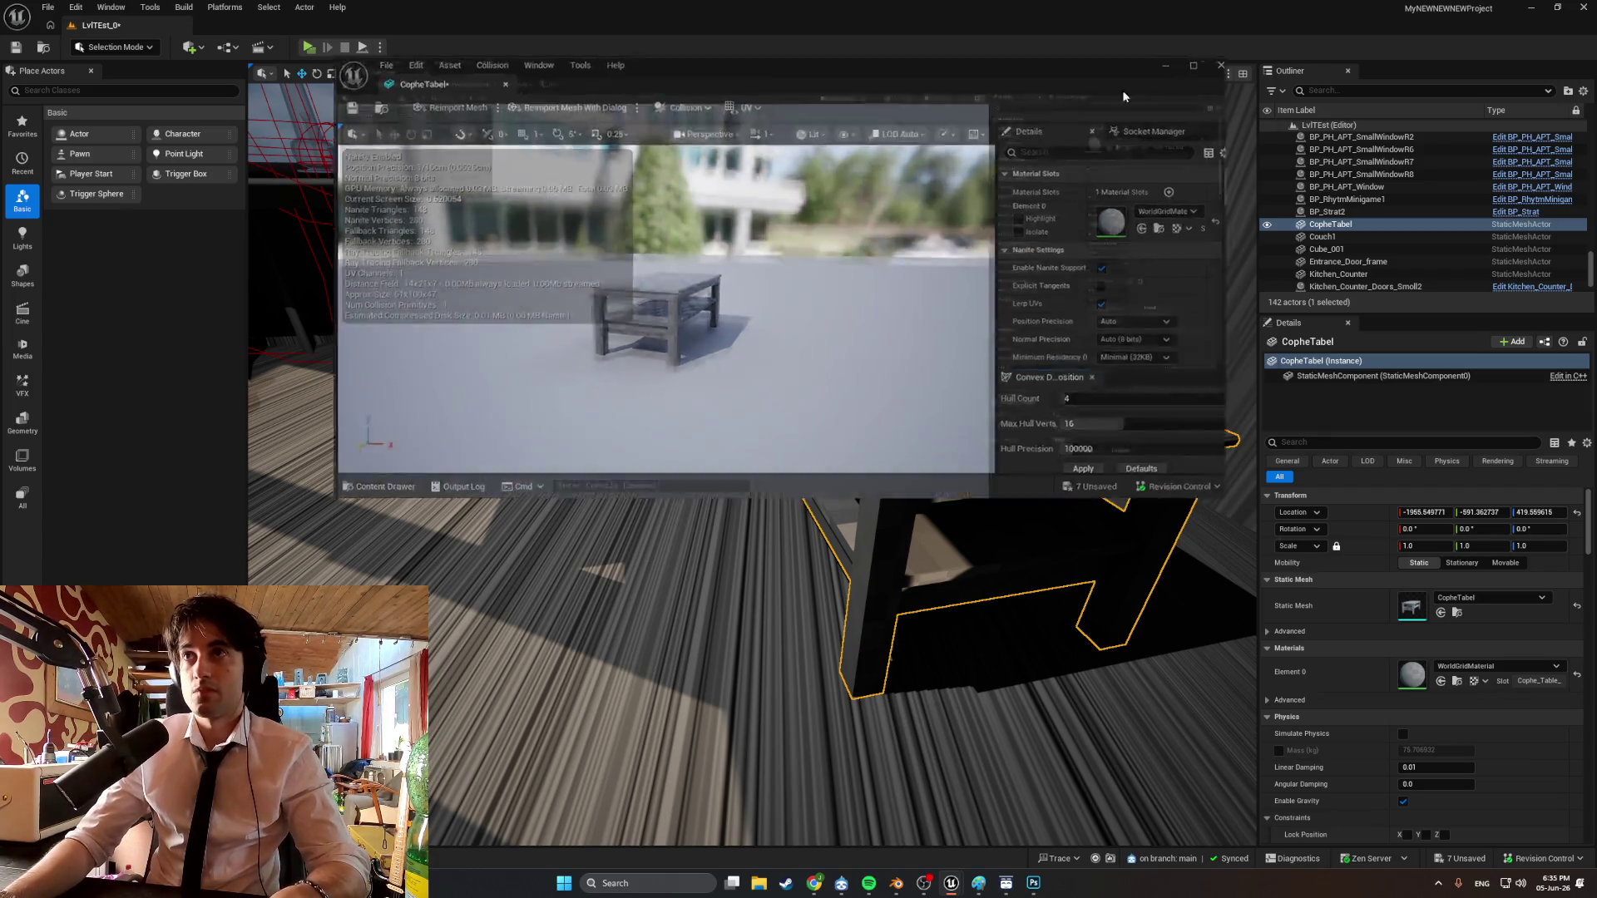
Remove the table's existing collision and generate auto convex collision hulls.
{"action": "mouse_move", "coordinate": [609, 449]}
{"action": "left_mouse_down"}
{"action": "mouse_move", "coordinate": [624, 374]}
{"action": "mouse_move", "coordinate": [565, 425]}
{"action": "mouse_move", "coordinate": [330, 227]}
{"action": "left_mouse_up"}
{"action": "left_click", "coordinate": [328, 47]}
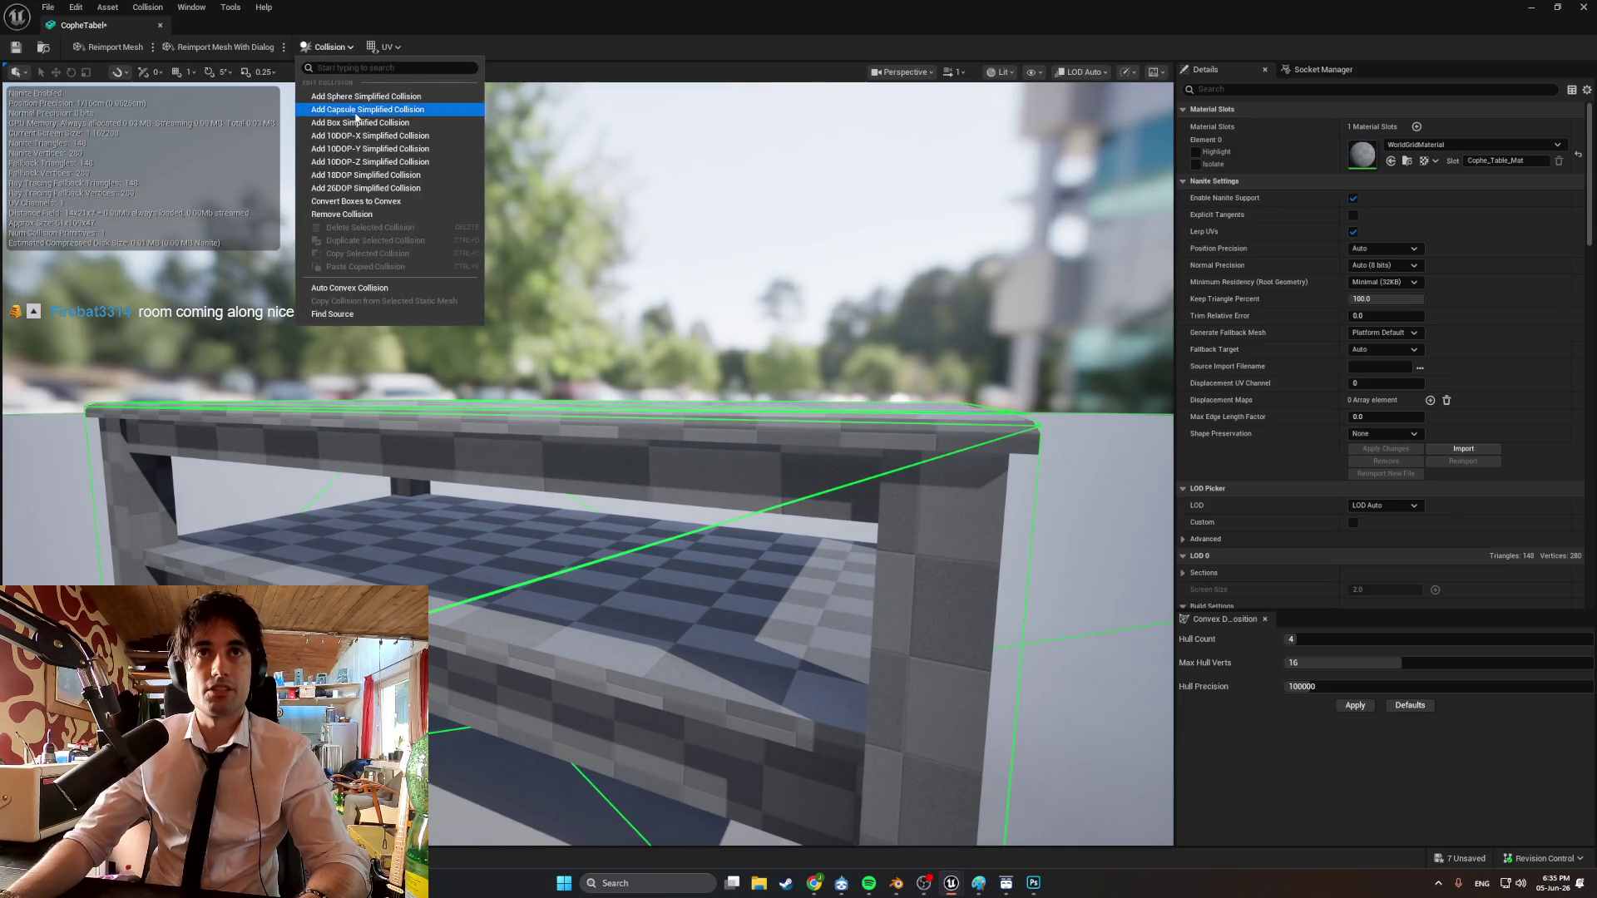
{"action": "left_click", "coordinate": [379, 216]}
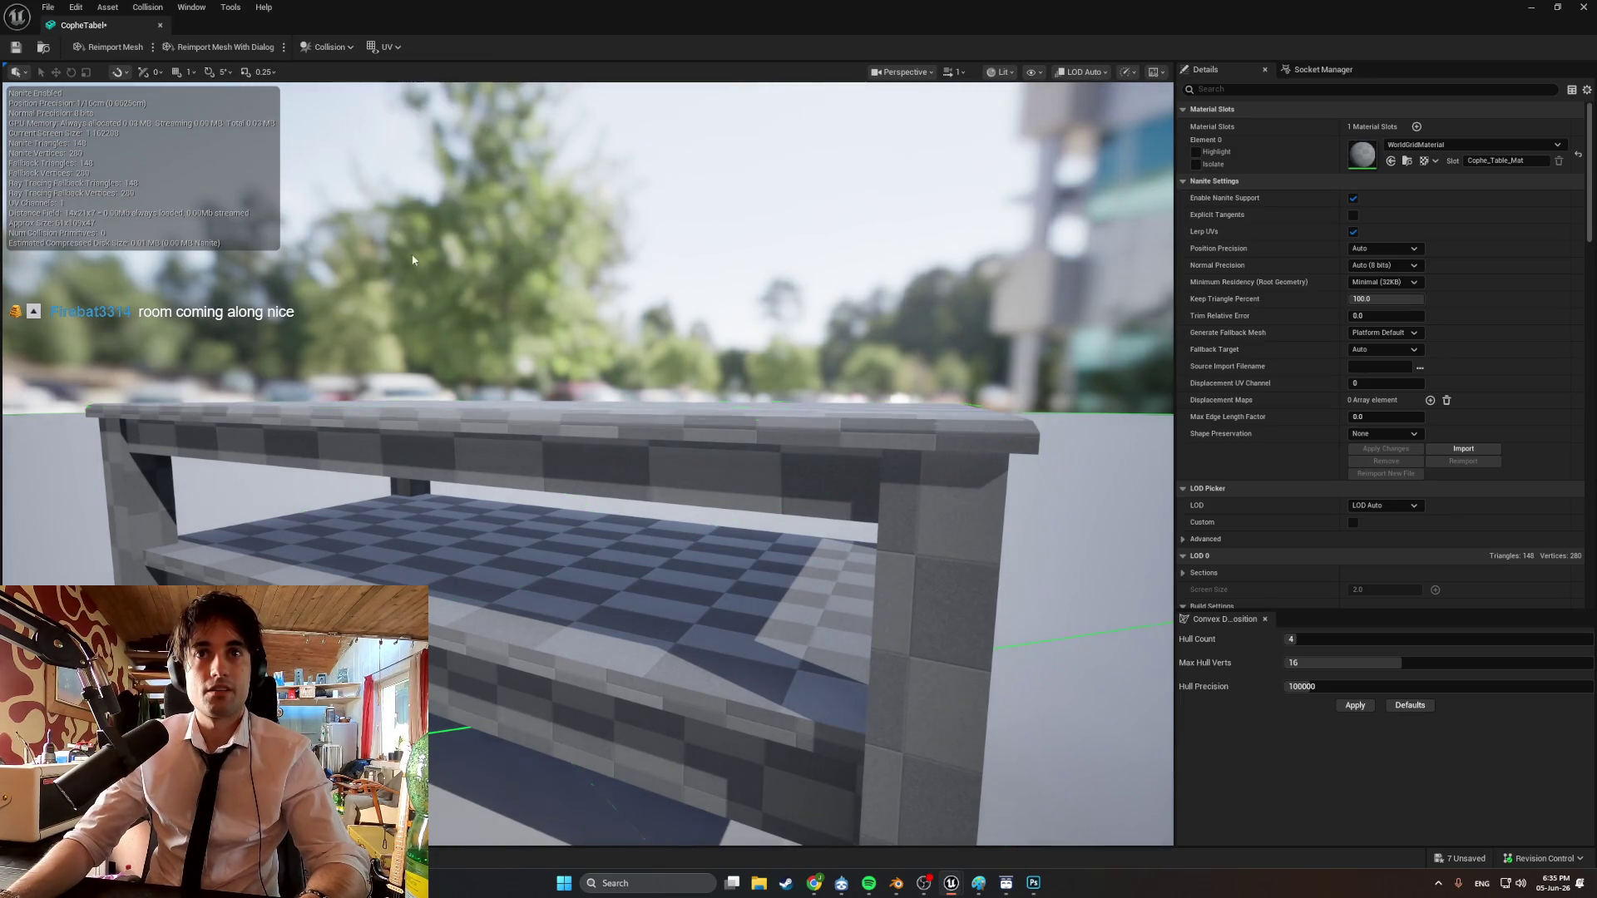
{"action": "left_click", "coordinate": [323, 46]}
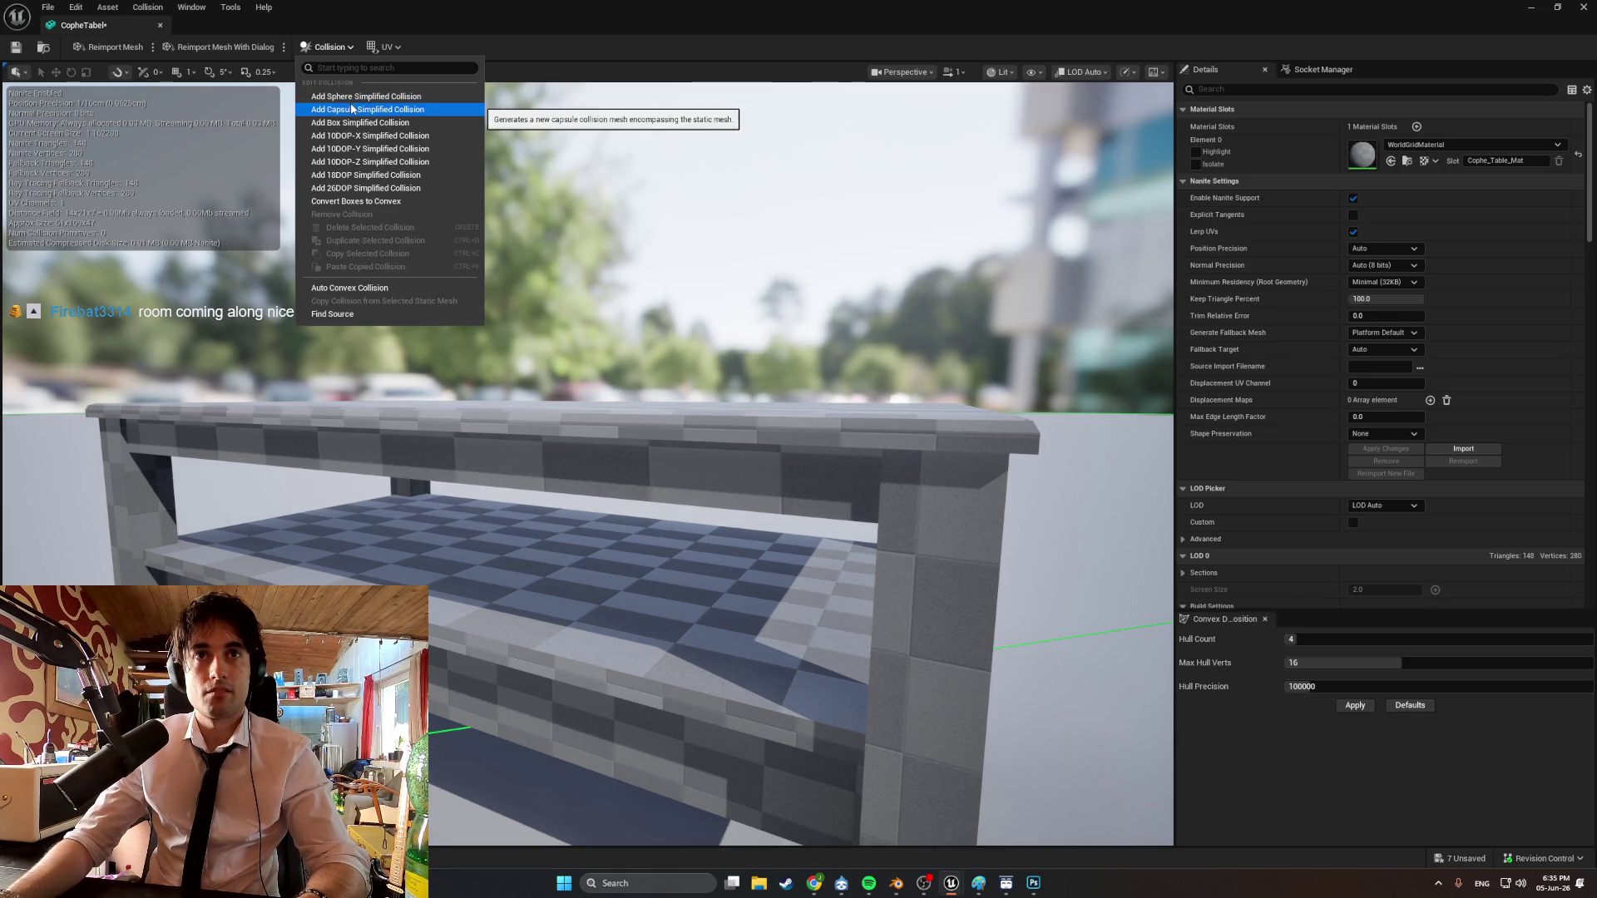
{"action": "left_click", "coordinate": [362, 288]}
{"action": "left_click_drag", "start_coordinate": [483, 338], "coordinate": [630, 373]}
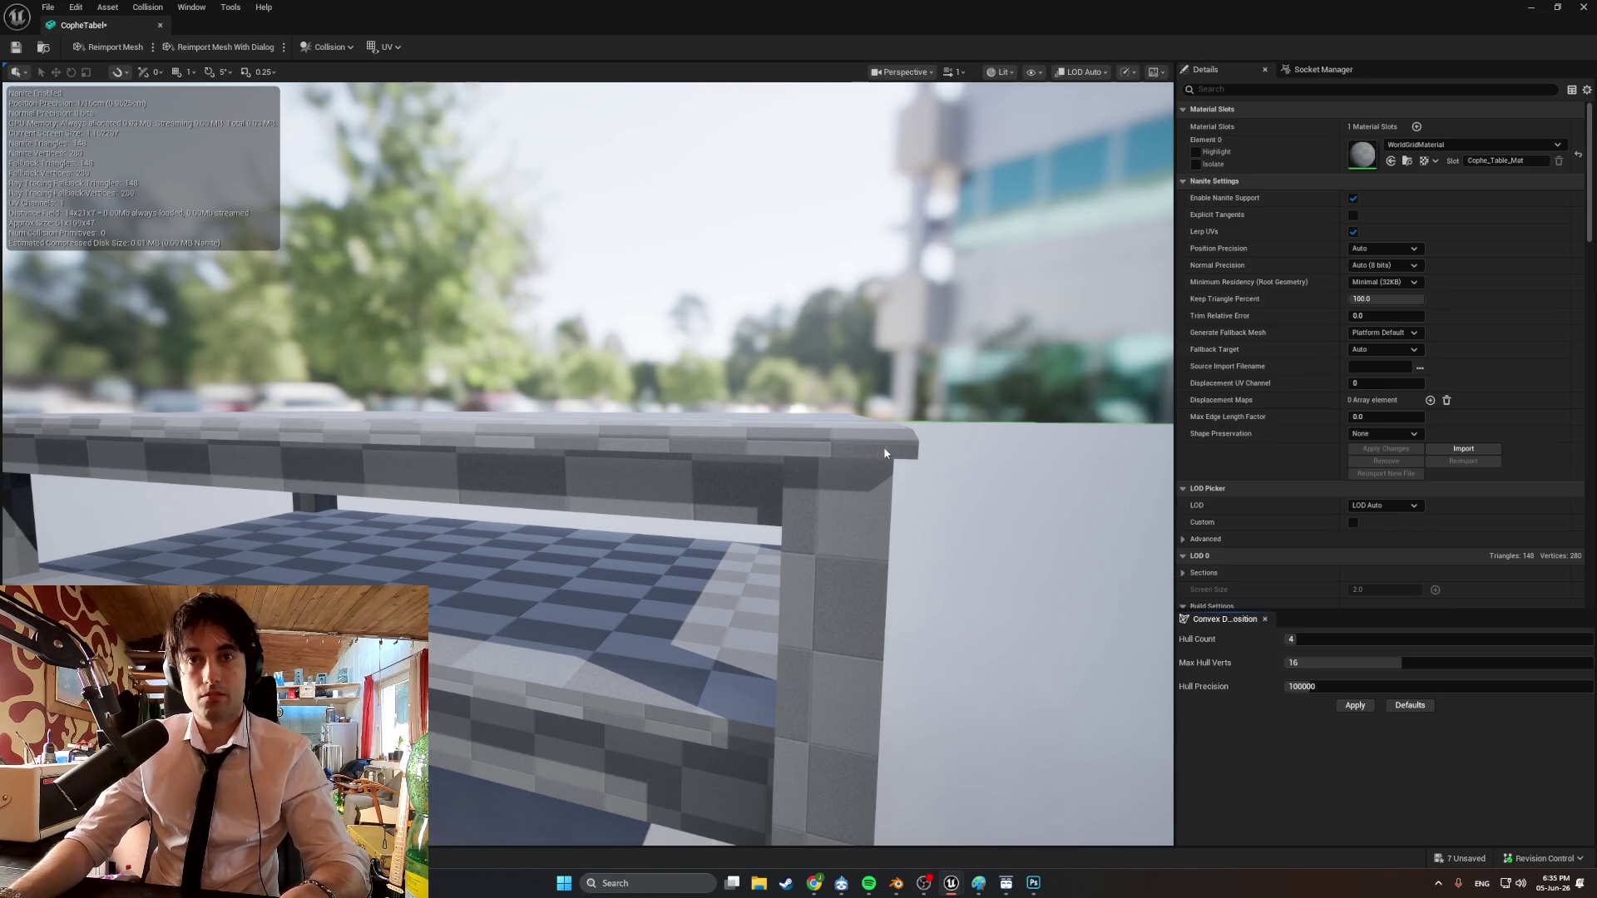
{"action": "mouse_move", "coordinate": [823, 475]}
{"action": "left_mouse_down"}
{"action": "mouse_move", "coordinate": [749, 574]}
{"action": "mouse_move", "coordinate": [716, 574]}
{"action": "left_mouse_up"}
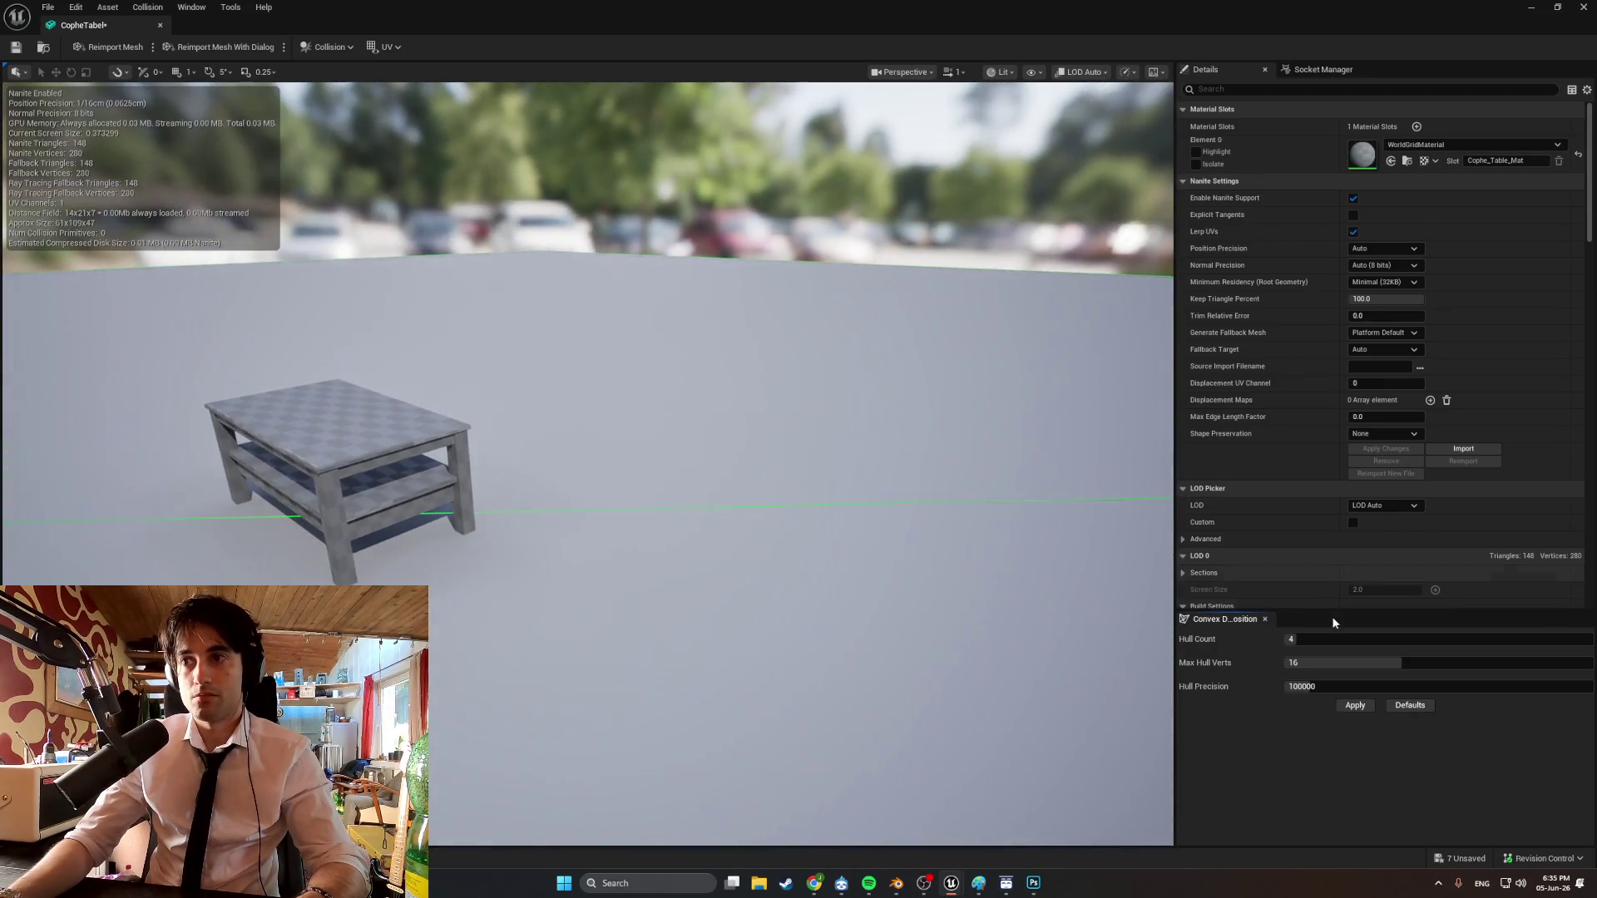
{"action": "left_click", "coordinate": [1356, 705]}
{"action": "mouse_move", "coordinate": [748, 499]}
{"action": "left_mouse_down"}
{"action": "mouse_move", "coordinate": [707, 574]}
{"action": "mouse_move", "coordinate": [690, 557]}
{"action": "mouse_move", "coordinate": [699, 583]}
{"action": "mouse_move", "coordinate": [682, 566]}
{"action": "mouse_move", "coordinate": [665, 566]}
{"action": "mouse_move", "coordinate": [683, 582]}
{"action": "mouse_move", "coordinate": [648, 582]}
{"action": "left_mouse_up"}
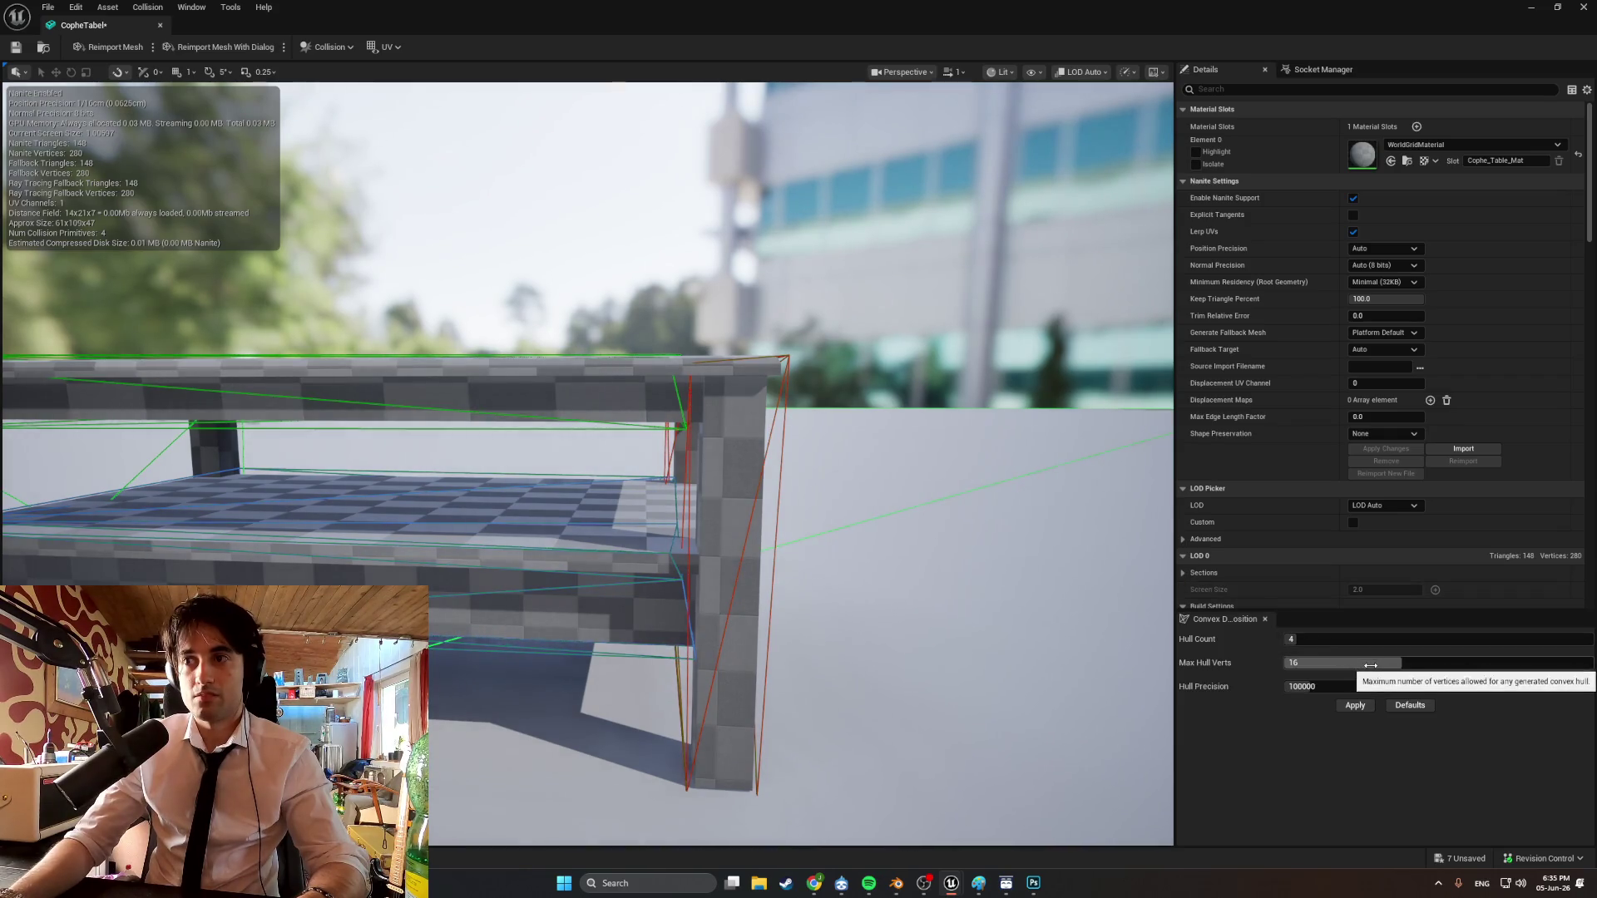
Regenerate the convex hulls with hull count 30 and max hull verts 9.
{"action": "mouse_move", "coordinate": [1370, 666]}
{"action": "left_mouse_down"}
{"action": "mouse_move", "coordinate": [1294, 638]}
{"action": "mouse_move", "coordinate": [1331, 639]}
{"action": "left_mouse_up"}
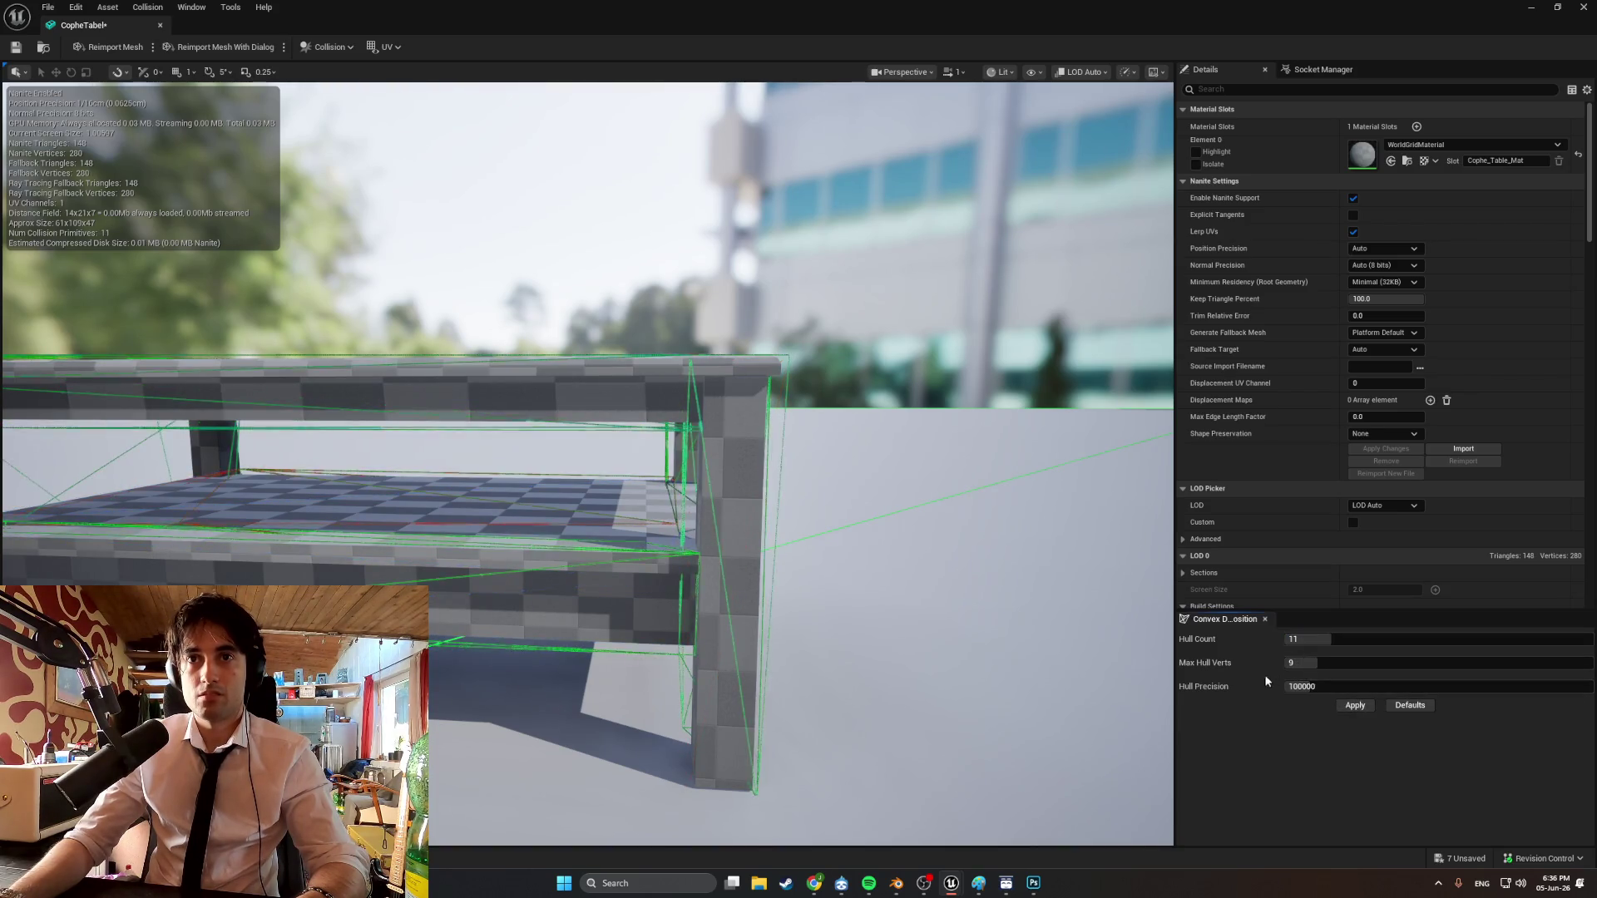
{"action": "mouse_move", "coordinate": [775, 506]}
{"action": "left_mouse_down"}
{"action": "mouse_move", "coordinate": [915, 507]}
{"action": "mouse_move", "coordinate": [682, 505]}
{"action": "mouse_move", "coordinate": [682, 449]}
{"action": "mouse_move", "coordinate": [632, 445]}
{"action": "mouse_move", "coordinate": [599, 450]}
{"action": "mouse_move", "coordinate": [599, 482]}
{"action": "mouse_move", "coordinate": [499, 487]}
{"action": "mouse_move", "coordinate": [582, 450]}
{"action": "mouse_move", "coordinate": [516, 491]}
{"action": "mouse_move", "coordinate": [533, 475]}
{"action": "mouse_move", "coordinate": [549, 499]}
{"action": "mouse_move", "coordinate": [516, 457]}
{"action": "mouse_move", "coordinate": [549, 466]}
{"action": "mouse_move", "coordinate": [524, 462]}
{"action": "left_mouse_up"}
{"action": "left_click_drag", "start_coordinate": [1301, 639], "coordinate": [1425, 639]}
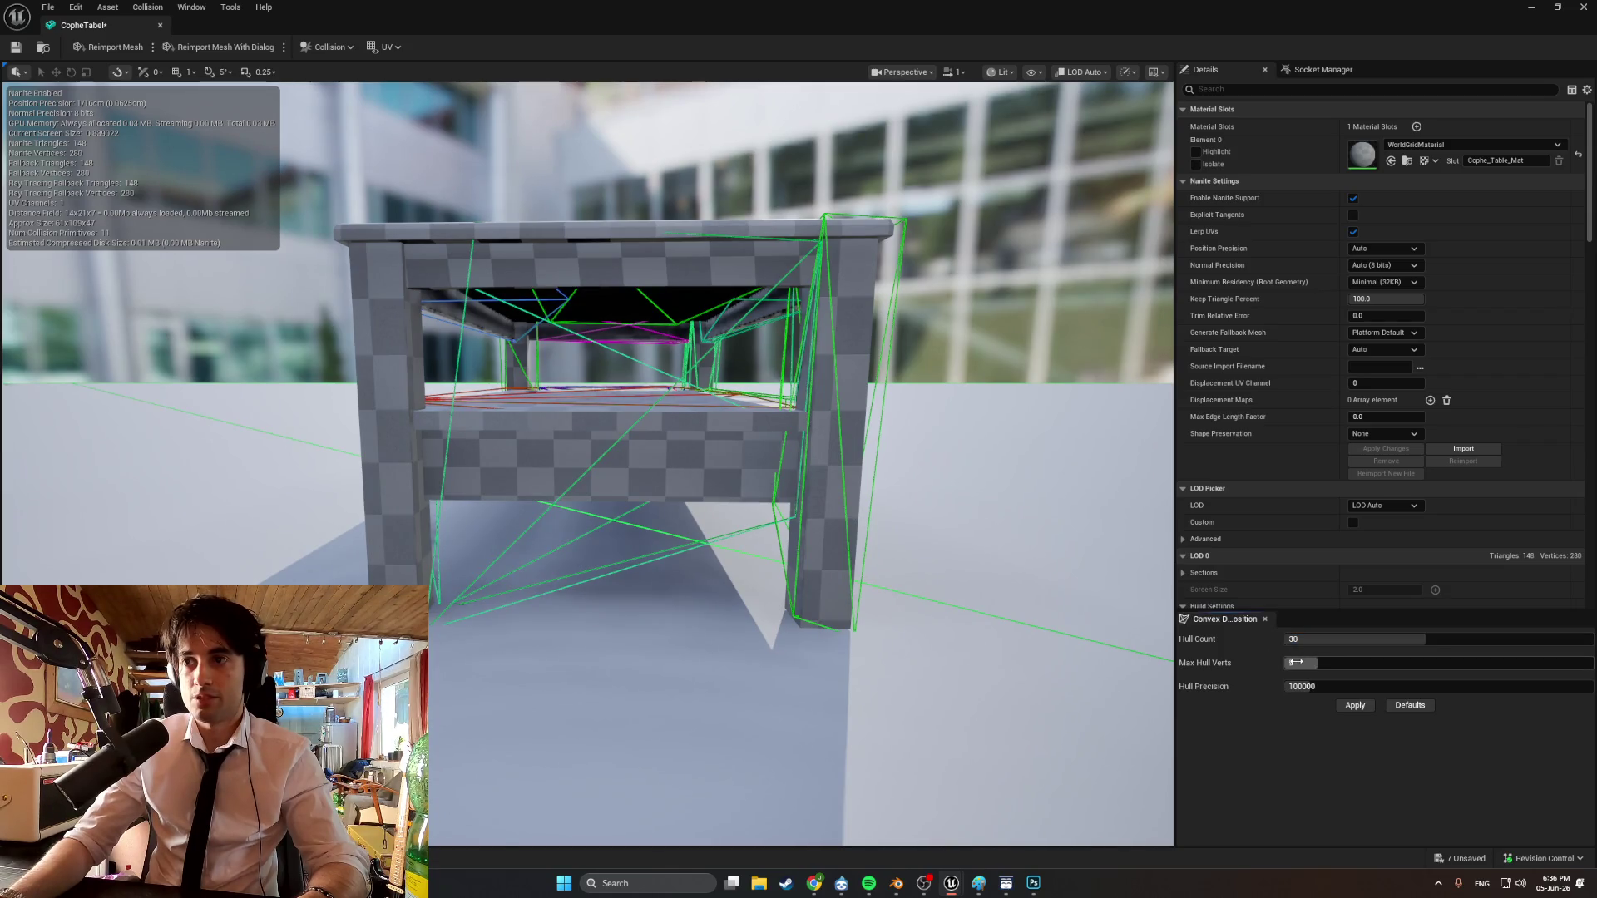
{"action": "left_click", "coordinate": [1350, 706]}
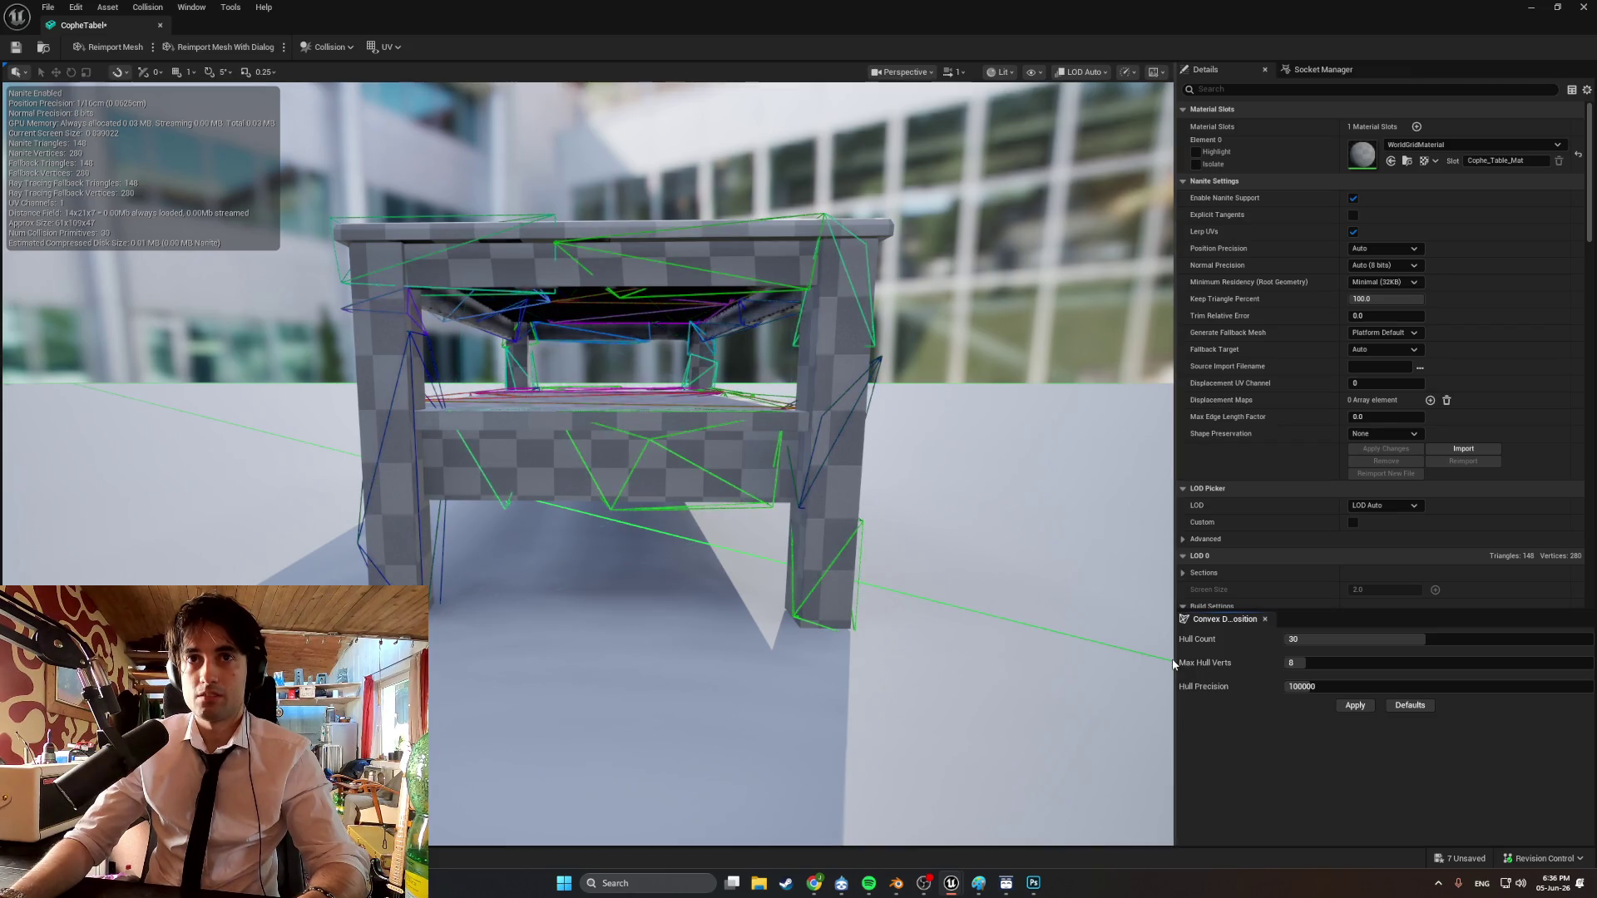
{"action": "left_click_drag", "start_coordinate": [1304, 660], "coordinate": [1346, 657]}
{"action": "left_click", "coordinate": [1364, 708]}
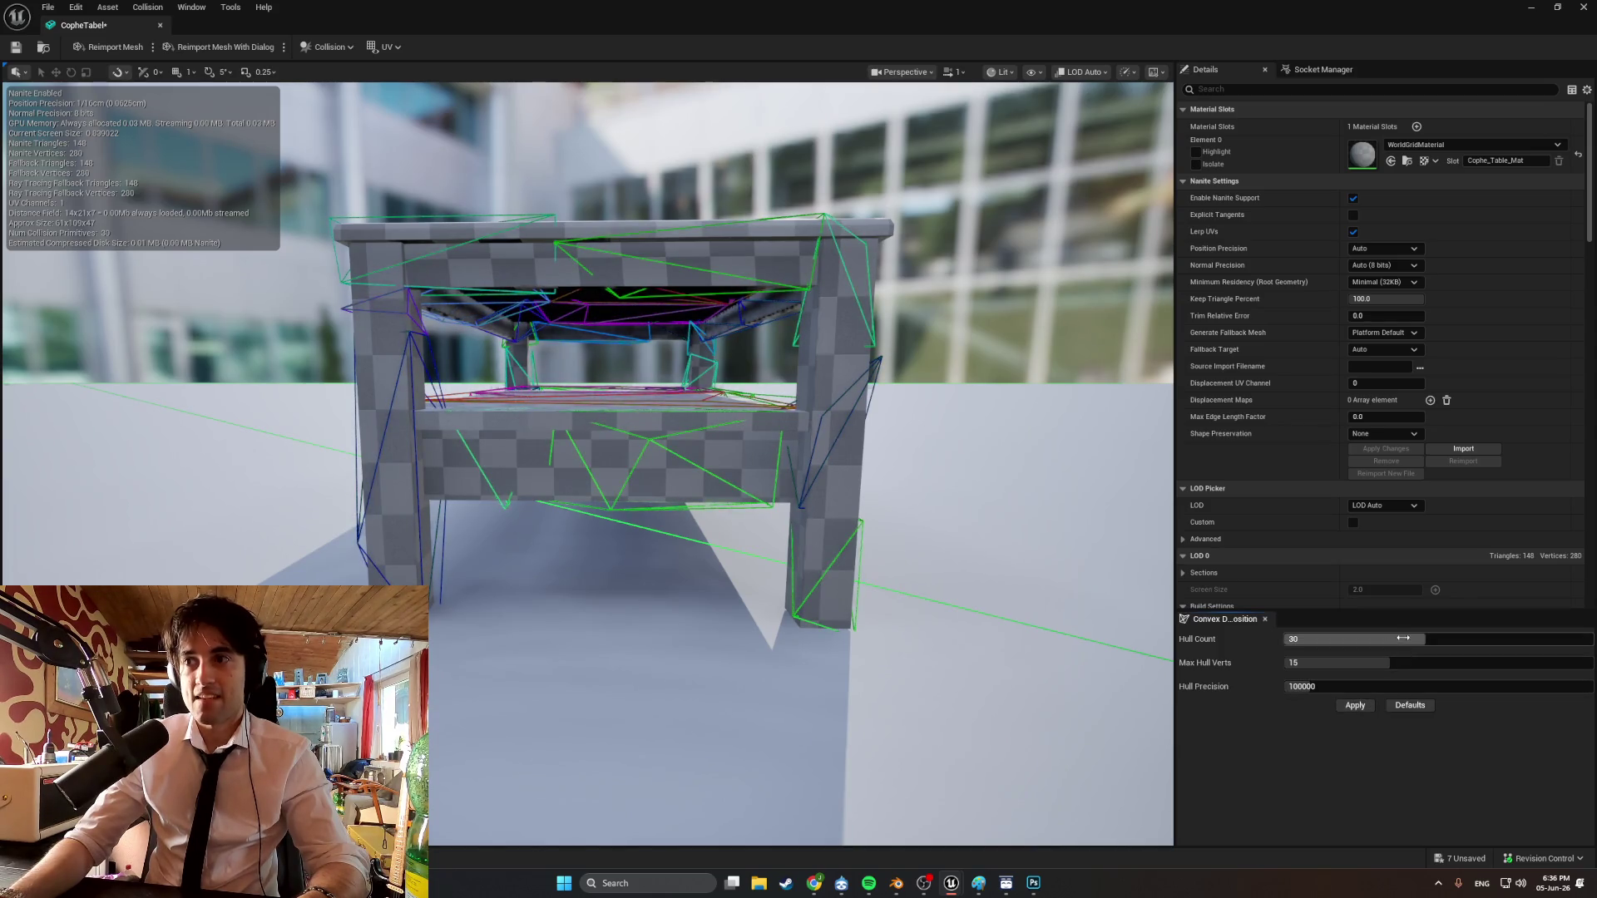
{"action": "left_click", "coordinate": [1371, 706]}
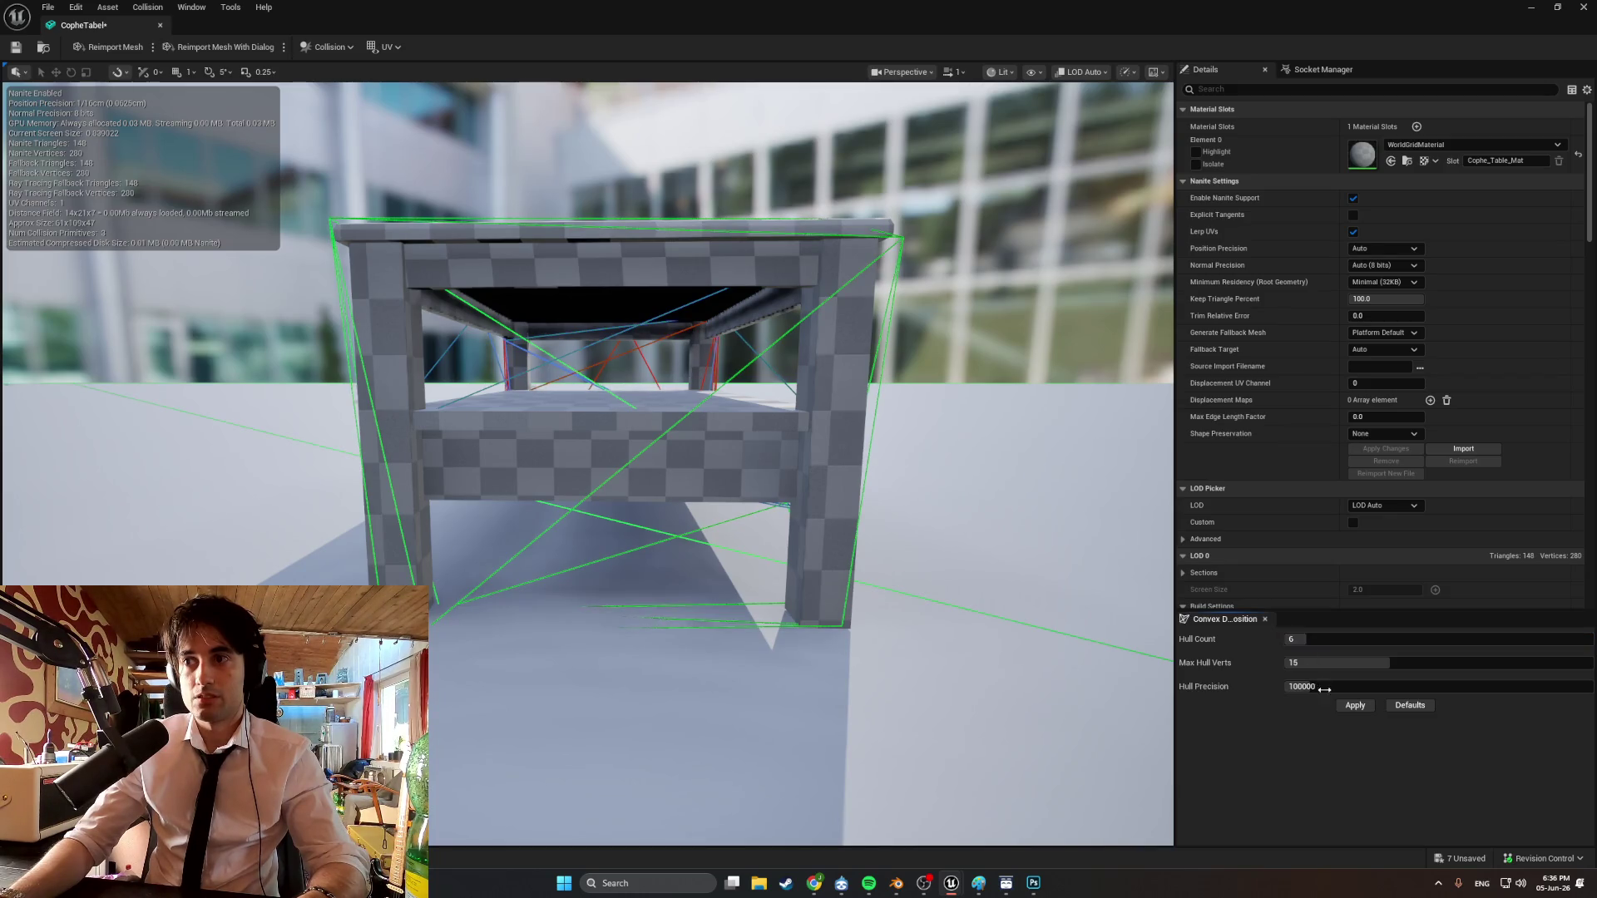
{"action": "left_click", "coordinate": [1350, 707]}
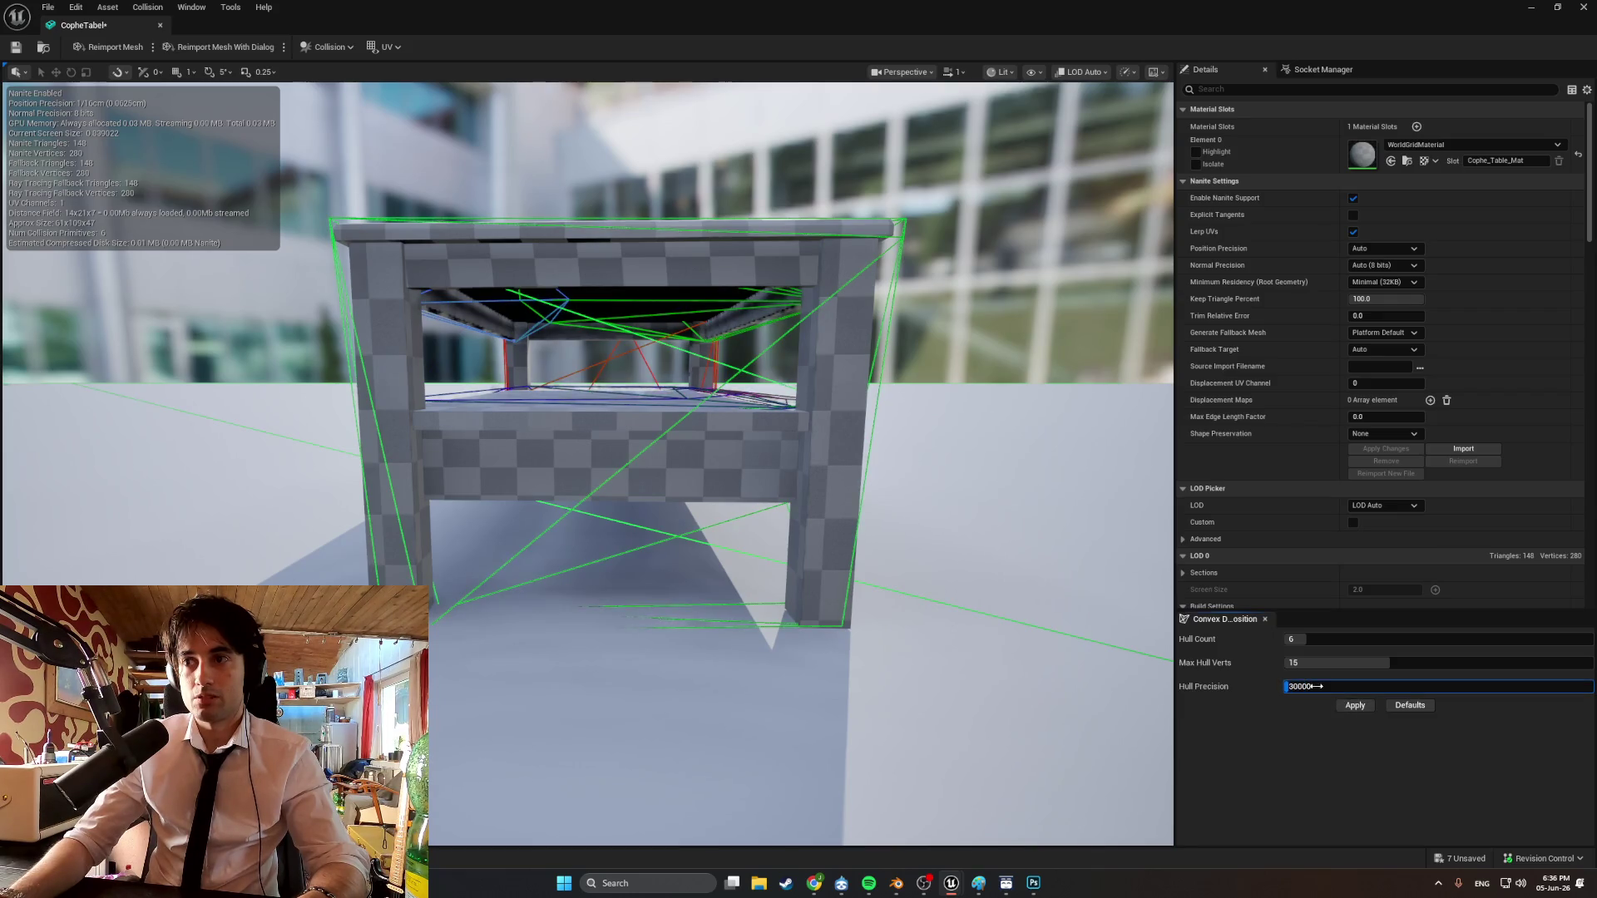
{"action": "left_click", "coordinate": [1350, 707]}
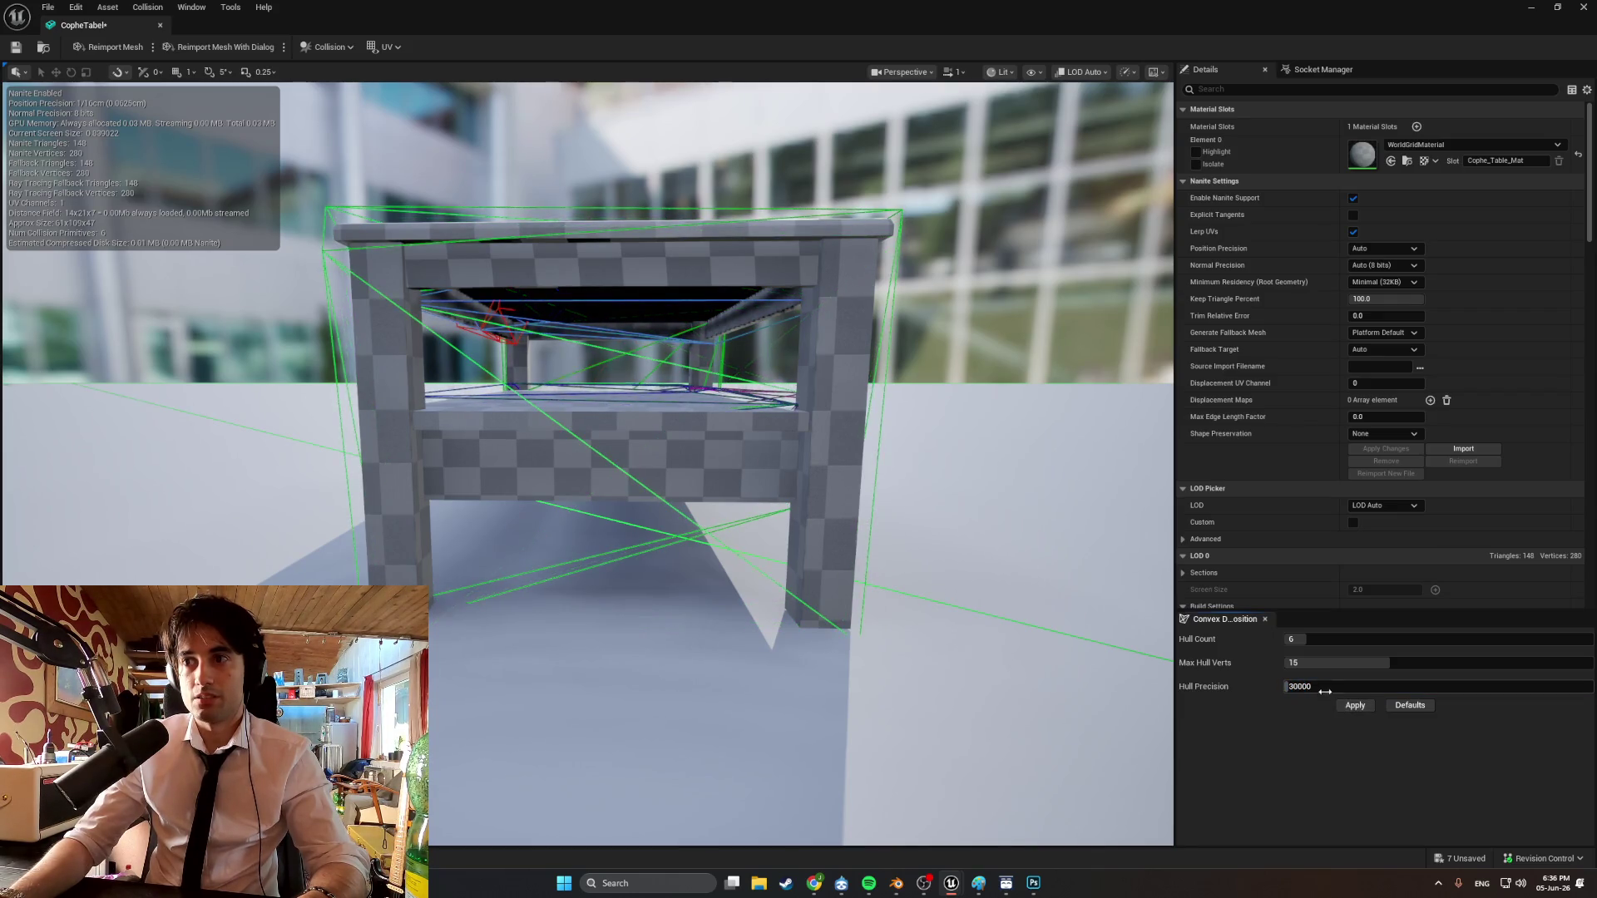
Raise hull precision, set hull count 14 and max verts 16, reapply, then reset to defaults.
{"action": "left_click_drag", "start_coordinate": [1325, 692], "coordinate": [1439, 687]}
{"action": "left_click", "coordinate": [1349, 706]}
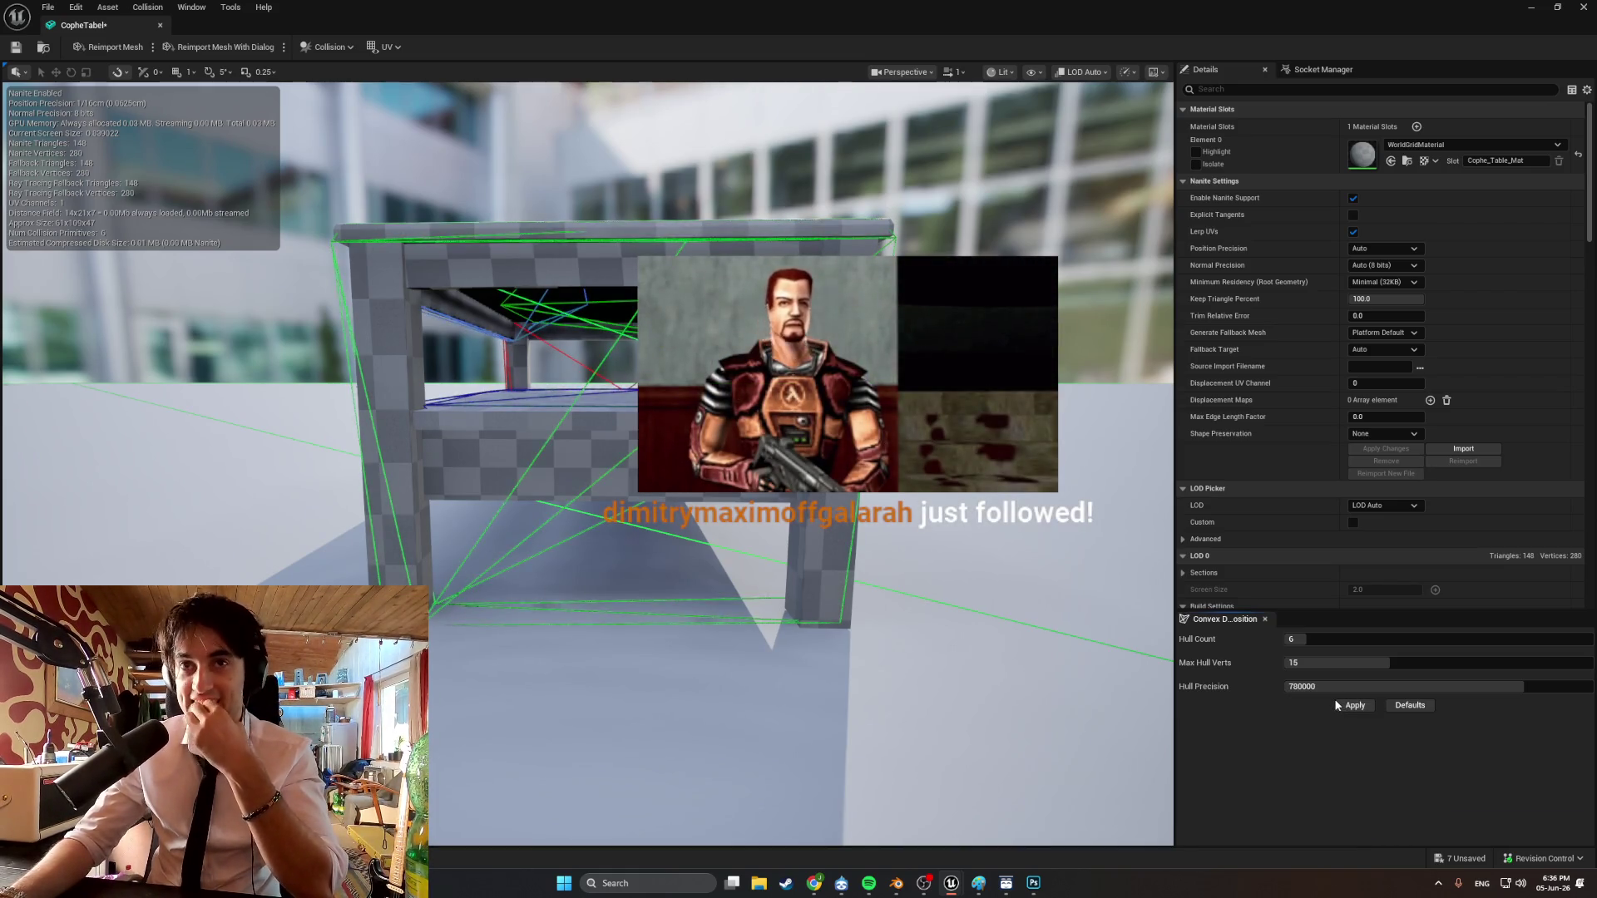
{"action": "left_click_drag", "start_coordinate": [1291, 639], "coordinate": [1345, 639]}
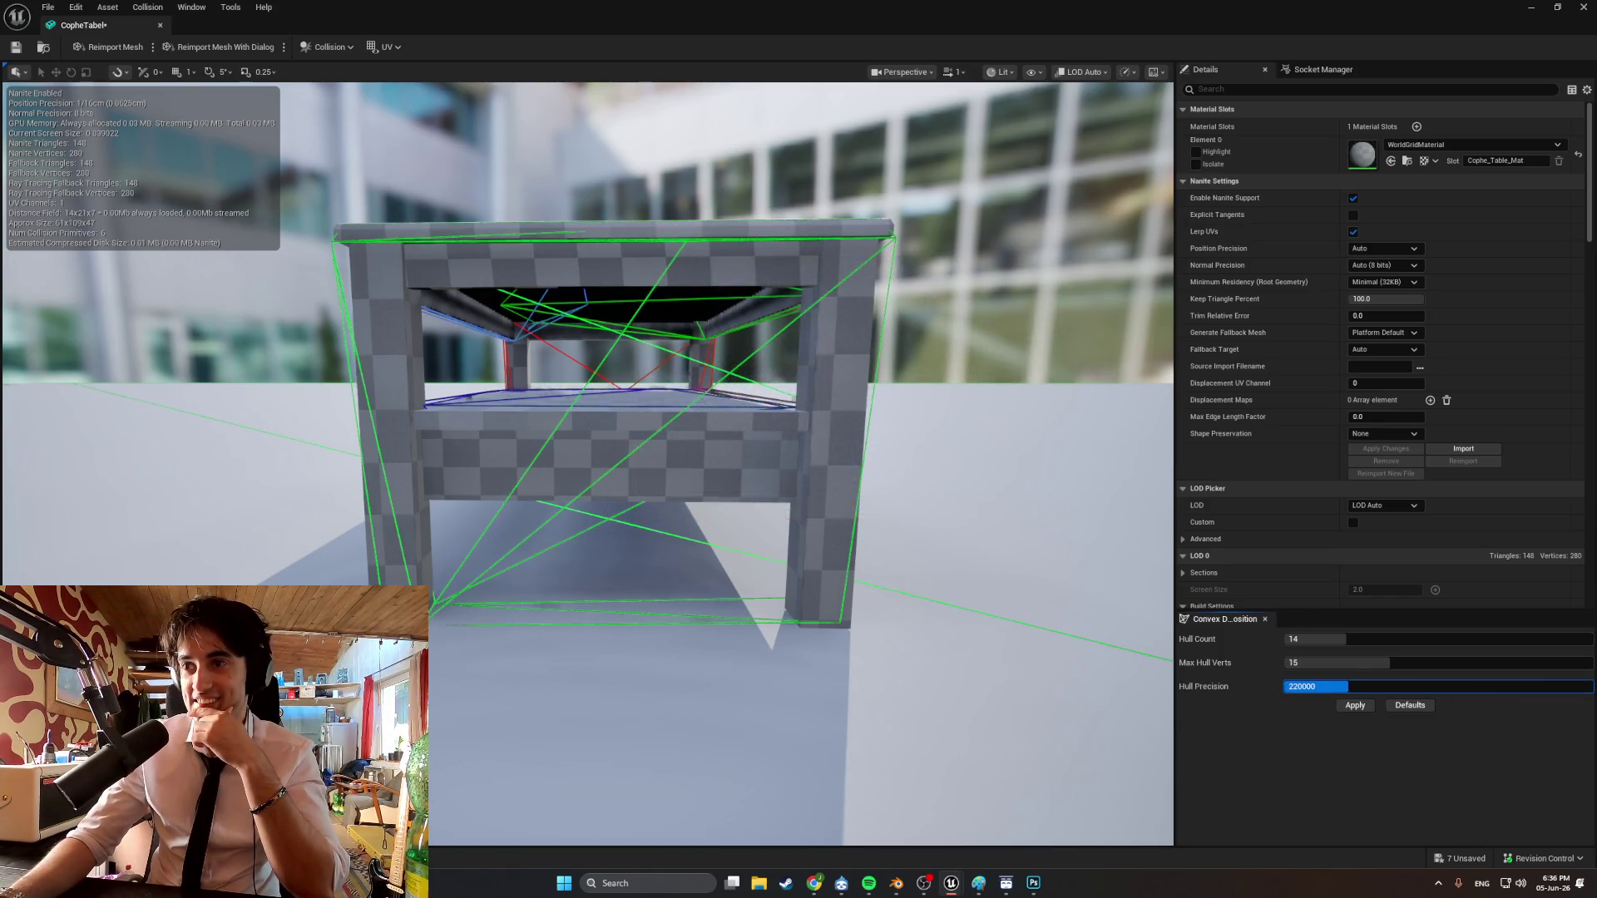
{"action": "type", "text": "230000"}
{"action": "left_click_drag", "start_coordinate": [1431, 666], "coordinate": [1437, 663]}
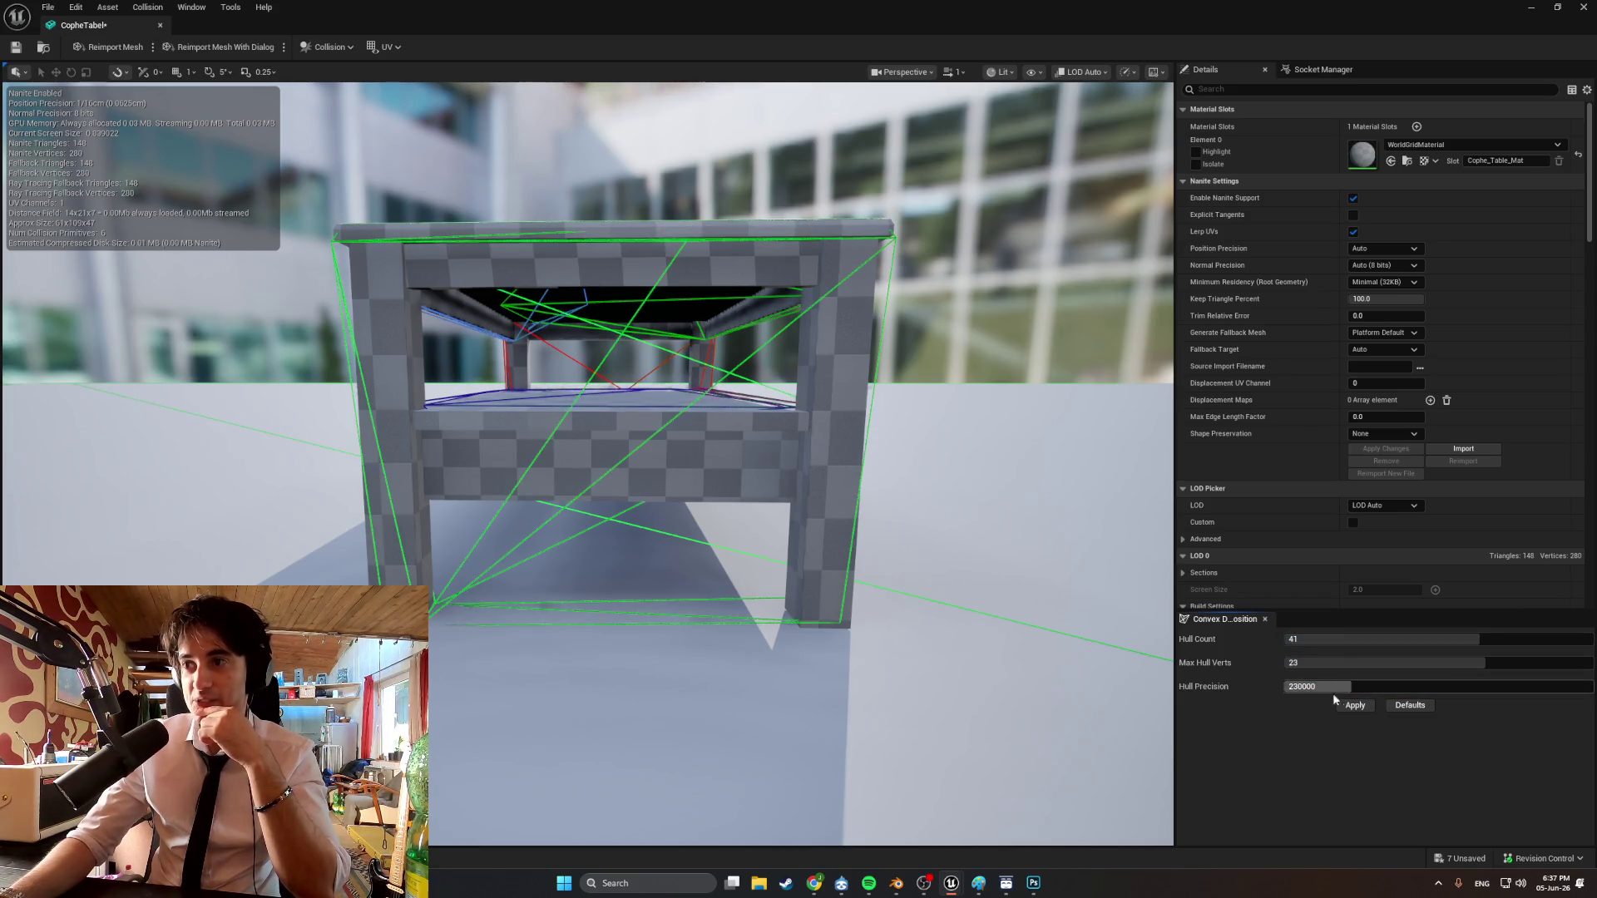
{"action": "left_click", "coordinate": [1352, 706]}
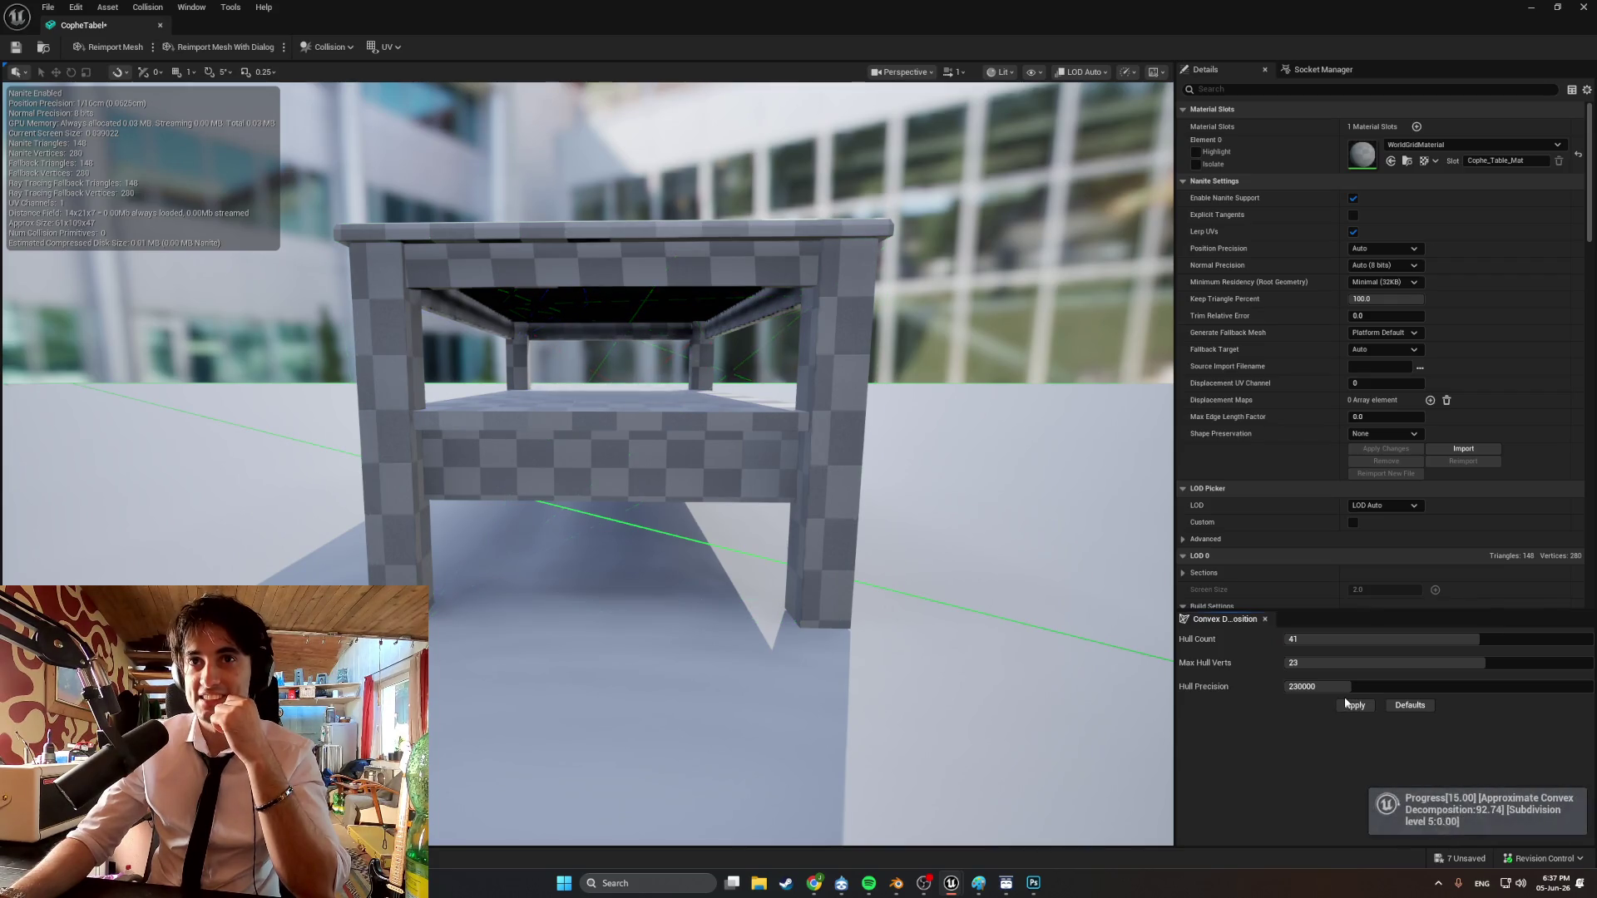
{"action": "mouse_move", "coordinate": [749, 499]}
{"action": "left_mouse_down"}
{"action": "mouse_move", "coordinate": [898, 466]}
{"action": "mouse_move", "coordinate": [865, 533]}
{"action": "mouse_move", "coordinate": [785, 465]}
{"action": "left_mouse_up"}
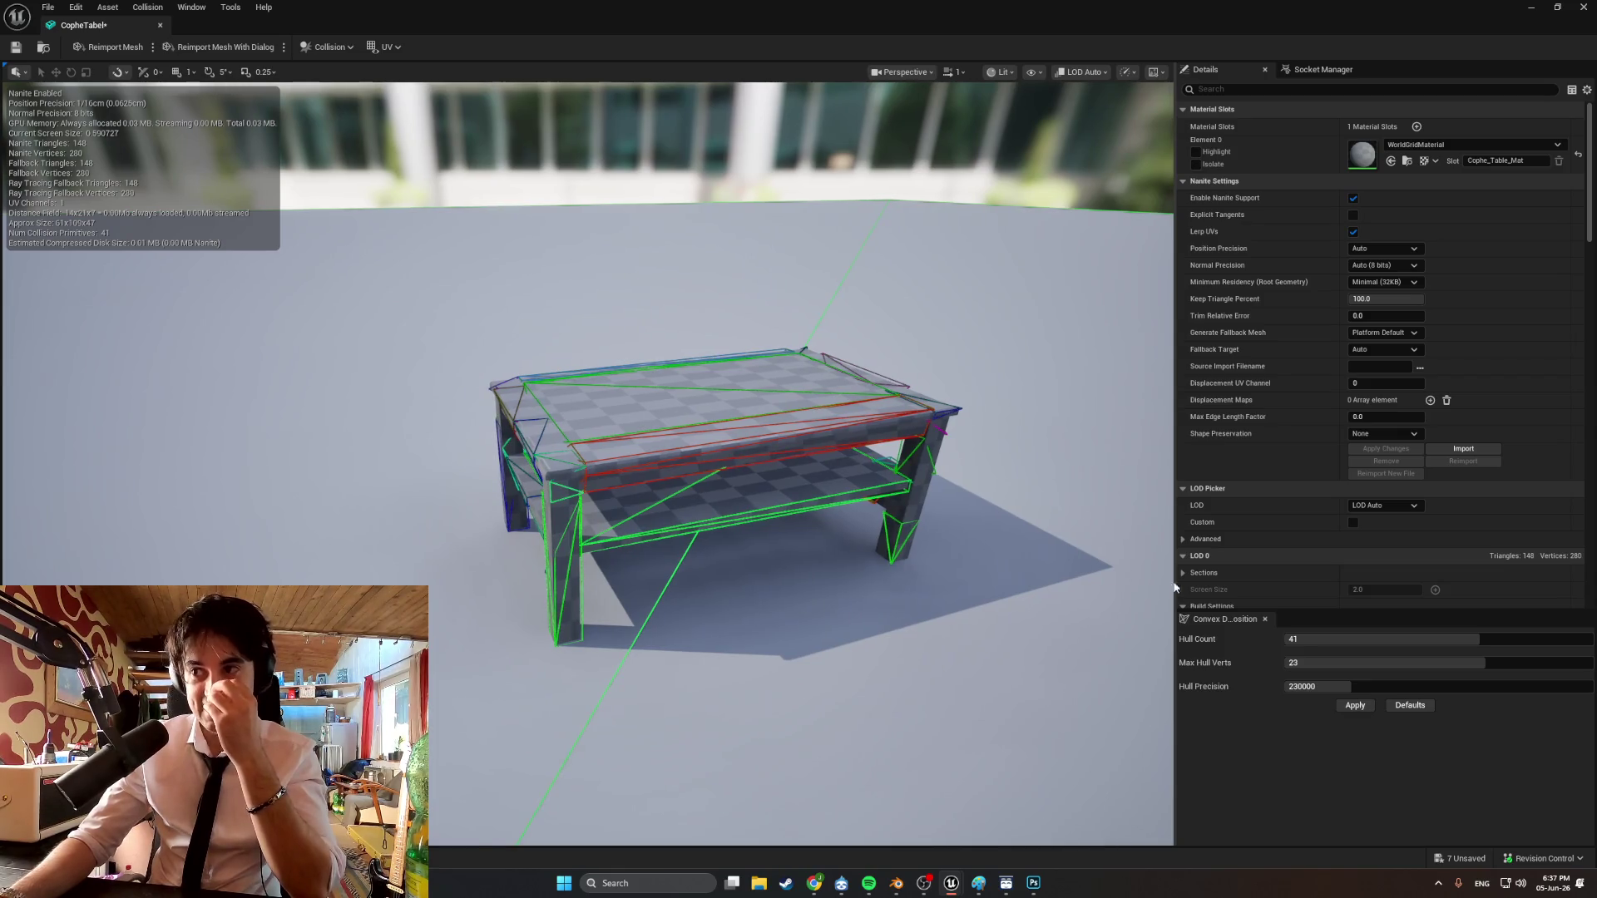
{"action": "left_click", "coordinate": [1403, 709]}
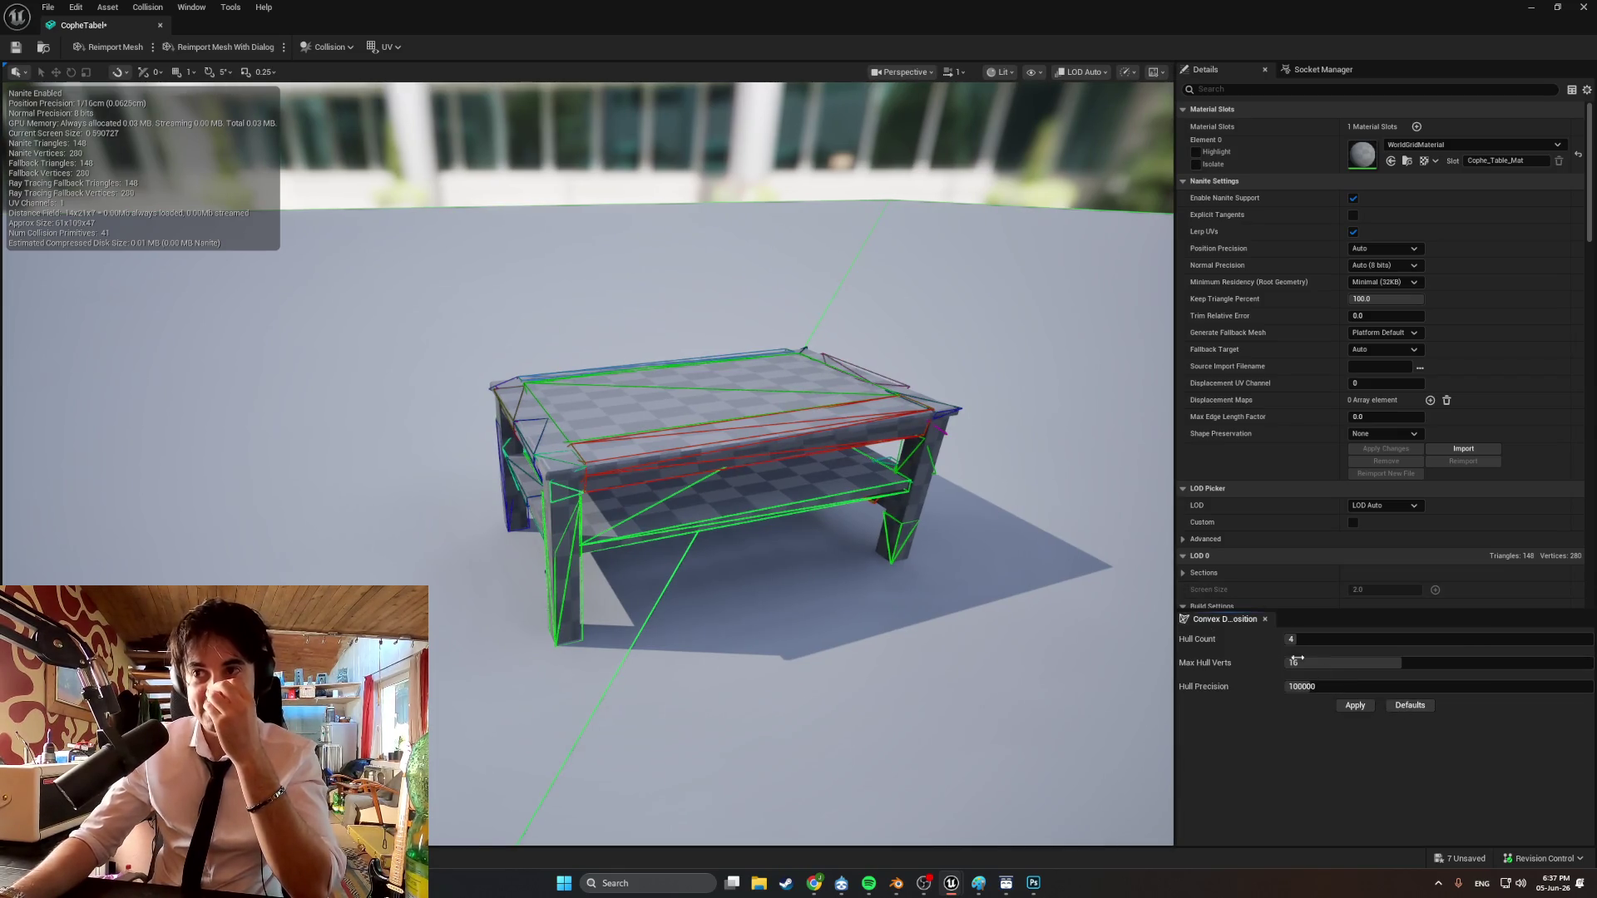
{"action": "left_click", "coordinate": [314, 48]}
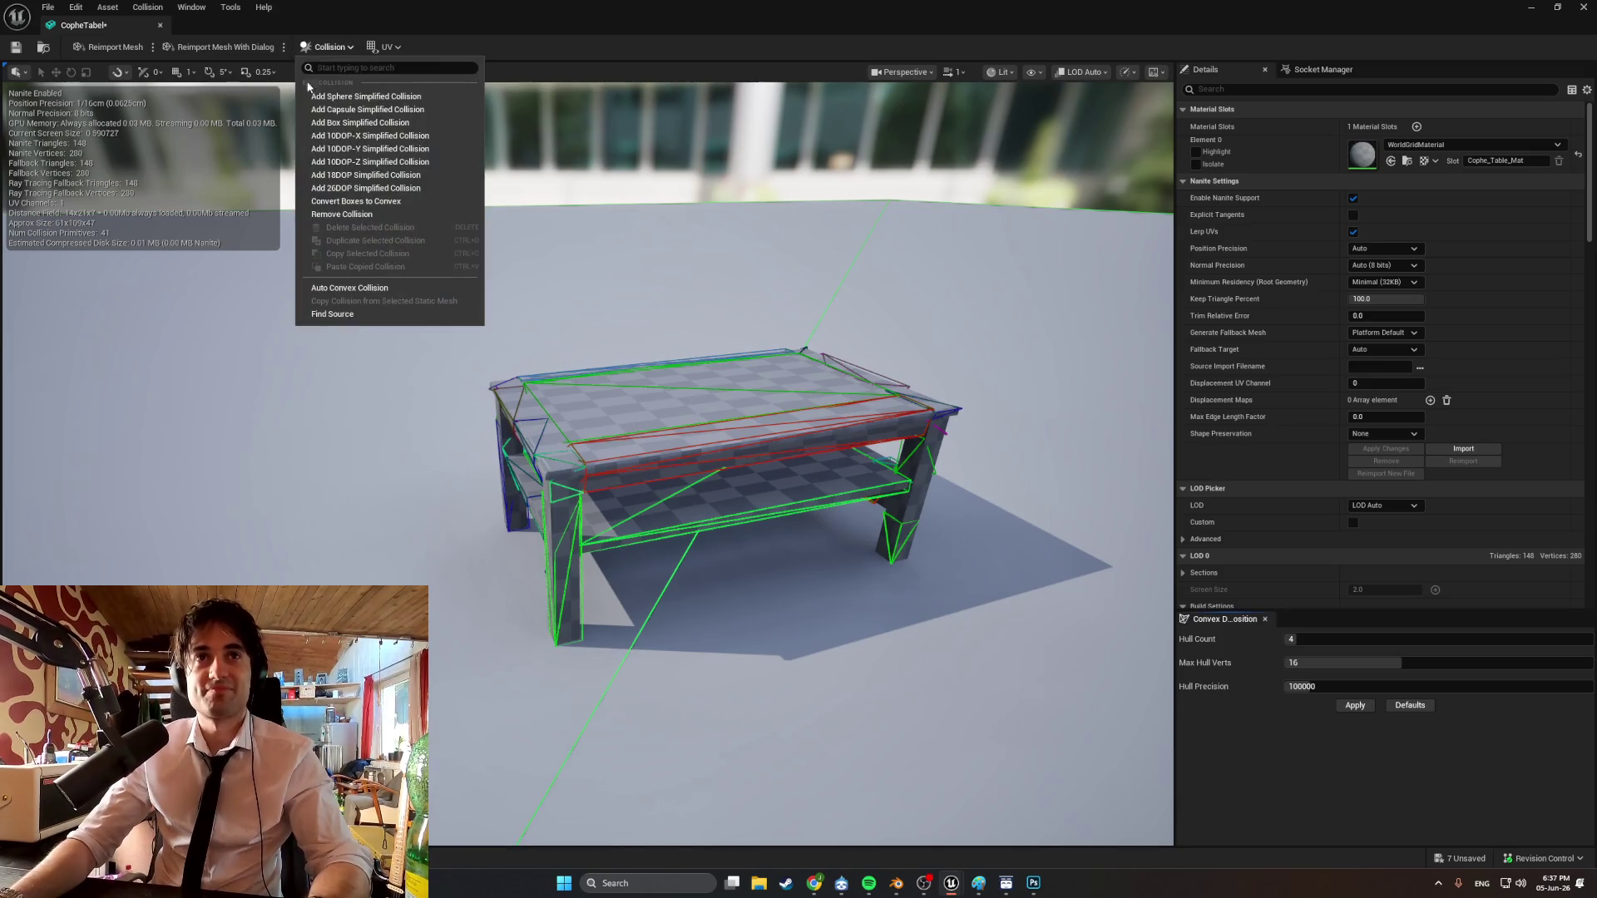
Remove all collision from the table and lower the camera speed to 0.33.
{"action": "left_click", "coordinate": [373, 218]}
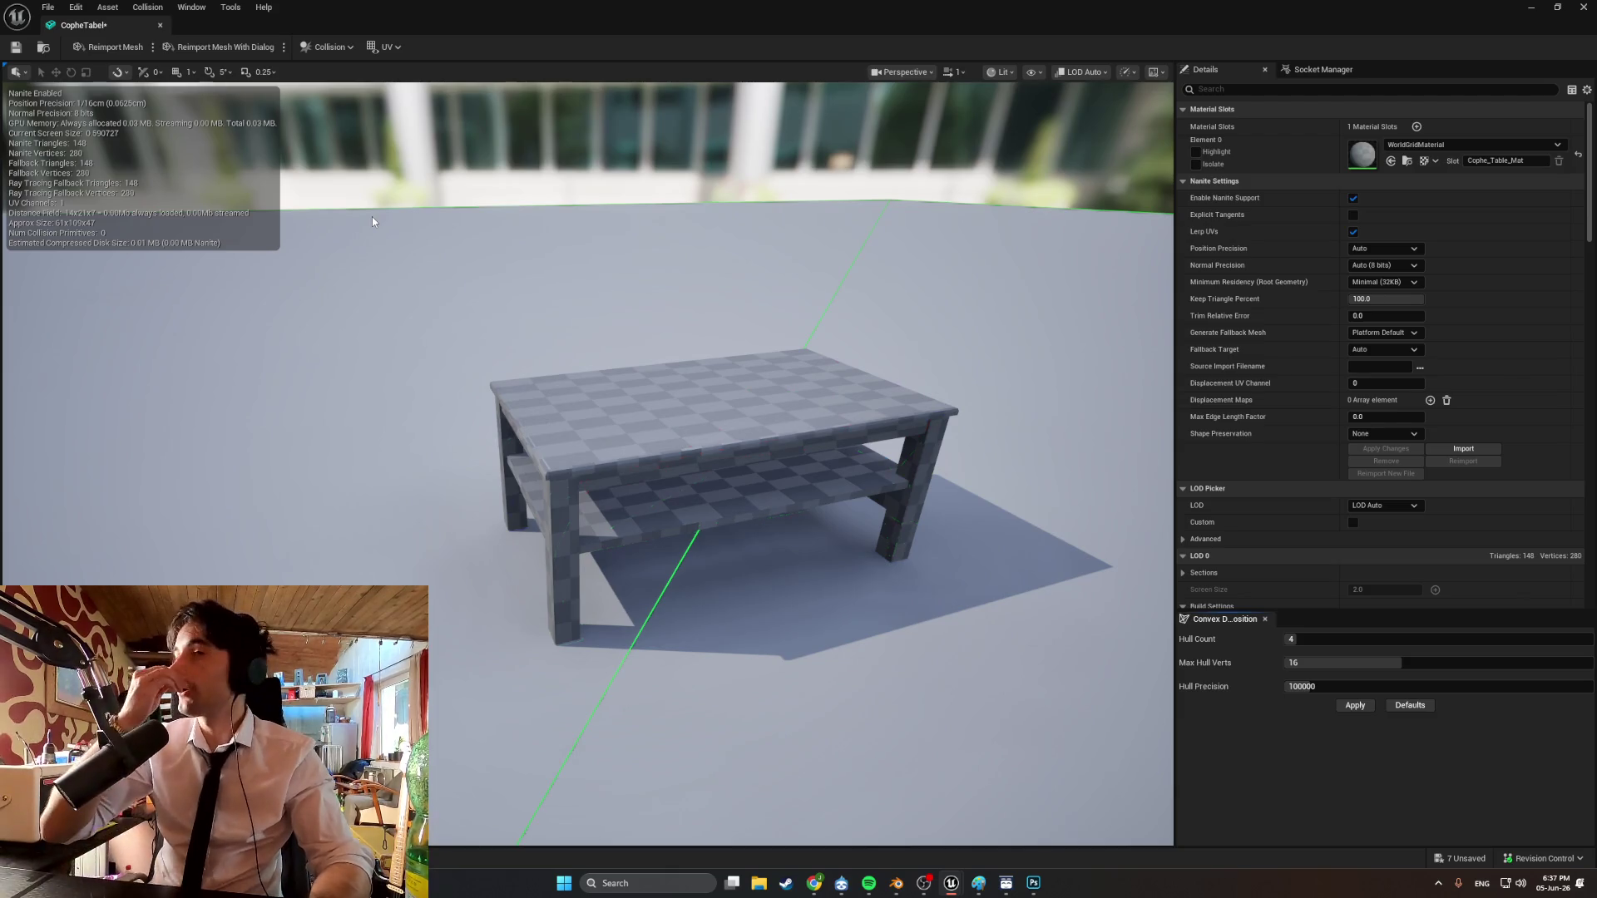
{"action": "left_click_drag", "start_coordinate": [372, 217], "coordinate": [349, 125]}
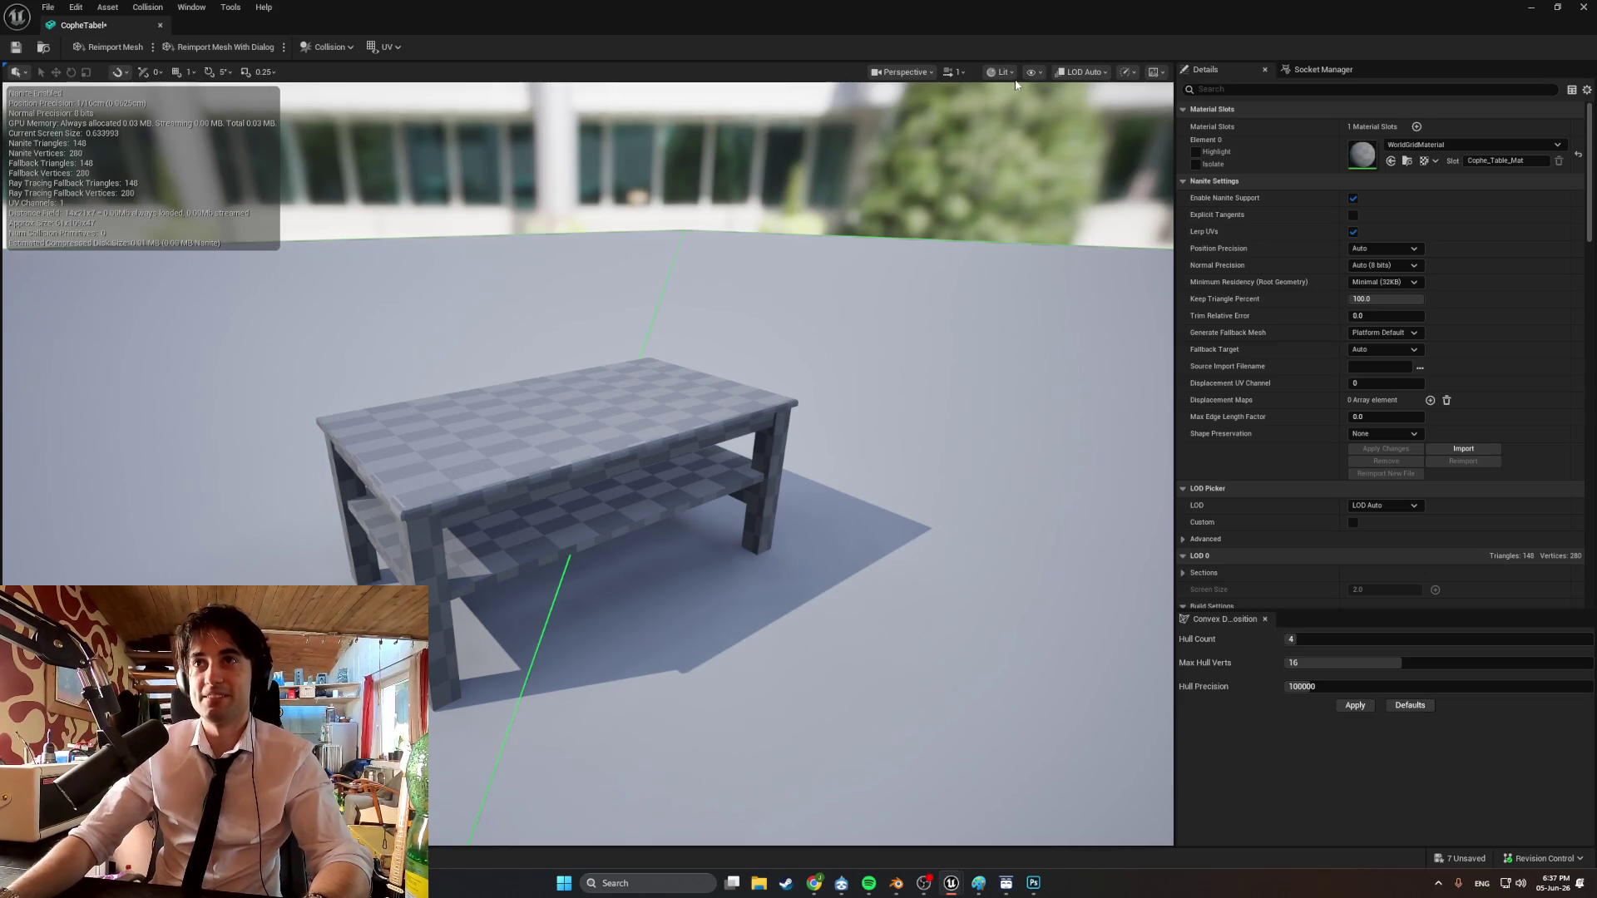
{"action": "left_click", "coordinate": [965, 77]}
{"action": "left_click_drag", "start_coordinate": [948, 104], "coordinate": [865, 104]}
{"action": "mouse_move", "coordinate": [666, 333]}
{"action": "left_mouse_down"}
{"action": "mouse_move", "coordinate": [665, 249]}
{"action": "mouse_move", "coordinate": [678, 321]}
{"action": "left_mouse_up"}
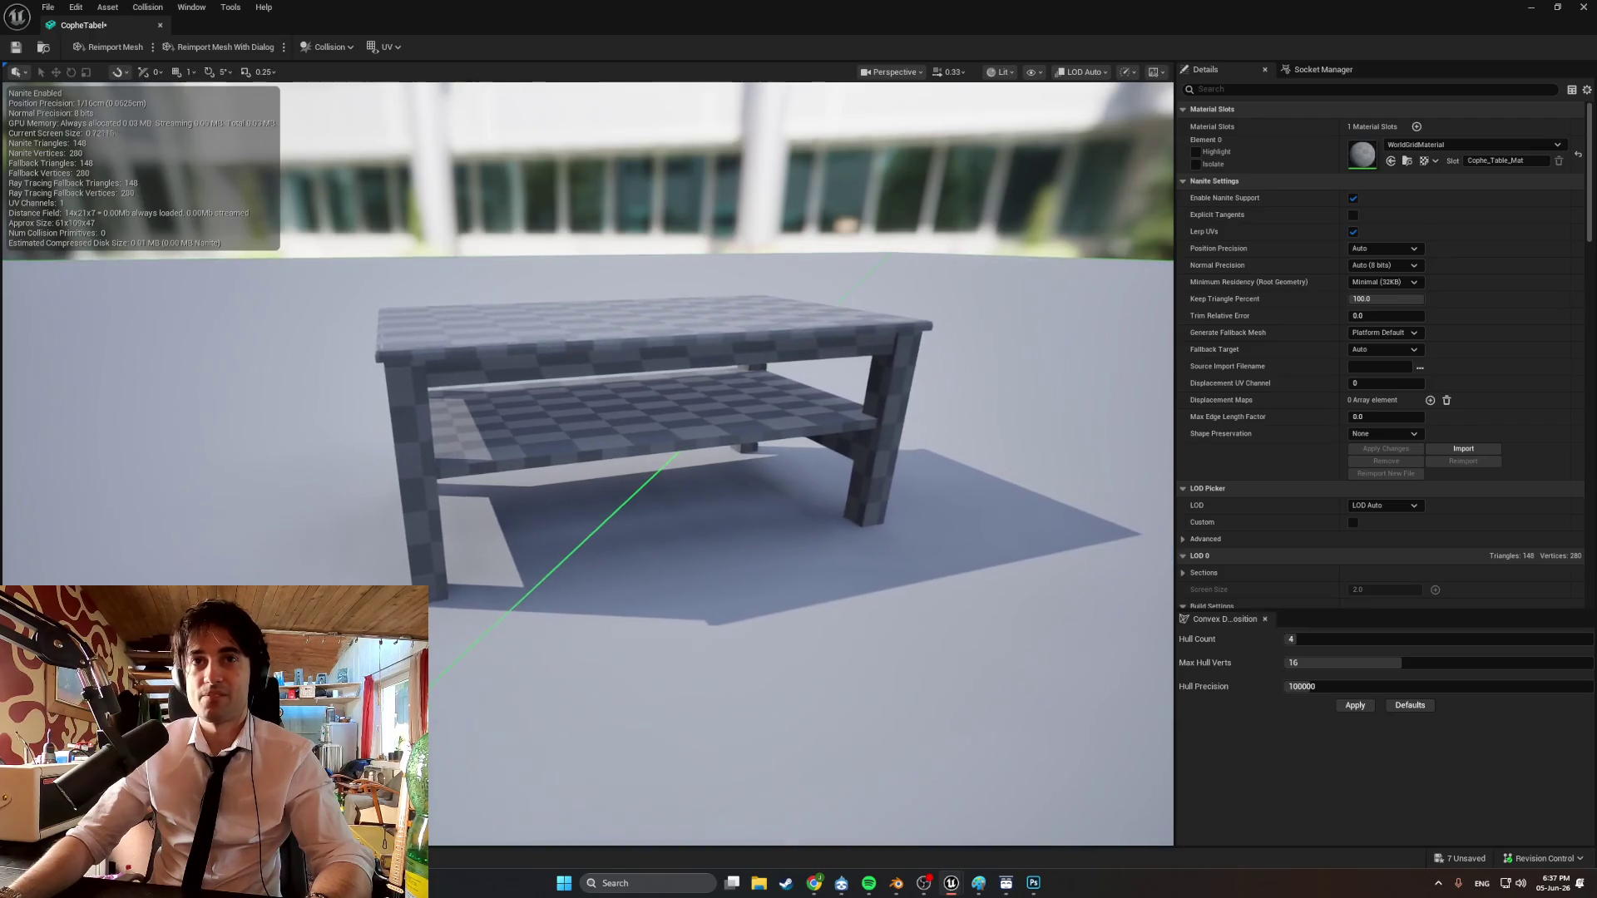
Add a box simplified collision and scale it flatter in Z.
{"action": "left_click", "coordinate": [340, 45]}
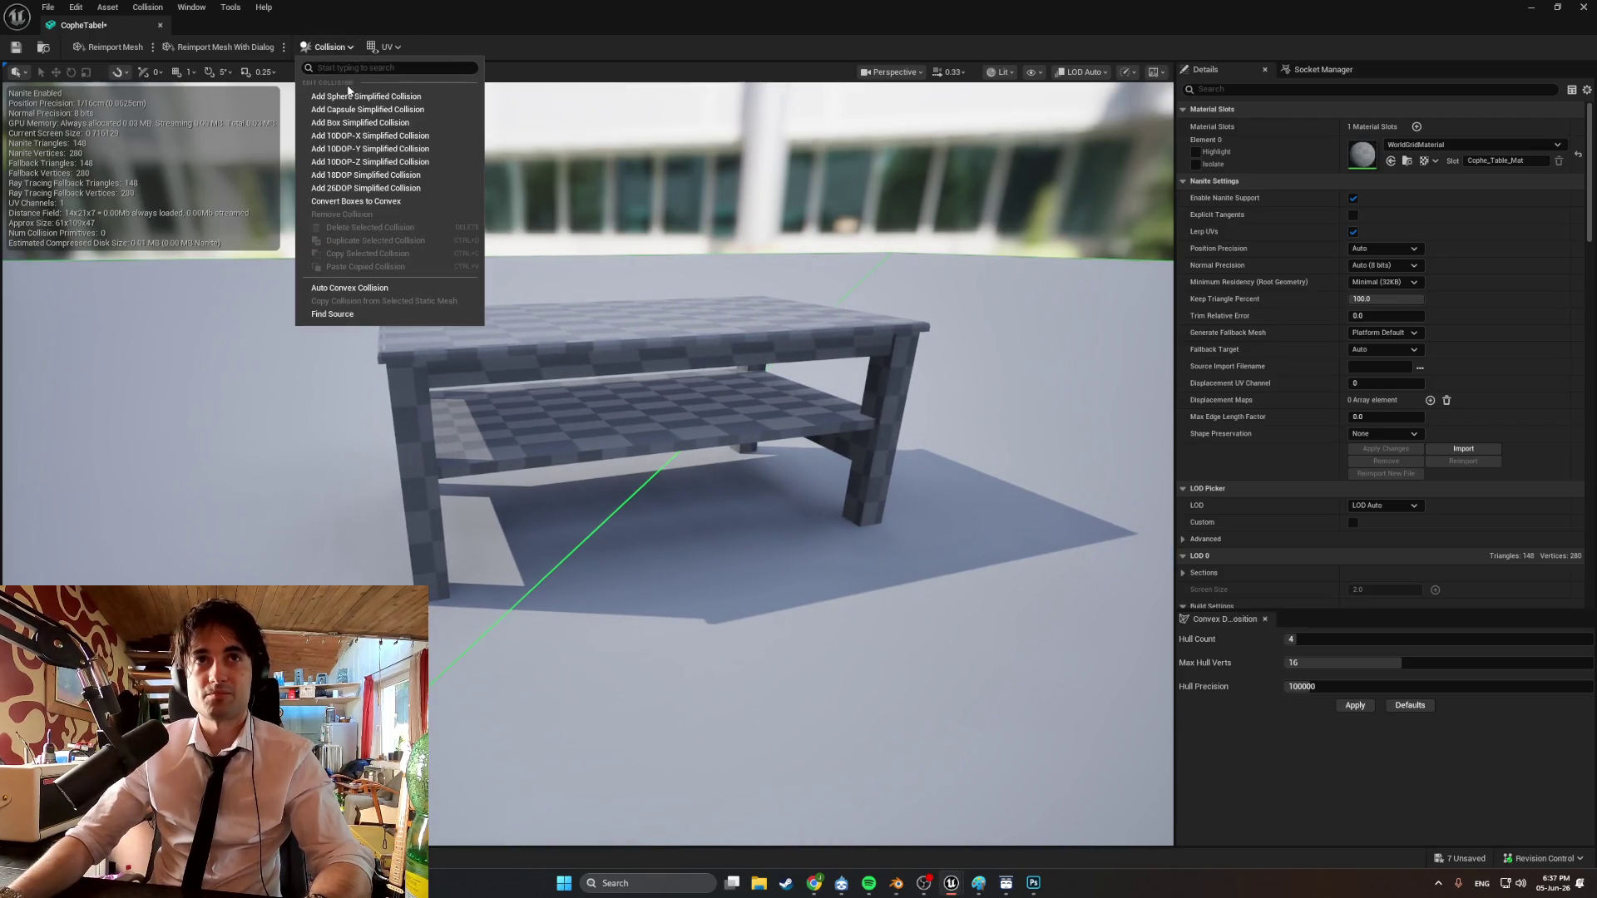
{"action": "left_click", "coordinate": [385, 123]}
{"action": "left_click_drag", "start_coordinate": [553, 245], "coordinate": [701, 279]}
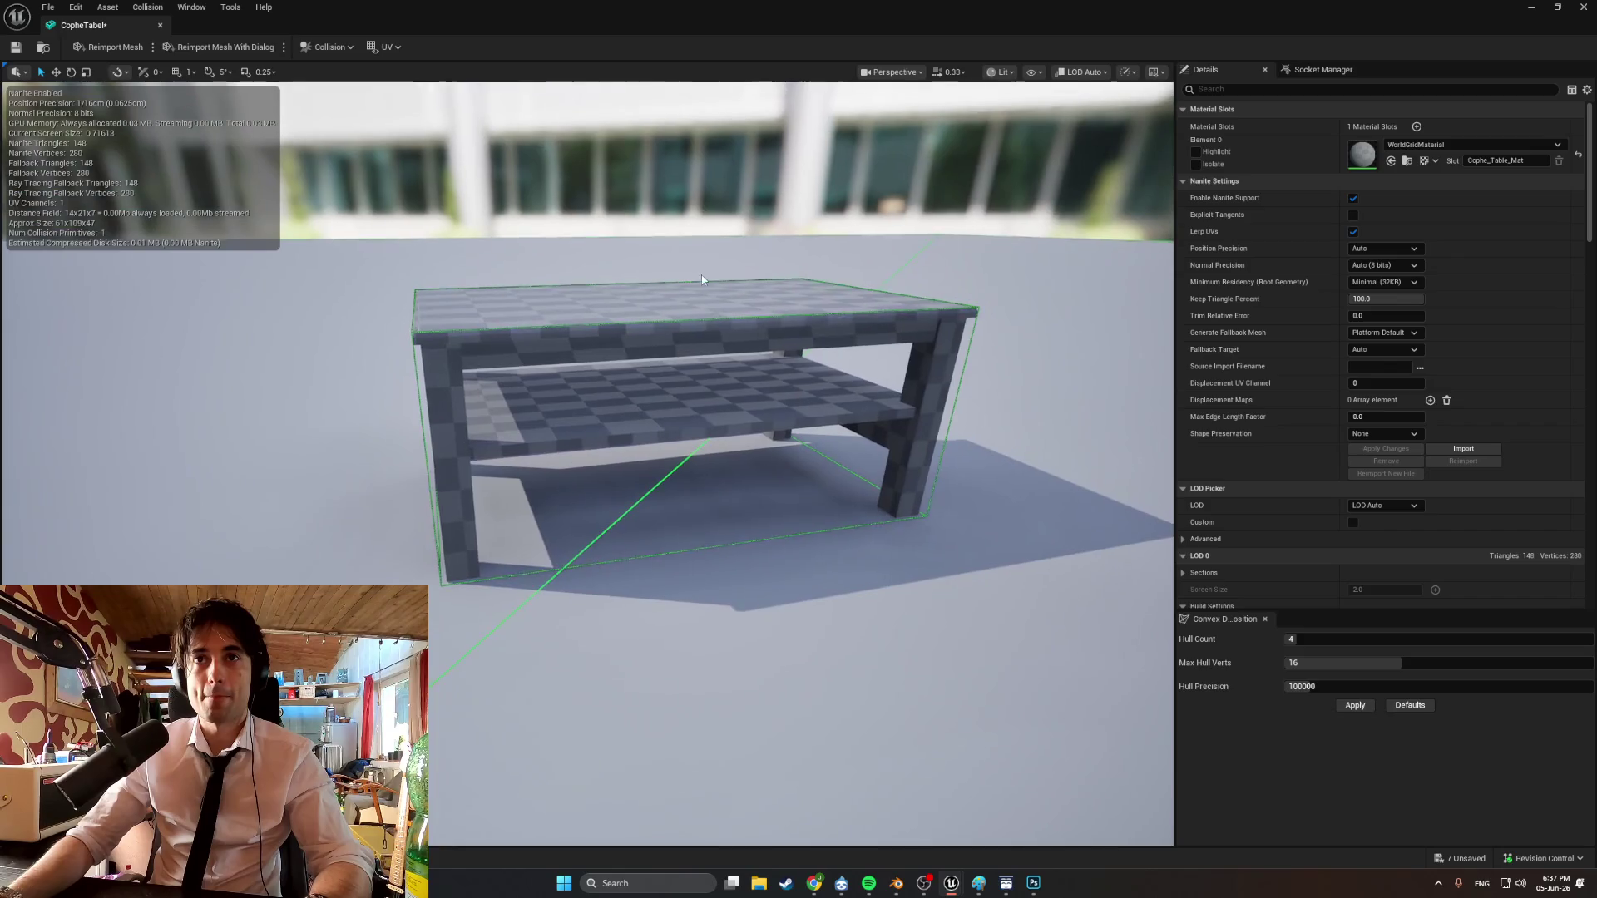
{"action": "left_click", "coordinate": [675, 322]}
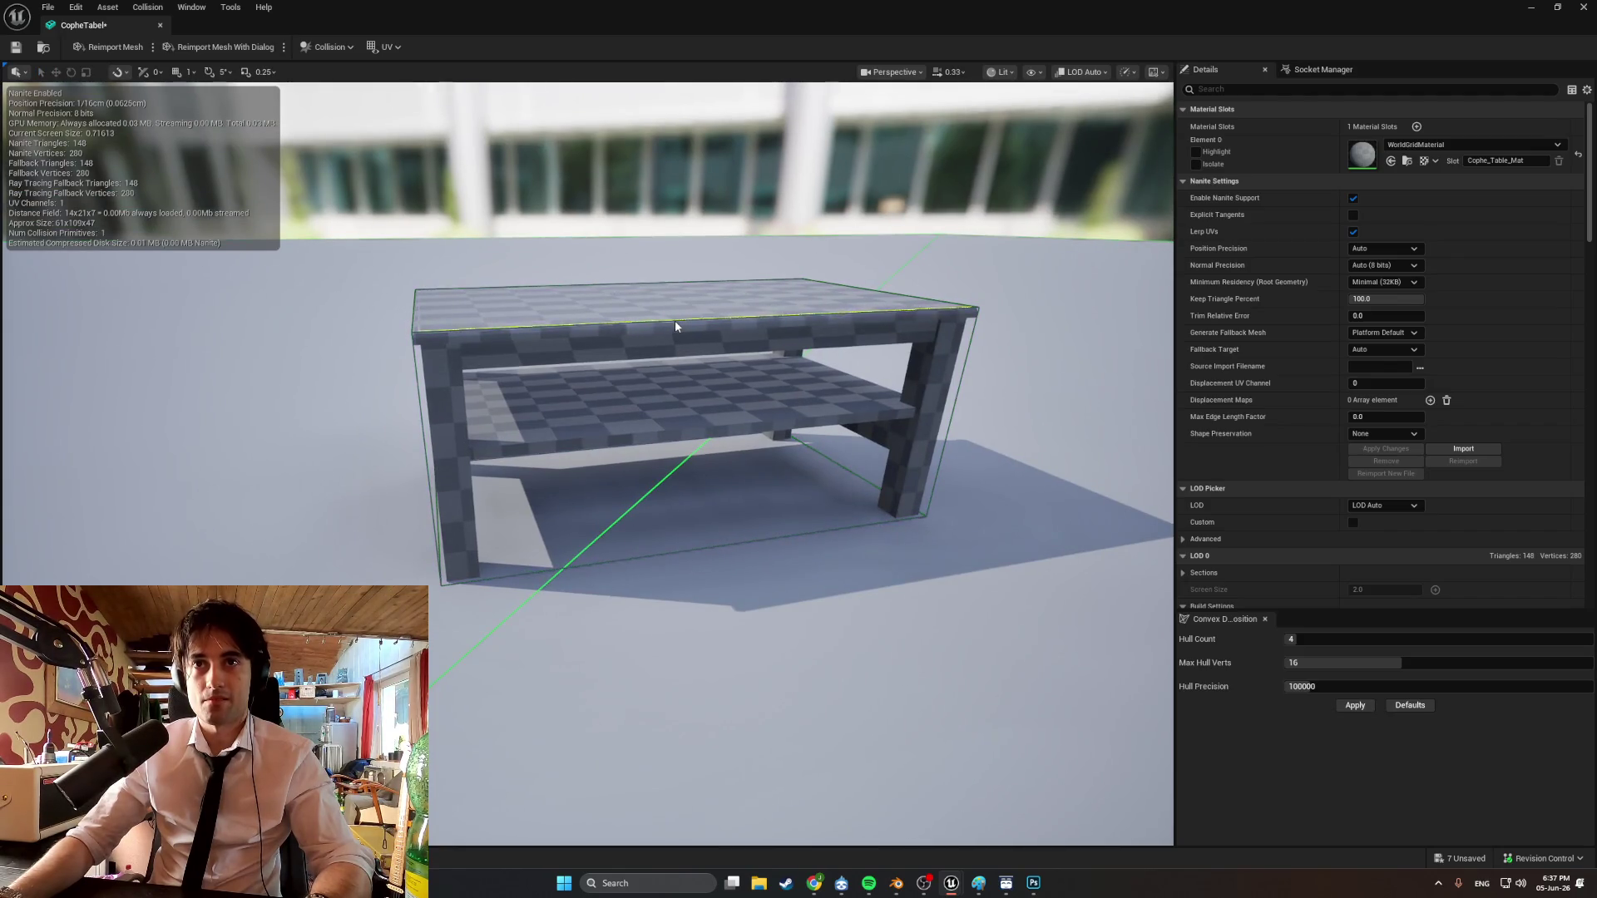
{"action": "key", "text": "r"}
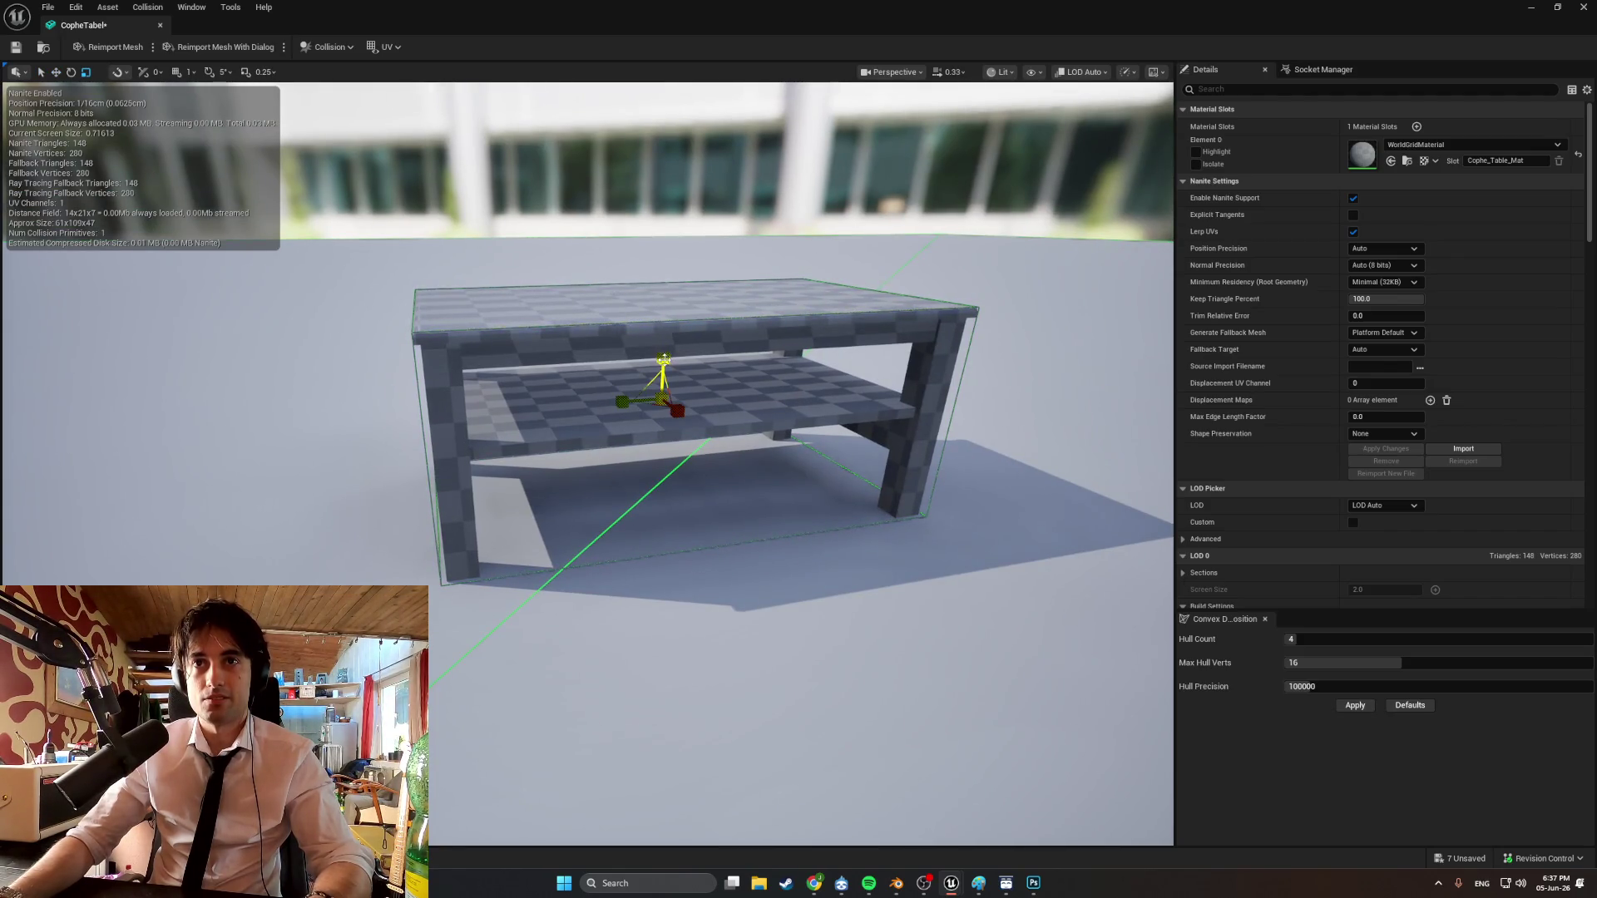
{"action": "mouse_move", "coordinate": [663, 359]}
{"action": "left_mouse_down"}
{"action": "mouse_move", "coordinate": [663, 416]}
{"action": "mouse_move", "coordinate": [653, 287]}
{"action": "mouse_move", "coordinate": [689, 322]}
{"action": "mouse_move", "coordinate": [681, 357]}
{"action": "mouse_move", "coordinate": [682, 342]}
{"action": "left_mouse_up"}
{"action": "key", "text": "w"}
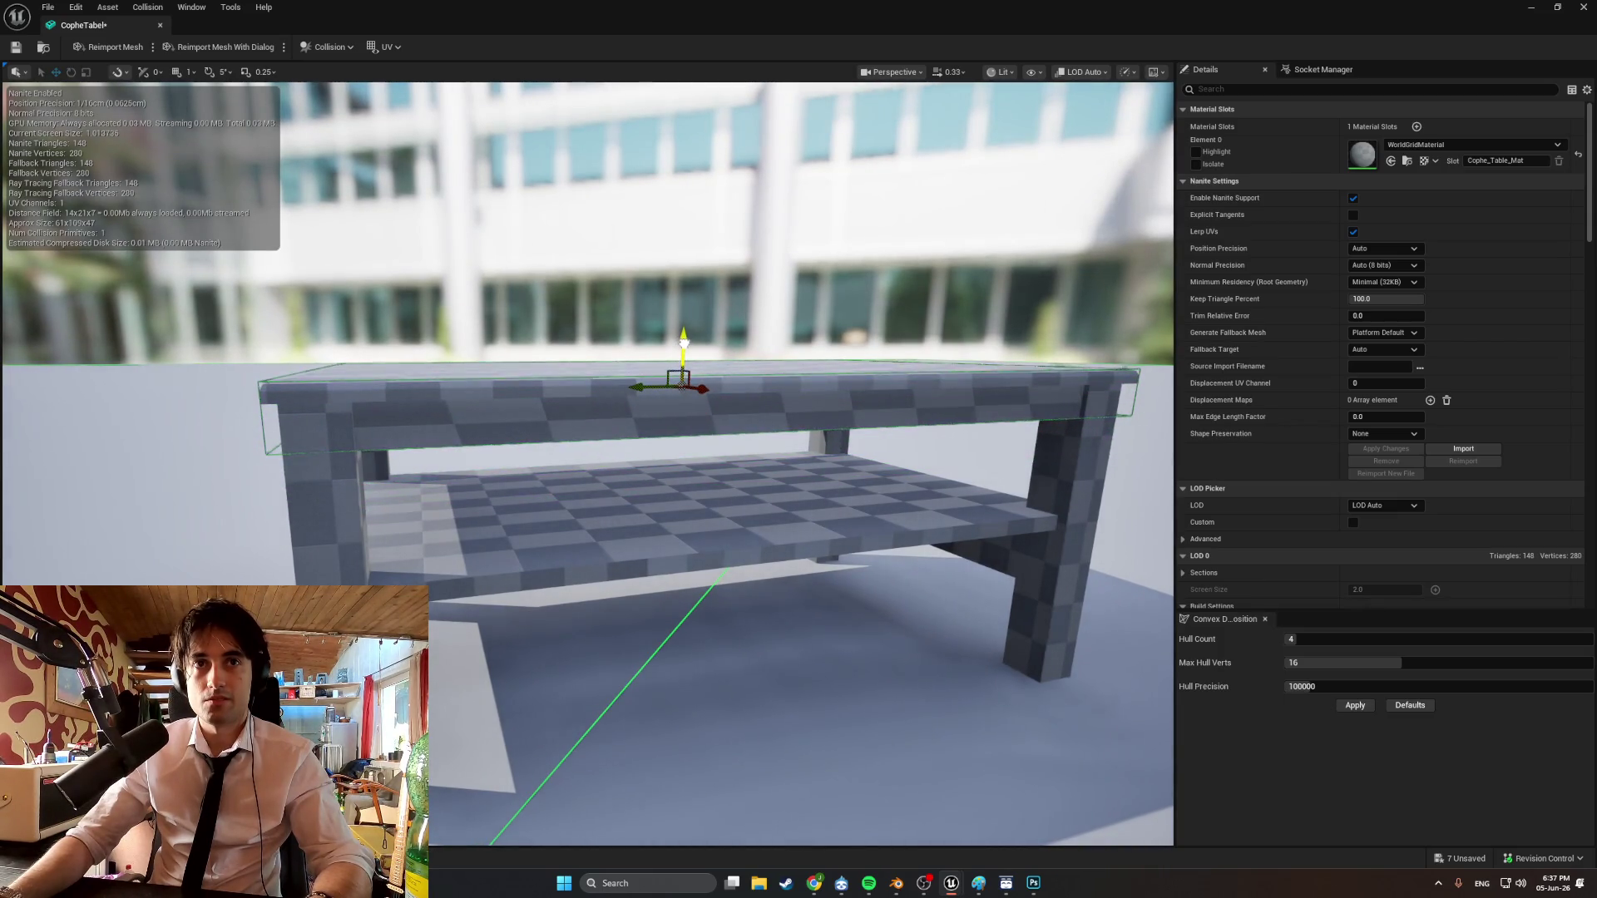
Alt-drag a copy of the box collision down to the lower shelf, then flatten and stretch it sideways.
{"action": "scroll", "coordinate": [724, 397], "scroll_direction": "up", "scroll_amount": 2}
{"action": "mouse_move", "coordinate": [703, 383]}
{"action": "left_mouse_down", "text": "alt"}
{"action": "mouse_move", "coordinate": [695, 358]}
{"action": "mouse_move", "coordinate": [636, 455]}
{"action": "left_mouse_up", "text": "alt"}
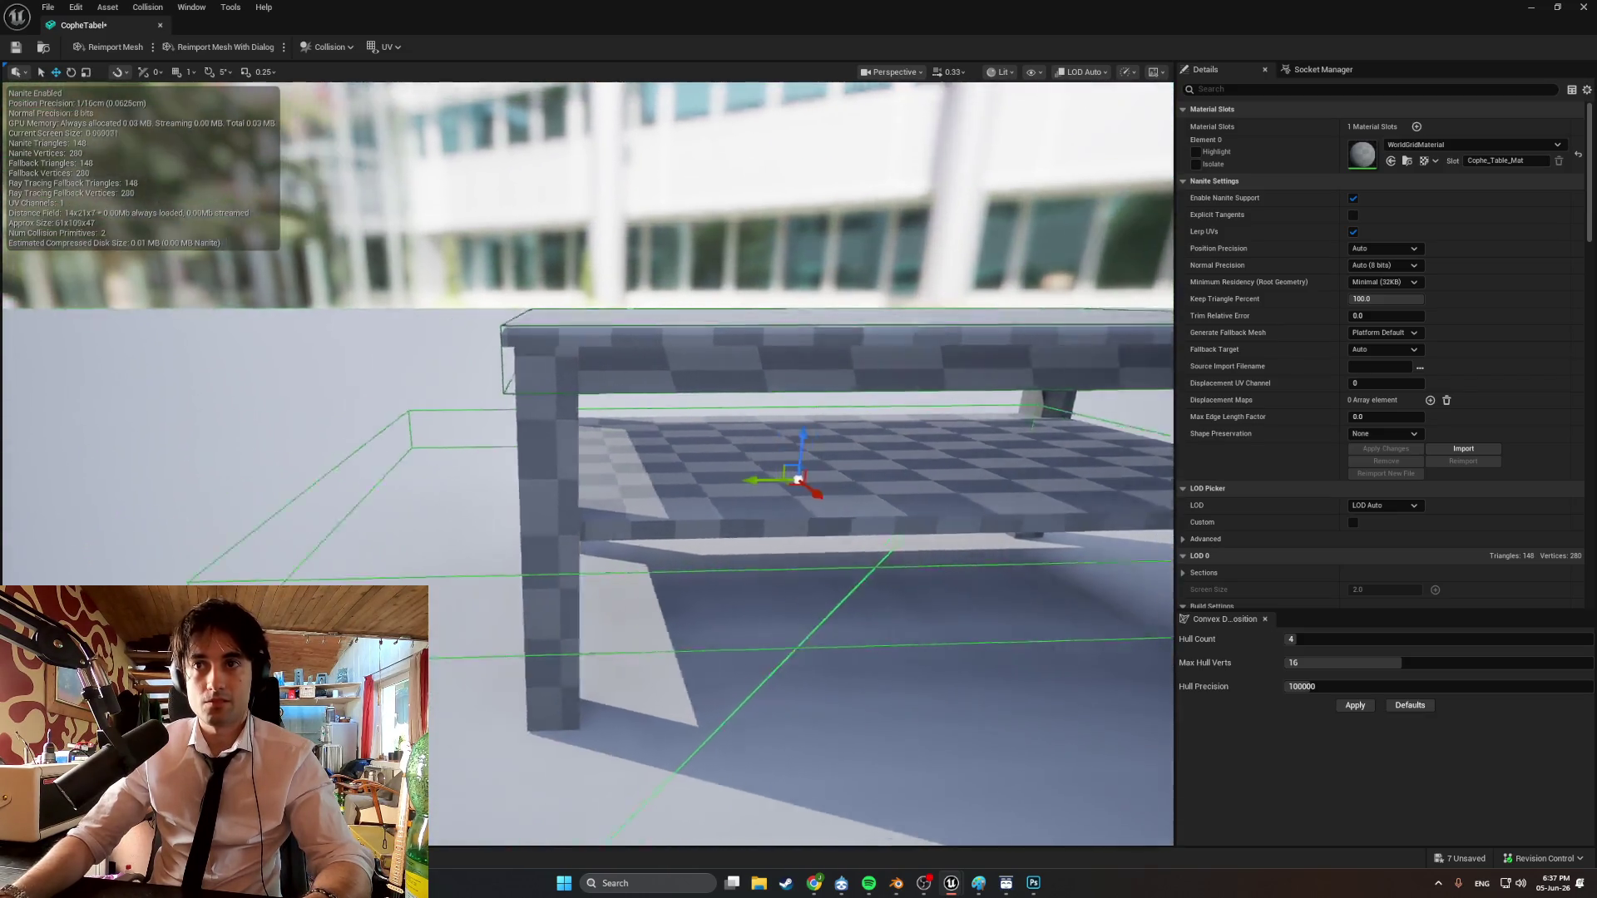
{"action": "key", "text": "f"}
{"action": "key", "text": "r"}
{"action": "left_click_drag", "start_coordinate": [724, 380], "coordinate": [723, 395]}
{"action": "key", "text": "f"}
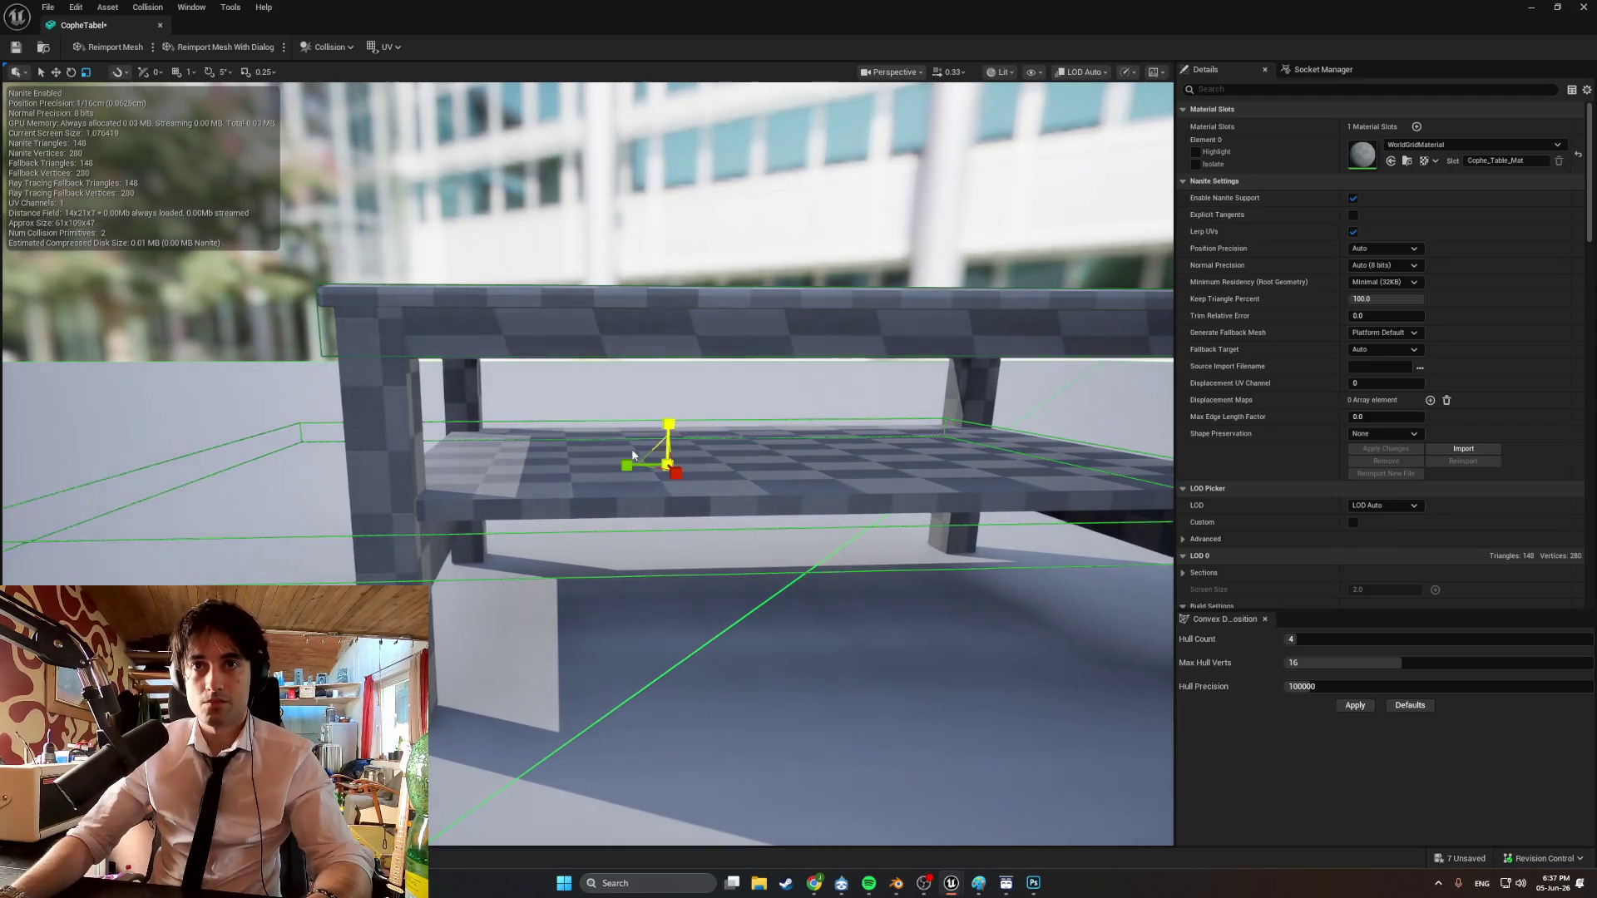
{"action": "mouse_move", "coordinate": [626, 465]}
{"action": "left_mouse_down"}
{"action": "mouse_move", "coordinate": [582, 476]}
{"action": "mouse_move", "coordinate": [699, 468]}
{"action": "mouse_move", "coordinate": [707, 449]}
{"action": "mouse_move", "coordinate": [613, 412]}
{"action": "left_mouse_up"}
Slide the shelf collision box right, lower it, and extend it further down.
{"action": "key", "text": "r"}
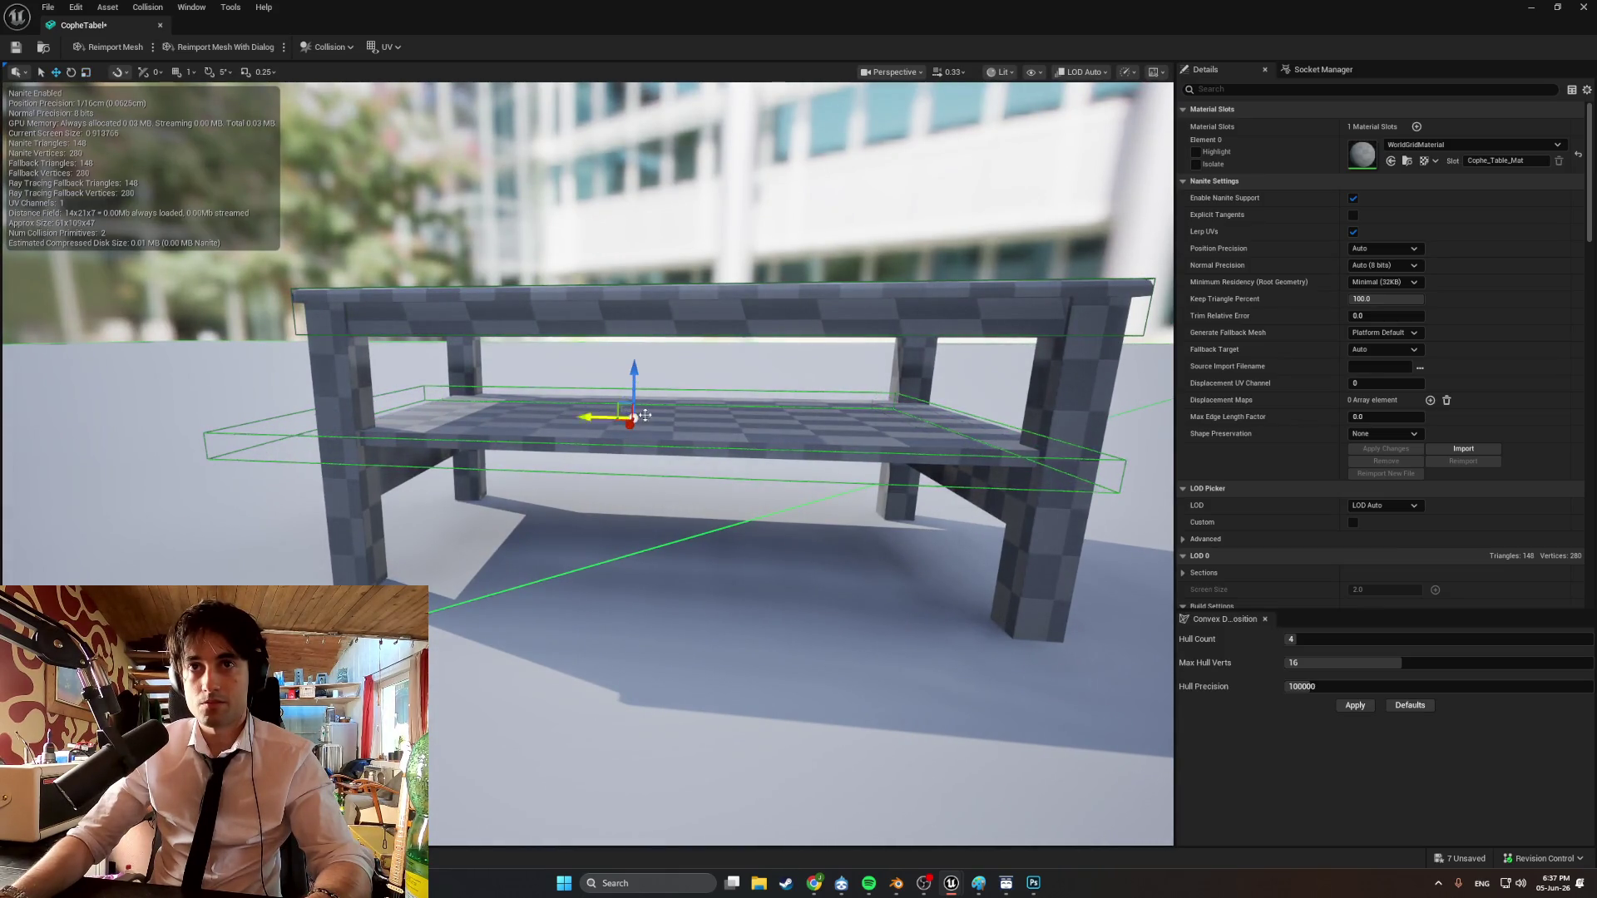
{"action": "mouse_move", "coordinate": [645, 415]}
{"action": "left_mouse_down", "text": "alt"}
{"action": "mouse_move", "coordinate": [667, 408]}
{"action": "mouse_move", "coordinate": [749, 475]}
{"action": "mouse_move", "coordinate": [446, 428]}
{"action": "mouse_move", "coordinate": [632, 552]}
{"action": "mouse_move", "coordinate": [567, 618]}
{"action": "mouse_move", "coordinate": [632, 499]}
{"action": "mouse_move", "coordinate": [616, 532]}
{"action": "mouse_move", "coordinate": [665, 466]}
{"action": "mouse_move", "coordinate": [730, 430]}
{"action": "left_mouse_up", "text": "alt"}
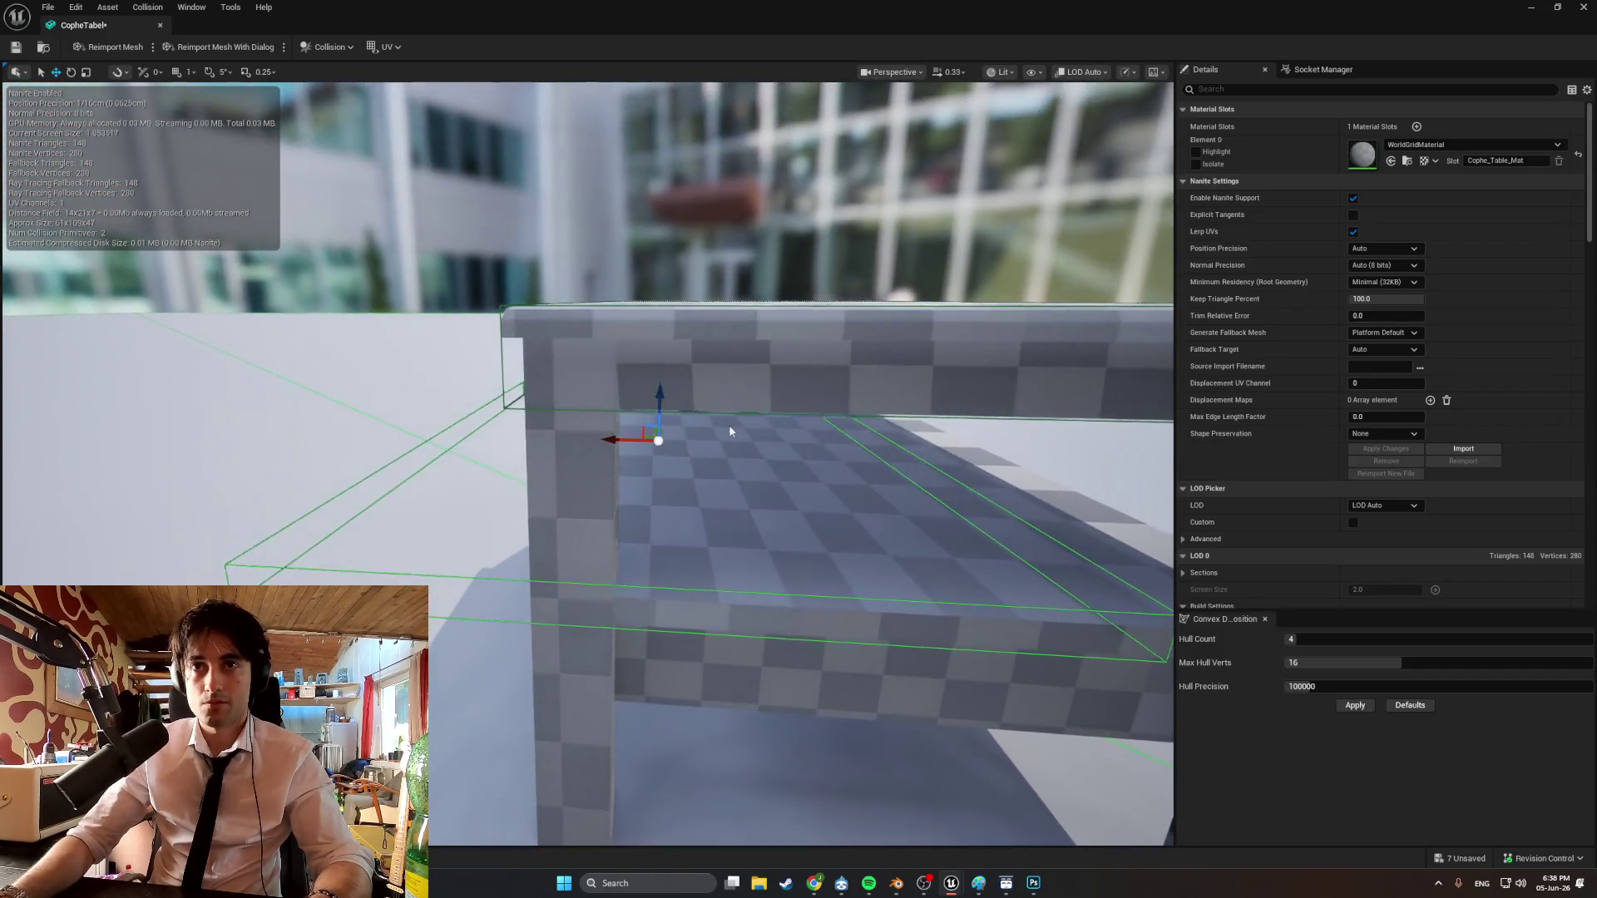
{"action": "mouse_move", "coordinate": [609, 436]}
{"action": "left_mouse_down"}
{"action": "mouse_move", "coordinate": [703, 441]}
{"action": "mouse_move", "coordinate": [632, 491]}
{"action": "mouse_move", "coordinate": [630, 516]}
{"action": "left_mouse_up"}
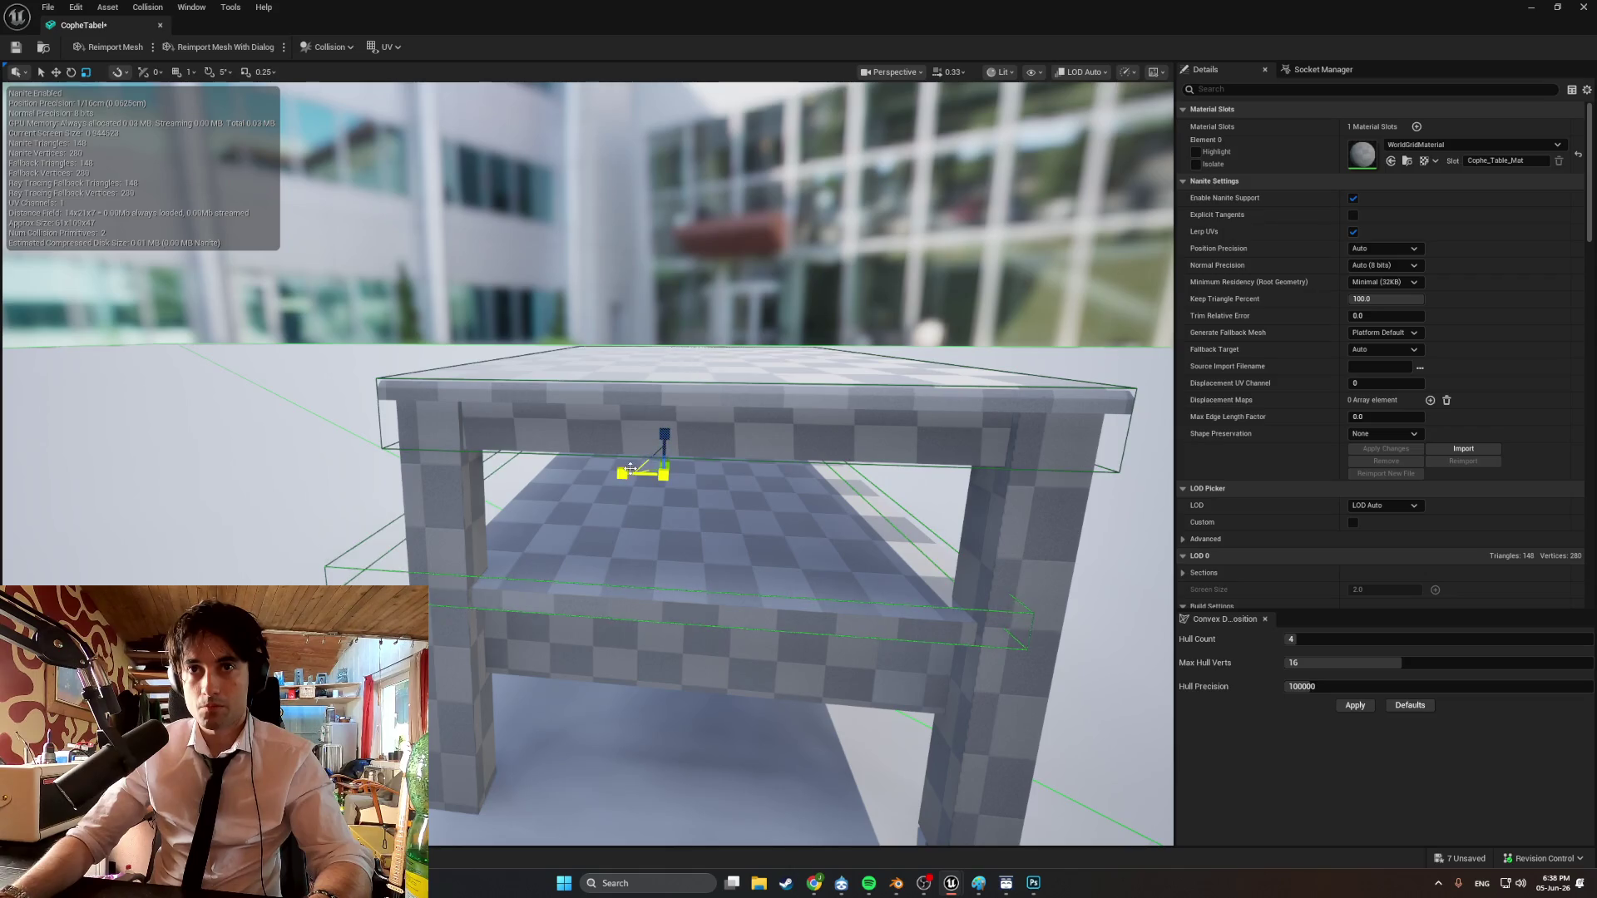
{"action": "left_click_drag", "start_coordinate": [667, 438], "coordinate": [663, 464]}
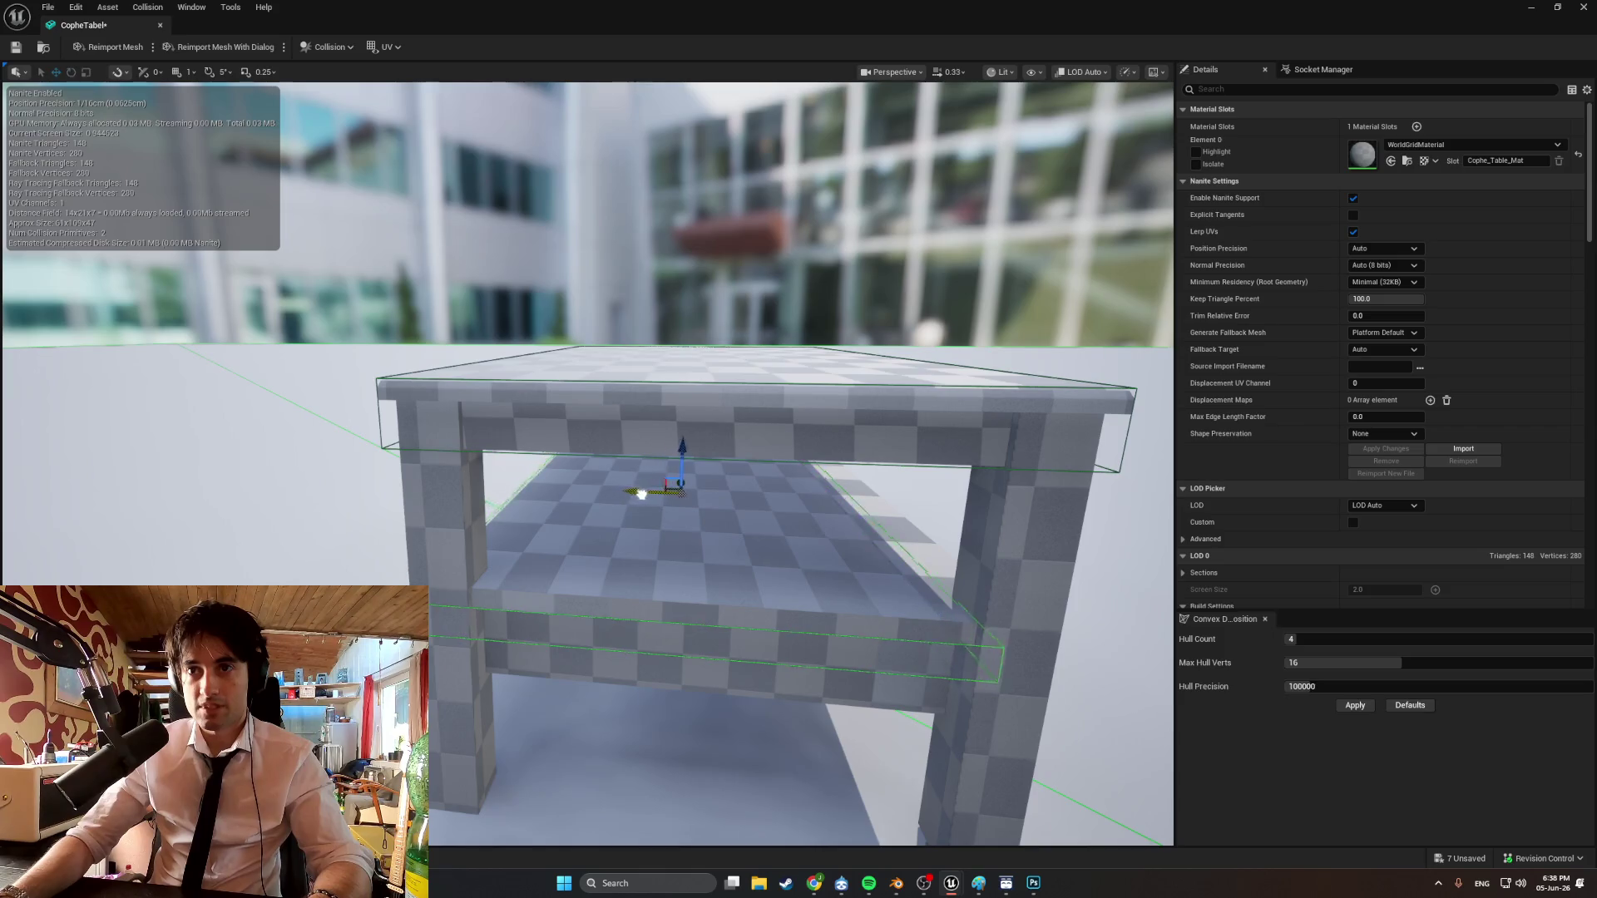
{"action": "mouse_move", "coordinate": [659, 494]}
{"action": "right_mouse_down"}
{"action": "mouse_move", "coordinate": [640, 504]}
{"action": "mouse_move", "coordinate": [663, 517]}
{"action": "right_mouse_up"}
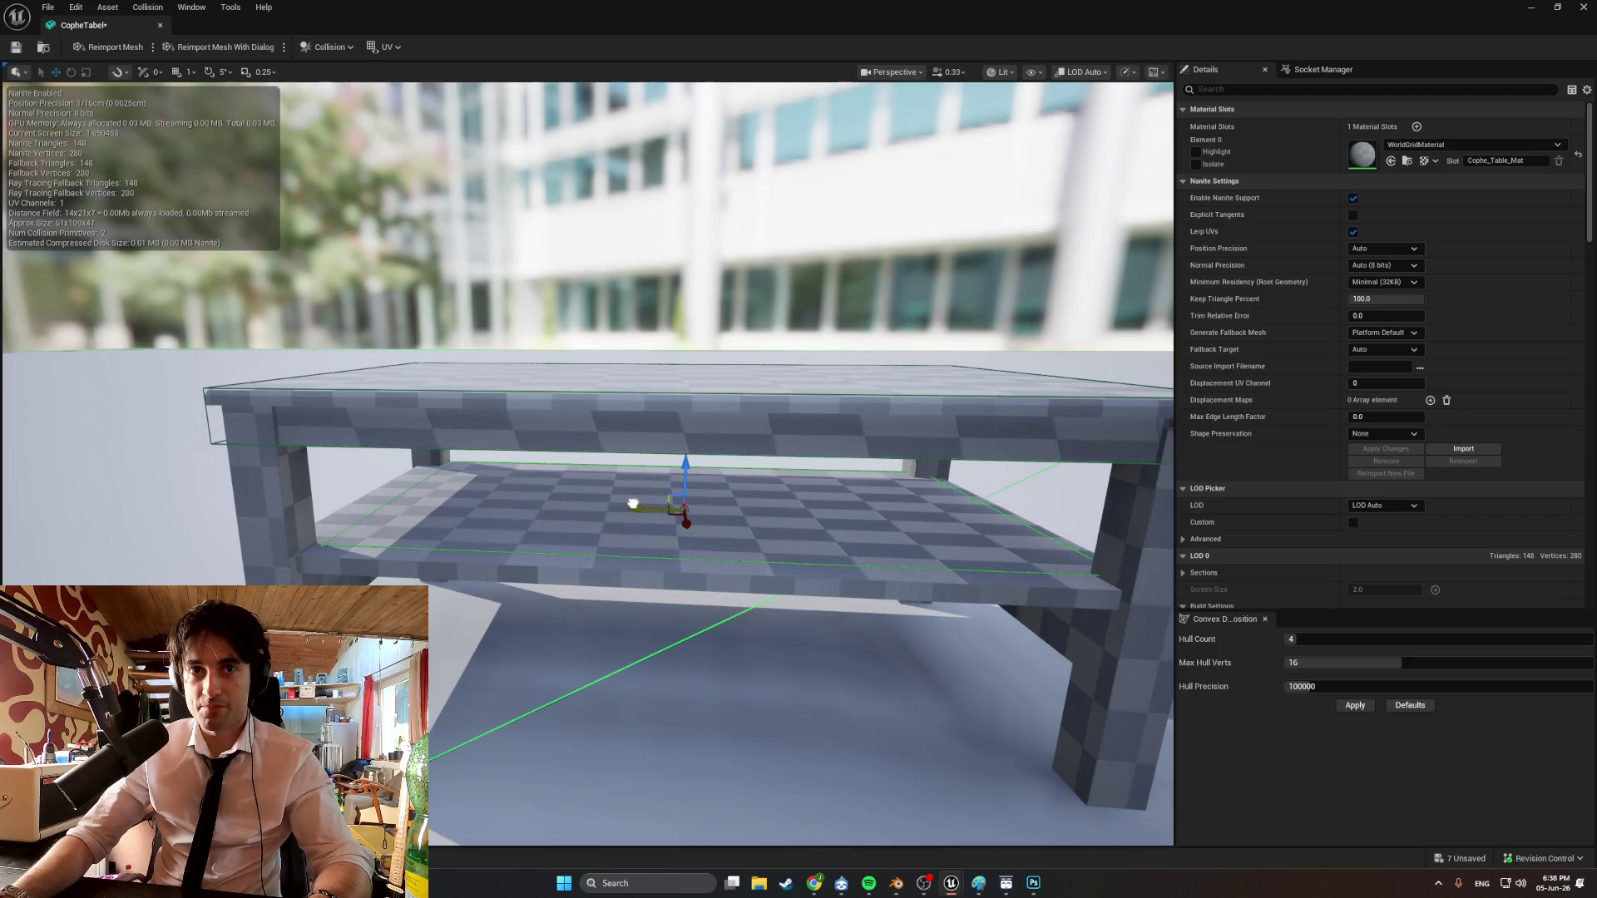
{"action": "left_click_drag", "start_coordinate": [688, 522], "coordinate": [687, 549]}
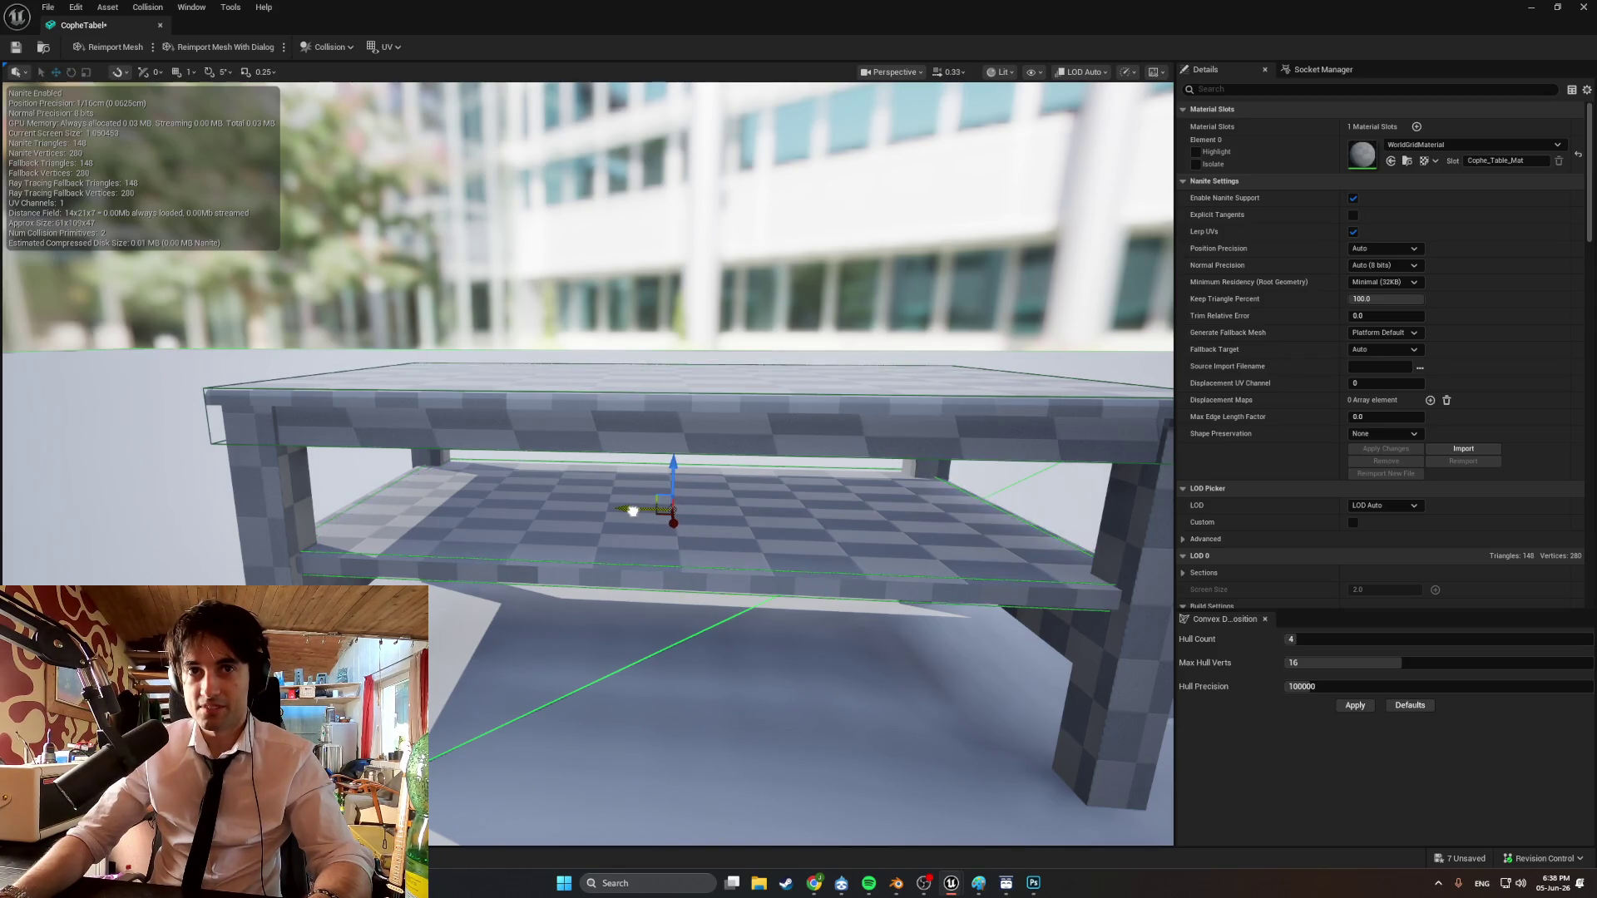
{"action": "mouse_move", "coordinate": [639, 509]}
{"action": "right_mouse_down"}
{"action": "mouse_move", "coordinate": [583, 490]}
{"action": "mouse_move", "coordinate": [632, 524]}
{"action": "mouse_move", "coordinate": [599, 499]}
{"action": "mouse_move", "coordinate": [583, 507]}
{"action": "mouse_move", "coordinate": [607, 516]}
{"action": "mouse_move", "coordinate": [570, 507]}
{"action": "mouse_move", "coordinate": [610, 517]}
{"action": "right_mouse_up"}
Rescale the shelf collision box to fit and nudge it upward around the shelf.
{"action": "key", "text": "r"}
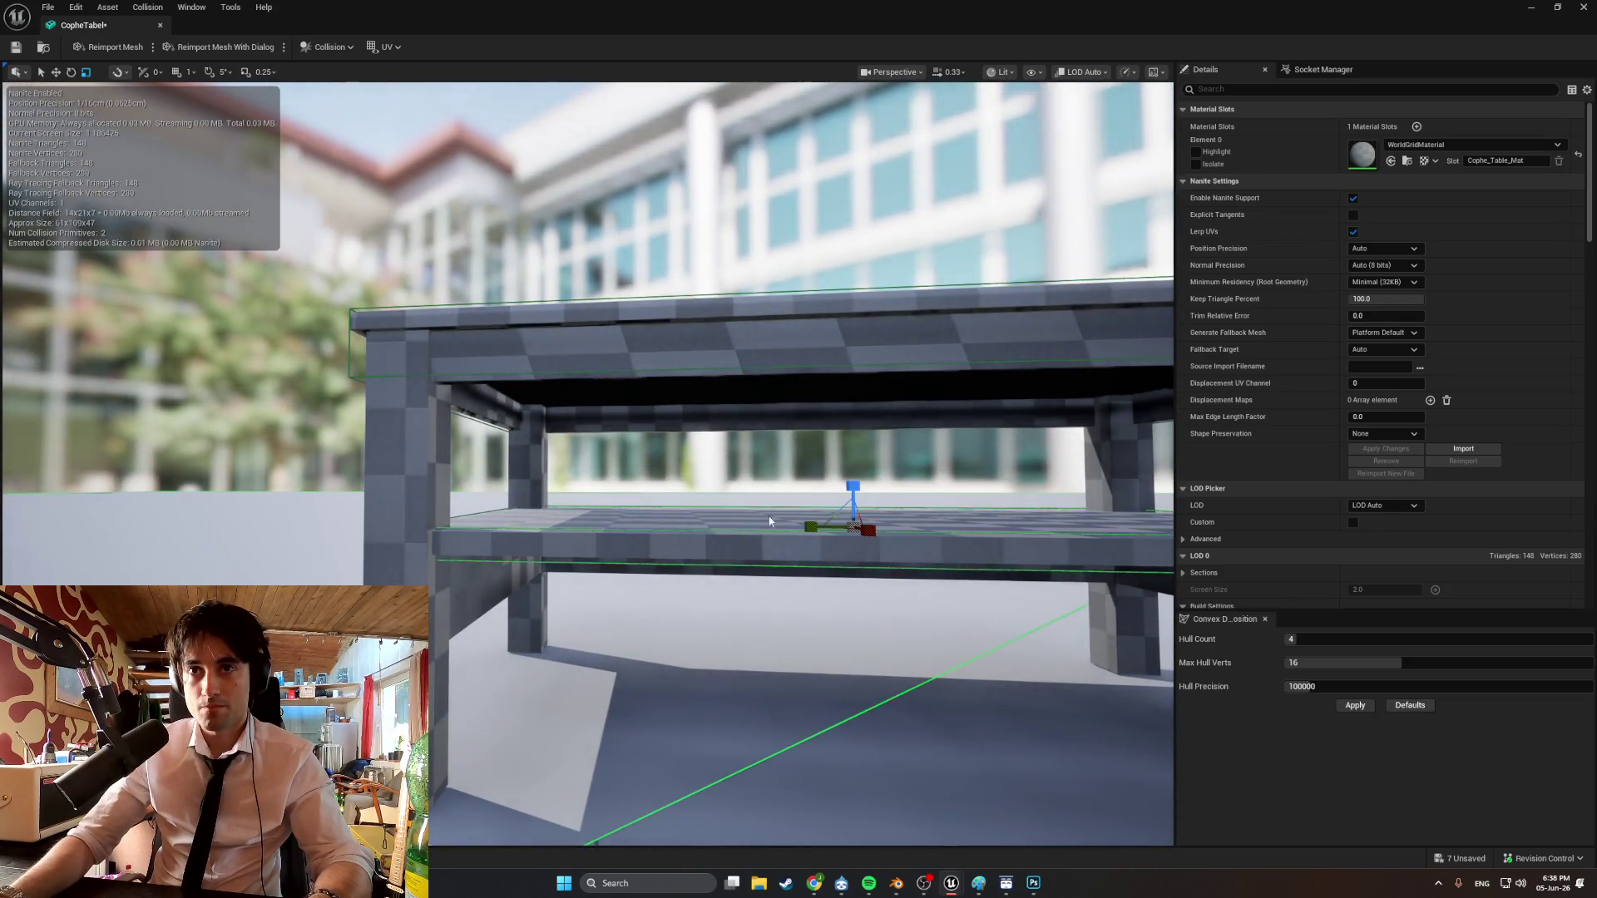
{"action": "left_click_drag", "start_coordinate": [855, 490], "coordinate": [854, 490]}
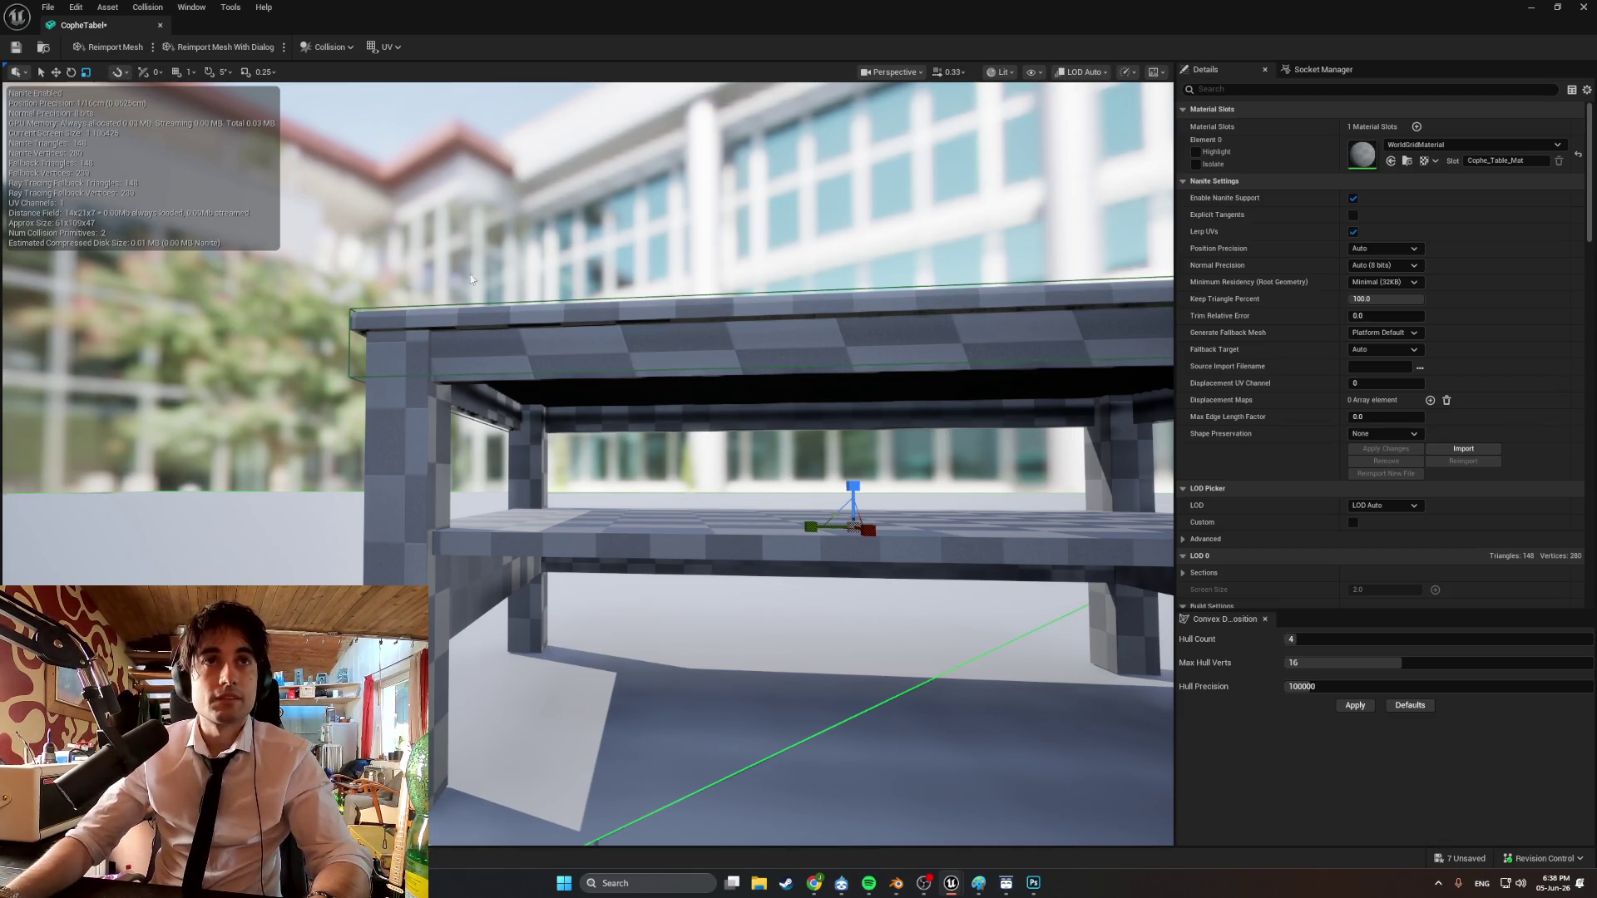
{"action": "key", "text": "w"}
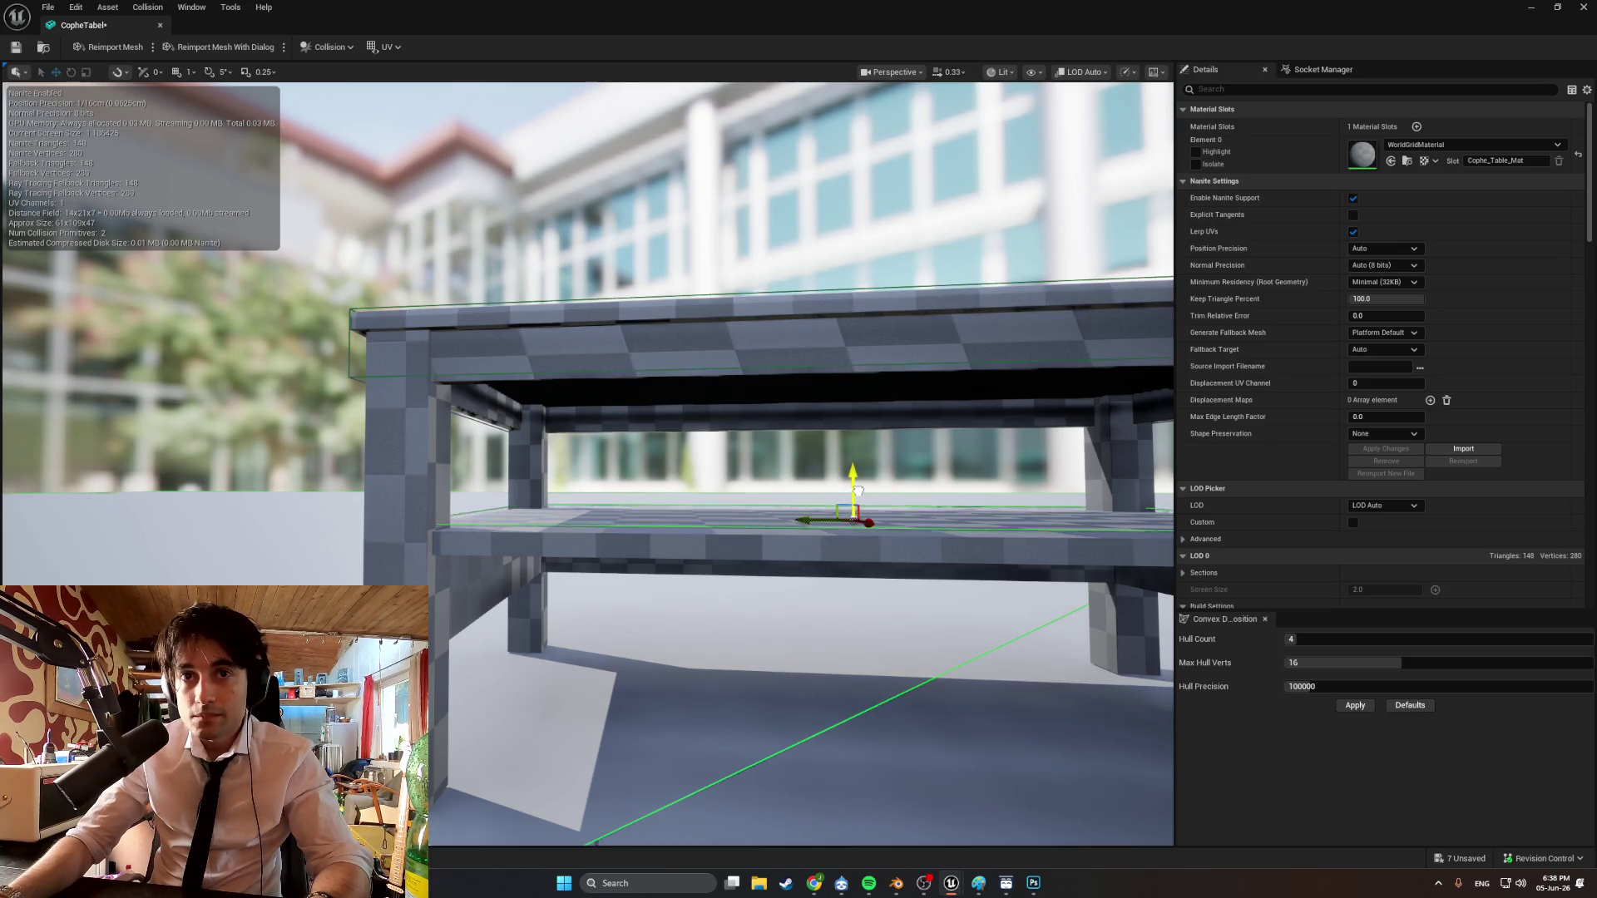
{"action": "left_click_drag", "start_coordinate": [858, 491], "coordinate": [866, 485]}
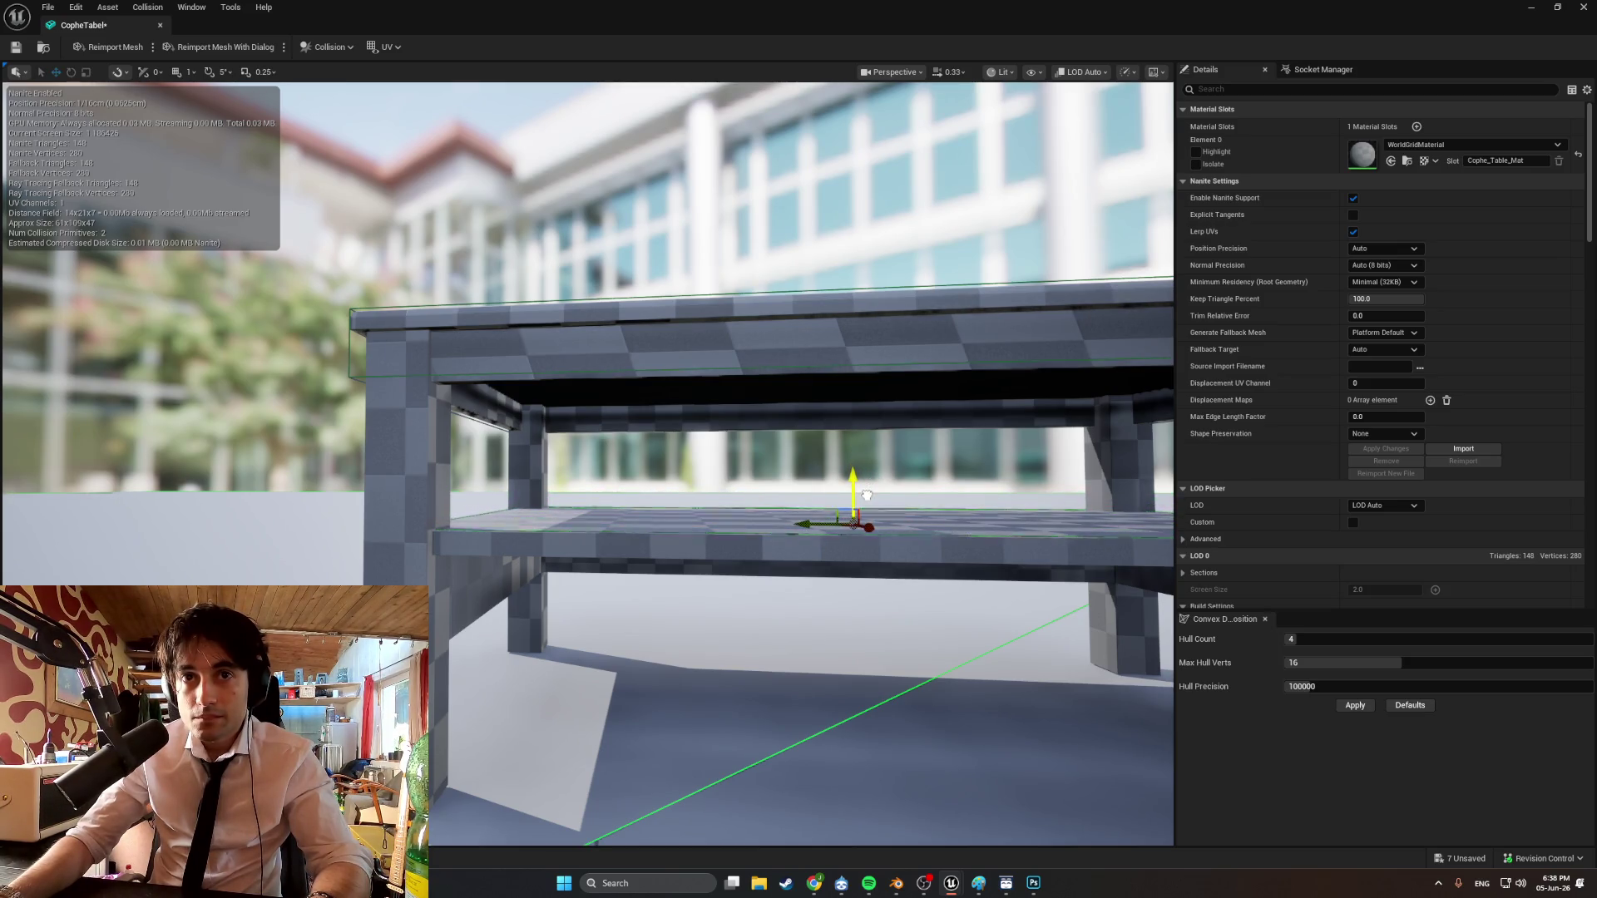
{"action": "mouse_move", "coordinate": [867, 495]}
{"action": "right_mouse_down"}
{"action": "mouse_move", "coordinate": [716, 528]}
{"action": "mouse_move", "coordinate": [716, 466]}
{"action": "mouse_move", "coordinate": [707, 516]}
{"action": "mouse_move", "coordinate": [674, 491]}
{"action": "mouse_move", "coordinate": [716, 511]}
{"action": "right_mouse_up"}
{"action": "mouse_move", "coordinate": [1107, 145]}
{"action": "right_mouse_down"}
{"action": "mouse_move", "coordinate": [1089, 146]}
{"action": "mouse_move", "coordinate": [1106, 145]}
{"action": "right_mouse_up"}
Set the viewport camera speed to 0.1, select the shelf, and fly in under the tabletop facing it.
{"action": "left_click", "coordinate": [949, 73]}
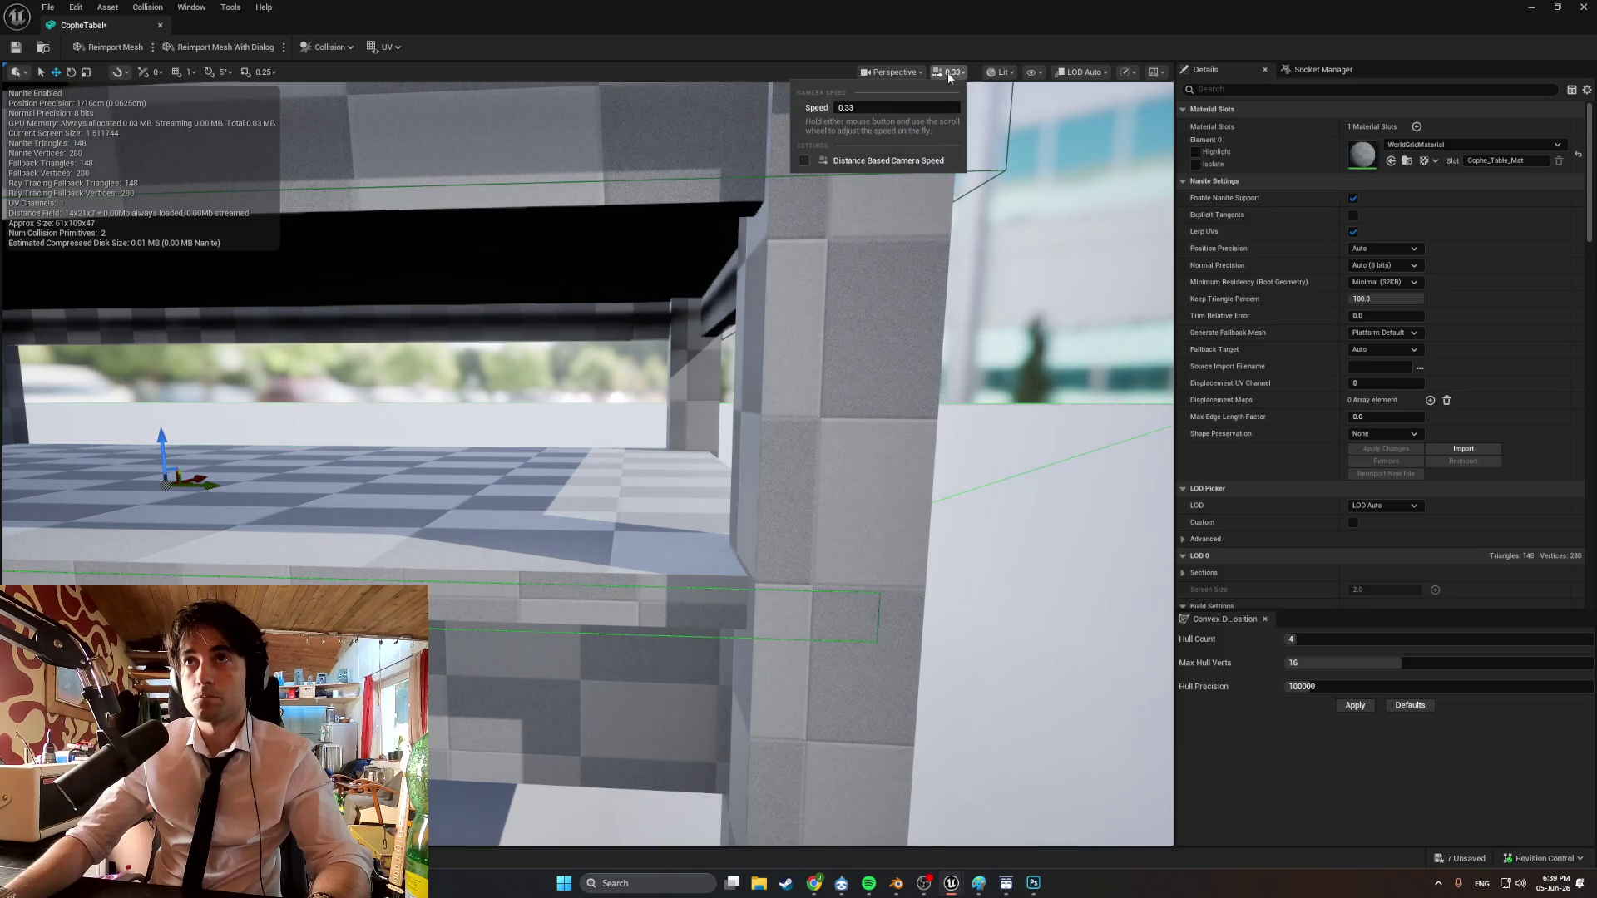
{"action": "type", "text": "0.1"}
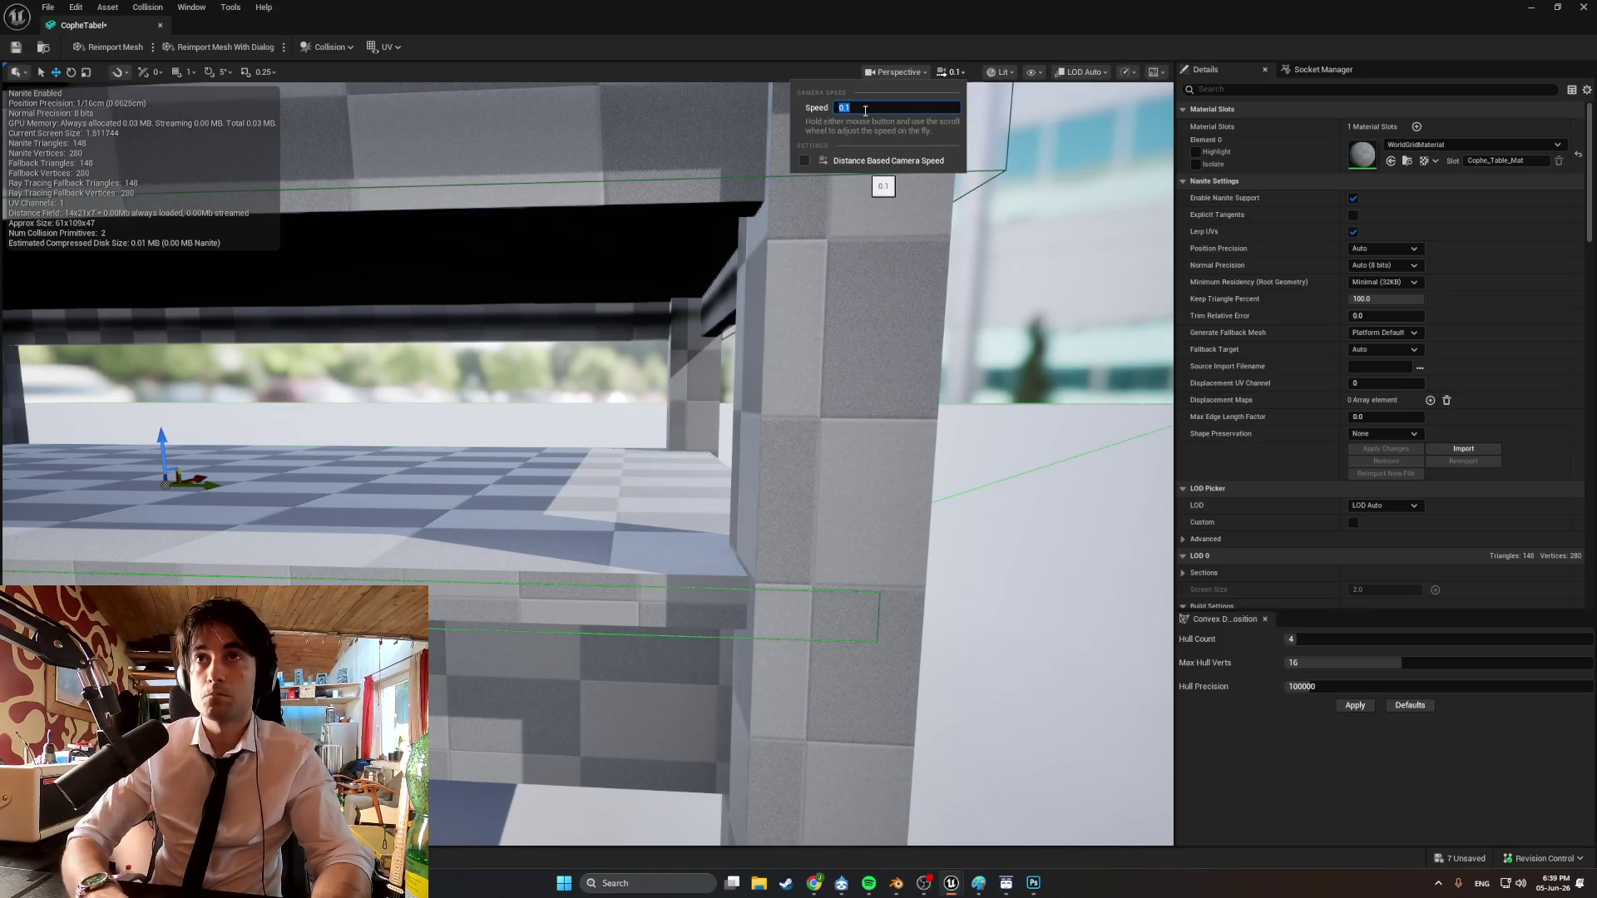
{"action": "key", "text": "Return"}
{"action": "right_click_drag", "start_coordinate": [865, 250], "coordinate": [853, 262]}
{"action": "right_click_drag", "start_coordinate": [850, 442], "coordinate": [807, 470]}
{"action": "left_click", "coordinate": [397, 465]}
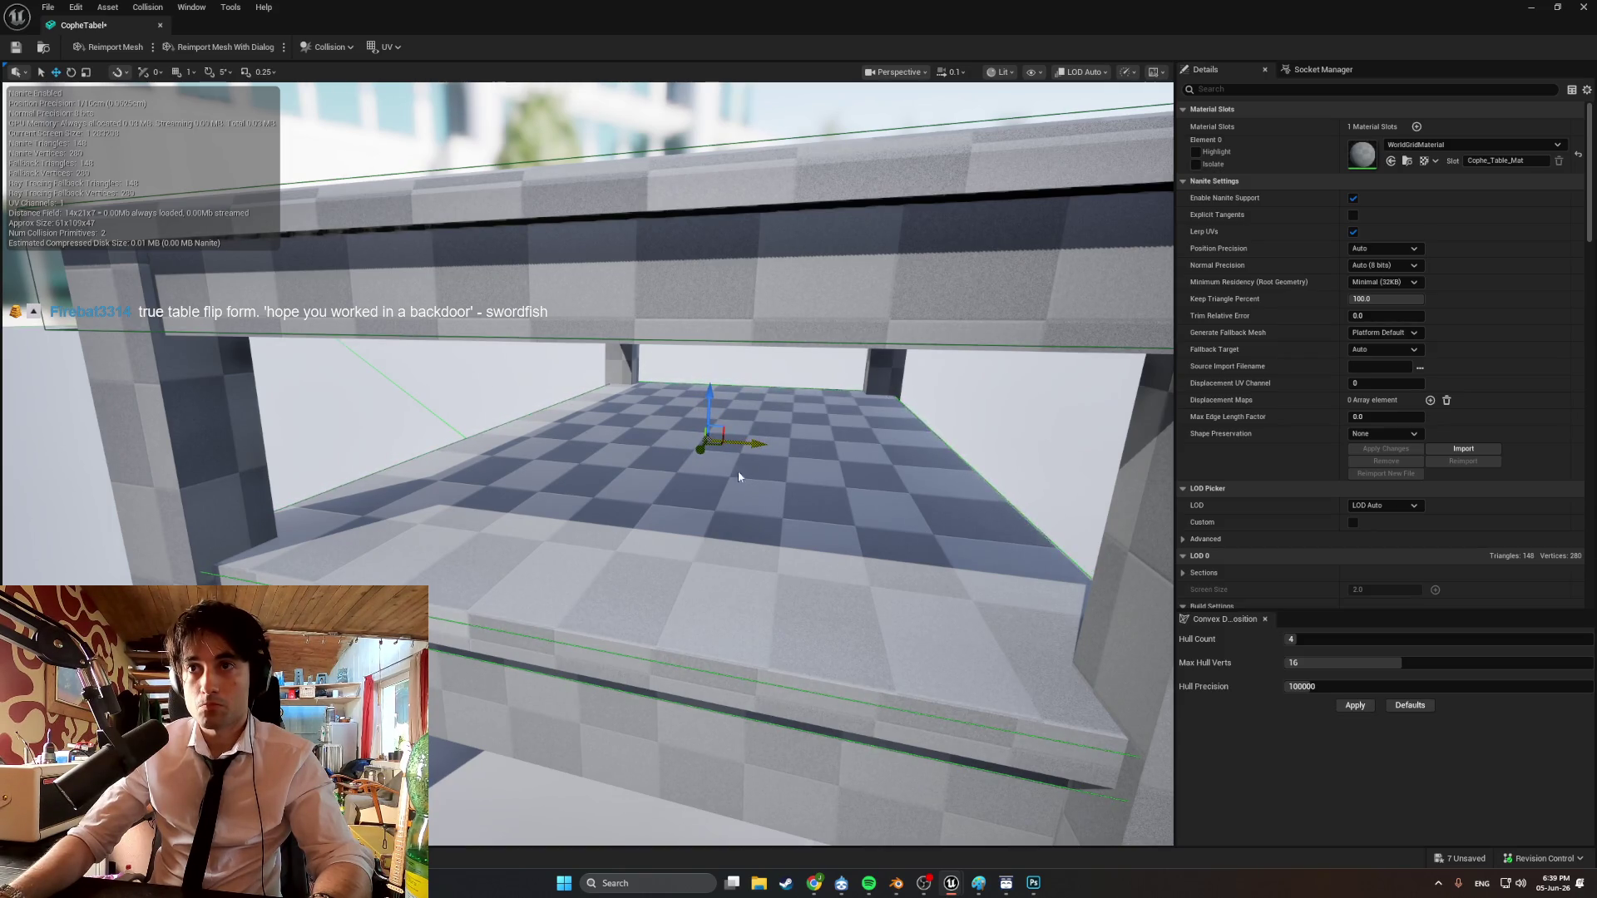
{"action": "right_click_drag", "start_coordinate": [355, 451], "coordinate": [362, 415]}
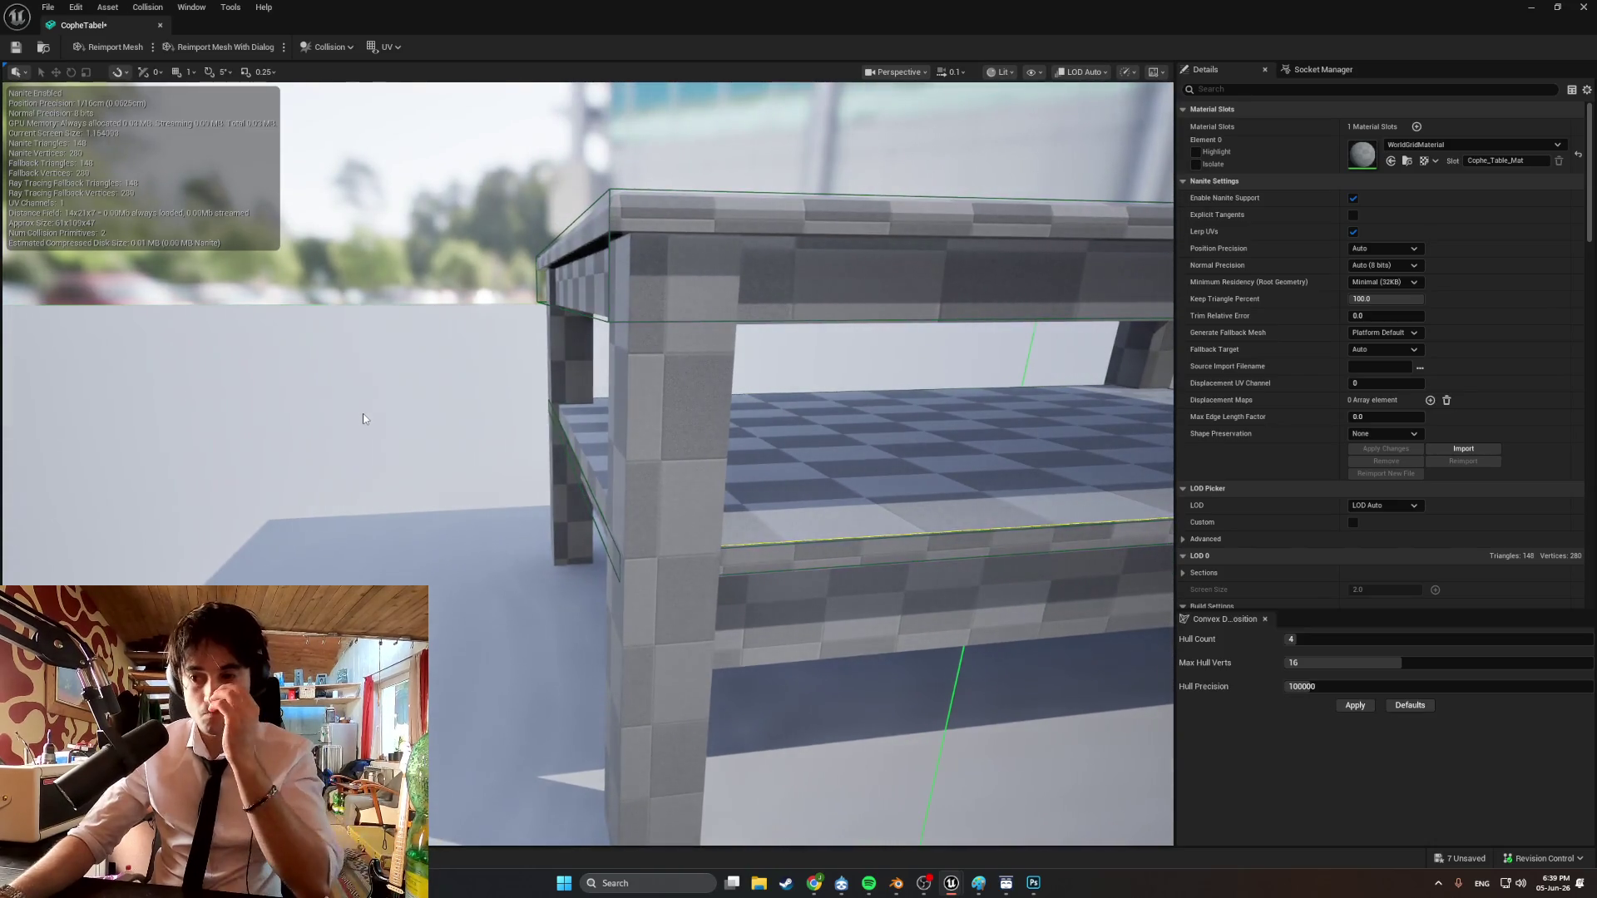
Add a simplified box collision to the mesh and shrink it down onto the front leg.
{"action": "left_click", "coordinate": [329, 47]}
{"action": "left_click", "coordinate": [366, 122]}
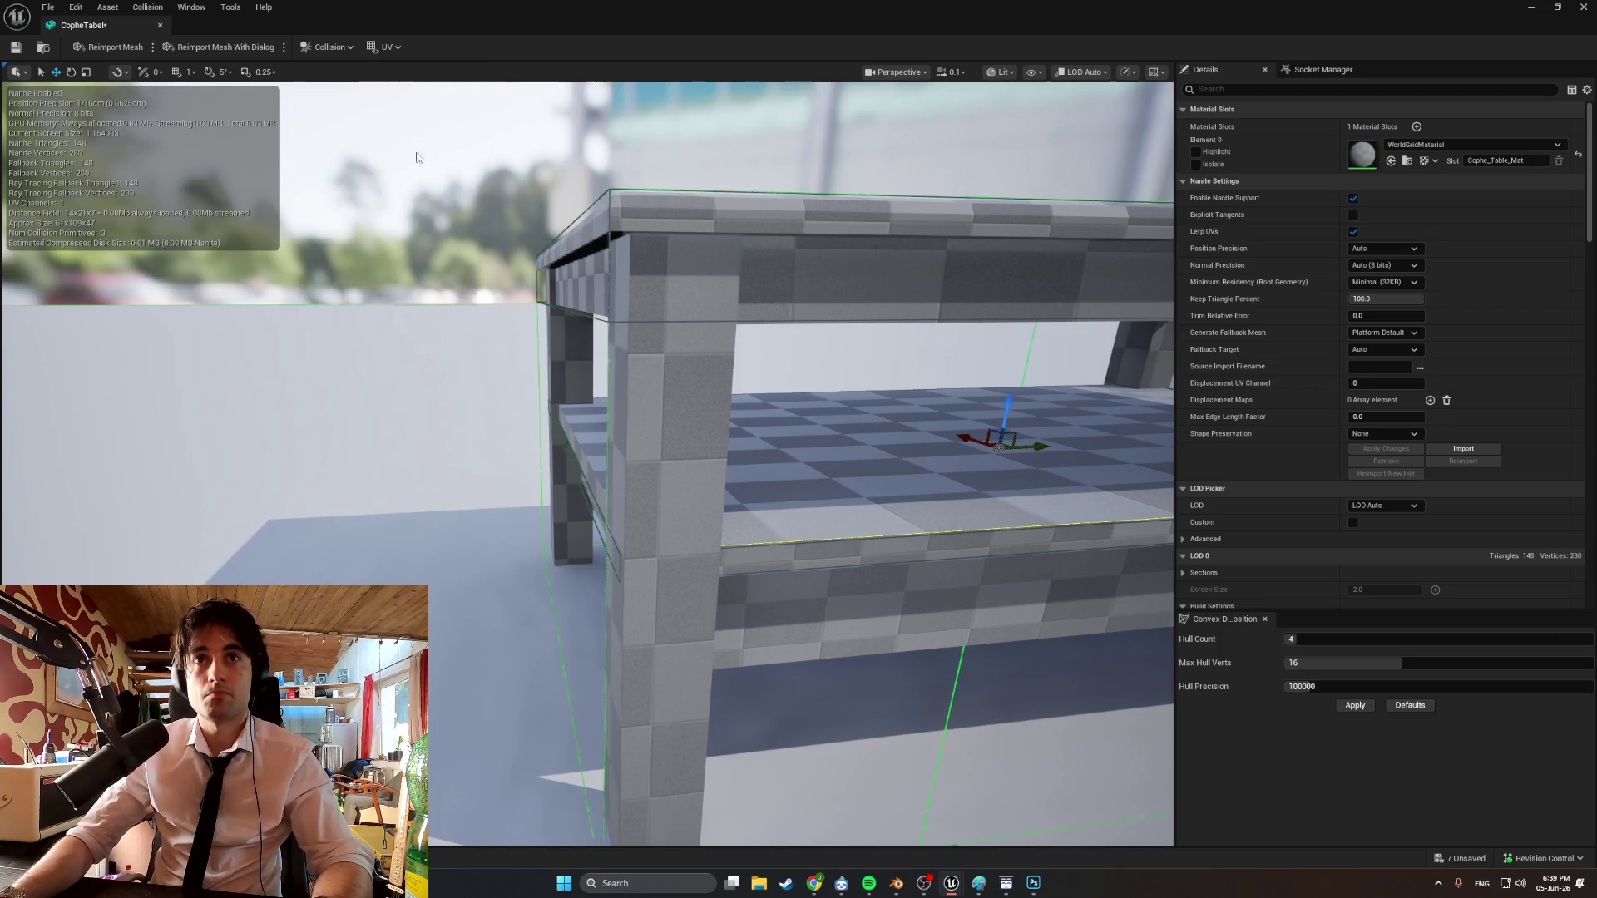
{"action": "right_click_drag", "start_coordinate": [661, 309], "coordinate": [662, 314]}
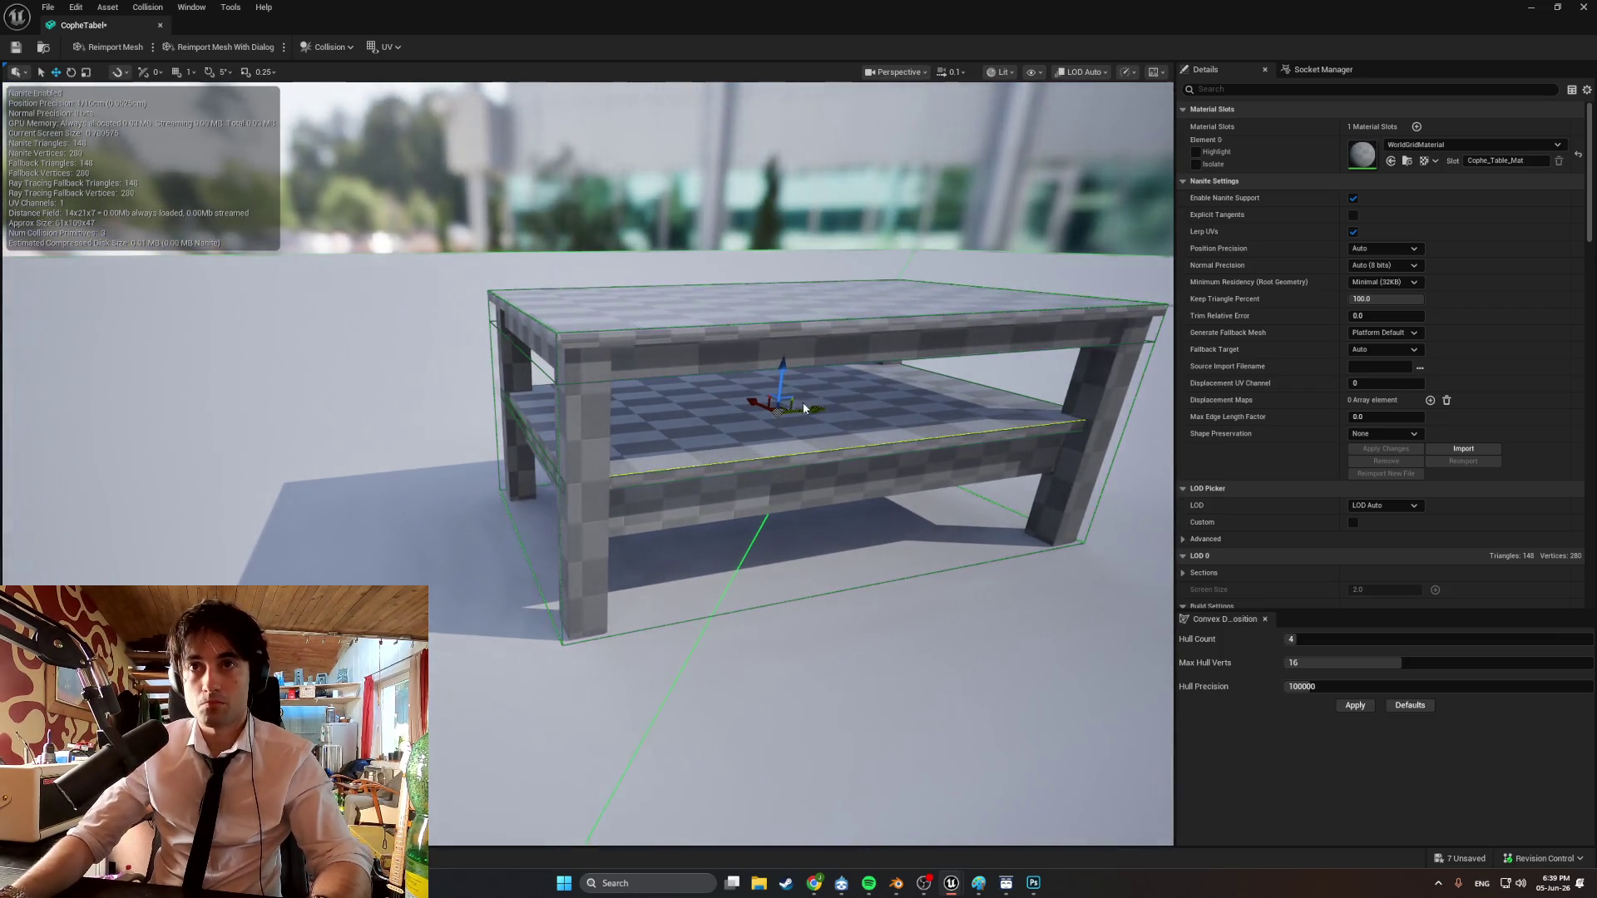
{"action": "left_click_drag", "start_coordinate": [808, 404], "coordinate": [808, 499]}
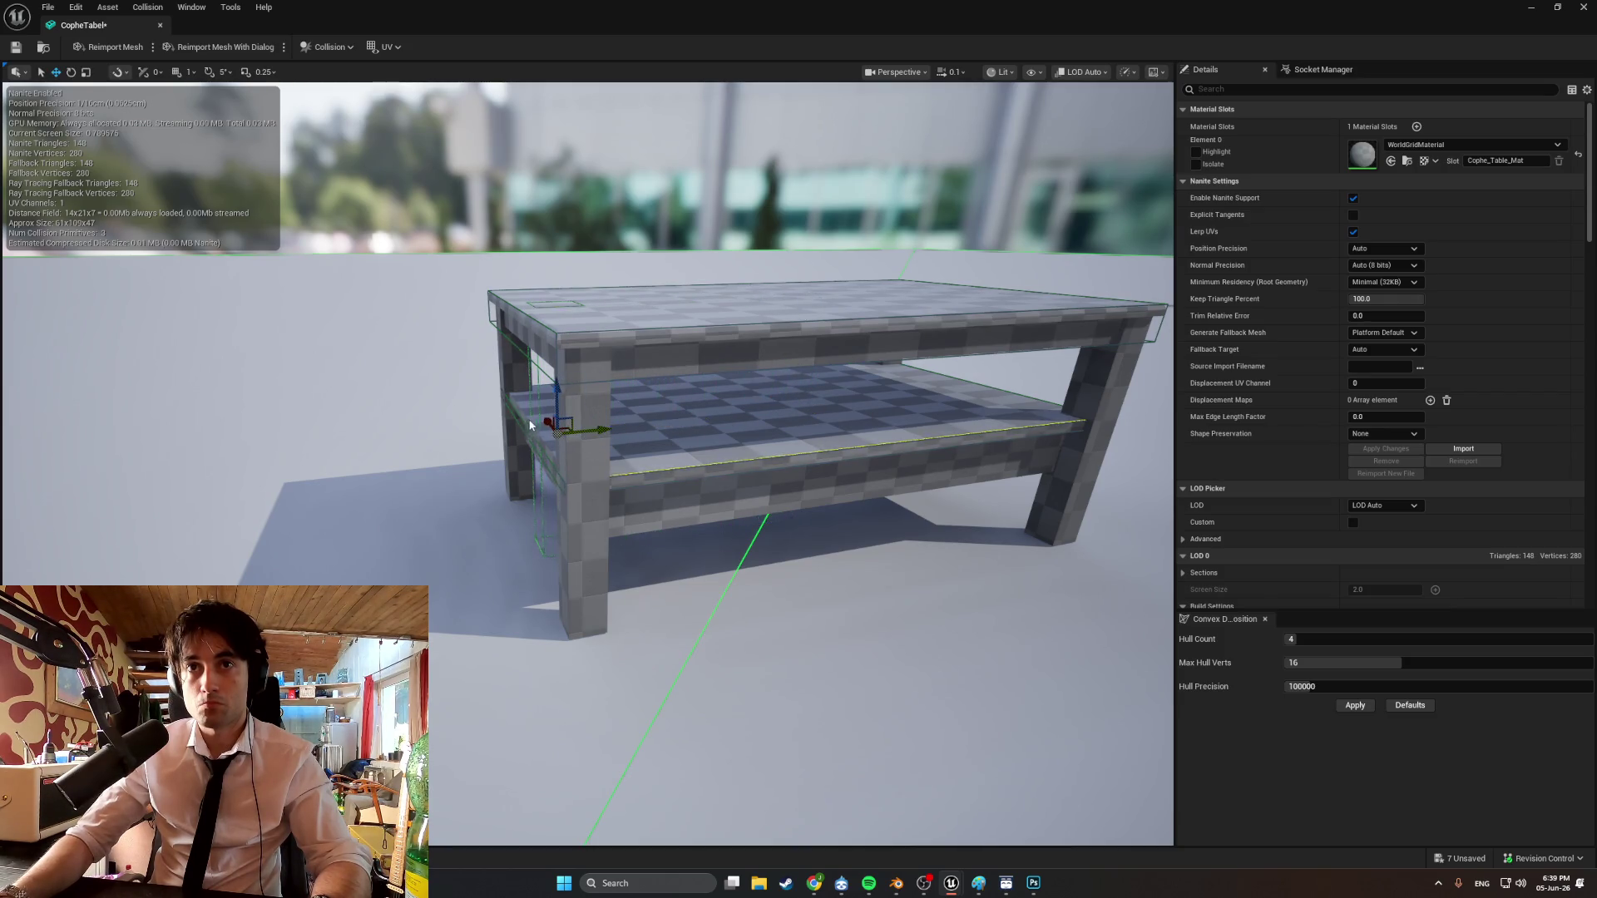
{"action": "left_click_drag", "start_coordinate": [560, 437], "coordinate": [599, 437]}
Slide the collision box left until it sits against the front leg.
{"action": "mouse_move", "coordinate": [599, 466]}
{"action": "right_mouse_down"}
{"action": "mouse_move", "coordinate": [582, 499]}
{"action": "mouse_move", "coordinate": [613, 557]}
{"action": "mouse_move", "coordinate": [641, 421]}
{"action": "mouse_move", "coordinate": [635, 516]}
{"action": "right_mouse_up"}
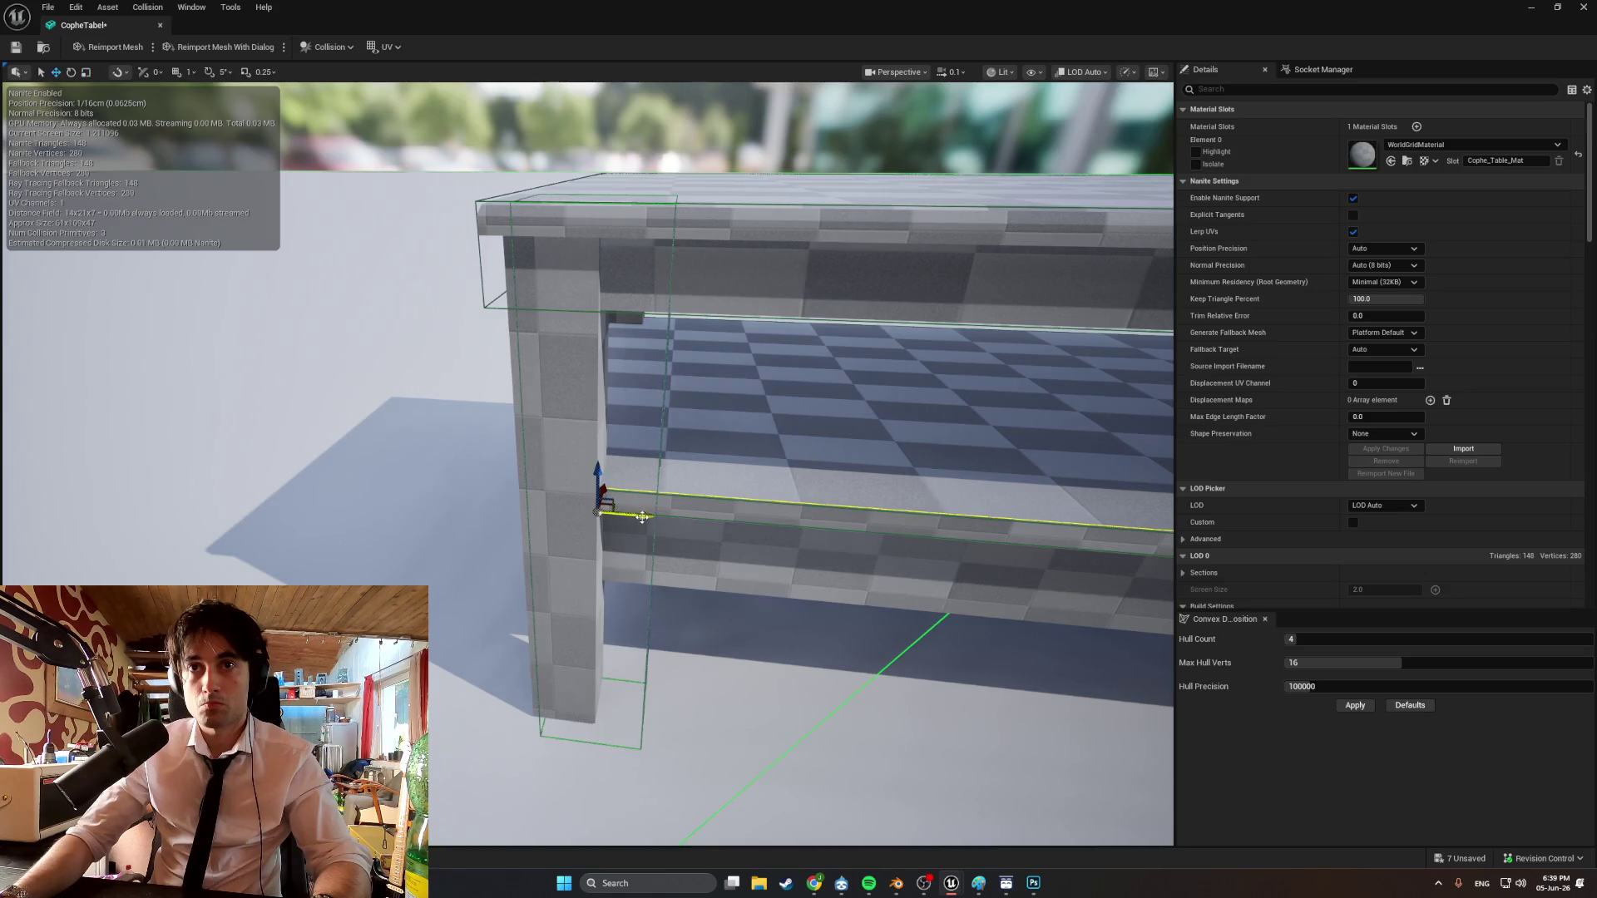
{"action": "left_click_drag", "start_coordinate": [642, 518], "coordinate": [627, 517]}
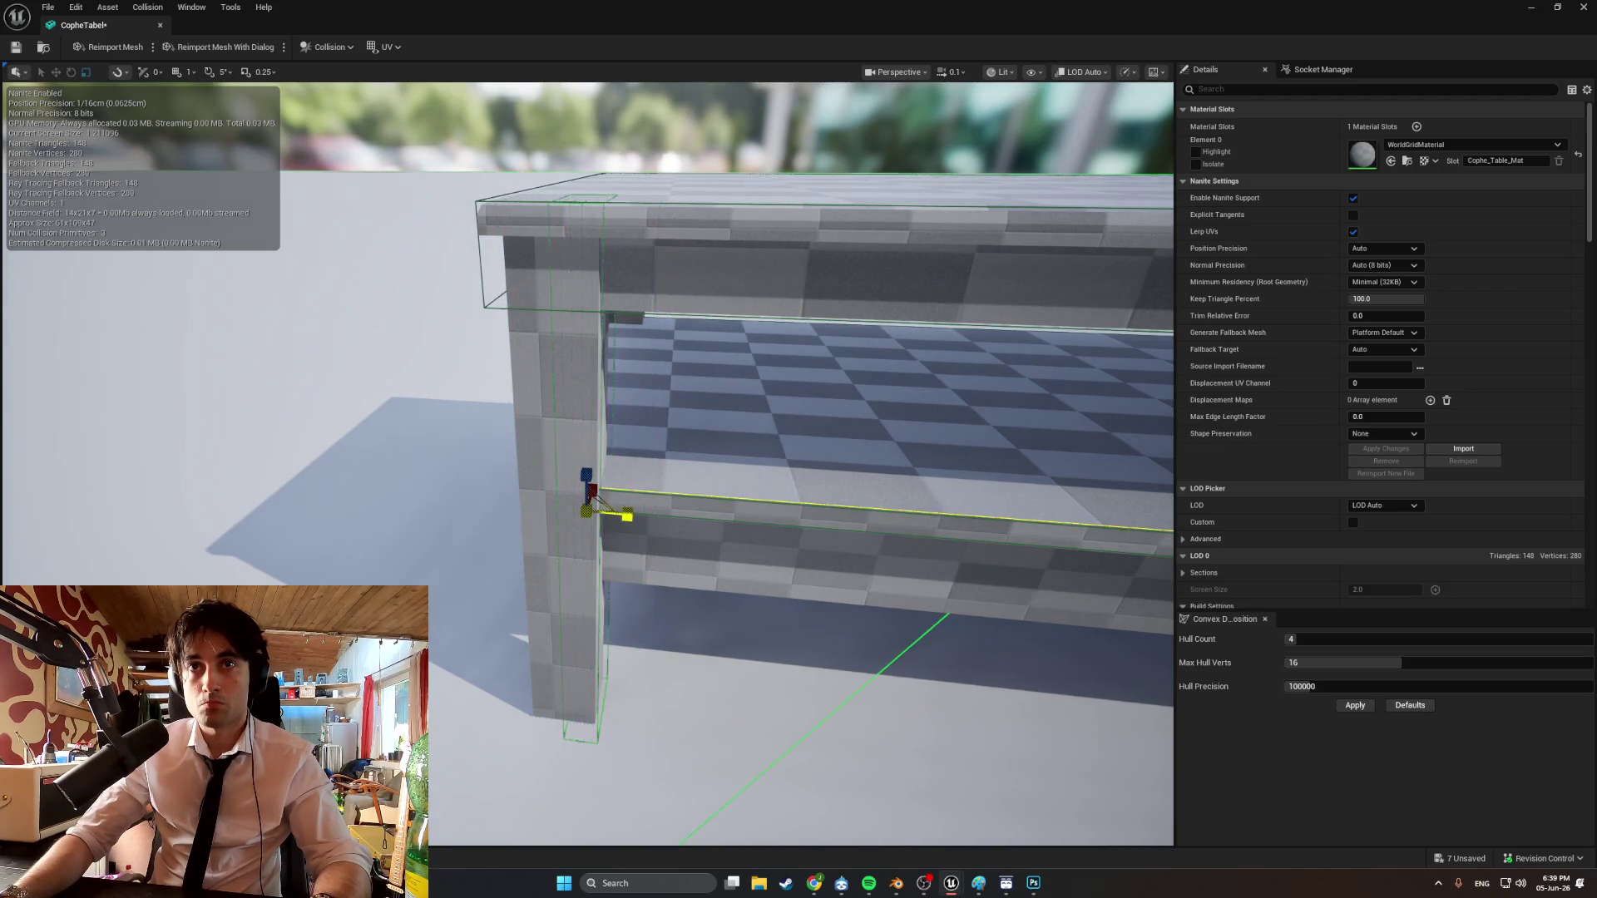
{"action": "left_click", "coordinate": [631, 522]}
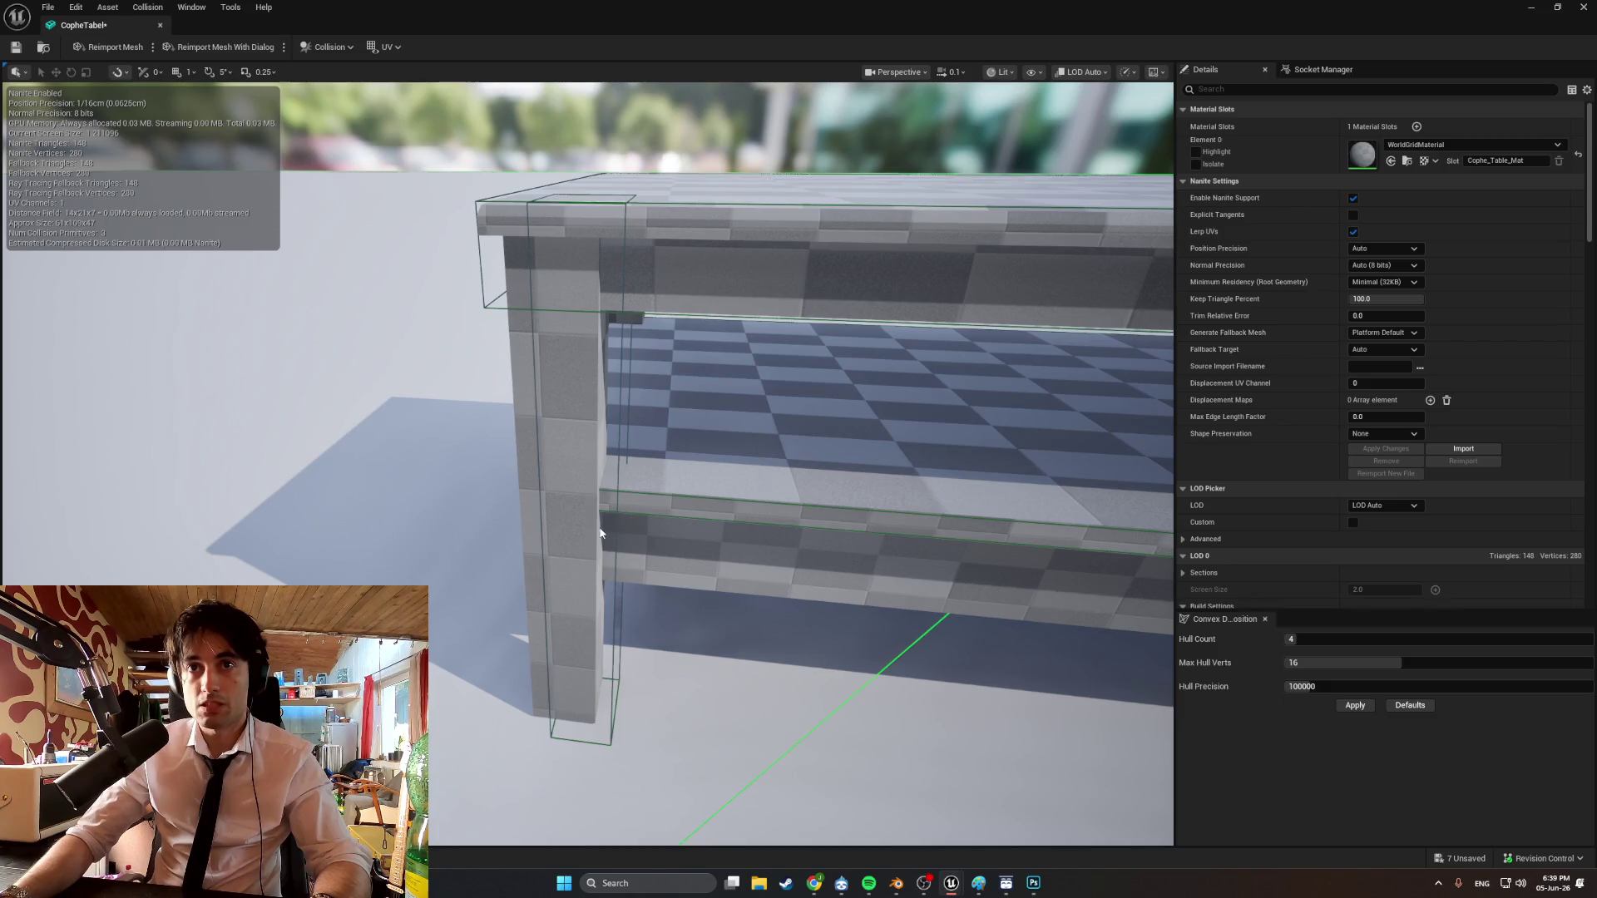
{"action": "left_click", "coordinate": [621, 511]}
{"action": "left_click_drag", "start_coordinate": [620, 511], "coordinate": [603, 514]}
{"action": "right_click_drag", "start_coordinate": [606, 514], "coordinate": [800, 508]}
{"action": "mouse_move", "coordinate": [722, 551]}
{"action": "left_mouse_down"}
{"action": "mouse_move", "coordinate": [700, 554]}
{"action": "mouse_move", "coordinate": [742, 529]}
{"action": "left_mouse_up"}
{"action": "mouse_move", "coordinate": [742, 530]}
{"action": "right_mouse_down"}
{"action": "mouse_move", "coordinate": [703, 534]}
{"action": "mouse_move", "coordinate": [697, 498]}
{"action": "right_mouse_up"}
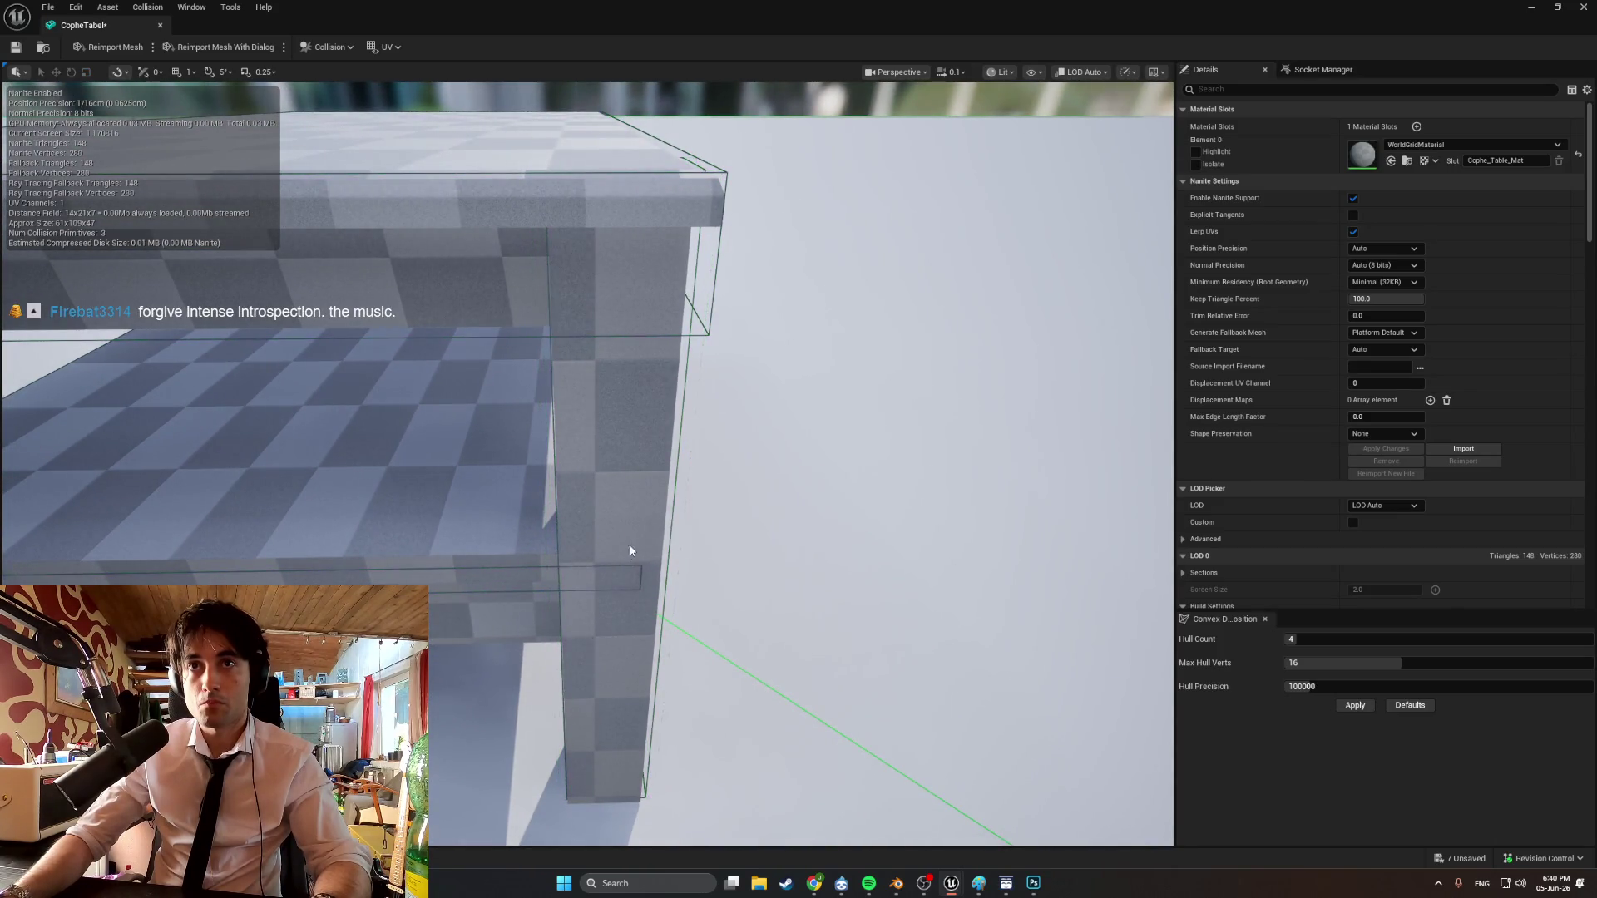
{"action": "right_click_drag", "start_coordinate": [630, 551], "coordinate": [618, 496]}
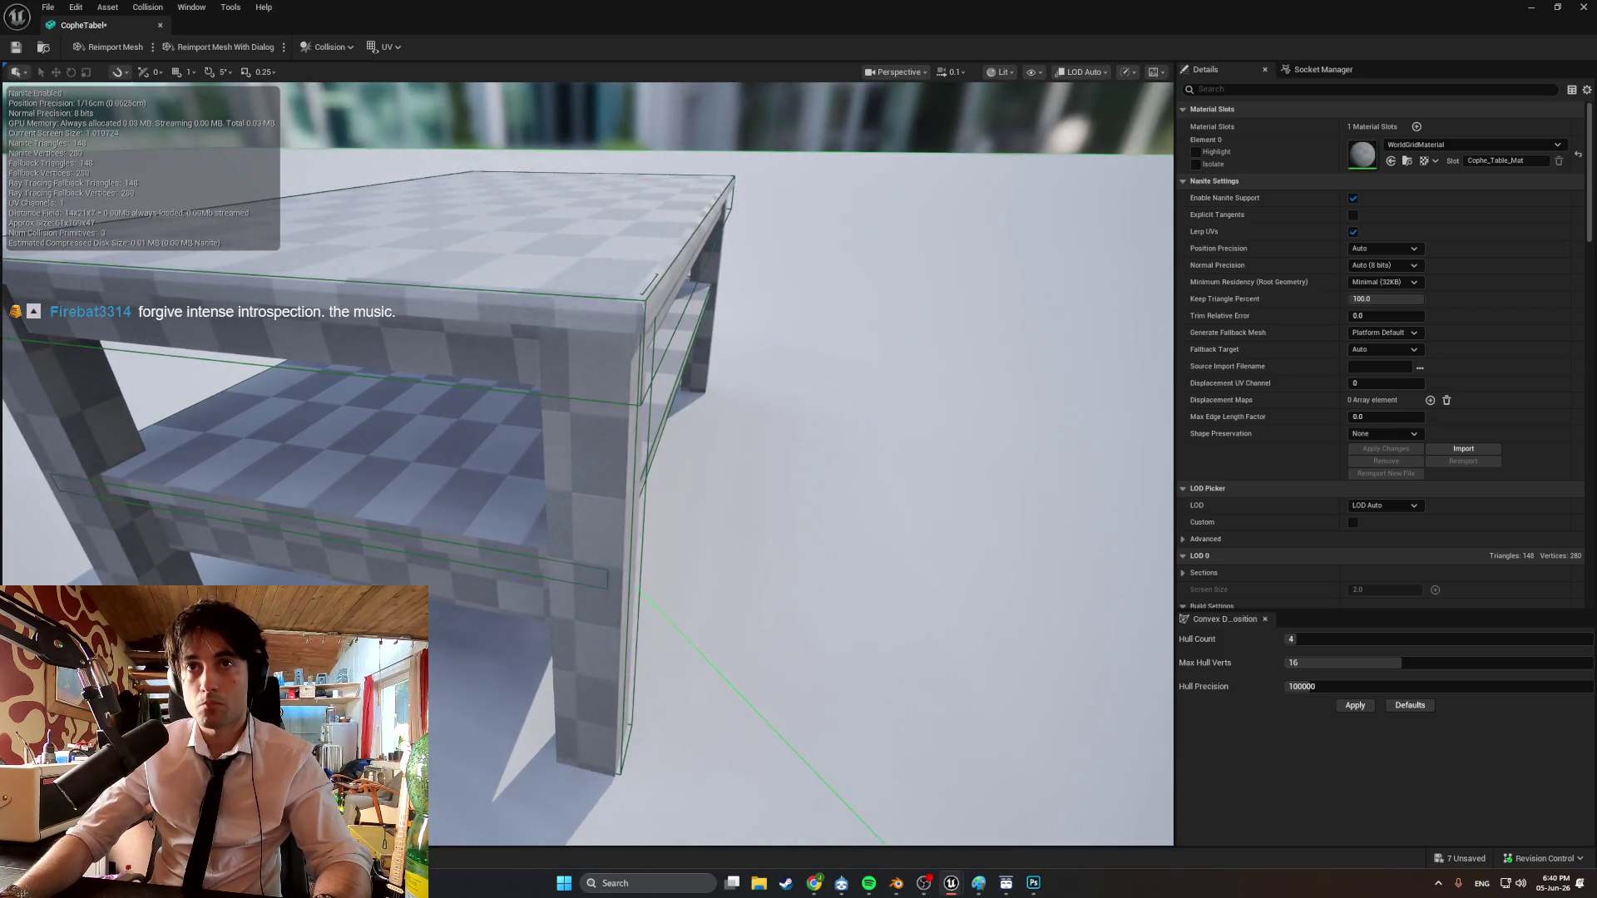
Scale the leg box to match the leg's left edge, then duplicate it with Ctrl+D.
{"action": "key", "text": "r"}
{"action": "scroll", "coordinate": [620, 529], "scroll_direction": "up", "scroll_amount": 3}
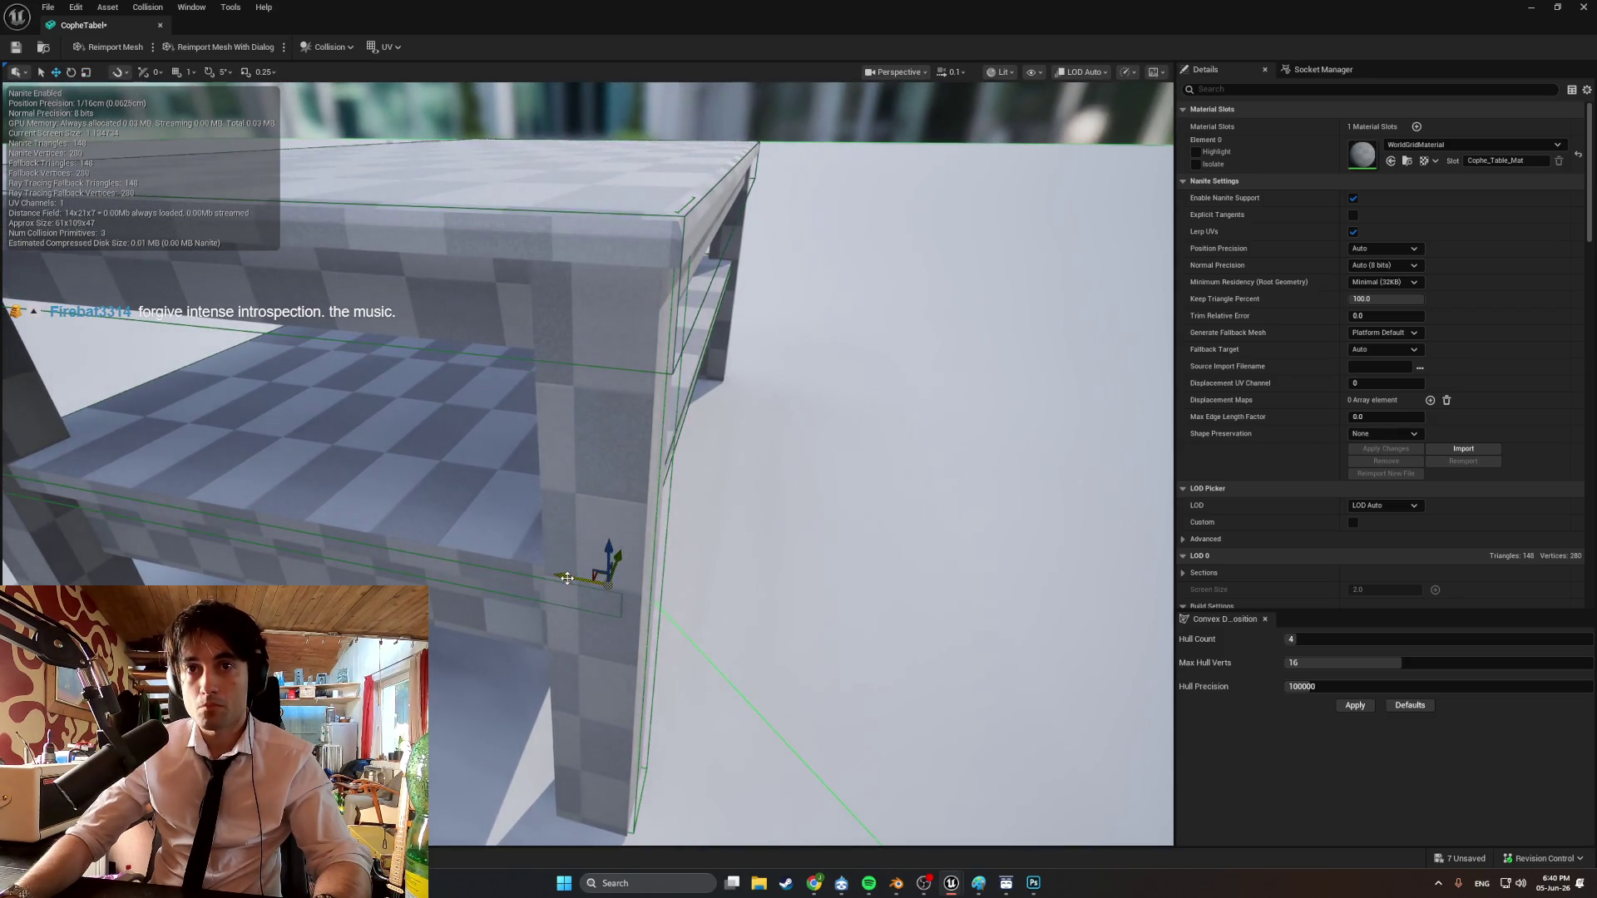
{"action": "left_click", "coordinate": [568, 579]}
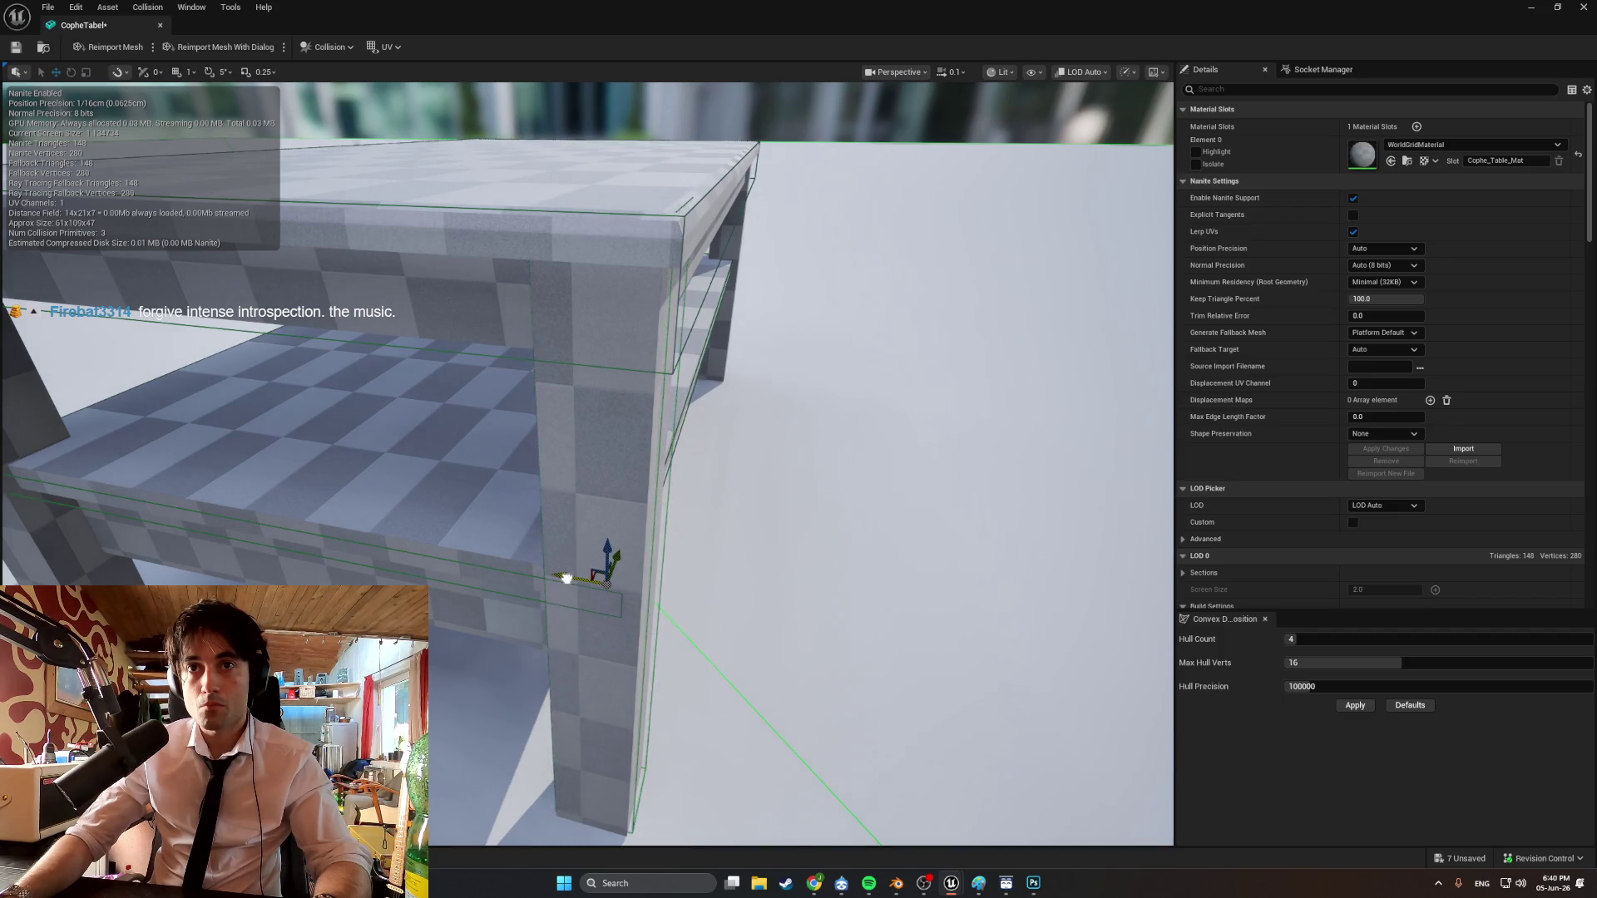
{"action": "left_click_drag", "start_coordinate": [568, 579], "coordinate": [564, 579]}
{"action": "key", "text": "f"}
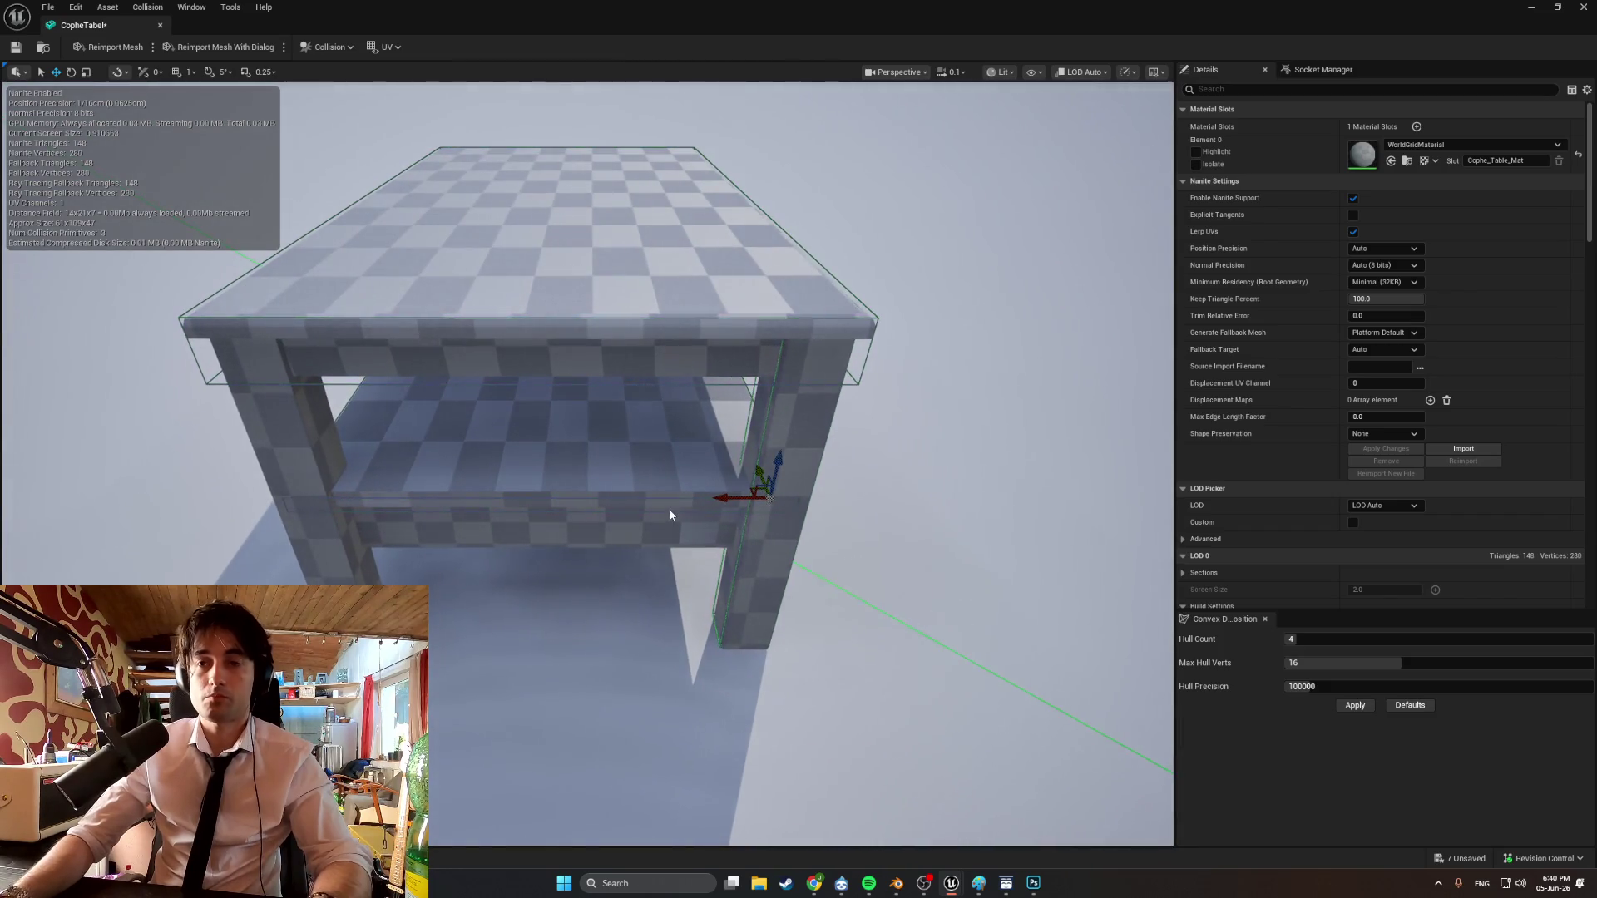
{"action": "key", "text": "ctrl+d"}
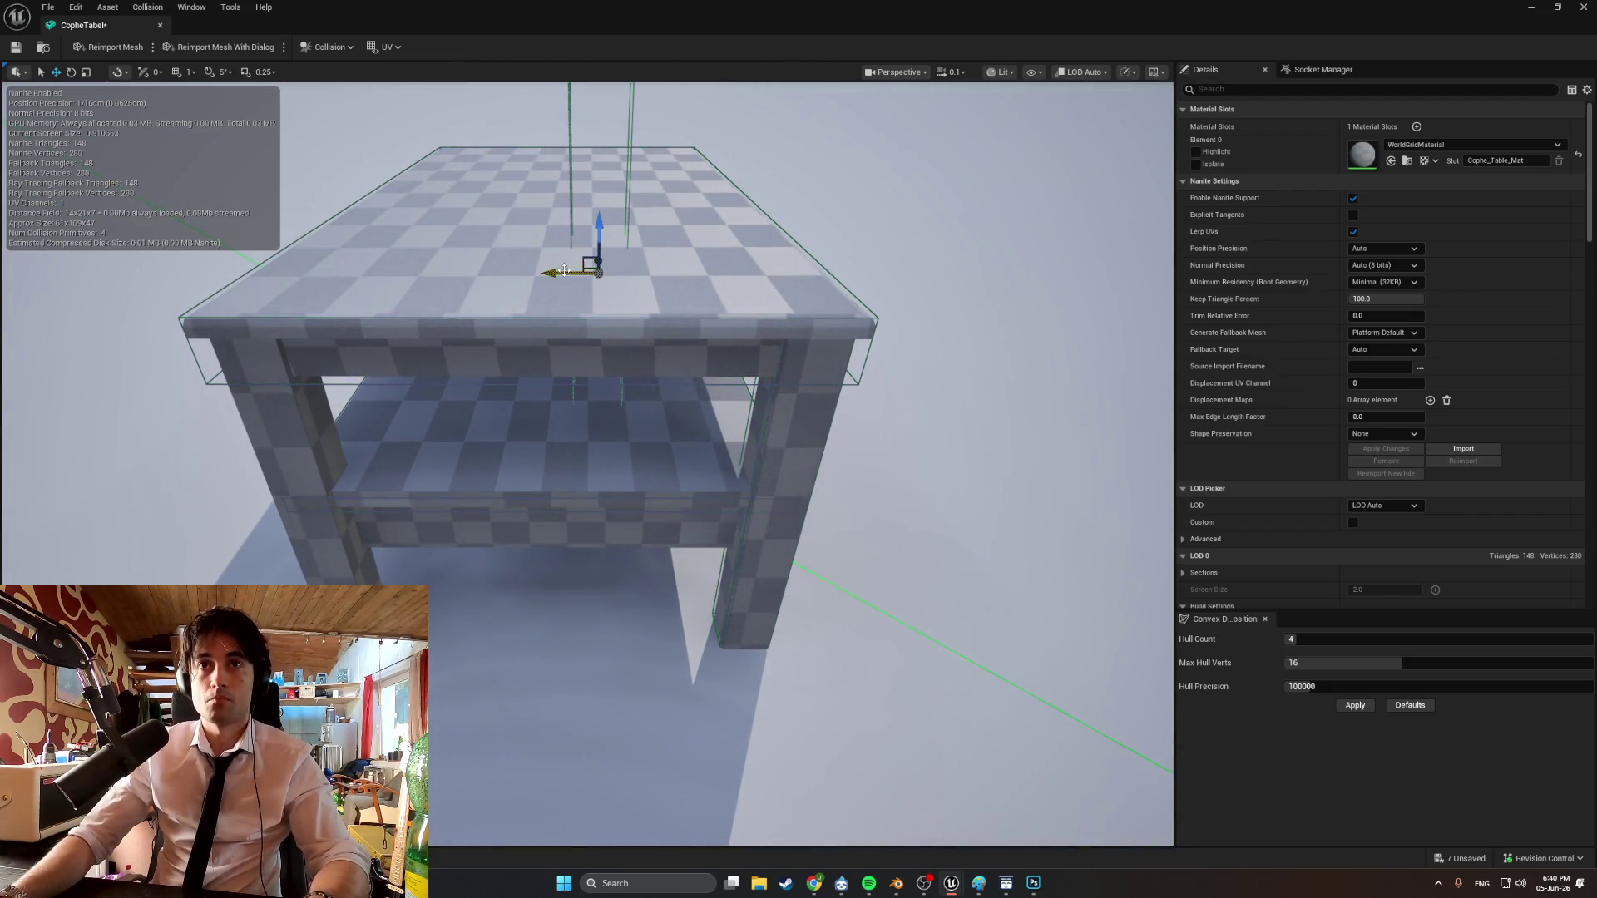
Duplicate the leg collision box and drag it along Y from the right leg to the left leg.
{"action": "mouse_move", "coordinate": [626, 330]}
{"action": "left_mouse_down"}
{"action": "mouse_move", "coordinate": [549, 342]}
{"action": "mouse_move", "coordinate": [639, 343]}
{"action": "mouse_move", "coordinate": [637, 481]}
{"action": "mouse_move", "coordinate": [660, 517]}
{"action": "mouse_move", "coordinate": [660, 457]}
{"action": "mouse_move", "coordinate": [688, 491]}
{"action": "mouse_move", "coordinate": [671, 569]}
{"action": "left_mouse_up"}
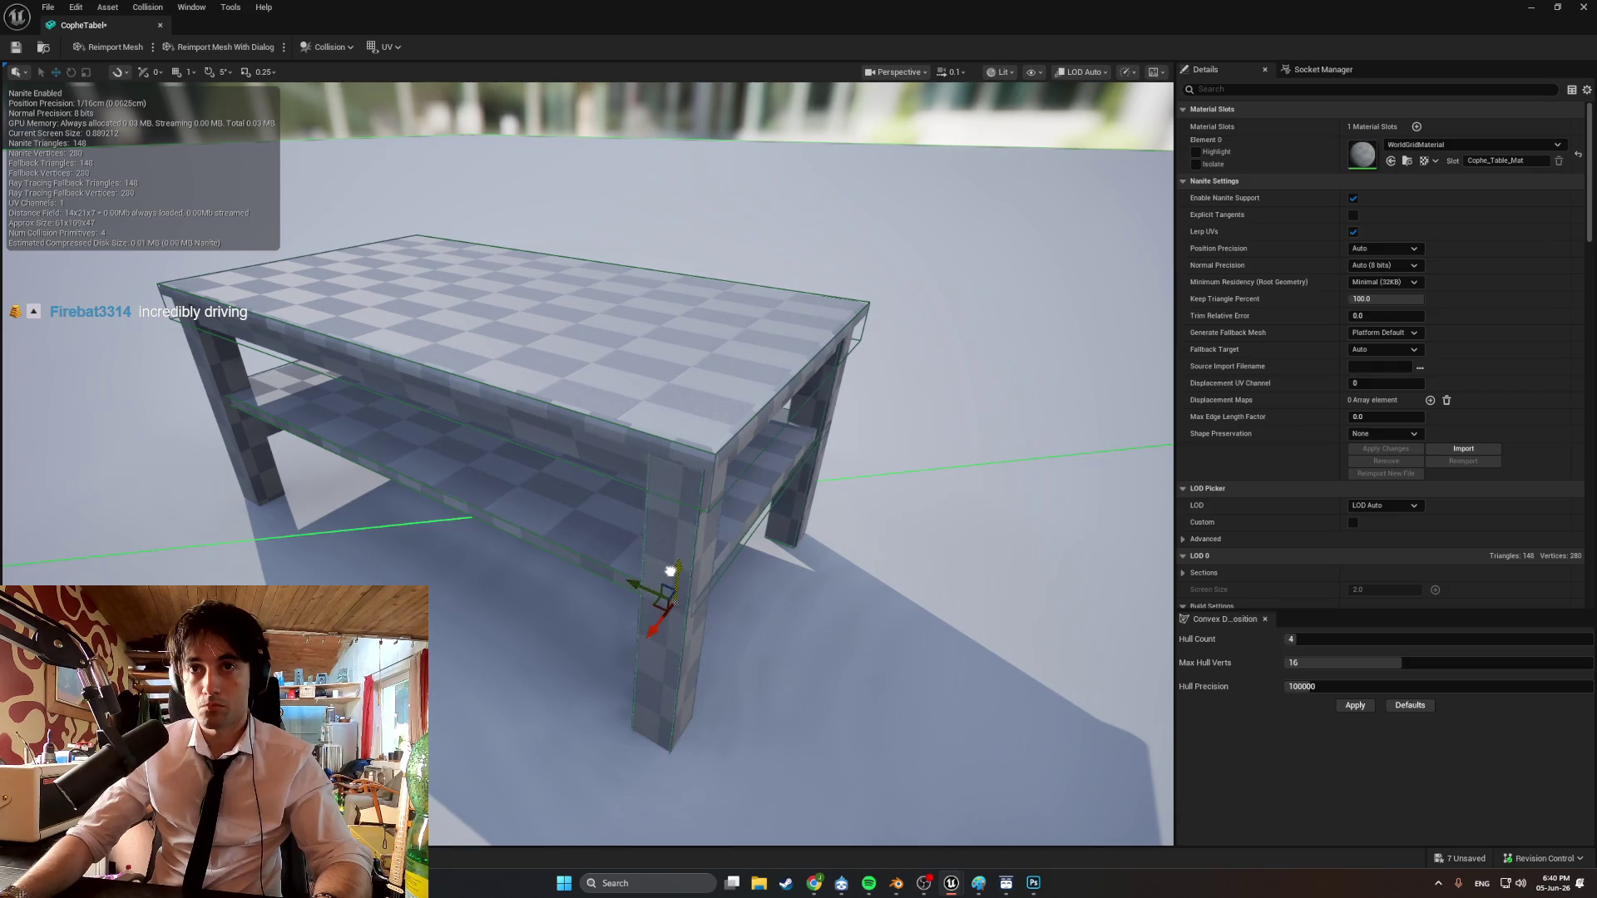
{"action": "mouse_move", "coordinate": [670, 572]}
{"action": "left_mouse_down"}
{"action": "mouse_move", "coordinate": [726, 563]}
{"action": "mouse_move", "coordinate": [793, 498]}
{"action": "left_mouse_up"}
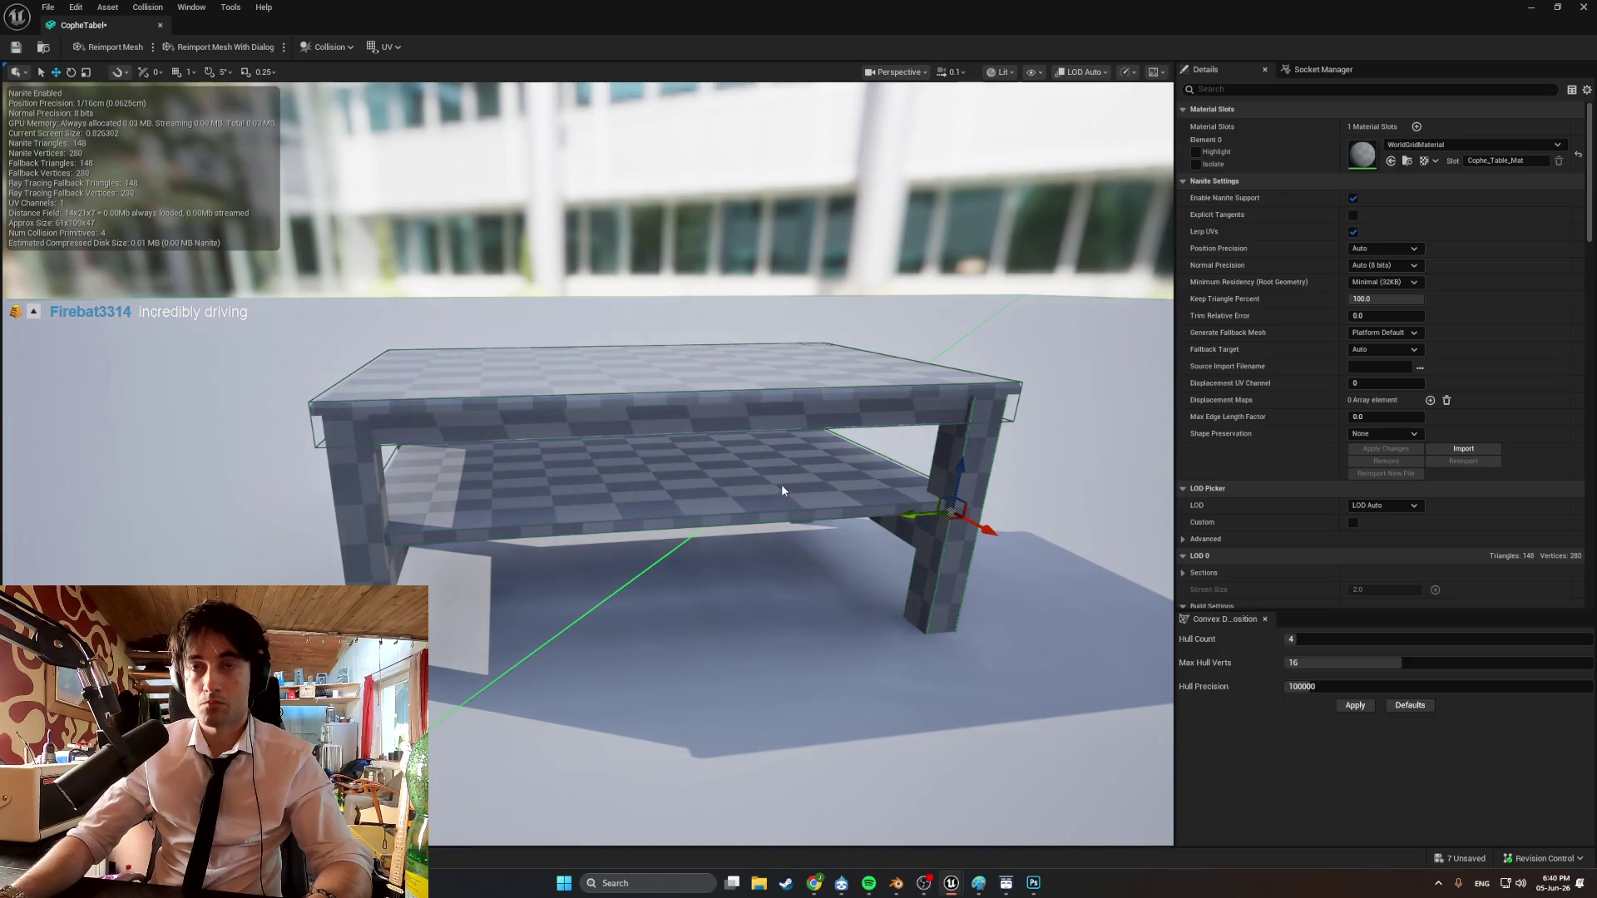
{"action": "key", "text": "ctrl+d"}
{"action": "mouse_move", "coordinate": [924, 438]}
{"action": "left_mouse_down"}
{"action": "mouse_move", "coordinate": [315, 465]}
{"action": "mouse_move", "coordinate": [367, 466]}
{"action": "mouse_move", "coordinate": [448, 424]}
{"action": "mouse_move", "coordinate": [394, 420]}
{"action": "mouse_move", "coordinate": [424, 435]}
{"action": "mouse_move", "coordinate": [499, 416]}
{"action": "mouse_move", "coordinate": [536, 473]}
{"action": "mouse_move", "coordinate": [463, 476]}
{"action": "mouse_move", "coordinate": [510, 497]}
{"action": "mouse_move", "coordinate": [518, 648]}
{"action": "mouse_move", "coordinate": [366, 620]}
{"action": "left_mouse_up"}
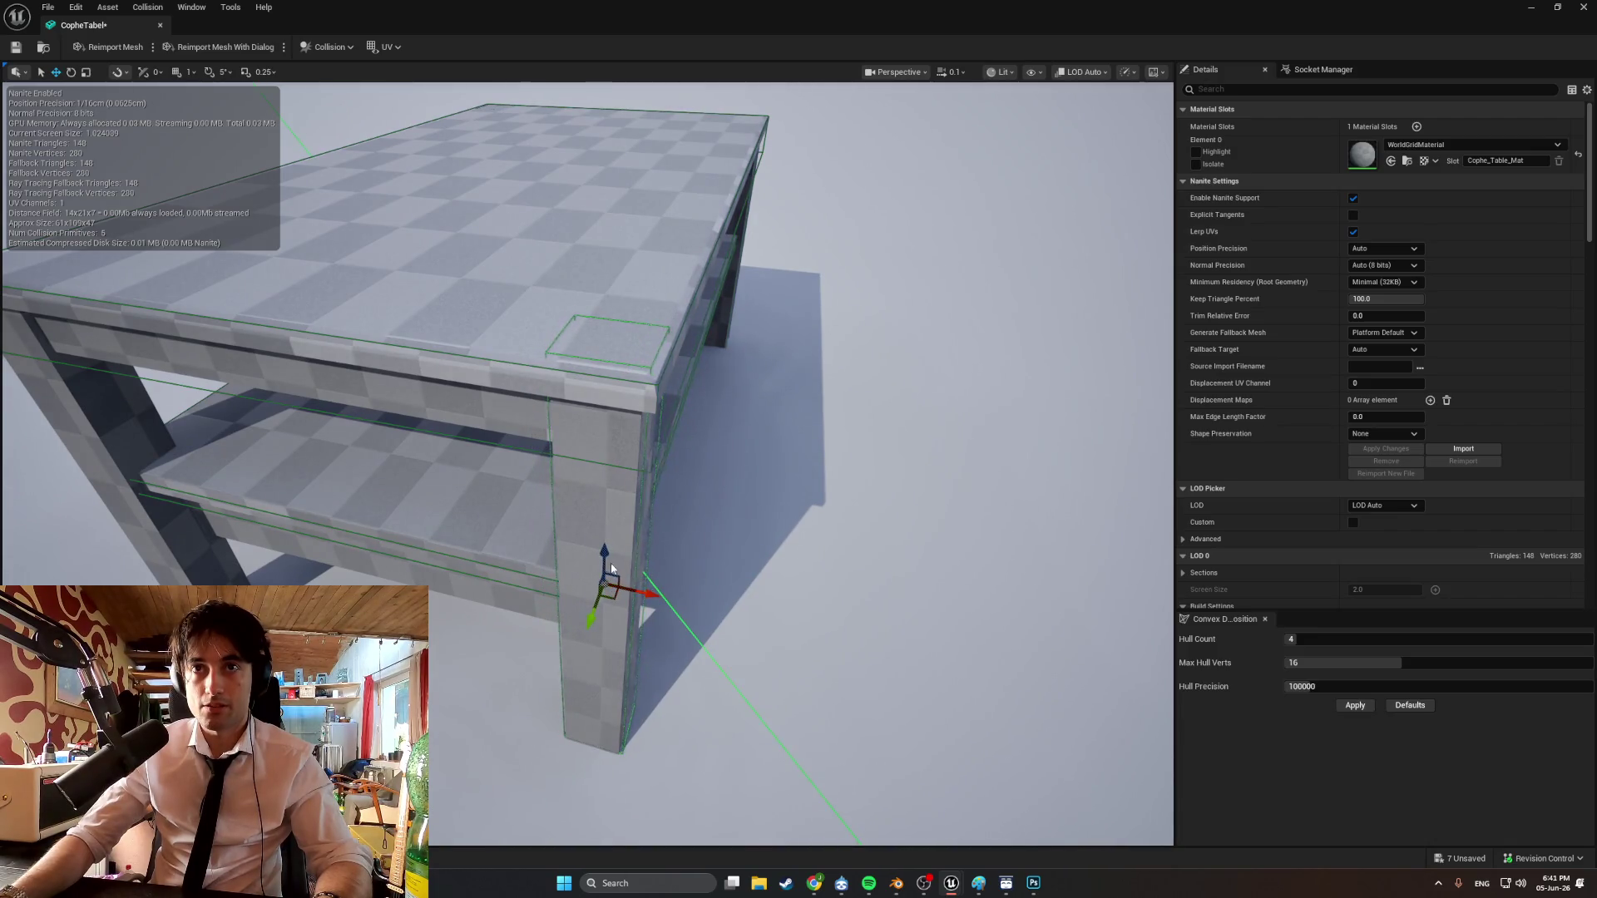
Move the copied collision box onto the front-left leg, nudging it slightly right and down.
{"action": "mouse_move", "coordinate": [598, 556]}
{"action": "left_mouse_down"}
{"action": "mouse_move", "coordinate": [606, 525]}
{"action": "mouse_move", "coordinate": [582, 532]}
{"action": "mouse_move", "coordinate": [871, 458]}
{"action": "left_mouse_up"}
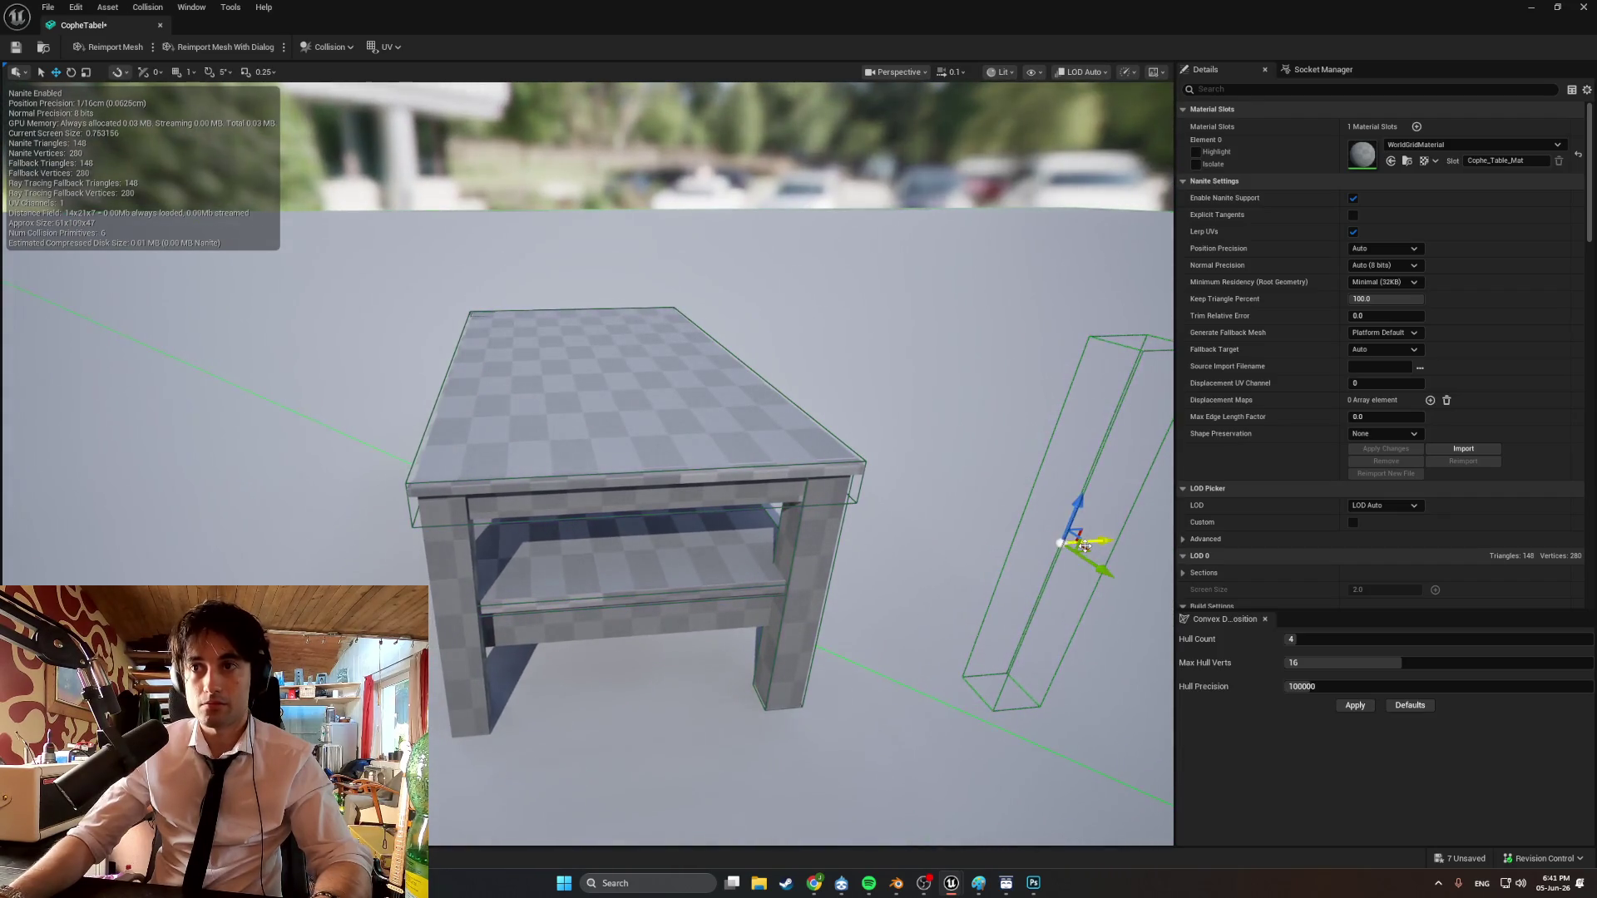
{"action": "mouse_move", "coordinate": [1088, 549]}
{"action": "left_mouse_down"}
{"action": "mouse_move", "coordinate": [474, 546]}
{"action": "mouse_move", "coordinate": [446, 524]}
{"action": "mouse_move", "coordinate": [458, 508]}
{"action": "mouse_move", "coordinate": [443, 582]}
{"action": "left_mouse_up"}
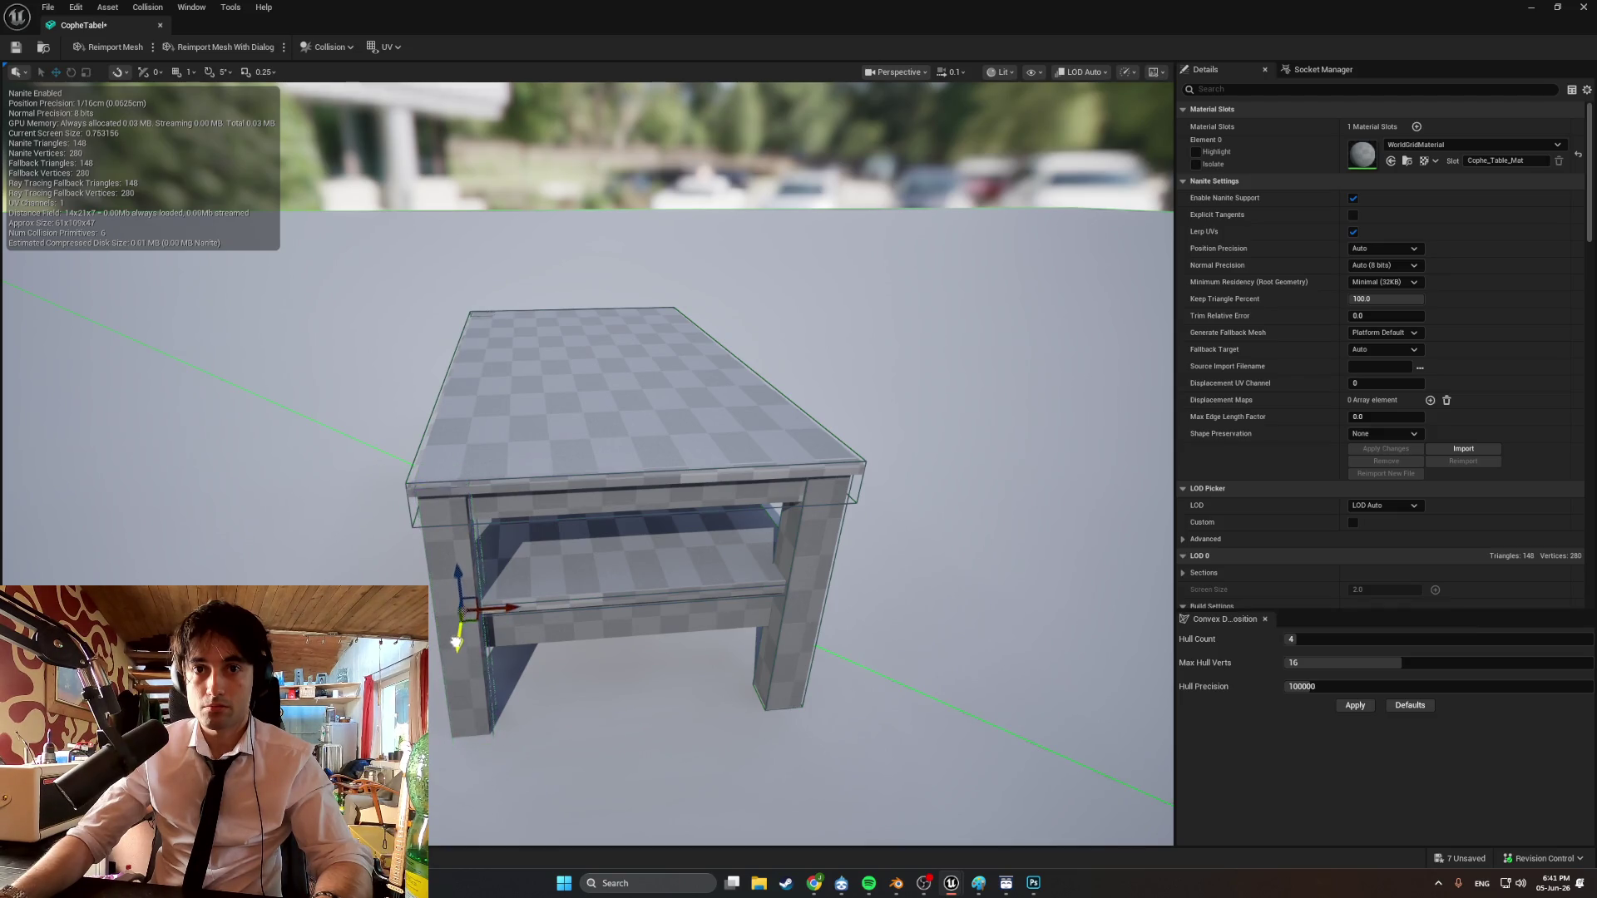
{"action": "mouse_move", "coordinate": [454, 650]}
{"action": "left_mouse_down"}
{"action": "mouse_move", "coordinate": [450, 509]}
{"action": "mouse_move", "coordinate": [508, 437]}
{"action": "left_mouse_up"}
{"action": "left_click_drag", "start_coordinate": [590, 559], "coordinate": [592, 563]}
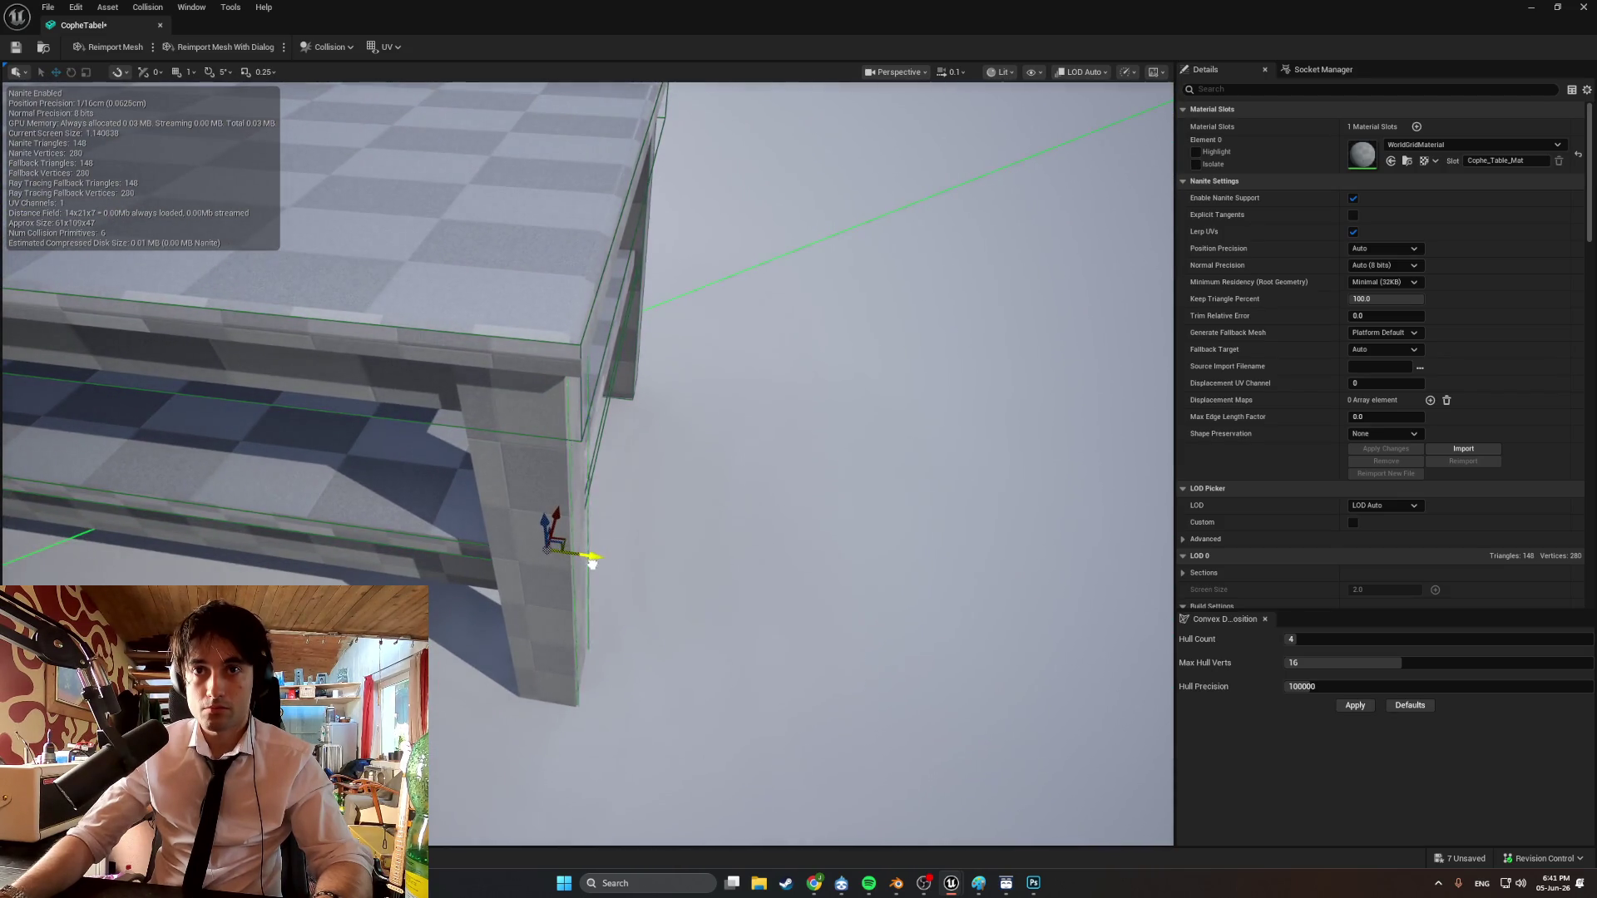
{"action": "left_click_drag", "start_coordinate": [553, 513], "coordinate": [549, 520]}
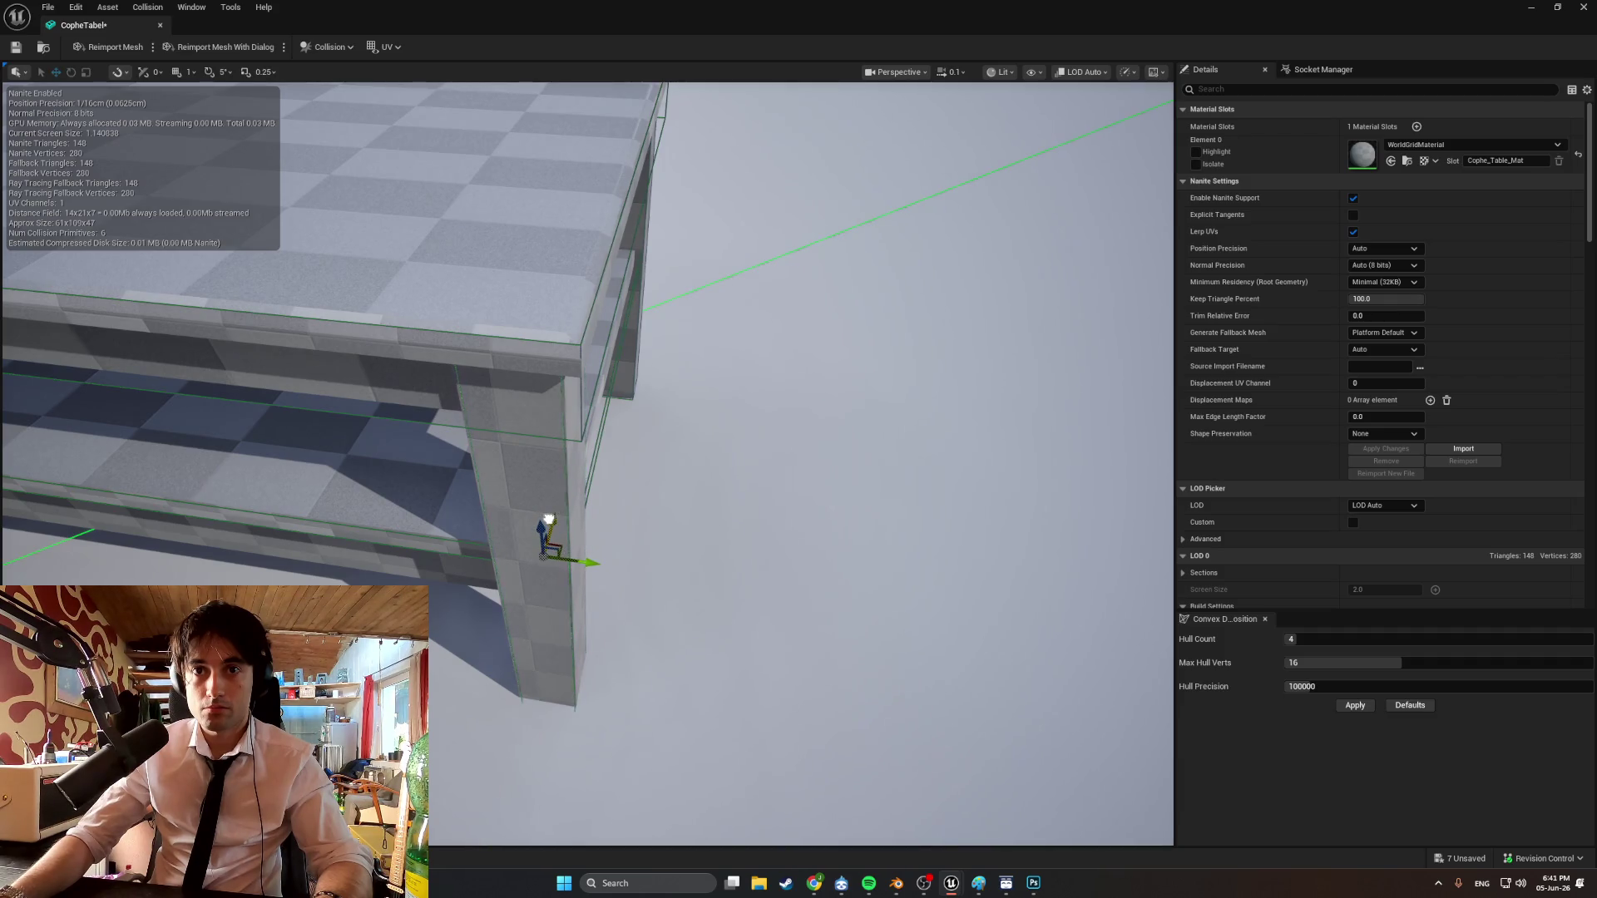
Save the CopheTabel mesh with its box collisions.
{"action": "key", "text": "f"}
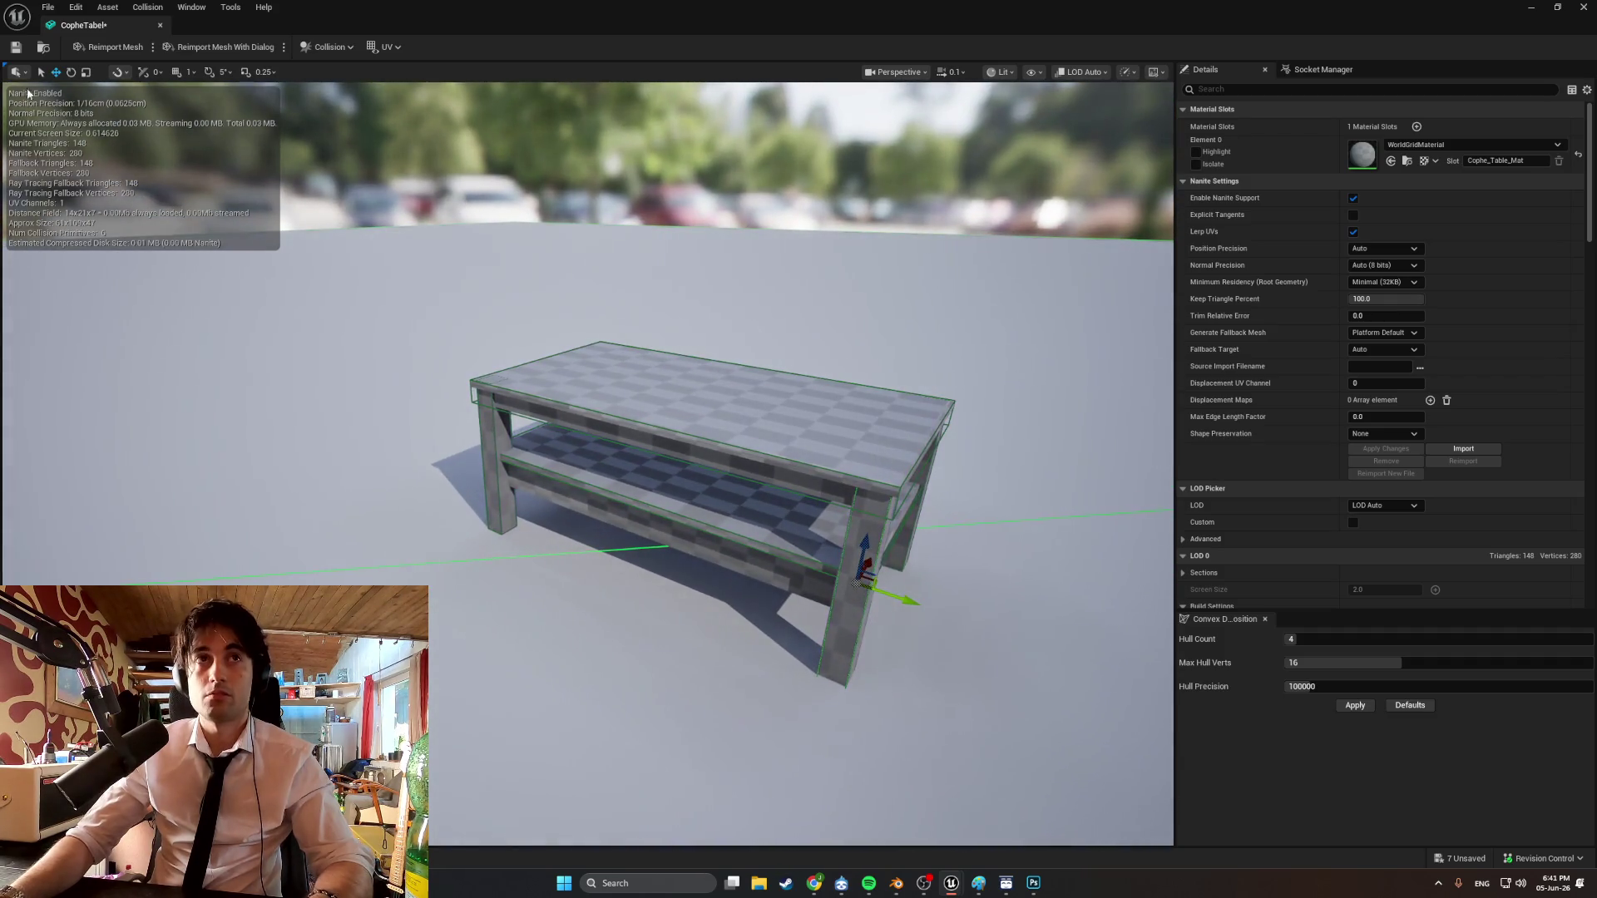
{"action": "left_click", "coordinate": [15, 47]}
{"action": "scroll", "coordinate": [661, 430], "scroll_direction": "up", "scroll_amount": 2}
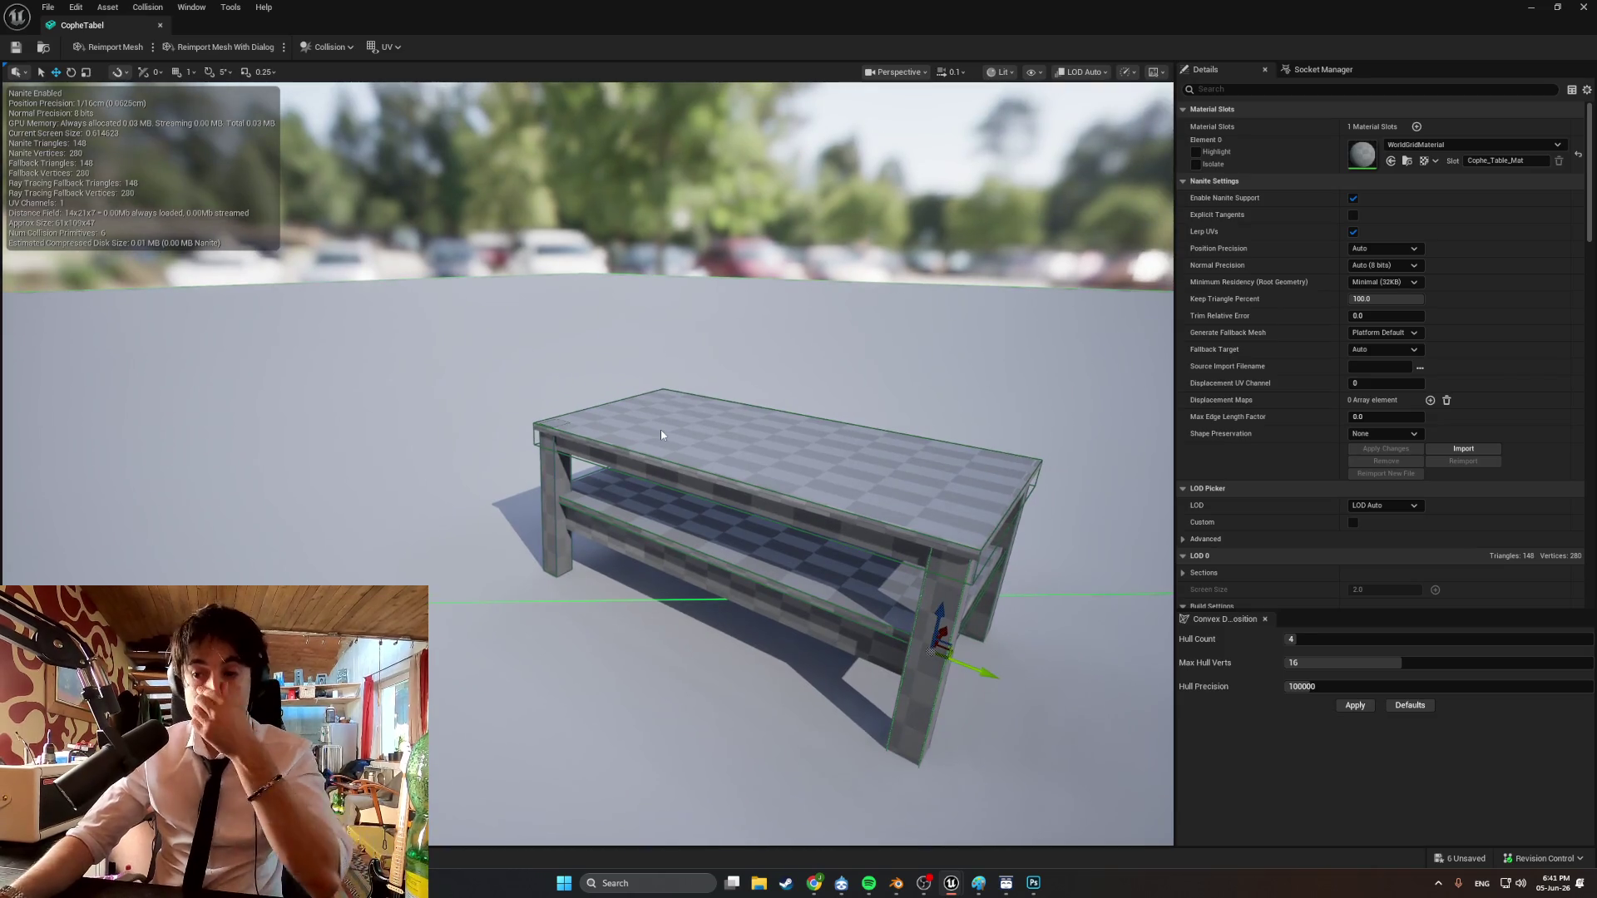
{"action": "mouse_move", "coordinate": [682, 456]}
{"action": "right_mouse_down"}
{"action": "mouse_move", "coordinate": [591, 441]}
{"action": "mouse_move", "coordinate": [574, 466]}
{"action": "mouse_move", "coordinate": [611, 429]}
{"action": "right_mouse_up"}
Delete the old wood material in the Content Drawer and close the CopheTabel mesh editor.
{"action": "key", "text": "ctrl+space"}
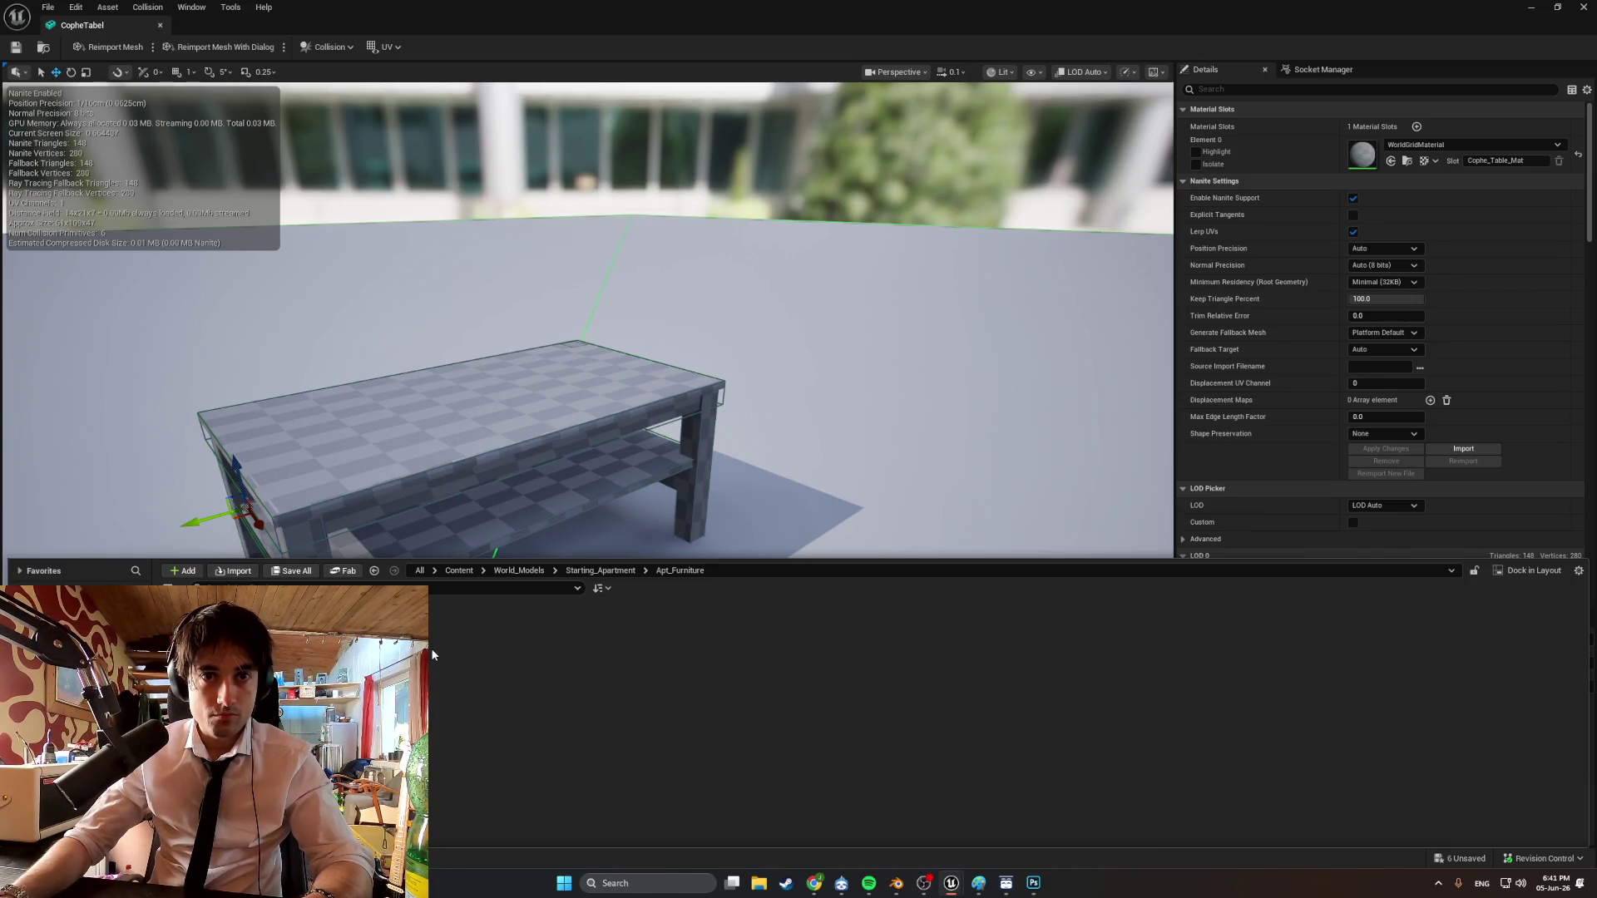
{"action": "mouse_move", "coordinate": [431, 647]}
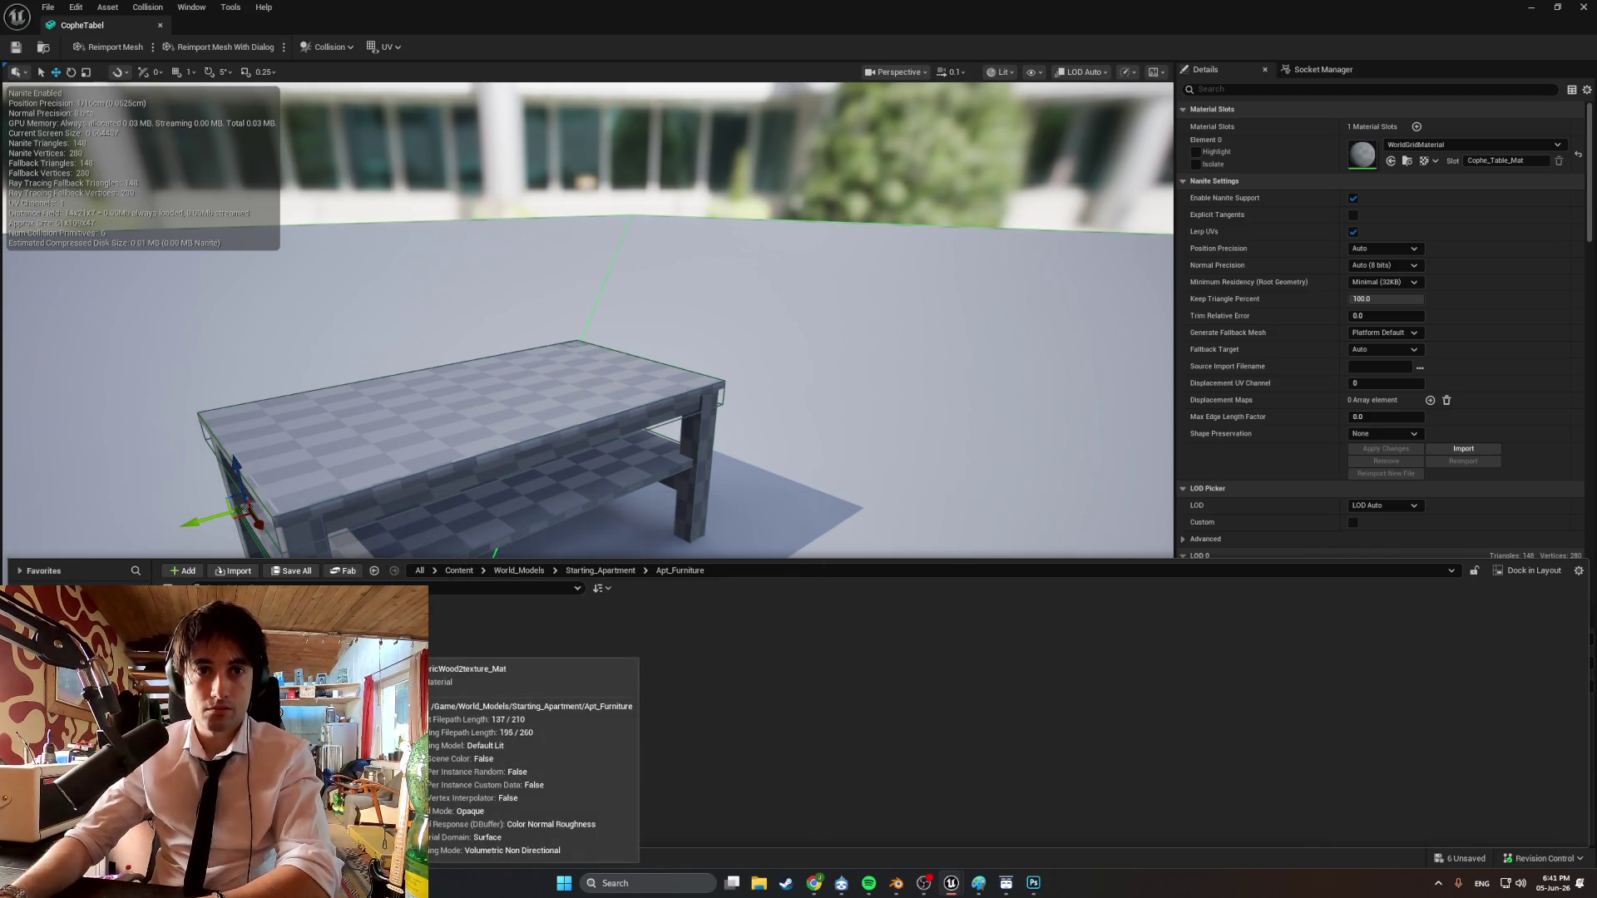
{"action": "key", "text": "Delete"}
{"action": "left_click", "coordinate": [723, 642]}
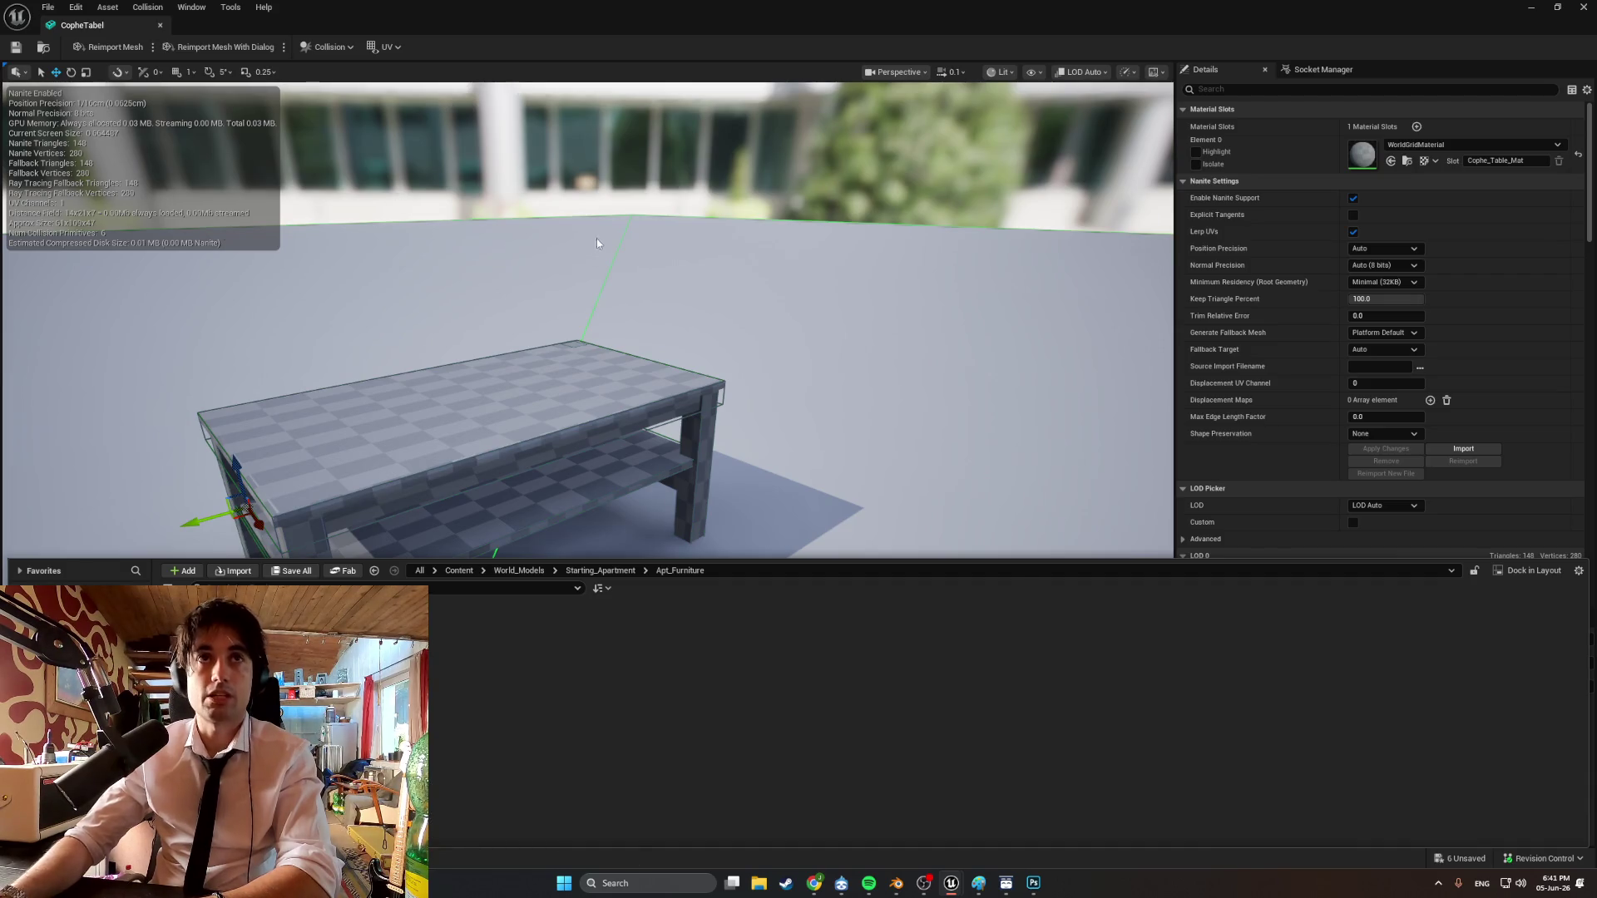
{"action": "left_click", "coordinate": [1583, 6]}
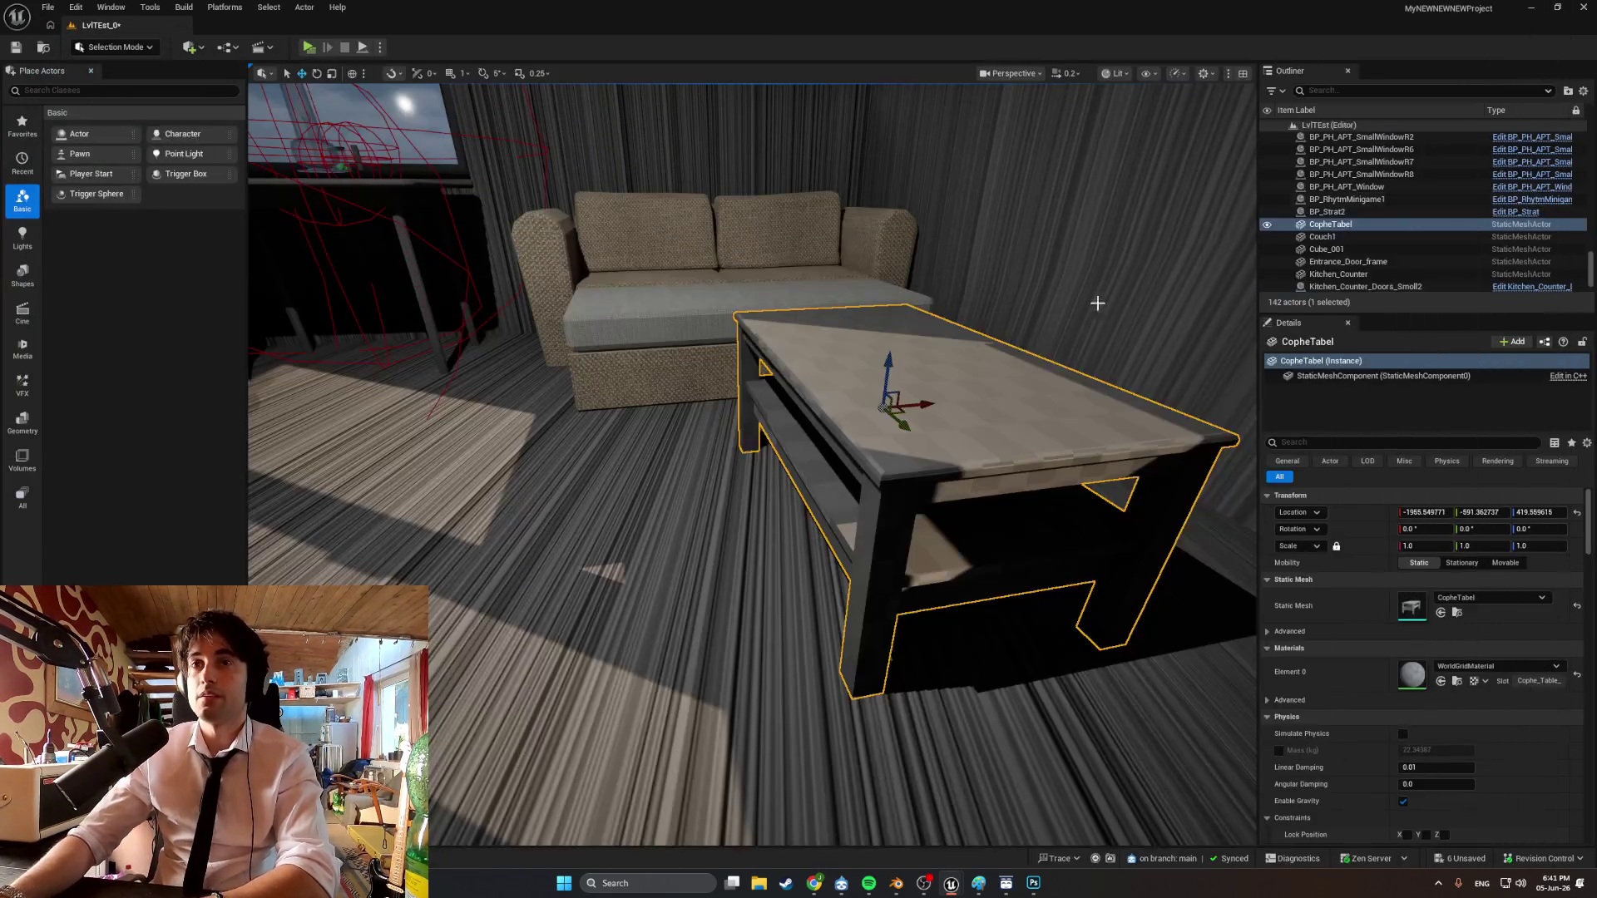
Try an action on a furniture material asset from the Content Drawer's context menu.
{"action": "key", "text": "ctrl+space"}
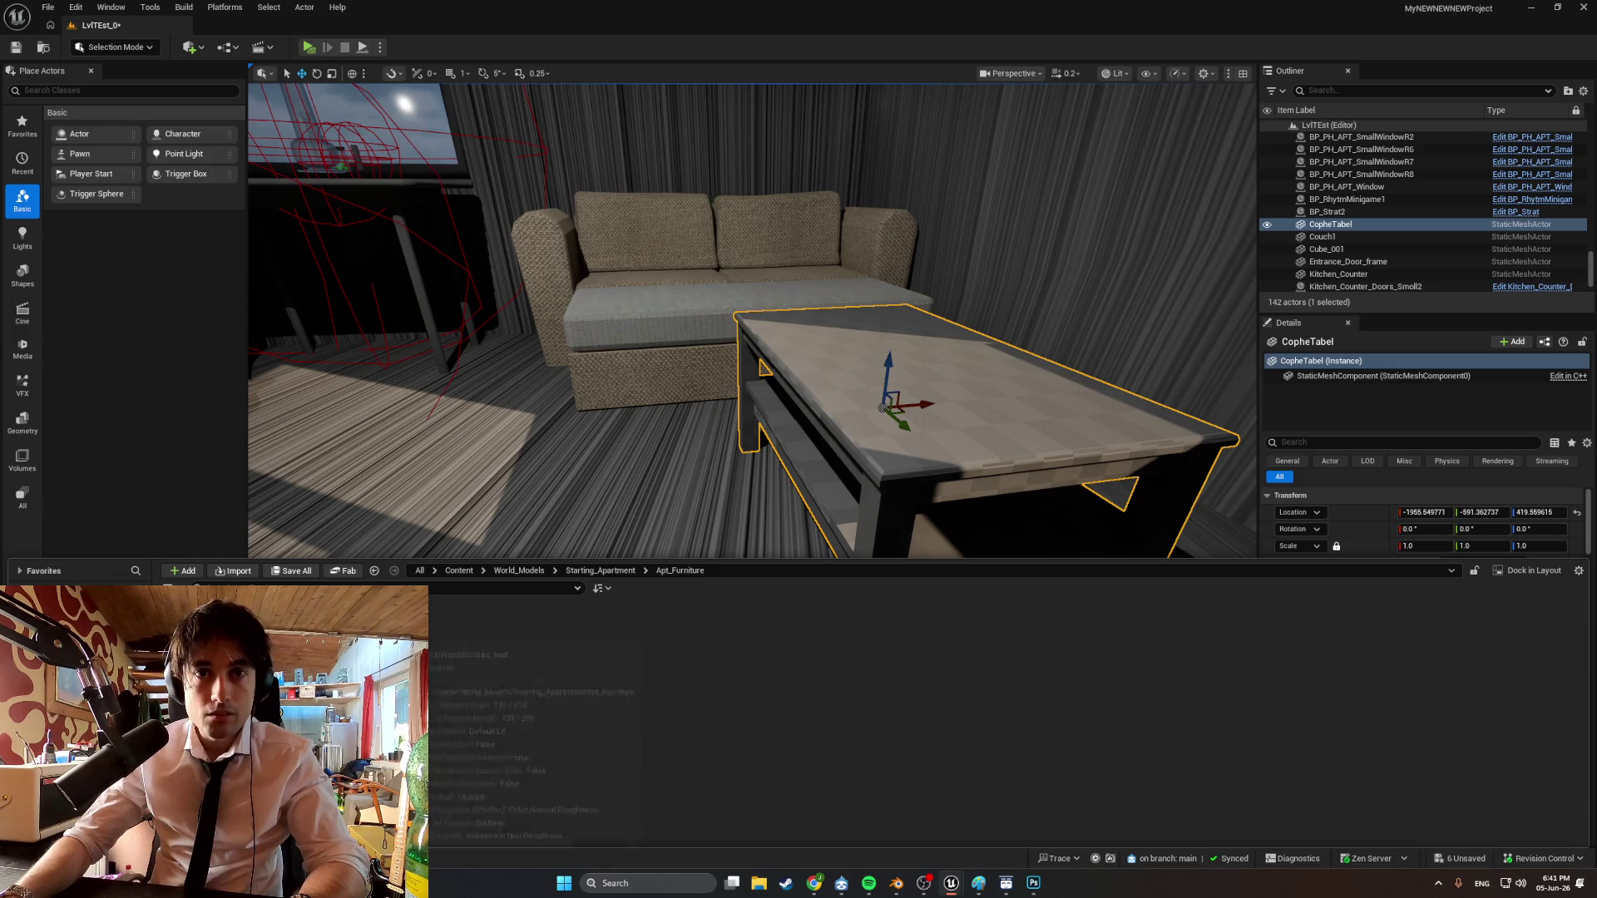
{"action": "right_click", "coordinate": [387, 637]}
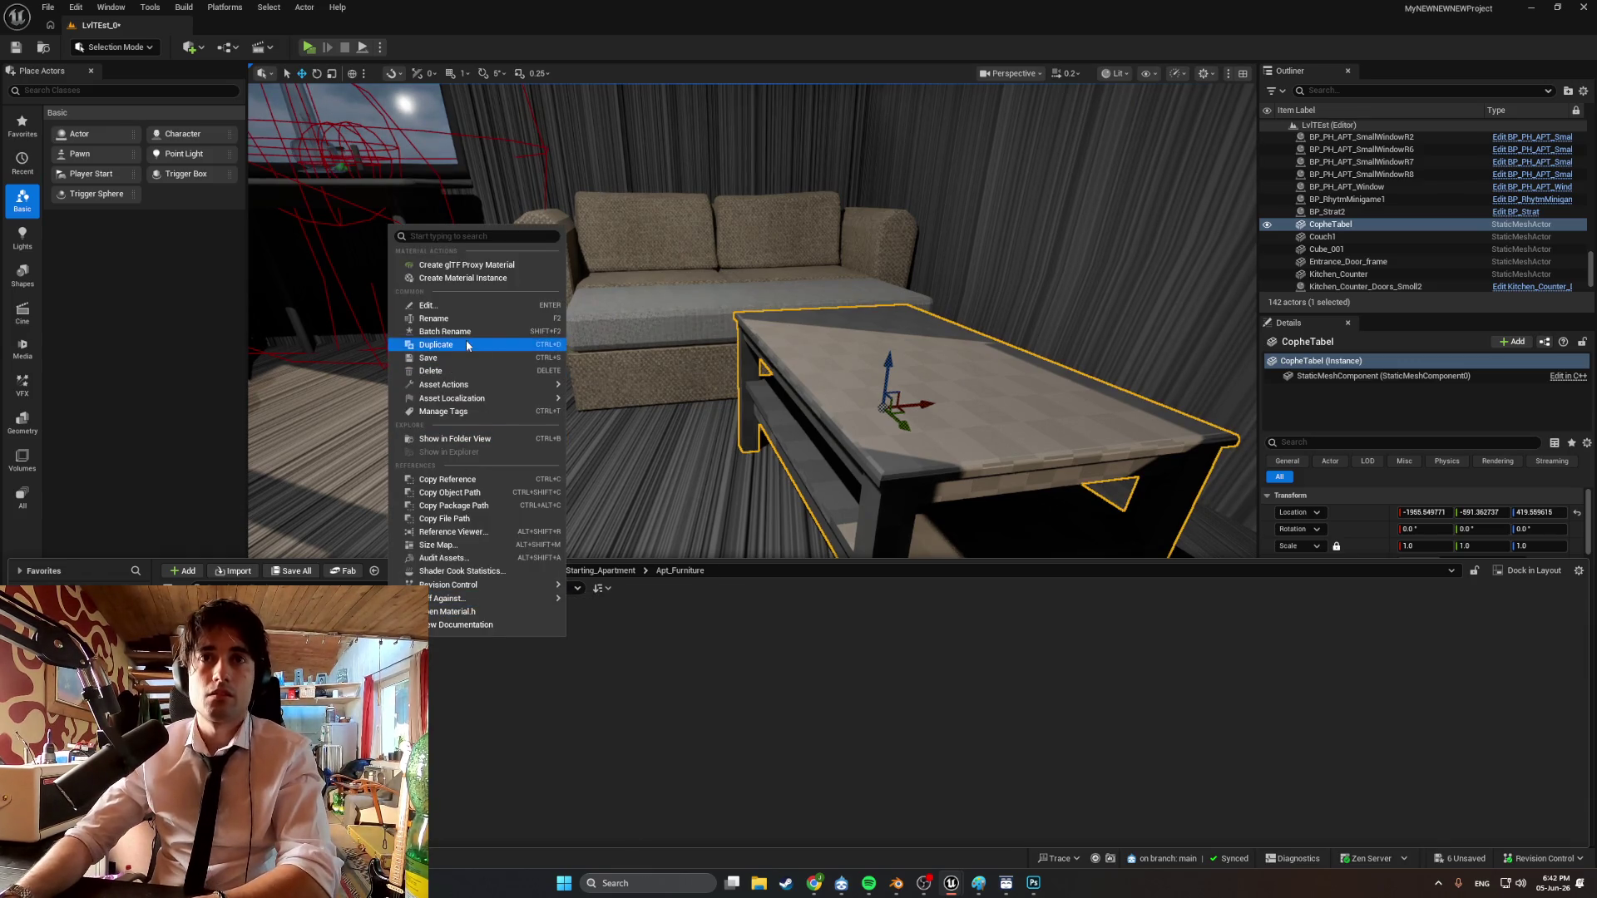
{"action": "left_click", "coordinate": [474, 369]}
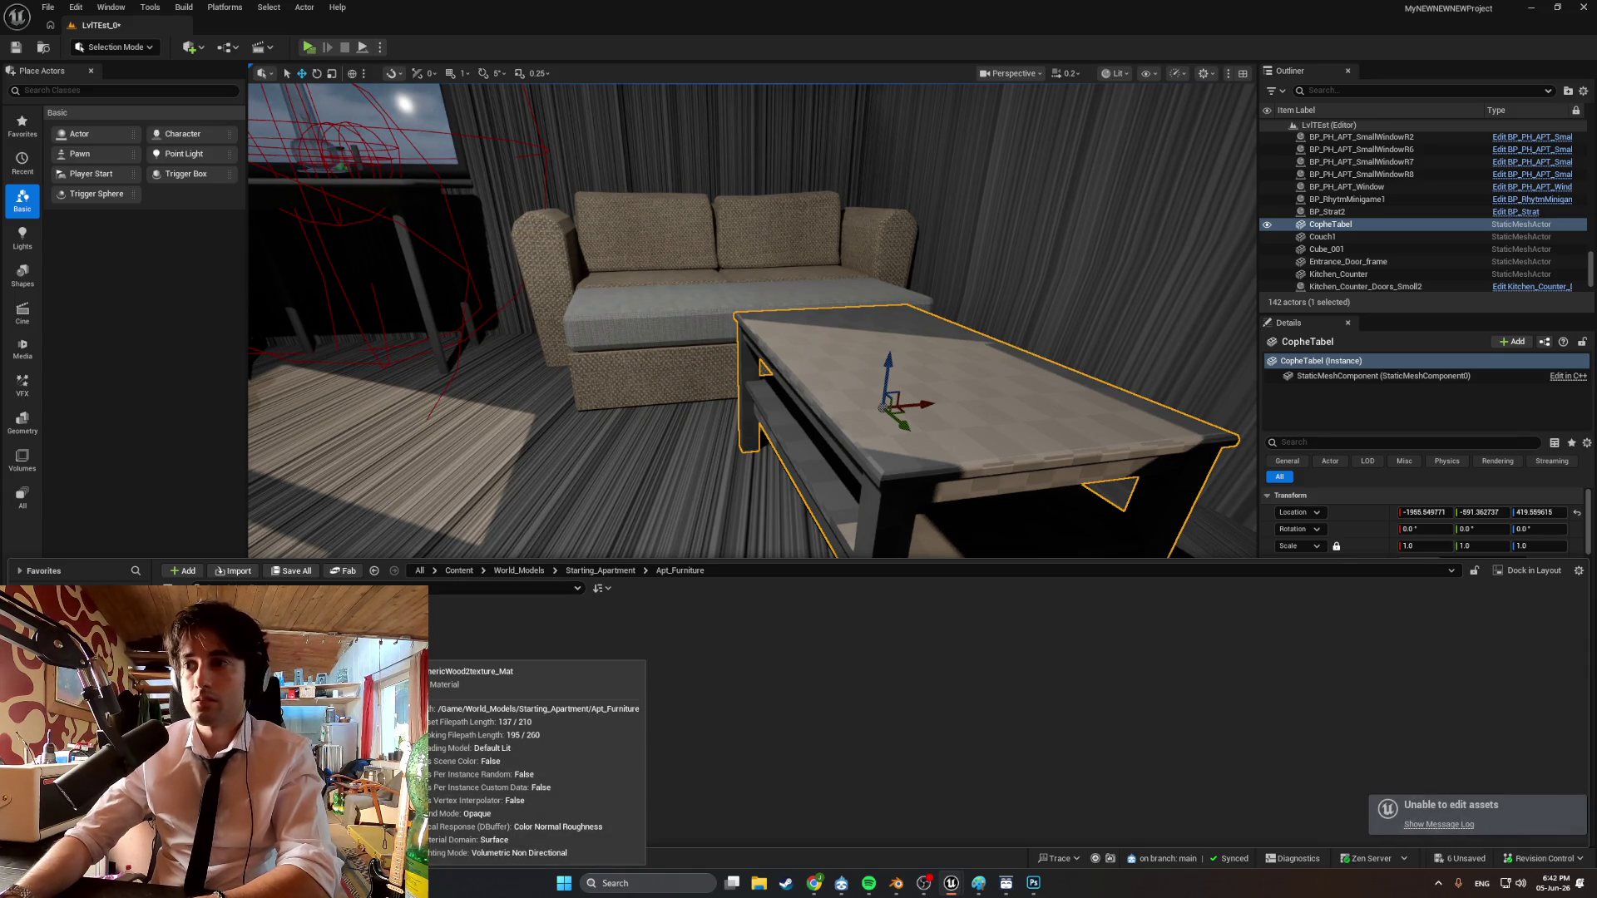
Review and close the load-errors message log, then reopen the furniture folder and File menu.
{"action": "left_click", "coordinate": [1440, 824]}
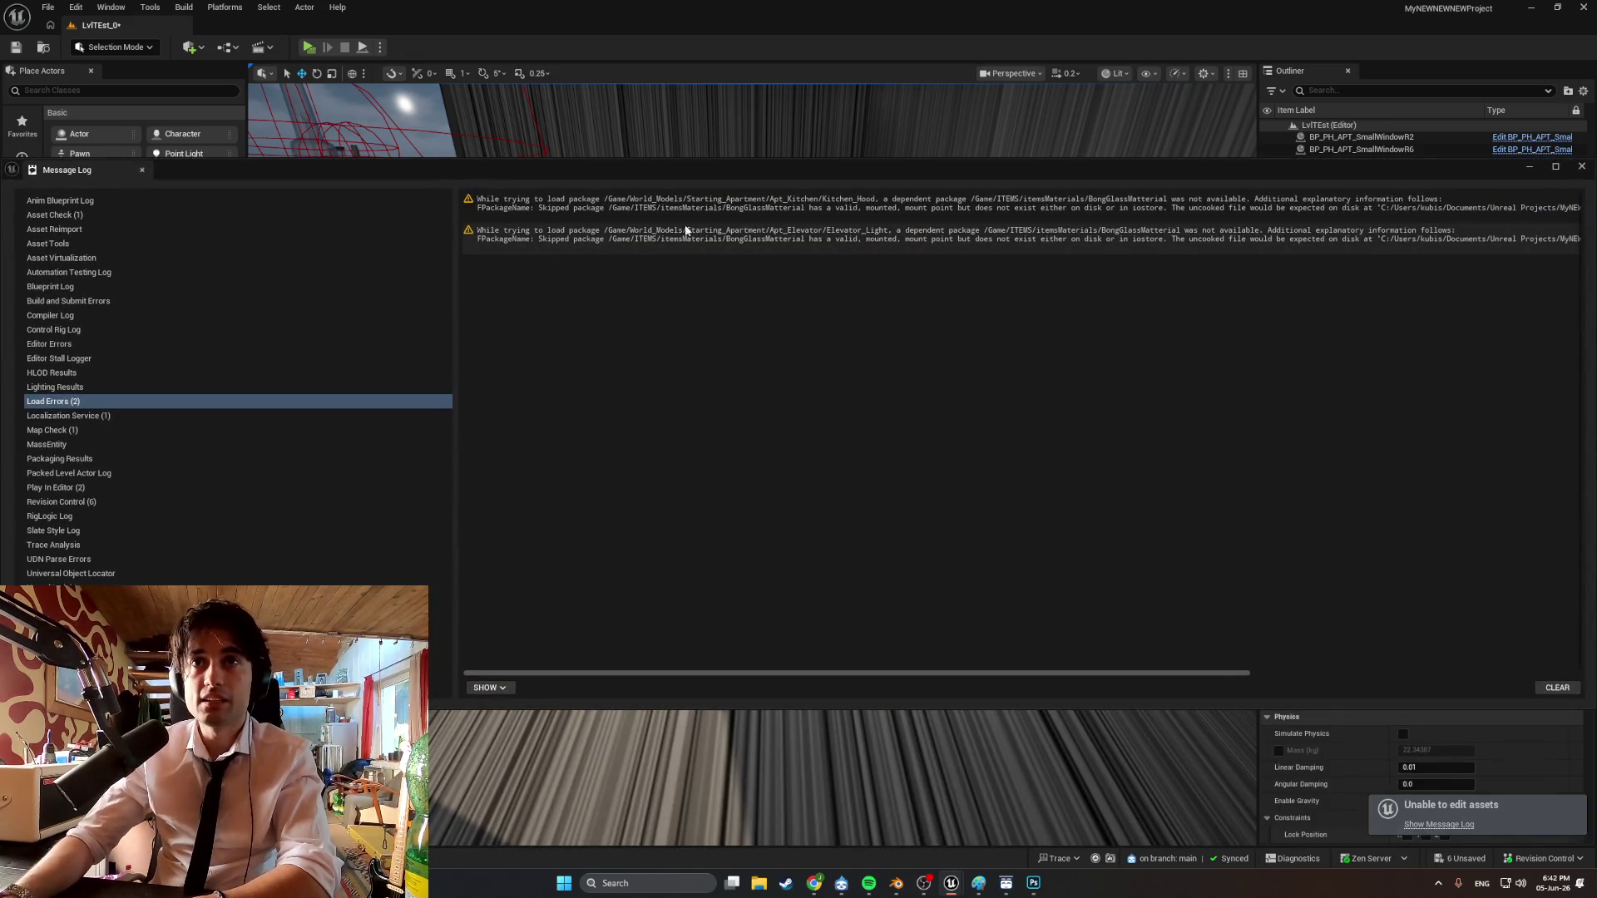
{"action": "left_click", "coordinate": [1583, 168]}
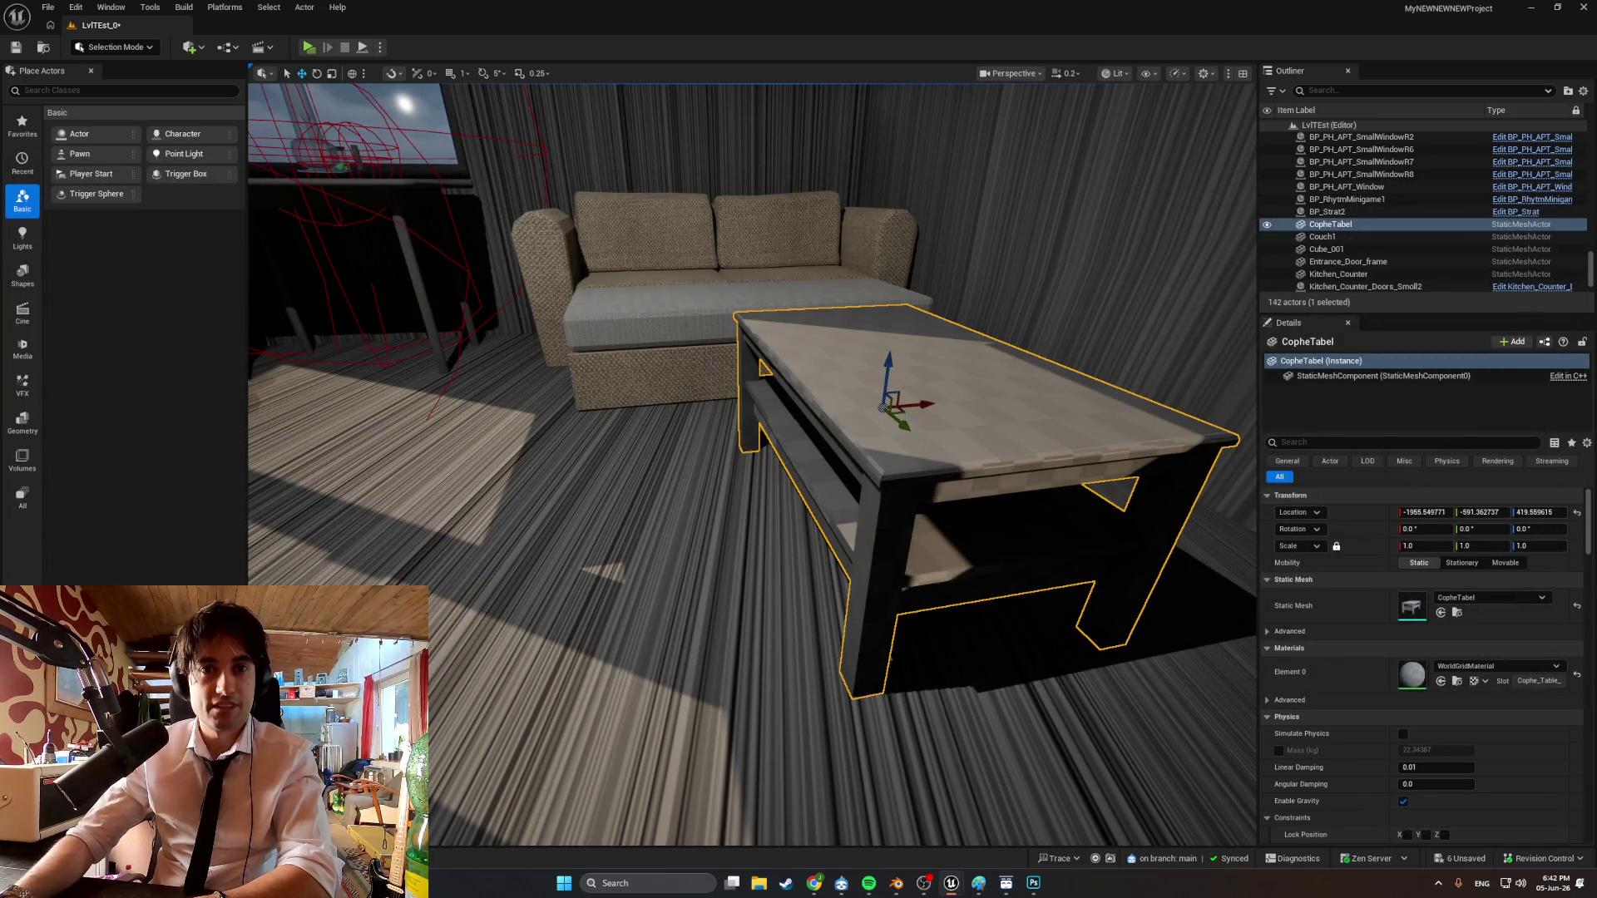
{"action": "key", "text": "ctrl+space"}
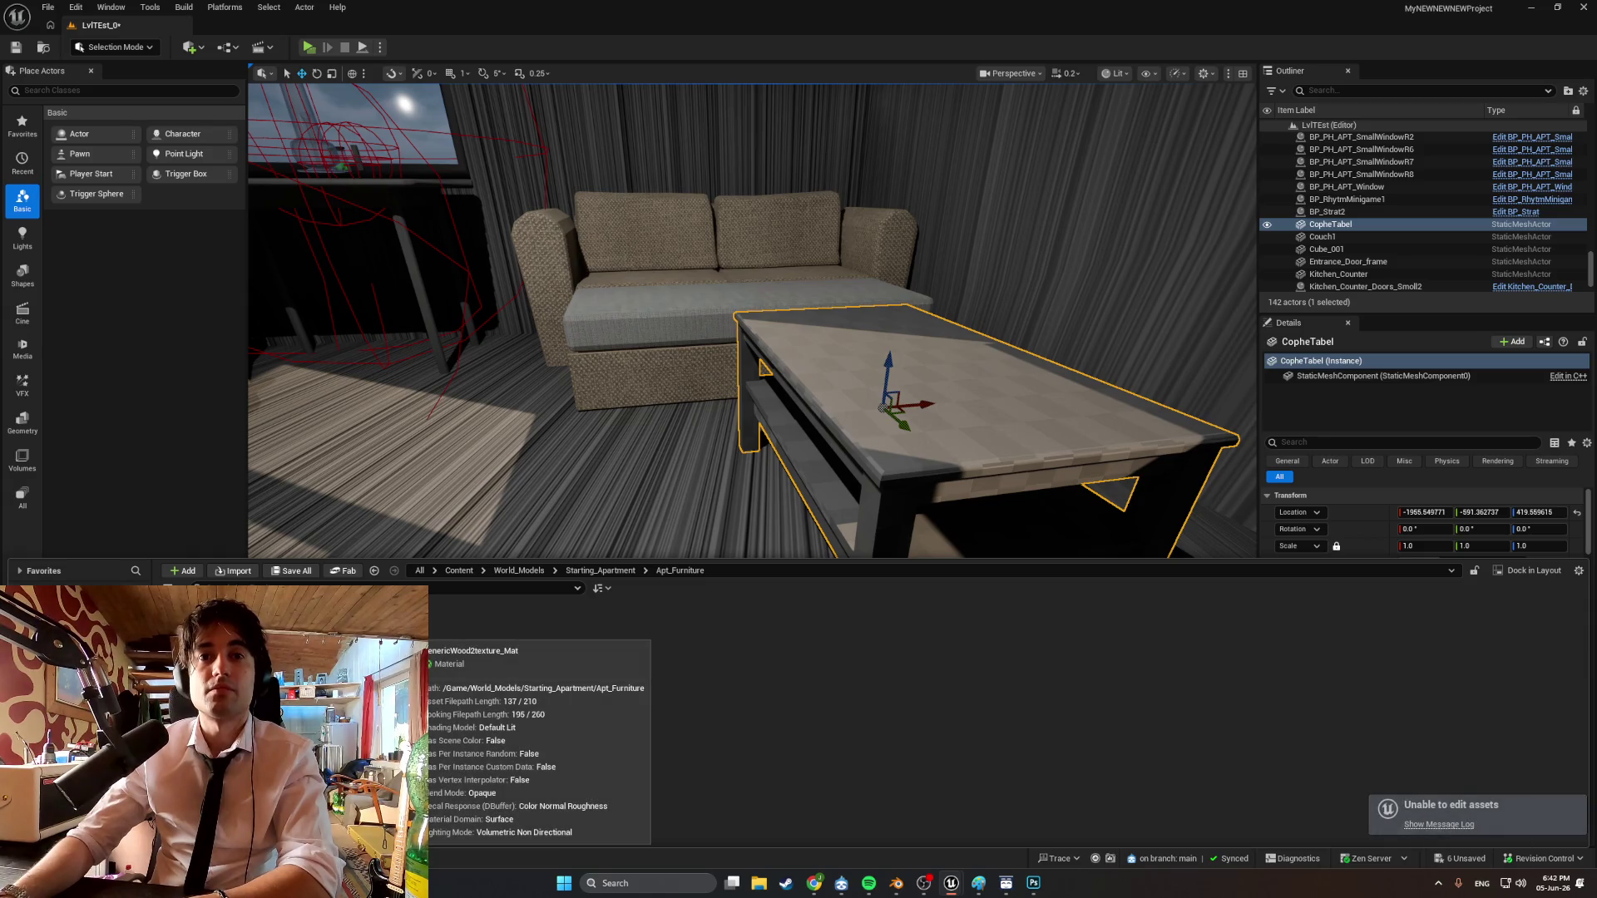
{"action": "left_click", "coordinate": [47, 7]}
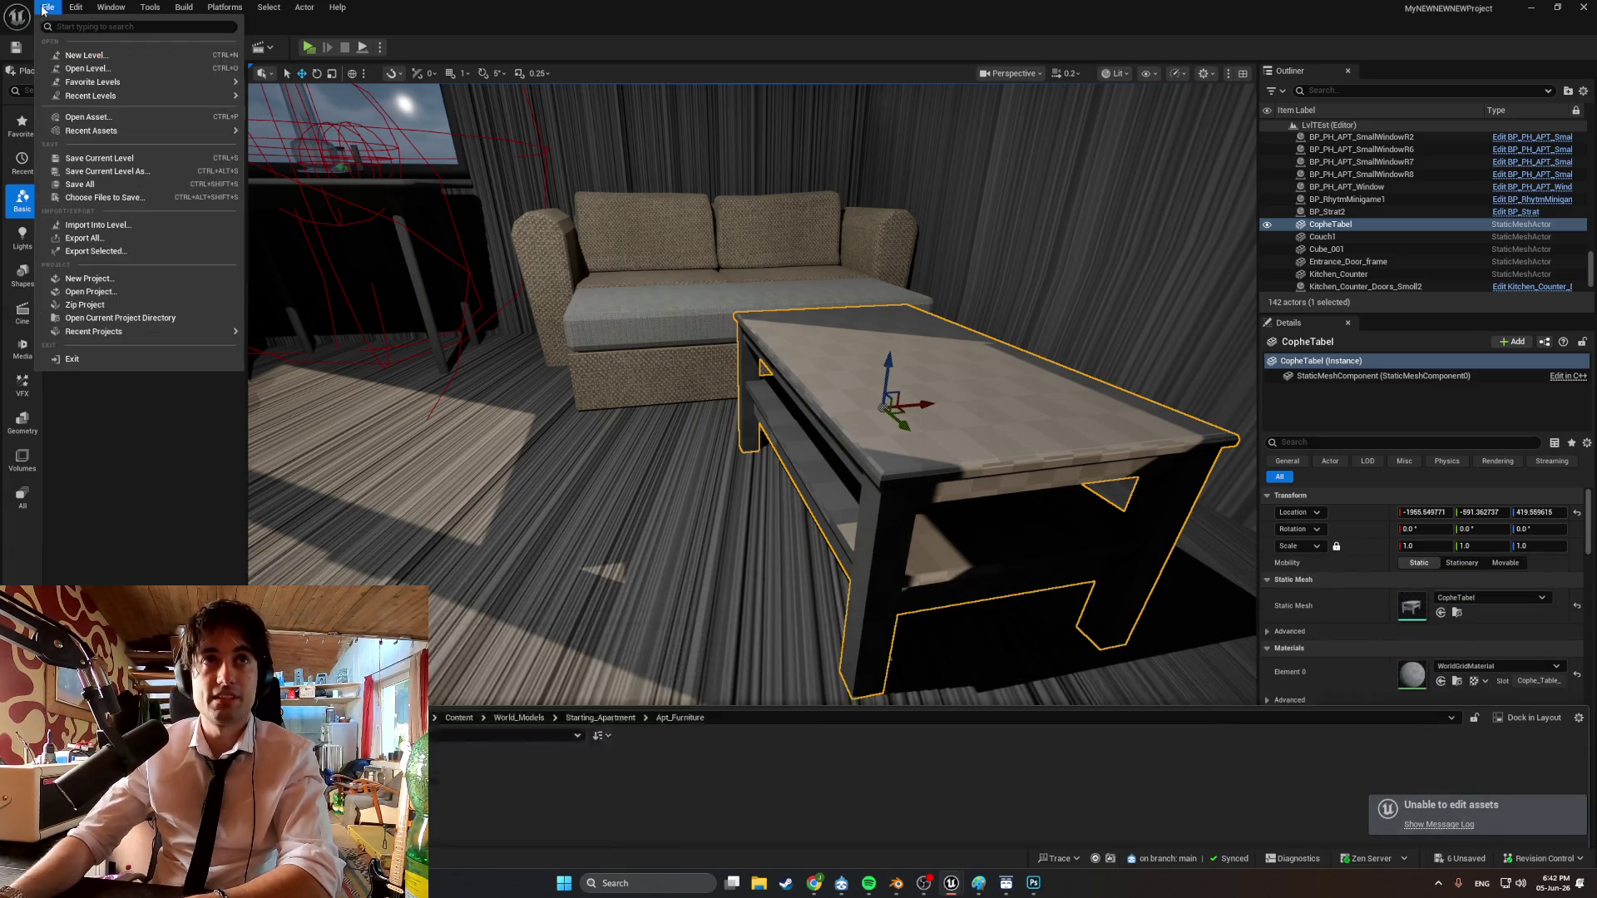
Save the current level, then create a material from the wood texture and delete it.
{"action": "left_click", "coordinate": [118, 172]}
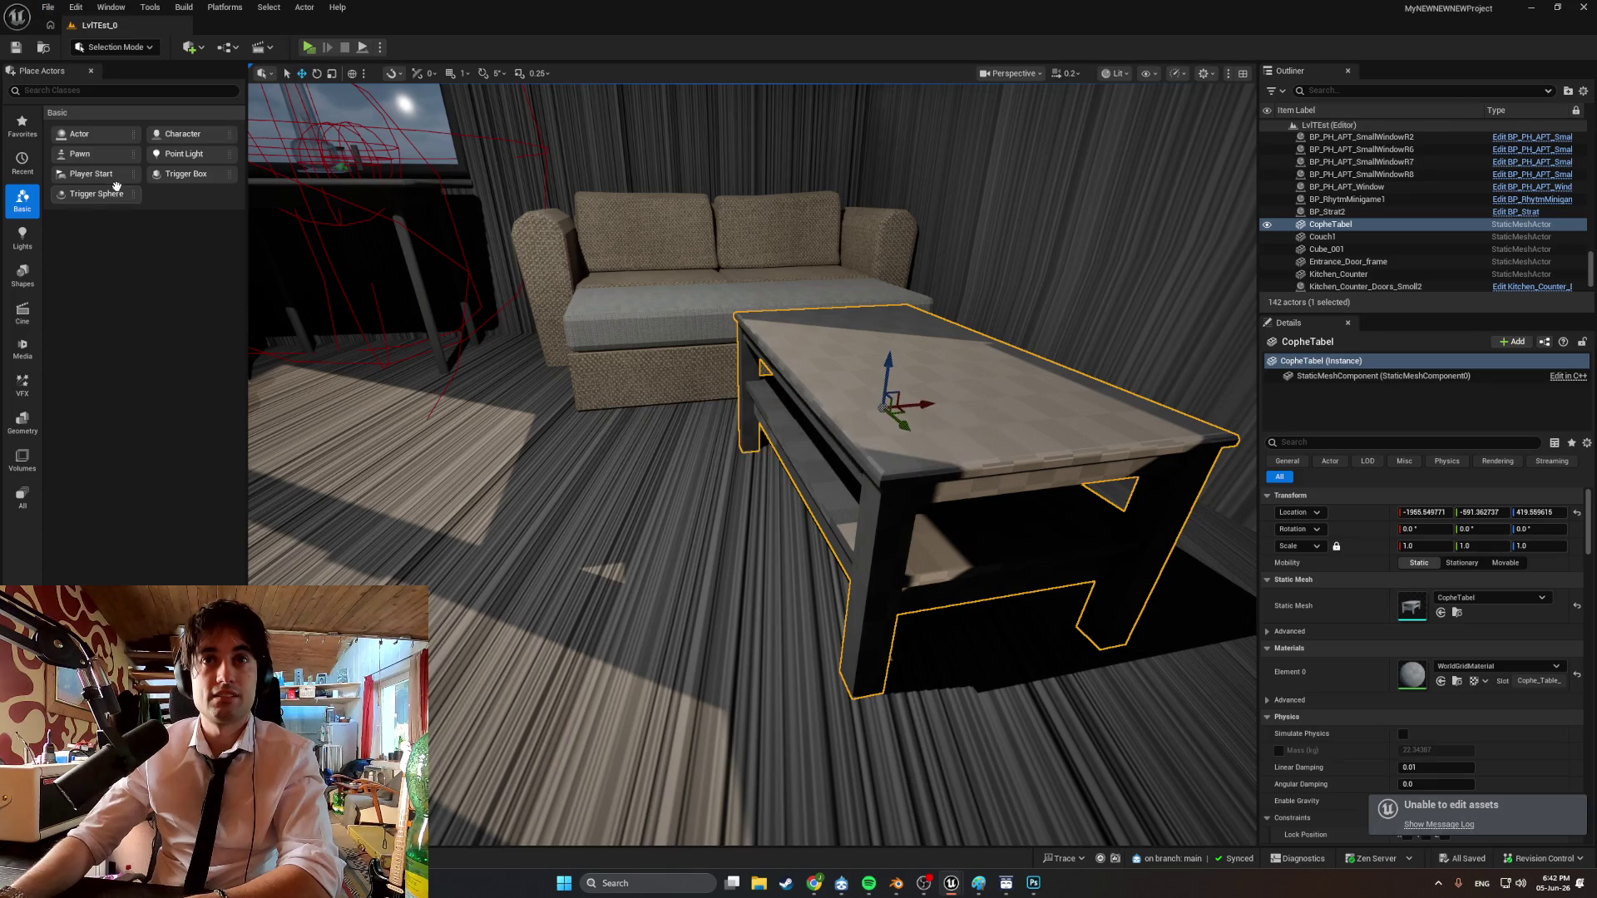
{"action": "key", "text": "ctrl+space"}
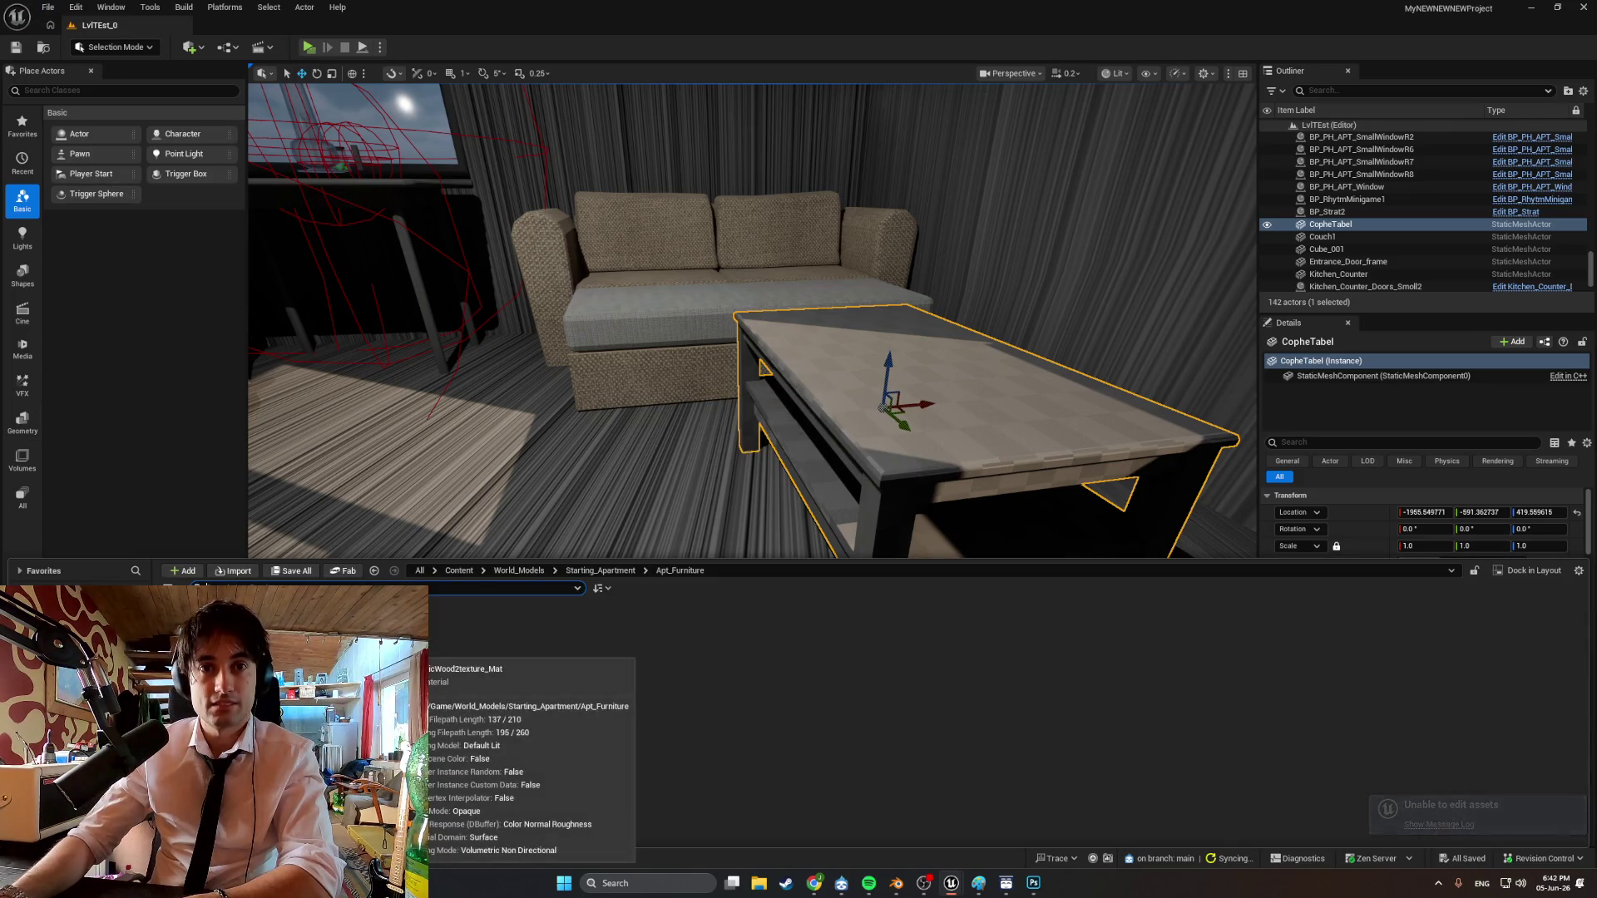
{"action": "right_click", "coordinate": [320, 644]}
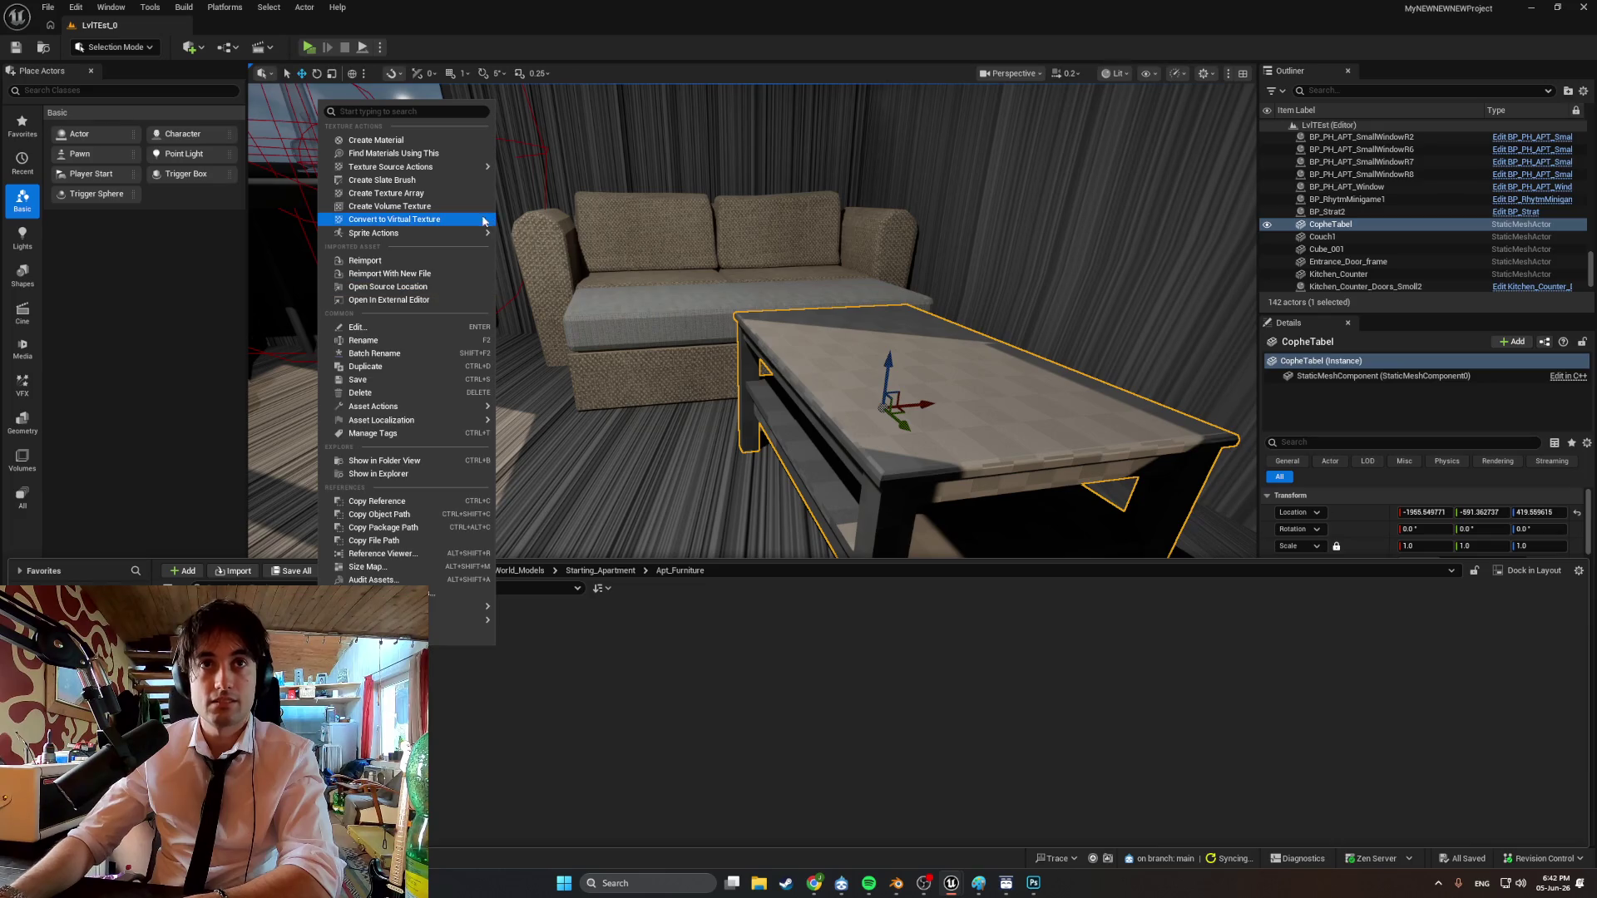
{"action": "left_click", "coordinate": [433, 140]}
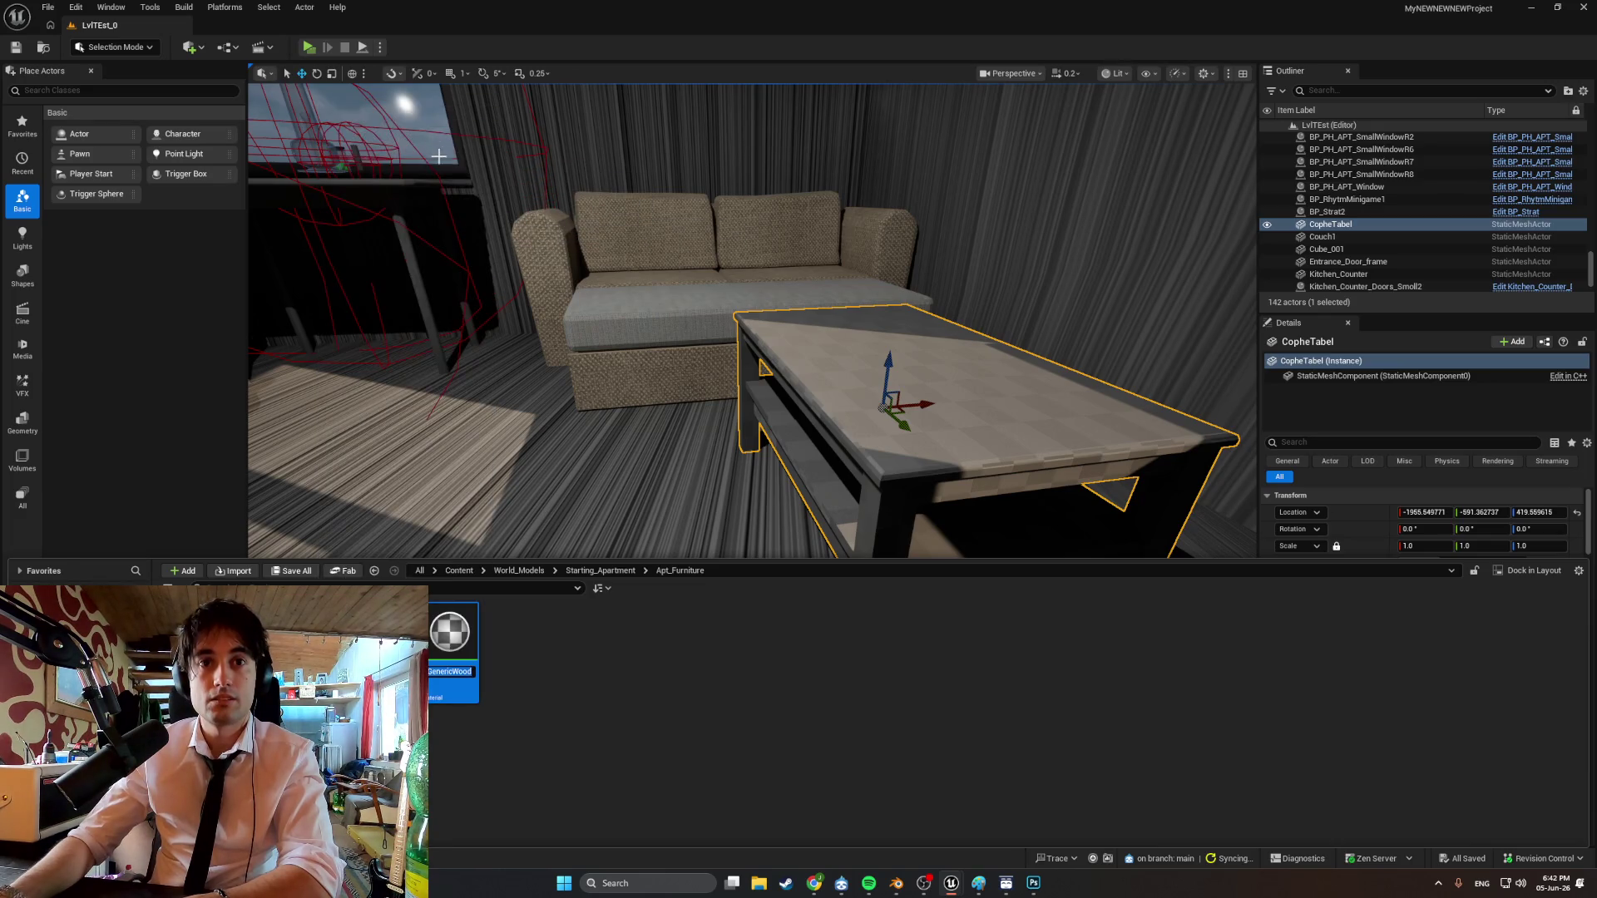
{"action": "key", "text": "Return"}
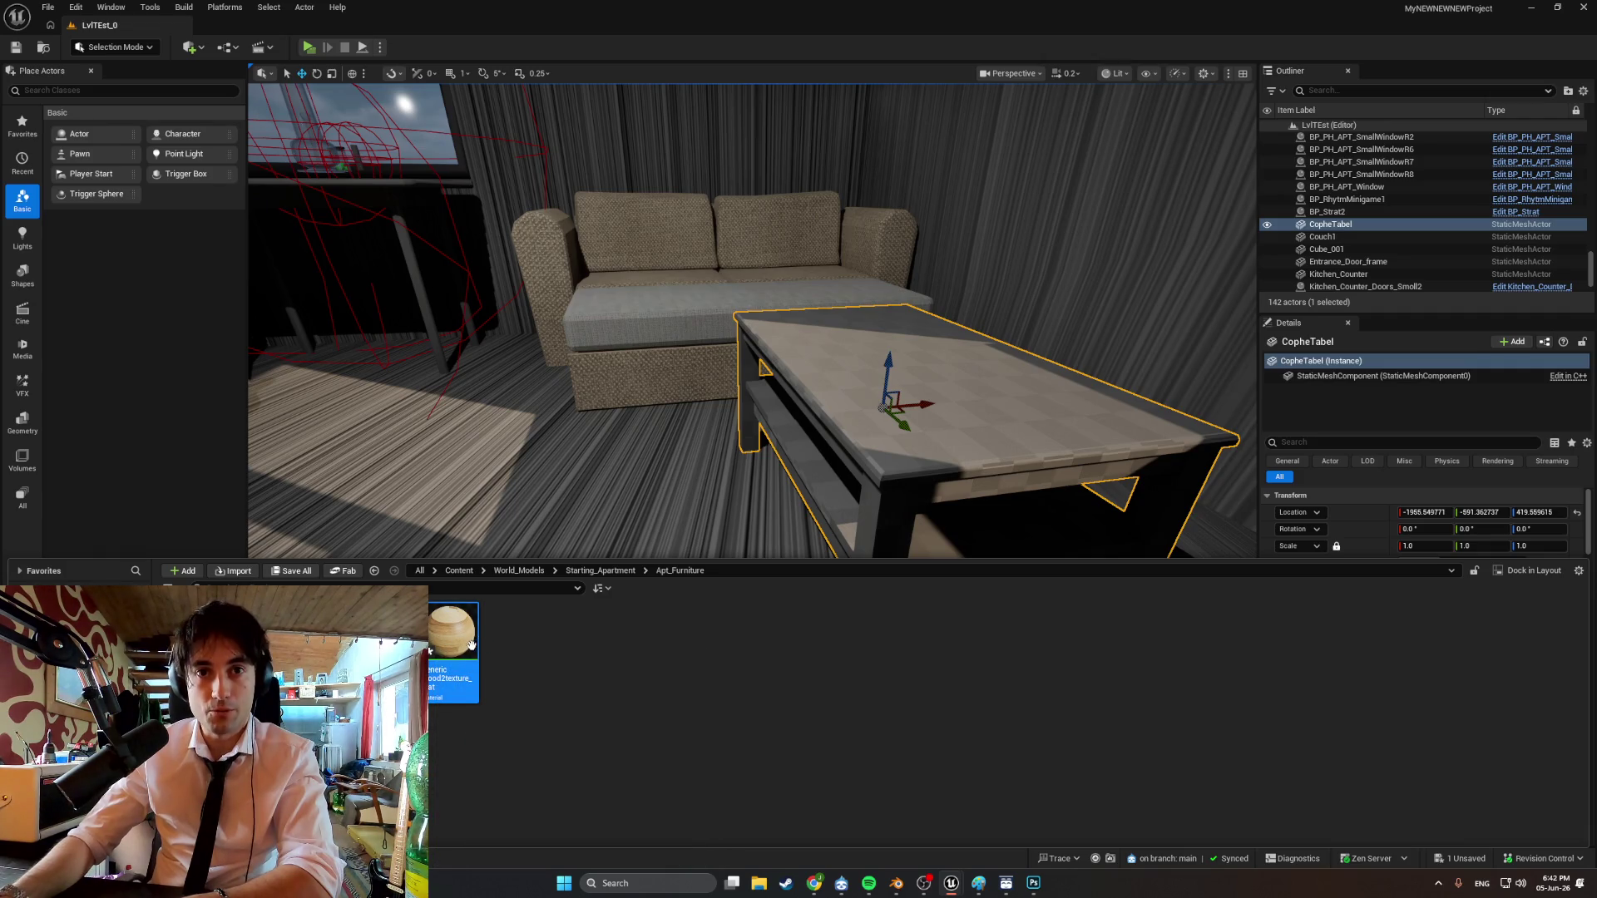
{"action": "key", "text": "Delete"}
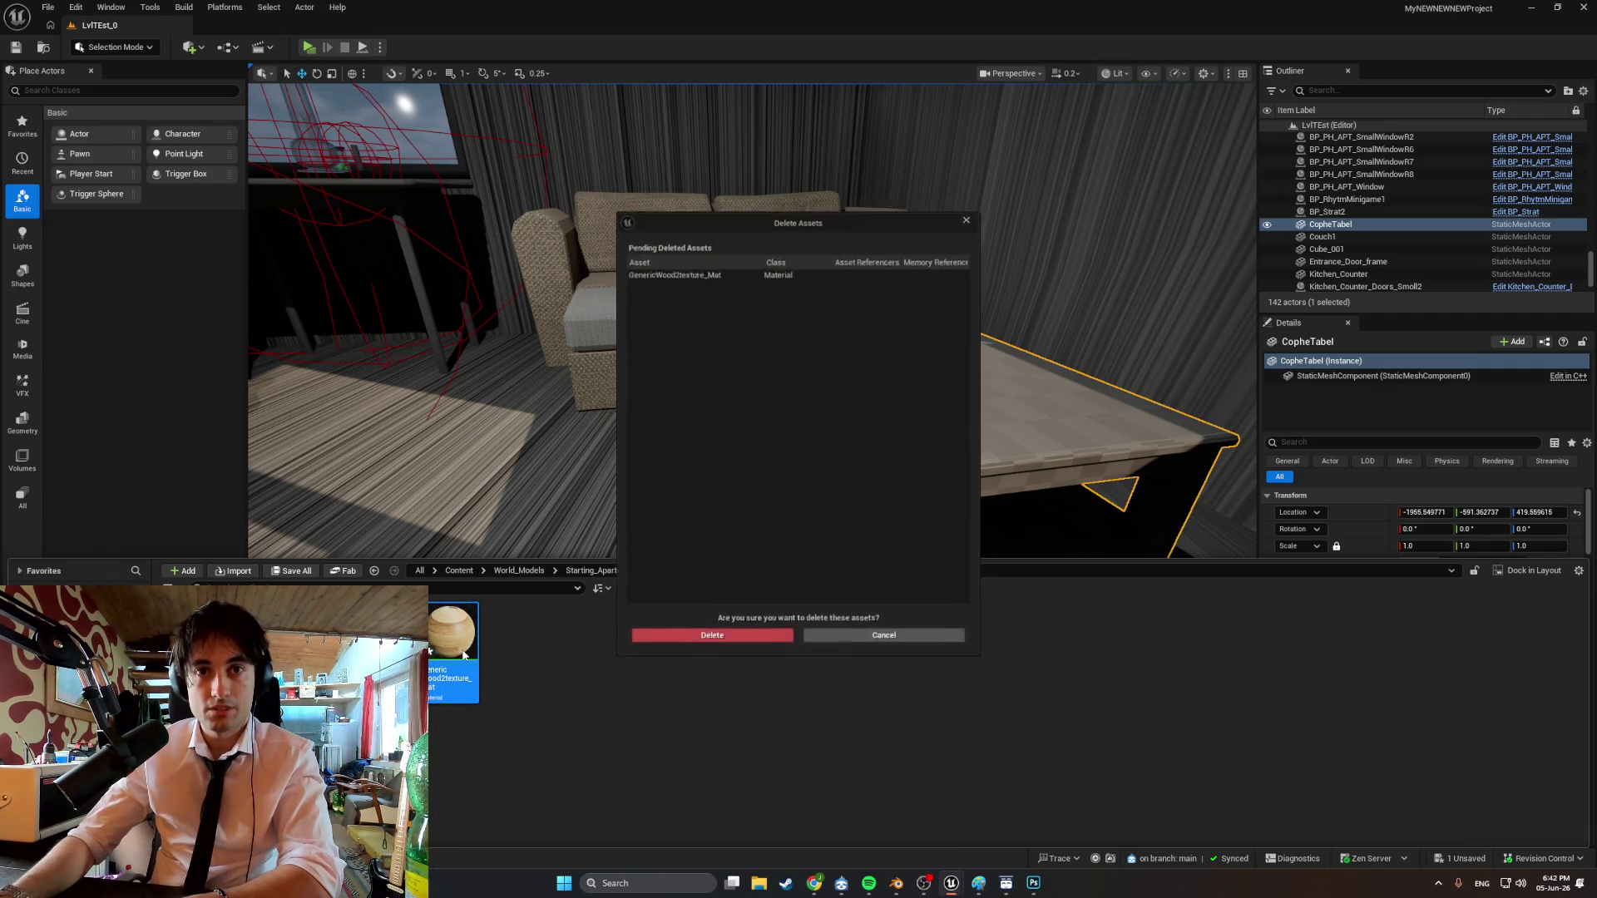
{"action": "left_click", "coordinate": [692, 643]}
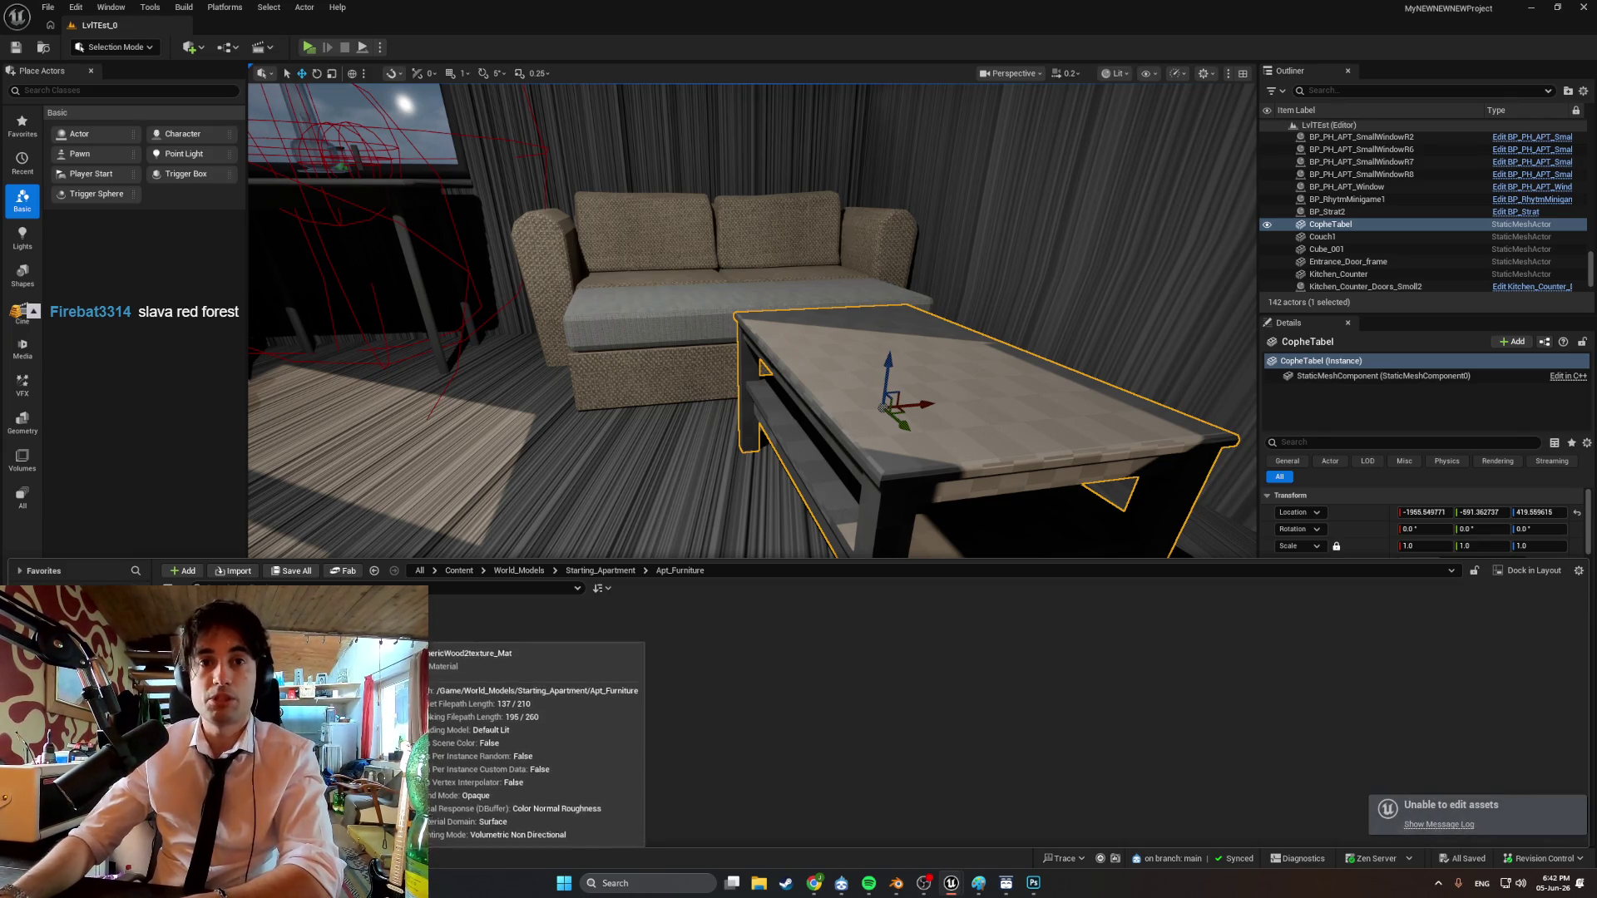
Create GenericWood2texture_Mat from the wood texture again and delete it, emptying Apt_Furniture.
{"action": "right_click", "coordinate": [331, 634]}
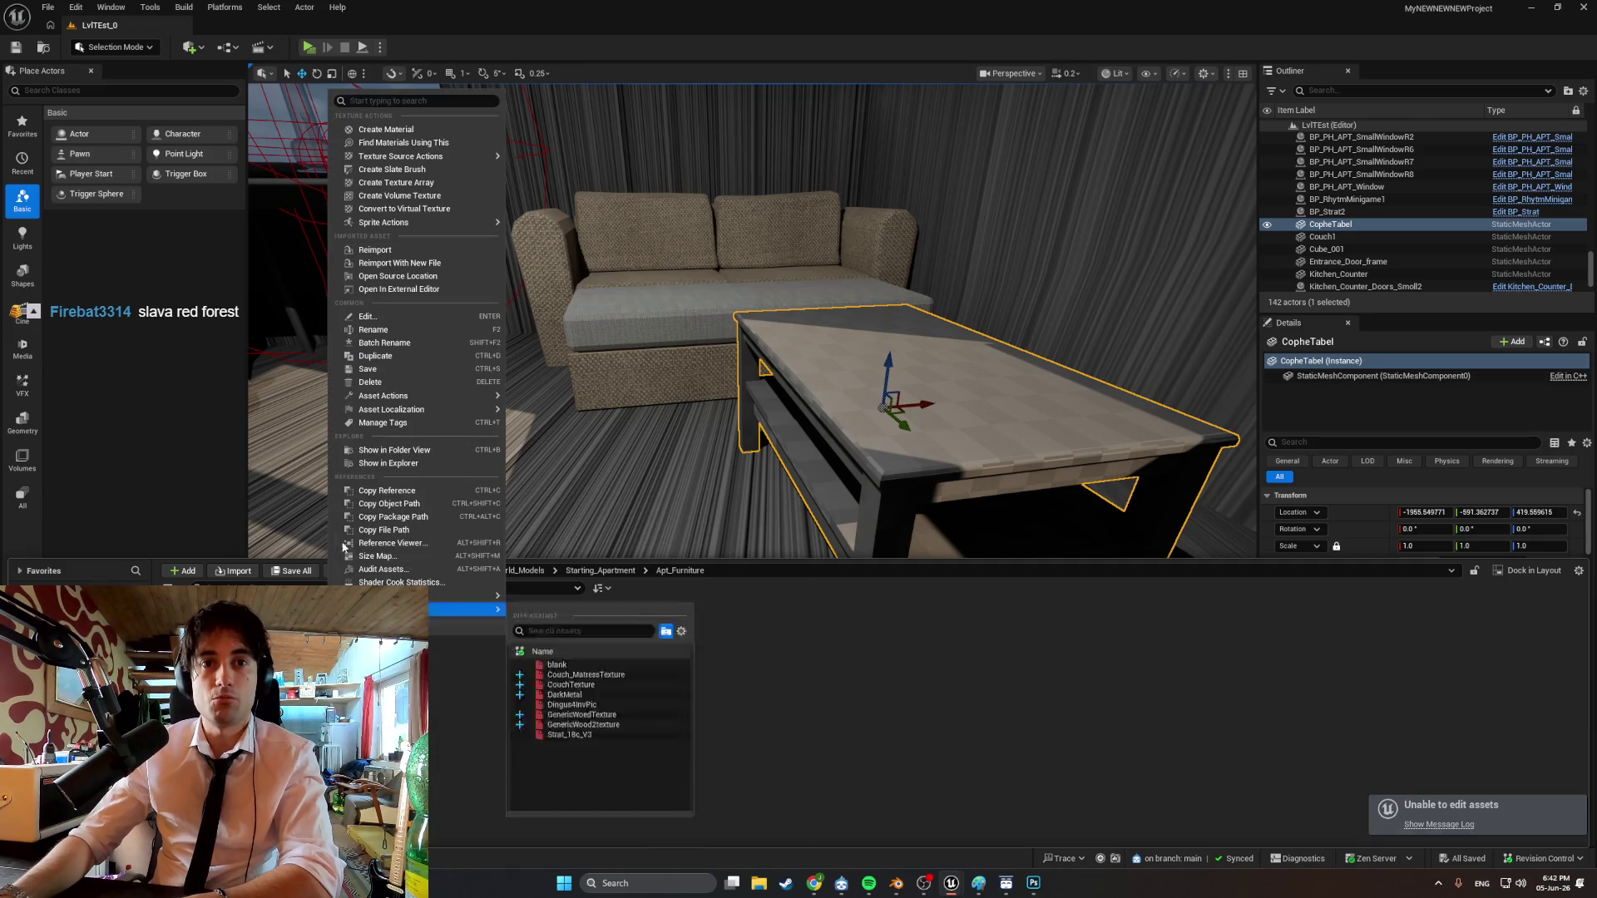
{"action": "left_click", "coordinate": [390, 131]}
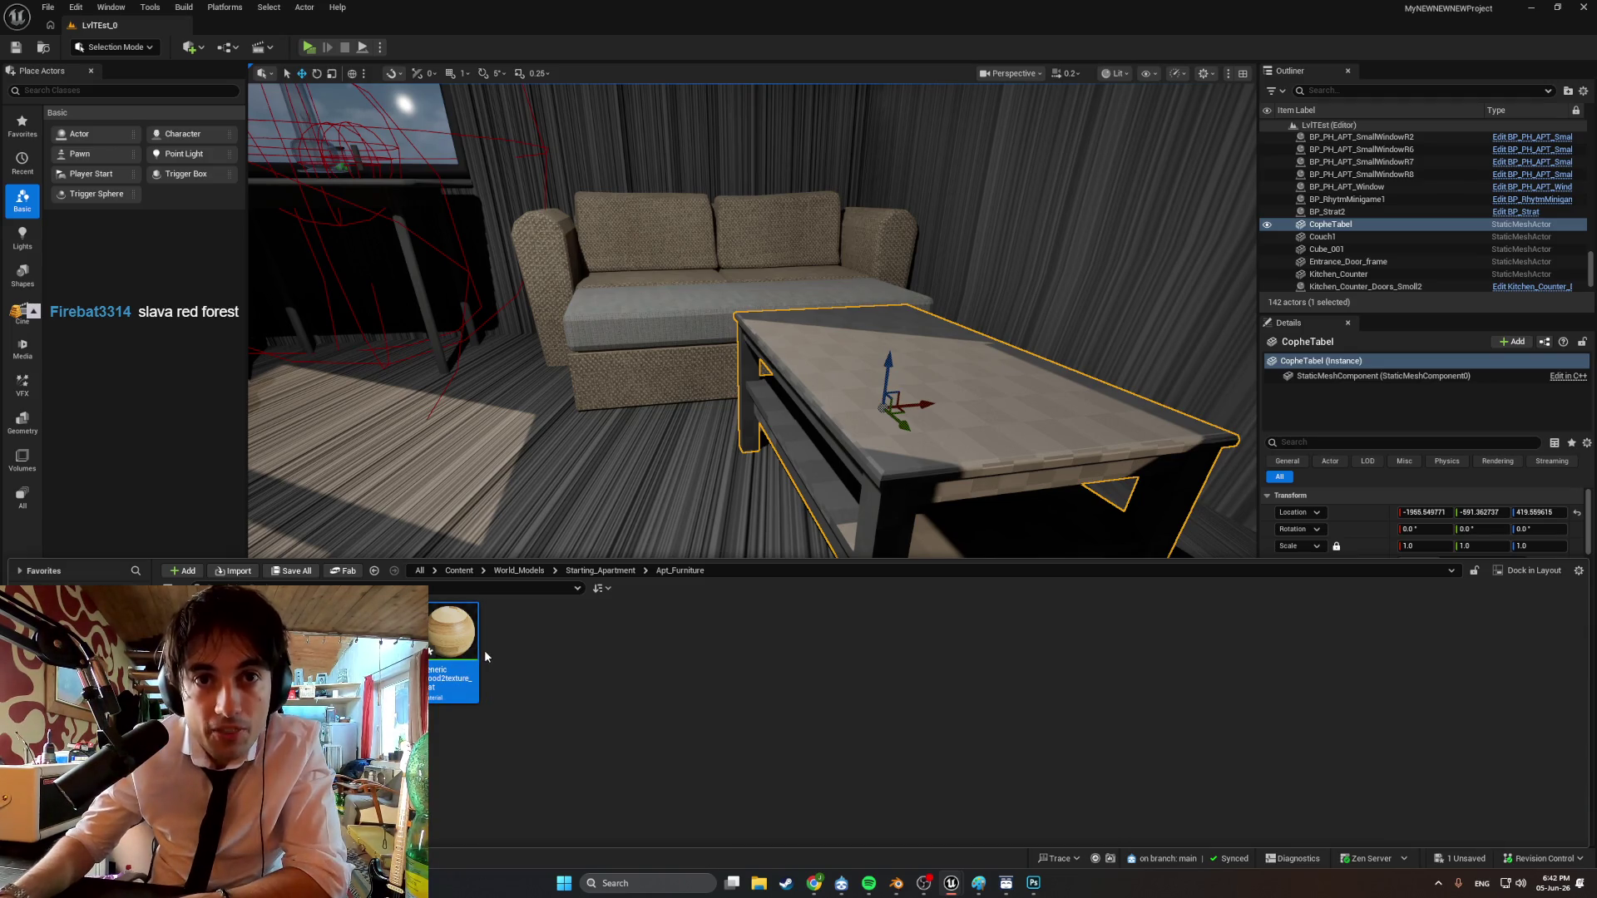
{"action": "mouse_move", "coordinate": [463, 645]}
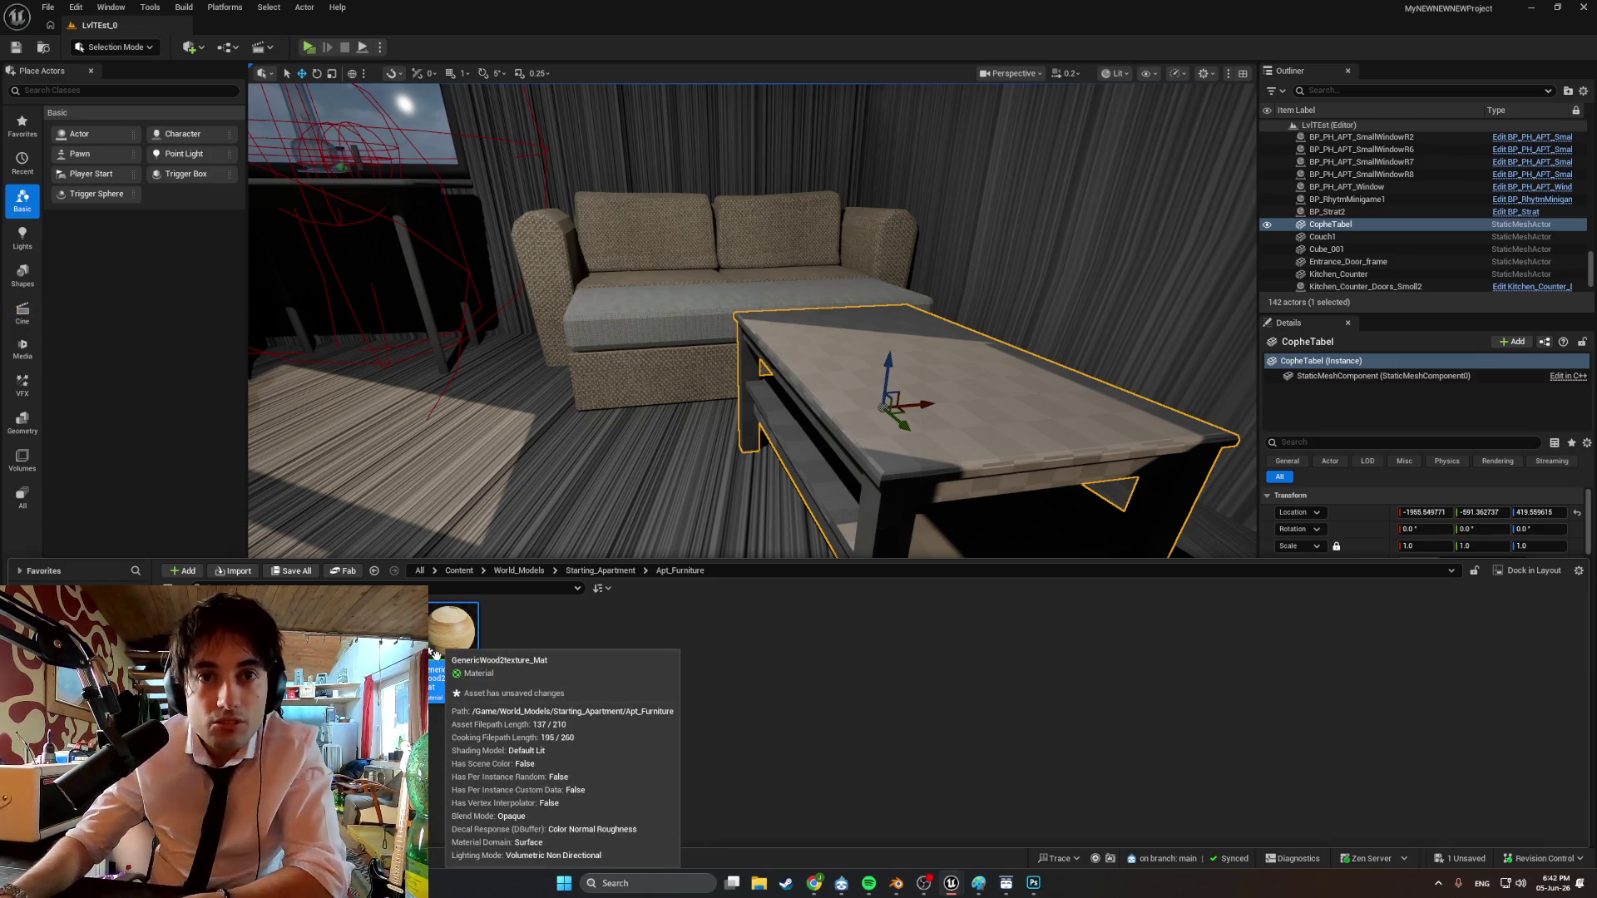
{"action": "key", "text": "Delete"}
{"action": "left_click", "coordinate": [655, 645]}
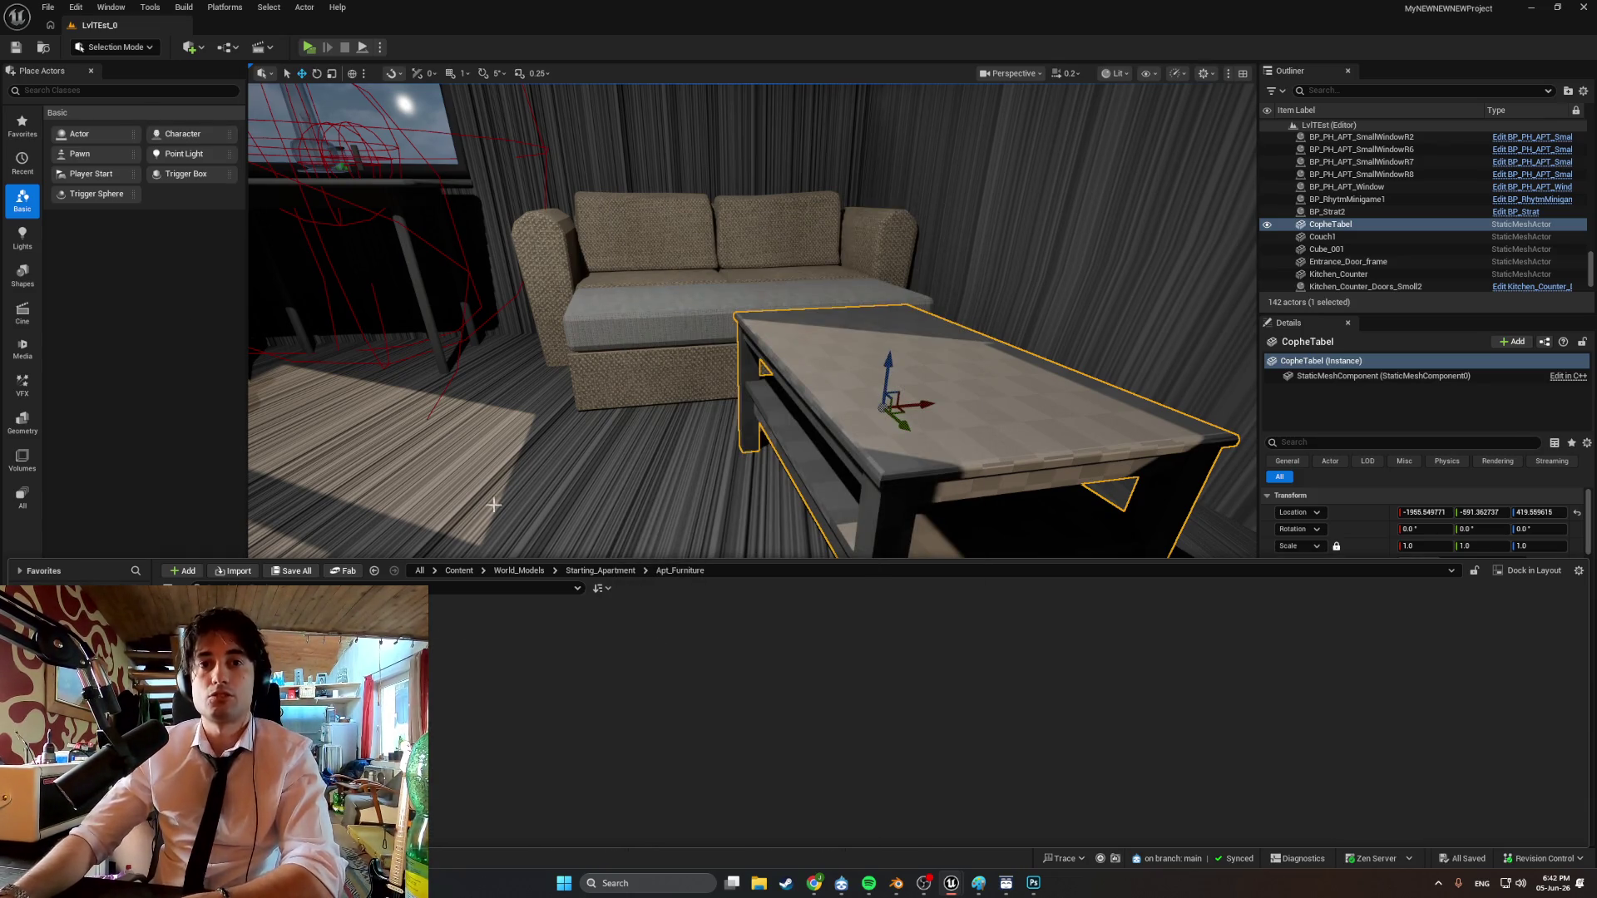
Dismiss the File menu without saving and switch over to Blender.
{"action": "left_click", "coordinate": [49, 7]}
{"action": "left_click", "coordinate": [261, 135]}
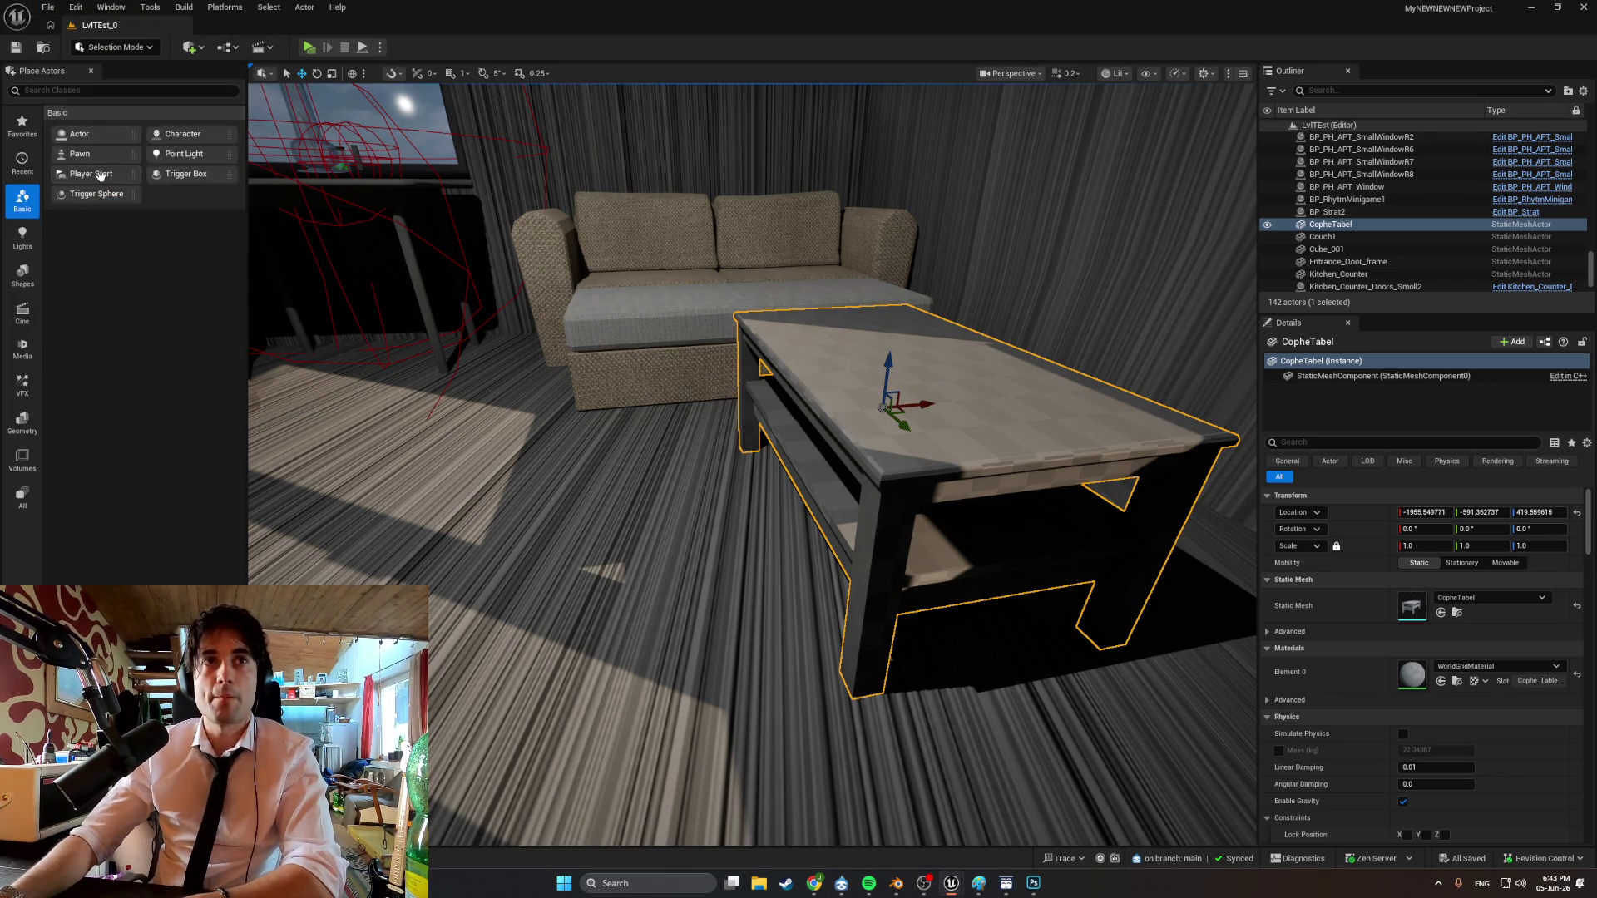
{"action": "key", "text": "alt+Tab"}
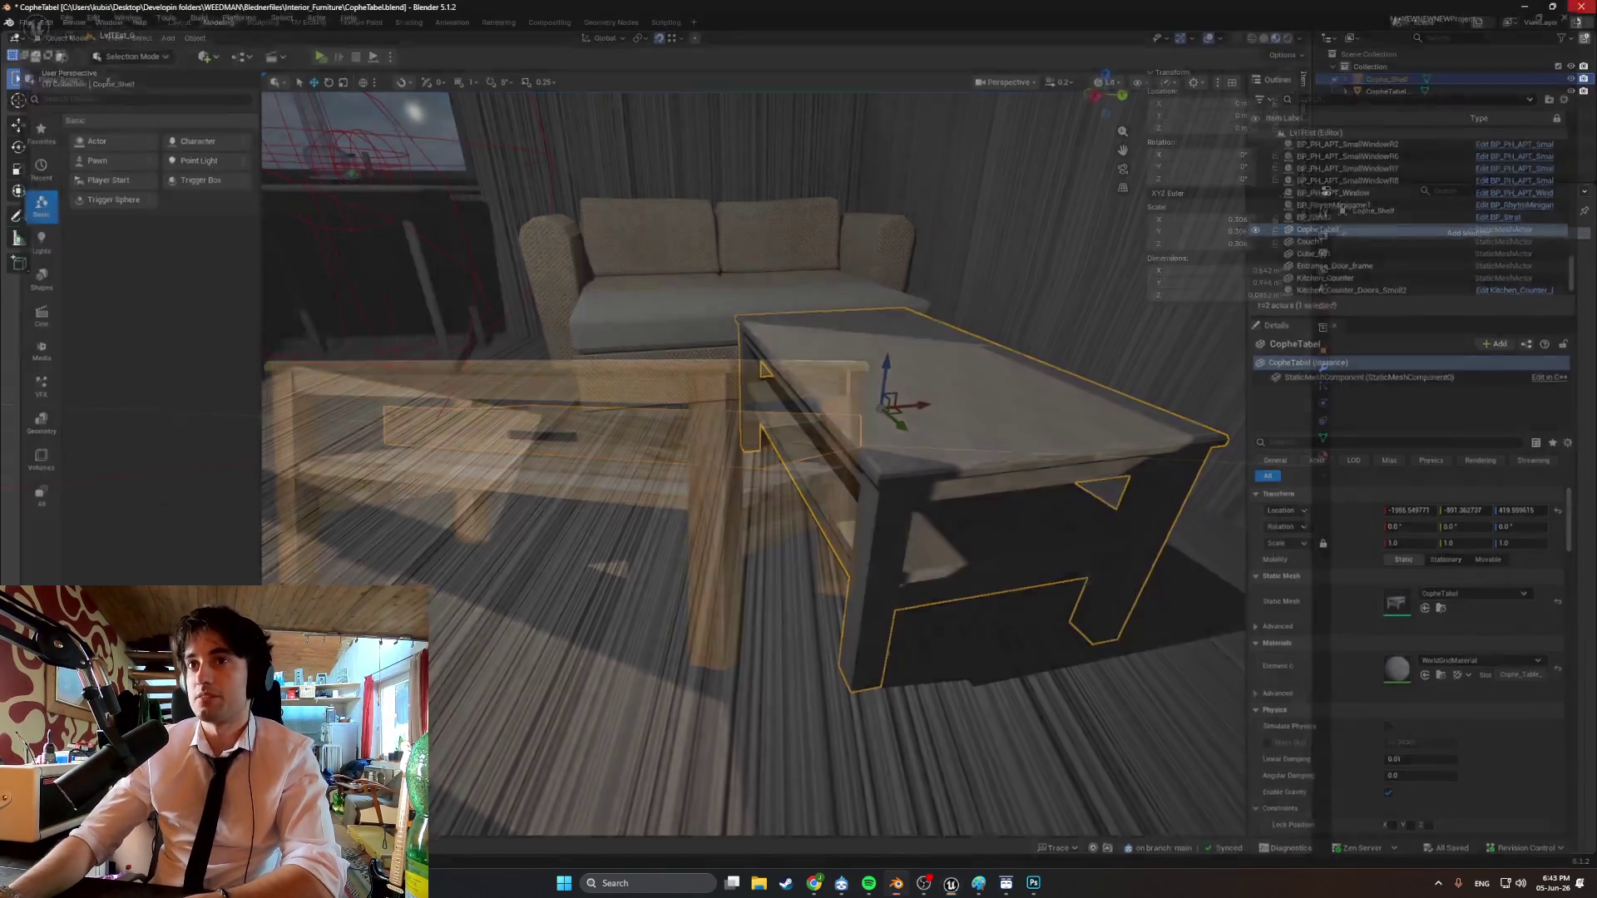
Search Windows for 'epic' to launch the Epic Games Launcher.
{"action": "left_click", "coordinate": [657, 883]}
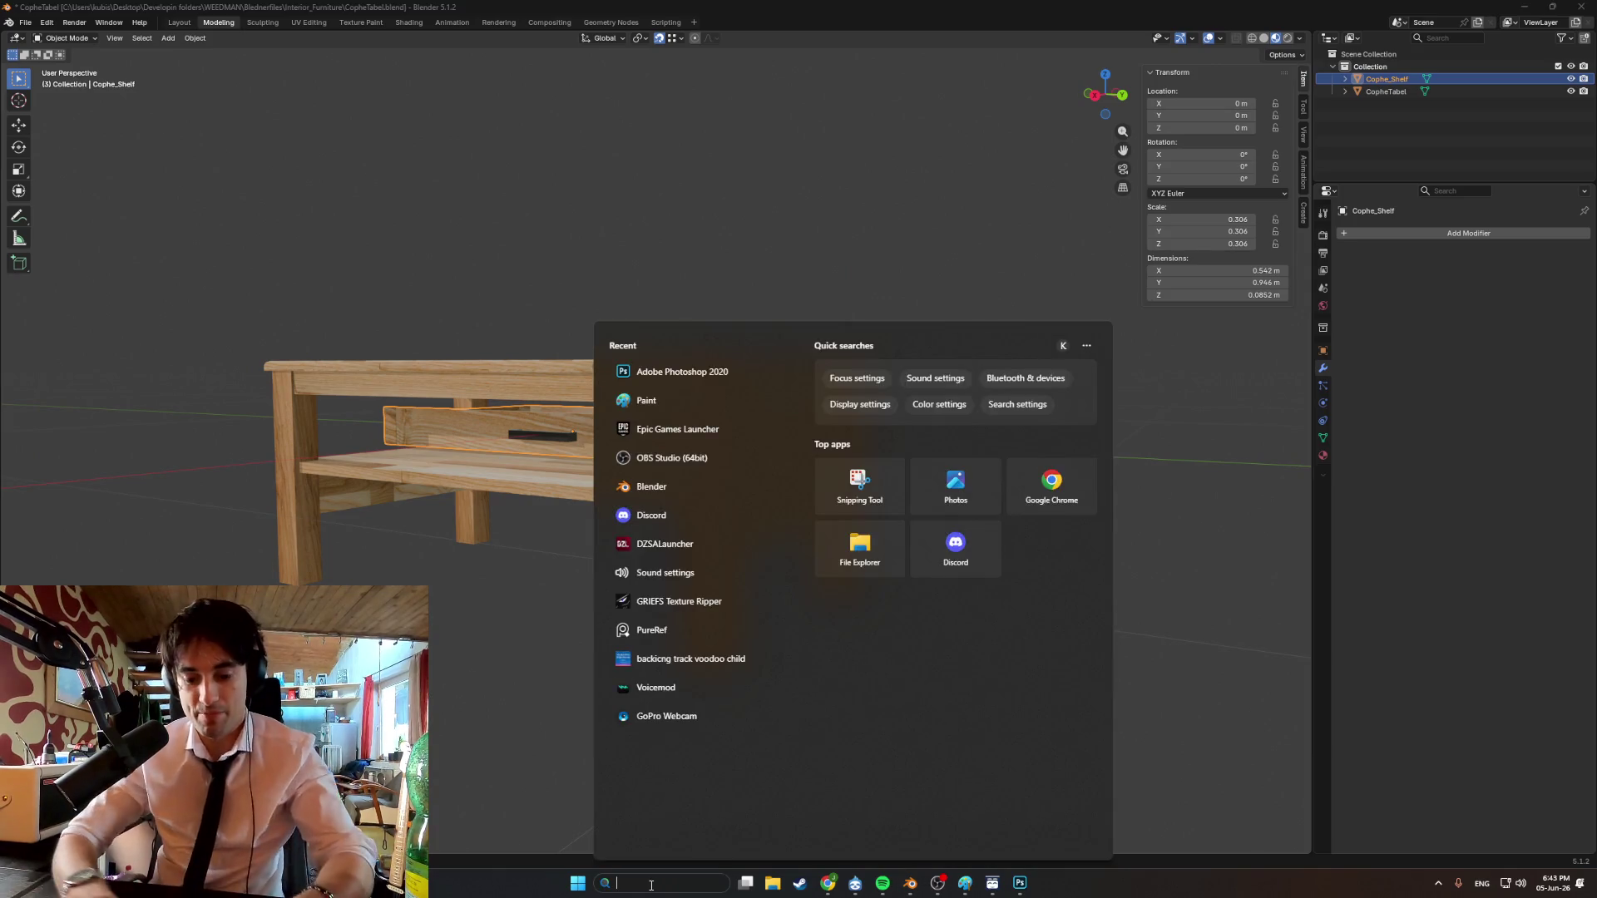
{"action": "type", "text": "epic"}
{"action": "key", "text": "Return"}
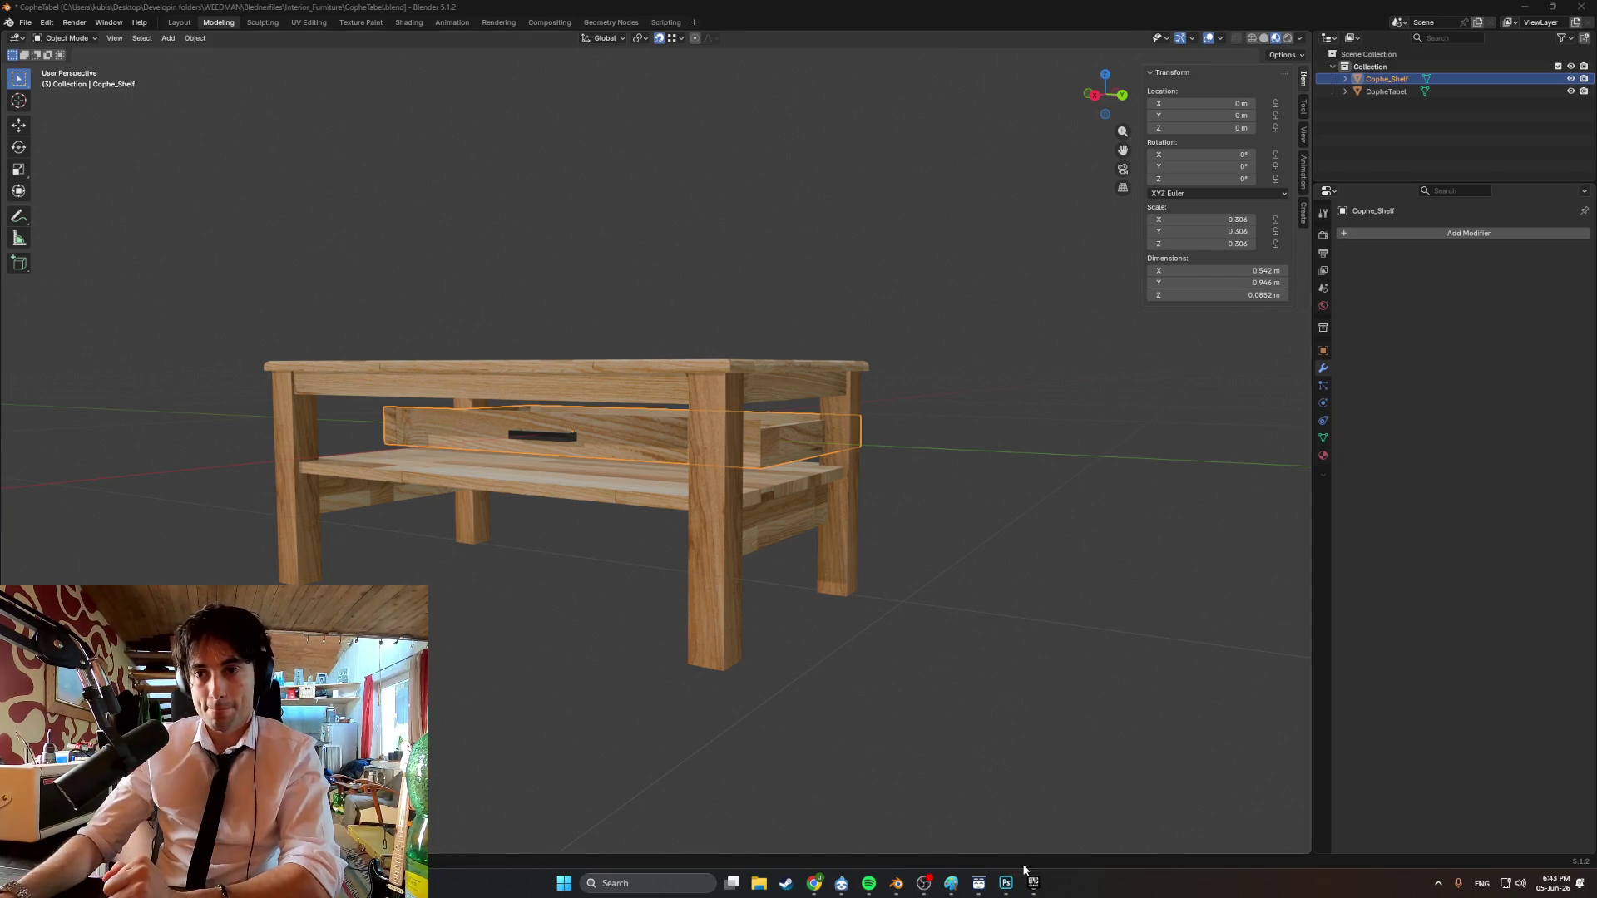
Open MyNEWNEWNEWProject from the launcher's library, then minimize the launcher to reveal the editor.
{"action": "mouse_move", "coordinate": [1032, 884]}
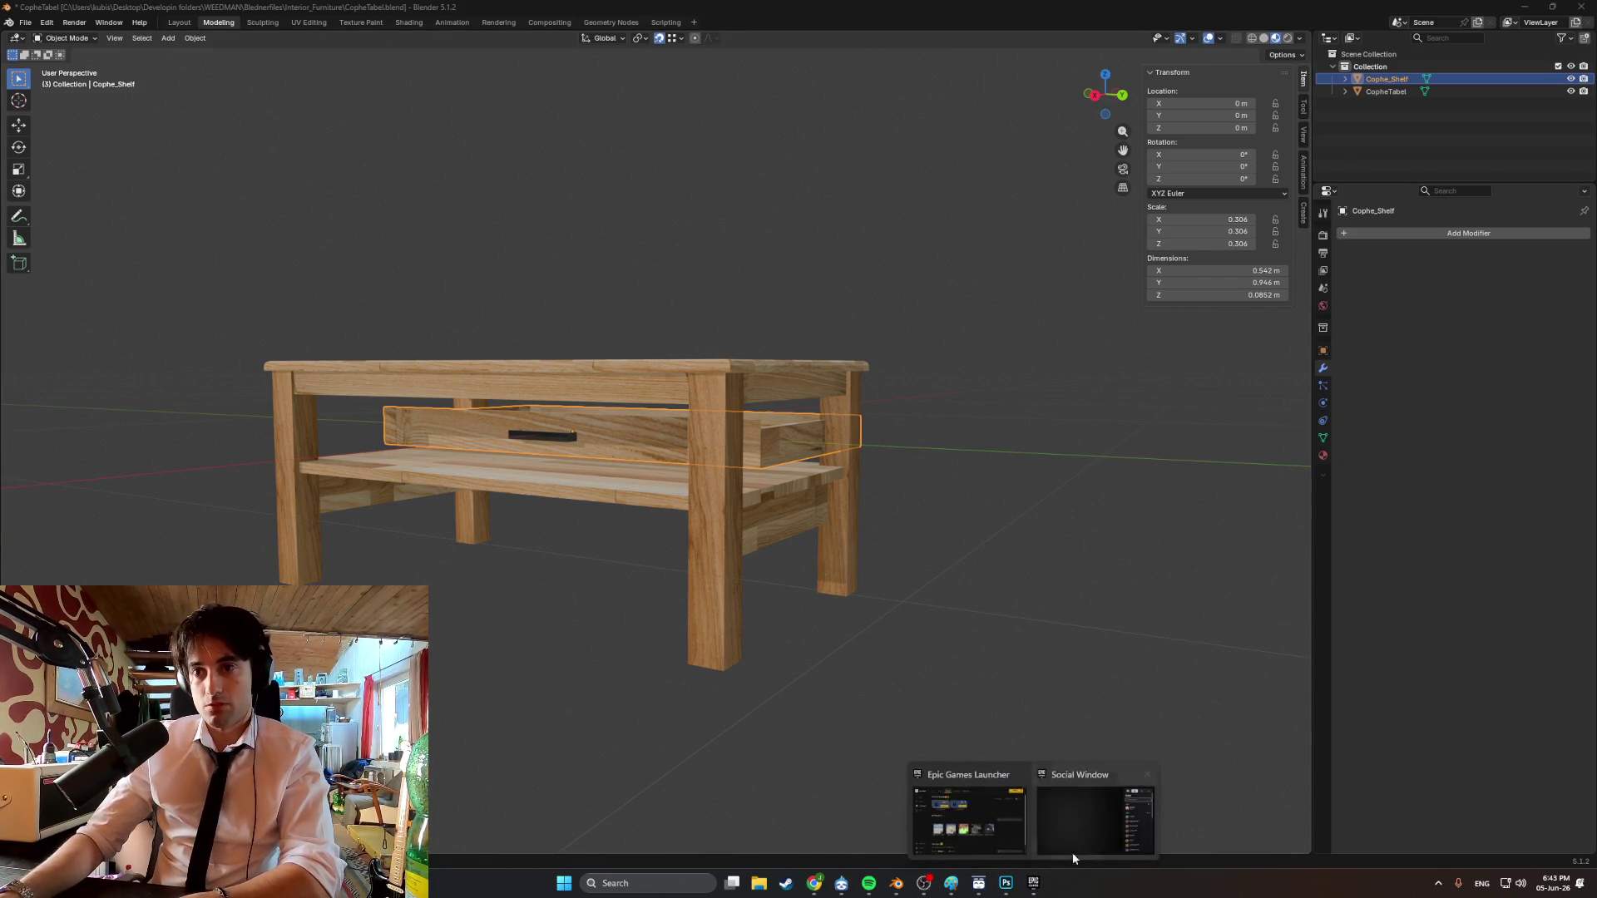
{"action": "left_click", "coordinate": [1072, 848]}
{"action": "left_click", "coordinate": [928, 269]}
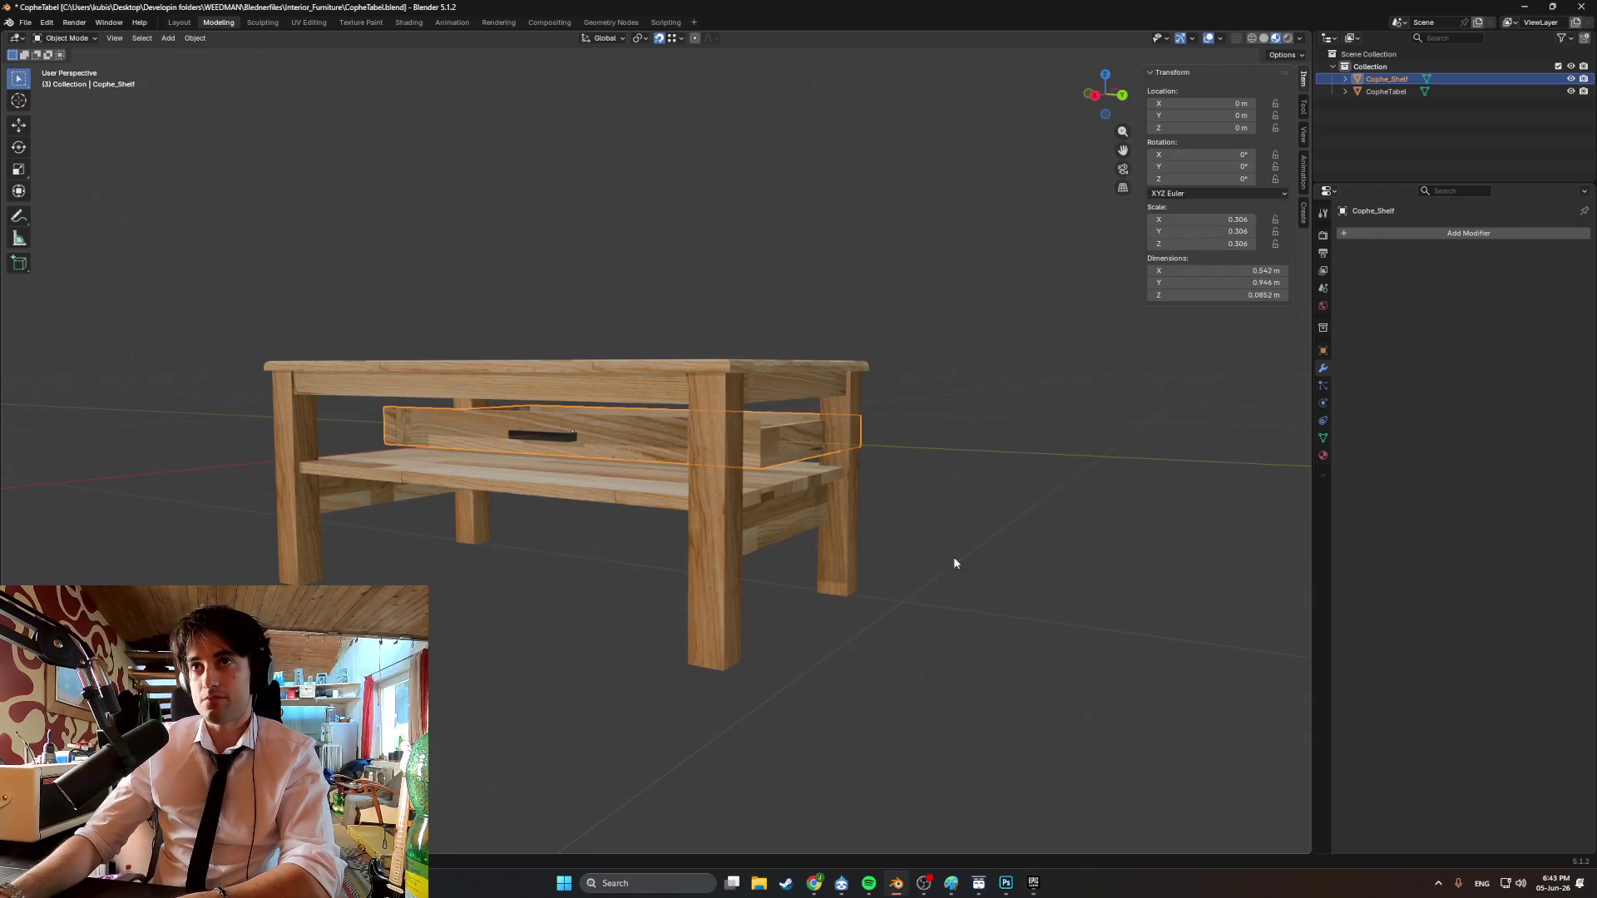
{"action": "left_click", "coordinate": [1033, 882]}
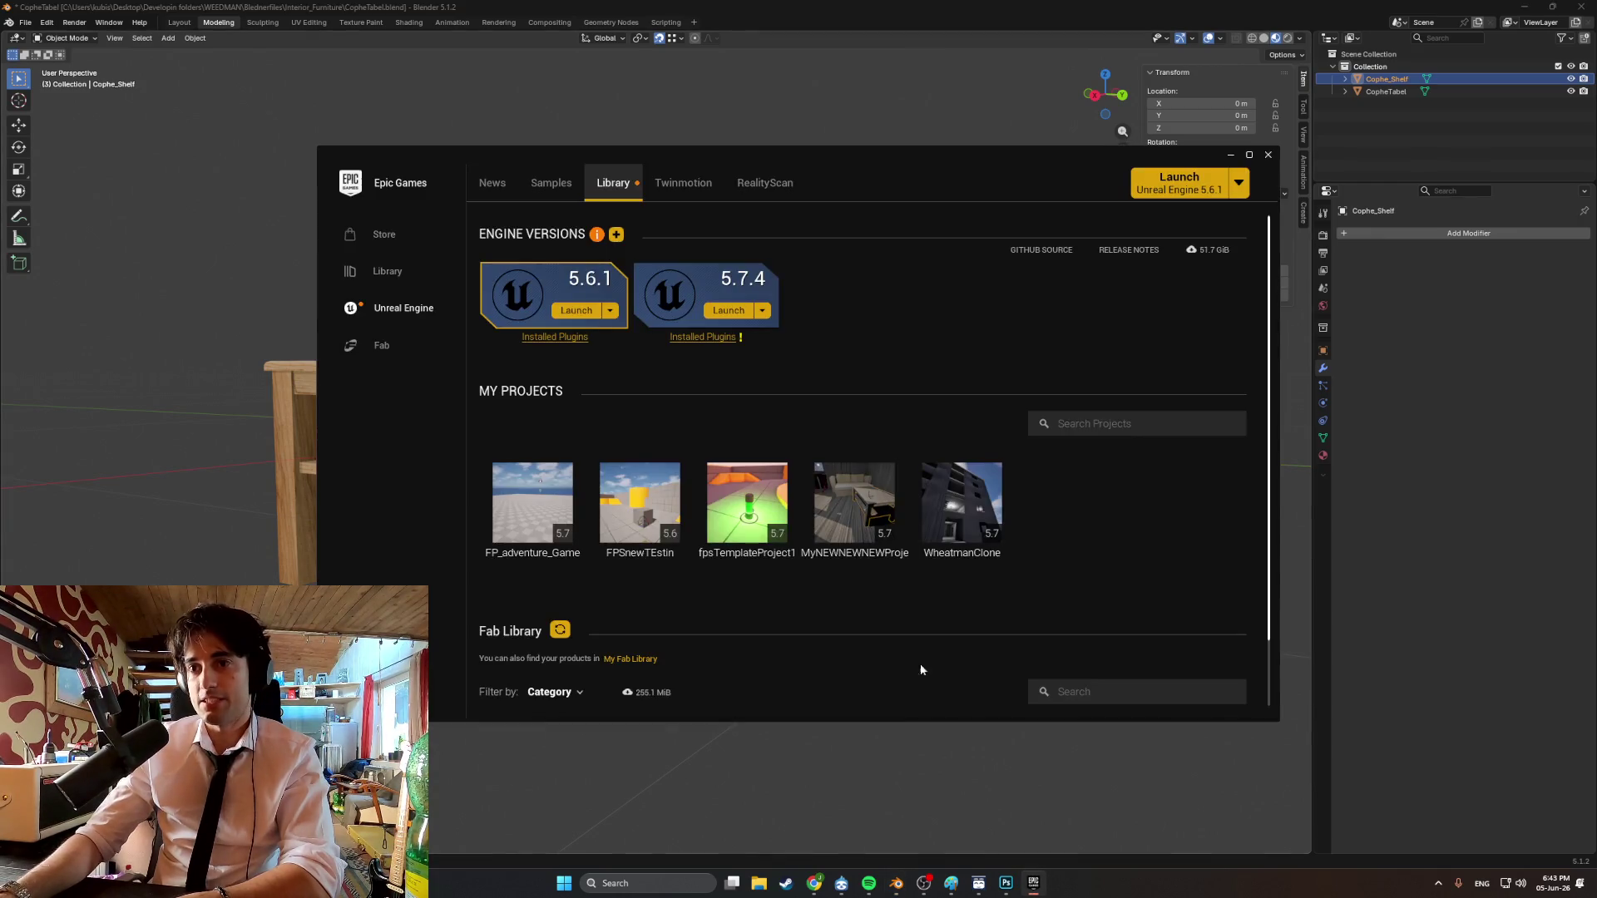
{"action": "double_click", "coordinate": [847, 523]}
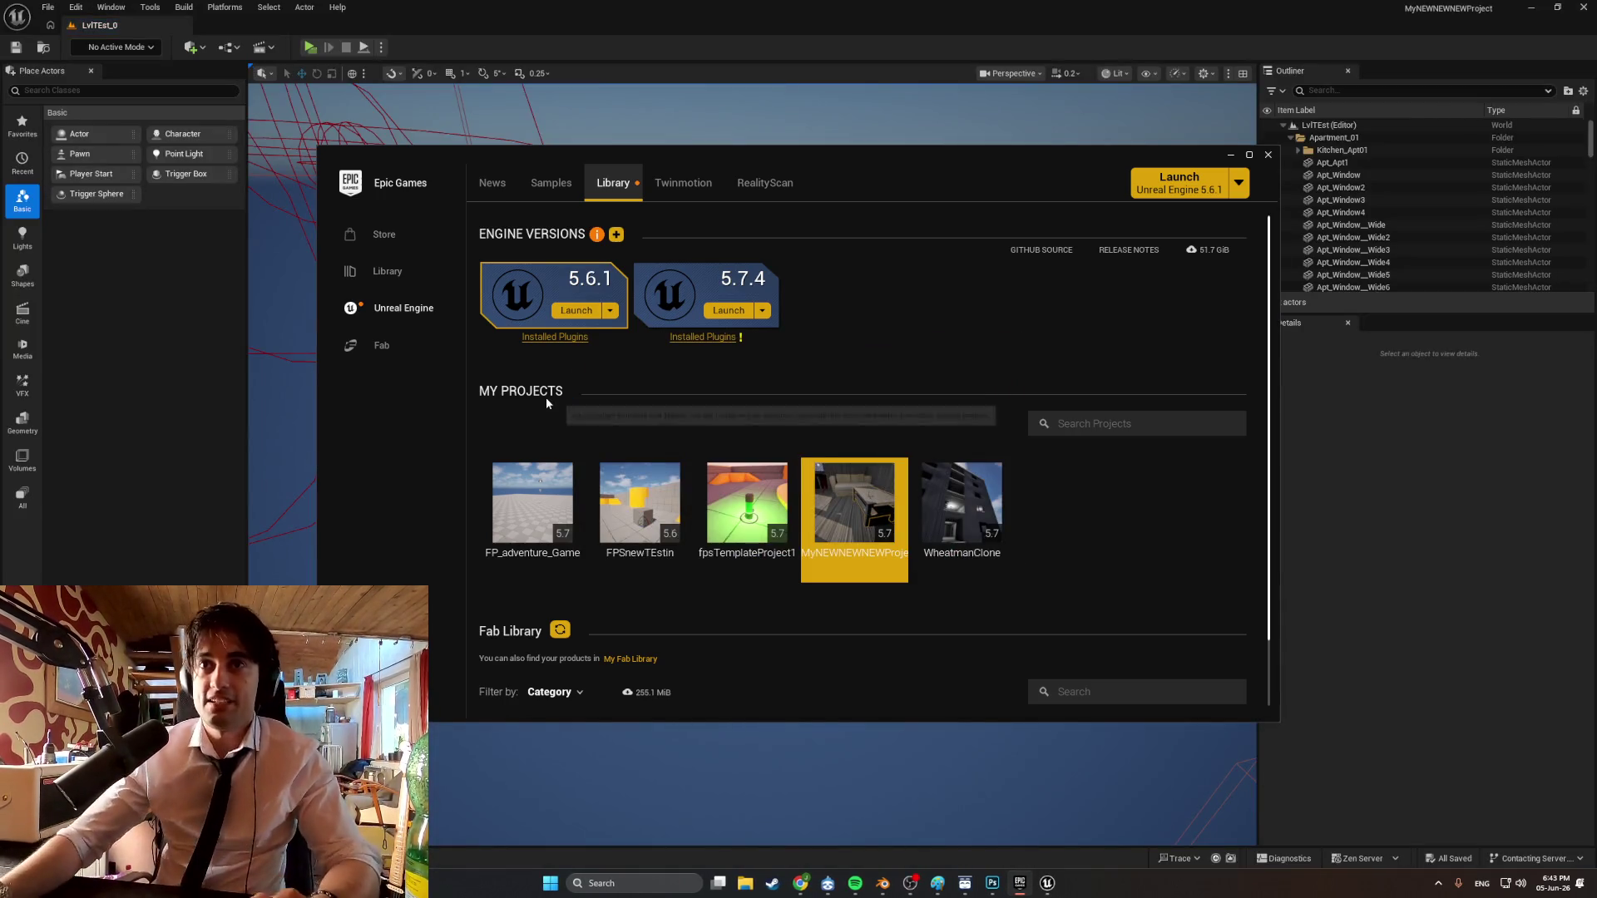
{"action": "left_click", "coordinate": [1228, 155]}
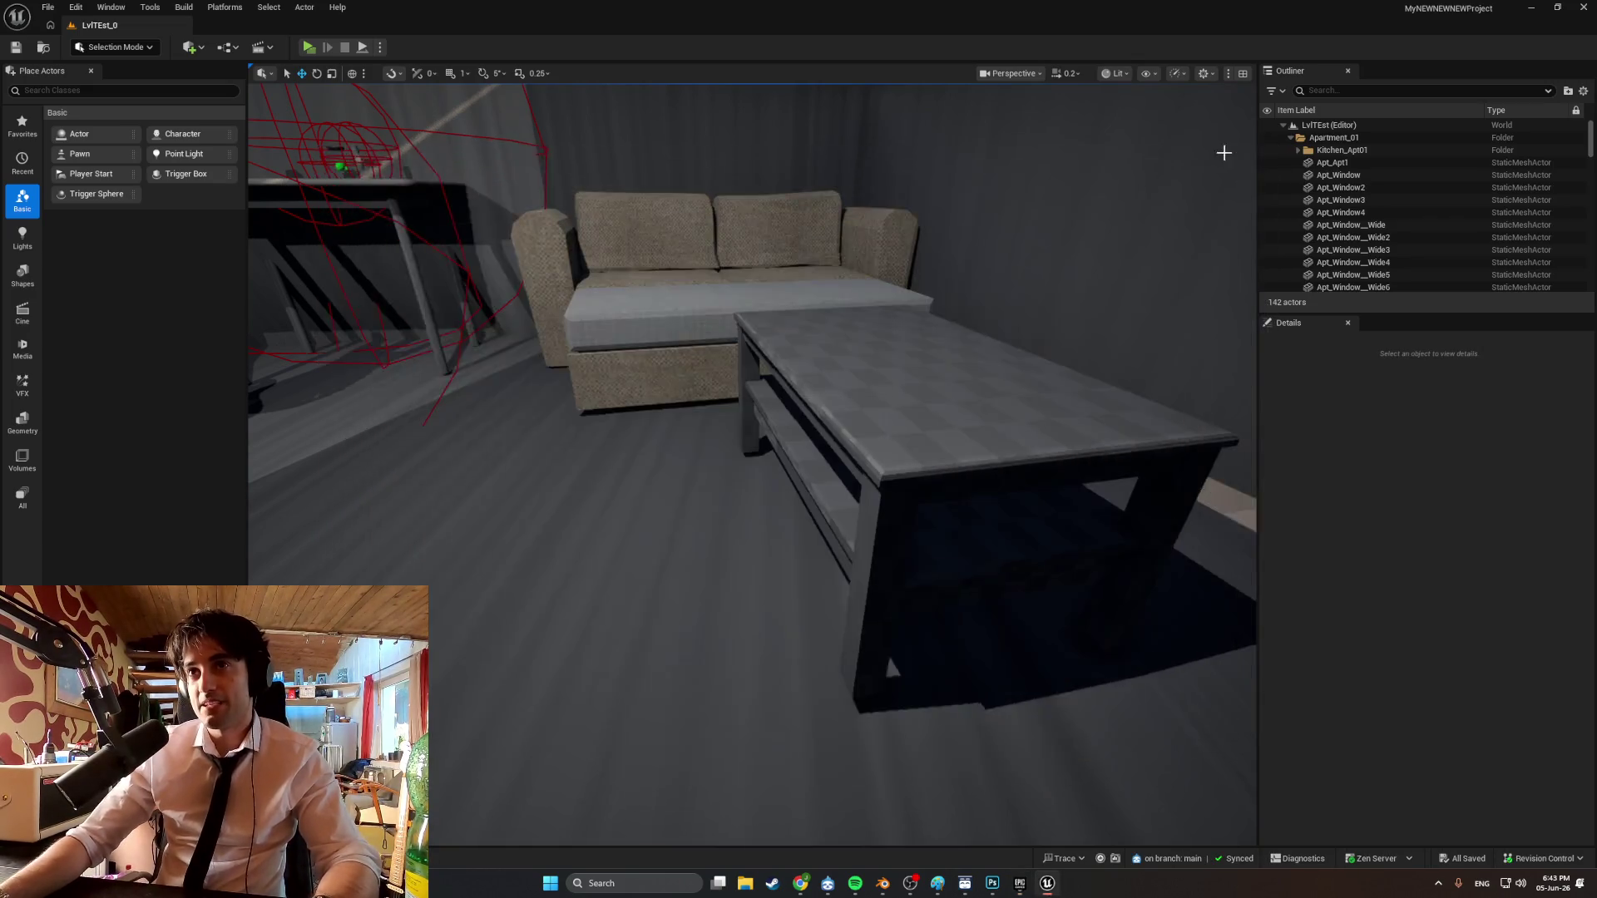
In the Apt_Furniture folder, create a material from the GenericWood2texture wood texture.
{"action": "key", "text": "ctrl+space"}
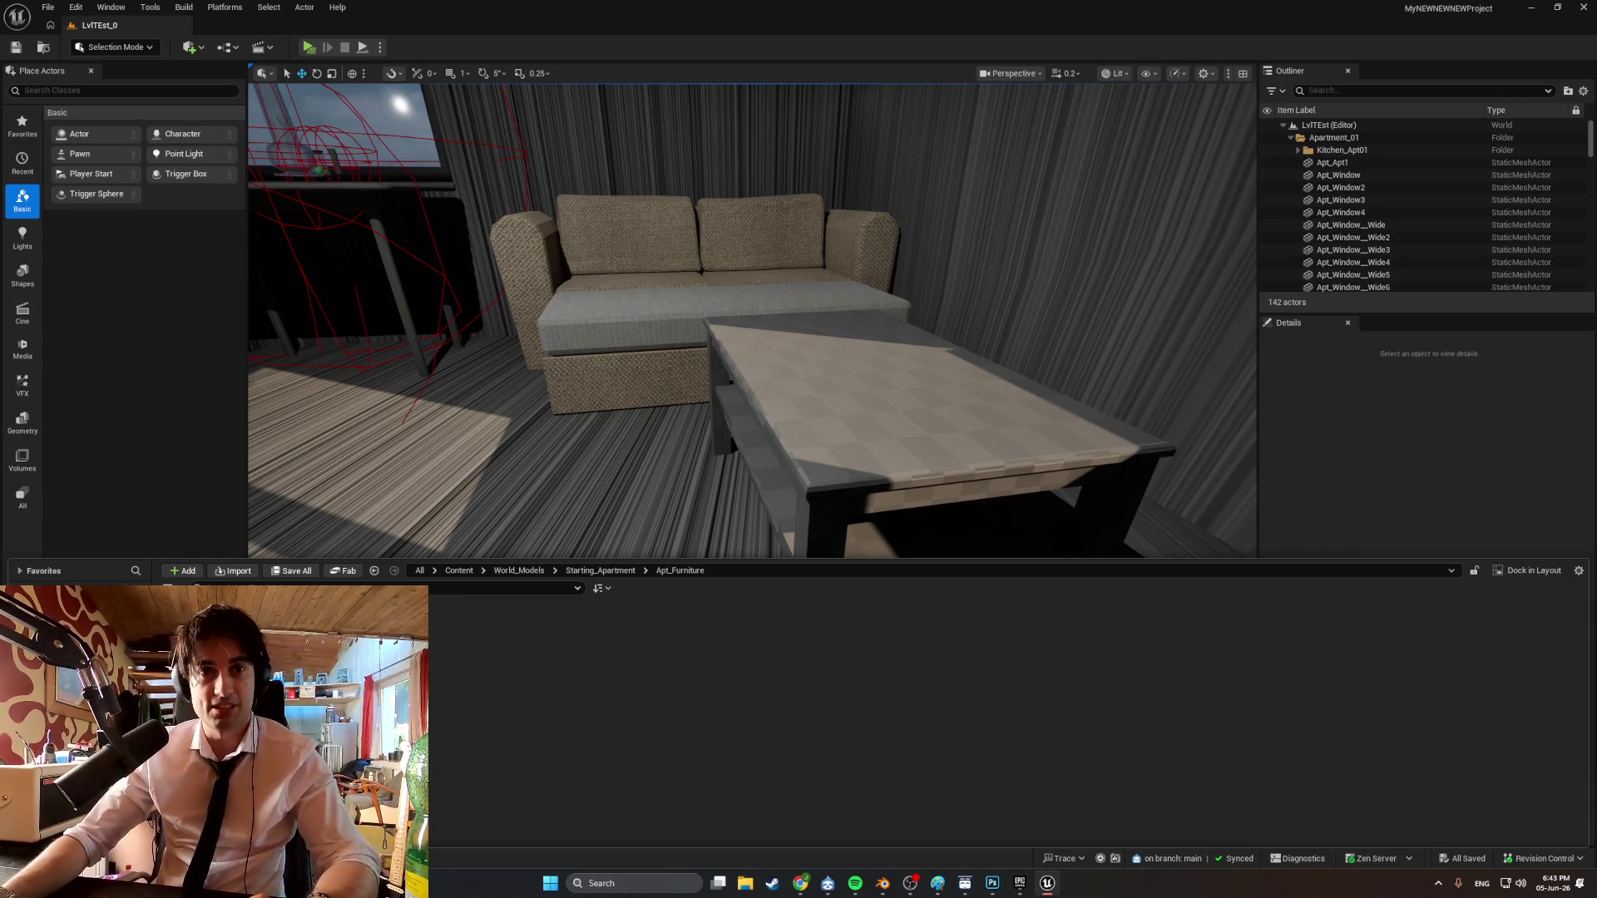
{"action": "right_click", "coordinate": [416, 637]}
{"action": "key", "text": "Escape"}
{"action": "right_click", "coordinate": [323, 628]}
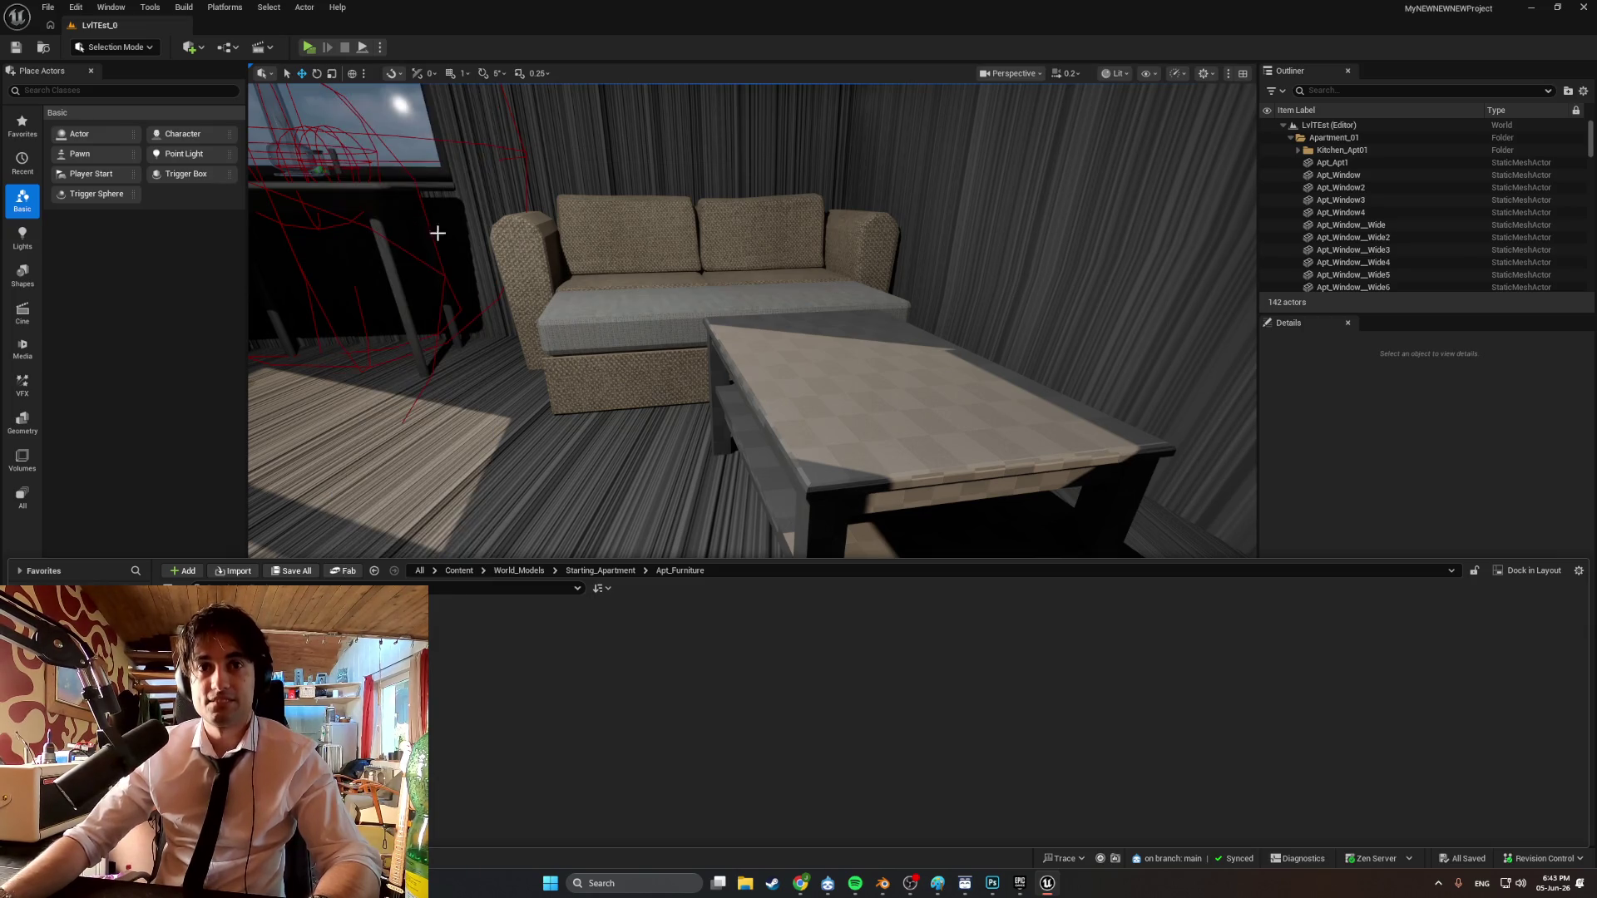
{"action": "left_click", "coordinate": [421, 126]}
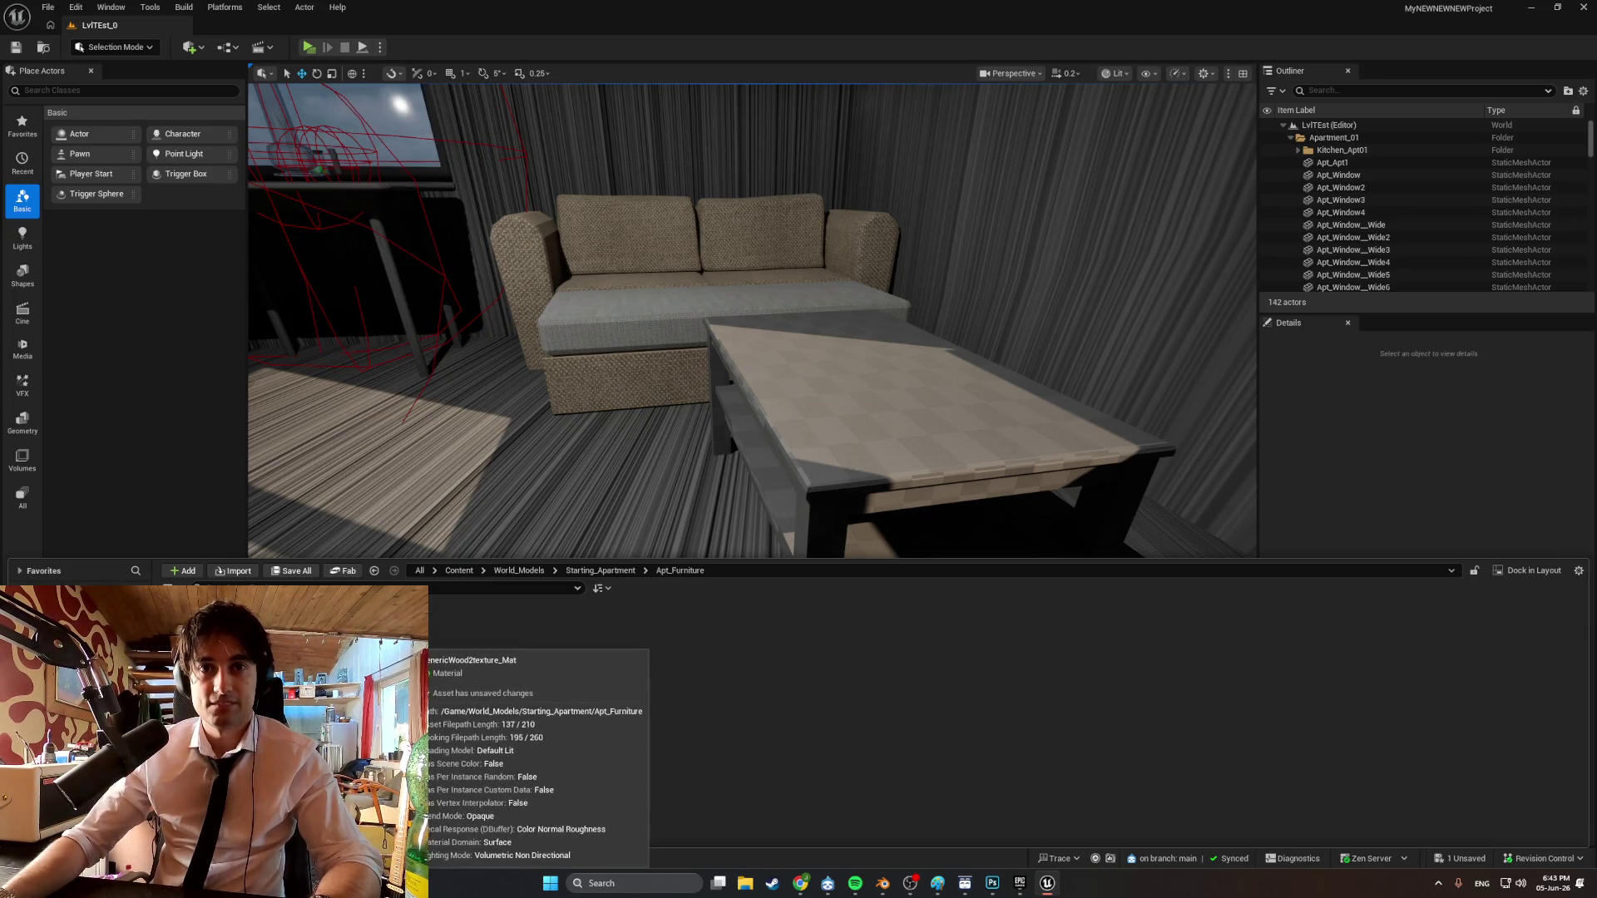
Open GenericWood2texture_Mat full-screen, then browse the content drawer to the Guitars folder.
{"action": "double_click", "coordinate": [416, 632]}
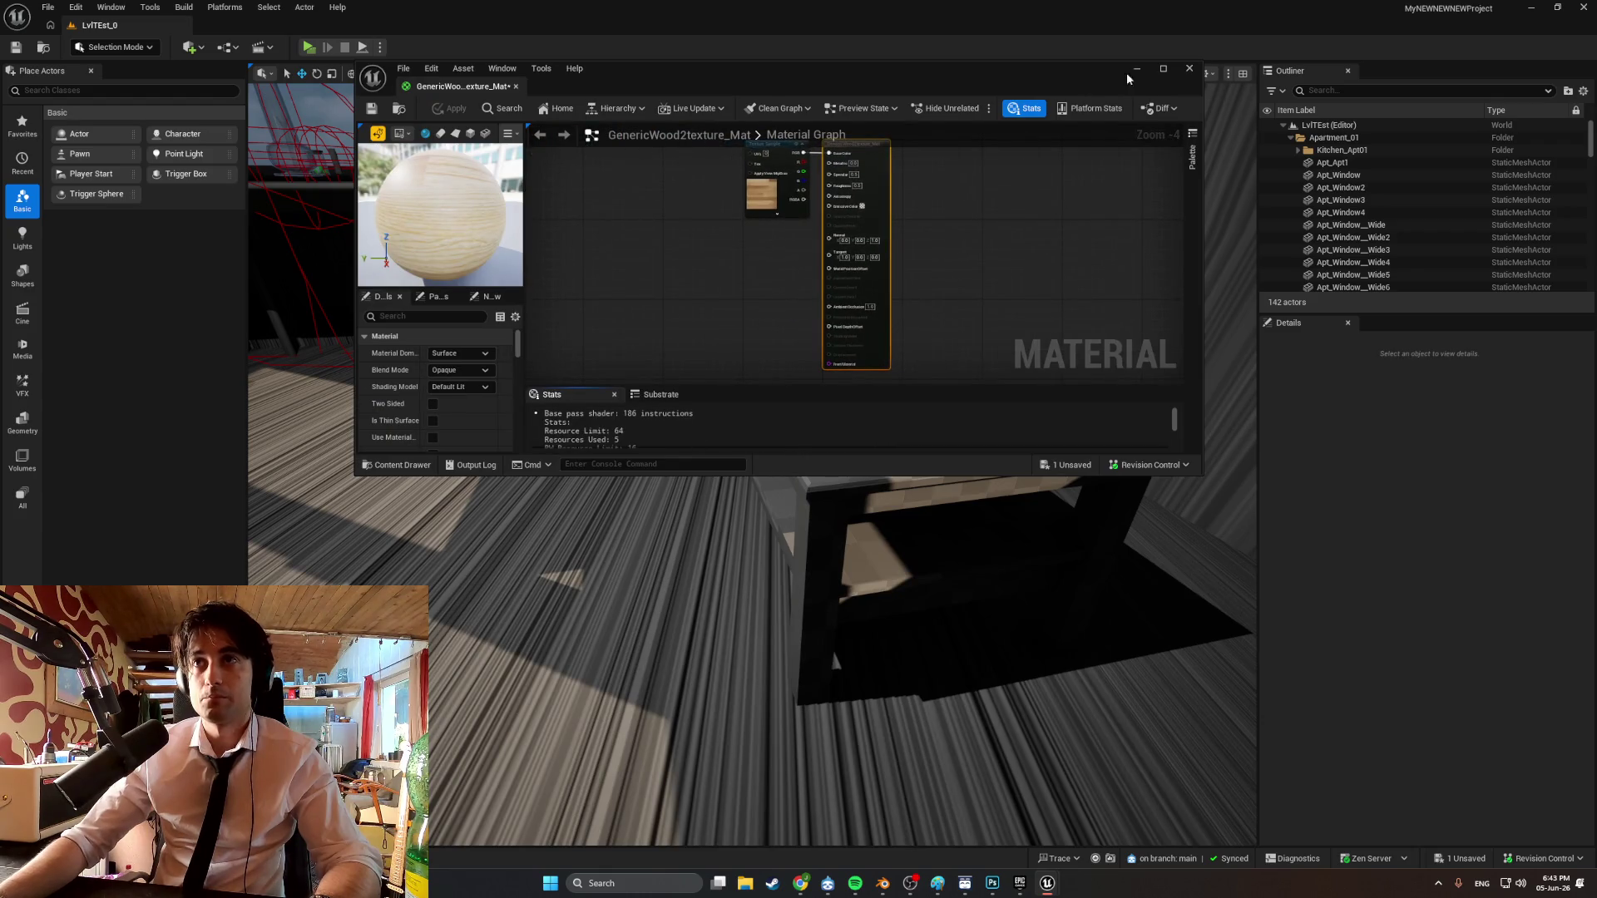
{"action": "left_click", "coordinate": [1163, 69]}
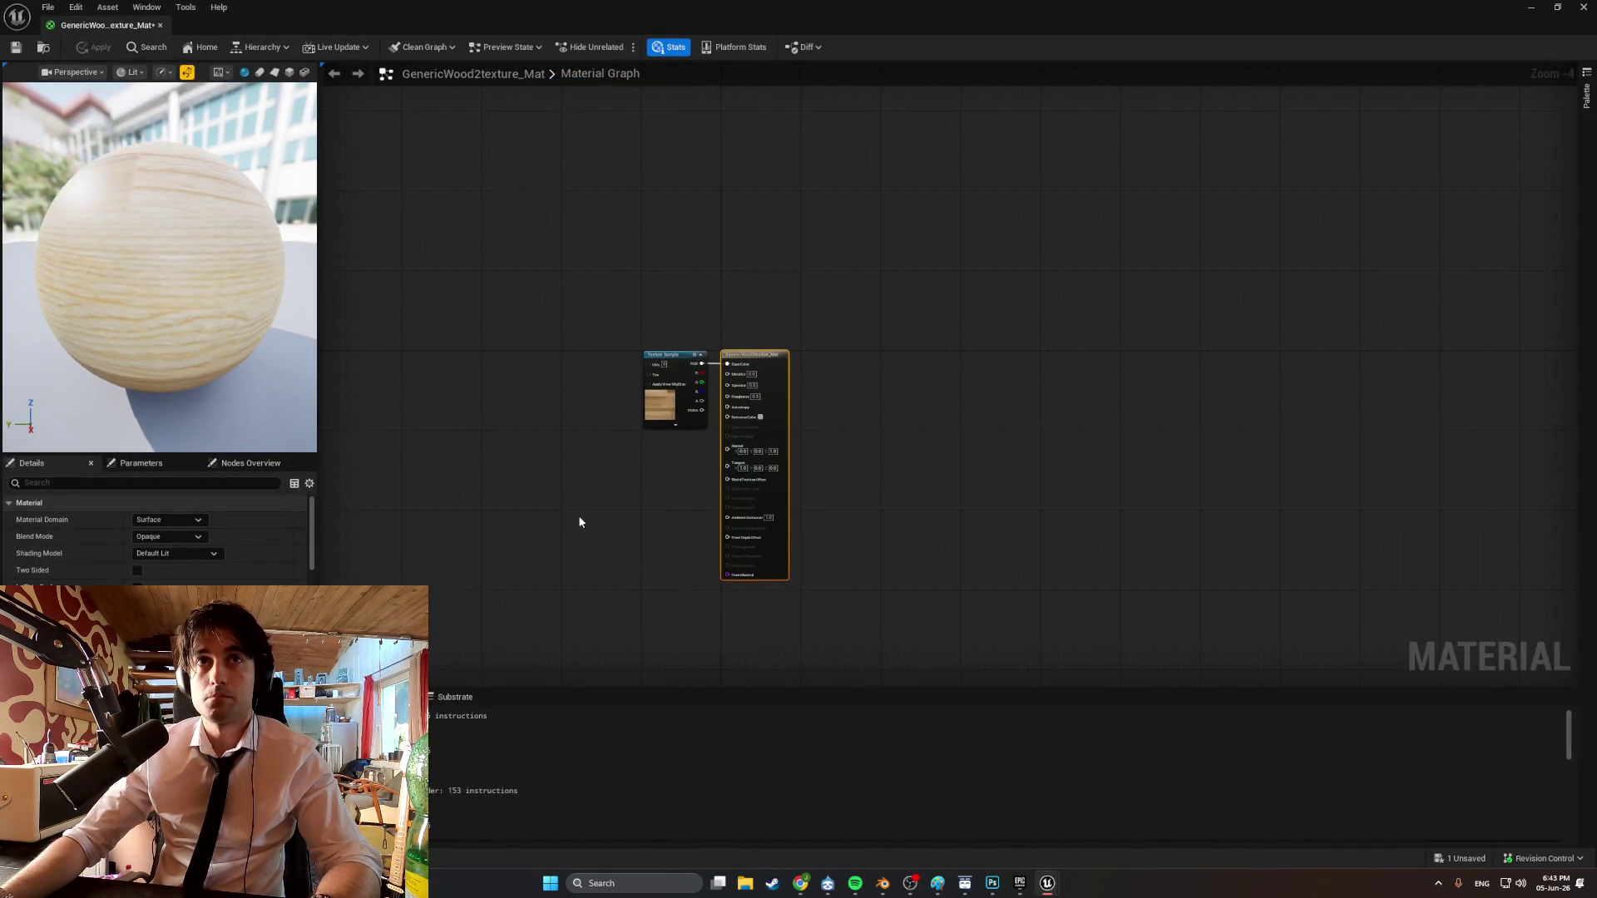
{"action": "right_click", "coordinate": [458, 436]}
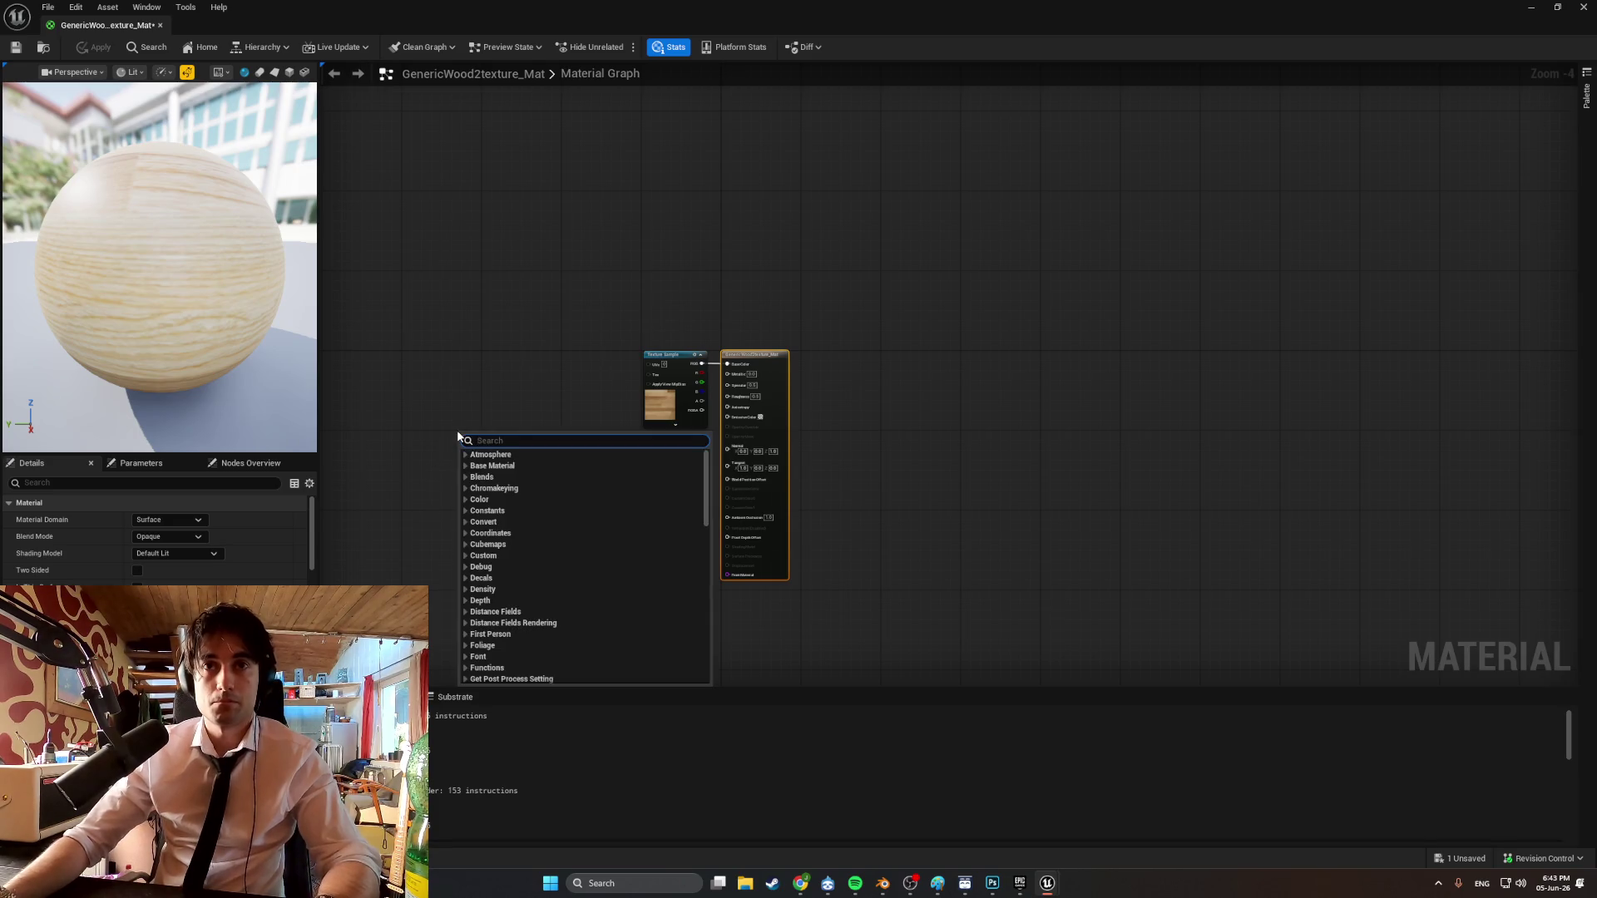
{"action": "type", "text": "cor"}
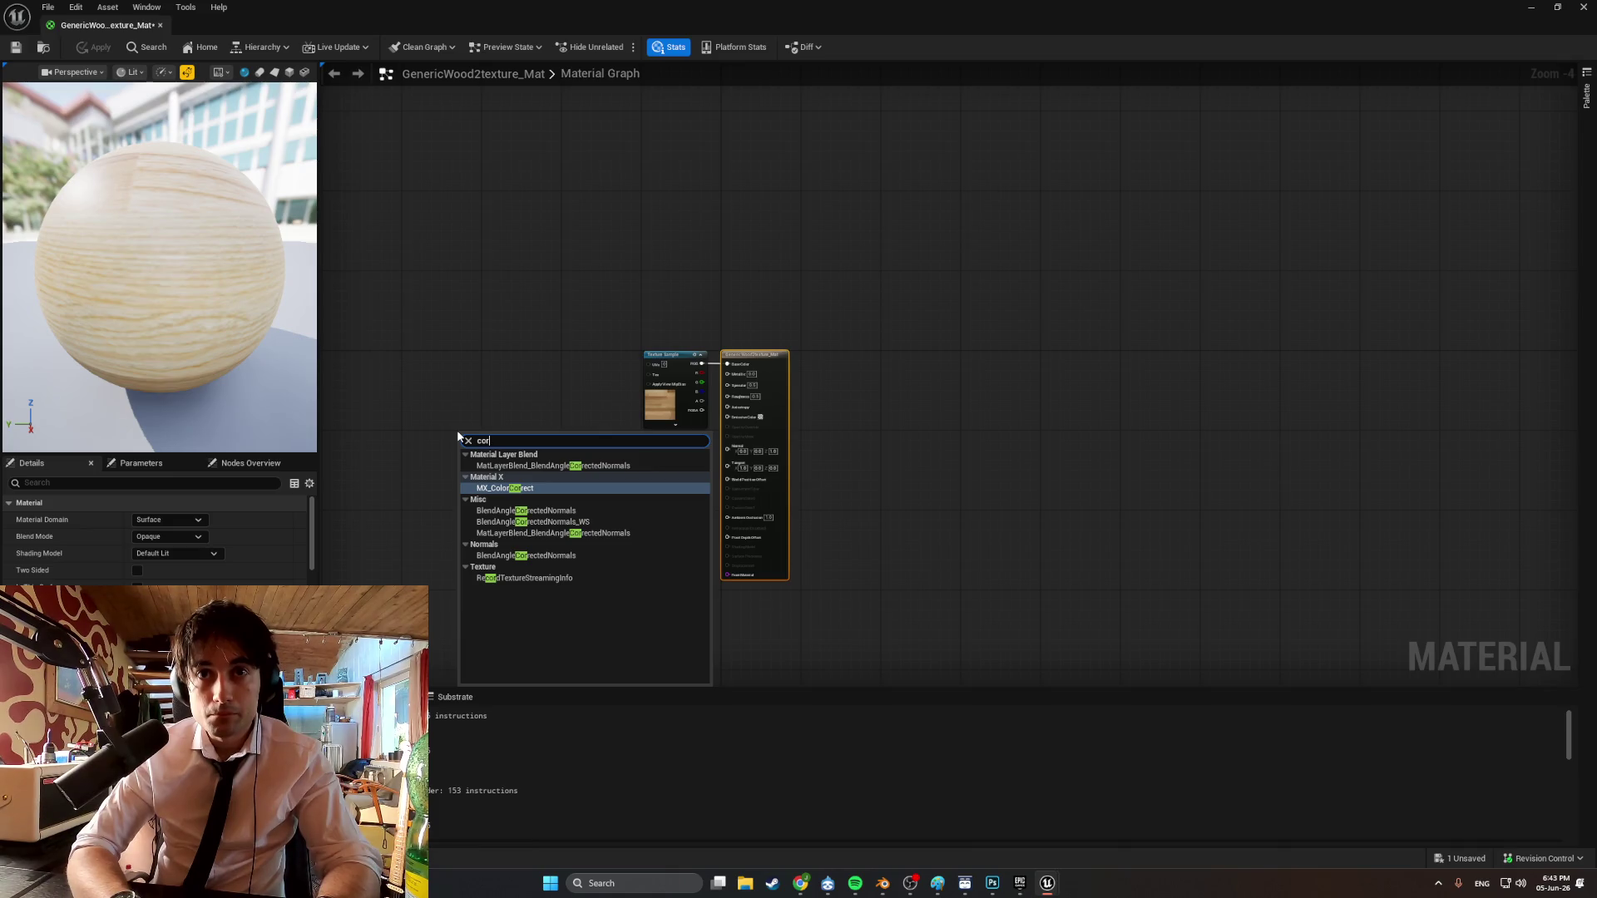
{"action": "key", "text": "BackSpace"}
{"action": "key", "text": "BackSpace"}
{"action": "key", "text": "BackSpace"}
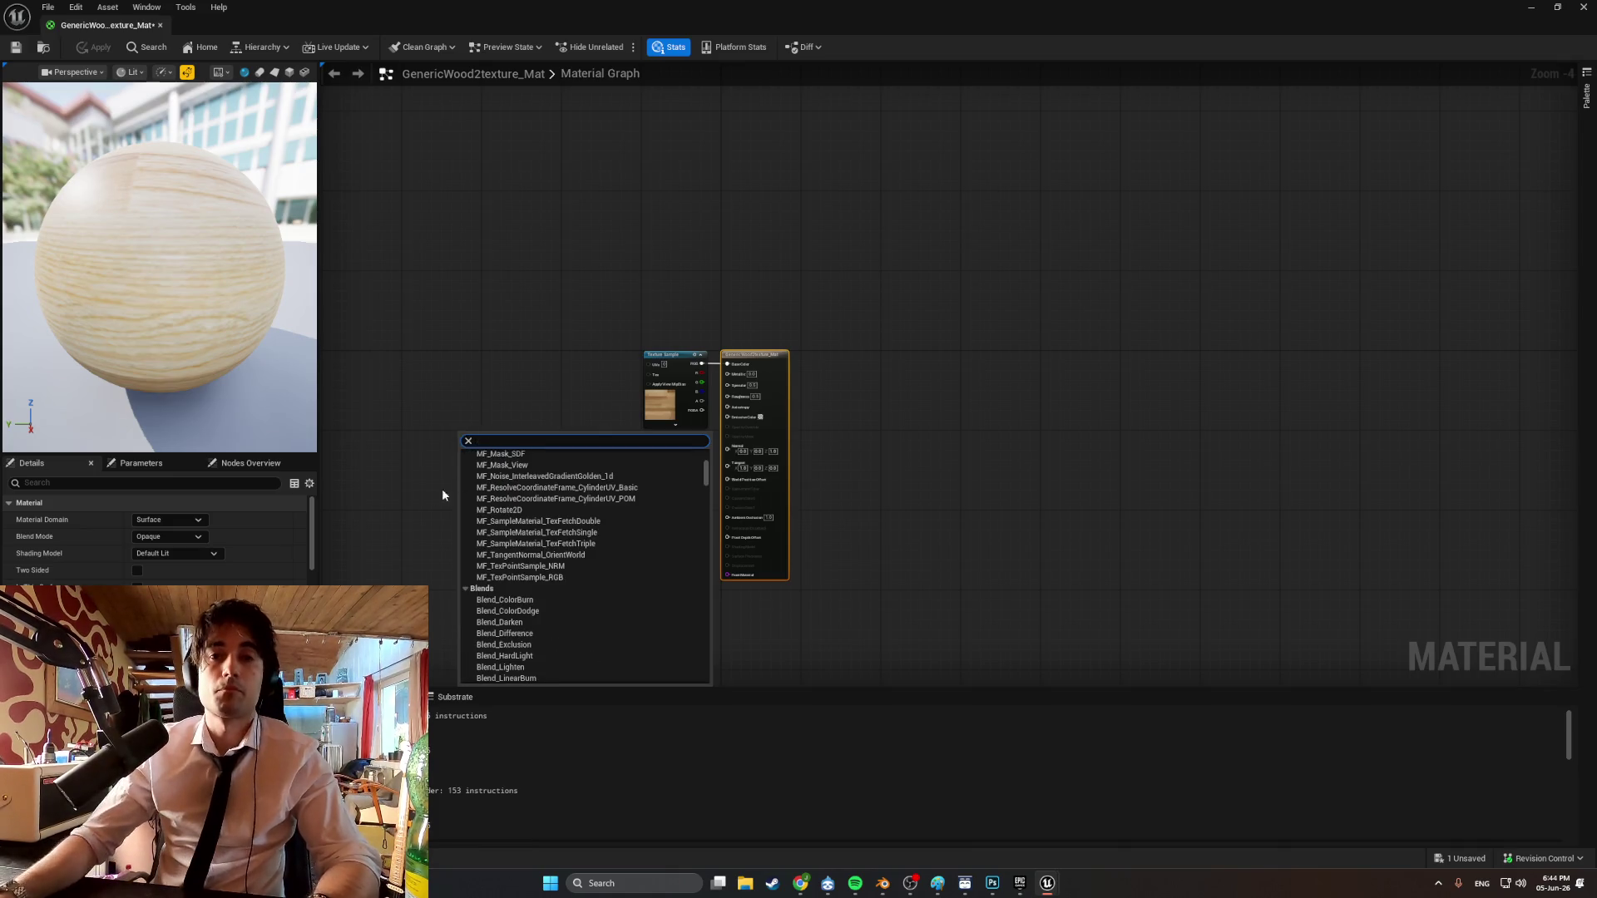
{"action": "key", "text": "ctrl+space"}
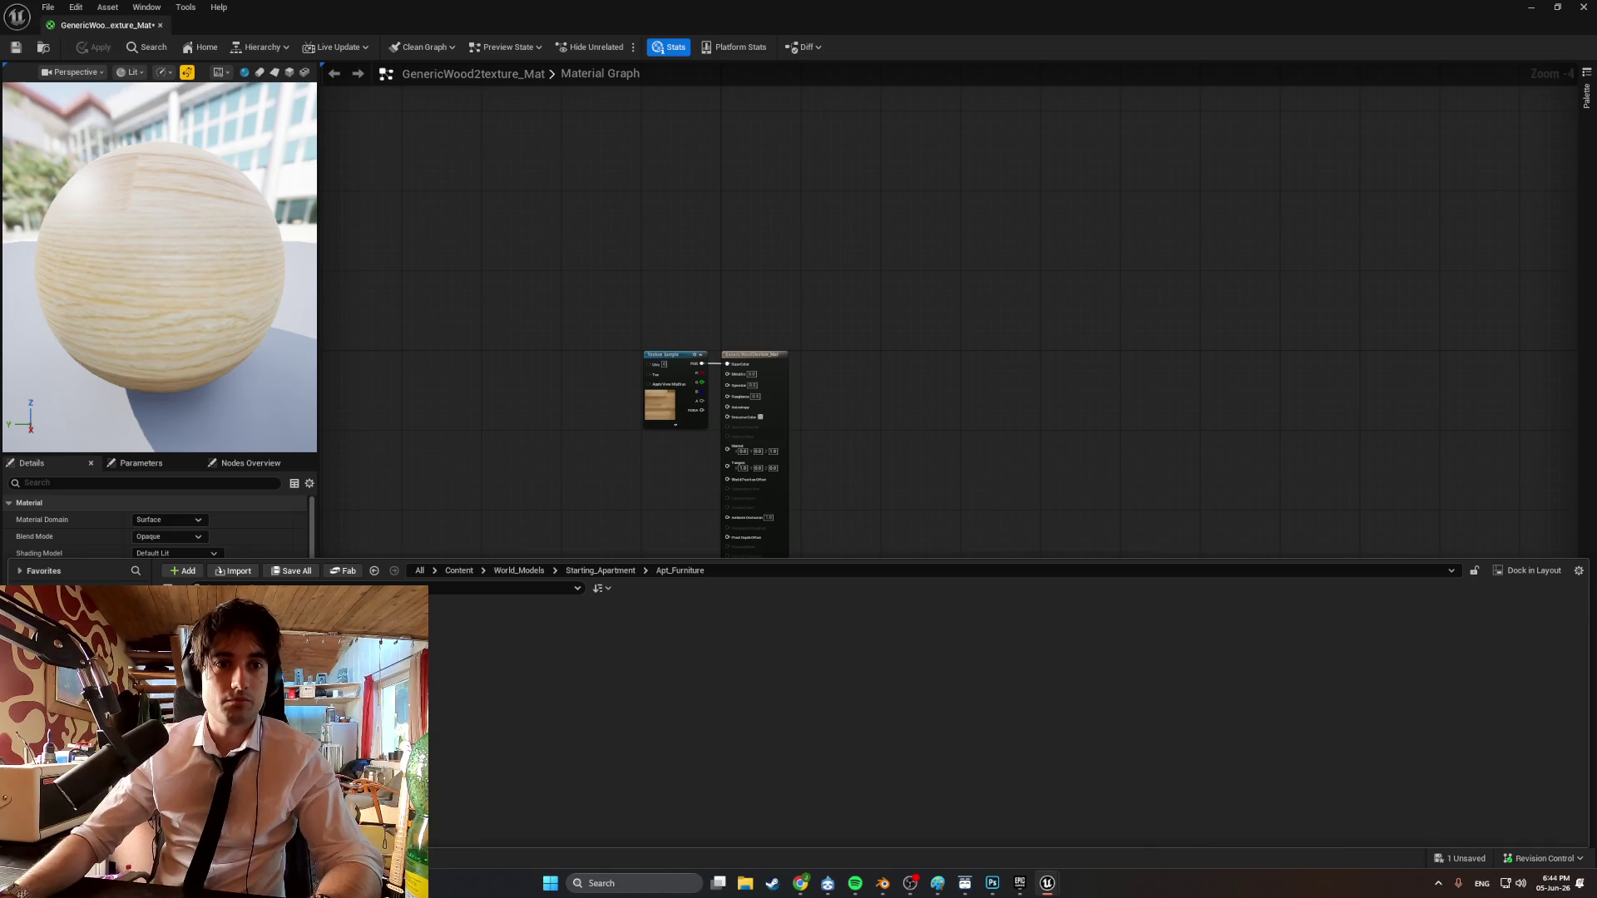
{"action": "left_click", "coordinate": [100, 633]}
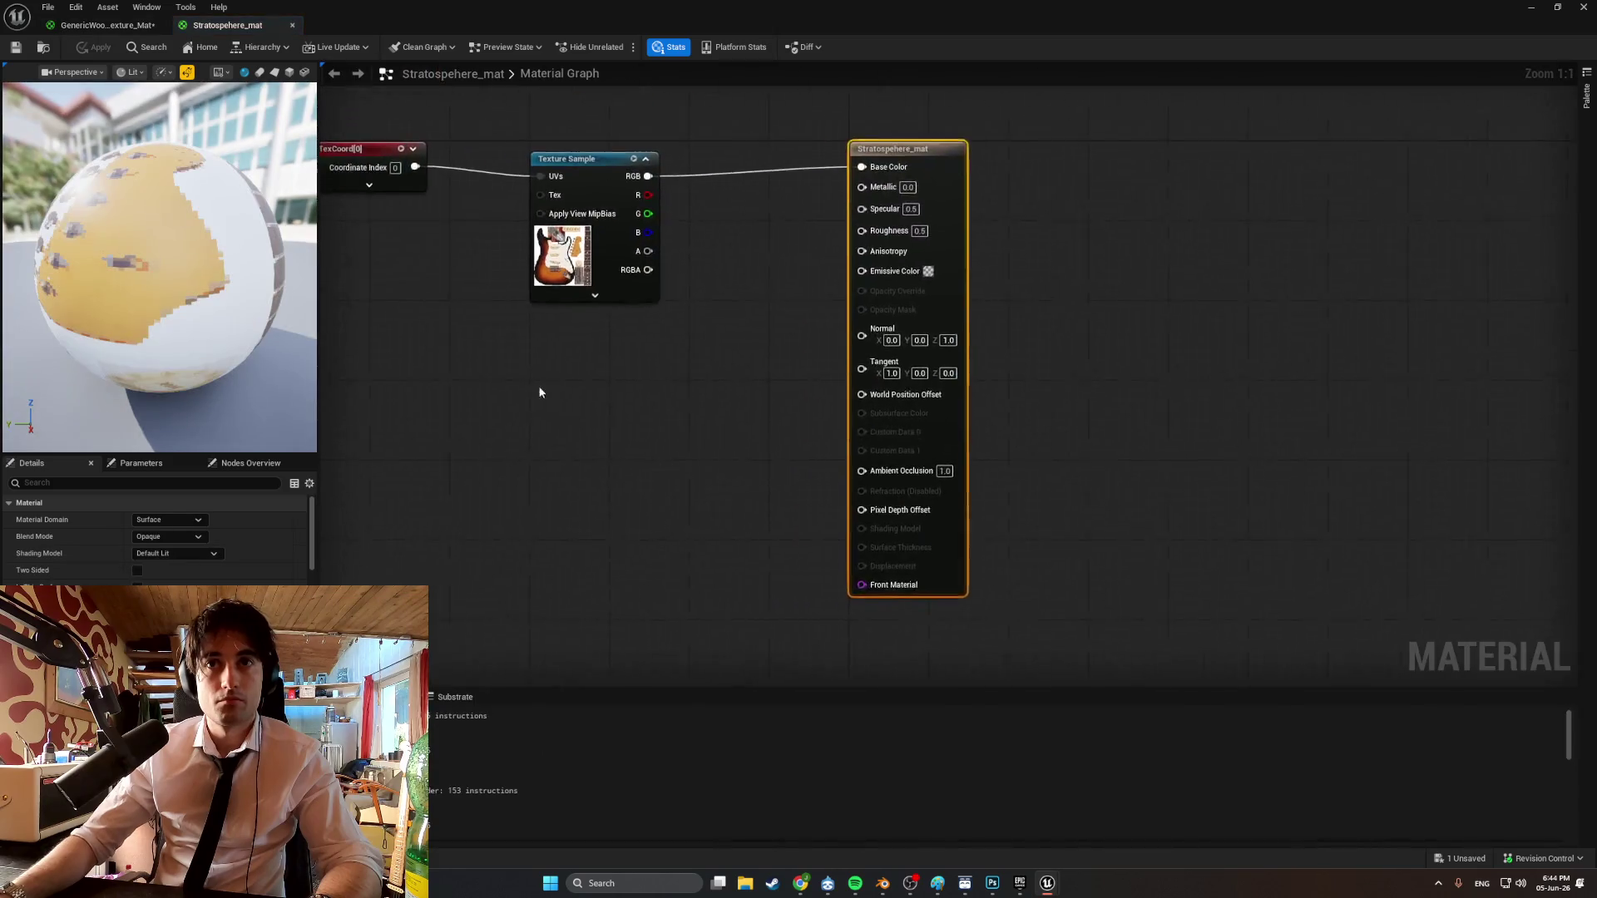
Copy the TexCoord node from the guitar material and wire it into the wood texture's UVs.
{"action": "left_click", "coordinate": [389, 180]}
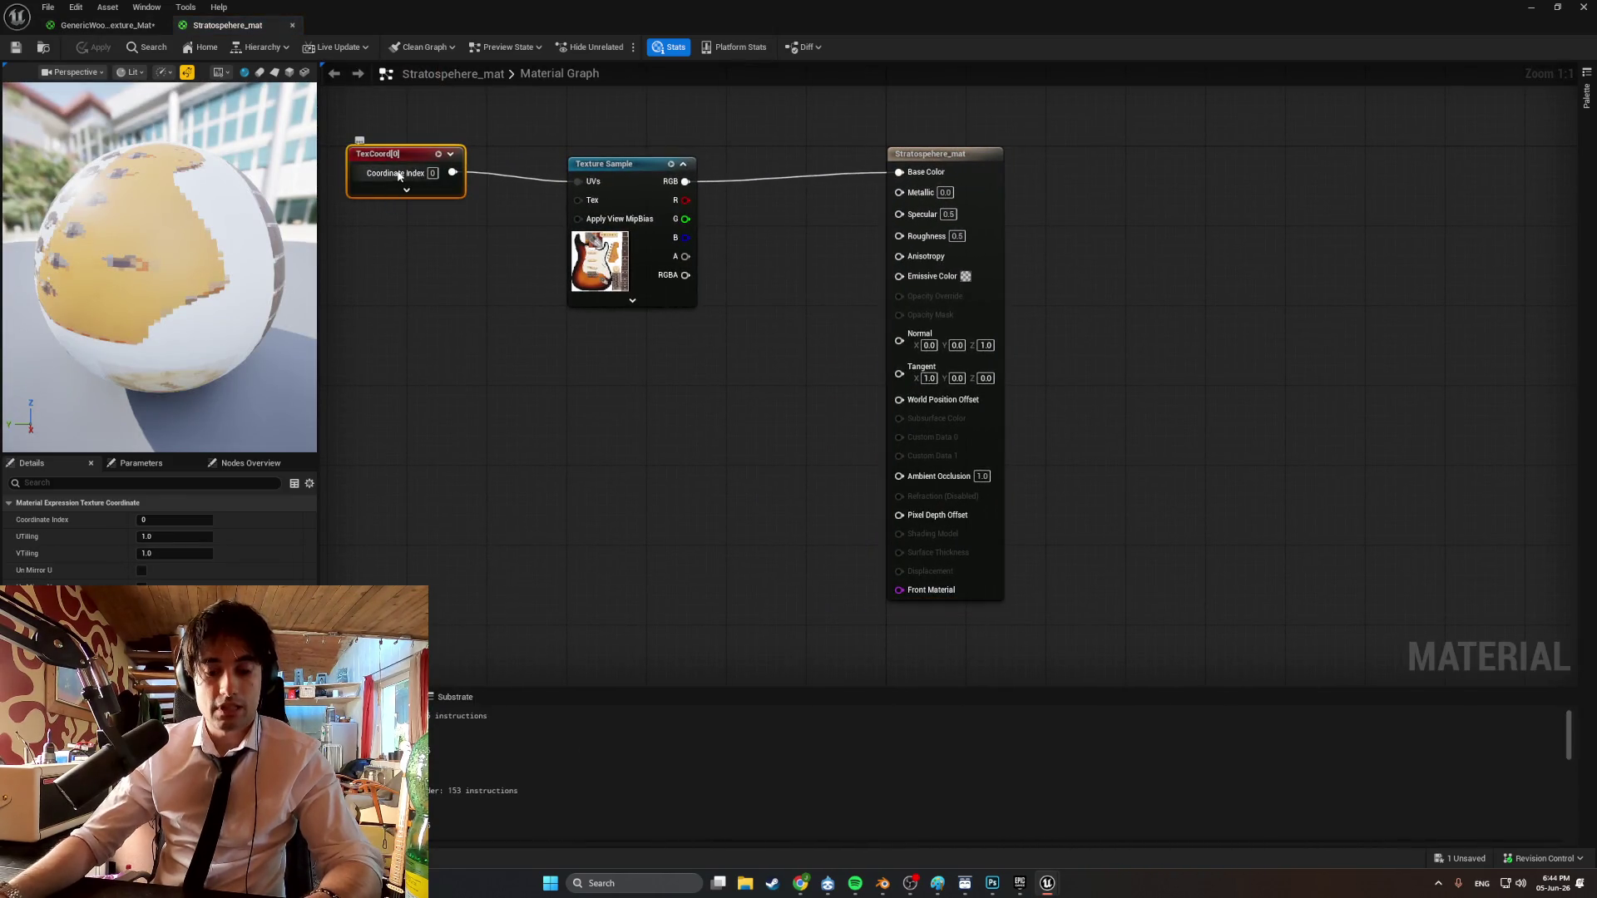
{"action": "left_click", "coordinate": [292, 25]}
{"action": "key", "text": "ctrl+v"}
{"action": "scroll", "coordinate": [530, 367], "scroll_direction": "up", "scroll_amount": 5}
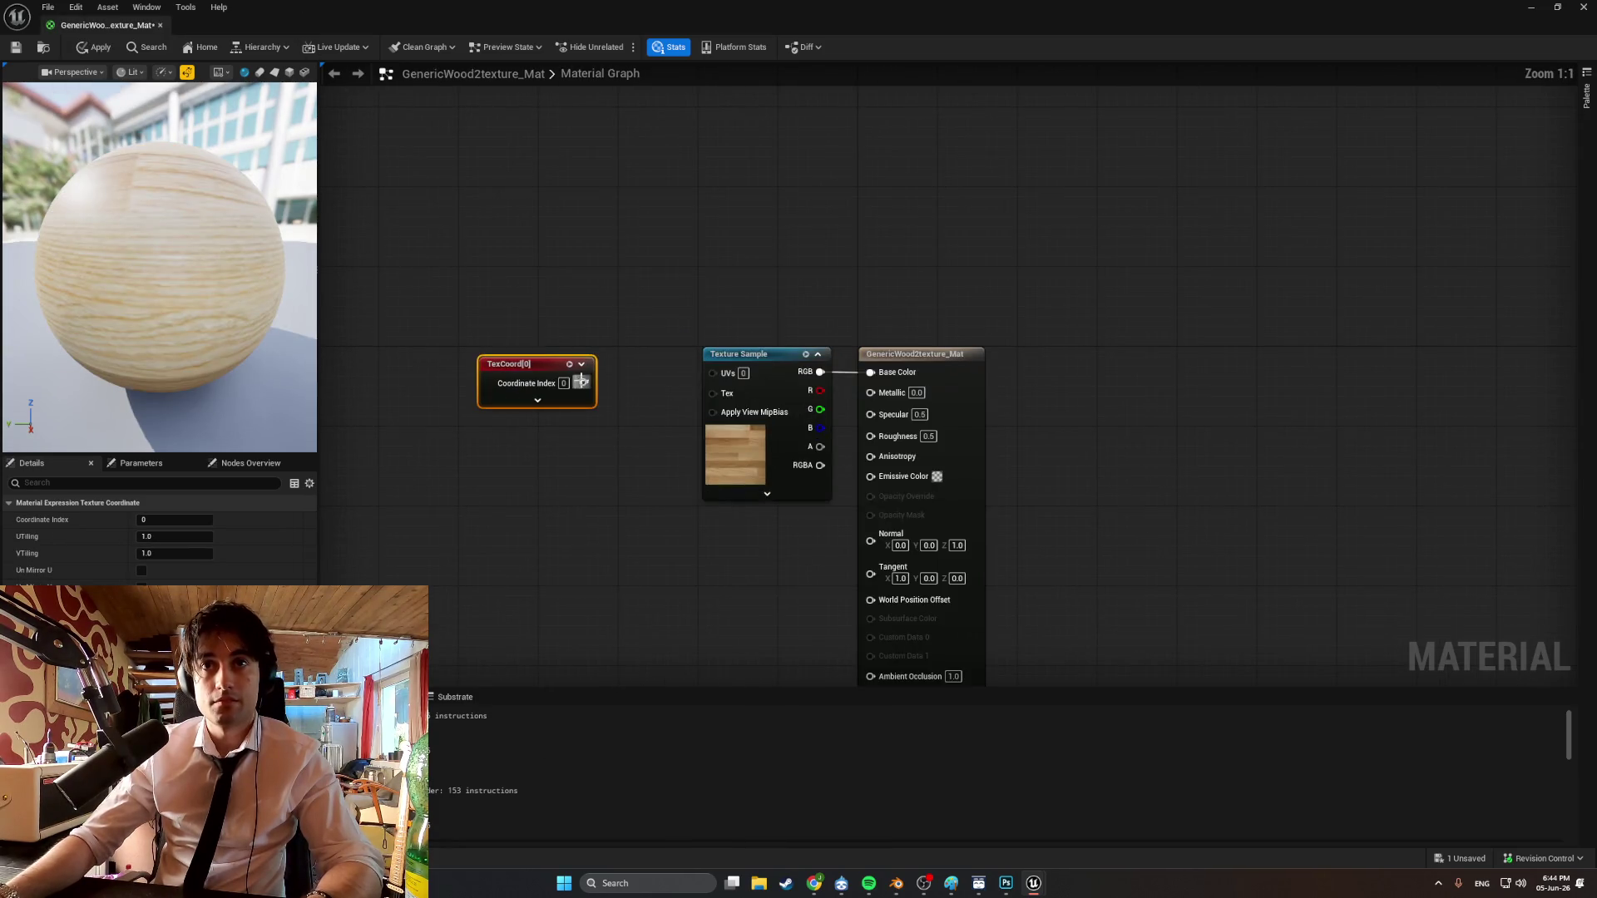
{"action": "left_click_drag", "start_coordinate": [584, 383], "coordinate": [713, 372]}
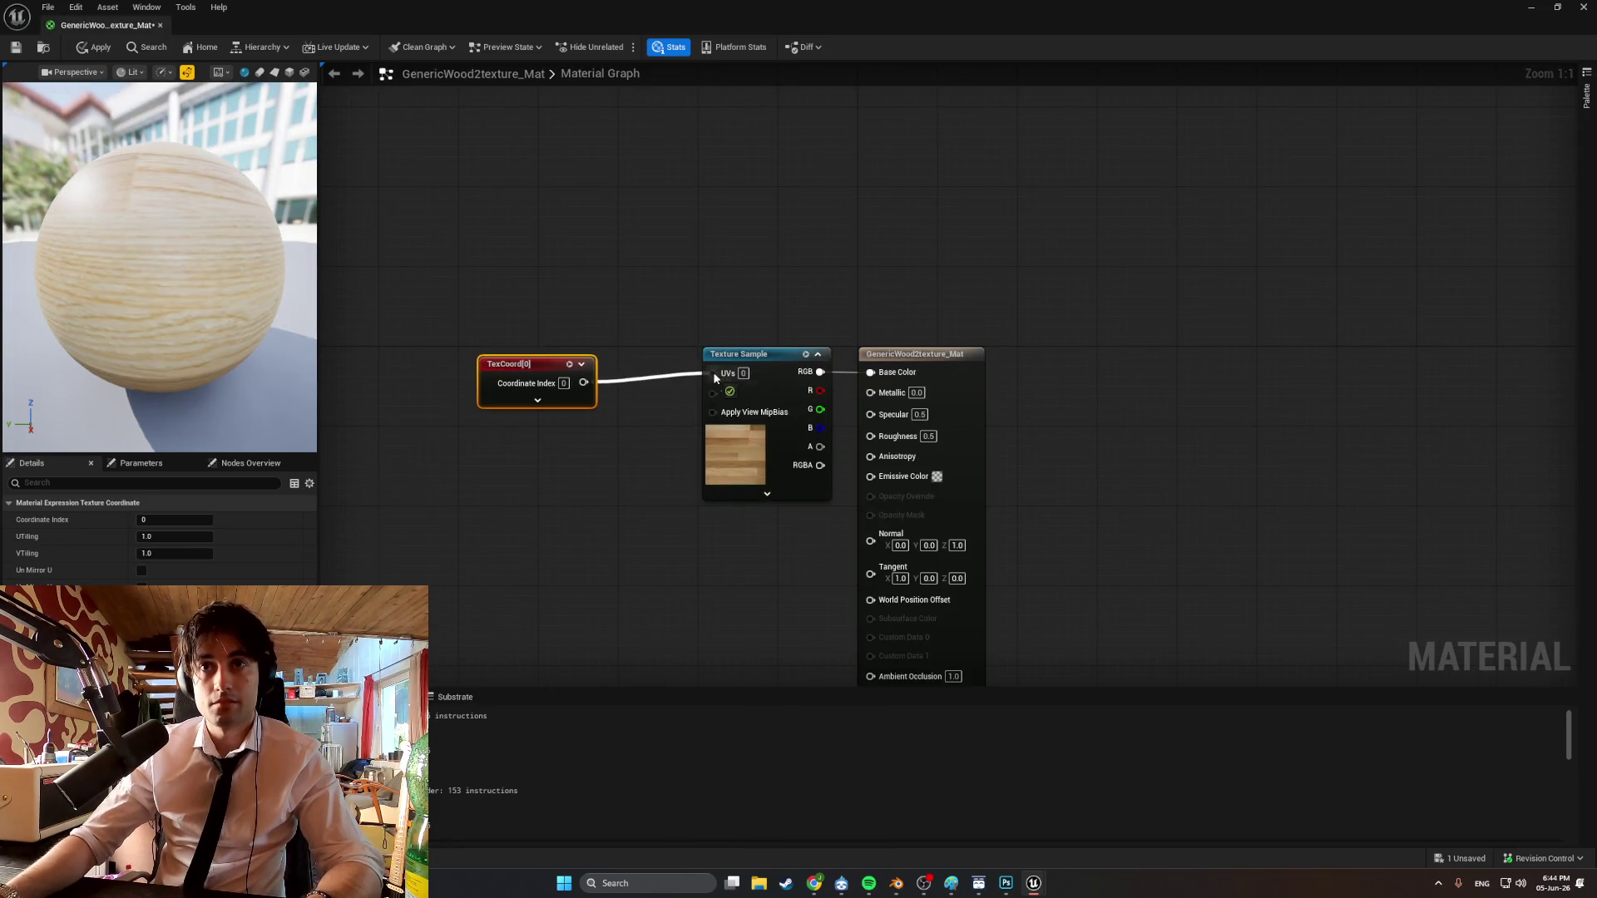
Set the wood material's Roughness to 1.0 and return to the level.
{"action": "left_click", "coordinate": [928, 437]}
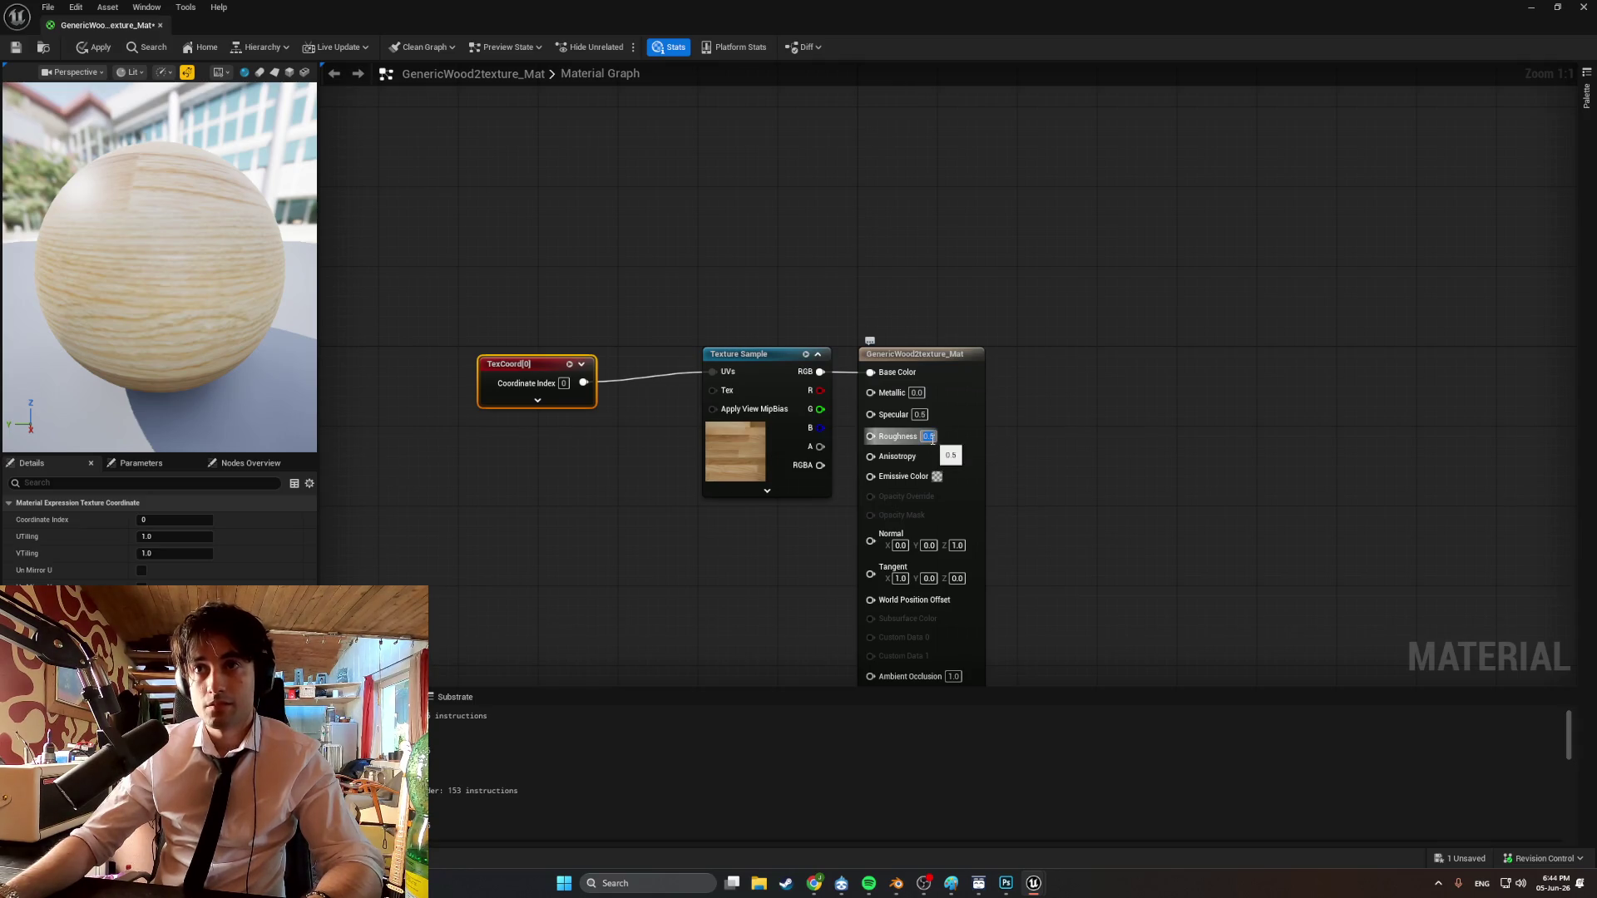
{"action": "type", "text": "0"}
{"action": "key", "text": "Return"}
{"action": "left_click", "coordinate": [968, 447]}
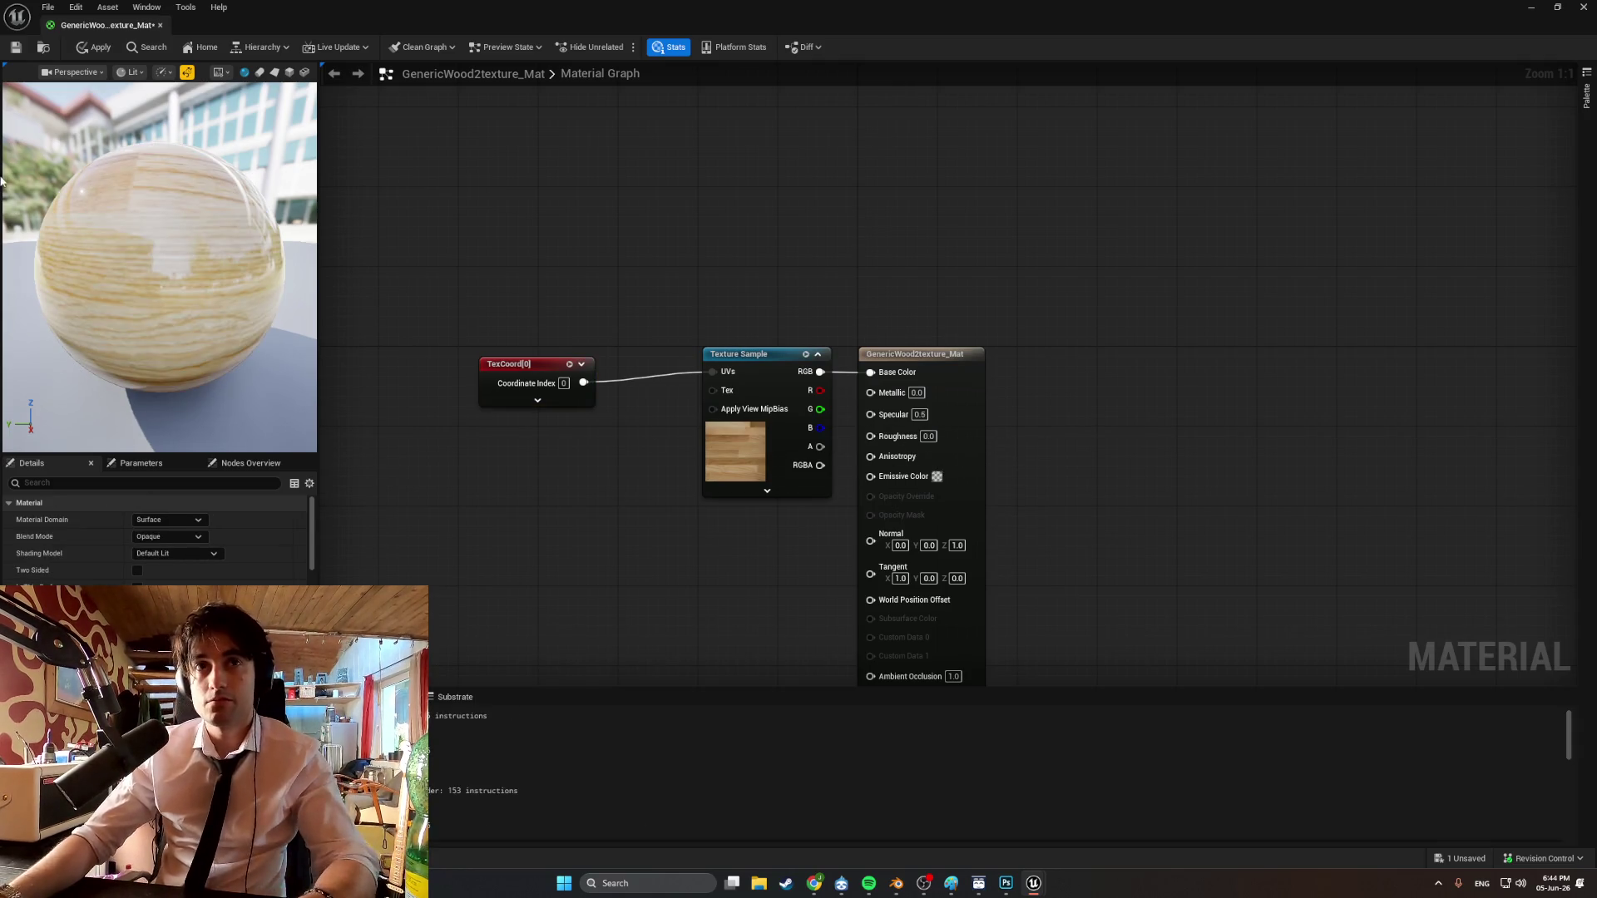
{"action": "left_click", "coordinate": [929, 437]}
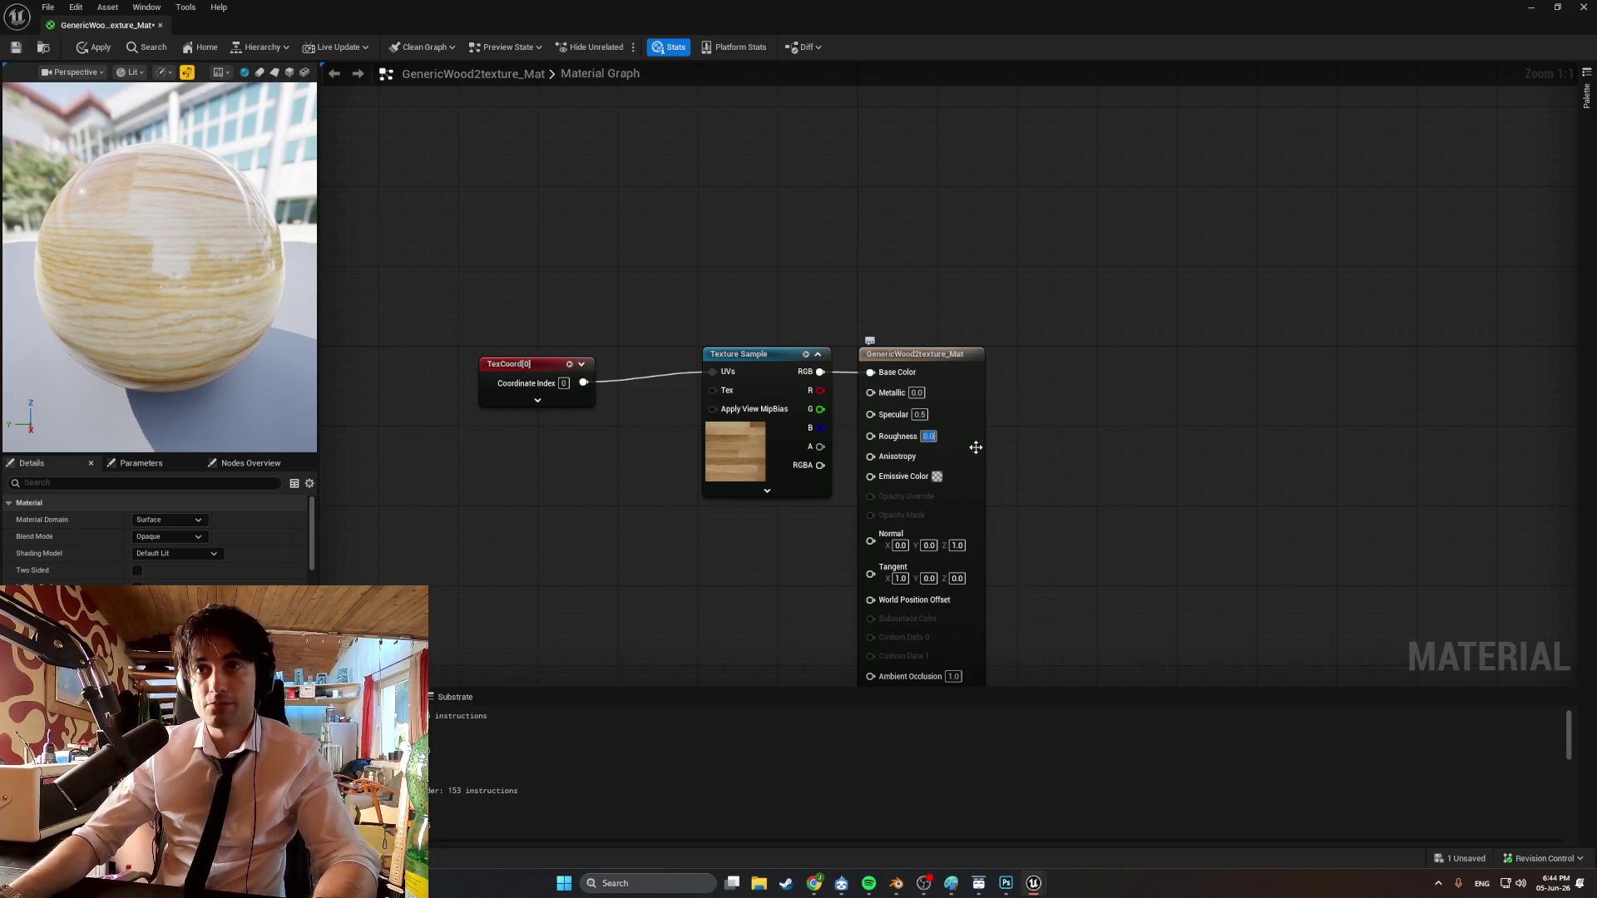
{"action": "type", "text": "1"}
{"action": "key", "text": "Return"}
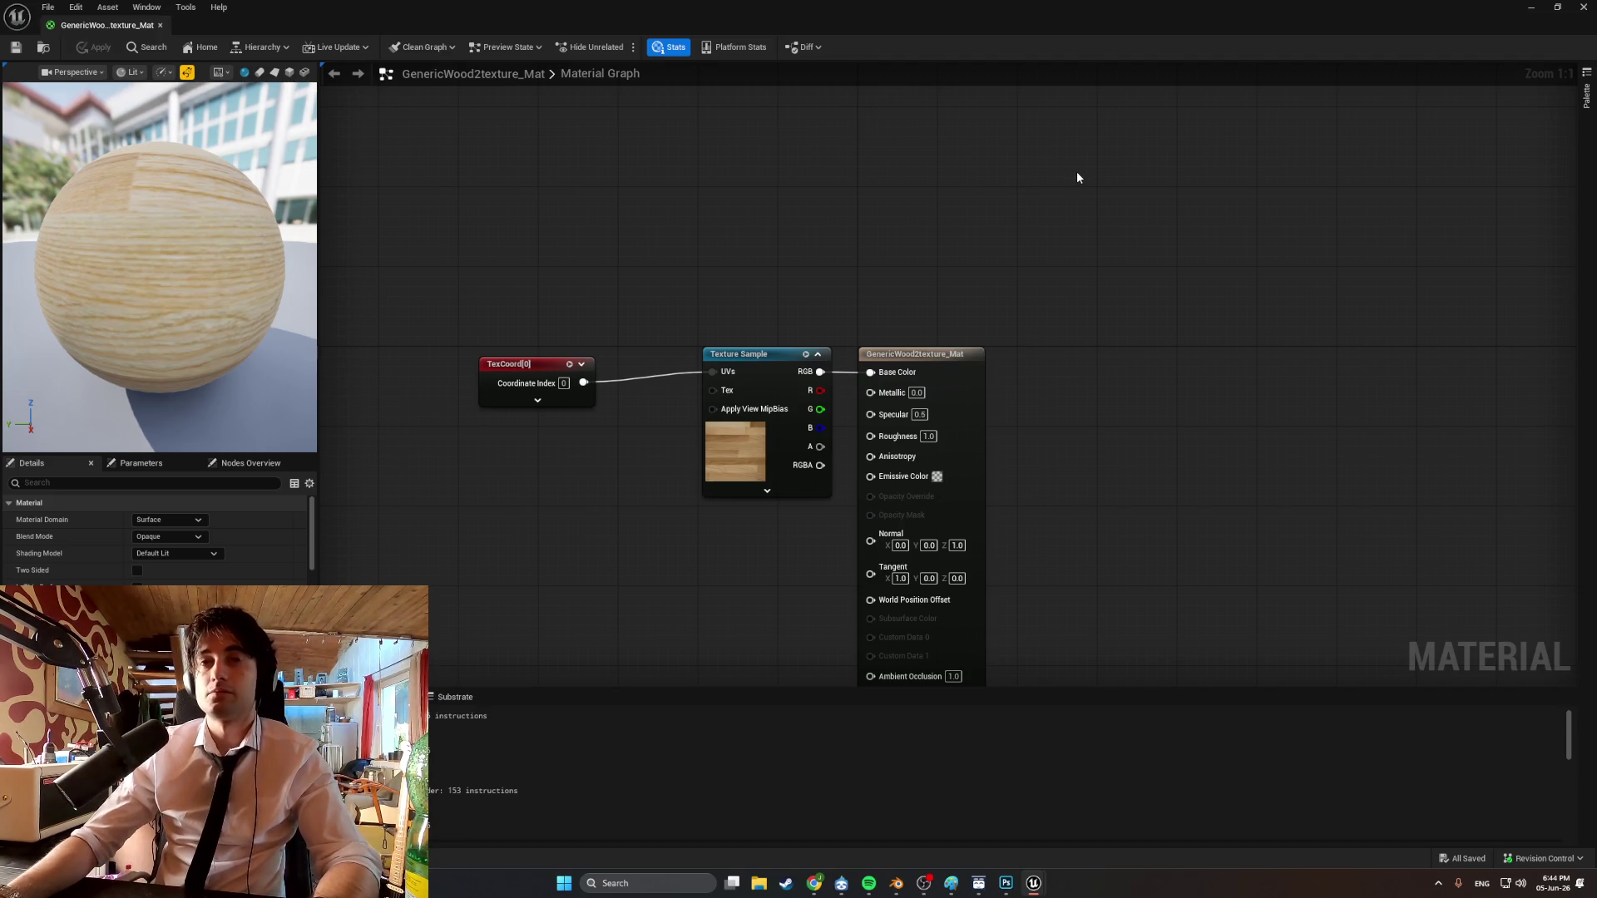
{"action": "left_click", "coordinate": [1532, 8]}
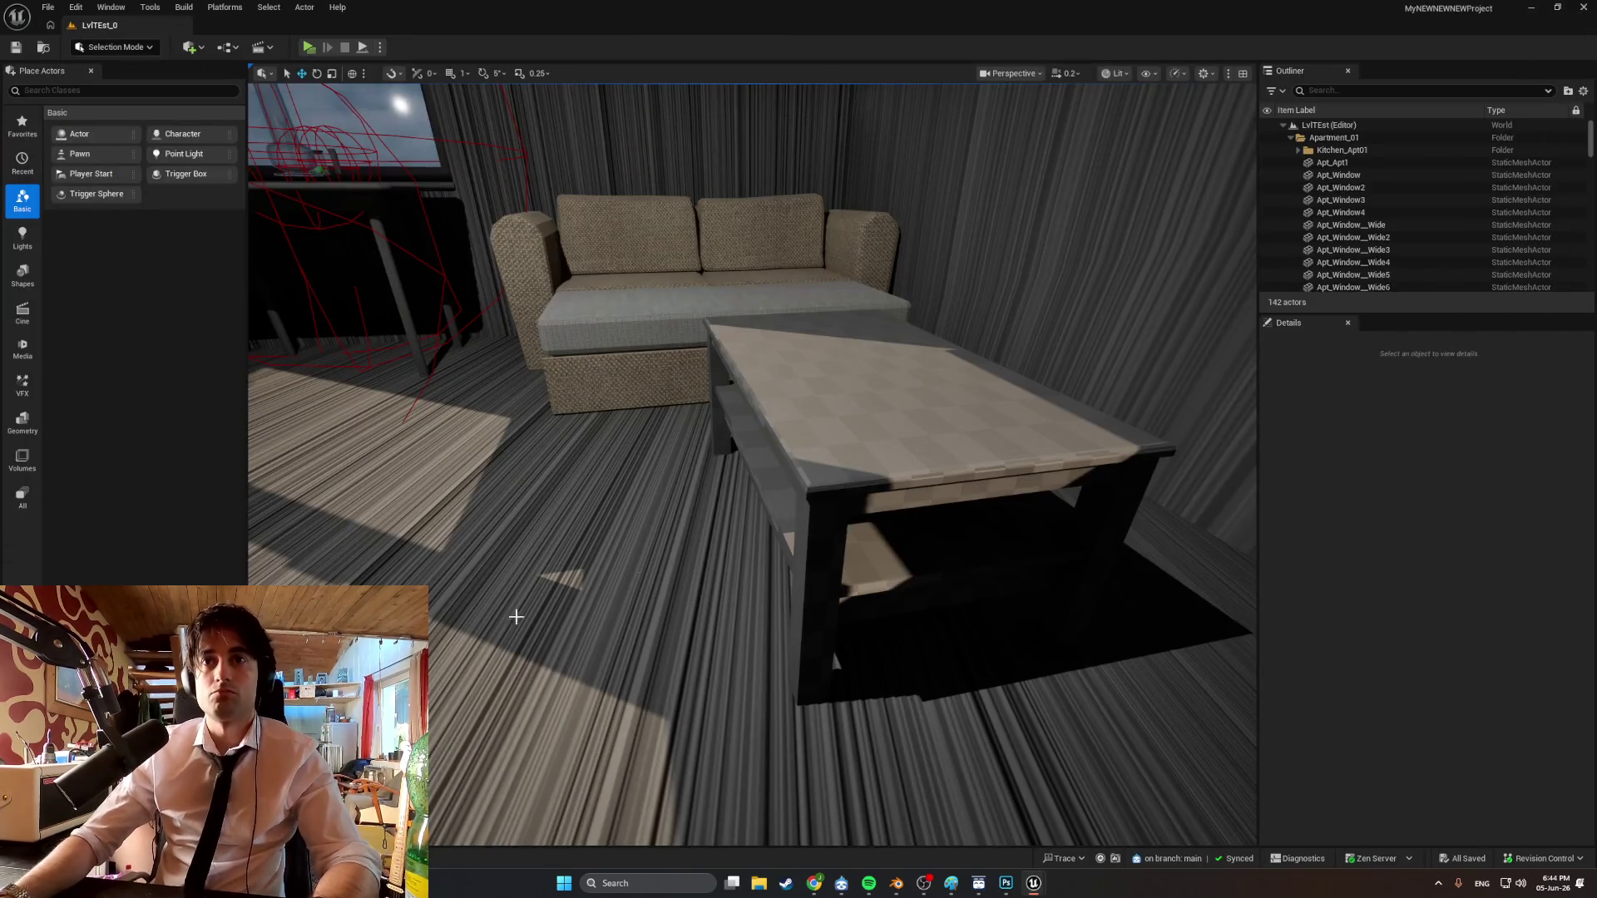
Go to the Apt_Furniture folder and search the wood texture's settings for 'filter'.
{"action": "key", "text": "ctrl+space"}
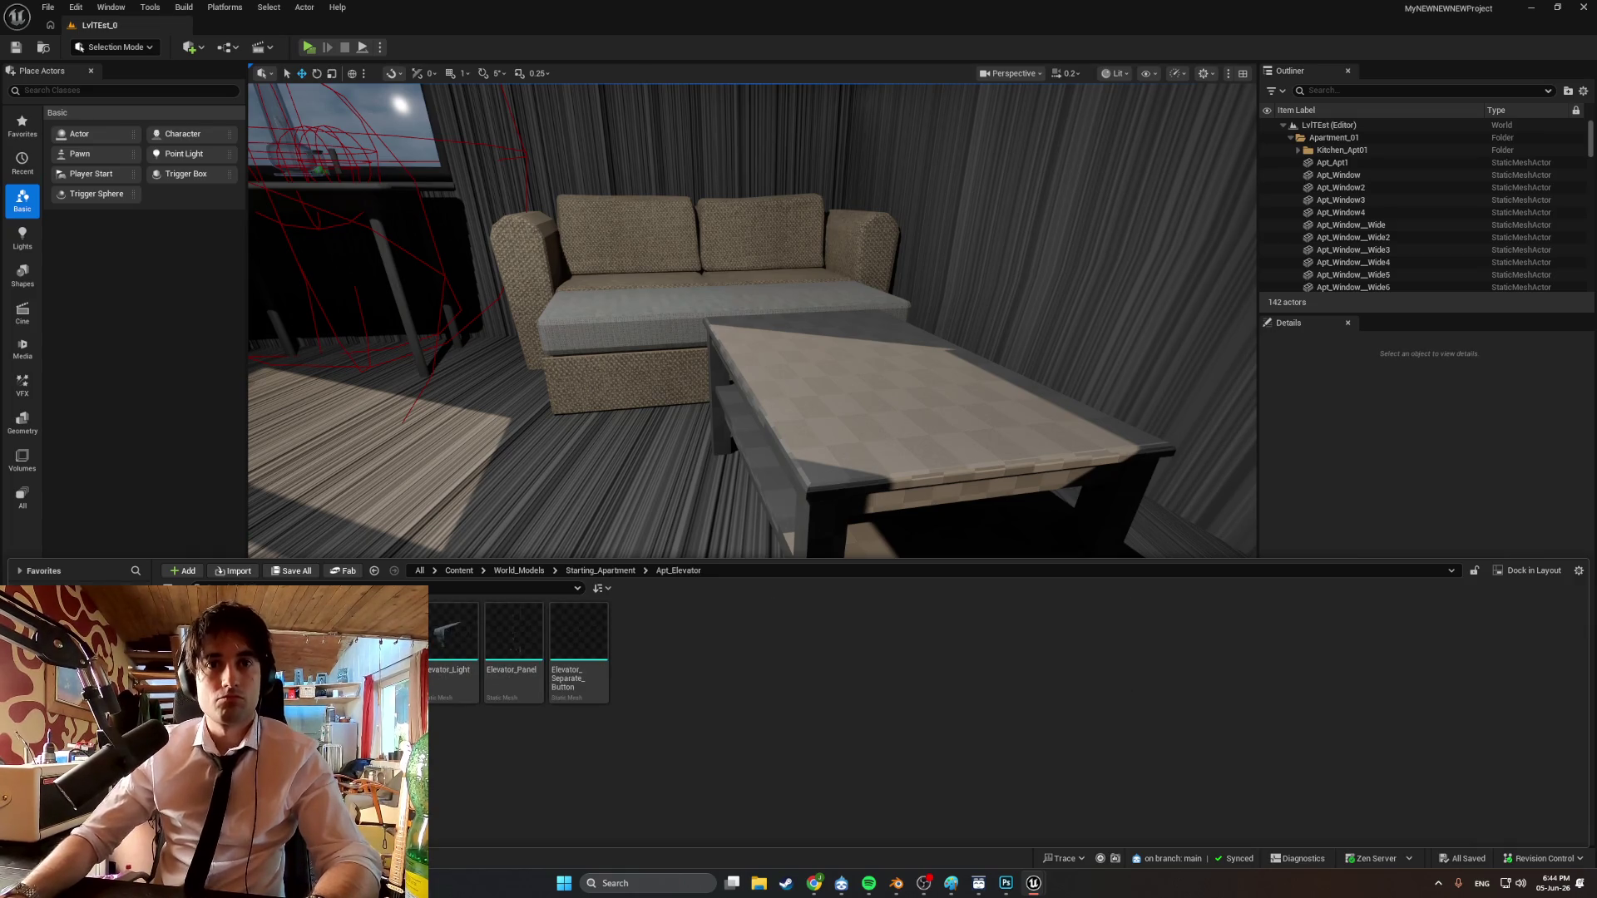
{"action": "key", "text": "Up"}
{"action": "key", "text": "Up"}
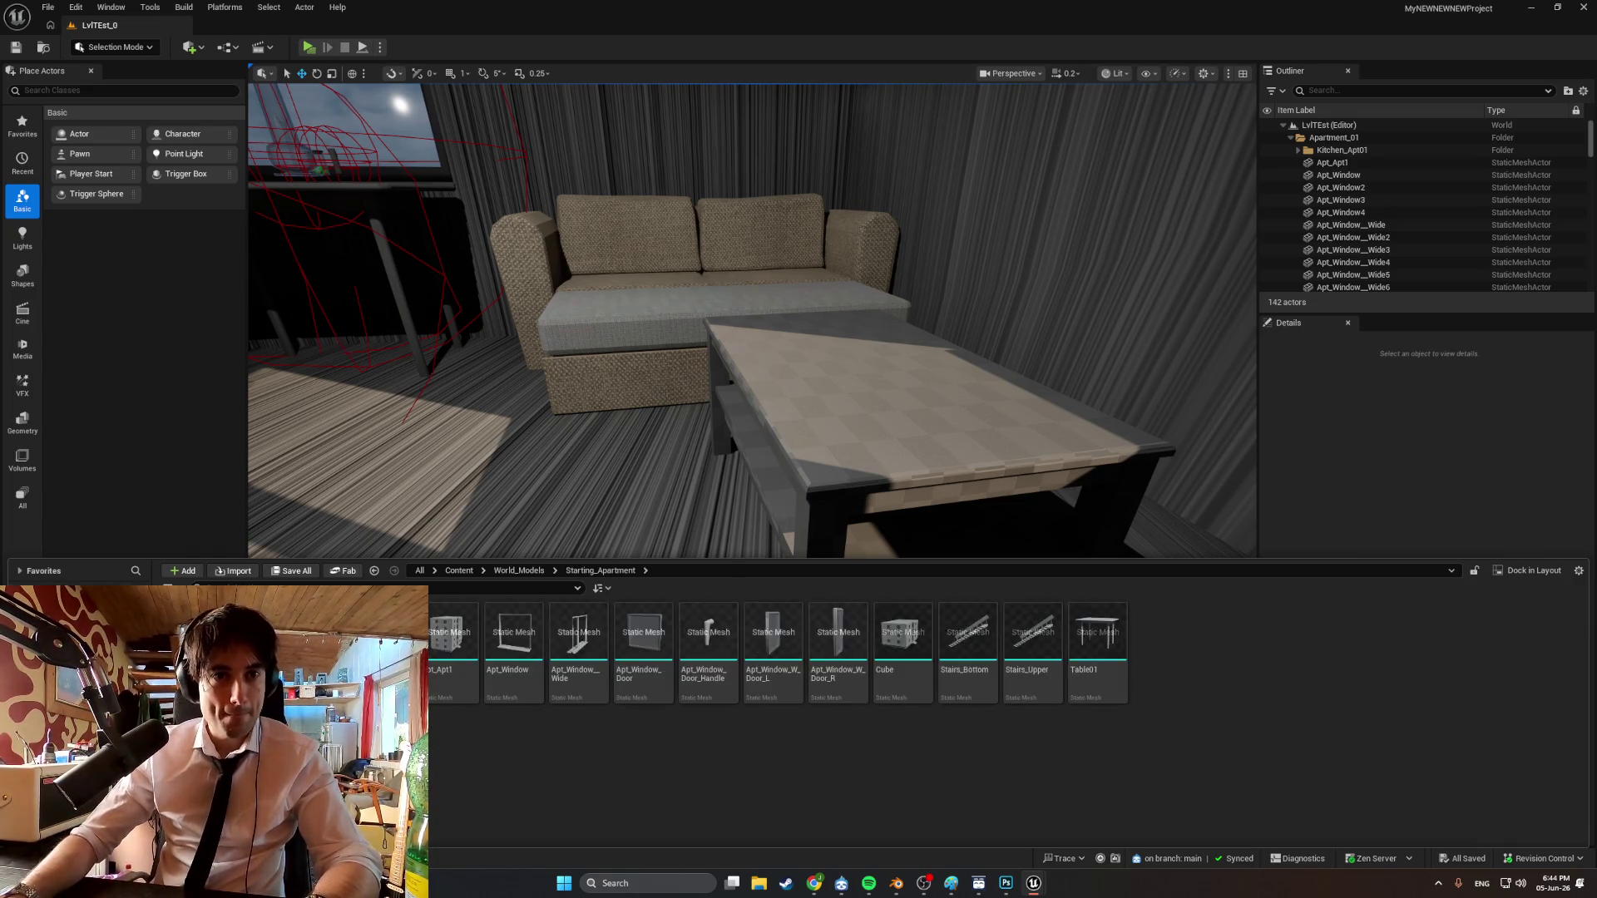
{"action": "key", "text": "Down"}
{"action": "key", "text": "Down"}
{"action": "key", "text": "Down"}
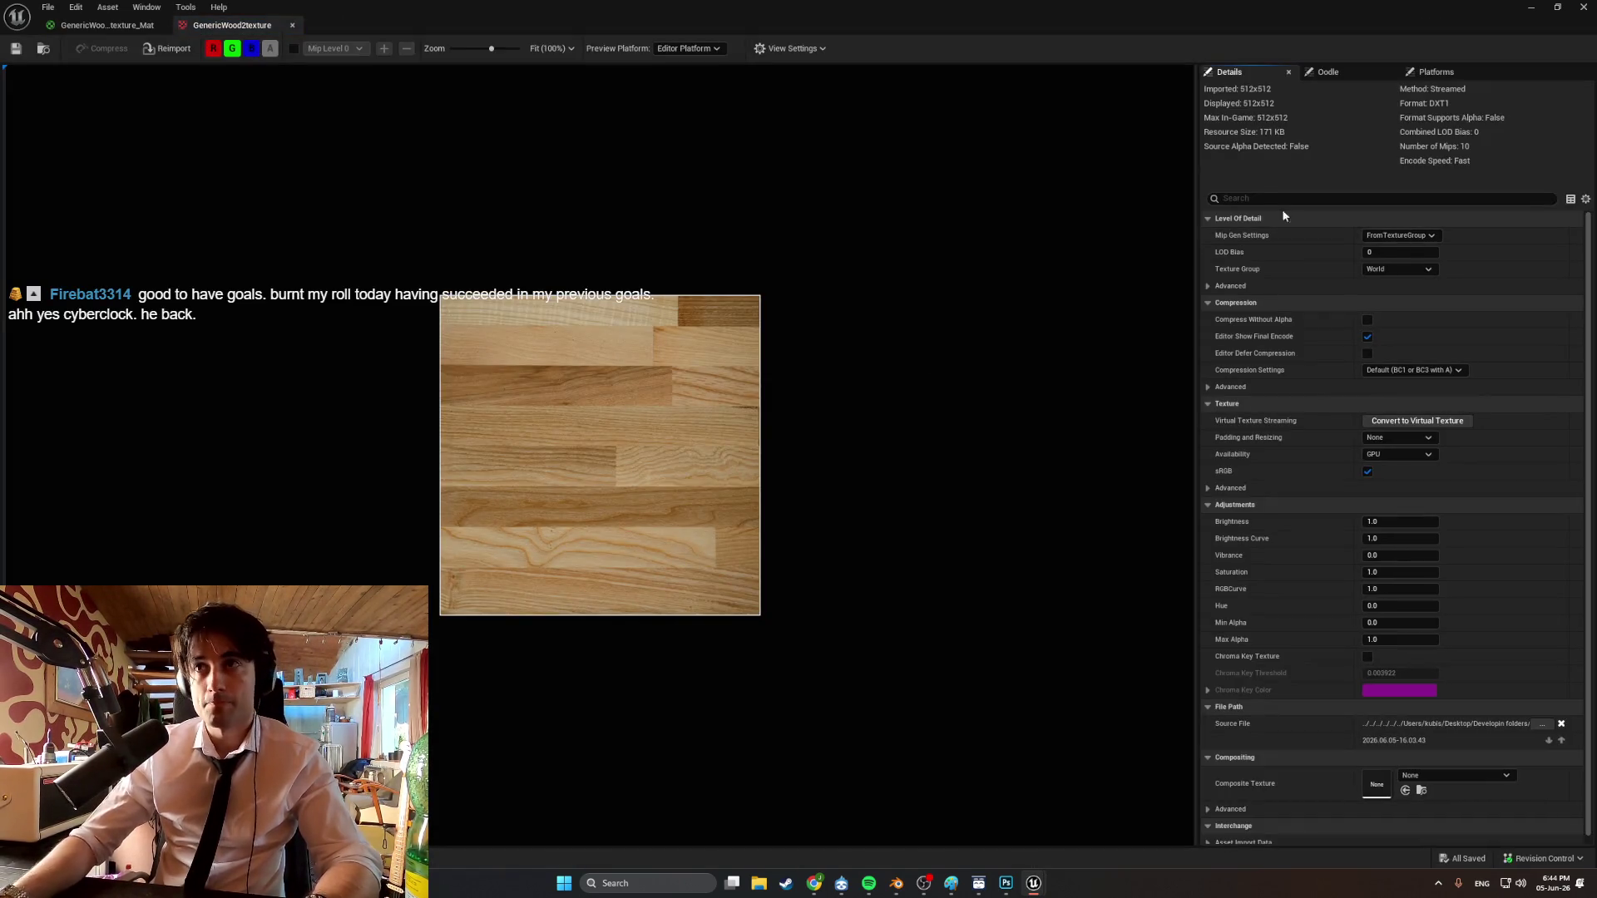
{"action": "left_click", "coordinate": [1268, 198]}
{"action": "type", "text": "filter"}
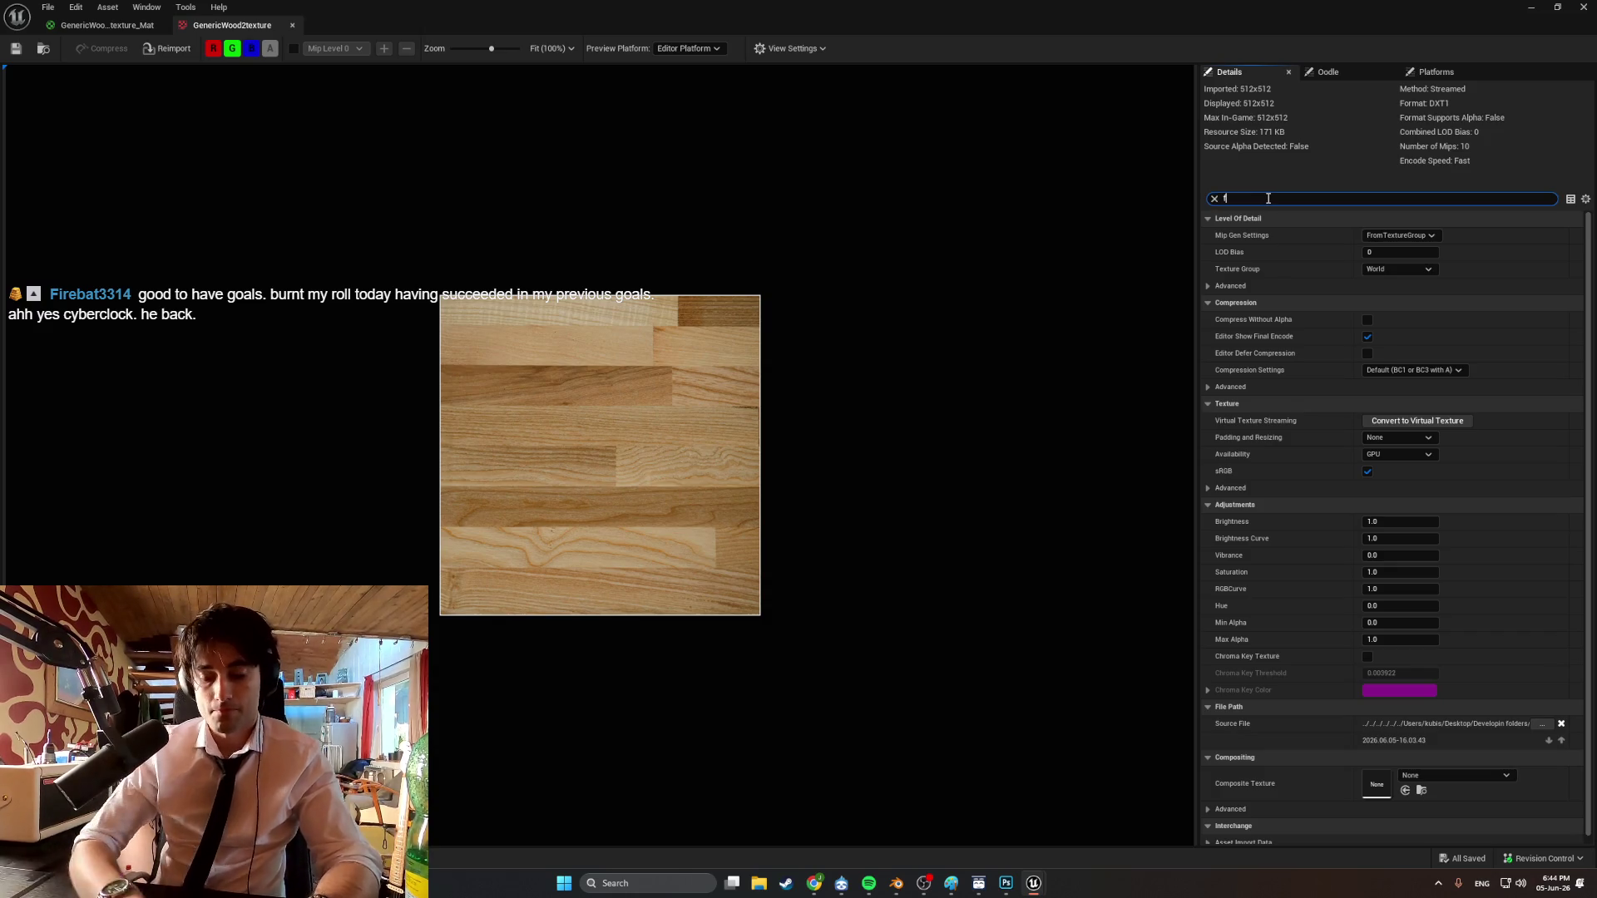
Set the texture Filter to Nearest, save it, and return to the level.
{"action": "left_click", "coordinate": [1452, 268]}
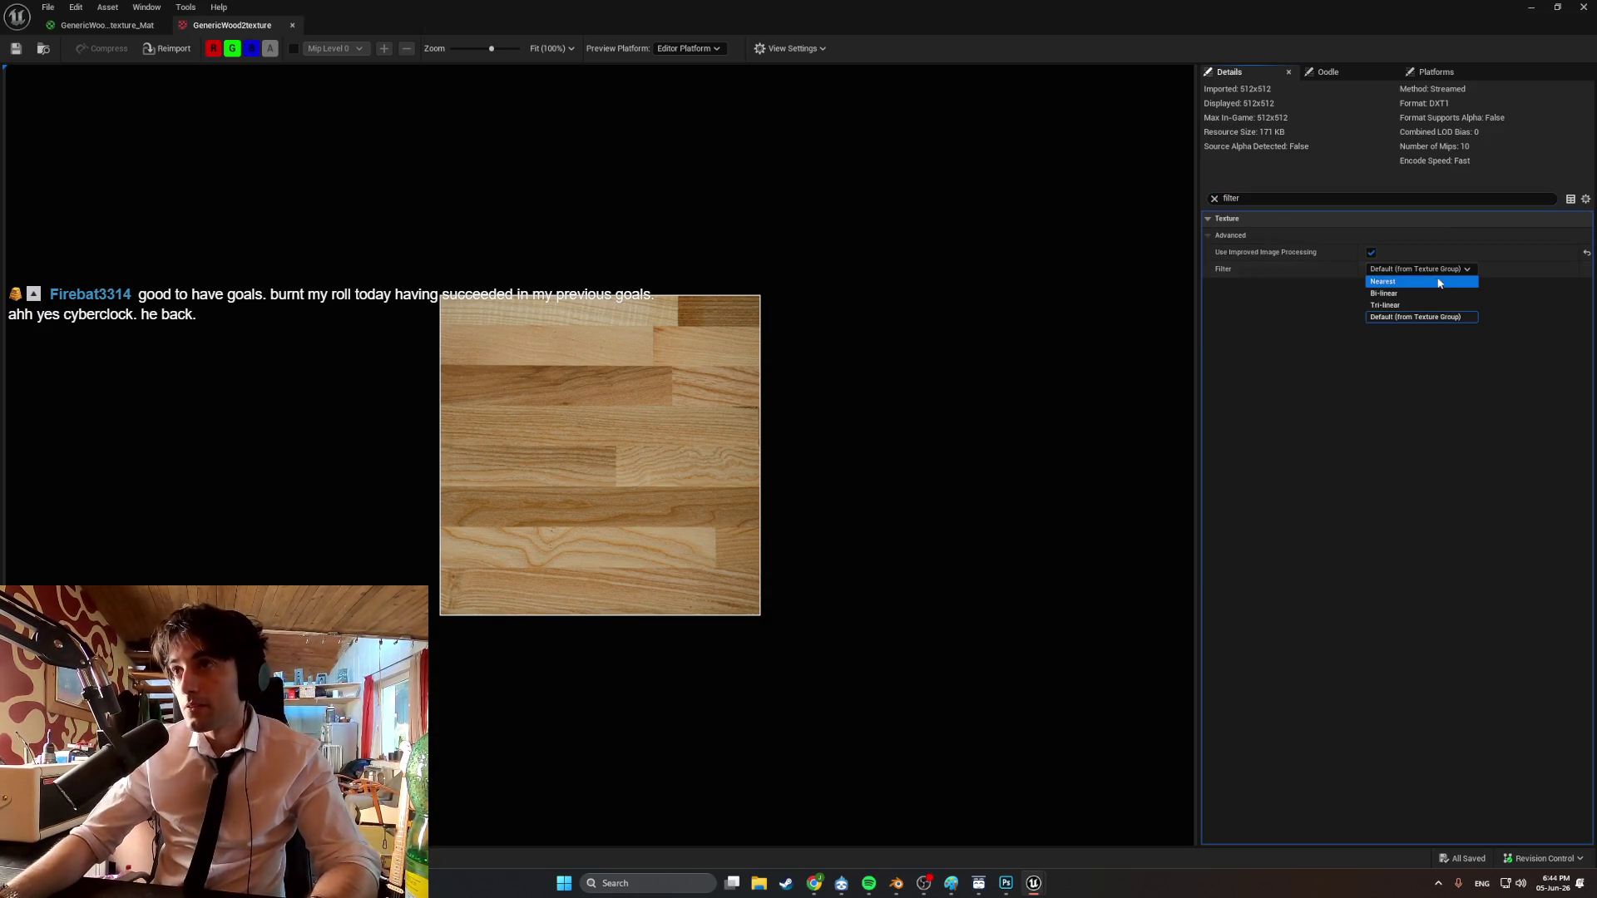
{"action": "left_click", "coordinate": [1430, 284]}
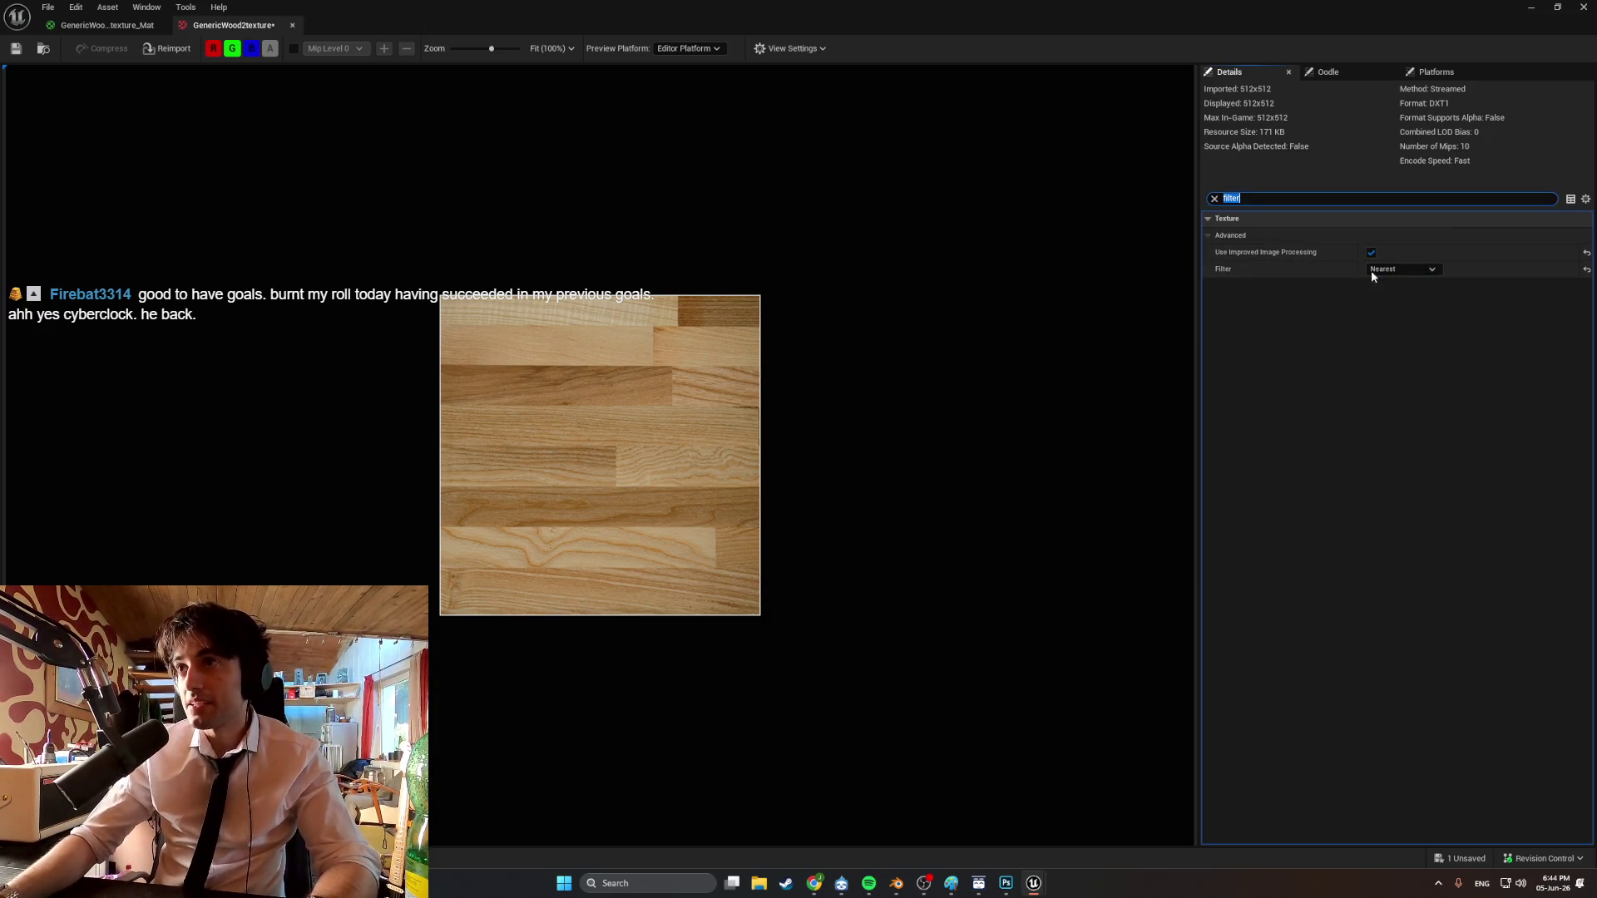
{"action": "left_click", "coordinate": [14, 50]}
{"action": "scroll", "coordinate": [535, 455], "scroll_direction": "up", "scroll_amount": 8}
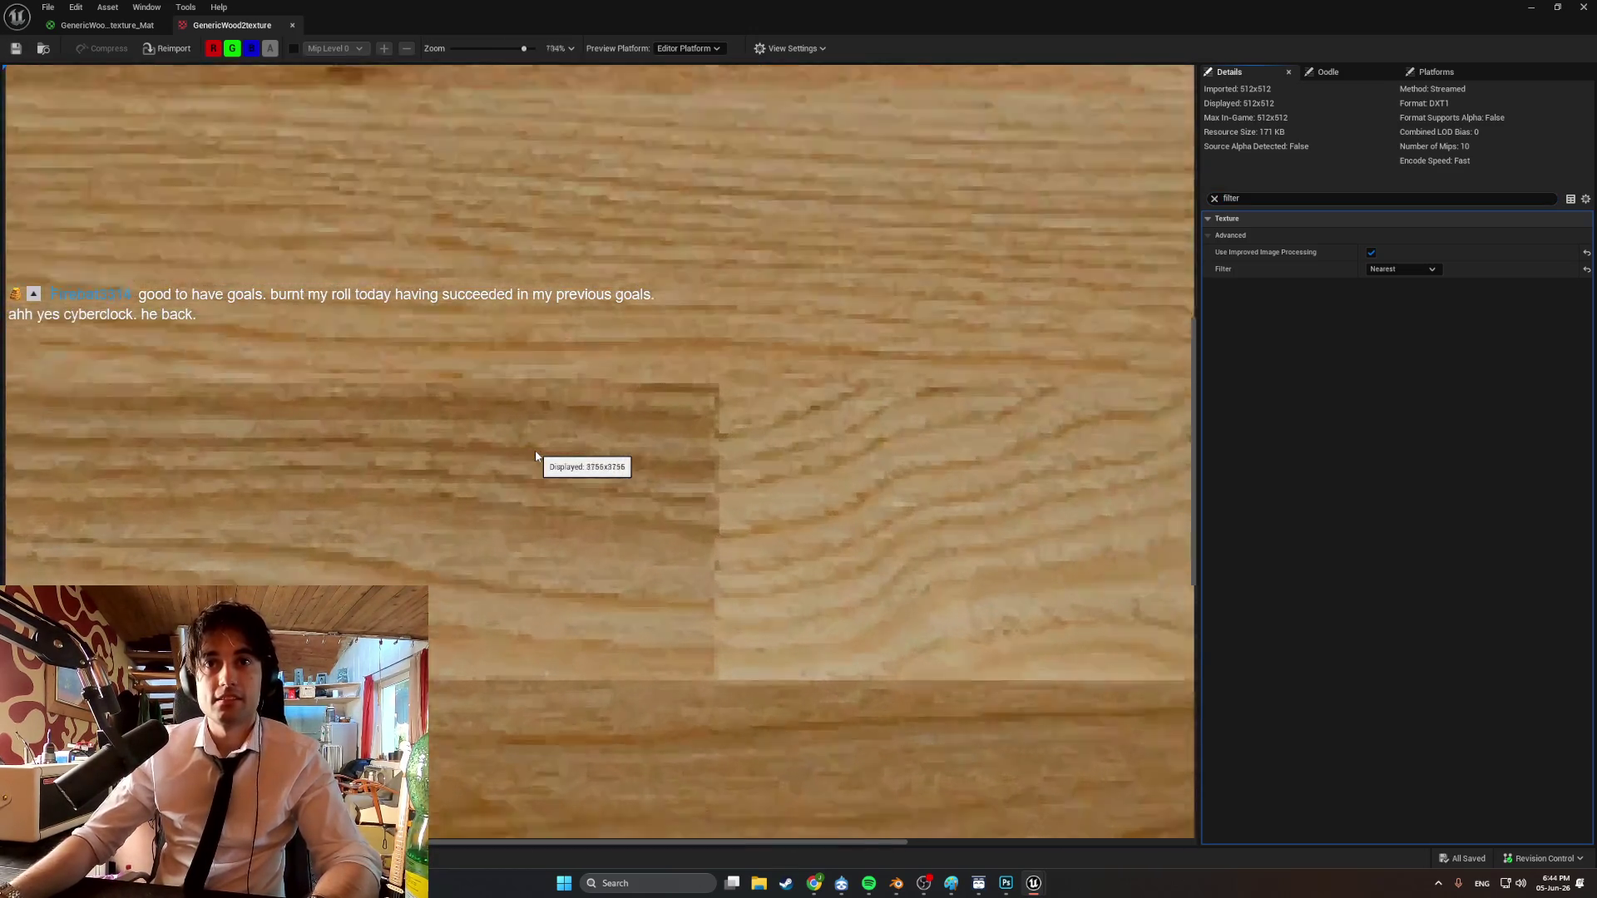
{"action": "scroll", "coordinate": [535, 456], "scroll_direction": "down", "scroll_amount": 5}
{"action": "left_click", "coordinate": [1531, 6]}
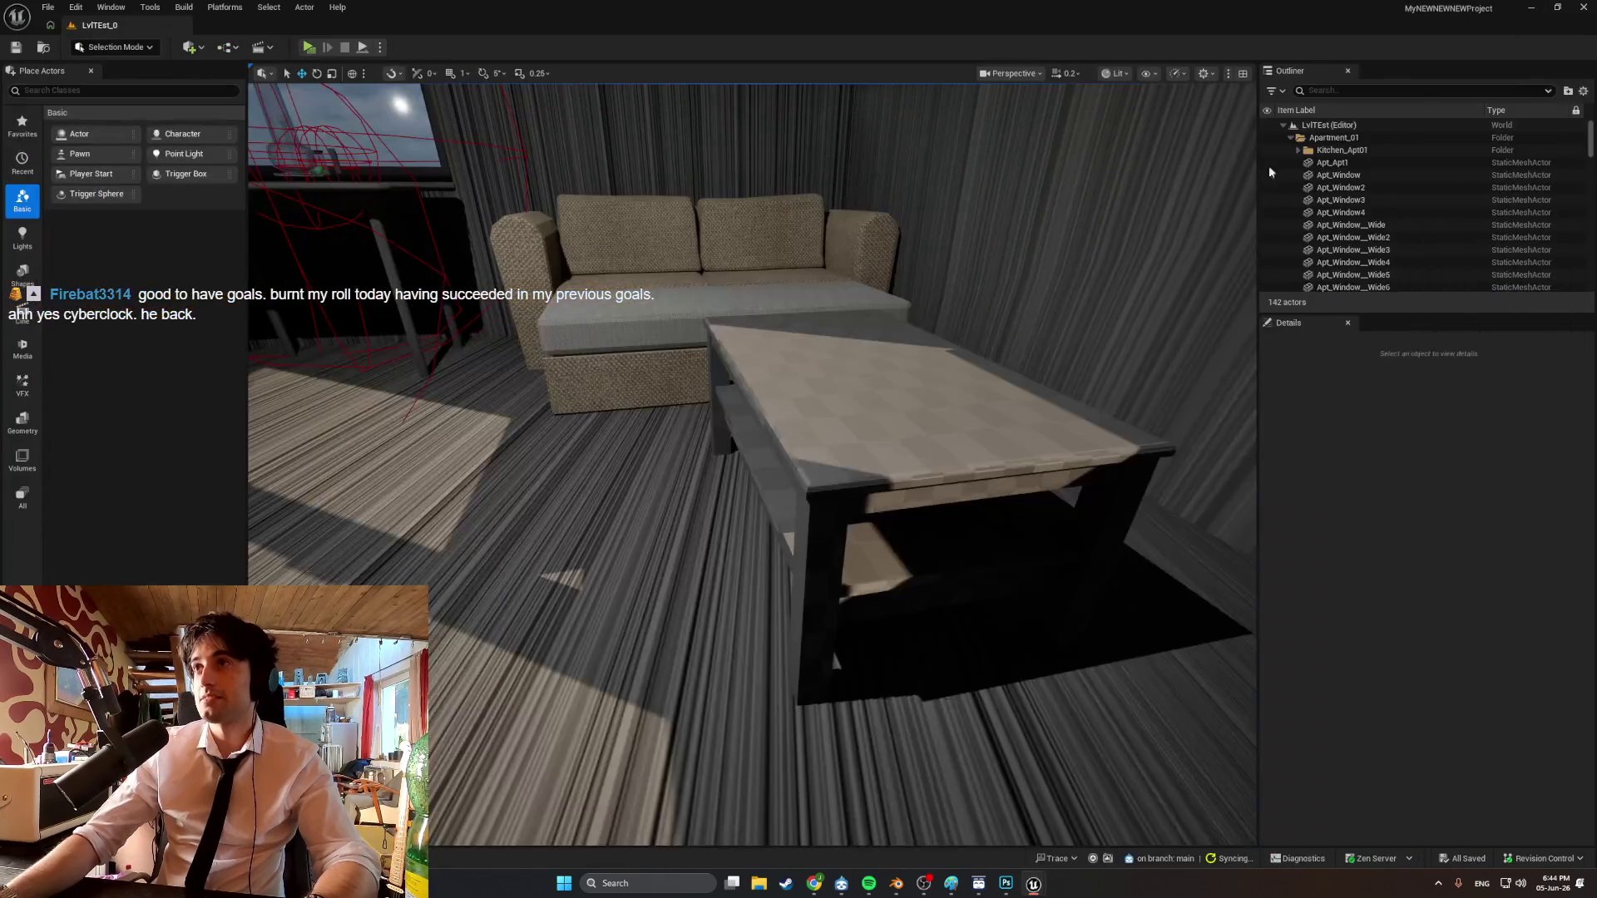
{"action": "key", "text": "ctrl+space"}
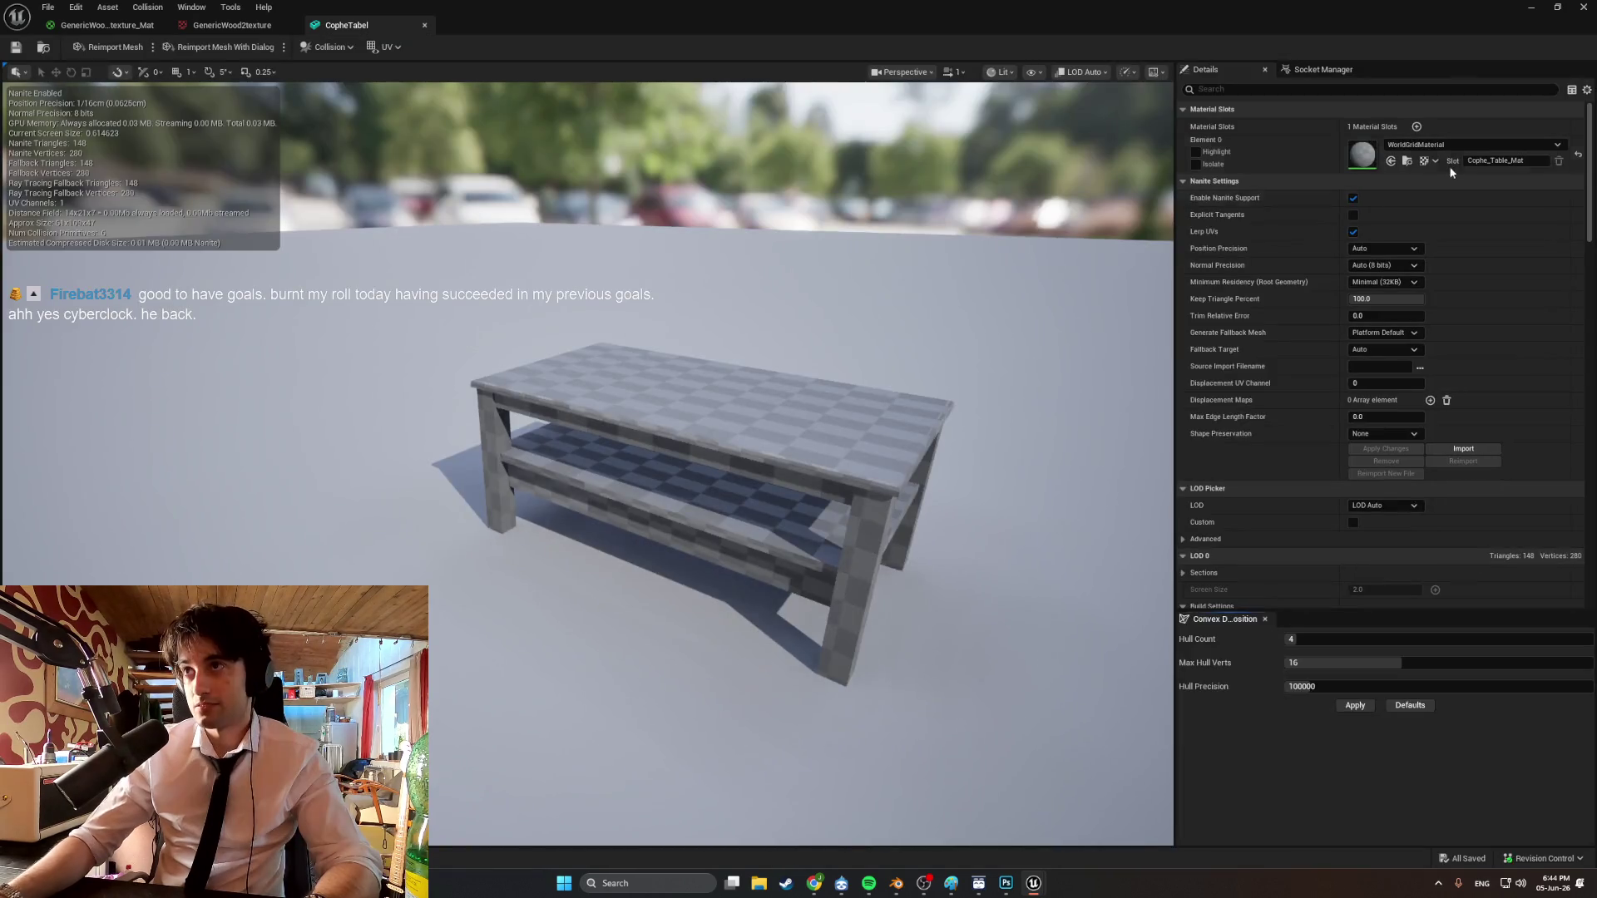
Assign GenericWood2texture_Mat to the CopheTabel mesh's Element 0 and save the mesh.
{"action": "left_click", "coordinate": [1461, 143]}
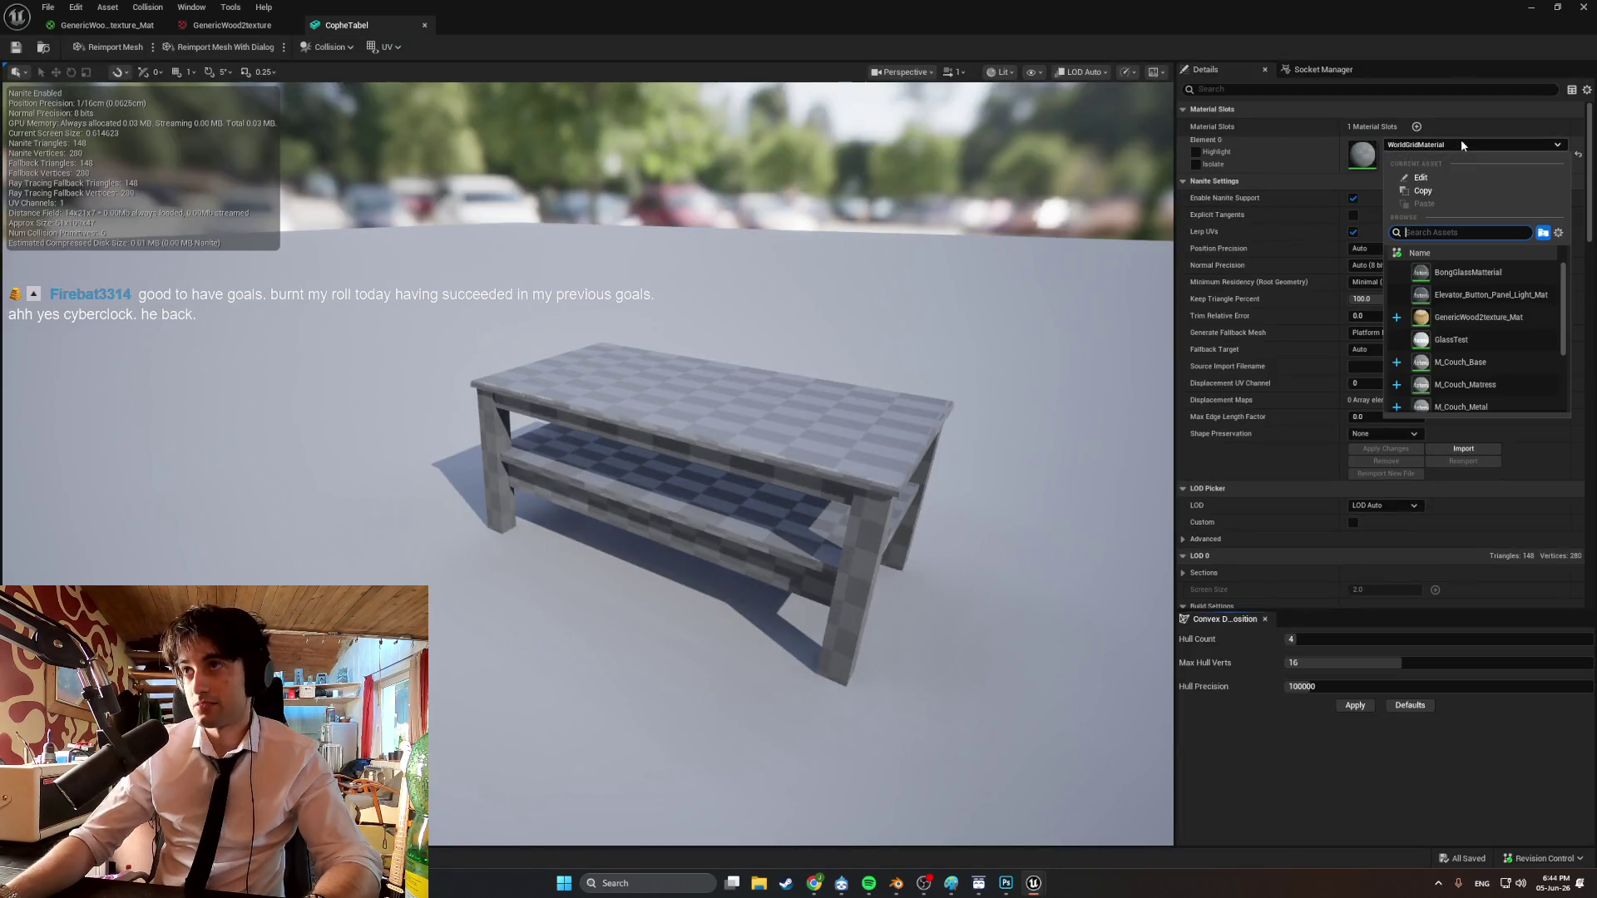
{"action": "left_click", "coordinate": [1478, 317]}
{"action": "scroll", "coordinate": [836, 370], "scroll_direction": "up", "scroll_amount": 3}
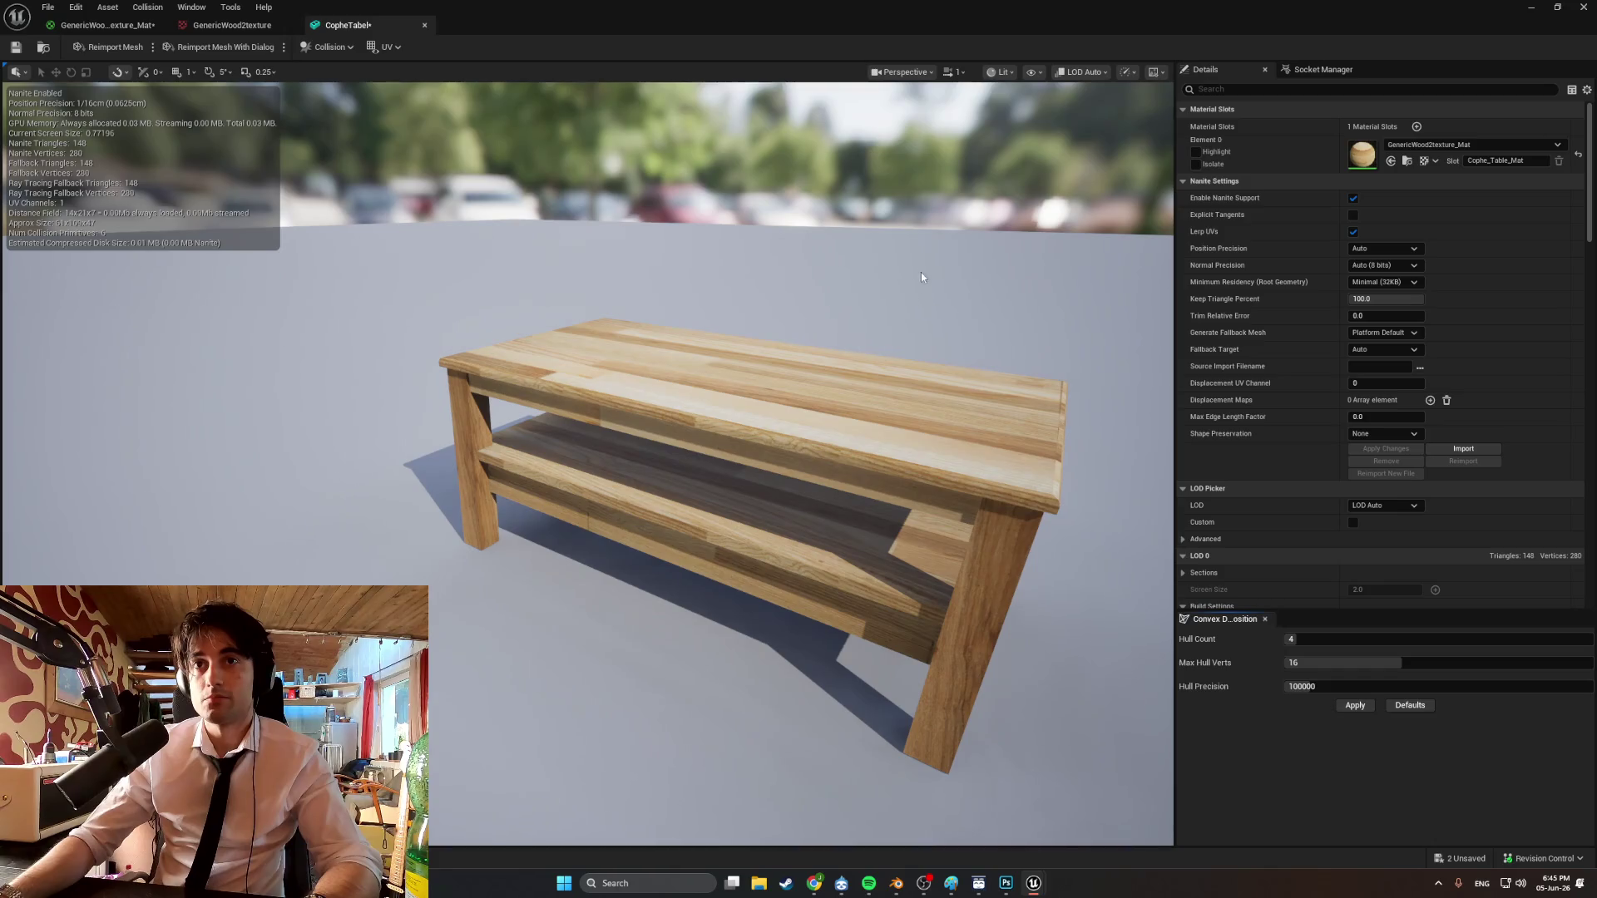
{"action": "left_click", "coordinate": [15, 47]}
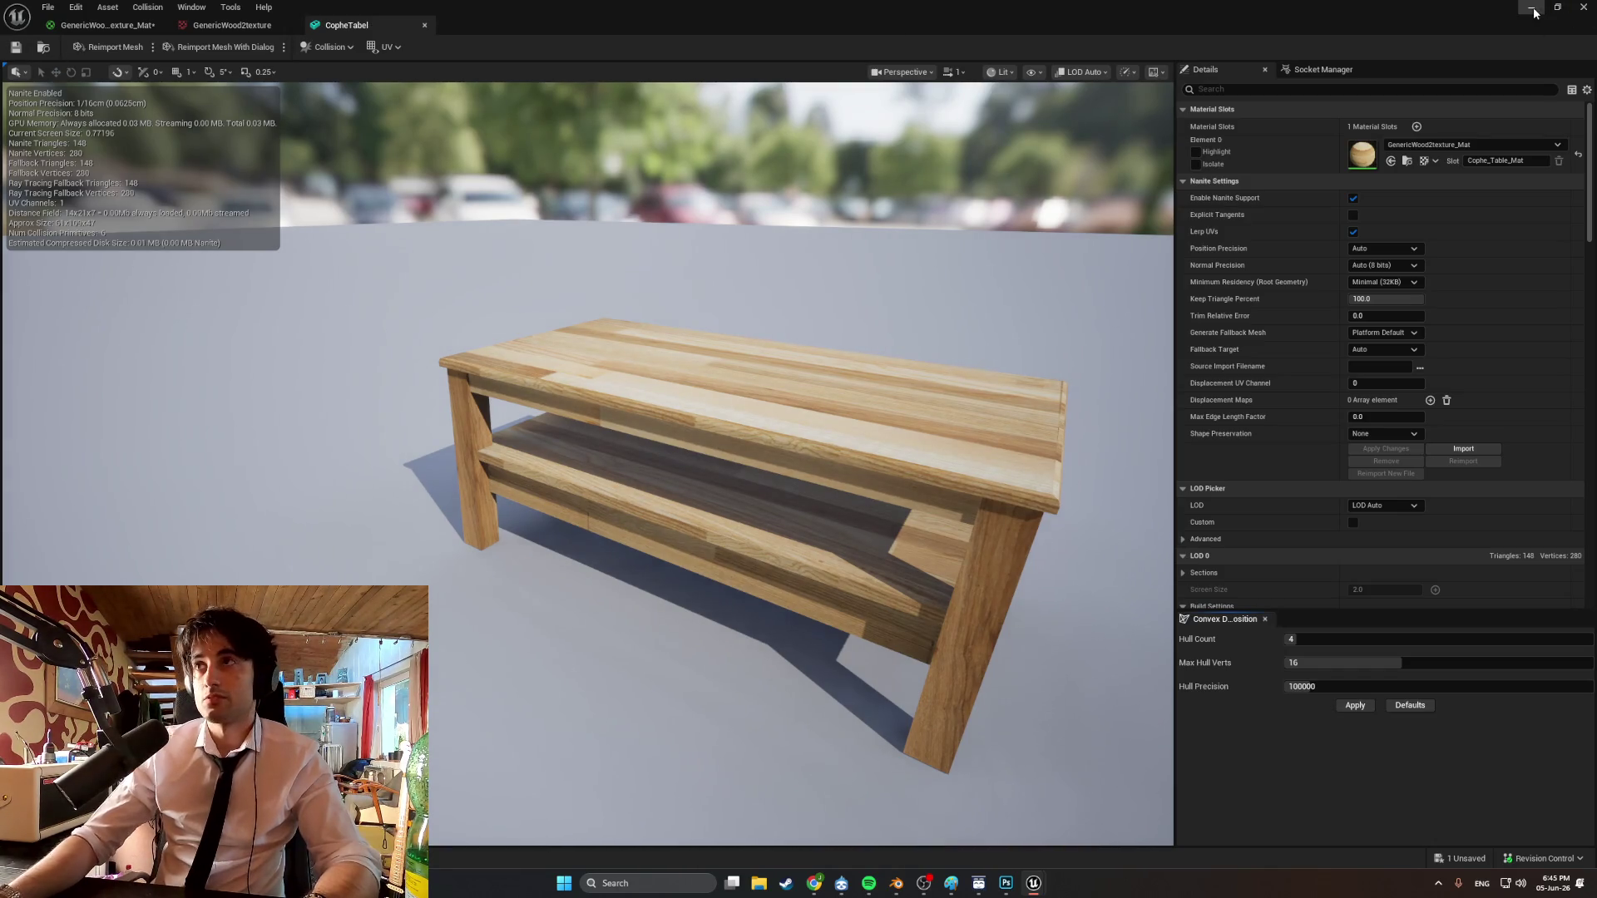
{"action": "left_click", "coordinate": [1532, 6]}
Move the viewport to the coffee table and select it for rotation.
{"action": "mouse_move", "coordinate": [753, 466]}
{"action": "right_mouse_down"}
{"action": "mouse_move", "coordinate": [840, 432]}
{"action": "mouse_move", "coordinate": [732, 474]}
{"action": "mouse_move", "coordinate": [649, 462]}
{"action": "mouse_move", "coordinate": [907, 466]}
{"action": "mouse_move", "coordinate": [824, 470]}
{"action": "mouse_move", "coordinate": [866, 491]}
{"action": "mouse_move", "coordinate": [824, 479]}
{"action": "mouse_move", "coordinate": [865, 470]}
{"action": "mouse_move", "coordinate": [865, 499]}
{"action": "mouse_move", "coordinate": [856, 486]}
{"action": "right_mouse_up"}
{"action": "right_click_drag", "start_coordinate": [699, 508], "coordinate": [702, 512]}
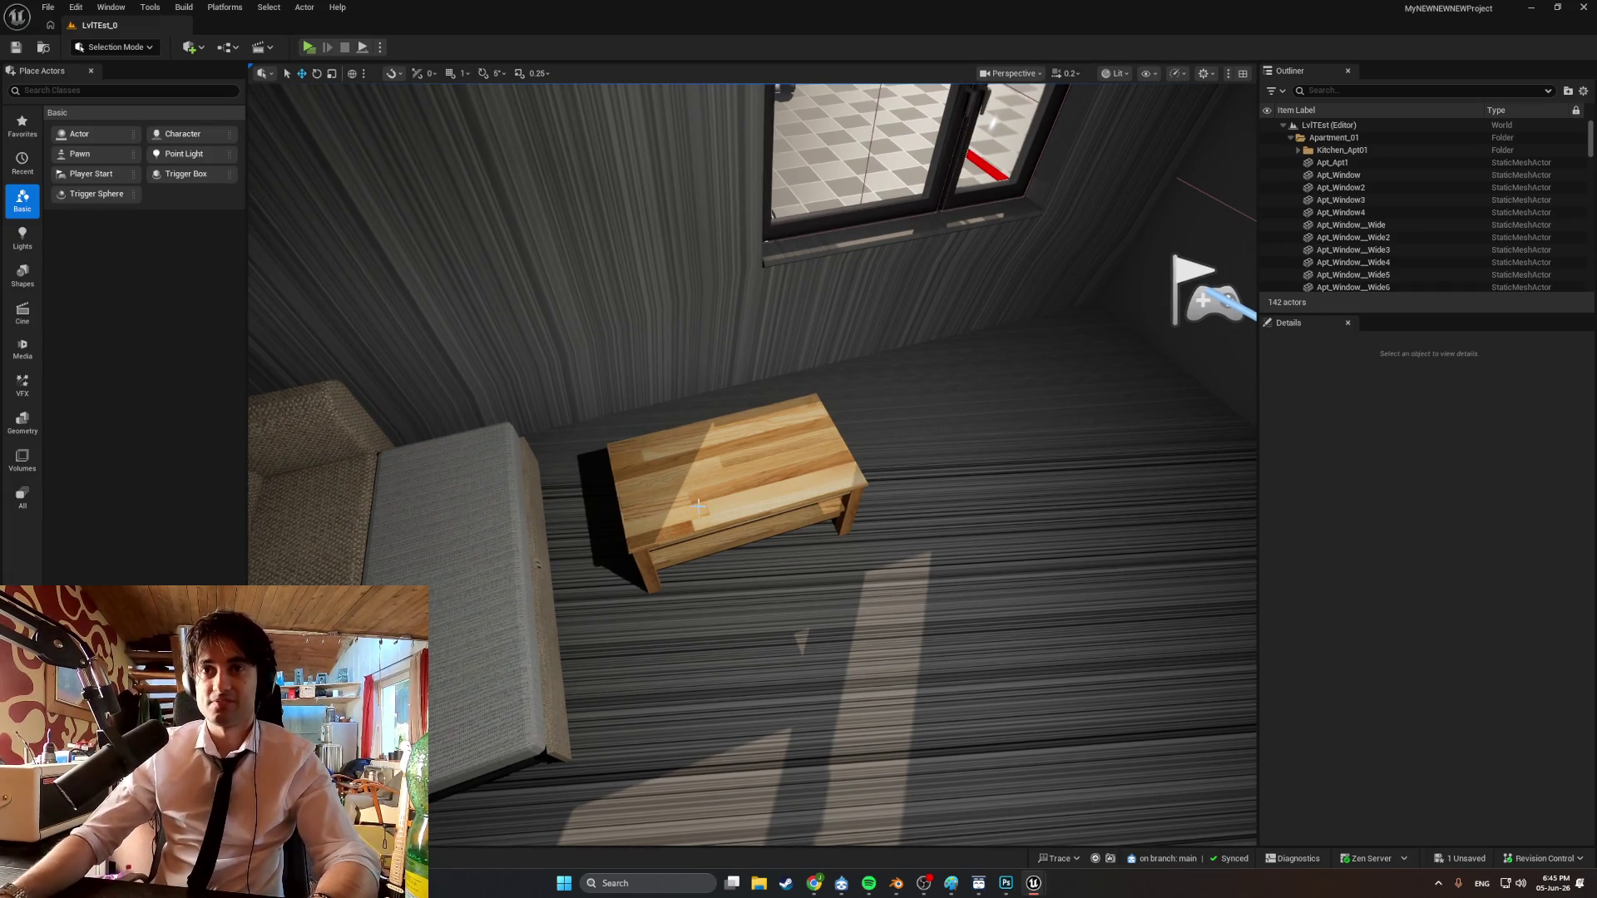
{"action": "left_click", "coordinate": [691, 508]}
{"action": "key", "text": "e"}
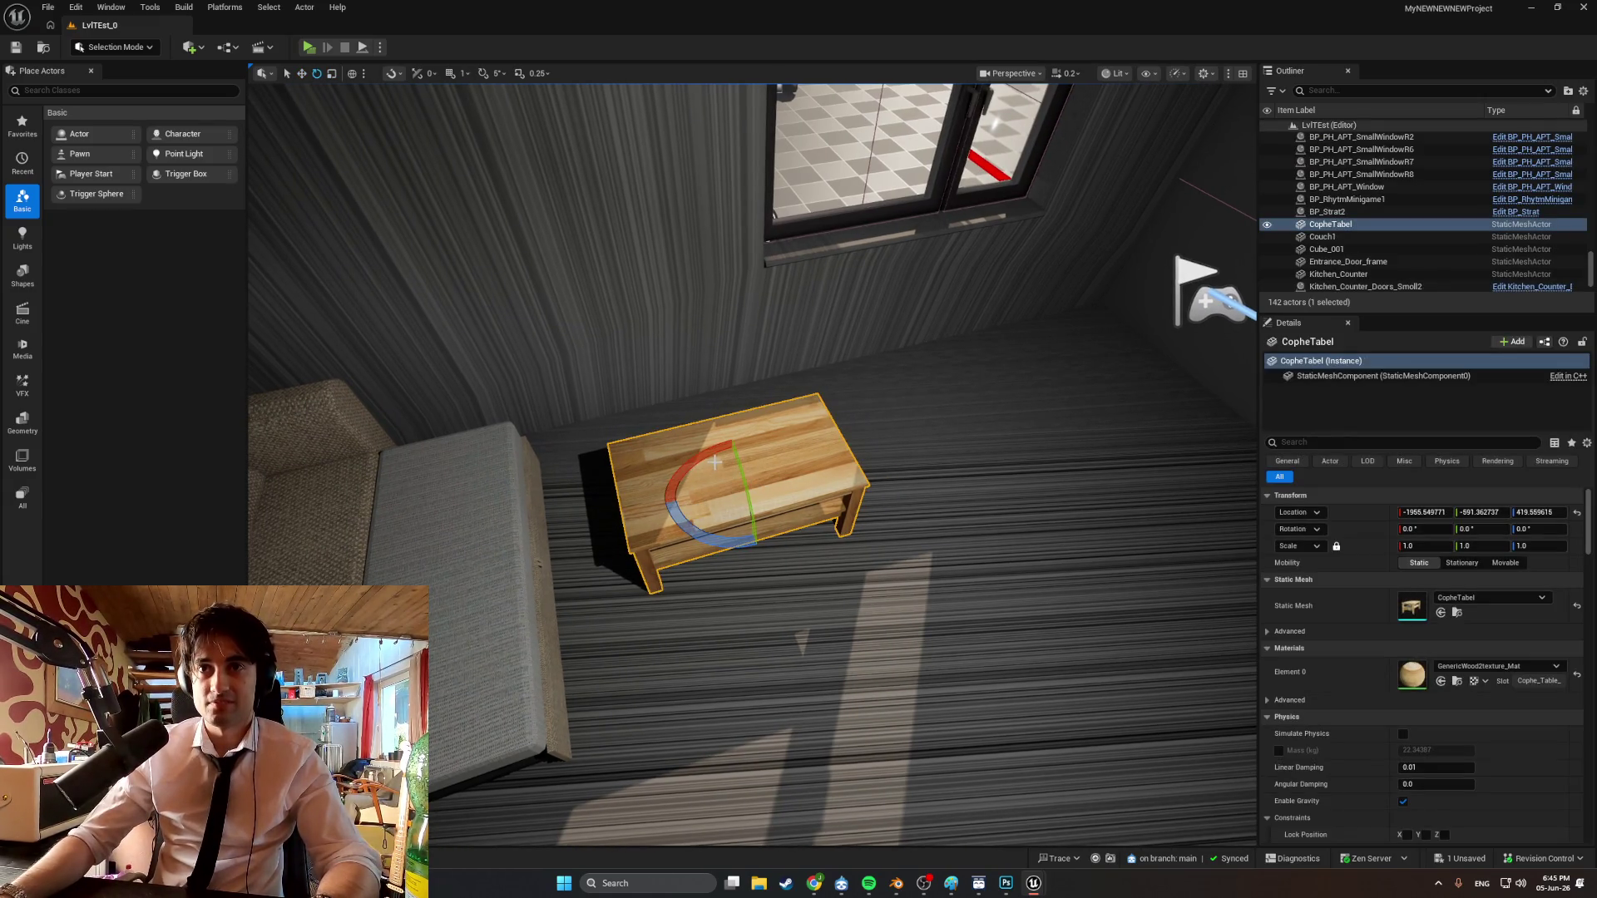
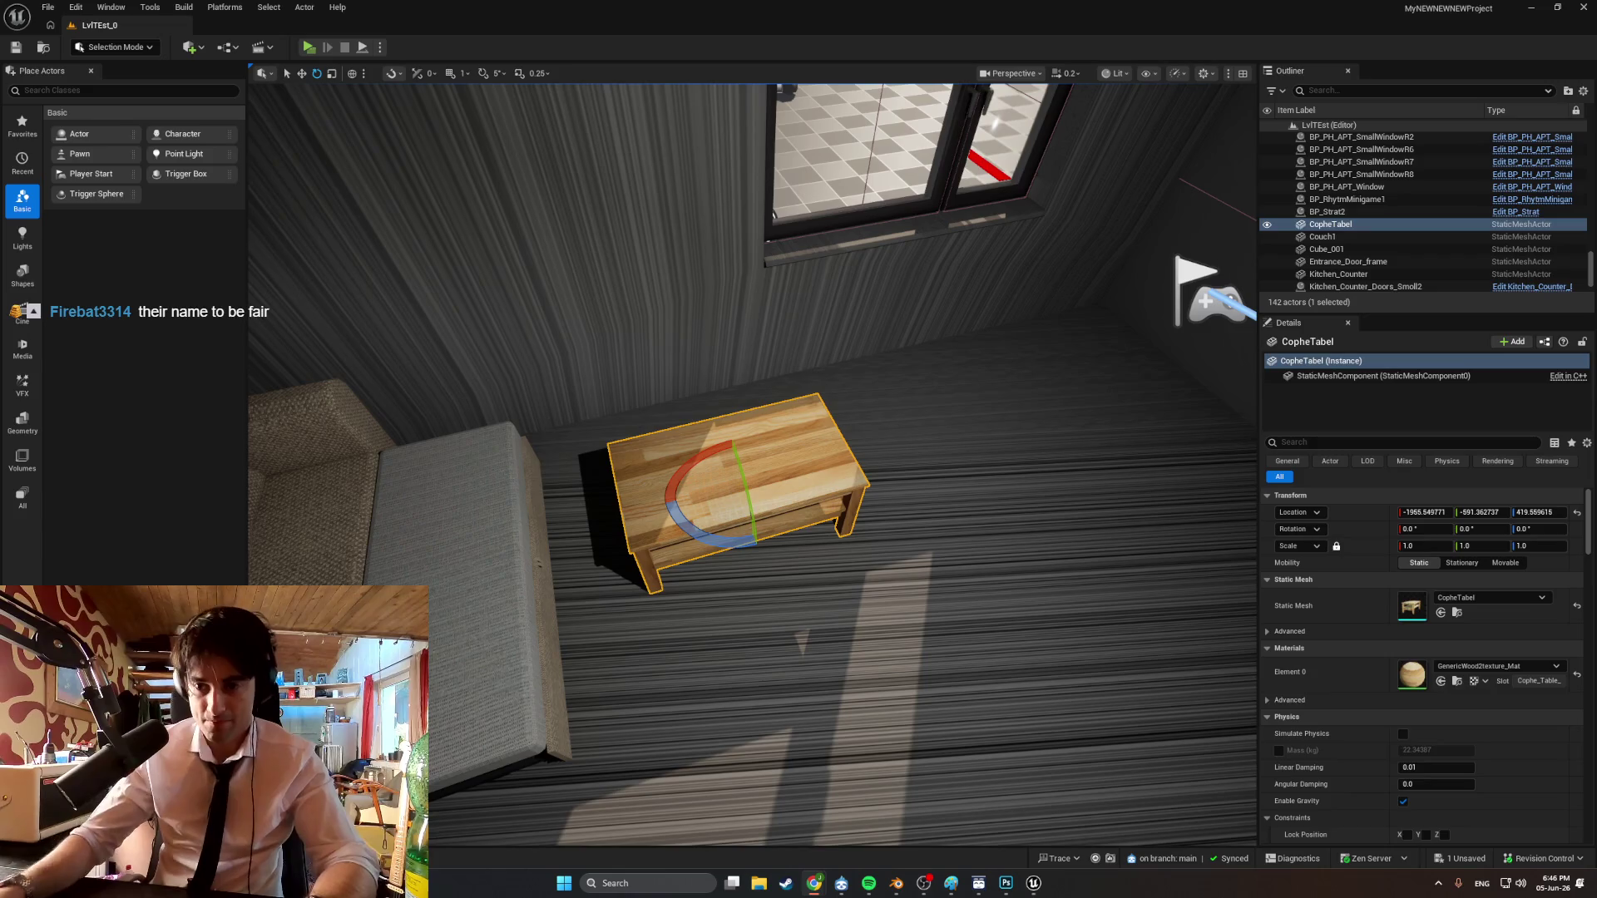
Watch the 'DON'T DO THAT' video in the browser, then return to the level.
{"action": "left_click", "coordinate": [814, 883]}
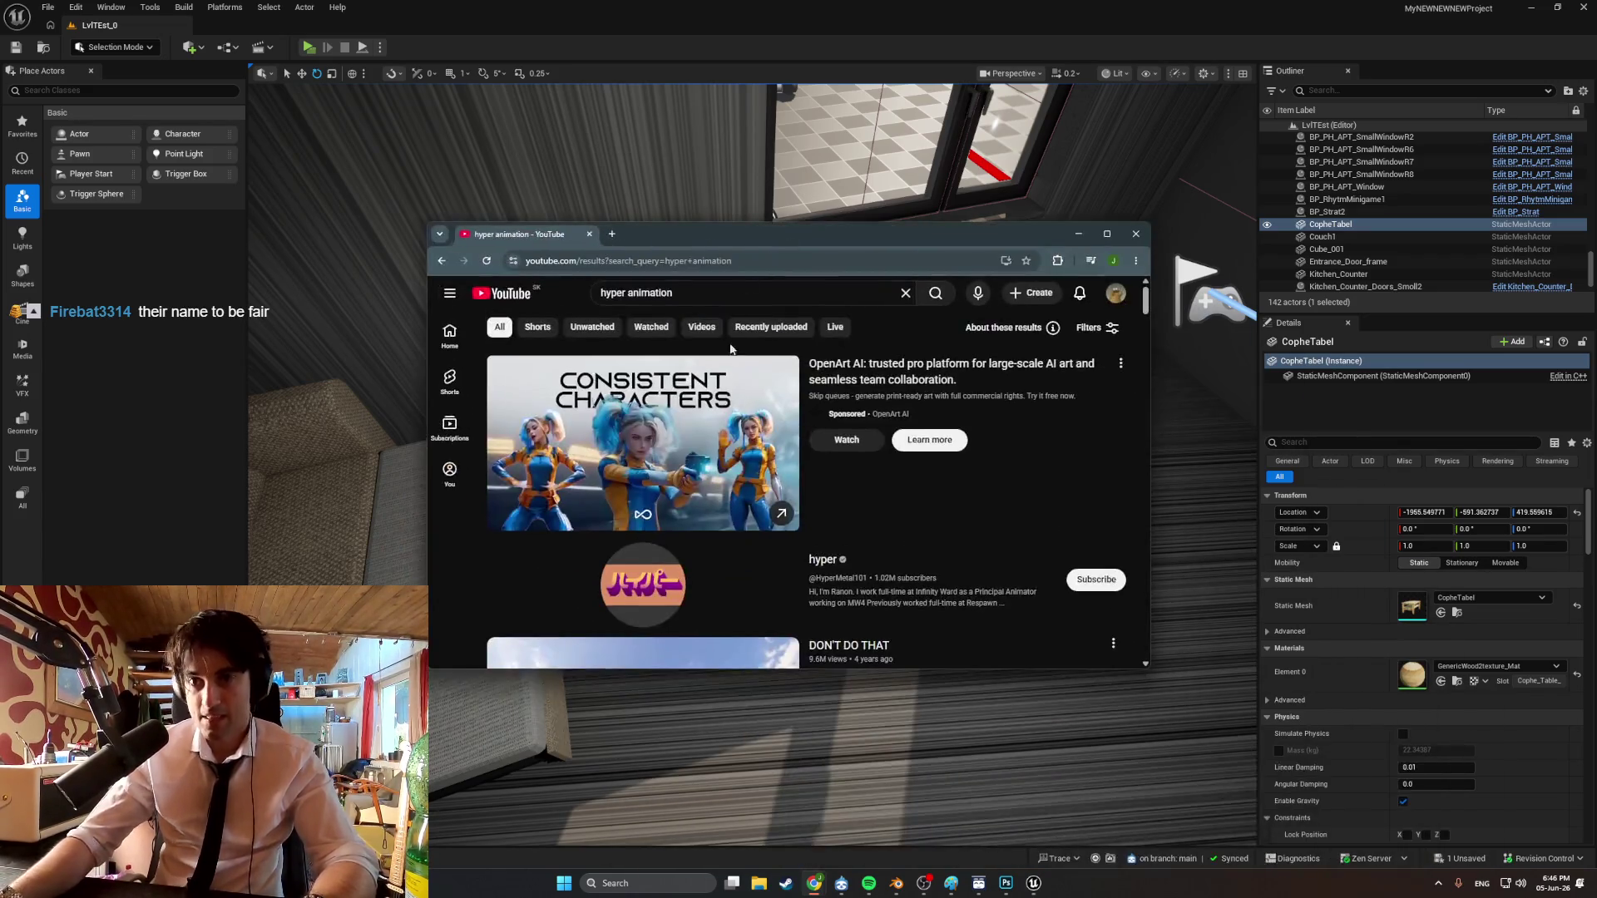
{"action": "scroll", "coordinate": [725, 520], "scroll_direction": "down", "scroll_amount": 3}
{"action": "left_click", "coordinate": [725, 519]}
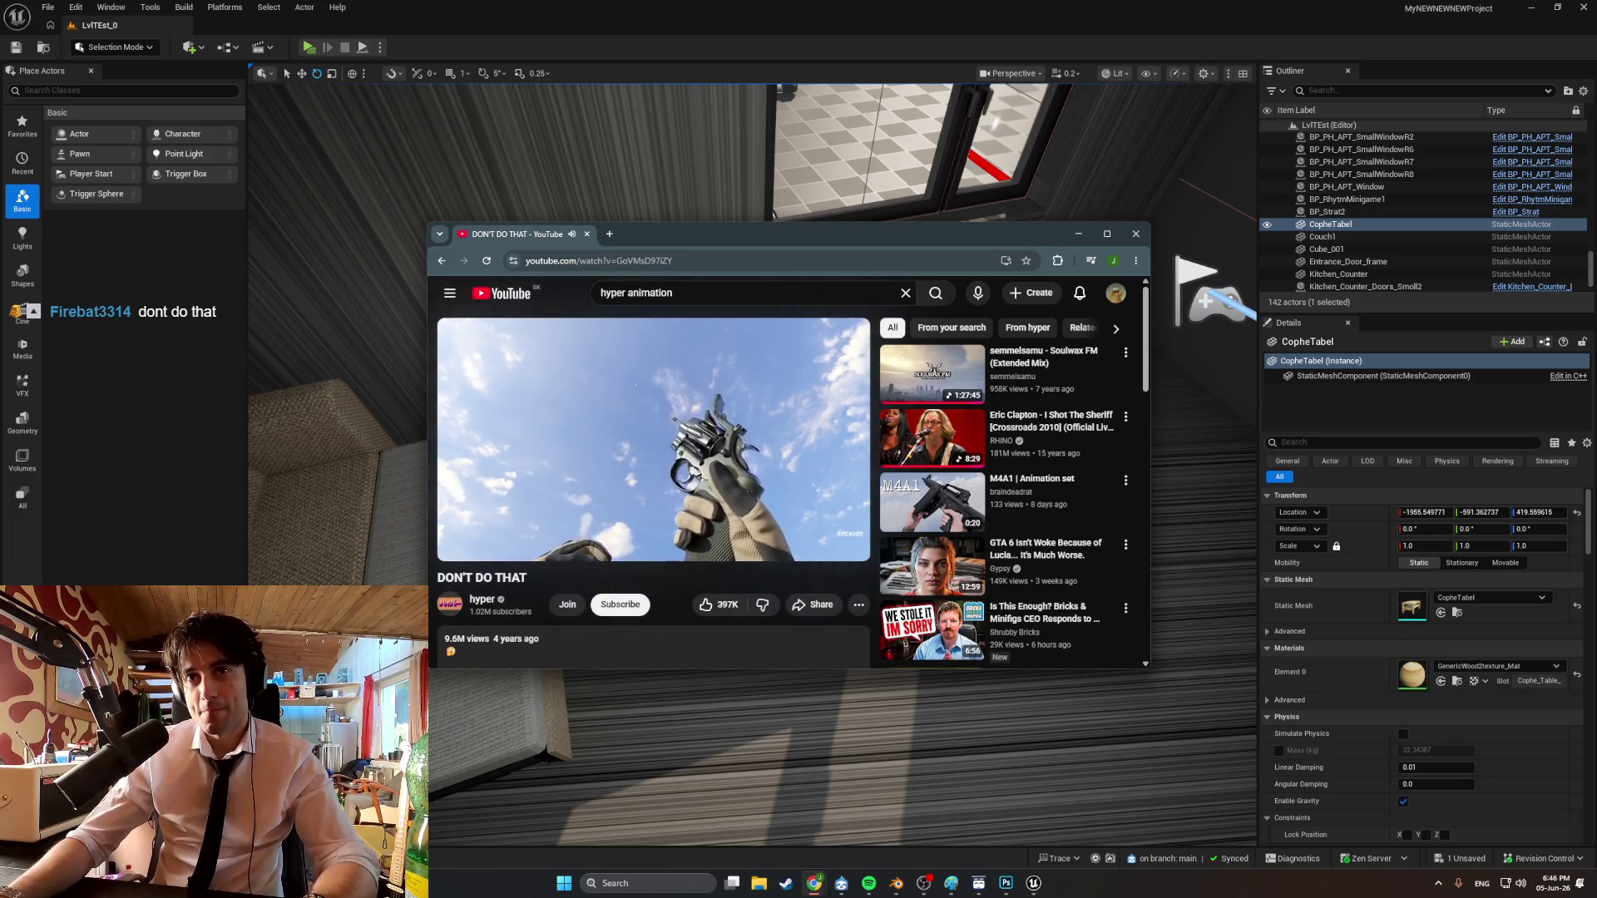
{"action": "scroll", "coordinate": [611, 437], "scroll_direction": "down", "scroll_amount": 1}
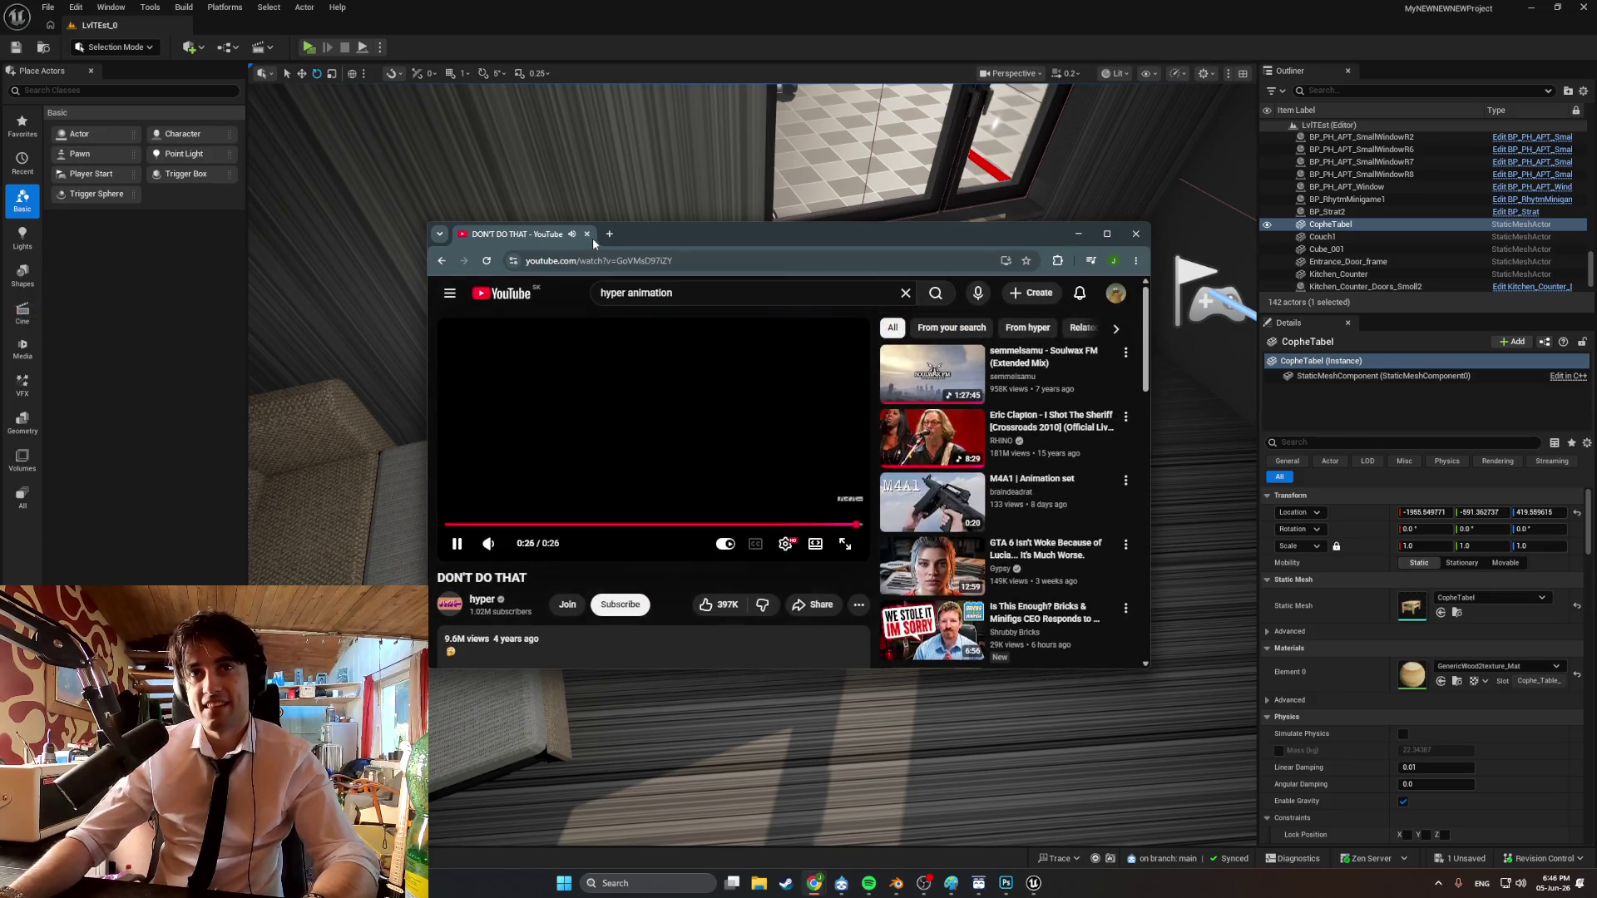
{"action": "key", "text": "alt+Tab"}
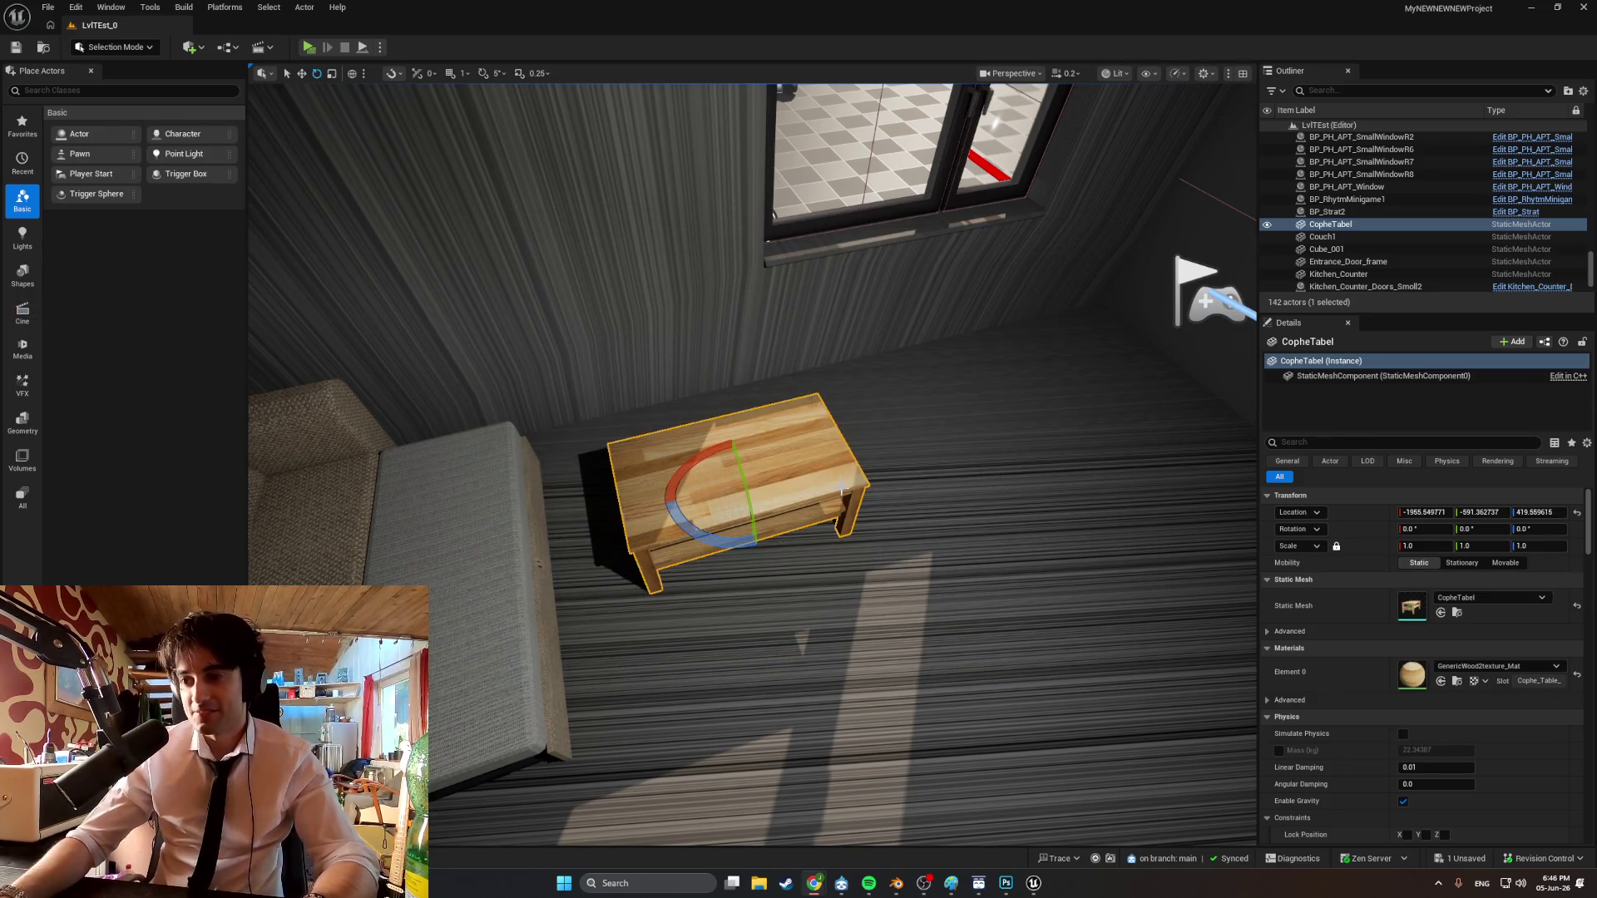
Enable rotation snapping and rotate CopheTabel a quarter turn (-90° on Z).
{"action": "scroll", "coordinate": [912, 584], "scroll_direction": "up", "scroll_amount": 3}
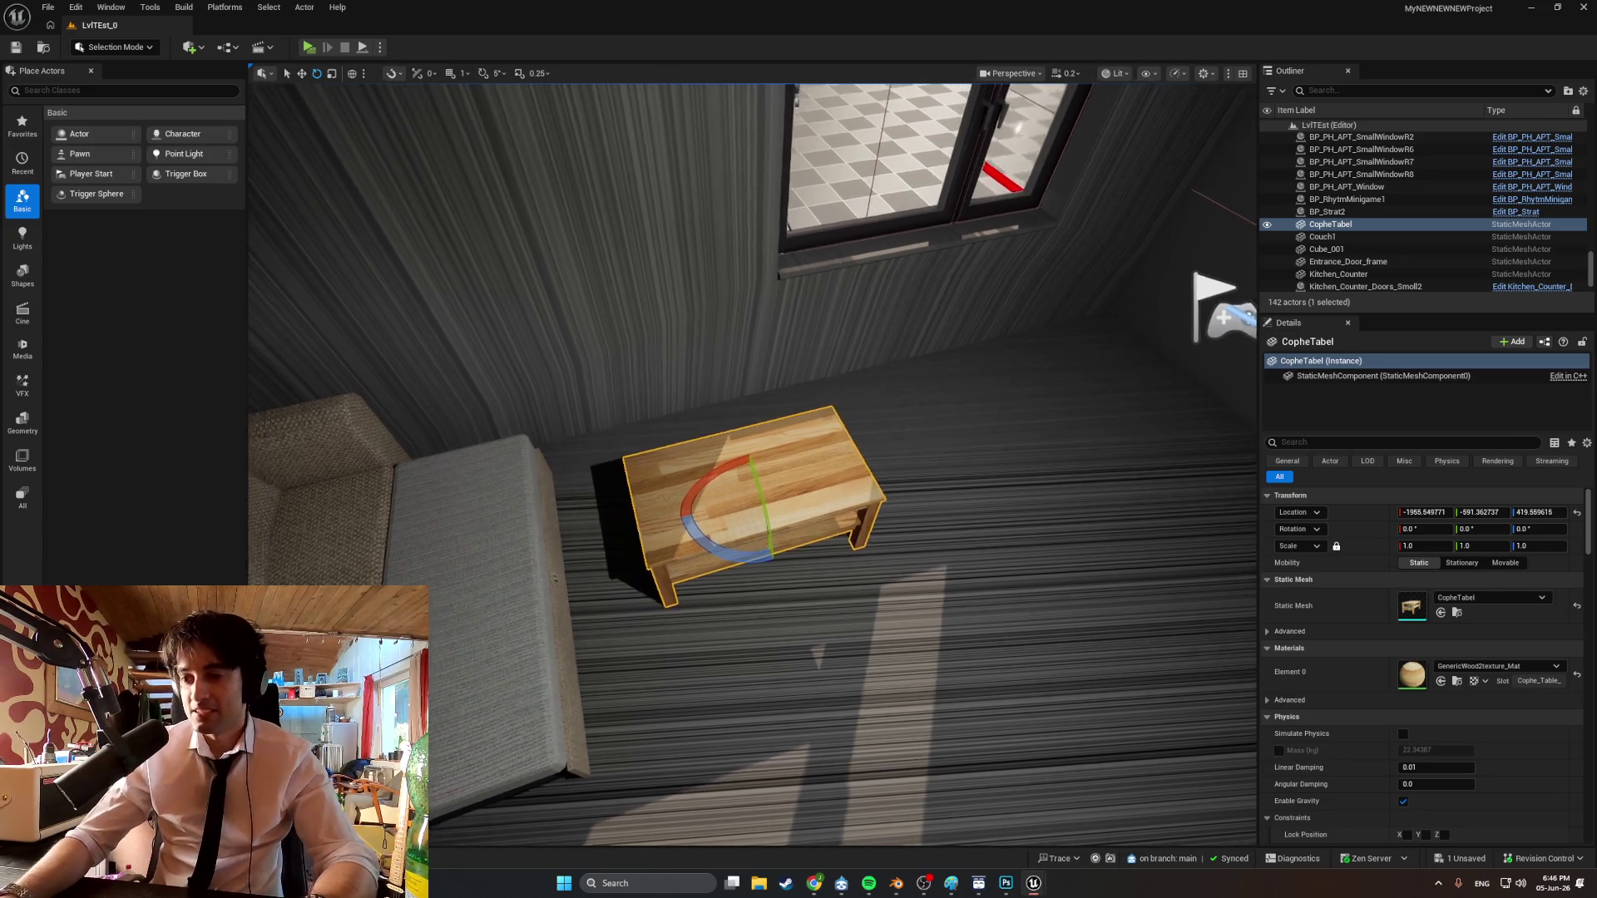
{"action": "scroll", "coordinate": [756, 599], "scroll_direction": "up", "scroll_amount": 5}
{"action": "scroll", "coordinate": [691, 482], "scroll_direction": "down", "scroll_amount": 4}
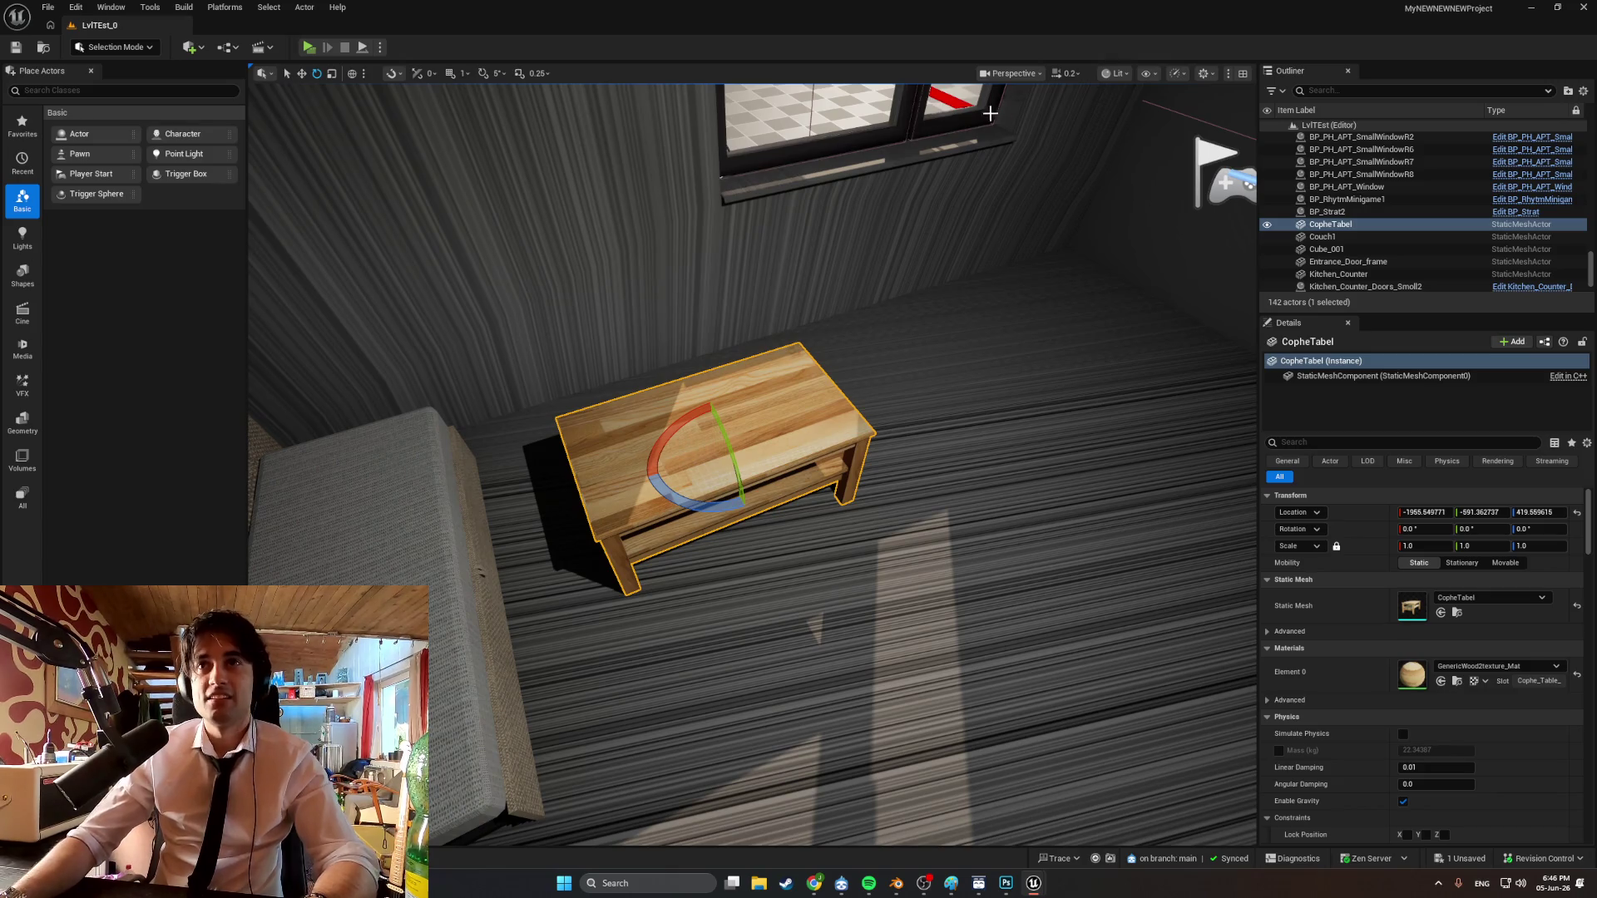
{"action": "left_click", "coordinate": [484, 73]}
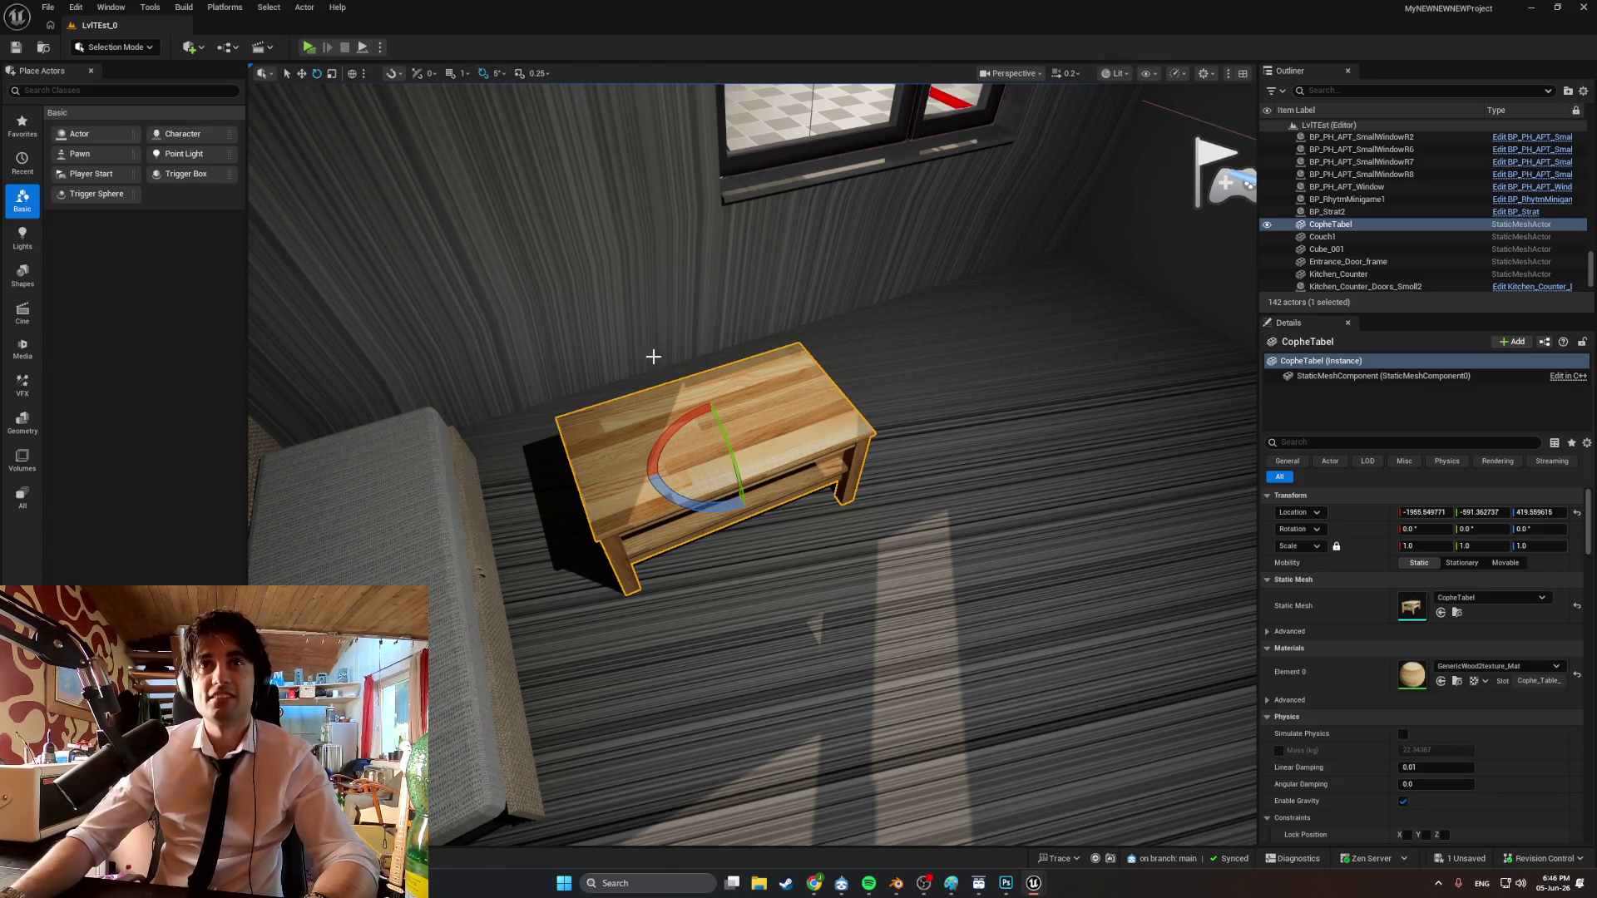
{"action": "mouse_move", "coordinate": [722, 508]}
{"action": "left_mouse_down"}
{"action": "mouse_move", "coordinate": [641, 482]}
{"action": "mouse_move", "coordinate": [695, 524]}
{"action": "left_mouse_up"}
{"action": "mouse_move", "coordinate": [694, 525]}
{"action": "right_mouse_down"}
{"action": "mouse_move", "coordinate": [694, 466]}
{"action": "mouse_move", "coordinate": [749, 374]}
{"action": "mouse_move", "coordinate": [956, 199]}
{"action": "right_mouse_up"}
Raise CopheTabel slightly and slide it sideways along Y beside the couch.
{"action": "key", "text": "w"}
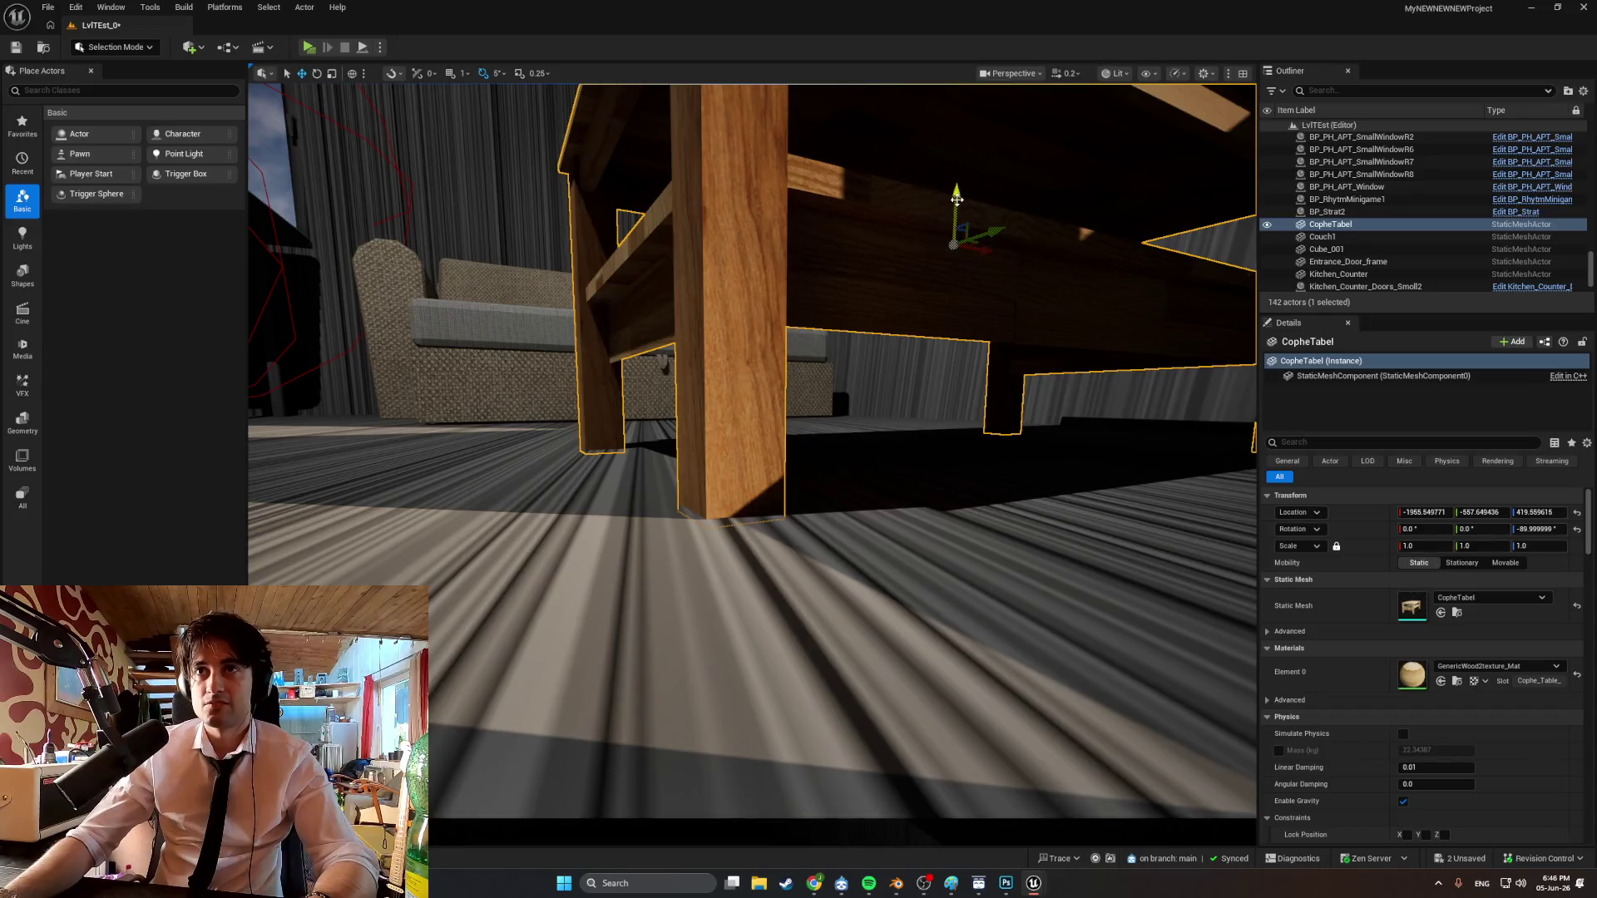
{"action": "left_click_drag", "start_coordinate": [956, 197], "coordinate": [958, 194]}
{"action": "right_click_drag", "start_coordinate": [958, 194], "coordinate": [1040, 199]}
{"action": "key", "text": "f"}
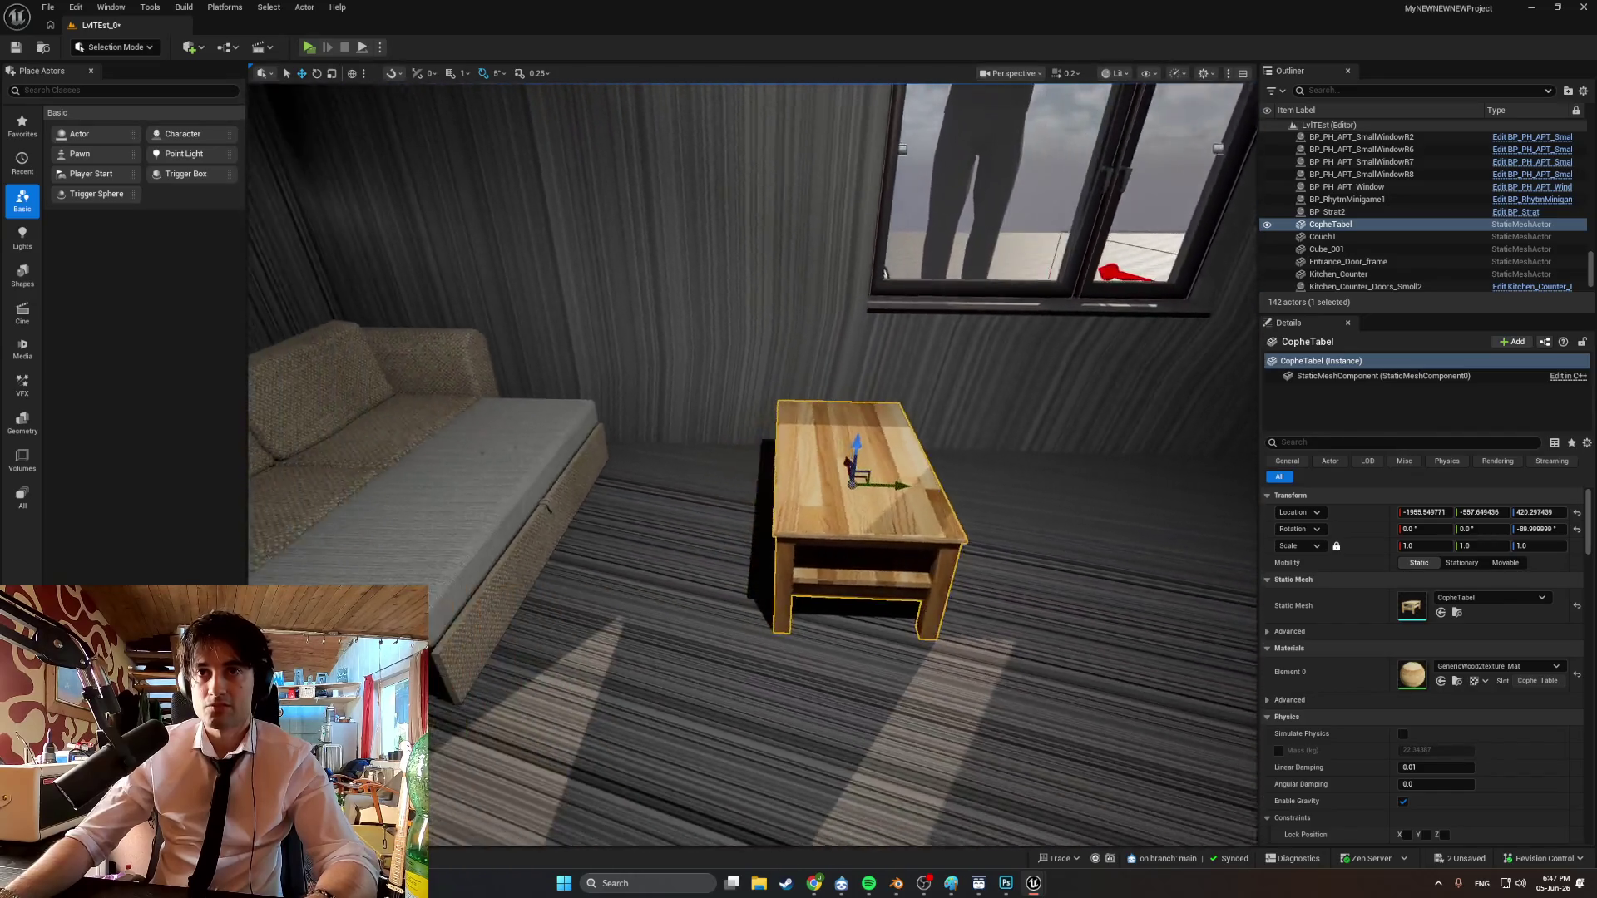
{"action": "right_click_drag", "start_coordinate": [924, 464], "coordinate": [925, 463]}
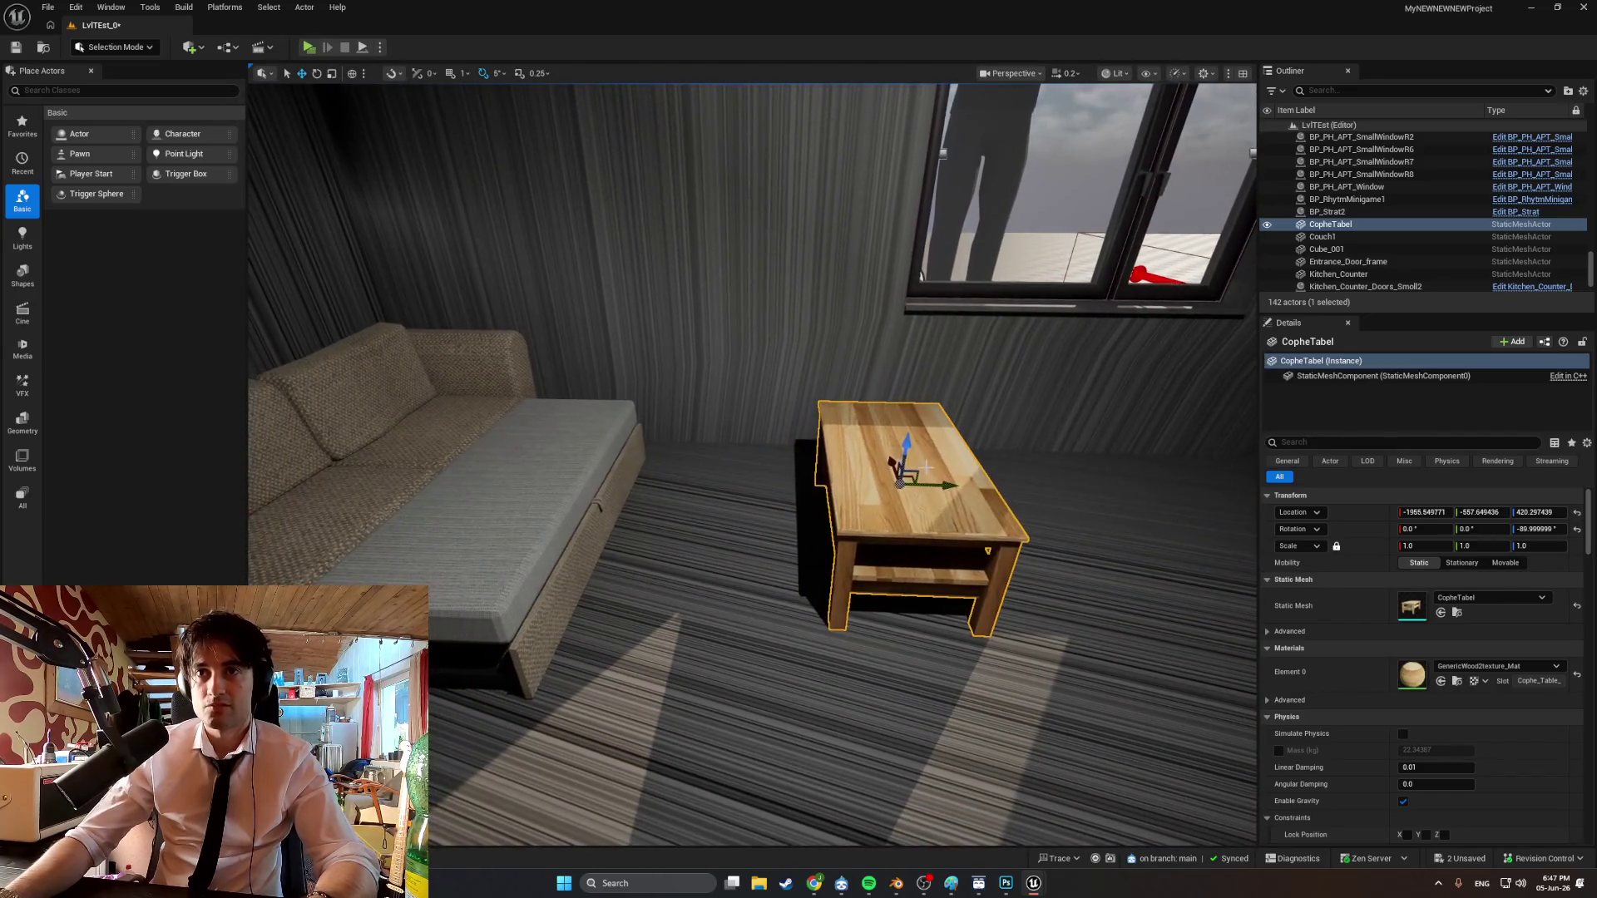
{"action": "left_click_drag", "start_coordinate": [944, 484], "coordinate": [896, 485]}
{"action": "right_click_drag", "start_coordinate": [891, 488], "coordinate": [891, 488]}
{"action": "key", "text": "ctrl+space"}
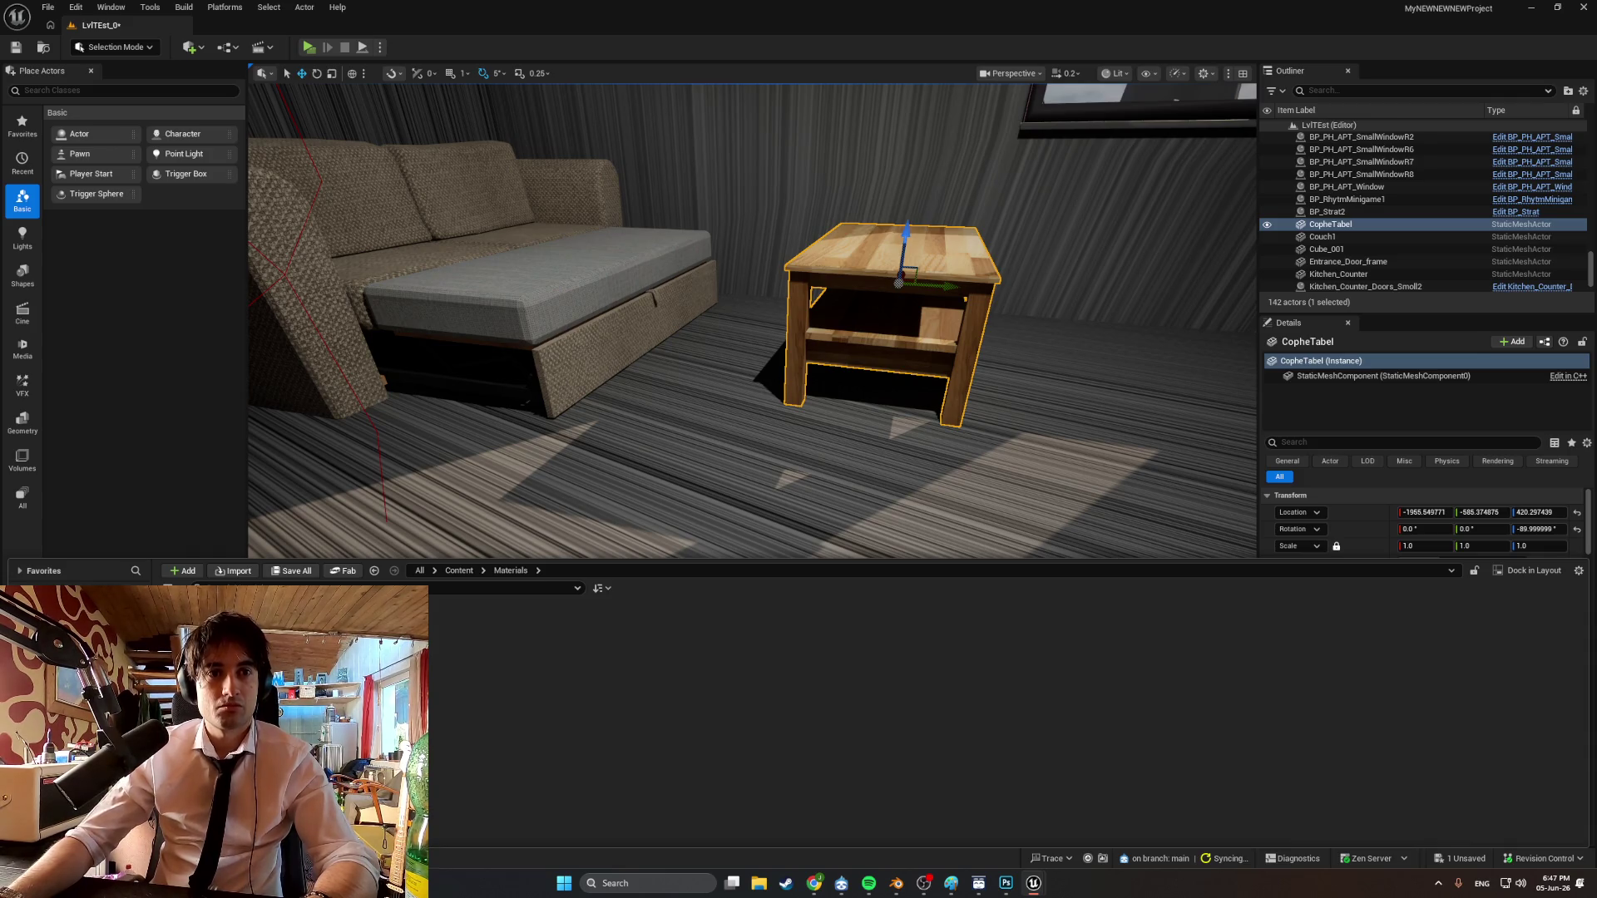
Find the table's asset in Apt_Furniture, close the Content Drawer, and orbit around the table.
{"action": "key", "text": "ctrl+b"}
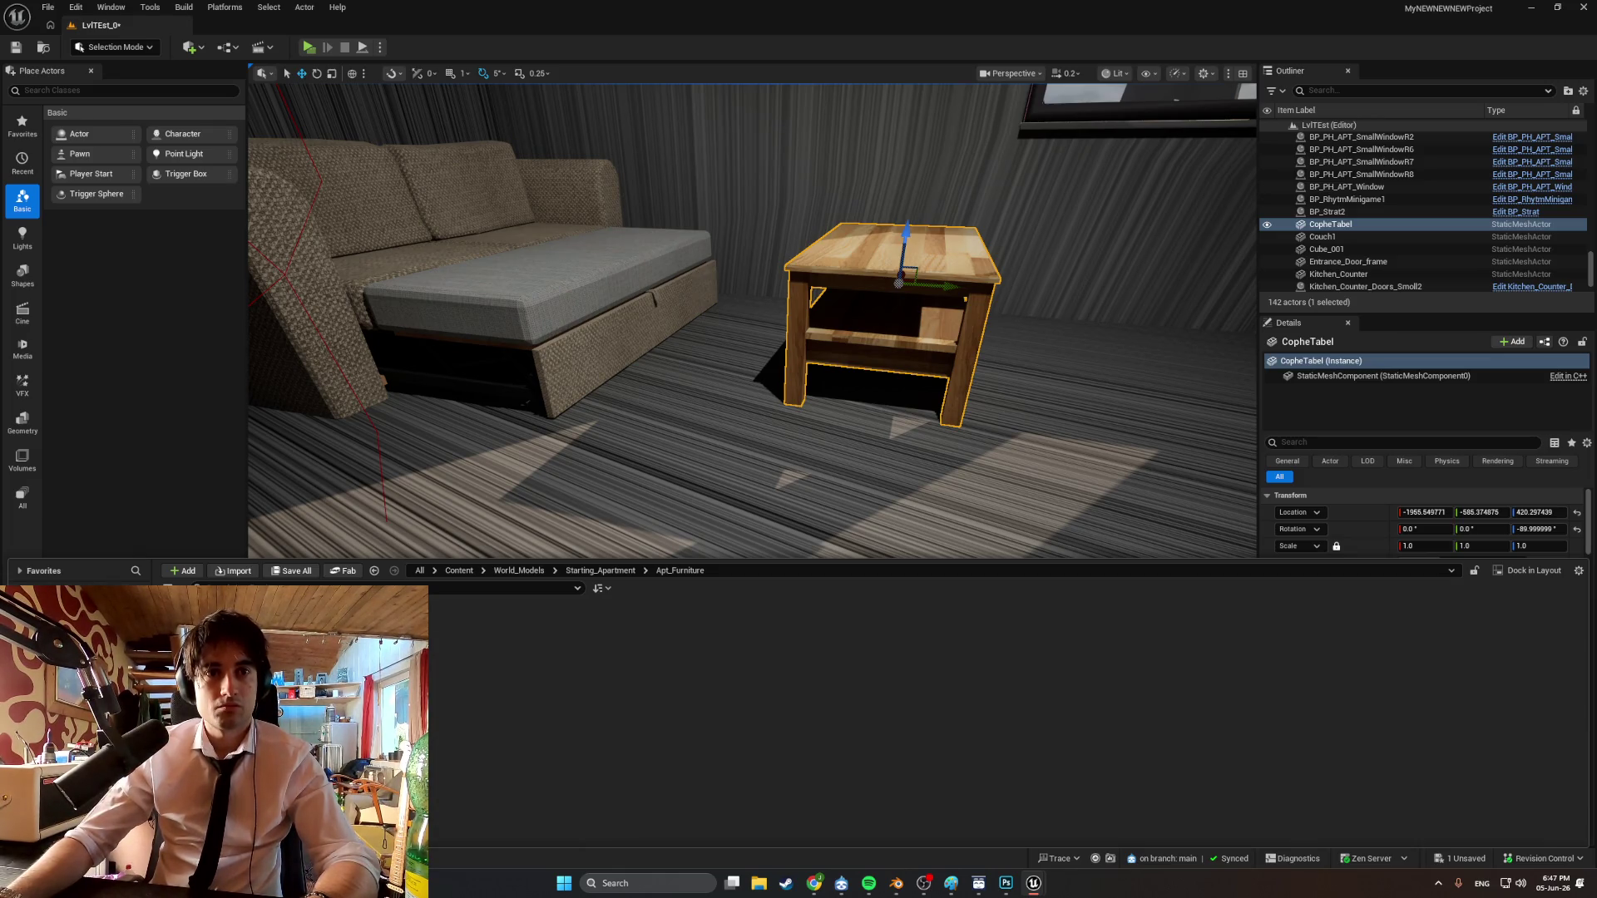
{"action": "key", "text": "ctrl+space"}
{"action": "left_click_drag", "start_coordinate": [916, 466], "coordinate": [574, 486], "text": "alt"}
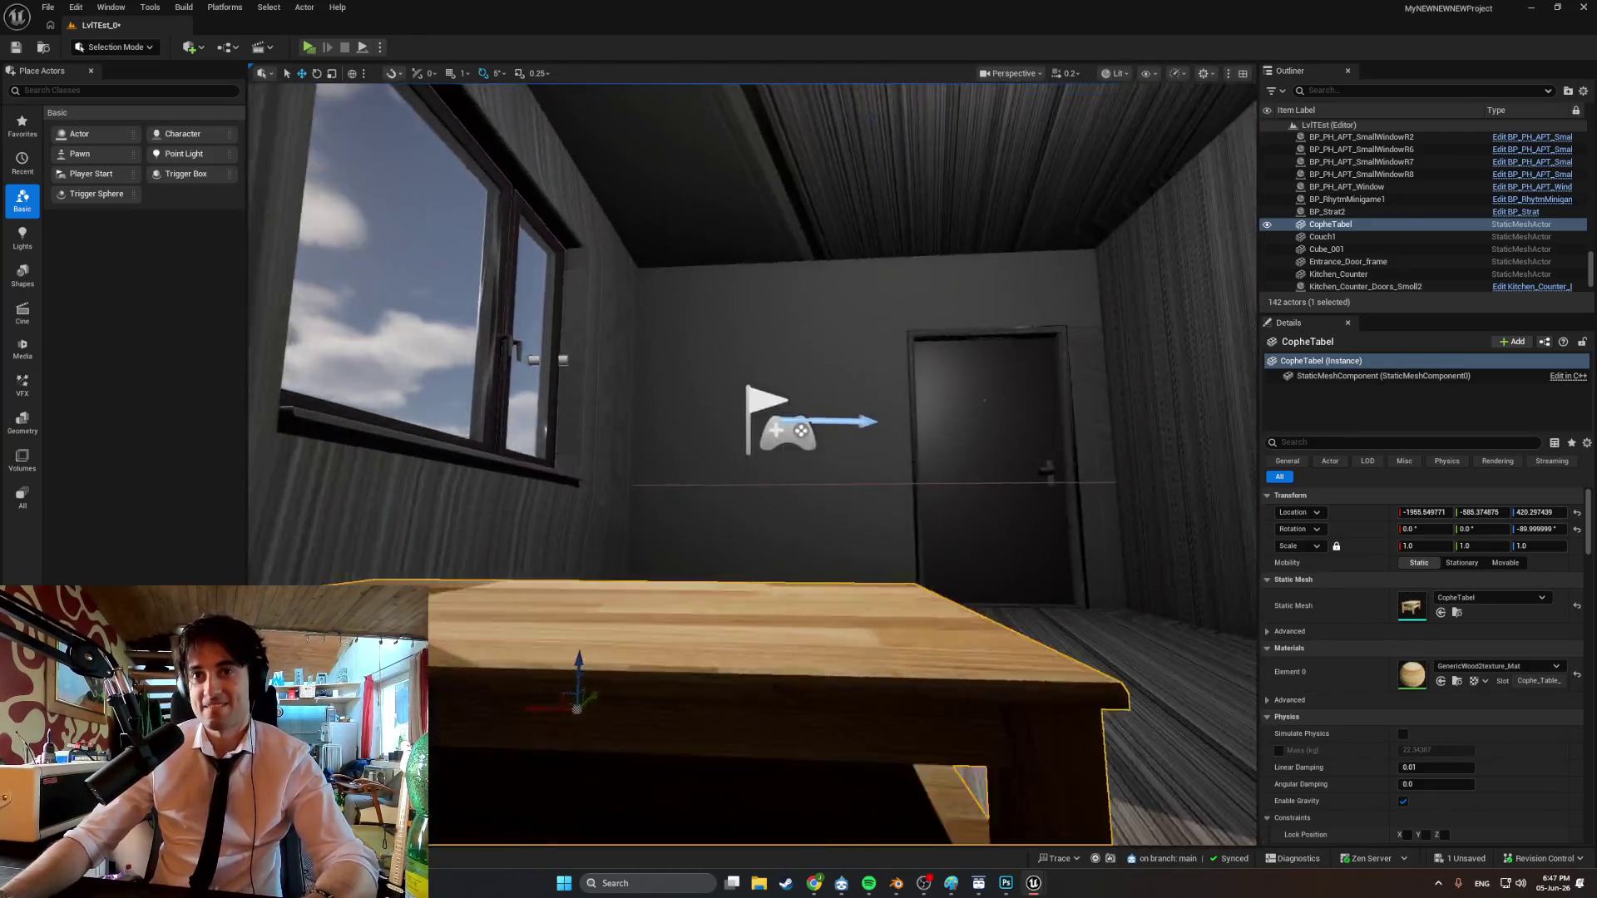
{"action": "mouse_move", "coordinate": [753, 466]}
{"action": "right_mouse_down"}
{"action": "mouse_move", "coordinate": [736, 437]}
{"action": "mouse_move", "coordinate": [599, 442]}
{"action": "mouse_move", "coordinate": [499, 458]}
{"action": "mouse_move", "coordinate": [475, 487]}
{"action": "mouse_move", "coordinate": [516, 474]}
{"action": "mouse_move", "coordinate": [745, 511]}
{"action": "right_mouse_up"}
Browse to the kitchen counter shelf's asset and add a new folder inside Doors.
{"action": "right_click", "coordinate": [745, 511]}
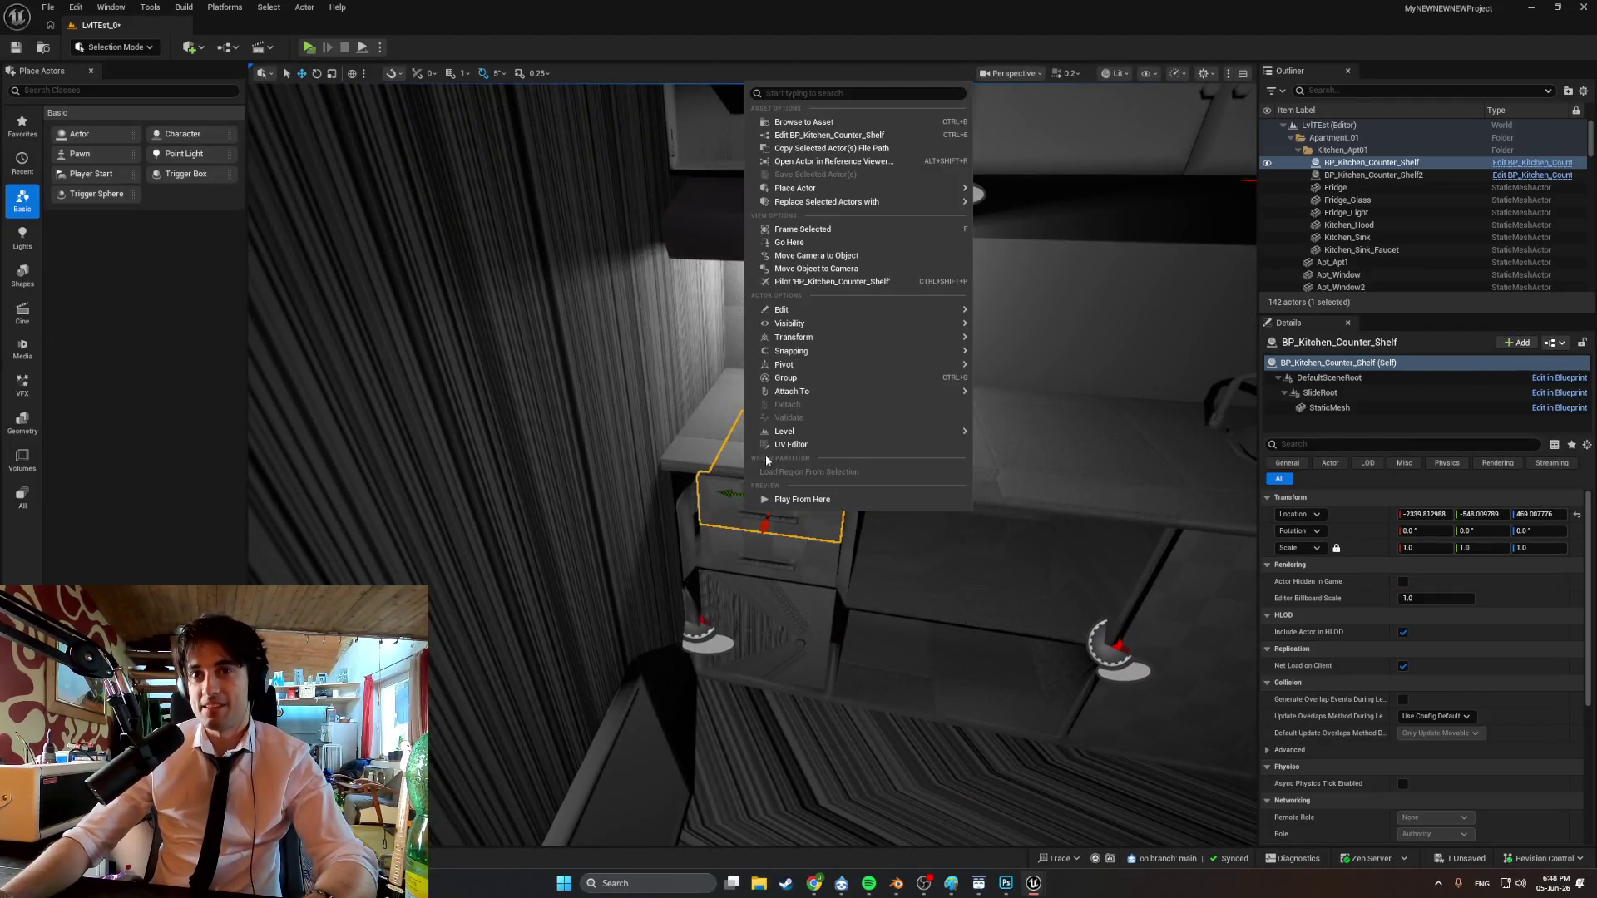
{"action": "left_click", "coordinate": [804, 122]}
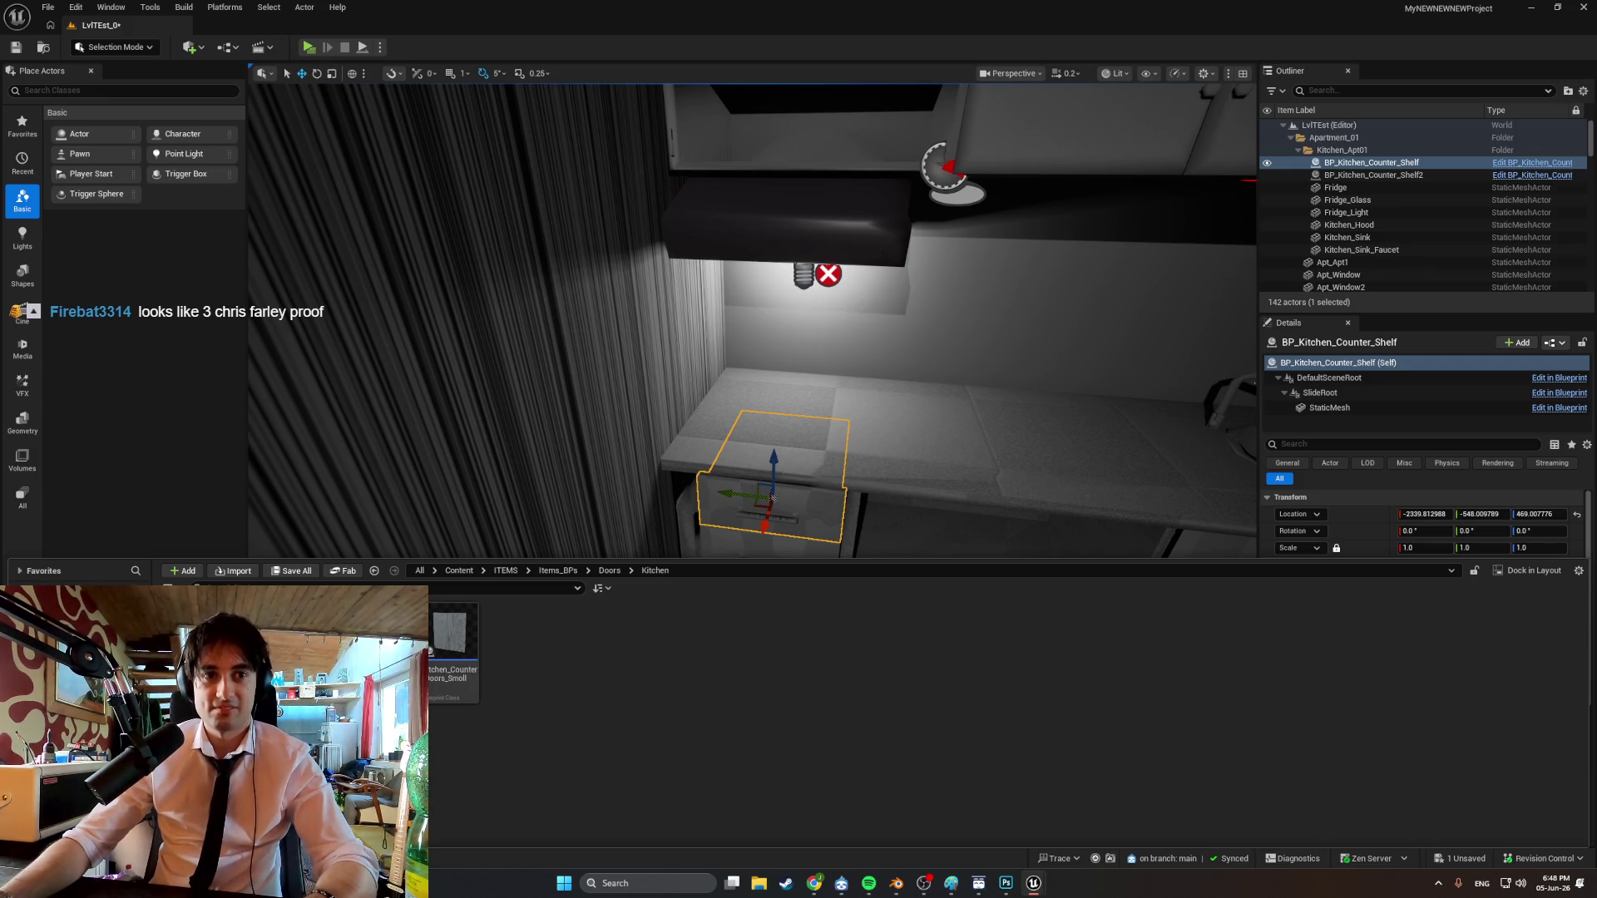
{"action": "key", "text": "alt+Left"}
{"action": "right_click", "coordinate": [316, 733]}
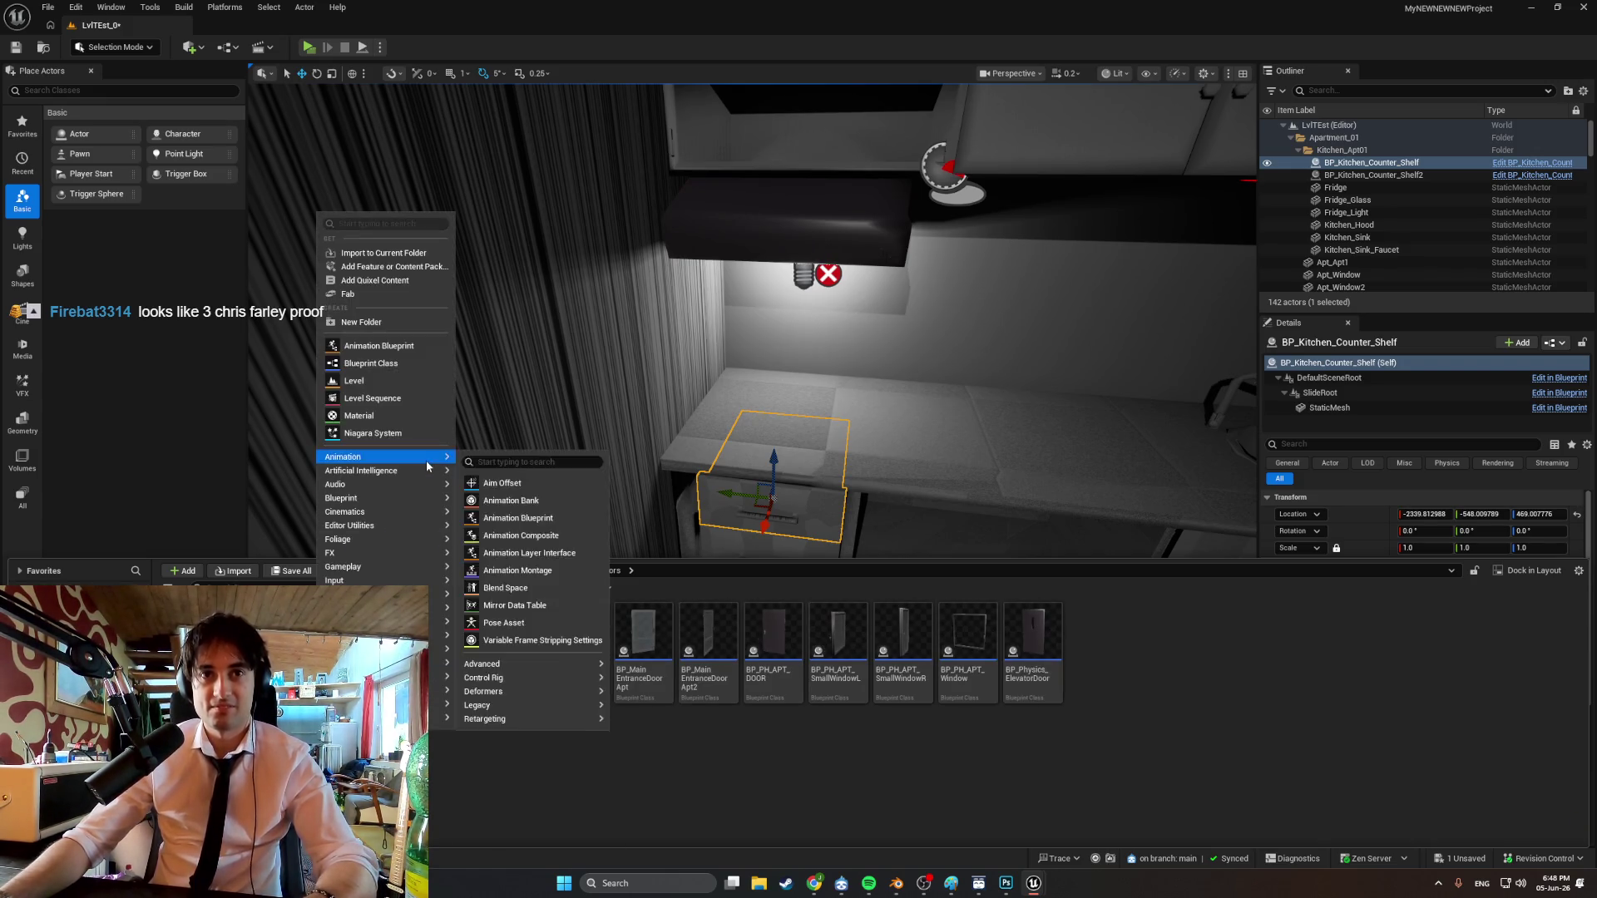
{"action": "left_click", "coordinate": [386, 326]}
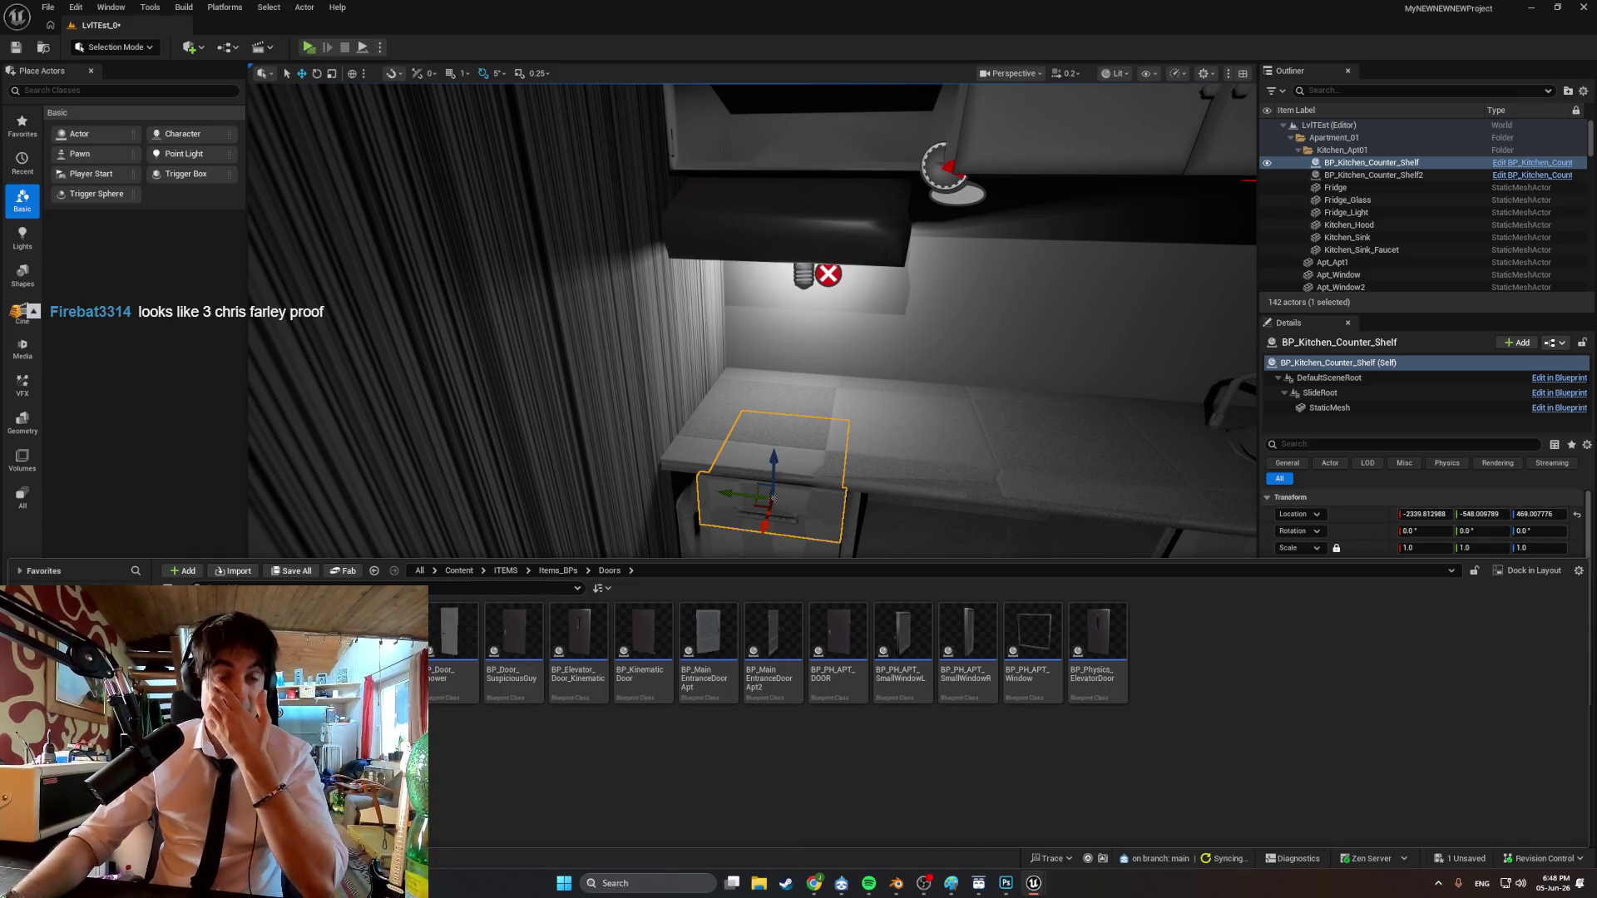
Make a new Blueprint named BP_Cophe_Shelf from the kitchen shelf actor.
{"action": "right_click", "coordinate": [733, 524]}
{"action": "key", "text": "Escape"}
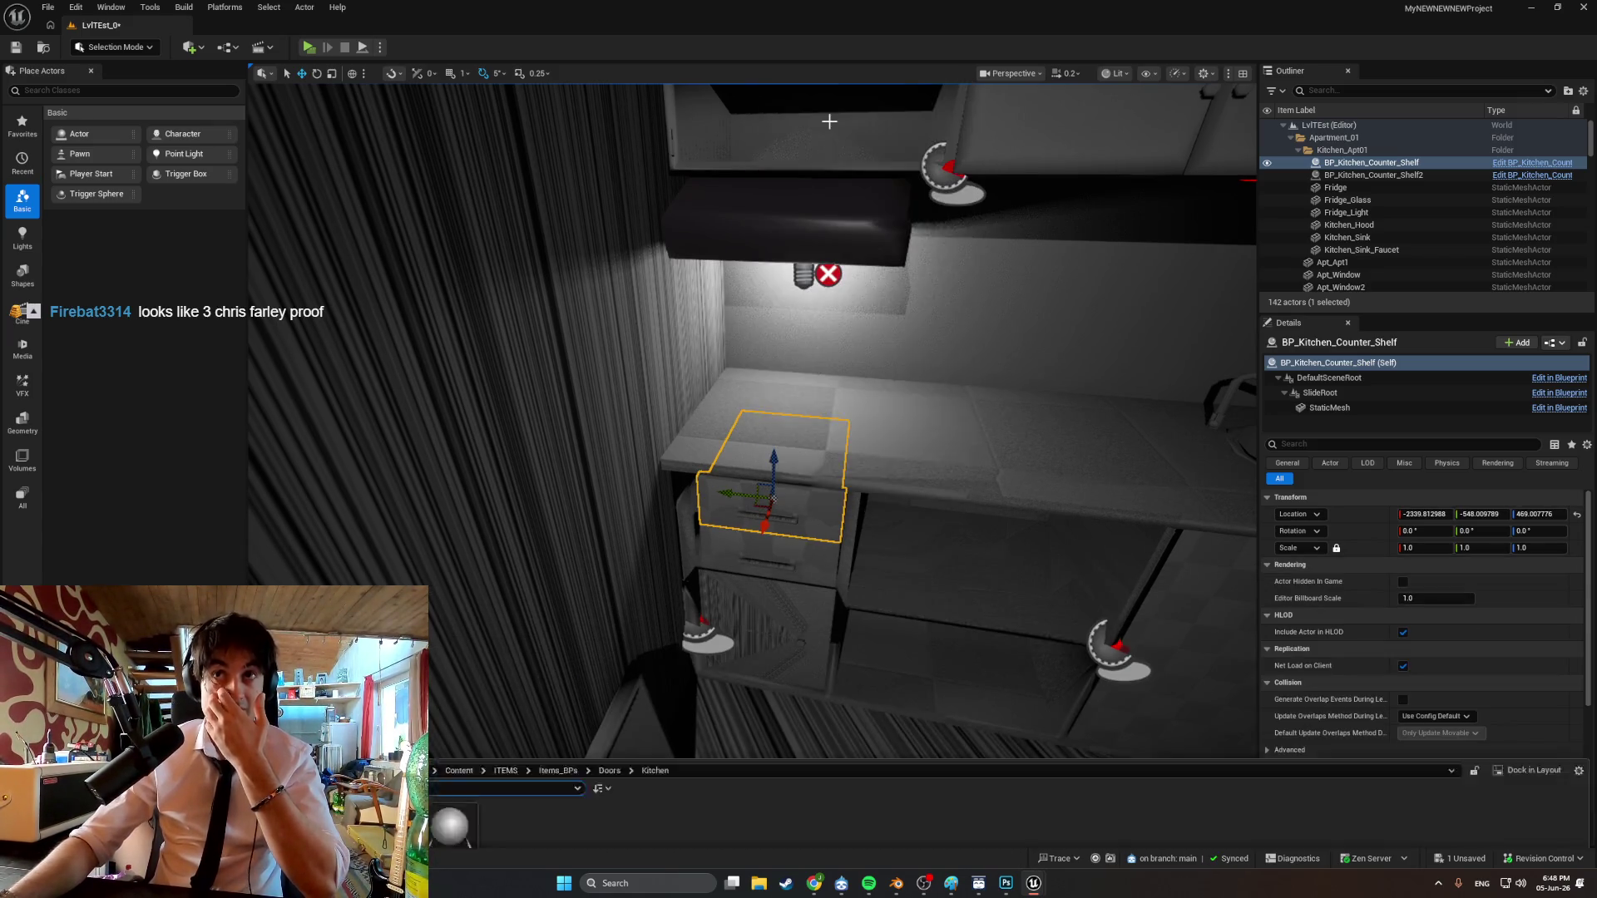
{"action": "key", "text": "ctrl+space"}
{"action": "left_click_drag", "start_coordinate": [432, 663], "coordinate": [432, 663]}
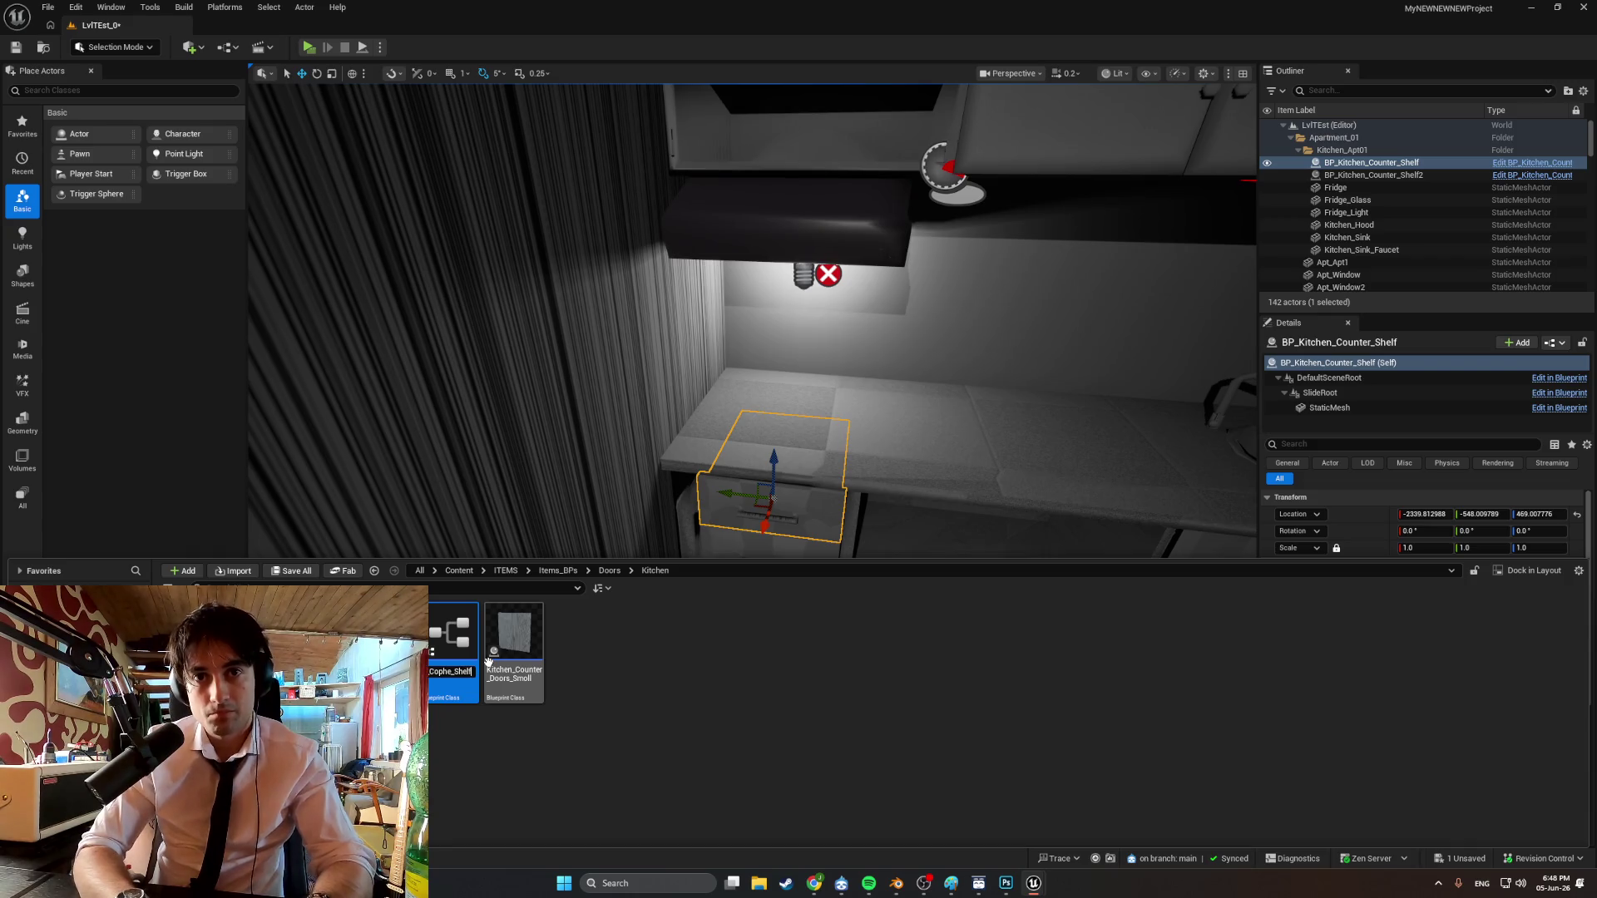
{"action": "key", "text": "Return"}
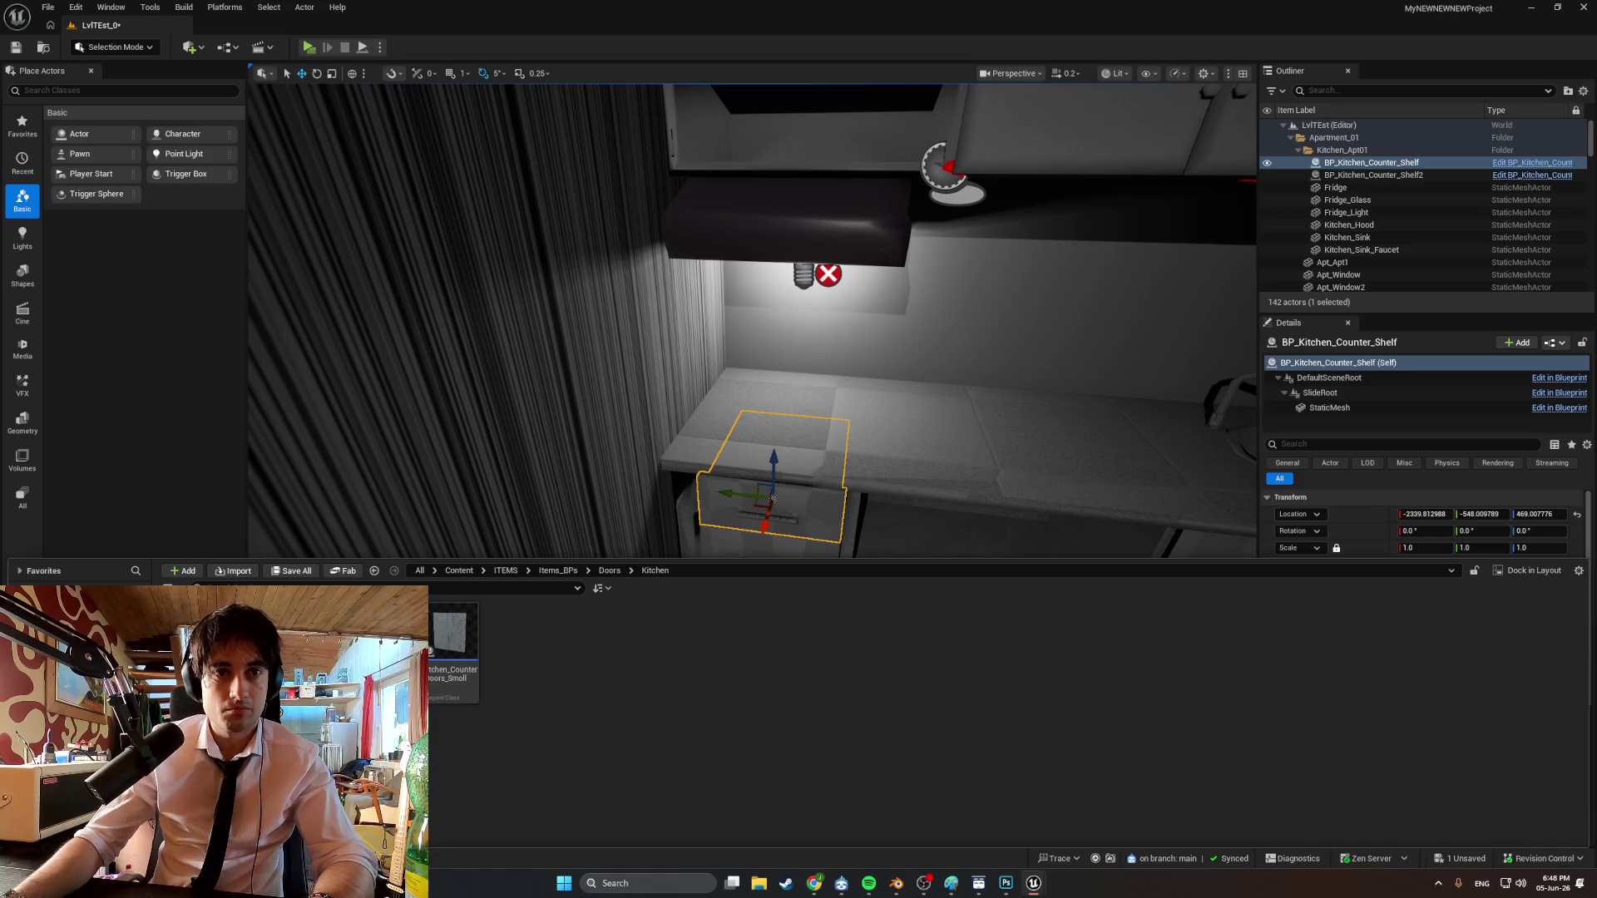
Open BP_Cophe_Shelf in the full Blueprint editor and show its Viewport.
{"action": "double_click", "coordinate": [454, 640]}
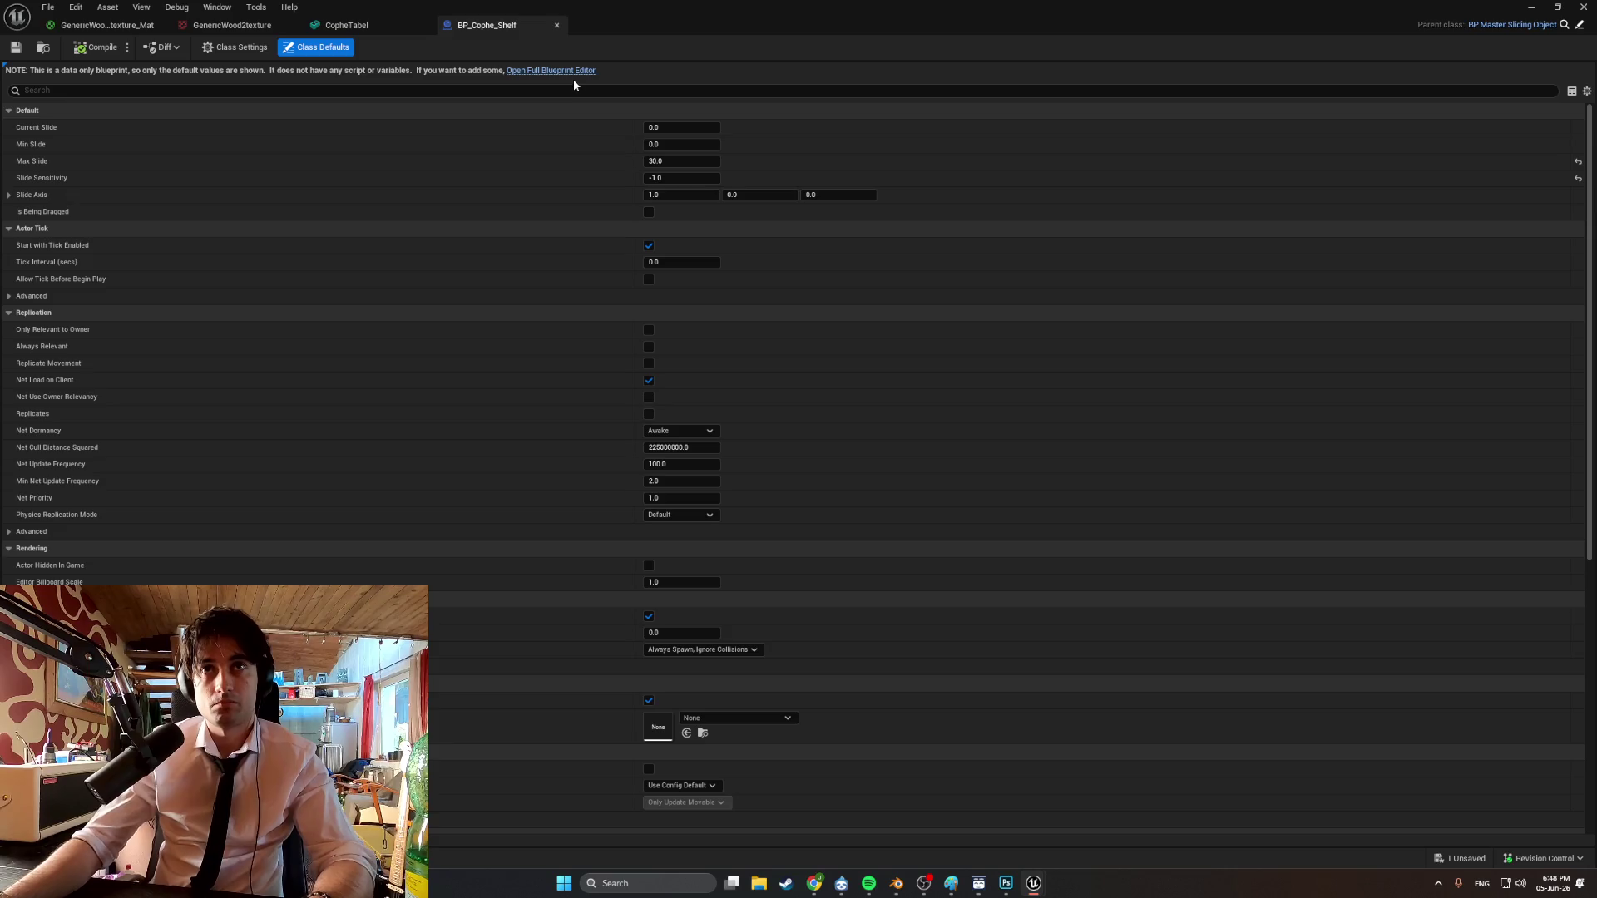
{"action": "left_click", "coordinate": [572, 72]}
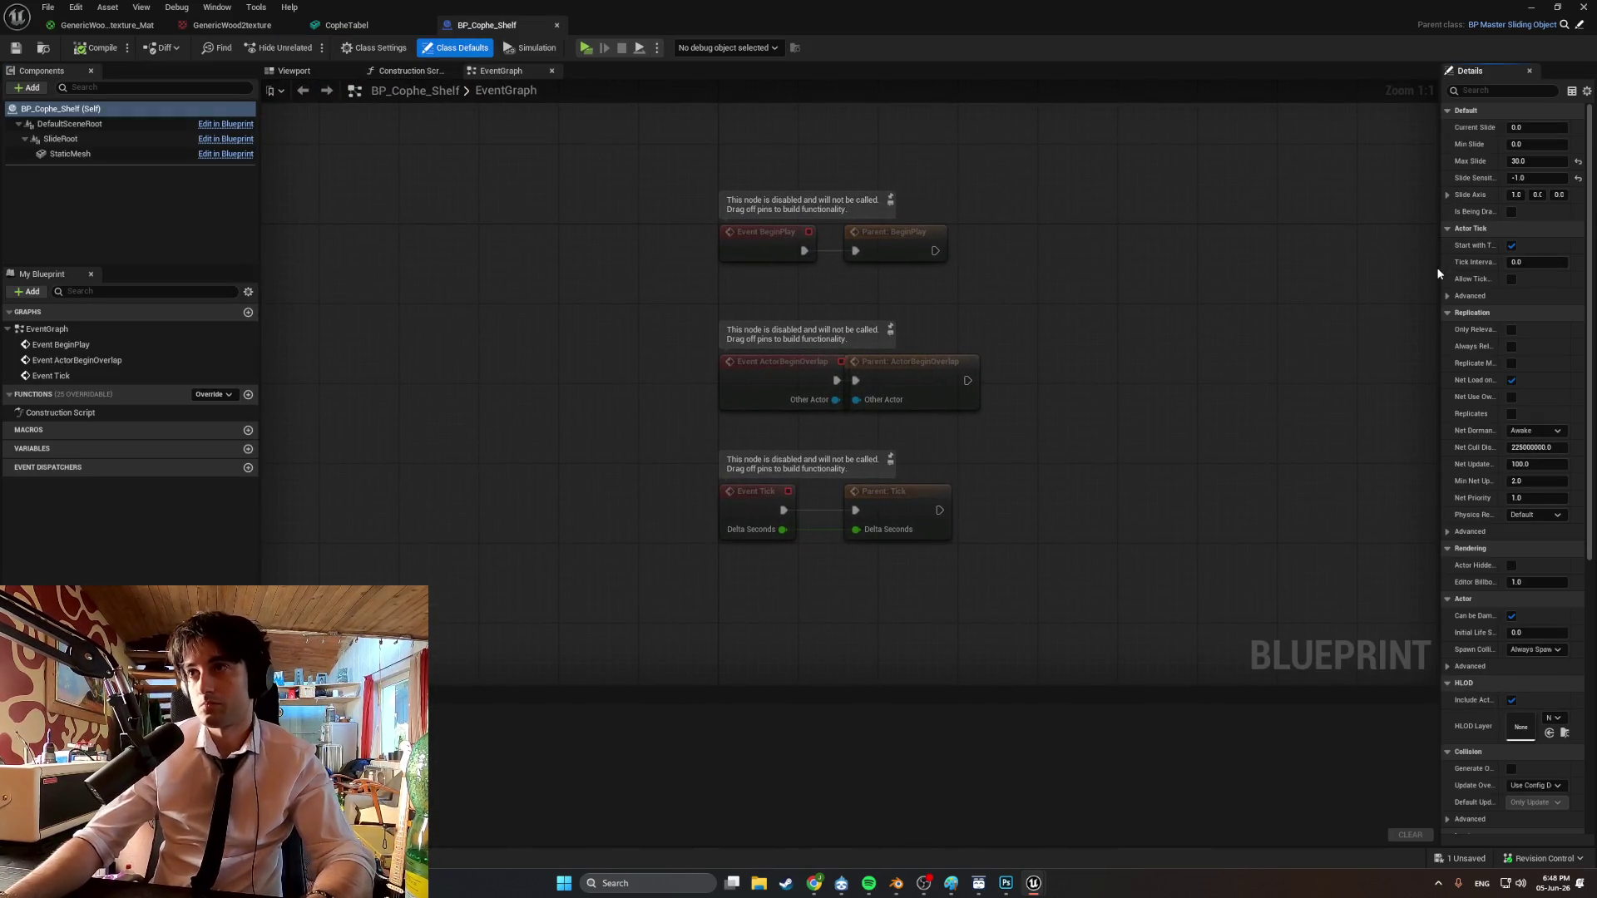
{"action": "left_click_drag", "start_coordinate": [1440, 269], "coordinate": [1028, 262]}
{"action": "left_click", "coordinate": [291, 72]}
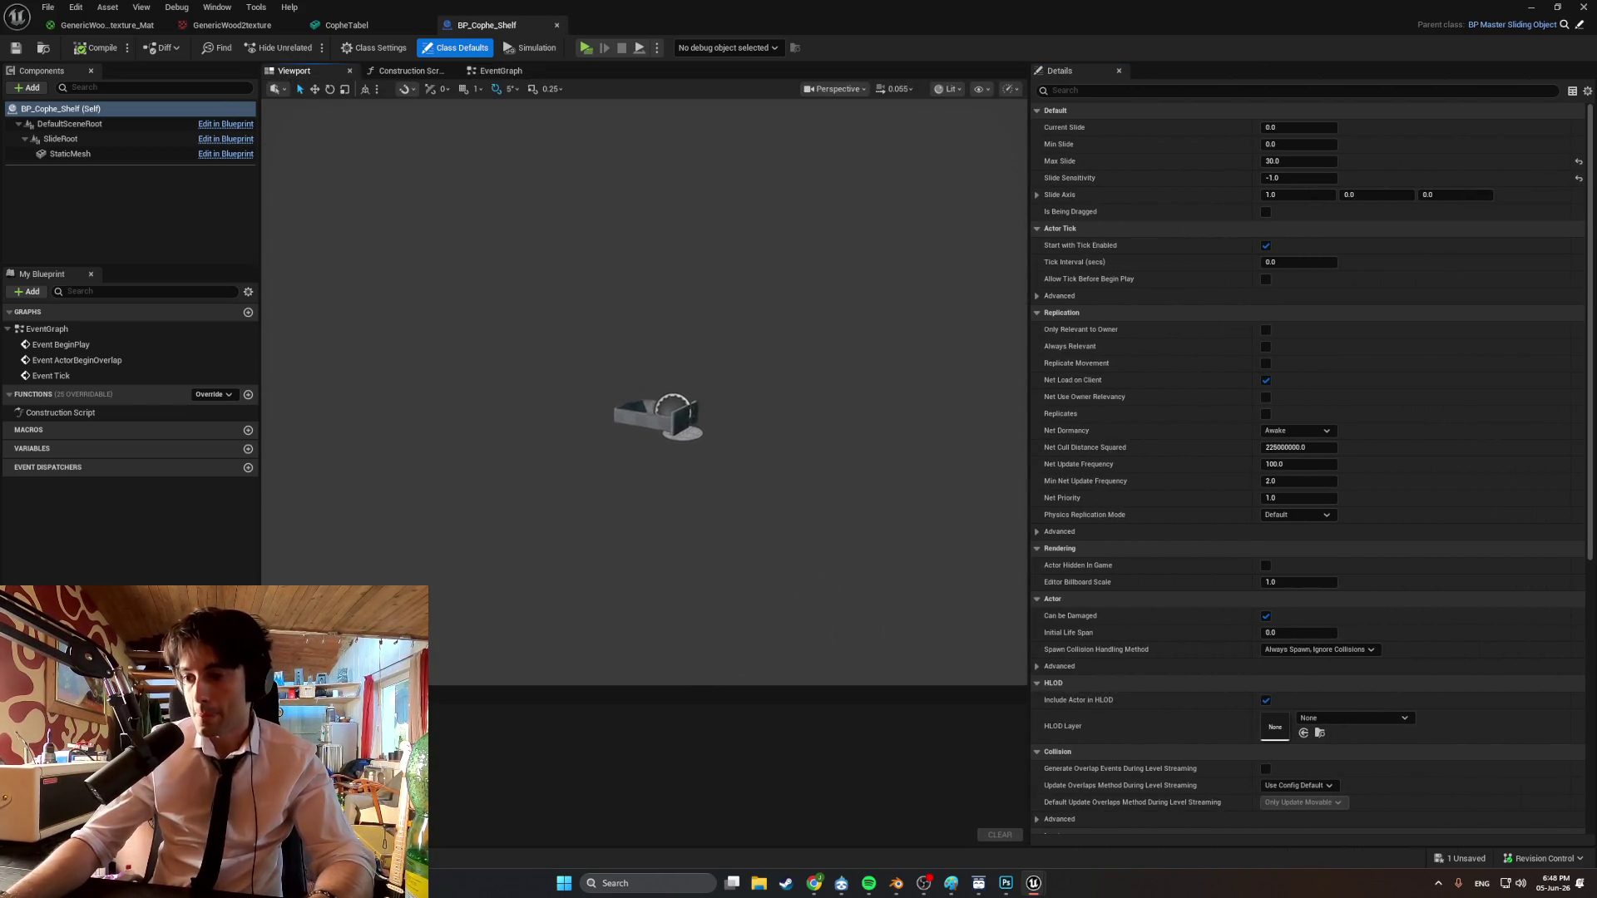
Select the drawer's StaticMesh component and open the Apt_Furniture folder in the Content Drawer.
{"action": "left_click_drag", "start_coordinate": [668, 327], "coordinate": [668, 327]}
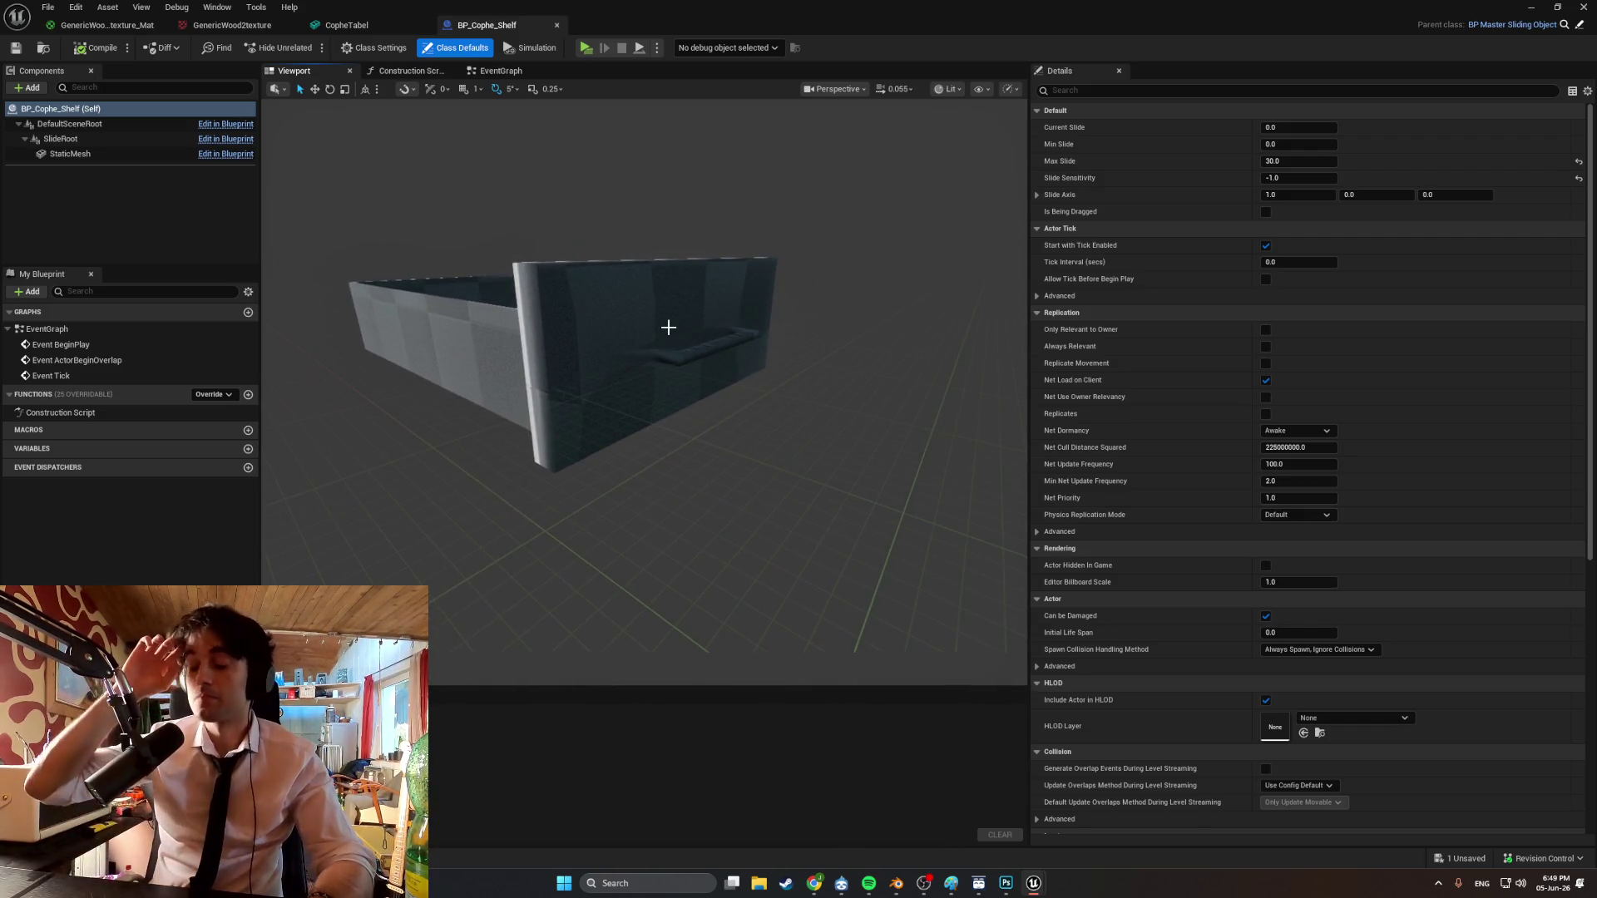
{"action": "left_click_drag", "start_coordinate": [732, 387], "coordinate": [781, 400]}
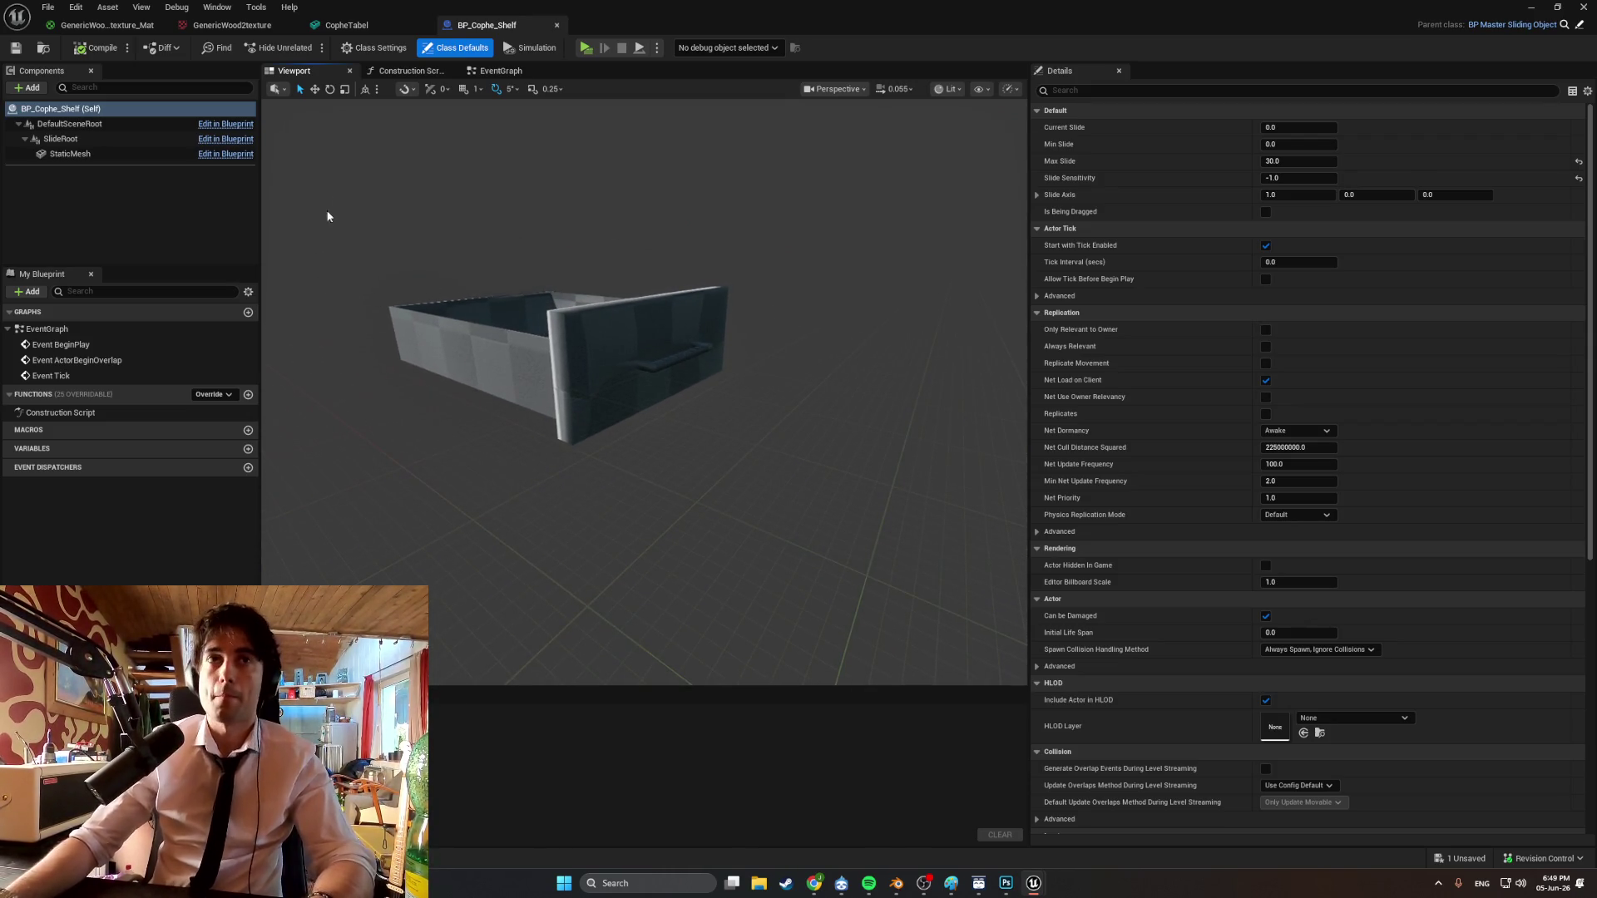
{"action": "left_click", "coordinate": [530, 345]}
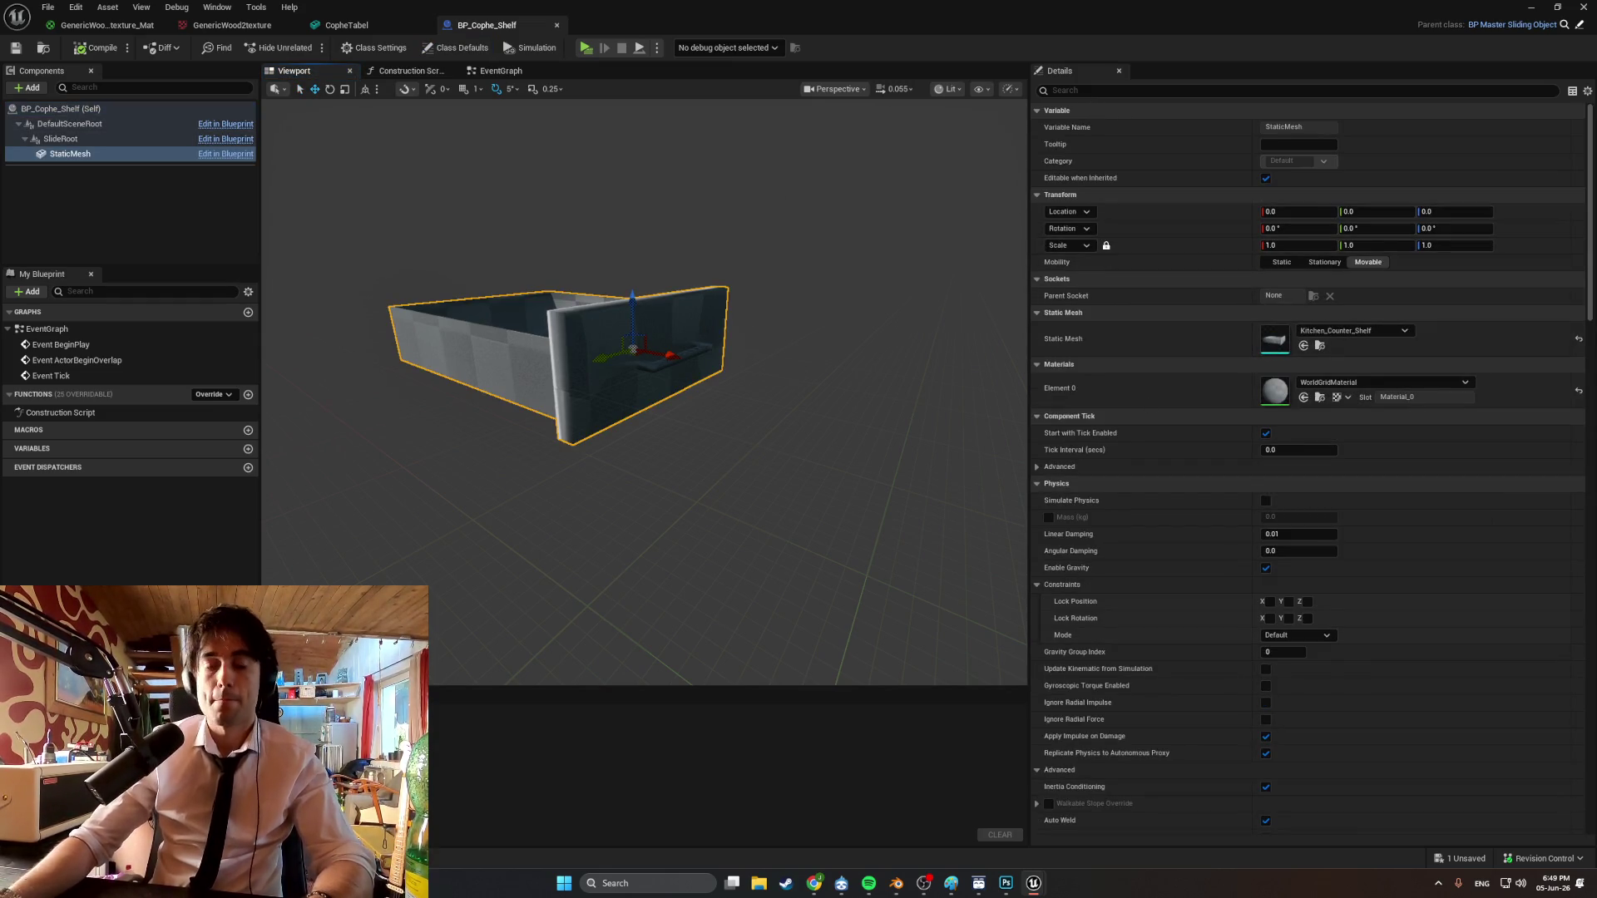
{"action": "key", "text": "ctrl+space"}
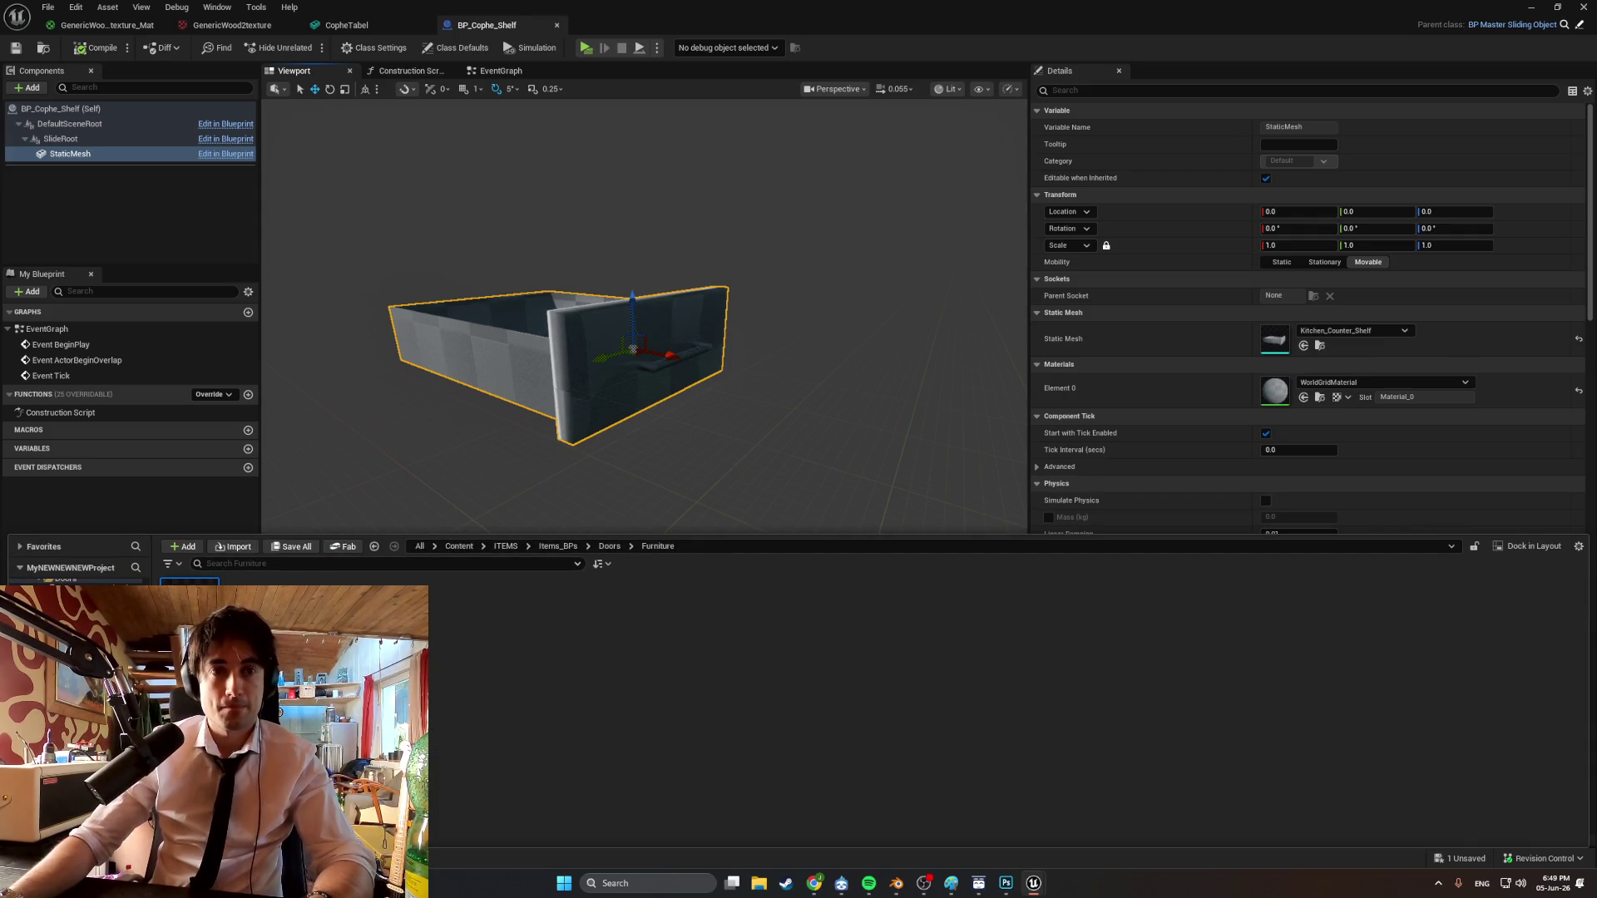
{"action": "left_click", "coordinate": [83, 615]}
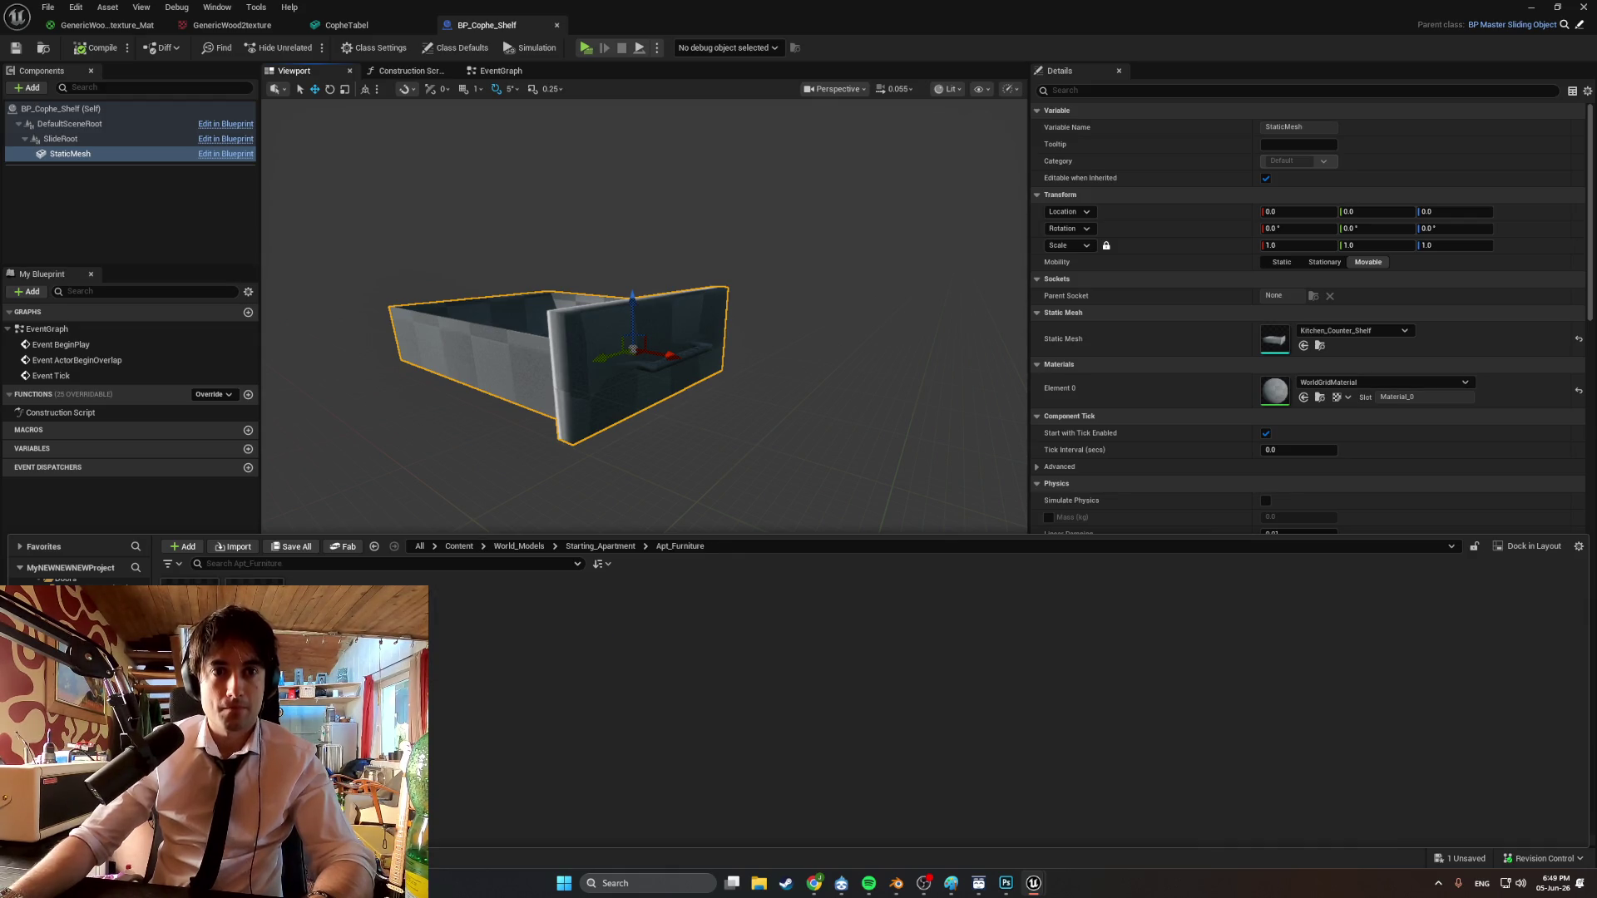
Choose CopheTabel_Shelf.fbx from the StartingApartment Furniture folder for import.
{"action": "left_click", "coordinate": [239, 550]}
{"action": "left_click", "coordinate": [143, 164]}
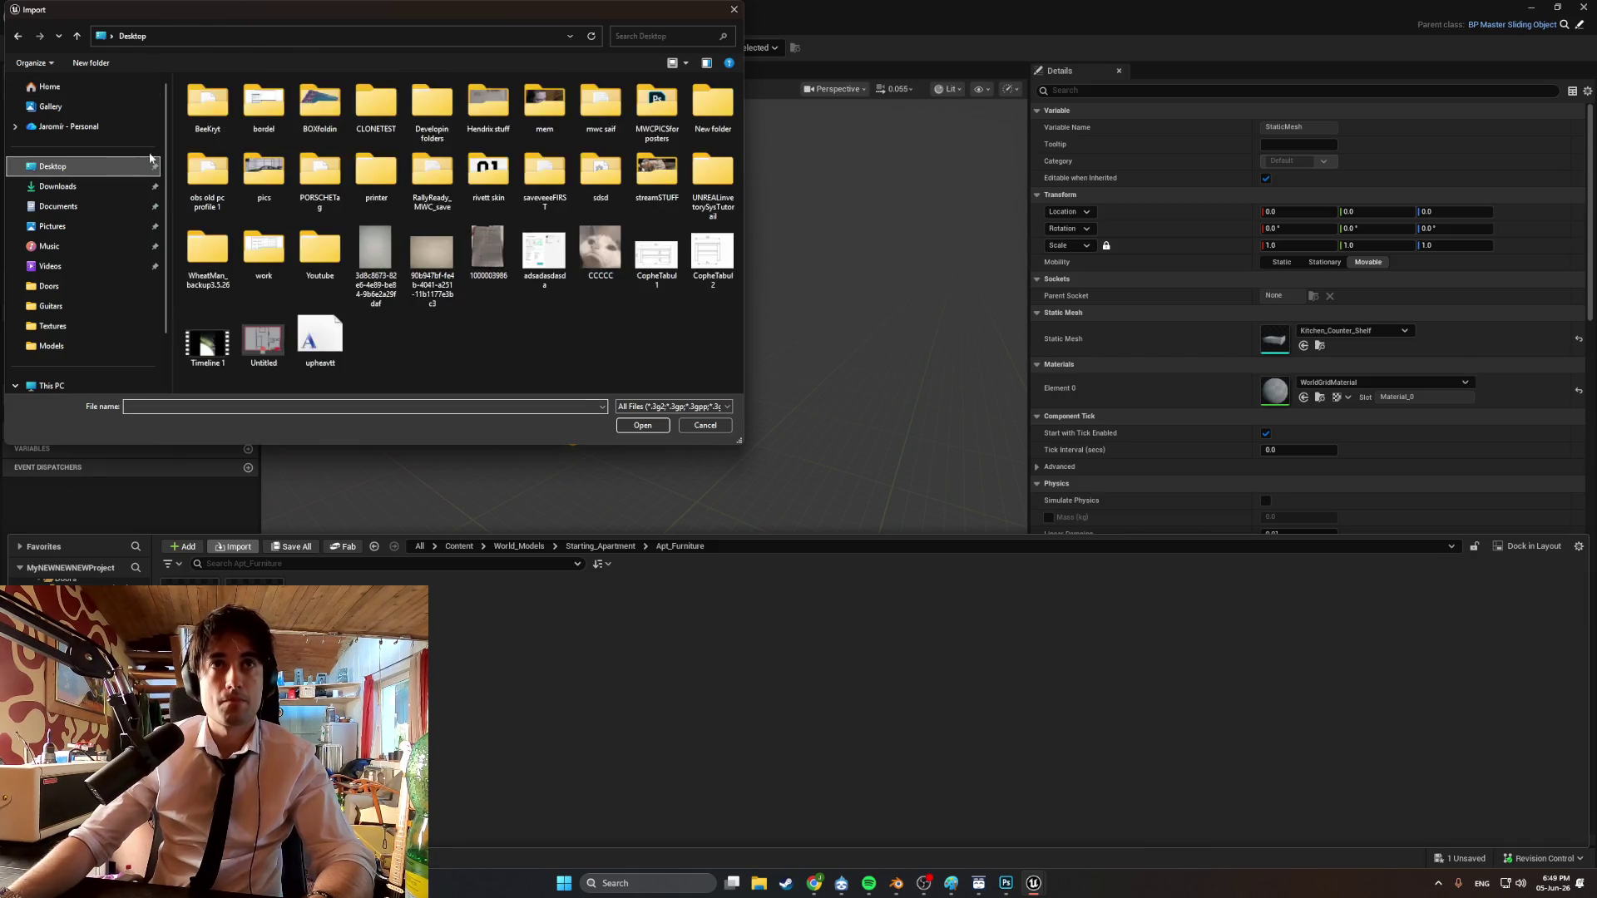
{"action": "double_click", "coordinate": [433, 104]}
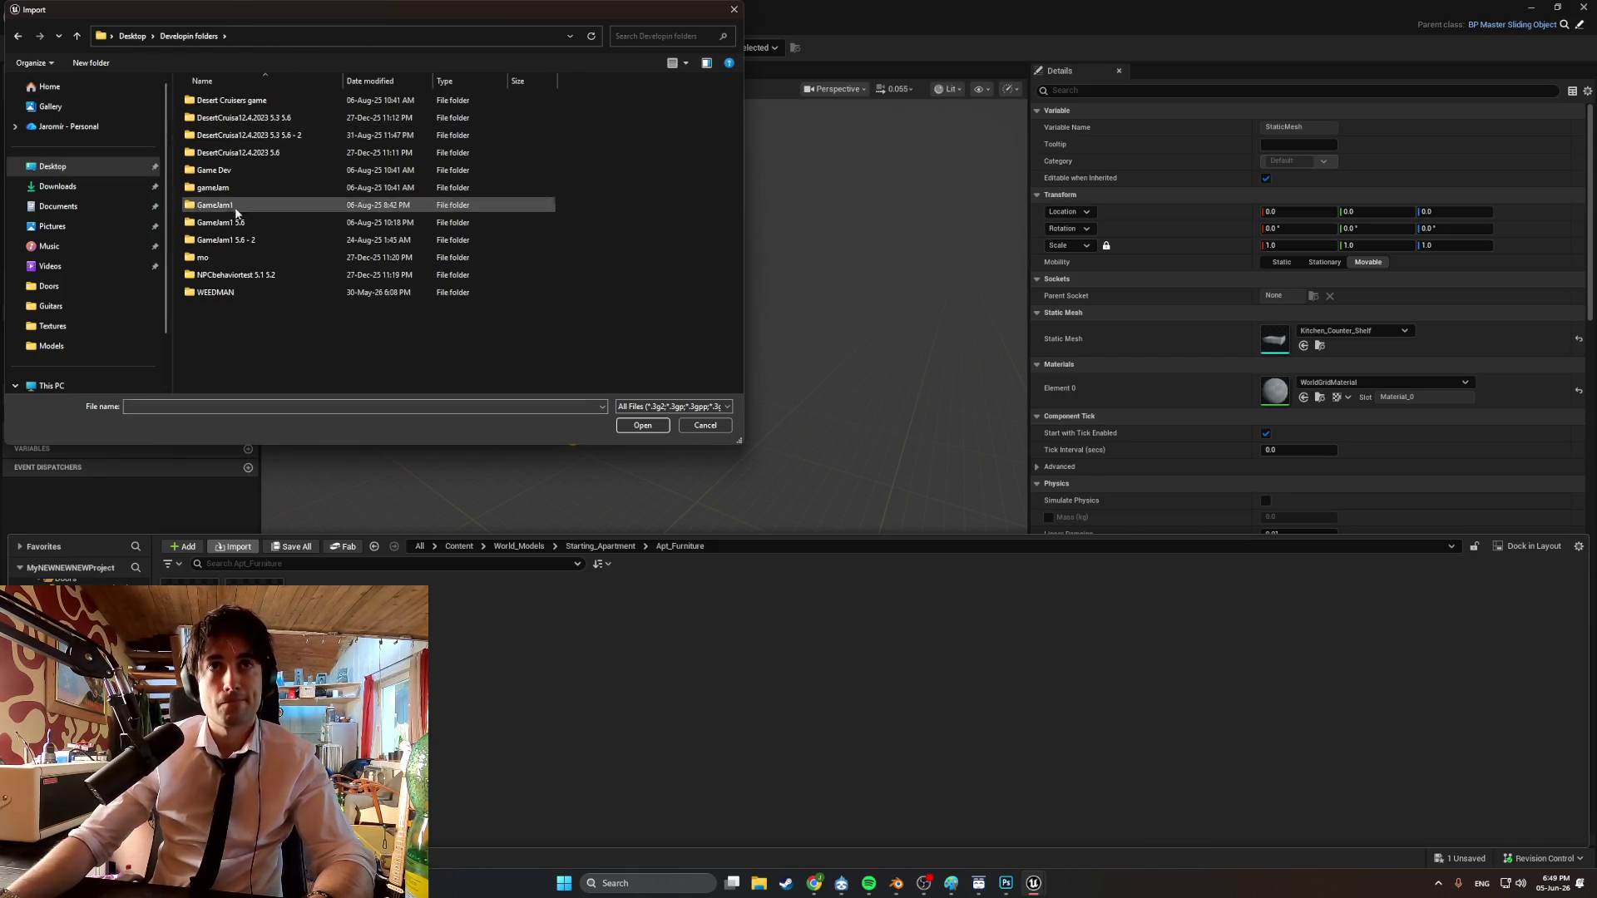
{"action": "double_click", "coordinate": [248, 290]}
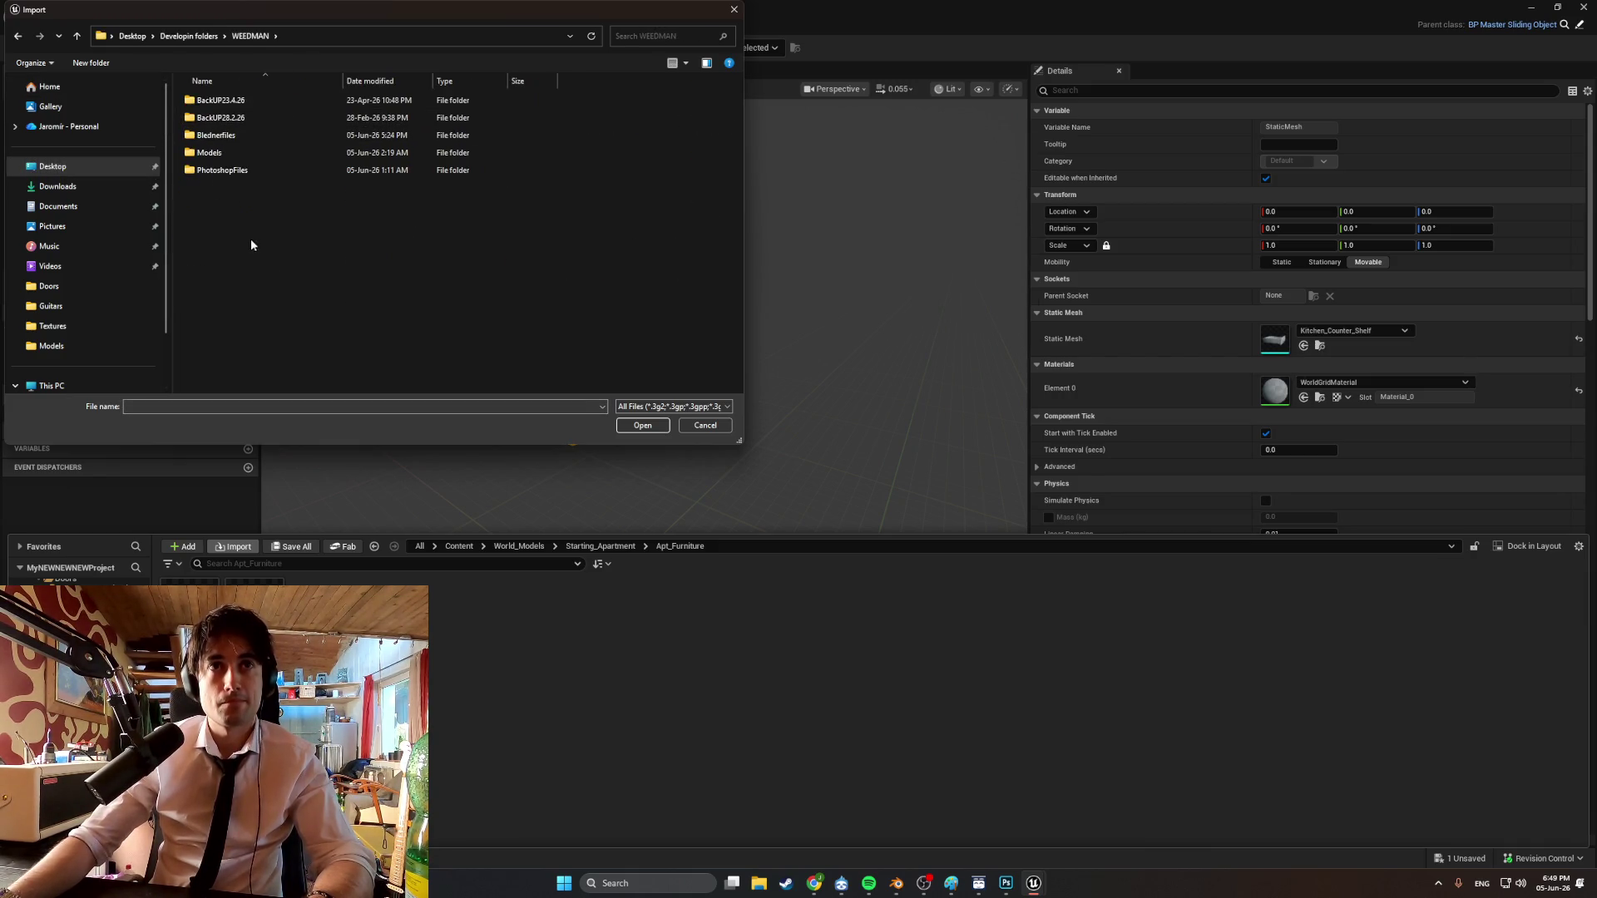
{"action": "double_click", "coordinate": [259, 153]}
{"action": "double_click", "coordinate": [263, 155]}
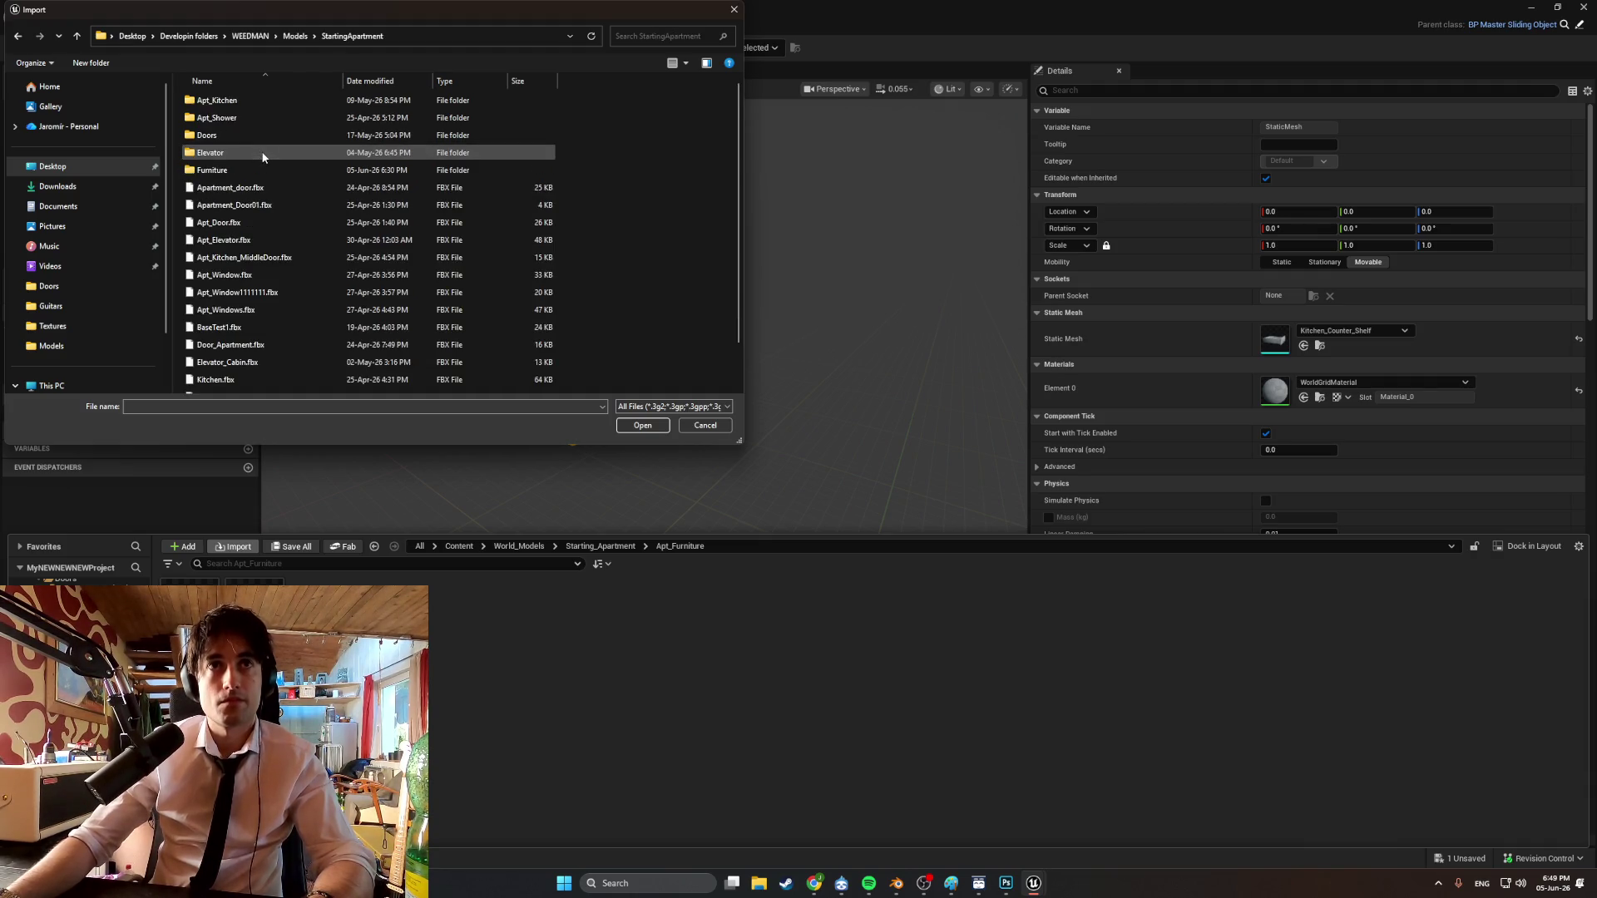
{"action": "double_click", "coordinate": [267, 166]}
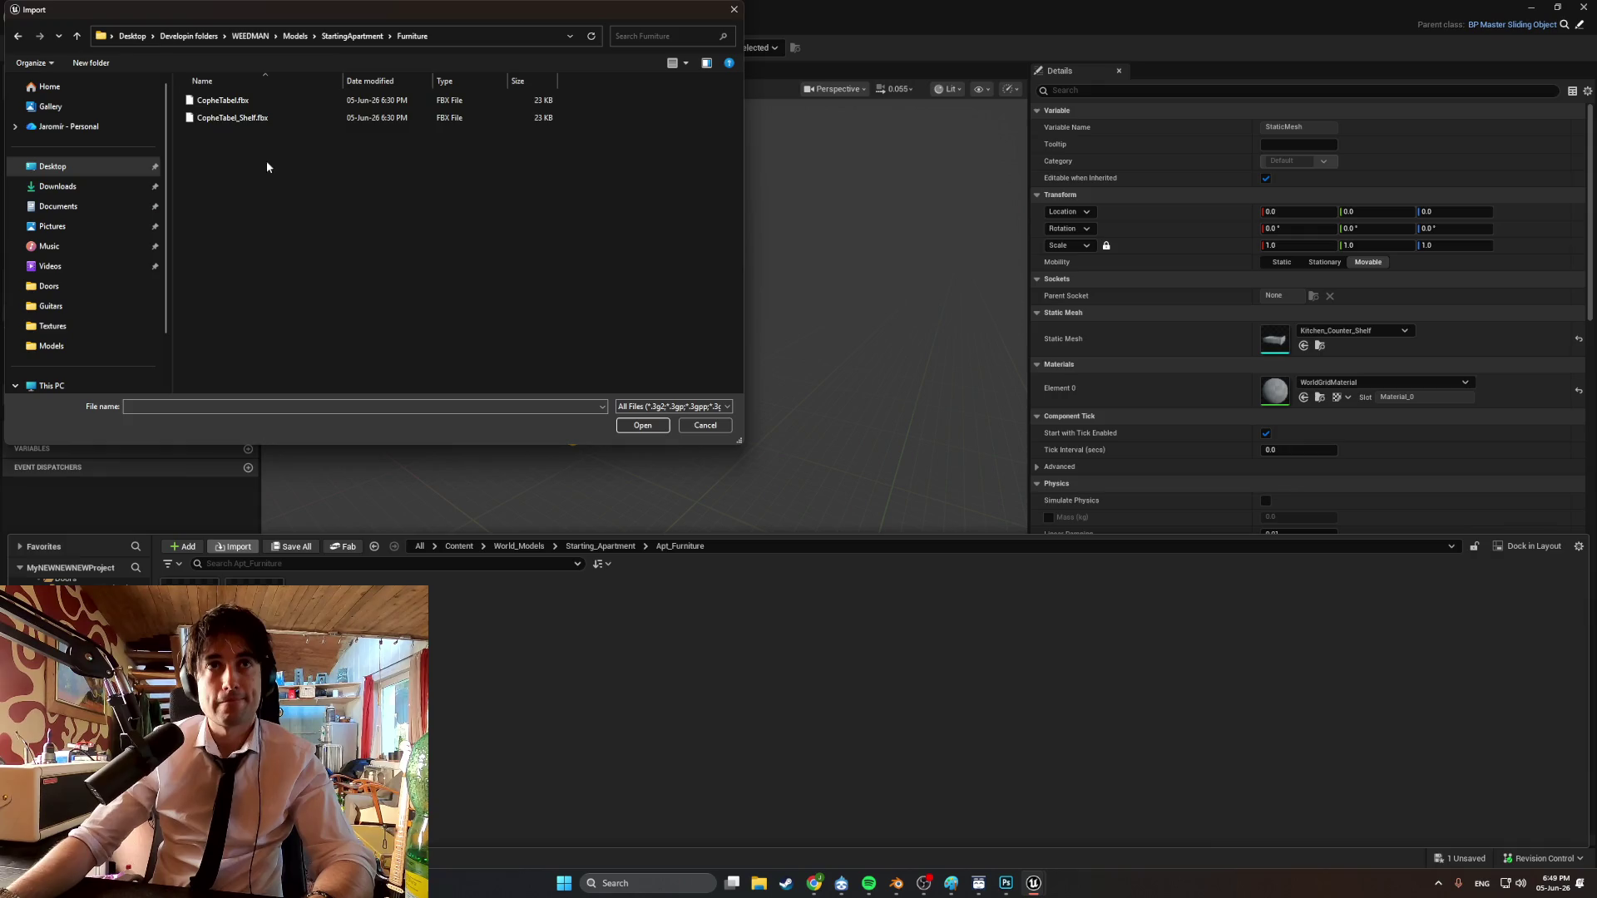
{"action": "double_click", "coordinate": [261, 119]}
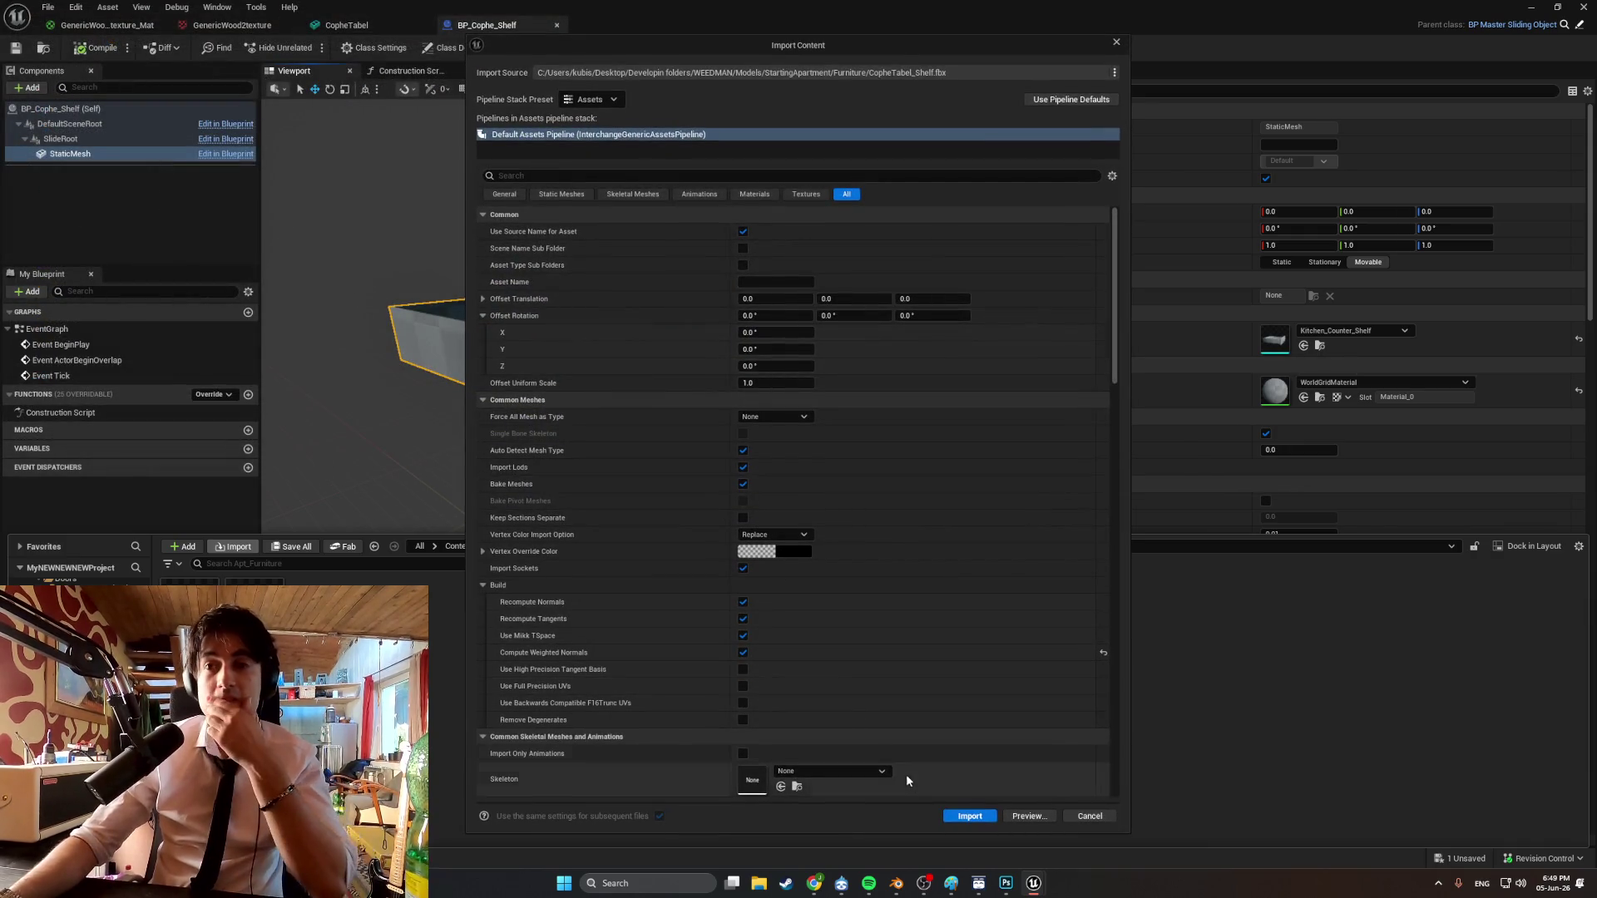
Import with defaults keeping the existing DarkMetal material, delete the leftover asset, and open CopheTabel_Shelf.
{"action": "left_click", "coordinate": [968, 815]}
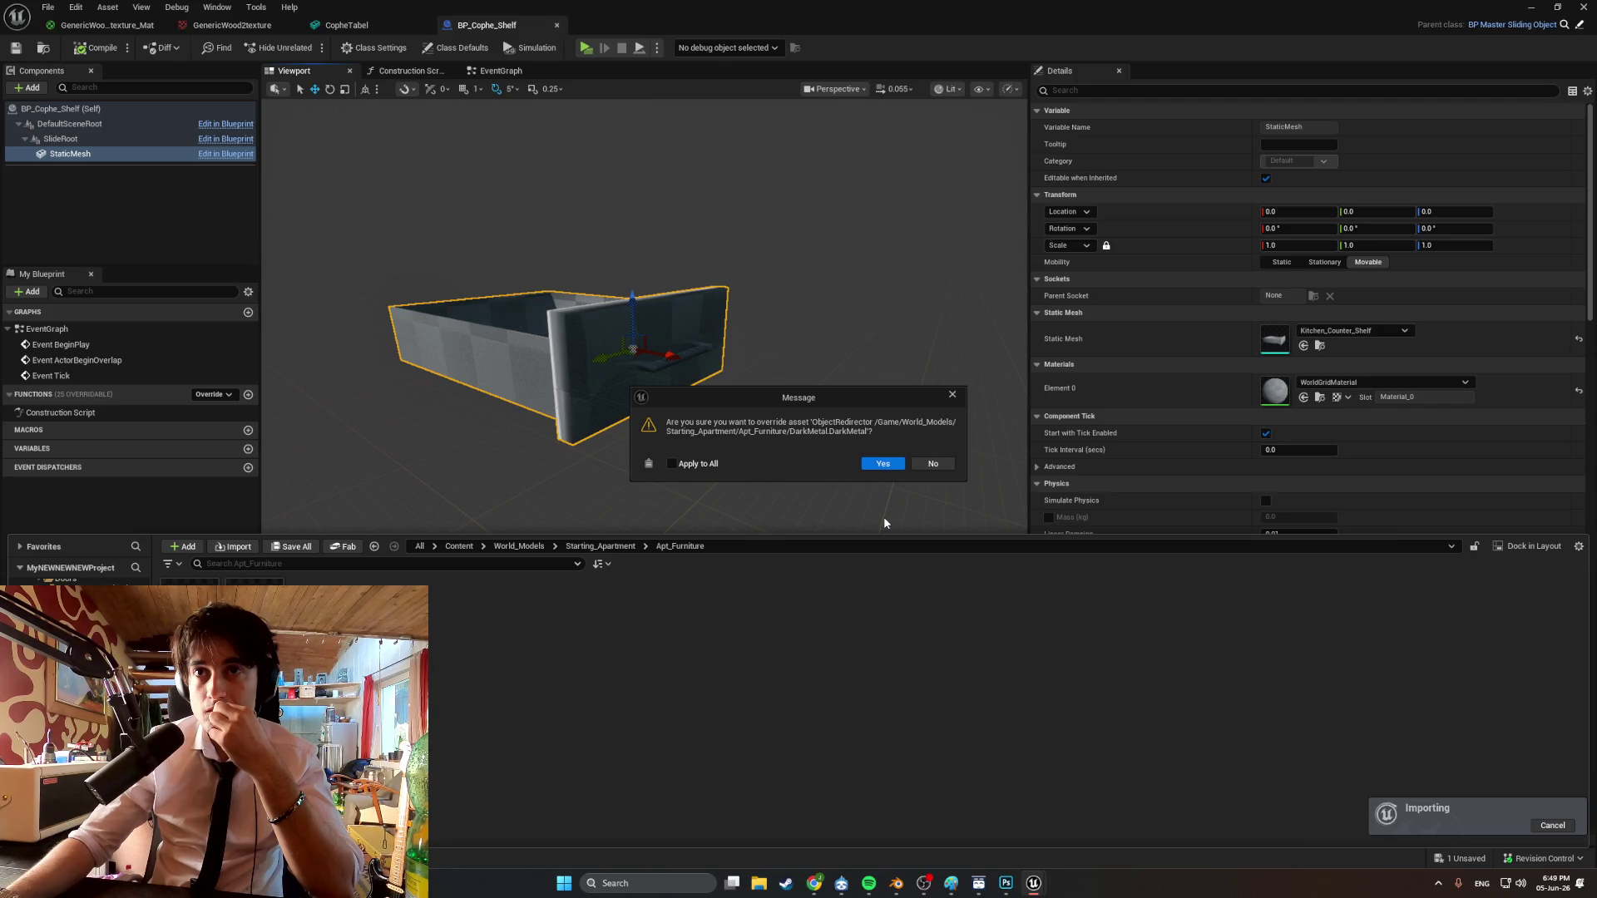
{"action": "left_click", "coordinate": [933, 465]}
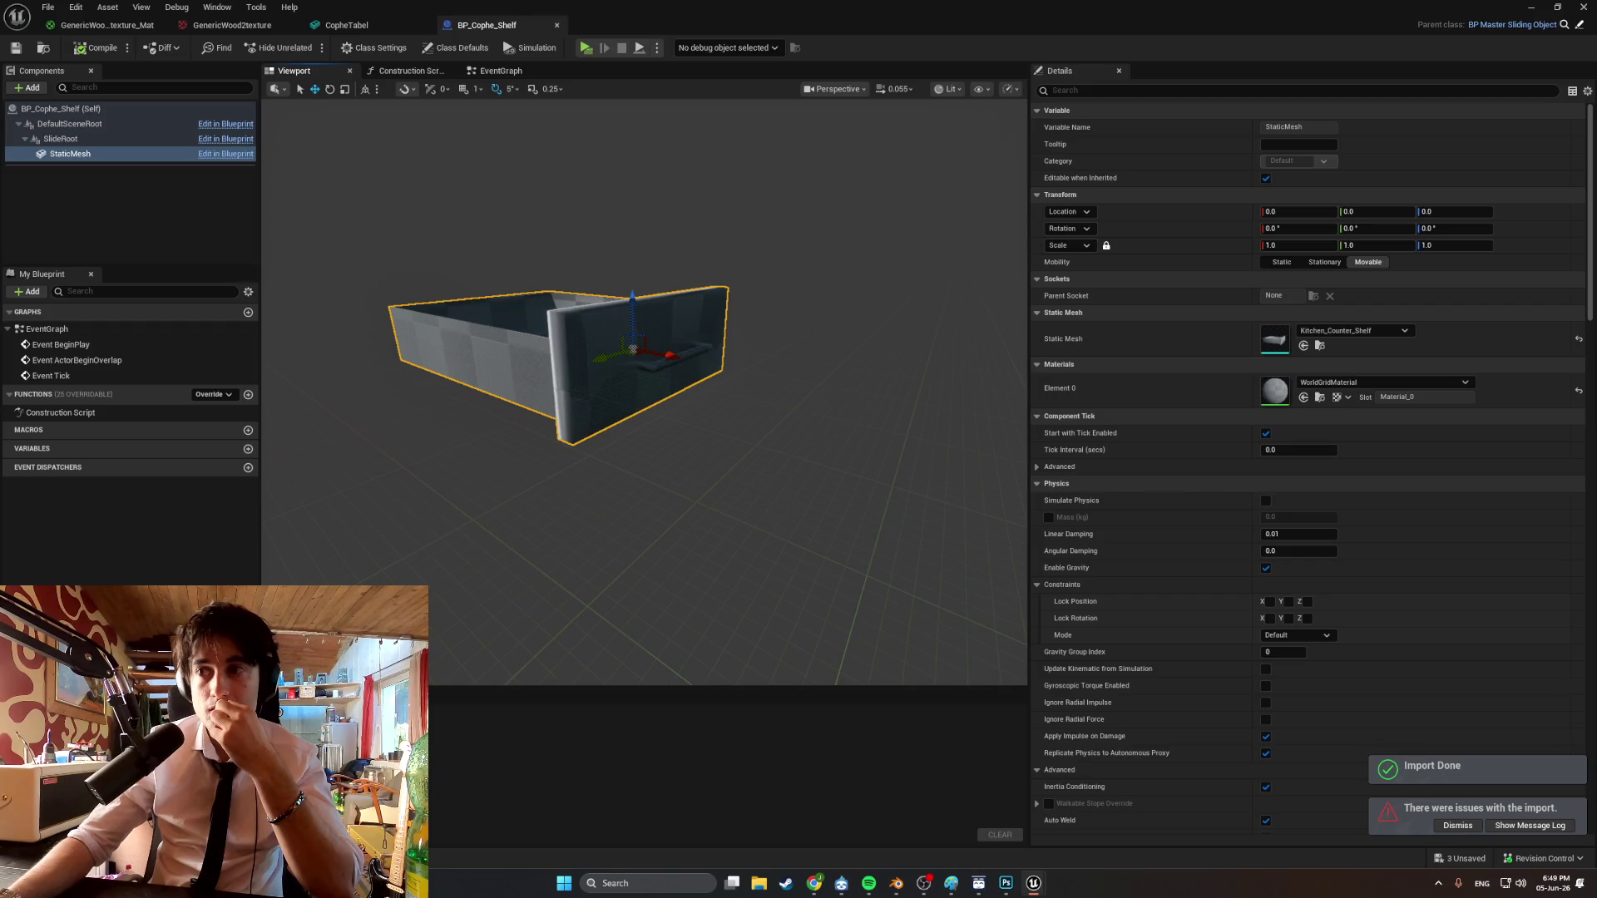
{"action": "key", "text": "ctrl+space"}
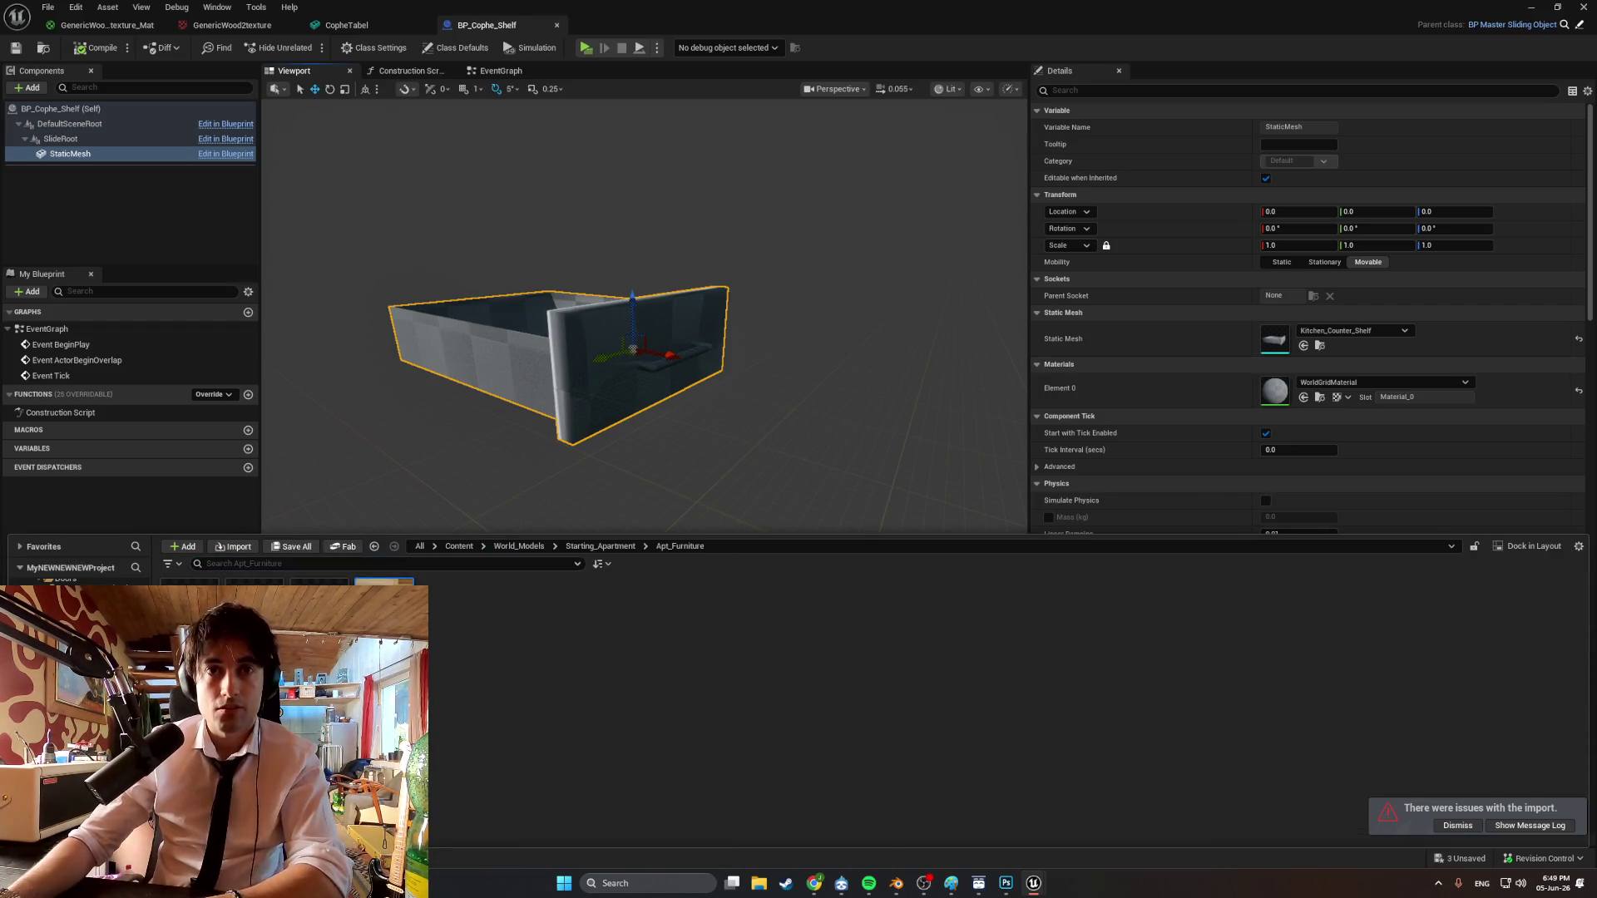
{"action": "left_click", "coordinate": [740, 648]}
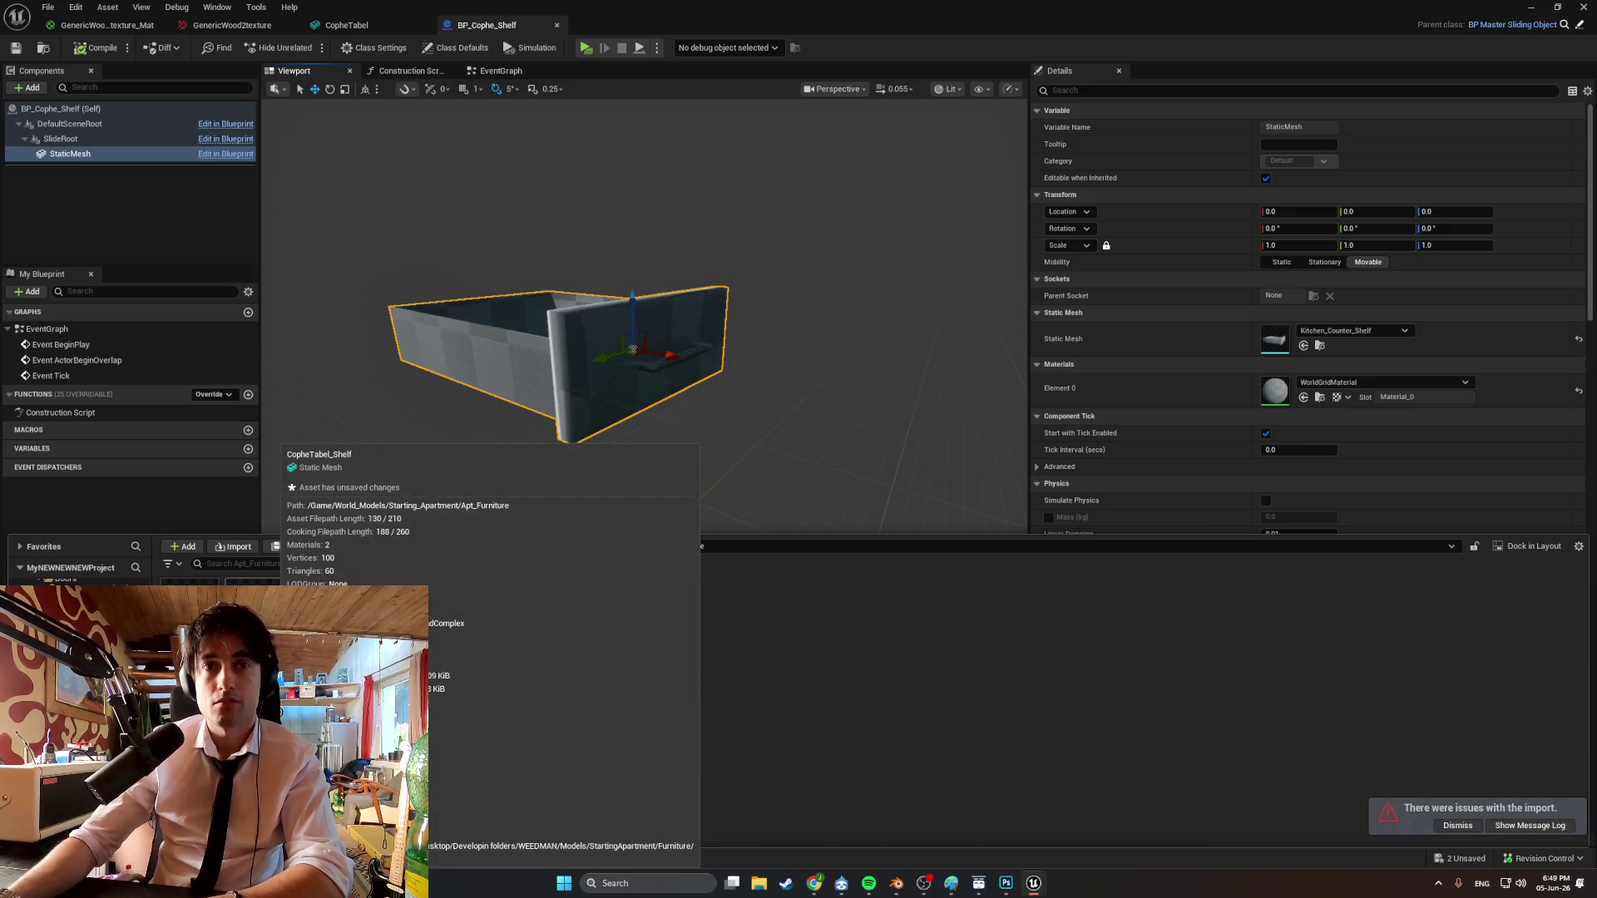
{"action": "double_click", "coordinate": [252, 608]}
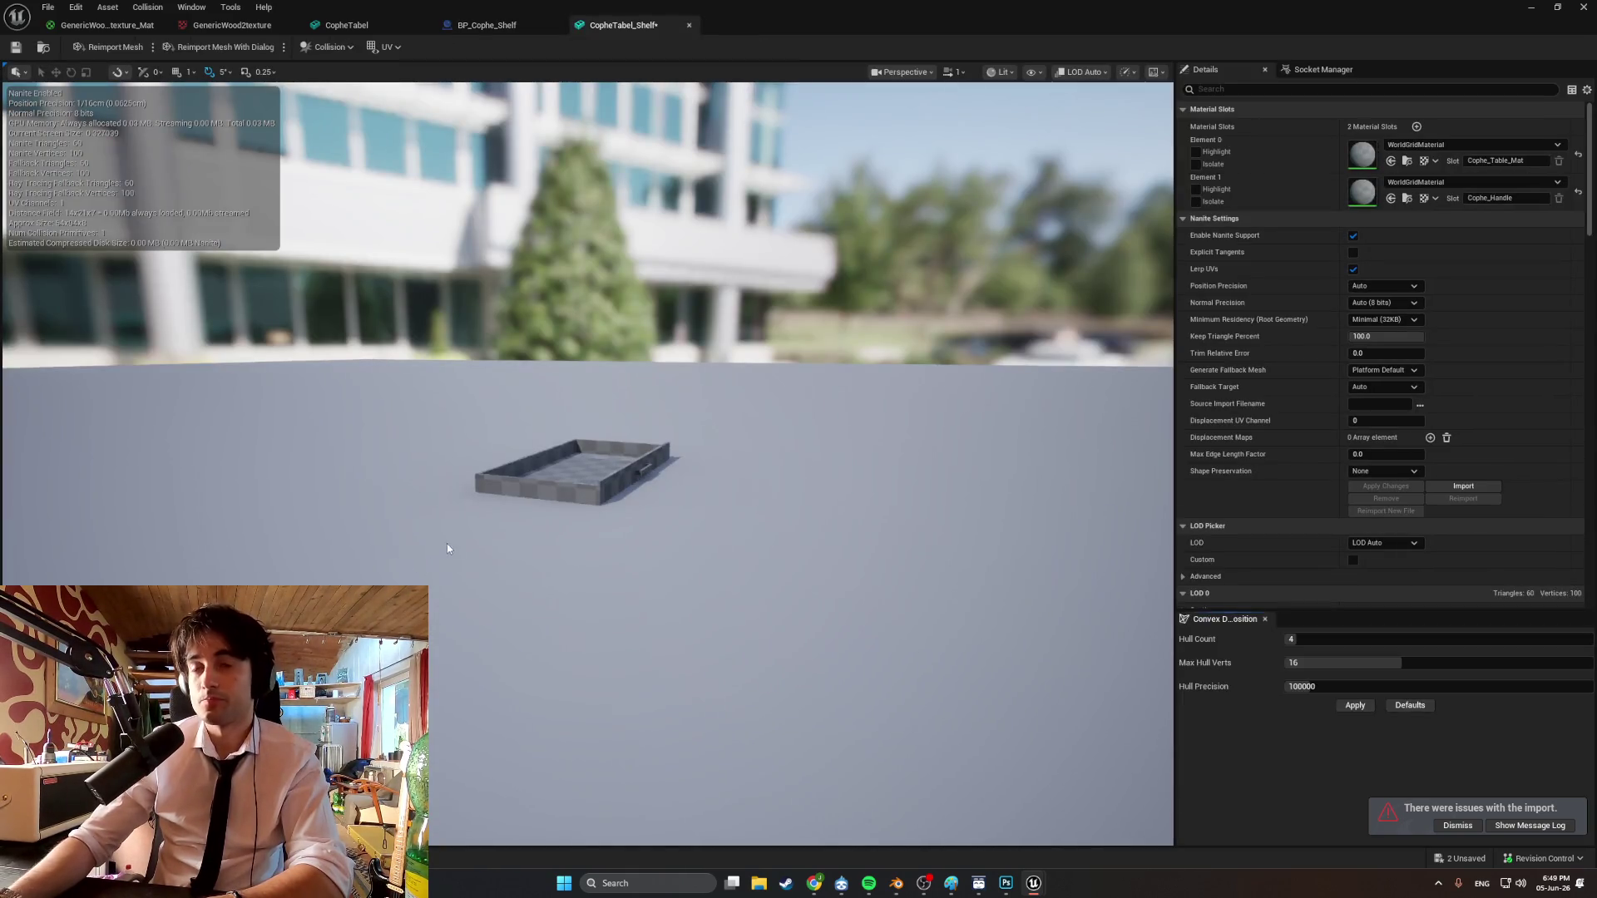
Set Element 0 to GenericWood2texture_Mat and the handle slot to M_Couch_Metal.
{"action": "left_click", "coordinate": [1459, 146]}
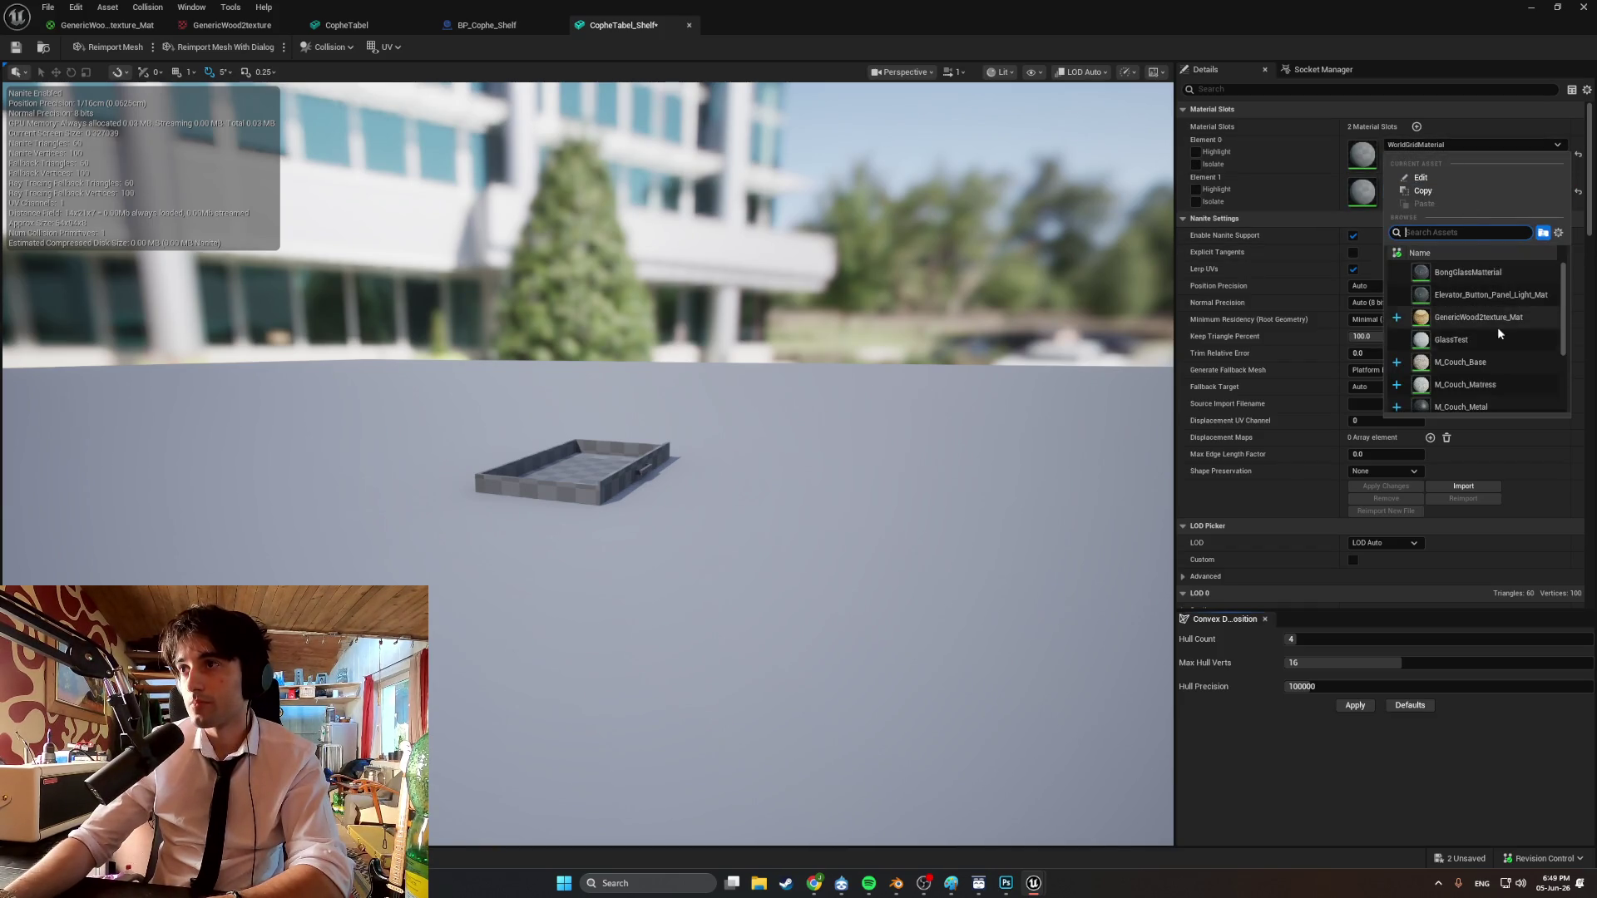
{"action": "left_click", "coordinate": [1482, 404]}
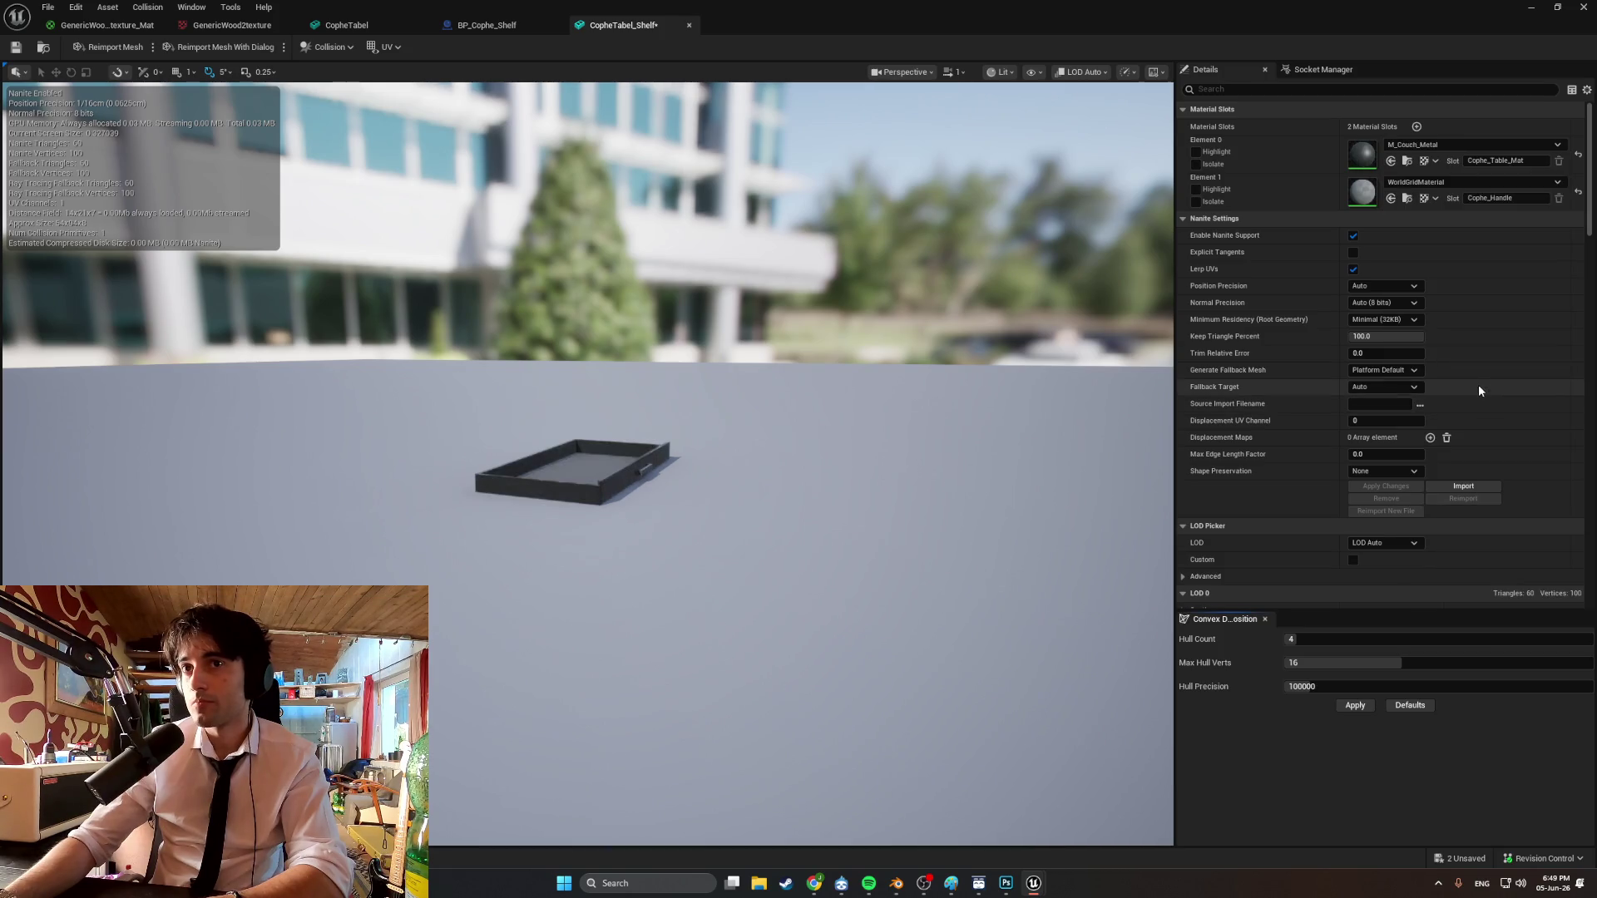
{"action": "left_click", "coordinate": [1463, 183]}
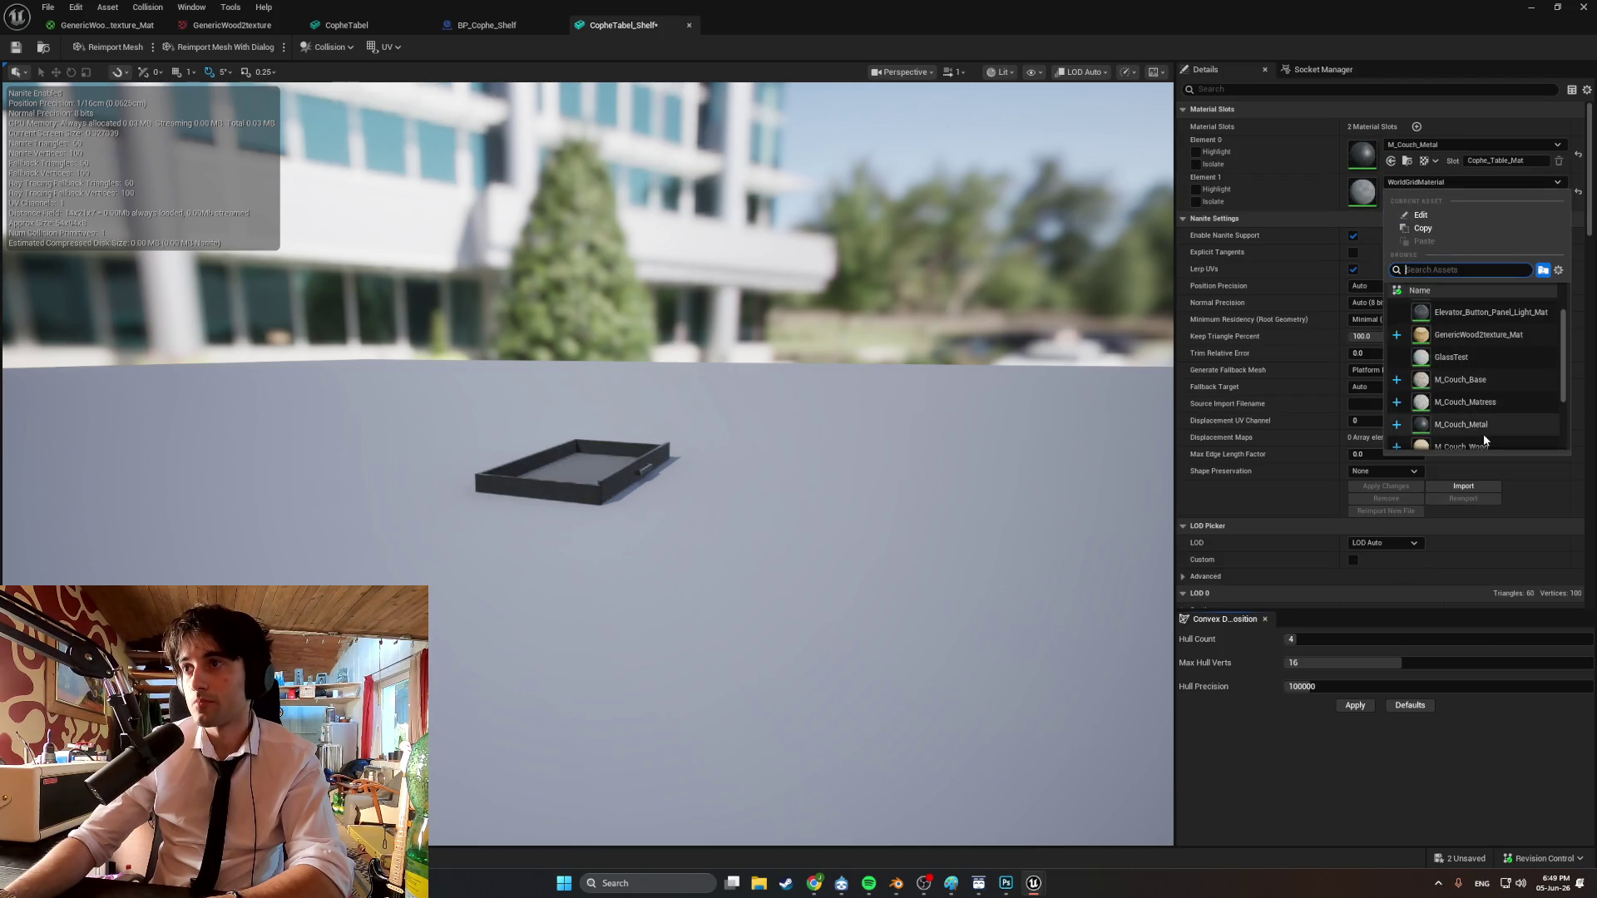
{"action": "left_click", "coordinate": [1484, 431]}
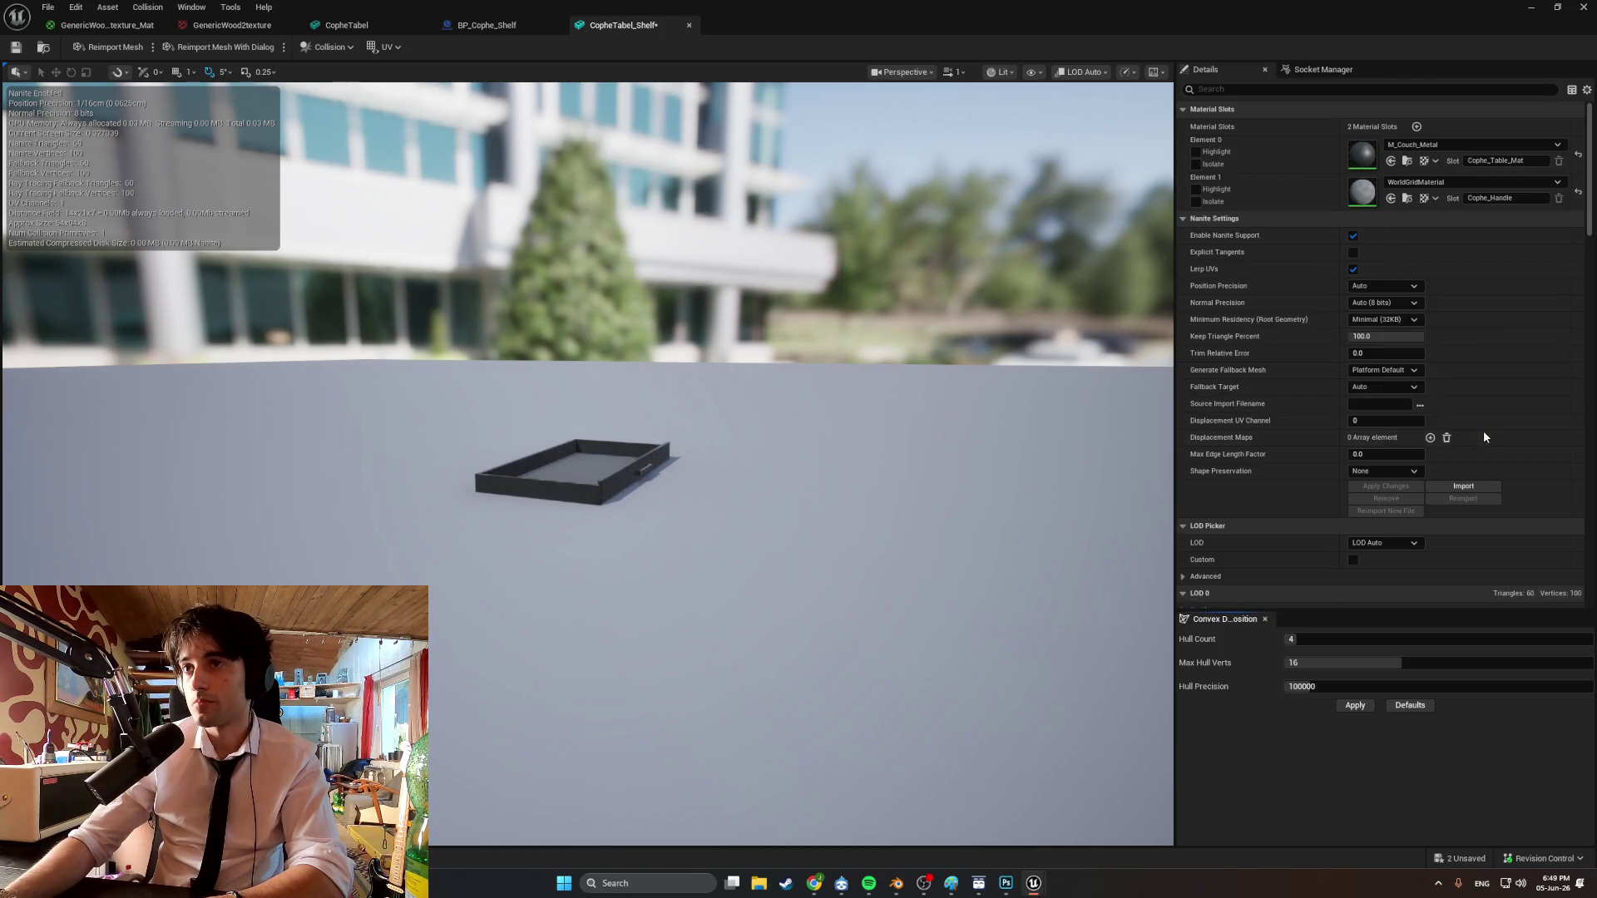
{"action": "left_click", "coordinate": [1449, 143]}
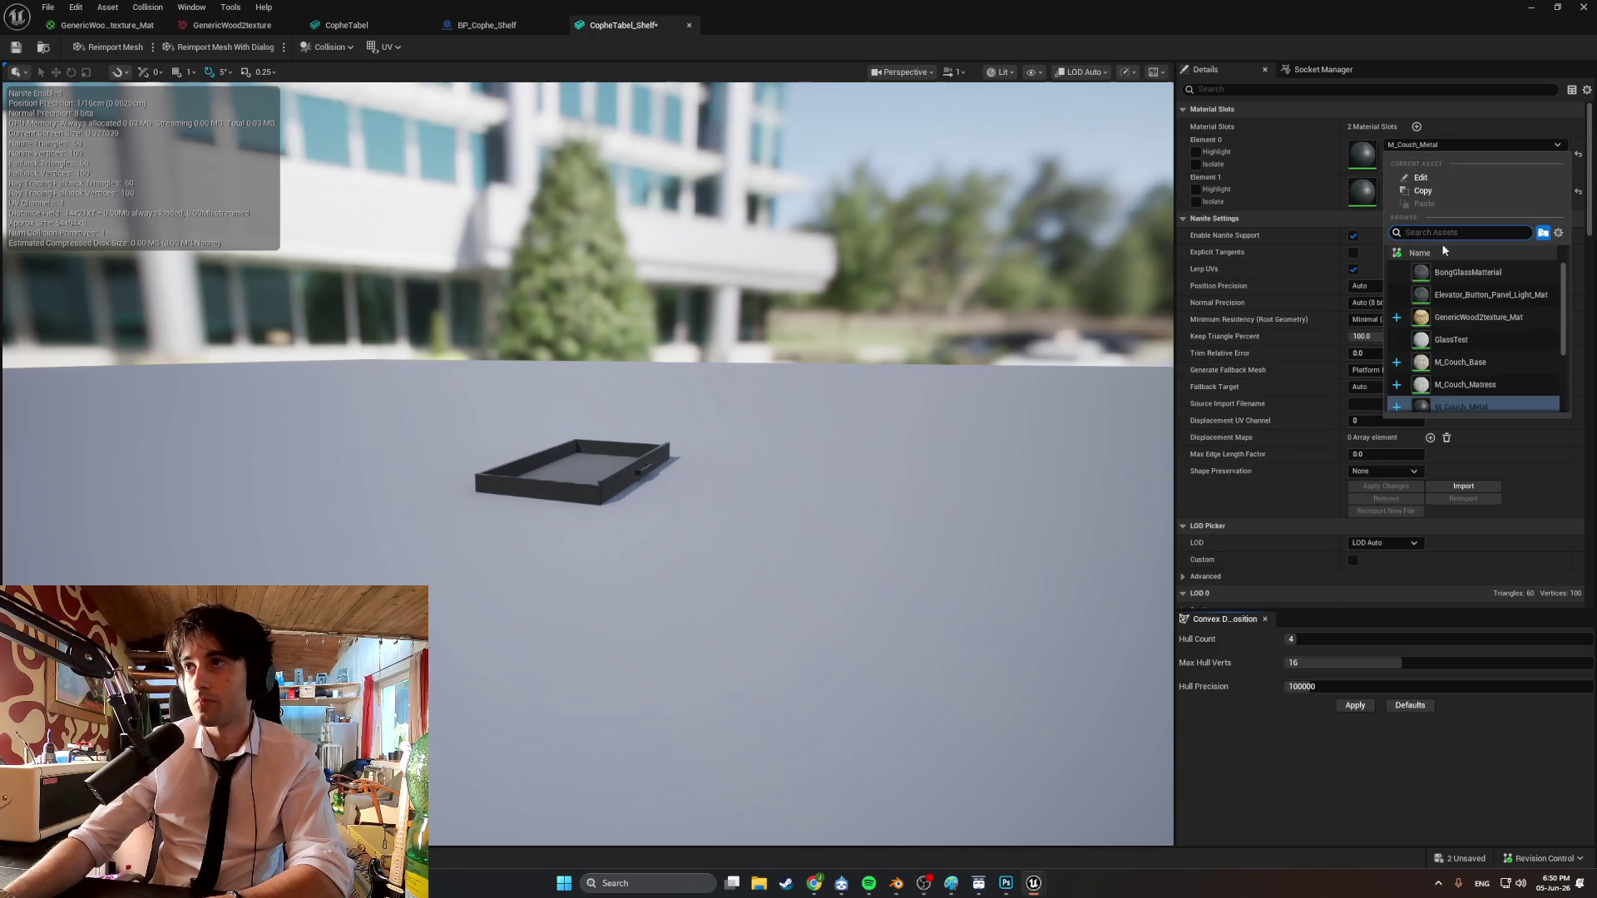
{"action": "left_click", "coordinate": [1460, 320]}
Compare the wooden drawer against the reference coffee table in Blender.
{"action": "left_click_drag", "start_coordinate": [795, 396], "coordinate": [714, 384]}
{"action": "scroll", "coordinate": [699, 416], "scroll_direction": "up", "scroll_amount": 3}
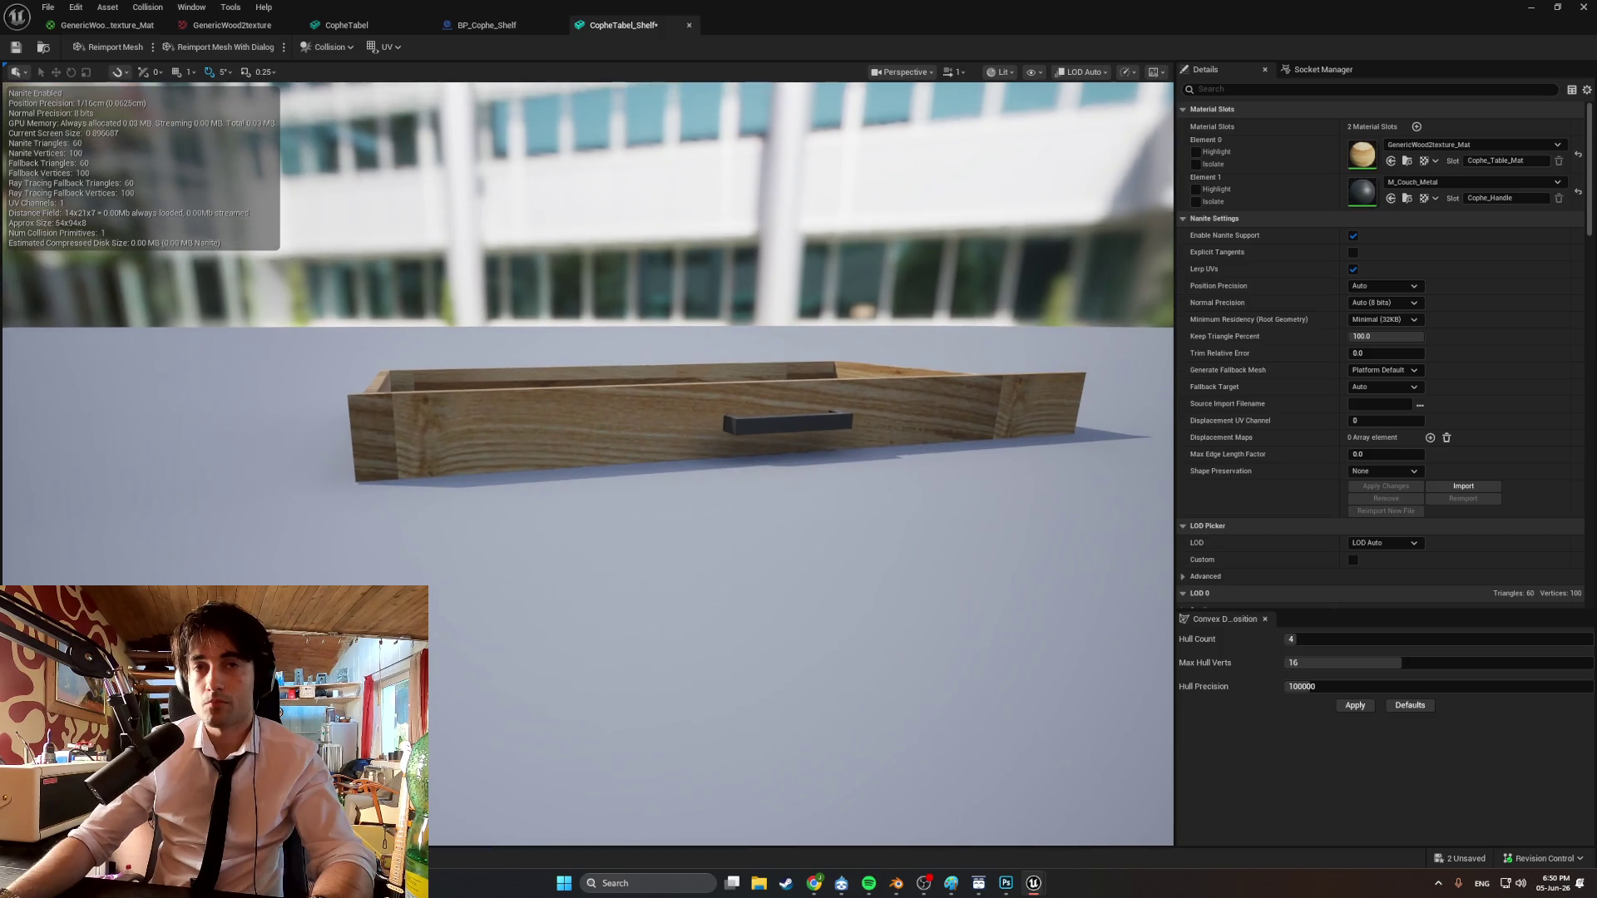
{"action": "left_click", "coordinate": [896, 884]}
{"action": "mouse_move", "coordinate": [825, 756]}
{"action": "middle_mouse_down"}
{"action": "mouse_move", "coordinate": [836, 576]}
{"action": "mouse_move", "coordinate": [853, 578]}
{"action": "middle_mouse_up"}
{"action": "scroll", "coordinate": [852, 574], "scroll_direction": "up", "scroll_amount": 2}
{"action": "left_click", "coordinate": [1031, 883]}
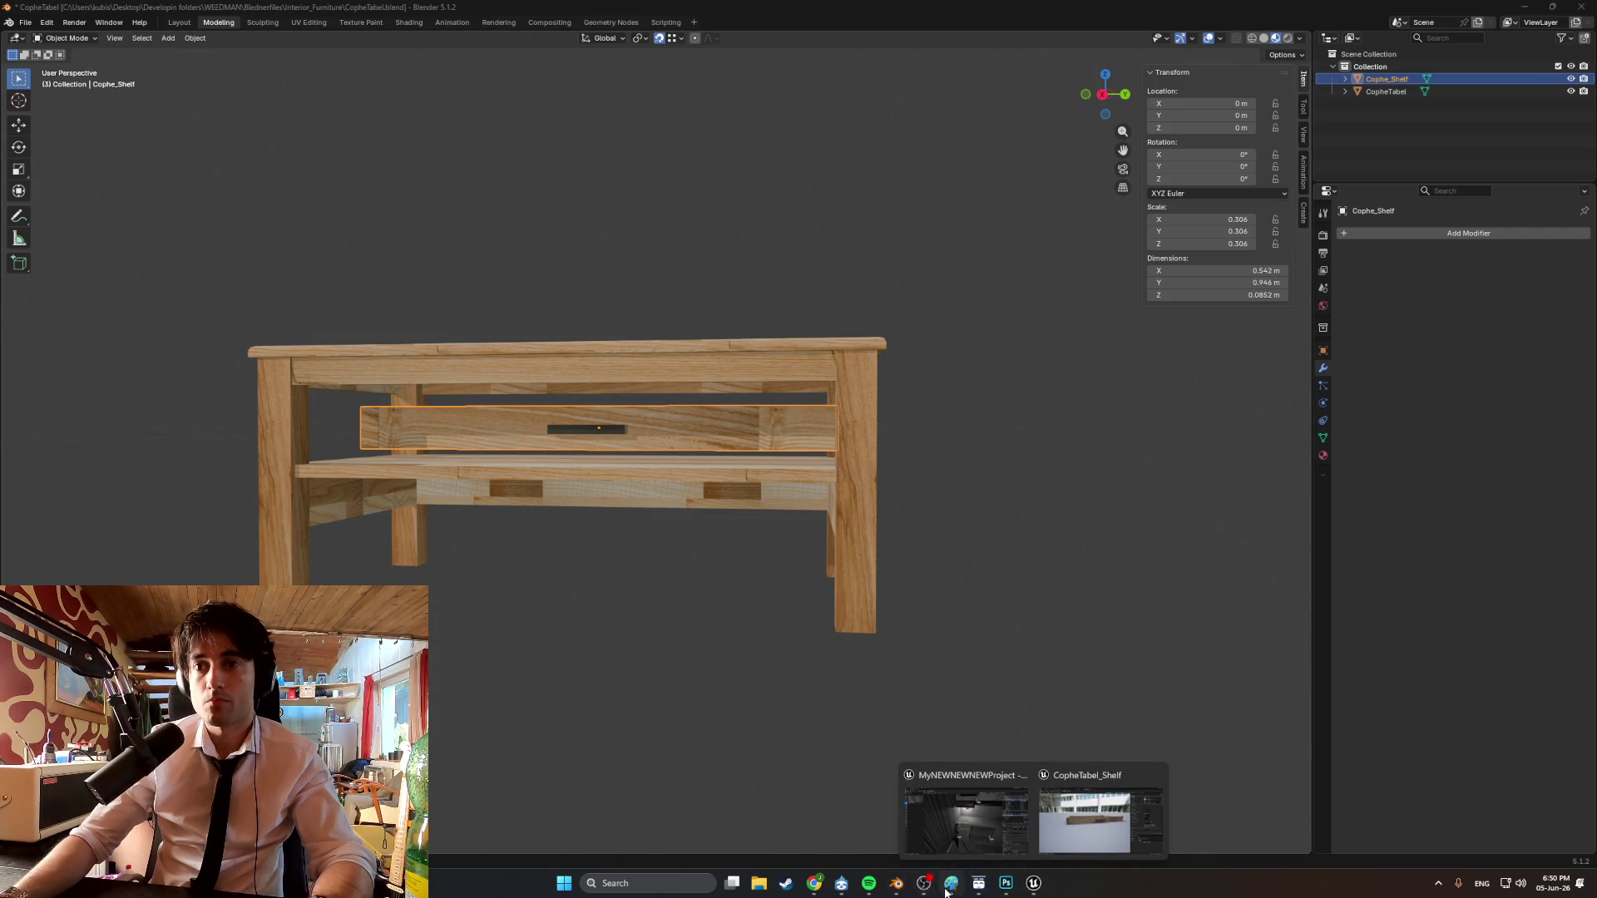
Orbit the drawer preview to check the wood texture from several angles, then return to the level.
{"action": "left_click", "coordinate": [1073, 819]}
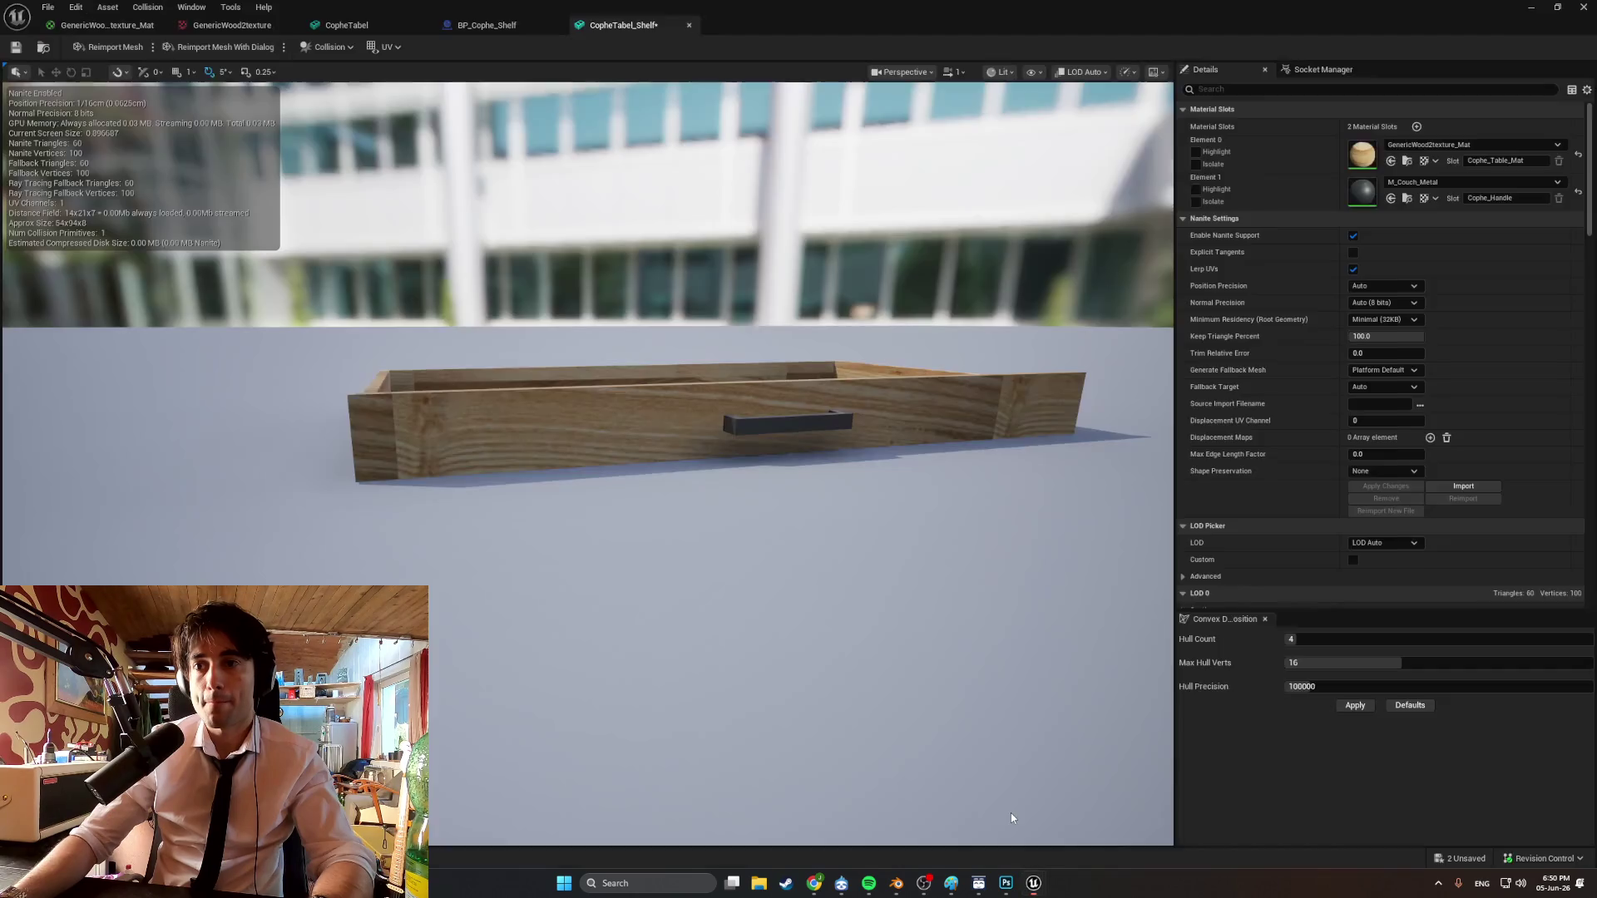
{"action": "mouse_move", "coordinate": [895, 461]}
{"action": "left_mouse_down"}
{"action": "mouse_move", "coordinate": [895, 391]}
{"action": "mouse_move", "coordinate": [905, 474]}
{"action": "mouse_move", "coordinate": [882, 466]}
{"action": "mouse_move", "coordinate": [895, 449]}
{"action": "left_mouse_up"}
{"action": "scroll", "coordinate": [588, 499], "scroll_direction": "up", "scroll_amount": 5}
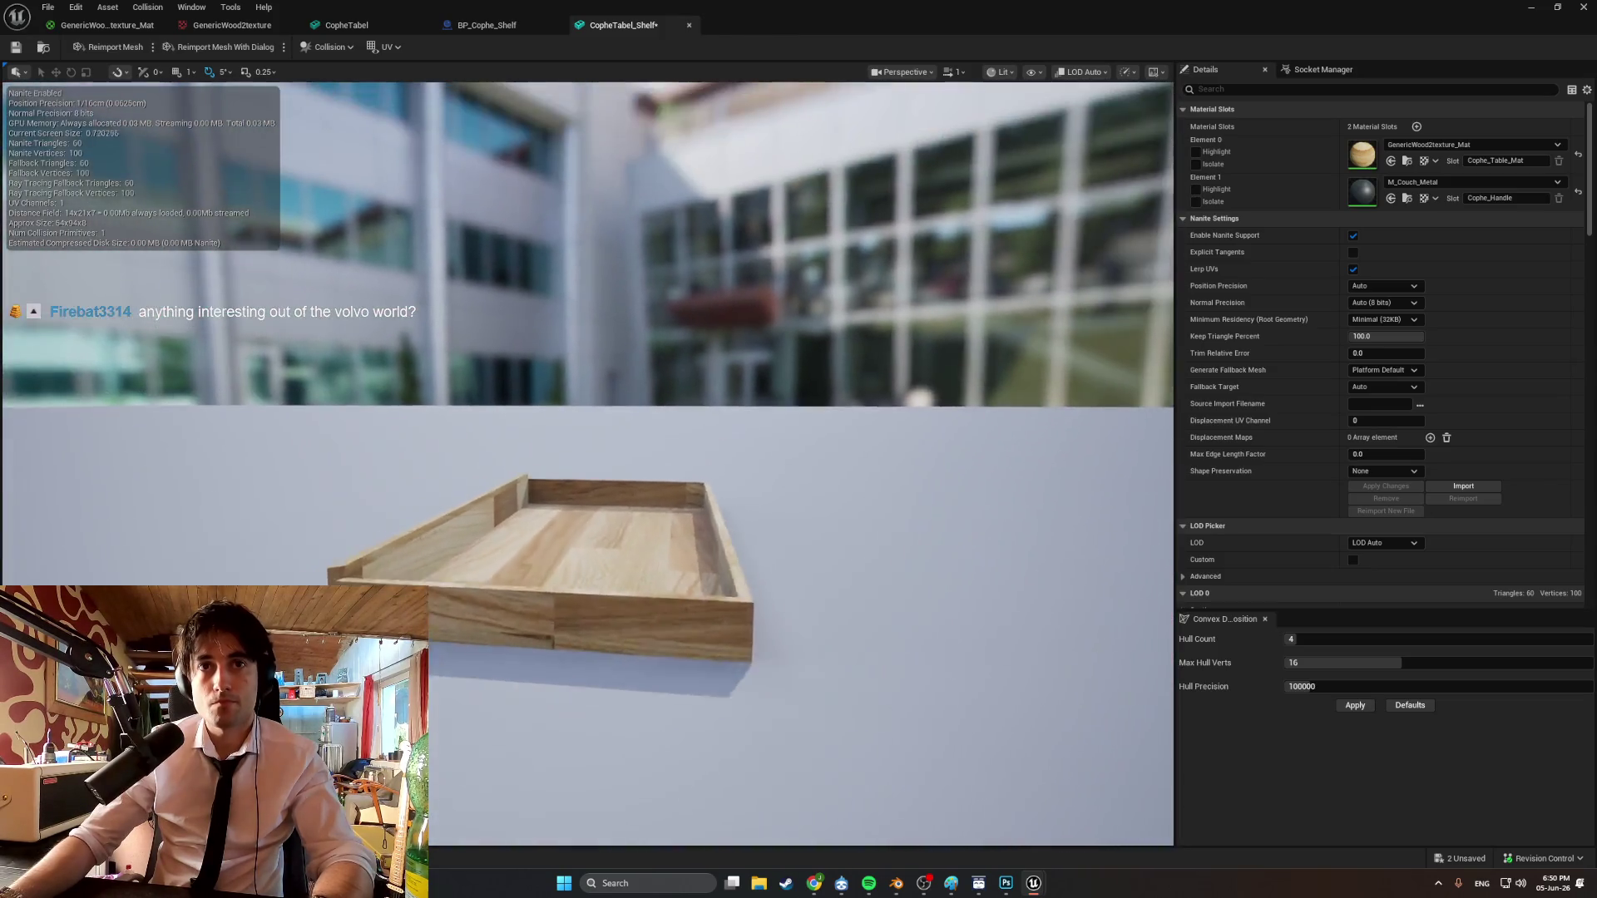
{"action": "mouse_move", "coordinate": [588, 500]}
{"action": "left_mouse_down"}
{"action": "mouse_move", "coordinate": [599, 474]}
{"action": "mouse_move", "coordinate": [633, 533]}
{"action": "left_mouse_up"}
{"action": "left_click_drag", "start_coordinate": [899, 465], "coordinate": [919, 463]}
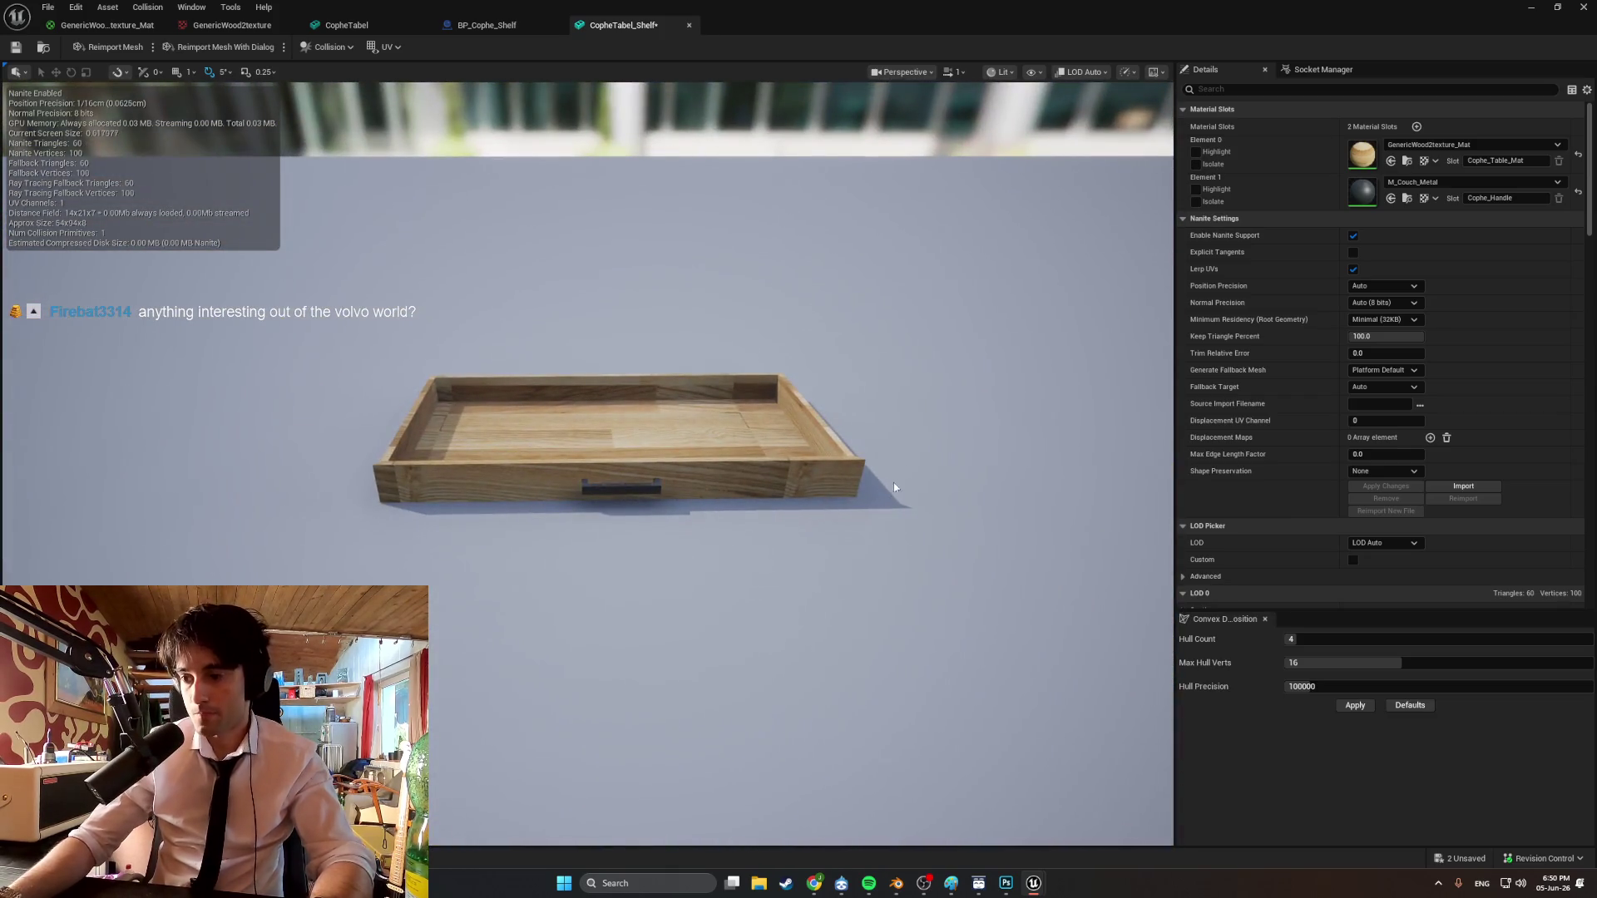
{"action": "left_click_drag", "start_coordinate": [826, 559], "coordinate": [819, 576]}
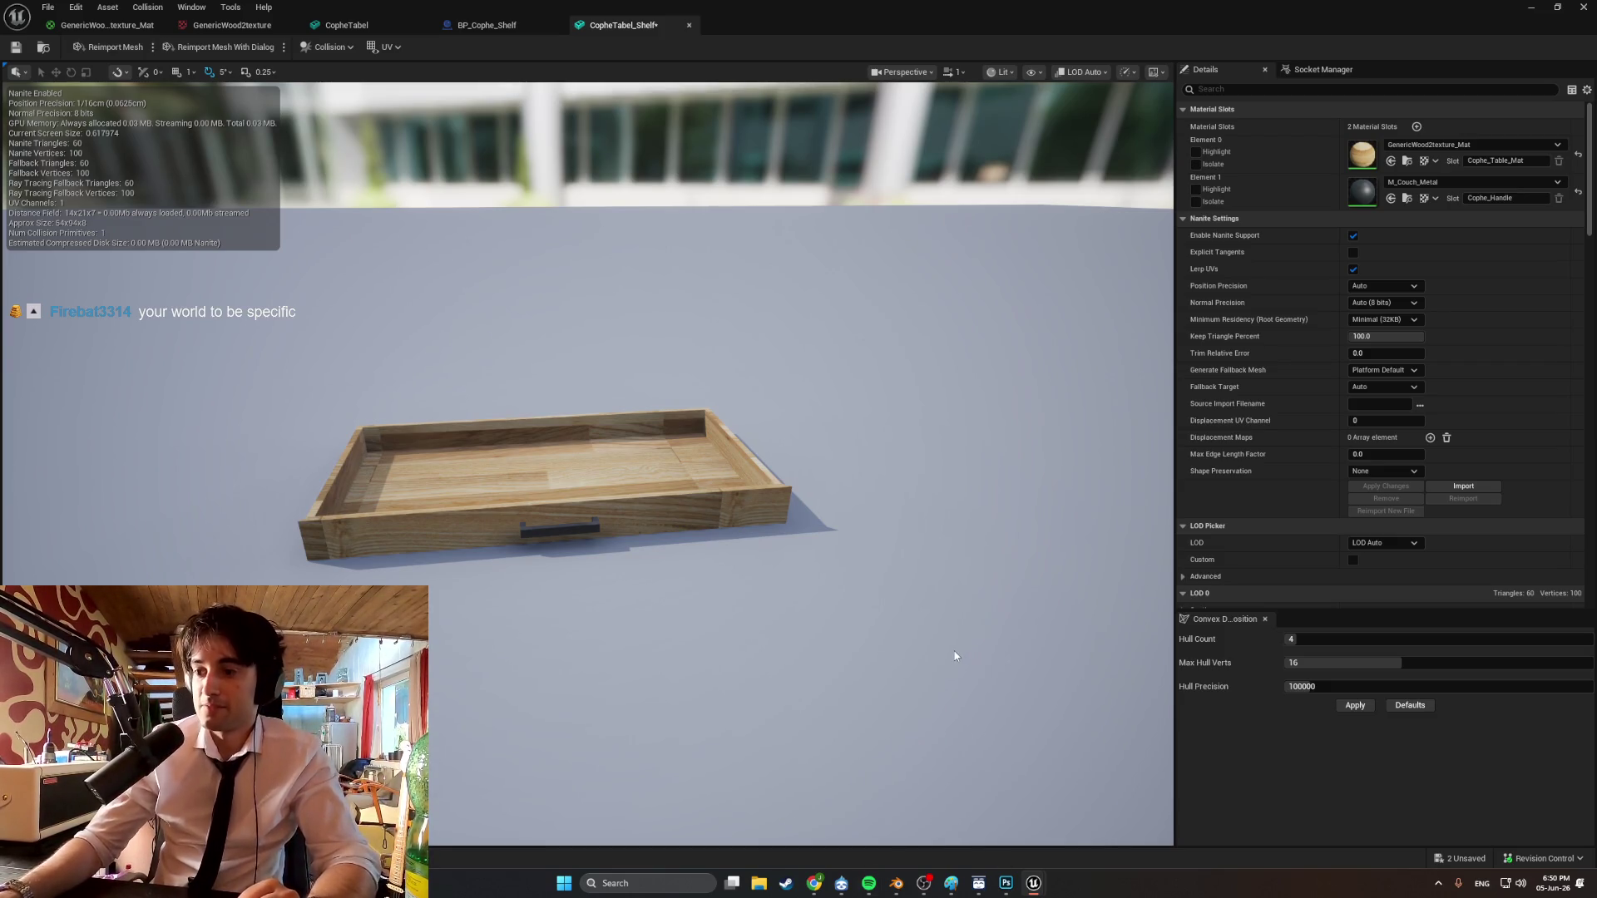
{"action": "mouse_move", "coordinate": [760, 590]}
{"action": "left_mouse_down"}
{"action": "mouse_move", "coordinate": [724, 574]}
{"action": "mouse_move", "coordinate": [770, 566]}
{"action": "mouse_move", "coordinate": [762, 533]}
{"action": "mouse_move", "coordinate": [761, 558]}
{"action": "mouse_move", "coordinate": [791, 553]}
{"action": "mouse_move", "coordinate": [480, 248]}
{"action": "left_mouse_up"}
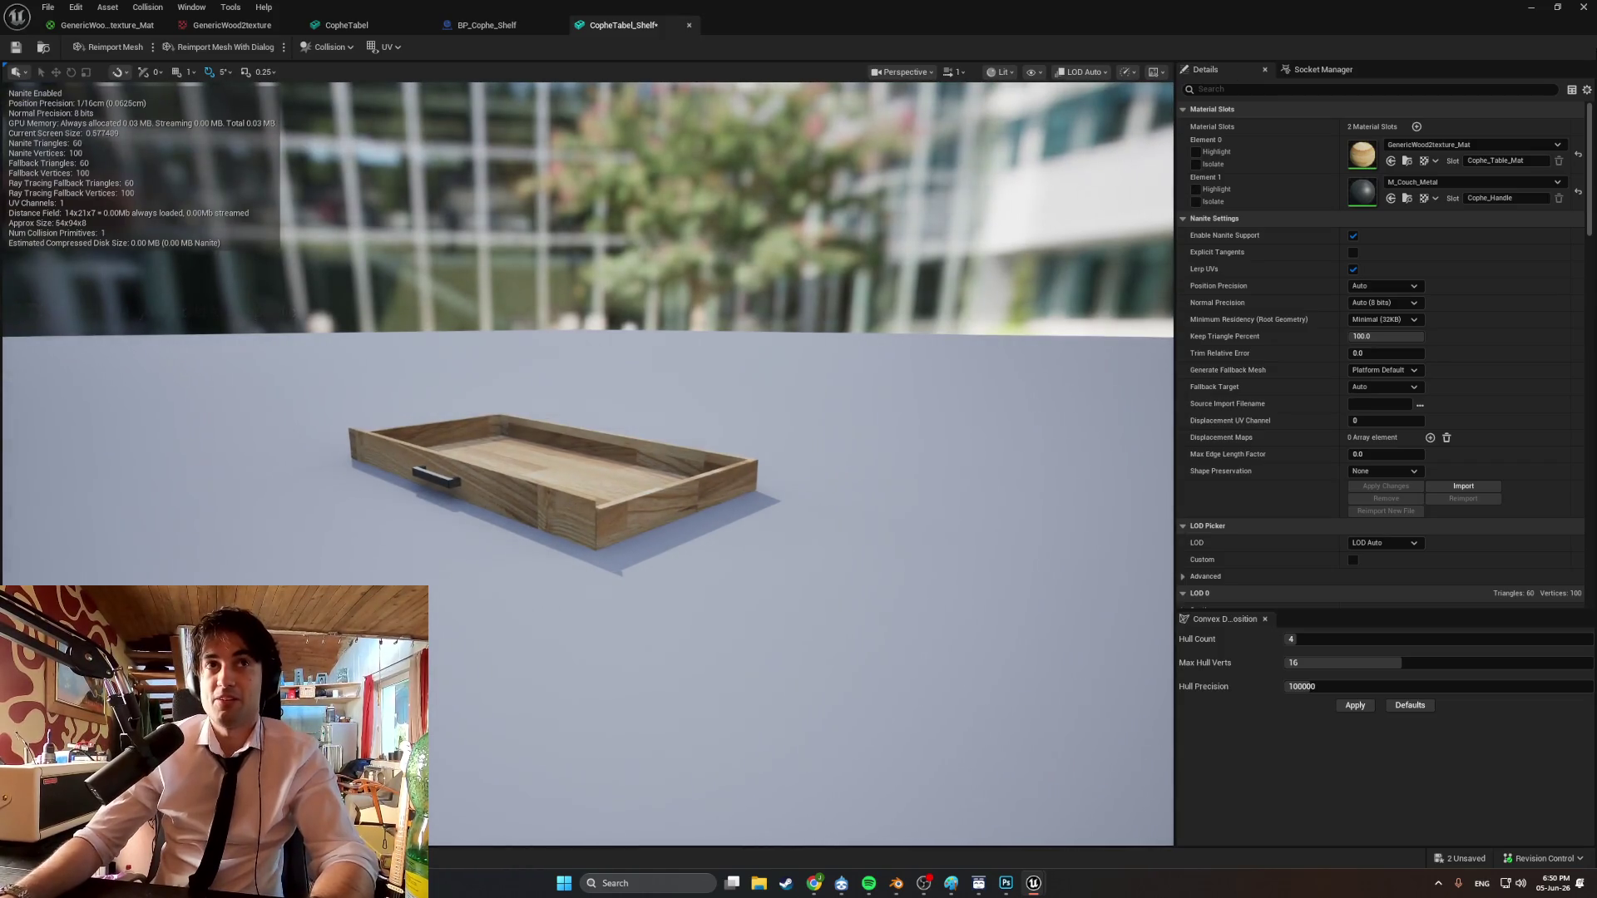
{"action": "left_click", "coordinate": [1531, 7]}
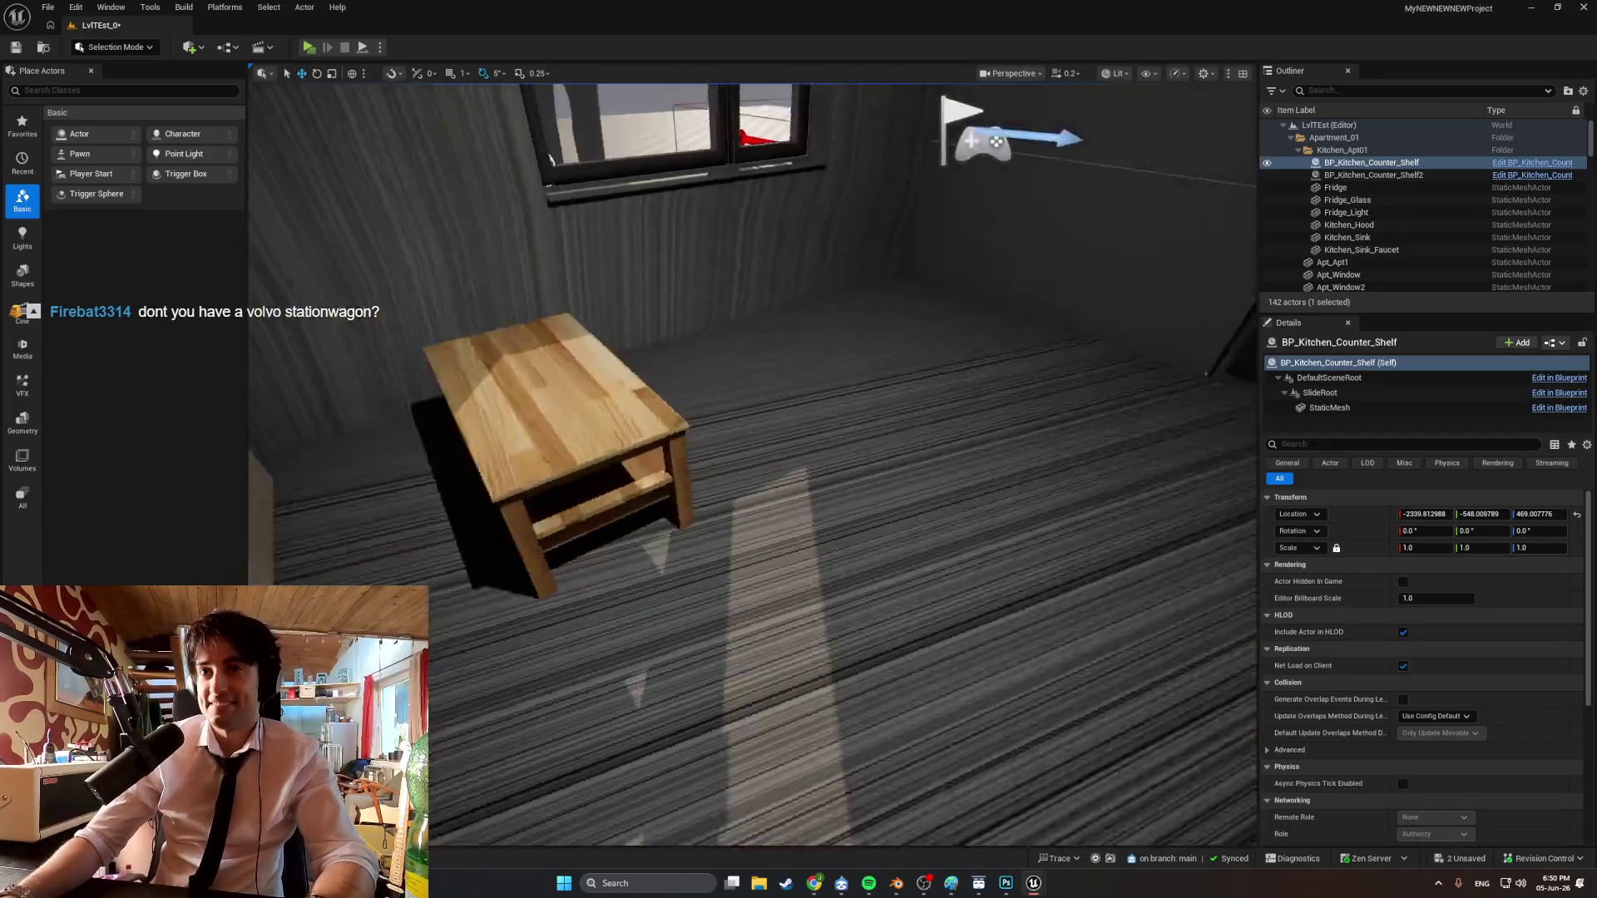
Fly the level camera around the coffee table toward the kitchen cabinets, then return to BP_Cophe_Shelf.
{"action": "right_click_drag", "start_coordinate": [753, 529], "coordinate": [753, 529]}
{"action": "key", "text": "ctrl+space"}
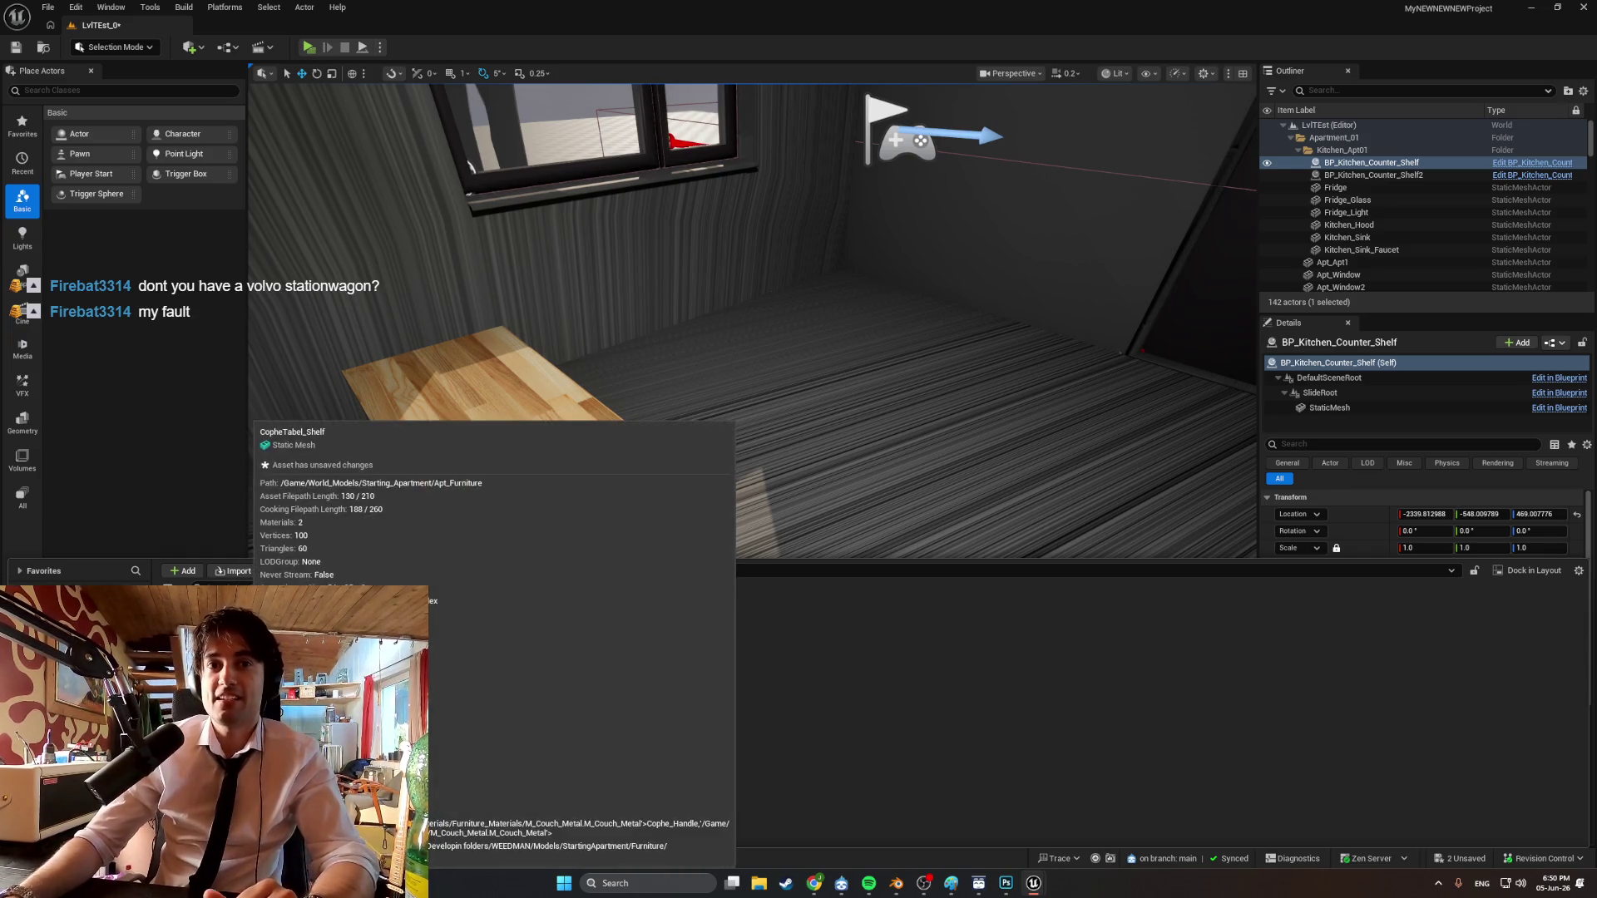
{"action": "mouse_move", "coordinate": [516, 499]}
{"action": "right_mouse_down"}
{"action": "mouse_move", "coordinate": [616, 470]}
{"action": "mouse_move", "coordinate": [749, 470]}
{"action": "mouse_move", "coordinate": [842, 403]}
{"action": "right_mouse_up"}
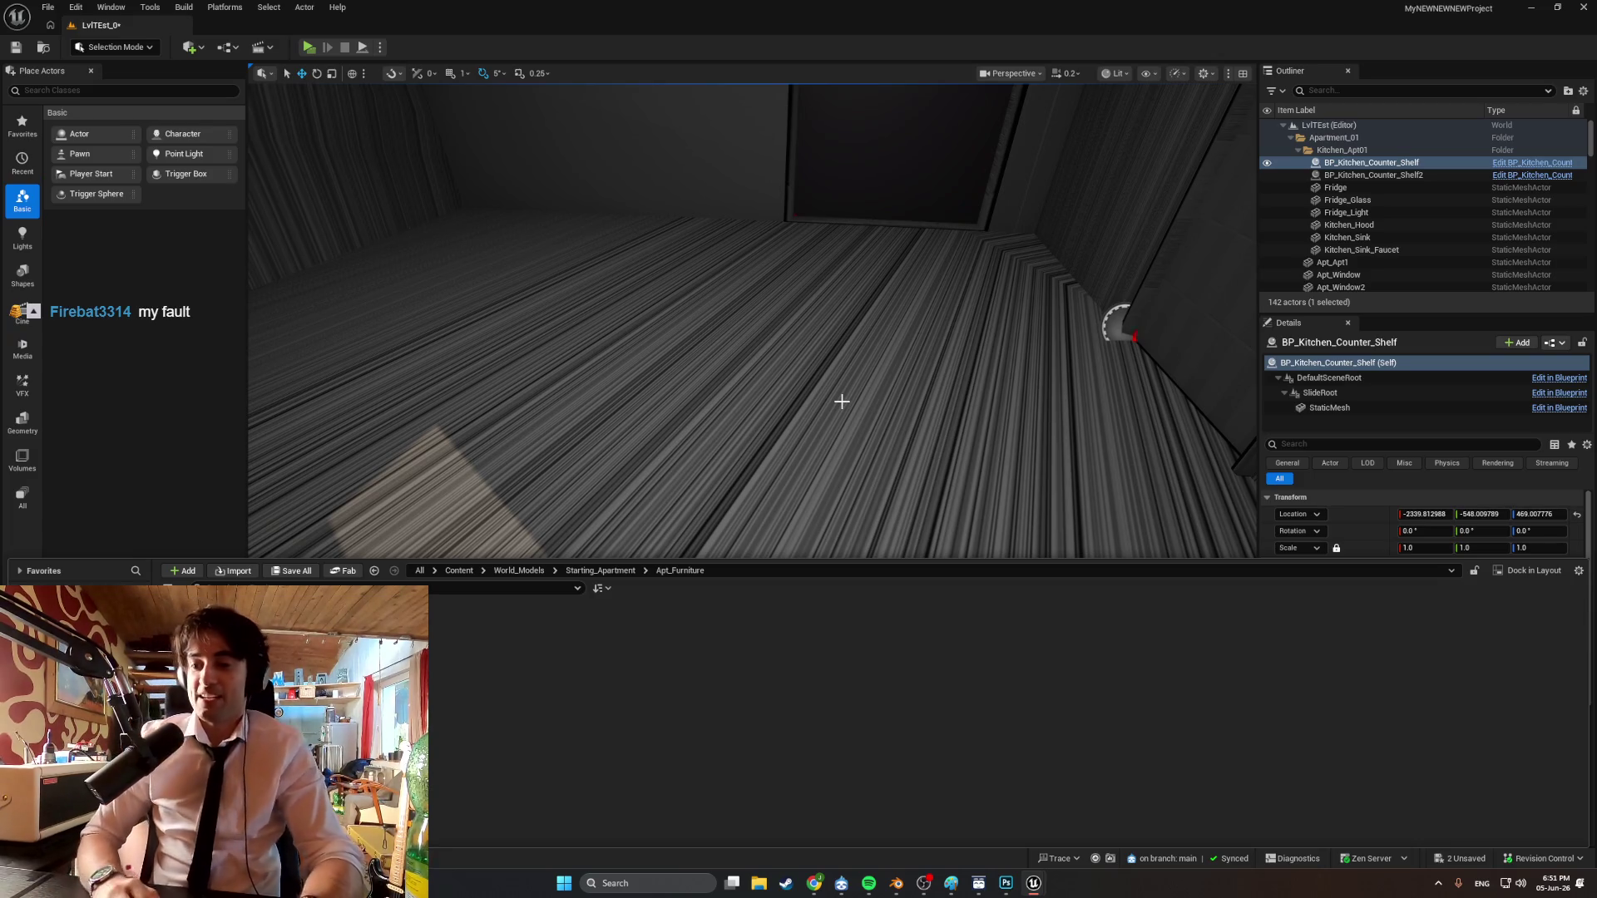
{"action": "mouse_move", "coordinate": [842, 402]}
{"action": "right_mouse_down"}
{"action": "mouse_move", "coordinate": [766, 358]}
{"action": "mouse_move", "coordinate": [898, 374]}
{"action": "mouse_move", "coordinate": [1135, 334]}
{"action": "right_mouse_up"}
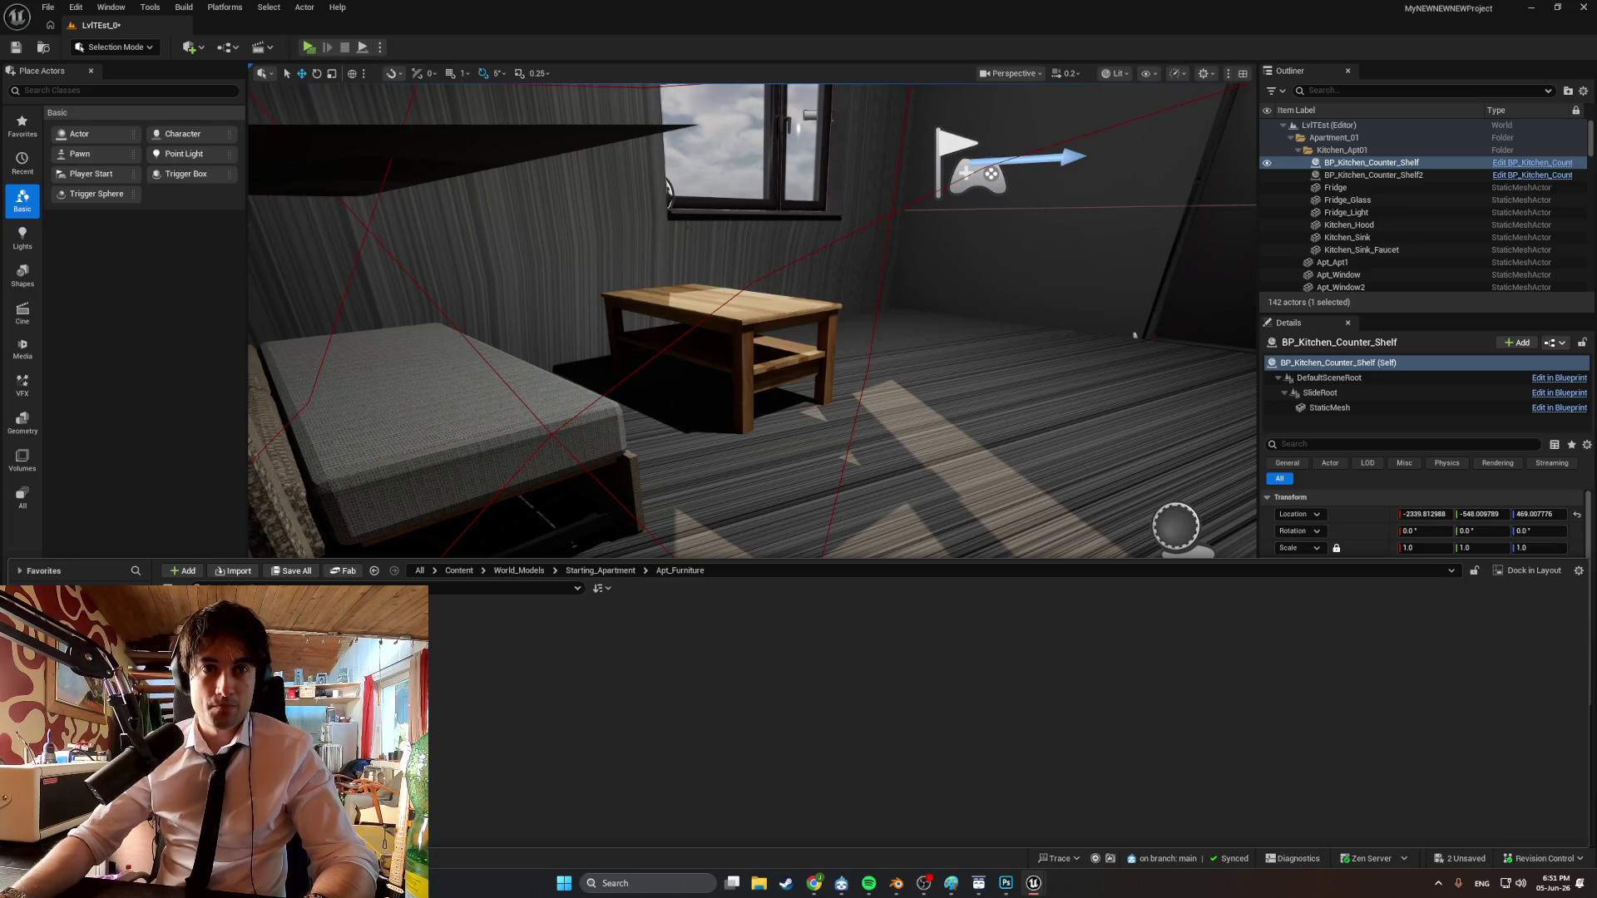
{"action": "key", "text": "alt+Tab"}
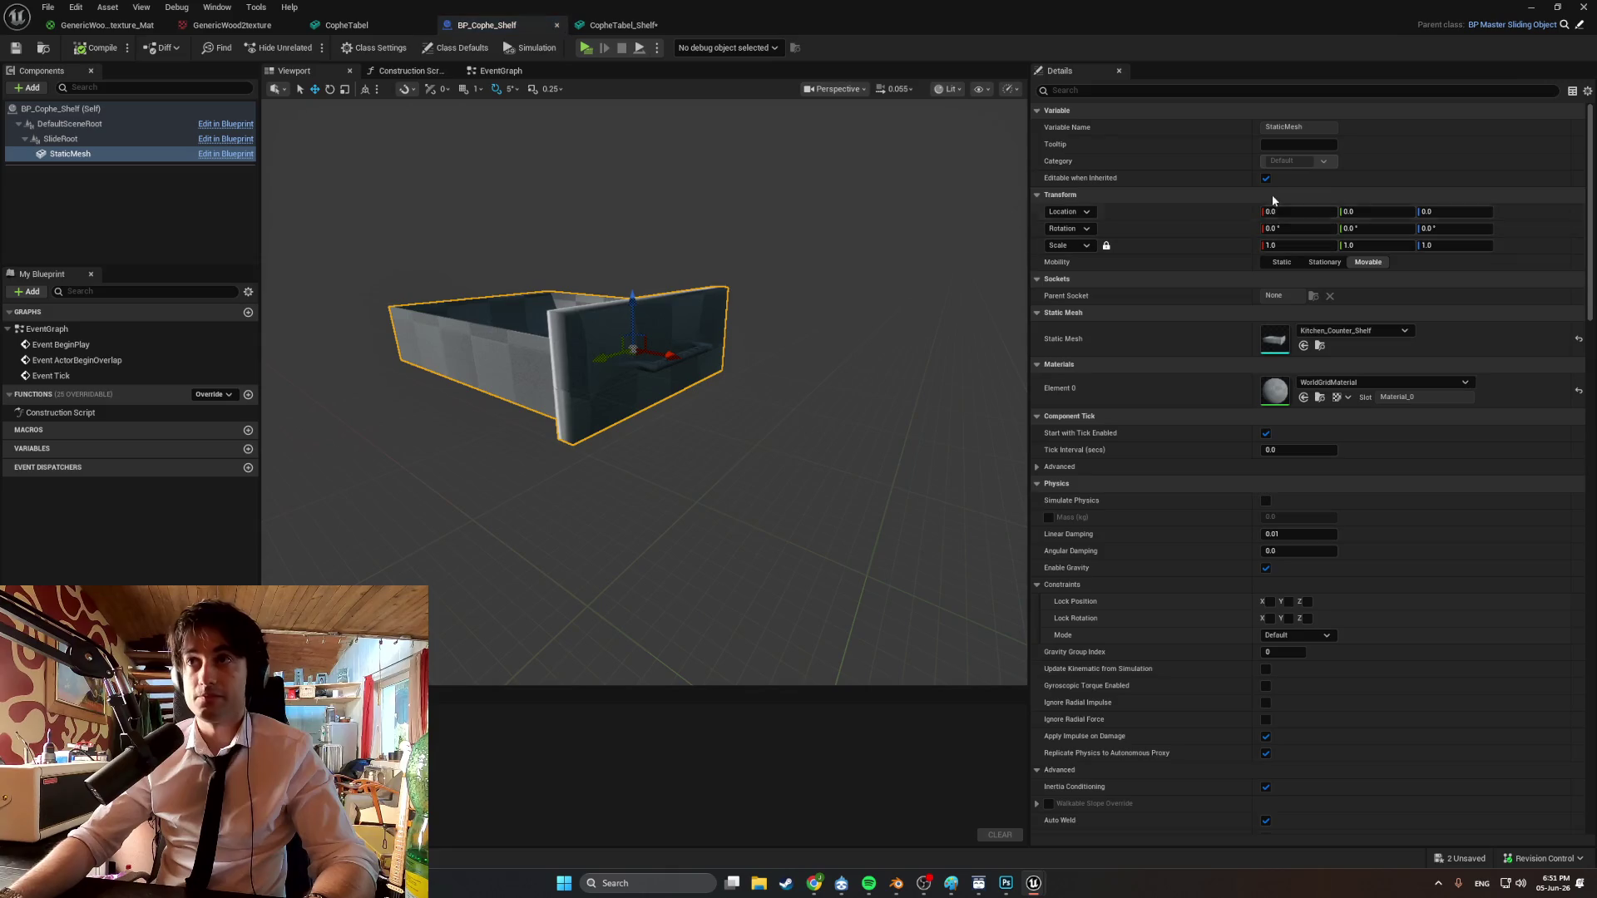
Swap the StaticMesh to CopheTabel_Shelf, compile BP_Cophe_Shelf, and return to the level view.
{"action": "left_click", "coordinate": [1353, 330]}
{"action": "scroll", "coordinate": [1373, 526], "scroll_direction": "down", "scroll_amount": 10}
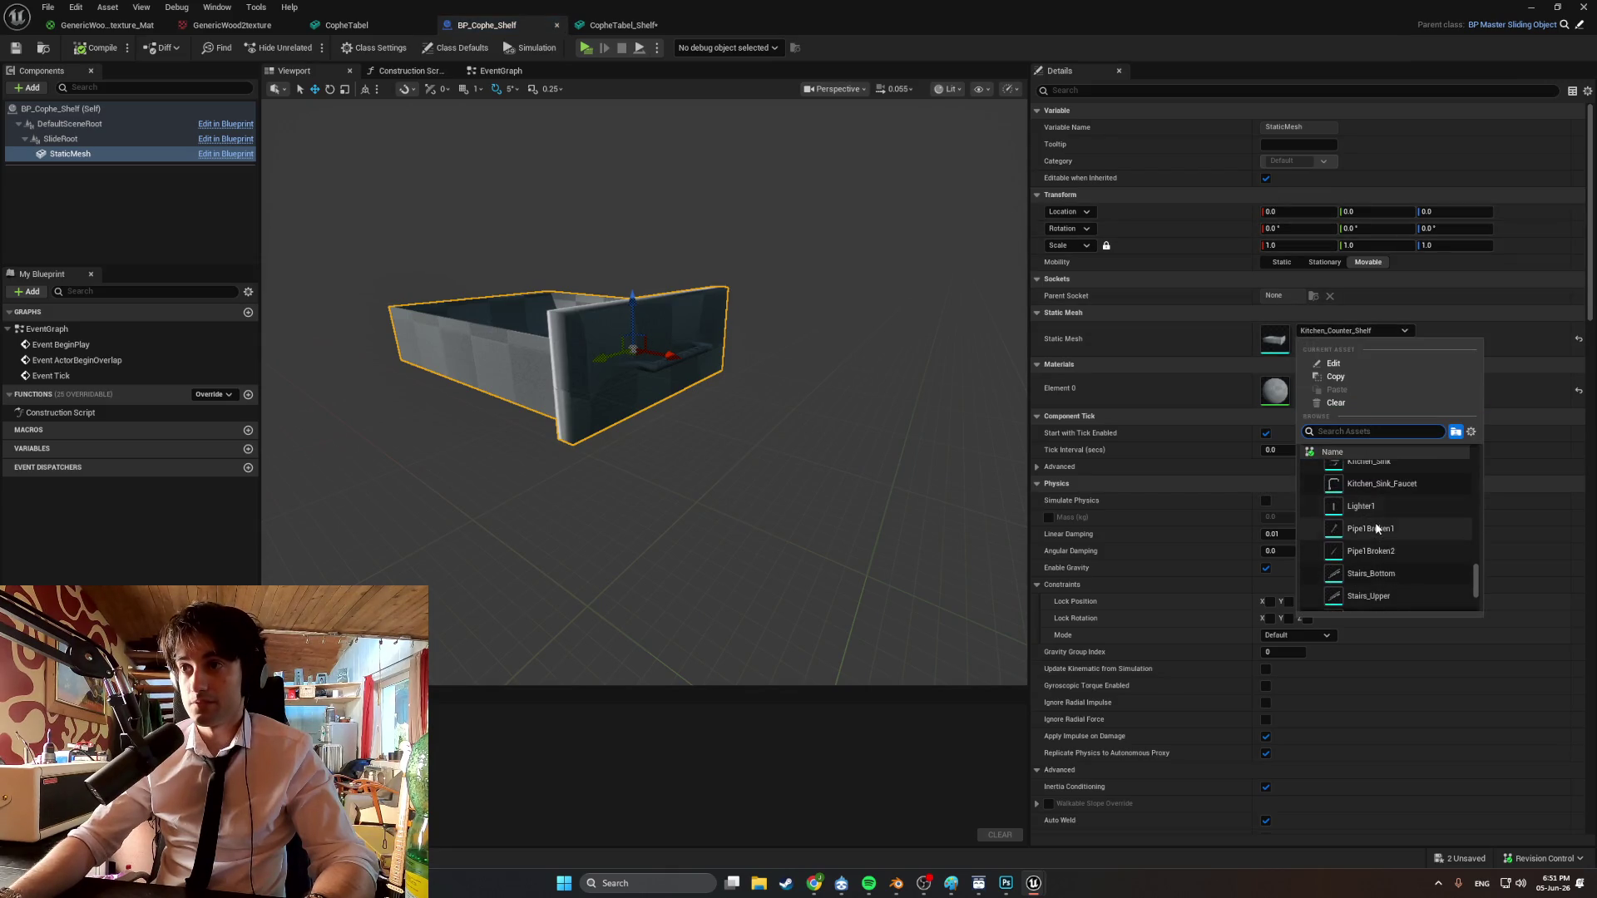
{"action": "scroll", "coordinate": [1365, 534], "scroll_direction": "up", "scroll_amount": 10}
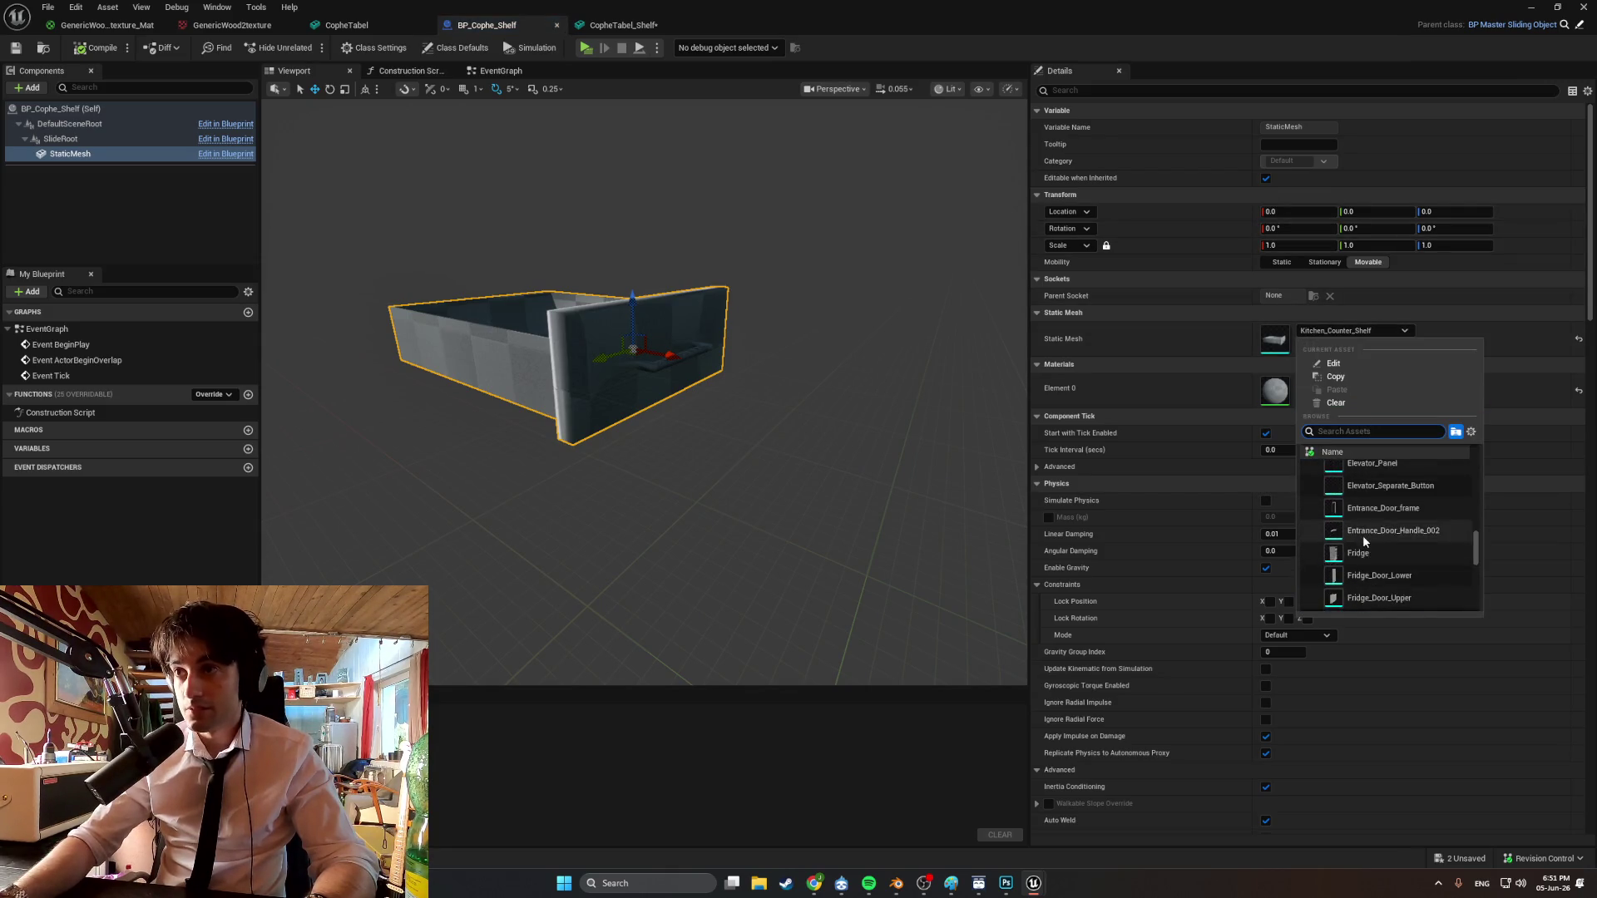
{"action": "scroll", "coordinate": [1365, 532], "scroll_direction": "up", "scroll_amount": 1}
{"action": "left_click", "coordinate": [1378, 522]}
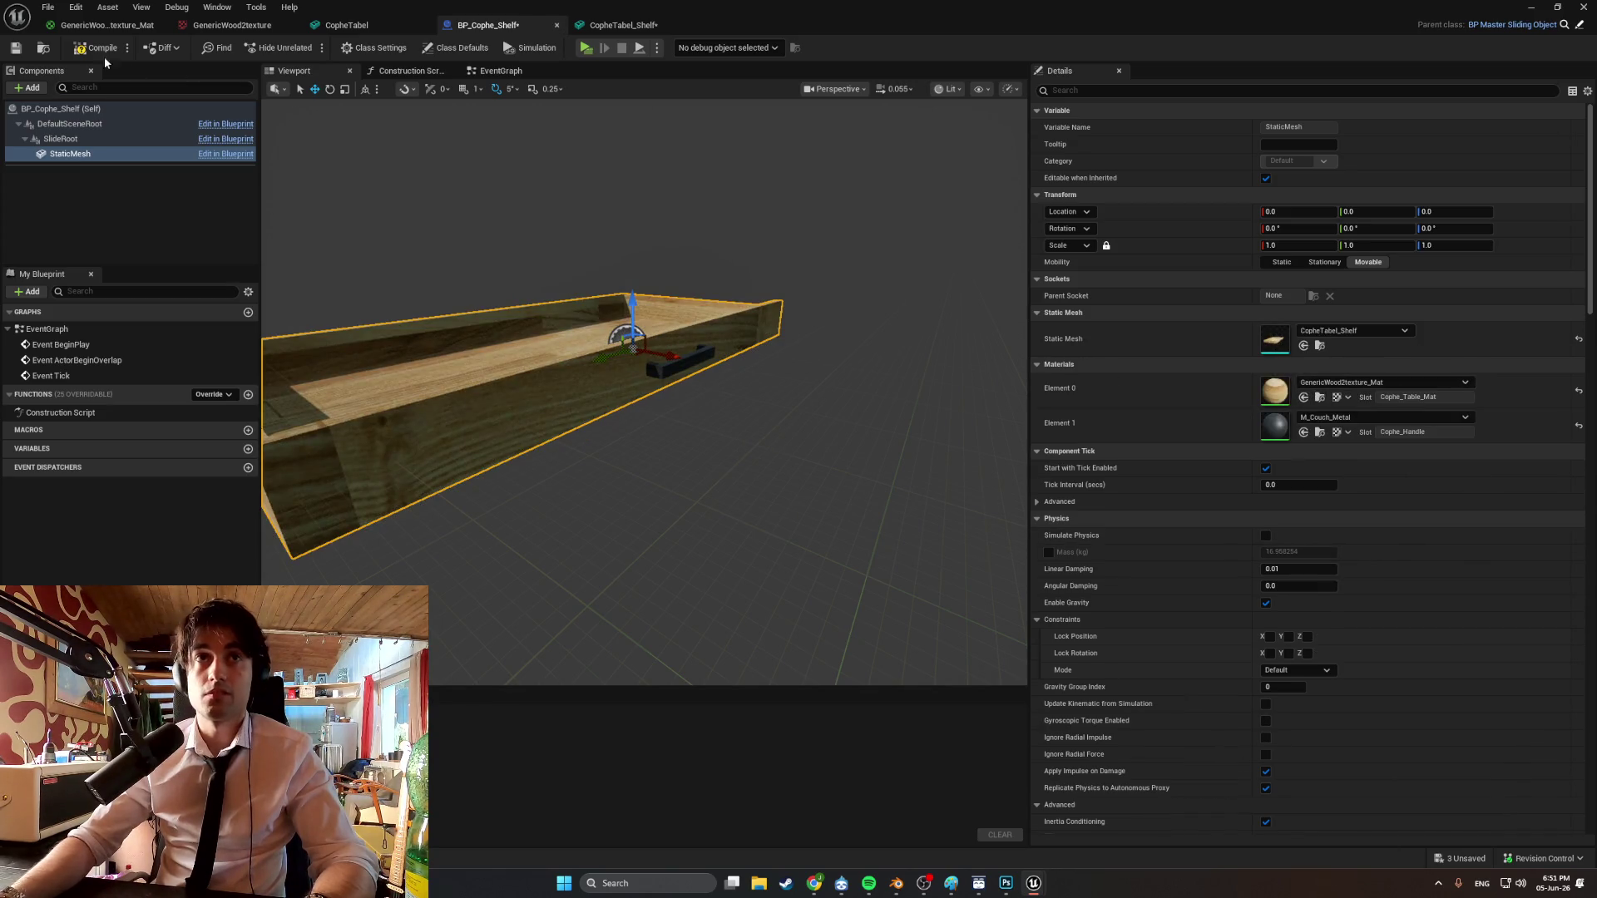
{"action": "left_click", "coordinate": [79, 50]}
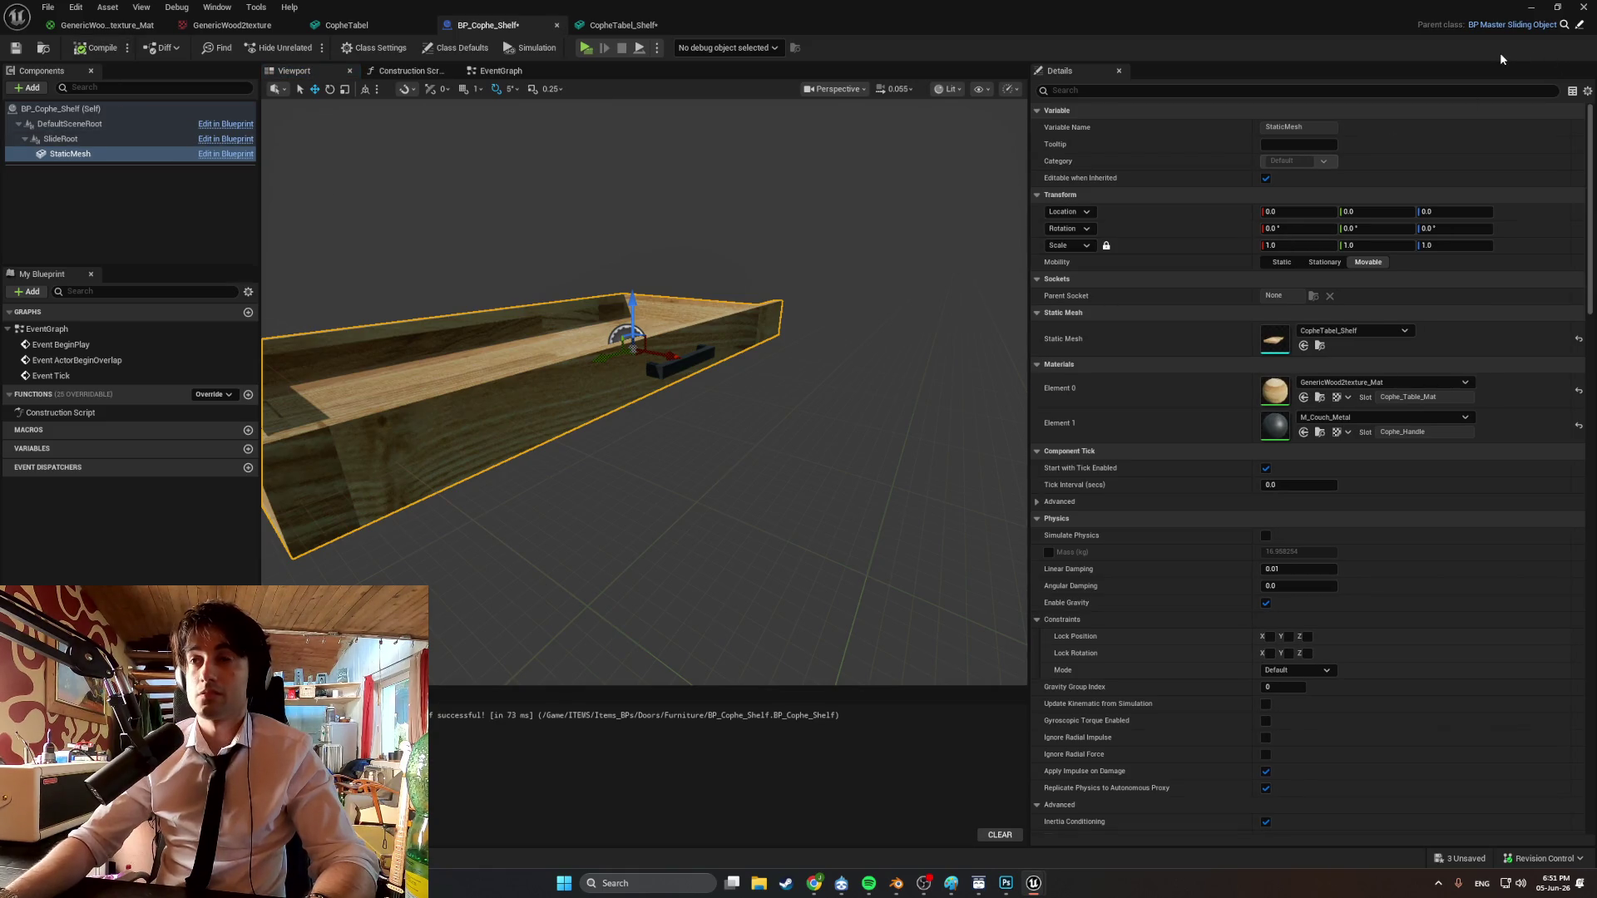
{"action": "left_click", "coordinate": [1530, 7]}
{"action": "mouse_move", "coordinate": [1126, 284]}
{"action": "right_mouse_down"}
{"action": "mouse_move", "coordinate": [956, 291]}
{"action": "mouse_move", "coordinate": [956, 499]}
{"action": "right_mouse_up"}
{"action": "mouse_move", "coordinate": [709, 431]}
{"action": "right_mouse_down"}
{"action": "mouse_move", "coordinate": [749, 358]}
{"action": "mouse_move", "coordinate": [710, 431]}
{"action": "right_mouse_up"}
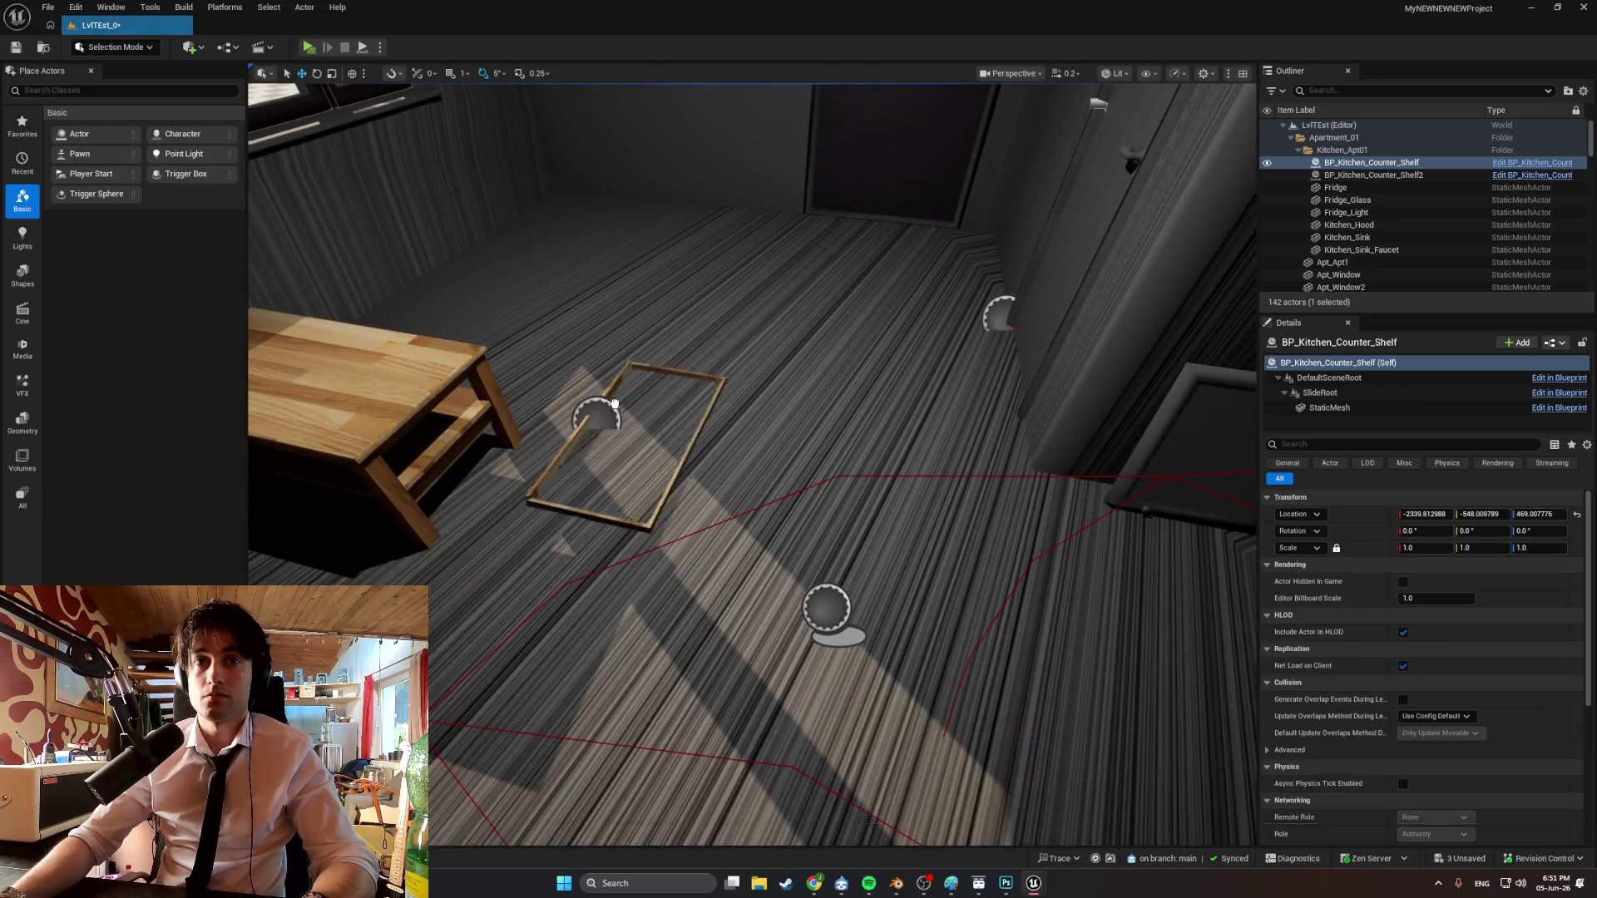
Drop BP_Cophe_Shelf onto the floor beside the table and play-test it in a Standalone preview.
{"action": "mouse_move", "coordinate": [696, 435]}
{"action": "left_mouse_down"}
{"action": "mouse_move", "coordinate": [695, 381]}
{"action": "mouse_move", "coordinate": [758, 359]}
{"action": "left_mouse_up"}
{"action": "left_click_drag", "start_coordinate": [653, 358], "coordinate": [758, 362]}
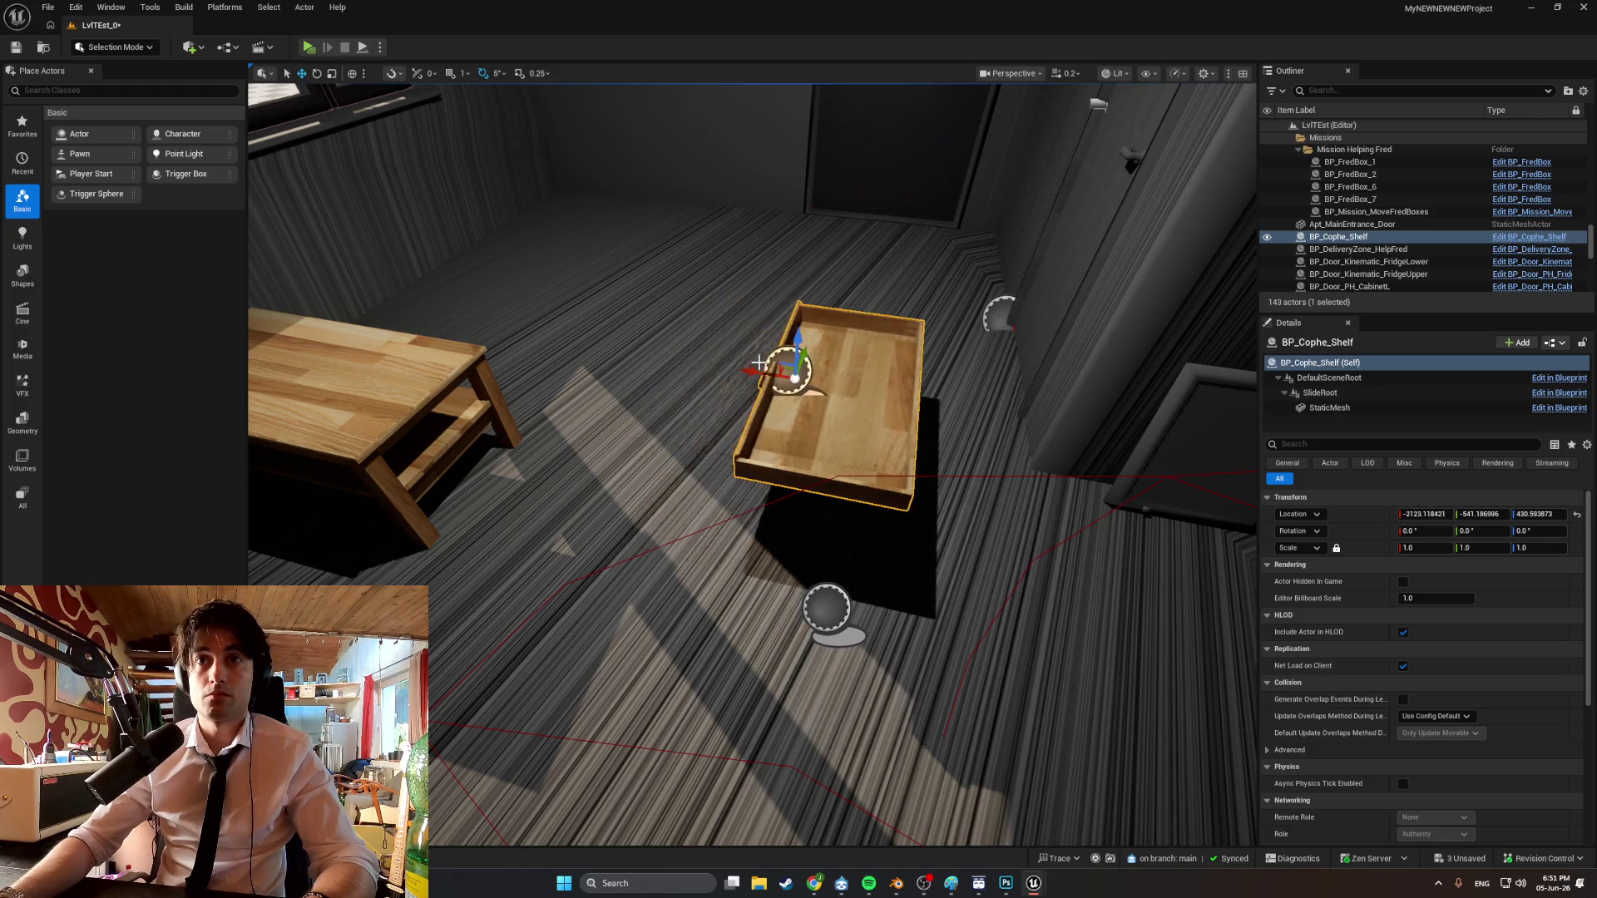
{"action": "key", "text": "alt+p"}
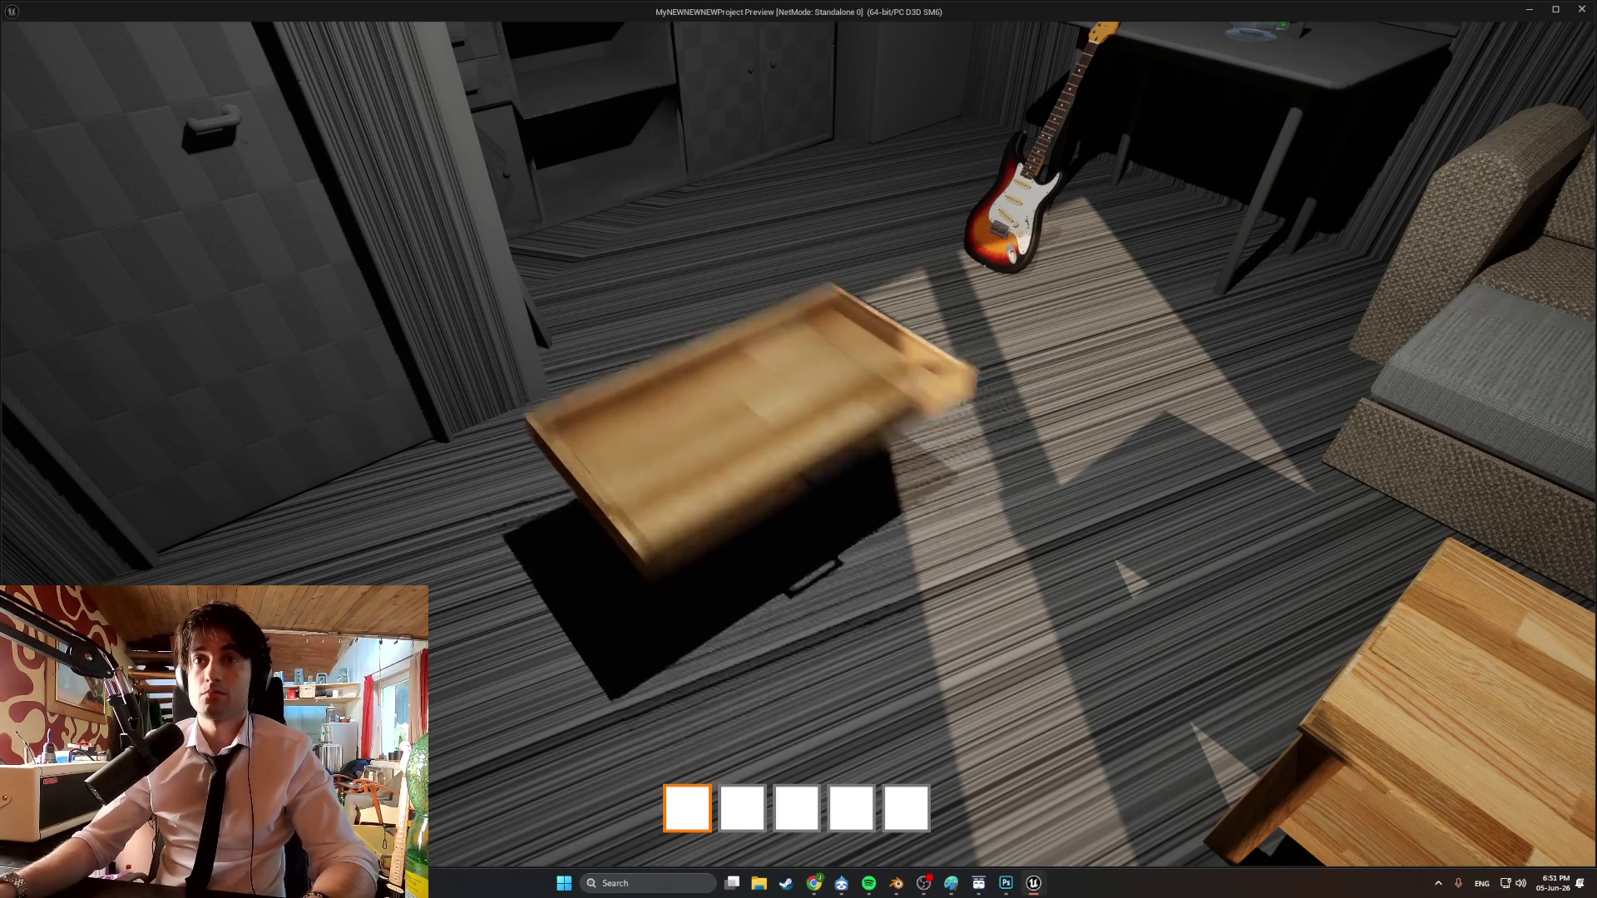
{"action": "key", "text": "s"}
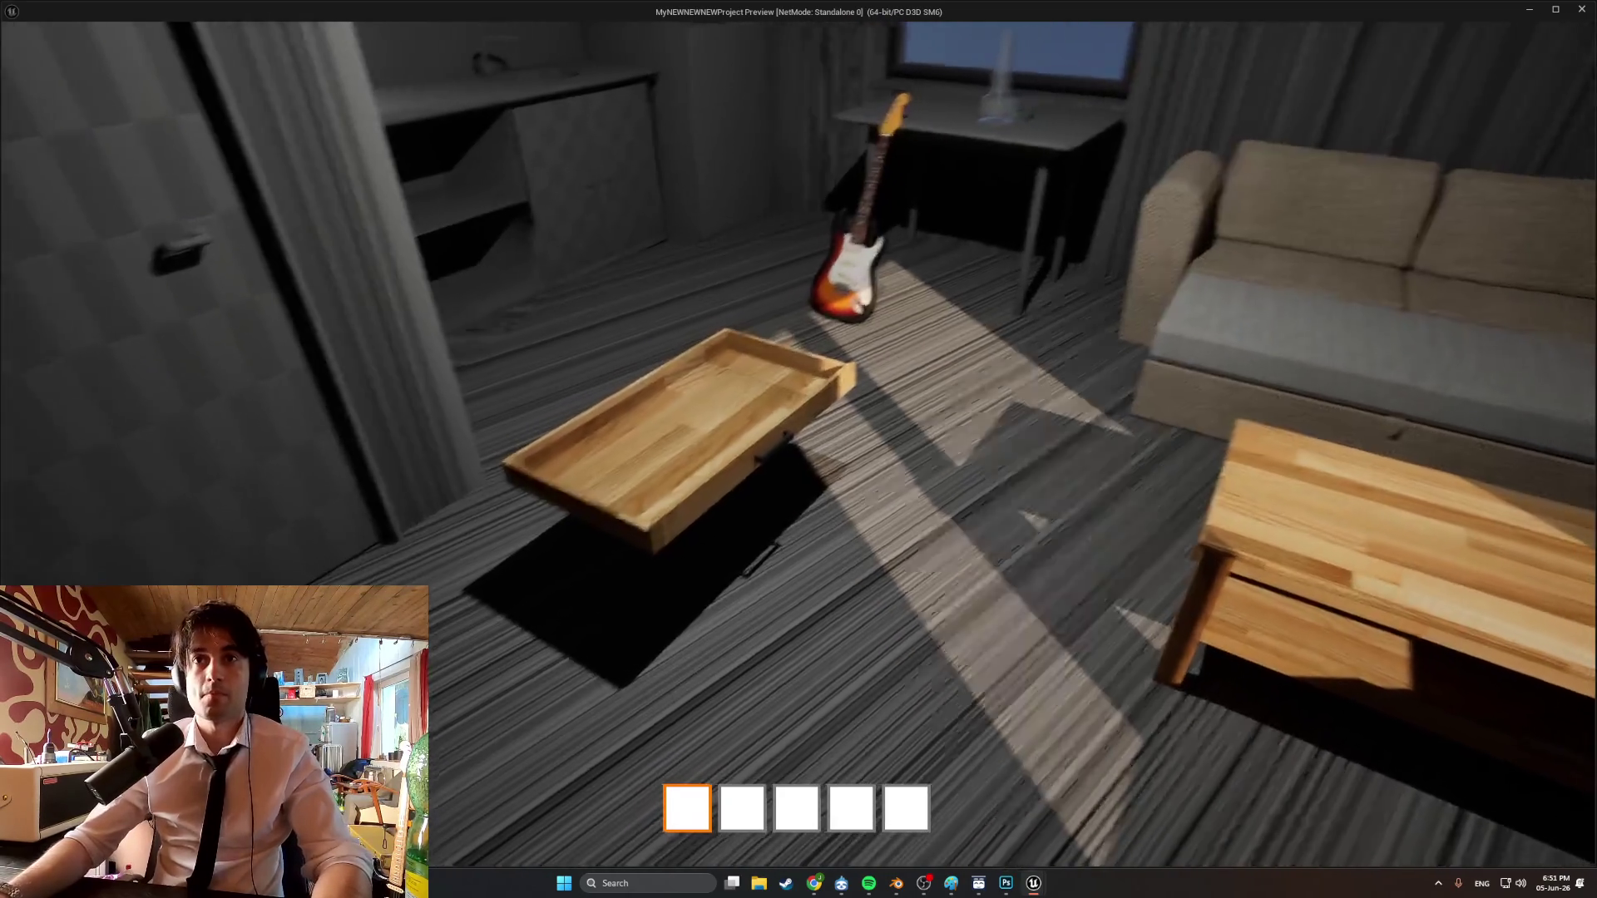
{"action": "key", "text": "Escape"}
{"action": "mouse_move", "coordinate": [753, 465]}
{"action": "right_mouse_down"}
{"action": "mouse_move", "coordinate": [753, 499]}
{"action": "mouse_move", "coordinate": [732, 482]}
{"action": "right_mouse_up"}
{"action": "right_click_drag", "start_coordinate": [907, 470], "coordinate": [886, 470]}
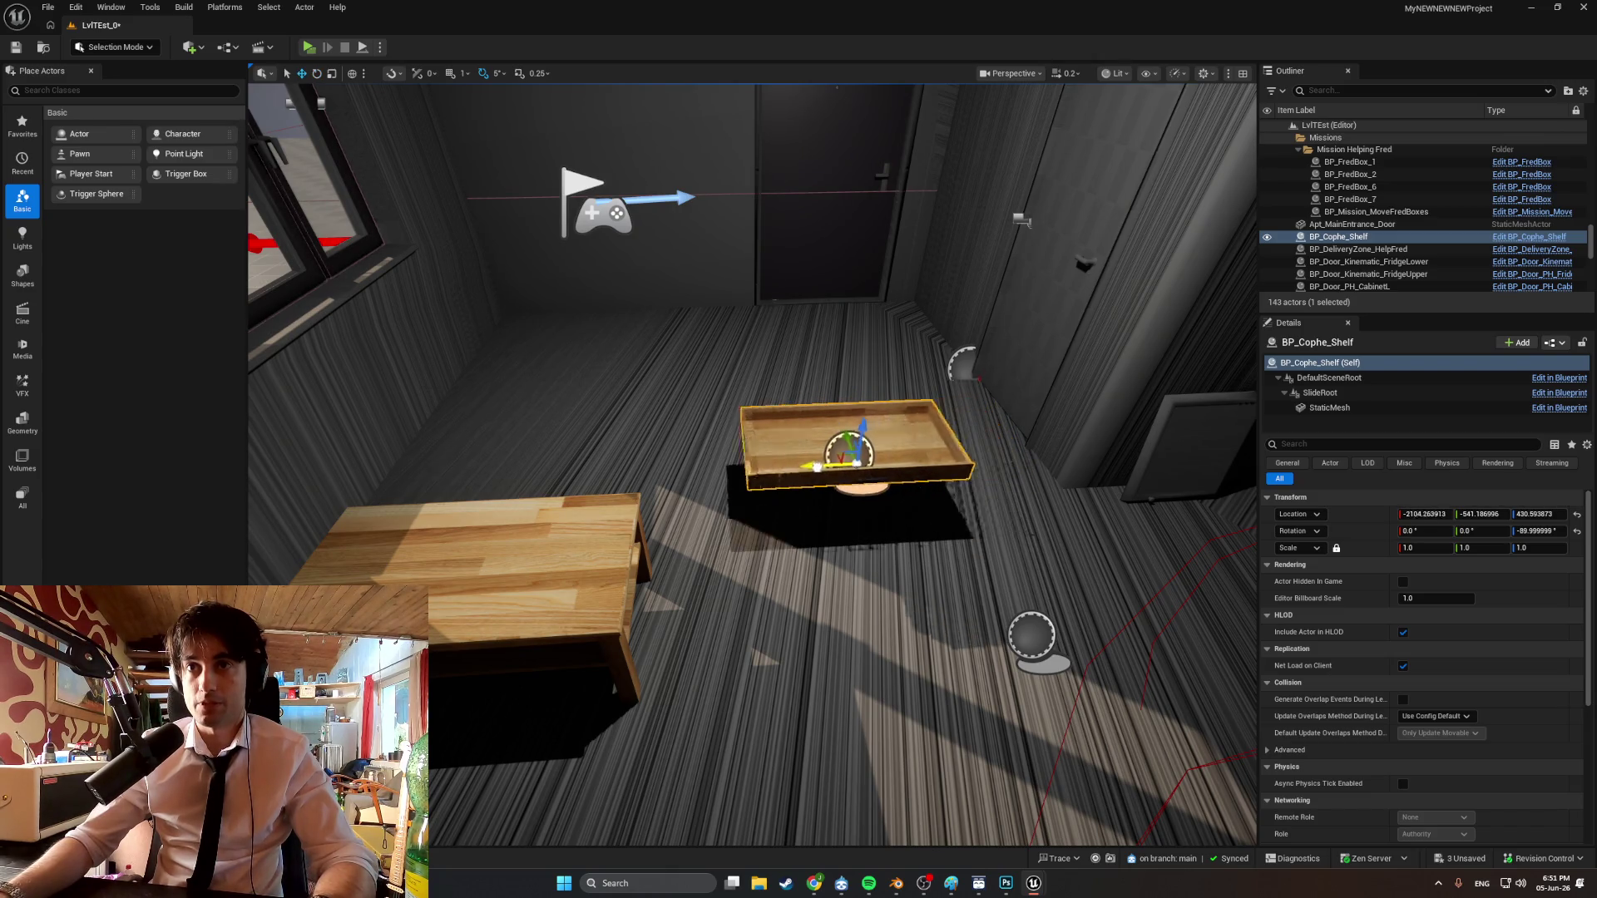
Move the shelf over the table along X, switch to Unlit shading, and lower it under the tabletop.
{"action": "left_click_drag", "start_coordinate": [830, 466], "coordinate": [403, 468]}
{"action": "mouse_move", "coordinate": [753, 466]}
{"action": "right_mouse_down"}
{"action": "mouse_move", "coordinate": [749, 491]}
{"action": "mouse_move", "coordinate": [881, 474]}
{"action": "mouse_move", "coordinate": [1000, 109]}
{"action": "right_mouse_up"}
{"action": "left_click", "coordinate": [1115, 73]}
{"action": "left_click", "coordinate": [1123, 135]}
{"action": "right_click_drag", "start_coordinate": [832, 374], "coordinate": [799, 358]}
{"action": "mouse_move", "coordinate": [933, 379]}
{"action": "right_mouse_down"}
{"action": "mouse_move", "coordinate": [927, 362]}
{"action": "mouse_move", "coordinate": [934, 378]}
{"action": "right_mouse_up"}
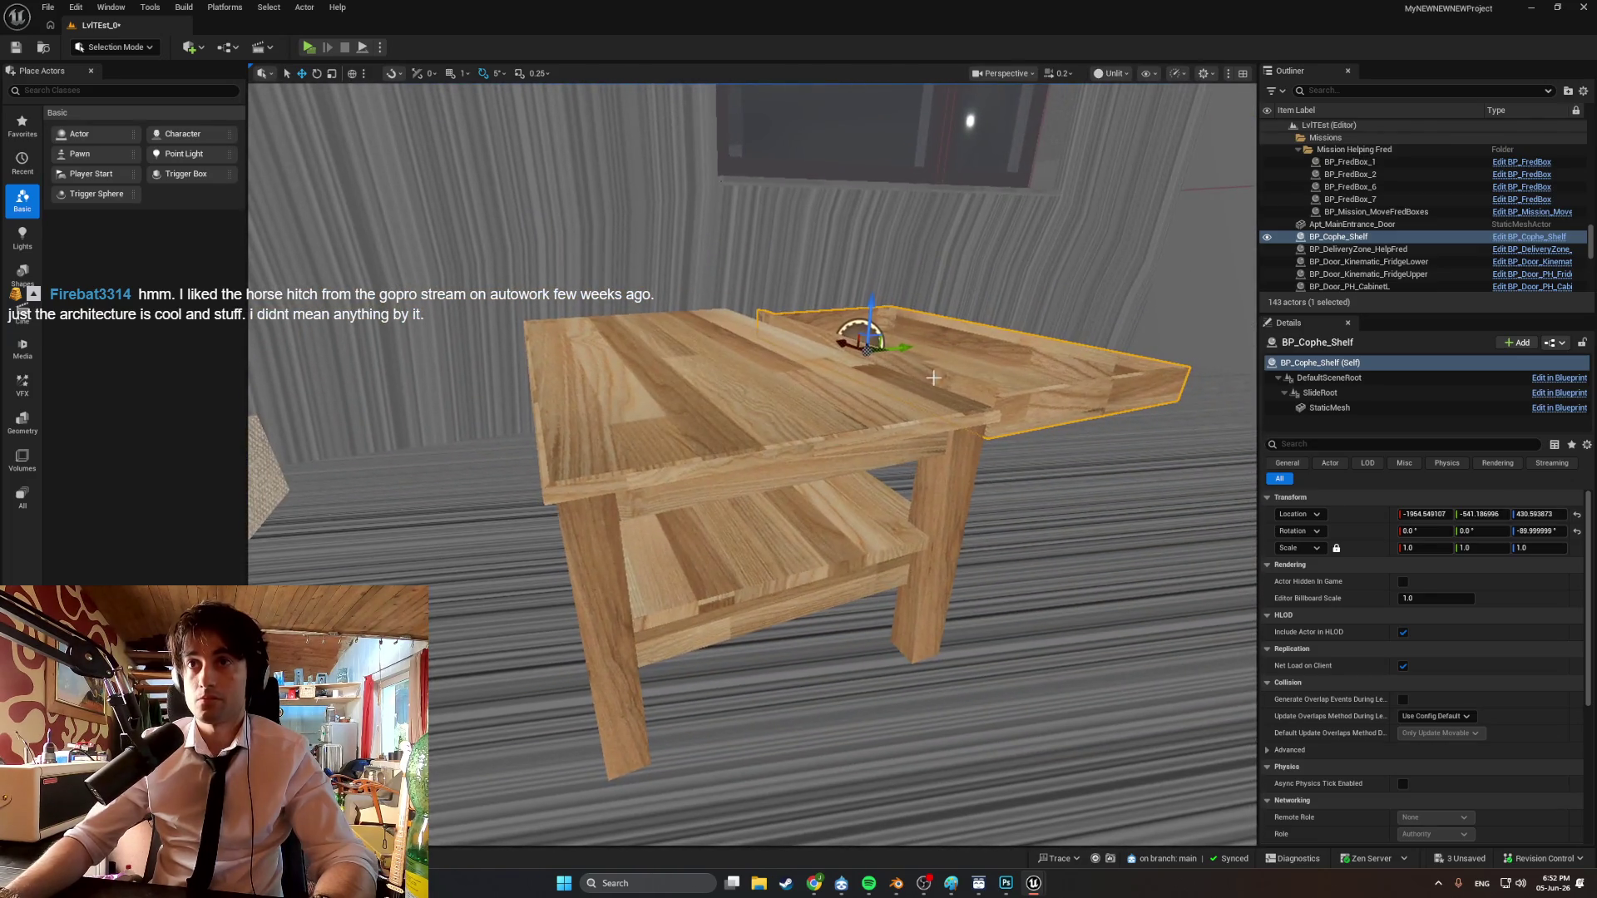
{"action": "mouse_move", "coordinate": [863, 321]}
{"action": "left_mouse_down", "text": "shift"}
{"action": "mouse_move", "coordinate": [893, 335]}
{"action": "mouse_move", "coordinate": [805, 466]}
{"action": "left_mouse_up", "text": "shift"}
Inspect the fitted shelf up close from the side, then back the view away from the table.
{"action": "mouse_move", "coordinate": [803, 466]}
{"action": "right_mouse_down"}
{"action": "mouse_move", "coordinate": [865, 467]}
{"action": "mouse_move", "coordinate": [877, 507]}
{"action": "mouse_move", "coordinate": [940, 338]}
{"action": "right_mouse_up"}
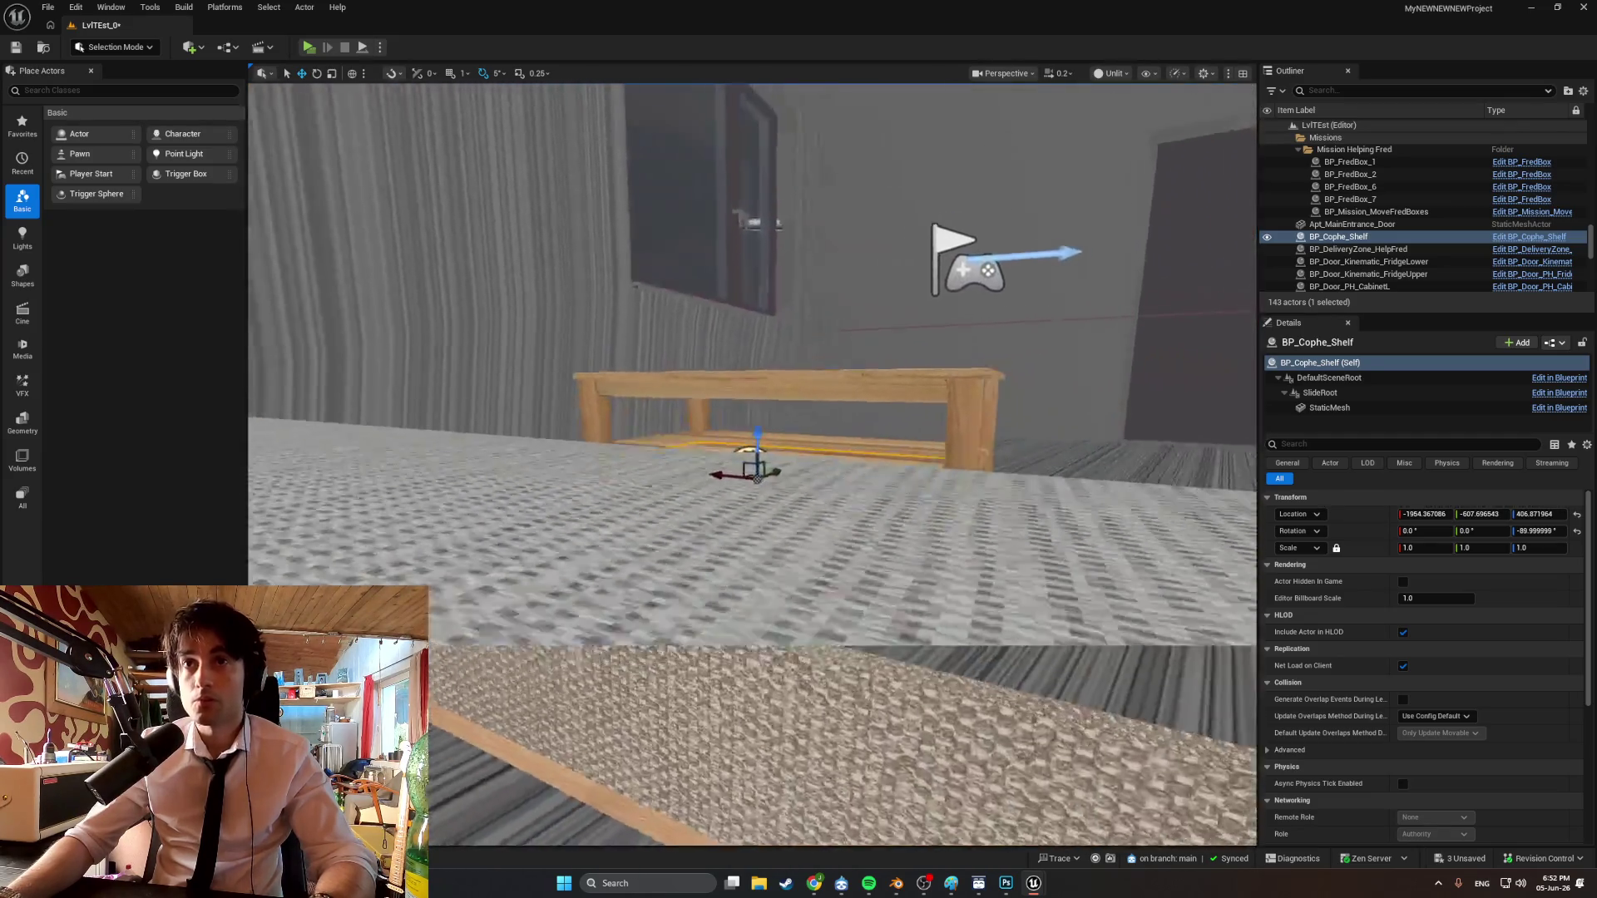
{"action": "right_click_drag", "start_coordinate": [755, 470], "coordinate": [657, 491]}
{"action": "right_click_drag", "start_coordinate": [840, 443], "coordinate": [867, 441]}
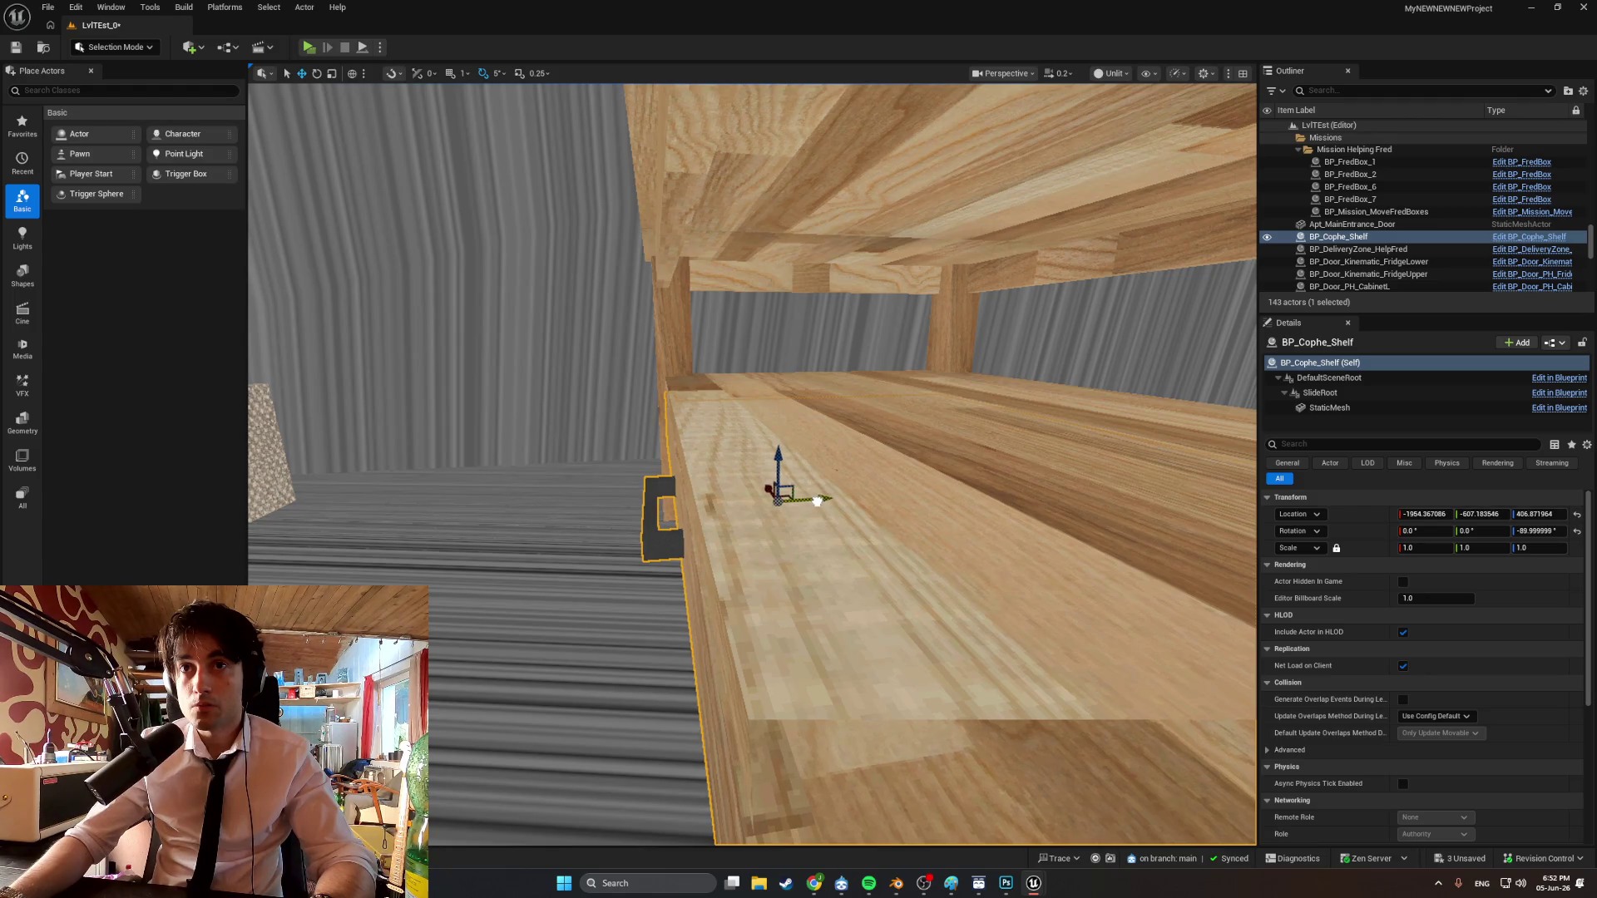
{"action": "scroll", "coordinate": [889, 416], "scroll_direction": "down", "scroll_amount": 10}
{"action": "left_click", "coordinate": [940, 560]}
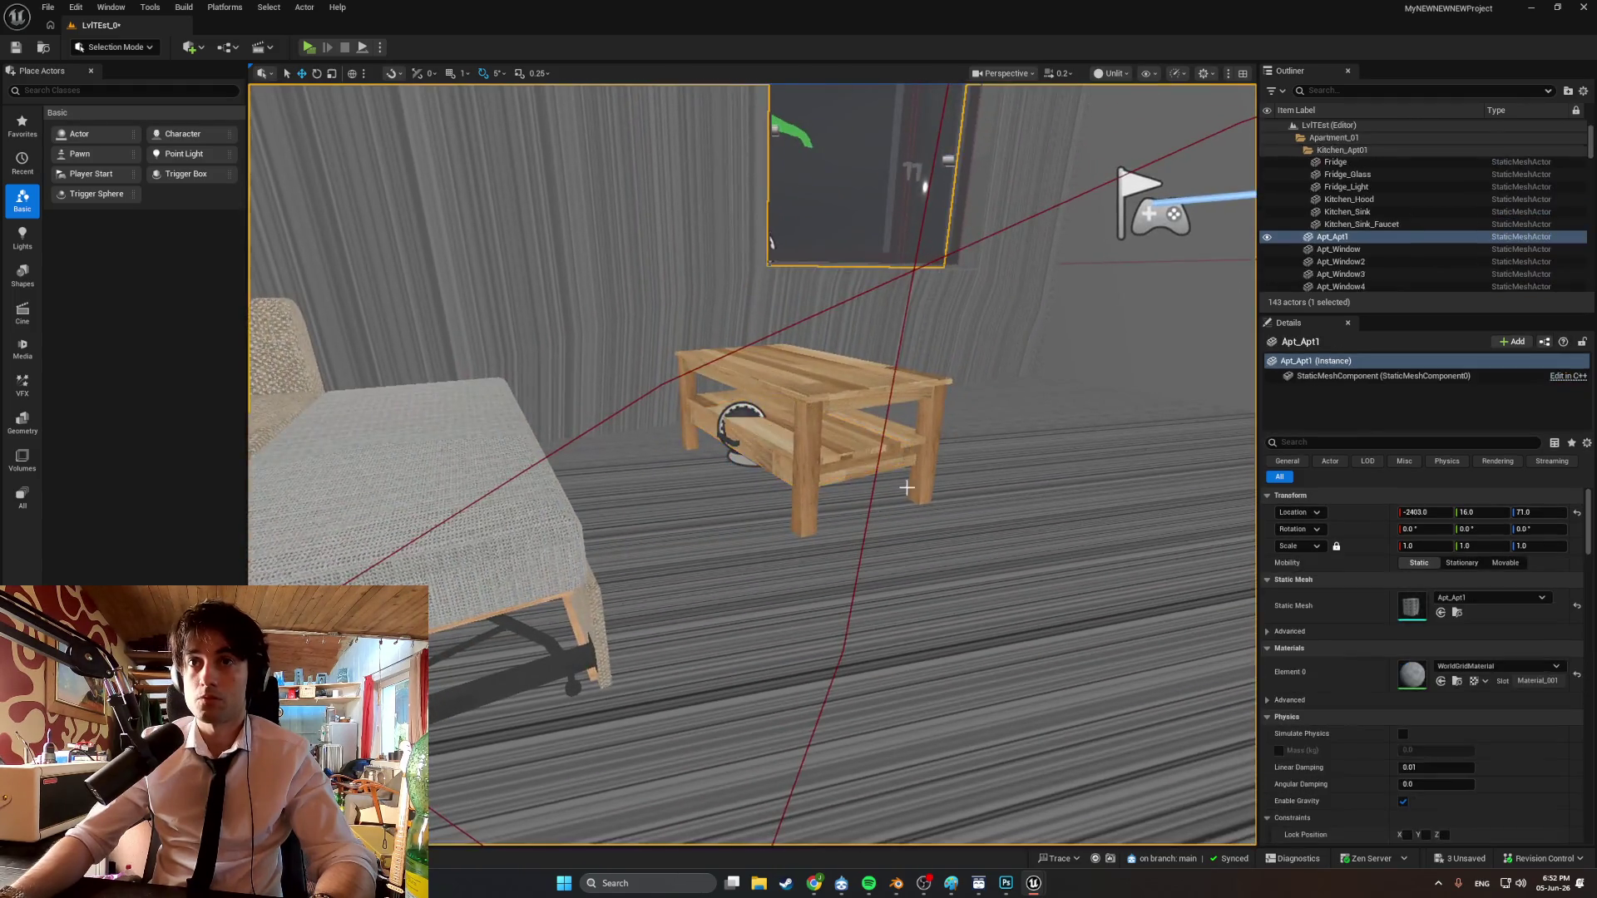
{"action": "scroll", "coordinate": [940, 559], "scroll_direction": "up", "scroll_amount": 5}
{"action": "mouse_move", "coordinate": [399, 176]}
{"action": "right_mouse_down"}
{"action": "mouse_move", "coordinate": [453, 176]}
{"action": "mouse_move", "coordinate": [420, 176]}
{"action": "right_mouse_up"}
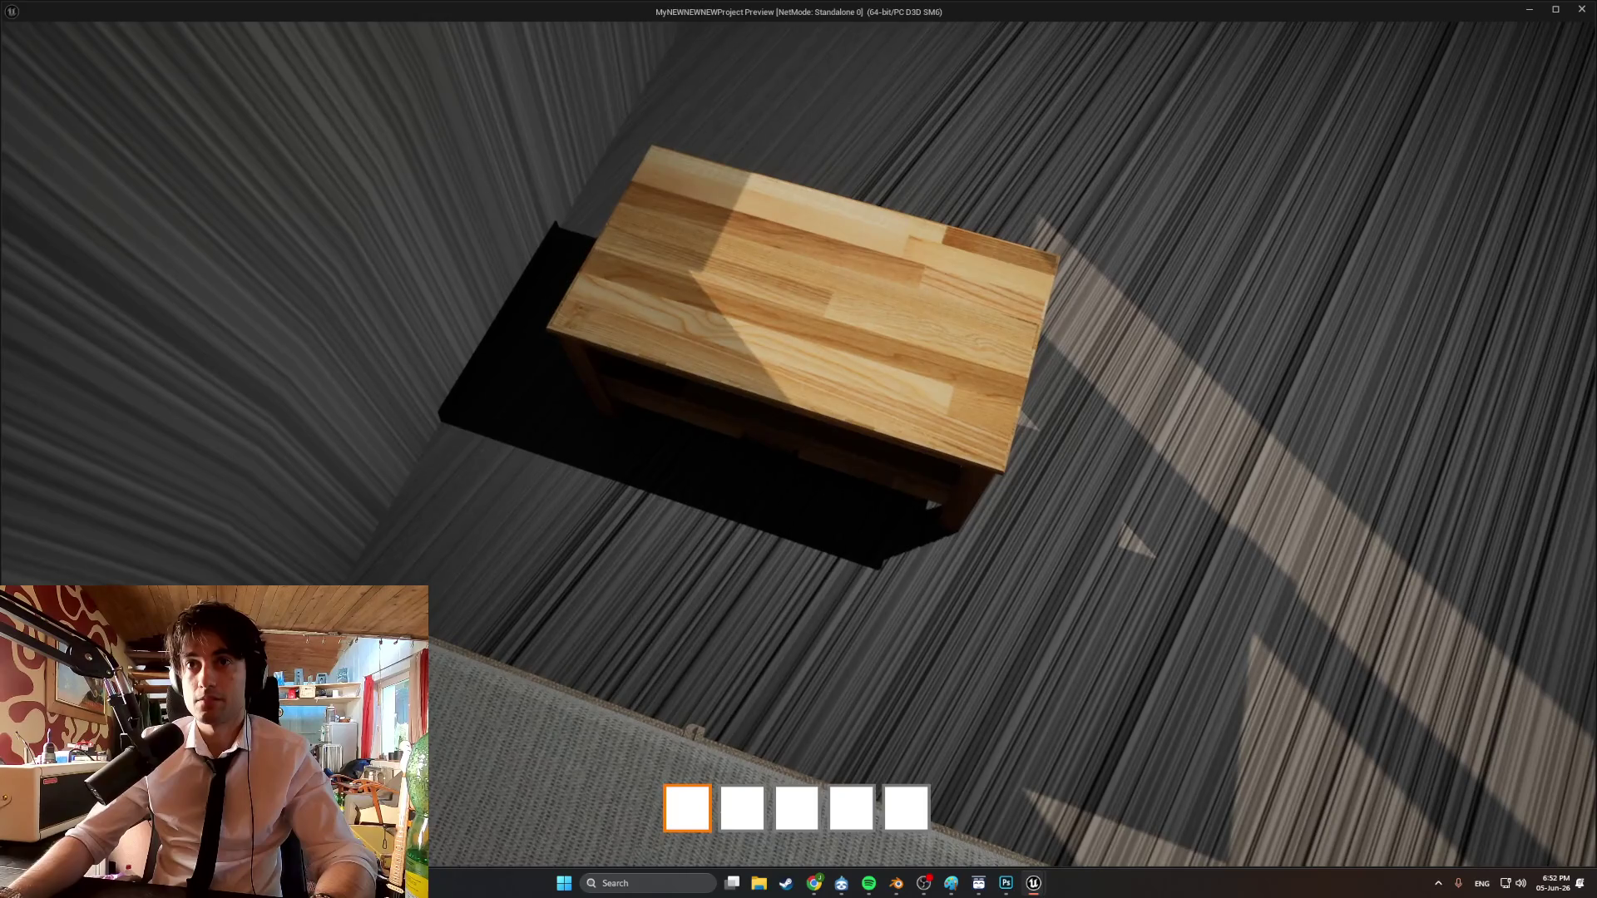
Test the drawer in the running preview, then select CopheTabel together with BP_Cophe_Shelf.
{"action": "key", "text": "e"}
{"action": "key", "text": "e"}
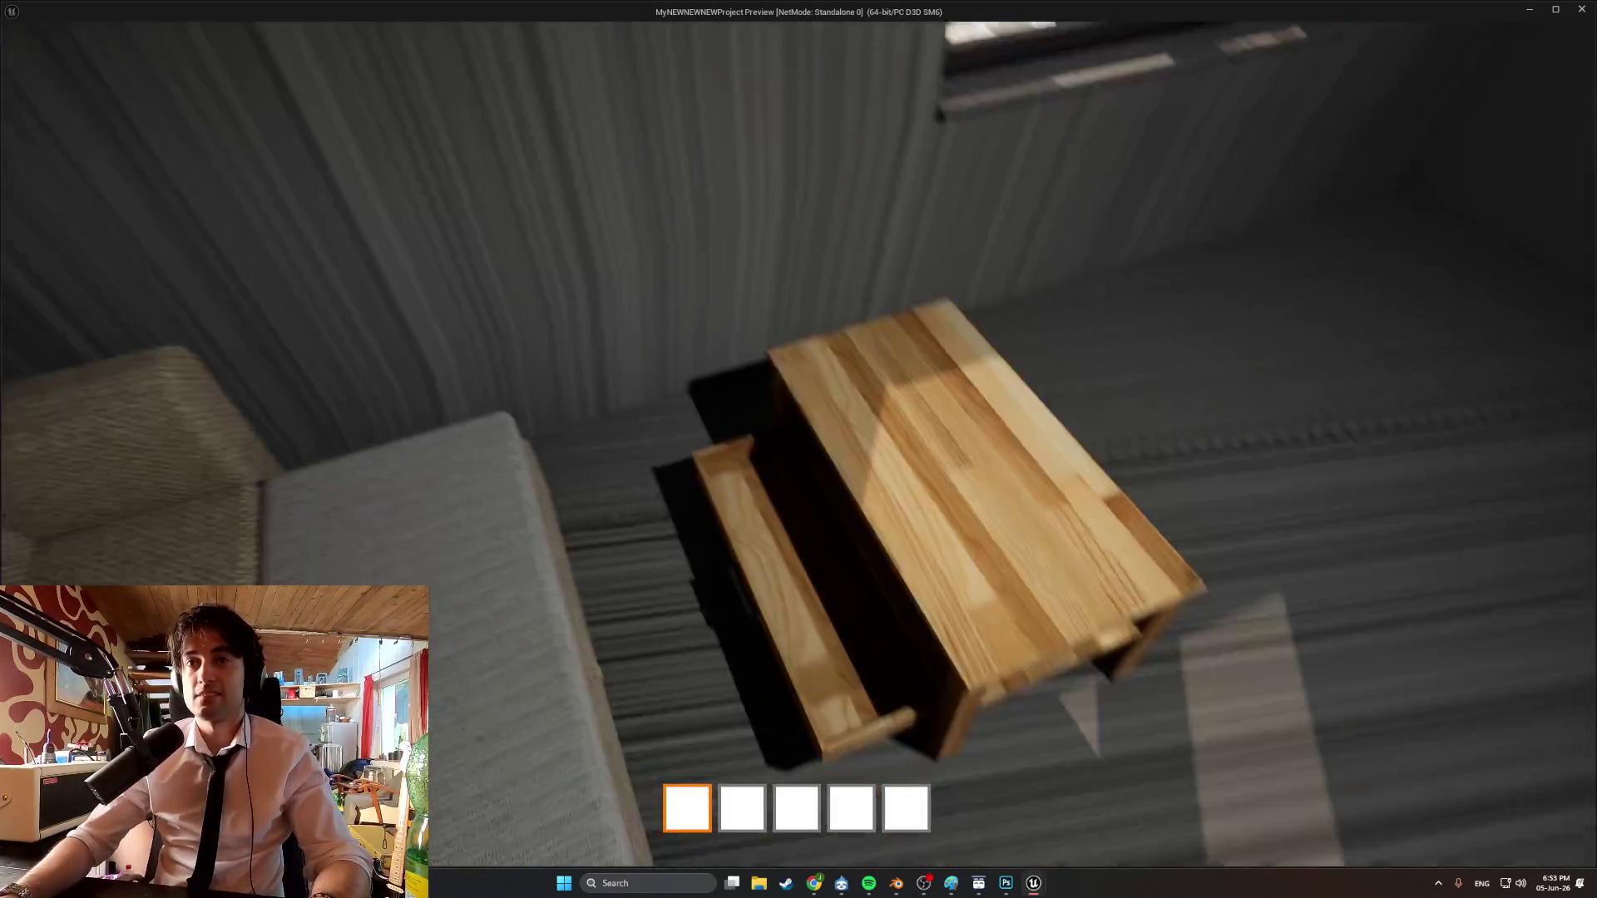
{"action": "key", "text": "Escape"}
{"action": "right_click_drag", "start_coordinate": [801, 477], "coordinate": [801, 477]}
{"action": "left_click", "coordinate": [801, 476]}
{"action": "left_click", "coordinate": [787, 534]}
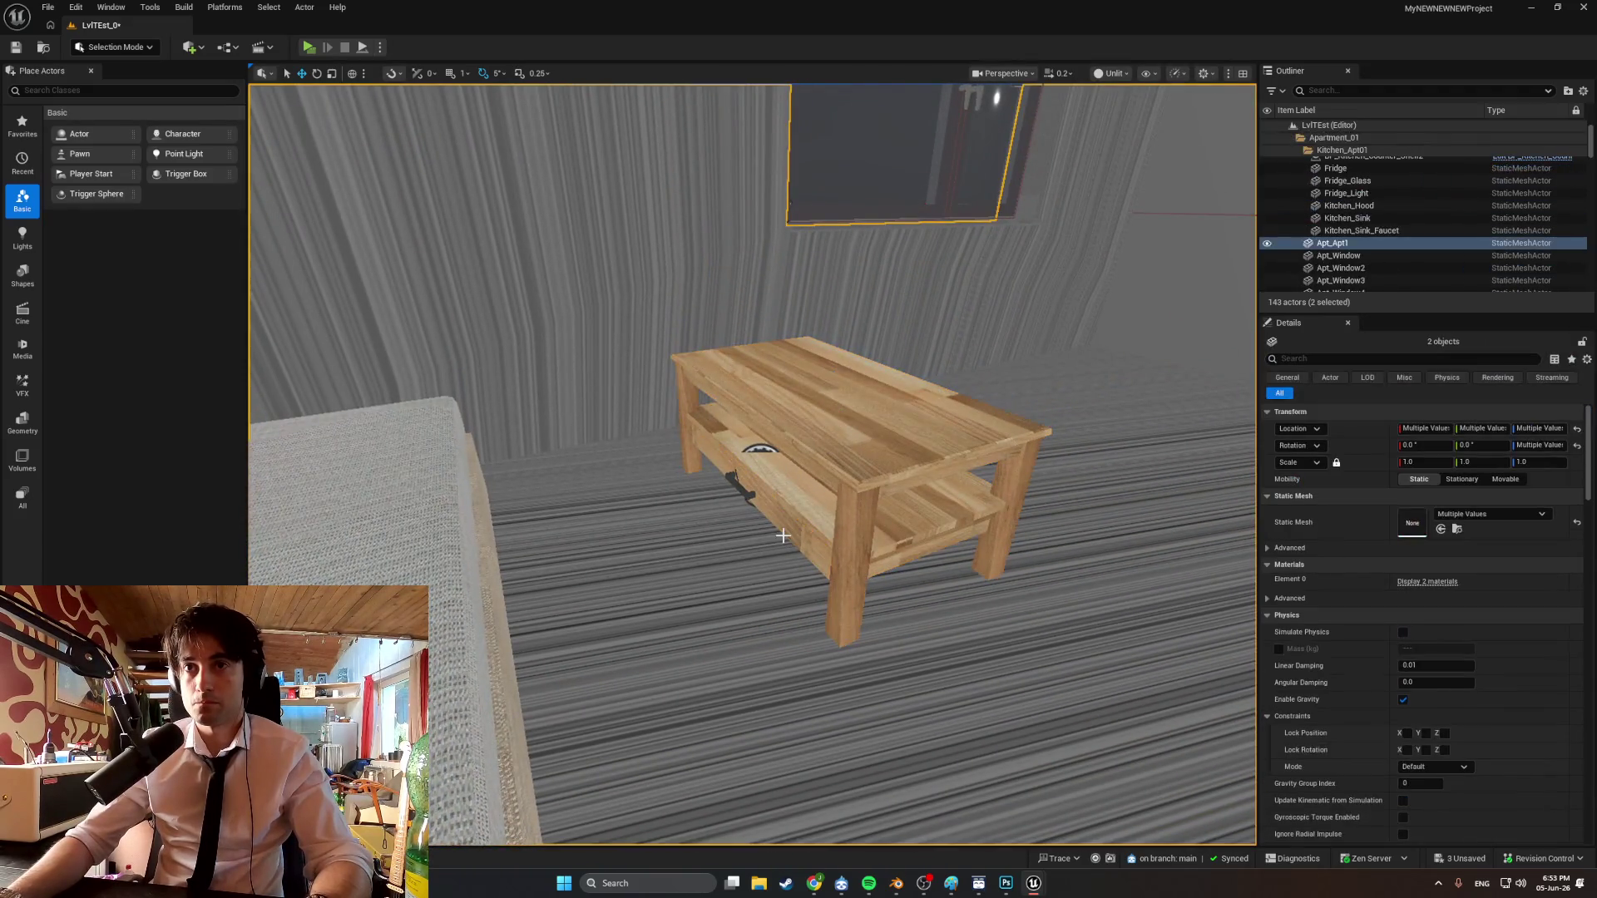
{"action": "left_click", "coordinate": [790, 534]}
{"action": "left_click", "coordinate": [792, 479], "text": "ctrl"}
Shift the table and drawer slightly right and confirm in play that the drawer slides open.
{"action": "left_click_drag", "start_coordinate": [795, 470], "coordinate": [835, 466]}
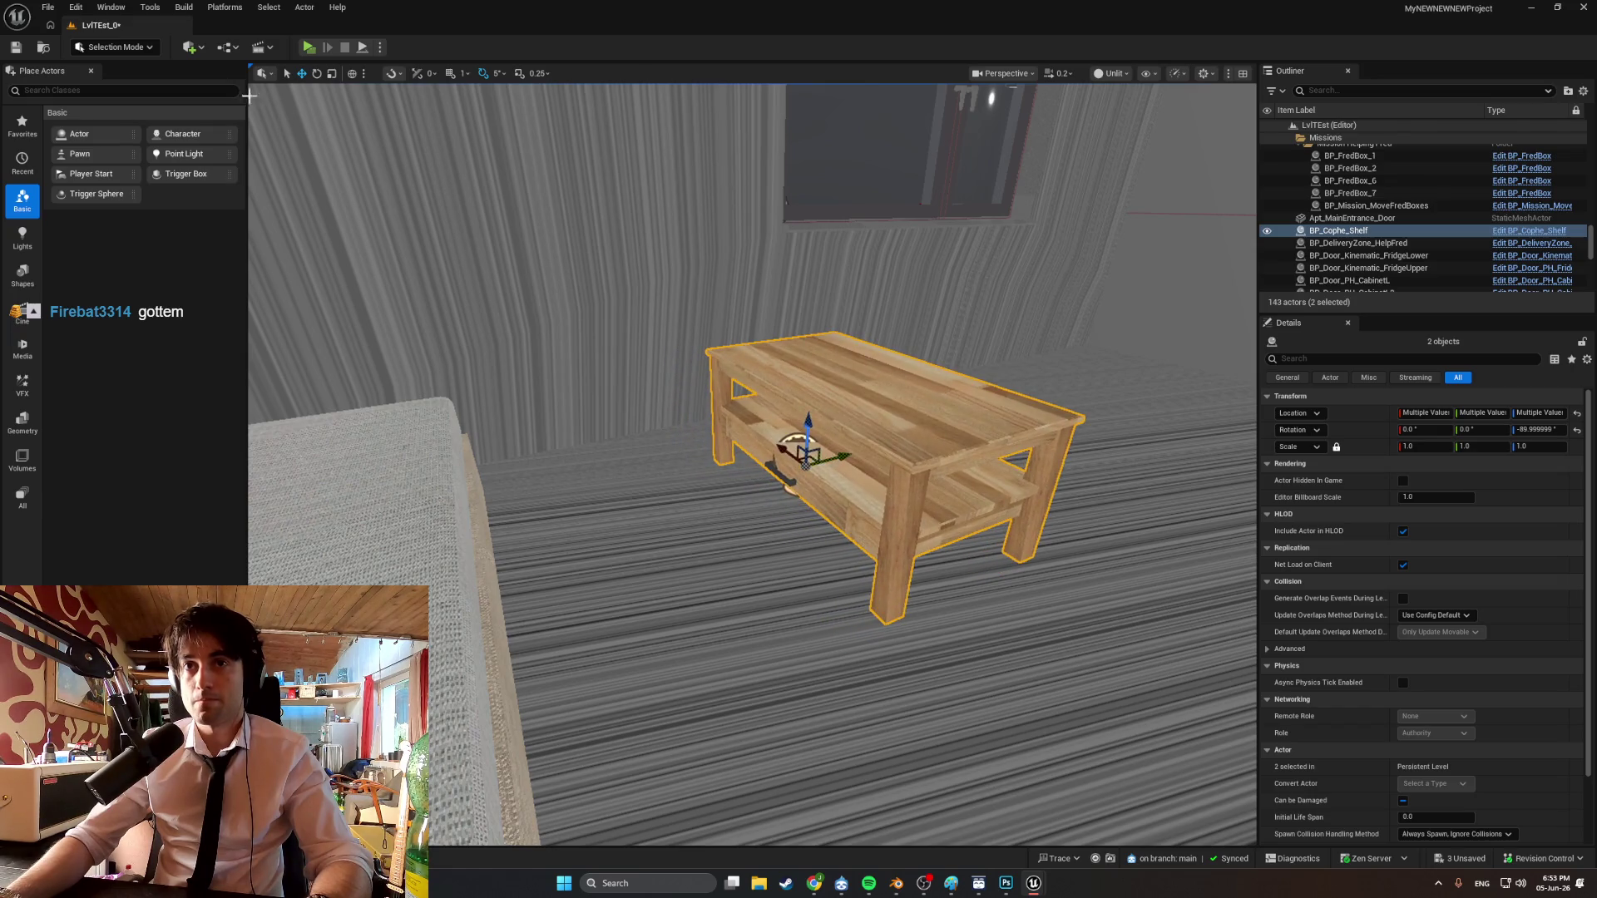
{"action": "left_click", "coordinate": [308, 47]}
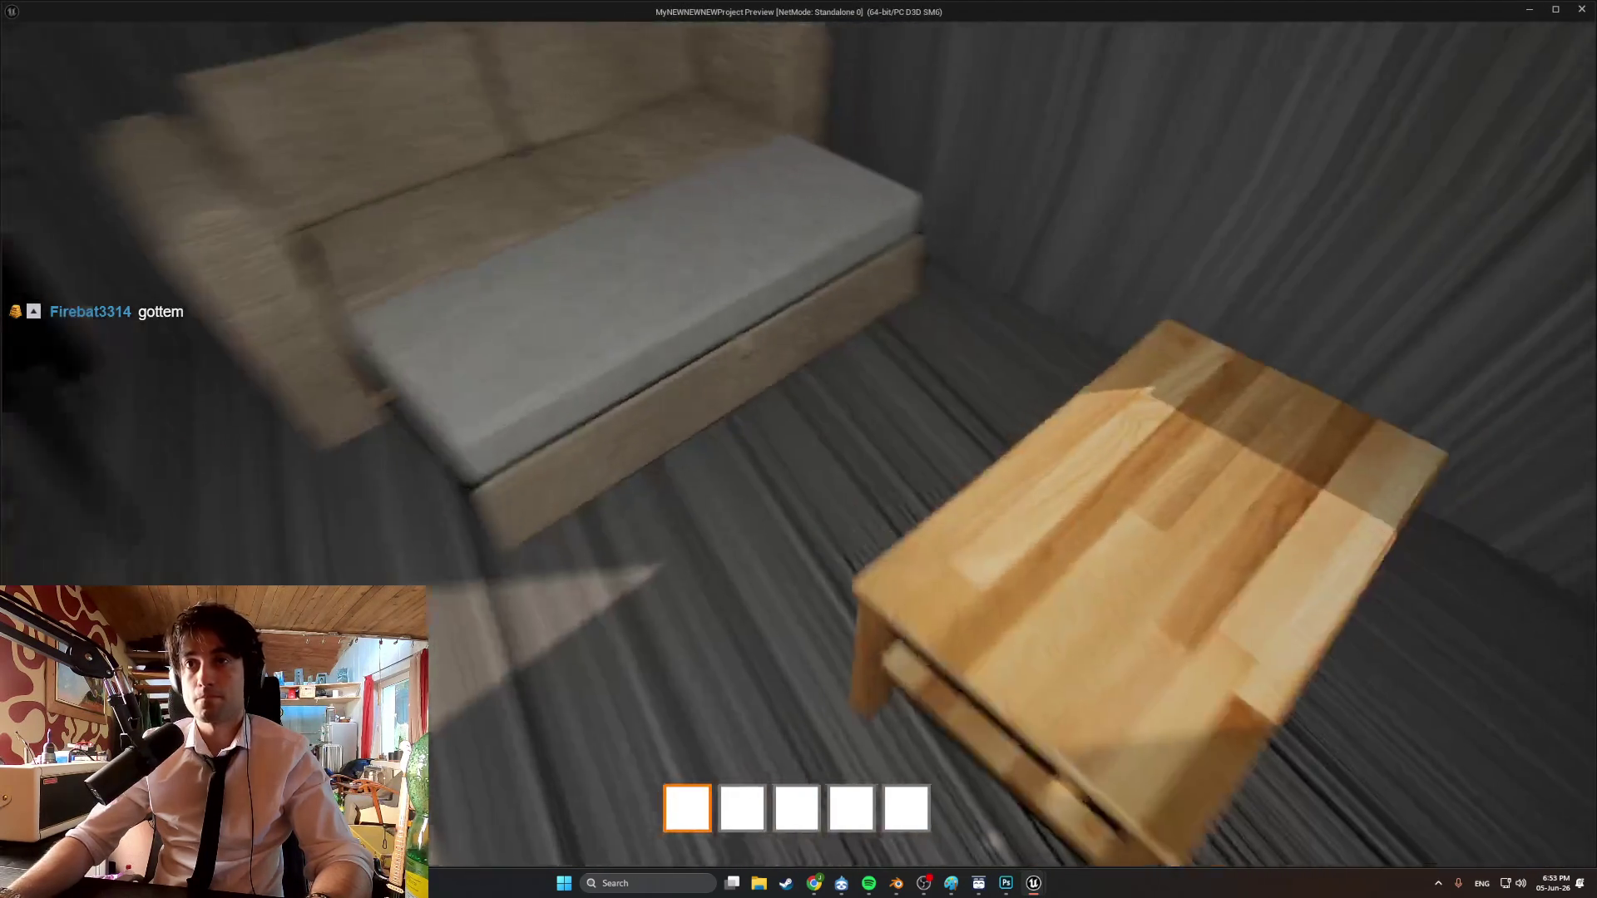
{"action": "key", "text": "e"}
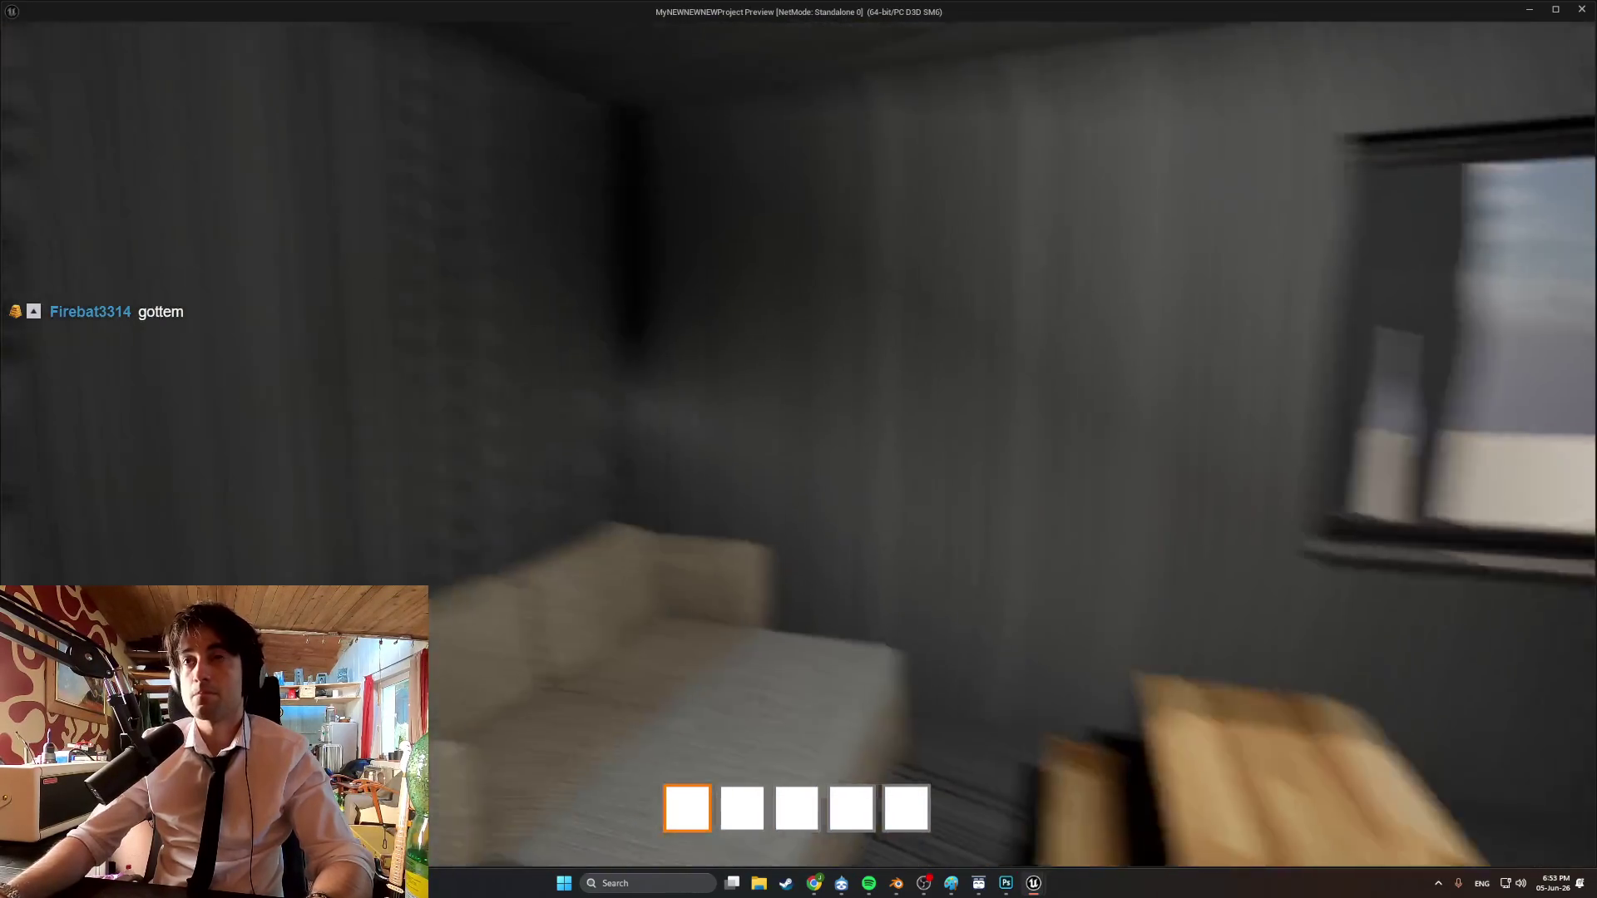
{"action": "key", "text": "Escape"}
Pull the view back and select the apartment room mesh.
{"action": "scroll", "coordinate": [1334, 666], "scroll_direction": "down", "scroll_amount": 1}
{"action": "mouse_move", "coordinate": [832, 499]}
{"action": "right_mouse_down"}
{"action": "mouse_move", "coordinate": [416, 491]}
{"action": "mouse_move", "coordinate": [416, 337]}
{"action": "right_mouse_up"}
{"action": "left_click", "coordinate": [1164, 167]}
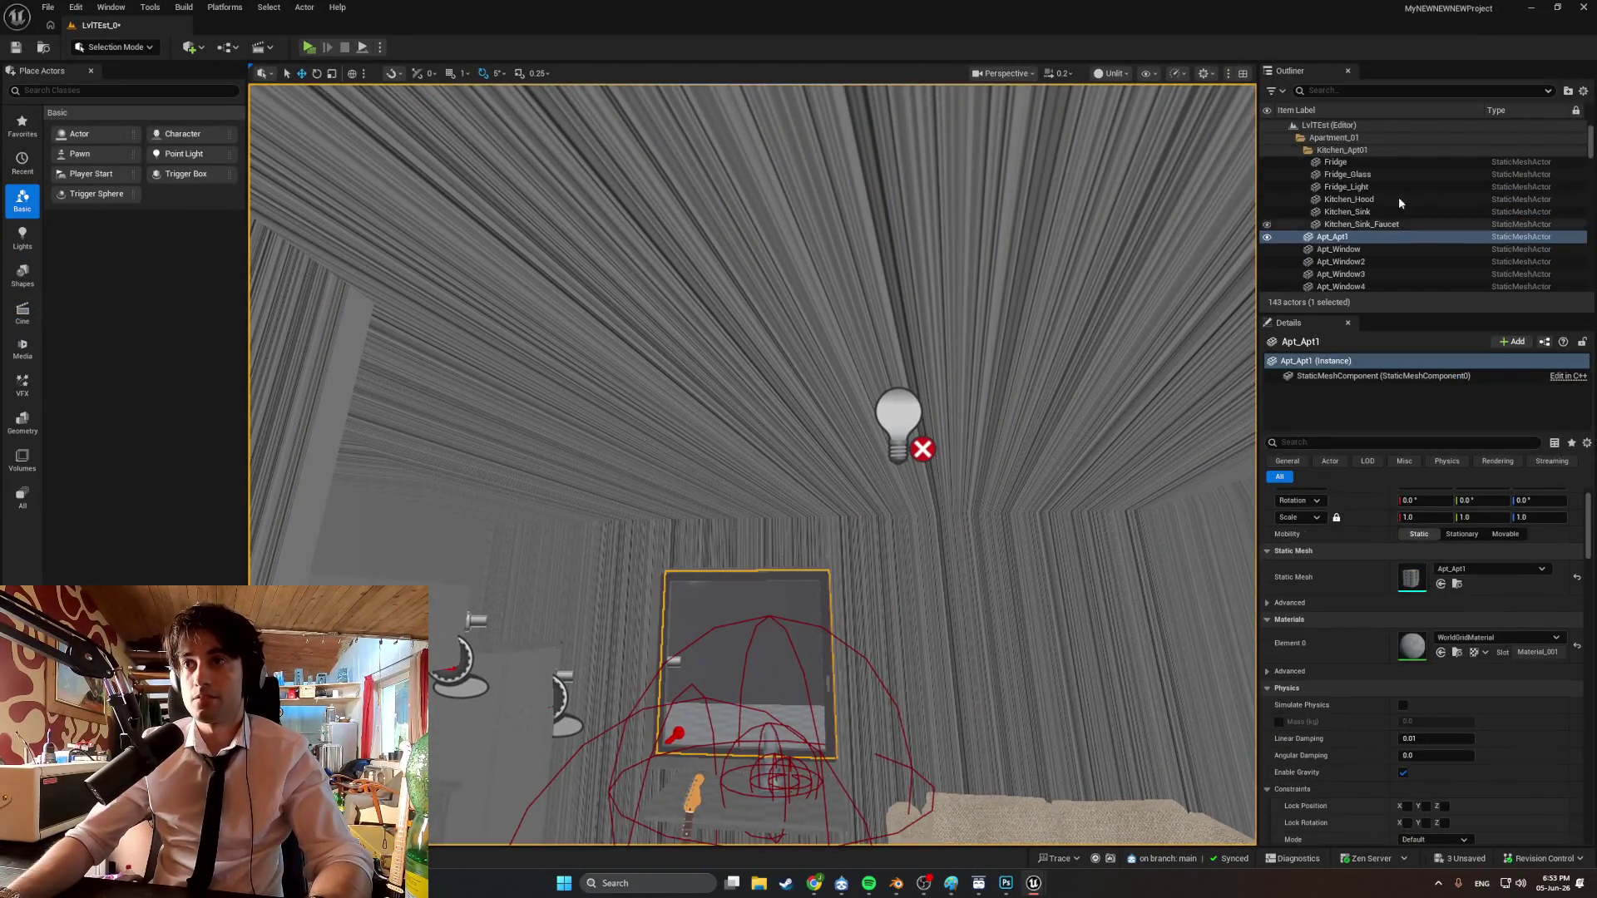
Switch the viewport to Lit and Alt-drag a copy of PointLight7 to the window's right.
{"action": "left_click", "coordinate": [1130, 76]}
{"action": "left_click", "coordinate": [1115, 104]}
{"action": "mouse_move", "coordinate": [749, 375]}
{"action": "right_mouse_down"}
{"action": "mouse_move", "coordinate": [749, 516]}
{"action": "mouse_move", "coordinate": [732, 316]}
{"action": "mouse_move", "coordinate": [832, 366]}
{"action": "mouse_move", "coordinate": [798, 332]}
{"action": "mouse_move", "coordinate": [890, 406]}
{"action": "right_mouse_up"}
{"action": "left_click", "coordinate": [915, 403]}
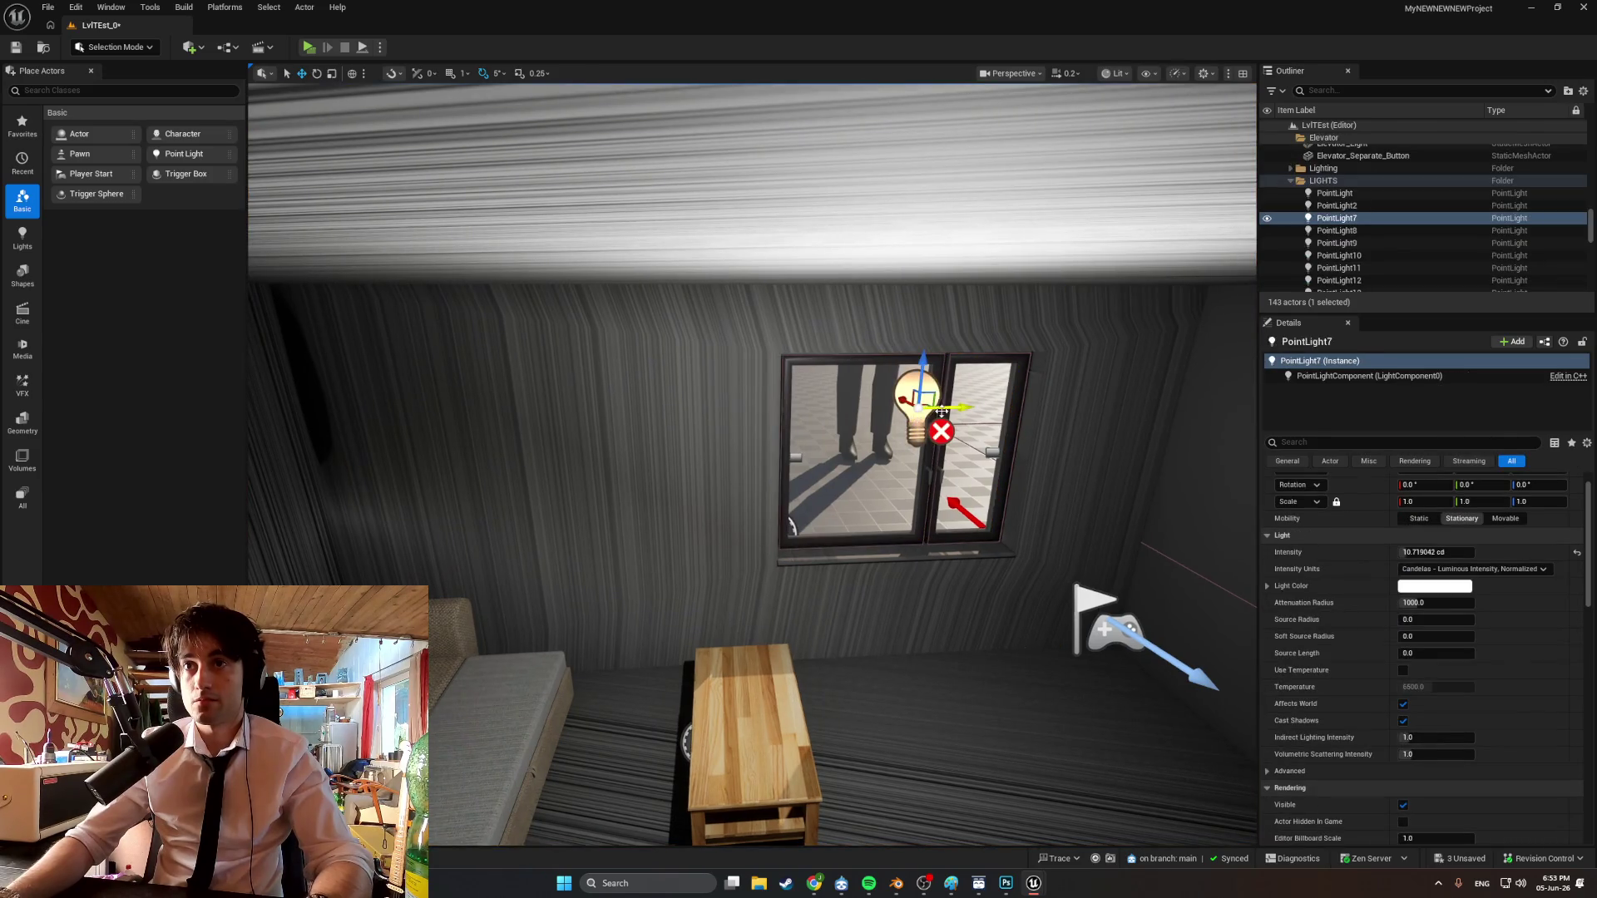
{"action": "mouse_move", "coordinate": [902, 409]}
{"action": "left_mouse_down"}
{"action": "mouse_move", "coordinate": [1081, 407]}
{"action": "mouse_move", "coordinate": [1047, 407]}
{"action": "left_mouse_up"}
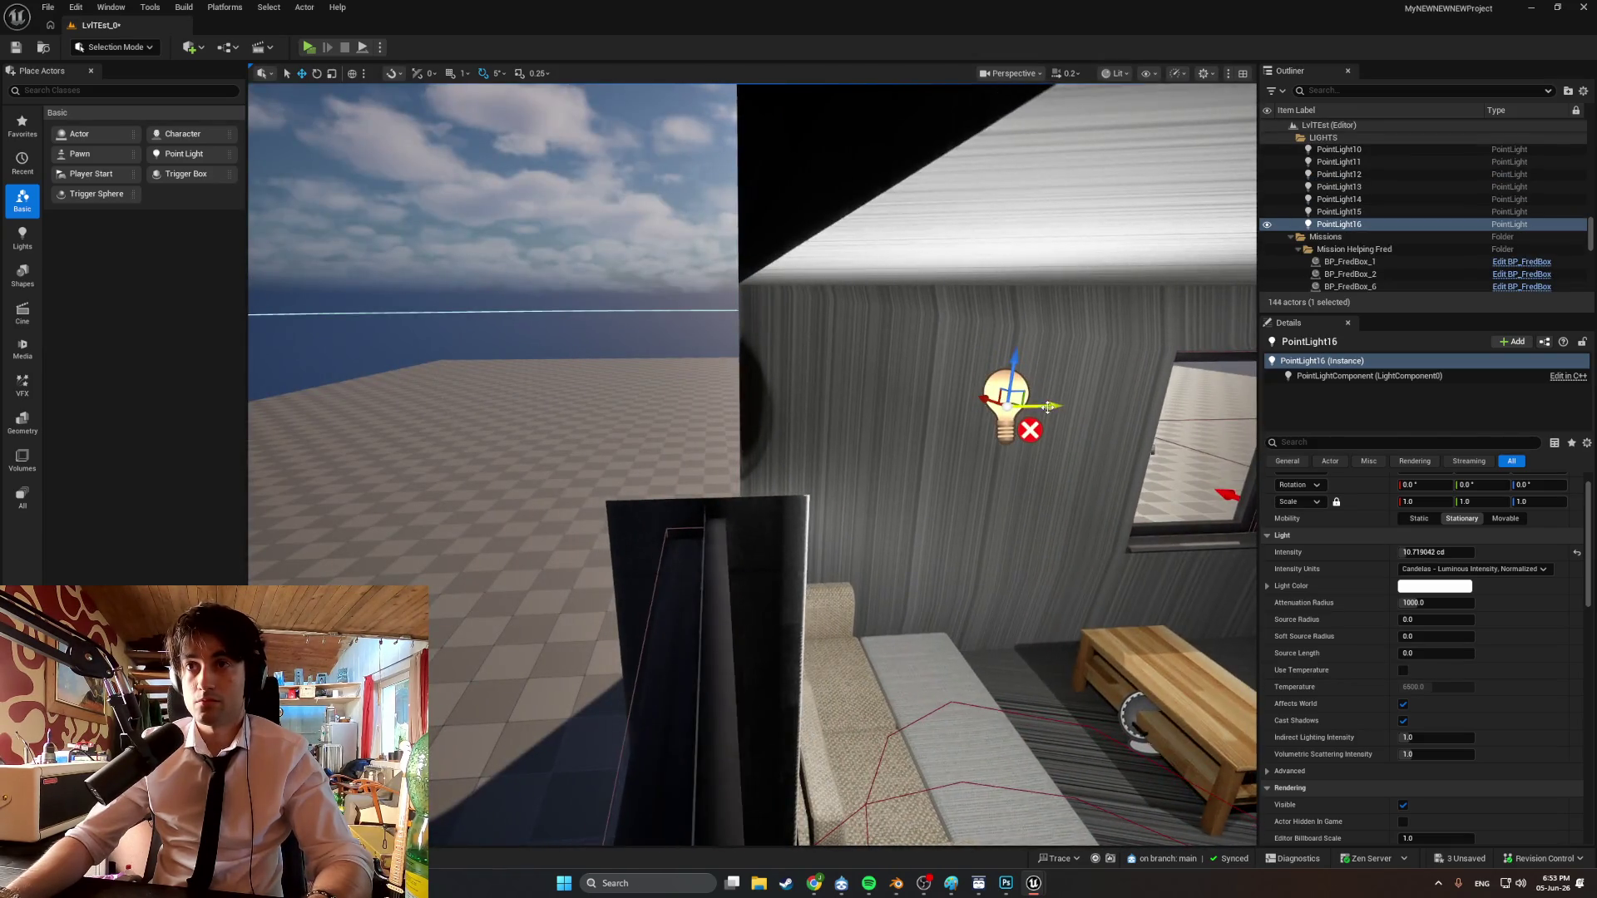
Raise the new light's intensity to 14.89 cd and colour it pale warm white FFEBCA.
{"action": "left_click_drag", "start_coordinate": [1436, 551], "coordinate": [1464, 551]}
{"action": "right_click_drag", "start_coordinate": [832, 415], "coordinate": [832, 416]}
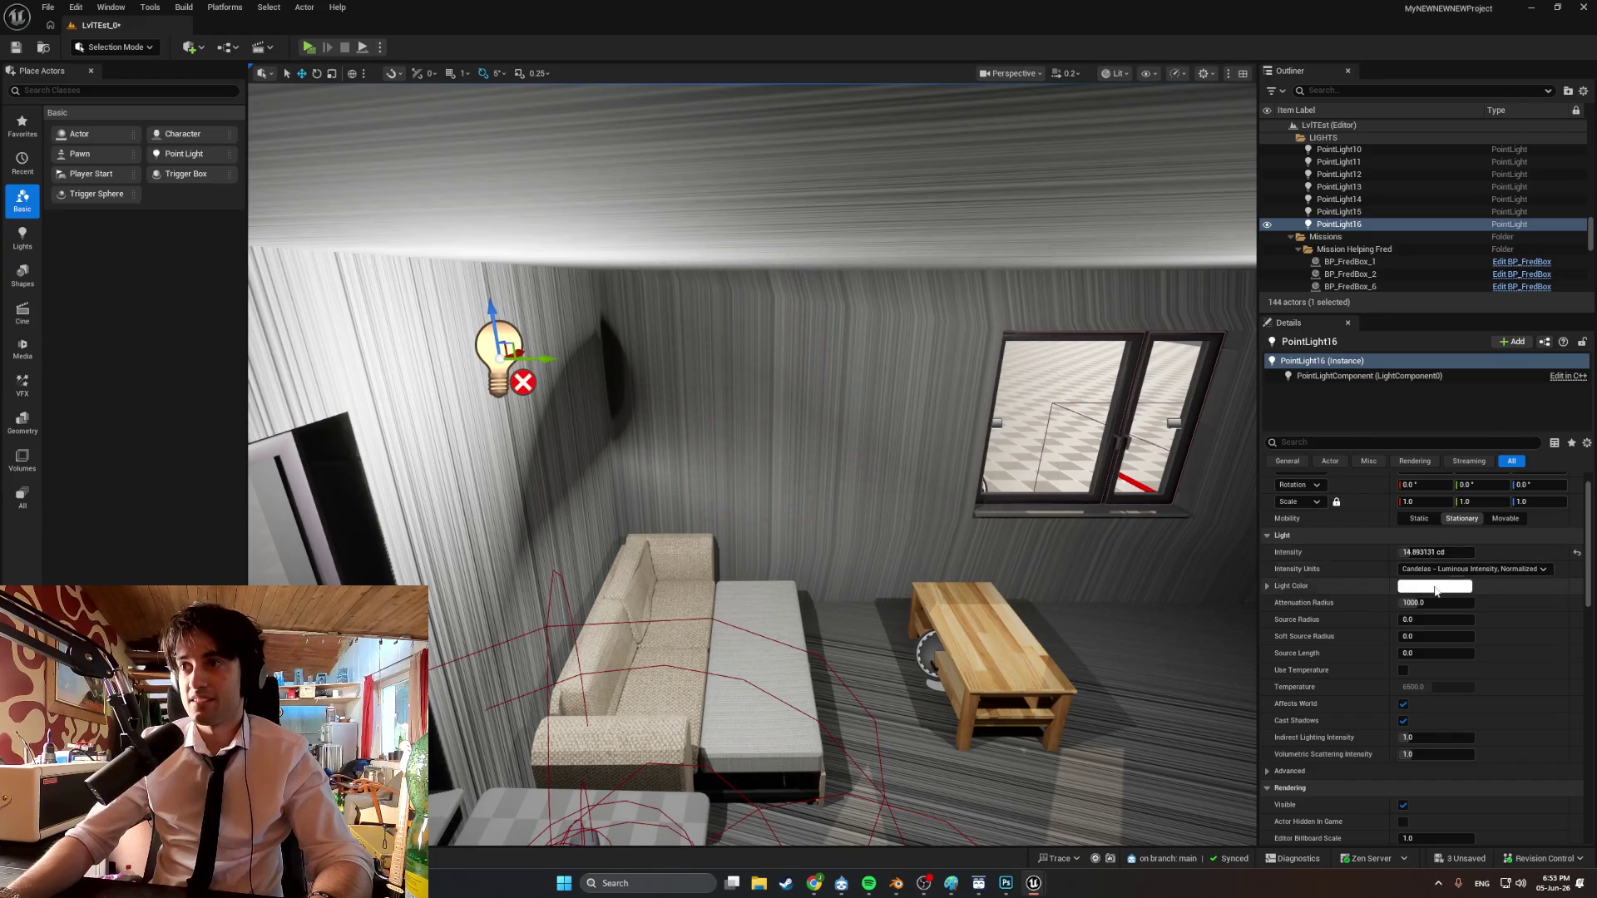
{"action": "left_click", "coordinate": [1422, 587]}
{"action": "mouse_move", "coordinate": [1237, 608]}
{"action": "left_mouse_down"}
{"action": "mouse_move", "coordinate": [1259, 623]}
{"action": "mouse_move", "coordinate": [1254, 654]}
{"action": "left_mouse_up"}
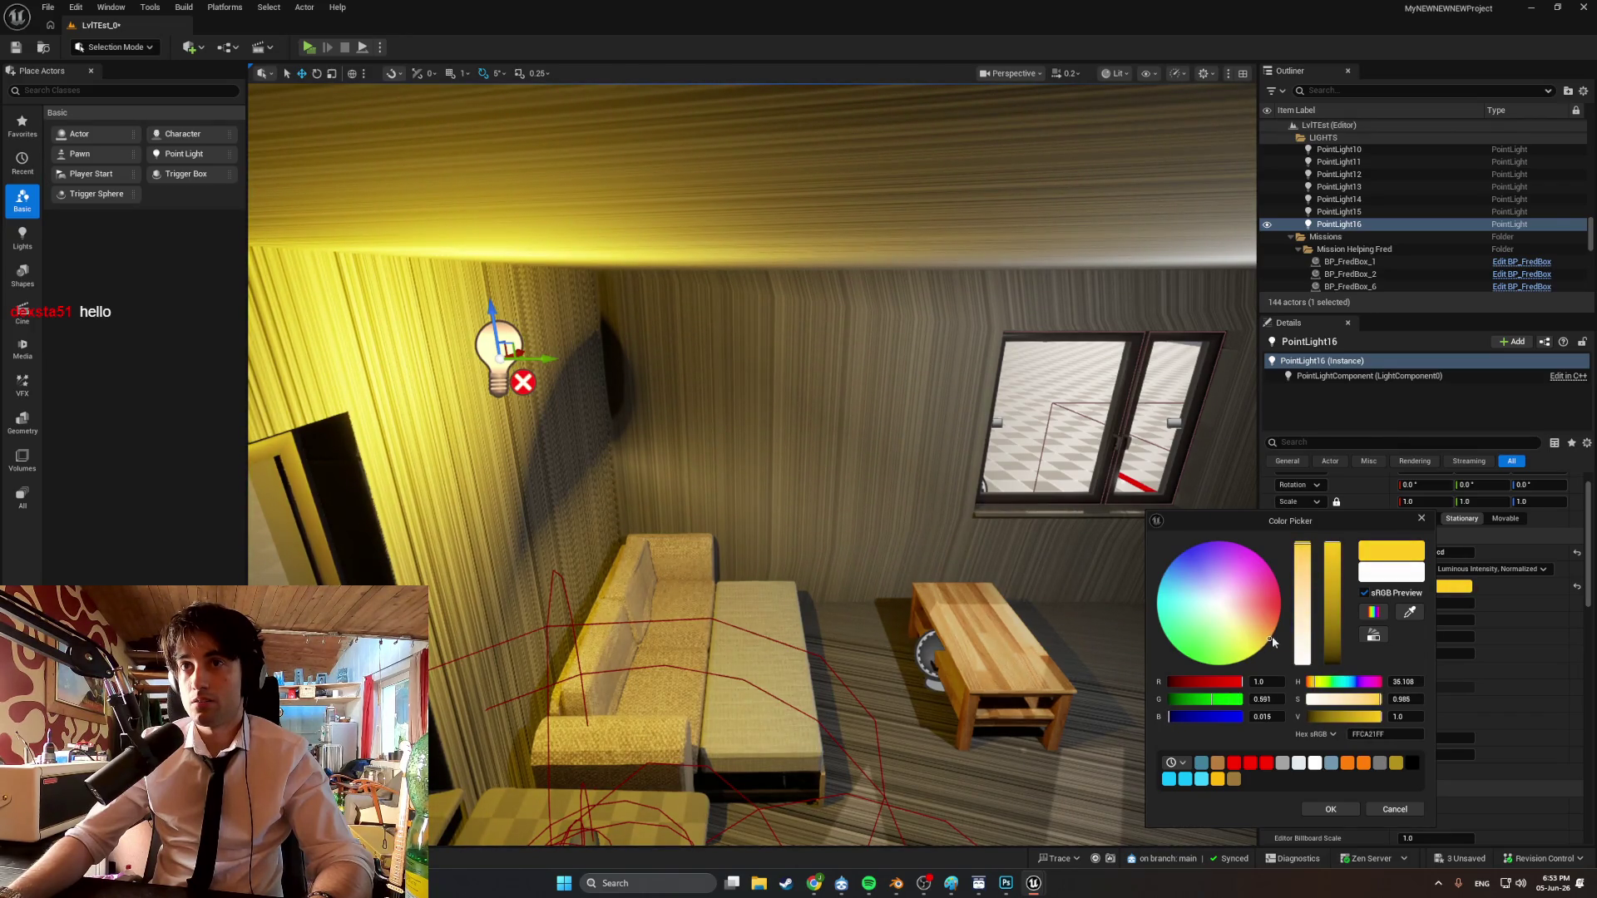
{"action": "left_click_drag", "start_coordinate": [1311, 561], "coordinate": [1300, 616]}
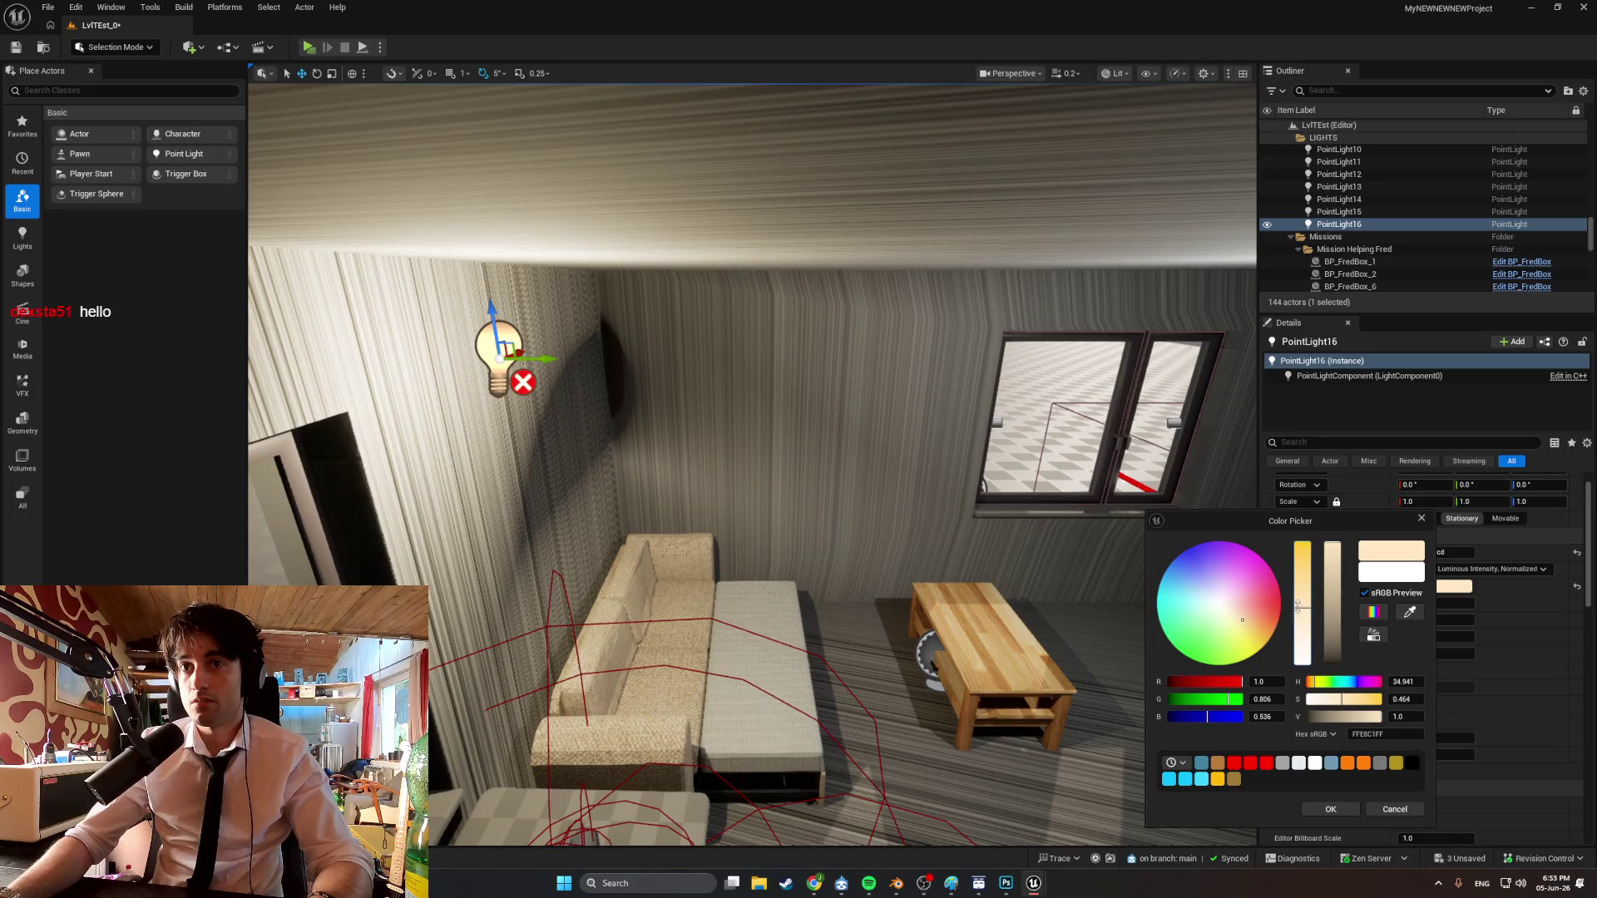
{"action": "left_click", "coordinate": [1330, 807]}
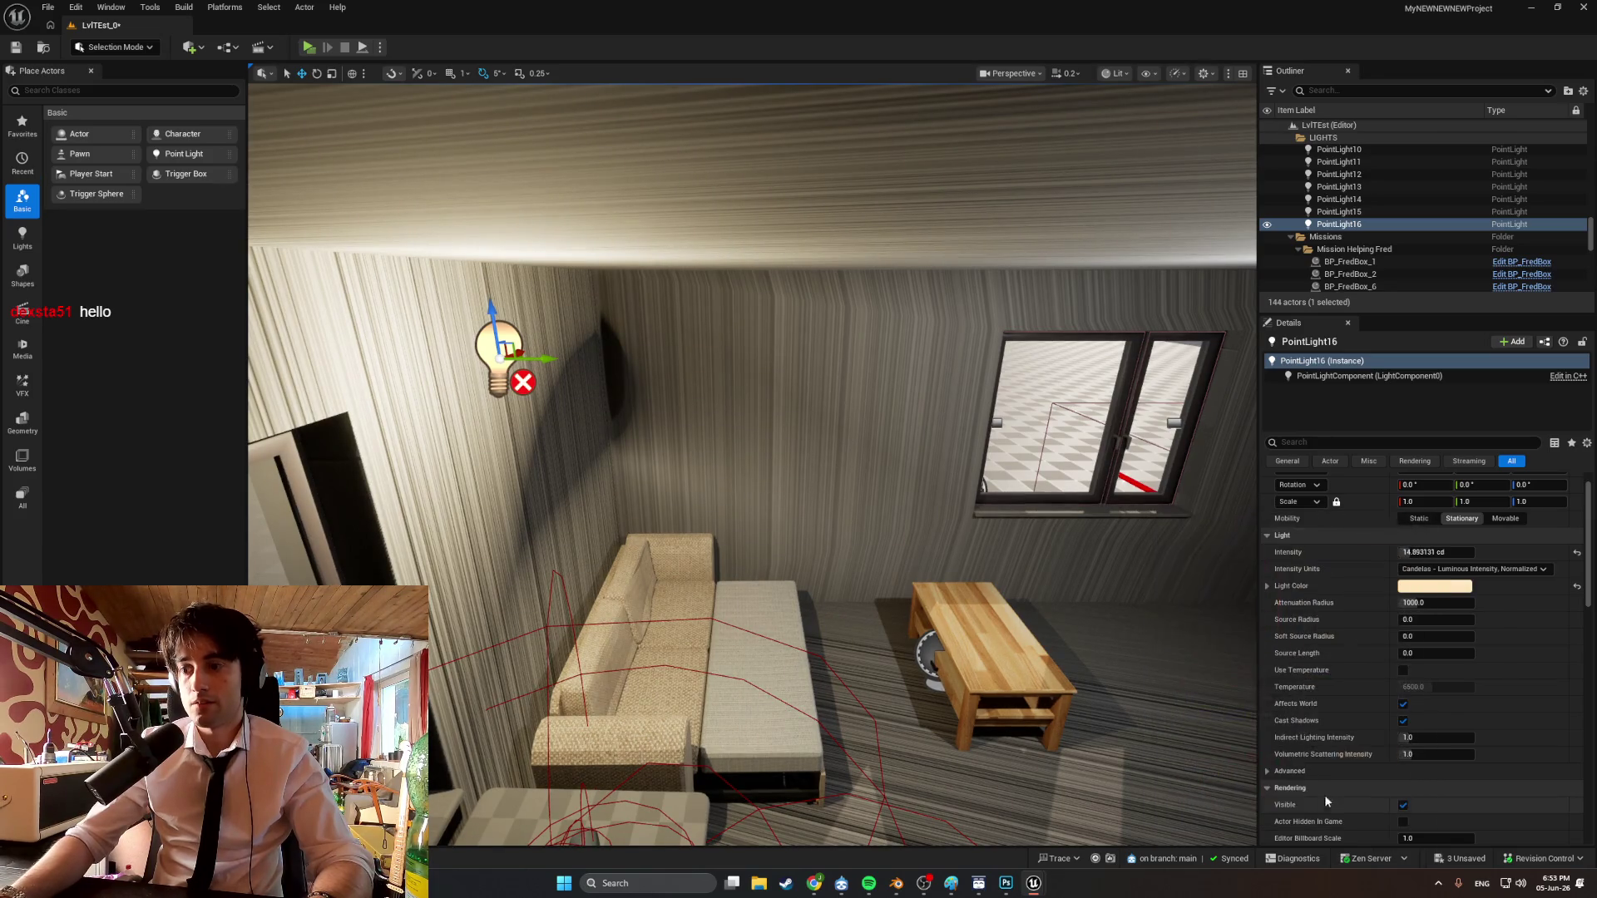
Play-test the lit room at the table, then return to the BP_Cophe_Shelf blueprint.
{"action": "right_click_drag", "start_coordinate": [1084, 319], "coordinate": [1084, 318]}
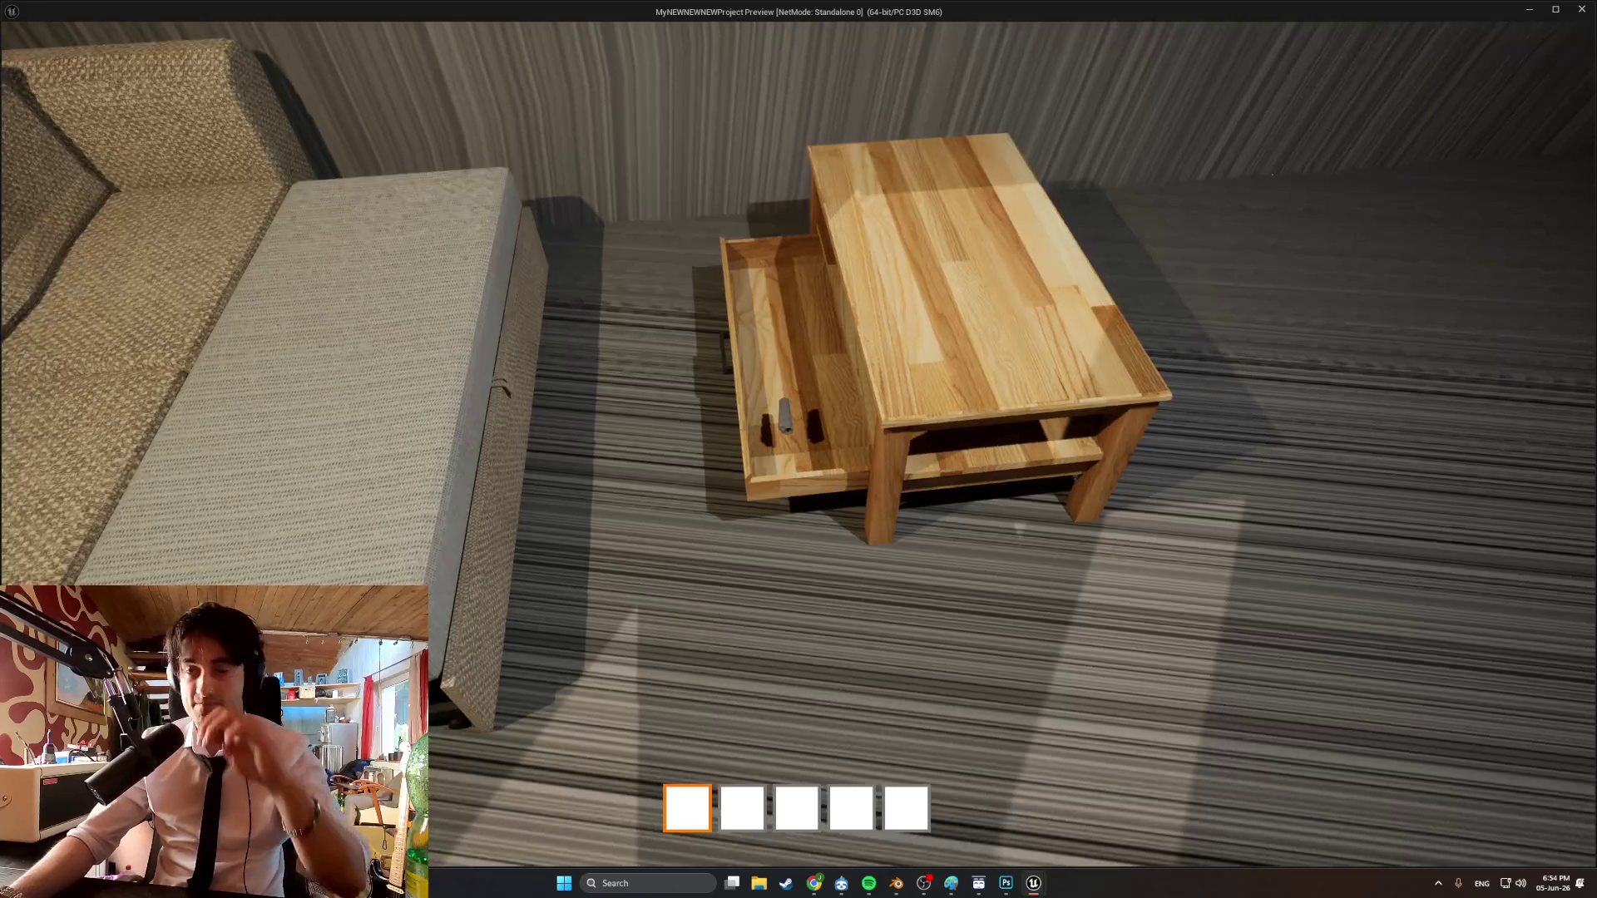
{"action": "key", "text": "Escape"}
{"action": "key", "text": "ctrl+space"}
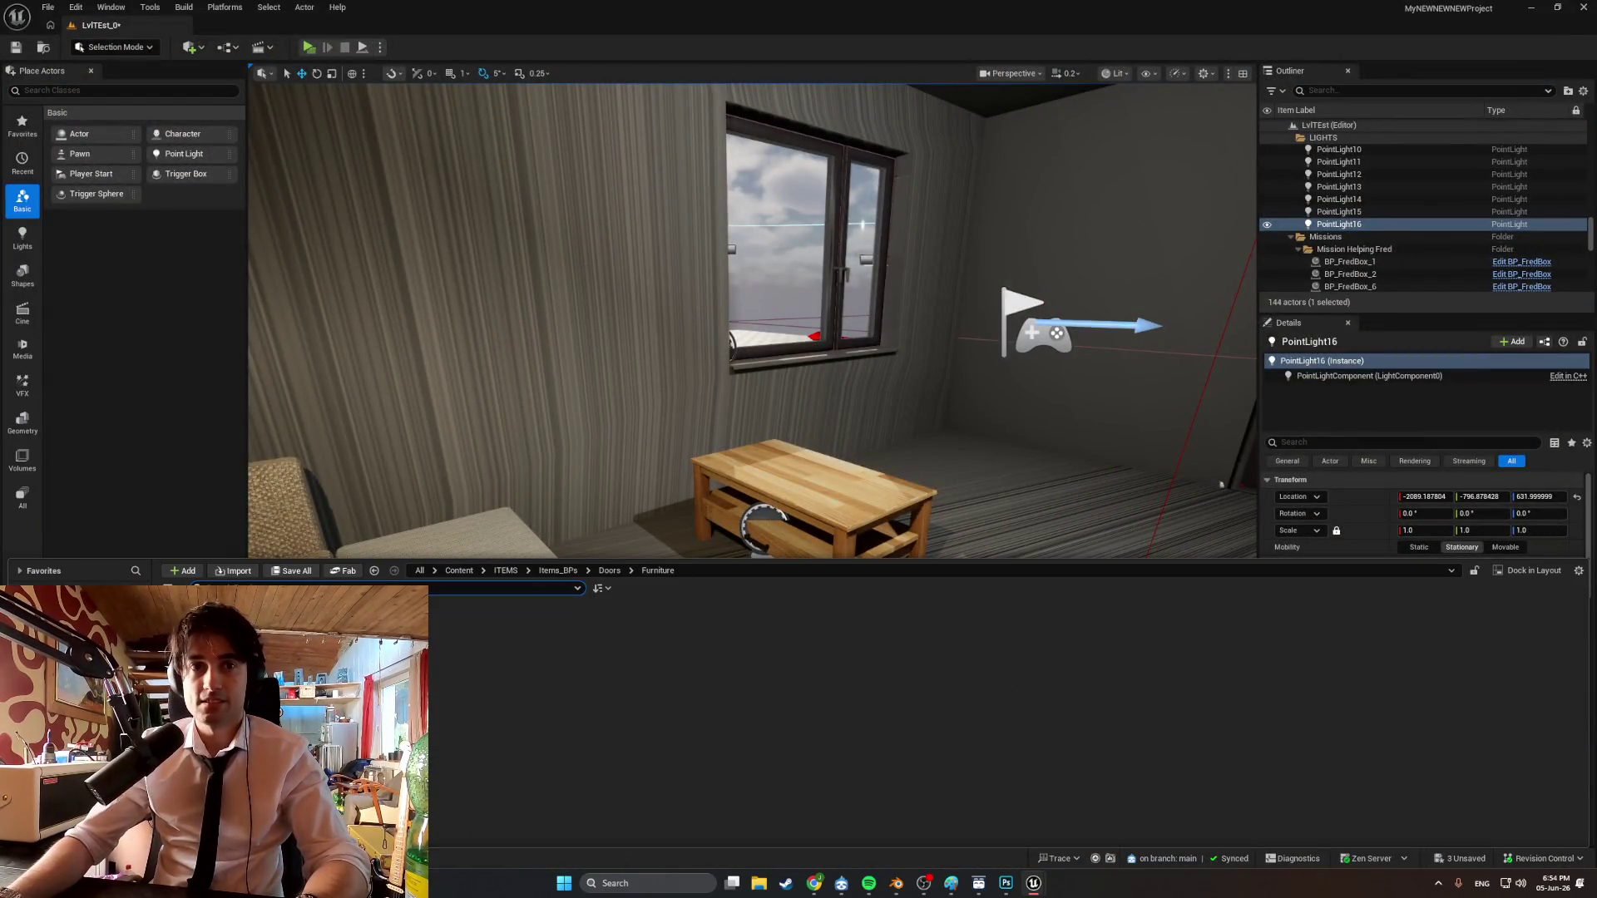
{"action": "key", "text": "alt+Tab"}
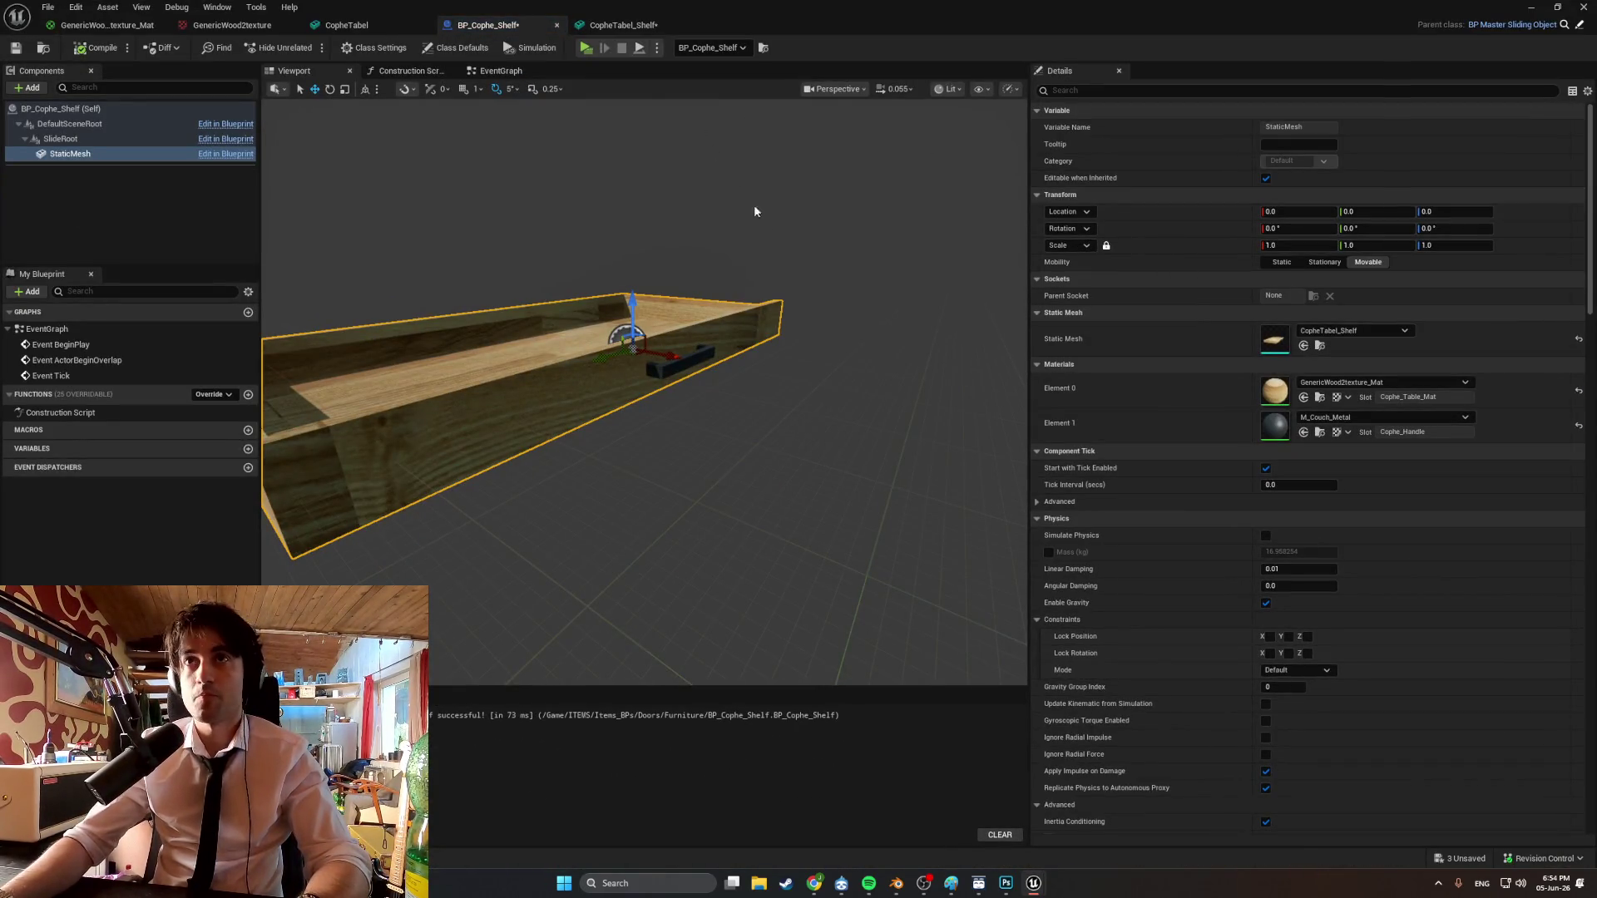
{"action": "key", "text": "ctrl+space"}
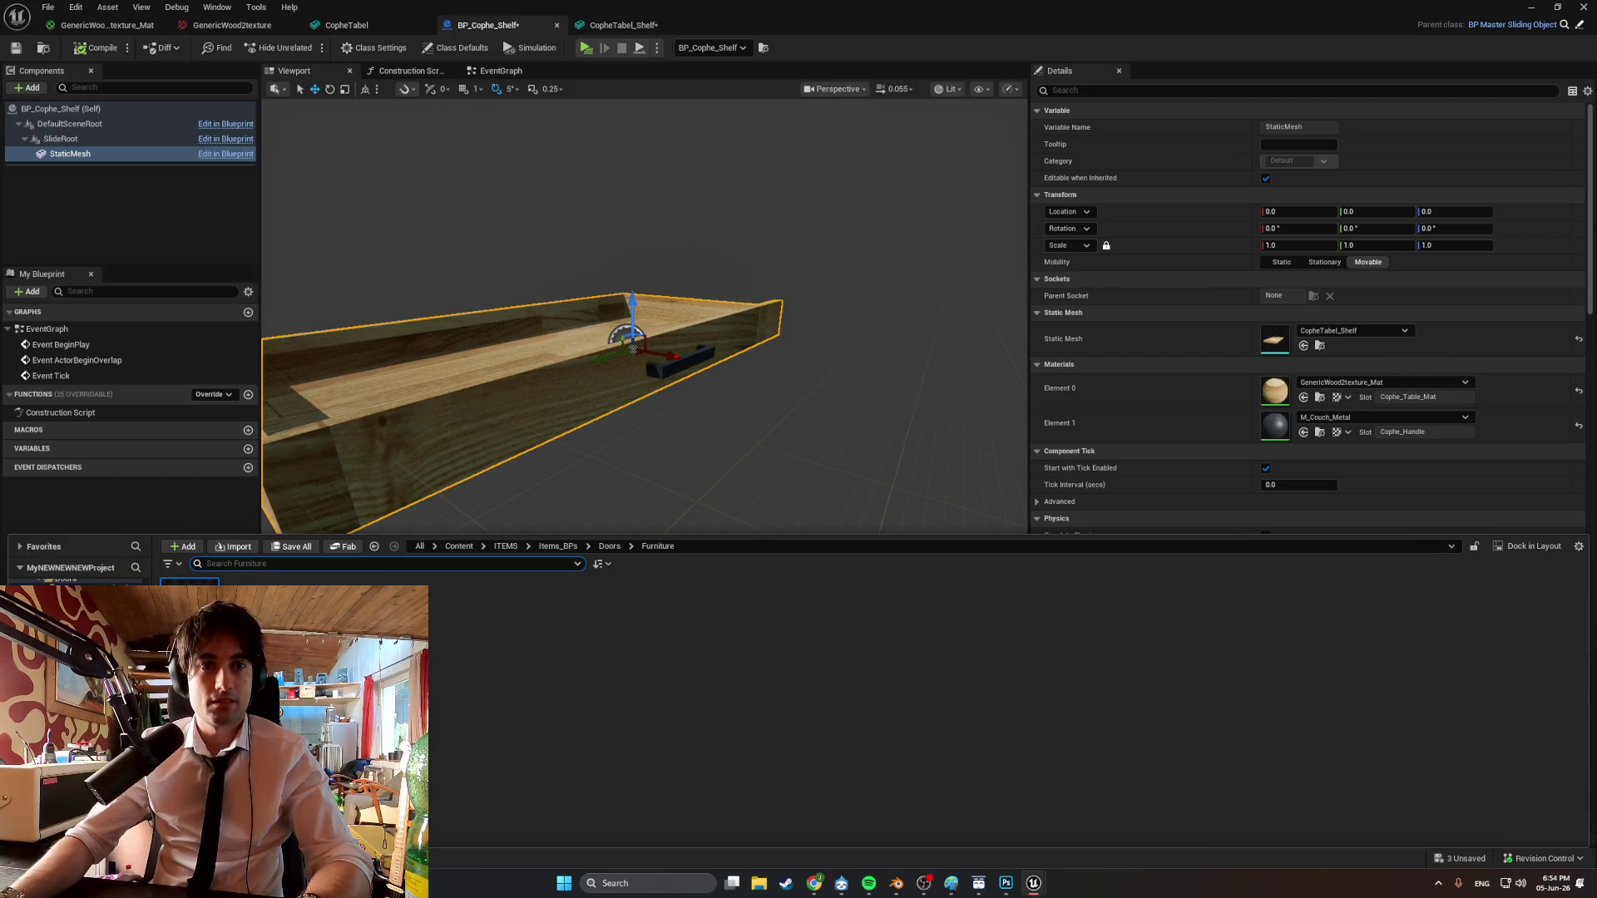
Give CopheTabel_Shelf Collision Complexity 'Use Simple Collision As Complex', save it, and minimize its editor.
{"action": "left_click", "coordinate": [623, 25]}
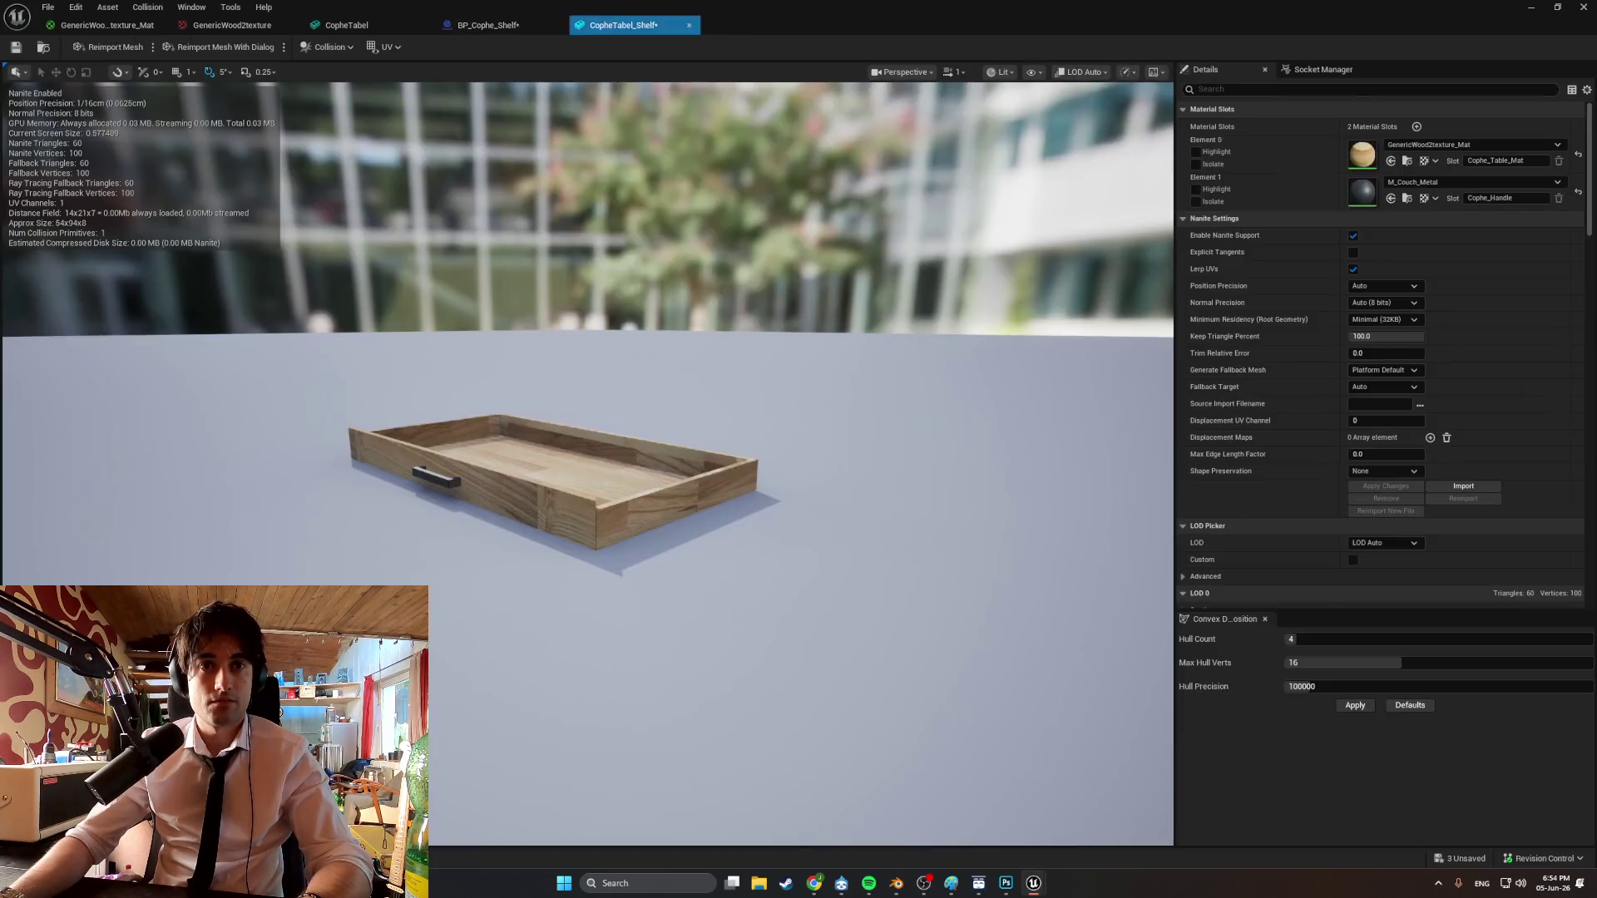
{"action": "scroll", "coordinate": [1380, 456], "scroll_direction": "down", "scroll_amount": 10}
{"action": "scroll", "coordinate": [1373, 441], "scroll_direction": "down", "scroll_amount": 6}
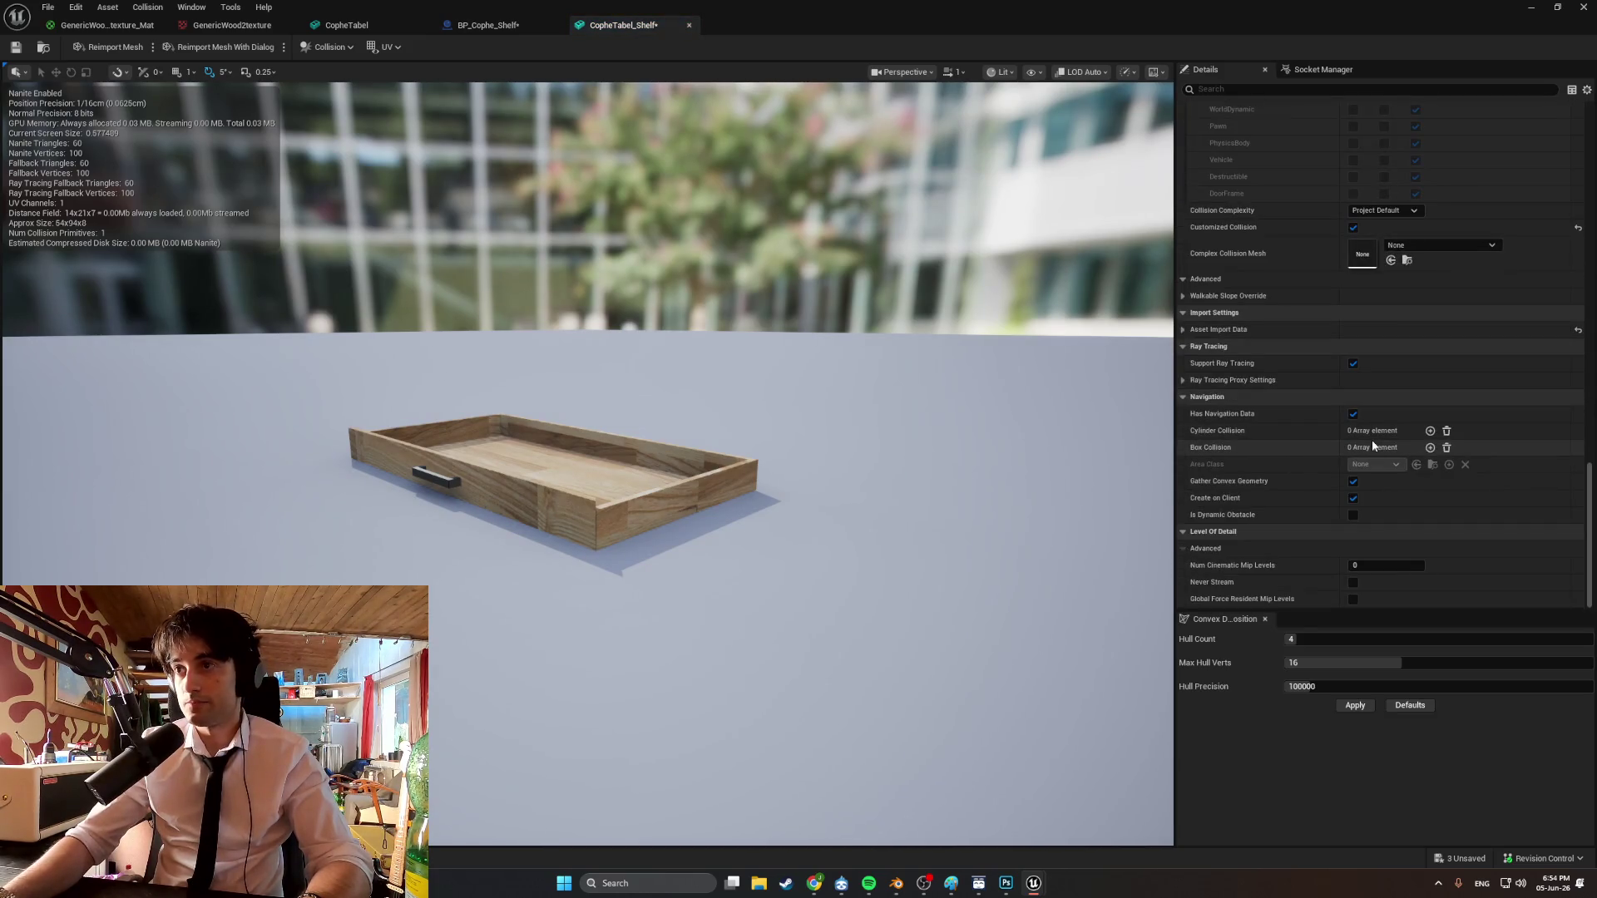
{"action": "left_click", "coordinate": [1402, 214]}
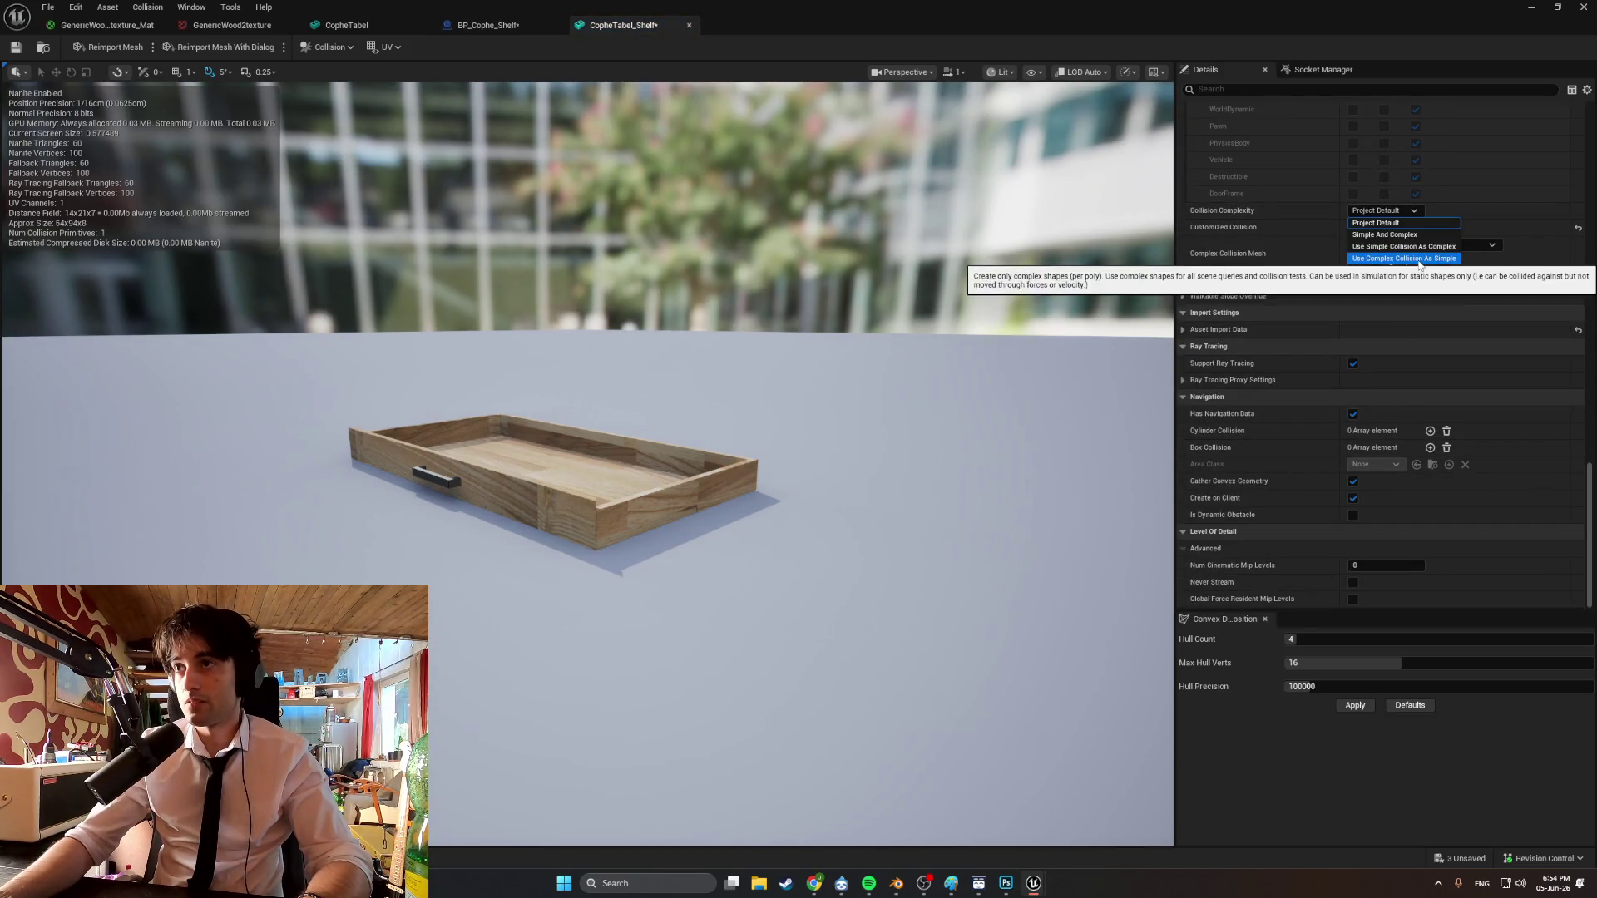
{"action": "key", "text": "Escape"}
{"action": "left_click", "coordinate": [1419, 254]}
{"action": "key", "text": "ctrl+s"}
{"action": "left_click", "coordinate": [1538, 8]}
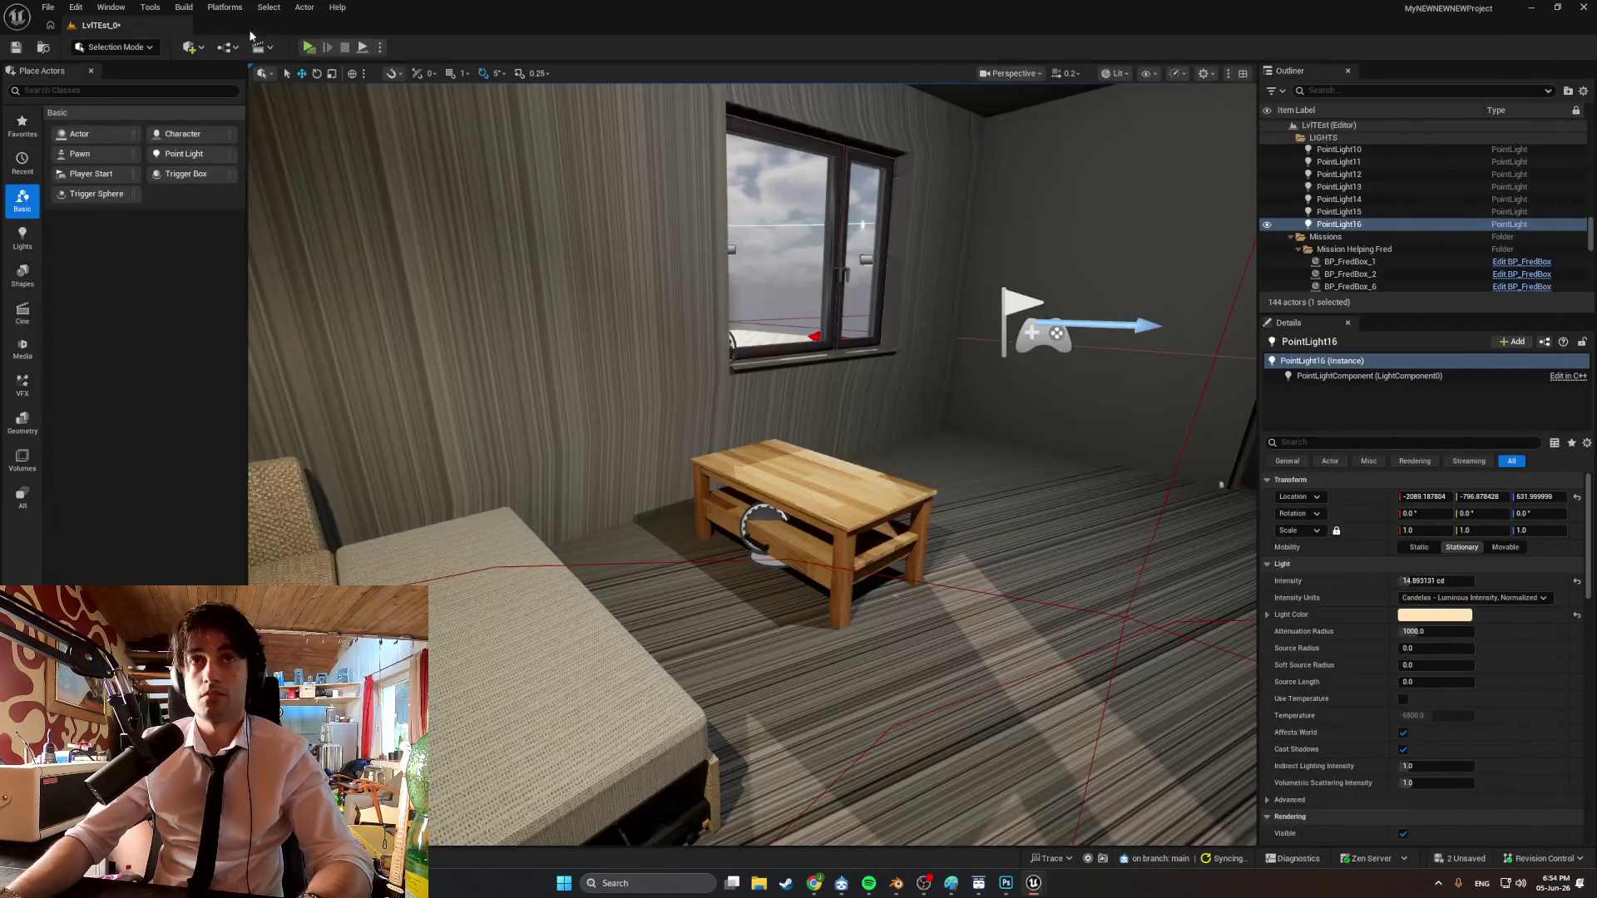
{"action": "left_click", "coordinate": [312, 50]}
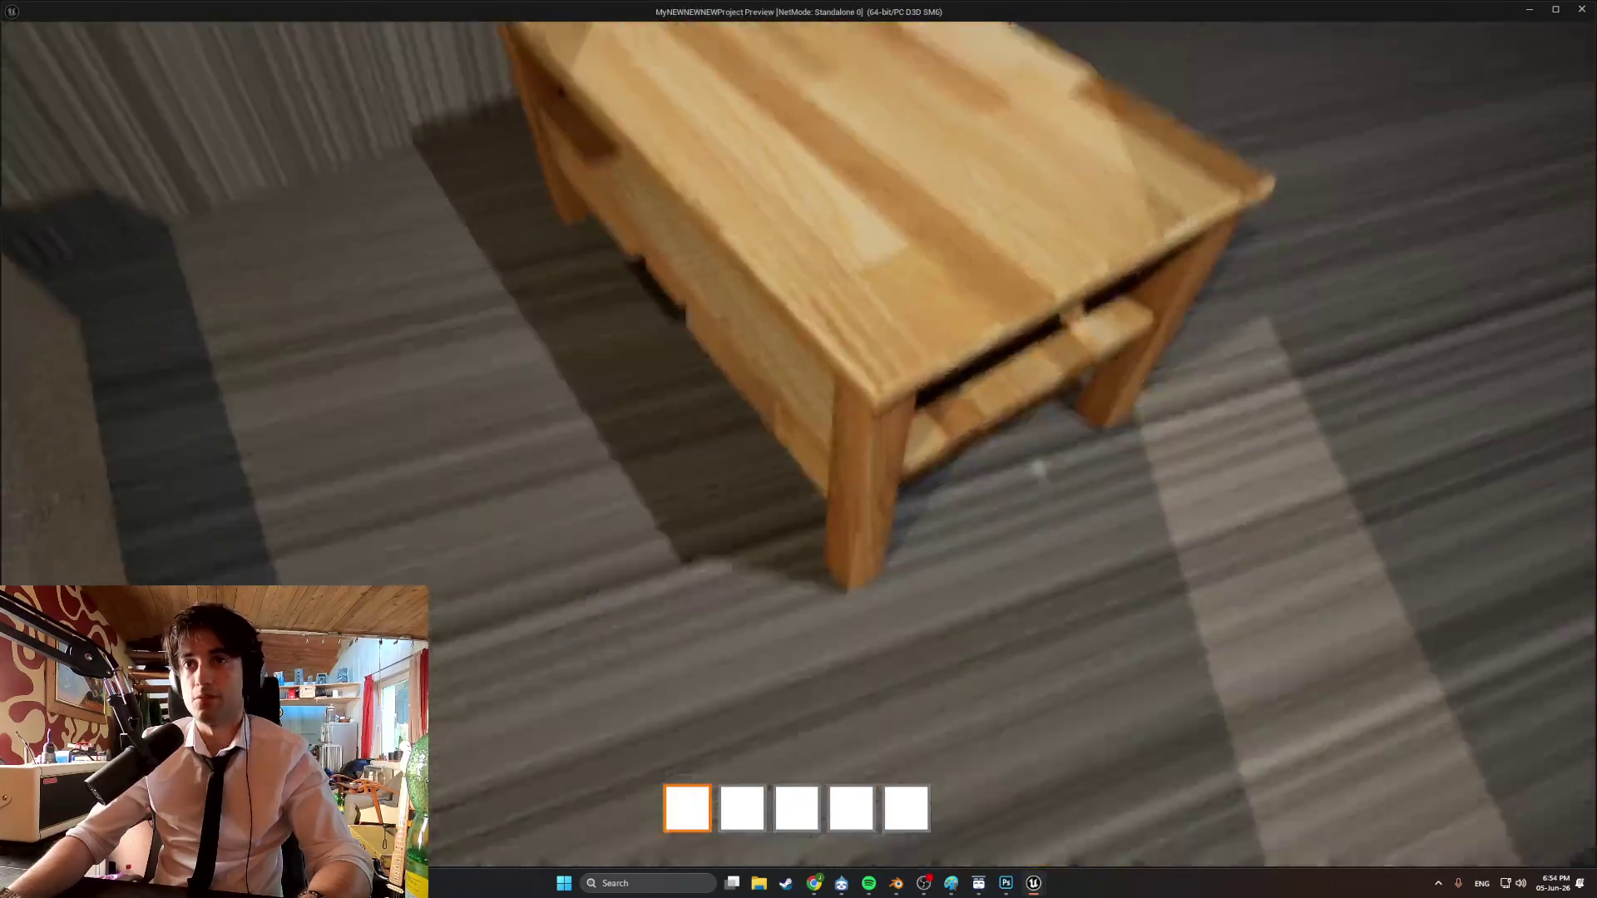
{"action": "key", "text": "s"}
{"action": "key", "text": "e"}
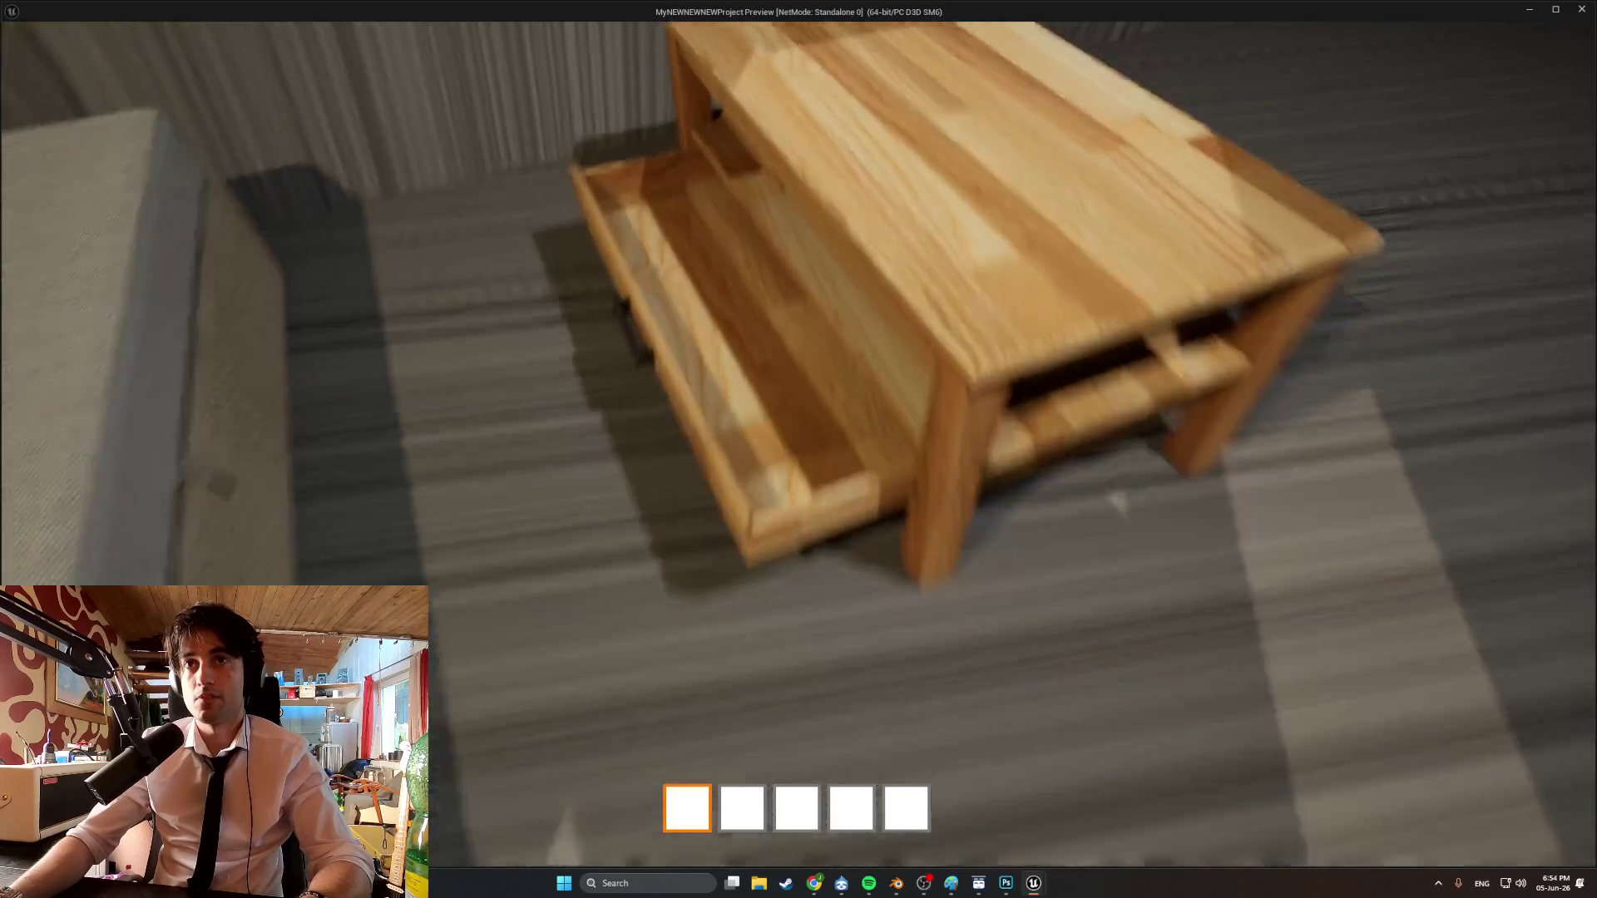
{"action": "key", "text": "e"}
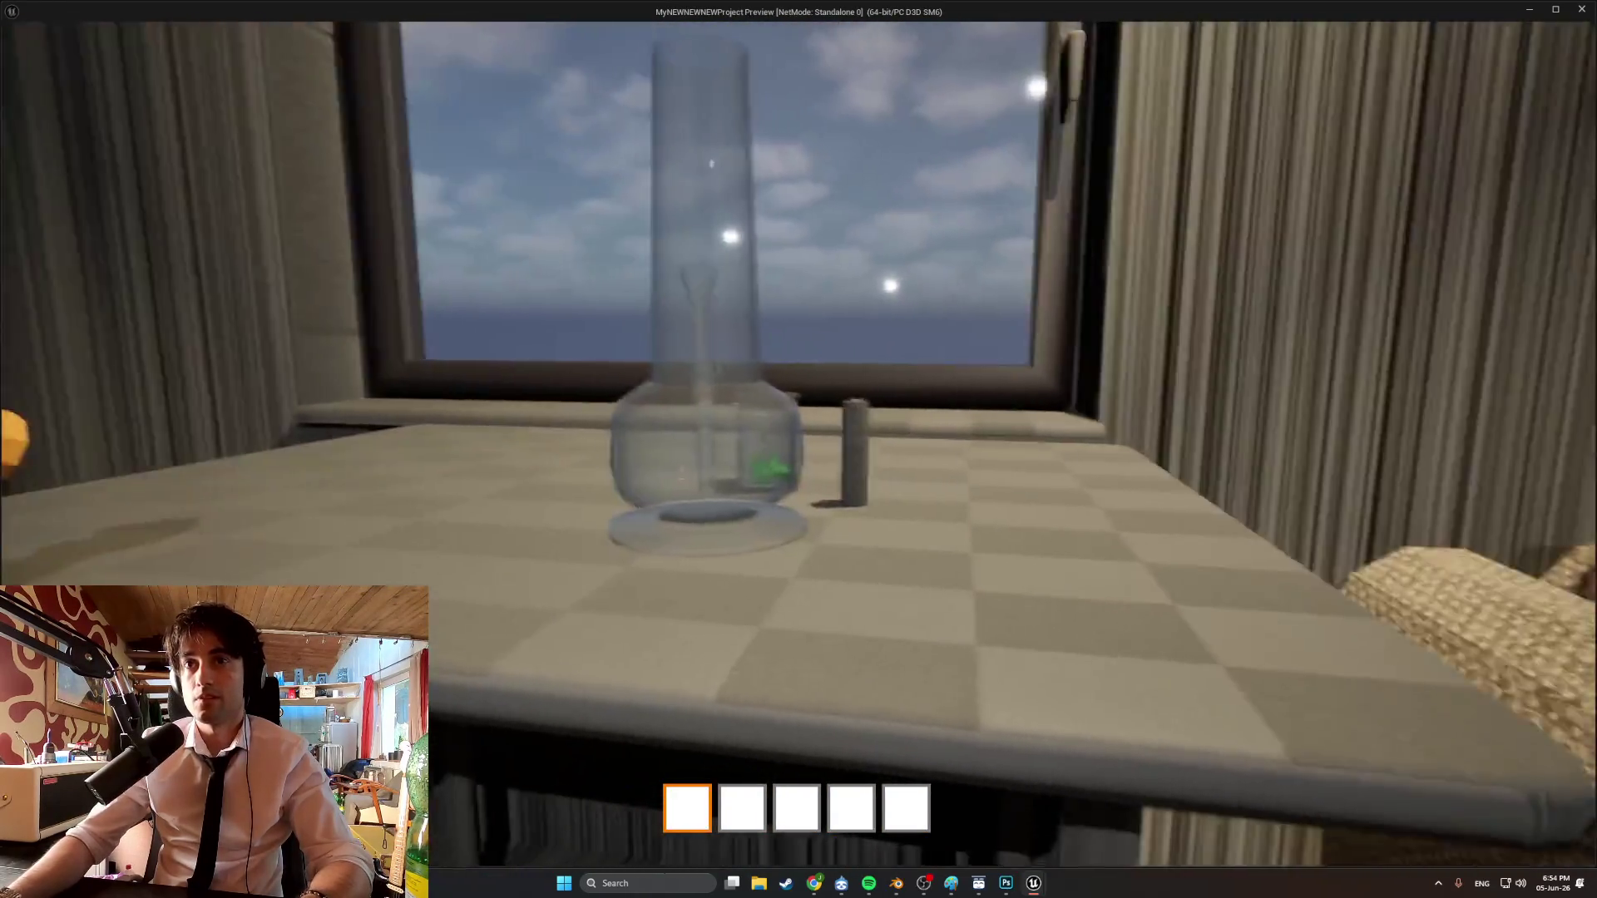
{"action": "key", "text": "e"}
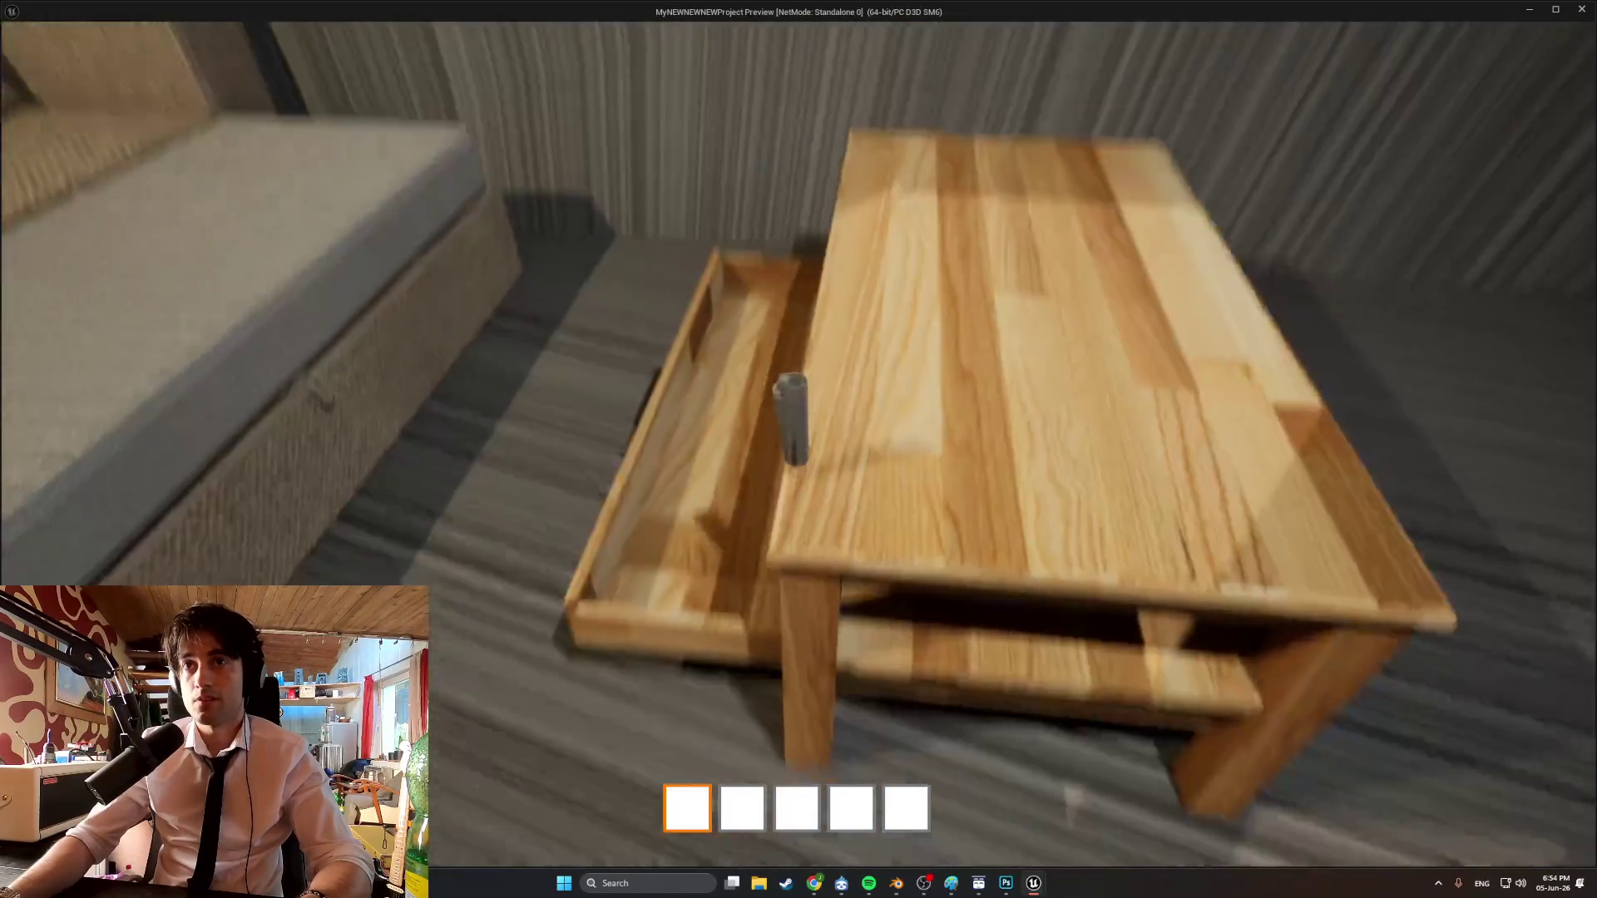
{"action": "key", "text": "e"}
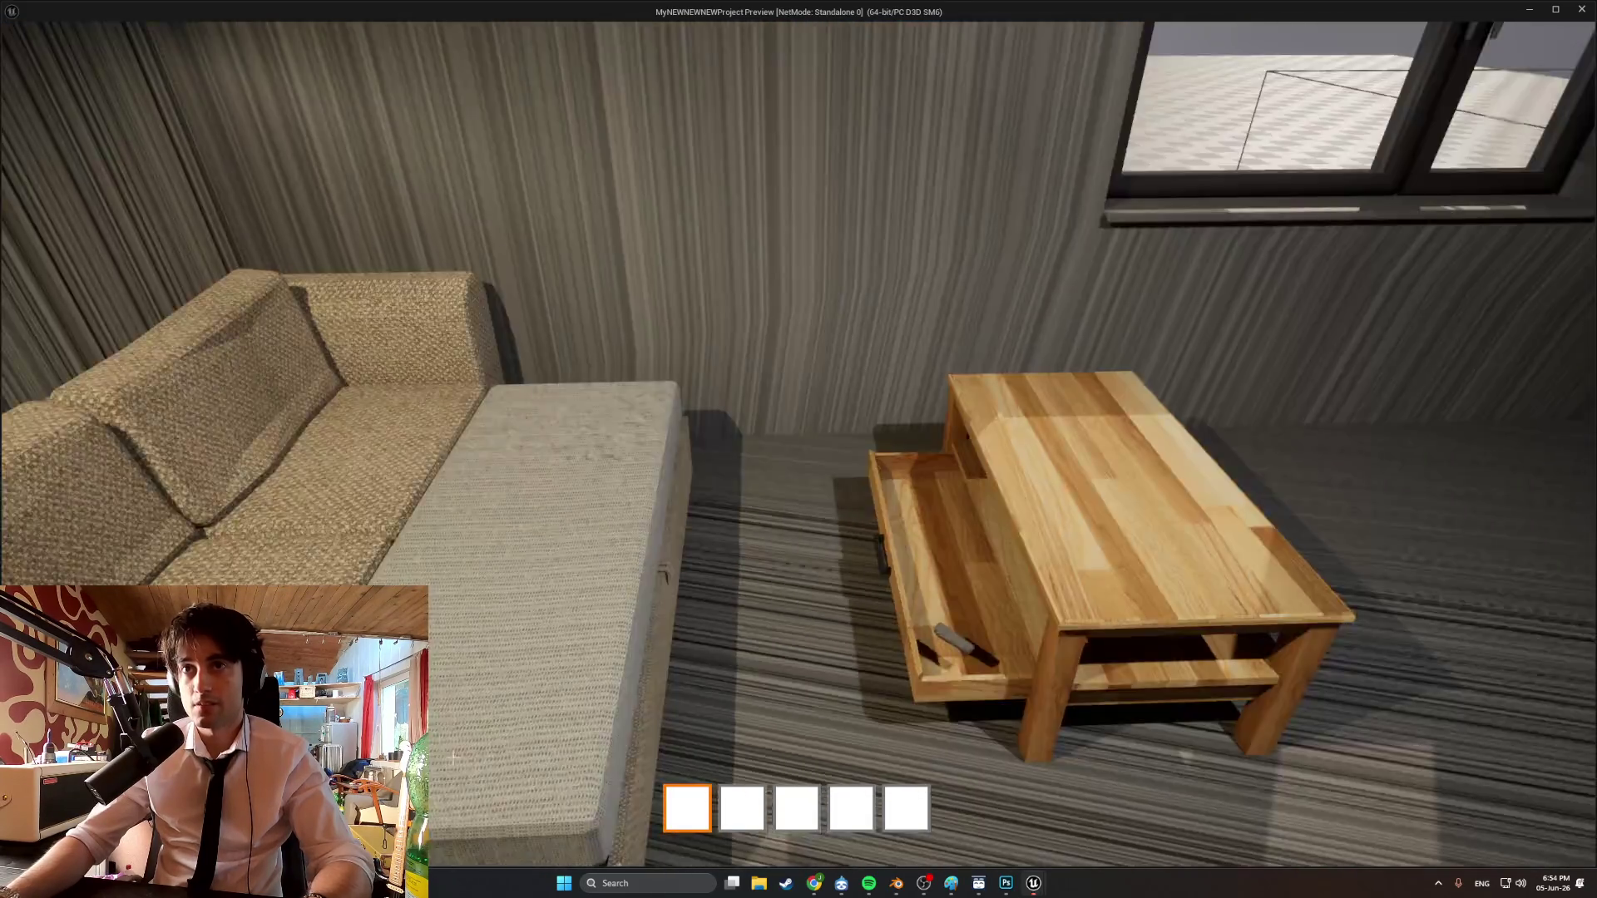
{"action": "key", "text": "Escape"}
{"action": "mouse_move", "coordinate": [1030, 883]}
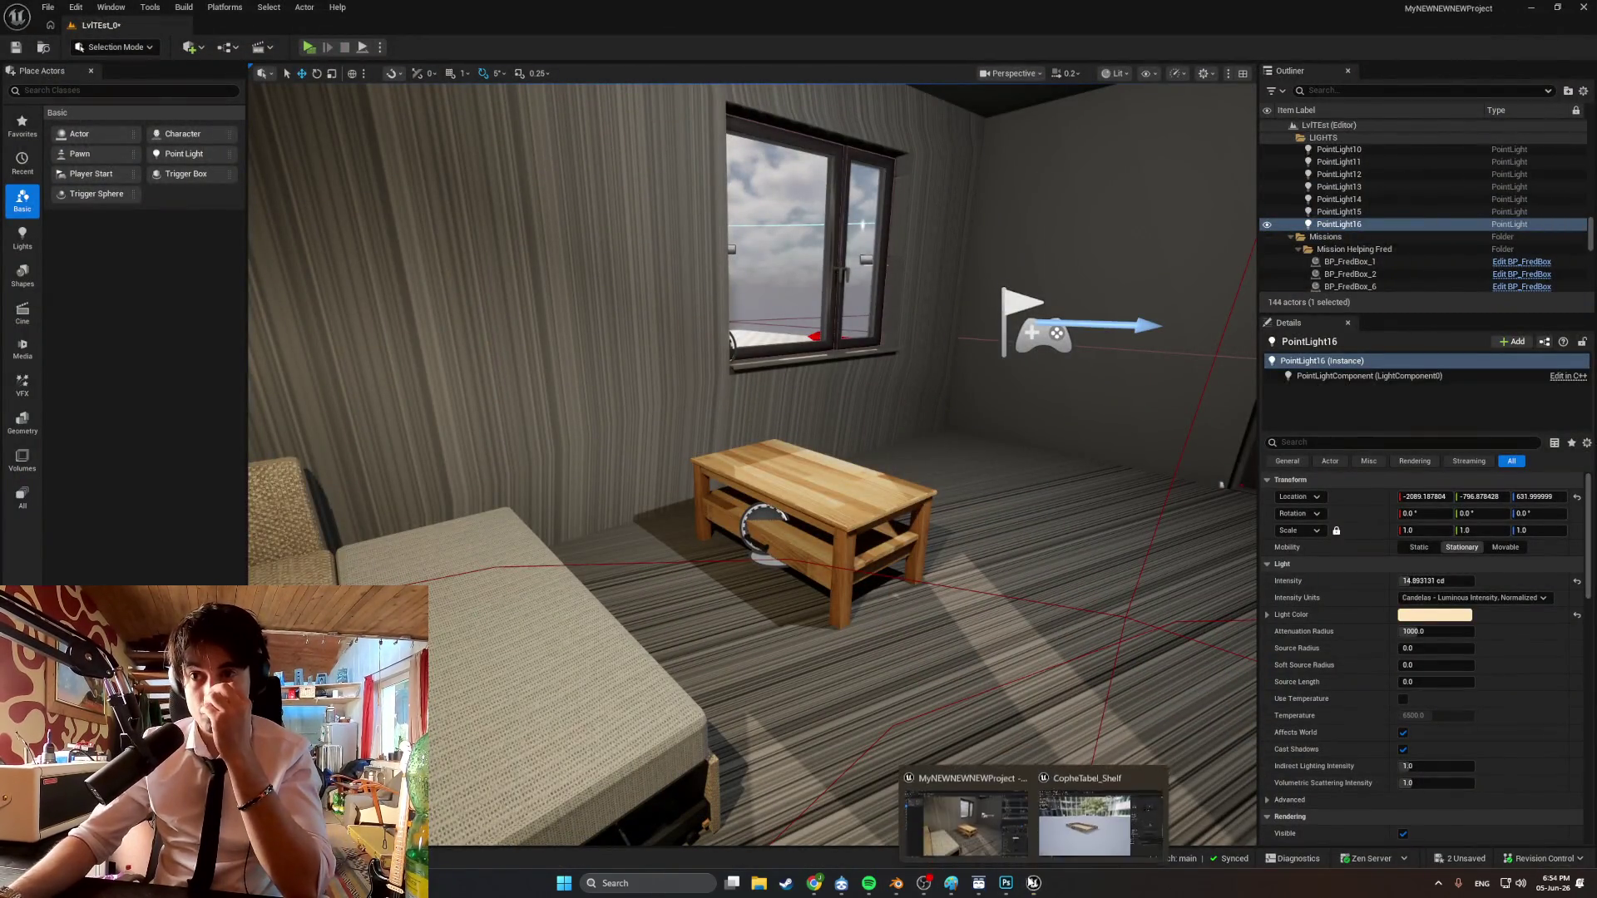
Switch CopheTabel_Shelf's Collision Complexity to 'Use Complex Collision As Simple' and minimize the editor.
{"action": "left_click", "coordinate": [1066, 835]}
{"action": "left_click", "coordinate": [1406, 212]}
{"action": "left_click", "coordinate": [1396, 260]}
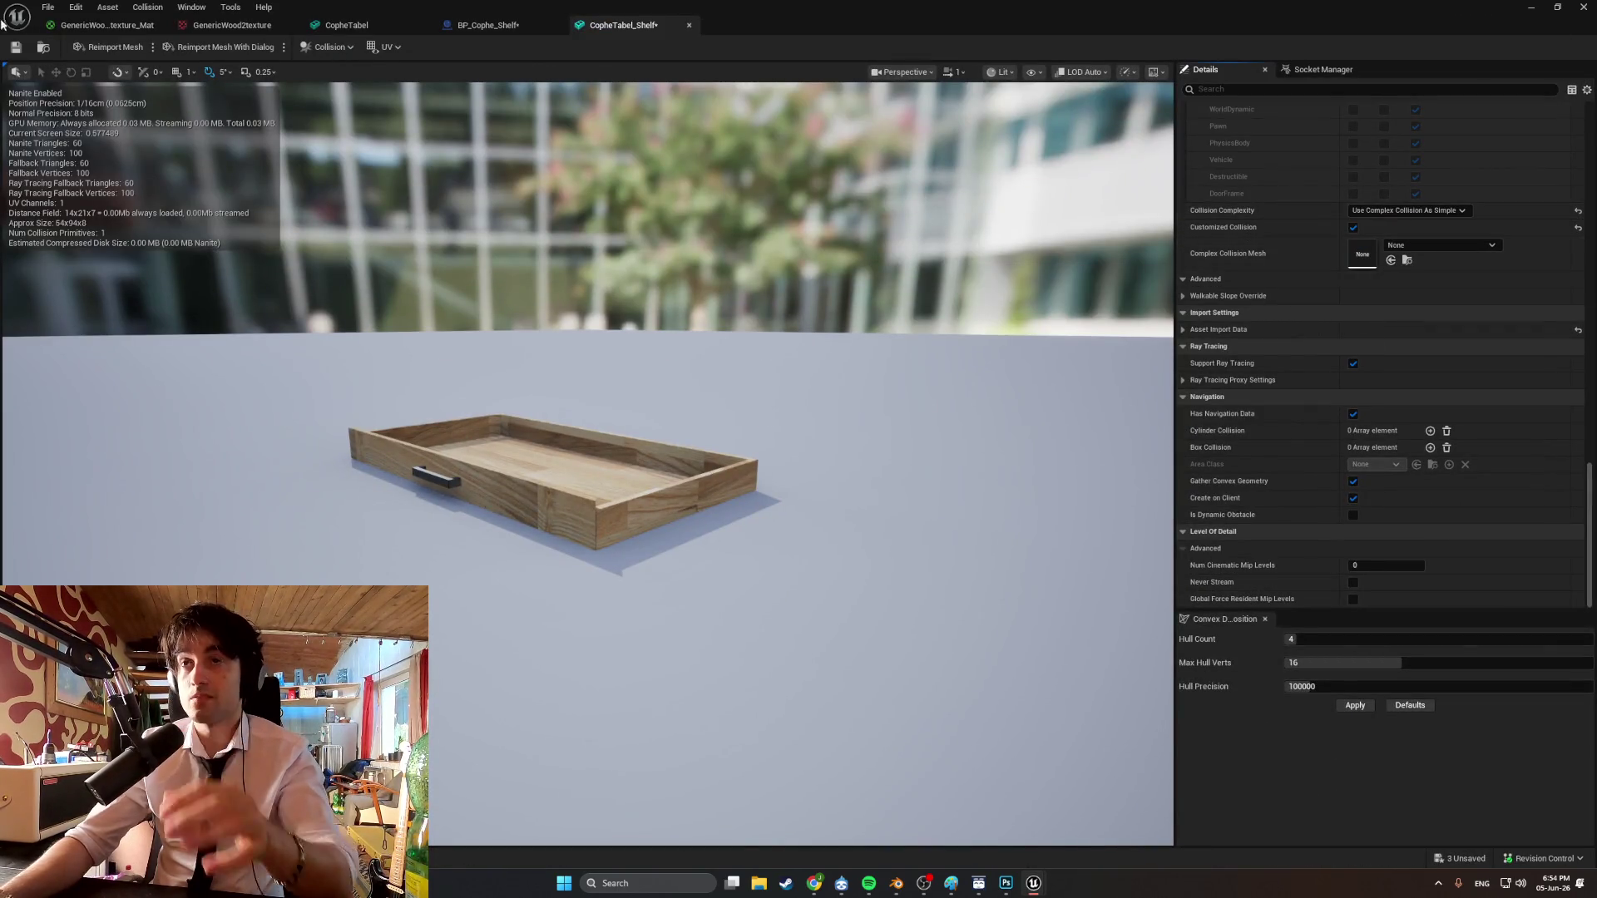
{"action": "left_click", "coordinate": [1540, 13]}
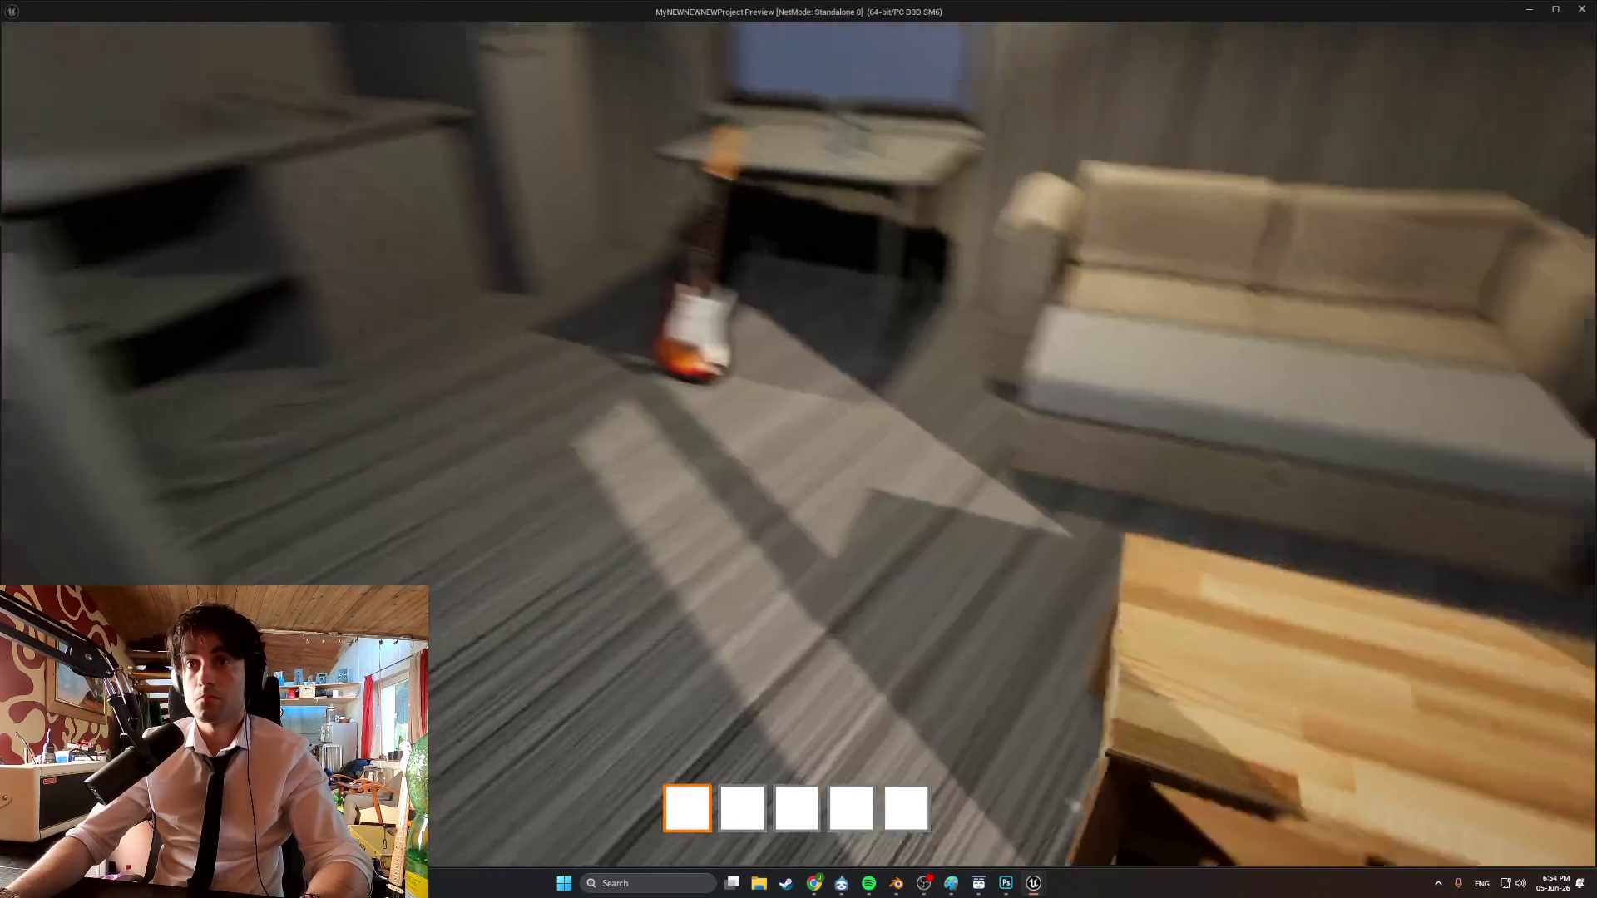
In the game preview, open the drawer, carry the green jar into it, and close it.
{"action": "key", "text": "s"}
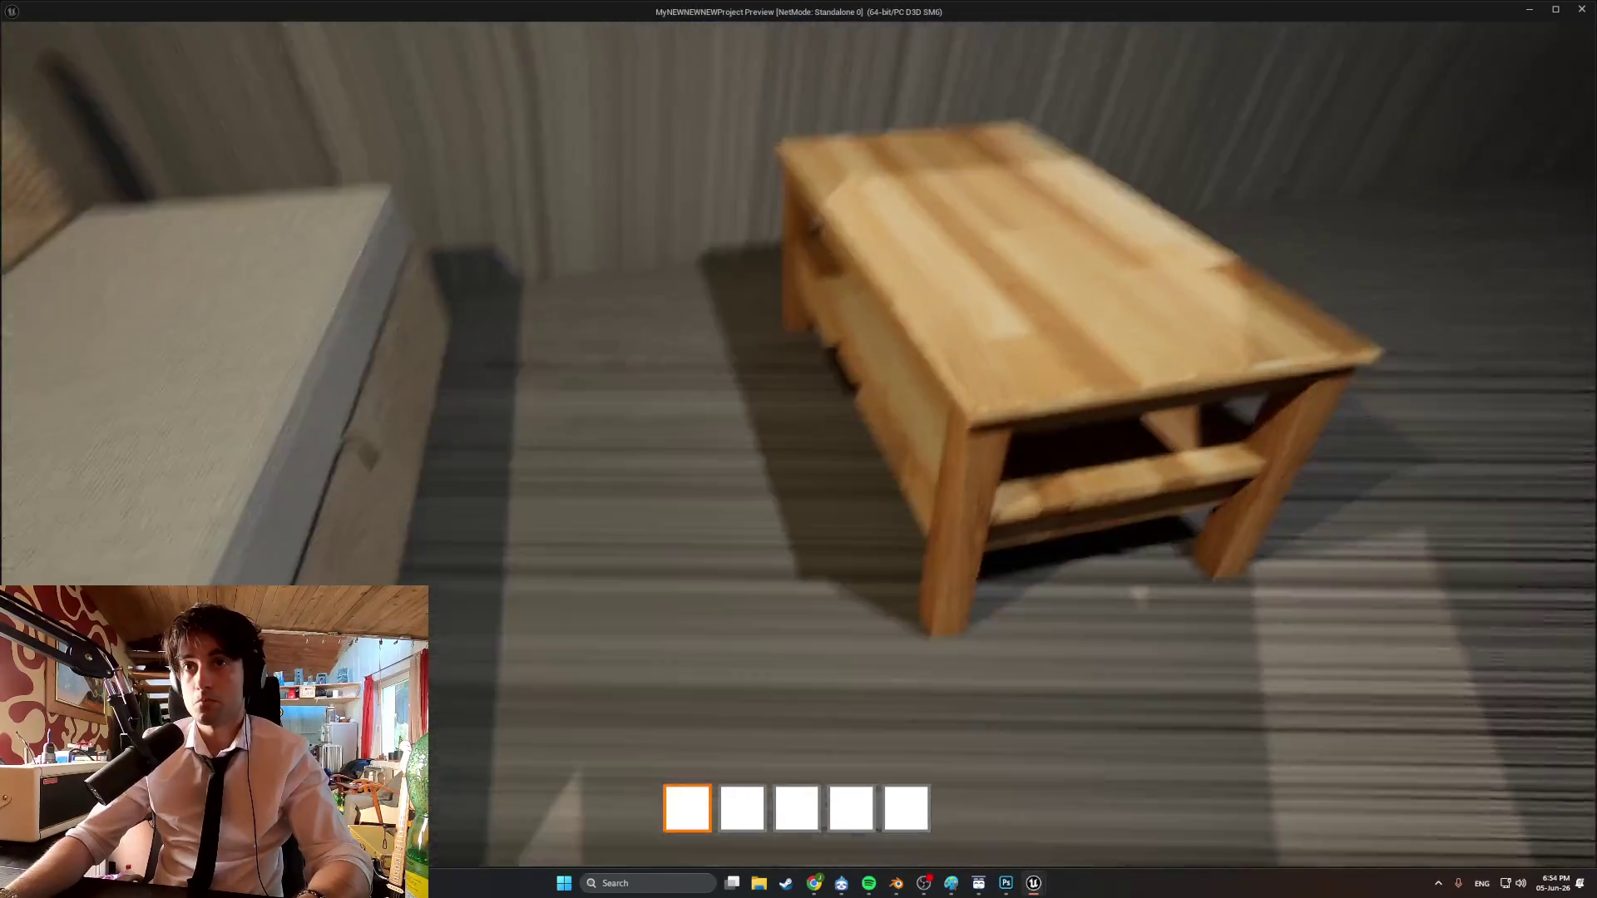
{"action": "key", "text": "w"}
{"action": "key", "text": "w"}
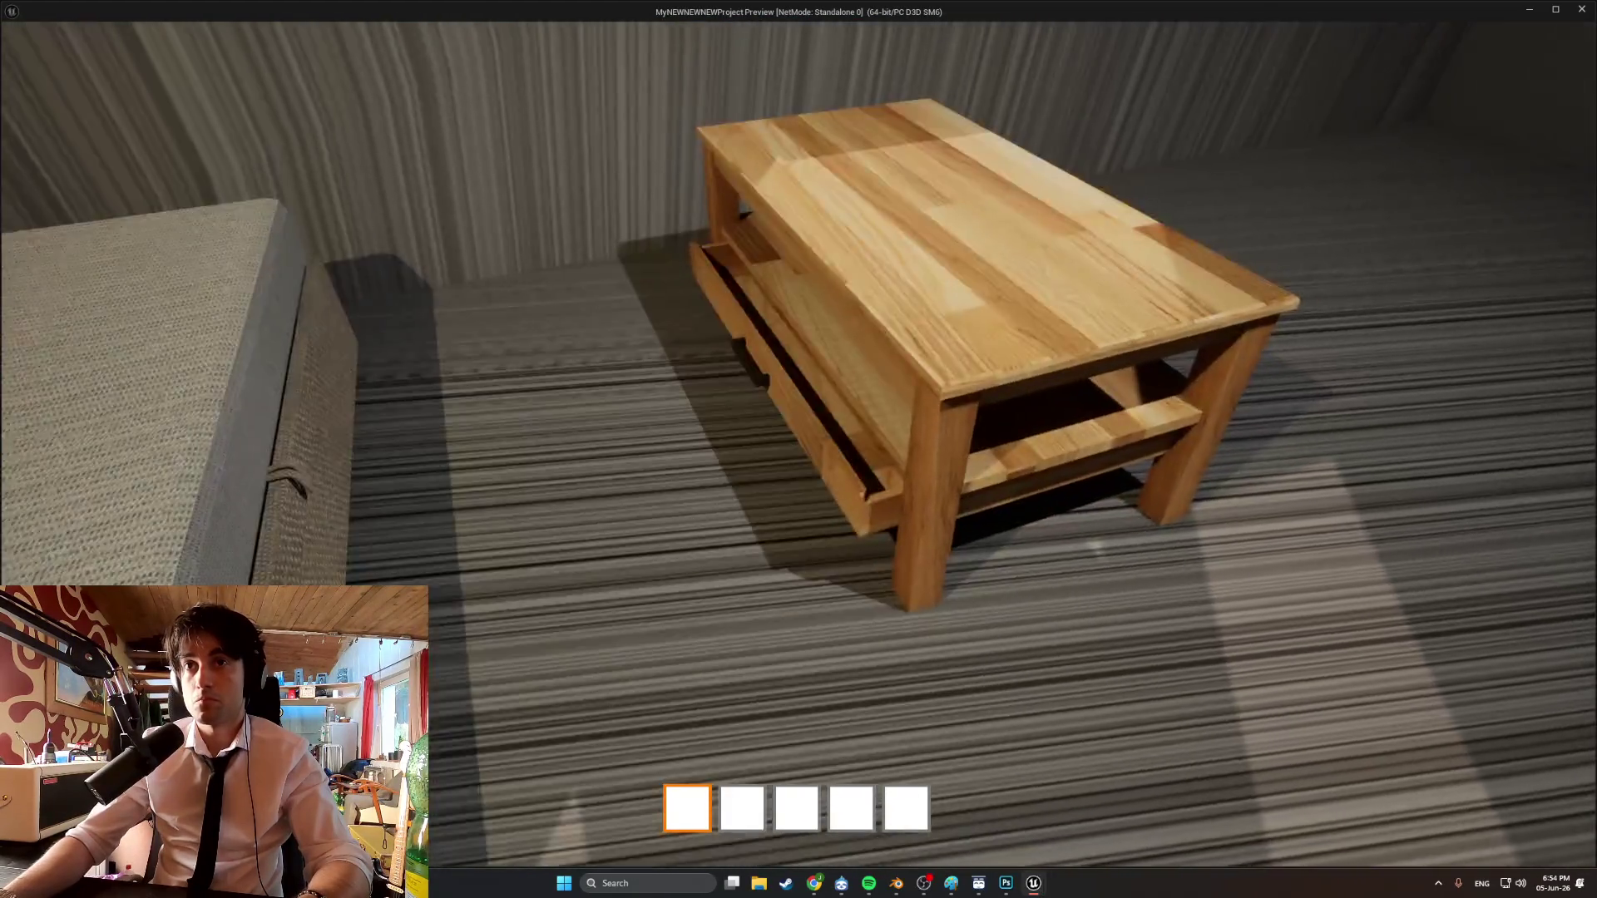
{"action": "key", "text": "e"}
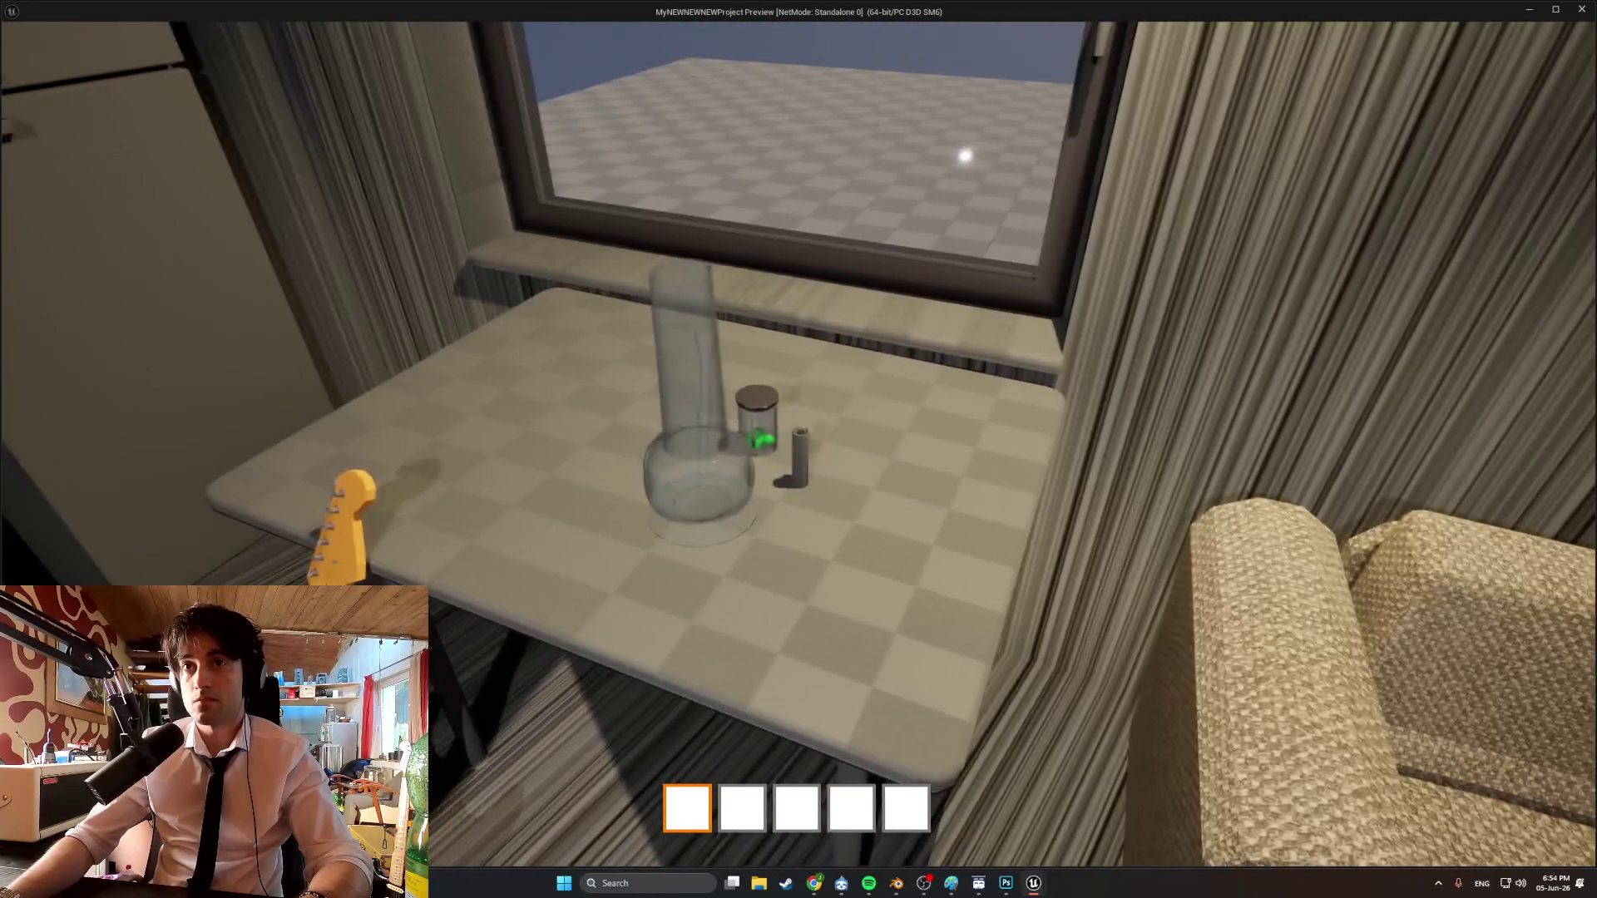
{"action": "key", "text": "s"}
{"action": "key", "text": "w"}
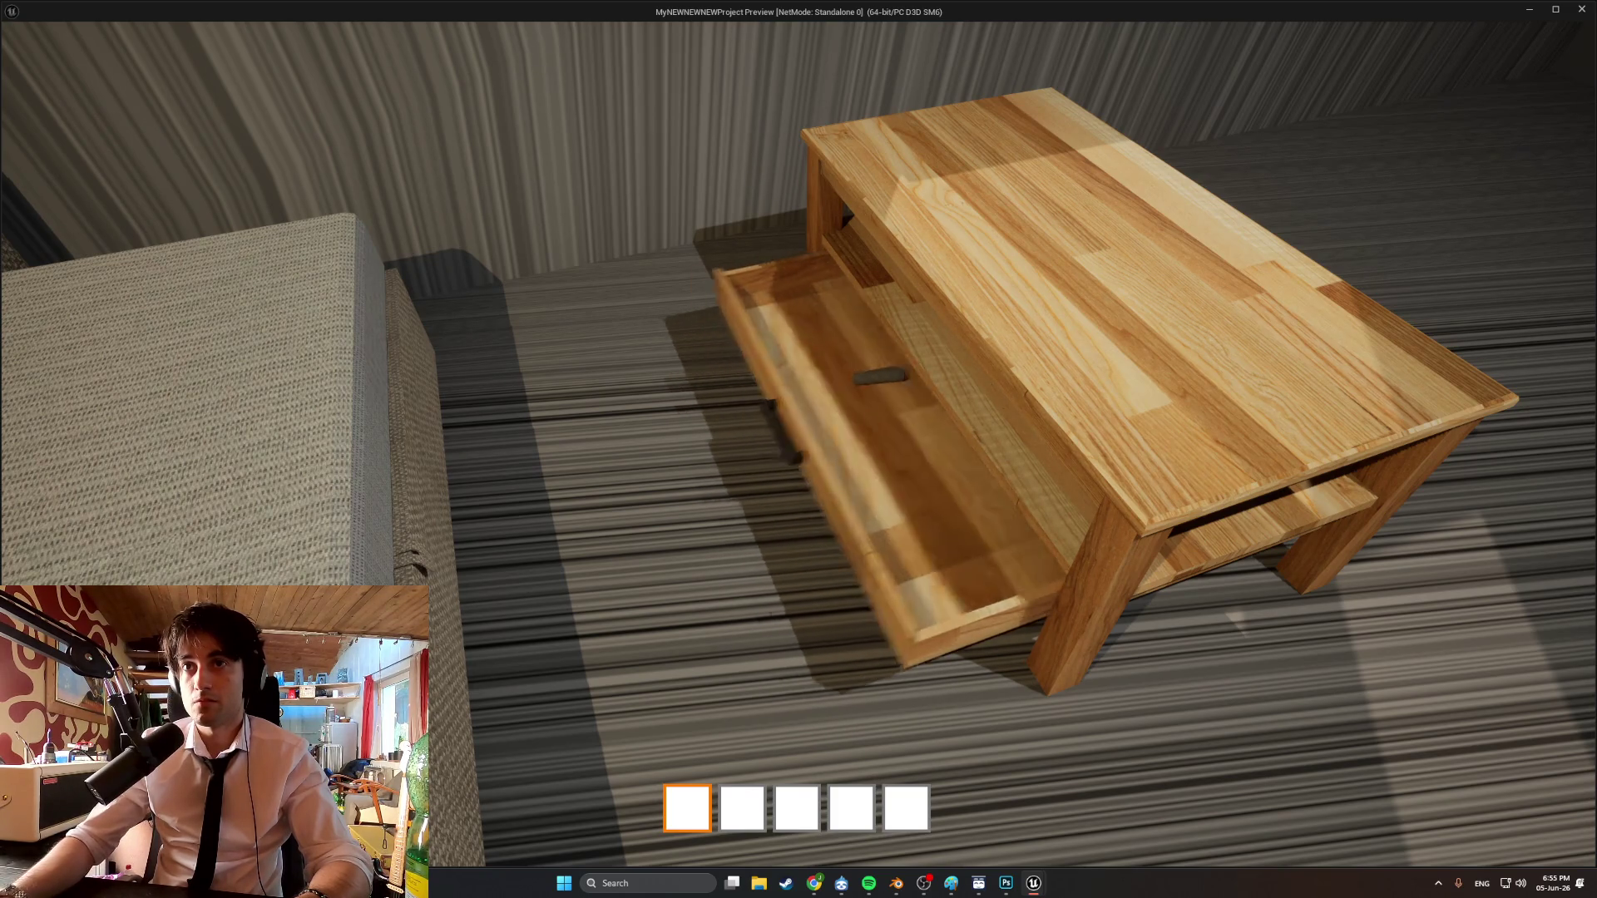
{"action": "key", "text": "w"}
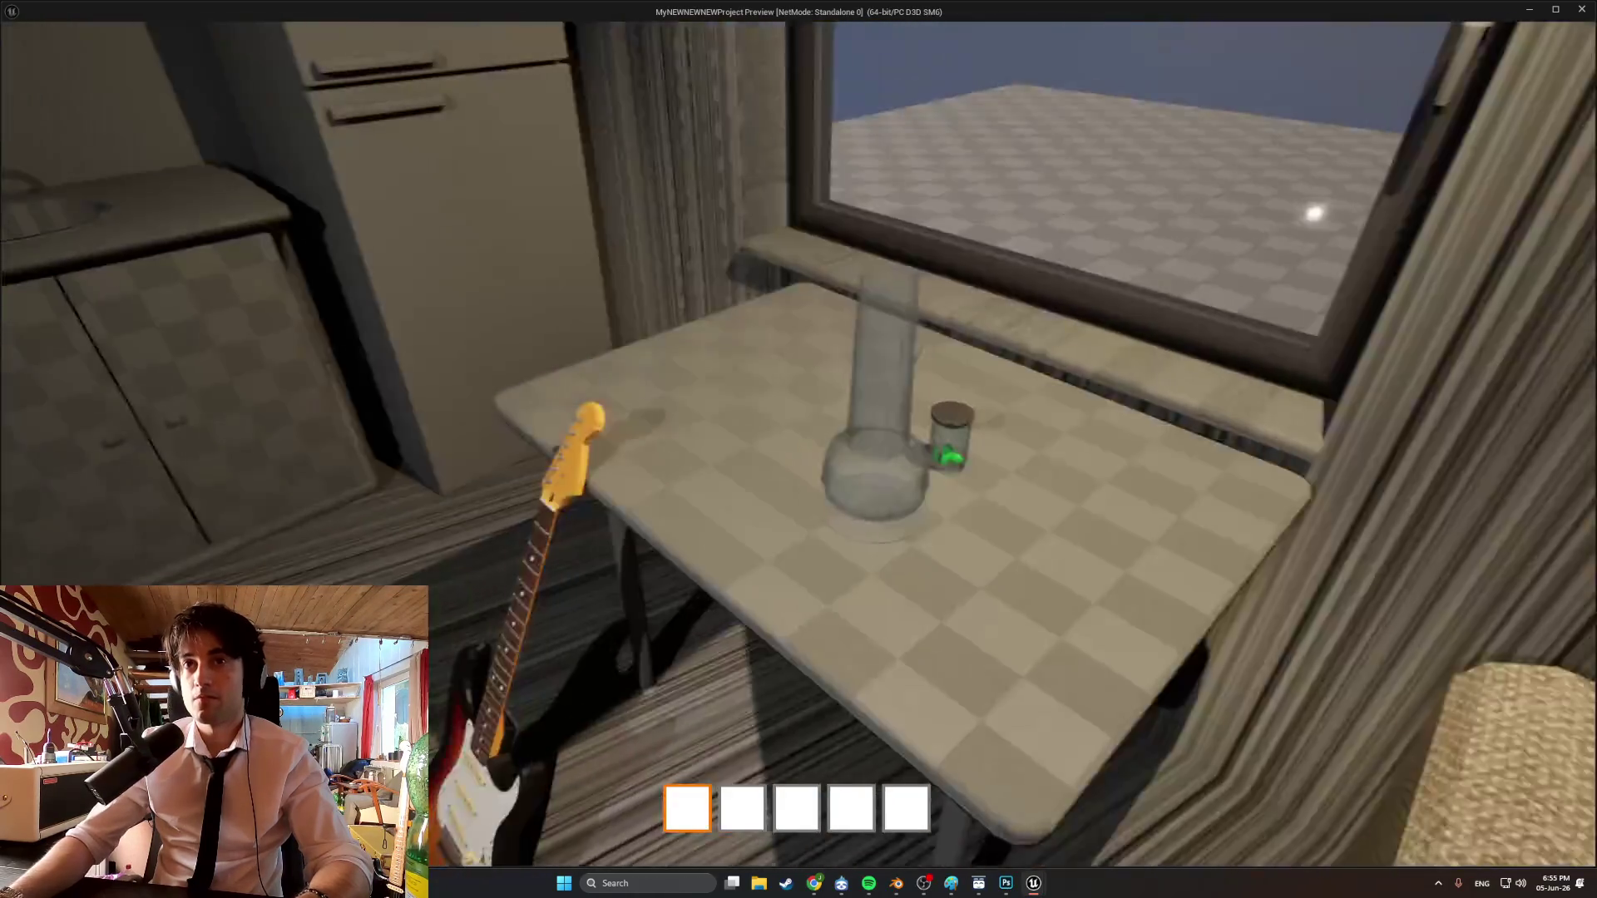
{"action": "key", "text": "s"}
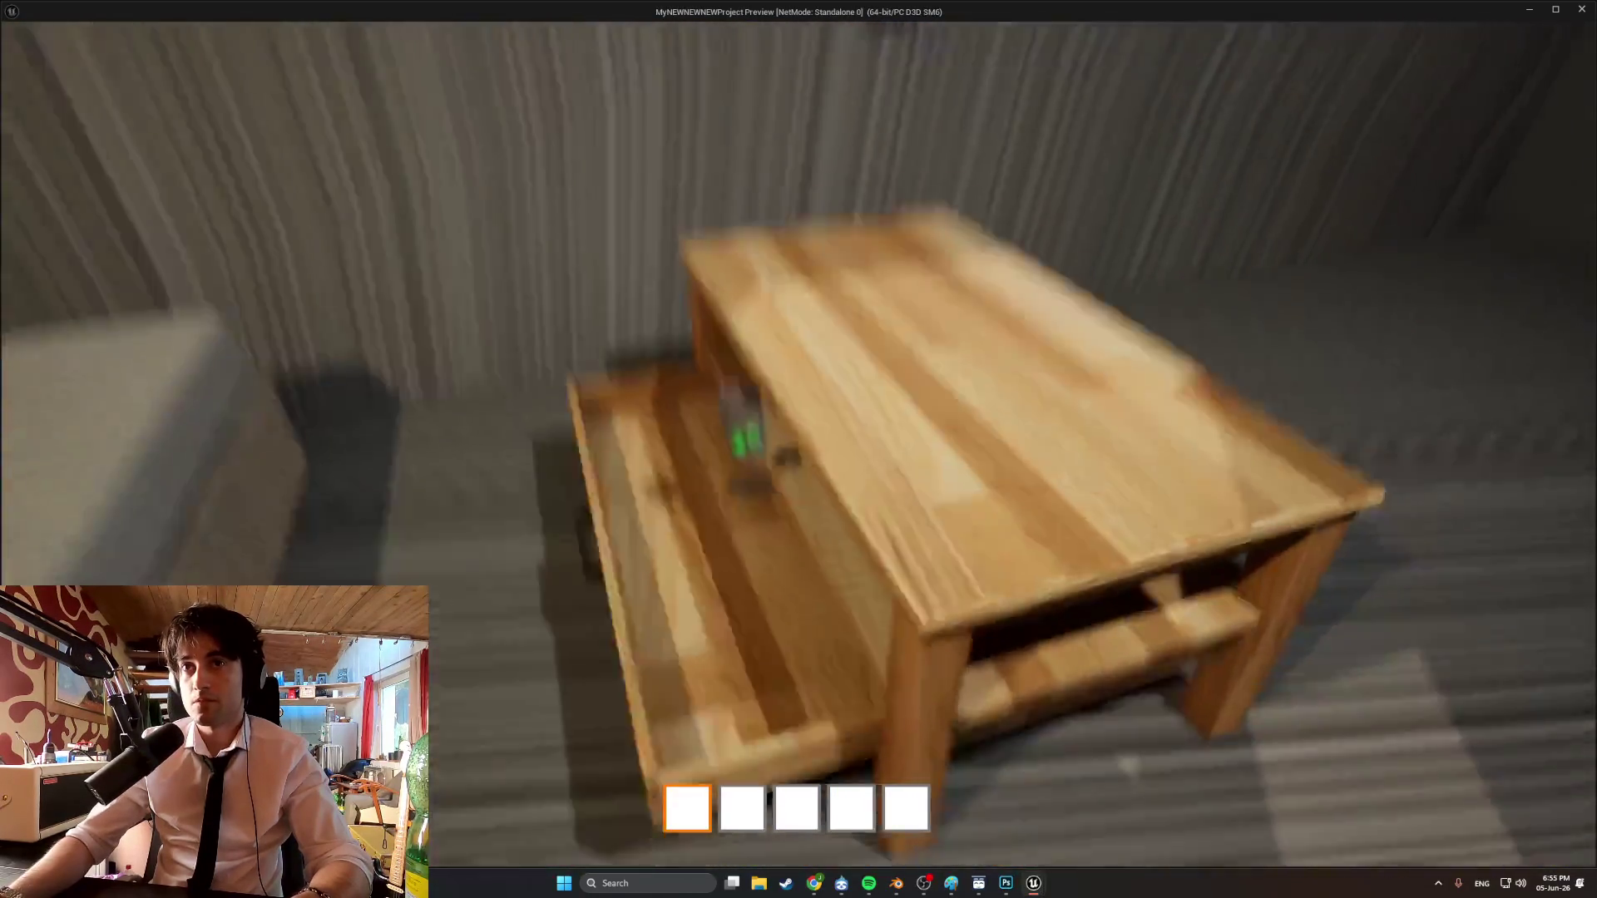
{"action": "key", "text": "s"}
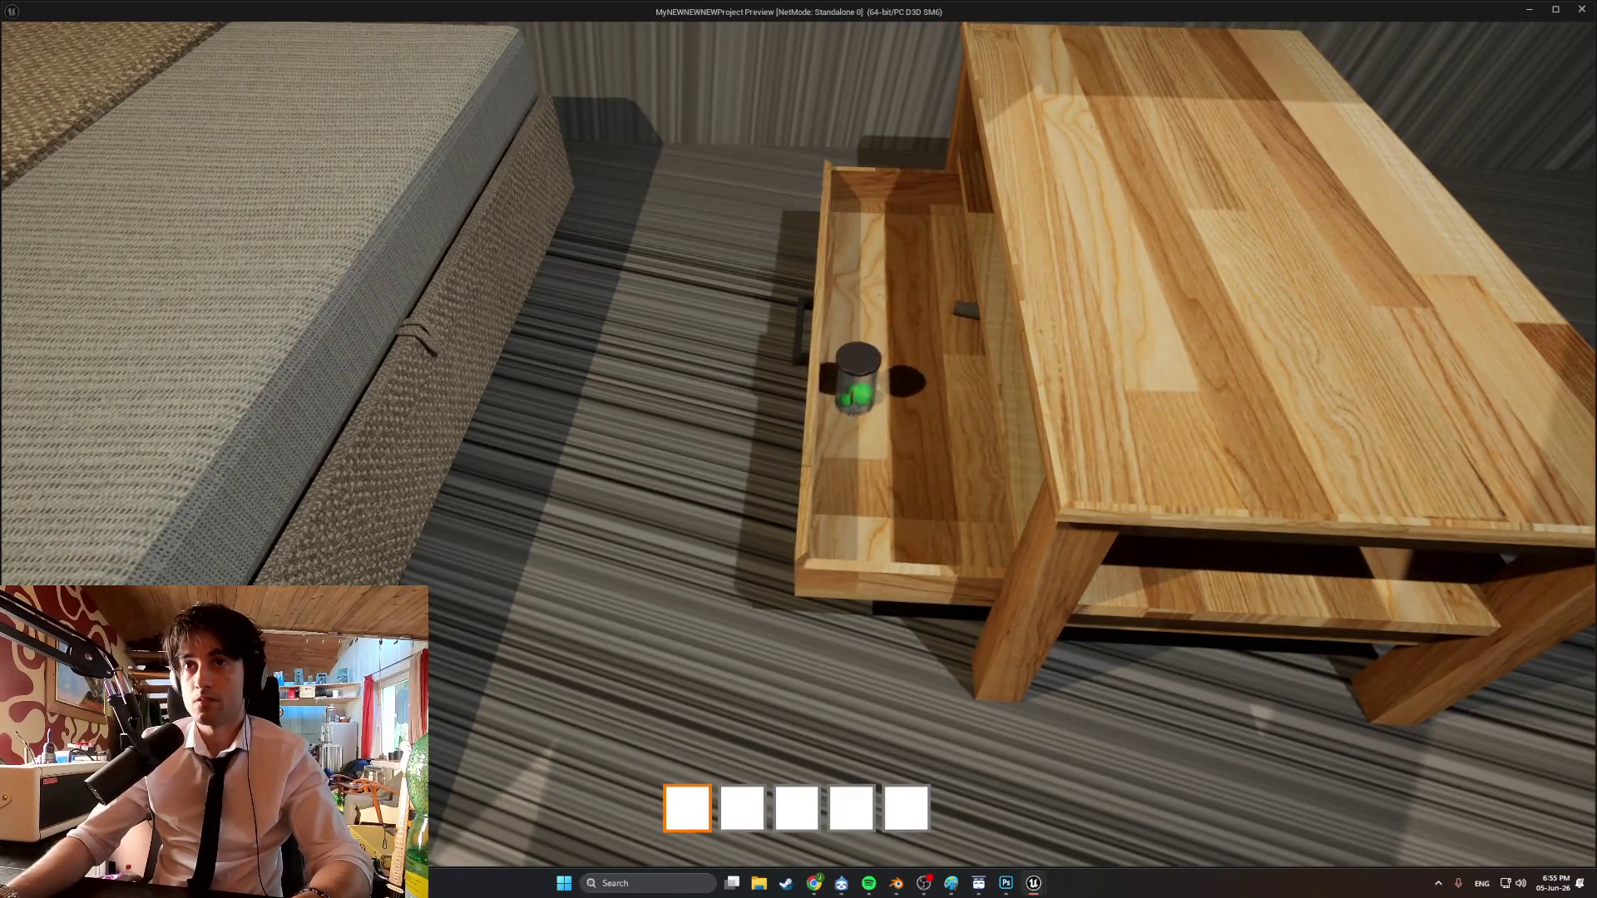
{"action": "key", "text": "s"}
{"action": "key", "text": "s"}
{"action": "key", "text": "e"}
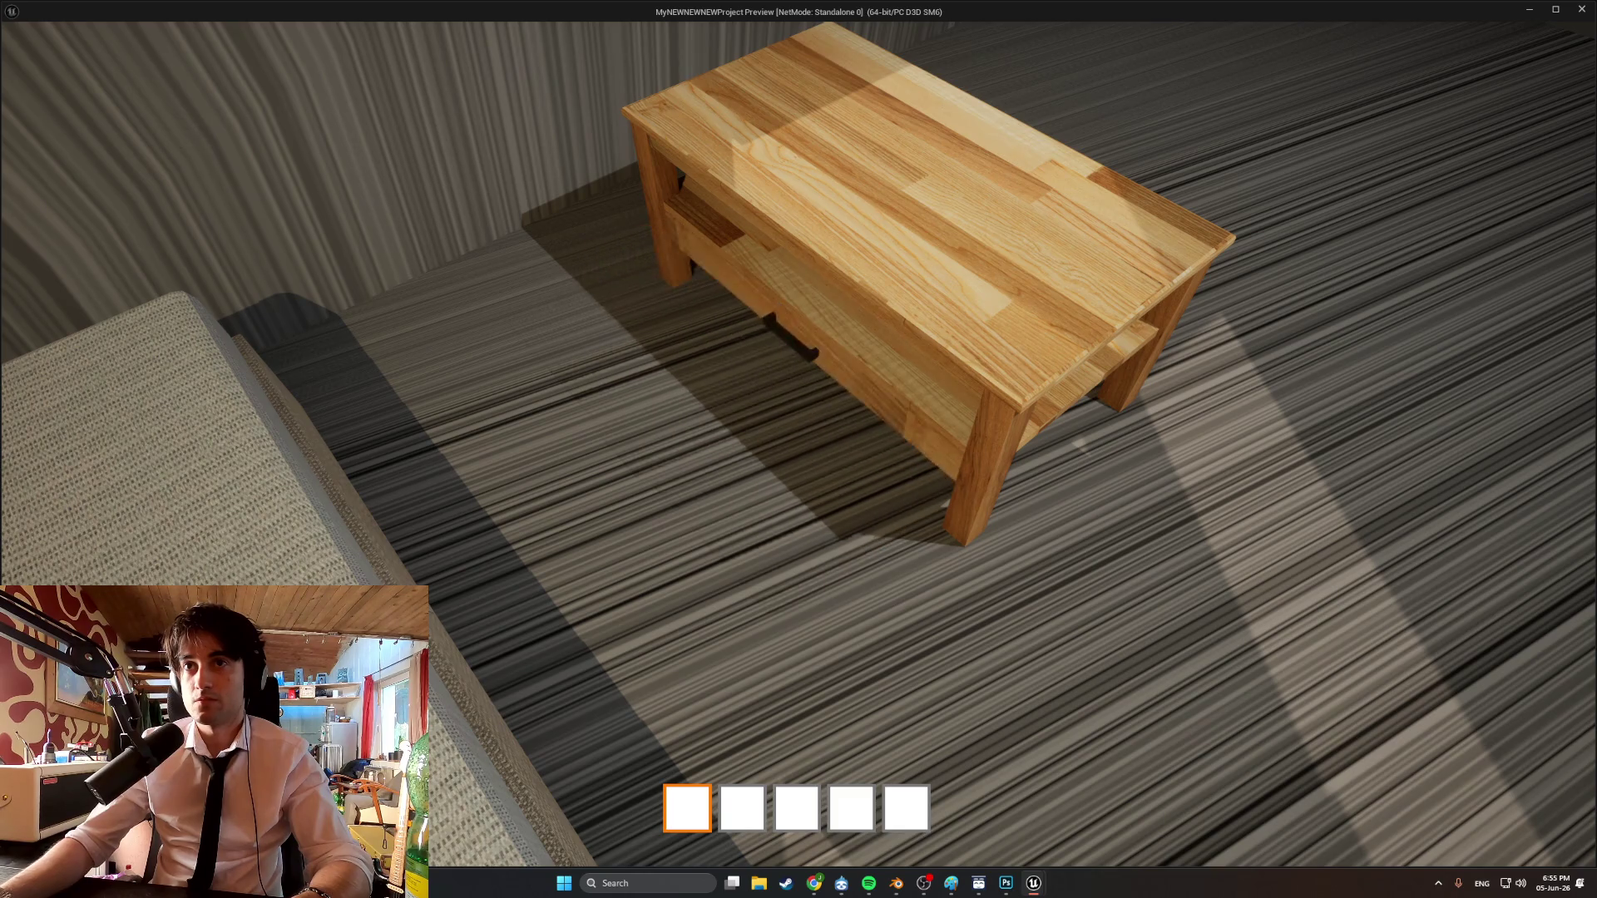
Reopen the drawer, toss the can onto the floor, return it, and push the drawer partly shut.
{"action": "key", "text": "e"}
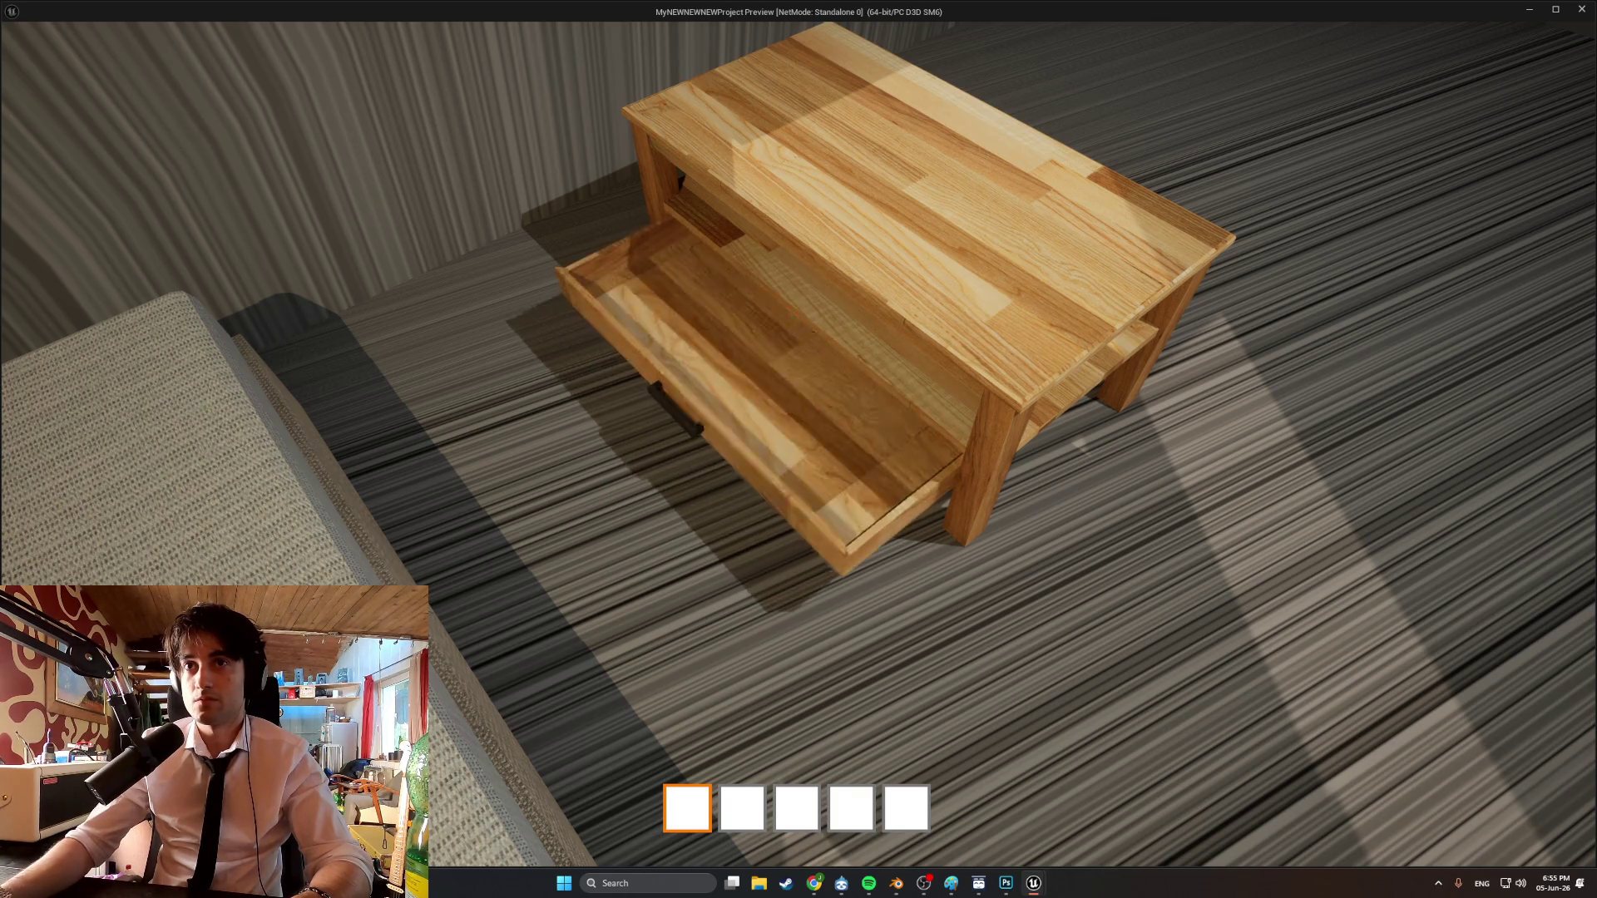
{"action": "key", "text": "e"}
{"action": "key", "text": "e"}
{"action": "key", "text": "e"}
{"action": "key", "text": "e"}
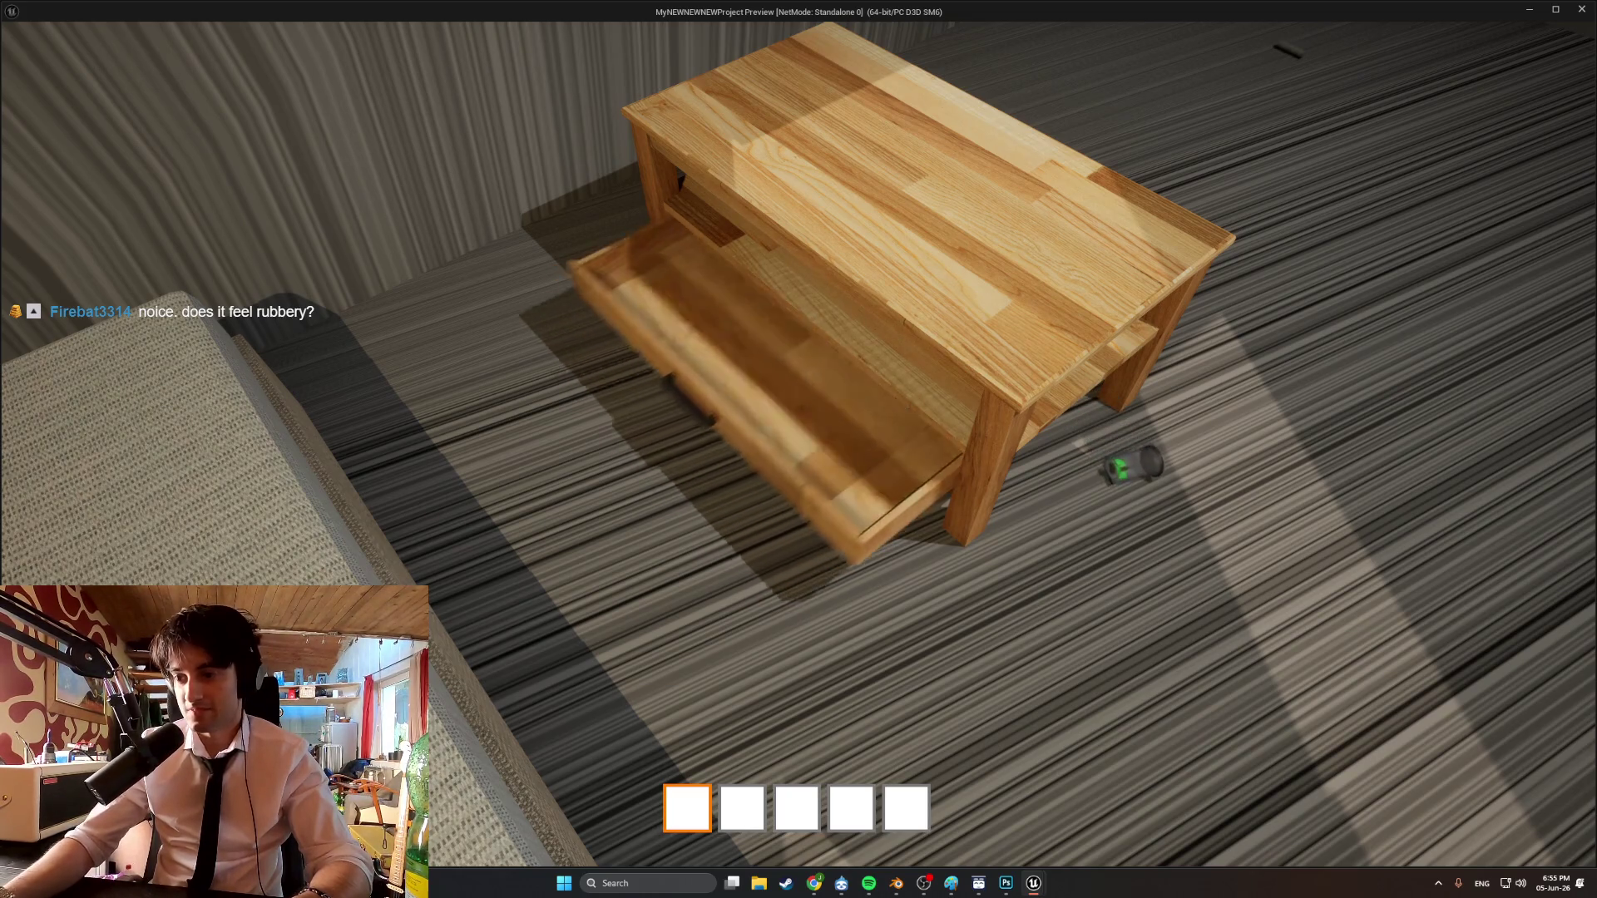
{"action": "key", "text": "w"}
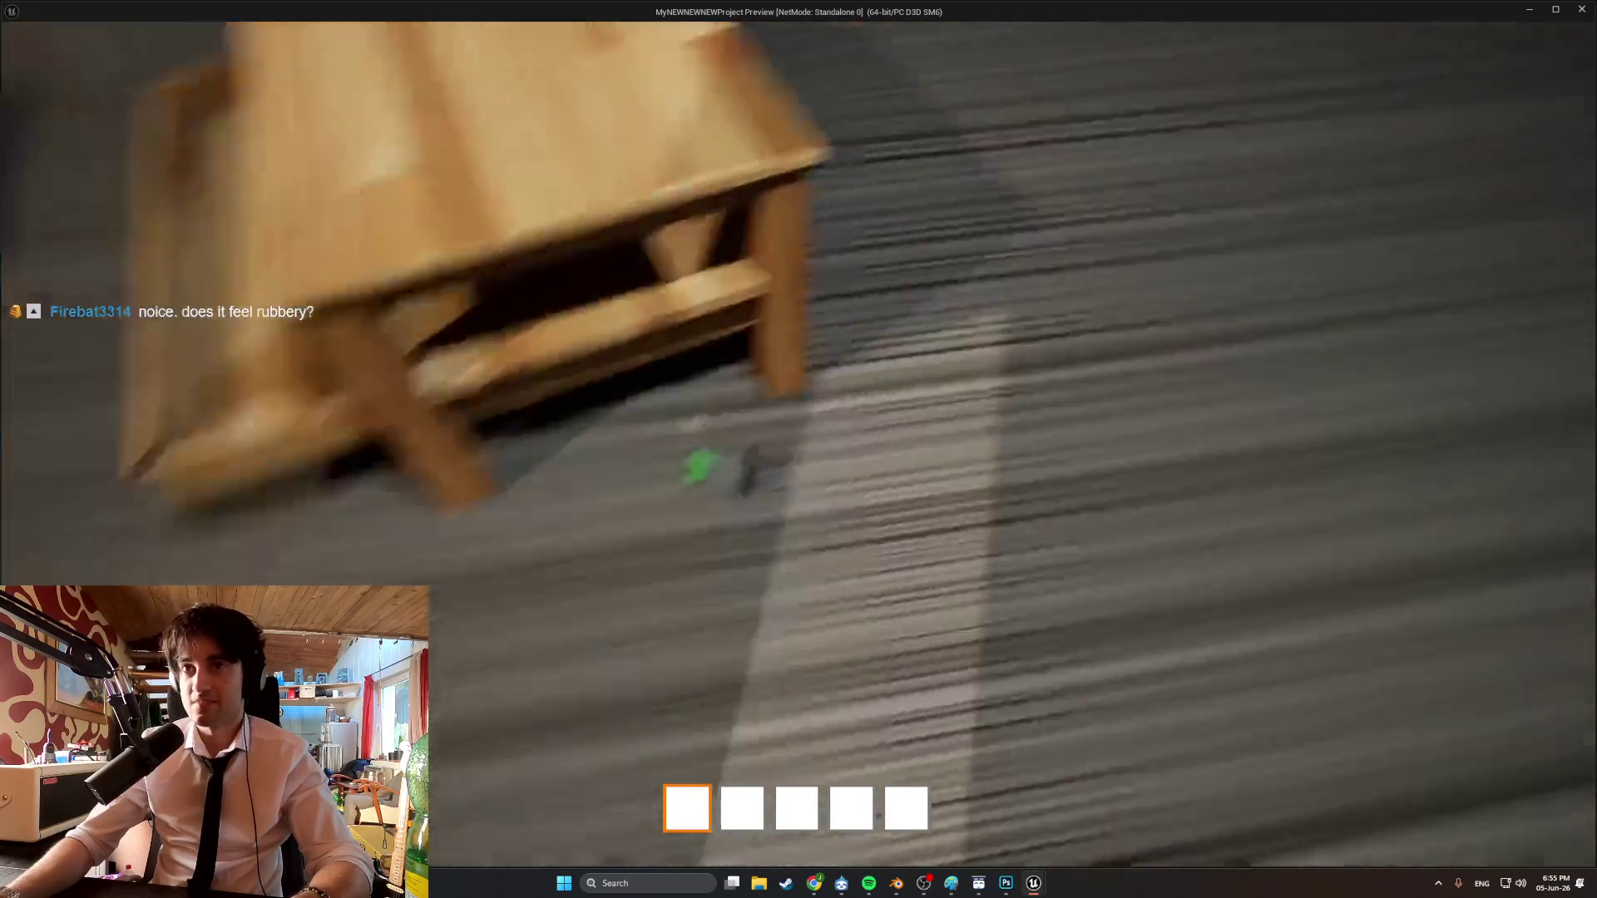
{"action": "key", "text": "s"}
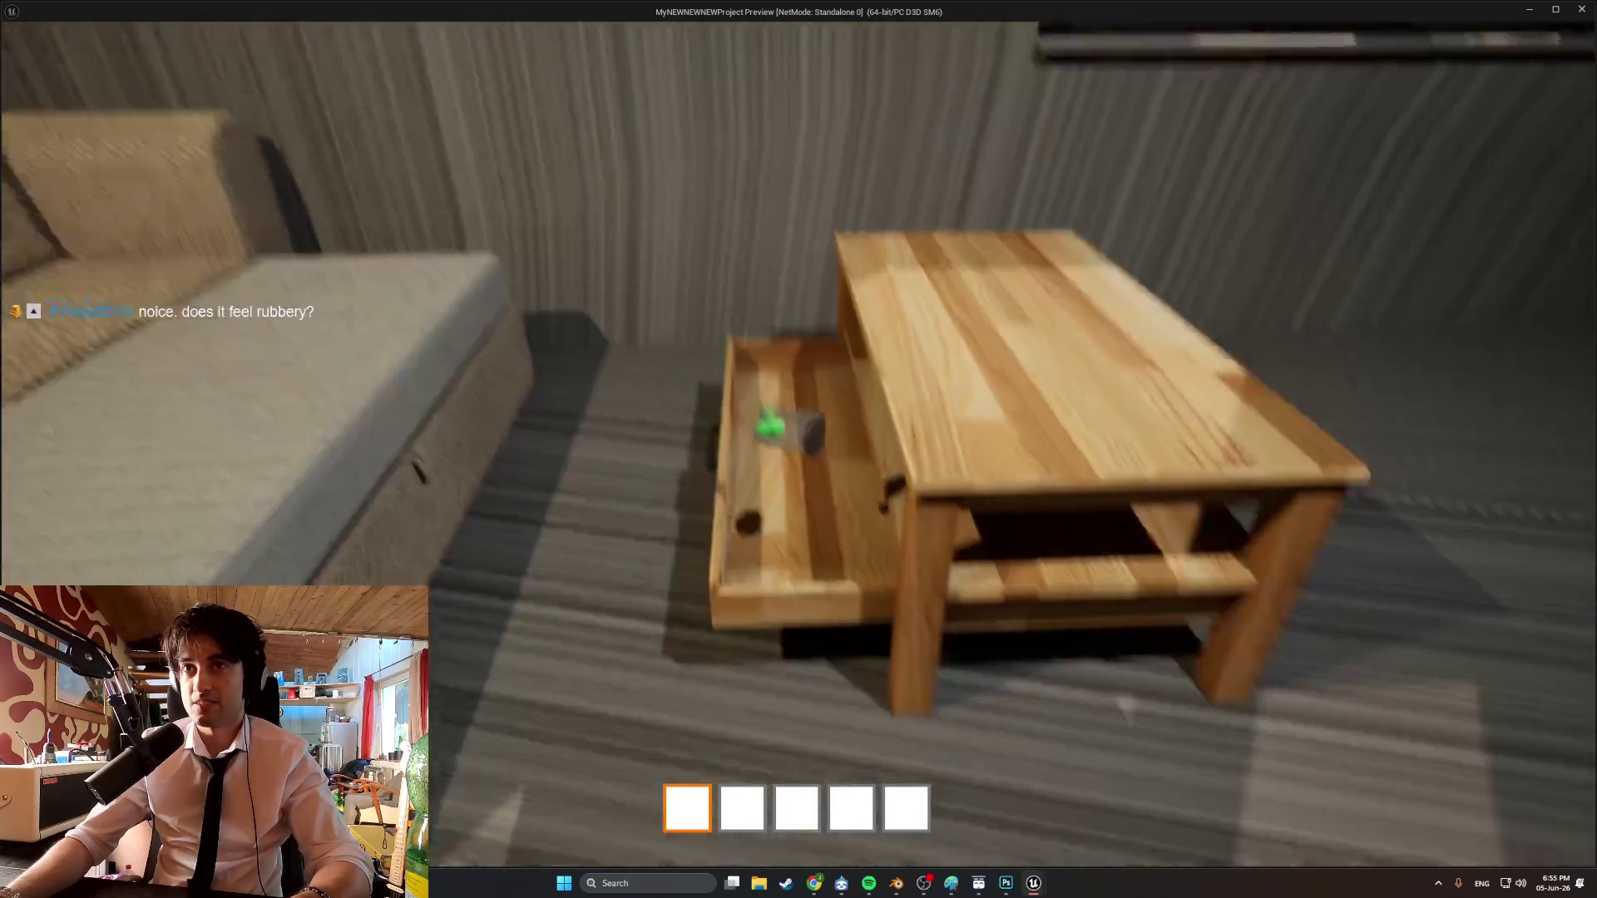
{"action": "key", "text": "w"}
{"action": "key", "text": "e"}
{"action": "key", "text": "e"}
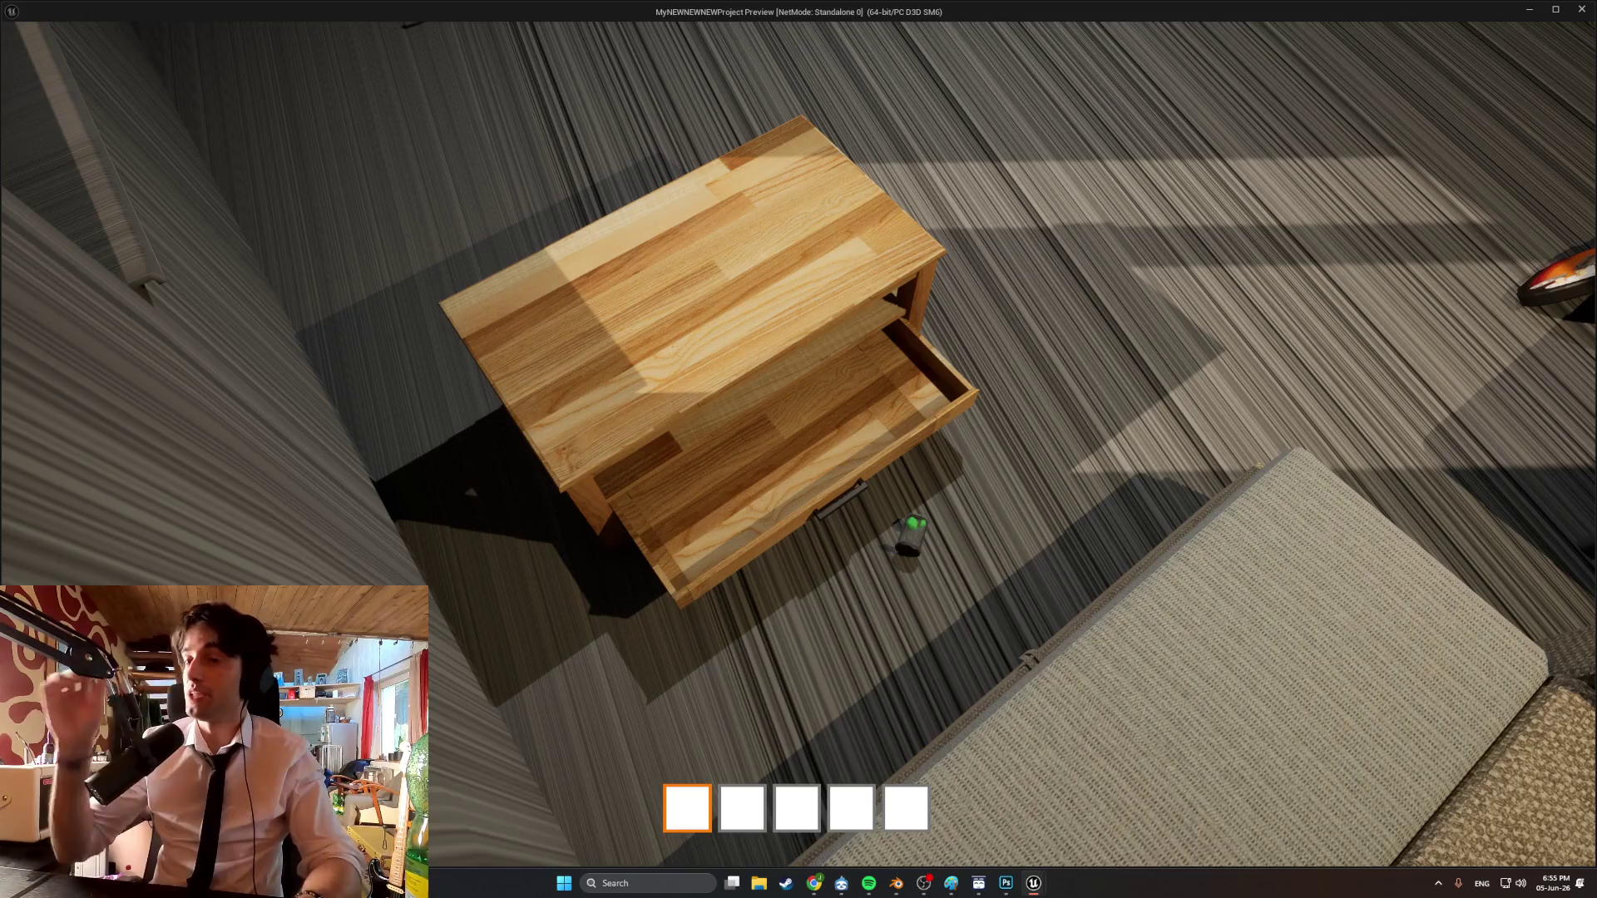
Look into the drawer, slide it once more, view the room, then stop the preview.
{"action": "key", "text": "w"}
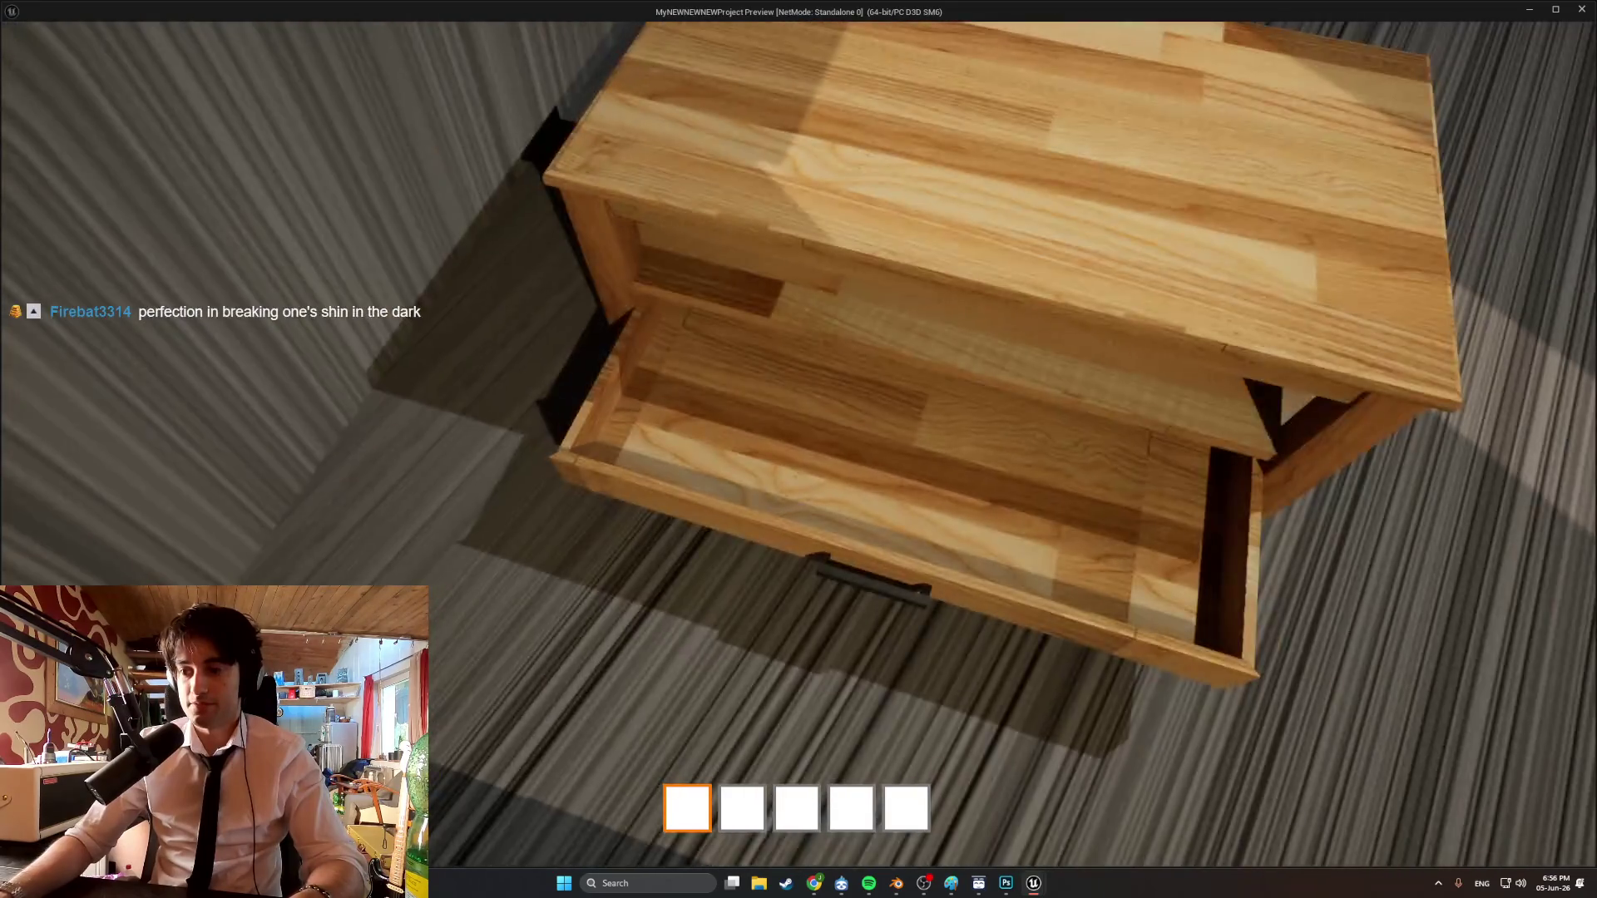
{"action": "key", "text": "e"}
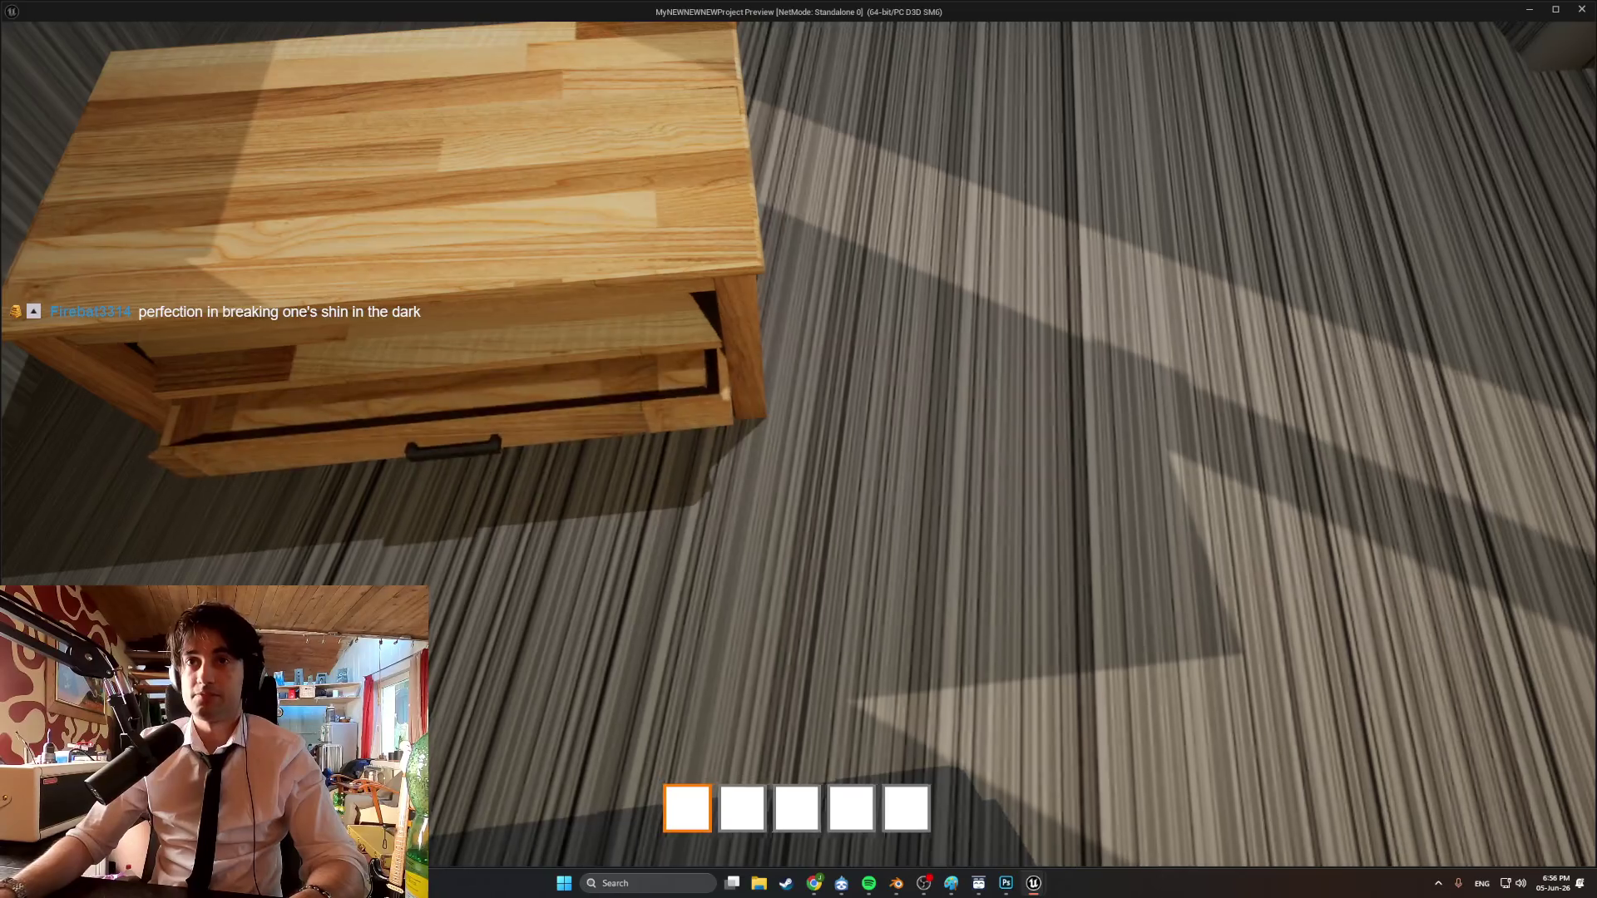
{"action": "key", "text": "s"}
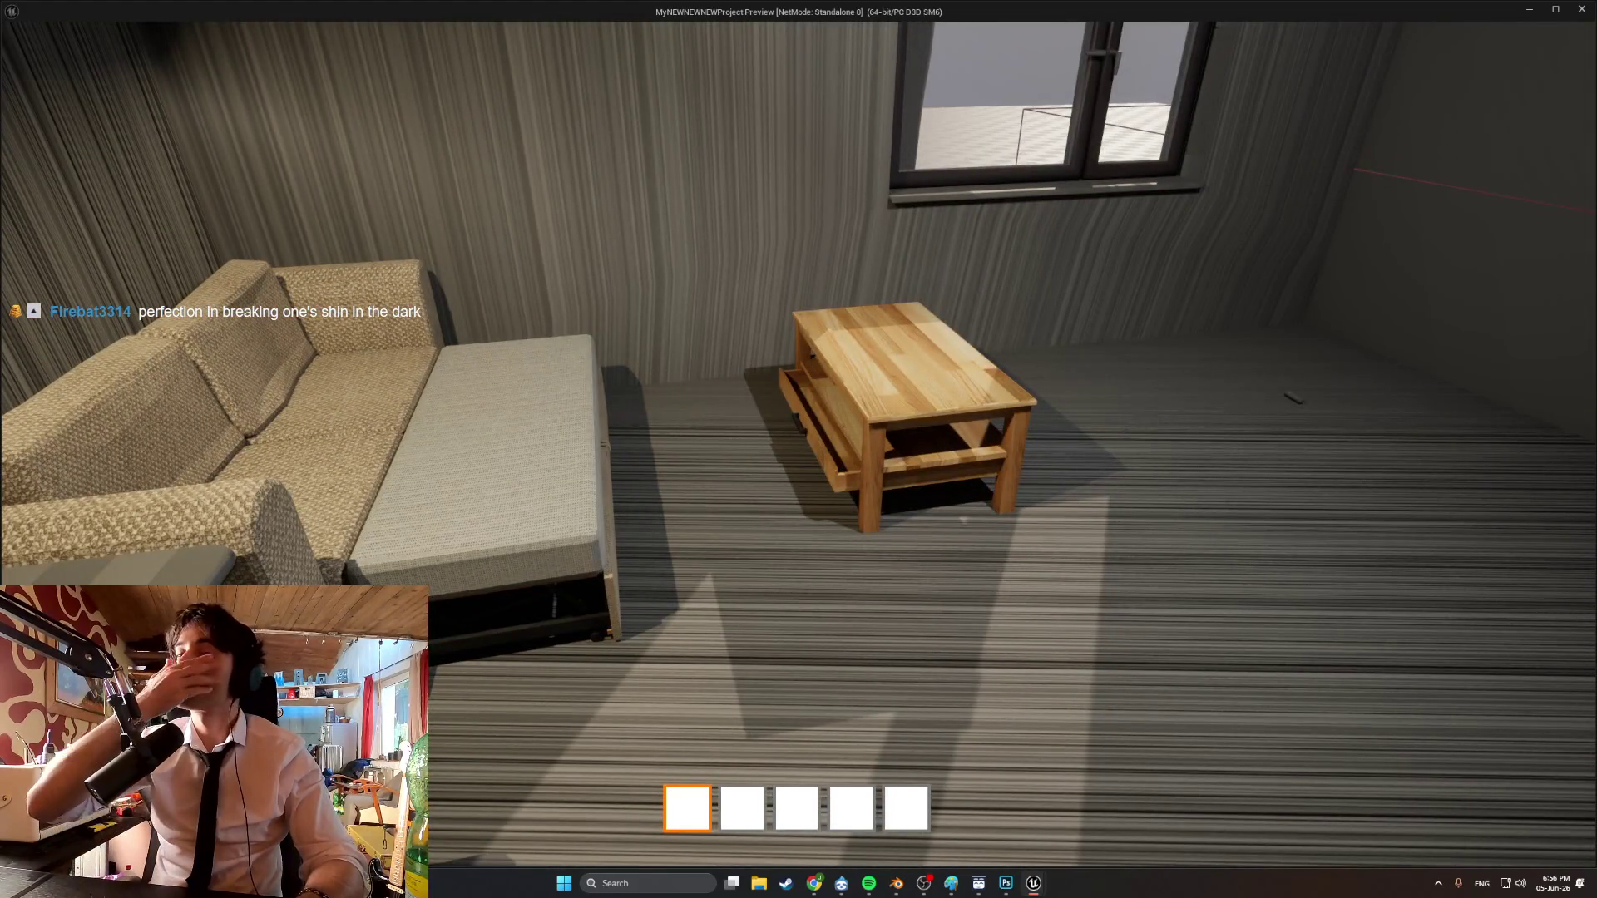
{"action": "key", "text": "w"}
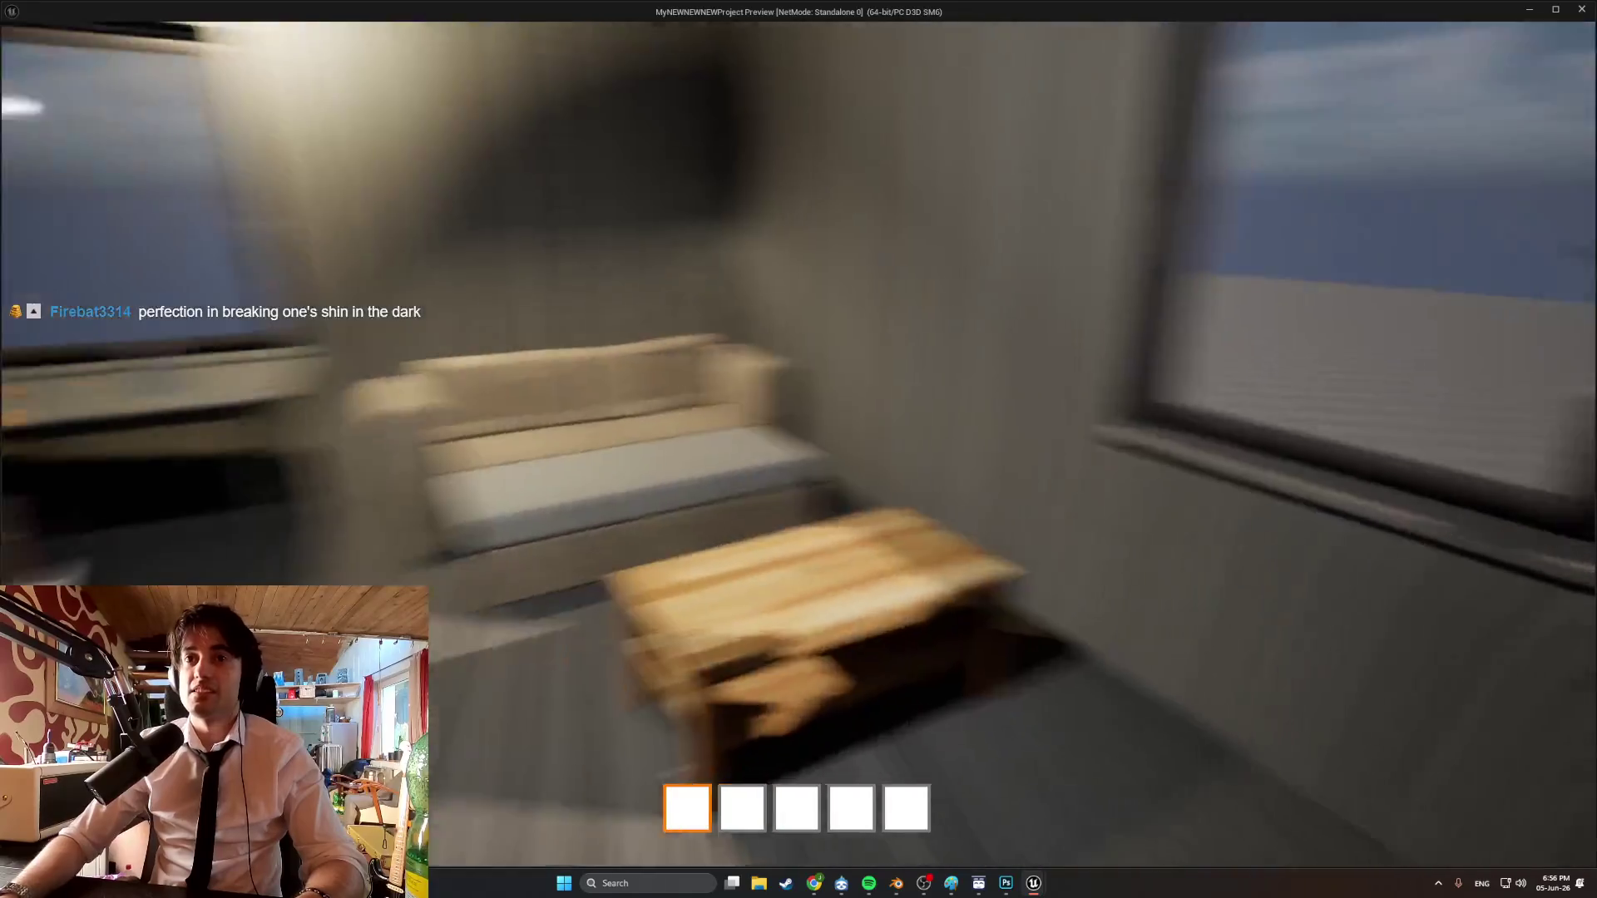
{"action": "key", "text": "s"}
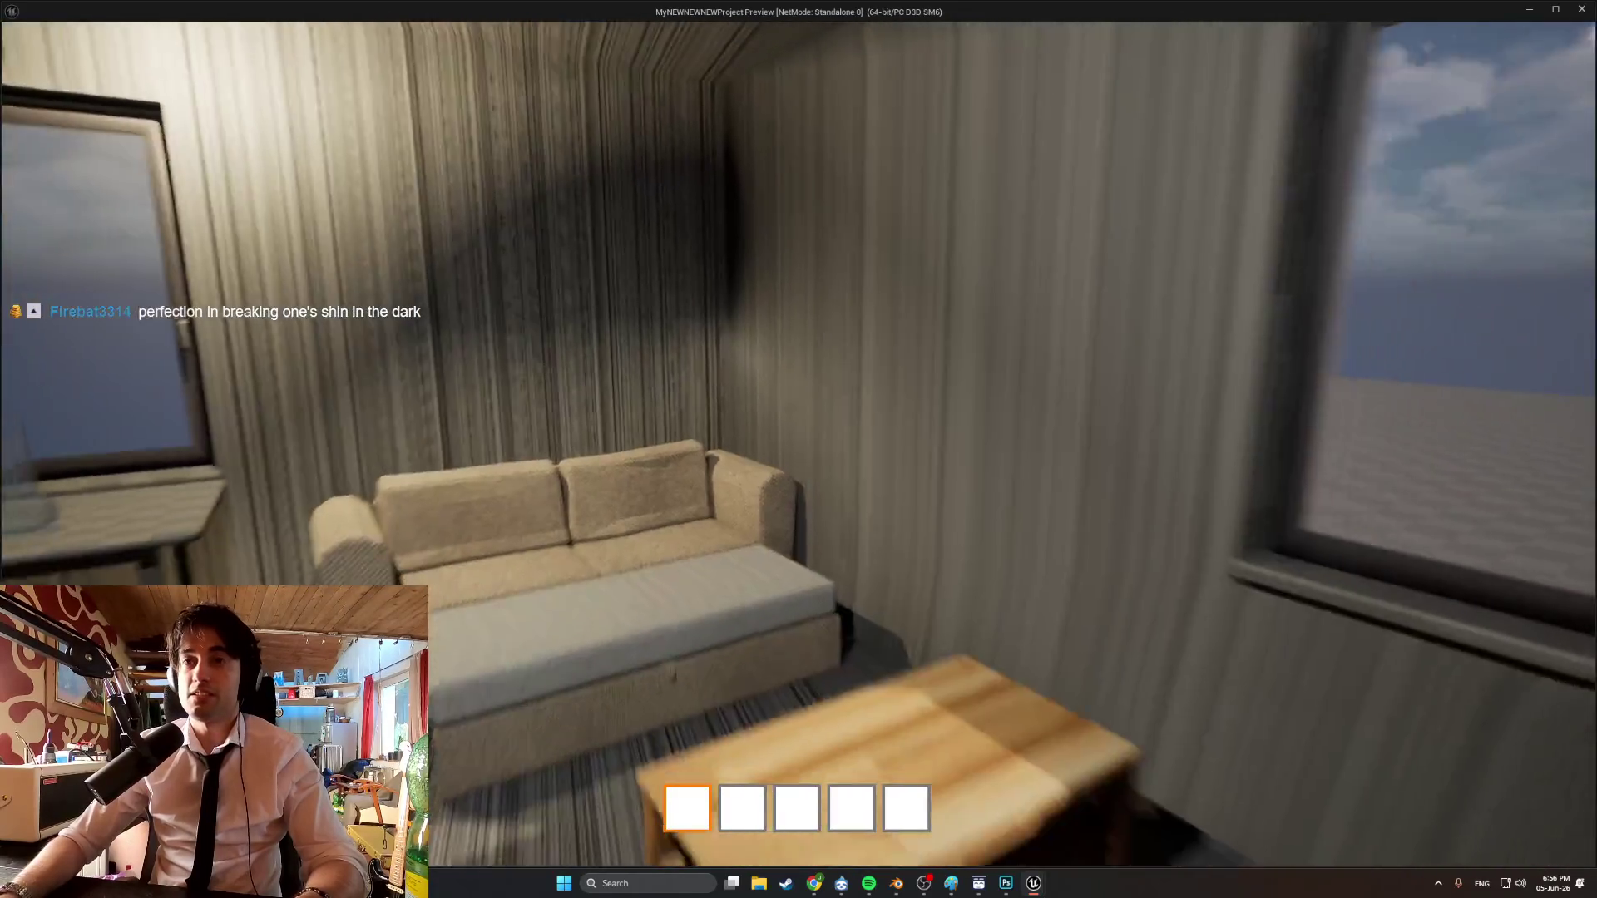
{"action": "key", "text": "w"}
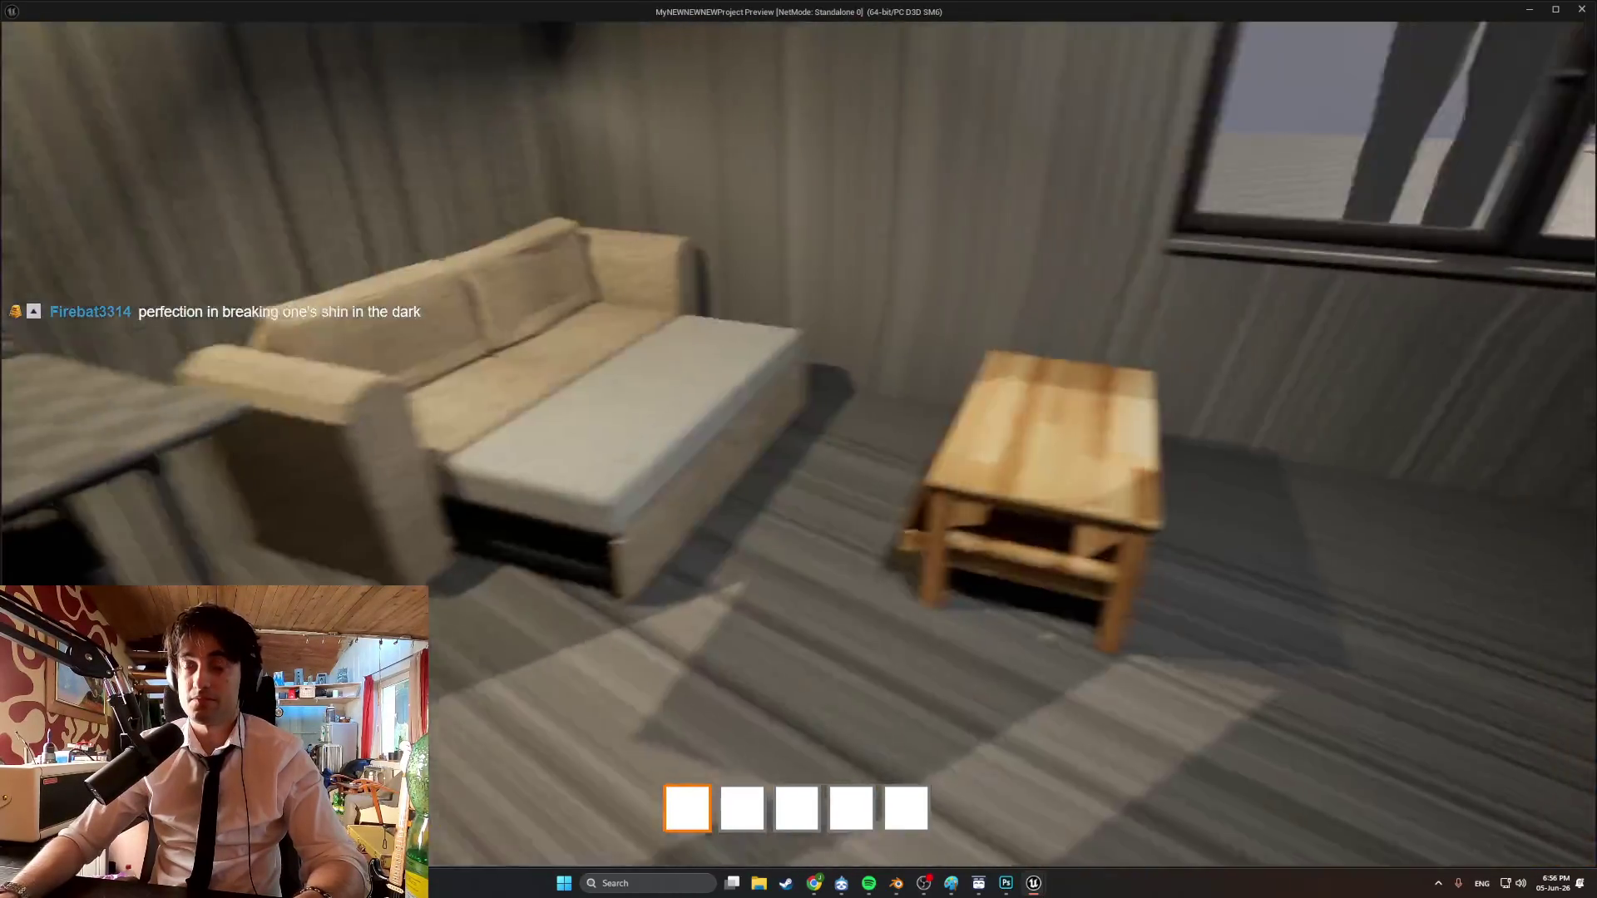
{"action": "key", "text": "Escape"}
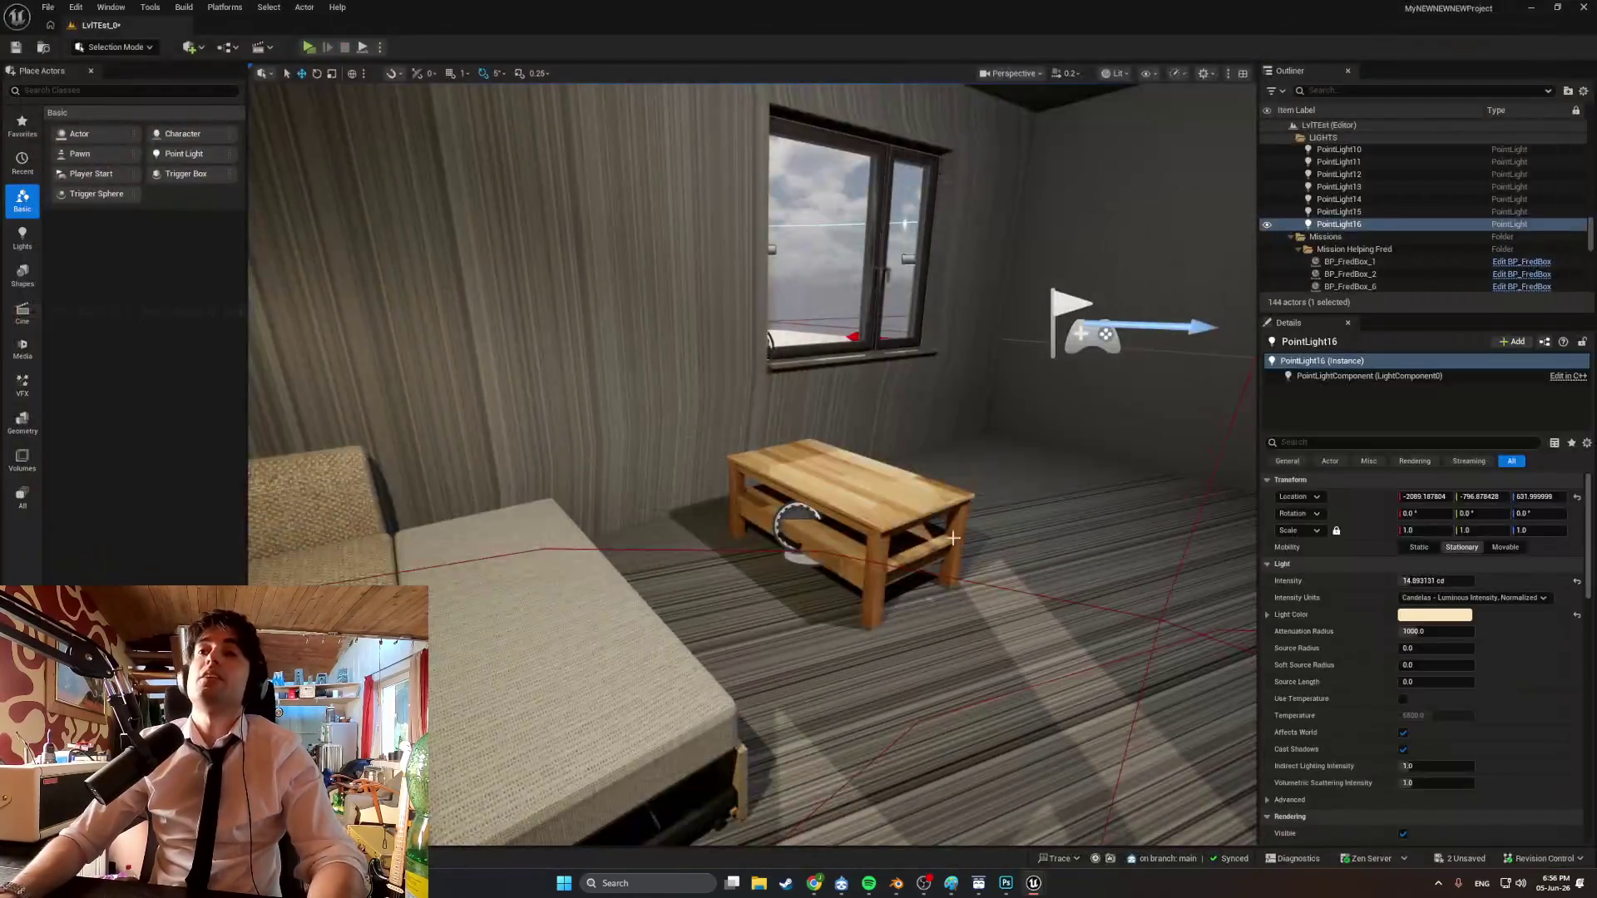
Start an Alt+P game preview and walk around the coffee table, guitar, sofa and window.
{"action": "right_click_drag", "start_coordinate": [423, 147], "coordinate": [424, 147]}
{"action": "key", "text": "alt+p"}
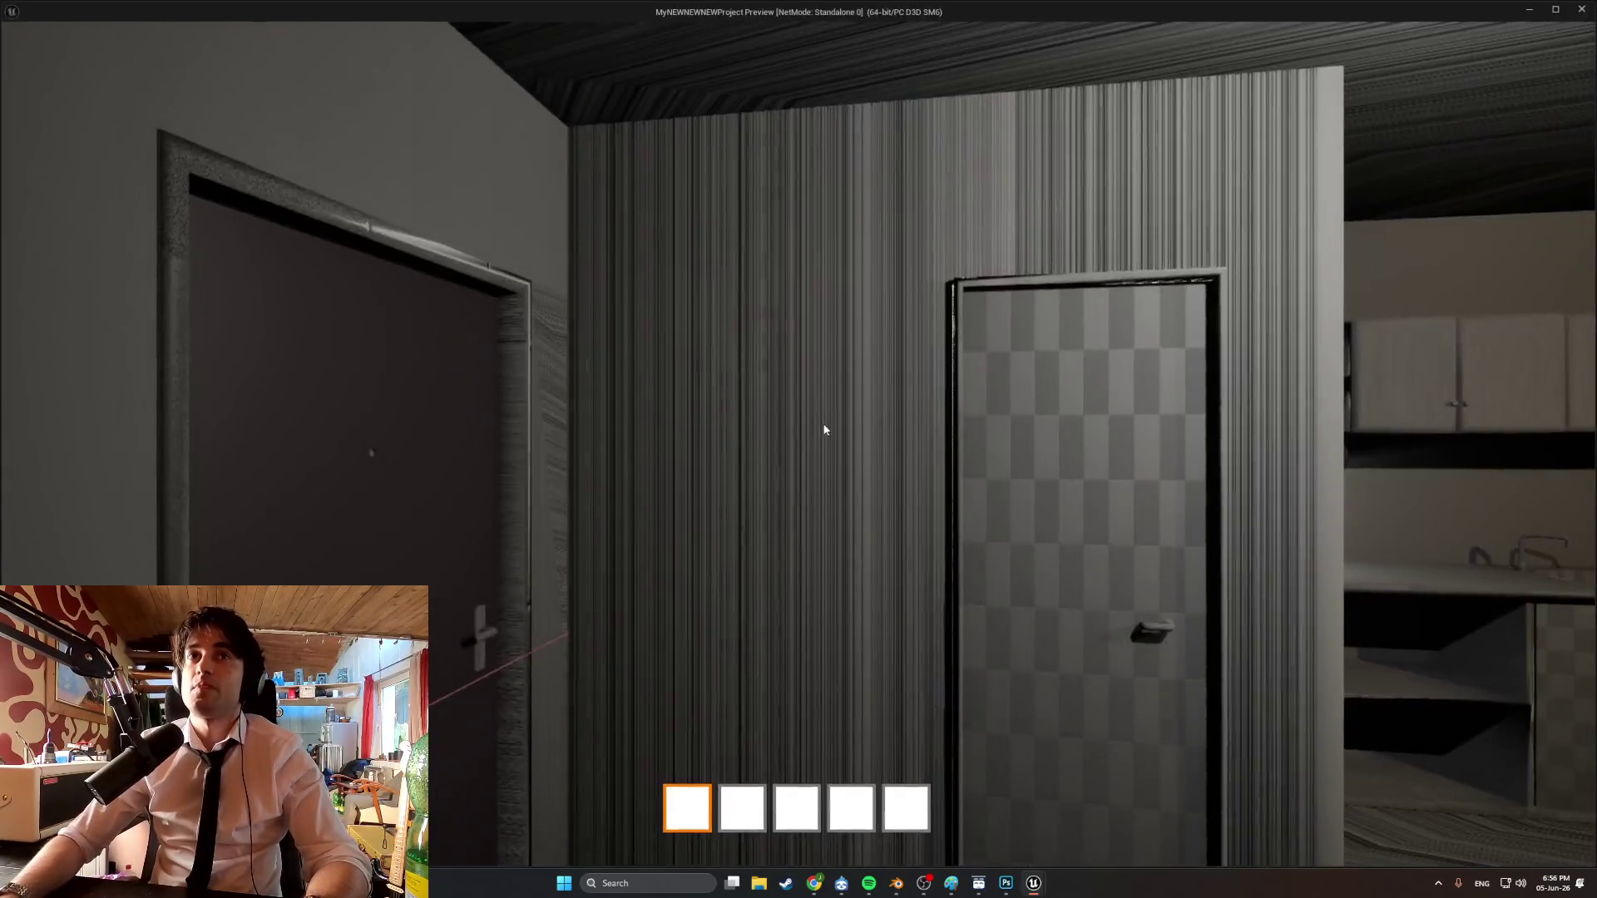
{"action": "key", "text": "w"}
{"action": "key", "text": "w"}
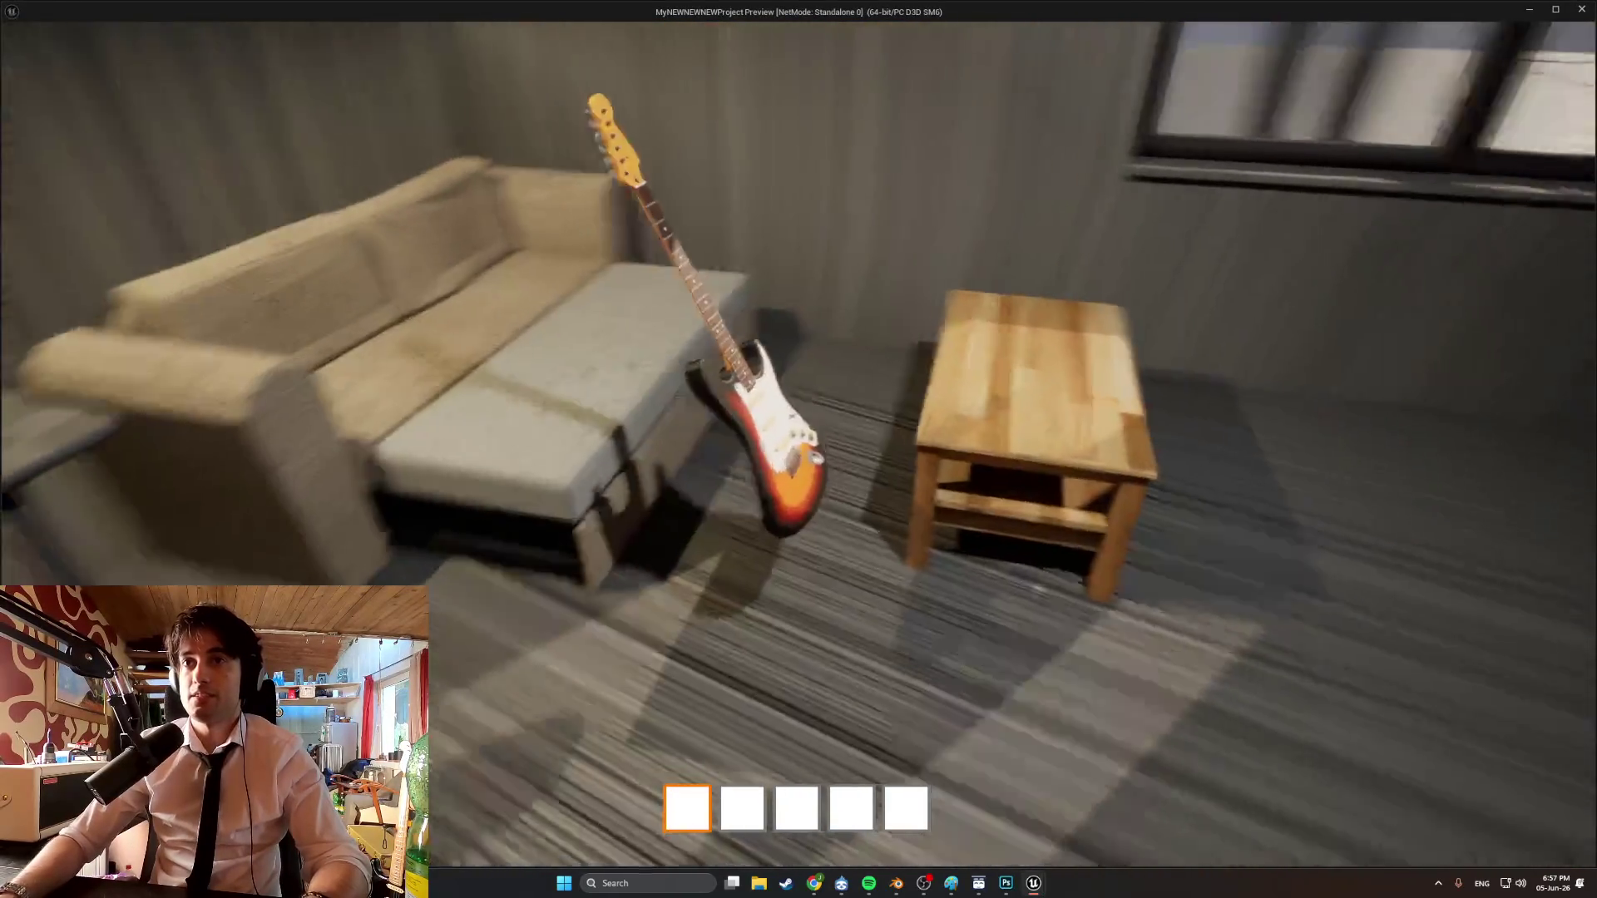
{"action": "key", "text": "s"}
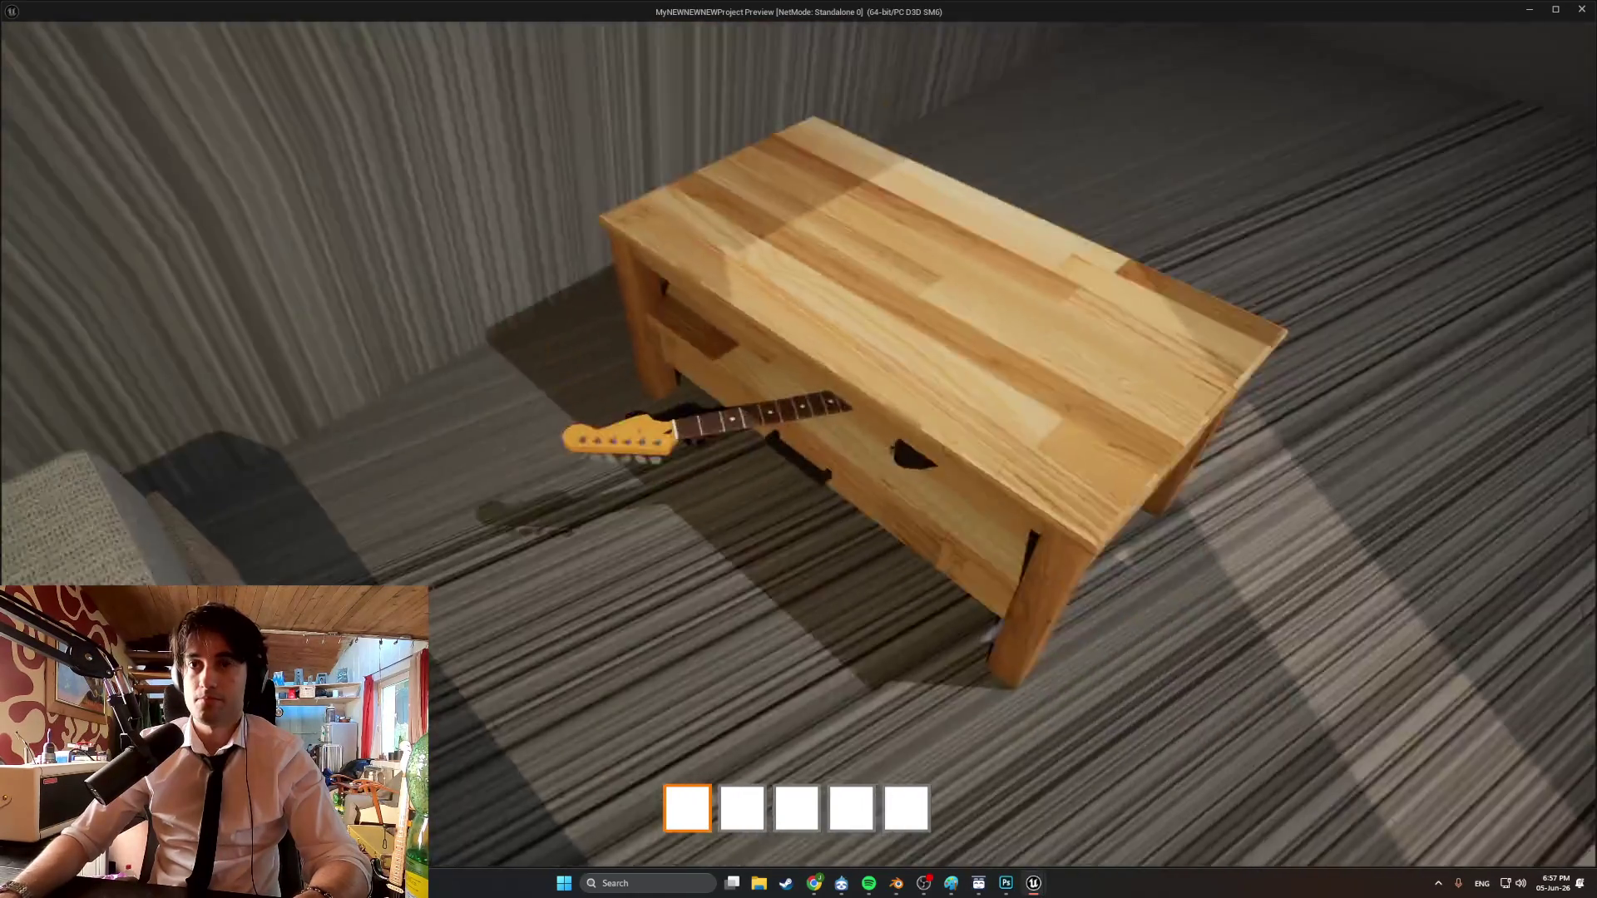
{"action": "key", "text": "w"}
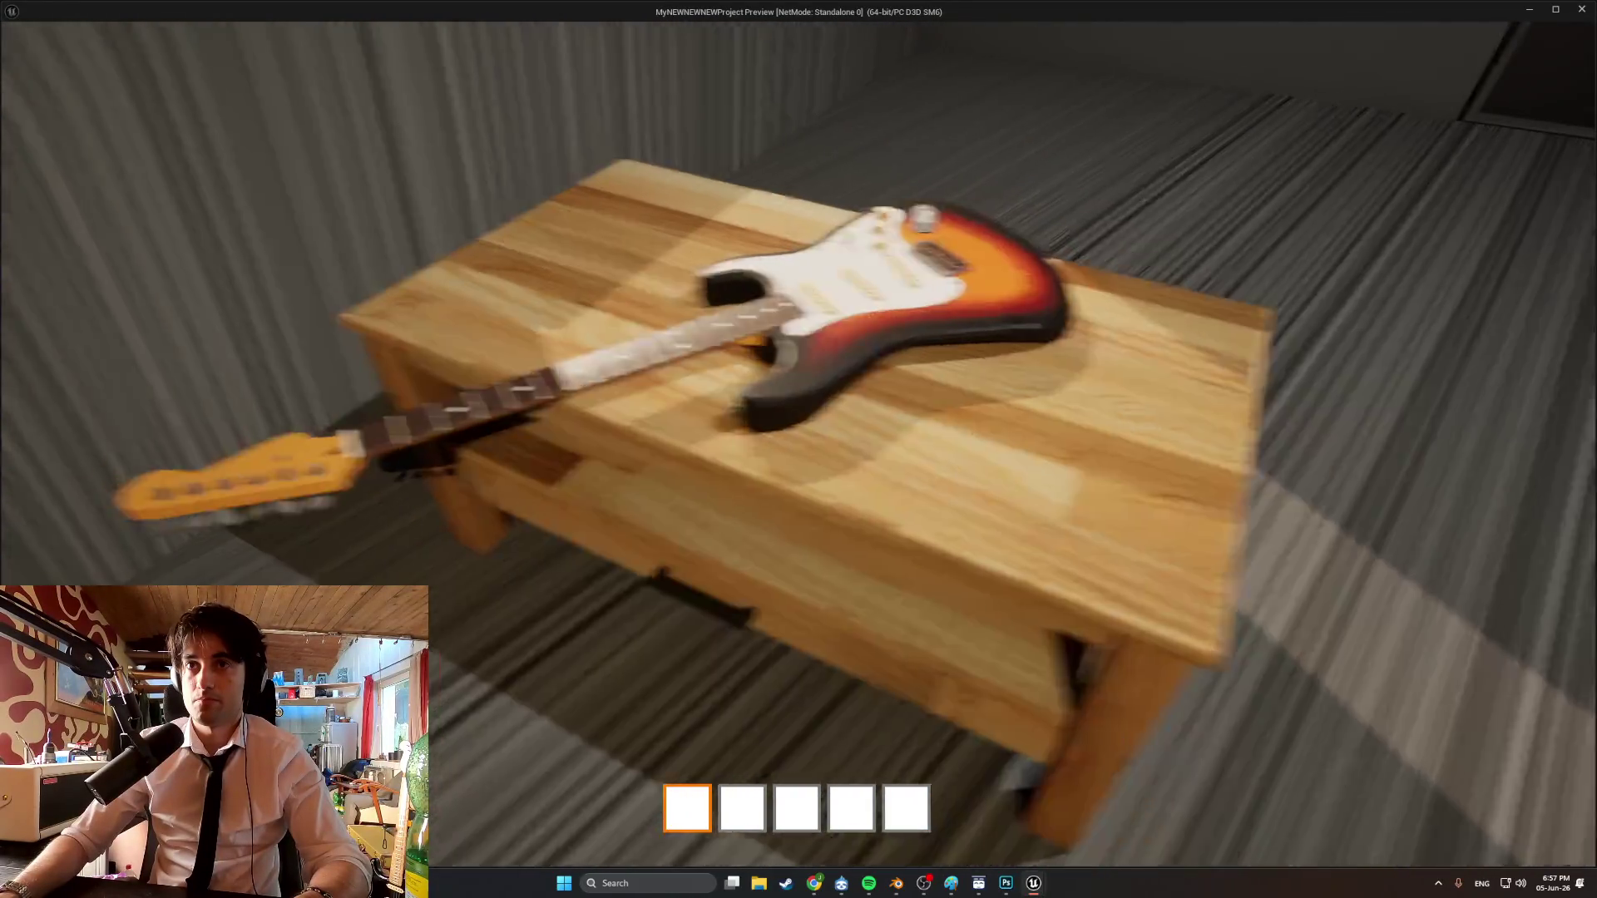
{"action": "key", "text": "s"}
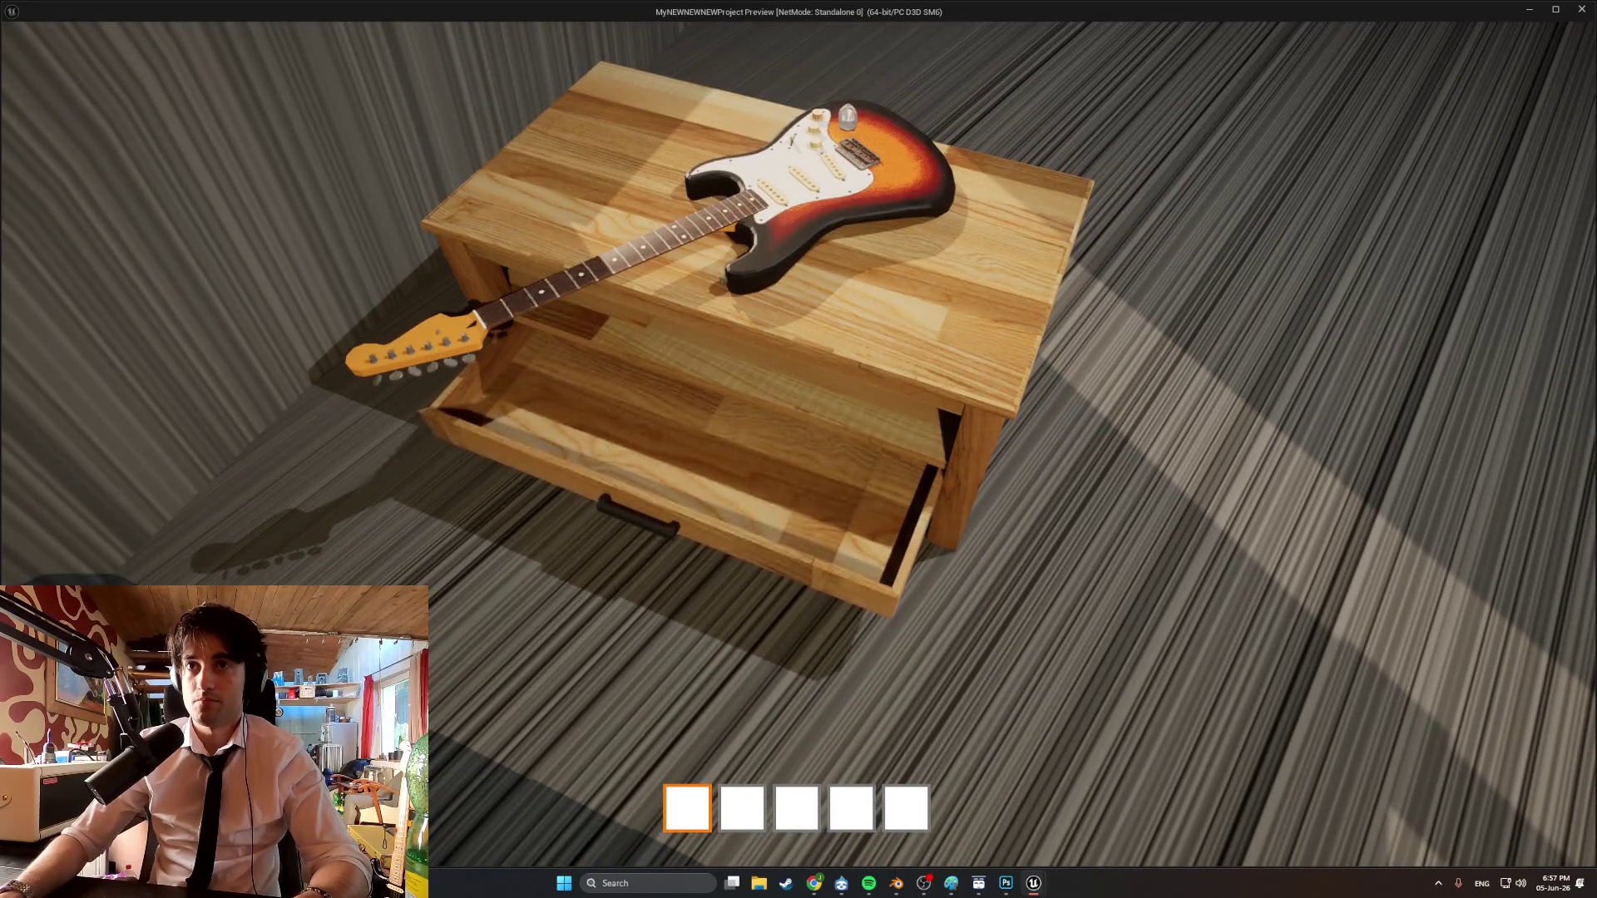
{"action": "key", "text": "s"}
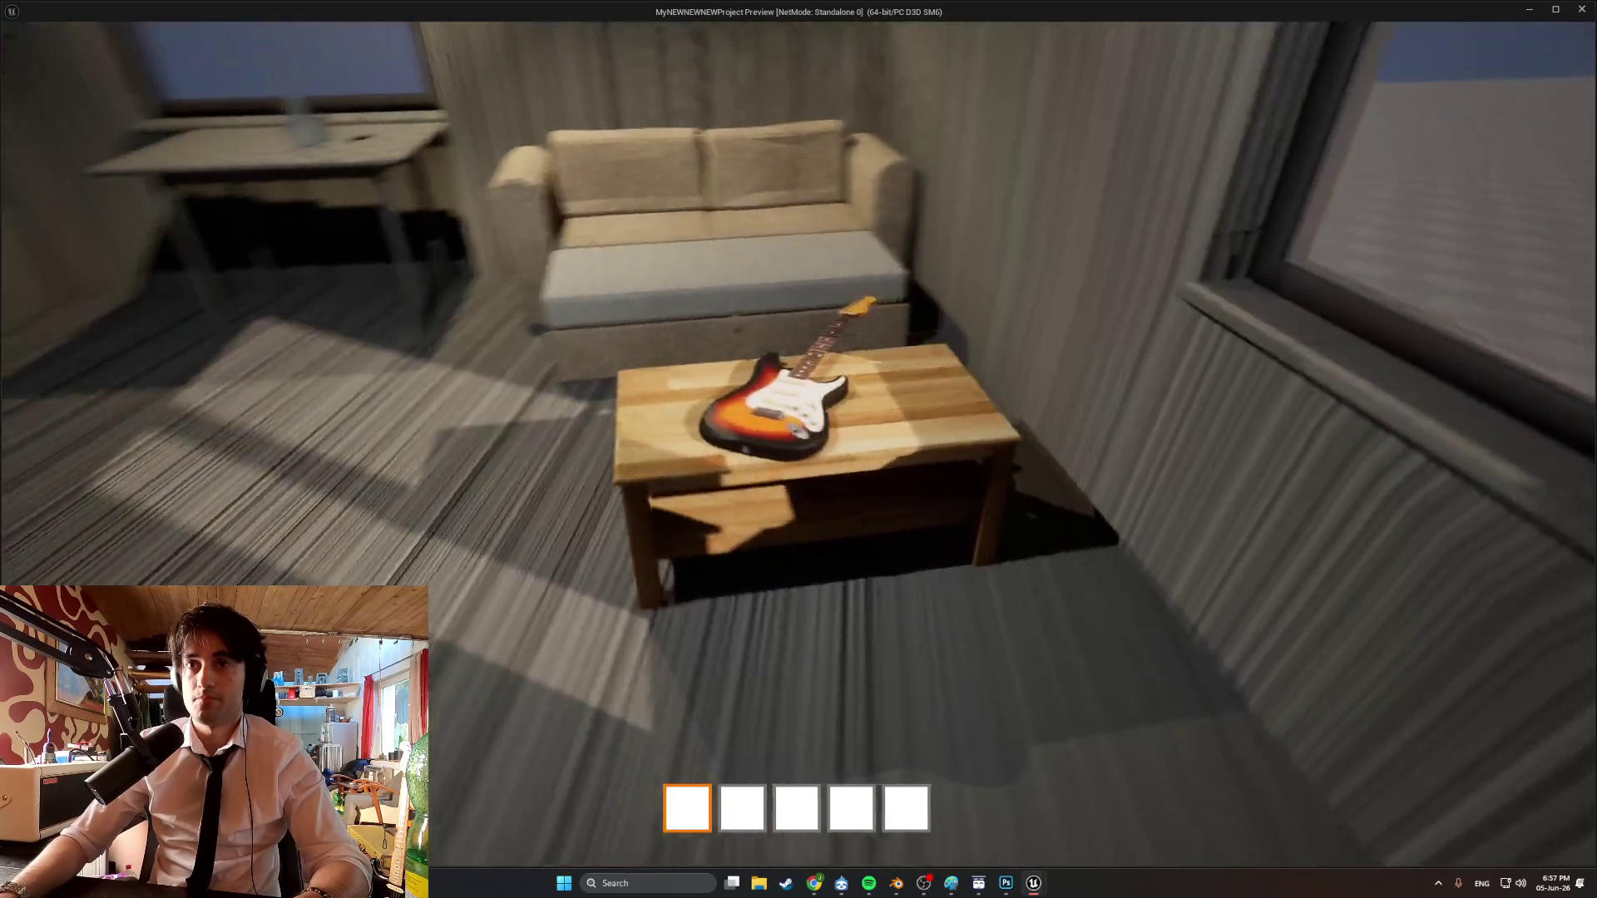
{"action": "key", "text": "s"}
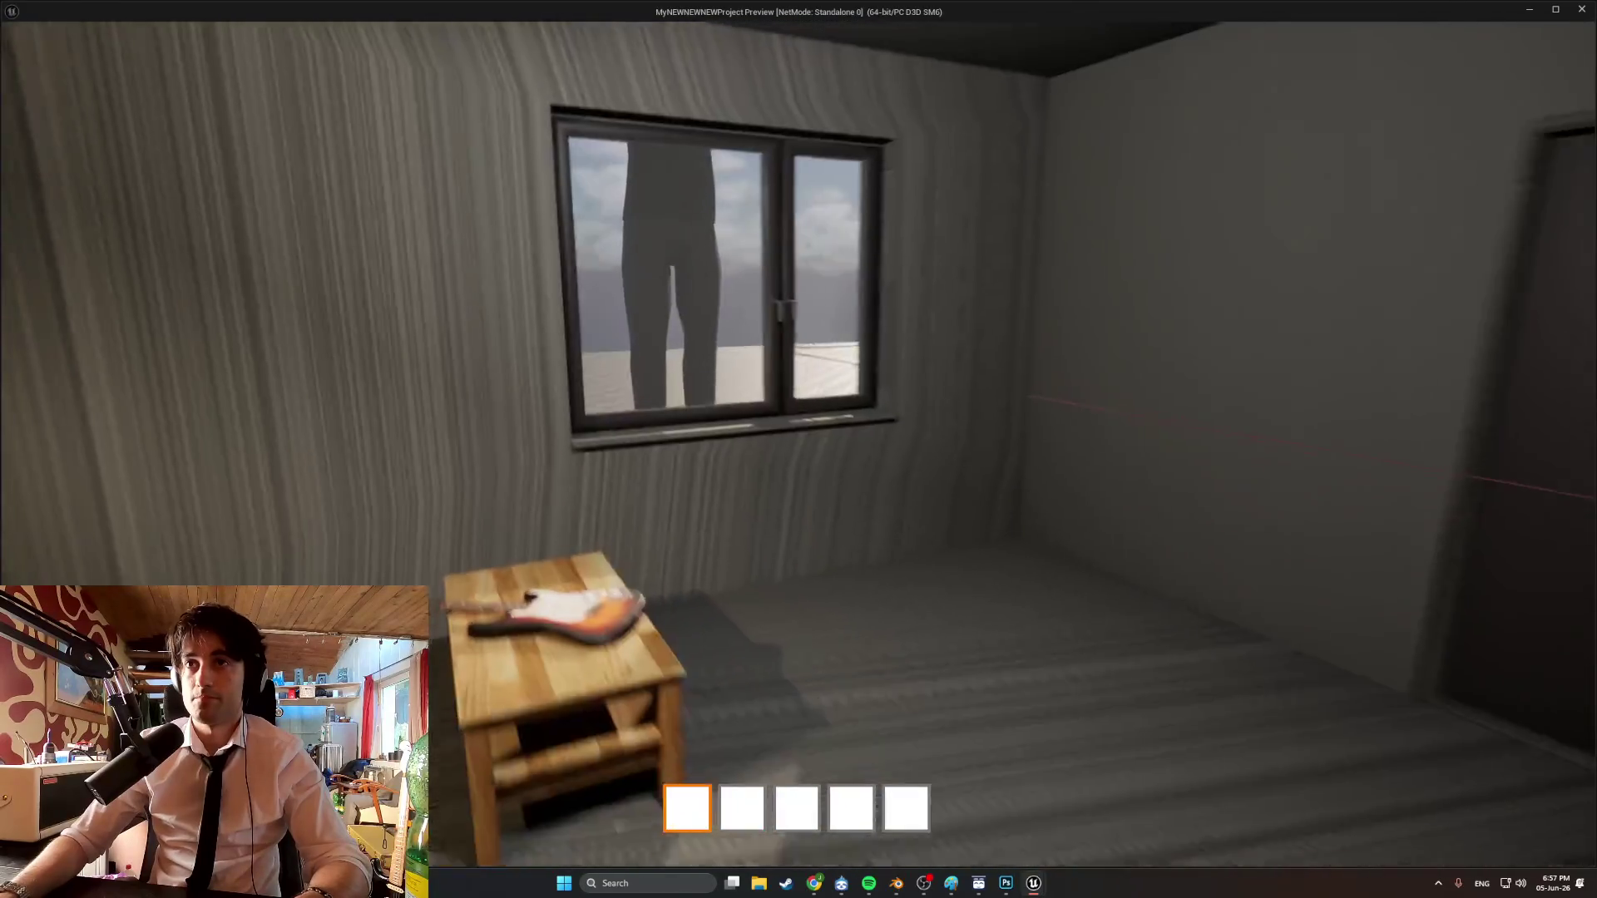
{"action": "key", "text": "s"}
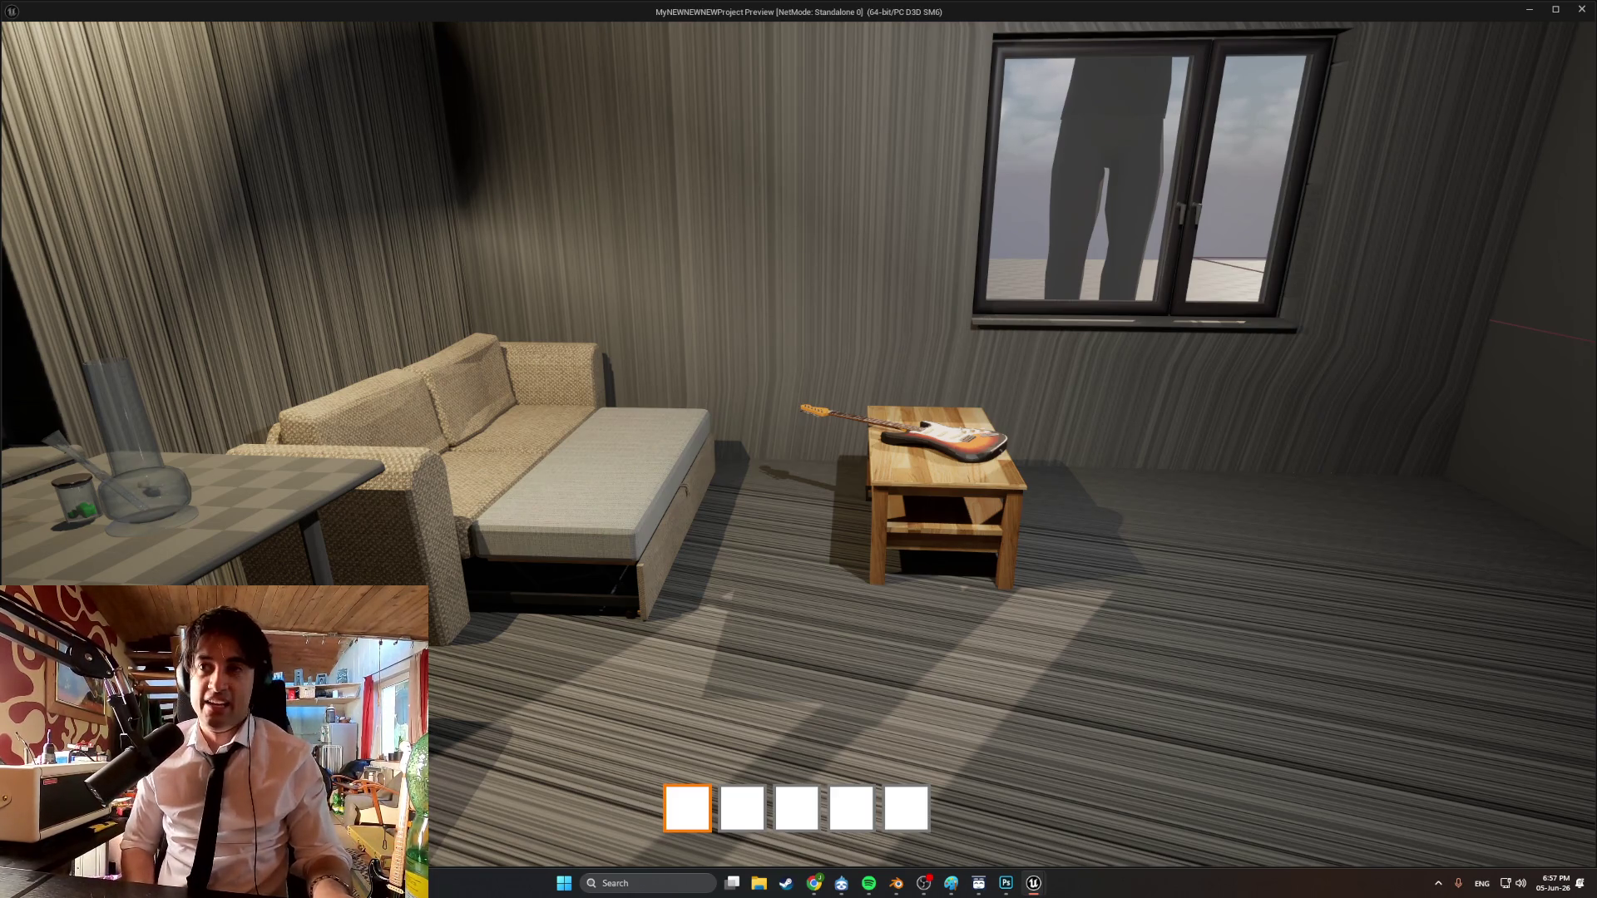
Walk back to the coffee table, then explore the window wall and room corner.
{"action": "key", "text": "w"}
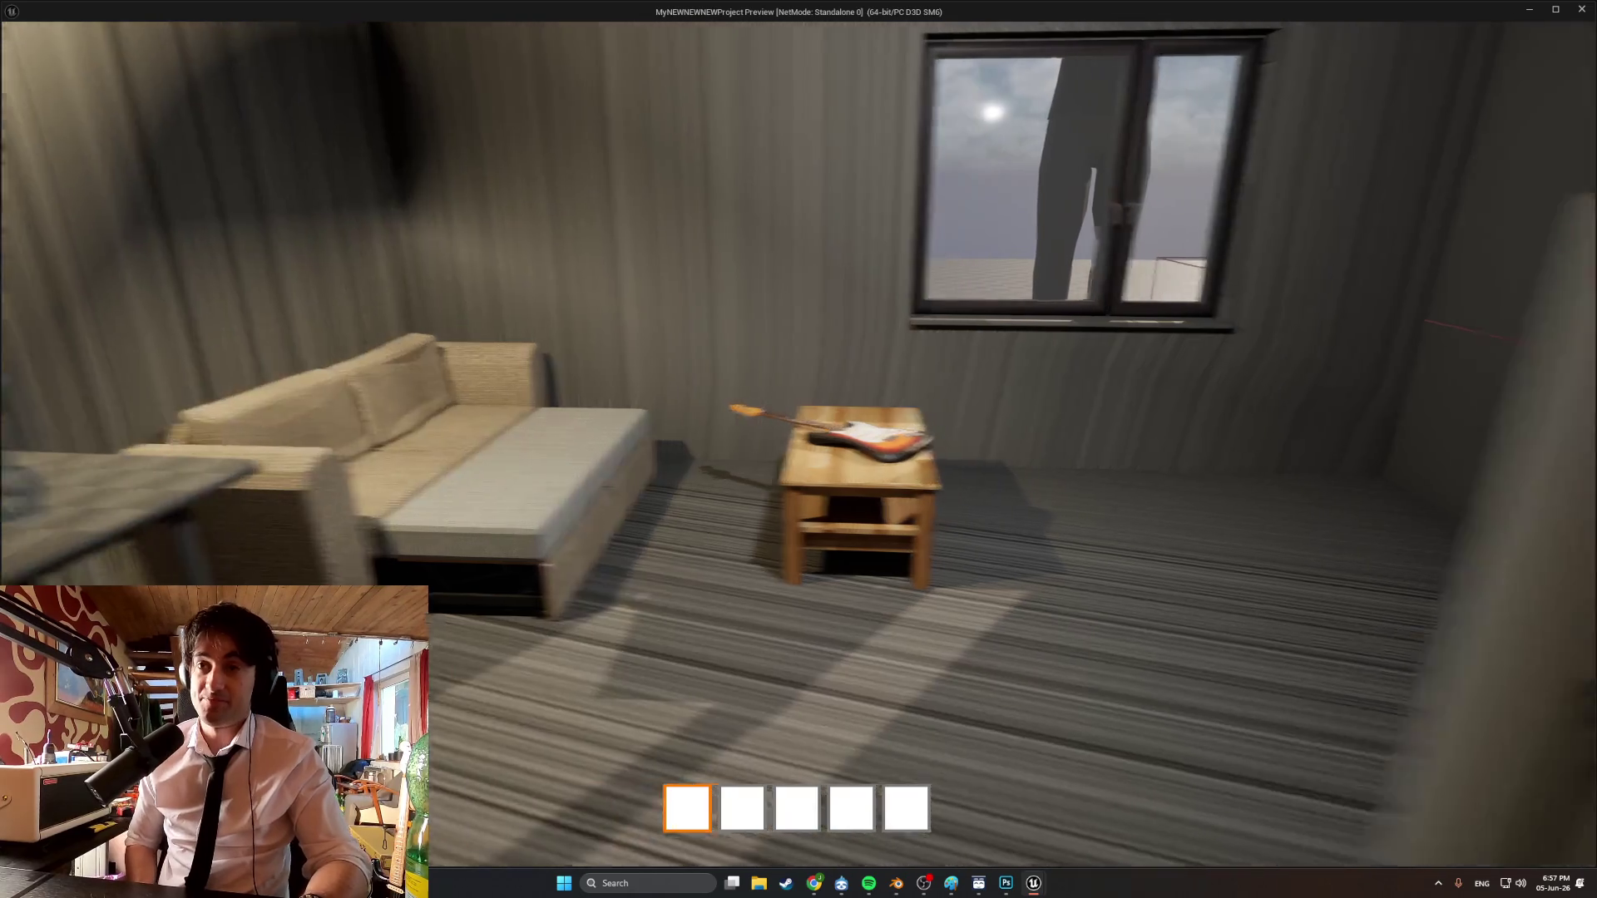
{"action": "key", "text": "w"}
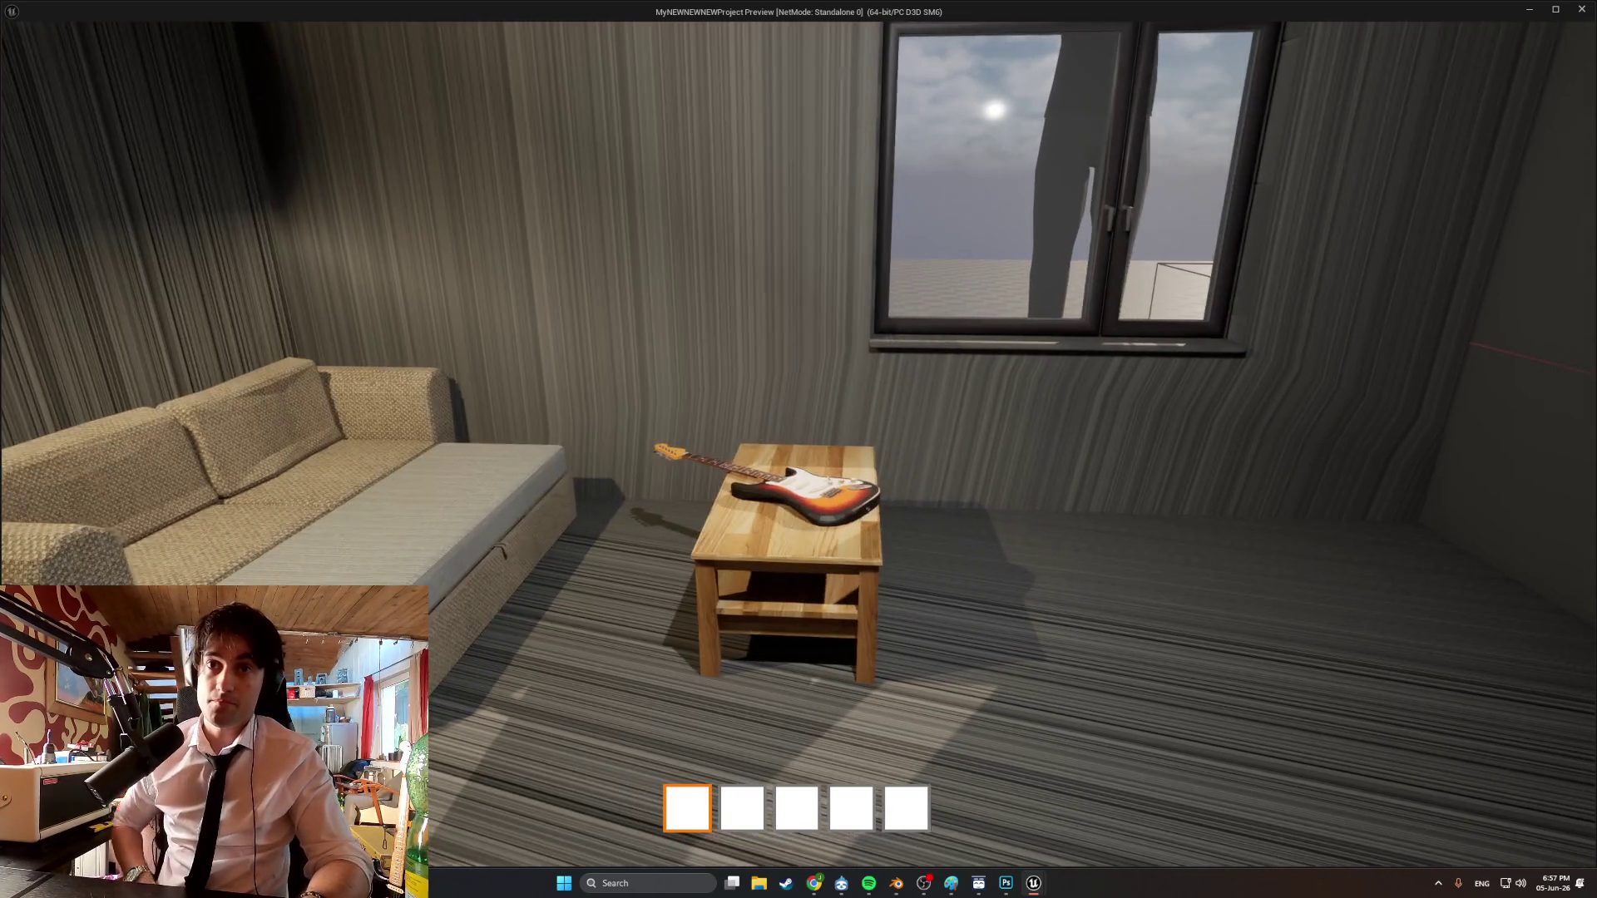
{"action": "key", "text": "w"}
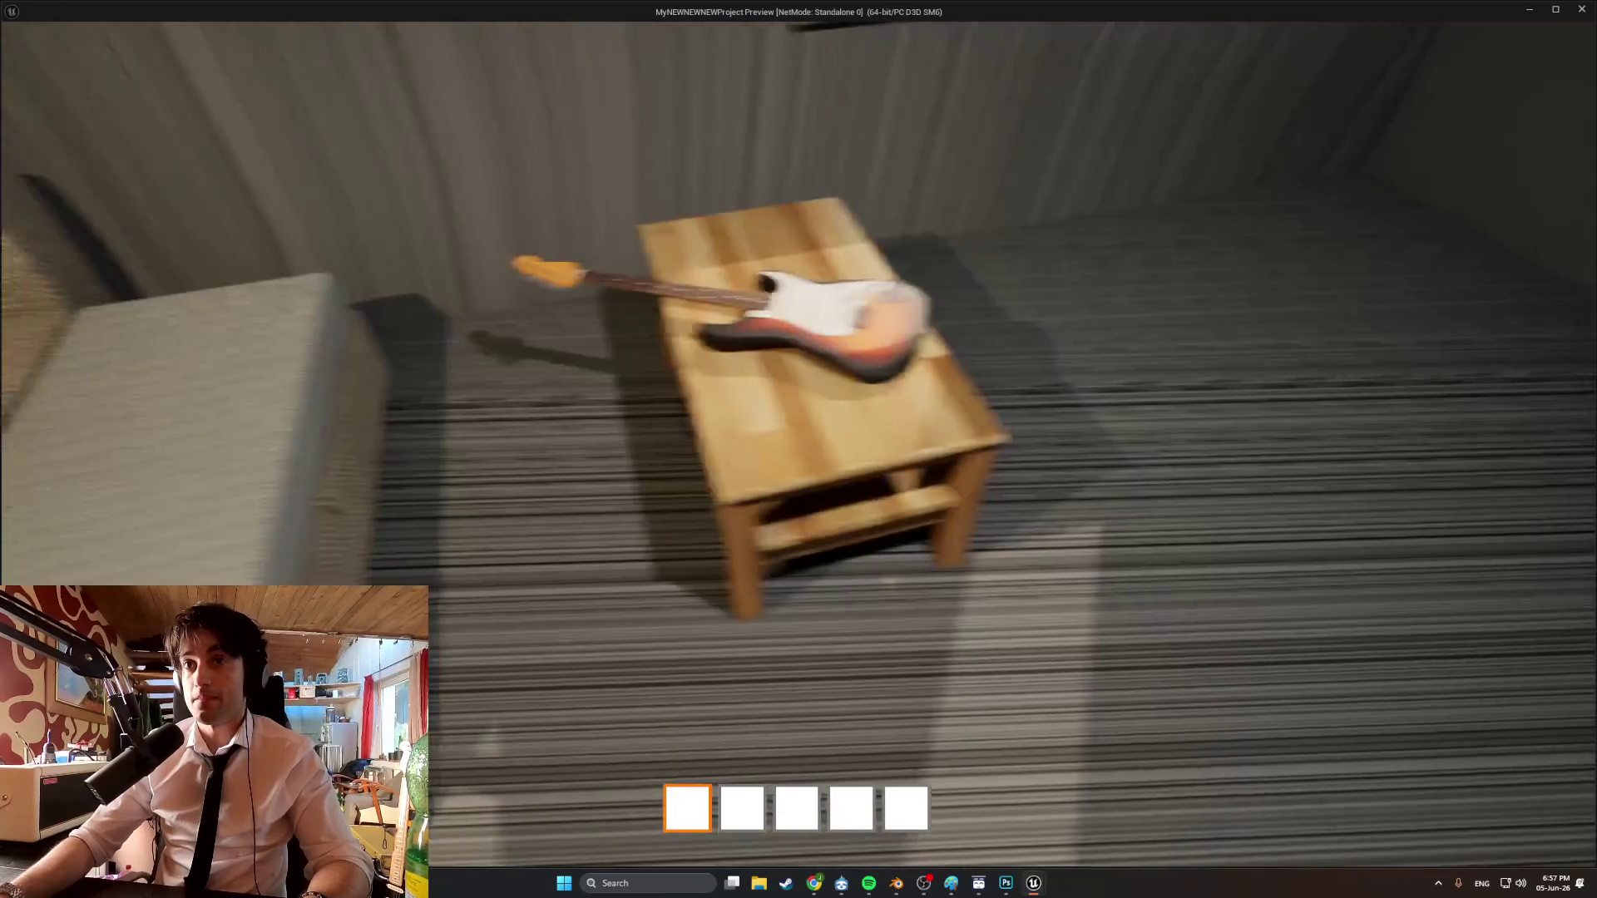
{"action": "key", "text": "w"}
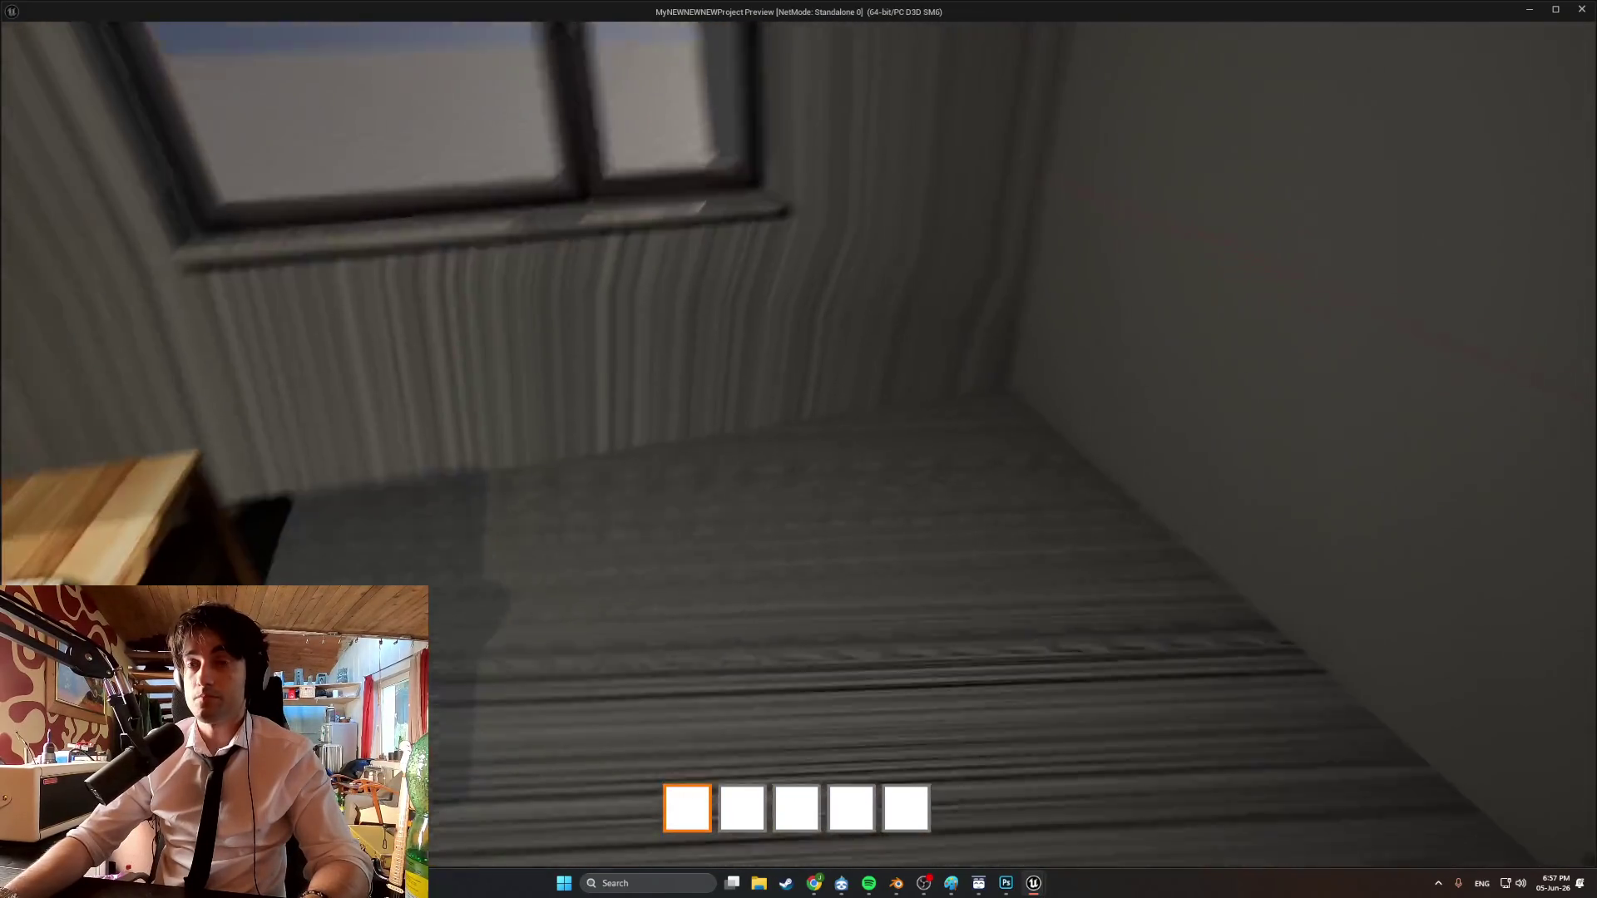
{"action": "key", "text": "w"}
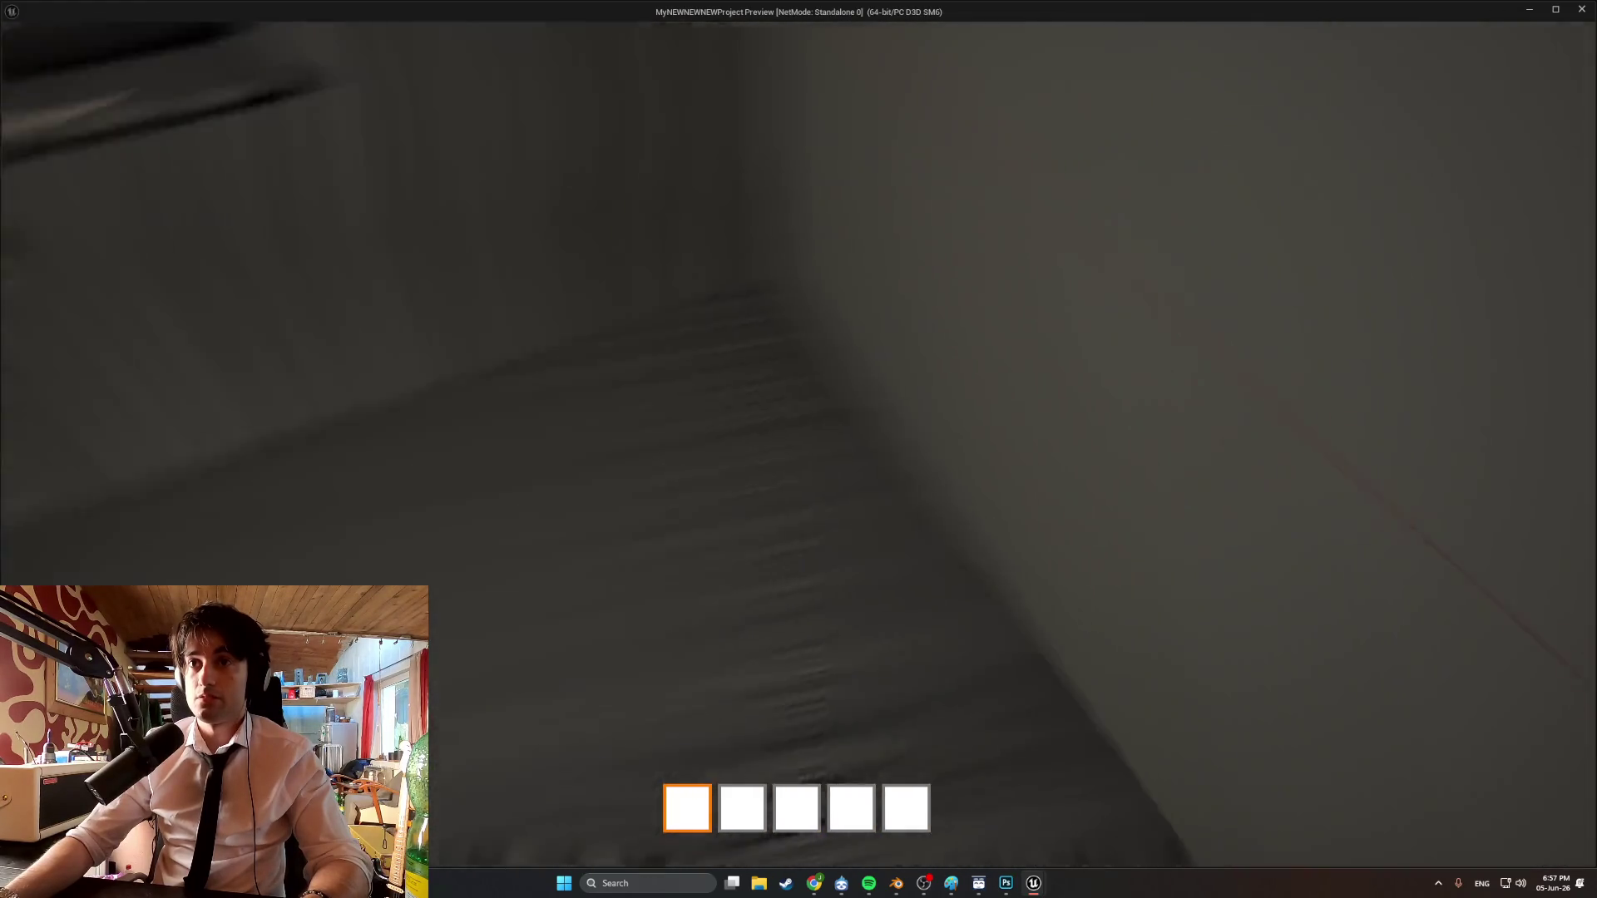
{"action": "key", "text": "w"}
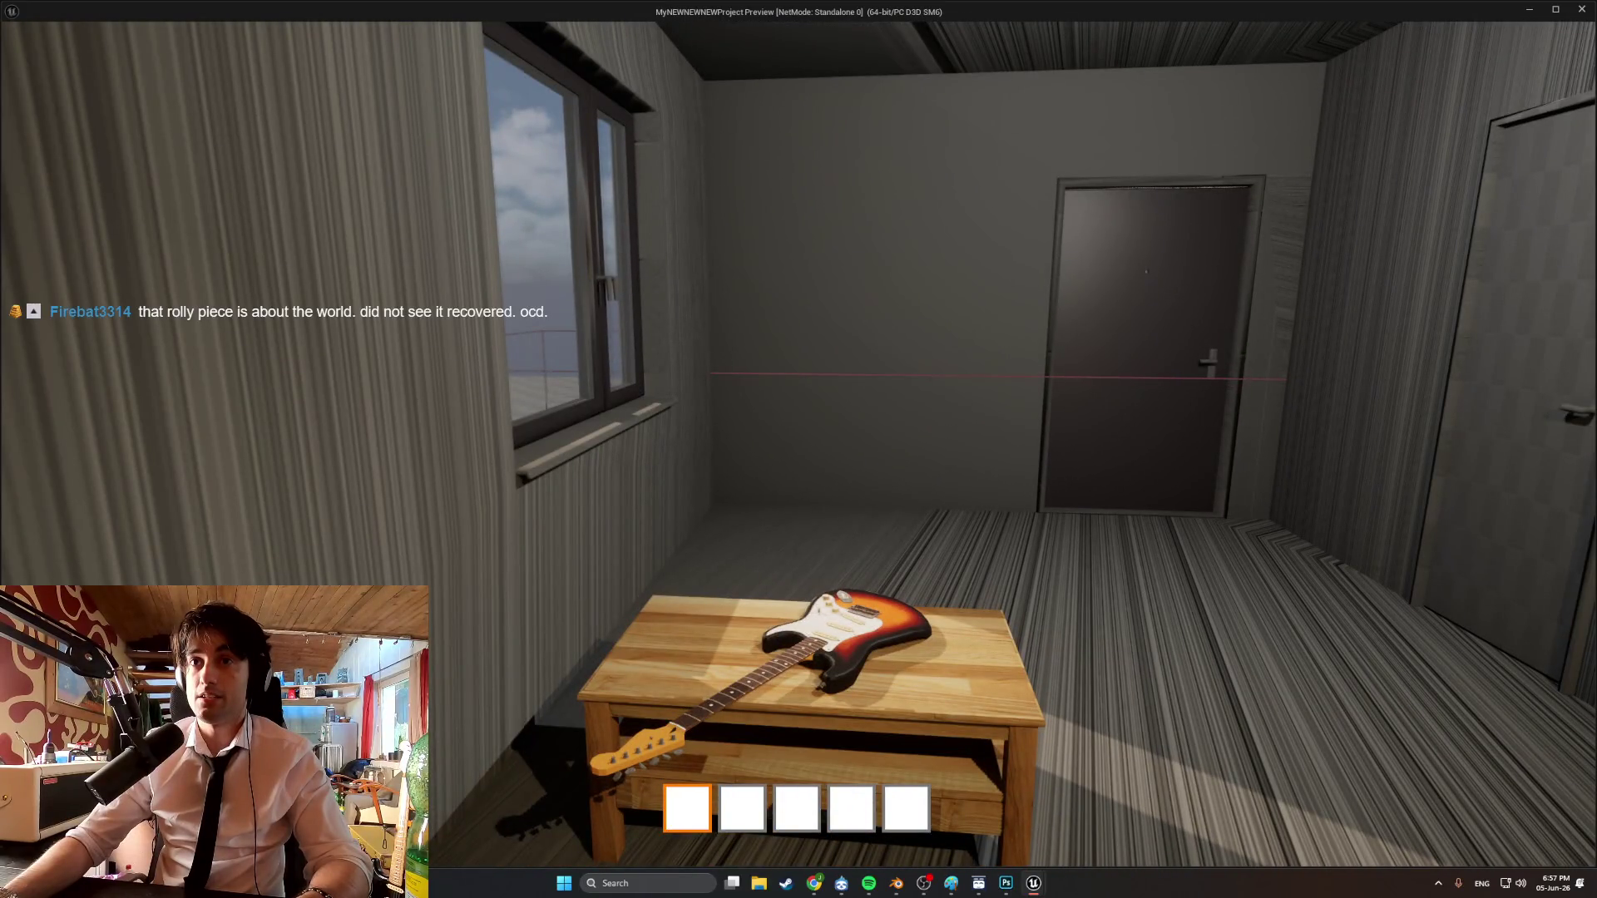
{"action": "key", "text": "s"}
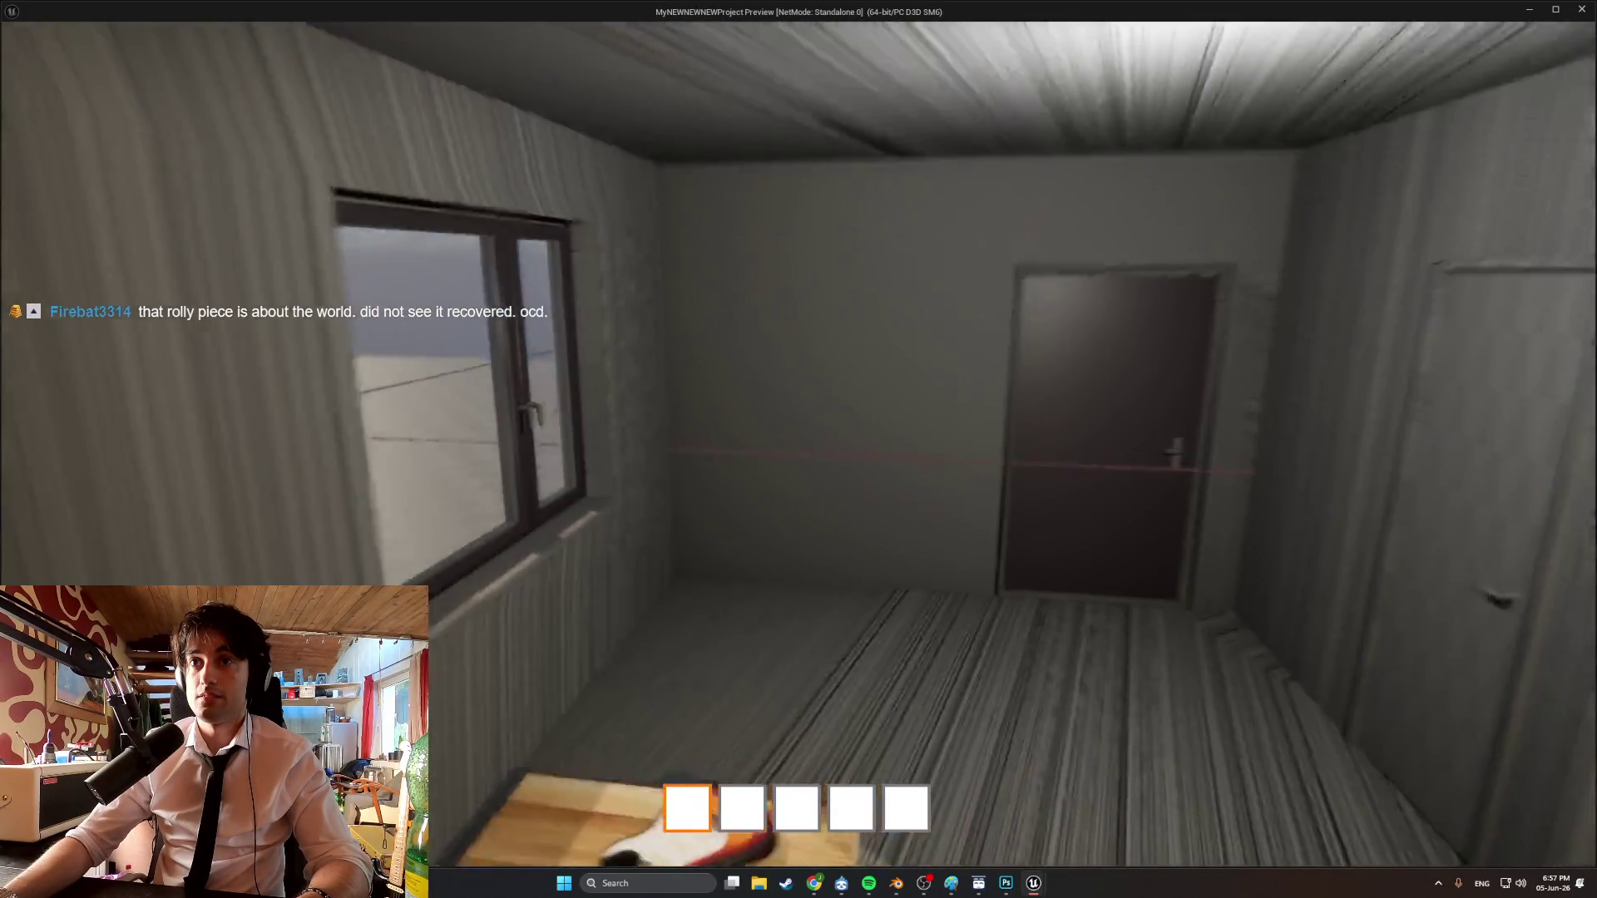
{"action": "key", "text": "w"}
{"action": "key", "text": "s"}
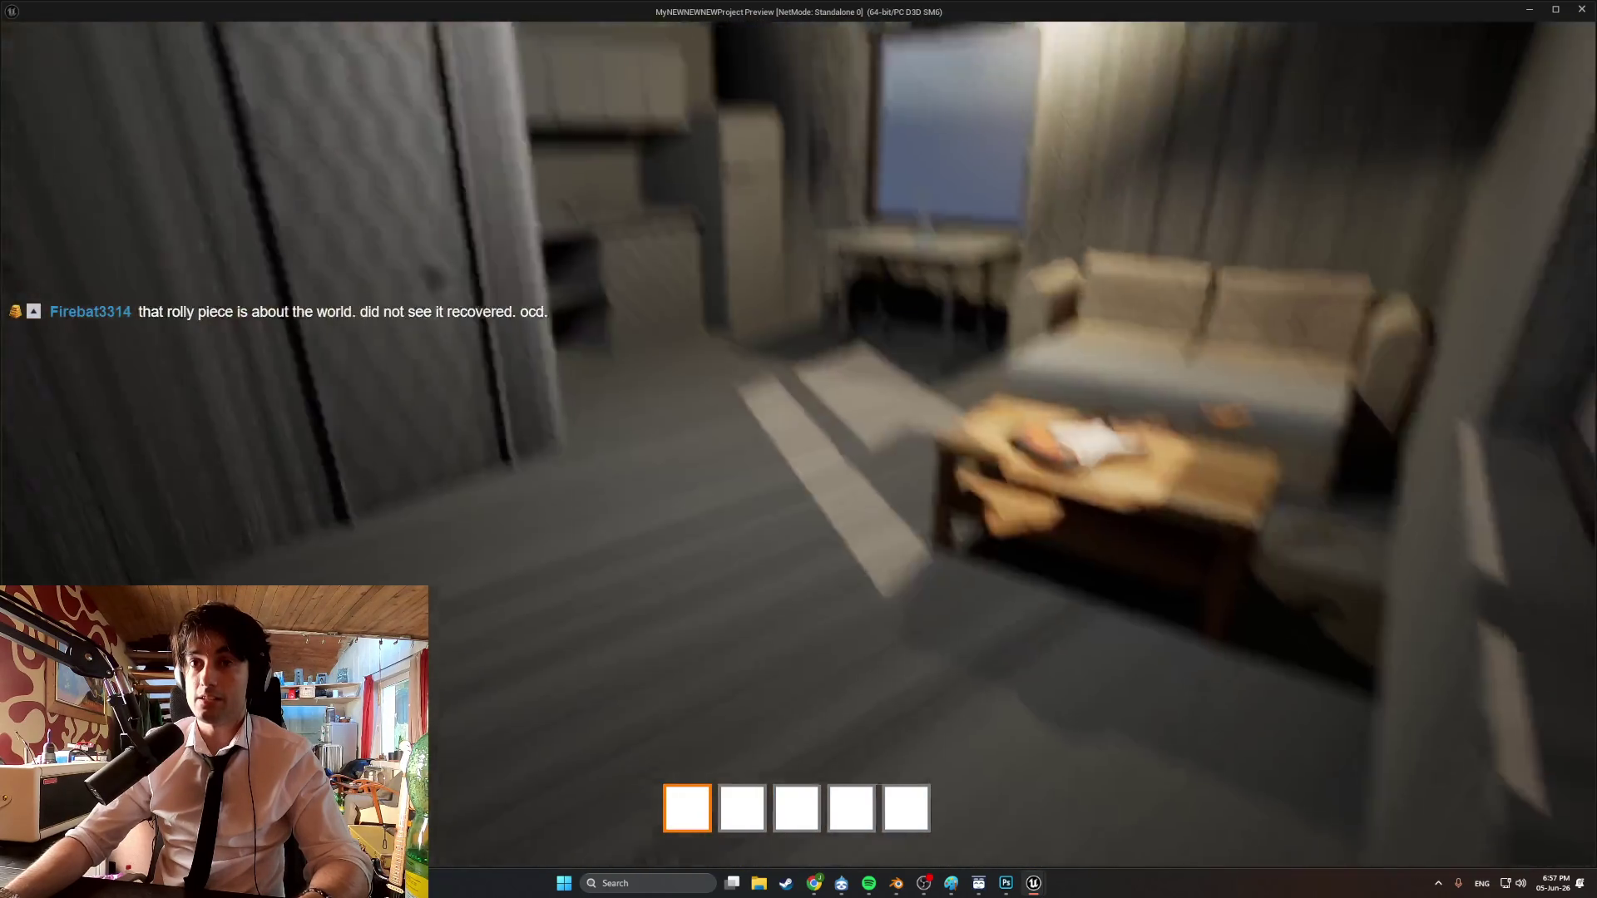
{"action": "key", "text": "w"}
Head to the room doors and look around the hallway and kitchen counter.
{"action": "key", "text": "s"}
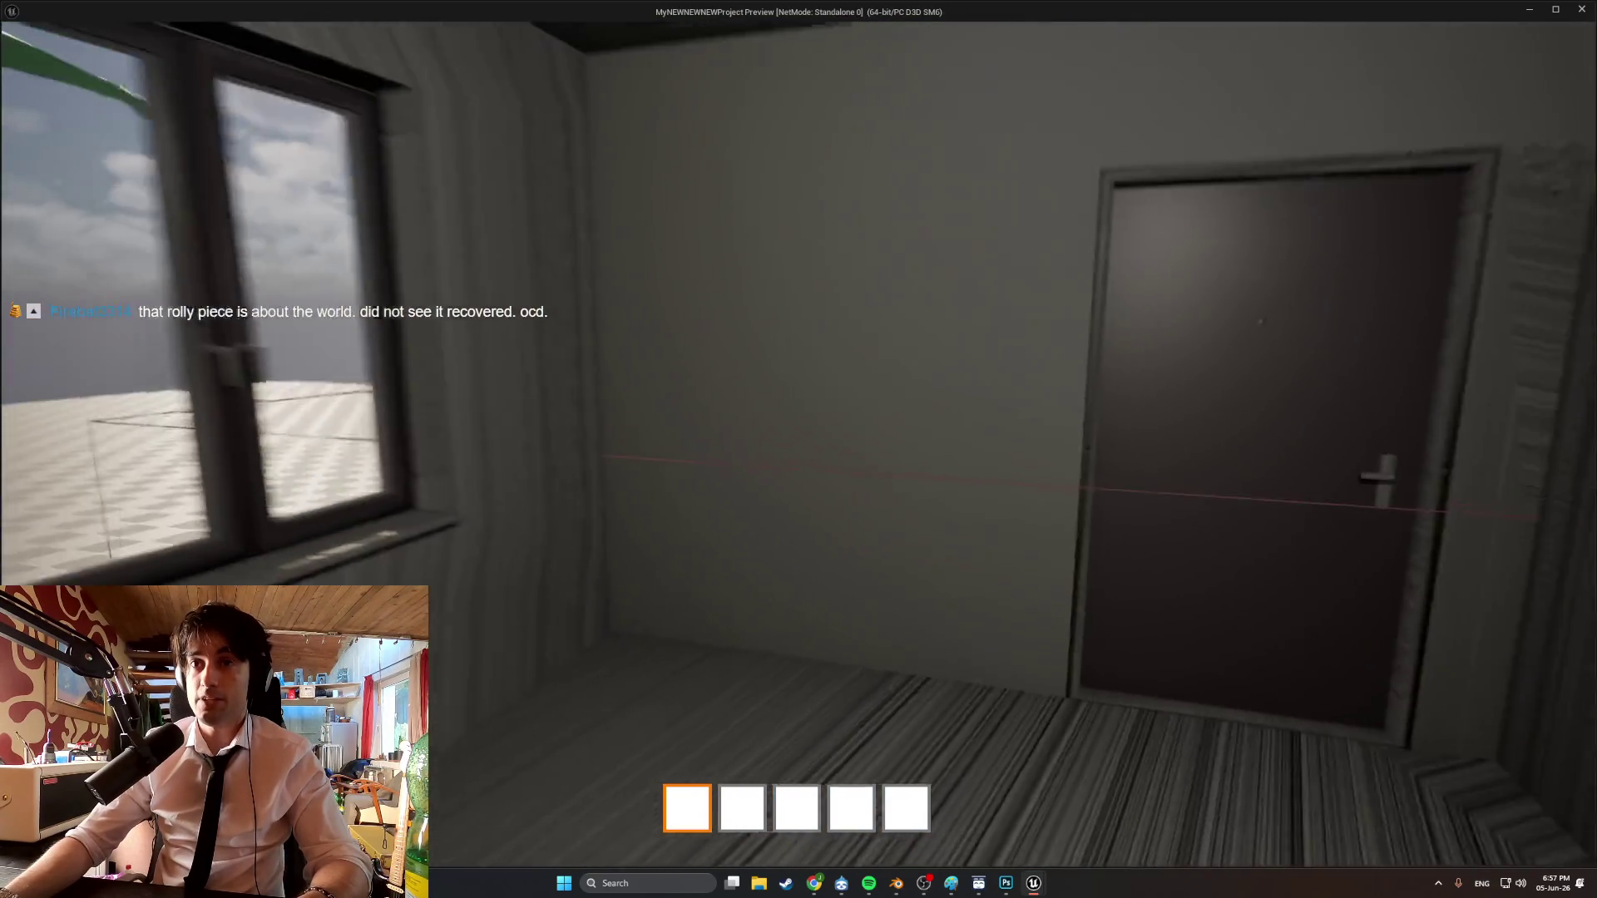
{"action": "key", "text": "w"}
{"action": "key", "text": "w"}
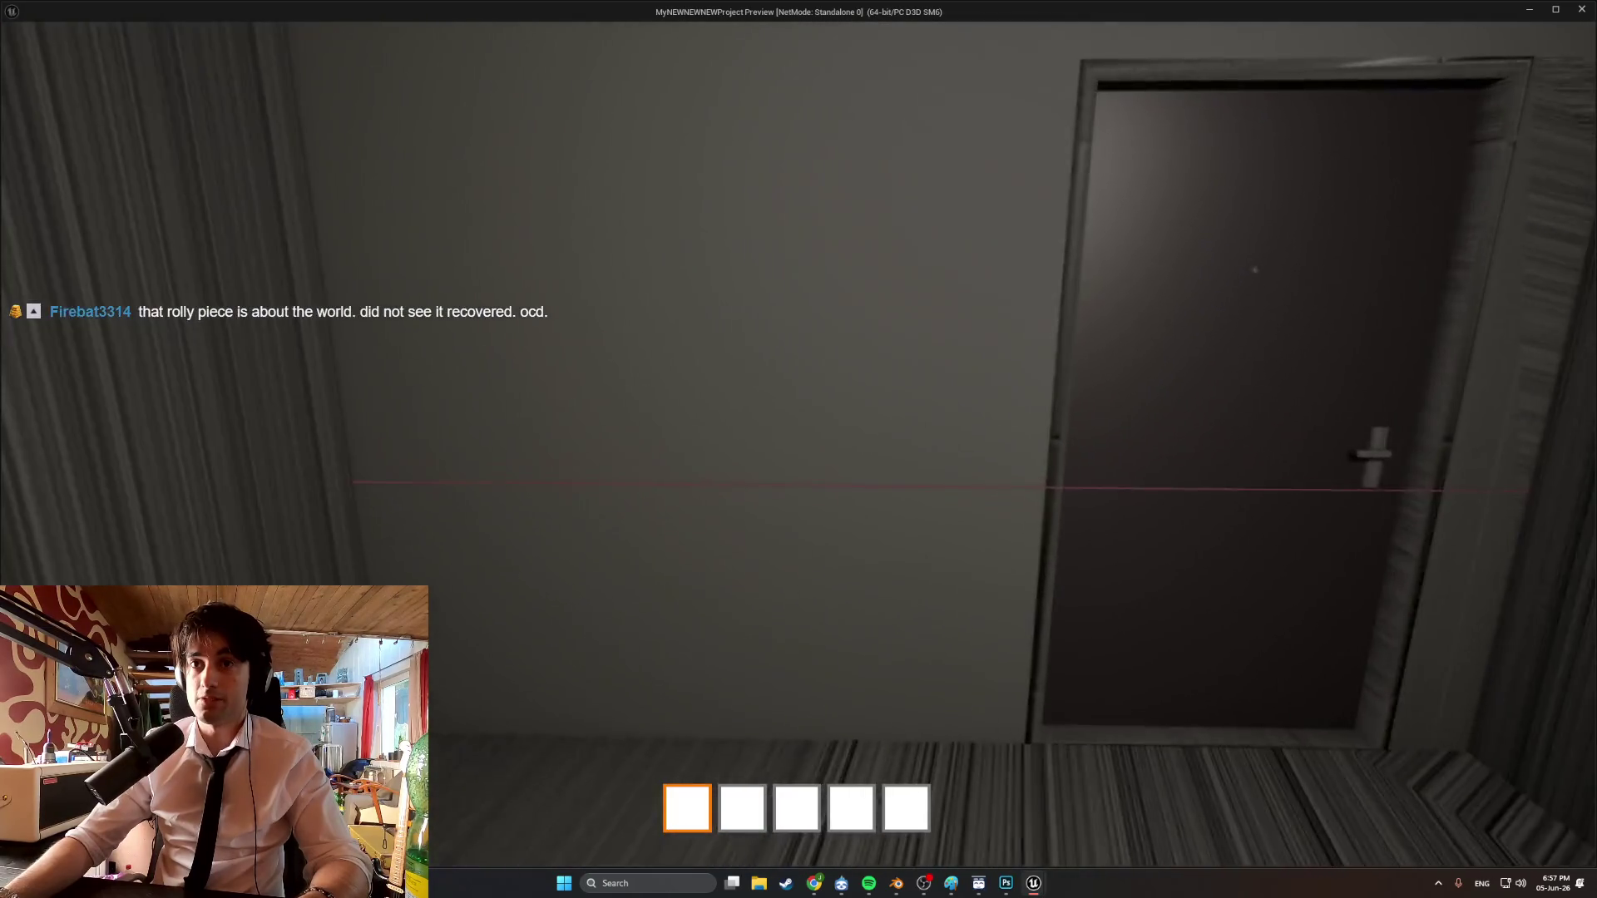
{"action": "key", "text": "s"}
{"action": "key", "text": "w"}
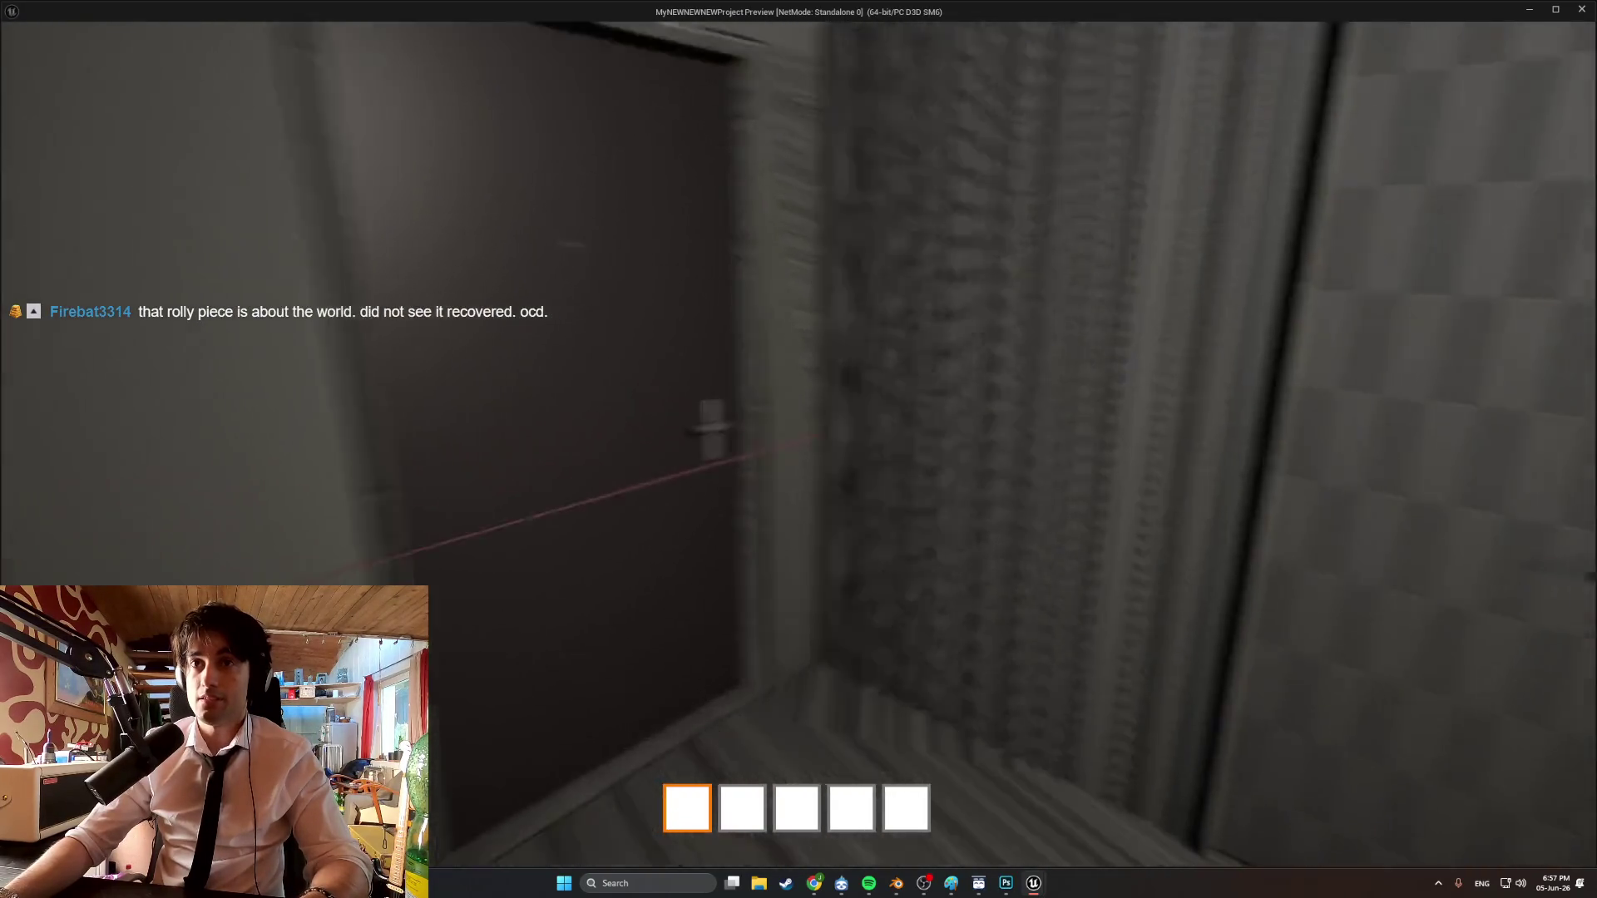
{"action": "key", "text": "s"}
{"action": "key", "text": "w"}
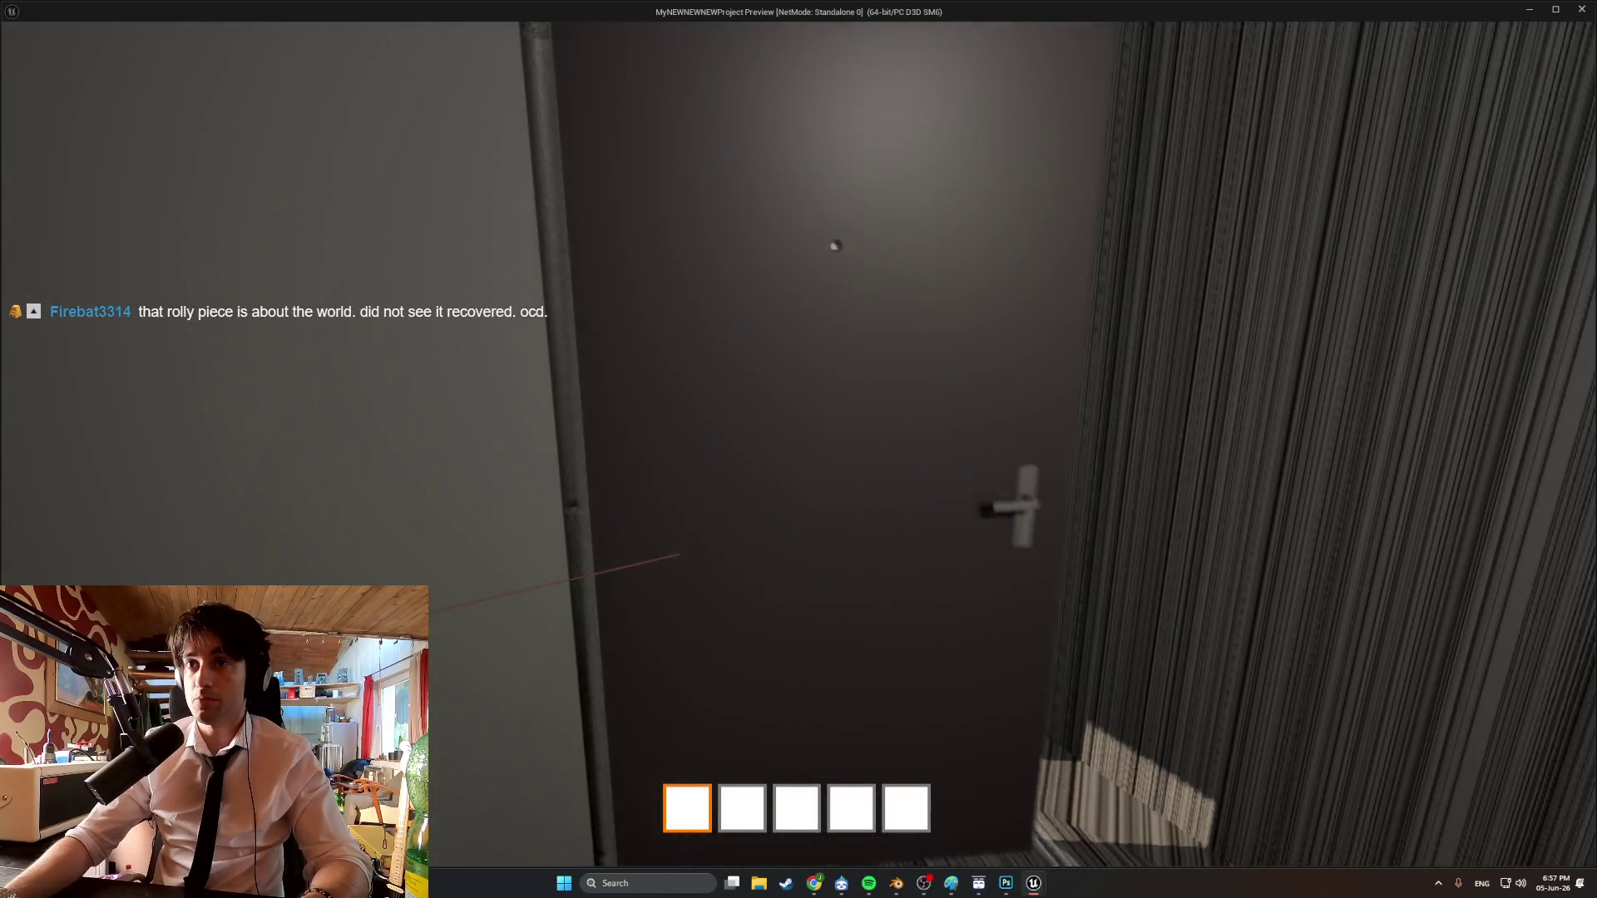
{"action": "key", "text": "s"}
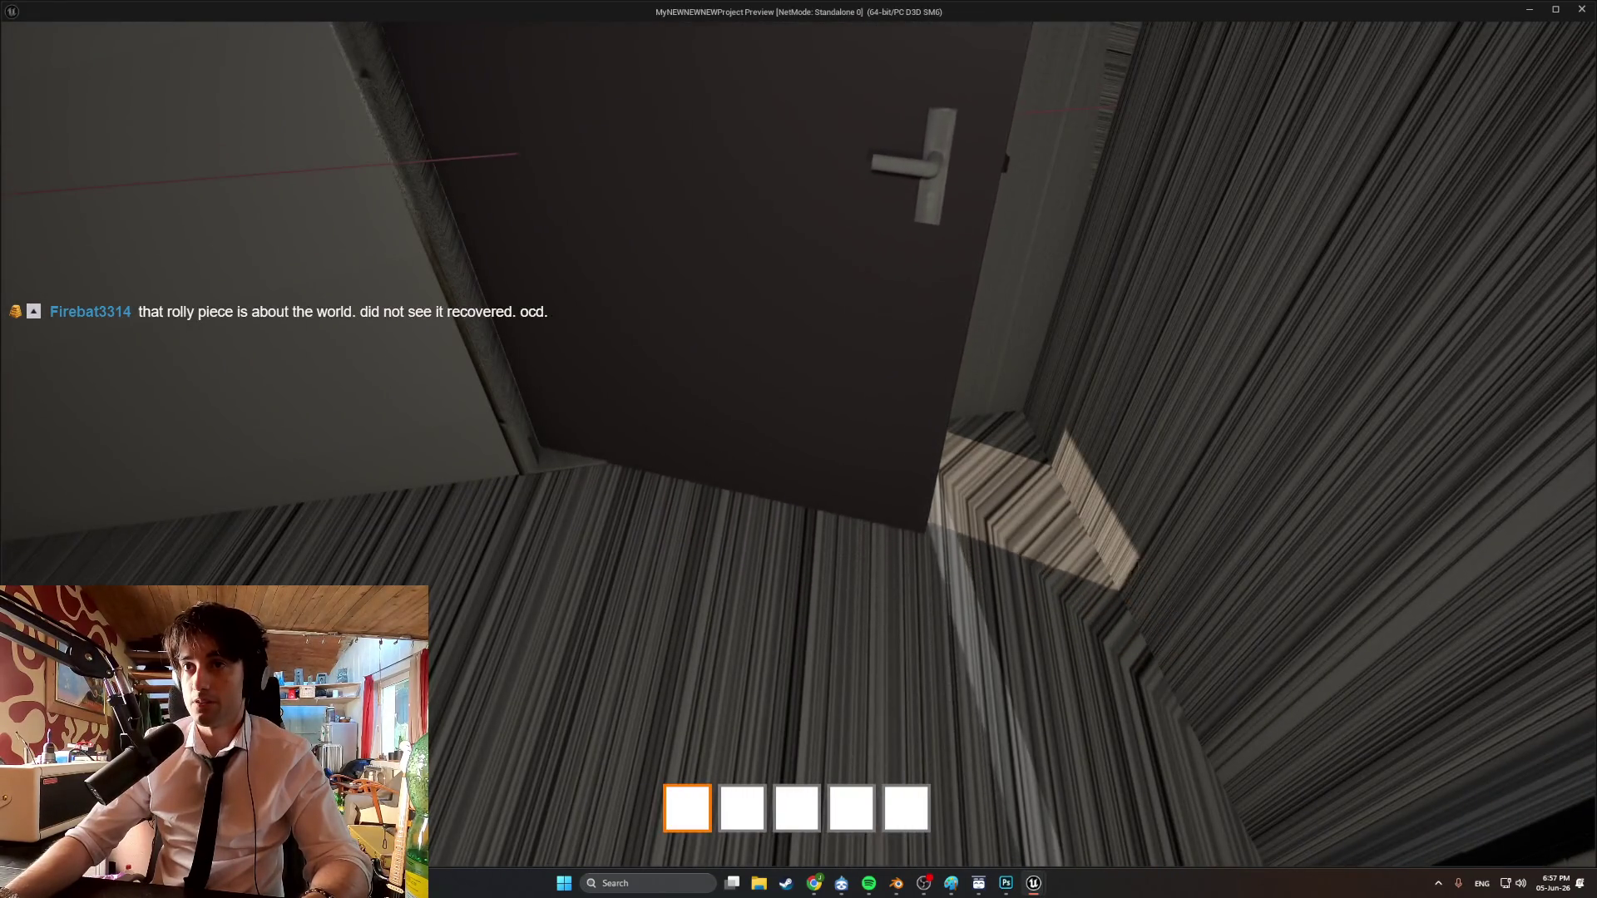
{"action": "key", "text": "w"}
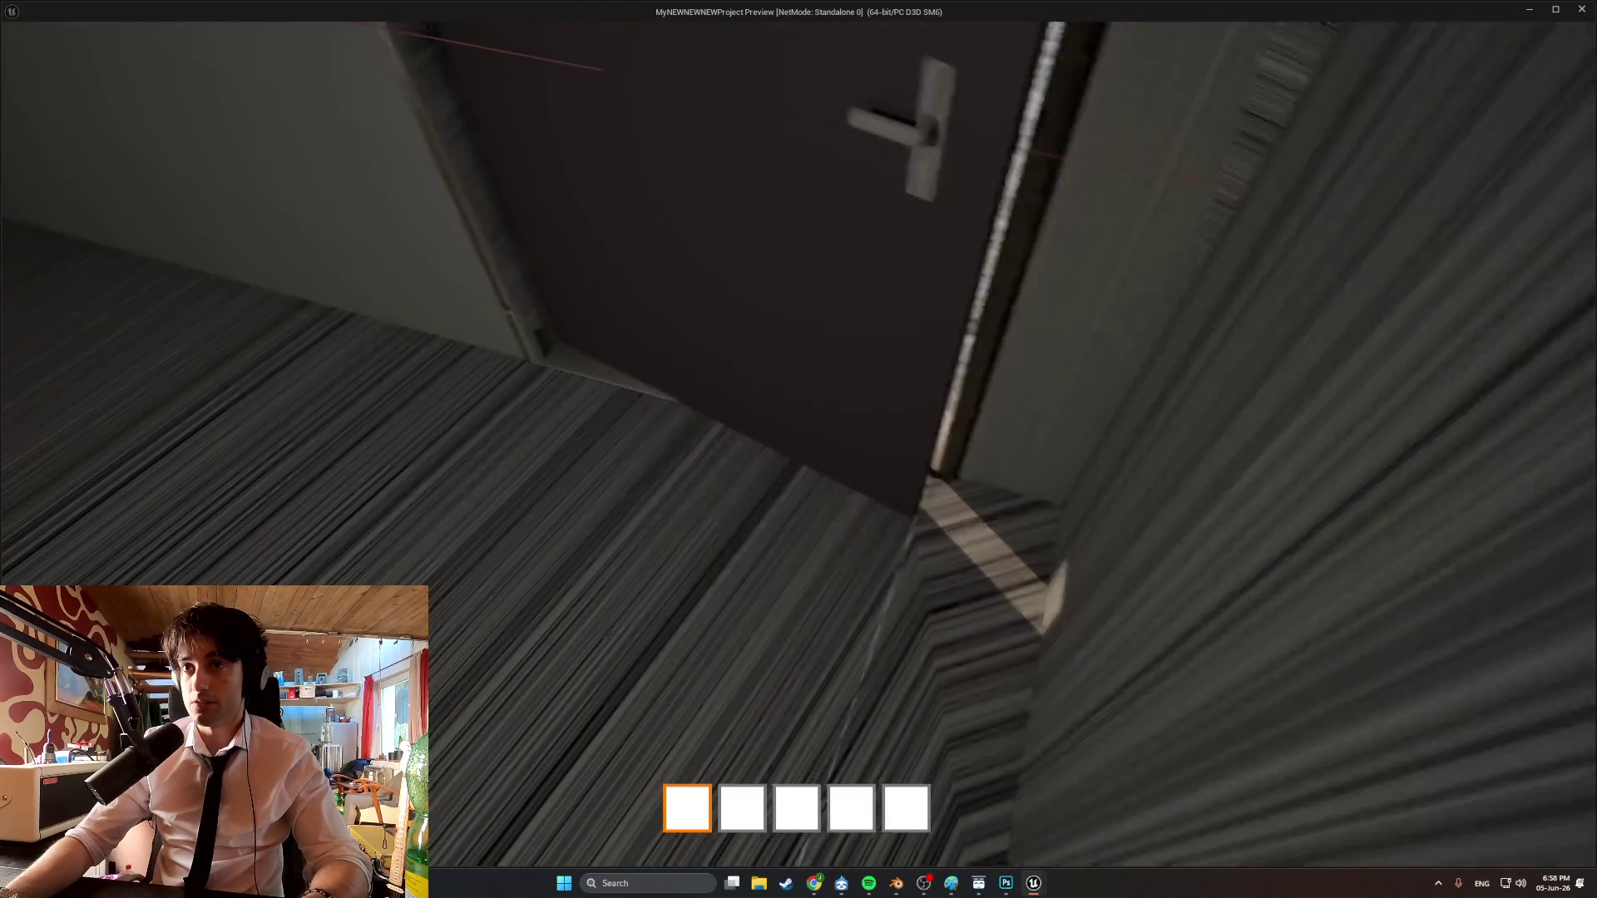
{"action": "key", "text": "s"}
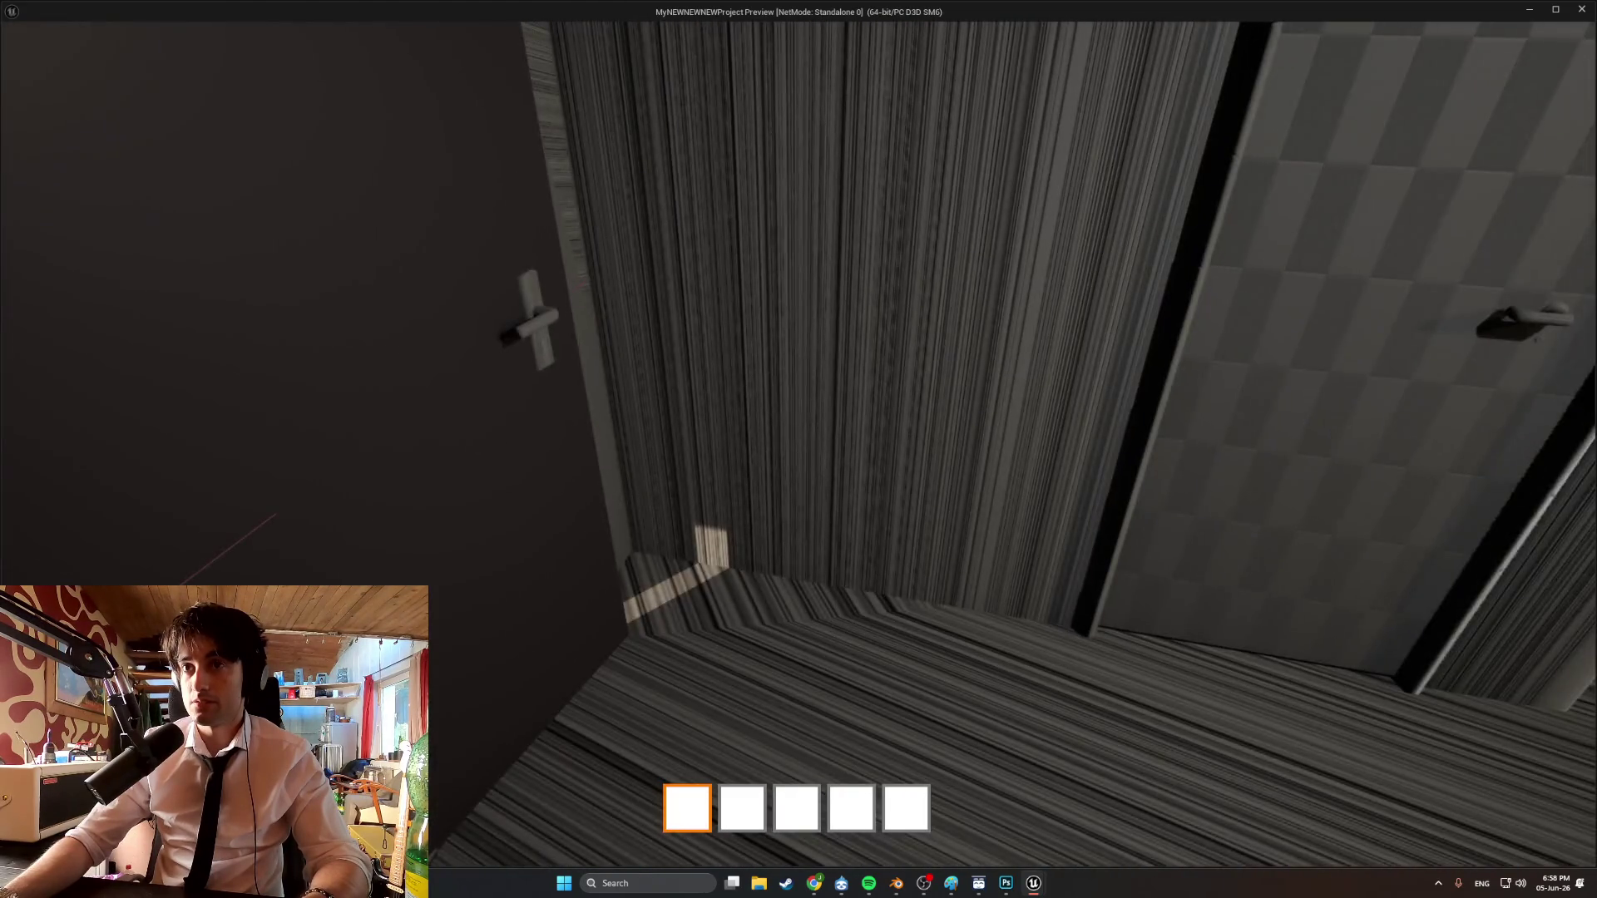
{"action": "key", "text": "w"}
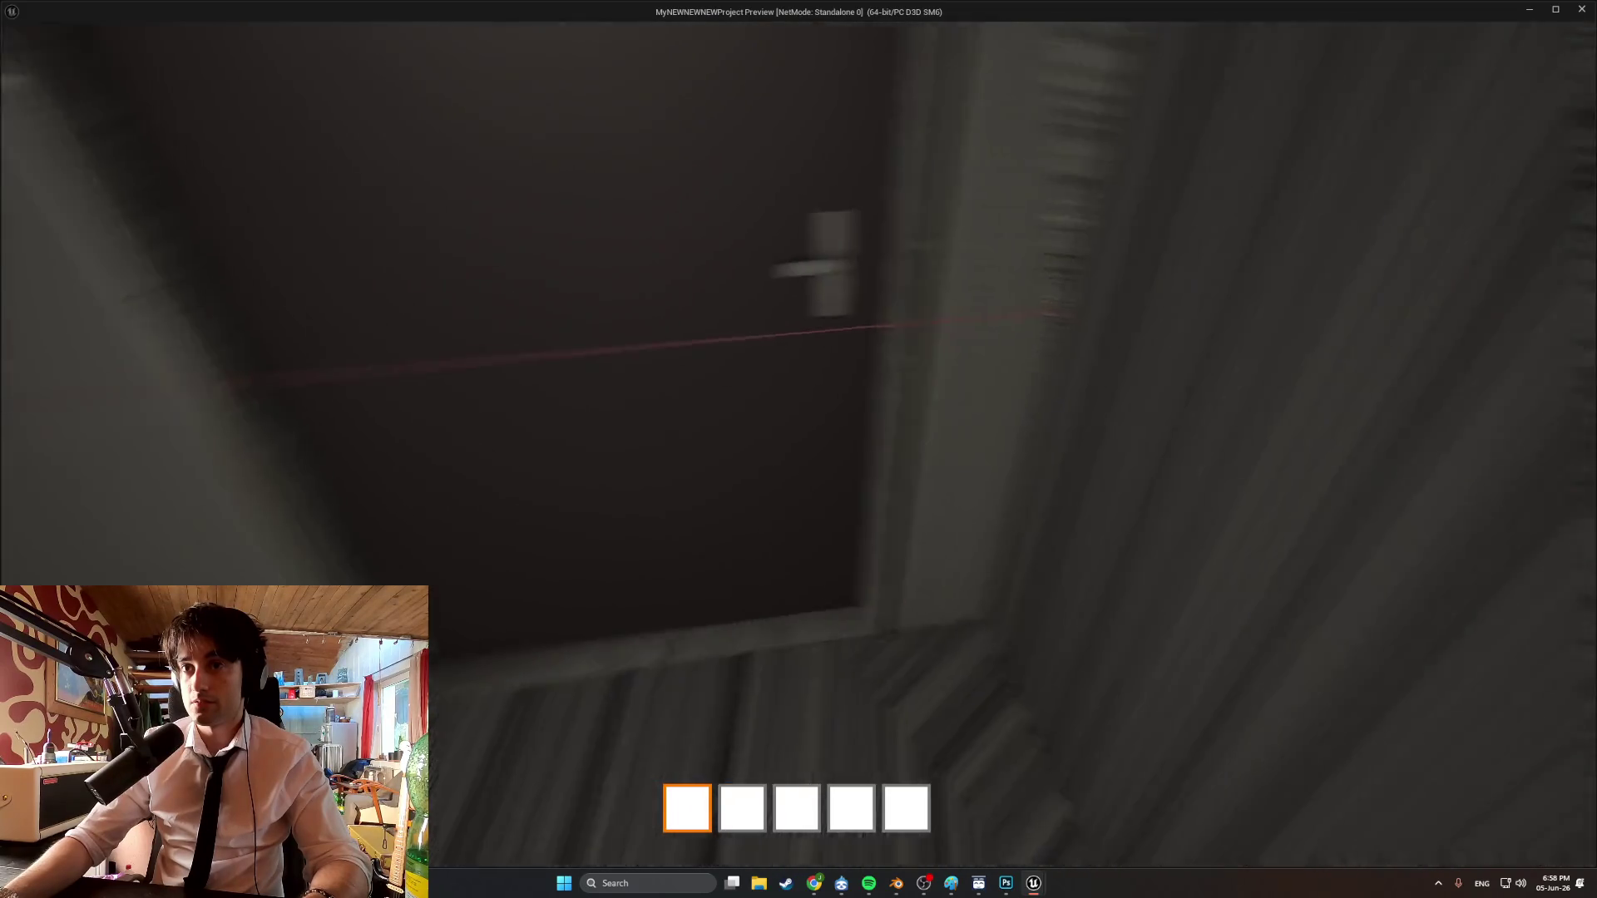
{"action": "key", "text": "s"}
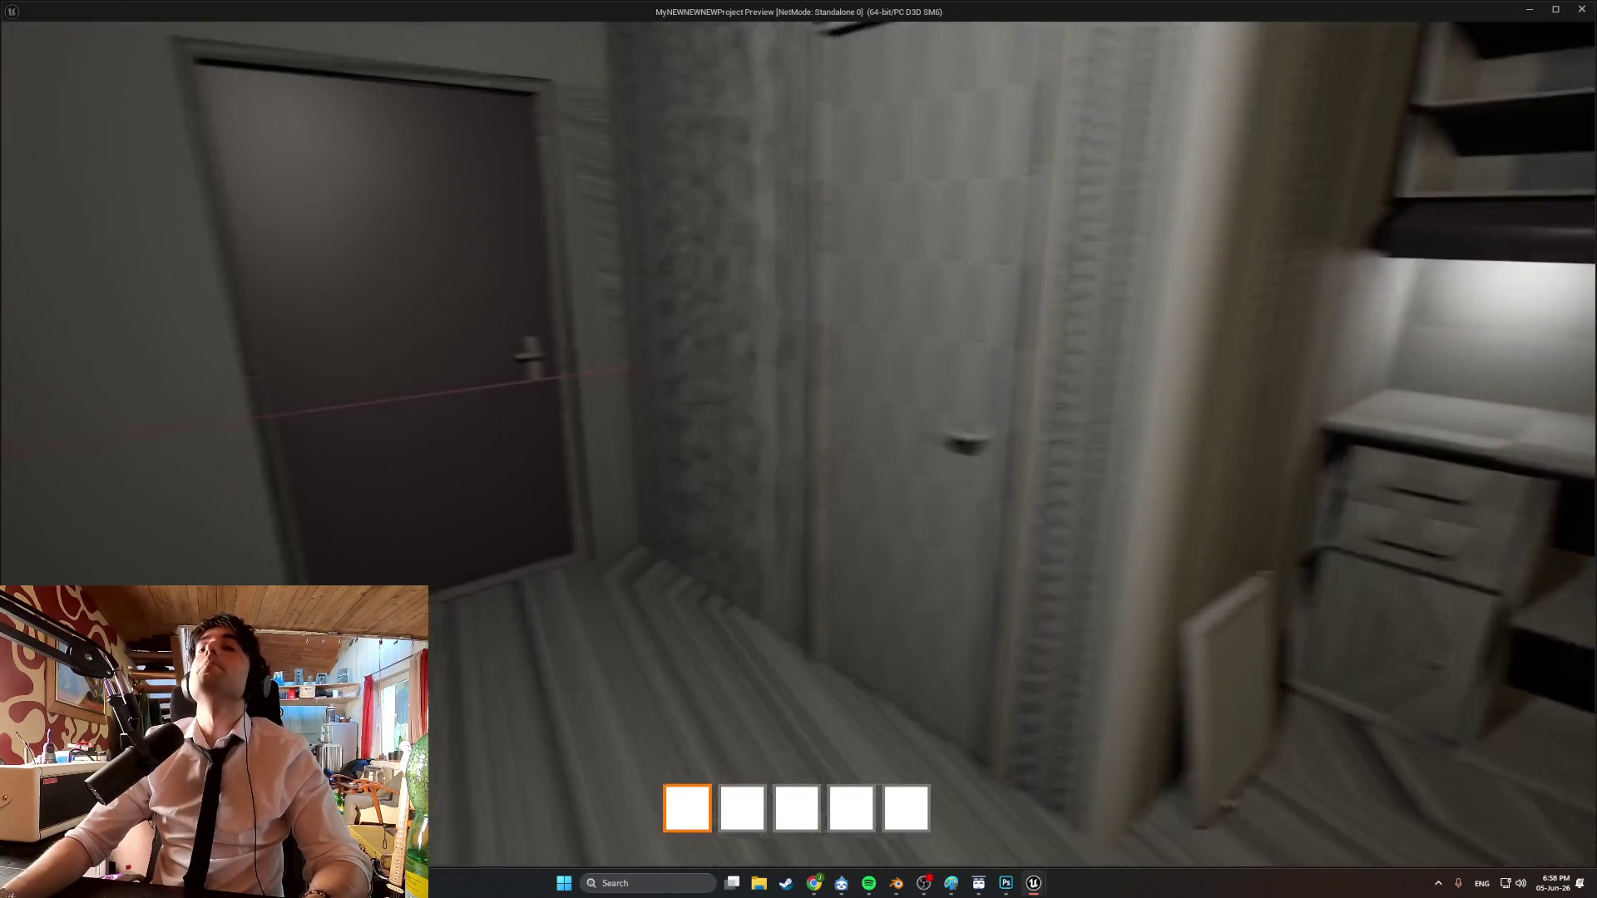
{"action": "key", "text": "w"}
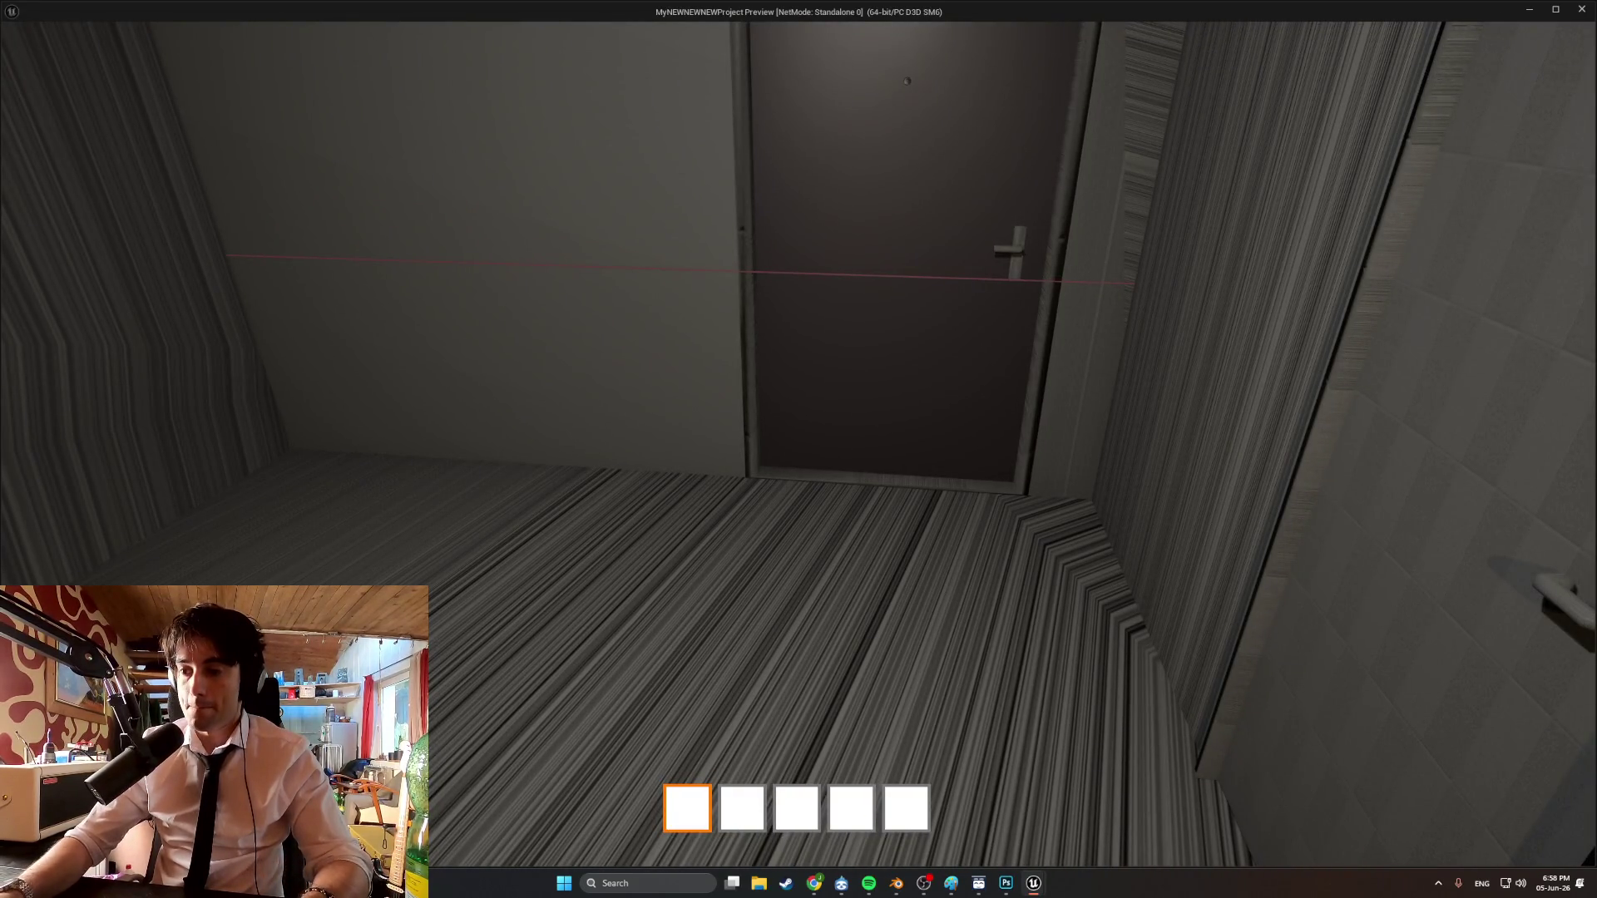
{"action": "key", "text": "w"}
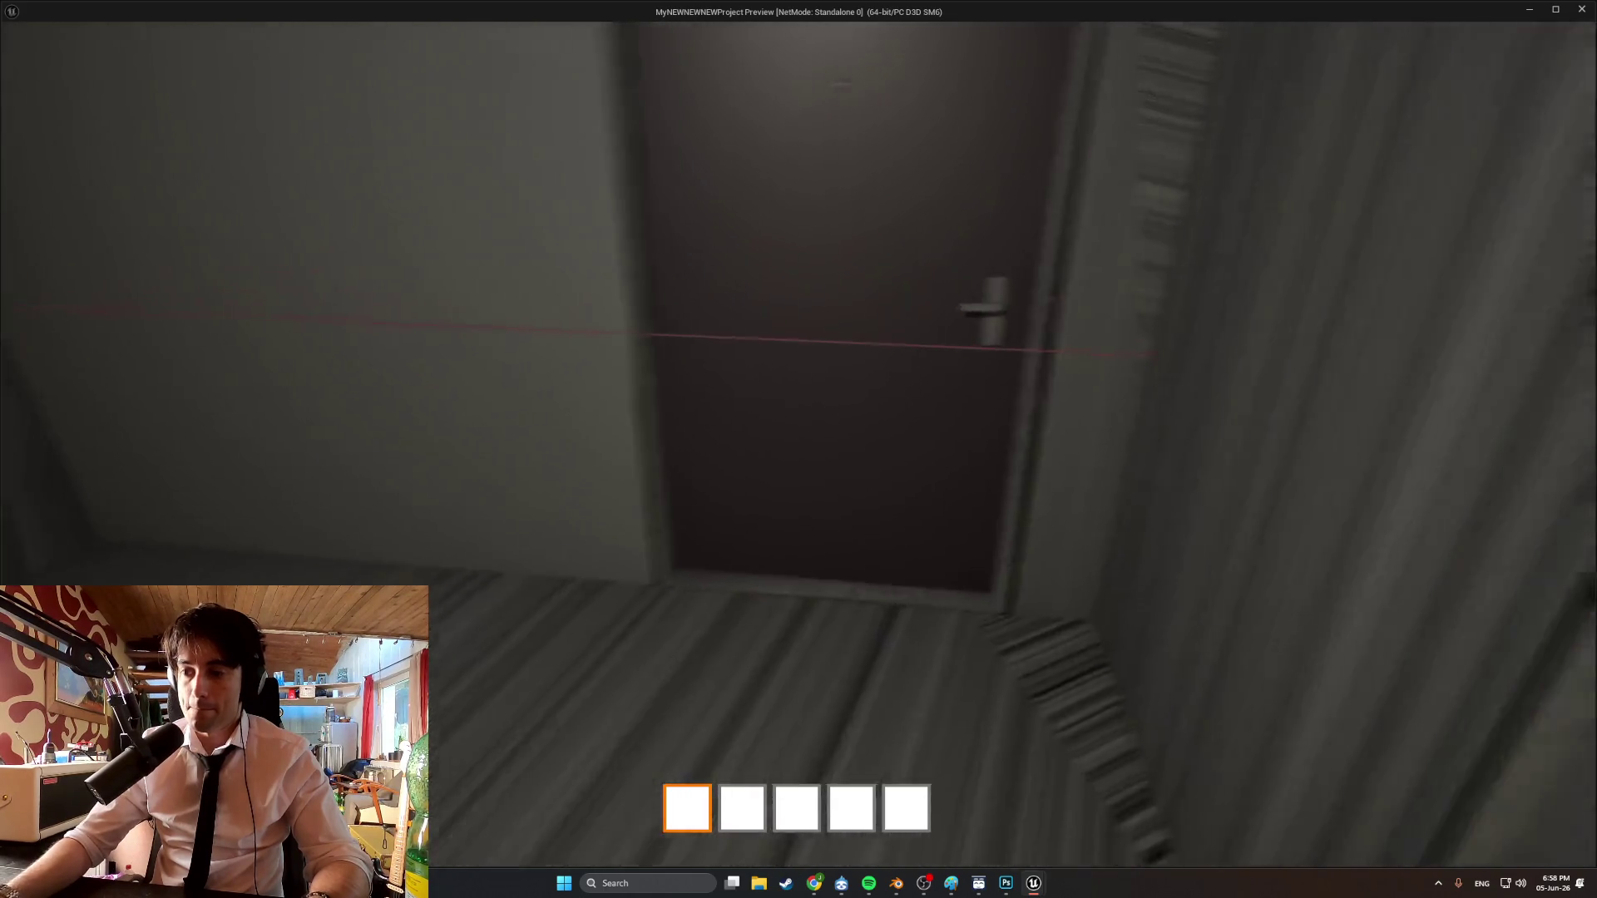
{"action": "key", "text": "w"}
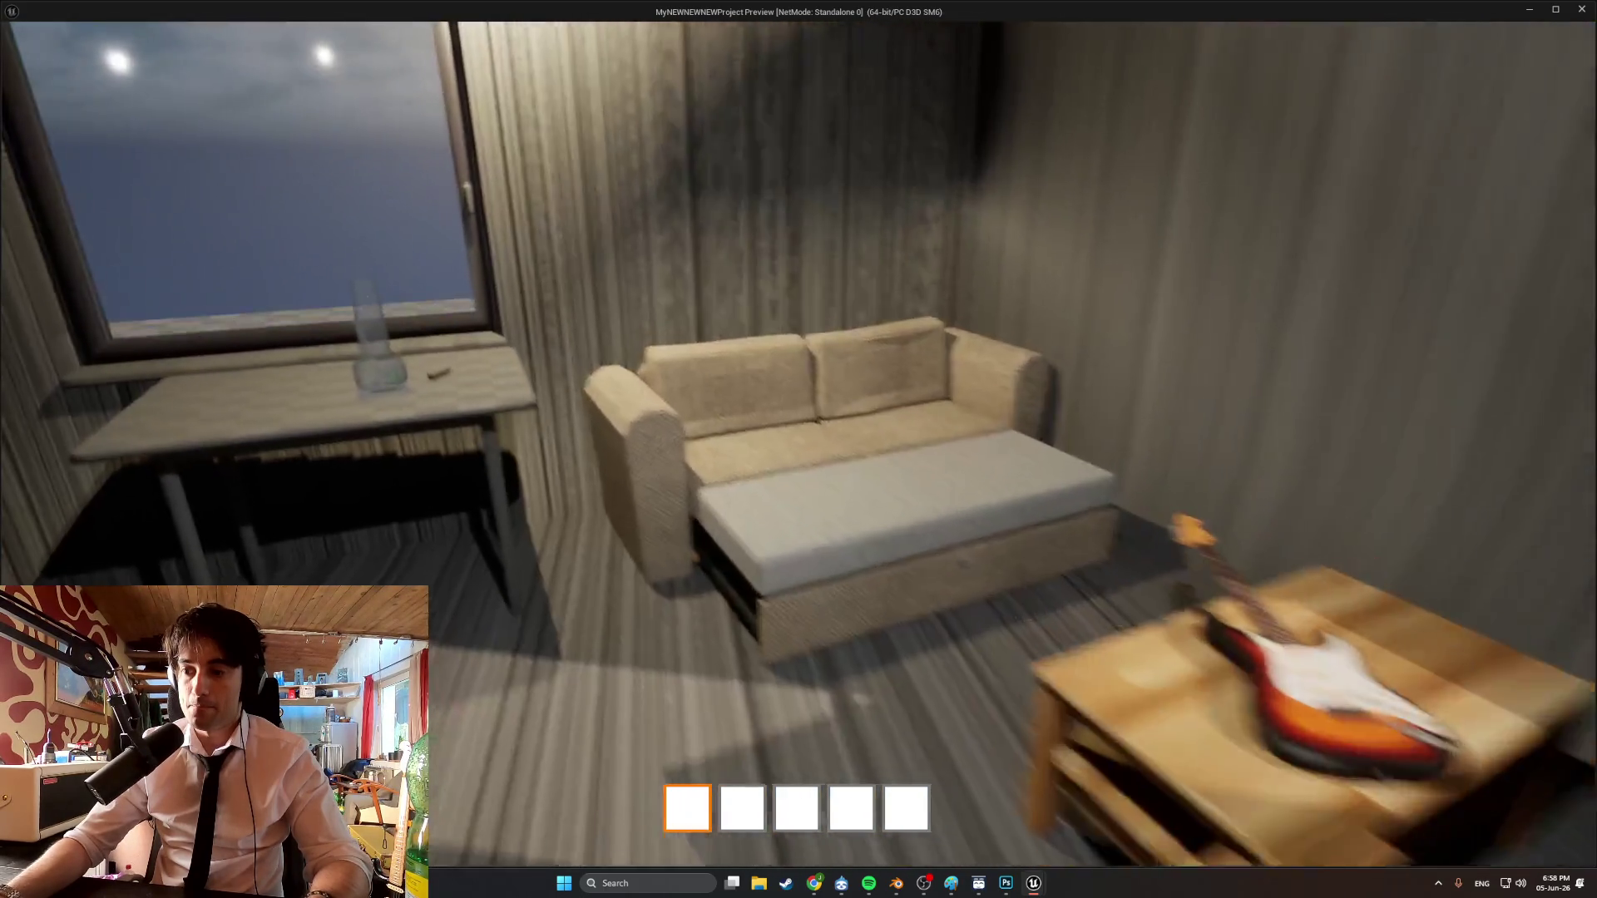
{"action": "key", "text": "s"}
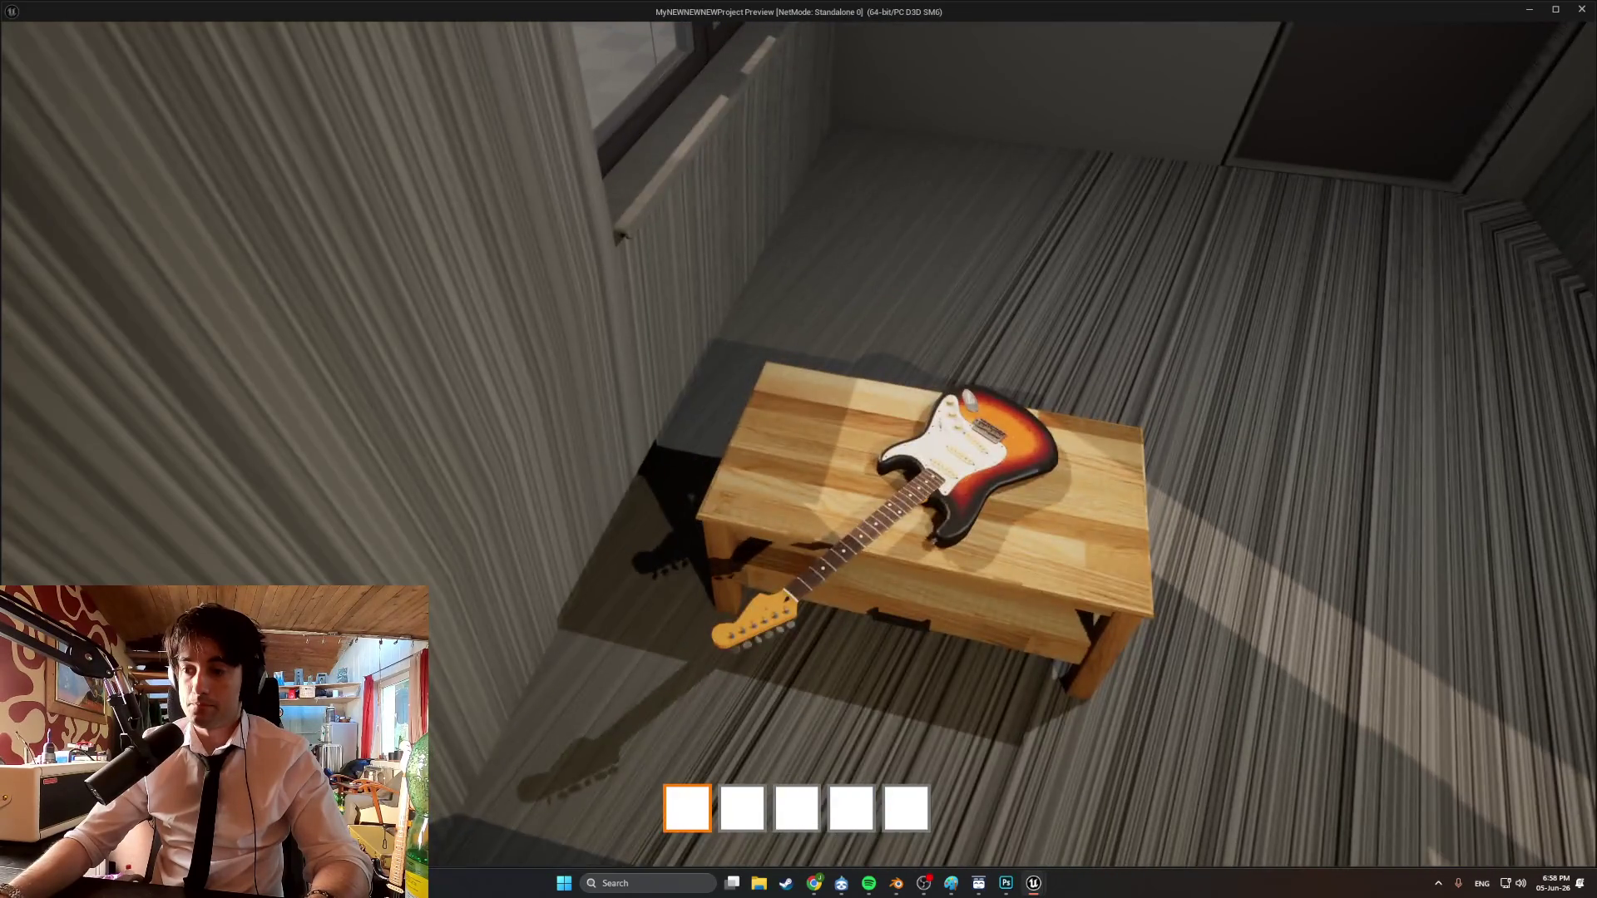
{"action": "key", "text": "s"}
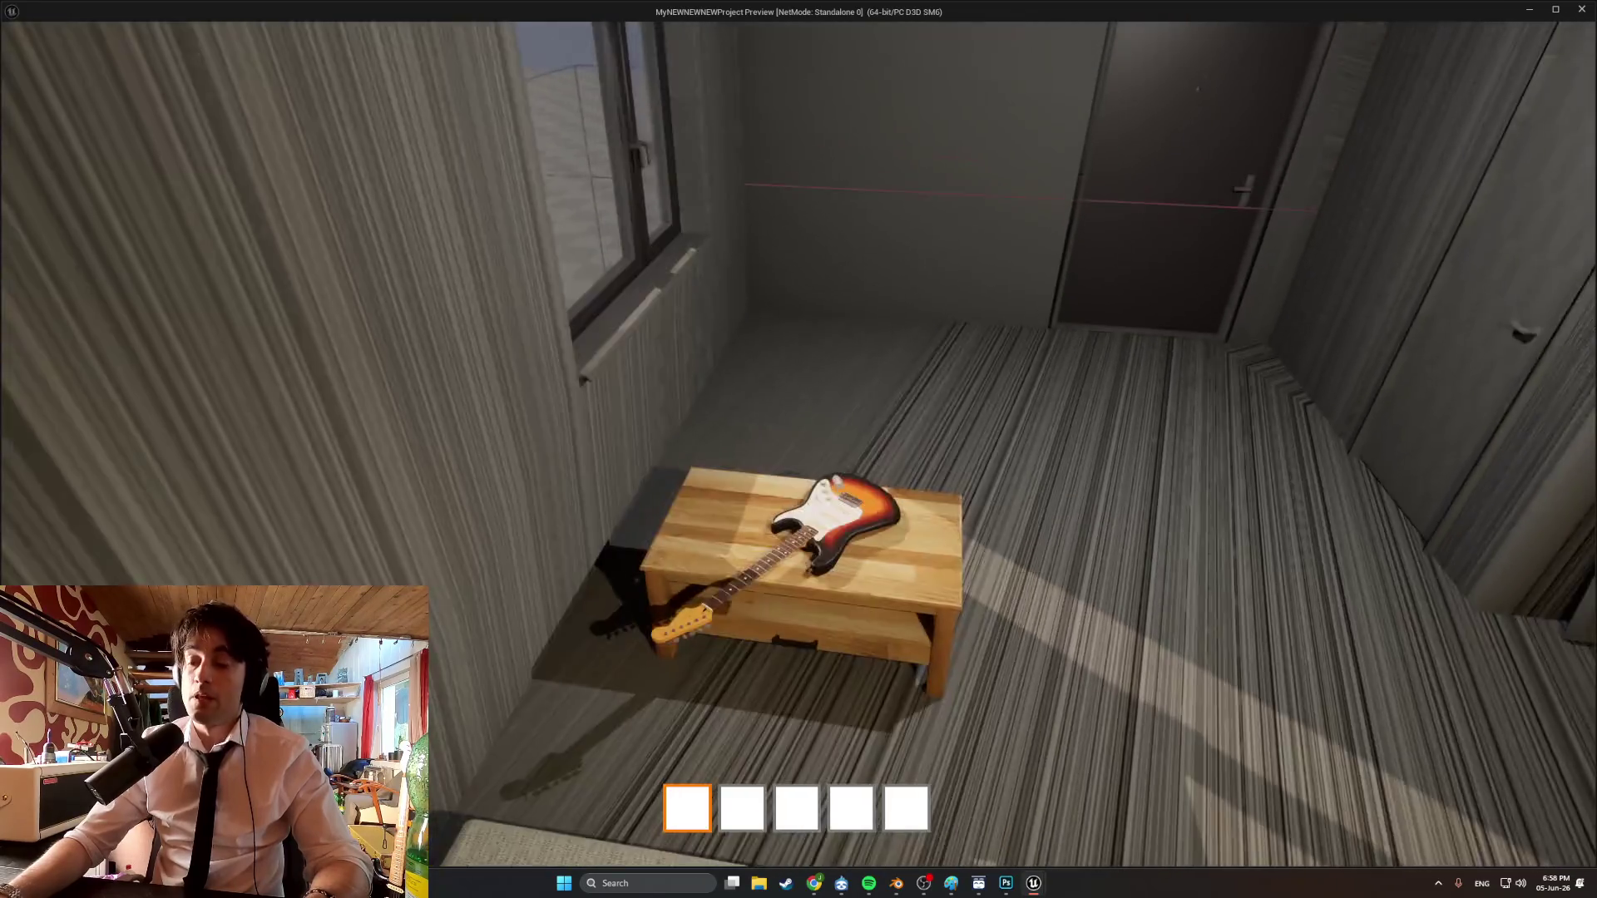
{"action": "key", "text": "s"}
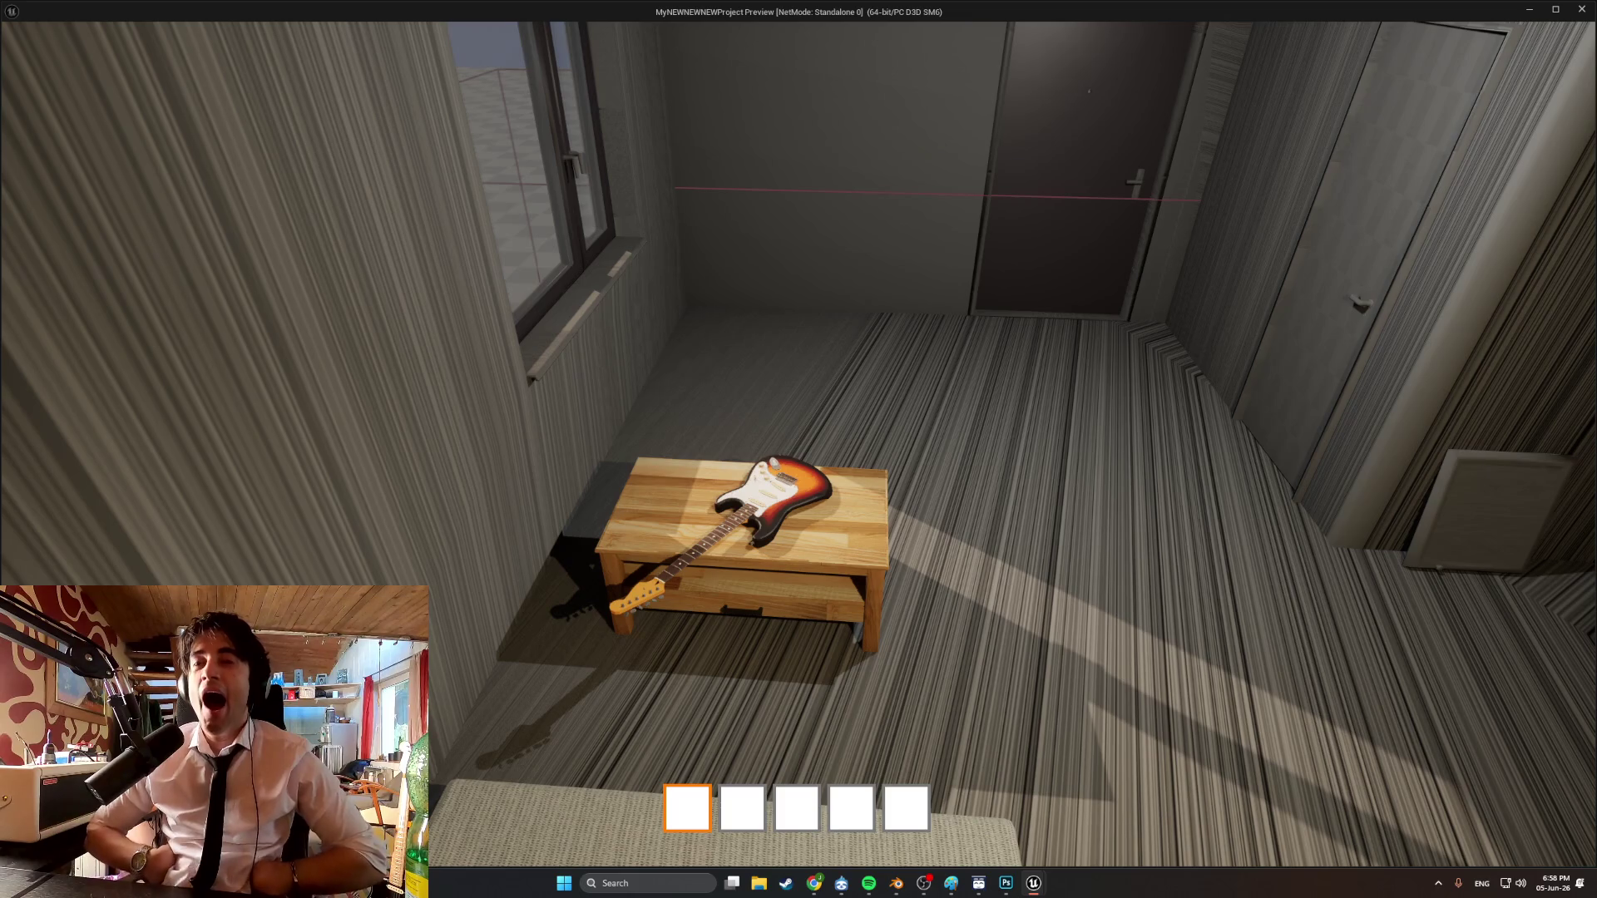
{"action": "key", "text": "w"}
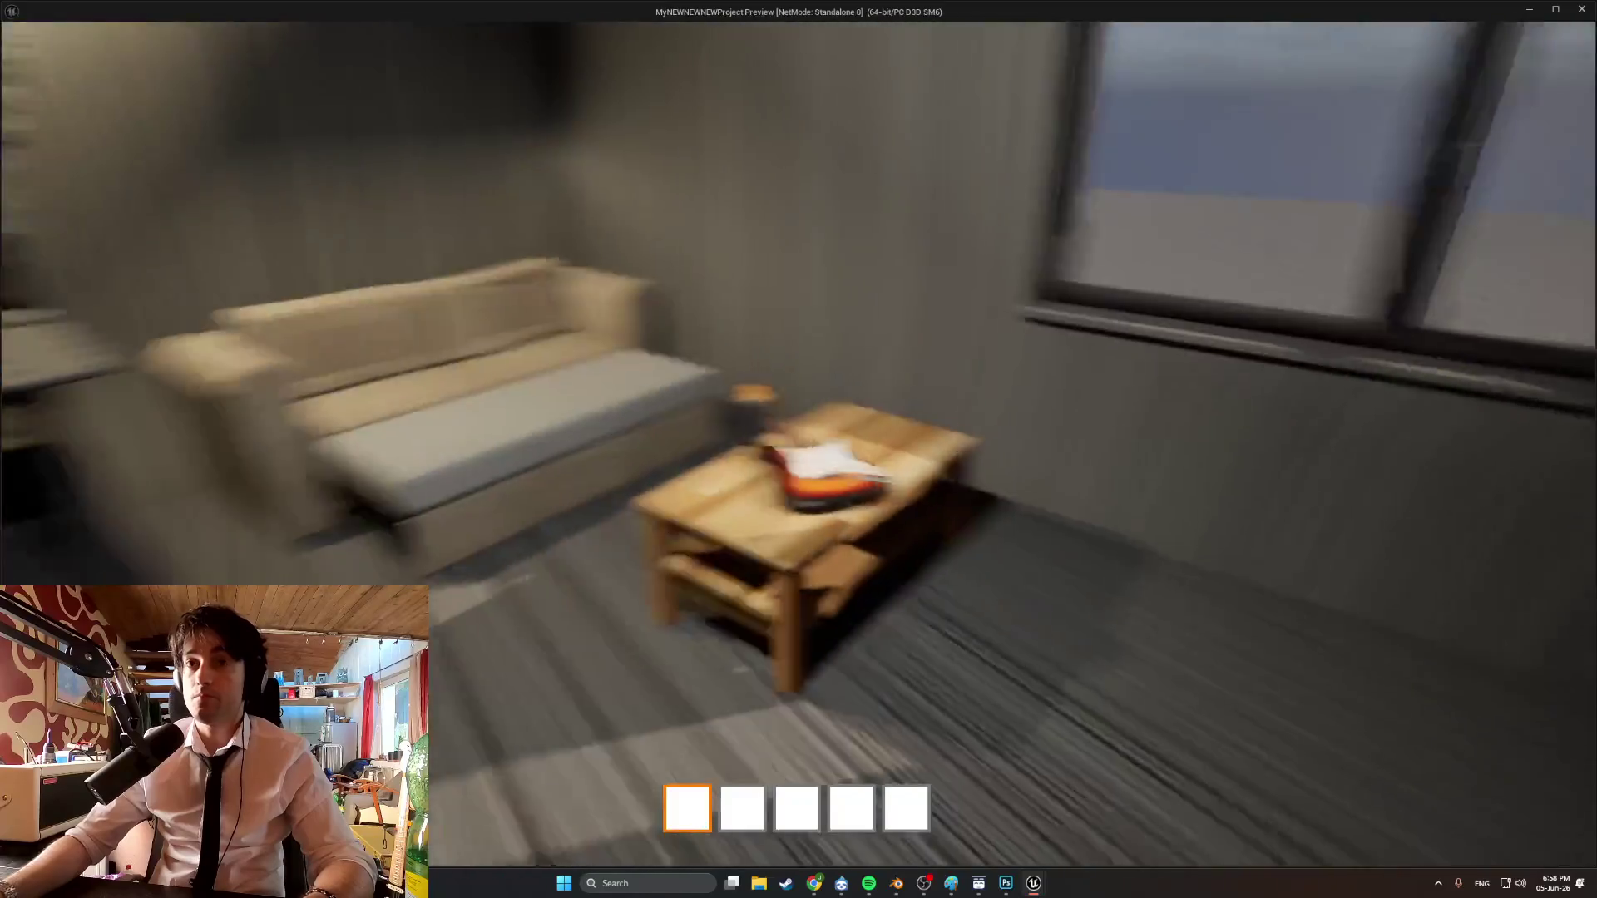
{"action": "key", "text": "w"}
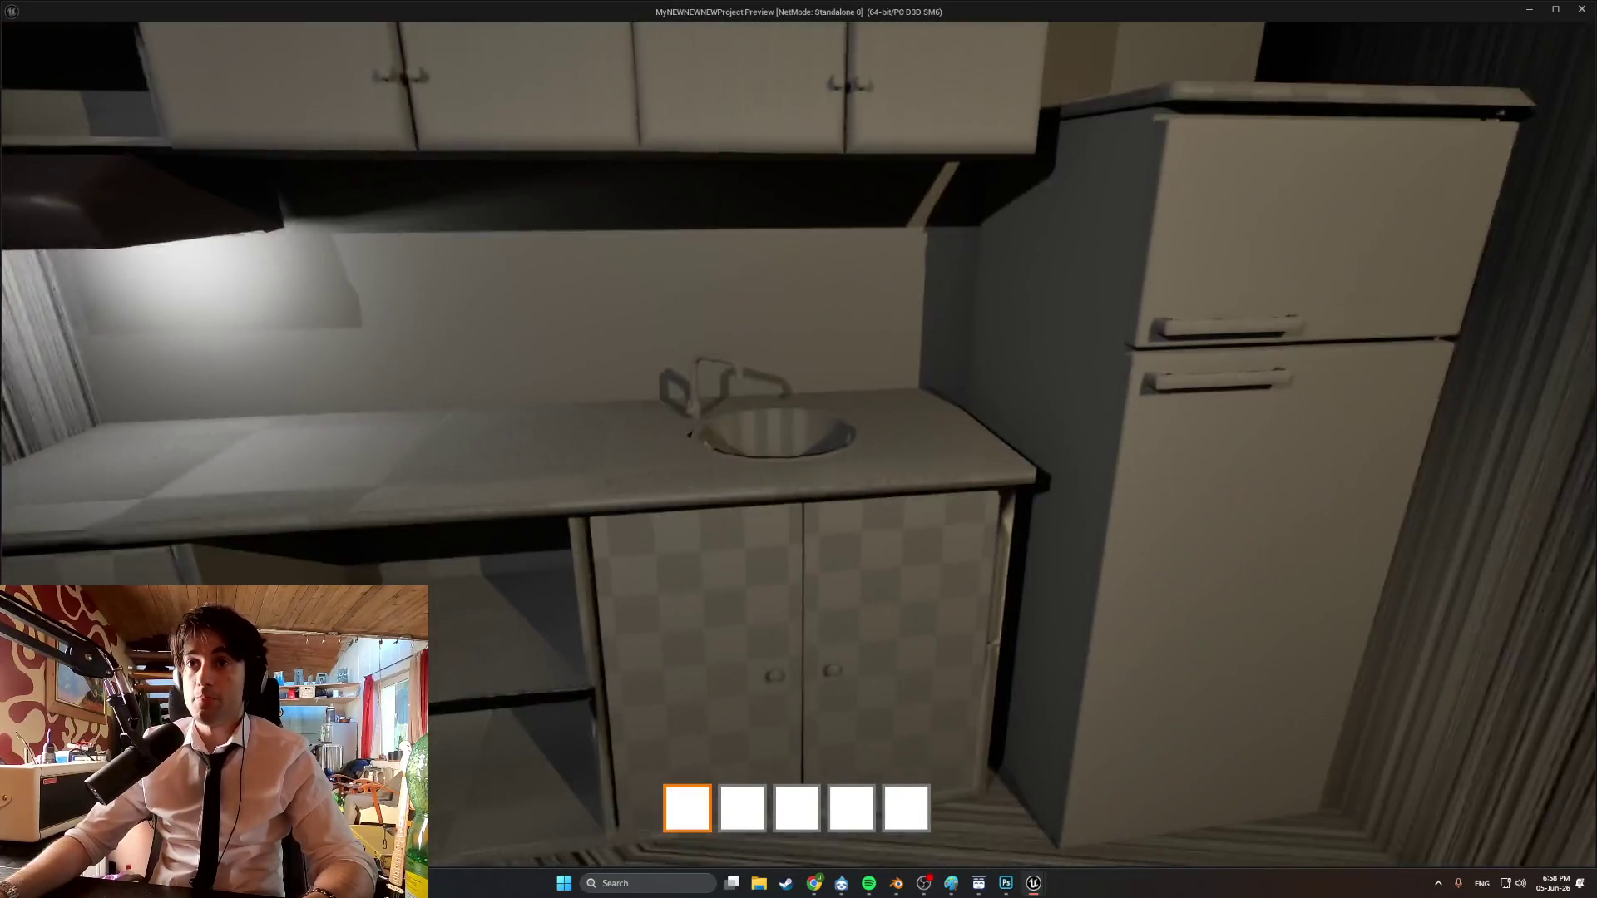
{"action": "key", "text": "w"}
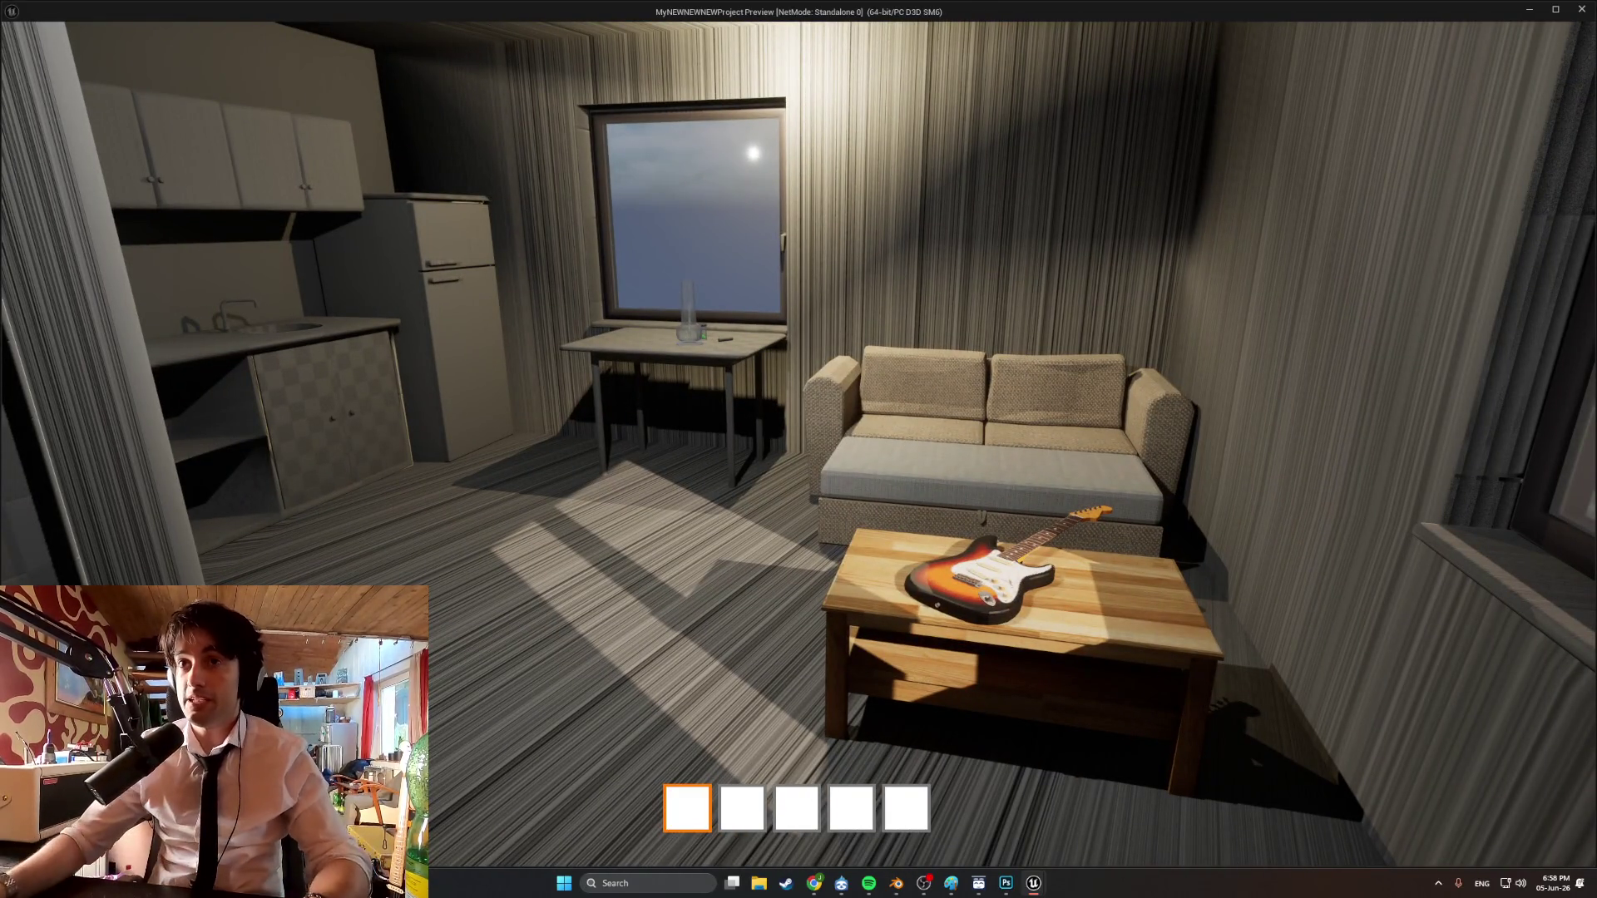
{"action": "key", "text": "s"}
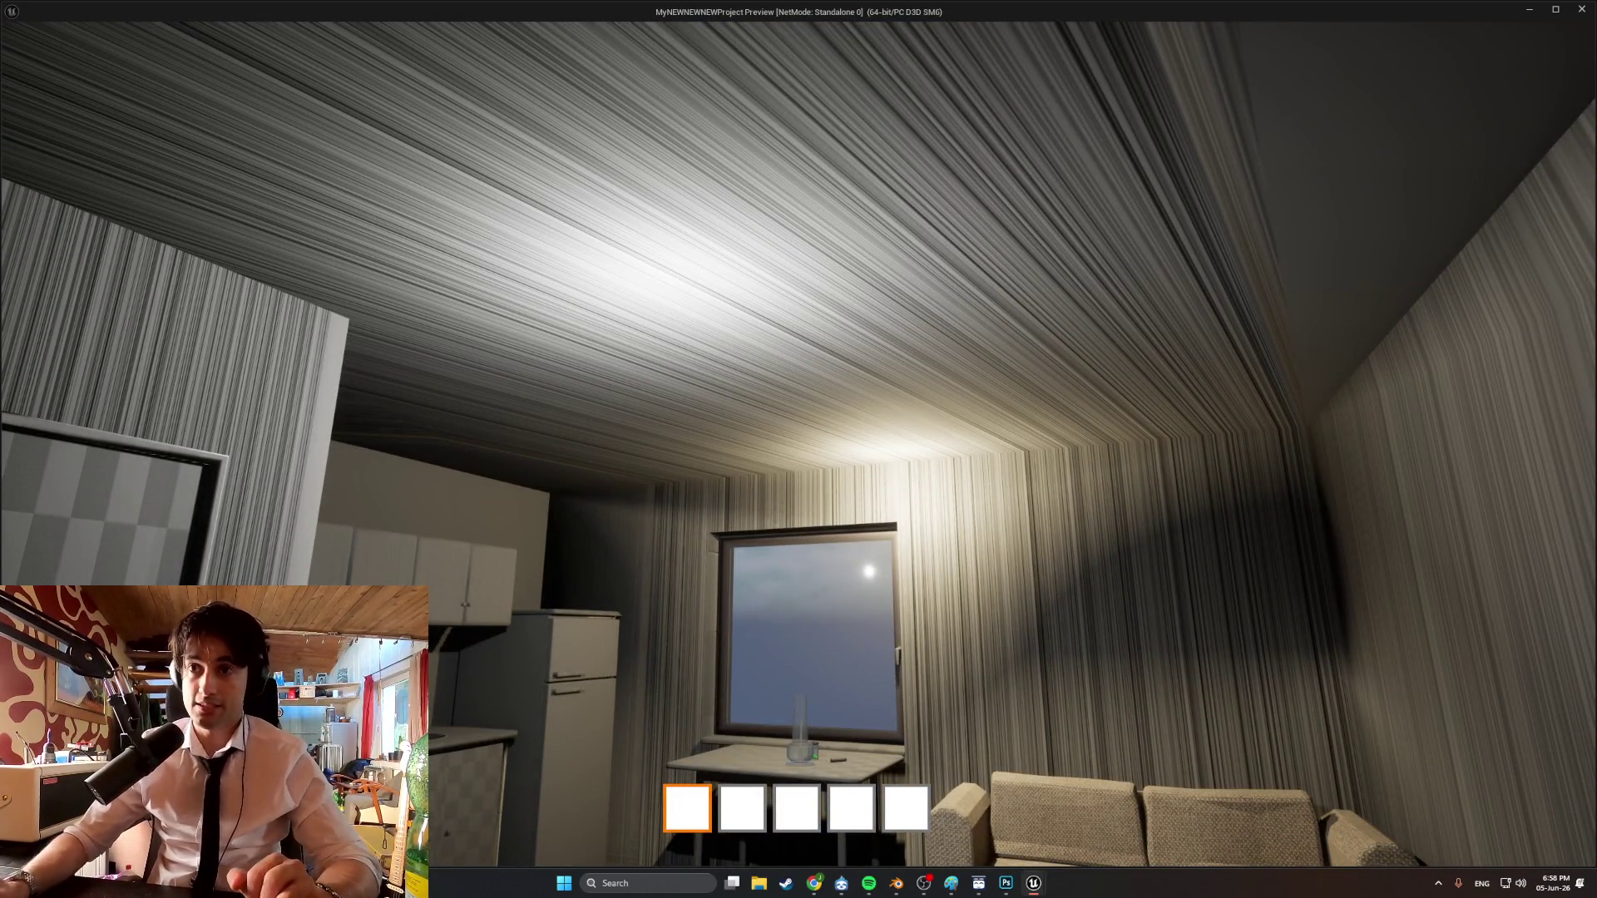
{"action": "key", "text": "w"}
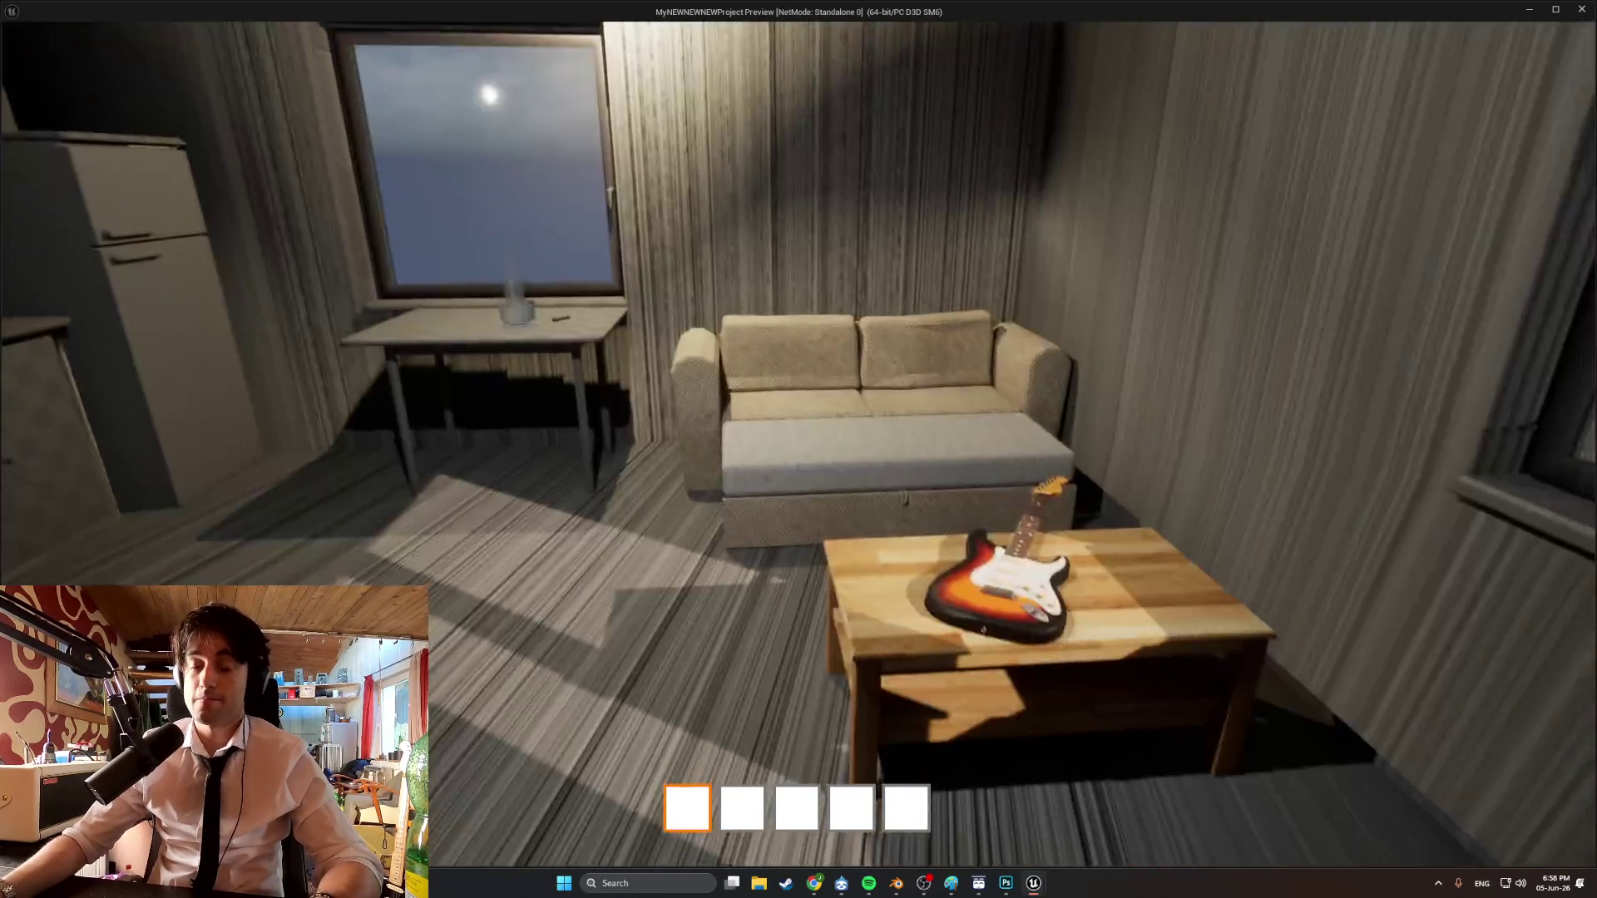
{"action": "key", "text": "a"}
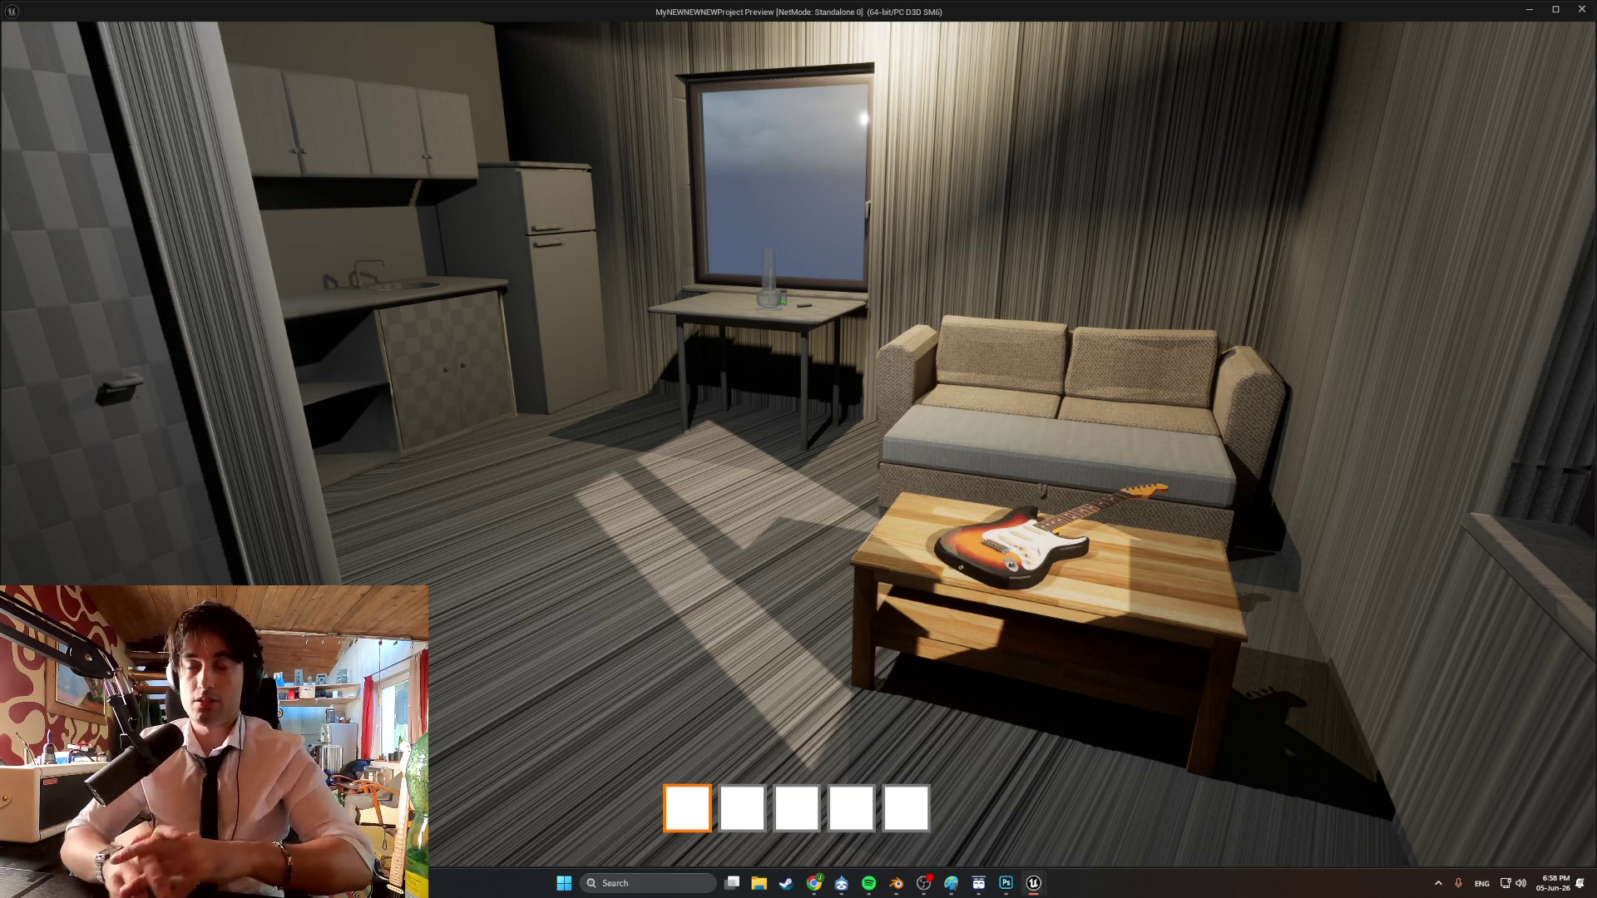
{"action": "key", "text": "w"}
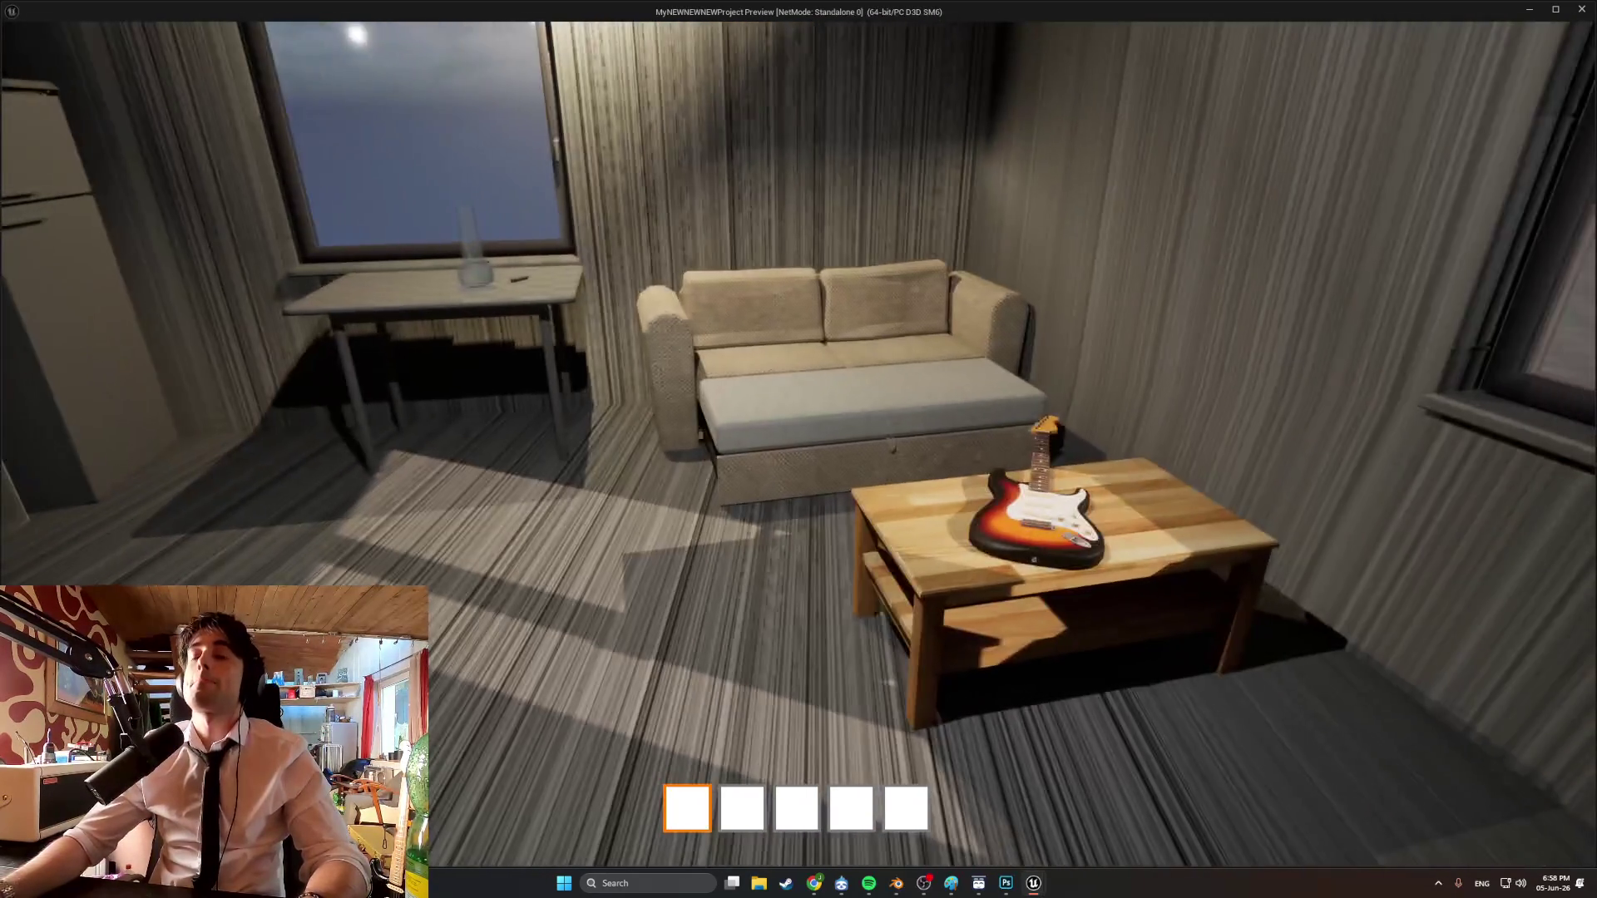
{"action": "key", "text": "w"}
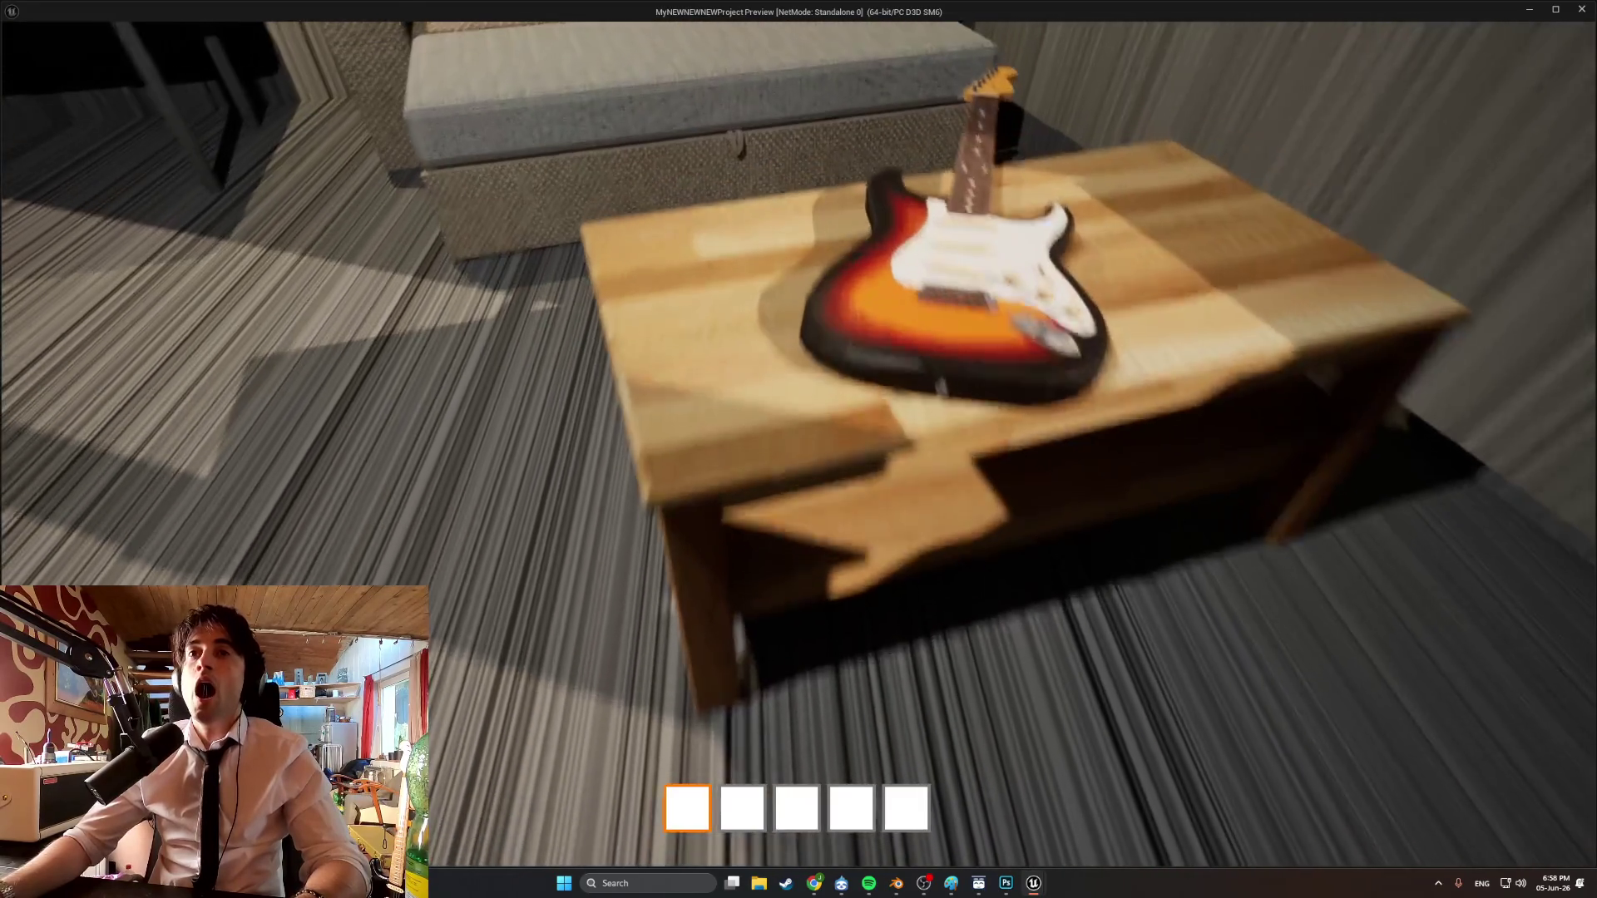
{"action": "key", "text": "a"}
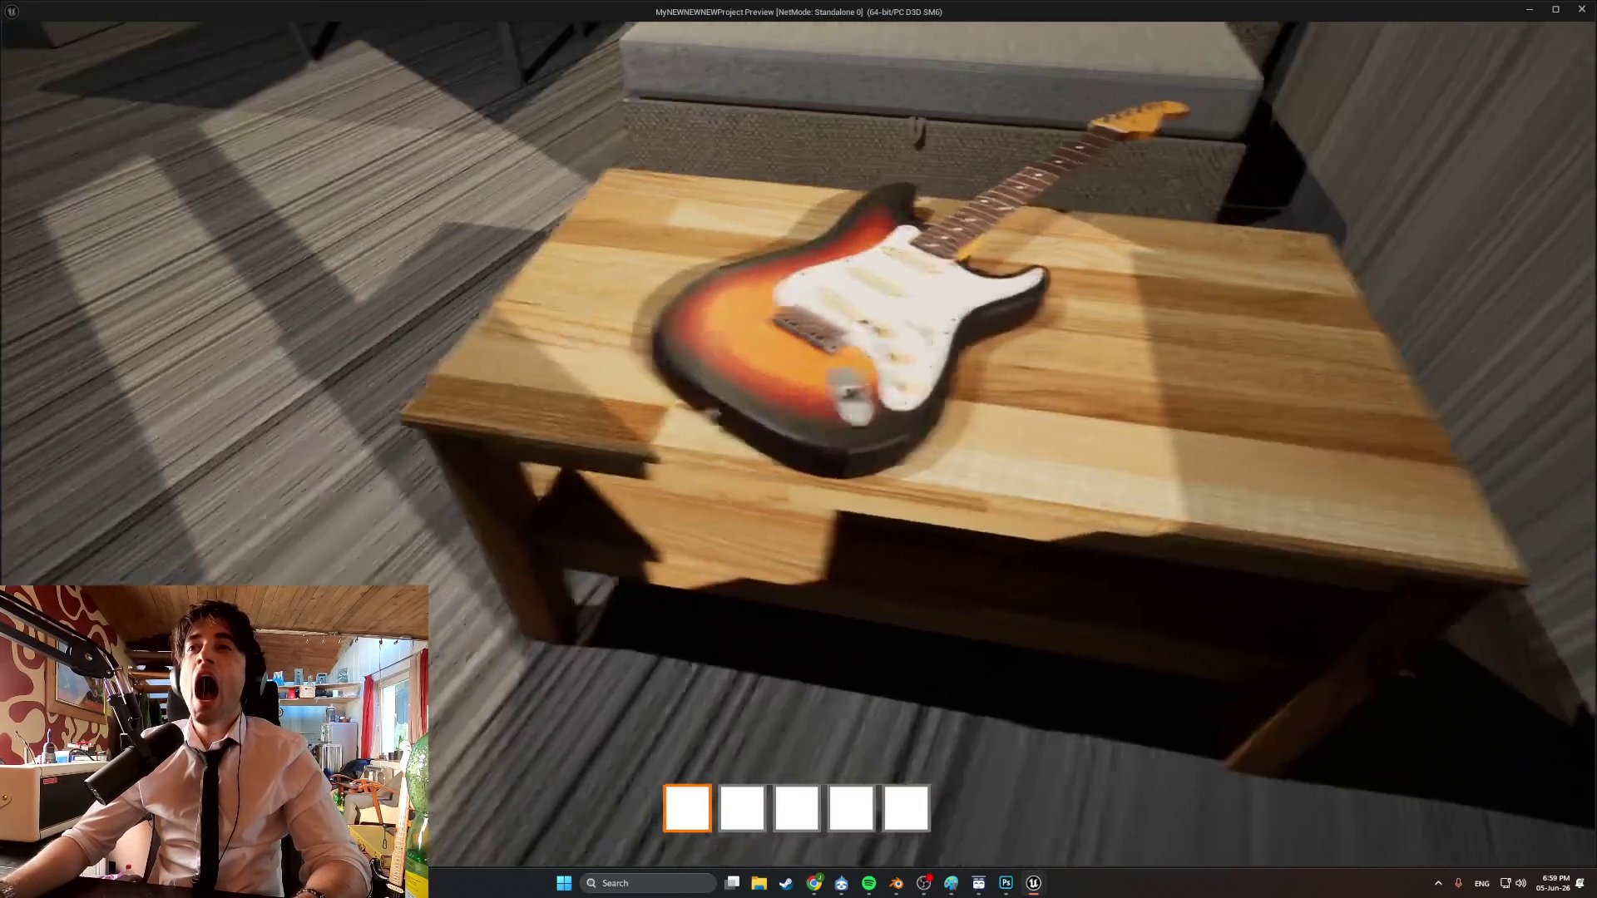
{"action": "key", "text": "a"}
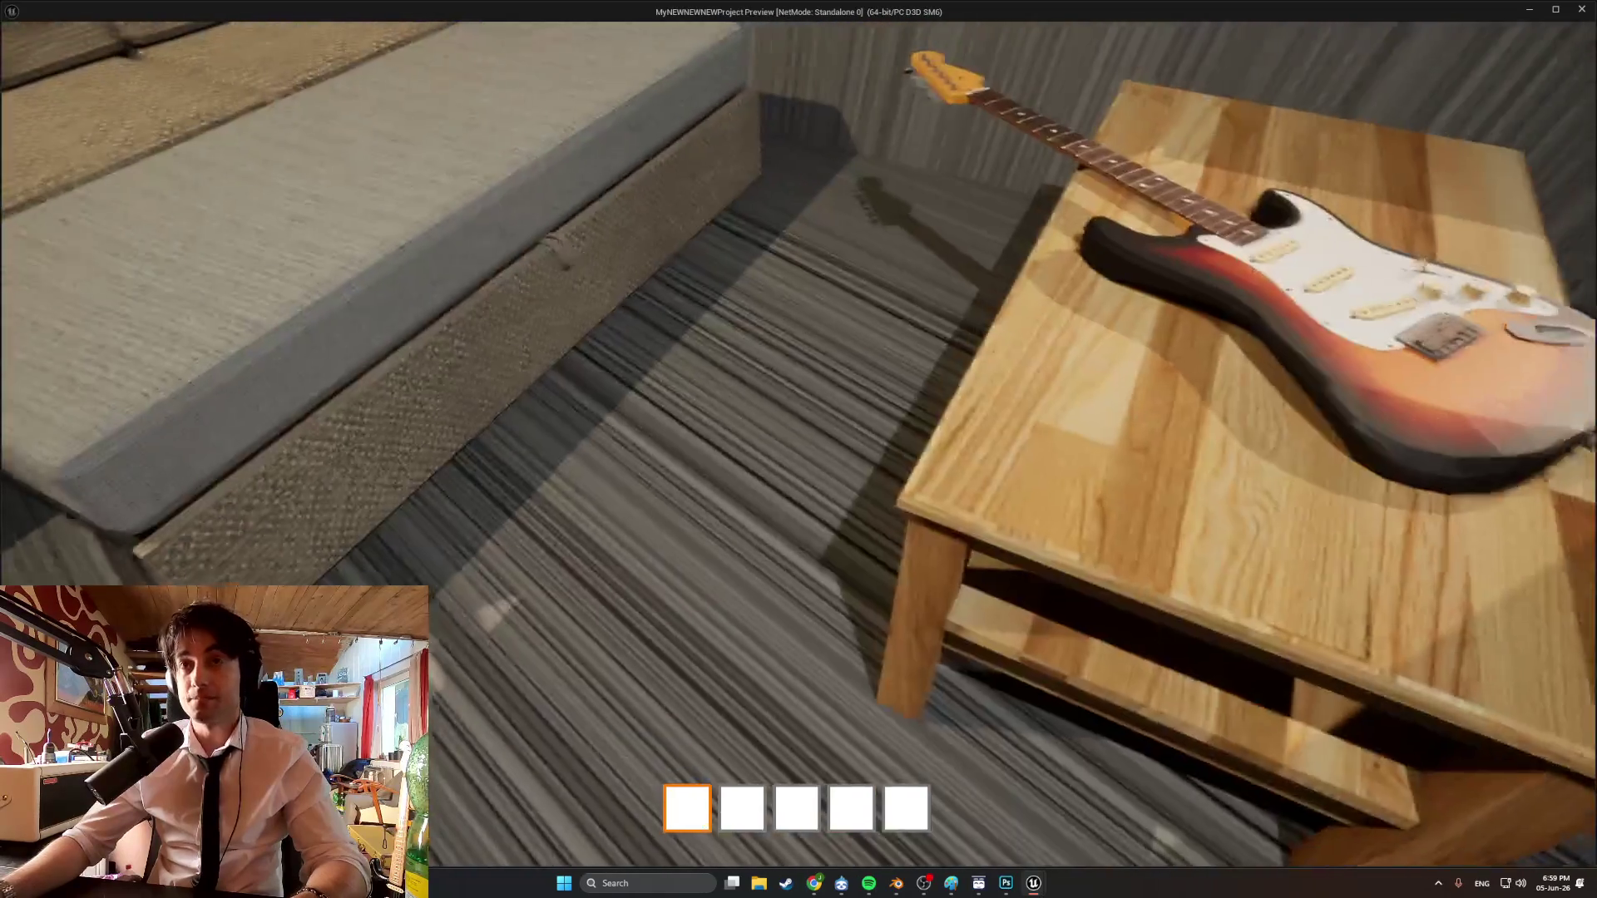
{"action": "key", "text": "a"}
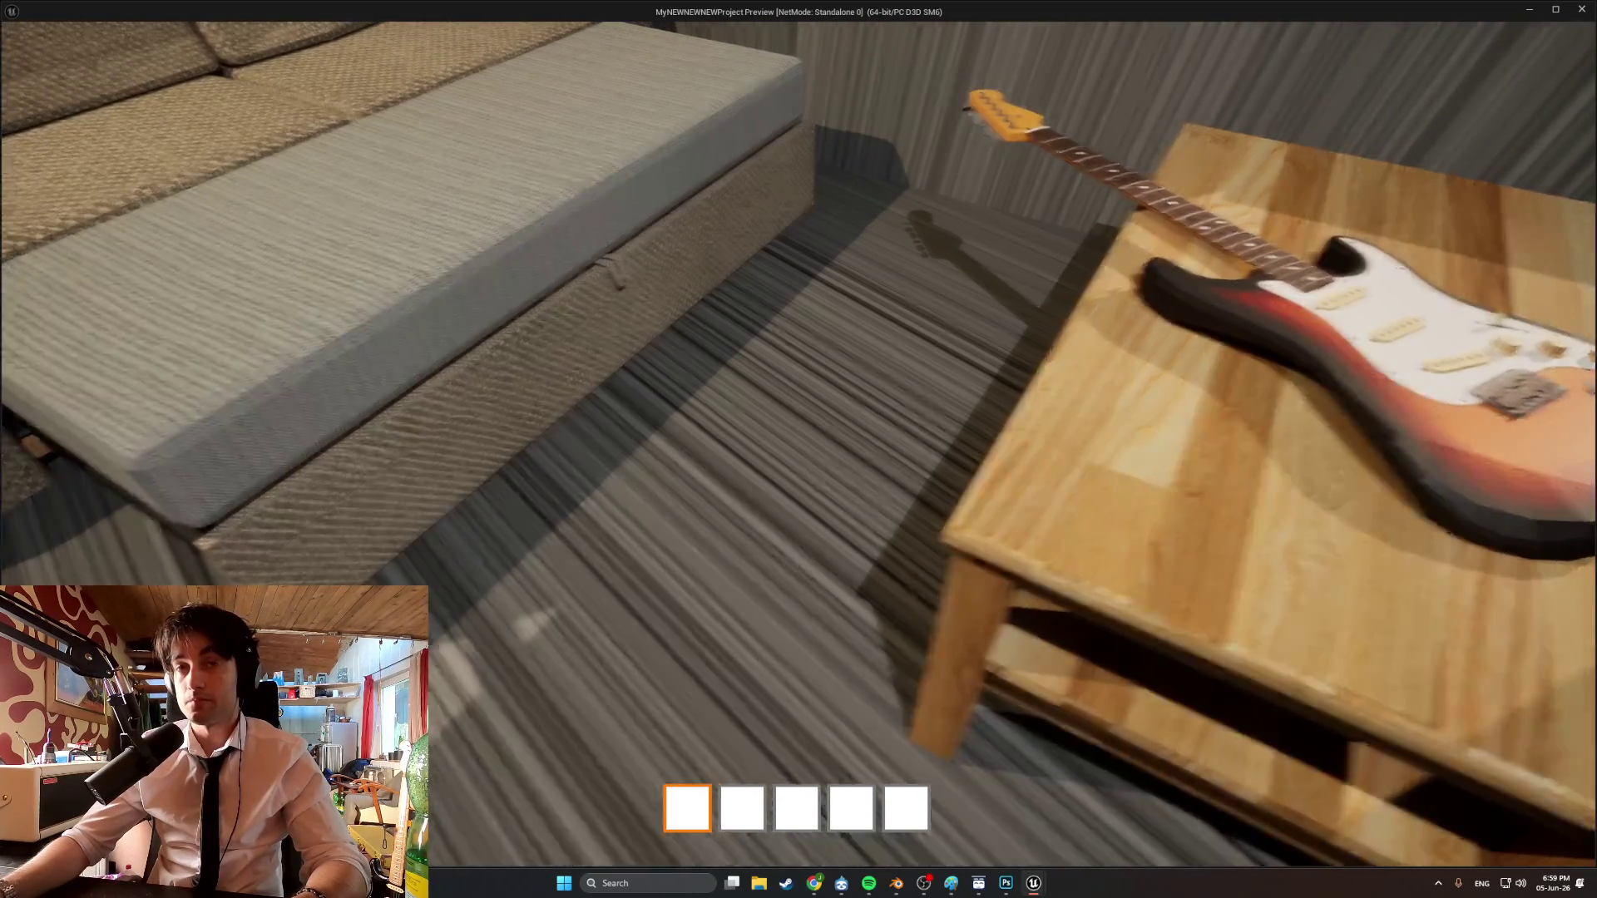
{"action": "key", "text": "s"}
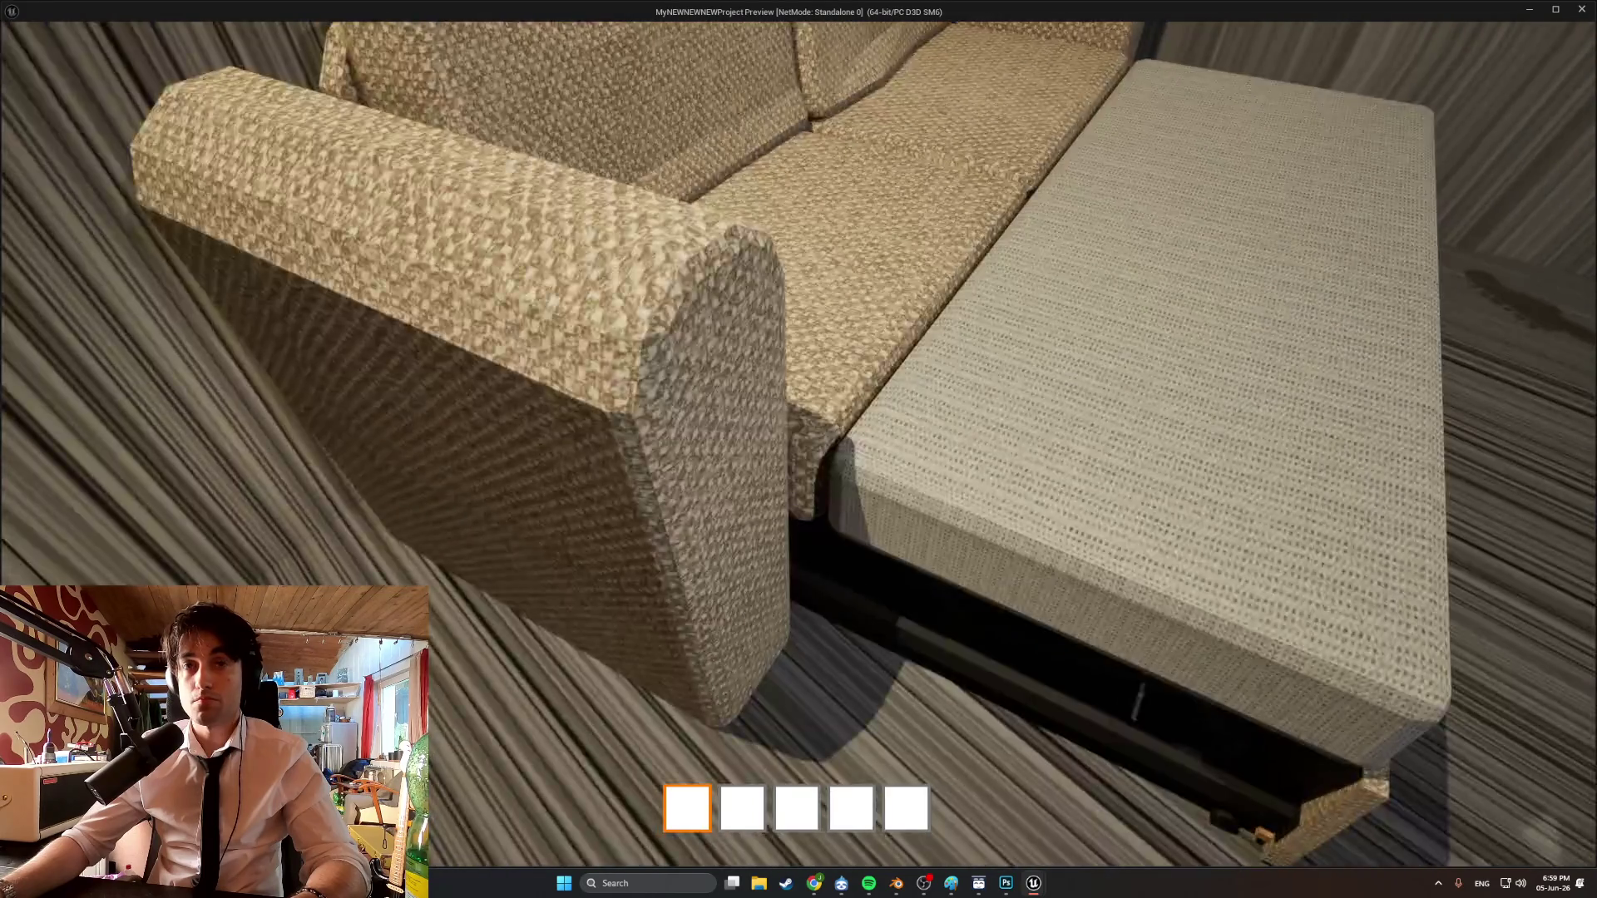
{"action": "key", "text": "s"}
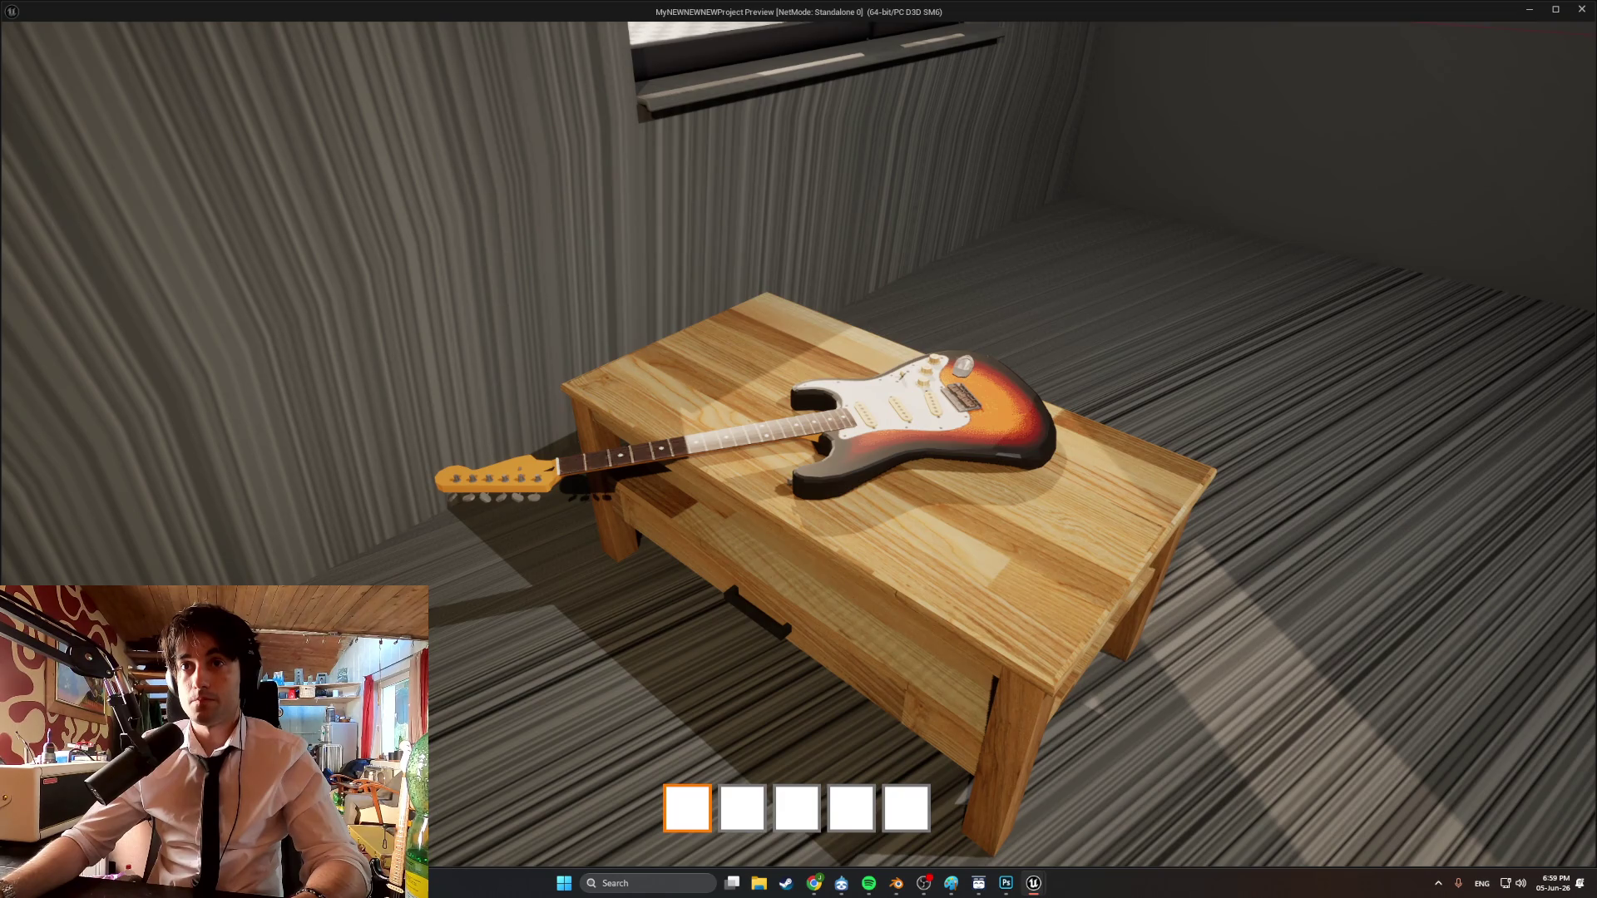
{"action": "key", "text": "s"}
{"action": "key", "text": "w"}
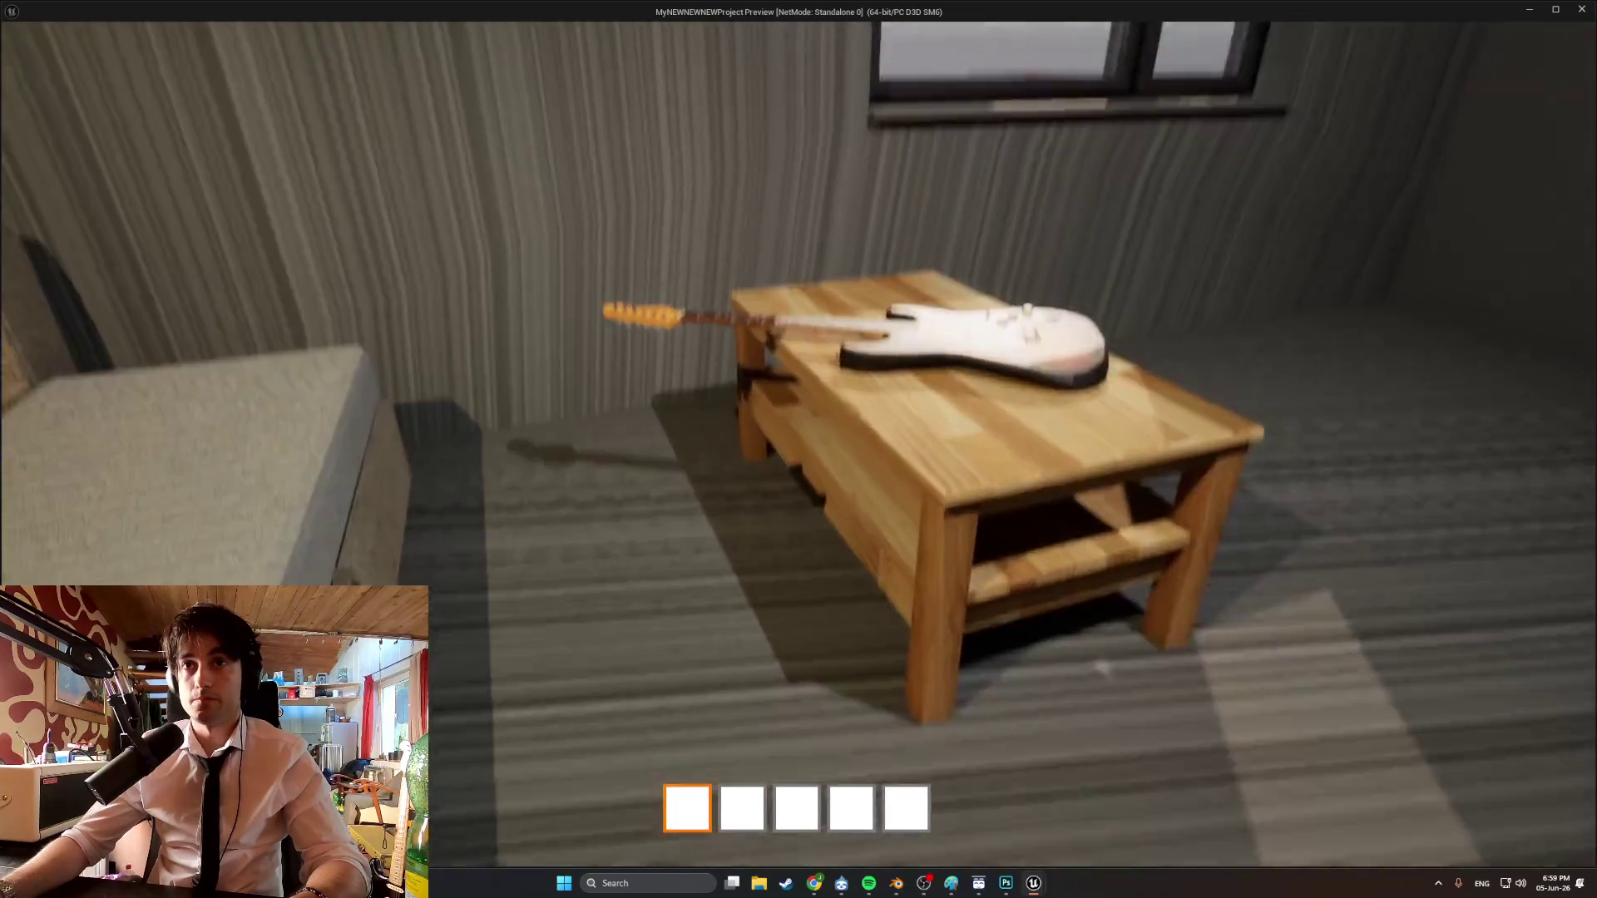
{"action": "key", "text": "s"}
{"action": "key", "text": "w"}
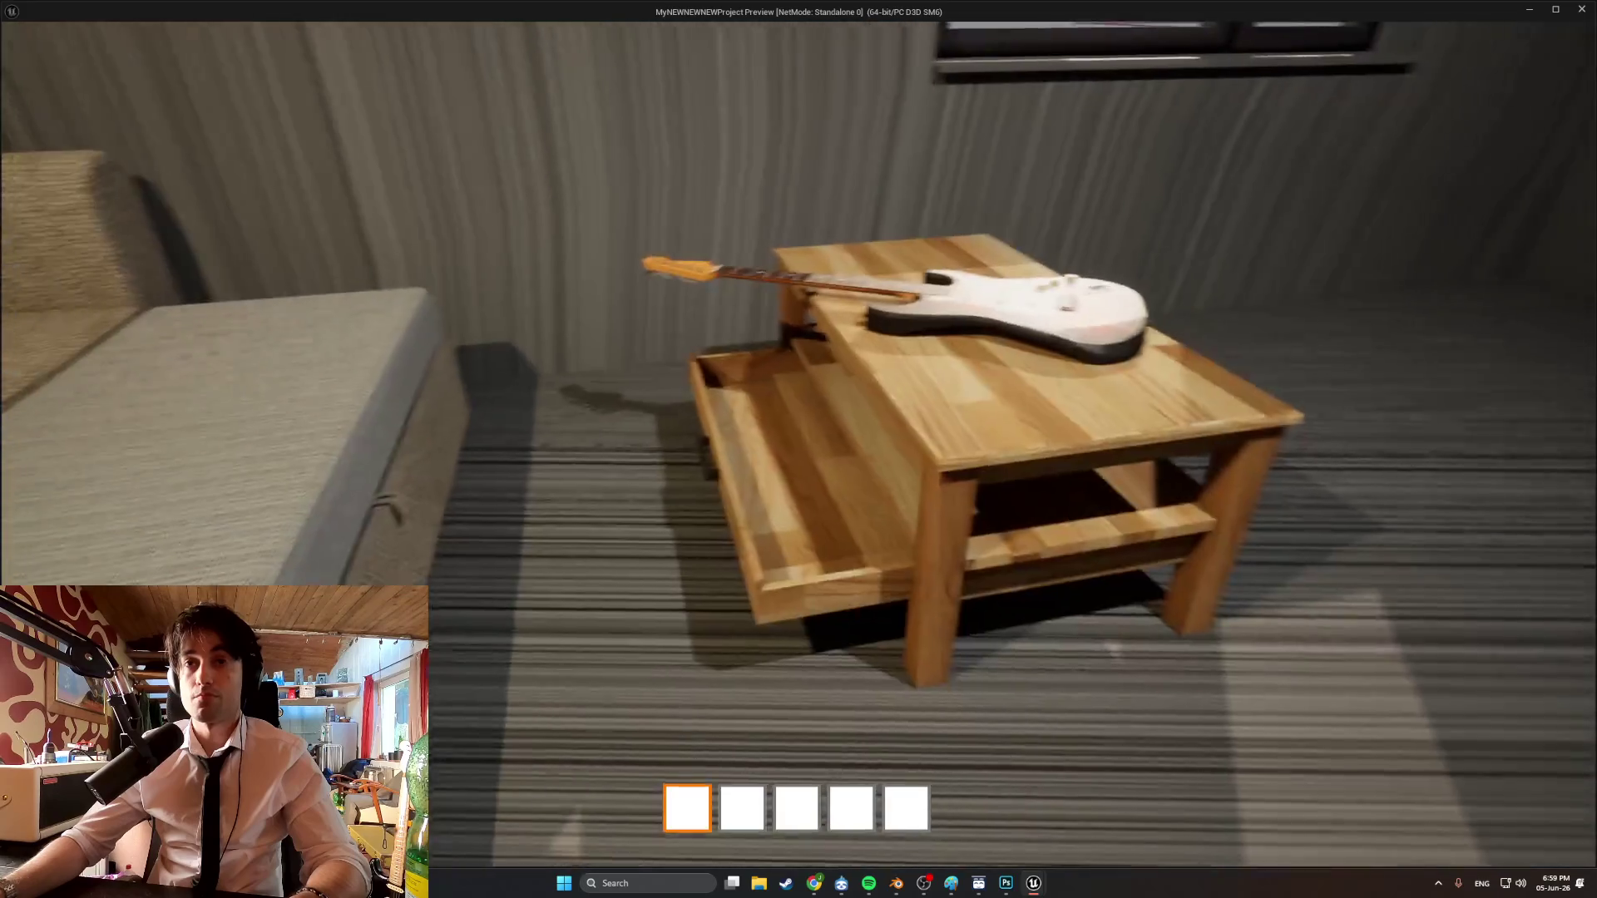
{"action": "key", "text": "w"}
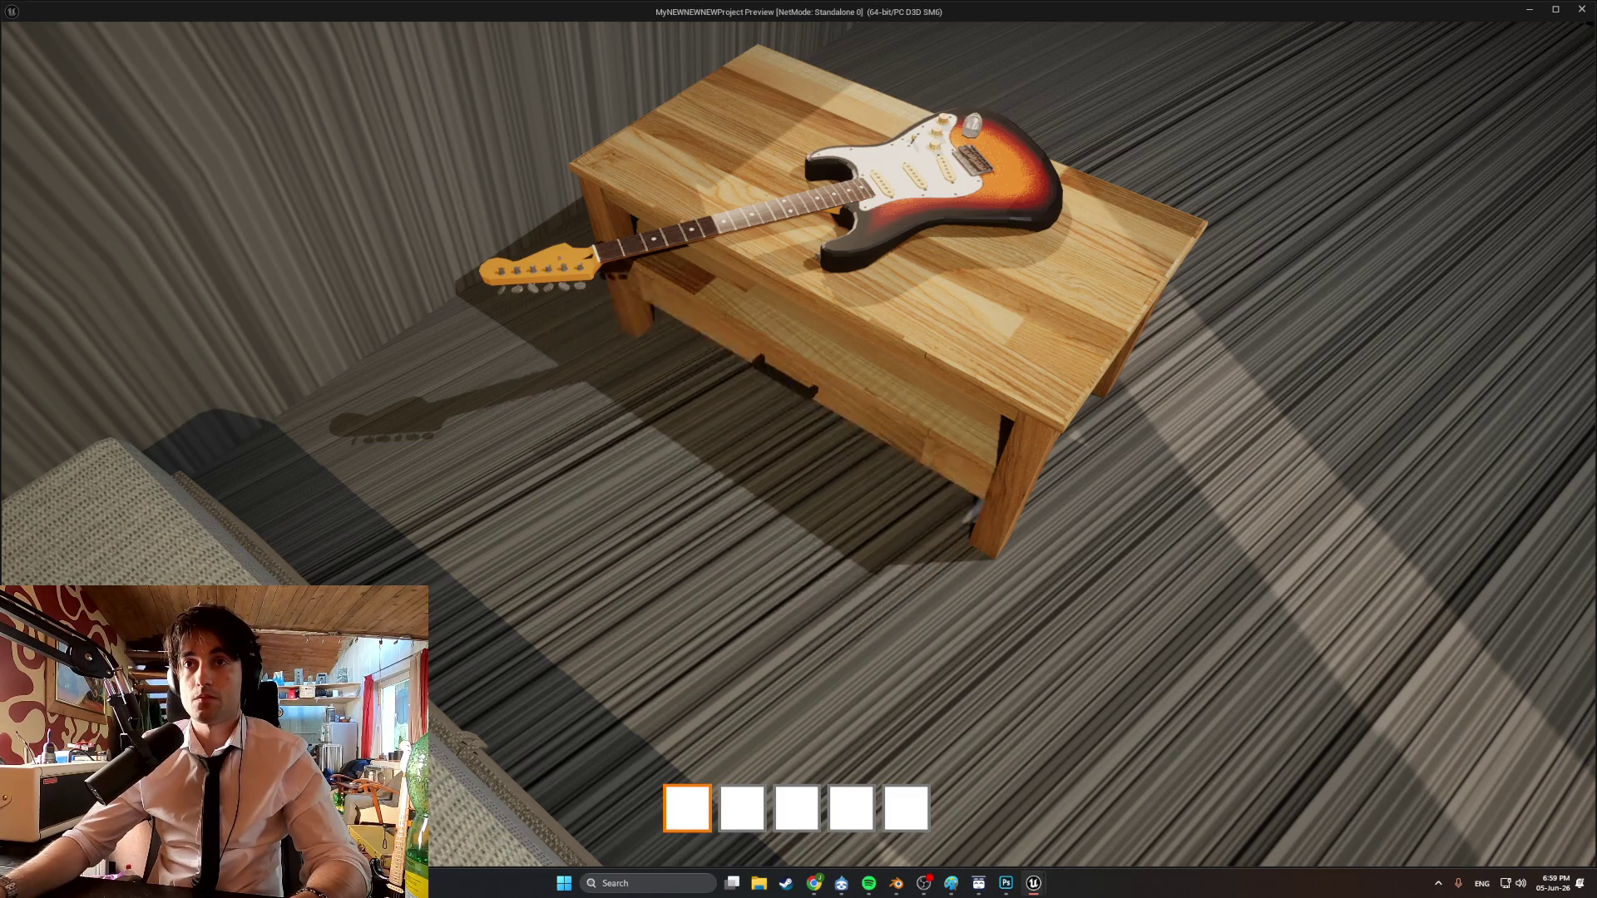
{"action": "key", "text": "s"}
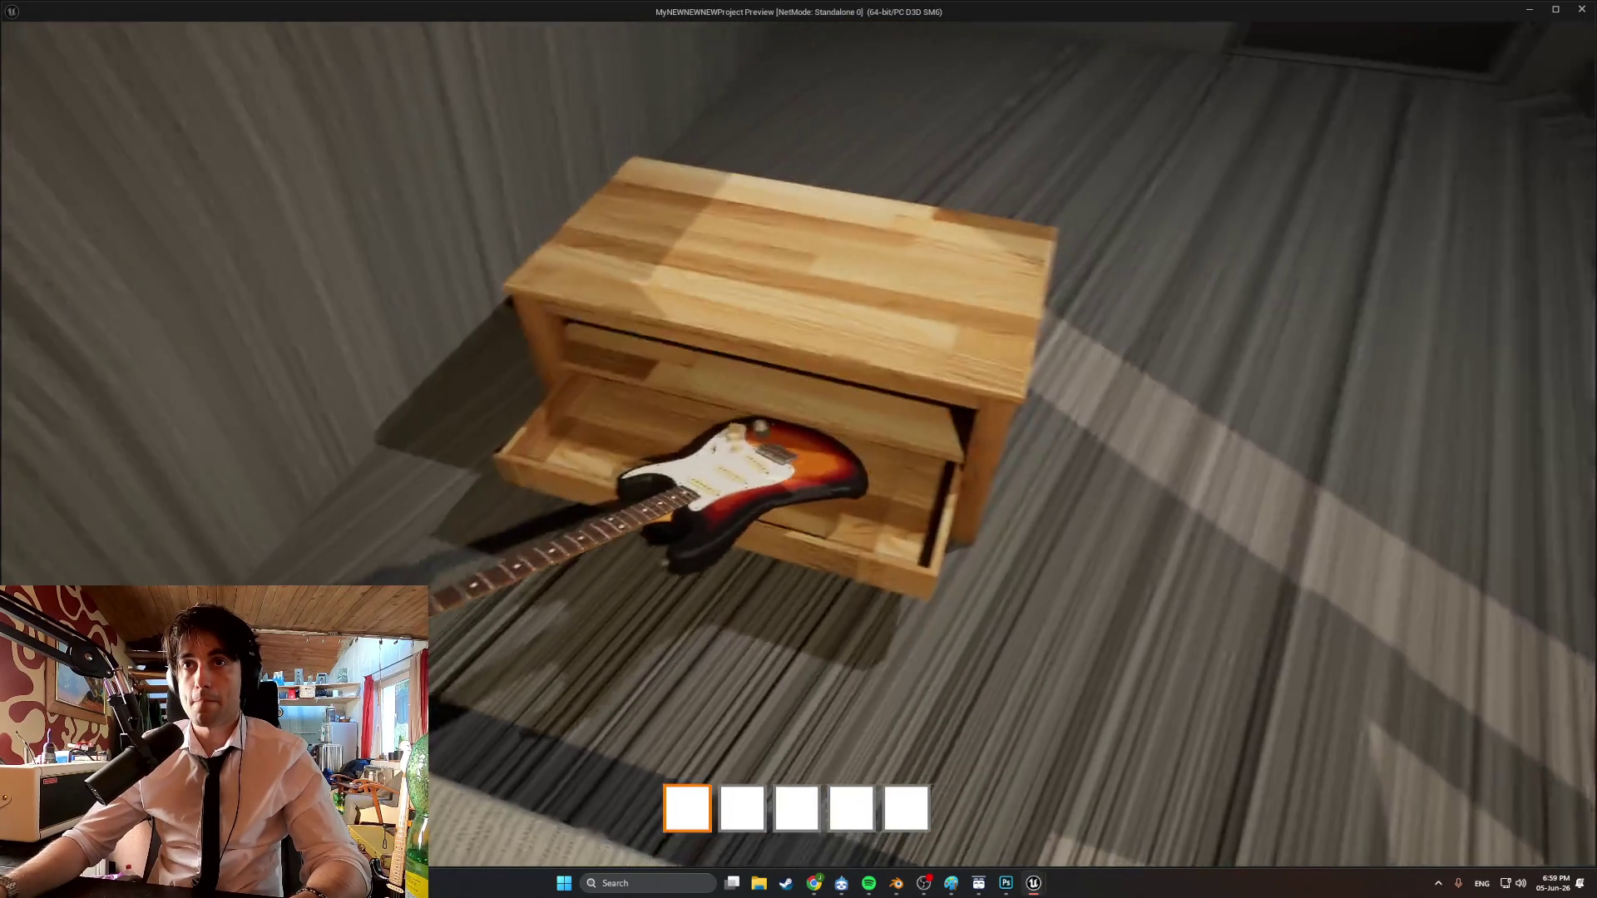
Walk around the coffee table to view the guitar jutting from the open drawer.
{"action": "key", "text": "w"}
{"action": "key", "text": "s"}
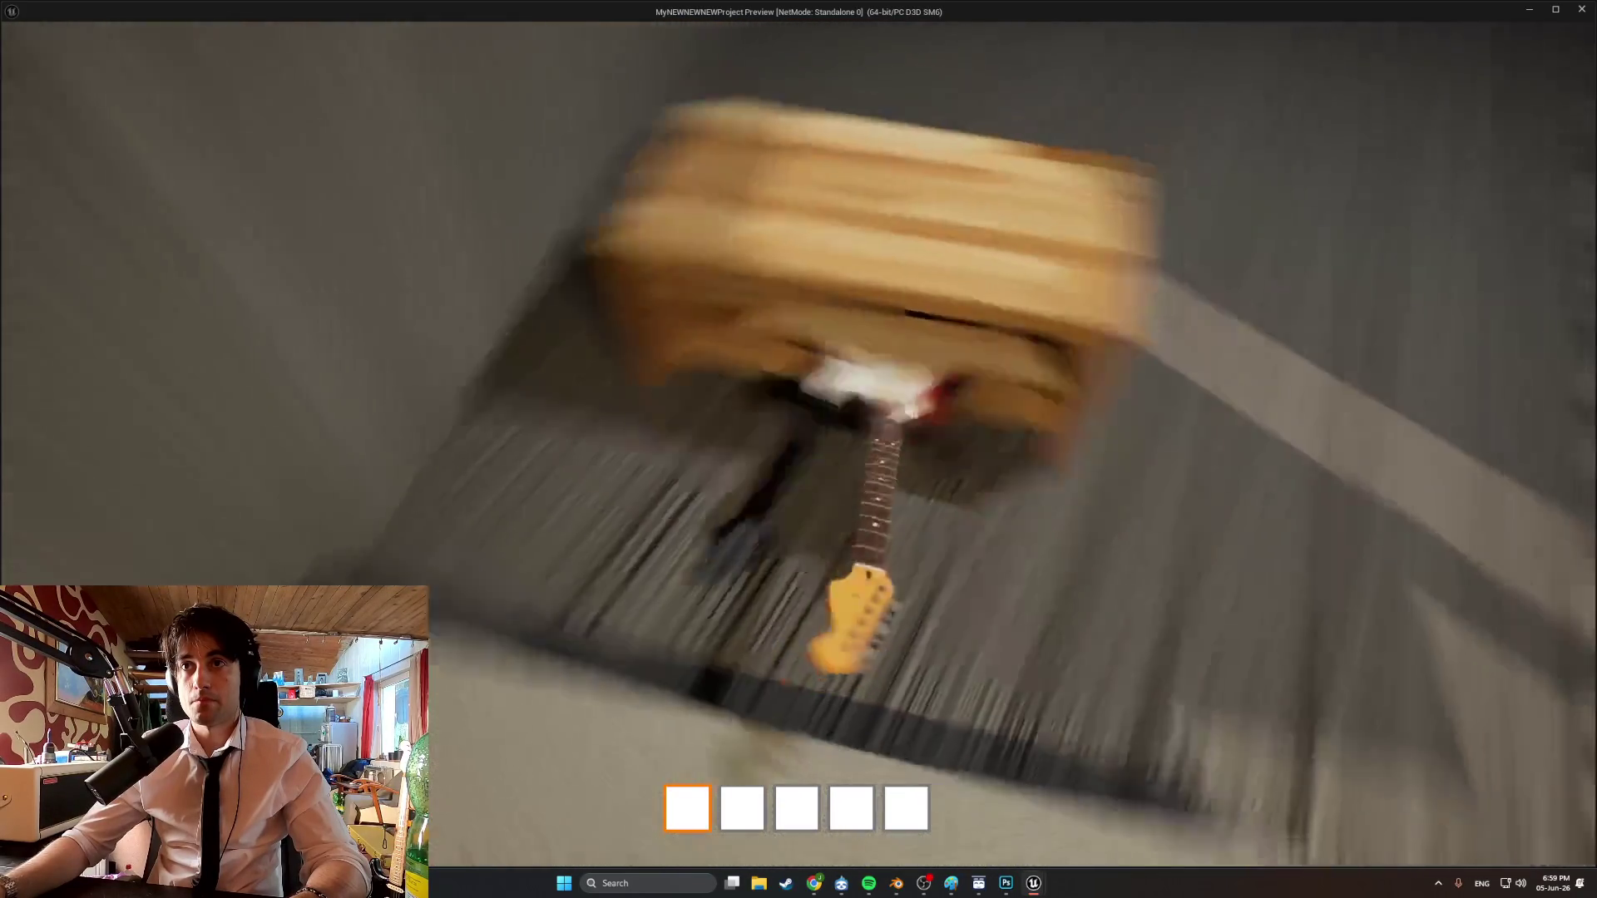
{"action": "key", "text": "s"}
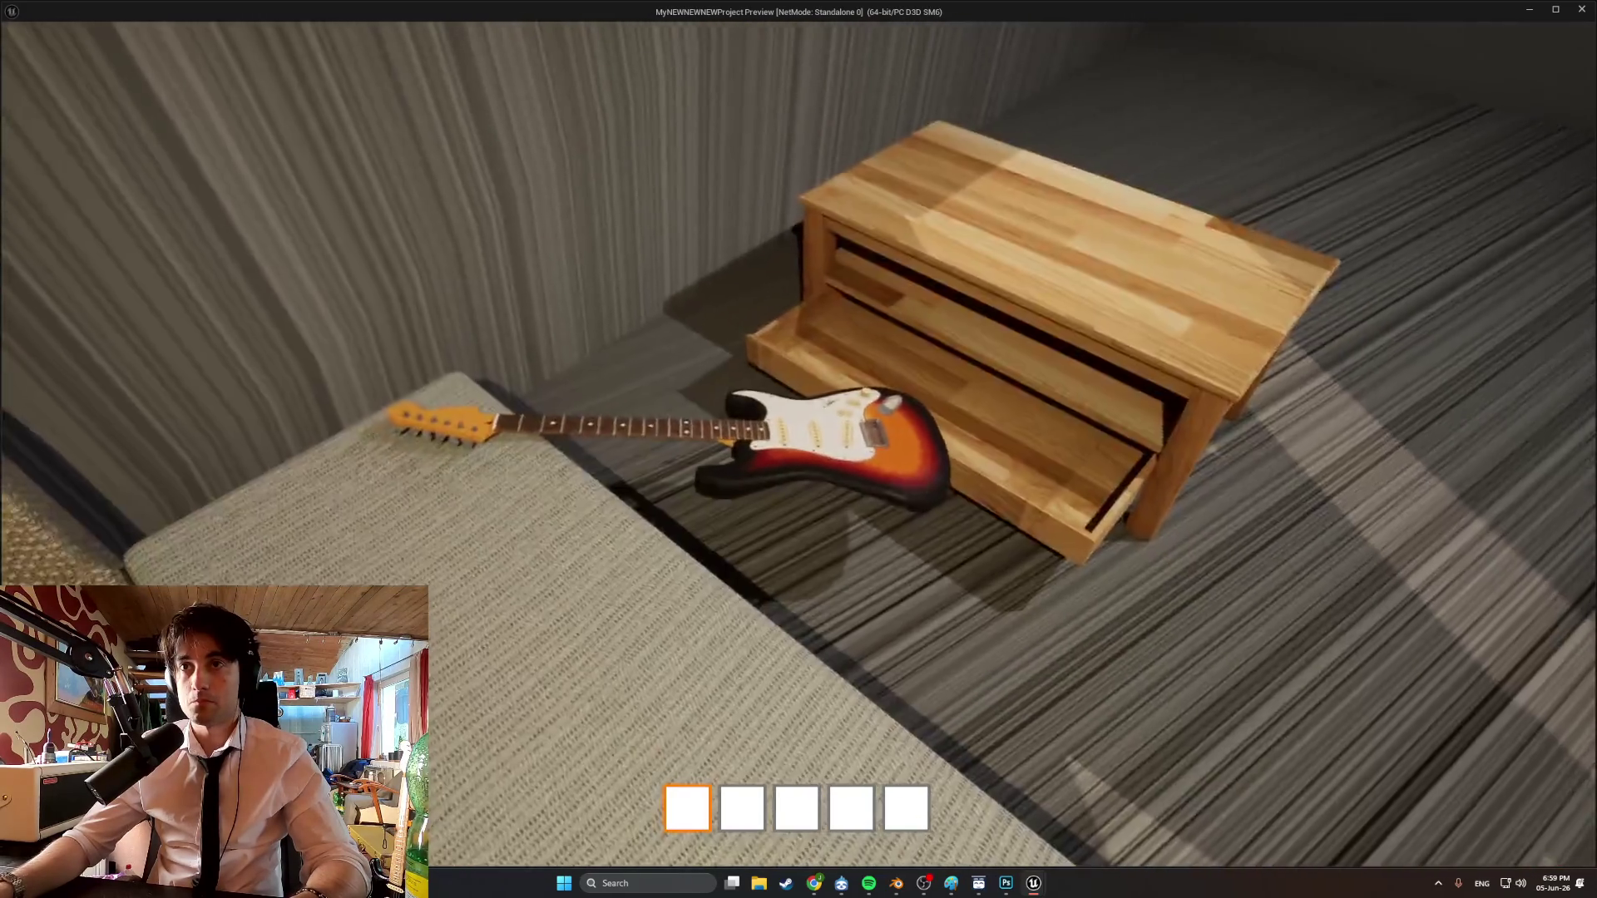
{"action": "key", "text": "w"}
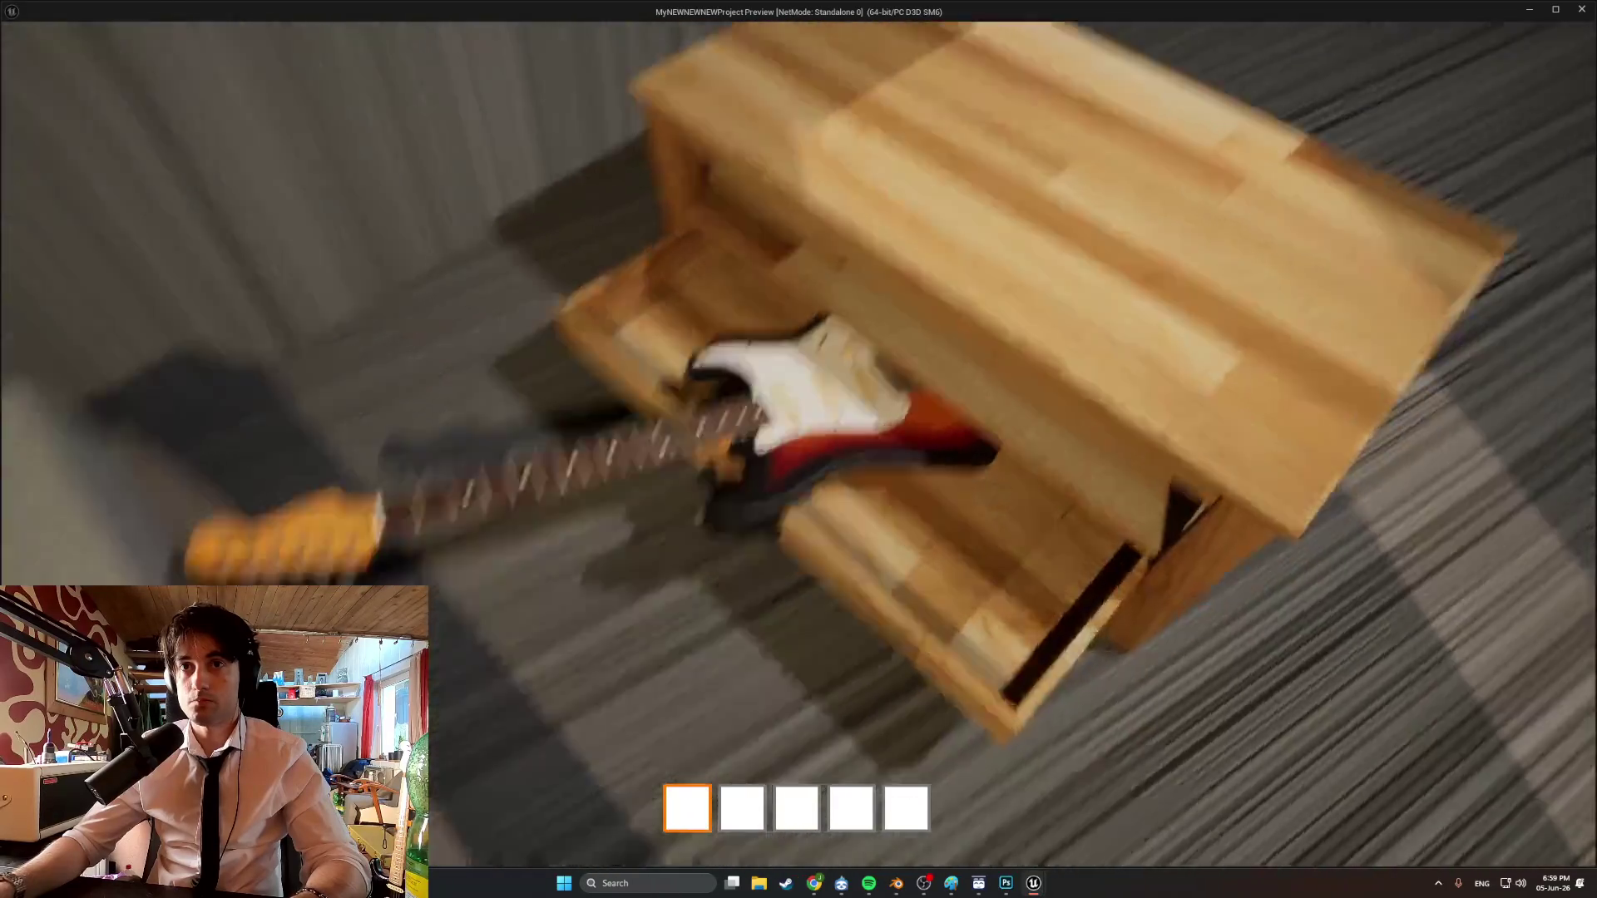